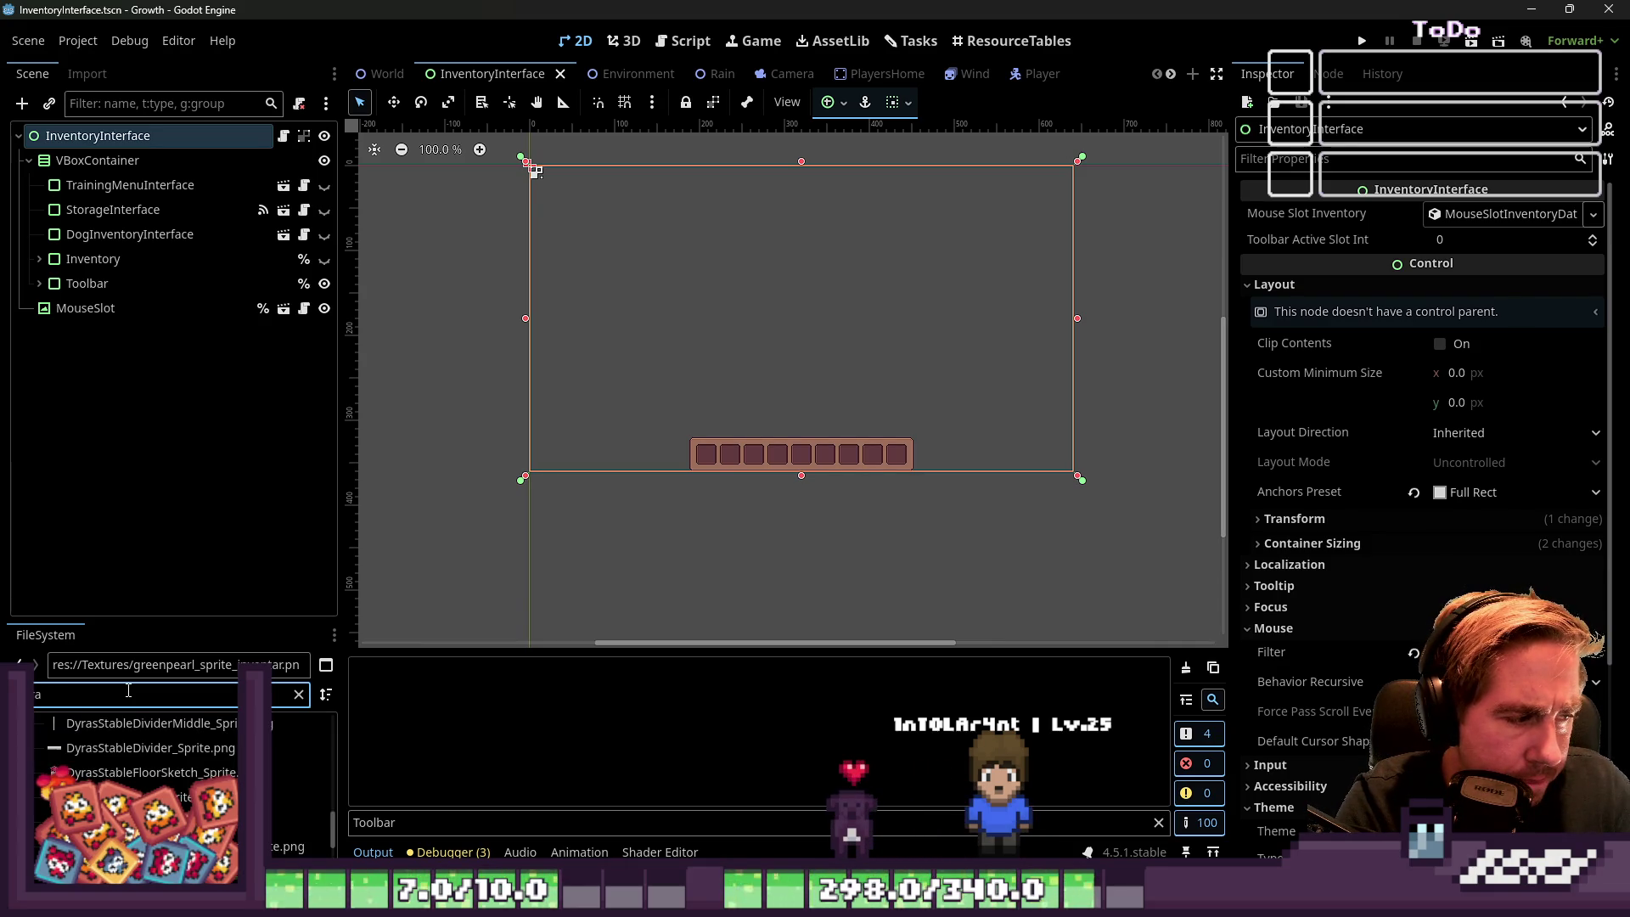
- Search the FileSystem for 'P' and instance DyraPickUpAnimal.tscn under VBoxContainer in InventoryInterface
type("PickUp")
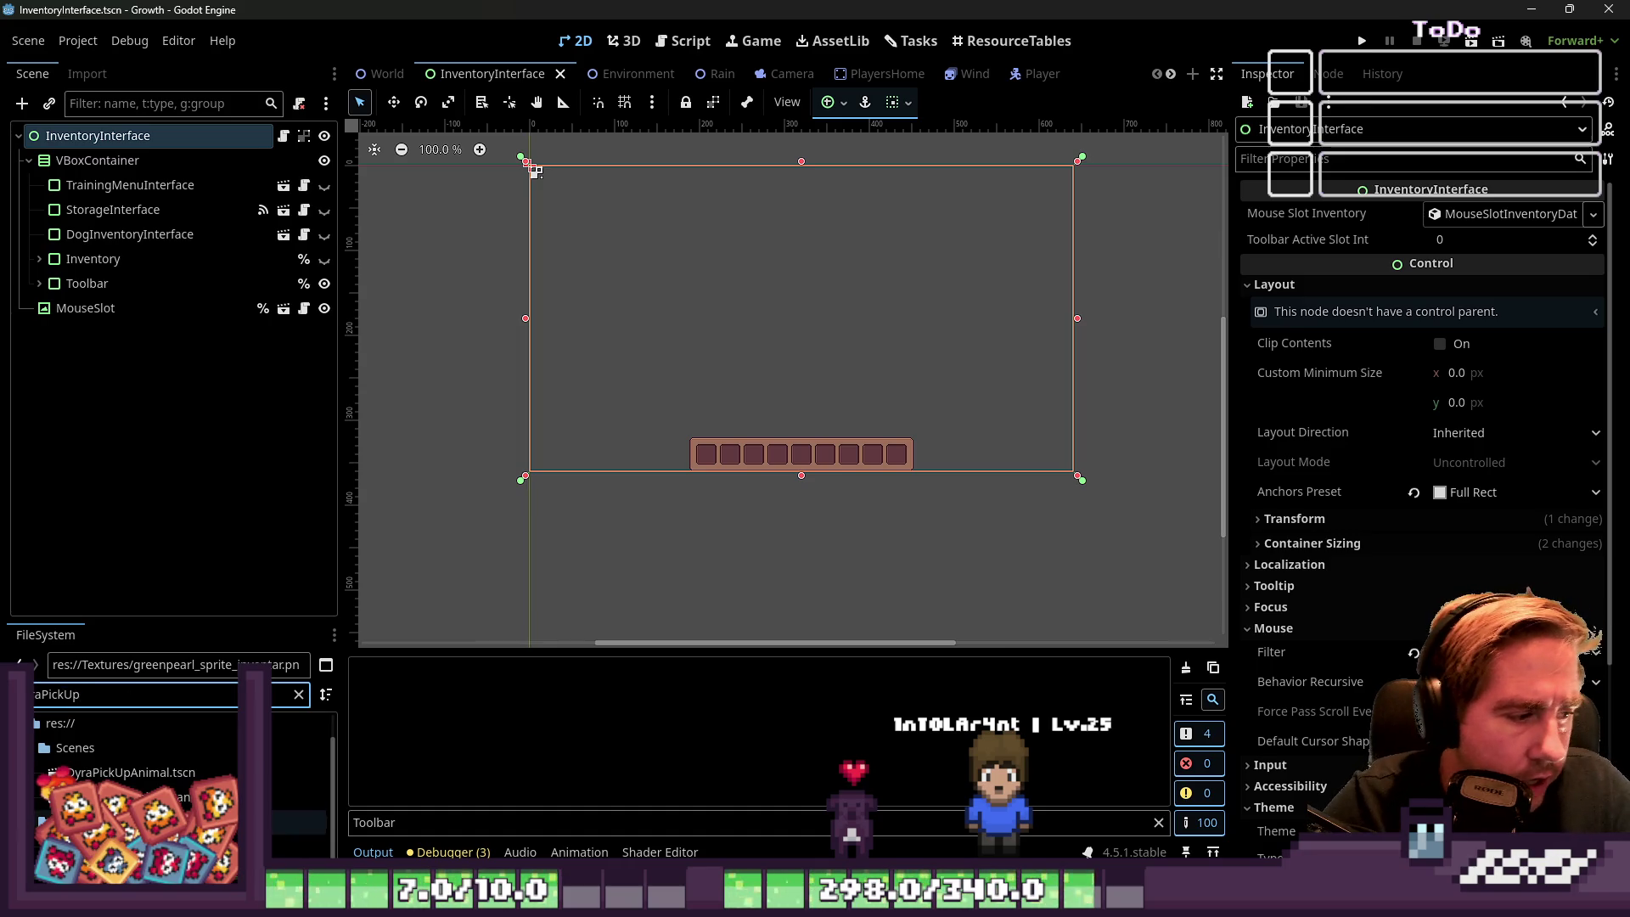
key("Down")
mouse_move(185, 778)
left_mouse_down()
mouse_move(94, 189)
mouse_move(114, 151)
mouse_move(128, 189)
mouse_move(95, 285)
mouse_move(95, 161)
left_mouse_up()
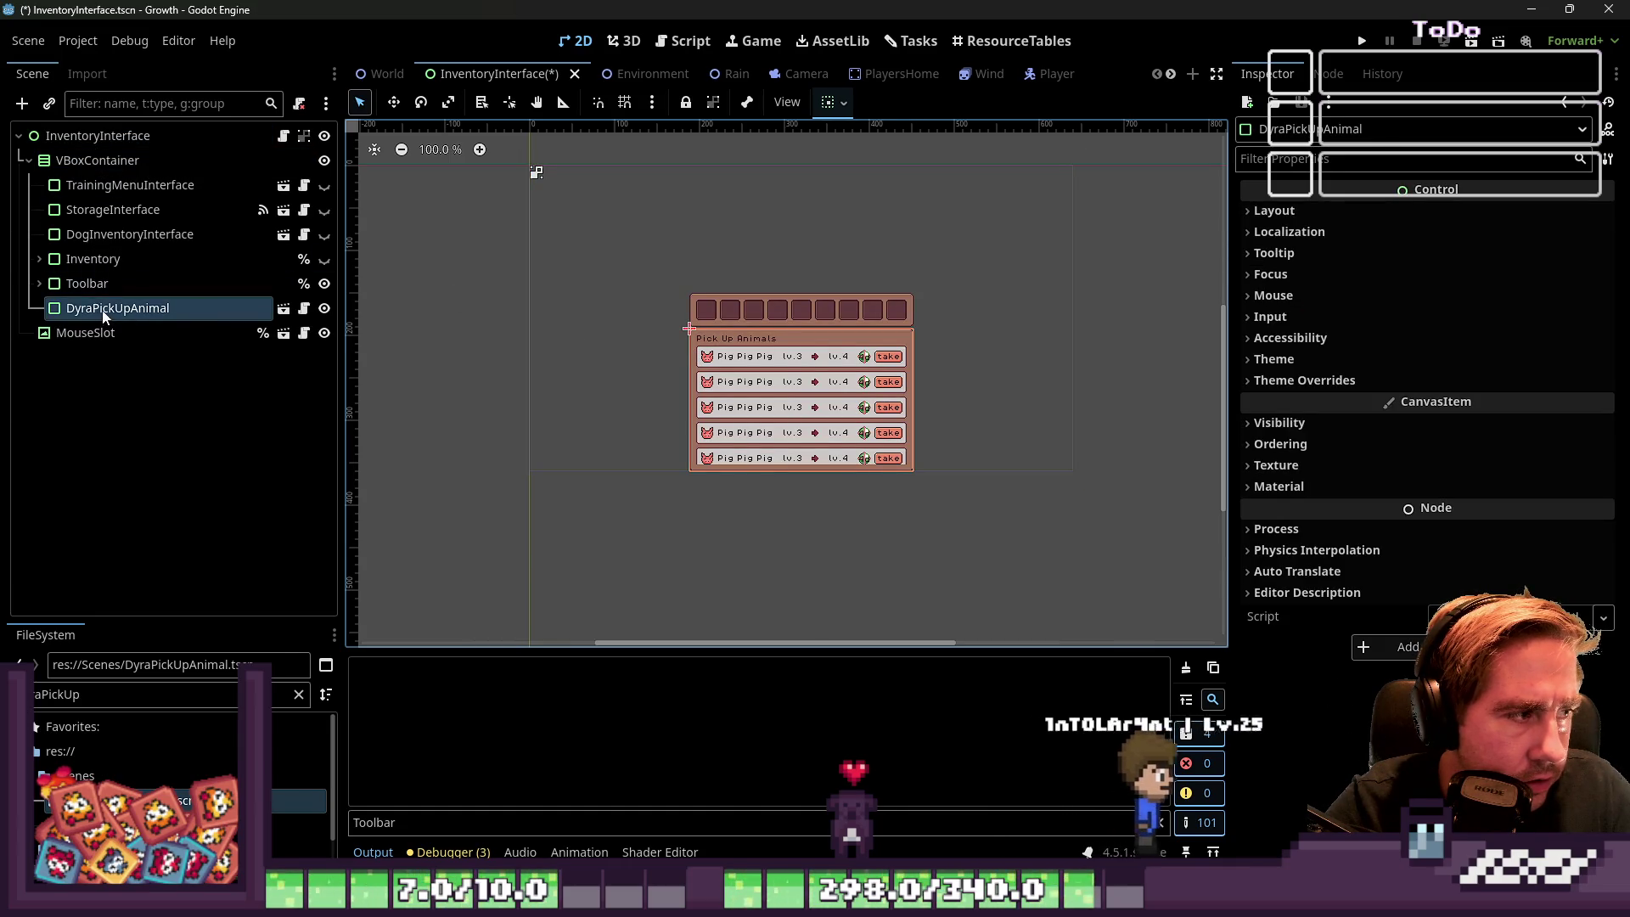
- Move DyraPickUpAnimal to the top of VBoxContainer, above TrainingMenuInterface
left_click_drag(109, 309, 109, 175)
scroll(531, 548, "up", 7)
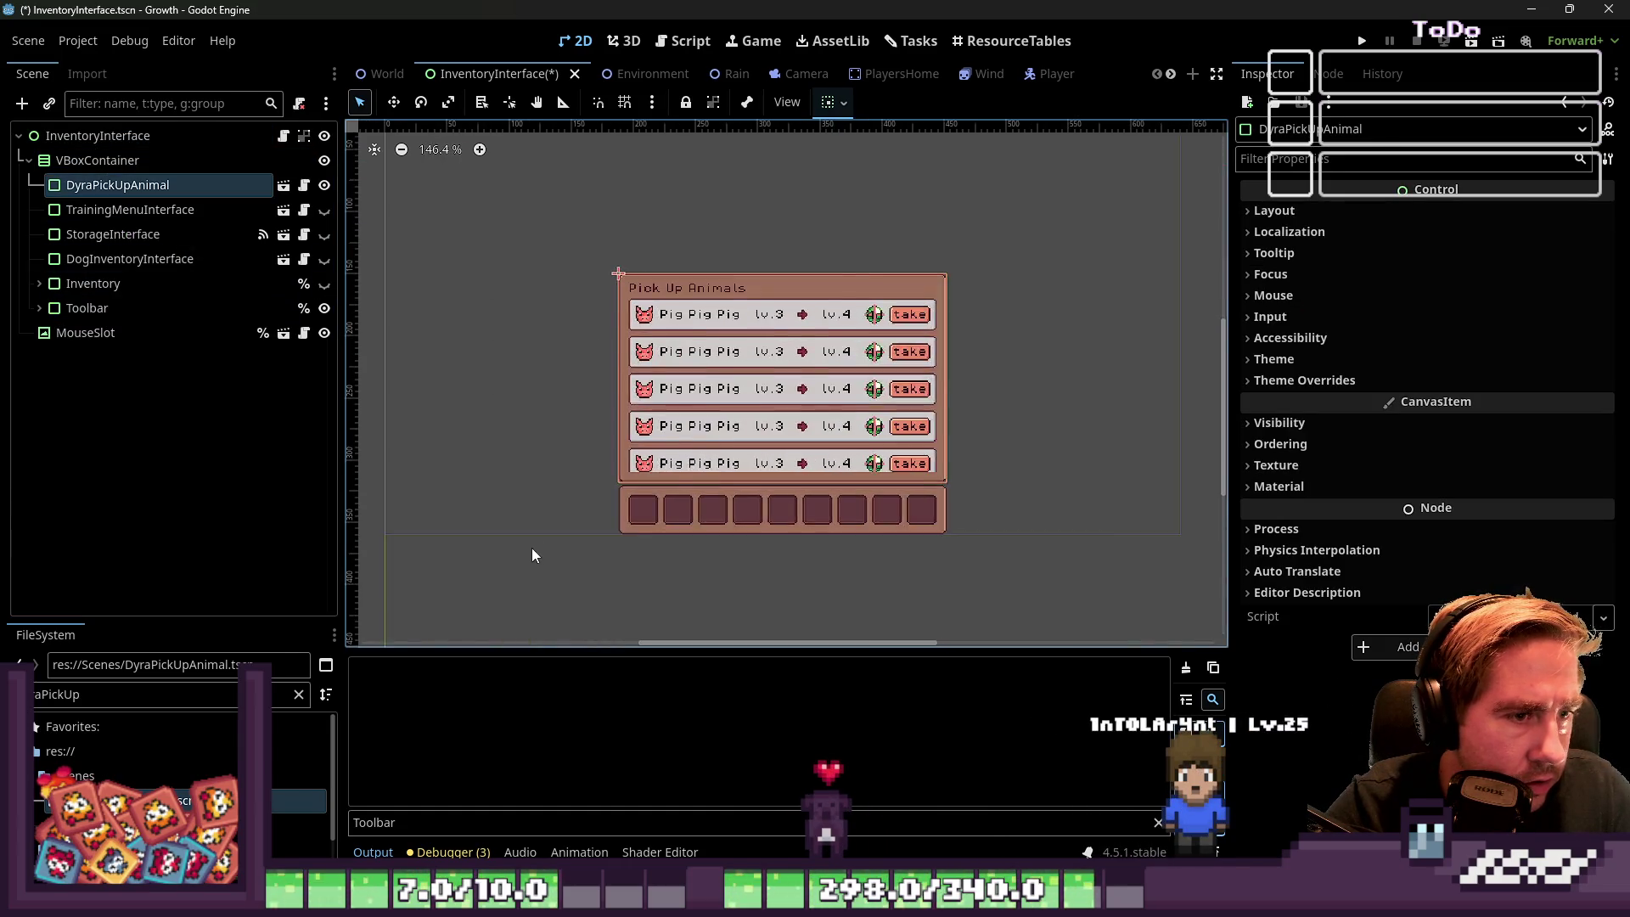
scroll(1172, 459, "up", 10)
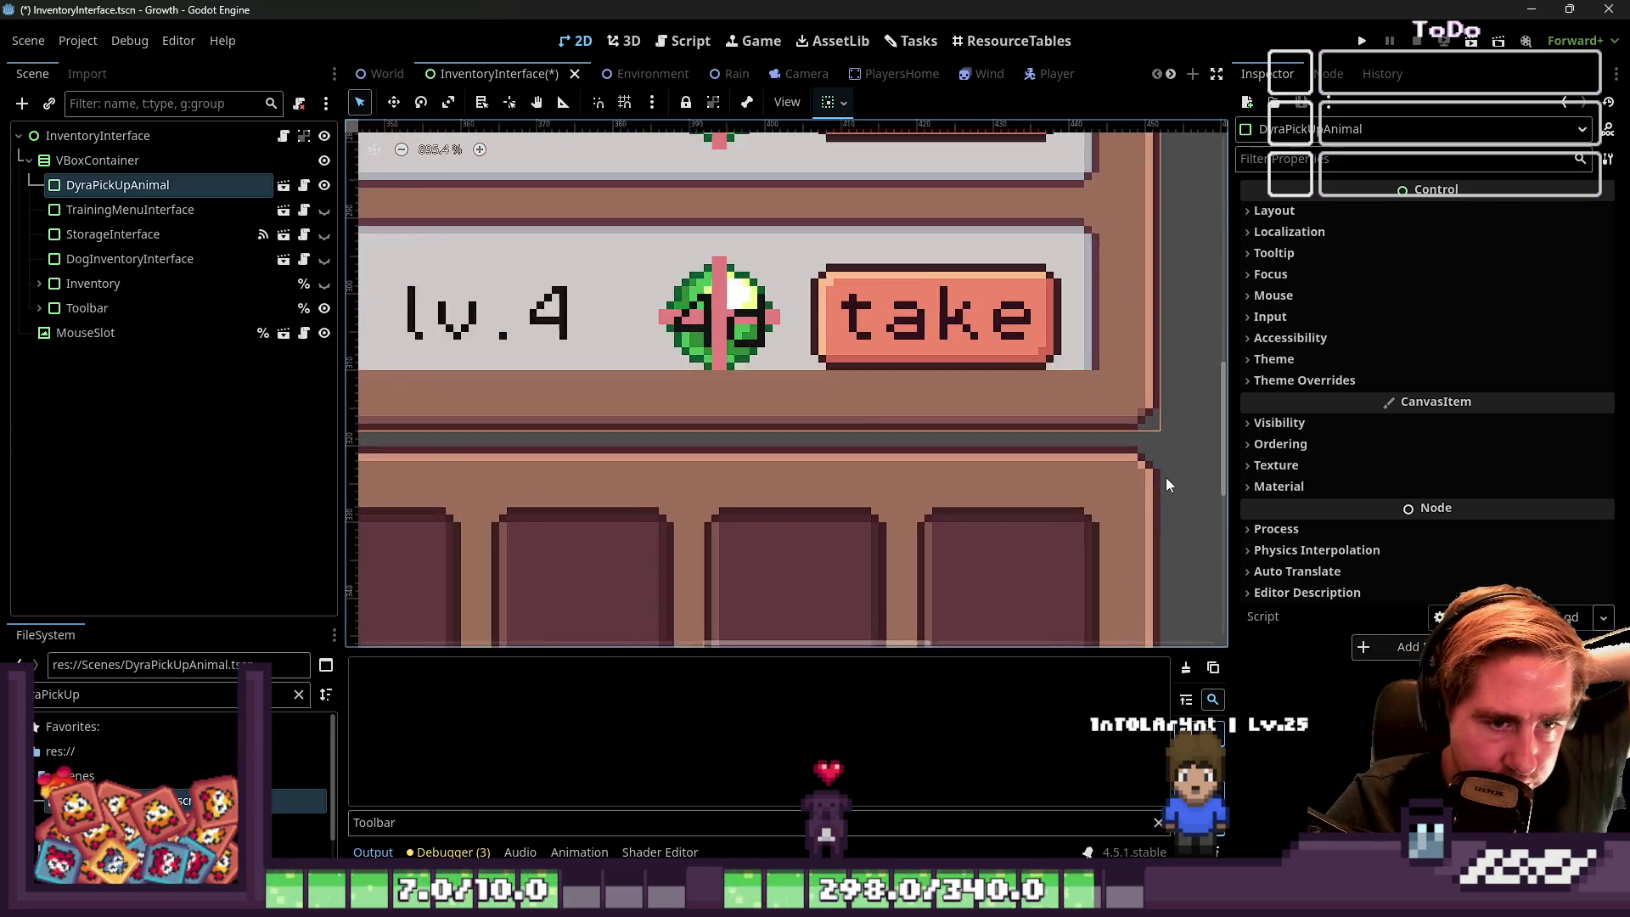
scroll(1172, 439, "down", 10)
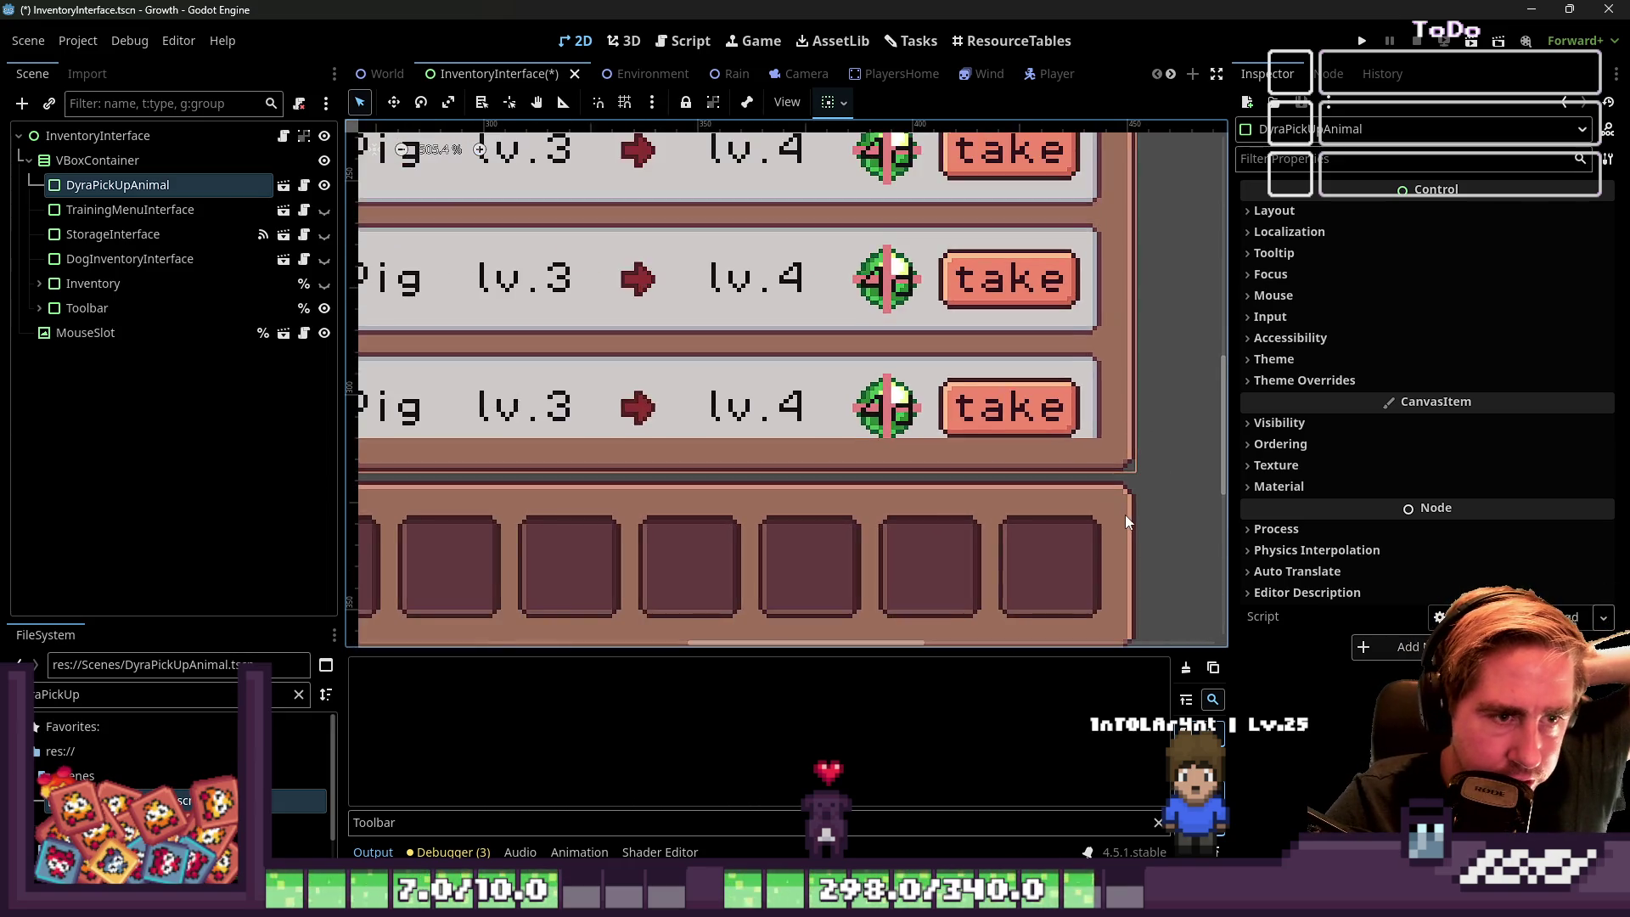
scroll(955, 522, "down", 5)
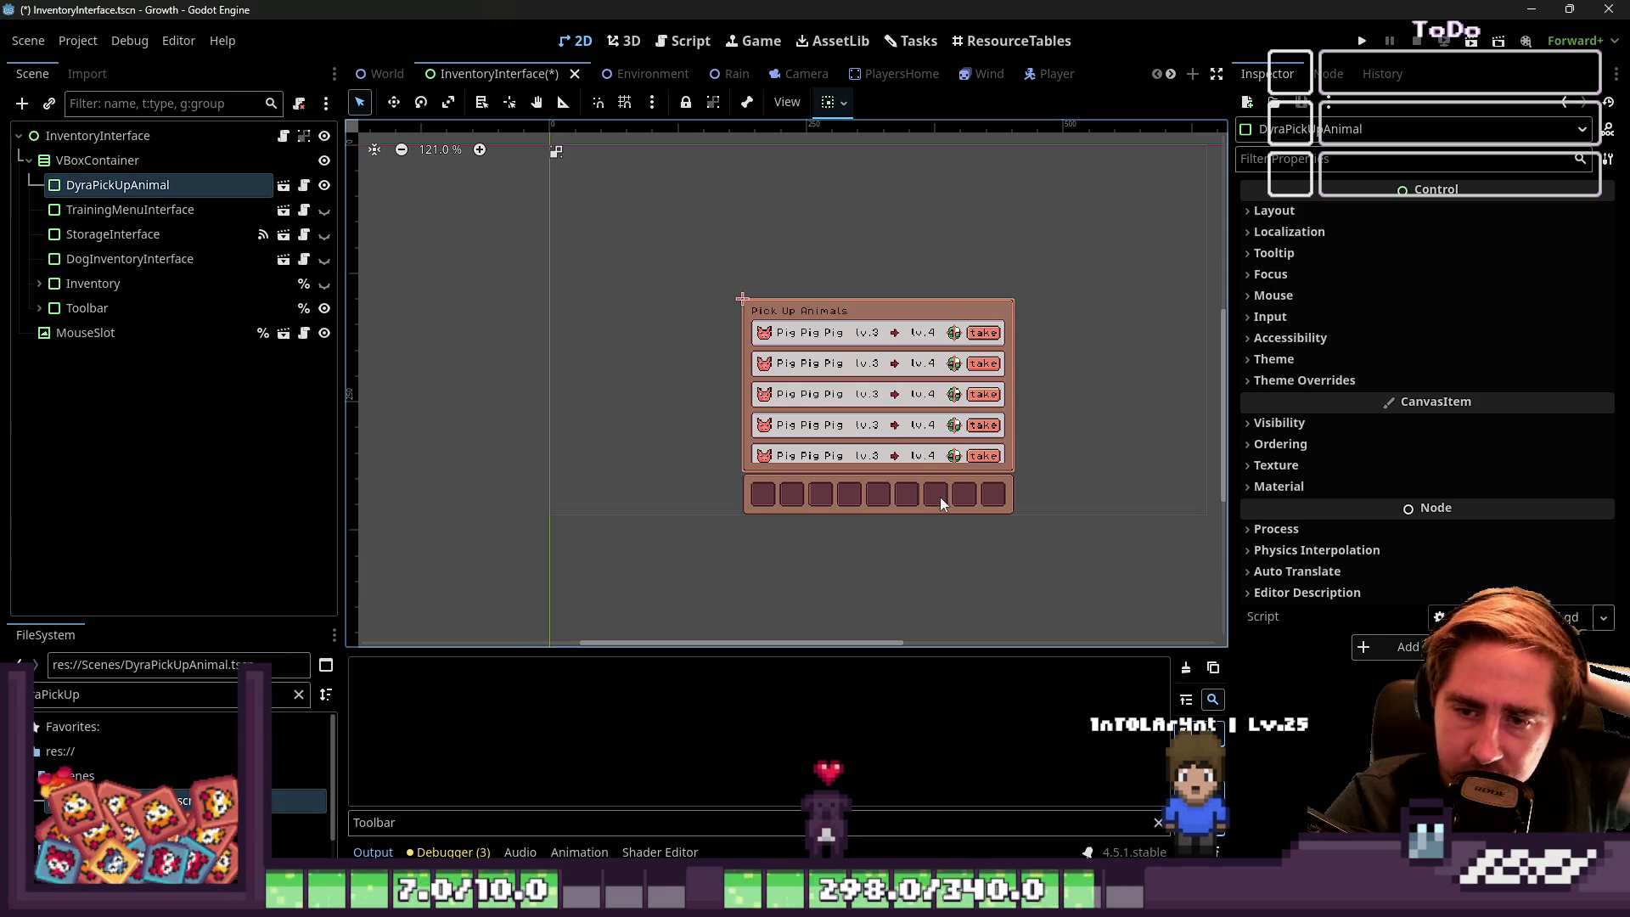
scroll(880, 350, "up", 5)
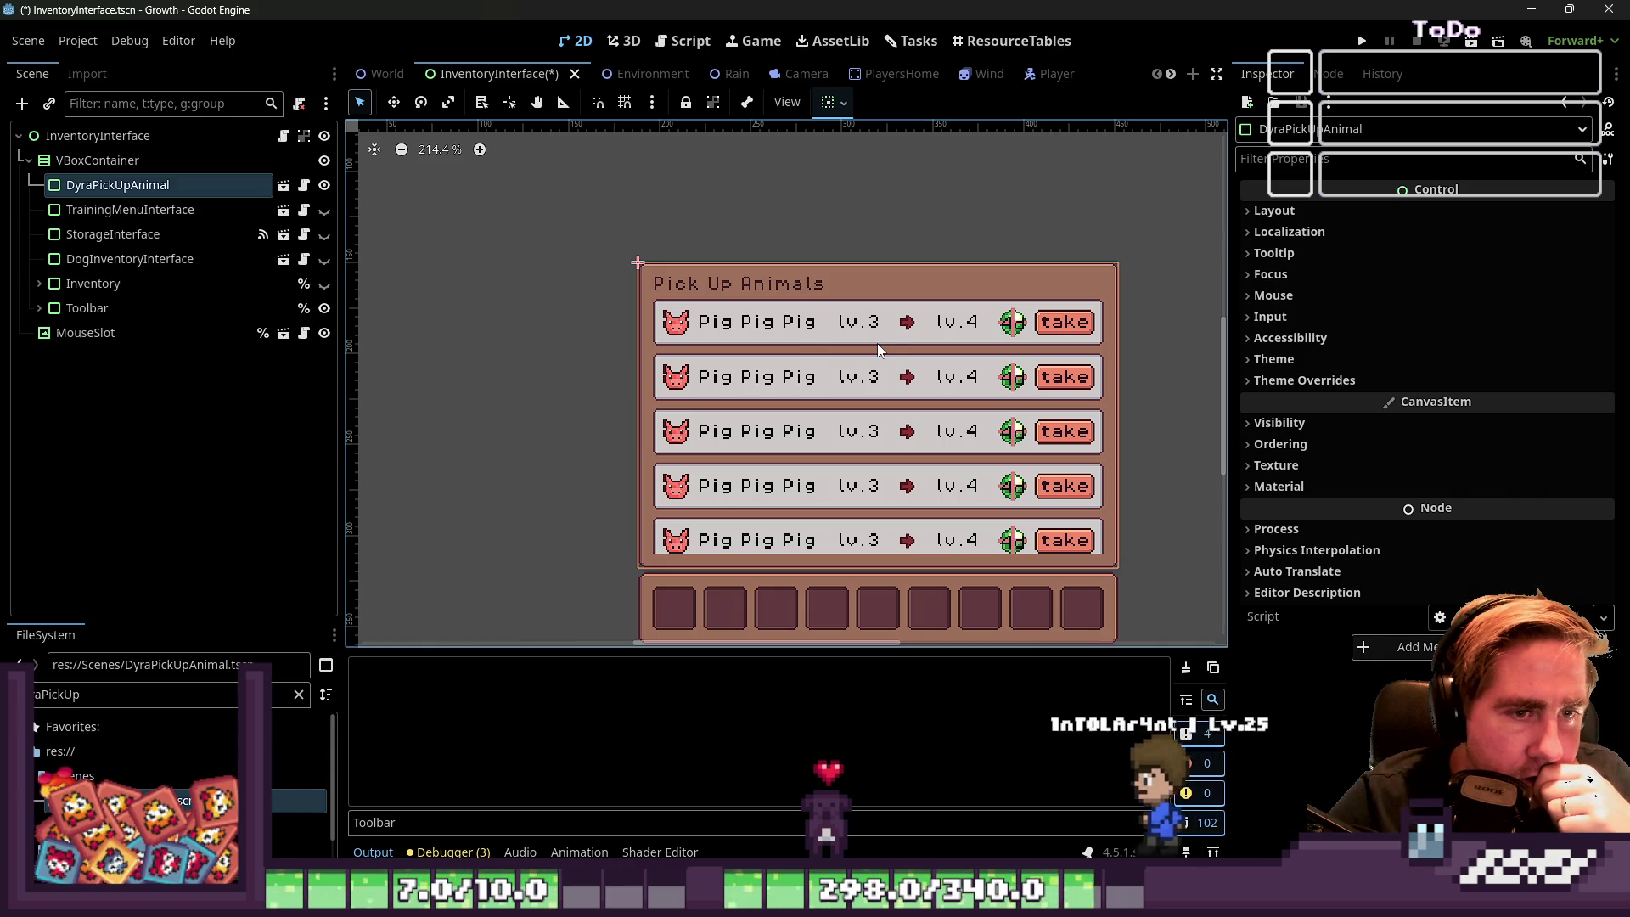
- Hide the pick-up animal panel and save the InventoryInterface scene
left_click(793, 339)
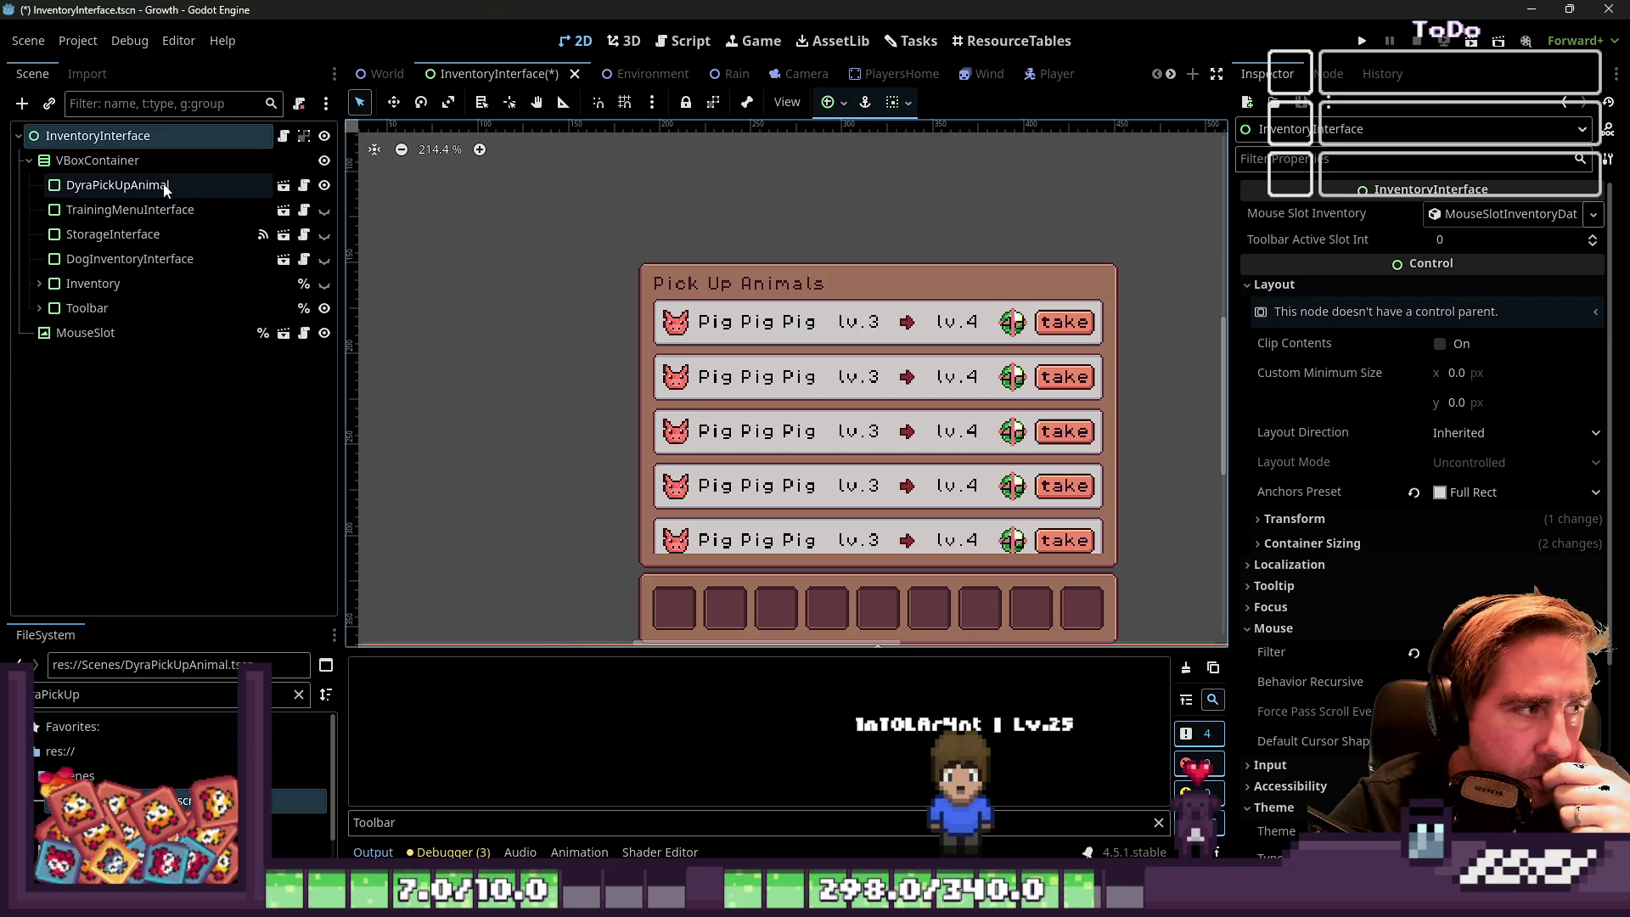
left_click(325, 185)
scroll(782, 427, "down", 3)
key("ctrl+s")
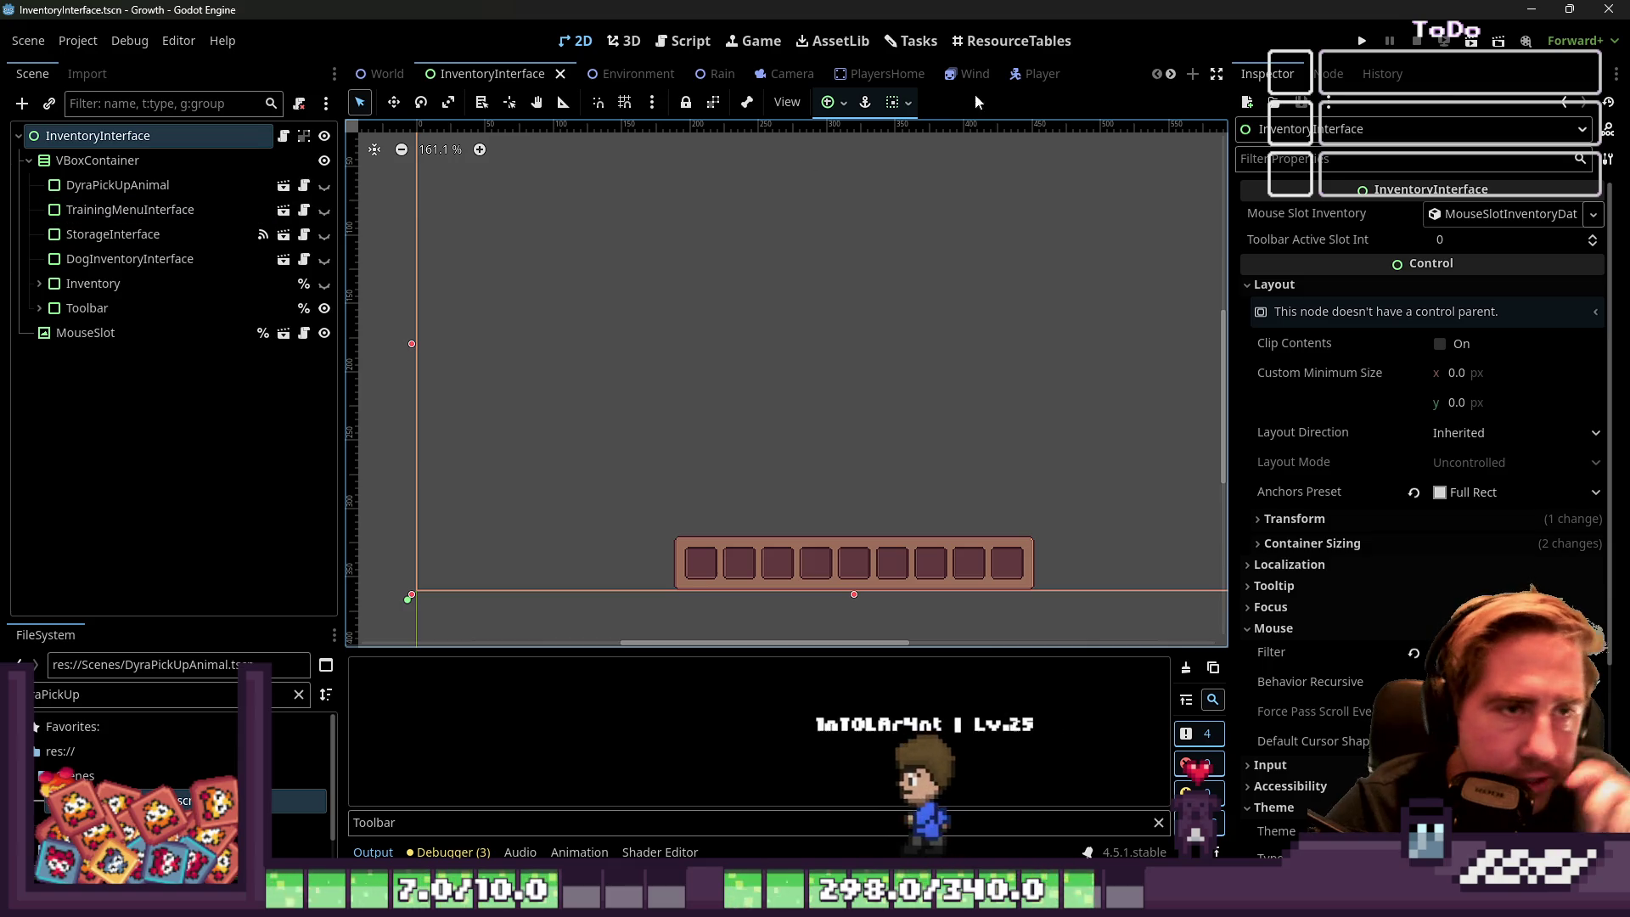
scroll(999, 73, "down", 5)
- In the DyraPickUpAnimal scene, collapse the AnimalsForPickUpGroup and ScrollContainer branches
left_click(908, 74)
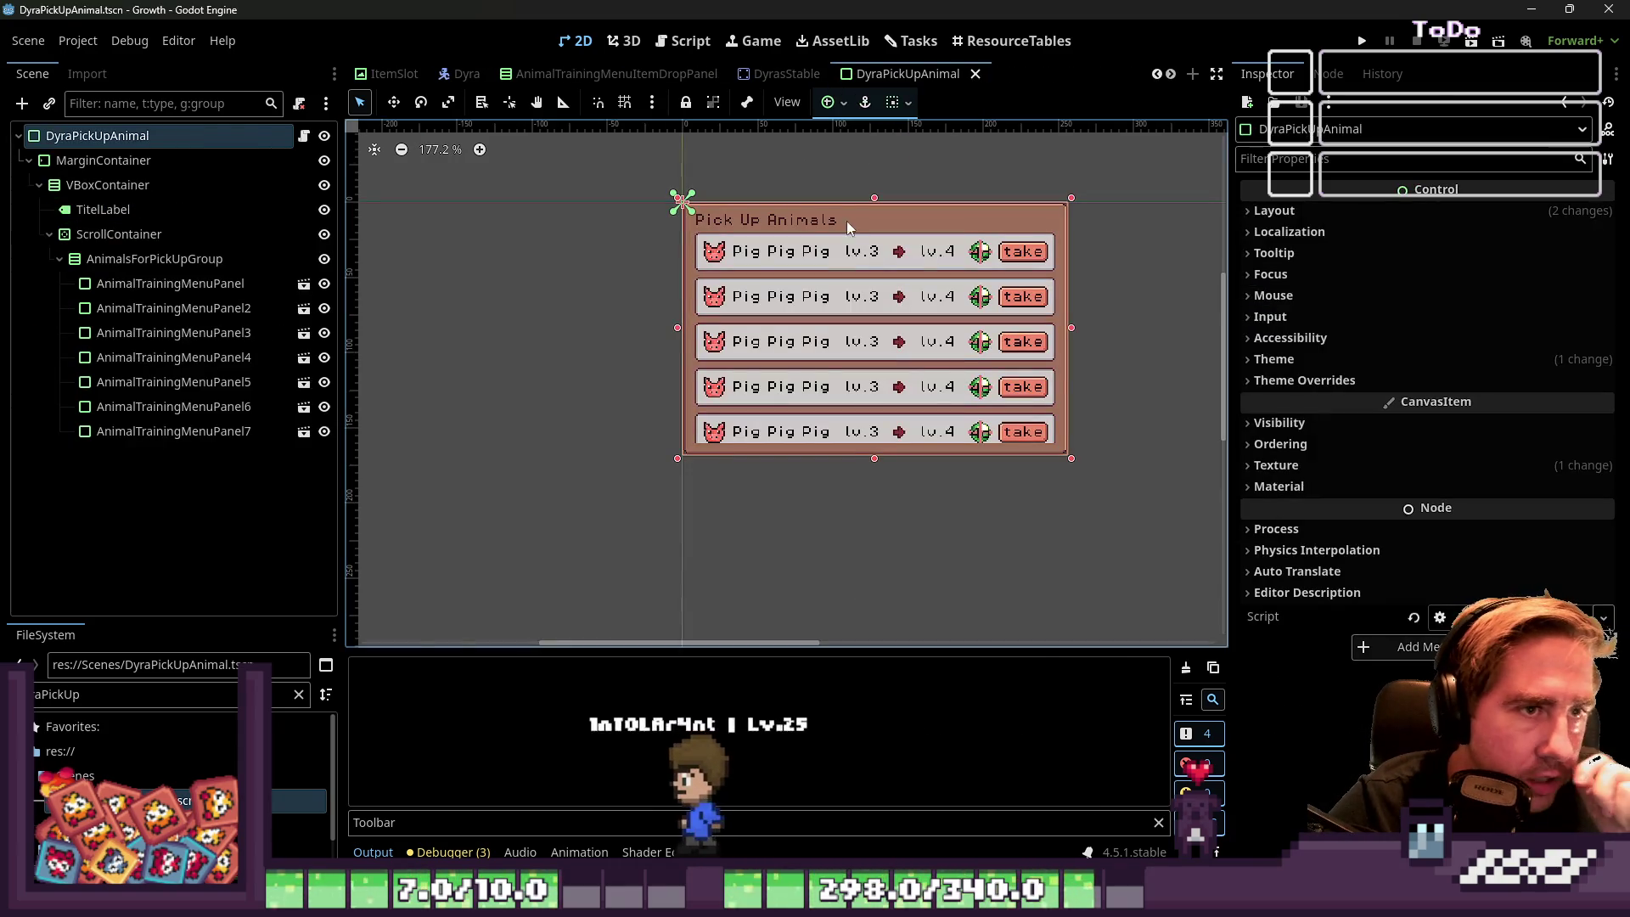
double_click(99, 140)
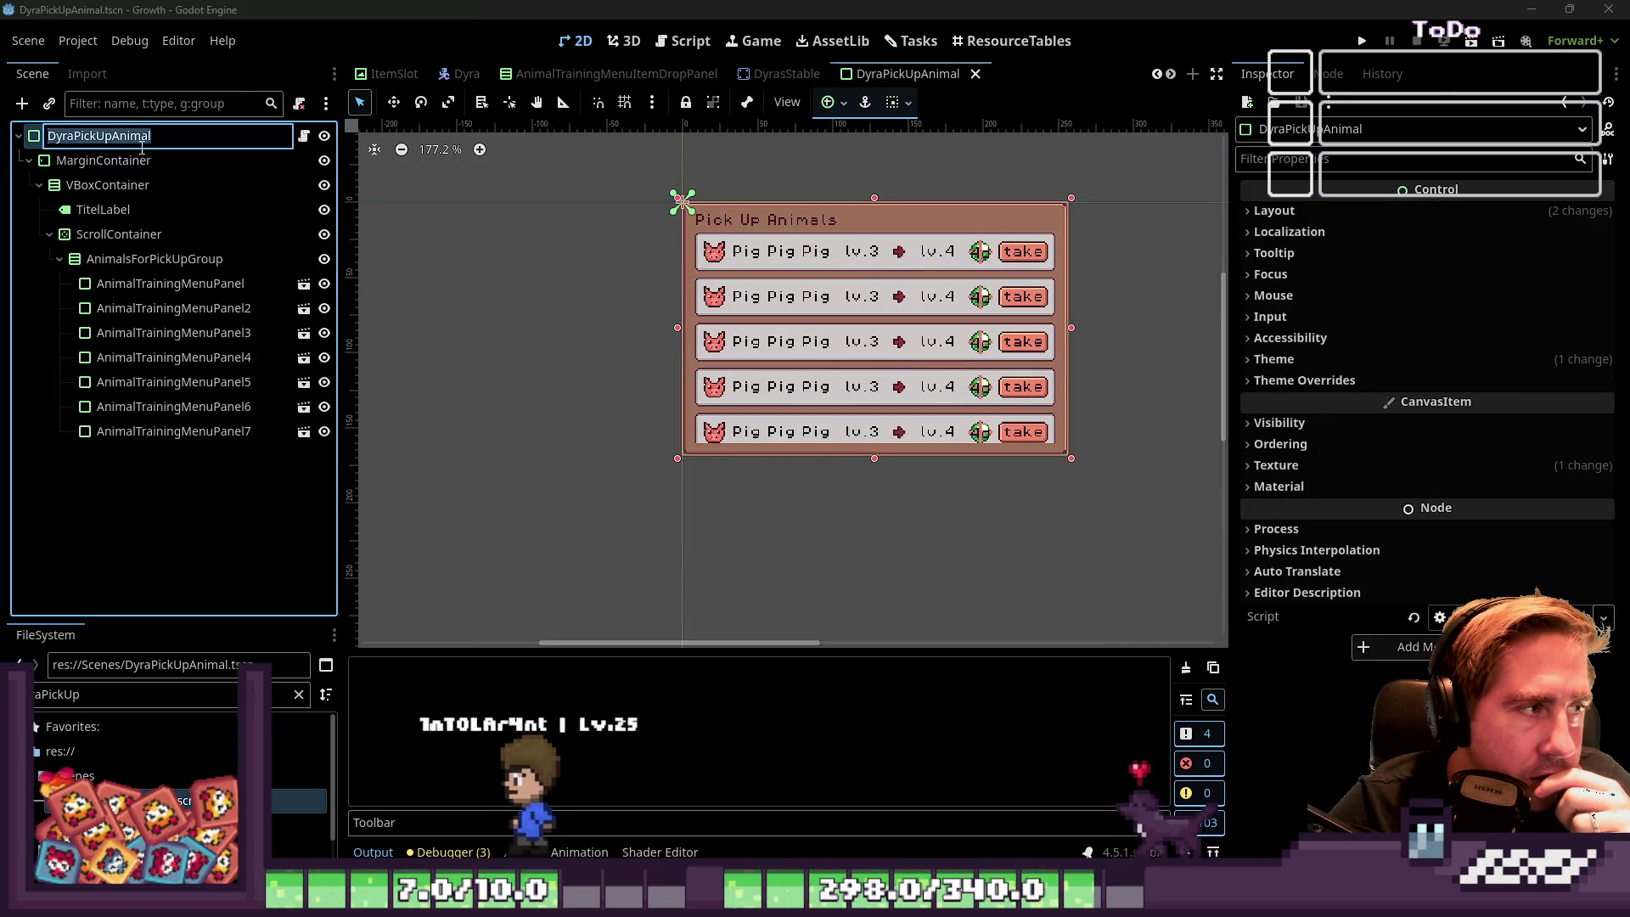
left_click(59, 259)
left_click(49, 234)
left_click(202, 237)
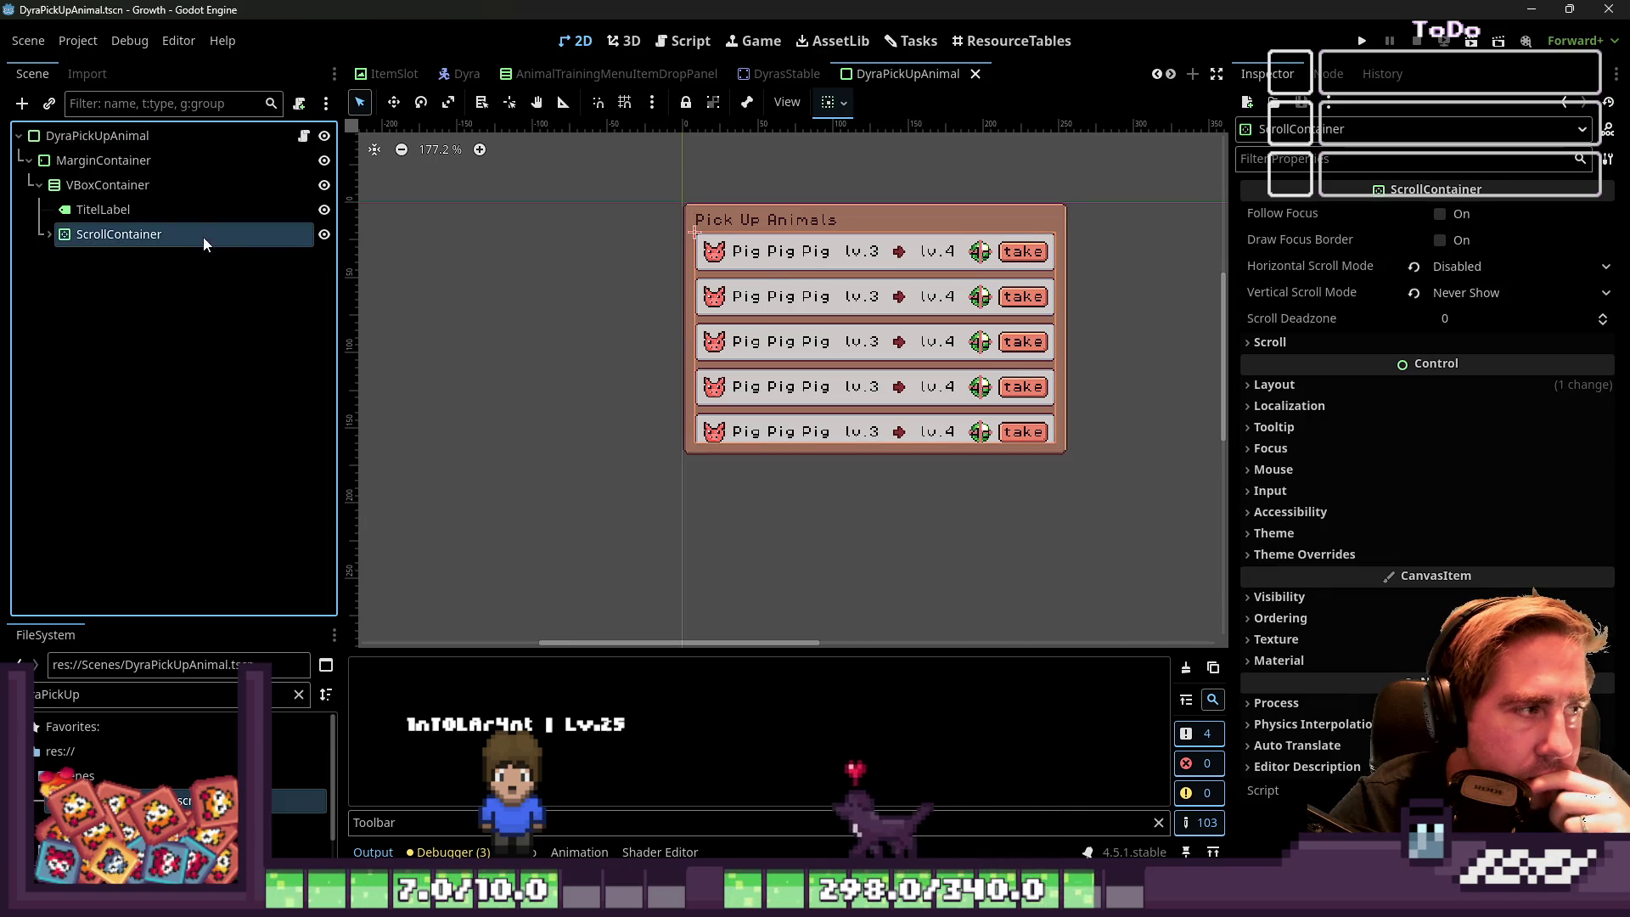
- Box-select all of the panel's nodes on the canvas, then clear the selection
scroll(850, 214, "up", 3)
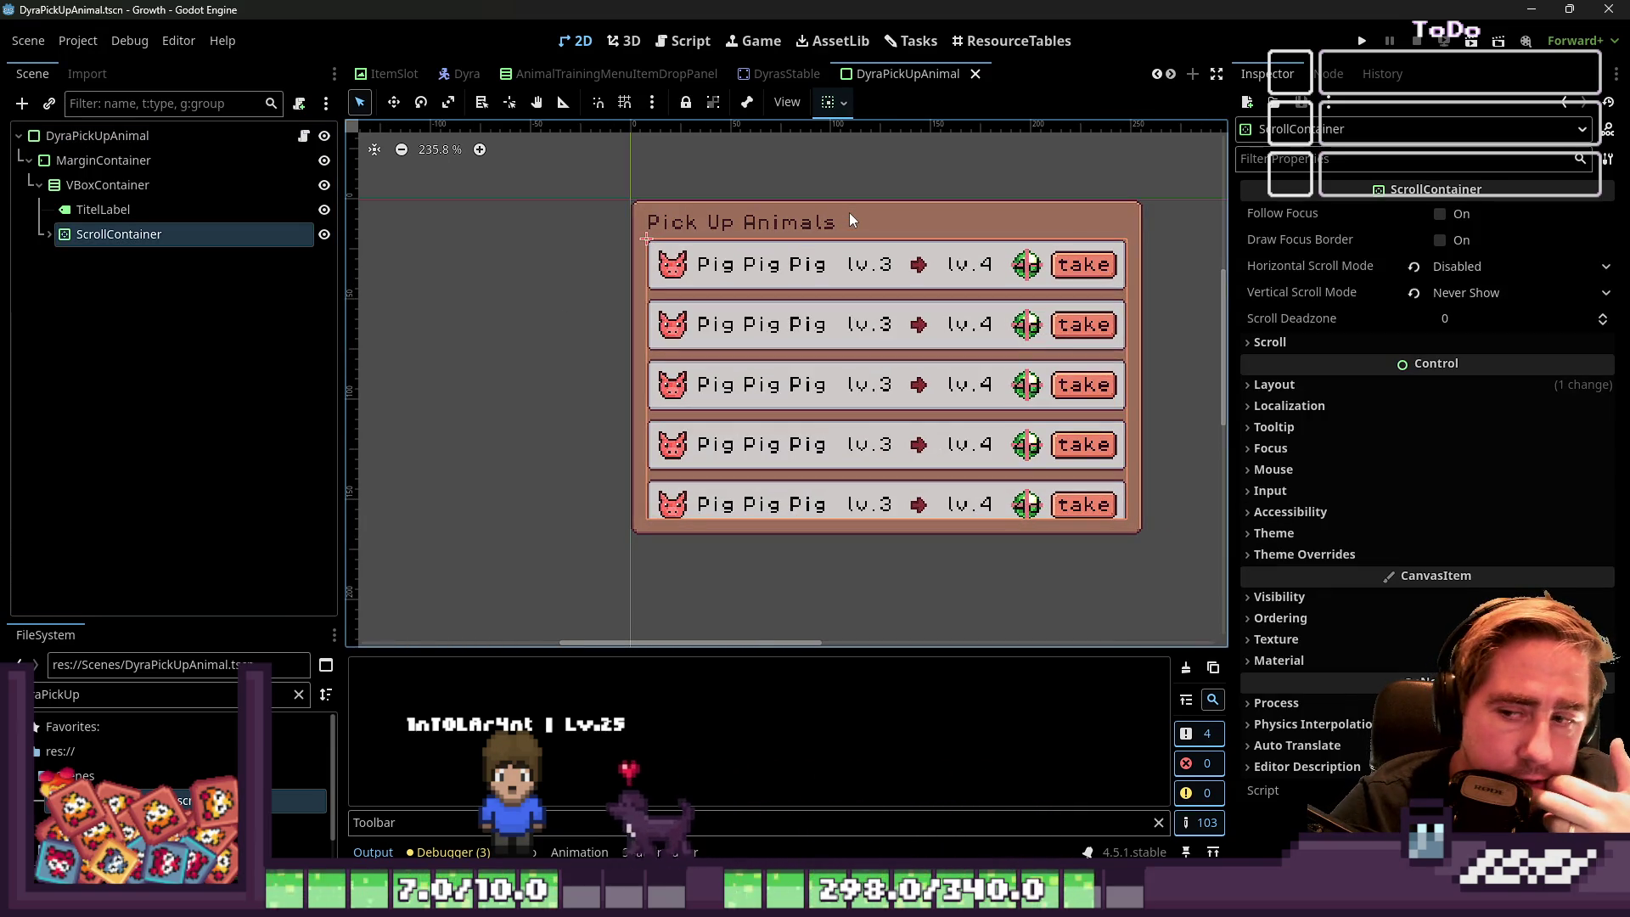
scroll(925, 216, "down", 4)
left_click_drag(660, 192, 1203, 481)
mouse_move(1157, 535)
left_mouse_down()
mouse_move(858, 298)
mouse_move(902, 422)
left_mouse_up()
left_click(573, 430)
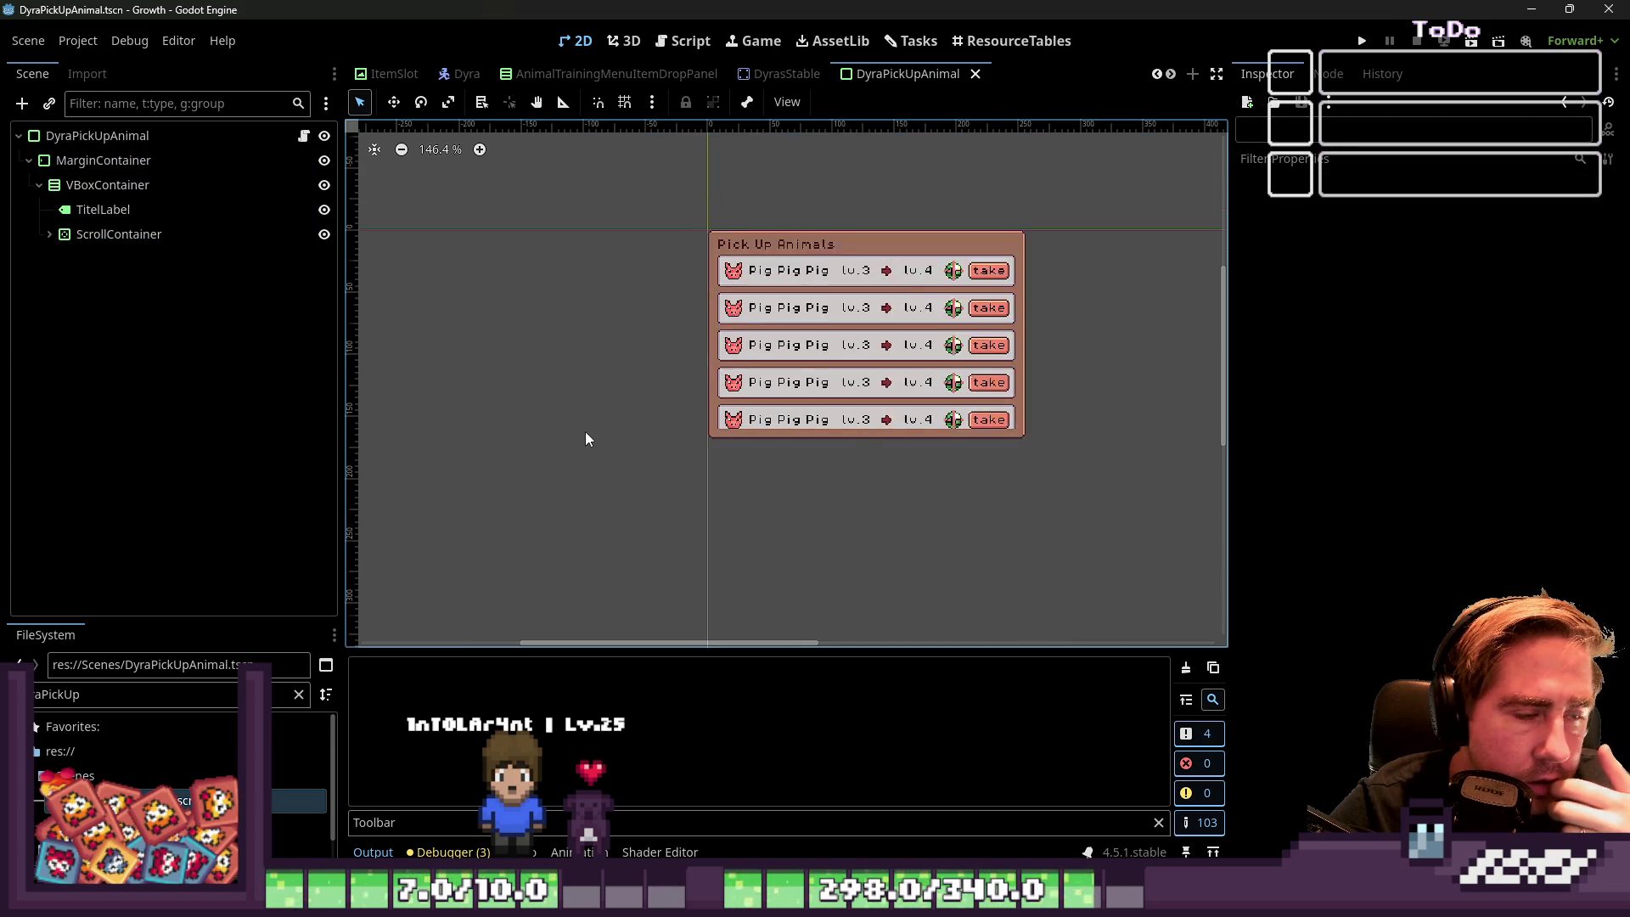
scroll(898, 289, "up", 4)
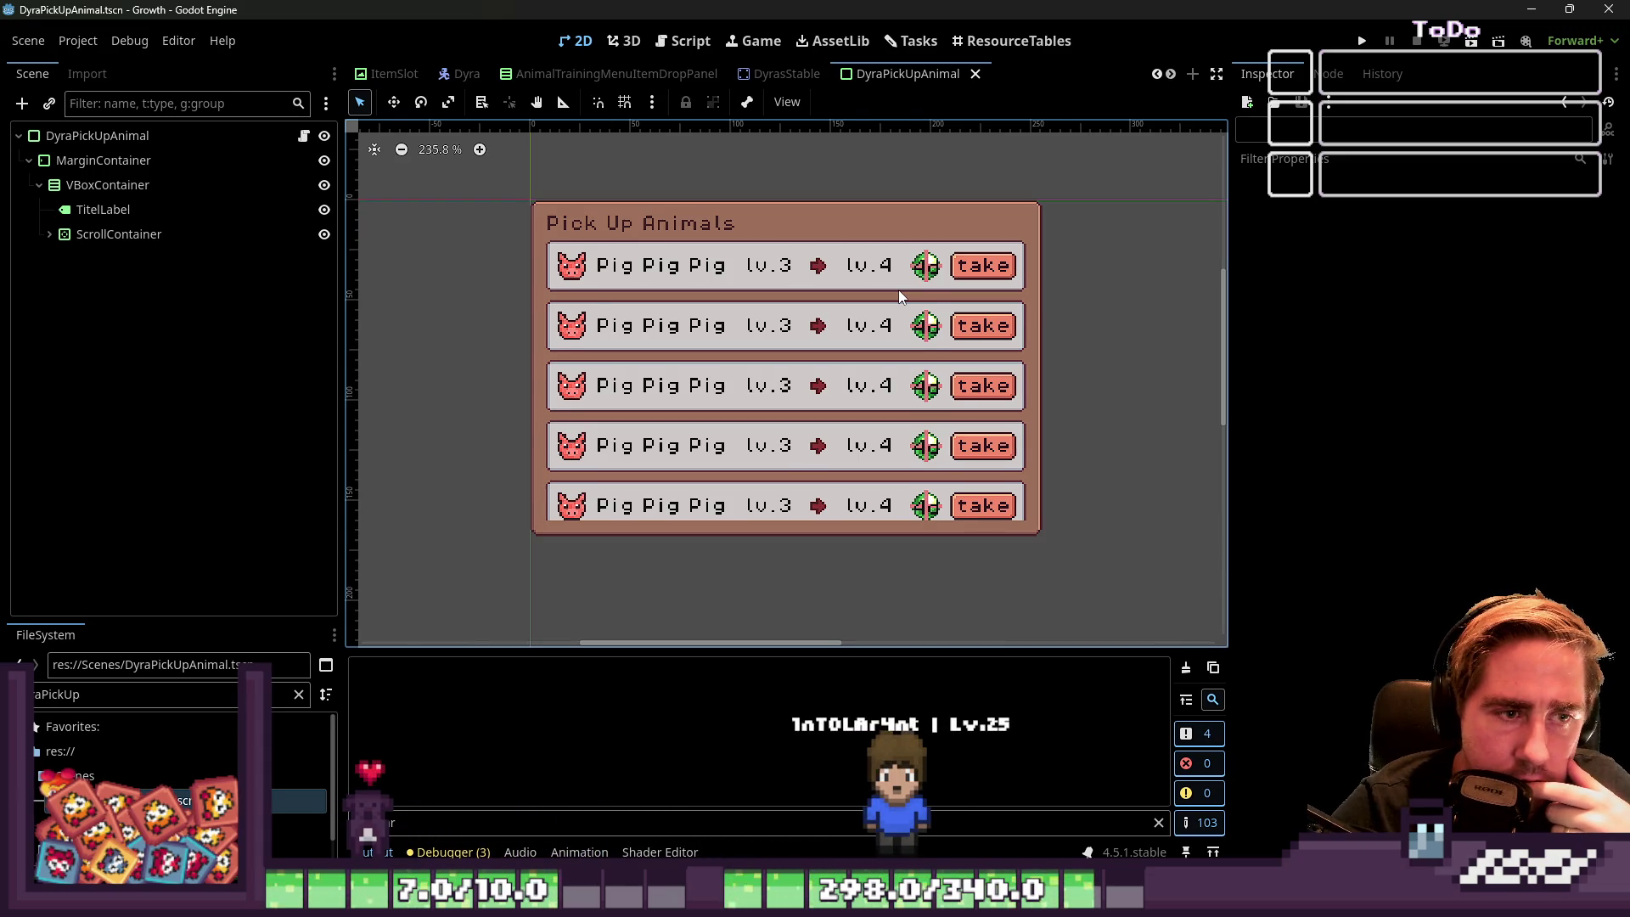
scroll(901, 293, "up", 3)
scroll(899, 289, "down", 6)
scroll(896, 288, "up", 3)
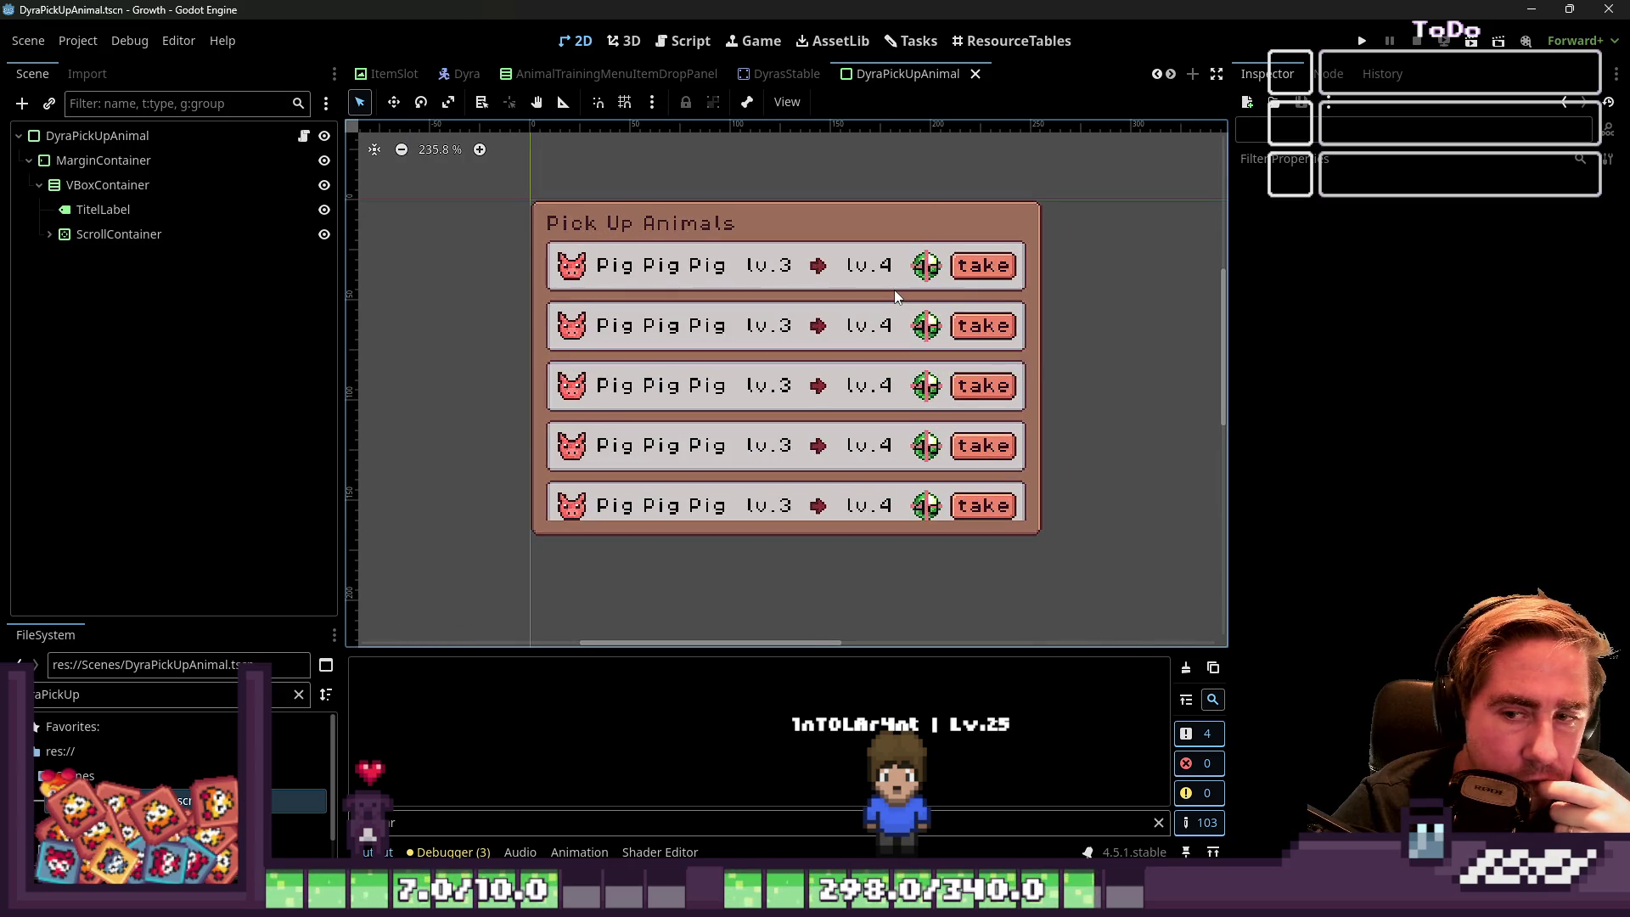
scroll(894, 289, "down", 2)
- Select the DyraPickUpAnimal root node and open its attached DyraPickUpAnimal.gd script
left_click(194, 205)
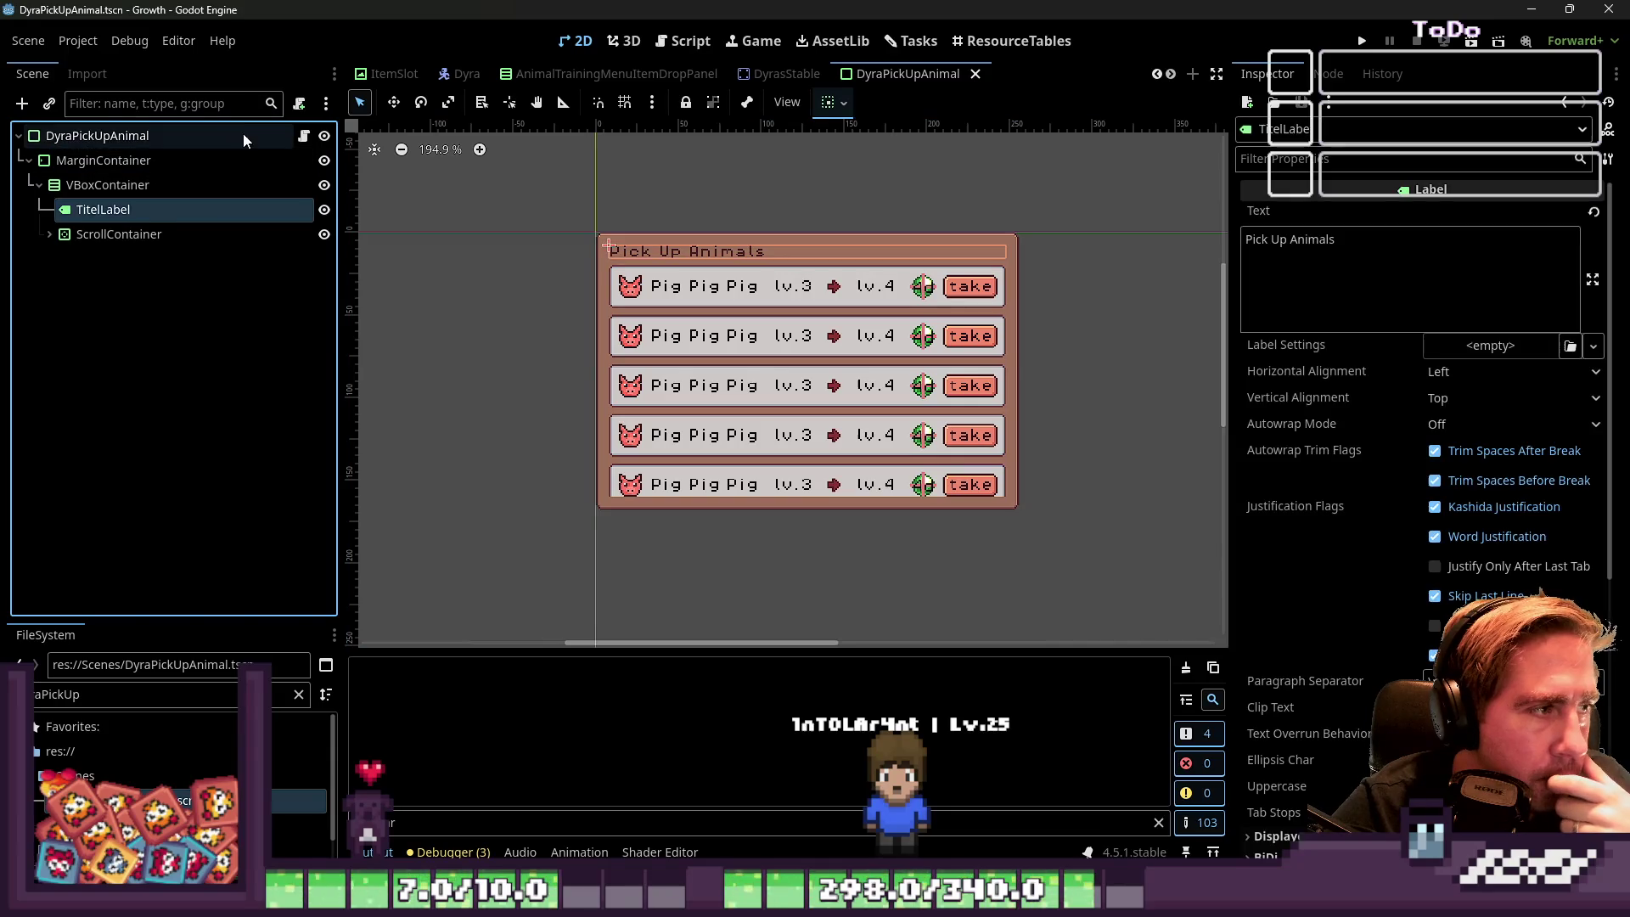
left_click(243, 137)
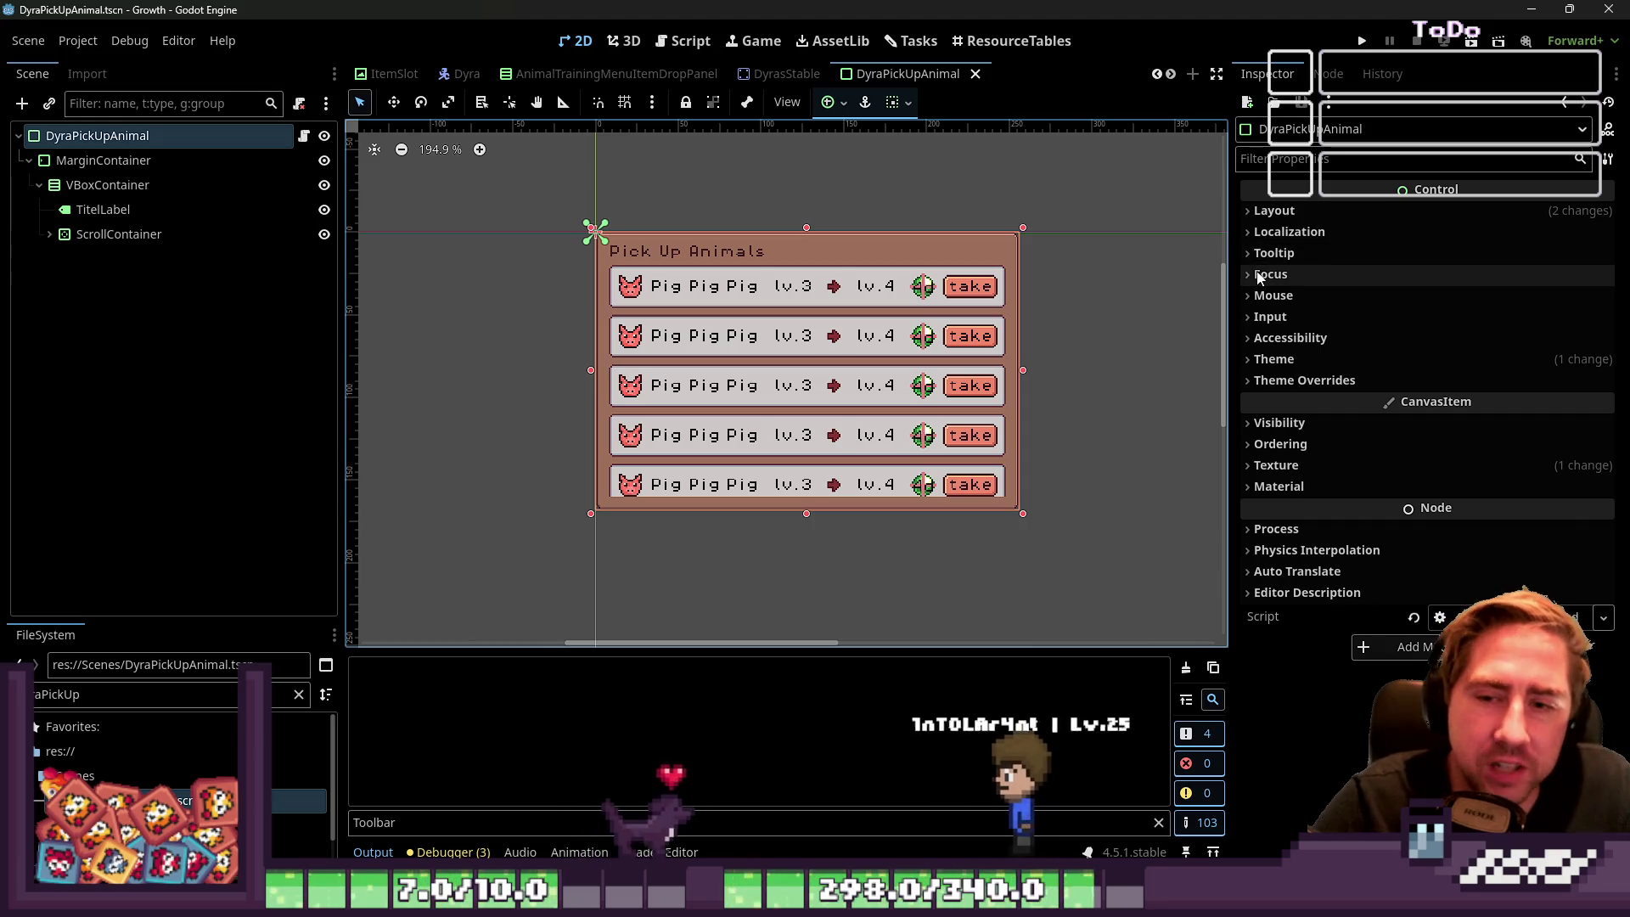
mouse_move(466, 190)
left_mouse_down()
mouse_move(1036, 630)
mouse_move(1146, 600)
left_mouse_up()
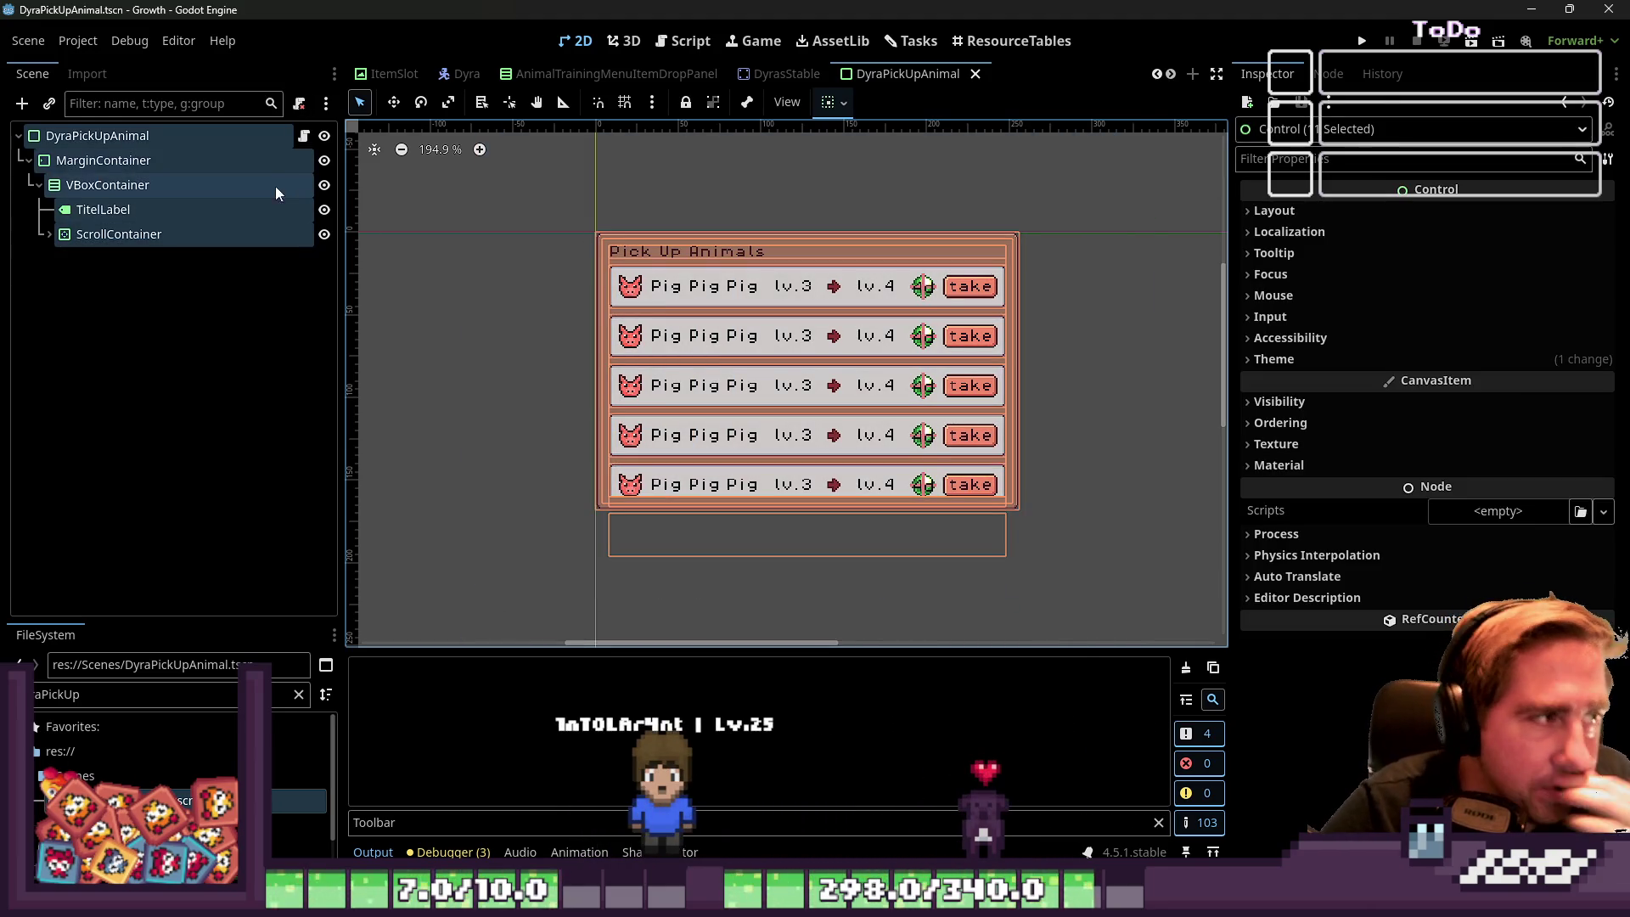
left_click(278, 138)
left_click(304, 136)
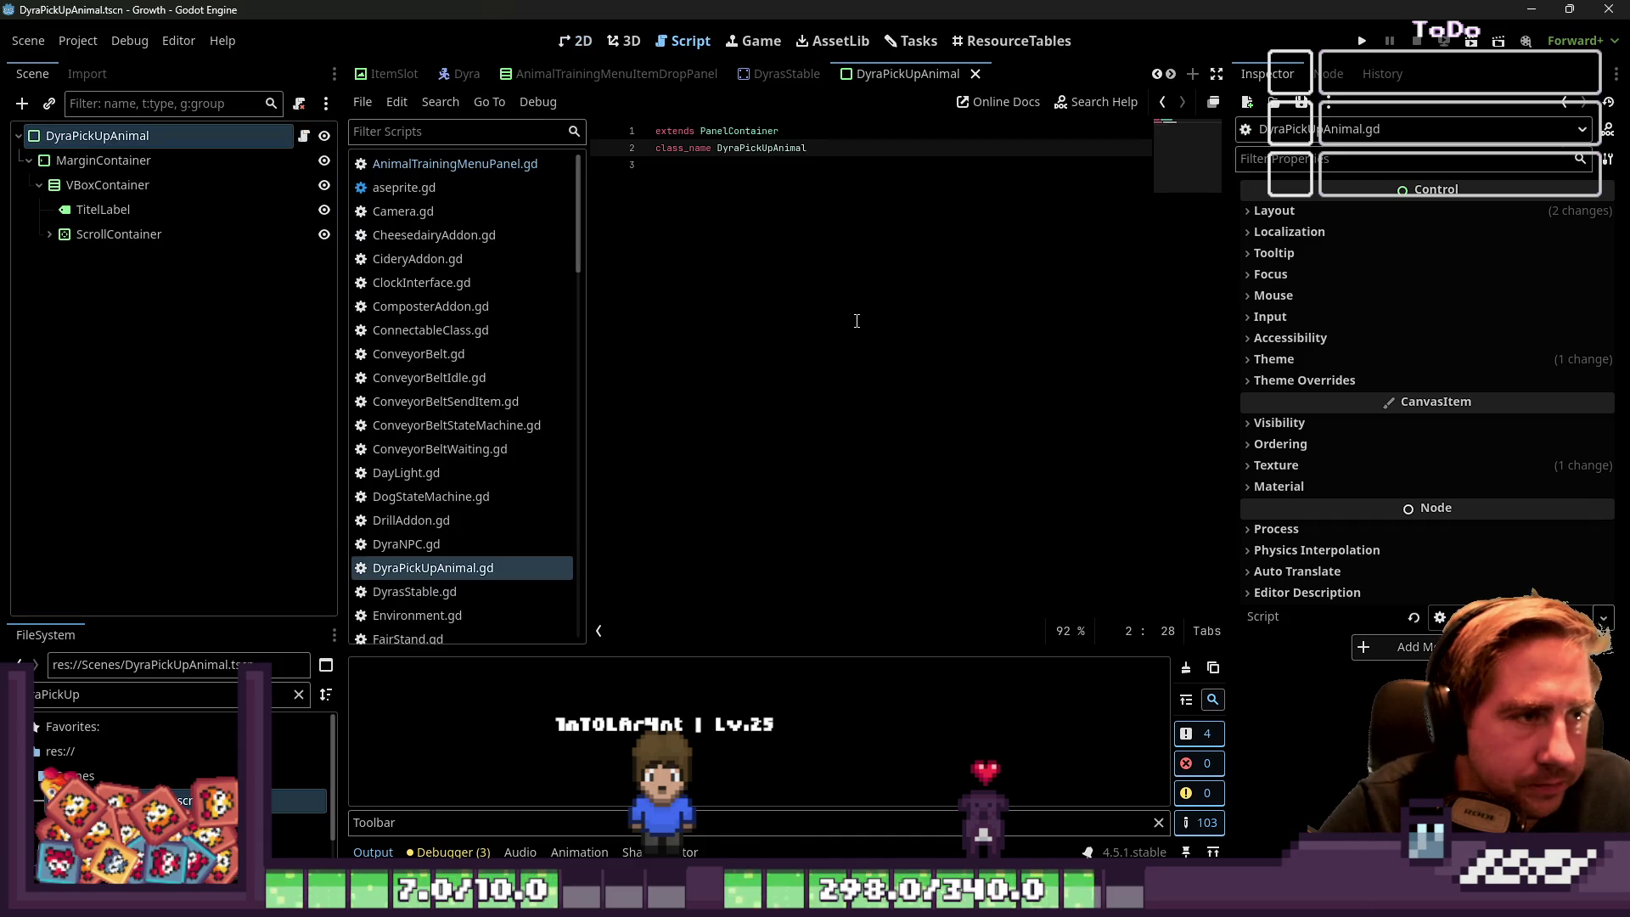
- Add empty lines below class_name and begin a func, checking the AnimalsForPickUpGroup node
key("Down")
key("Return")
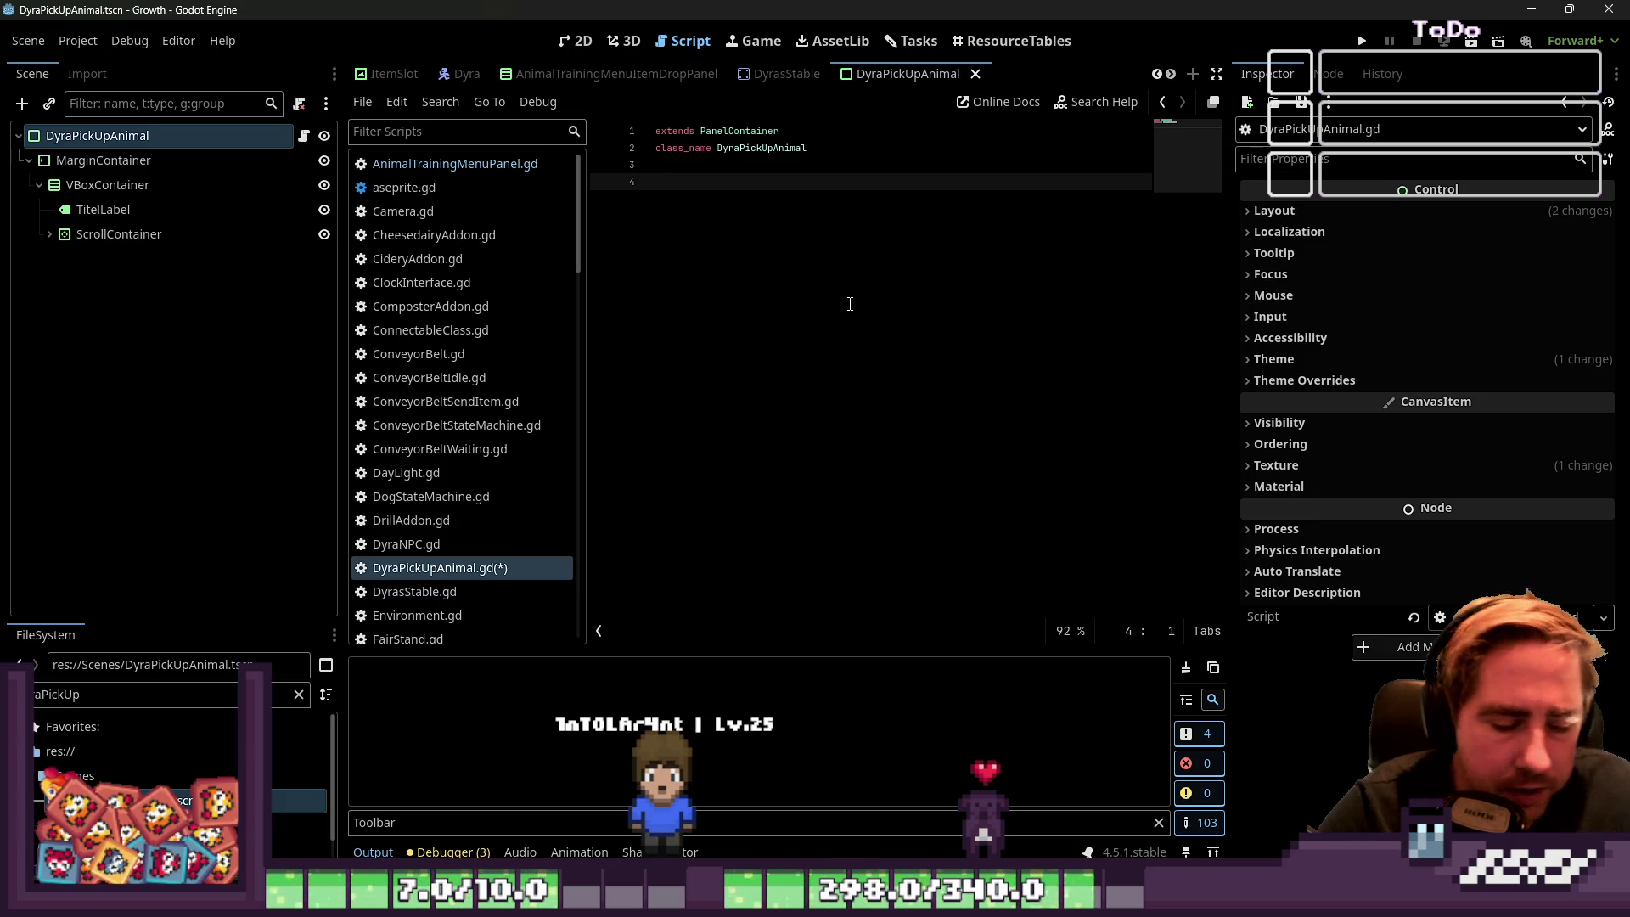
type("@")
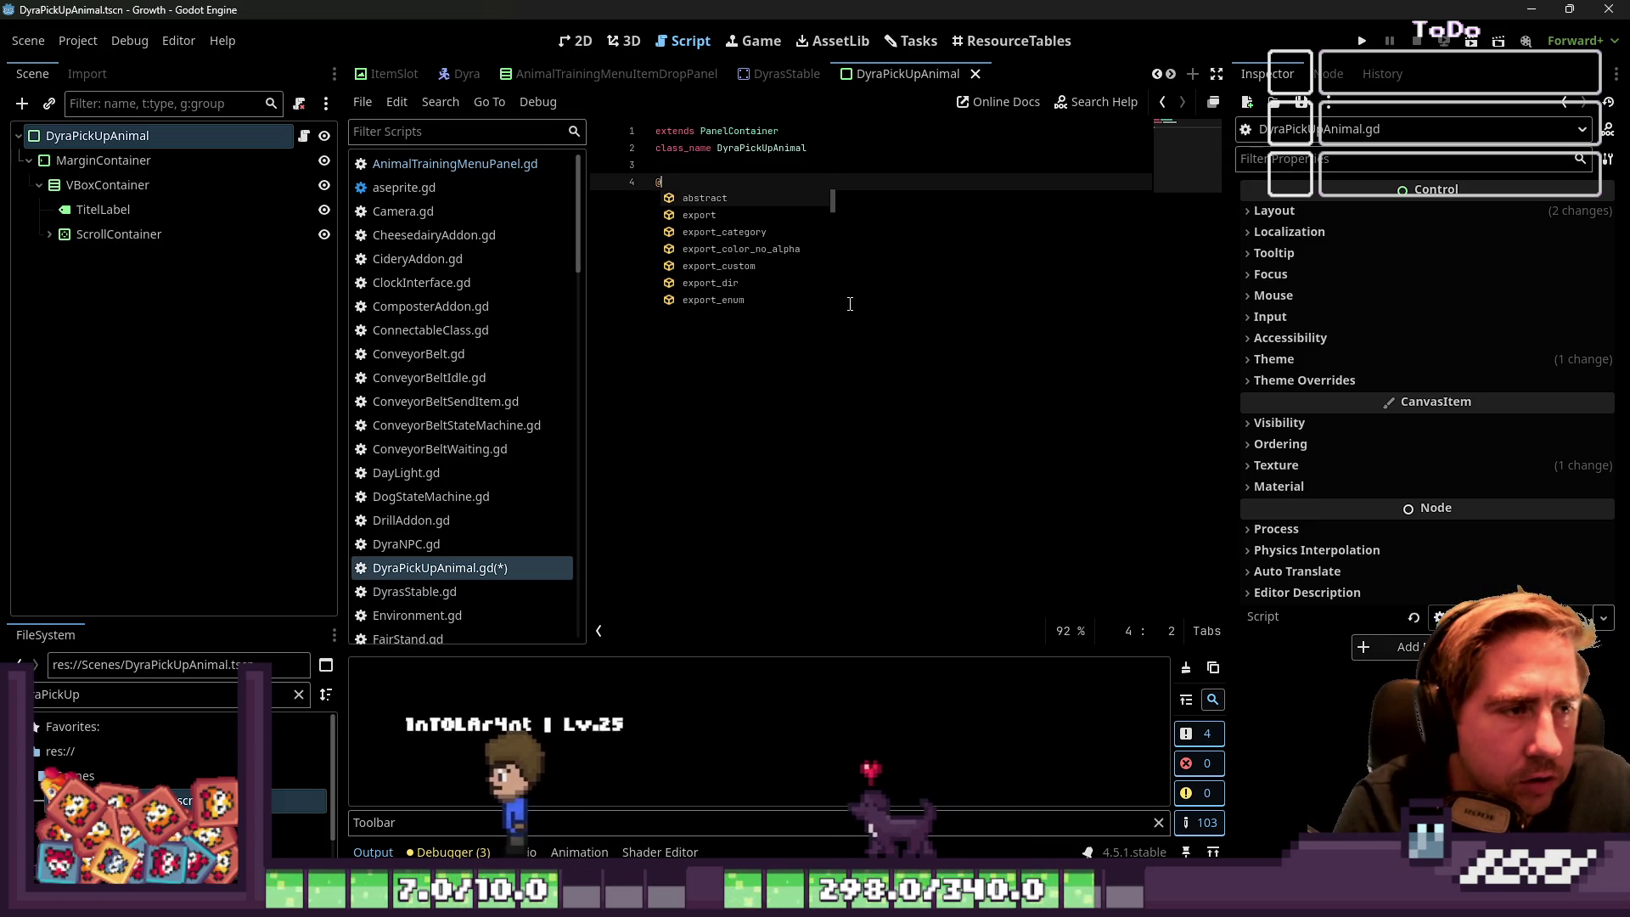
key("BackSpace")
key("BackSpace")
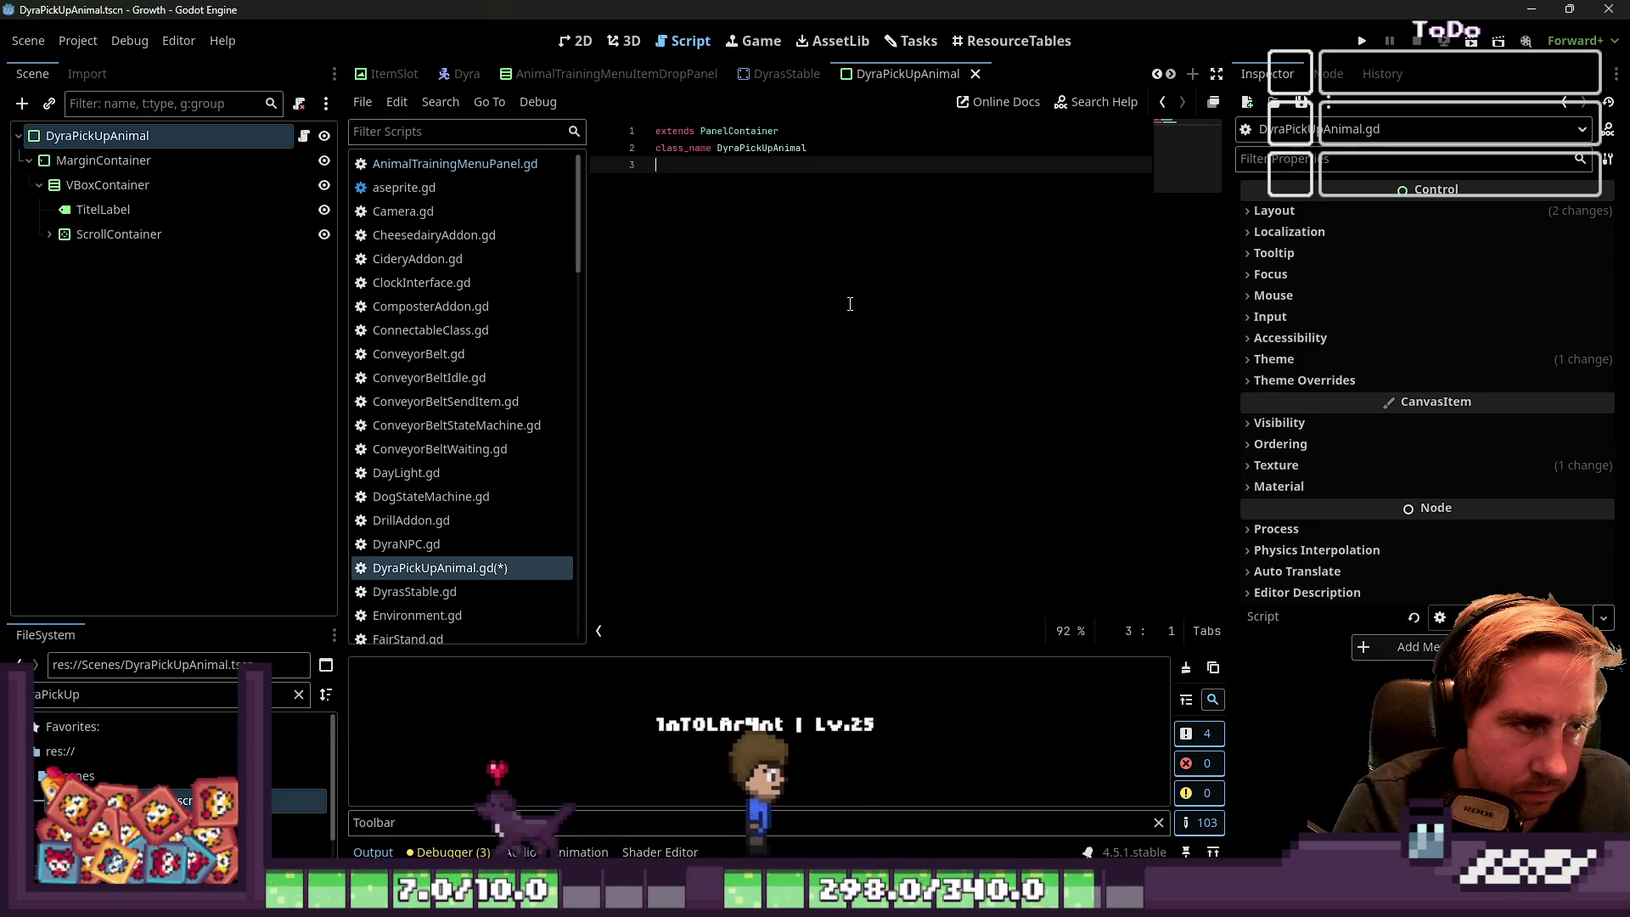
key("Return")
type("func")
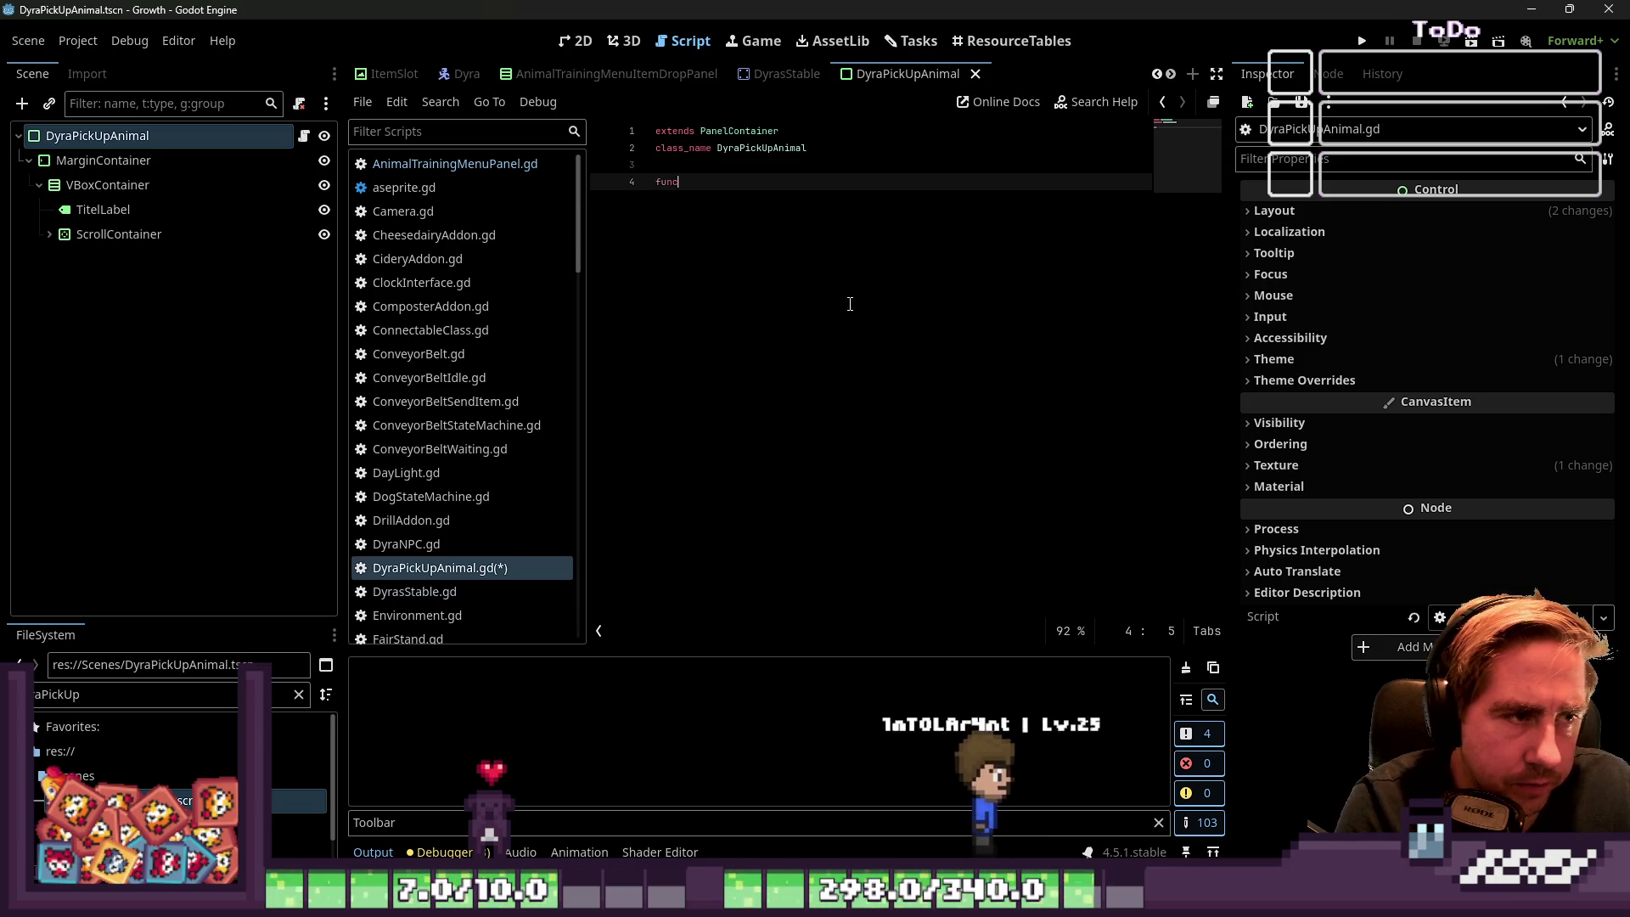
left_click(49, 234)
left_click(71, 258)
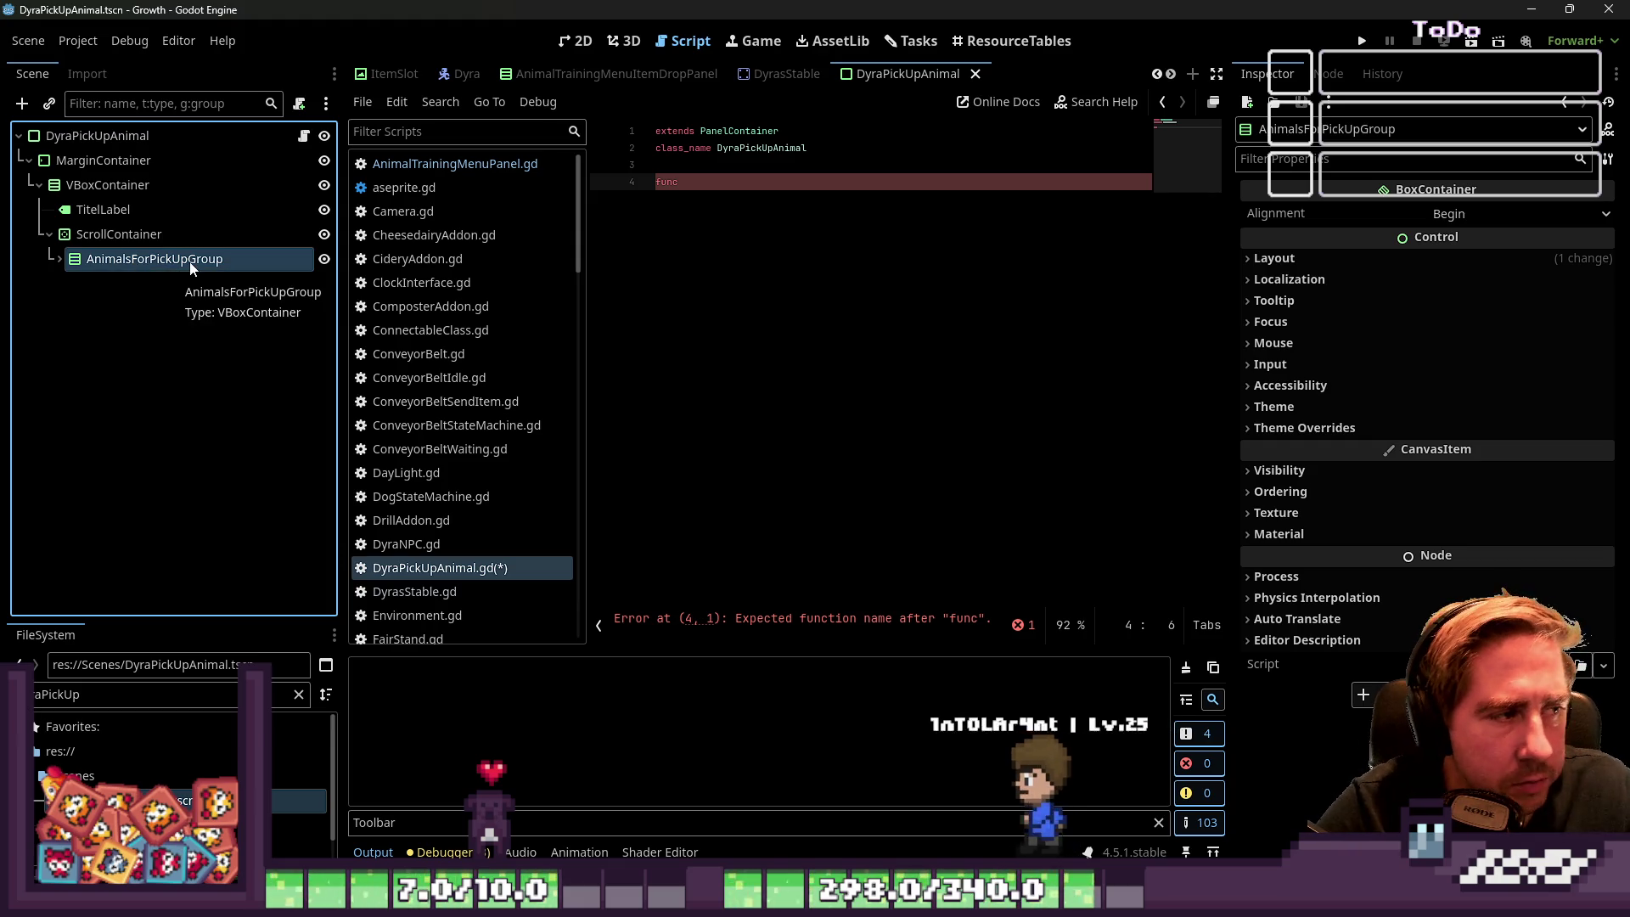
left_click(809, 247)
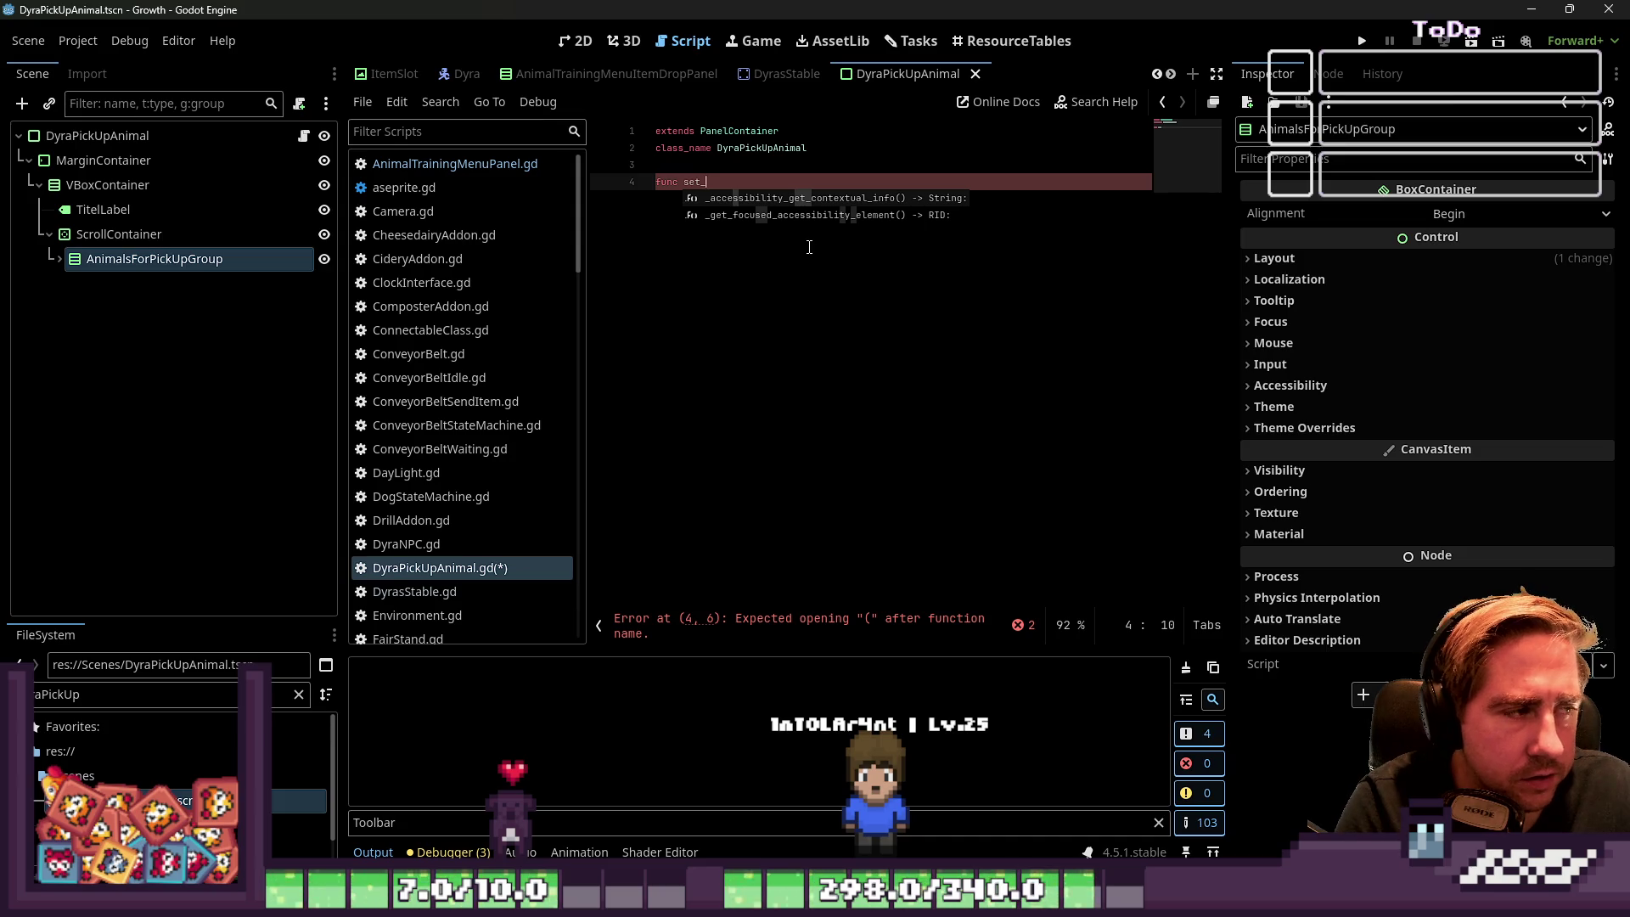
- Write the signature func set_animals_for_pick_up_group() -> void:
type("an")
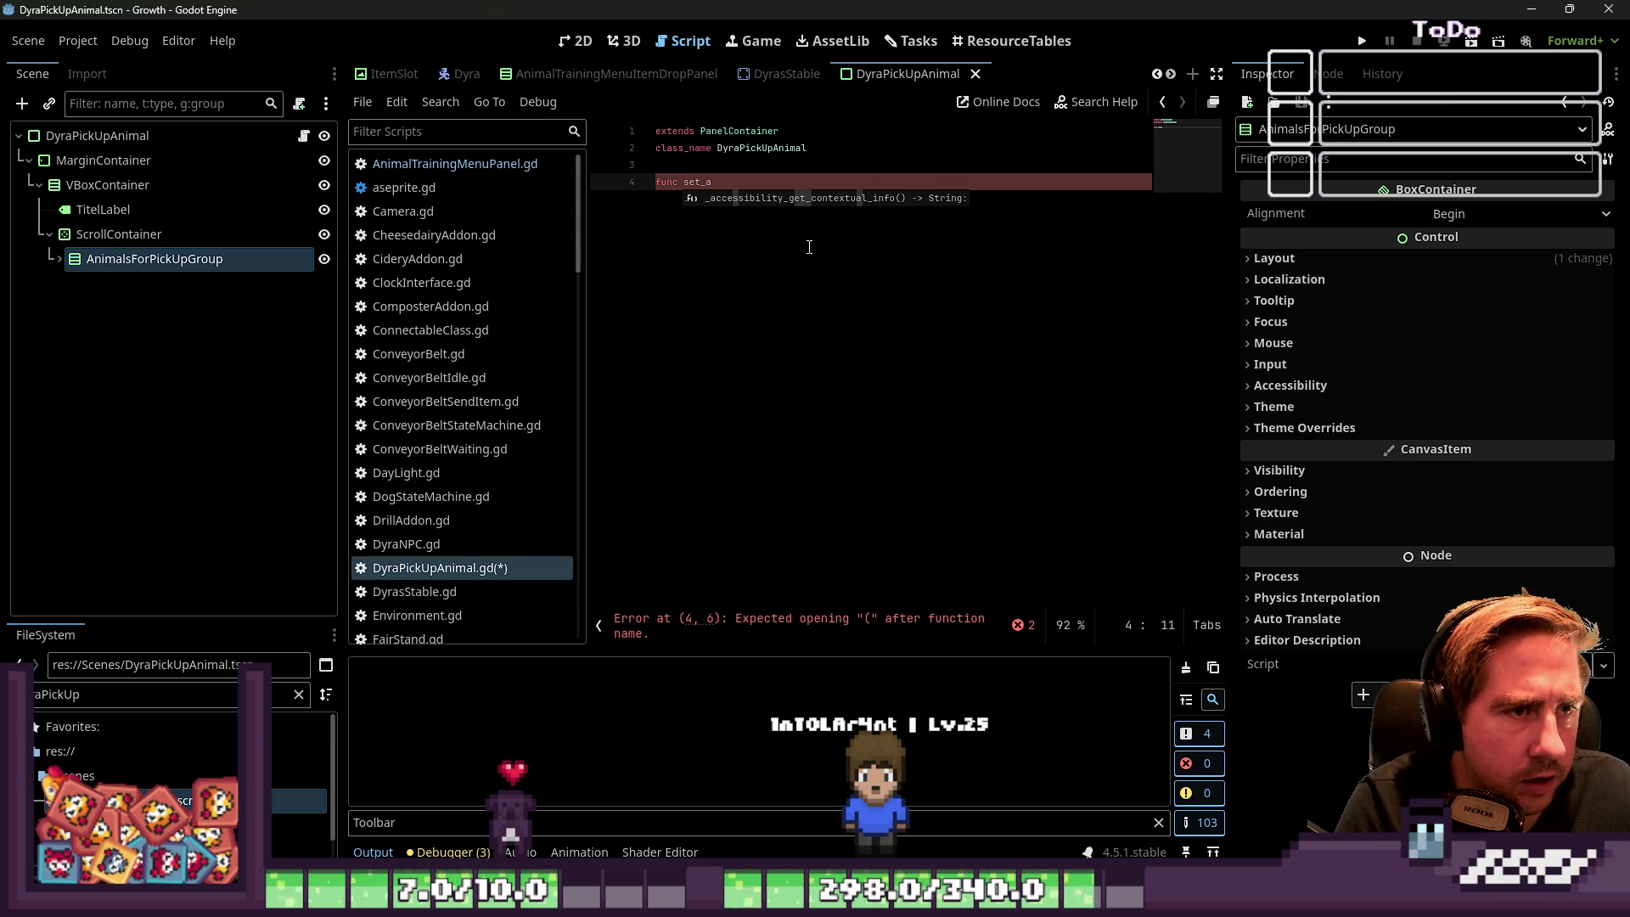
key("BackSpace")
type("pick_up_an")
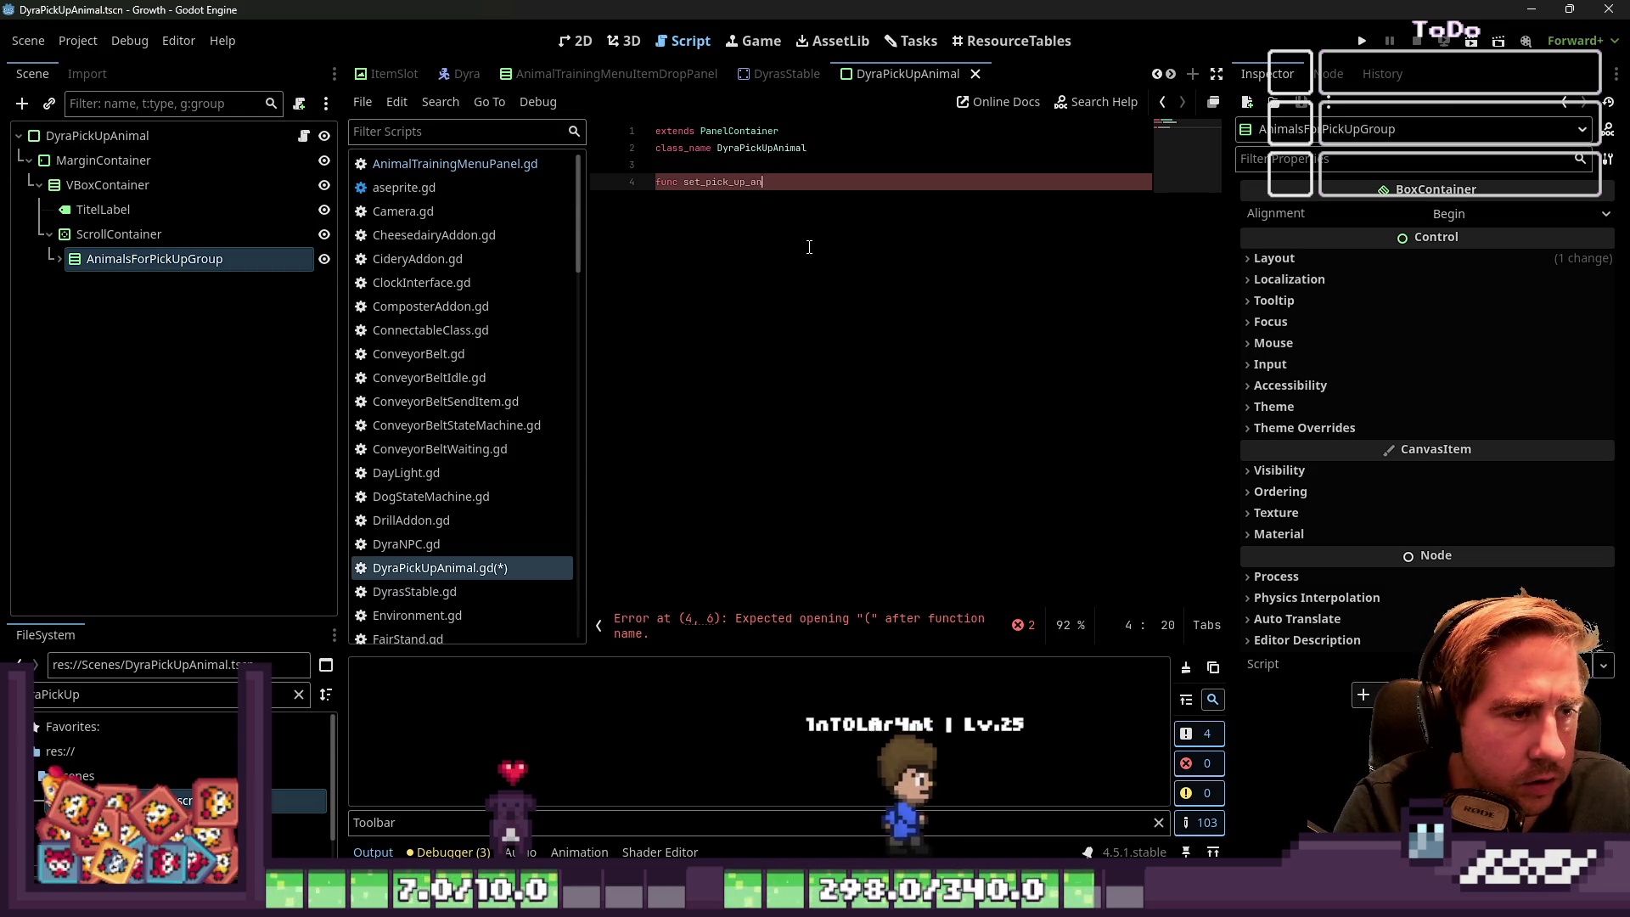
key("BackSpace")
key("BackSpace")
key("BackSpace")
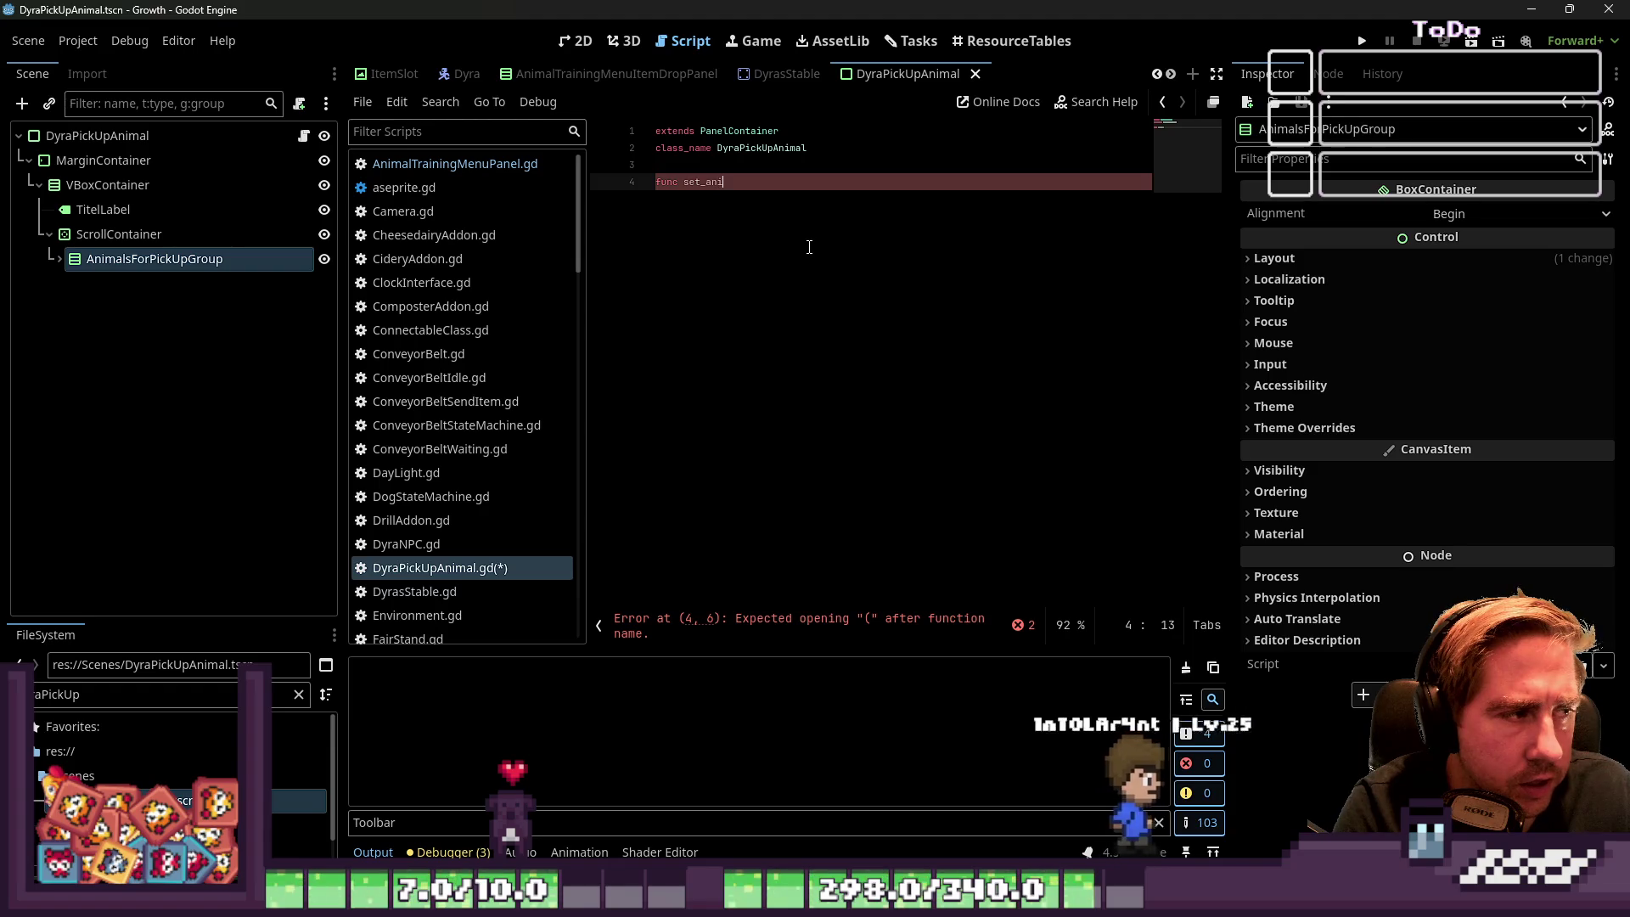
type("animals_for_pi")
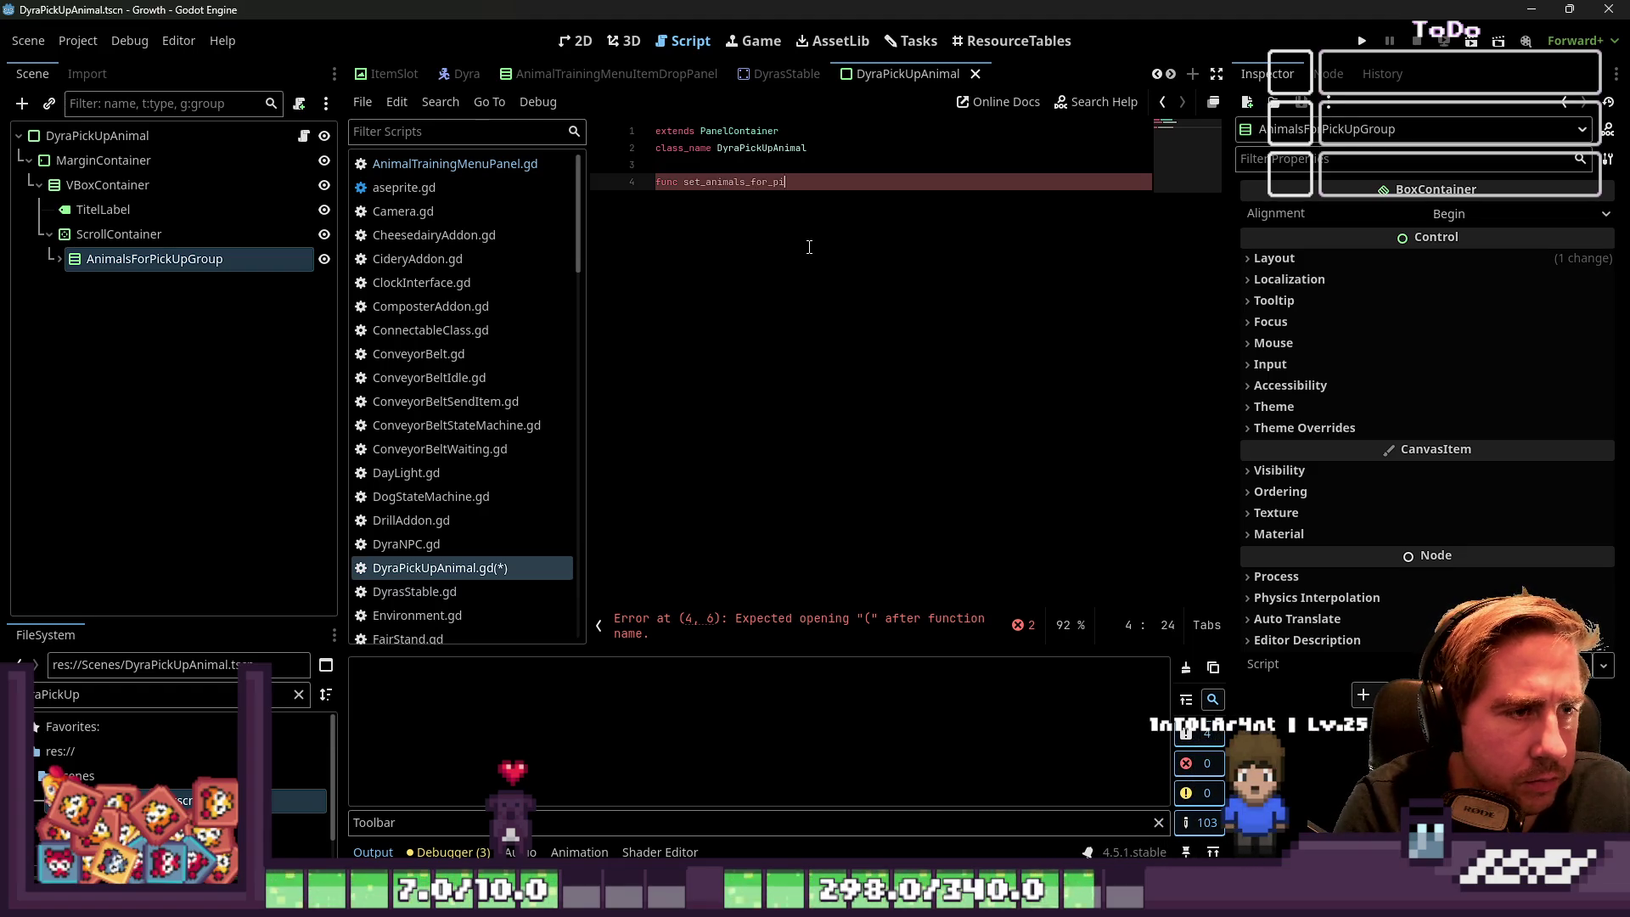
type("ck_up_group")
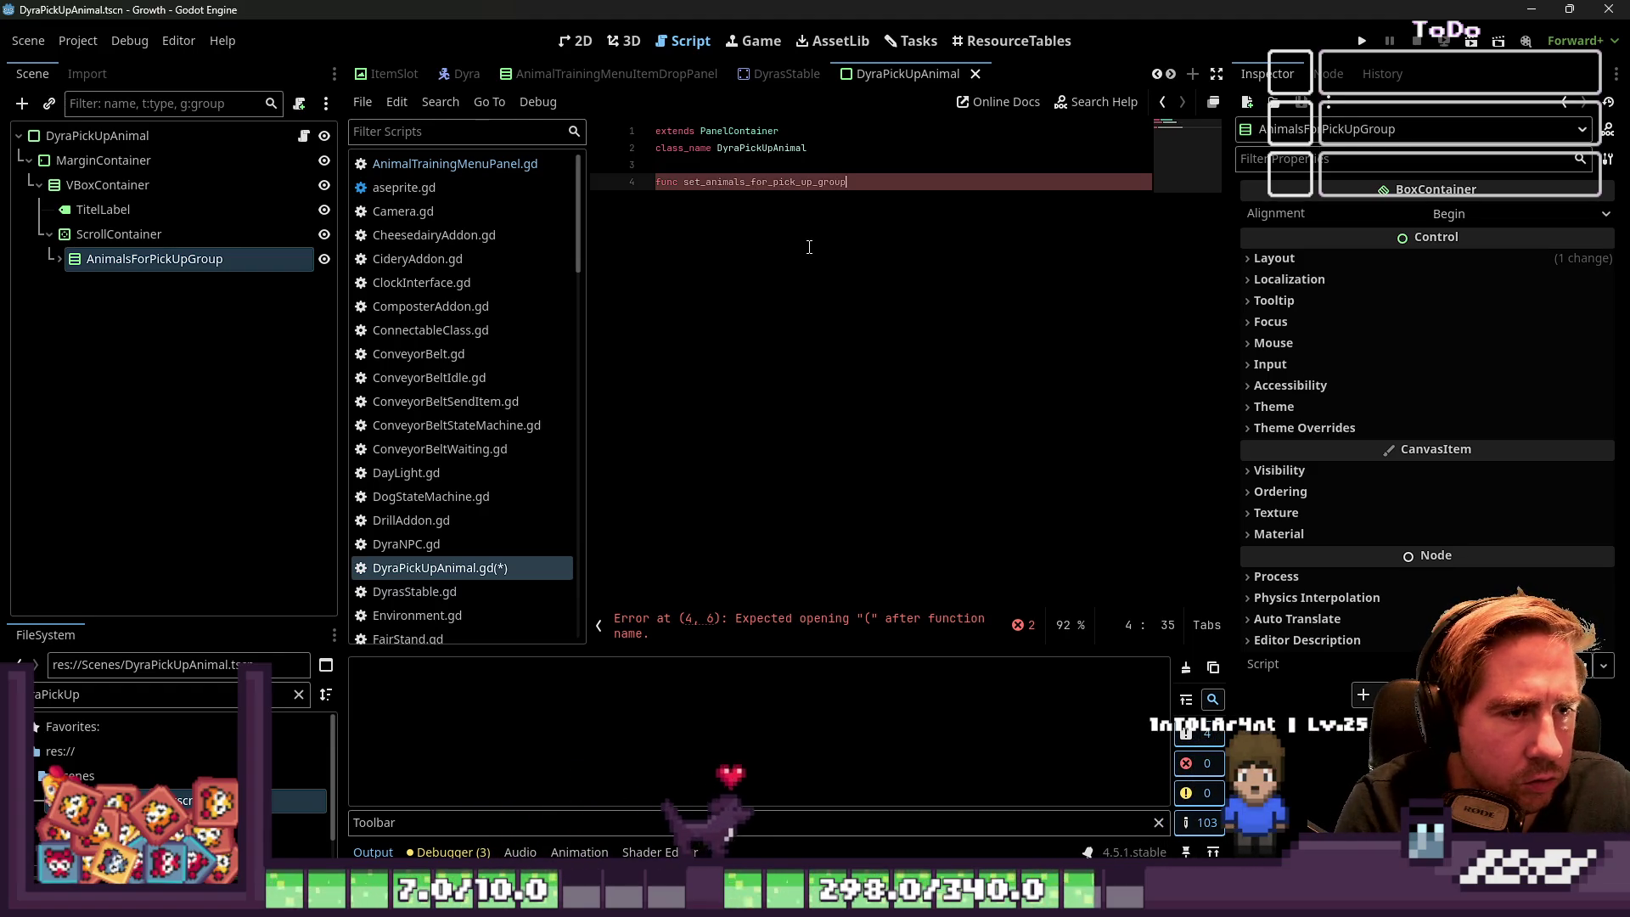
type("() -> co")
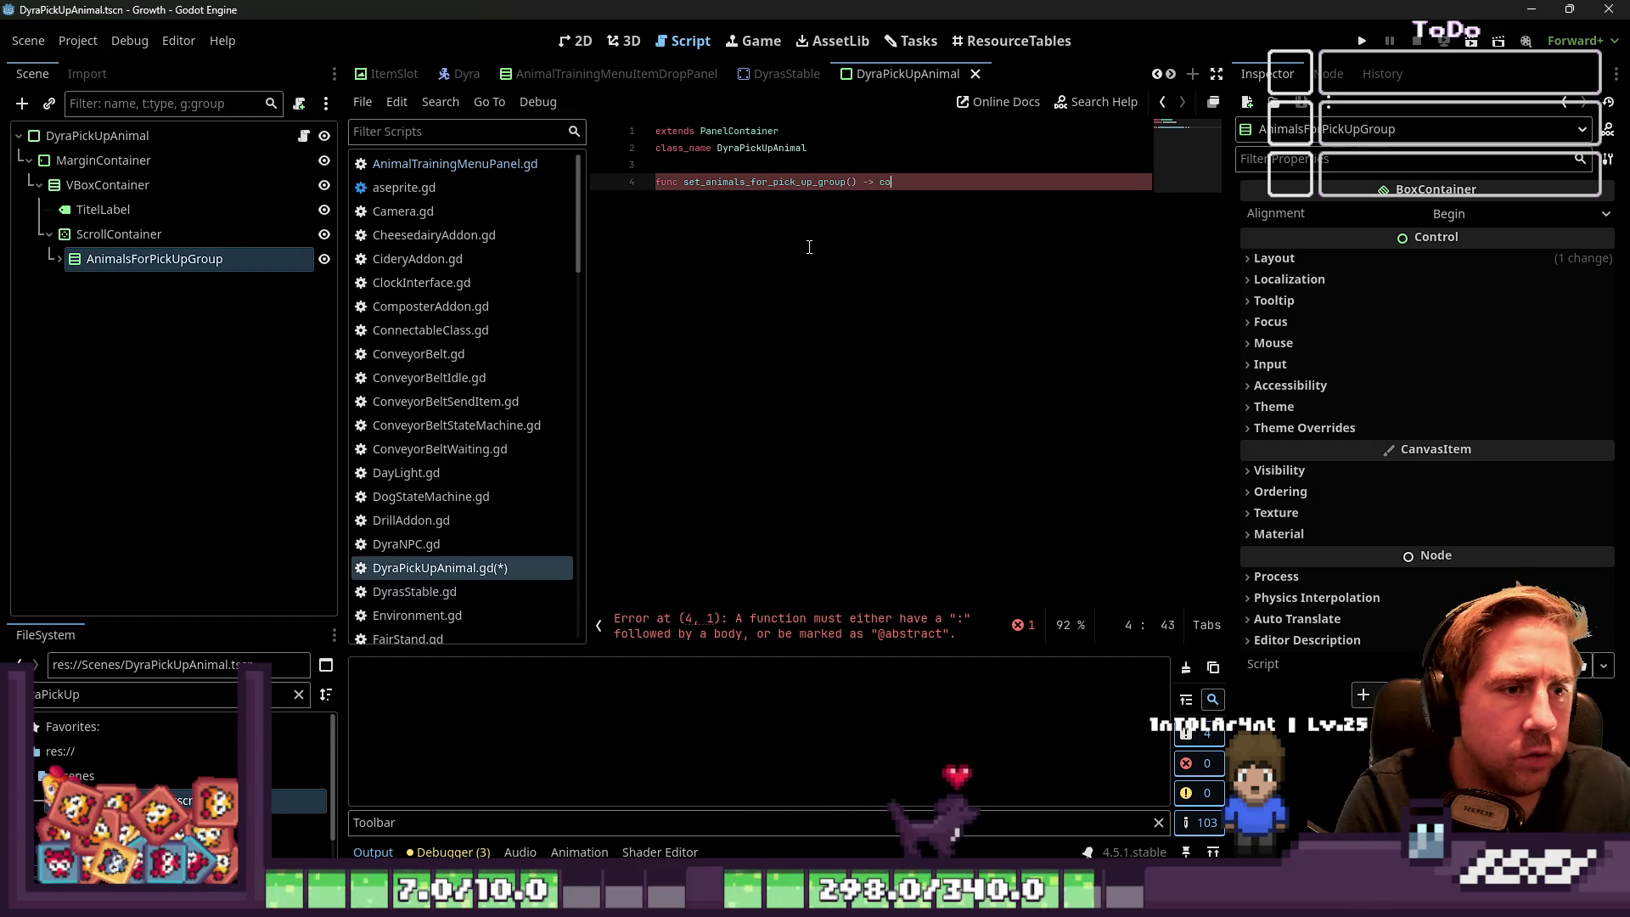
key("BackSpace")
key("BackSpace")
type("void:")
key("Return")
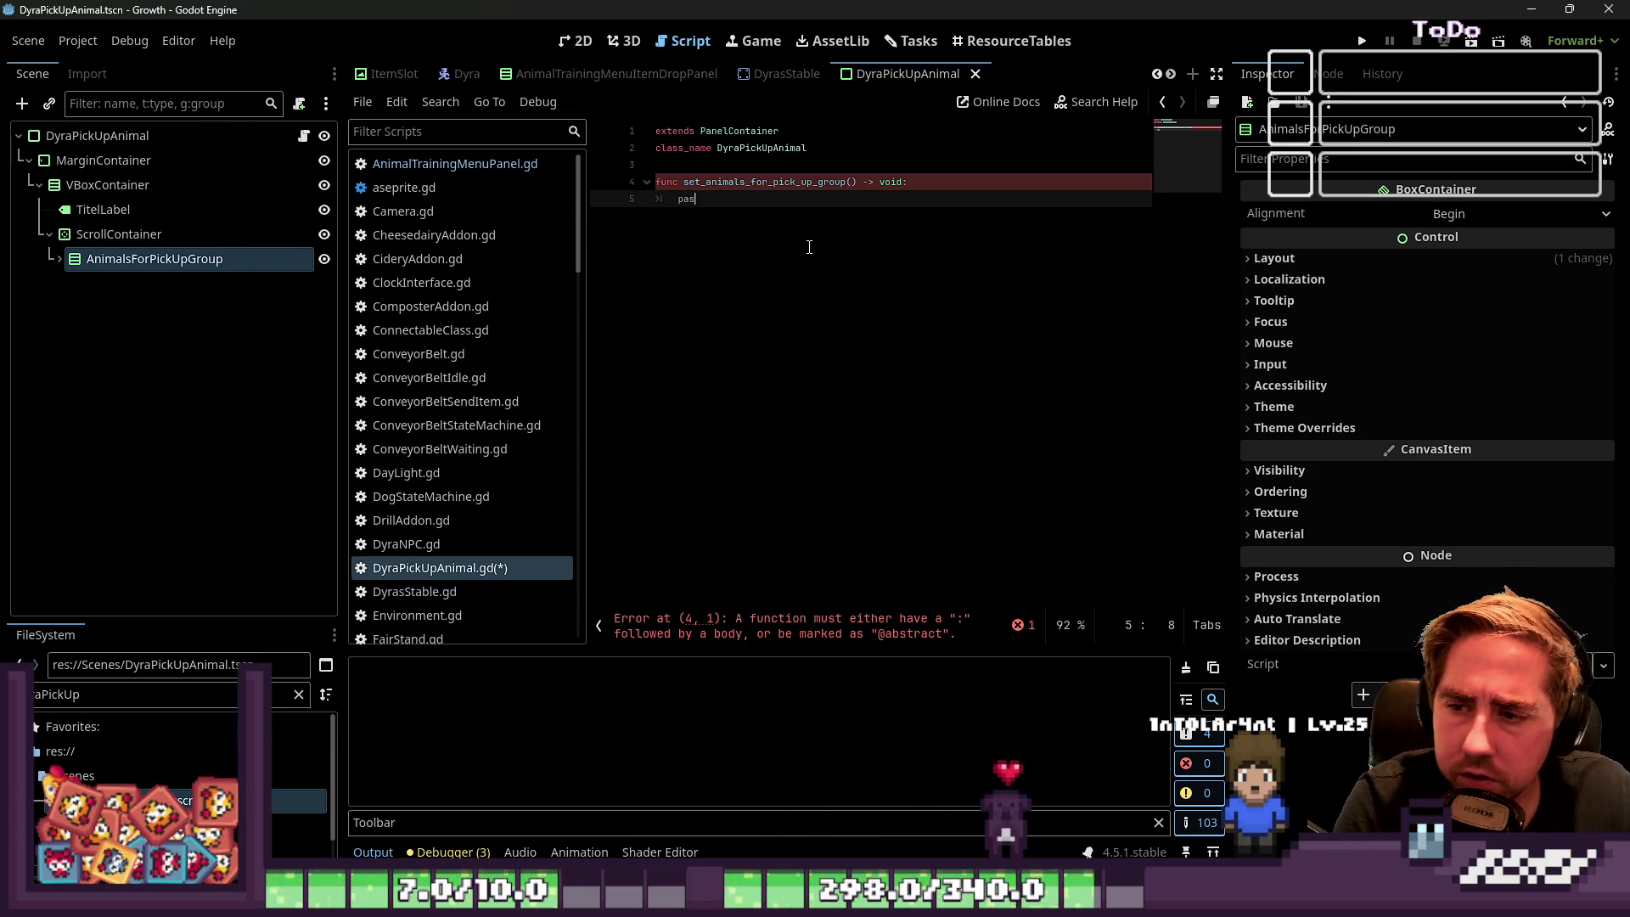
- Replace the placeholder pass body with 'for animal in'
type("s")
key("Return")
key("BackSpace")
key("Up")
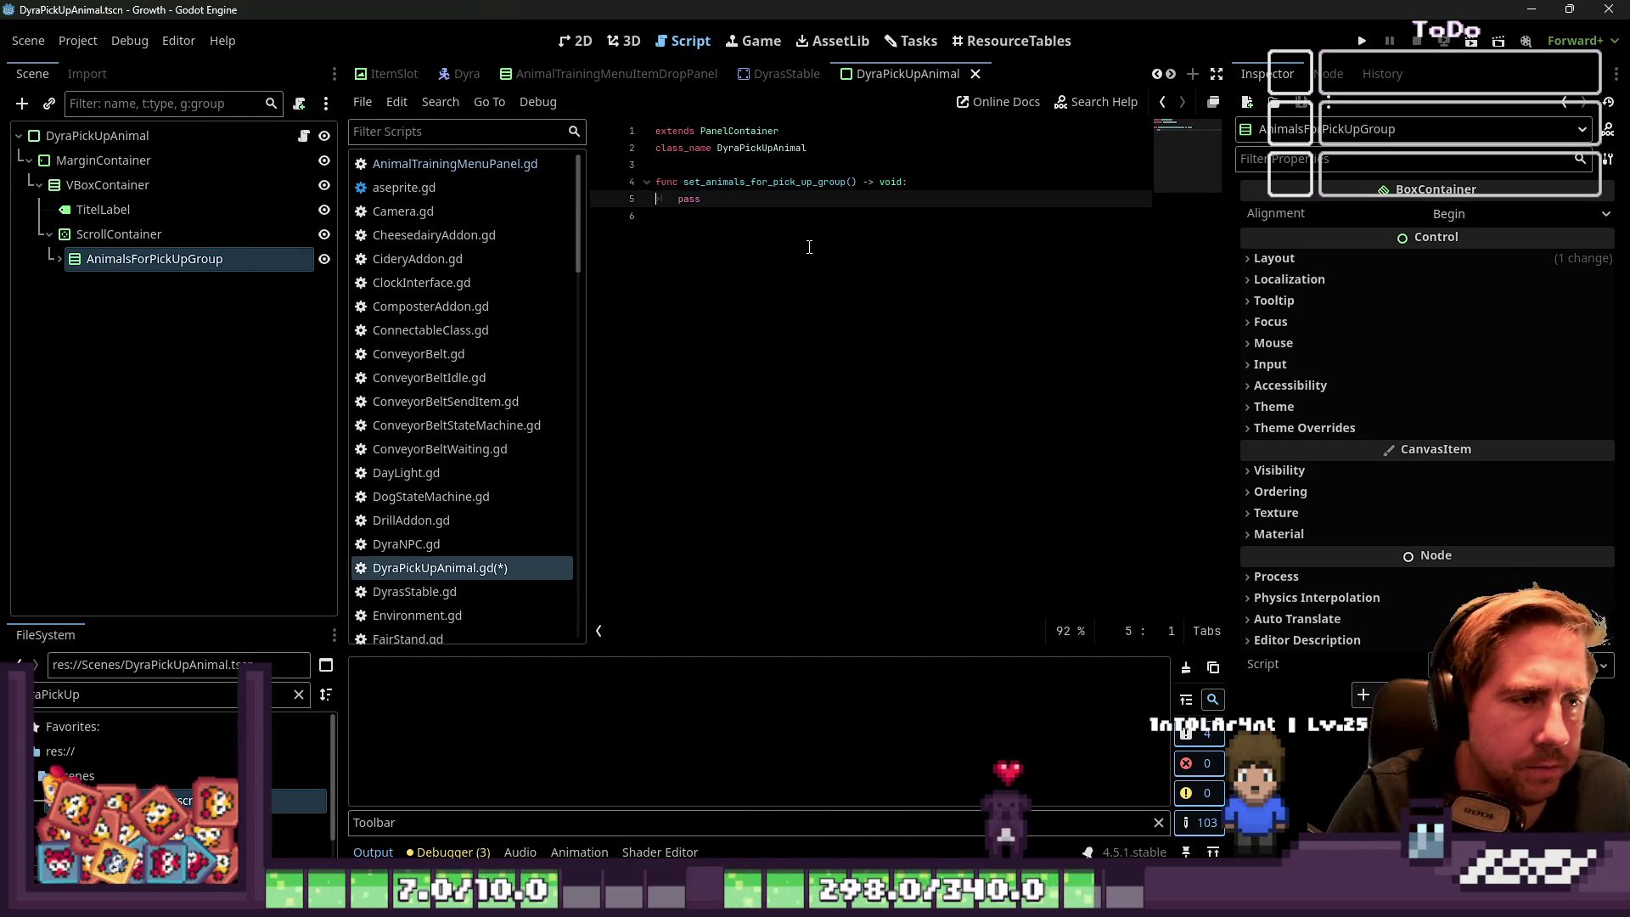
key("ctrl+Delete")
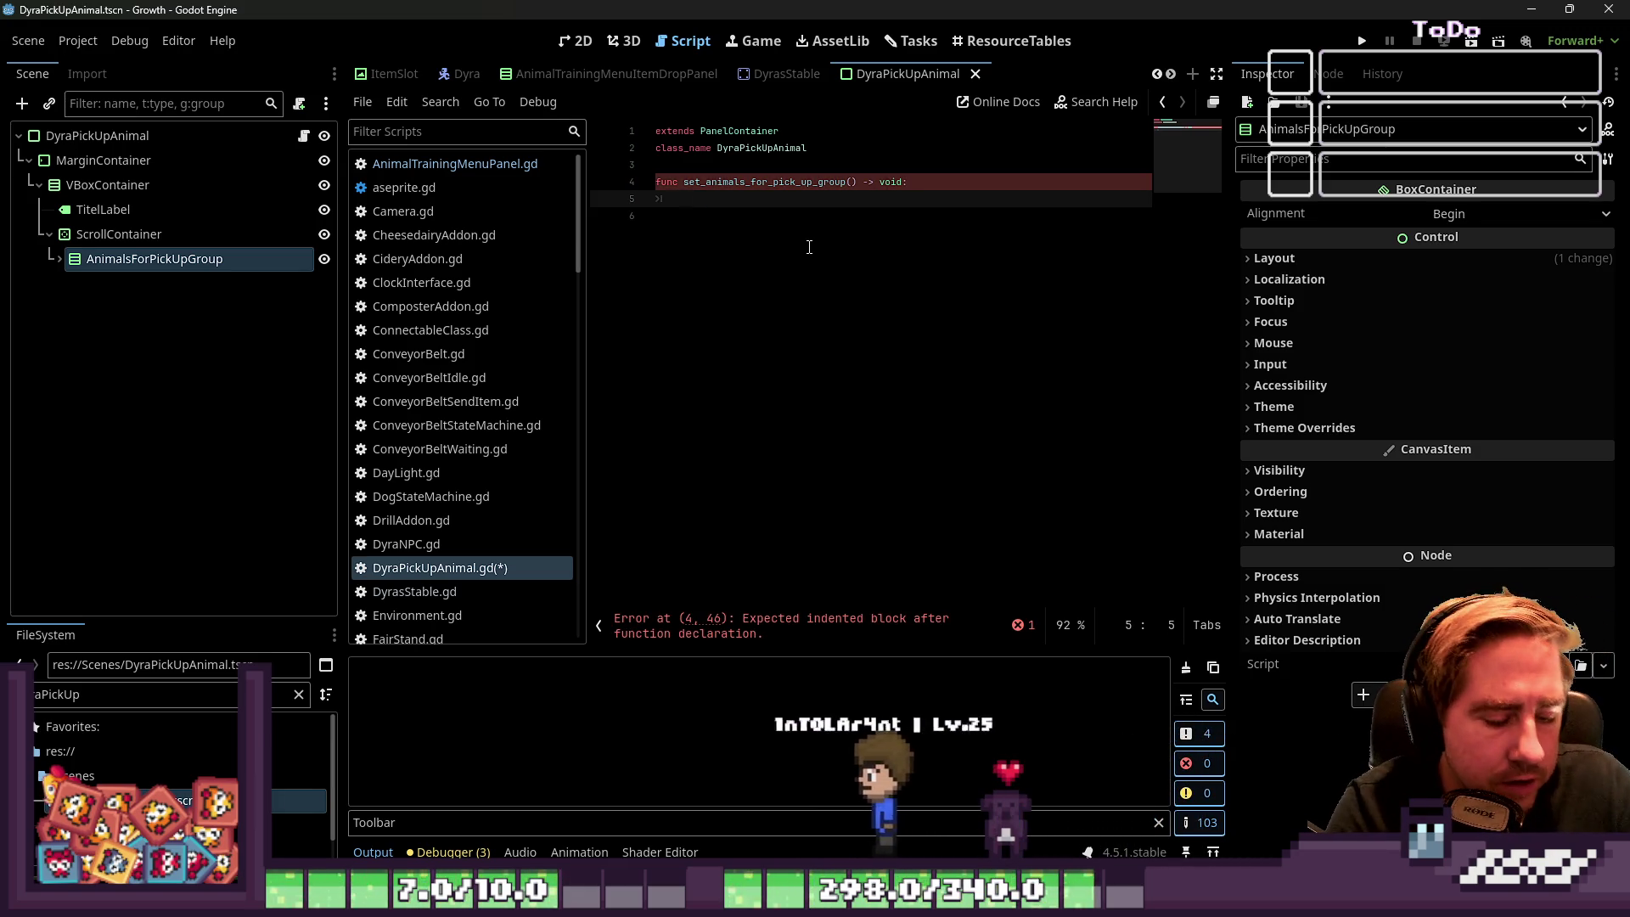
type("for animal i")
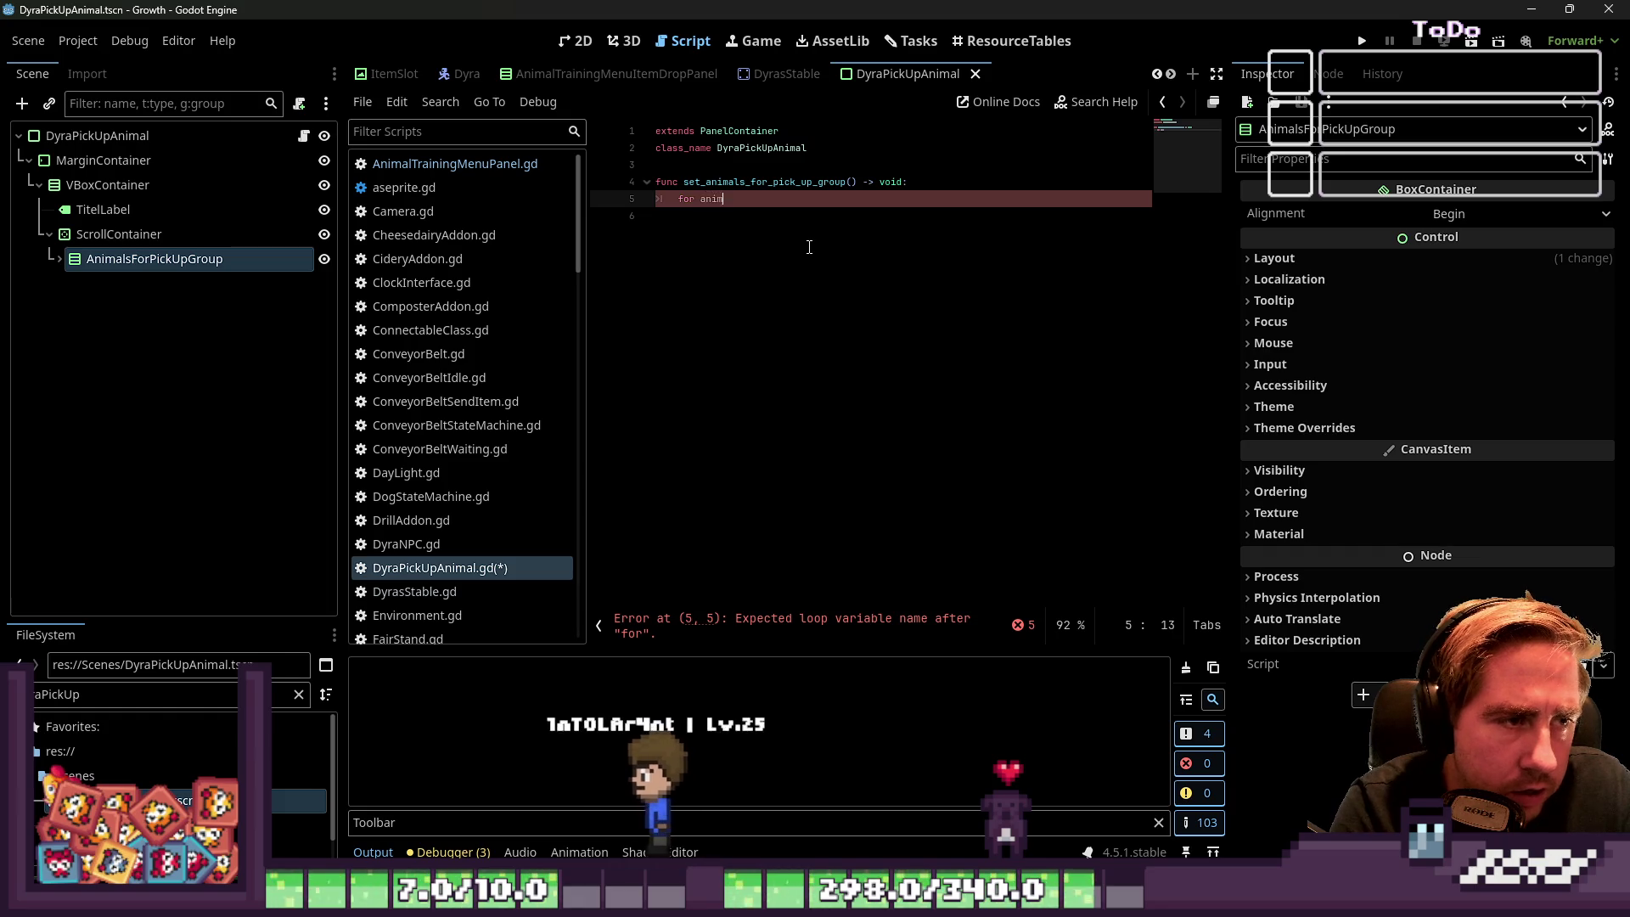
type("n")
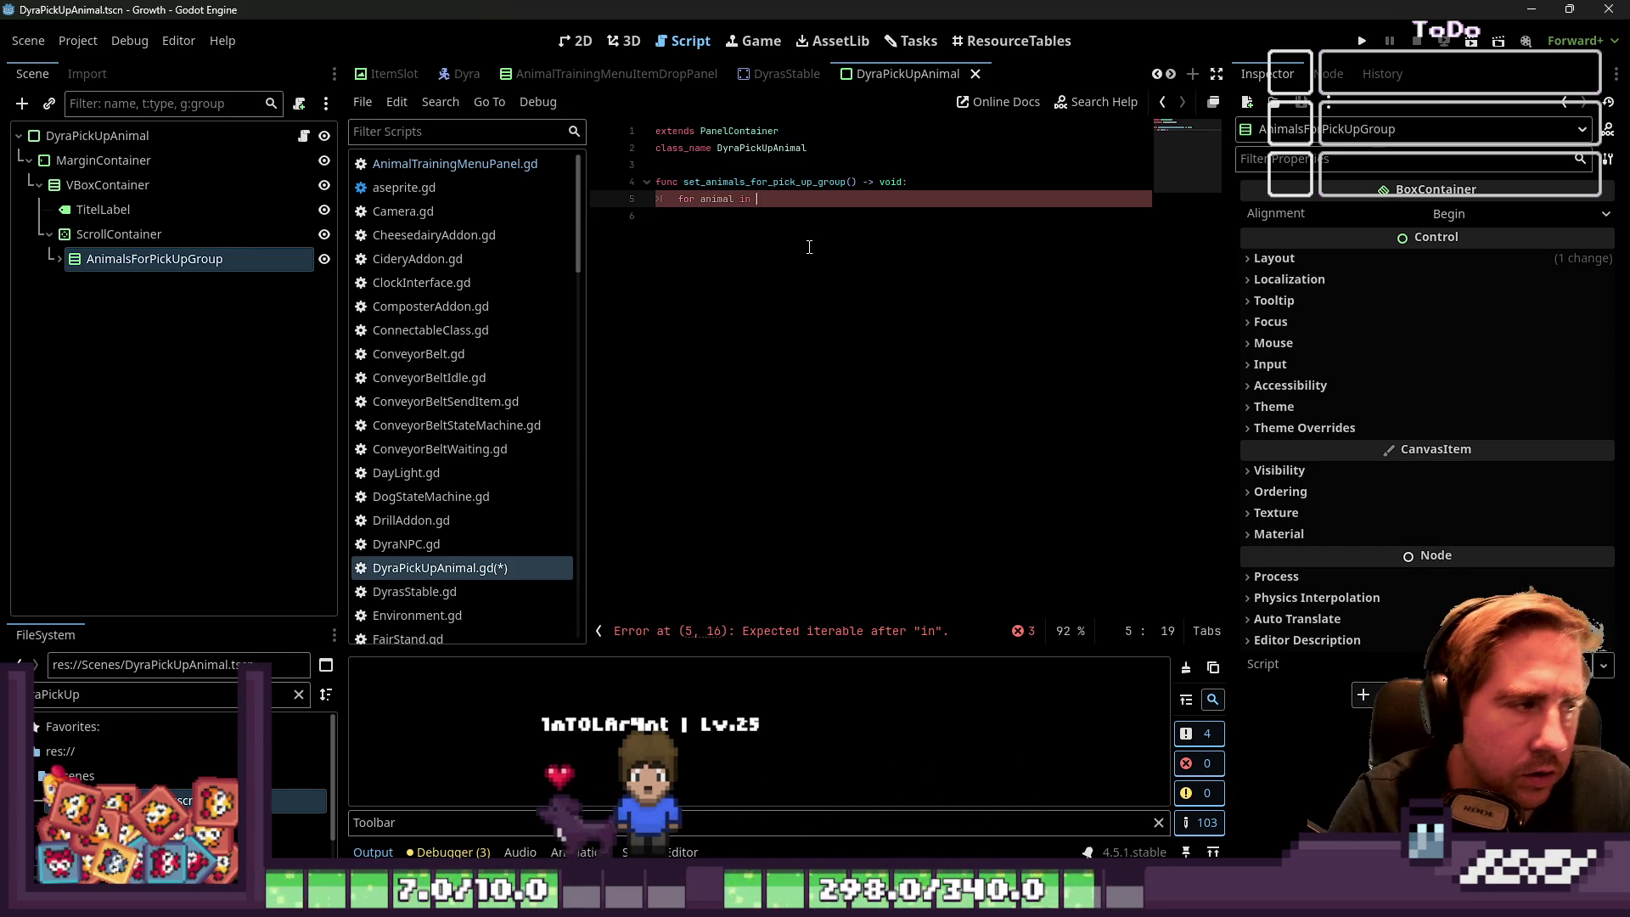
- Mark the AnimalsForPickUpGroup node as a unique name with a % prefix
left_click(236, 260)
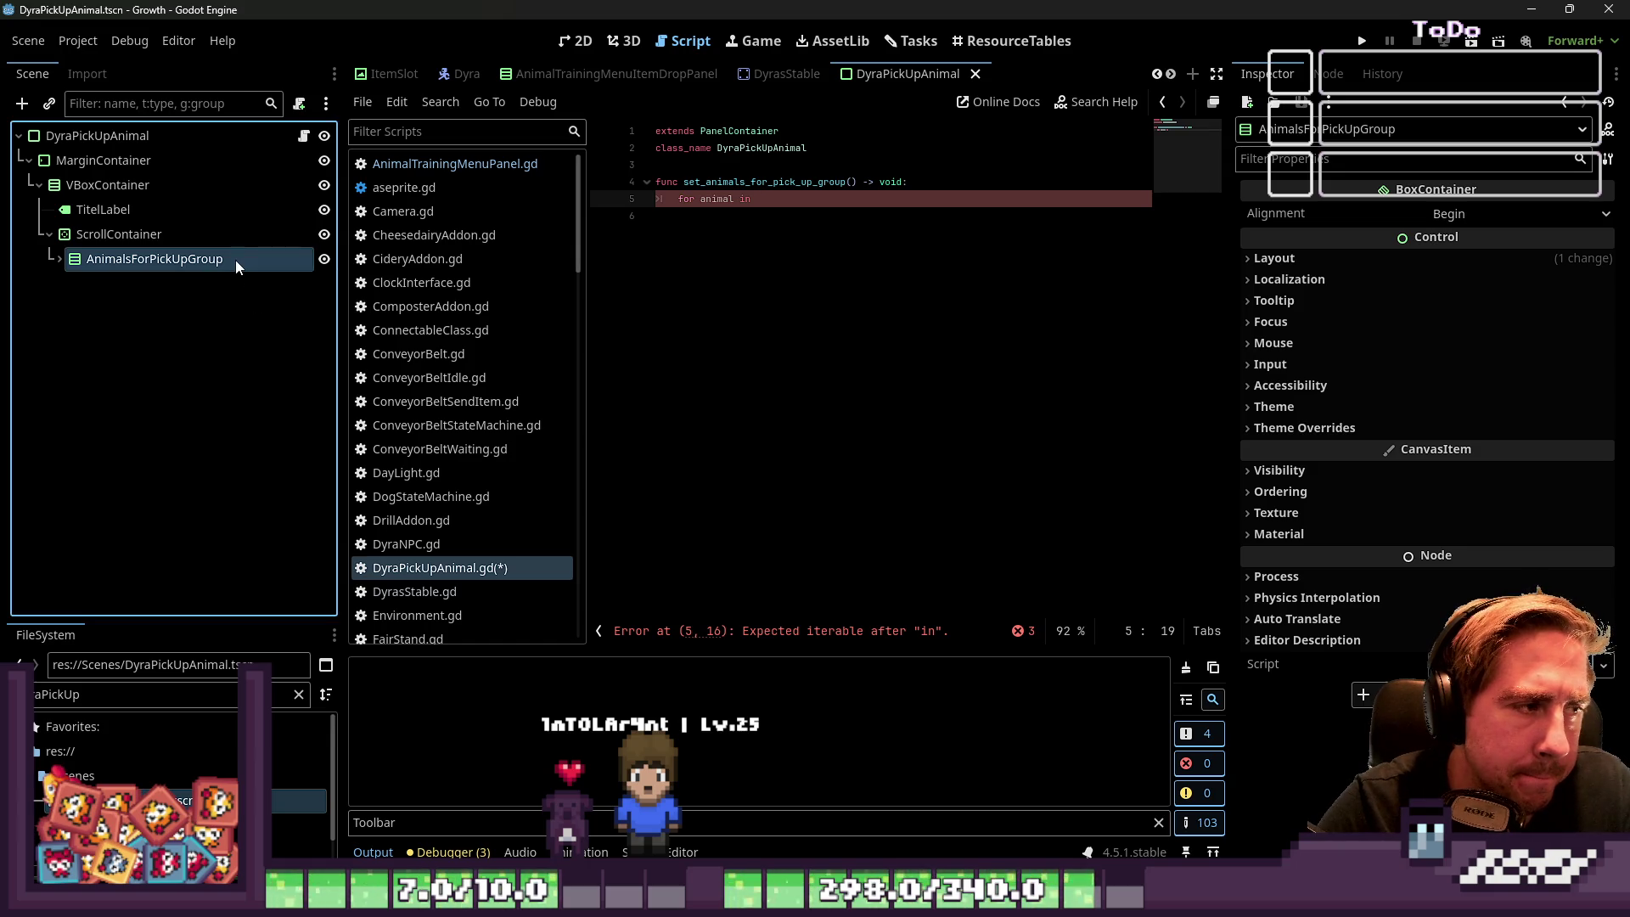
left_click(236, 260)
key("Home")
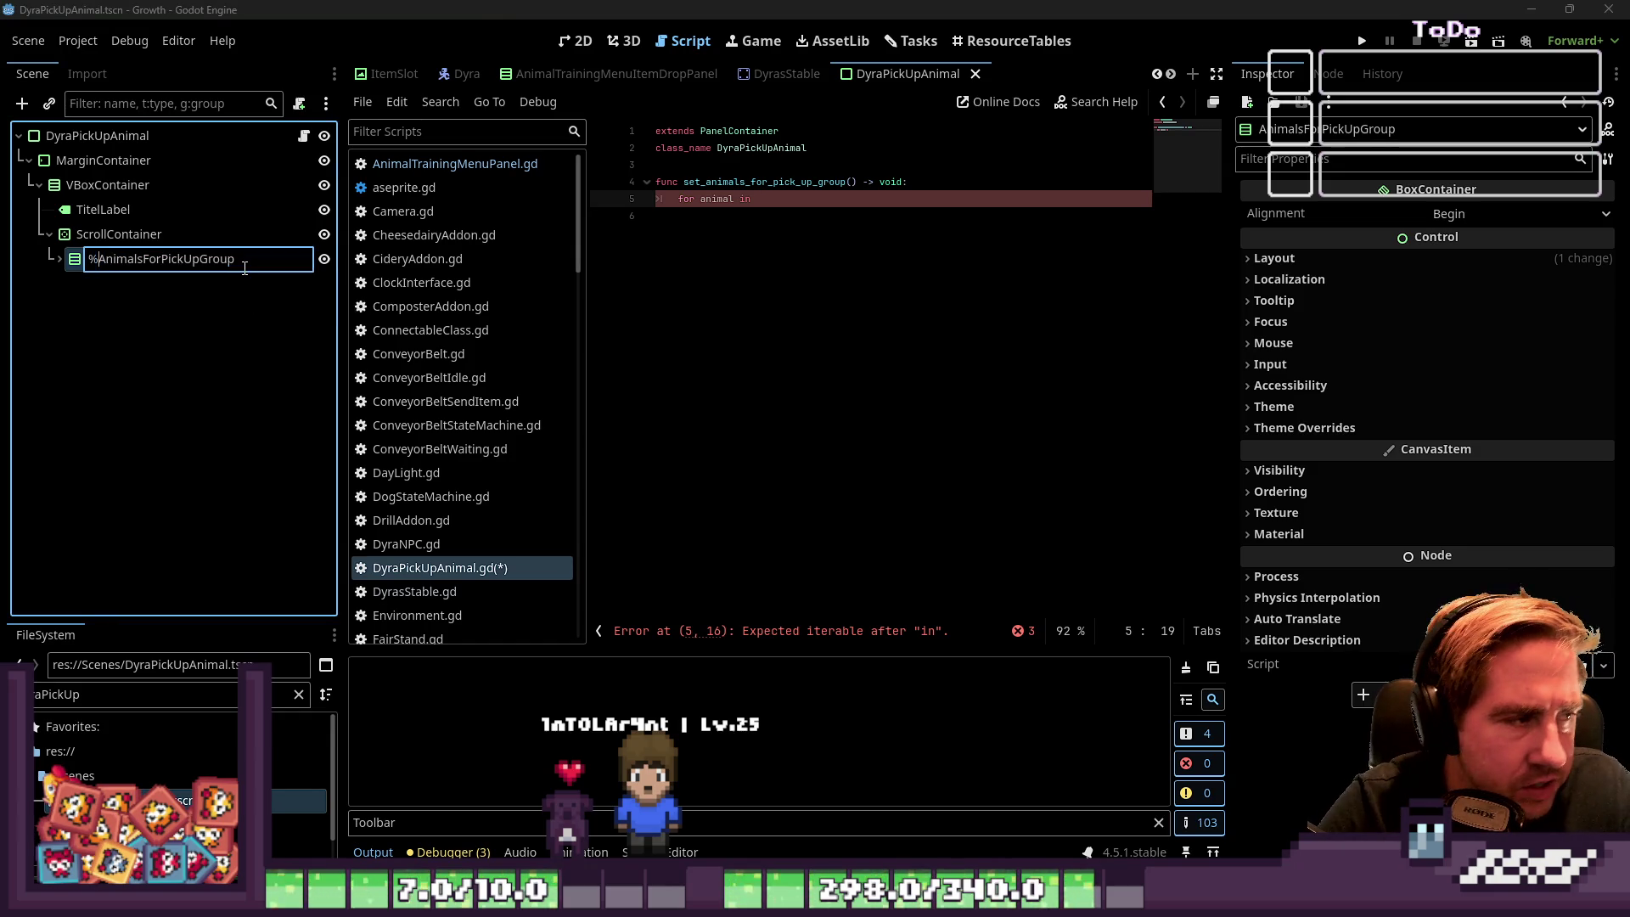
key("Return")
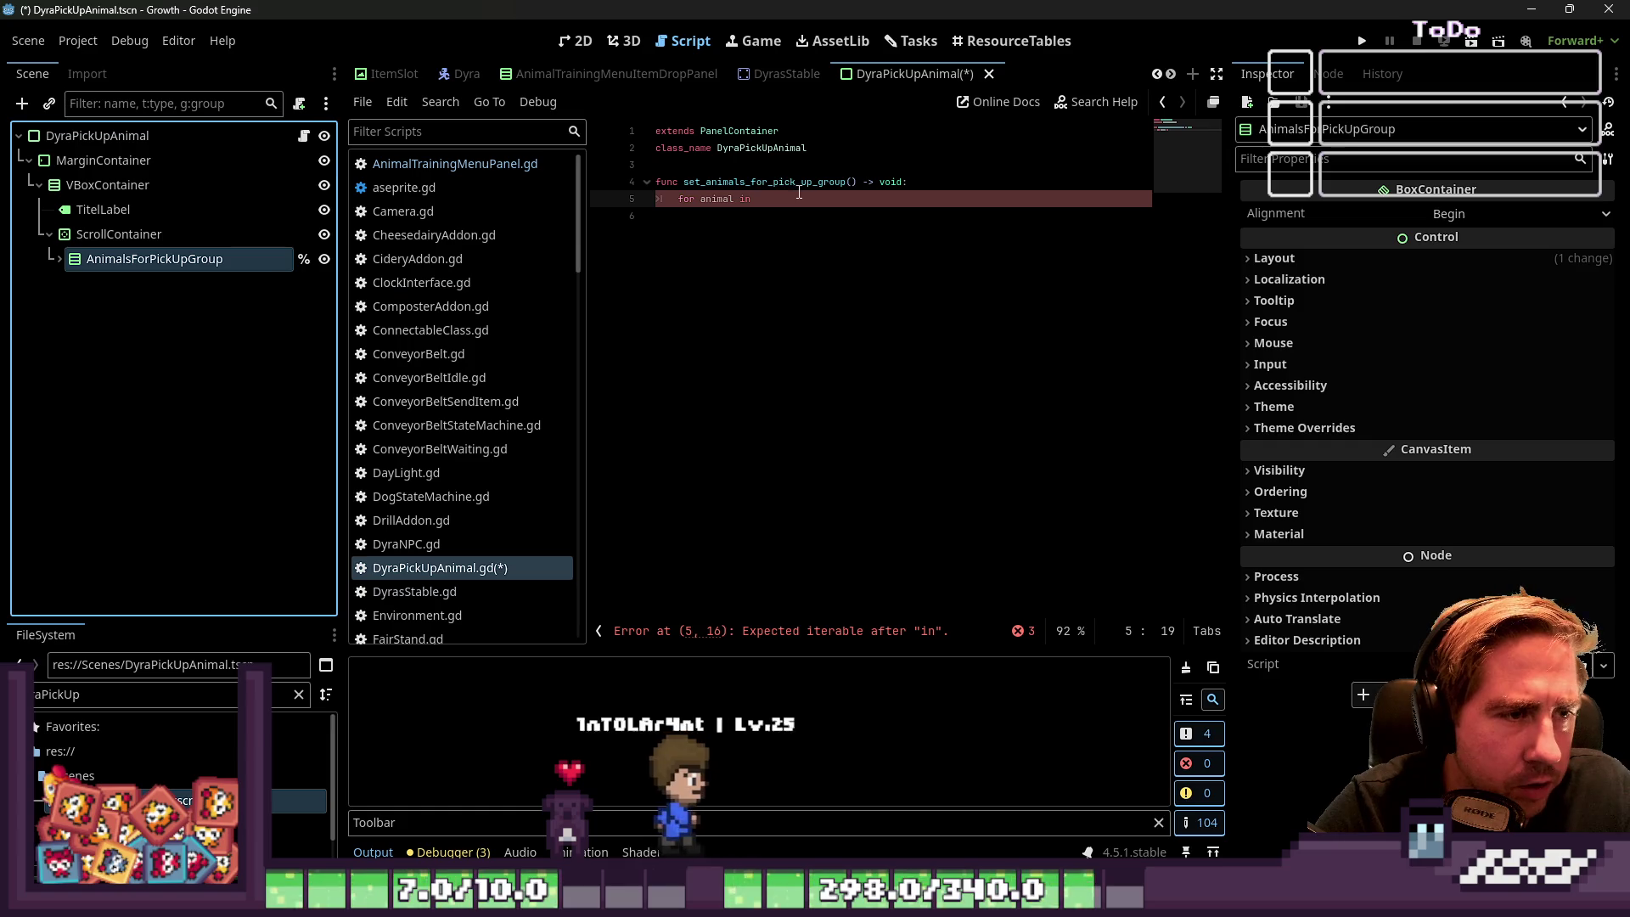
- Complete the loop header as for animal in %AnimalsForPickUpGroup.get_children():
left_click(801, 194)
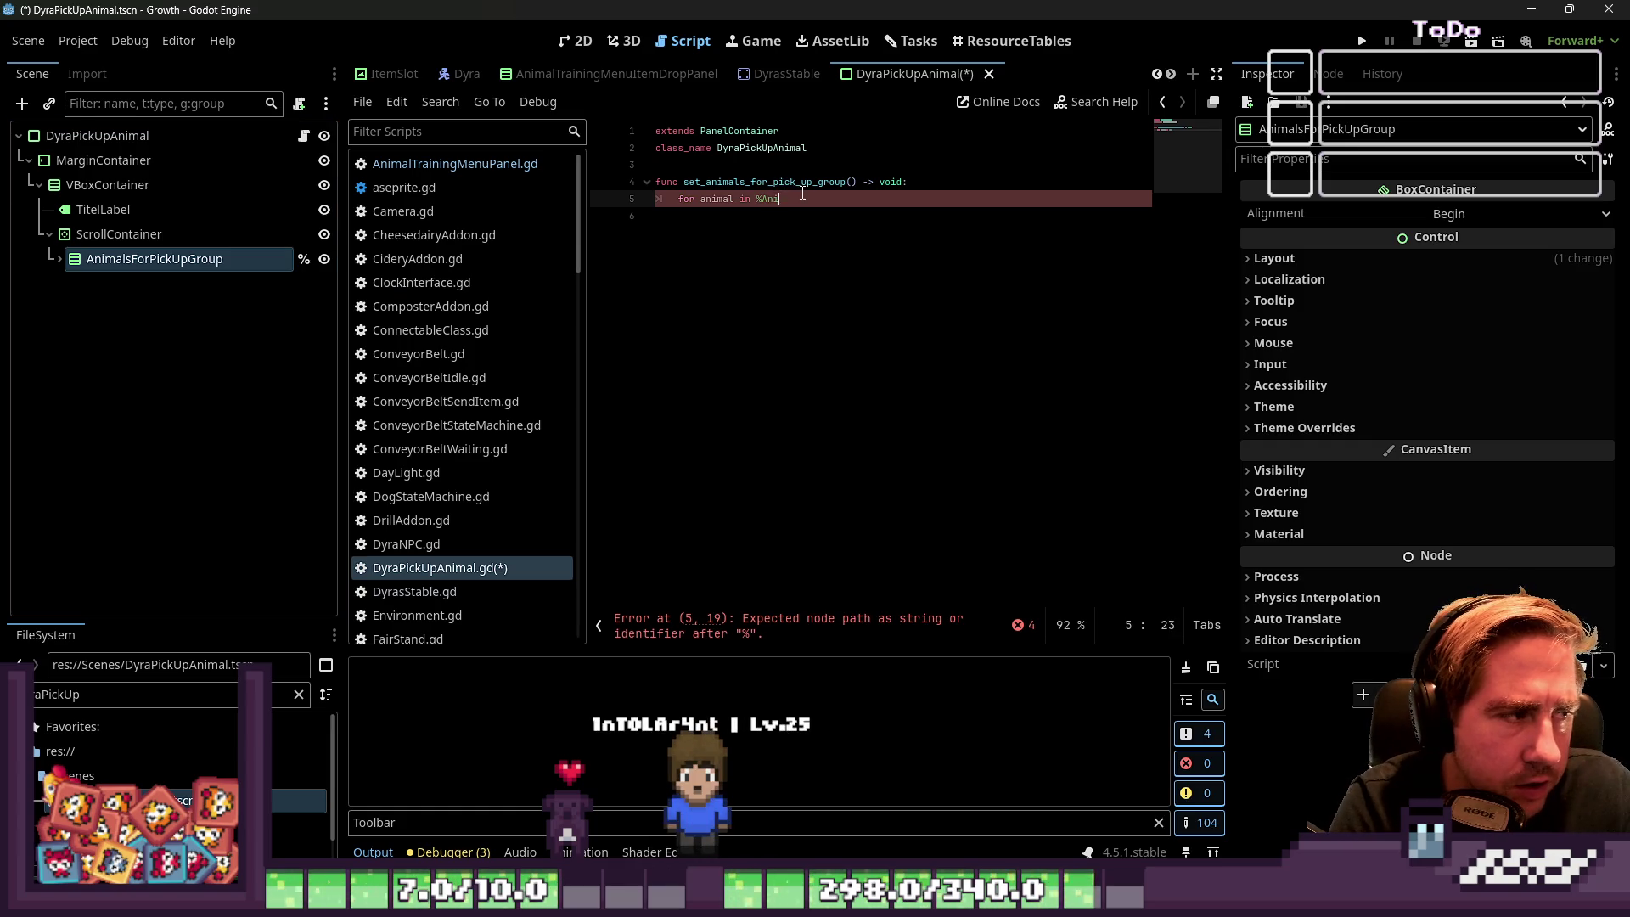
type("mal")
key("Return")
type(":")
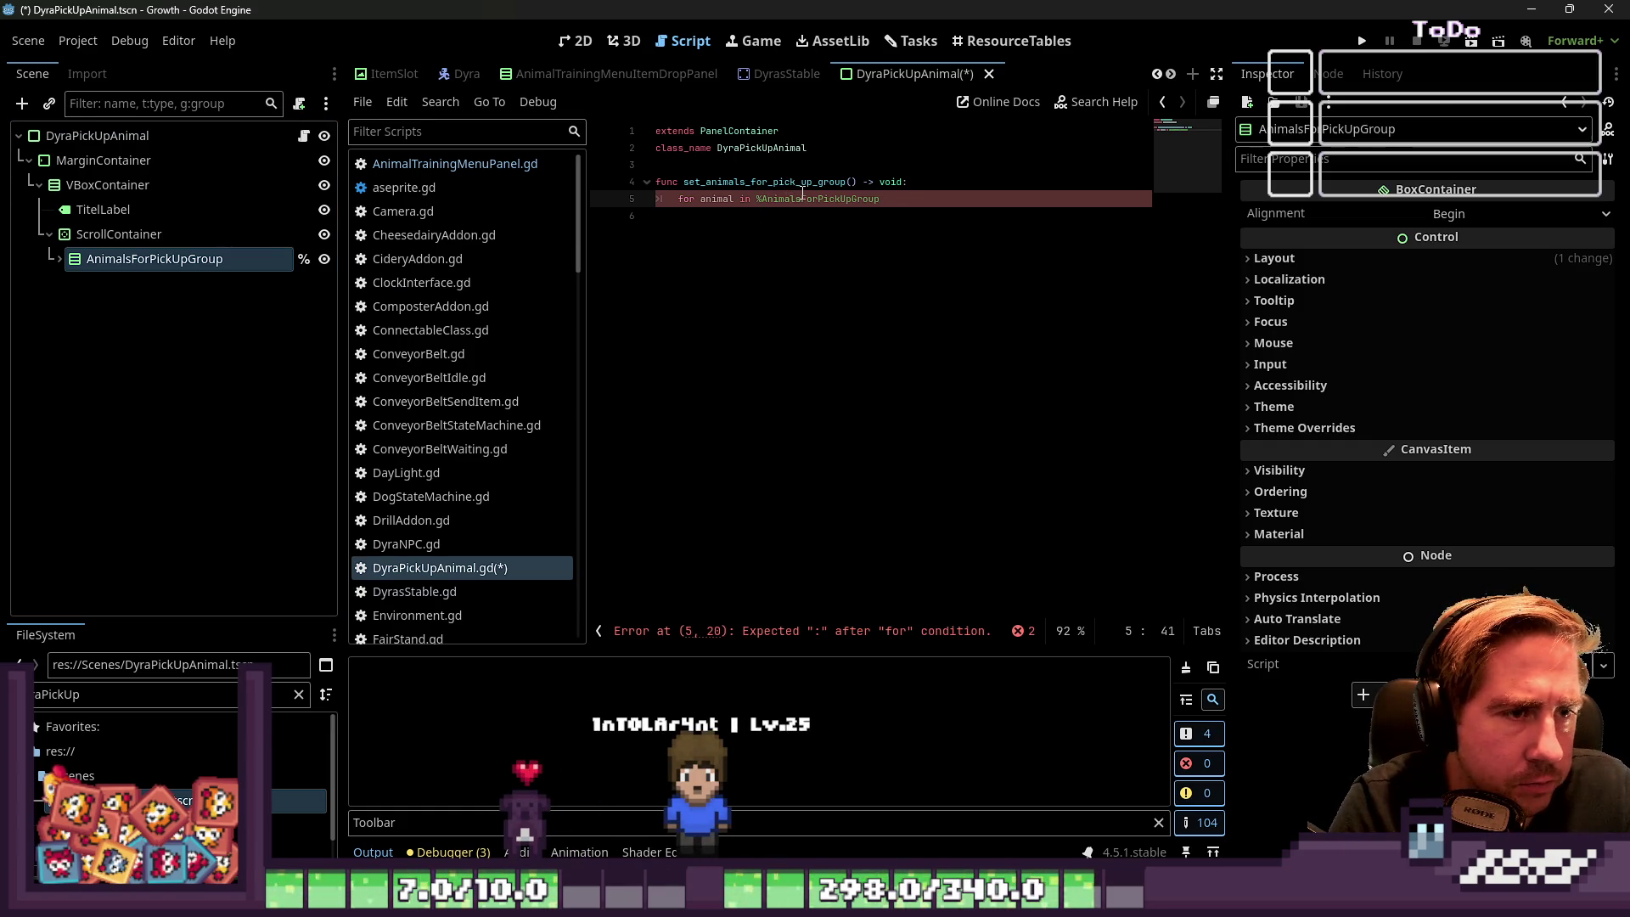
key("Return")
key("BackSpace")
key("BackSpace")
type(".get_children")
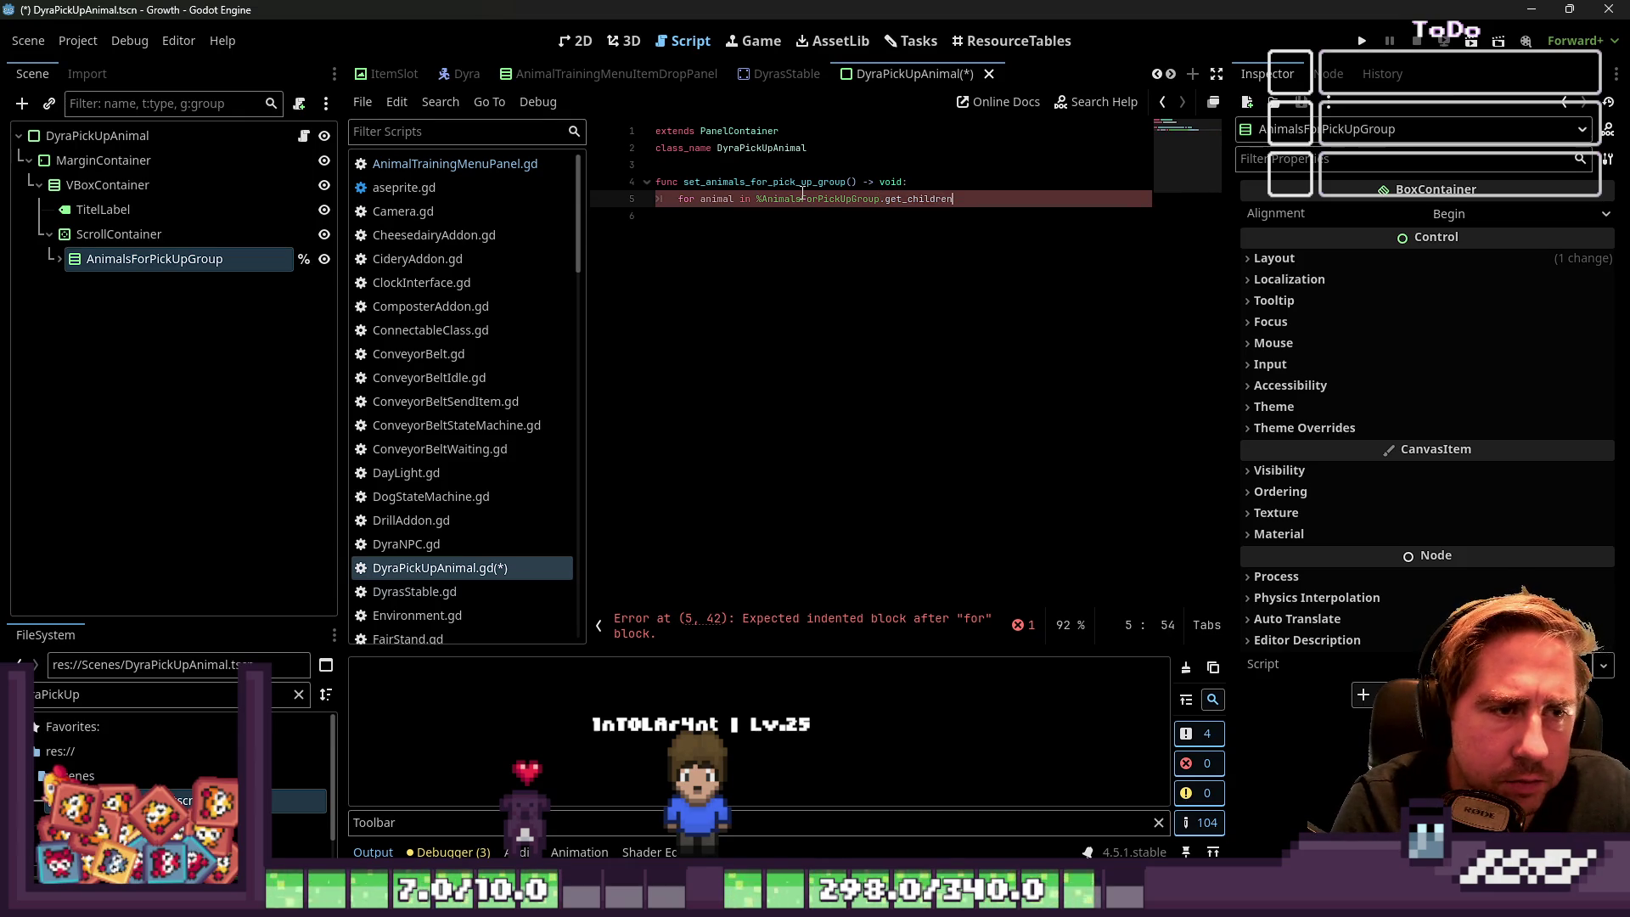
type("():")
- Add animal.queue_free() as the loop body and step out of the loop
key("Return")
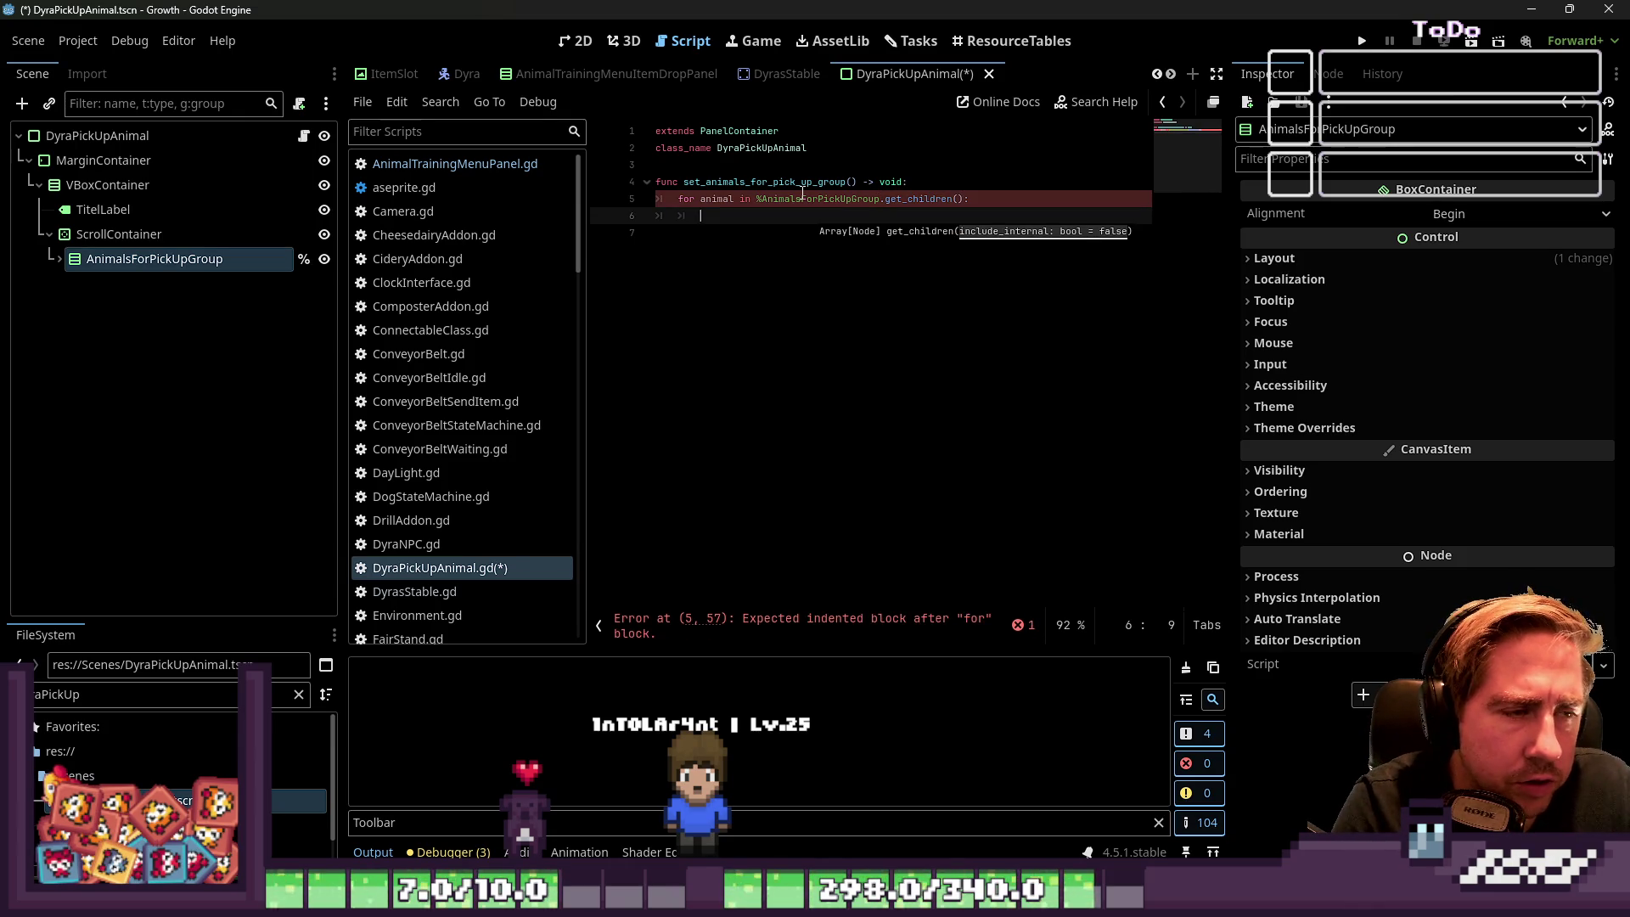
type("l.que")
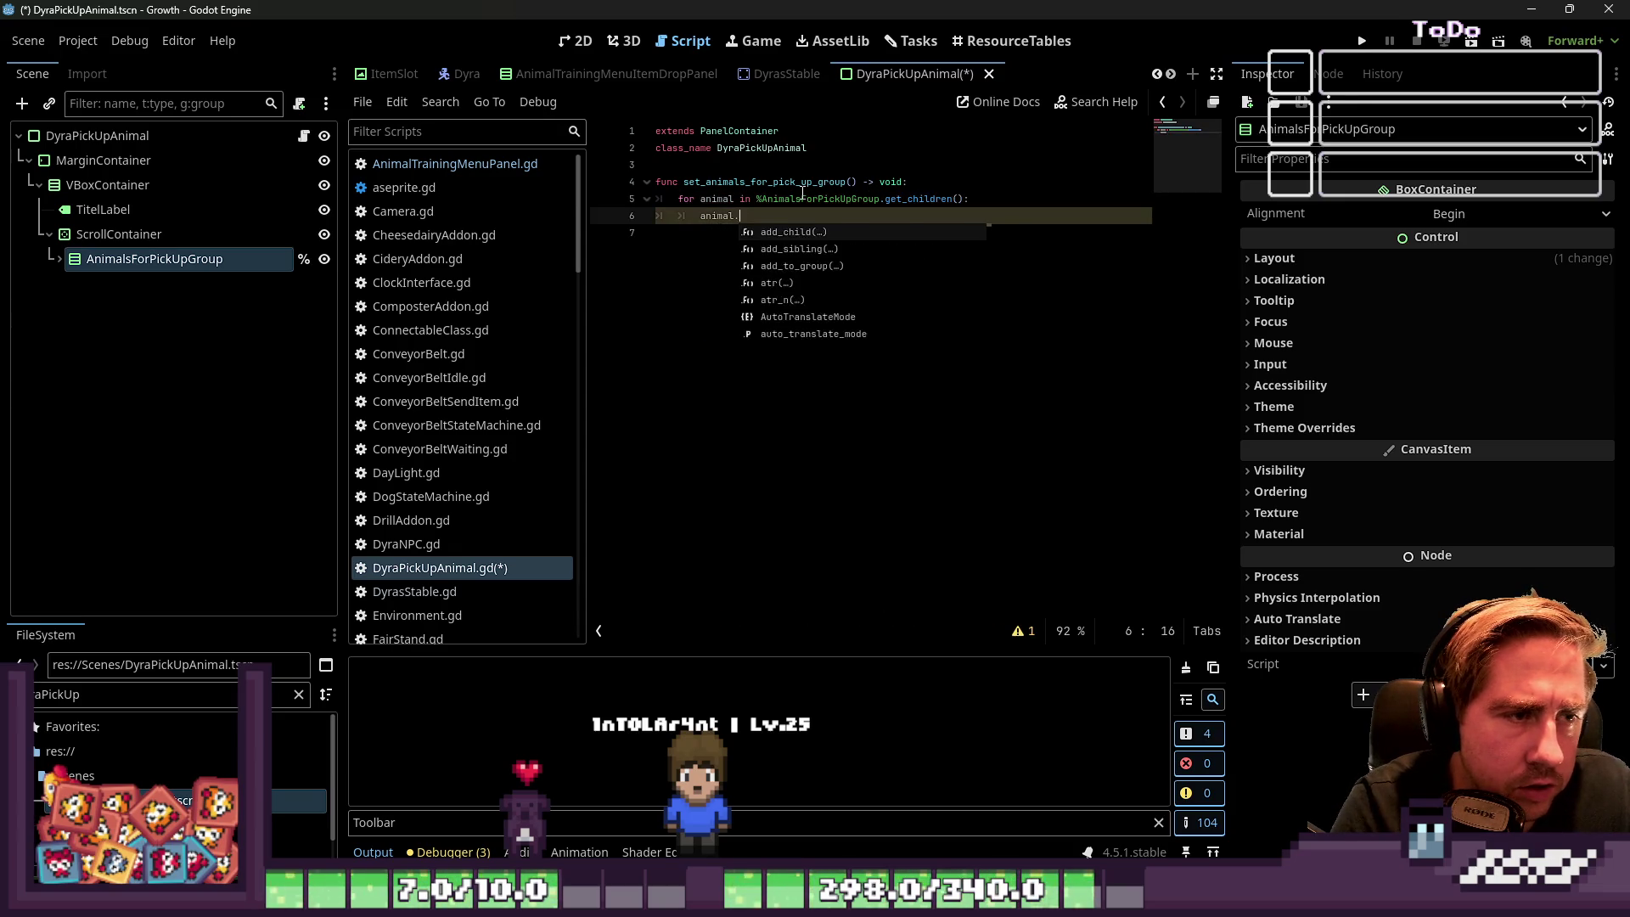
key("Down")
key("Return")
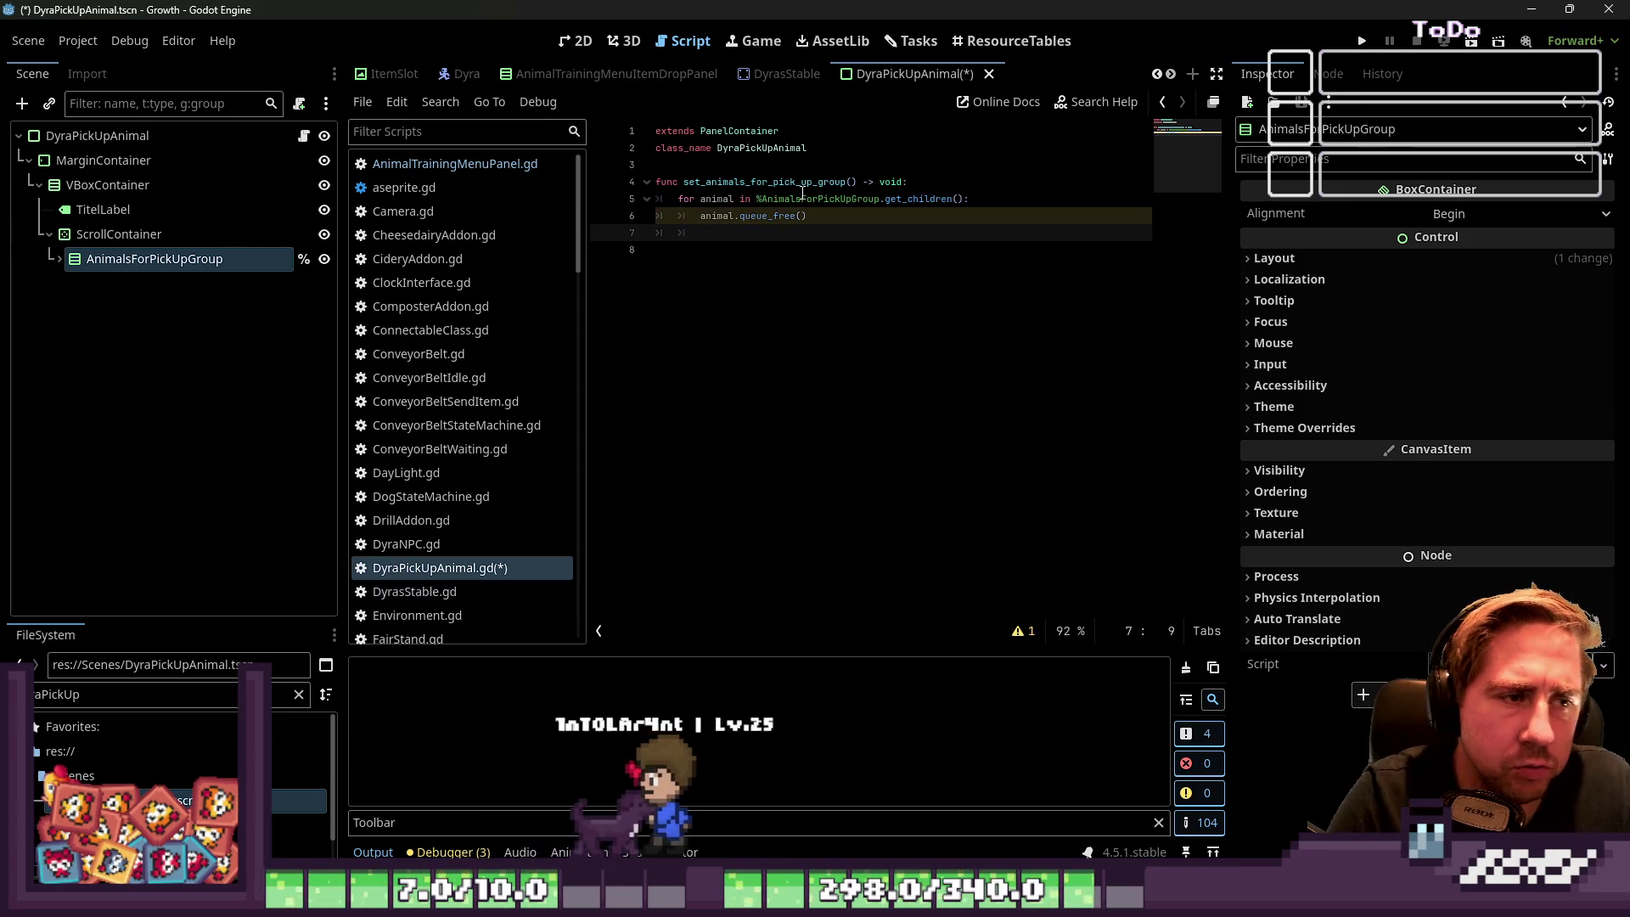
key("Return")
key("Return")
key("BackSpace")
key("BackSpace")
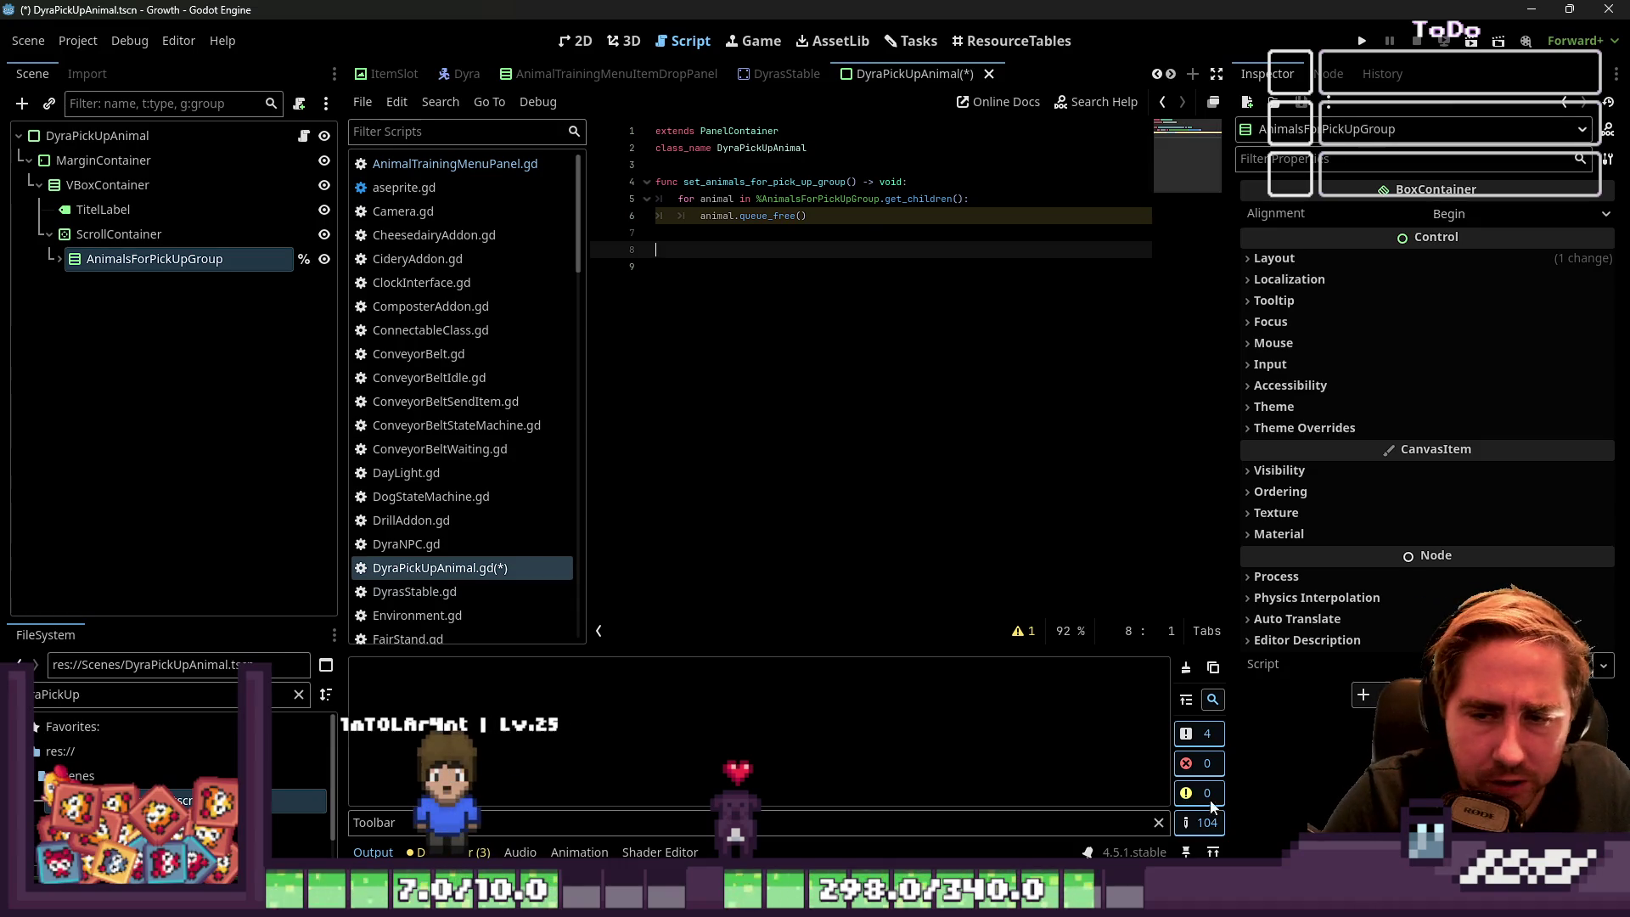
- Start an indented var declaration, checking the dictionary name in the DyraNPC script
key("Tab")
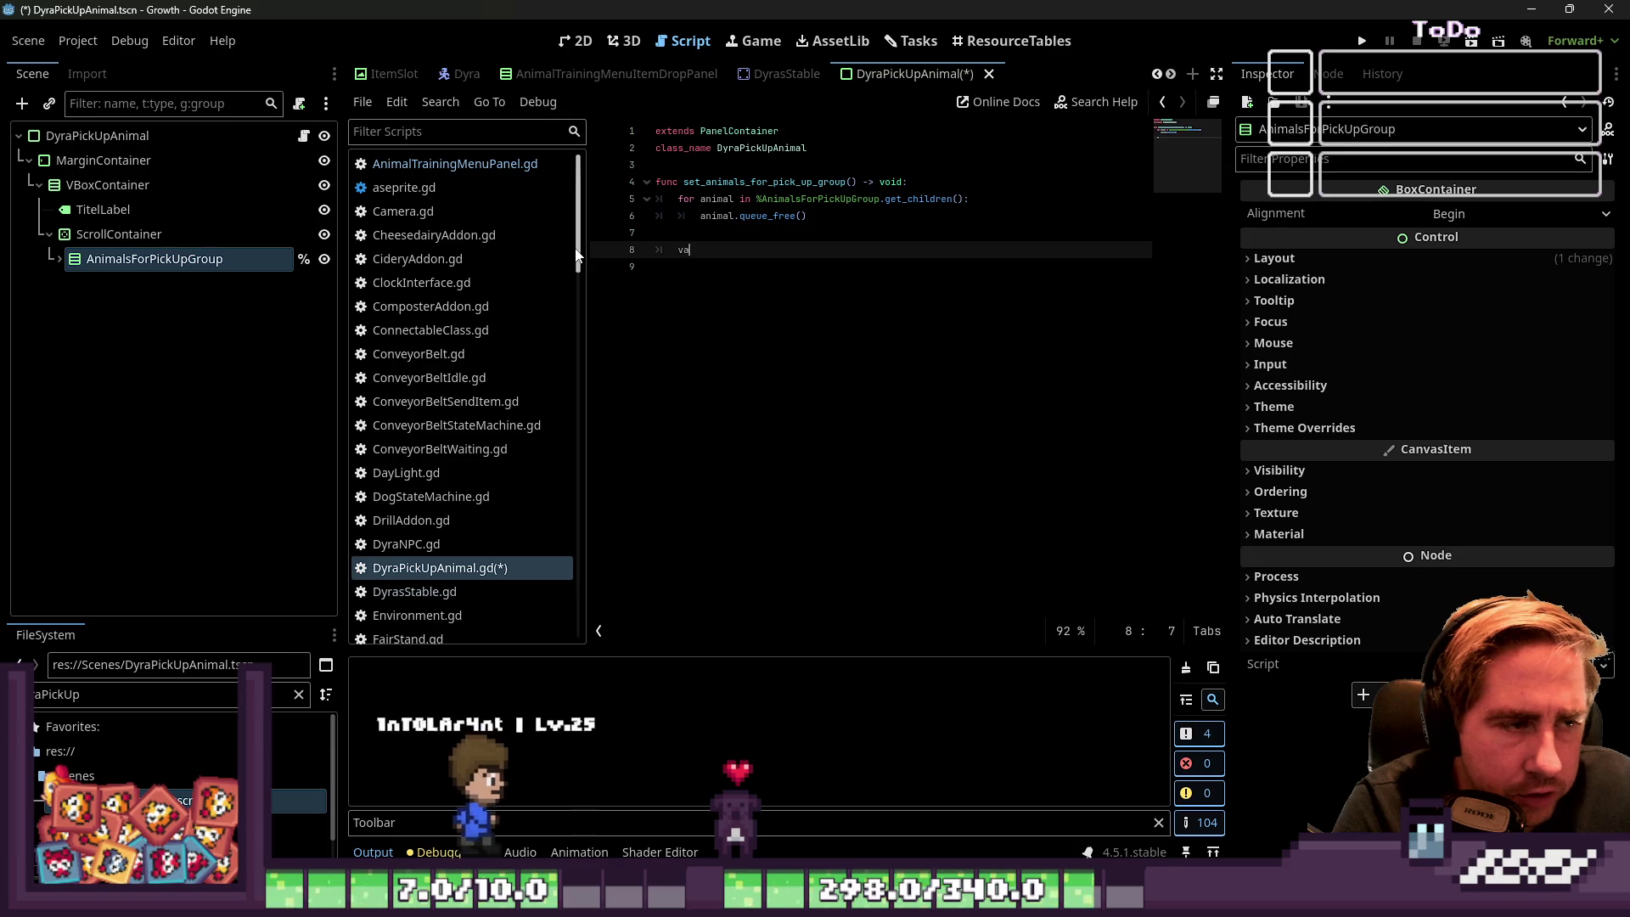
type("var dyras_")
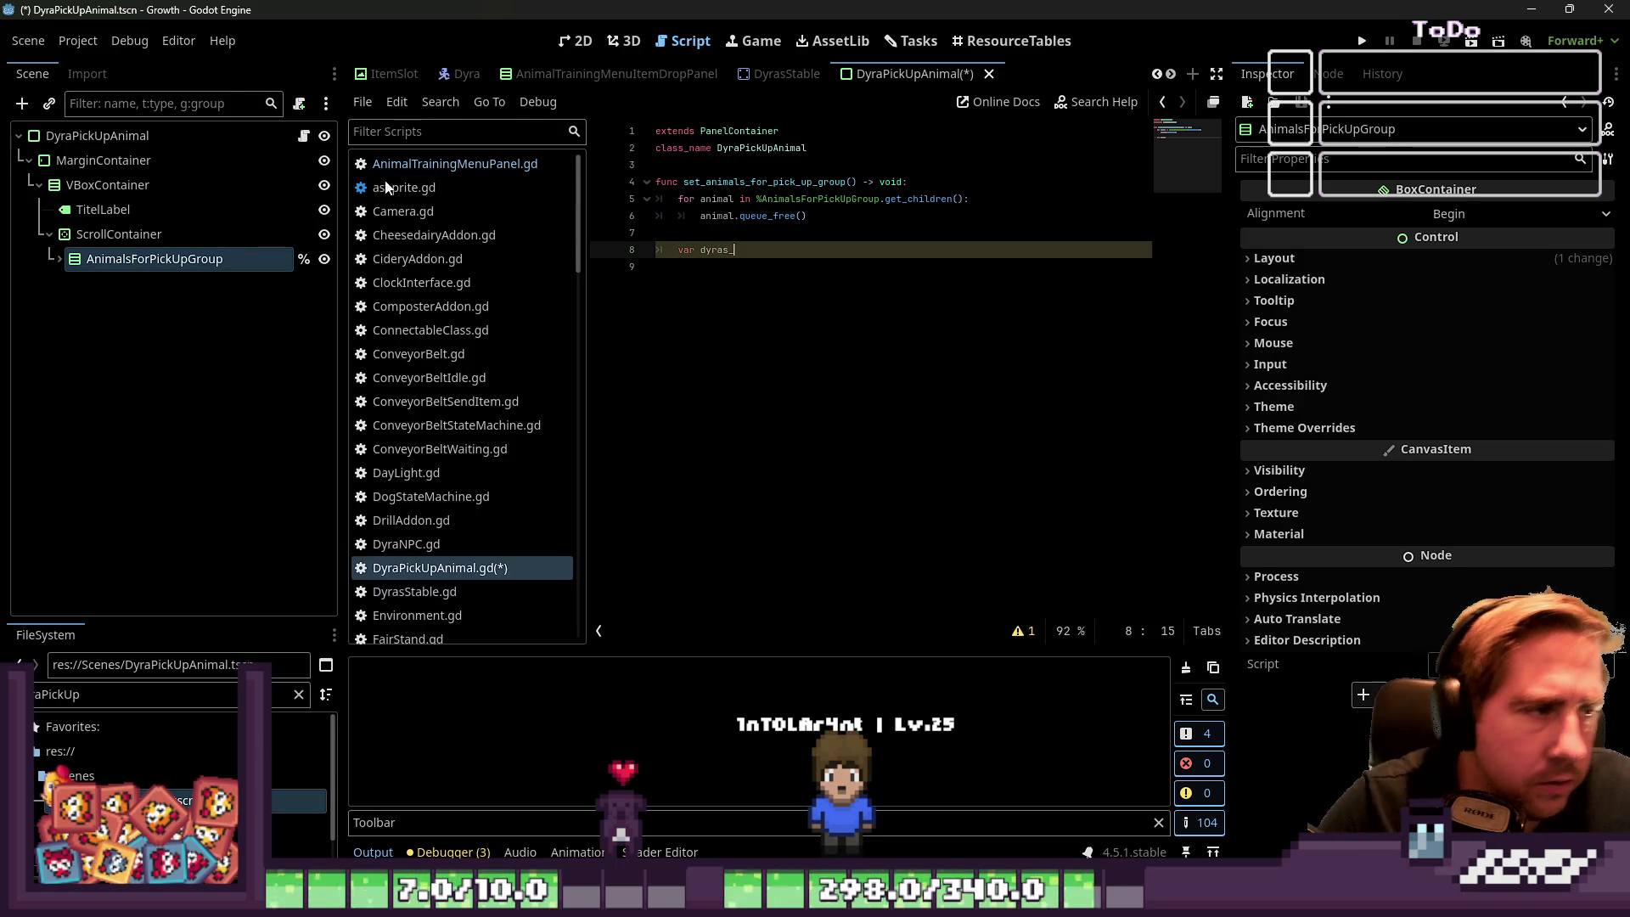
scroll(408, 340, "down", 3)
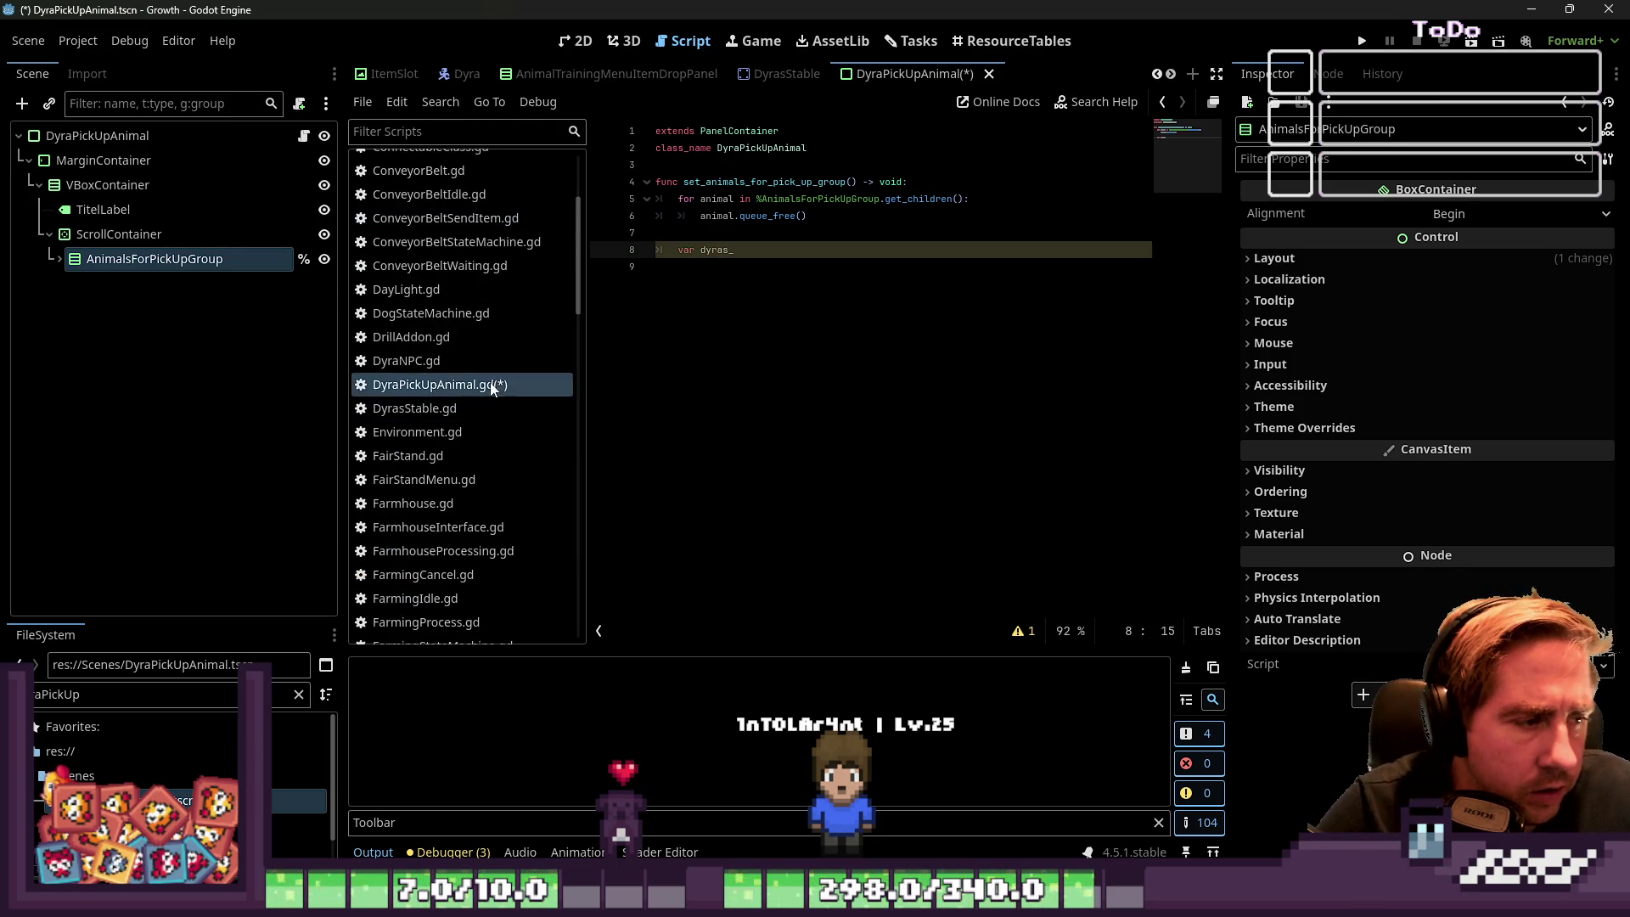
left_click(419, 365)
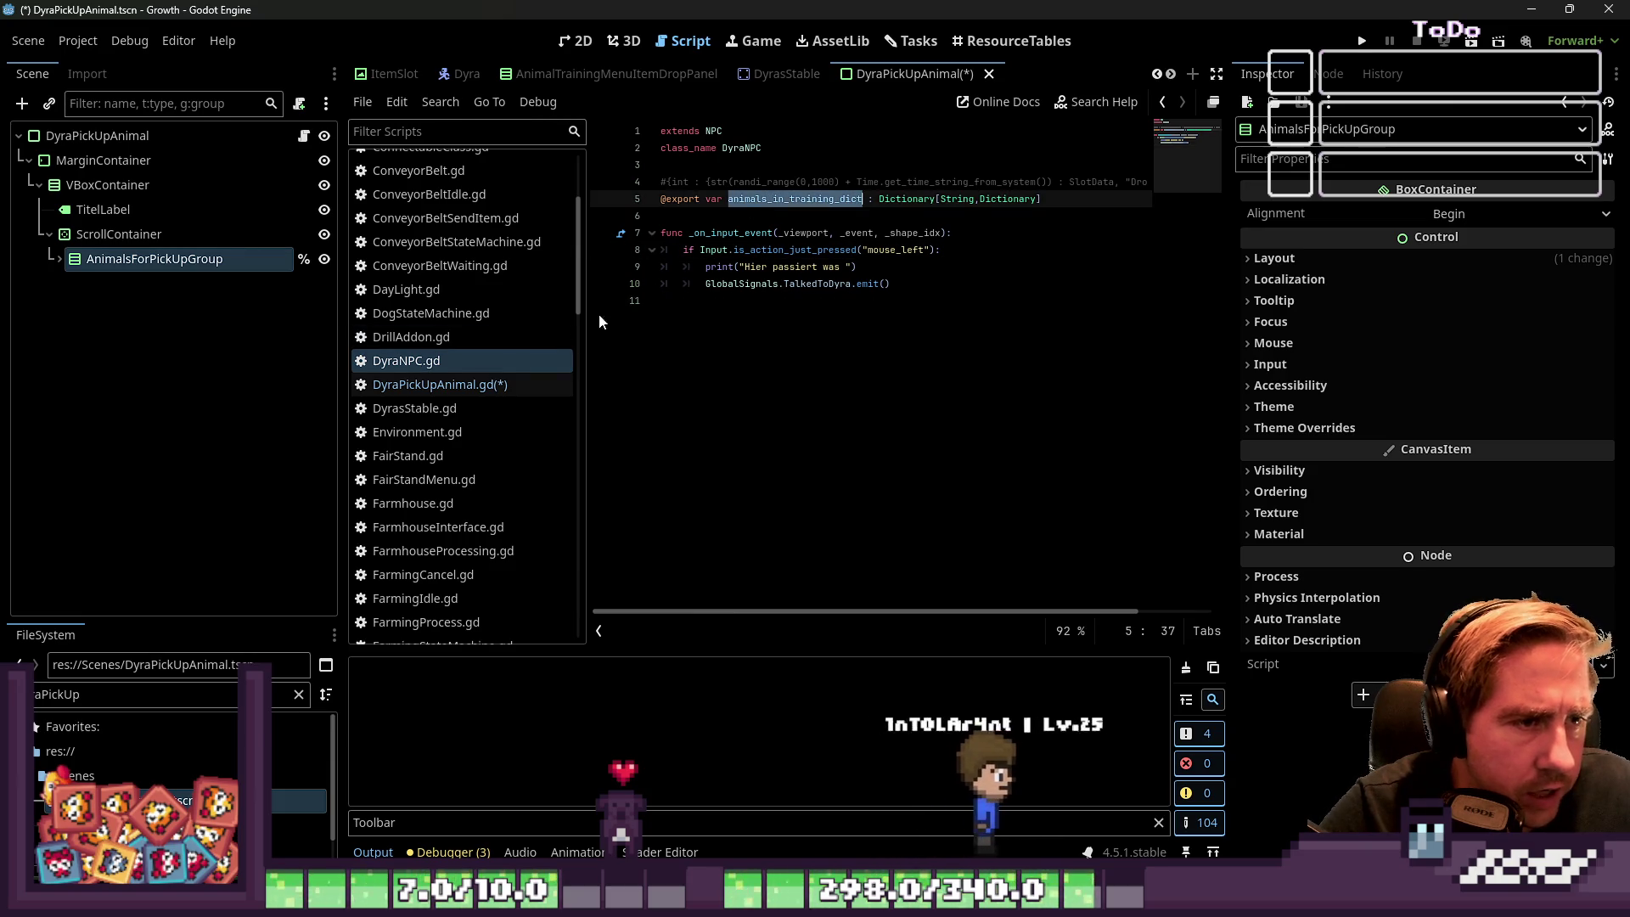
left_click(440, 385)
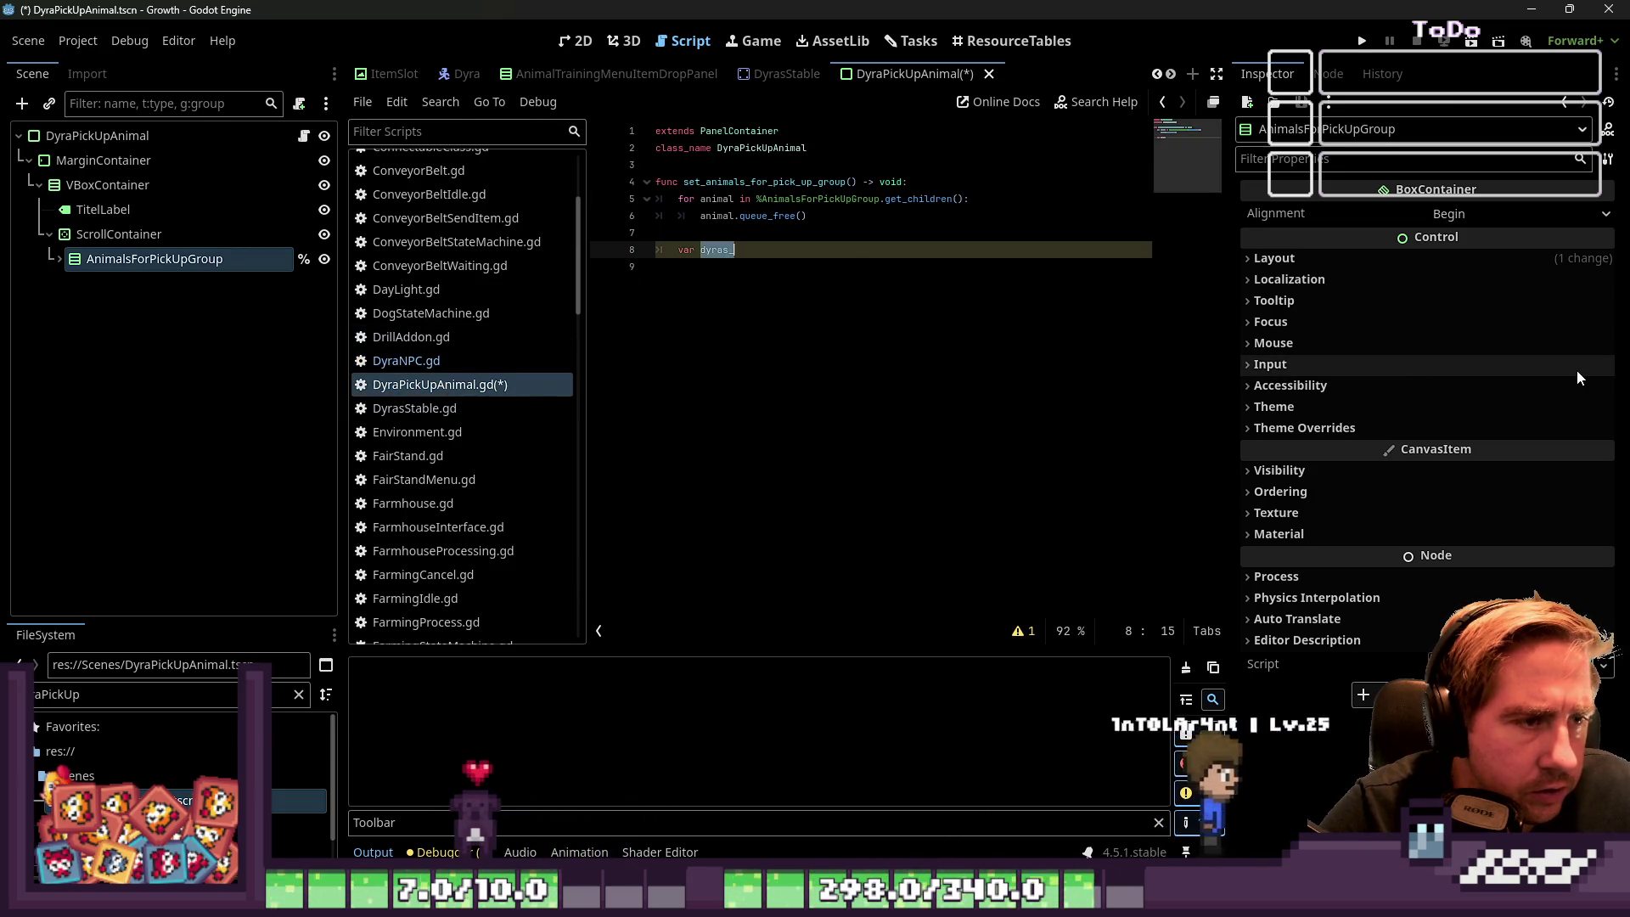
- Declare animals_in_training_dict : Dictionary from GlobalData.world.get_node("DyrasStable/Dyra").animals_in_training_dict
type("animals_in_training_dict")
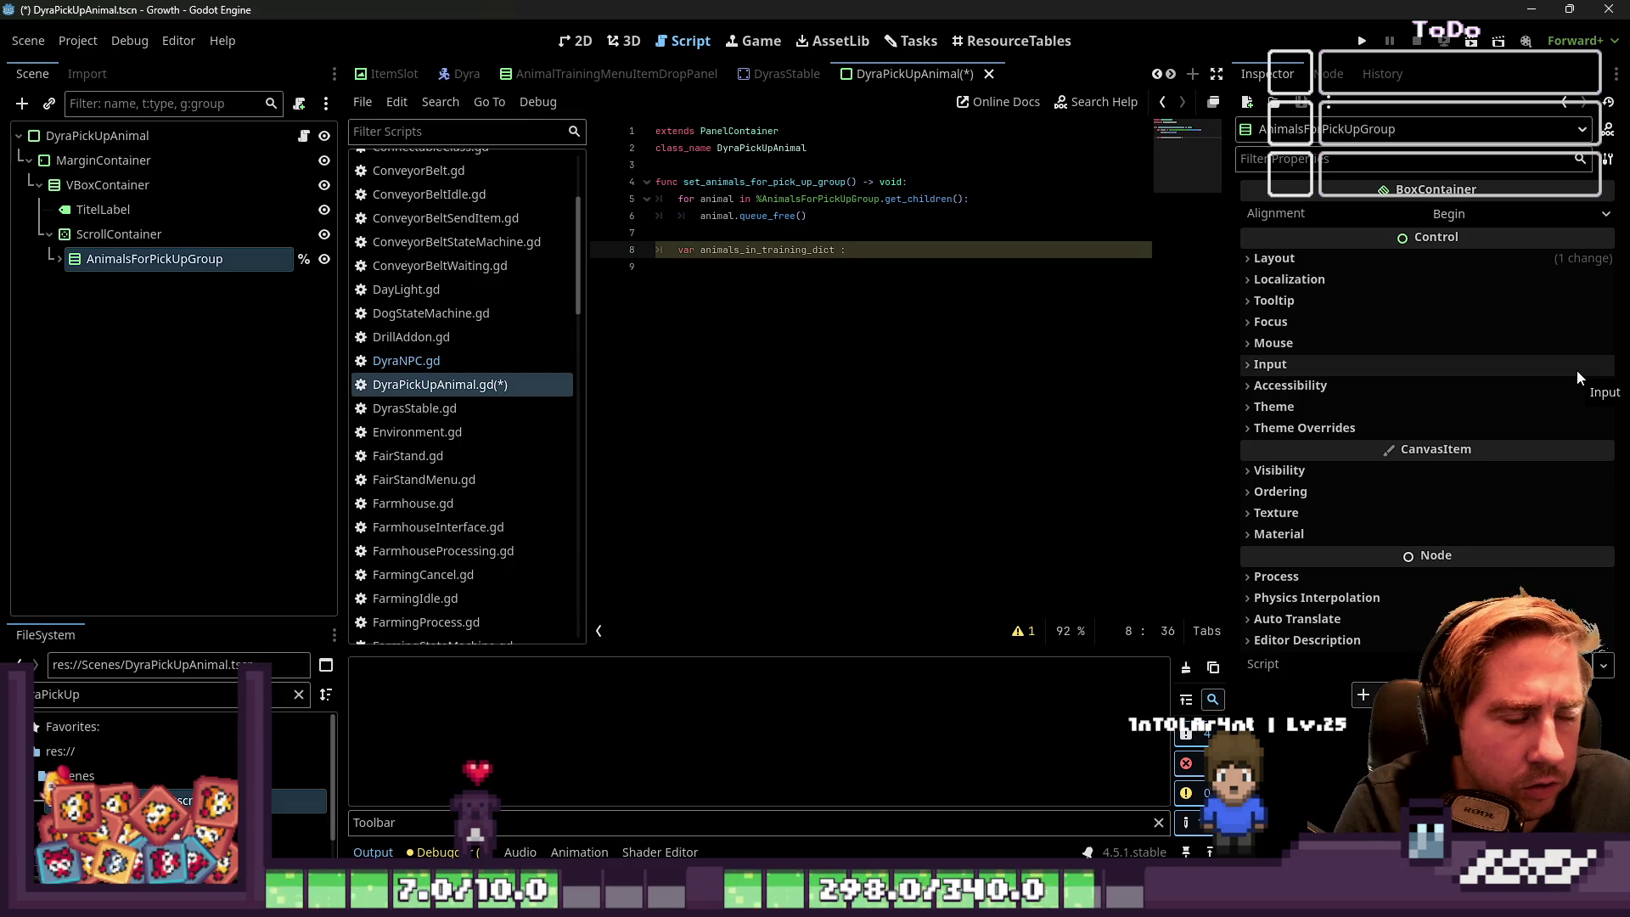
type("Dict")
key("Return")
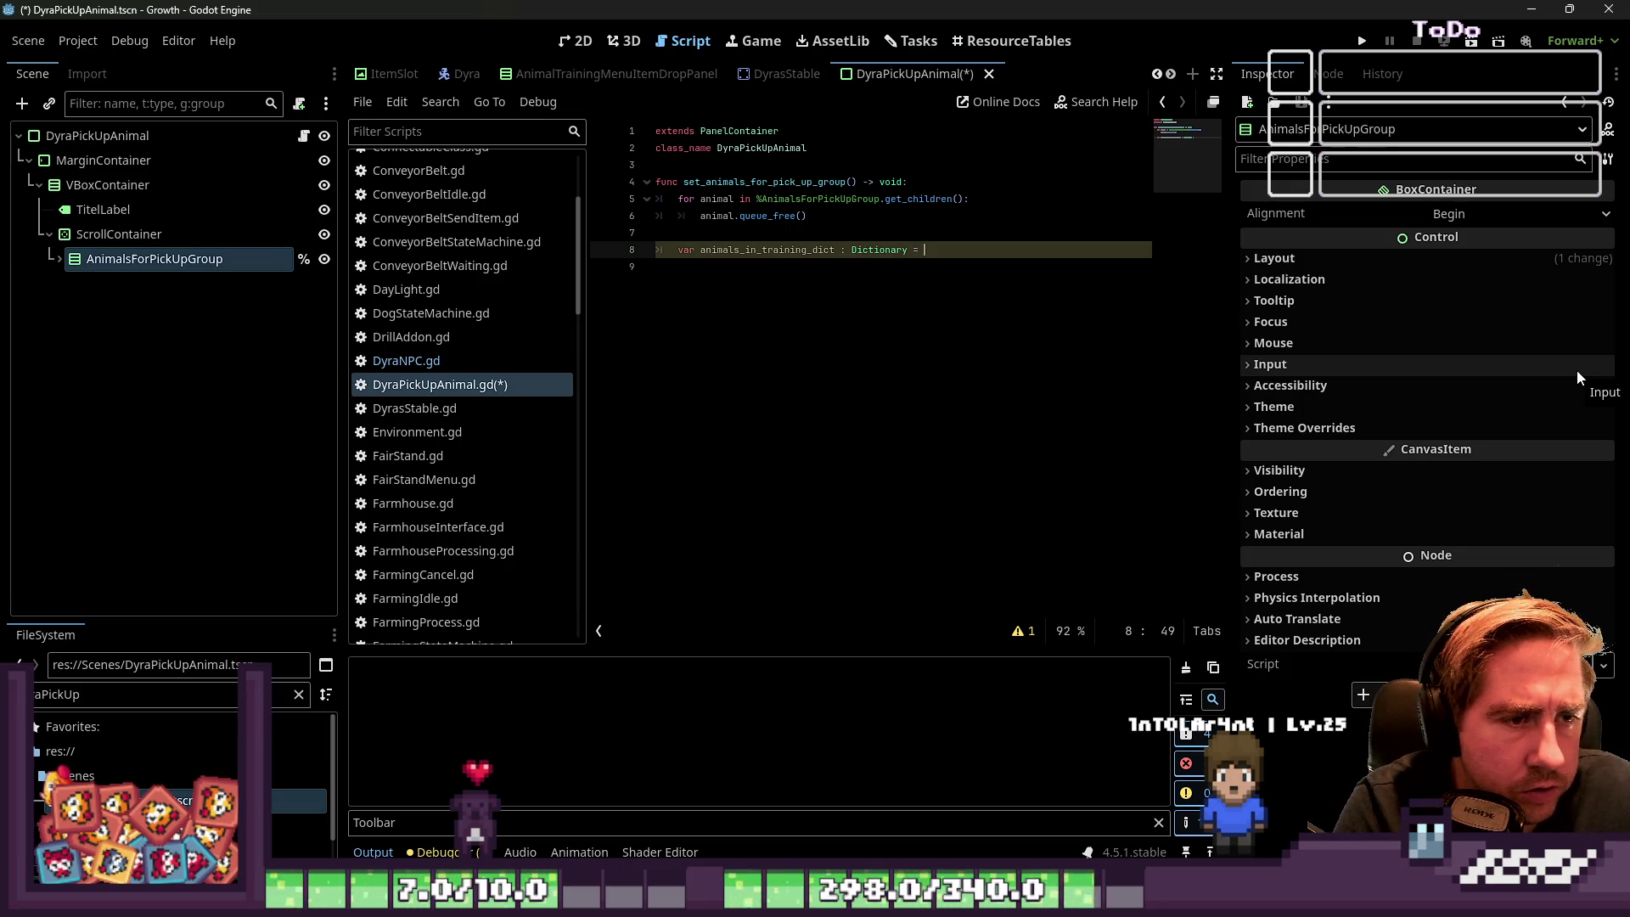
type("GLobalData.")
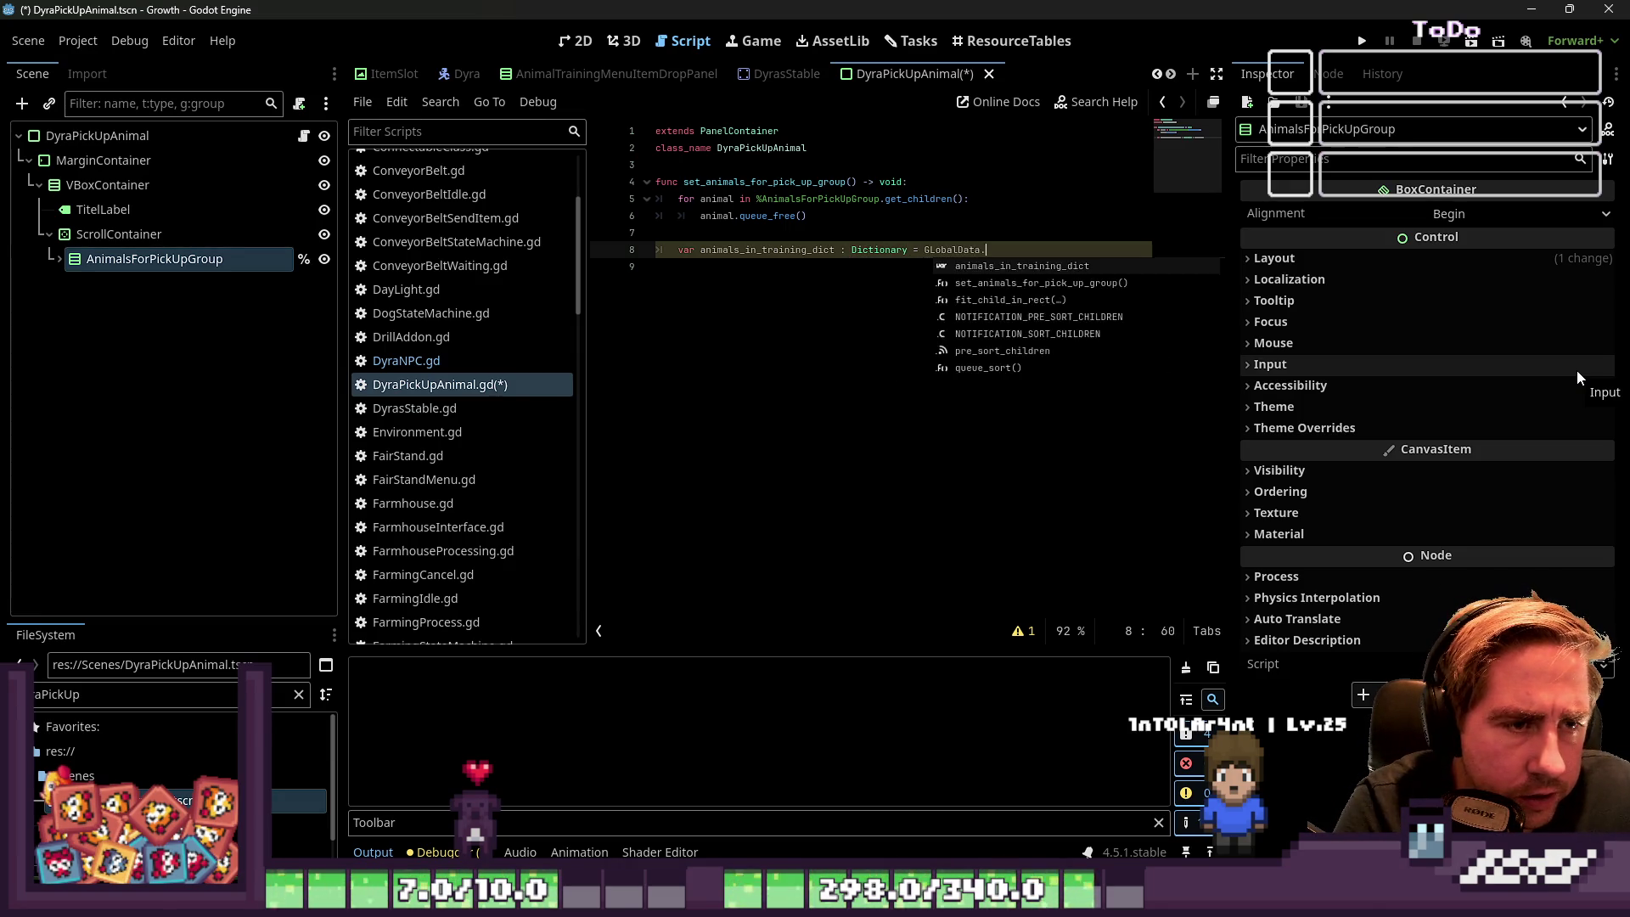
type("world.get(")
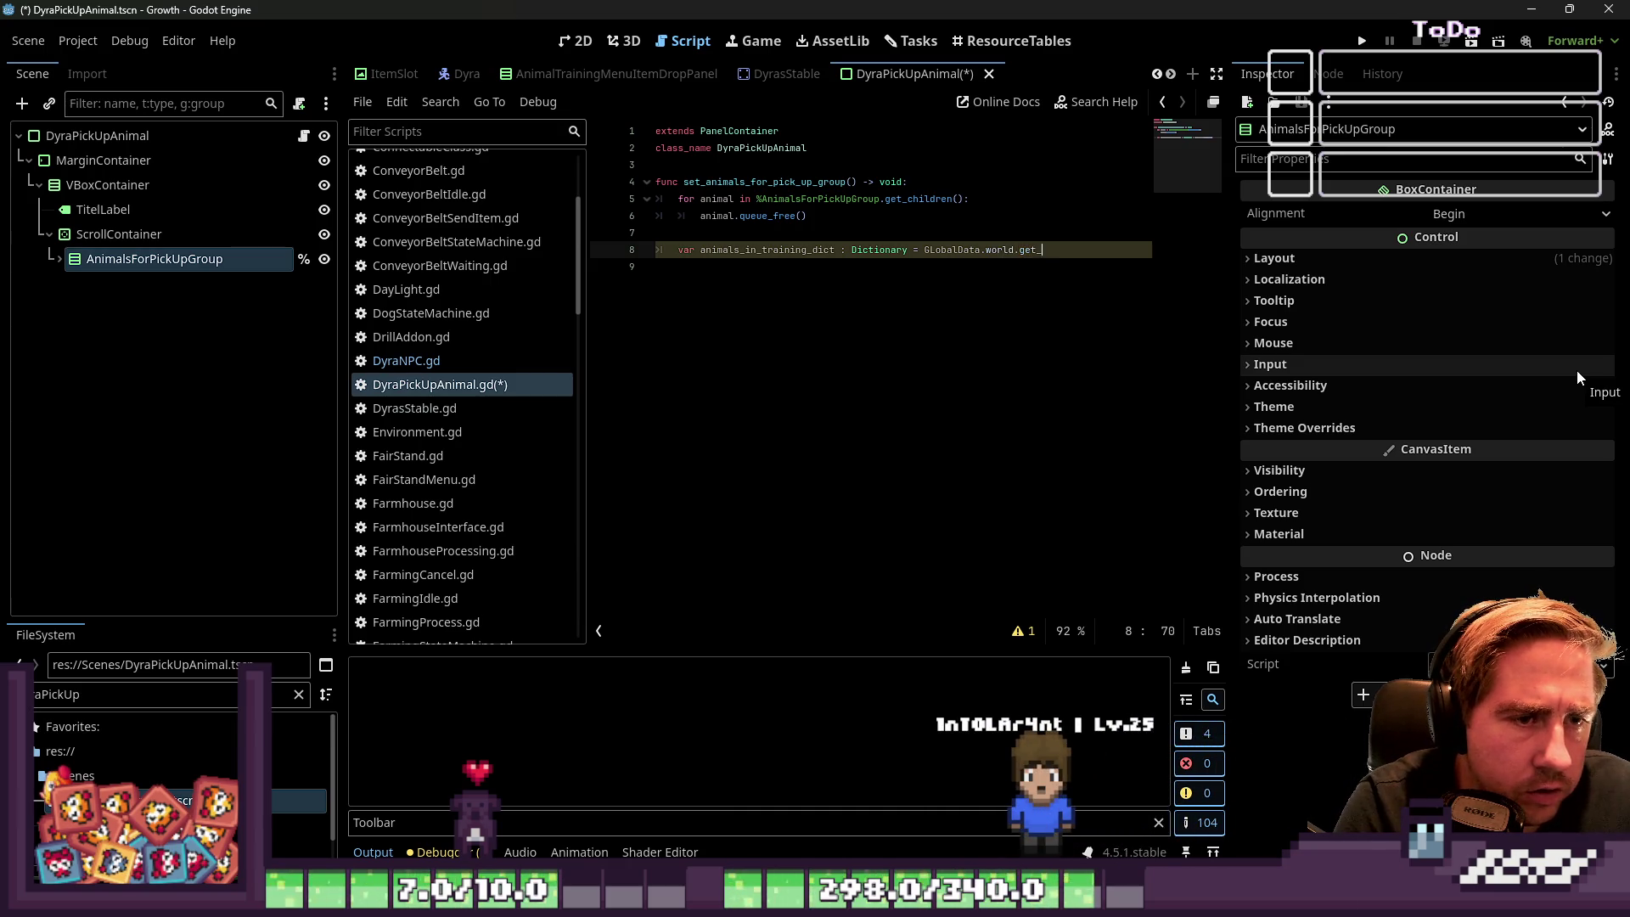
type("node(\"")
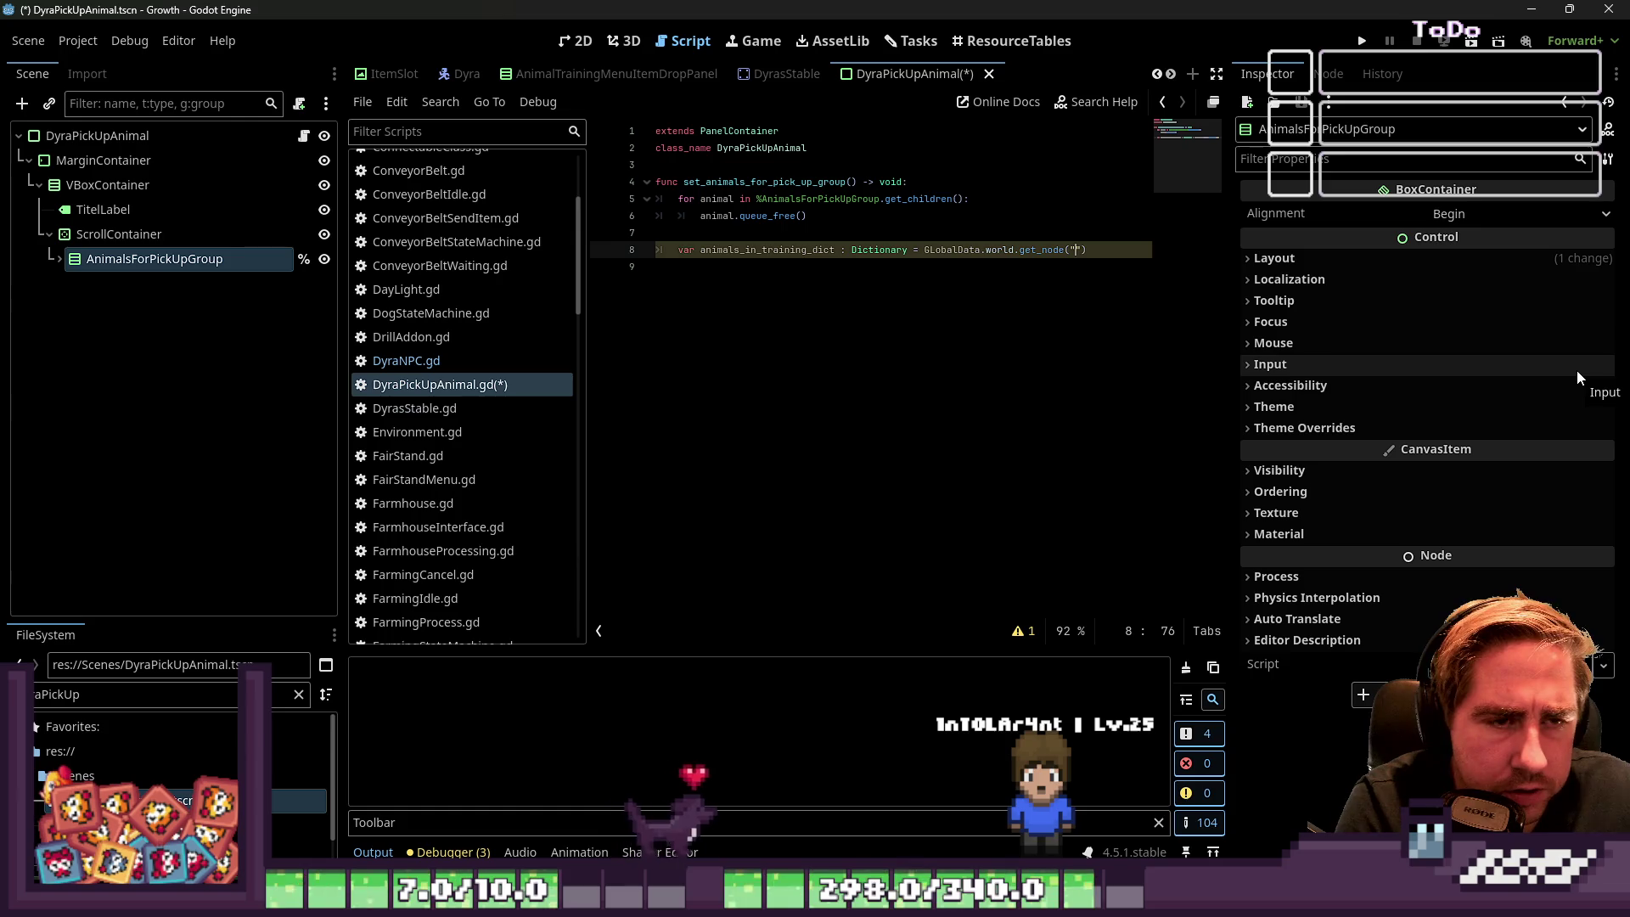
type("DyrasSta")
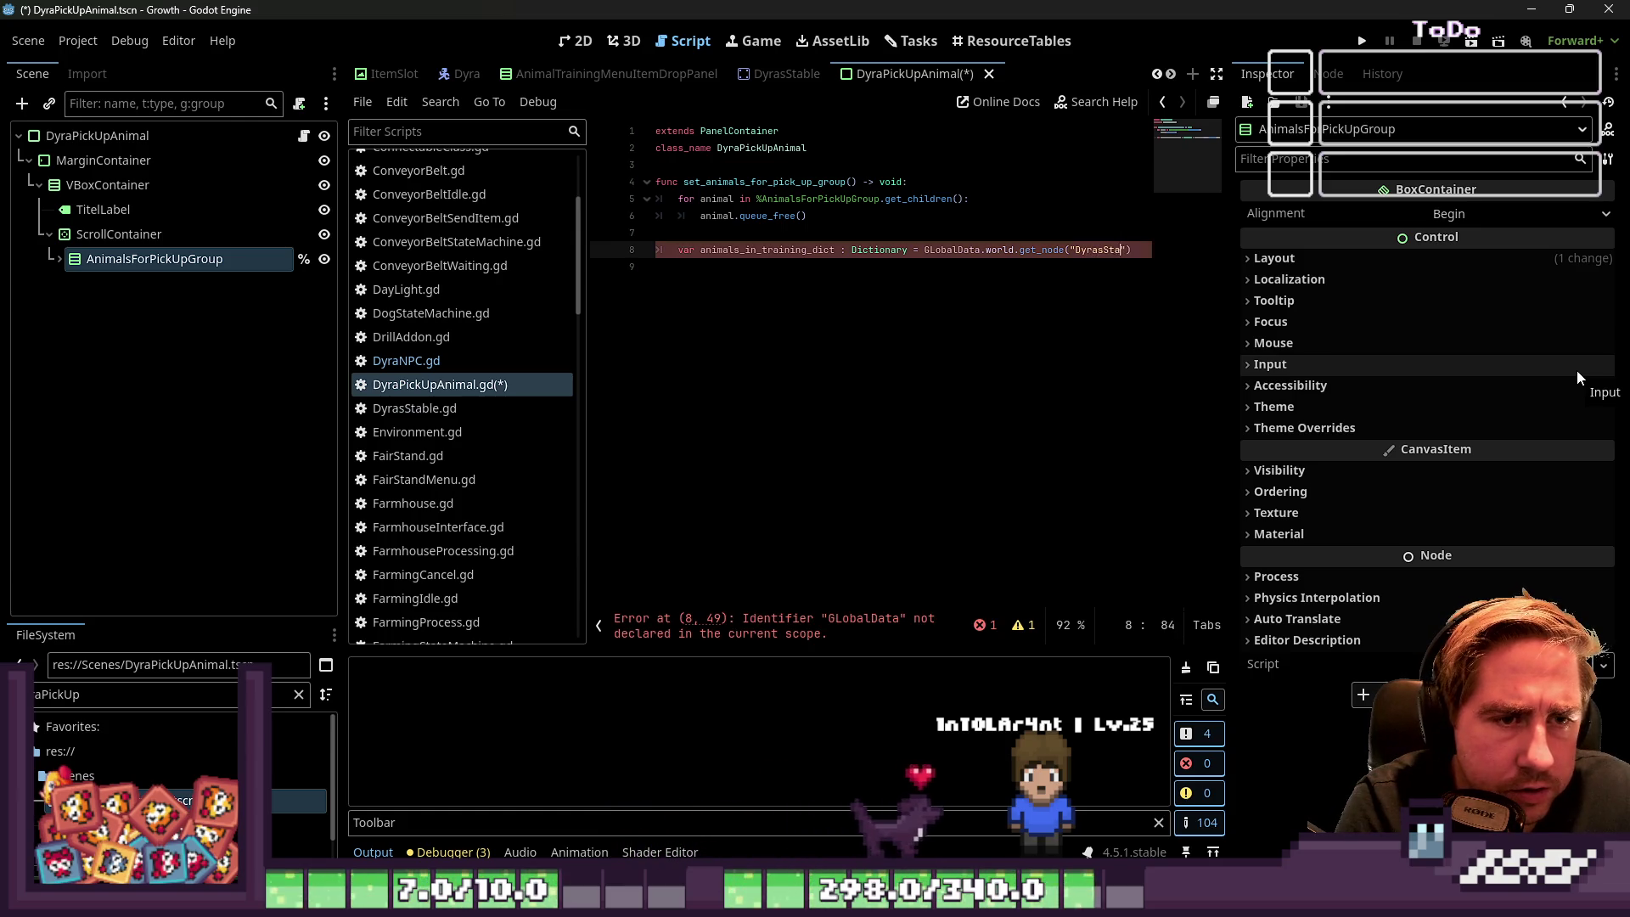
type("ble/Dyn")
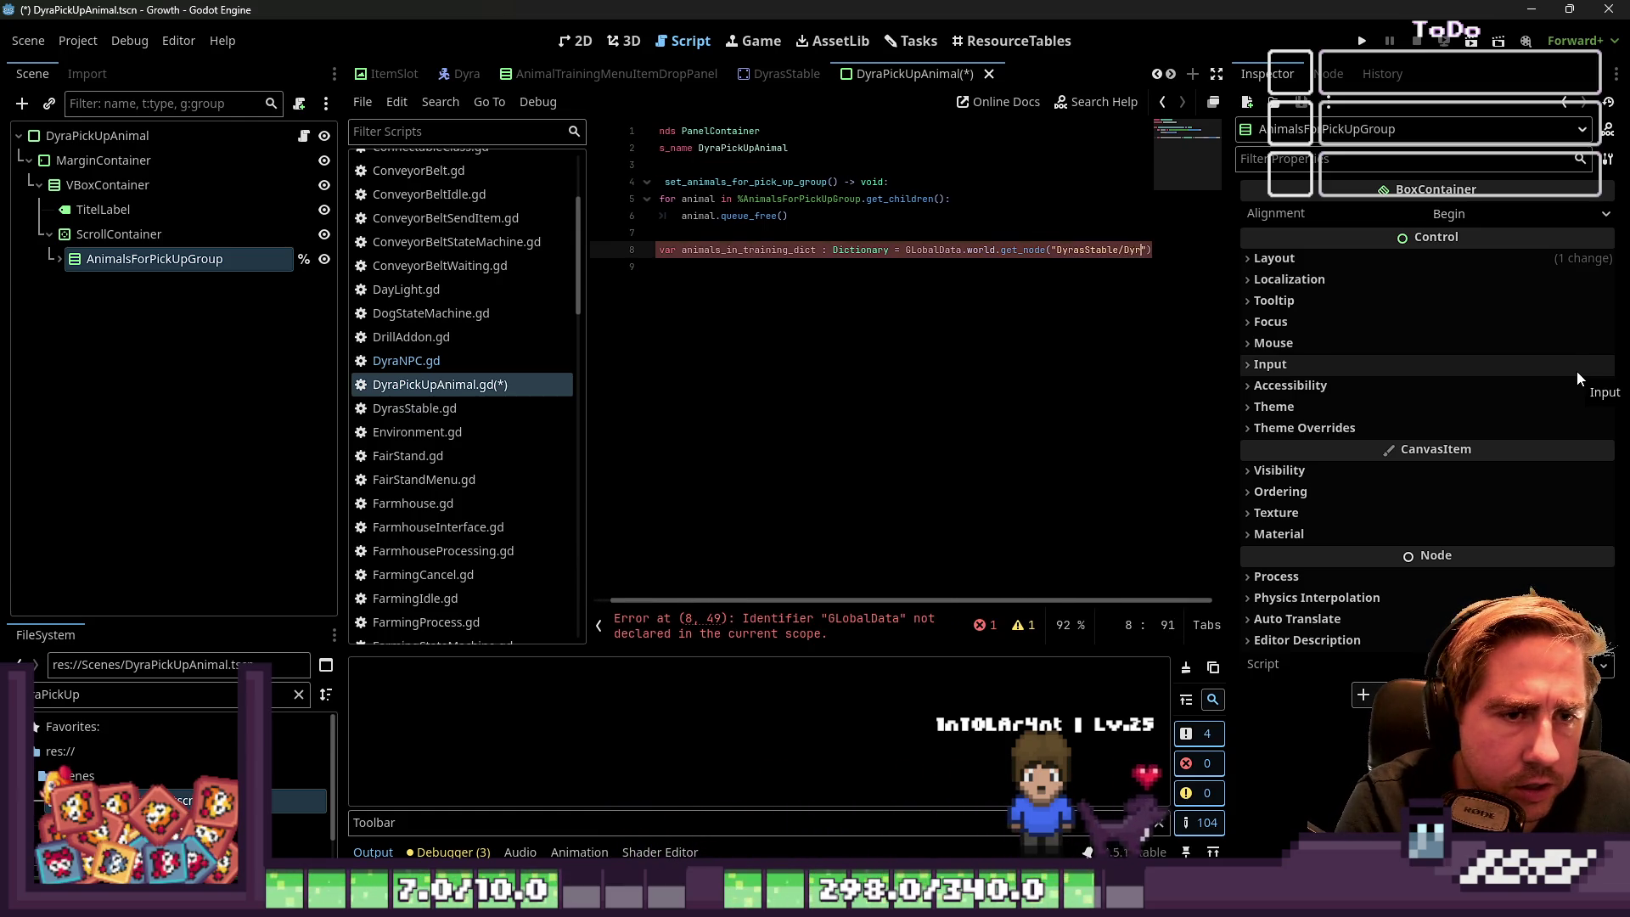
type("a\").animals_in_training_dict")
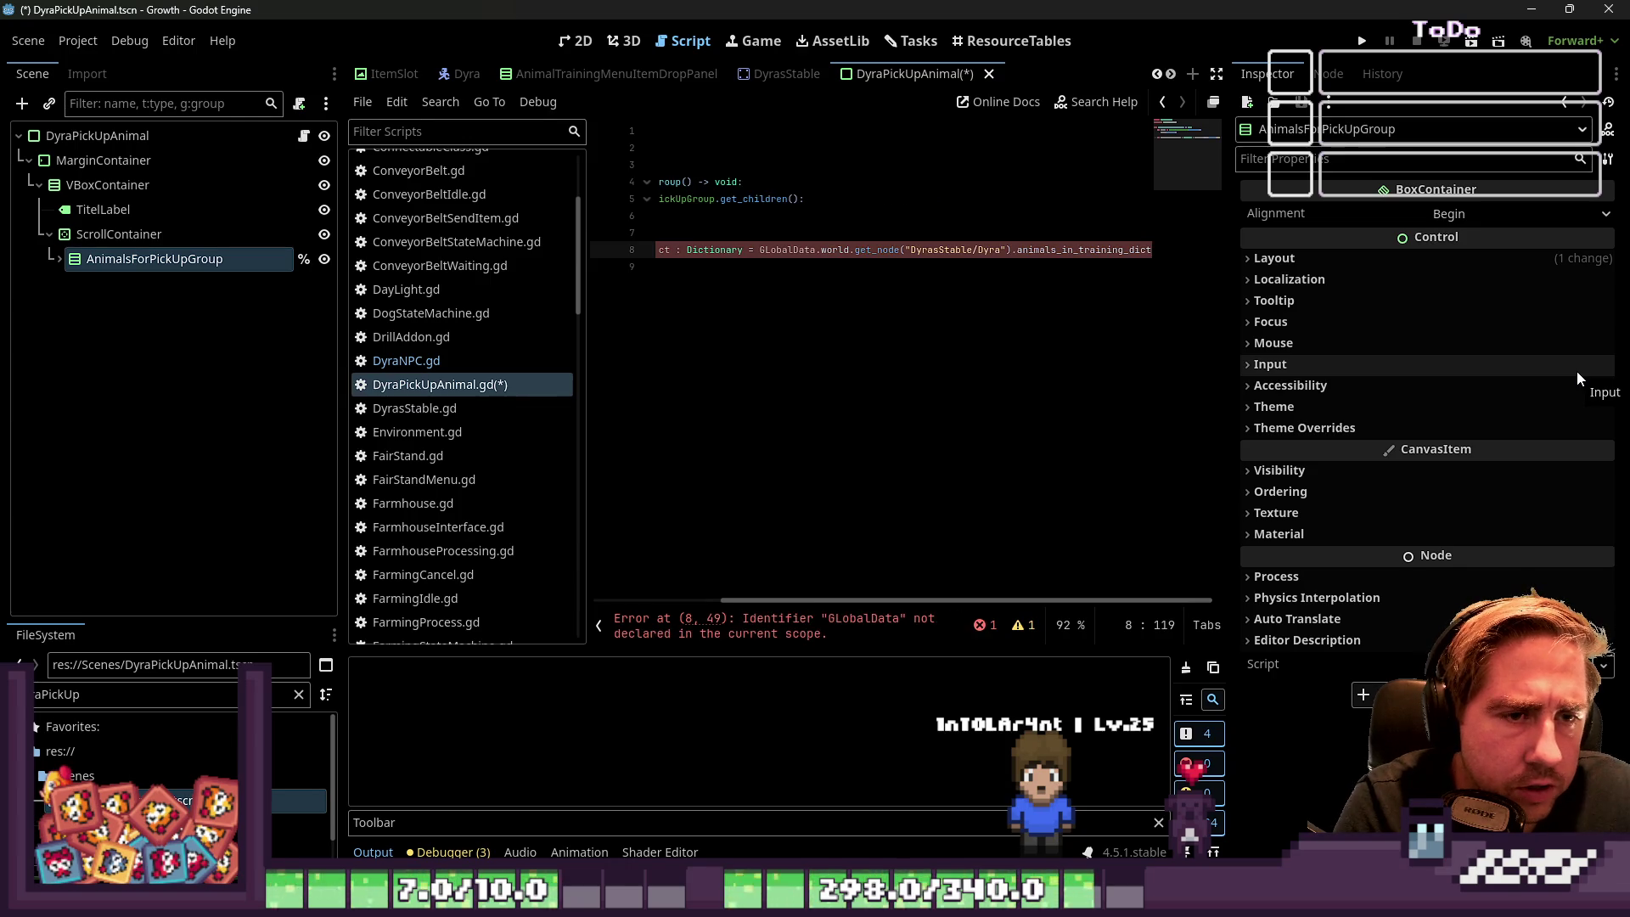
key("Return")
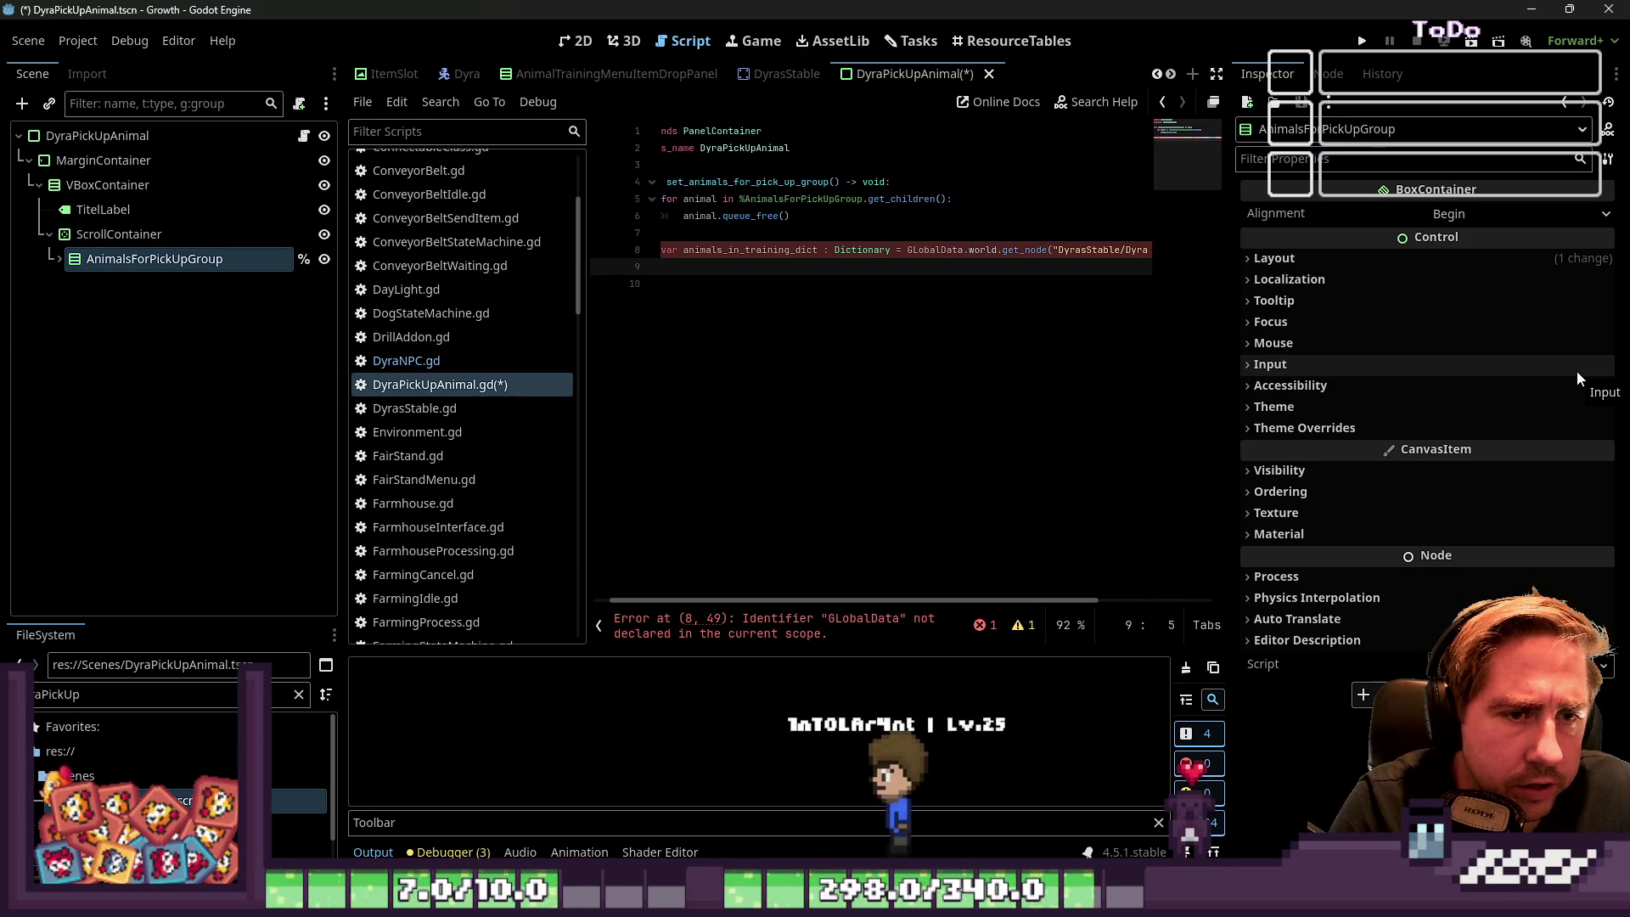
key("Delete")
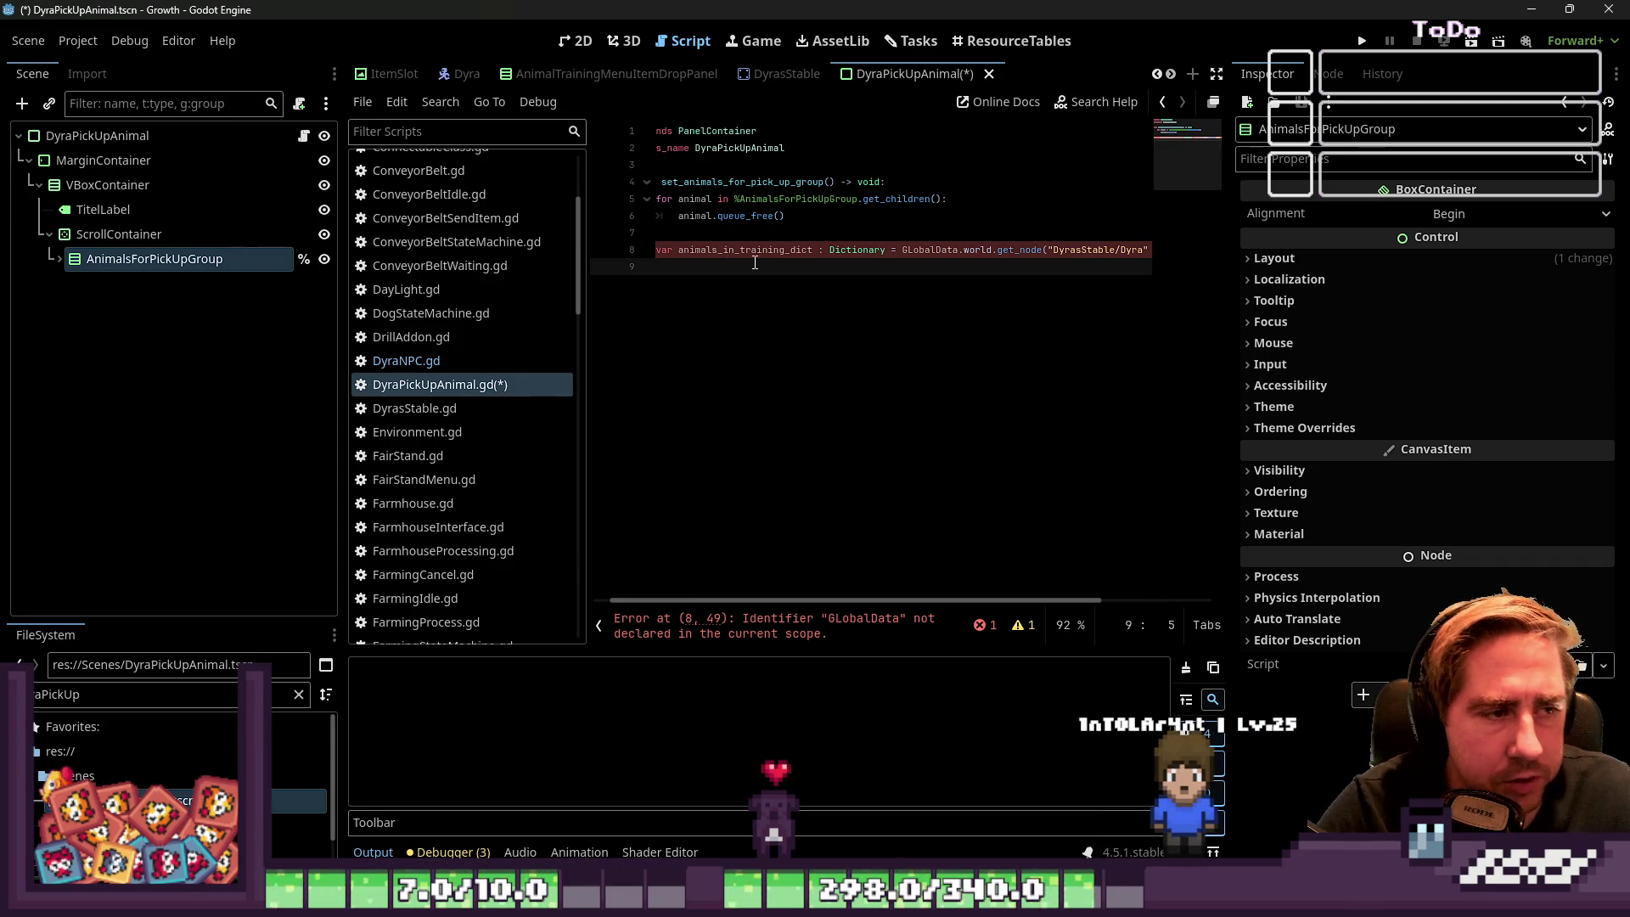
- Add a loop for animal_key in animals_in_training_dict: below the declaration
key("Return")
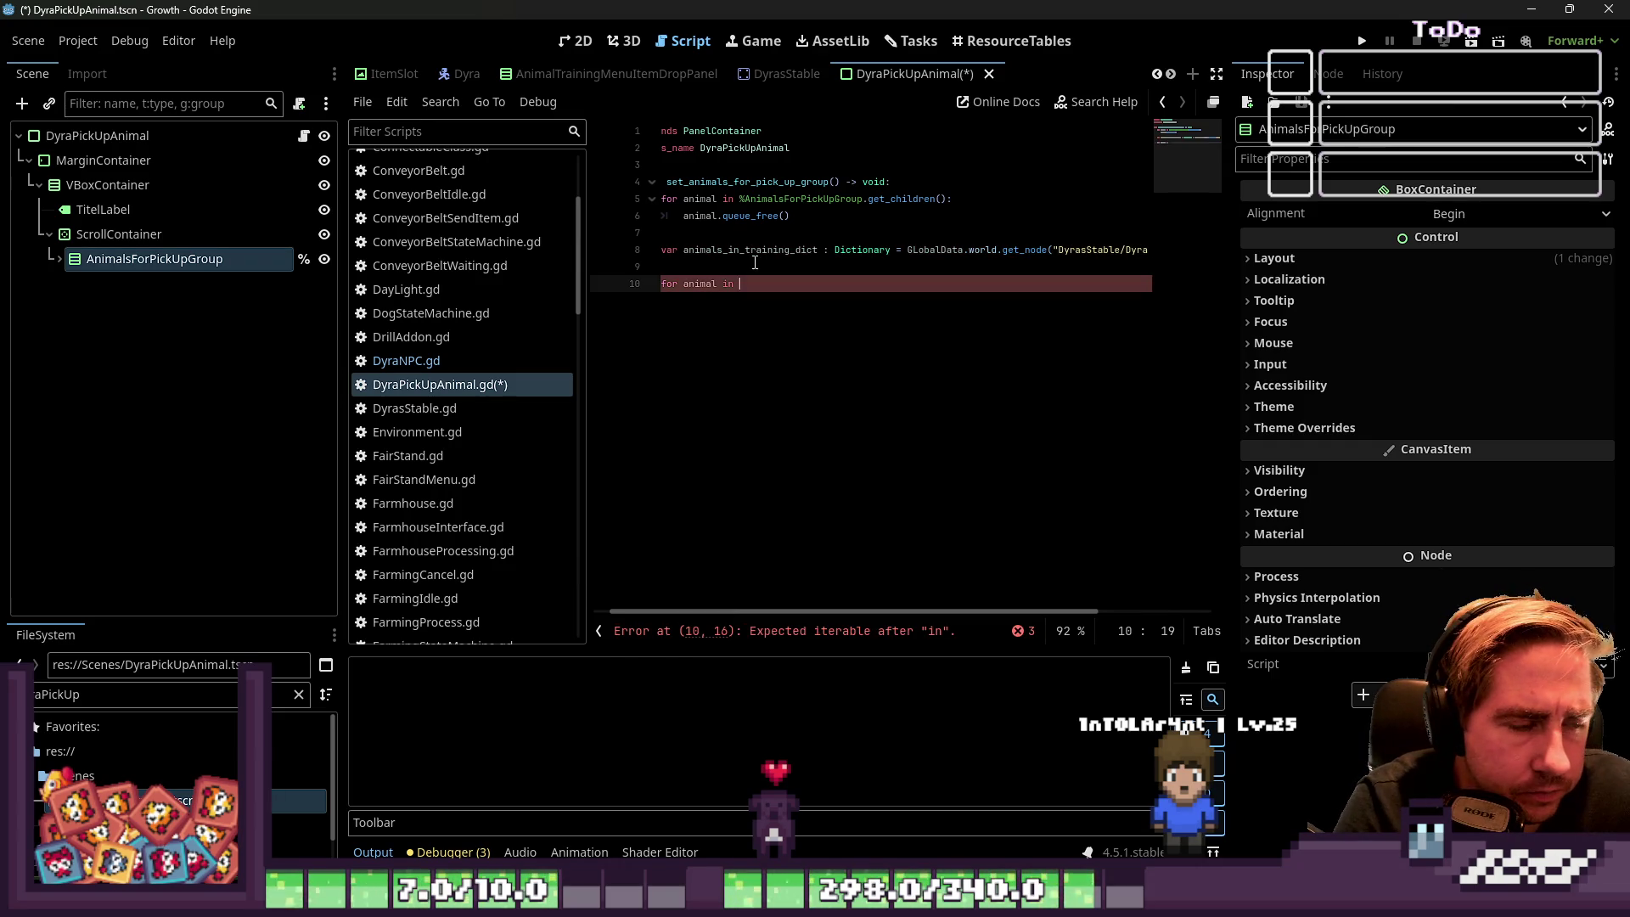
type("animals_in_training_dict")
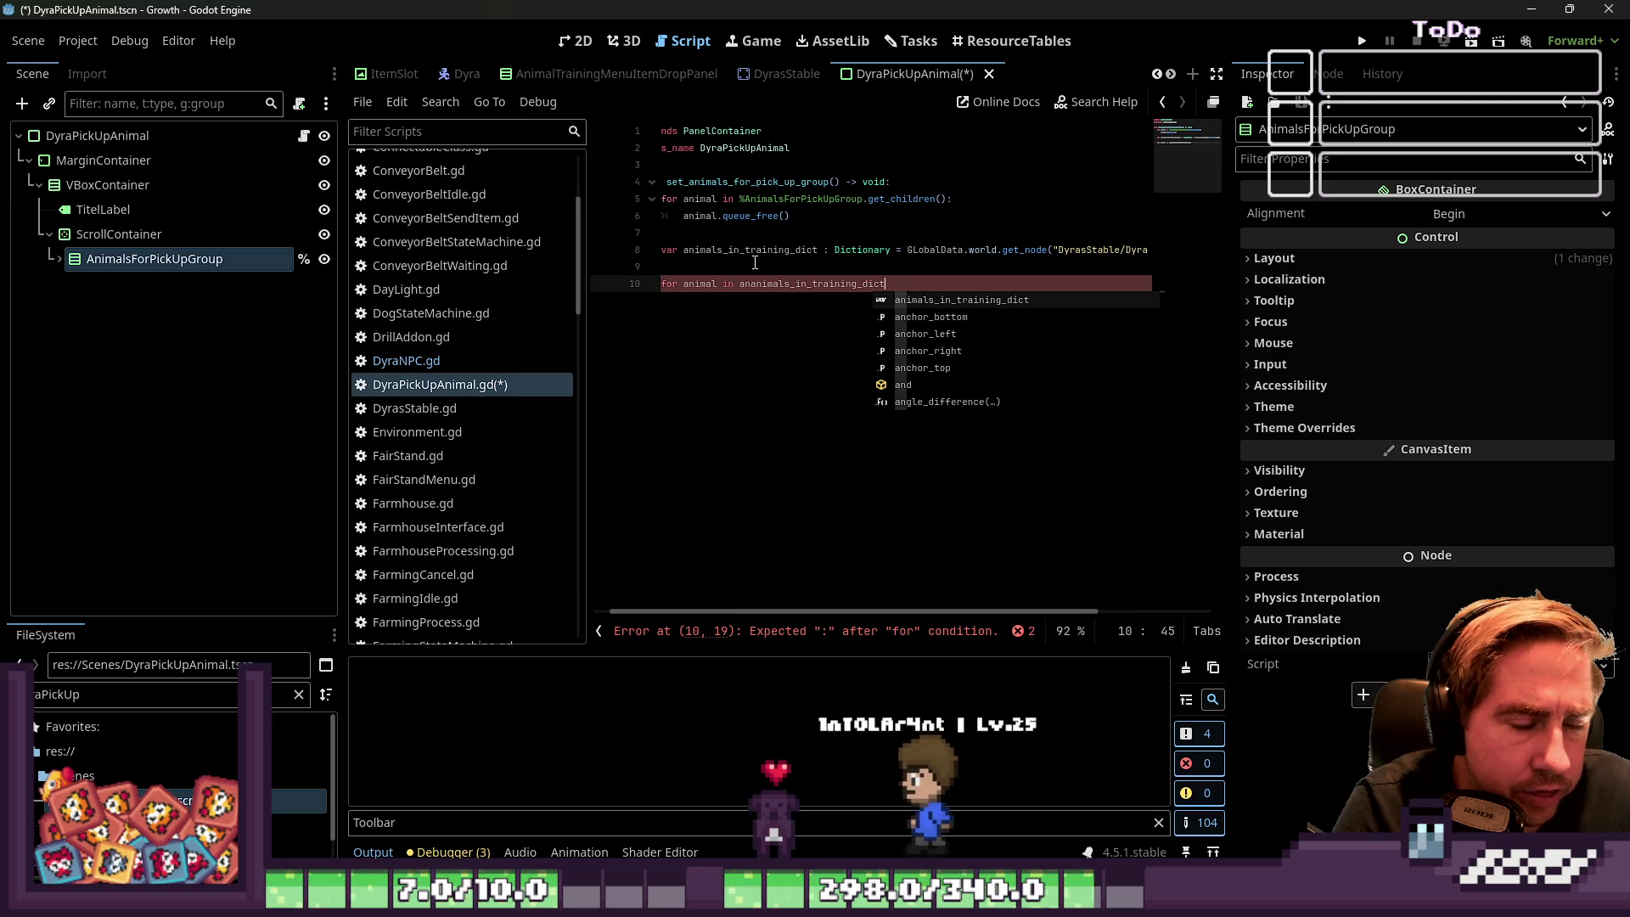
type(":")
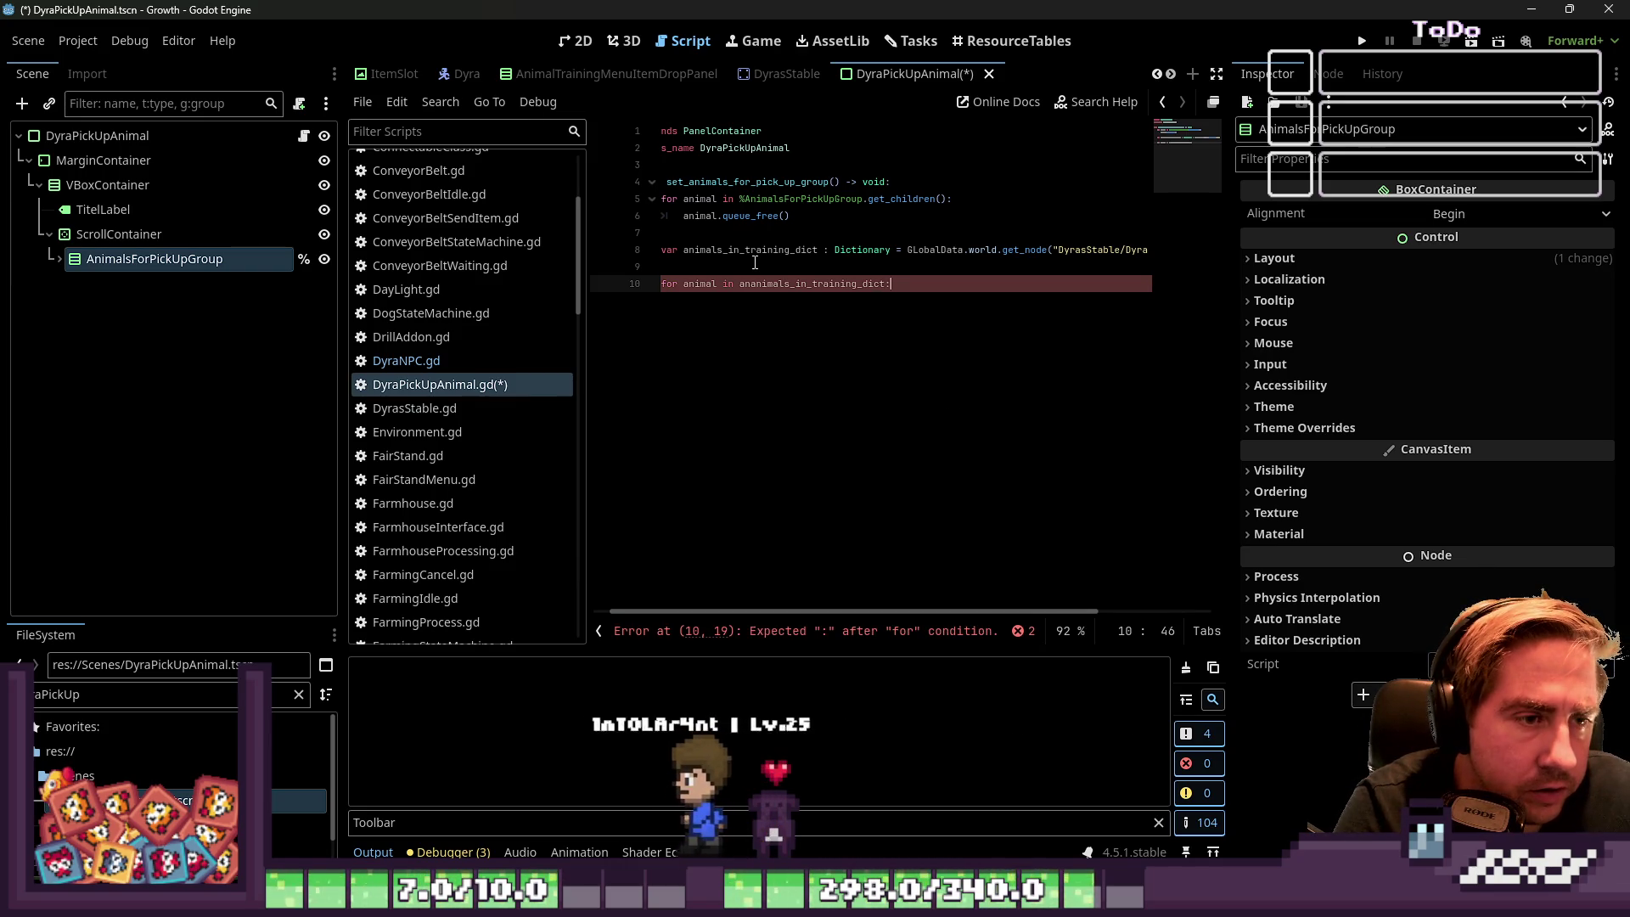
key("Return")
key("Up")
key("ctrl+Right")
type("_k")
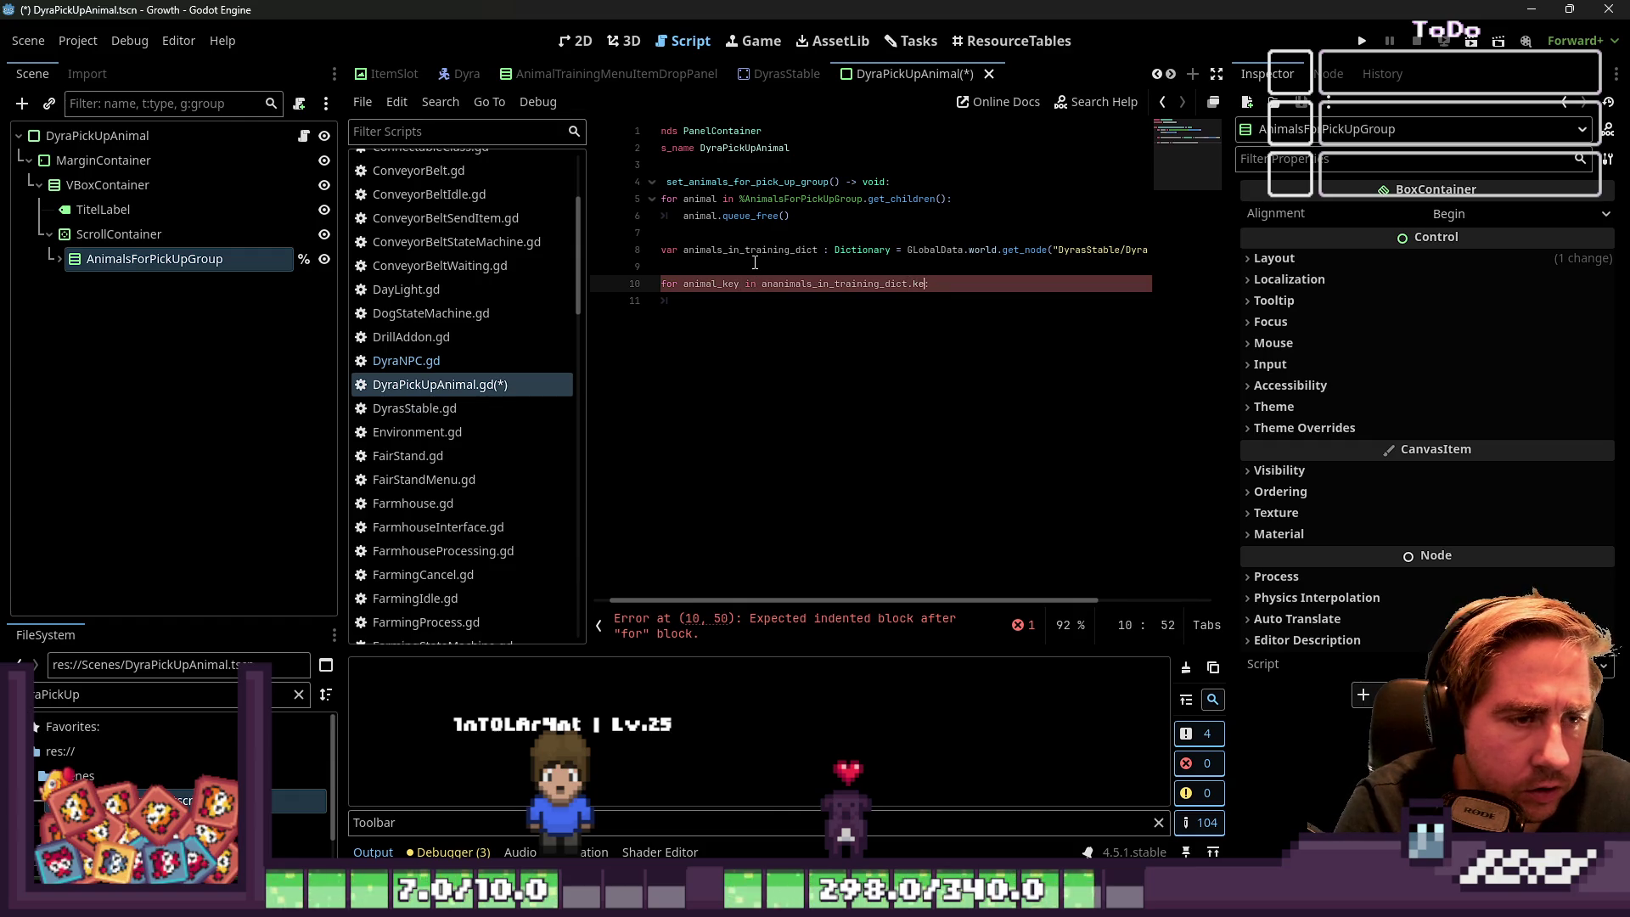
- Change the loop to iterate animals_in_training_dict.keys() and begin a var in its body
key("End")
key("Return")
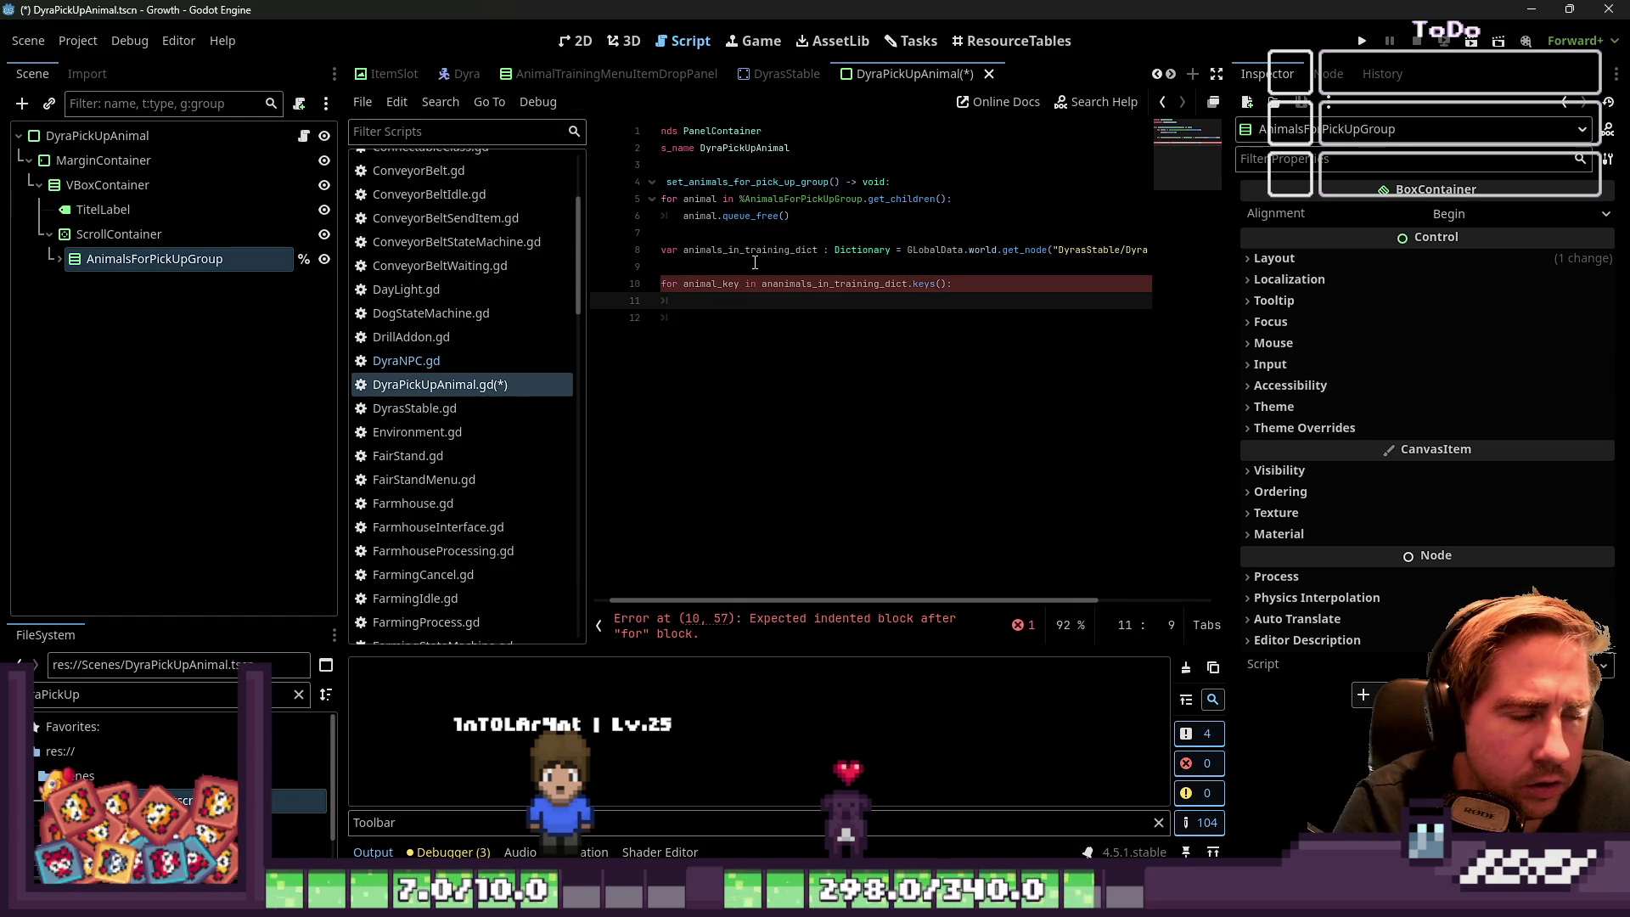
key("BackSpace")
key("BackSpace")
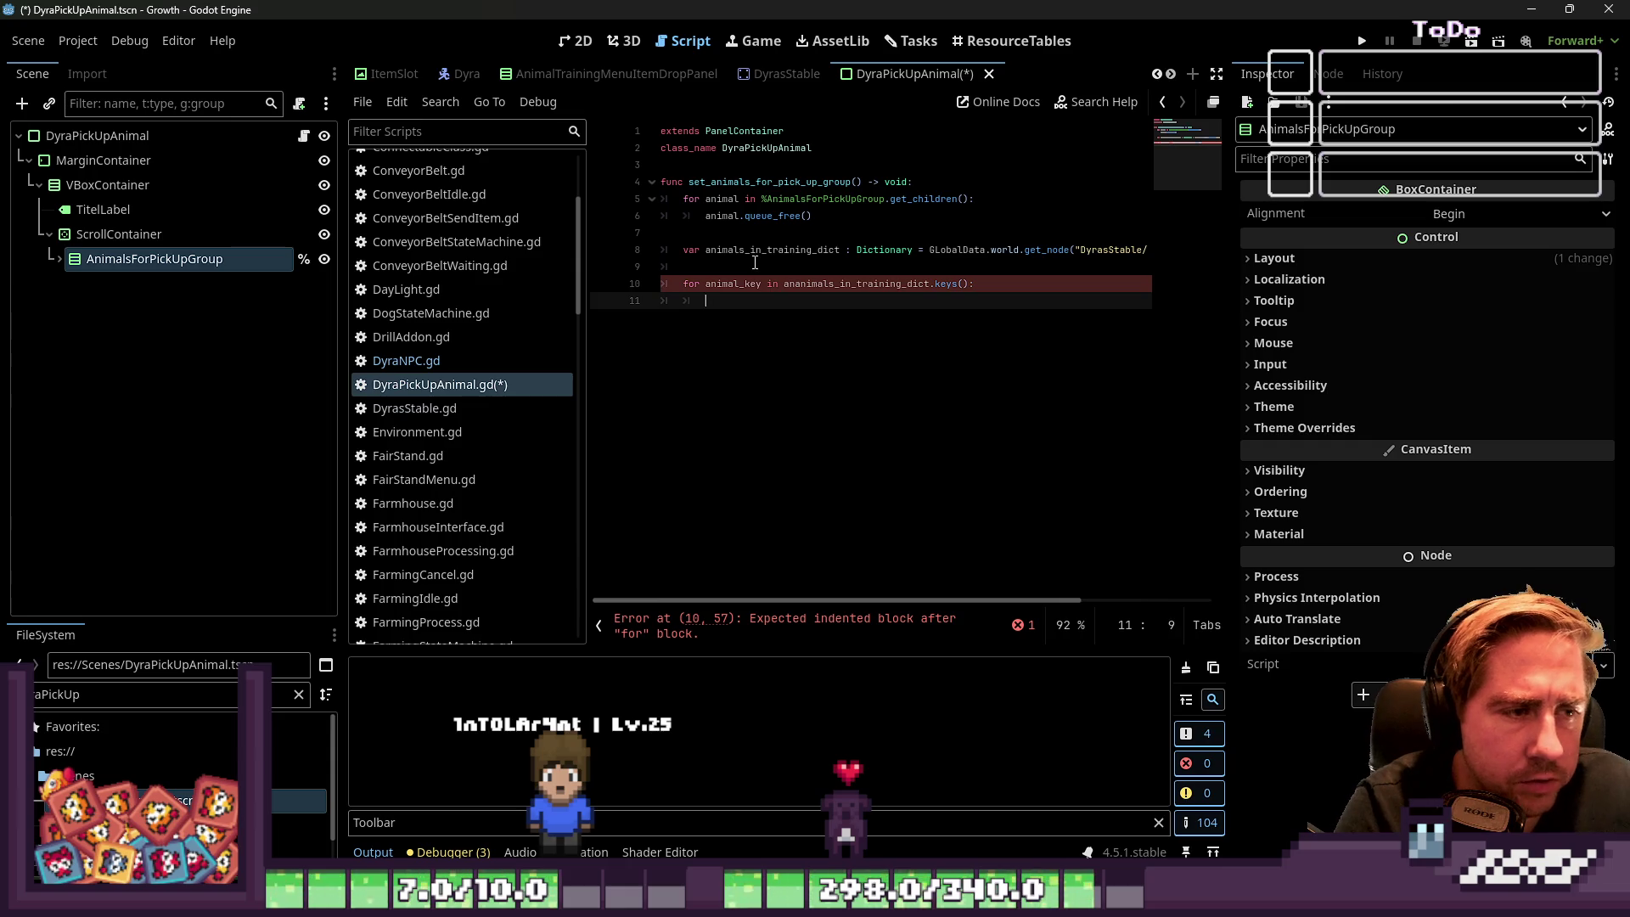
key("Up")
key("End")
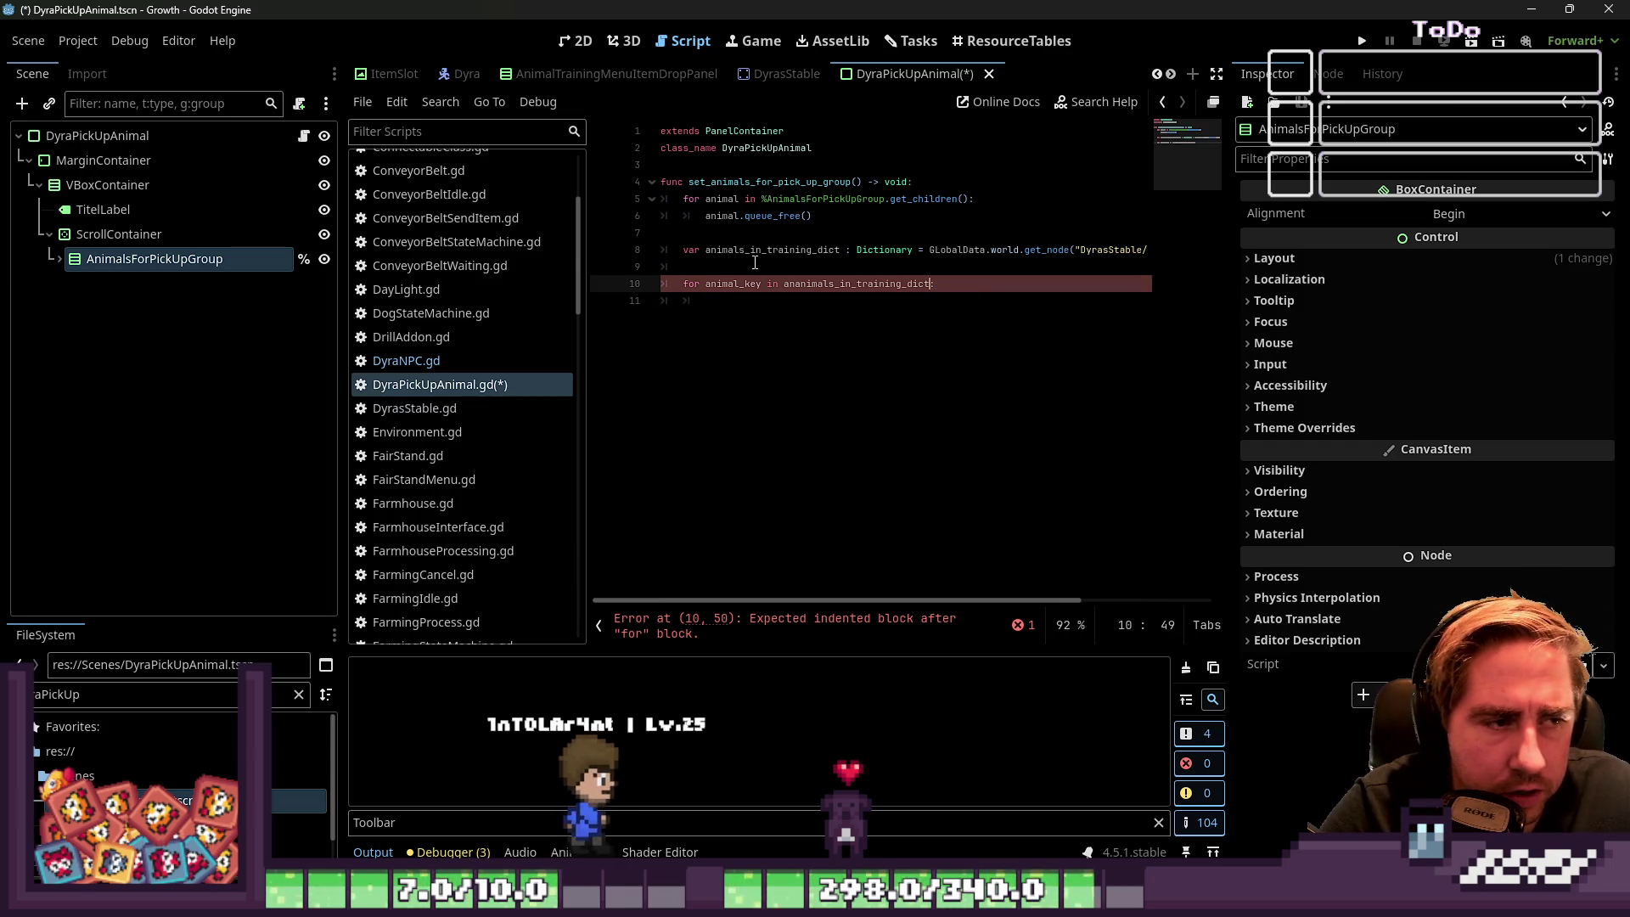
type(".keys()")
key("End")
key("Return")
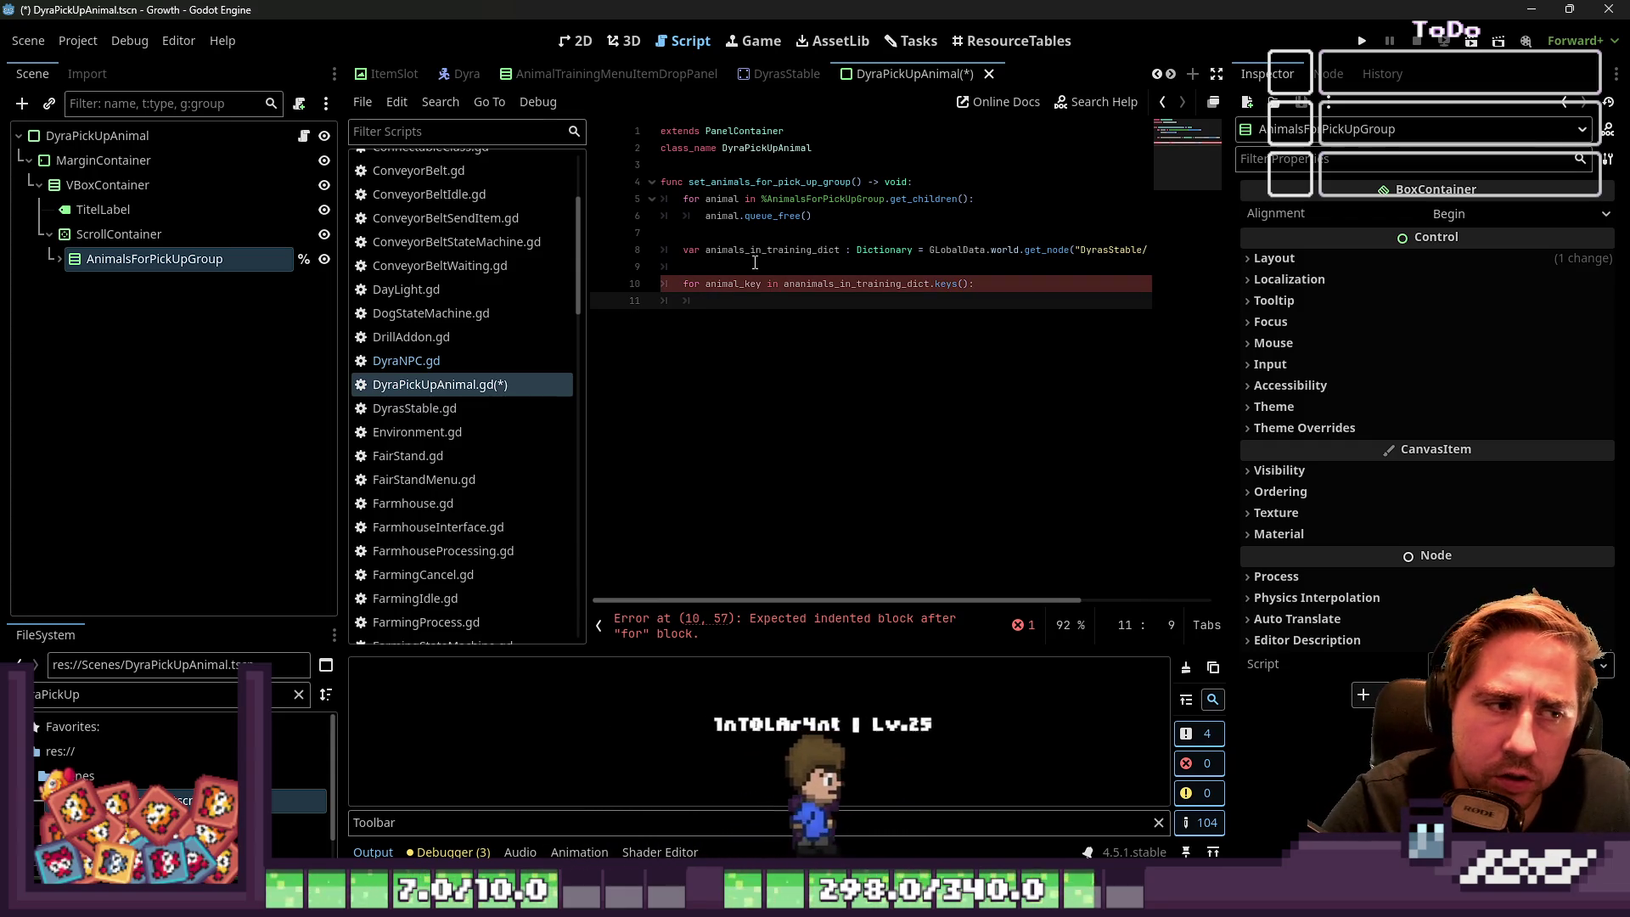
type("var animal_slot_re")
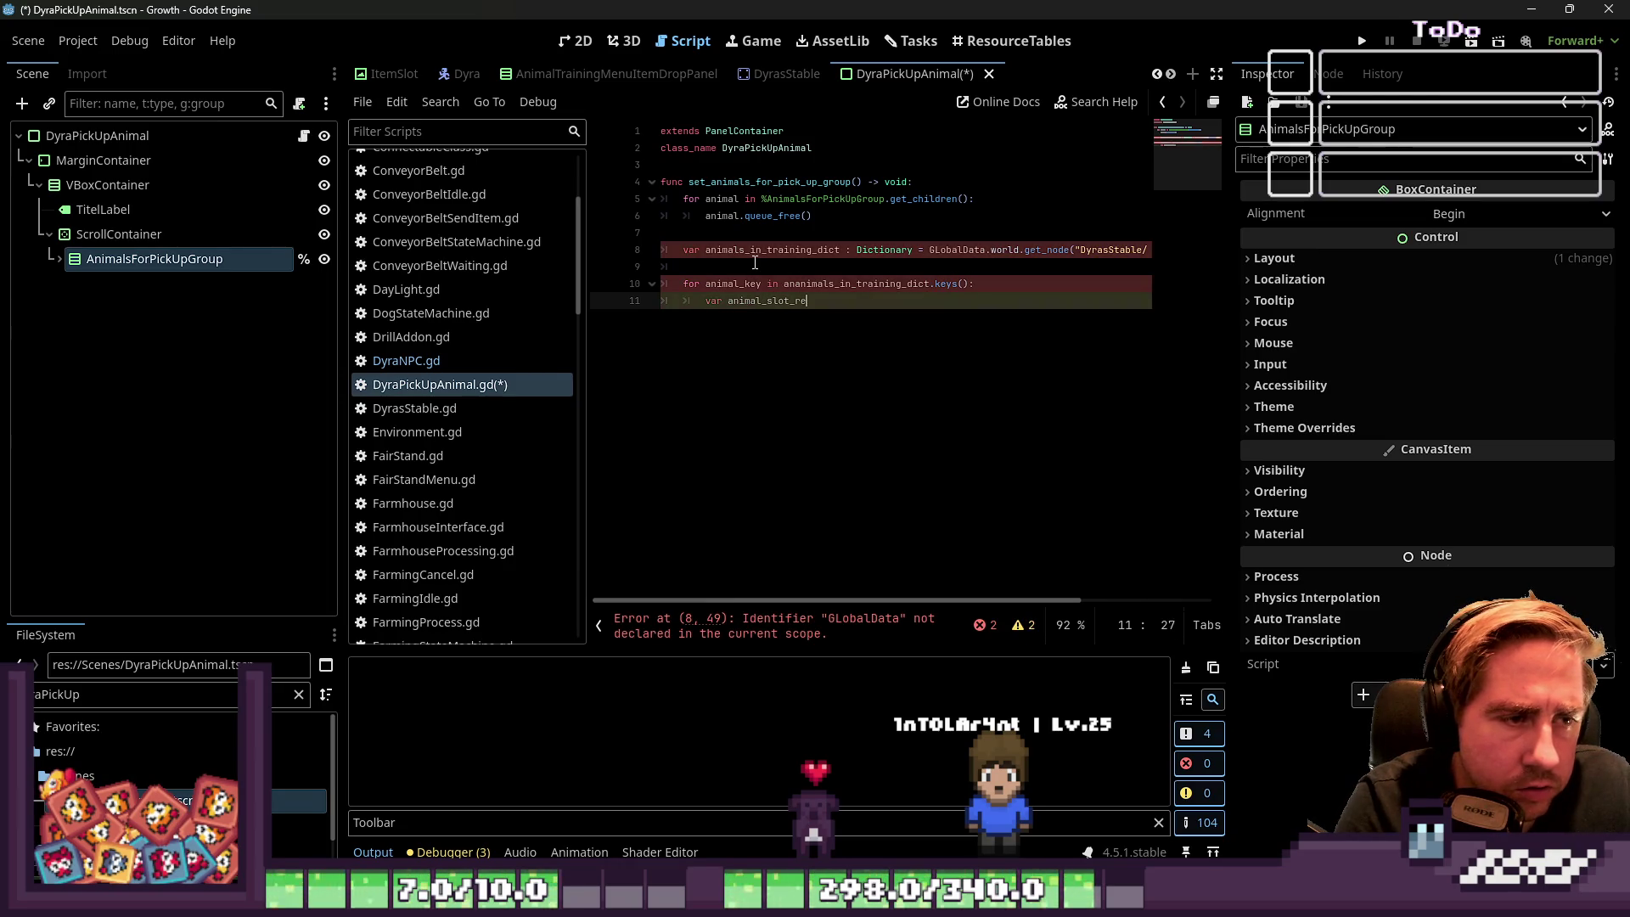
- Set animal_slot_resource to animals_in_training_dict.get(animal_key).get("ItemSlotResource")
type("=")
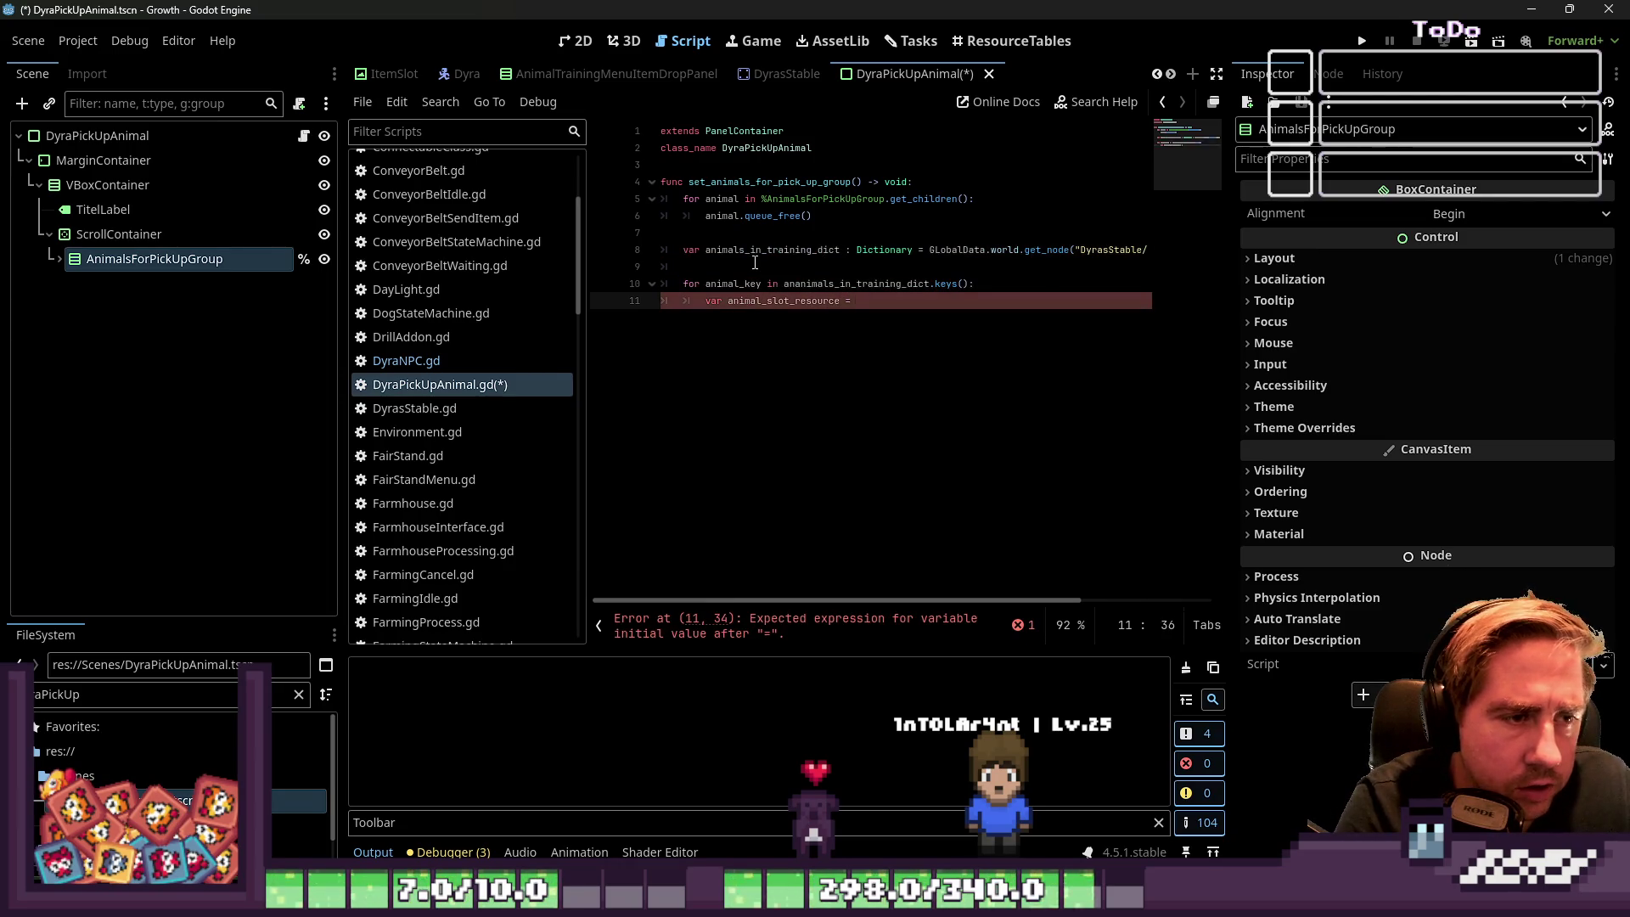
key("Up")
key("BackSpace")
key("BackSpace")
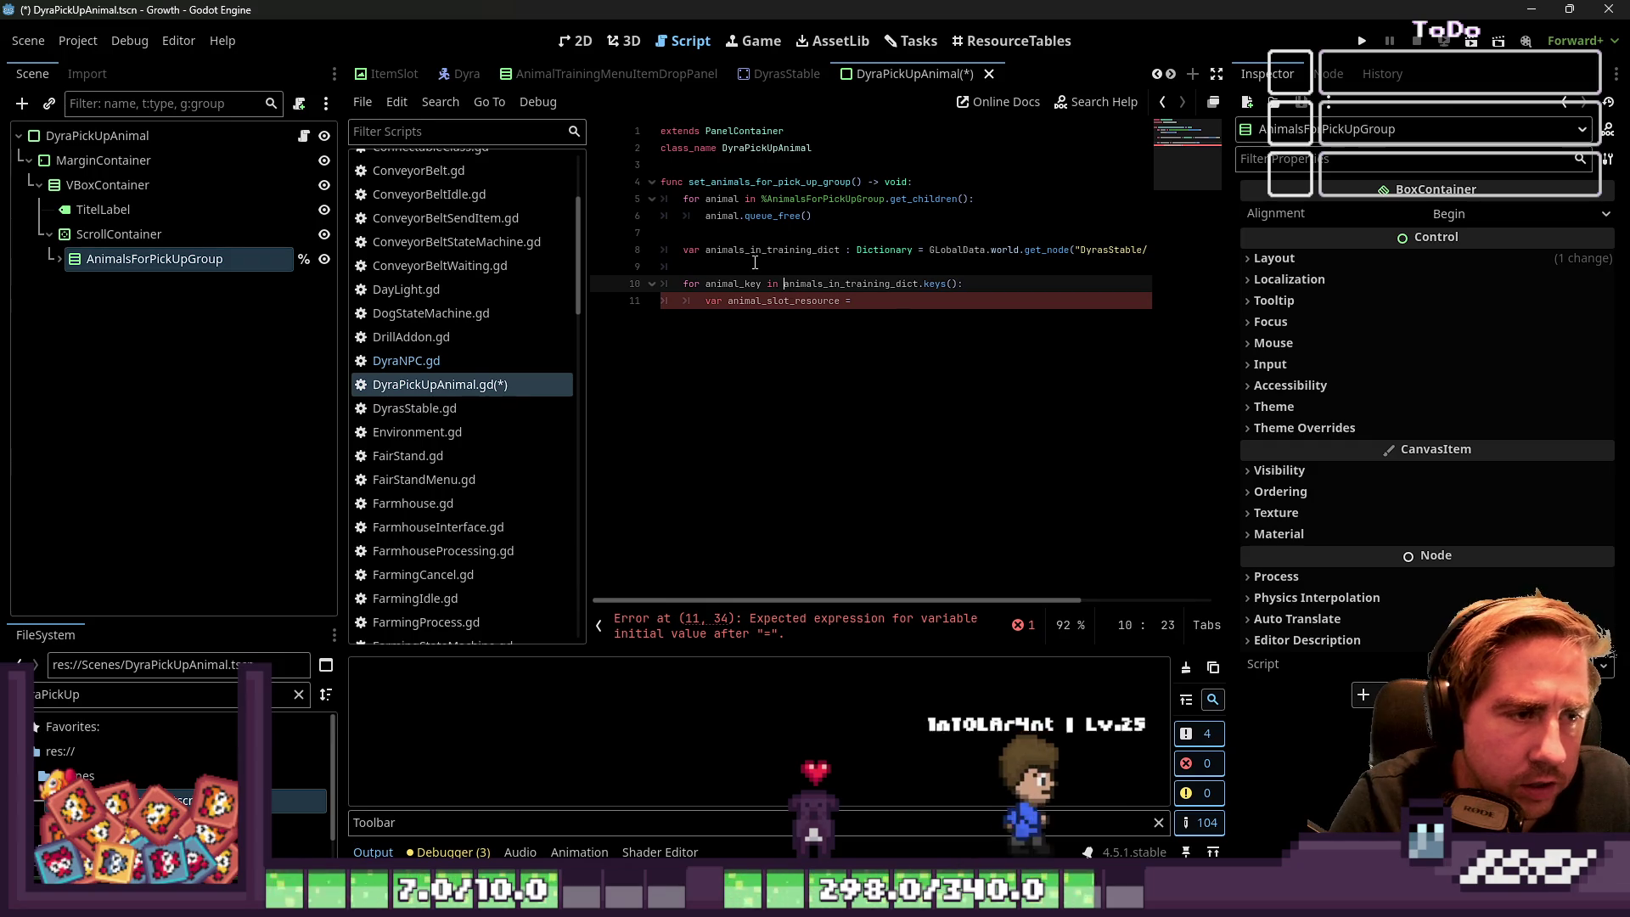
key("ctrl+shift+Right")
key("ctrl+c")
key("Down")
key("End")
key("ctrl+v")
type(".get(")
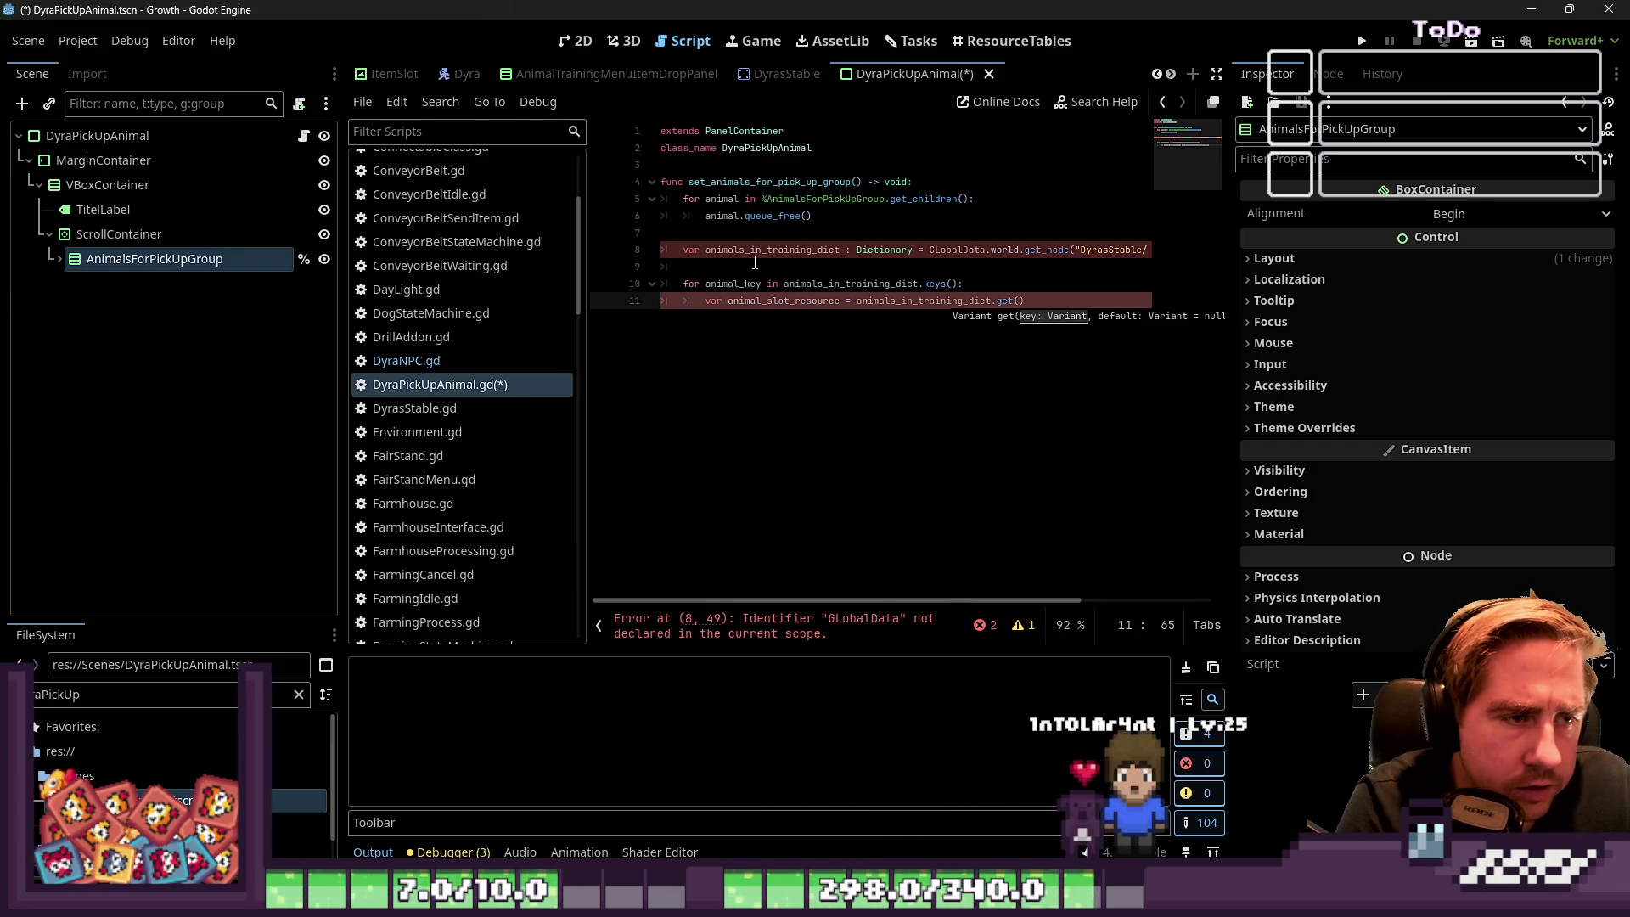
type(").get(")
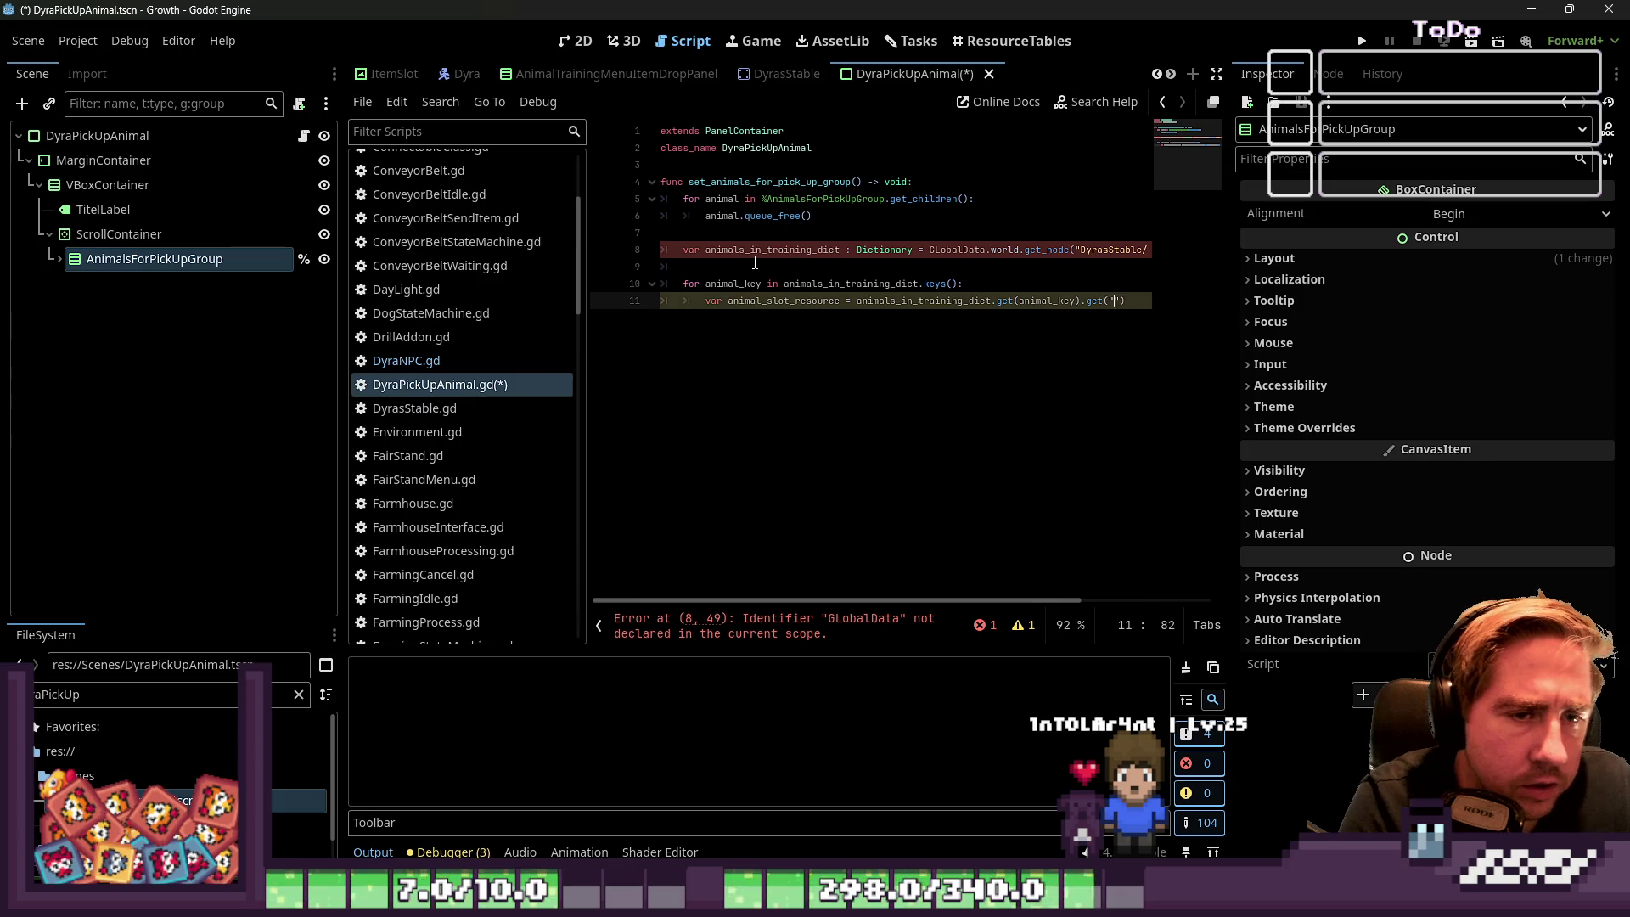
type("ItemSlotReso")
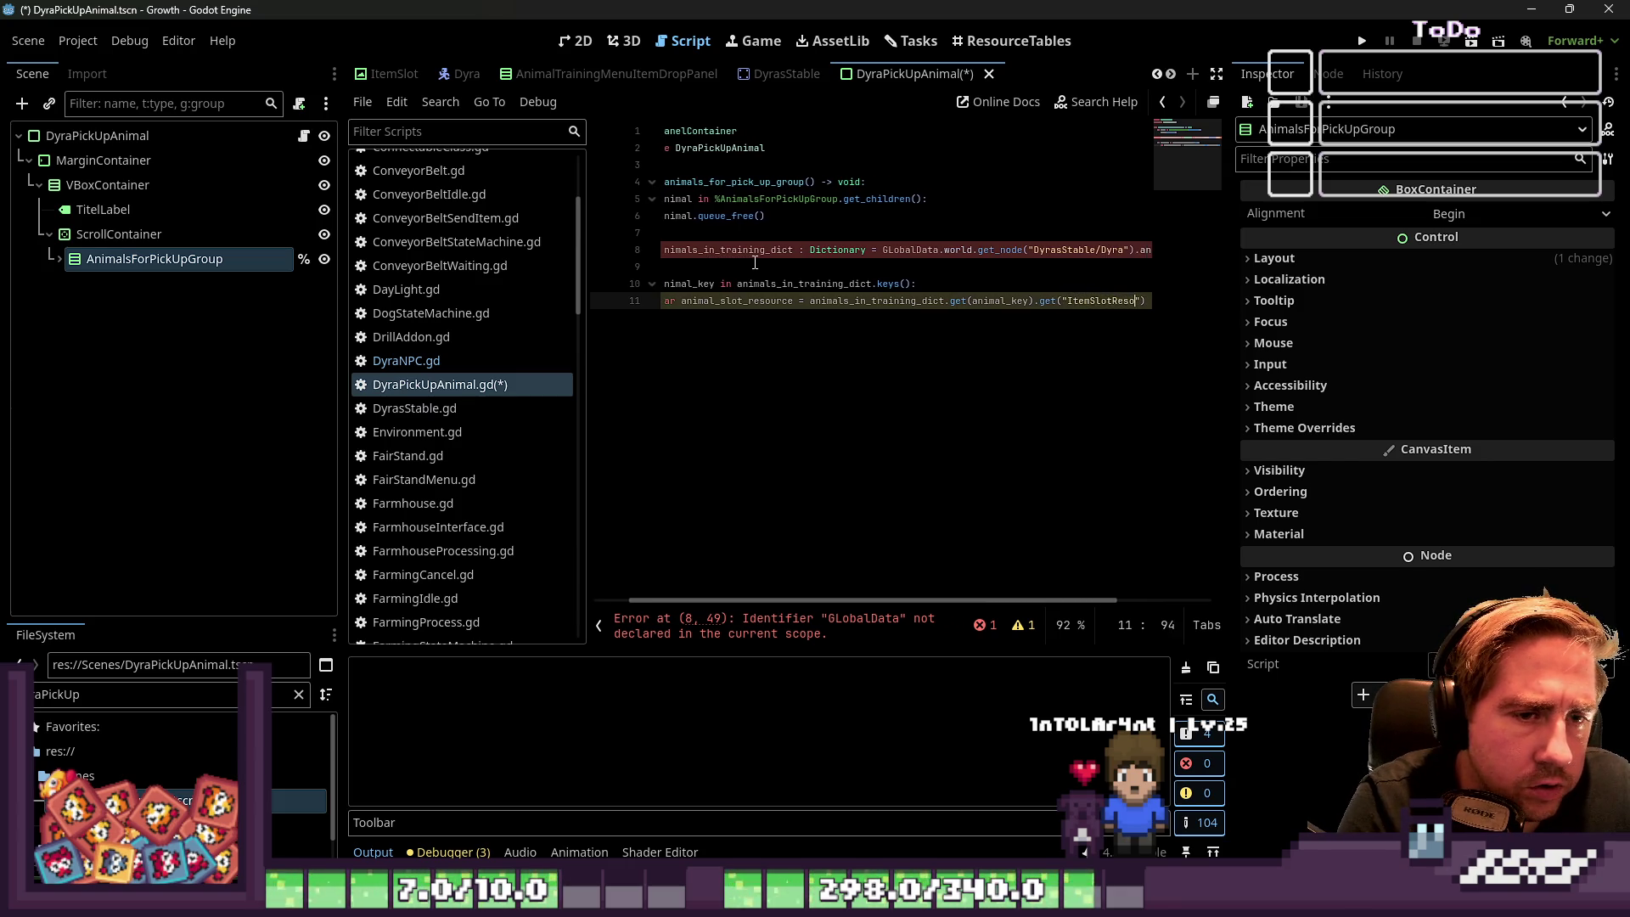
type("urce\")")
- Add animal_drop_off_day reading the "DropOffDay" value with the same lookup
key("Return")
type("v")
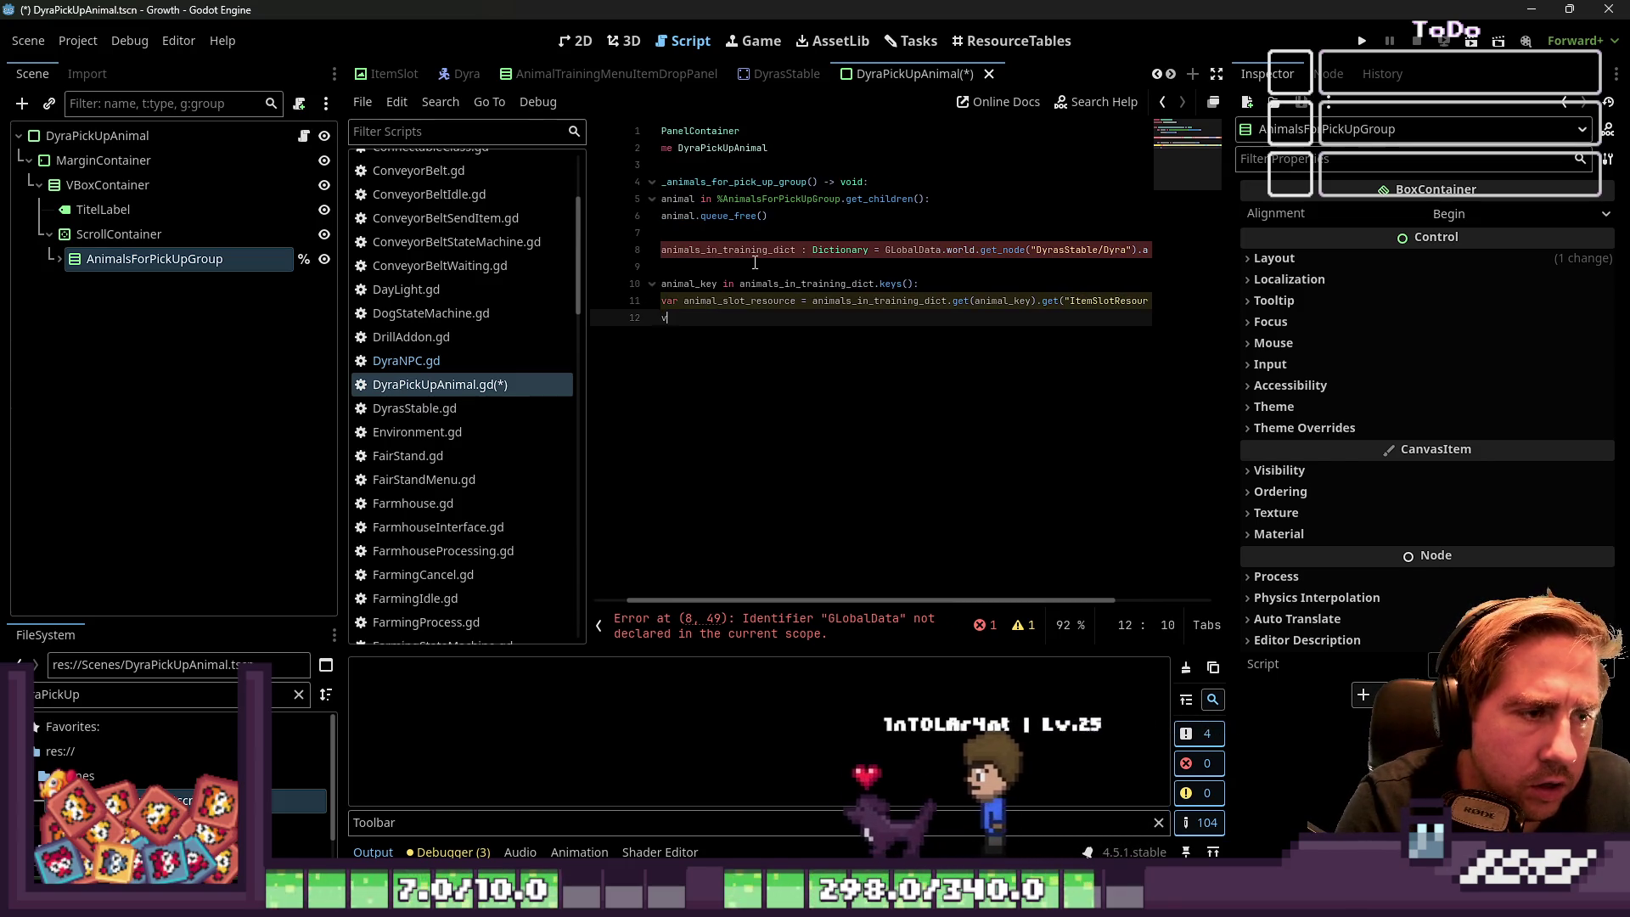
type("ar animal")
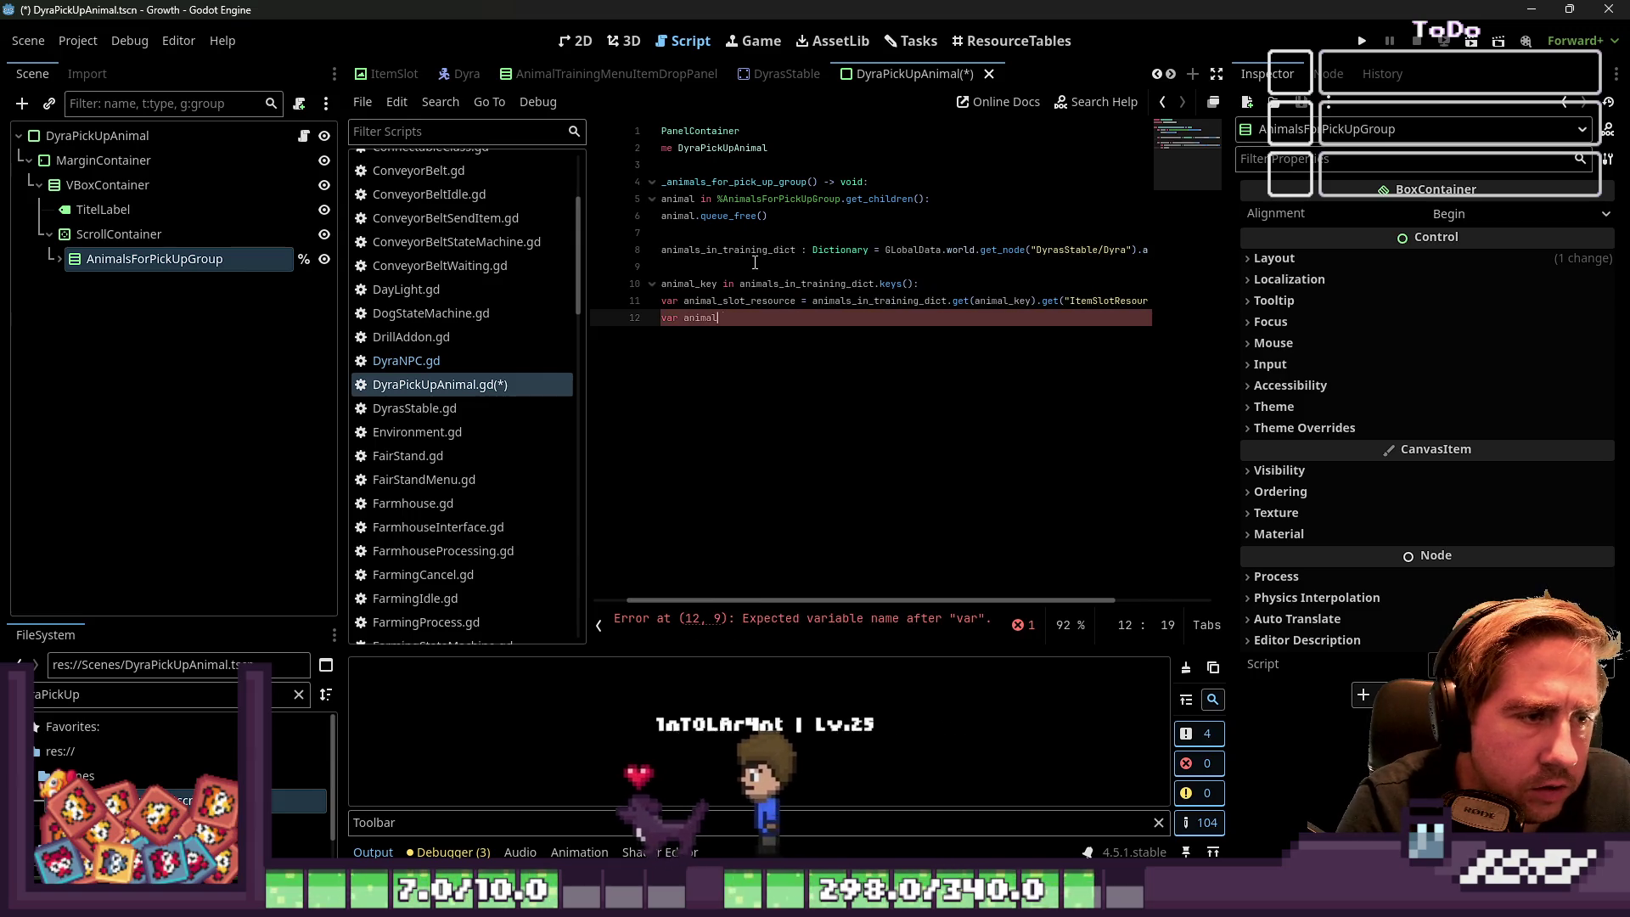
type("_d")
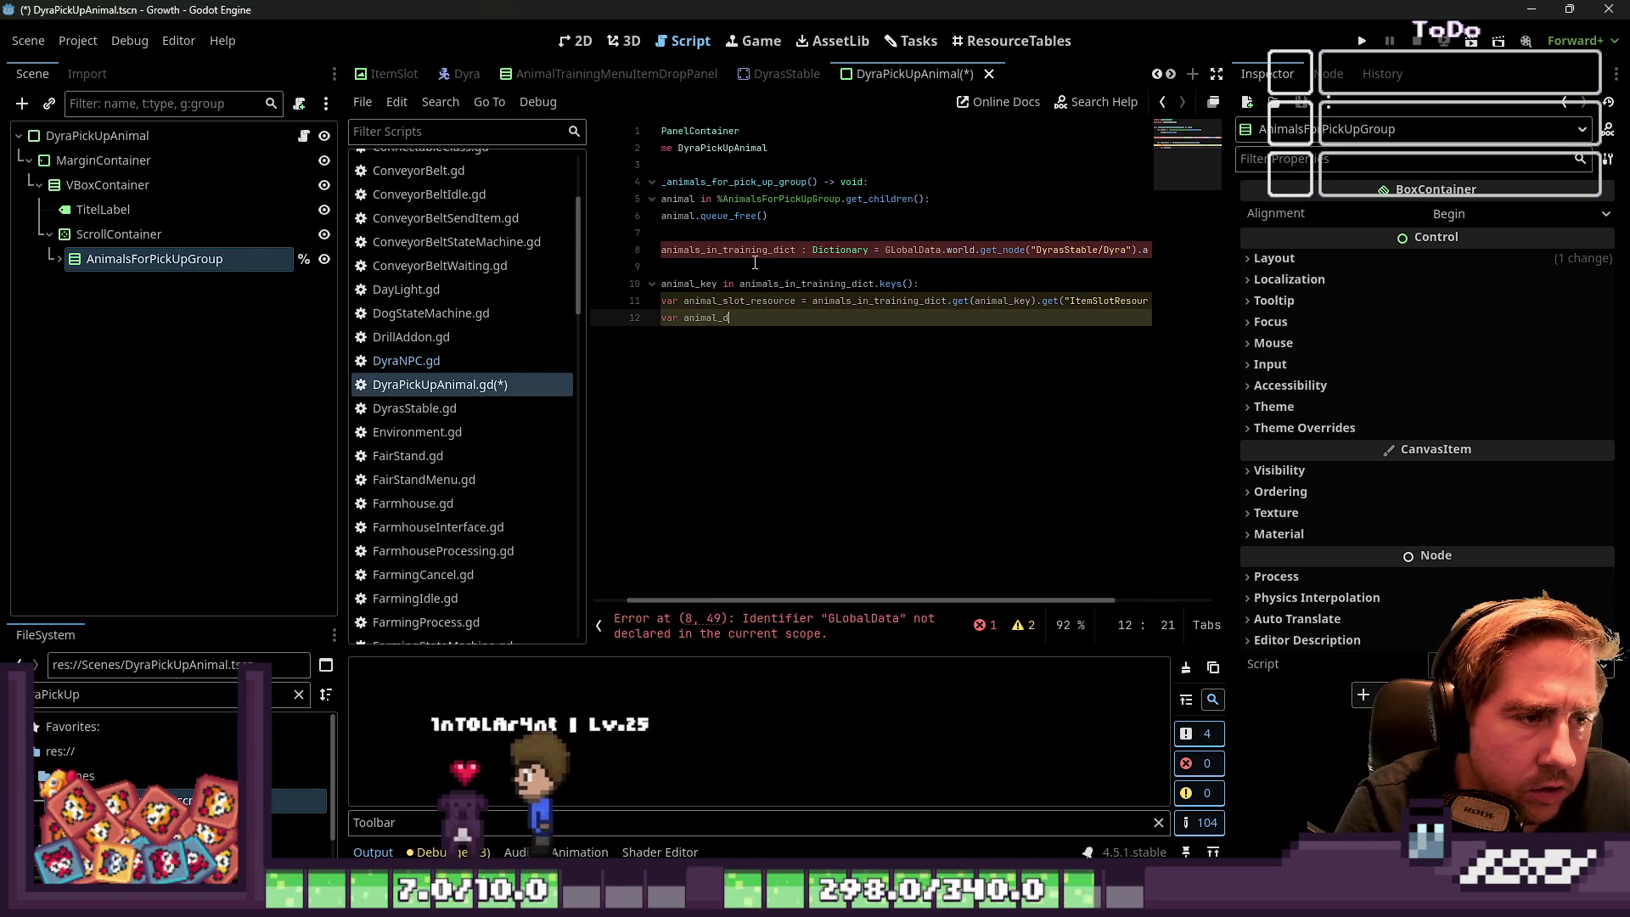
type("rop_off_day =")
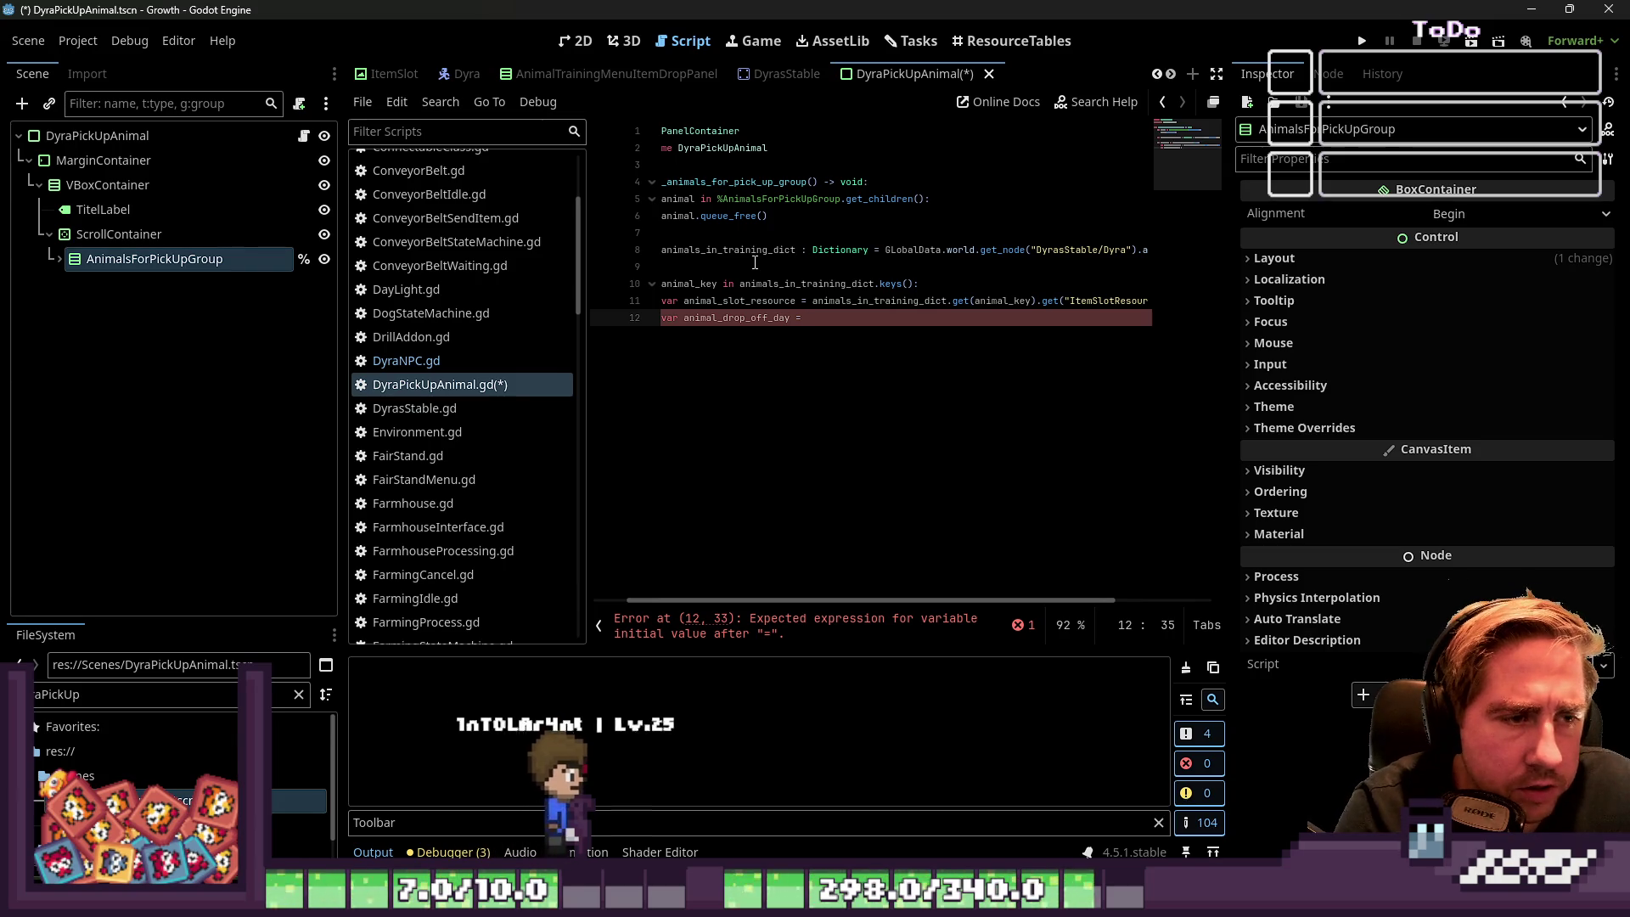
key("Up")
key("ctrl+shift+Right")
key("ctrl+shift+Right")
key("ctrl+shift+Right")
key("shift+End")
key("ctrl+c")
key("Down")
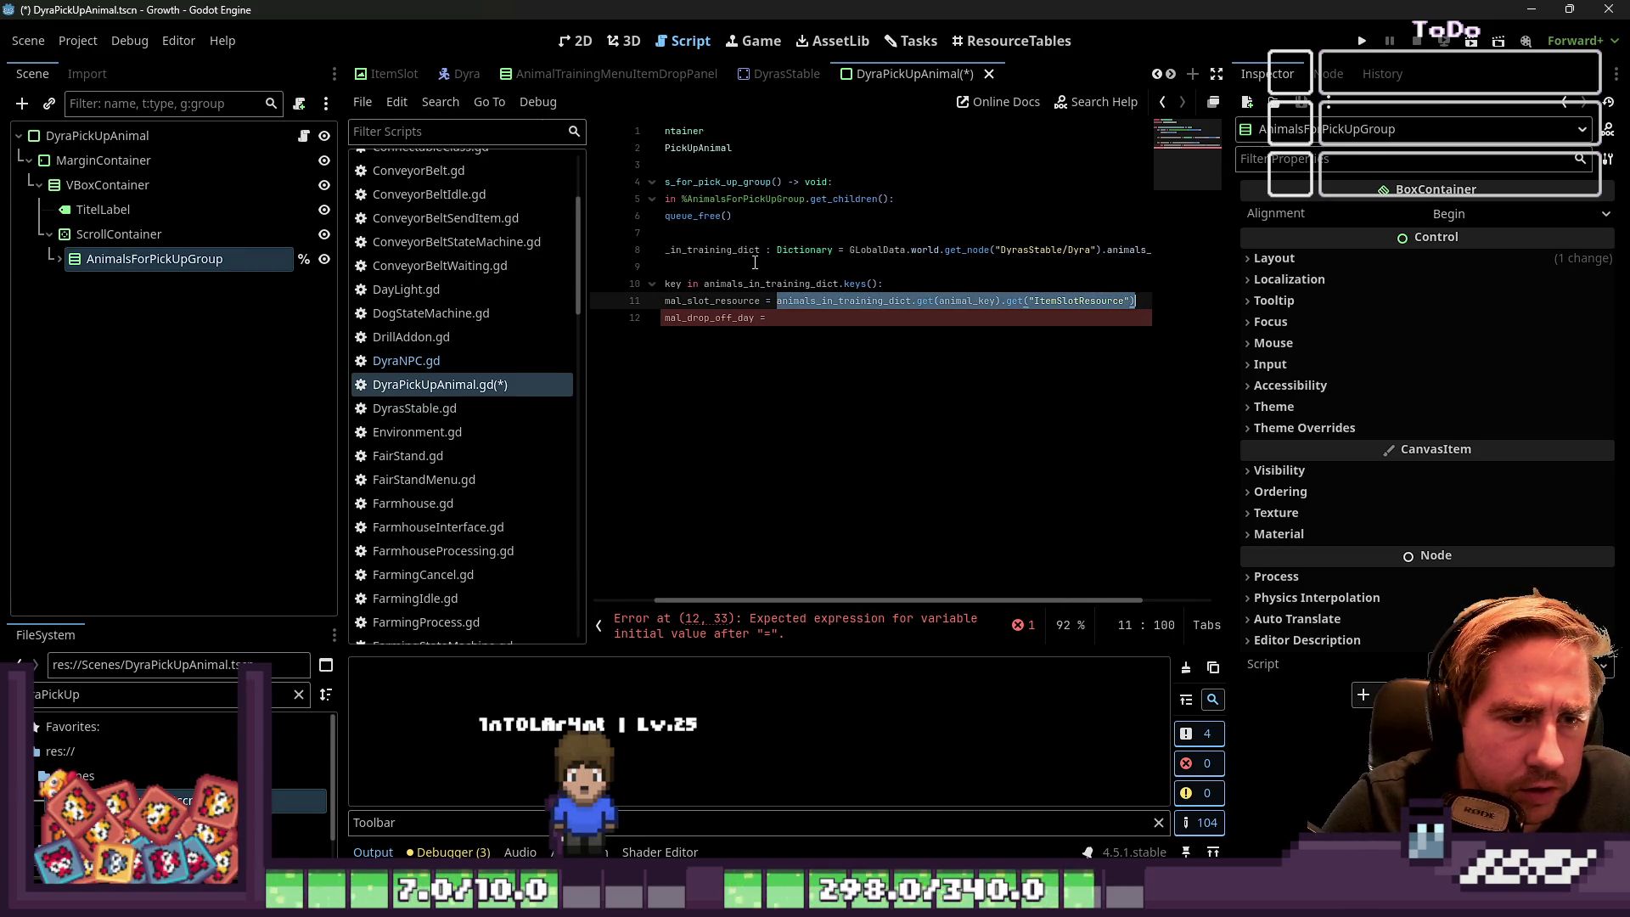
key("ctrl+v")
key("ctrl+Left")
key("ctrl+Left")
key("ctrl+shift+Right")
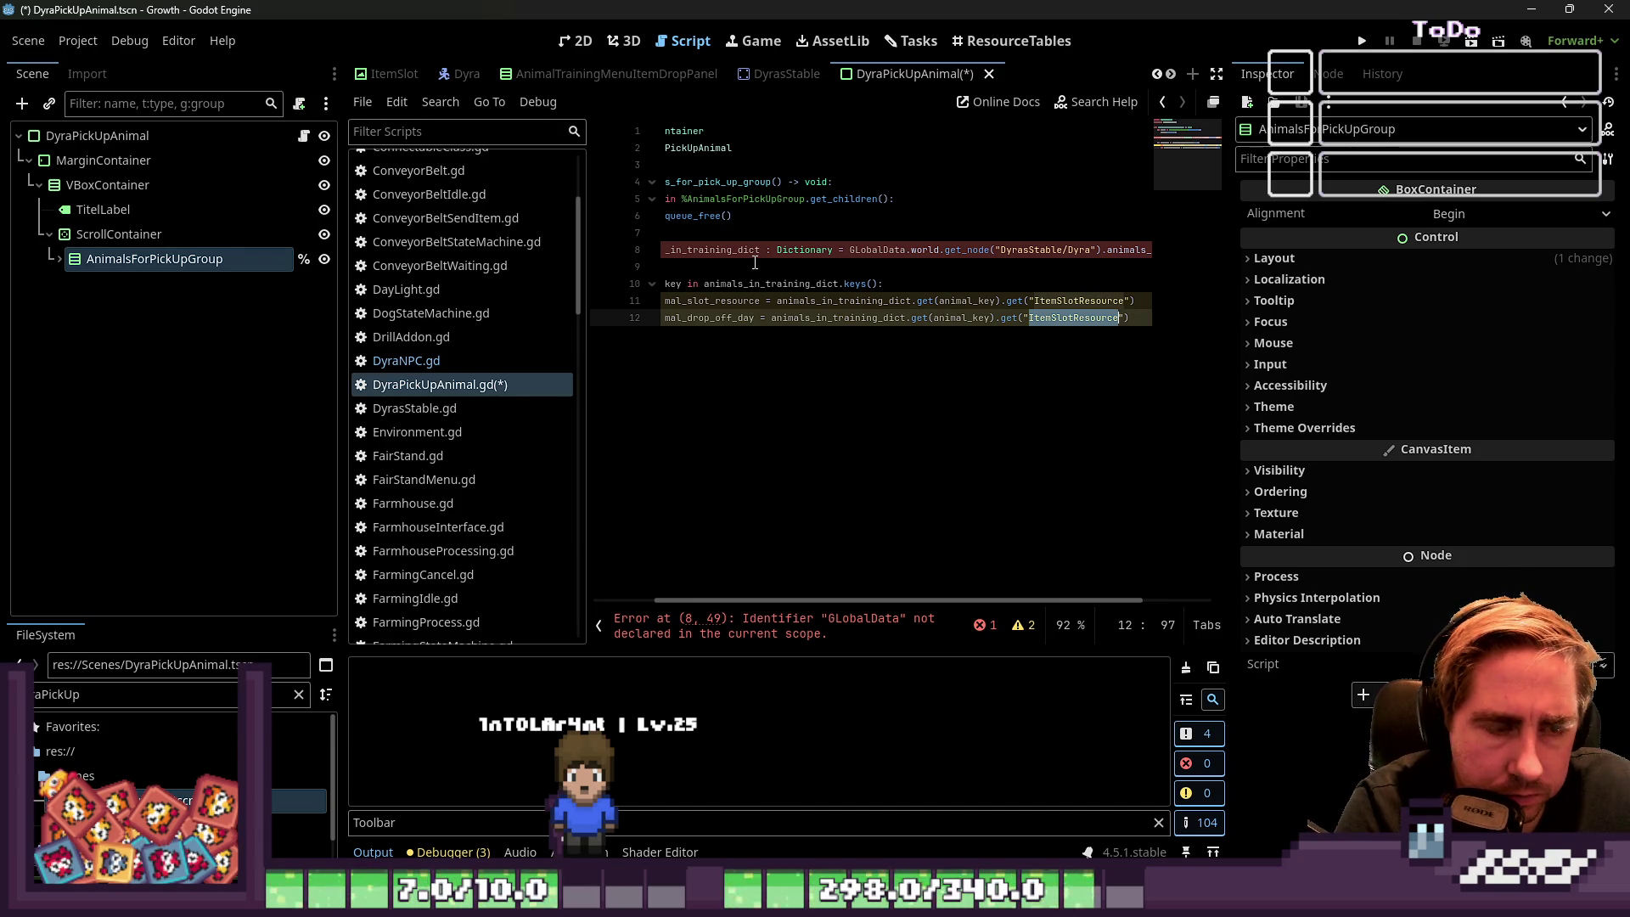
type("Dro")
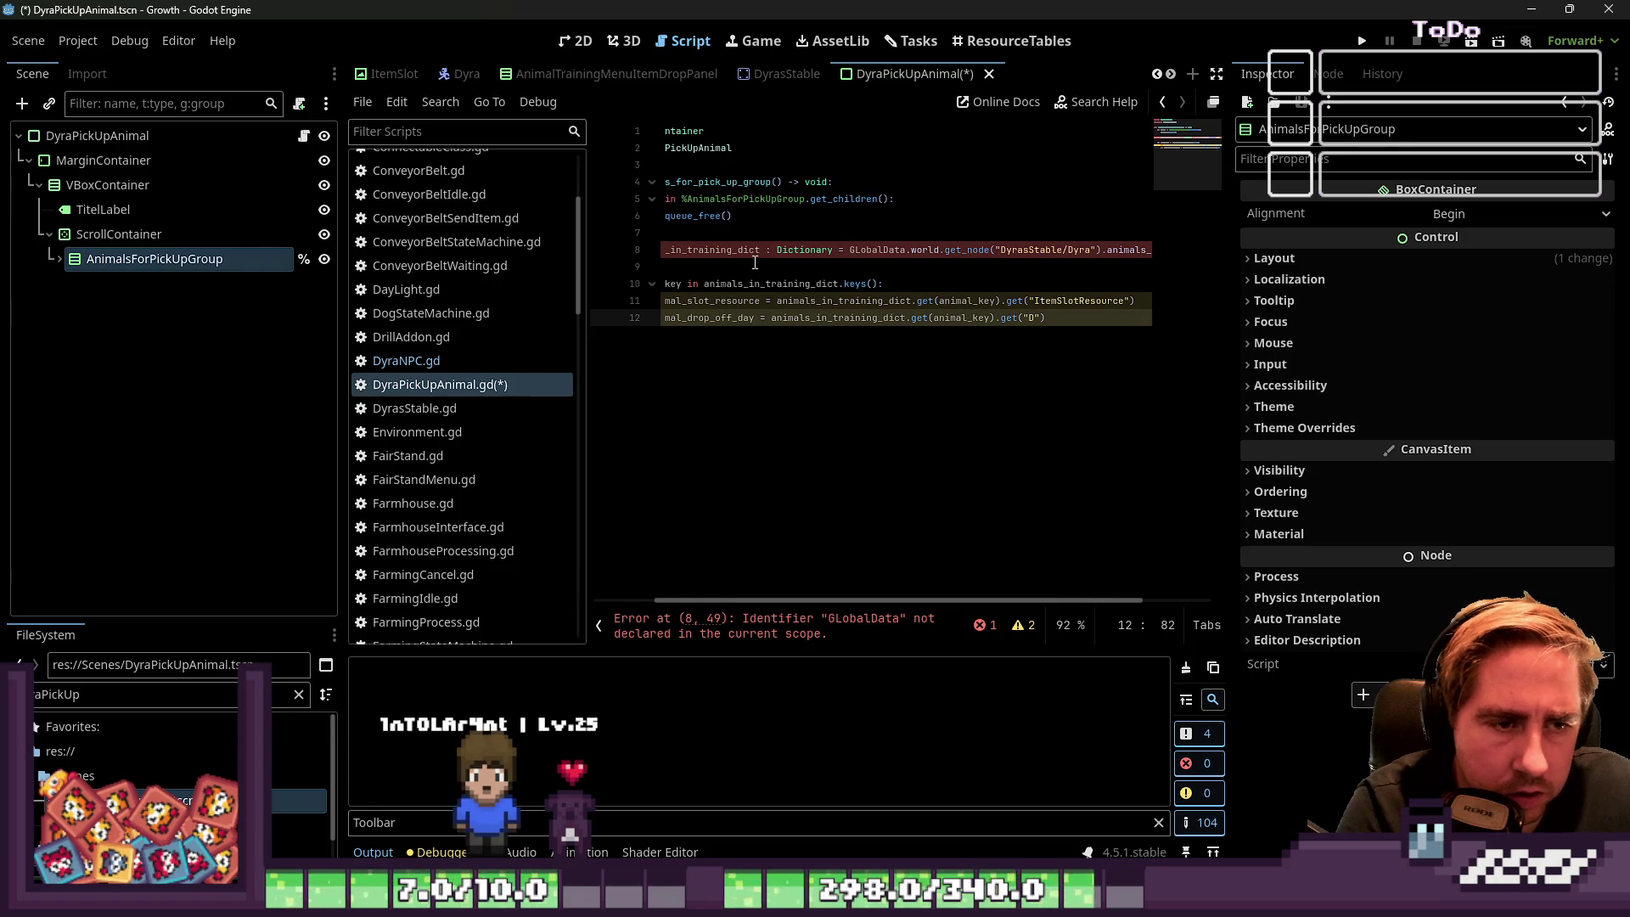
type("pOffDay")
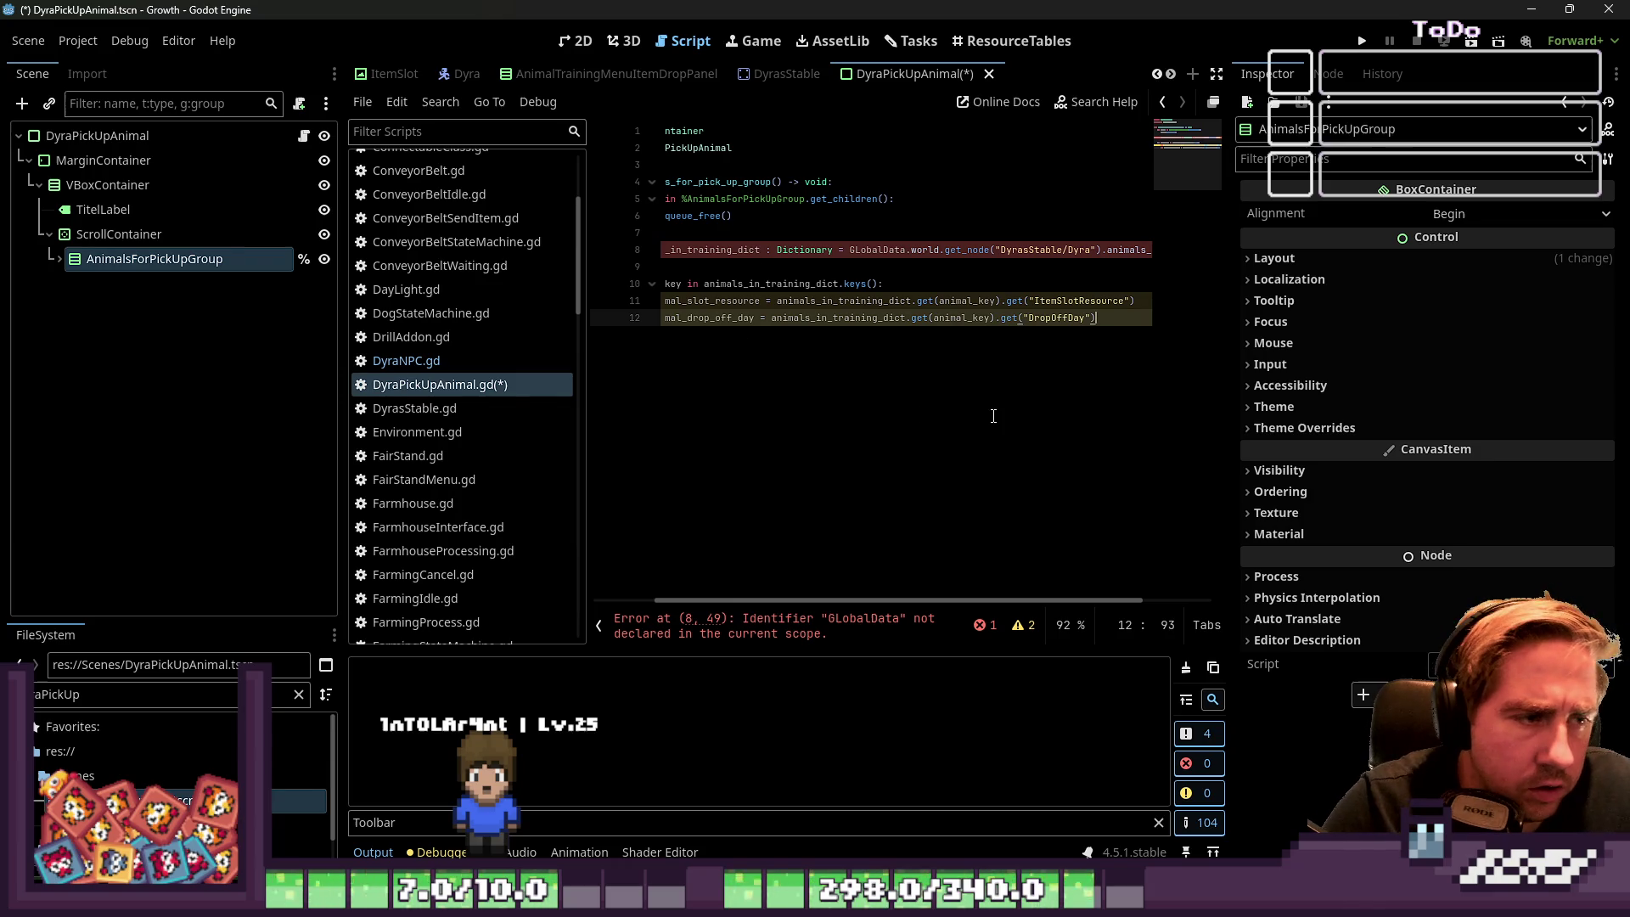
- Add blank lines after the loop body and save the DyraPickUpAnimal script
key("End")
key("Return")
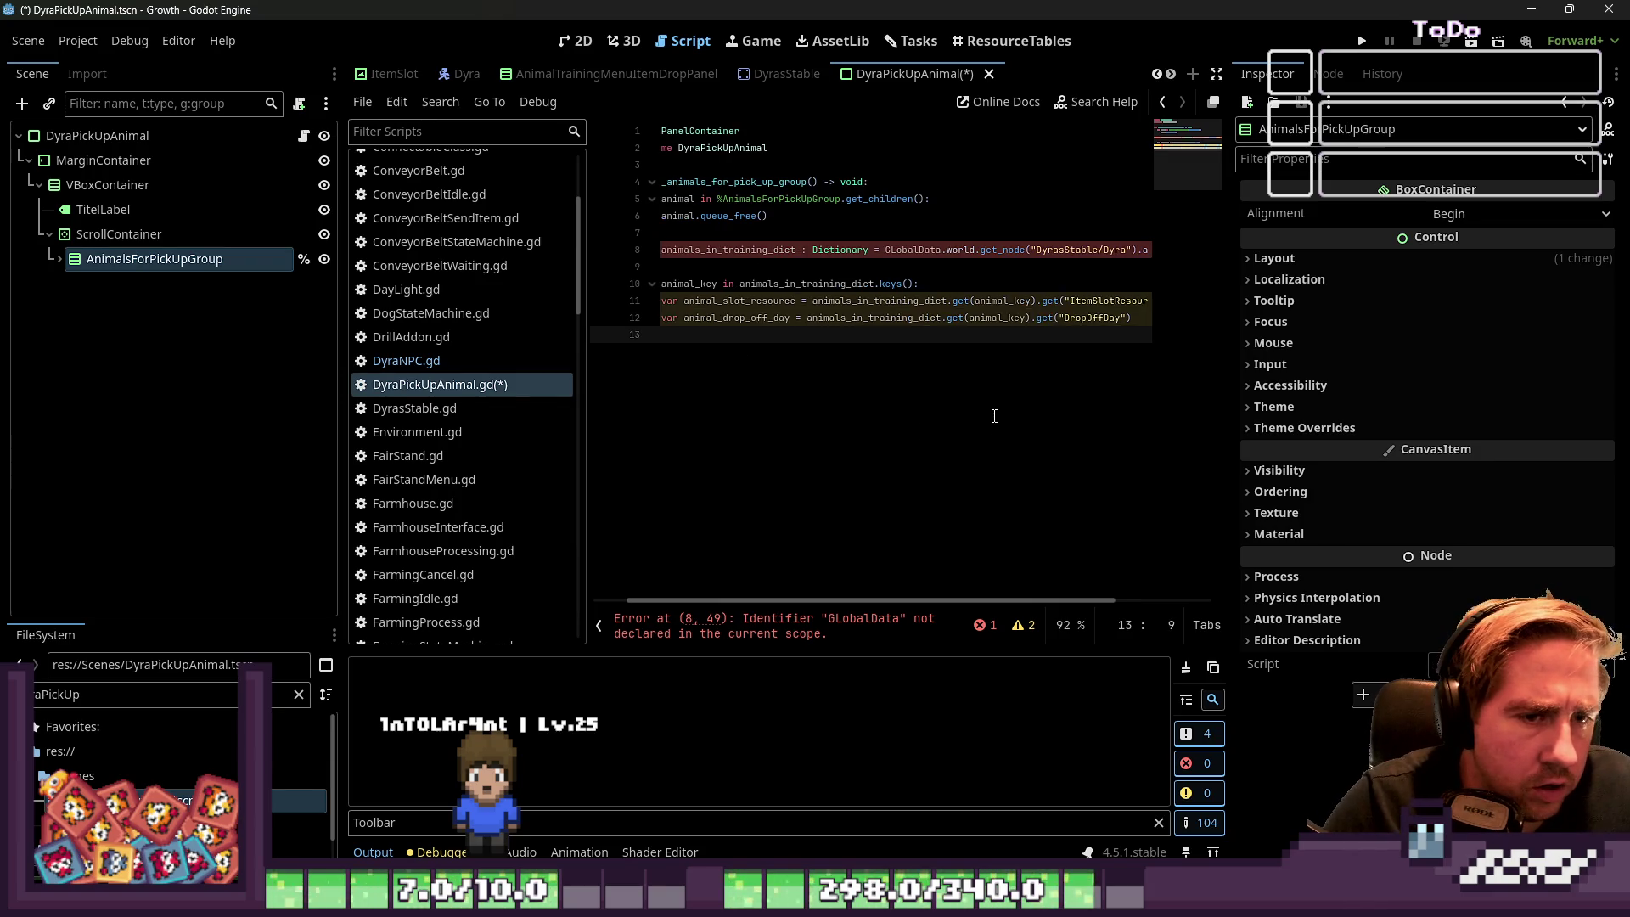
key("Return")
key("ctrl+s")
- Look over the top lines of the DyraNPC script
scroll(534, 292, "up", 3)
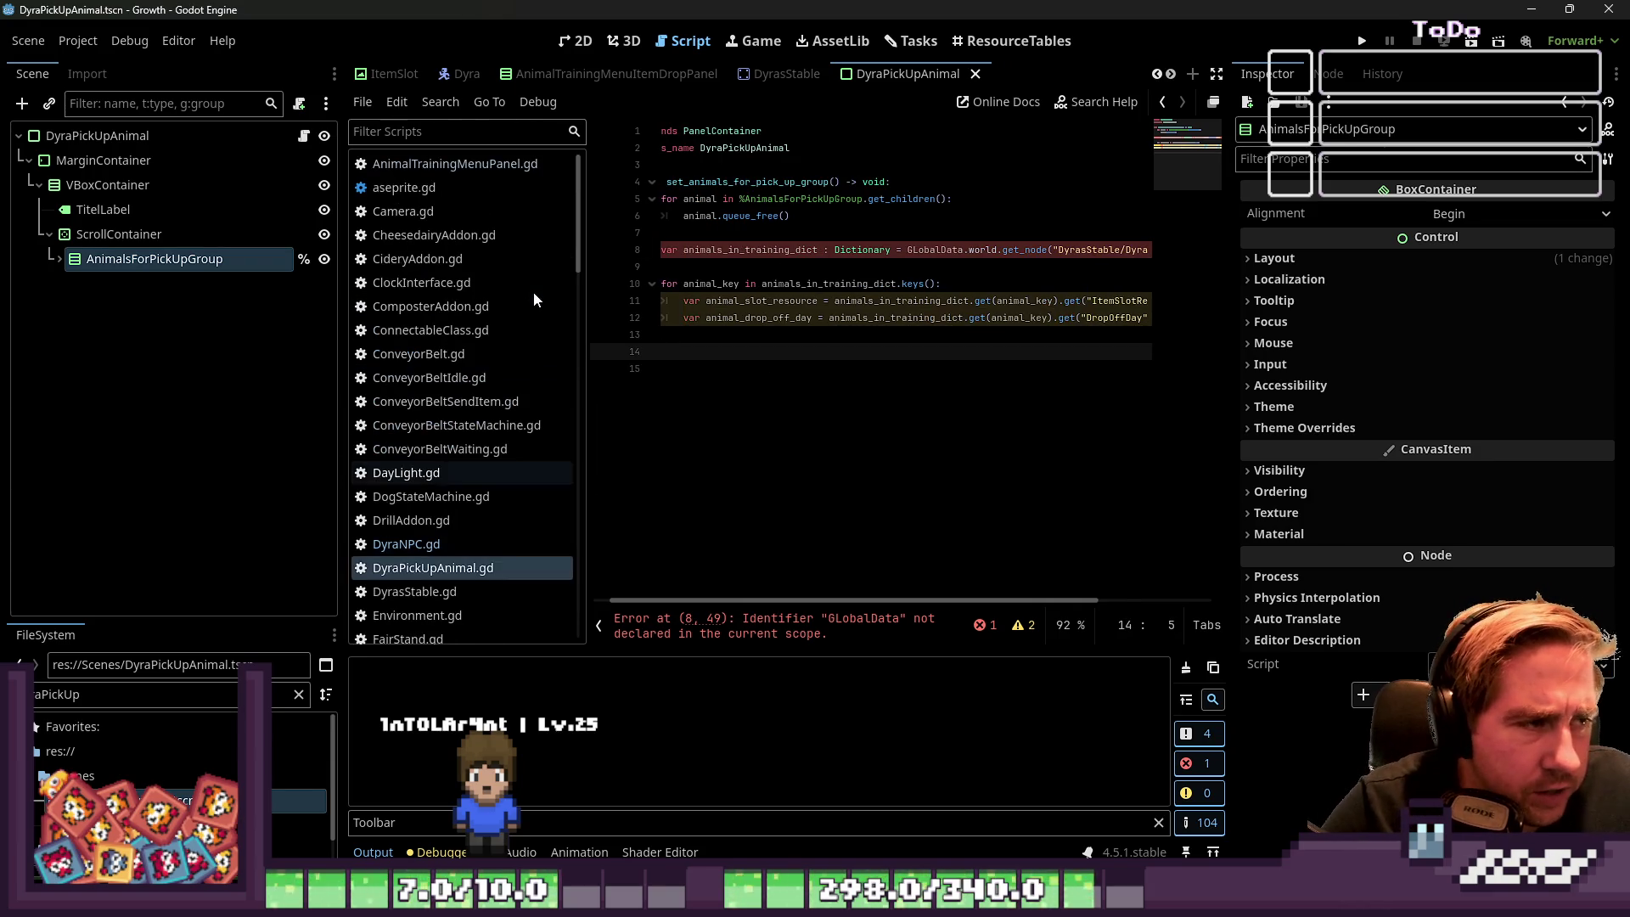
scroll(454, 175, "down", 4)
left_click(406, 238)
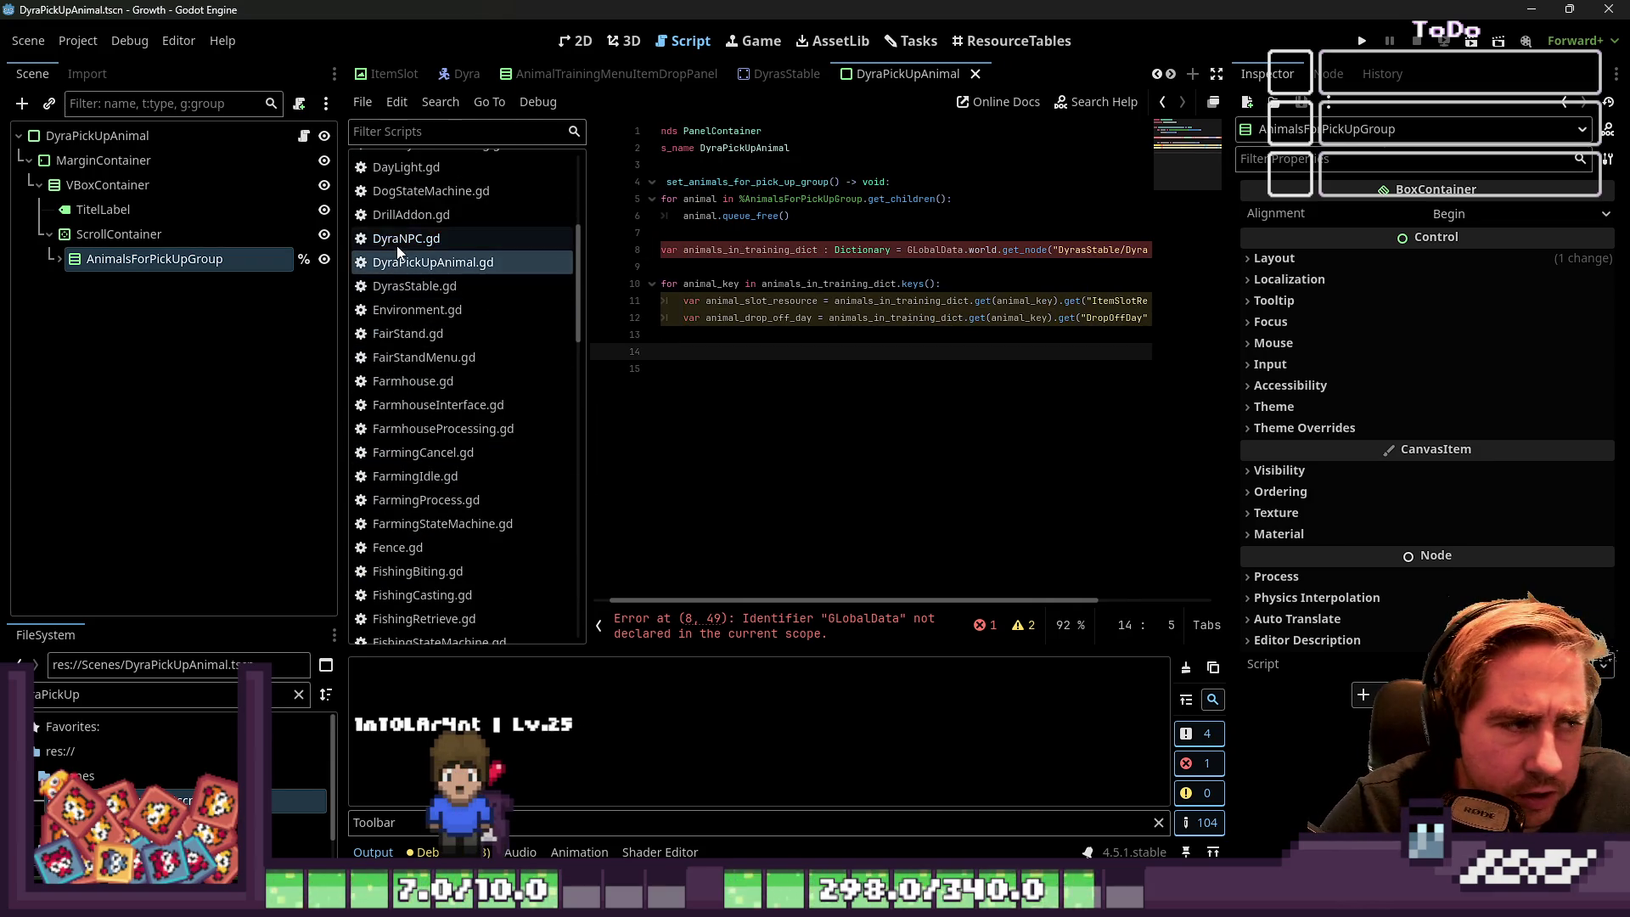
left_click(926, 358)
left_click_drag(873, 182, 1142, 181)
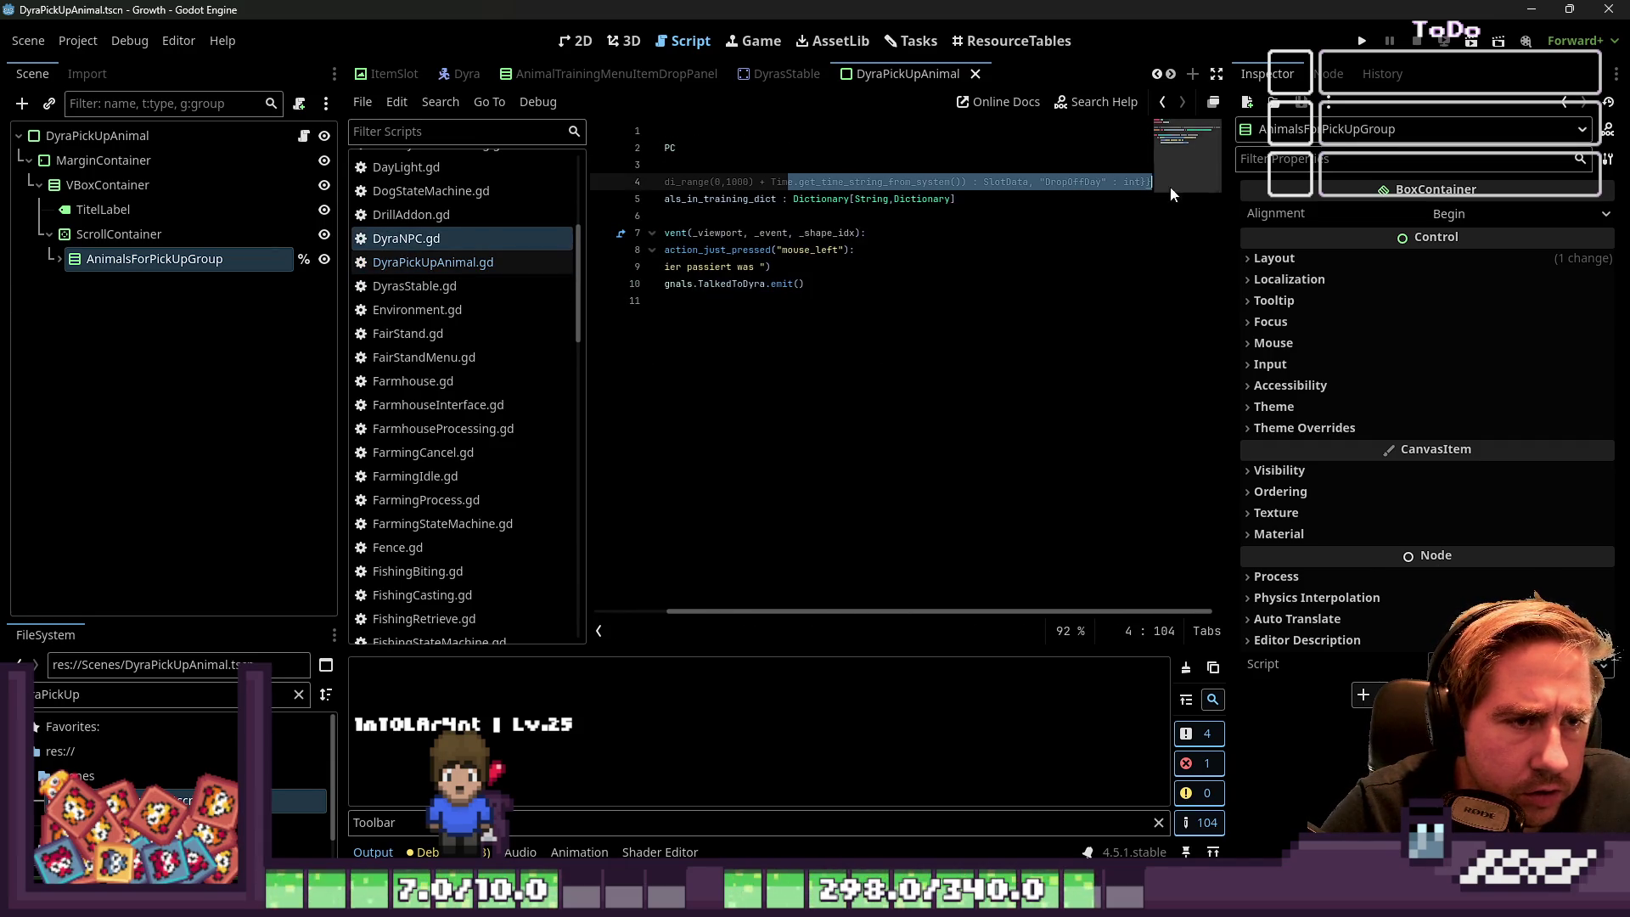
left_click(1066, 184)
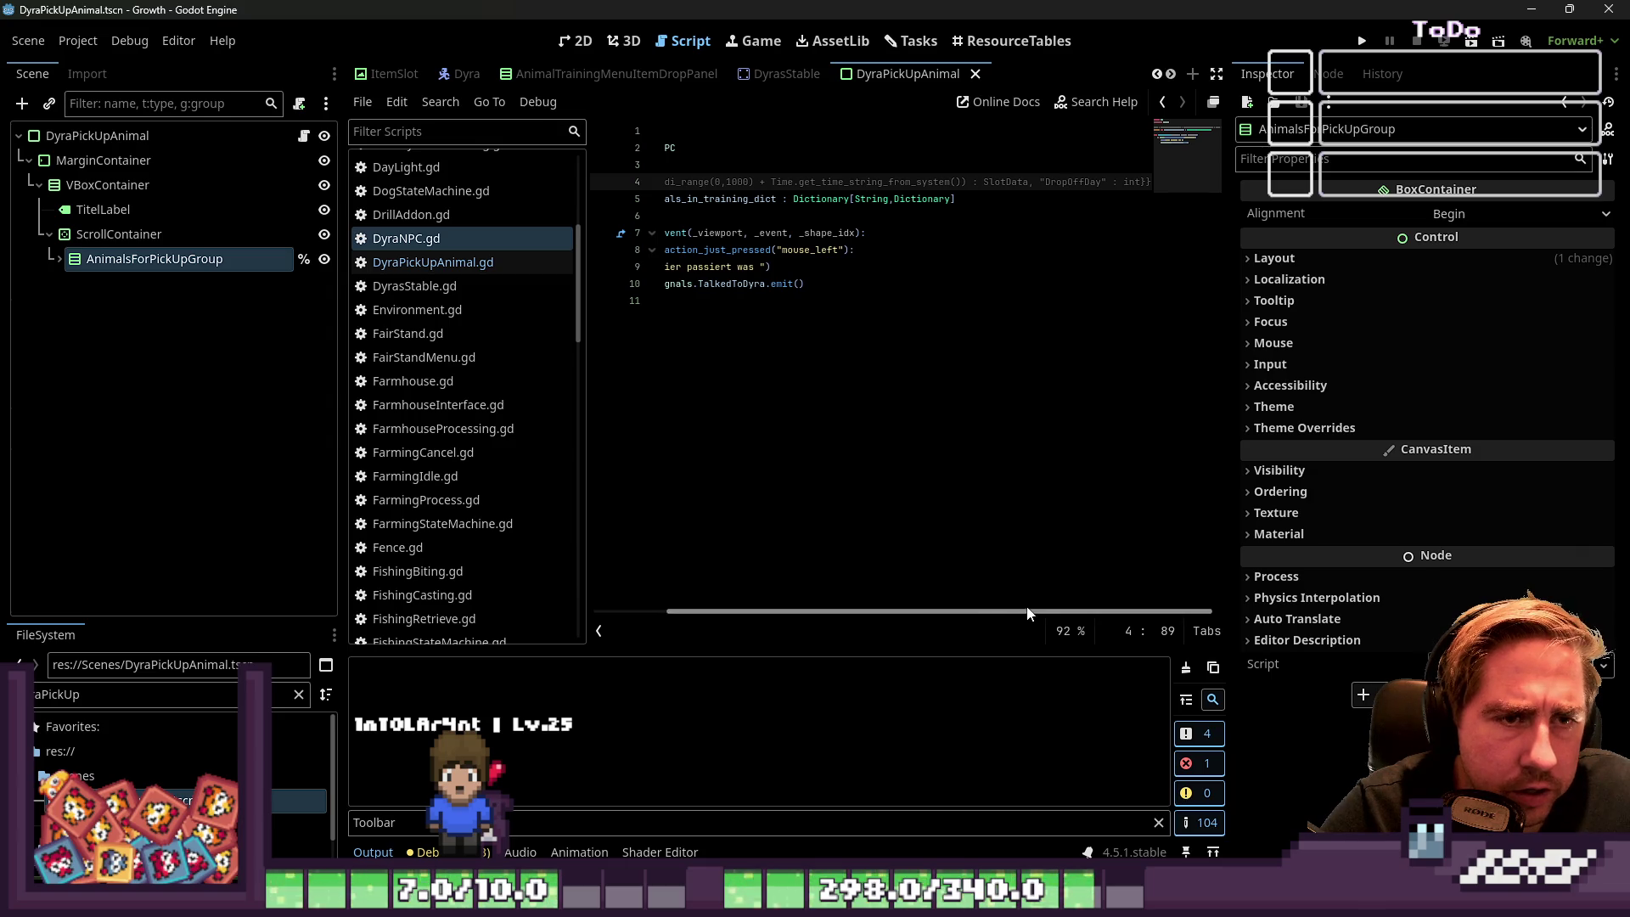
scroll(416, 282, "up", 2)
scroll(416, 282, "up", 2)
- In DyraPickUpAnimal.gd, start a 'var new_pick_up_panel =' line inside the loop
left_click(433, 385)
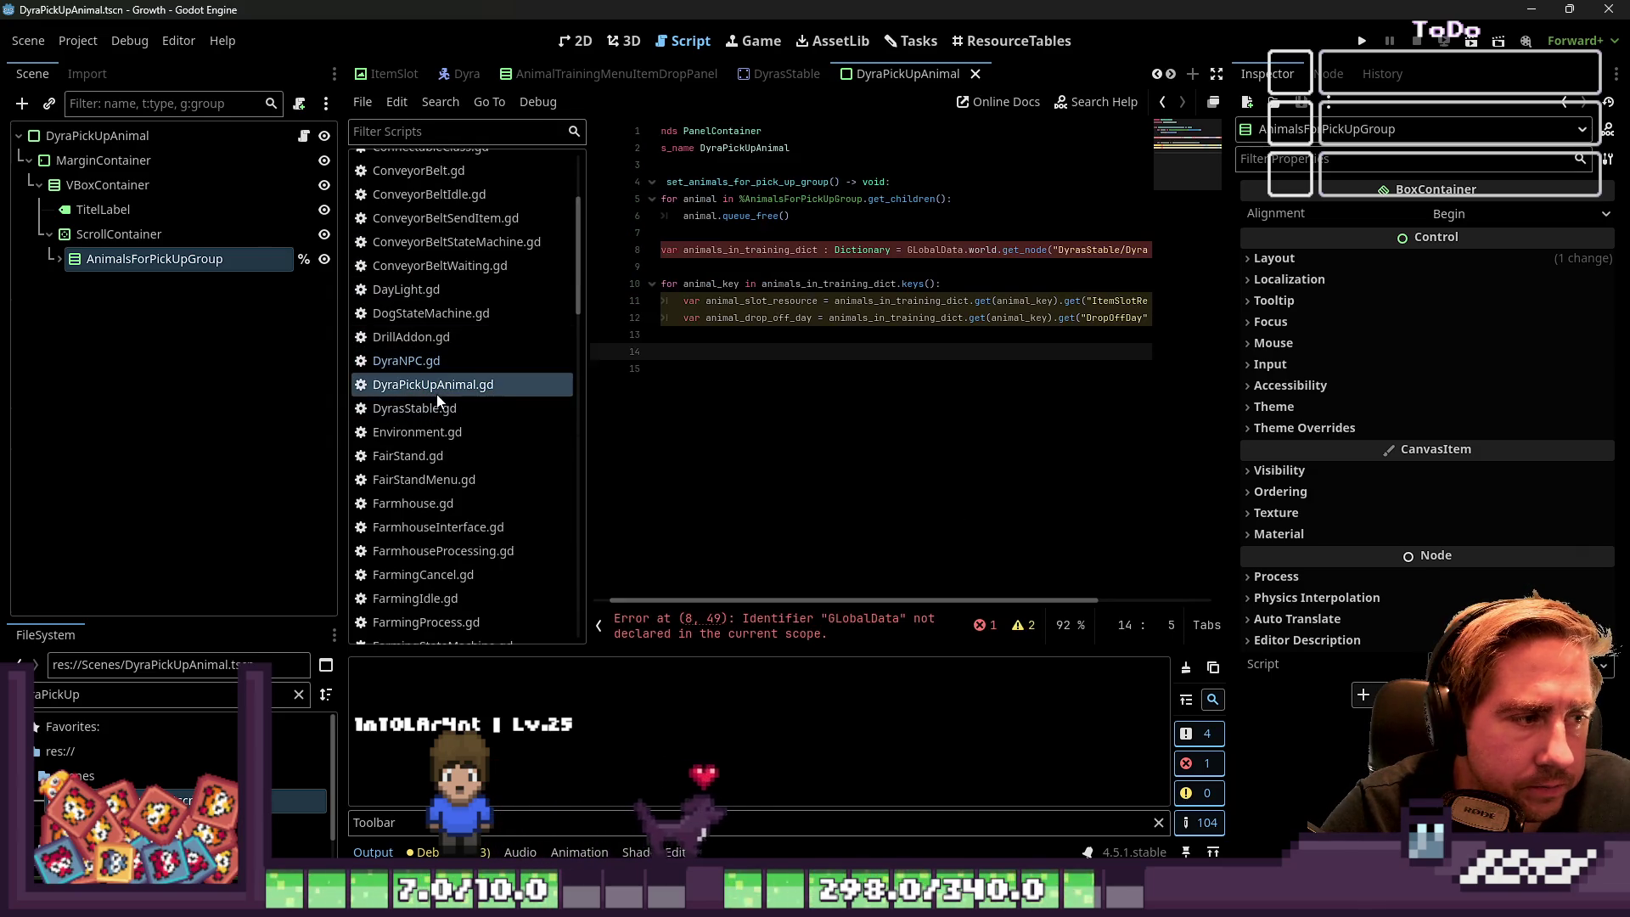
left_click(765, 334)
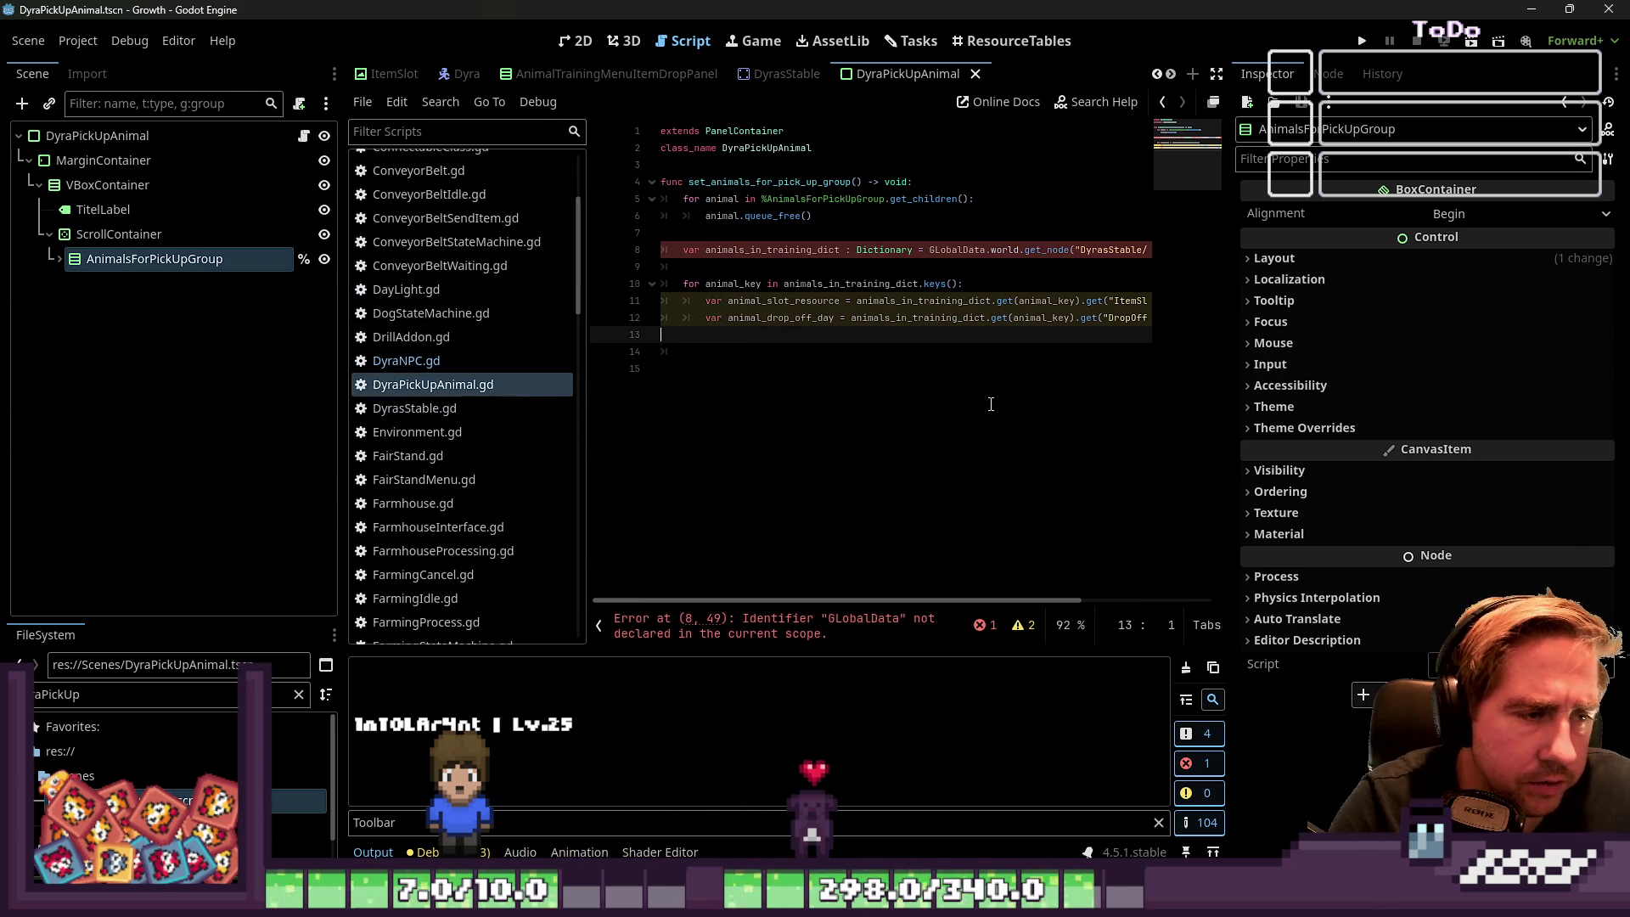
key("Return")
key("Tab")
key("Tab")
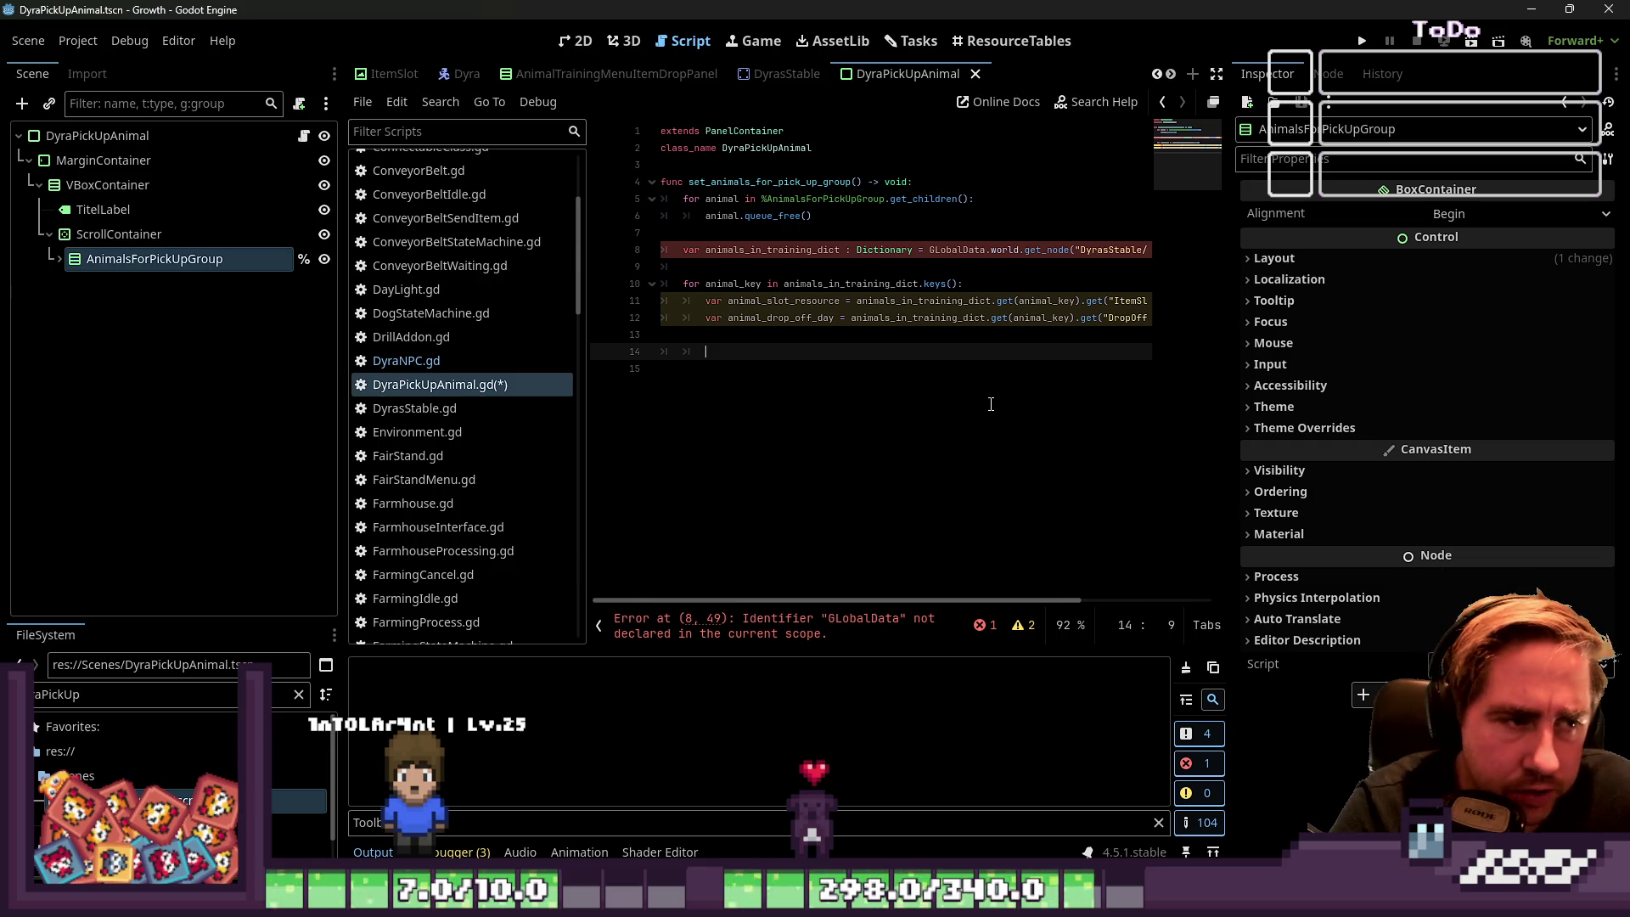
key("ctrl+z")
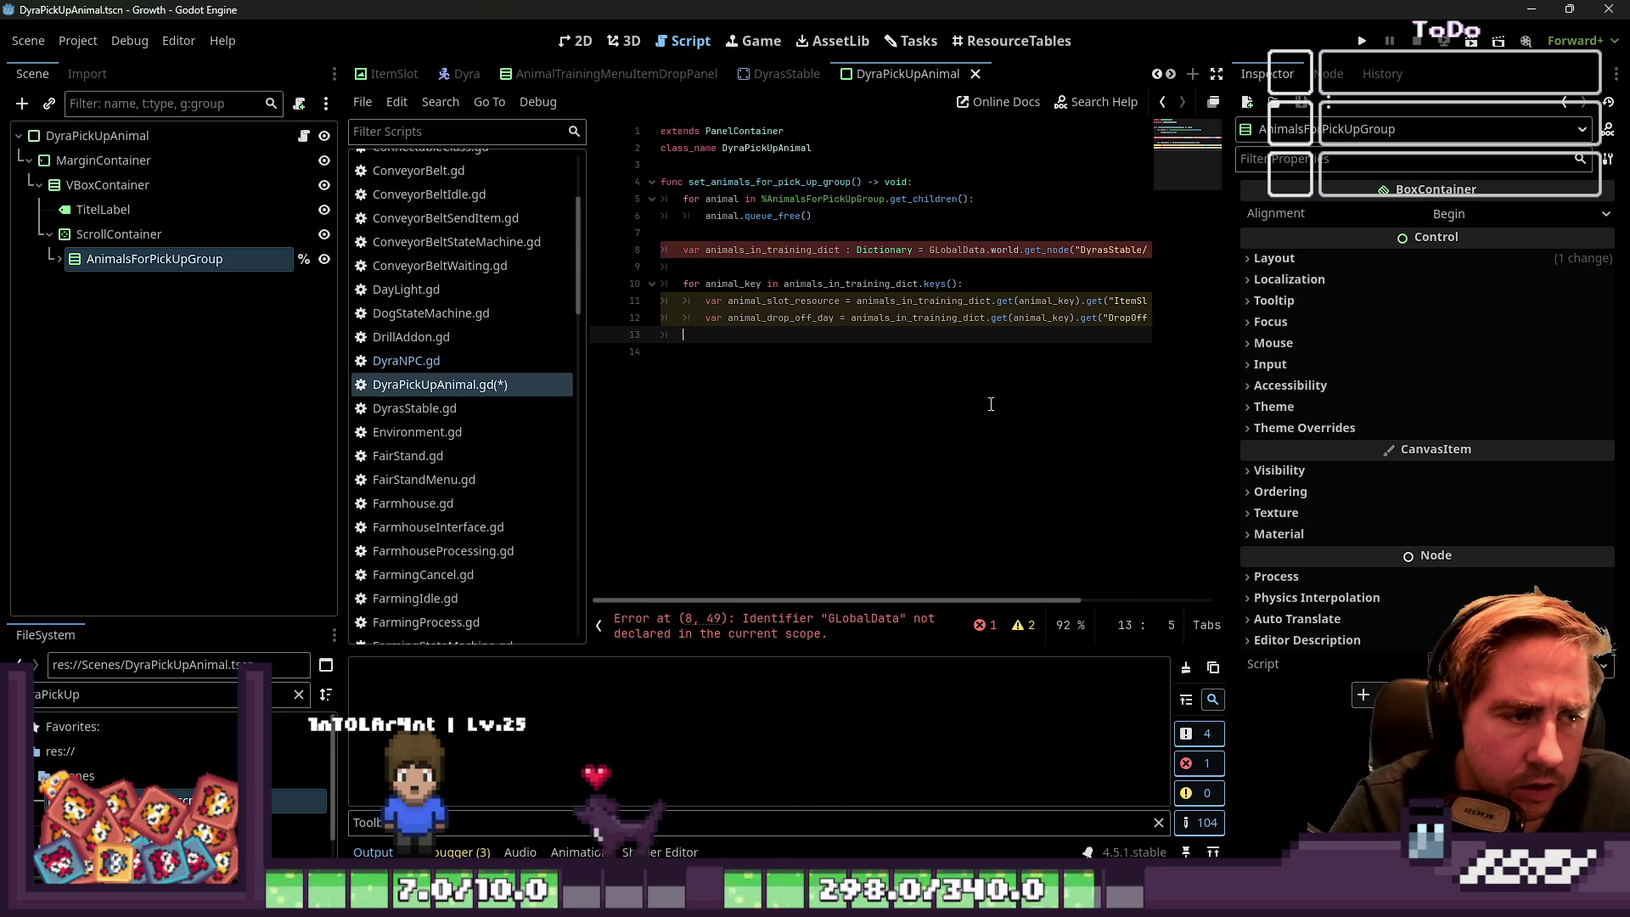
key("Return")
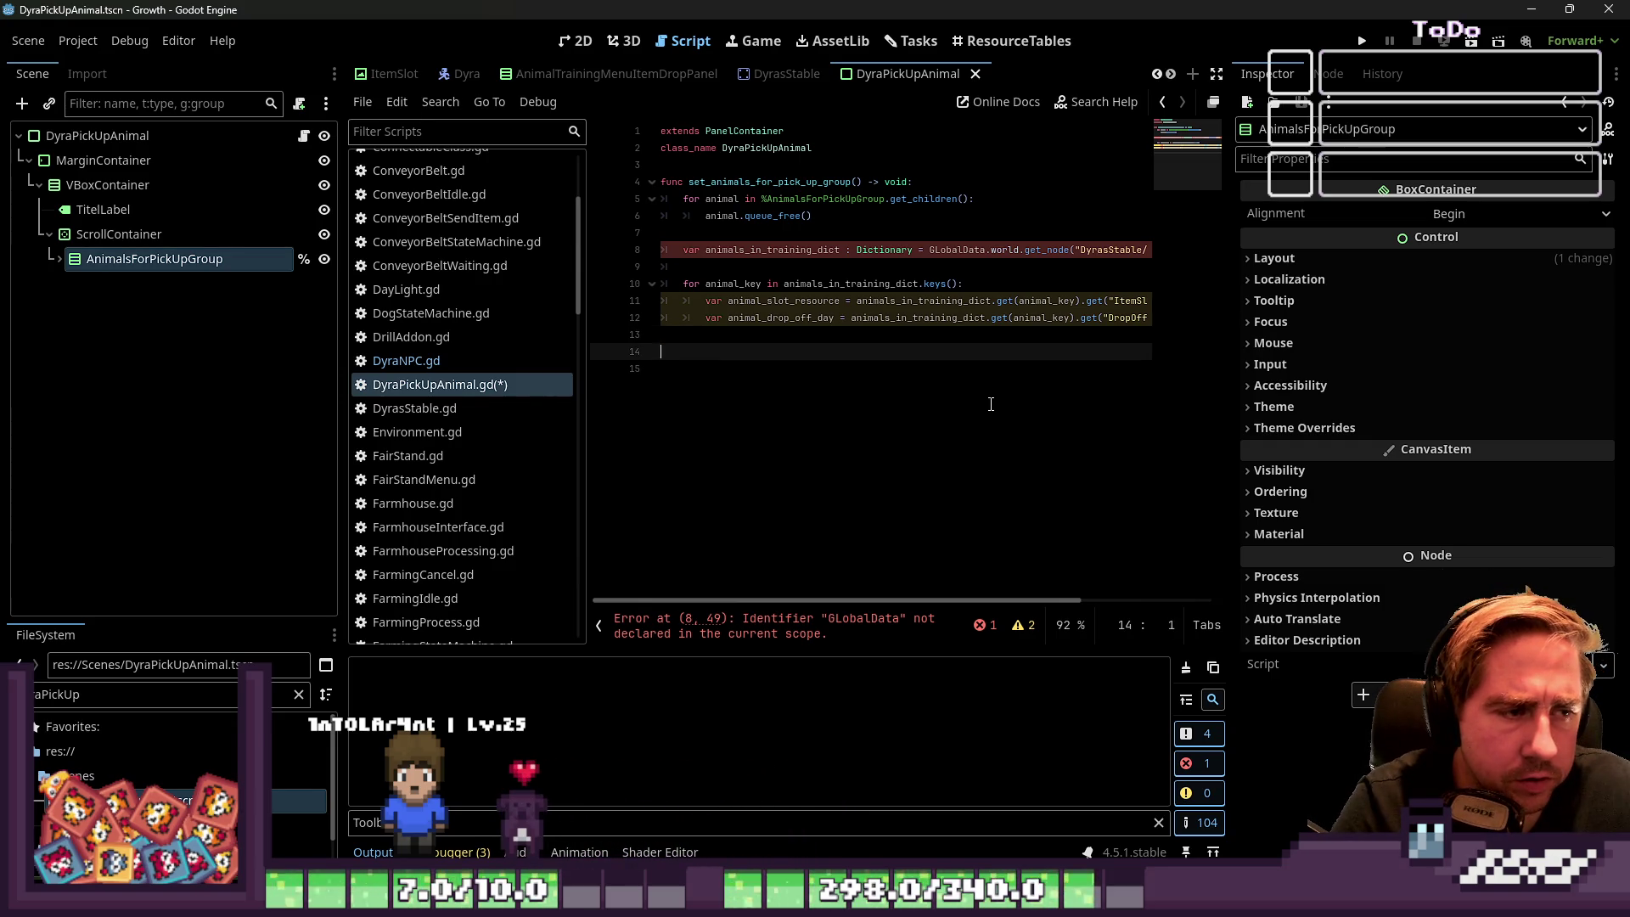
type("r new_pick_up")
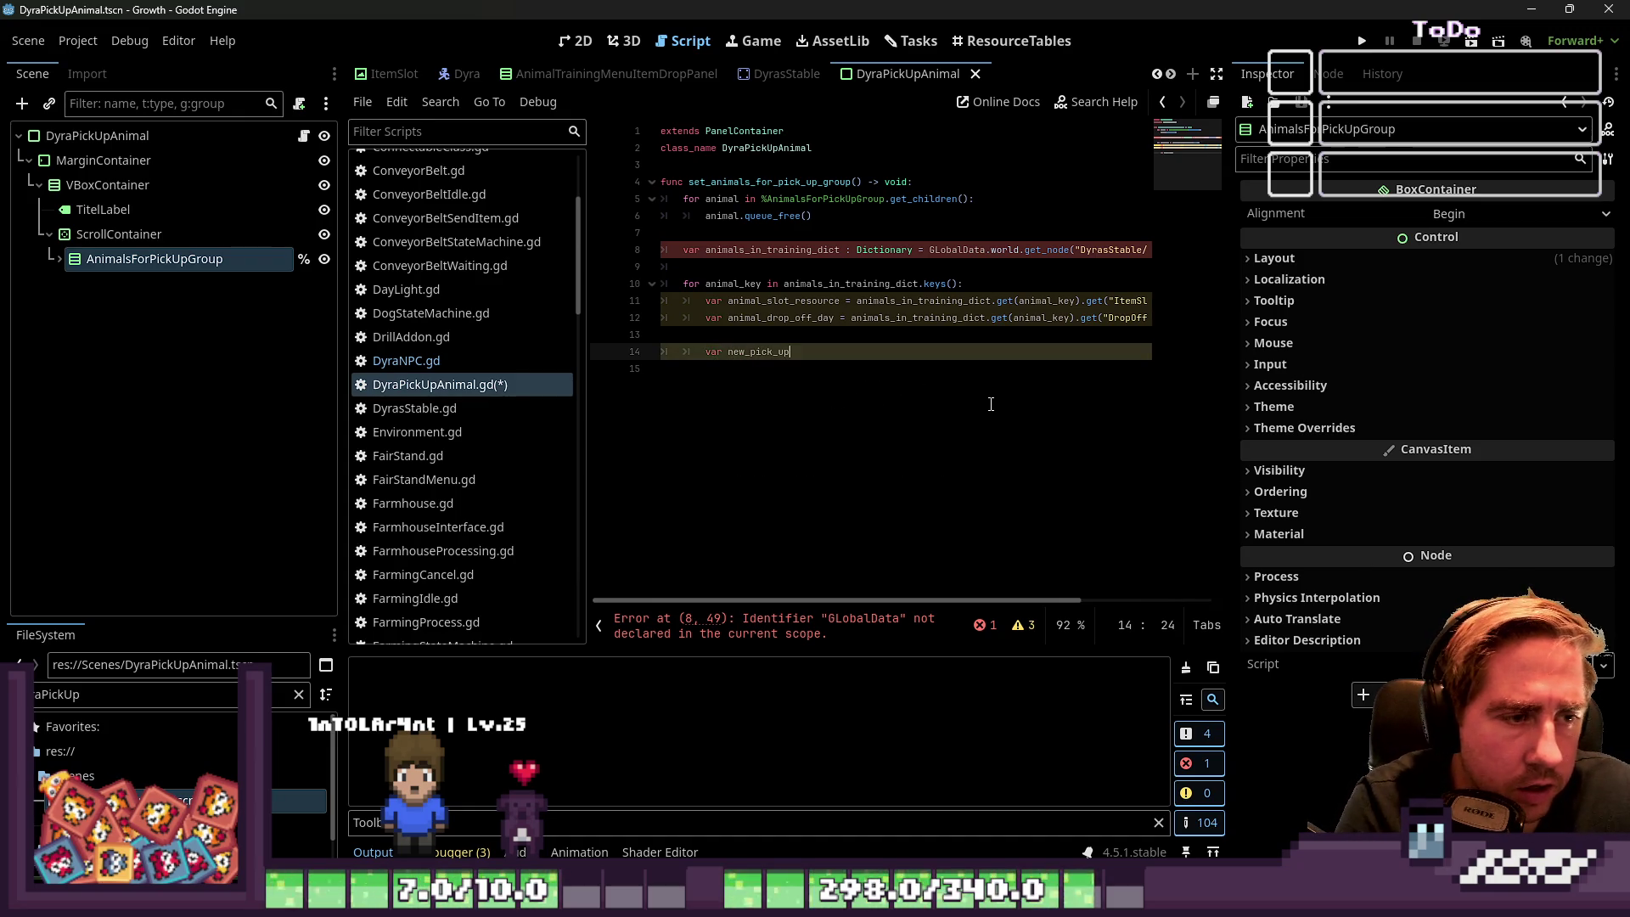
type("_panel :")
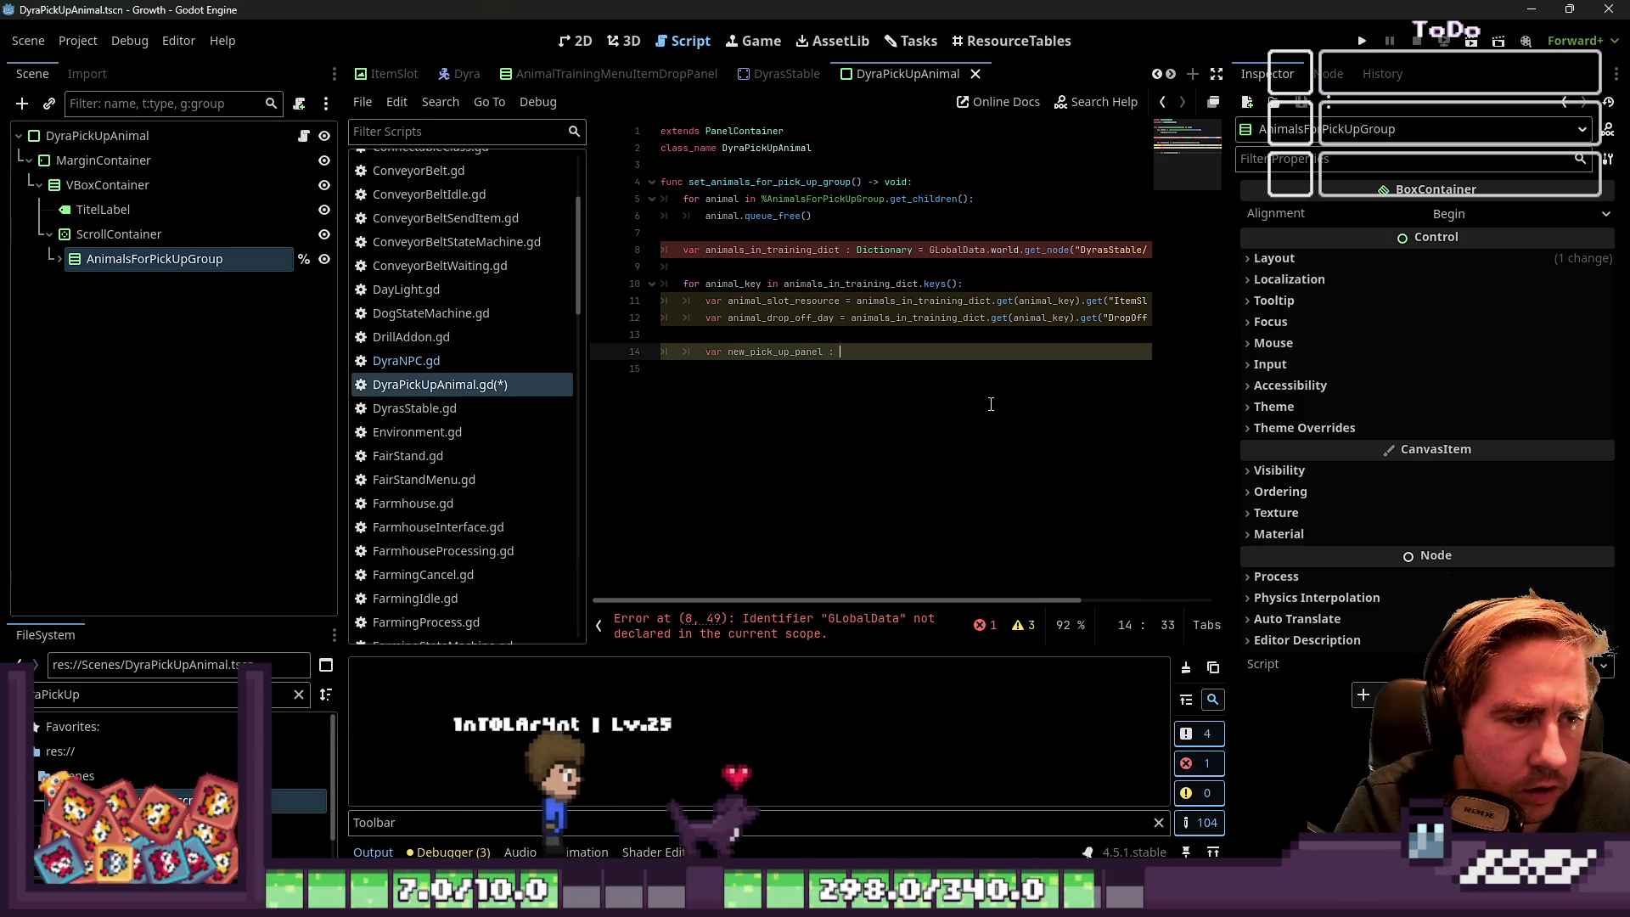
key("BackSpace")
key("BackSpace")
type("=")
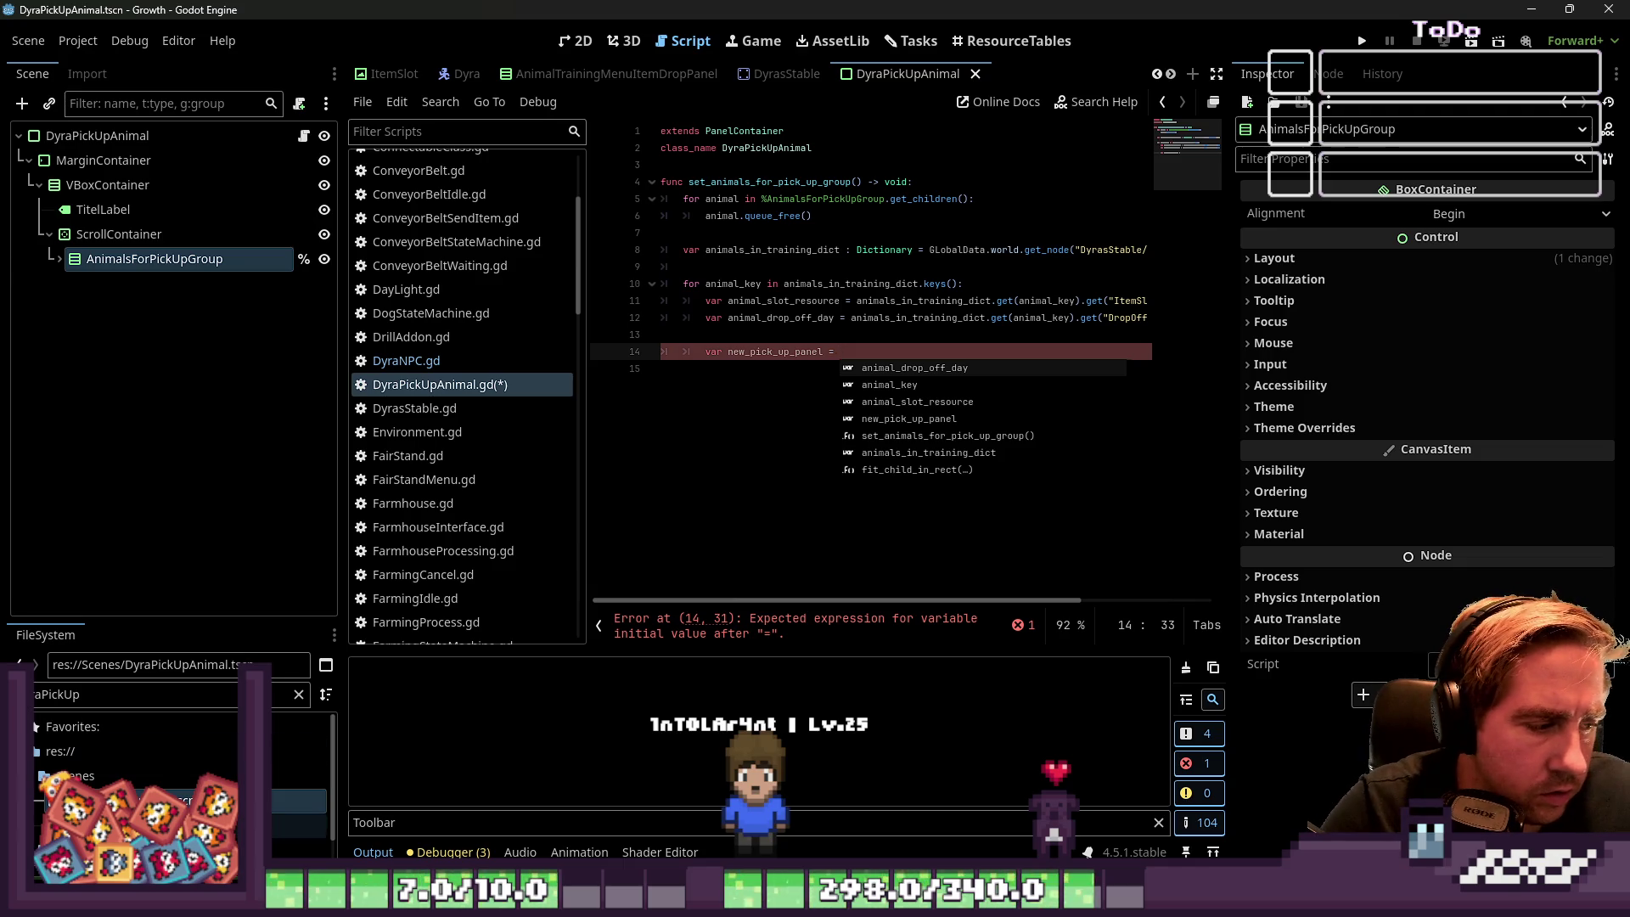
- Assign it the preloaded panel scene followed by .instantiate()
mouse_move(298, 803)
left_mouse_down()
mouse_move(881, 569)
mouse_move(887, 357)
left_mouse_up()
type(".")
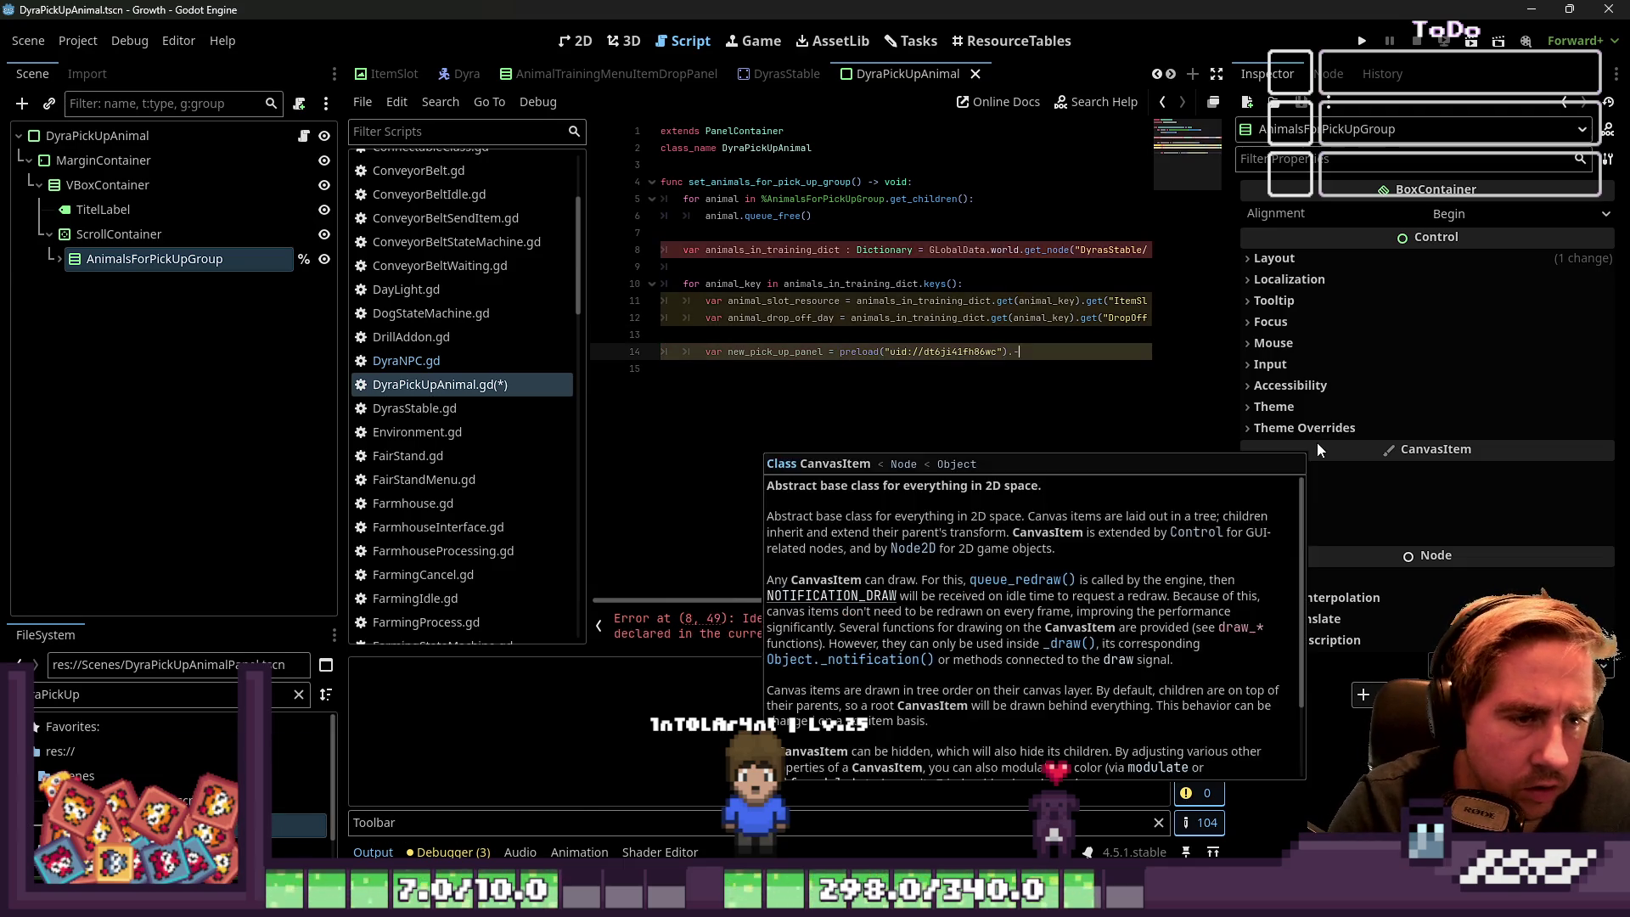
type("instan")
key("Return")
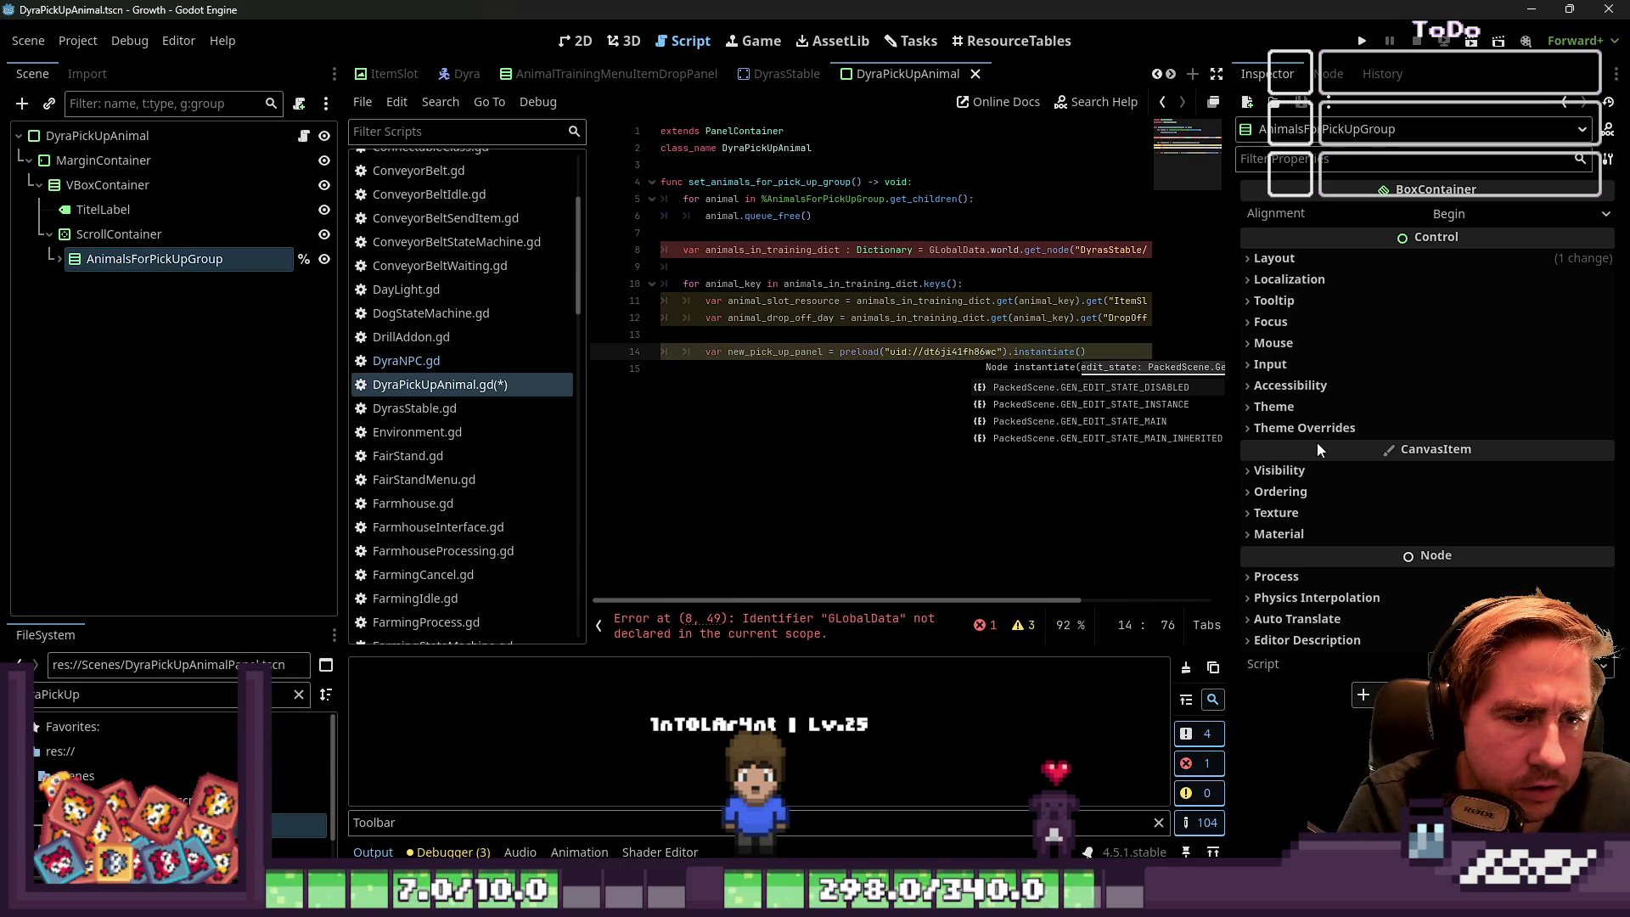
key("Return")
type("new")
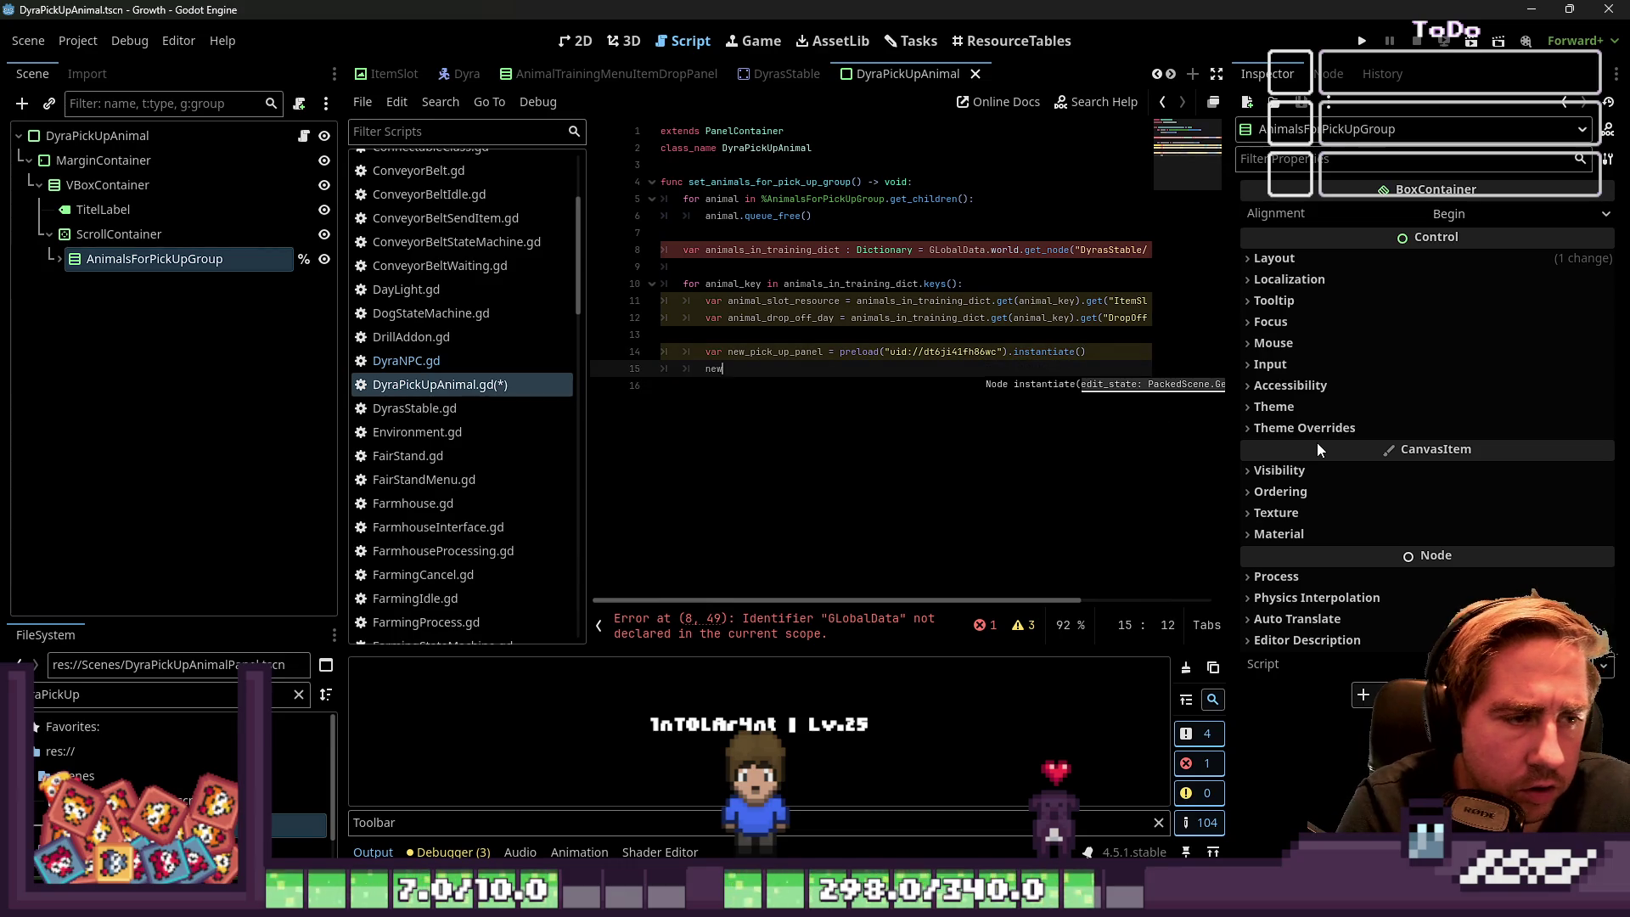
type("_p")
key("Return")
type(".")
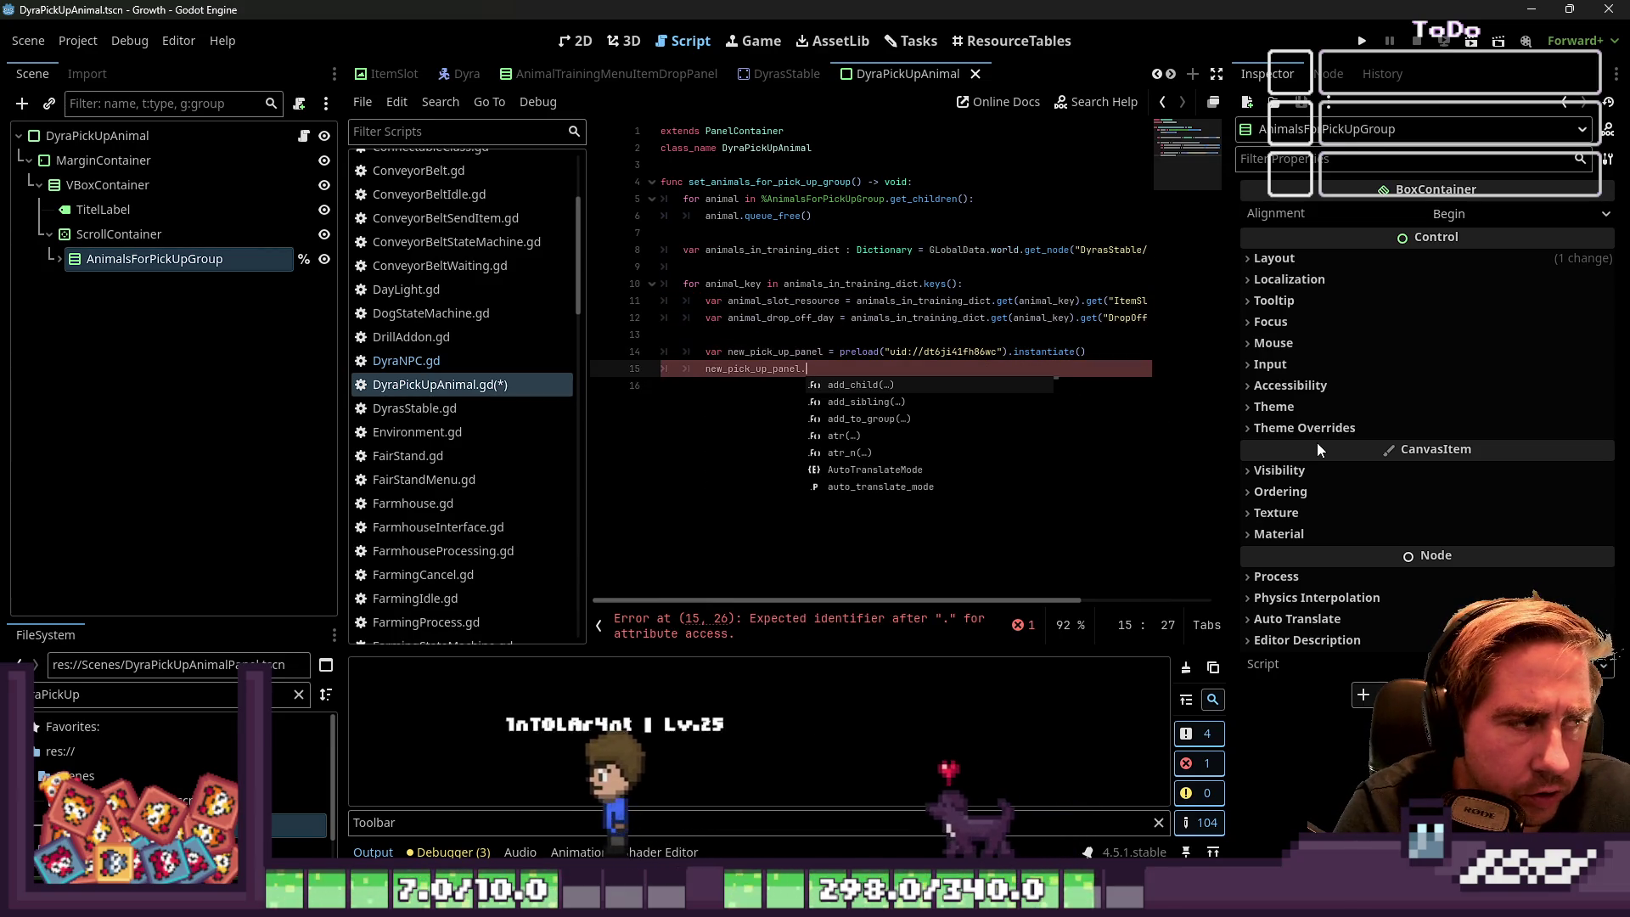
key("BackSpace")
key("BackSpace")
key("BackSpace")
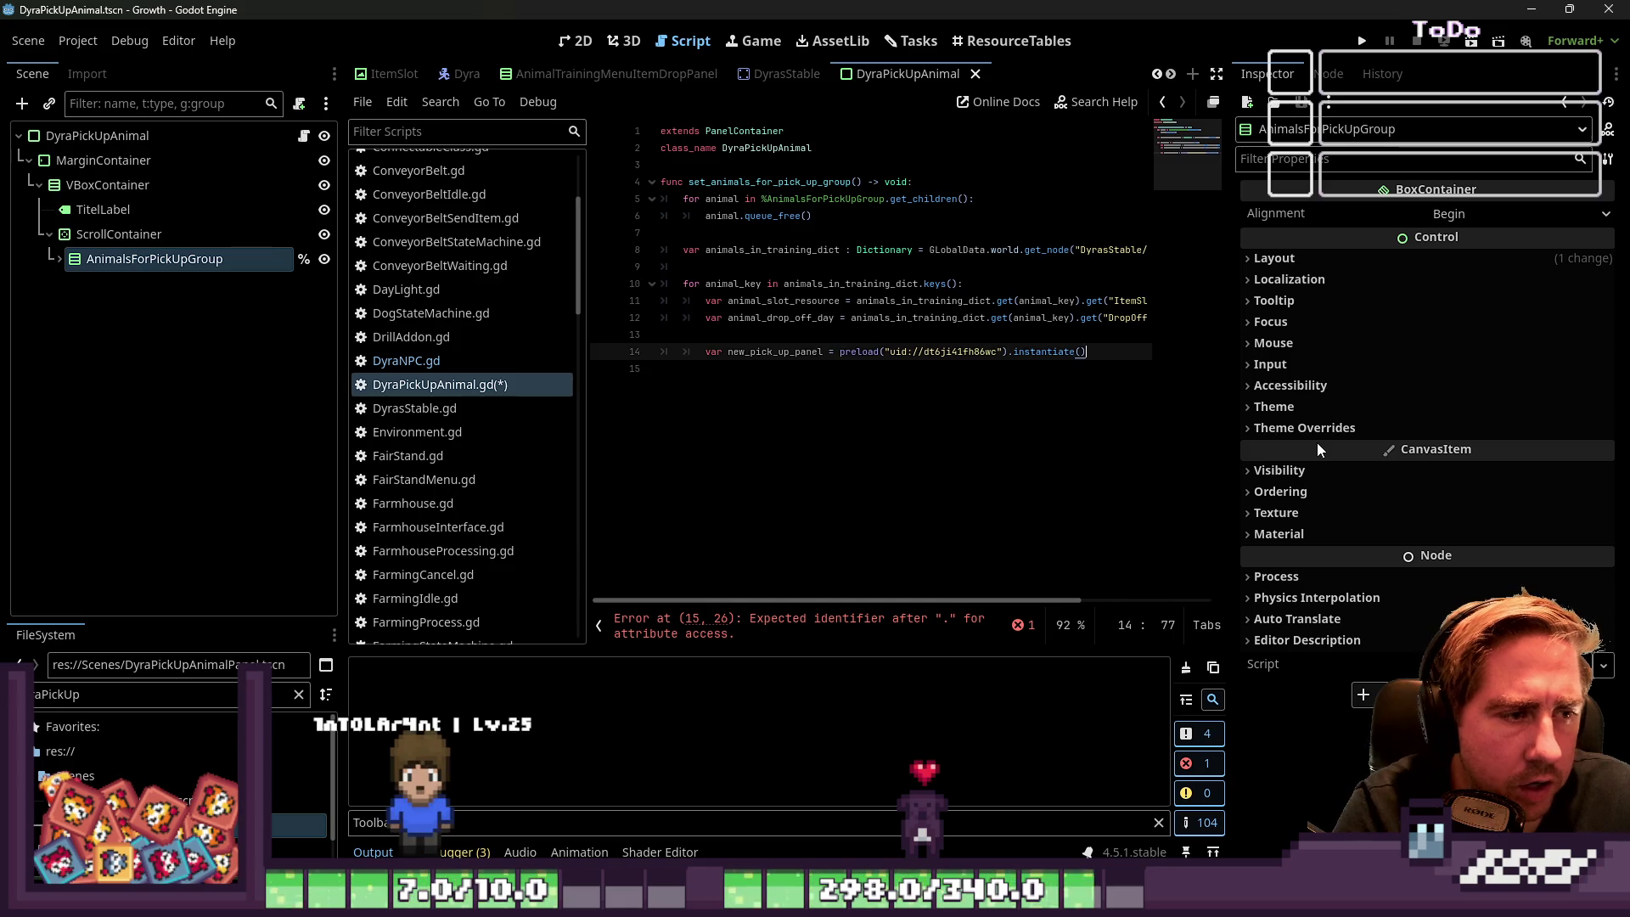
- Begin attaching a script to the DyraPickUpAnimalPanel scene, capitalising the file name's first letter
left_click(1011, 41)
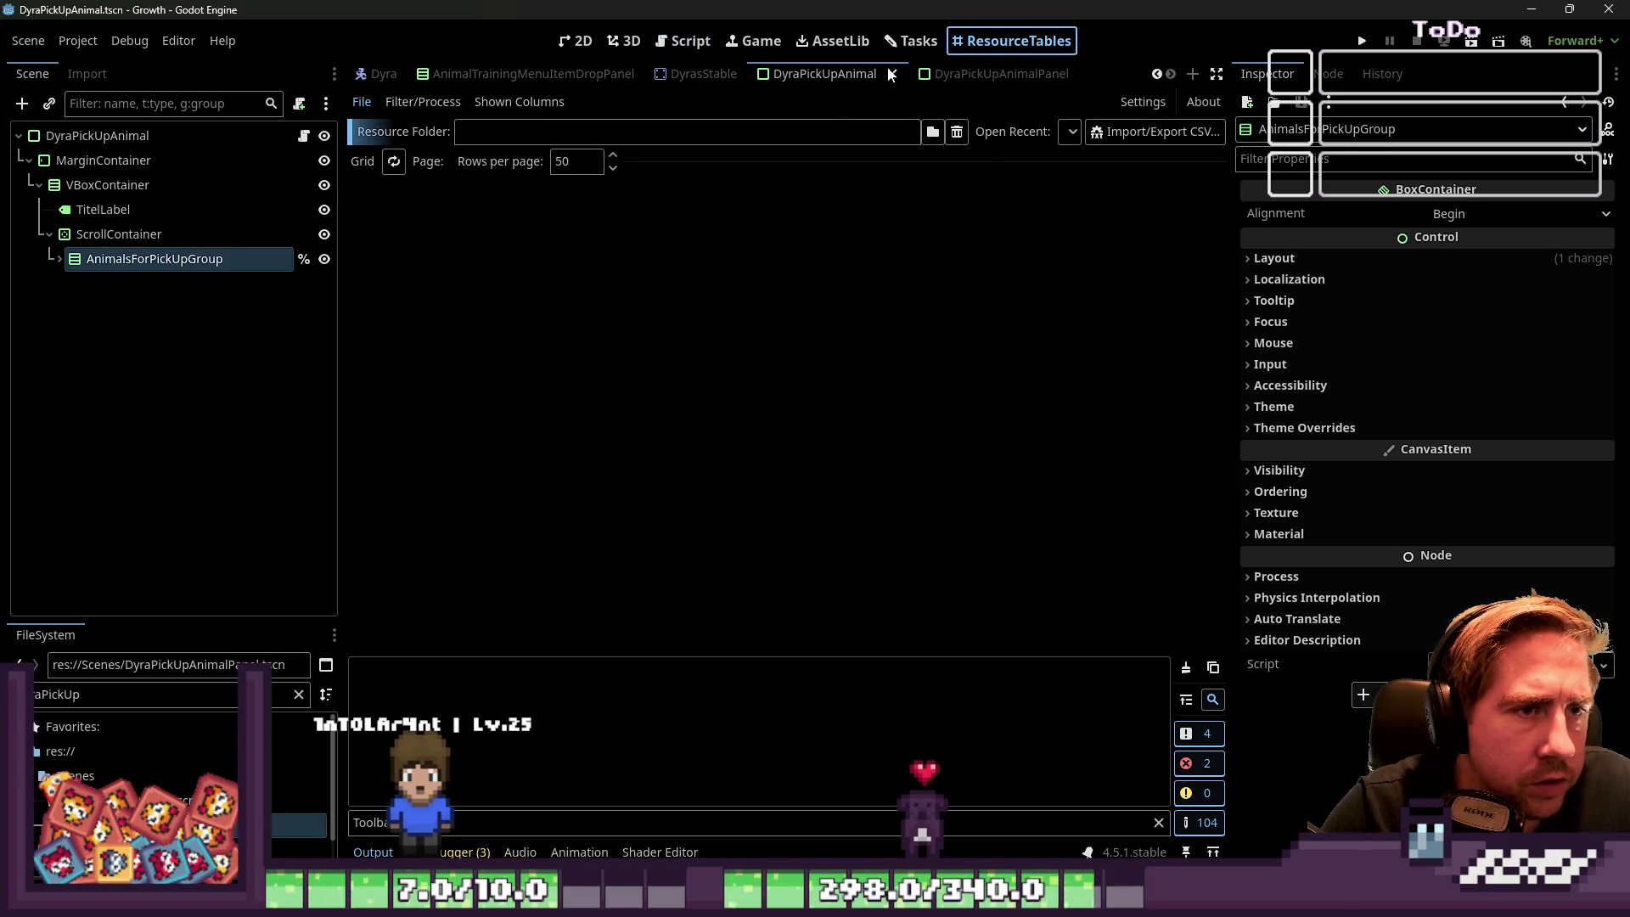
key("ctrl+Tab")
left_click(305, 104)
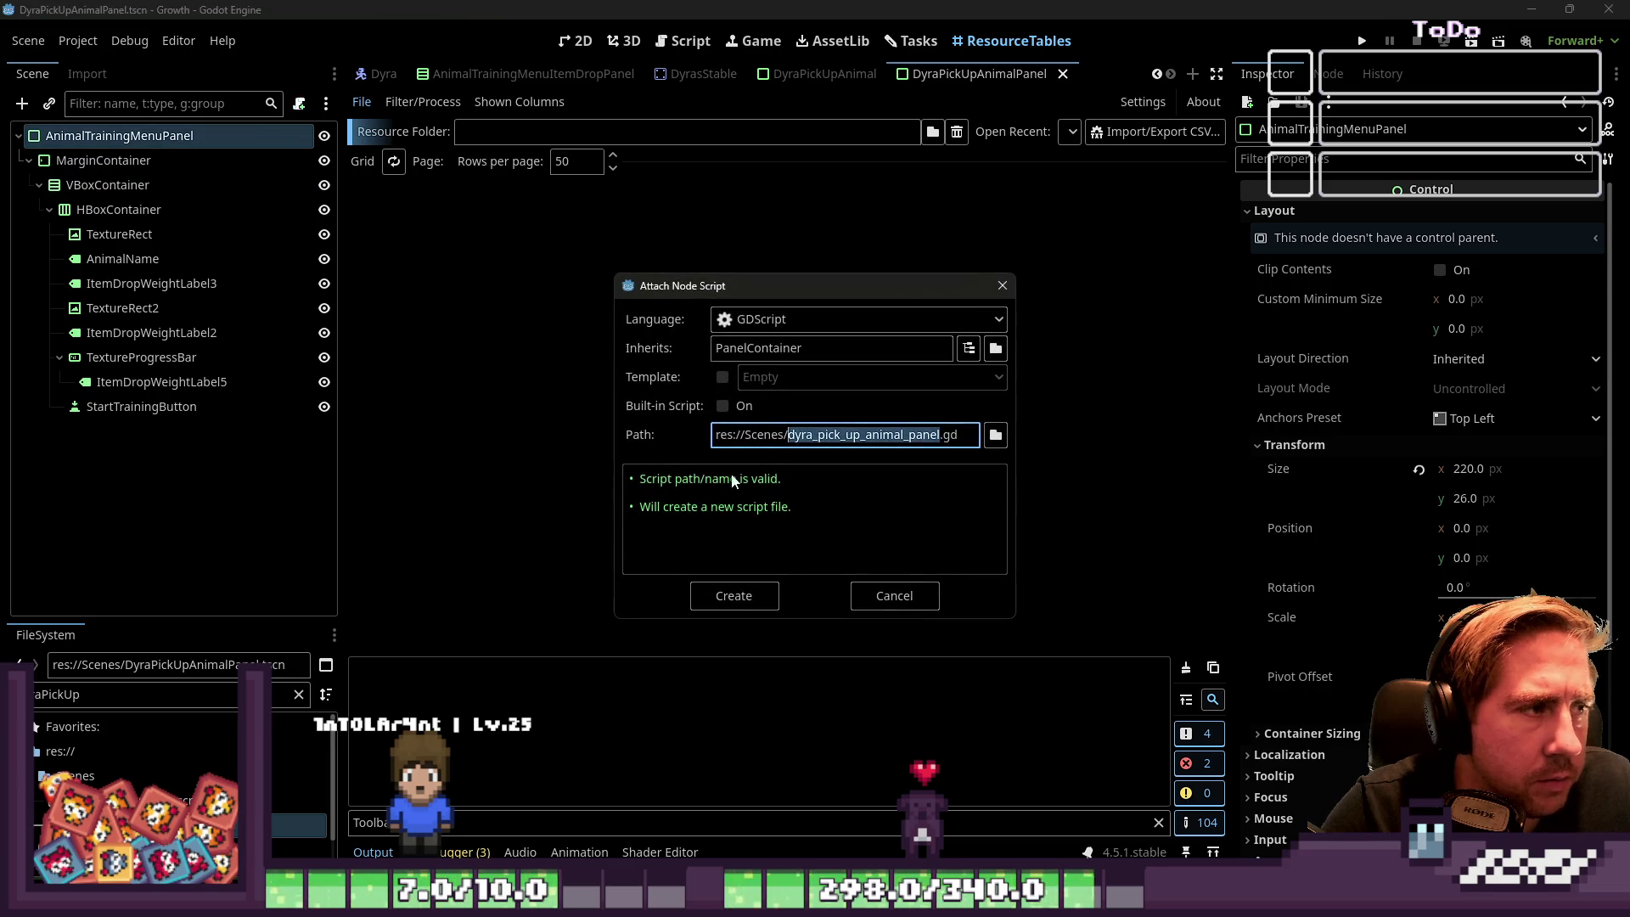
key("Left")
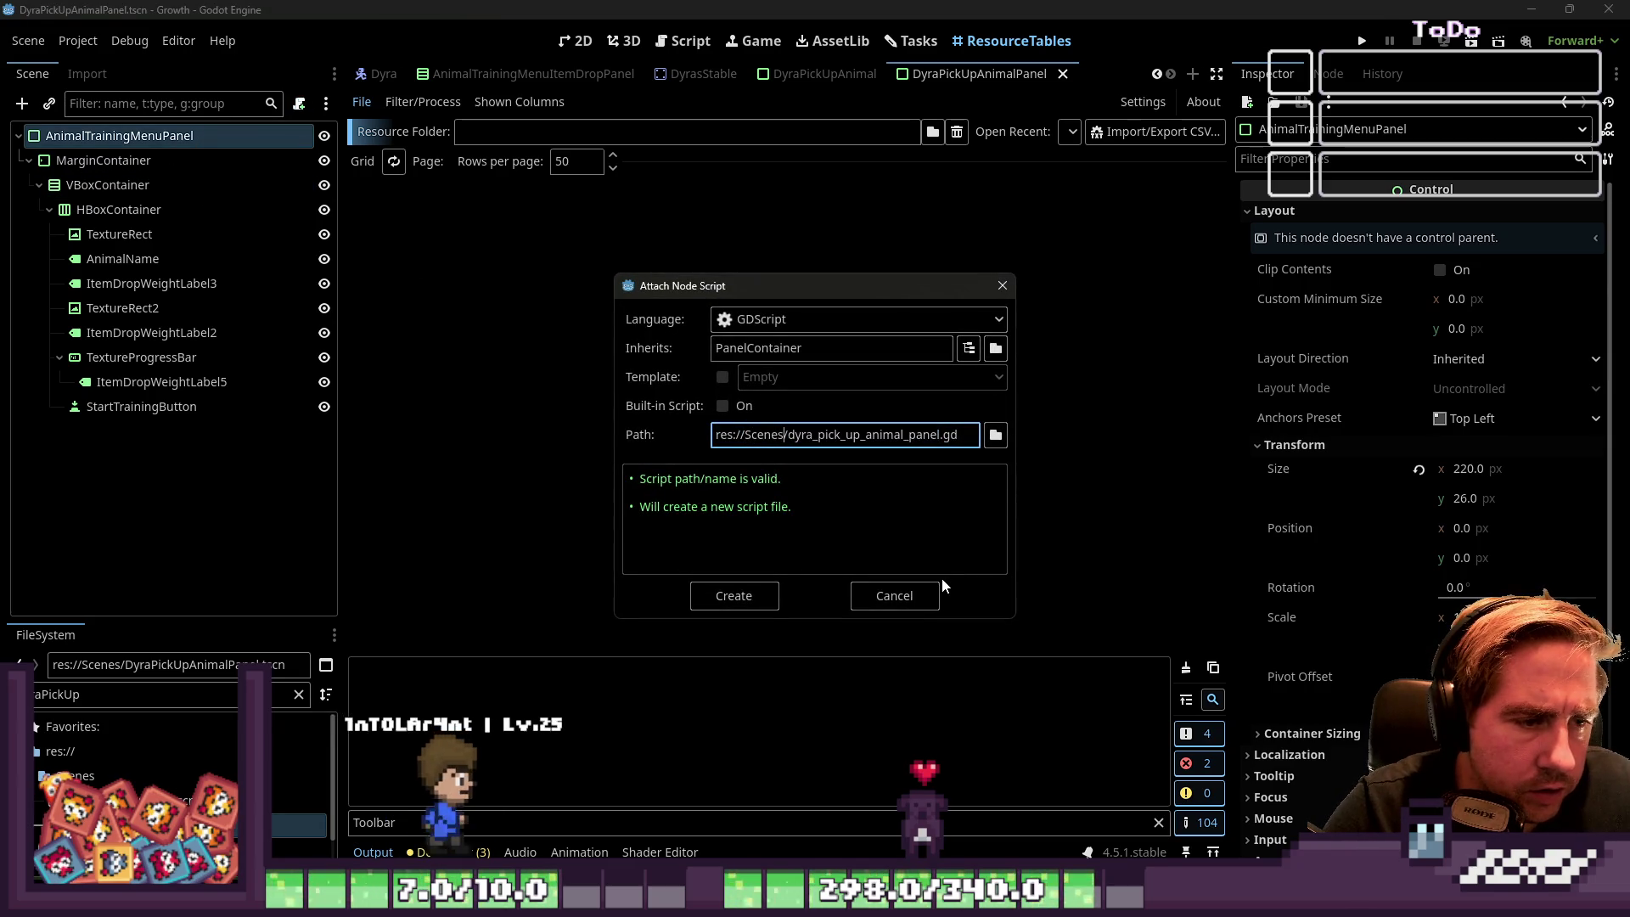
key("Delete")
type("D")
key("Right")
key("Right")
key("Right")
key("shift+Right")
key("shift+Right")
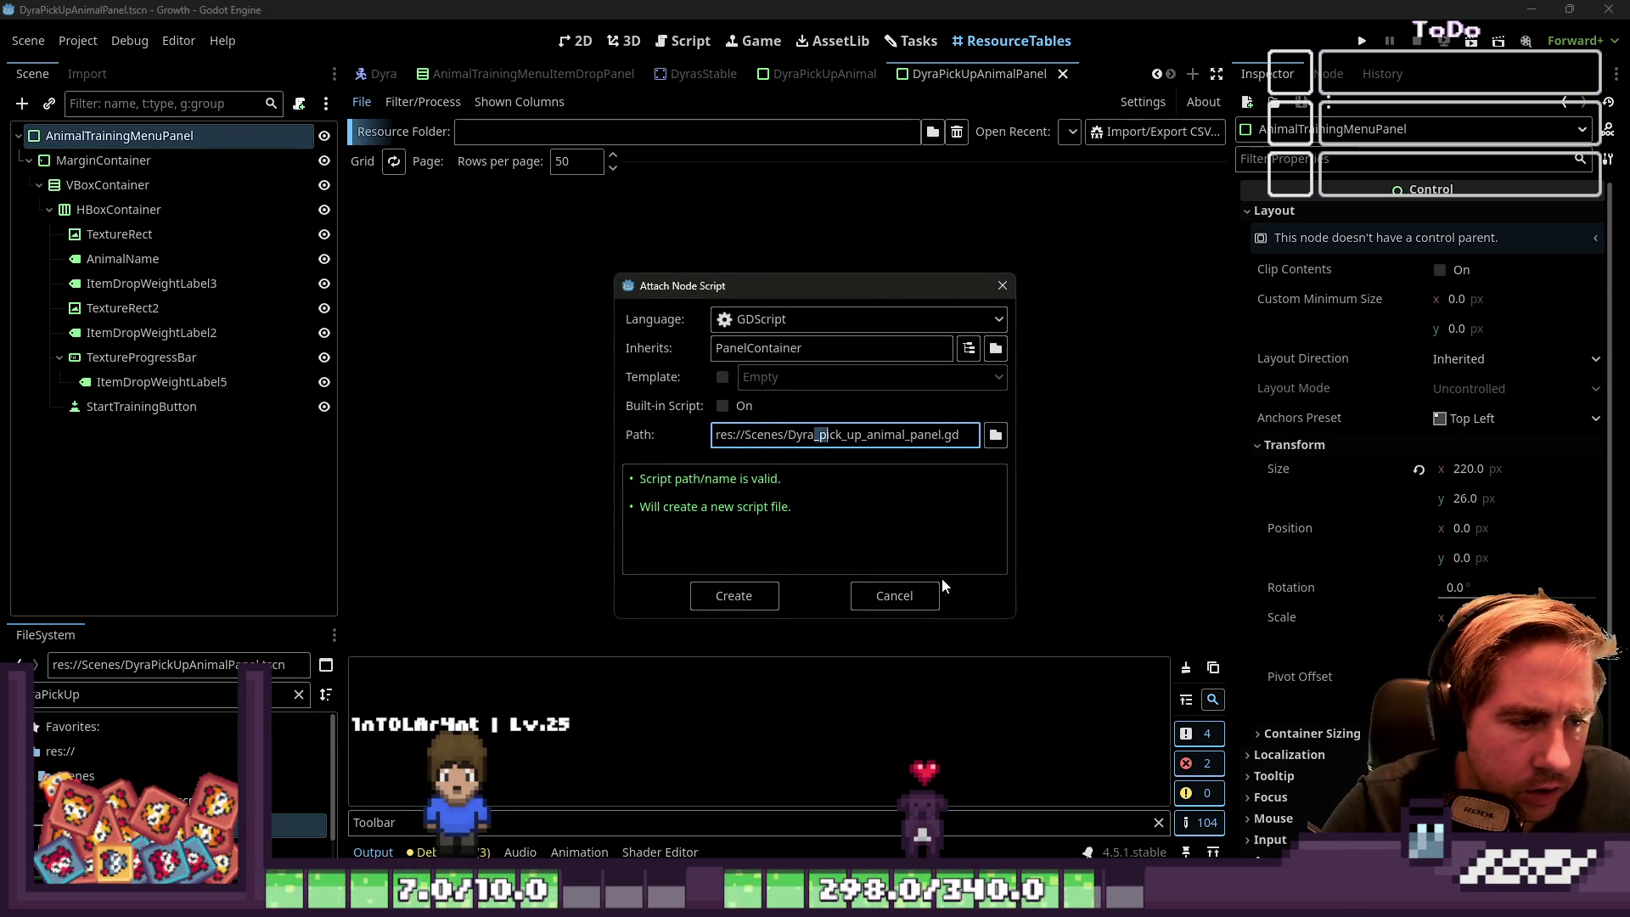
- Set the path to res://Scripts/DyraPickUpAnimalPanel.gd and create the script
type("P")
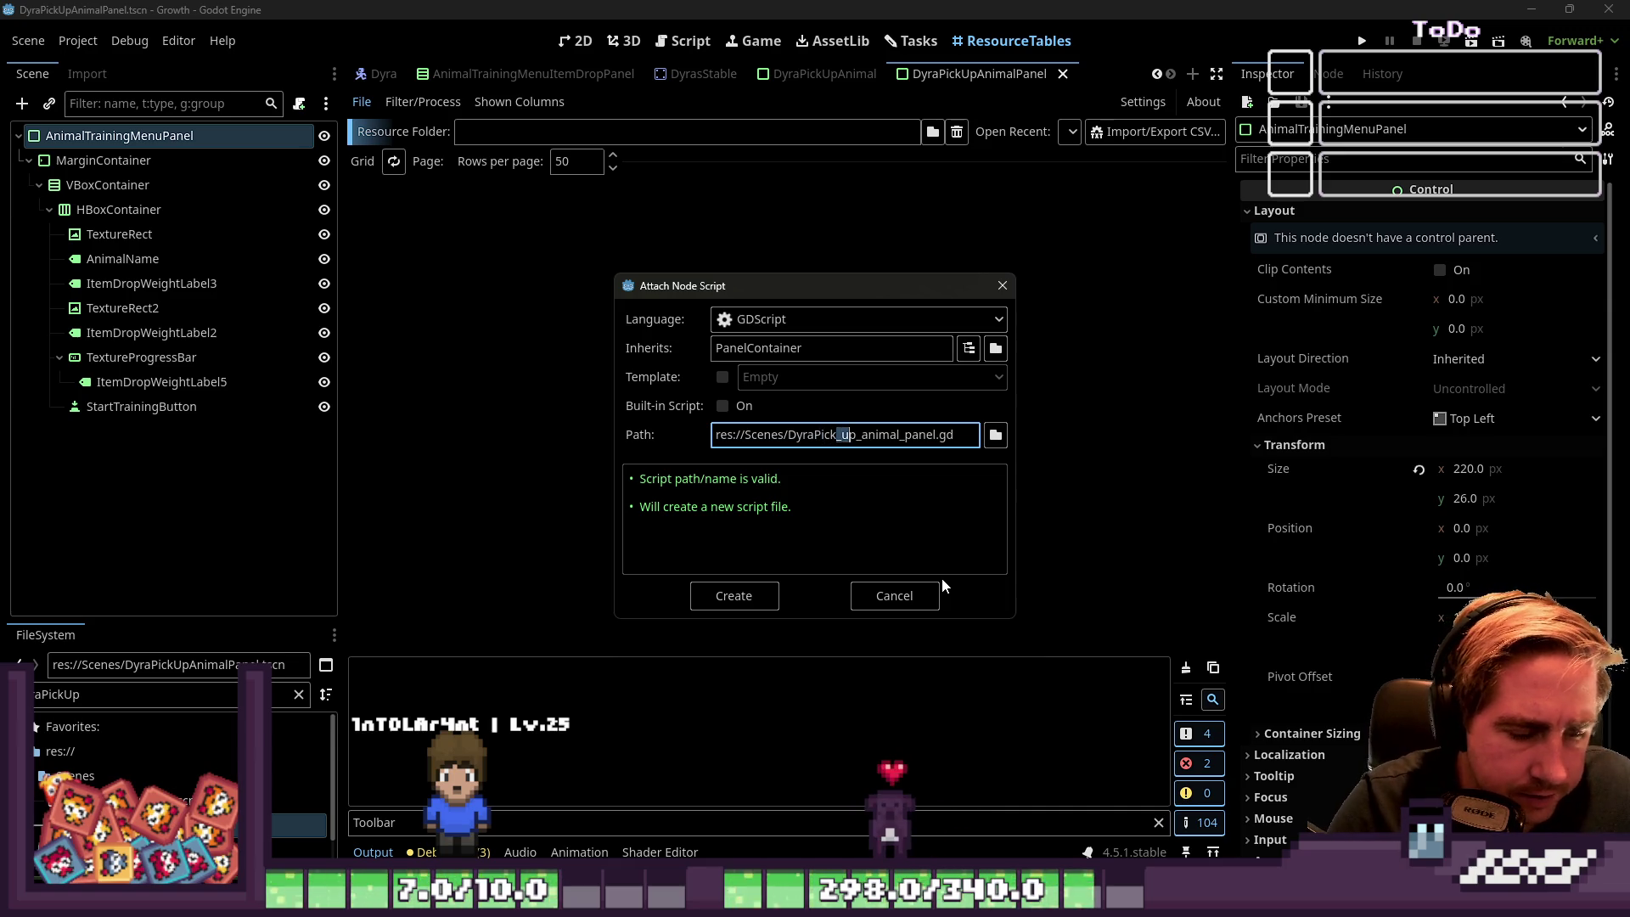
key("shift+Right")
key("shift+Right")
type("U")
key("BackSpace")
key("shift+Right")
type("A")
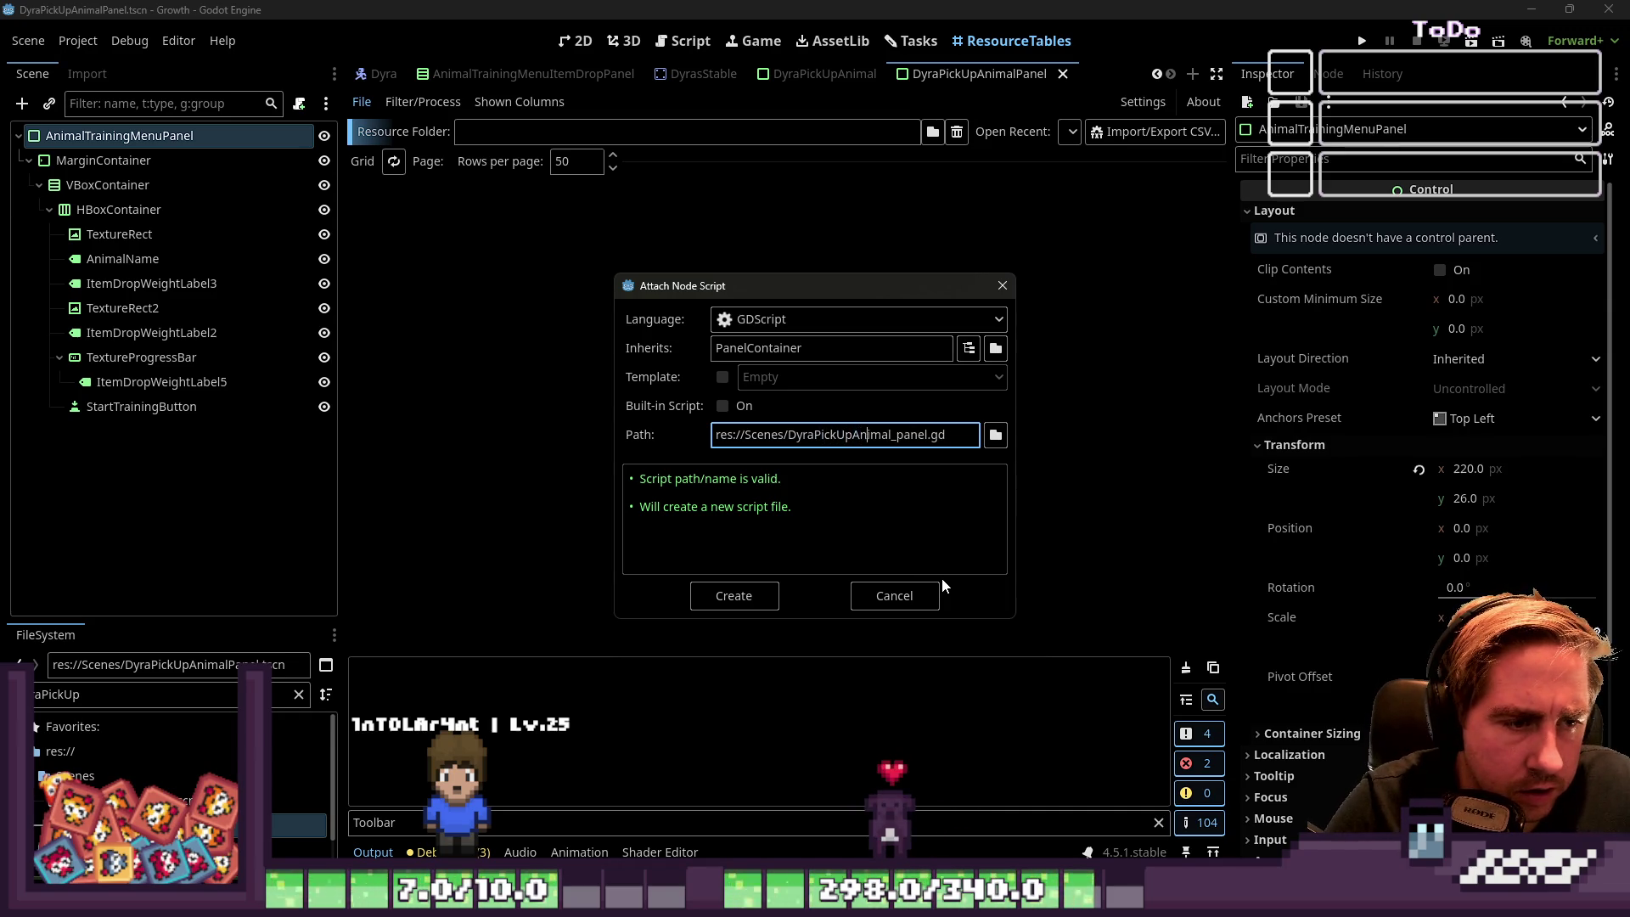
key("shift+Right")
key("shift+Right")
type("P")
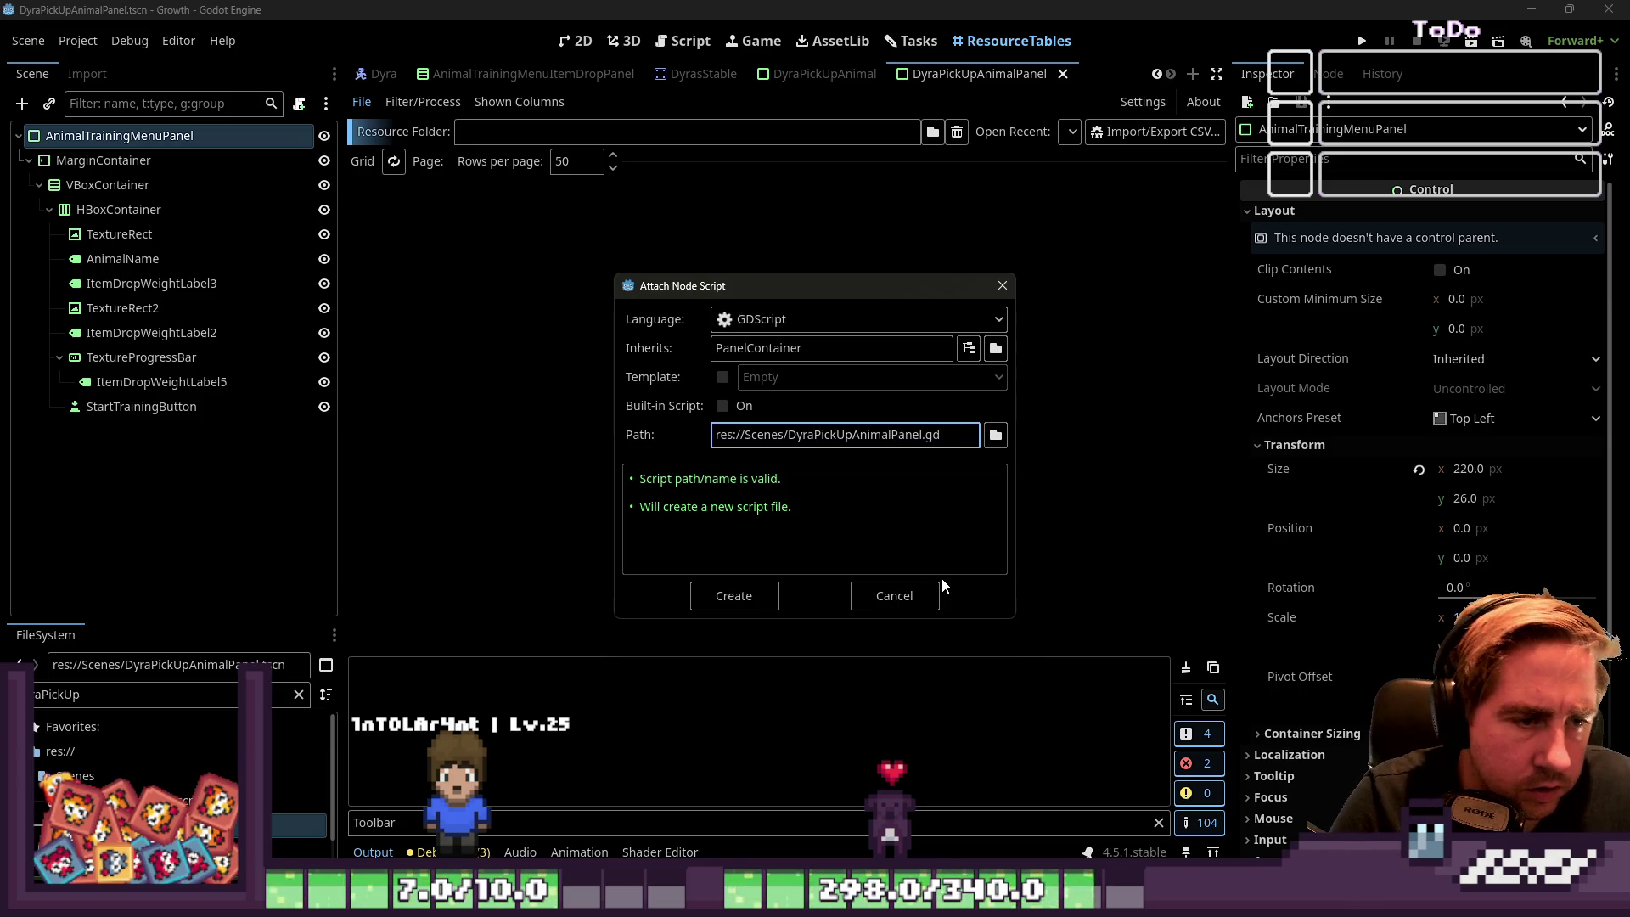
key("shift+Right")
key("shift+Right")
key("shift+Right")
type("Script")
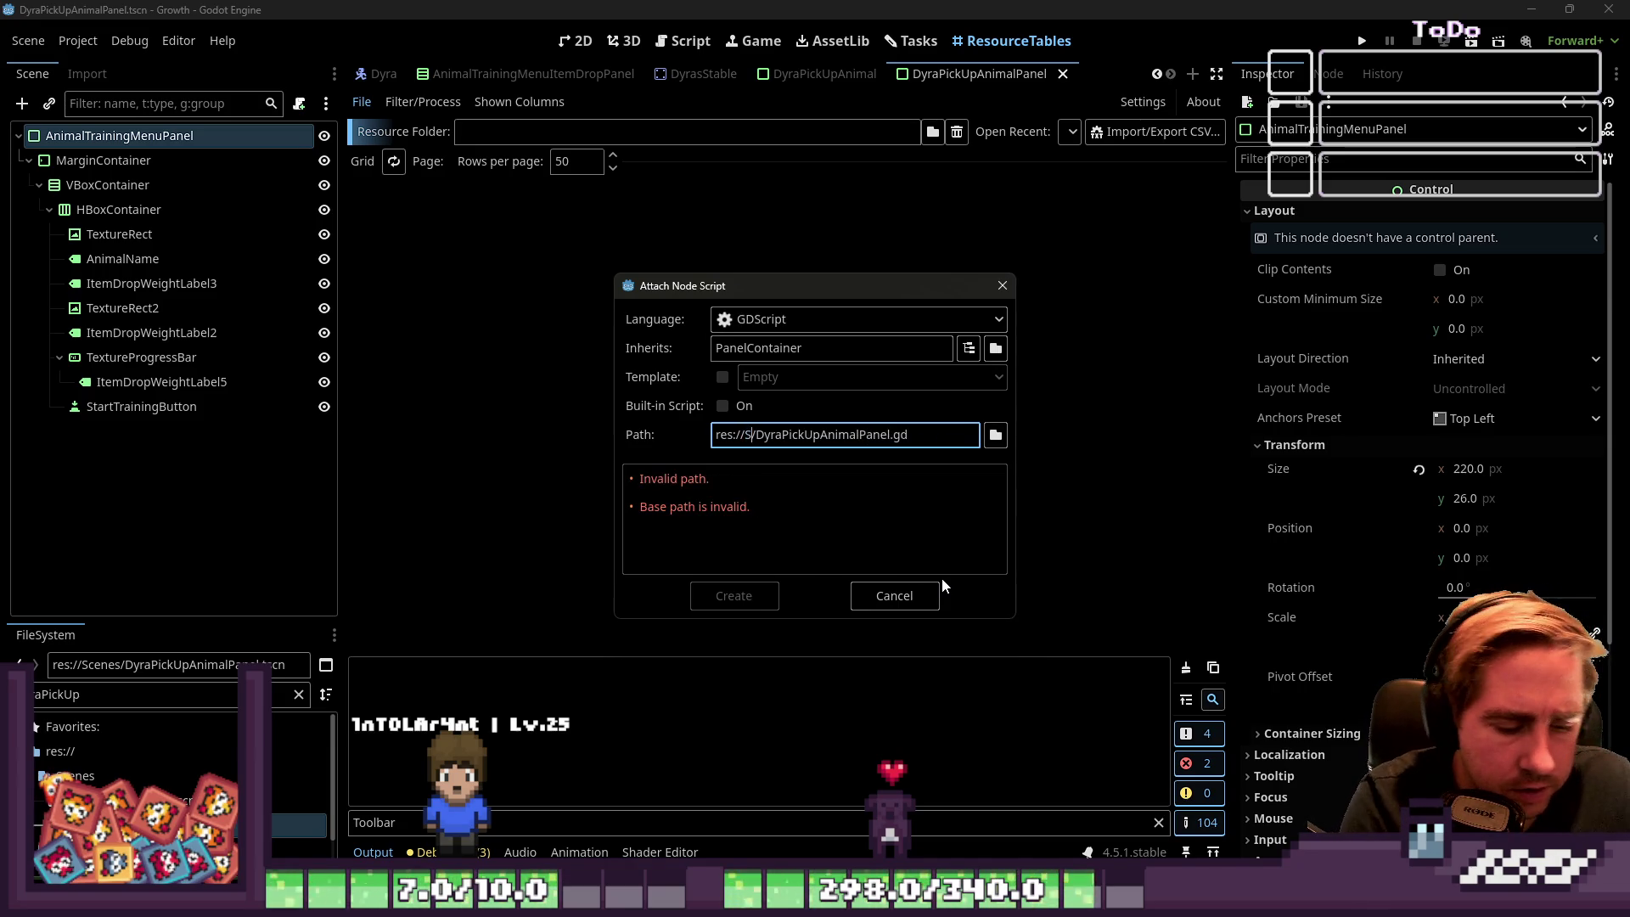
type("s")
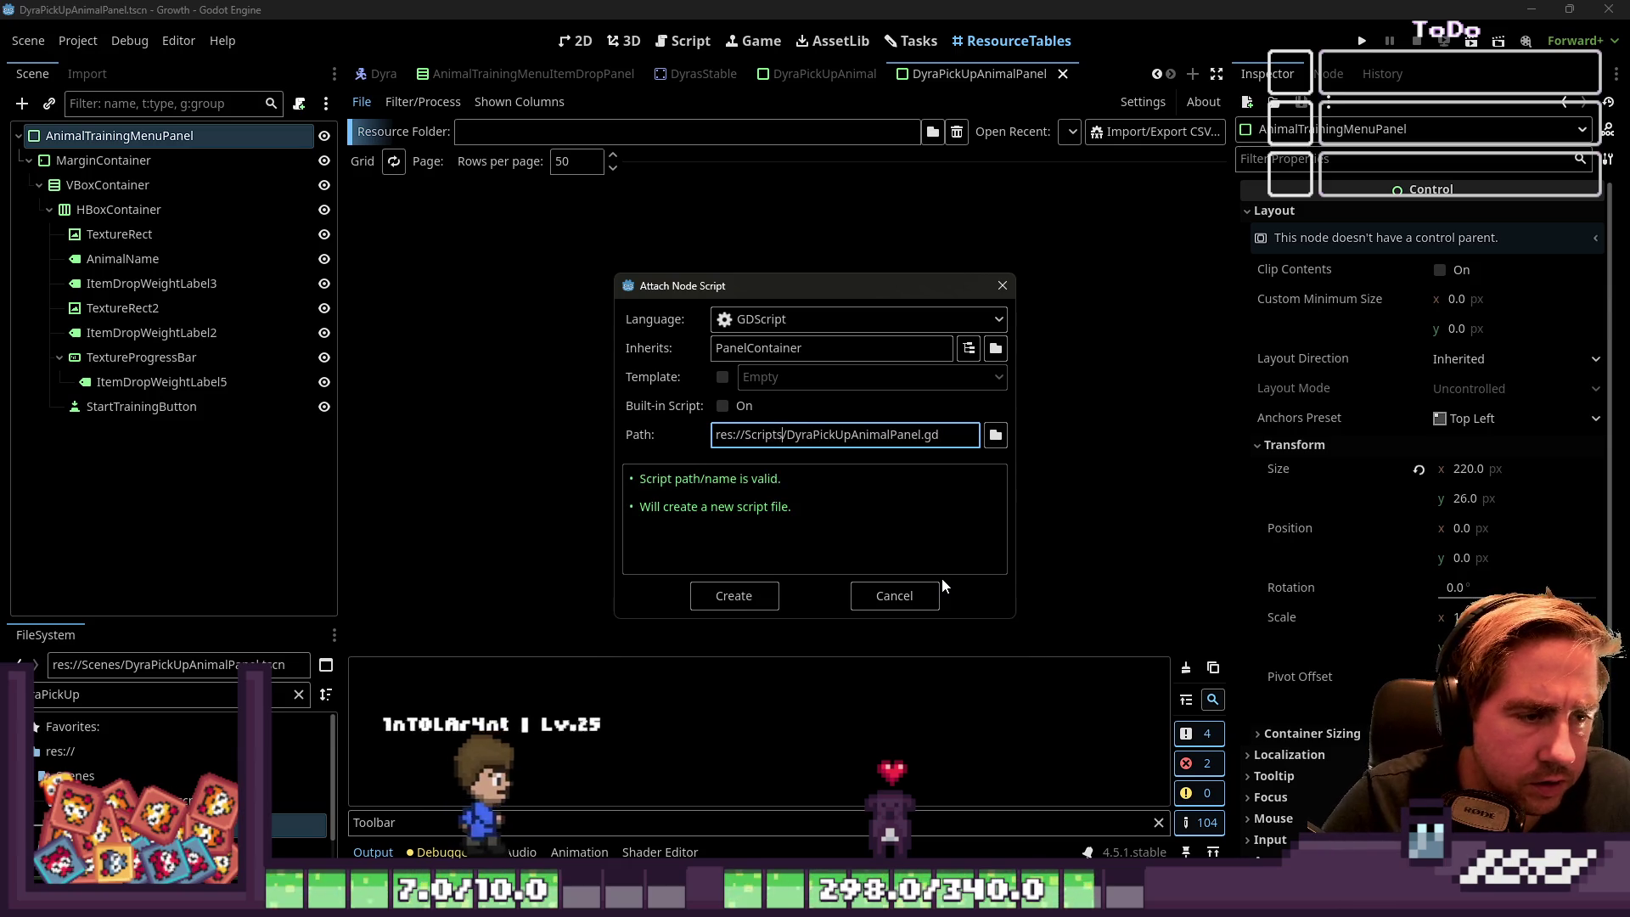
key("Return")
- Add class_name AnimalTrainingMenuPanel to the new script and save
left_click(676, 146)
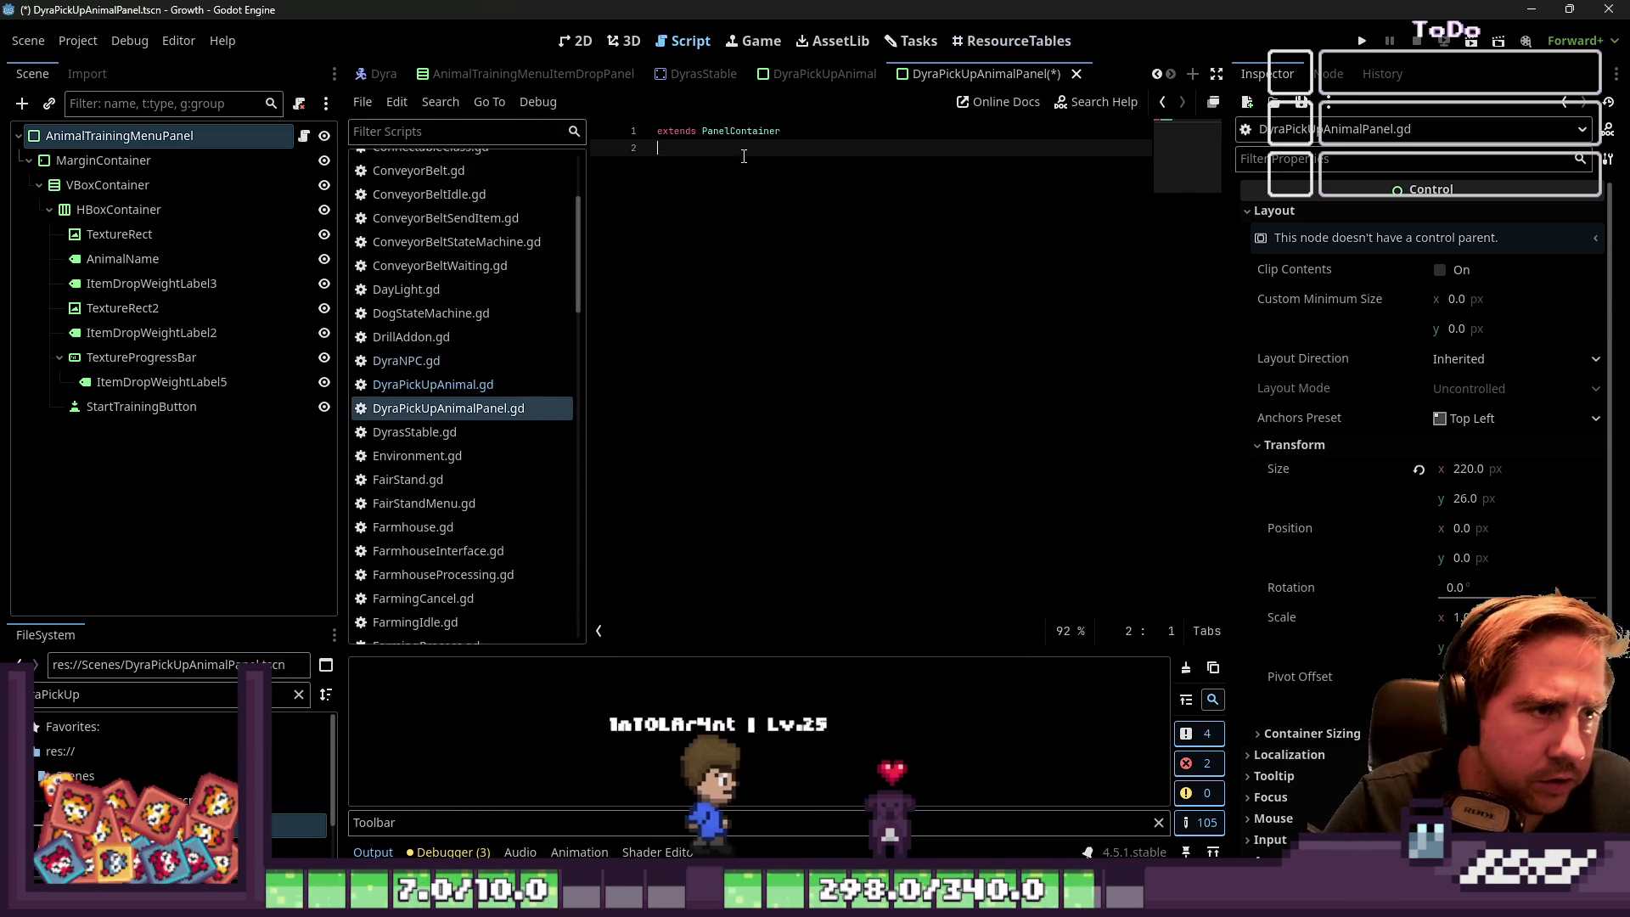
left_click(228, 146)
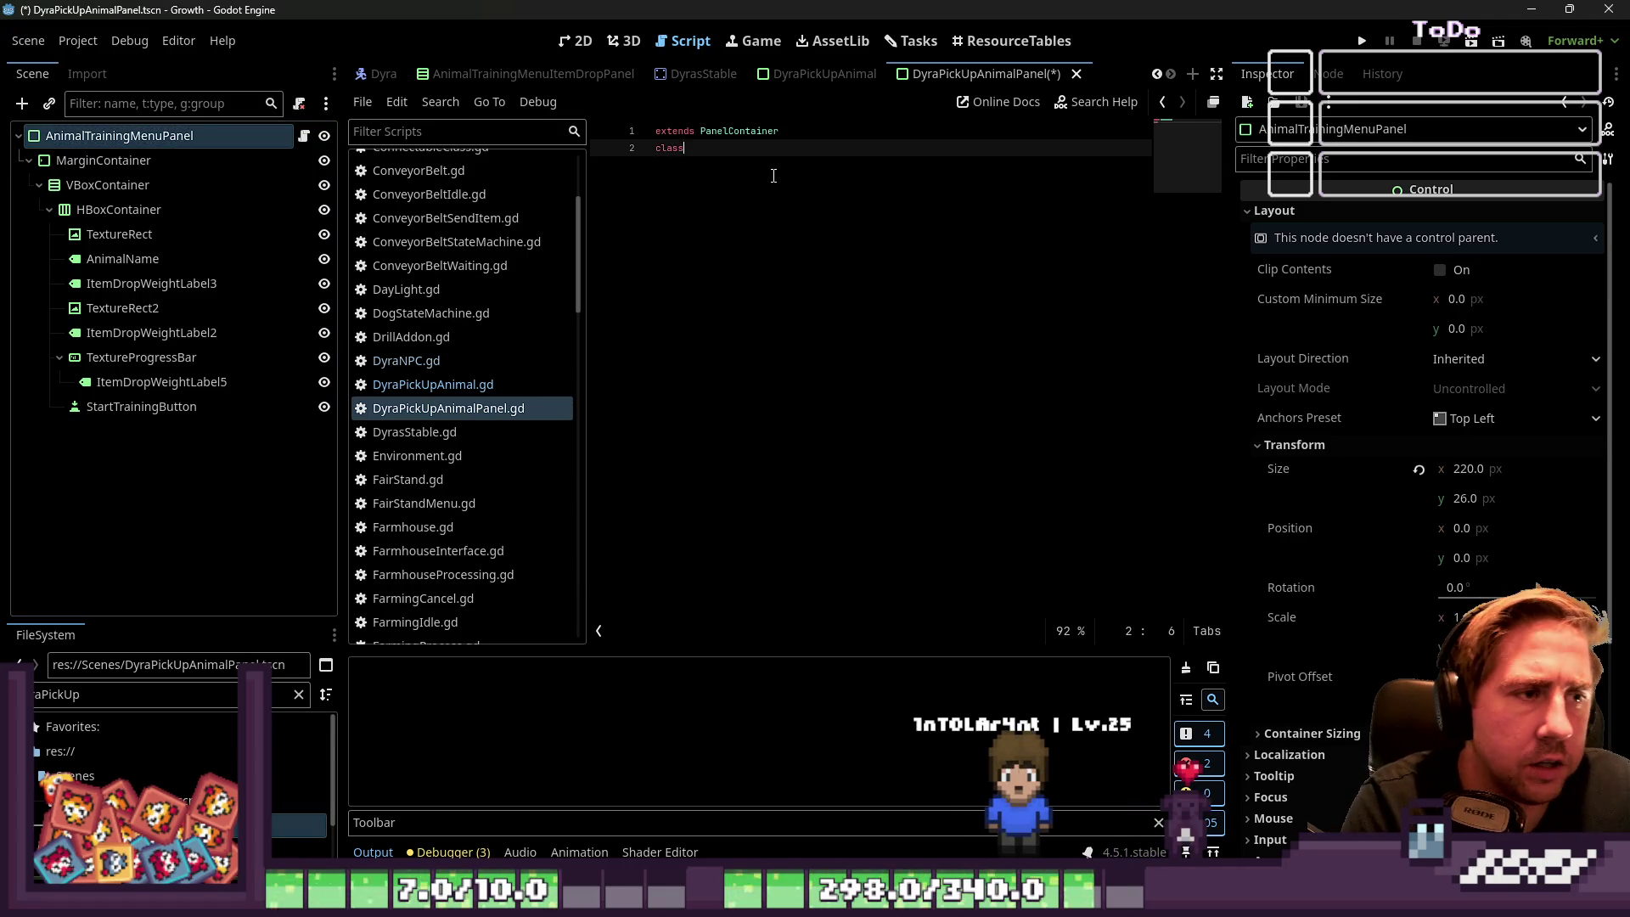
type("_name")
type("AnimalTrainingMenuPanel")
key("Return")
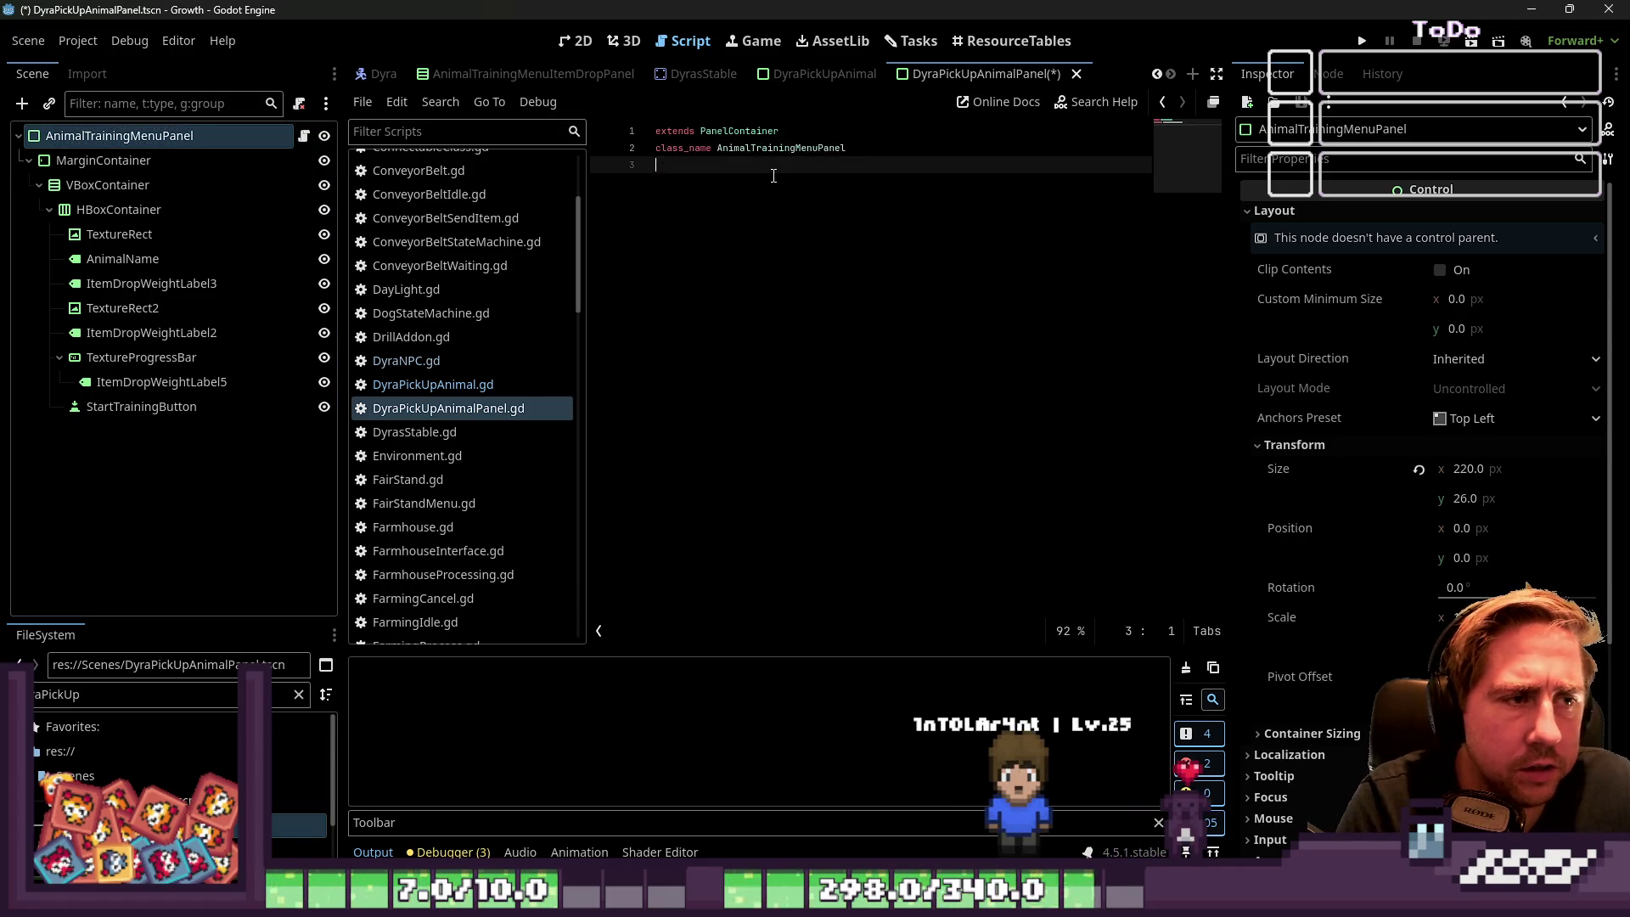
key("Return")
key("ctrl+s")
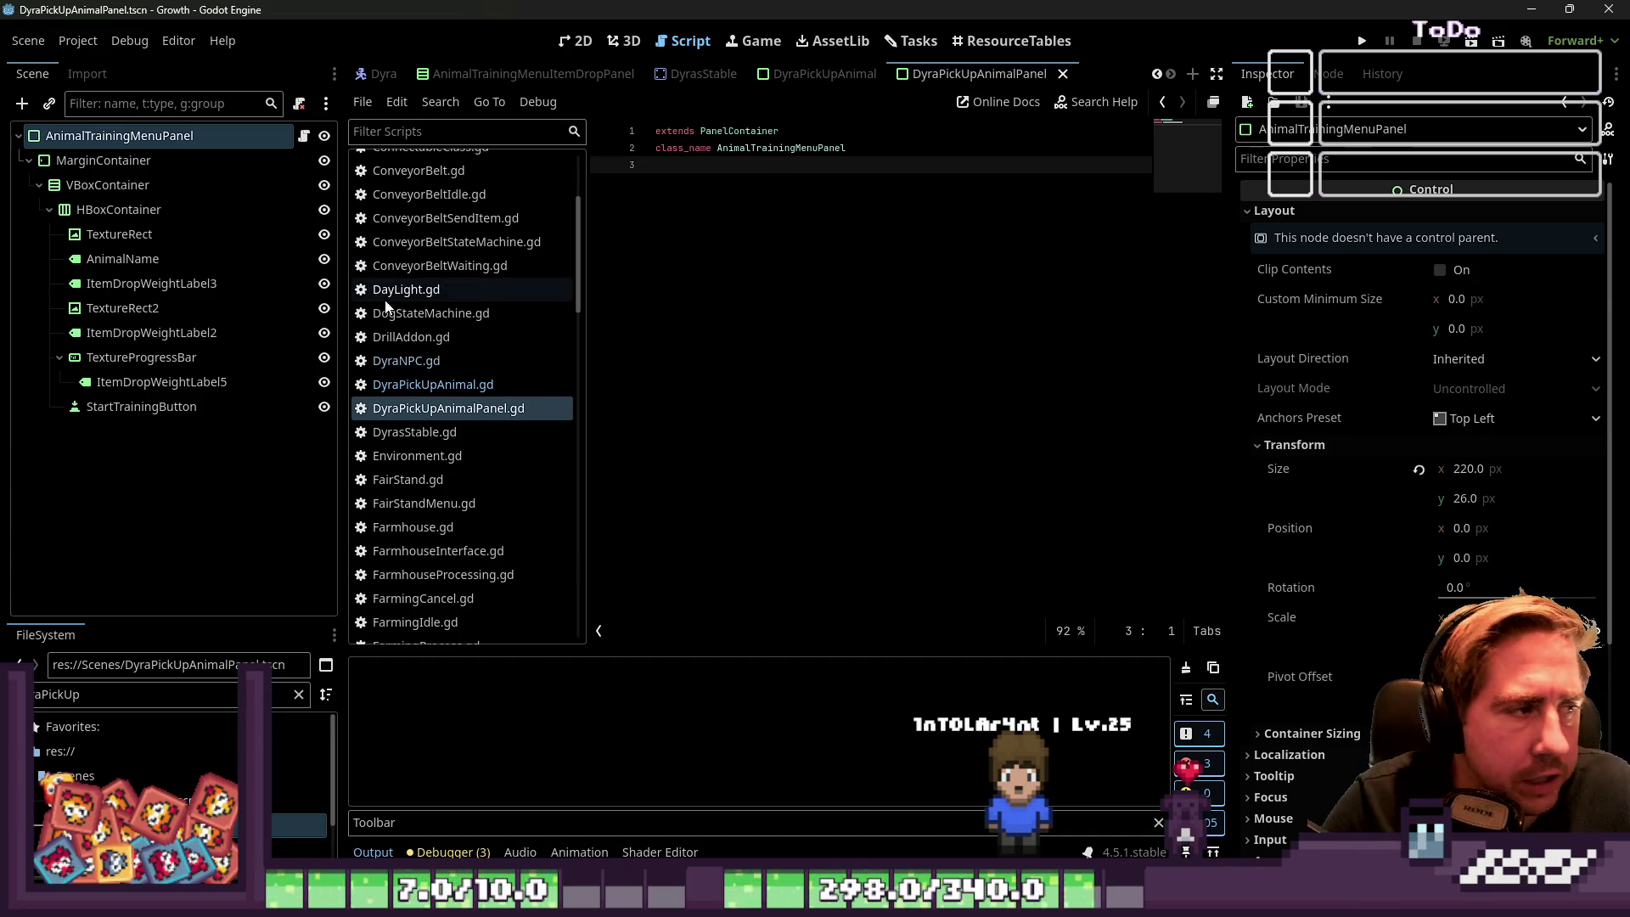
- Write a _ready() -> void function containing pass
scroll(391, 322, "up", 4)
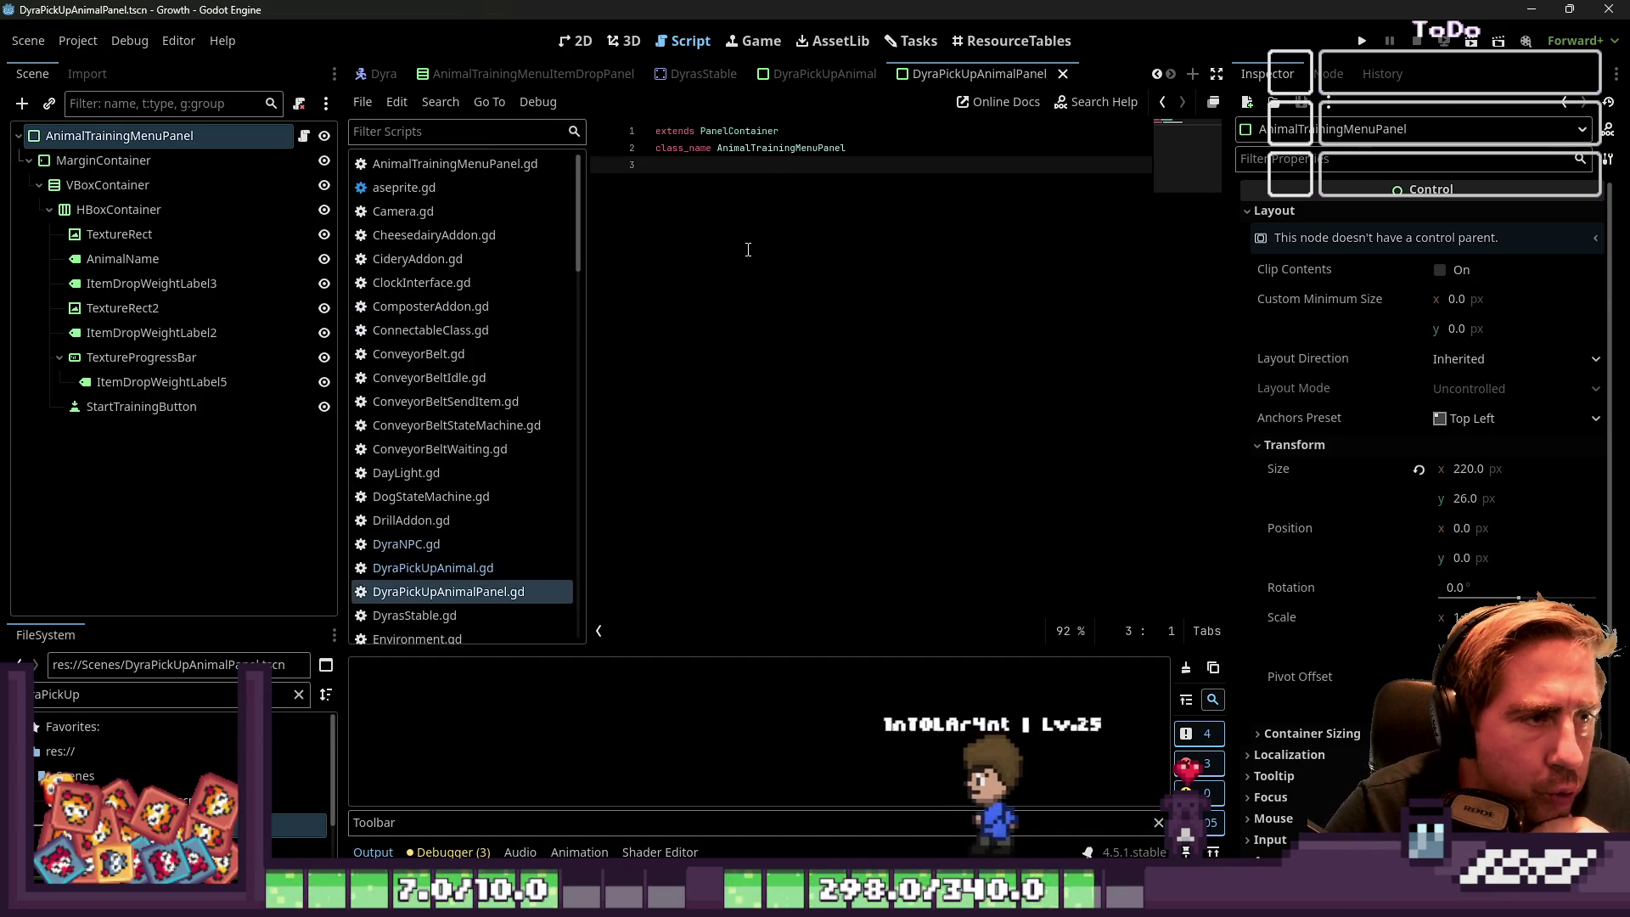
key("Return")
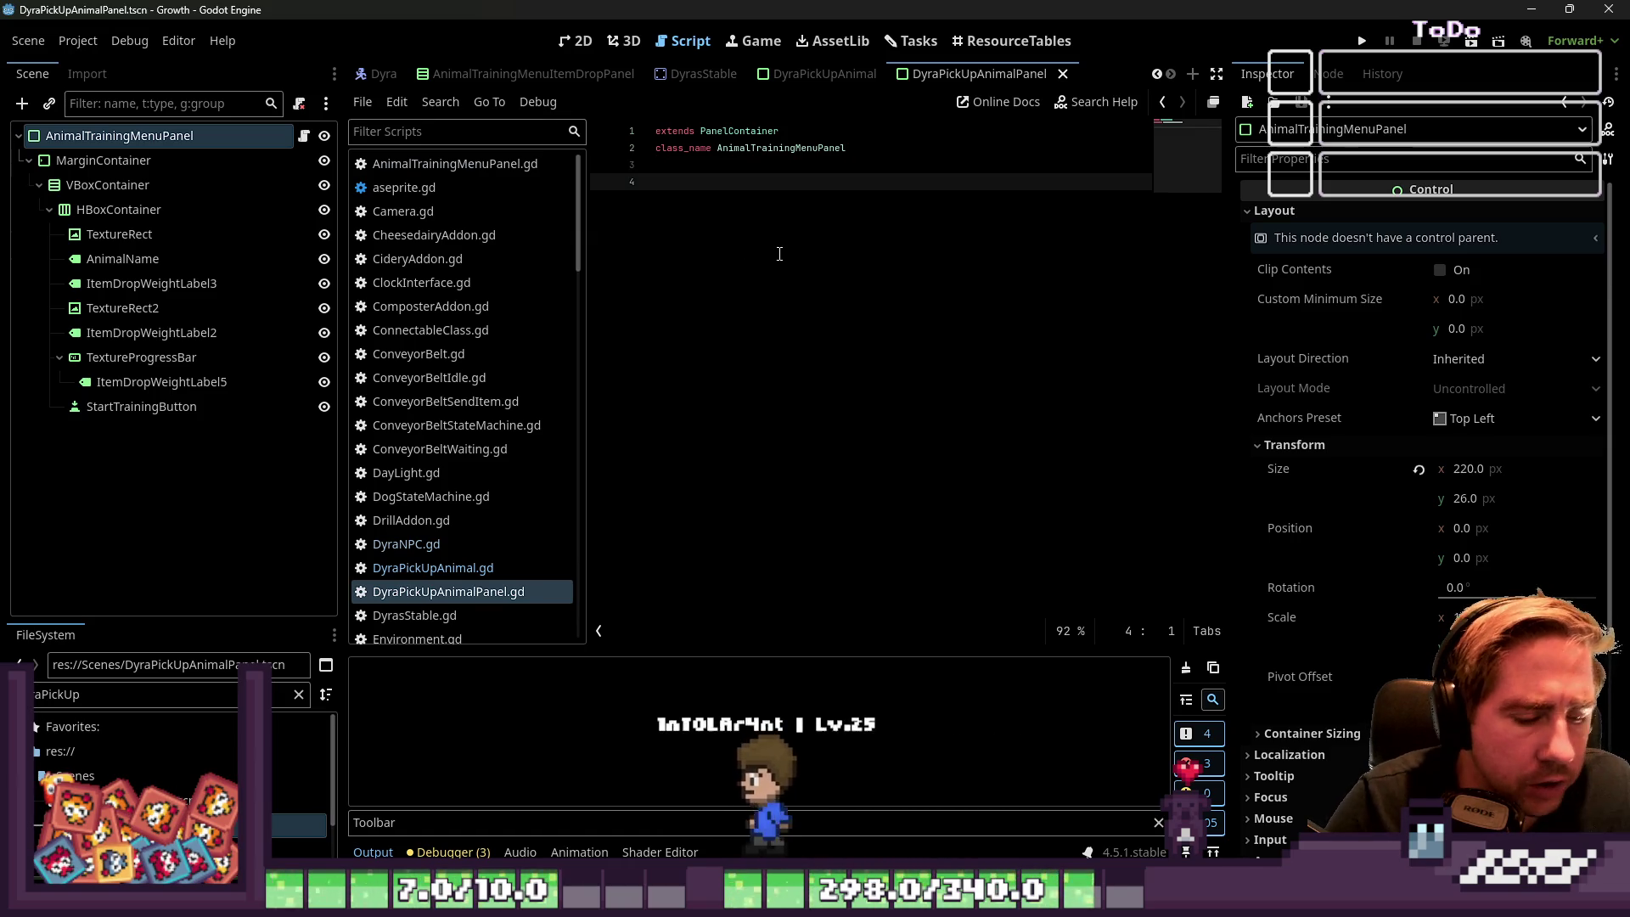
type("_re")
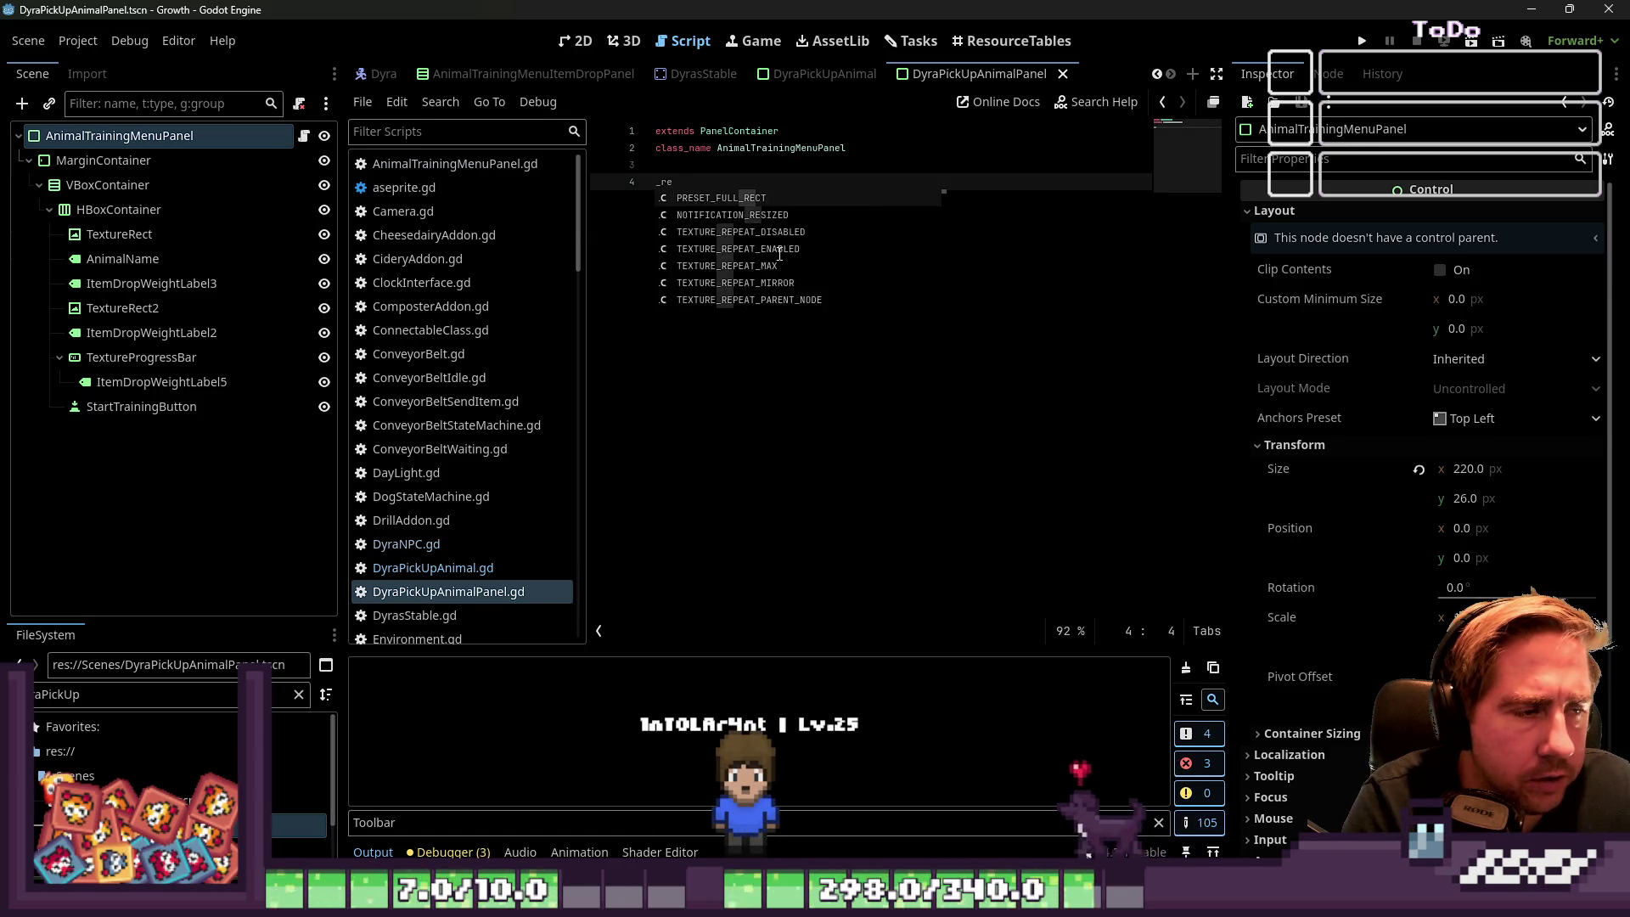
key("BackSpace")
type("func _re")
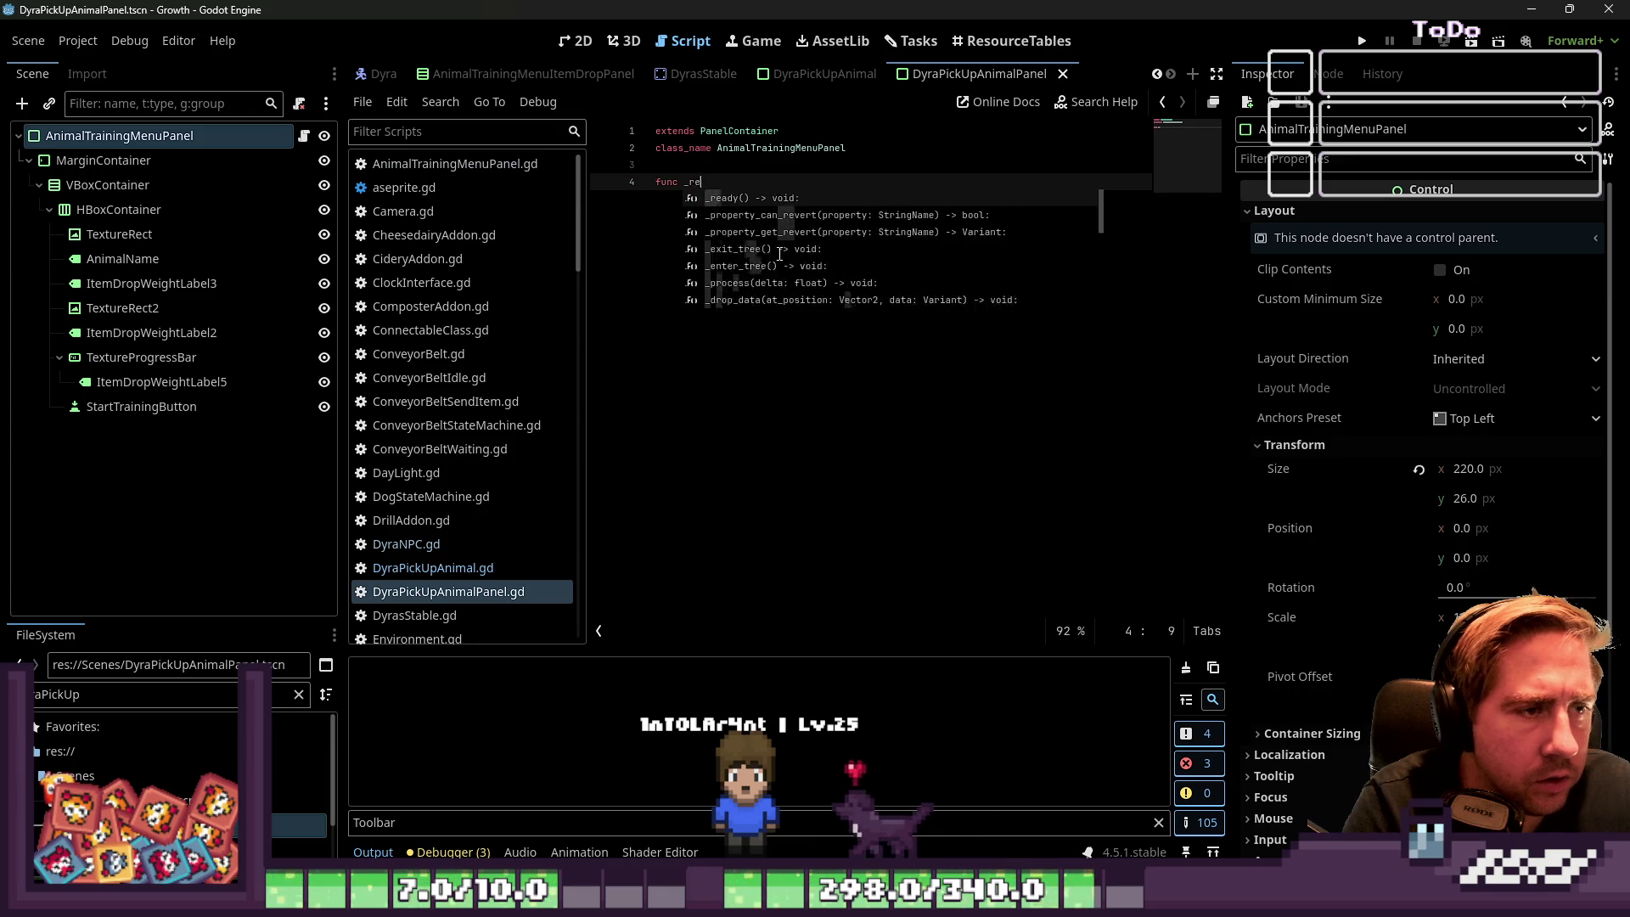
key("Return")
key("Return")
type("pass")
key("Return")
key("Return")
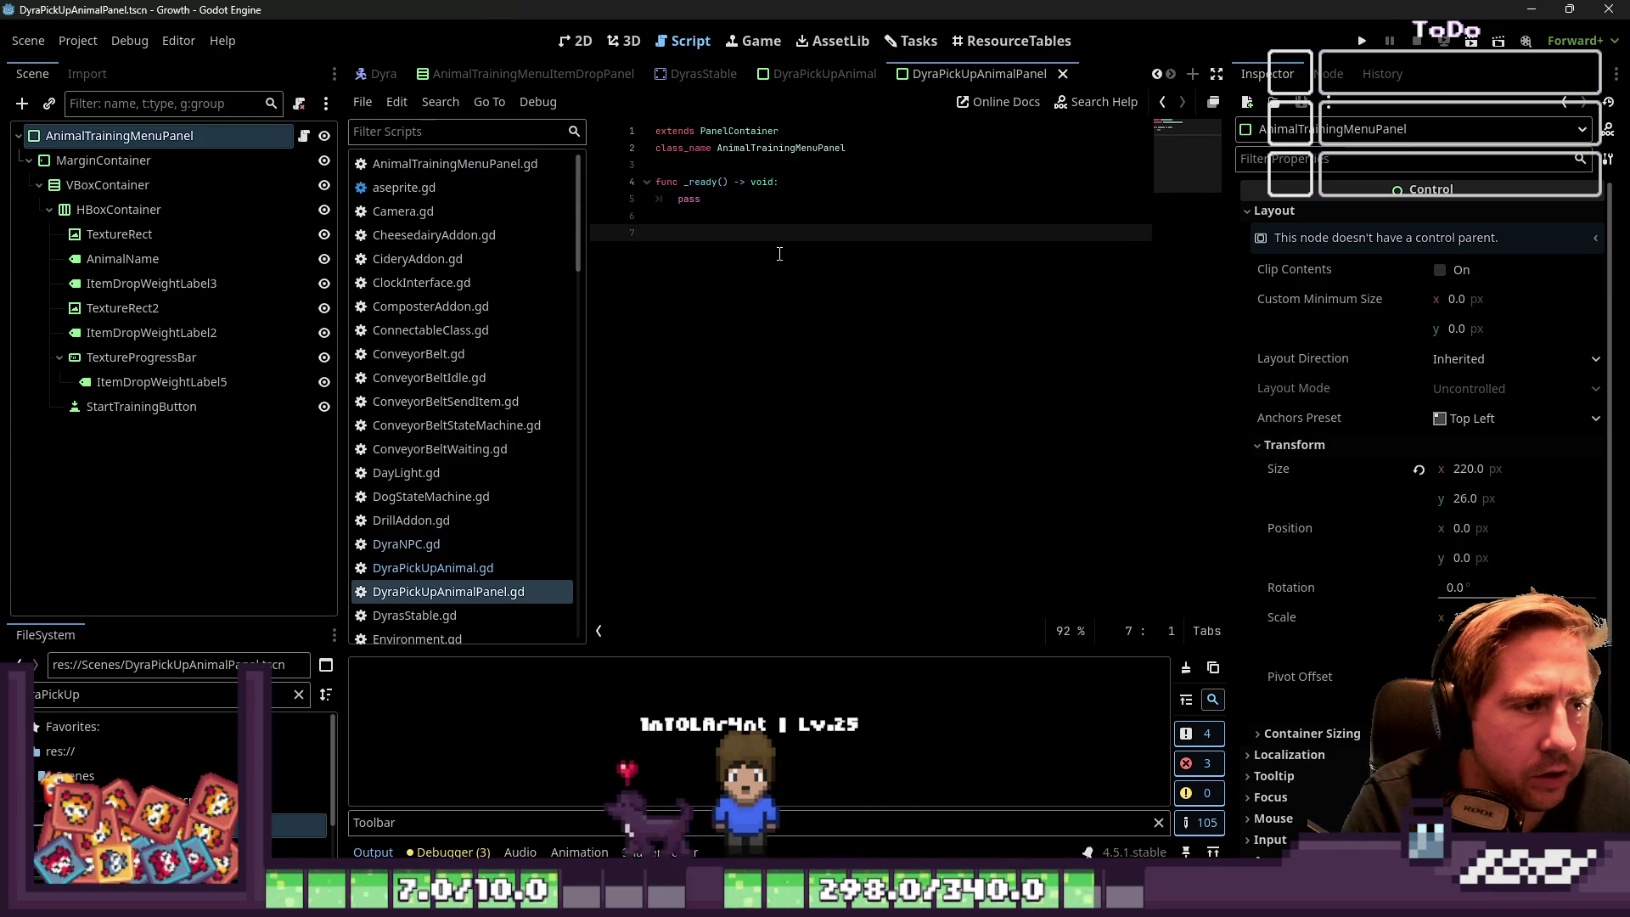
- Export ItemSlotData as SlotData and CanBePickedUp as bool above _ready, then save
left_click(713, 165)
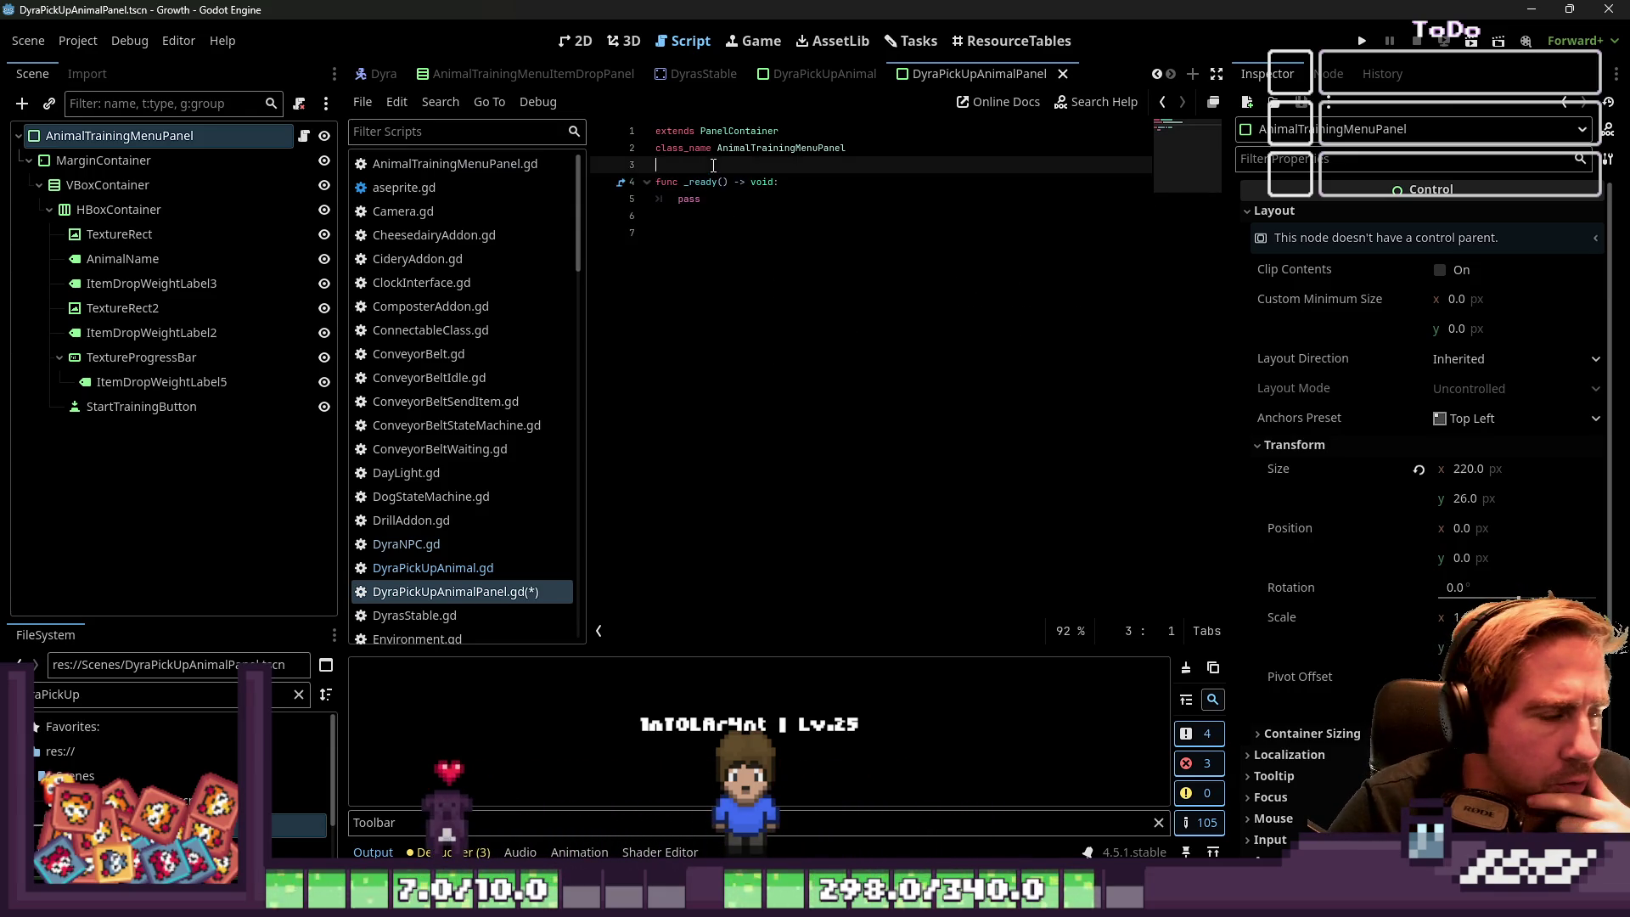
key("Return")
key("Return")
key("Up")
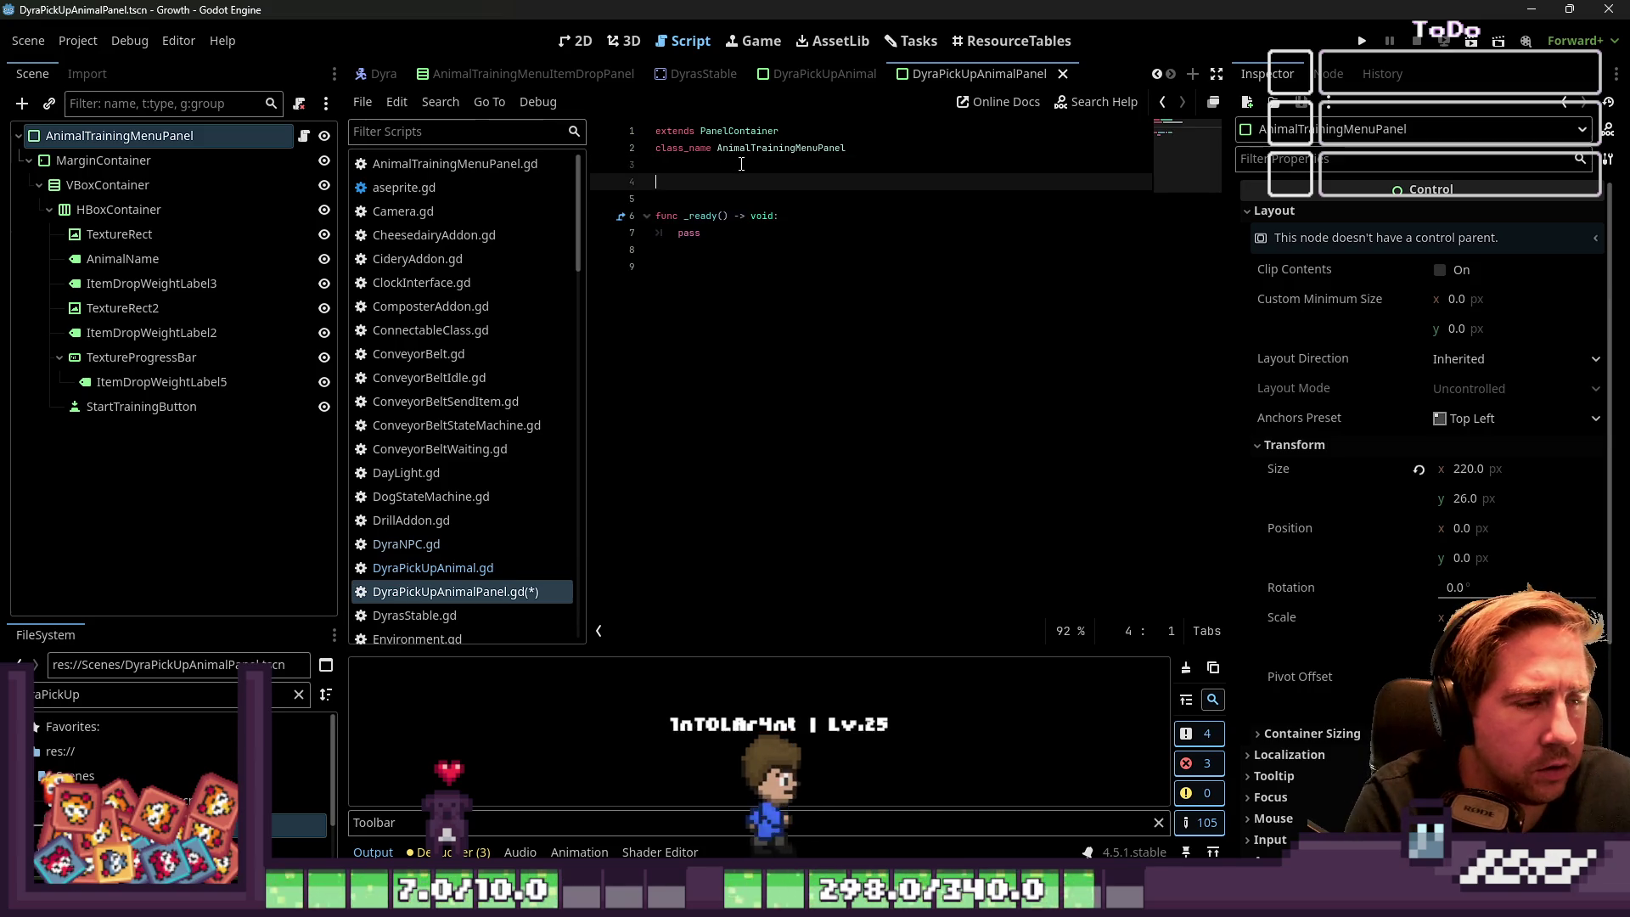
type("@o")
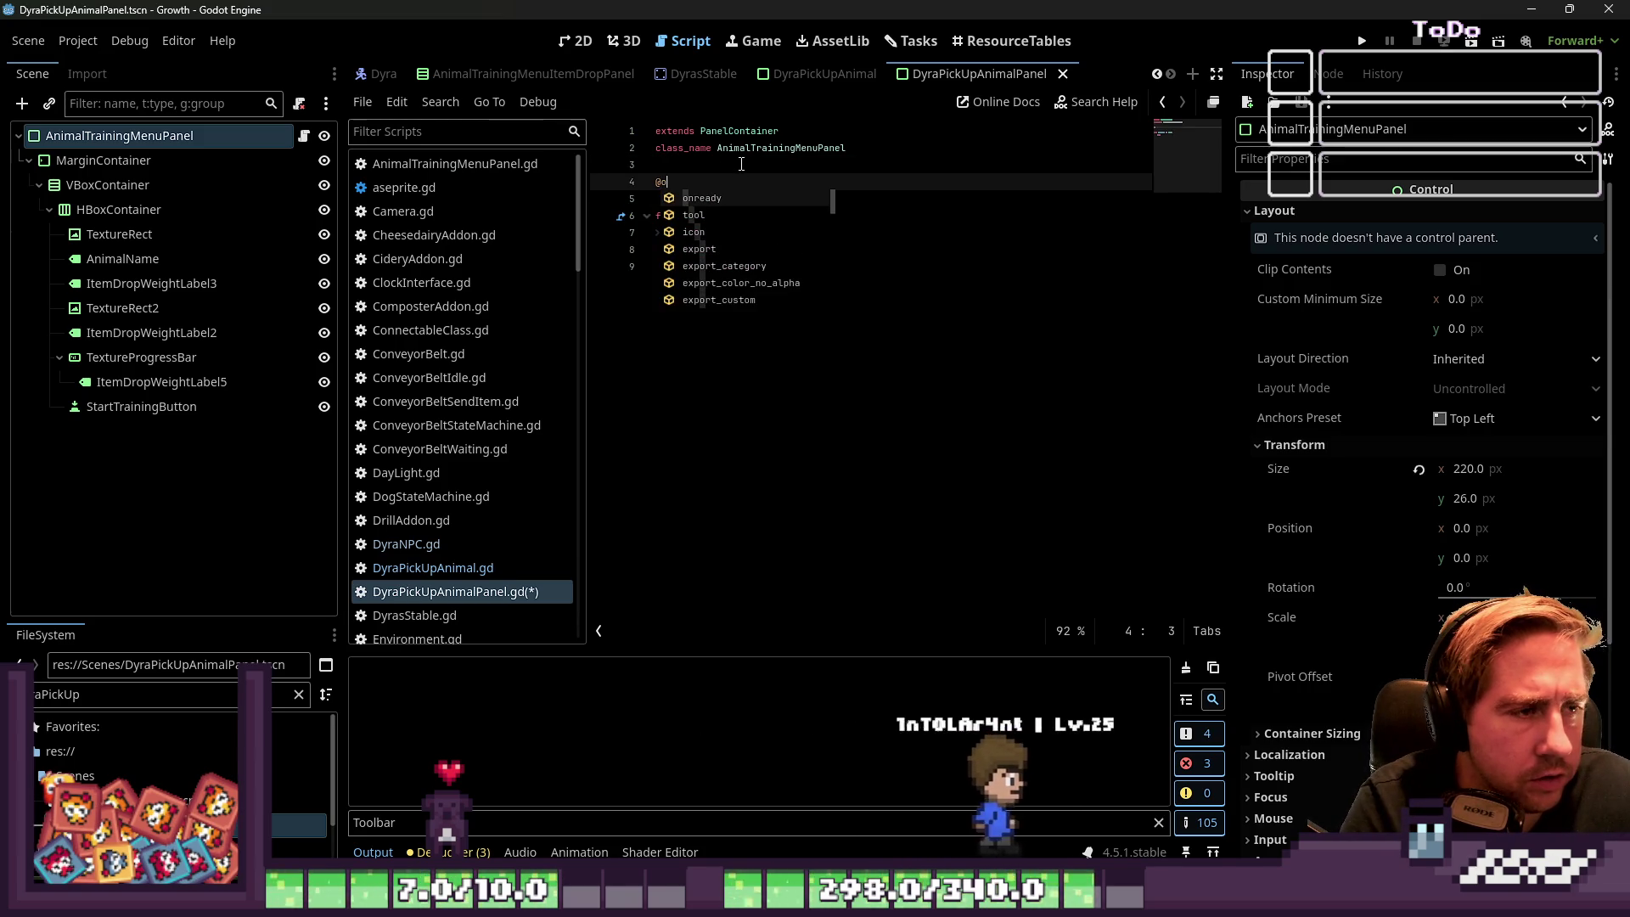
key("BackSpace")
key("BackSpace")
key("Return")
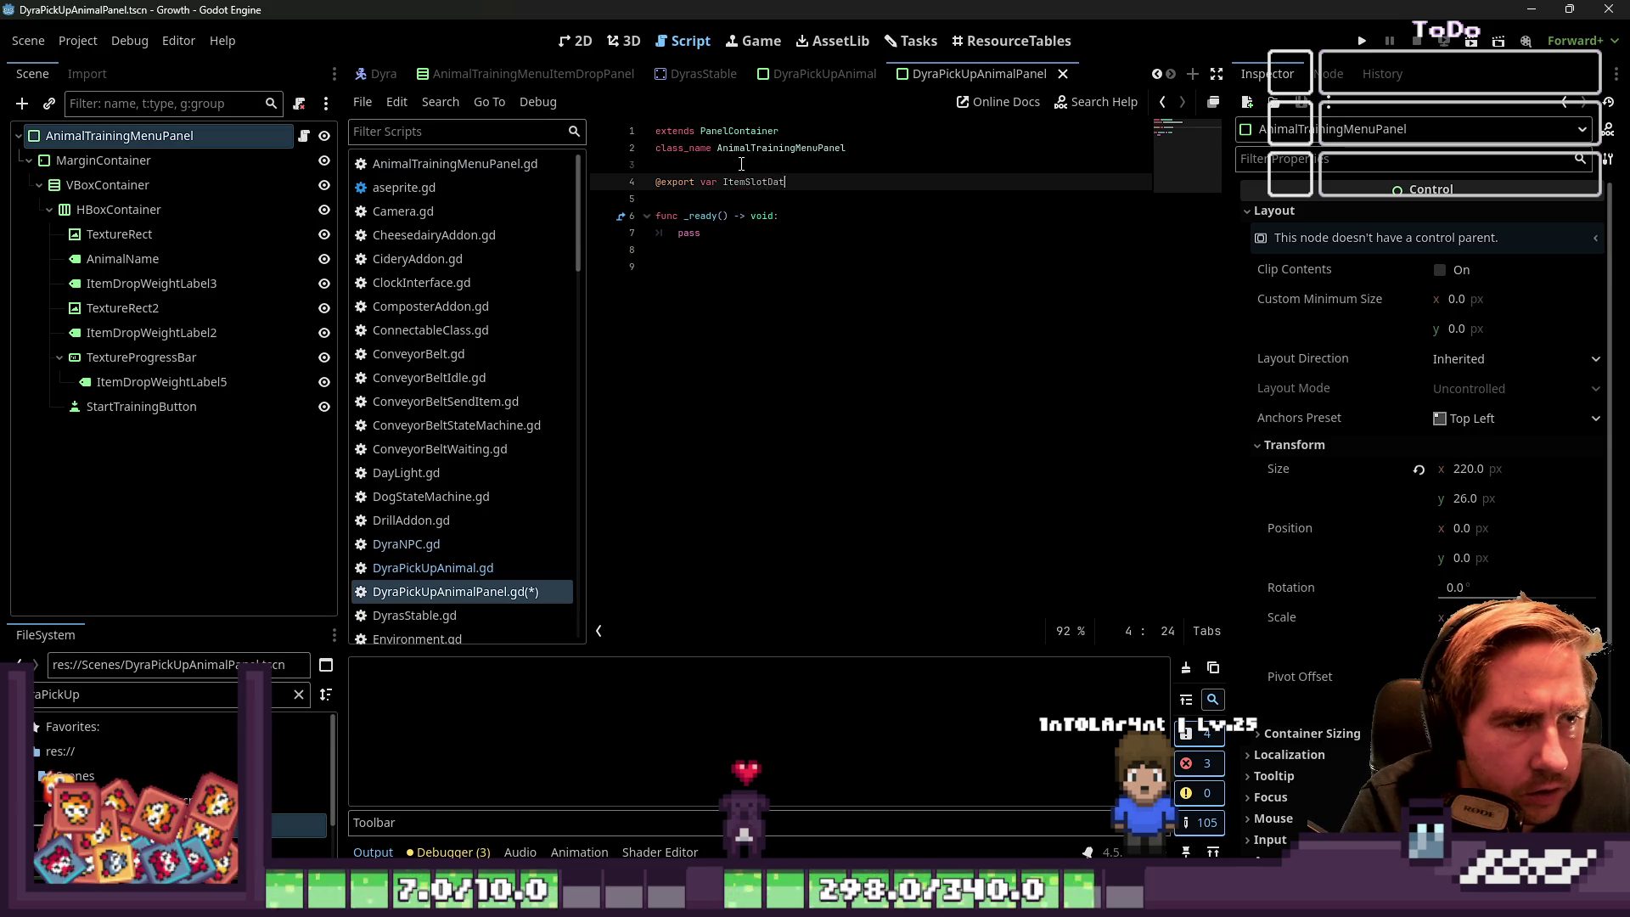
type(": SlotD")
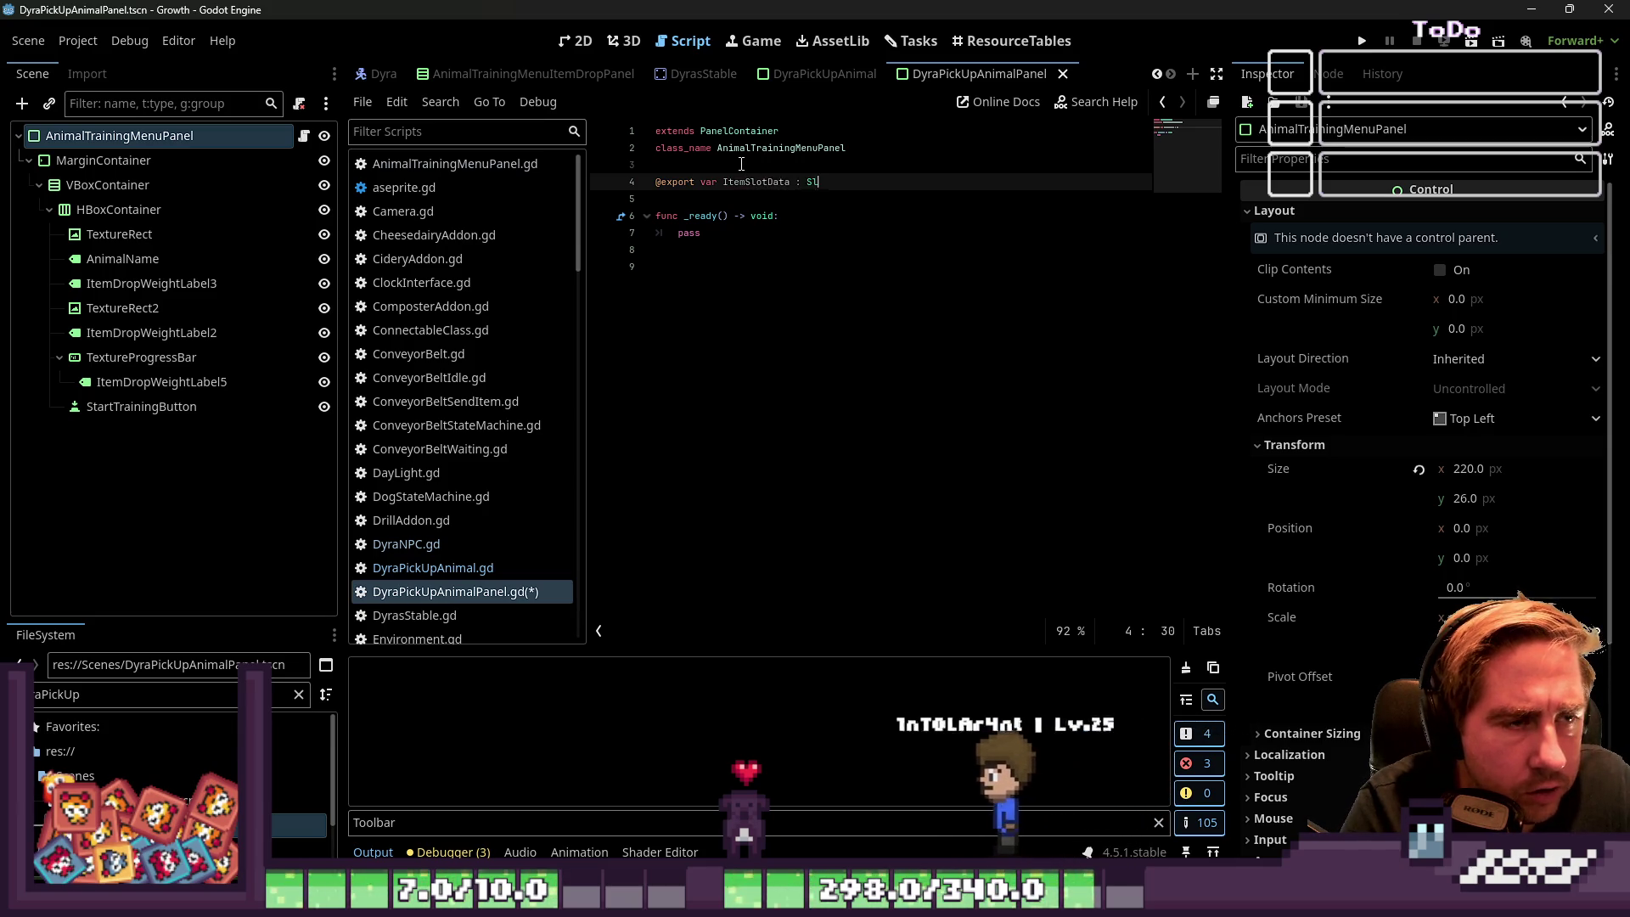
key("Return")
key("Return")
type("@e")
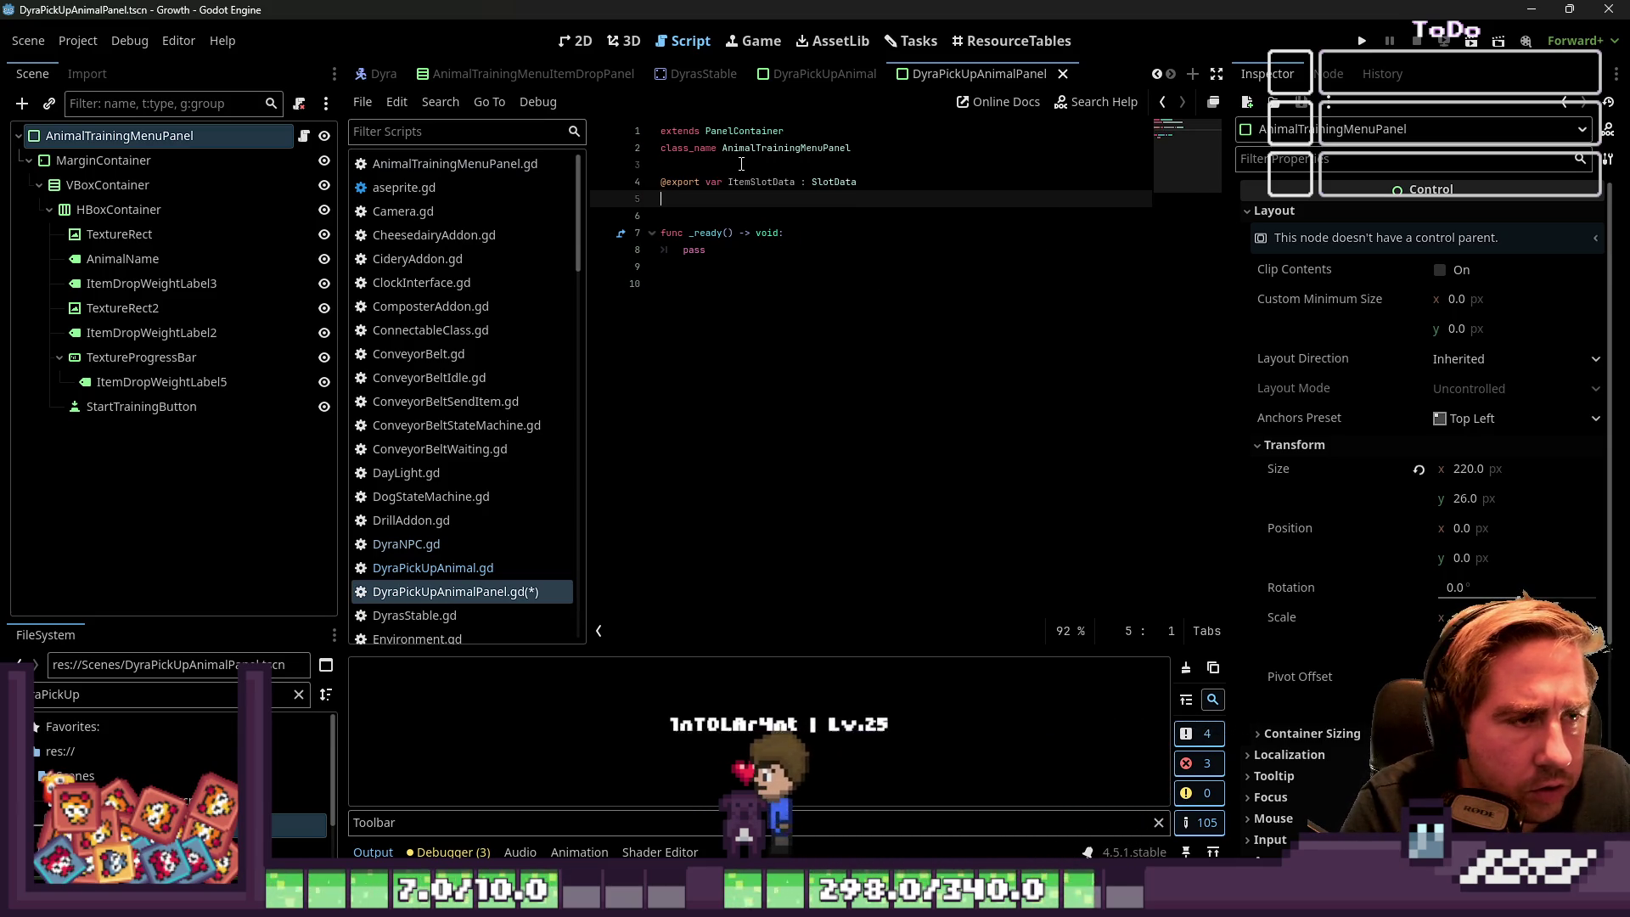
type("xport var ")
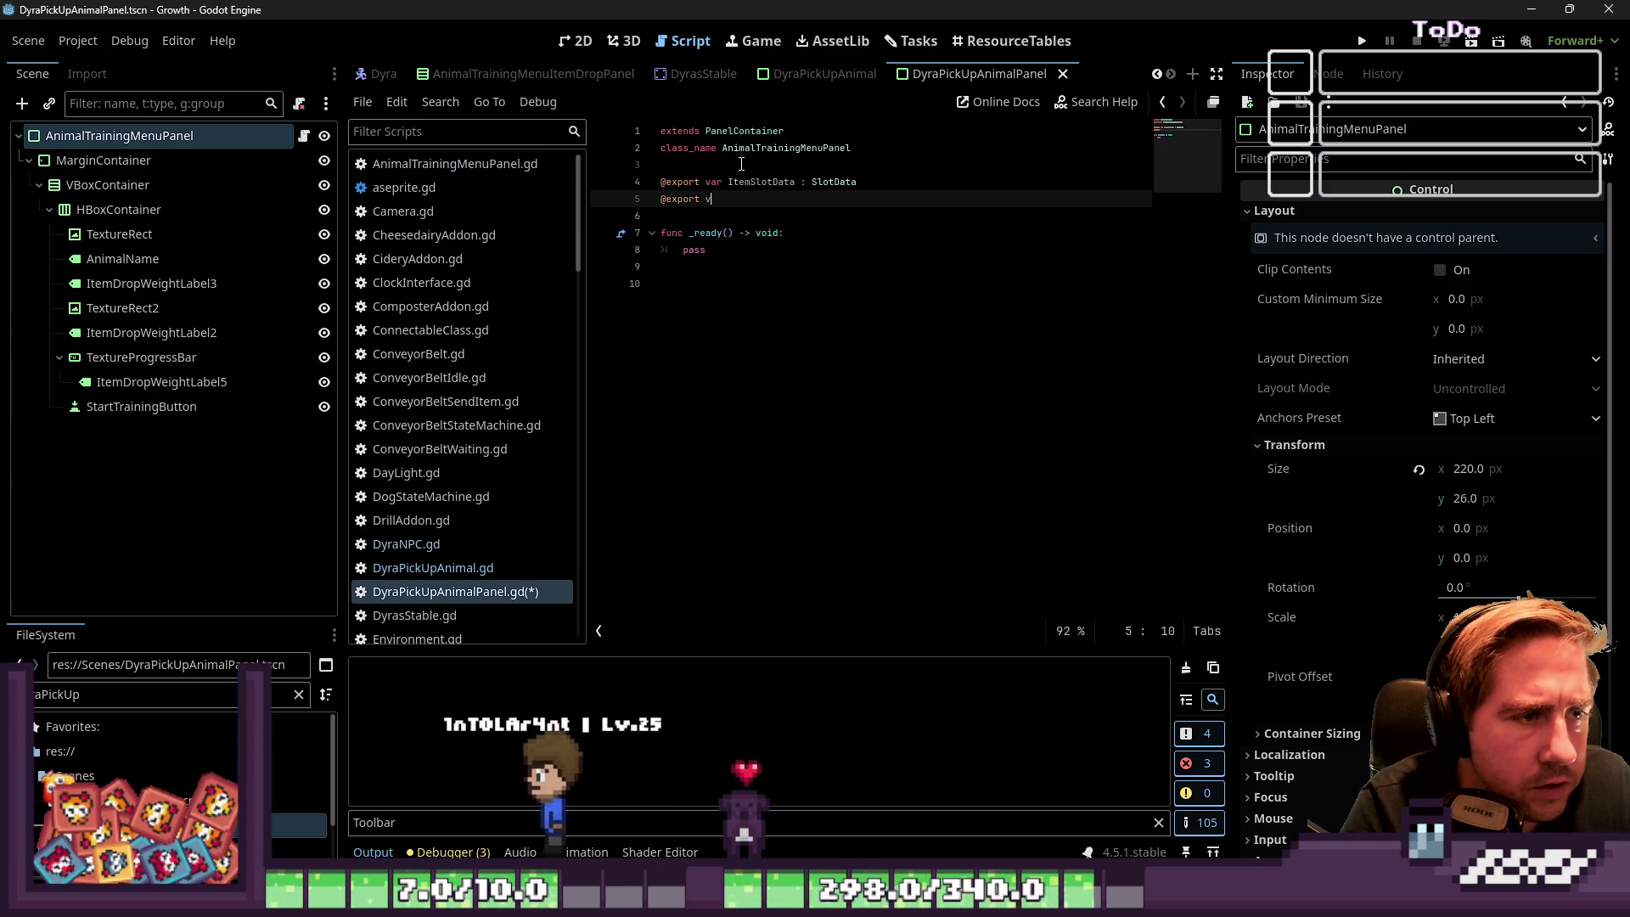
type("CanBePi")
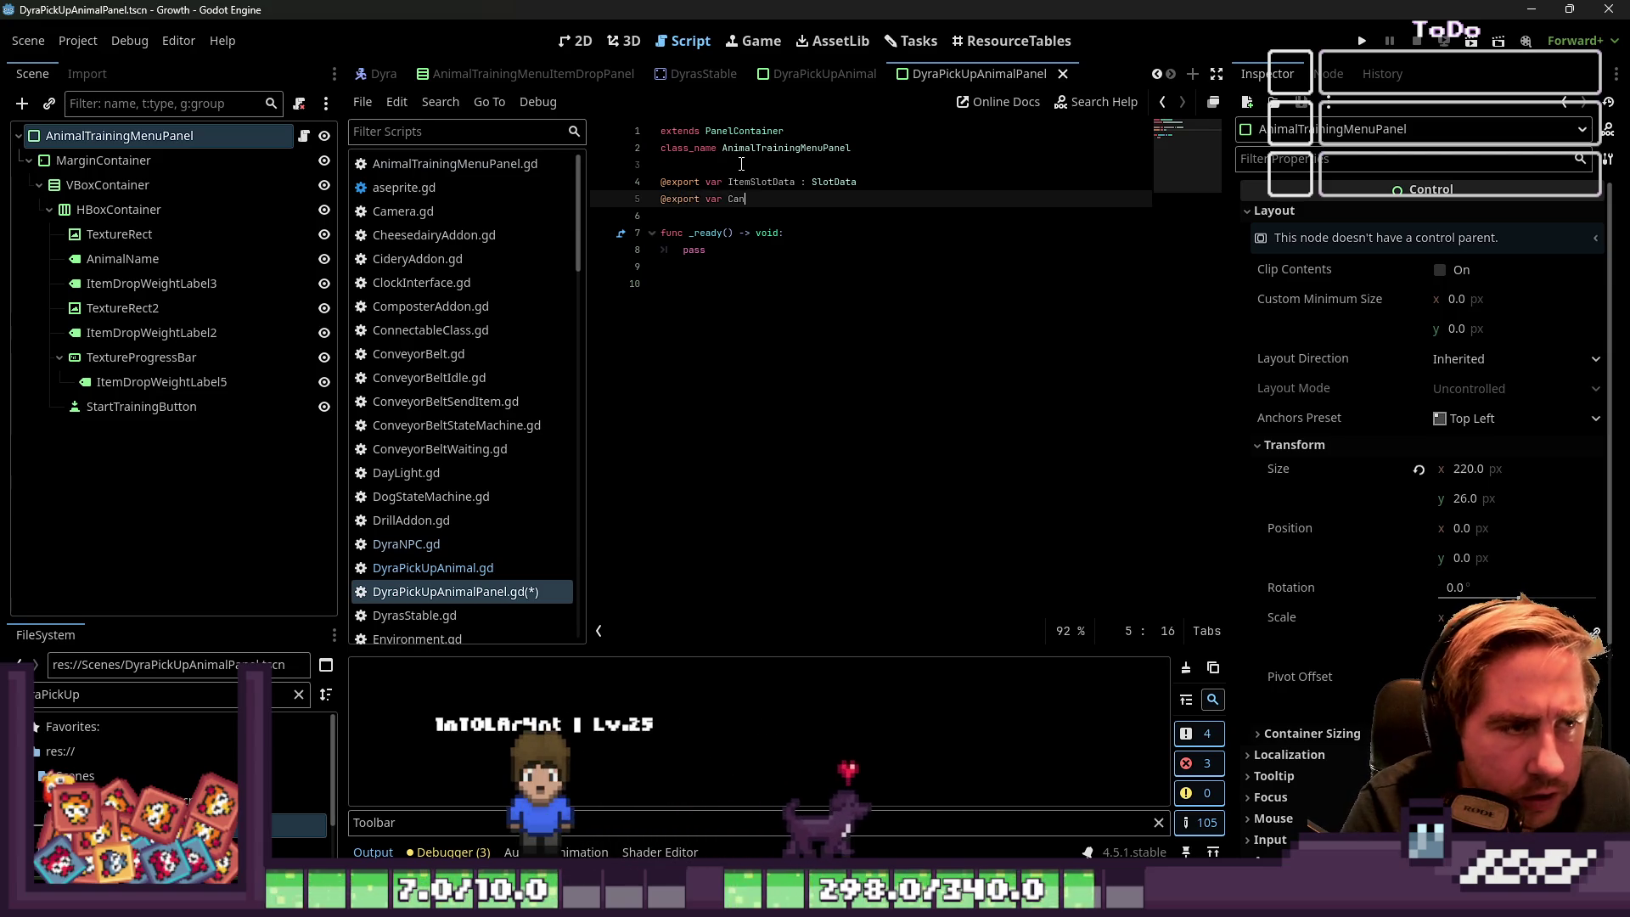
type("ckedUp : ")
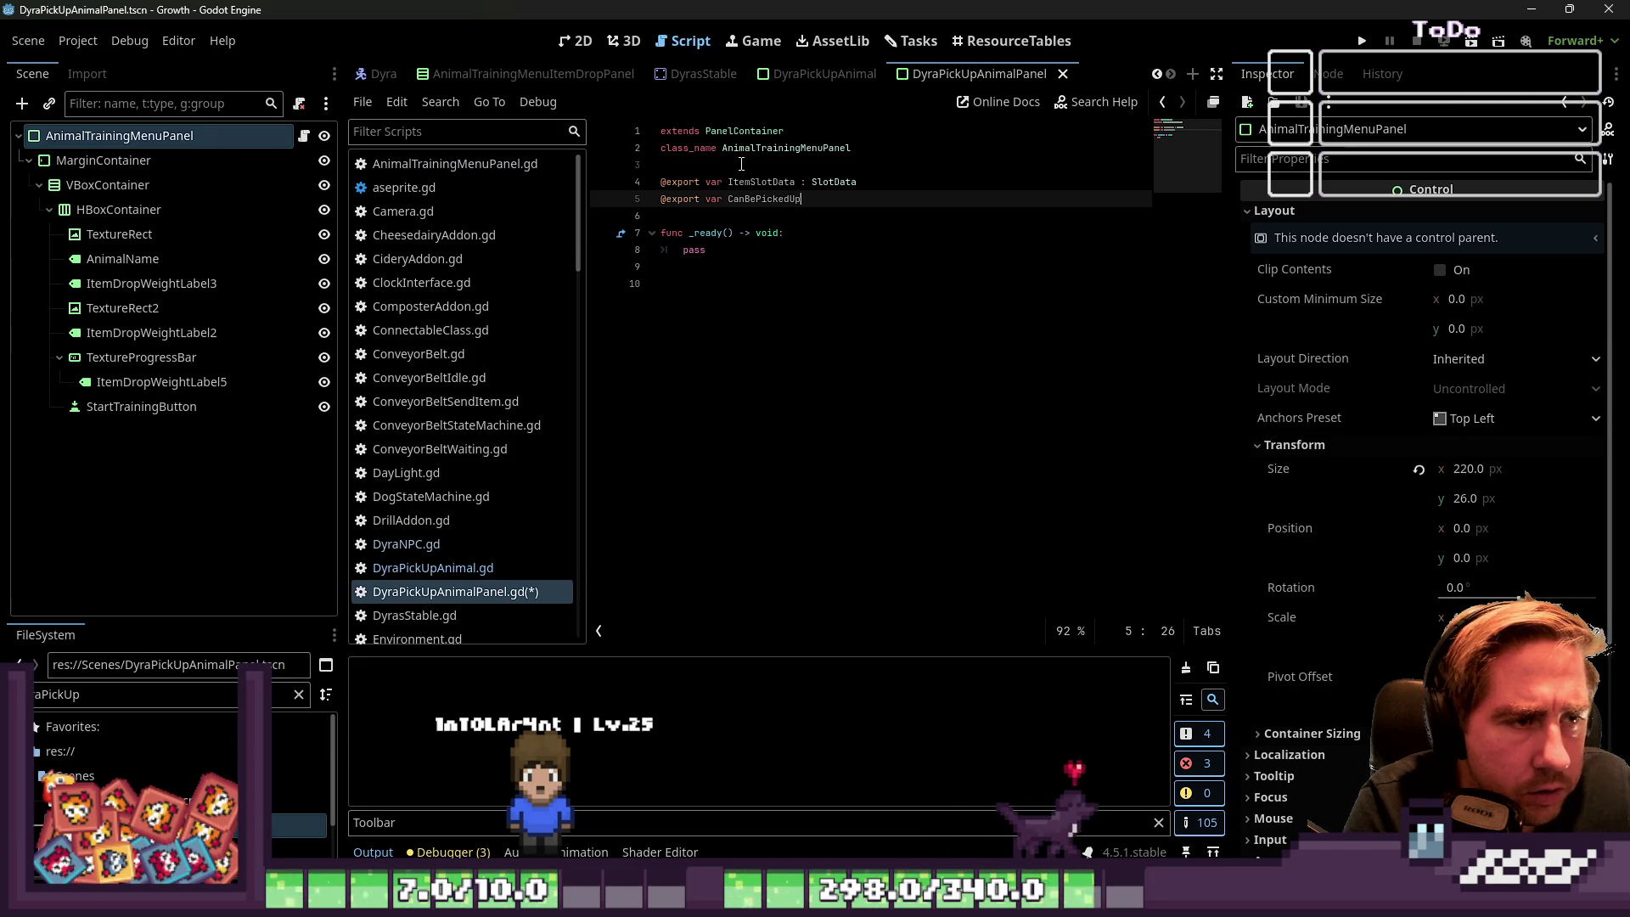
type("bool")
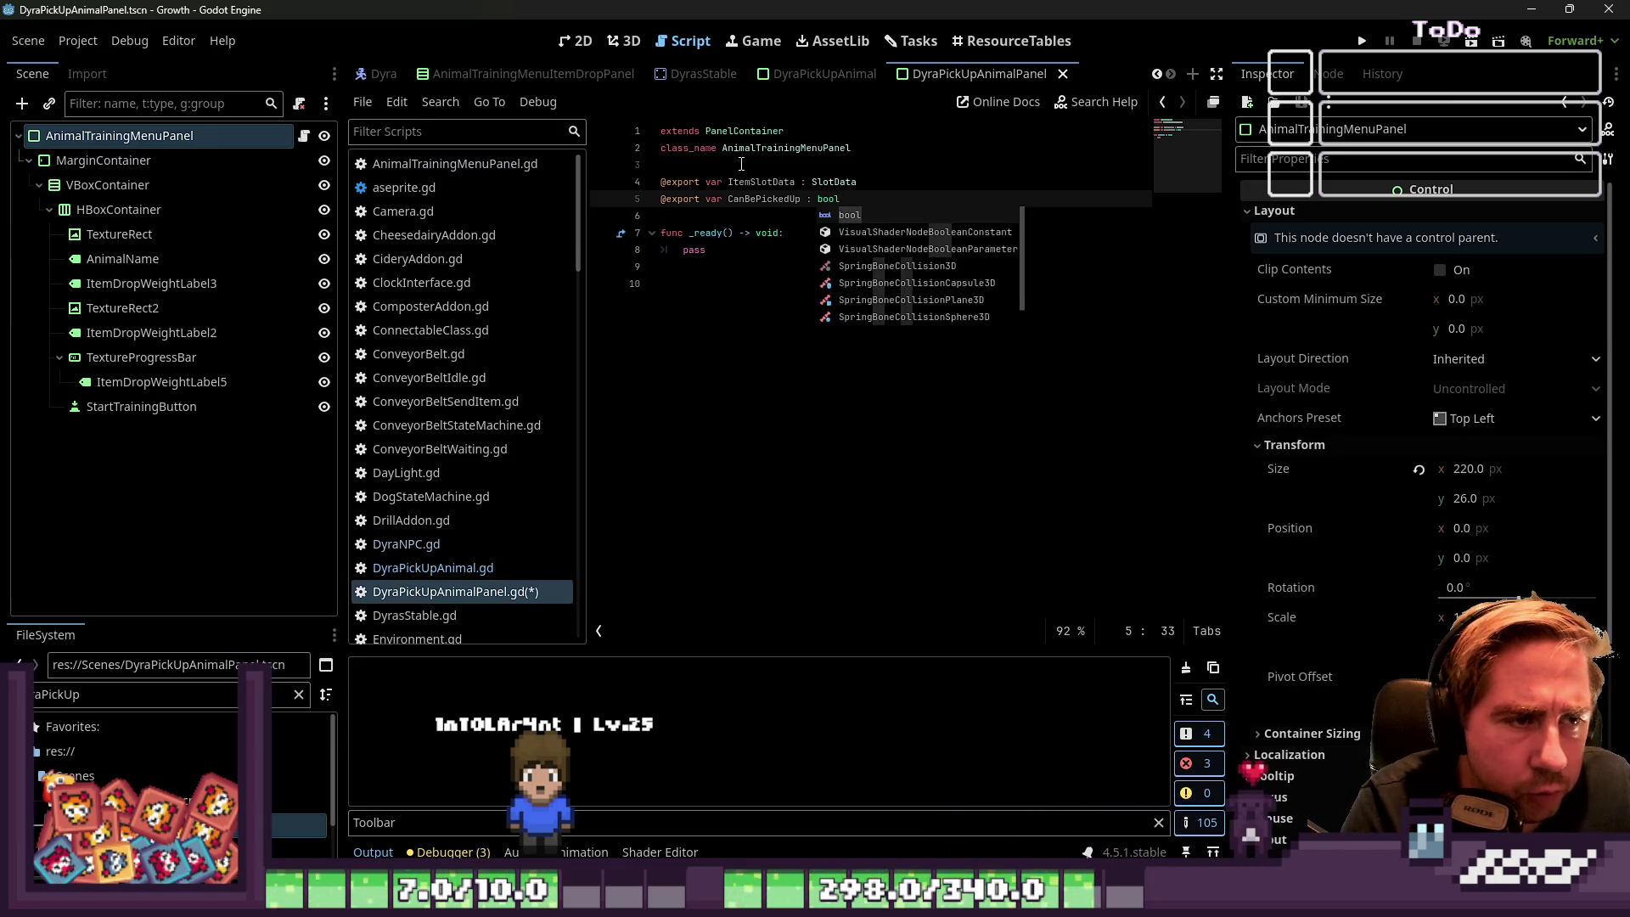
key("Escape")
key("ctrl+s")
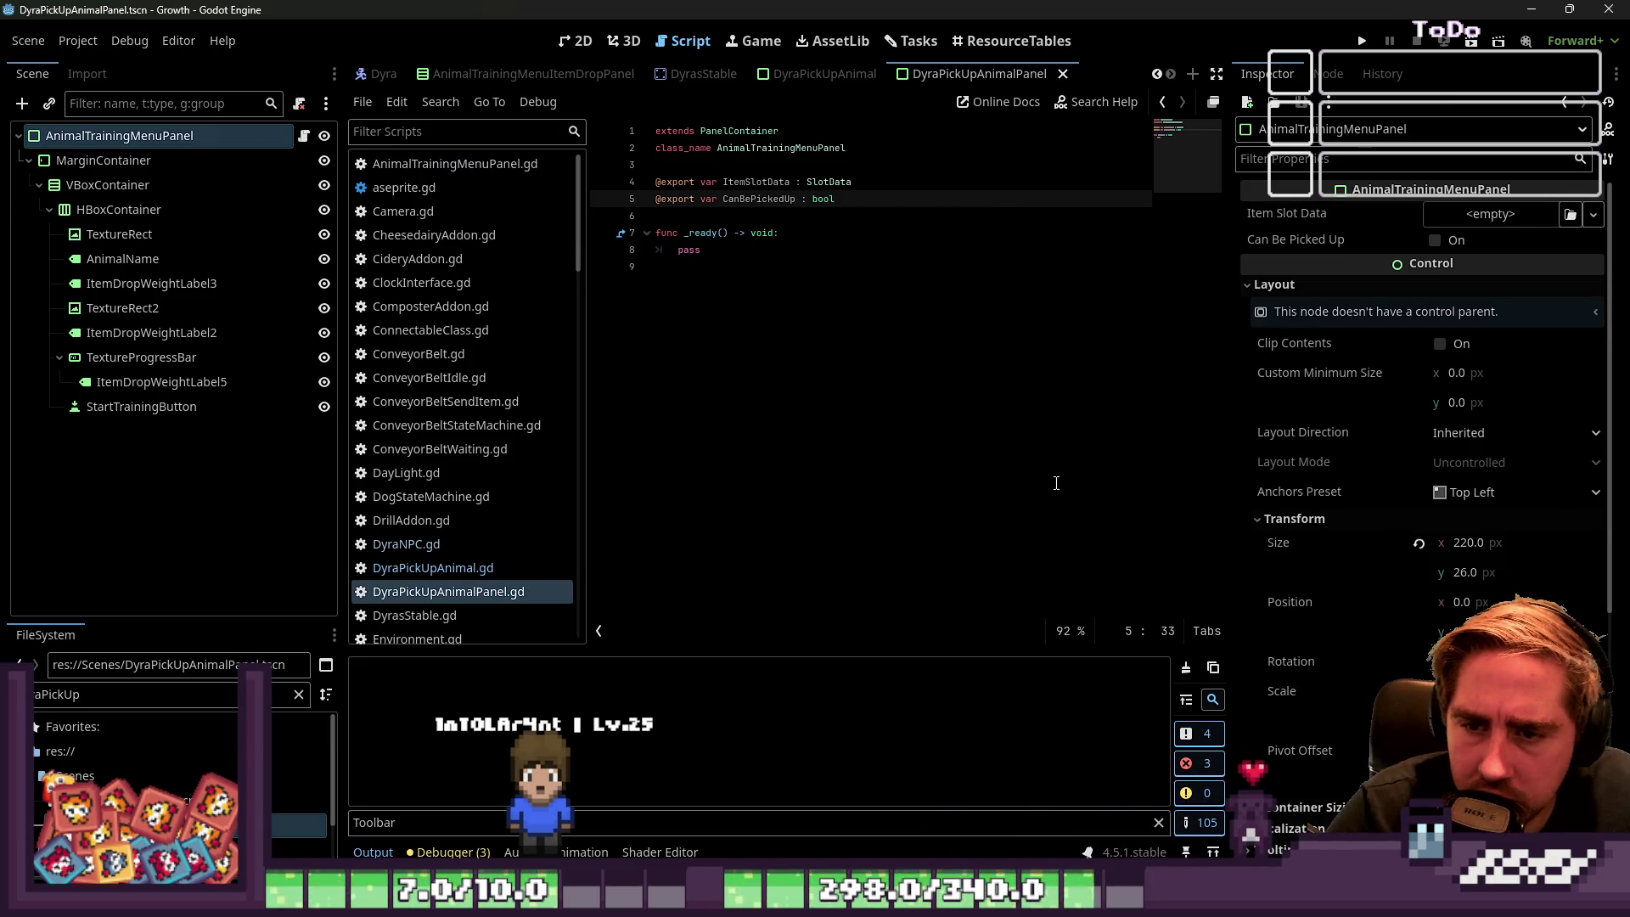
- Delete the pass line from _ready
left_click(1042, 483)
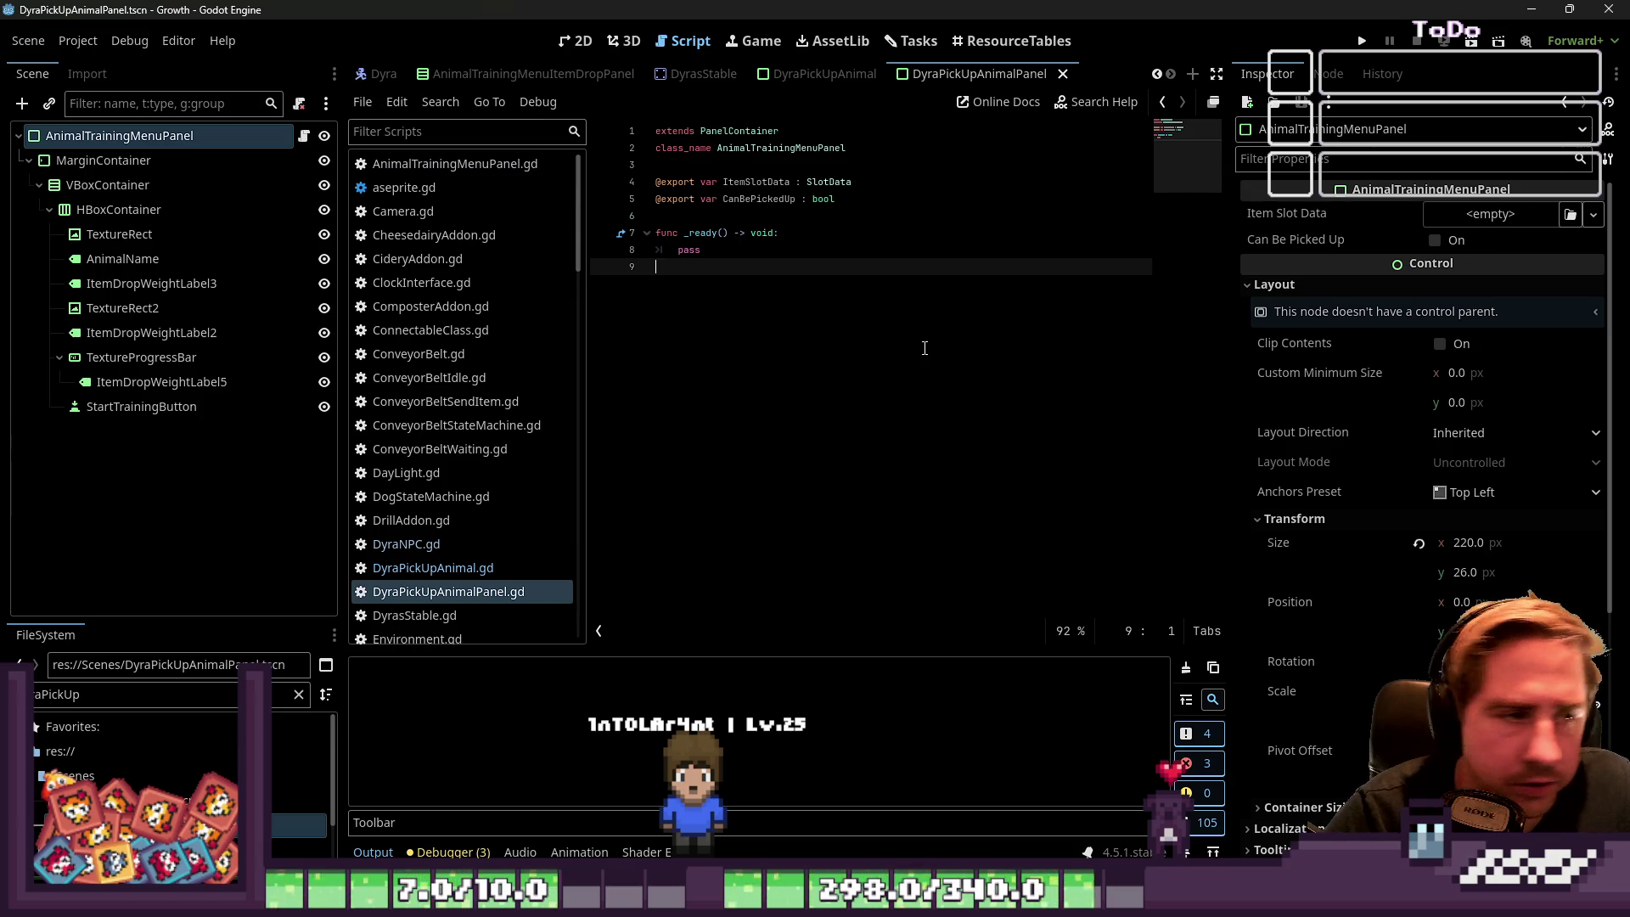
key("Left")
key("shift+Home")
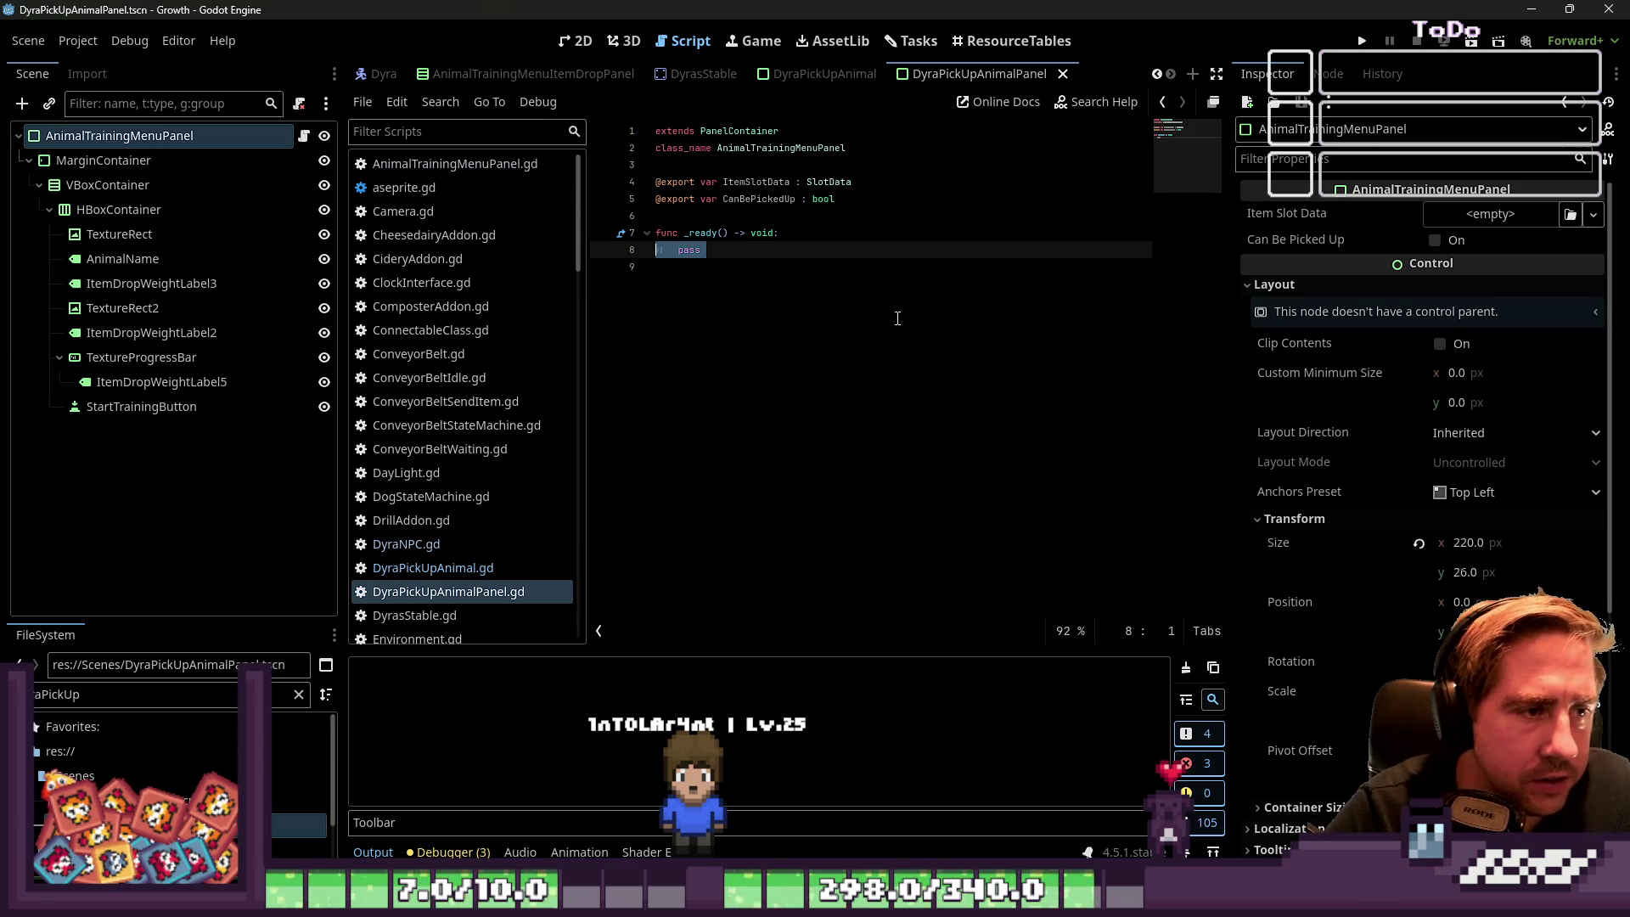
key("BackSpace")
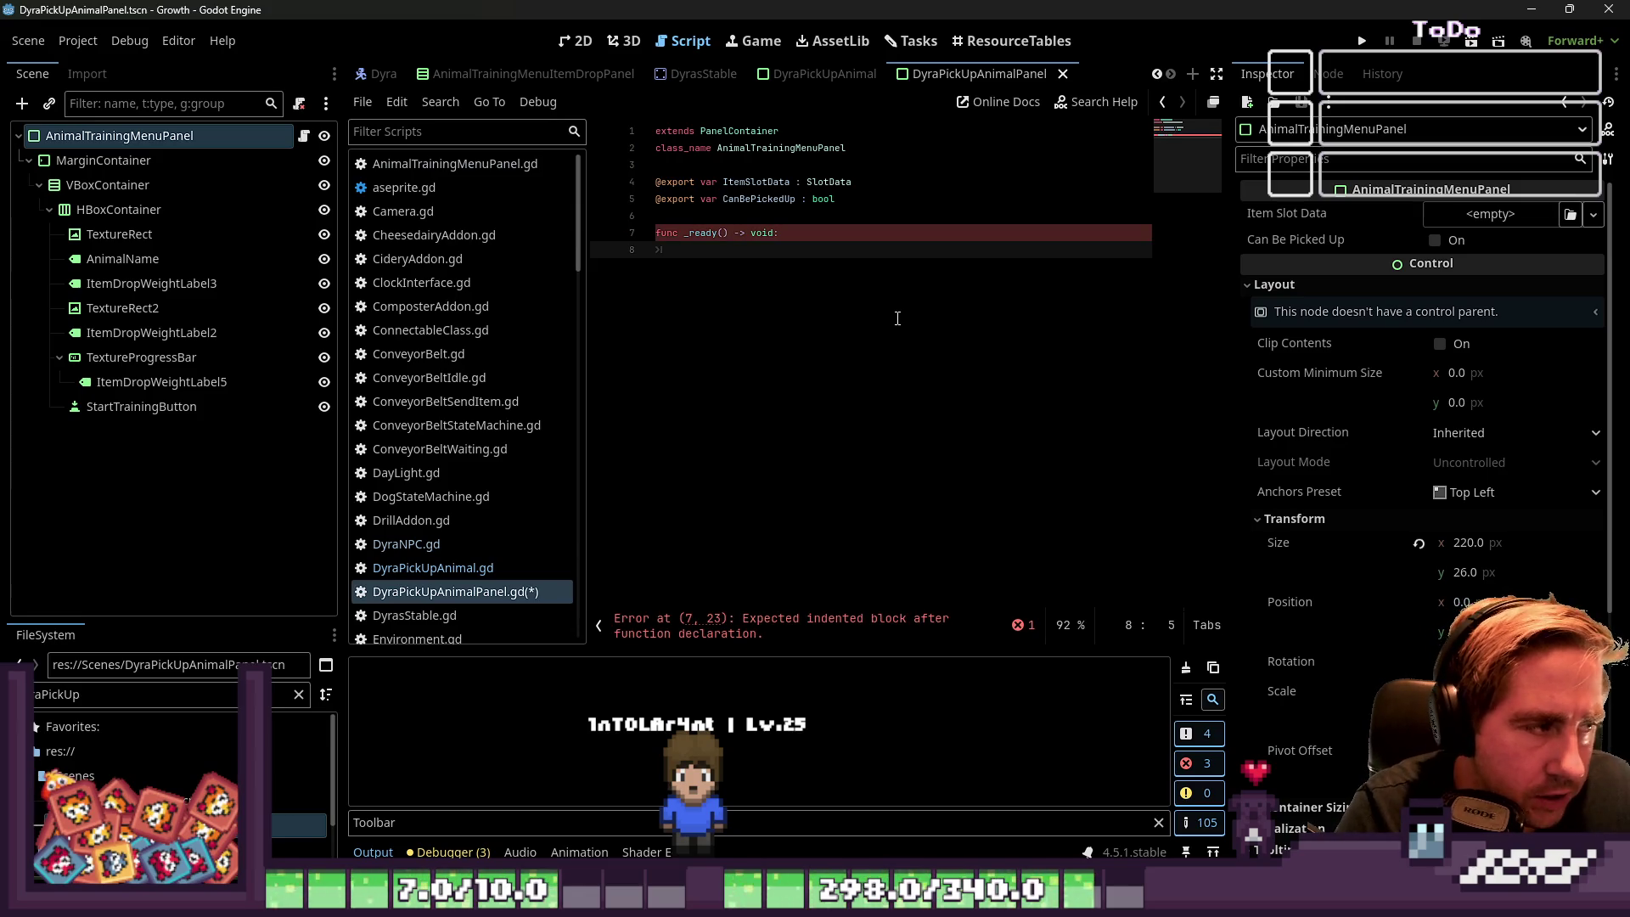
- Rename the TextureRect node to AnimalTexture
double_click(166, 234)
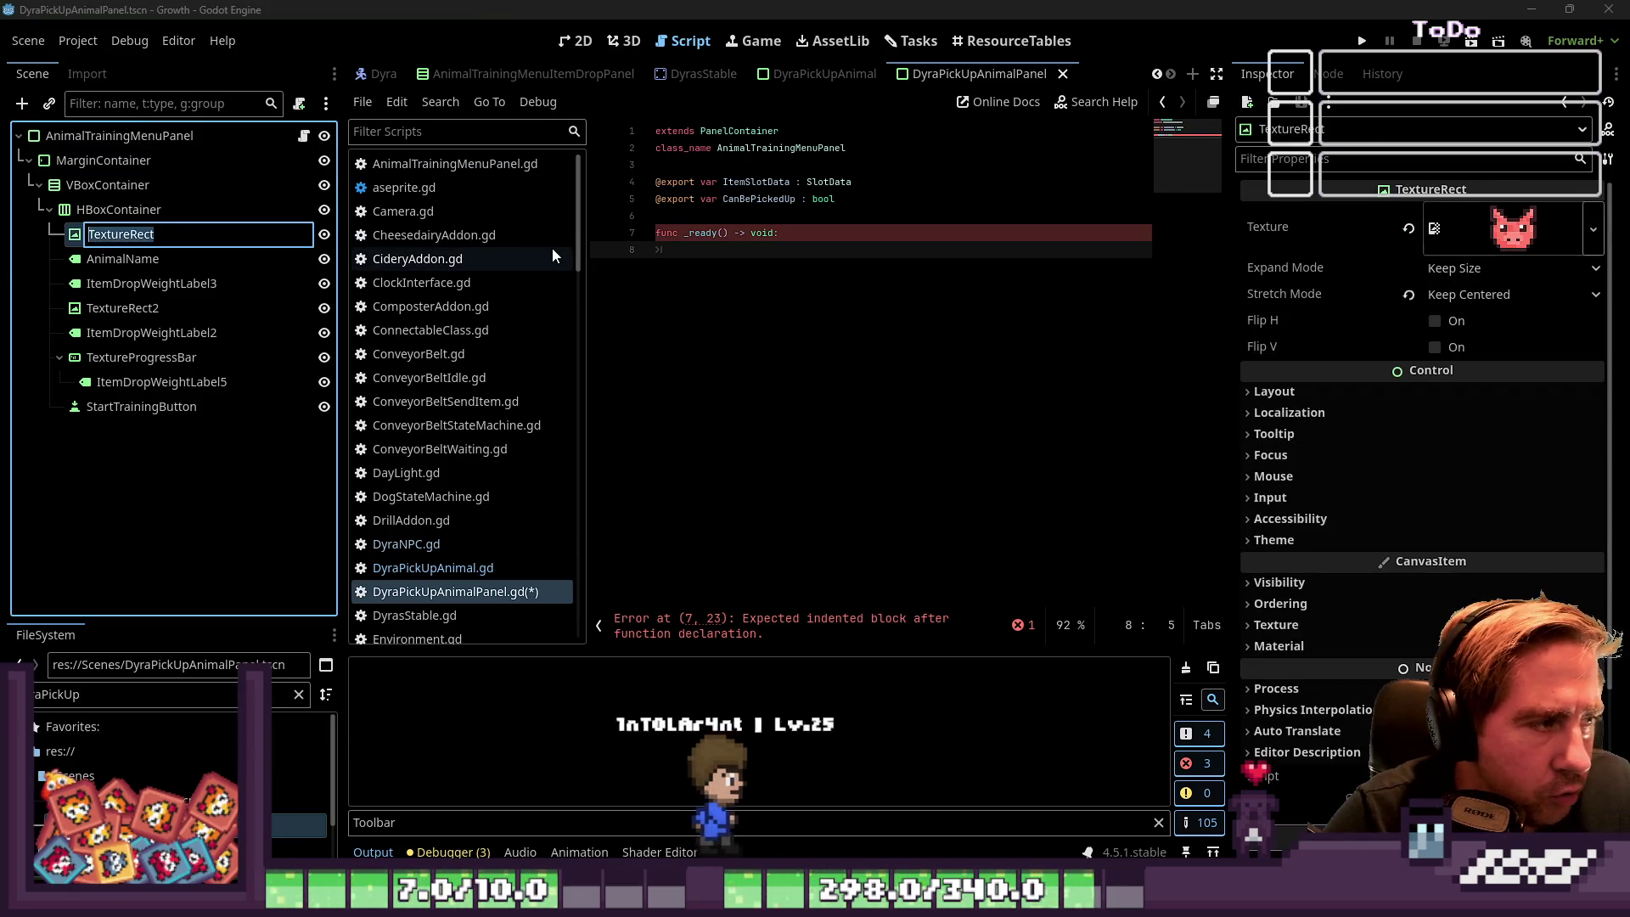
key("Return")
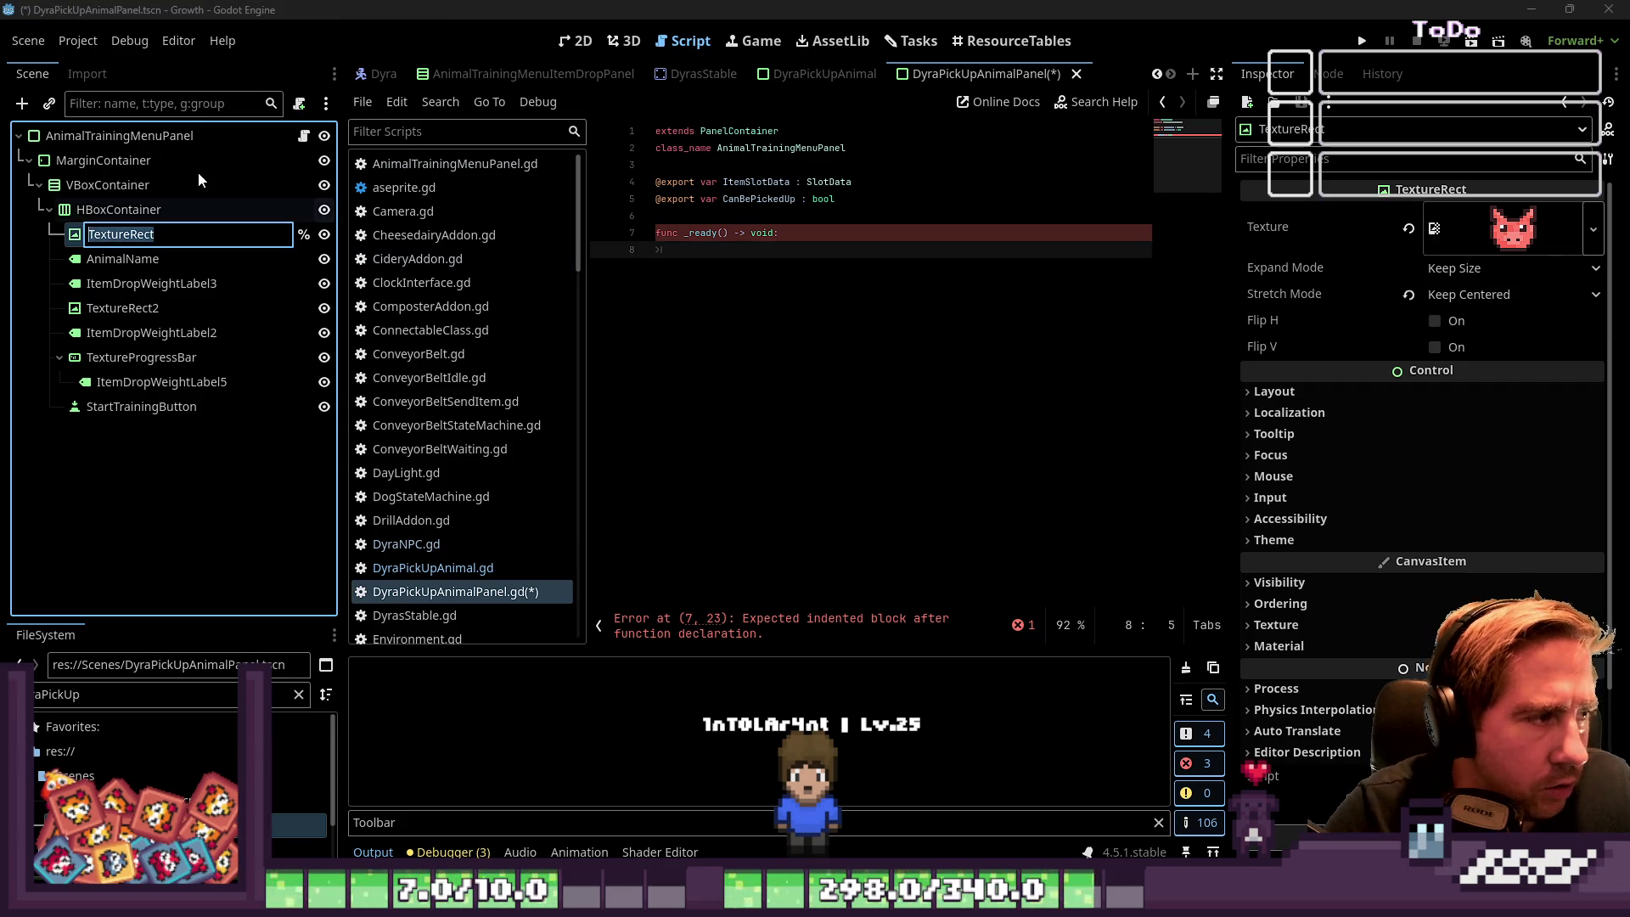
type("AnimalTe")
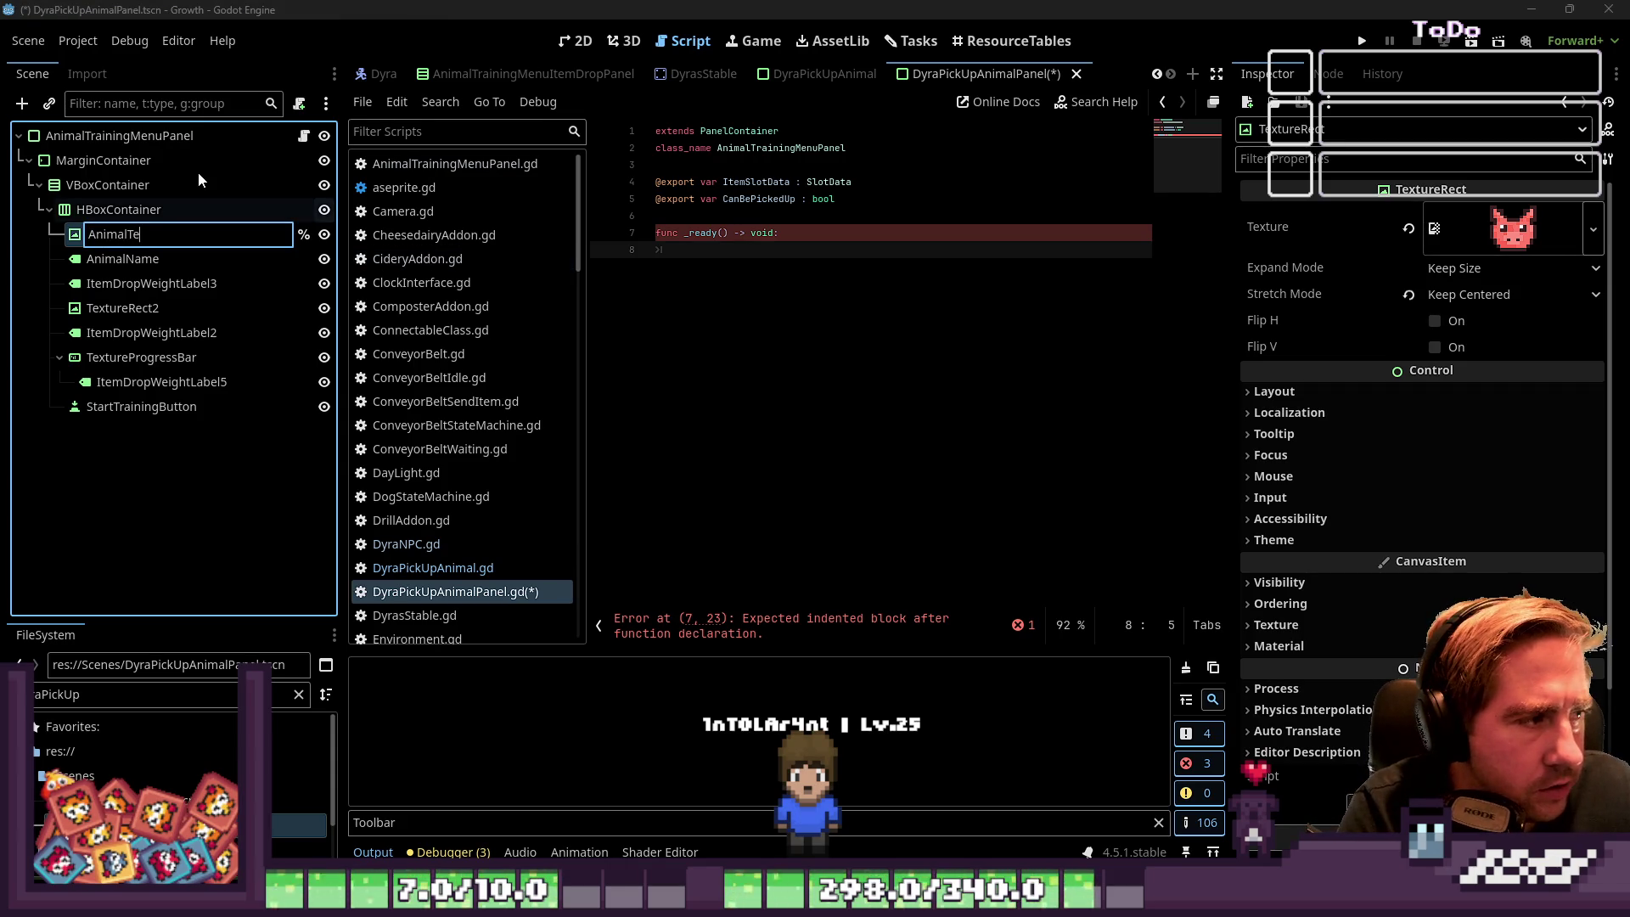
type("xture")
key("Return")
- Re-enter the next node's name as AnimalName
key("Down")
key("F2")
key("BackSpace")
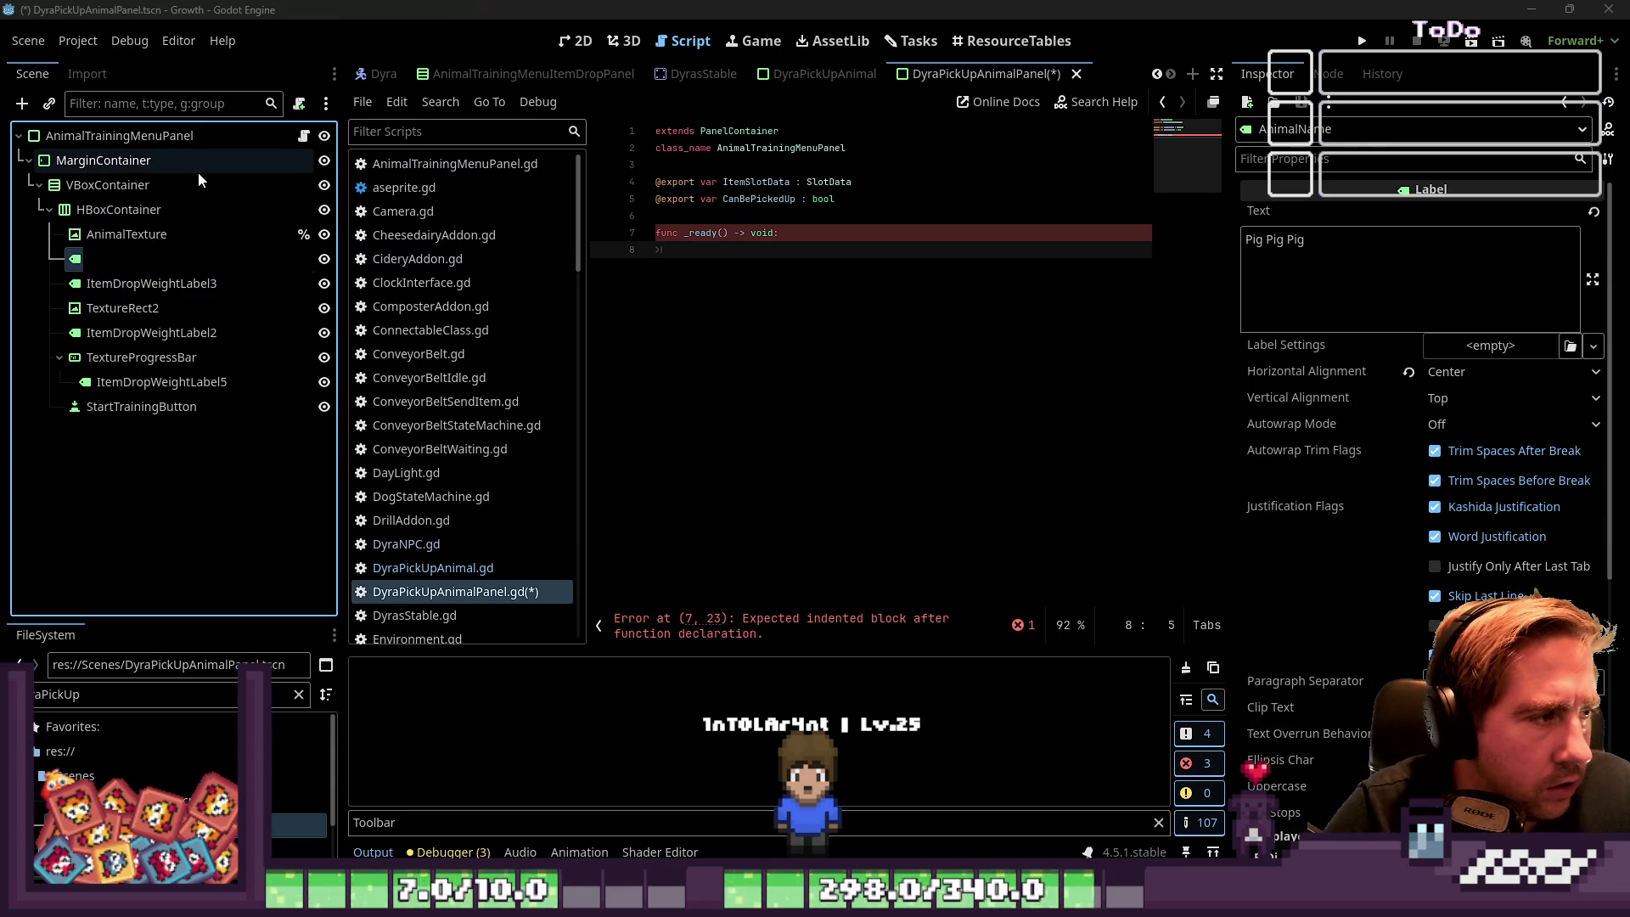
type("AnimalName")
key("Return")
key("Down")
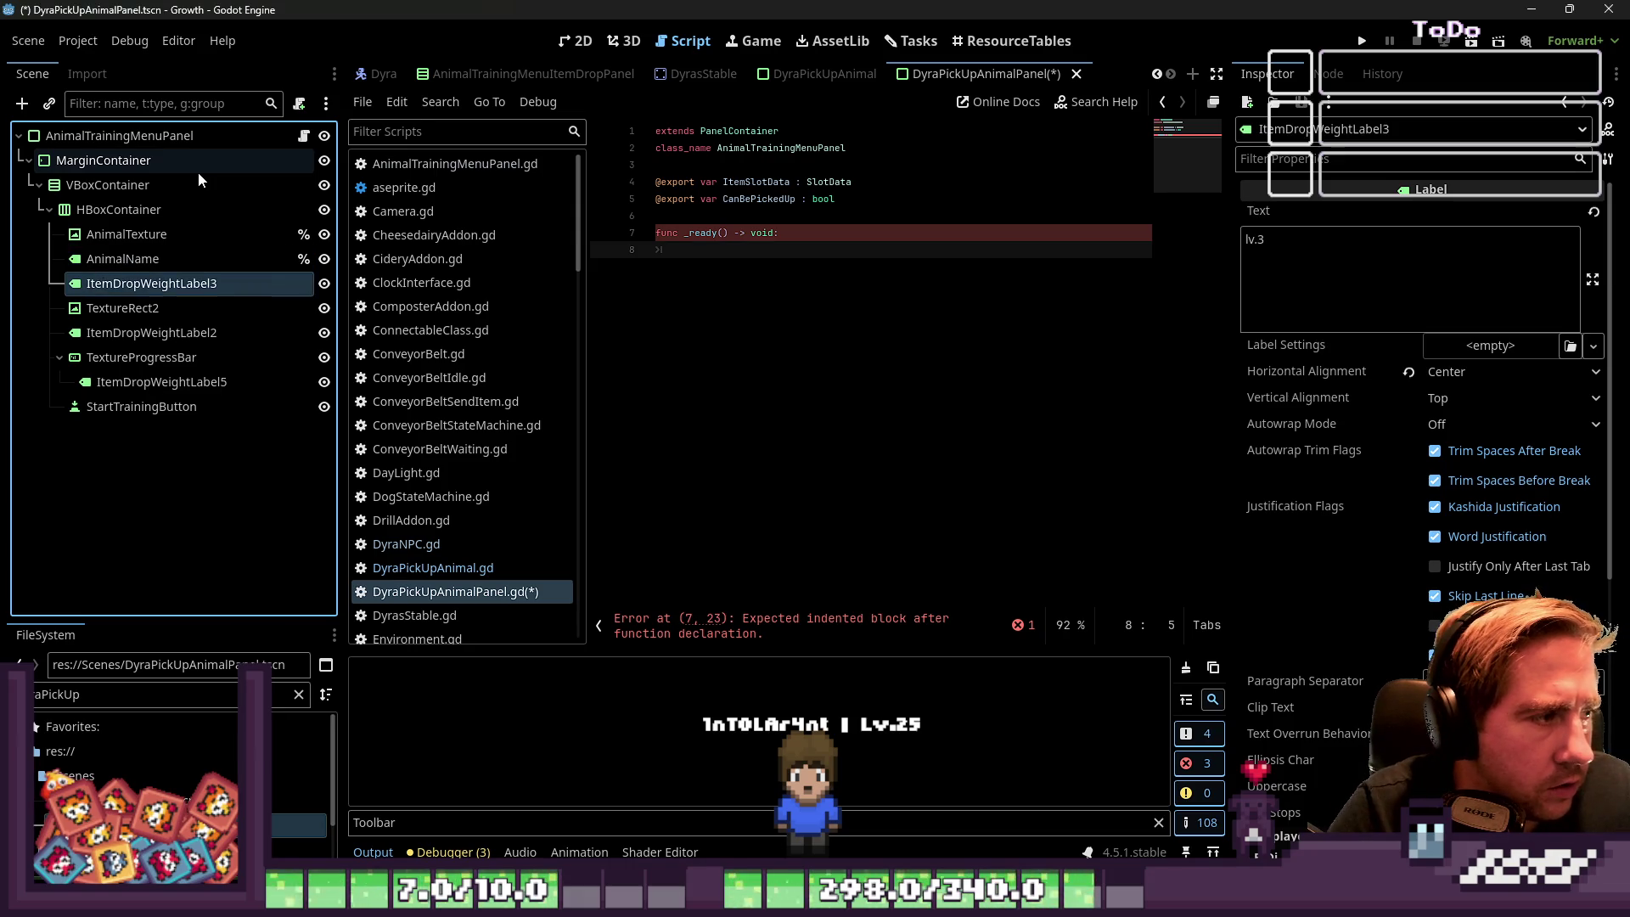
- Rename the lv.3 and lv.4 labels to FromLevelLabel and %ToLevelLabel
left_click(582, 44)
scroll(788, 431, "up", 4)
left_click(233, 273)
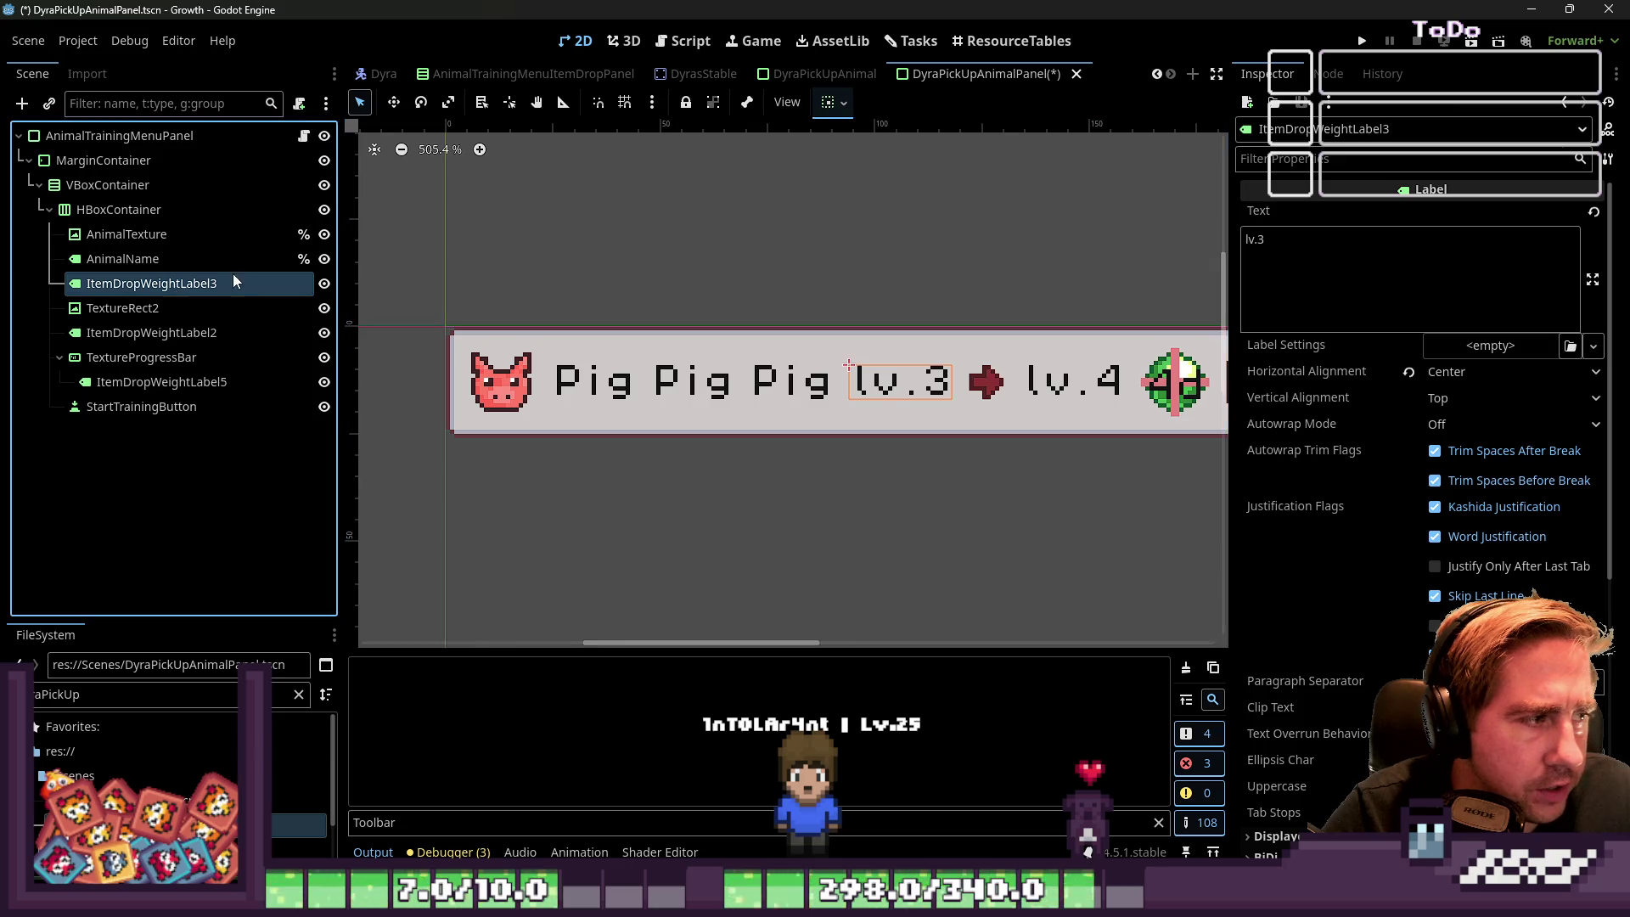
double_click(234, 282)
type("LevelLab")
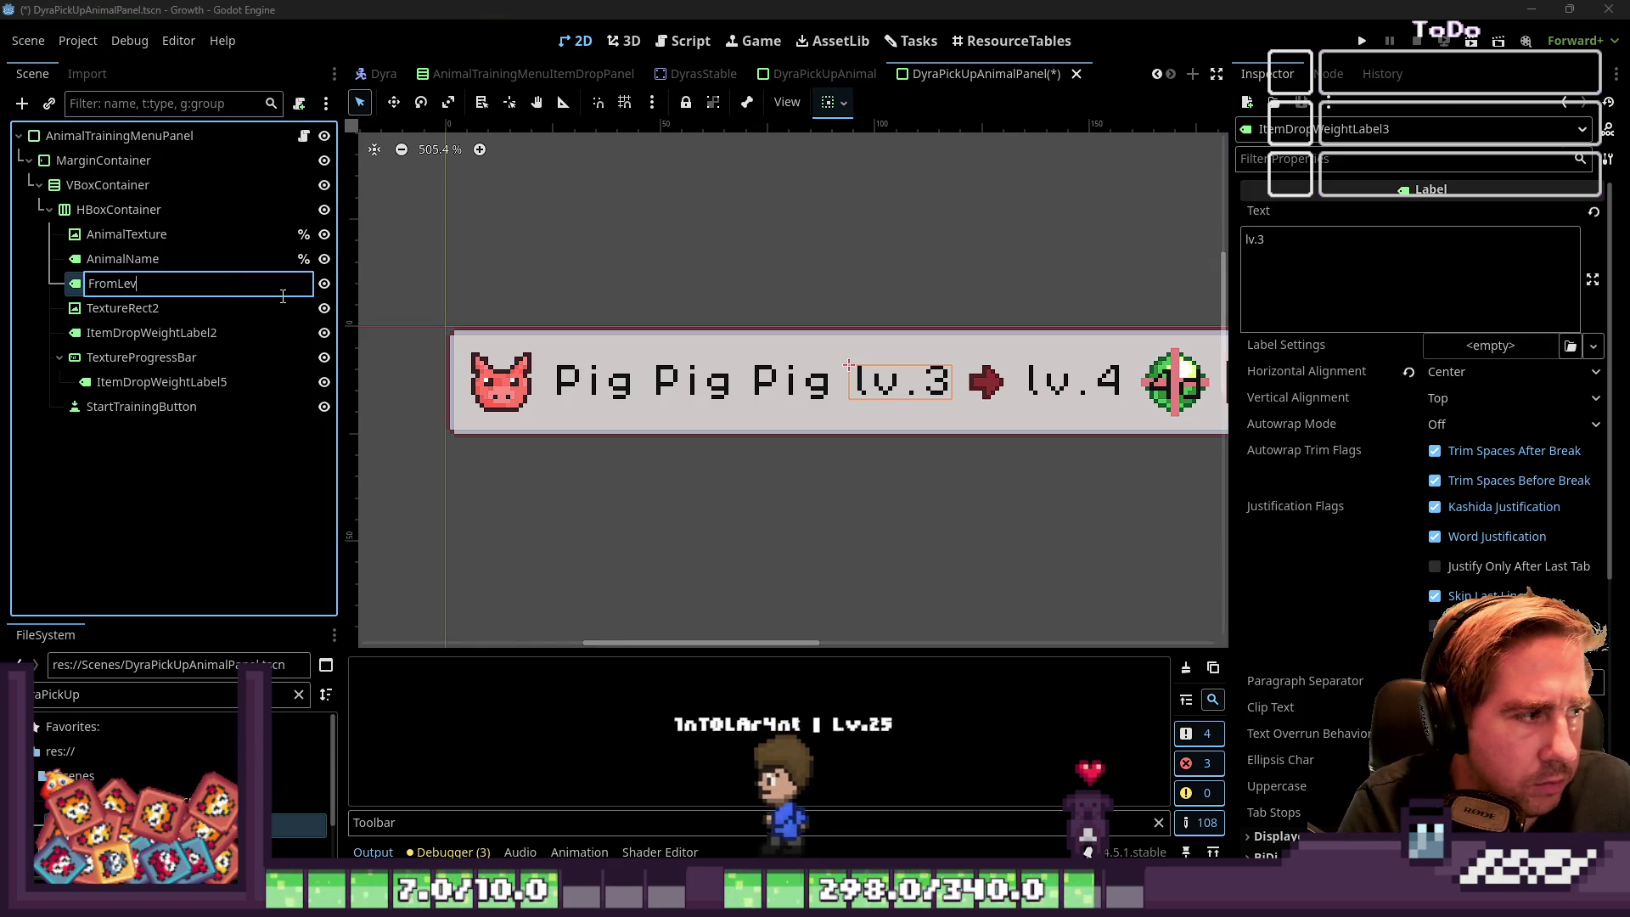
type("el")
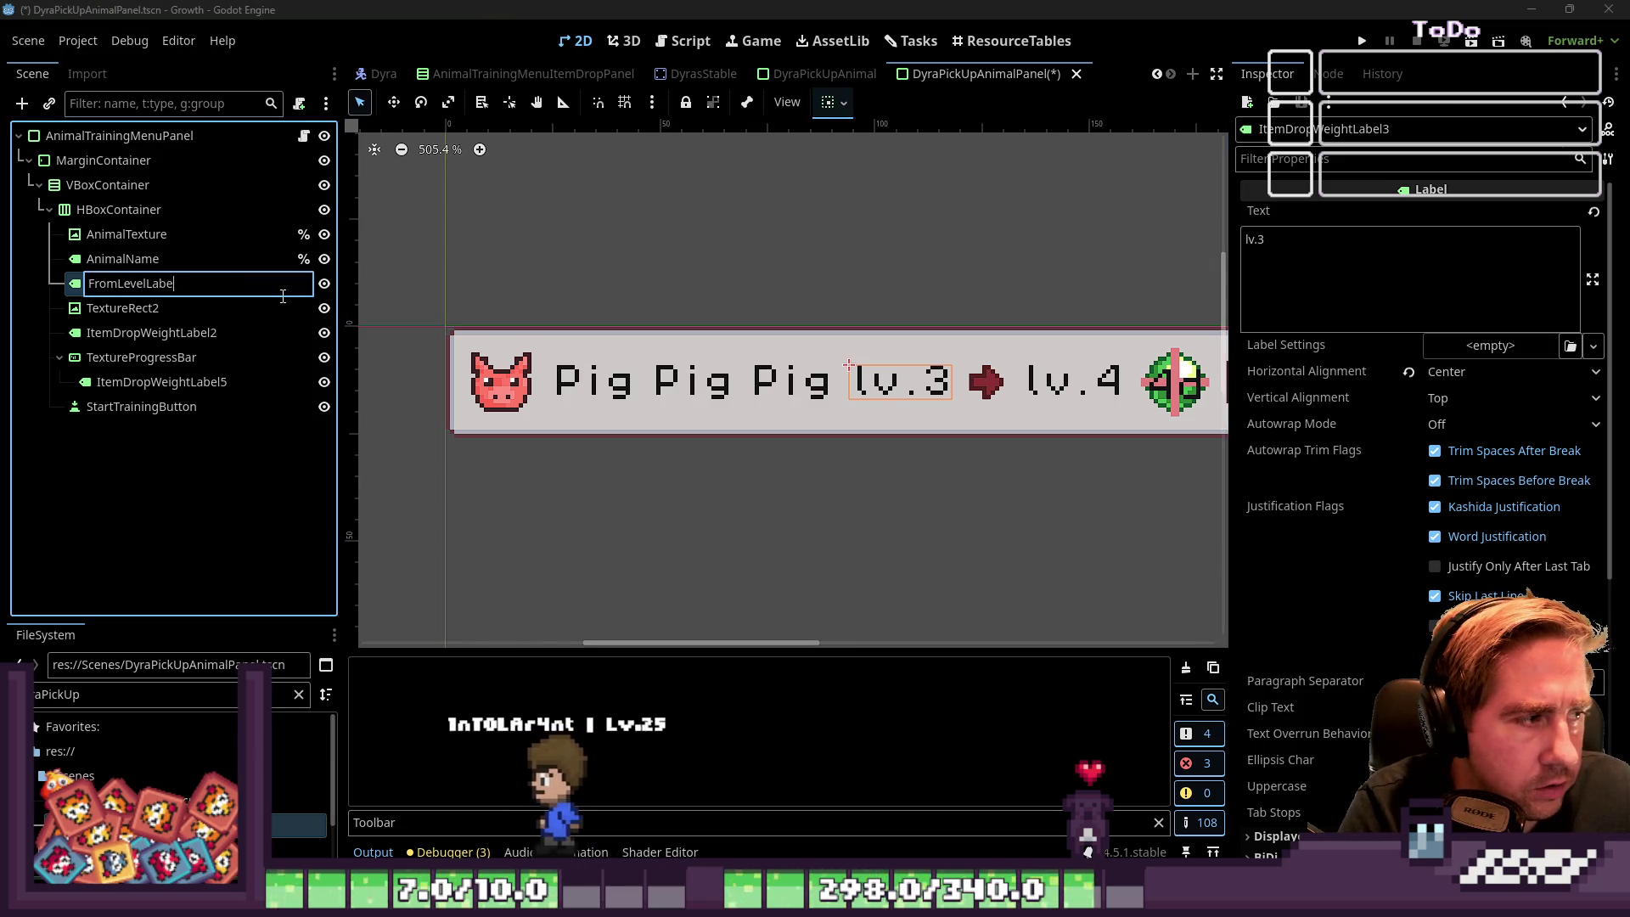
key("Return")
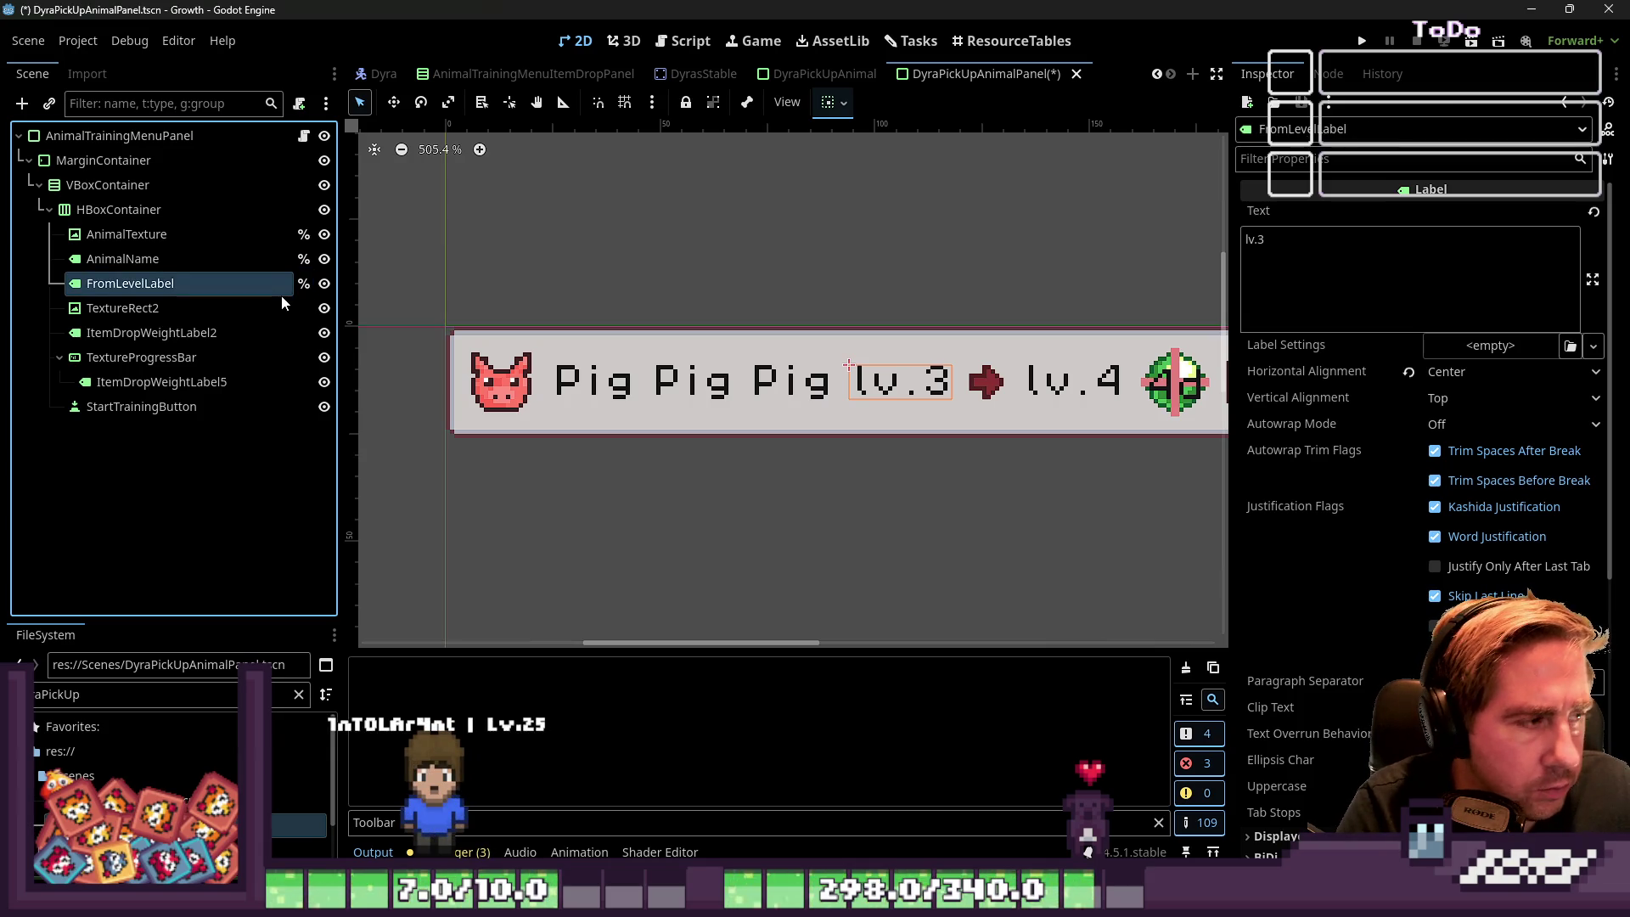
key("Down")
key("Down")
key("F2")
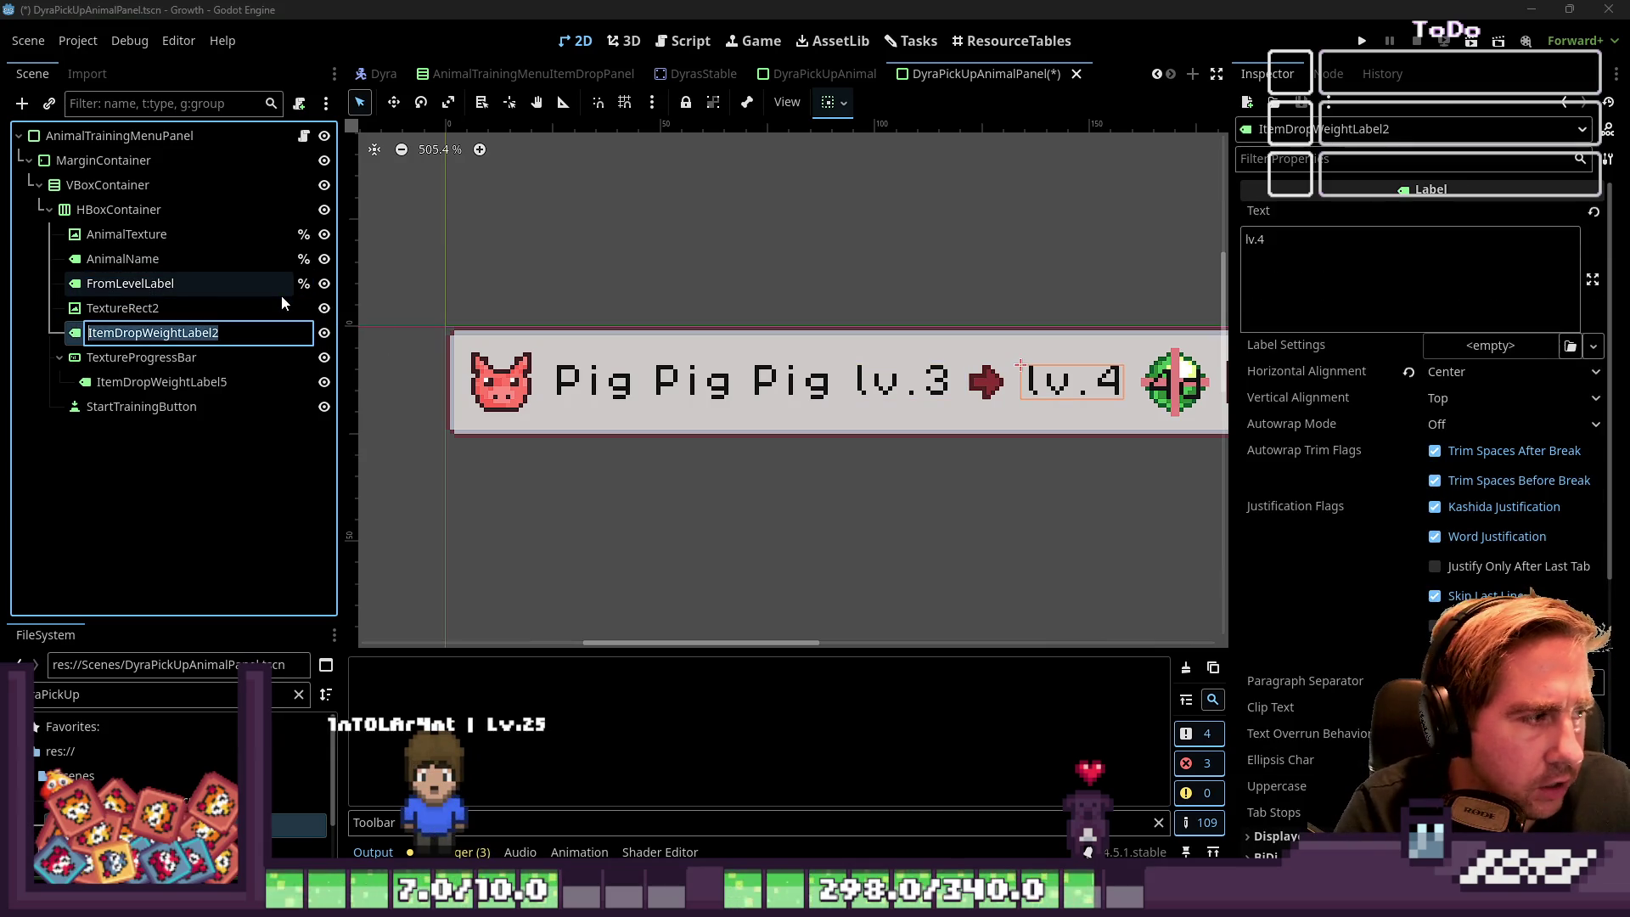
type("%ToLevel")
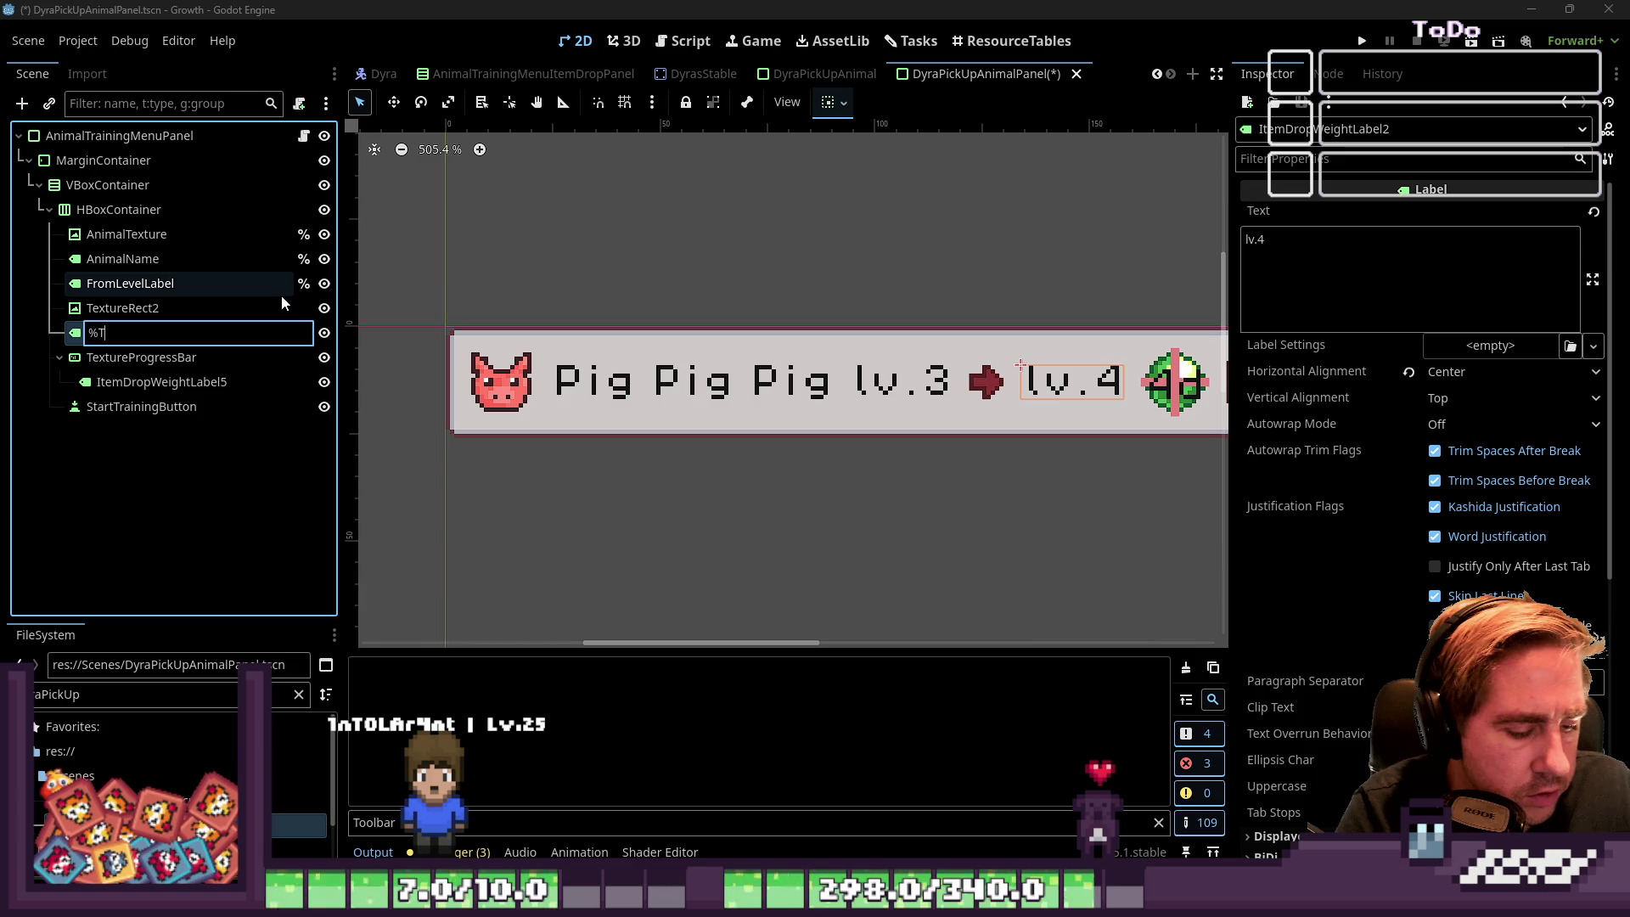
type("Label")
key("Return")
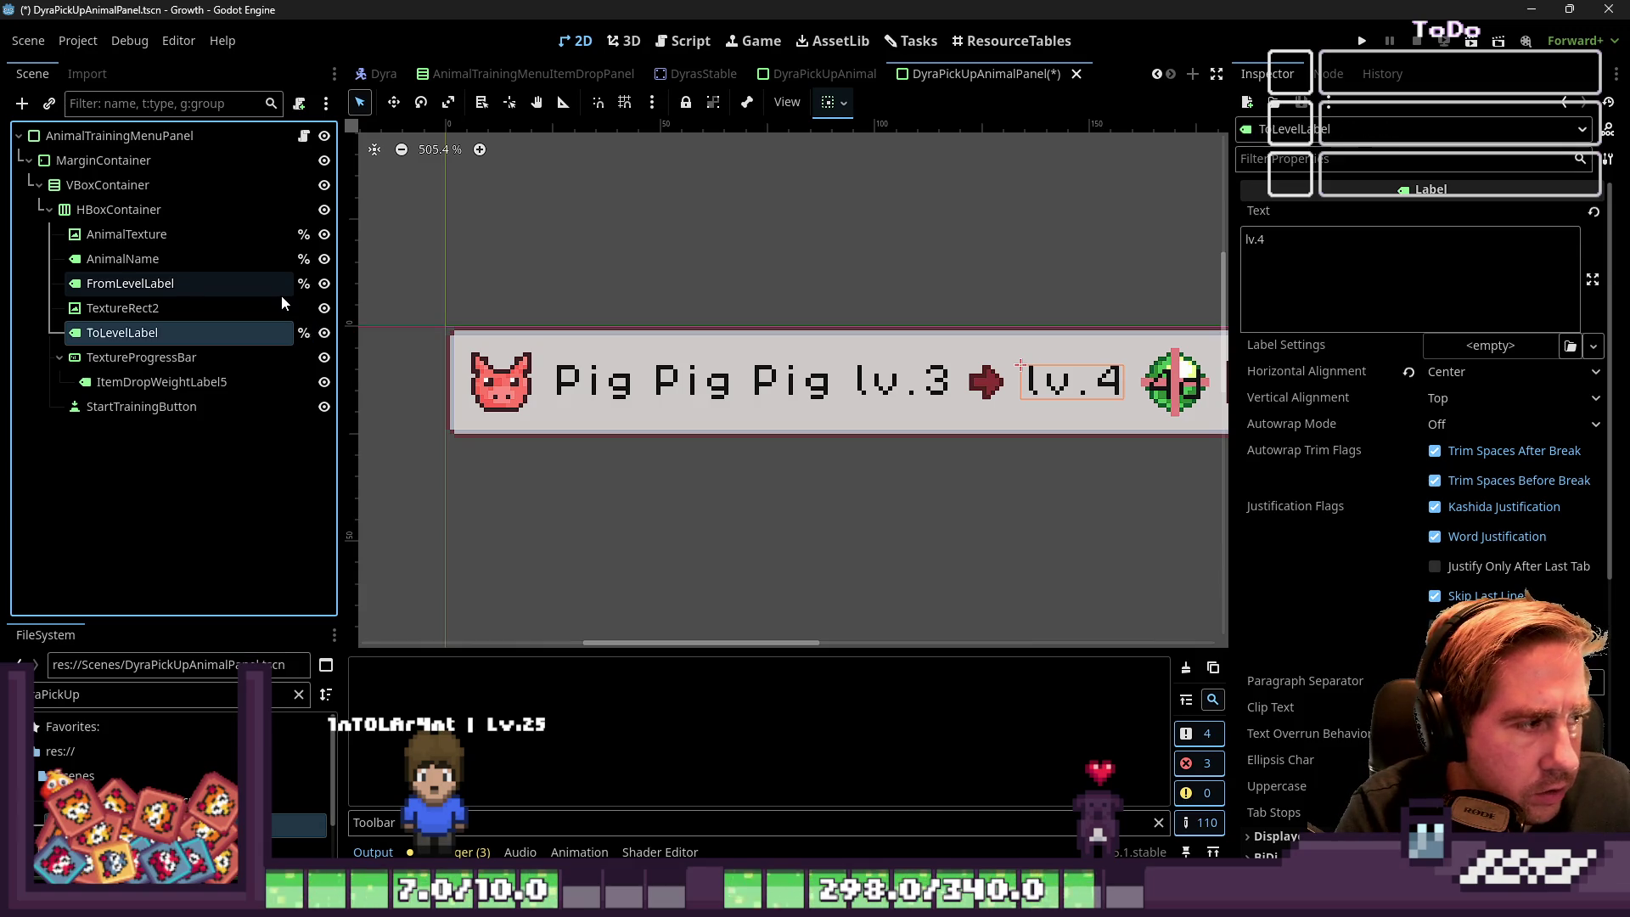
- Rename the progress bar to DaysLeftProgress and its label to DaysLeftLabel
key("Down")
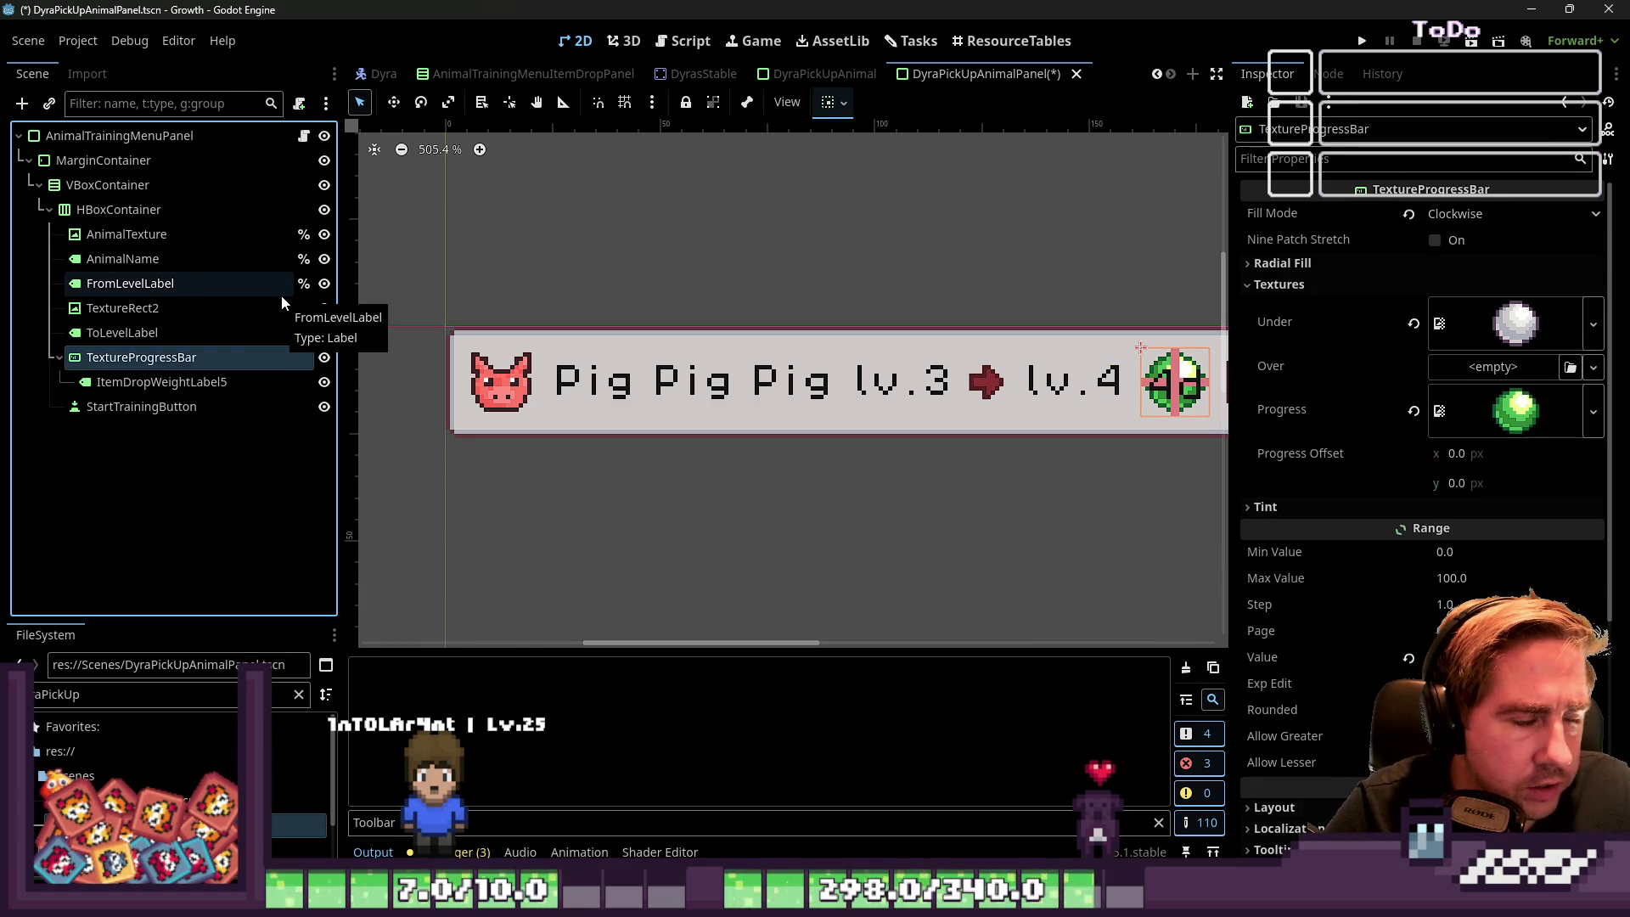
key("F2")
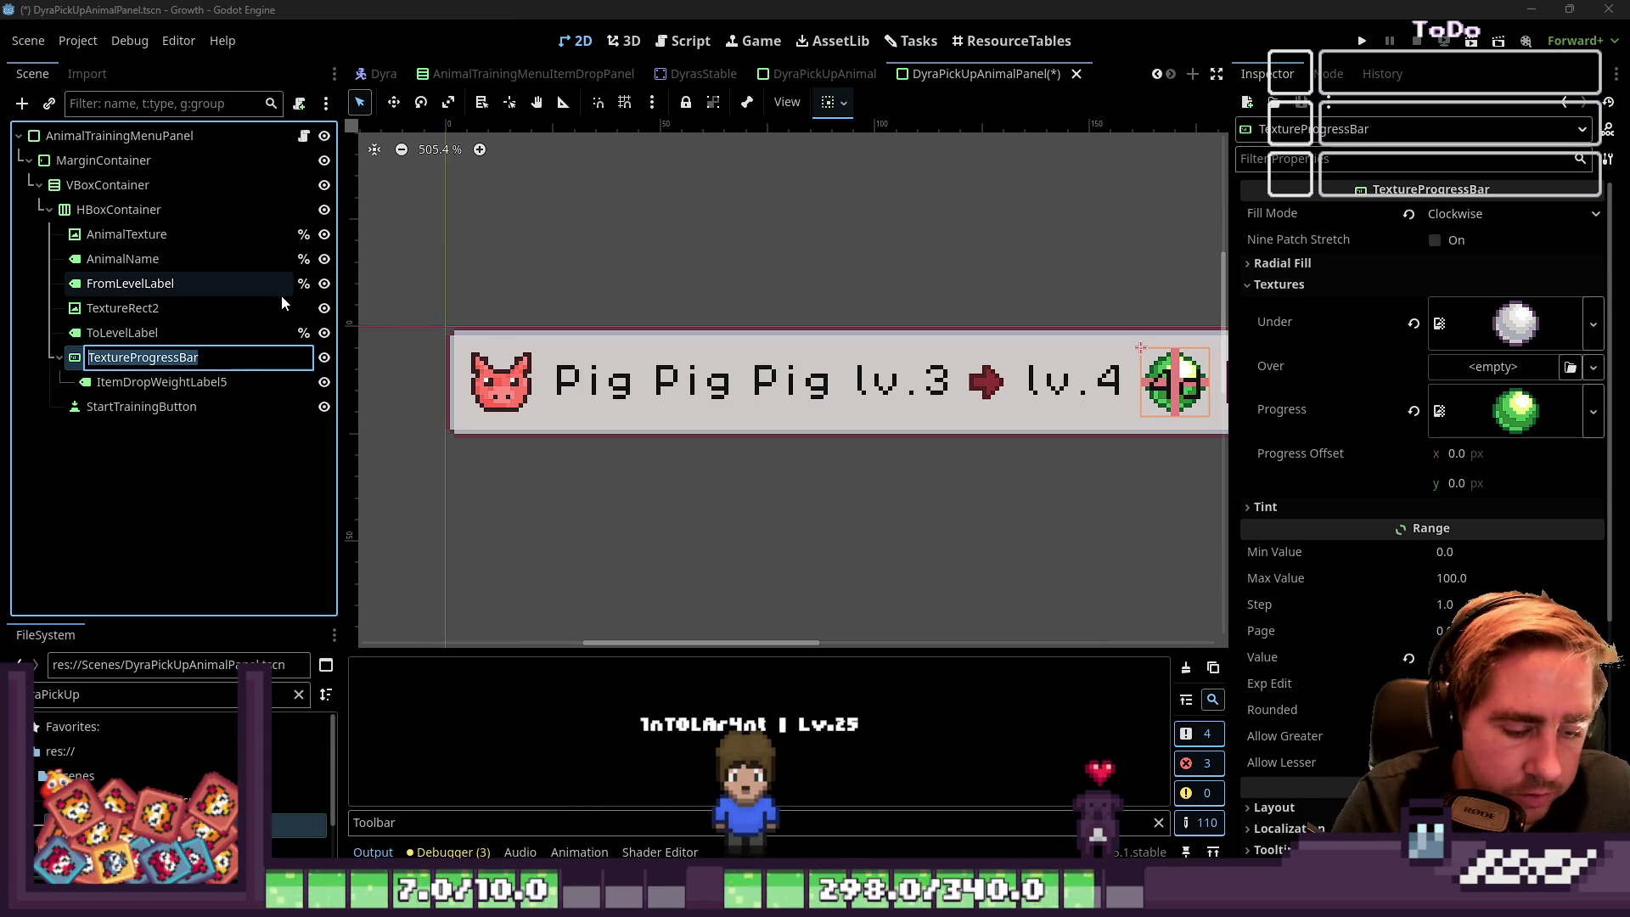
type("DaysLeft")
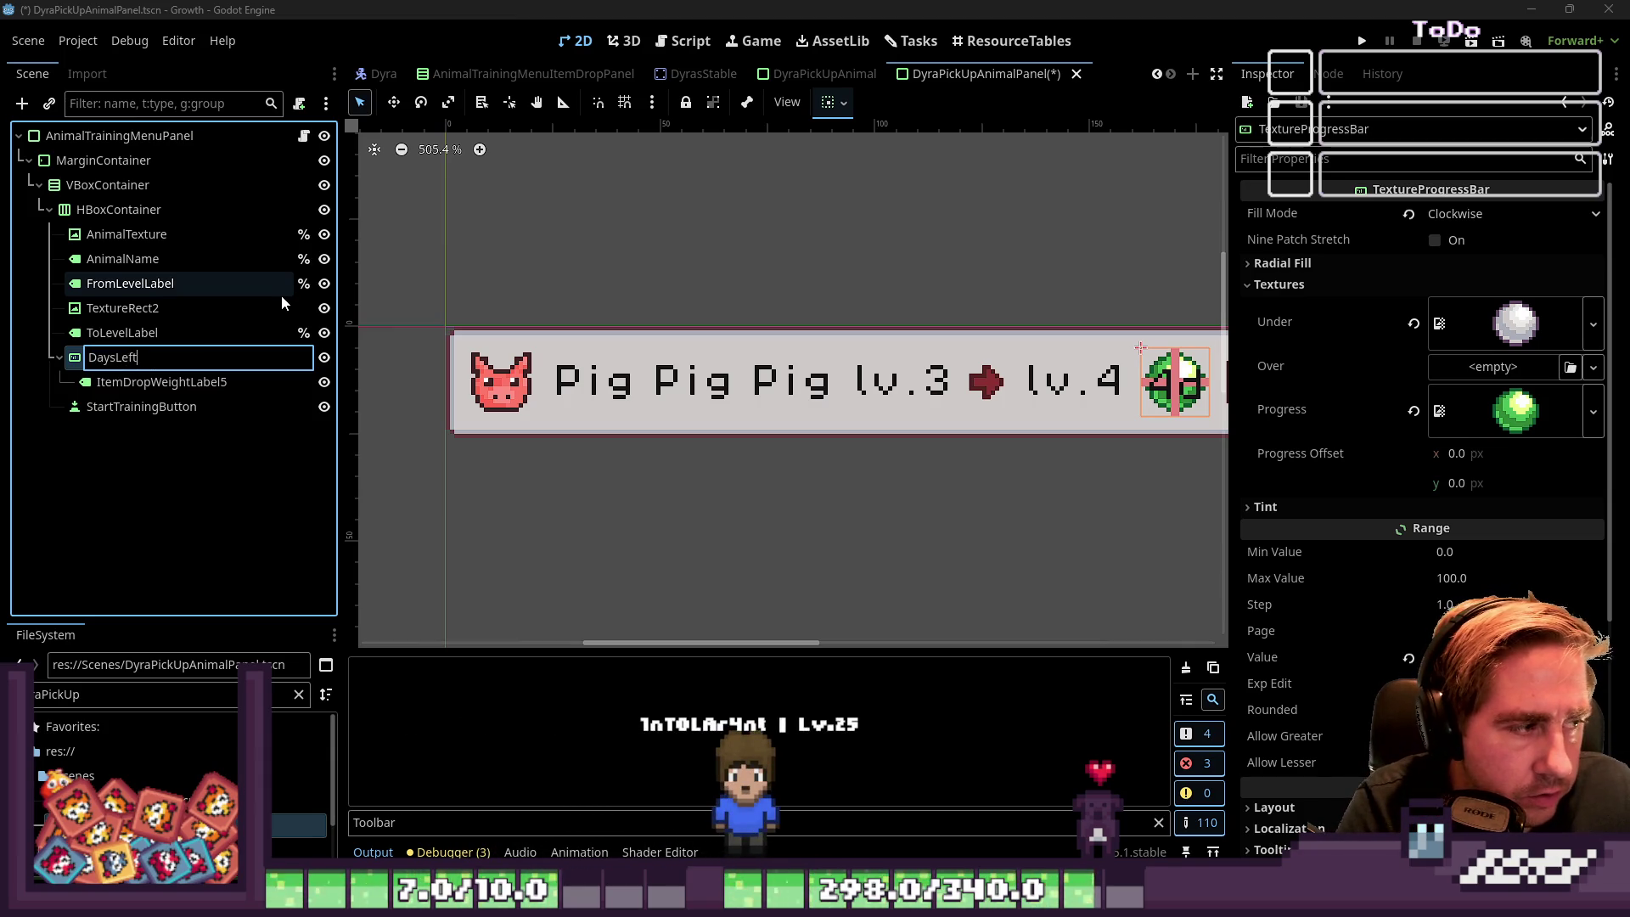
type("Progress")
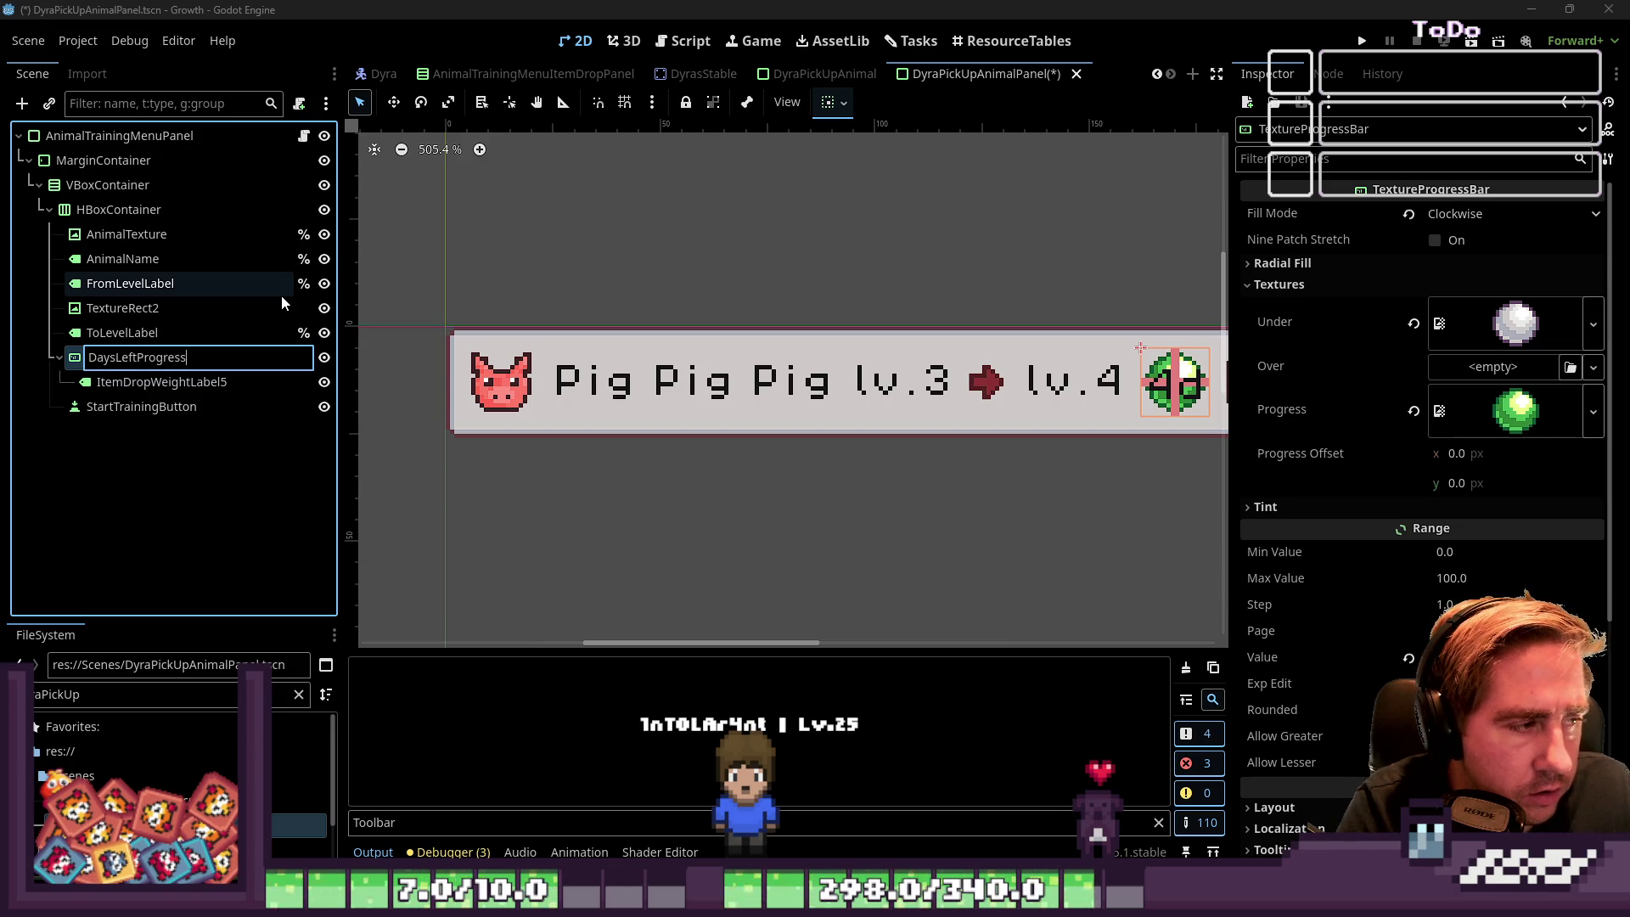
key("Return")
key("Down")
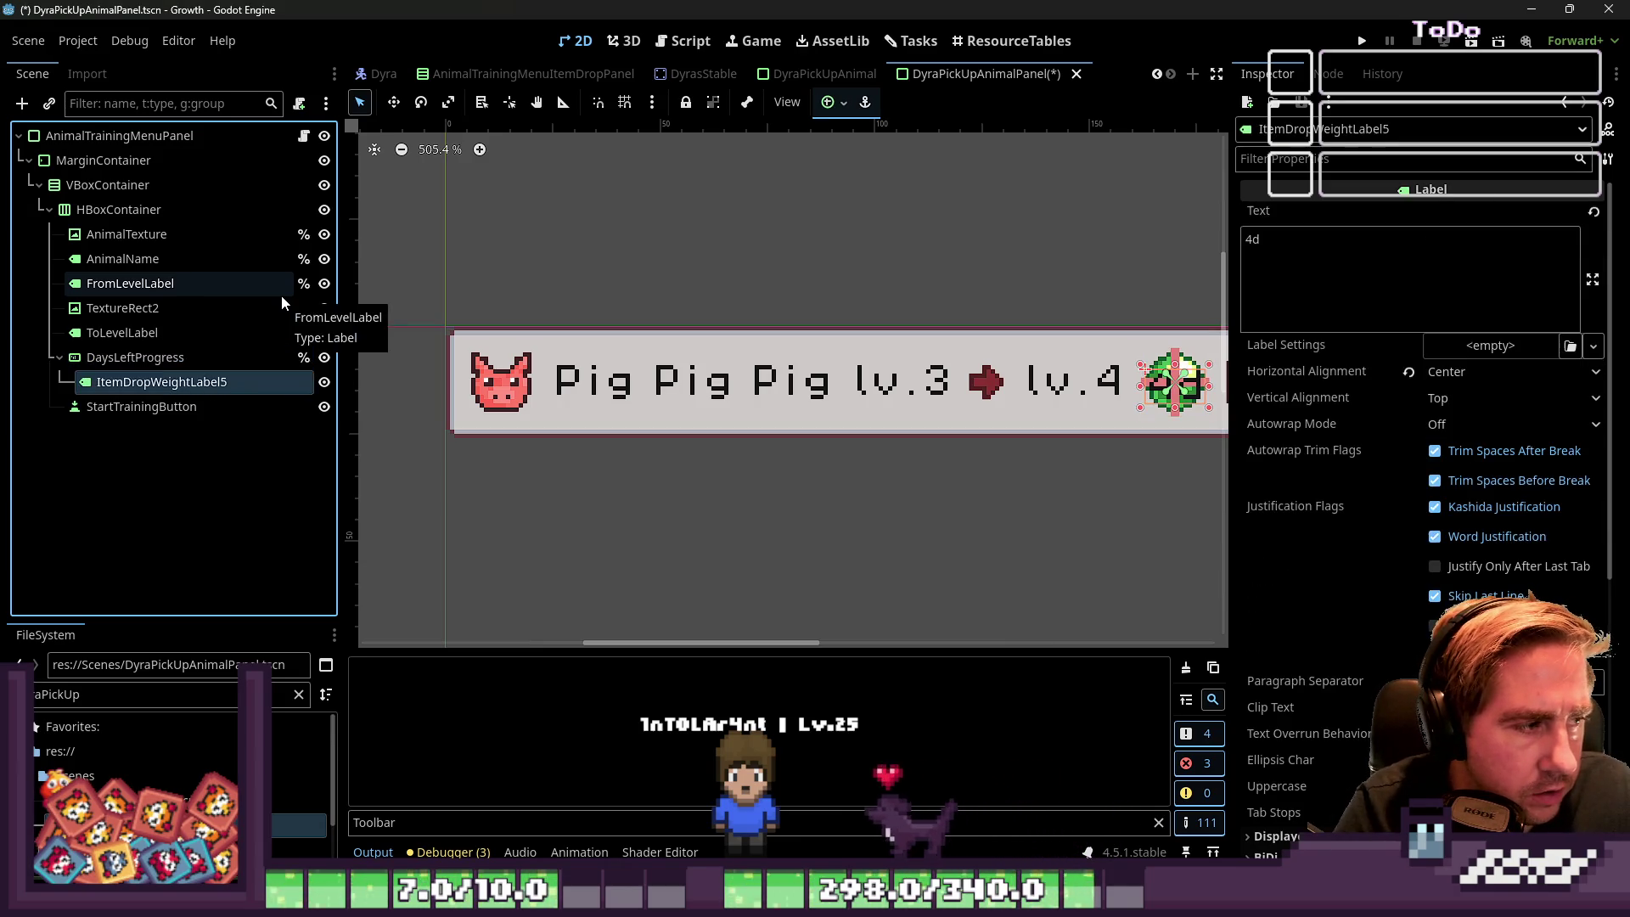
key("F2")
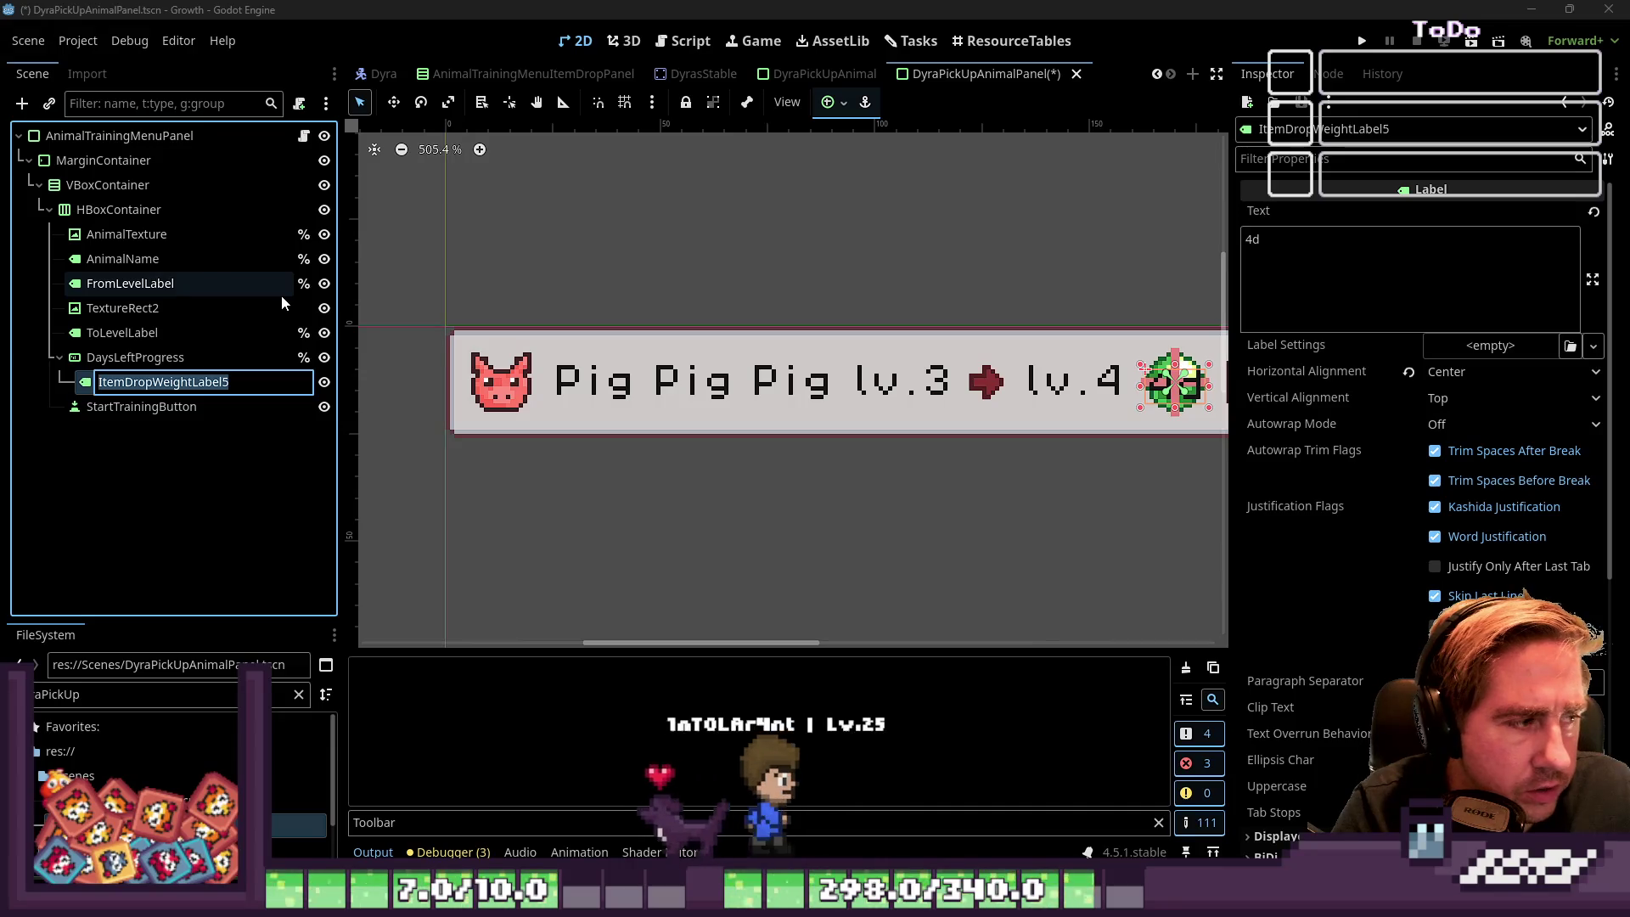
scroll(648, 383, "down", 4)
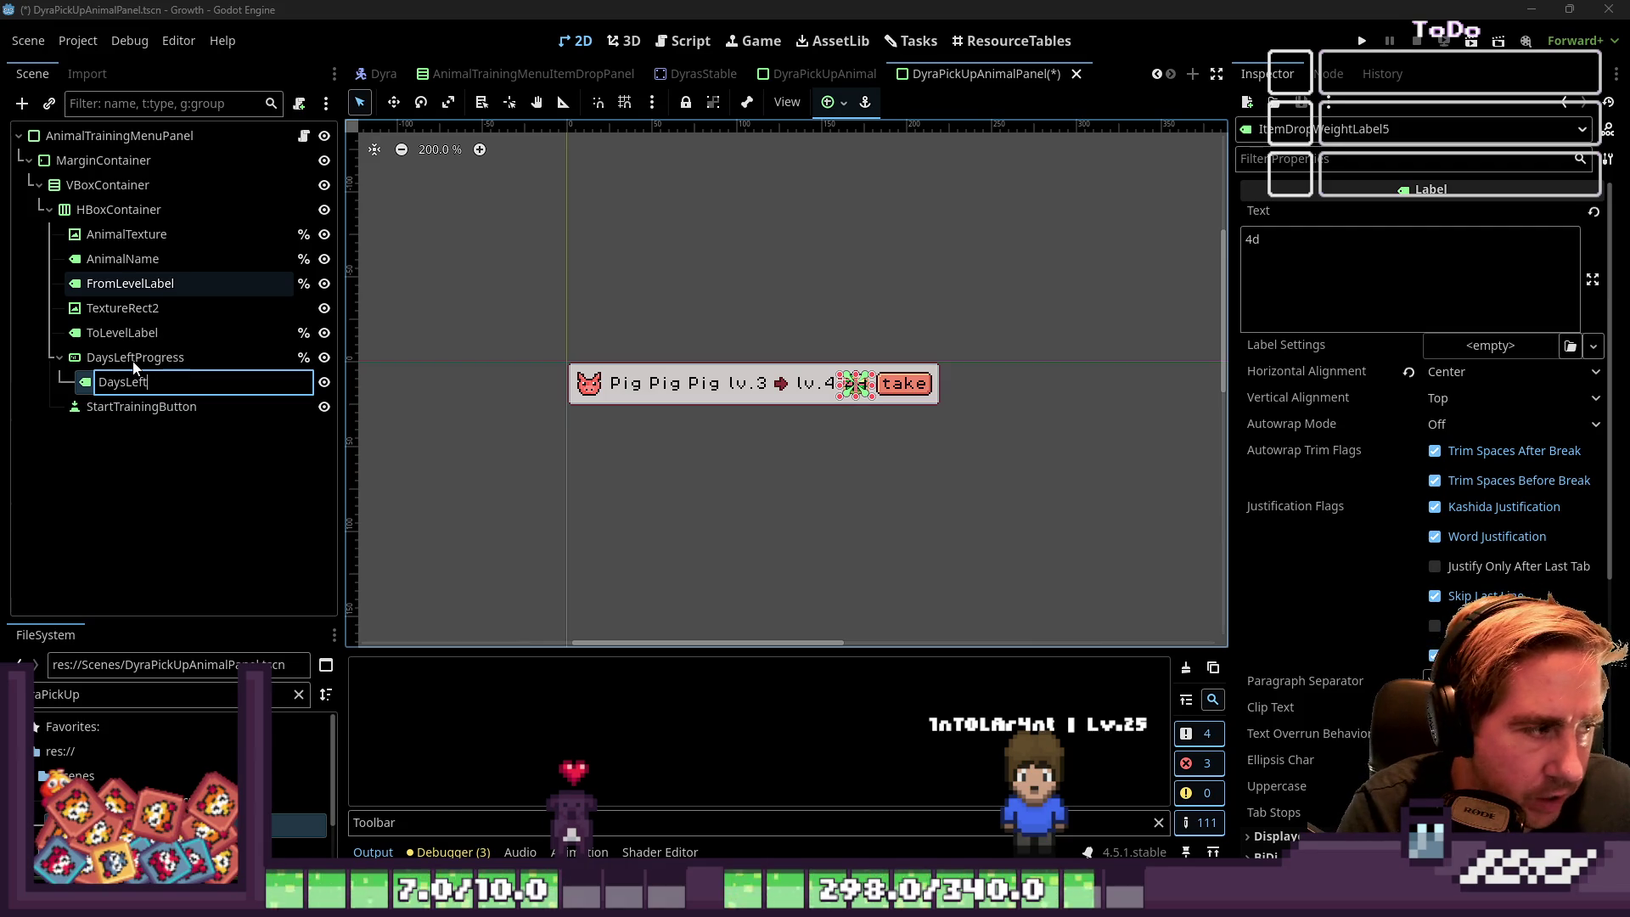
key("Return")
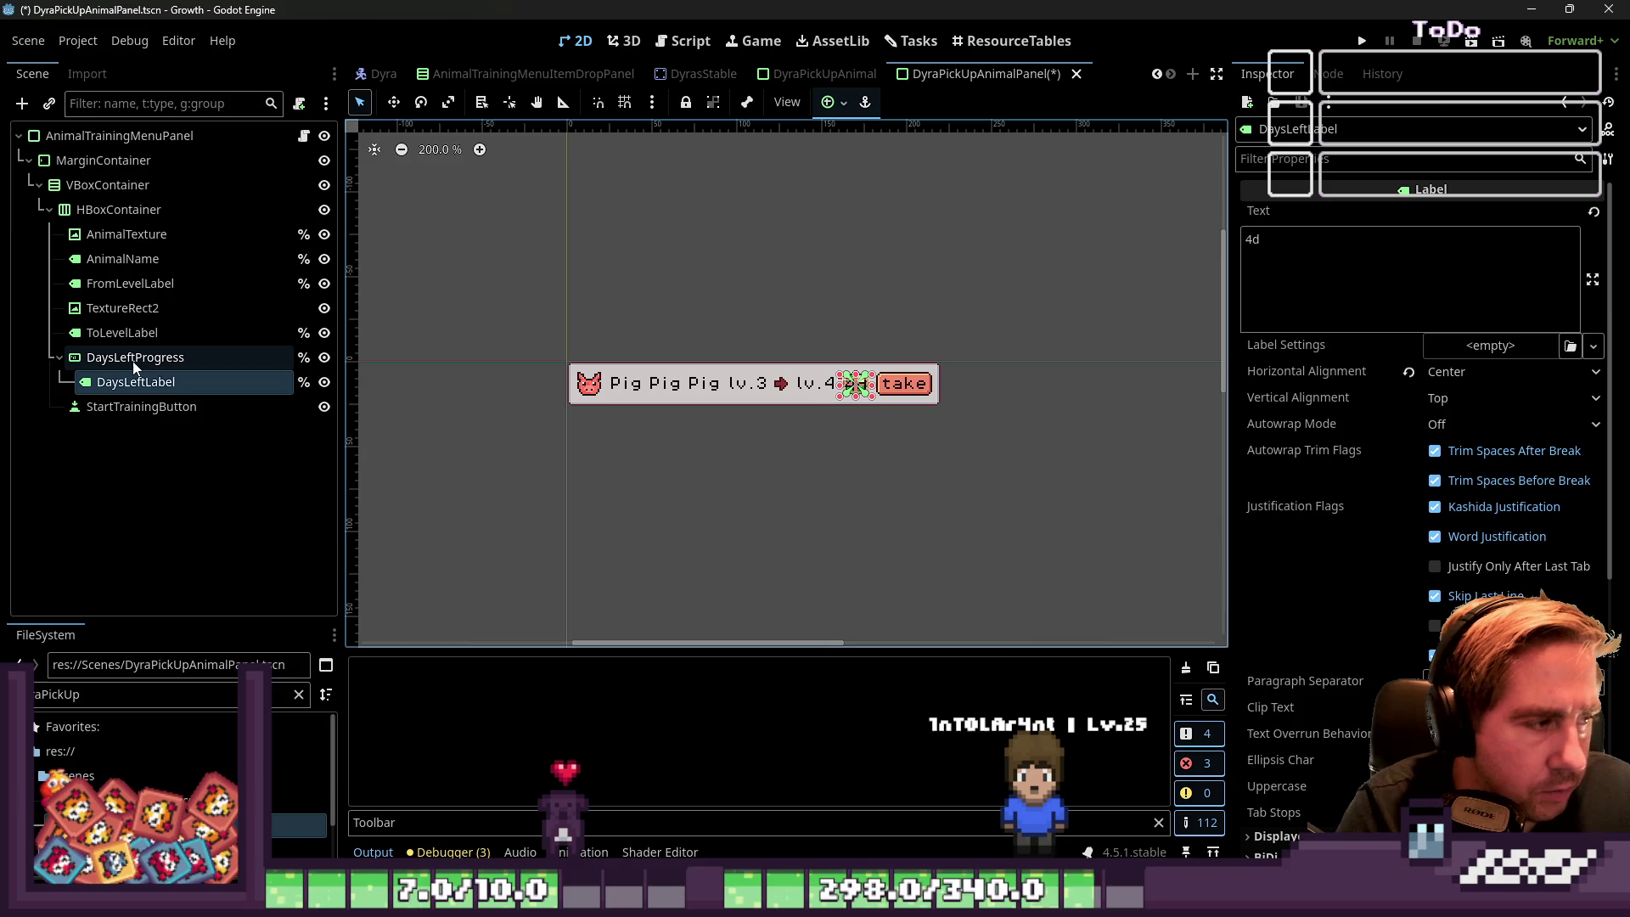
- Rename StartTrainingButton to PickUpAnimalButton
double_click(170, 410)
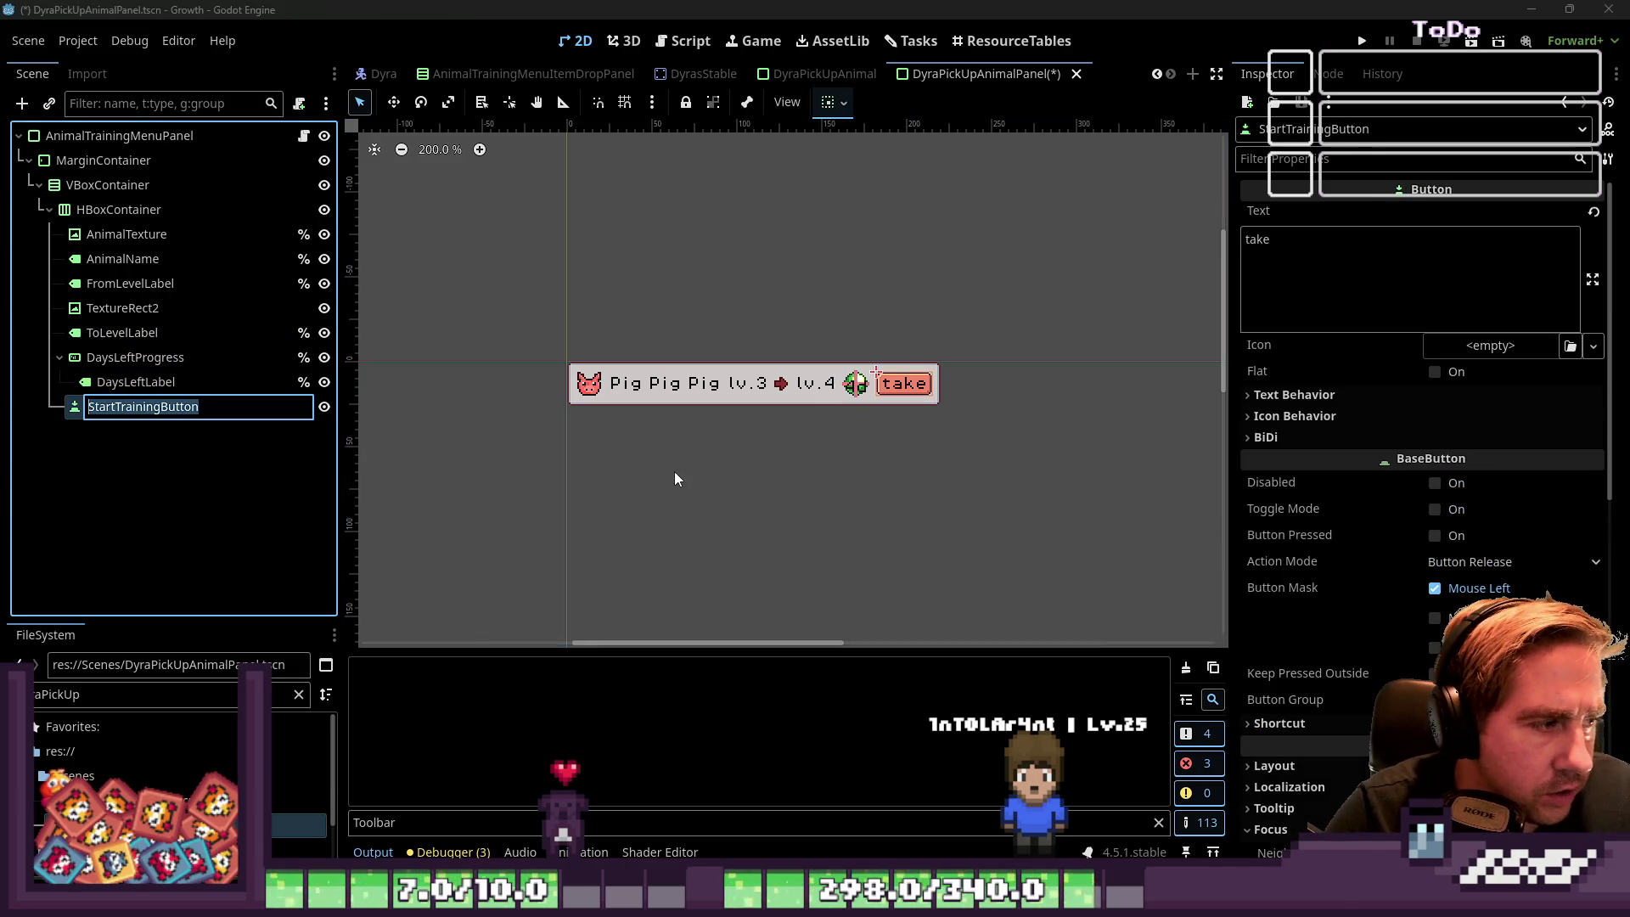
key("ctrl+a")
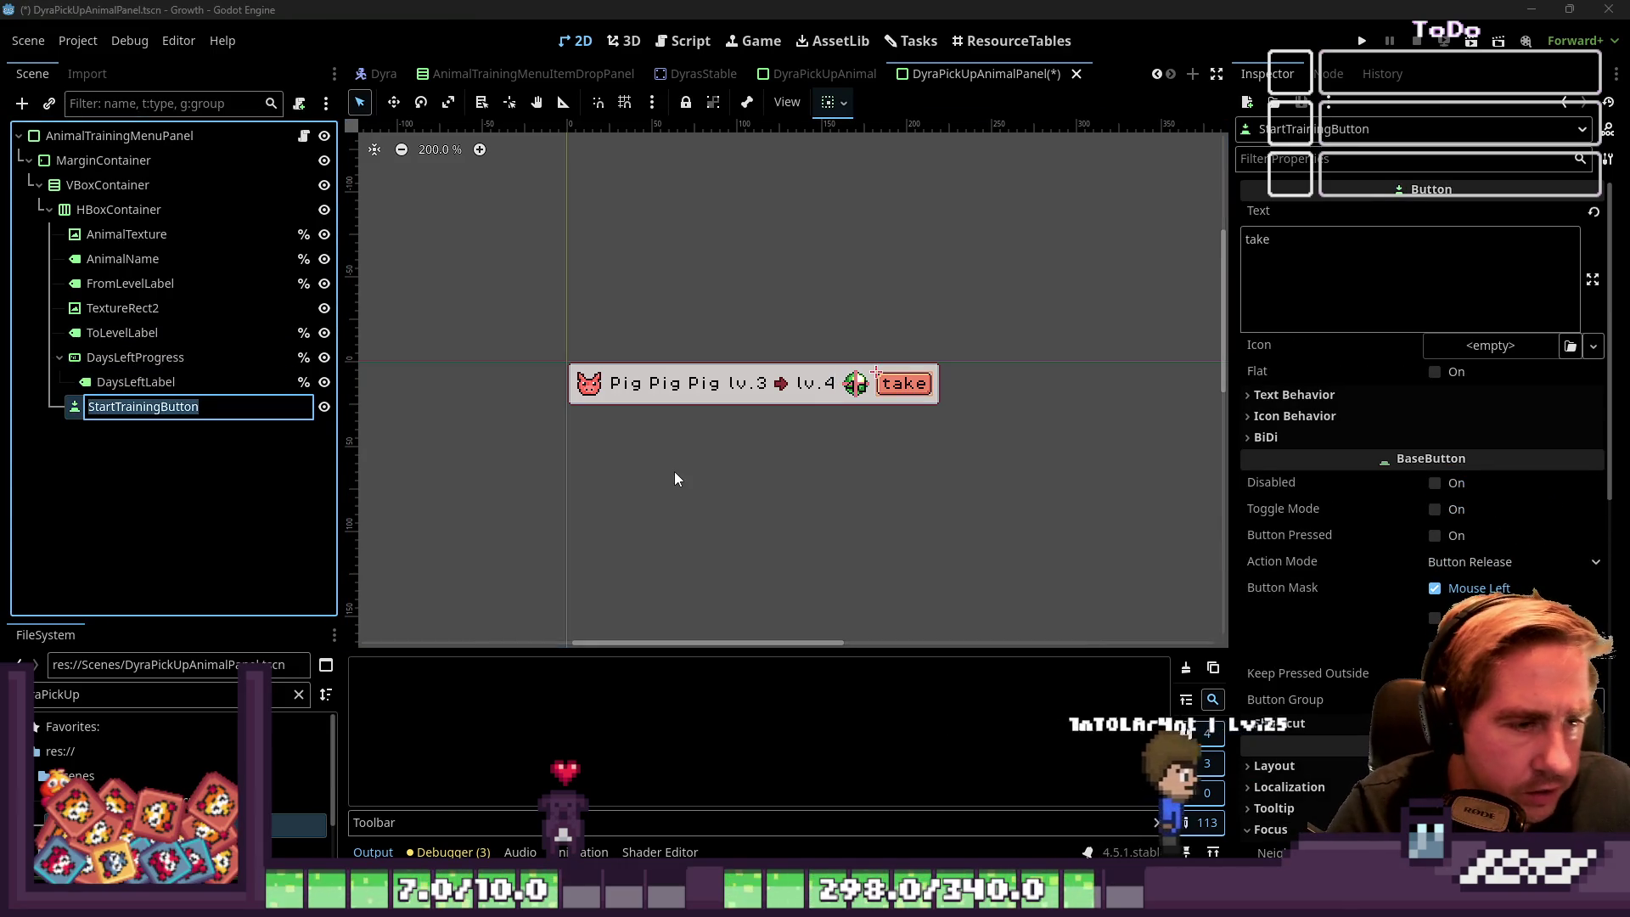
type("tal")
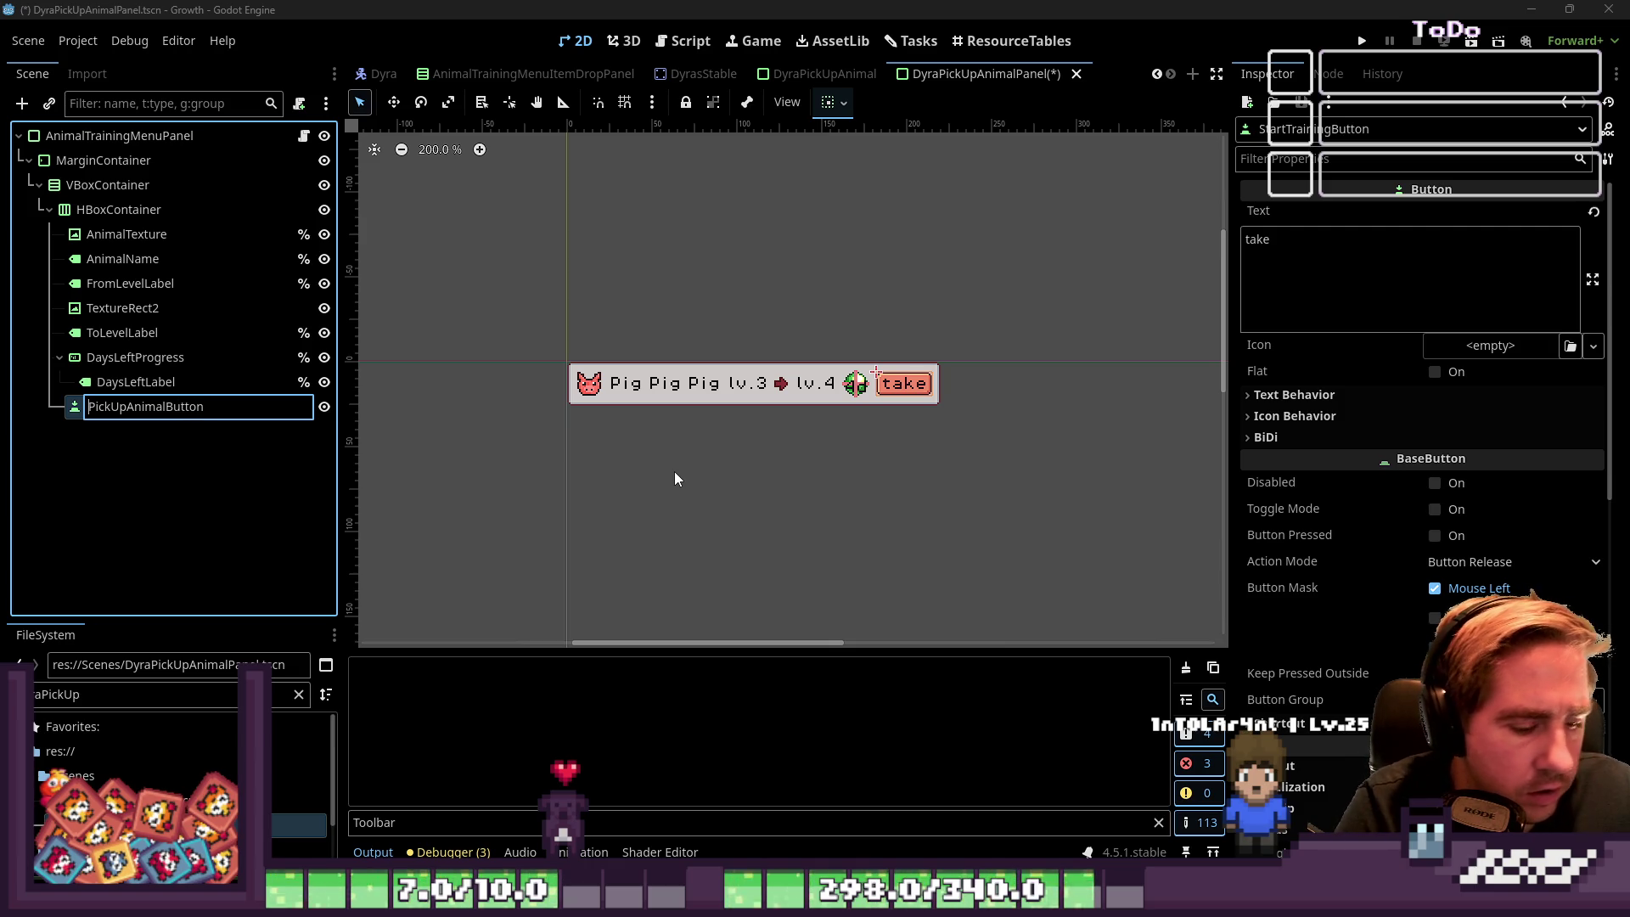
key("Return")
- Drop the seven panel nodes, %AnimalTexture through %PickUpAnimalButton, into _ready as a plain list
left_click(684, 46)
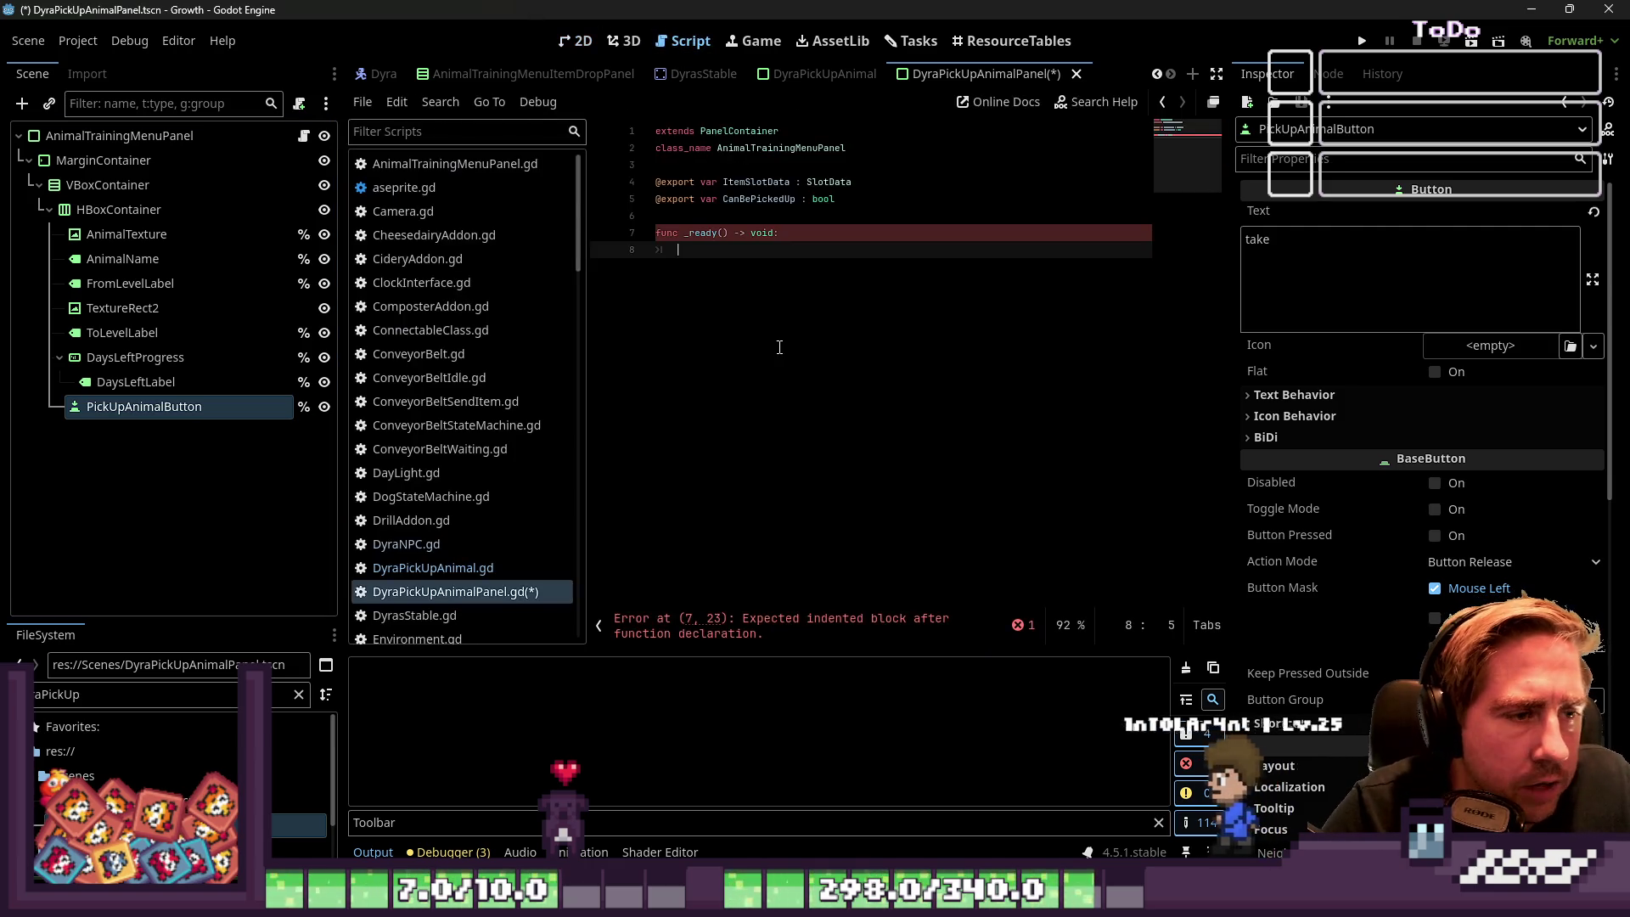
left_click(241, 237)
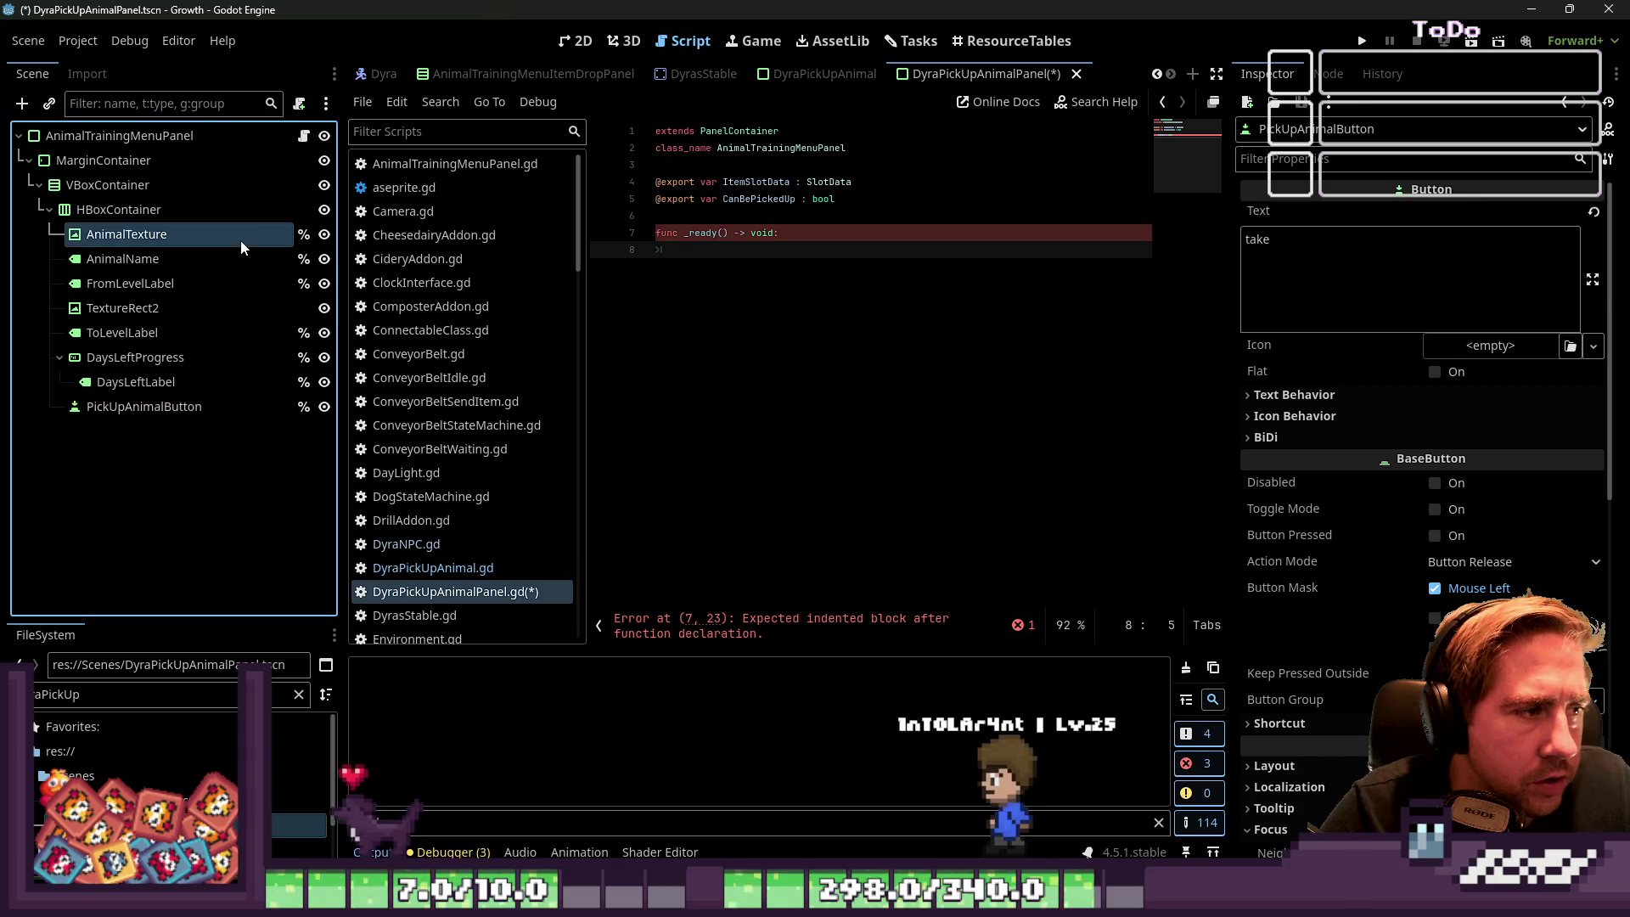
left_click(223, 281, "shift")
left_click(204, 407, "shift")
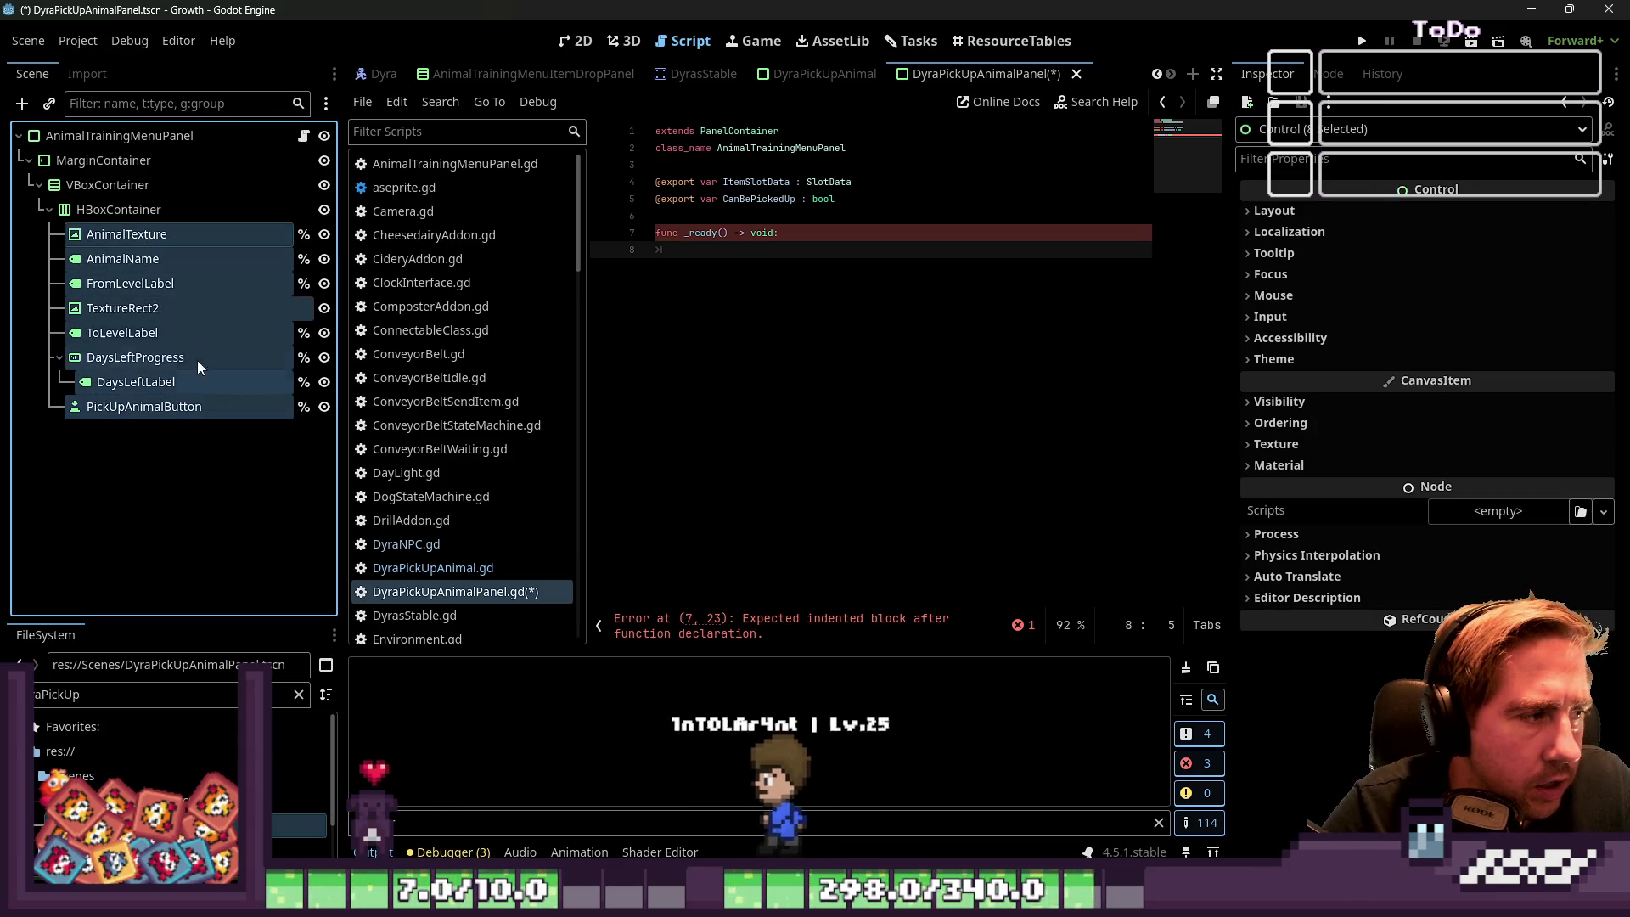
left_click(193, 307, "ctrl")
mouse_move(205, 242)
left_mouse_down()
mouse_move(798, 310)
mouse_move(794, 374)
left_mouse_up()
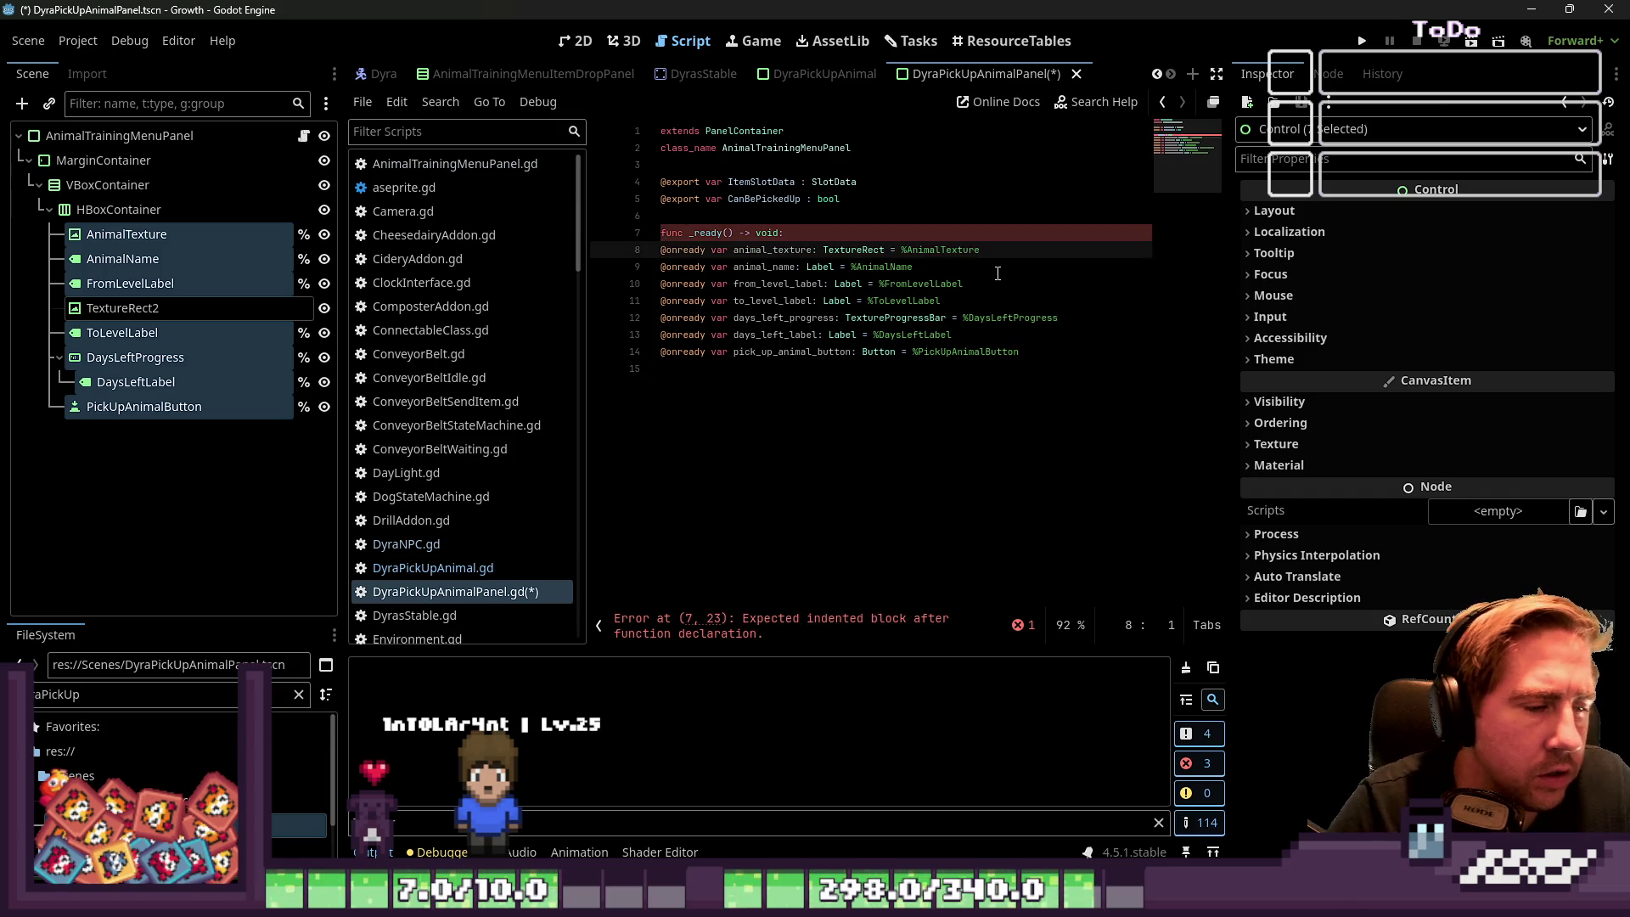
key("ctrl+z")
left_click_drag(204, 238, 705, 252)
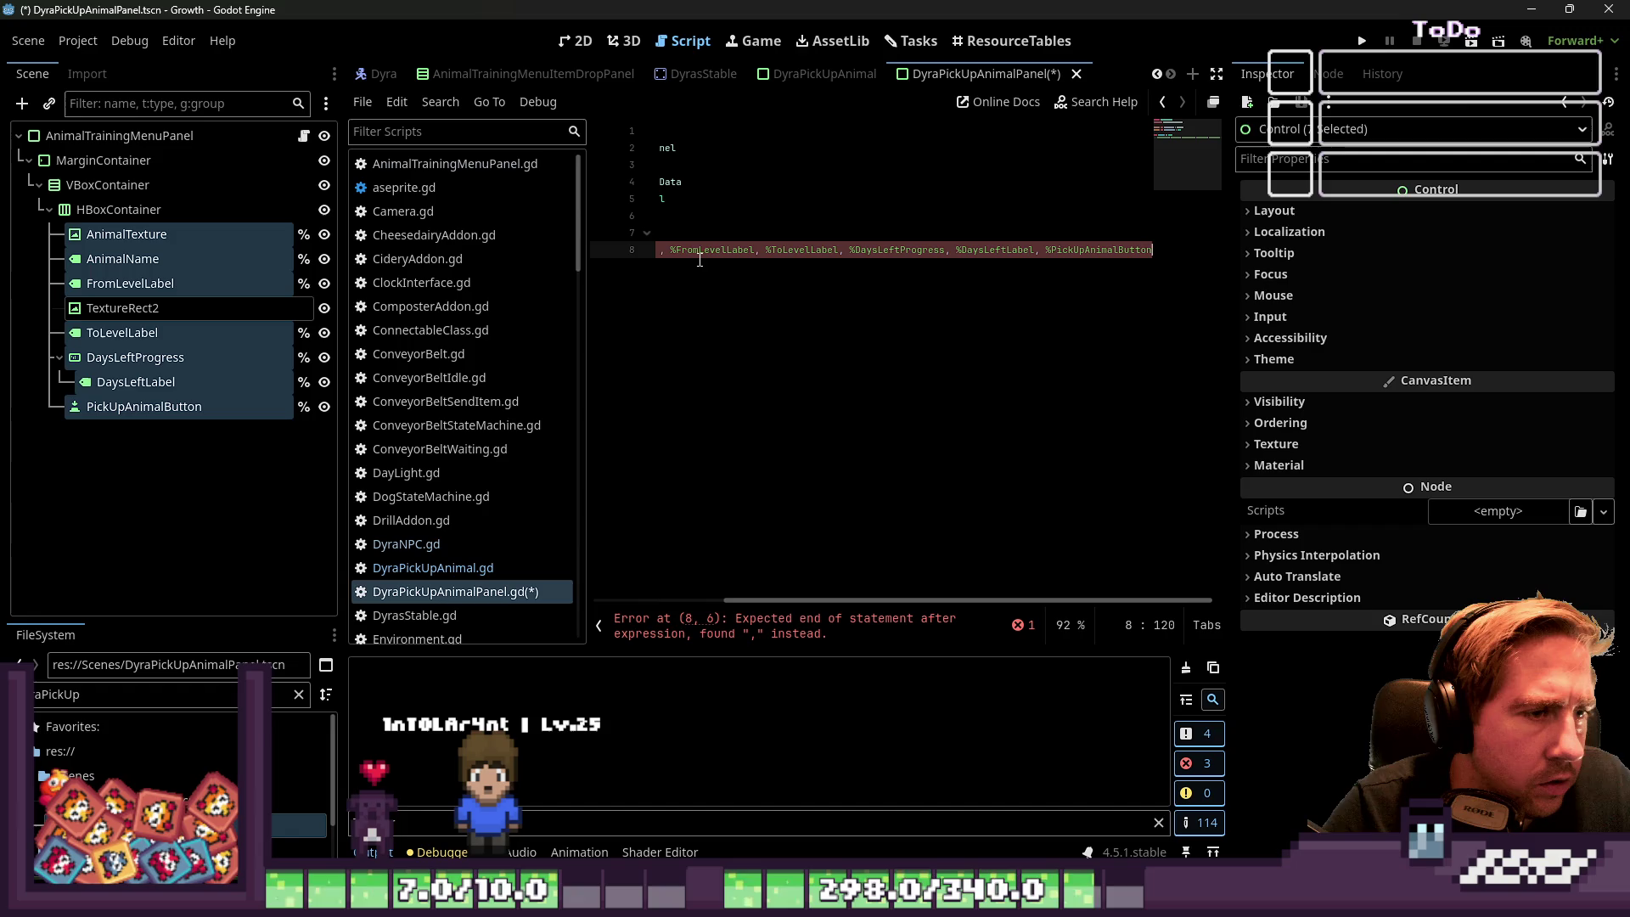
- Split out %AnimalName and %FromLevelLabel onto their own lines, removing their commas
key("Home")
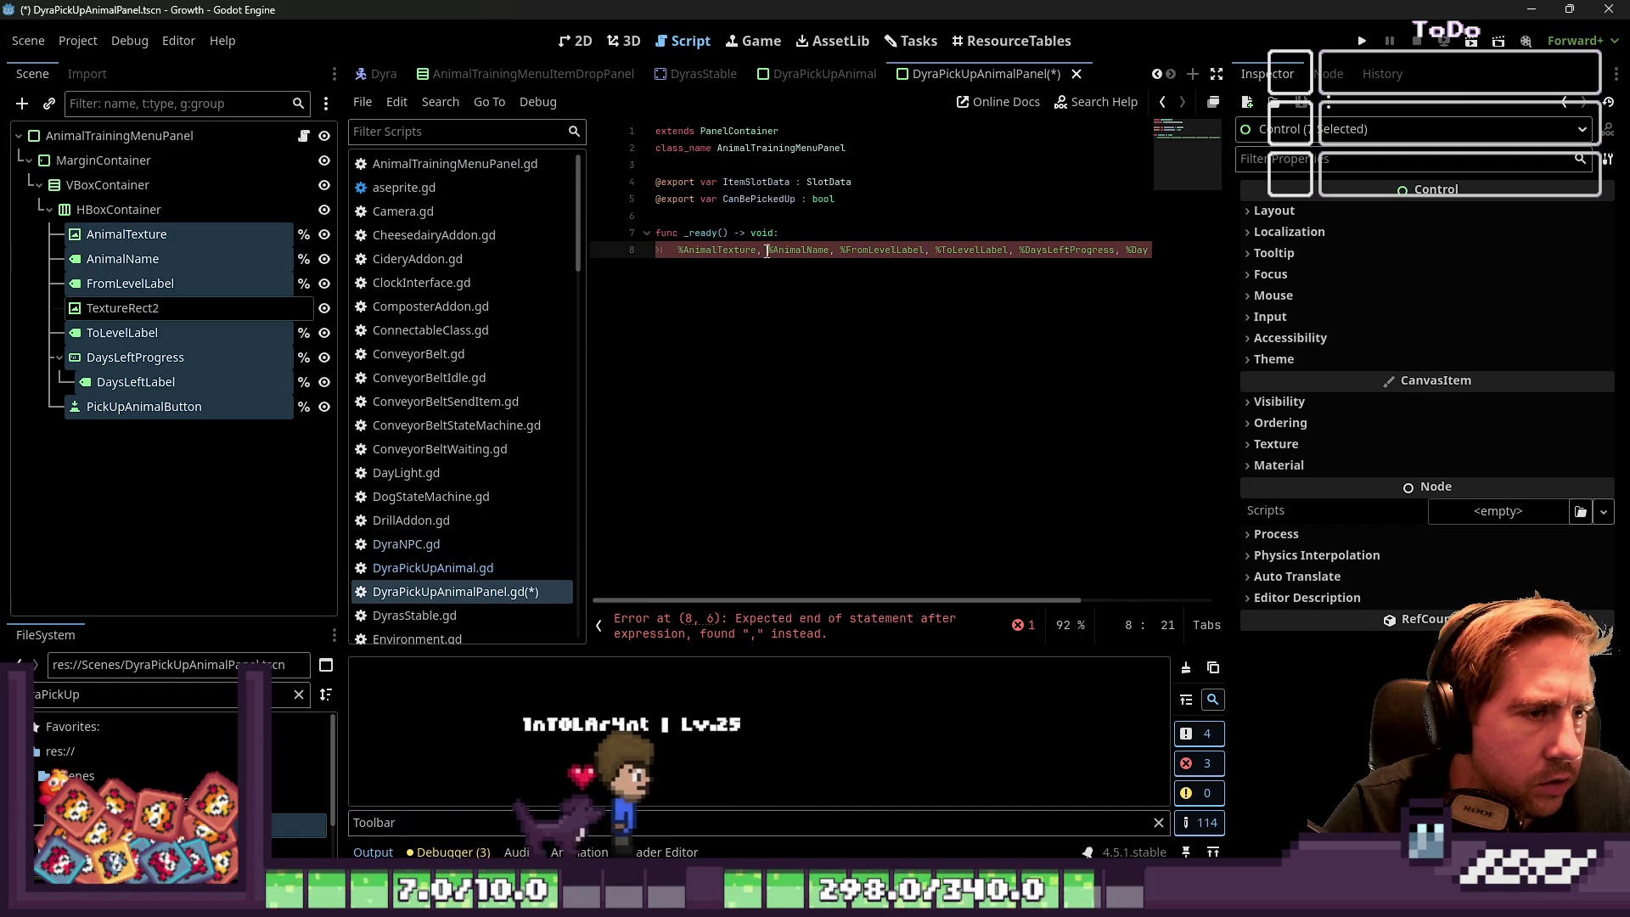
key("BackSpace")
key("BackSpace")
key("Return")
key("ctrl+Right")
key("ctrl+Right")
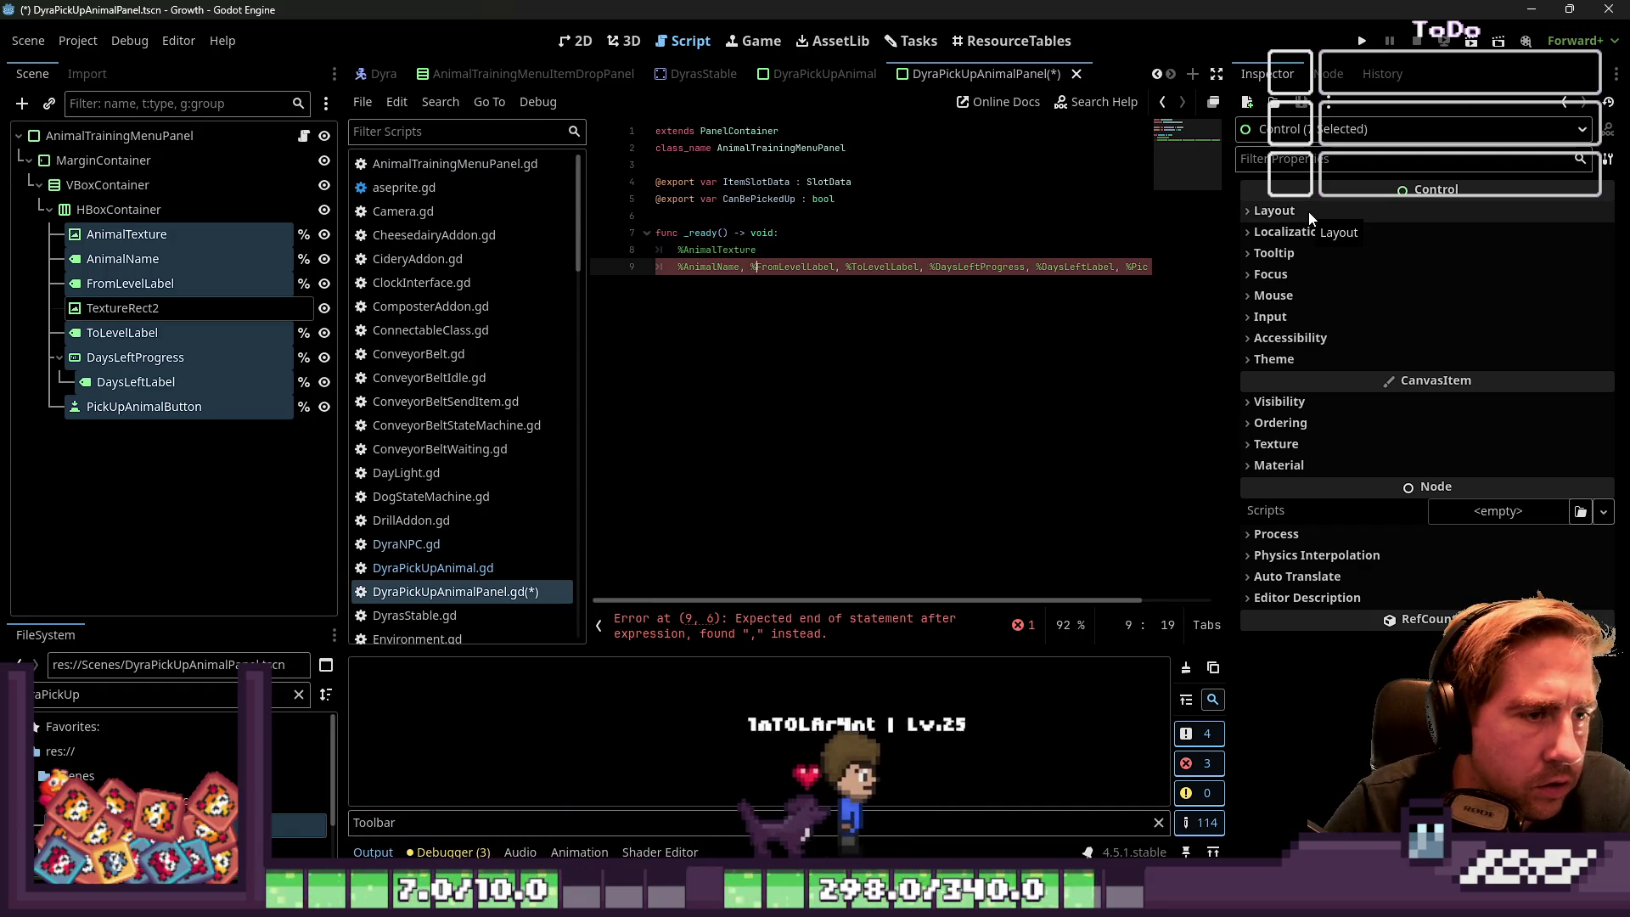
key("BackSpace")
key("Return")
key("Up")
key("End")
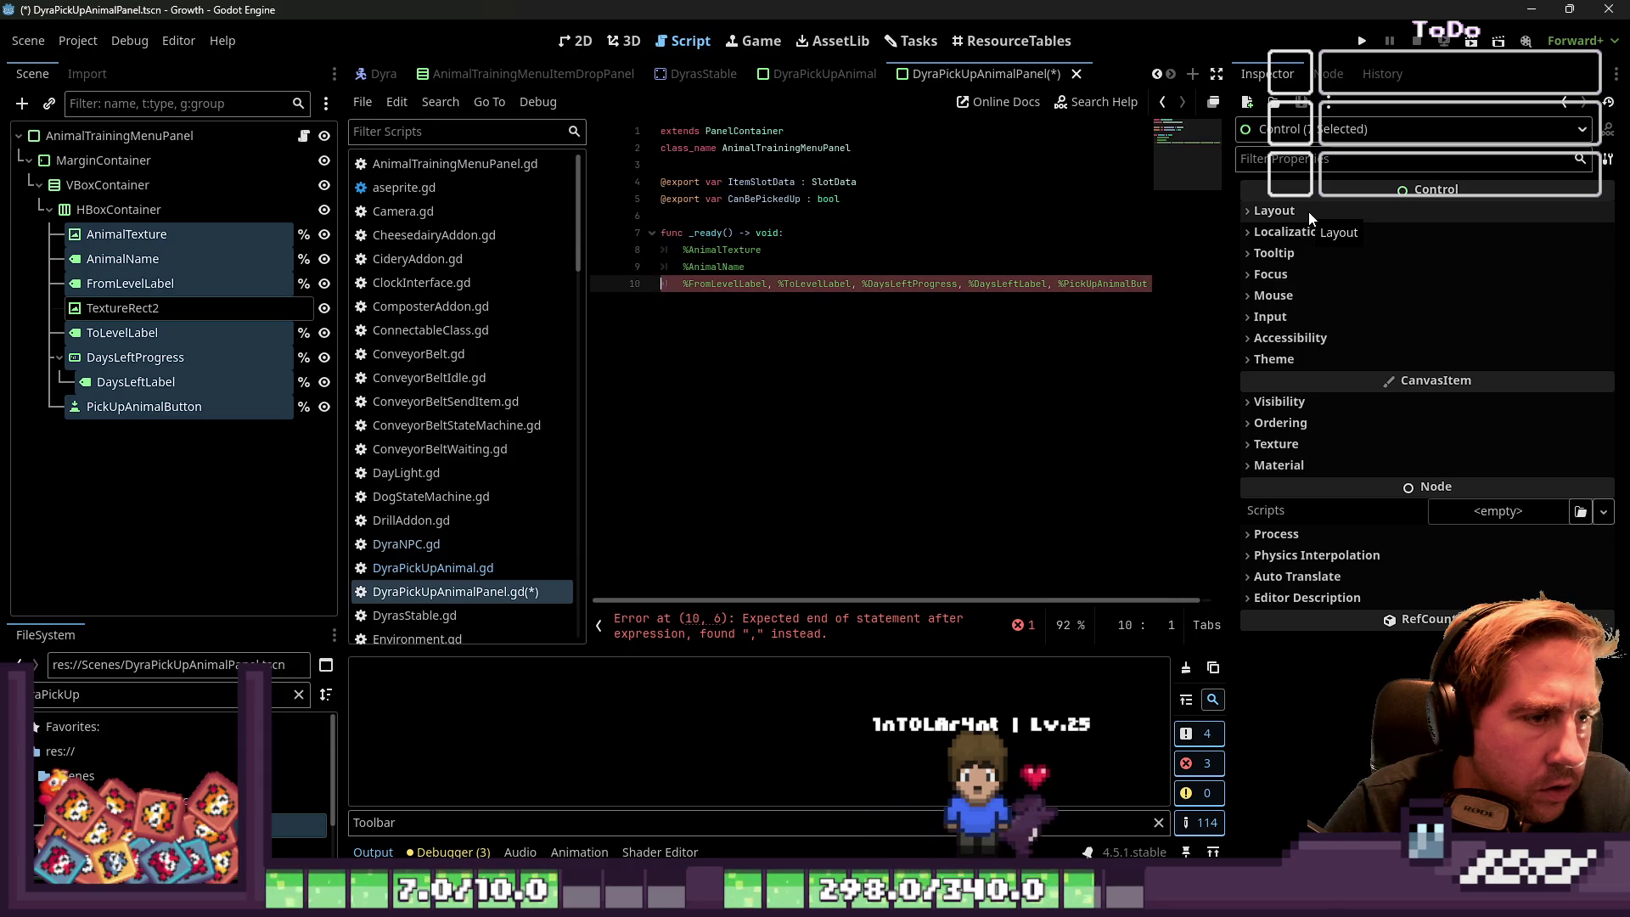
key("Down")
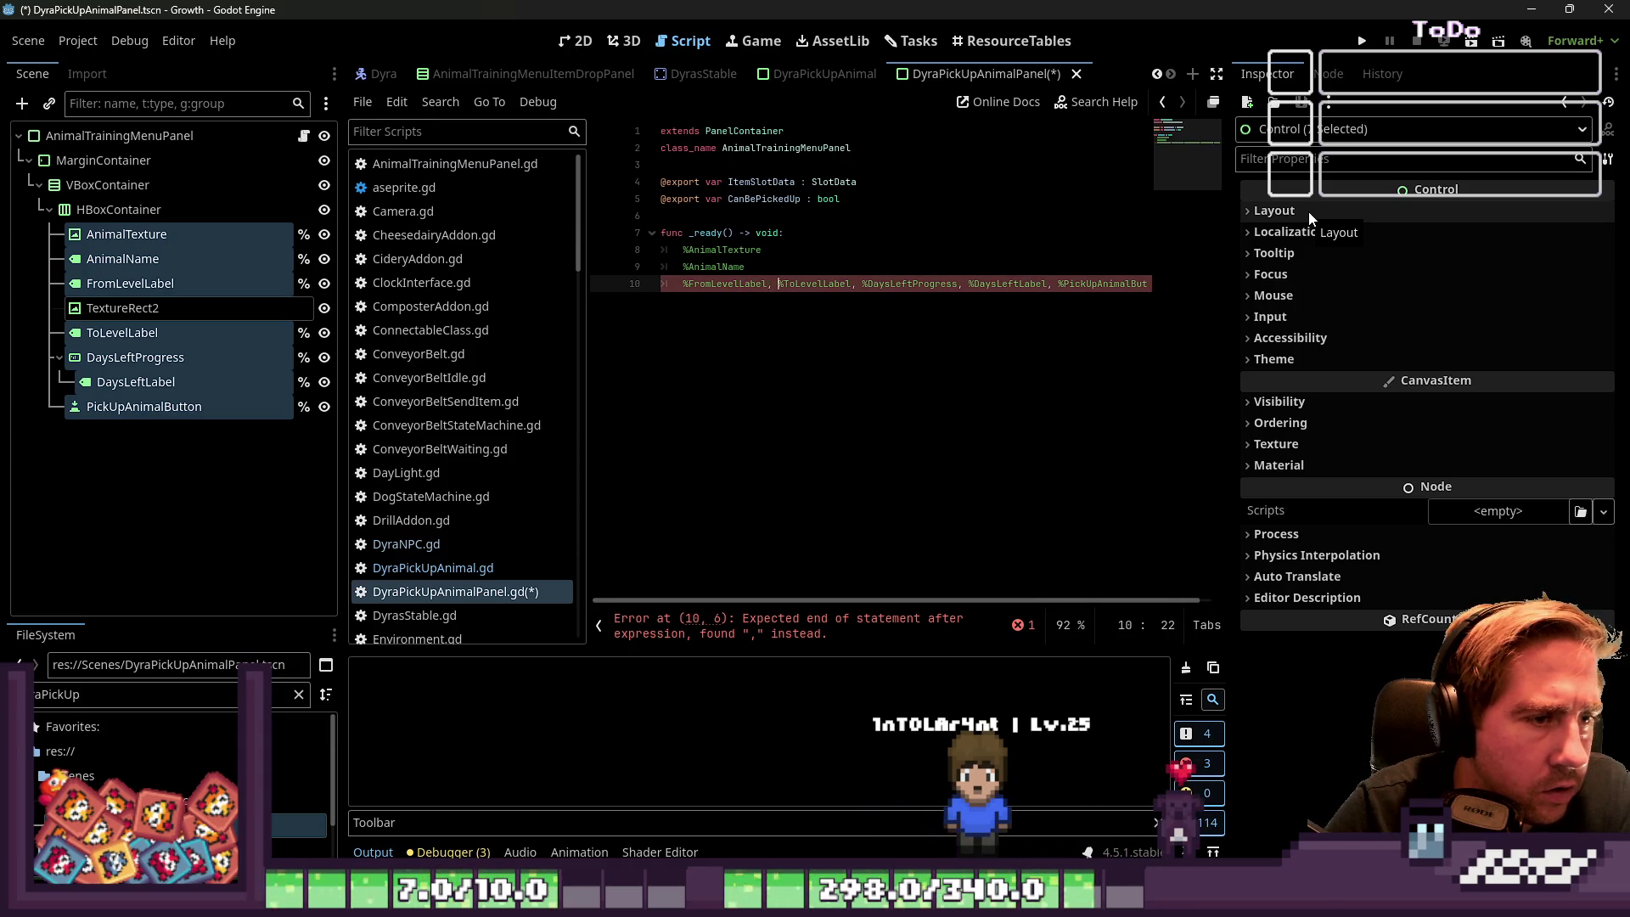
key("ctrl+Right")
key("ctrl+Right")
key("Return")
key("Up")
key("End")
key("BackSpace")
key("Down")
key("End")
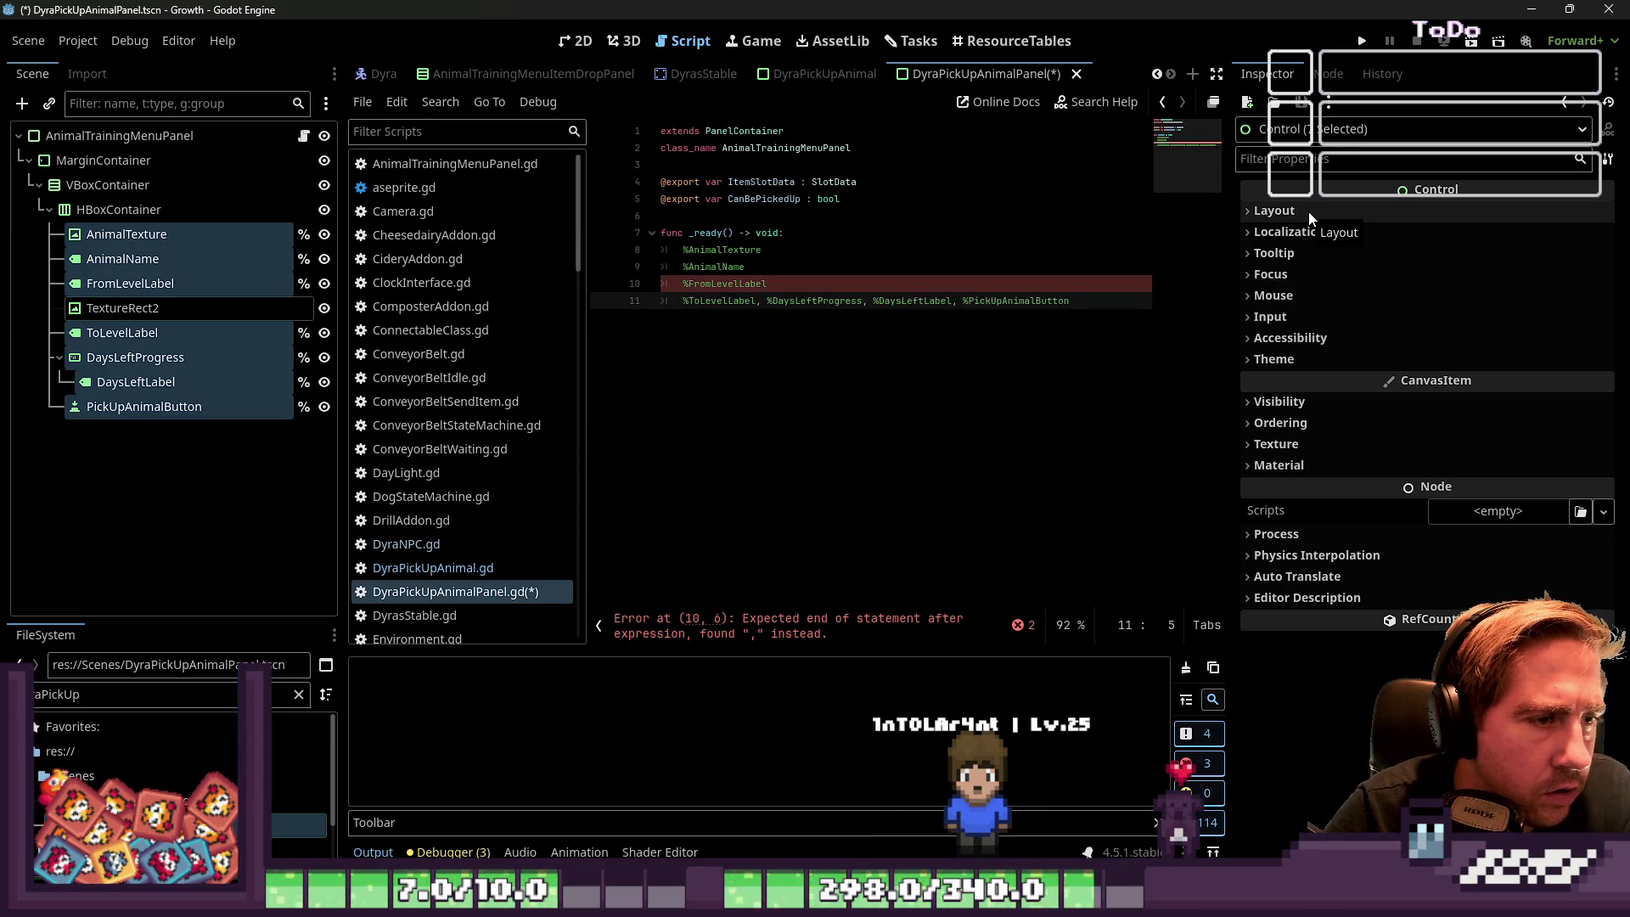
- Put %DaysLeftProgress, %DaysLeftLabel and %PickUpAnimalButton each on a separate line without commas
key("Left")
key("Left")
key("Left")
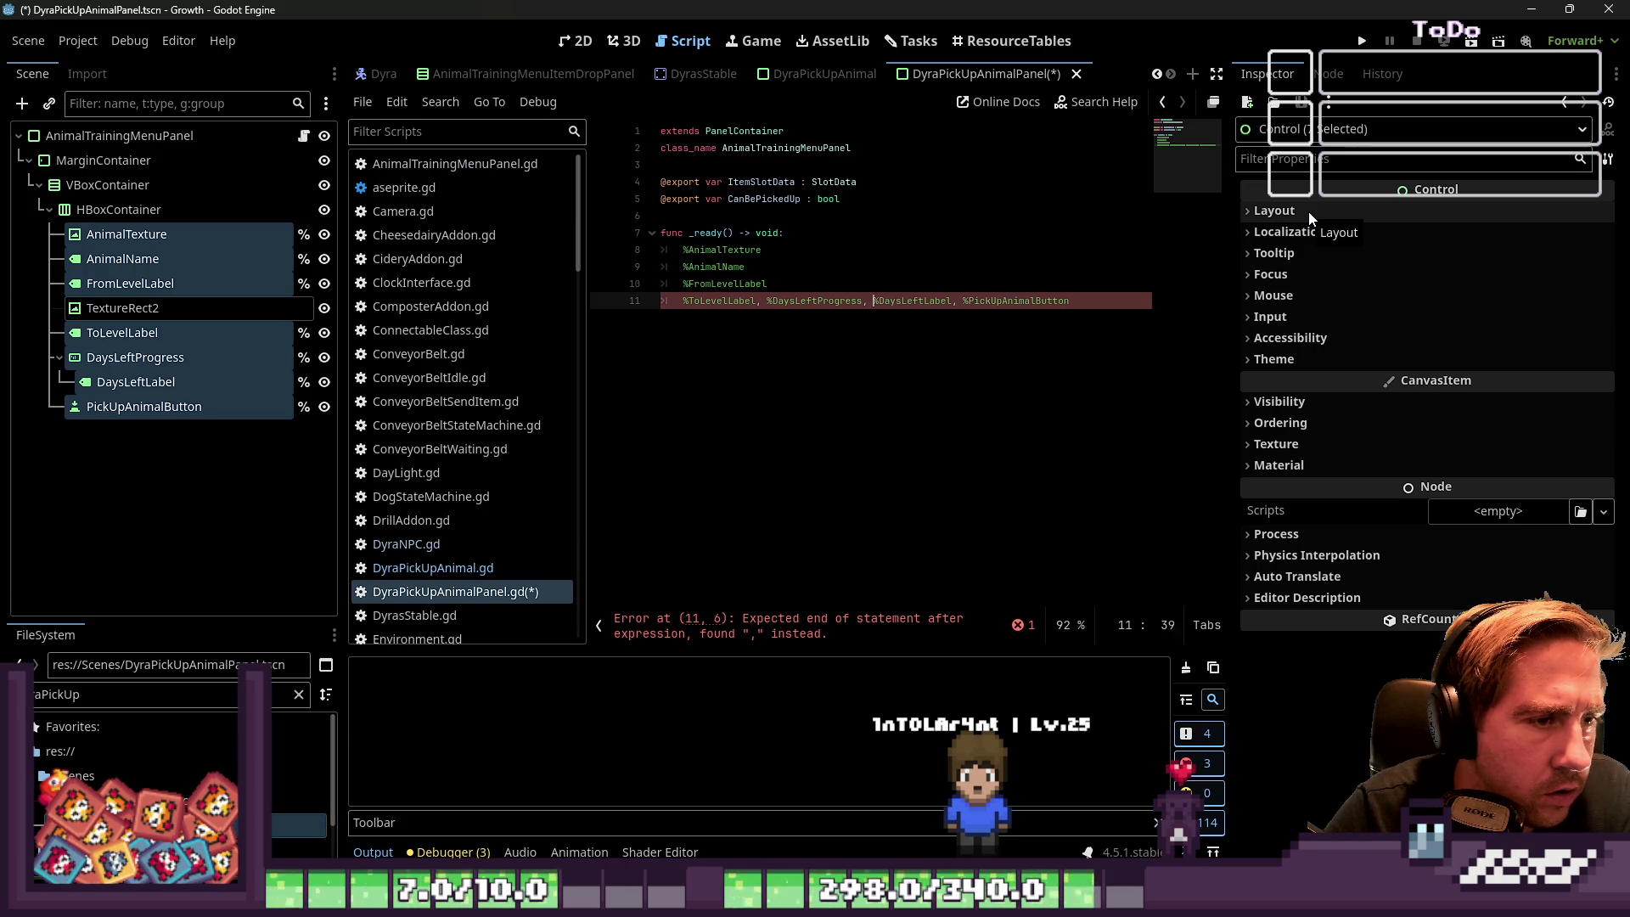
key("ctrl+Left")
key("BackSpace")
key("BackSpace")
key("Return")
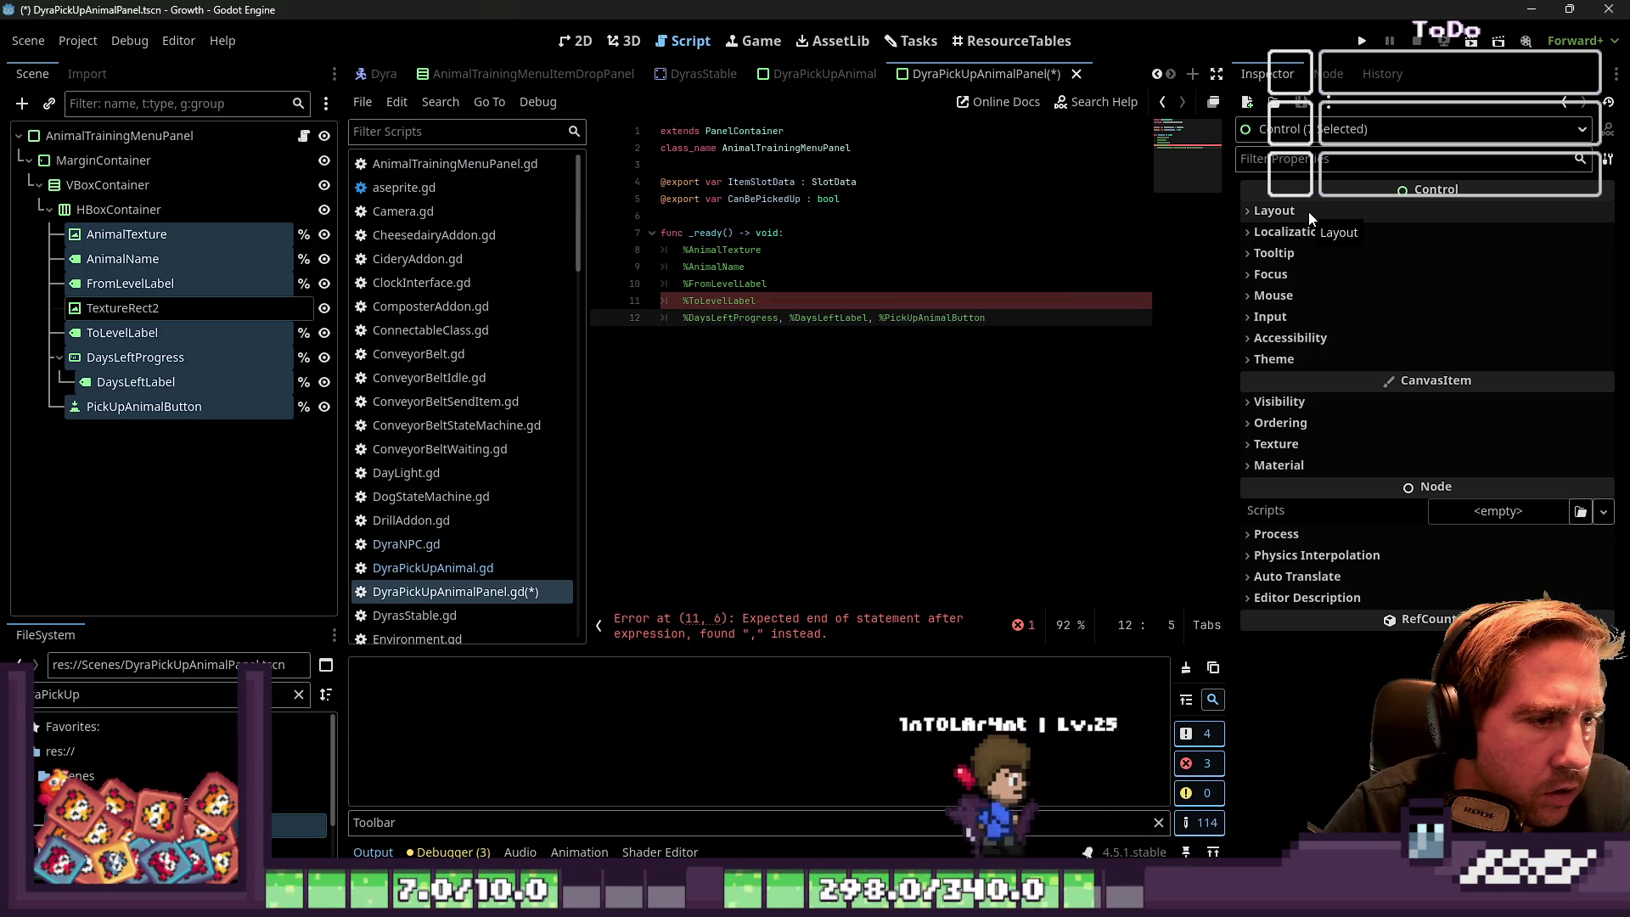
key("ctrl+Right")
key("ctrl+Right")
key("ctrl+Right")
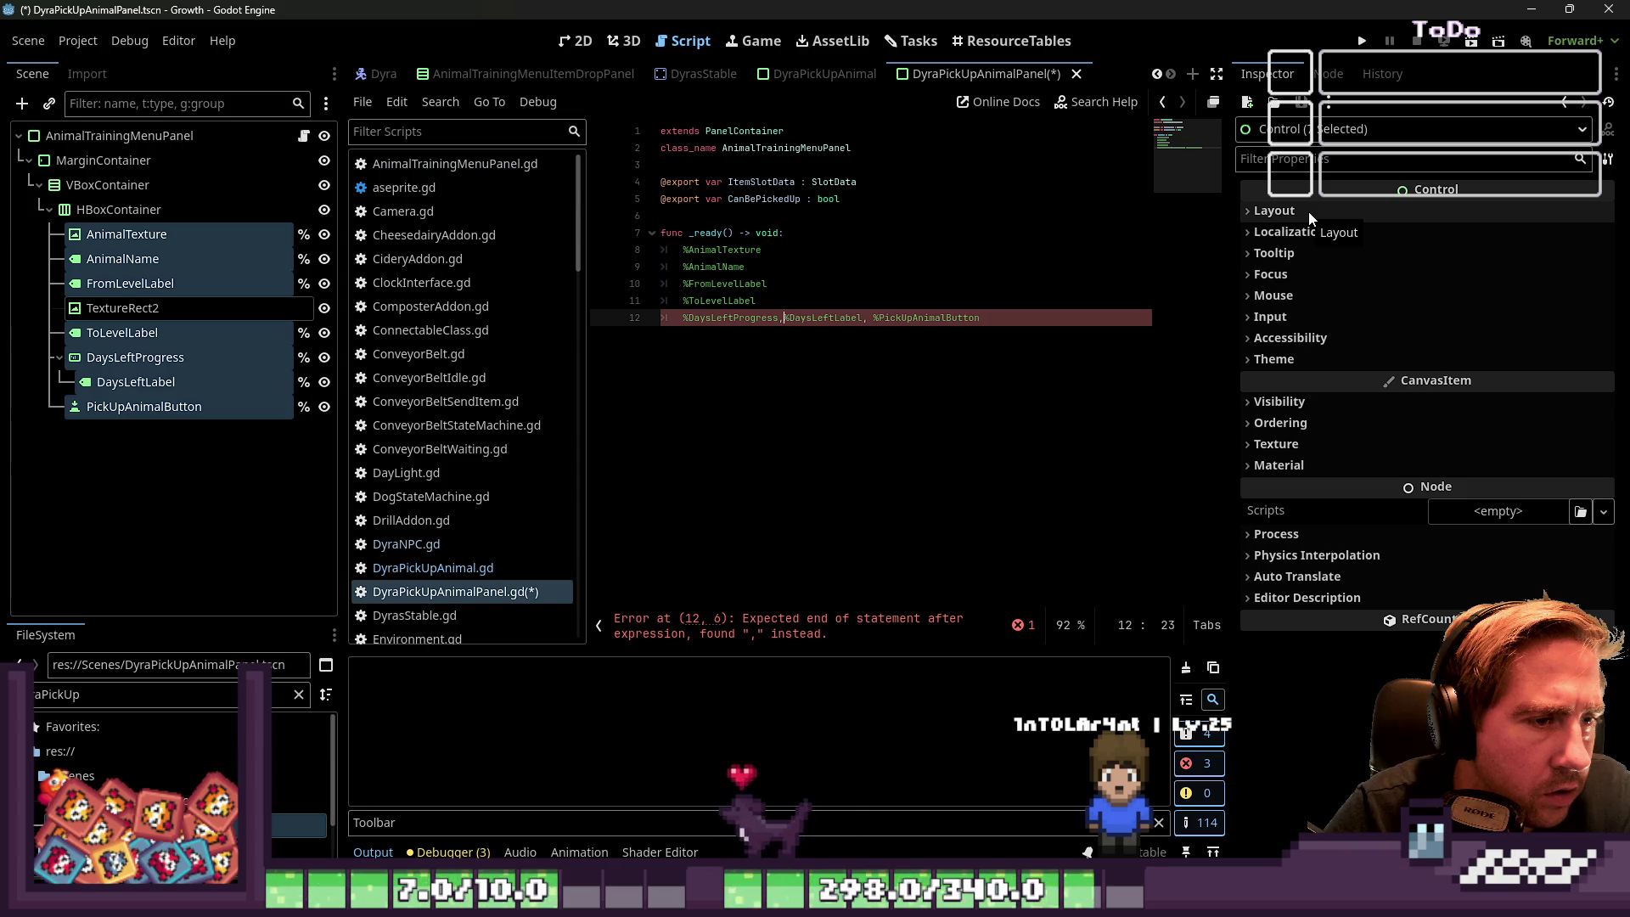
key("BackSpace")
key("BackSpace")
key("Return")
key("ctrl+Right")
key("ctrl+Right")
key("ctrl+Right")
key("Right")
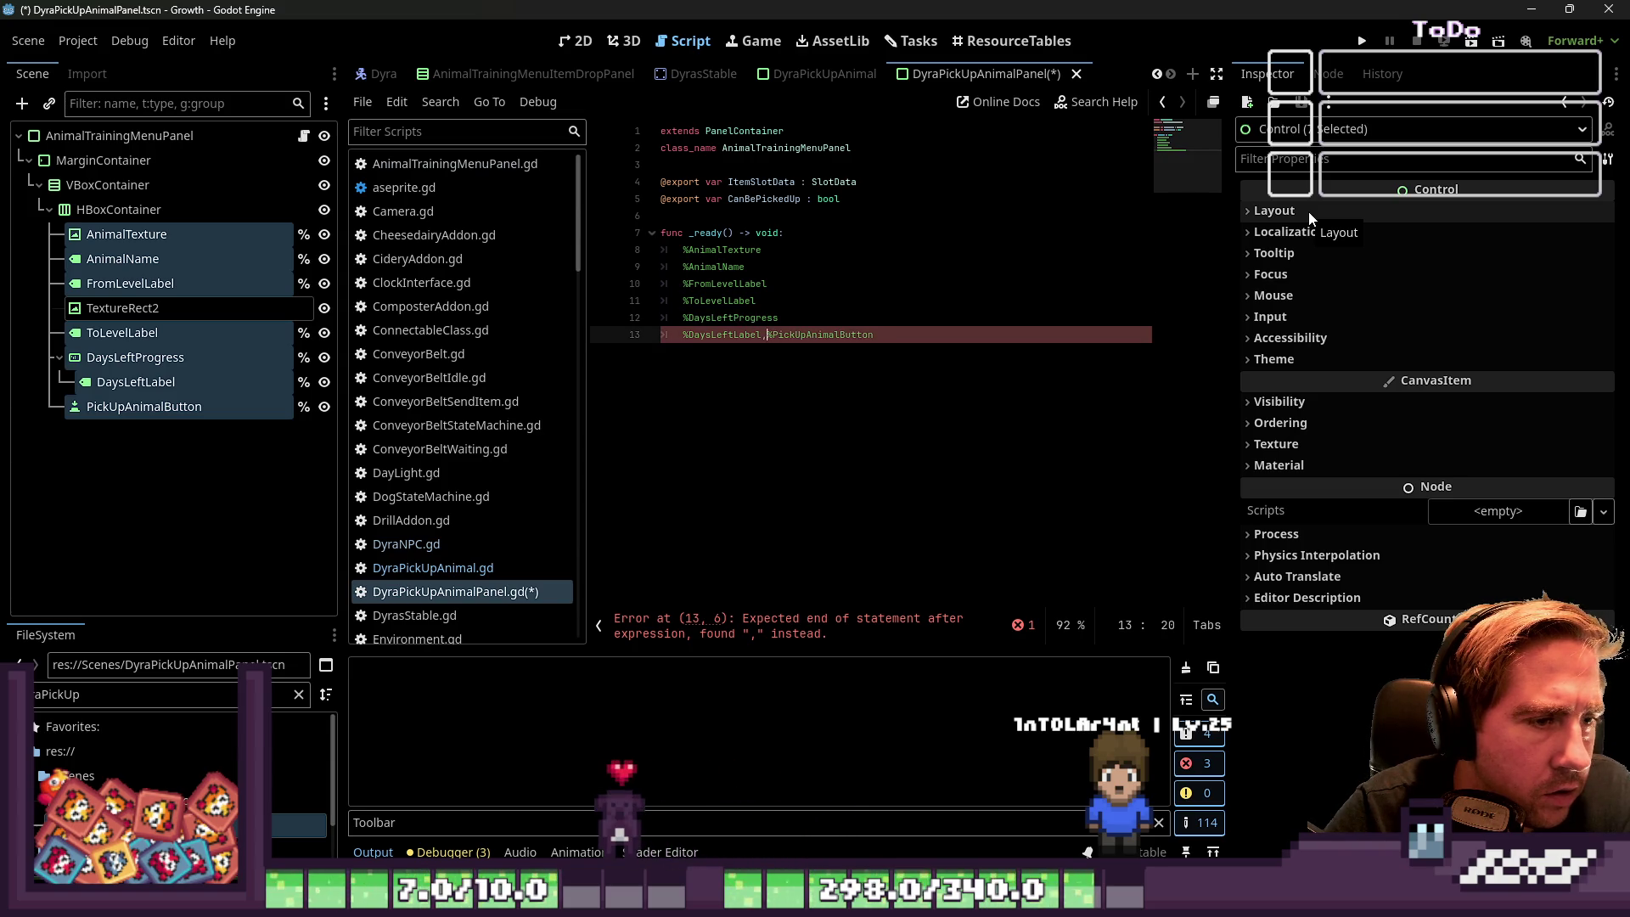
key("BackSpace")
key("Return")
key("shift+Up")
key("shift+Up")
key("shift+Up")
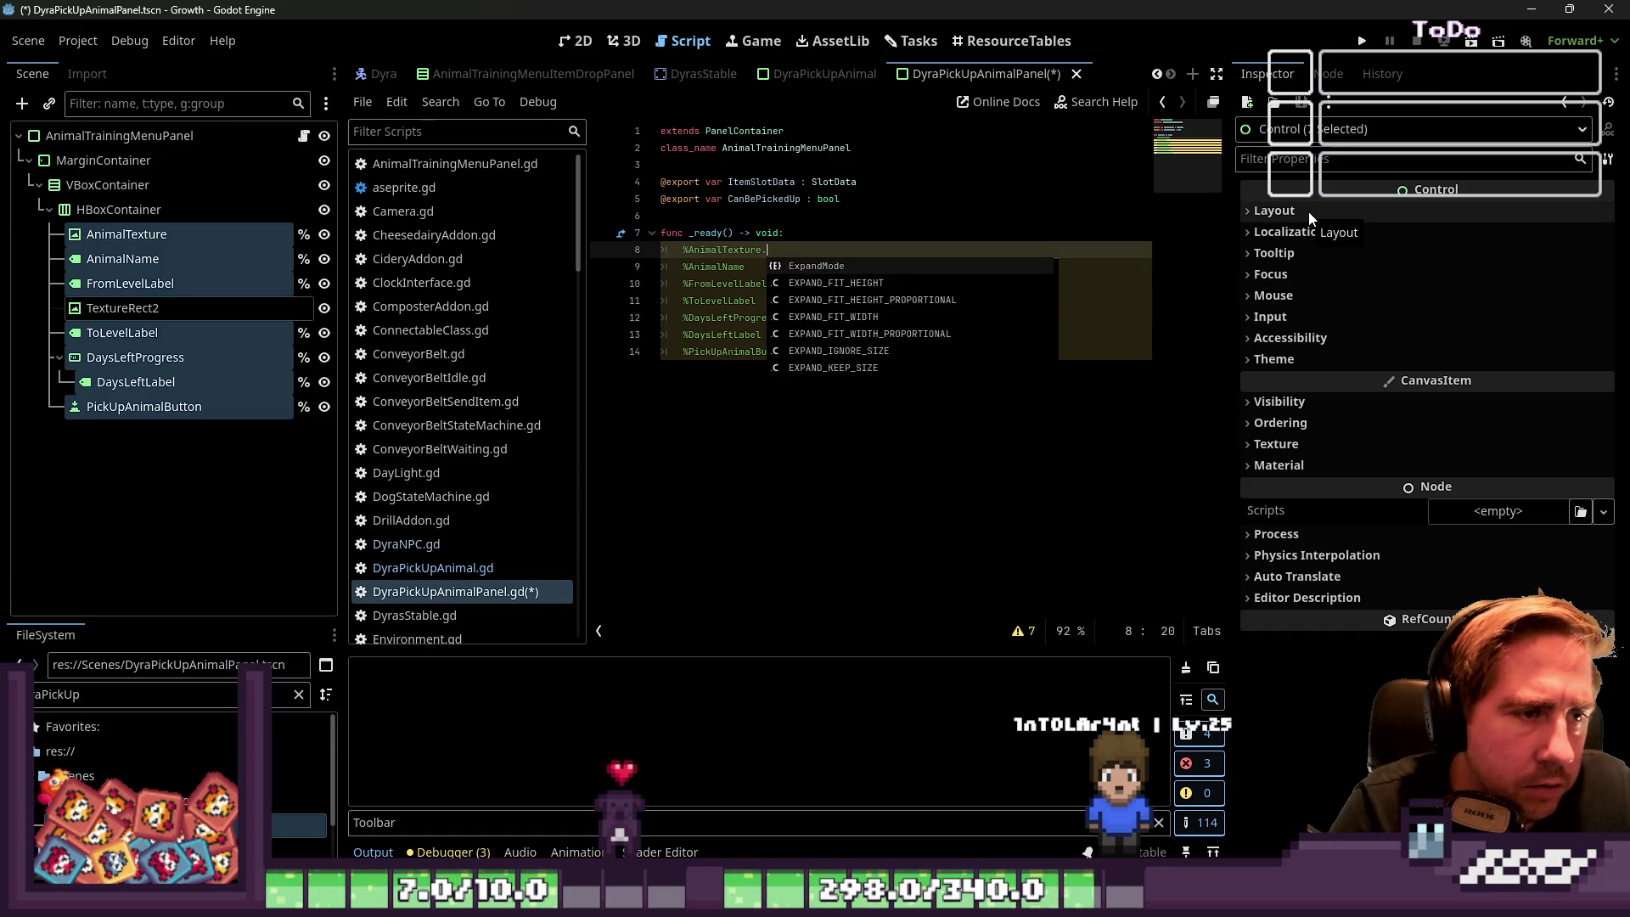
- Set AnimalTexture's texture to ItemSlotData.texture_inventar and AnimalName's text to ItemSlotData.item_name
type(".texture = ")
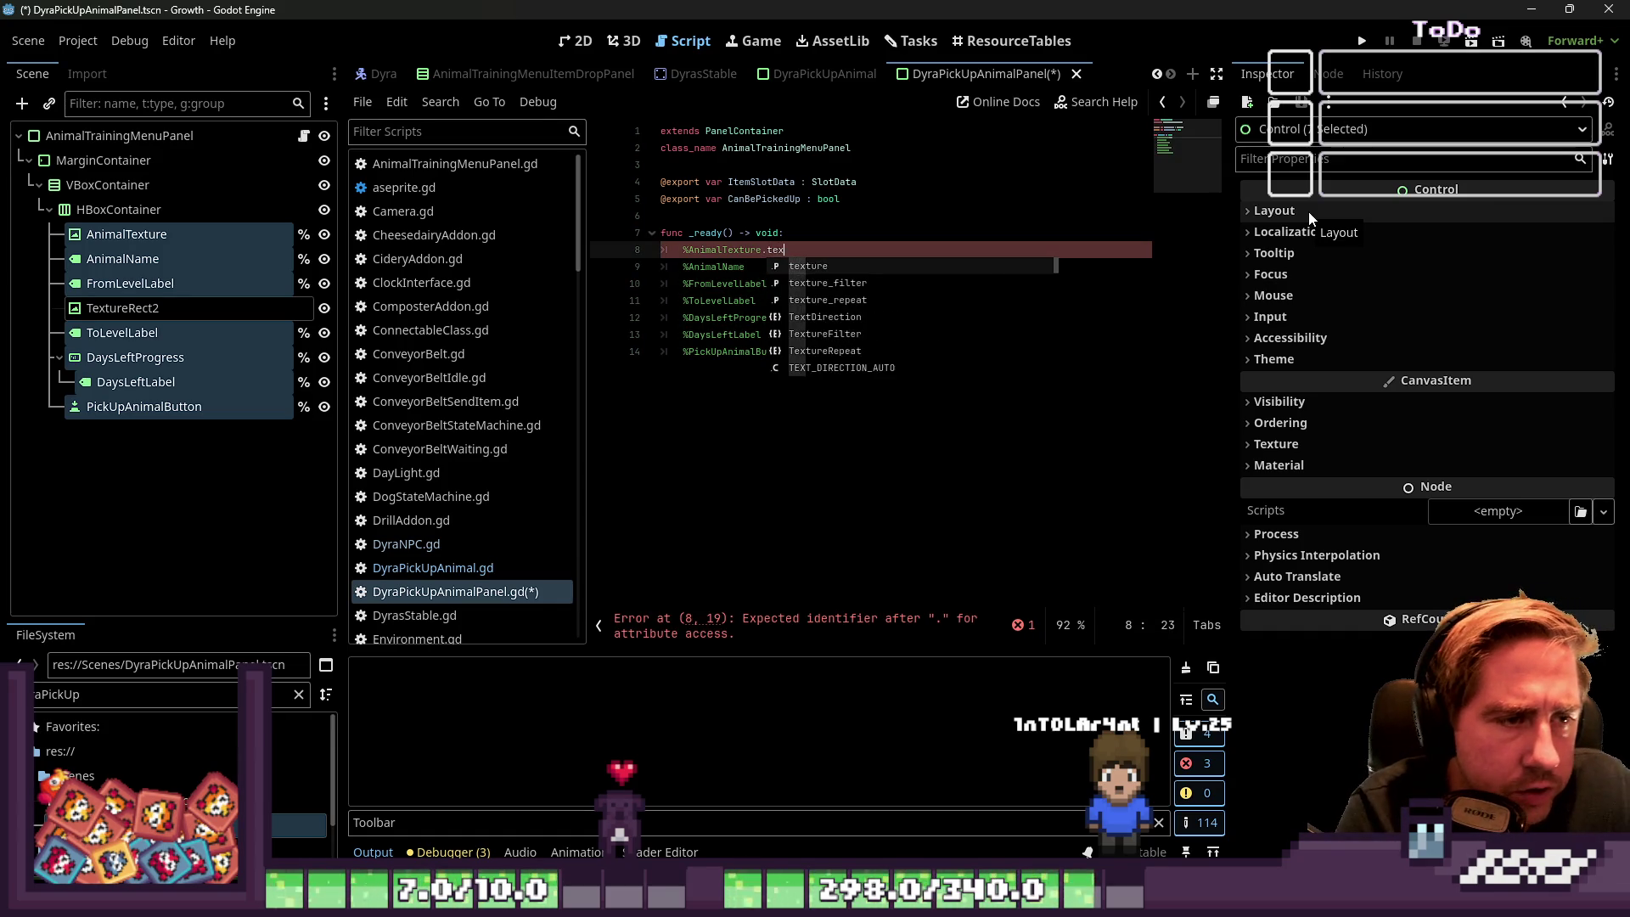
type("ItemSlotData.")
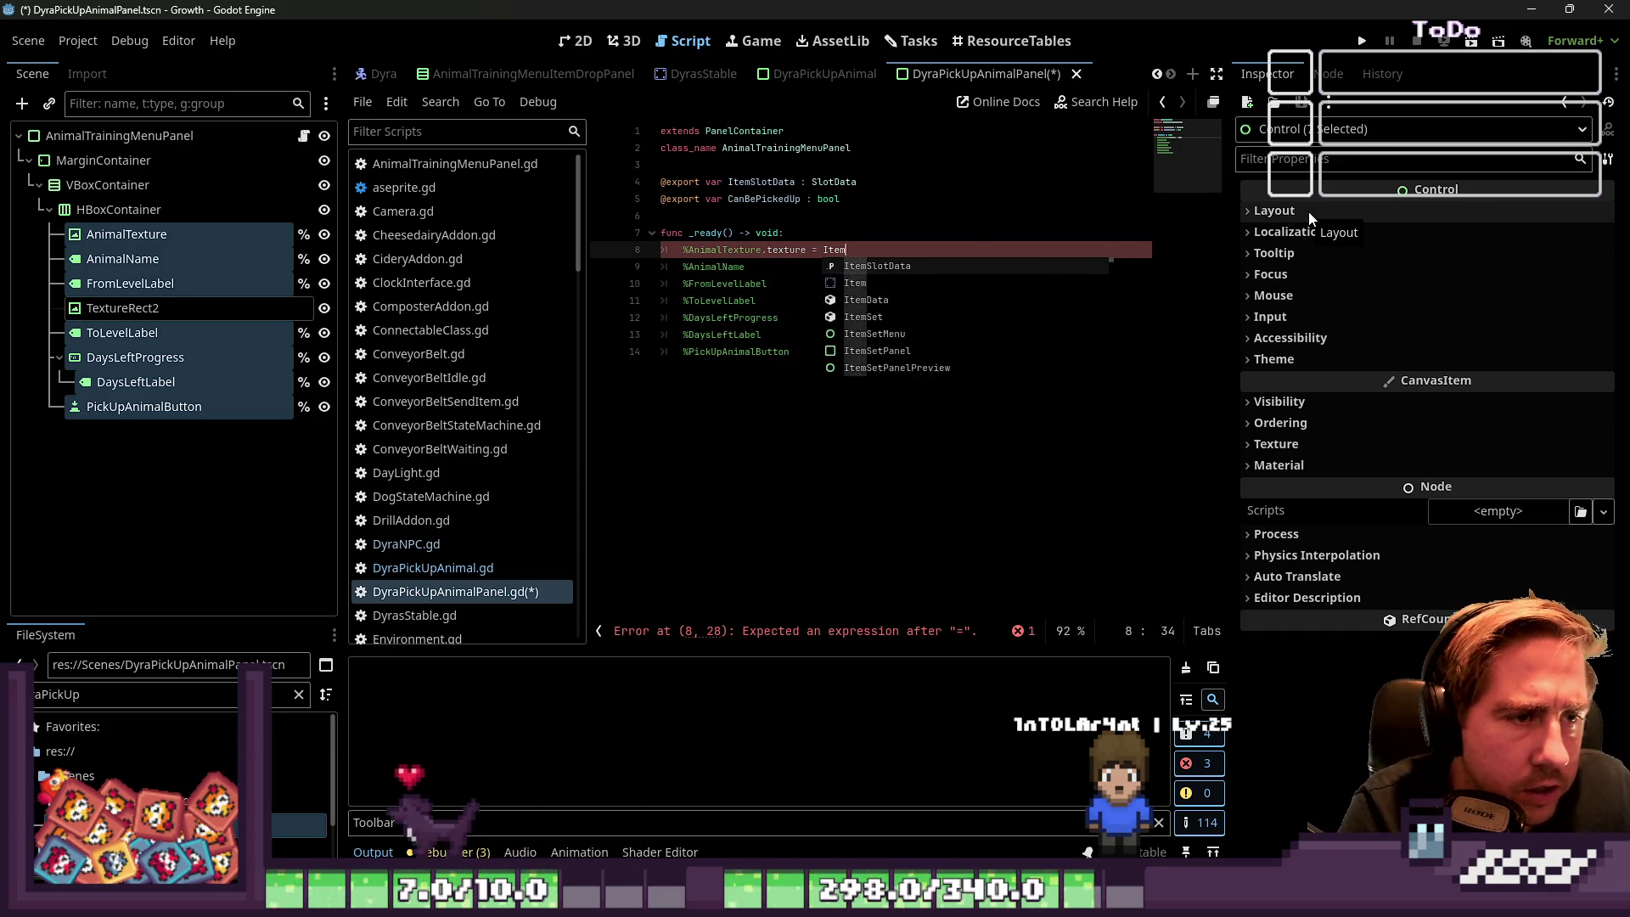
type("texture_inventar")
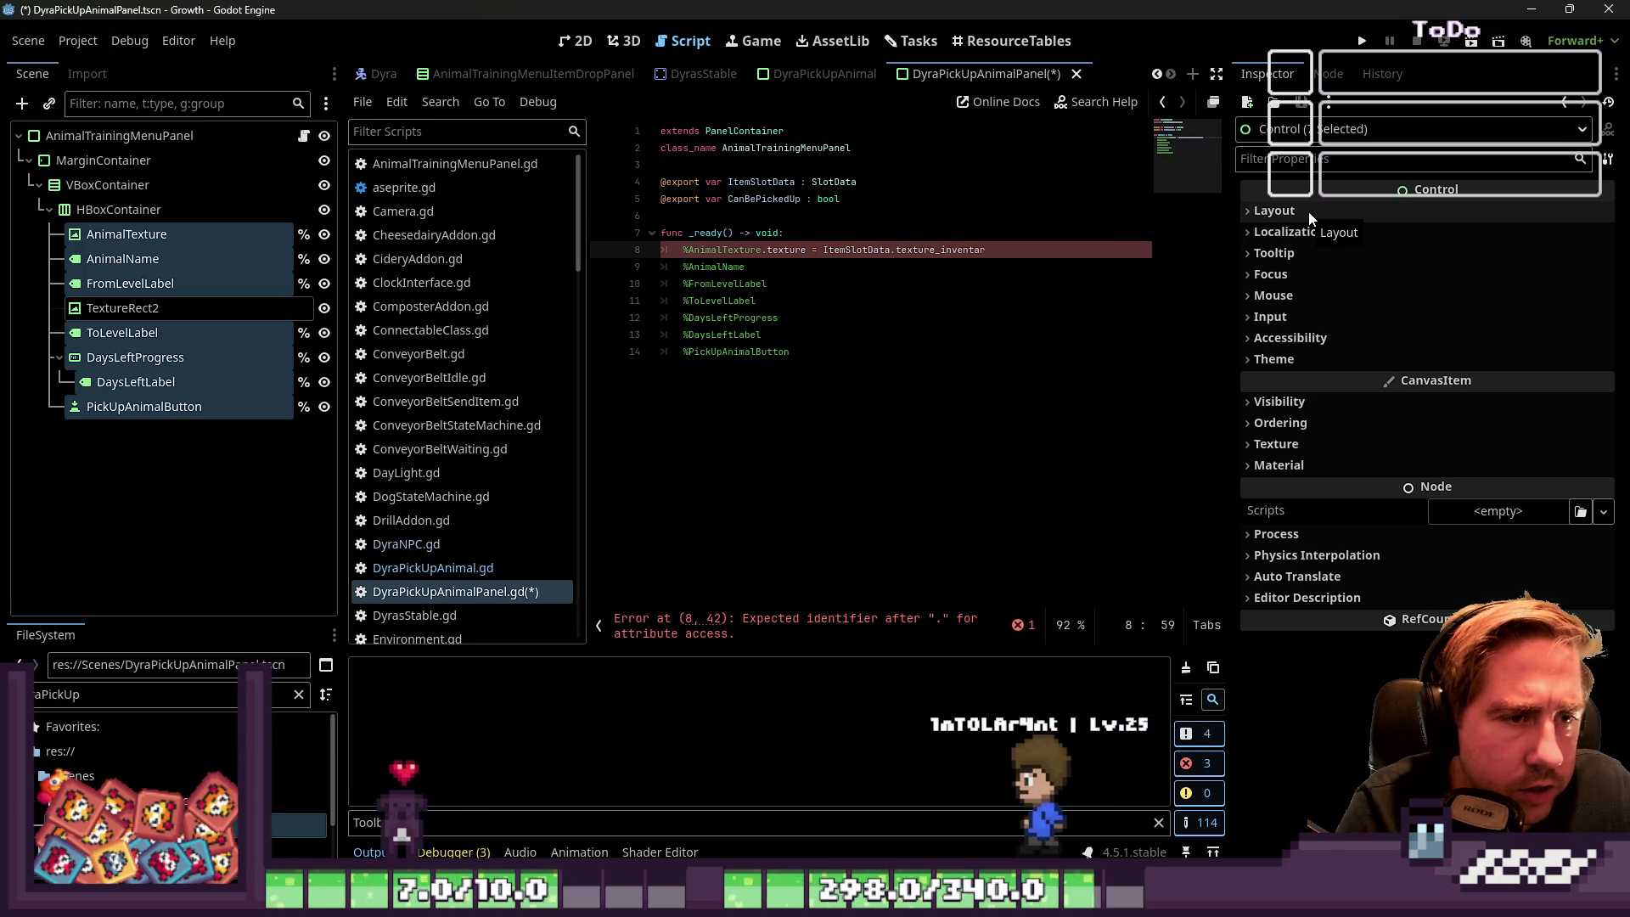
key("Return")
key("Down")
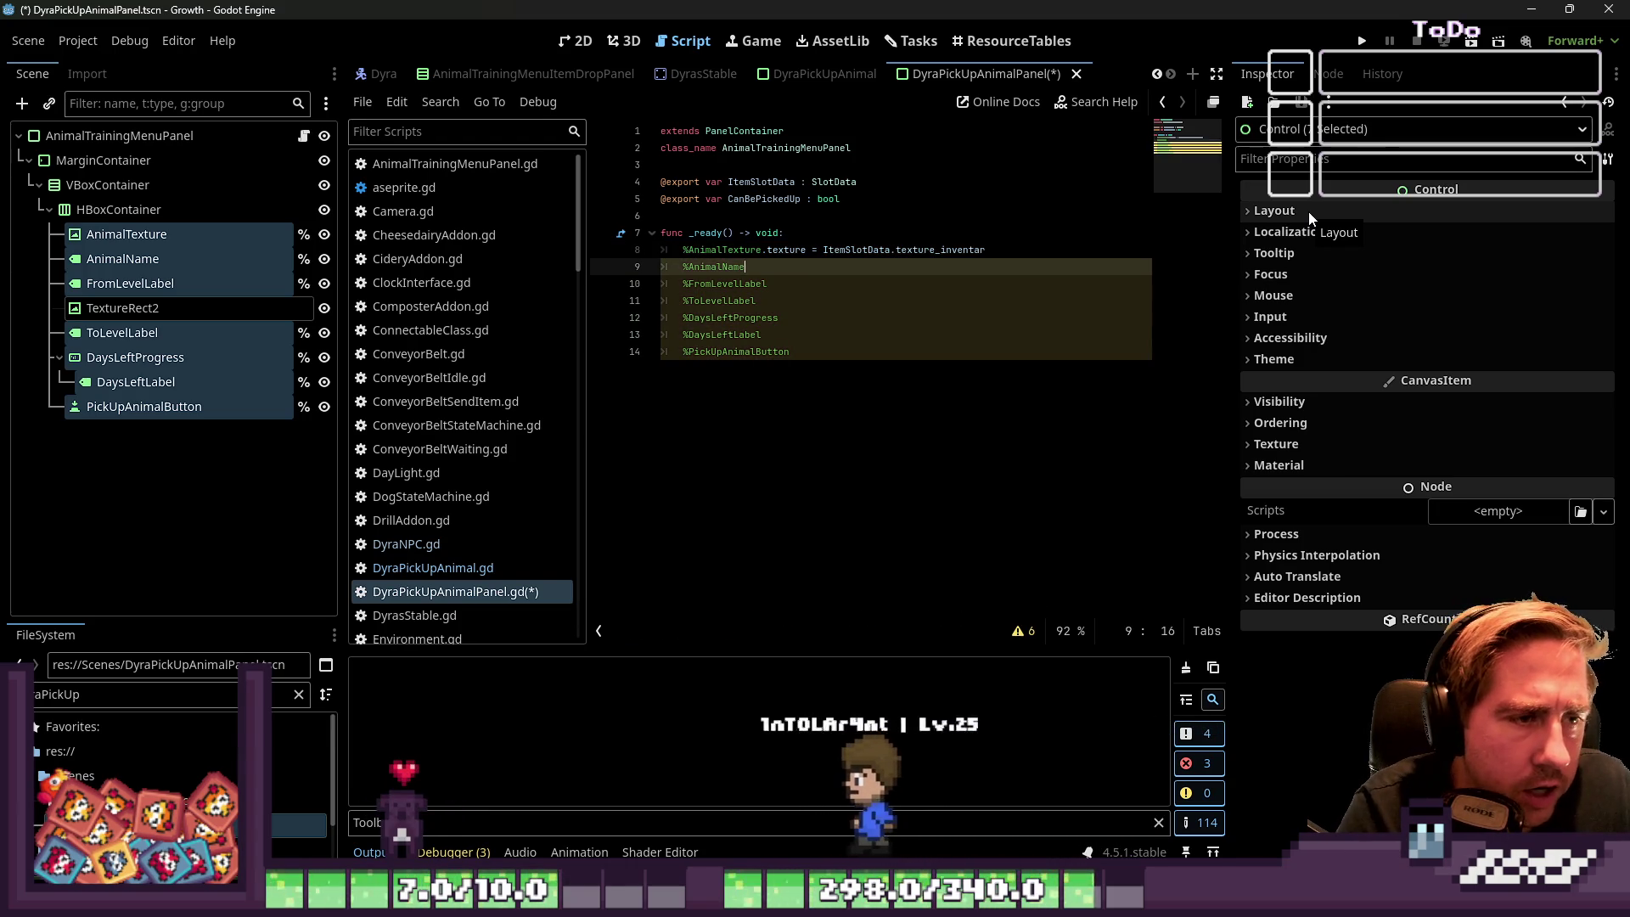
key("ctrl+space")
key("Escape")
type(".text =")
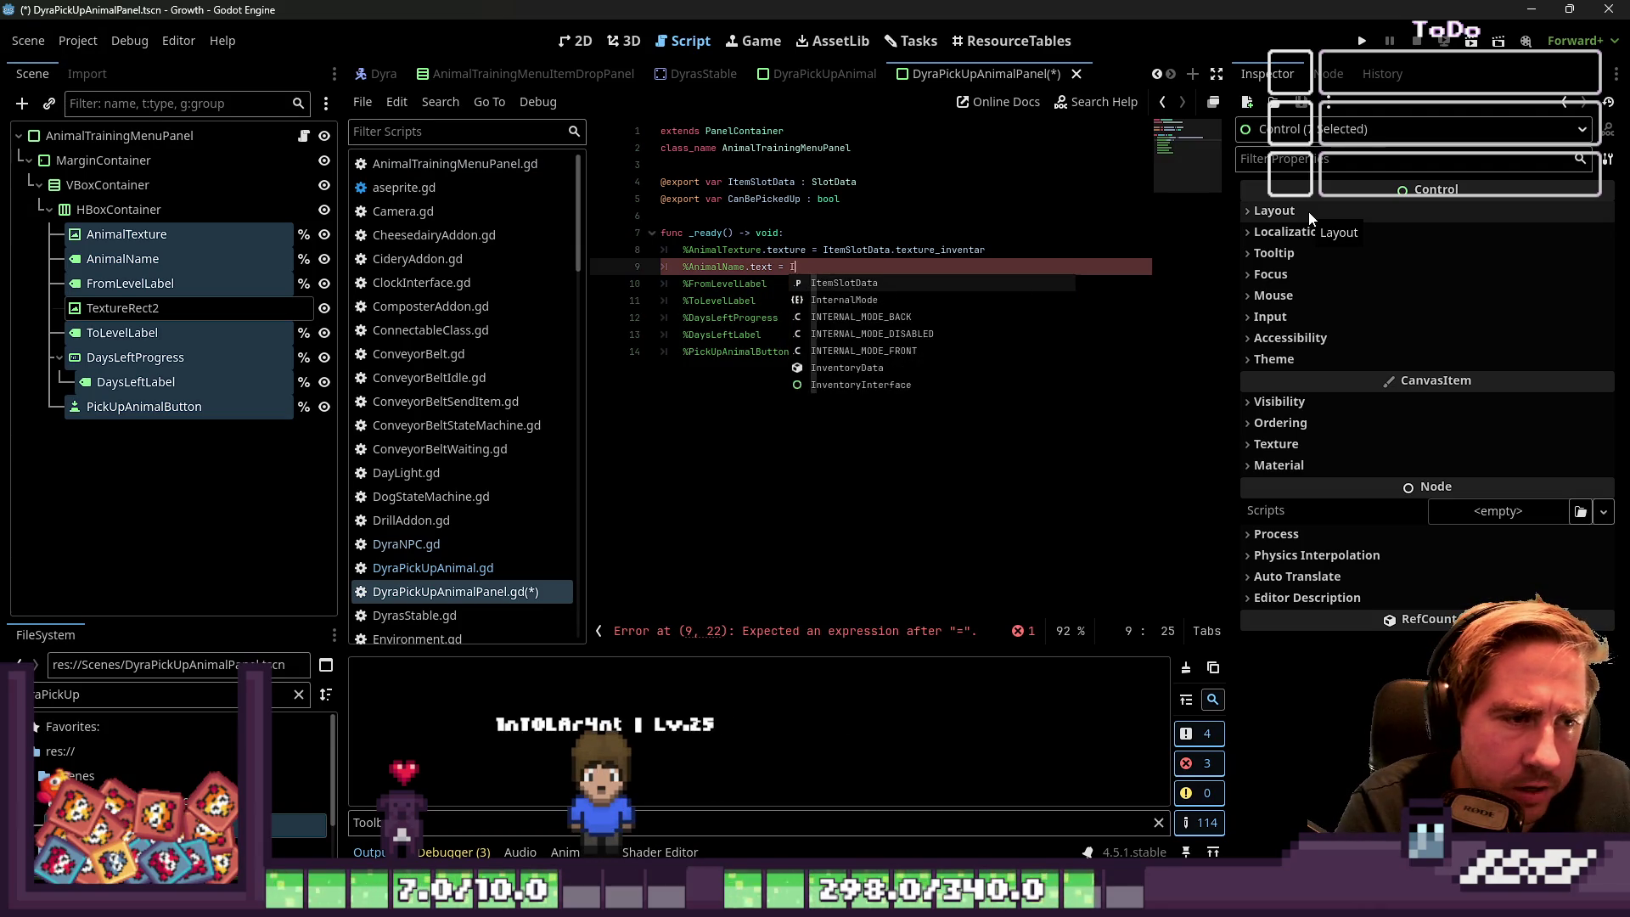
type(" ItemSlotData.item_name")
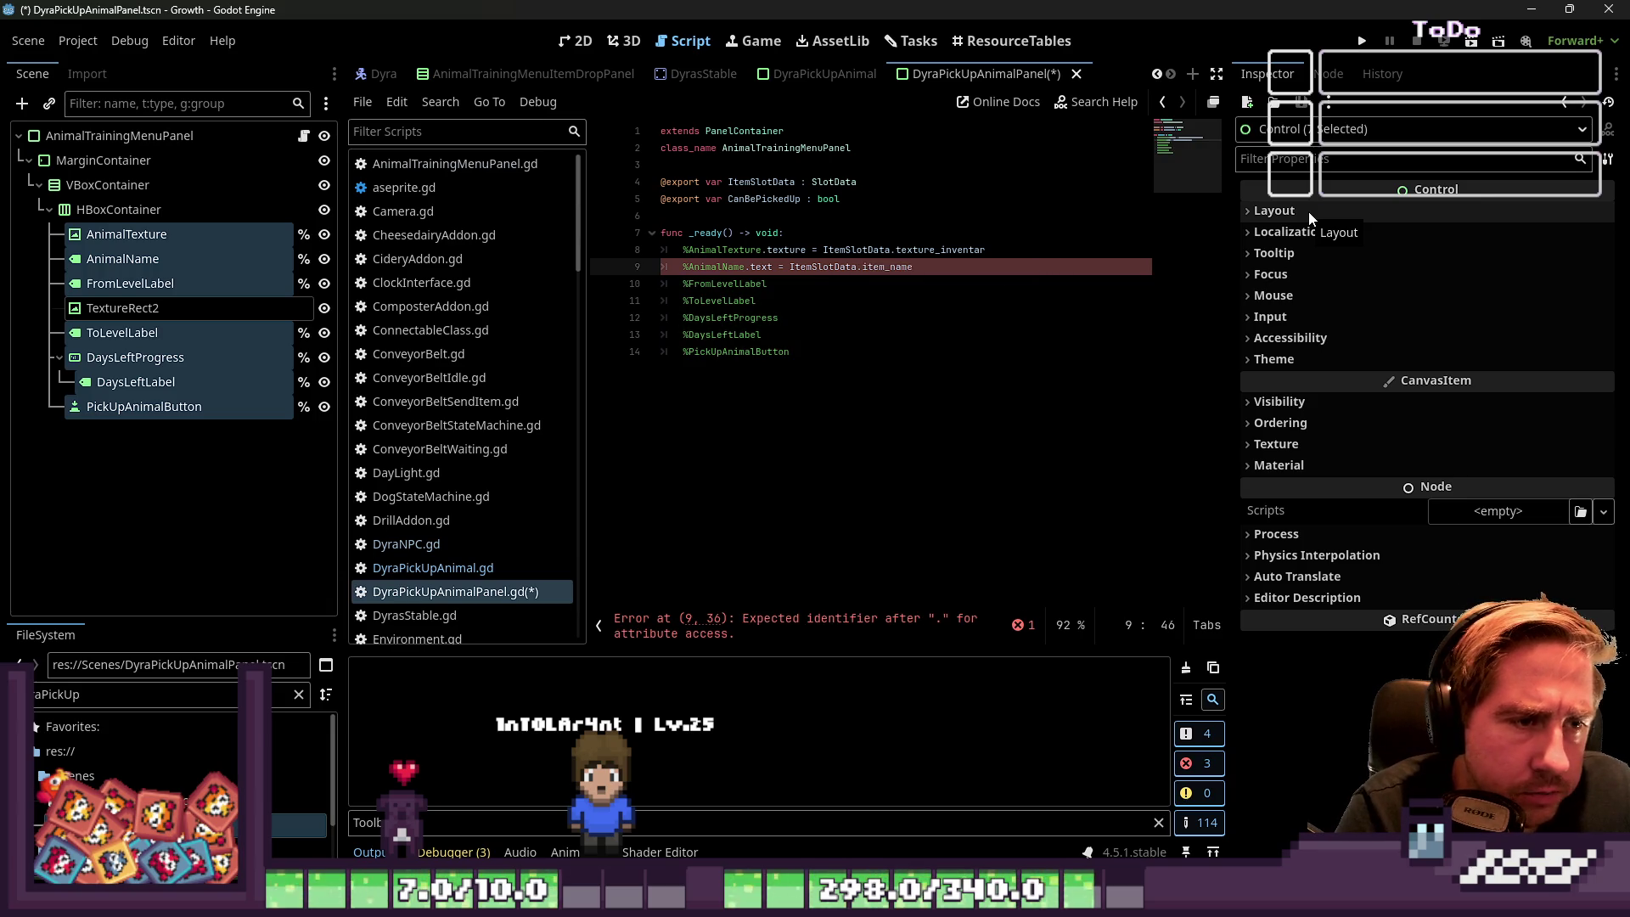
key("Return")
key("Down")
- Assign FromLevelLabel and ToLevelLabel the string "%s" % ItemSlotData.current_item_level
type(".")
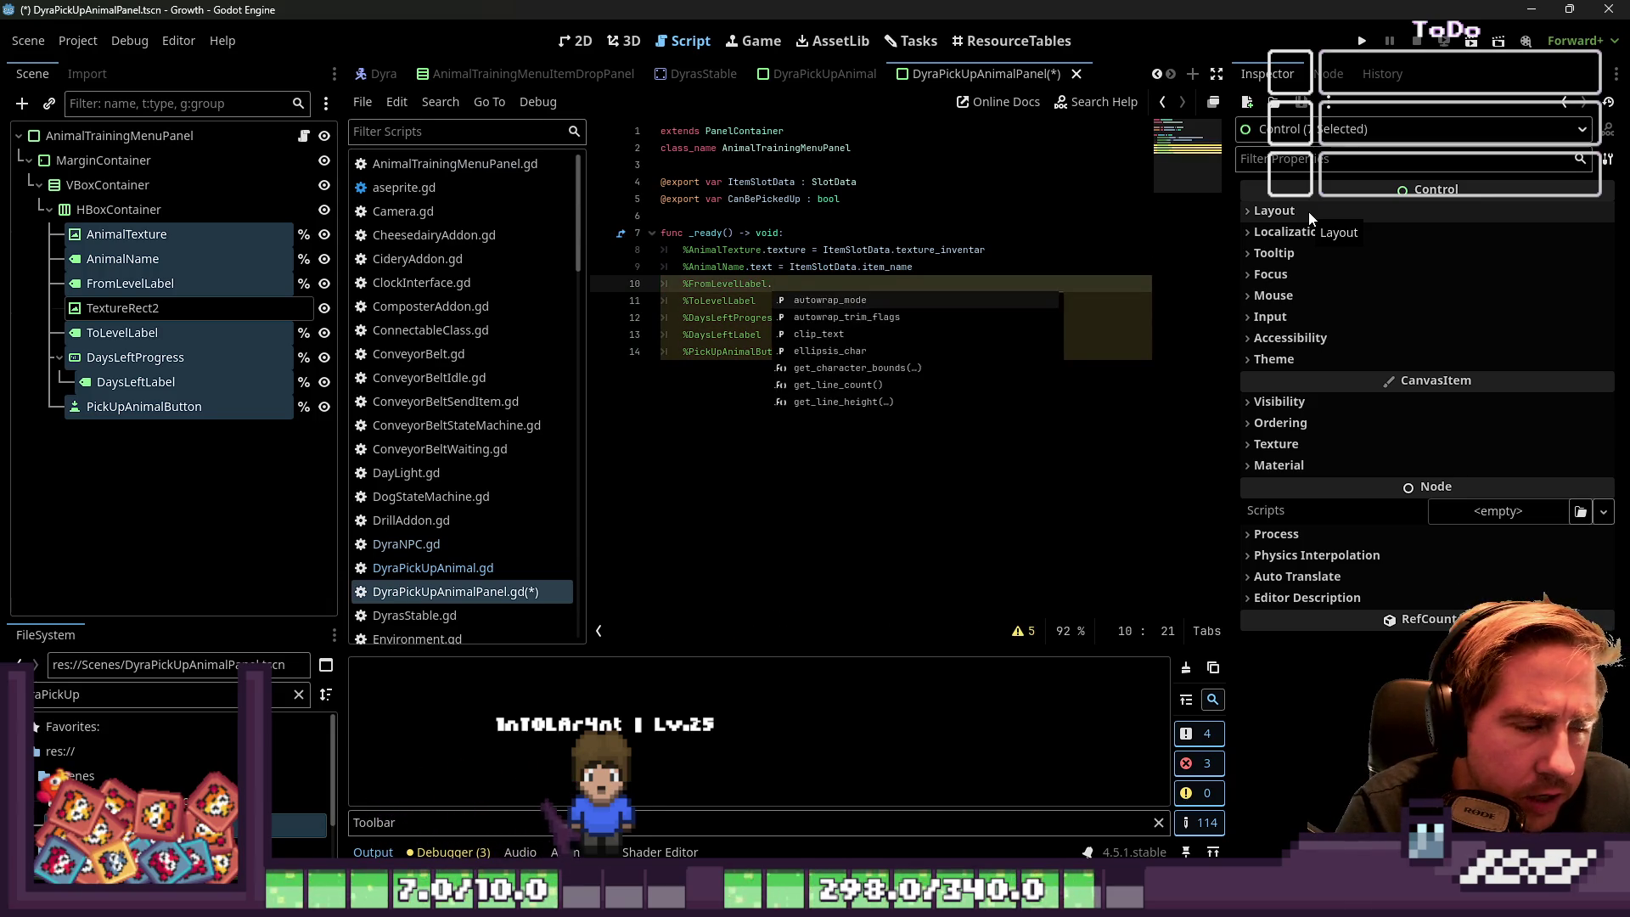
key("BackSpace")
type("= ")
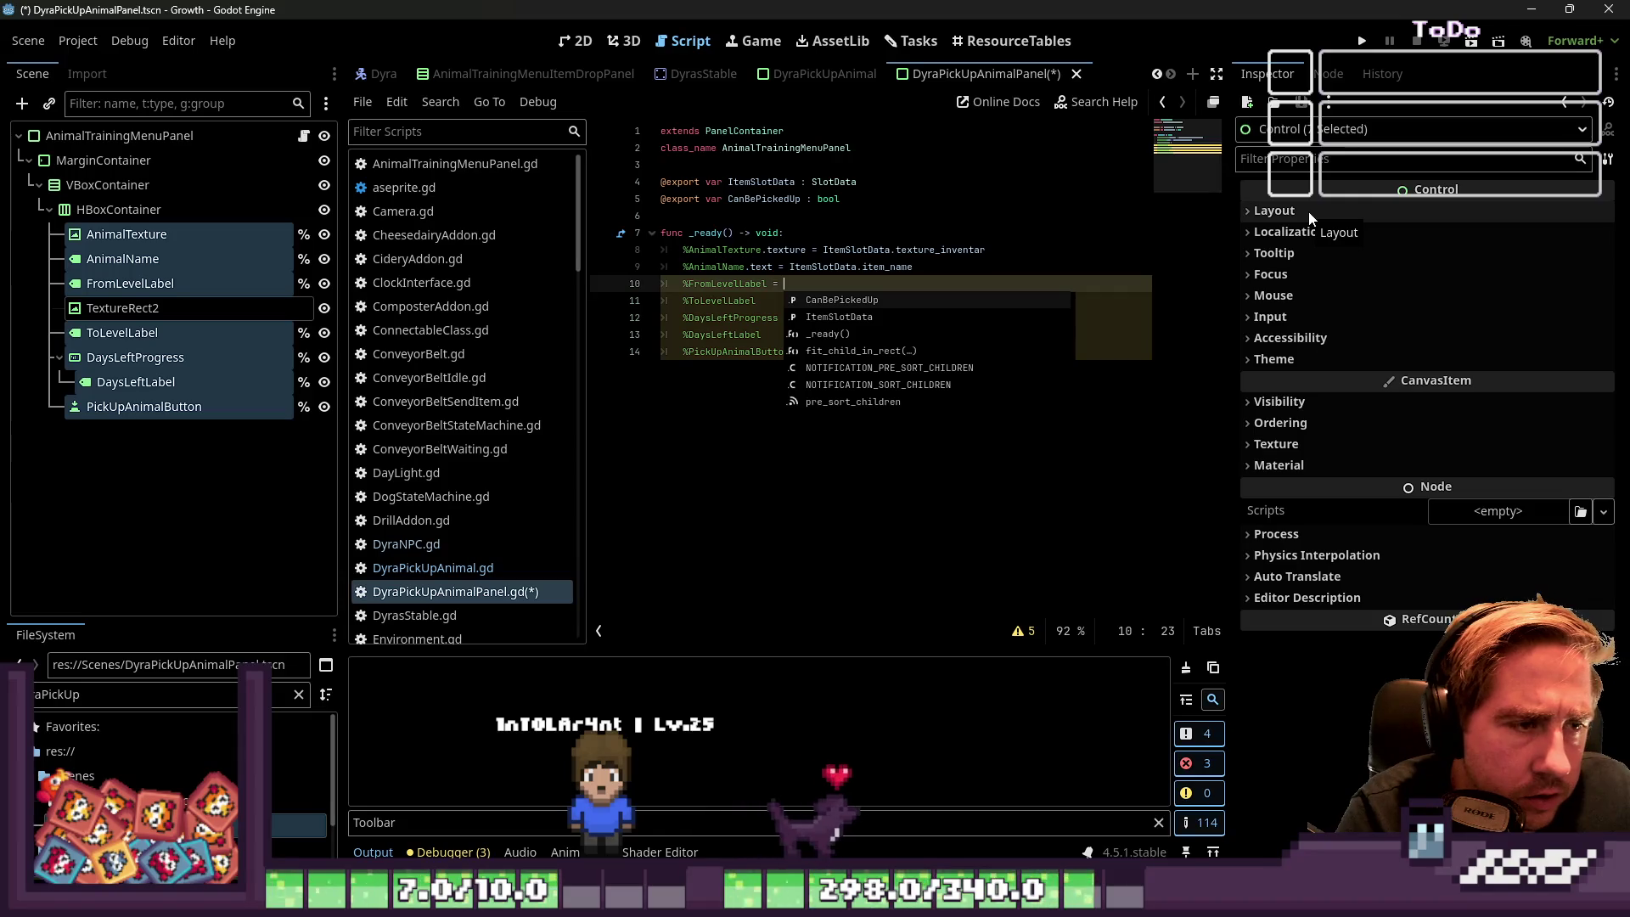
type("\"%s\" %It")
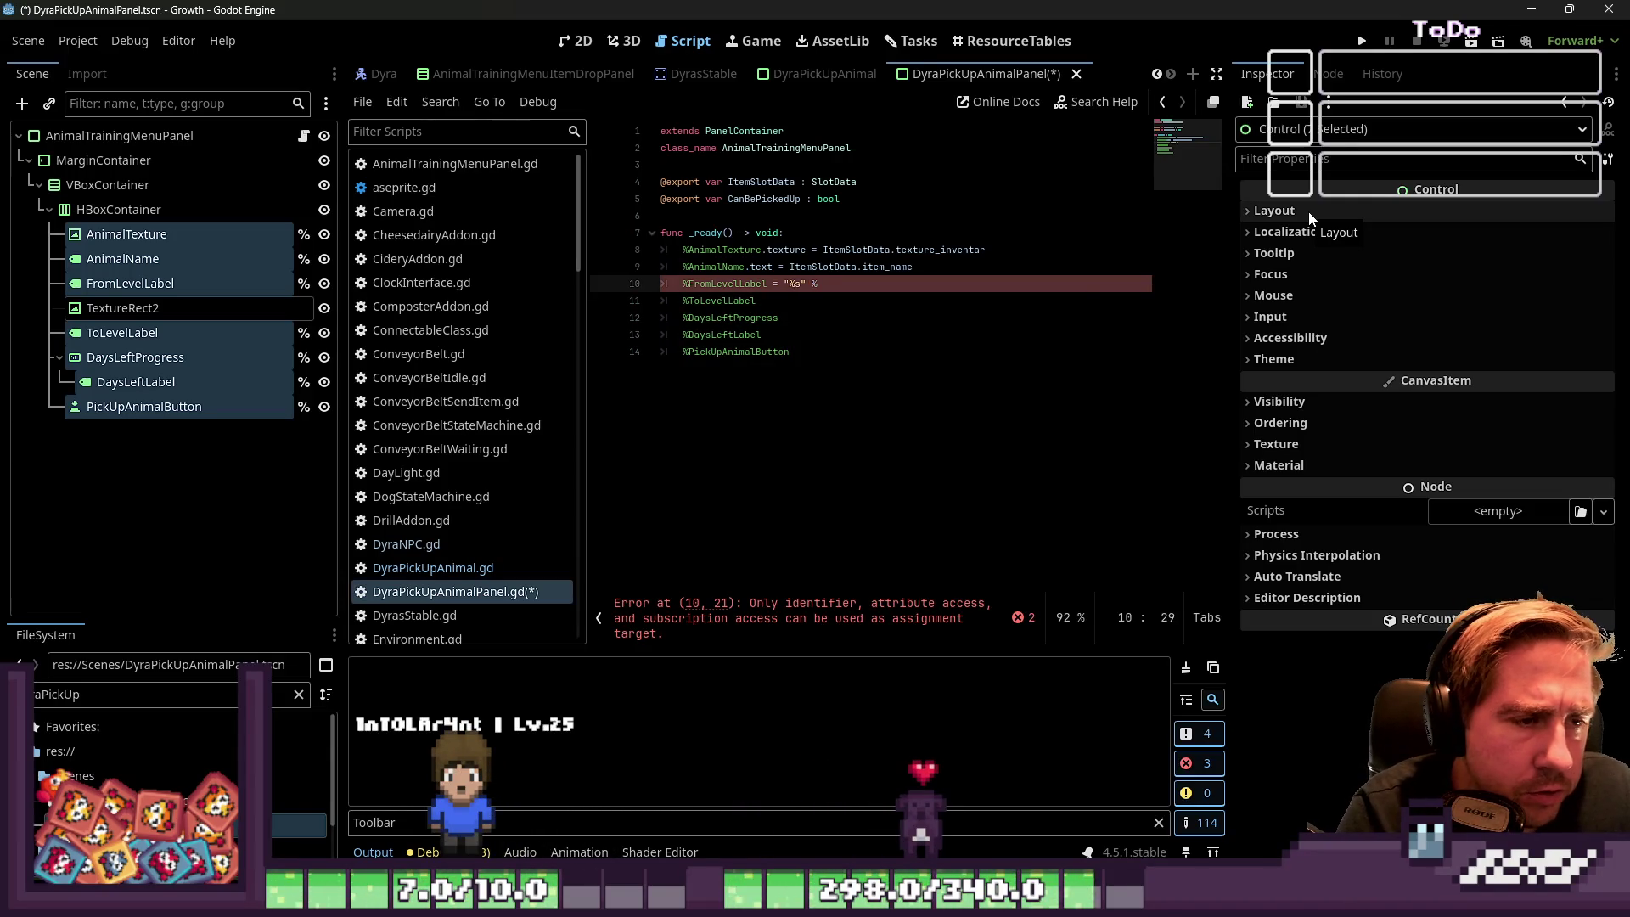
type("emSlot")
key("Return")
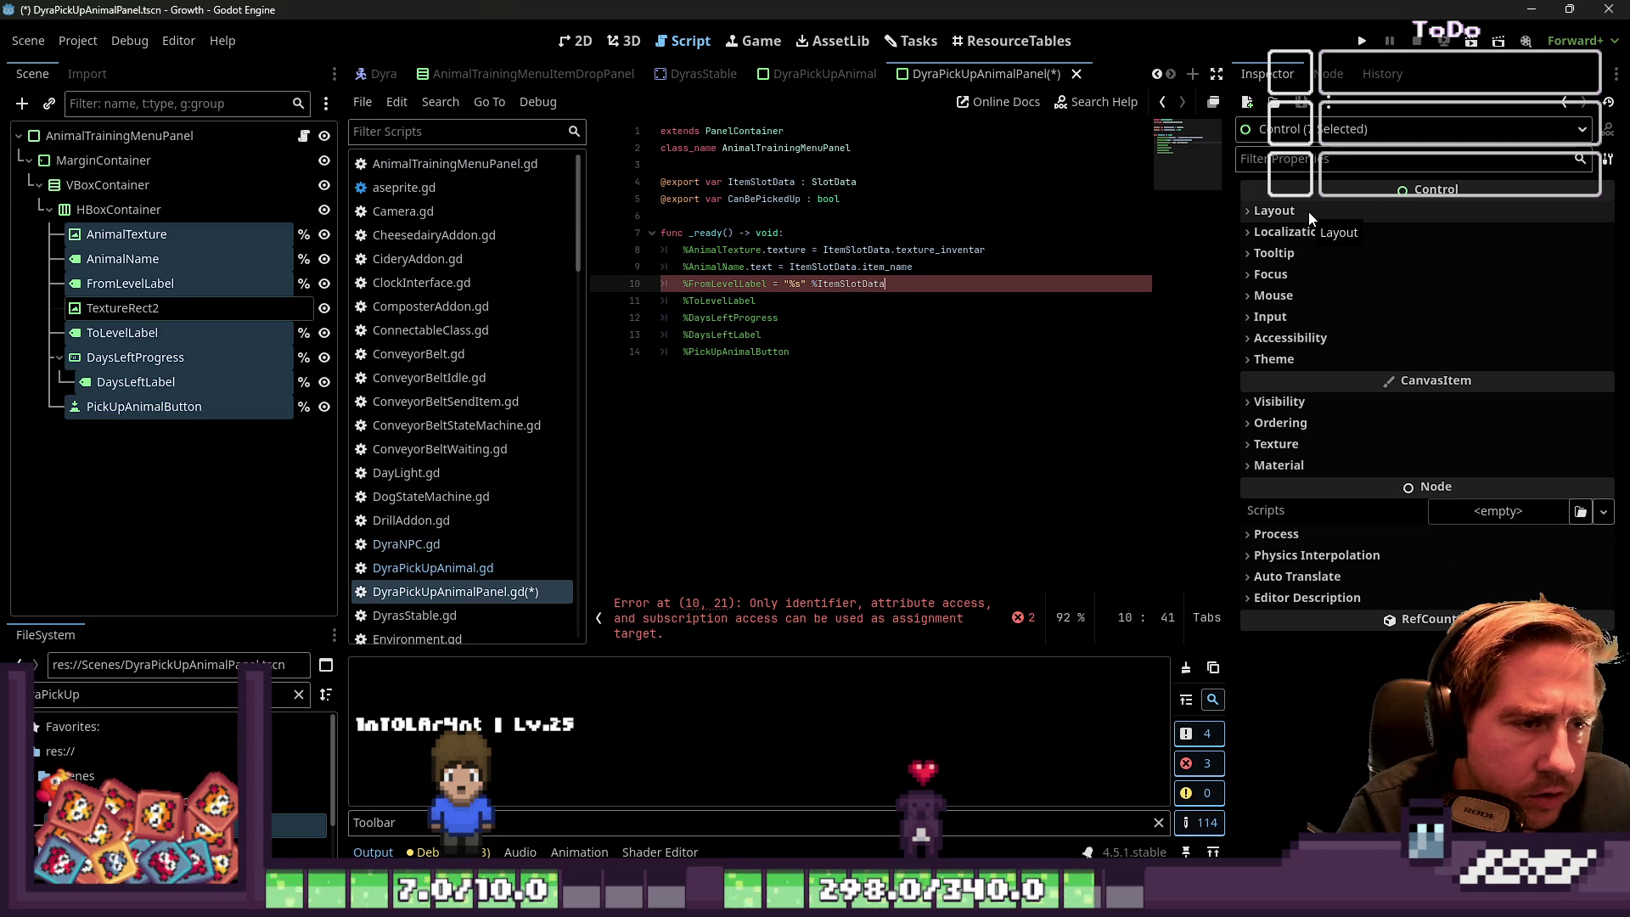
type(".curre")
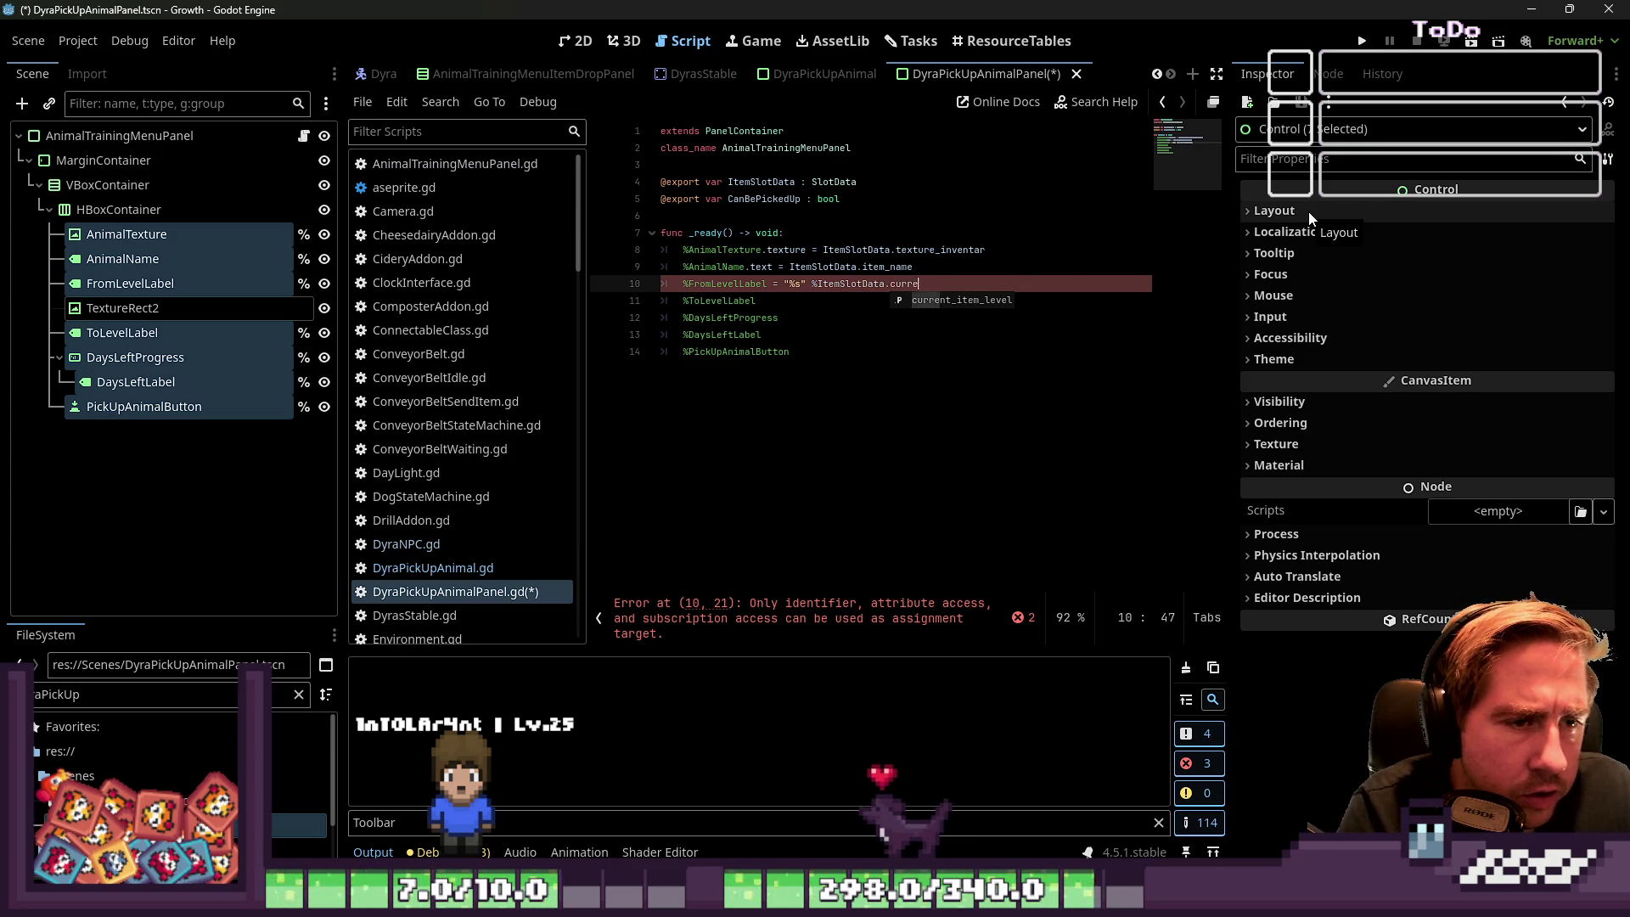
key("Return")
key("Down")
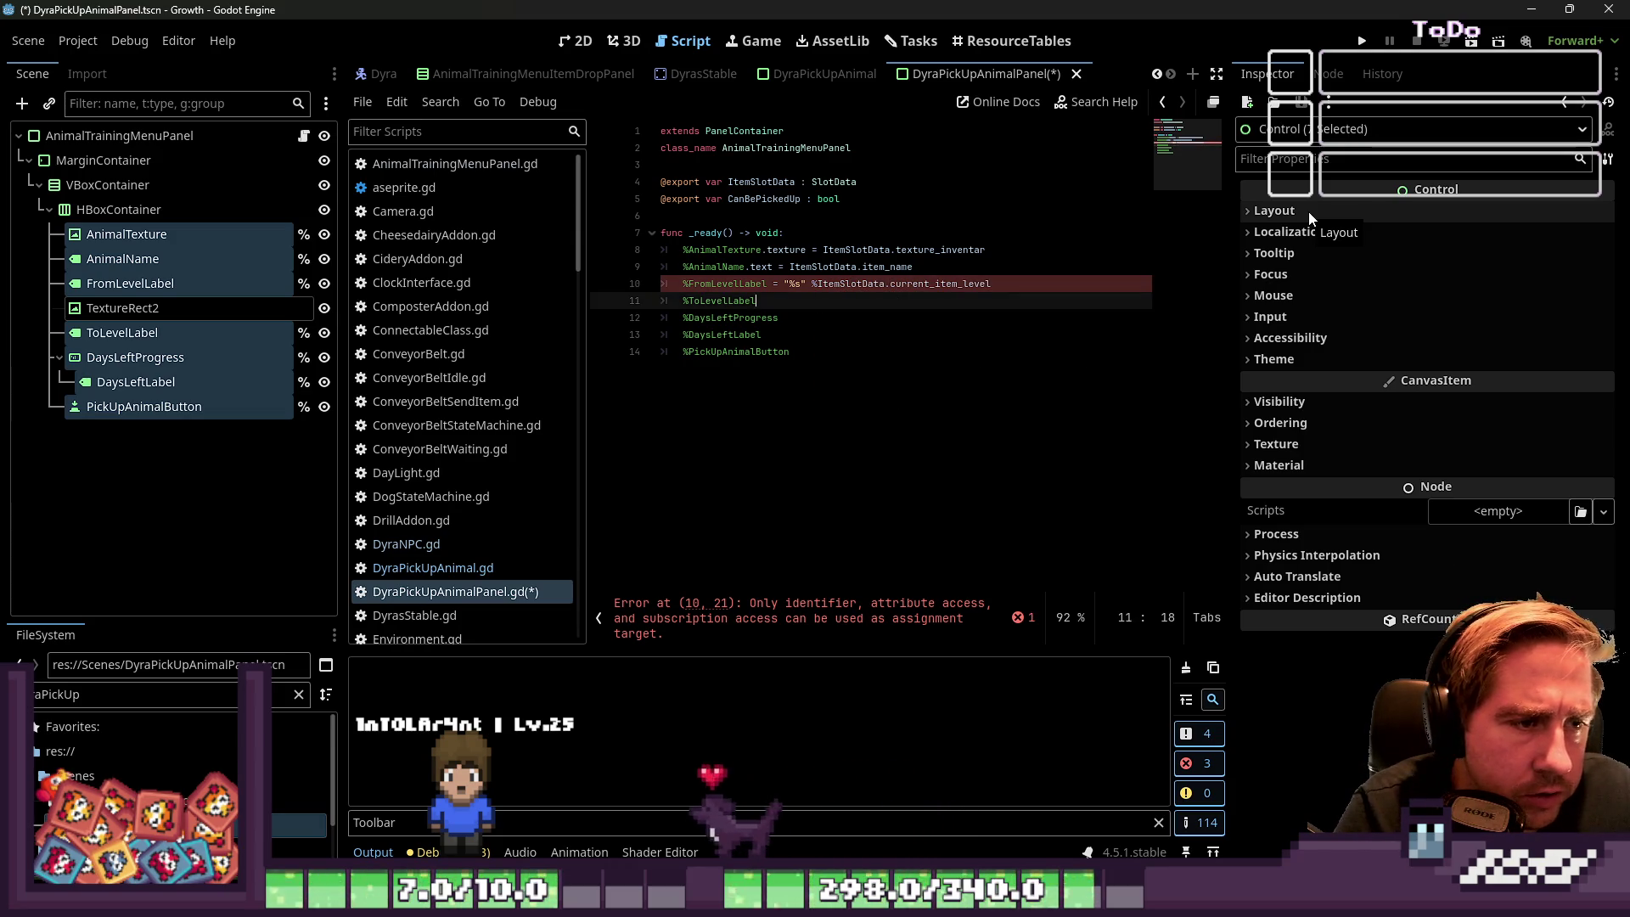
type("= ")
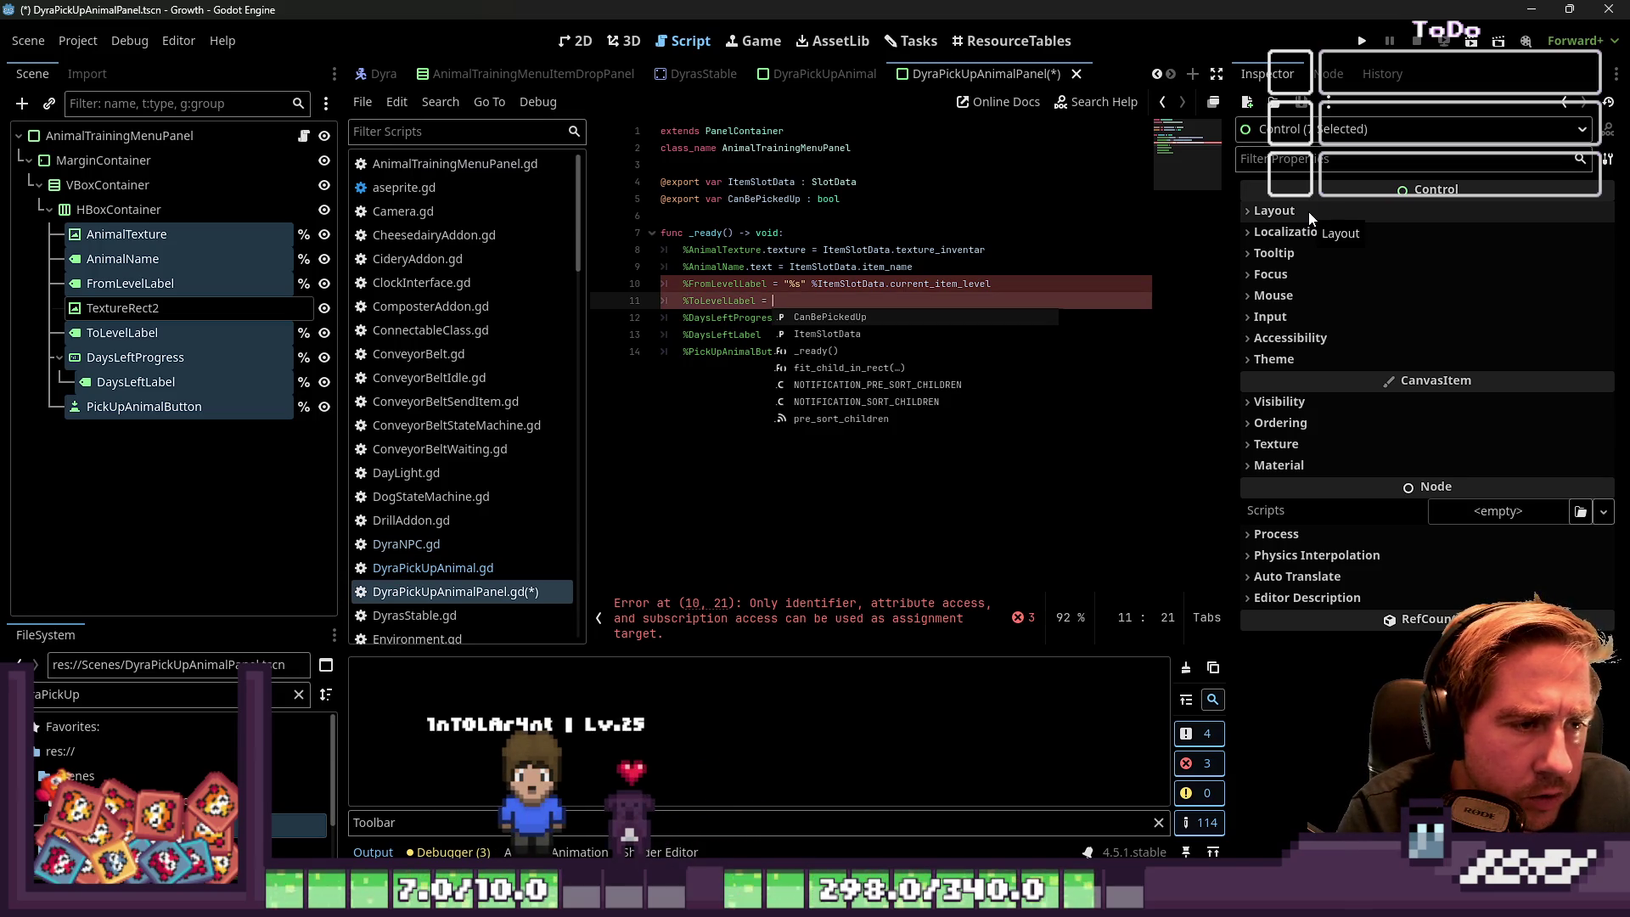
type("\"%")
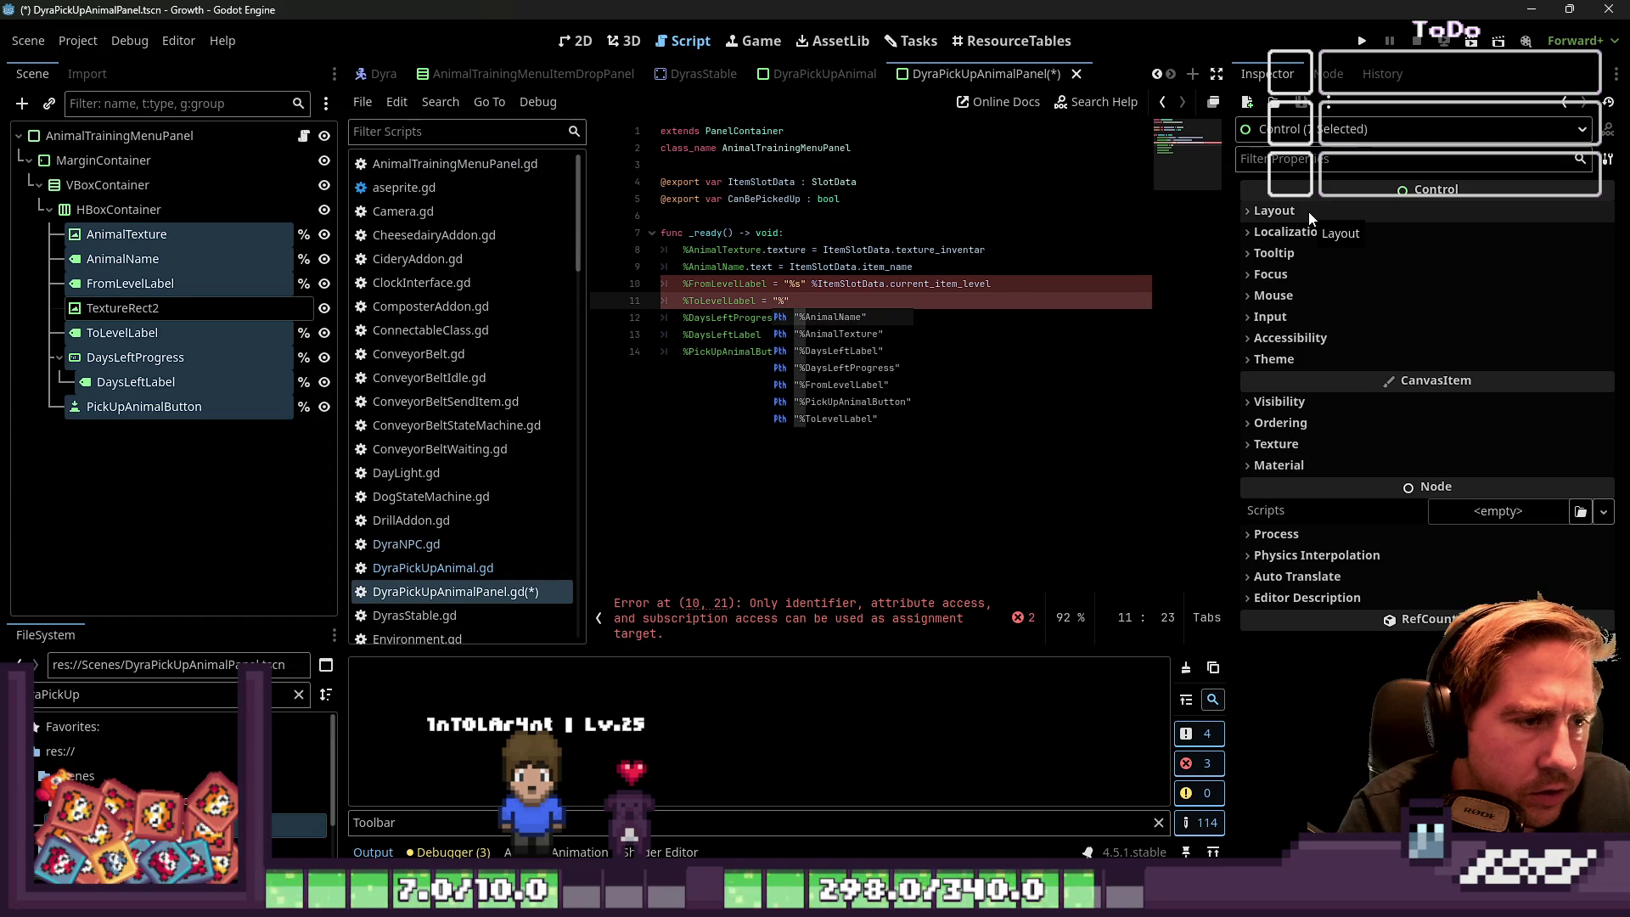
type("s\"")
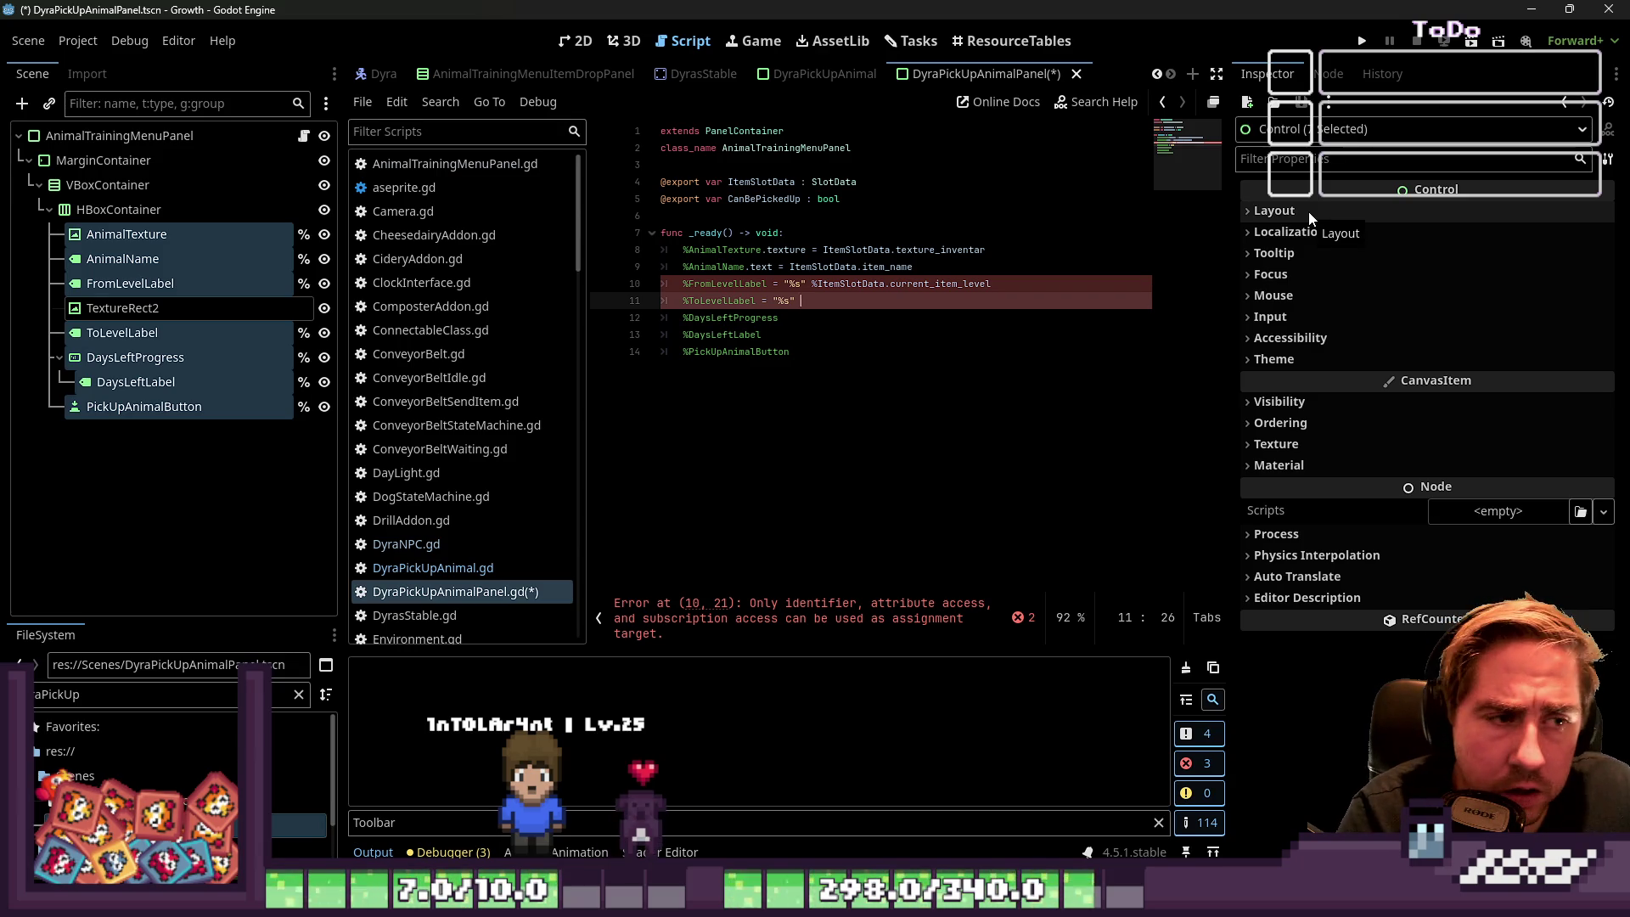
type("temSl")
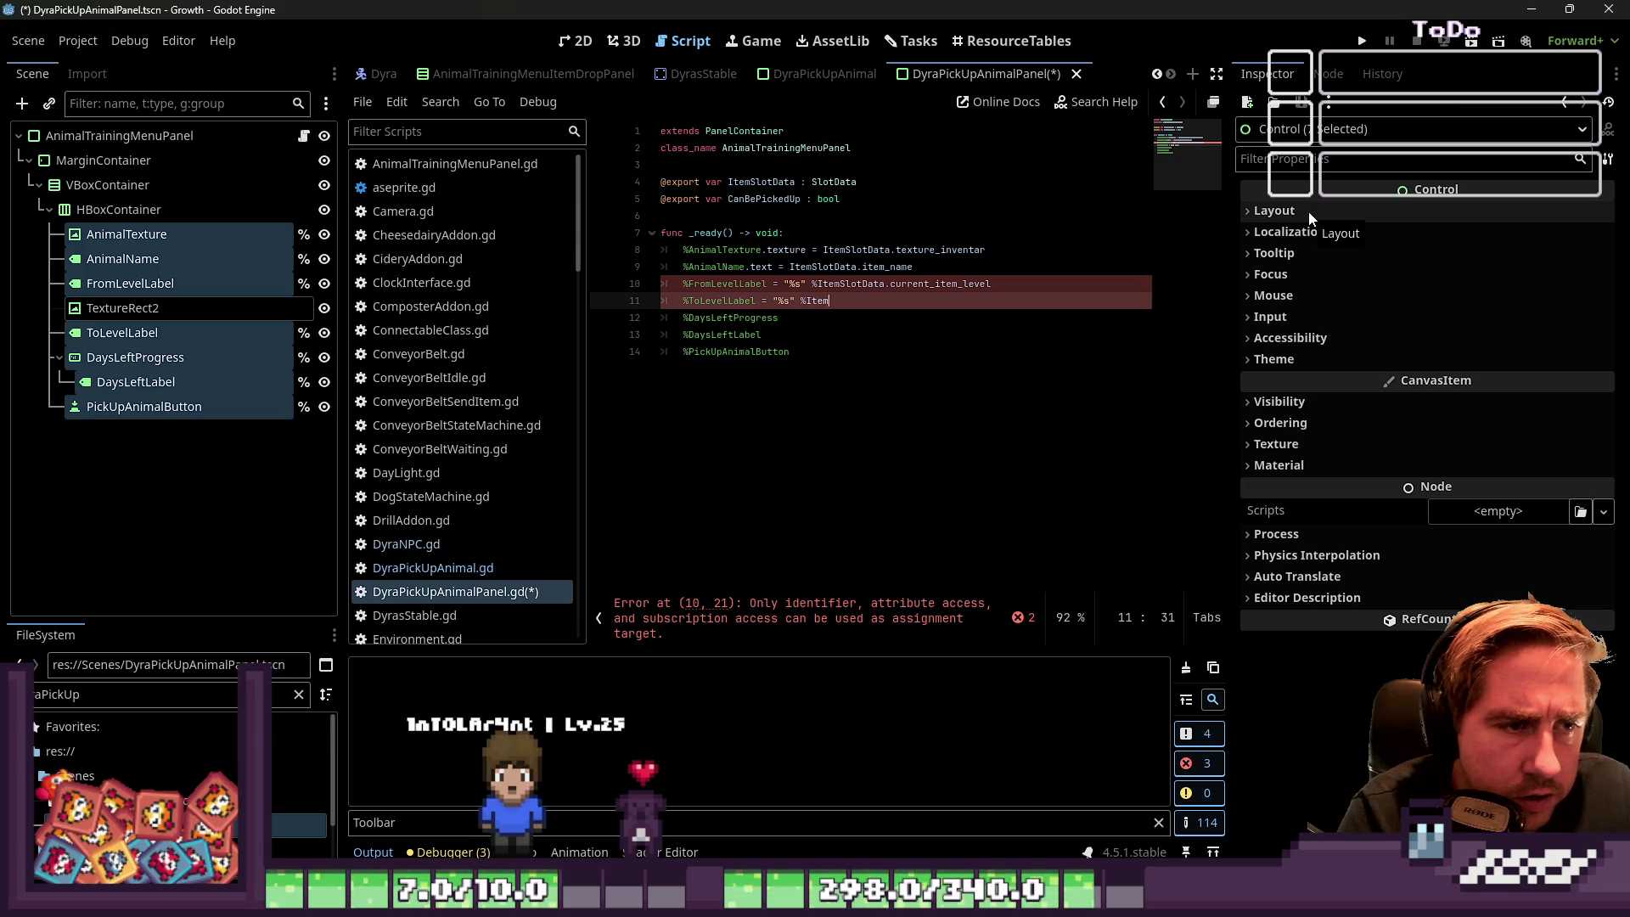
type("otData.")
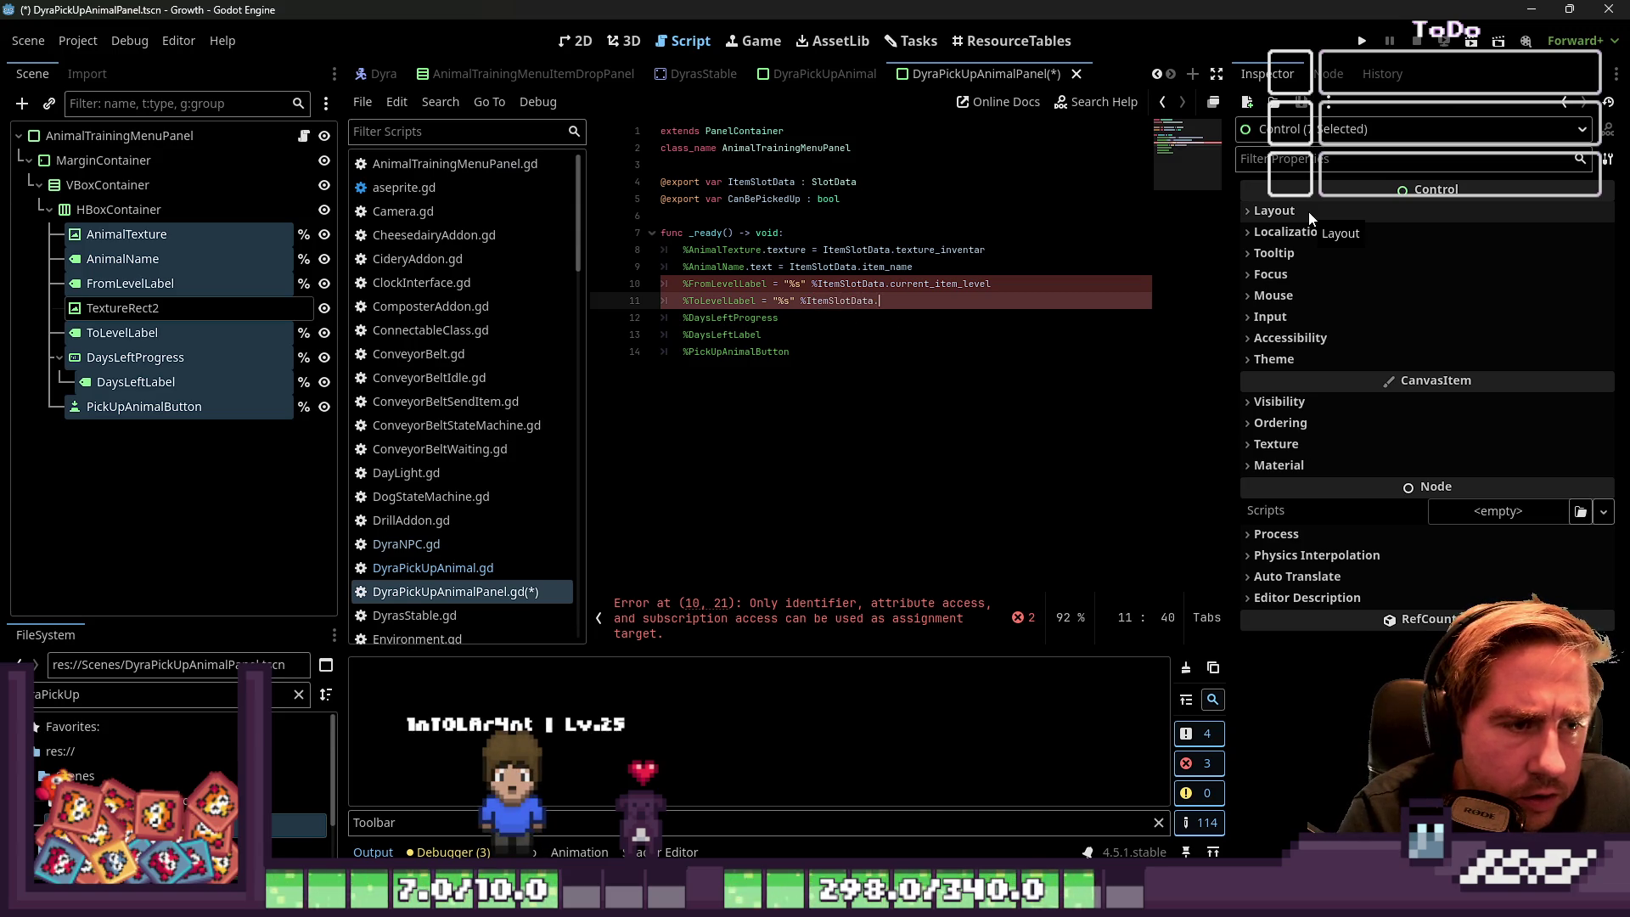
type("cur")
key("Return")
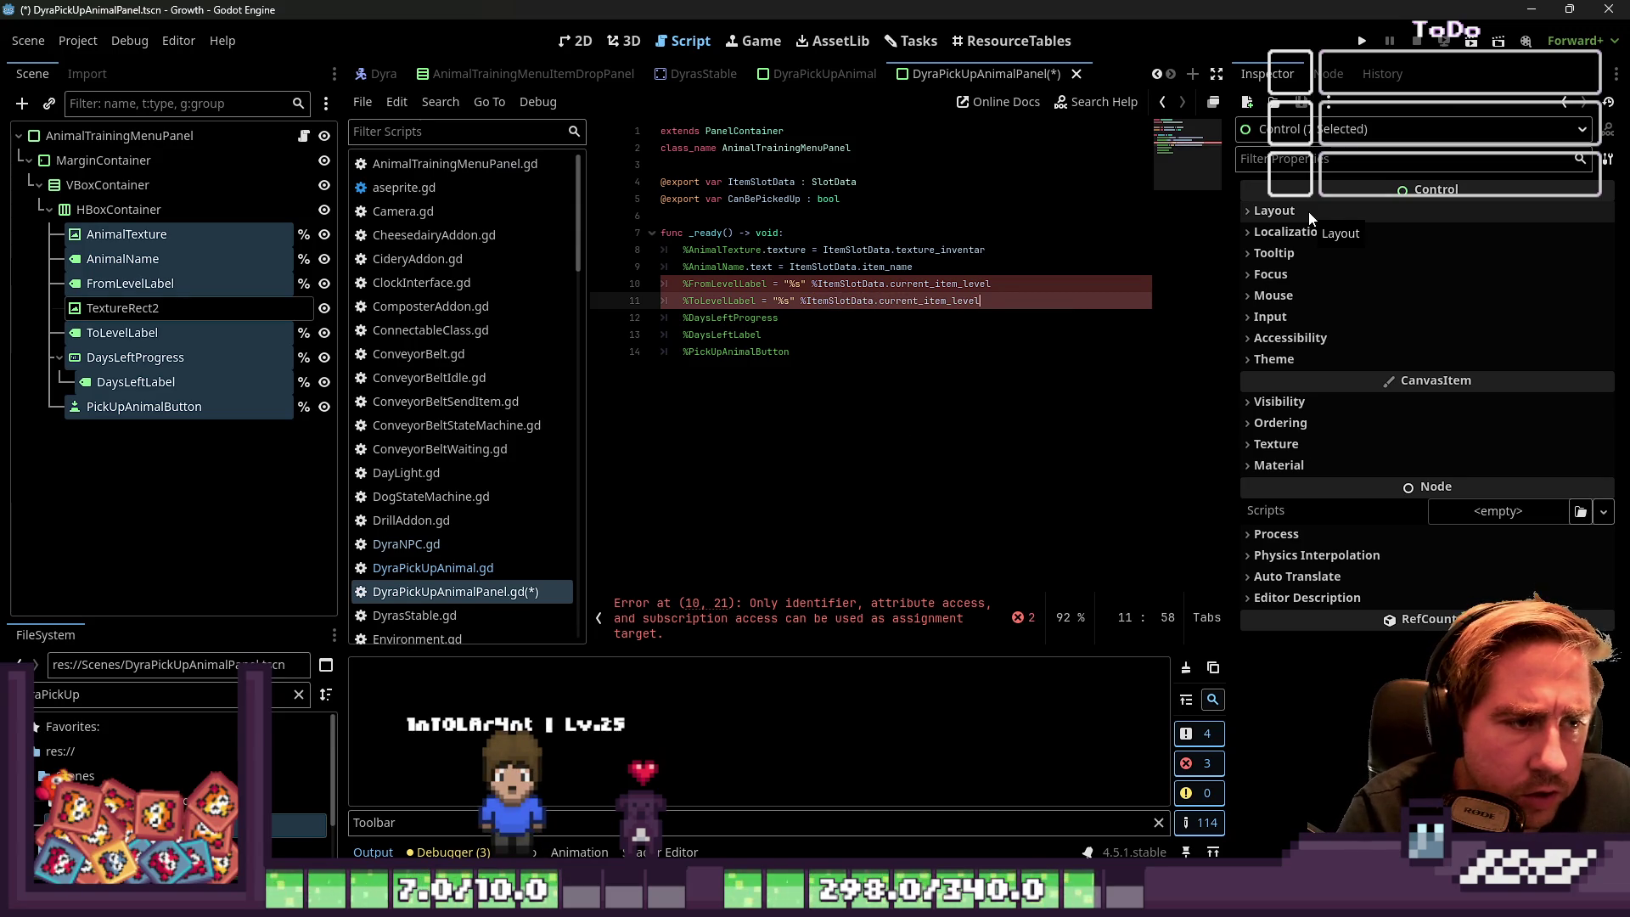
key("Down")
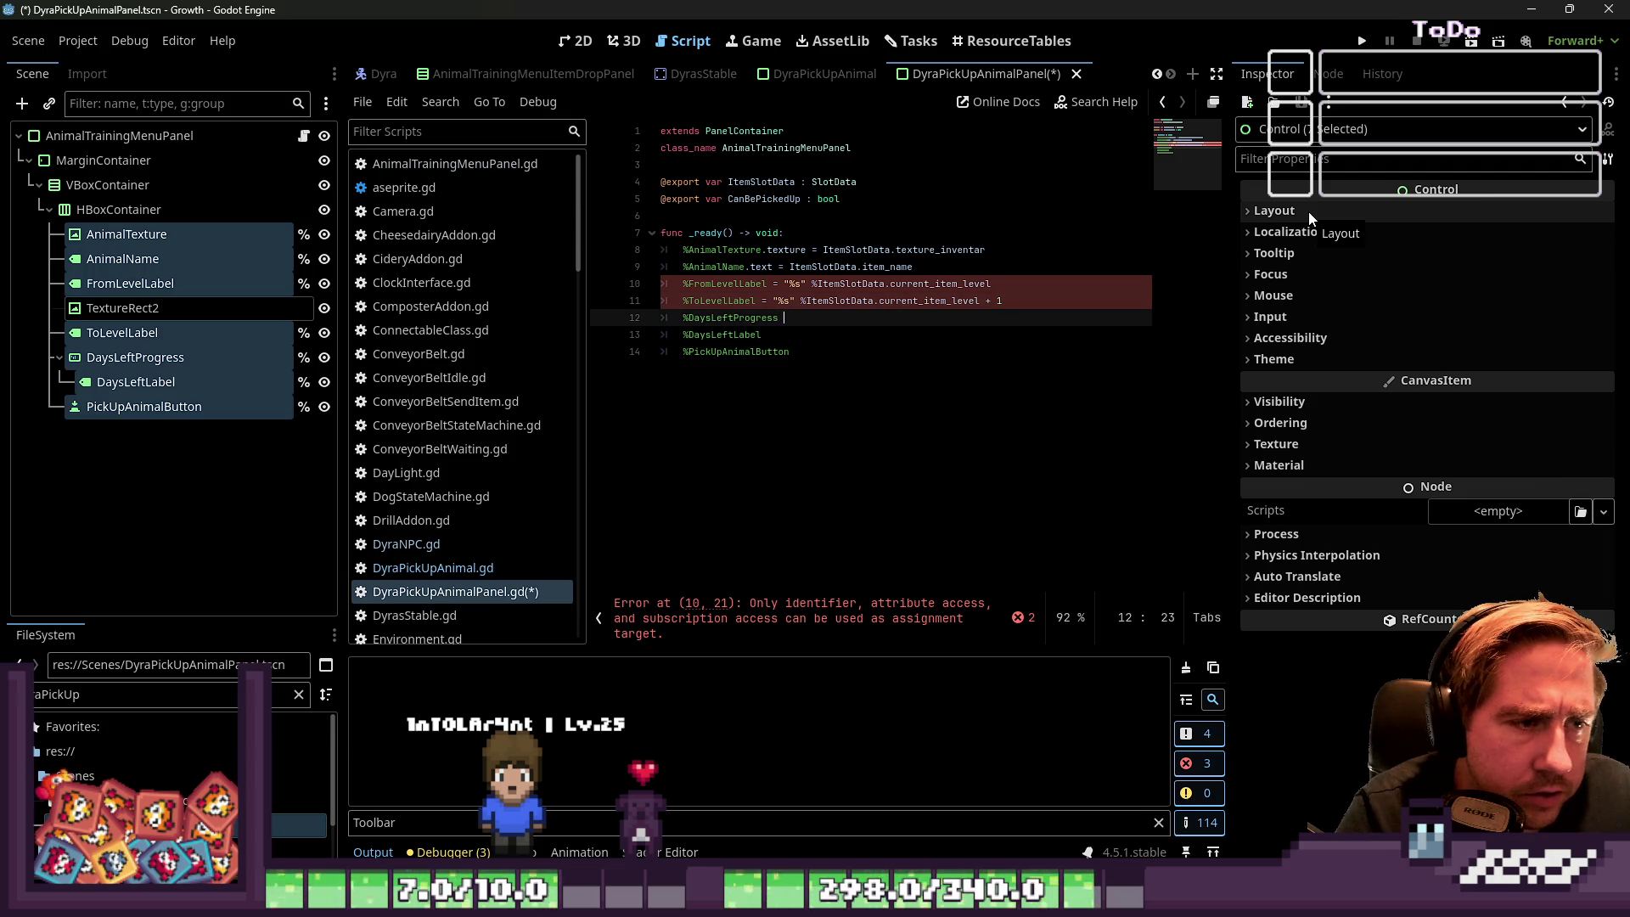
key("Up")
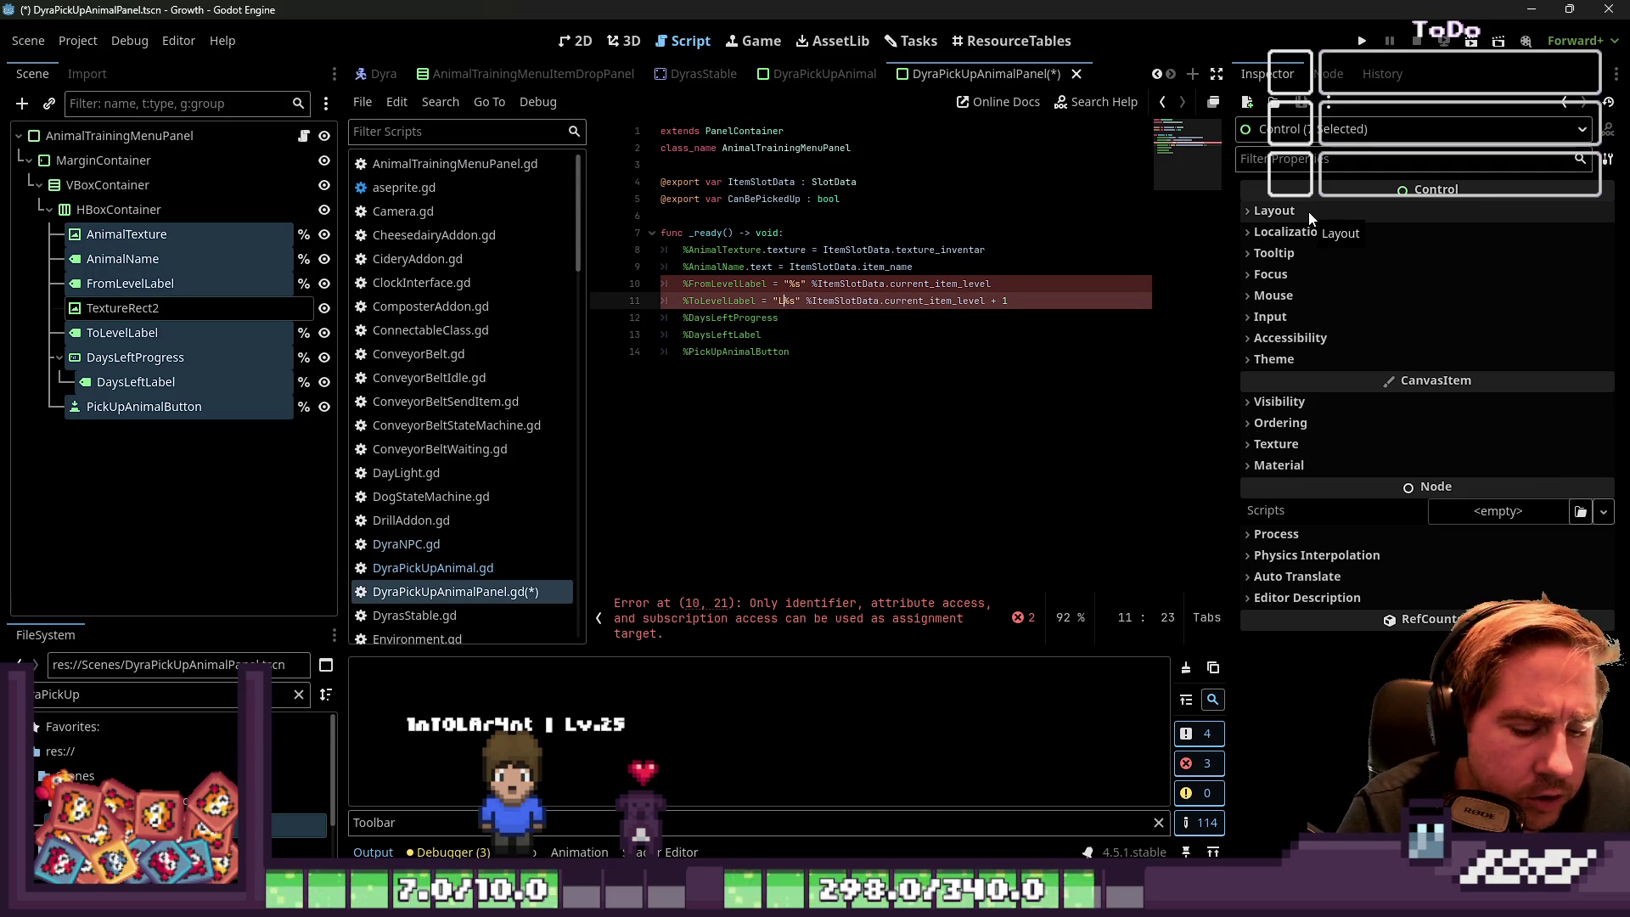
- Prefix both level label strings with "lv." and begin a DaysLeftProgress property access
type("lv.")
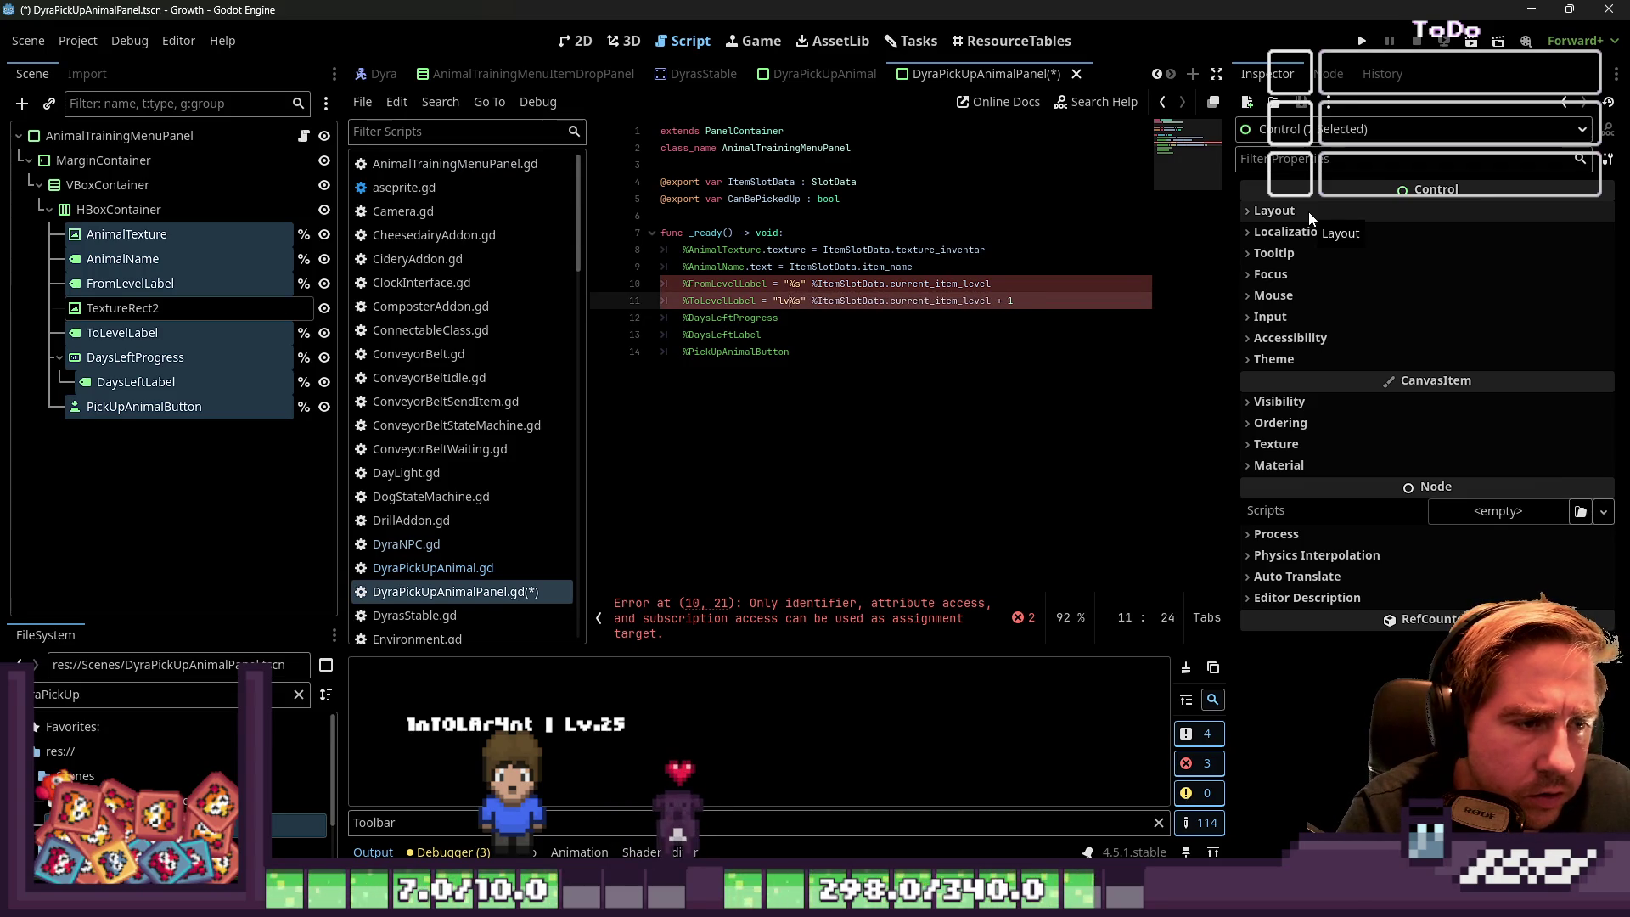
key("BackSpace")
key("Up")
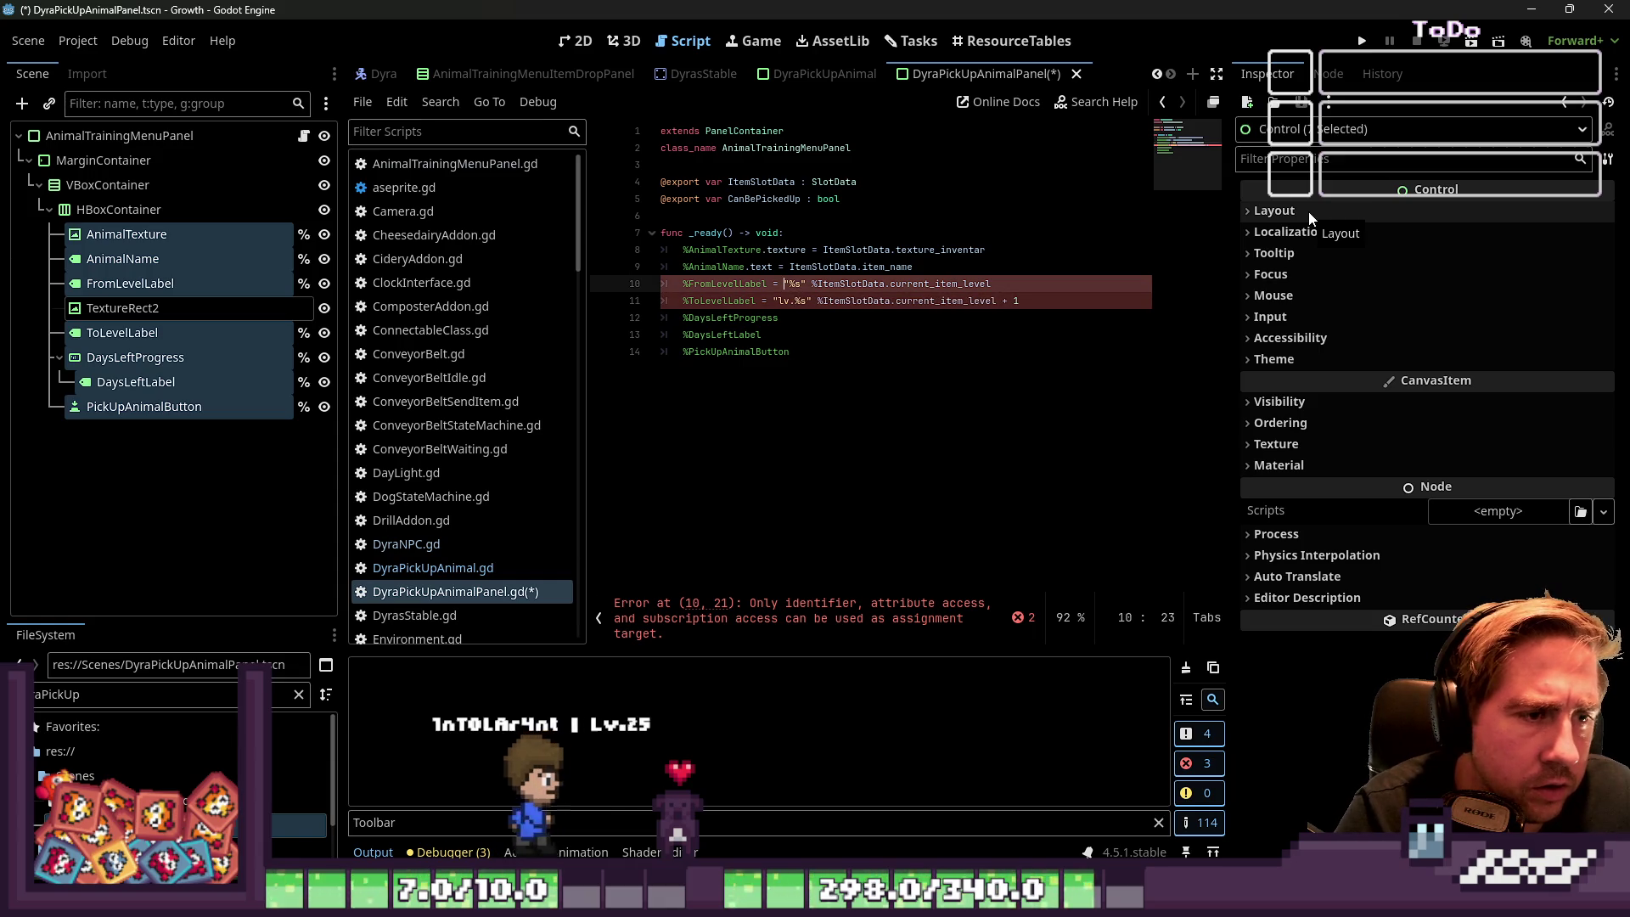
type("lv.")
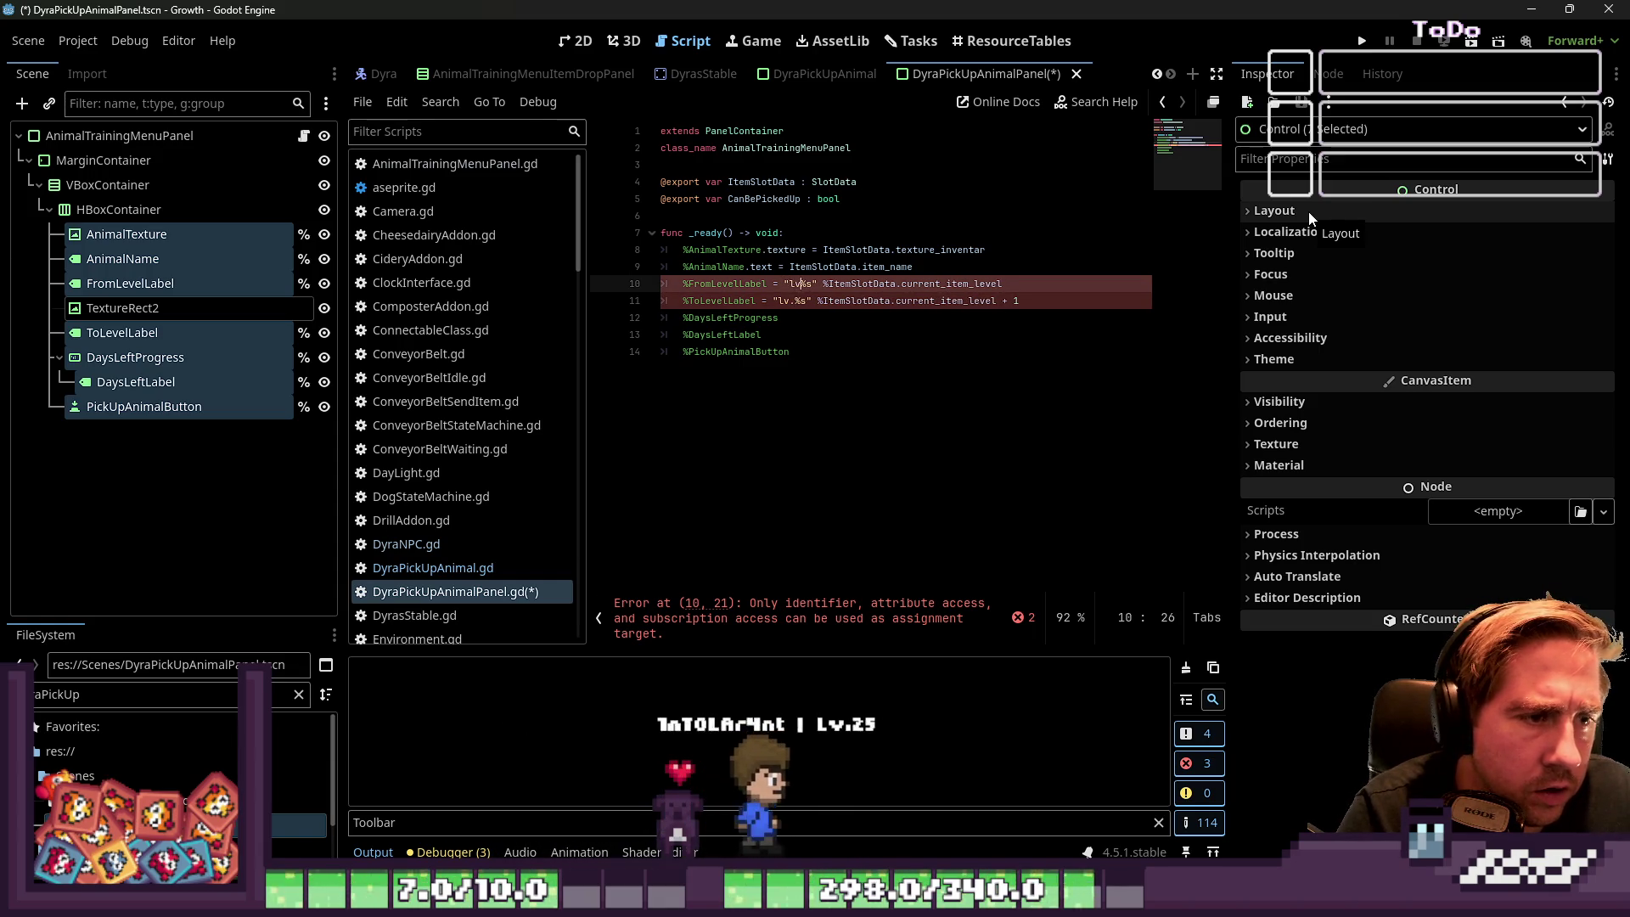
key("Down")
key("Down")
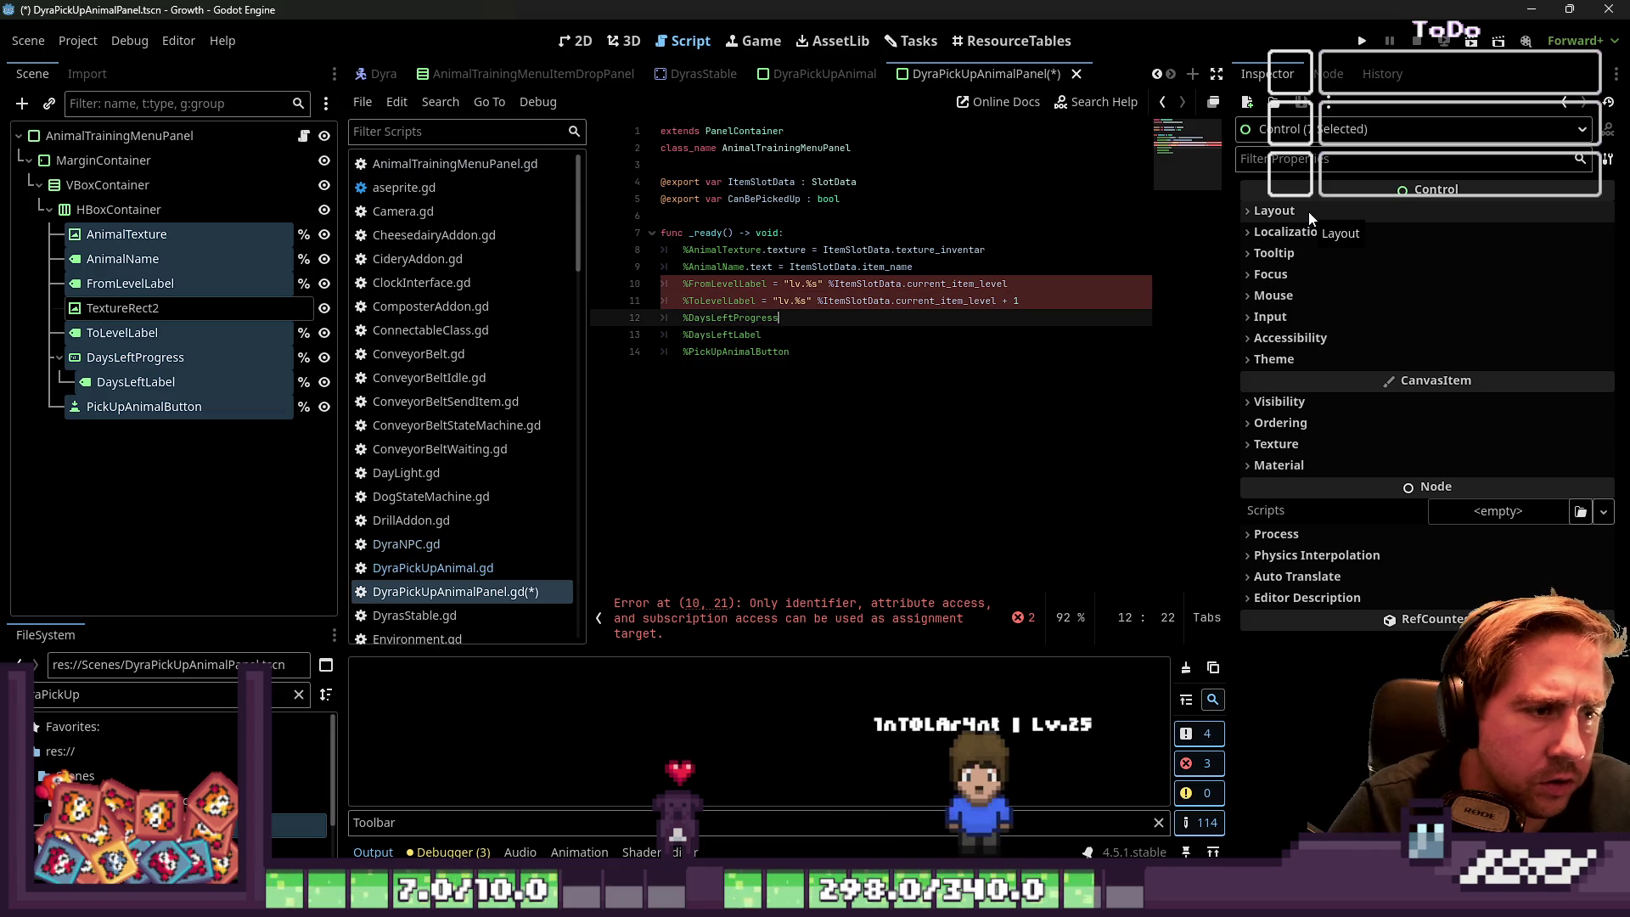
type(".")
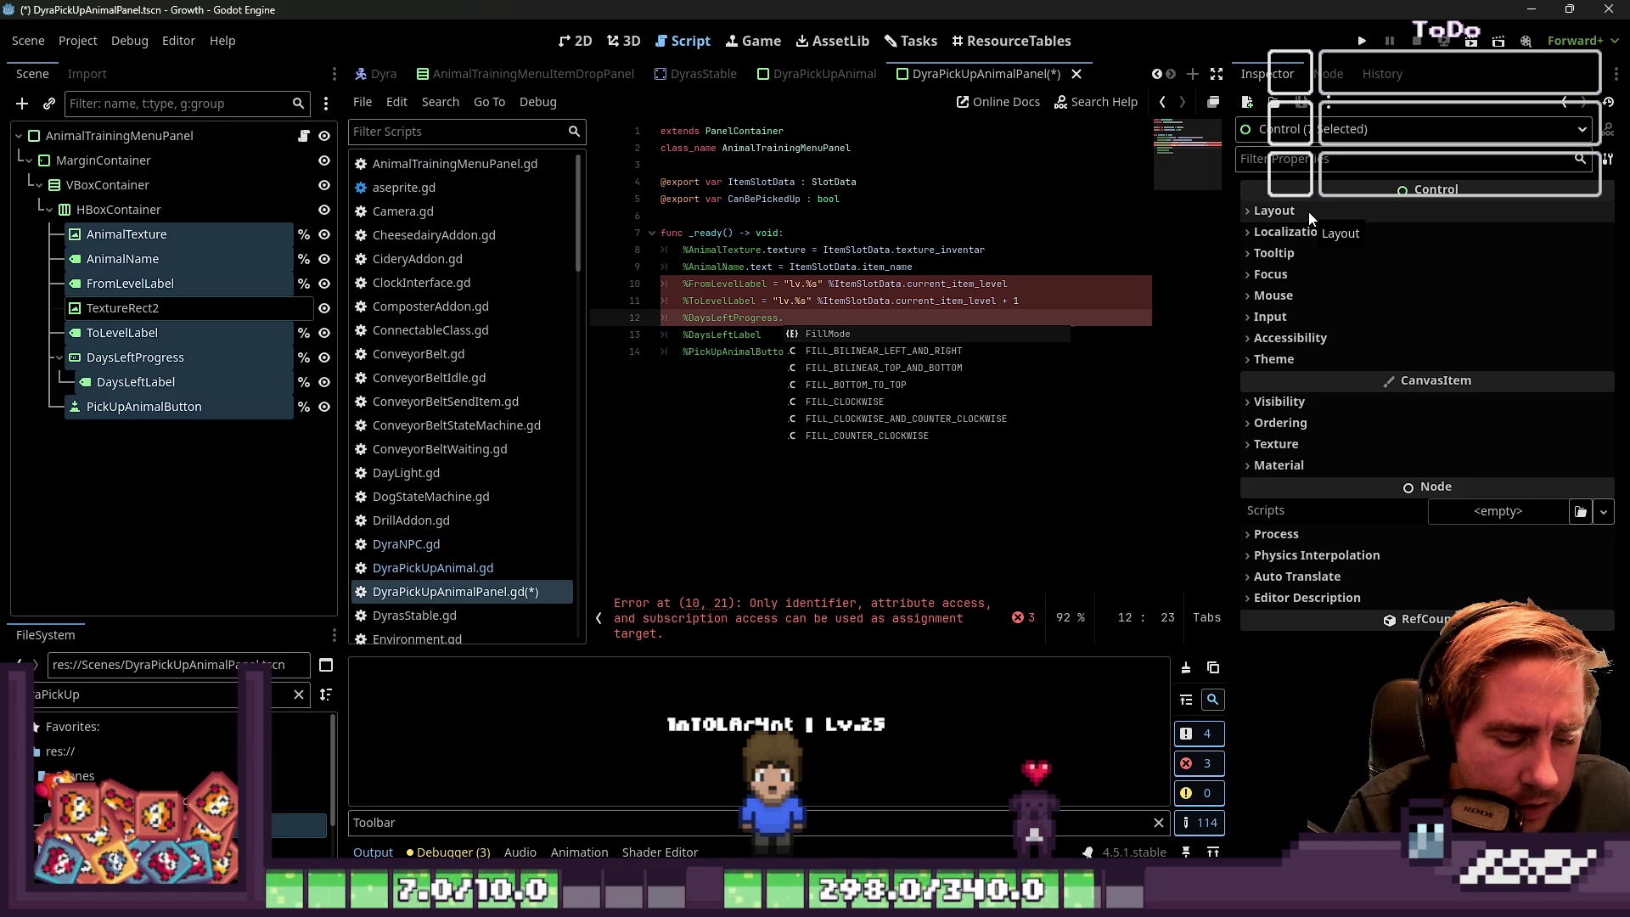
- Add %DaysLeftProgress.max_value = and %DaysLeftProgress.value = lines, leaving both values blank
type("max_value = ")
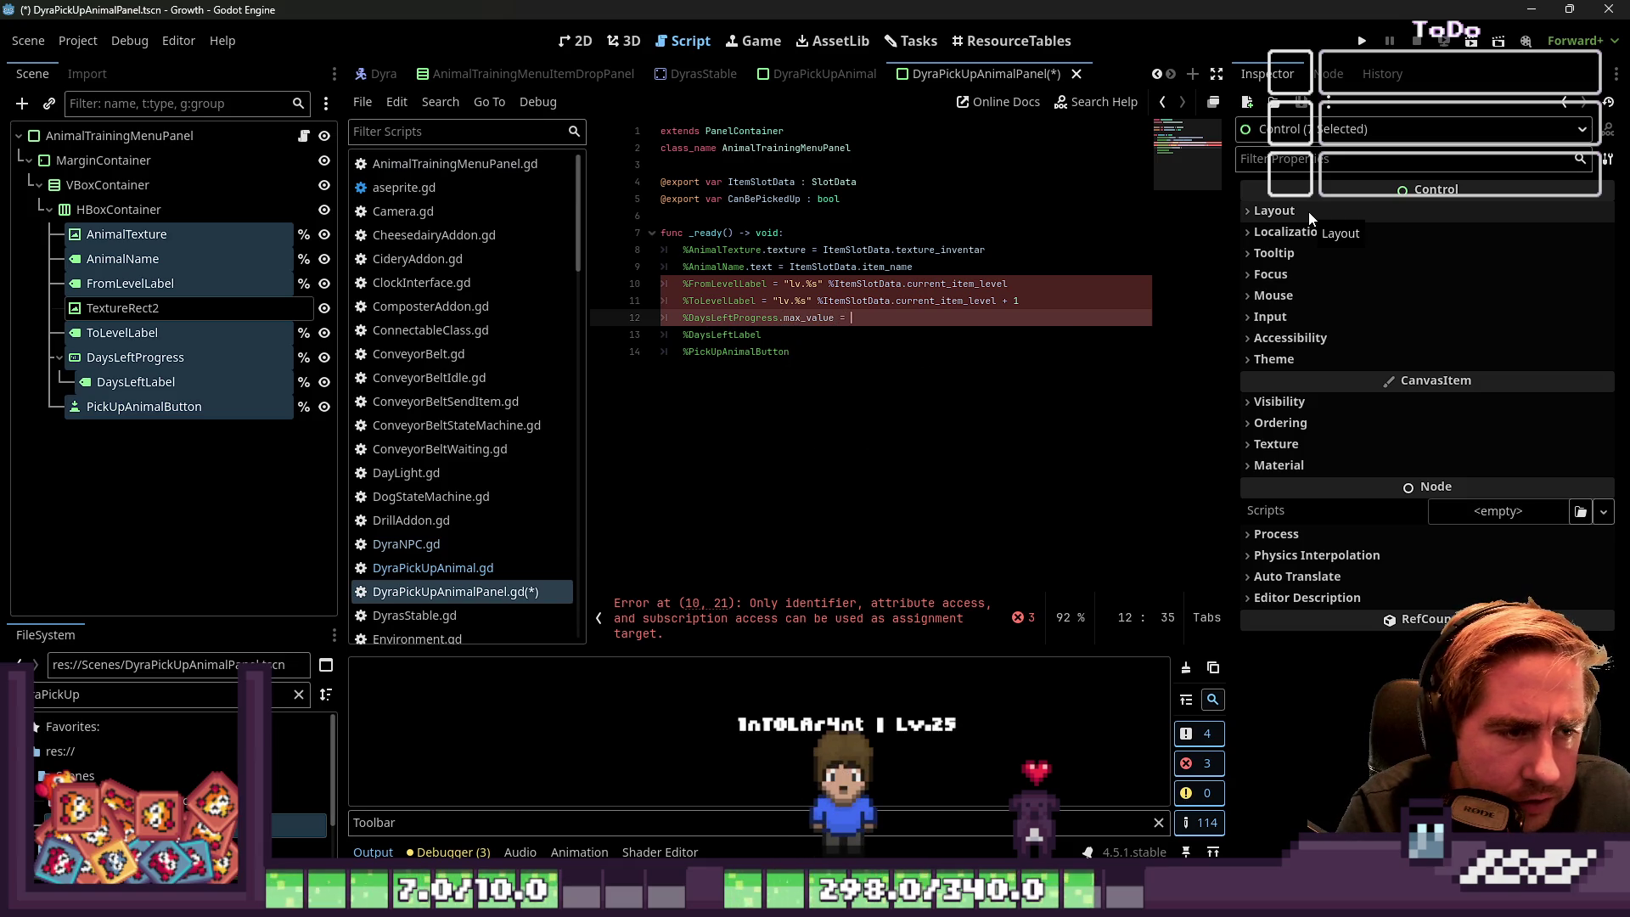
type("%")
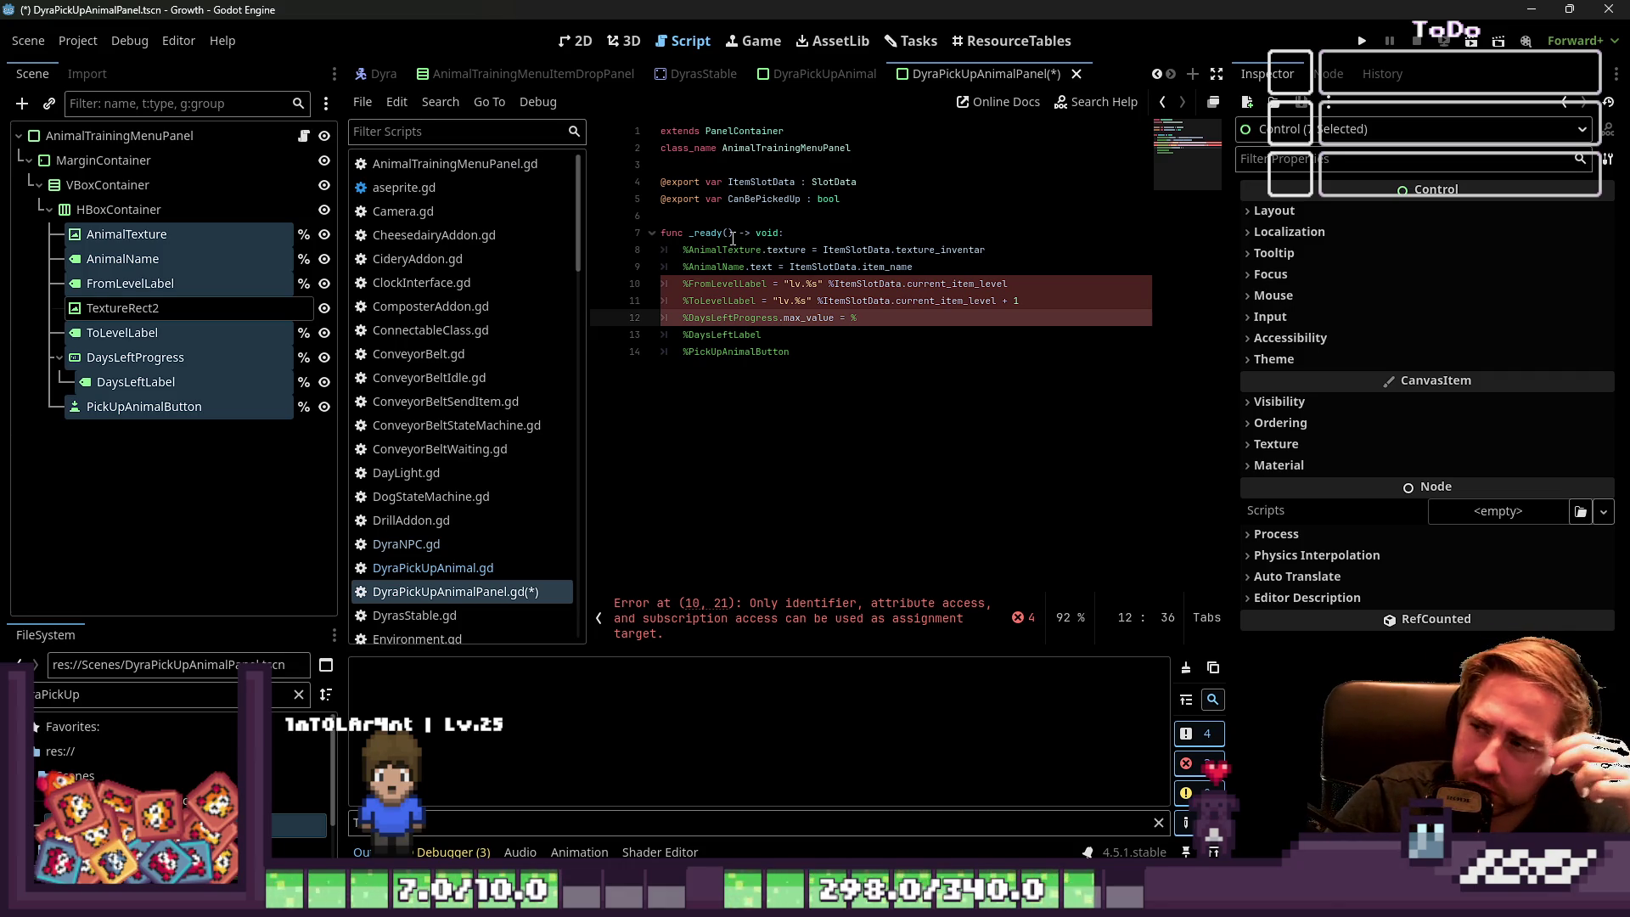
key("Return")
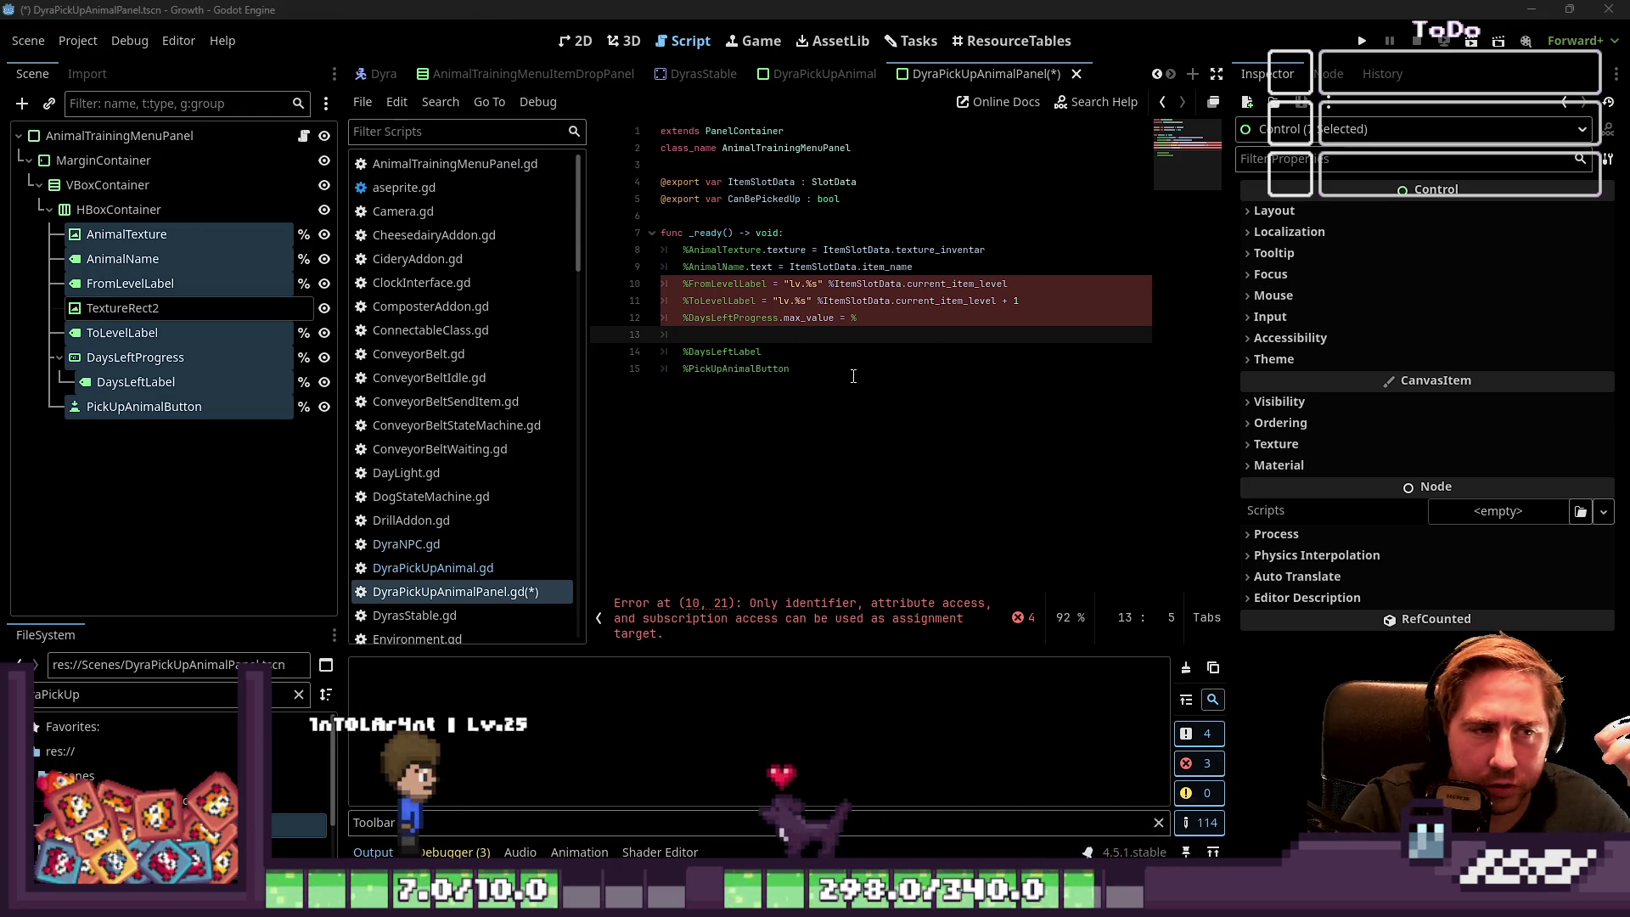
key("BackSpace")
key("BackSpace")
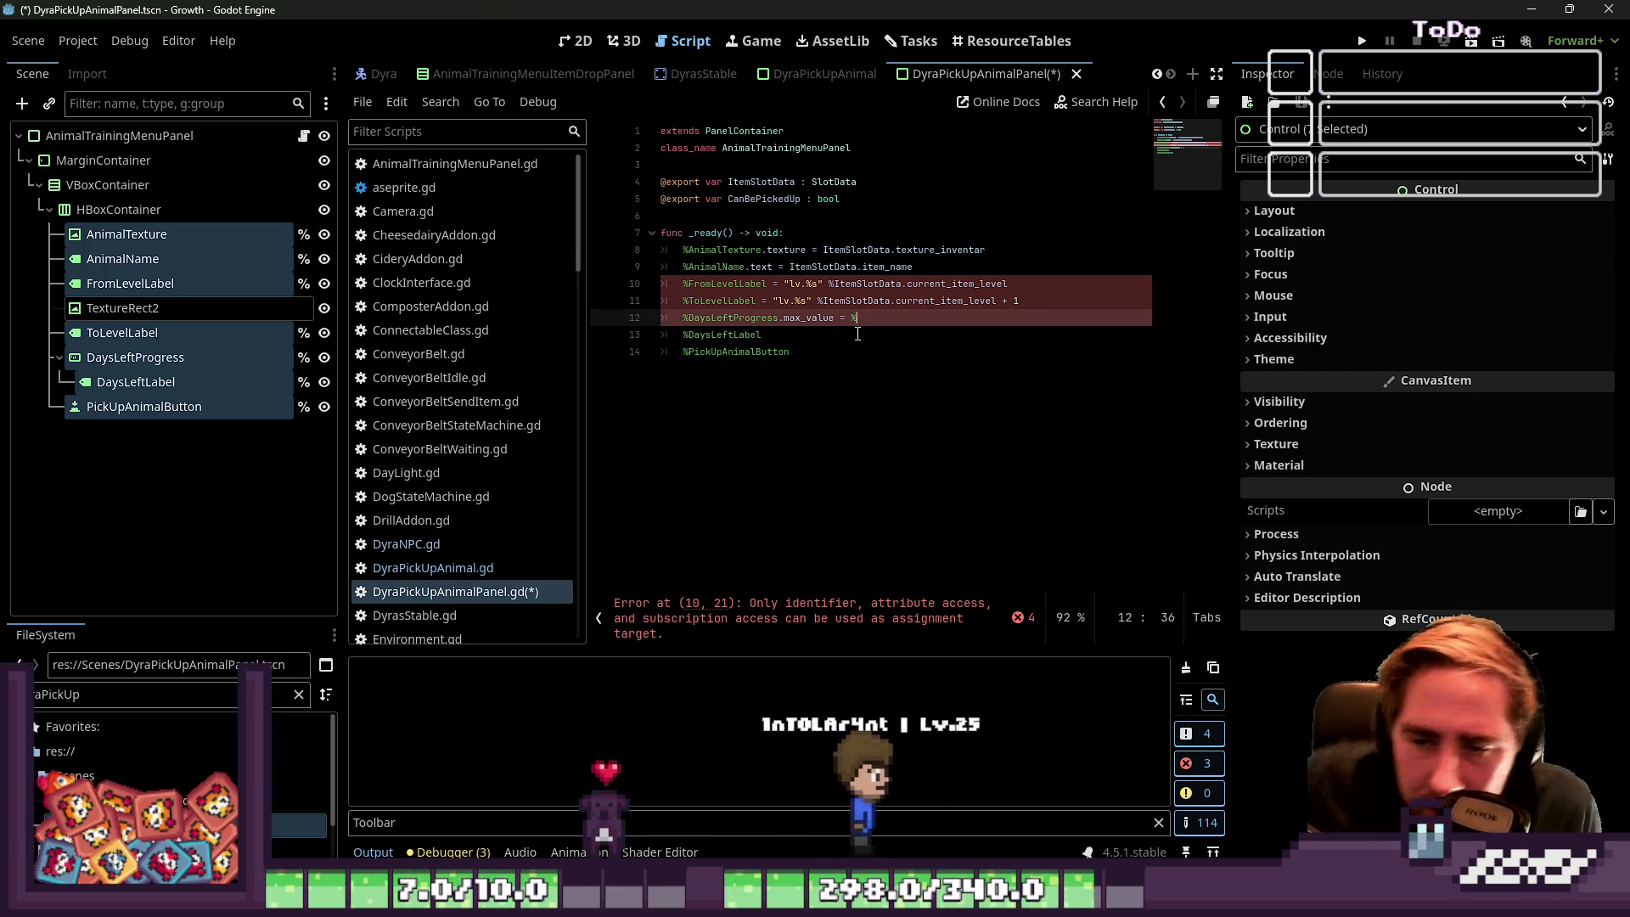
key("BackSpace")
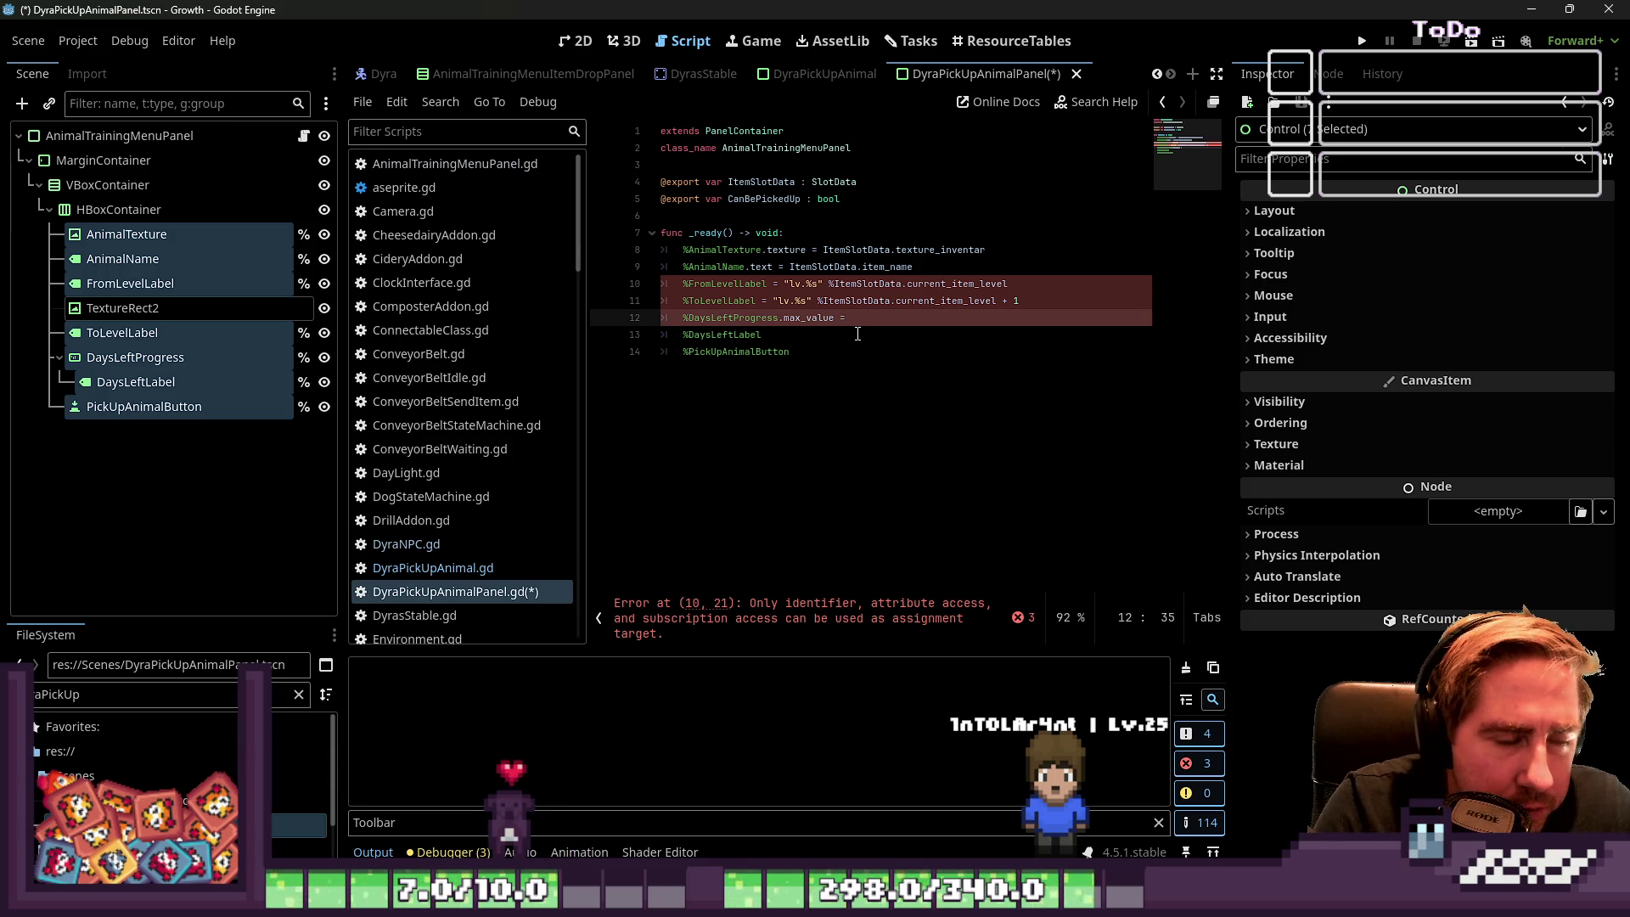
key("Return")
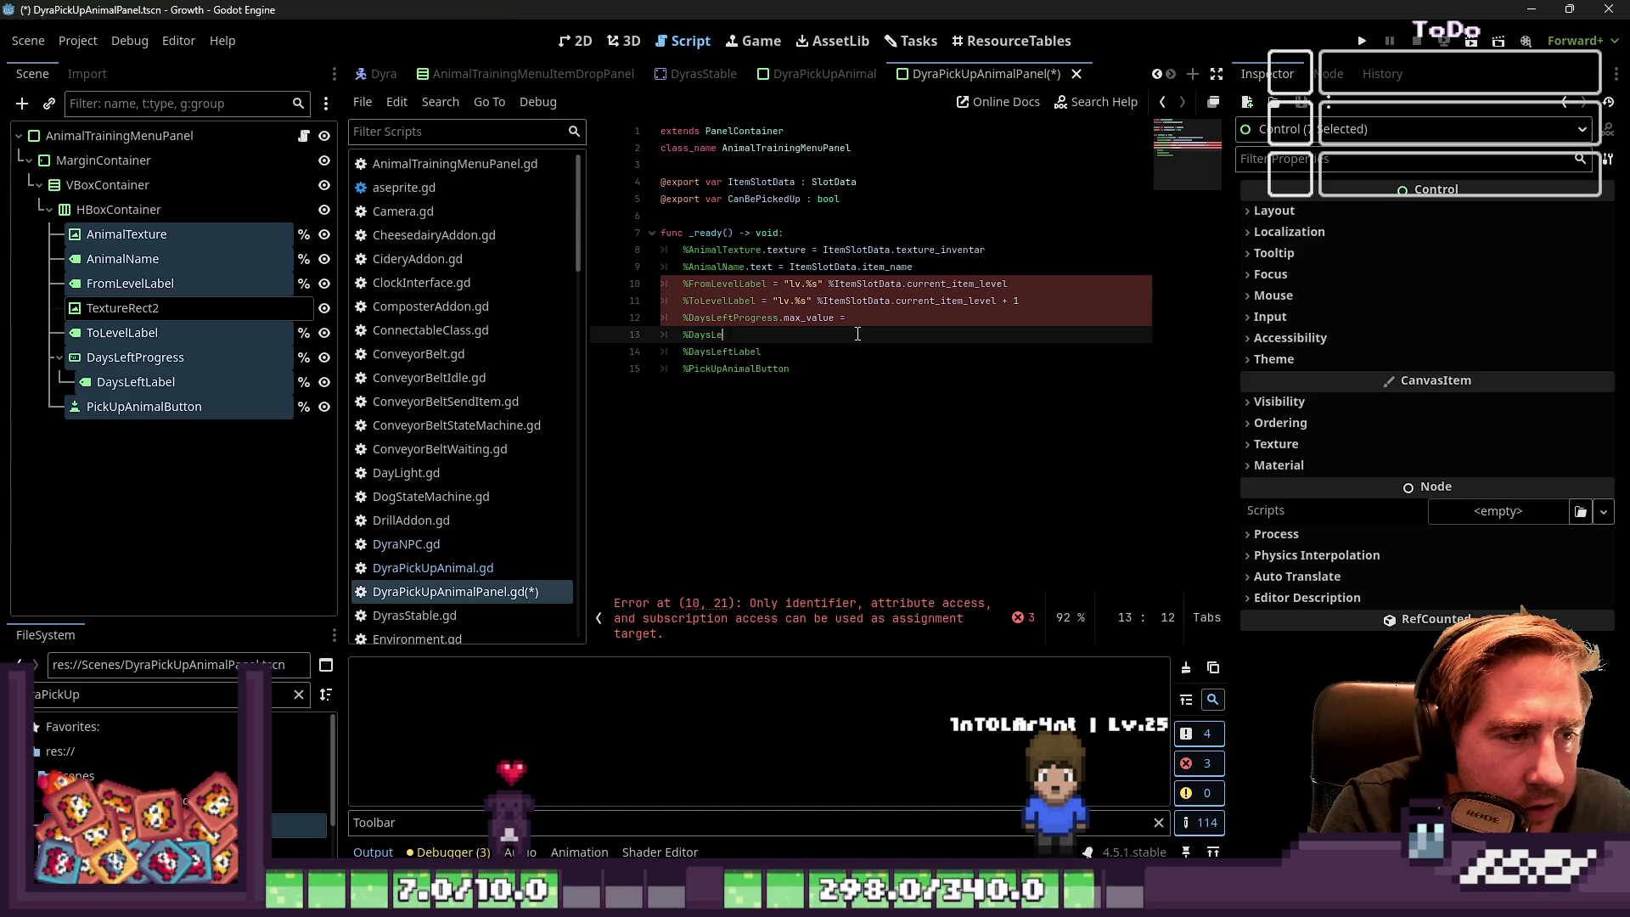
type("Progress.")
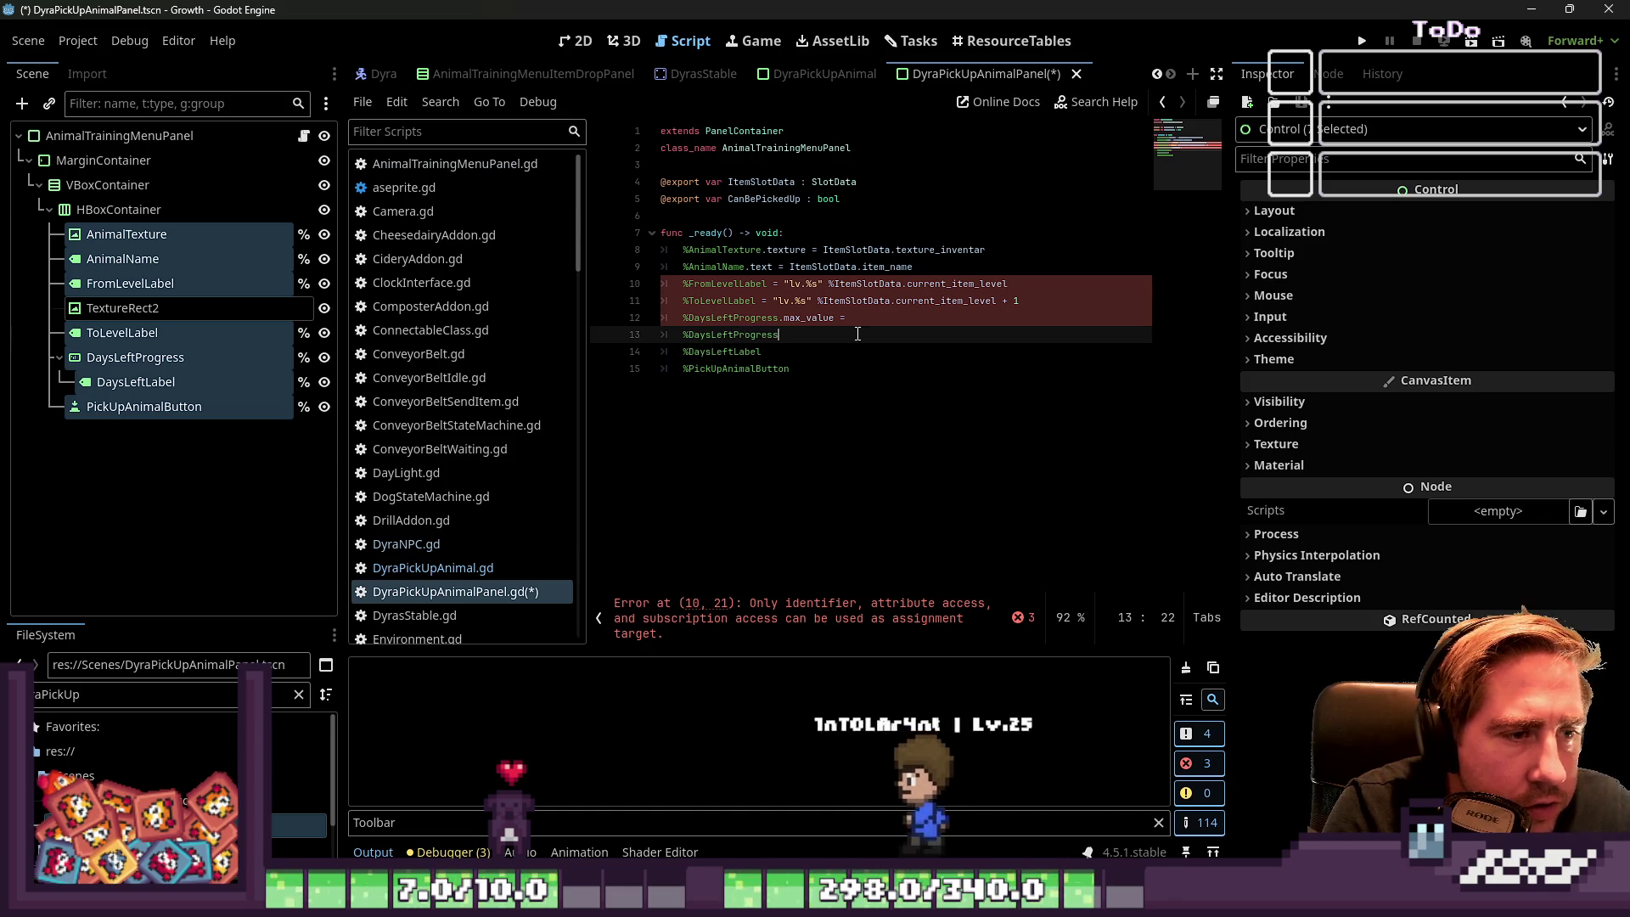
type("value =")
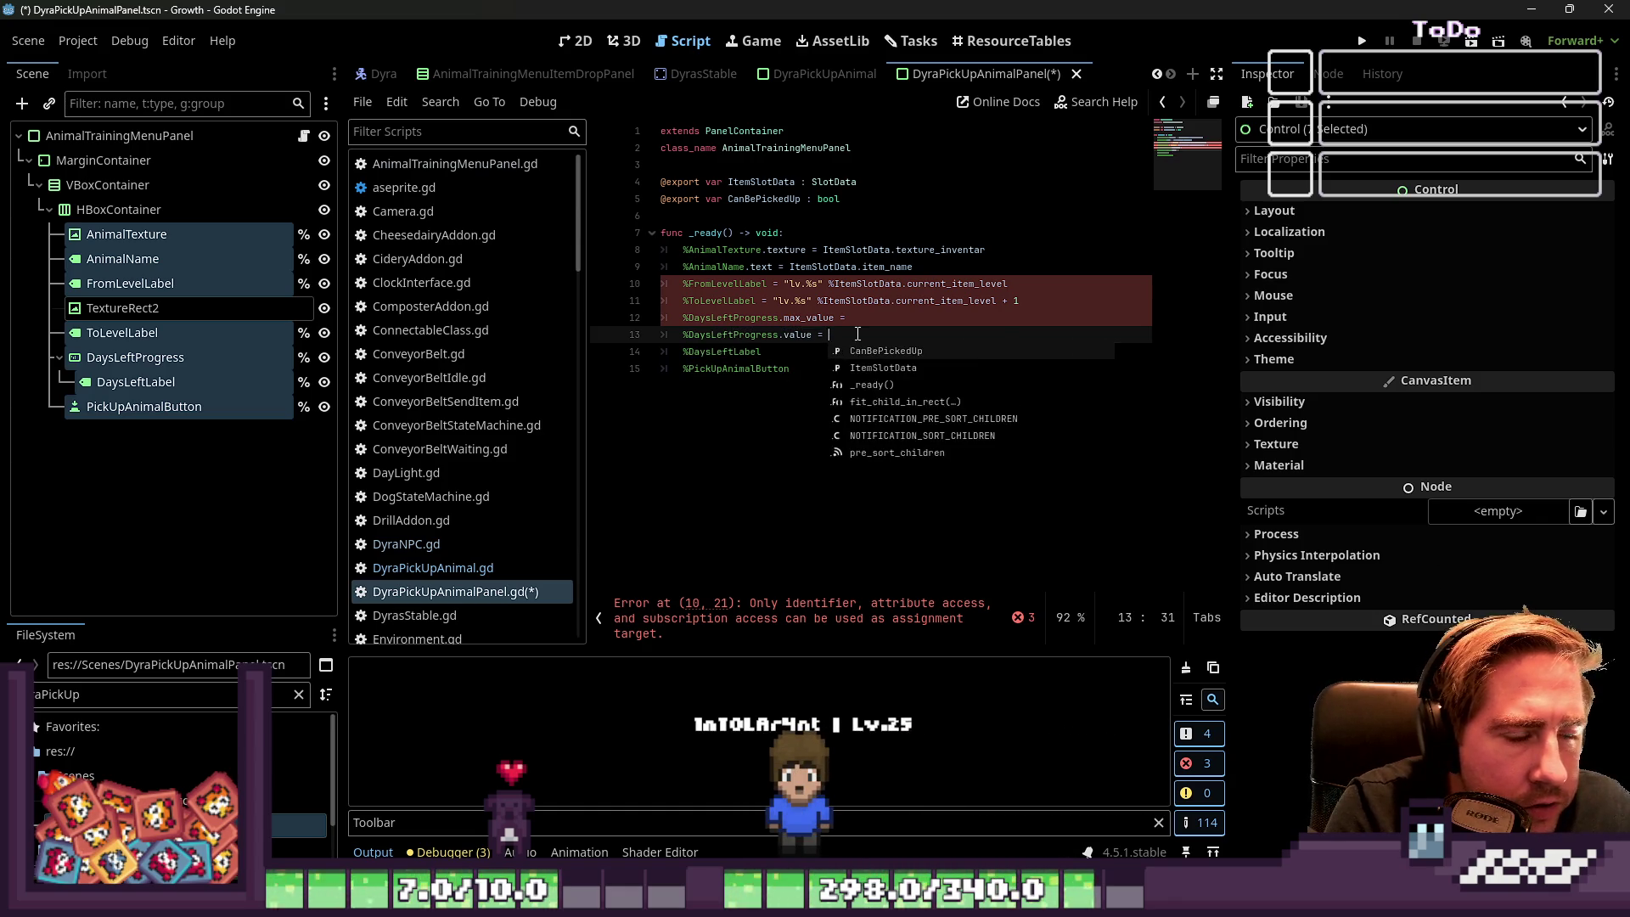
key("Up")
key("End")
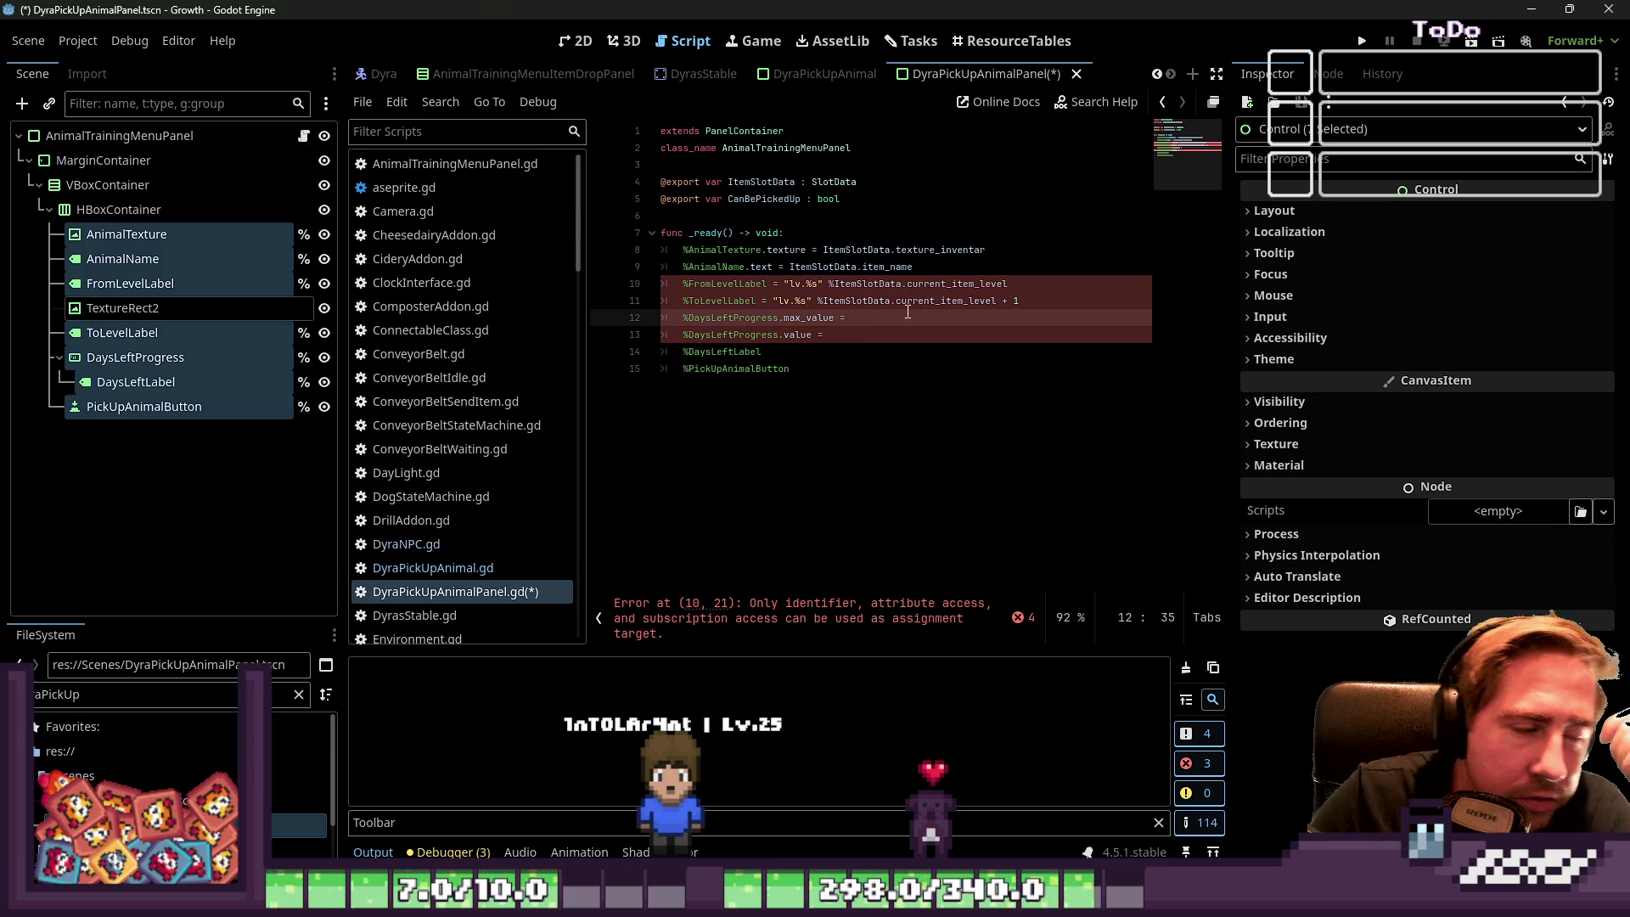
- Open TrainingMenuInterface.gd from the Scripts list
scroll(450, 425, "down", 15)
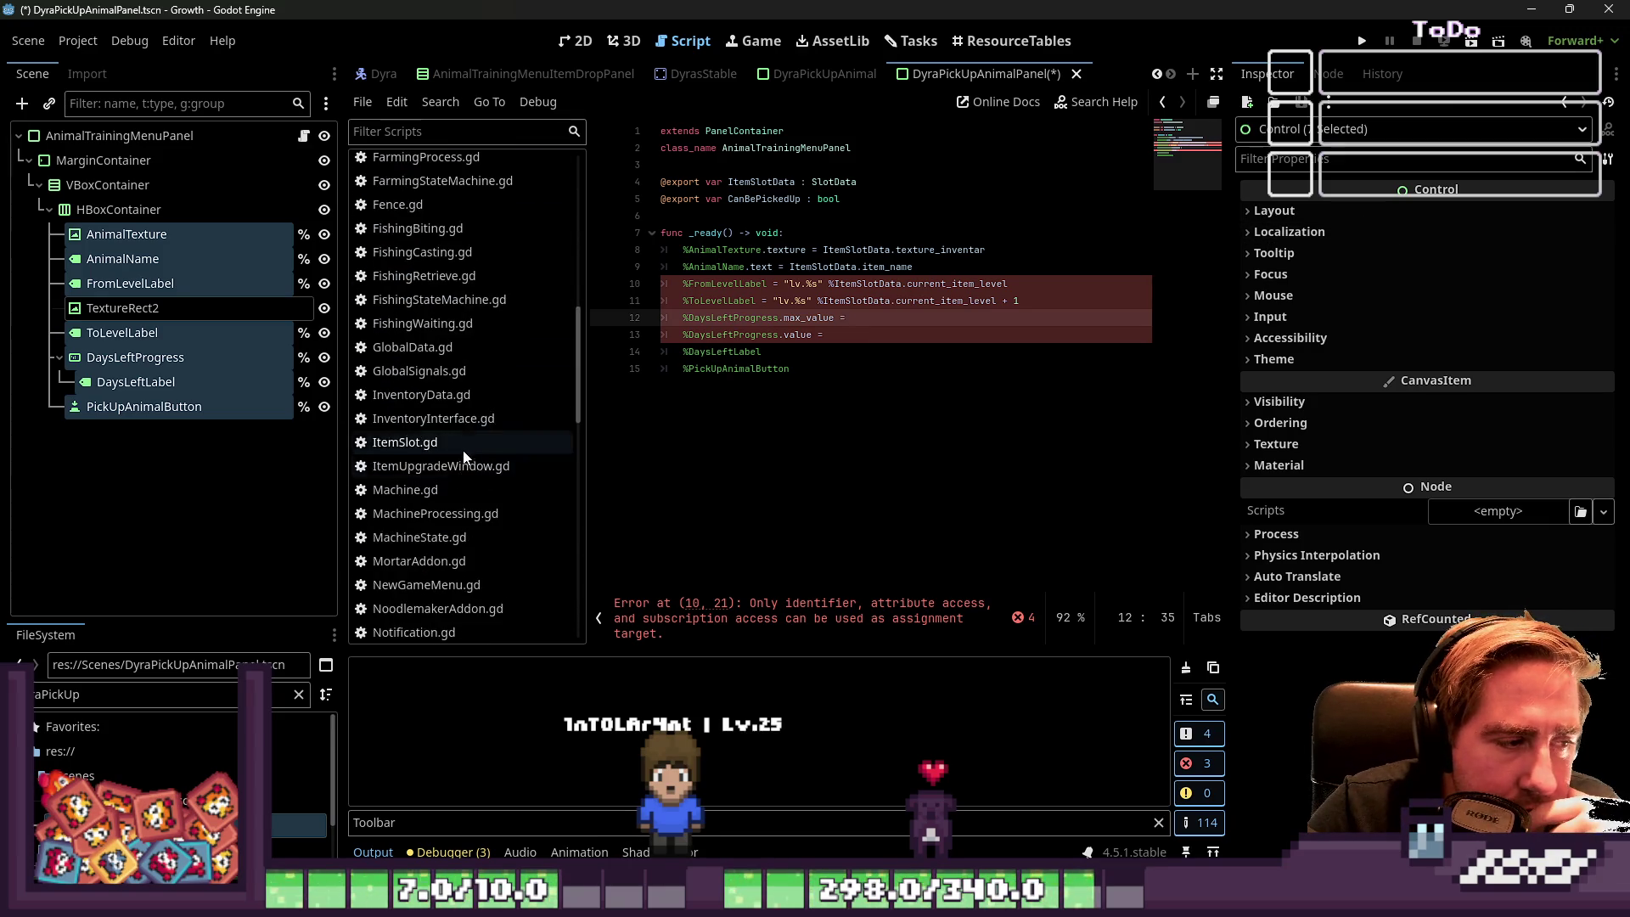
scroll(463, 451, "down", 8)
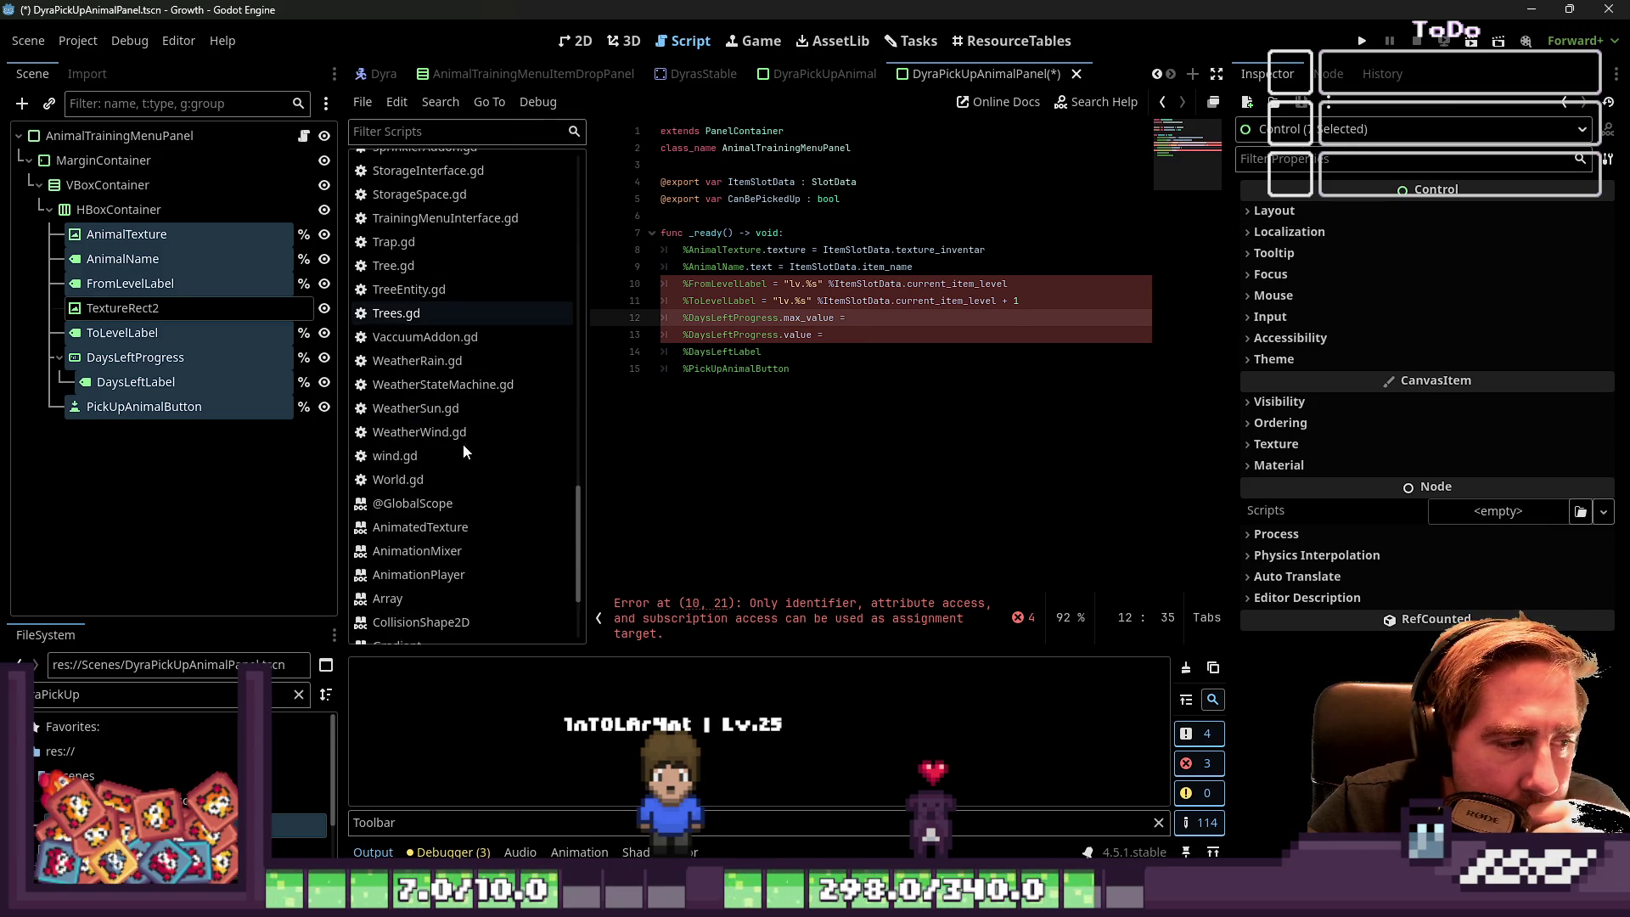
scroll(464, 452, "up", 4)
scroll(464, 450, "up", 15)
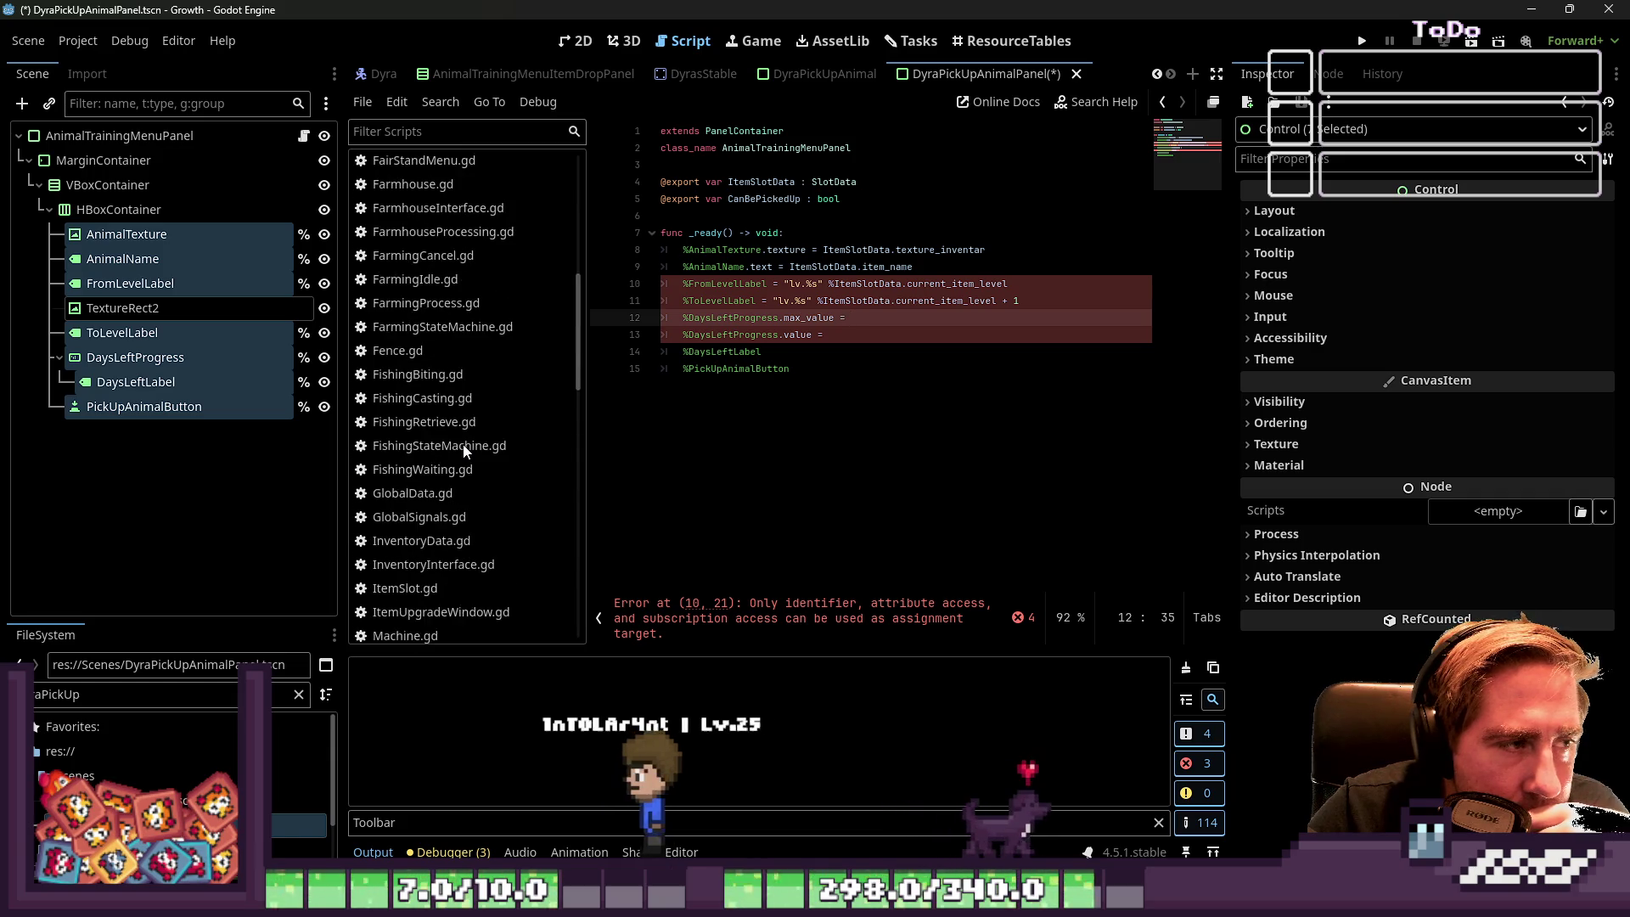
scroll(464, 452, "down", 20)
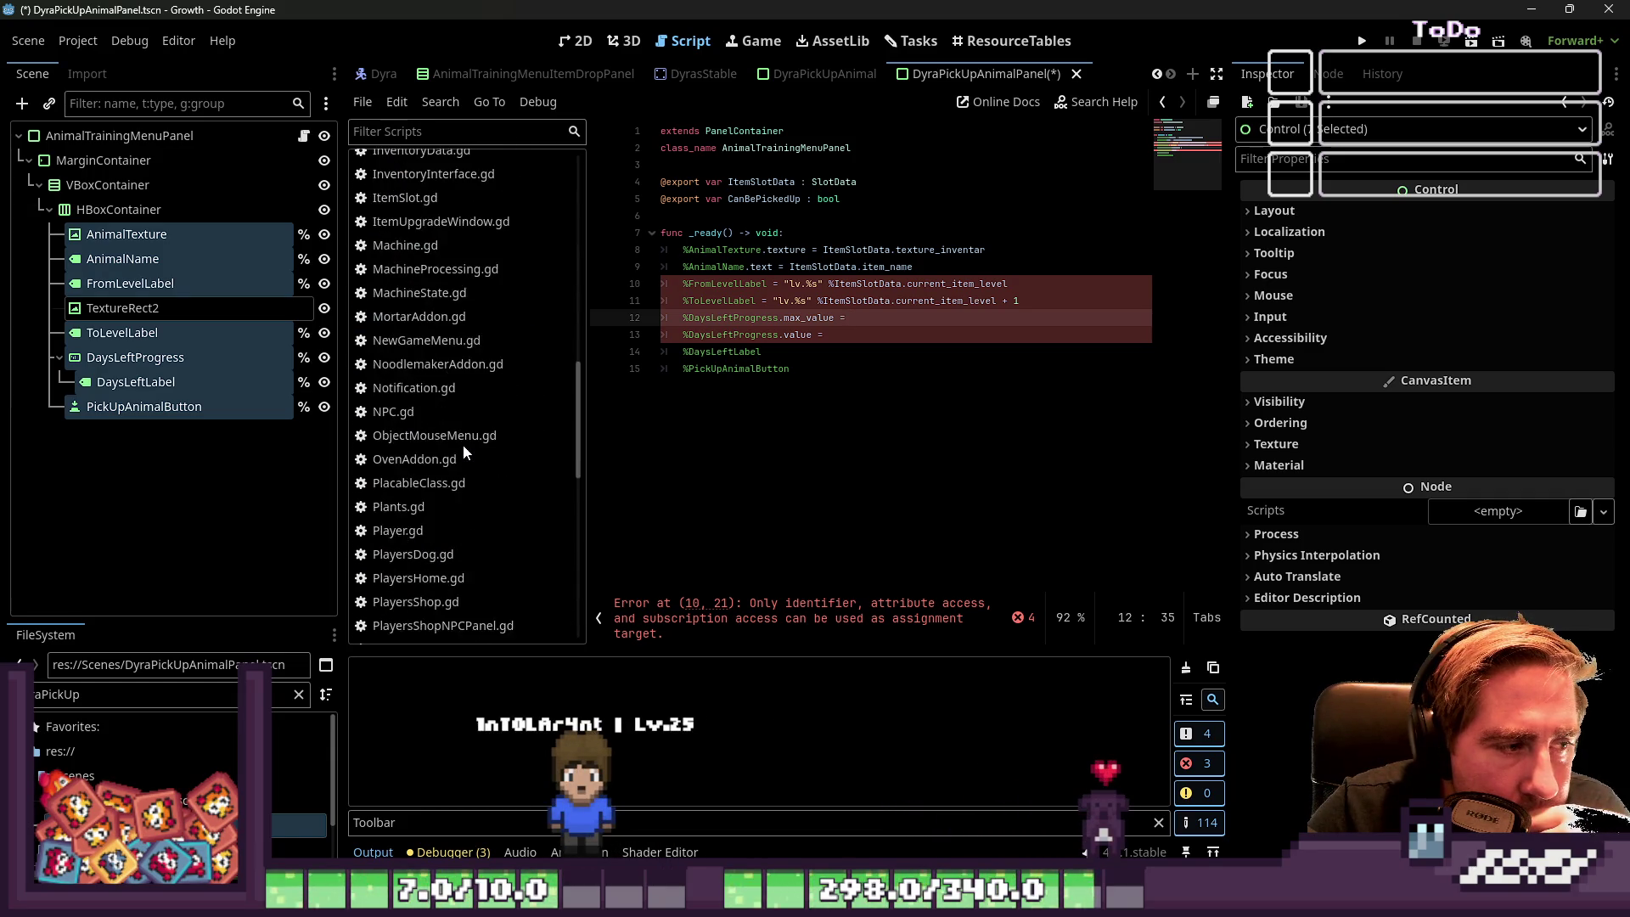
scroll(463, 444, "up", 3)
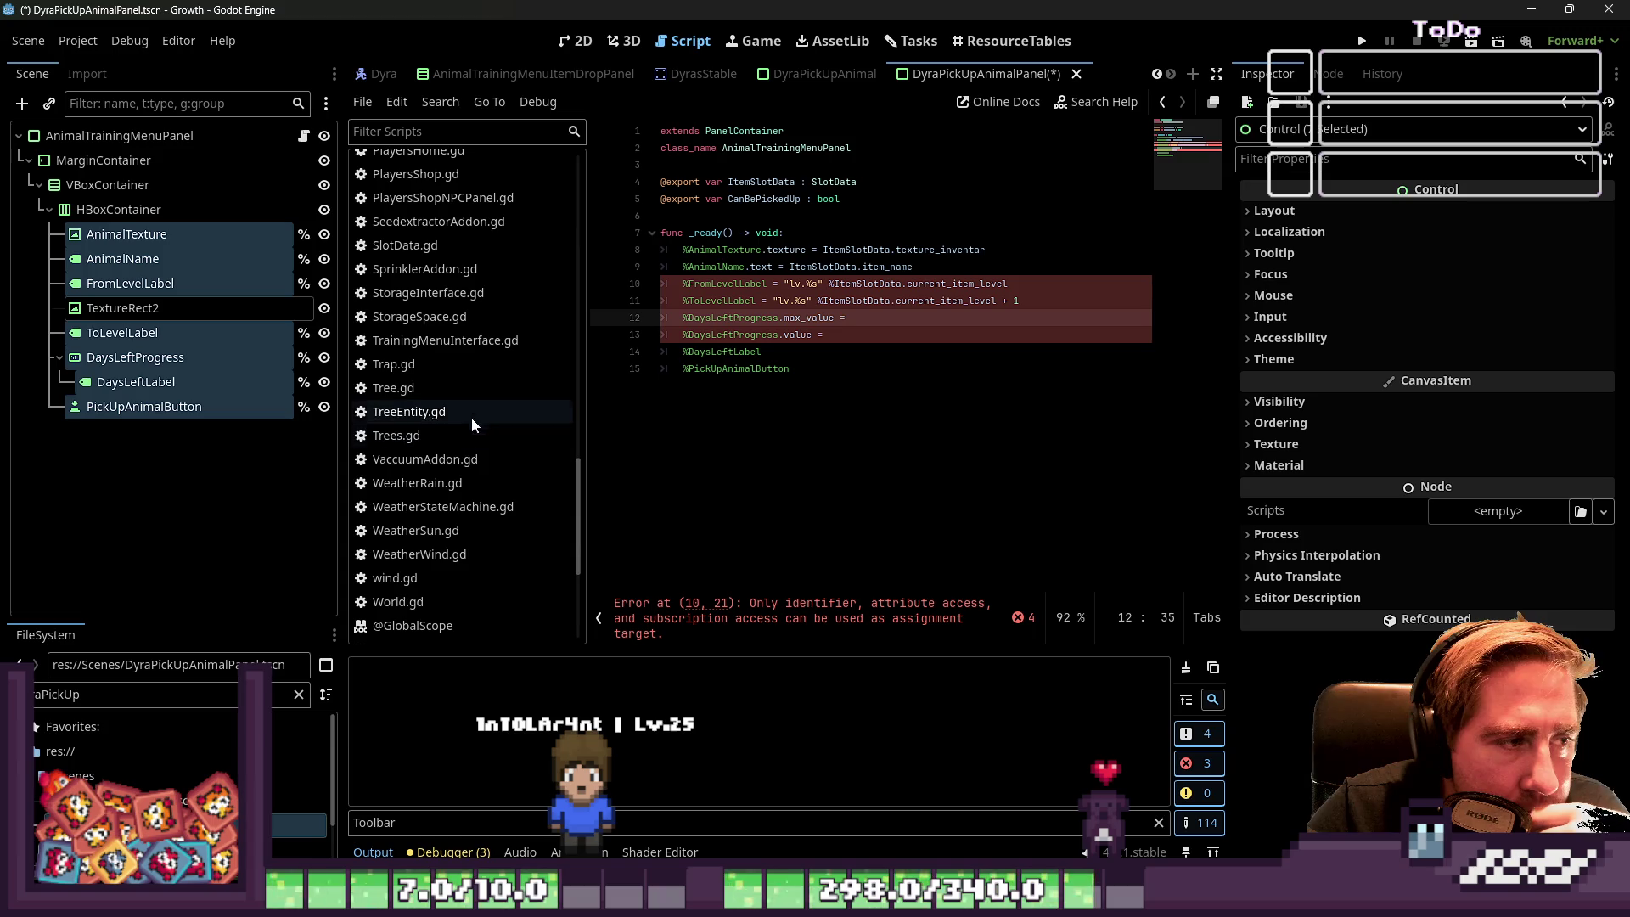
left_click(495, 346)
scroll(497, 352, "up", 5)
scroll(934, 357, "up", 14)
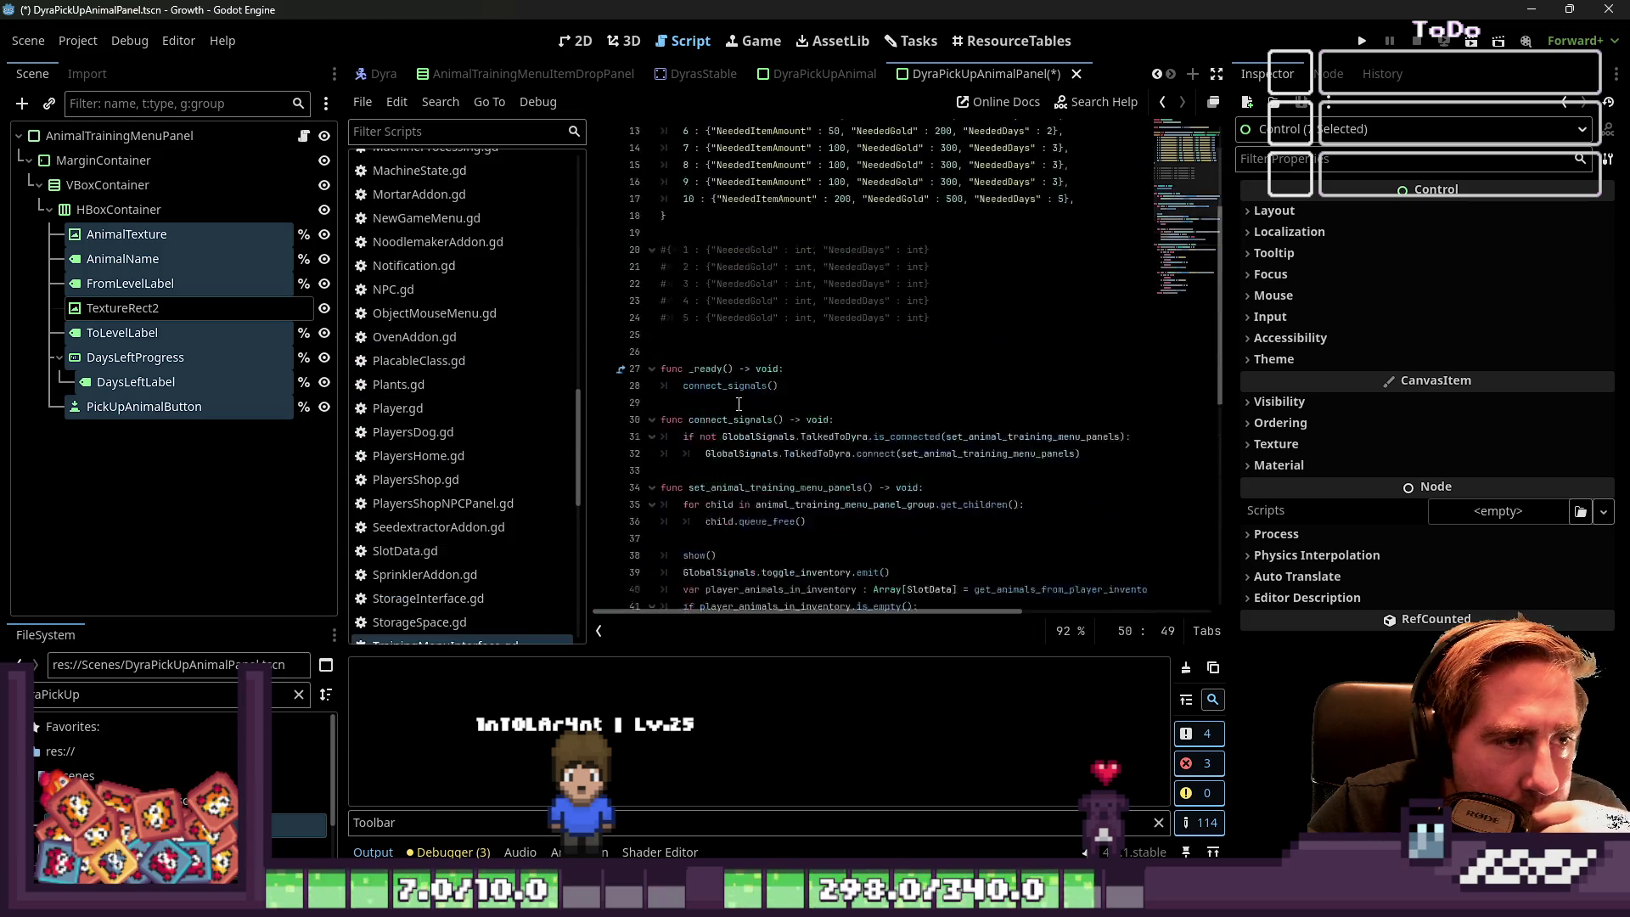
left_click(872, 334)
left_click_drag(1136, 398, 687, 229)
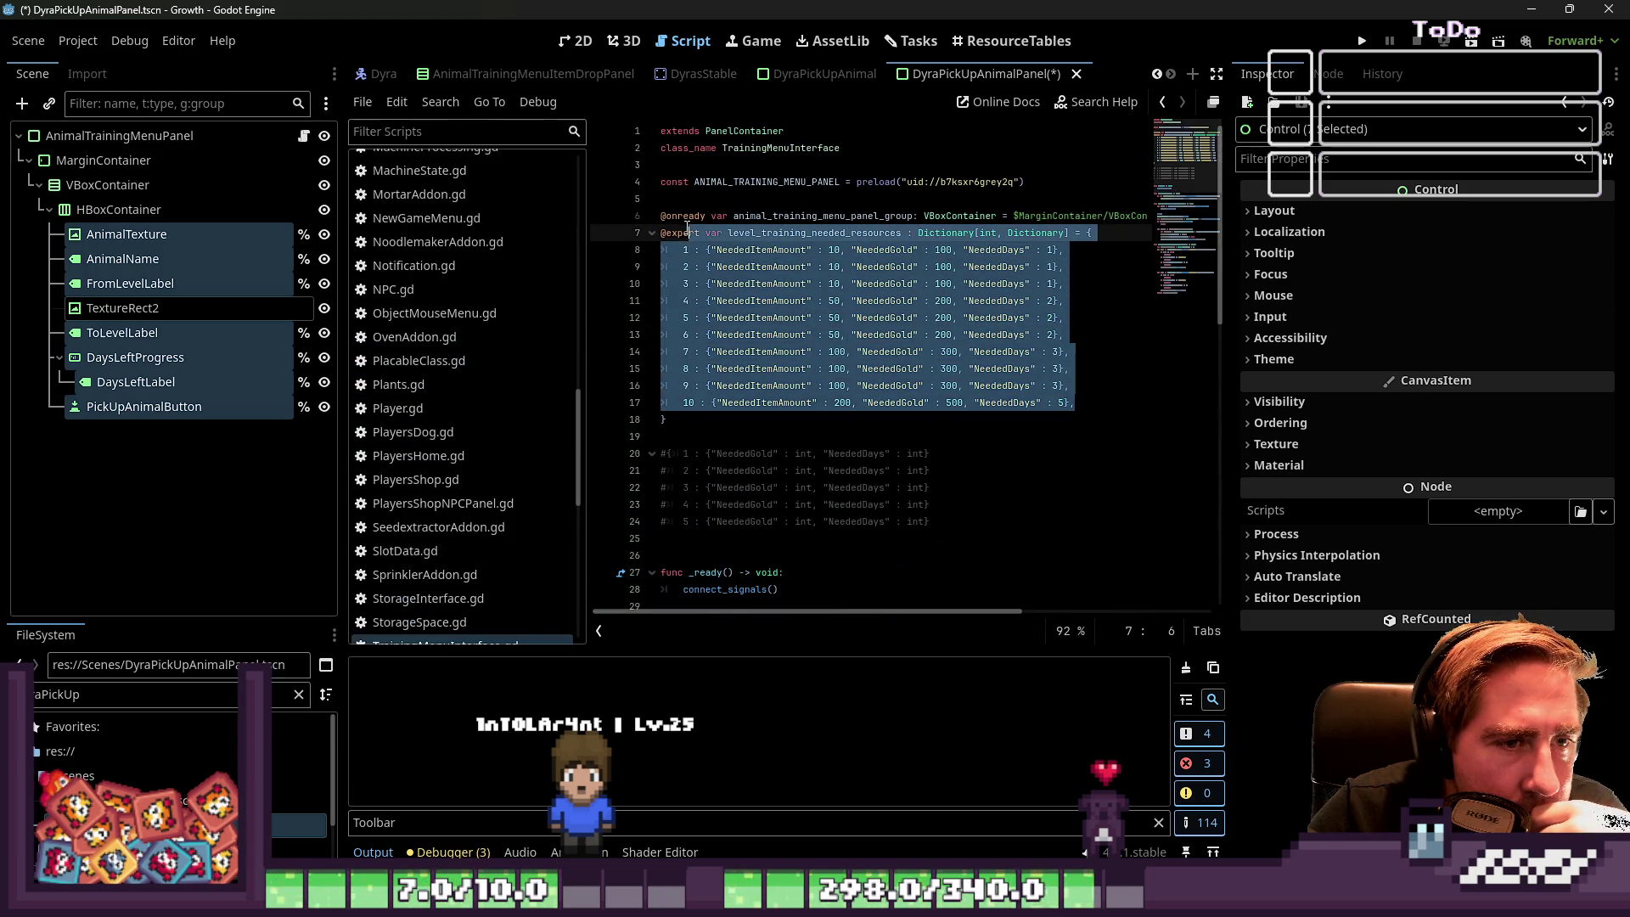
left_click(985, 353)
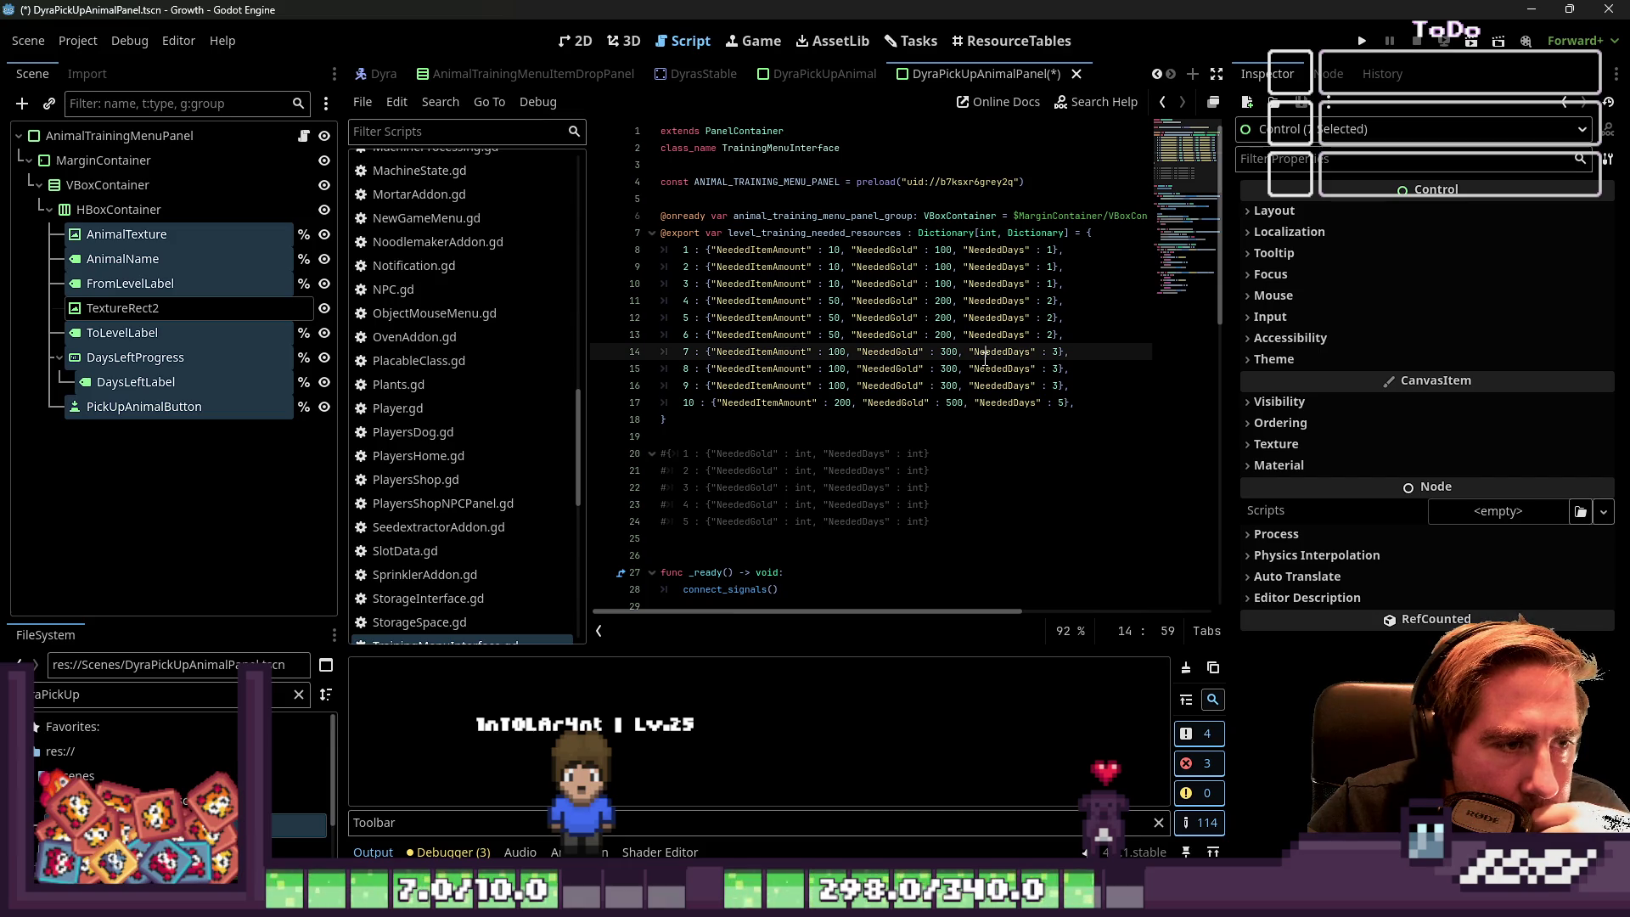
mouse_move(667, 419)
left_mouse_down()
mouse_move(679, 369)
mouse_move(662, 232)
left_mouse_up()
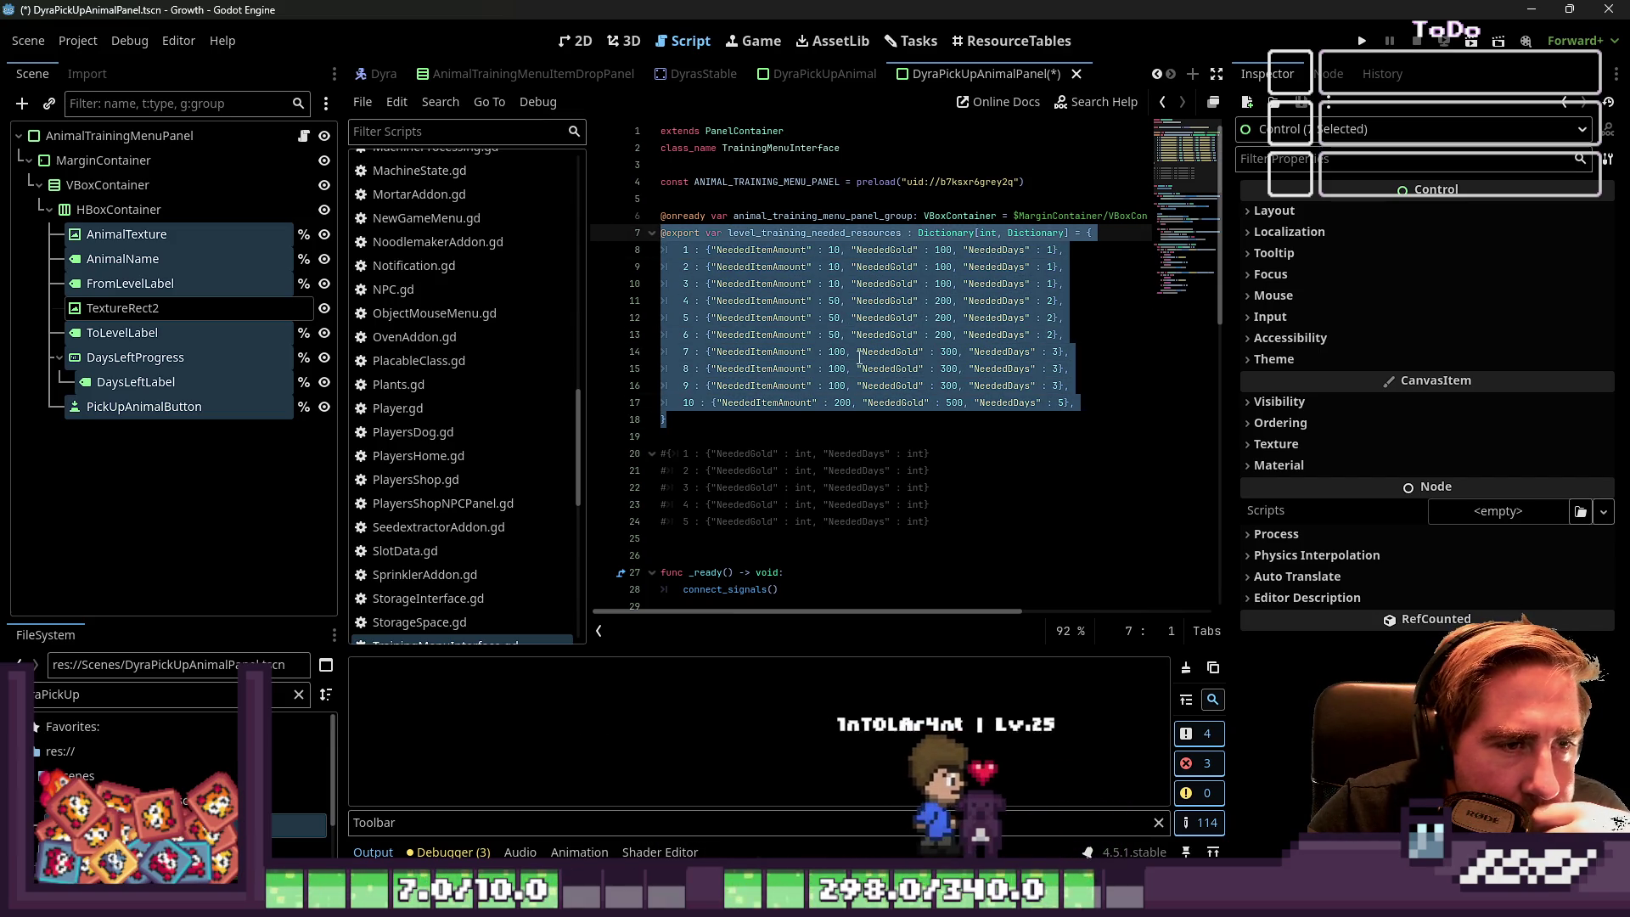
scroll(859, 356, "down", 5)
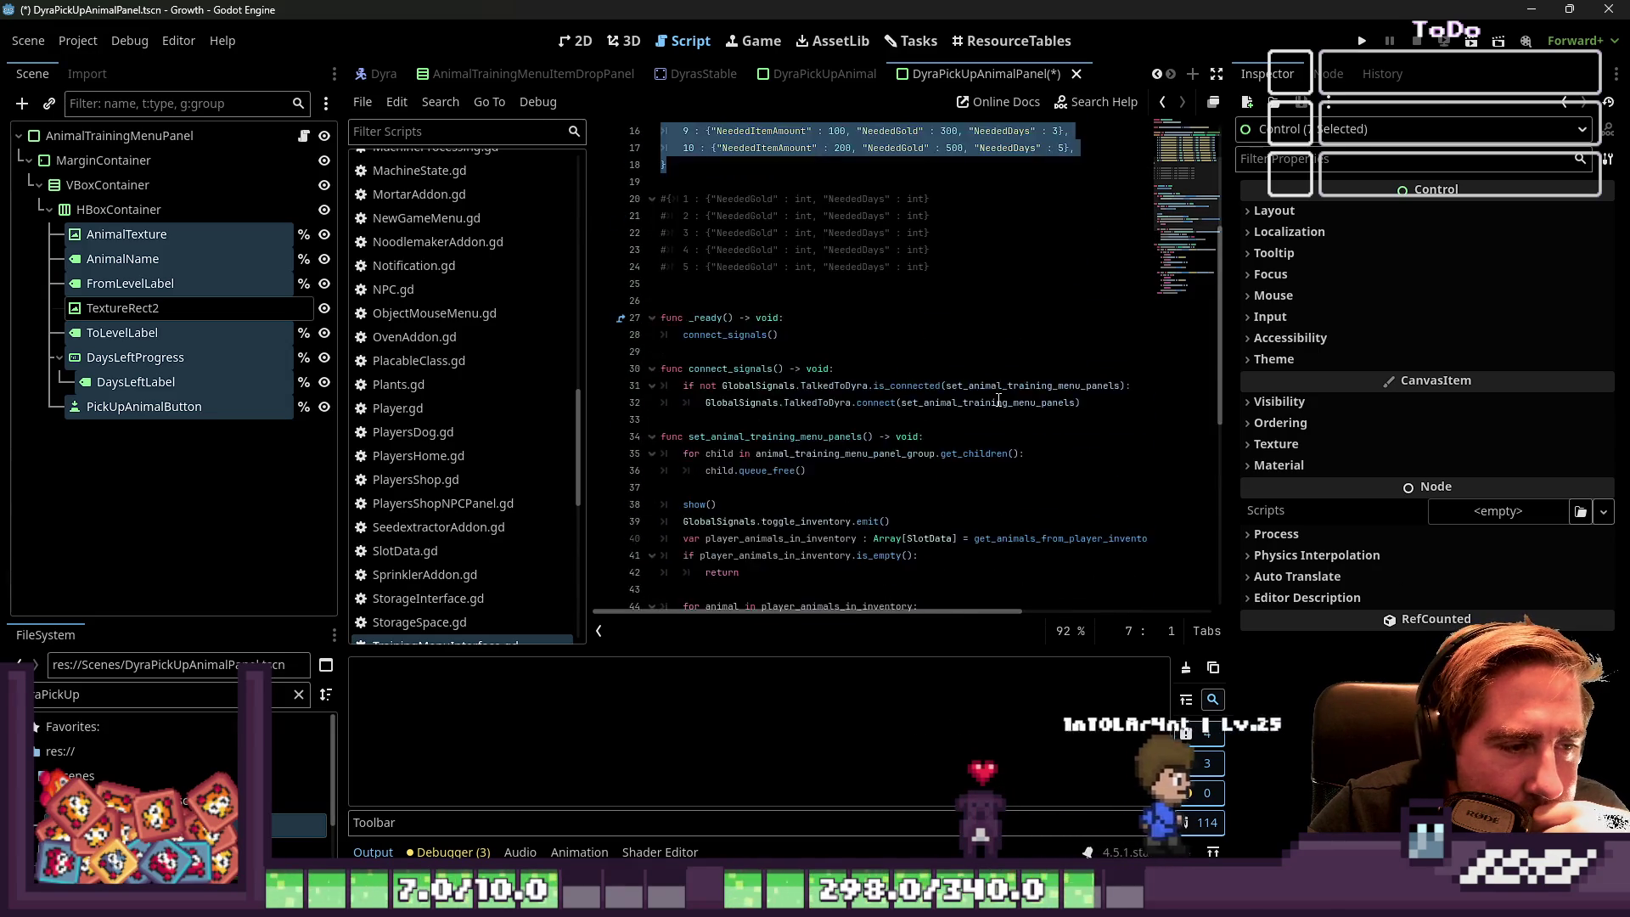
scroll(804, 287, "up", 5)
double_click(822, 216)
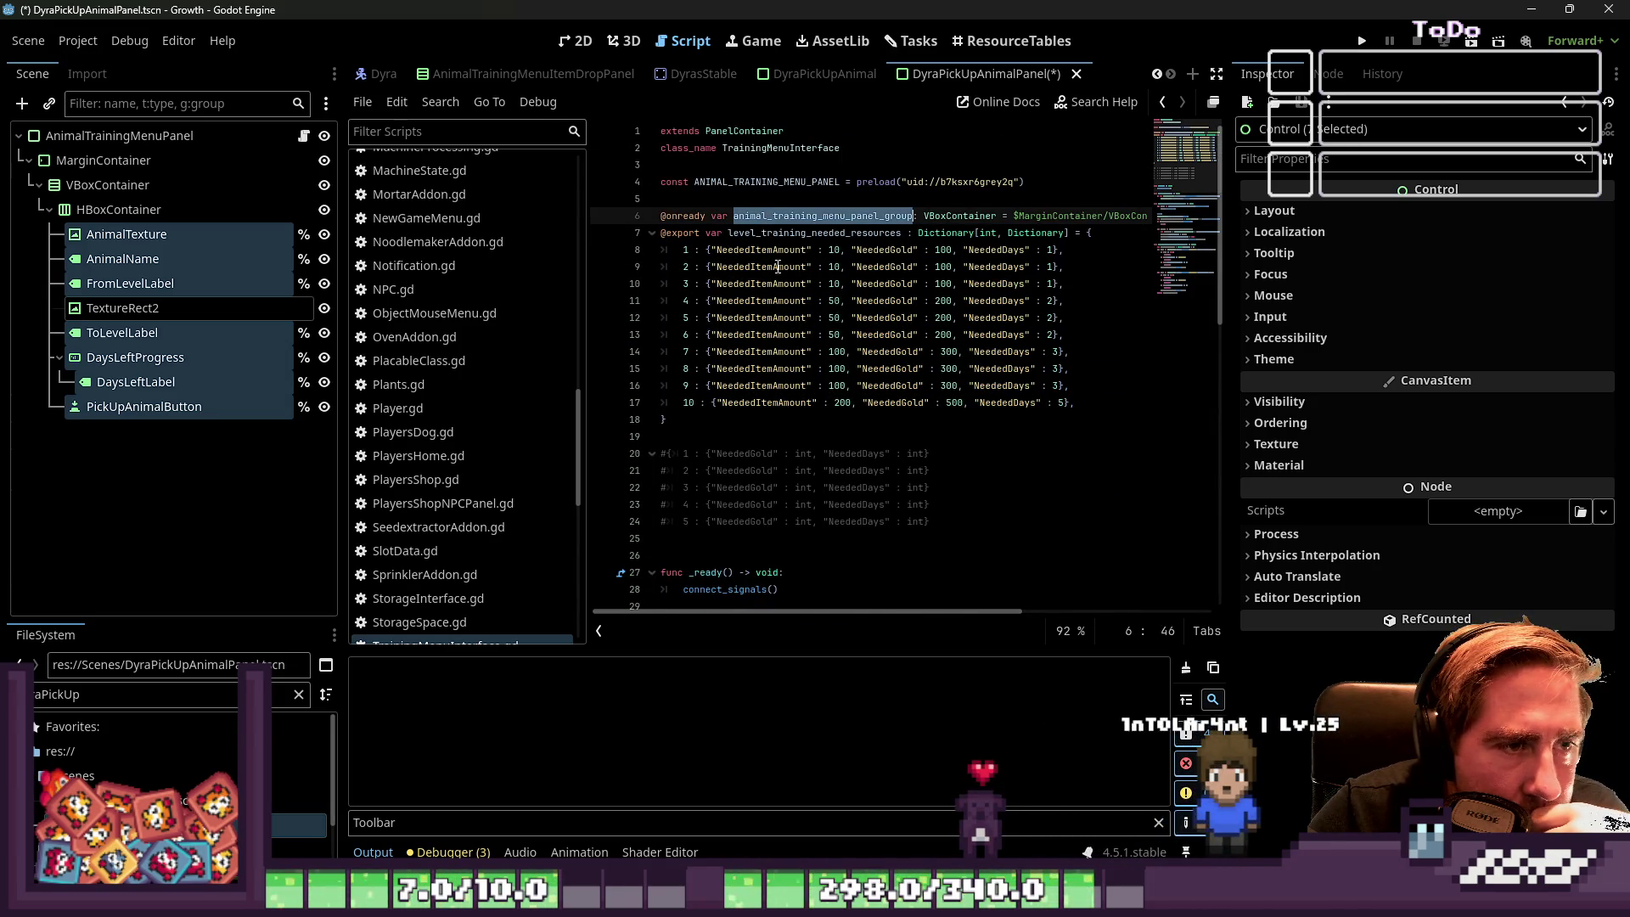
double_click(796, 232)
scroll(928, 445, "down", 10)
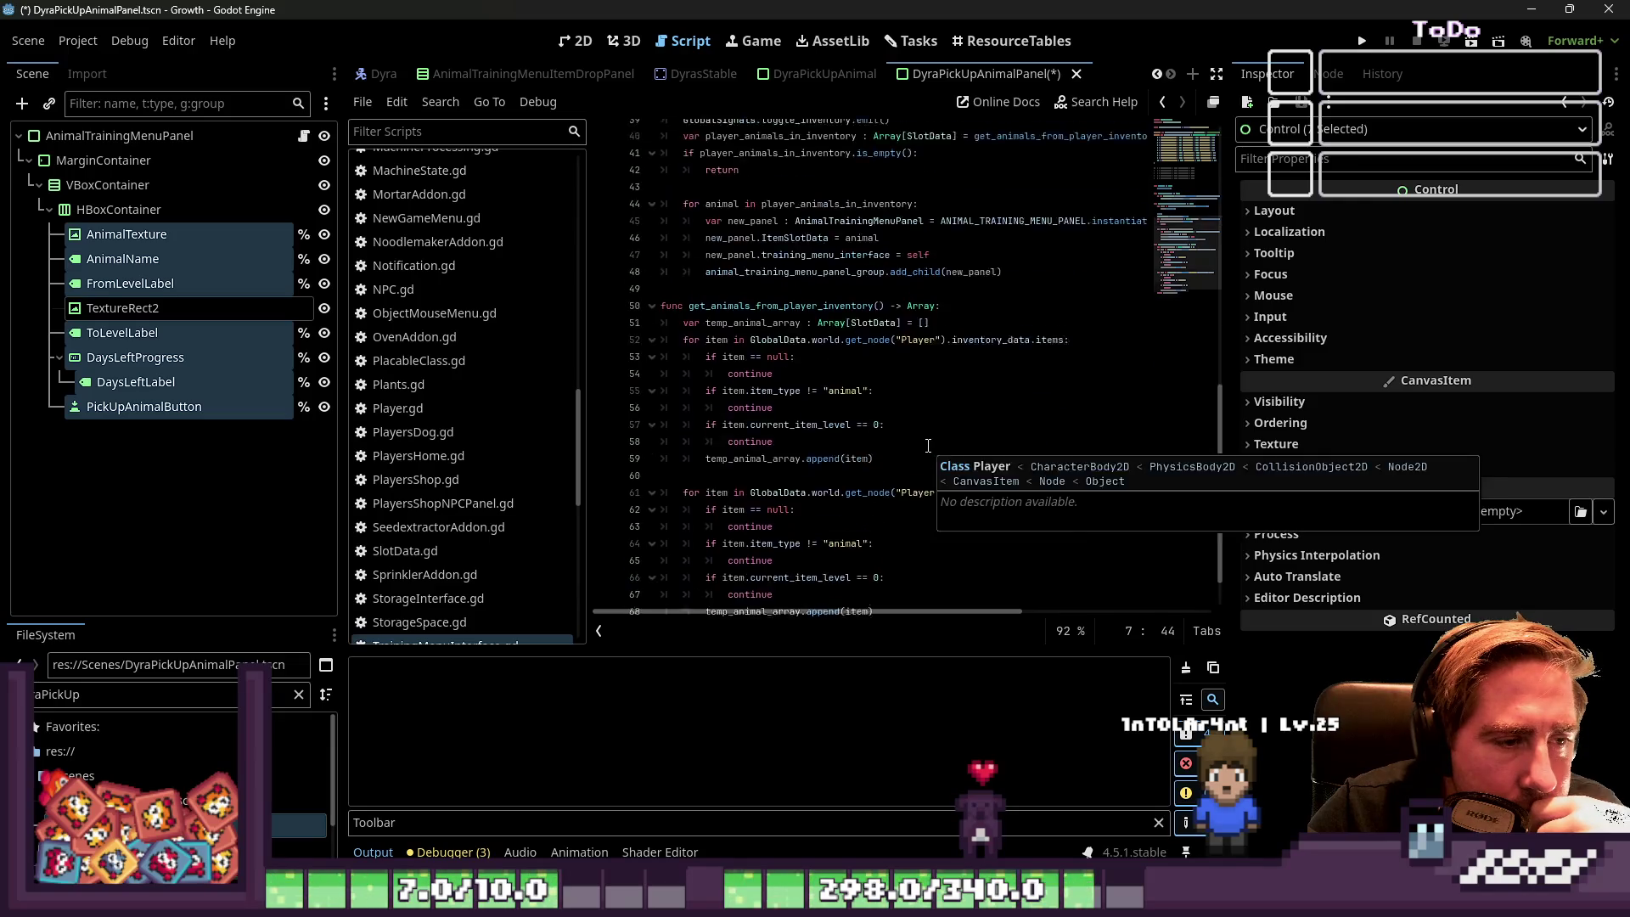
scroll(928, 445, "up", 10)
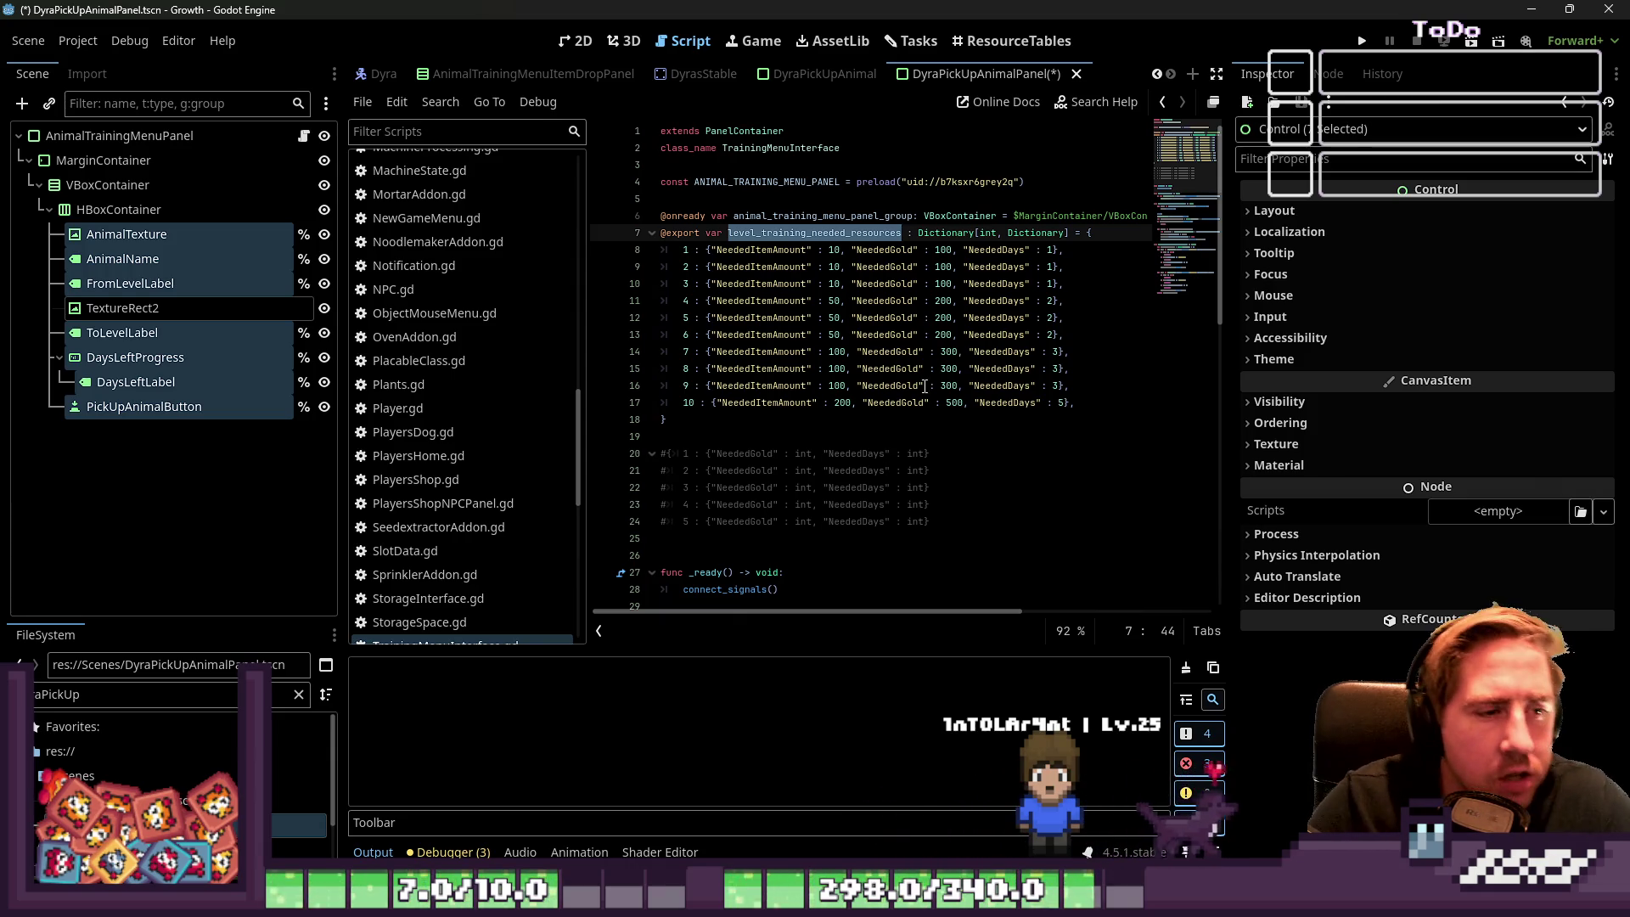
left_click(777, 404)
mouse_move(776, 416)
left_mouse_down()
mouse_move(722, 301)
mouse_move(660, 233)
left_mouse_up()
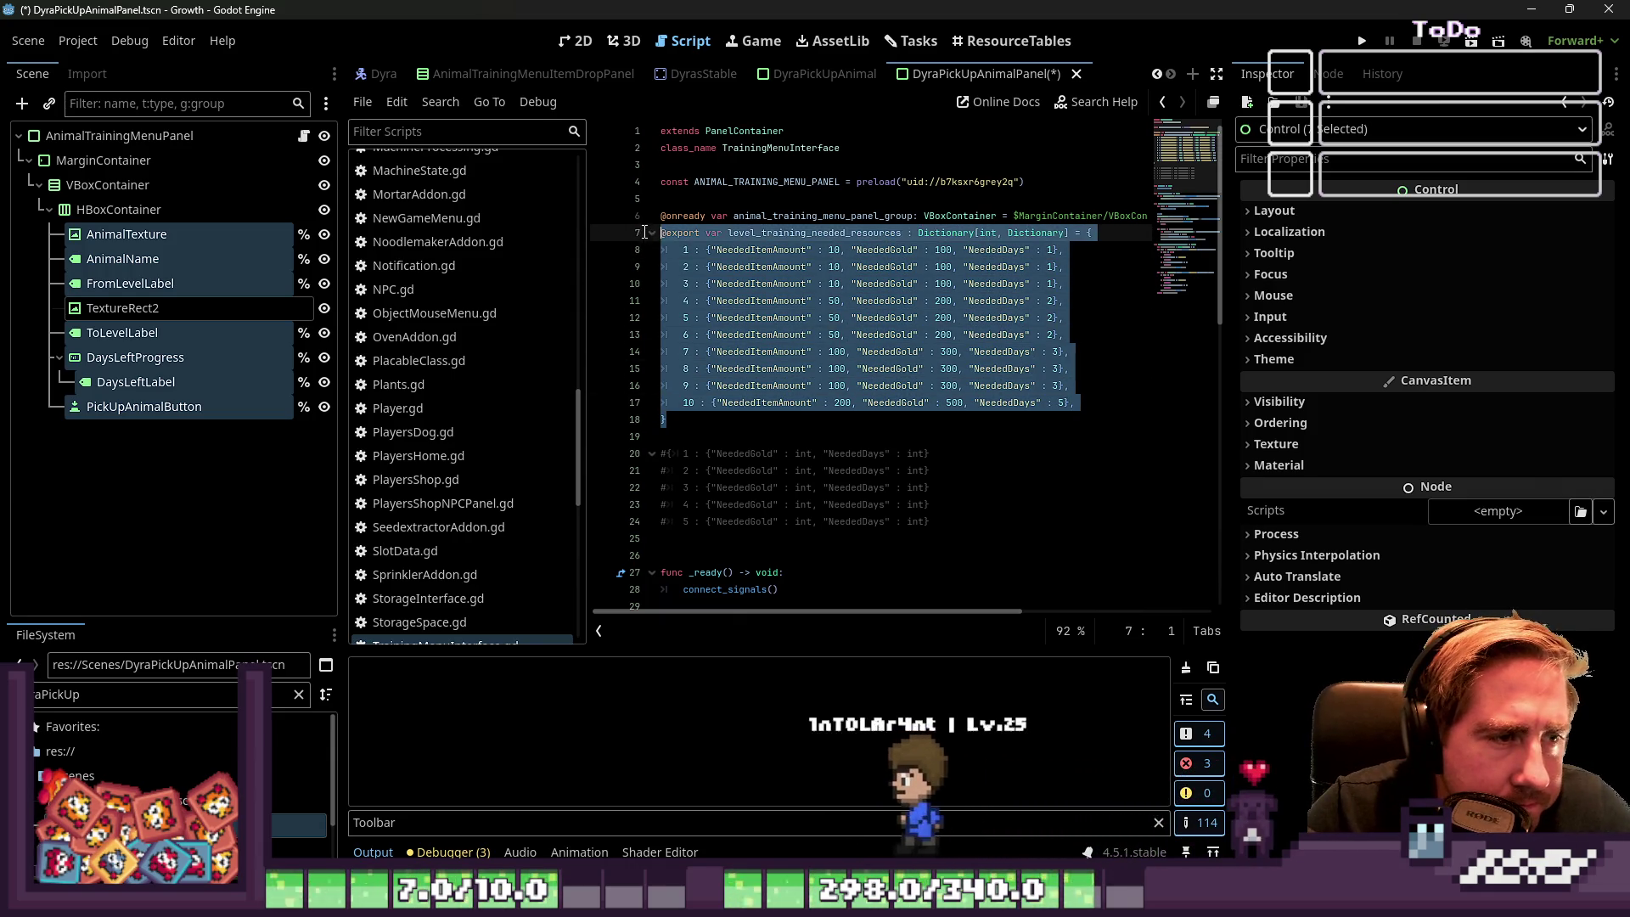
scroll(793, 284, "down", 10)
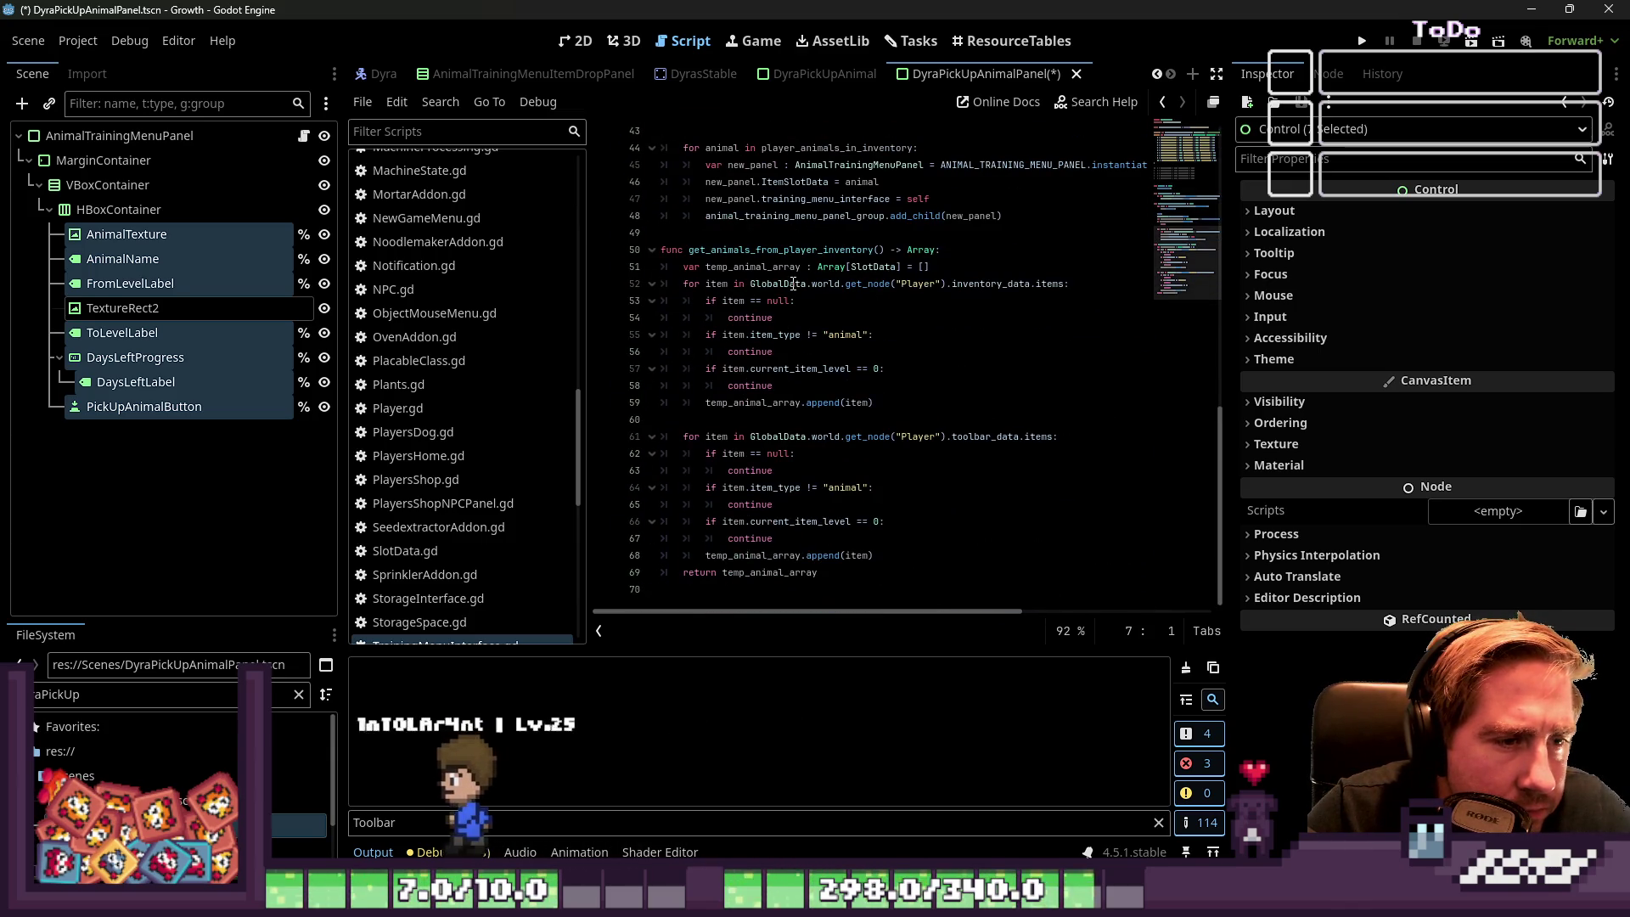
scroll(781, 306, "up", 10)
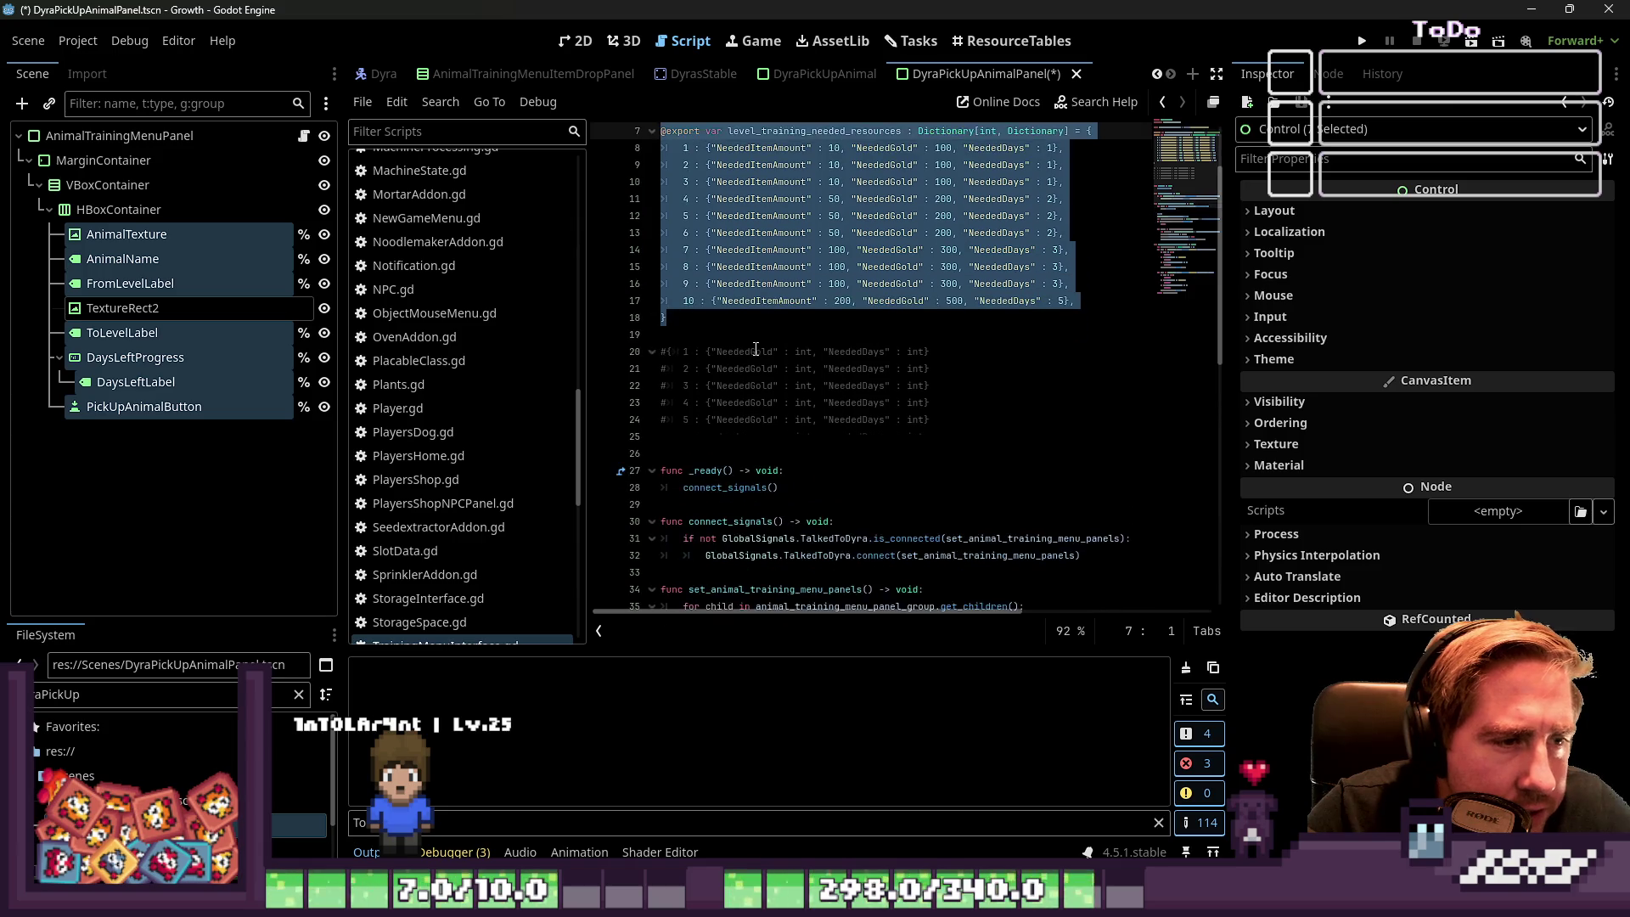
scroll(772, 320, "up", 4)
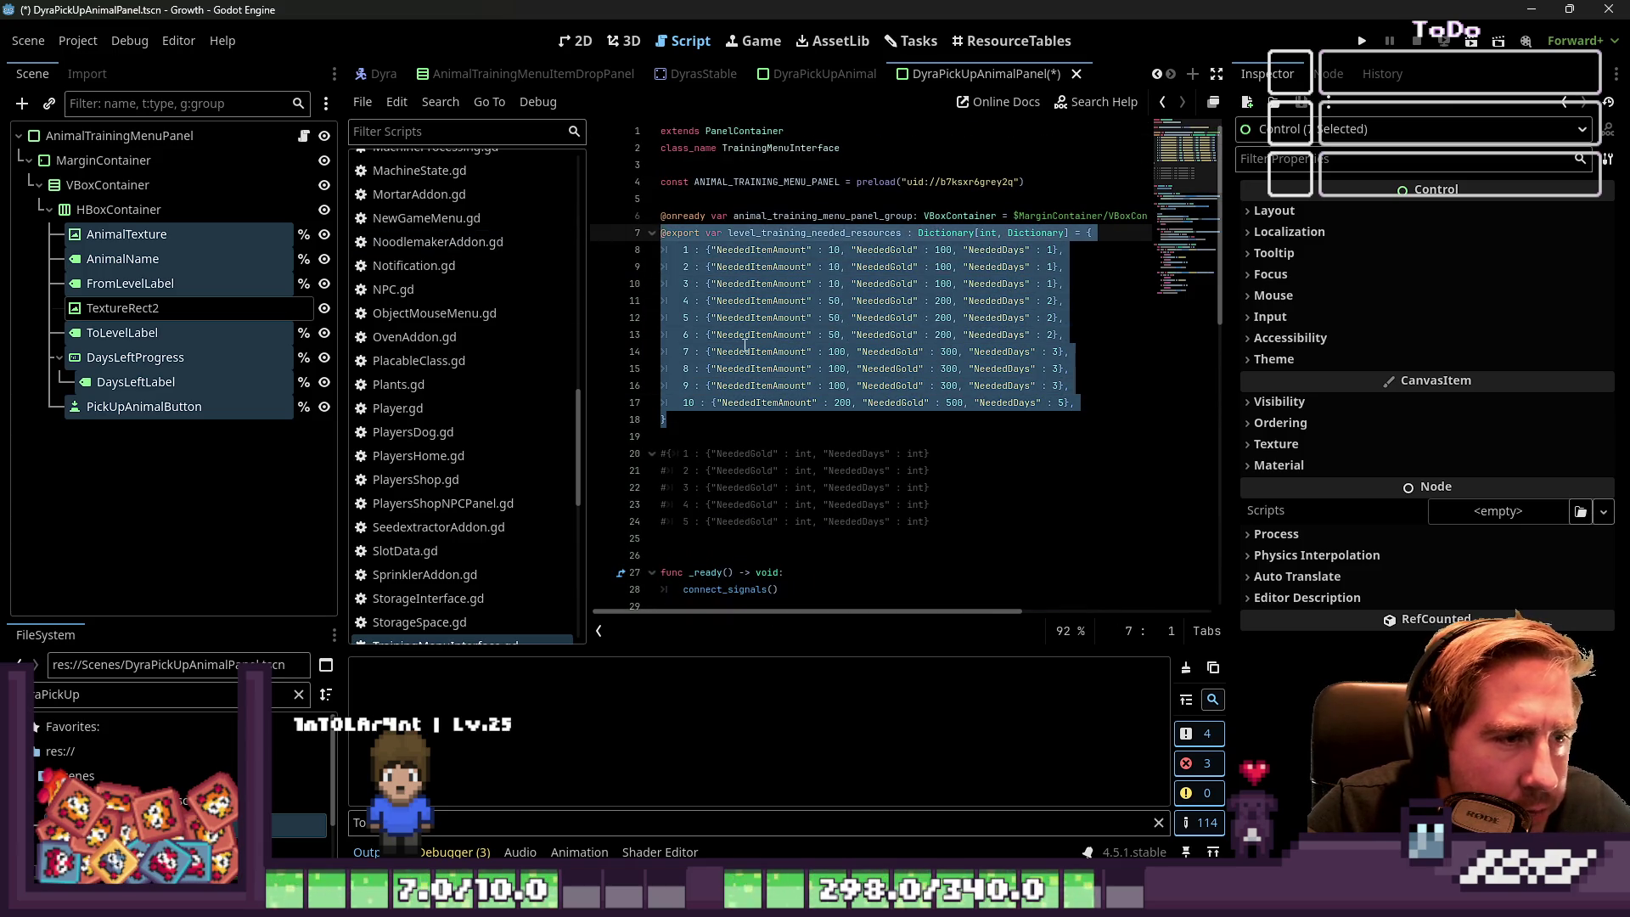
- Cut the level_training_needed_resources dictionary and paste it at line 6 of DyraNPC.gd
key("Delete")
key("Delete")
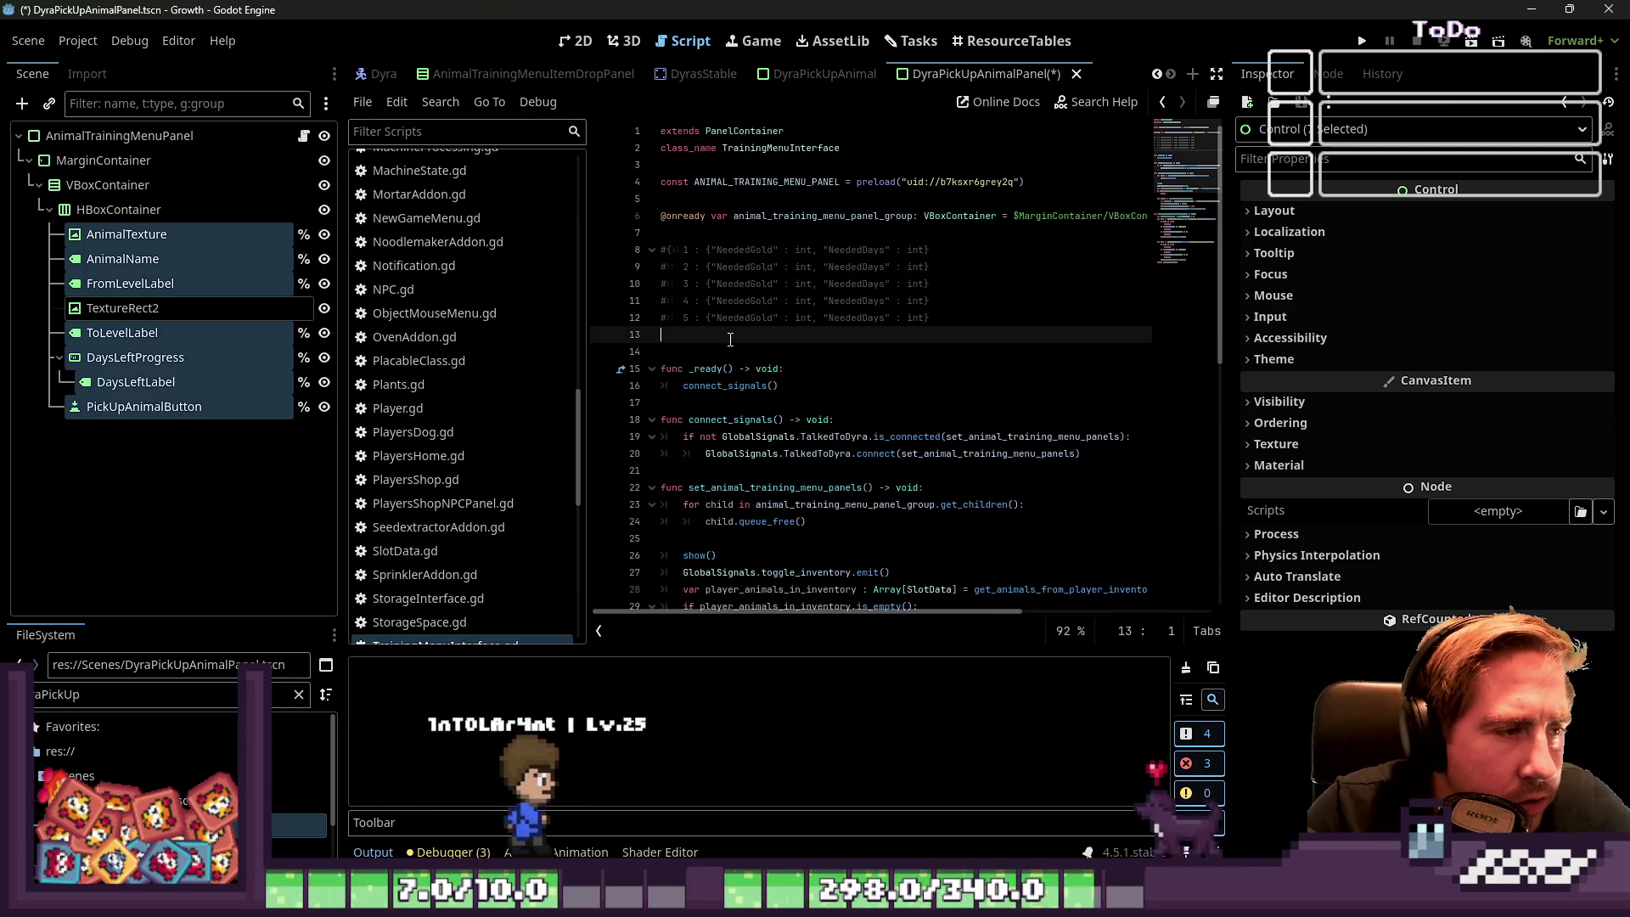
key("Down")
key("Down")
key("Down")
scroll(493, 424, "up", 10)
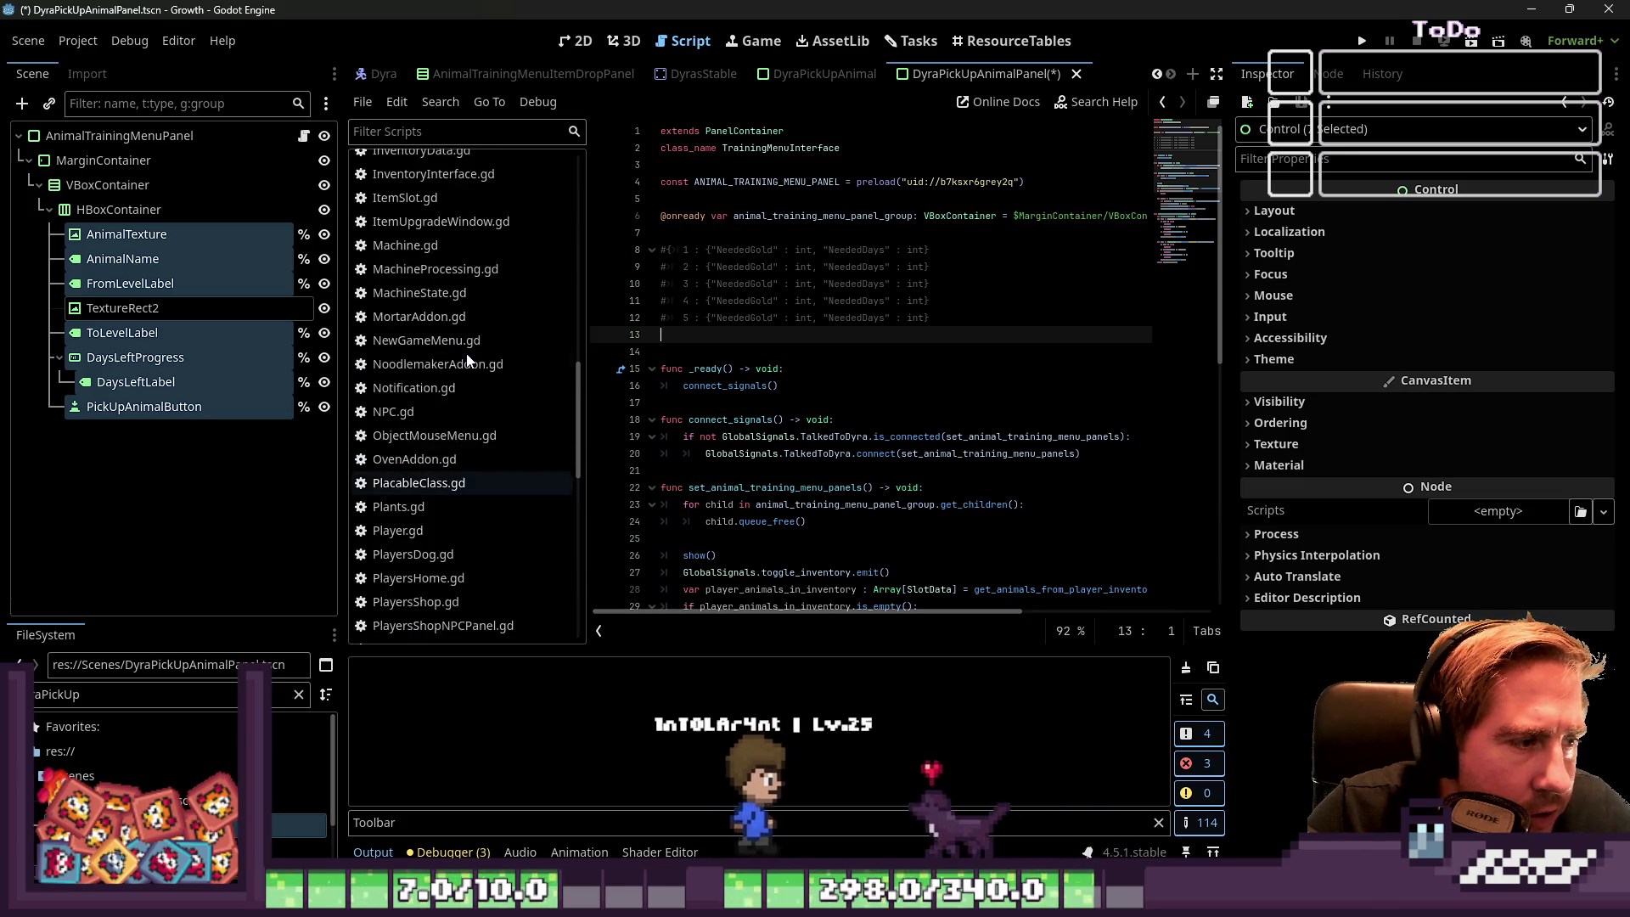
scroll(467, 360, "up", 3)
left_click(465, 324)
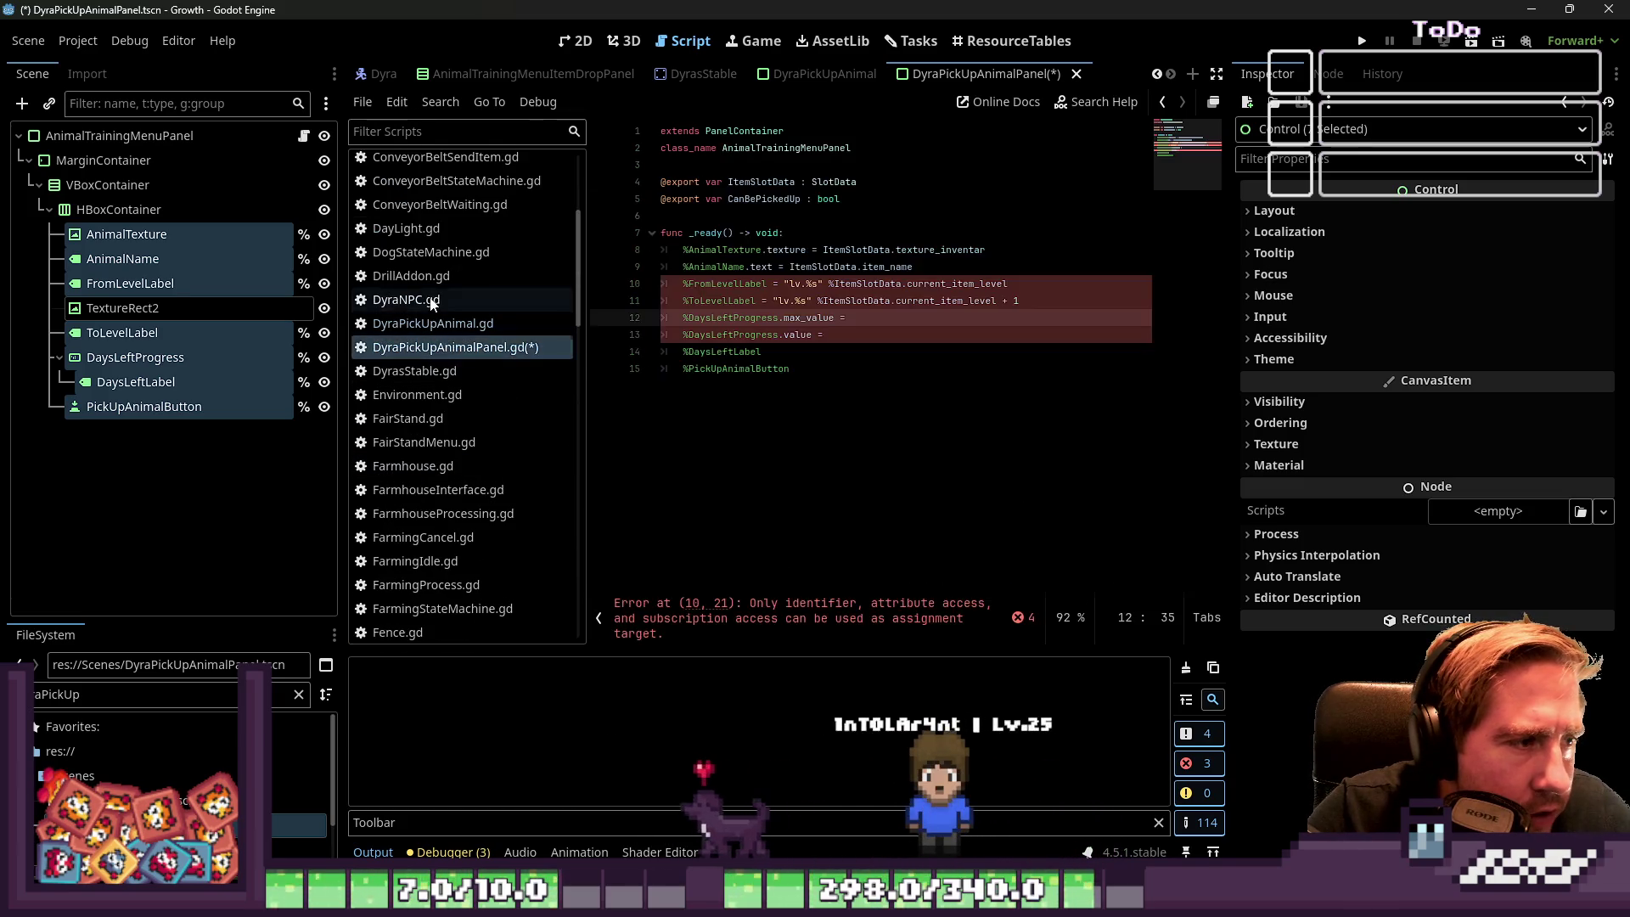
left_click(465, 299)
left_click(717, 210)
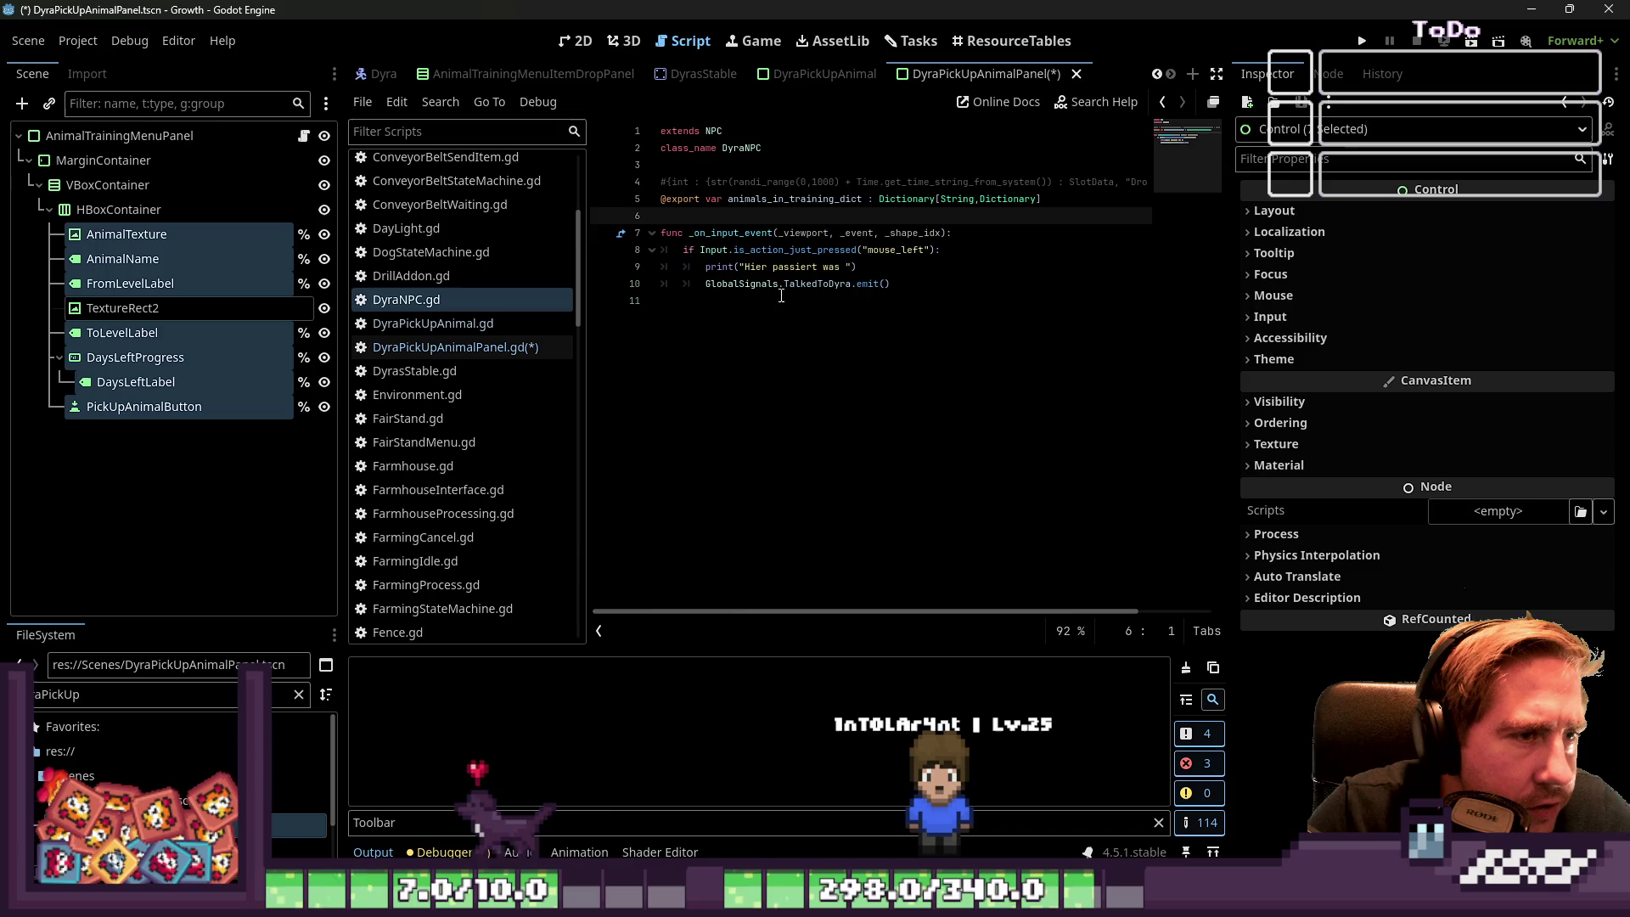
type("@export var level_training_needed_resources : Dictionary[int, Dictionary] = { \t1 : {\"NeededItemAmount\" : 10, \"NeededGold\" : 100, \"NeededDays\" : 1}, \t2 : {\"NeededItemAmount\" : 10, \"NeededGold\" : 100, \"NeededDays\" : 1}, \t3 : {\"NeededItemAmount\" : 10, \"NeededGold\" : 100, \"NeededDays\" : 1}, \t4 : {\"NeededItemAmount\" : 50, \"NeededGold\" : 200, \"NeededDays\" : 2}, \t5 : {\"NeededItemAmount\" : 50, \"NeededGold\" : 200, \"NeededDays\" : 2}, \t6 : {\"NeededItemAmount\" : 50, \"NeededGold\" : 200, \"NeededDays\" : 2}, \t7 : {\"NeededItemAmount\" : 100, \"NeededGold\" : 300, \"NeededDays\" : 3}, \t8 : {\"NeededItemAmount\" : 100, \"NeededGold\" : 300, \"NeededDays\" : 3}, \t9 : {\"NeededItemAmount\" : 100, \"NeededGold\" : 300, \"NeededDays\" : 3}, \t10 : {\"NeededItemAmount\" : 200, \"NeededGold\" : 500, \"NeededDays\" : 5}, }")
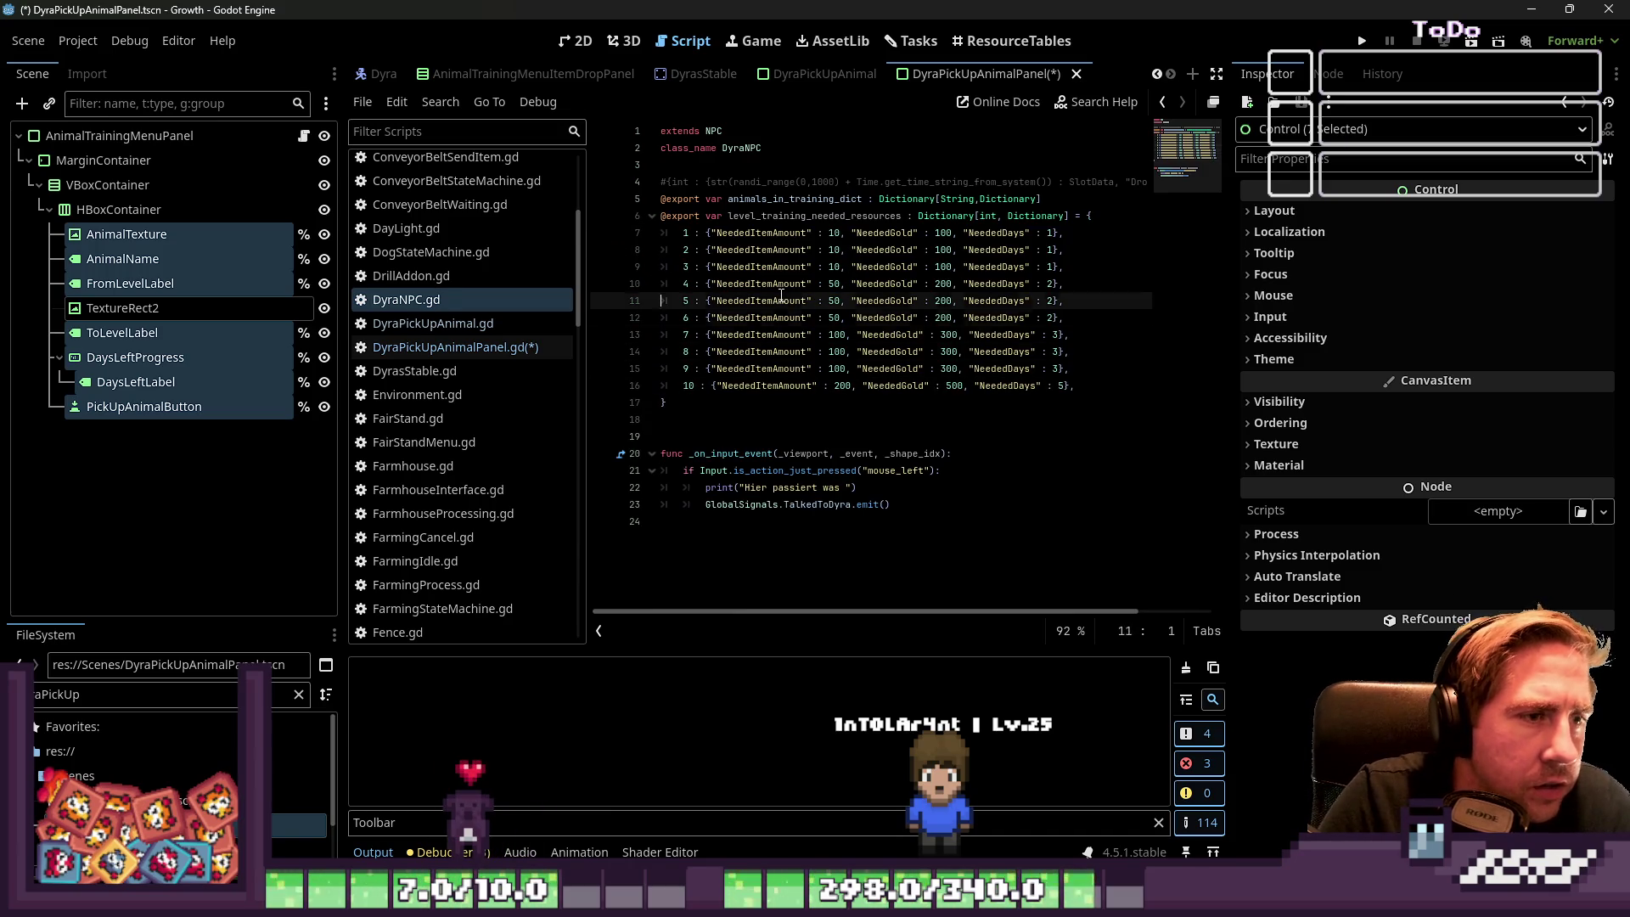
key("Up")
key("Up")
key("Up")
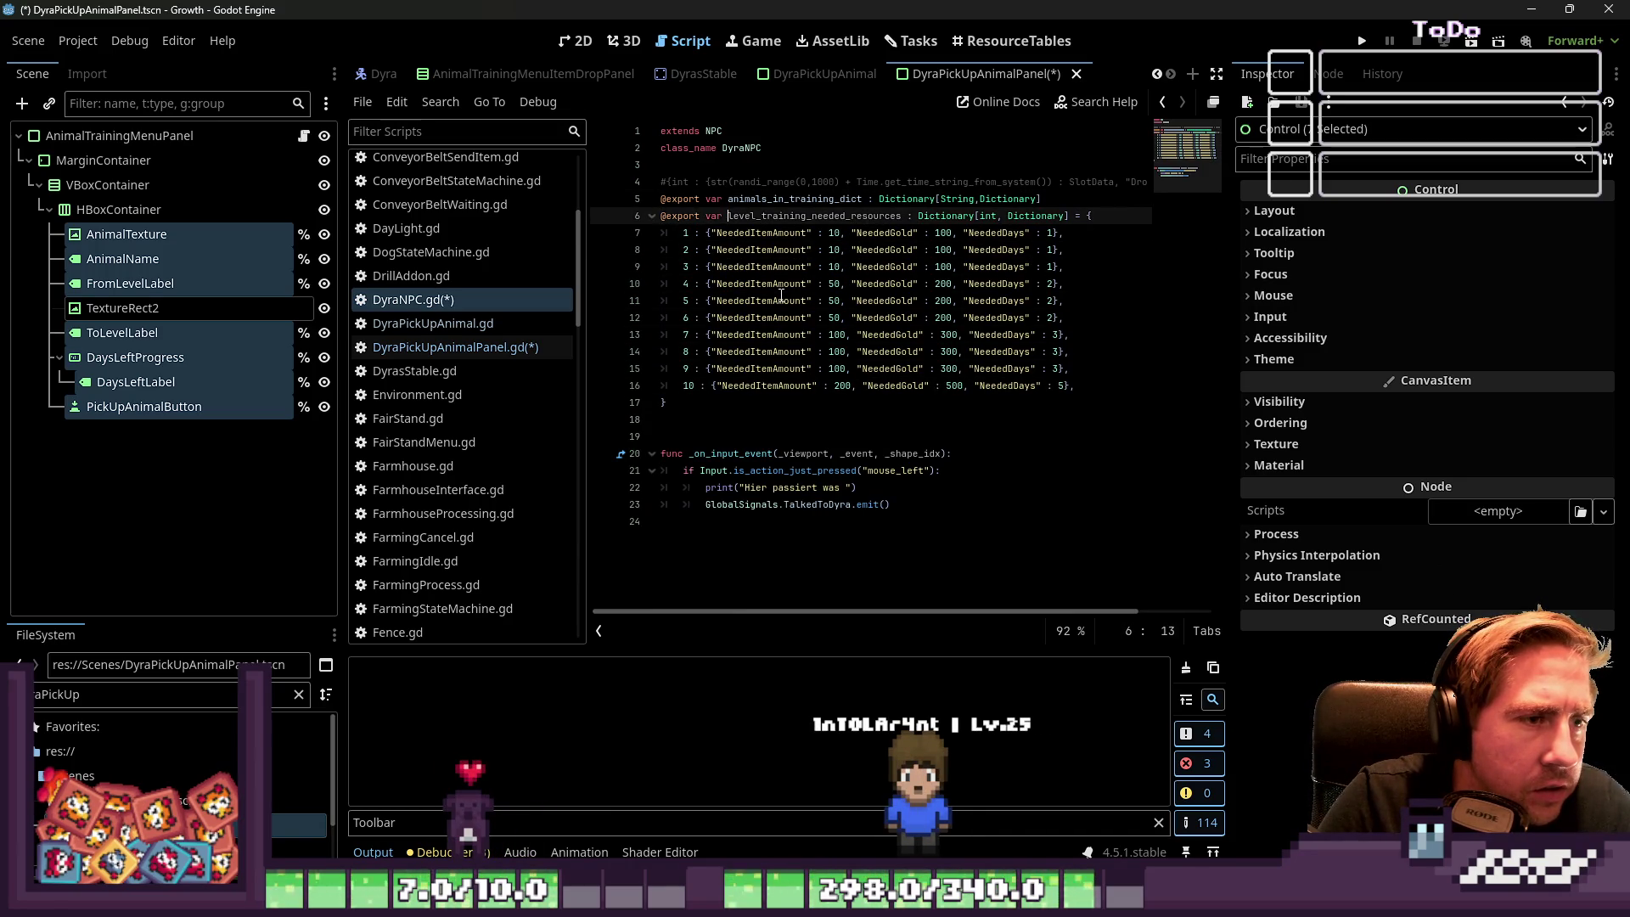
key("ctrl+shift+f")
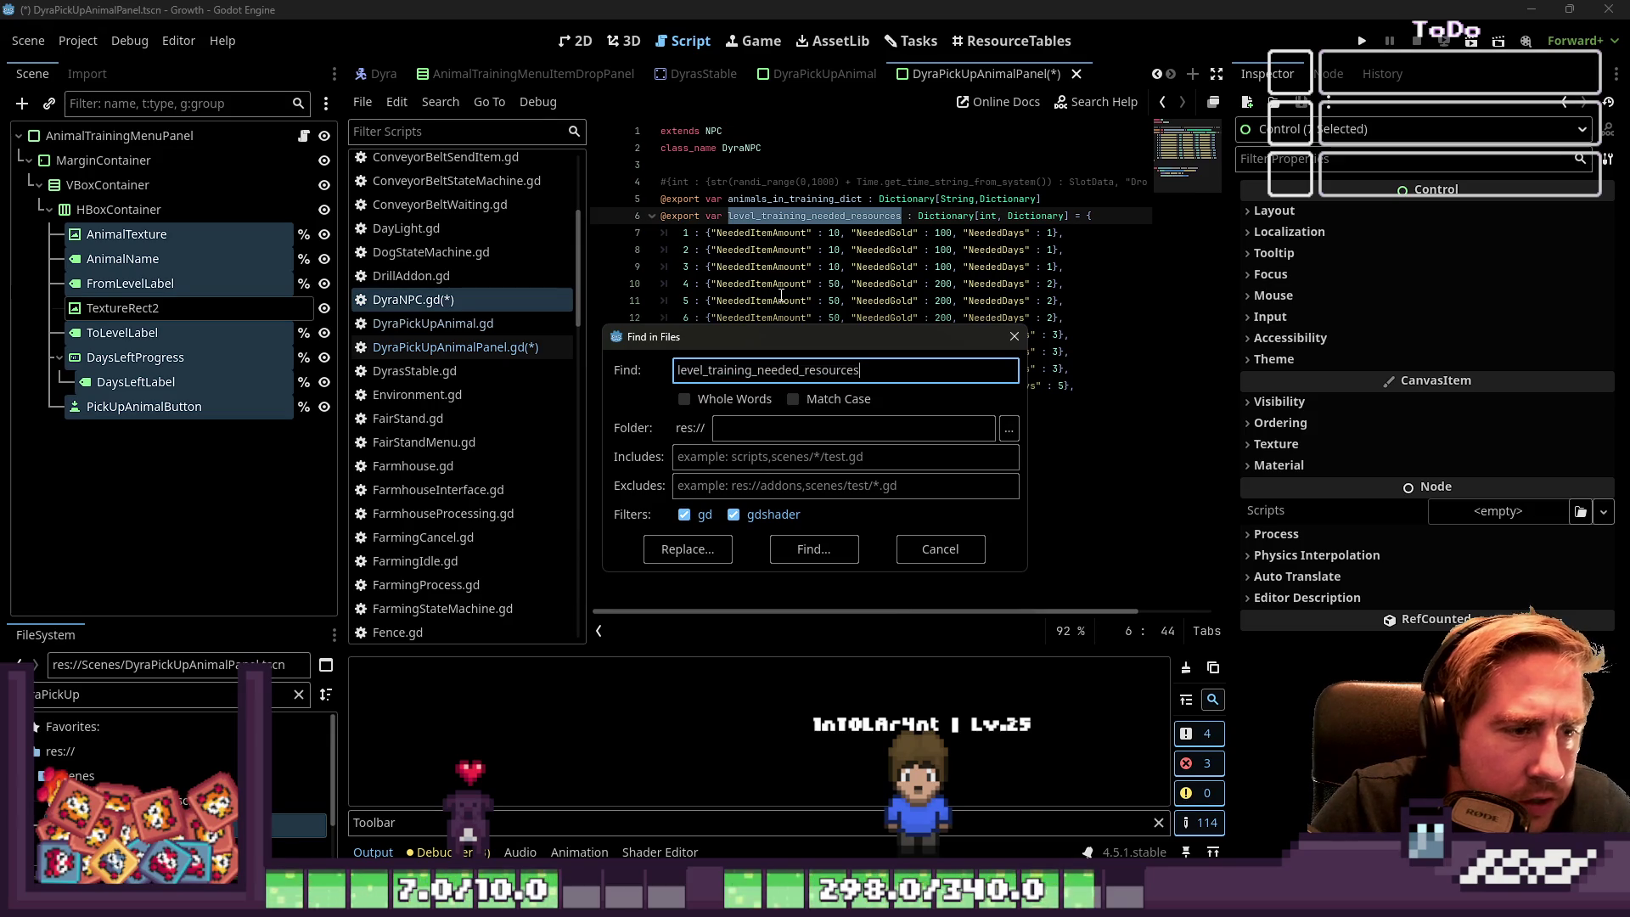
key("Escape")
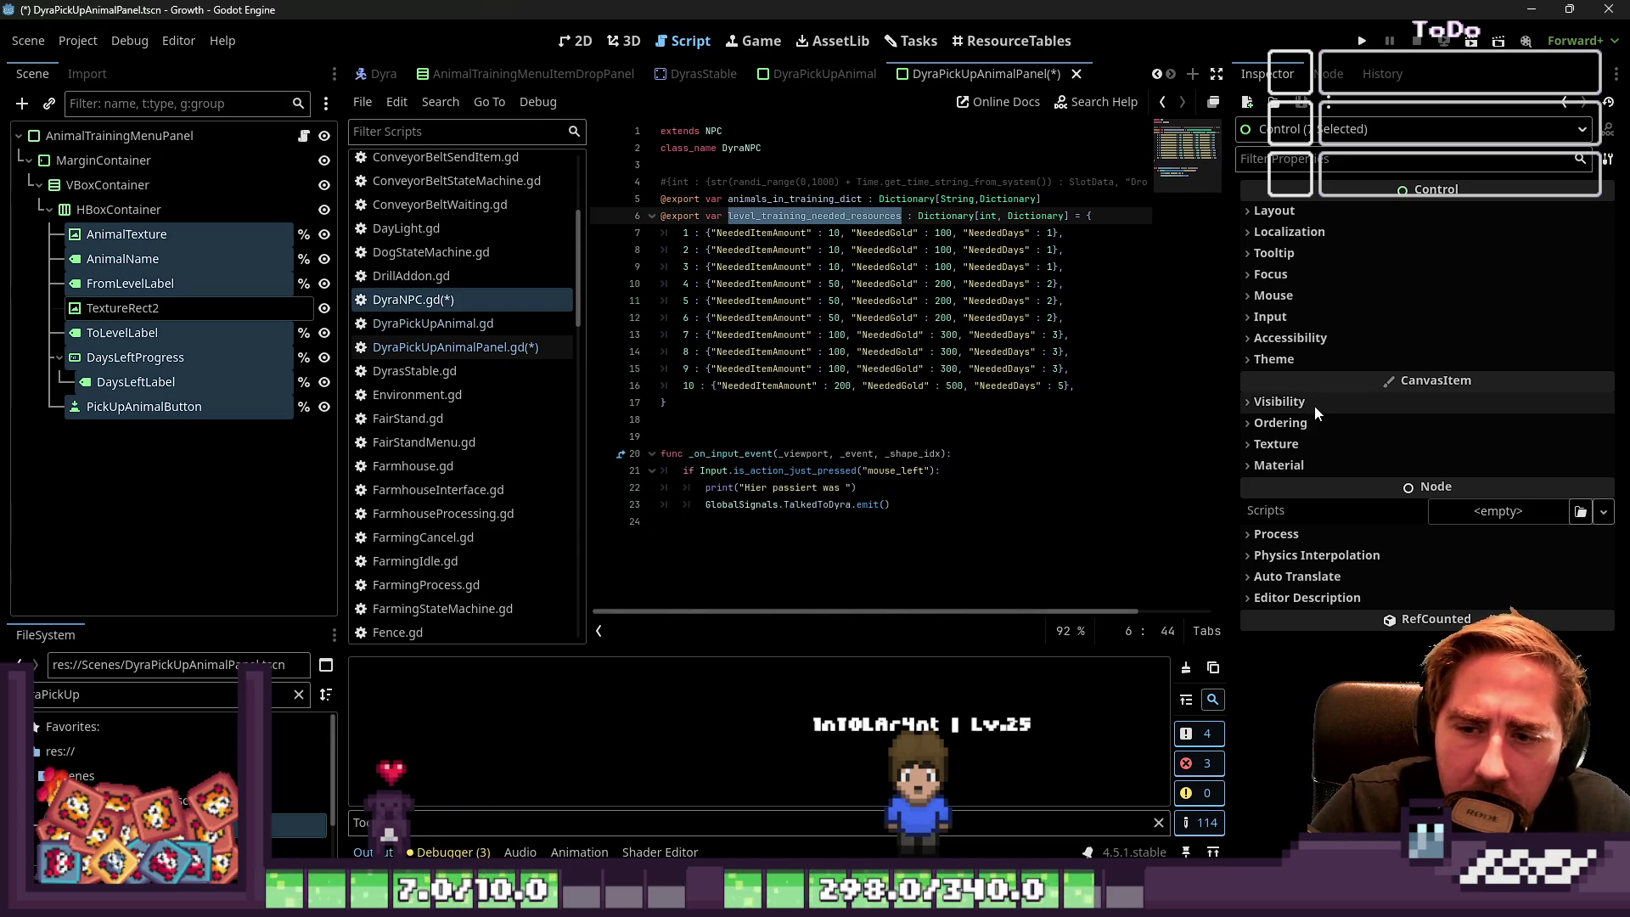
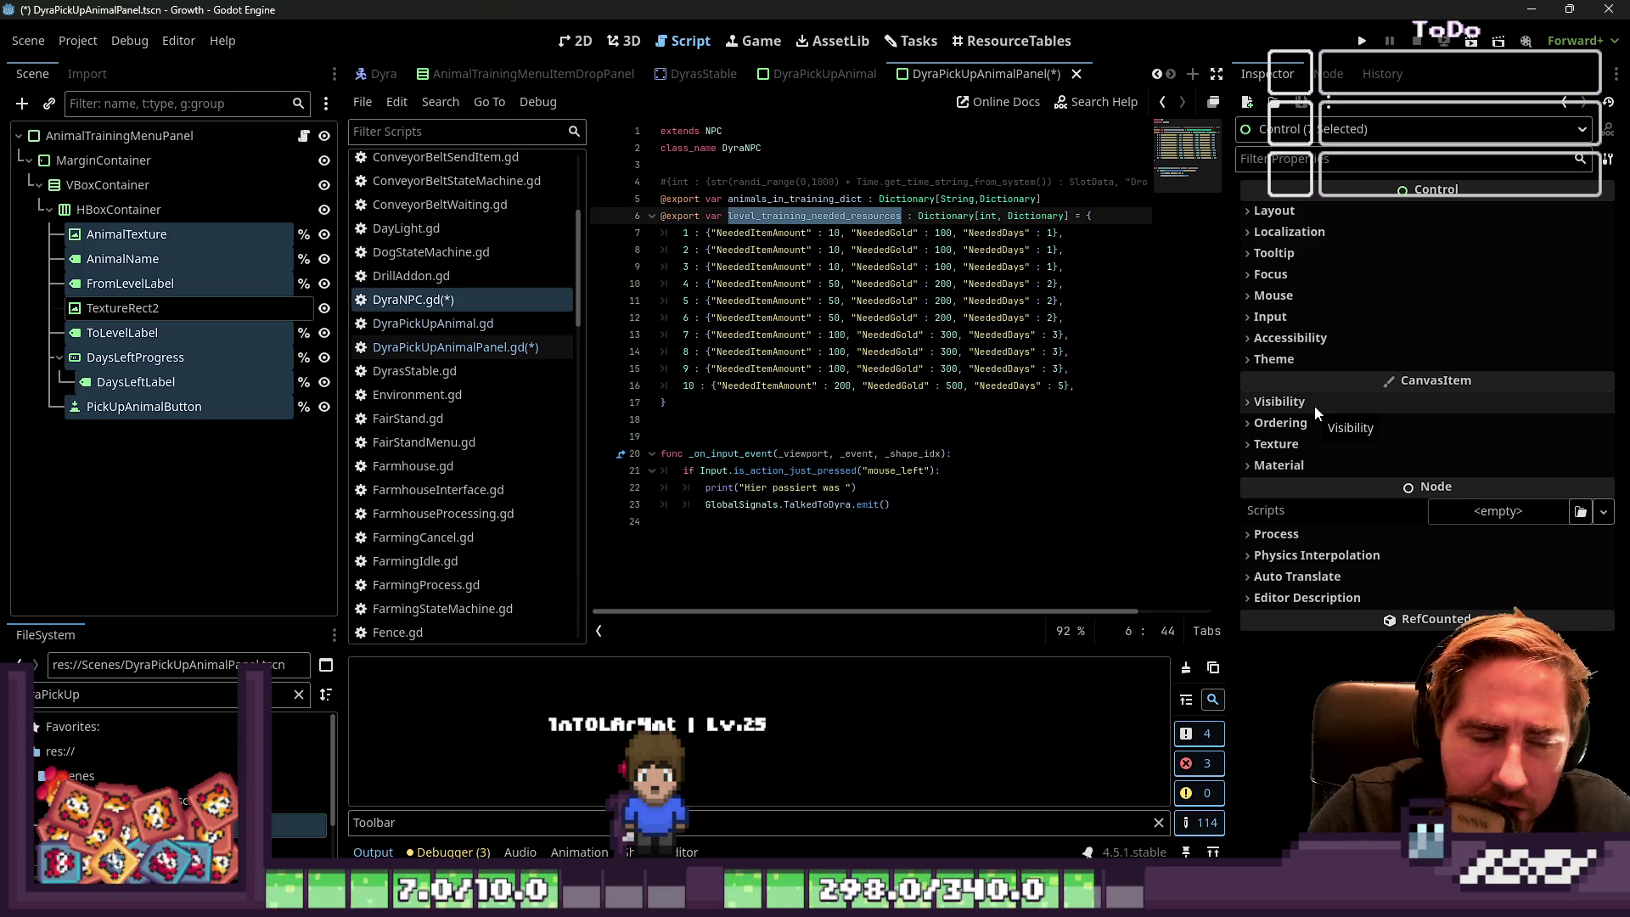
- Inspect the level_training_needed_resources dictionary, then switch to DyraPickUpAnimalPanel.gd
left_click(762, 419)
key("shift+Up")
key("shift+Up")
key("shift+Up")
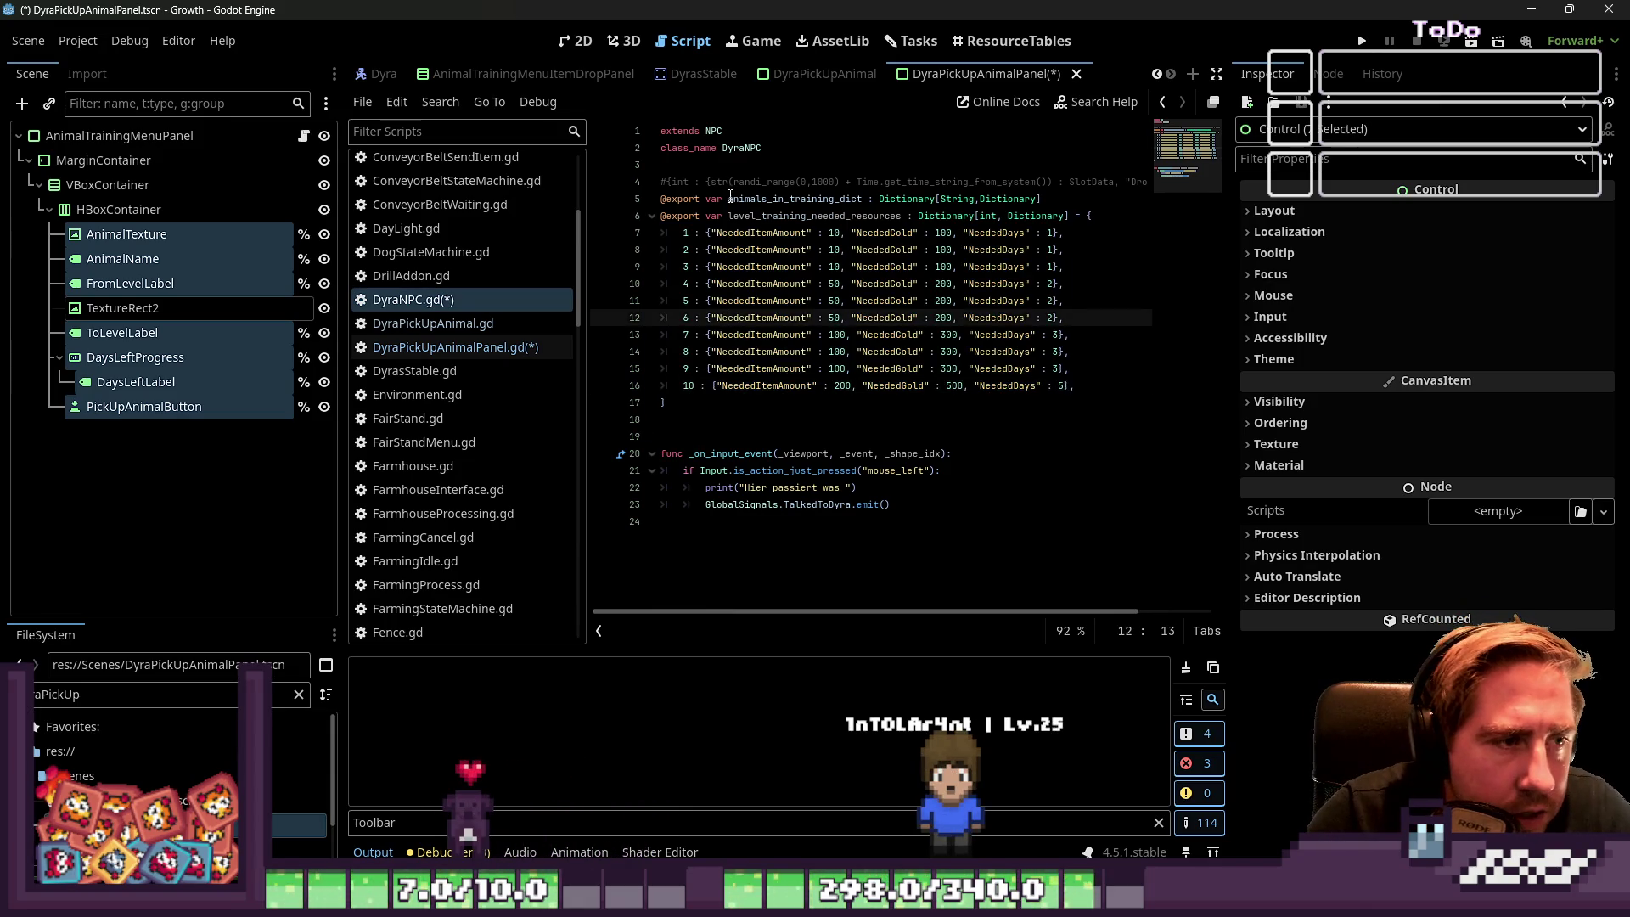
left_click(763, 232)
double_click(768, 217)
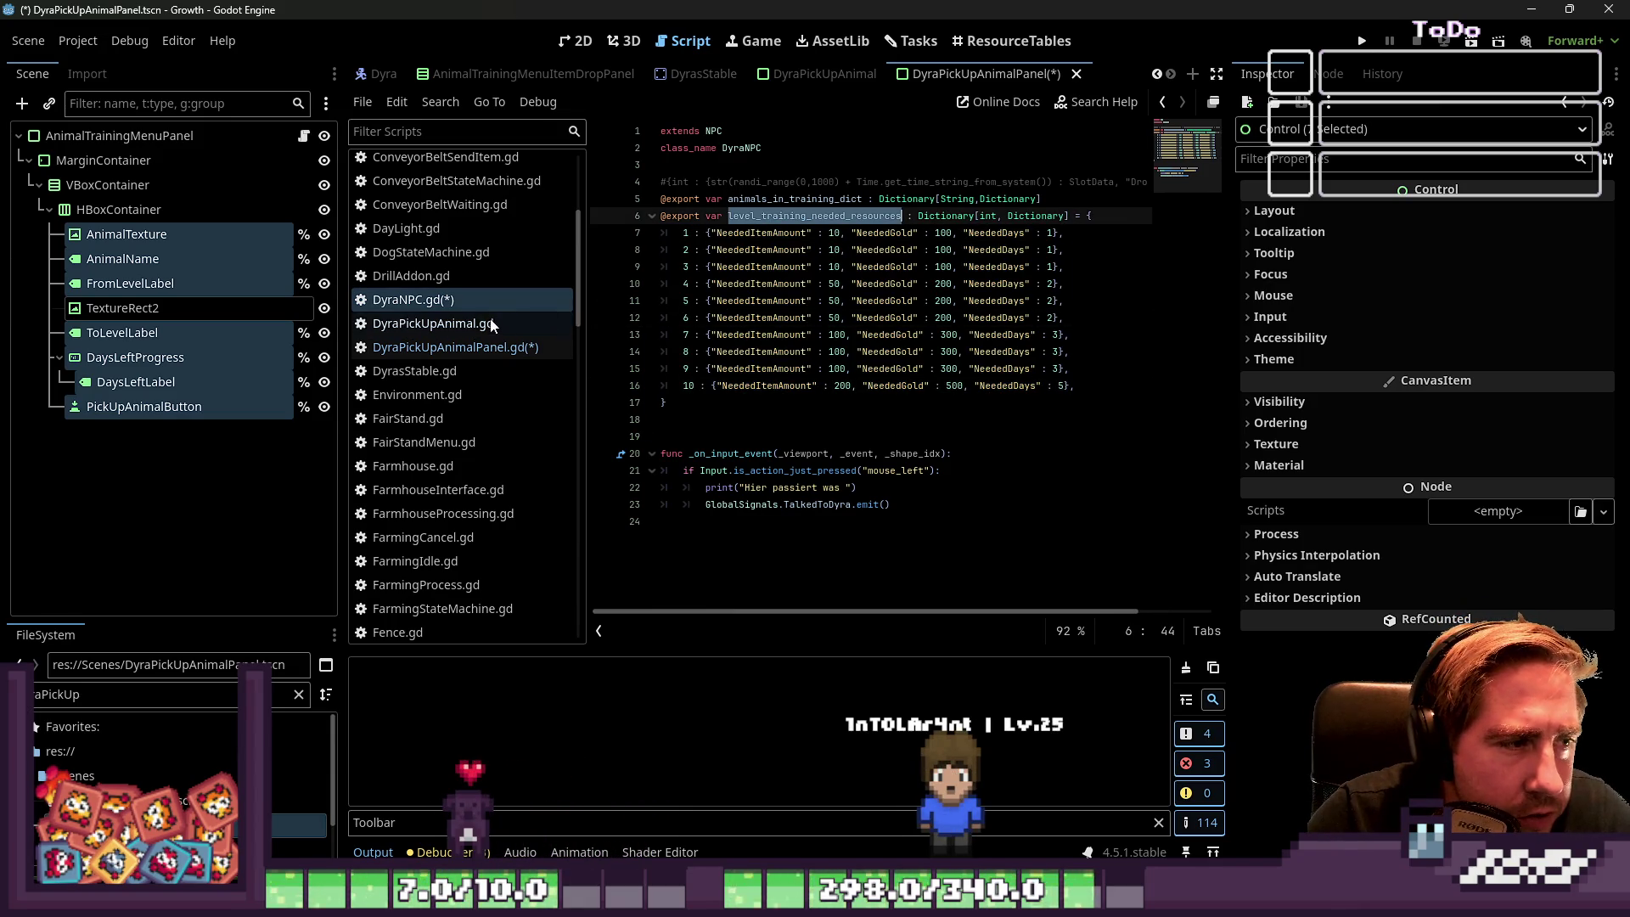
left_click(480, 350)
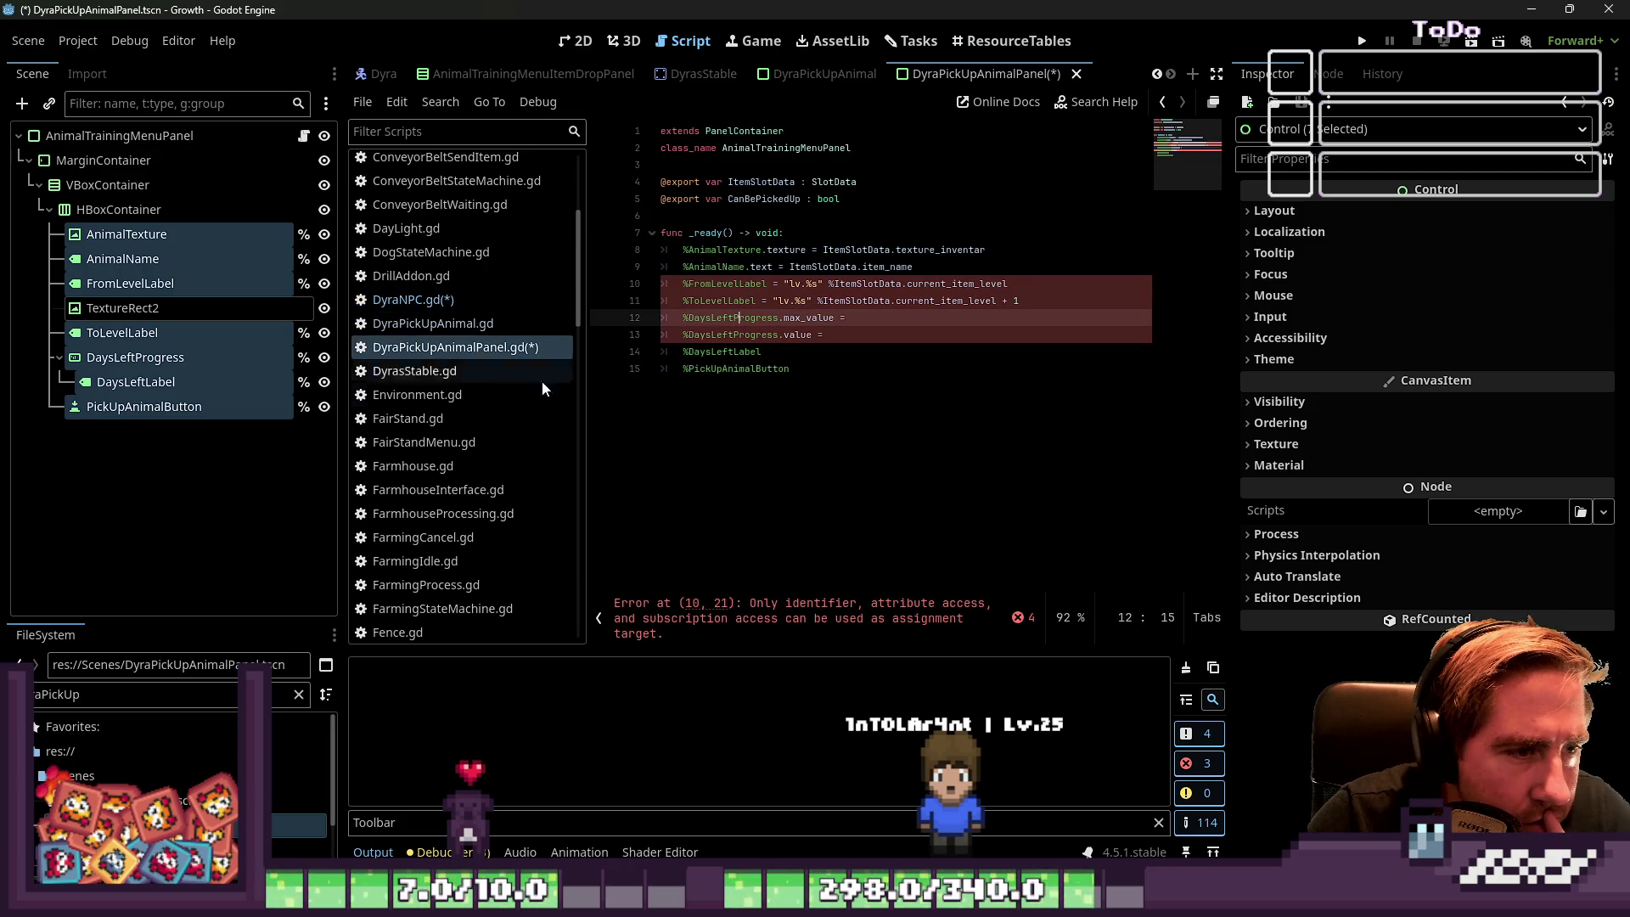
- In TrainingMenuInterface.gd, try renaming training_menu_interface on line 35 to 'dyra', then undo it
scroll(543, 388, "down", 10)
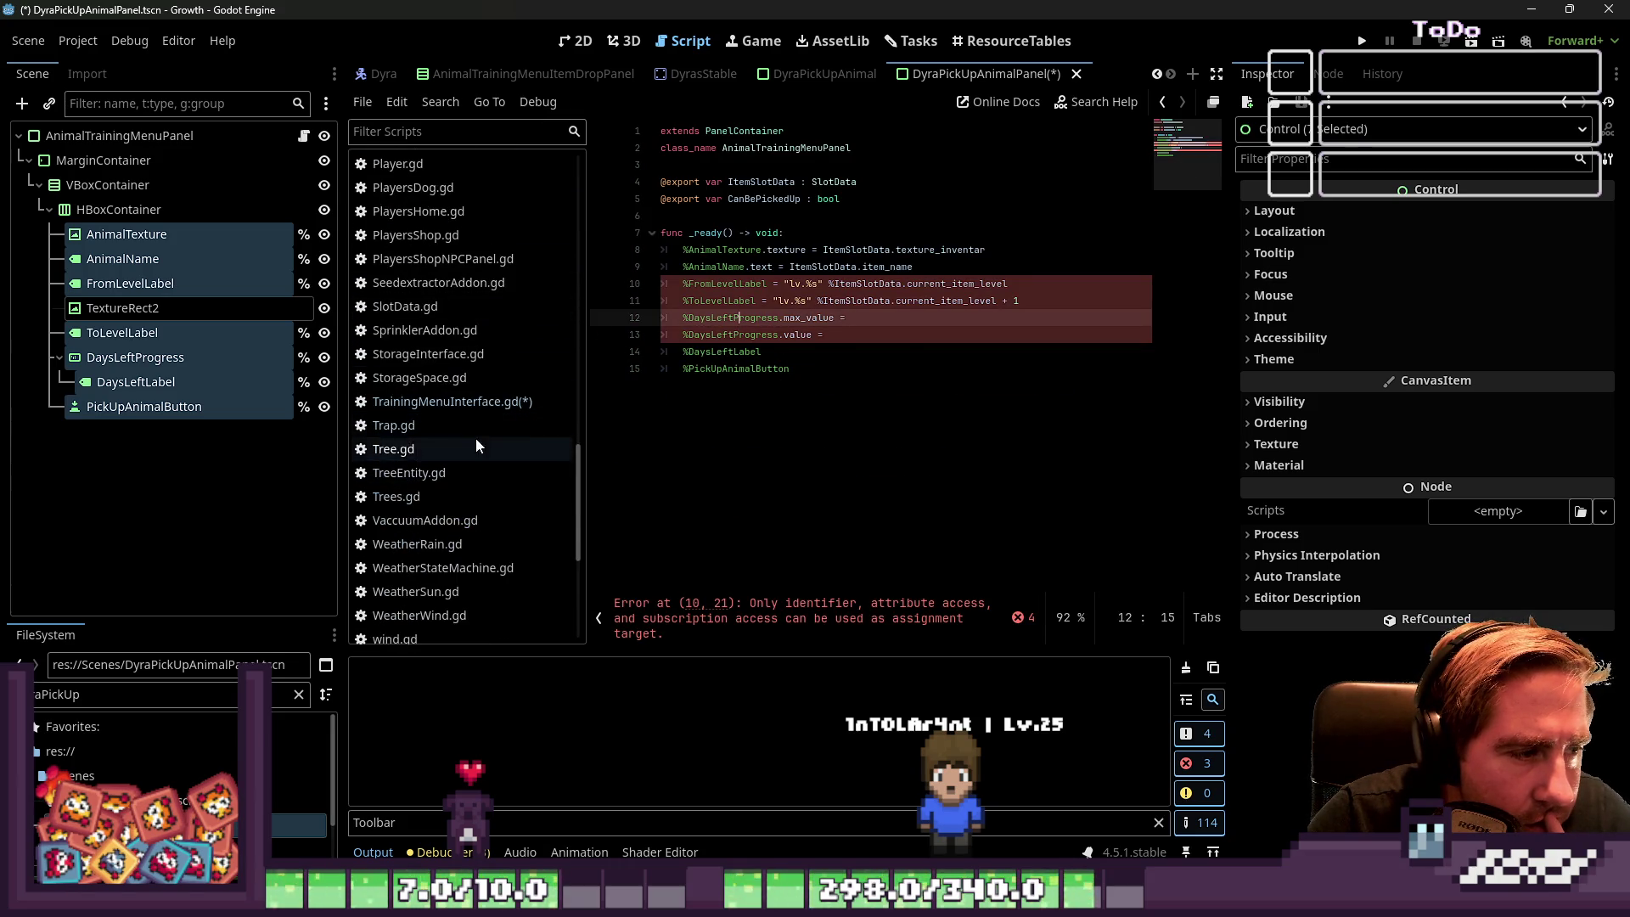
left_click(450, 401)
scroll(811, 452, "down", 8)
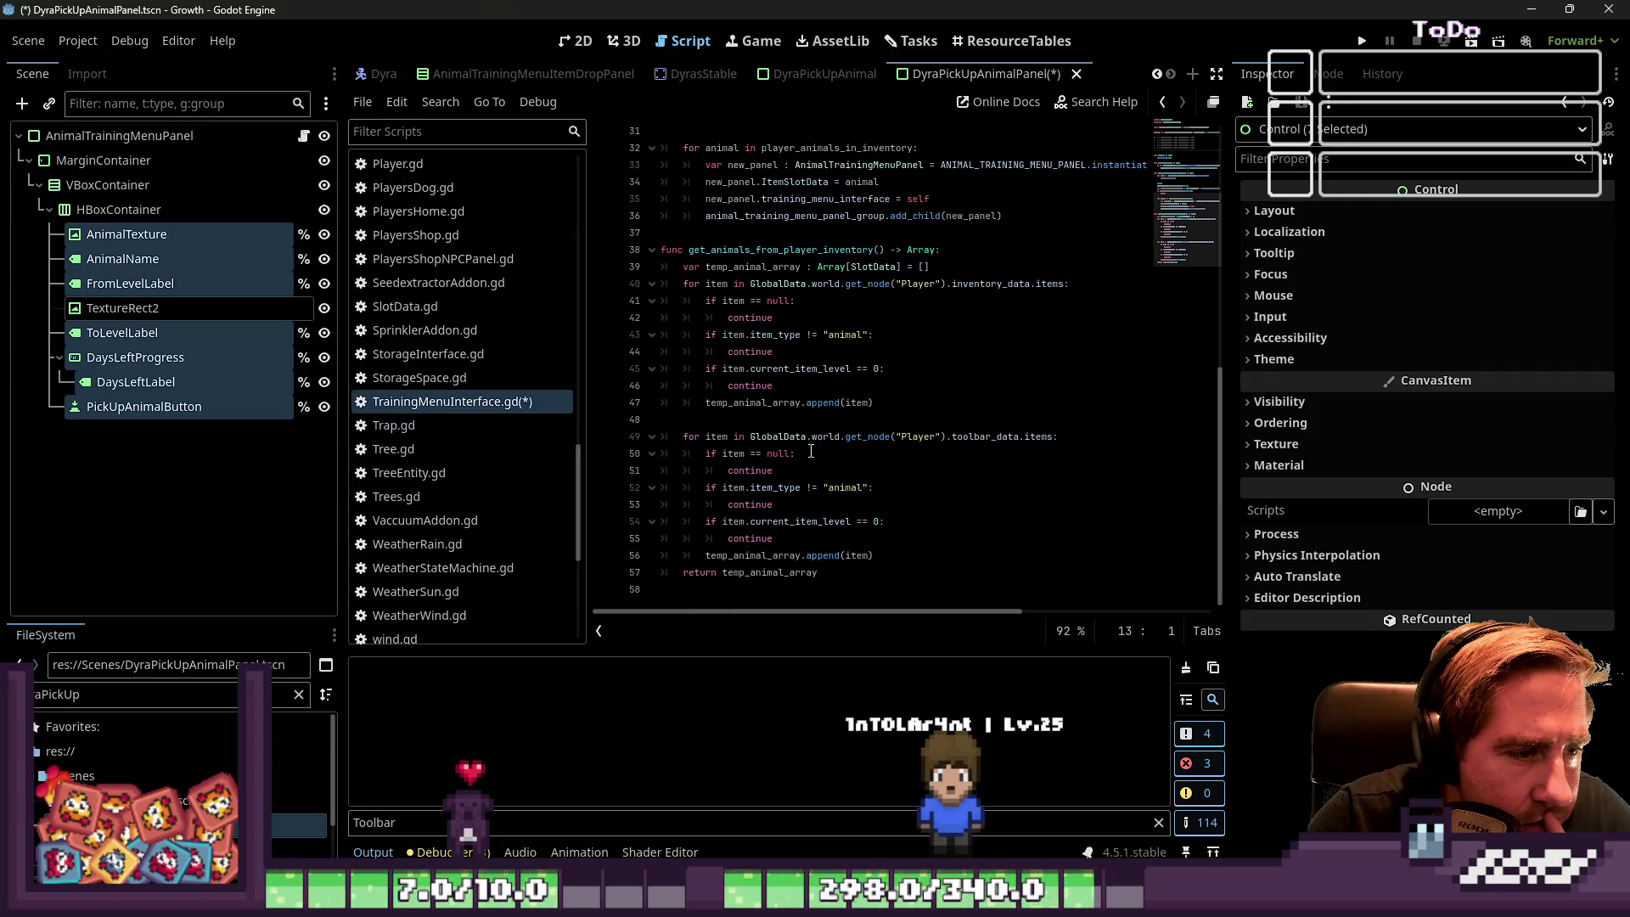
scroll(934, 399, "up", 2)
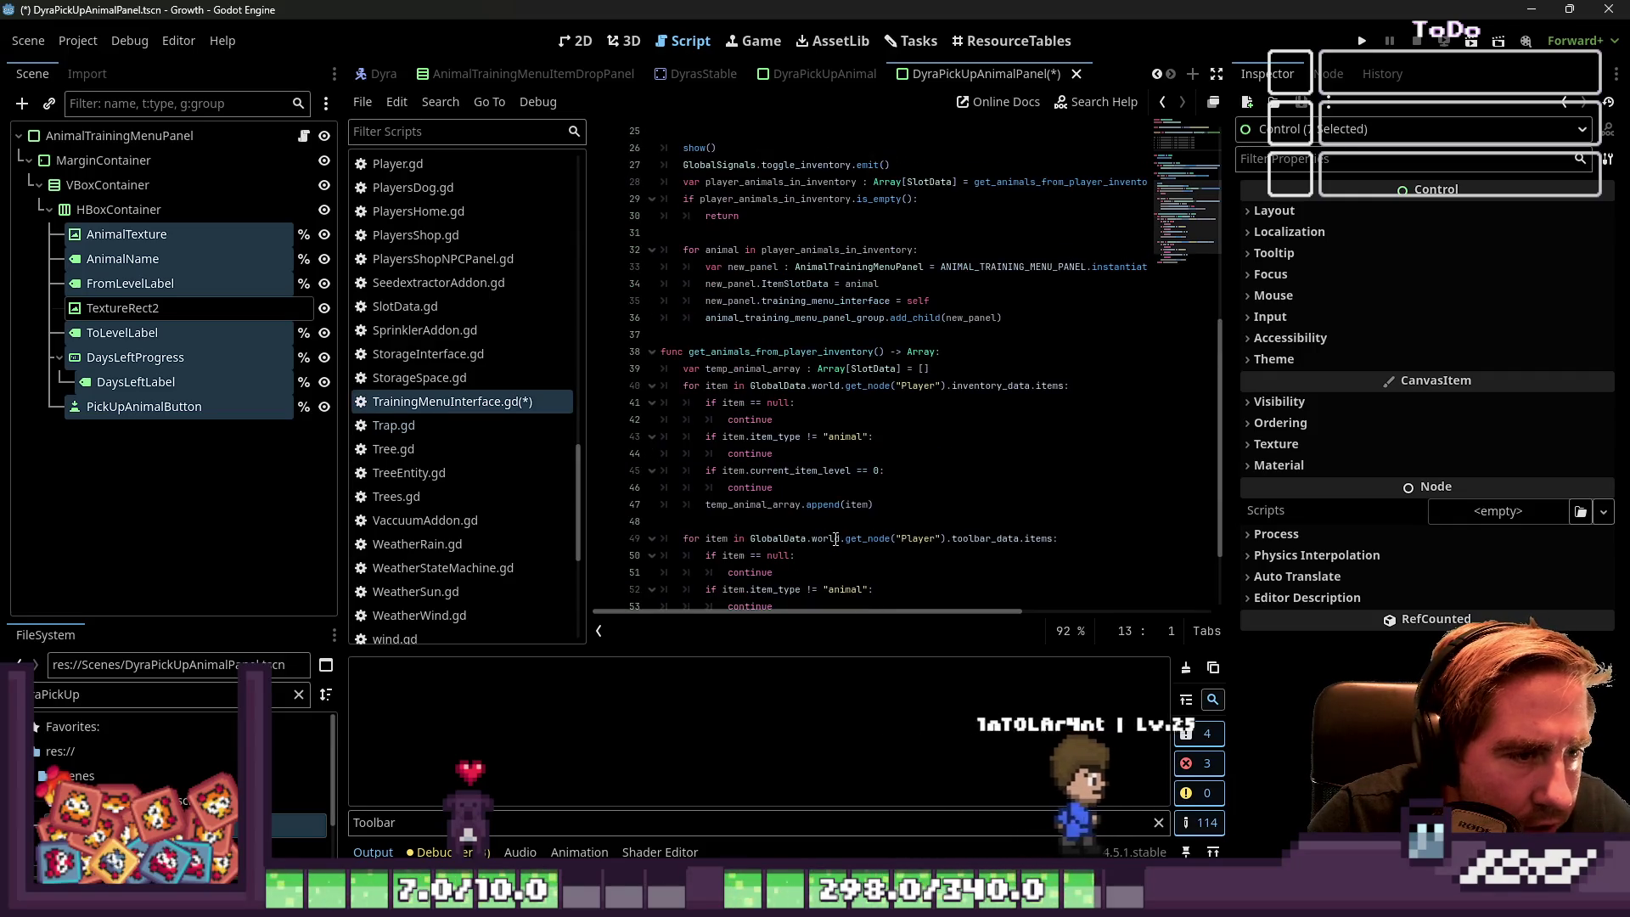
left_click(913, 307)
left_click(829, 303)
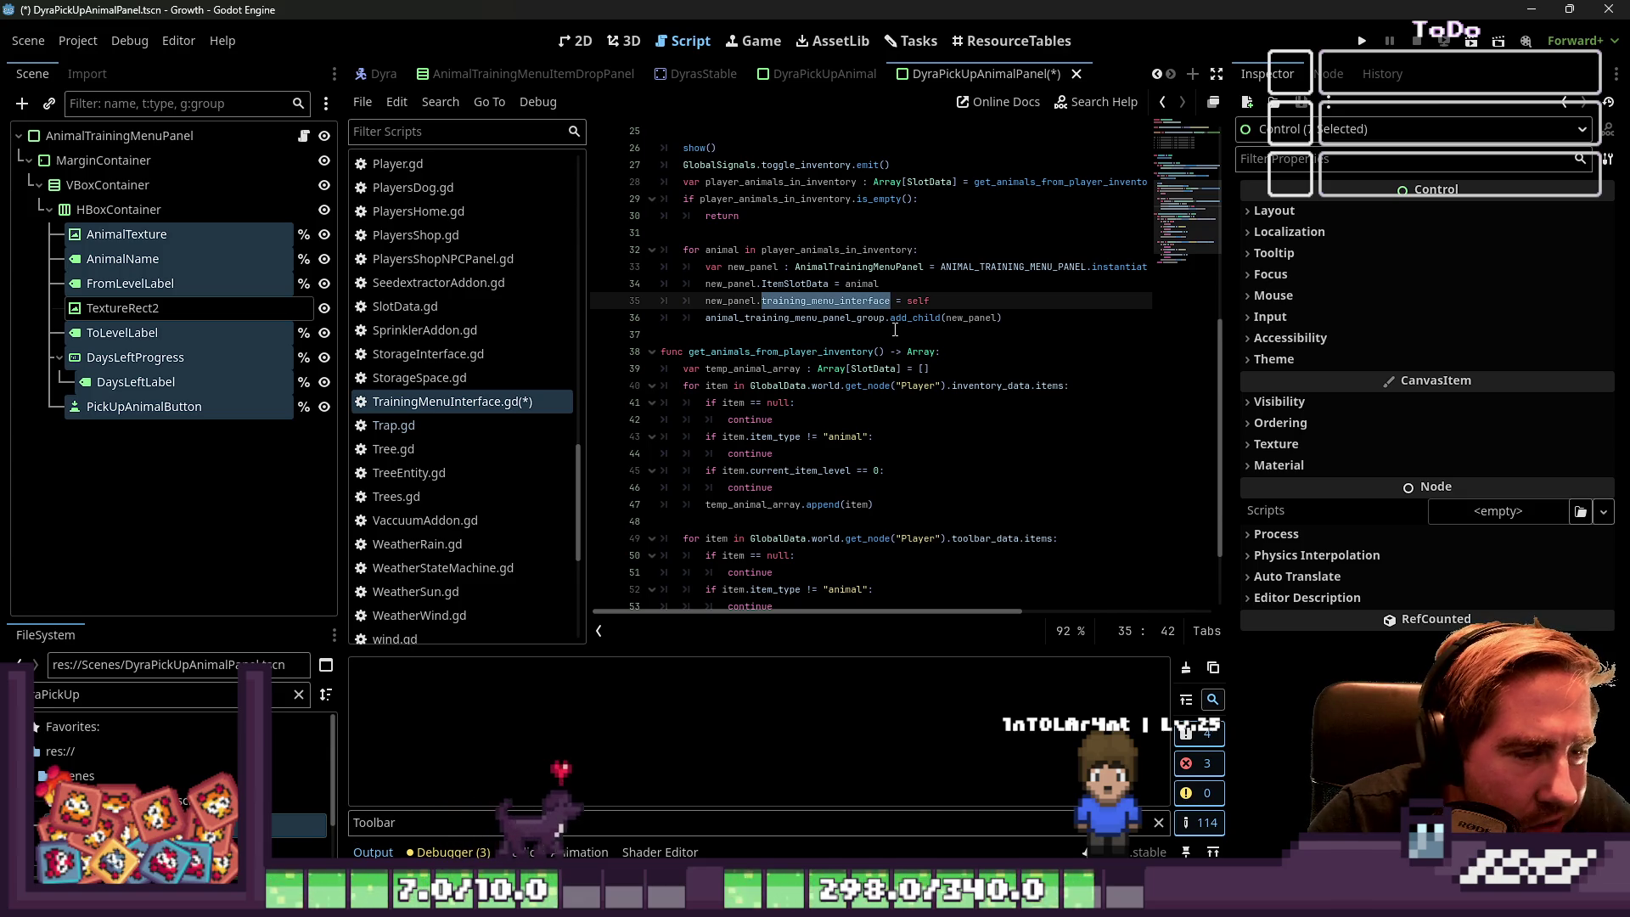
type("dyra")
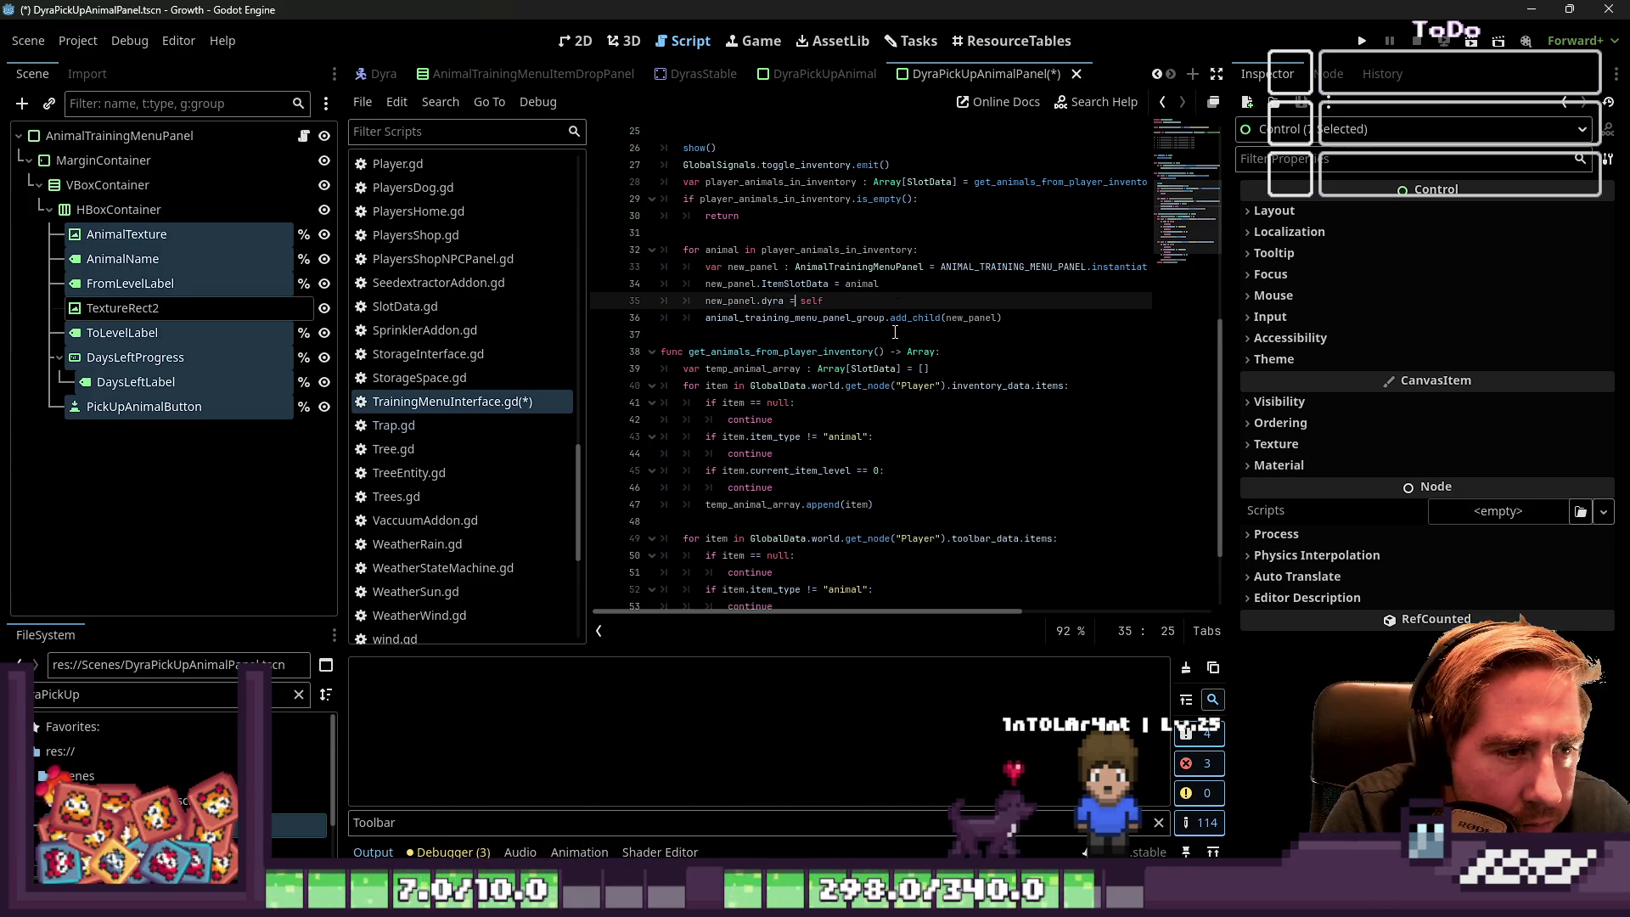
key("ctrl+z")
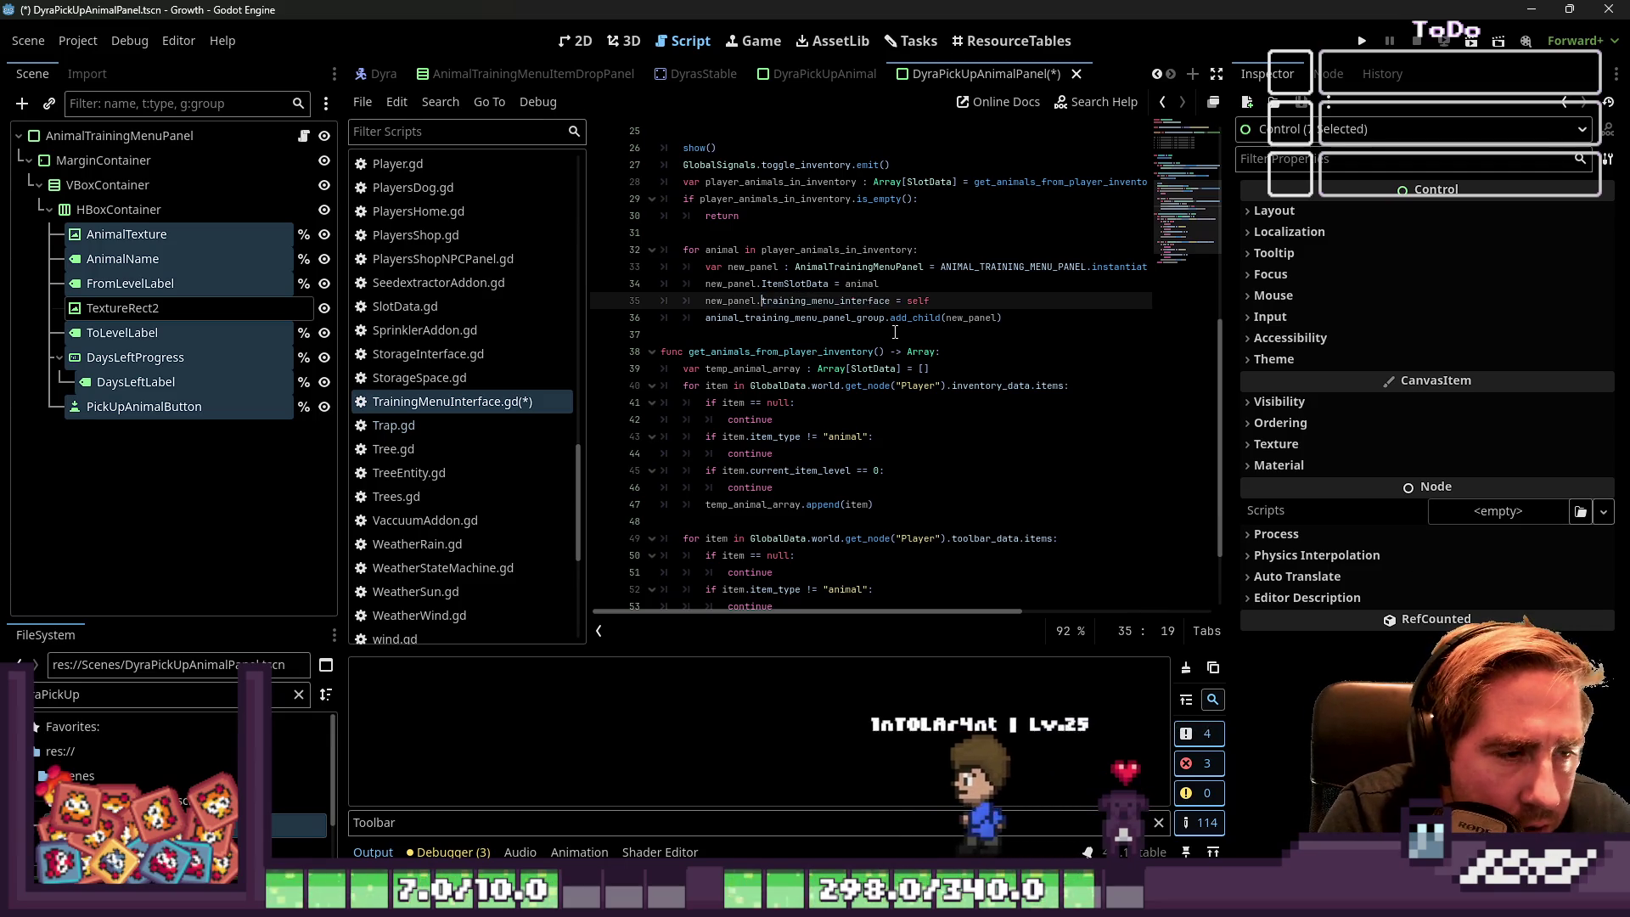
- Delete line 35, 'new_panel.training_menu_interface = self', from the panel loop
key("Home")
key("Home")
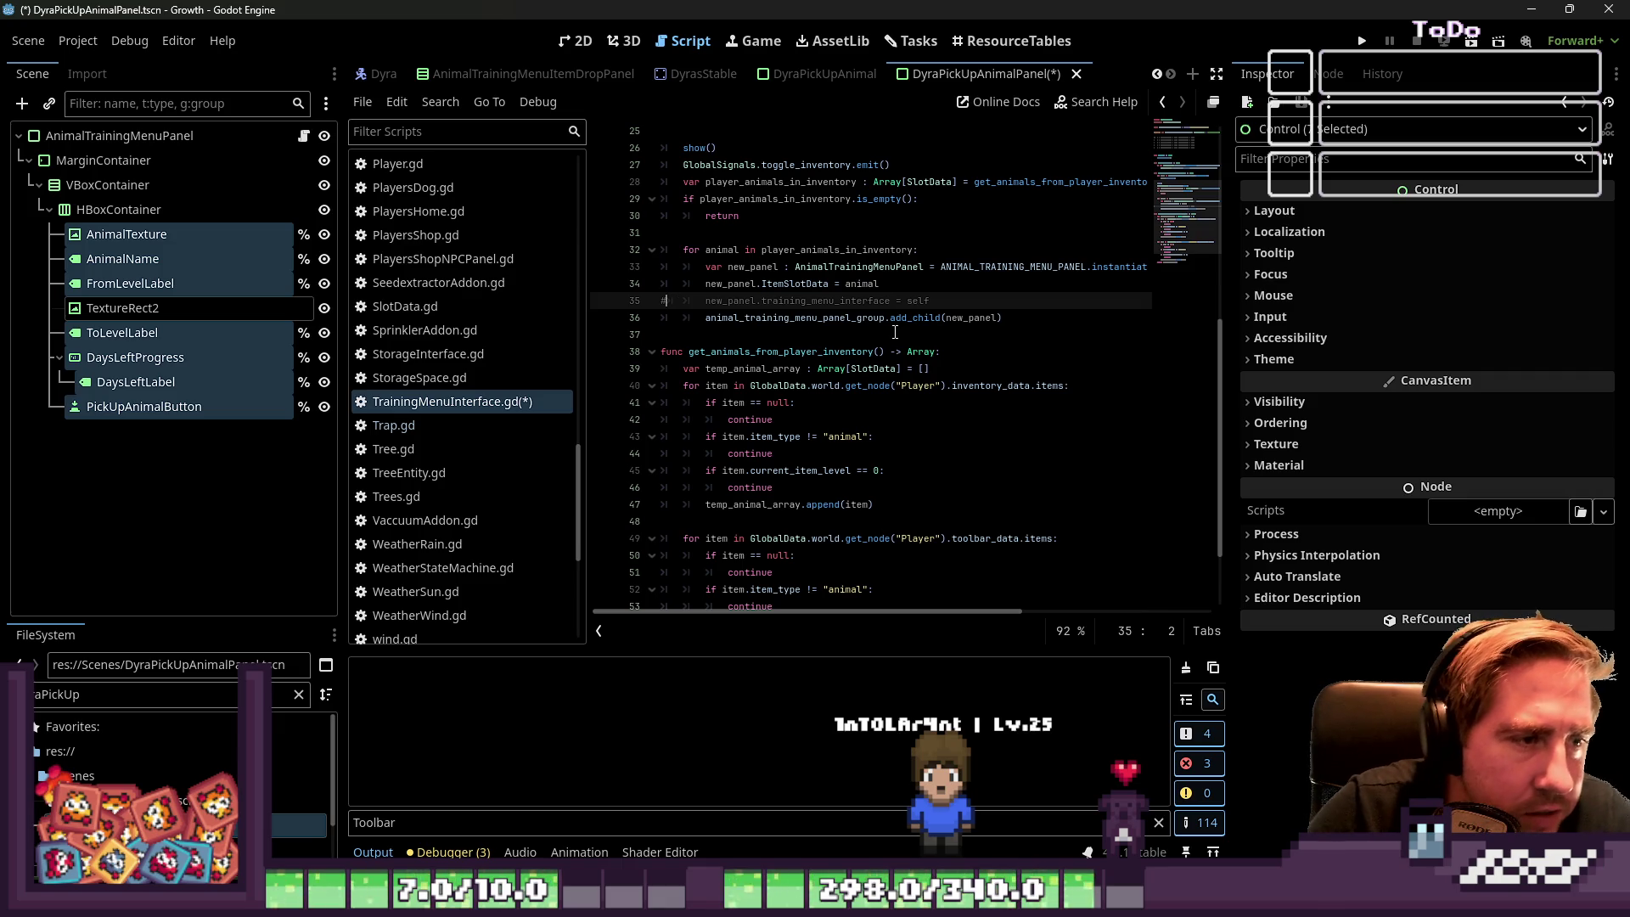
key("shift+End")
key("BackSpace")
key("BackSpace")
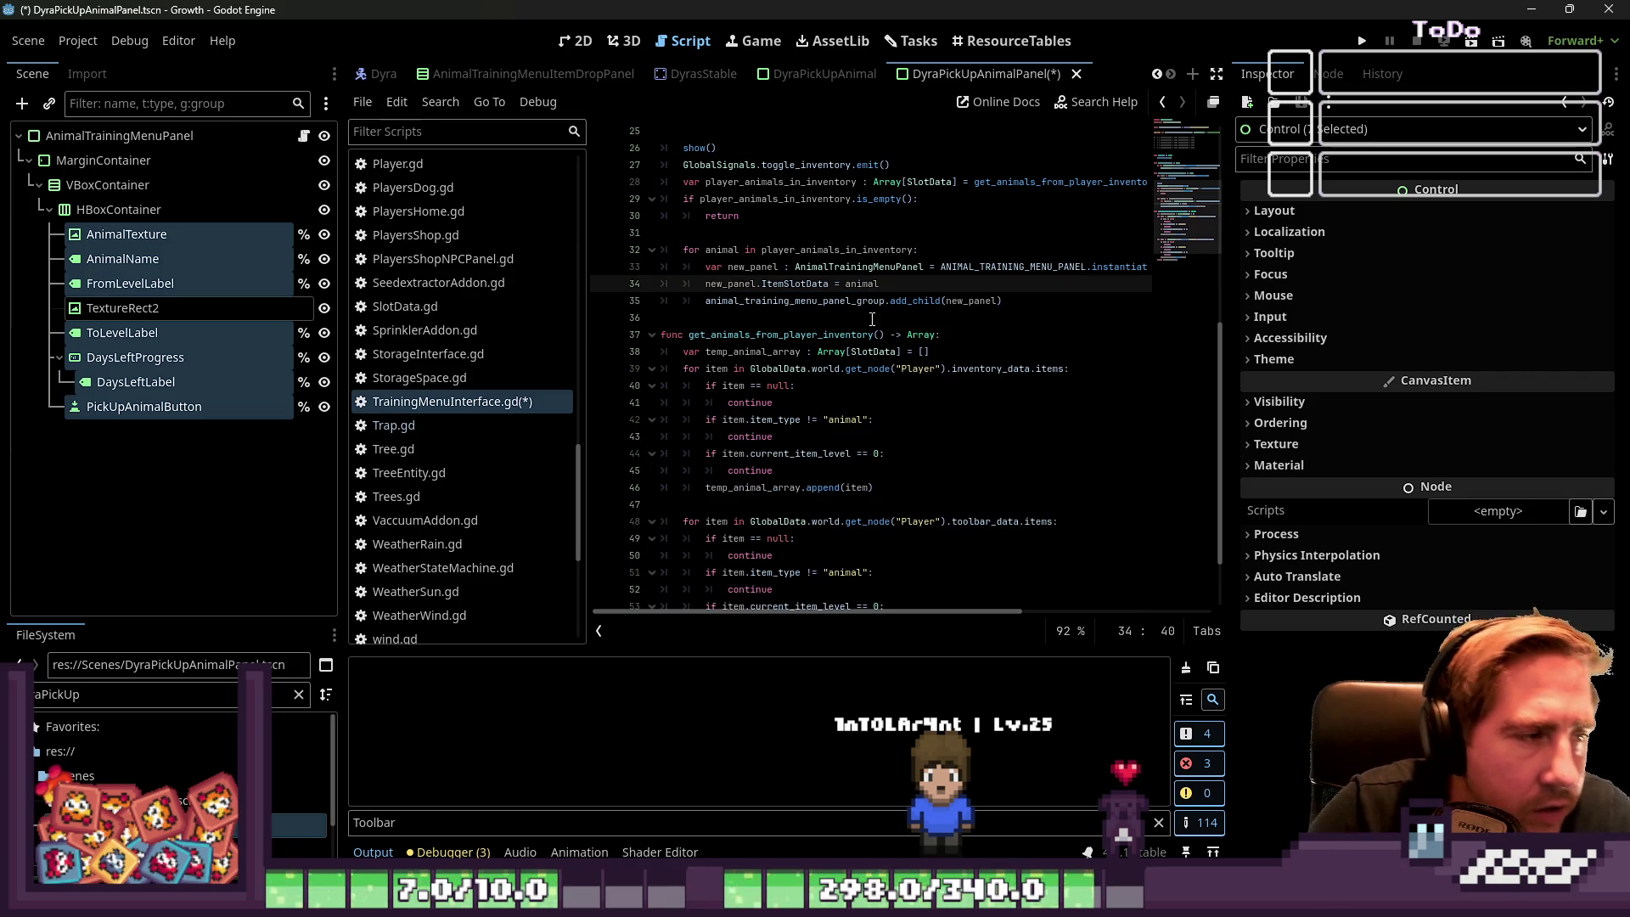
scroll(502, 384, "up", 2)
scroll(502, 395, "down", 2)
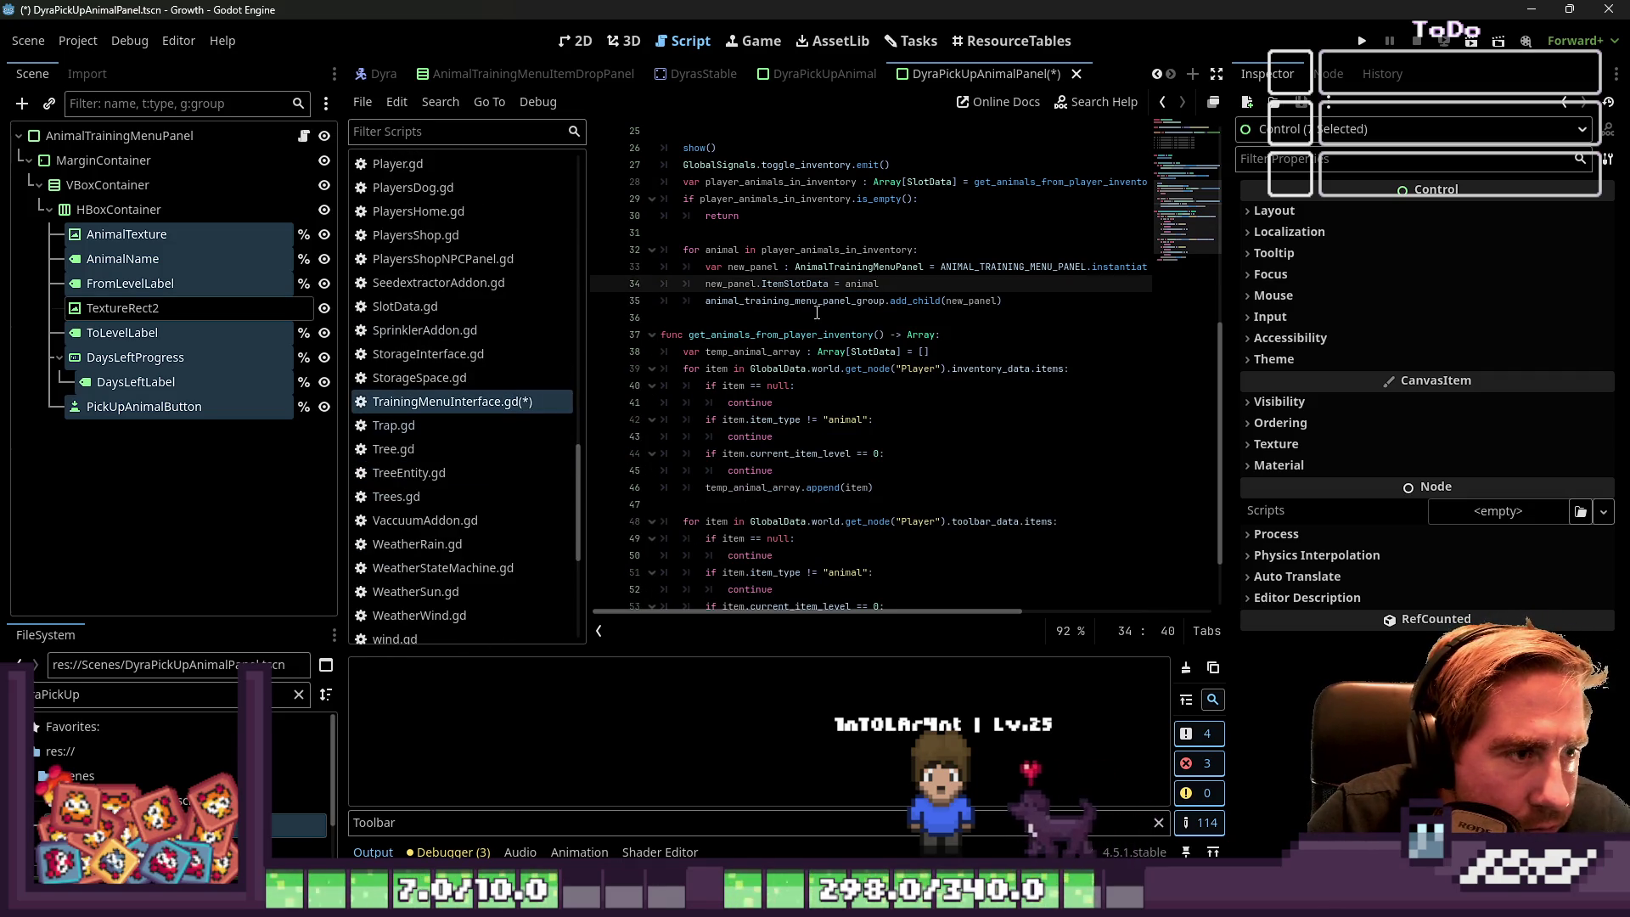
scroll(460, 440, "up", 15)
left_click(455, 164)
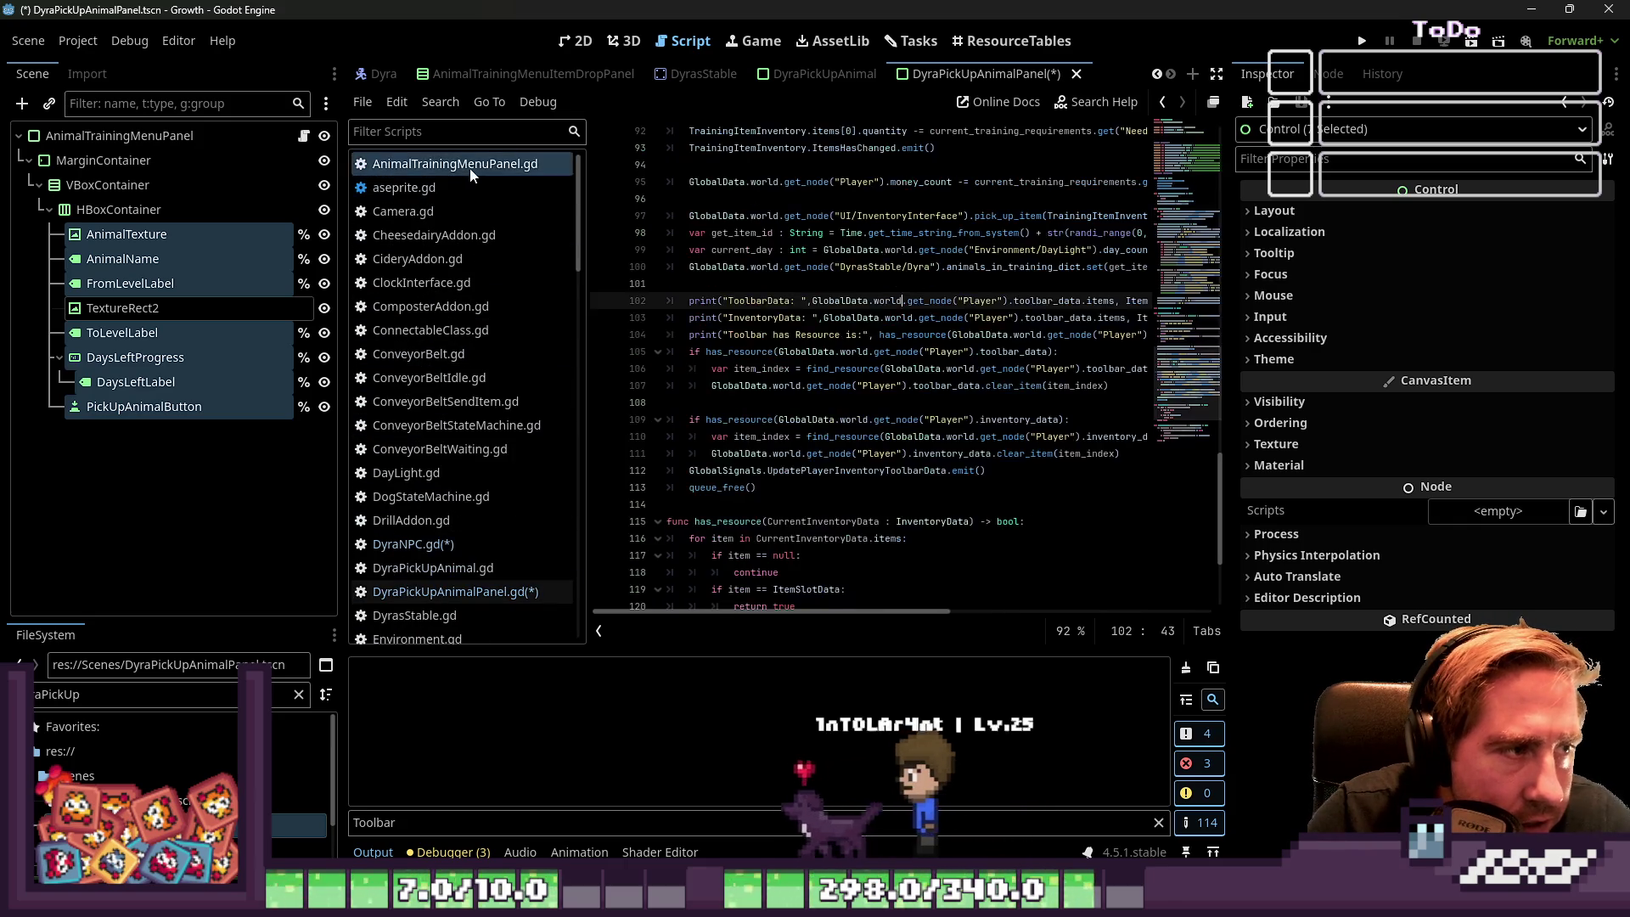
scroll(747, 246, "up", 20)
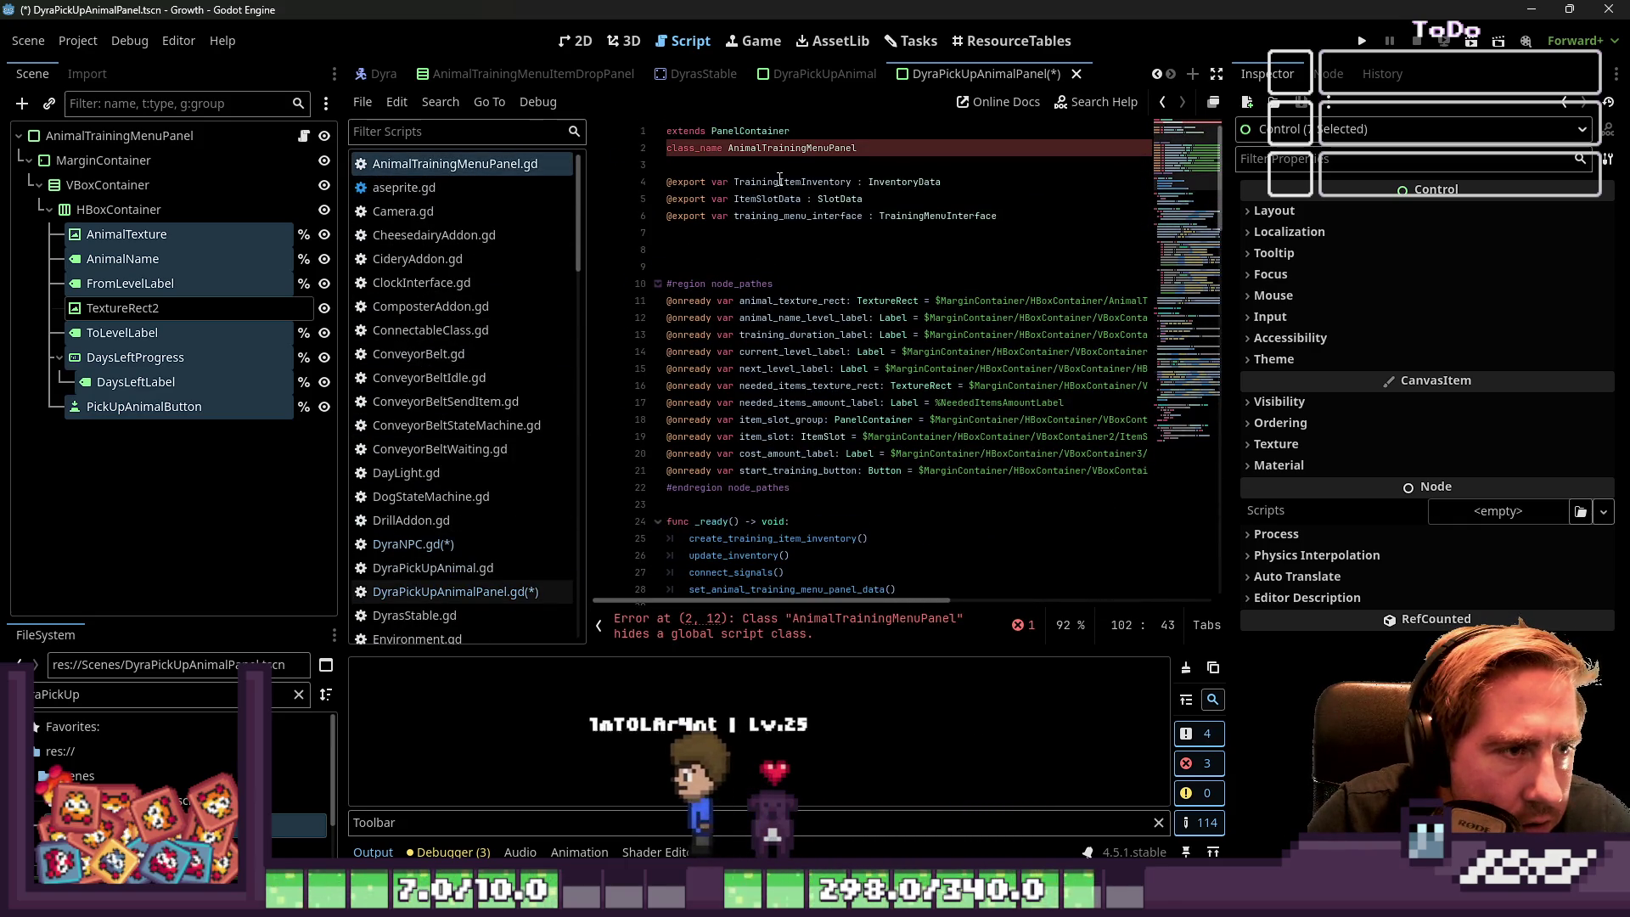
triple_click(771, 215)
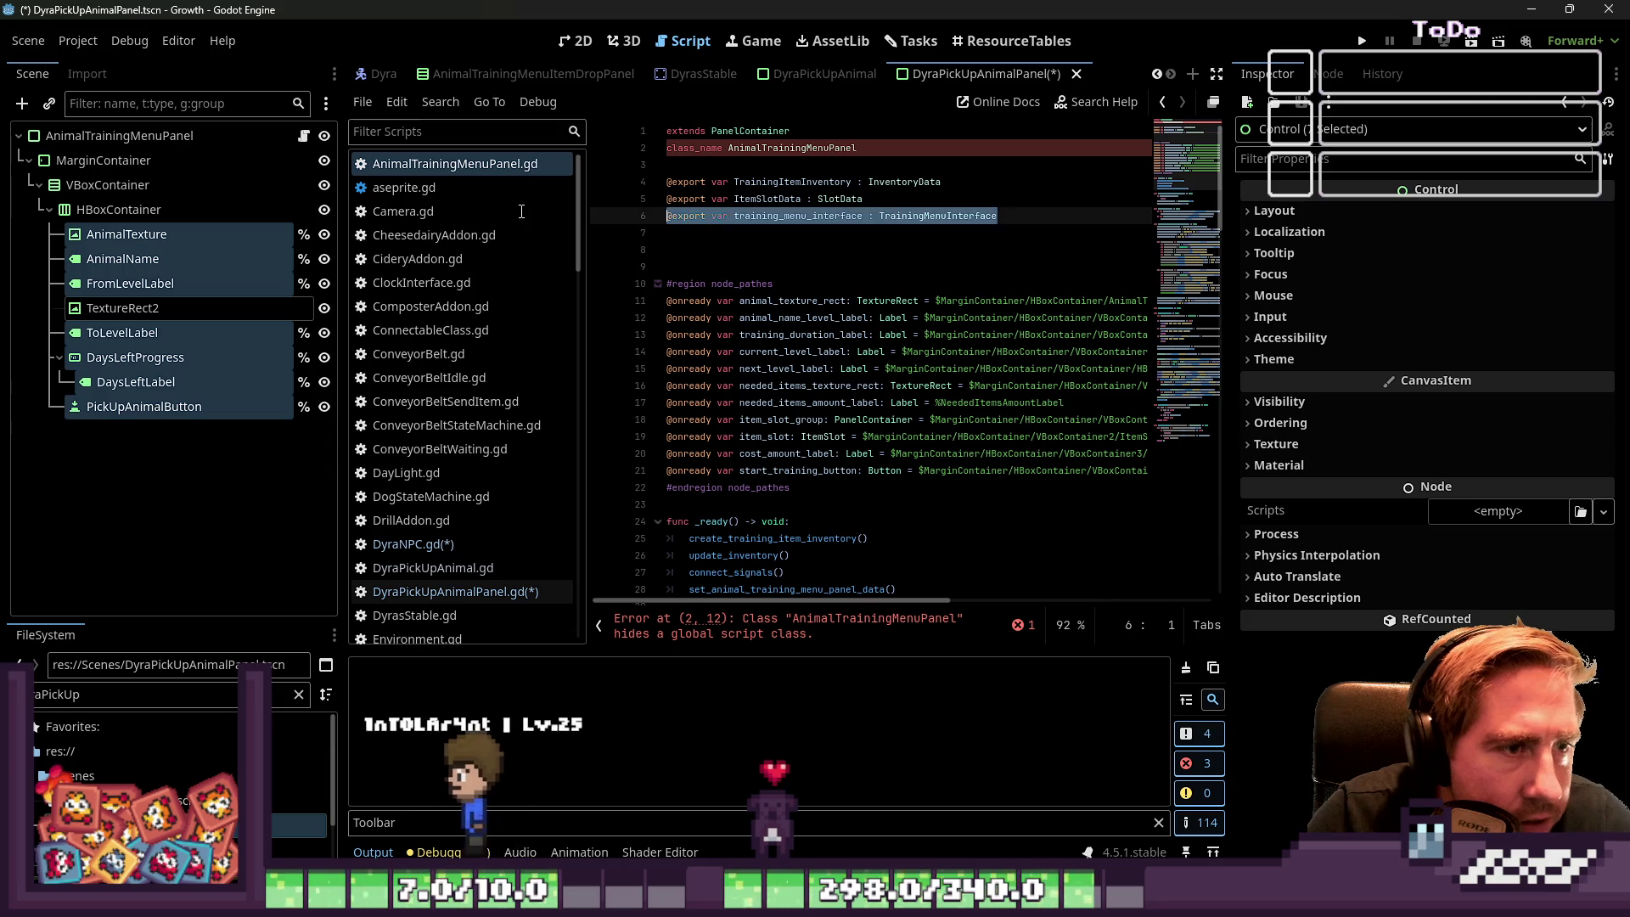
key("BackSpace")
key("BackSpace")
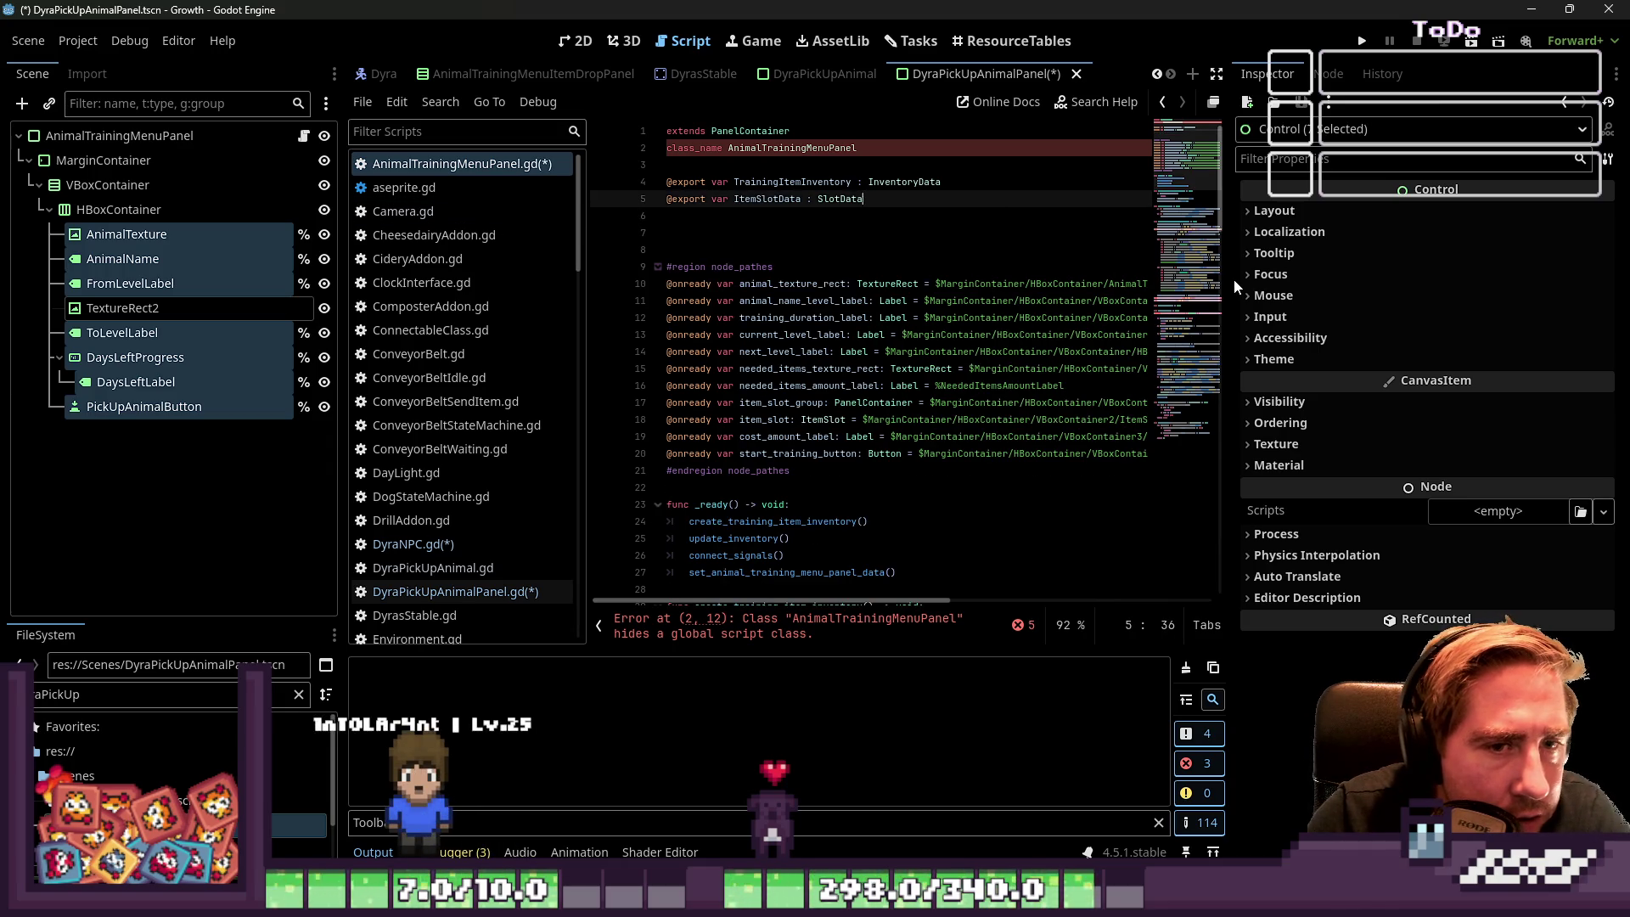
- Widen the code editor and review the remaining training_menu_interface reference on line 44
left_click_drag(1231, 278, 1439, 280)
scroll(965, 477, "down", 10)
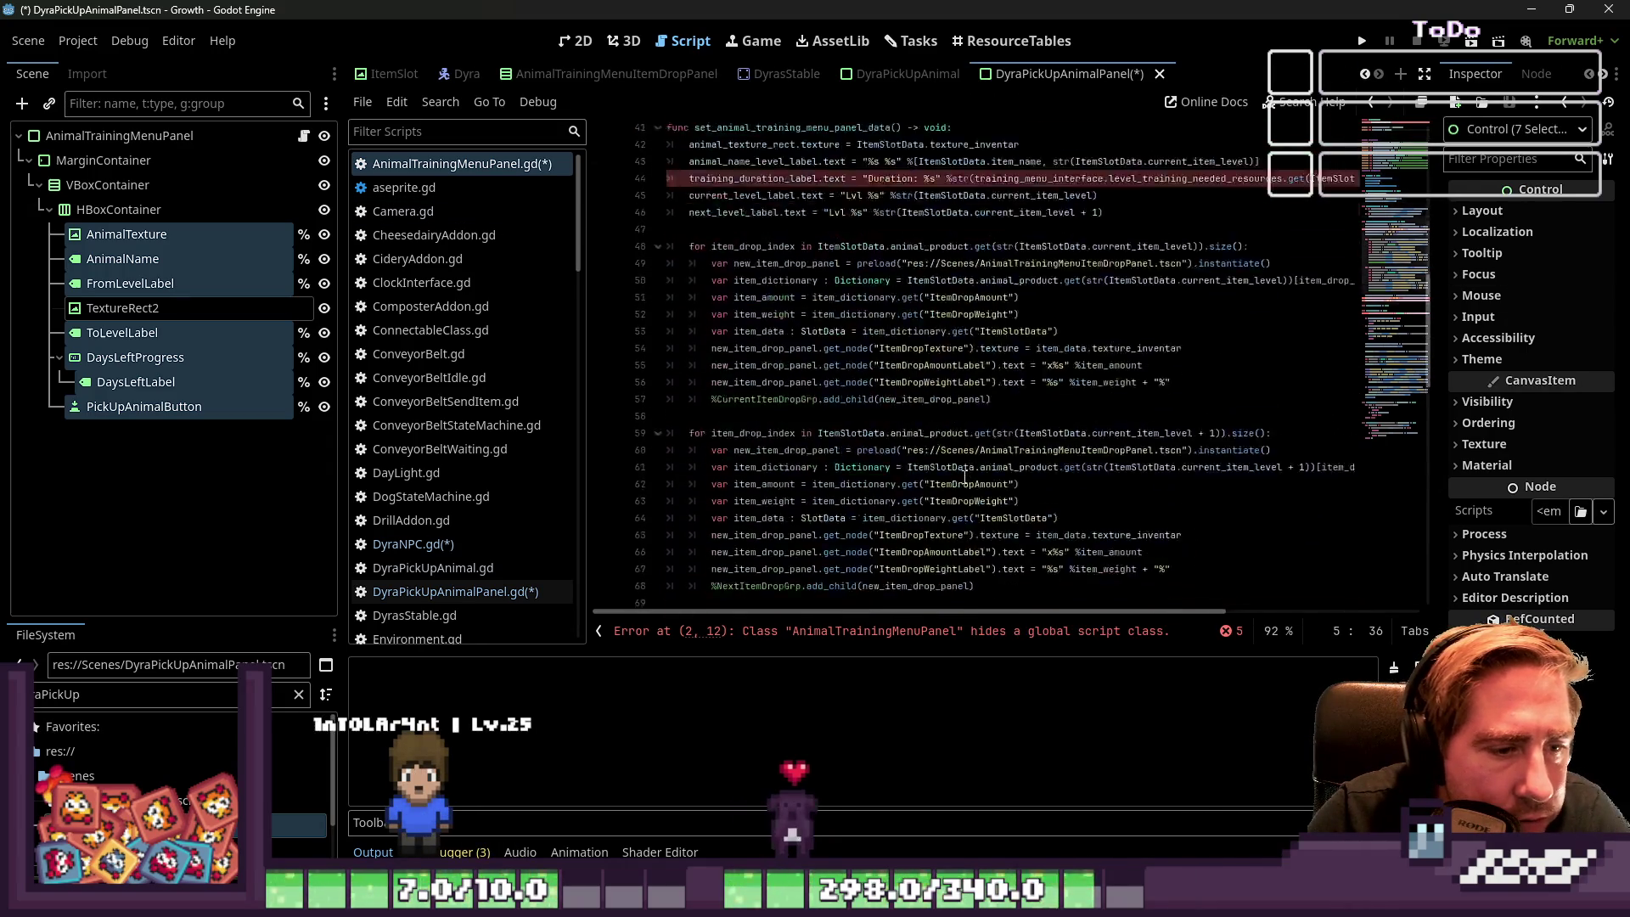
scroll(965, 477, "up", 3)
double_click(1018, 312)
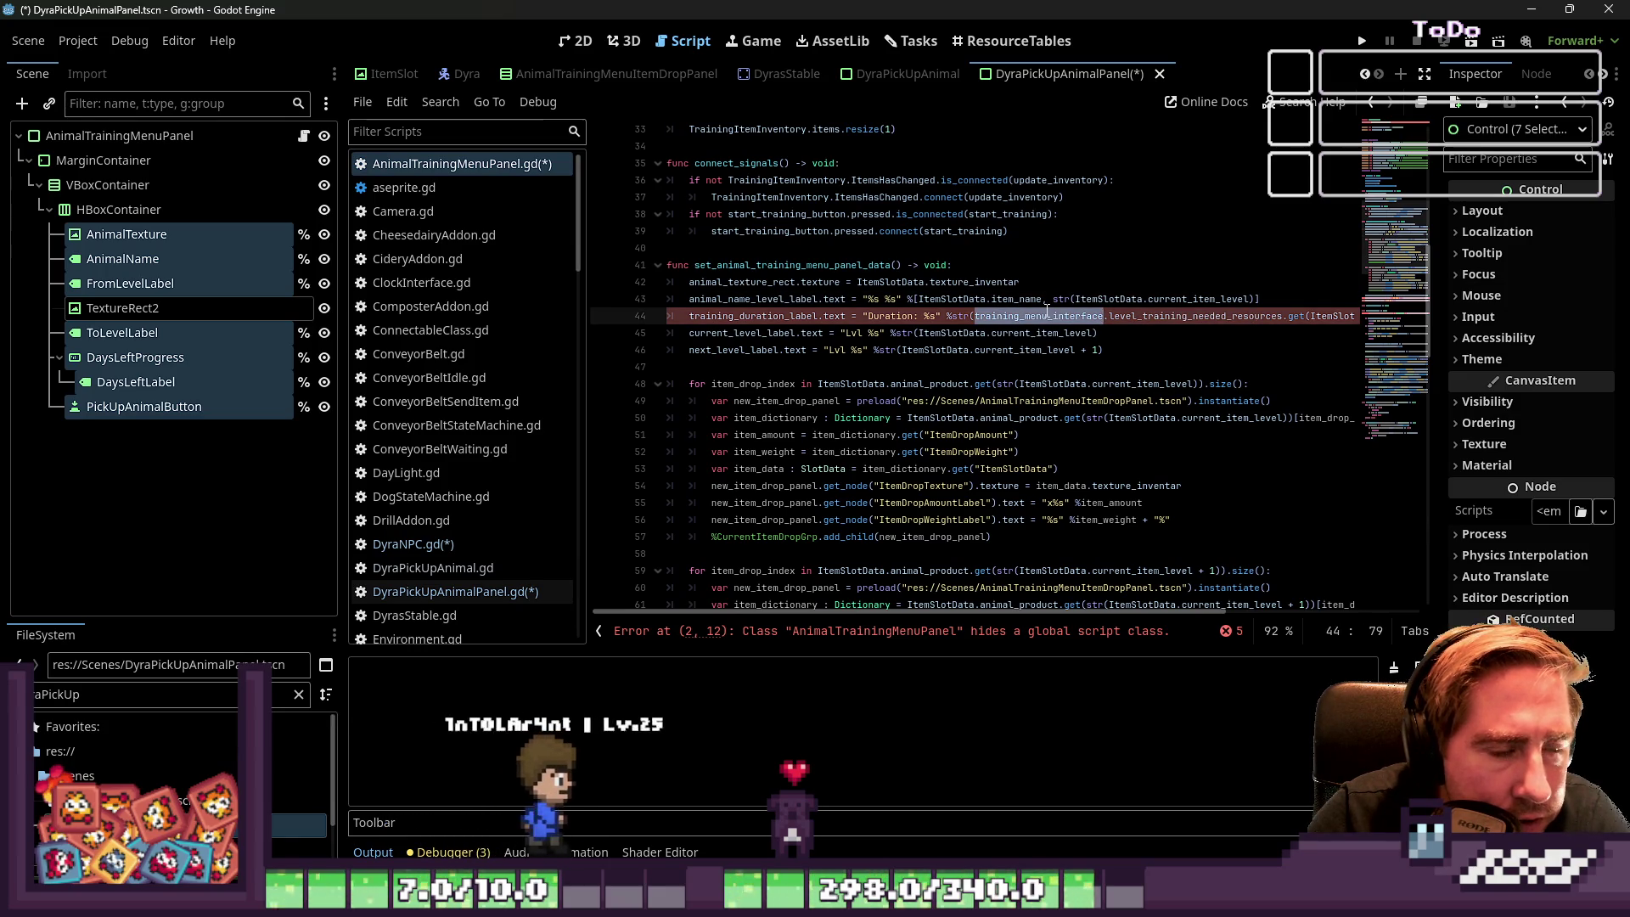
scroll(1043, 327, "up", 3)
scroll(1042, 327, "up", 2)
scroll(1043, 327, "down", 3)
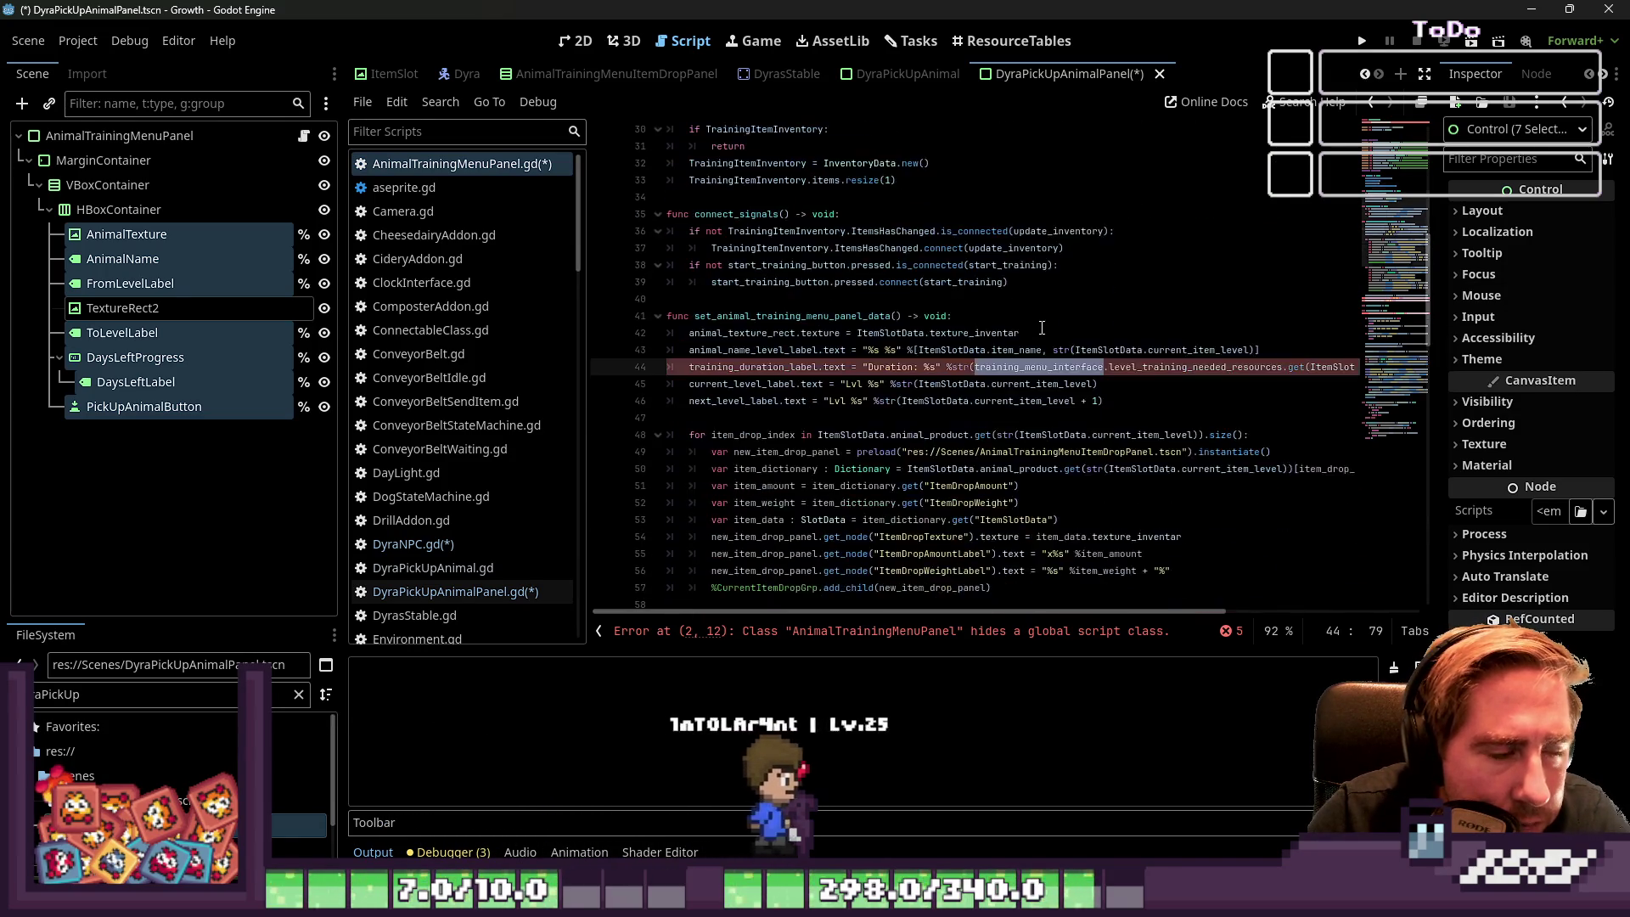
scroll(1043, 327, "up", 10)
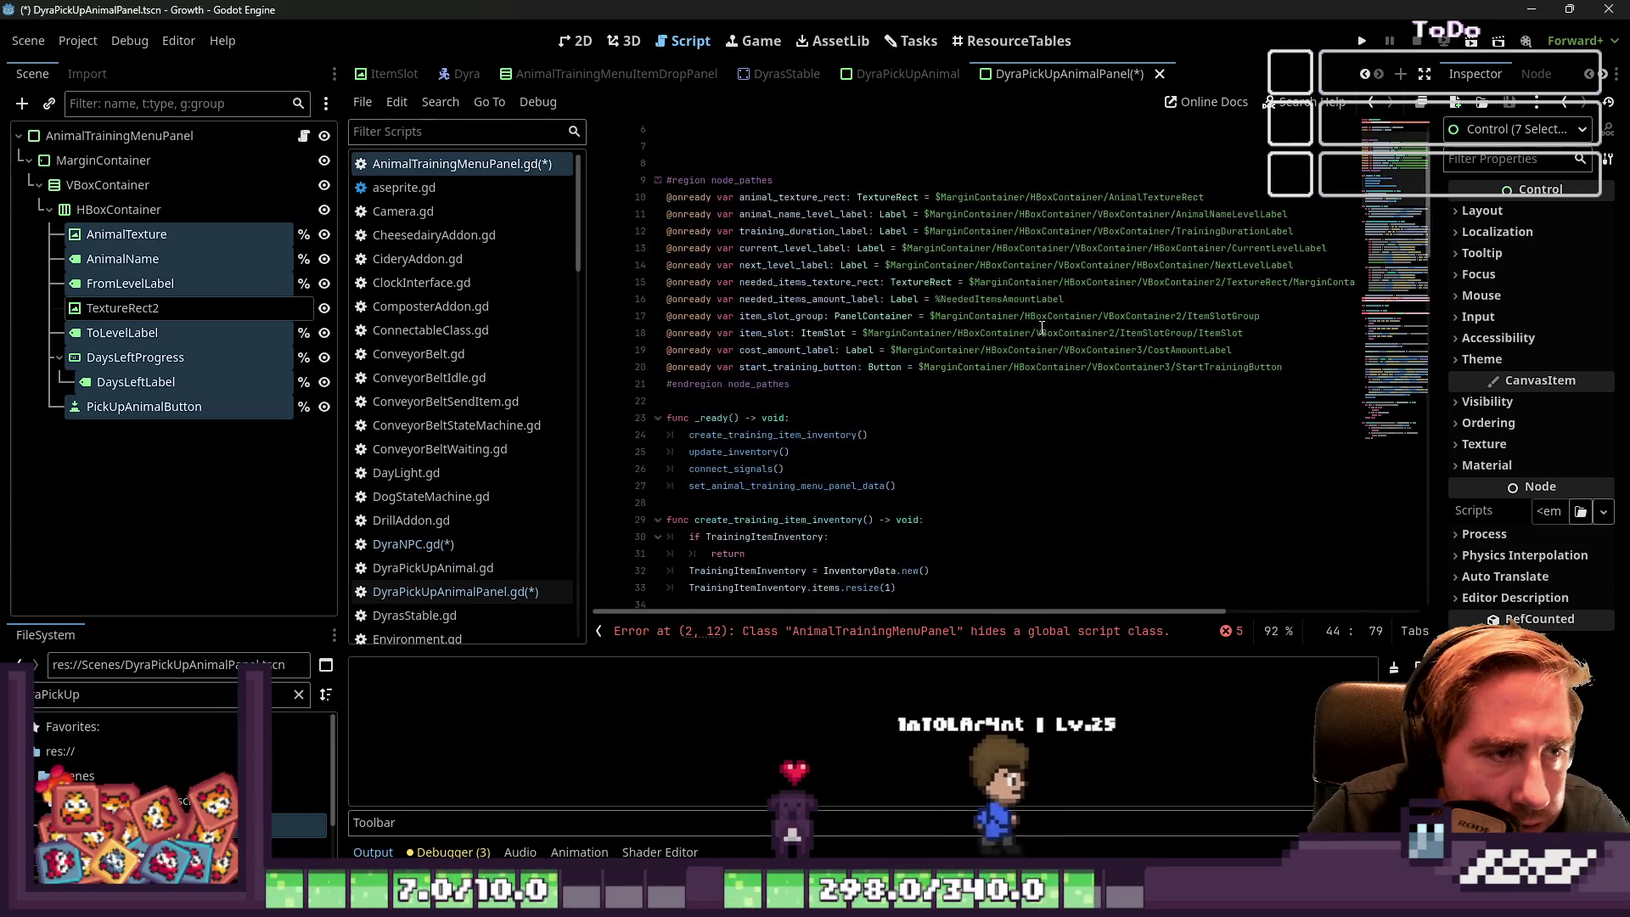
scroll(1043, 327, "down", 6)
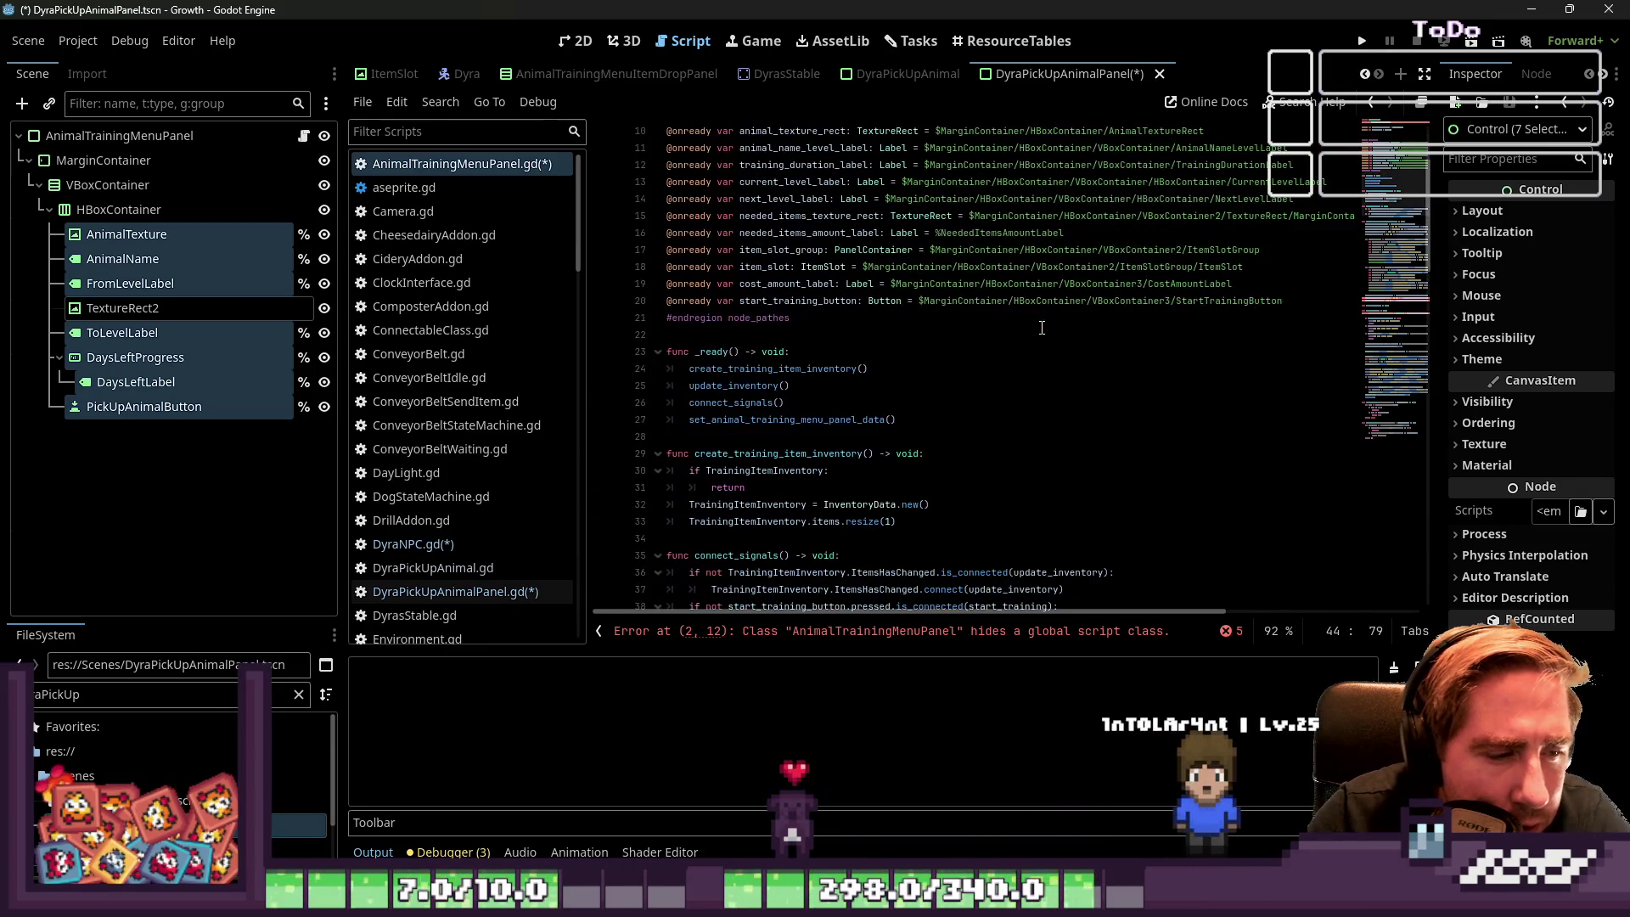
scroll(1042, 327, "down", 3)
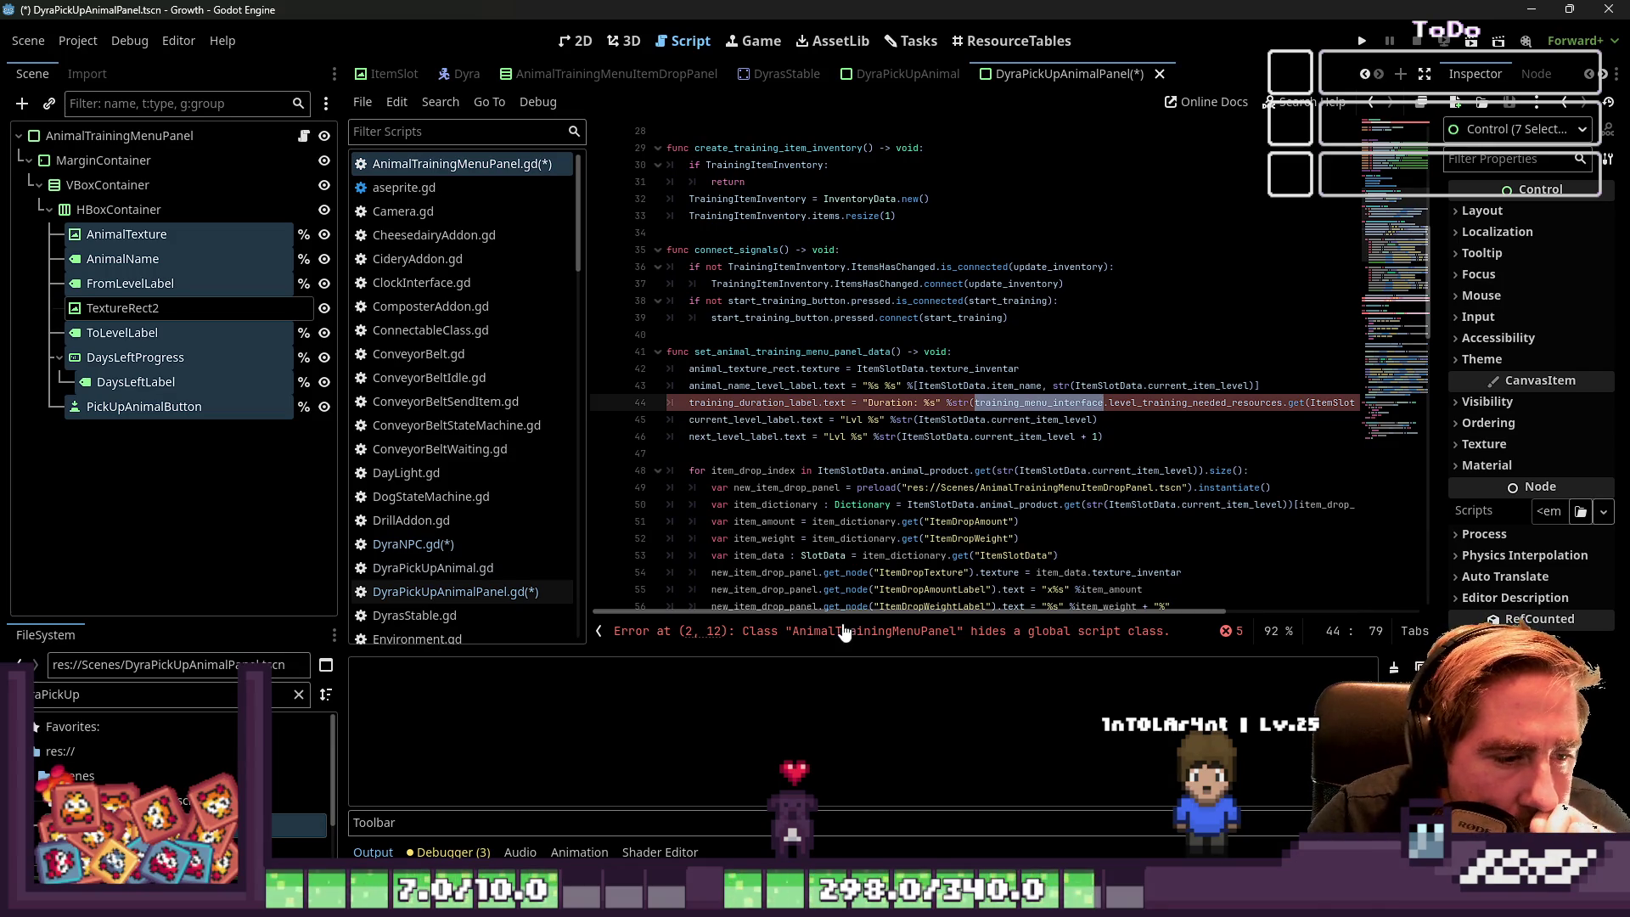
- Review the current_day line and select the DyraStable/Dyra node lookup on line 99
left_click_drag(846, 610, 888, 610)
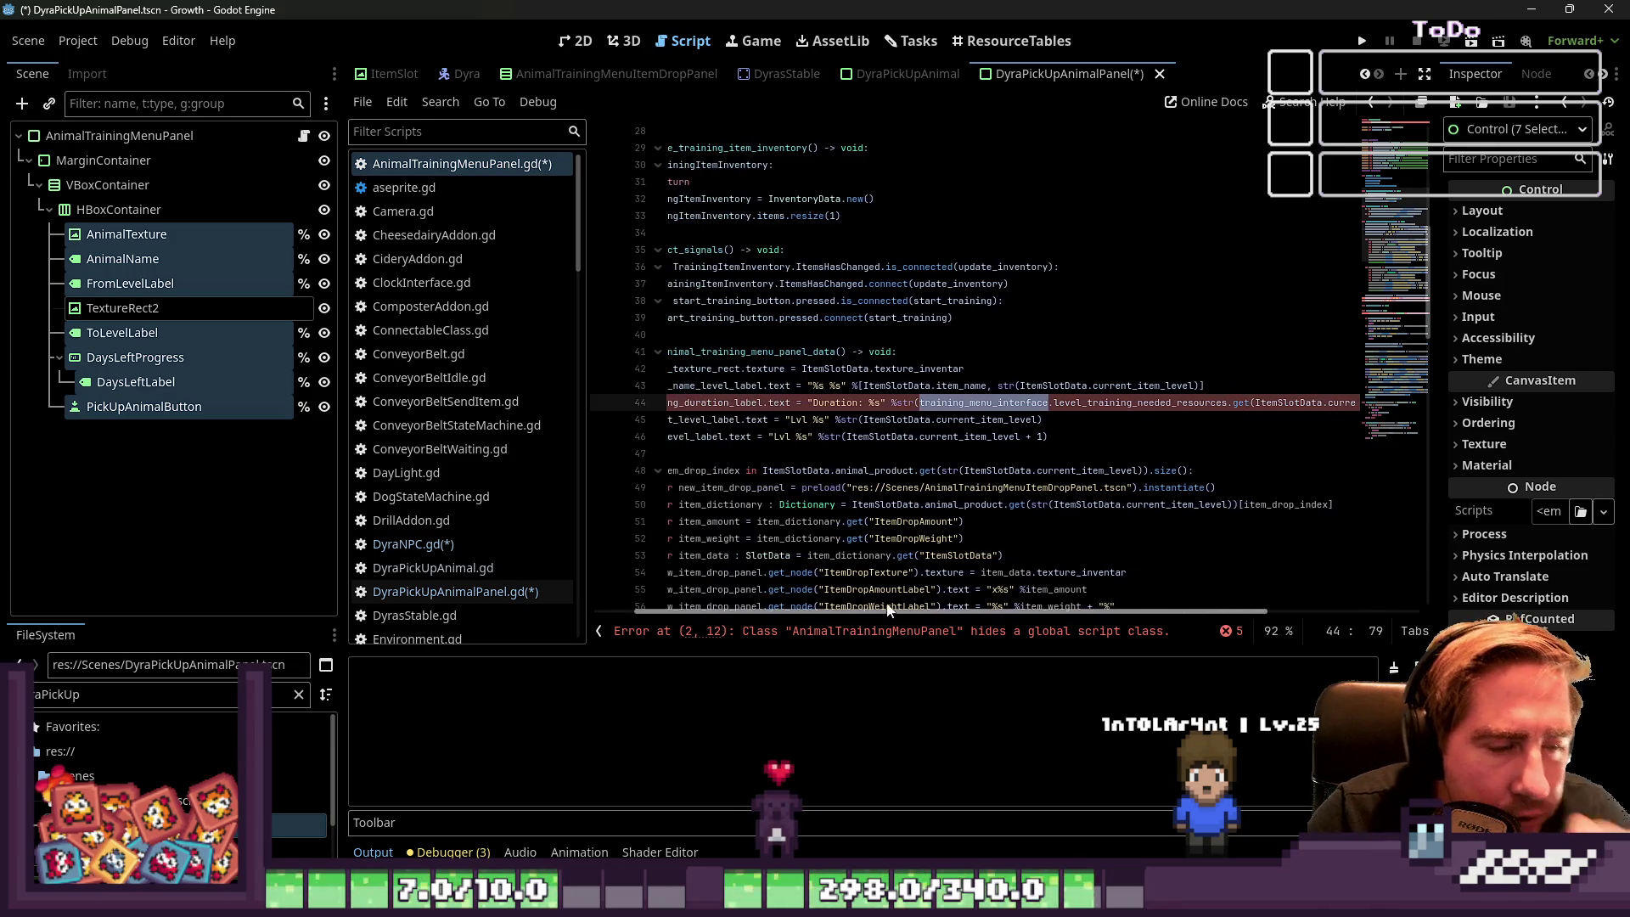
scroll(913, 356, "down", 10)
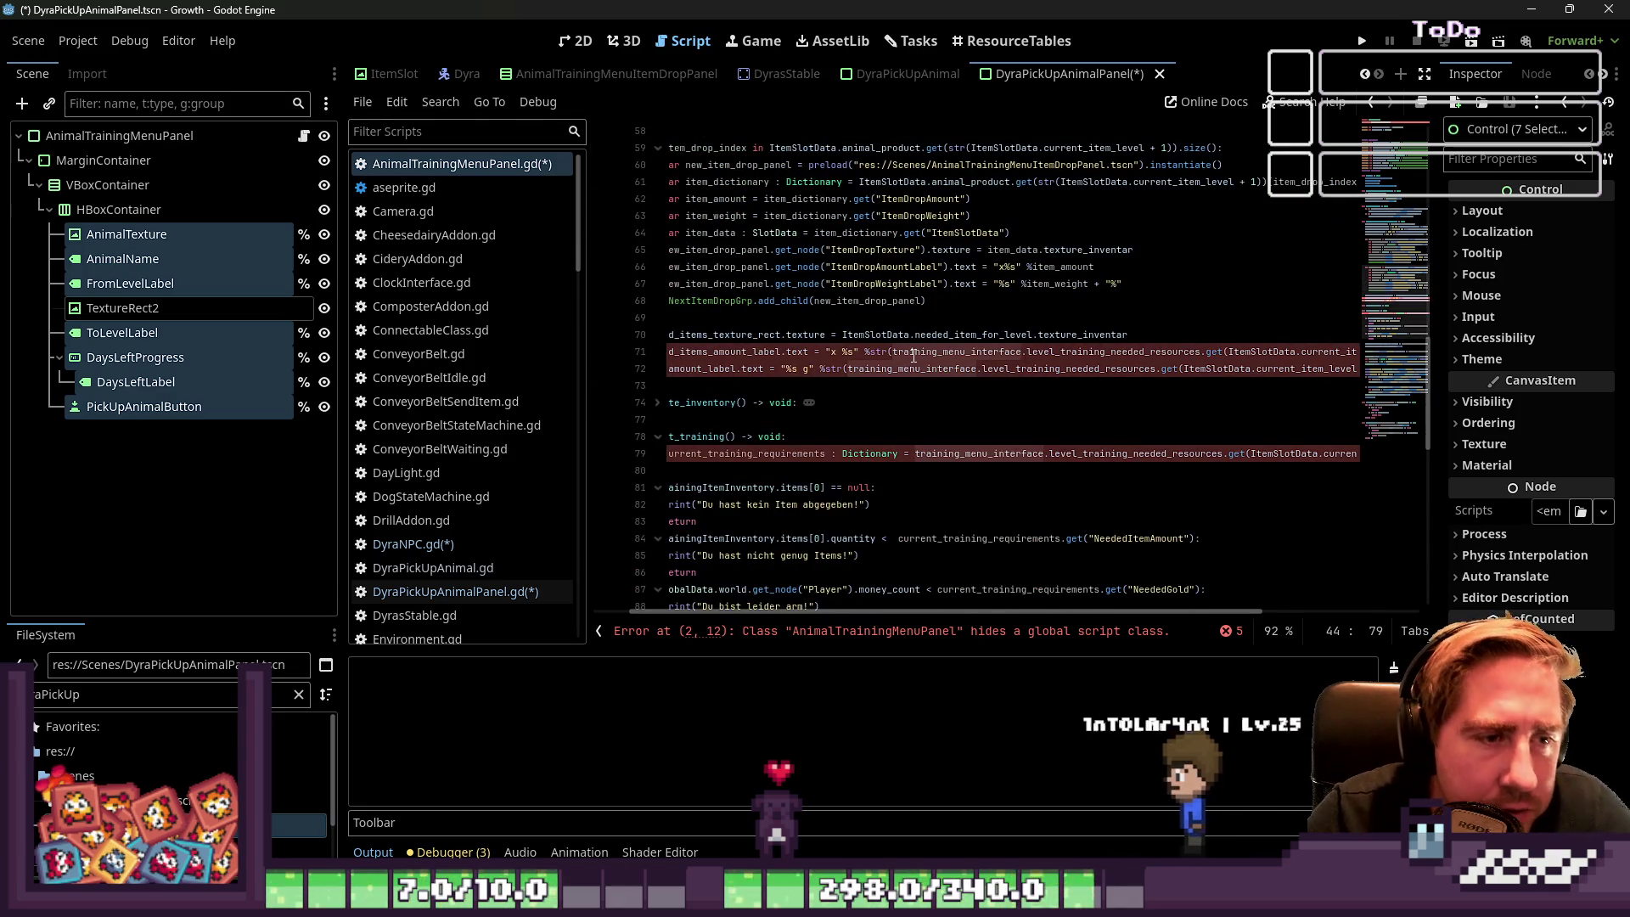
scroll(914, 356, "down", 5)
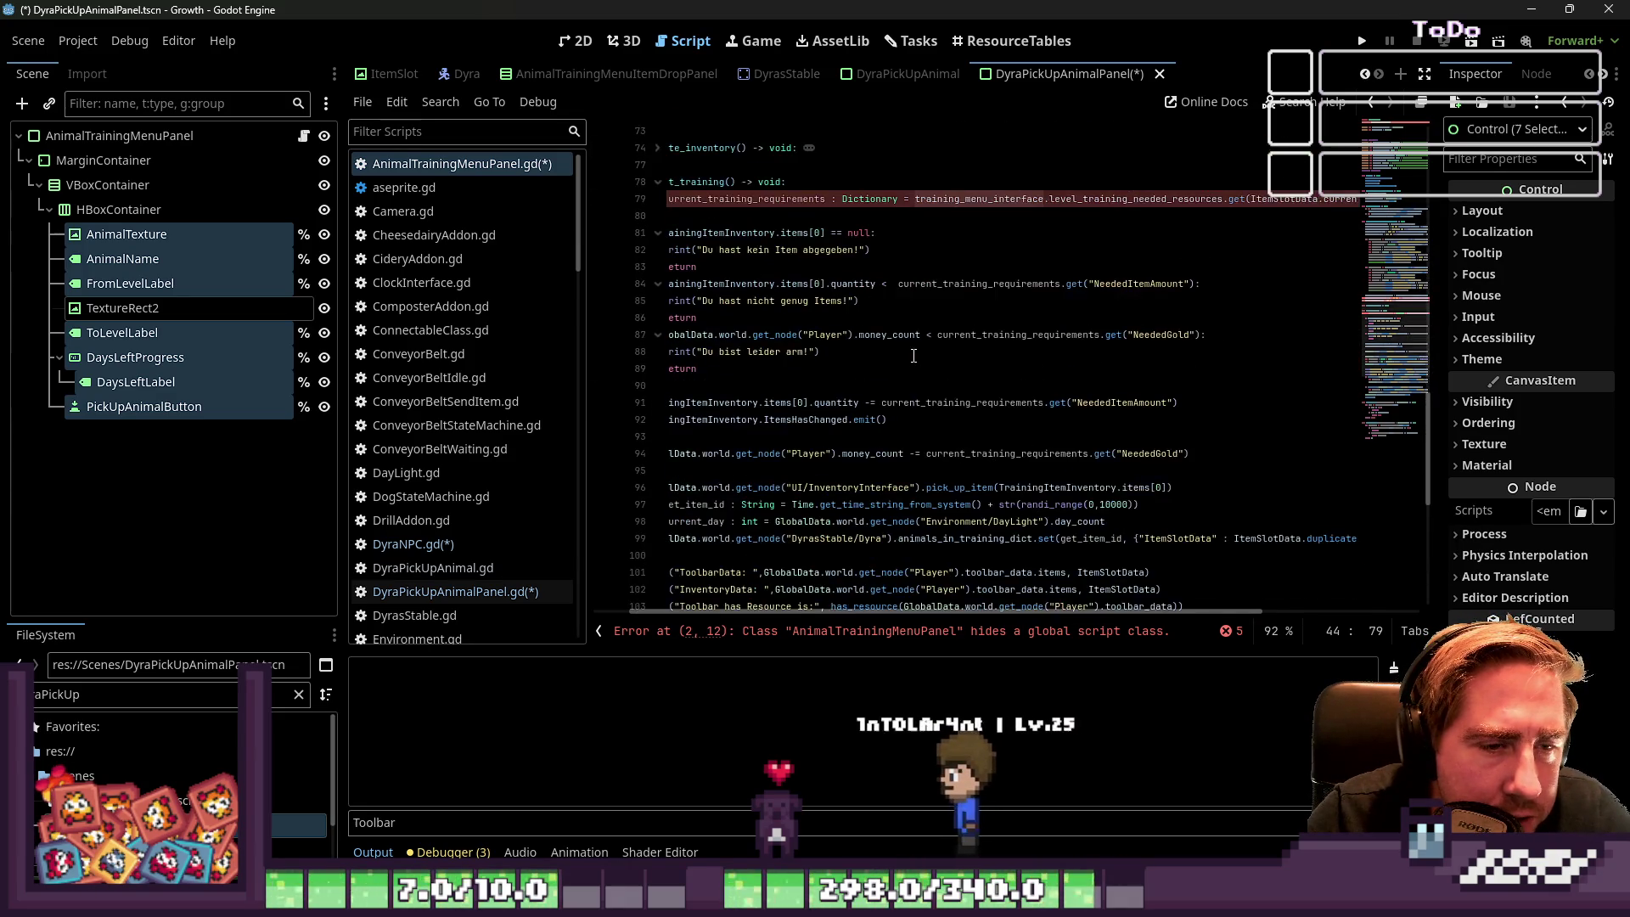
scroll(914, 355, "down", 6)
left_click(949, 268)
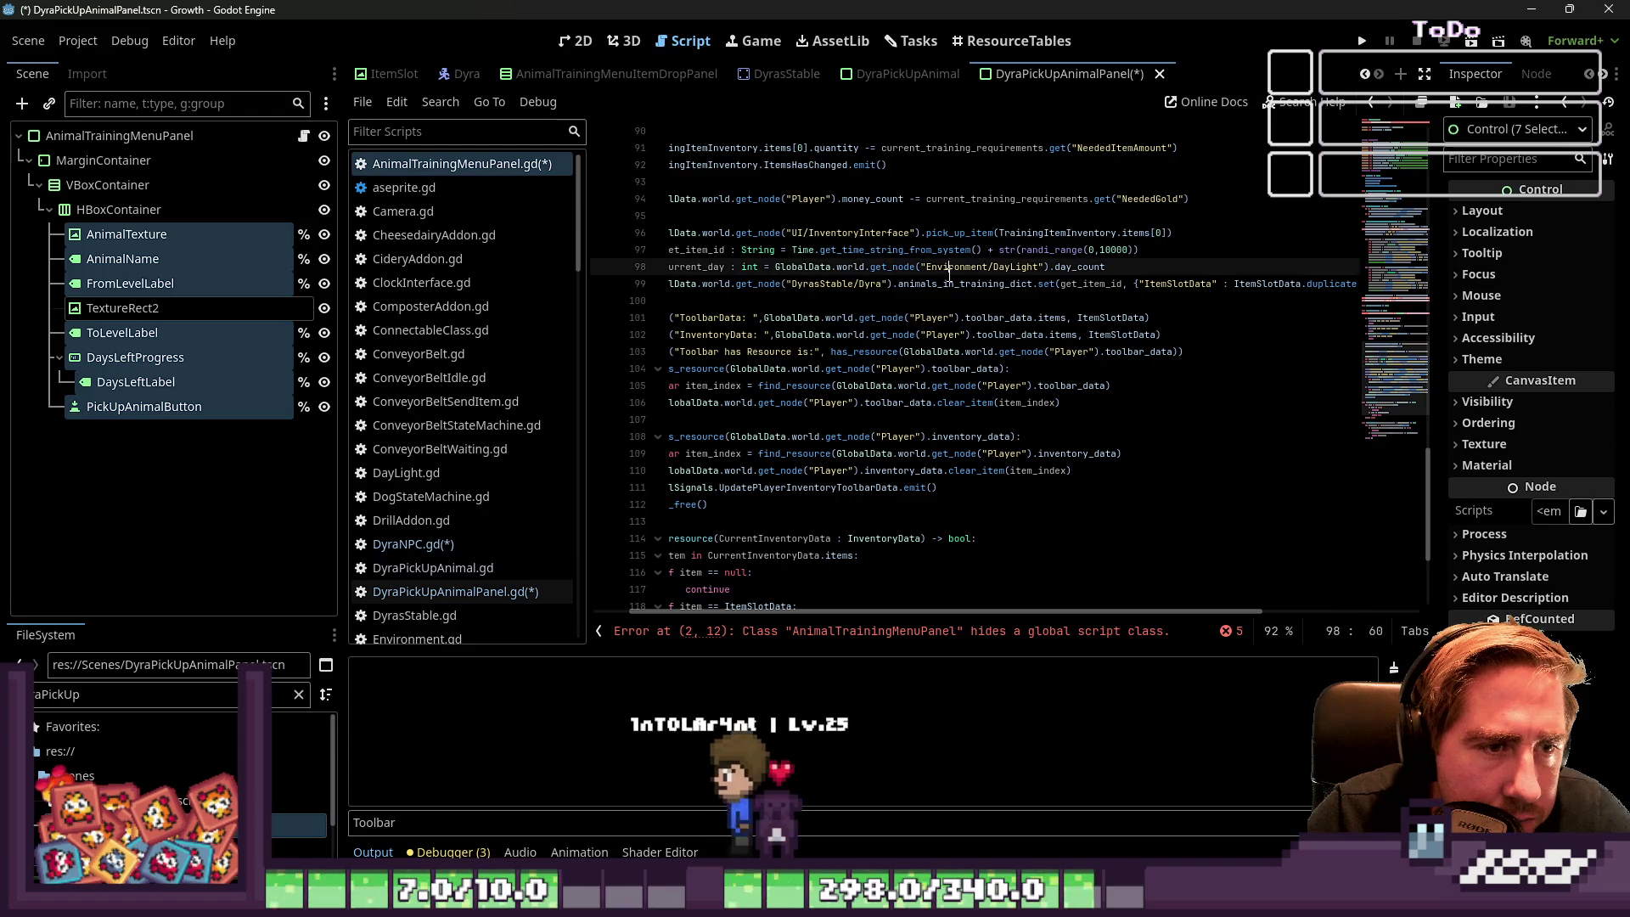
scroll(949, 269, "down", 3)
scroll(835, 230, "up", 2)
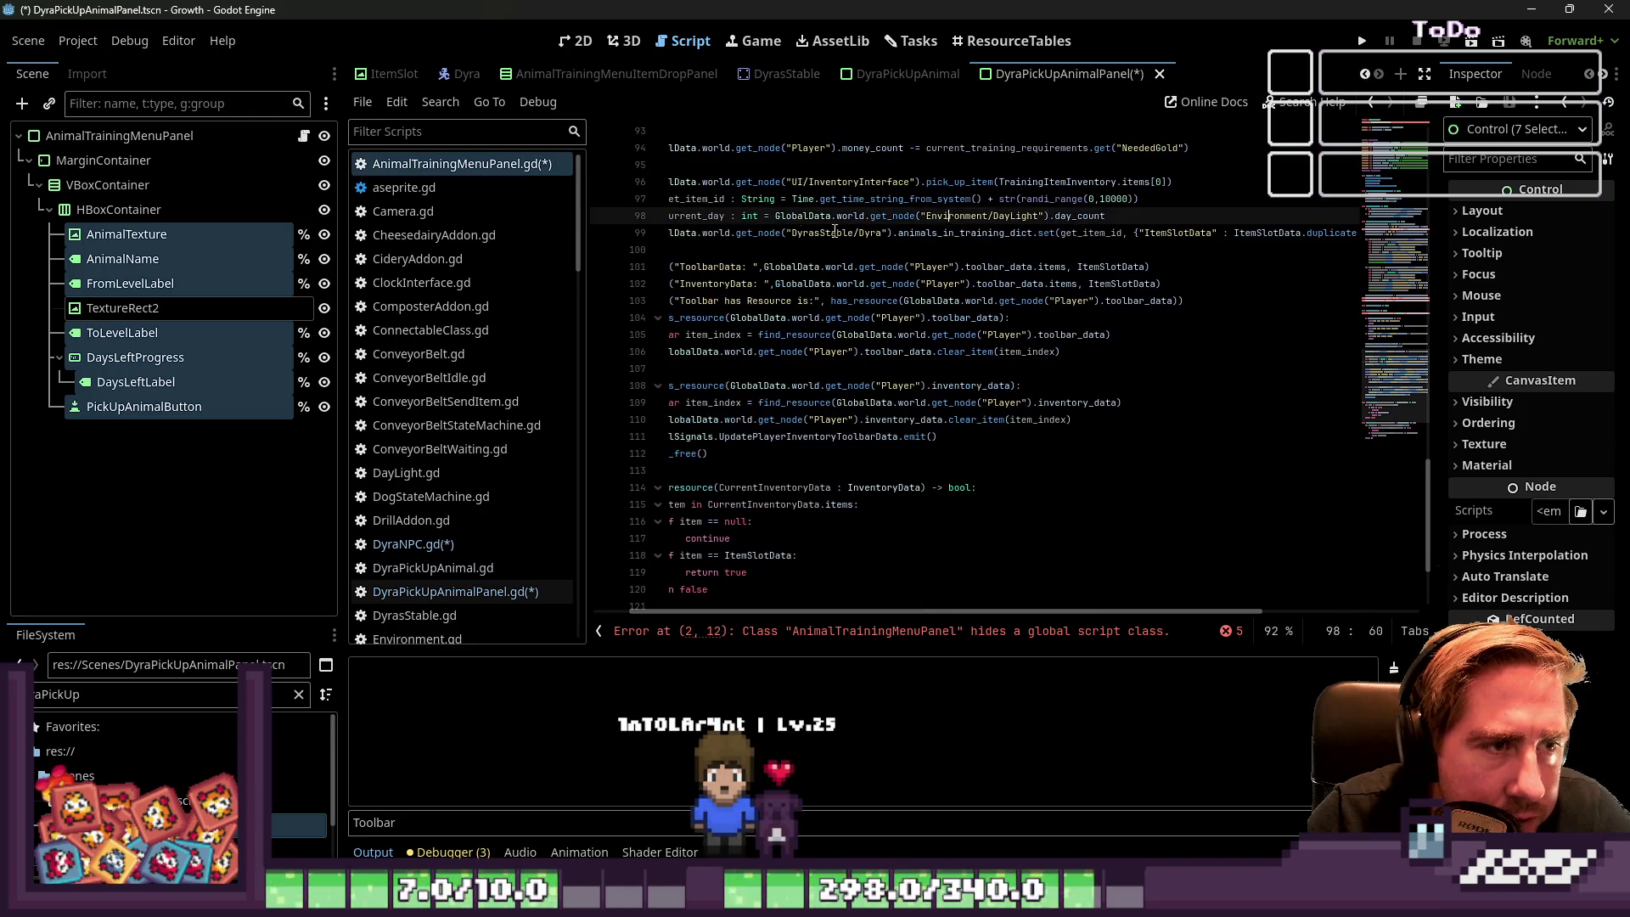
scroll(682, 240, "left", 3)
left_click(672, 219)
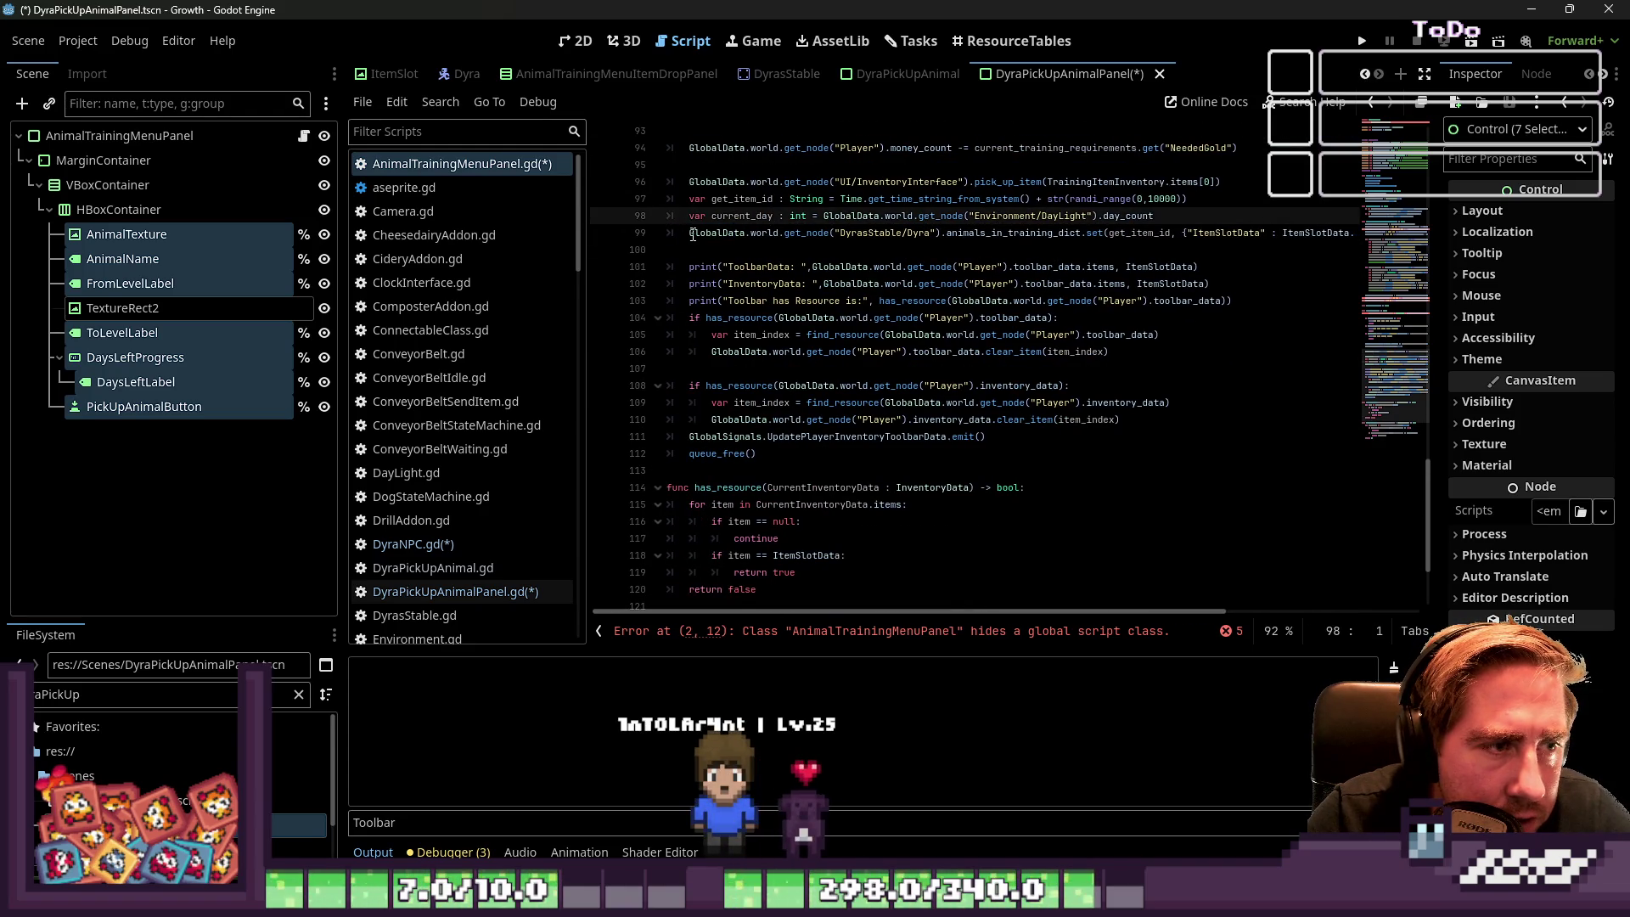
left_click_drag(693, 235, 964, 229)
key("ctrl+c")
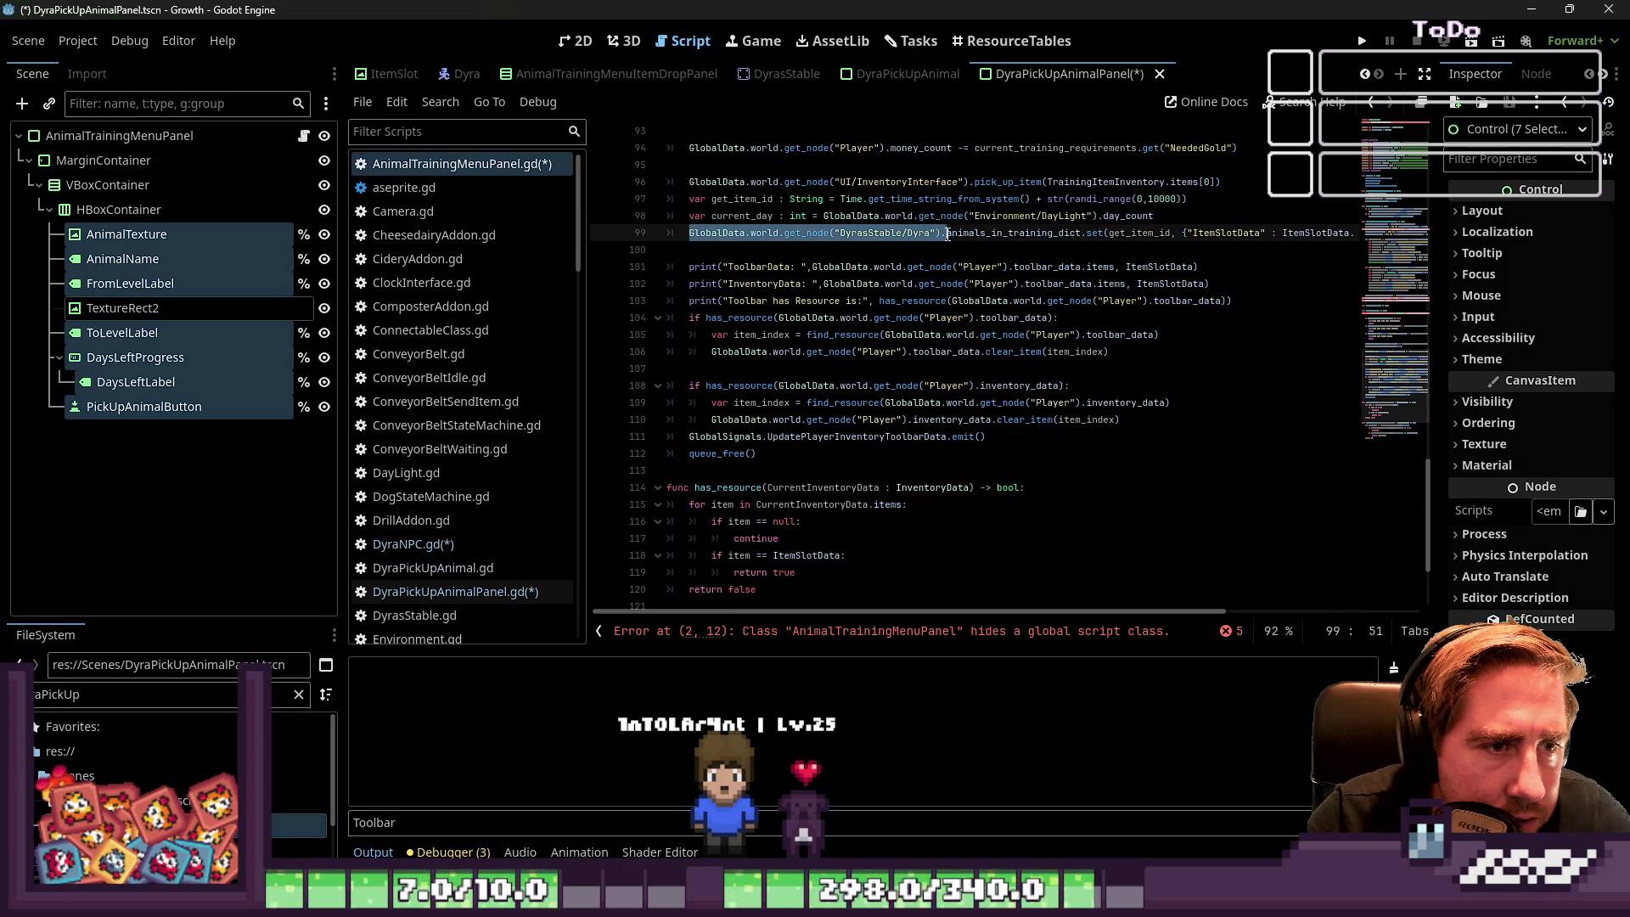
scroll(1019, 318, "up", 10)
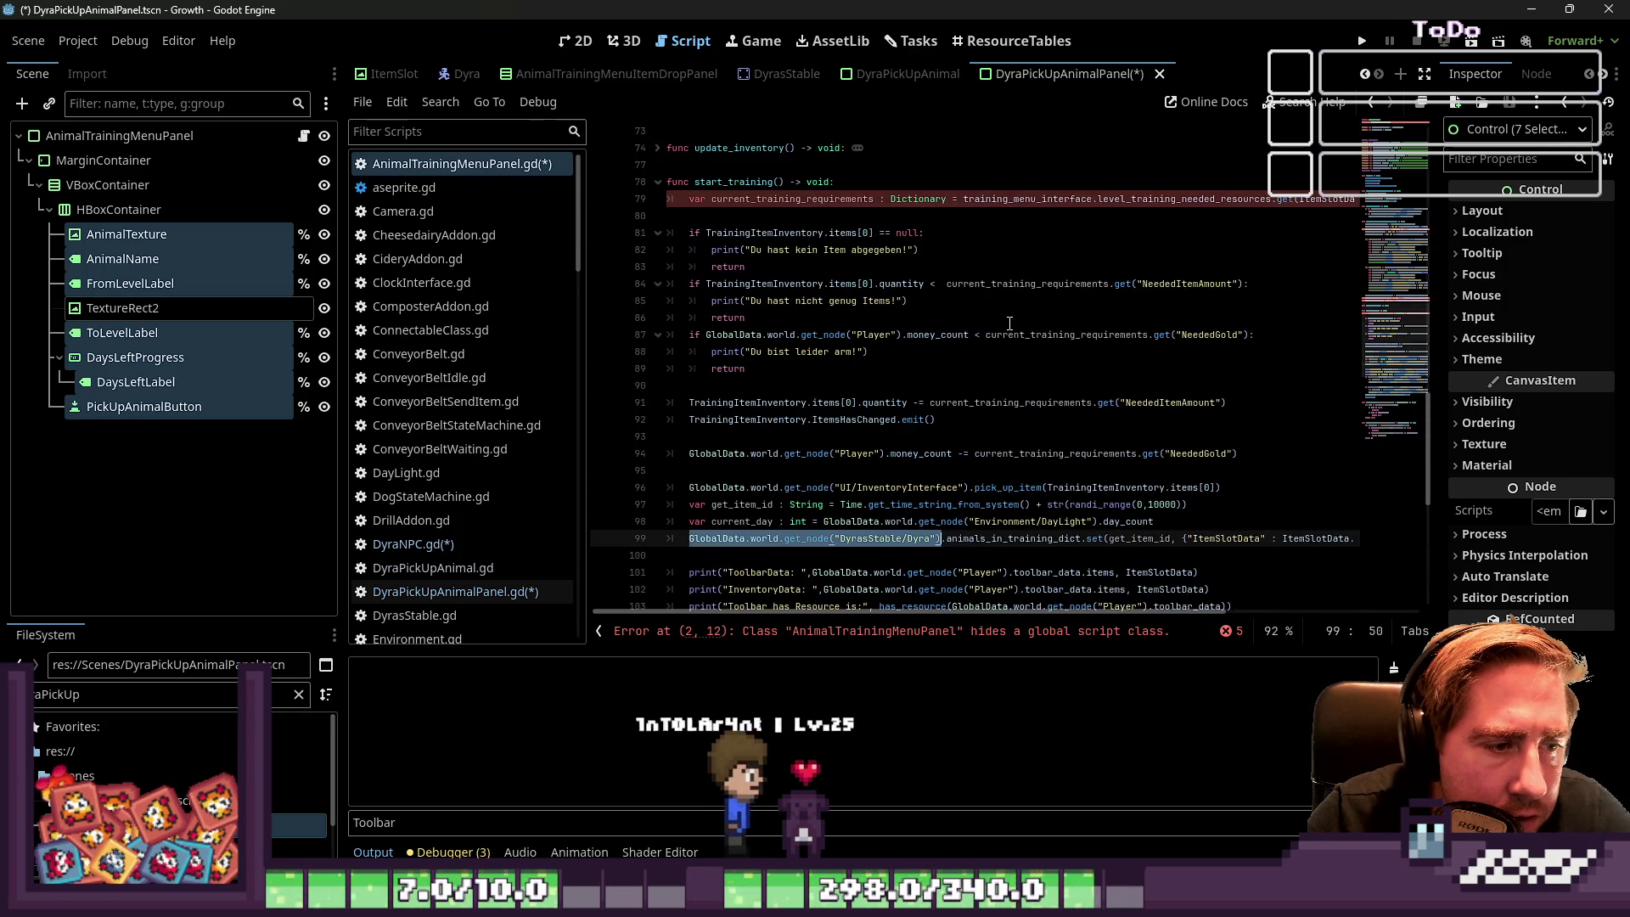
double_click(946, 404)
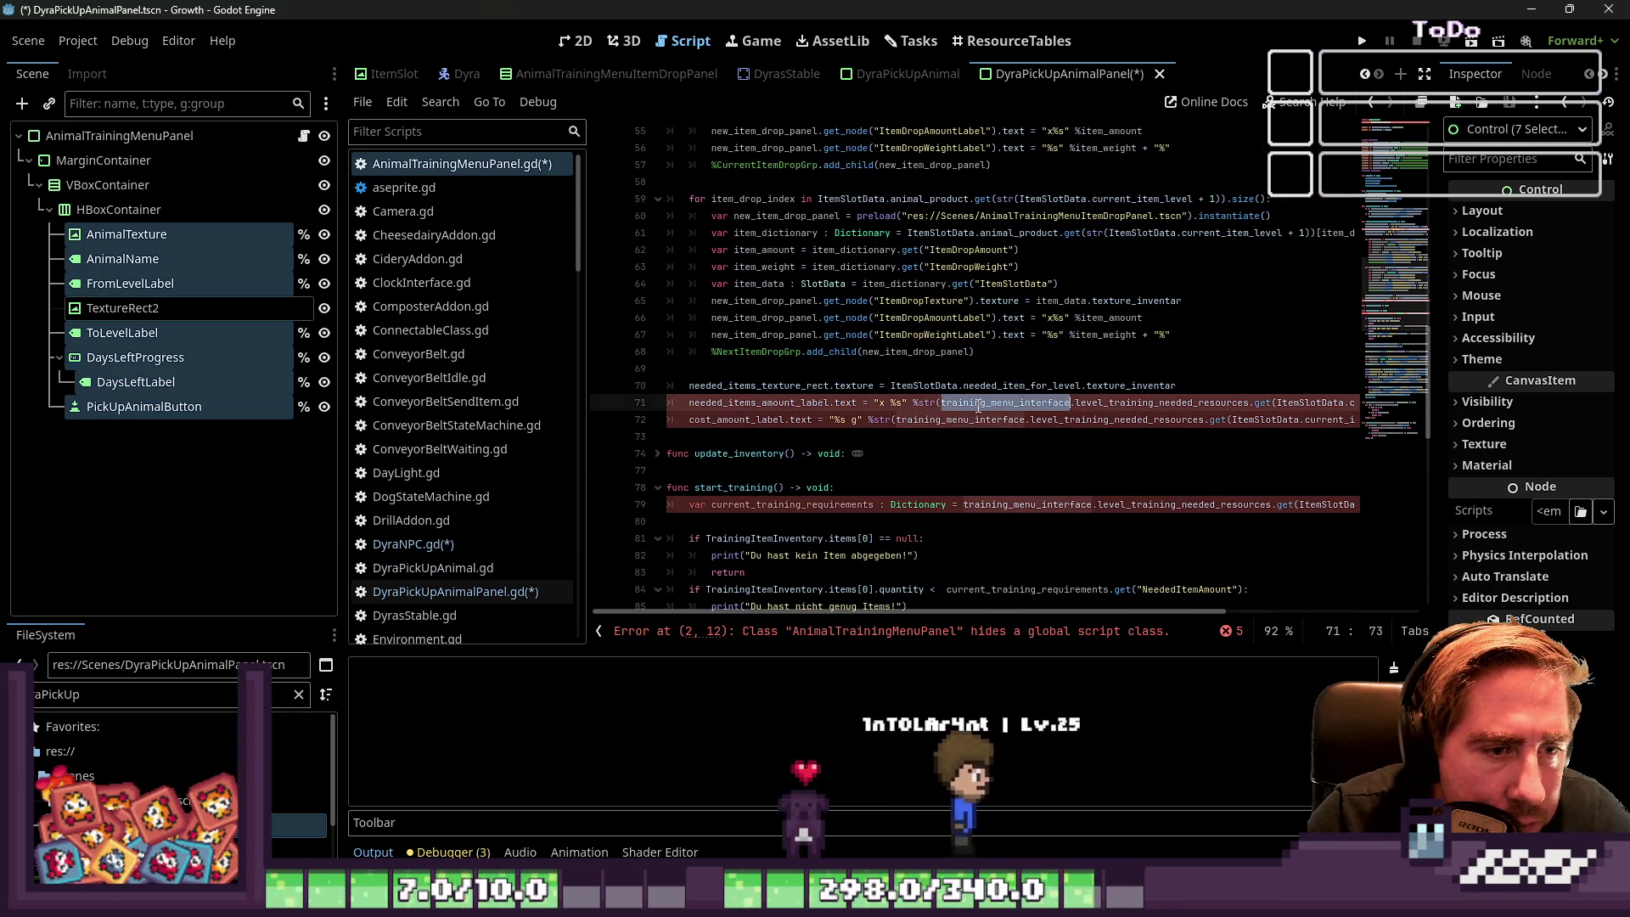
key("ctrl+v")
double_click(951, 420)
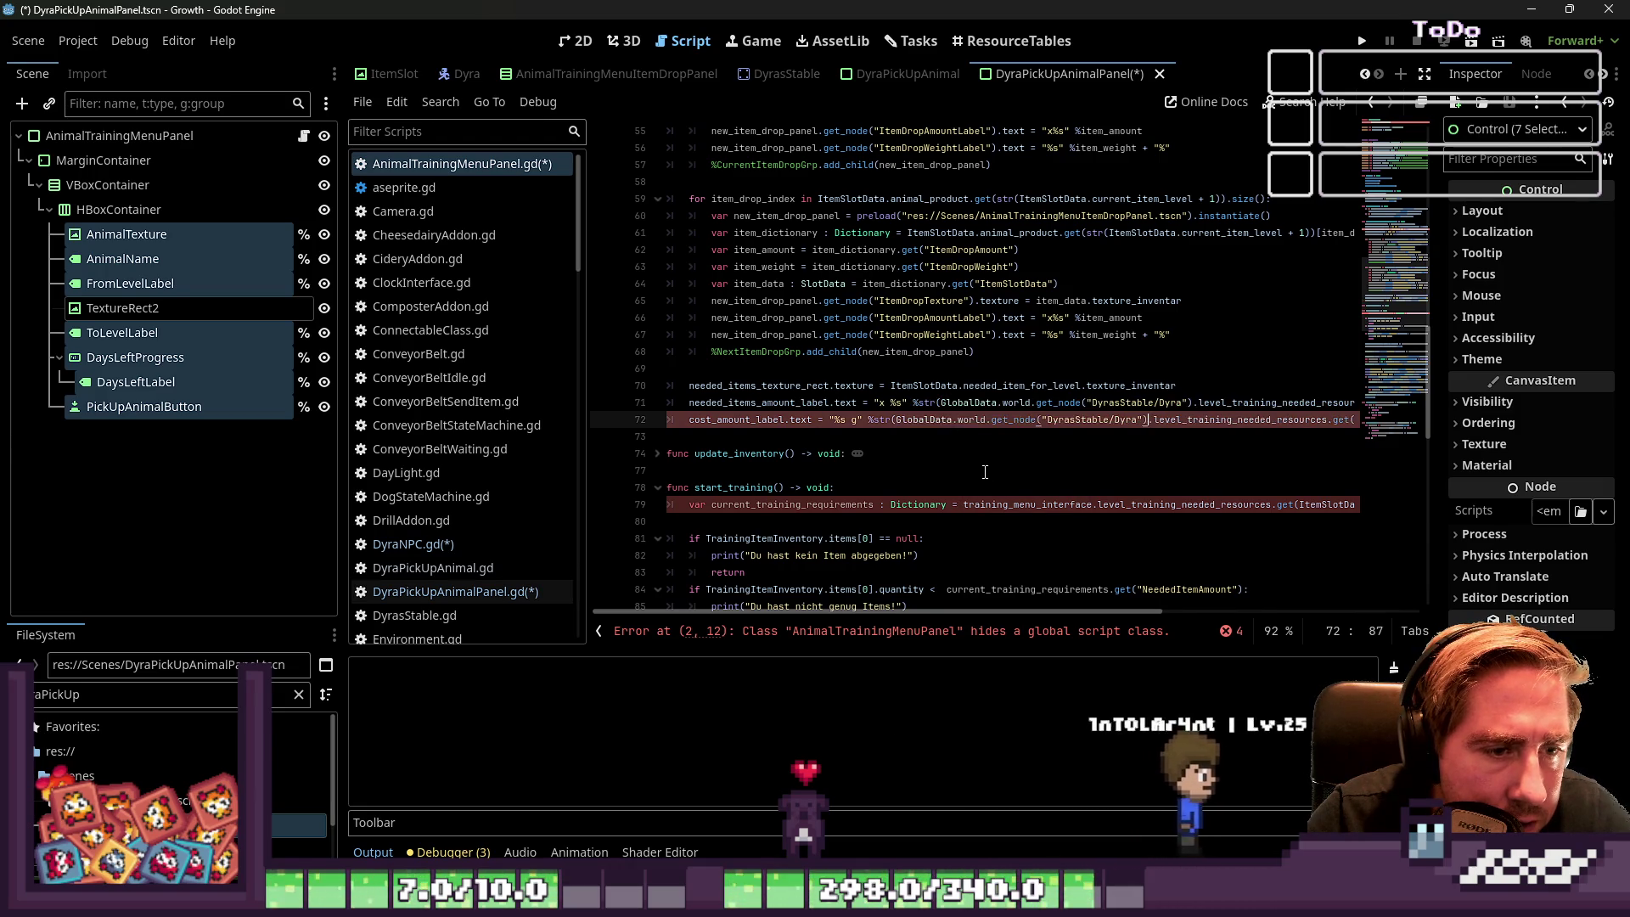
key("ctrl+v")
left_click(997, 505)
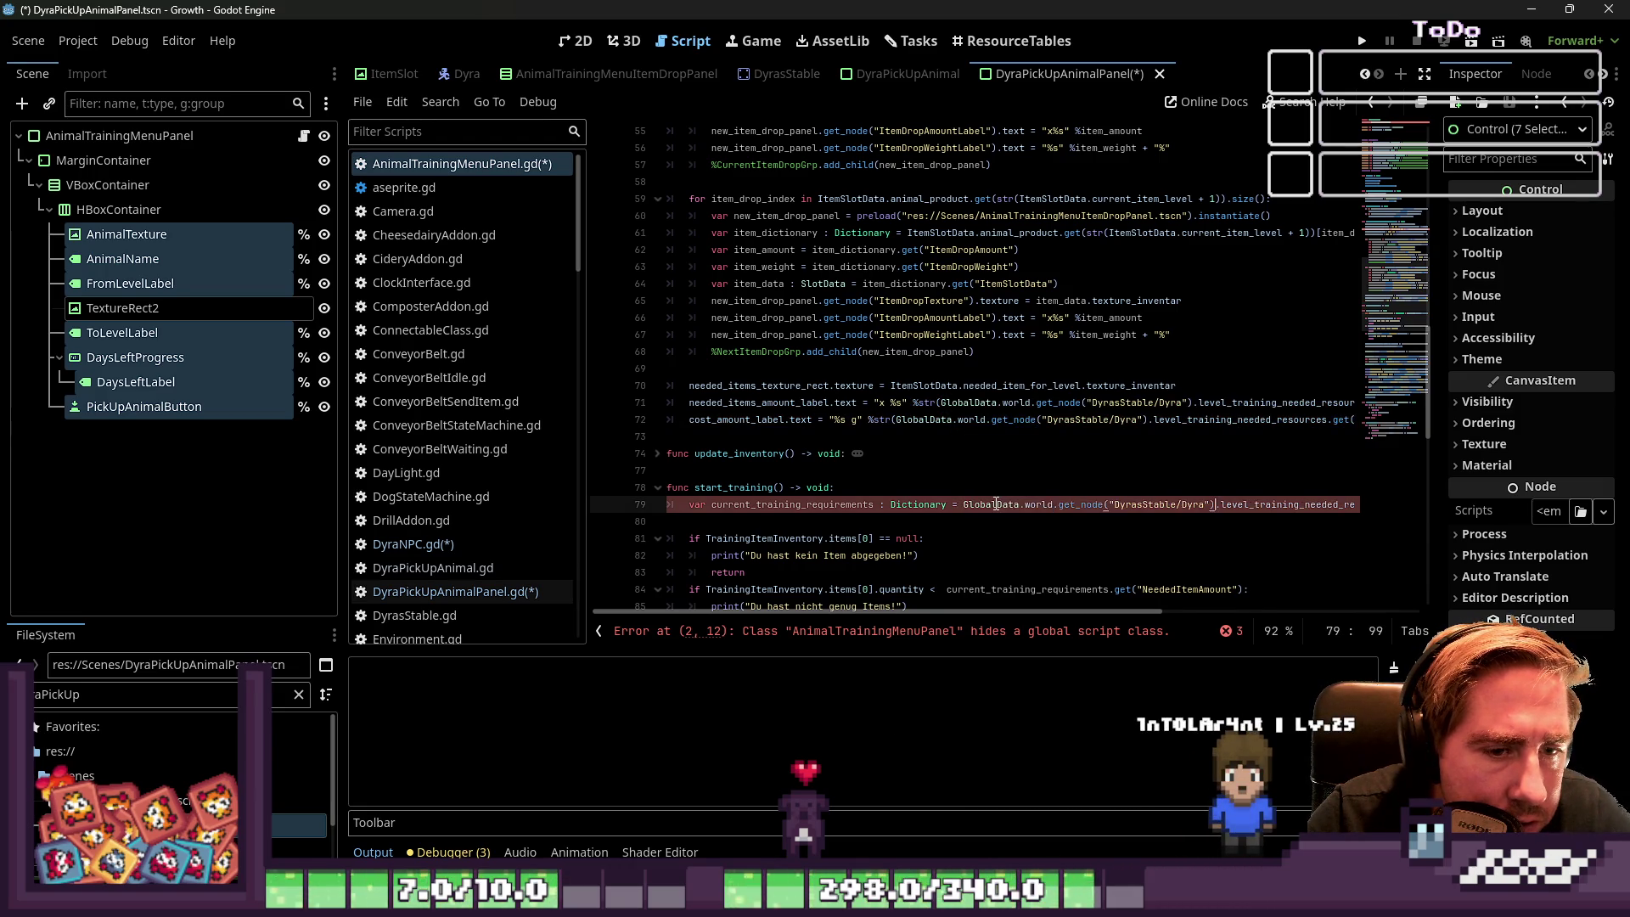
scroll(994, 503, "down", 10)
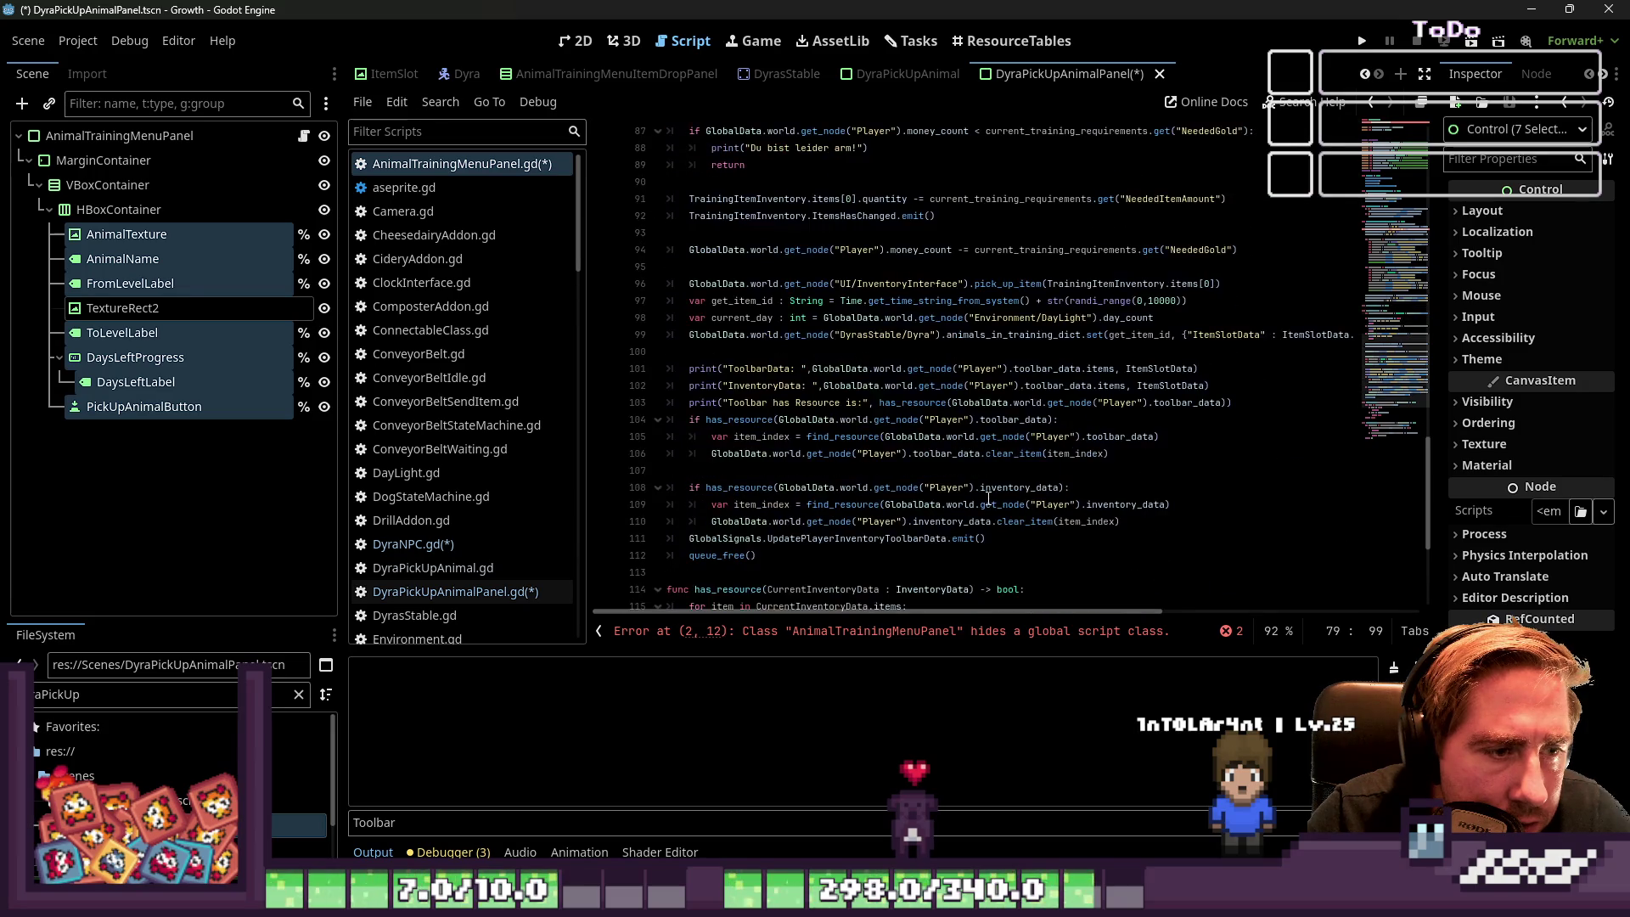
key("ctrl+z")
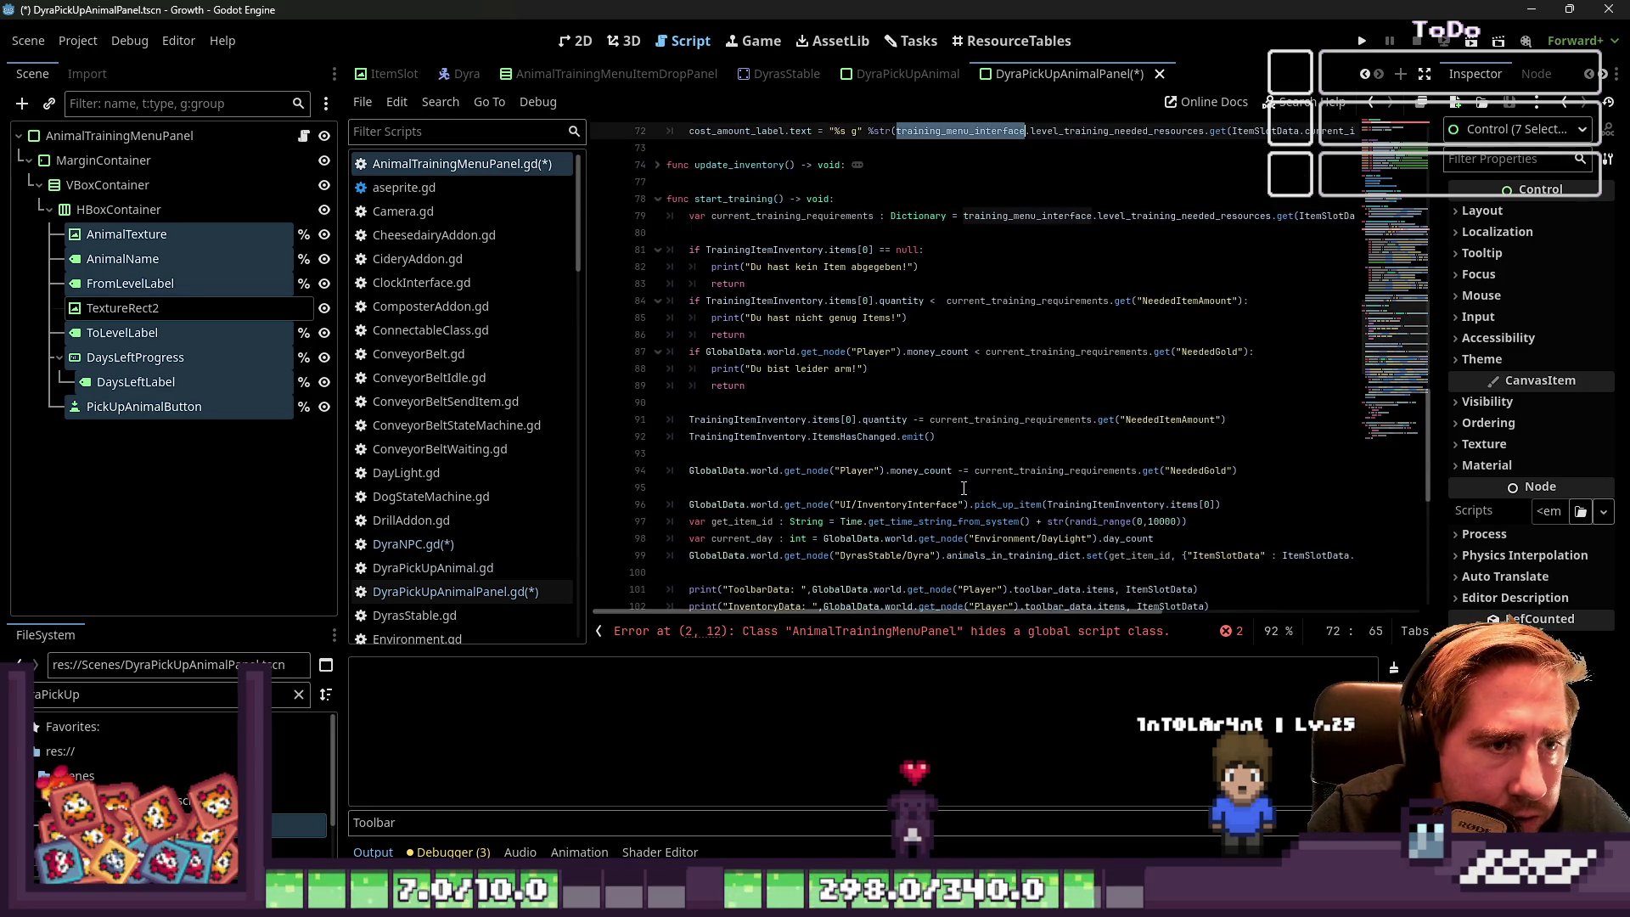
key("ctrl+z")
key("ctrl+z")
key("ctrl+z")
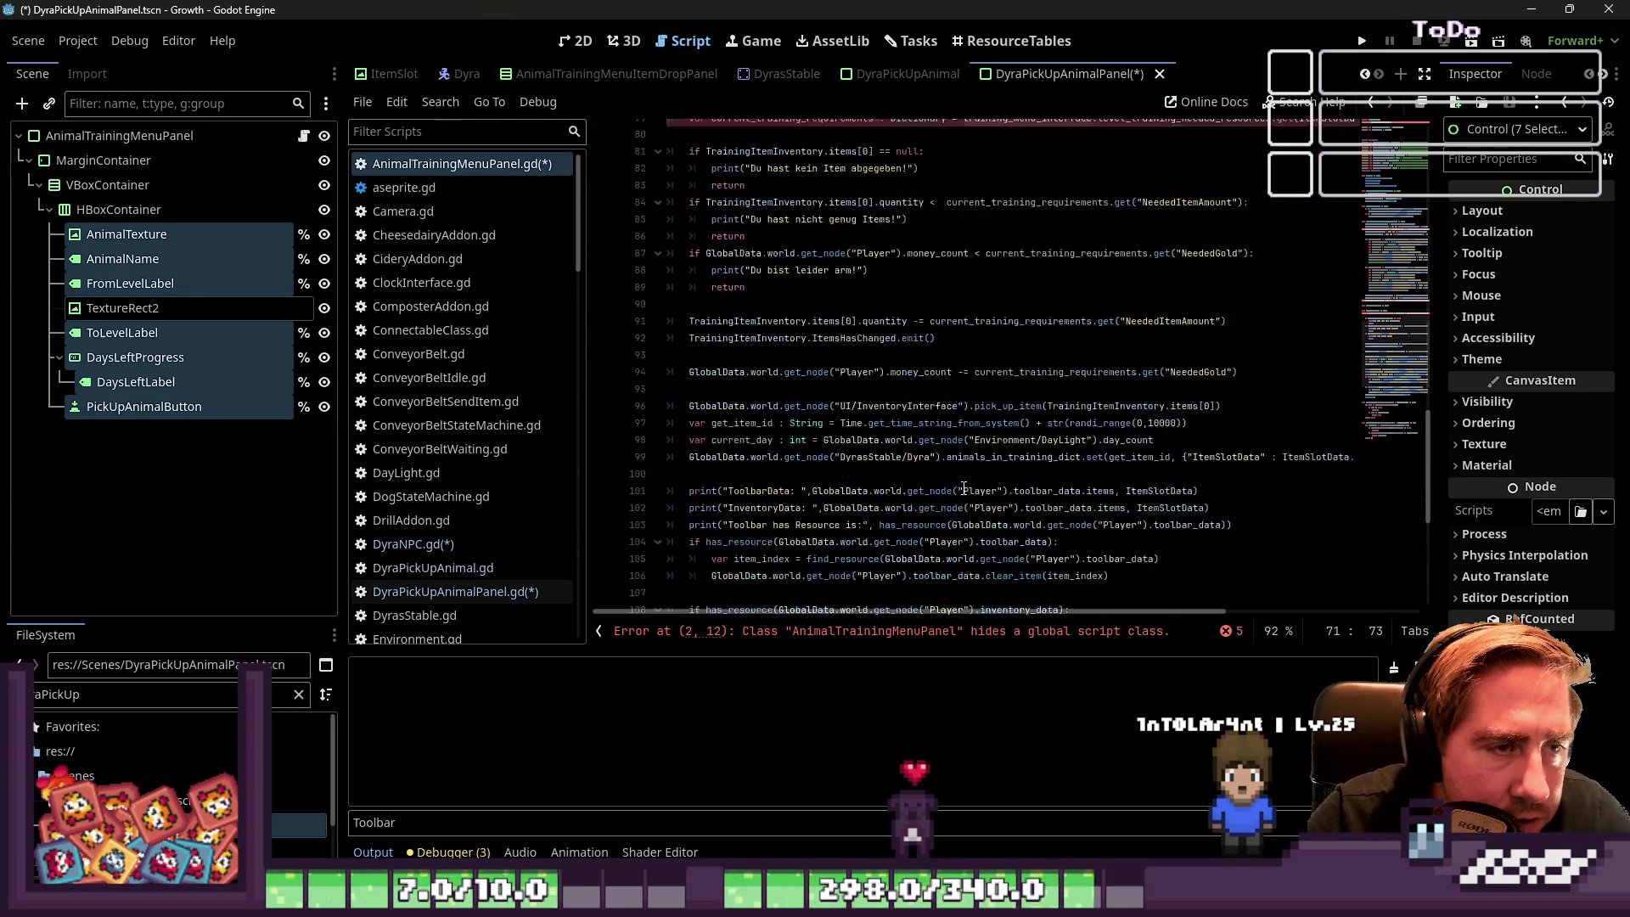
scroll(963, 488, "up", 11)
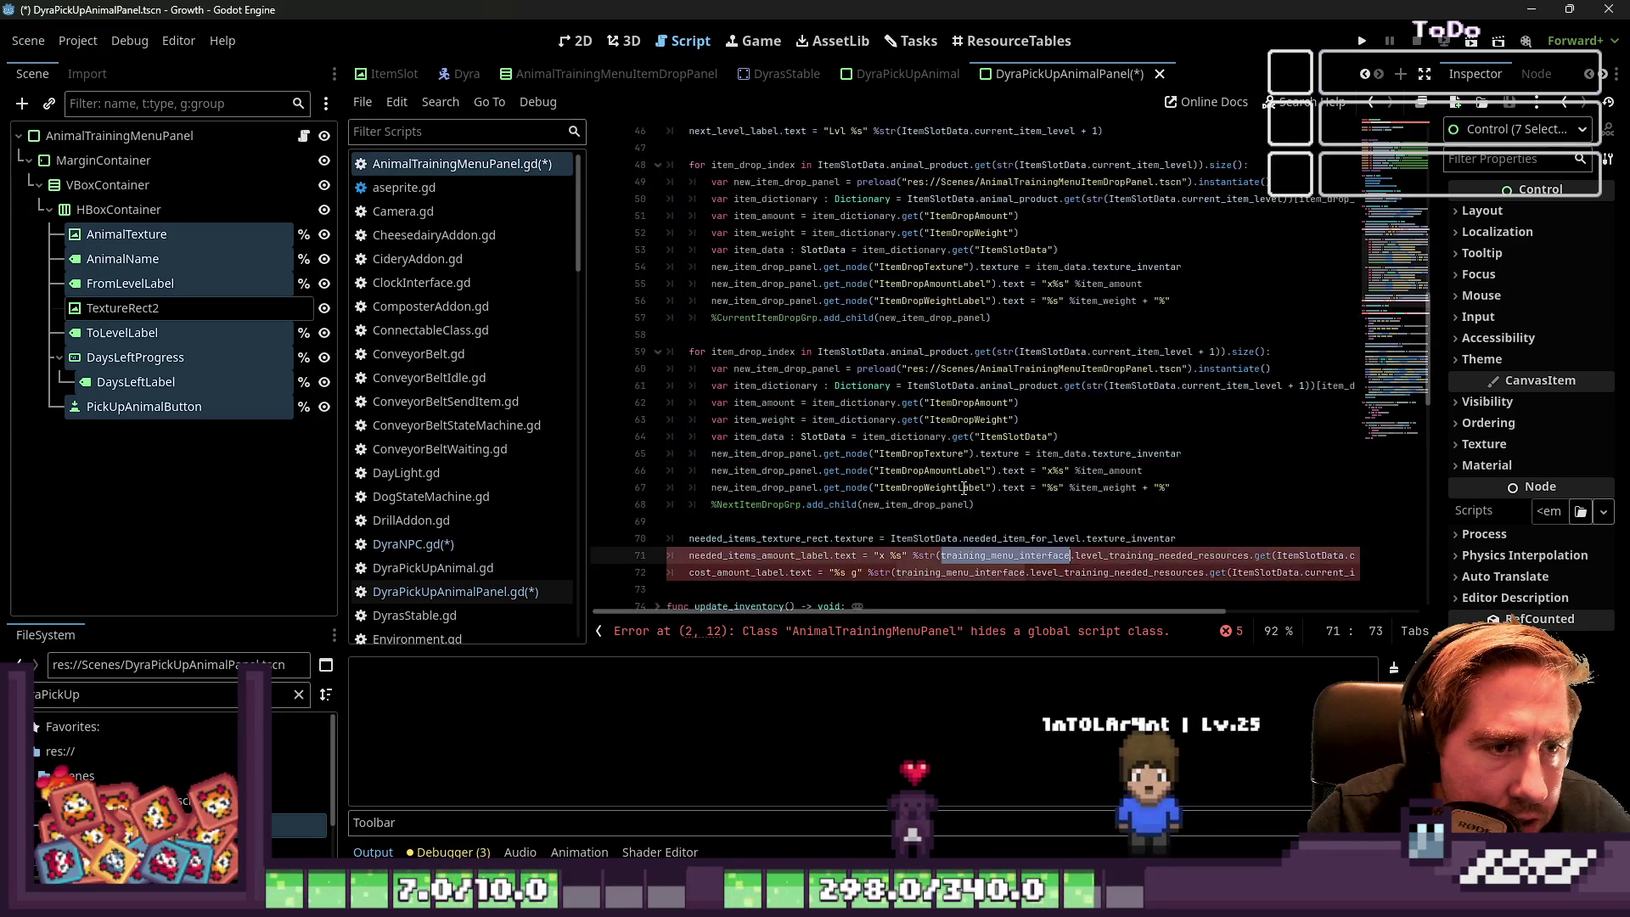
scroll(963, 488, "up", 6)
scroll(1014, 405, "up", 9)
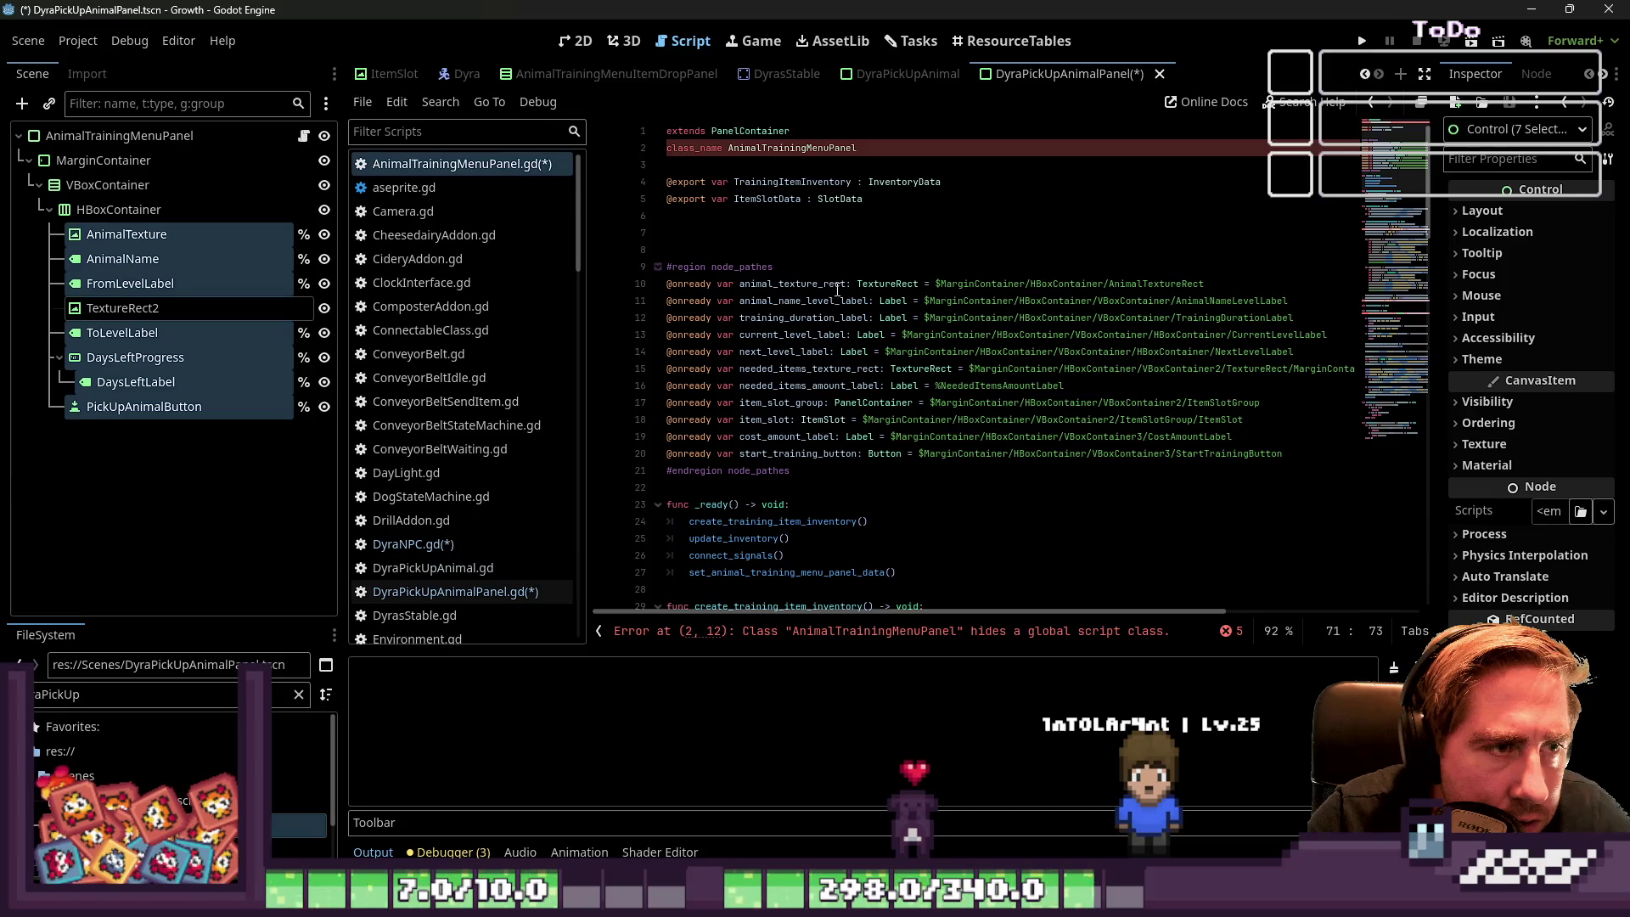
left_click(828, 249)
scroll(810, 324, "down", 5)
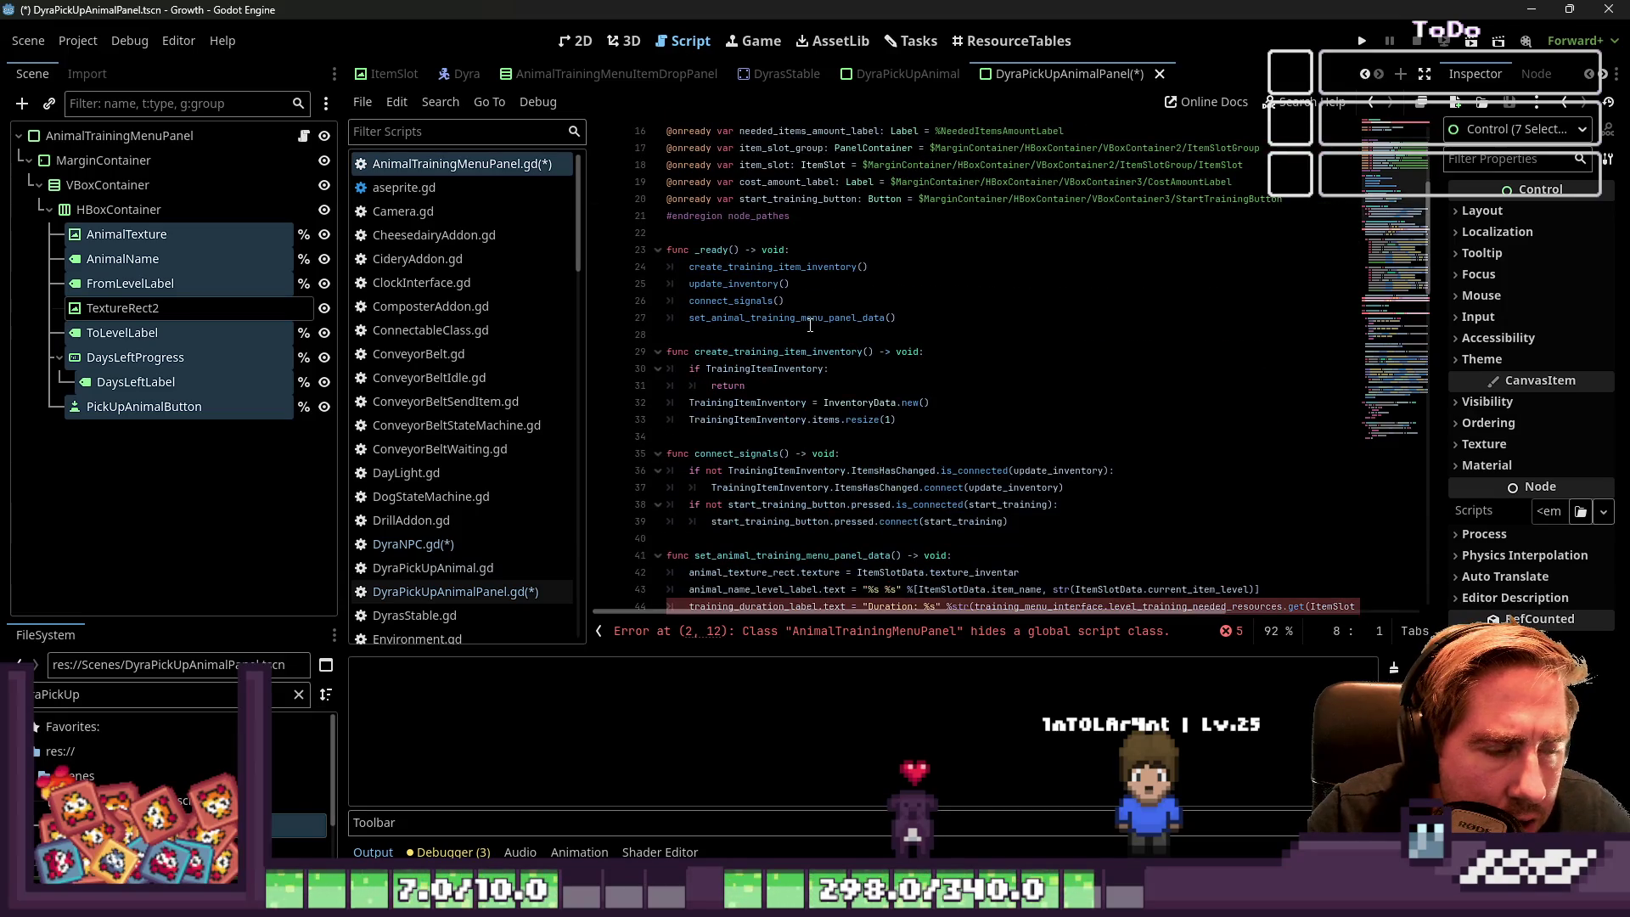
left_click(846, 244)
scroll(839, 255, "up", 4)
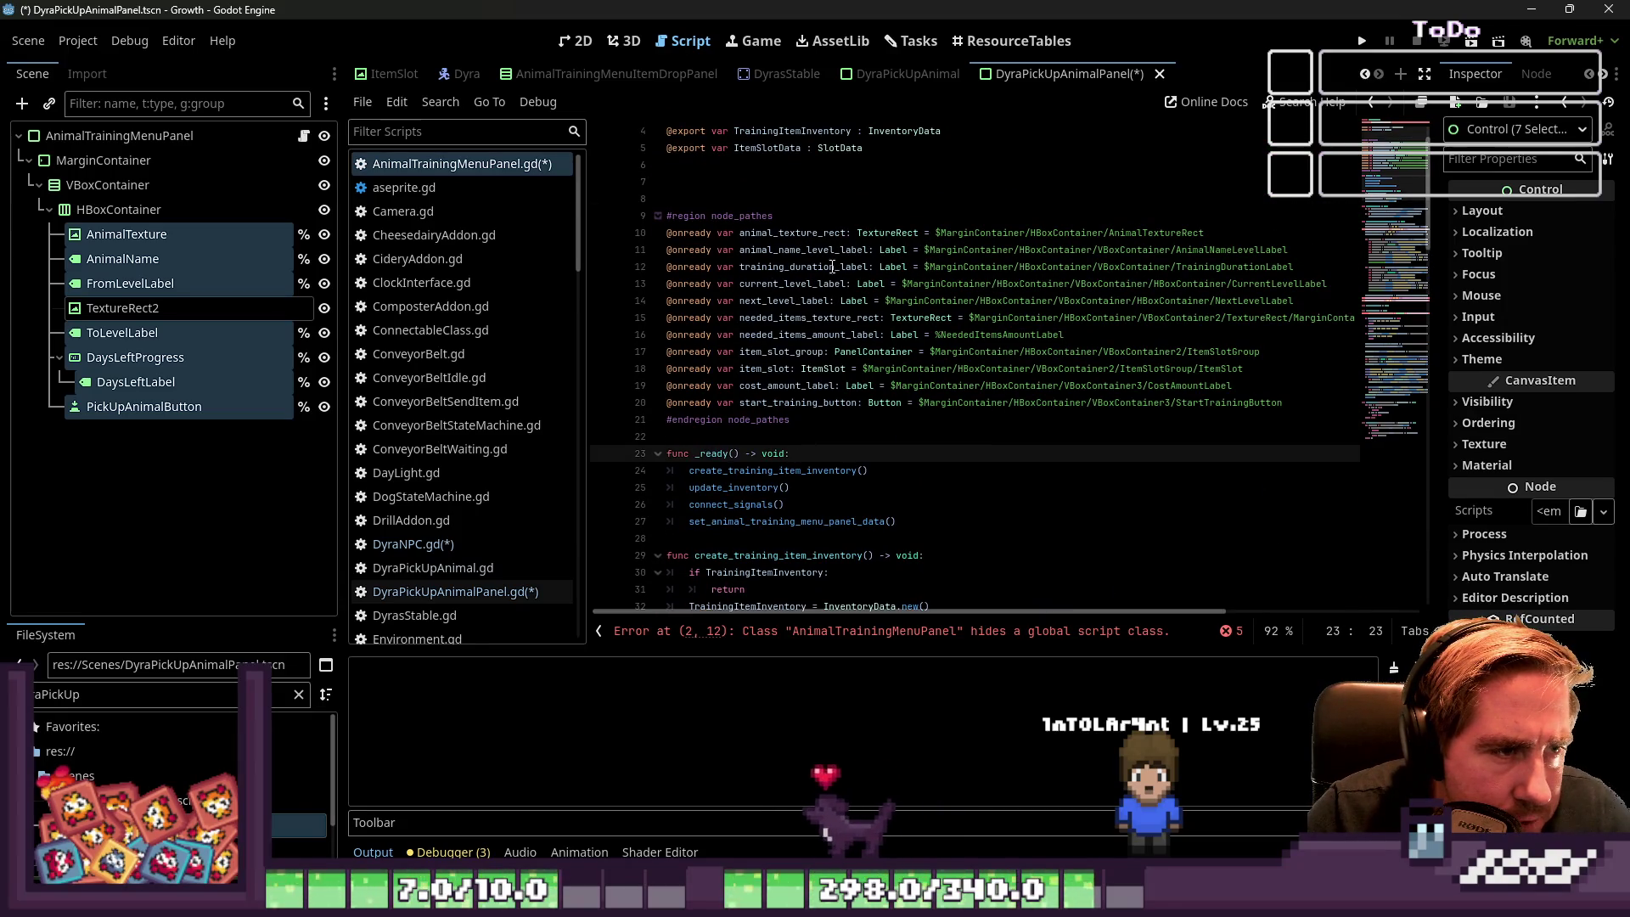
left_click(667, 420)
key("Return")
key("Up")
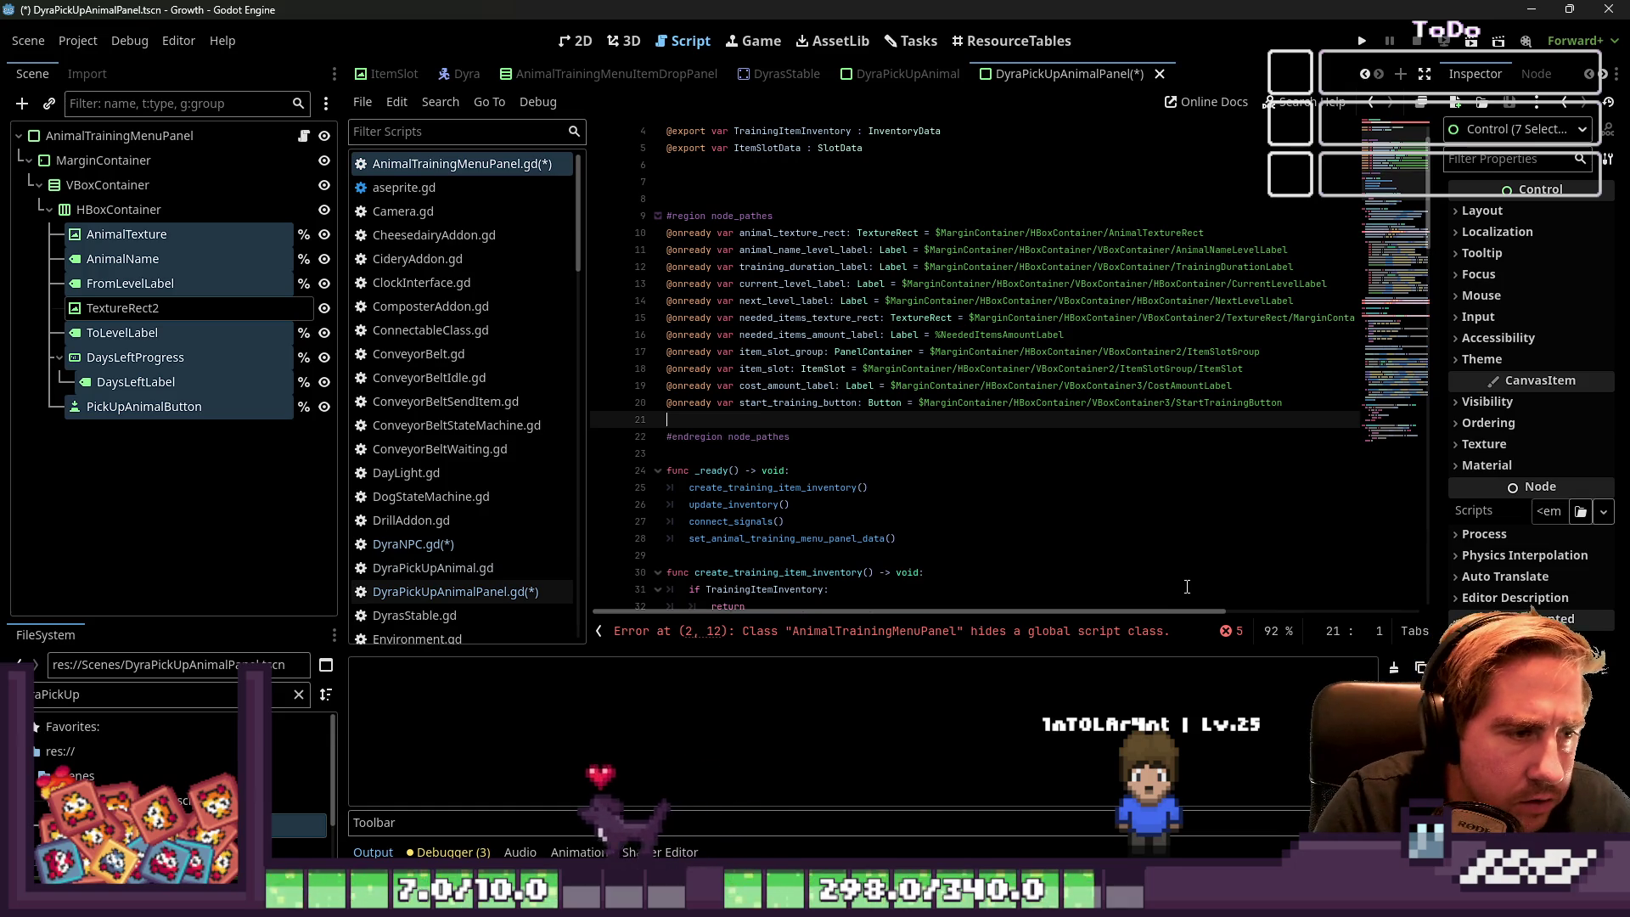
type("onready var dyra : Drya")
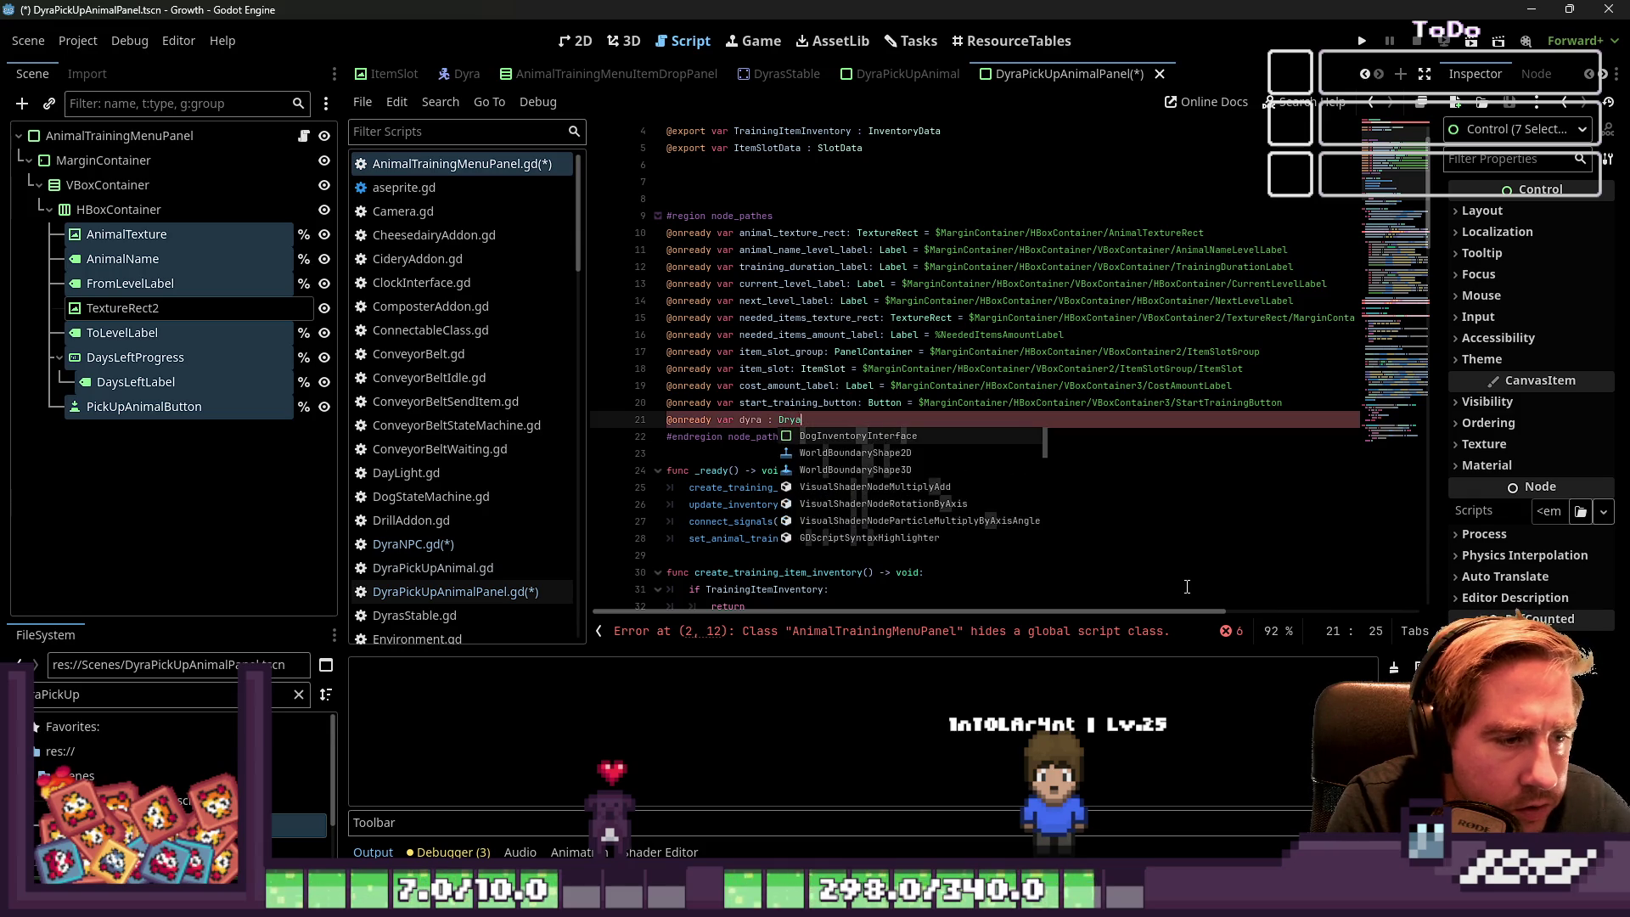
type("yraNPC =")
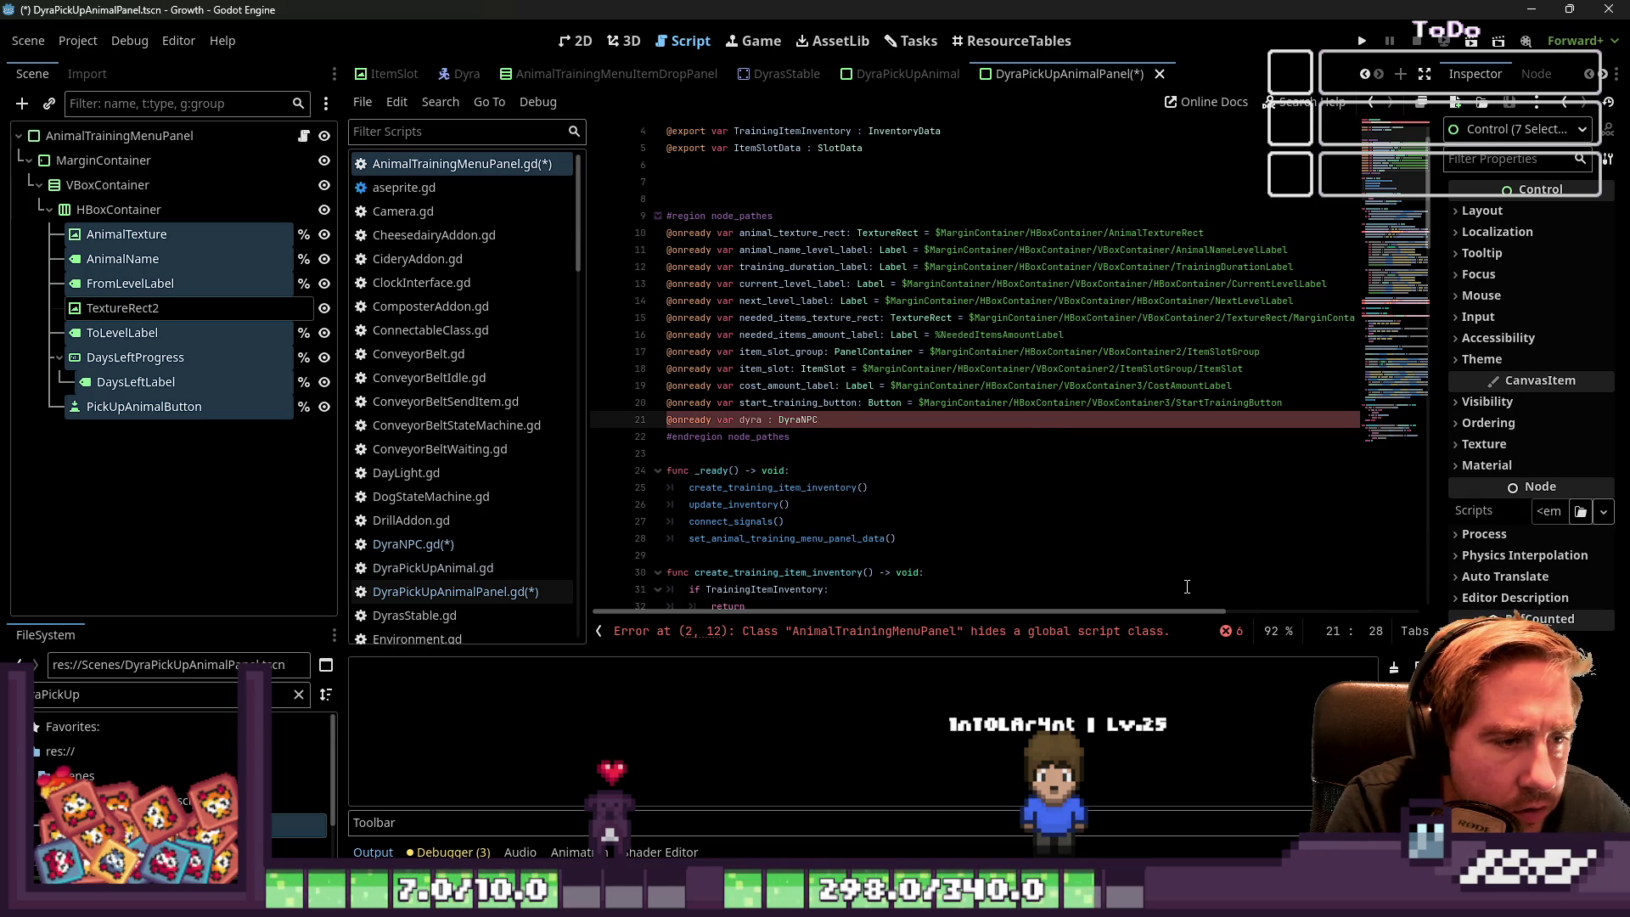
type(" GlobalData.world.get_node(\"DyrasStable/Dyra\")")
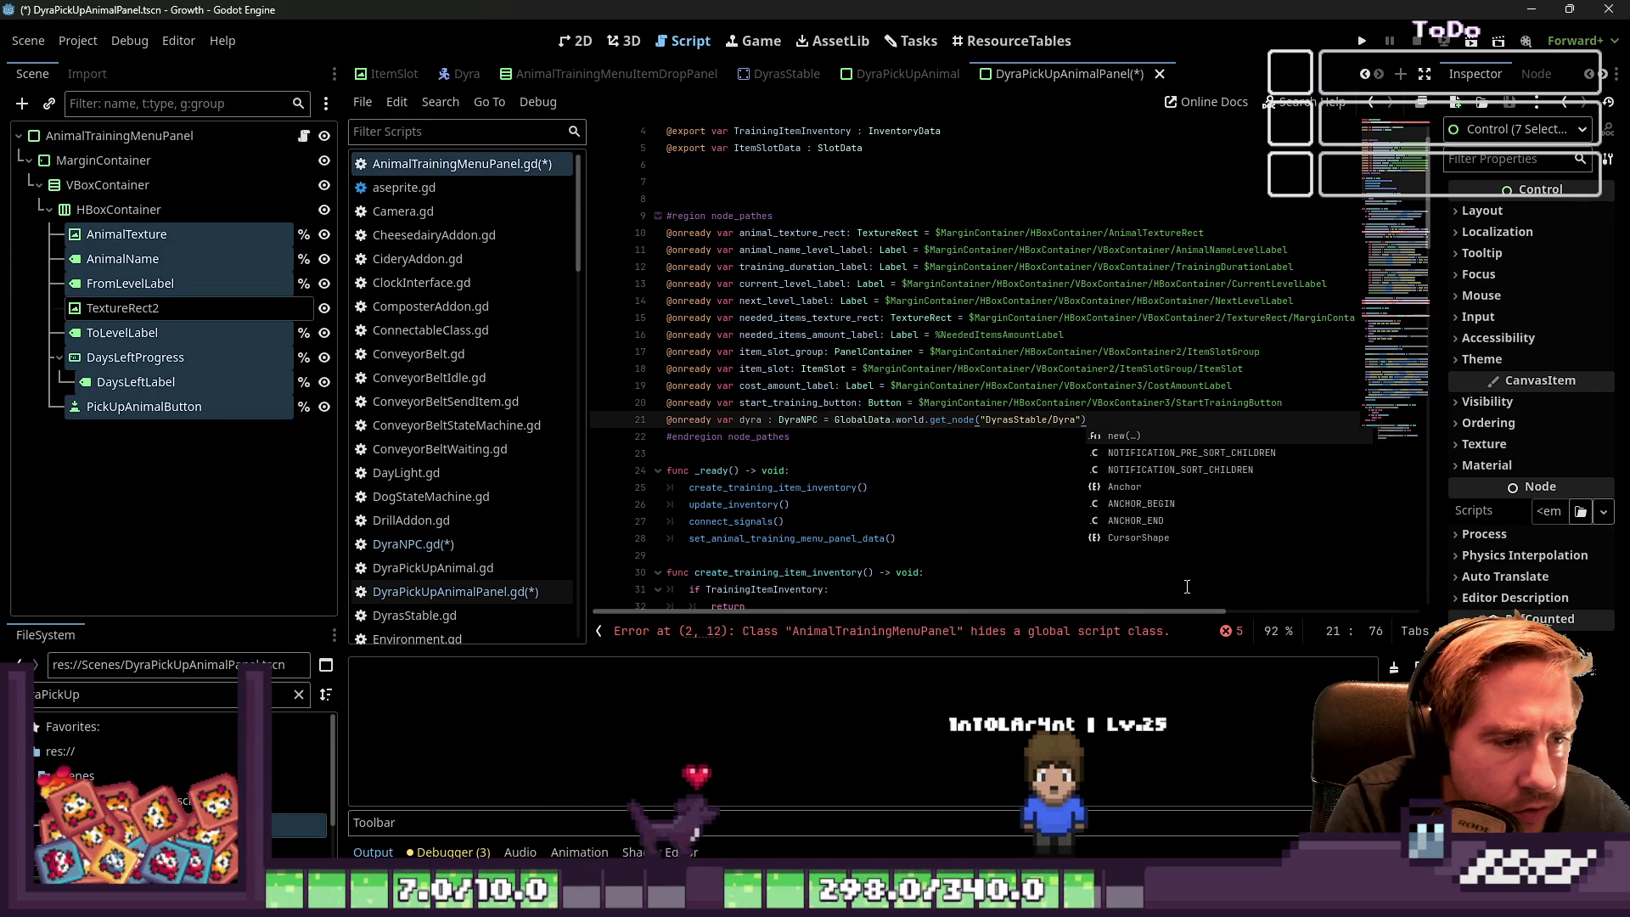
double_click(750, 420)
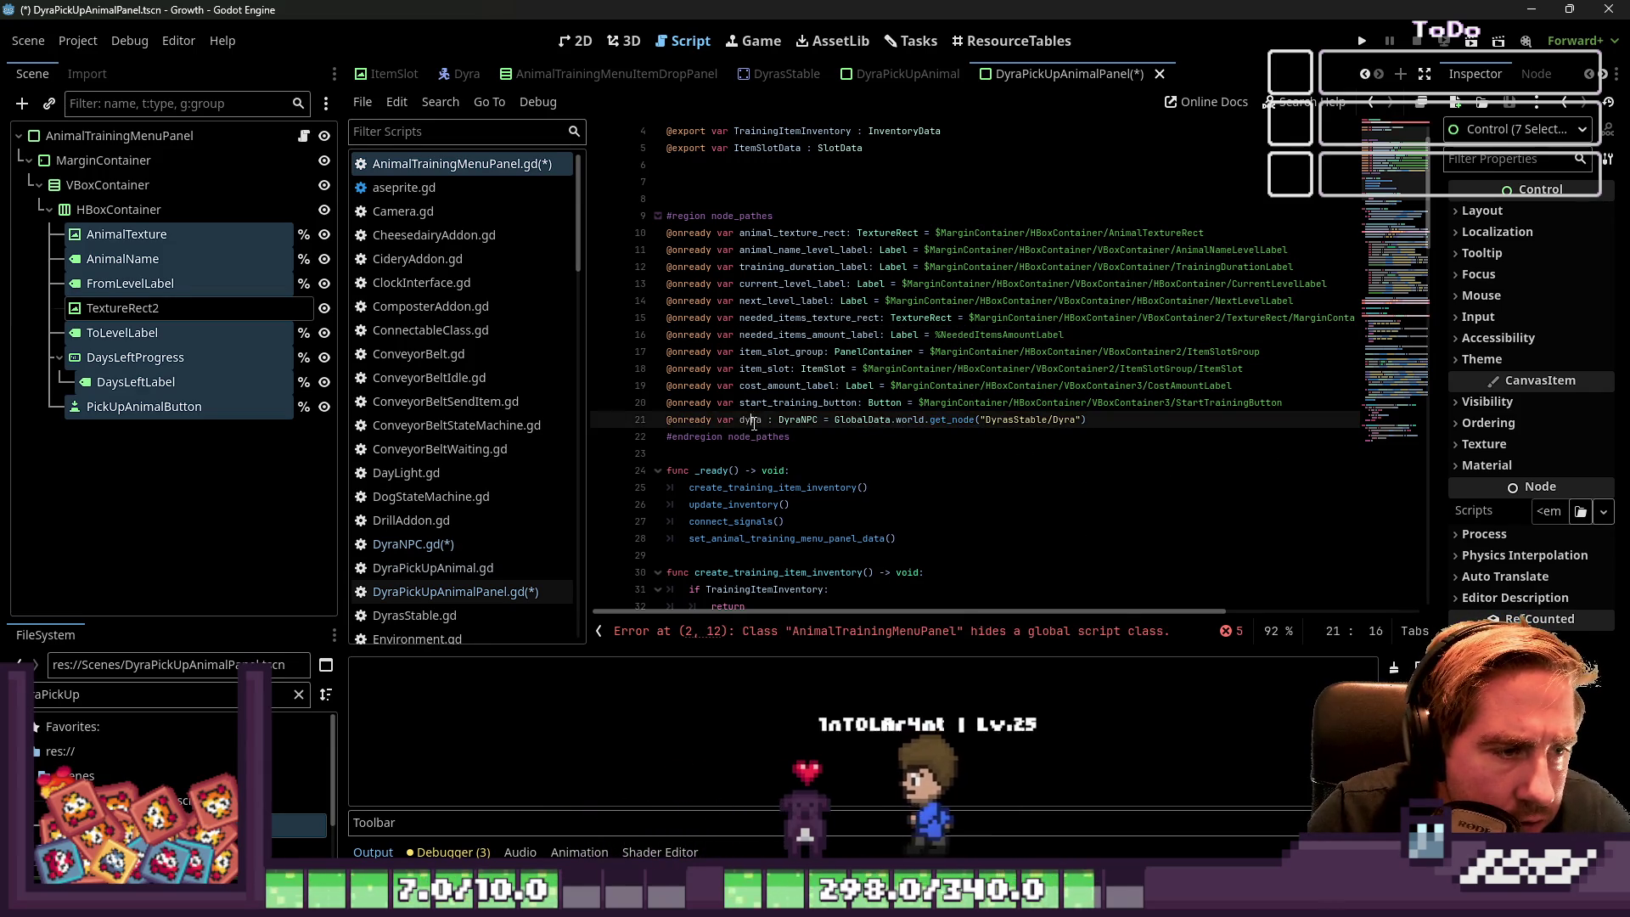
scroll(934, 413, "down", 9)
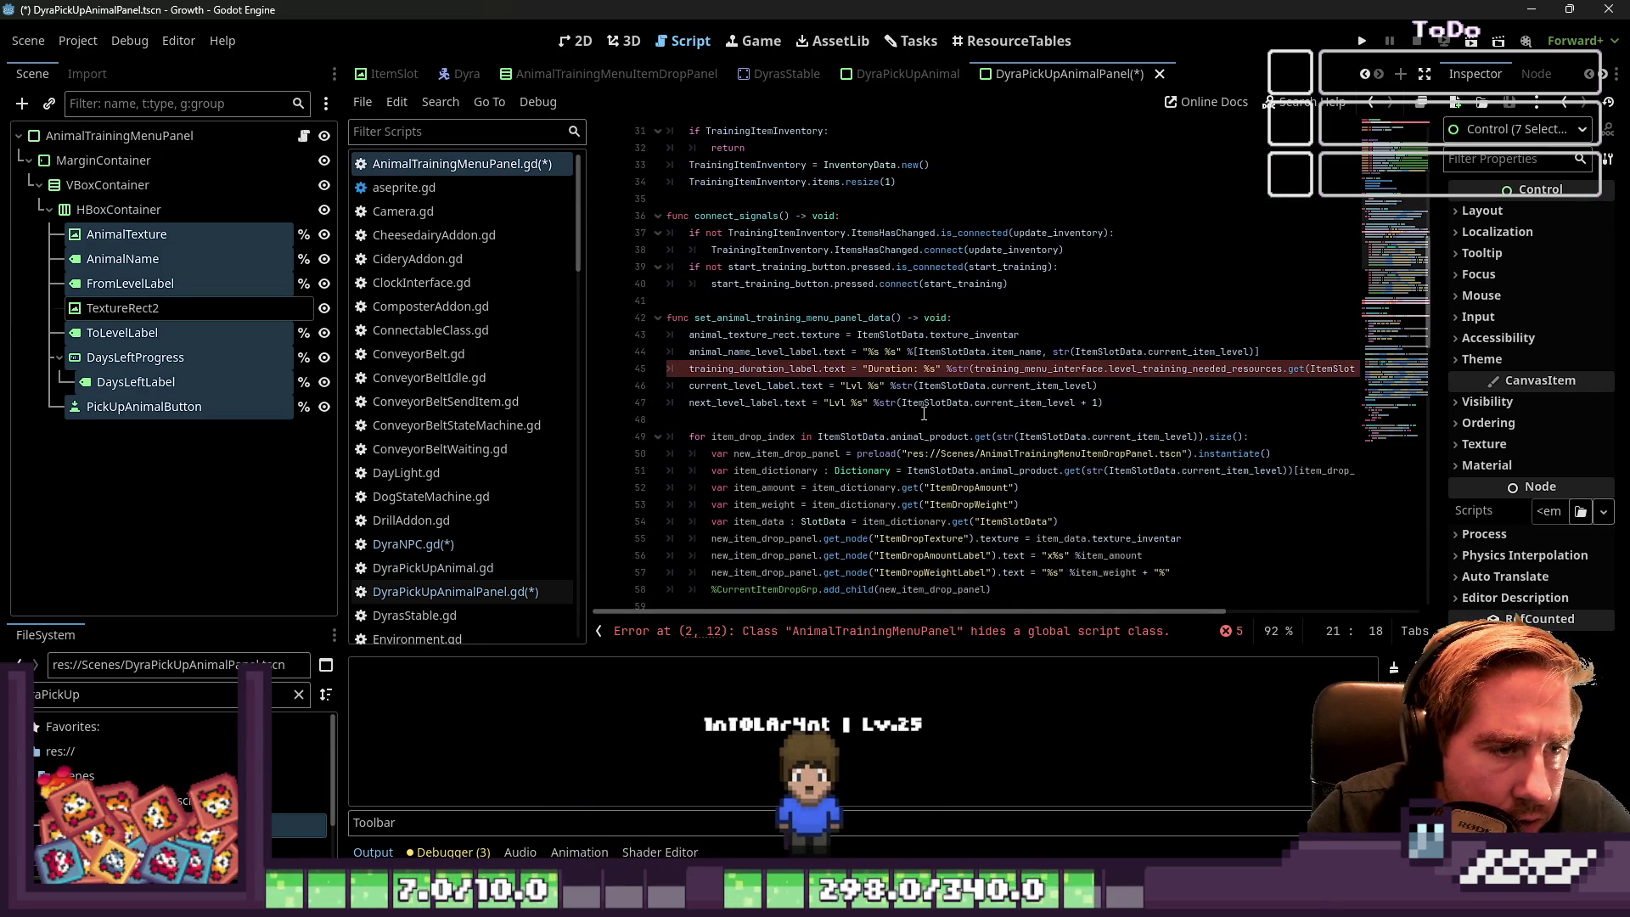
scroll(924, 413, "up", 7)
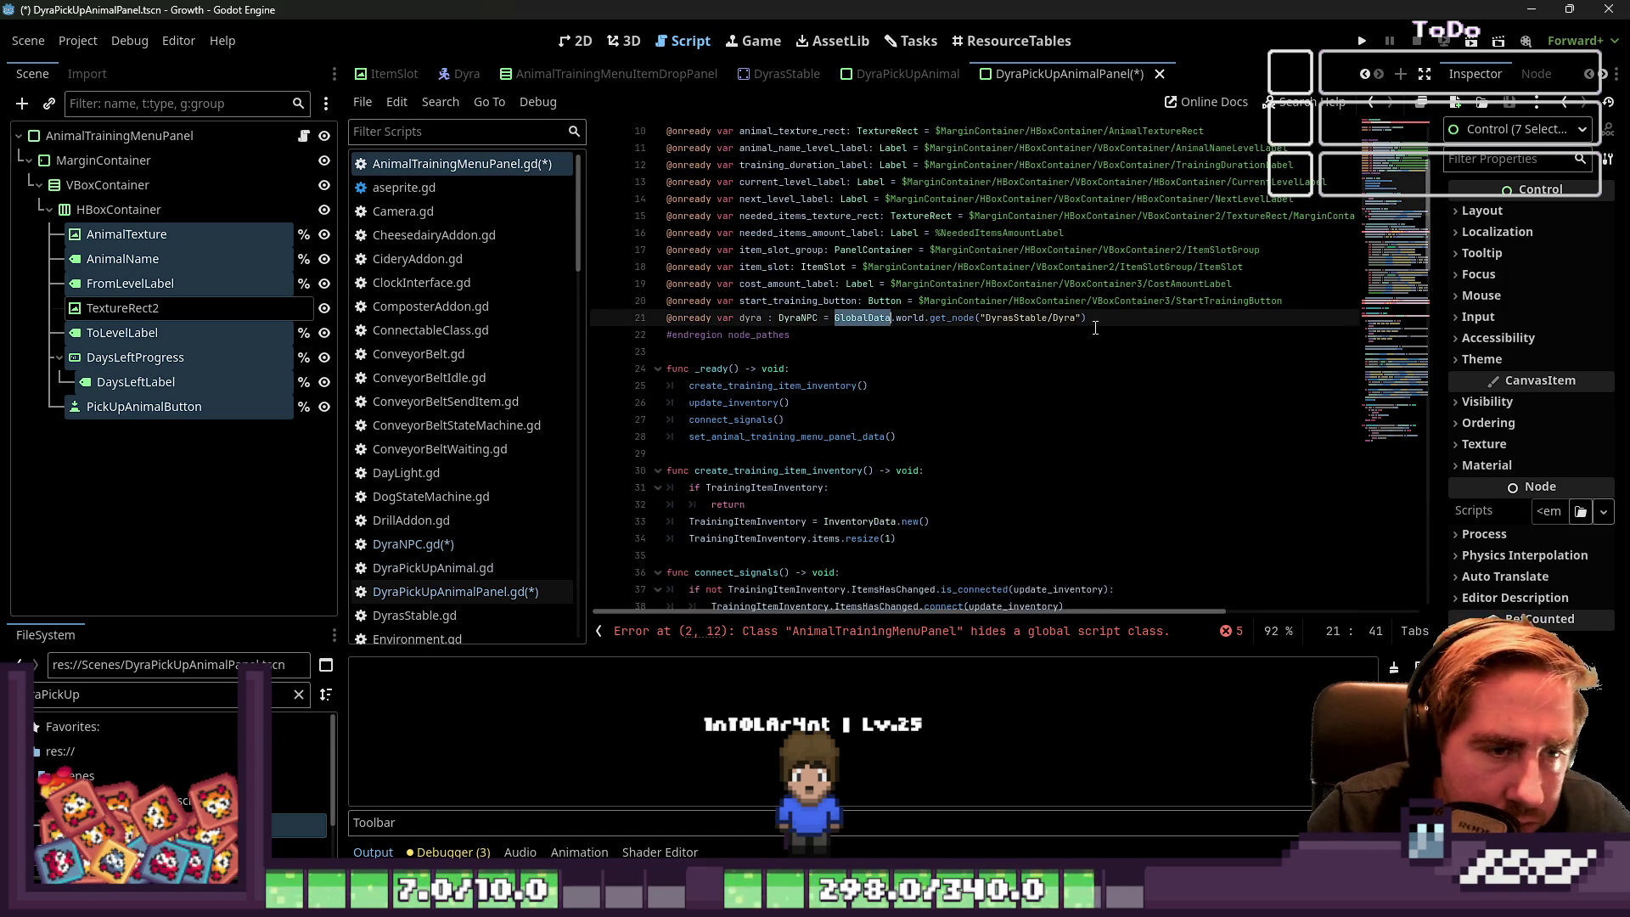
left_click(837, 318)
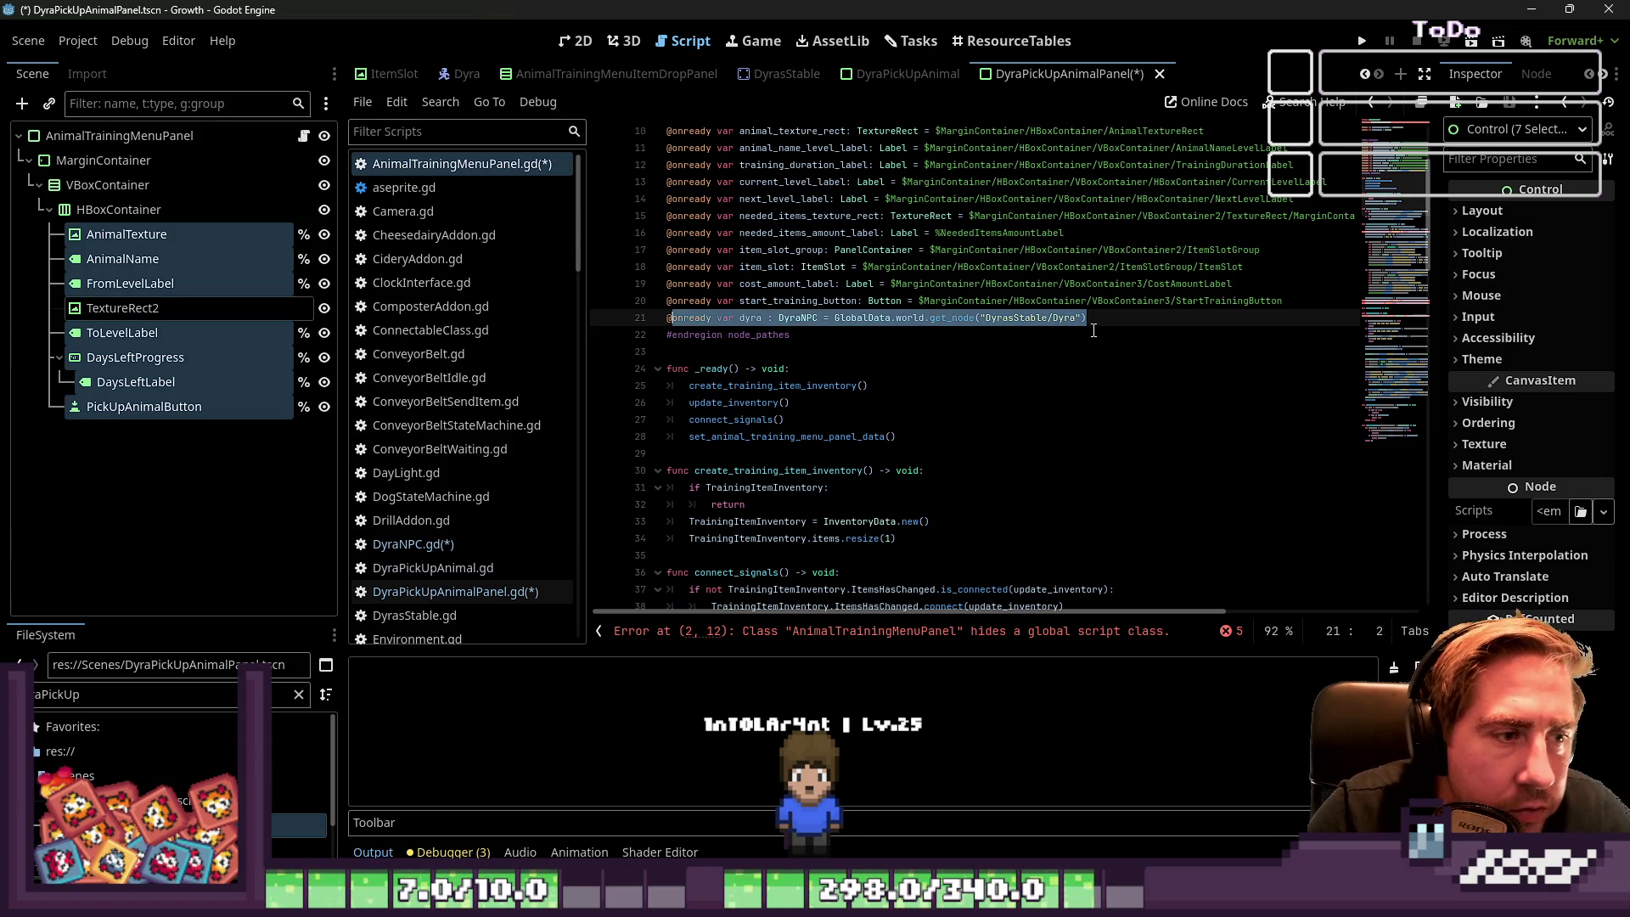
key("BackSpace")
key("BackSpace")
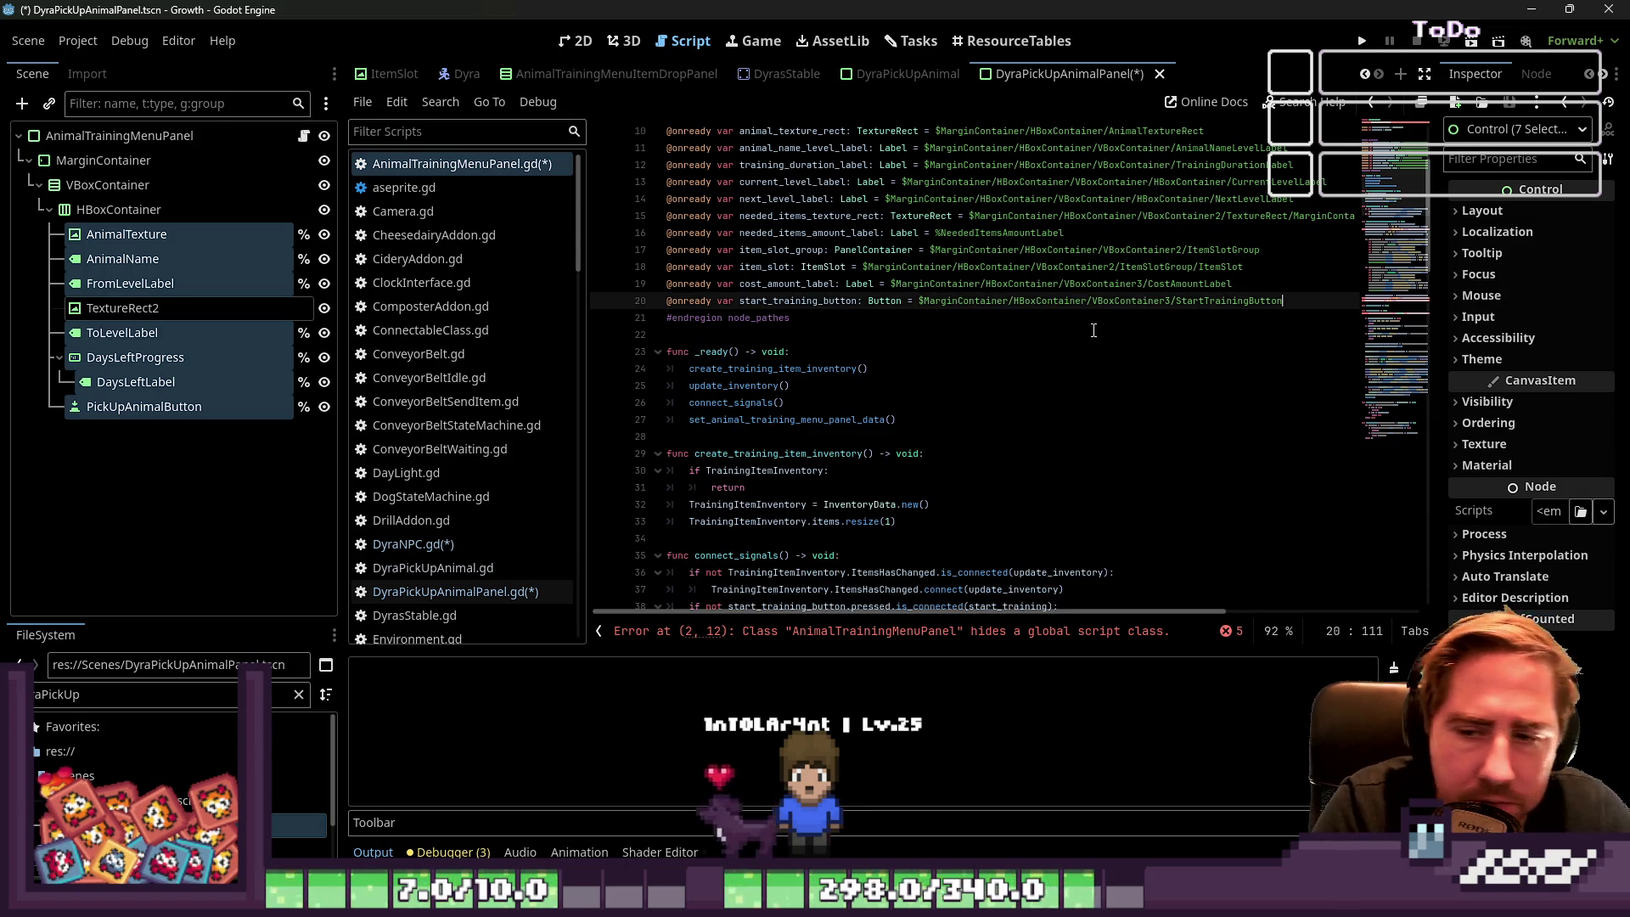
key("ctrl+s")
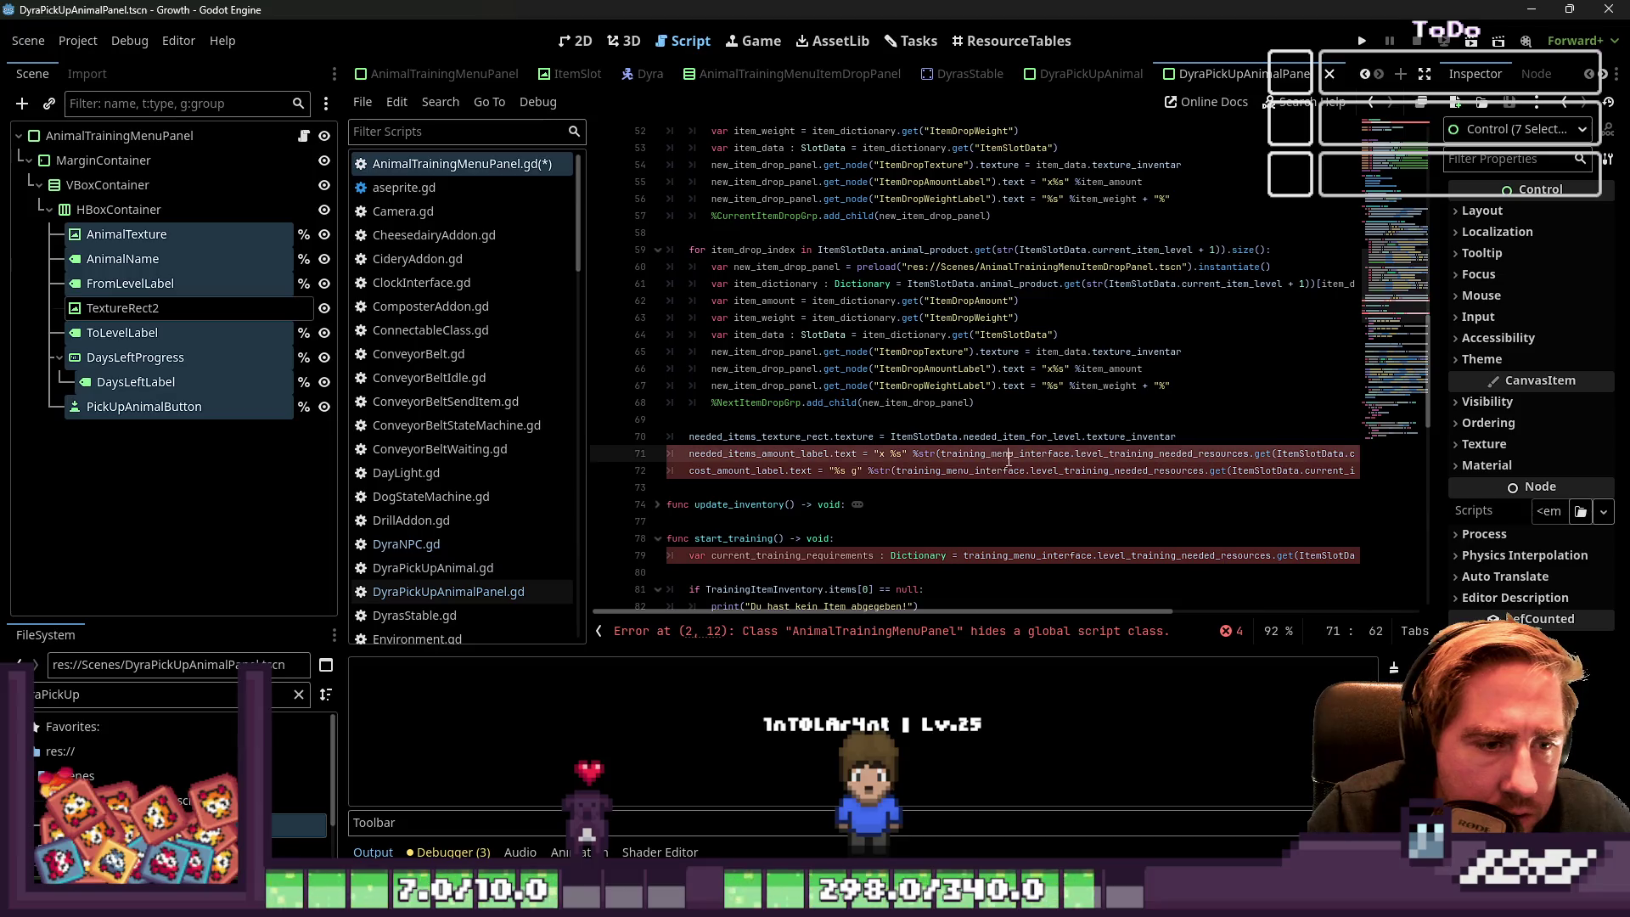
- Revisit training_menu_interface on line 79 and start_training, save, and go to the class name error
scroll(960, 486, "down", 2)
double_click(983, 456)
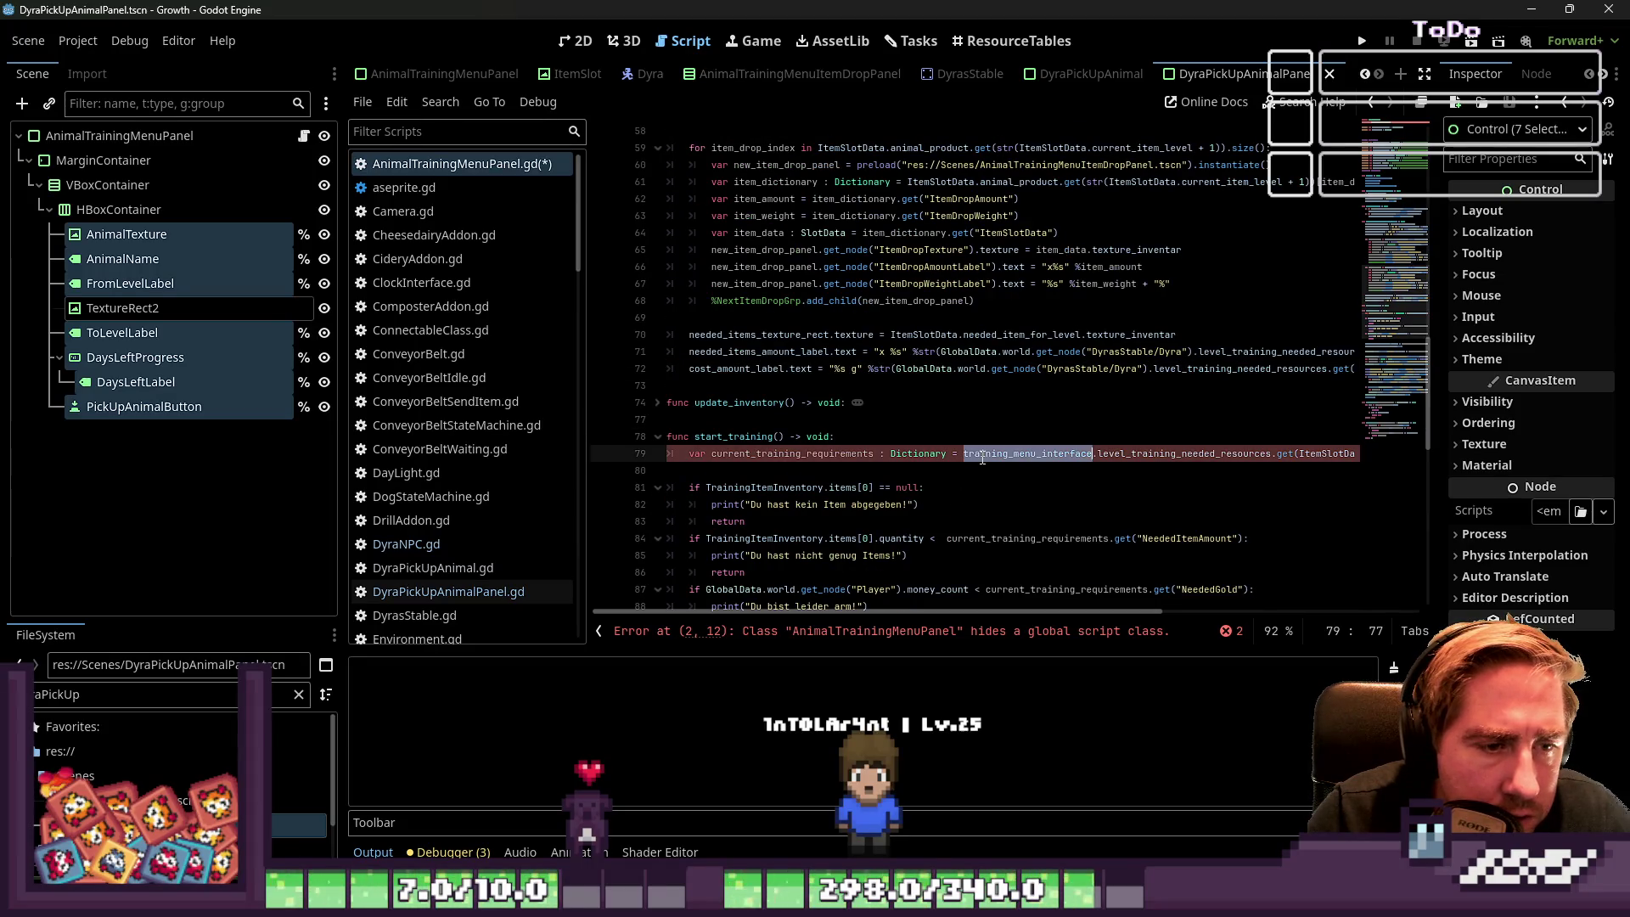
scroll(983, 450, "down", 2)
left_click(984, 405)
scroll(984, 414, "down", 13)
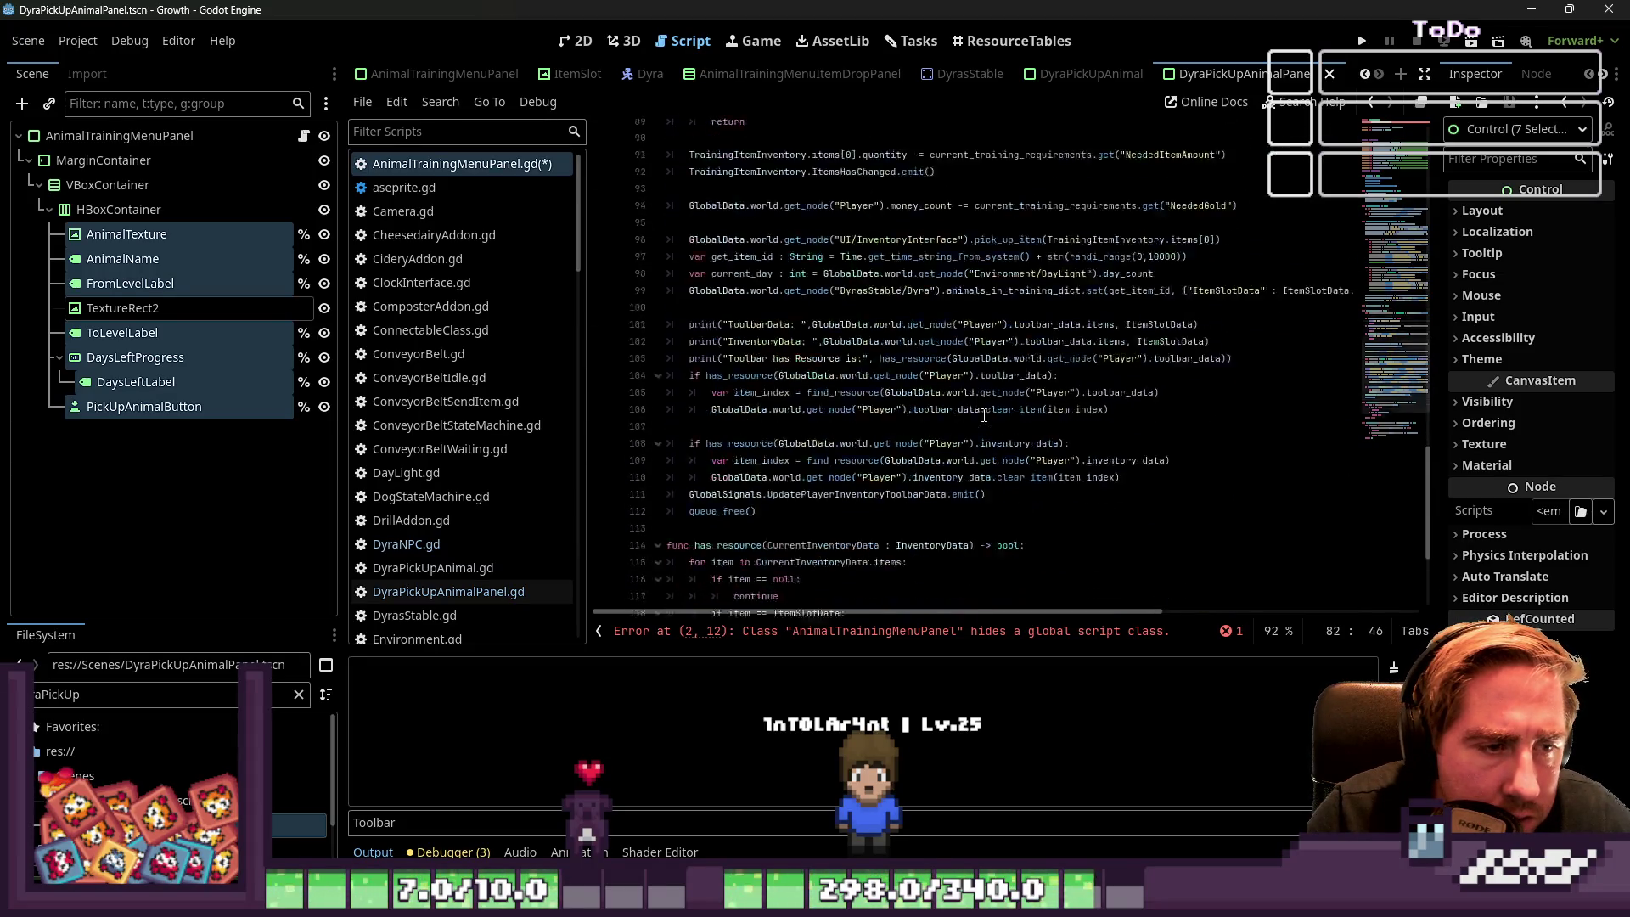
key("ctrl+s")
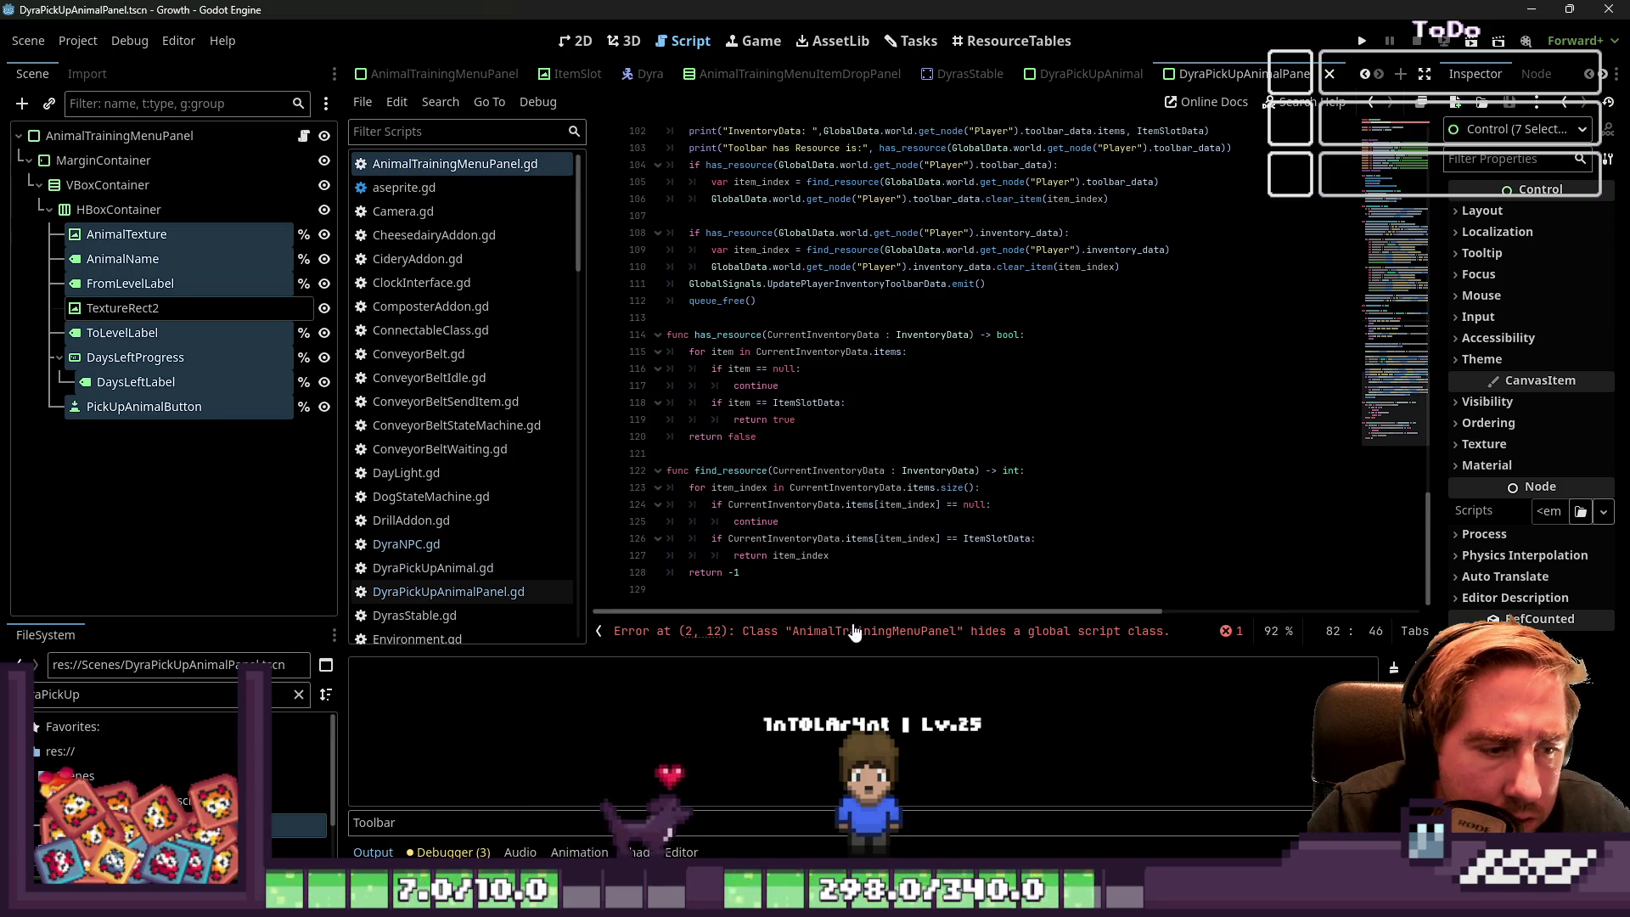
left_click(855, 630)
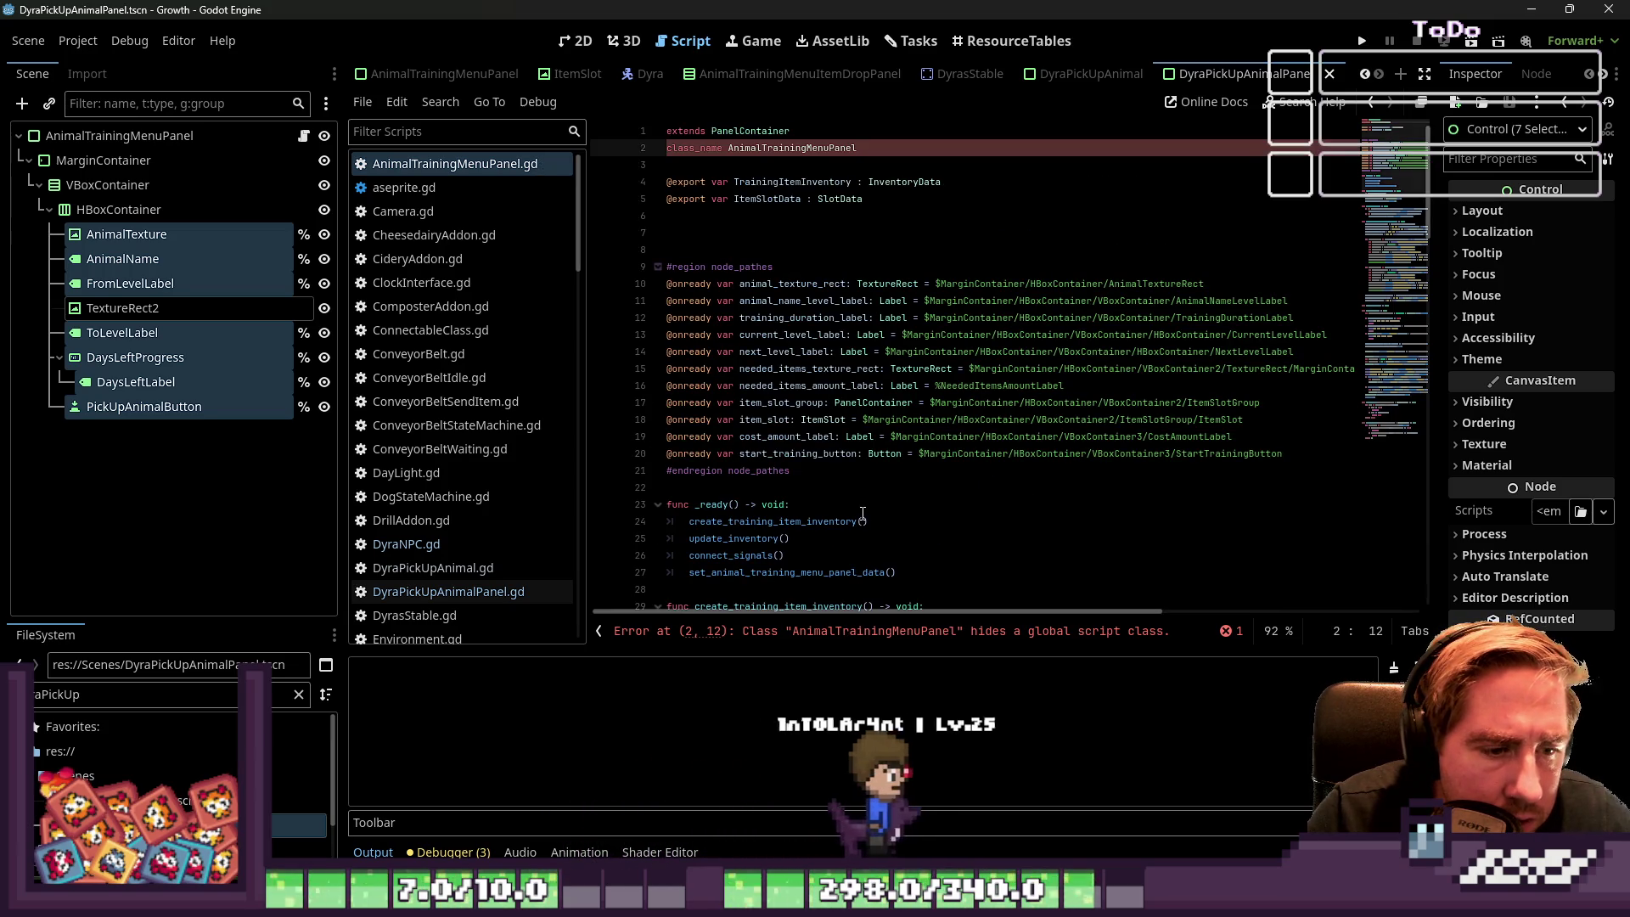
- Inspect declaration lines 18–21 and the AnimalTrainingMenuPanel class name, and jump to the error line
left_click_drag(798, 471, 667, 420)
left_click(735, 284)
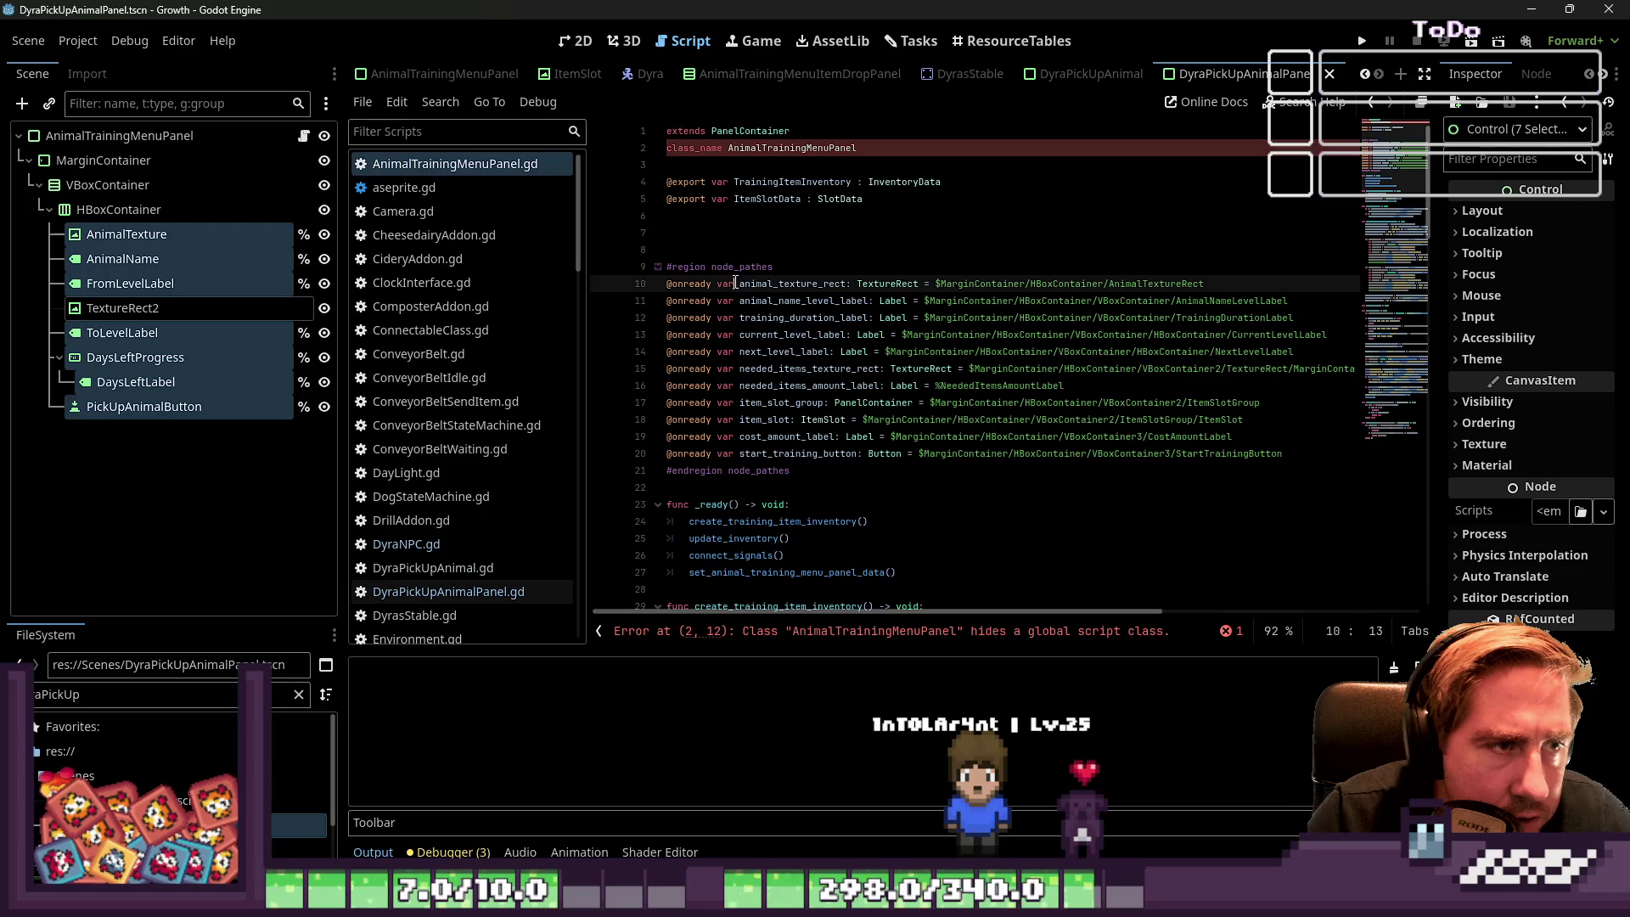
double_click(779, 148)
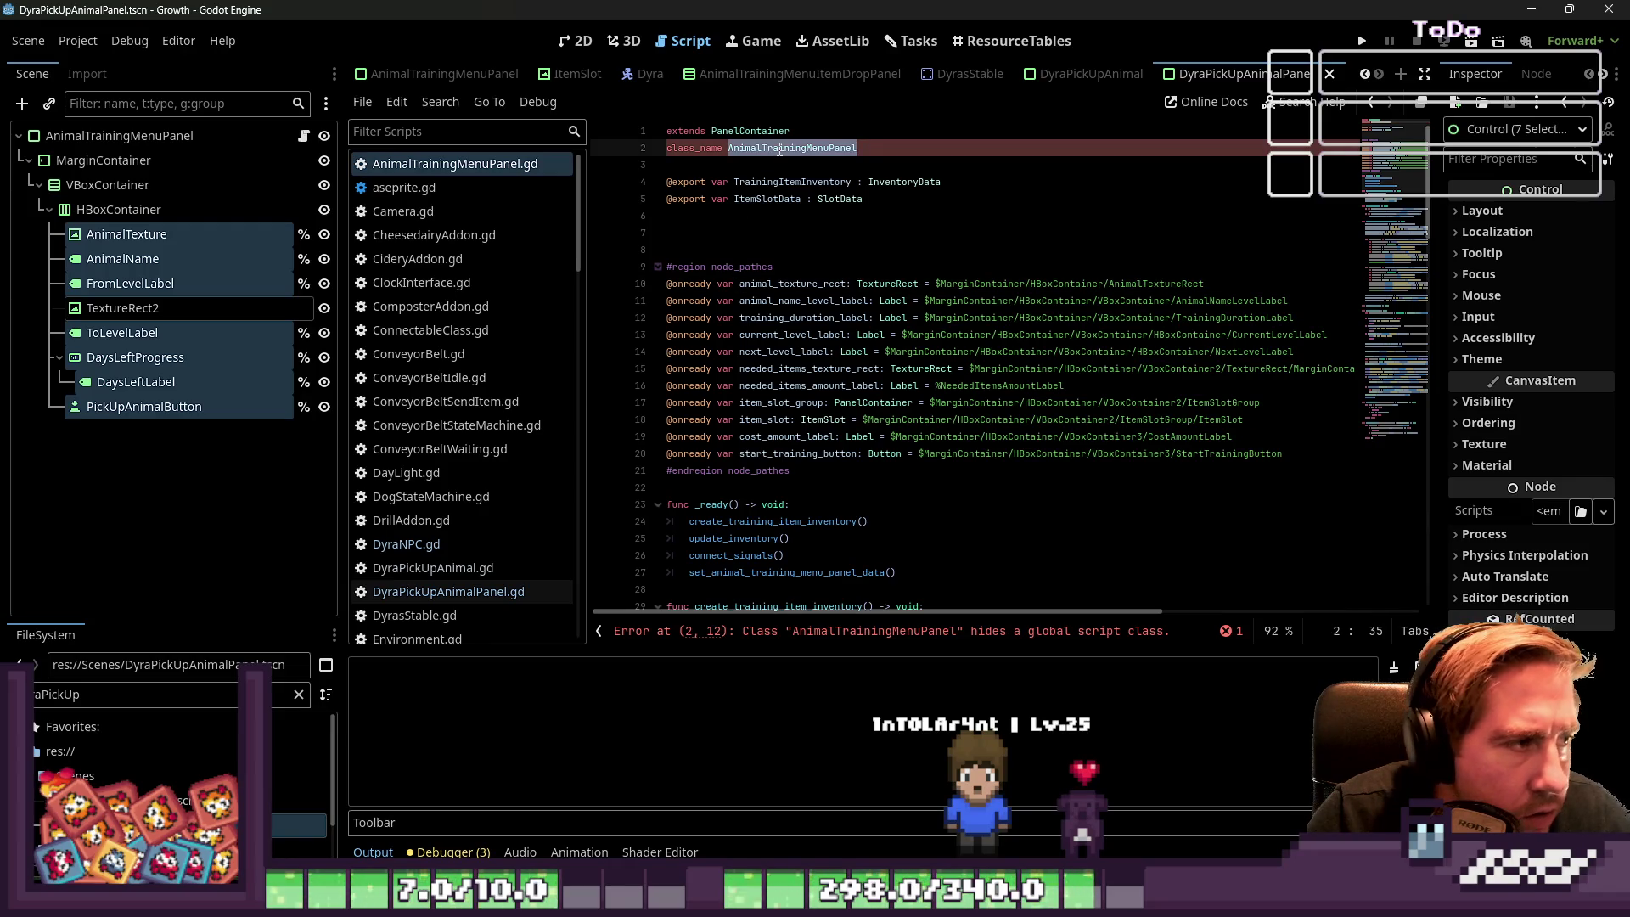
left_click(775, 215)
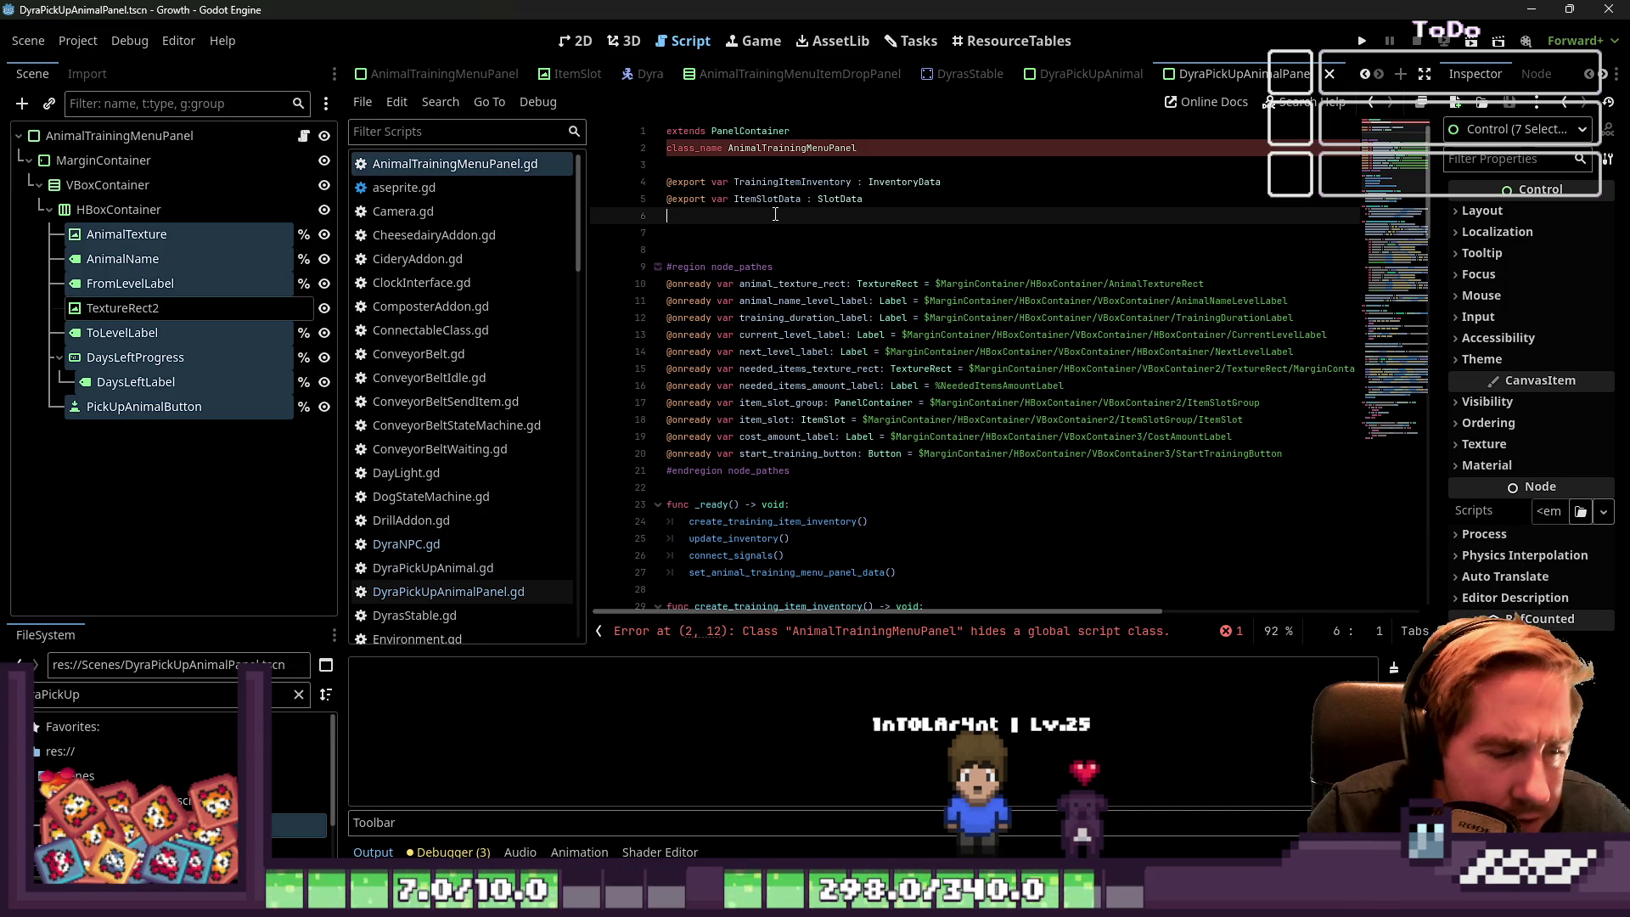
left_click(712, 631)
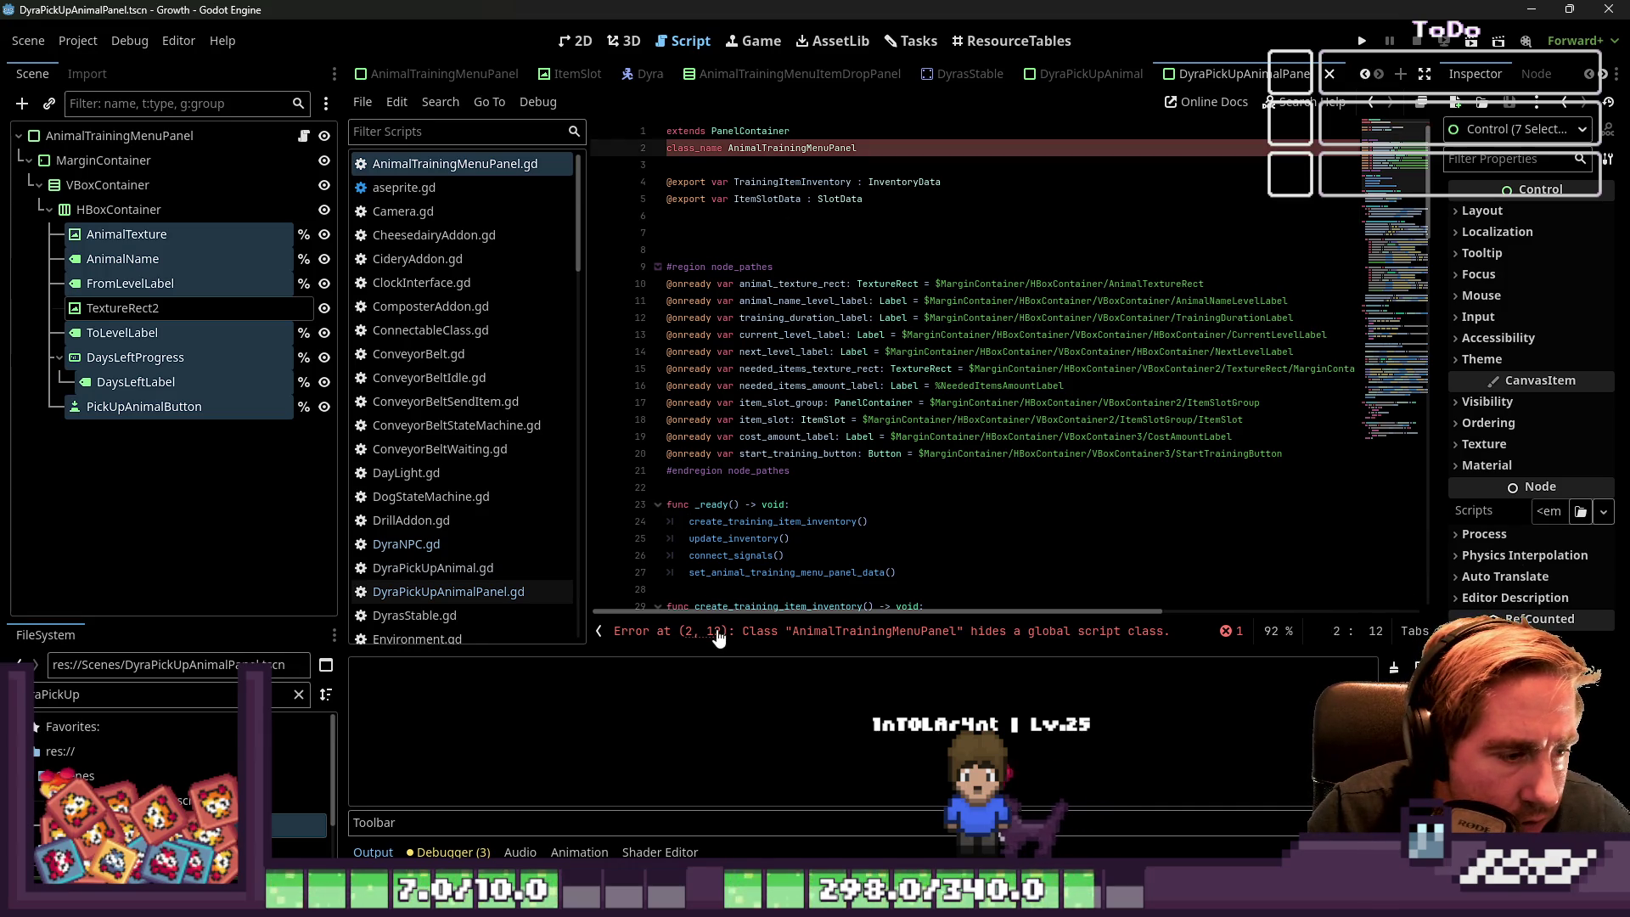
scroll(847, 467, "down", 15)
scroll(847, 467, "up", 8)
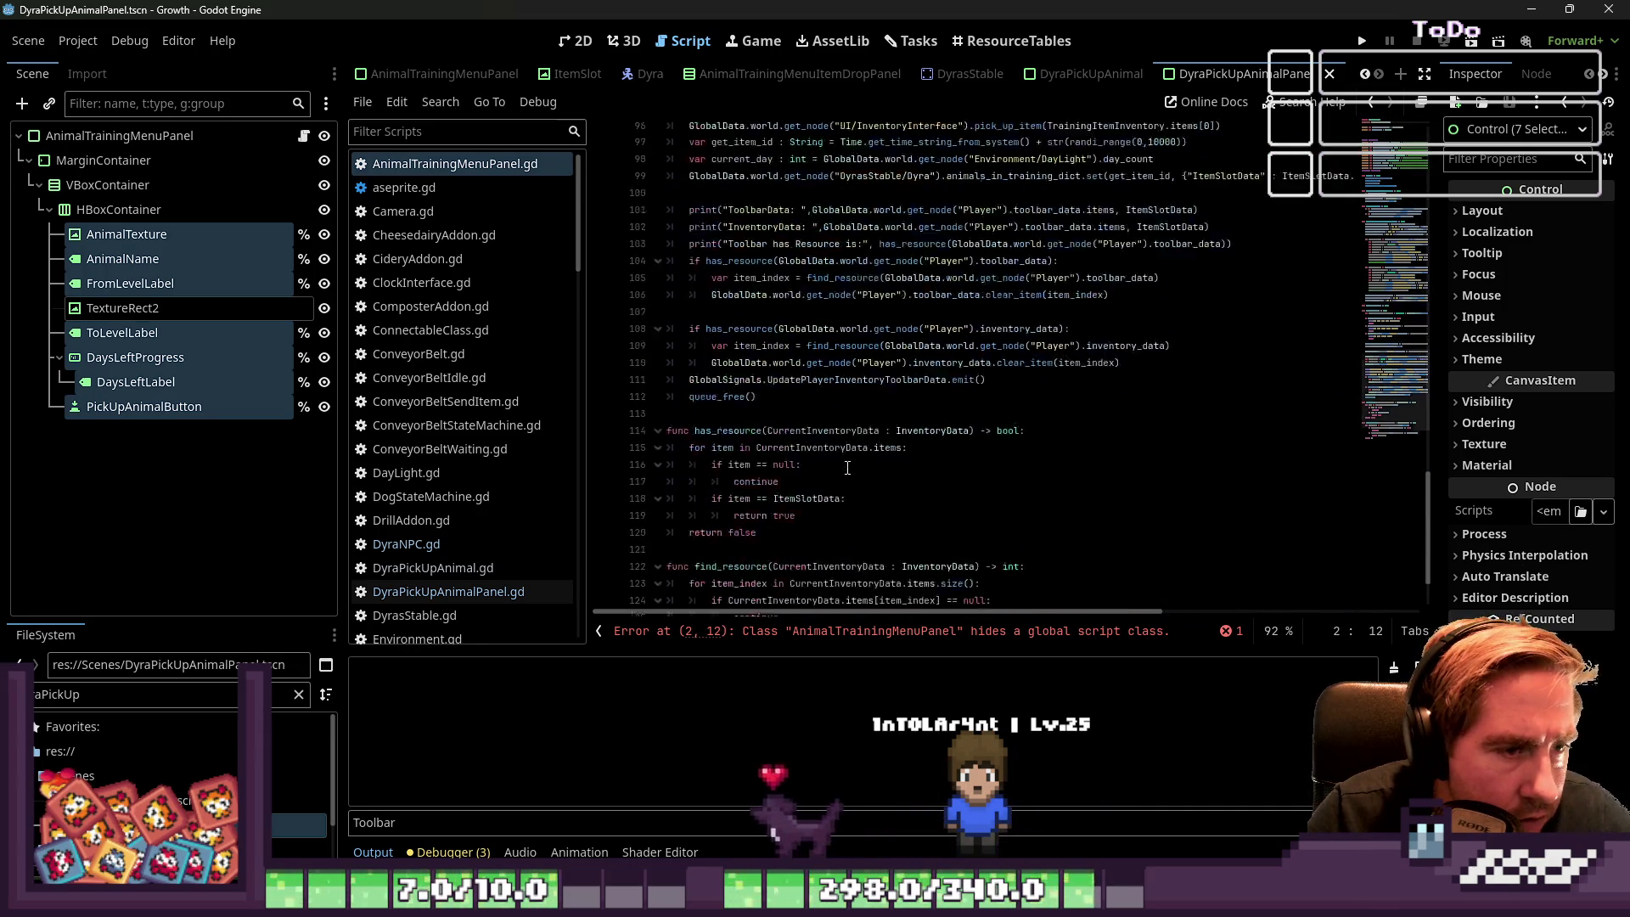
scroll(845, 456, "up", 13)
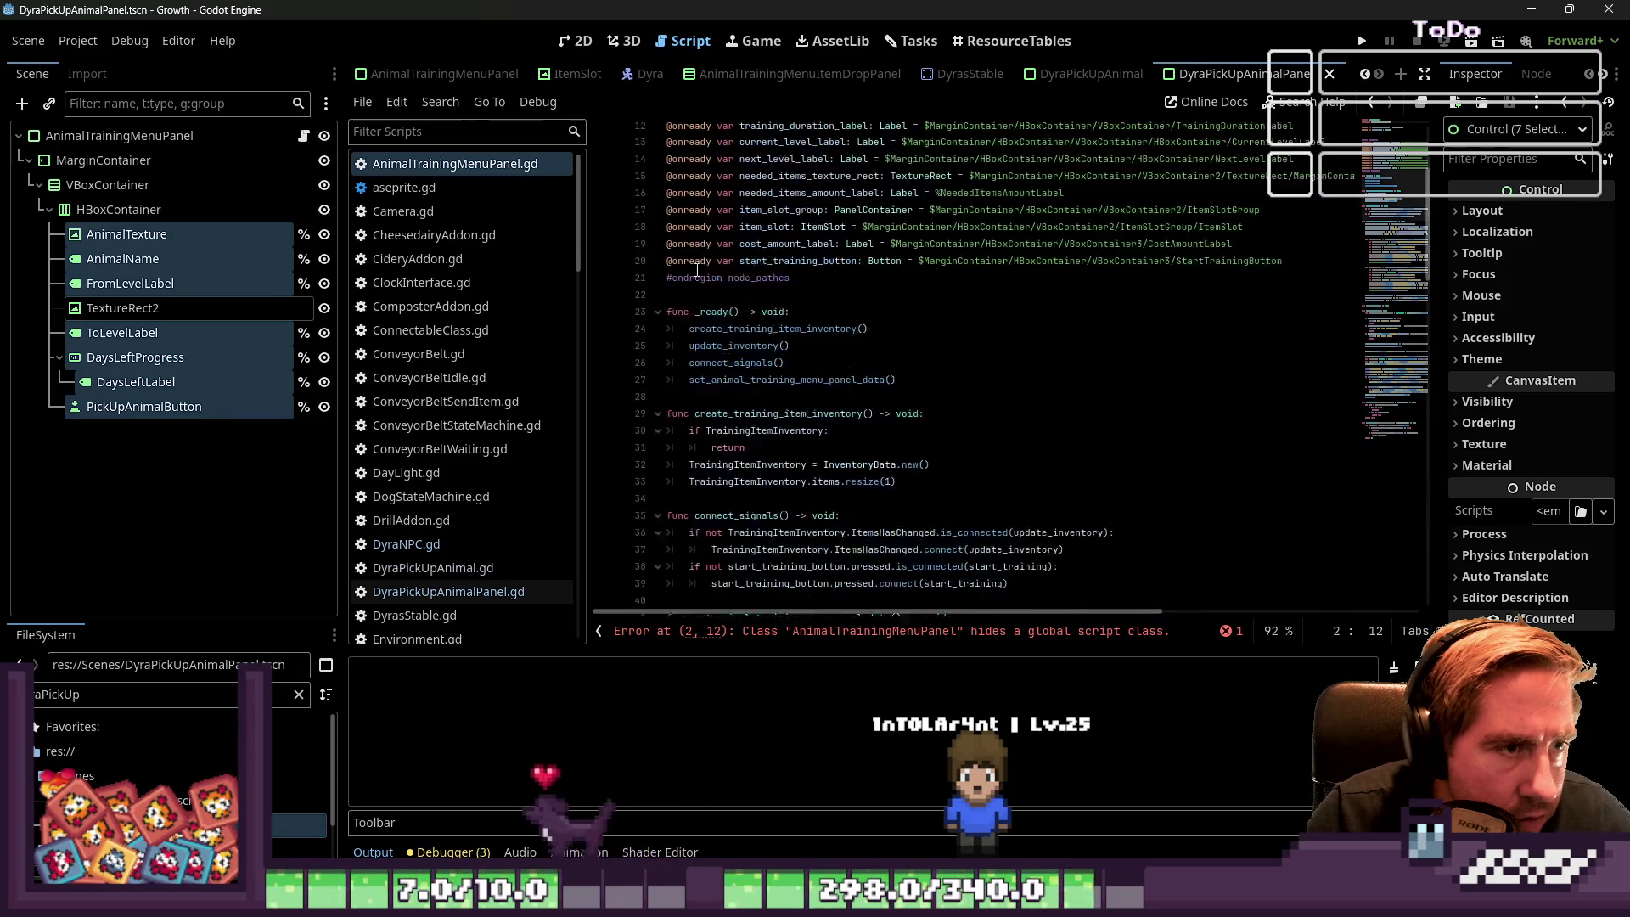
double_click(770, 149)
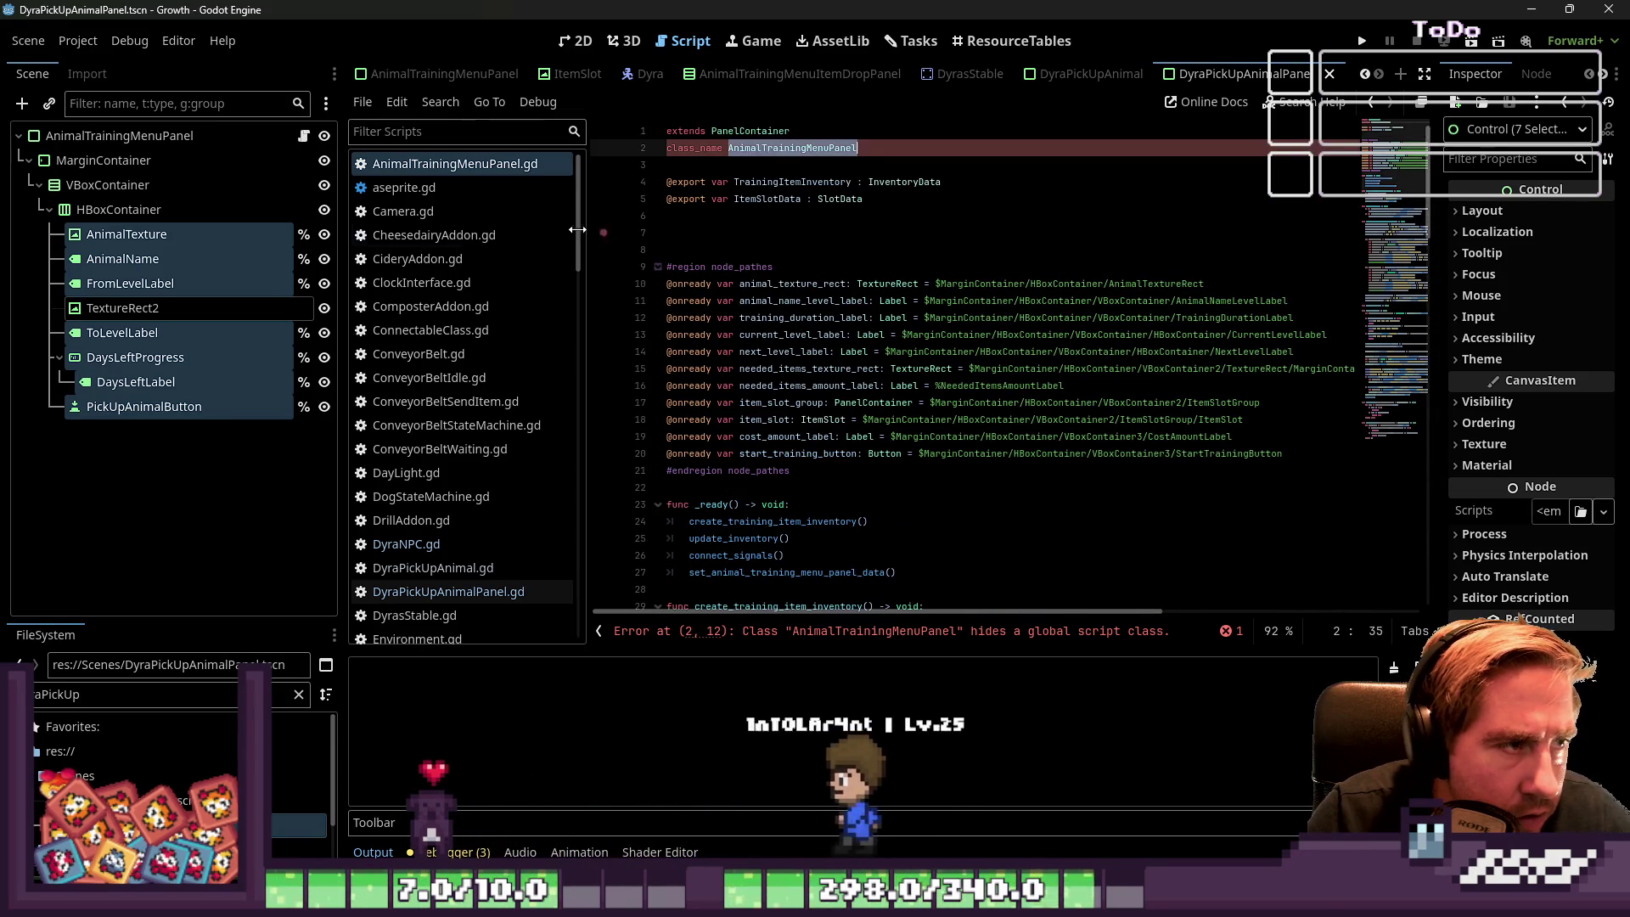
scroll(516, 294, "down", 20)
scroll(517, 294, "up", 5)
- Check TrainingMenuInterface.gd's class_name and AnimalTrainingMenuPanel.gd's item_slot, then return to DyraPickUpAnimalPanel.gd
left_click(516, 298)
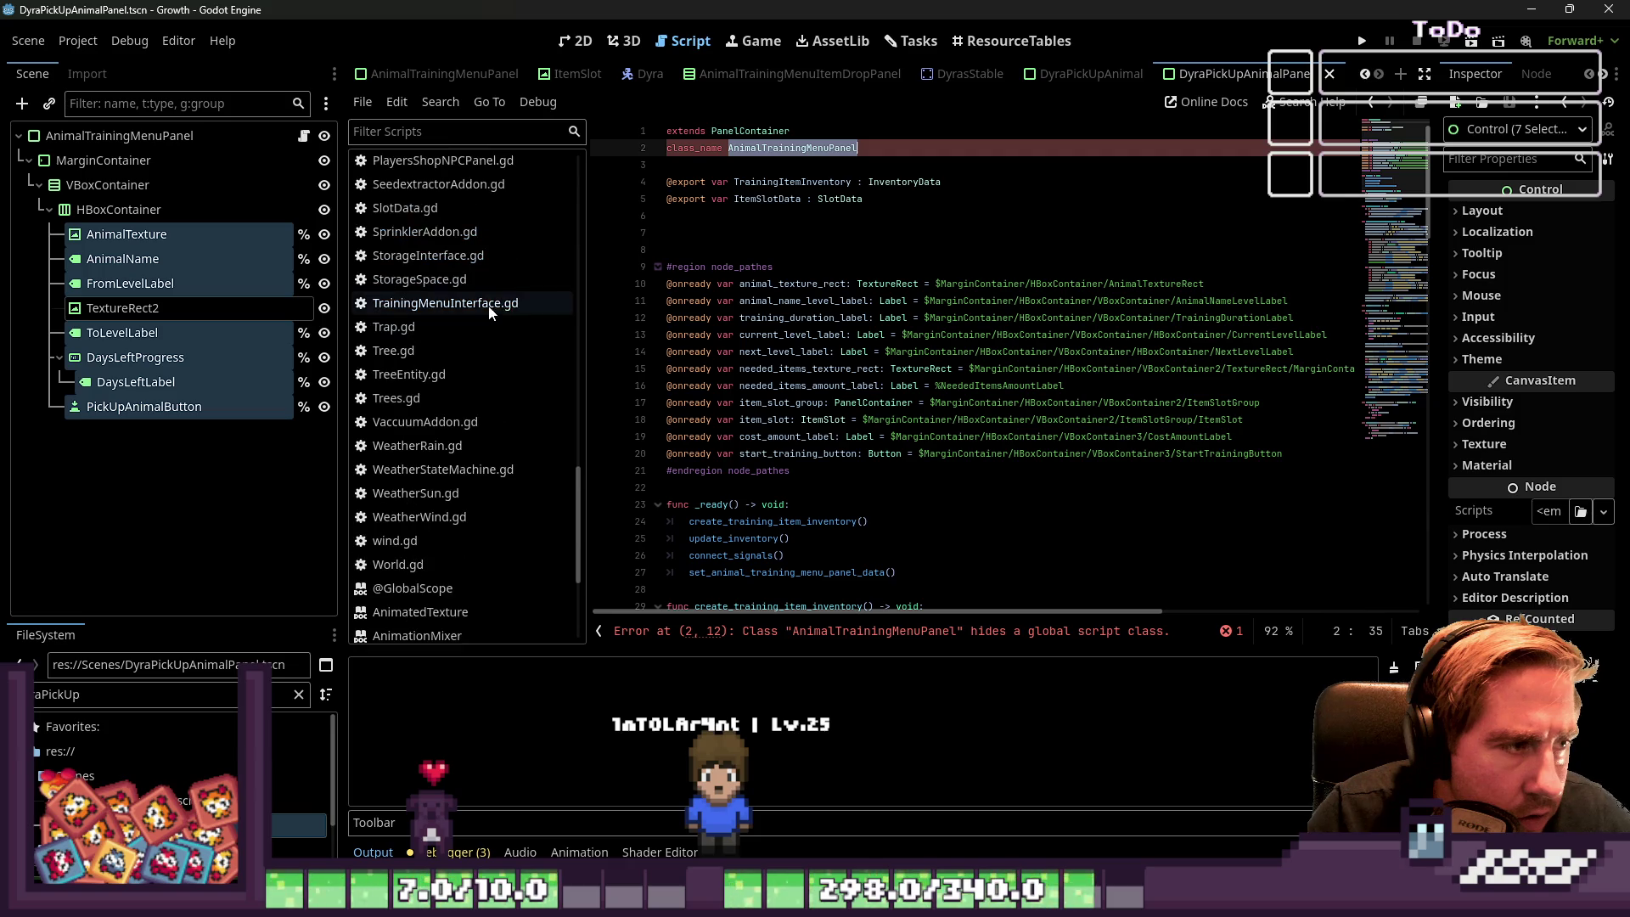
left_click(804, 148)
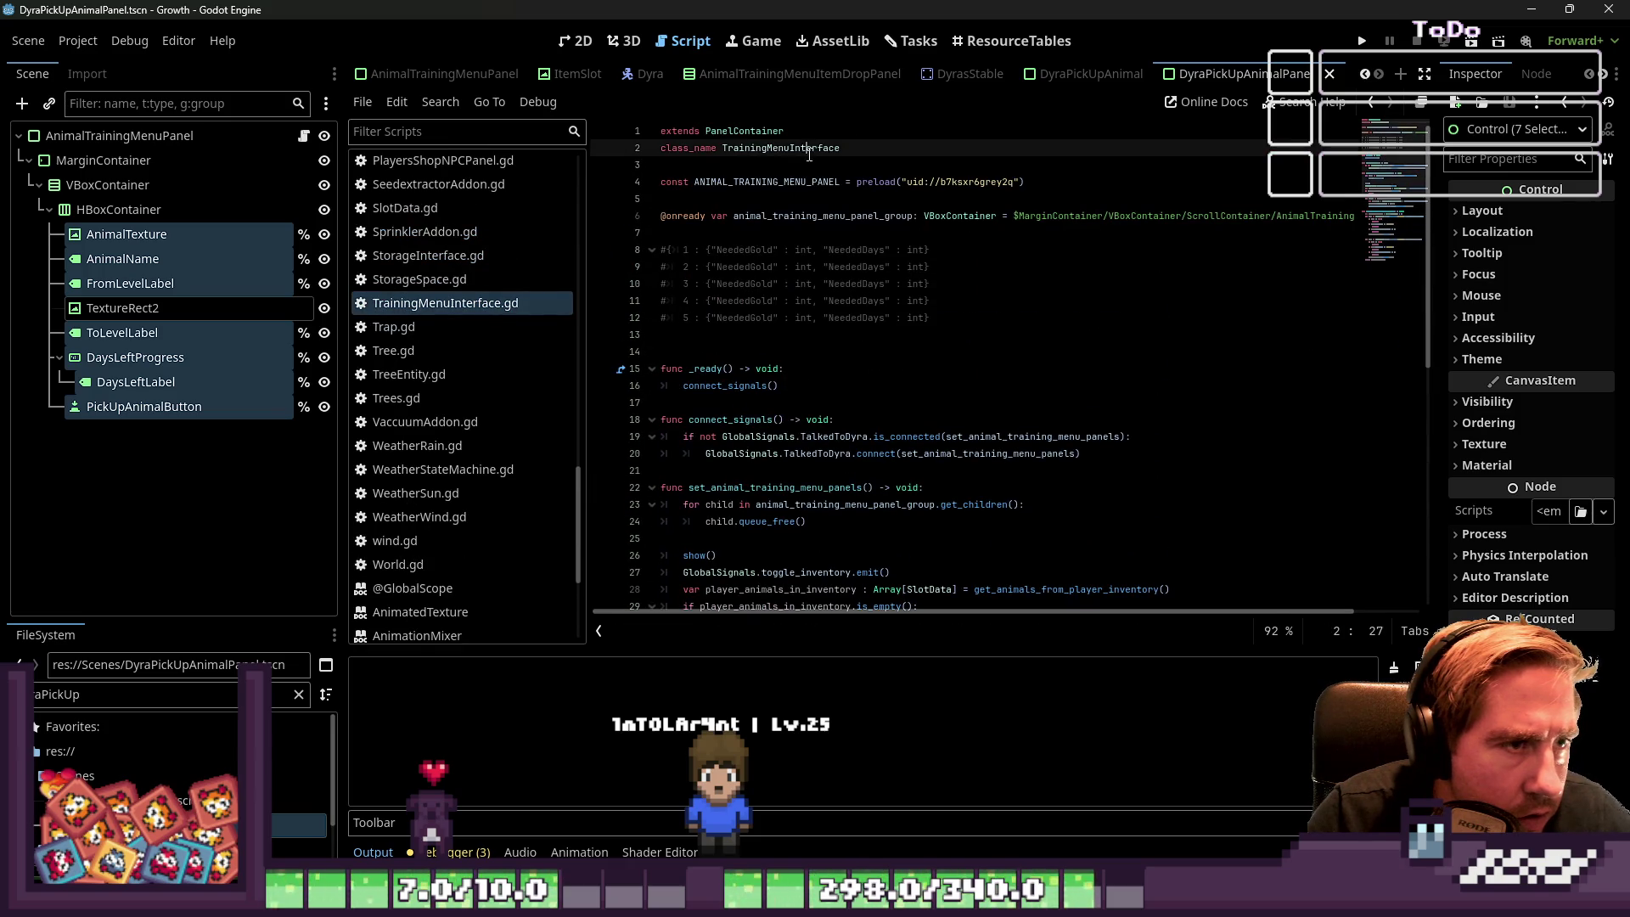
scroll(439, 265, "up", 15)
left_click(455, 164)
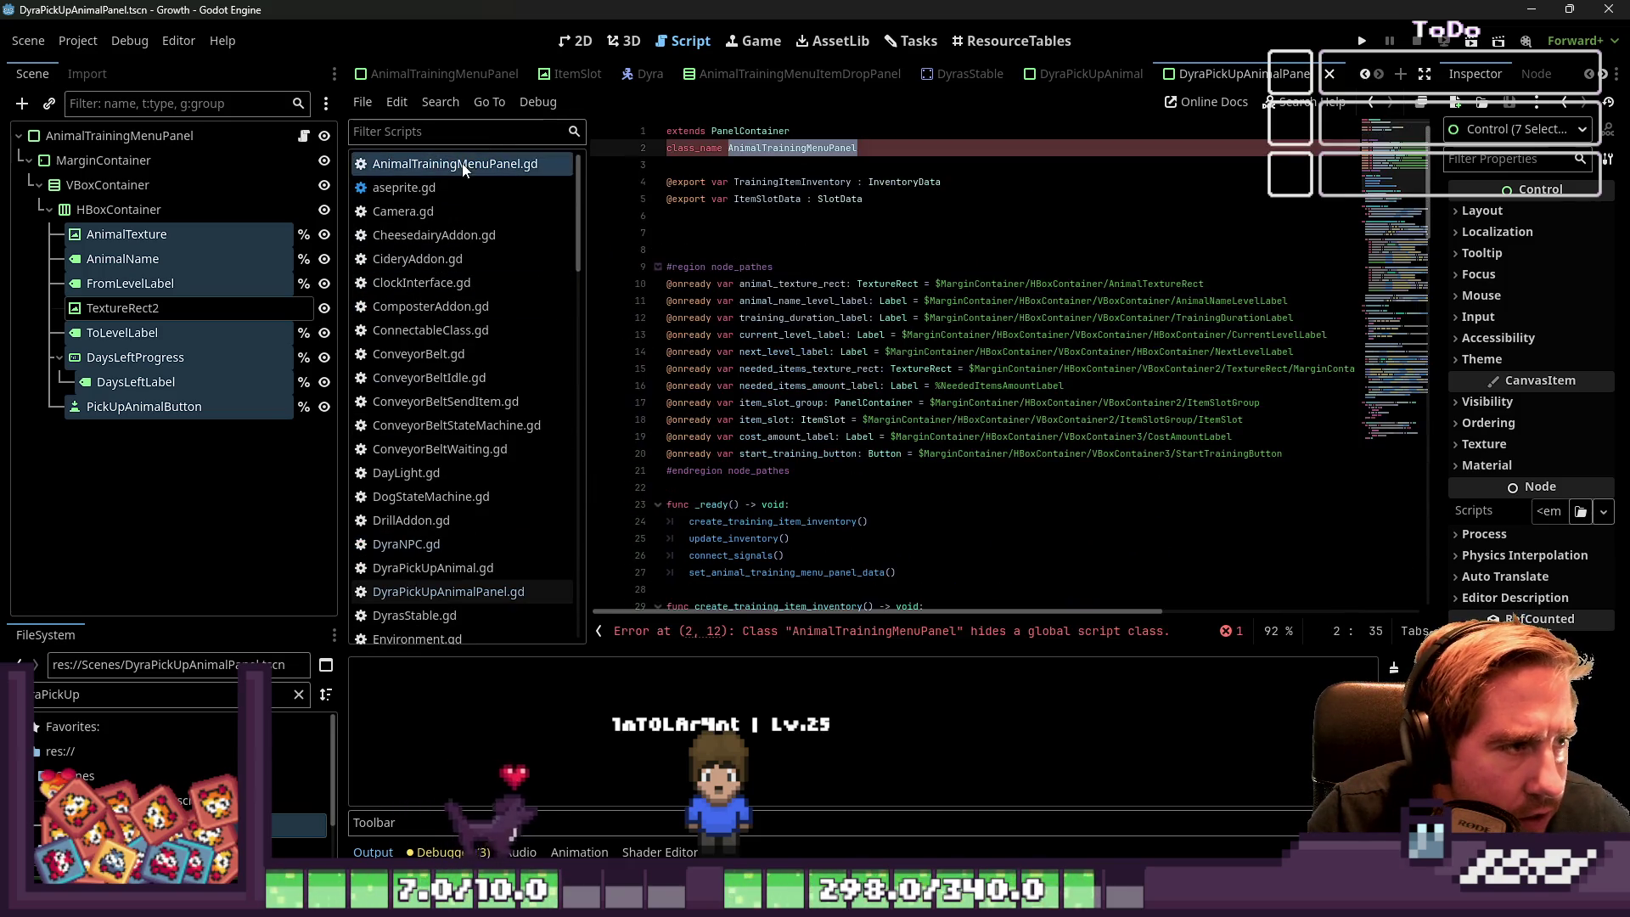
left_click(791, 421)
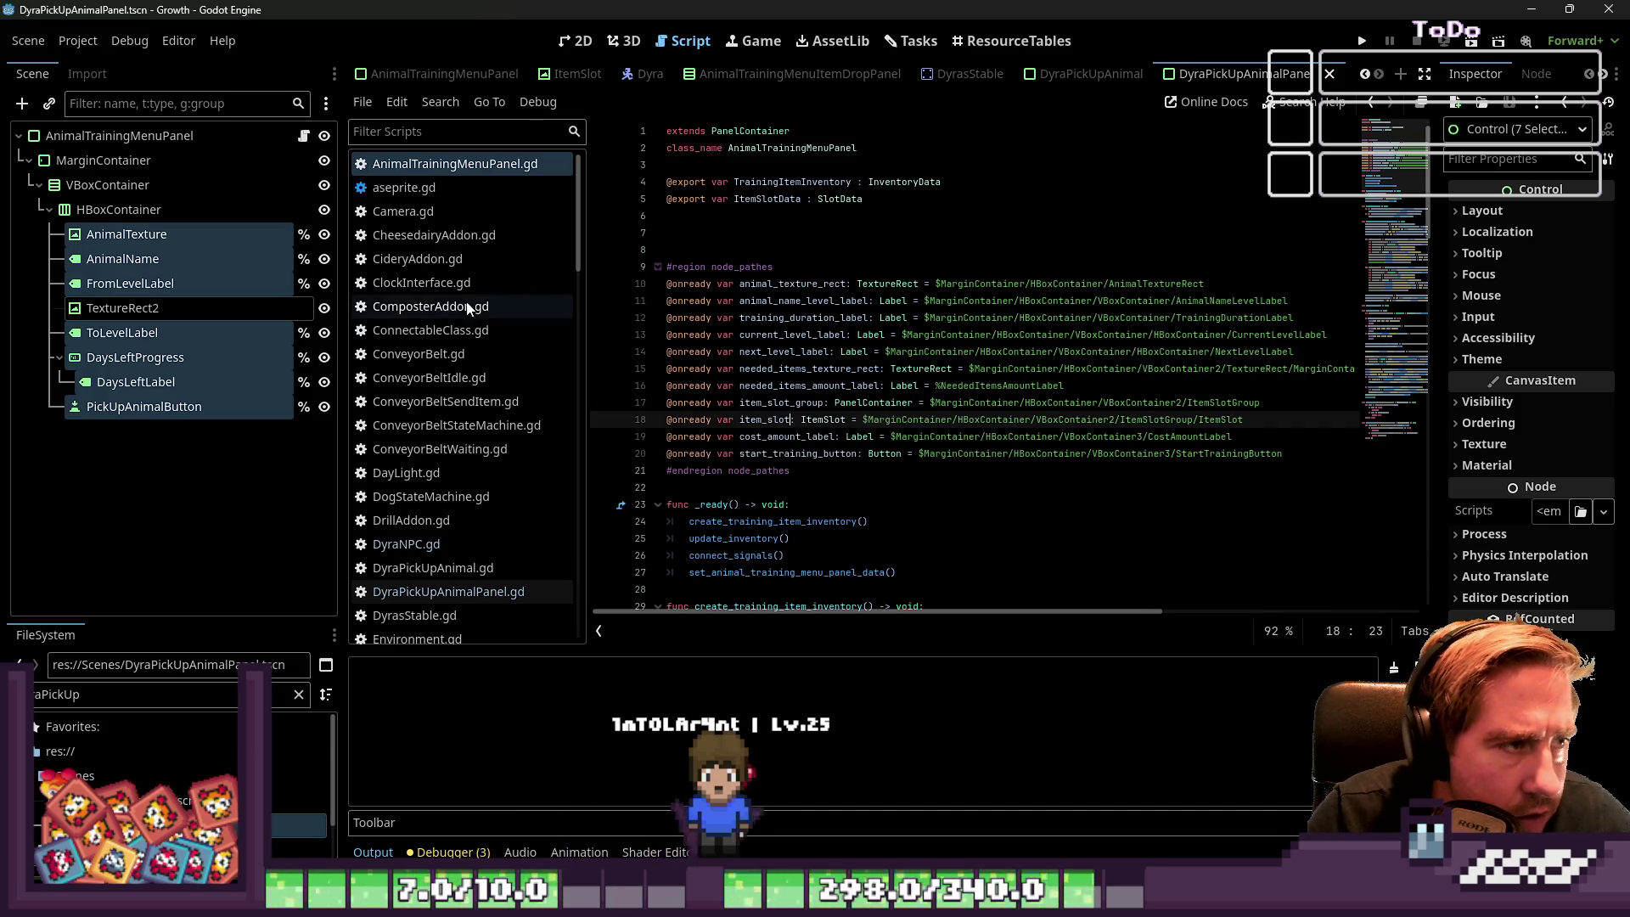
scroll(457, 288, "down", 3)
left_click(448, 408)
- Type AnimalTrainingMenuPanel at the end of line 14, then remove it again
left_click(805, 351)
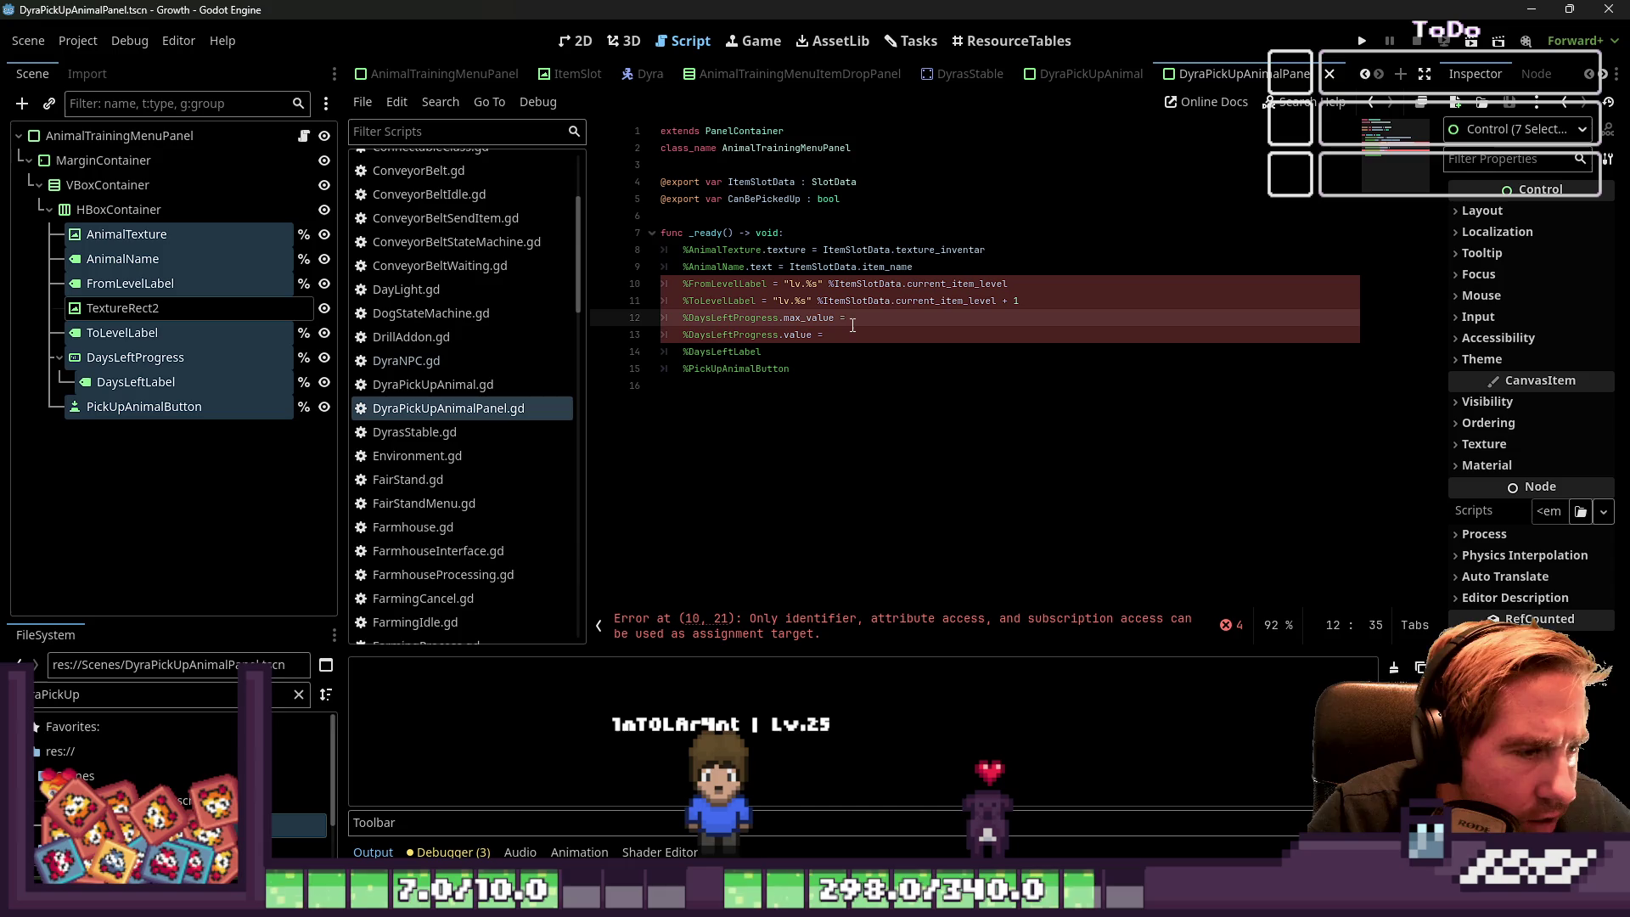
type("AnimalTrainingMenuPanel")
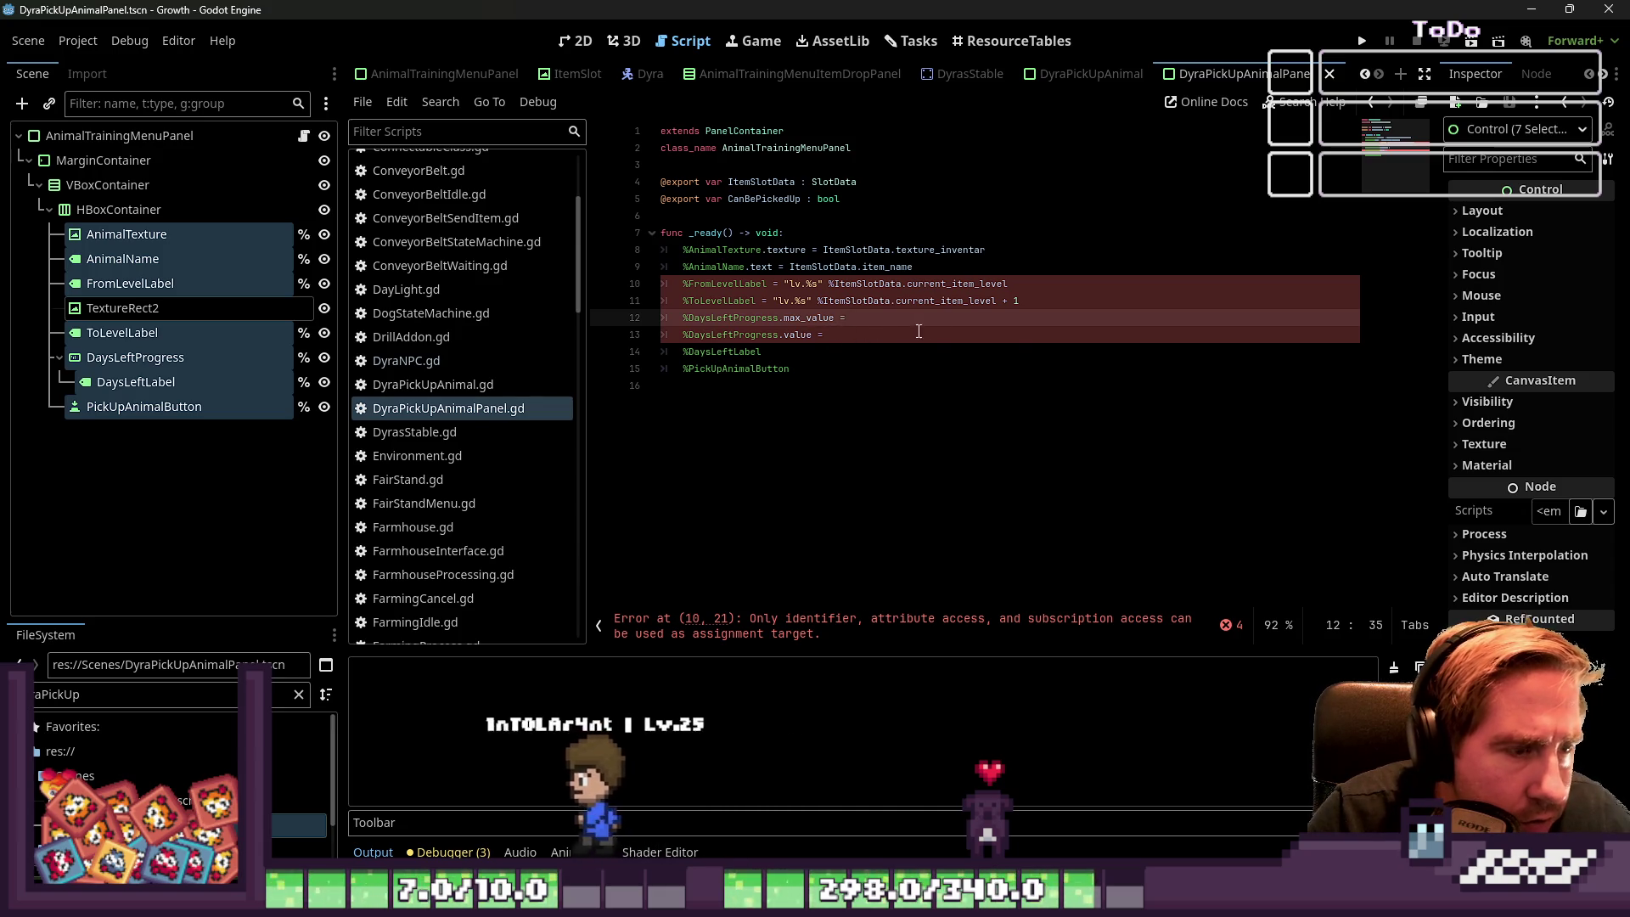
key("ctrl+BackSpace")
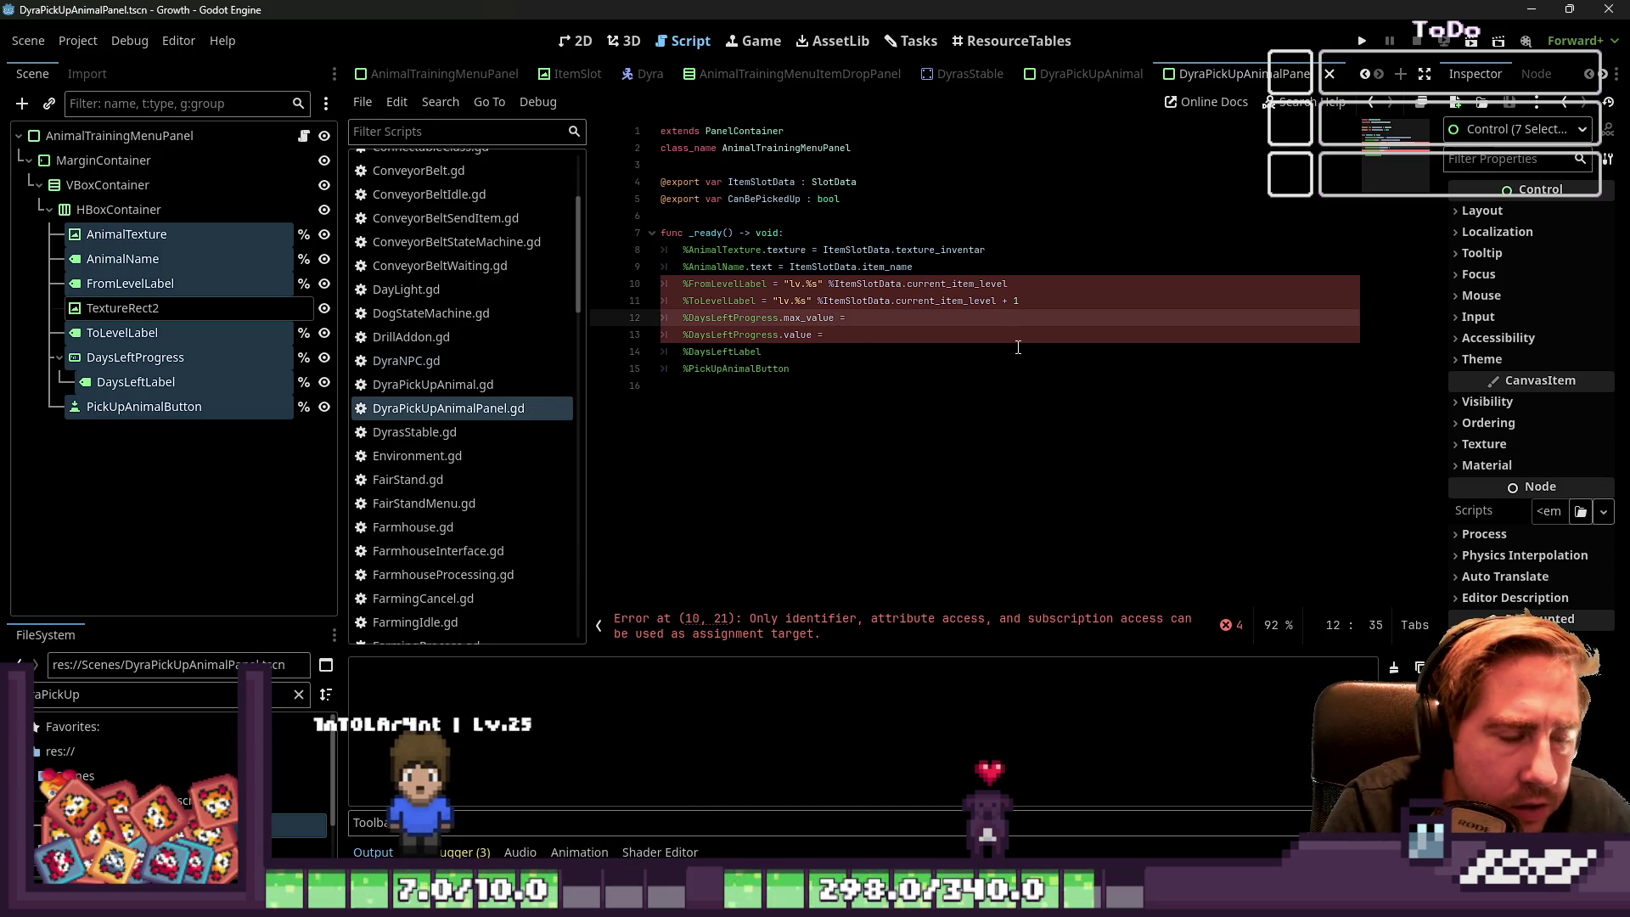
scroll(543, 318, "up", 5)
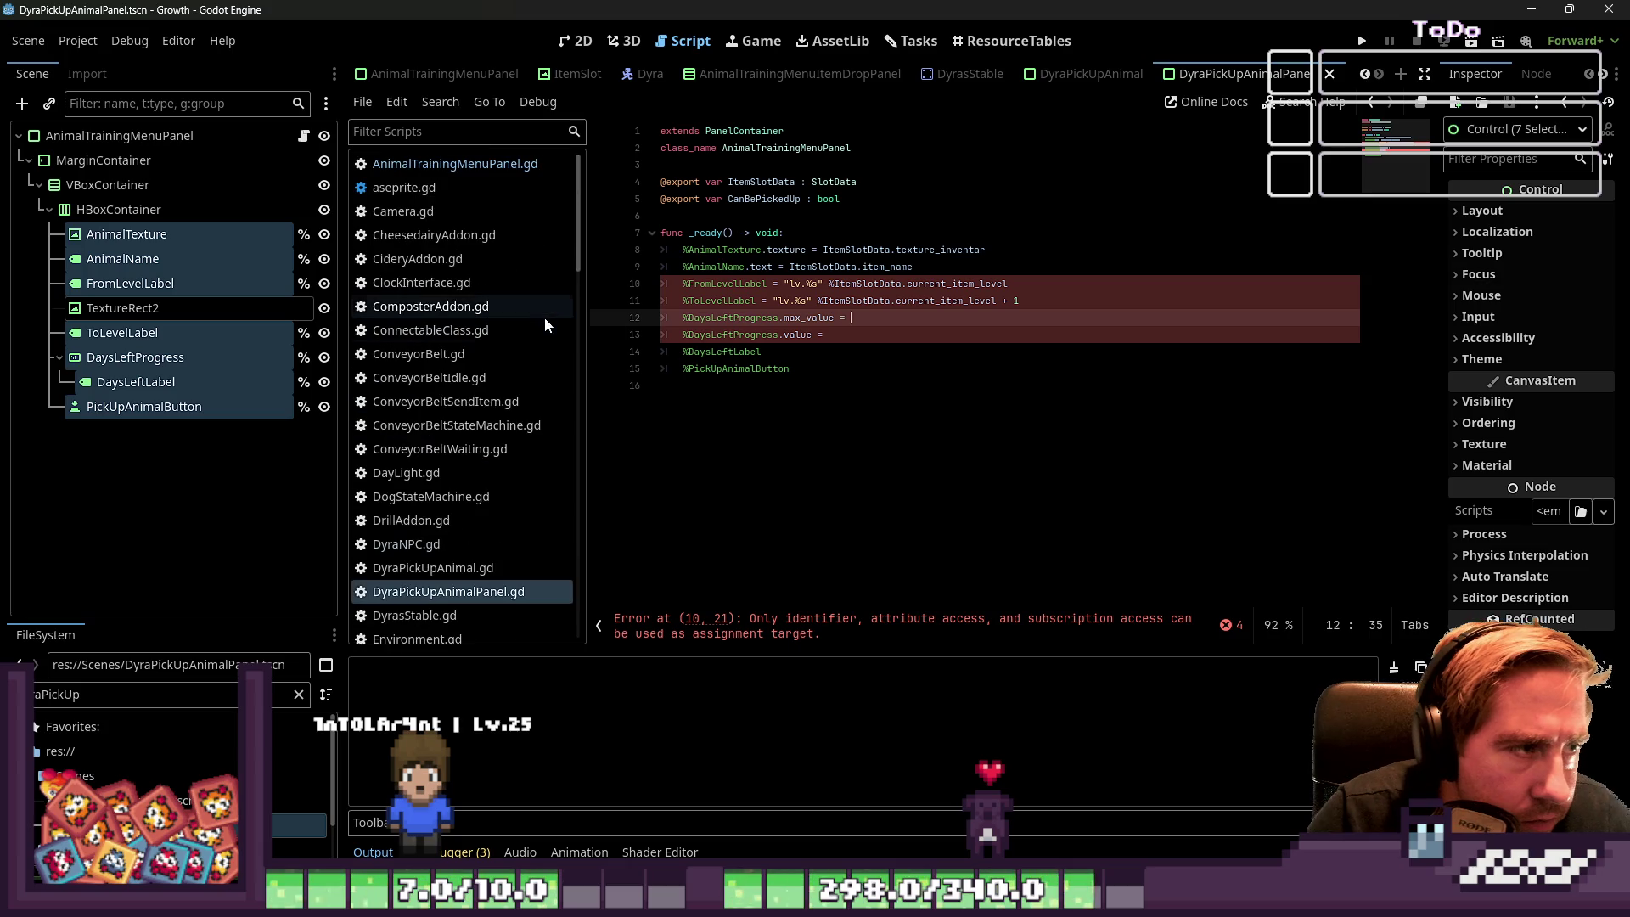
- In AnimalTrainingMenuPanel.gd, select line 71's GlobalData needed-resources lookup through current_item_level
left_click(538, 164)
scroll(927, 383, "down", 9)
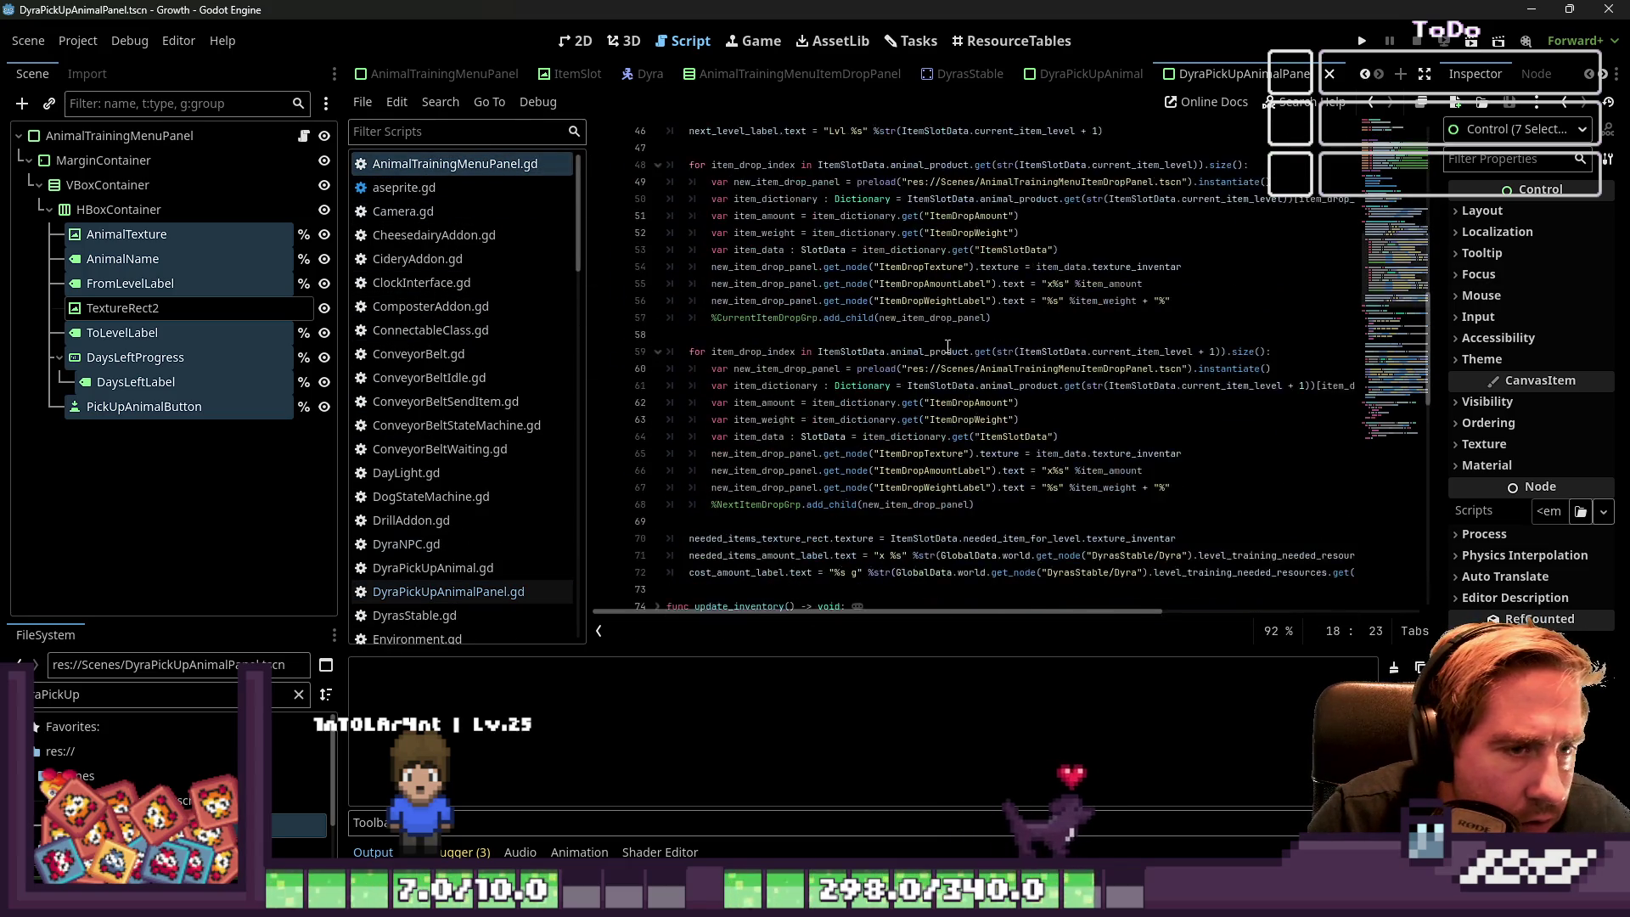
left_click(884, 248)
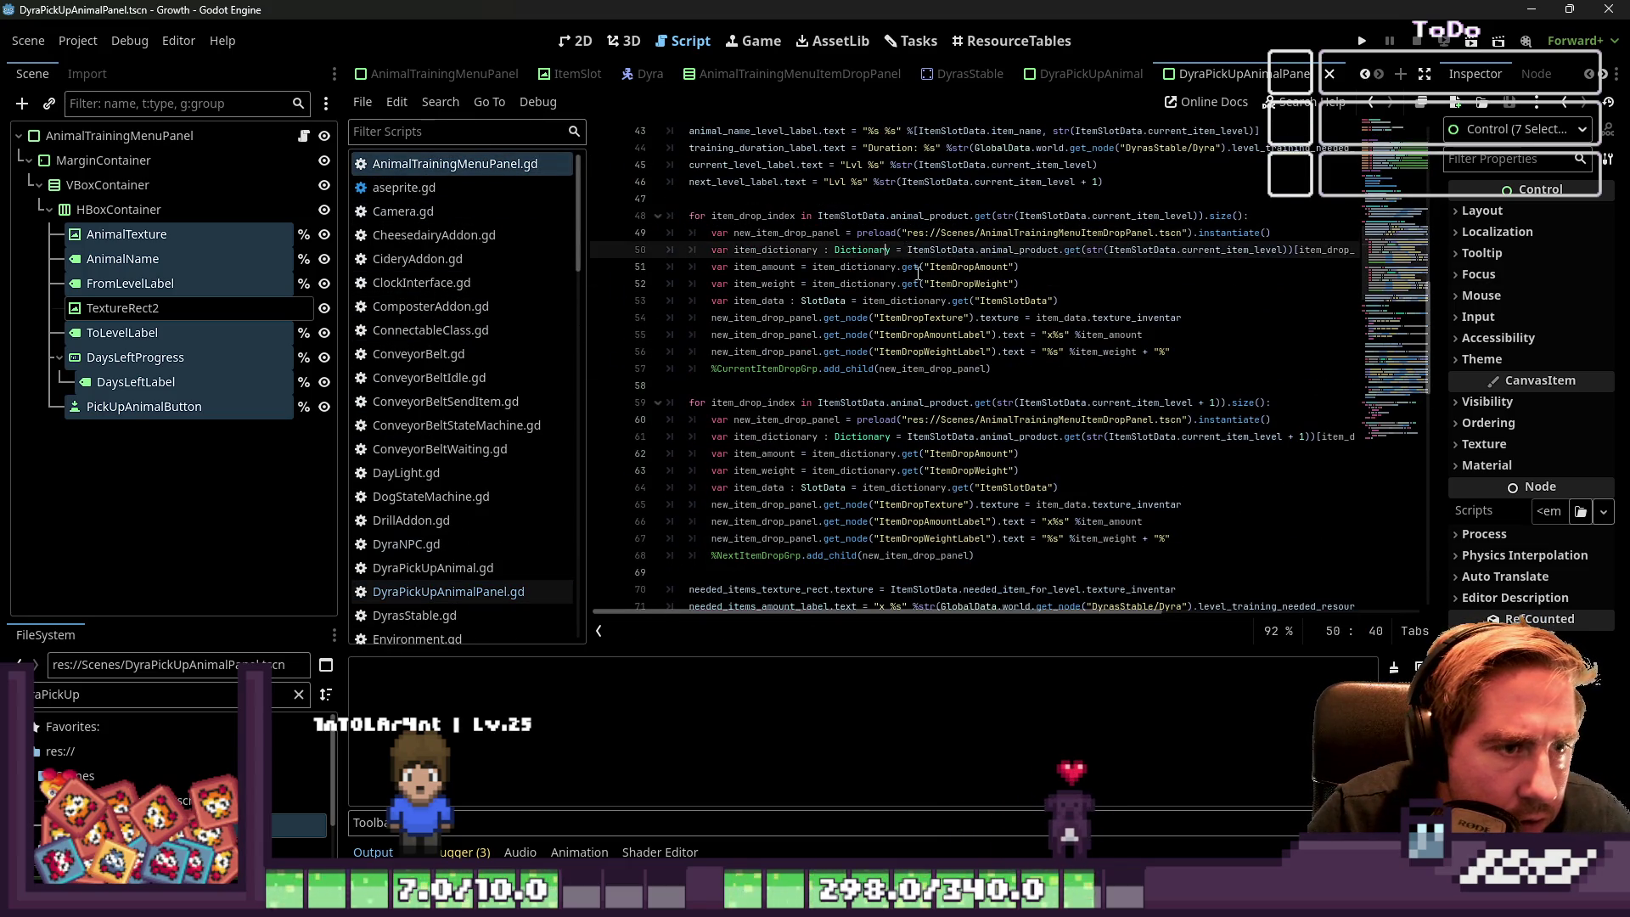
scroll(917, 273, "down", 8)
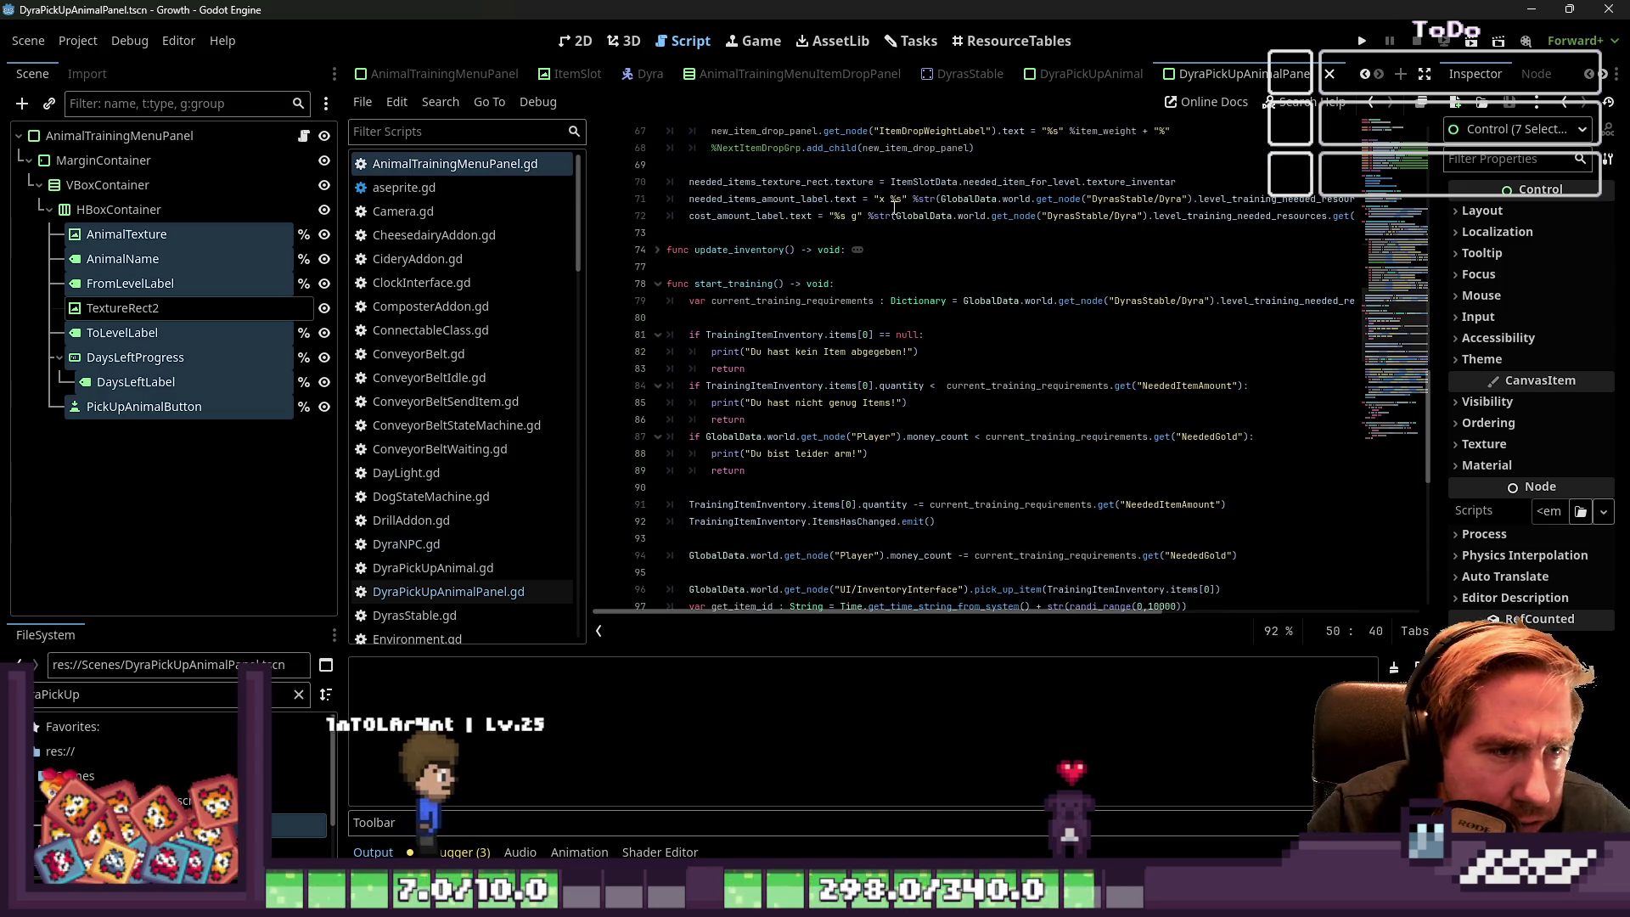
left_click(998, 199)
key("ctrl+Left")
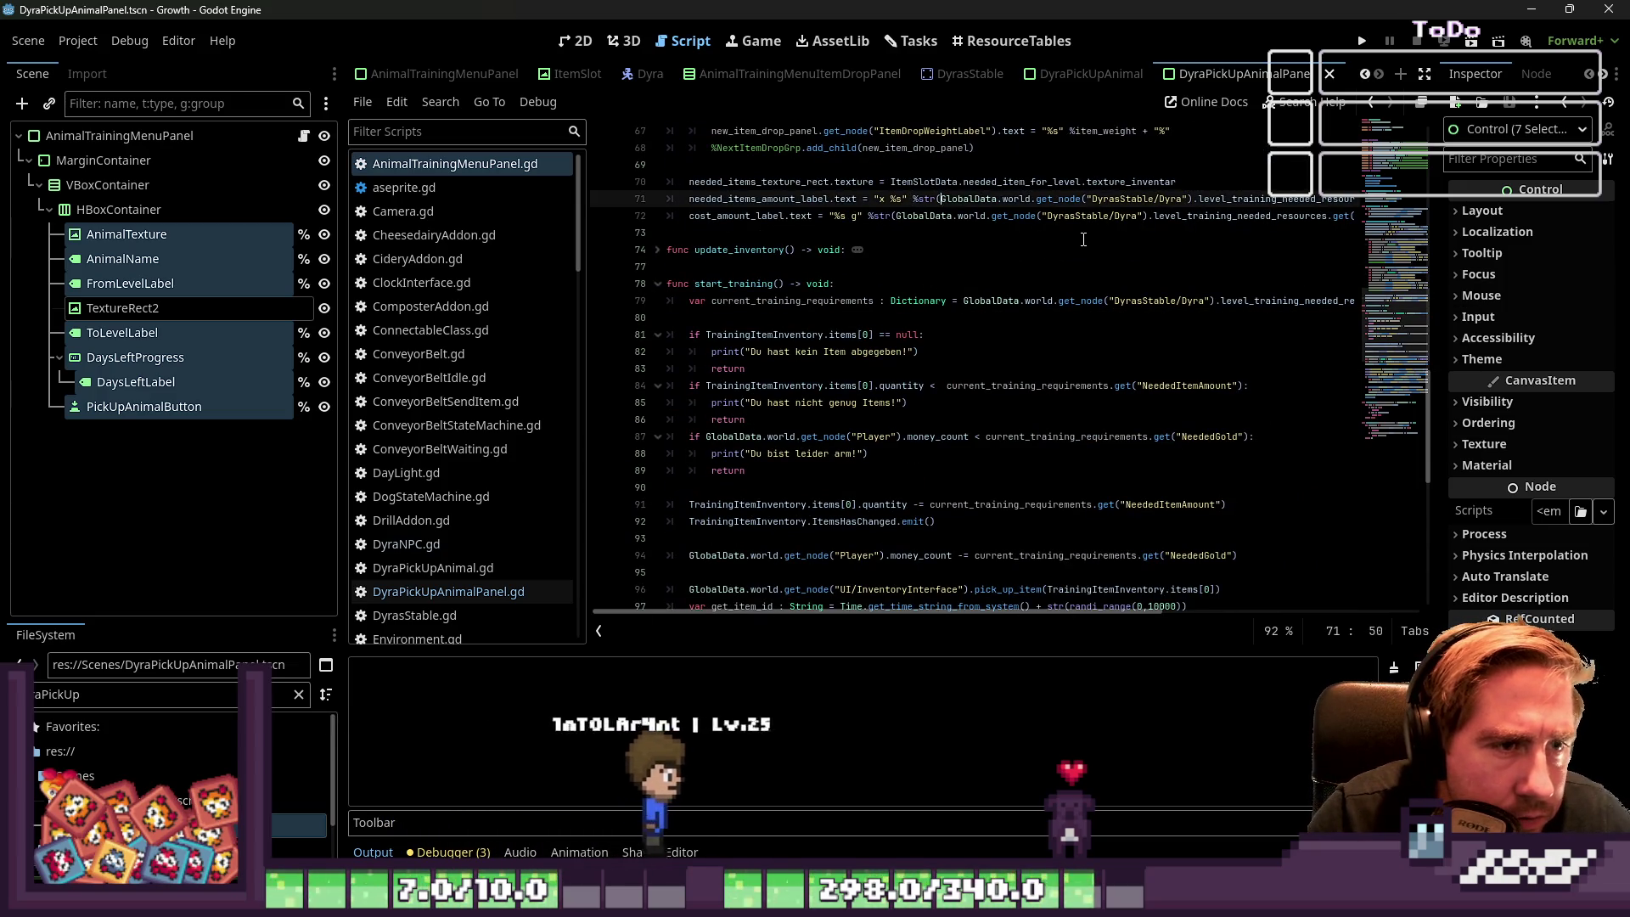
key("ctrl+shift+Right")
key("ctrl+shift+Right")
key("ctrl+shift+Right")
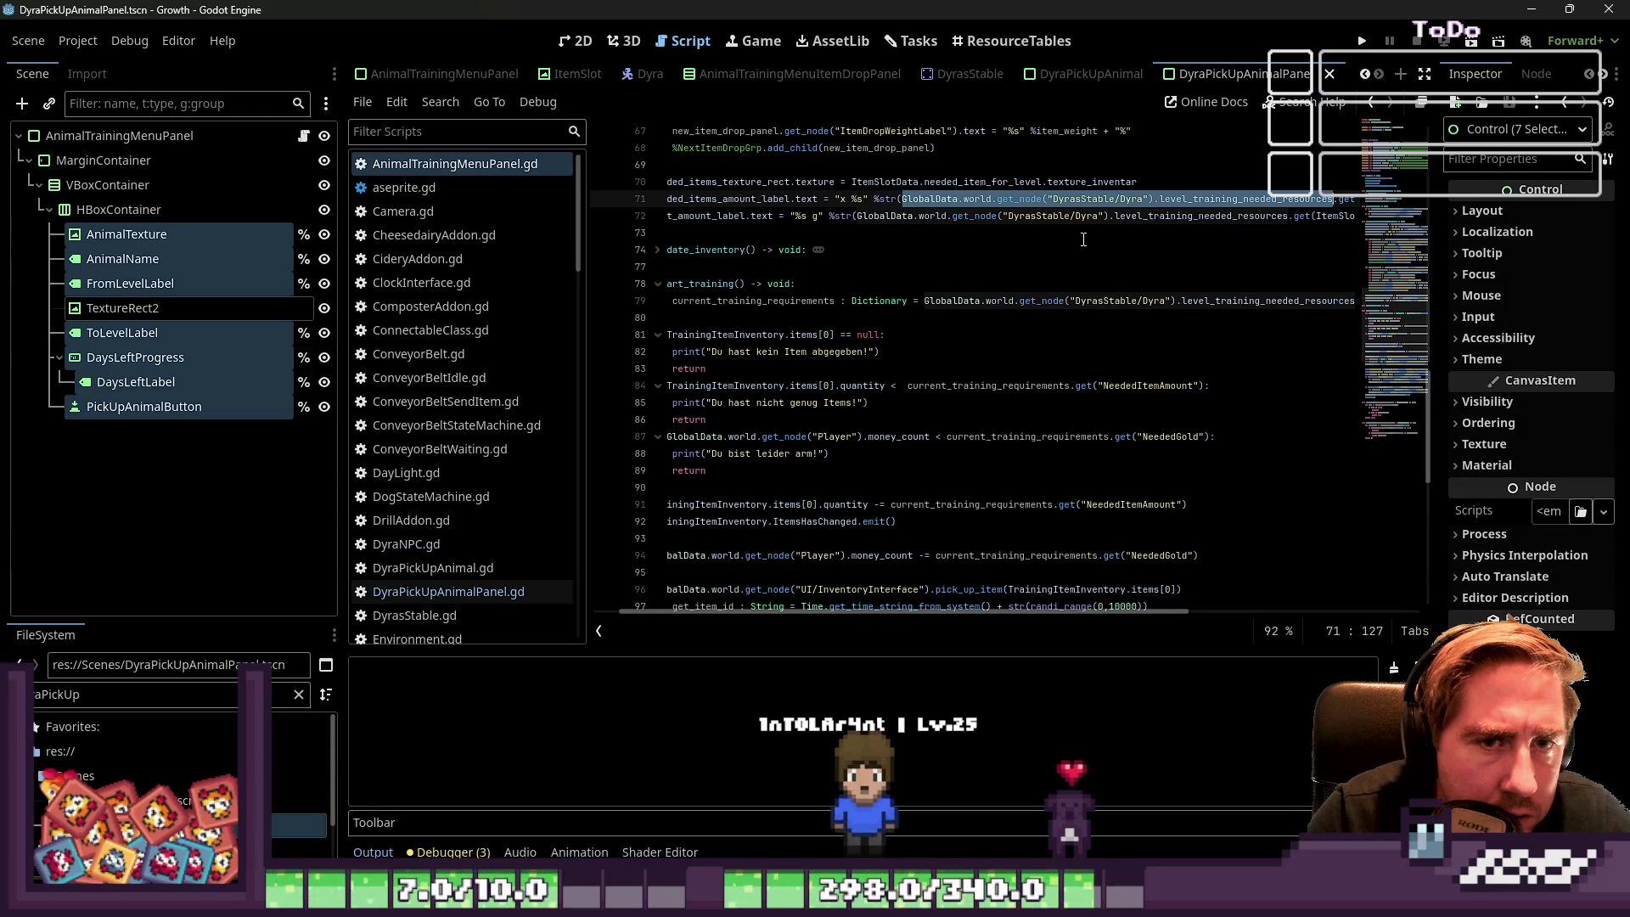
key("ctrl+shift+Right")
key("ctrl+shift+Right")
key("ctrl+shift+Right")
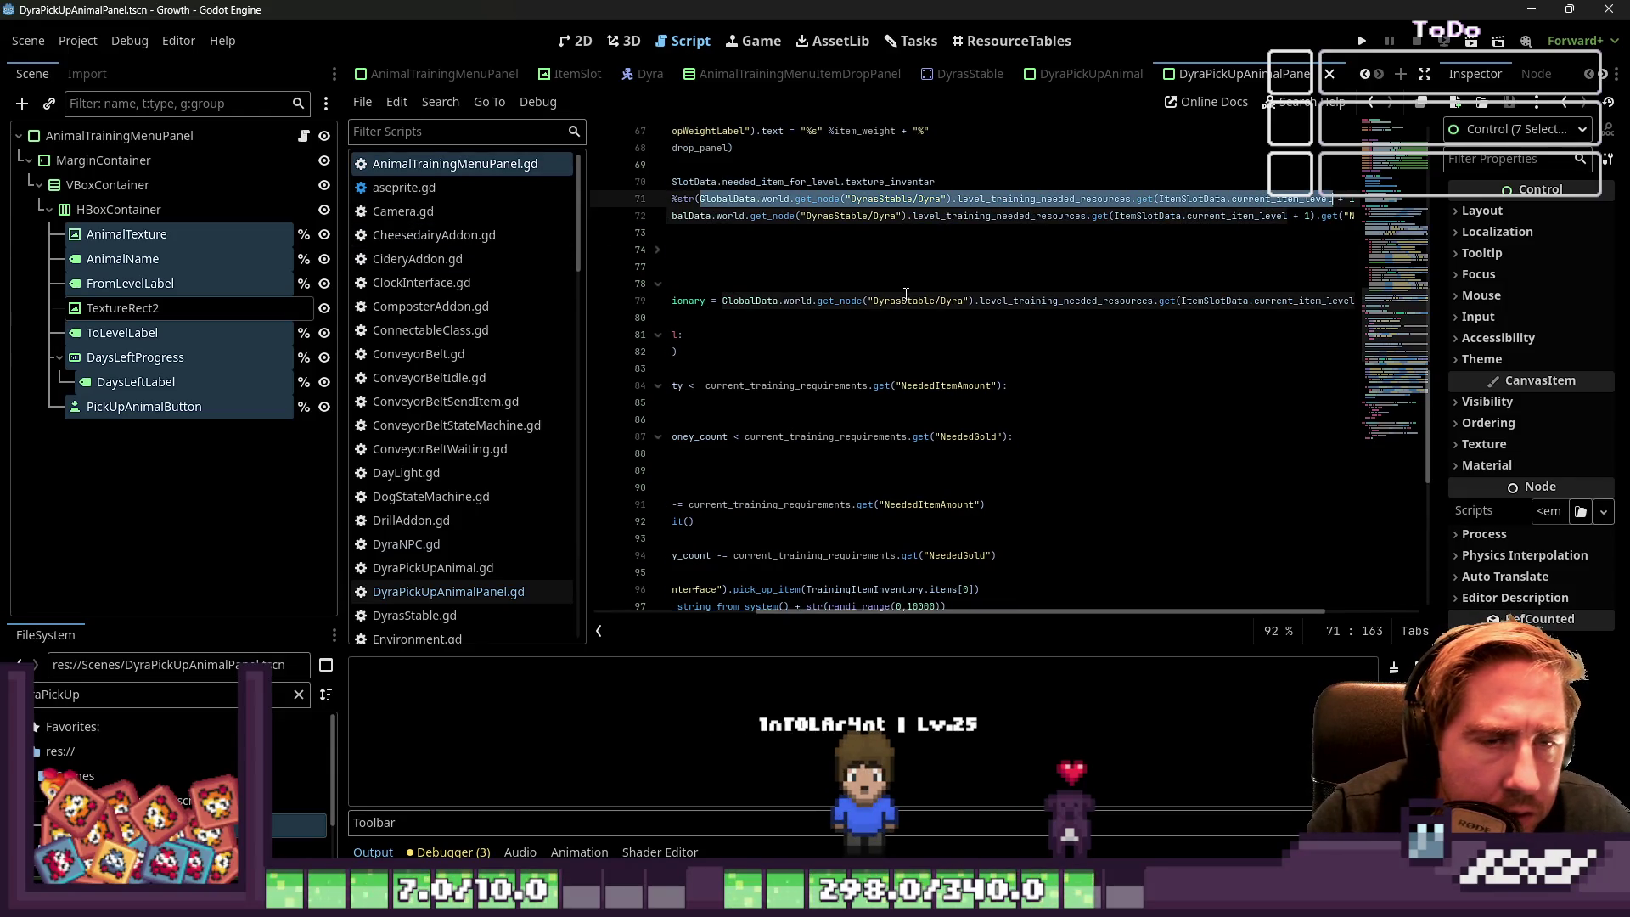
- Paste the needed-resources expression after max_value = on line 12 of DyraPickUpAnimalPanel.gd
scroll(434, 280, "down", 2)
left_click(449, 409)
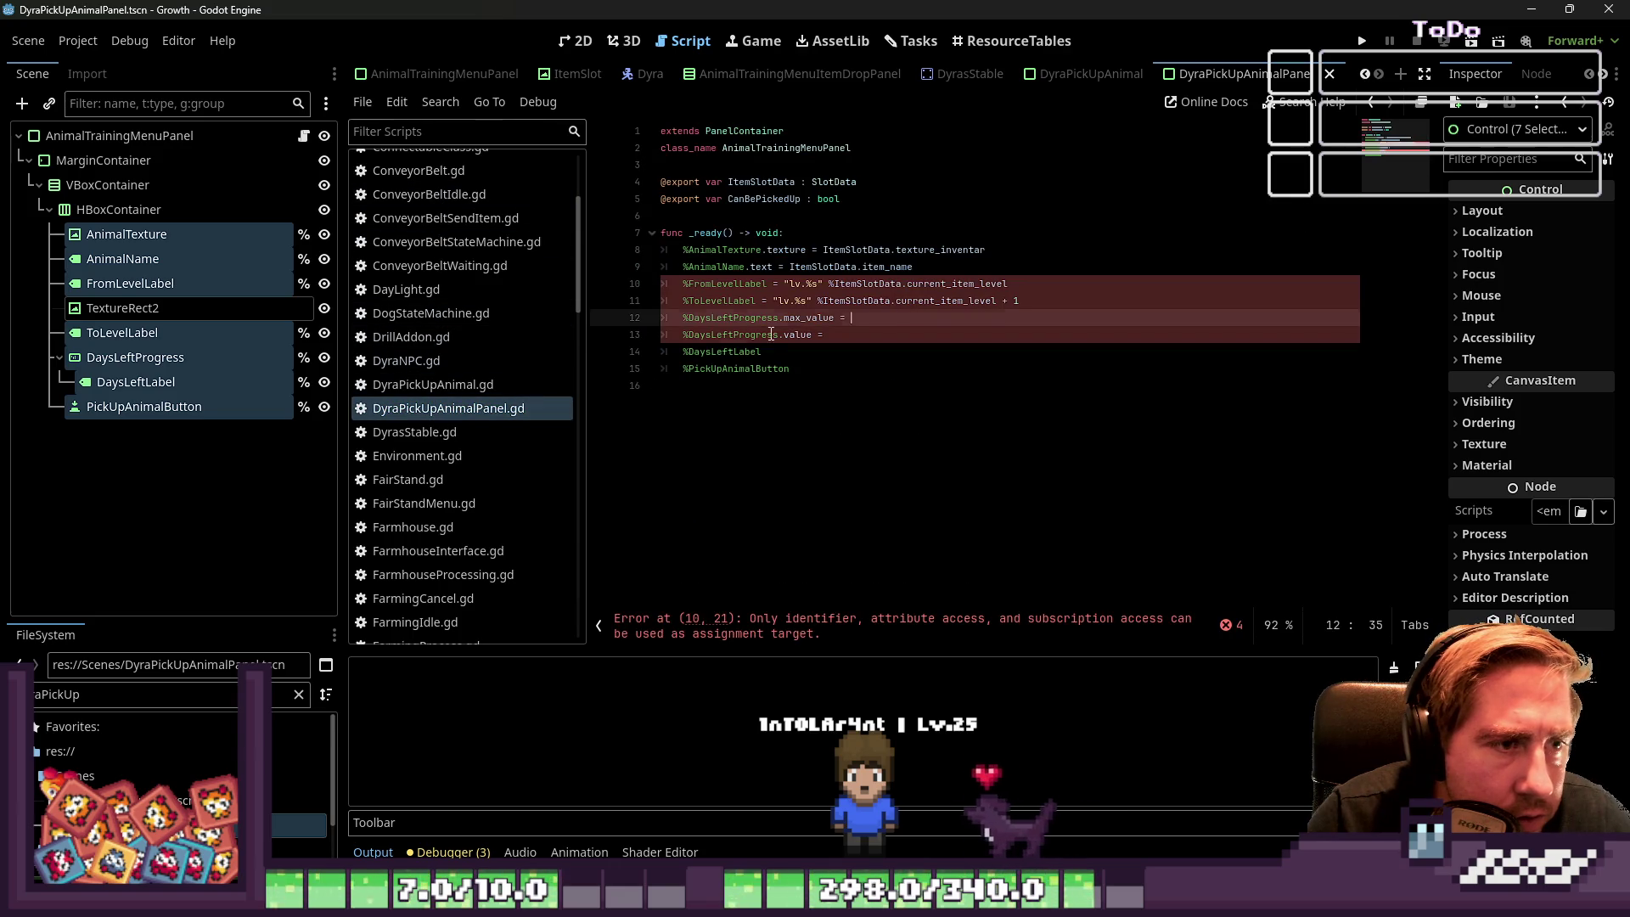
type("GlobalData.world.get_node(\"DyrasStable/Dyra\").level_training_needed_resources.get(ItemSlotData.current_item_level")
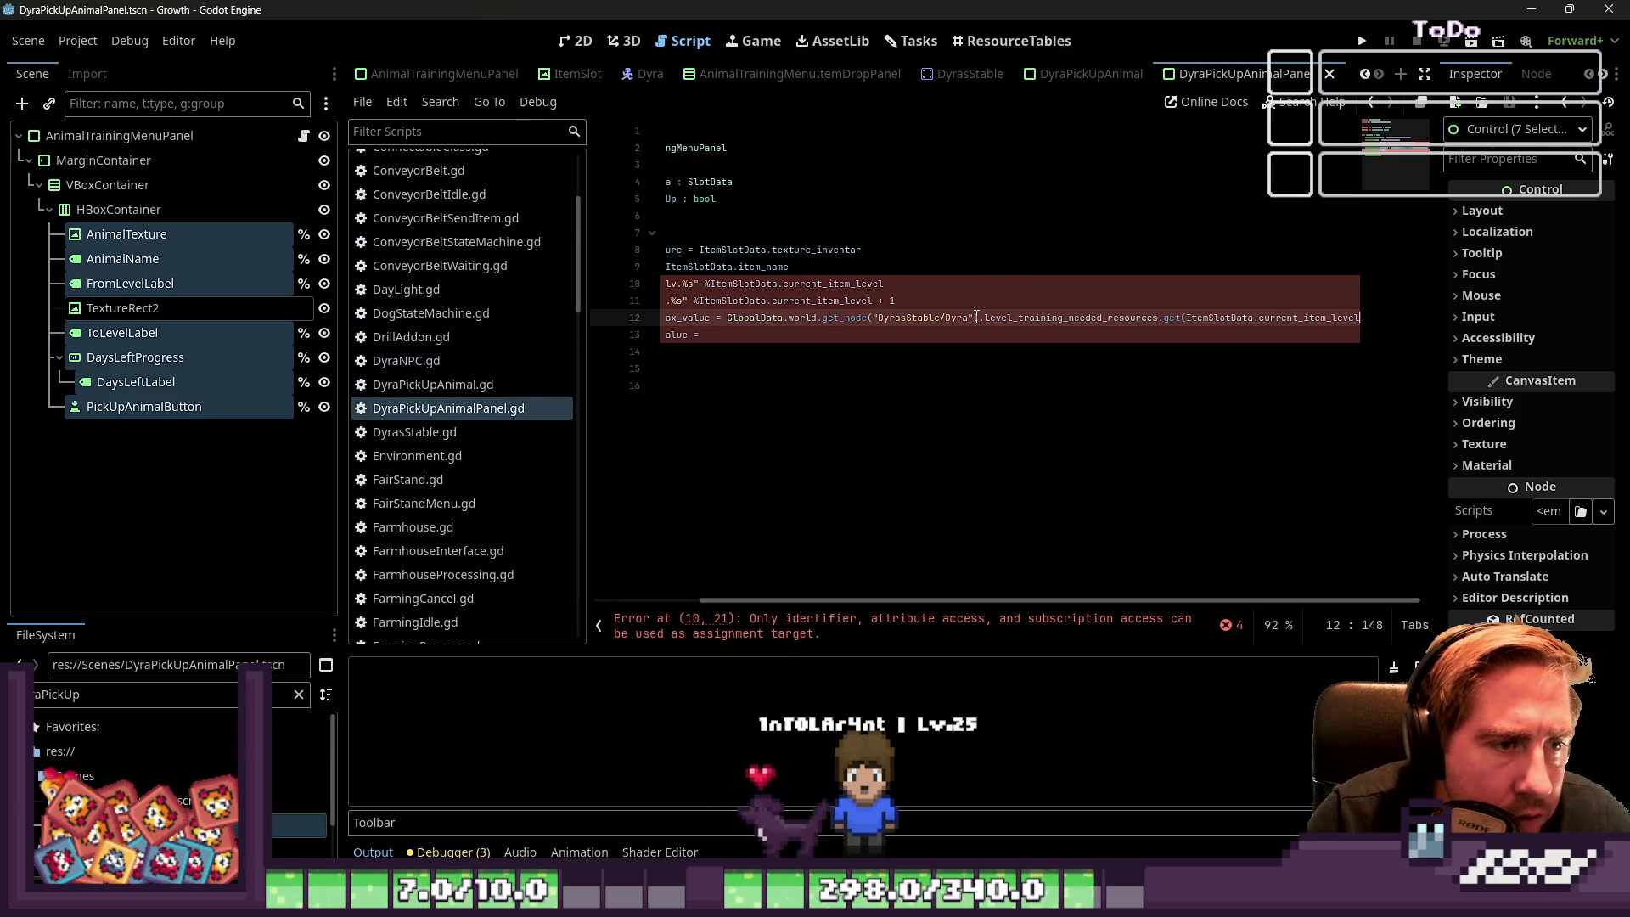
key("Down")
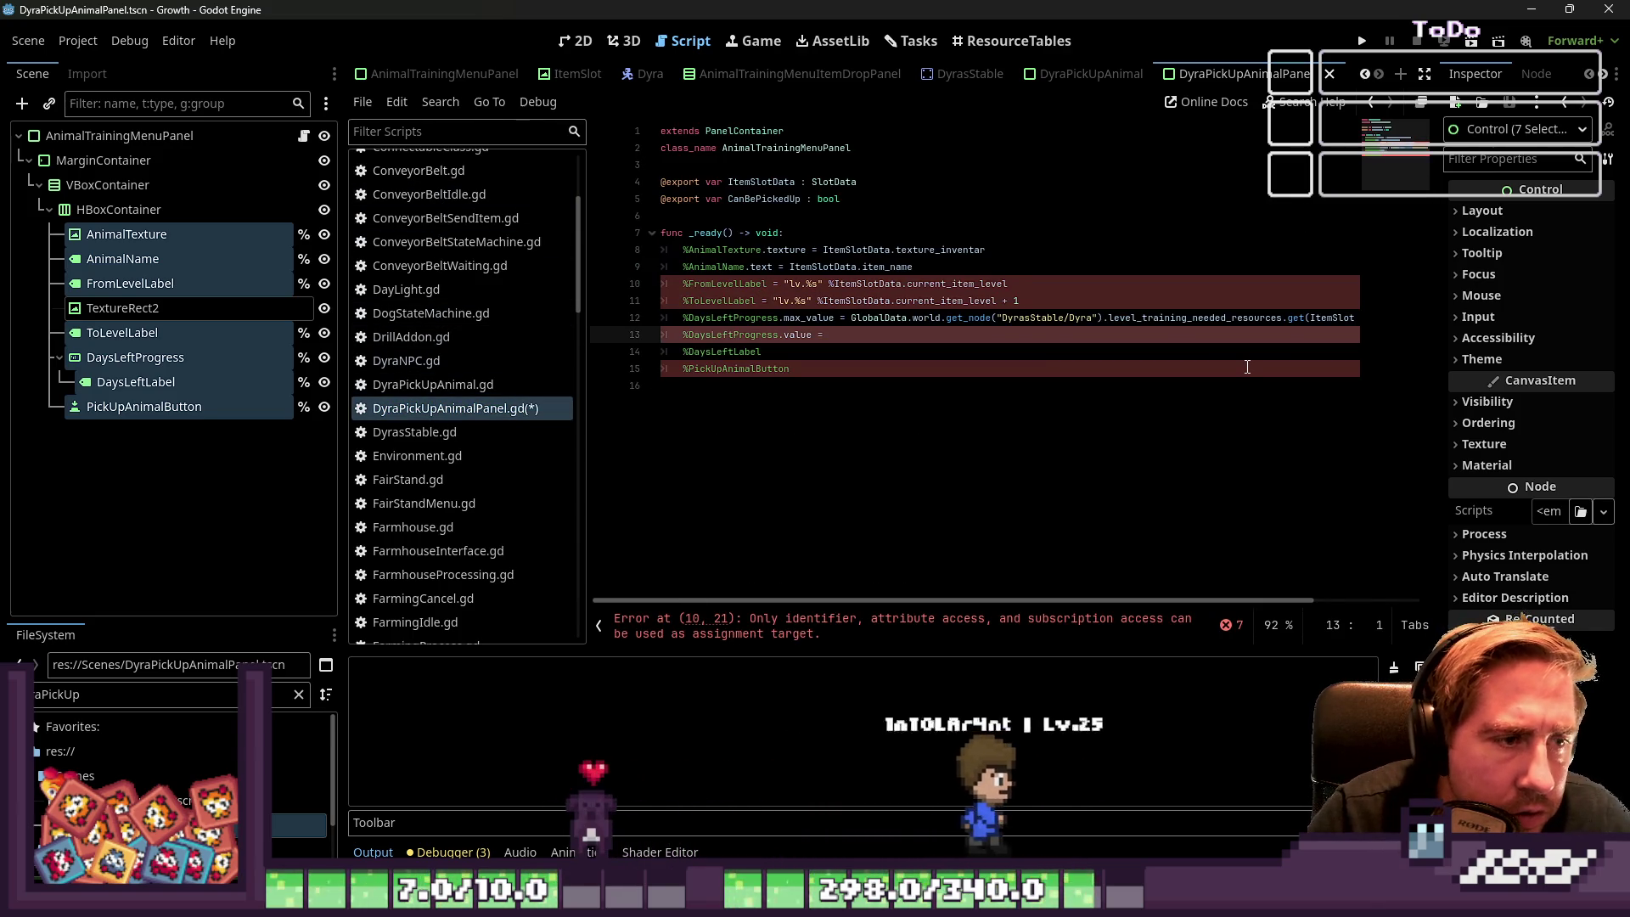
key("Up")
key("End")
key("Up")
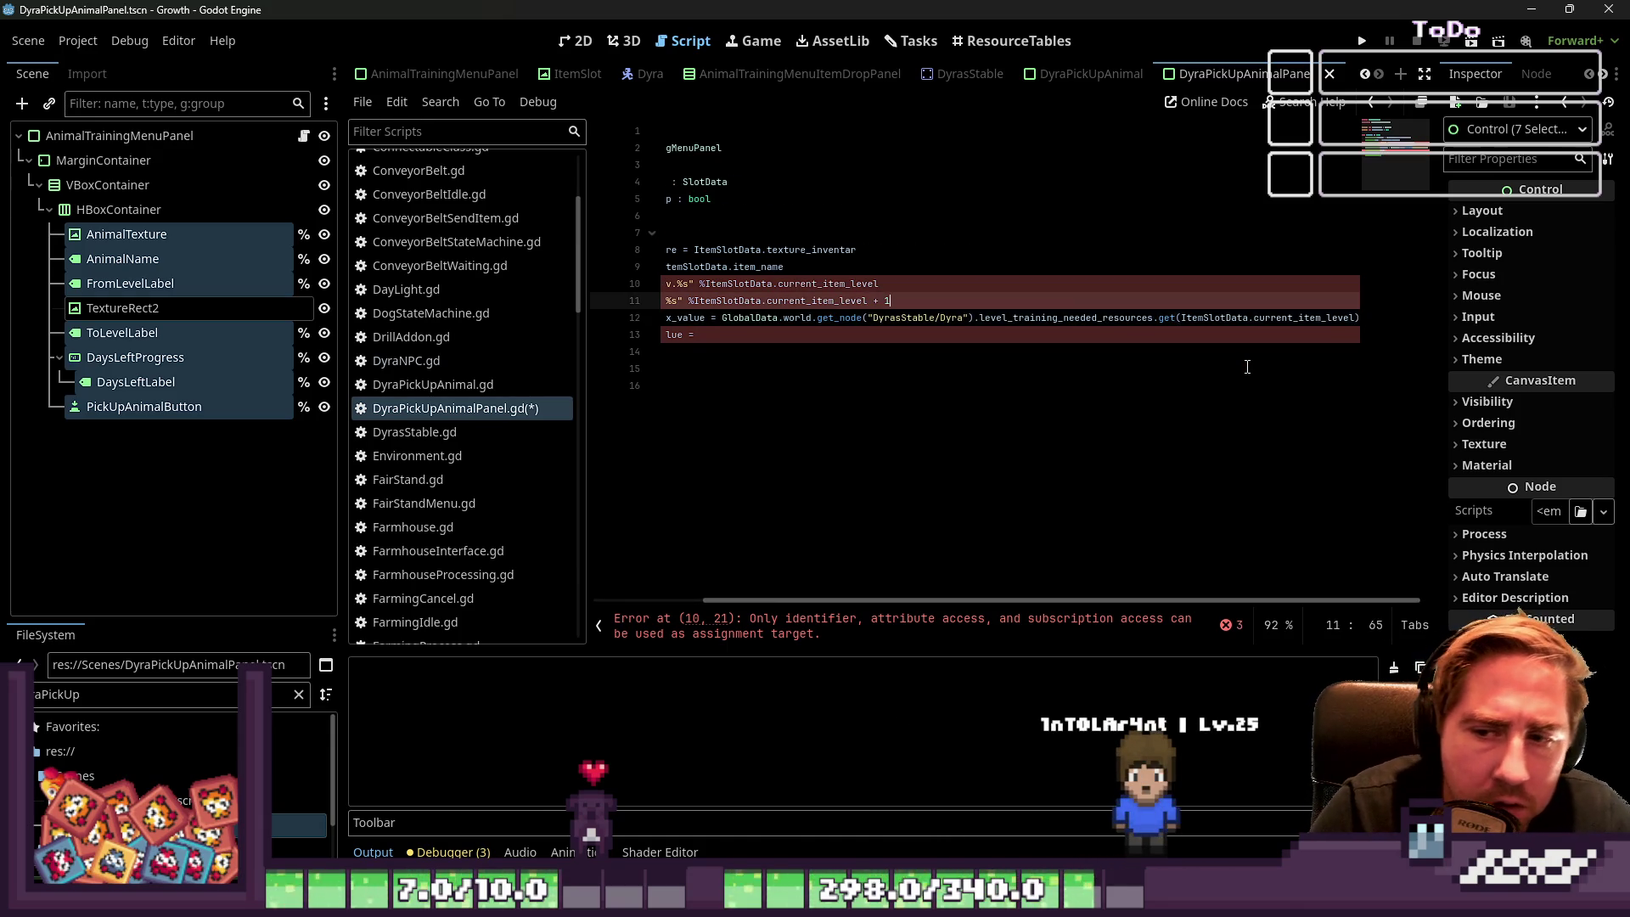
key("Down")
key("Home")
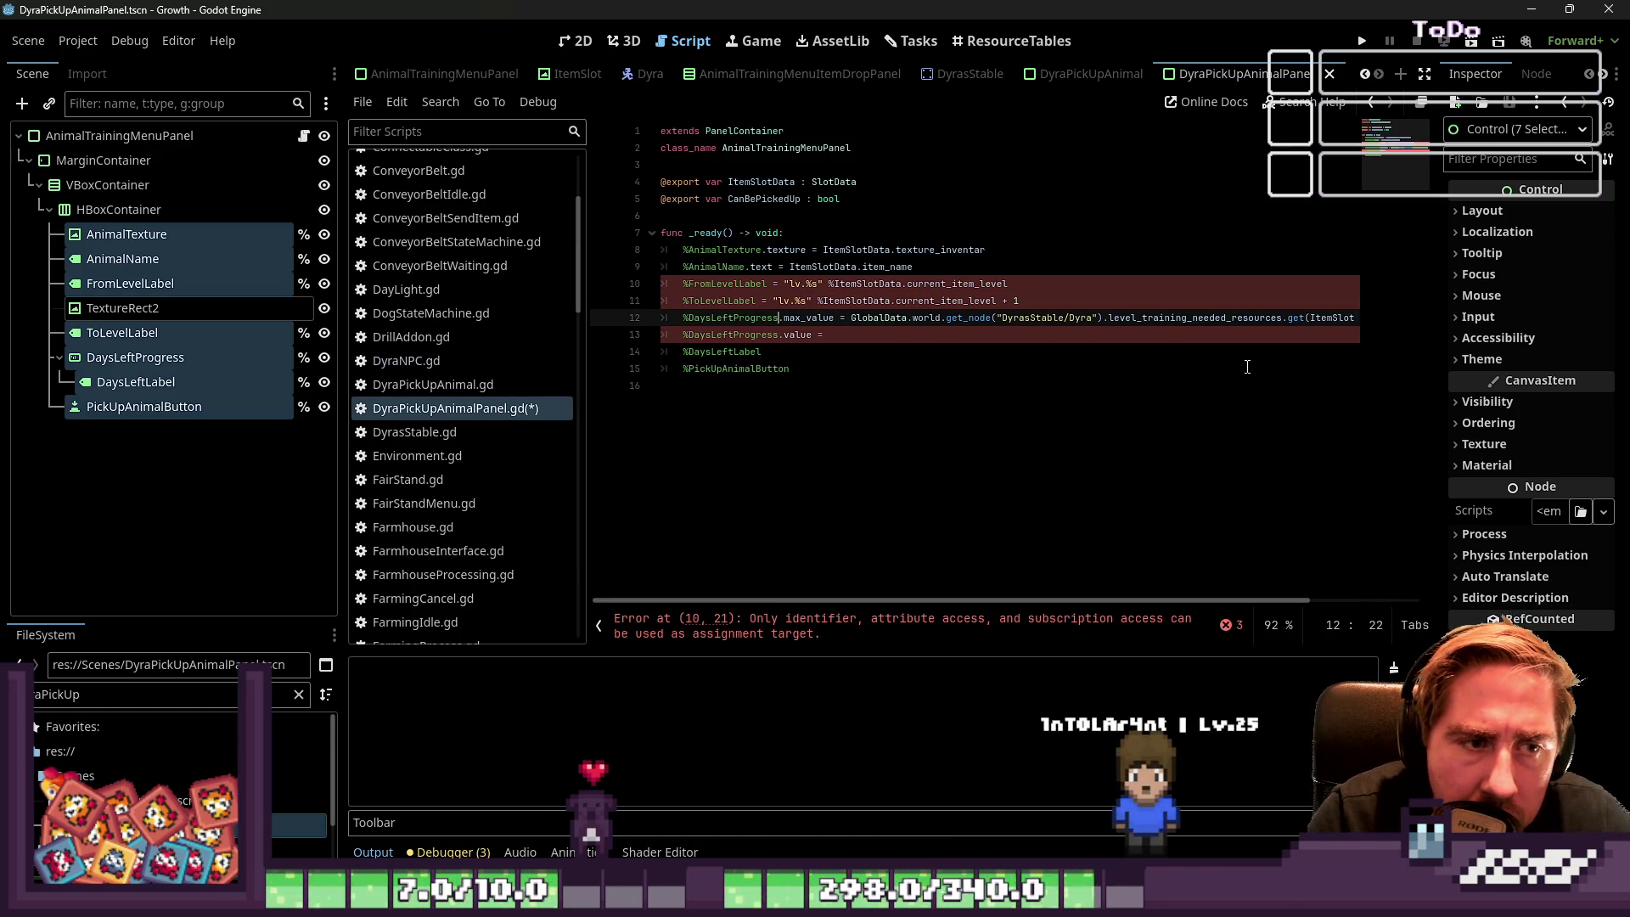
key("End")
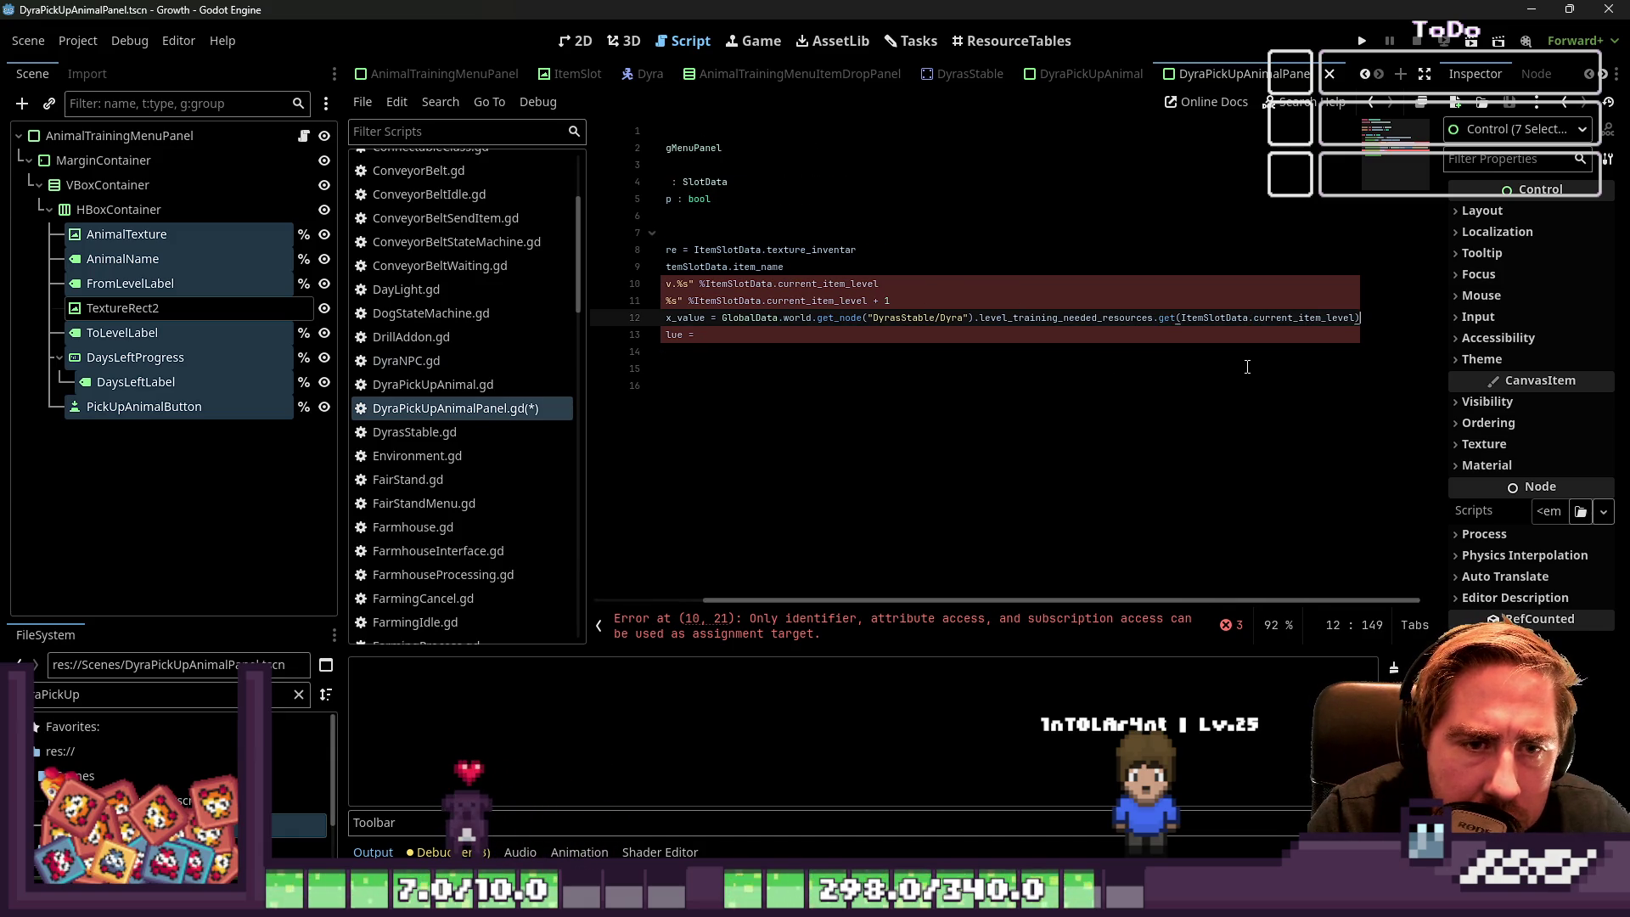
type(".")
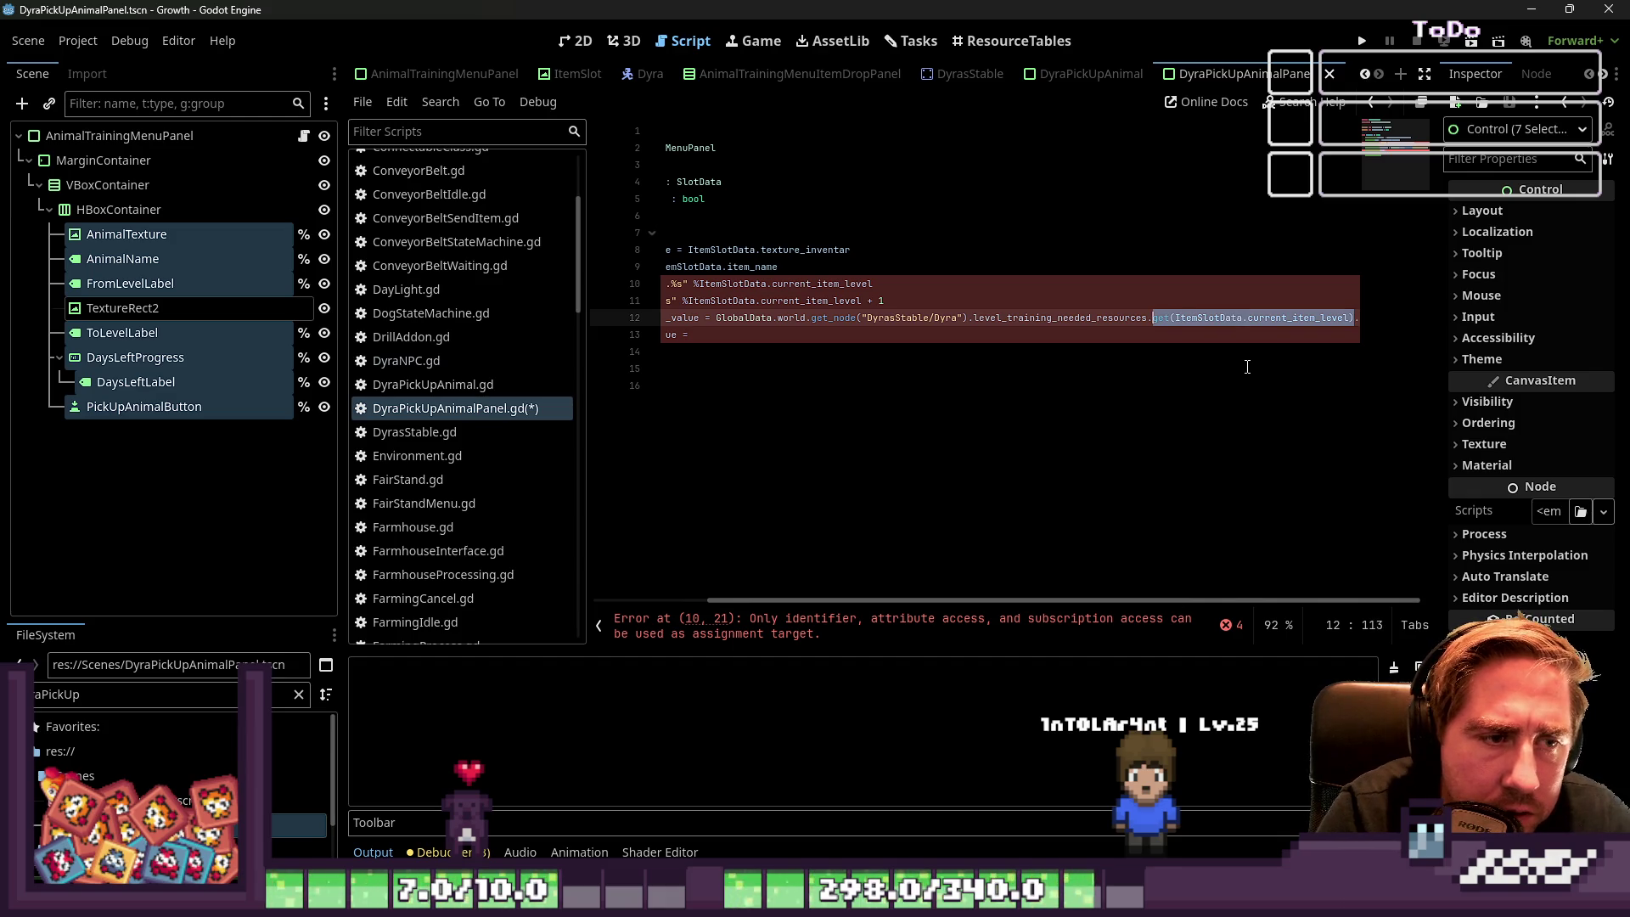
- Restore the expression on line 12 and append a .get(" key lookup
key("ctrl+shift+Left")
key("ctrl+shift+Left")
key("ctrl+shift+Left")
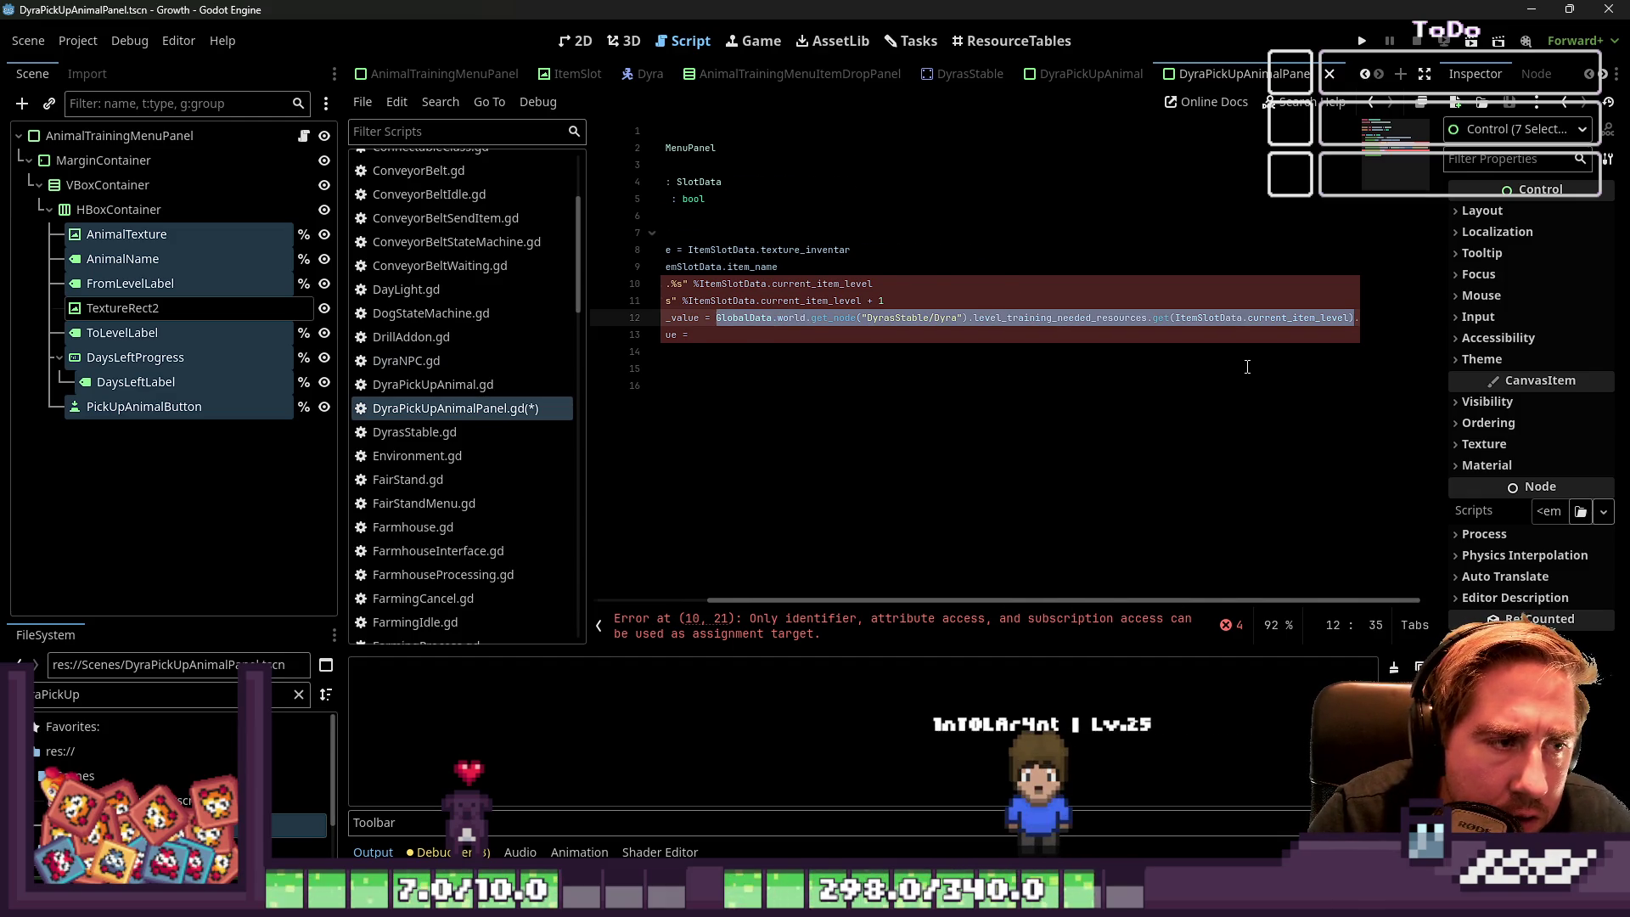
key("ctrl+x")
key("Up")
key("Up")
key("Up")
key("Return")
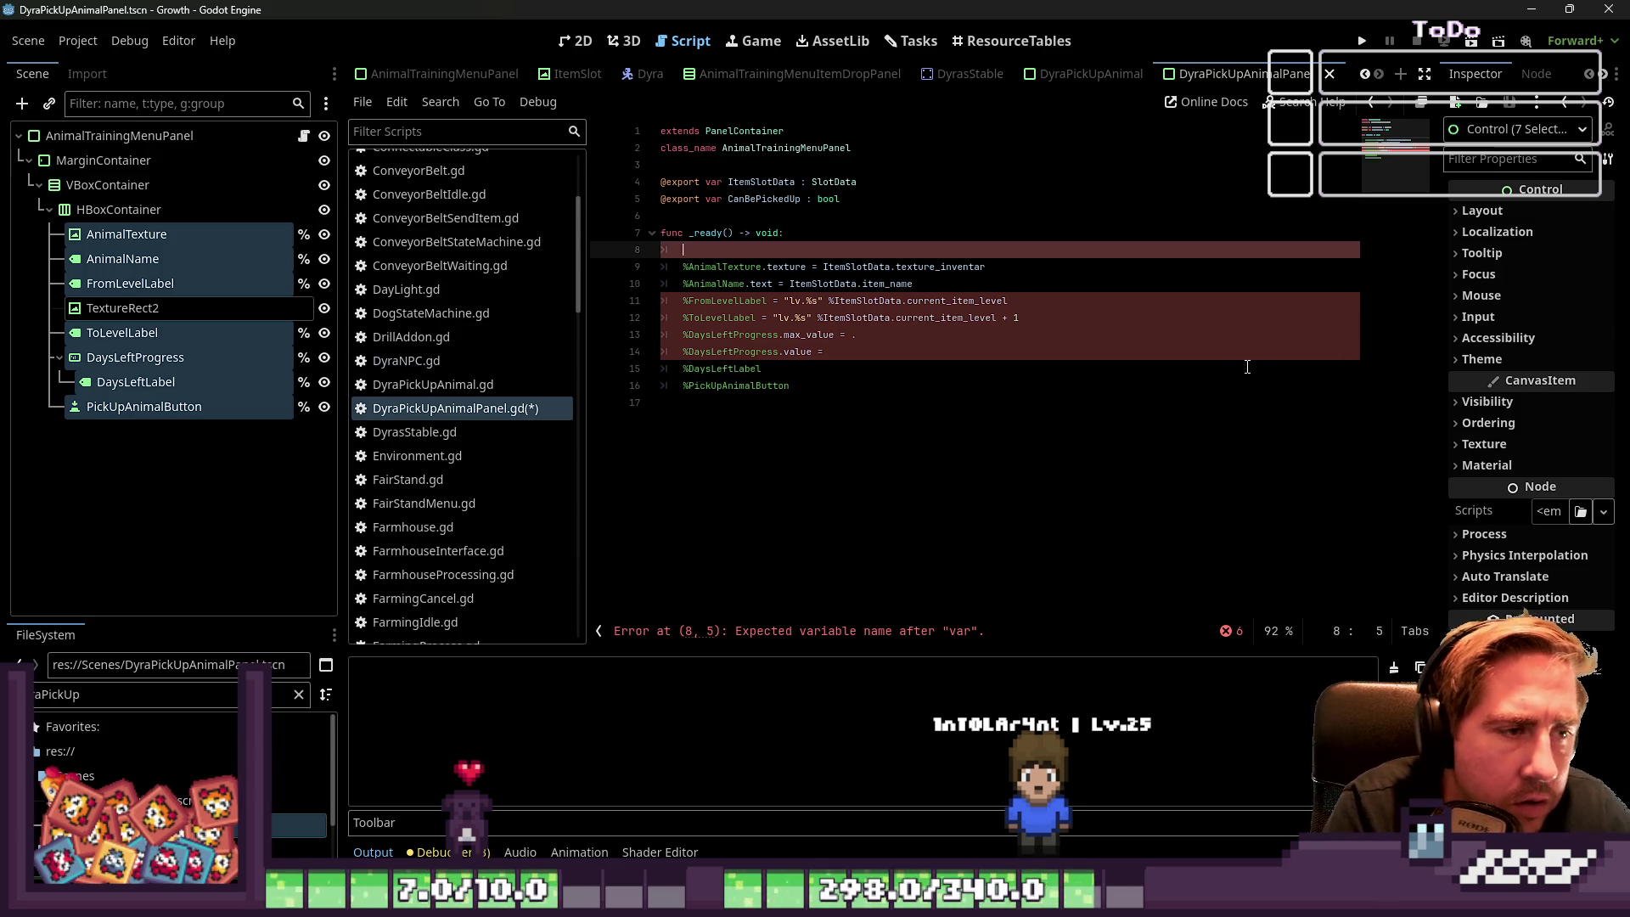
key("ctrl+z")
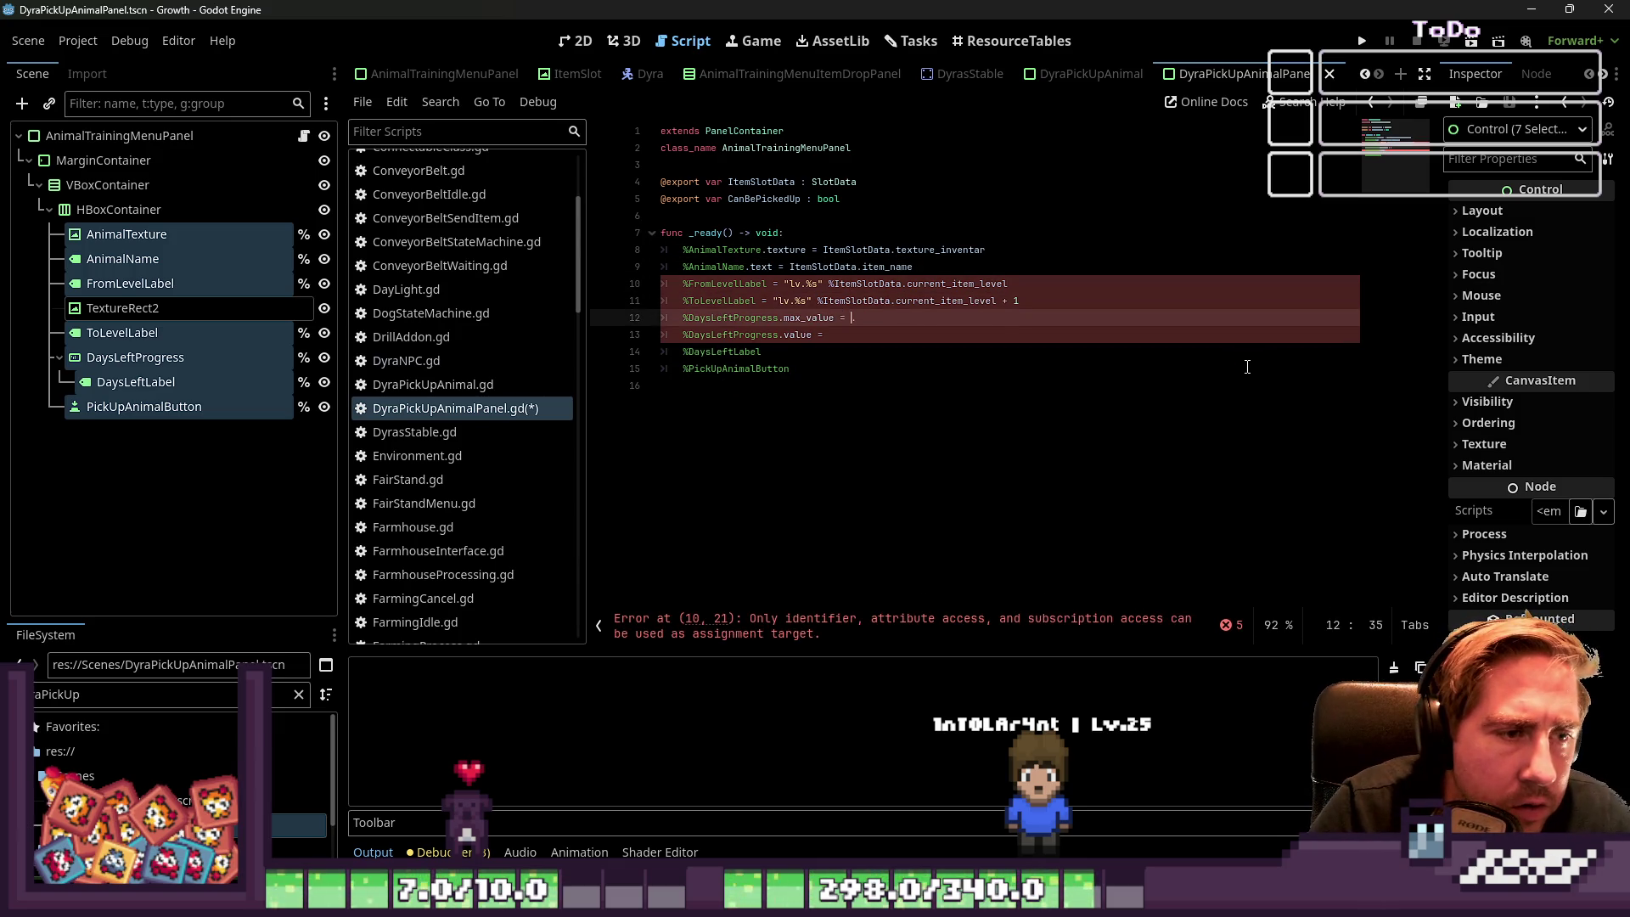
key("ctrl+v")
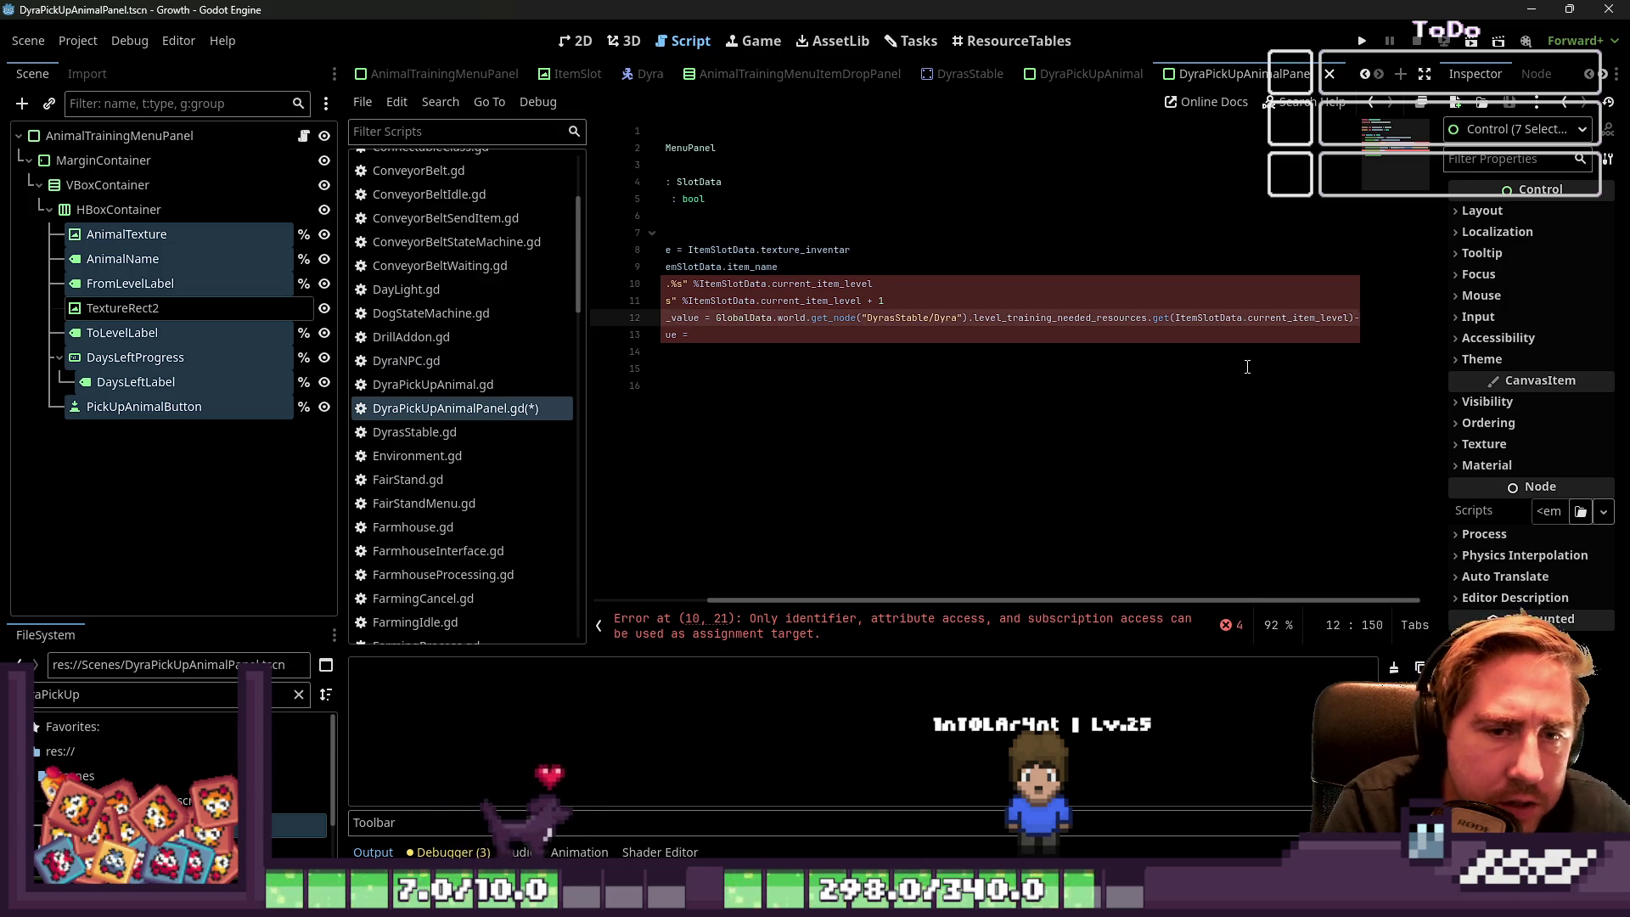
type("get(\"")
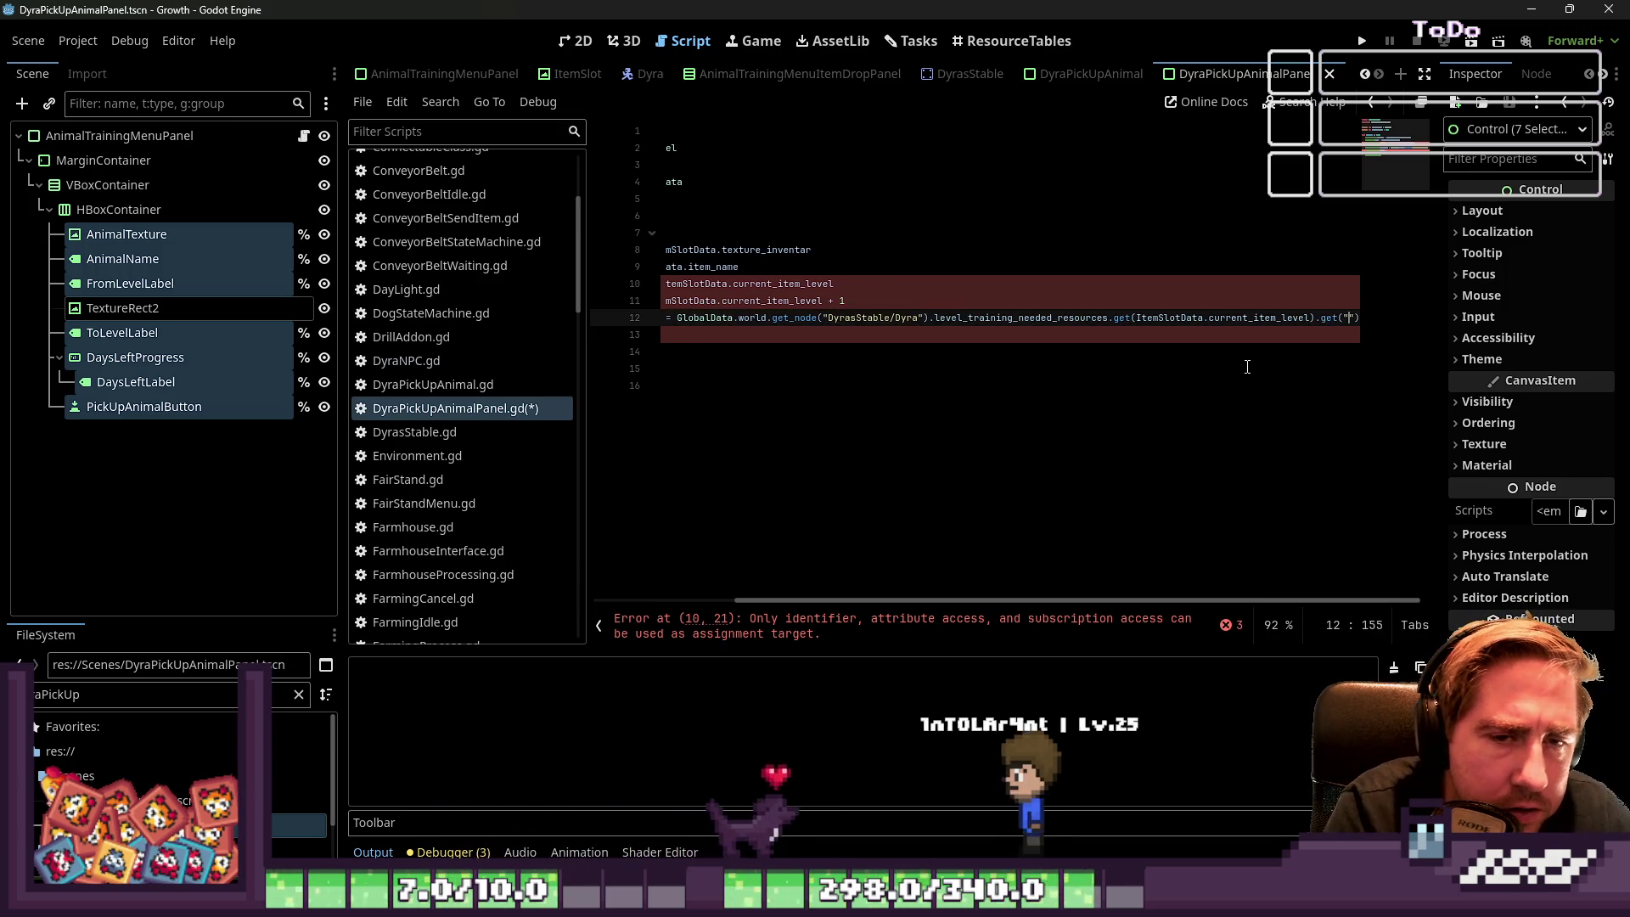
- Check the NeededDays key in DyraNPC.gd, then review start_training in AnimalTrainingMenuPanel.gd
scroll(456, 474, "up", 4)
scroll(407, 433, "down", 1)
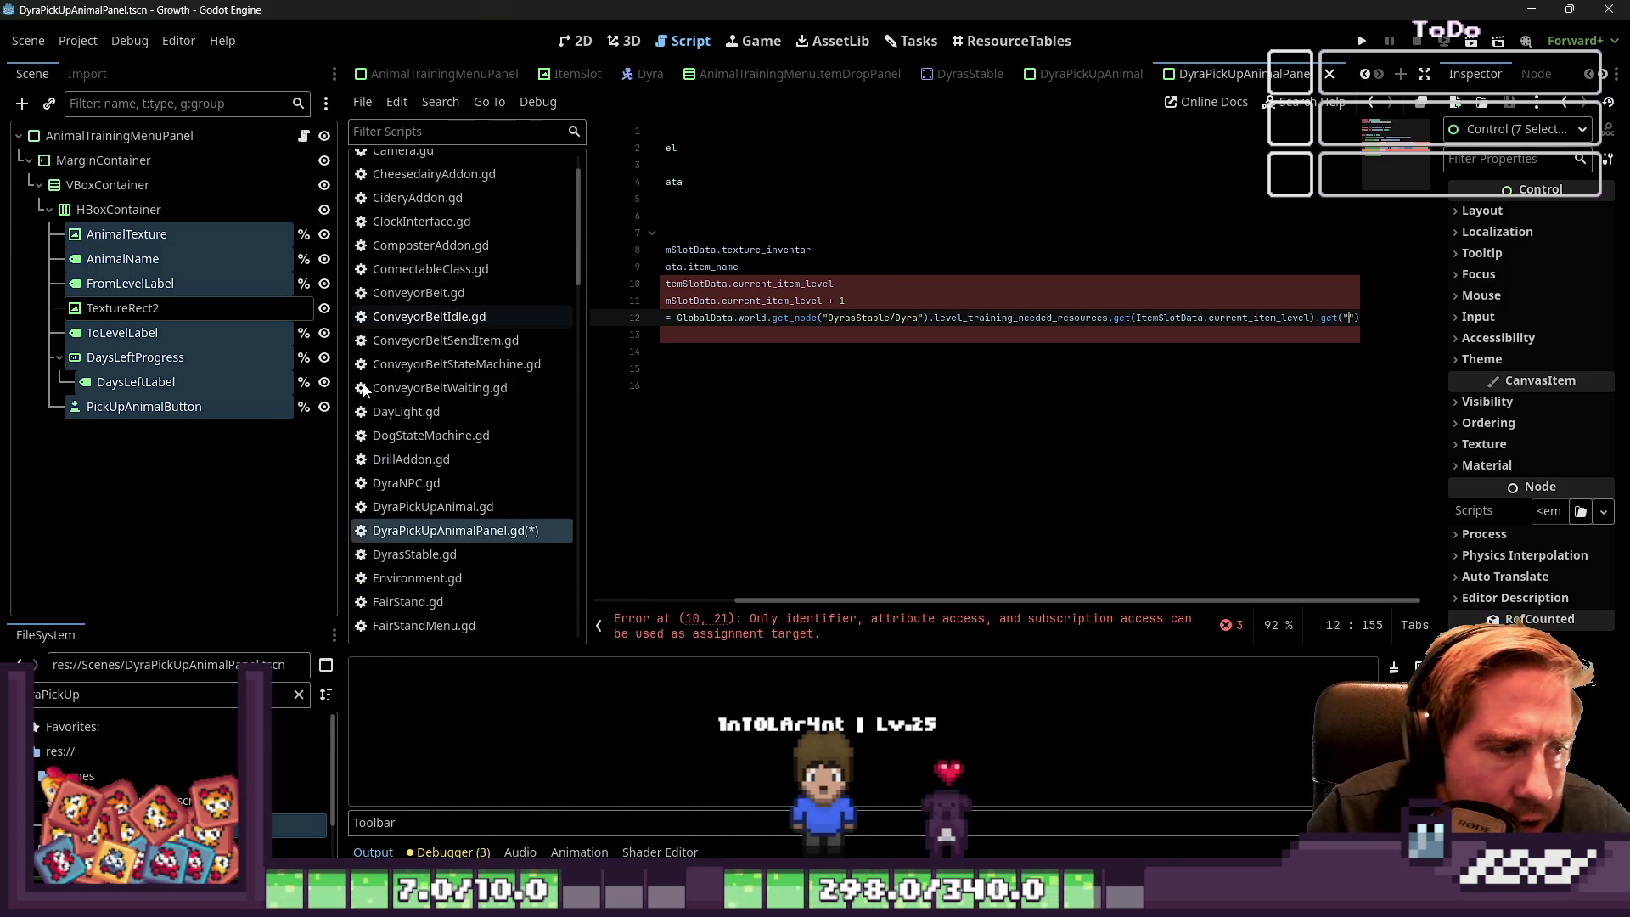
left_click(405, 482)
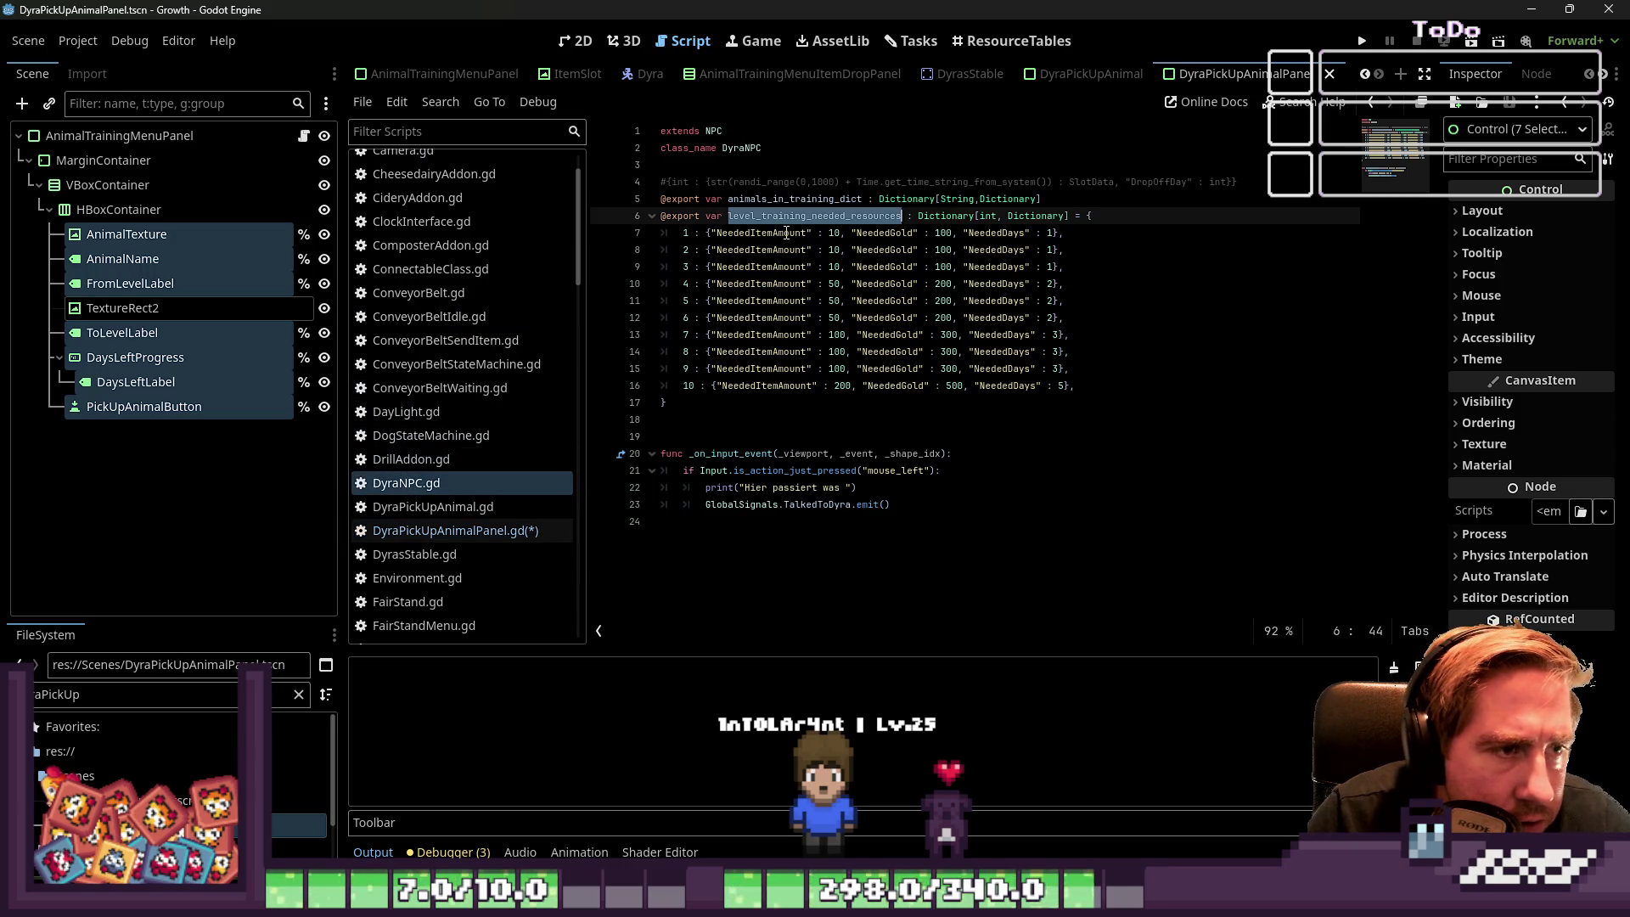
left_click(793, 233)
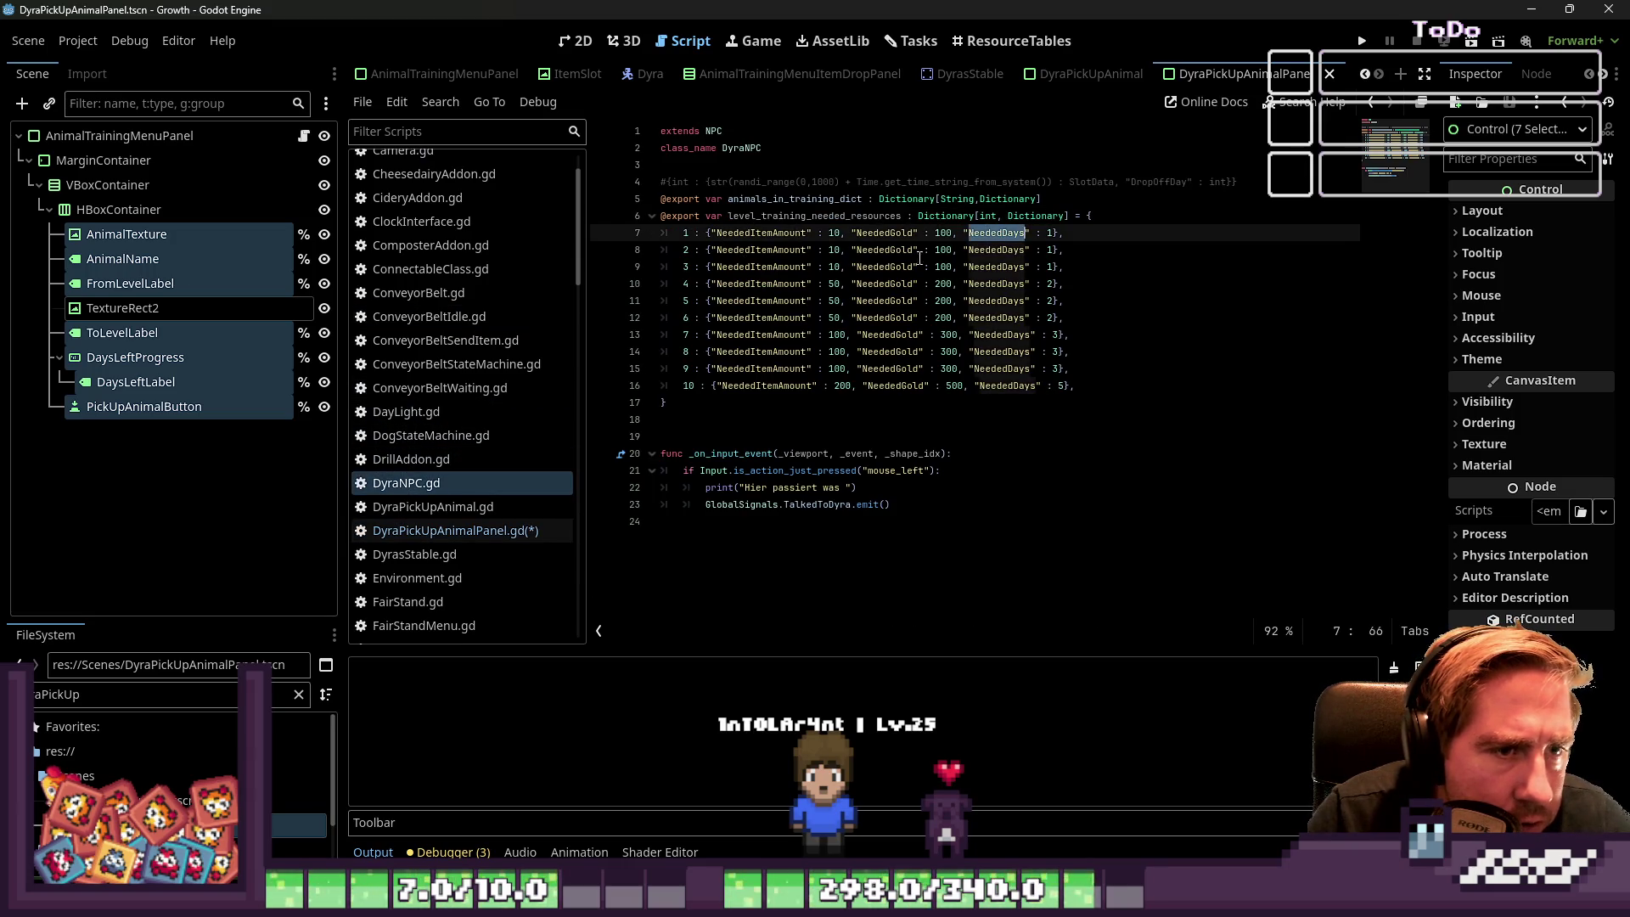
scroll(477, 268, "up", 2)
left_click(454, 163)
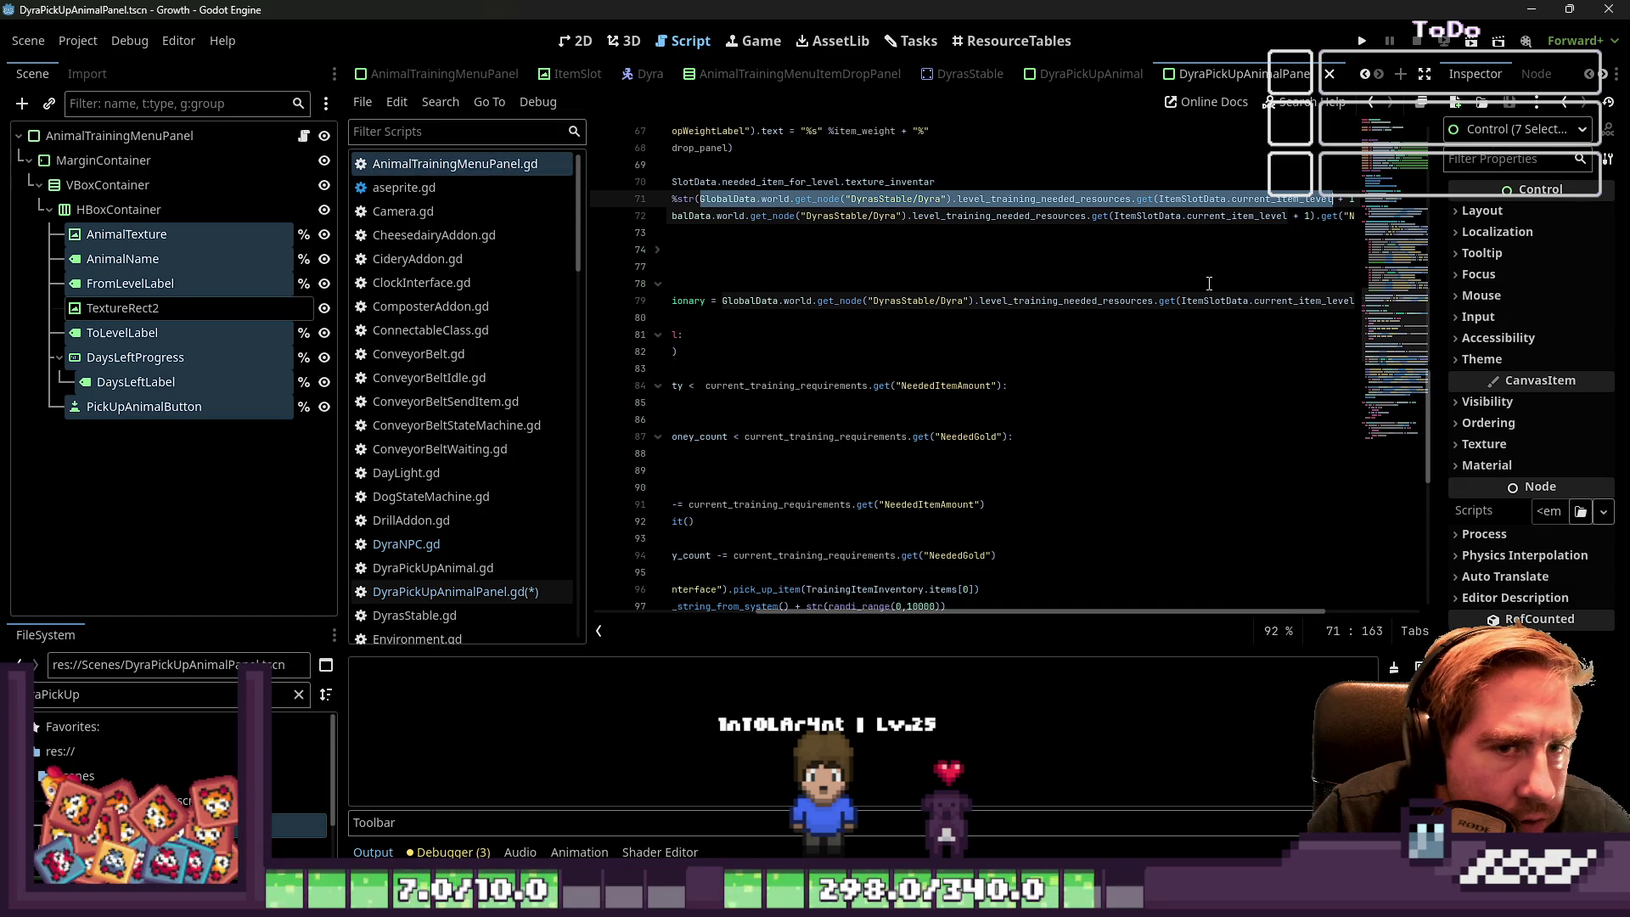
left_click(1209, 284)
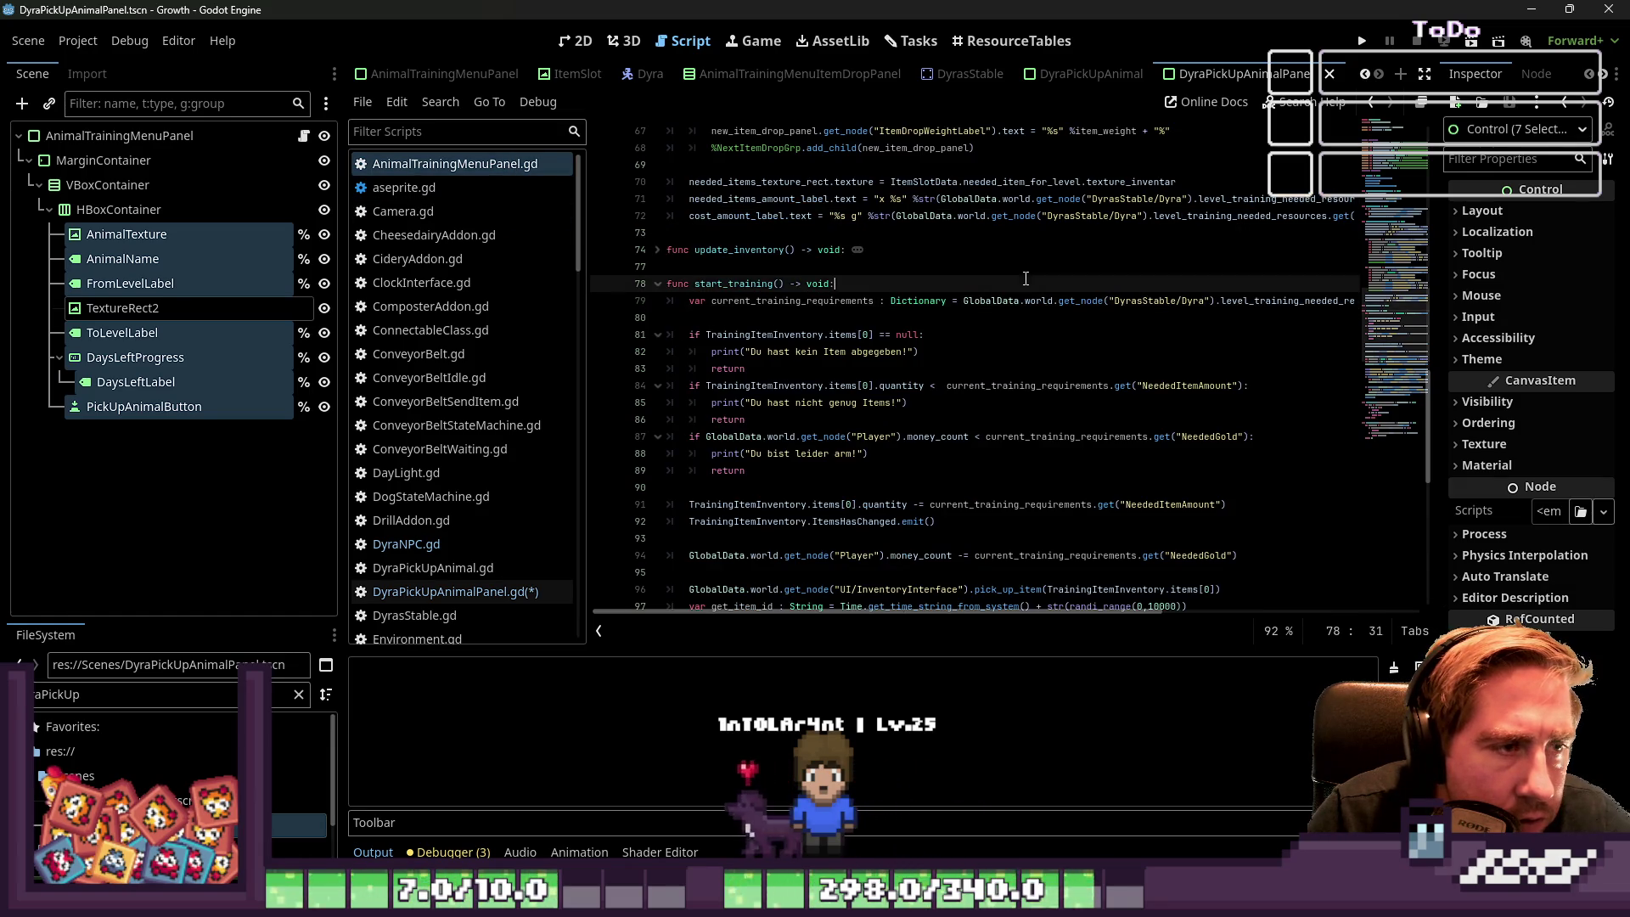
- In DyraPickUpAnimalPanel.gd, fill the max_value .get("") key with "NeededDays"
key("Up")
key("Up")
key("Up")
key("End")
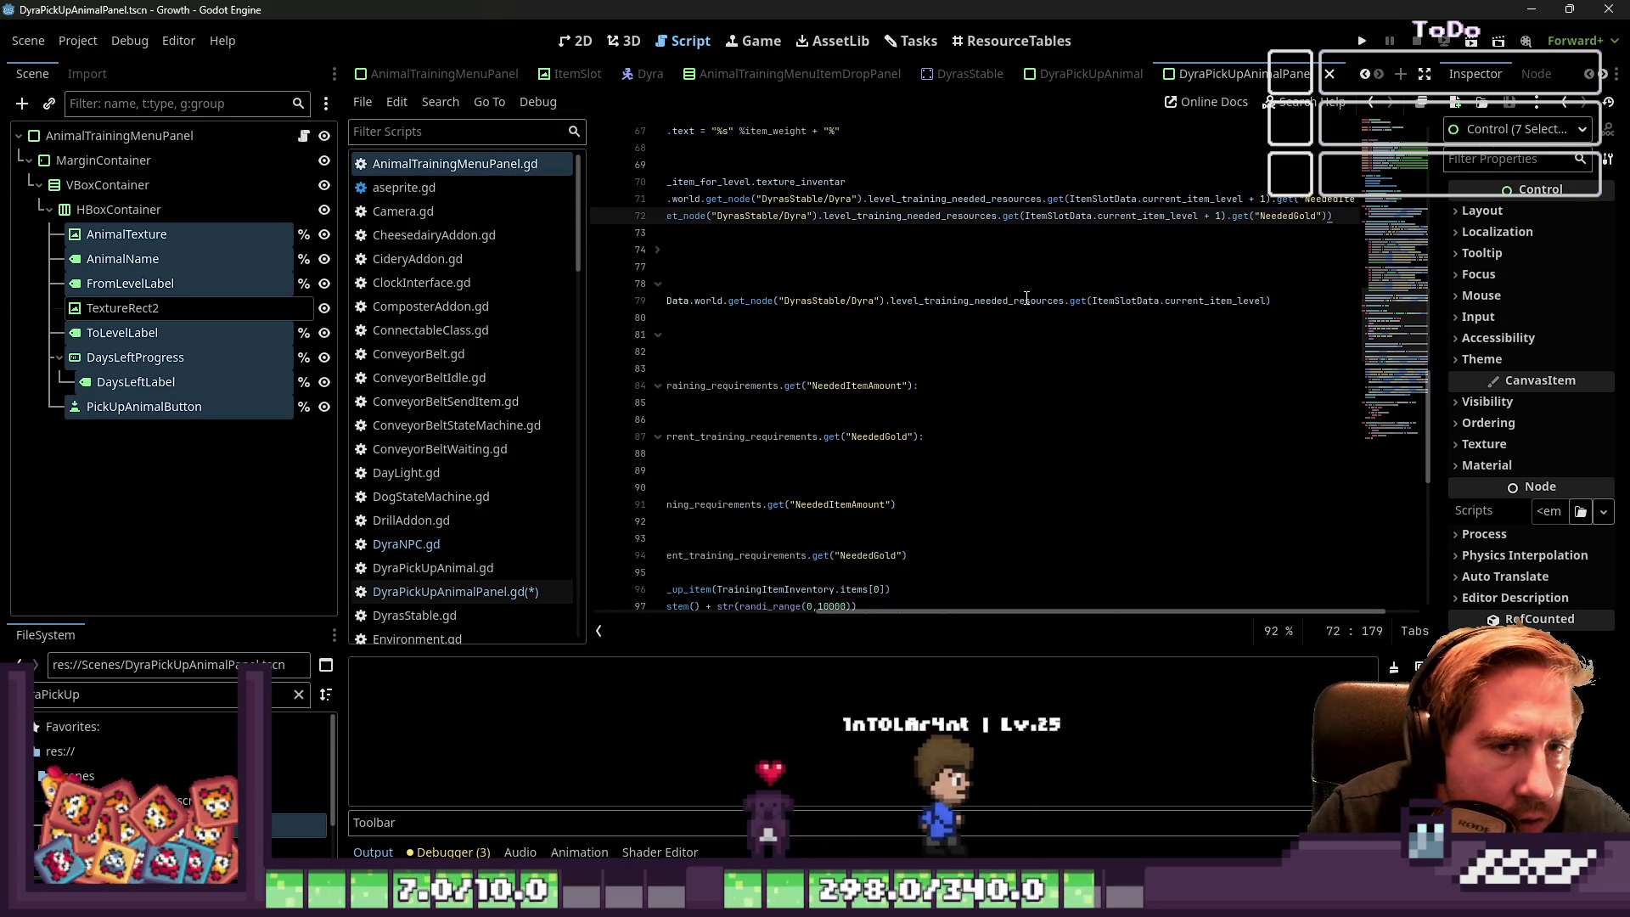
key("Up")
key("End")
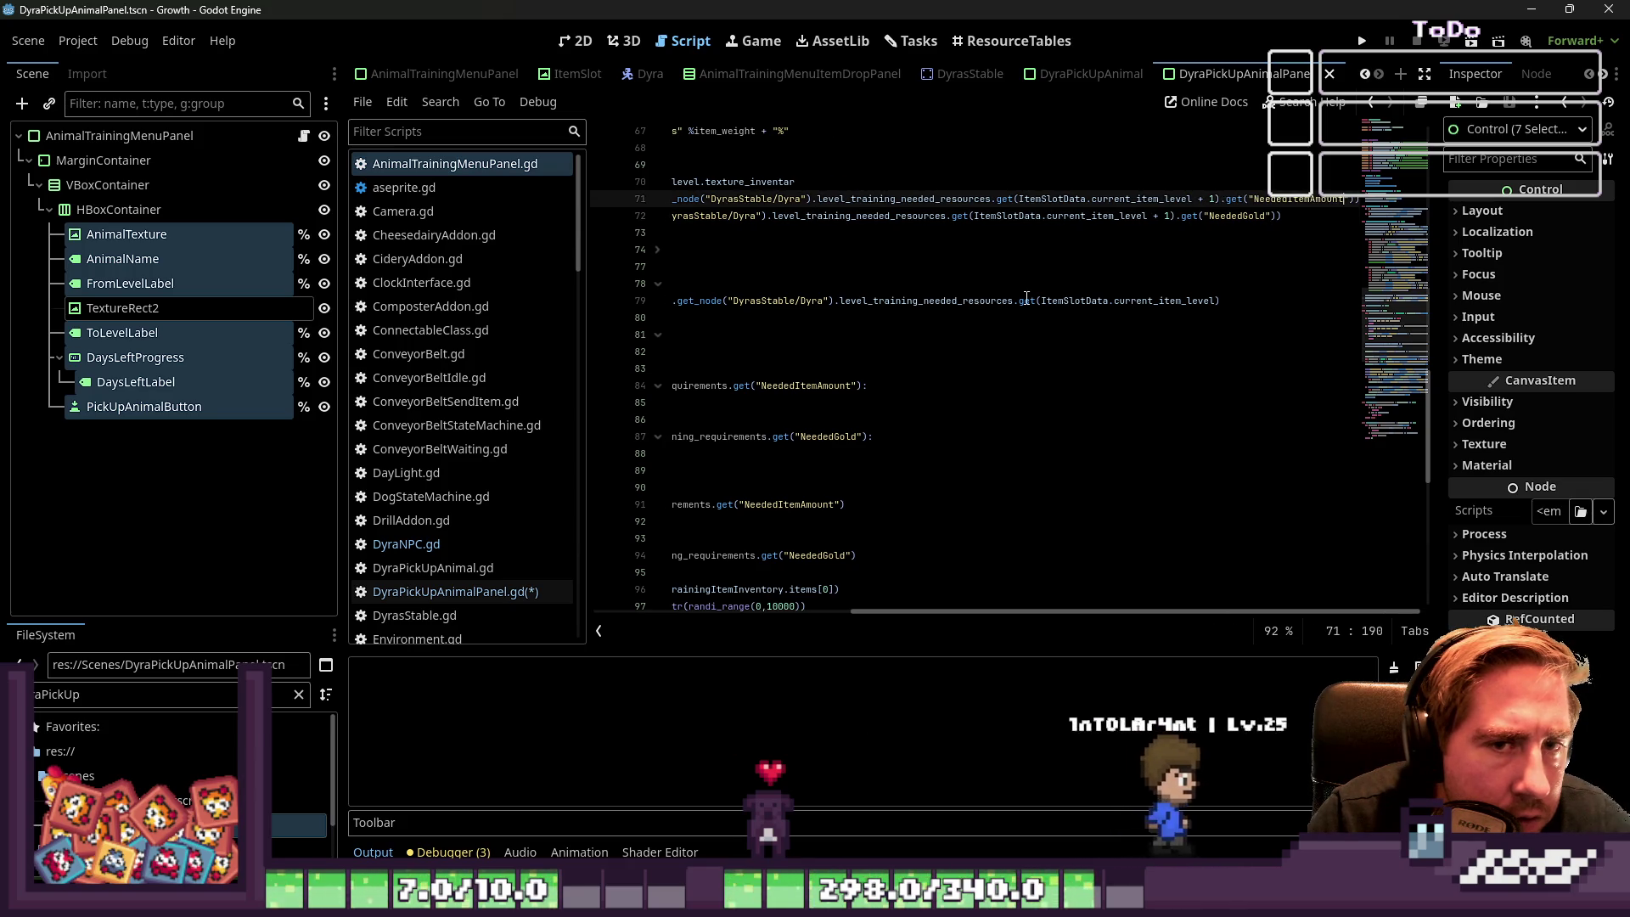
key("Down")
key("Down")
key("Down")
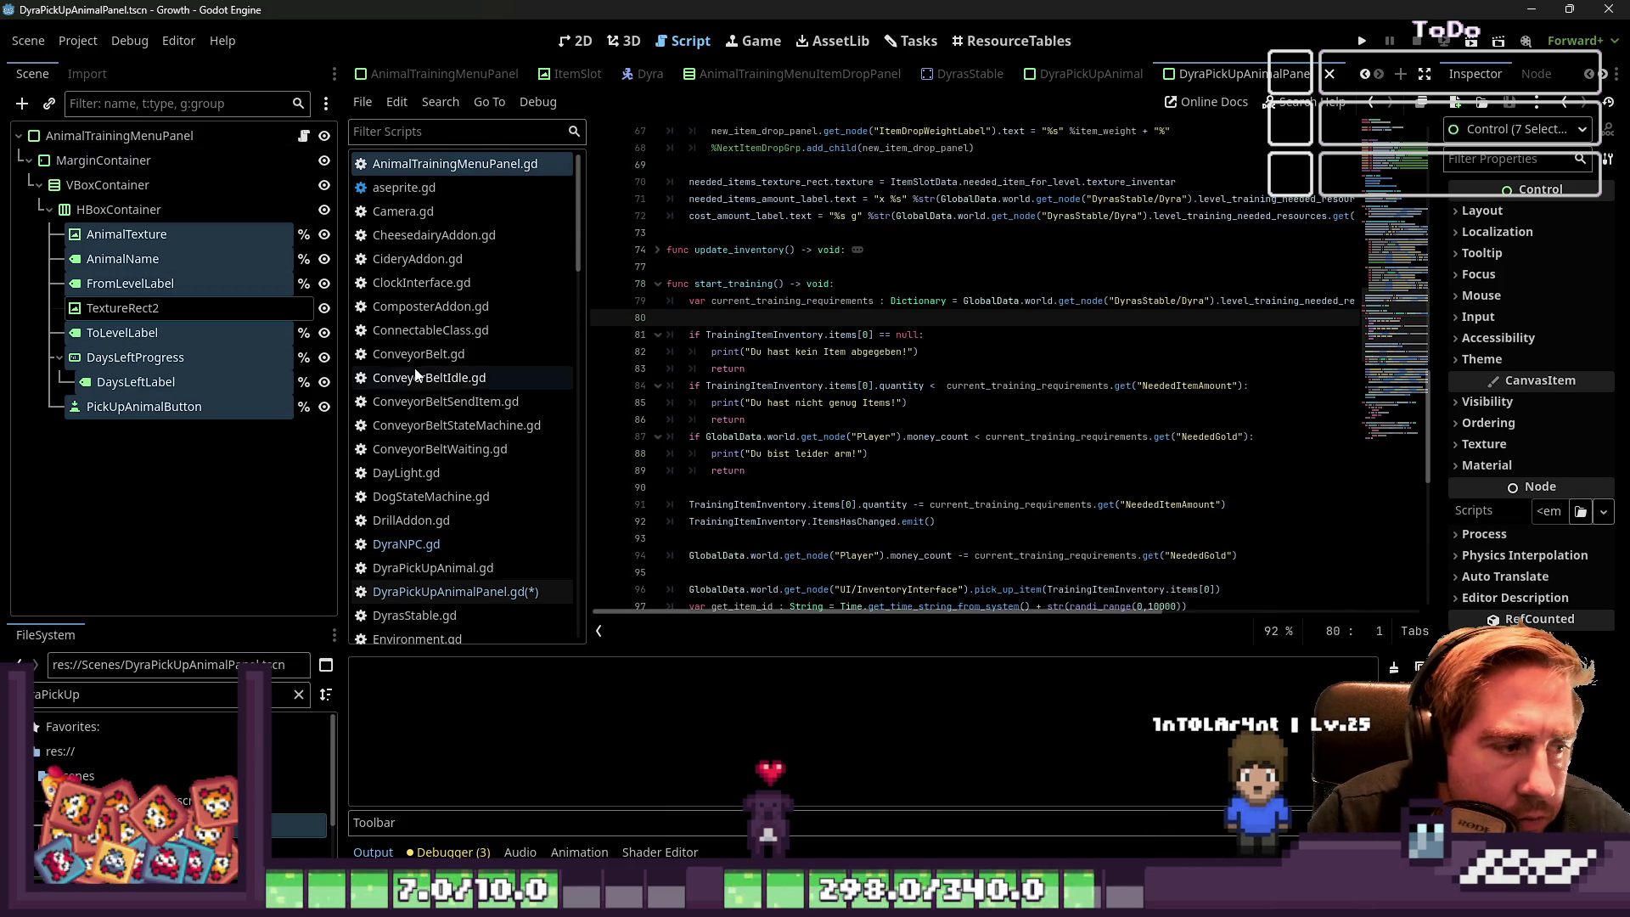
scroll(412, 415, "down", 5)
left_click(412, 414)
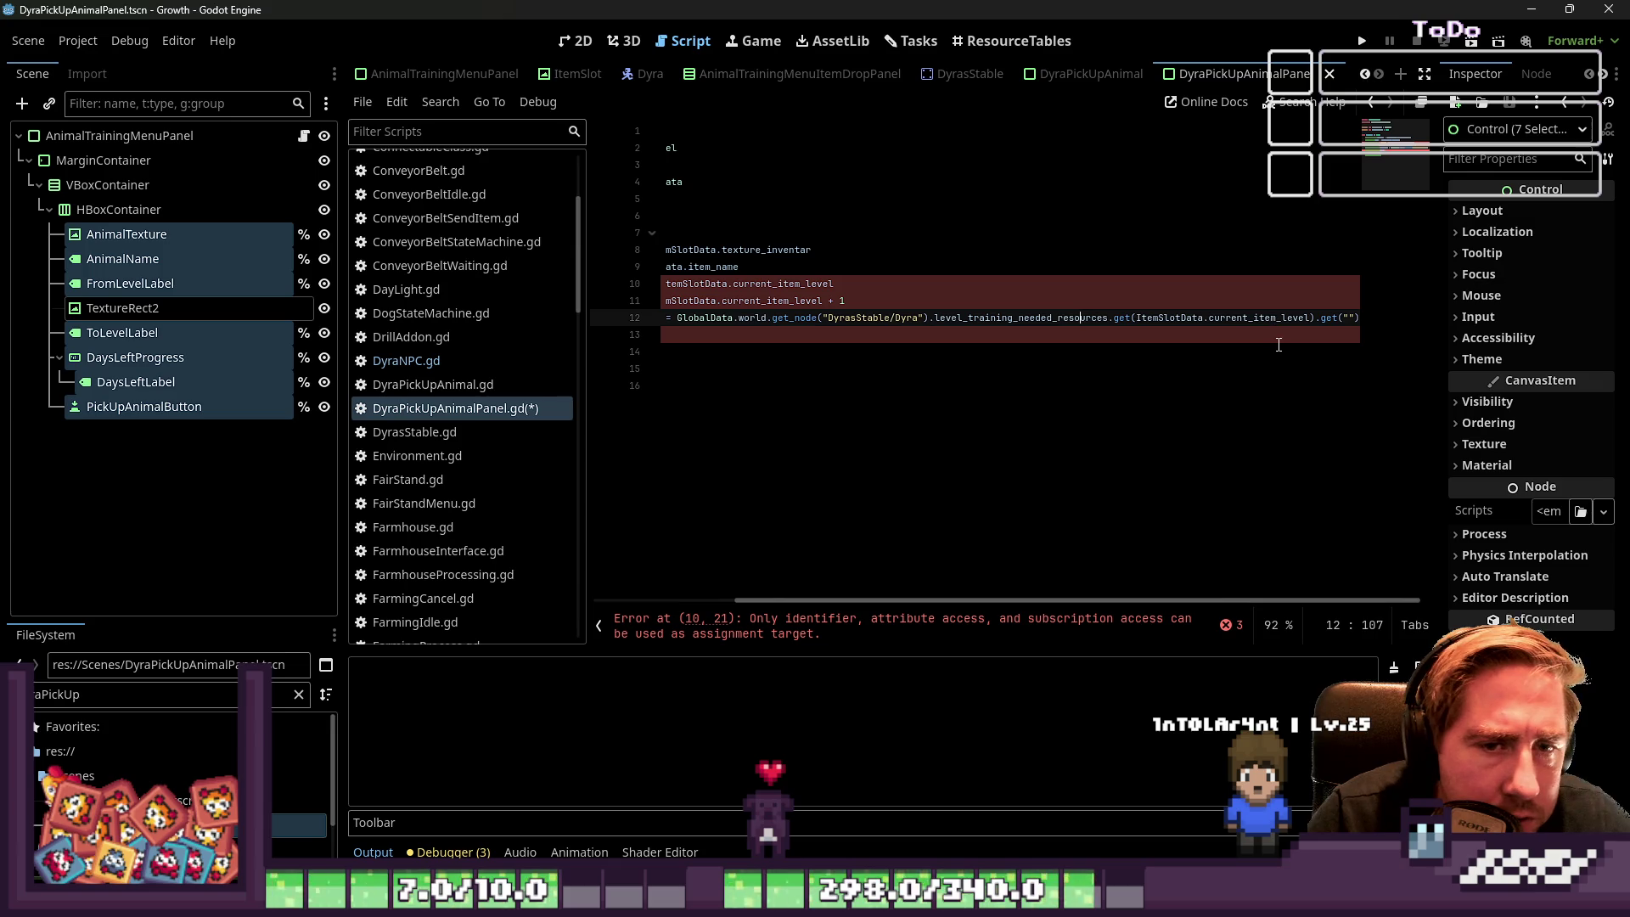
key("Down")
key("Home")
key("Home")
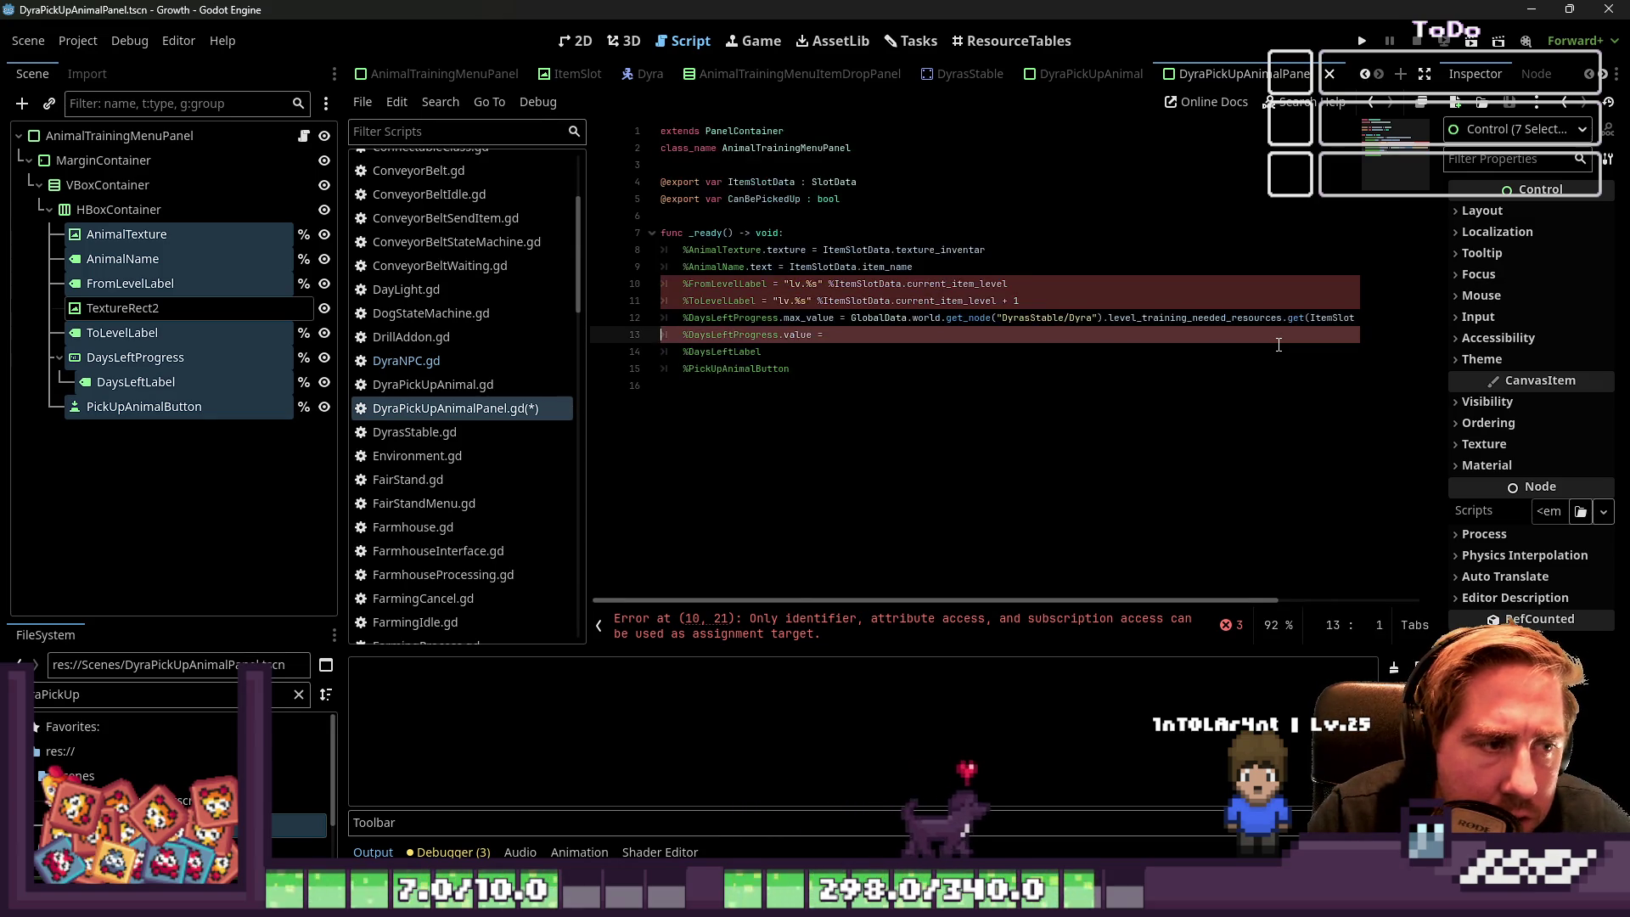
key("Left")
type("NeededDays")
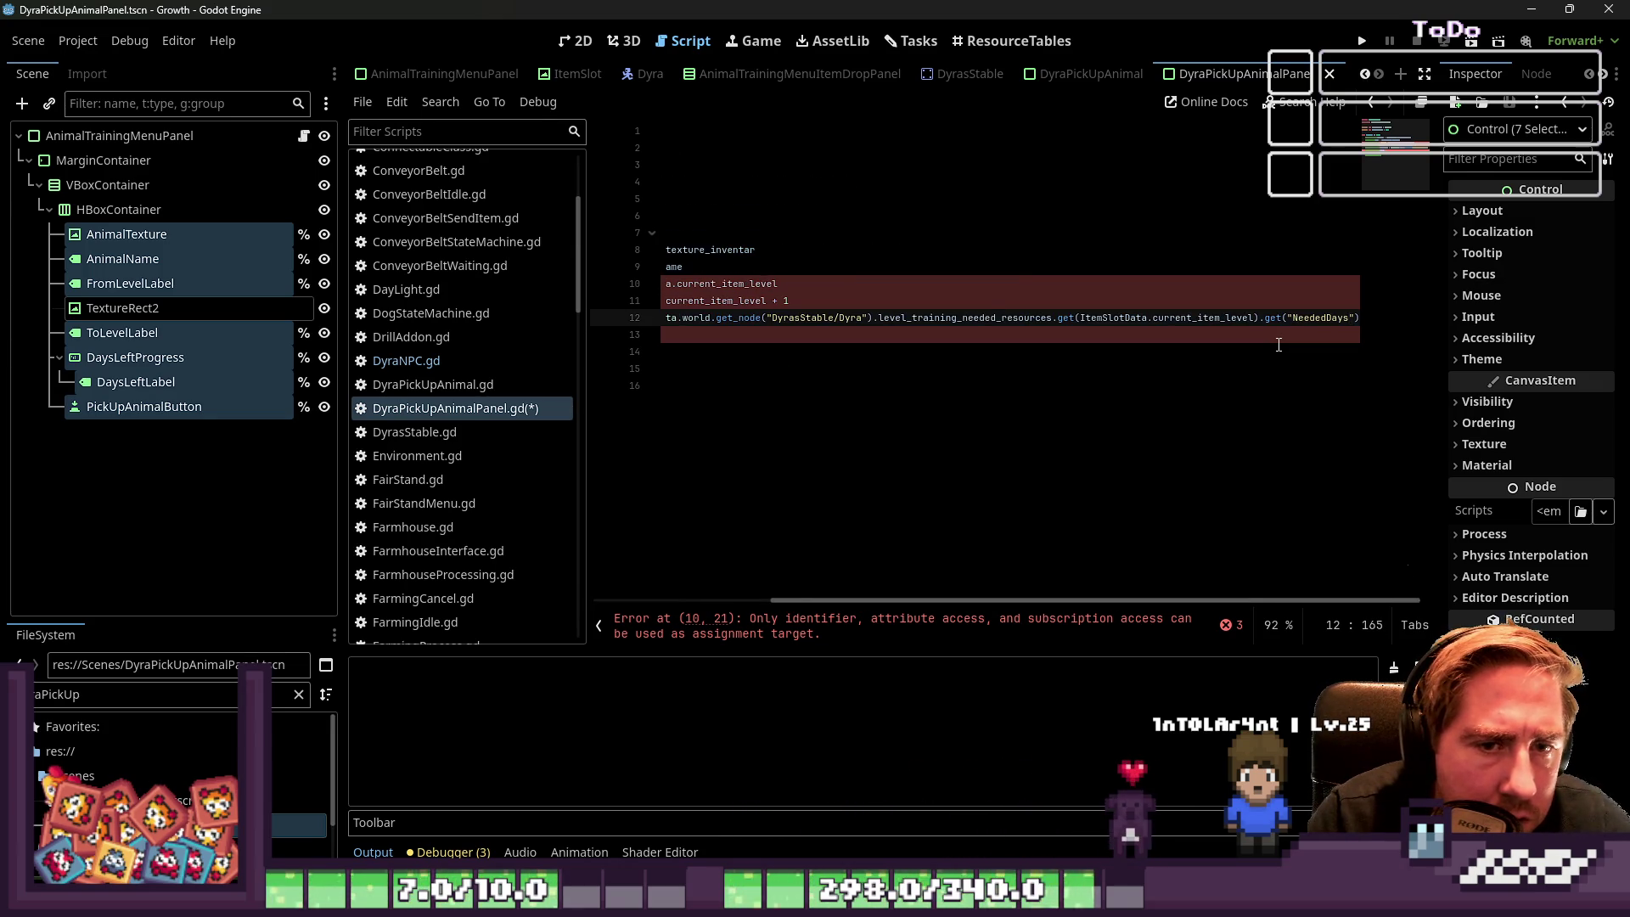
key("Right")
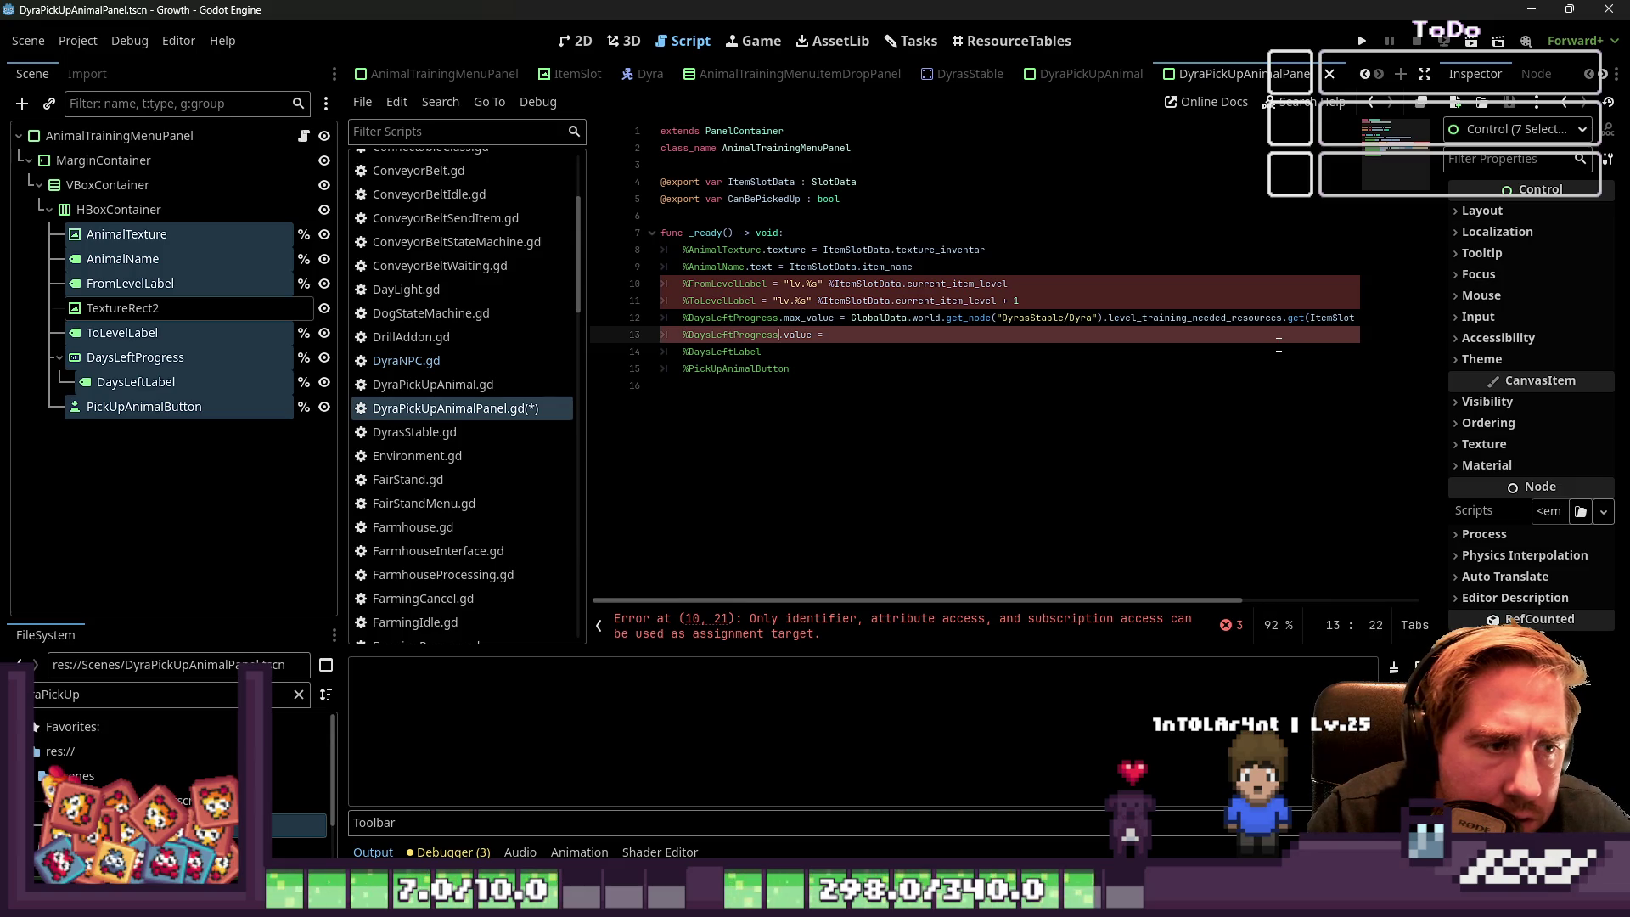
left_click(895, 165)
key("Return")
type("@export var AnimalDict : ")
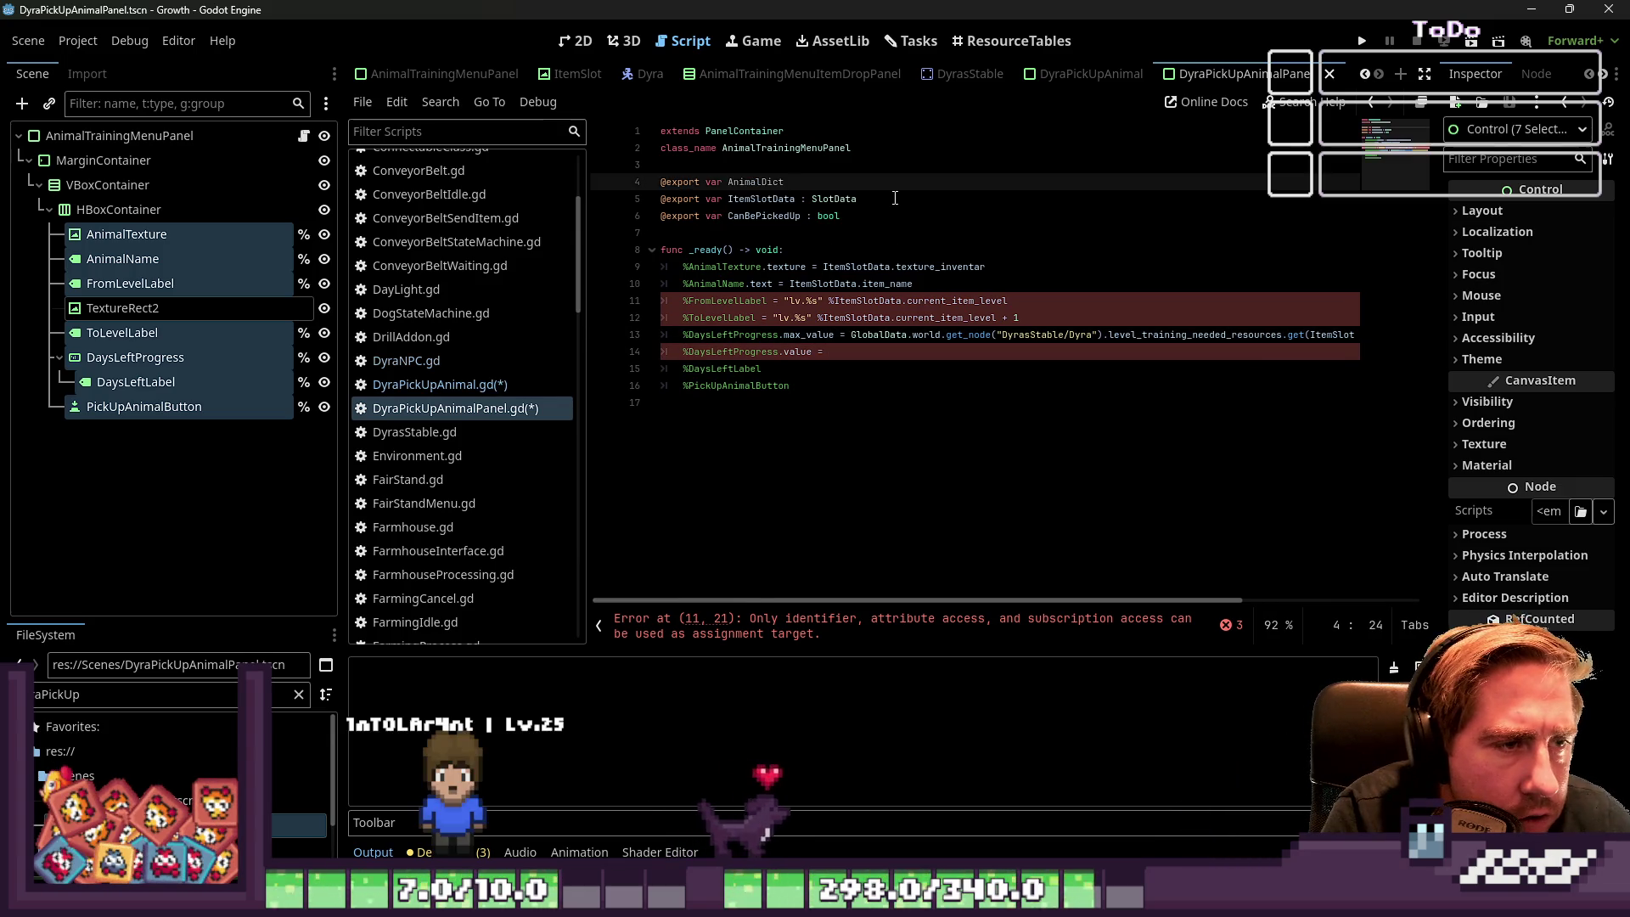
type("Dic")
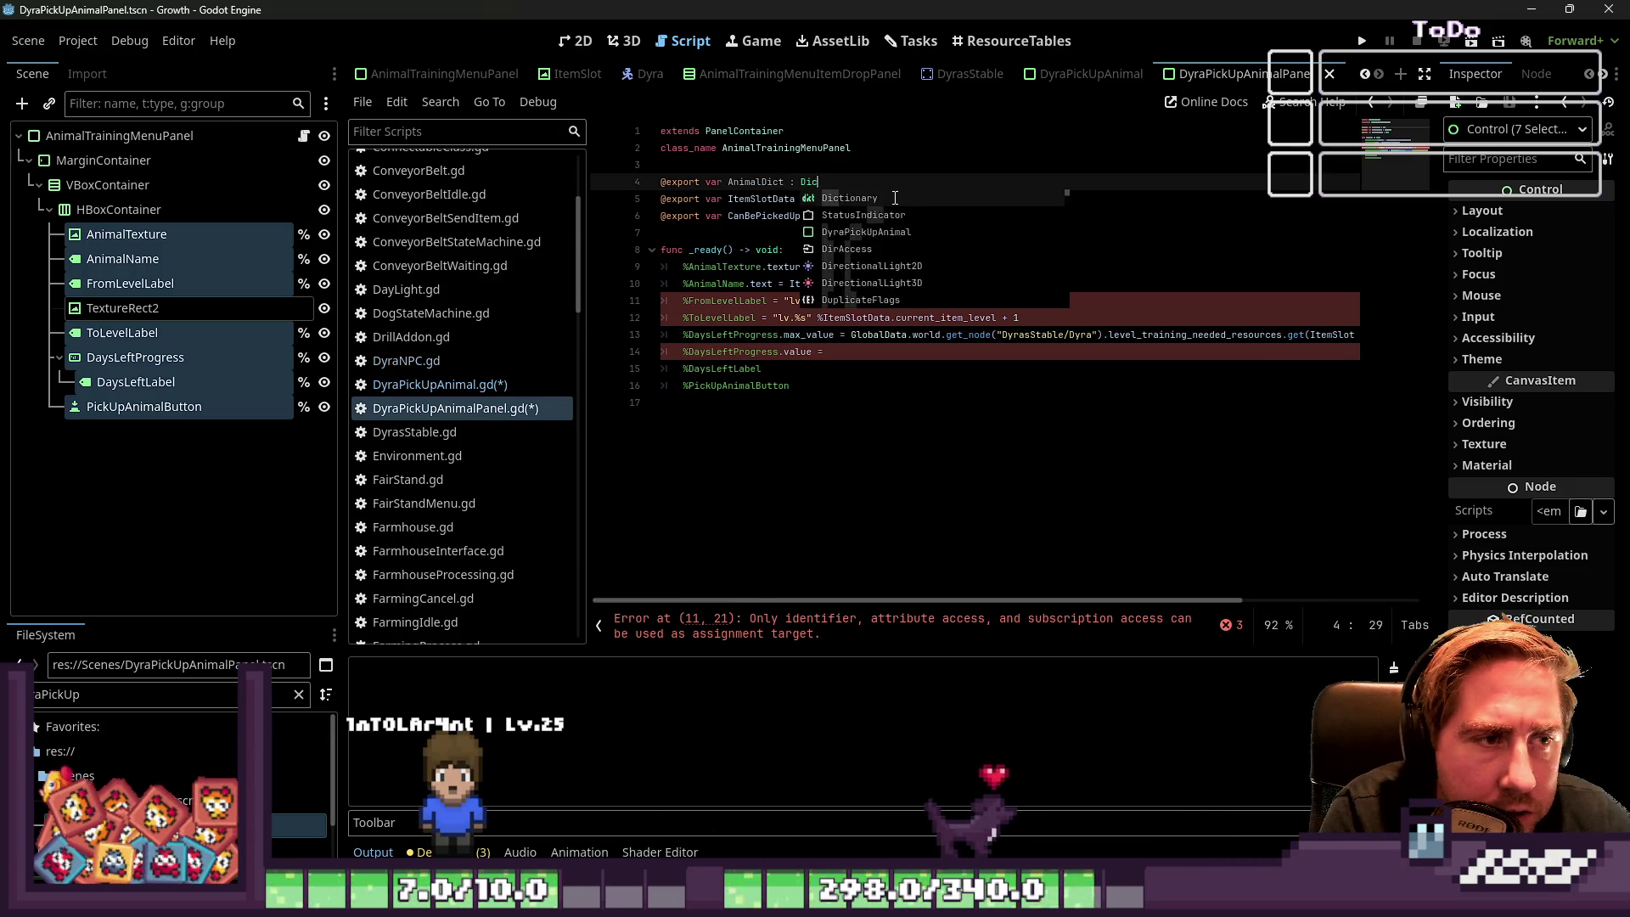
key("Return")
key("ctrl+Left")
key("ctrl+Left")
key("ctrl+Left")
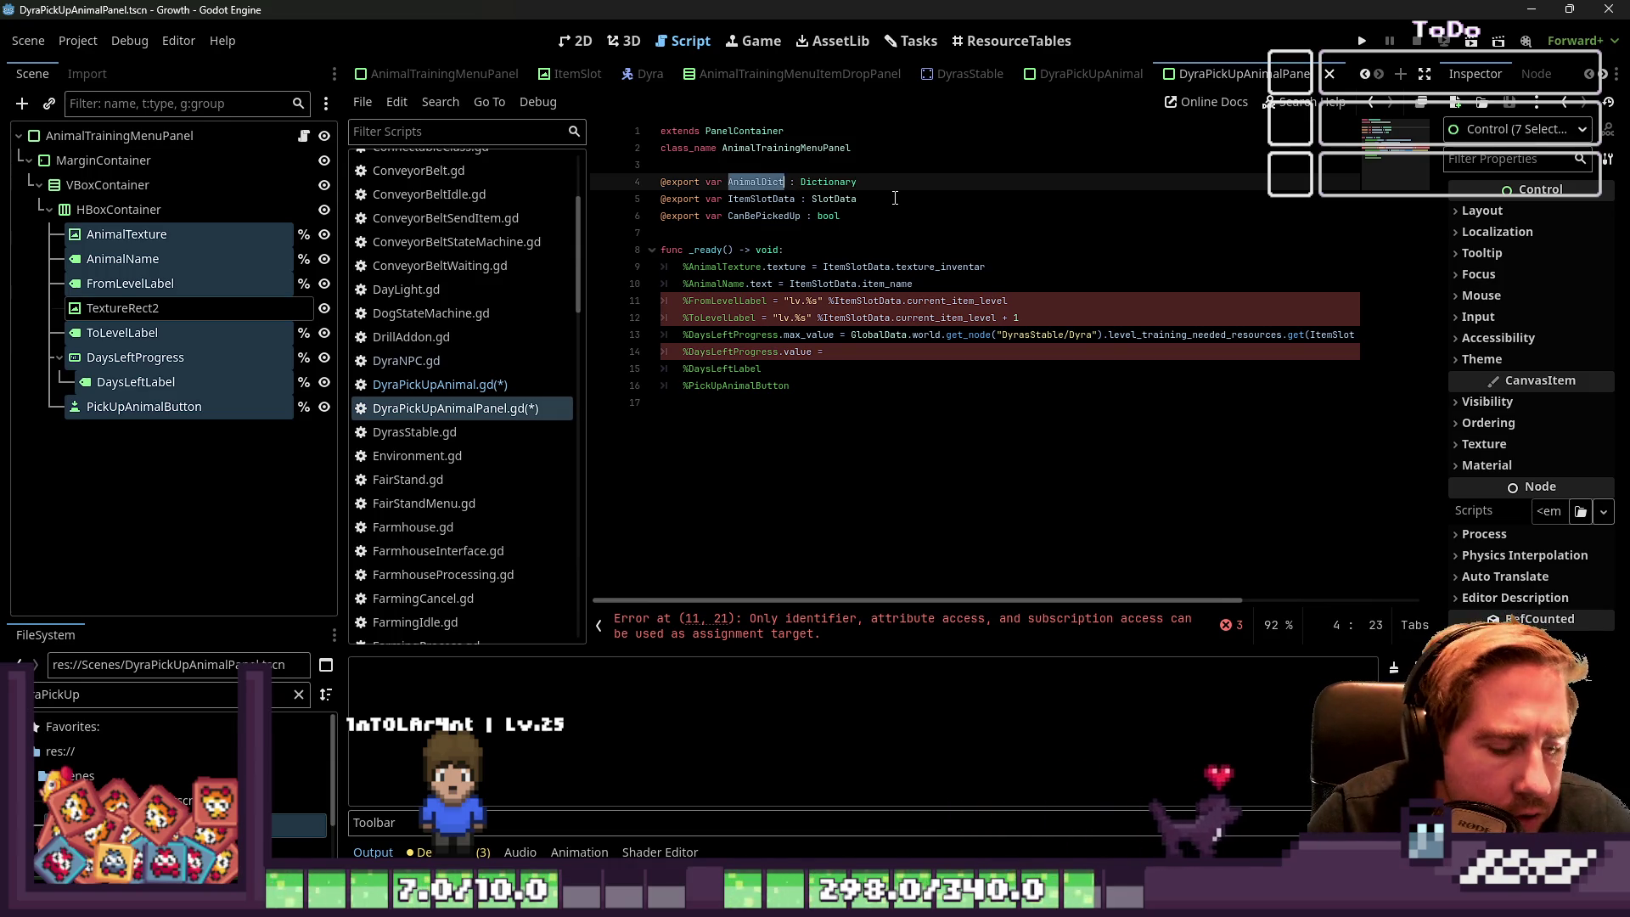
key("ctrl+Right")
key("Down")
left_click(469, 386)
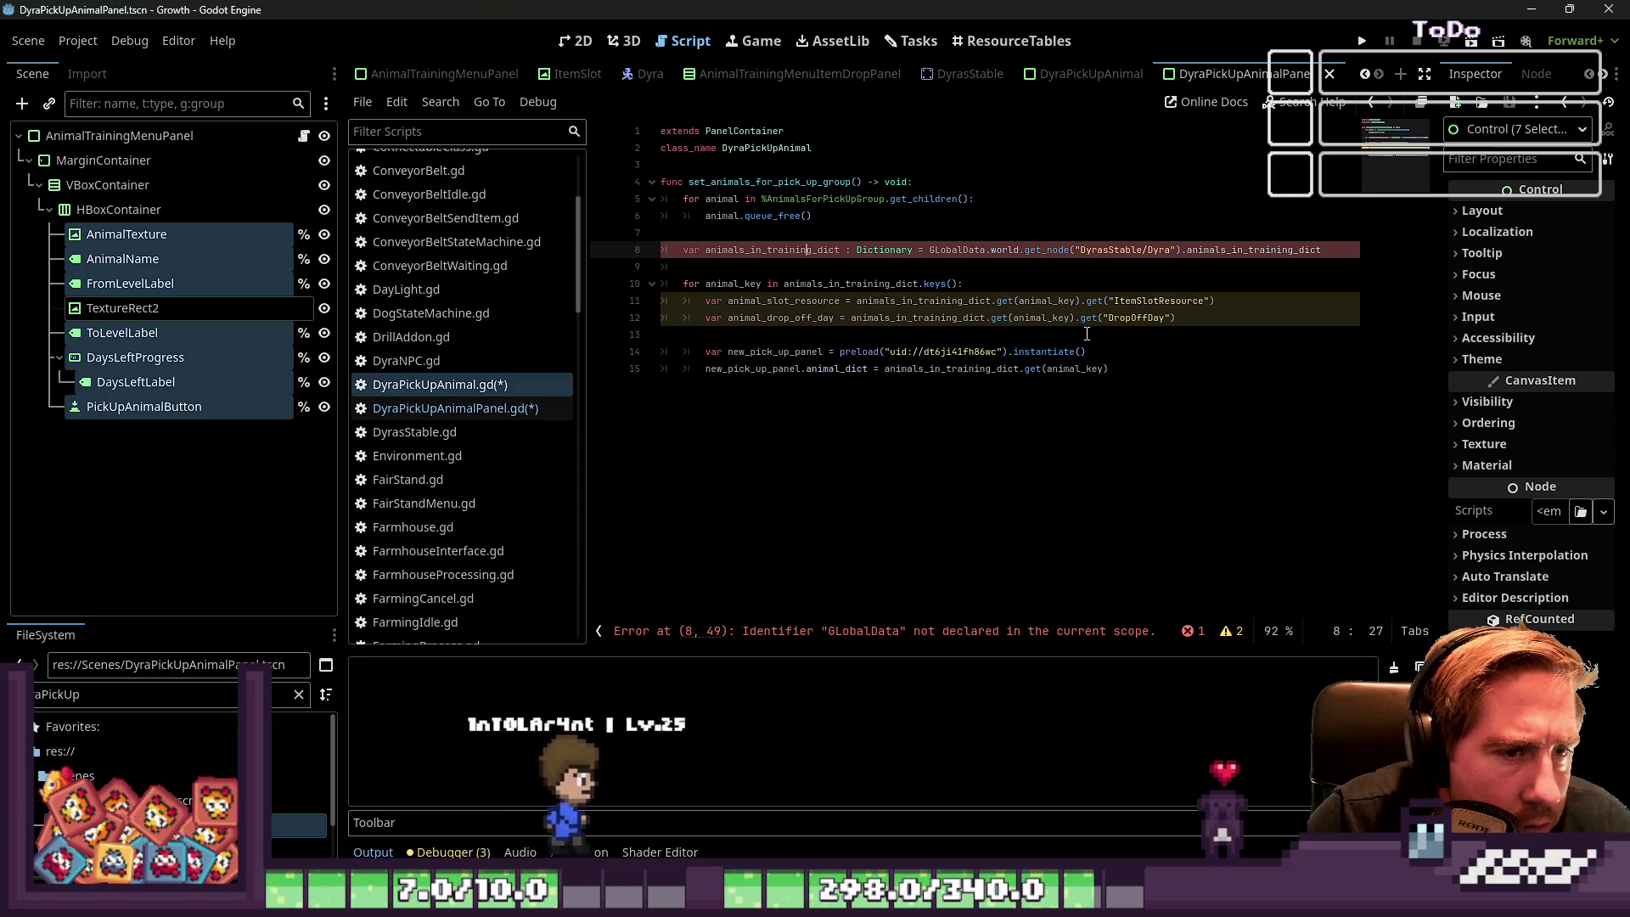
- Rename animal_dict to AnimalDict on line 15 and save the script
left_click(1043, 375)
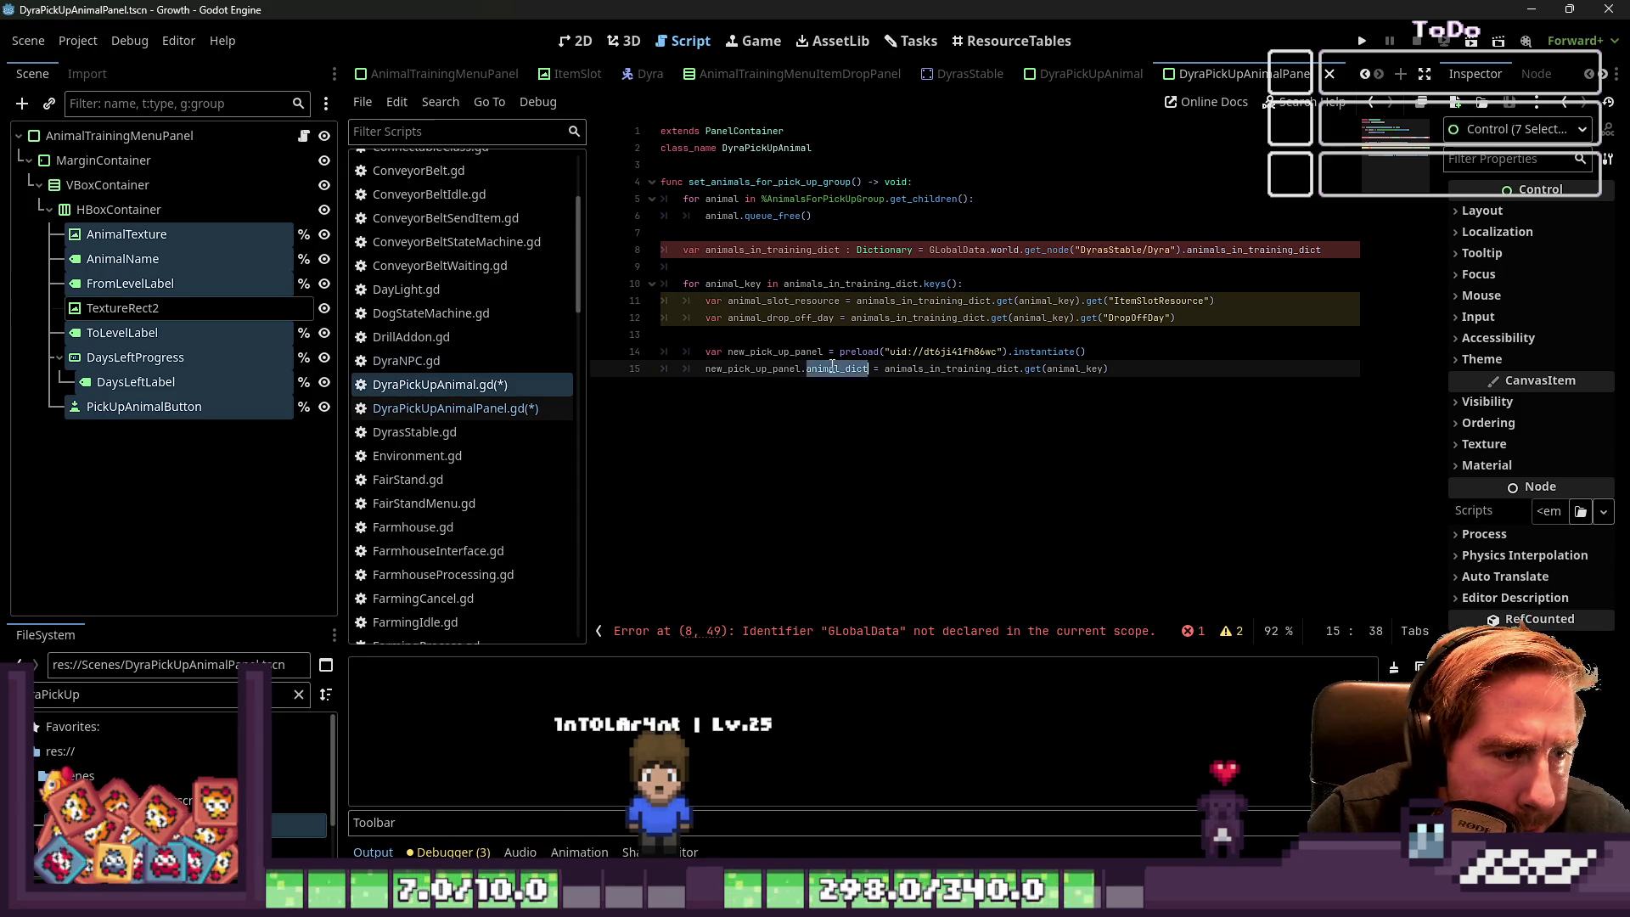
type("AnimalDict")
key("ctrl+s")
- Add a new_pick_up_panel property assignment line after the AnimalDict assignment
left_click(1124, 402)
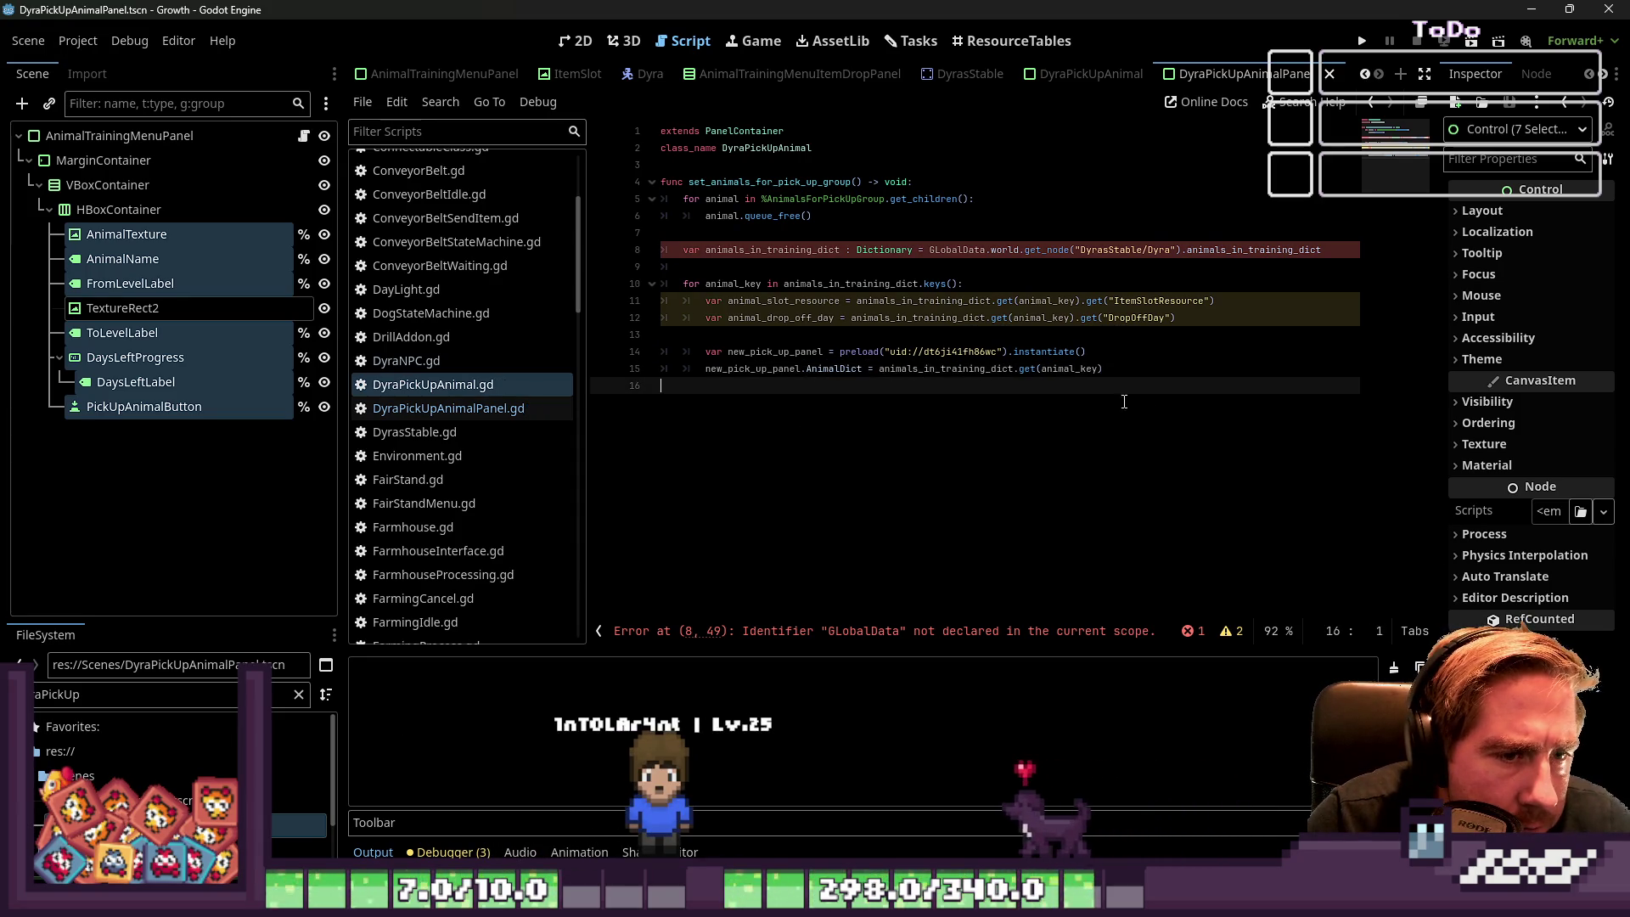
double_click(804, 302)
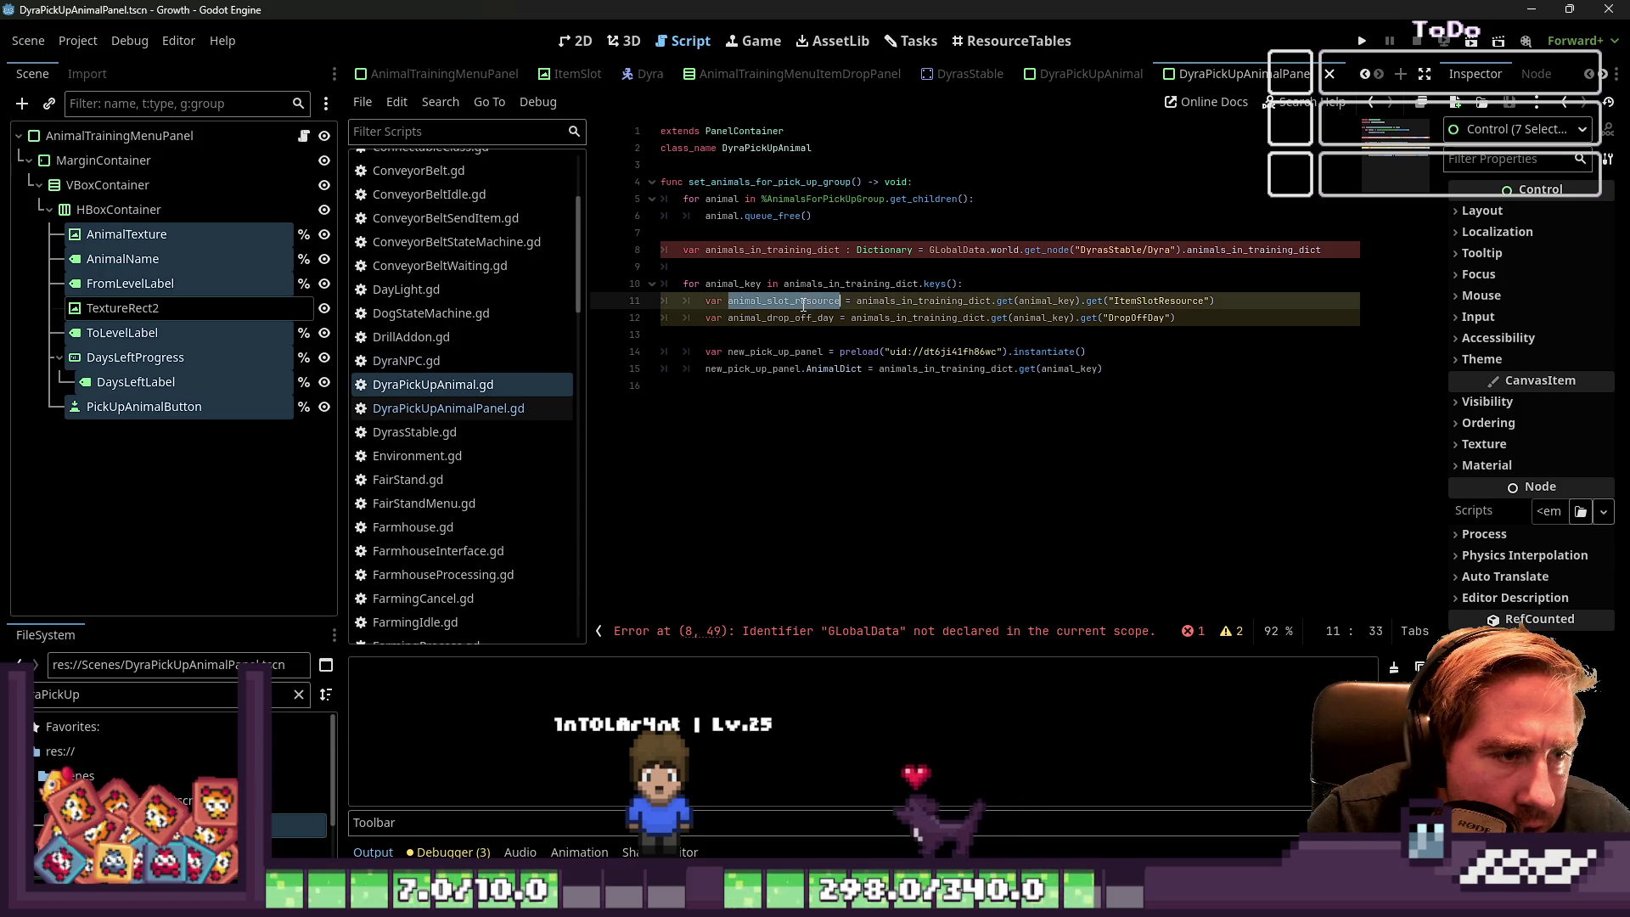
left_click(1157, 372)
key("Return")
type("_pick_up_panel.animal_slot_resource")
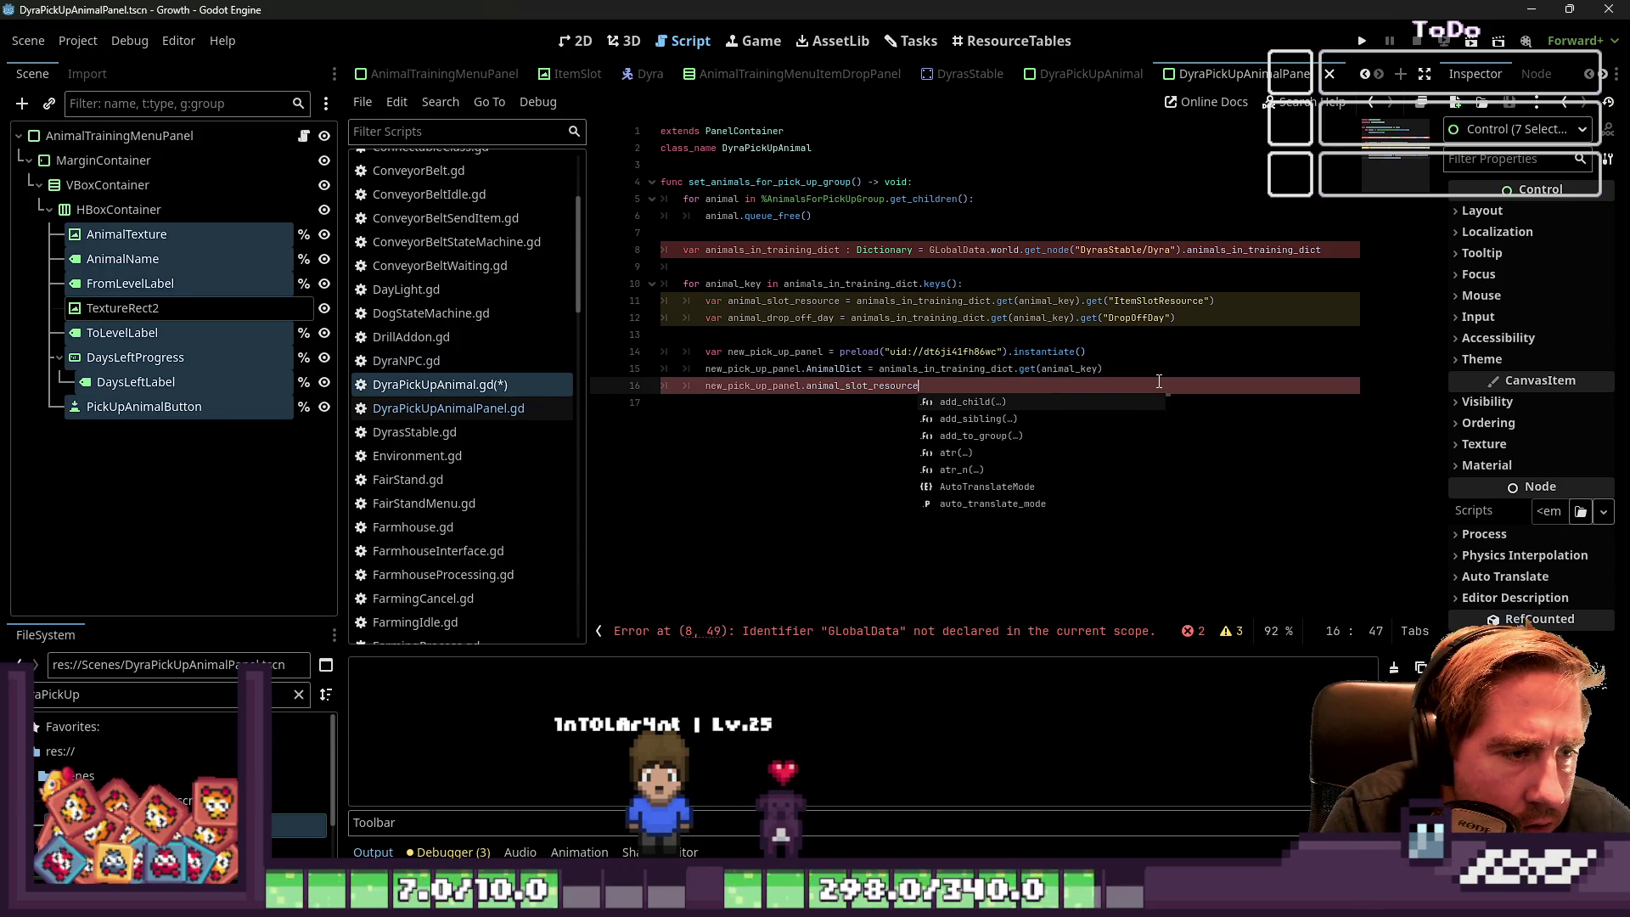
key("ctrl+v")
key("ctrl+BackSpace")
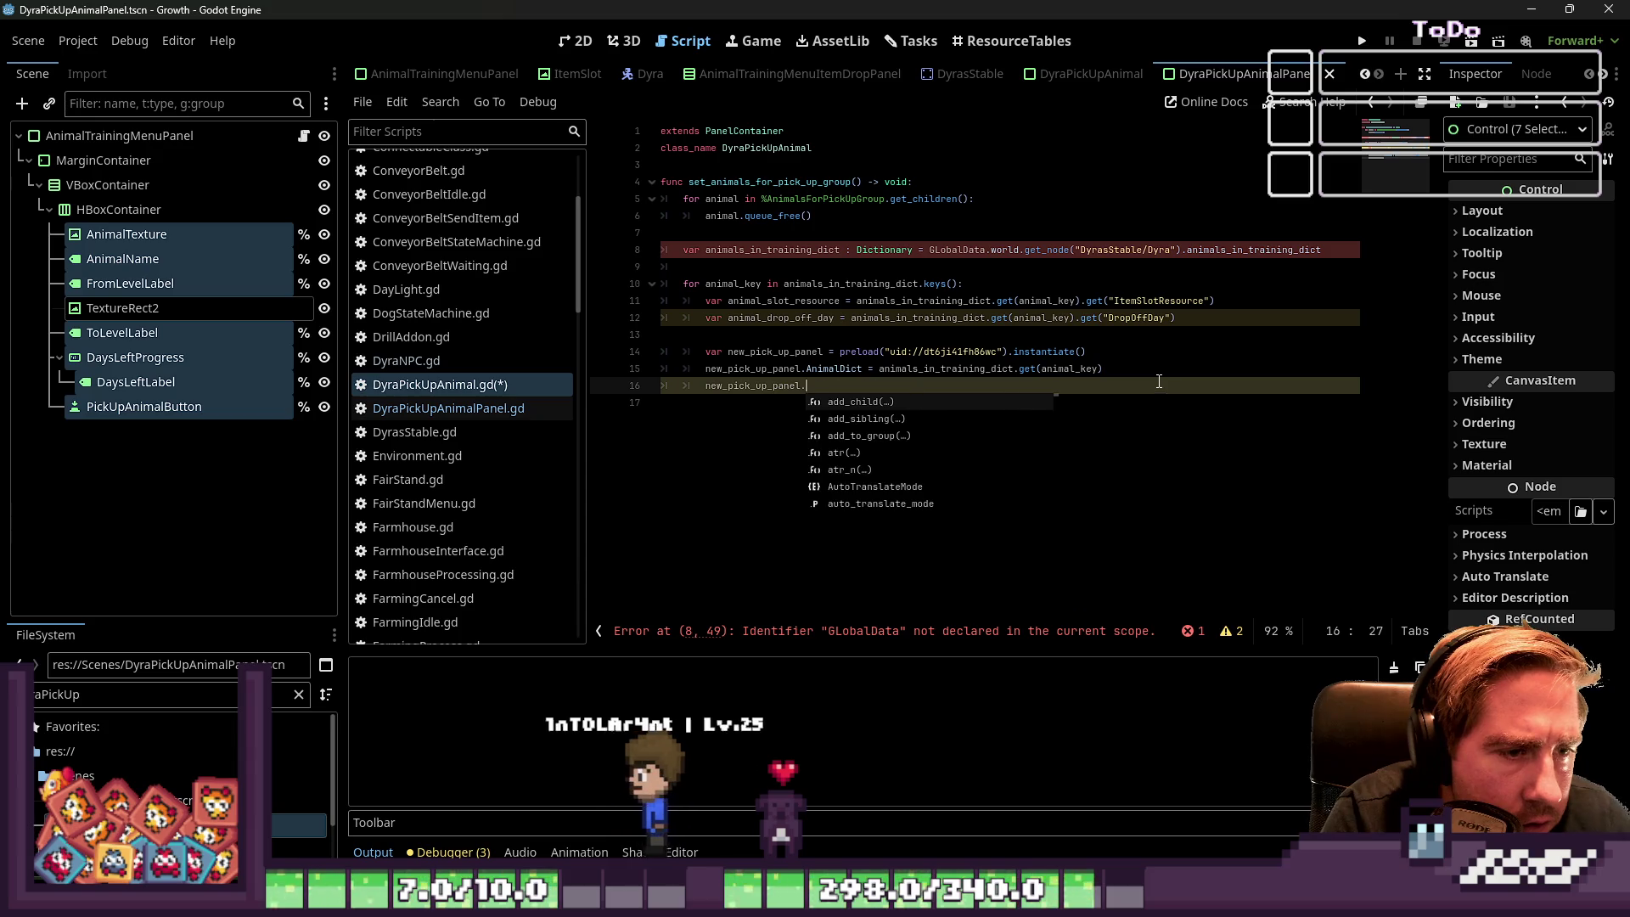
type("AnimalSlotResource =")
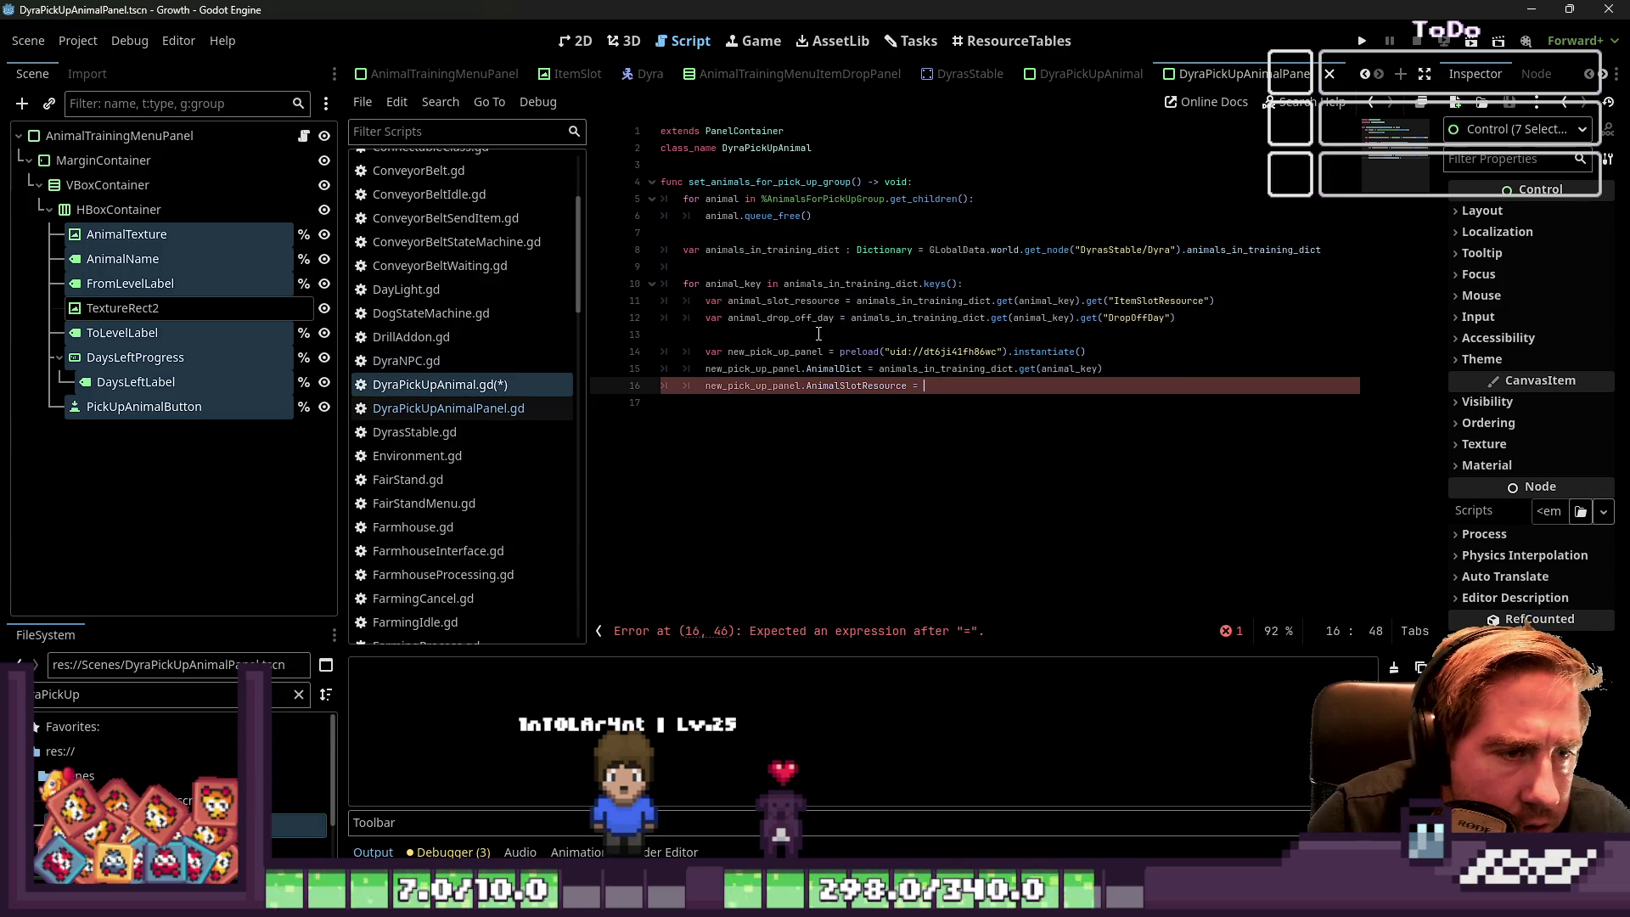
left_click(1053, 395)
key("Home")
key("BackSpace")
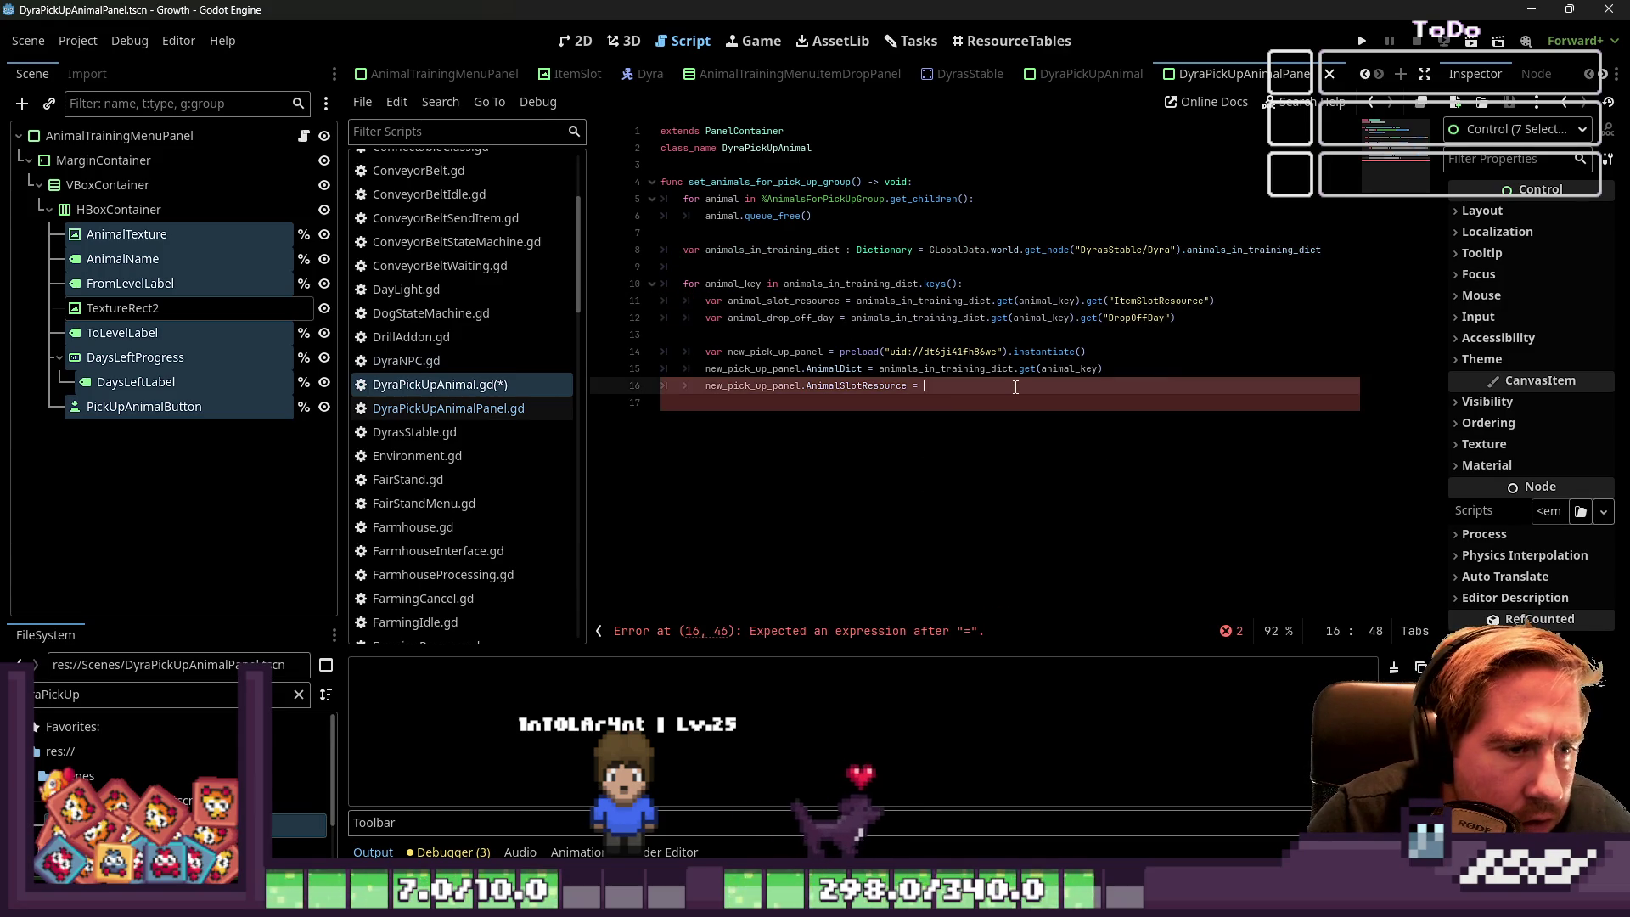
left_click(433, 407)
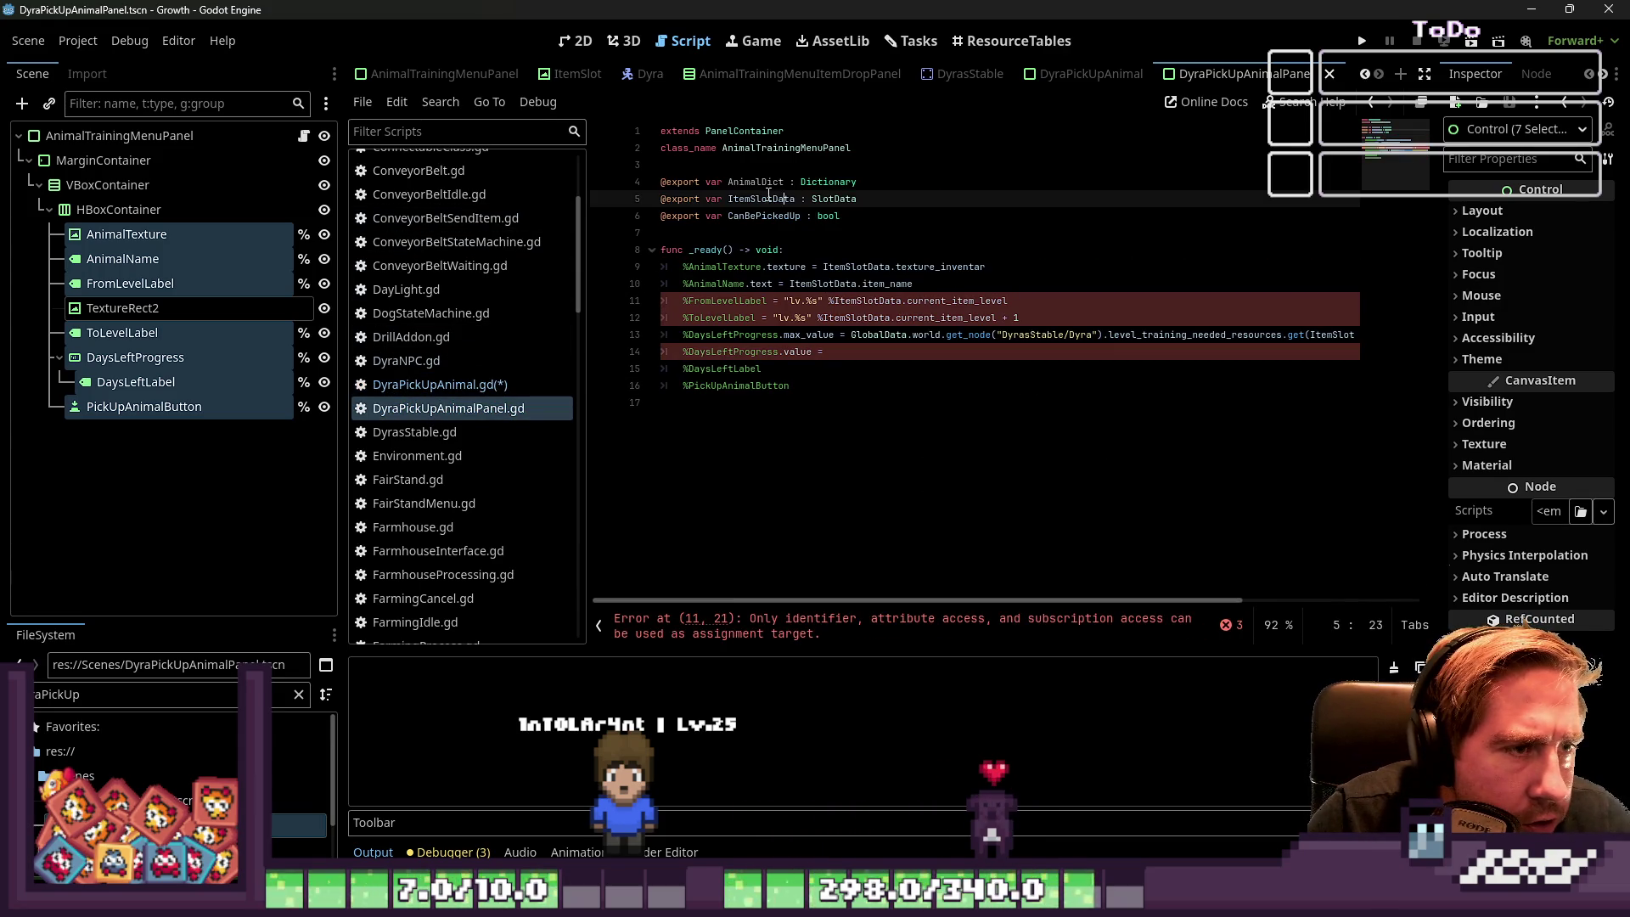
left_click(442, 383)
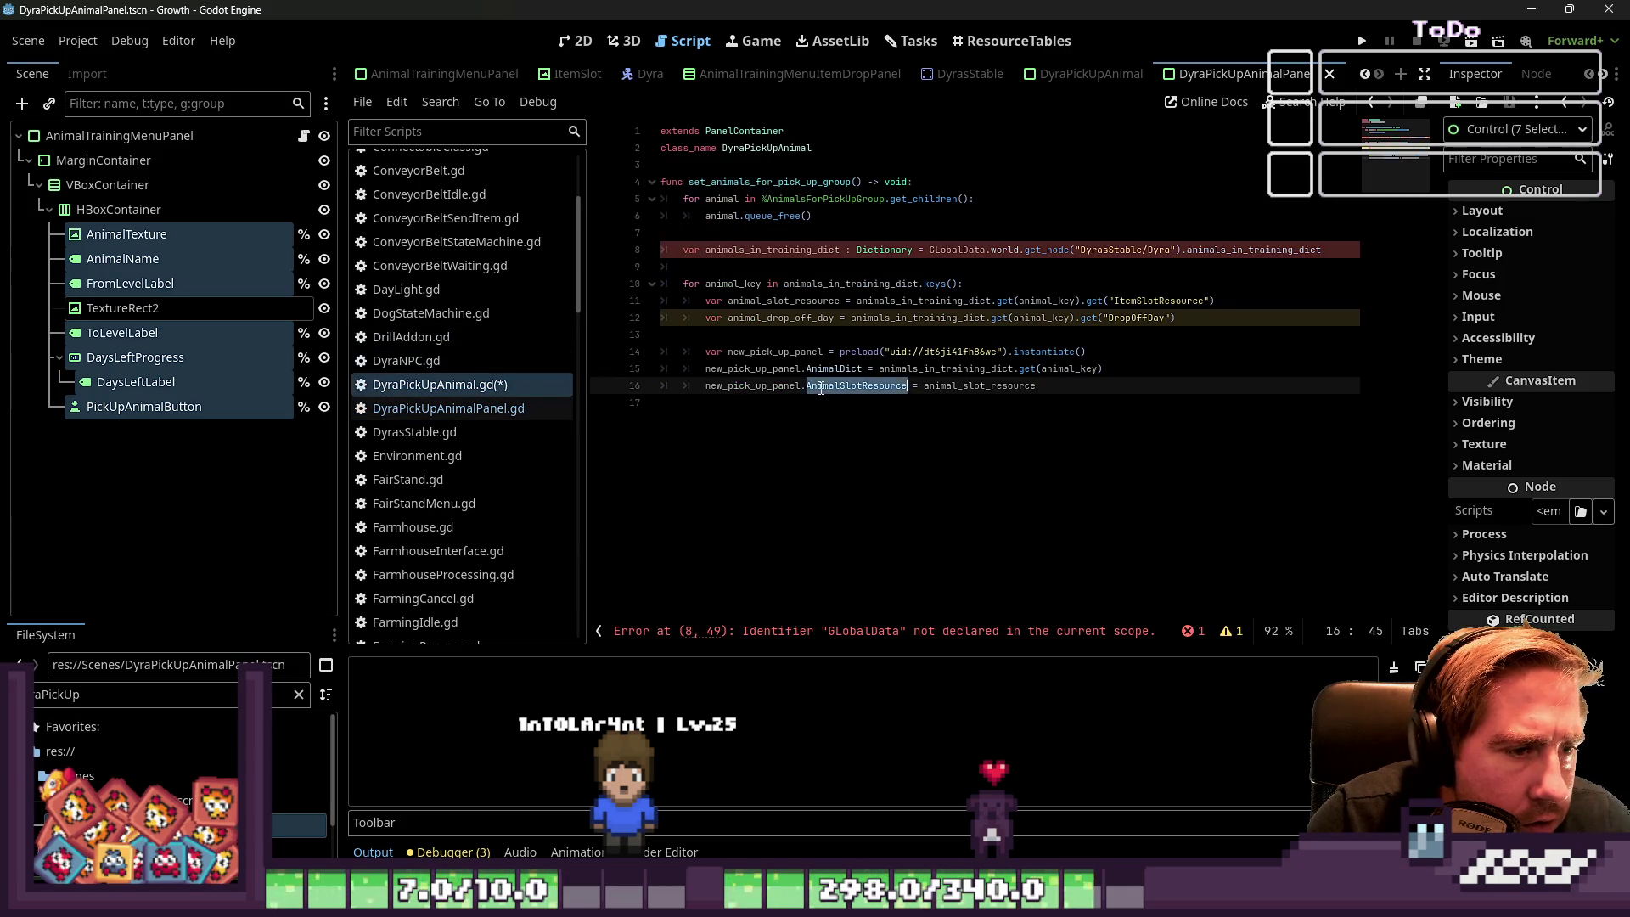
- Rename animal_slot_resource to item_slot_data with the ItemSlotData key, tidy the lines, and save
double_click(830, 304)
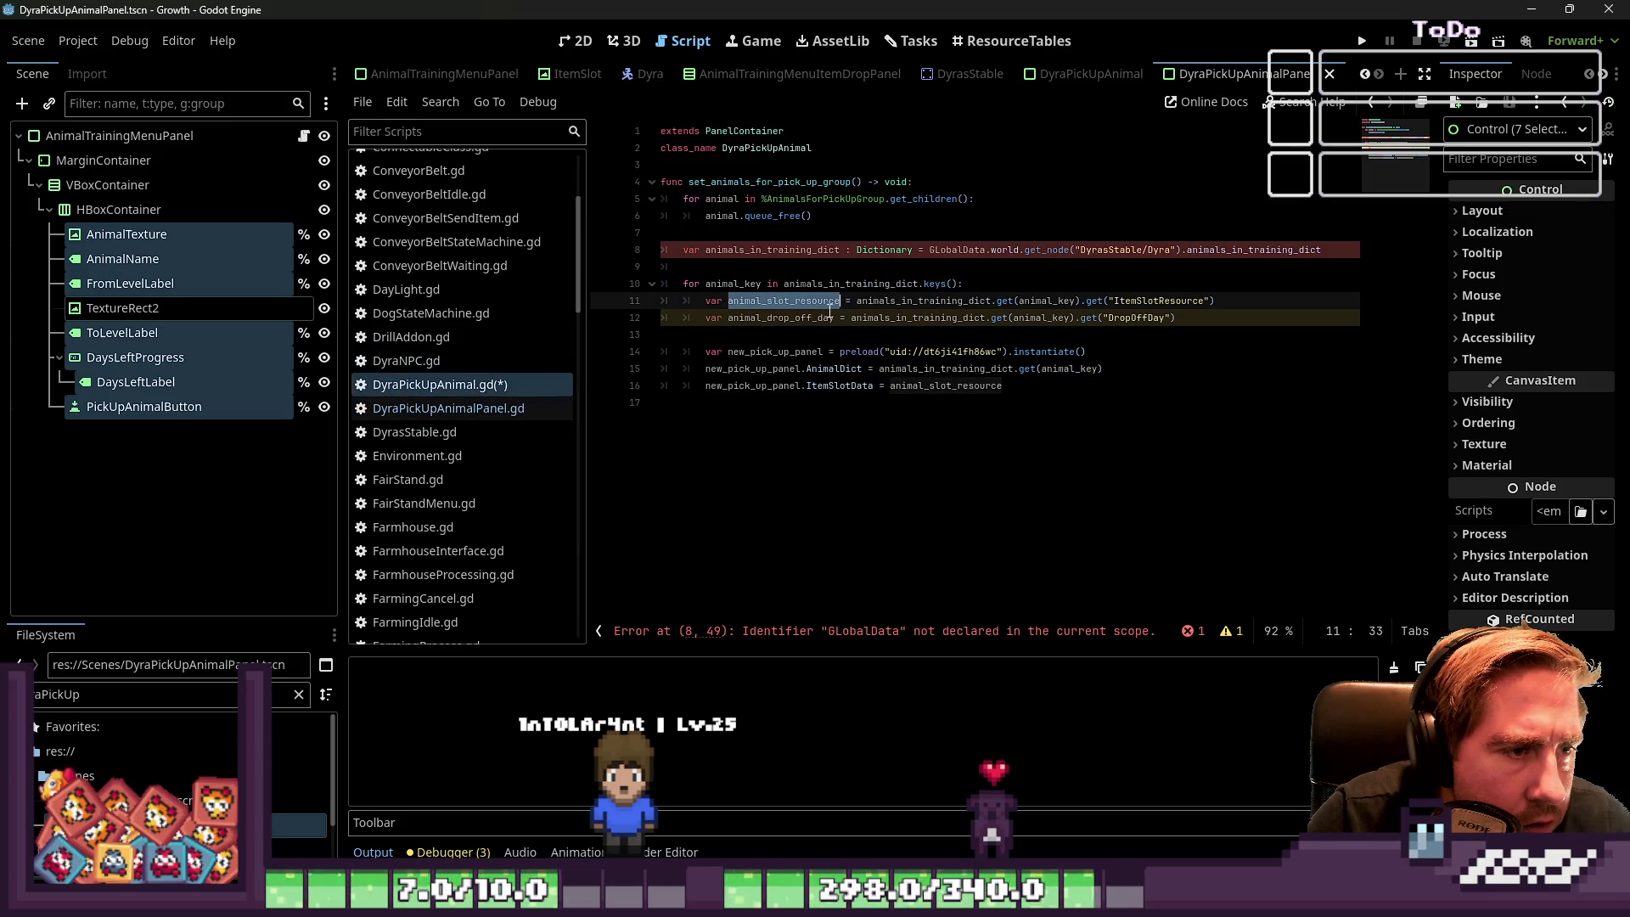
type("item_slot_d")
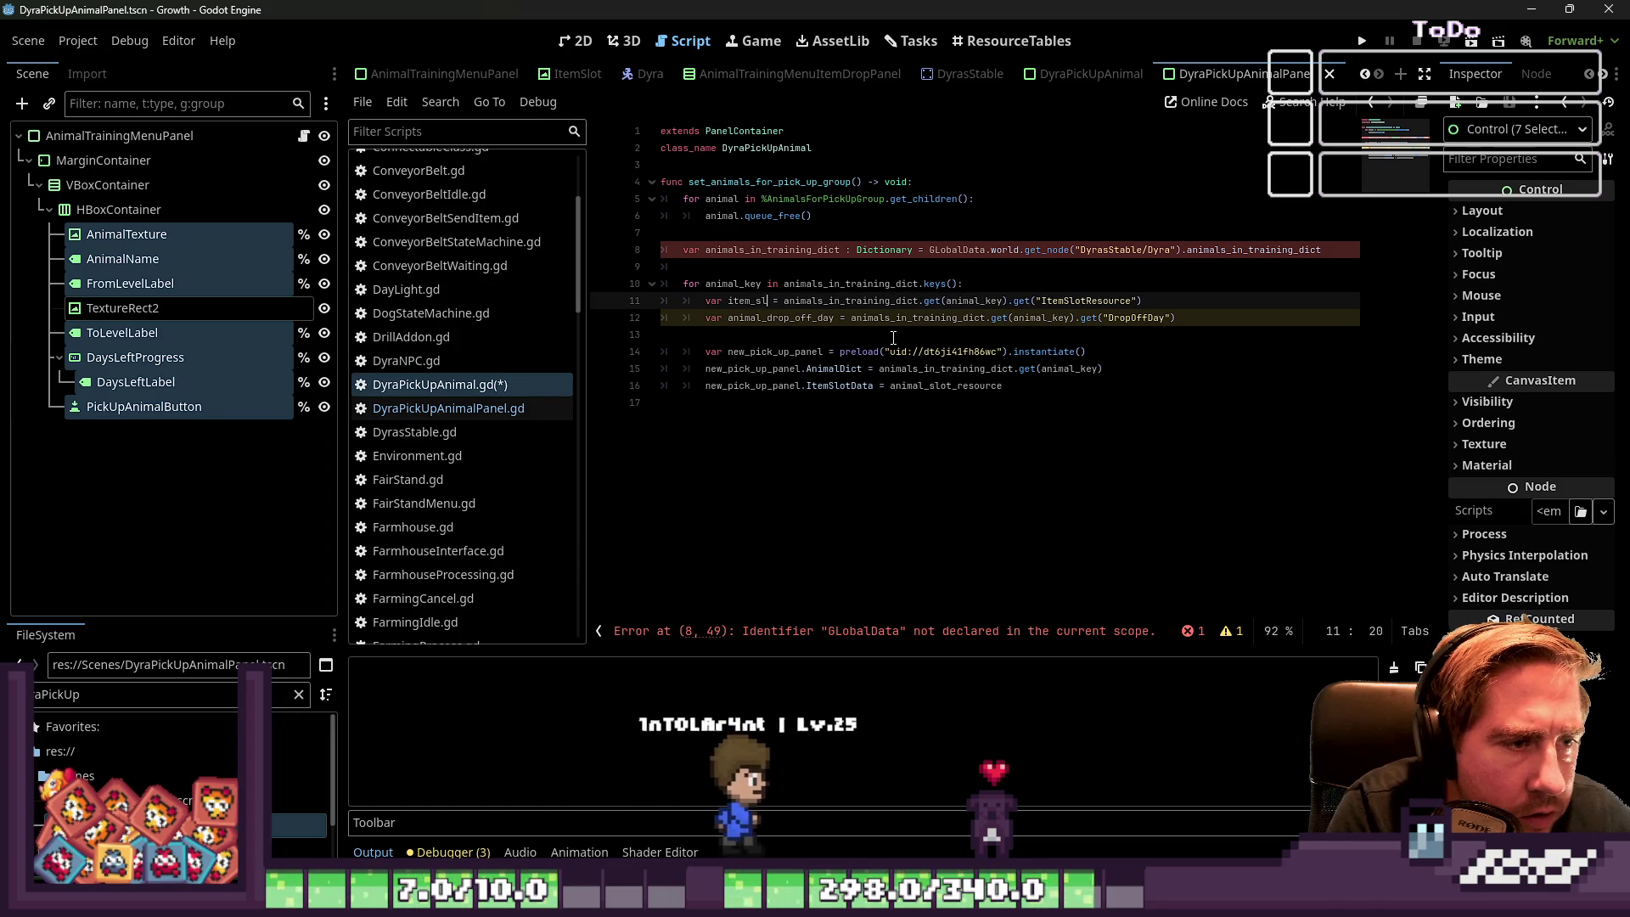
type("ata")
key("Down")
key("Down")
key("Down")
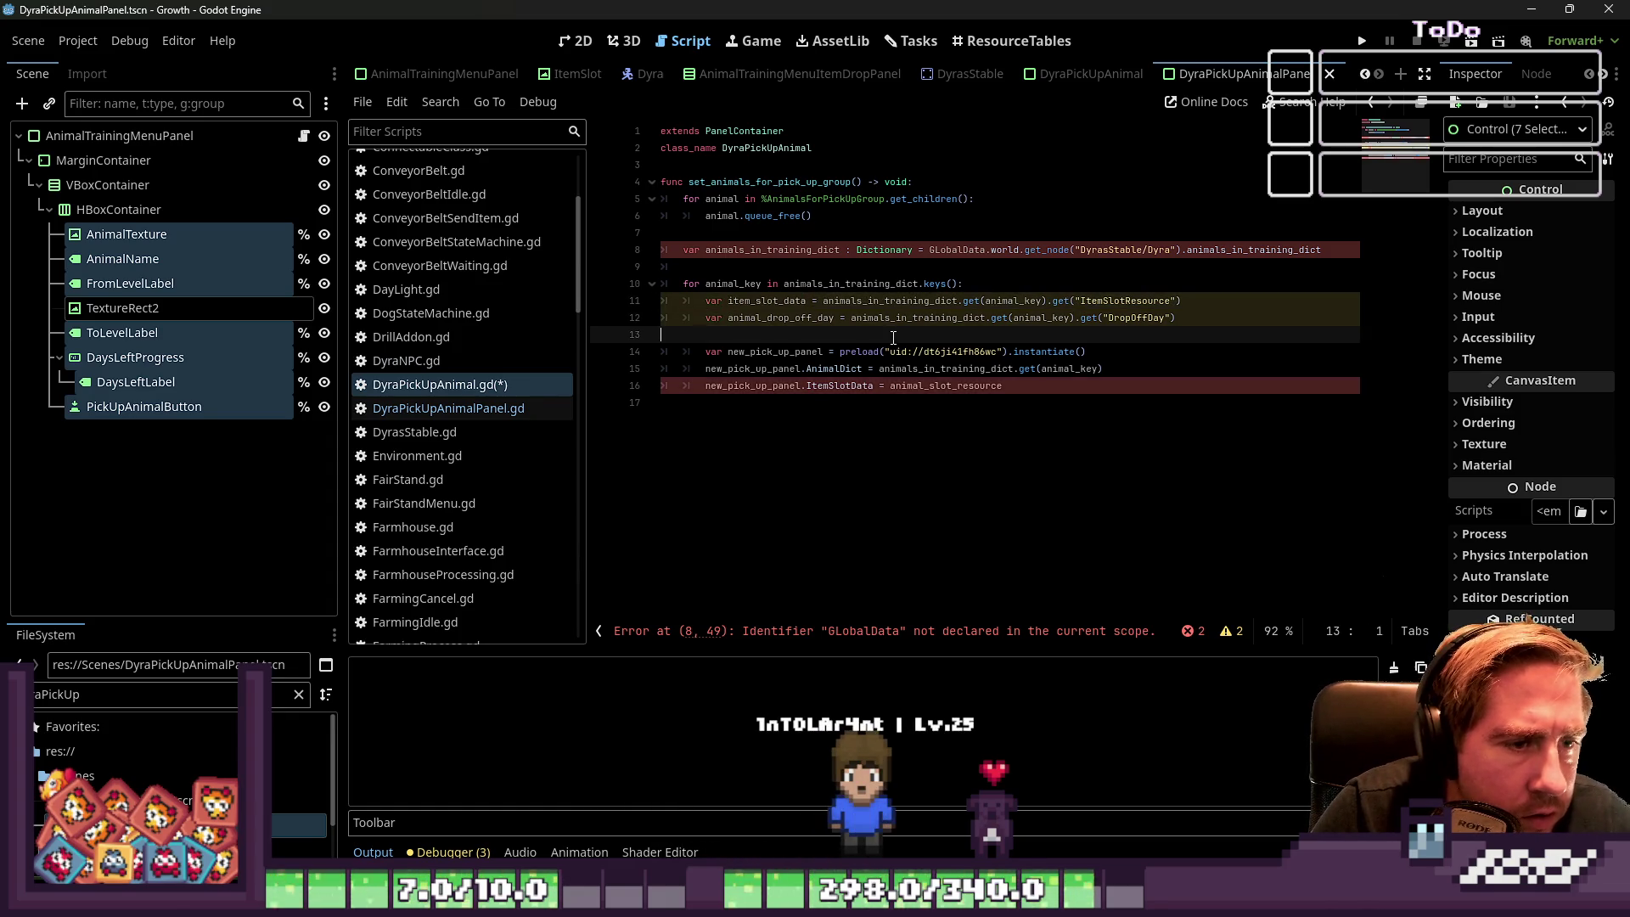
key("Up")
key("End")
key("ctrl+shift+Left")
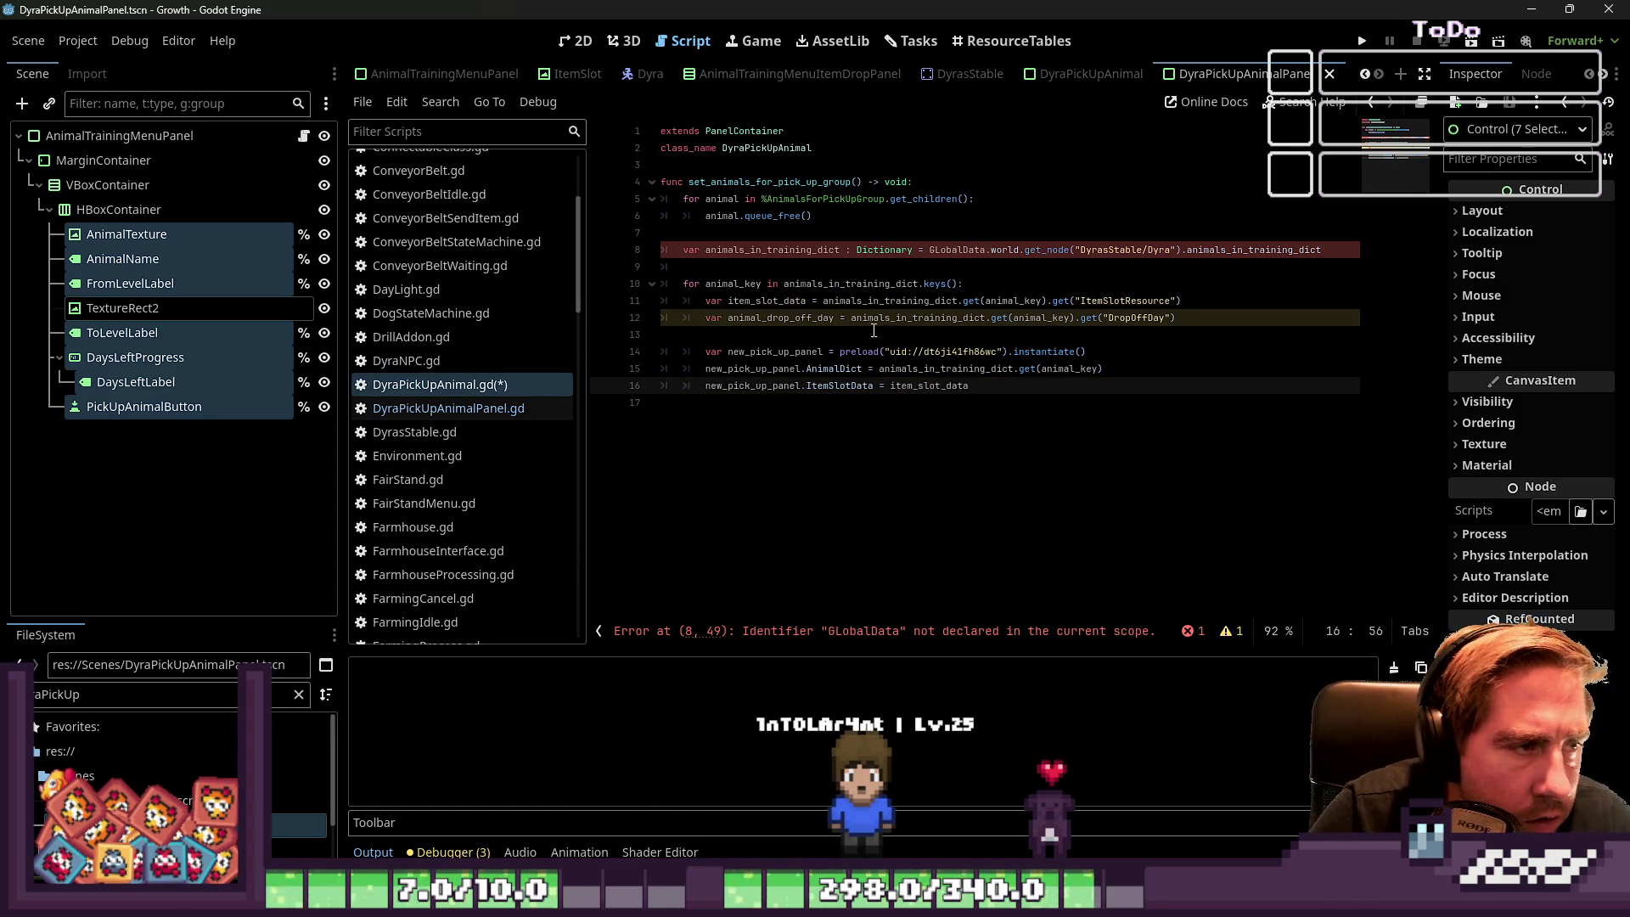
left_click(1126, 302)
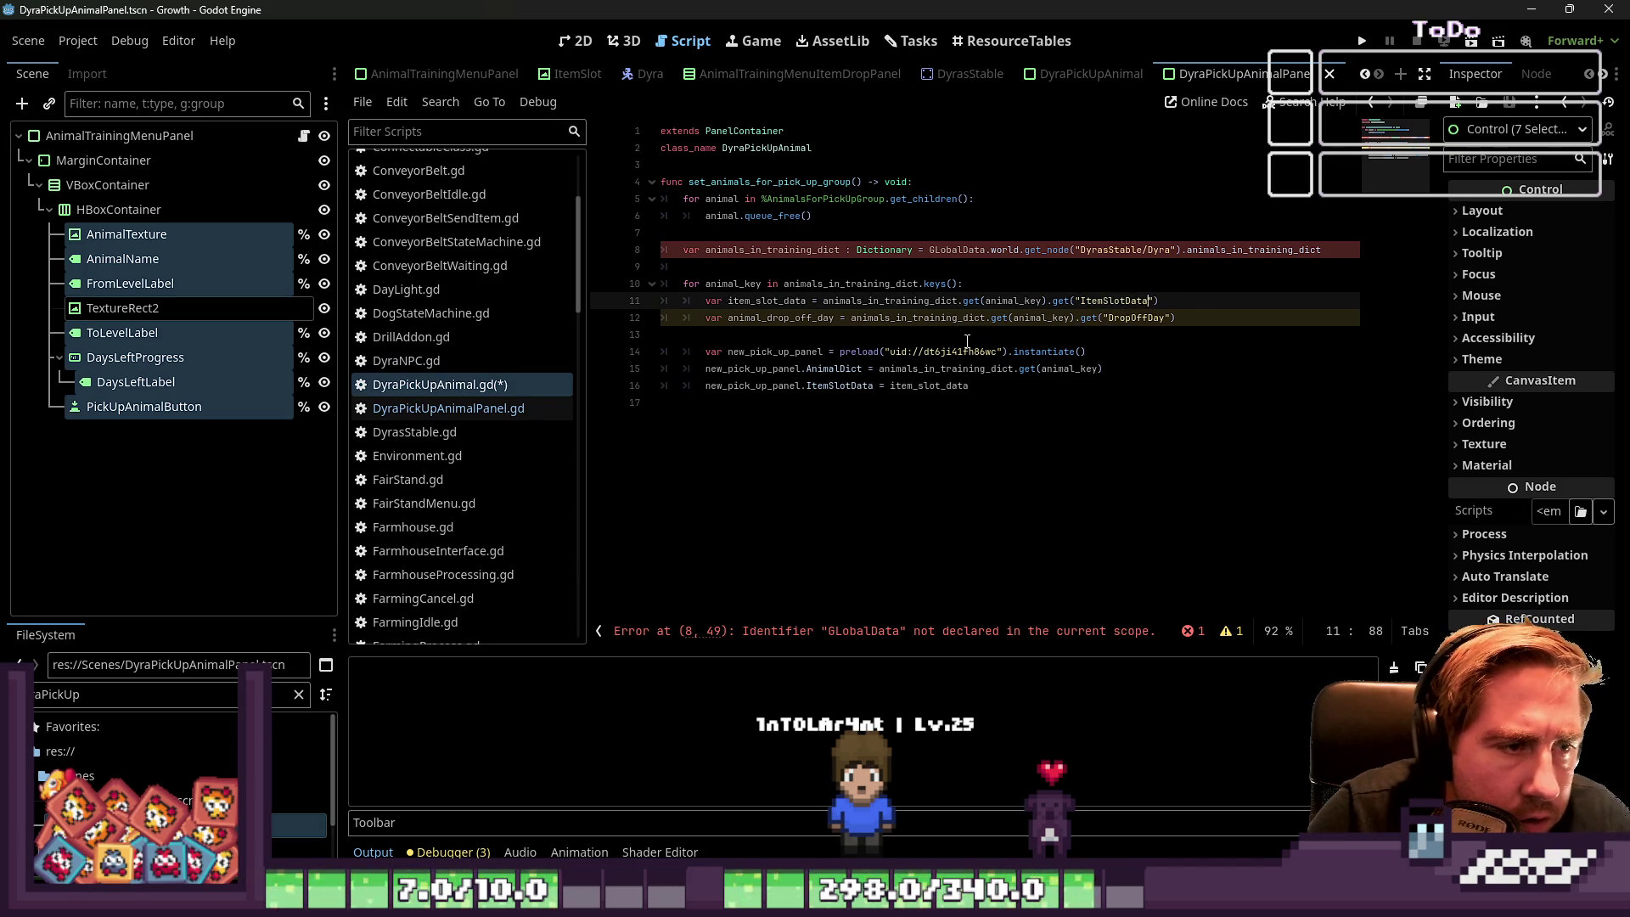
left_click(781, 318)
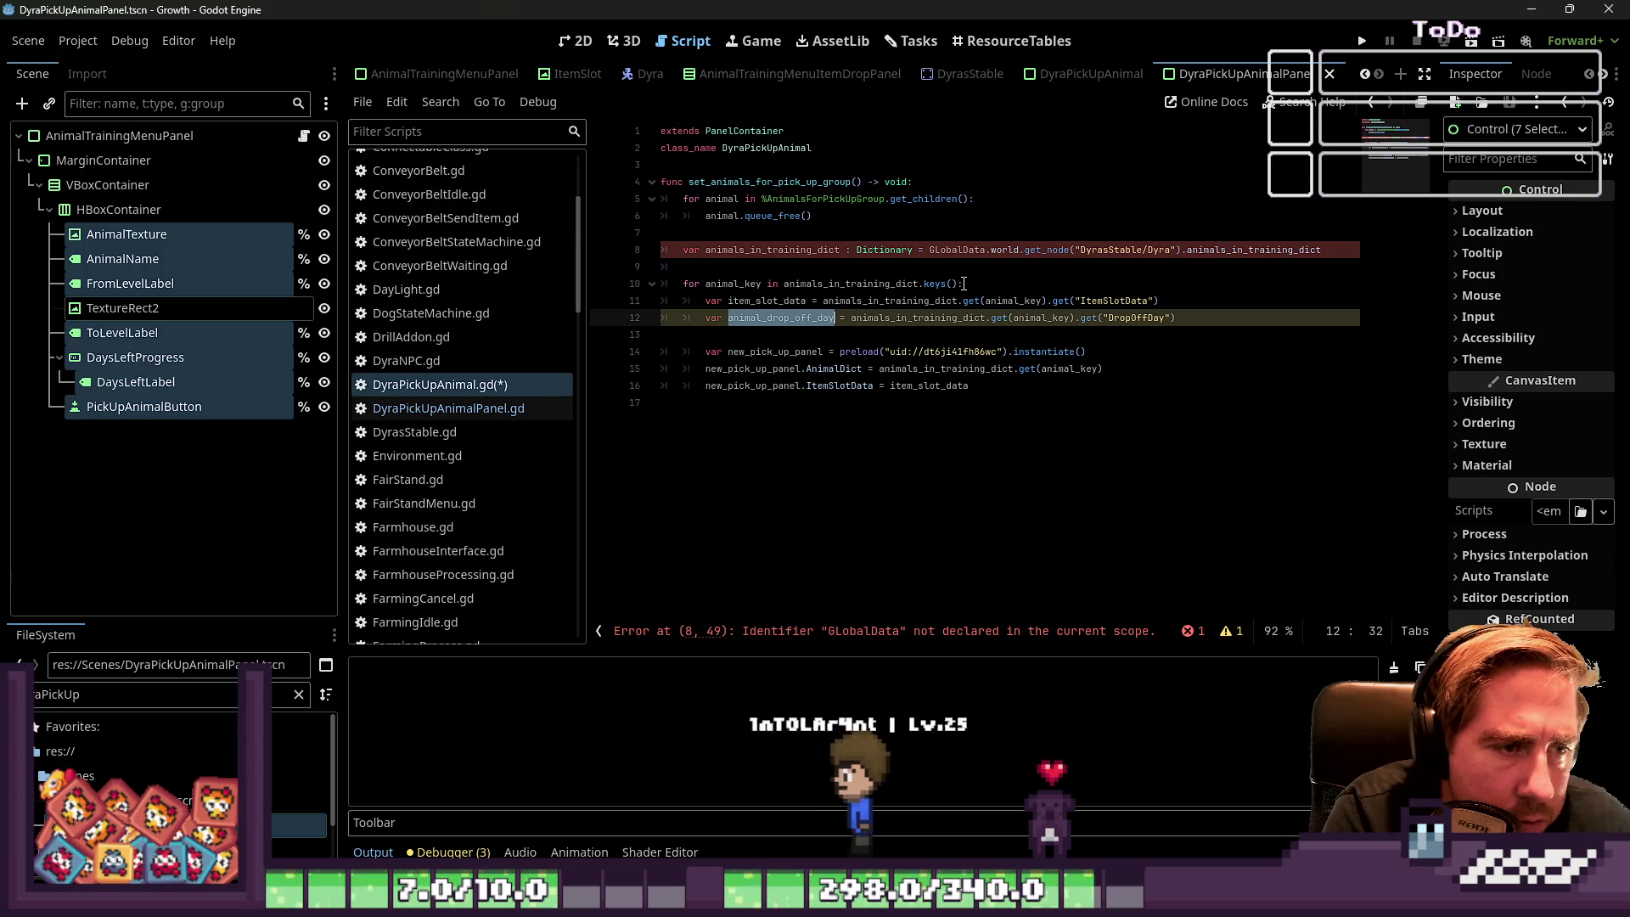
key("Down")
key("Down")
key("Down")
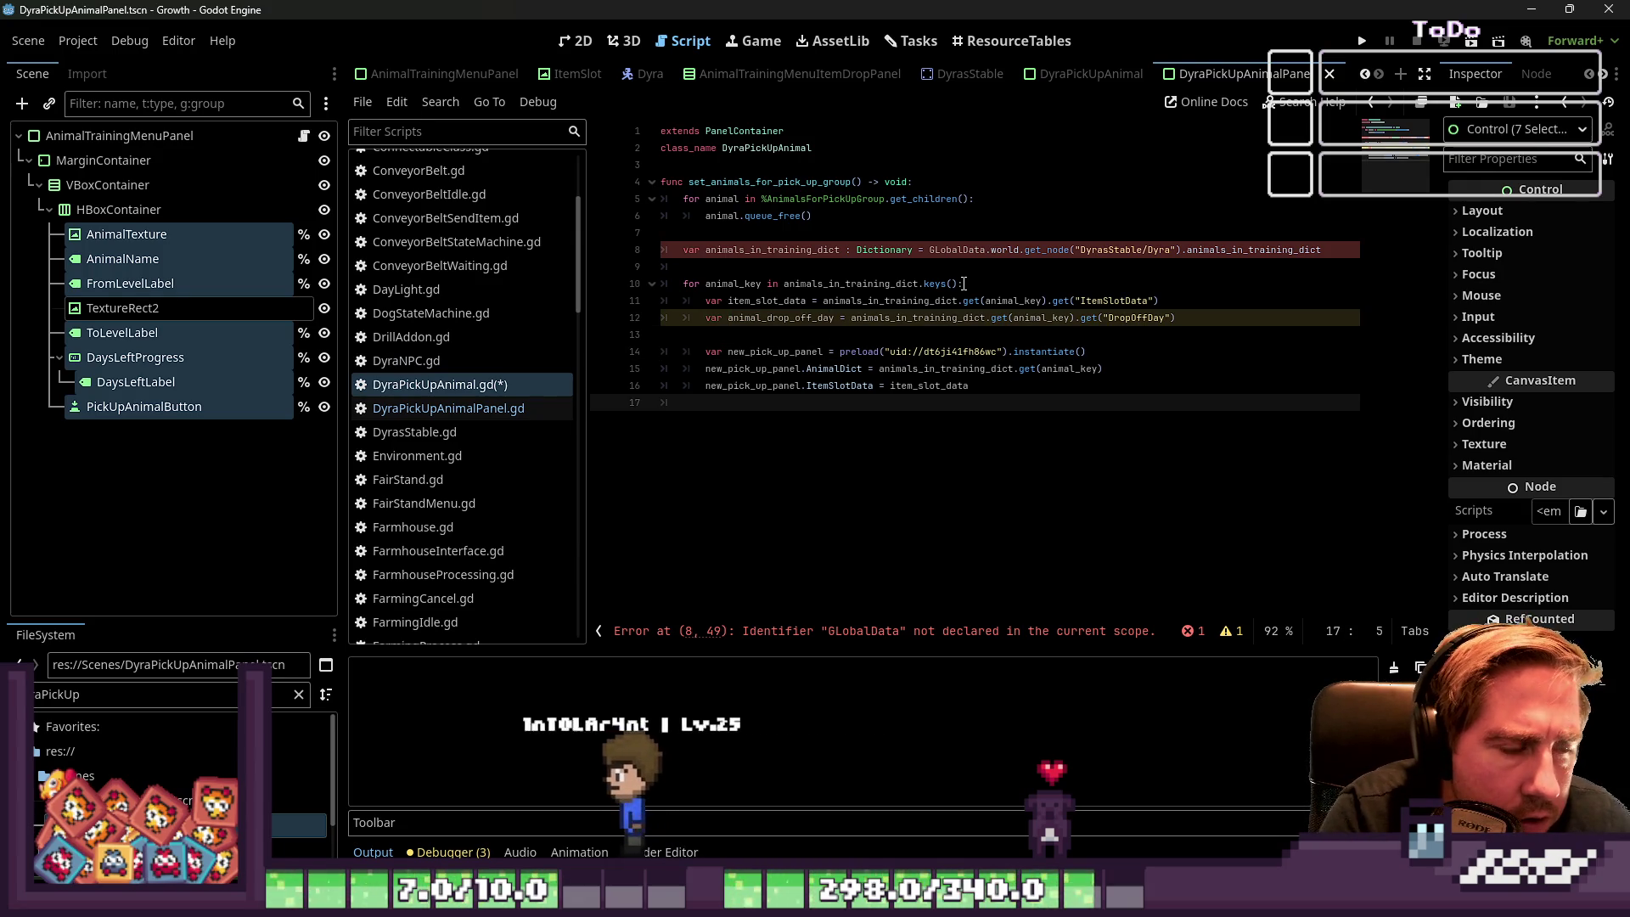
key("Tab")
key("Tab")
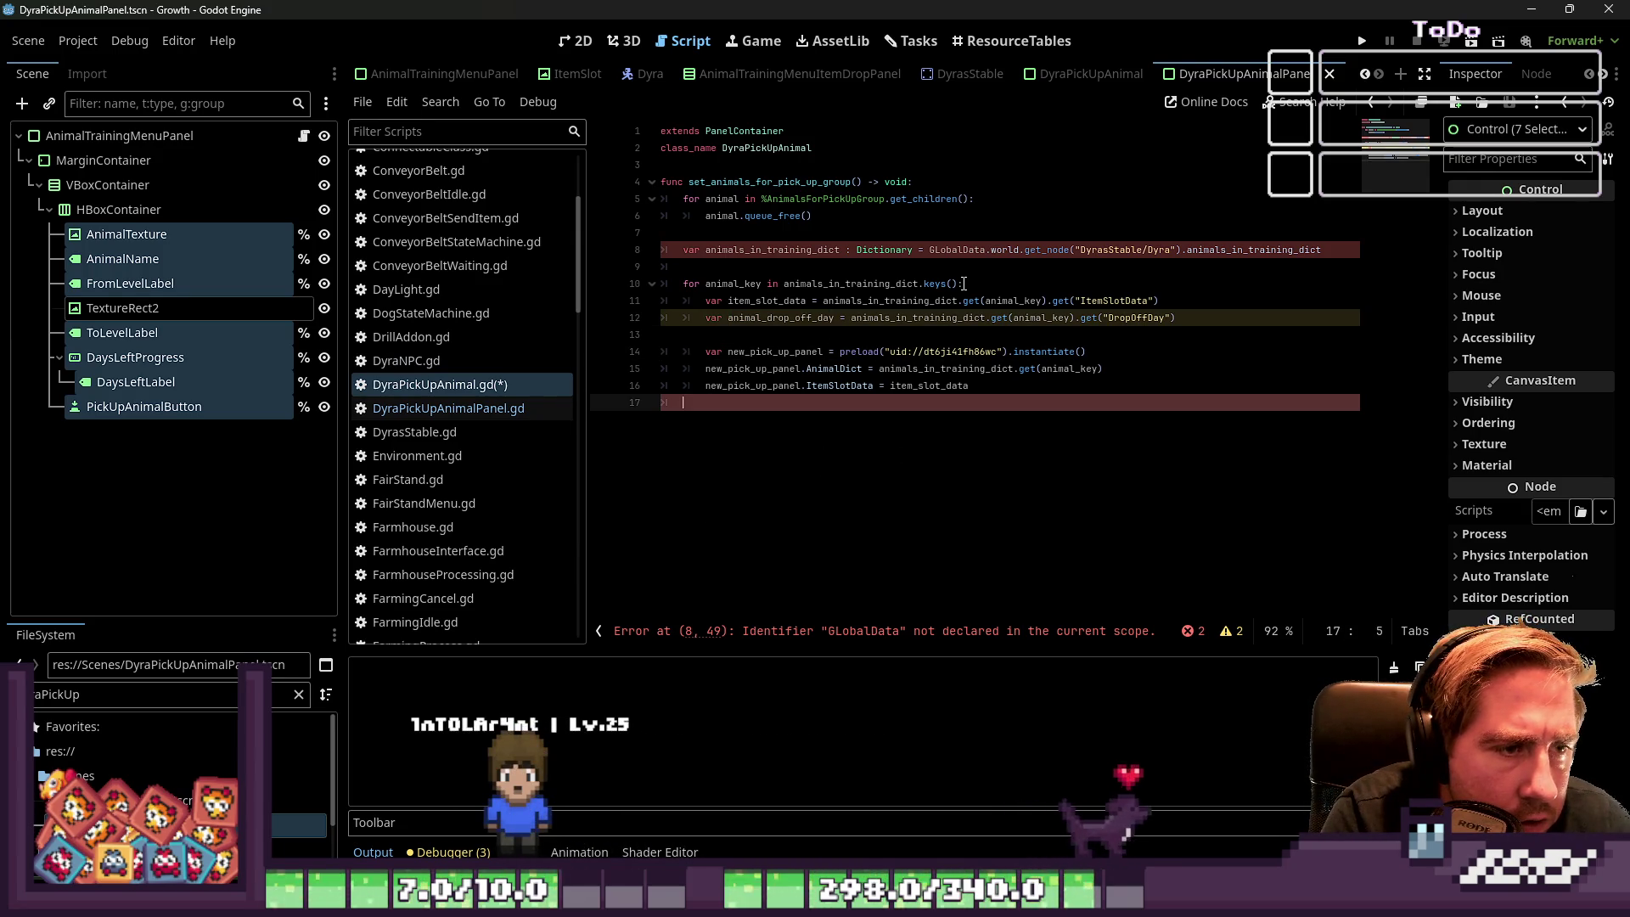
key("BackSpace")
key("BackSpace")
key("BackSpace")
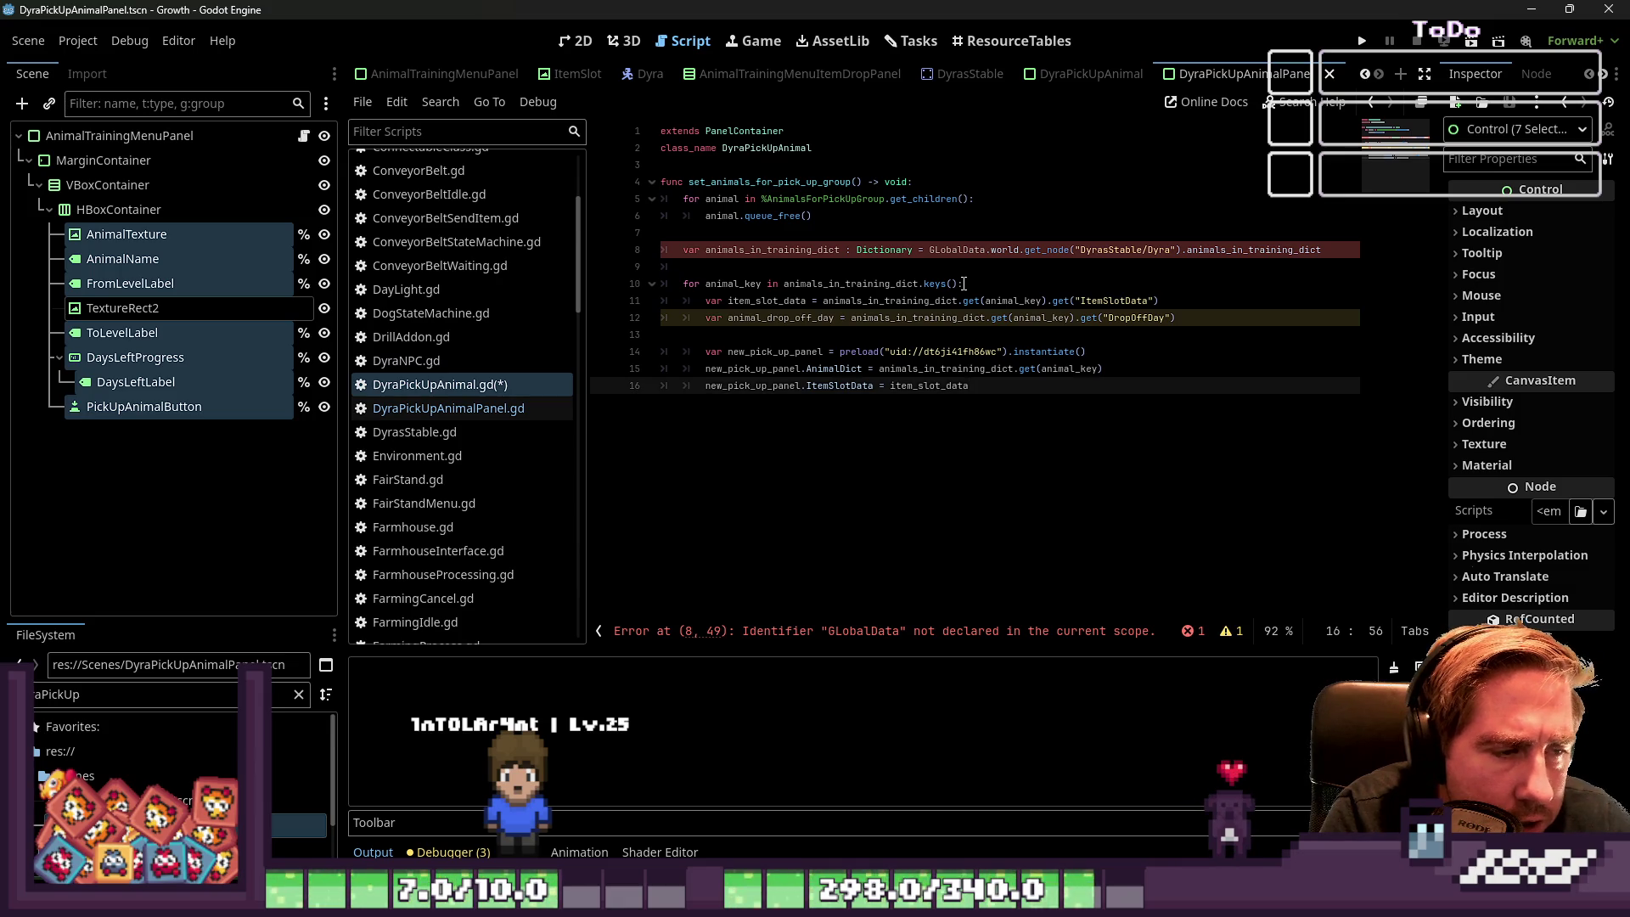
key("Return")
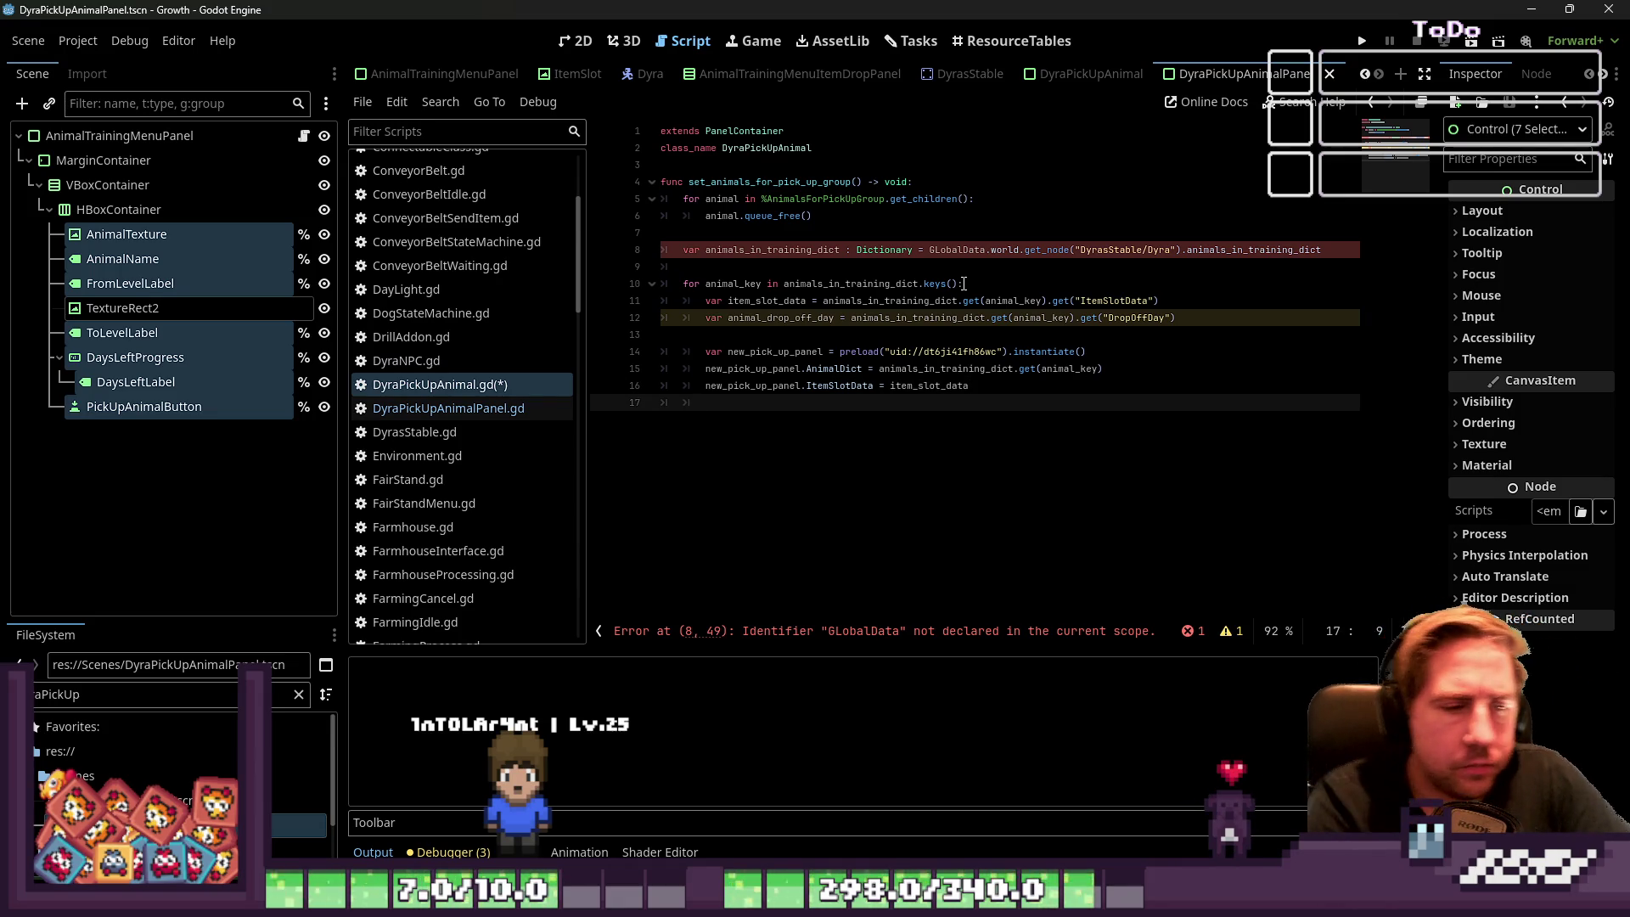
key("ctrl+s")
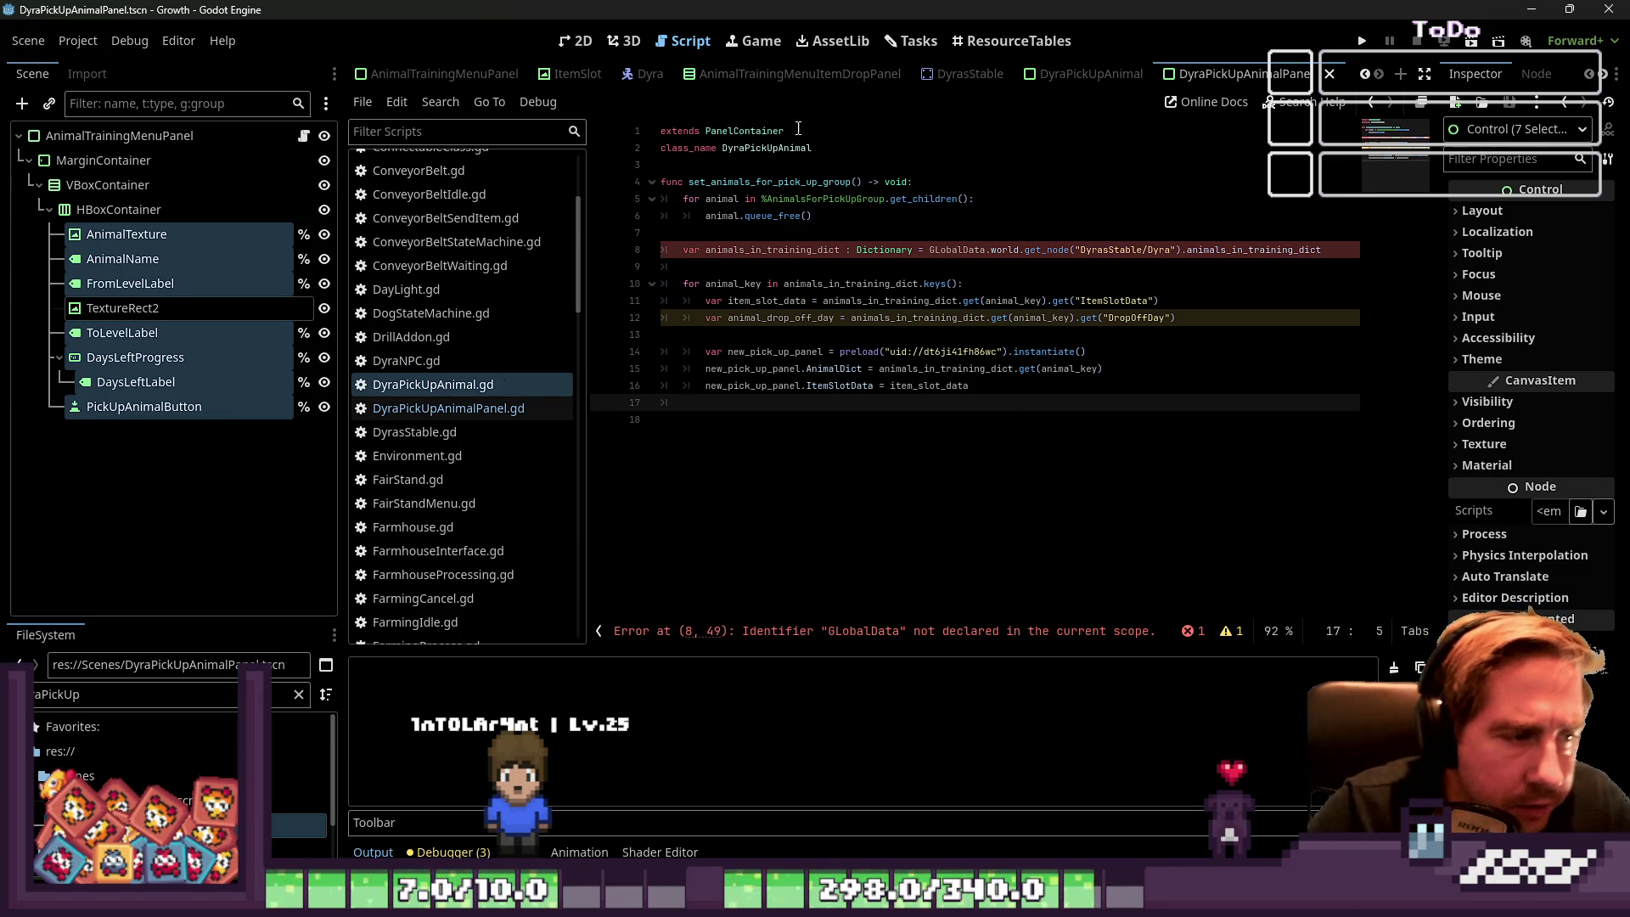
- In DyraPickUpAnimalPanel.gd, set line 14's DaysLeftProgress value to AnimalDict.get("DropOffDay")
left_click(473, 410)
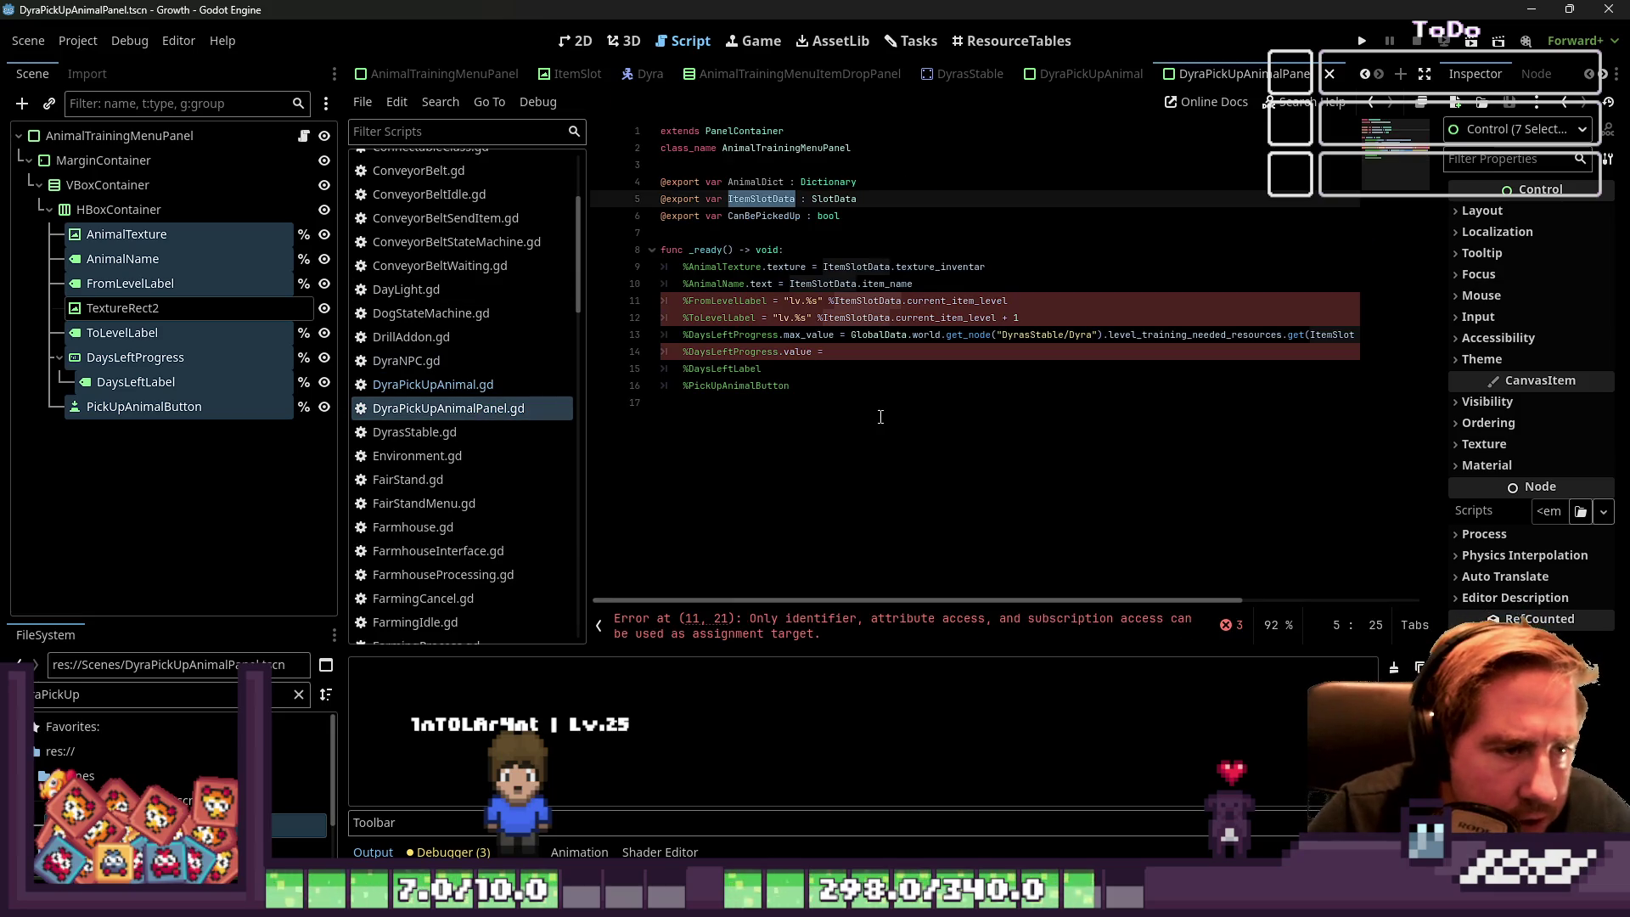
left_click(878, 351)
left_click(849, 335)
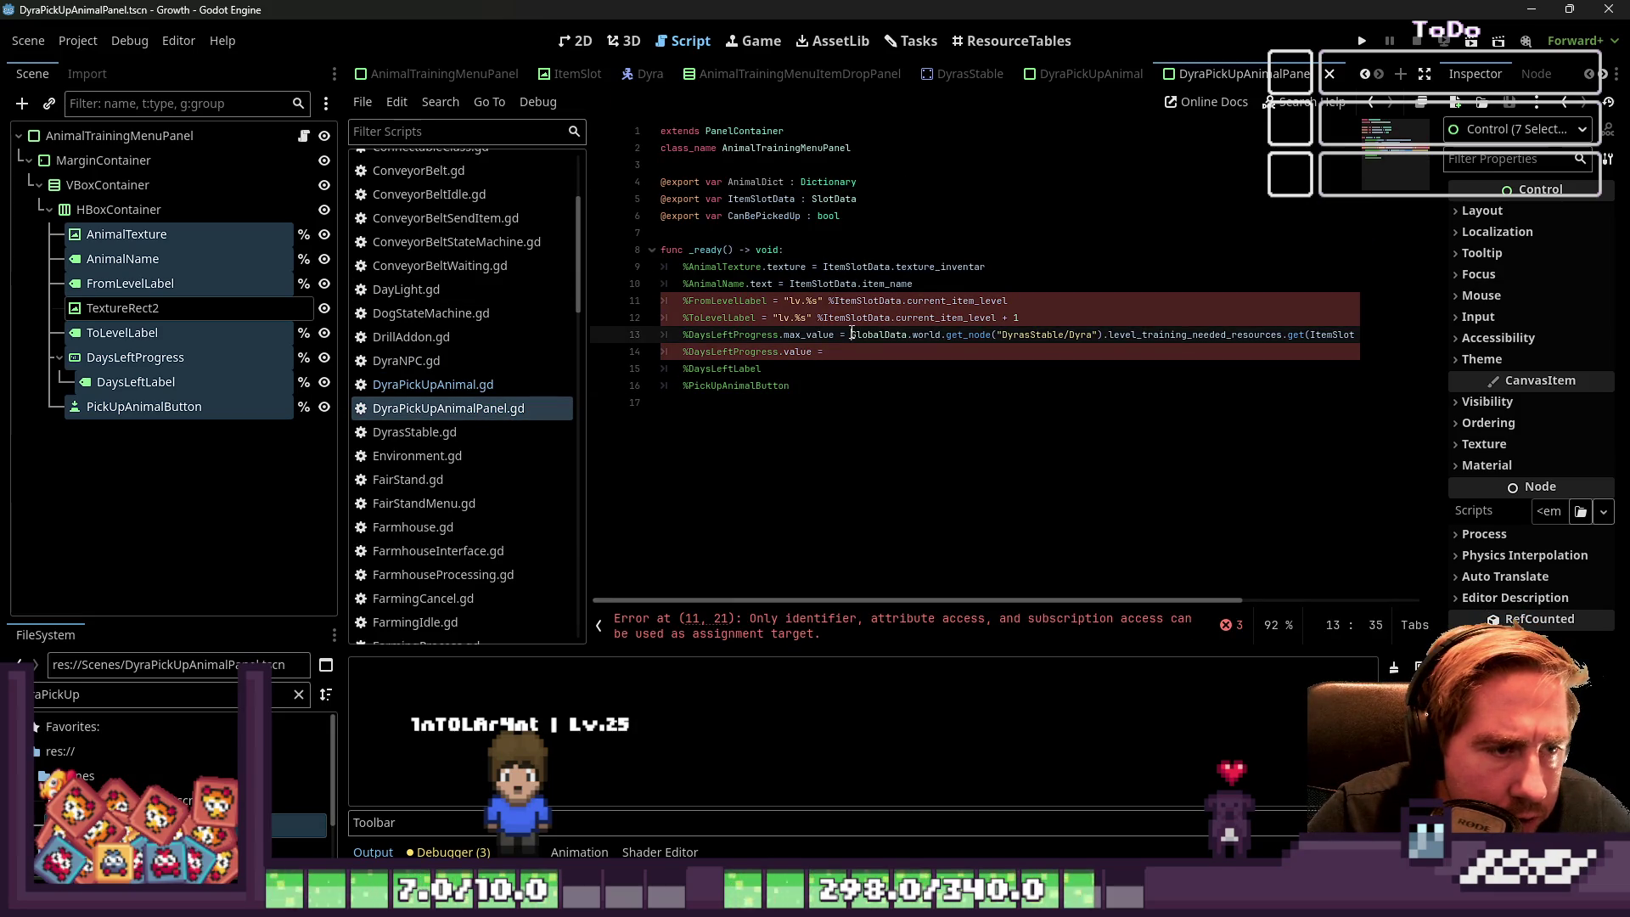
key("Down")
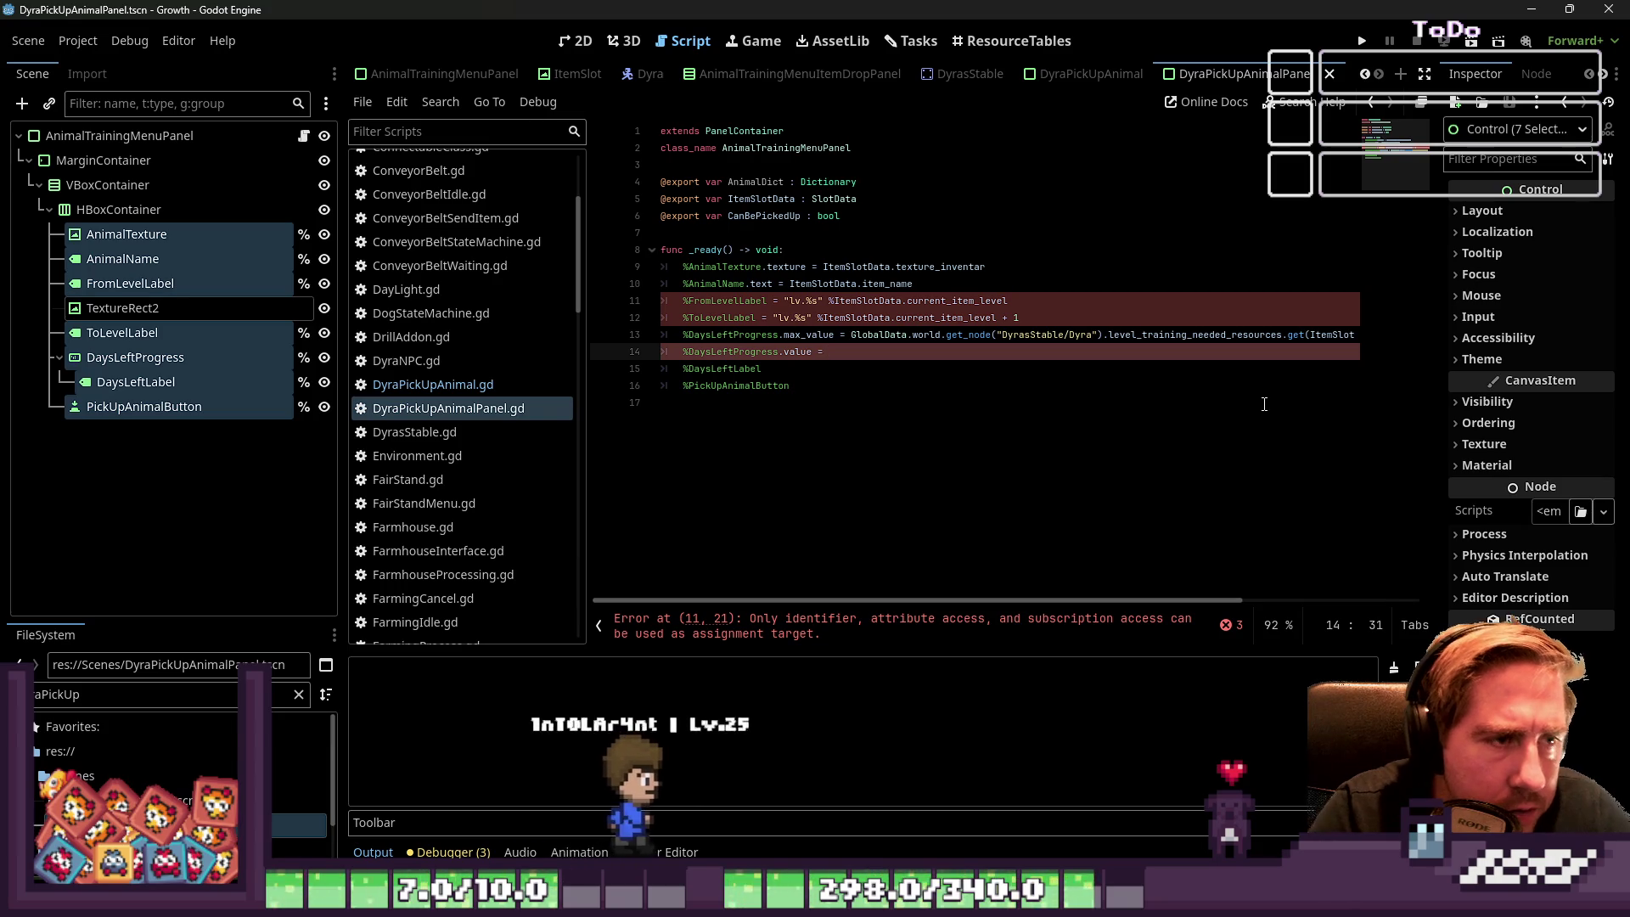
type("AnimalDict.")
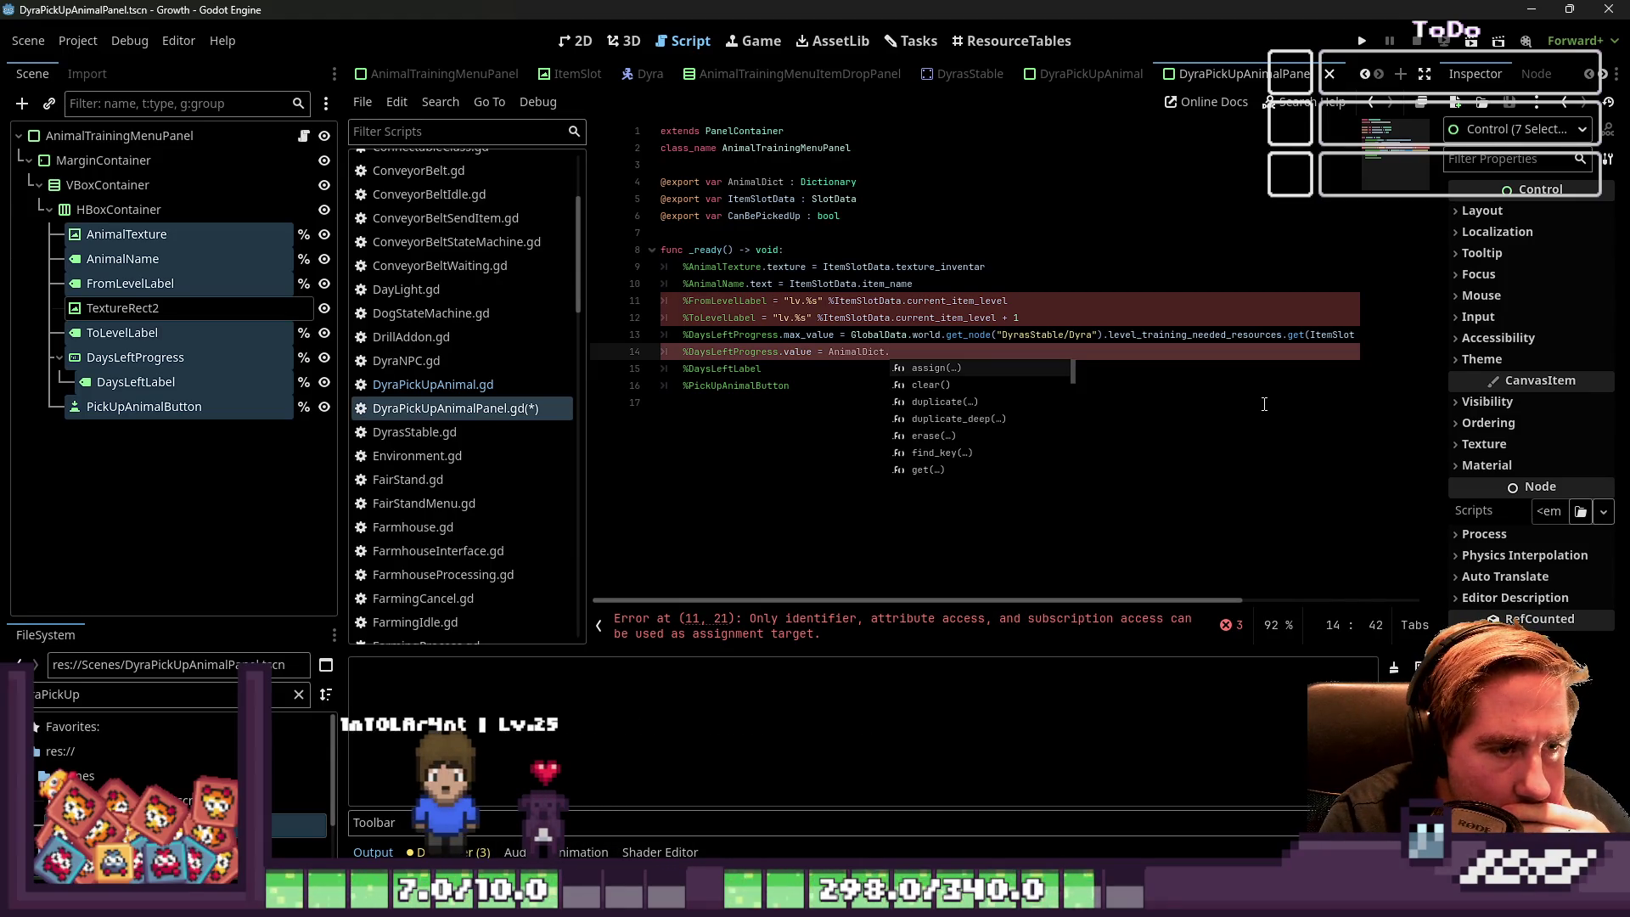
type("get")
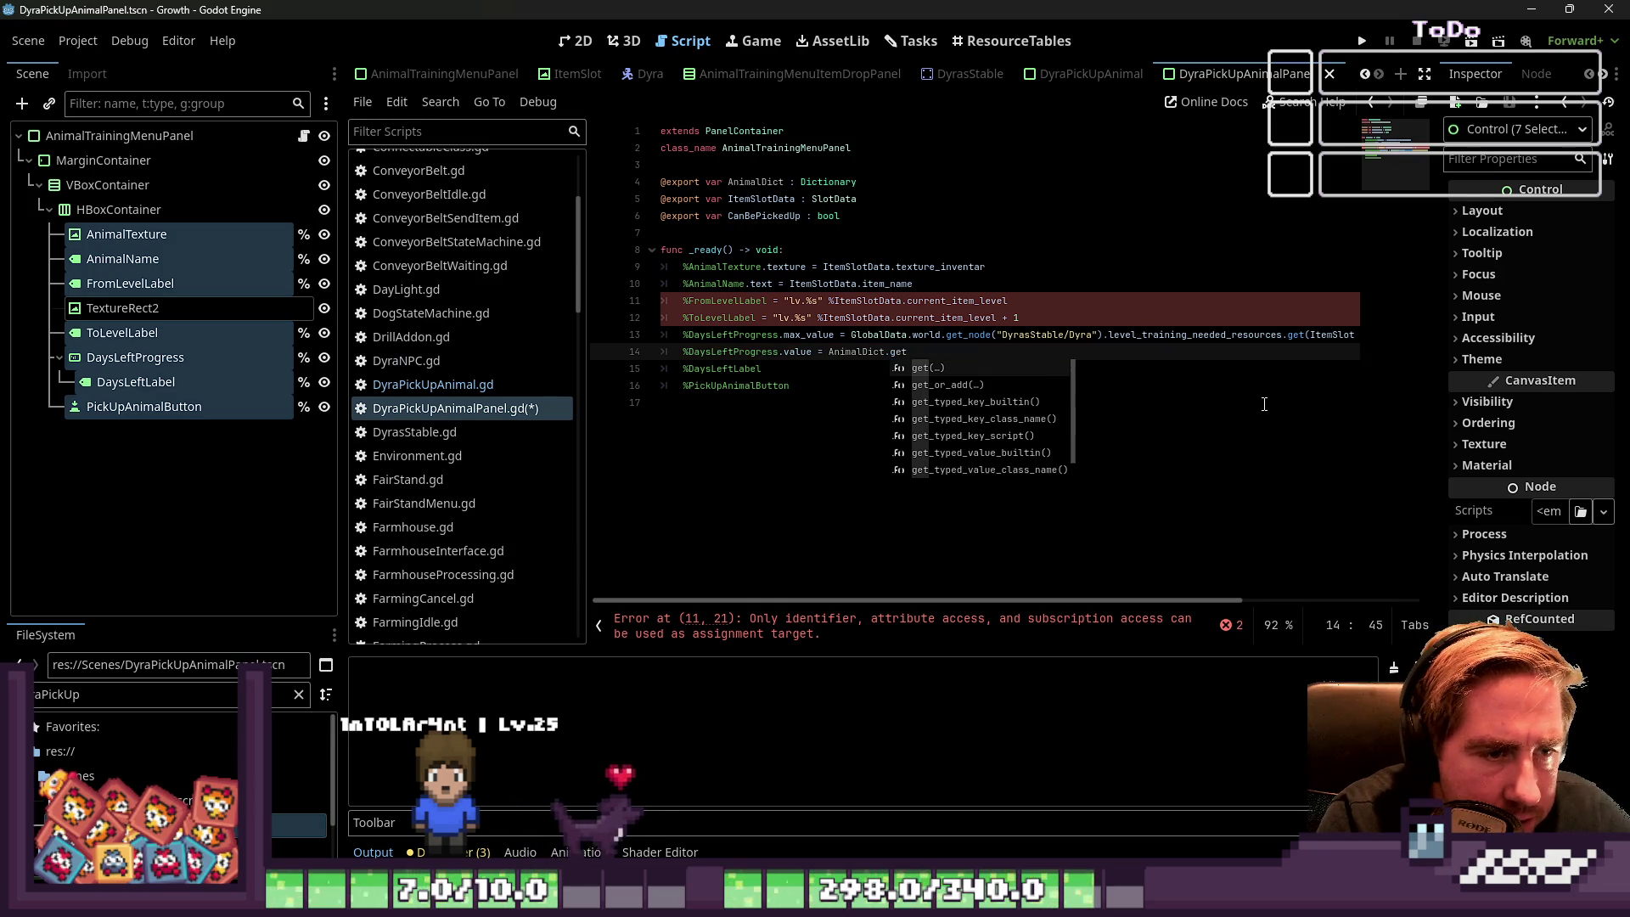
key("Return")
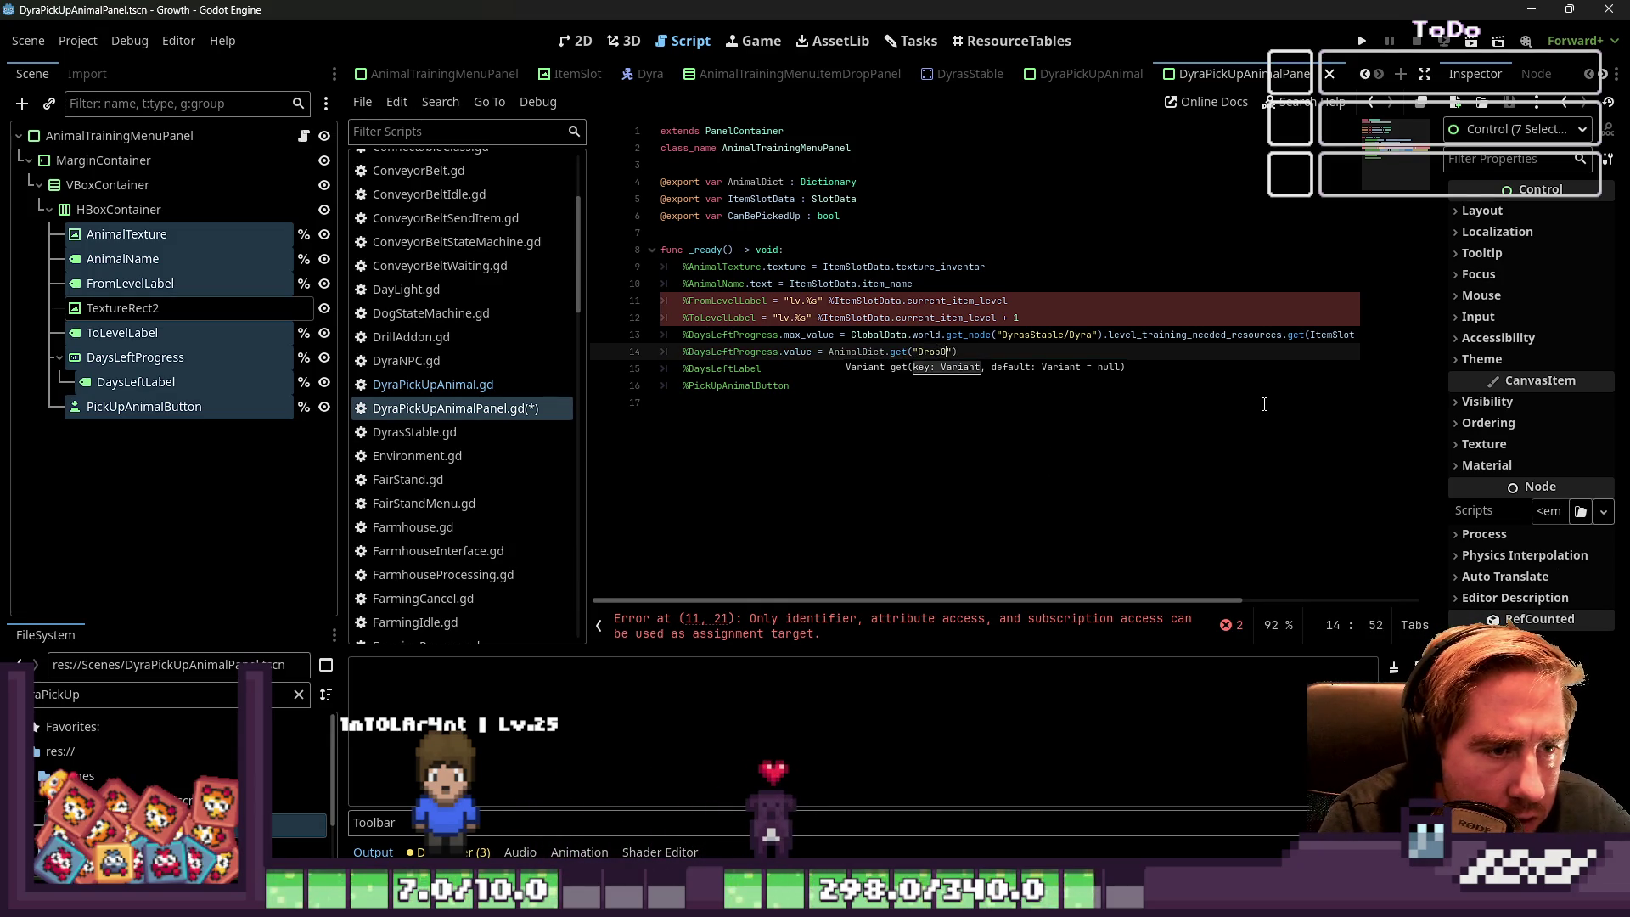
- After checking the dictionary keys in DyraNPC.gd, prefix GlobalData.world.get_node("Environment") to line 14
left_click(433, 385)
scroll(423, 286, "up", 3)
scroll(423, 287, "down", 3)
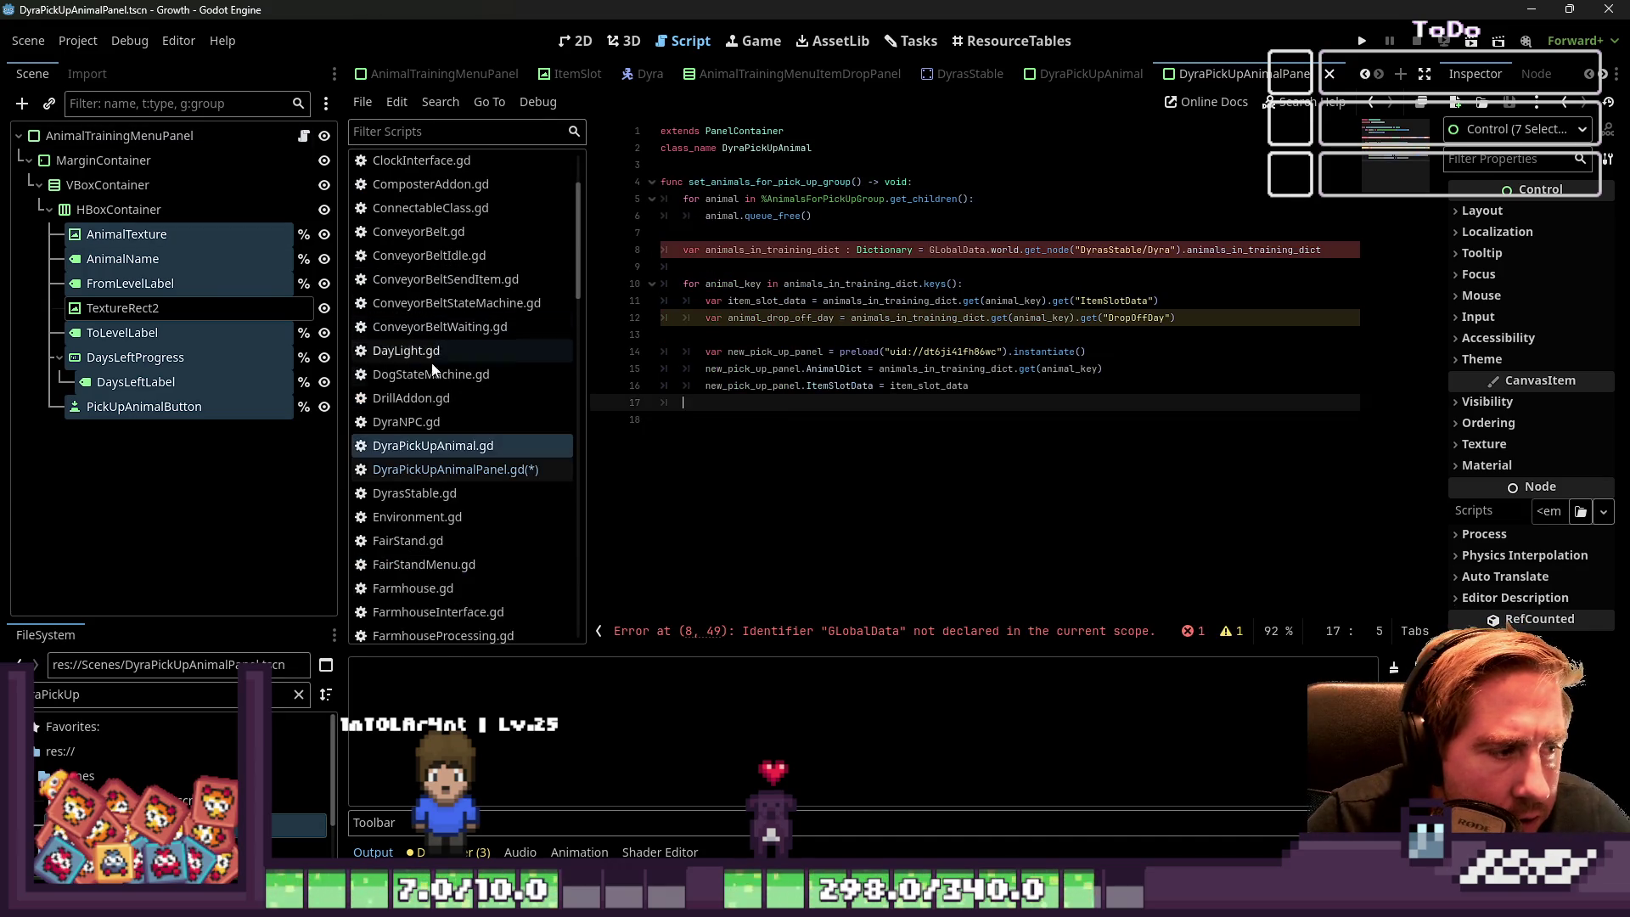
left_click(426, 422)
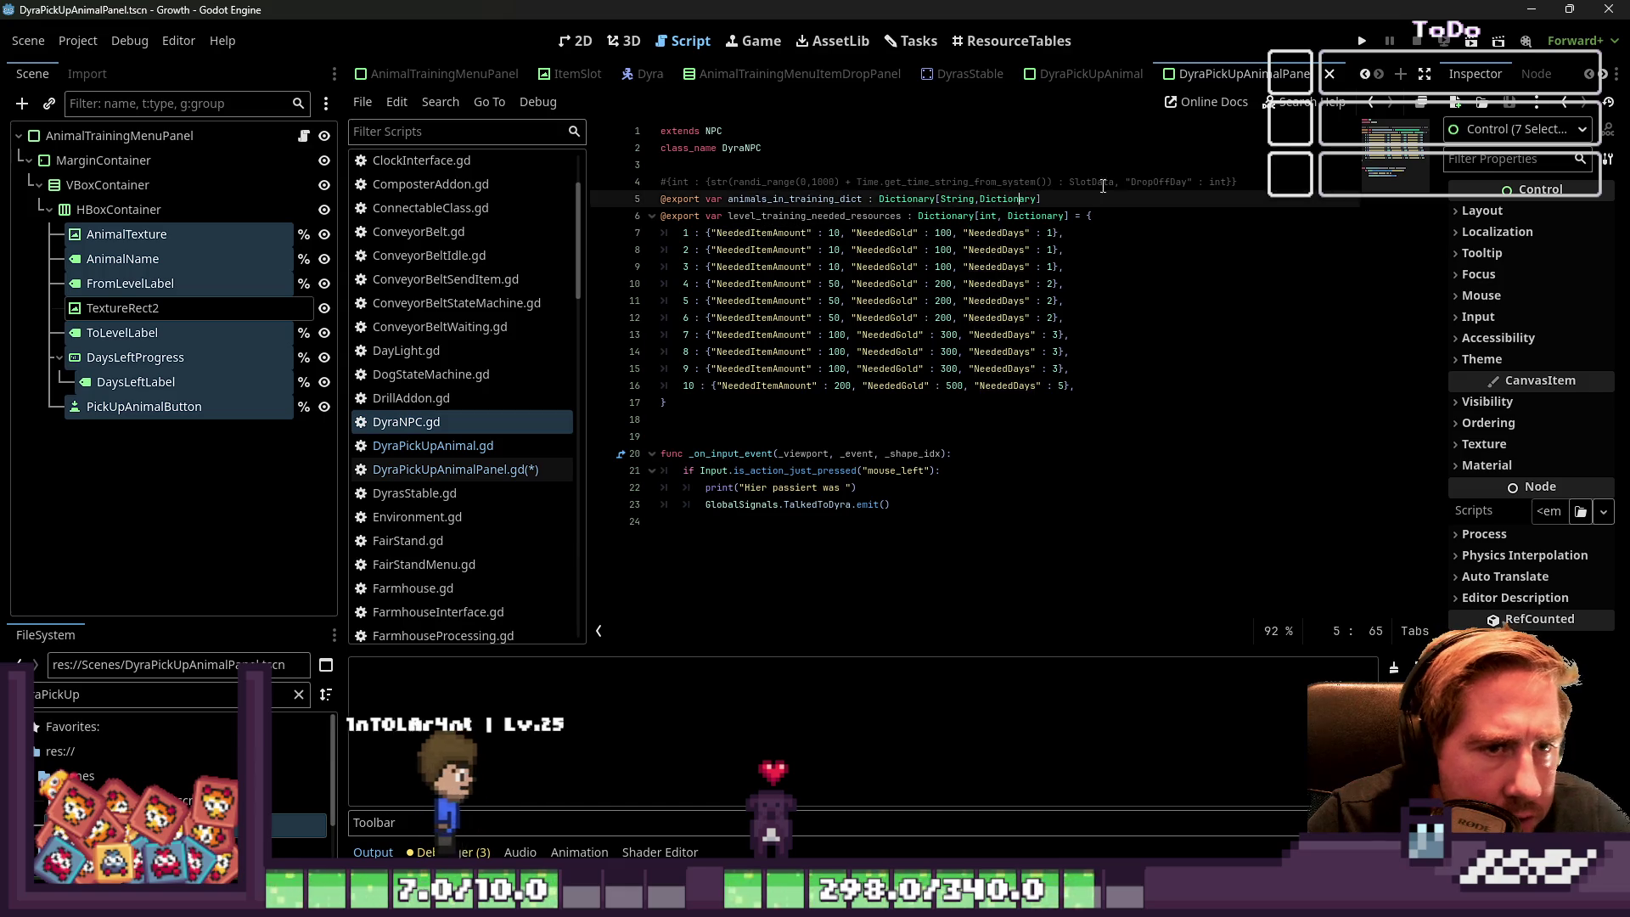
left_click(455, 469)
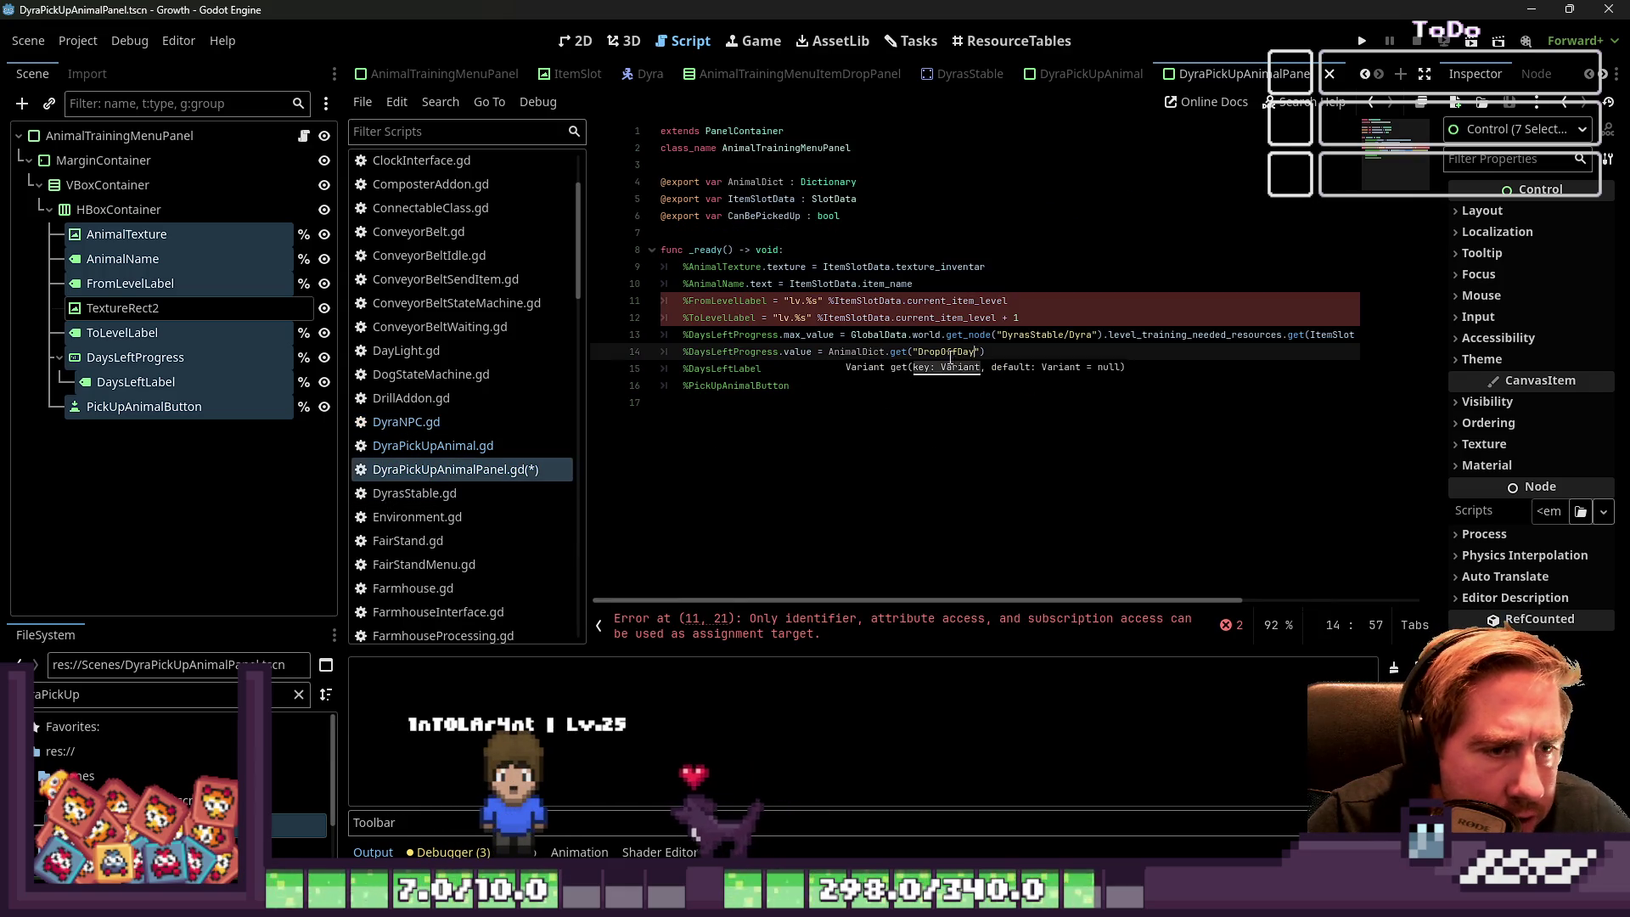
key("End")
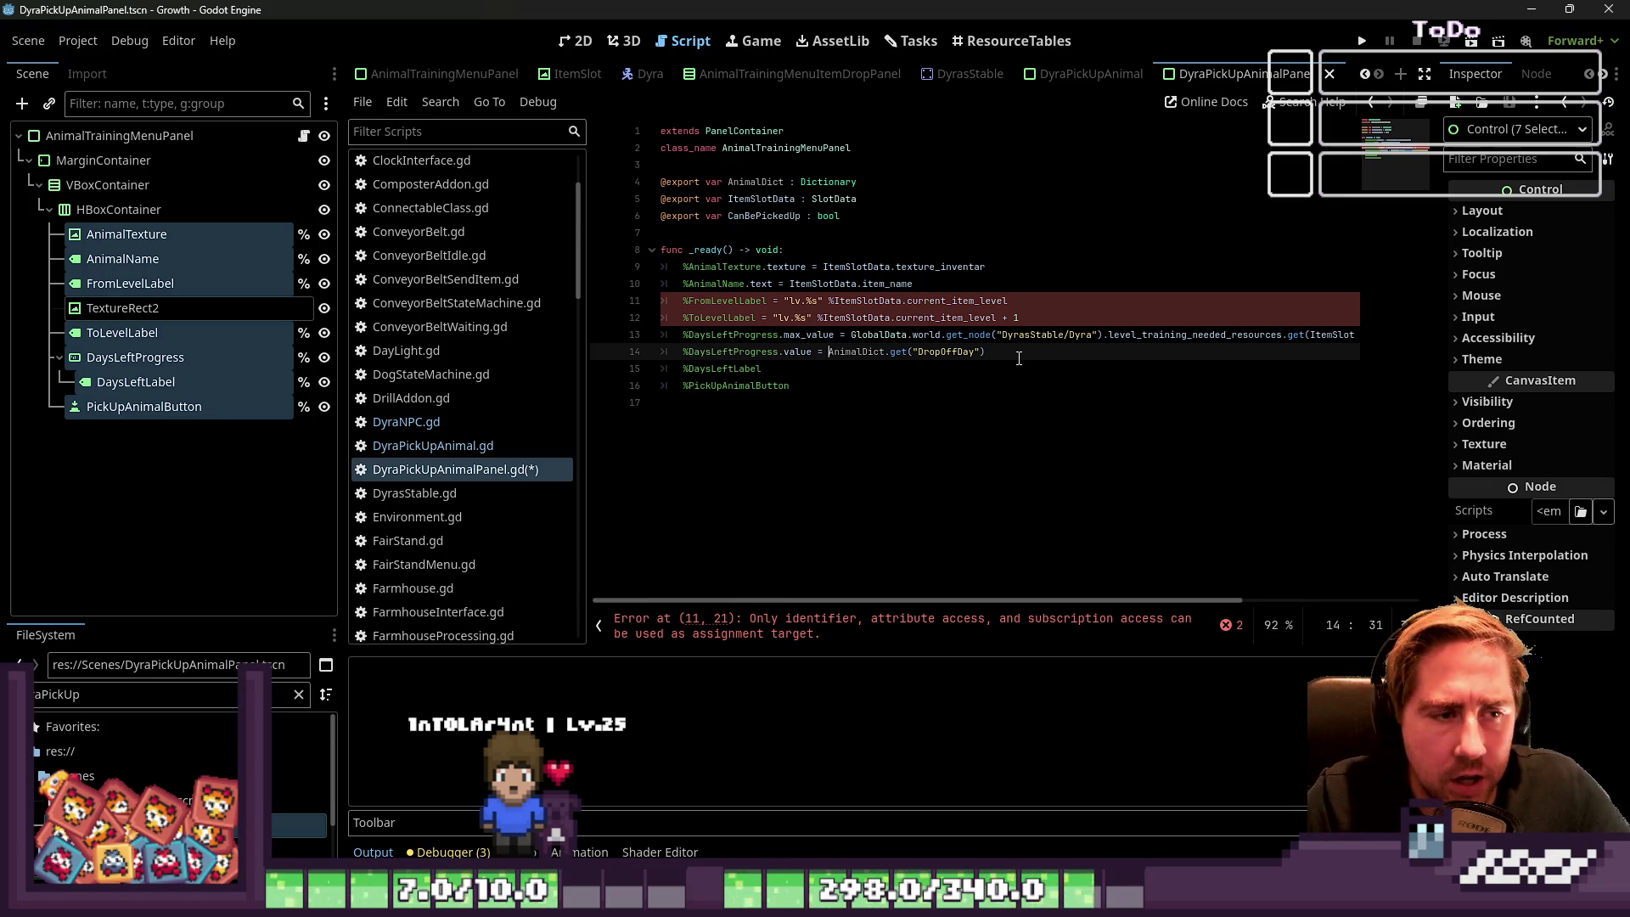
type("balData.")
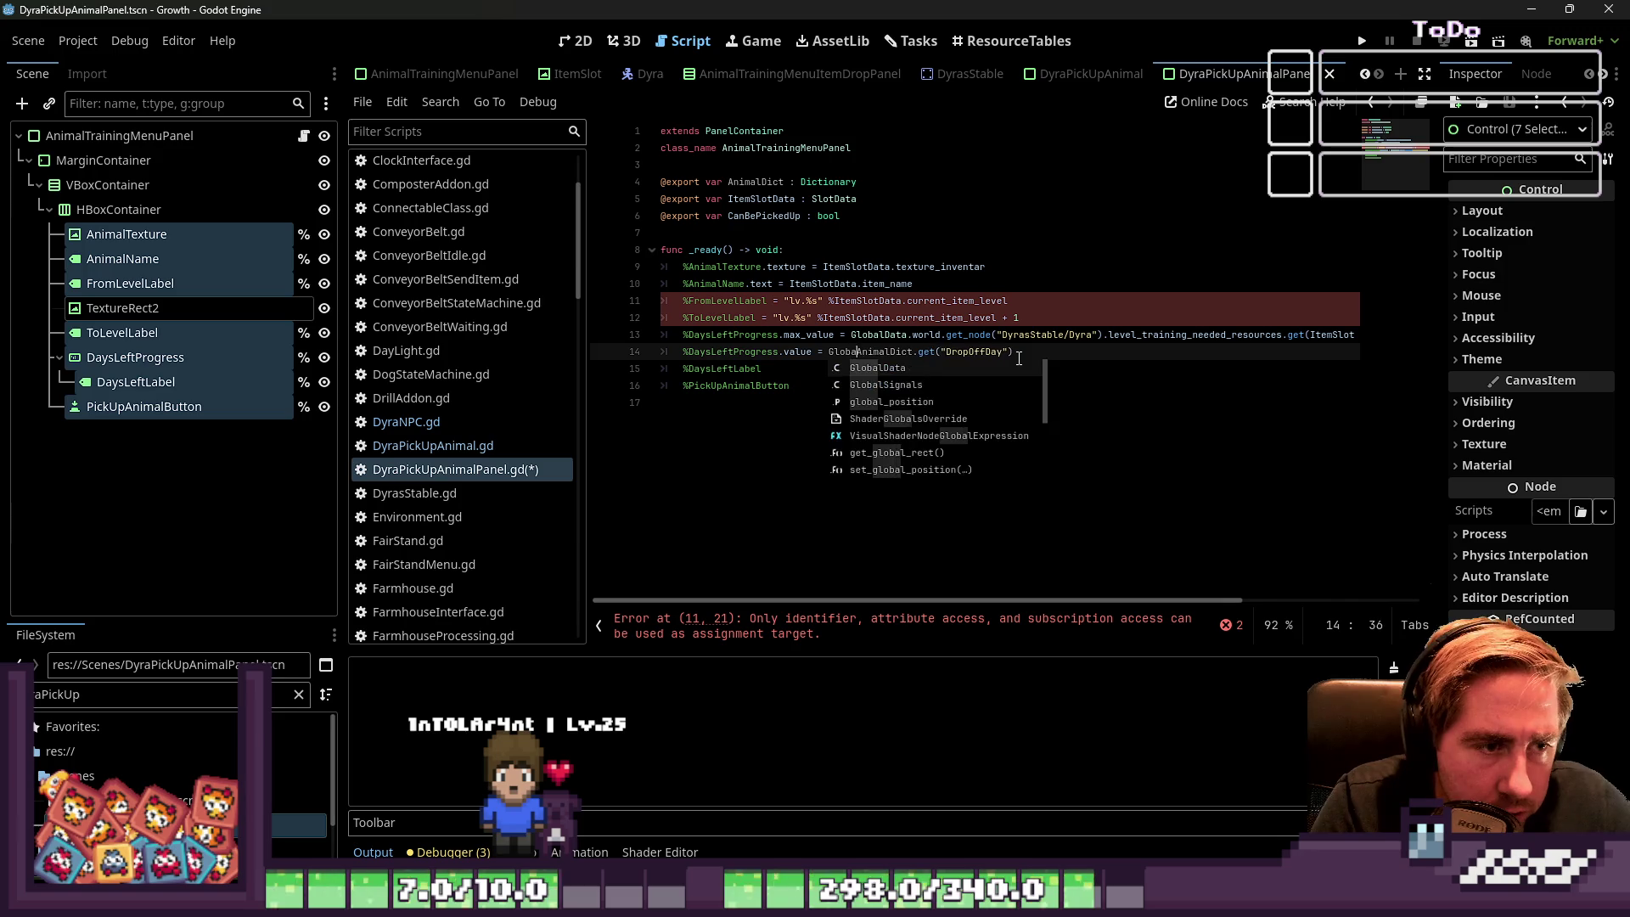
type("world.get_node(")
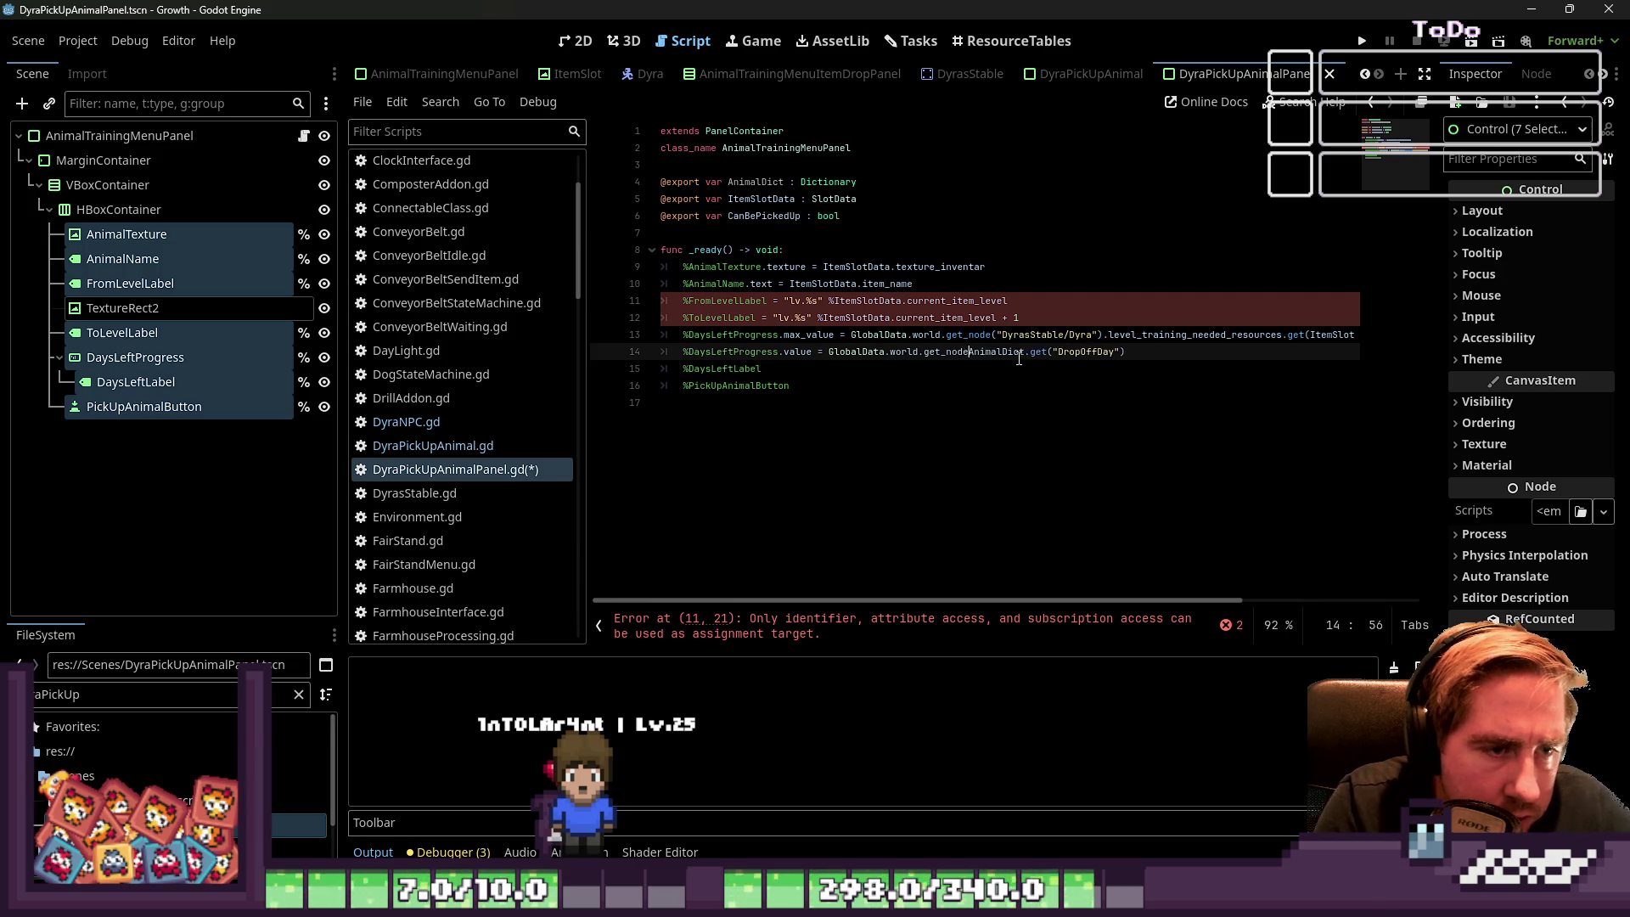
type("\"En")
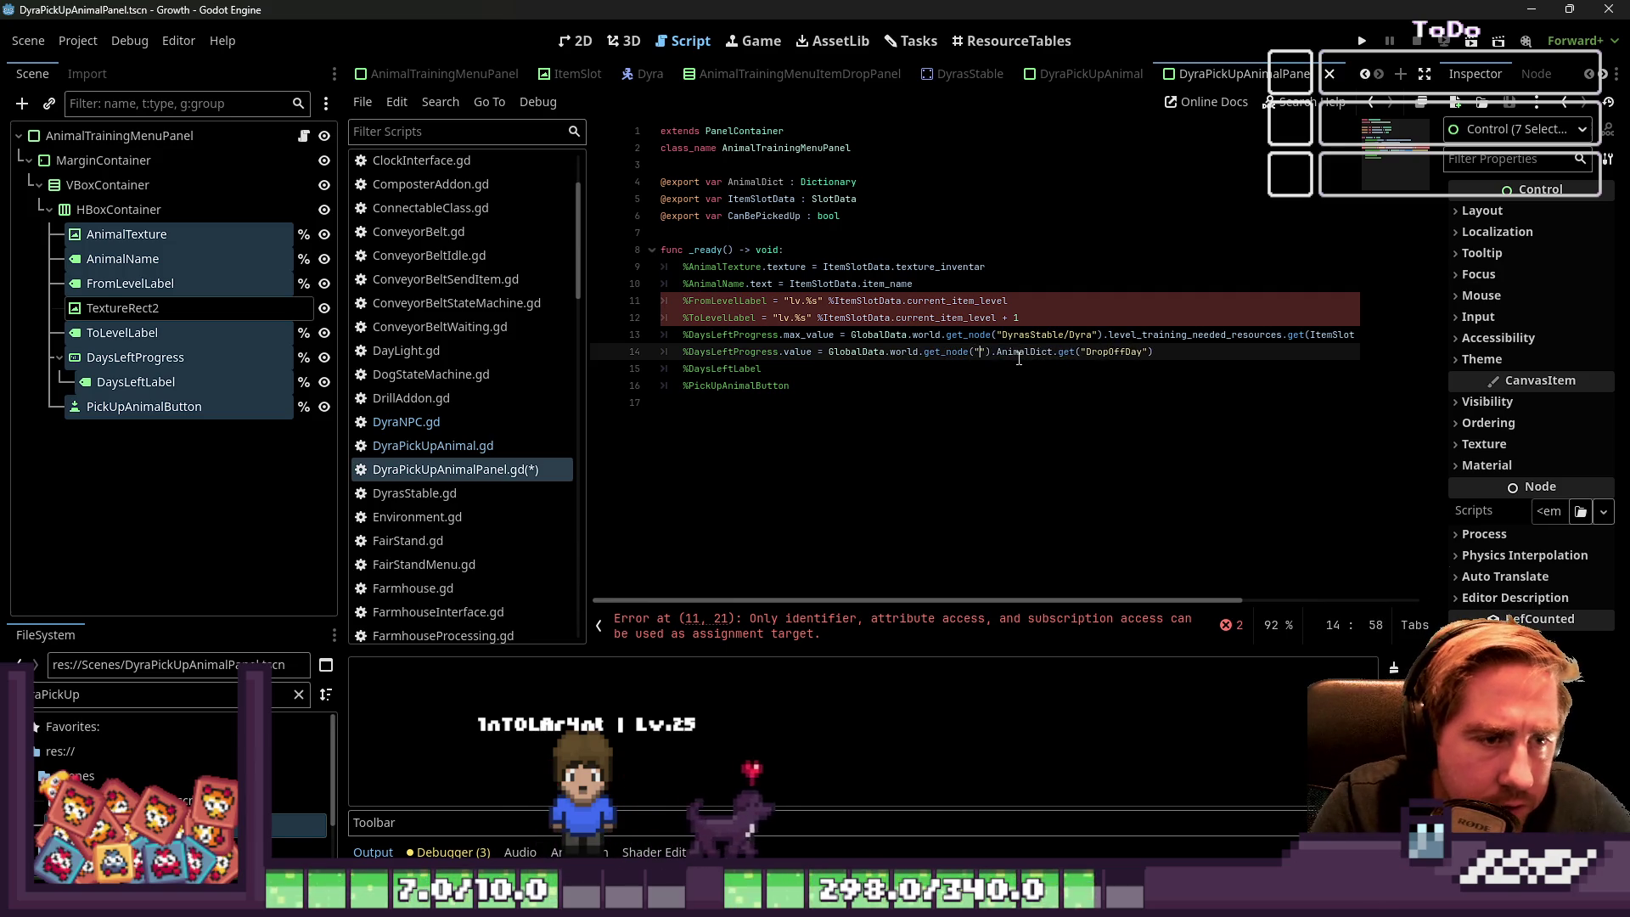
type("viron")
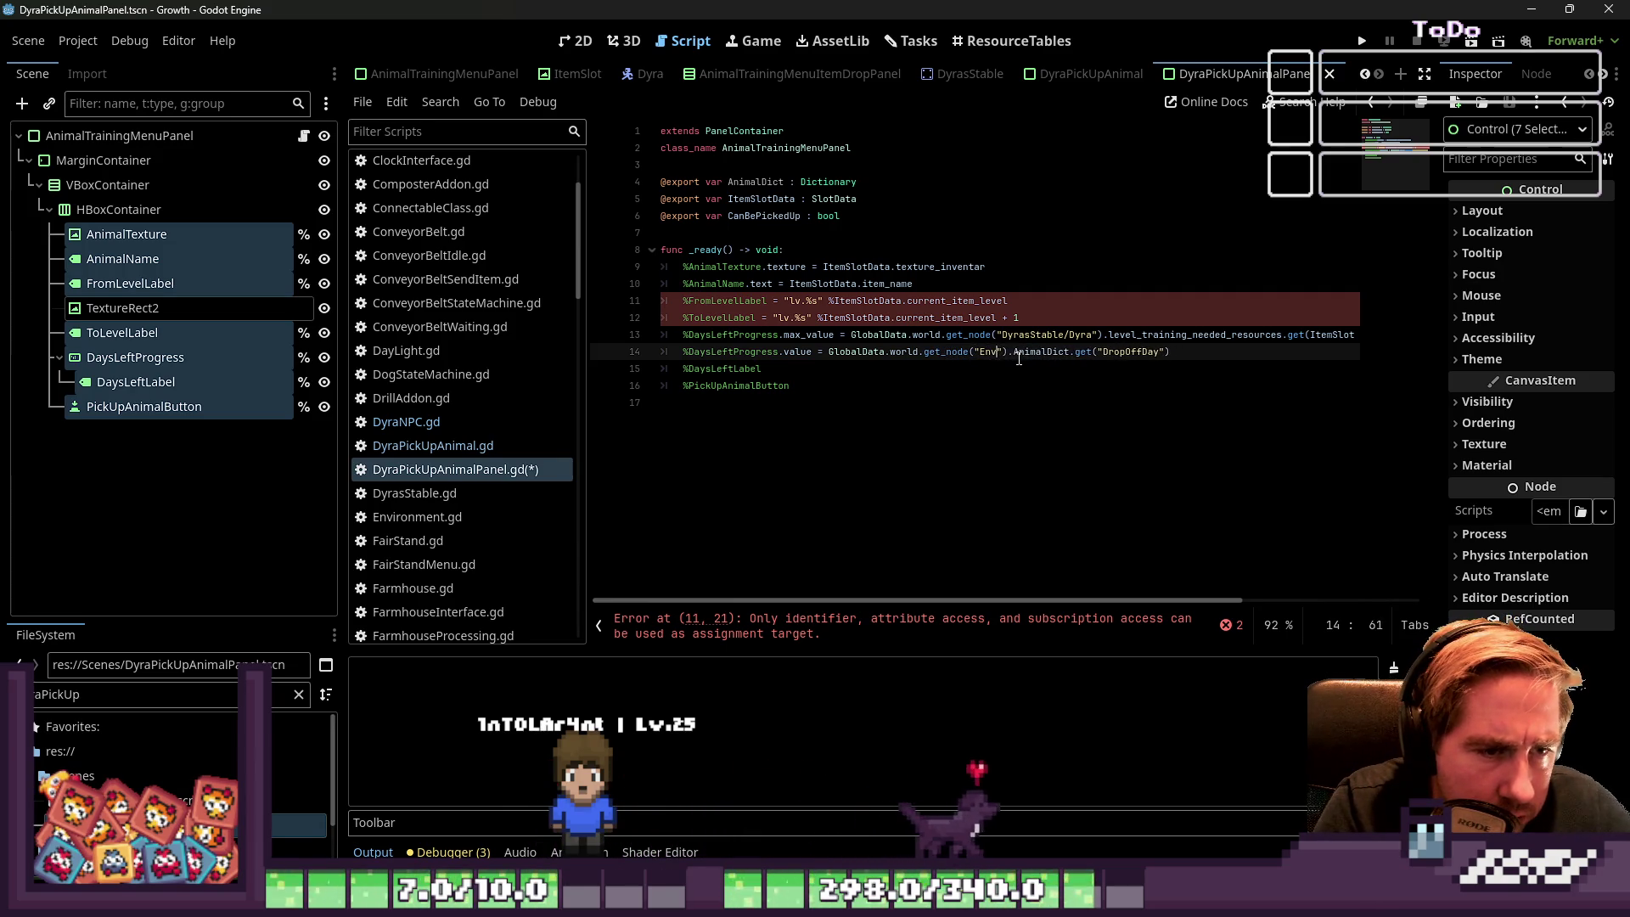
type("ment/Day")
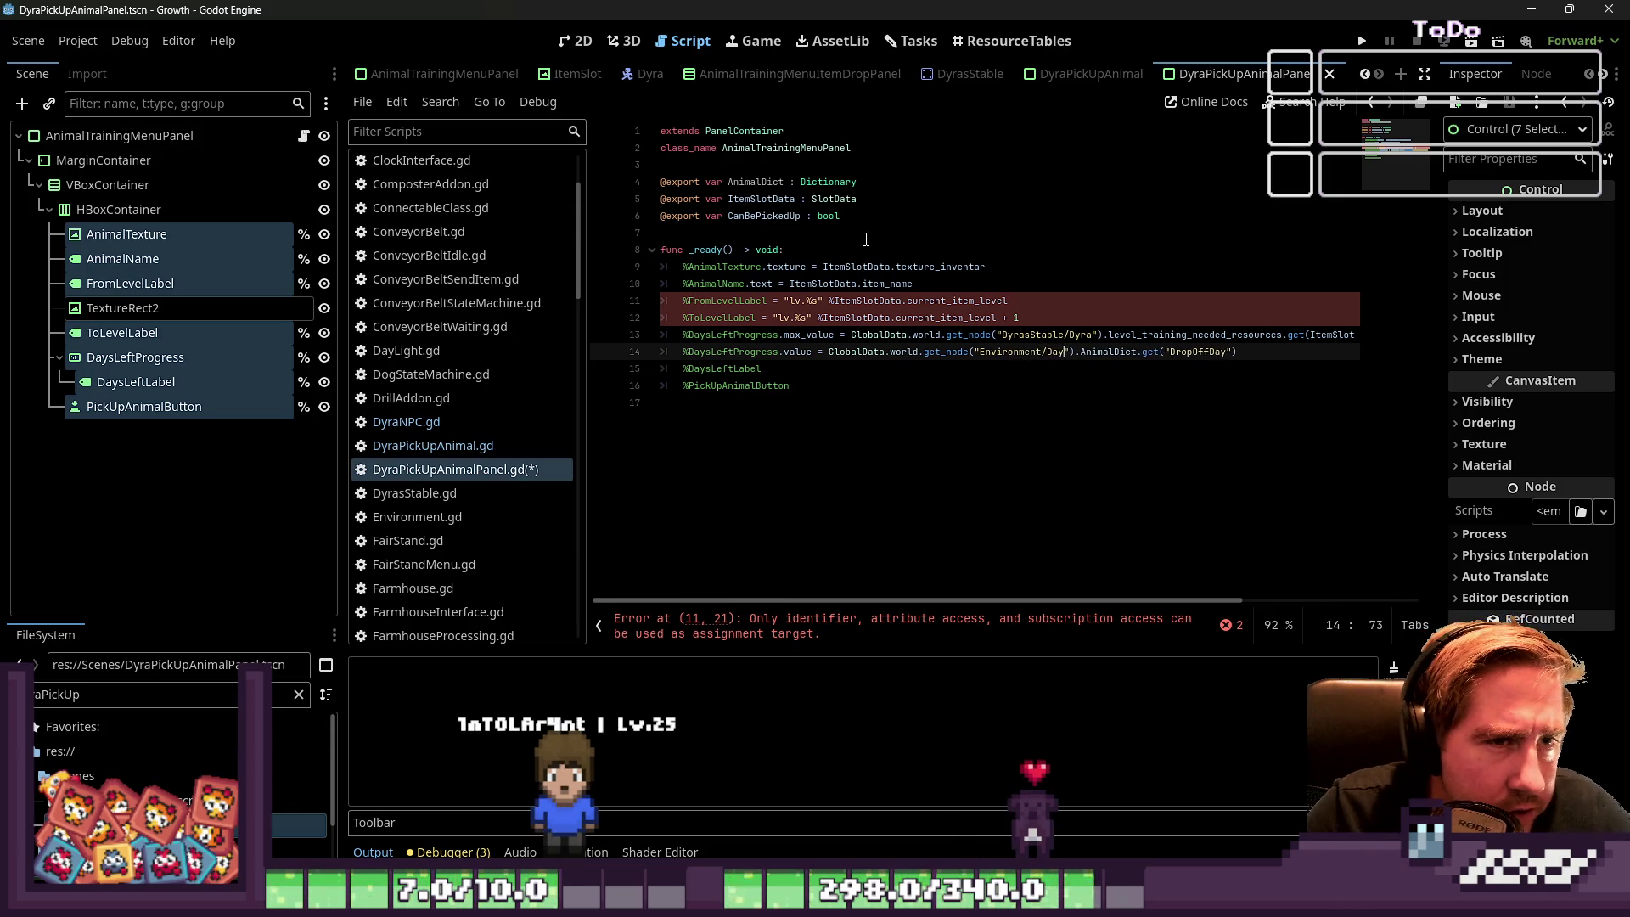
- Inspect the Environment scene's DayLight node and the day_count variable in DayLight.gd
scroll(721, 76, "up", 8)
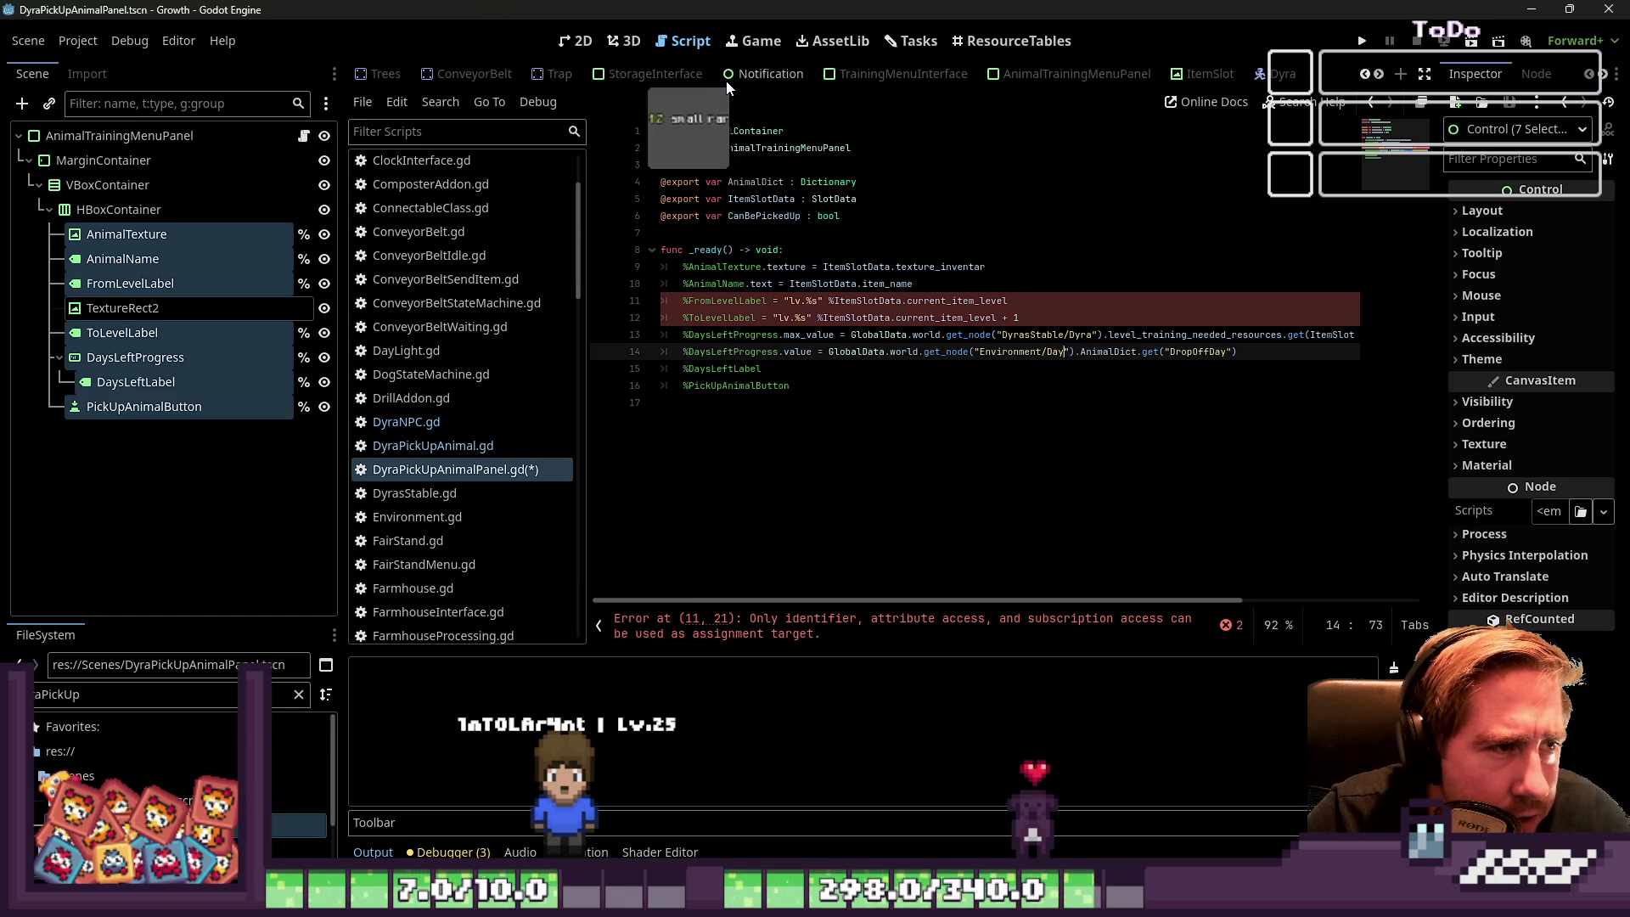
scroll(832, 73, "up", 5)
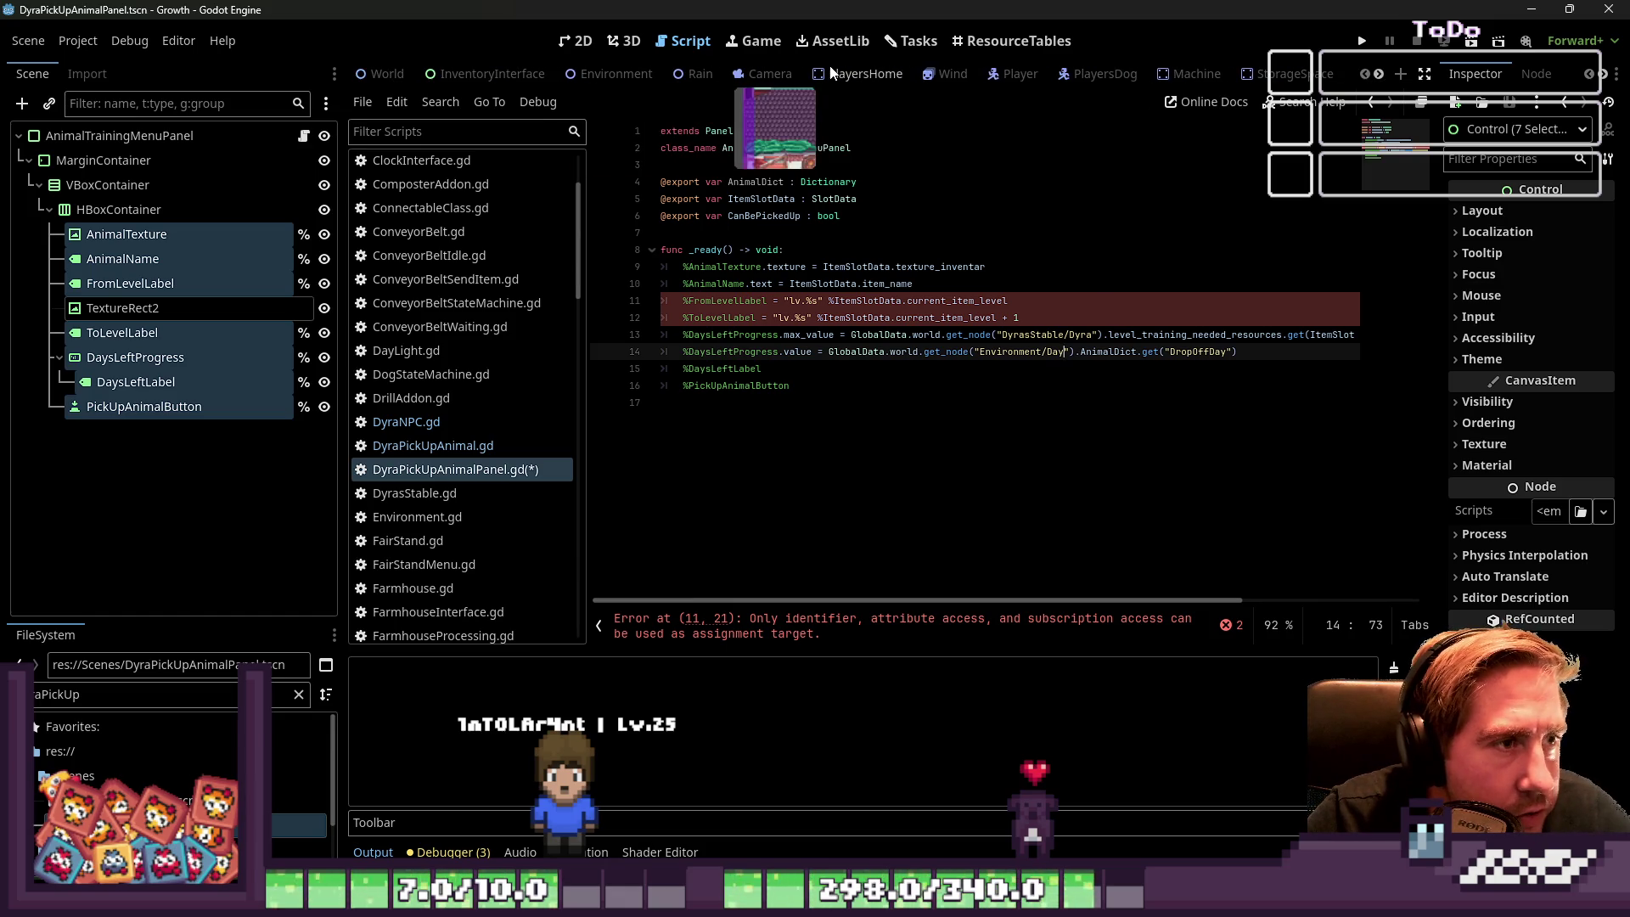
left_click(649, 75)
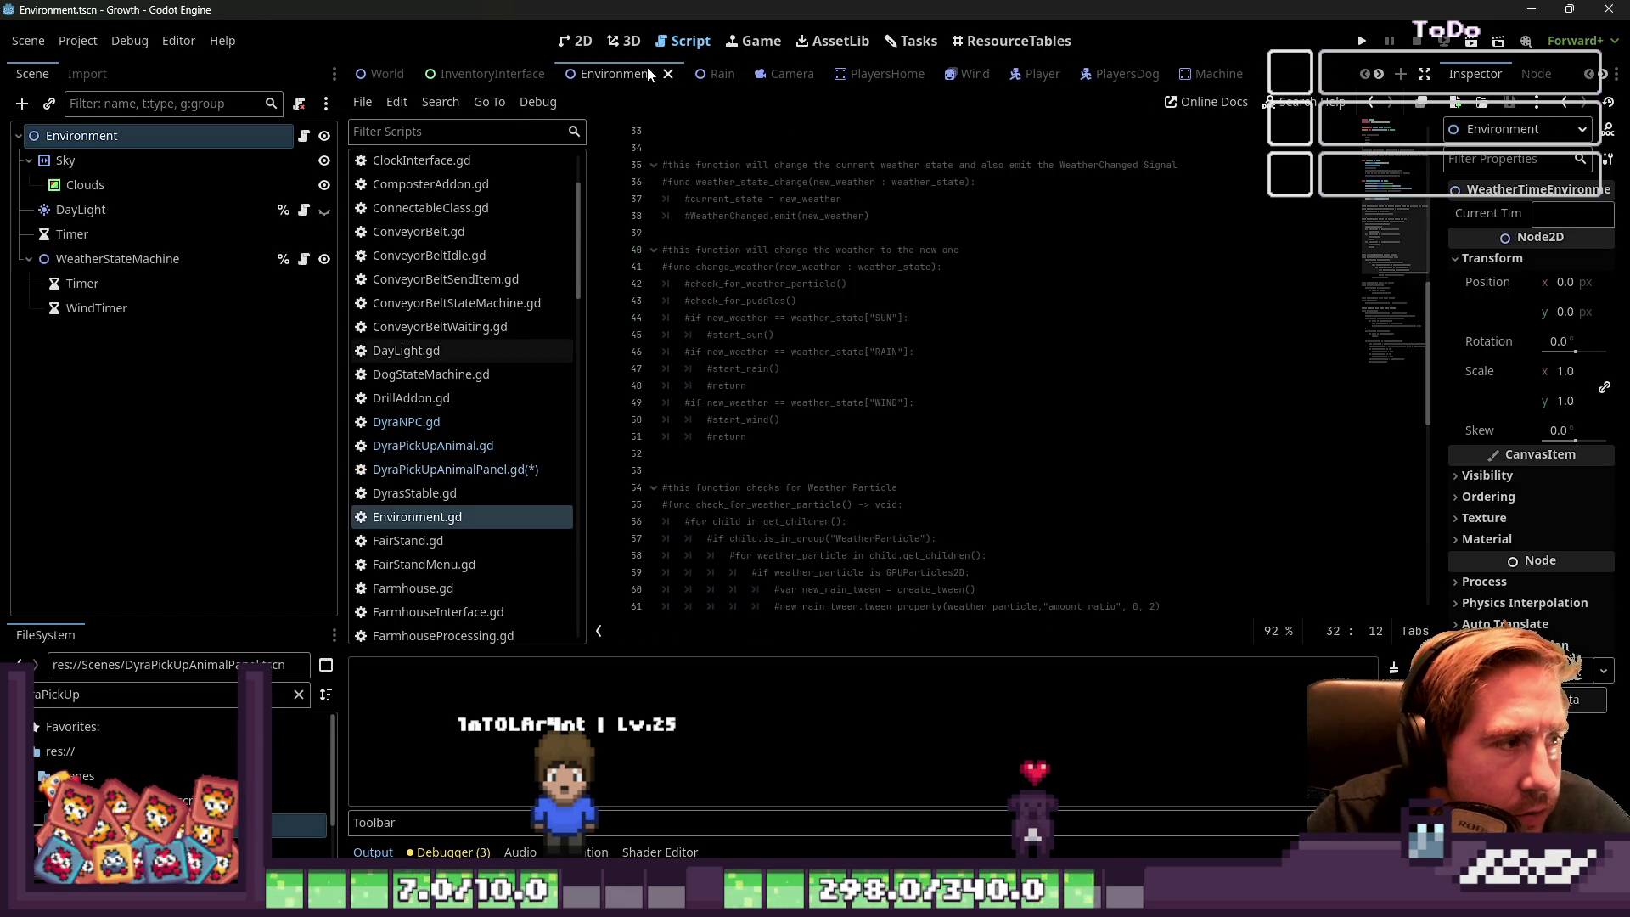
double_click(193, 216)
key("Escape")
scroll(852, 78, "down", 5)
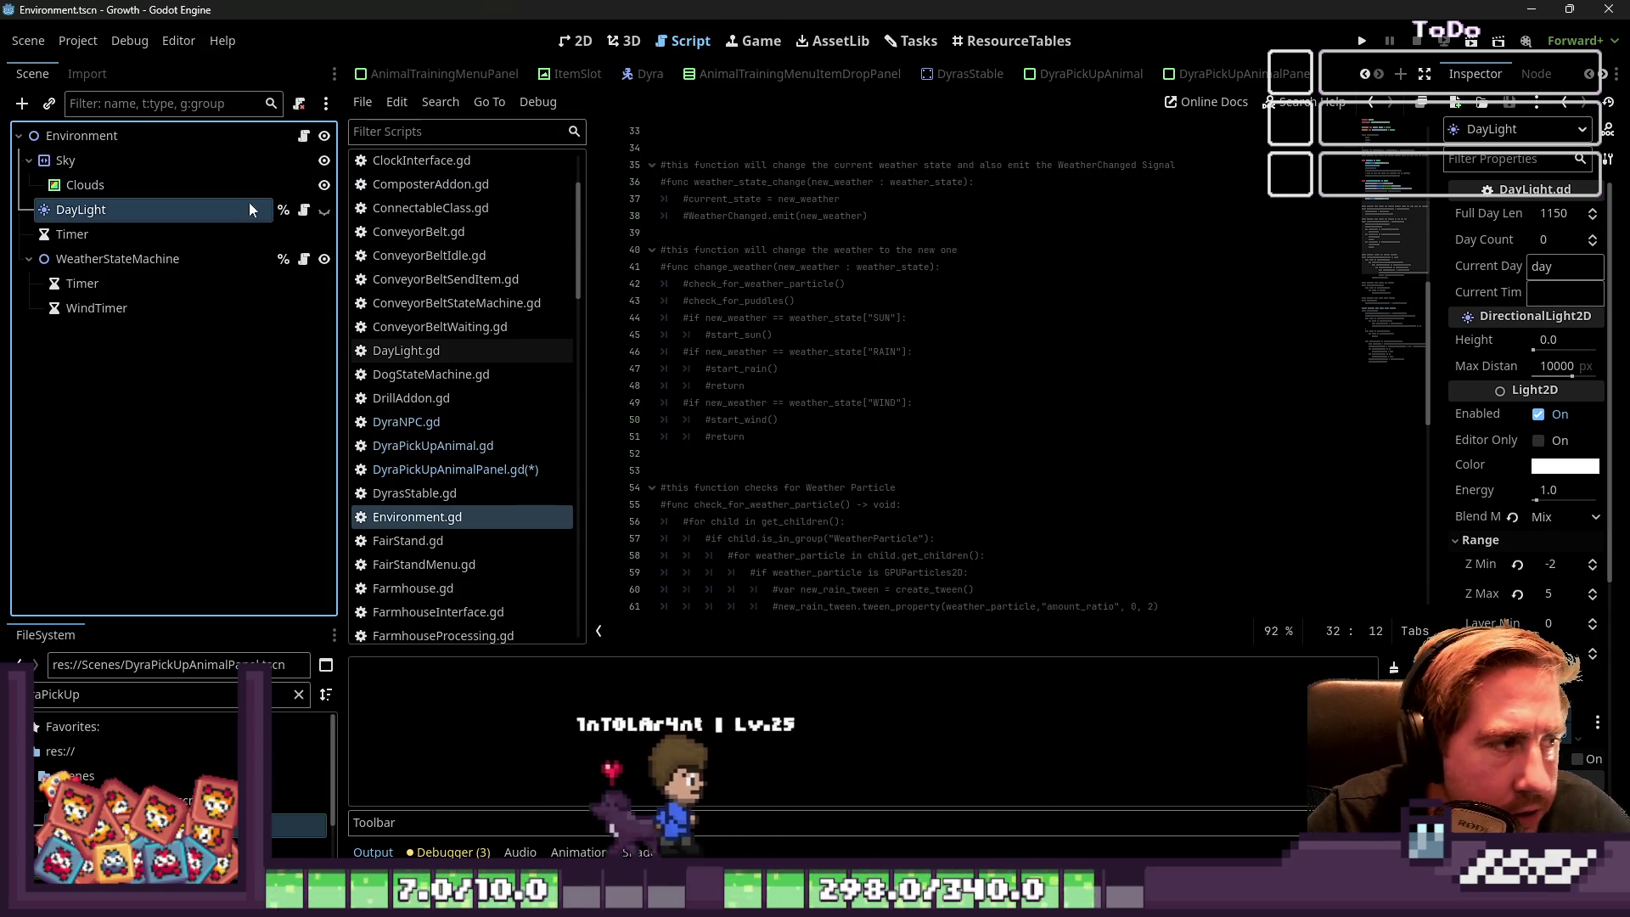
left_click(304, 210)
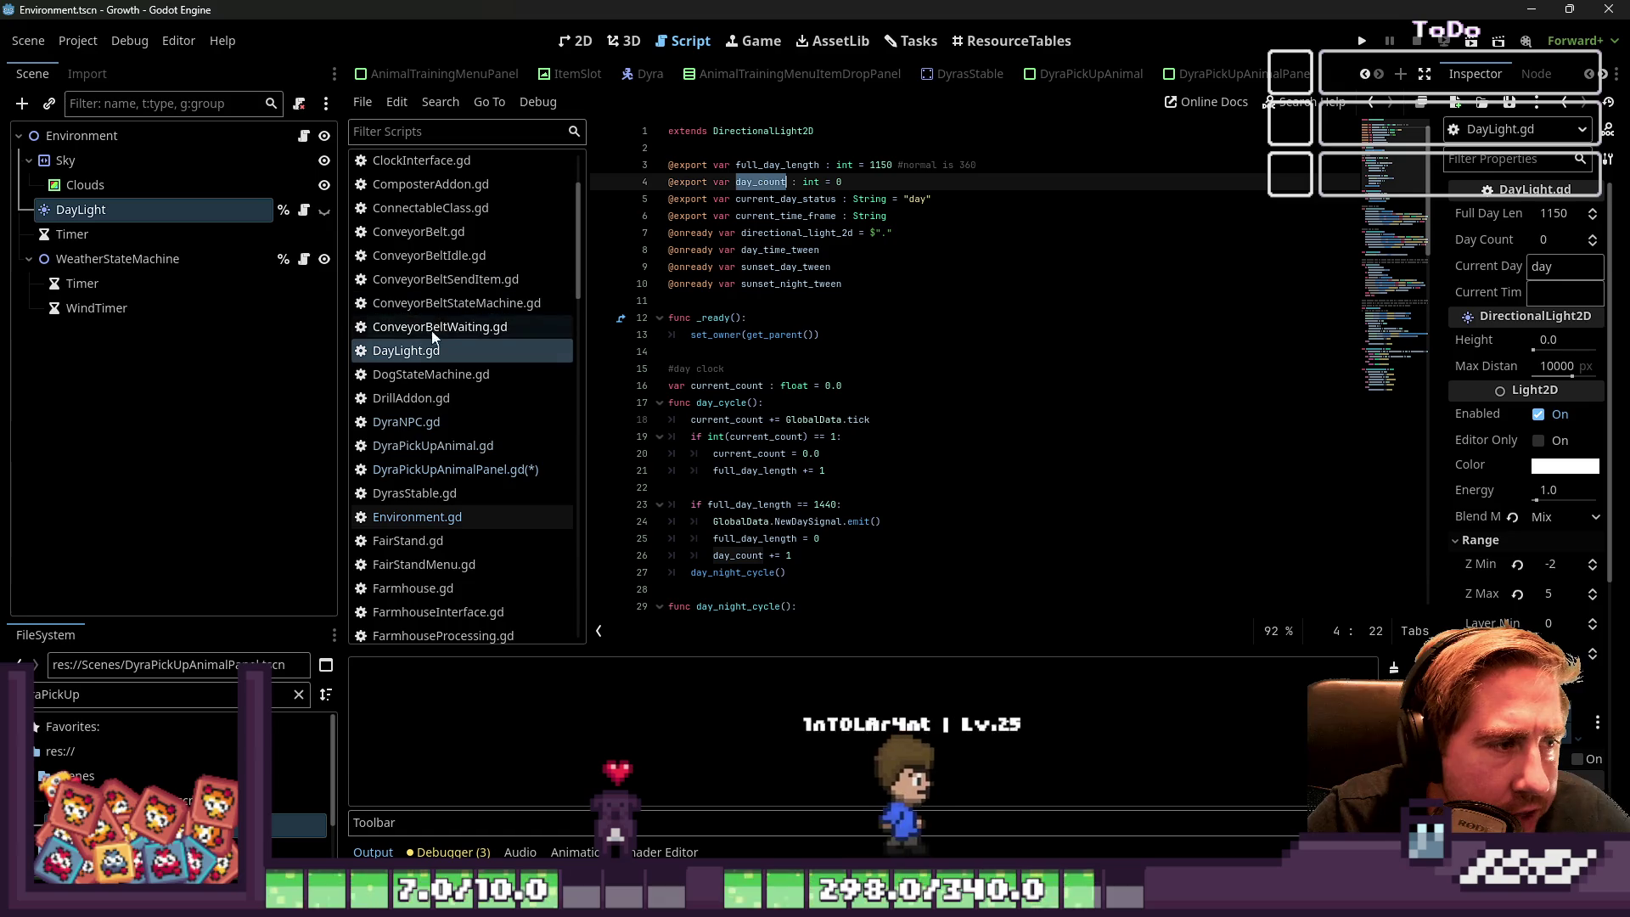
left_click(461, 471)
- Complete the path to "Environment/DayLight", subtract DropOffDay from .day_count, and wrap it in int()
type("Light\").AnimalDict.get(\"DropOffDay\")")
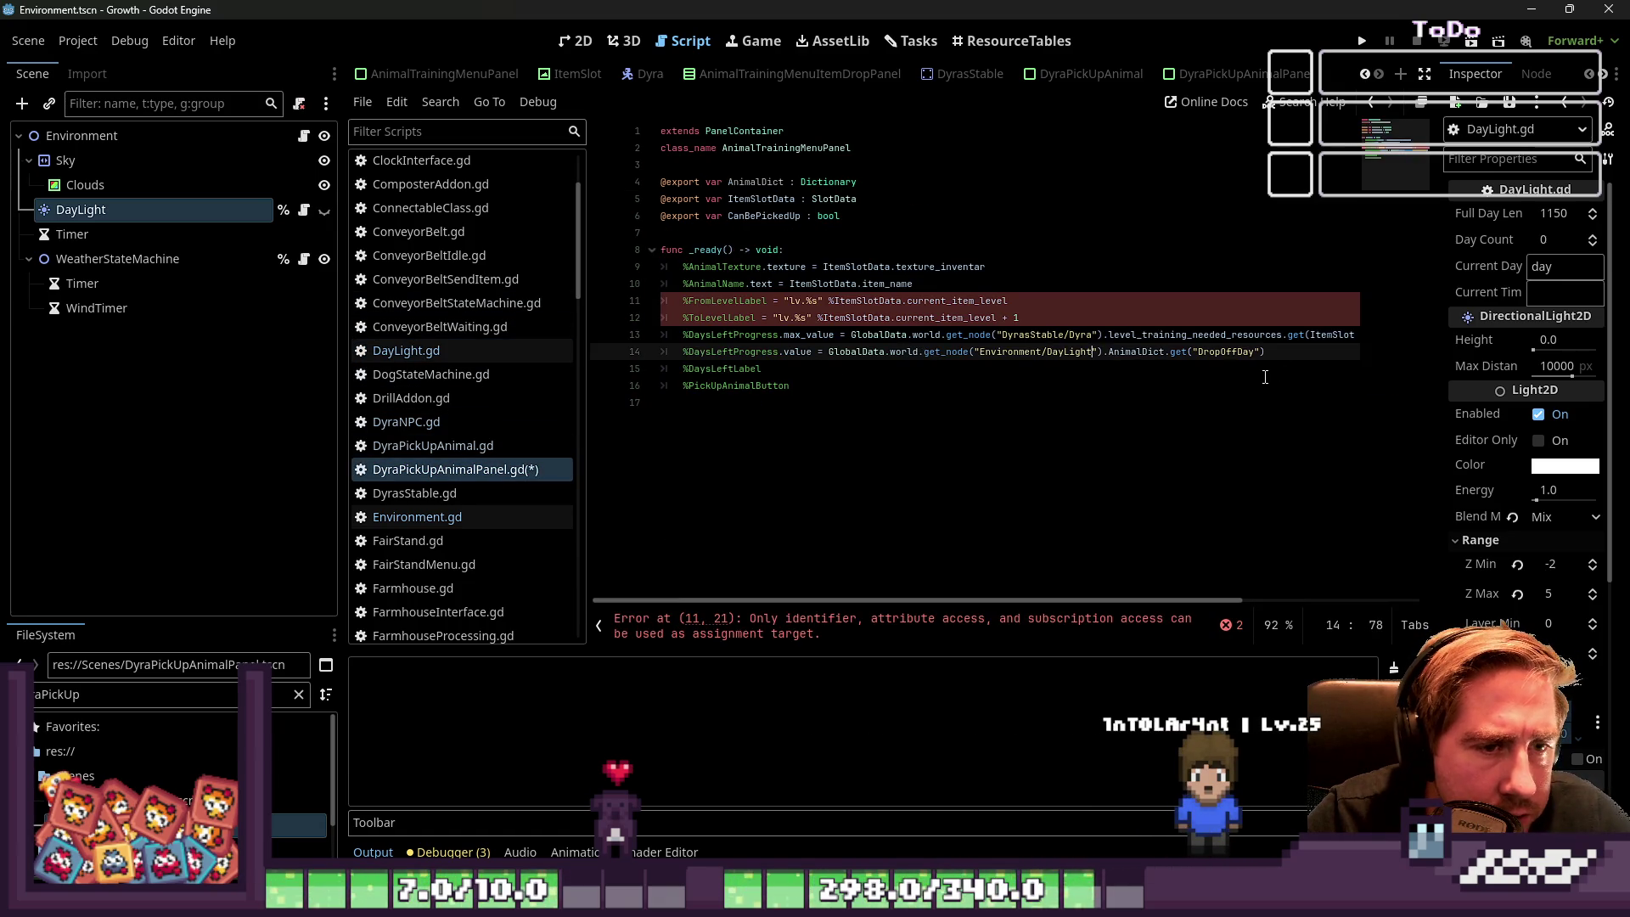
left_click(1103, 335)
key("Down")
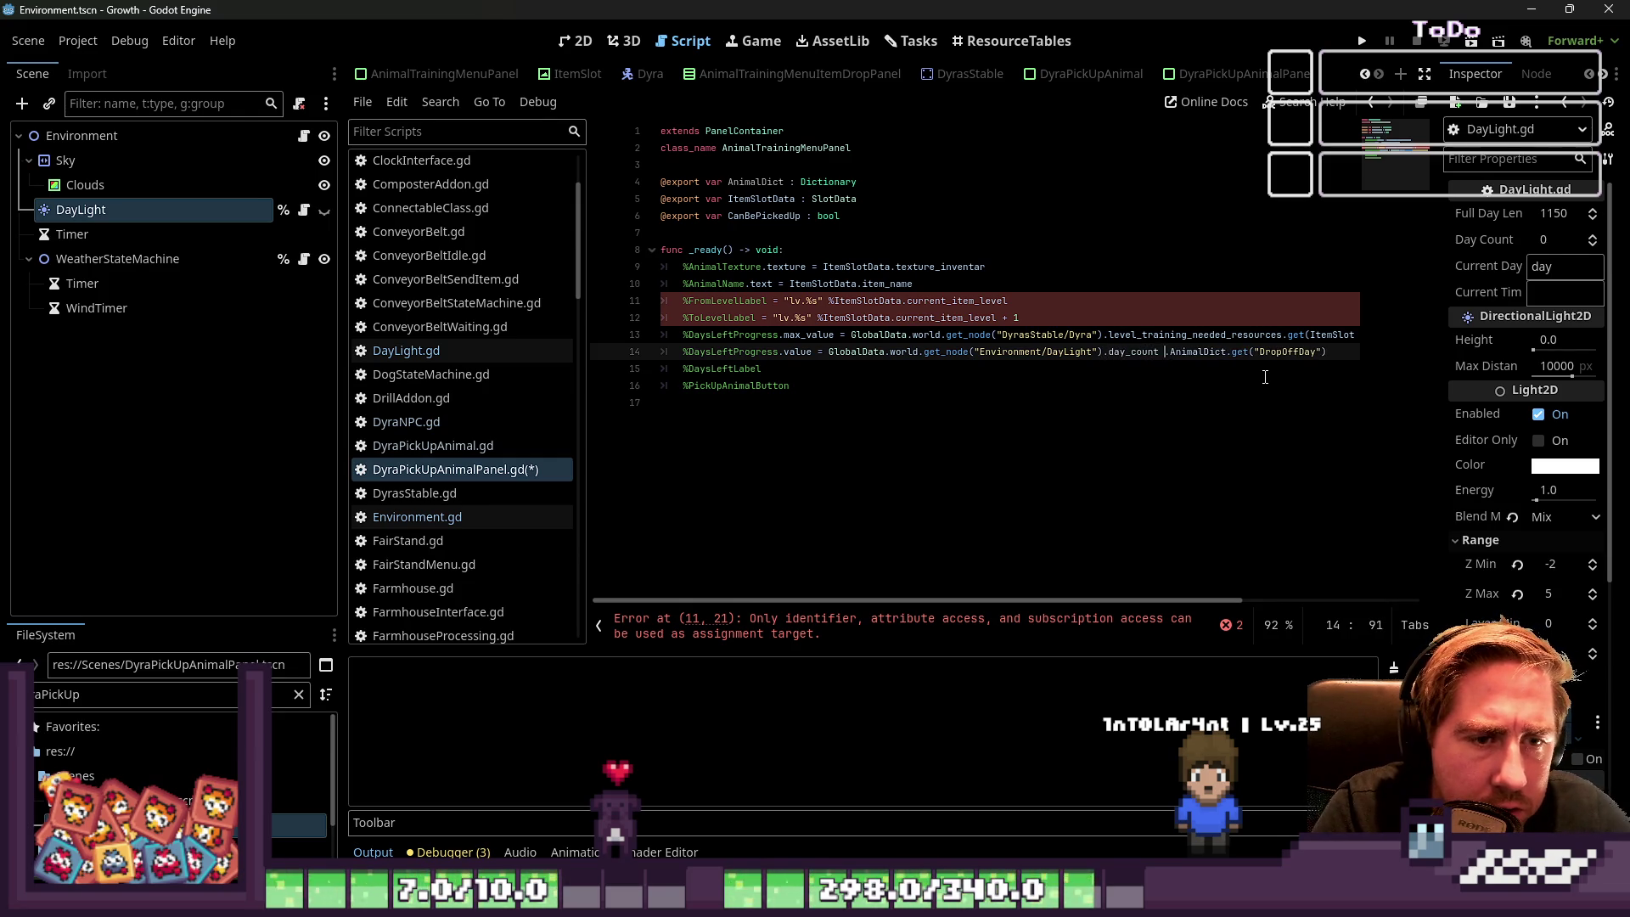
type("+")
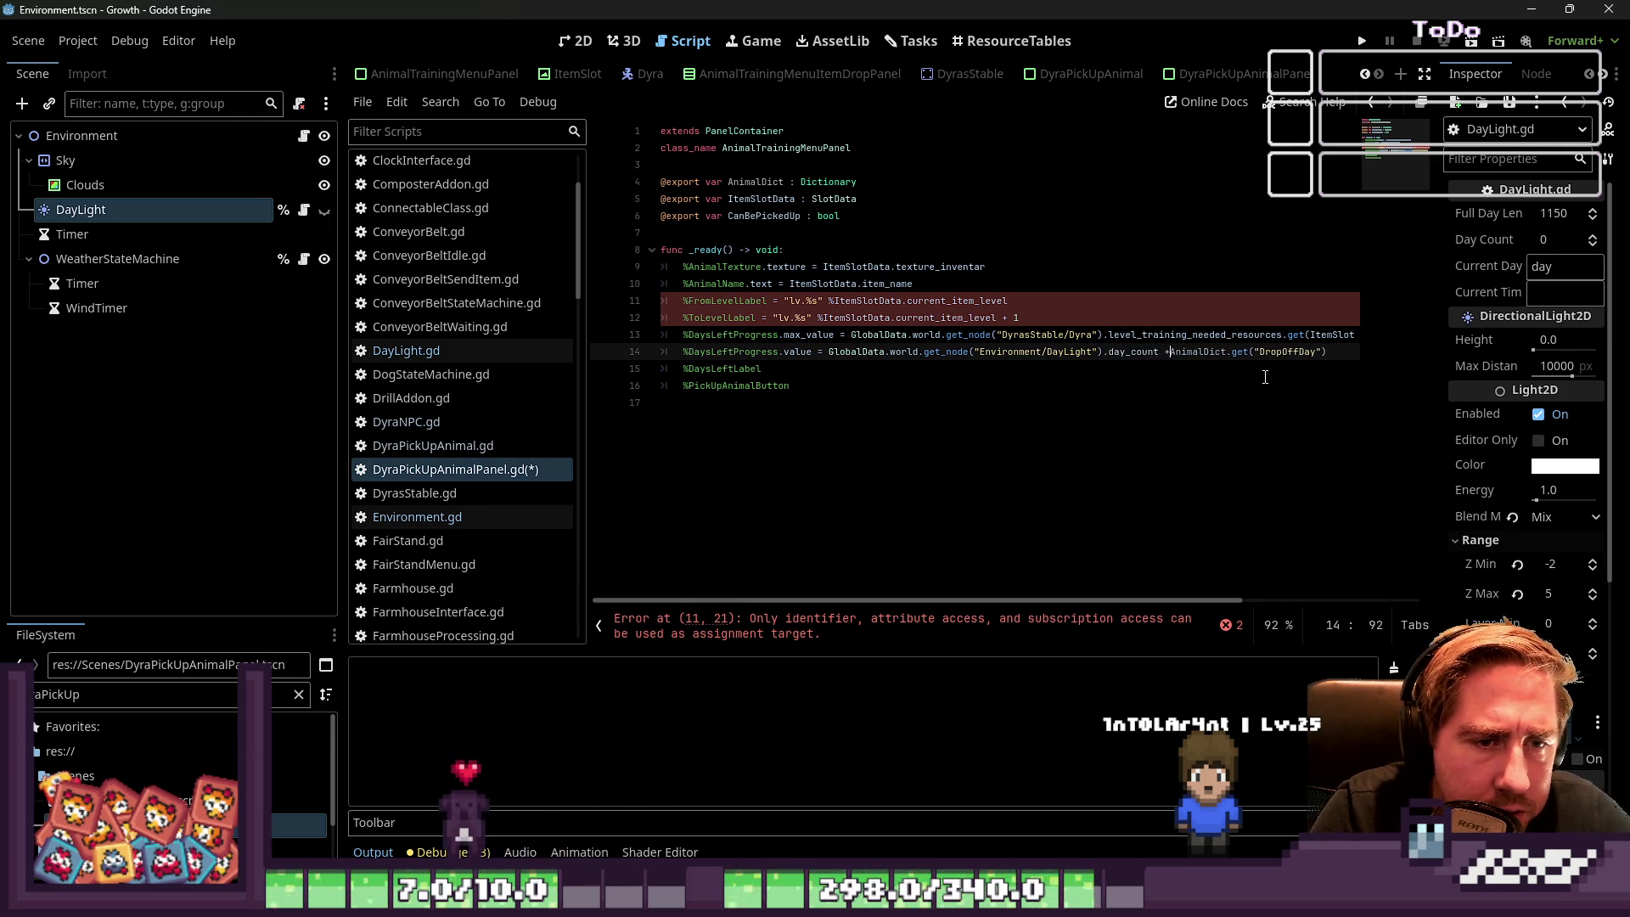
key("BackSpace")
key("BackSpace")
type("- ")
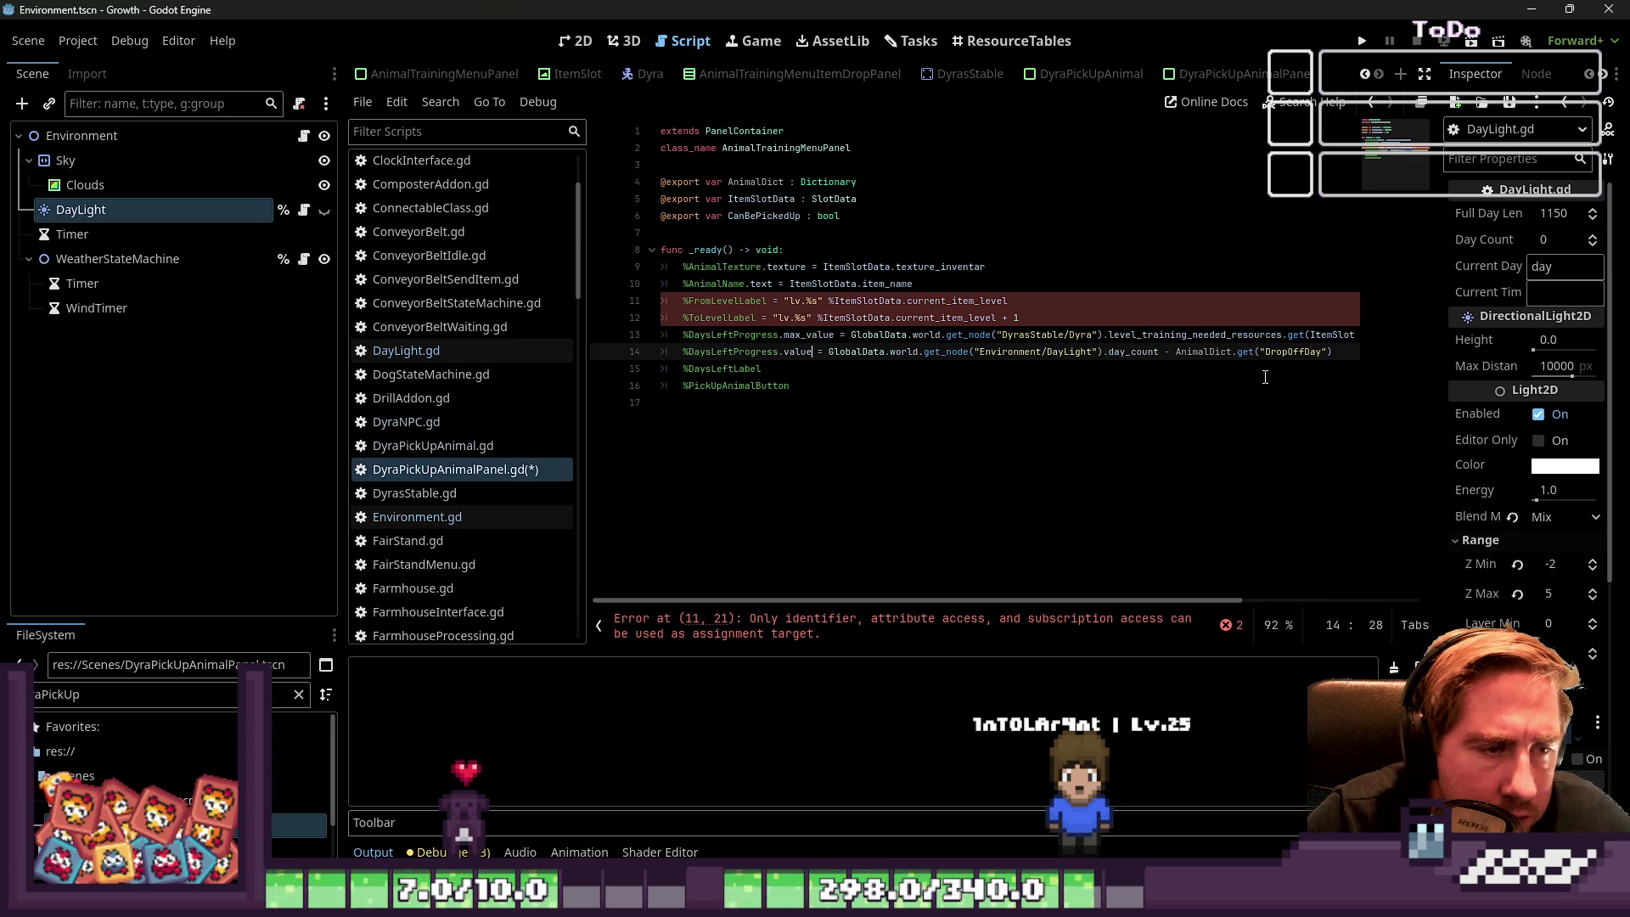
type("int")
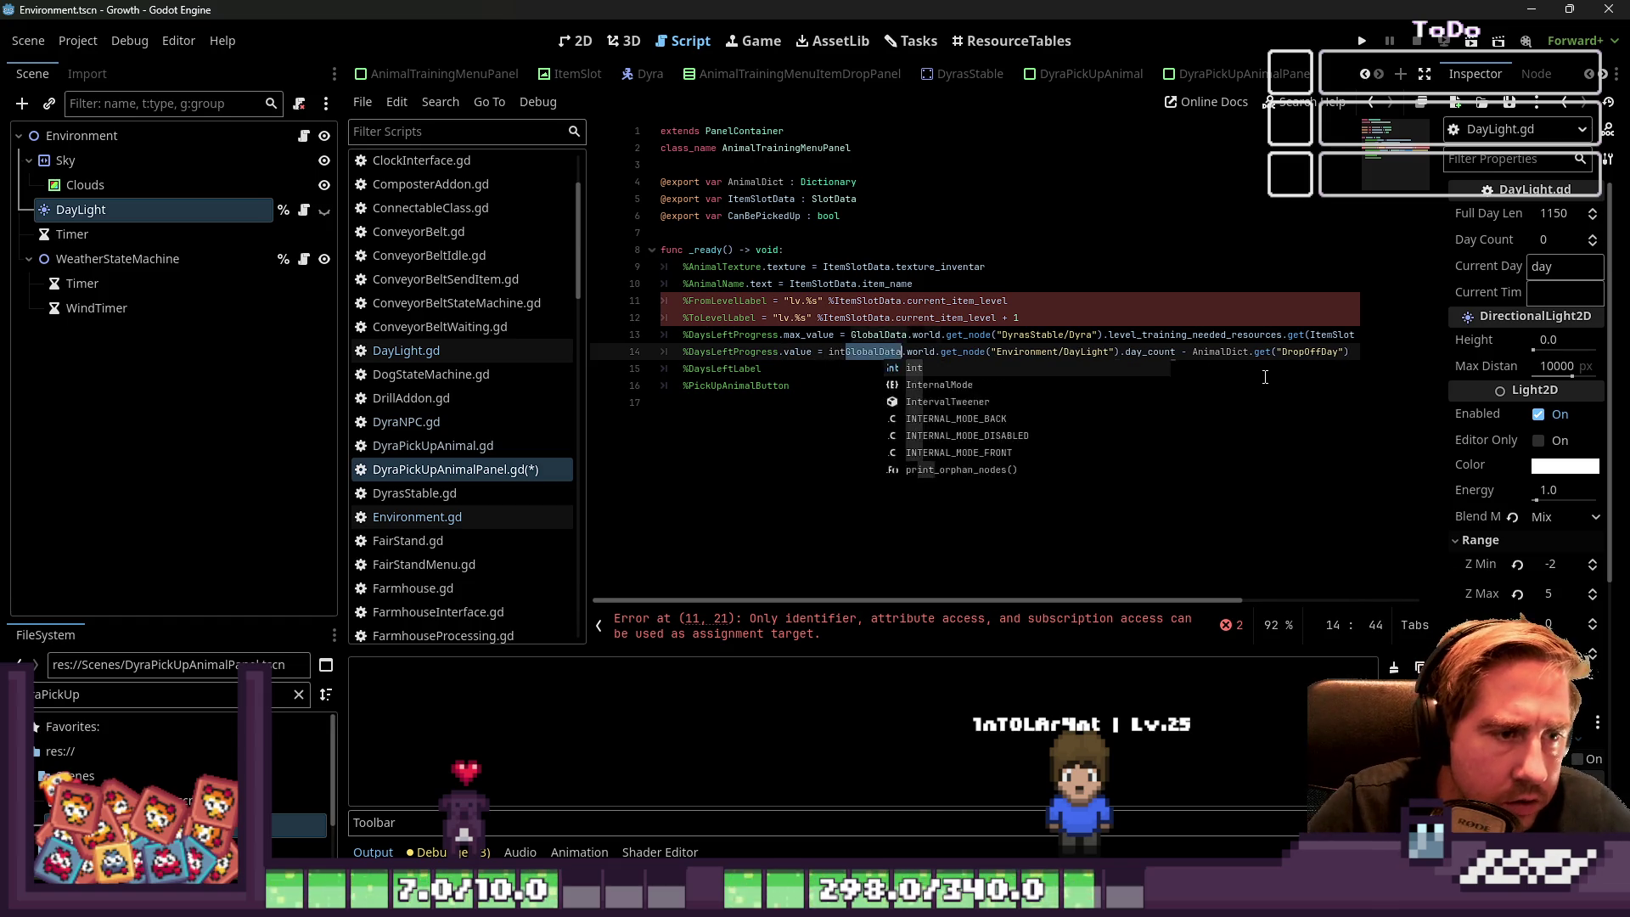
key("shift+End")
key("shift+Right")
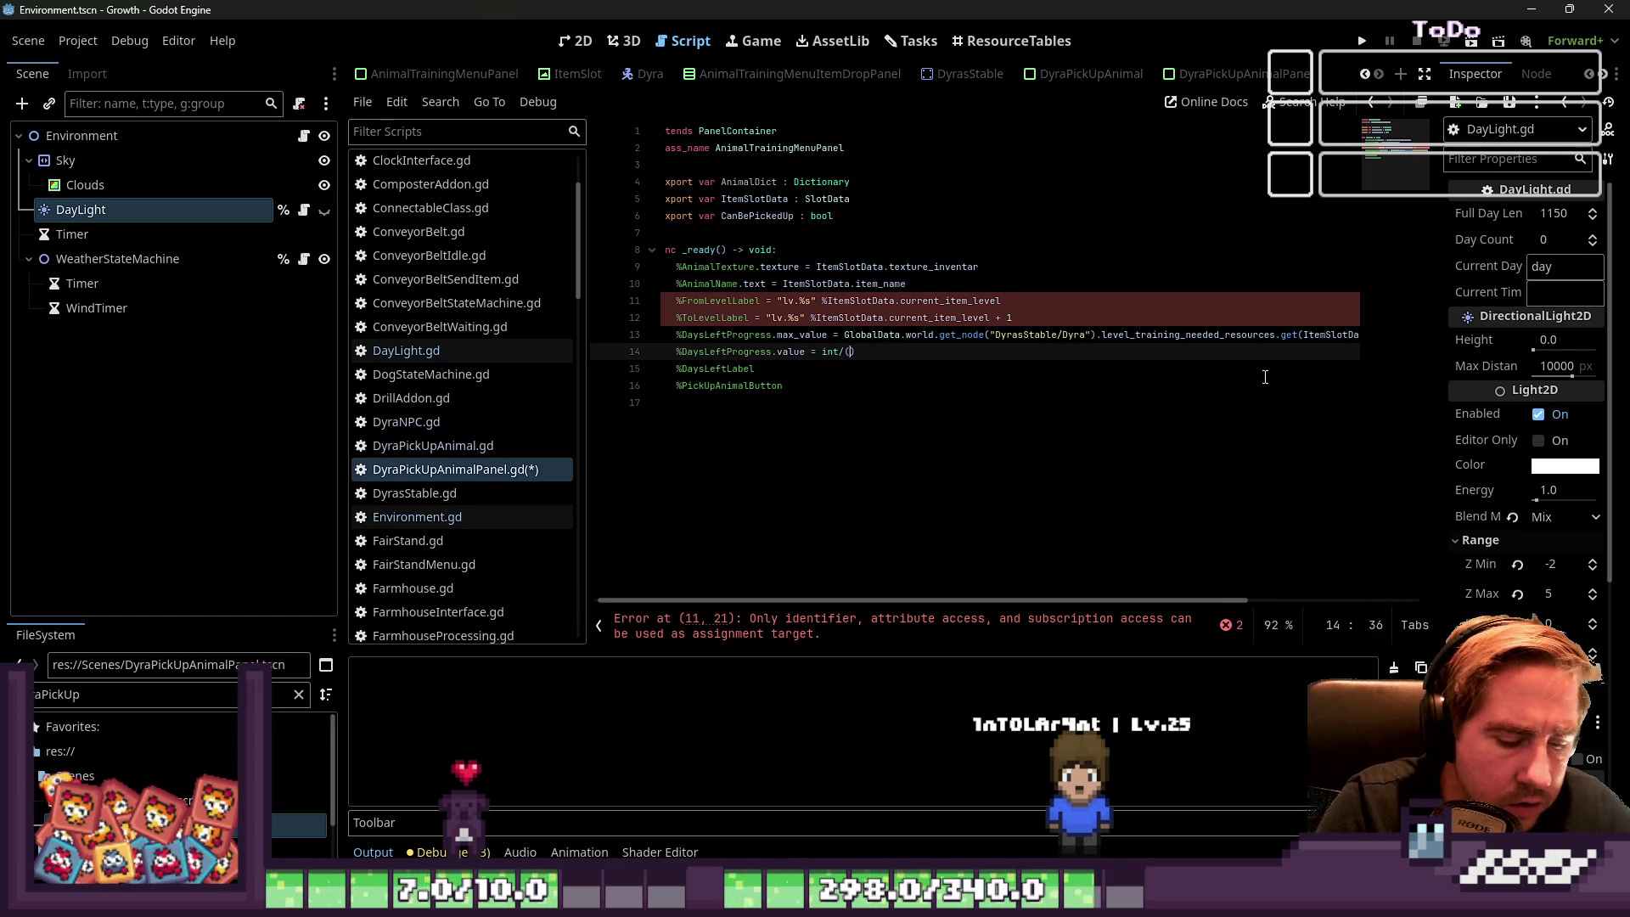
type("(")
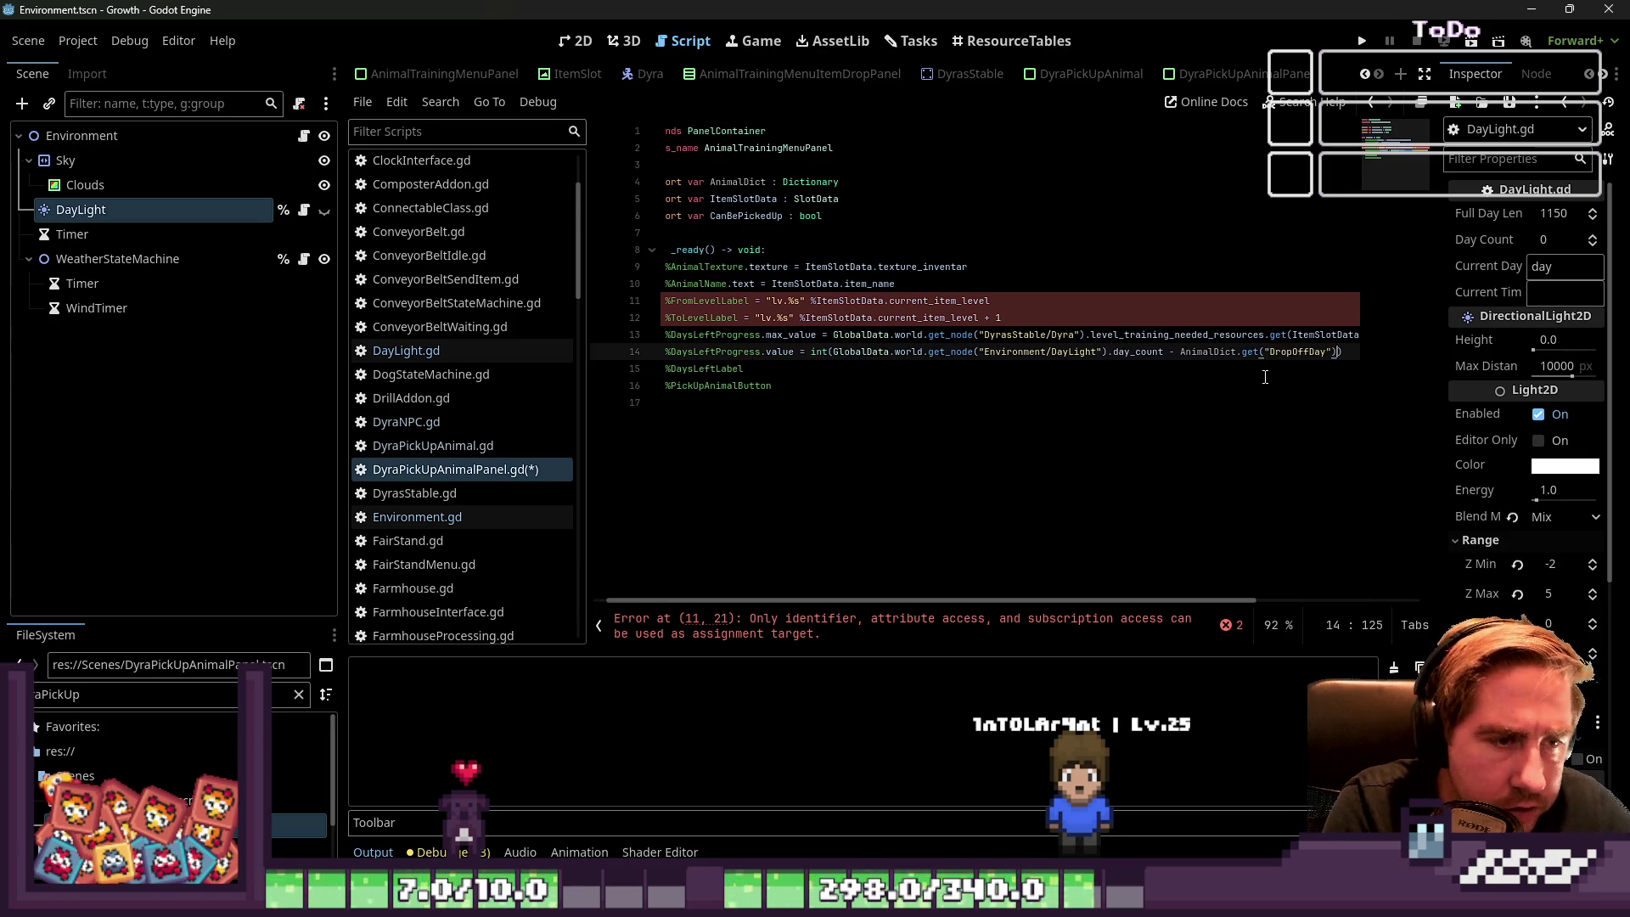
key("Down")
key("Down")
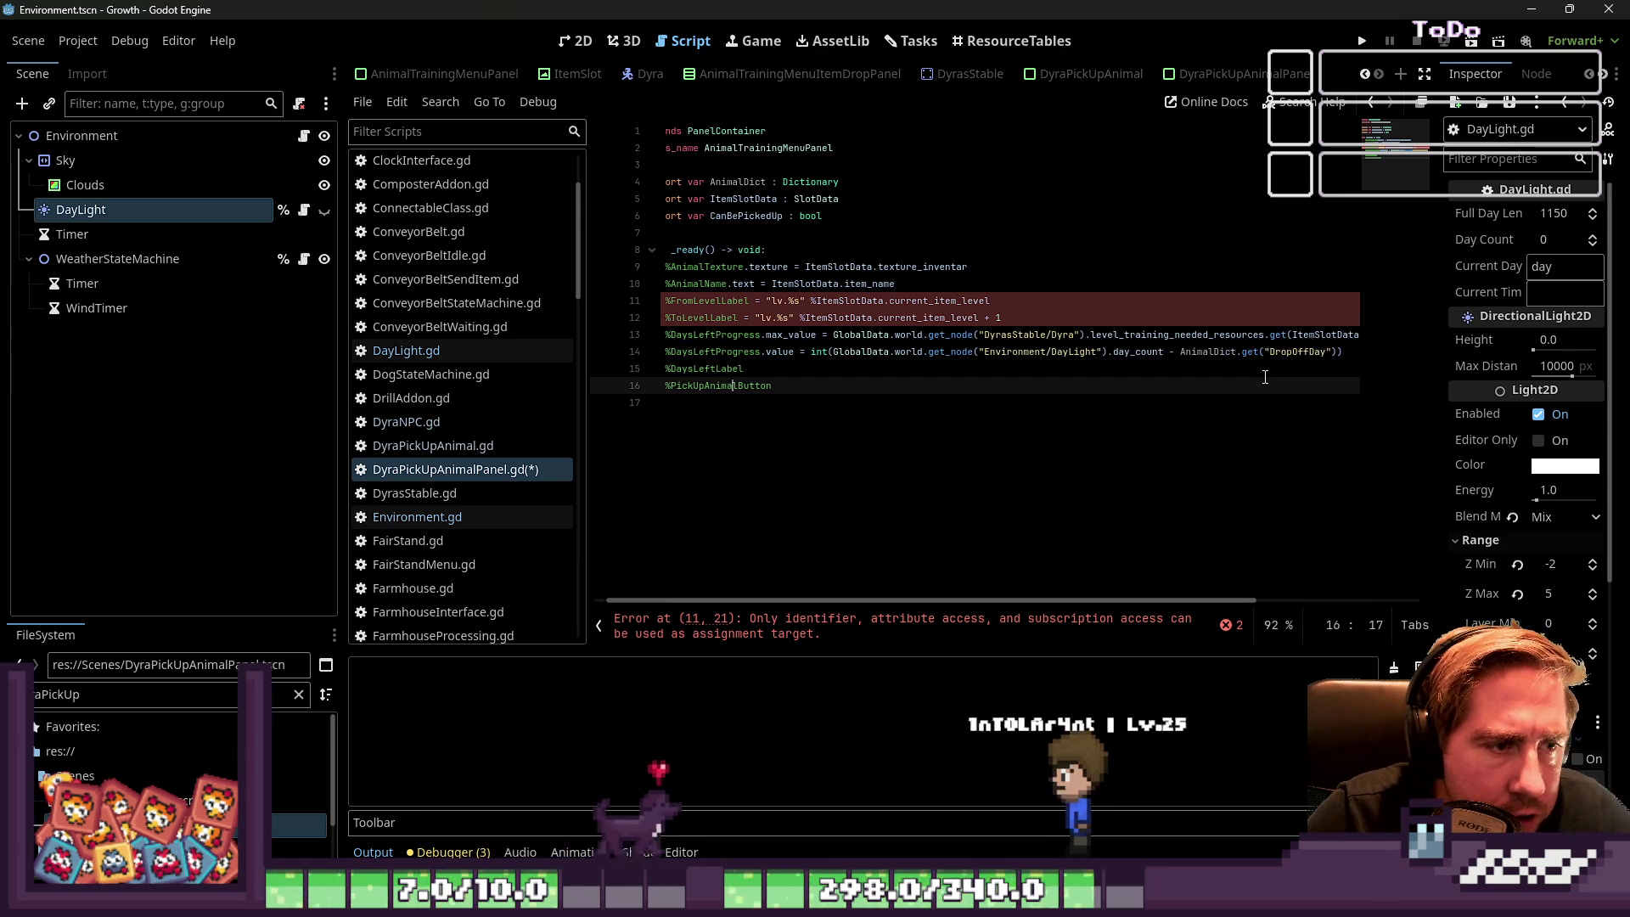
key("Up")
key("Up")
key("Up")
key("Down")
key("End")
key("ctrl+Left")
key("ctrl+Left")
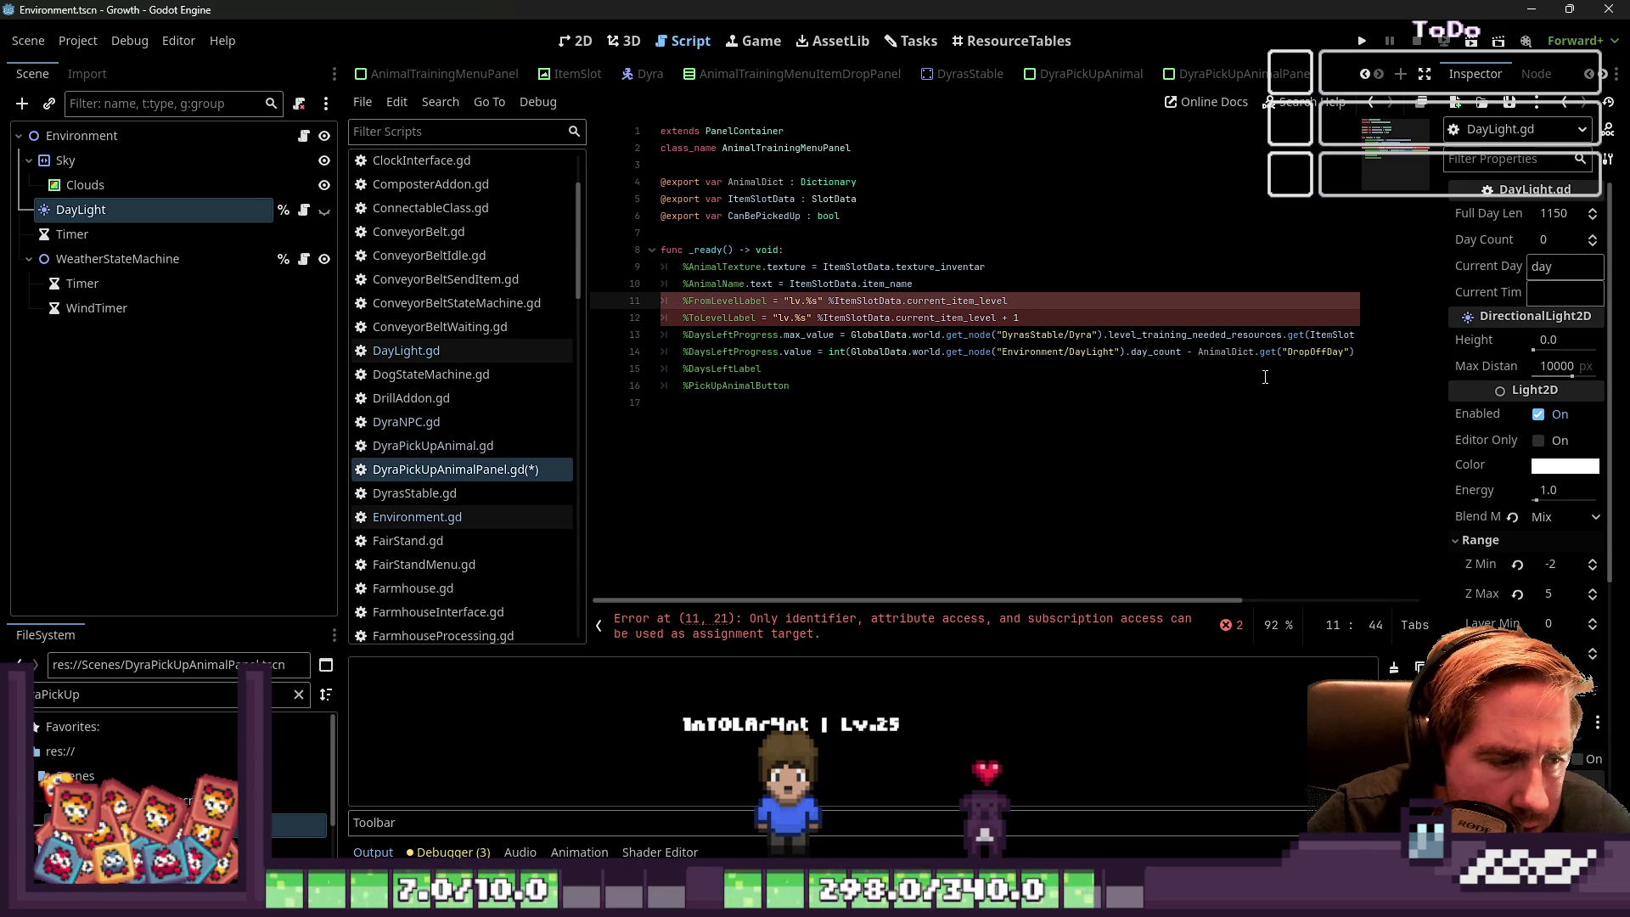
- Add a space after "lv." in the from-level and to-level strings
key("Down")
key("Up")
key("Up")
key("Down")
key("Home")
key("Home")
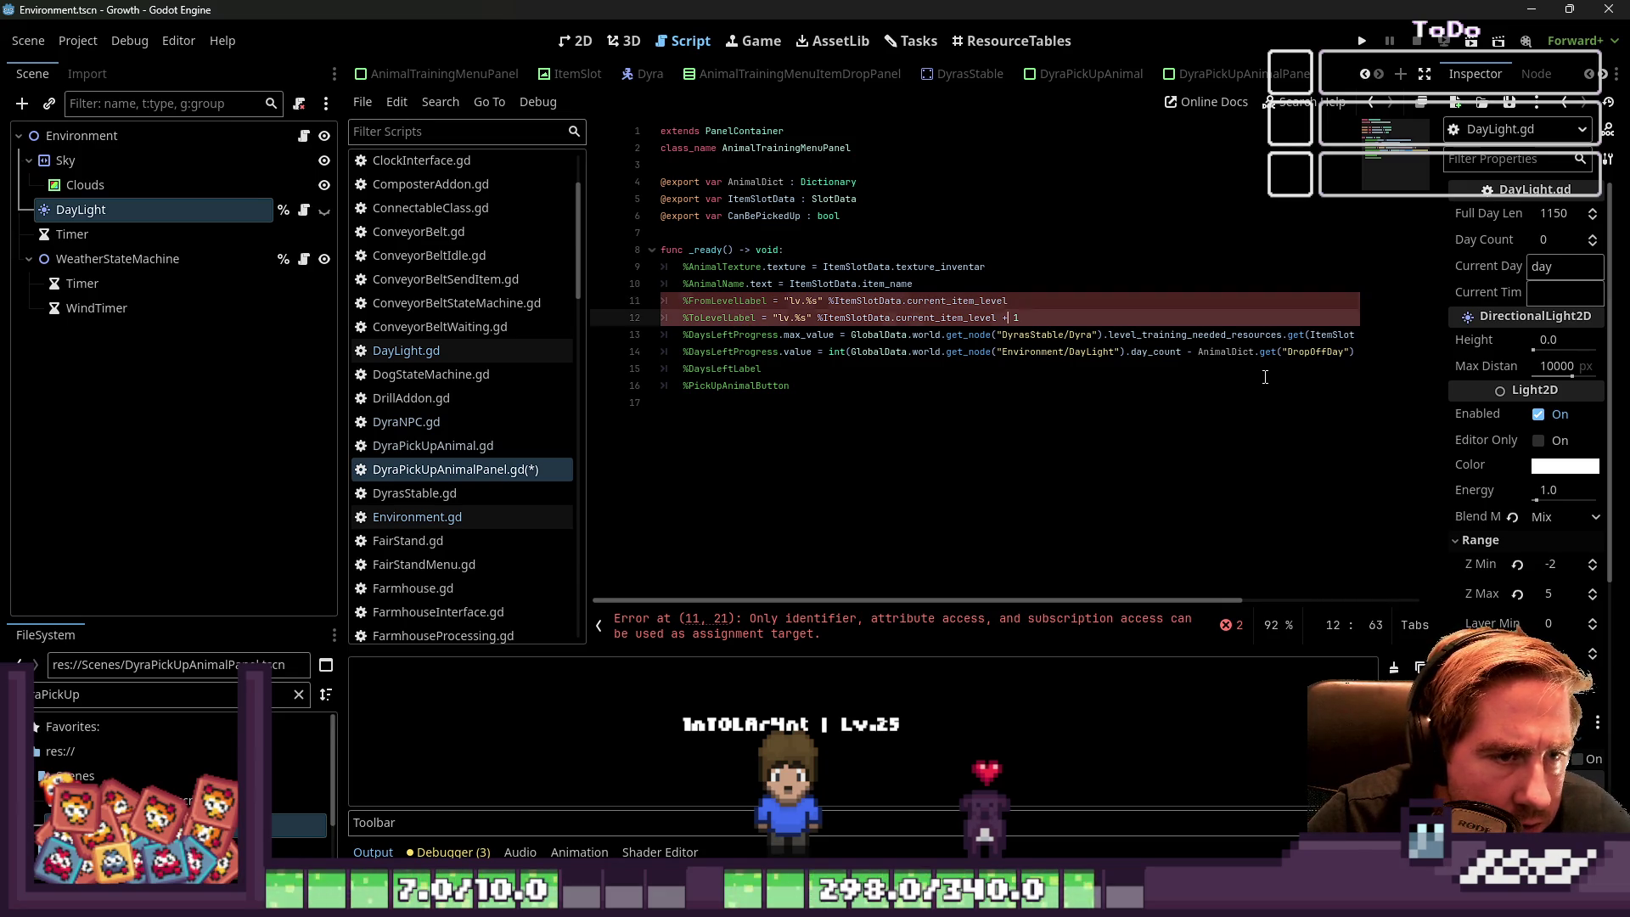
key("ctrl+Right")
key("ctrl+Right")
key("ctrl+Right")
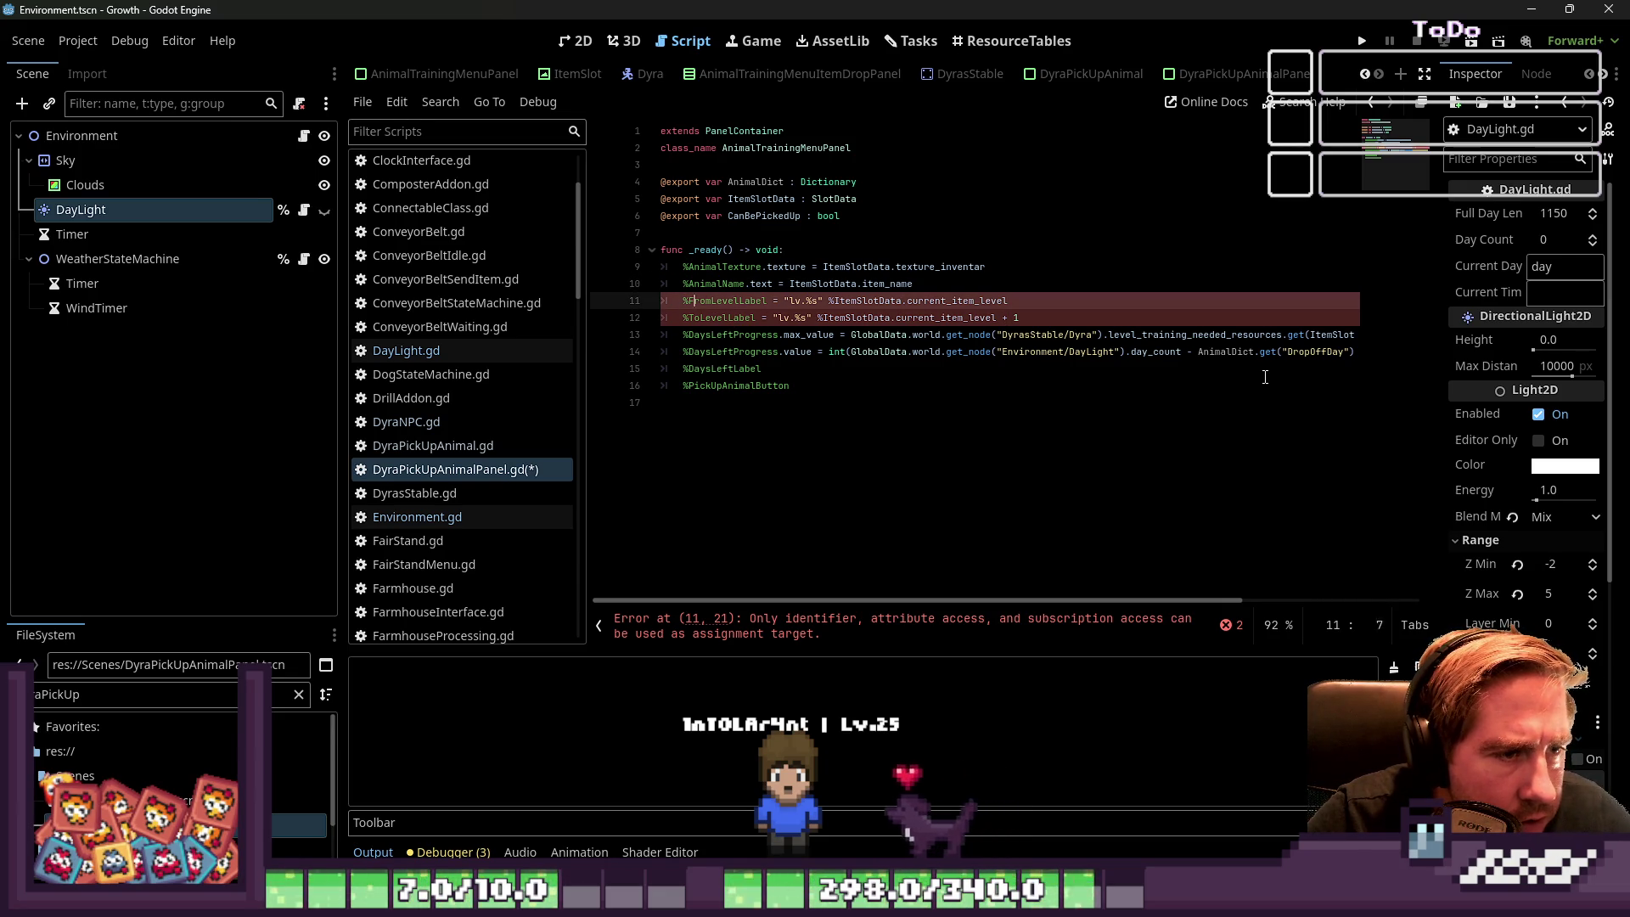
key("Down")
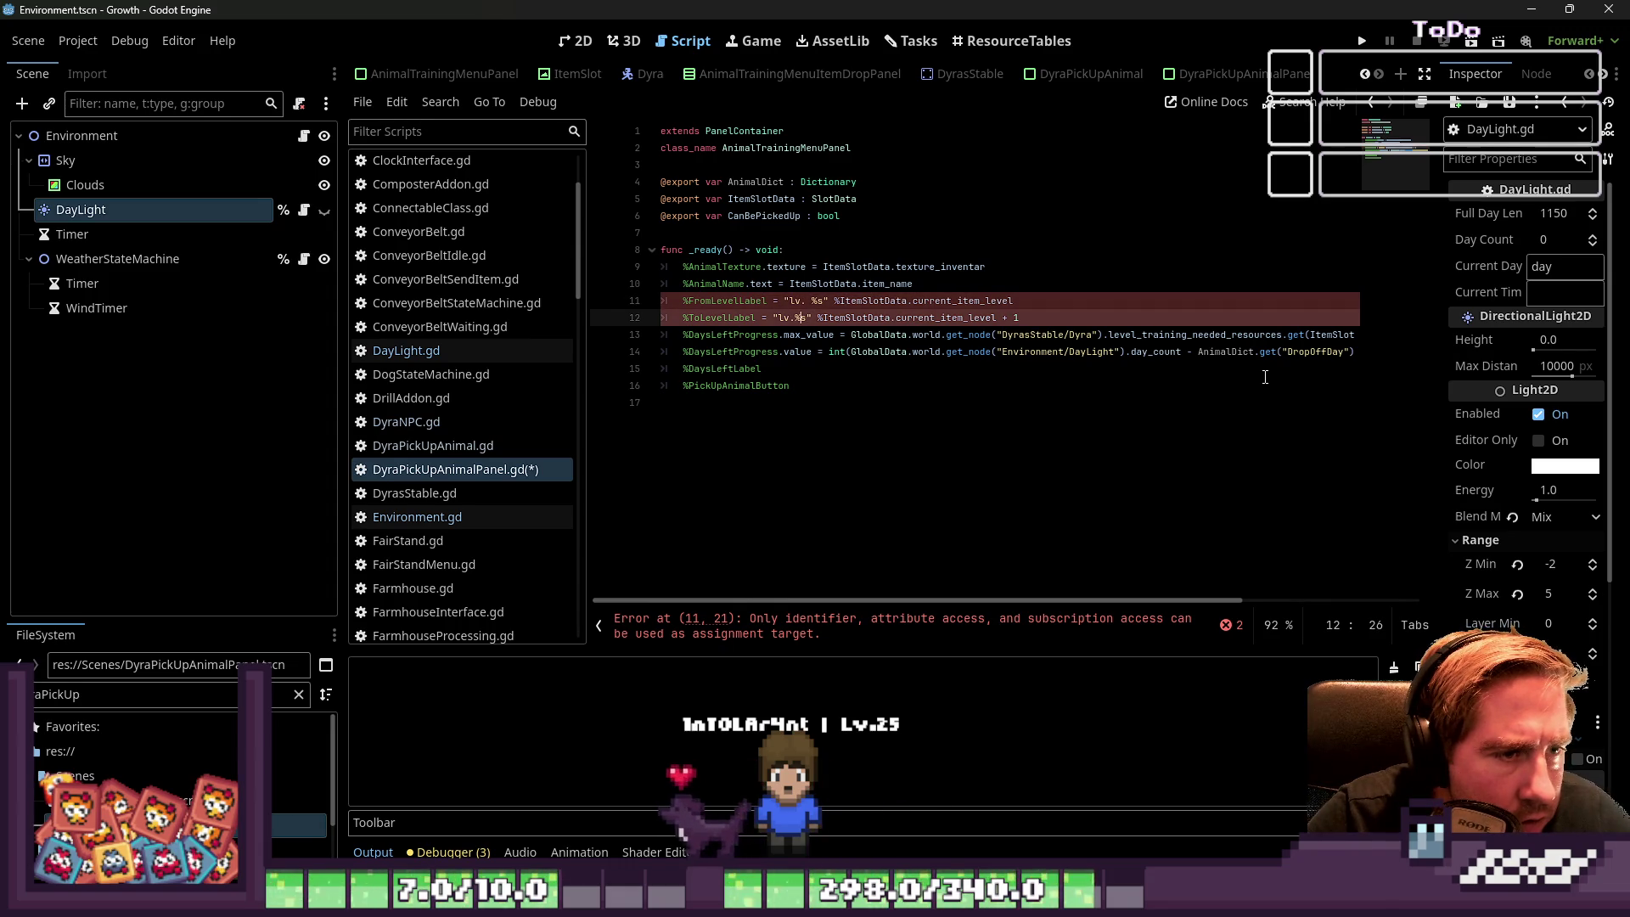
key("Up")
key("Up")
key("Up")
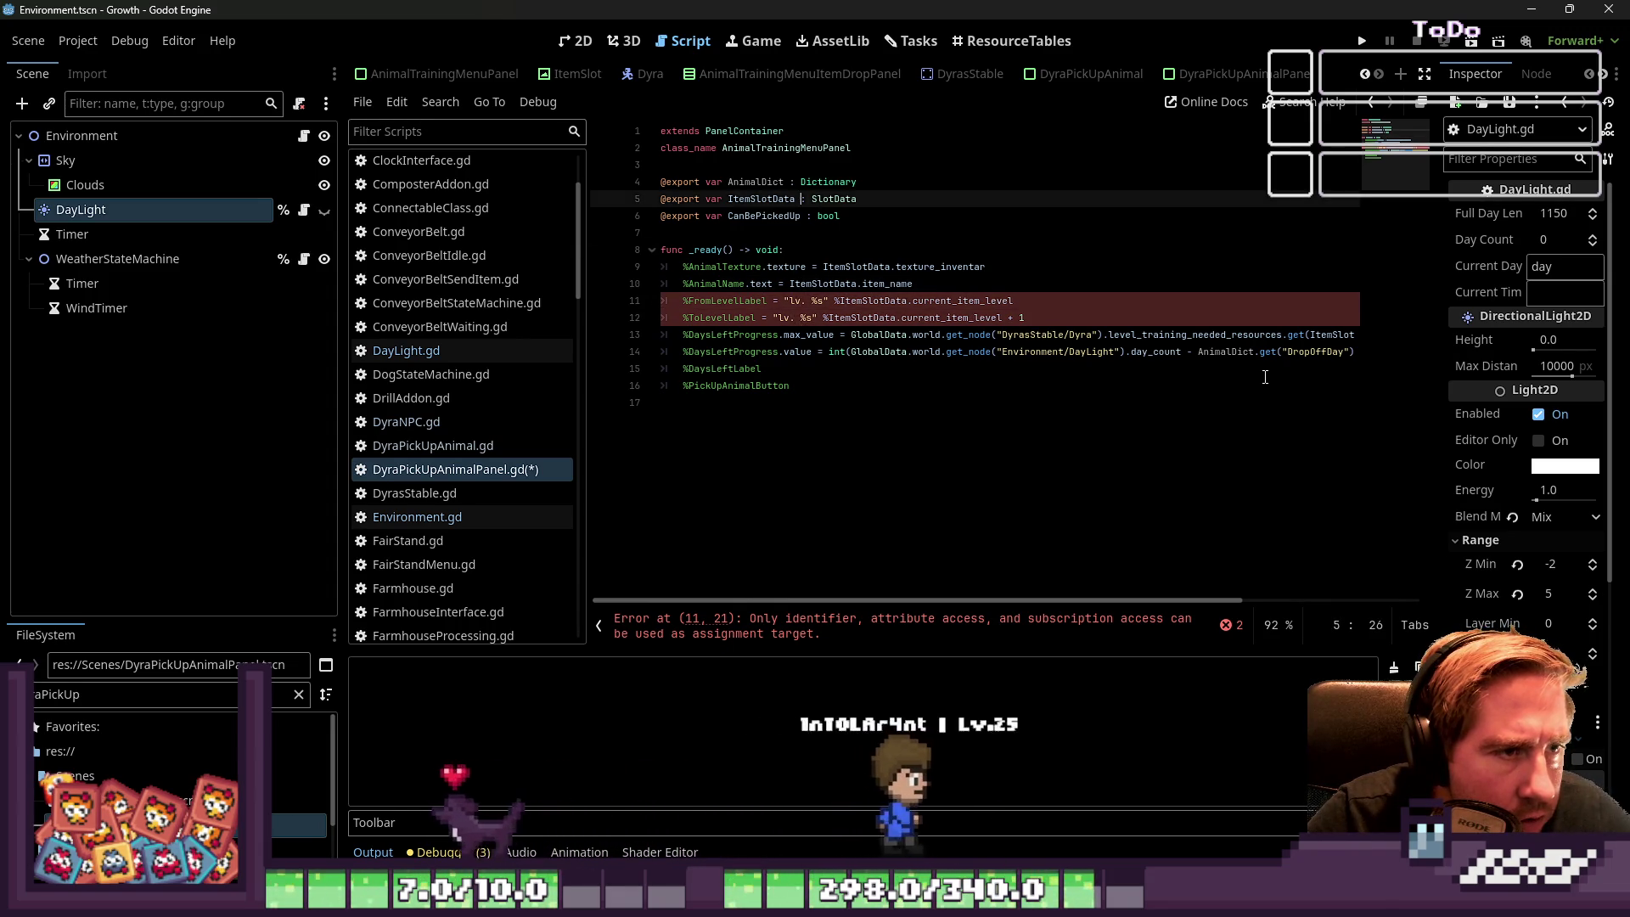
key("Down")
key("Down")
key("Down")
key("Left")
key("Left")
key("Left")
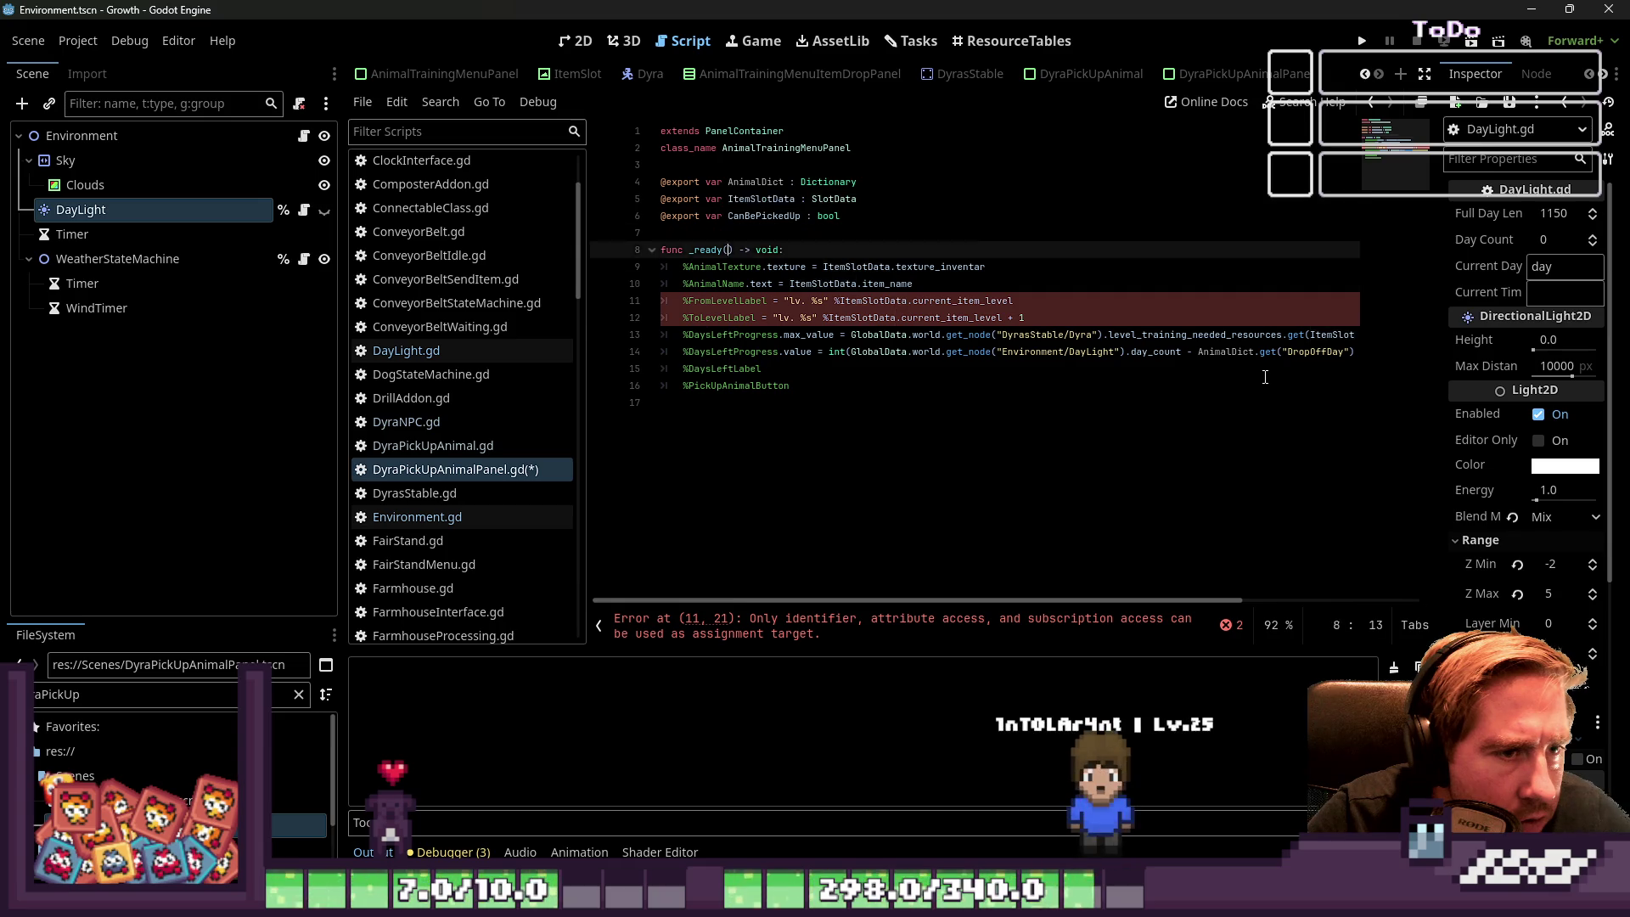
key("Down")
key("Down")
key("Down")
key("Up")
key("Up")
key("Down")
key("Right")
key("Right")
key("Right")
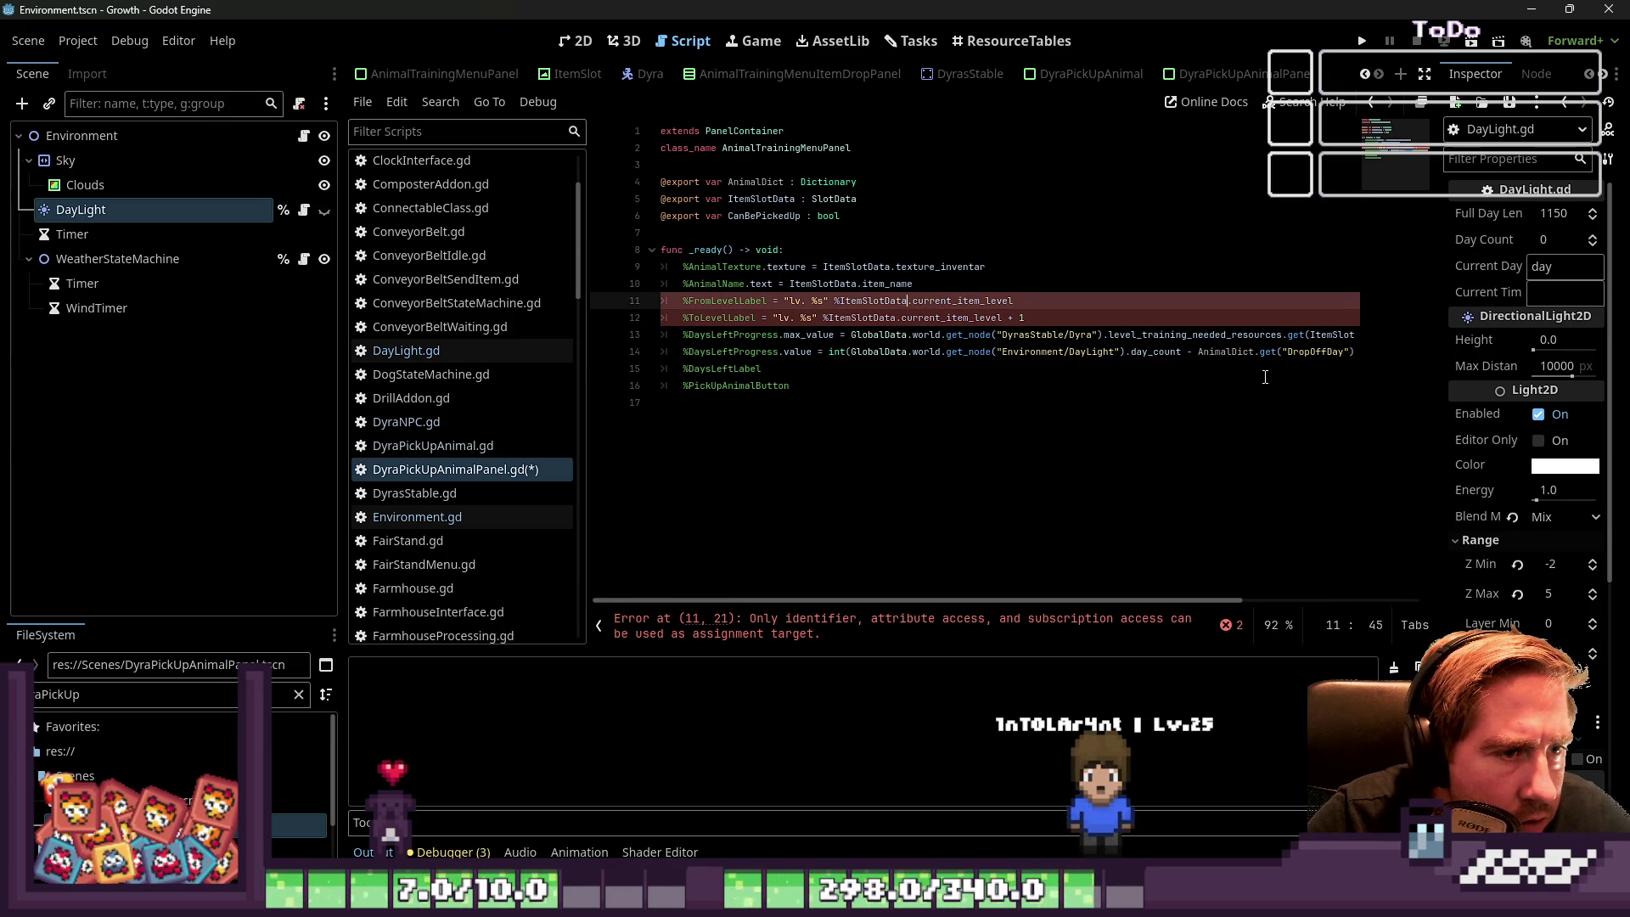
- Wrap the from-level ItemSlotData value in brackets and remove the stray s
key("ctrl+shift+Right")
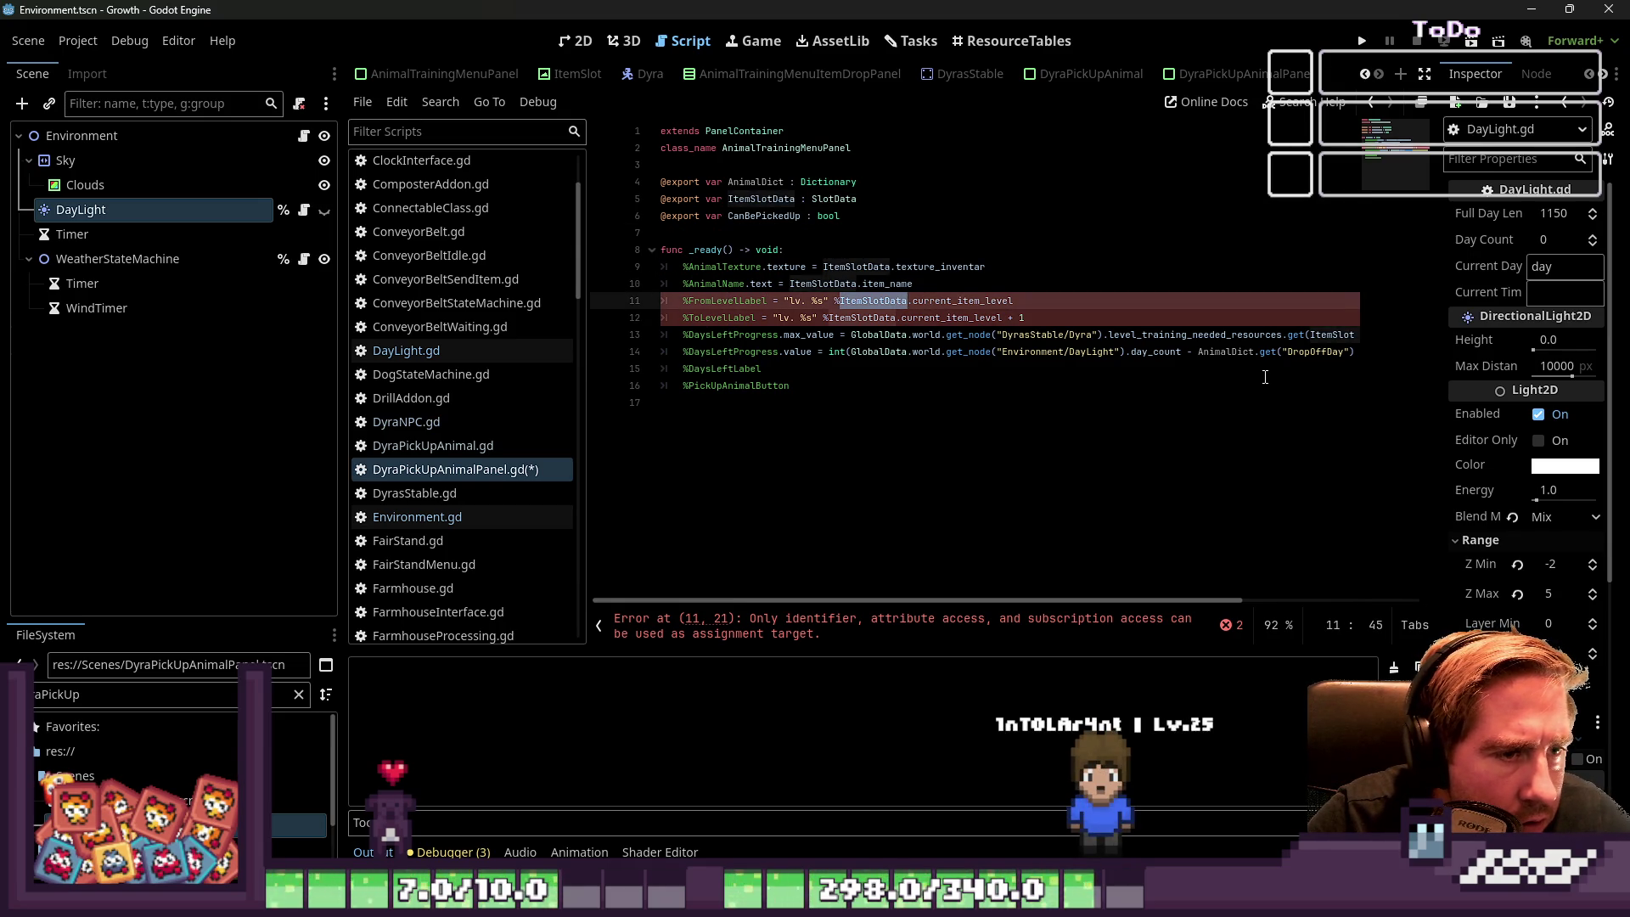
key("Left")
key("Down")
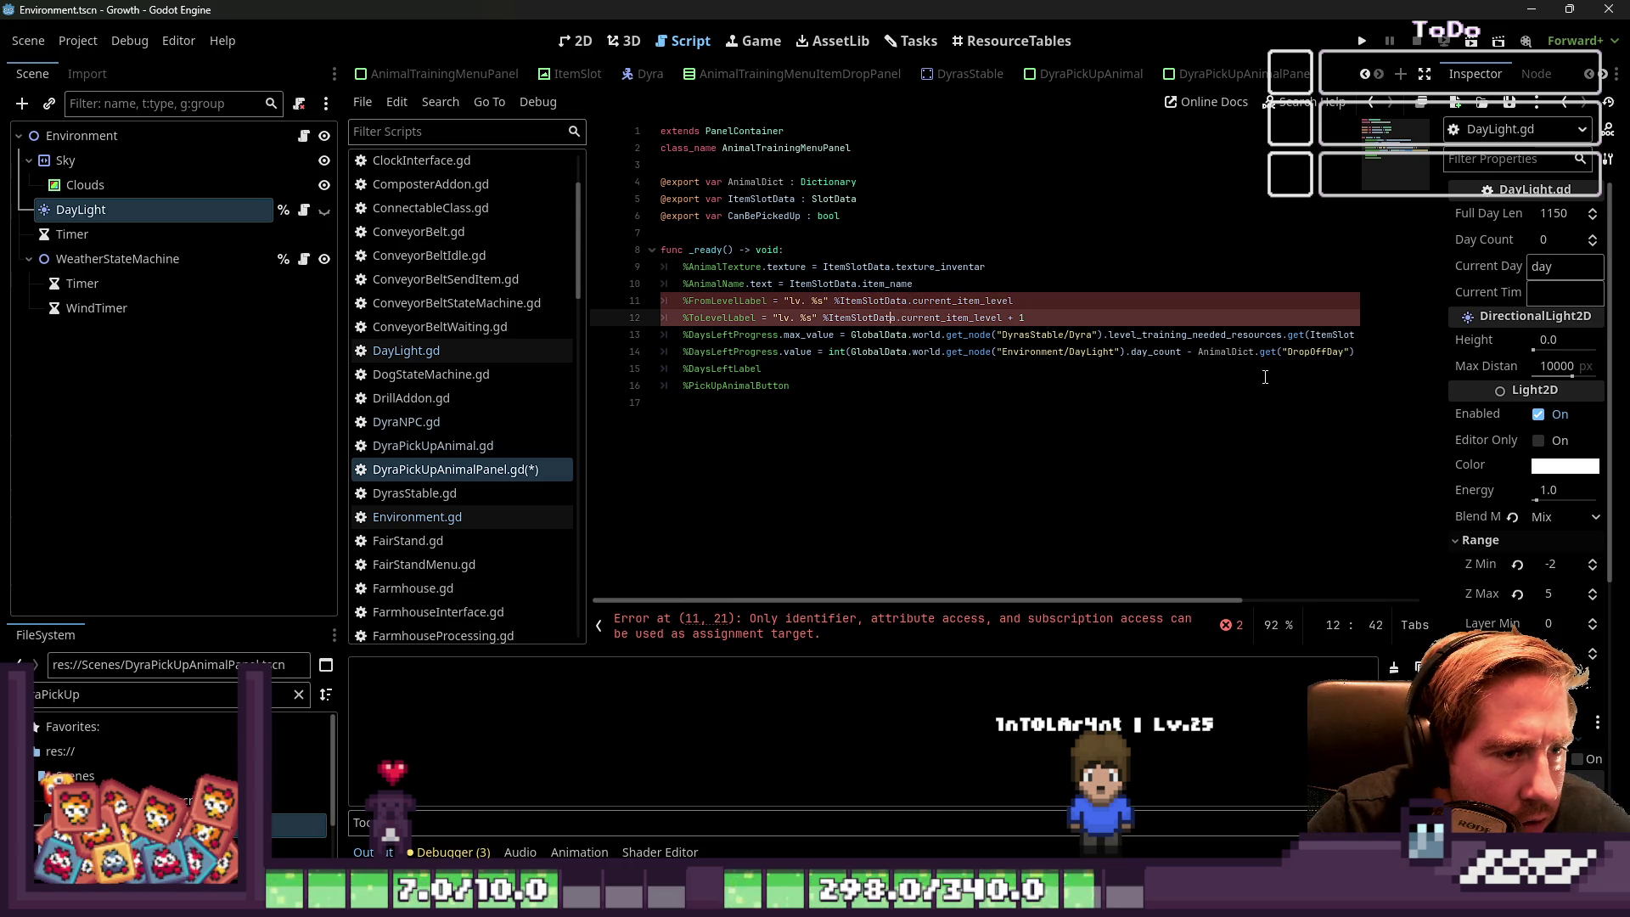
key("Right")
key("shift+End")
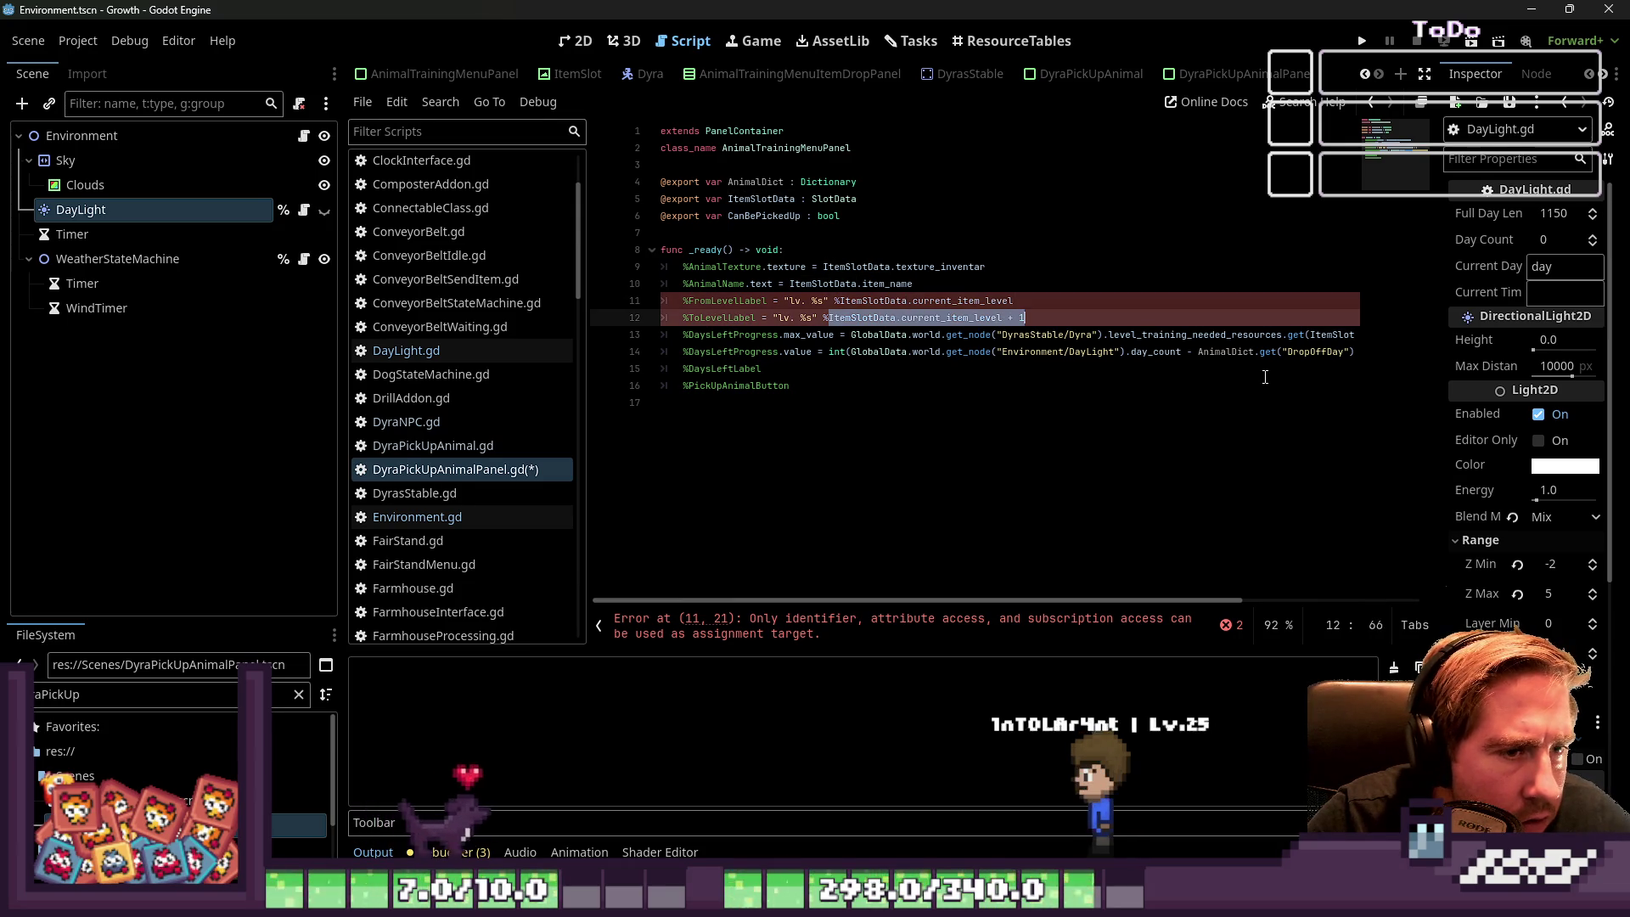
type("[")
key("Up")
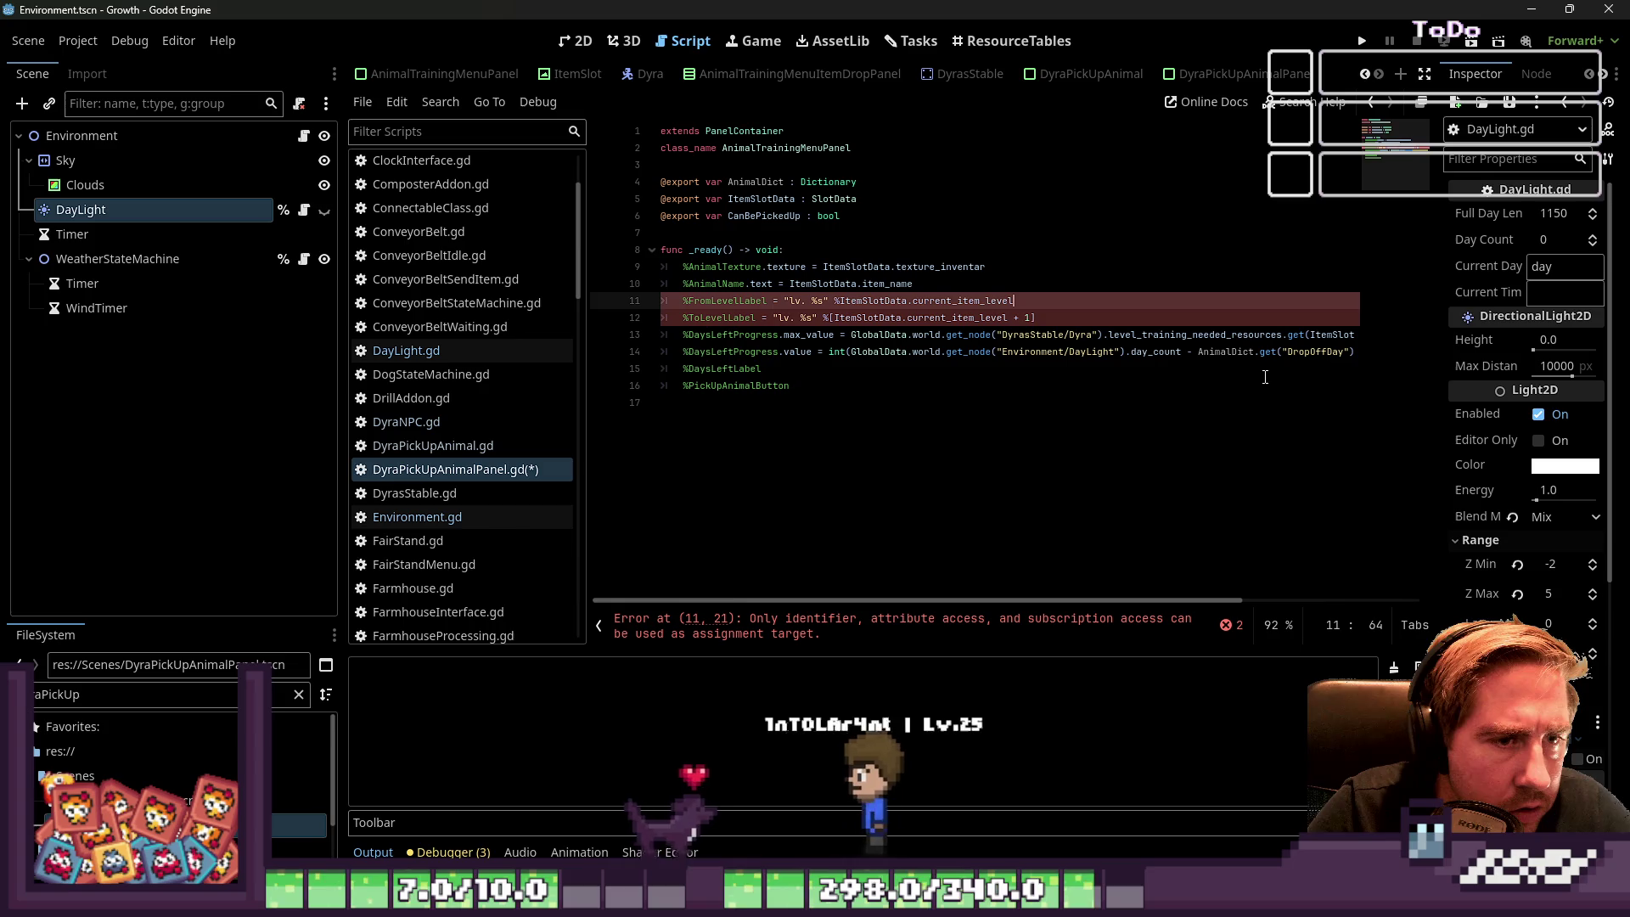
key("ctrl+z")
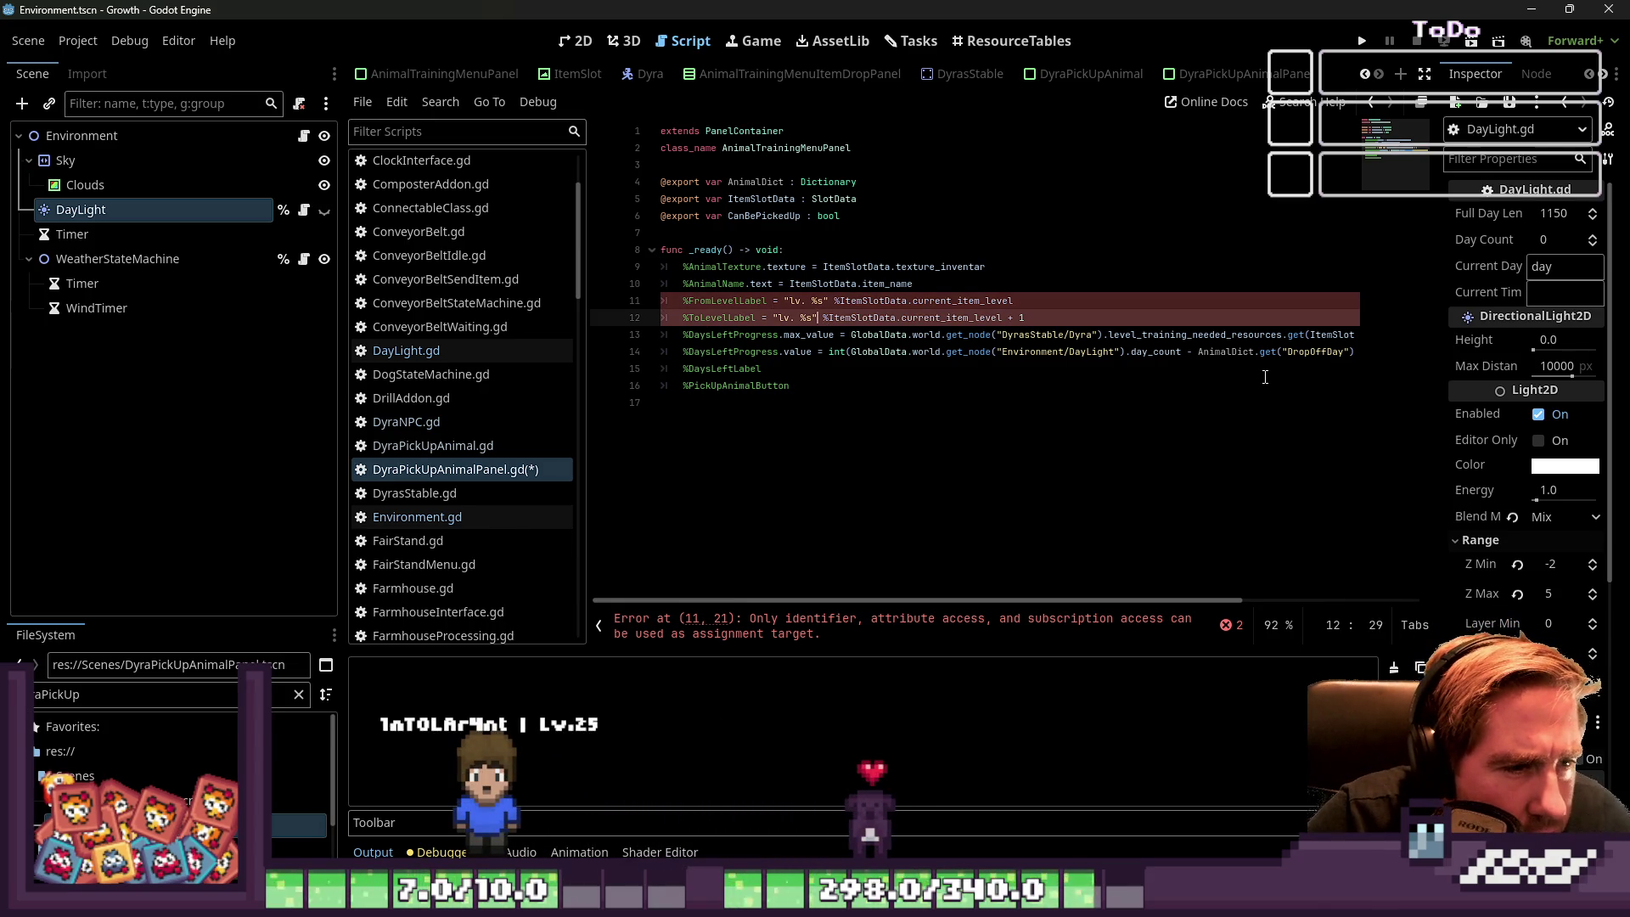
key("Up")
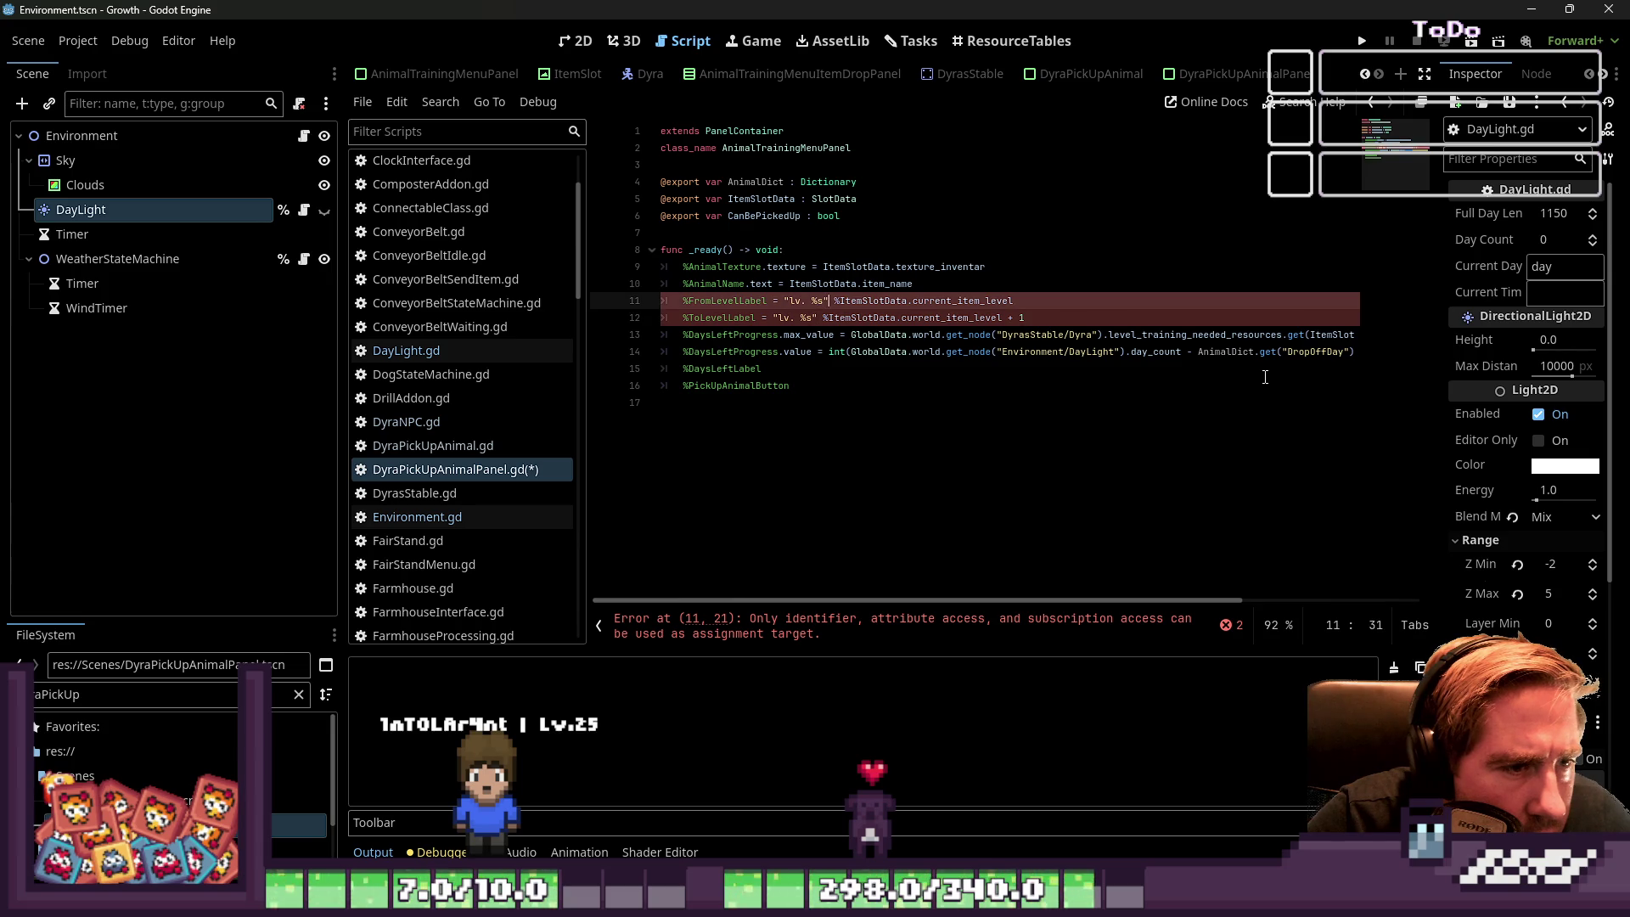
key("ctrl+Right")
key("ctrl+shift+Right")
key("ctrl+shift+Right")
key("ctrl+shift+Right")
type("[")
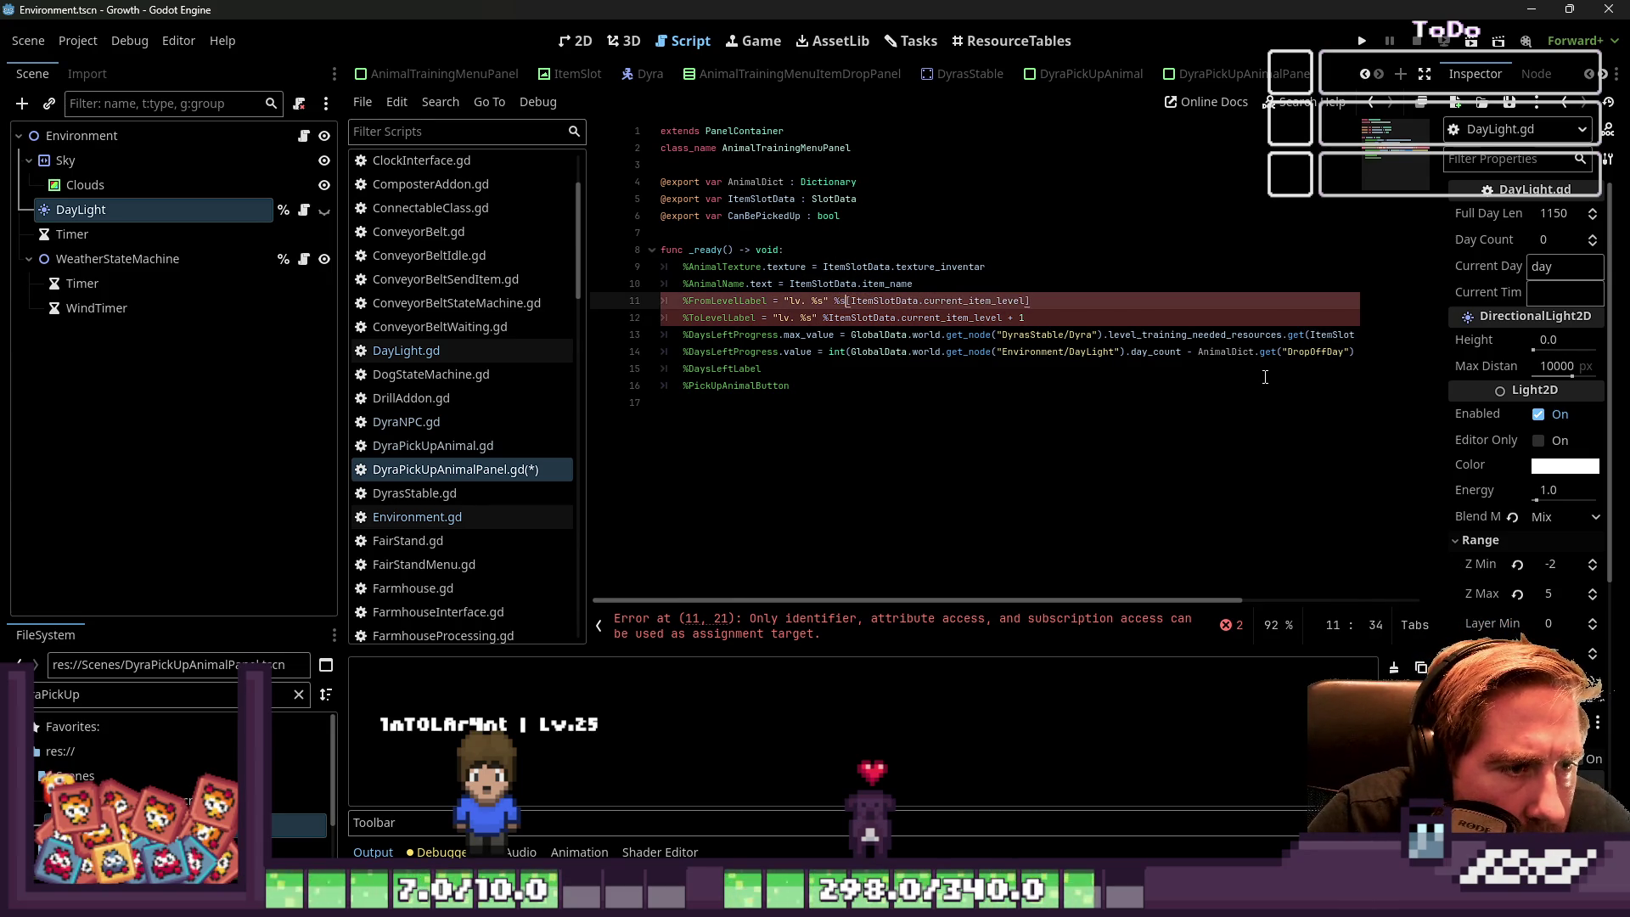
key("BackSpace")
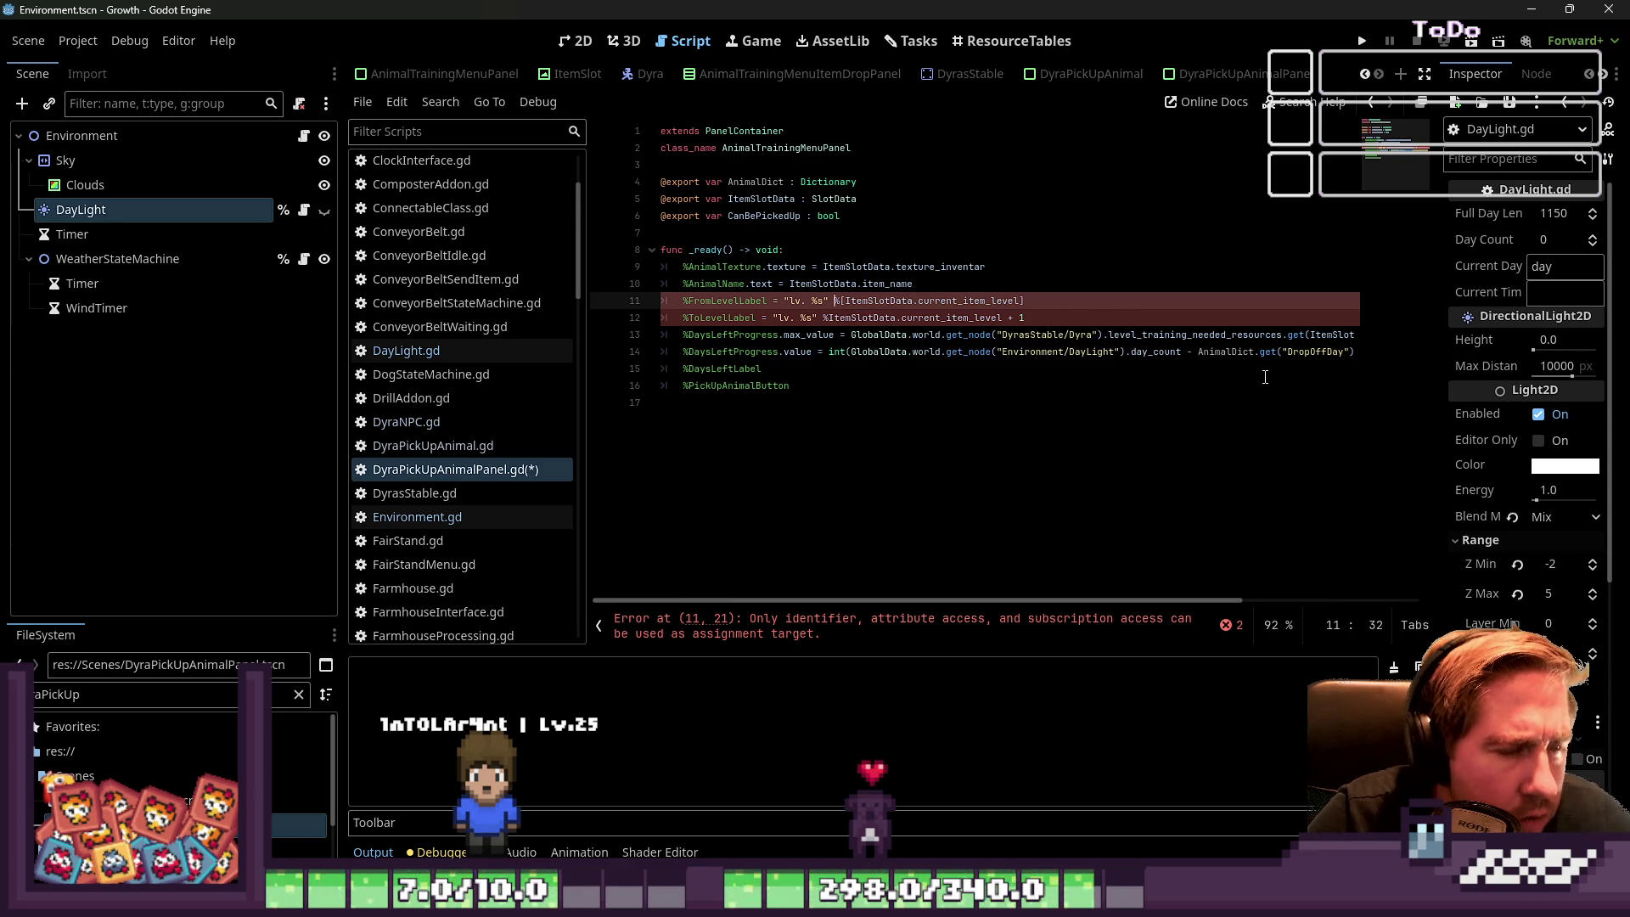
- Append .text to %FromLevelLabel and %ToLevelLabel
key("Up")
key("Down")
key("ctrl+Left")
key("ctrl+Left")
key("ctrl+Left")
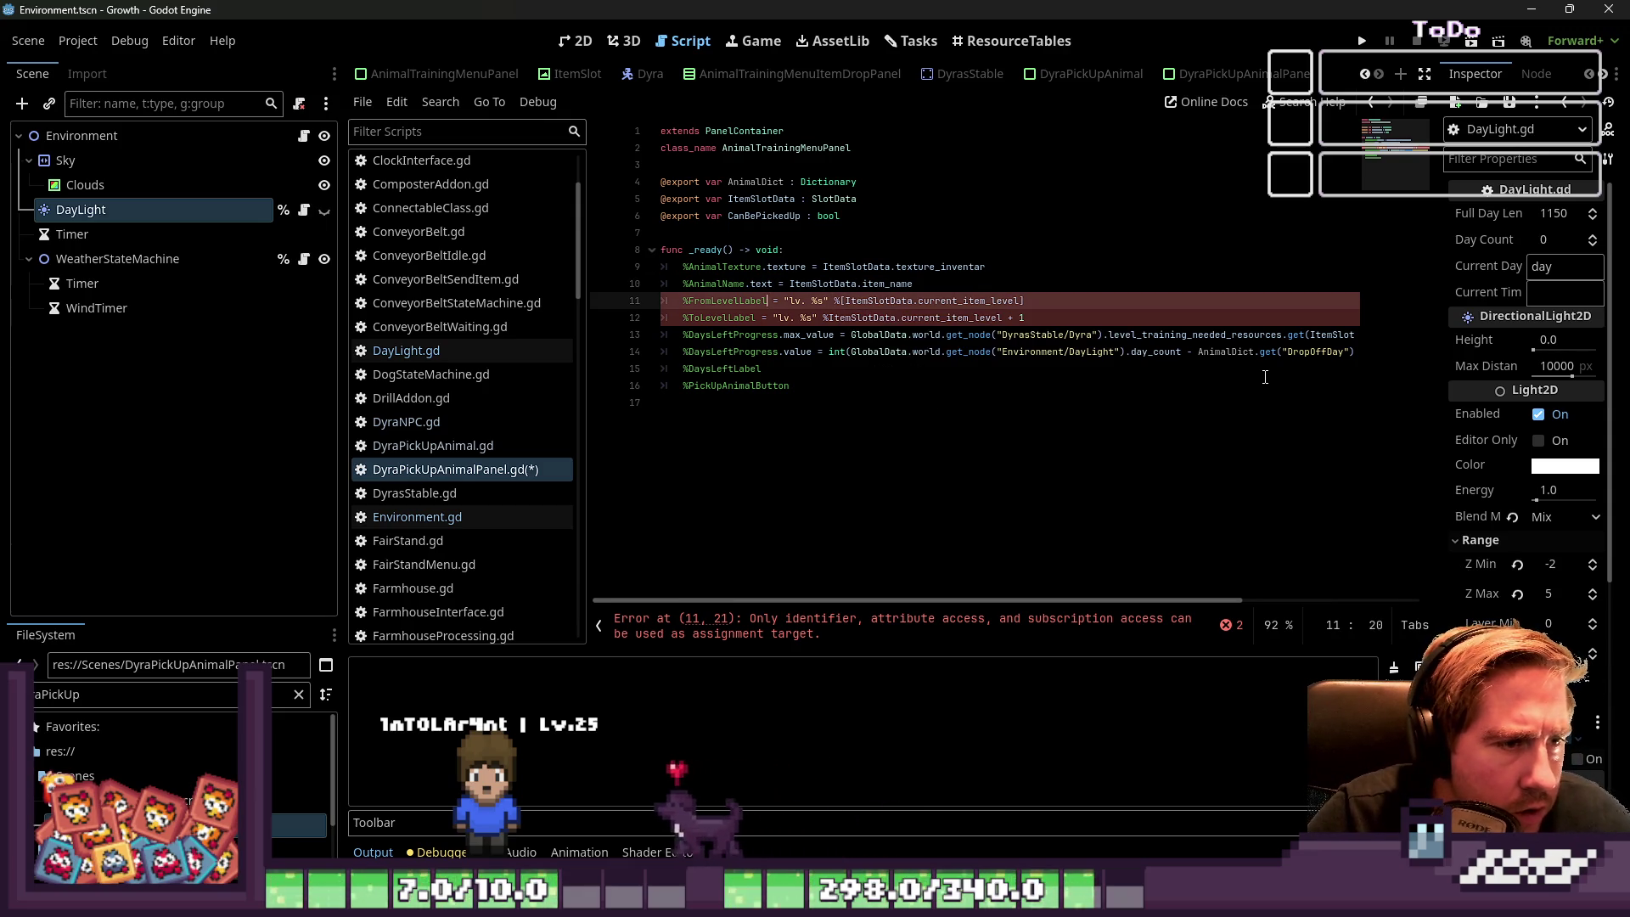
type(".text")
key("Down")
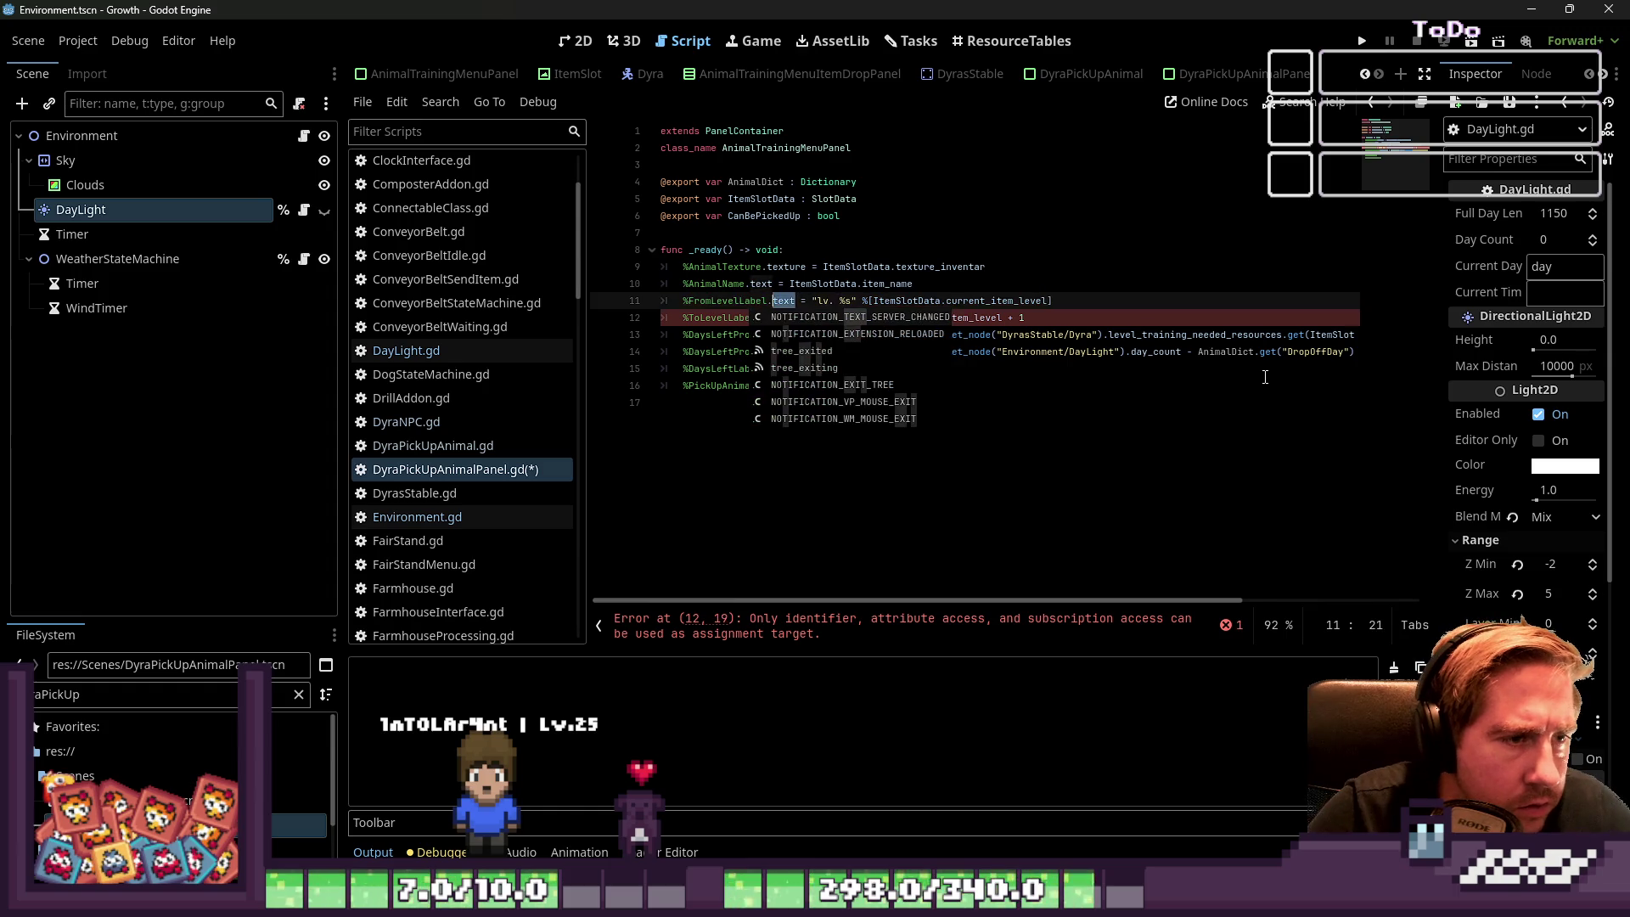
key("ctrl+Left")
key("ctrl+Left")
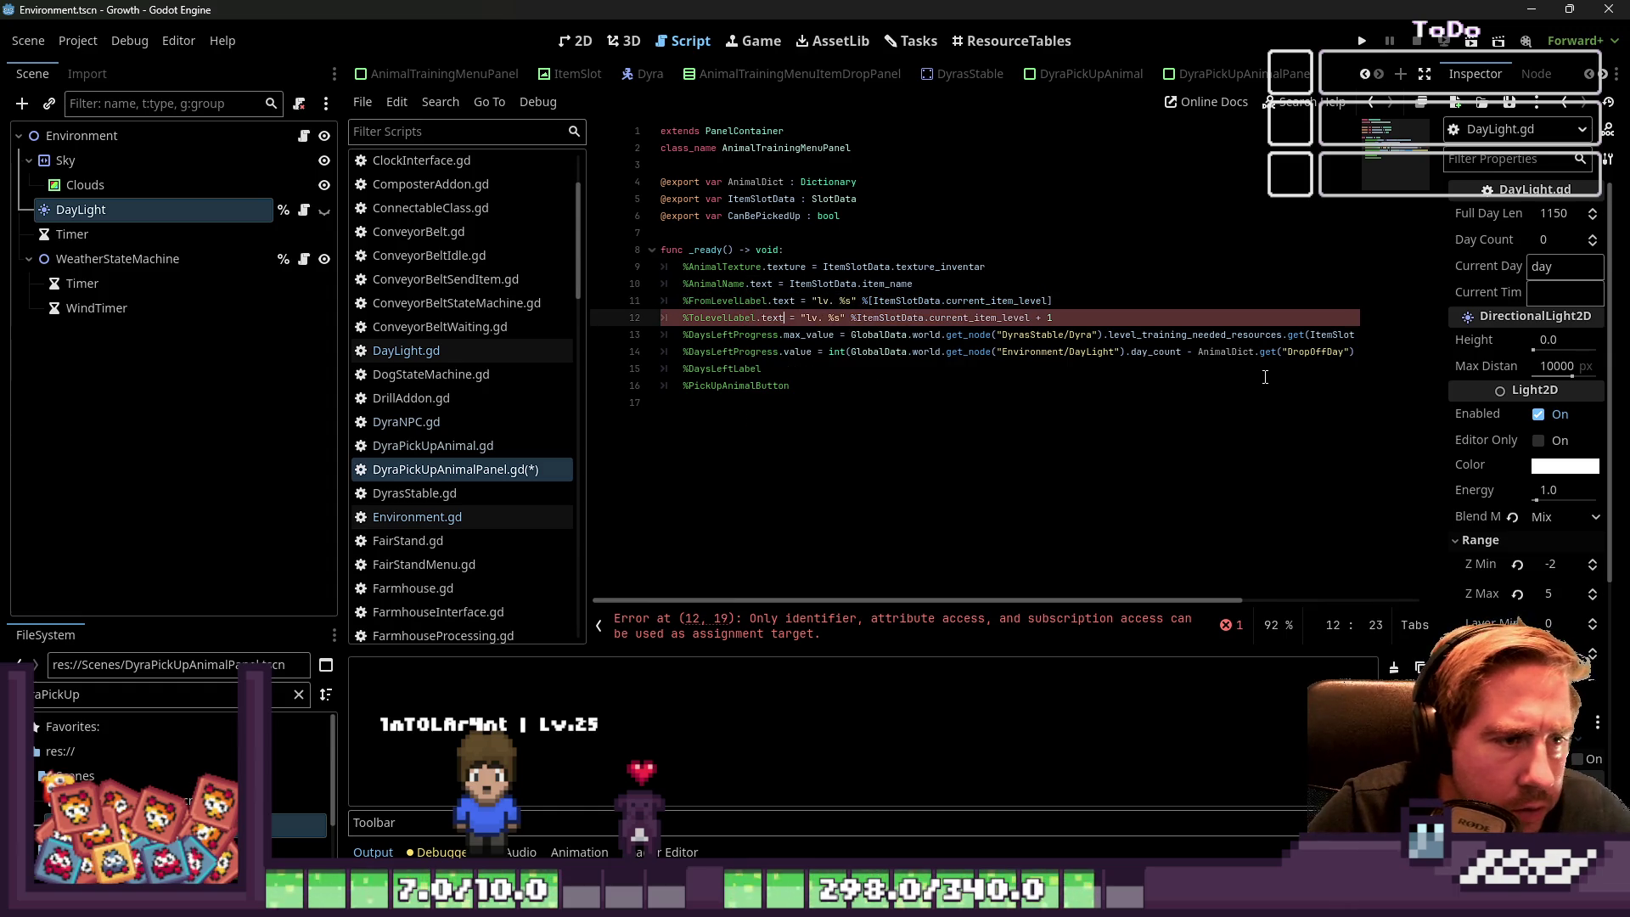
key("Down")
key("Down")
key("Down")
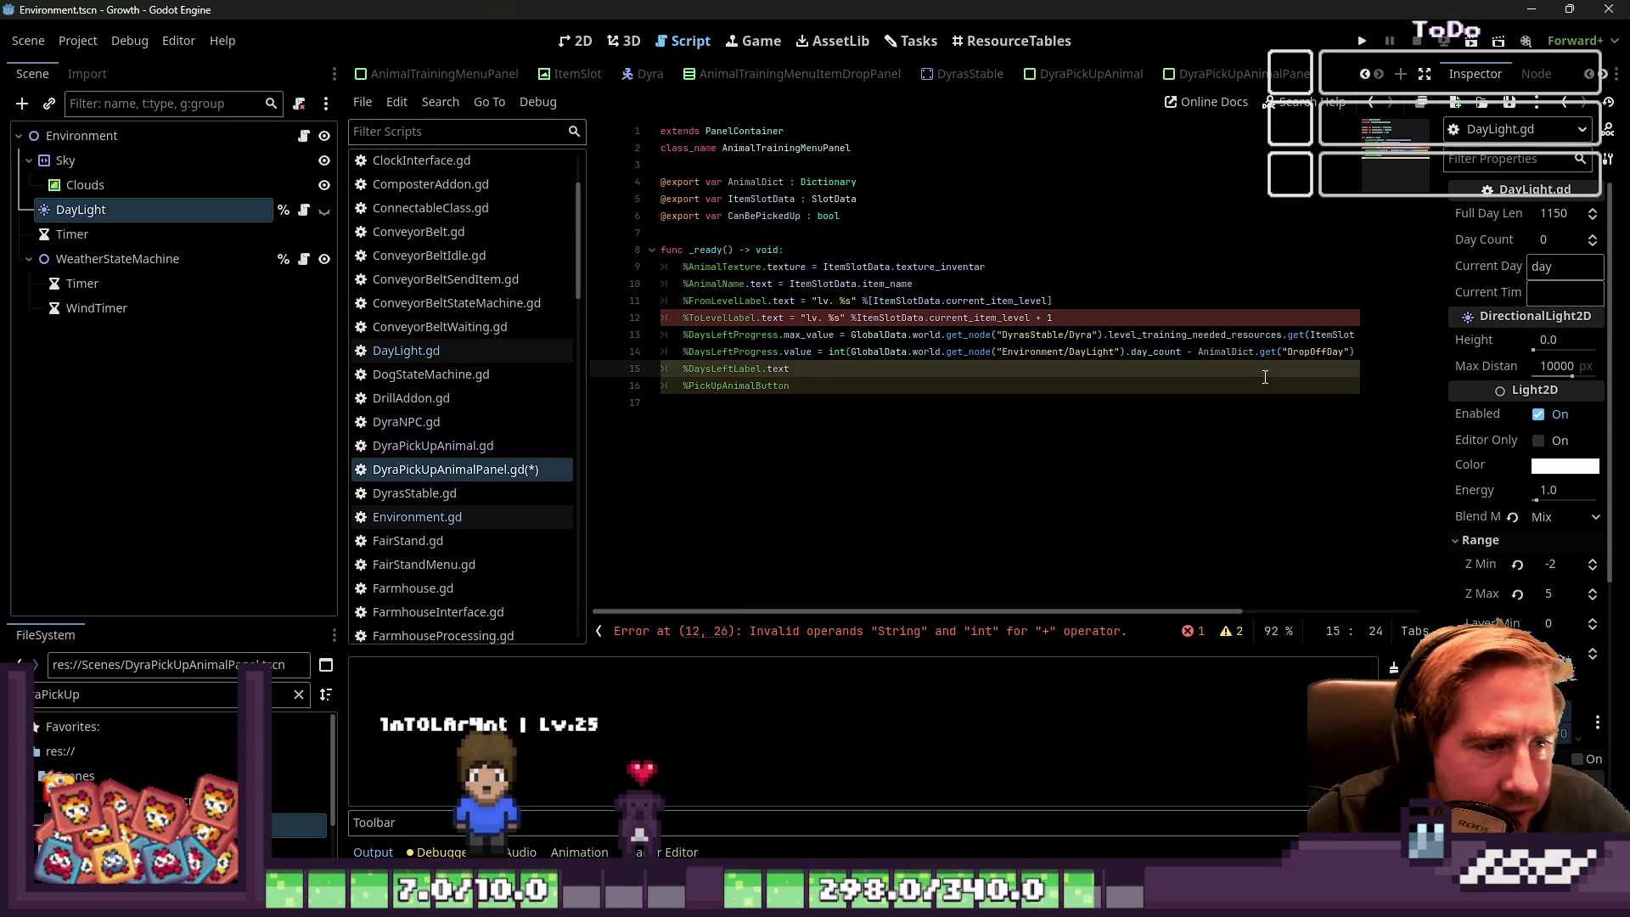
- Assign the closed int(day_count - DropOffDay) expression to DaysLeftLabel.text and start %PickUpAnimalButton.disabled
key("Up")
key("Right")
key("Right")
key("Right")
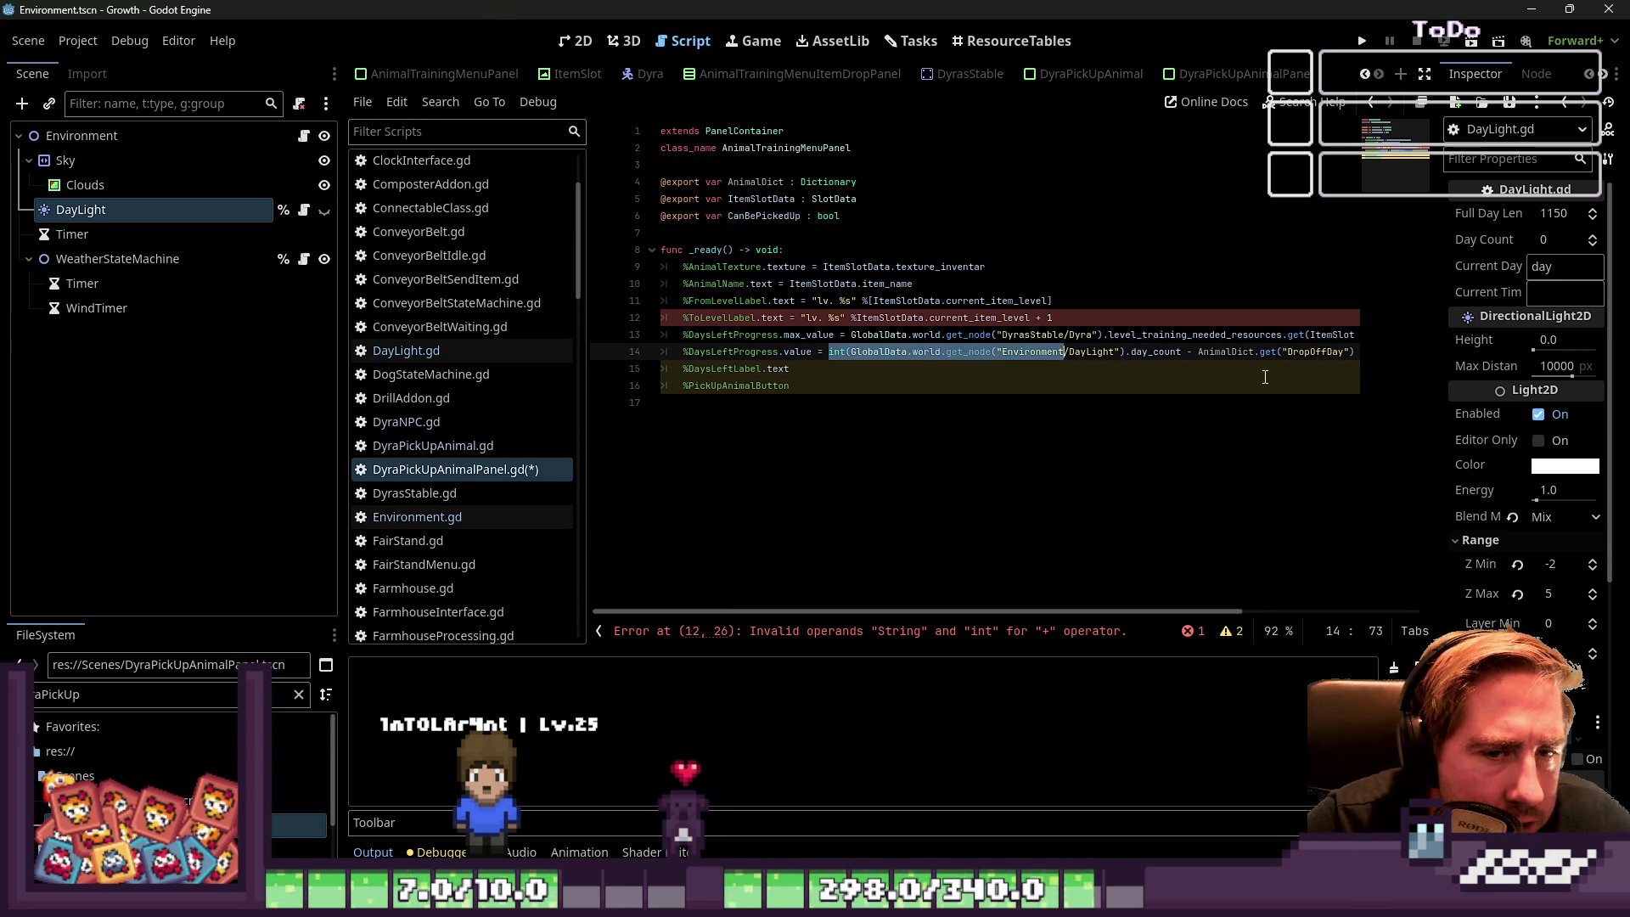
key("End")
type(")")
key("Down")
type("=")
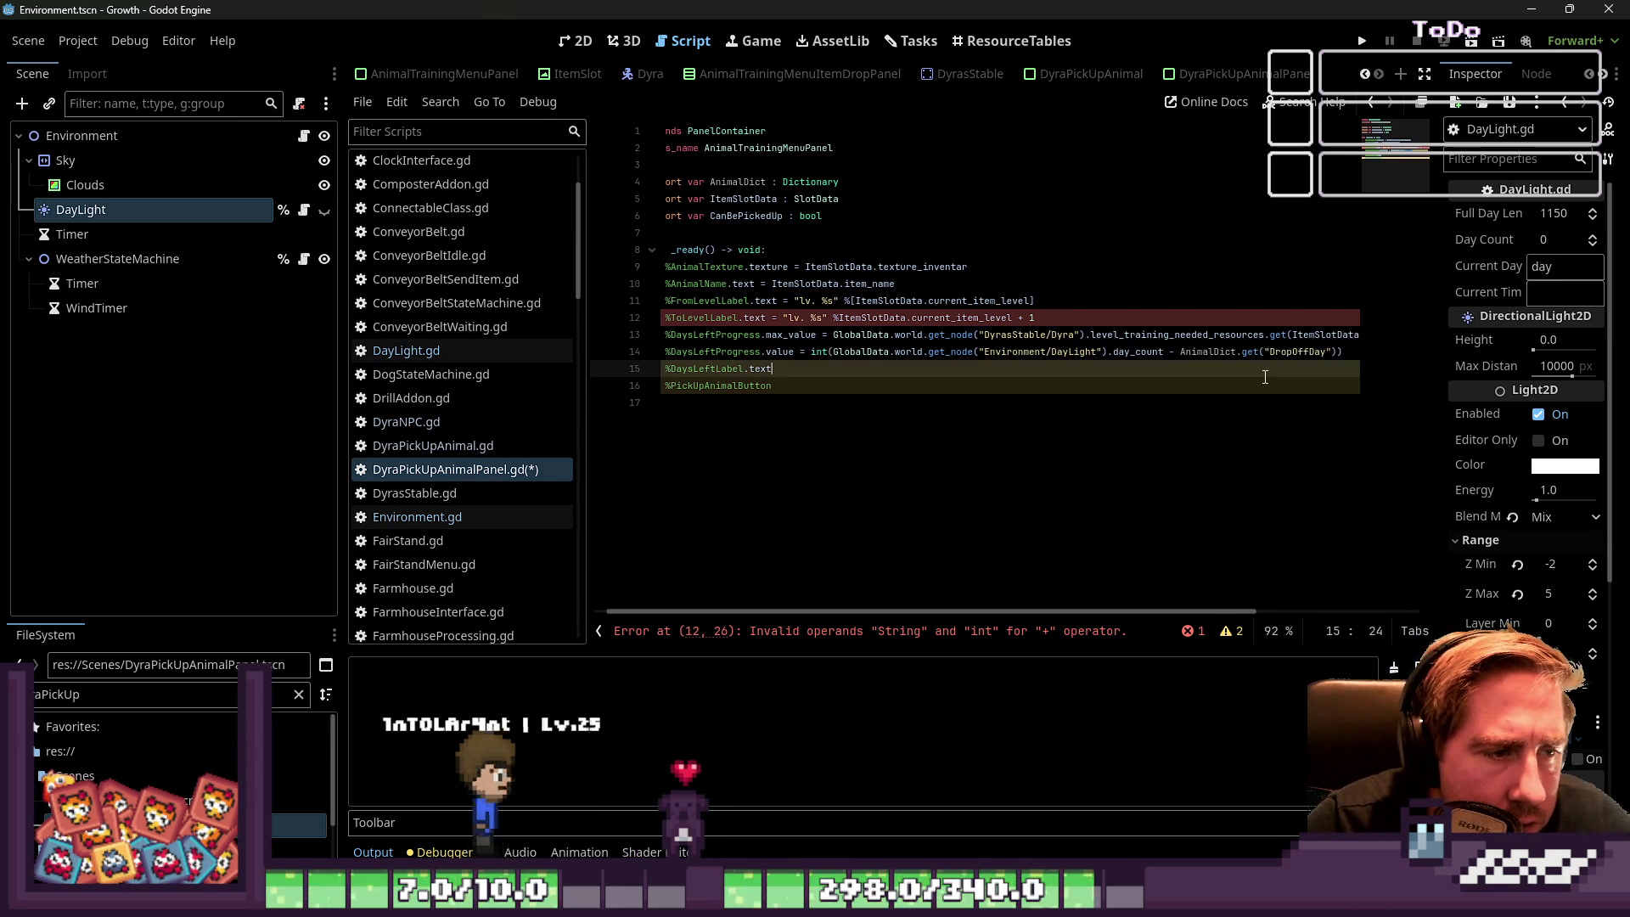
type("int(GlobalData.world.get_node(\"Environment/DayLight\").day_count - AnimalDict.get(\"DropOffDay\"))")
key("Down")
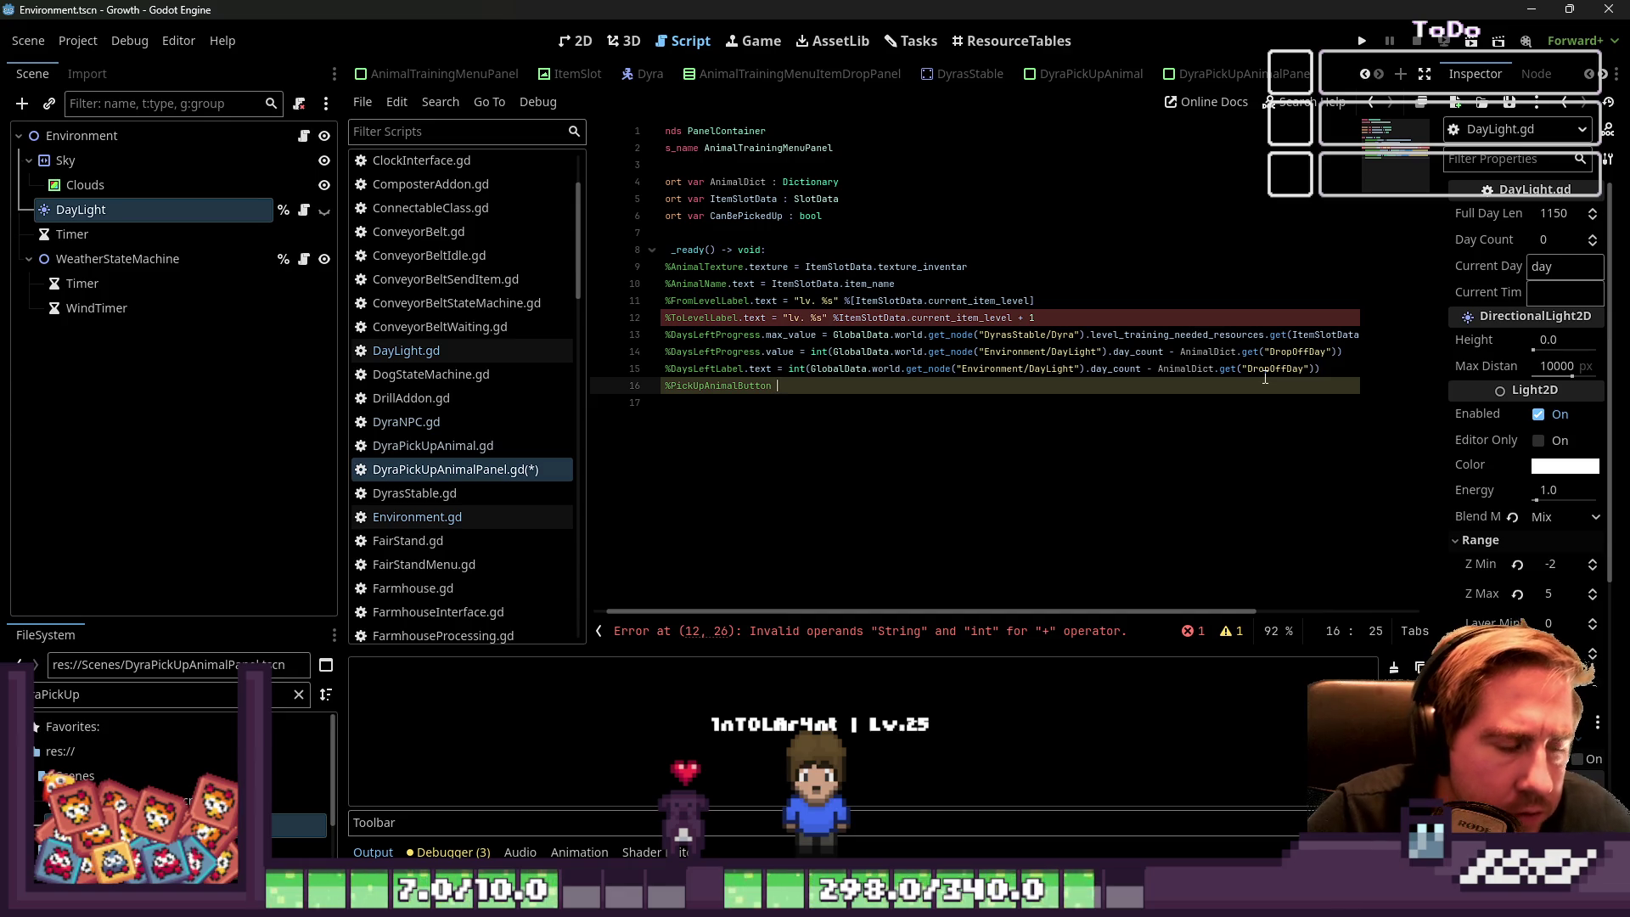
type("dis")
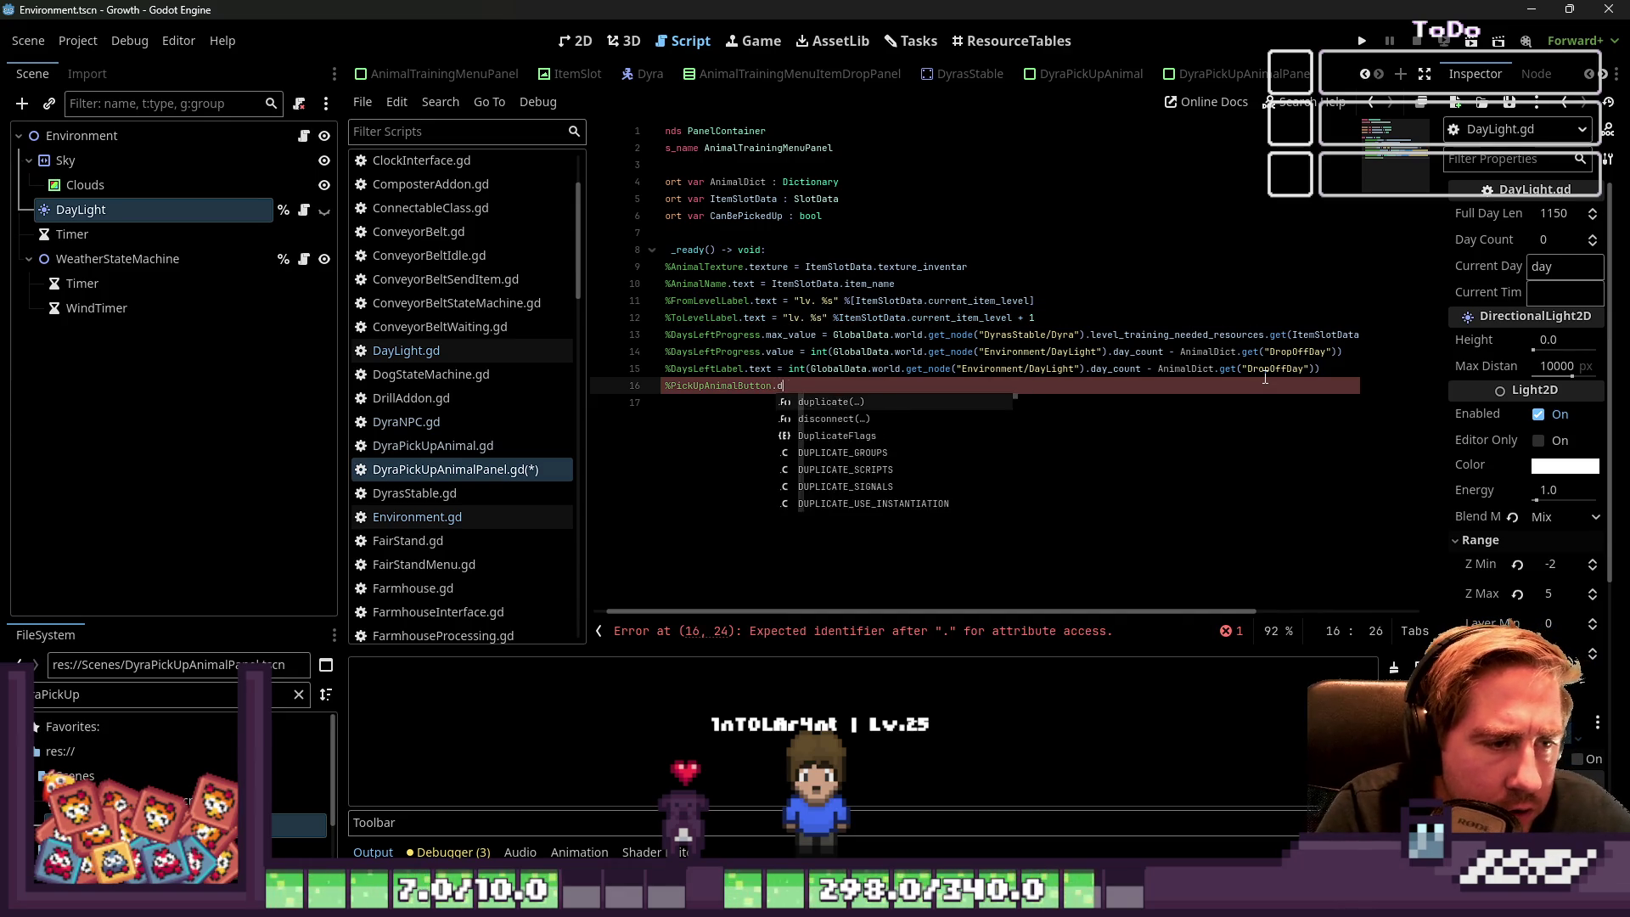
type("a")
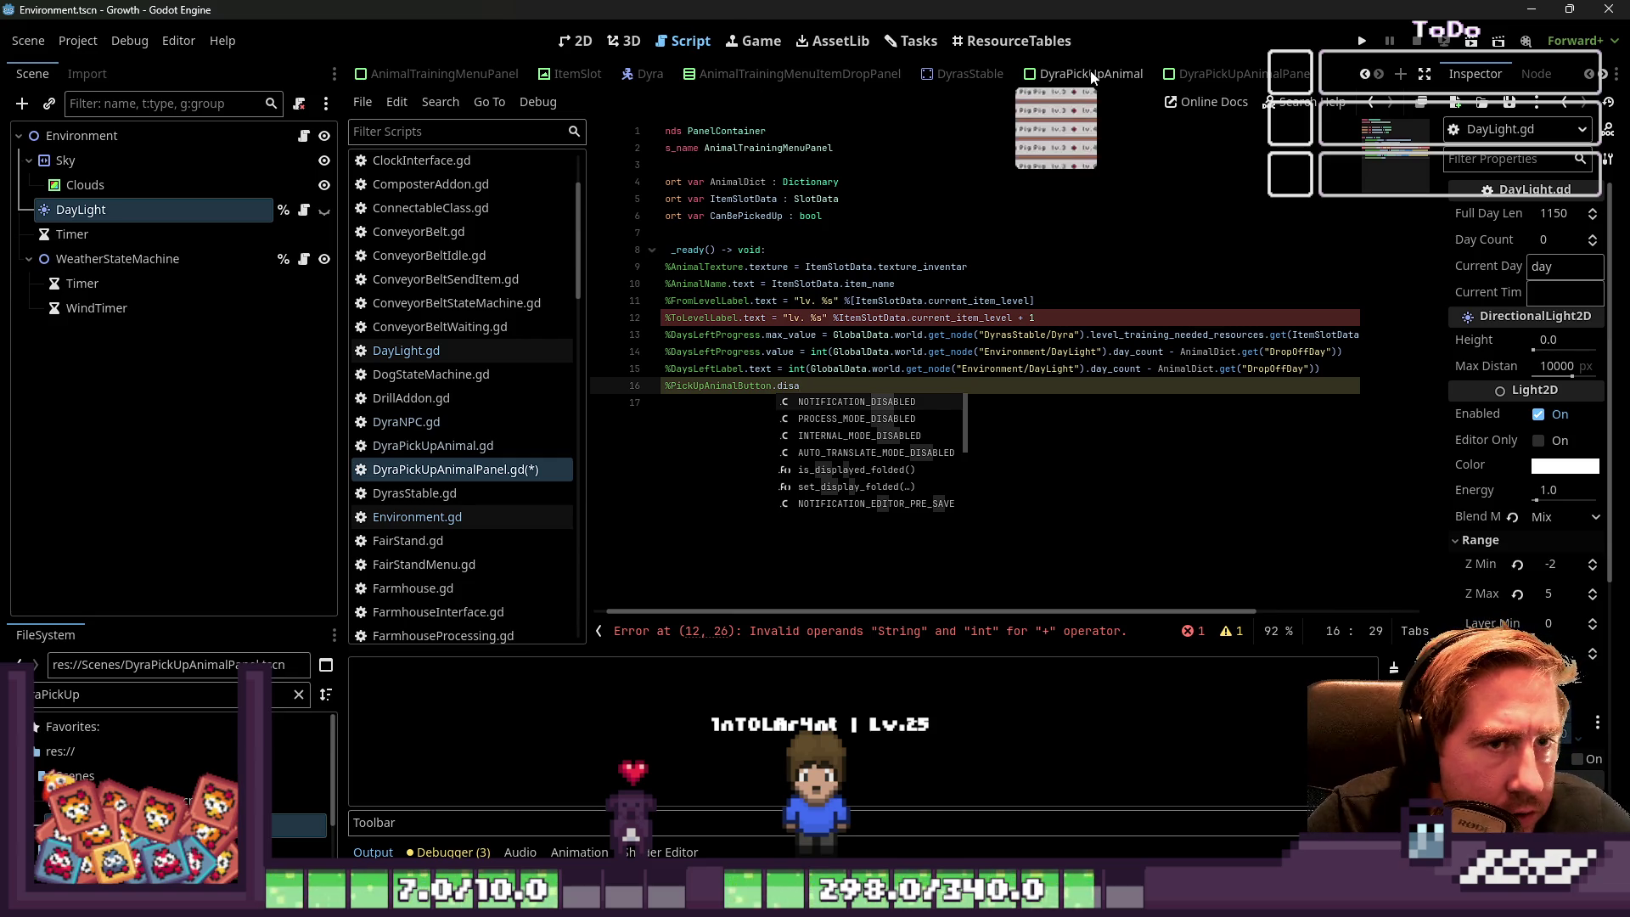
- Set PickUpAnimalButton.disabled = CanBePickedUp after checking the button in the DyraPickUpAnimalPanel scene
left_click(1184, 72)
left_click(161, 332)
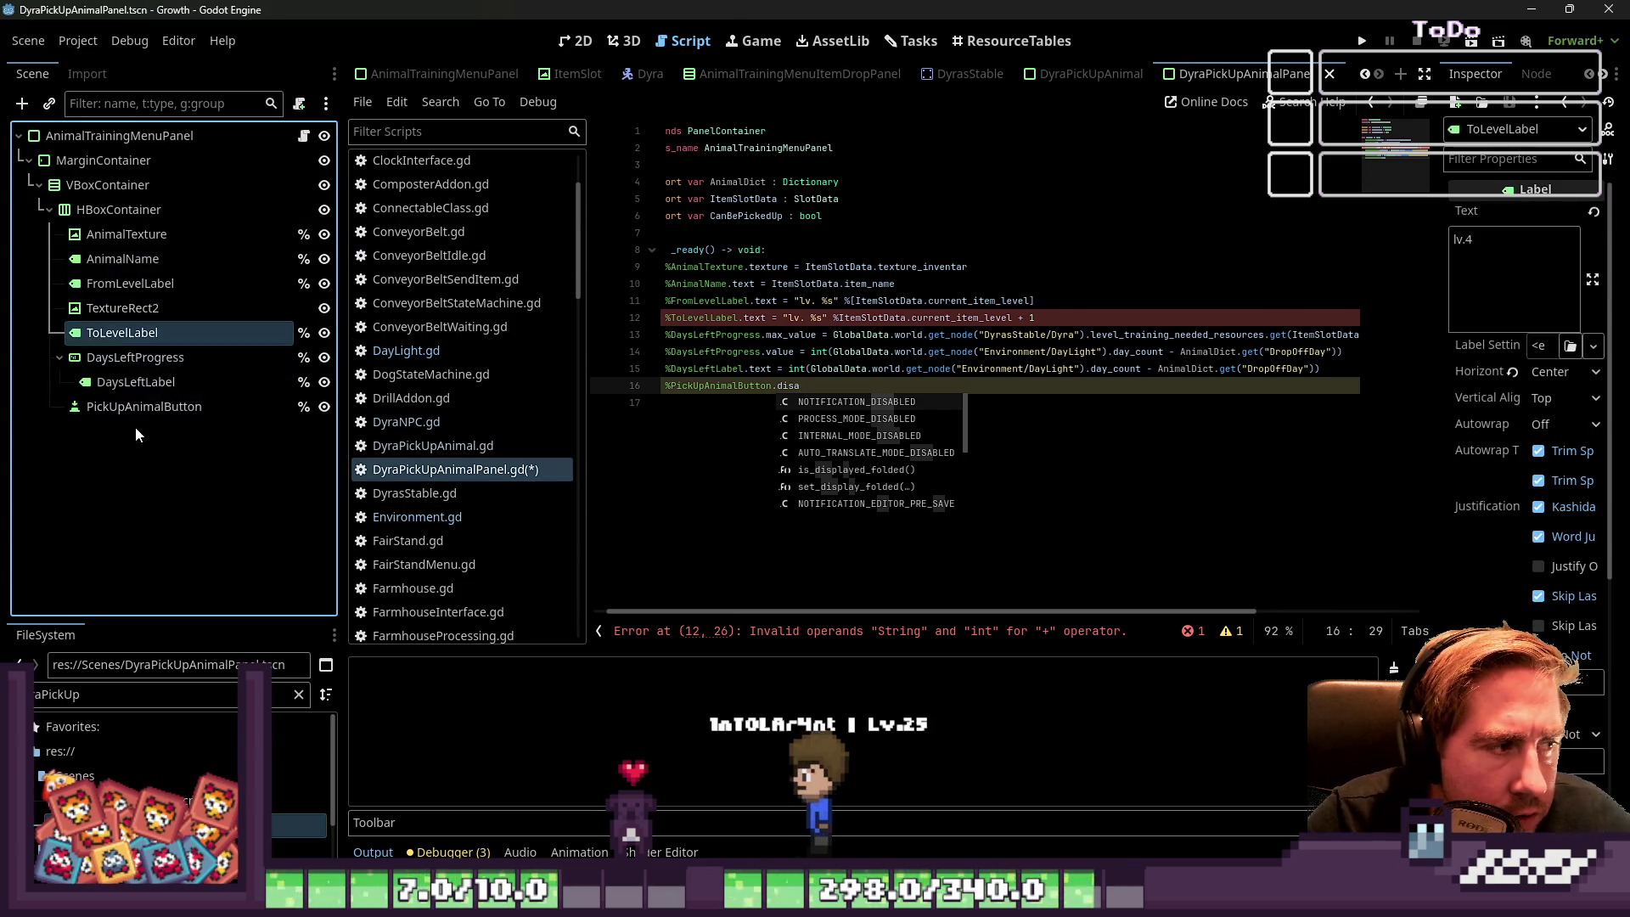
left_click(140, 407)
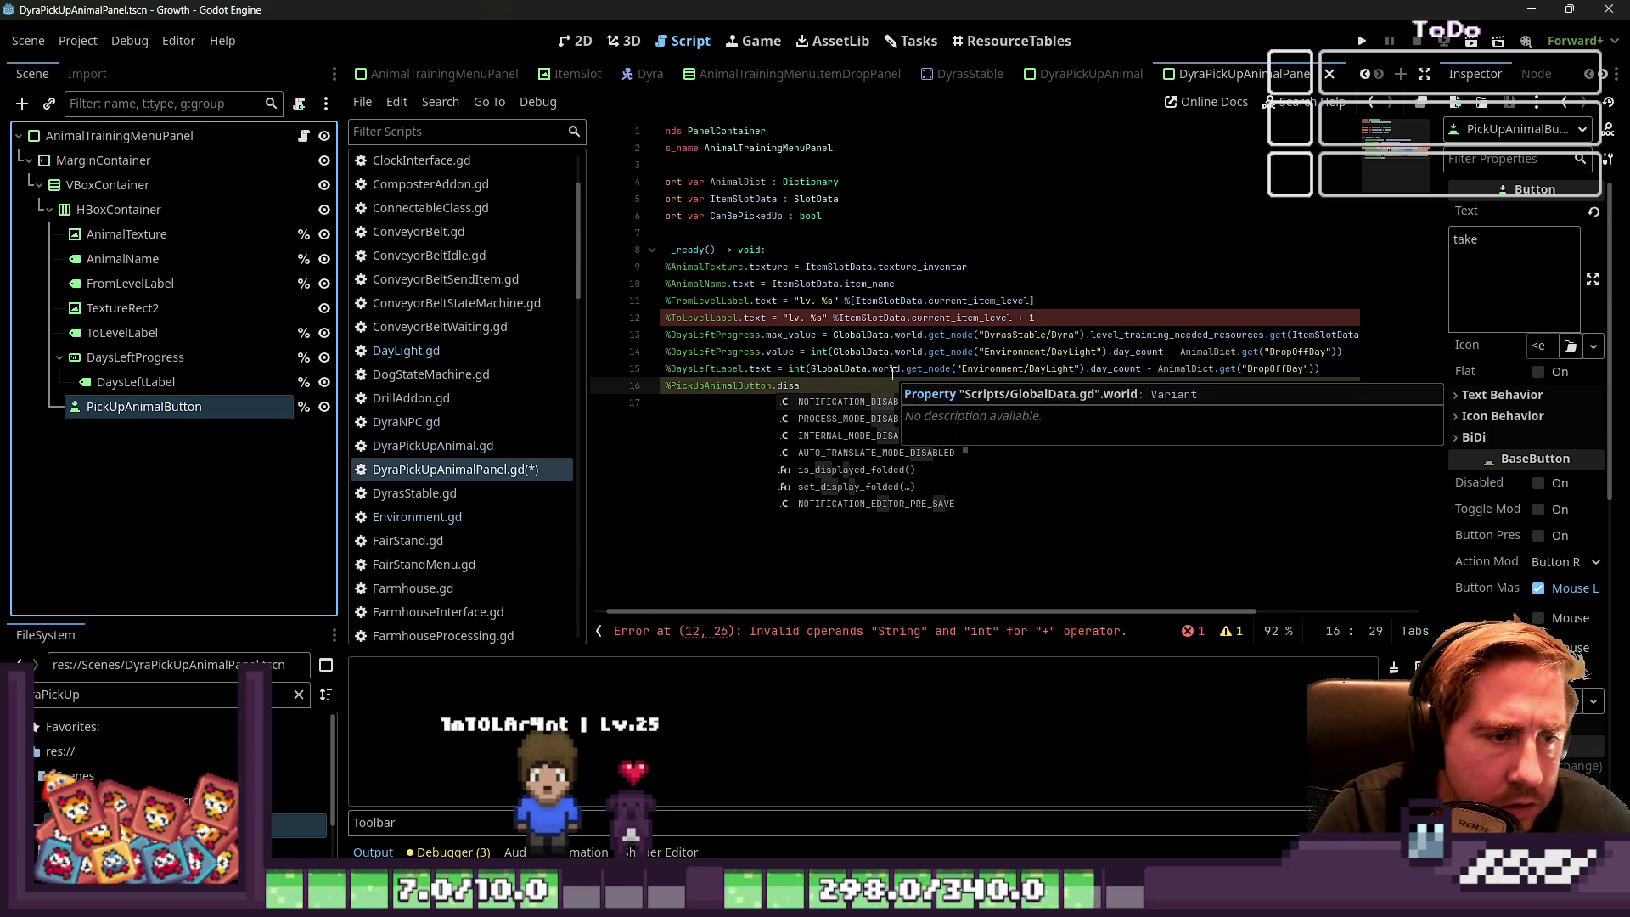
type("bled")
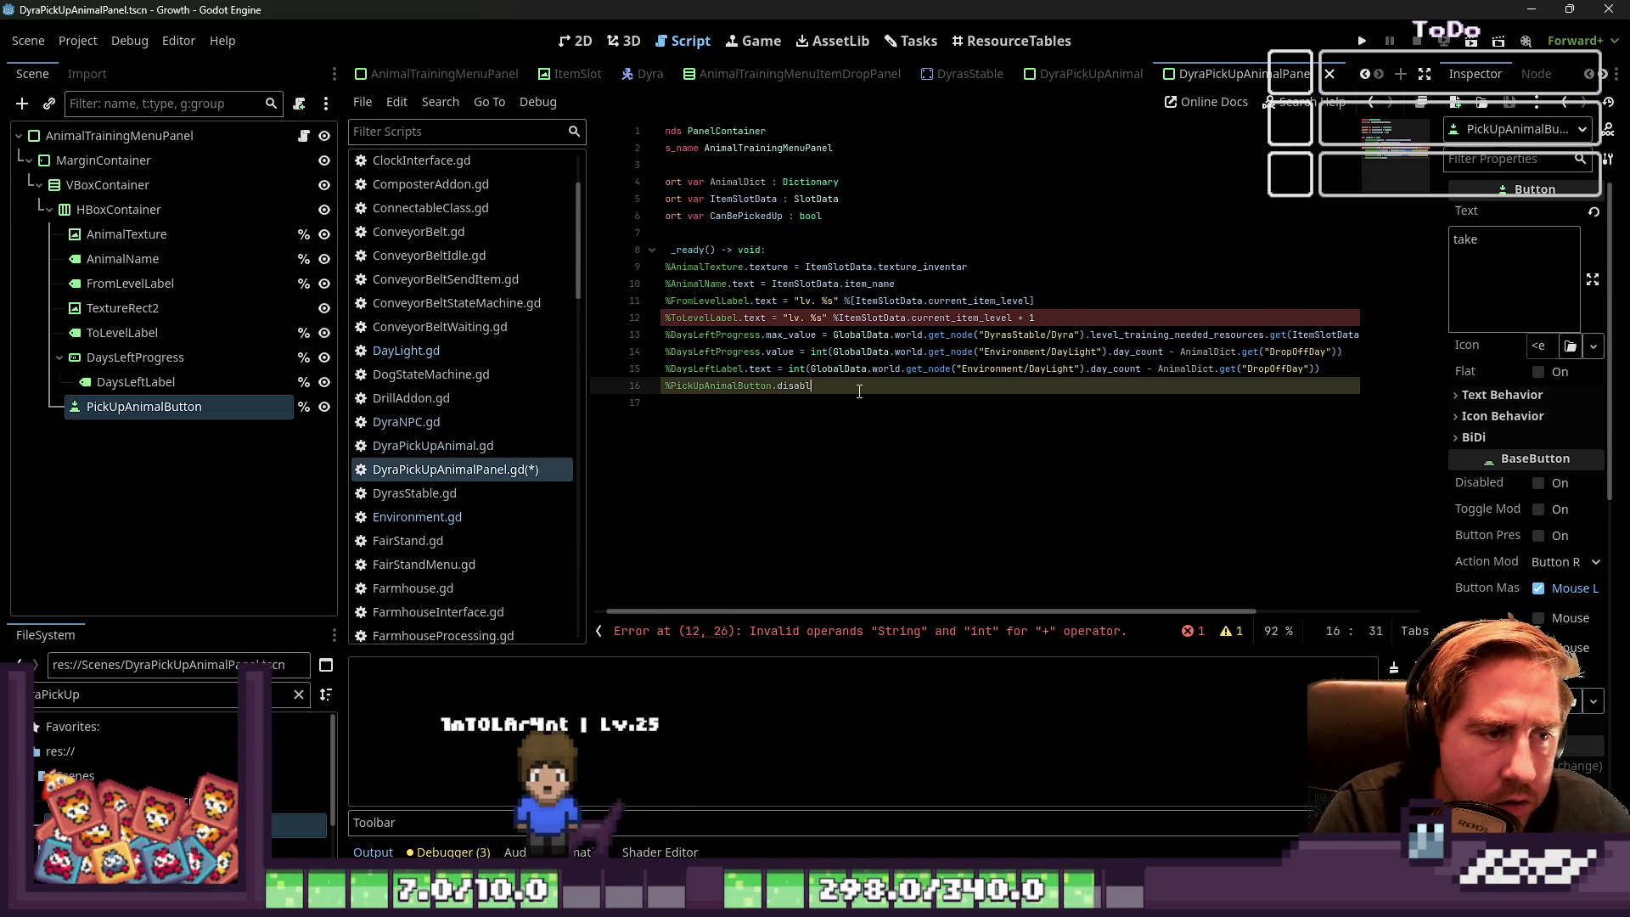
type(" = C")
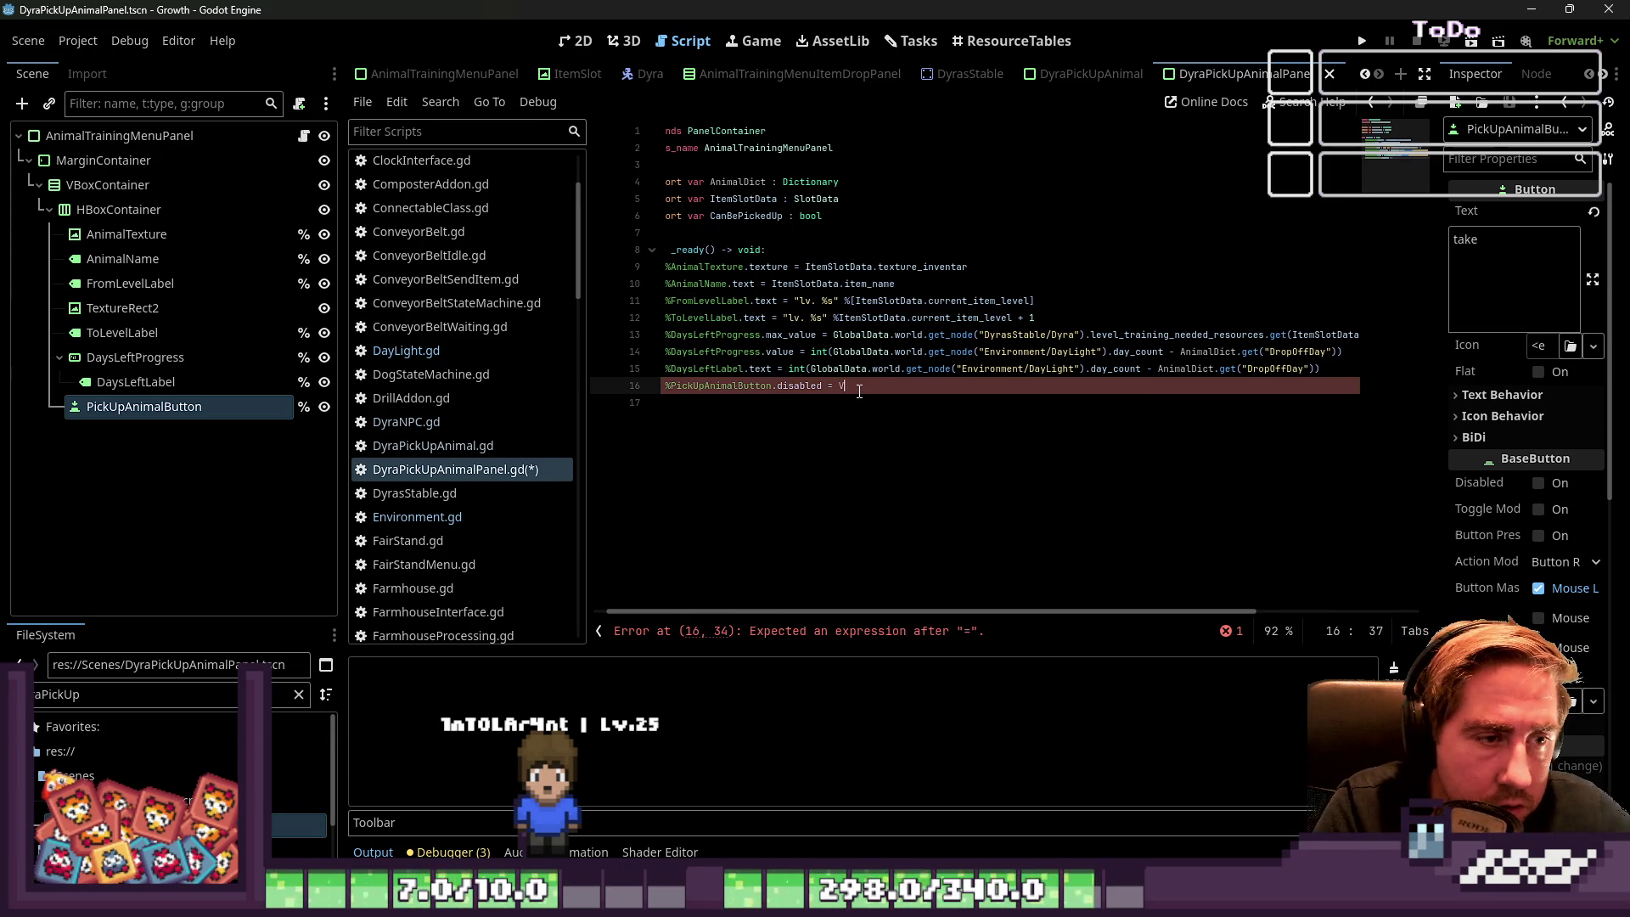
type("anBe")
key("Return")
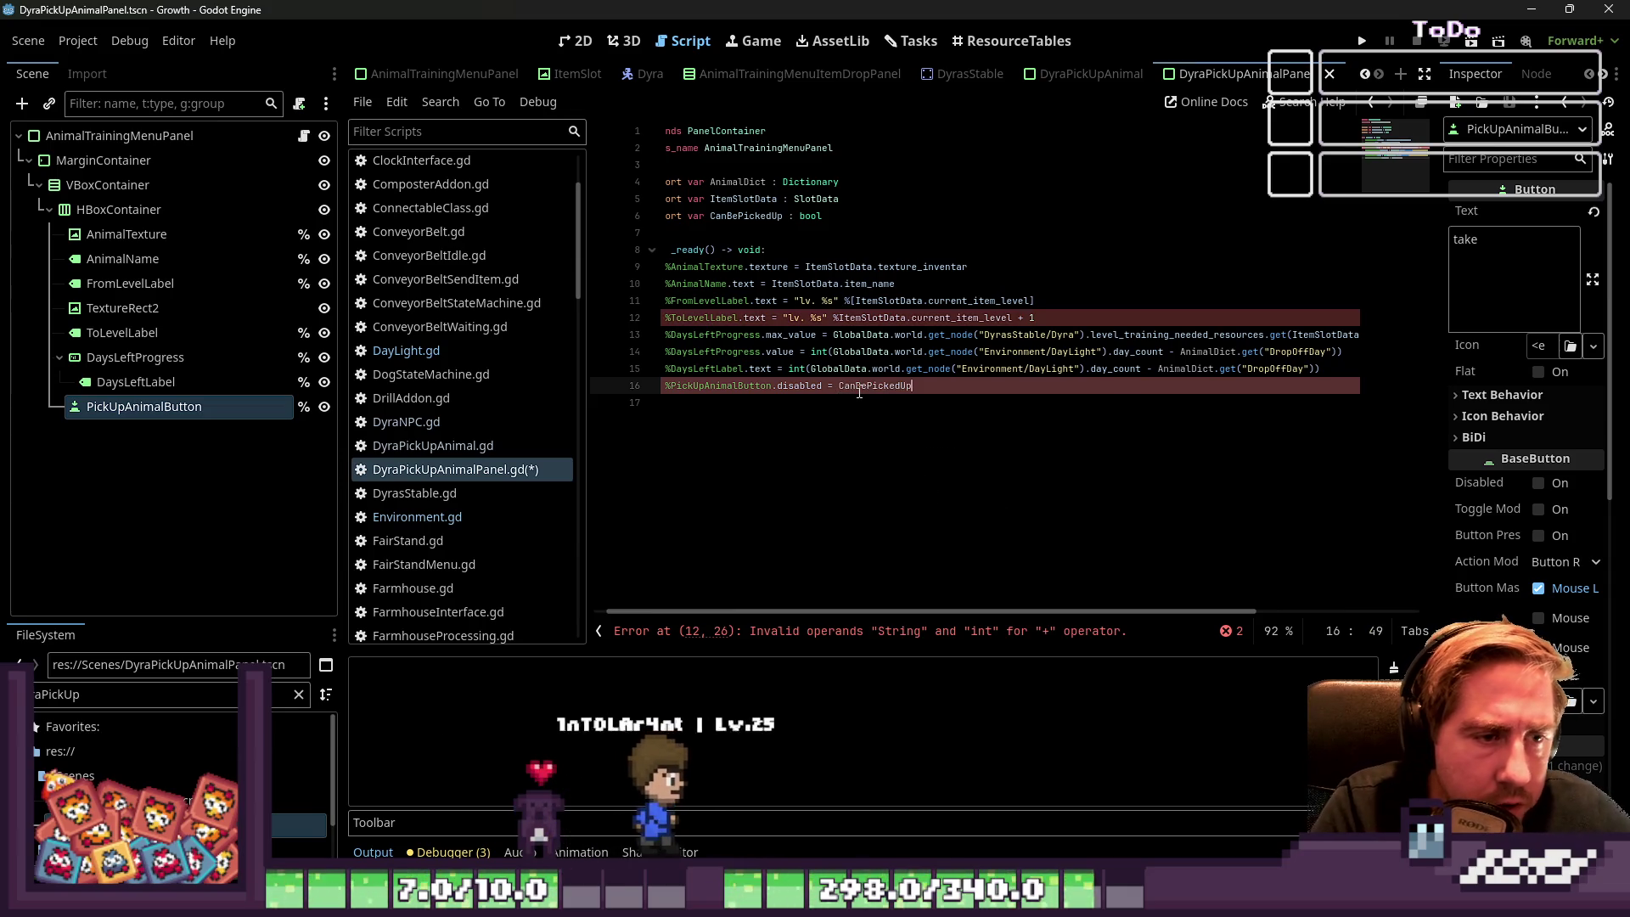
key("Return")
- Wrap the ToLevelLabel's ItemSlotData level value in str()
key("Up")
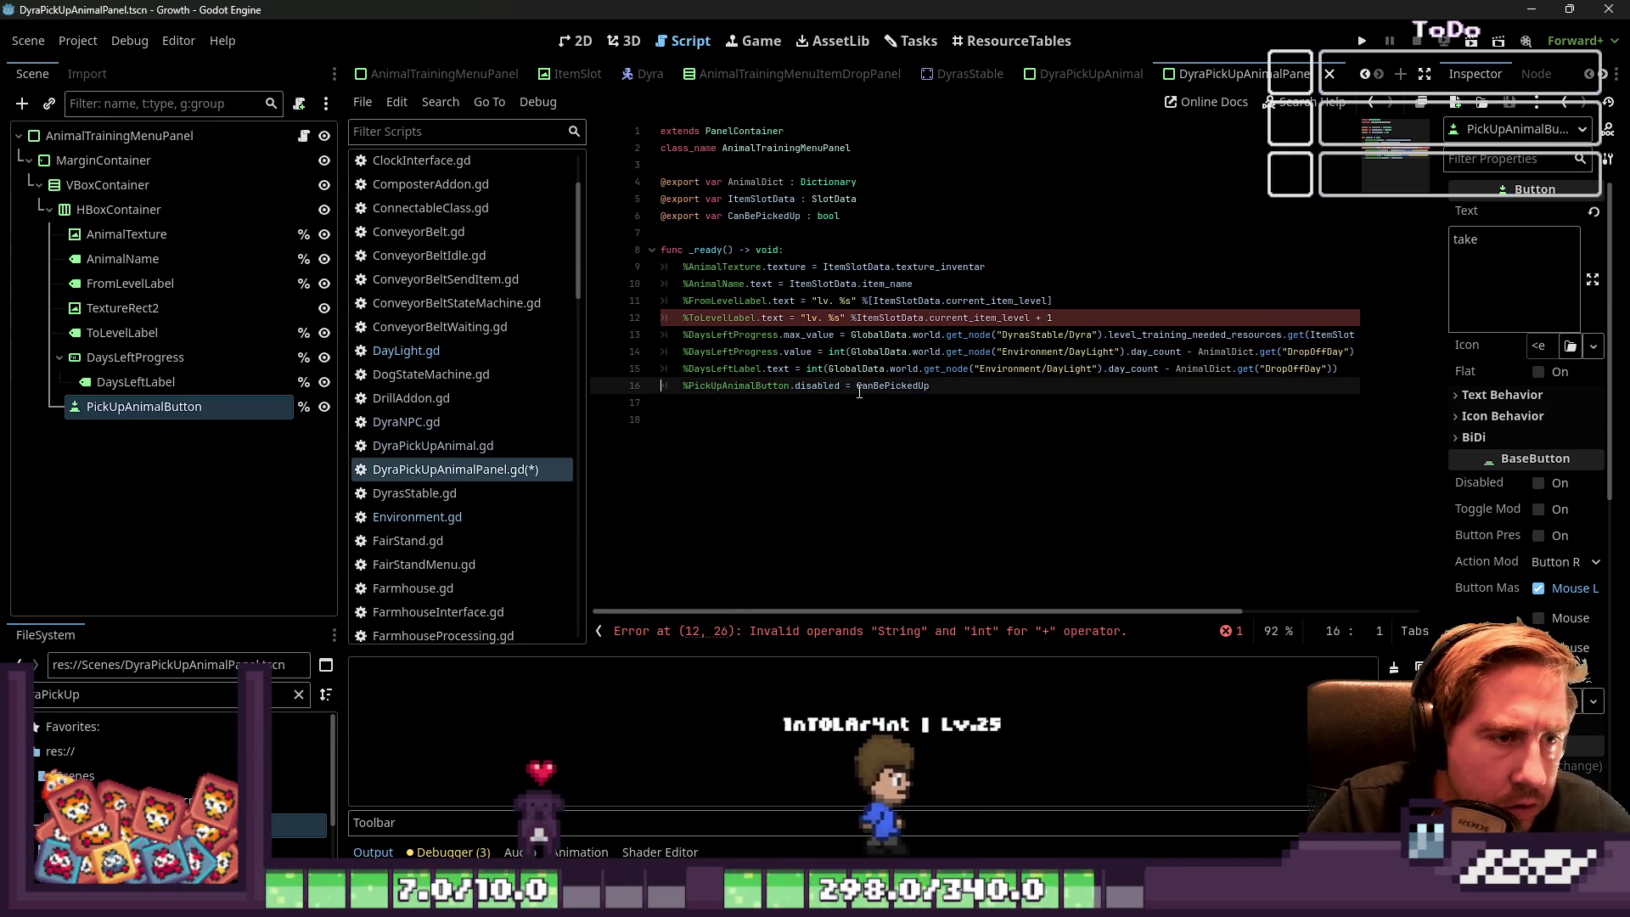
key("Up")
key("Up")
key("Up")
key("End")
key("ctrl+Left")
key("ctrl+Left")
key("ctrl+Left")
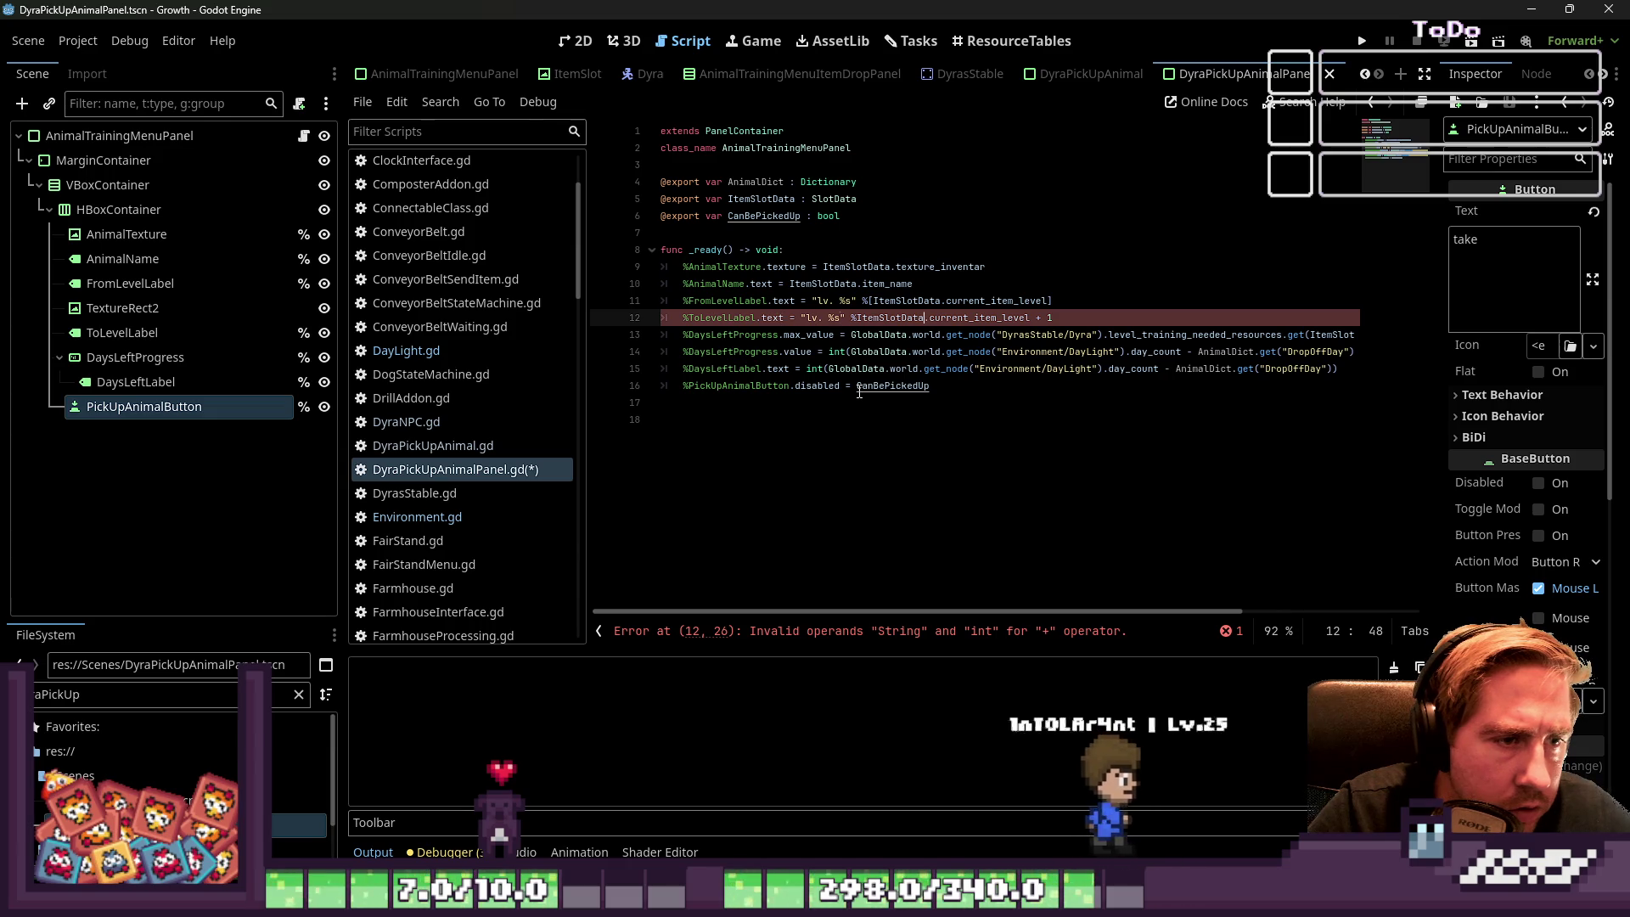
key("ctrl+Left")
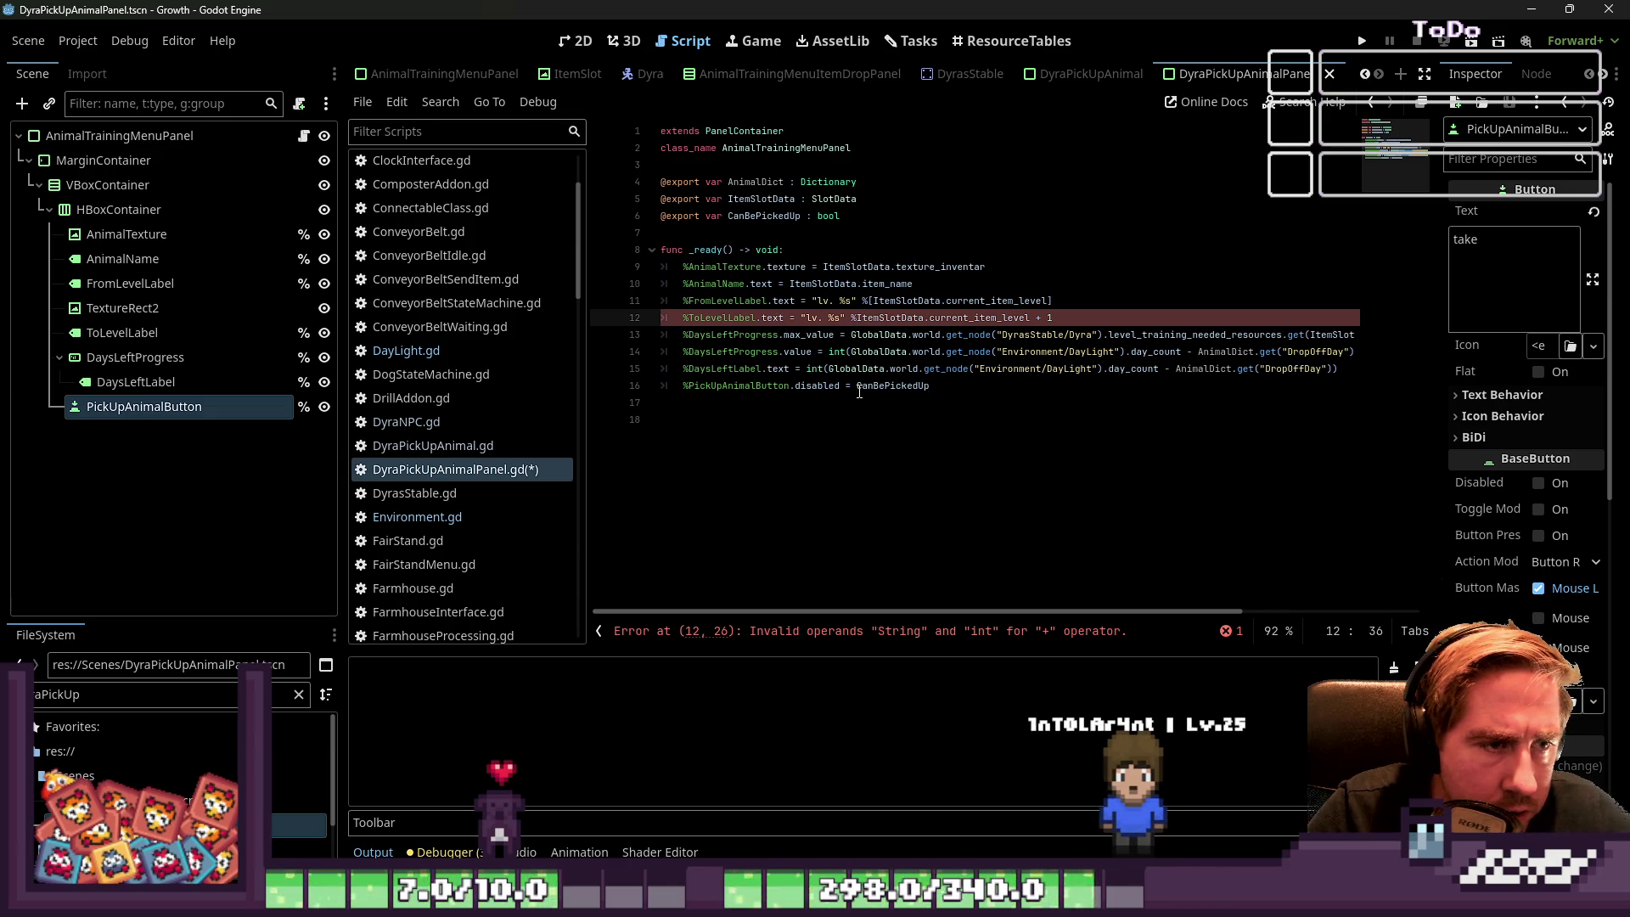
type("r")
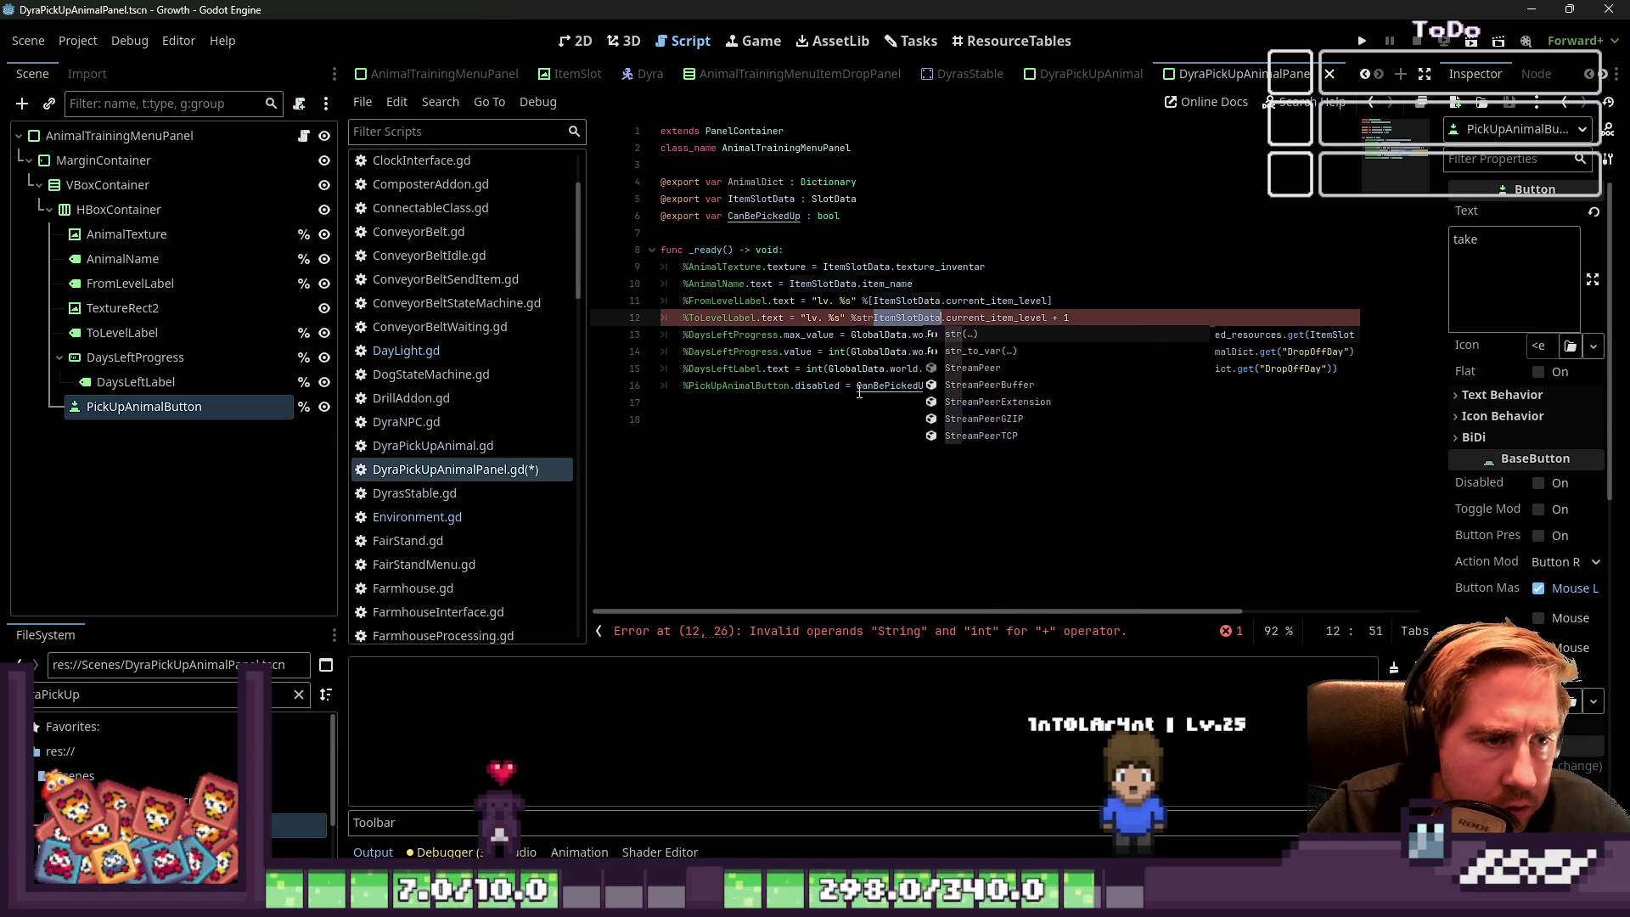
key("shift+End")
key("Escape")
type("(")
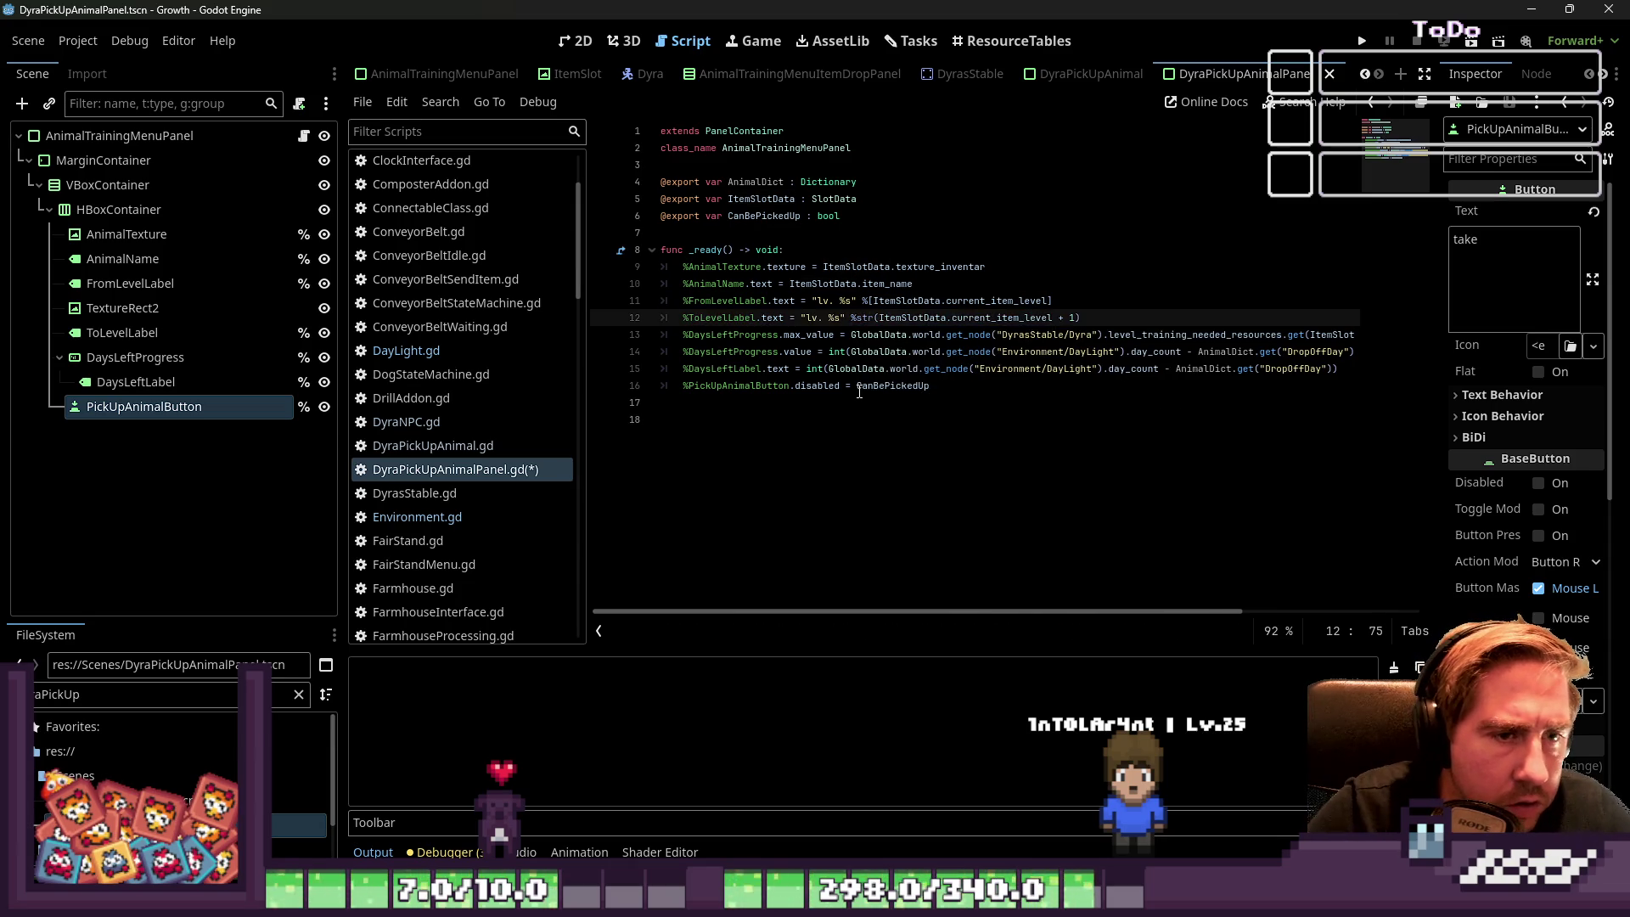
- Wrap the FromLevelLabel level in str(), delete the stray bracket and blank lines, and save
key("Up")
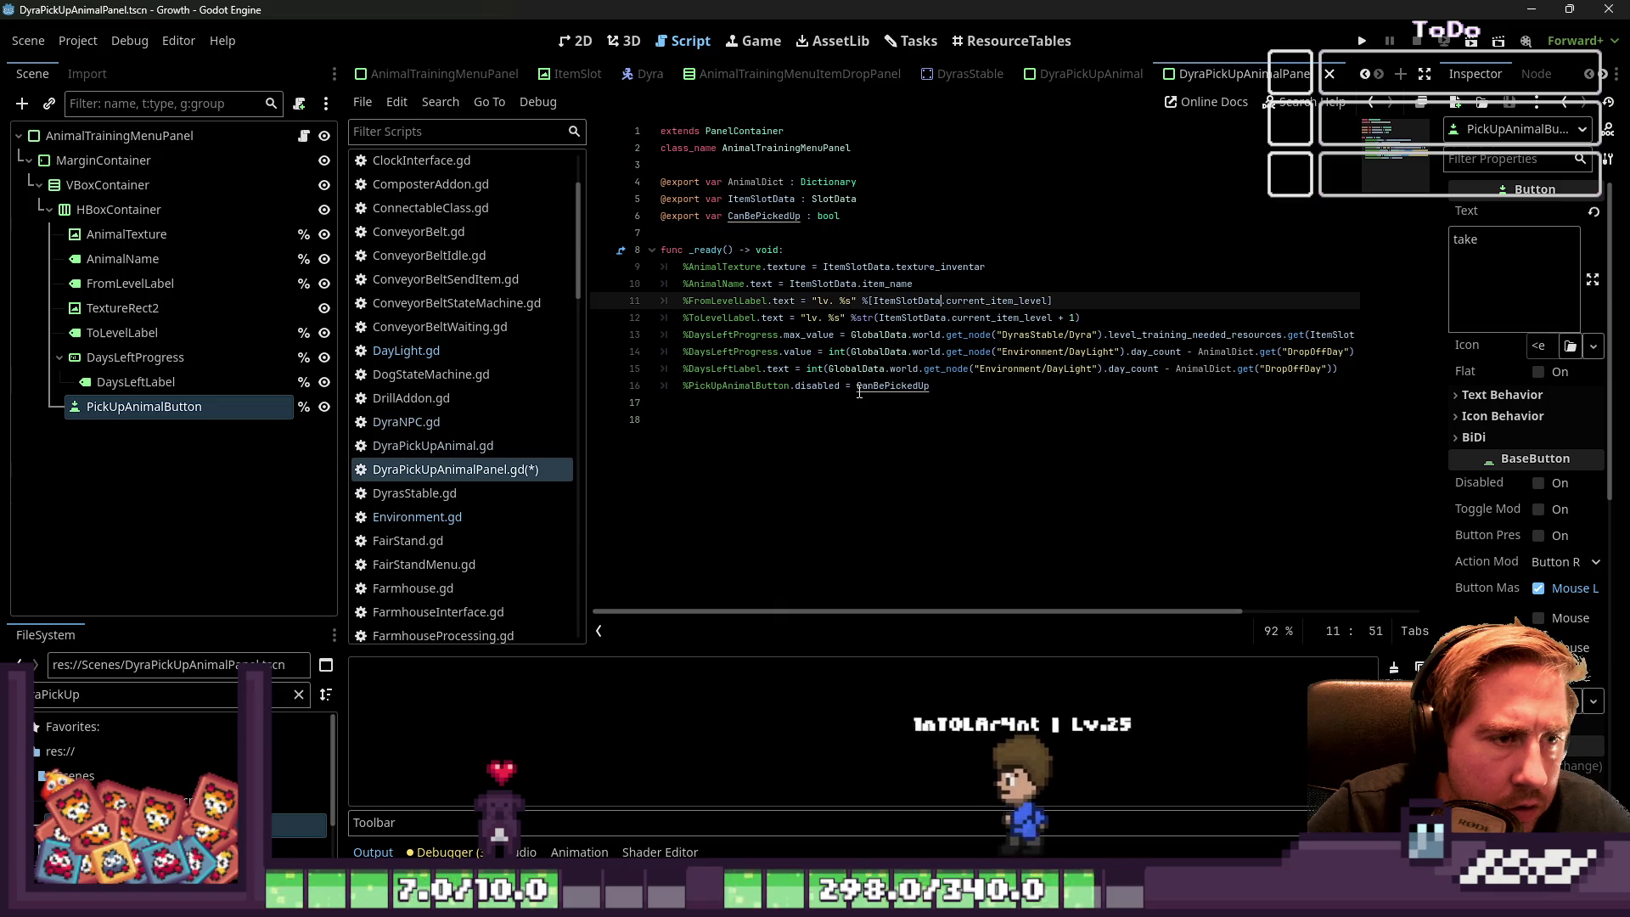
key("BackSpace")
type("str")
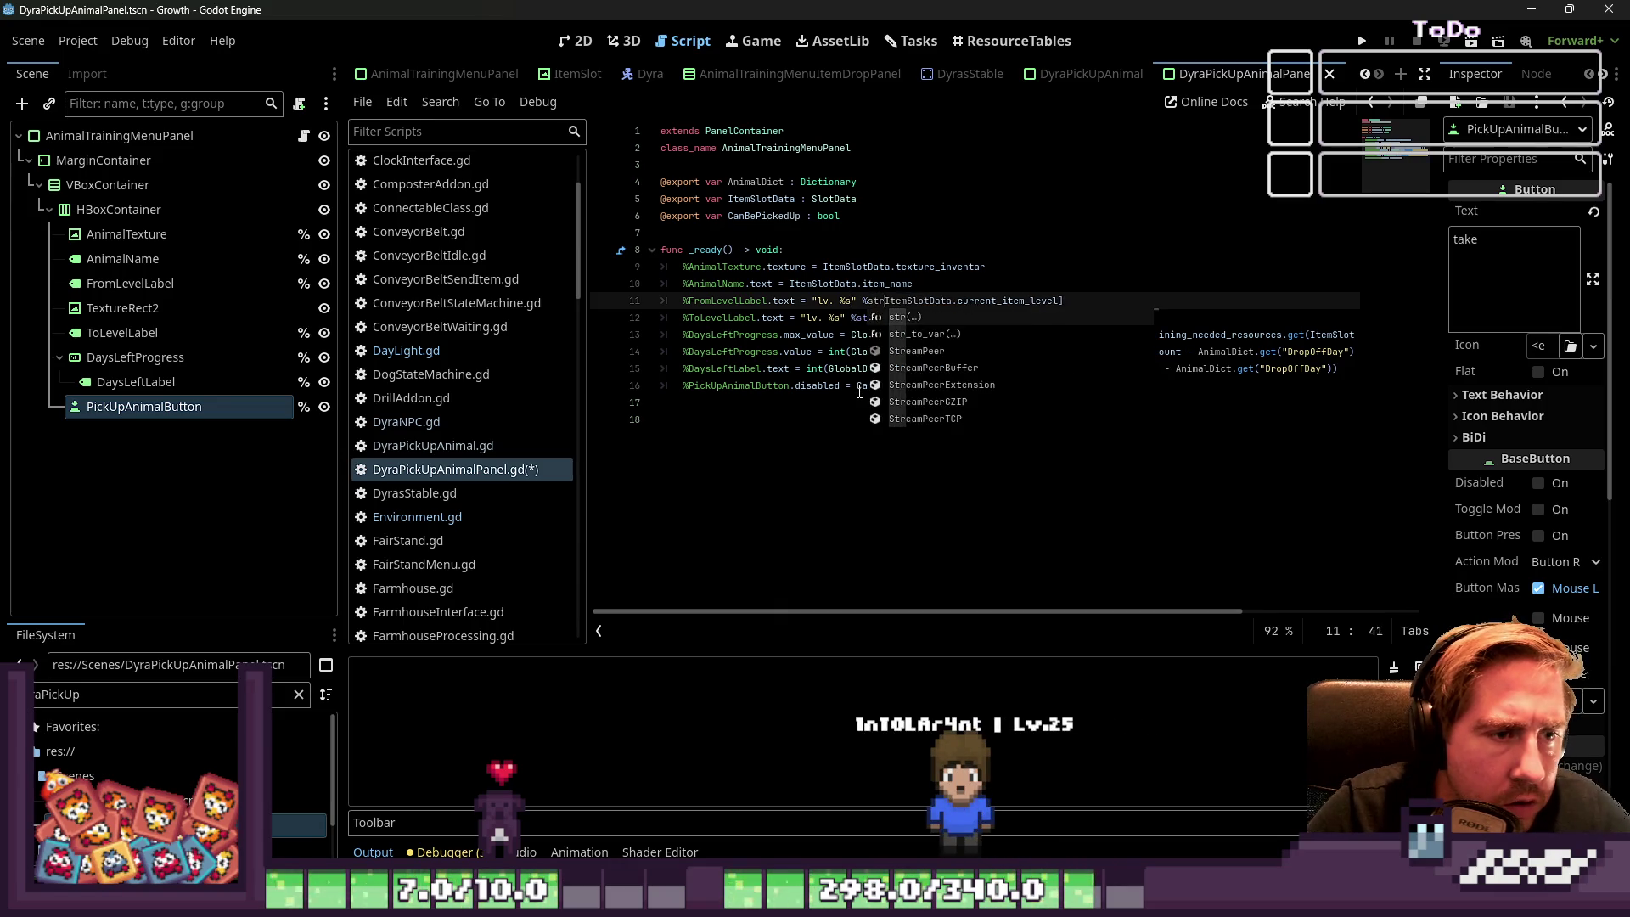
key("shift+End")
type("(")
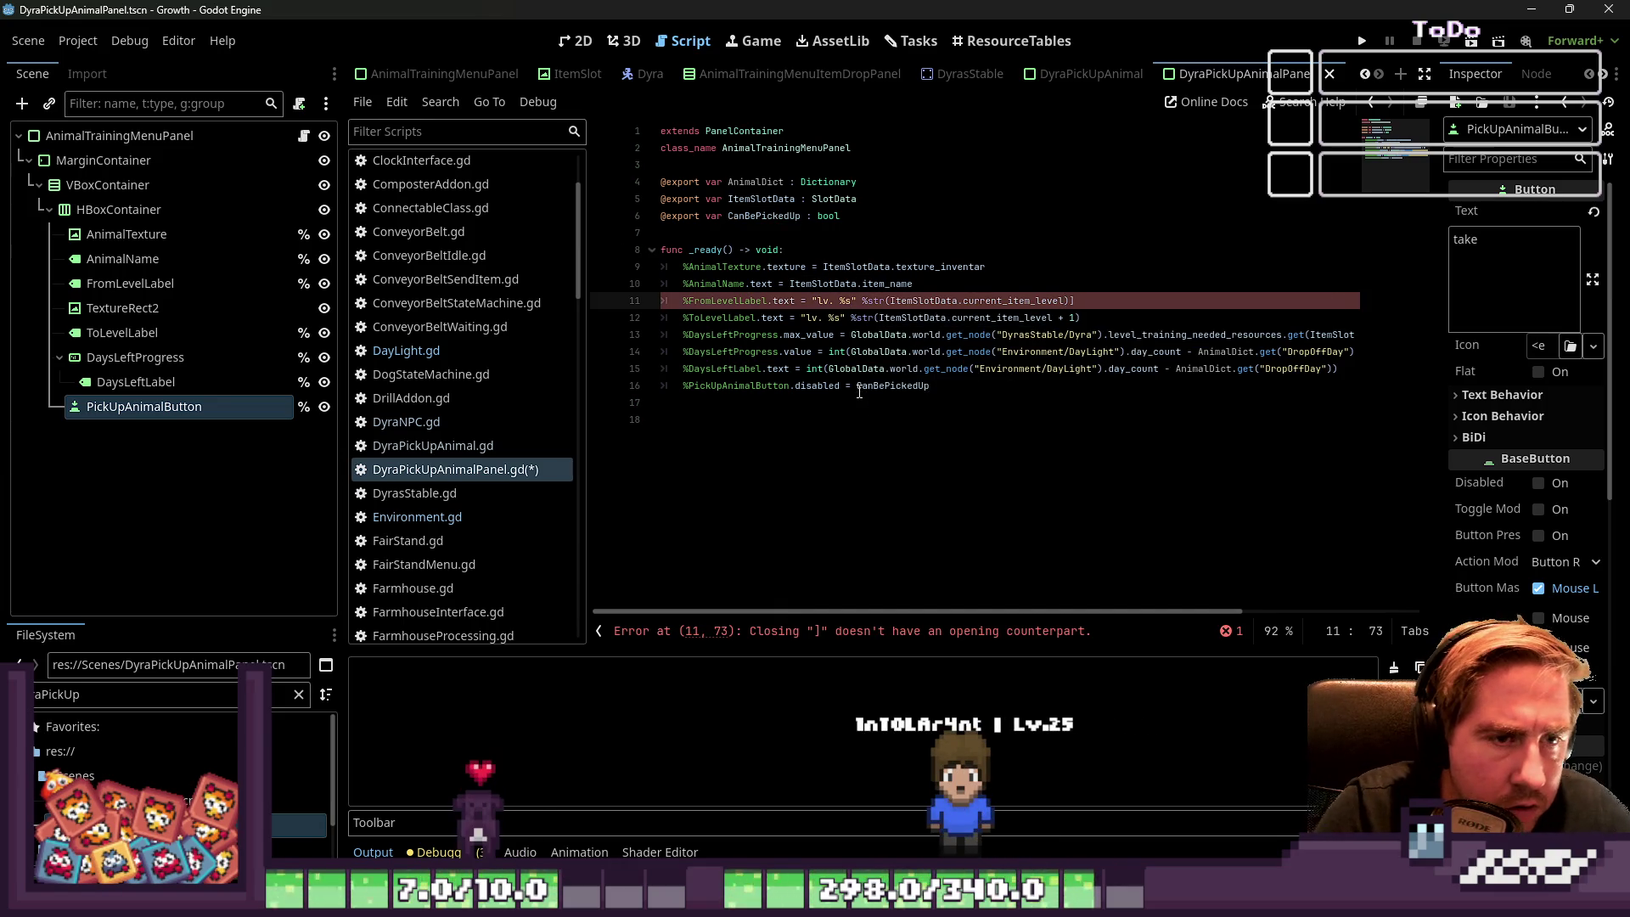
key("BackSpace")
key("Down")
key("Down")
key("Down")
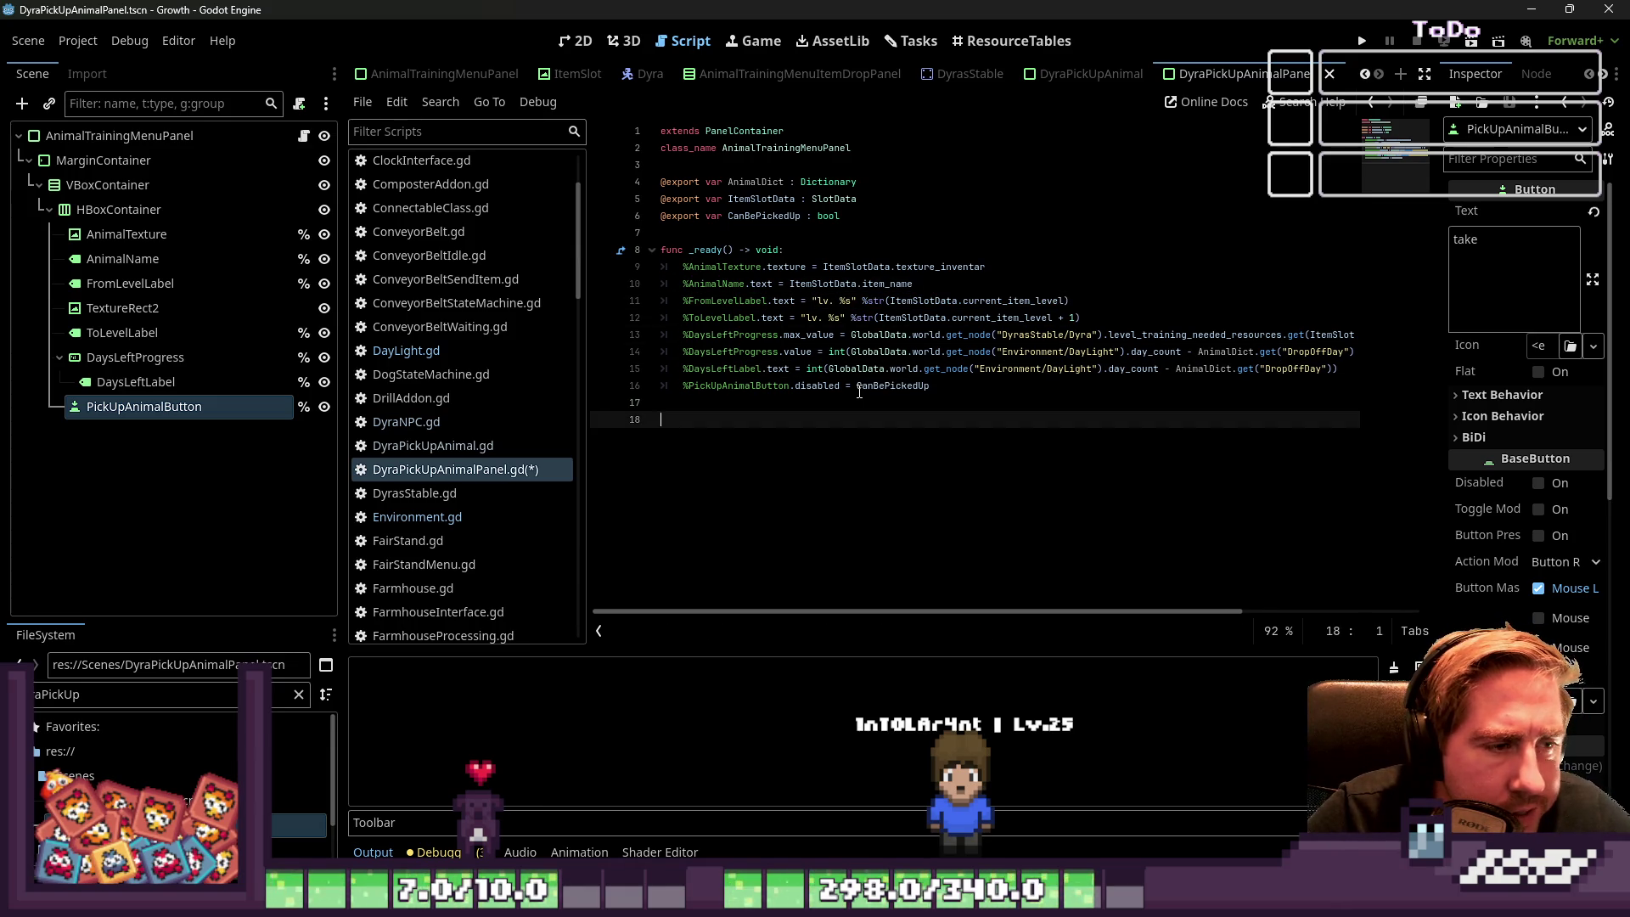
key("BackSpace")
key("ctrl+s")
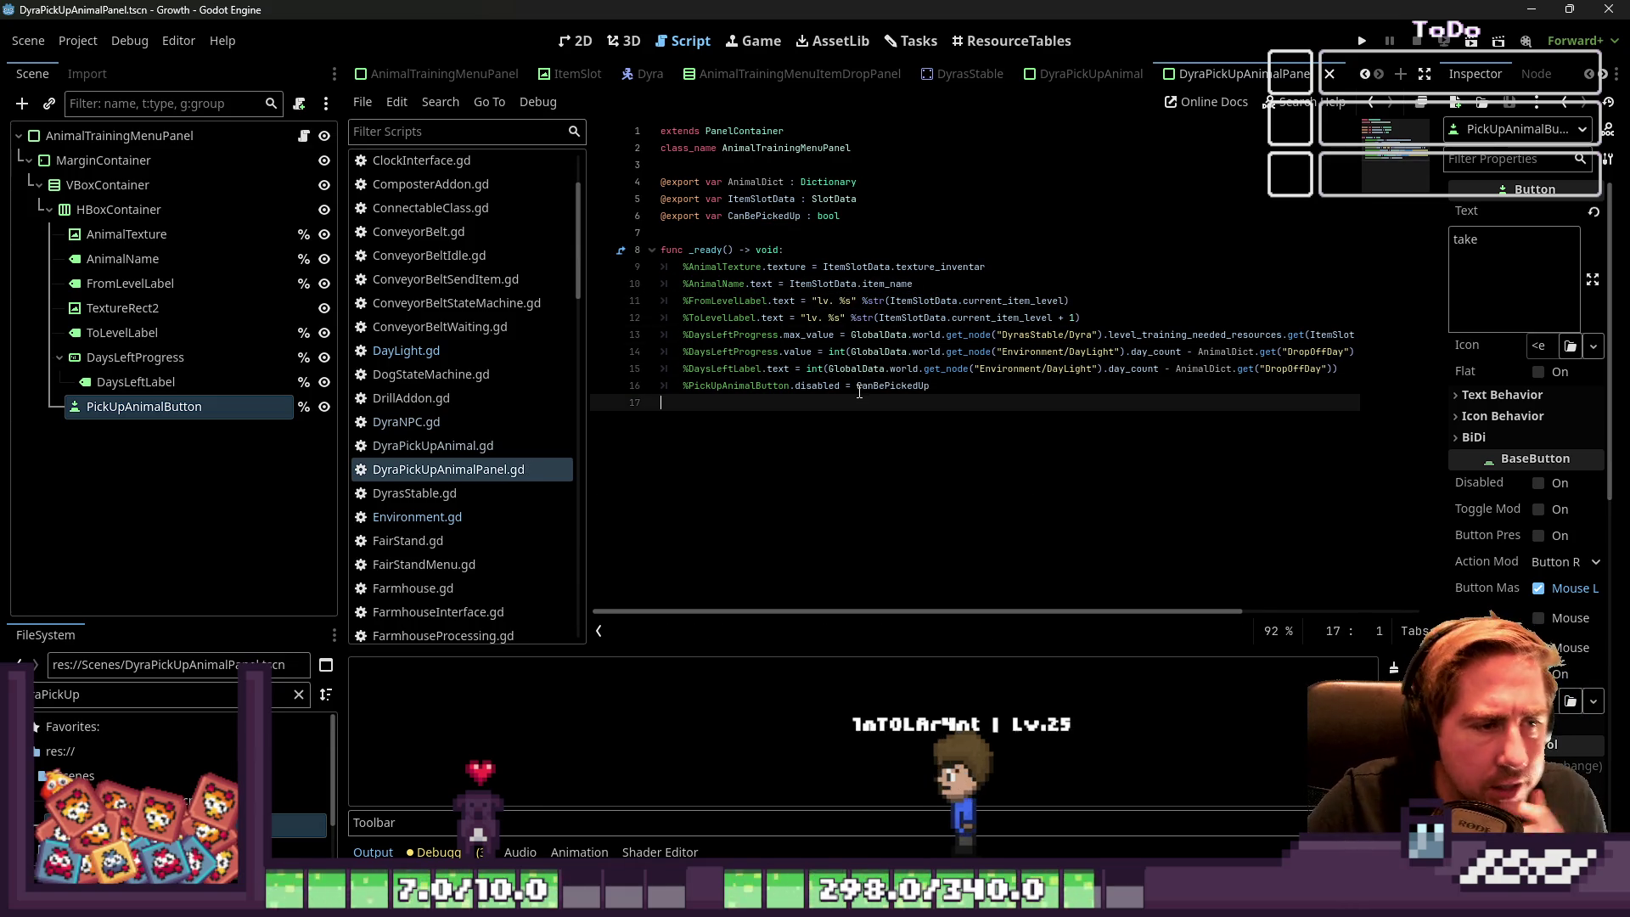
key("BackSpace")
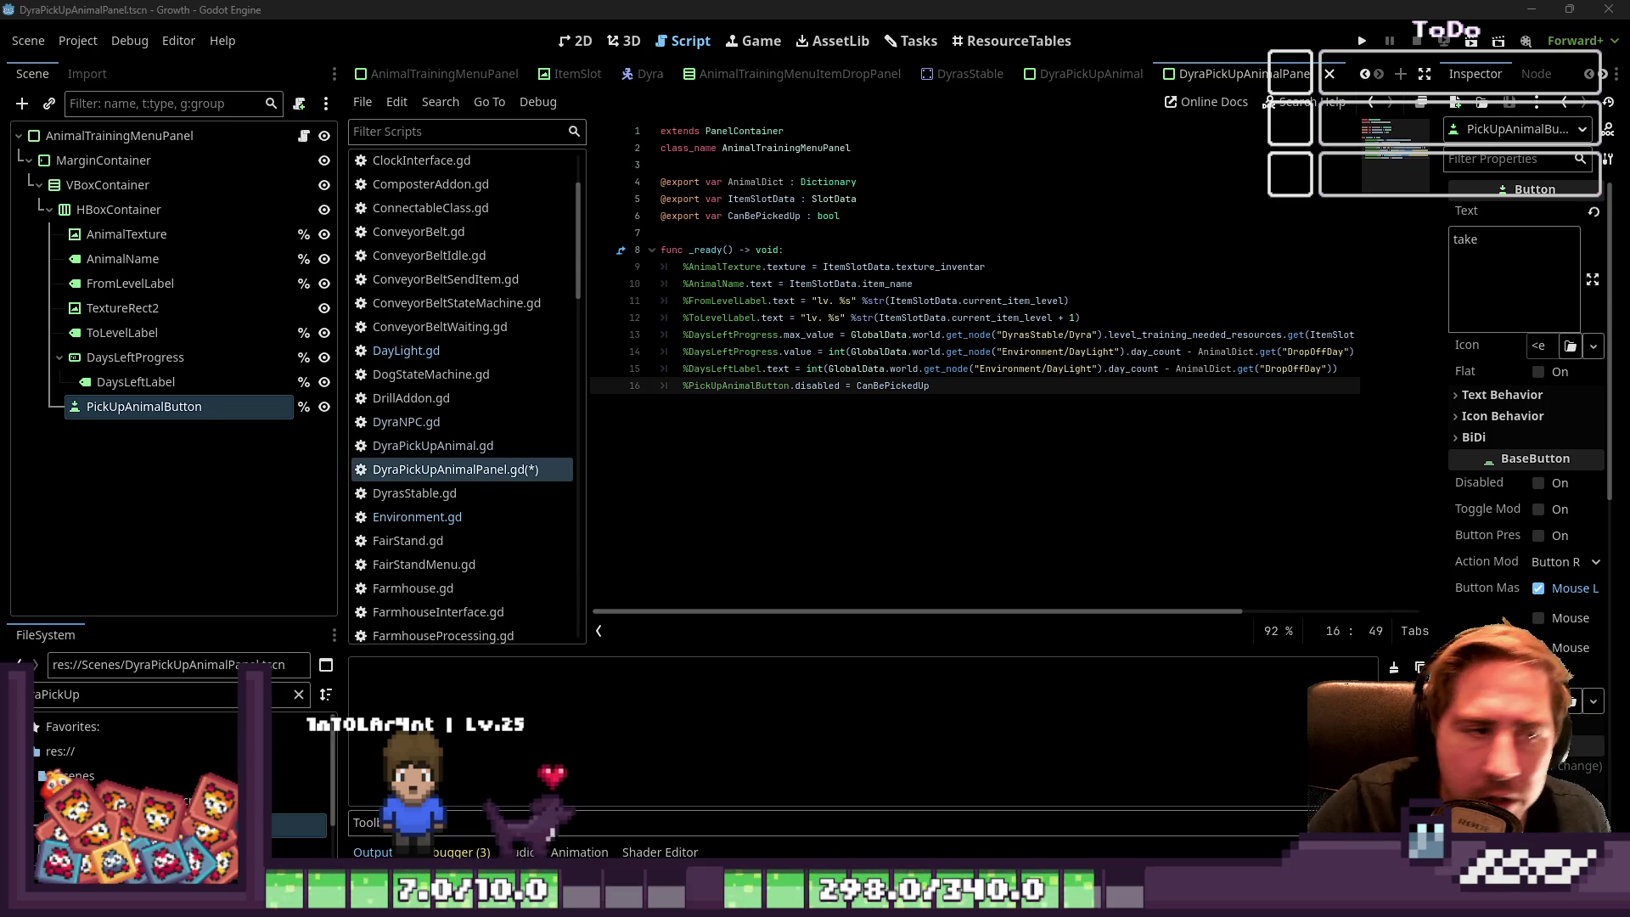
- Review the _ready function and the exported CanBePickedUp variable
double_click(704, 253)
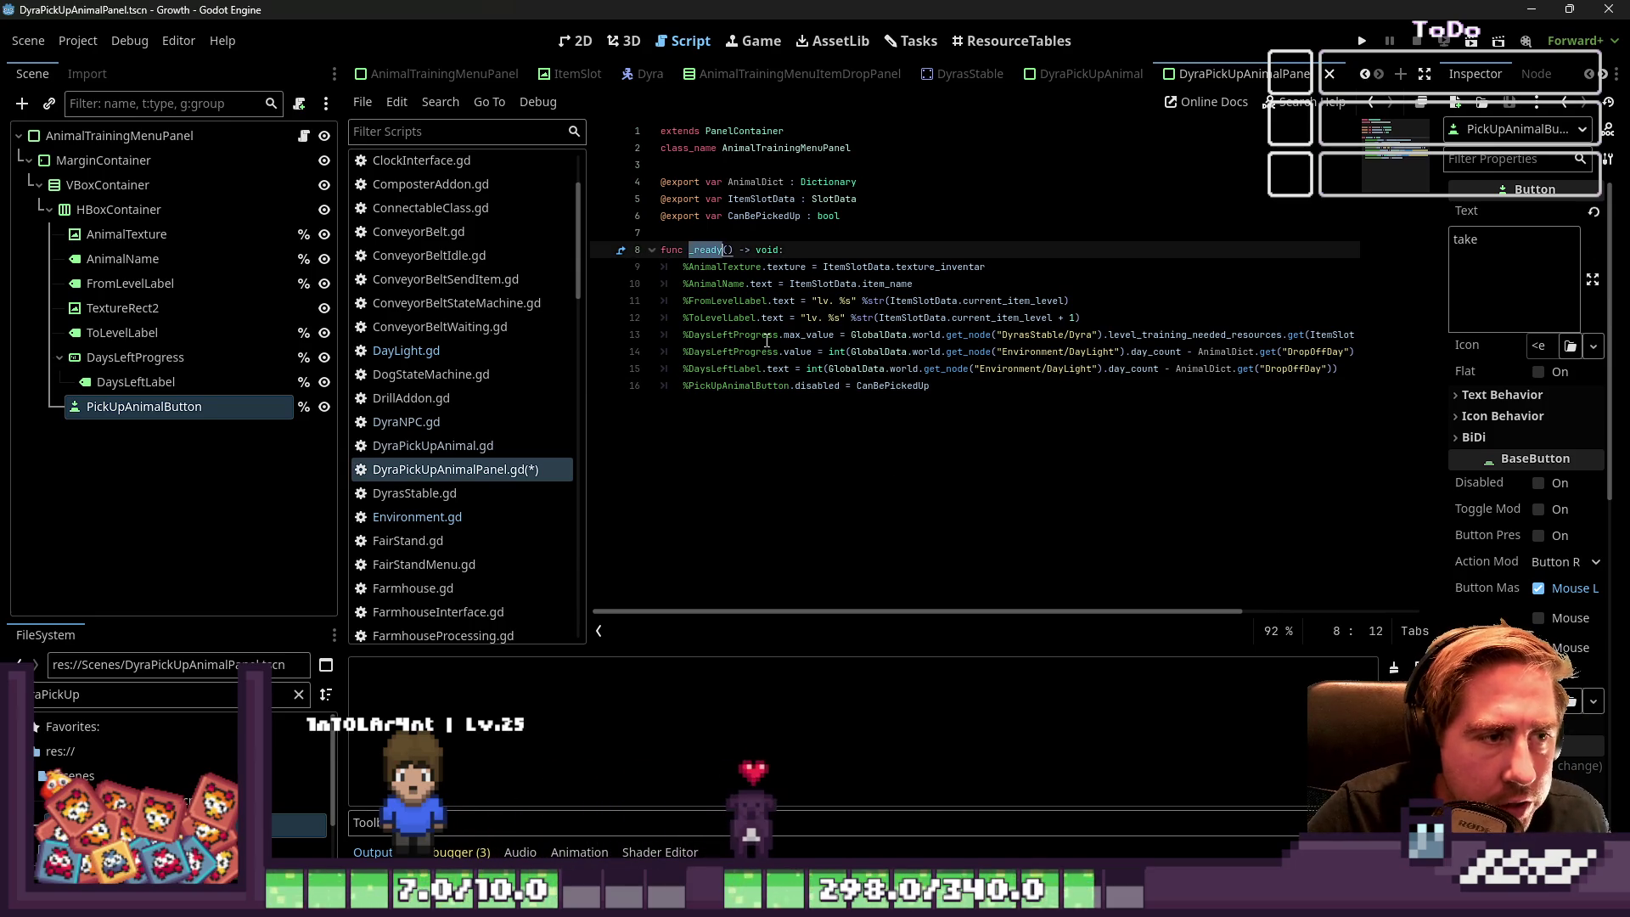
left_click(705, 455)
key("Return")
left_click(754, 220)
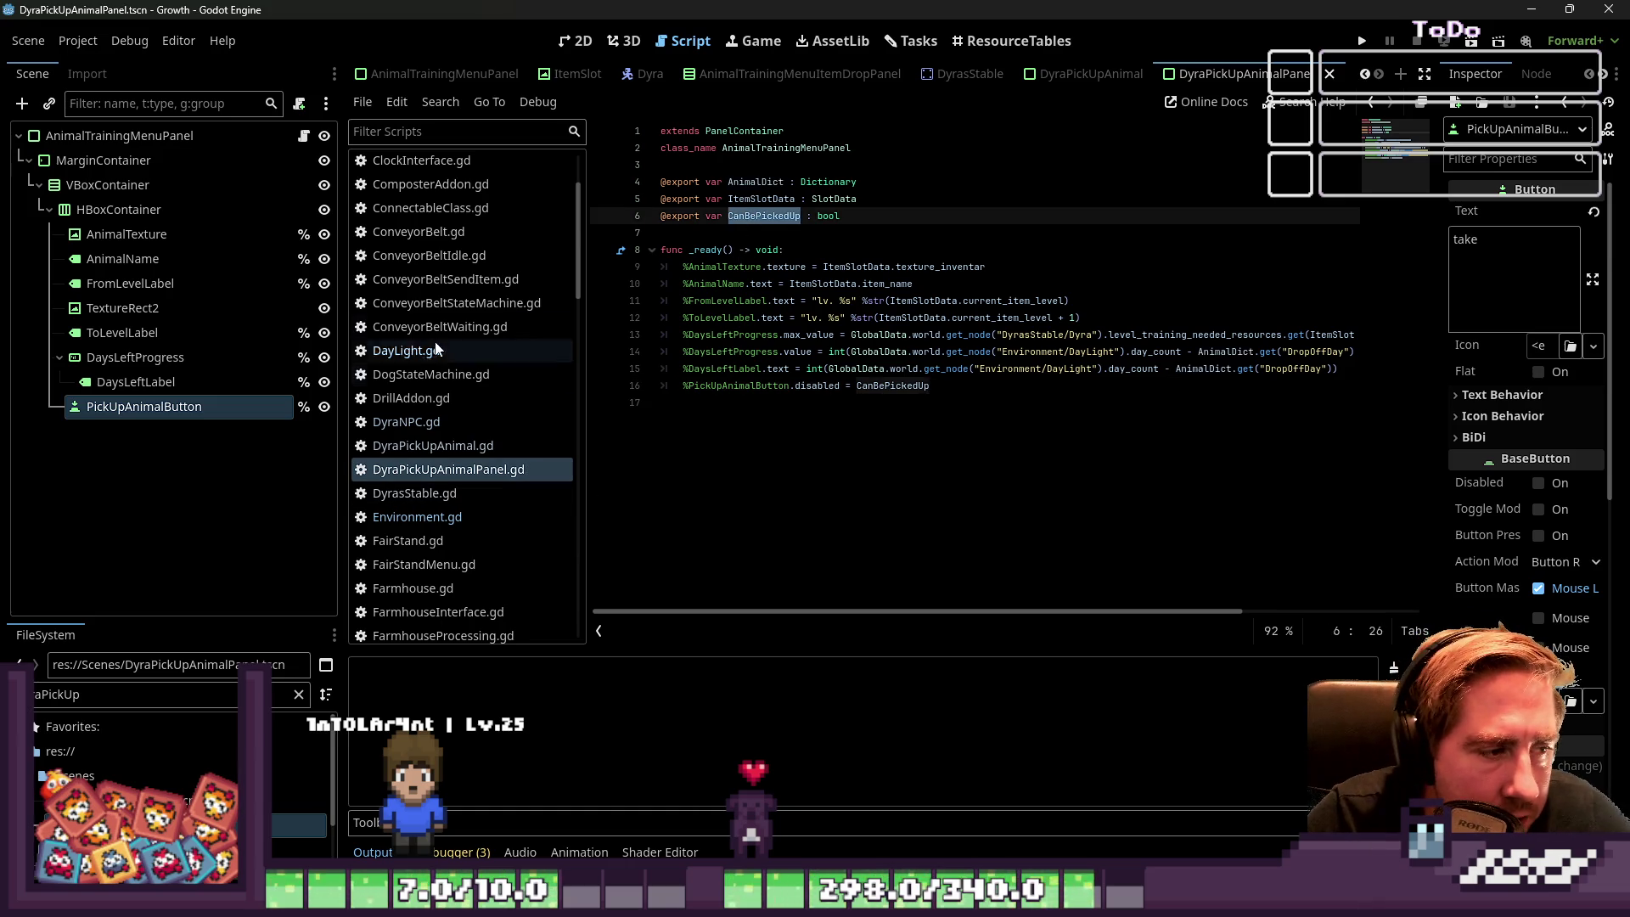
- In DyraPickUpAnimal.gd, indent the empty line 17 inside the loop body
left_click(424, 445)
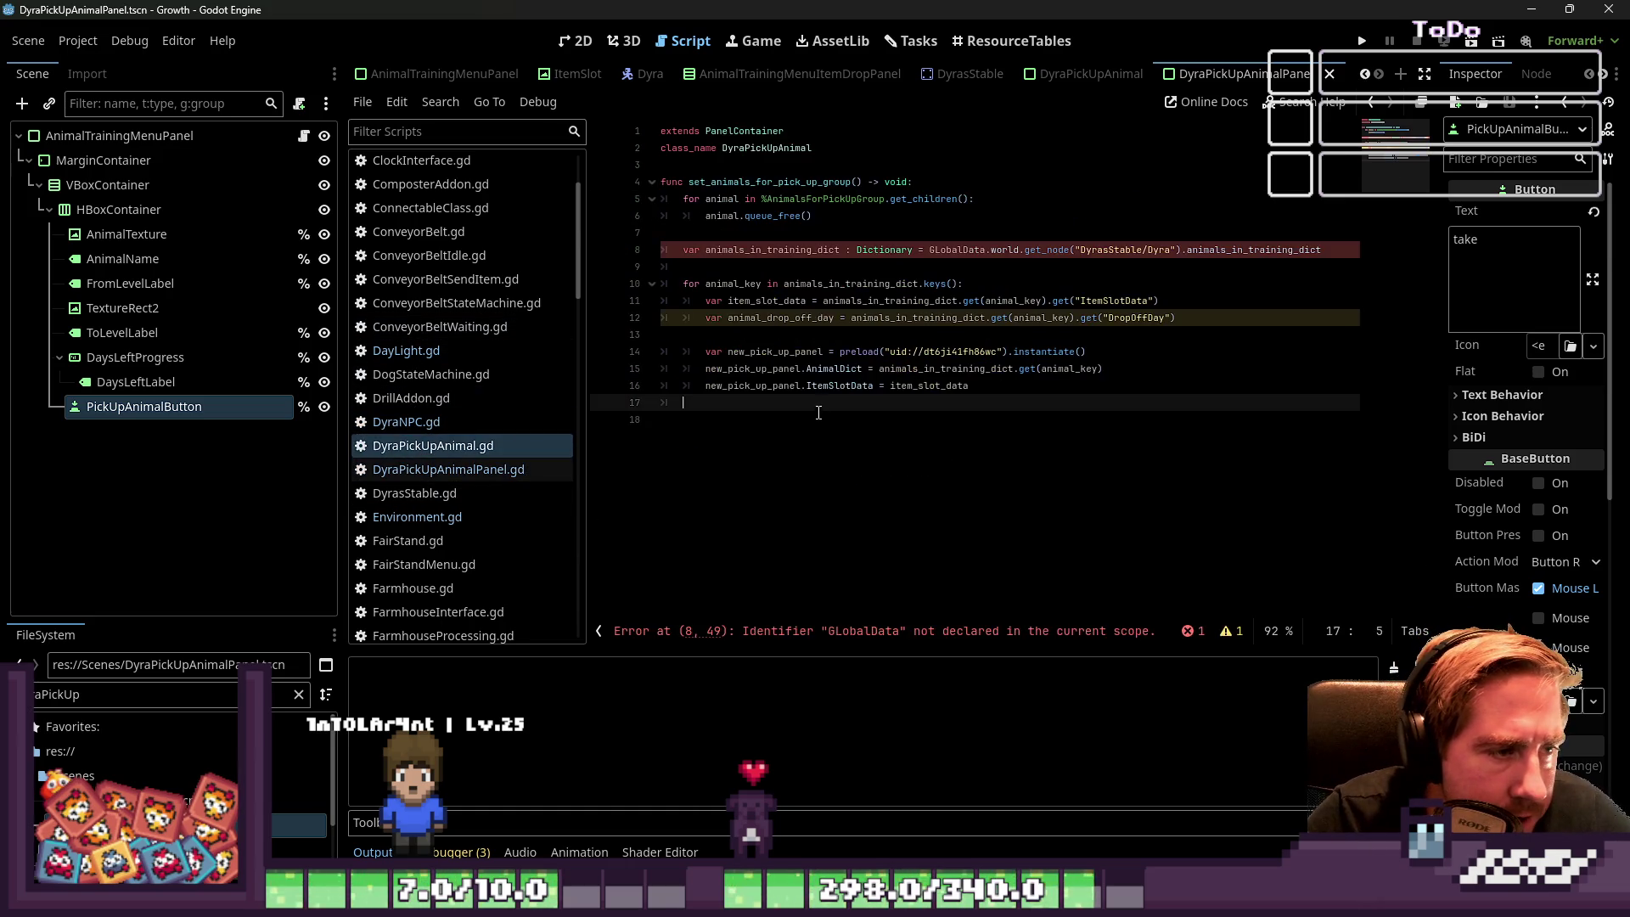
left_click(790, 334)
double_click(781, 317)
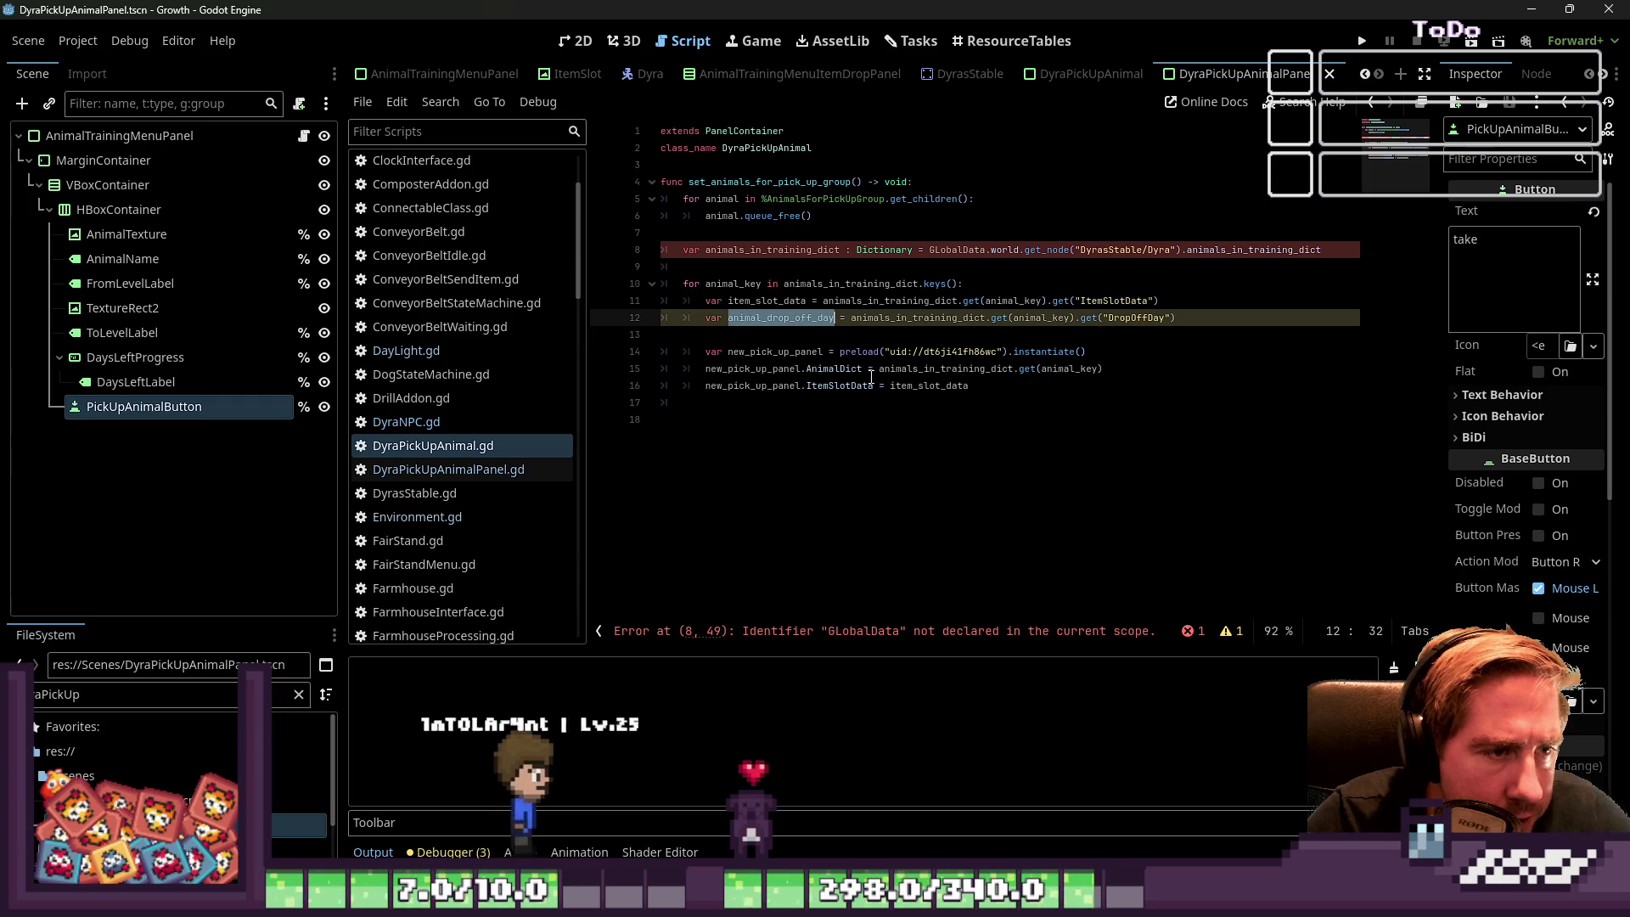
left_click(794, 422)
key("Up")
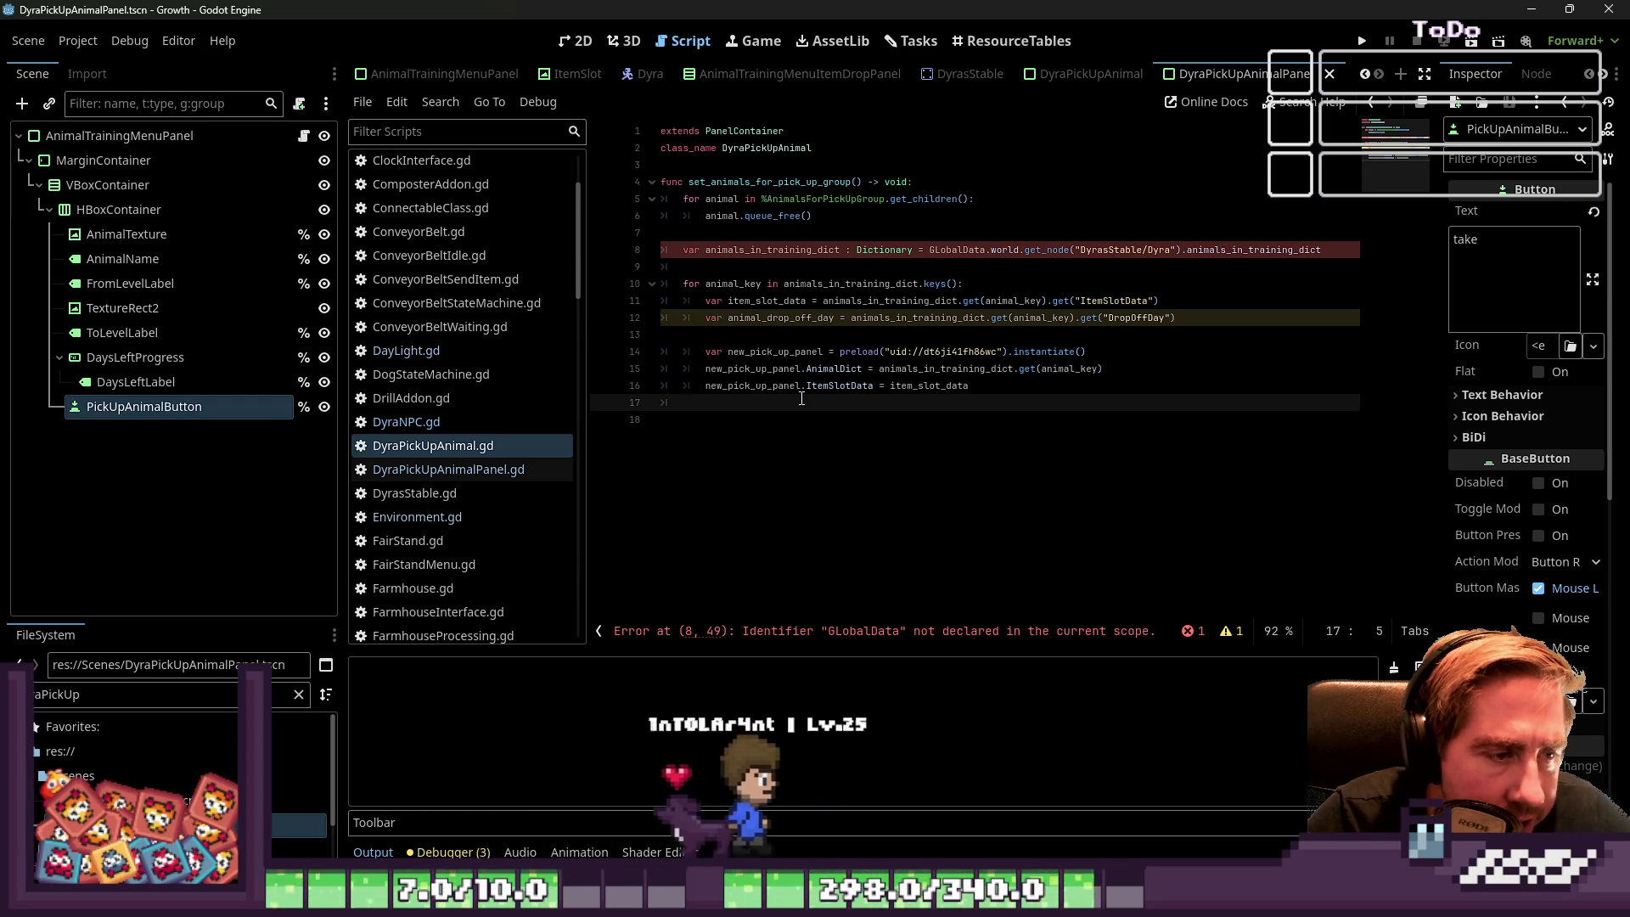
key("Tab")
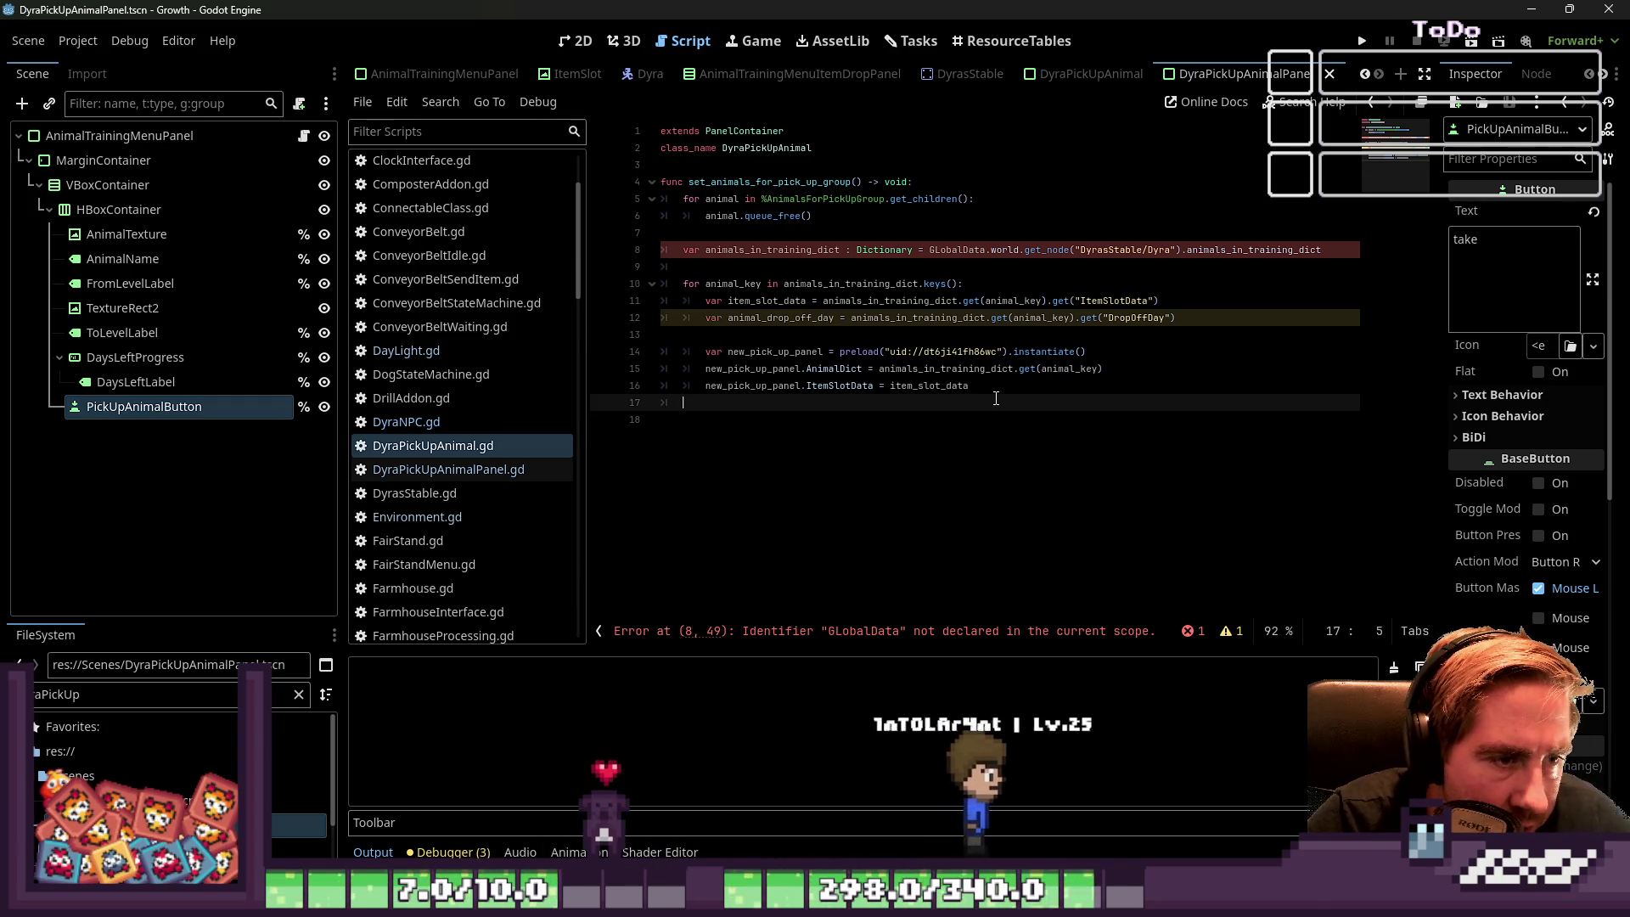
- Start line 17 with new_pick_up_panel.CanBe
type("new_")
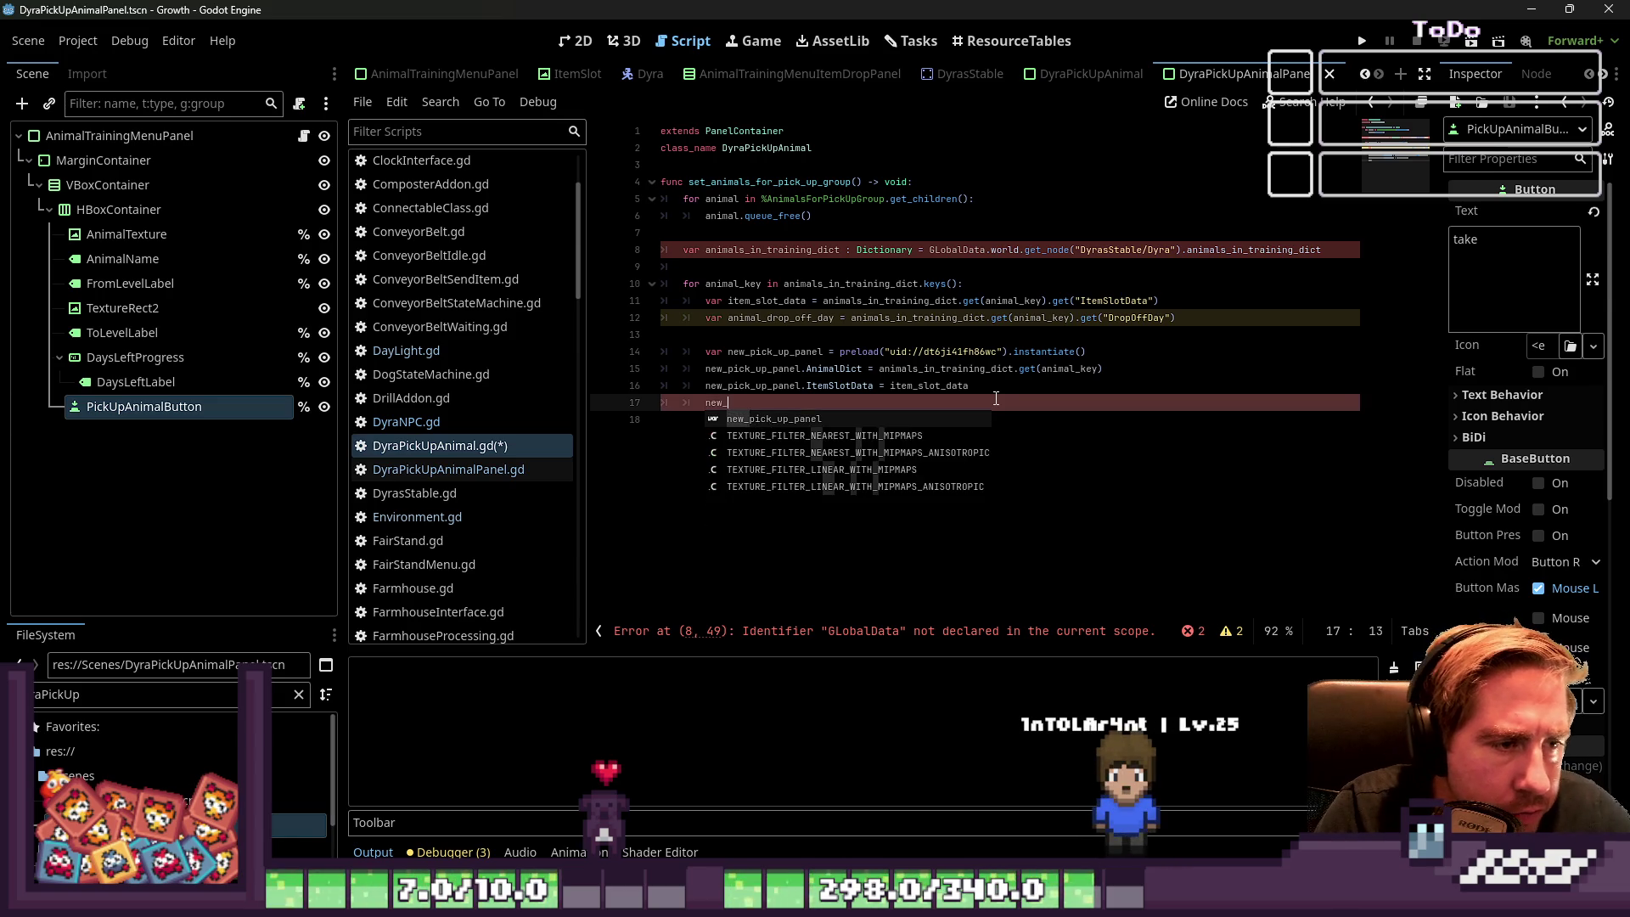
key("Return")
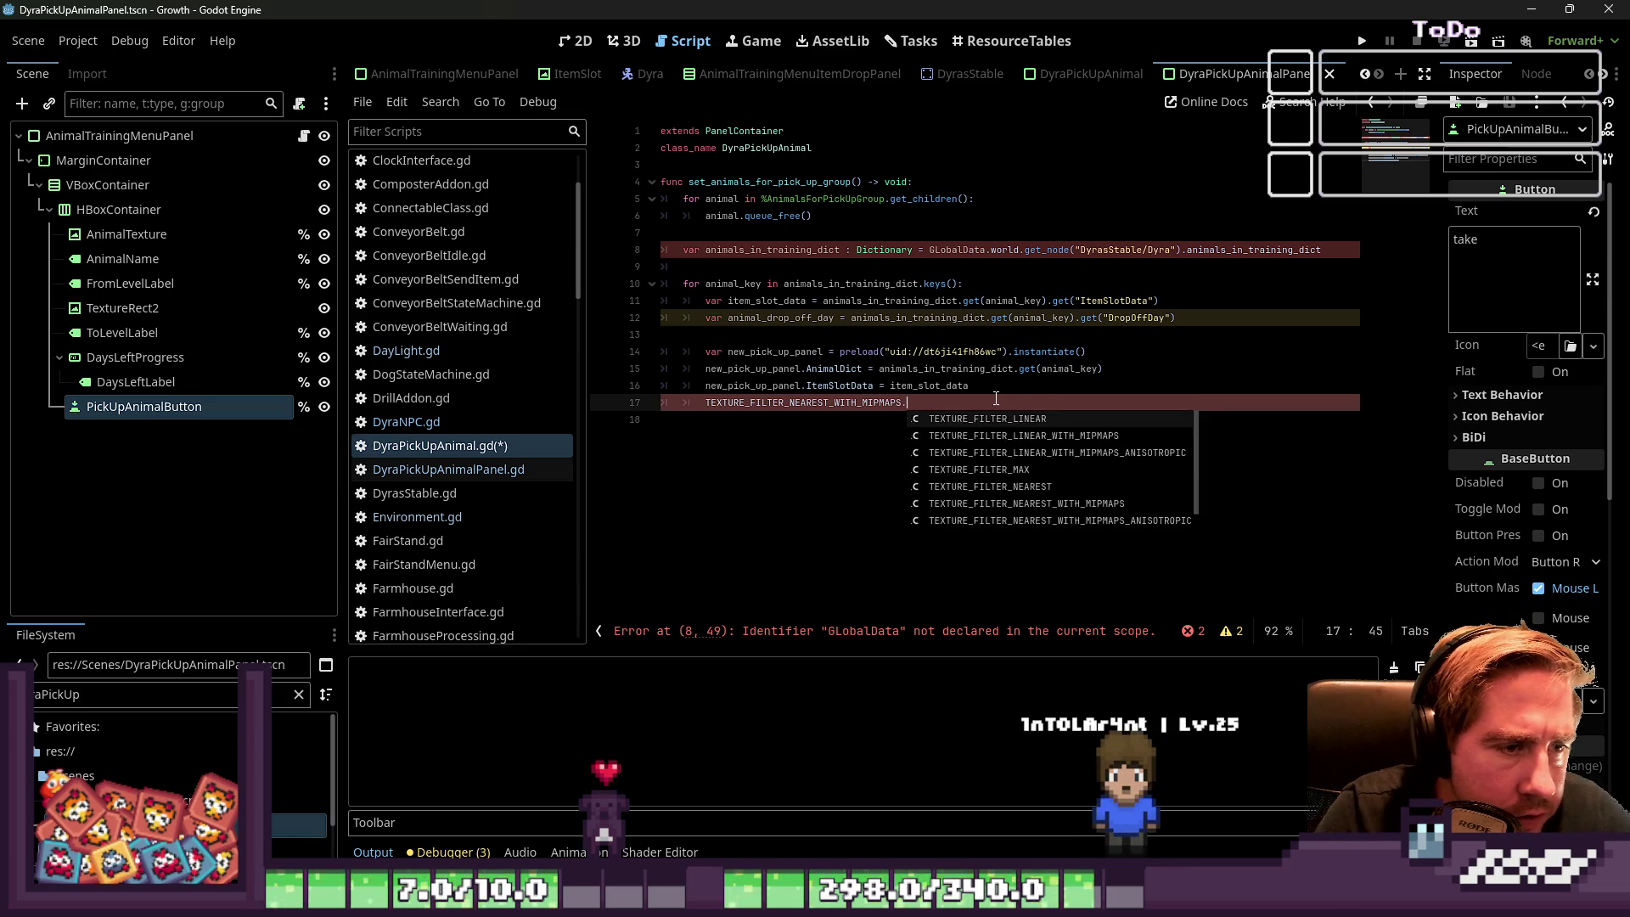
key("ctrl+z")
type("pick_up_panel.")
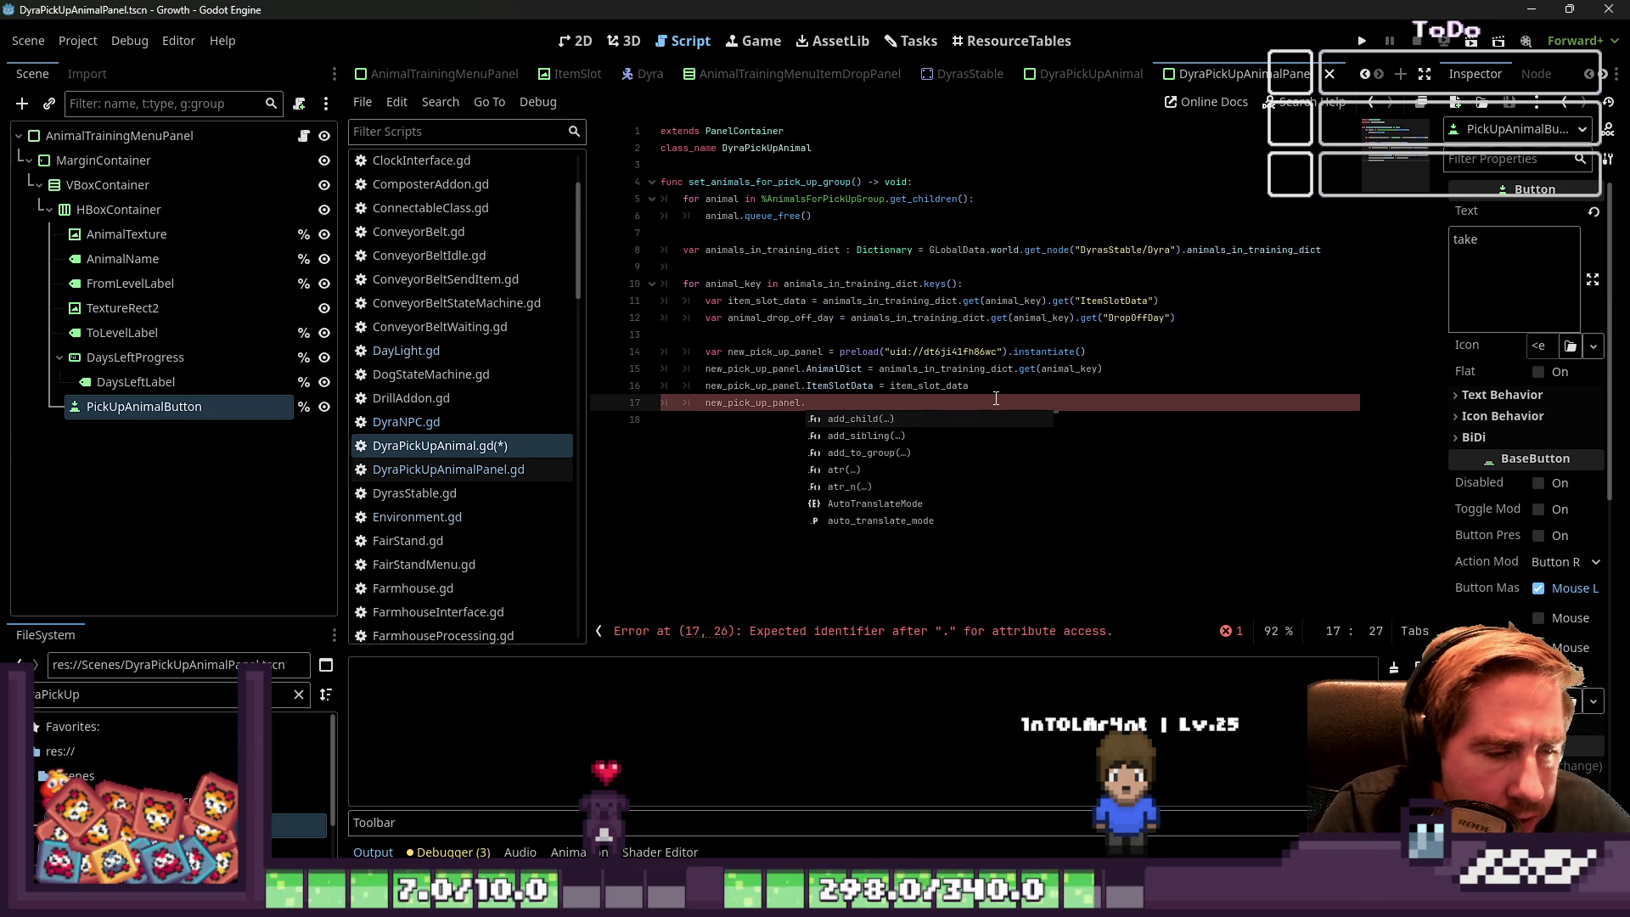
type("Canb")
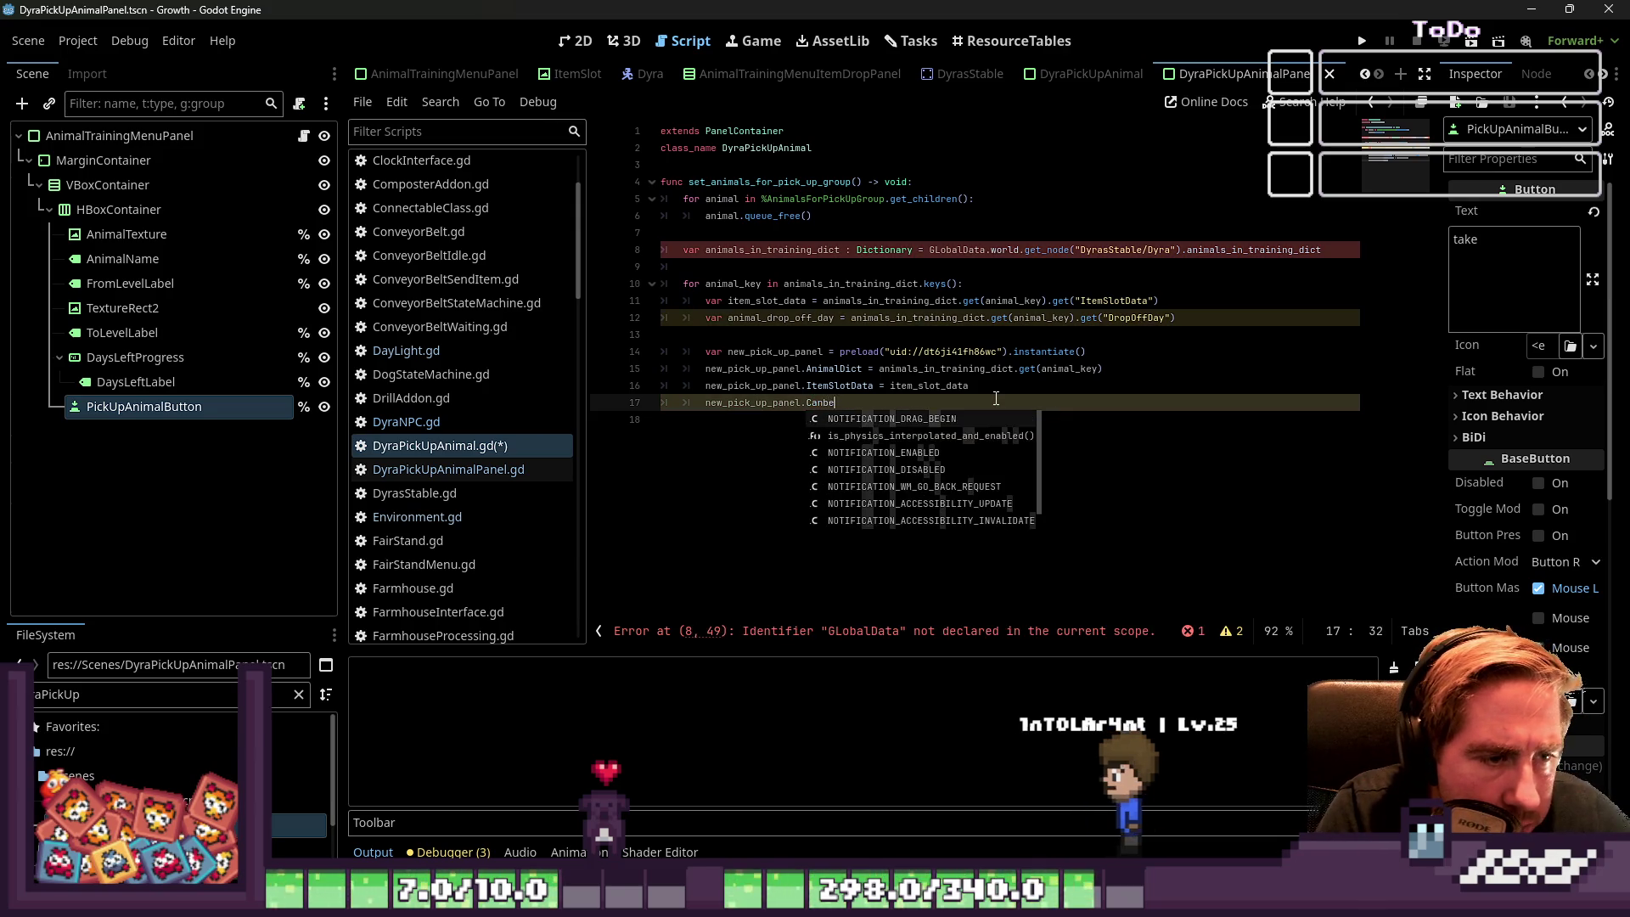
key("BackSpace")
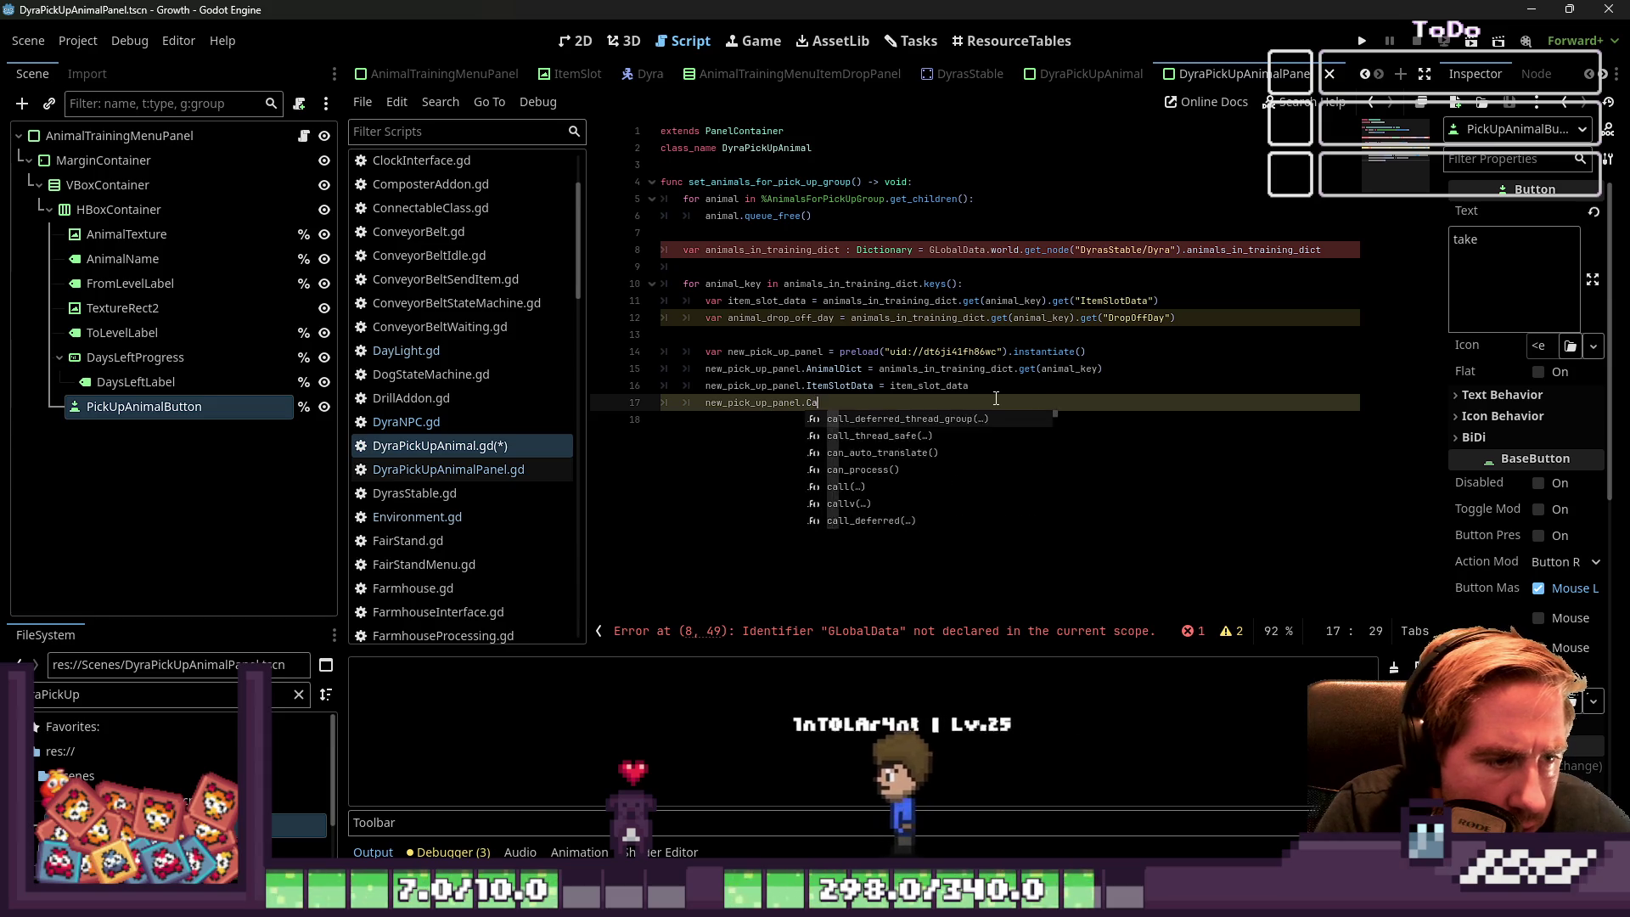
type("Be")
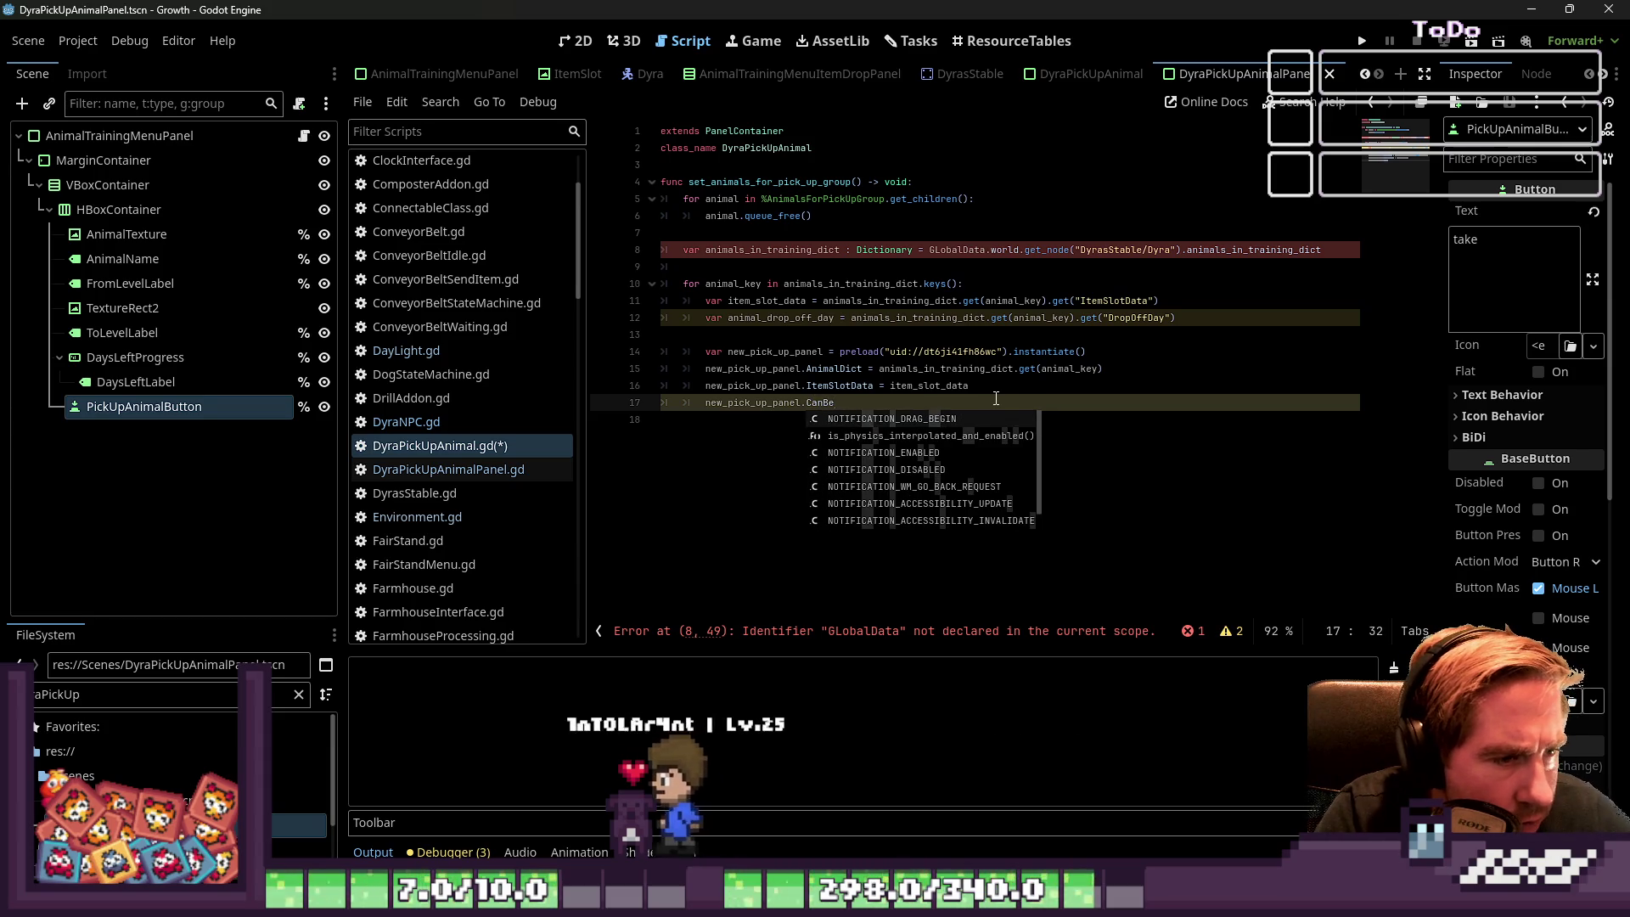
key("Escape")
- Change new_pick_up_panel's type hint on line 14 to Panel
key("Up")
key("Up")
key("Up")
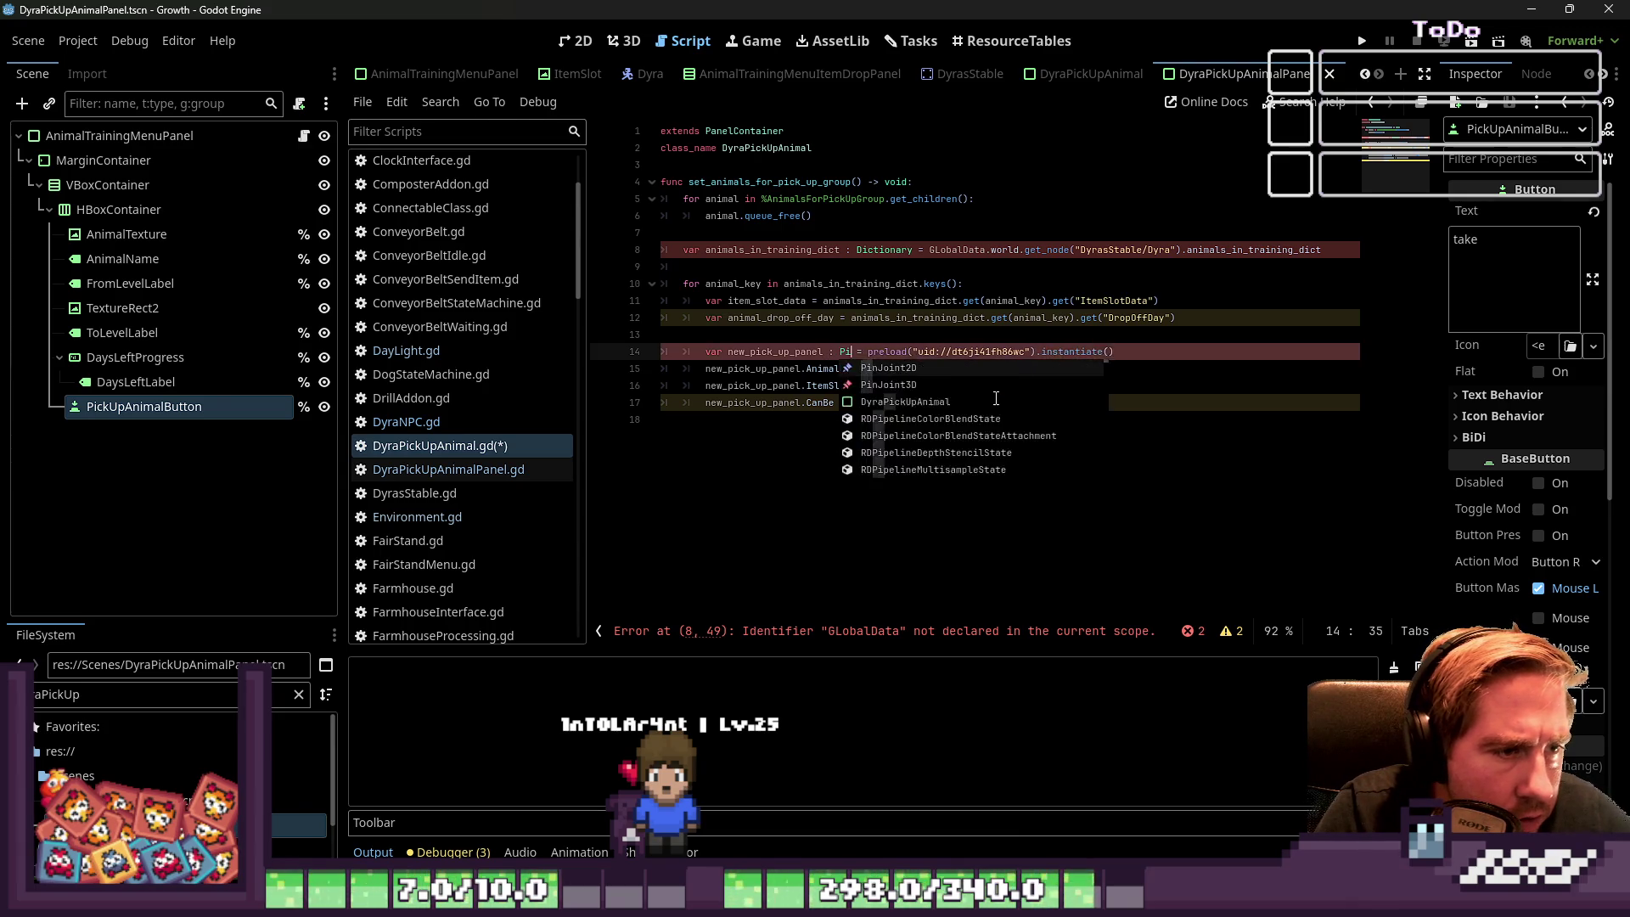
key("BackSpace")
type("DyraPickUpAnimal")
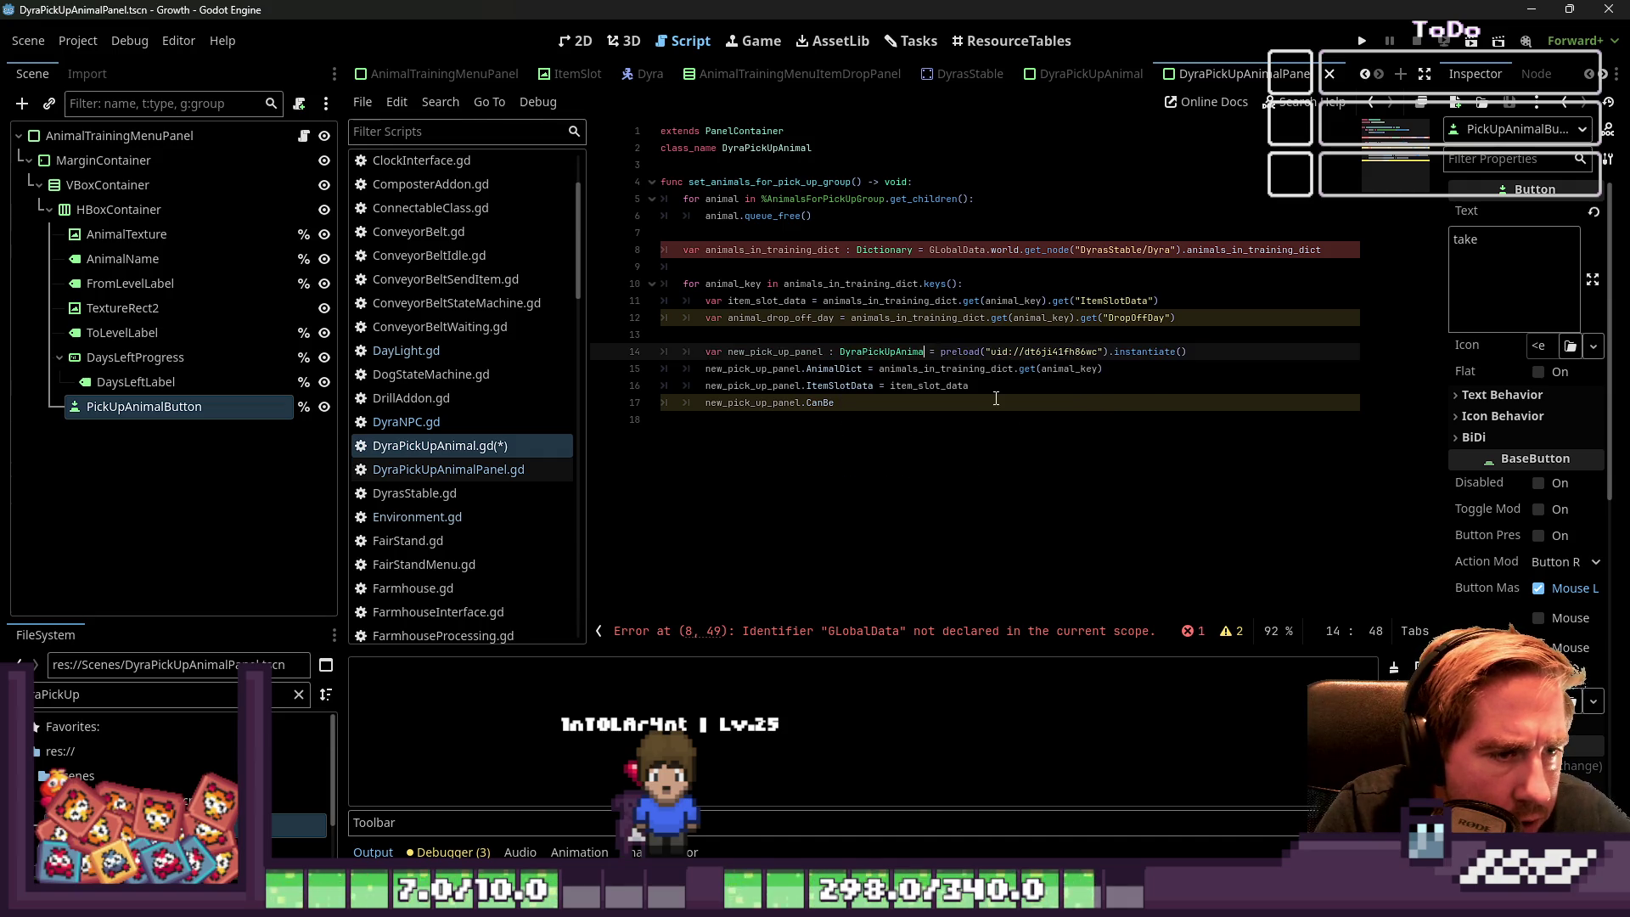
key("BackSpace")
key("BackSpace")
key("BackSpace")
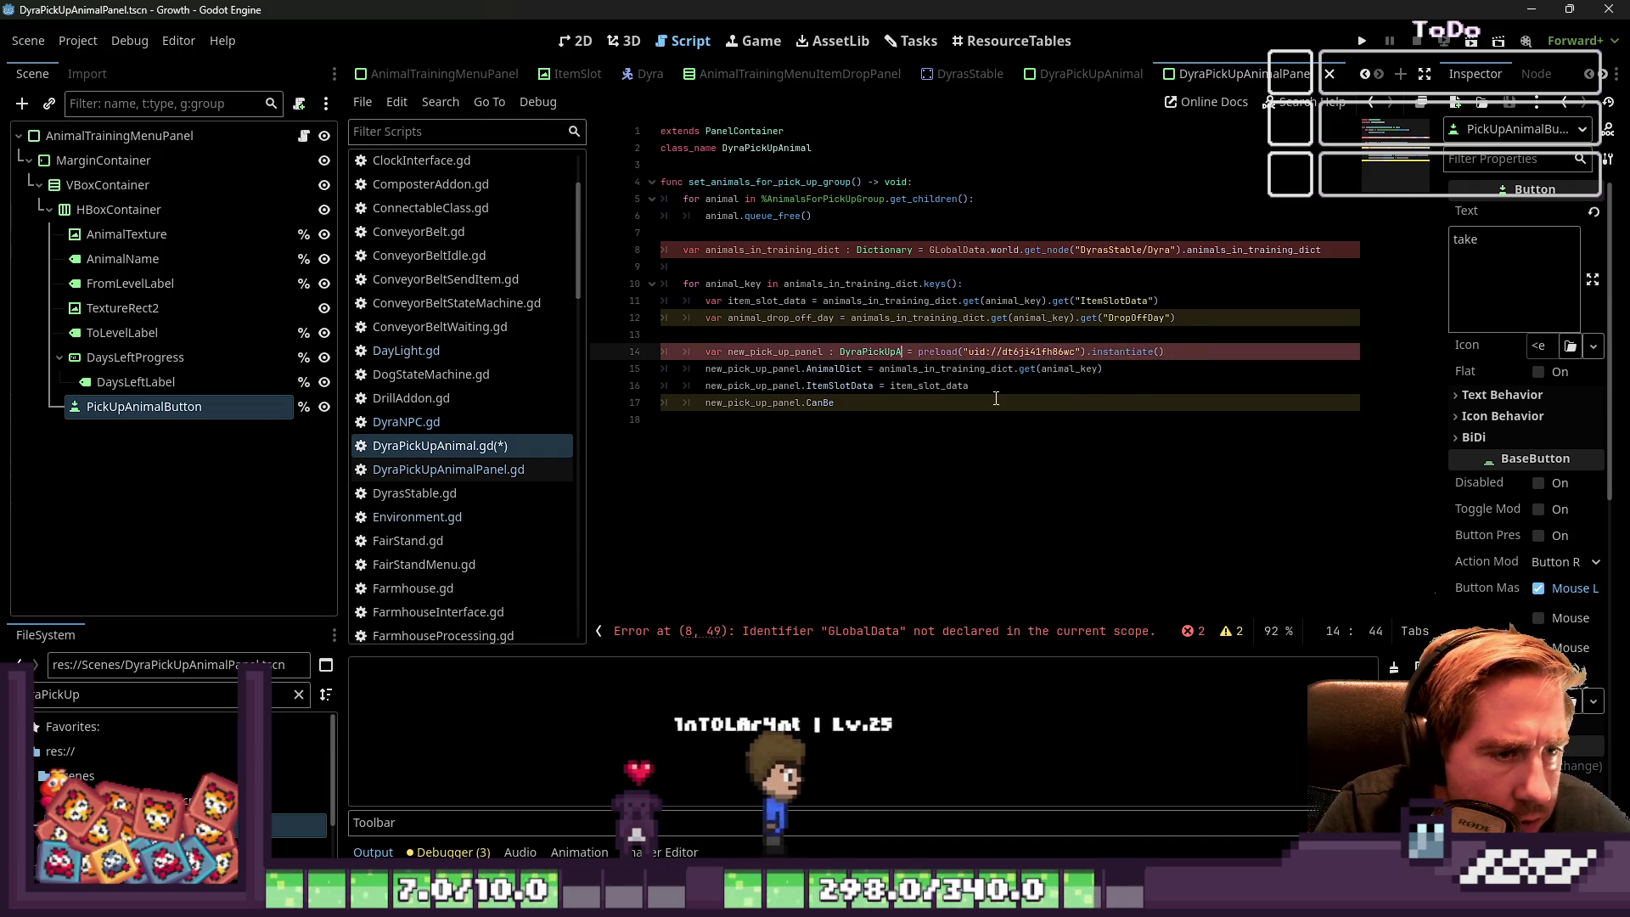
key("ctrl+BackSpace")
type("Panel")
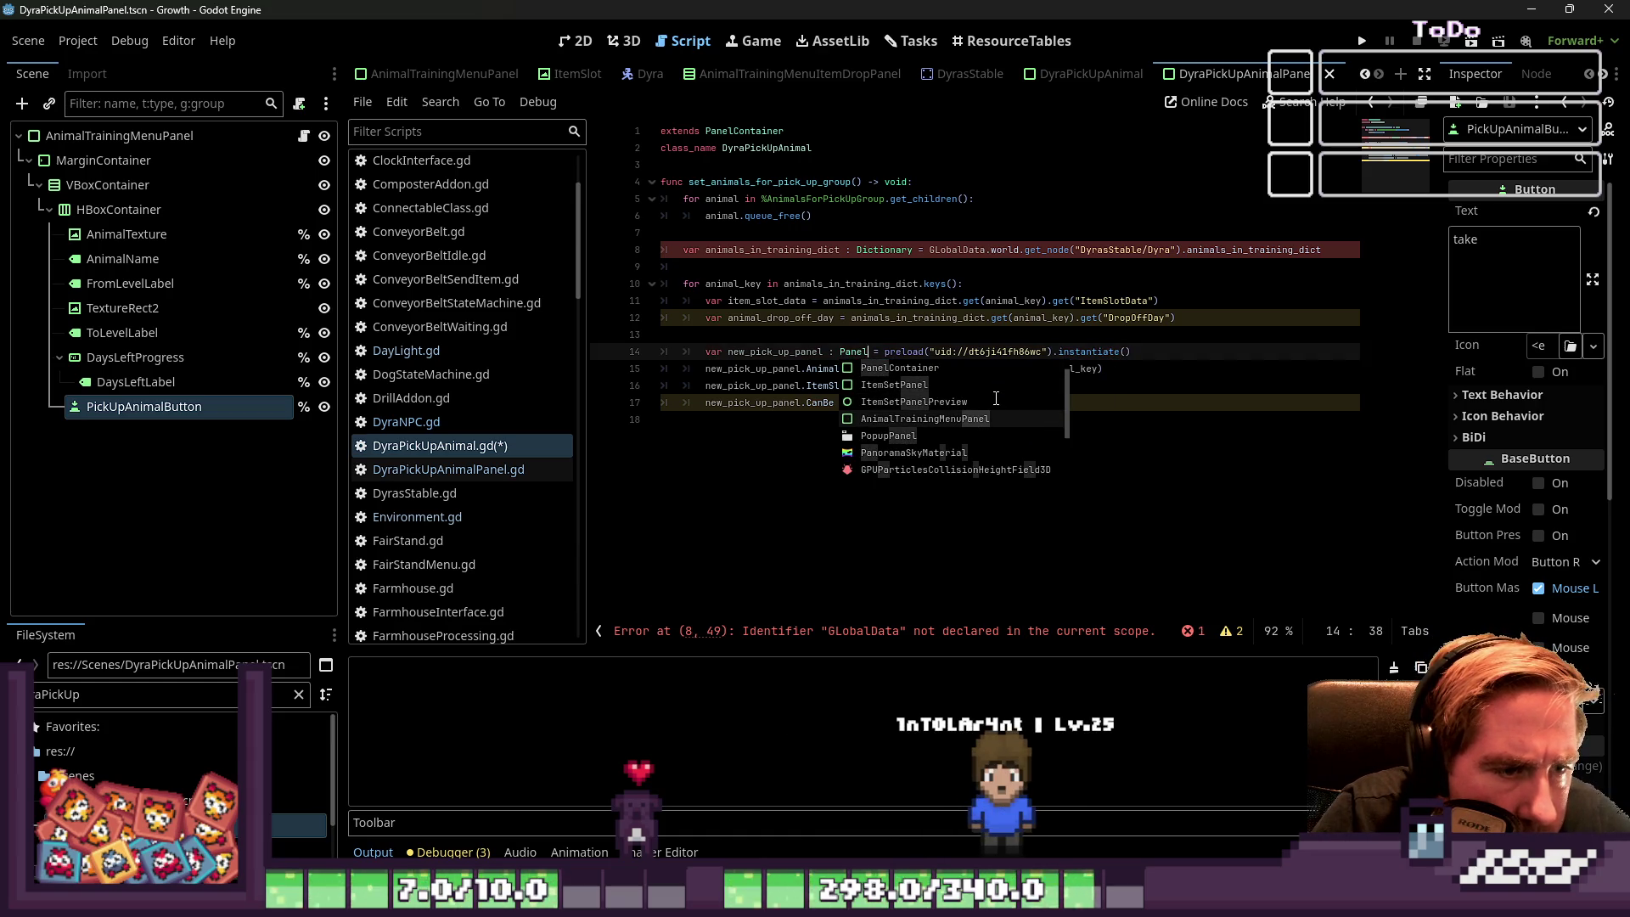
key("Escape")
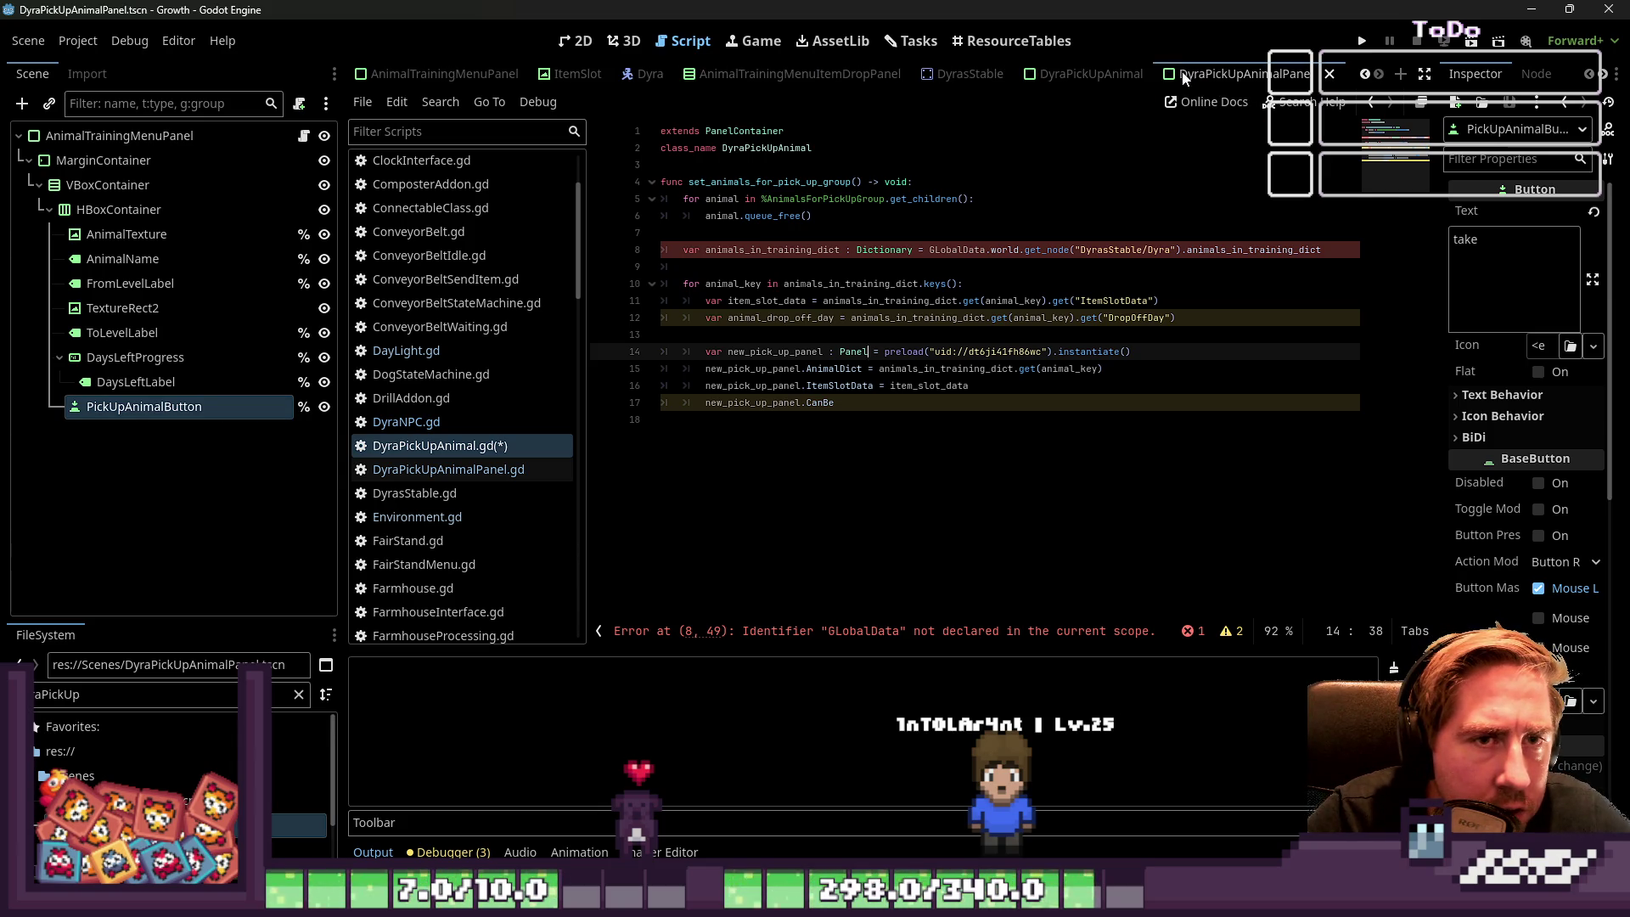
- Copy the AnimalTrainingMenuPanel class name from DyraPickUpAnimalPanel.gd and make it new_pick_up_panel's type hint
left_click(459, 469)
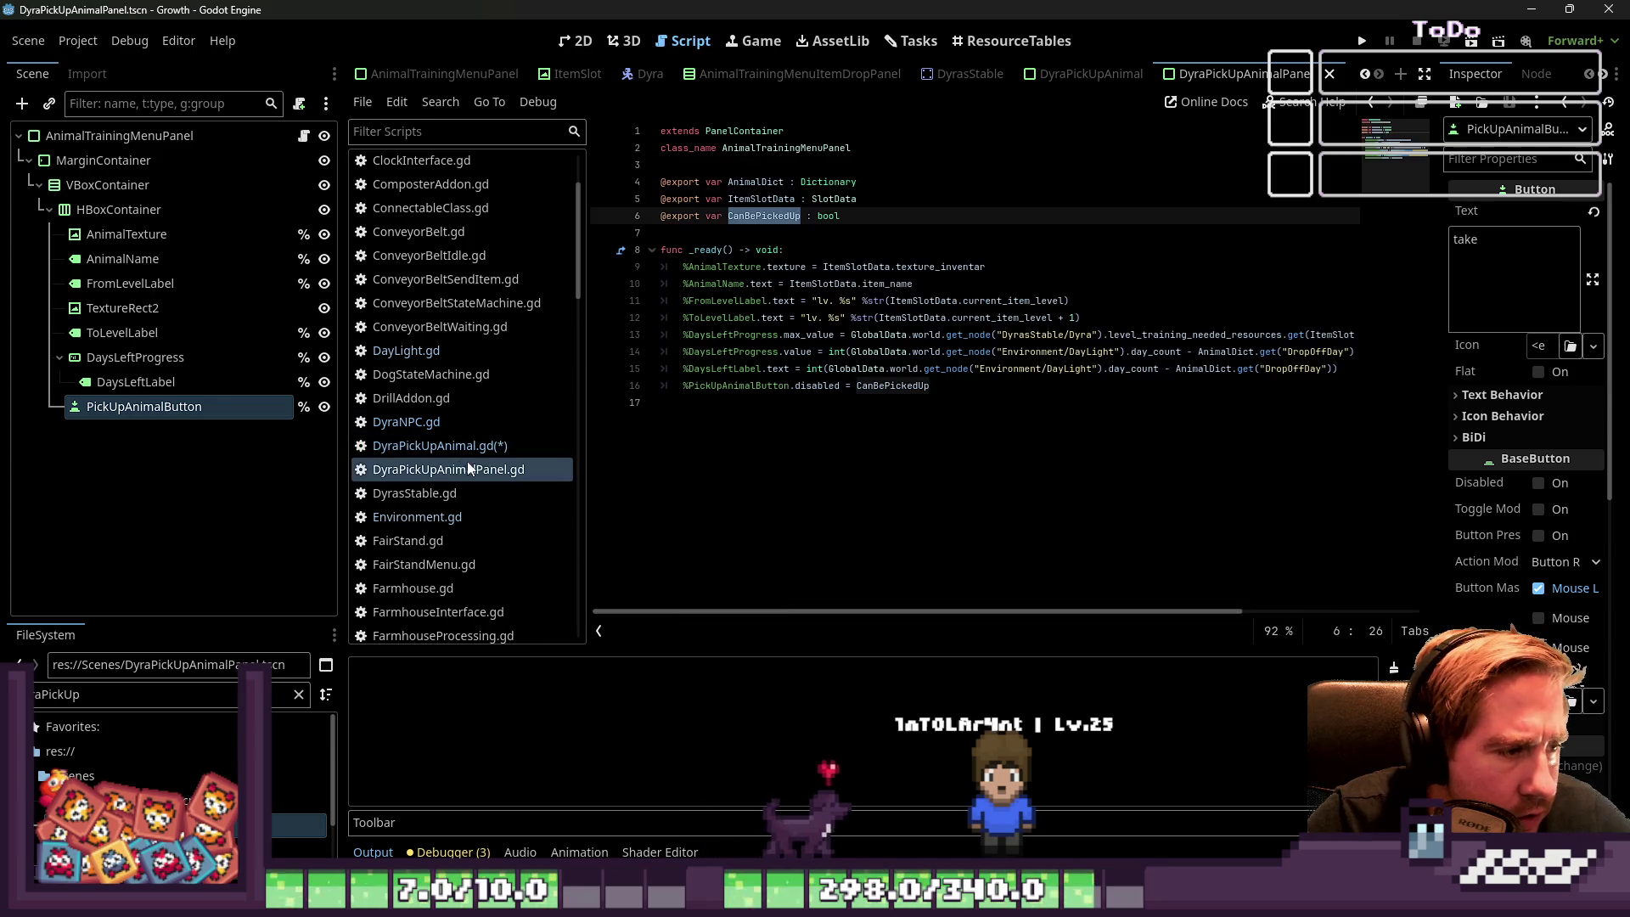
double_click(786, 148)
key("ctrl+c")
left_click(442, 448)
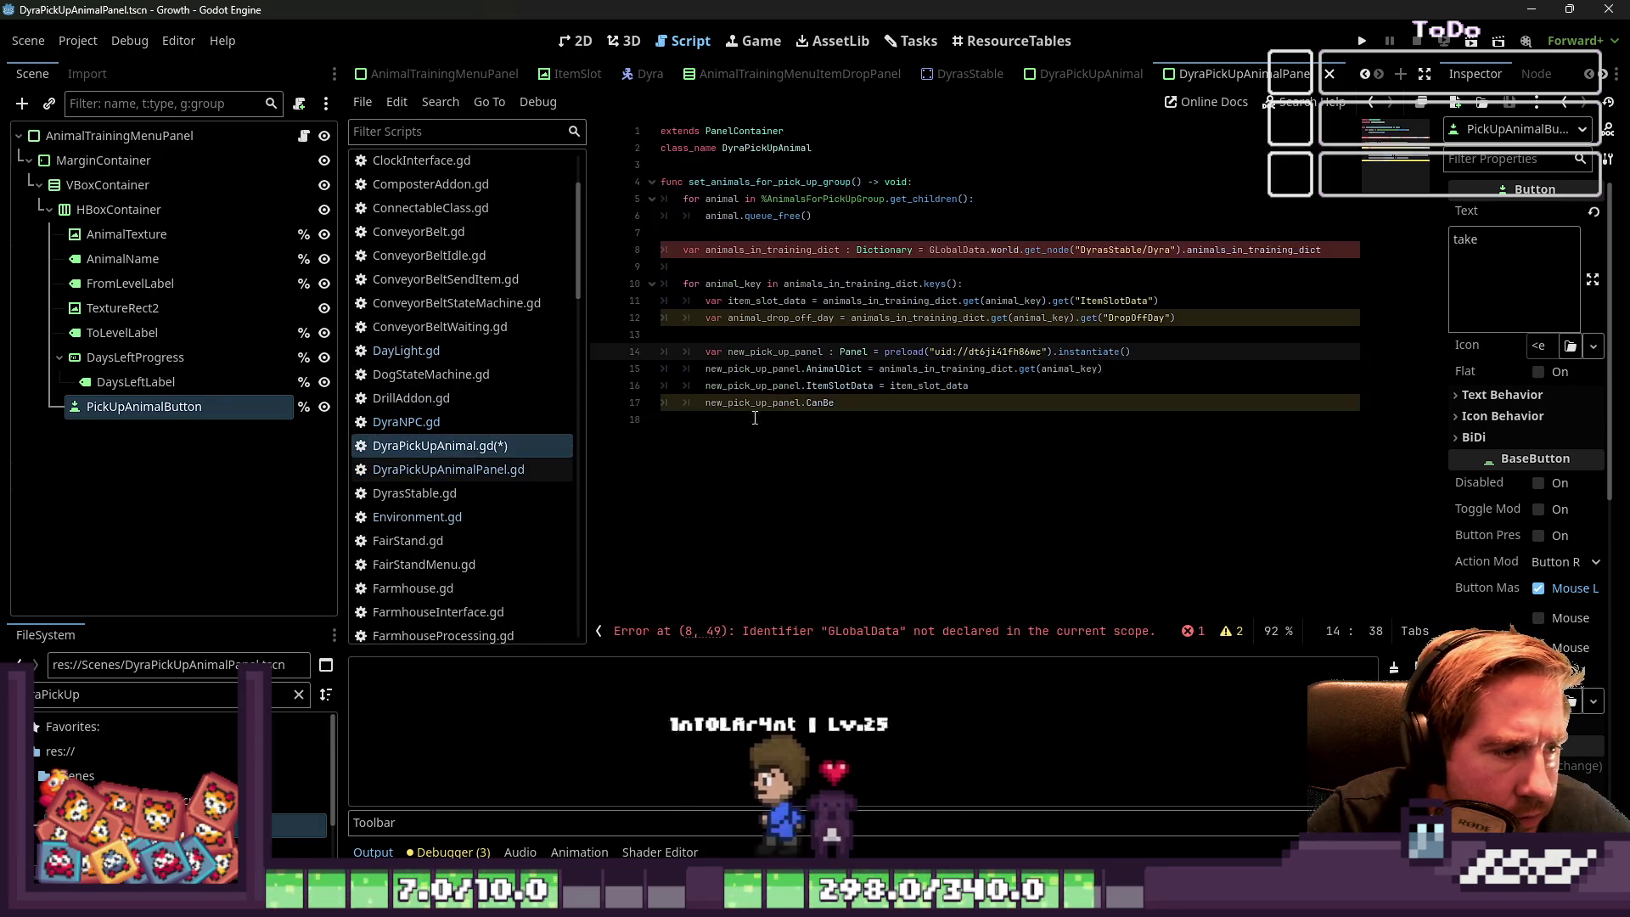
double_click(852, 352)
key("ctrl+v")
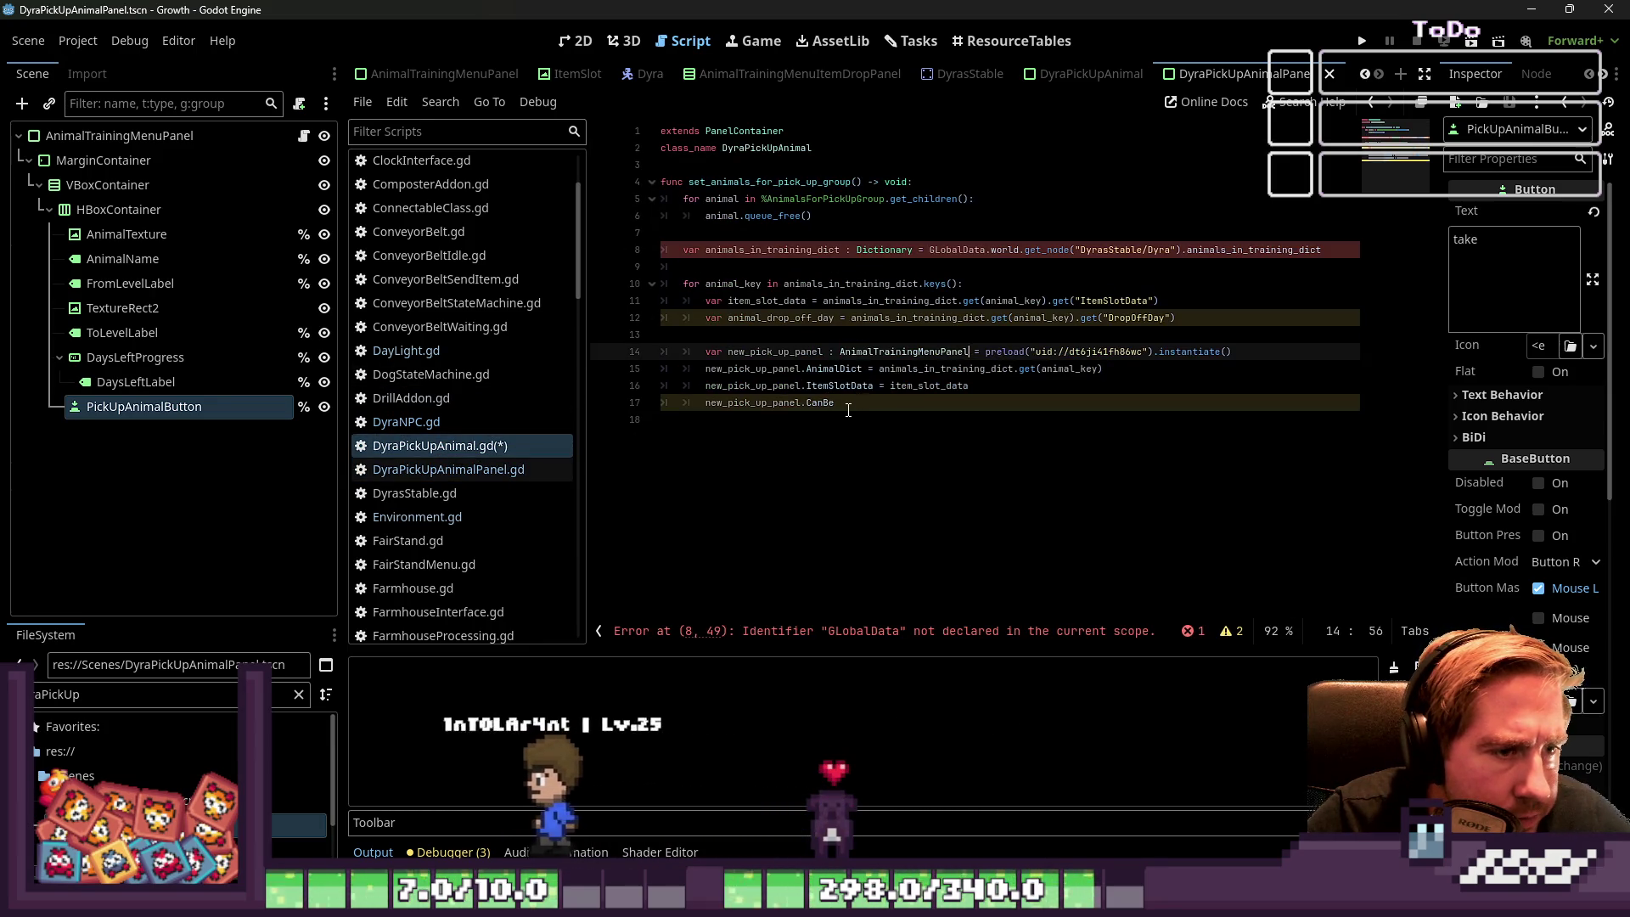
- Complete line 17 as new_pick_up_panel.CanBePickedUp = check_can_be_picked_up()
left_click(849, 403)
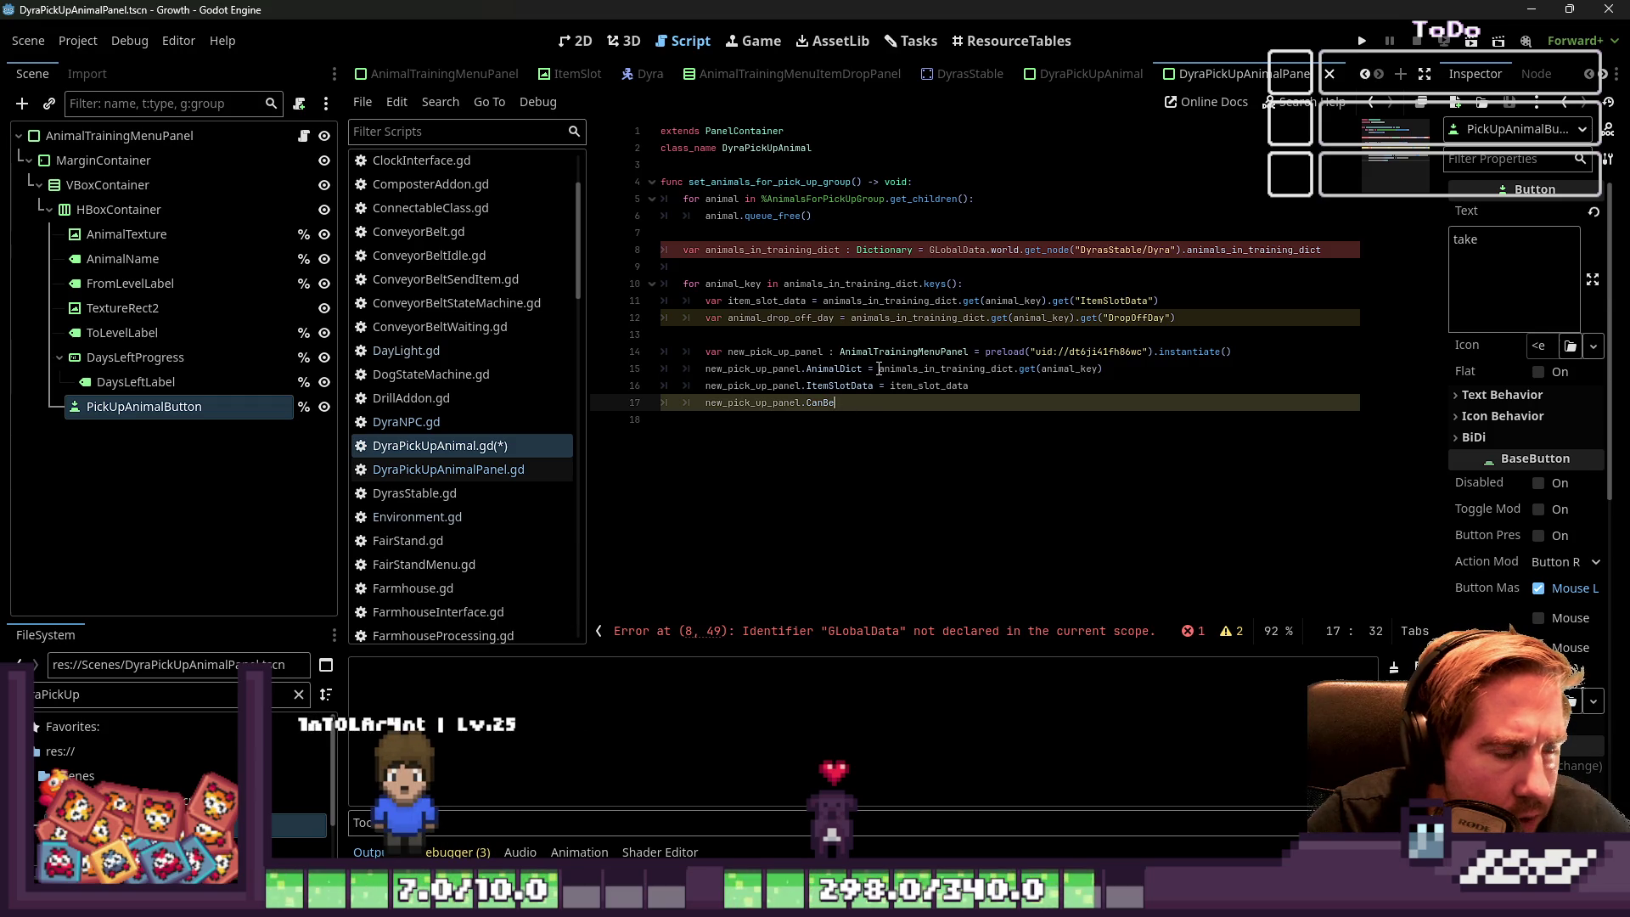
type("an")
key("Return")
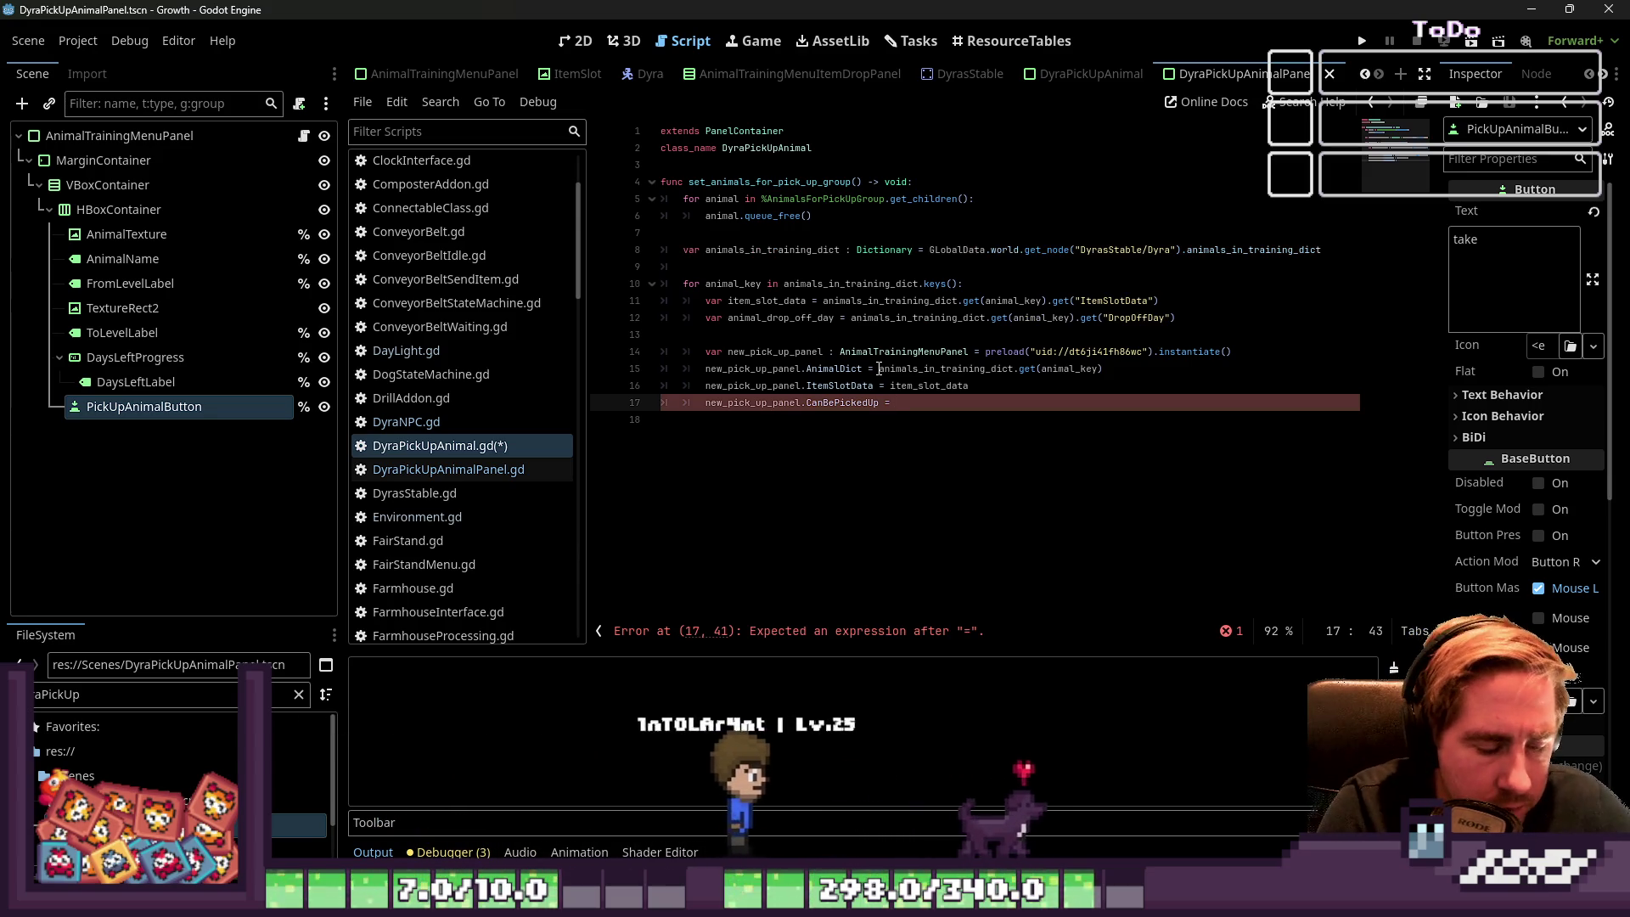
type("check_can_be_picked_up(")
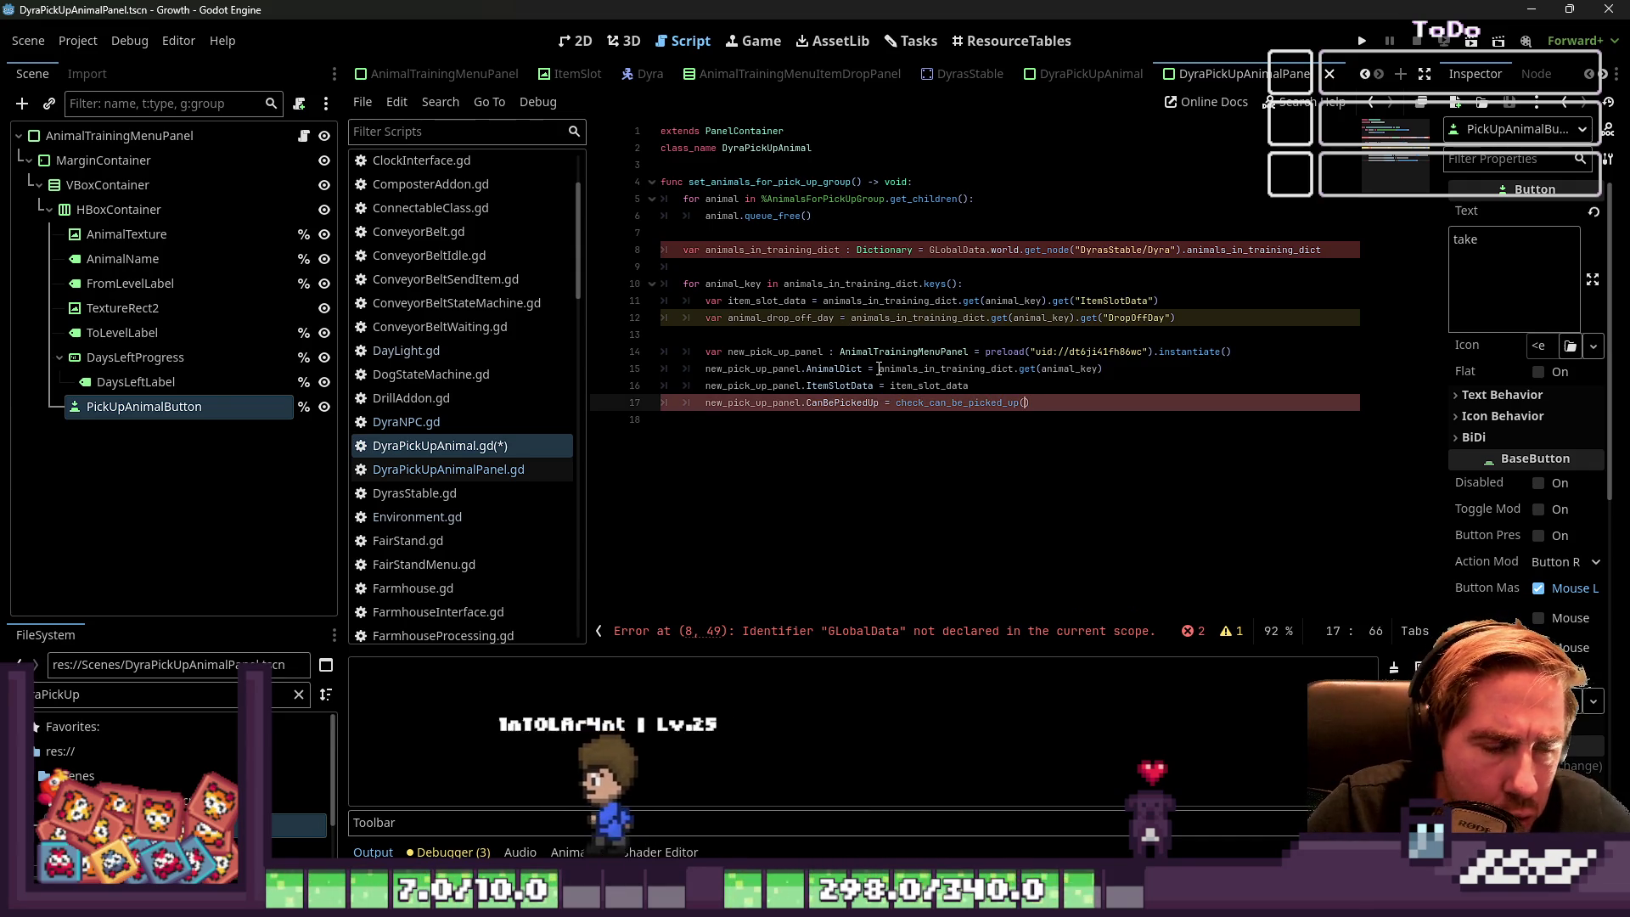
key("Left")
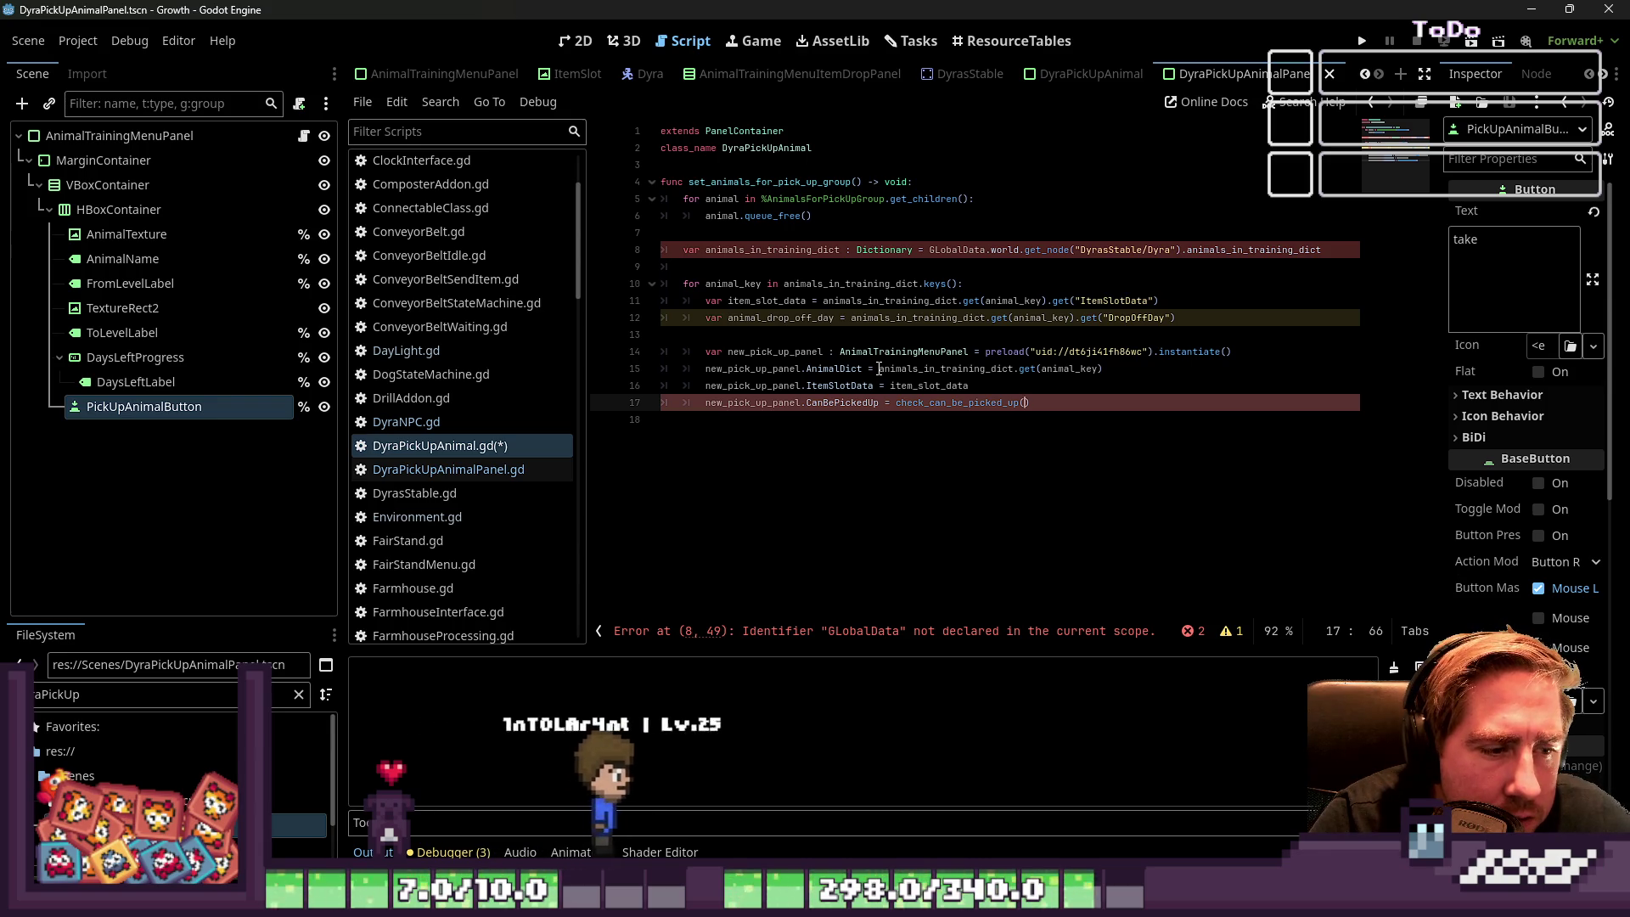
- Correct GLobalData to GlobalData on line 8 and remove the extra blank line after the call
key("Up")
key("Up")
key("Up")
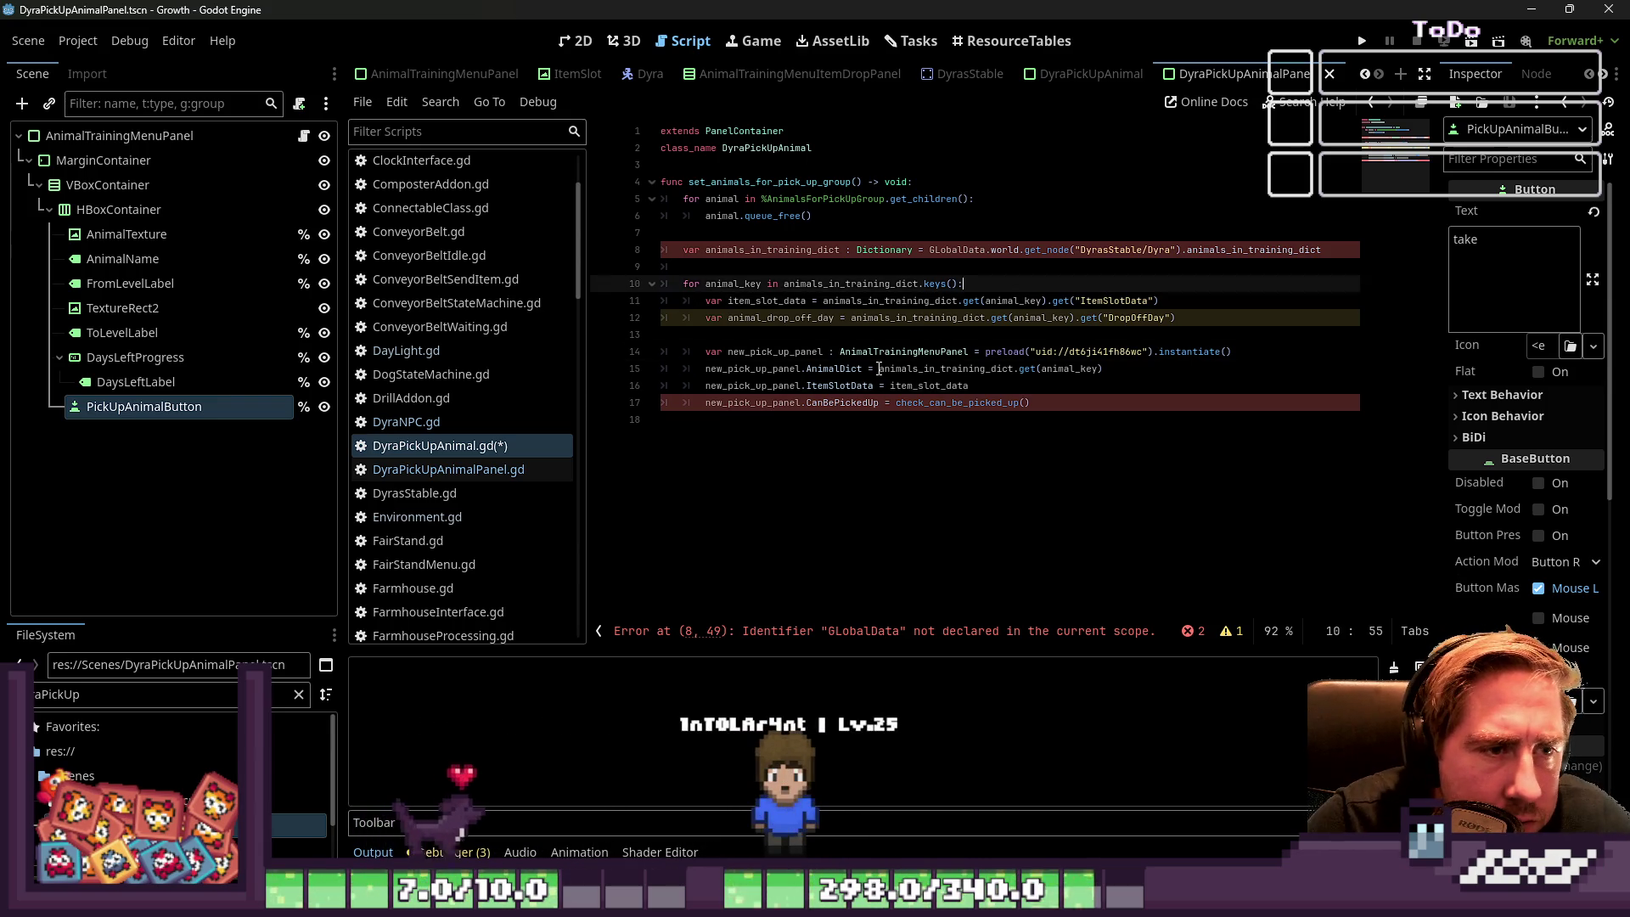
key("Down")
key("Left")
key("Left")
key("Left")
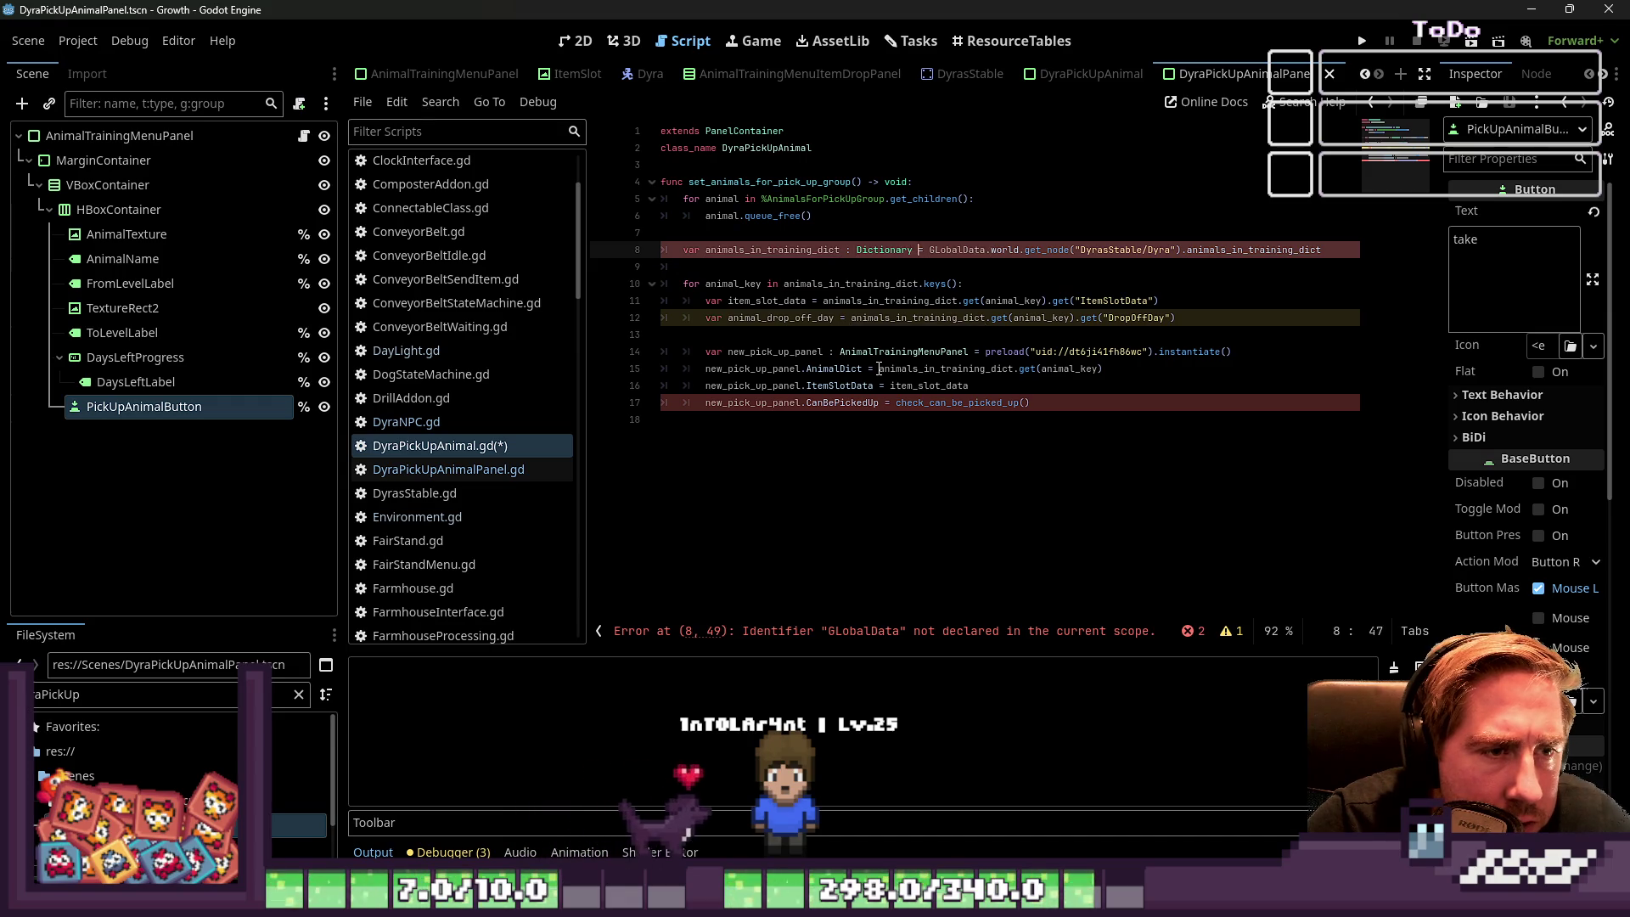
key("Delete")
type("l")
key("Down")
key("Down")
key("Down")
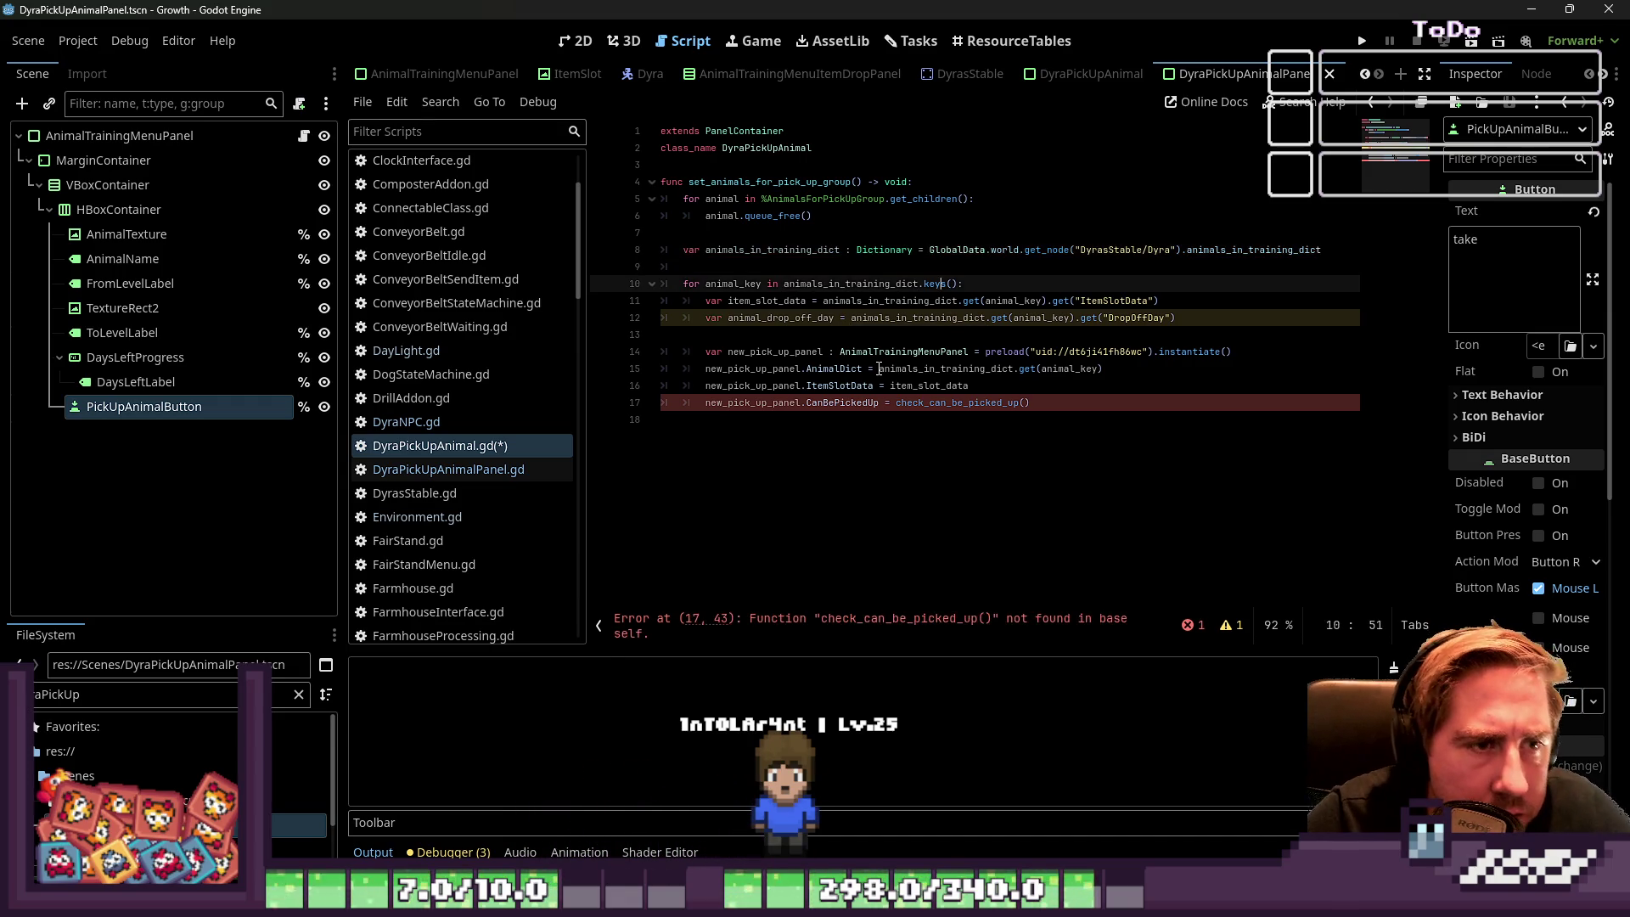
key("BackSpace")
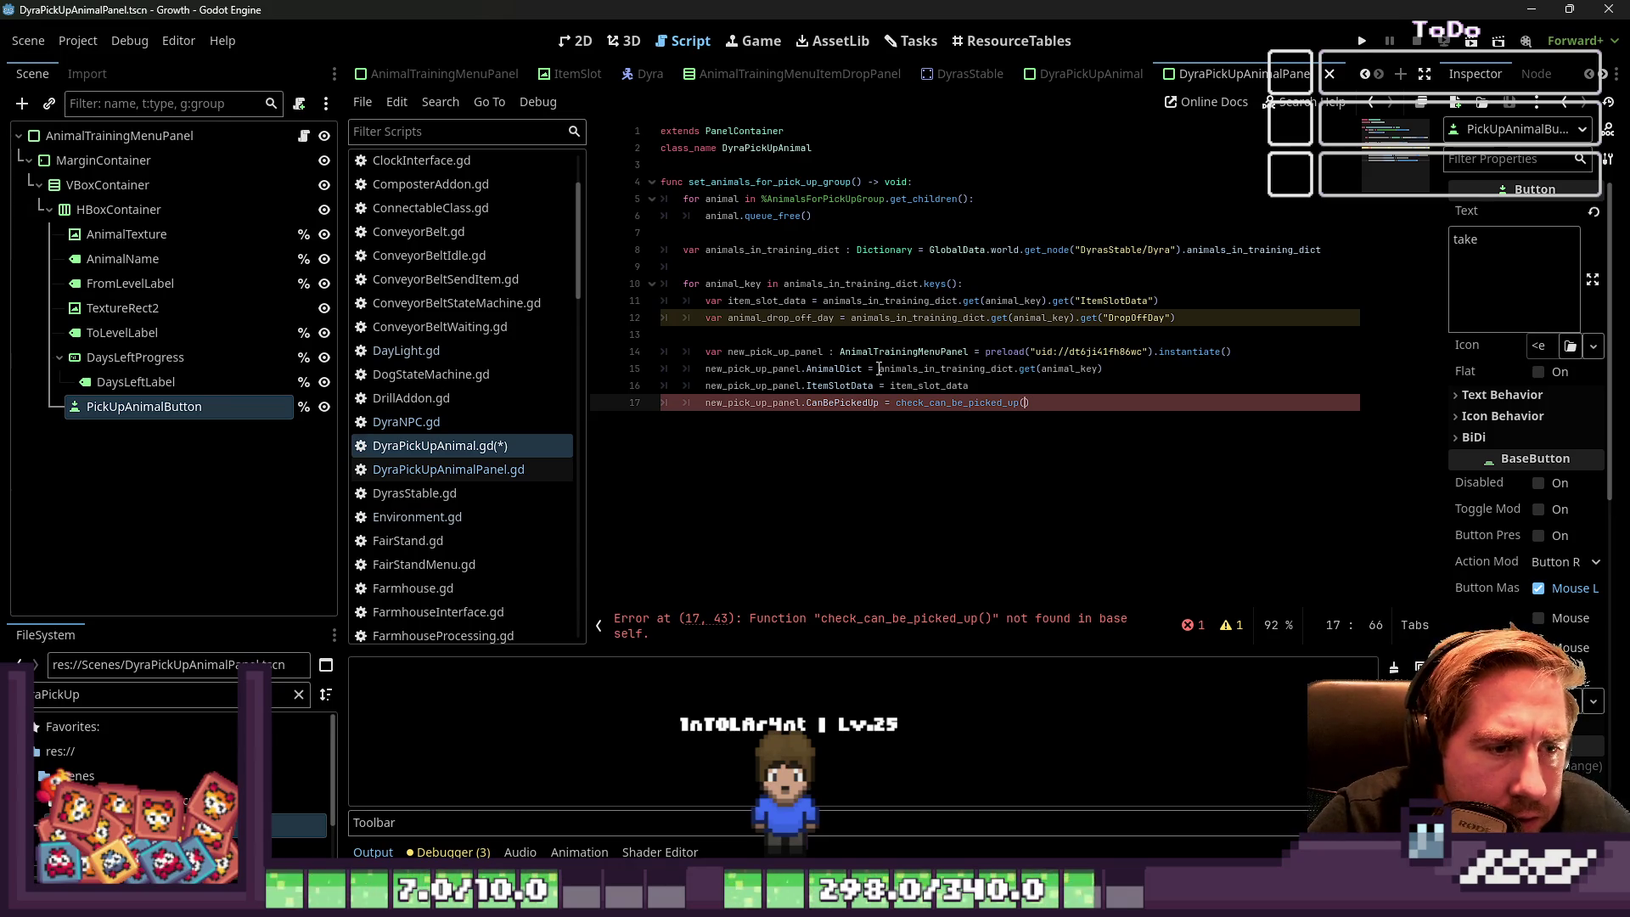
key("Left")
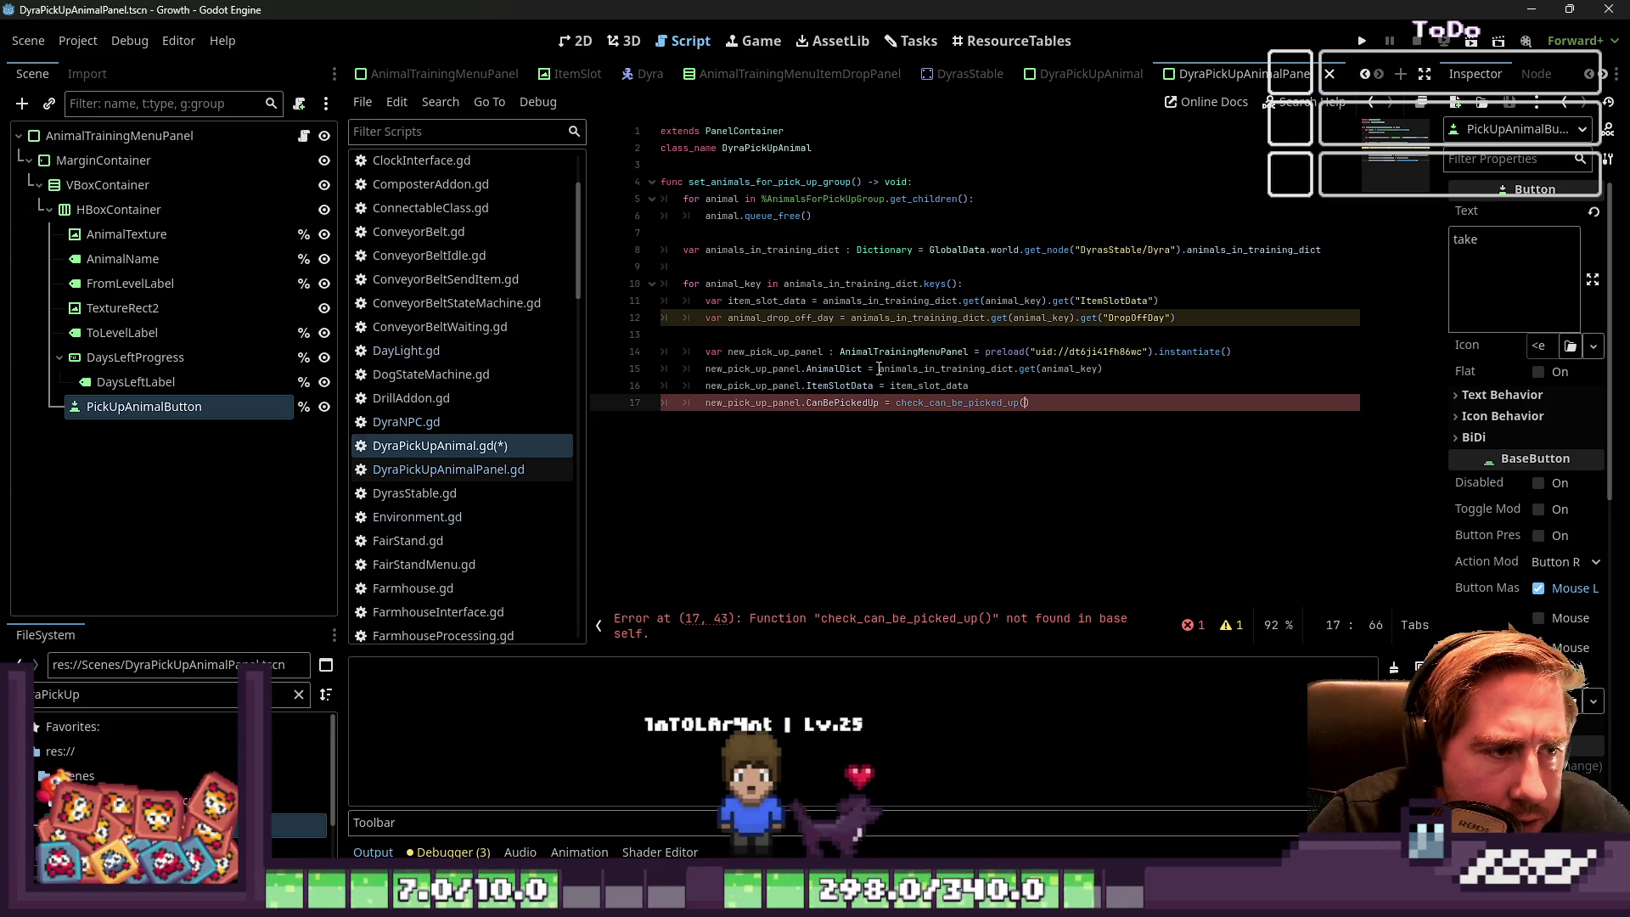
- Pass animals_in_training_dict.get(animal_key), item_slot_data and animal_drop_off_day into check_can_be_picked_up()
type("animals")
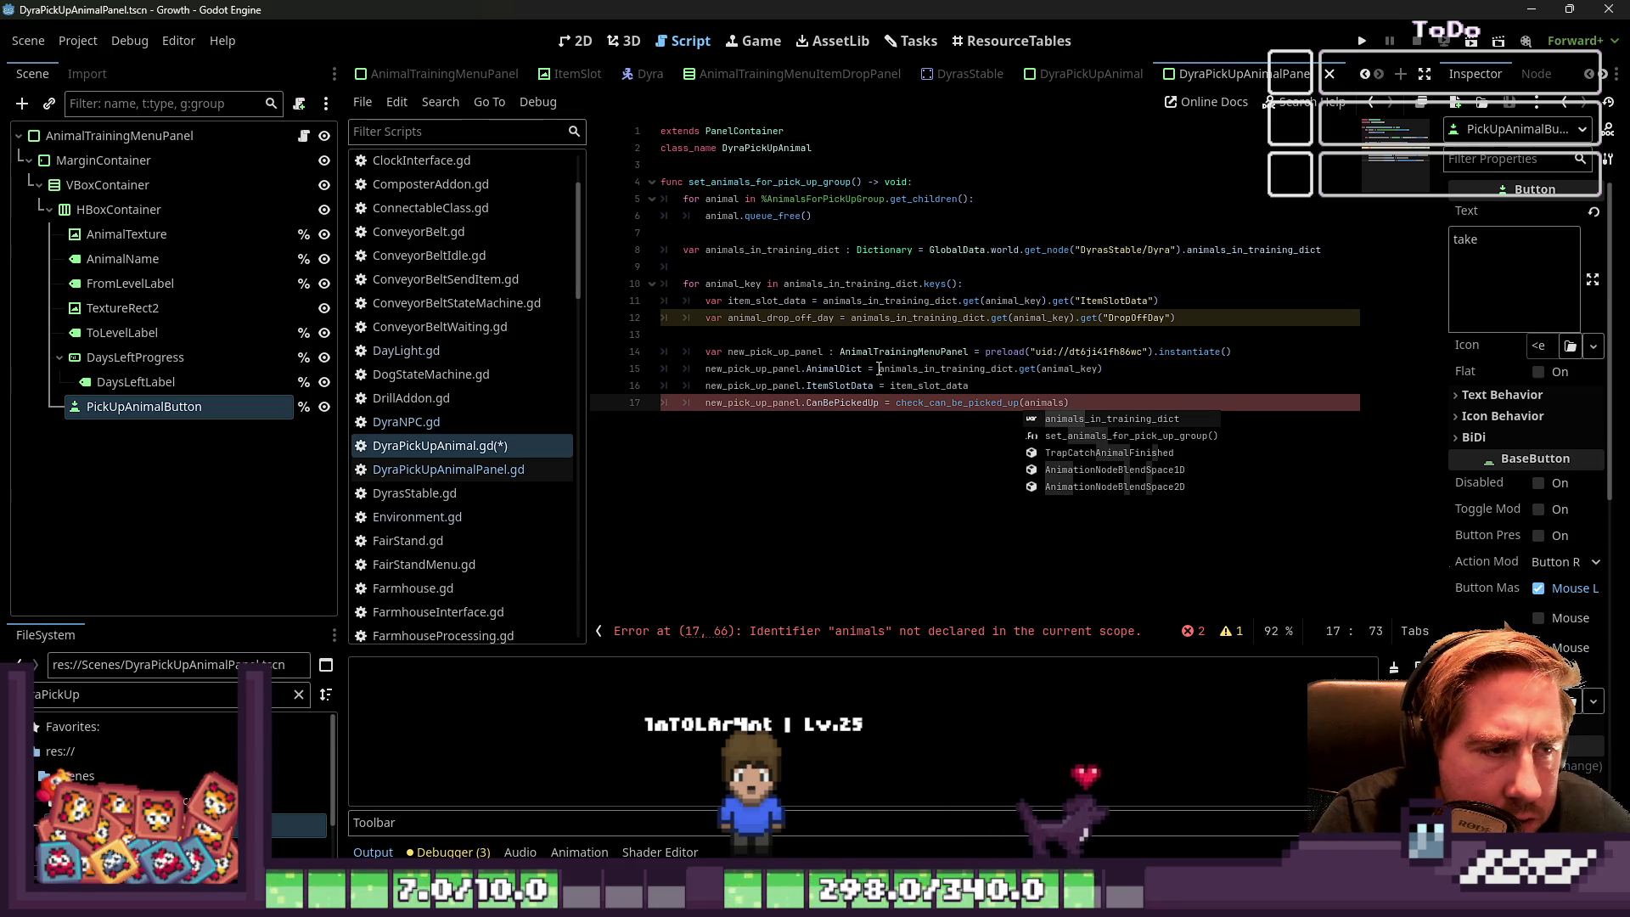
type("_in_training")
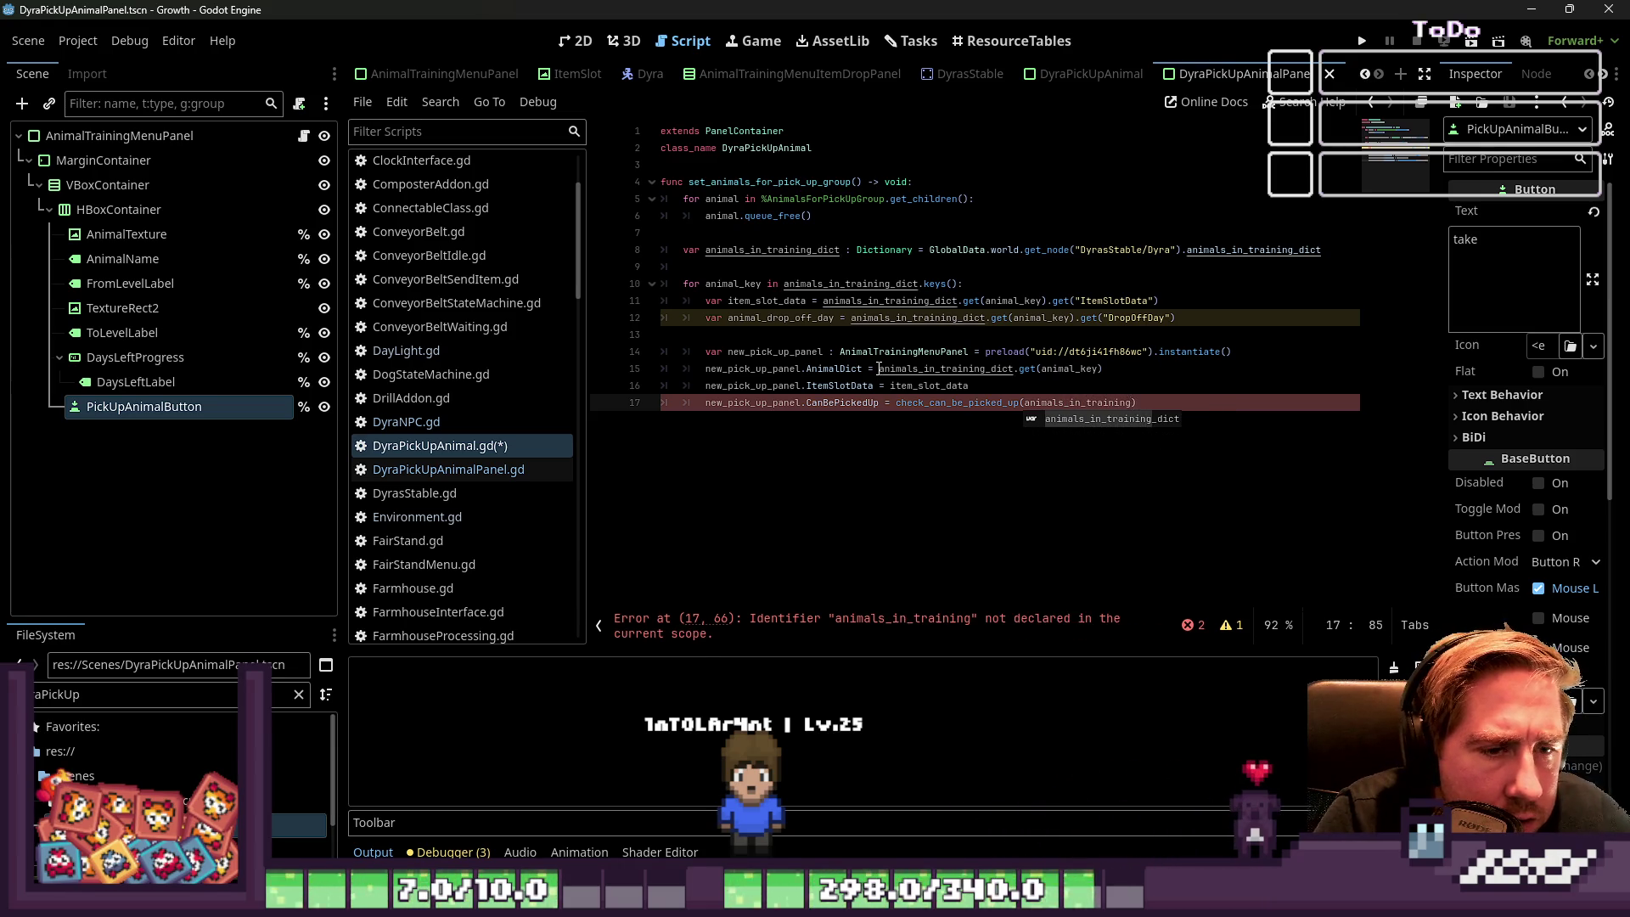
key("ctrl+BackSpace")
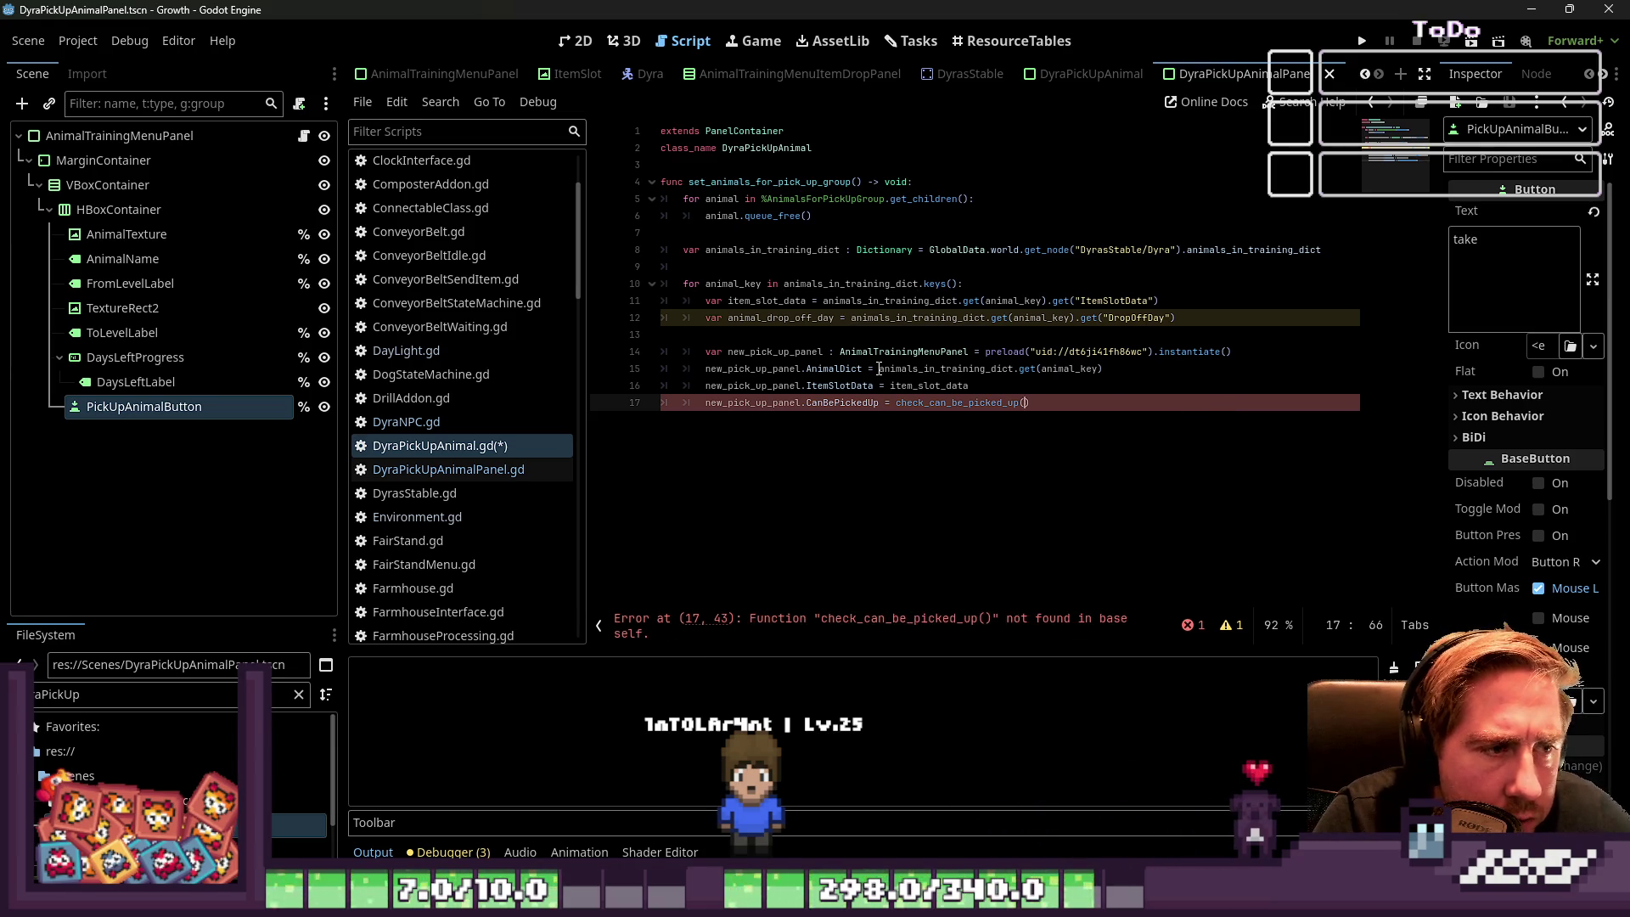
type("ima")
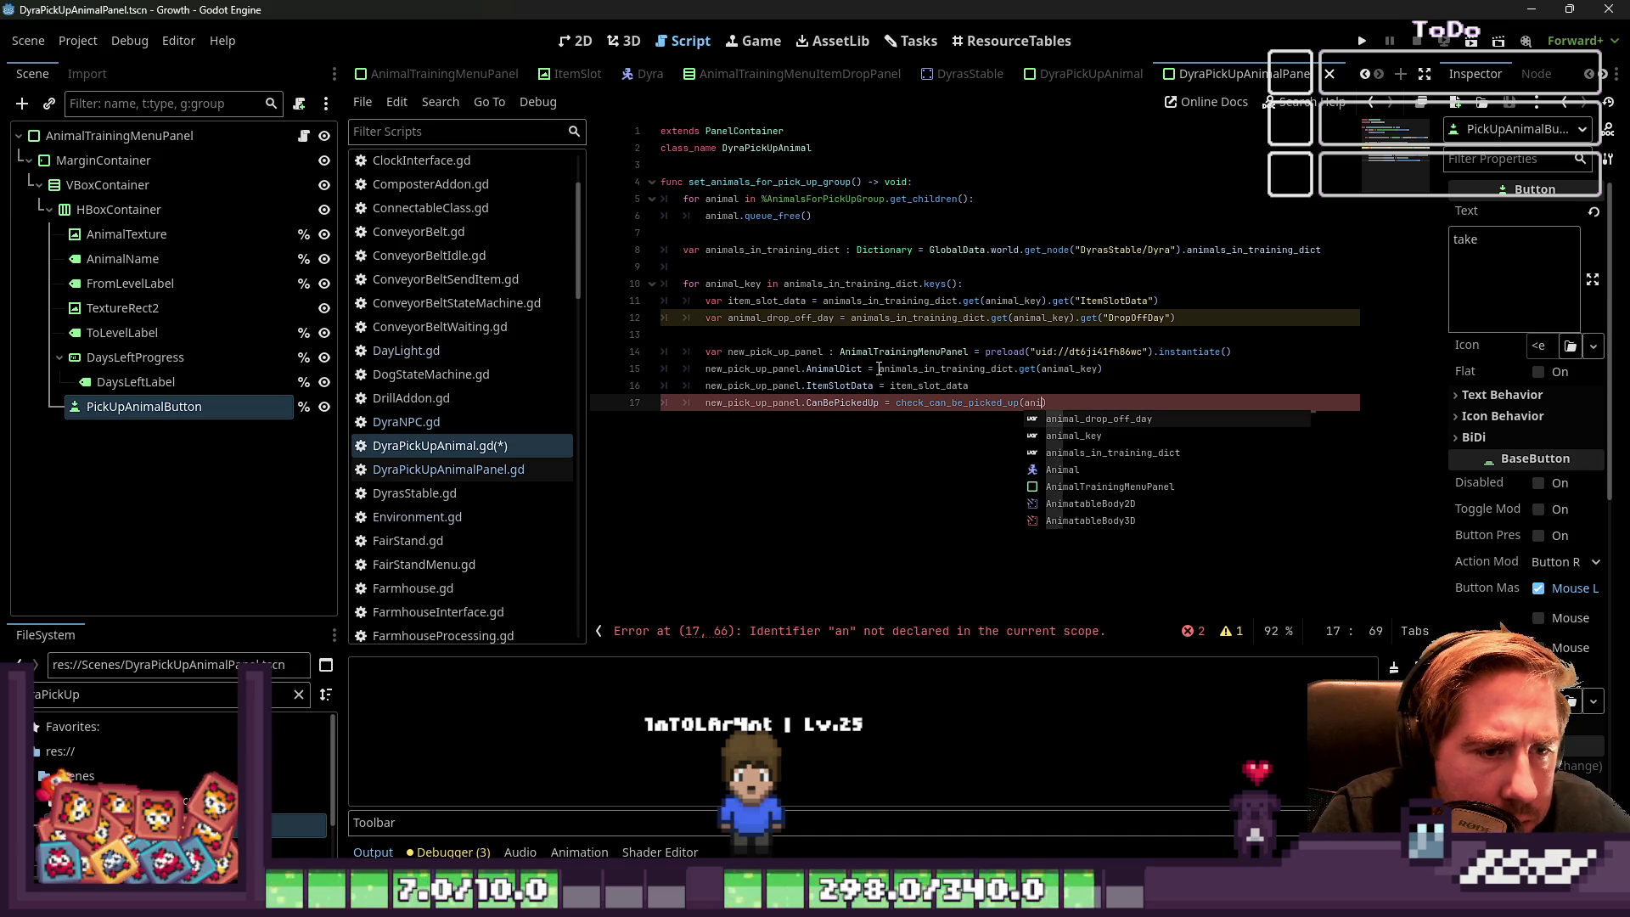
type("ls_in_")
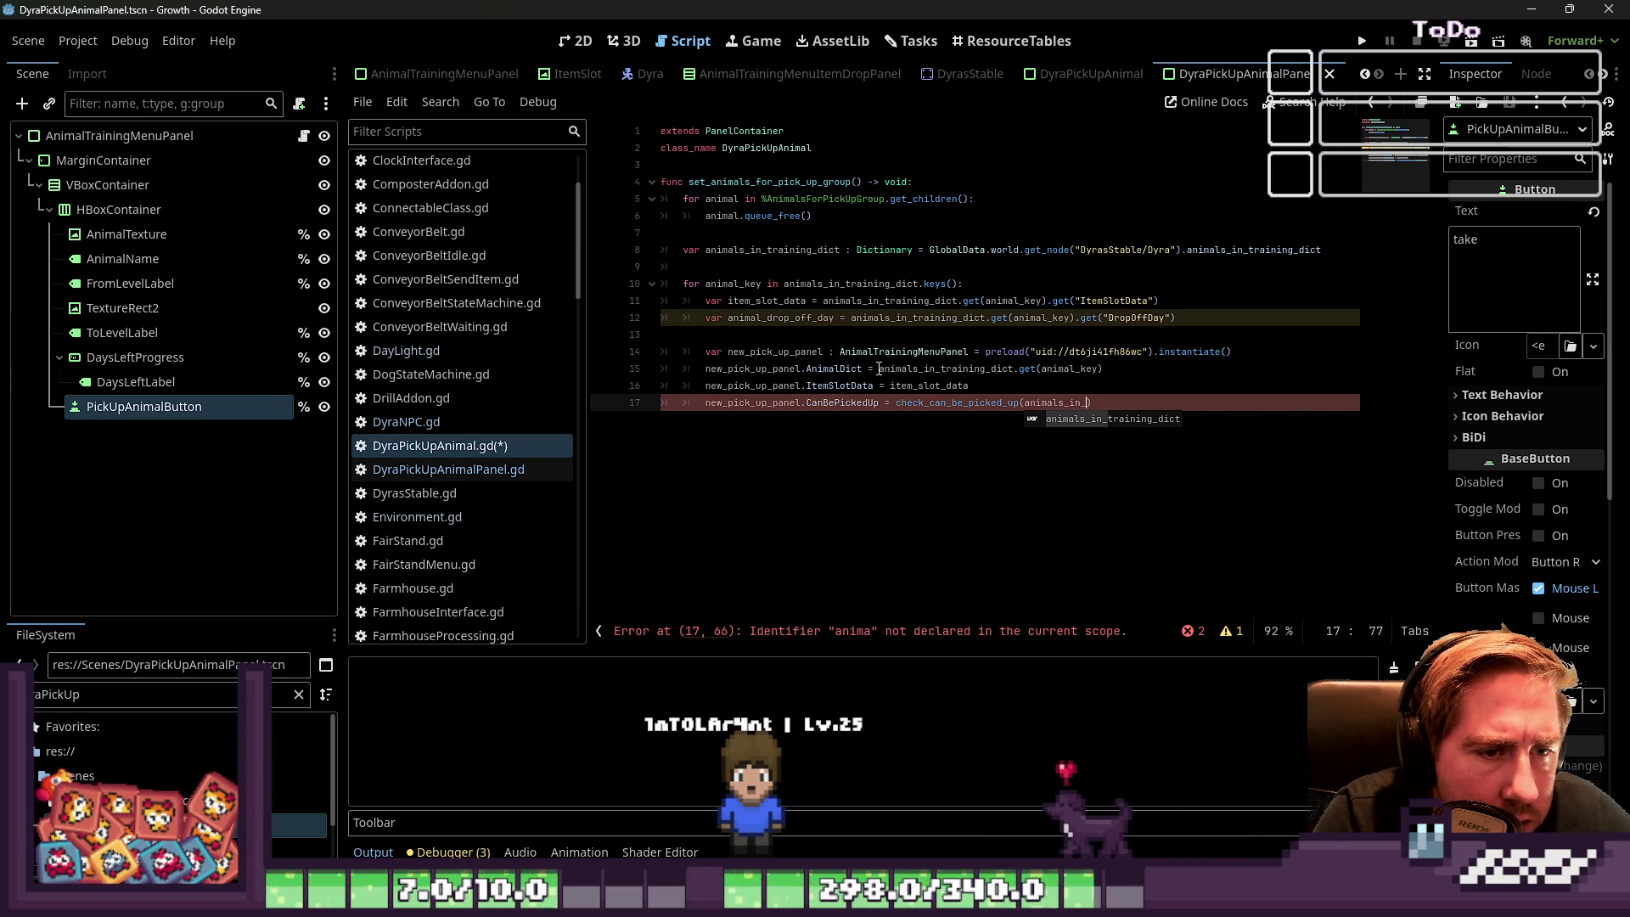
key("Return")
type(".")
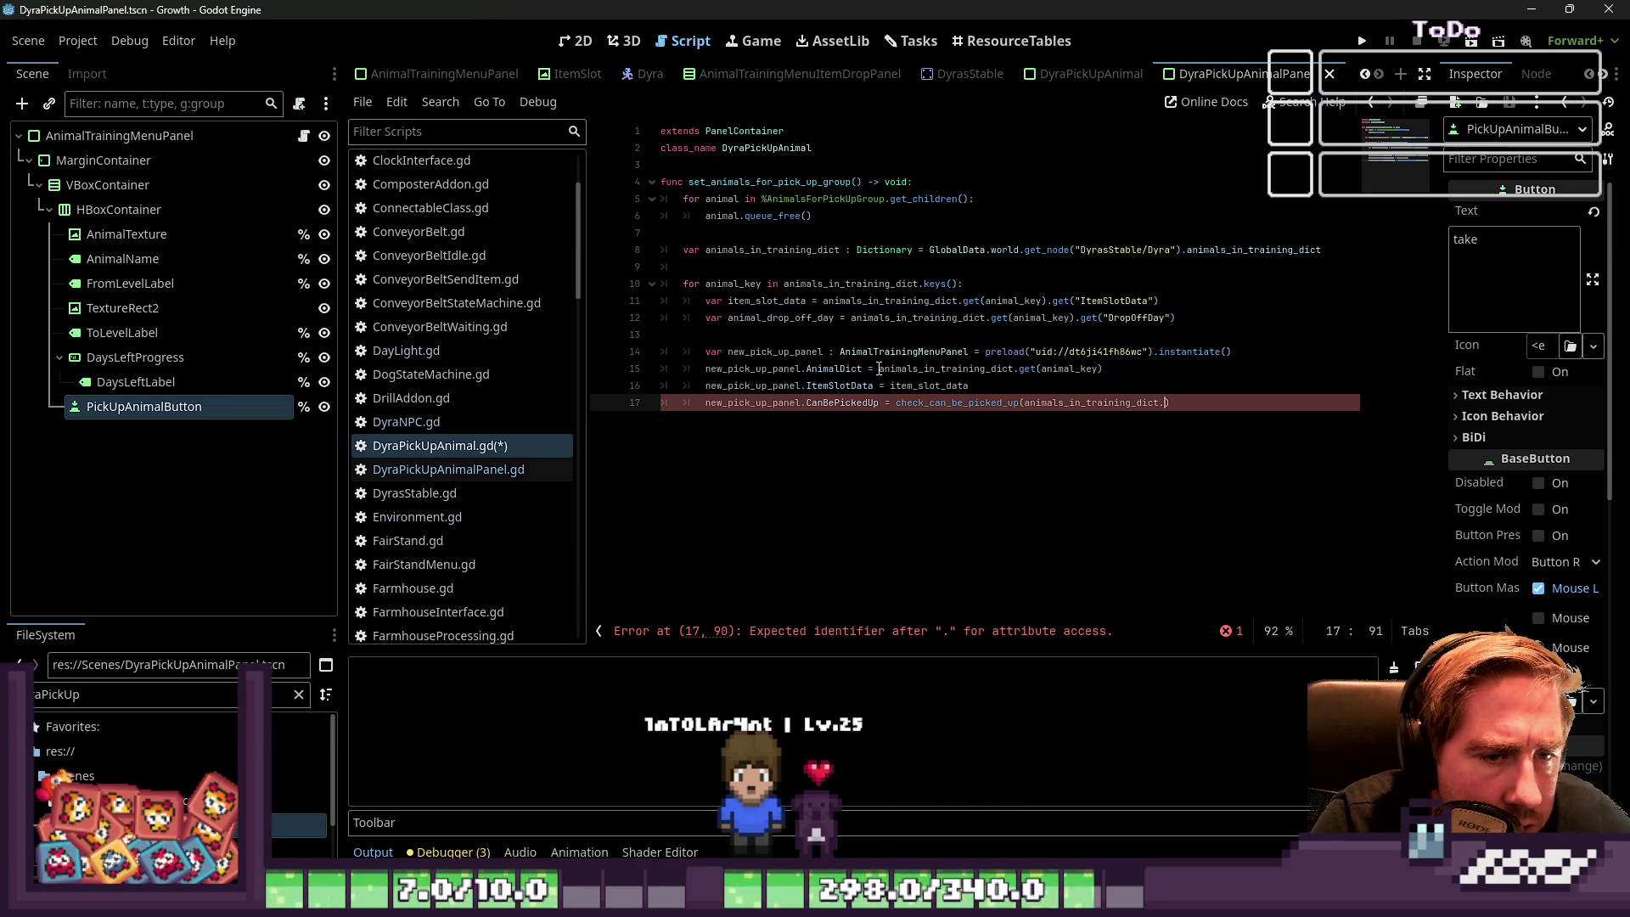
type("get(anima")
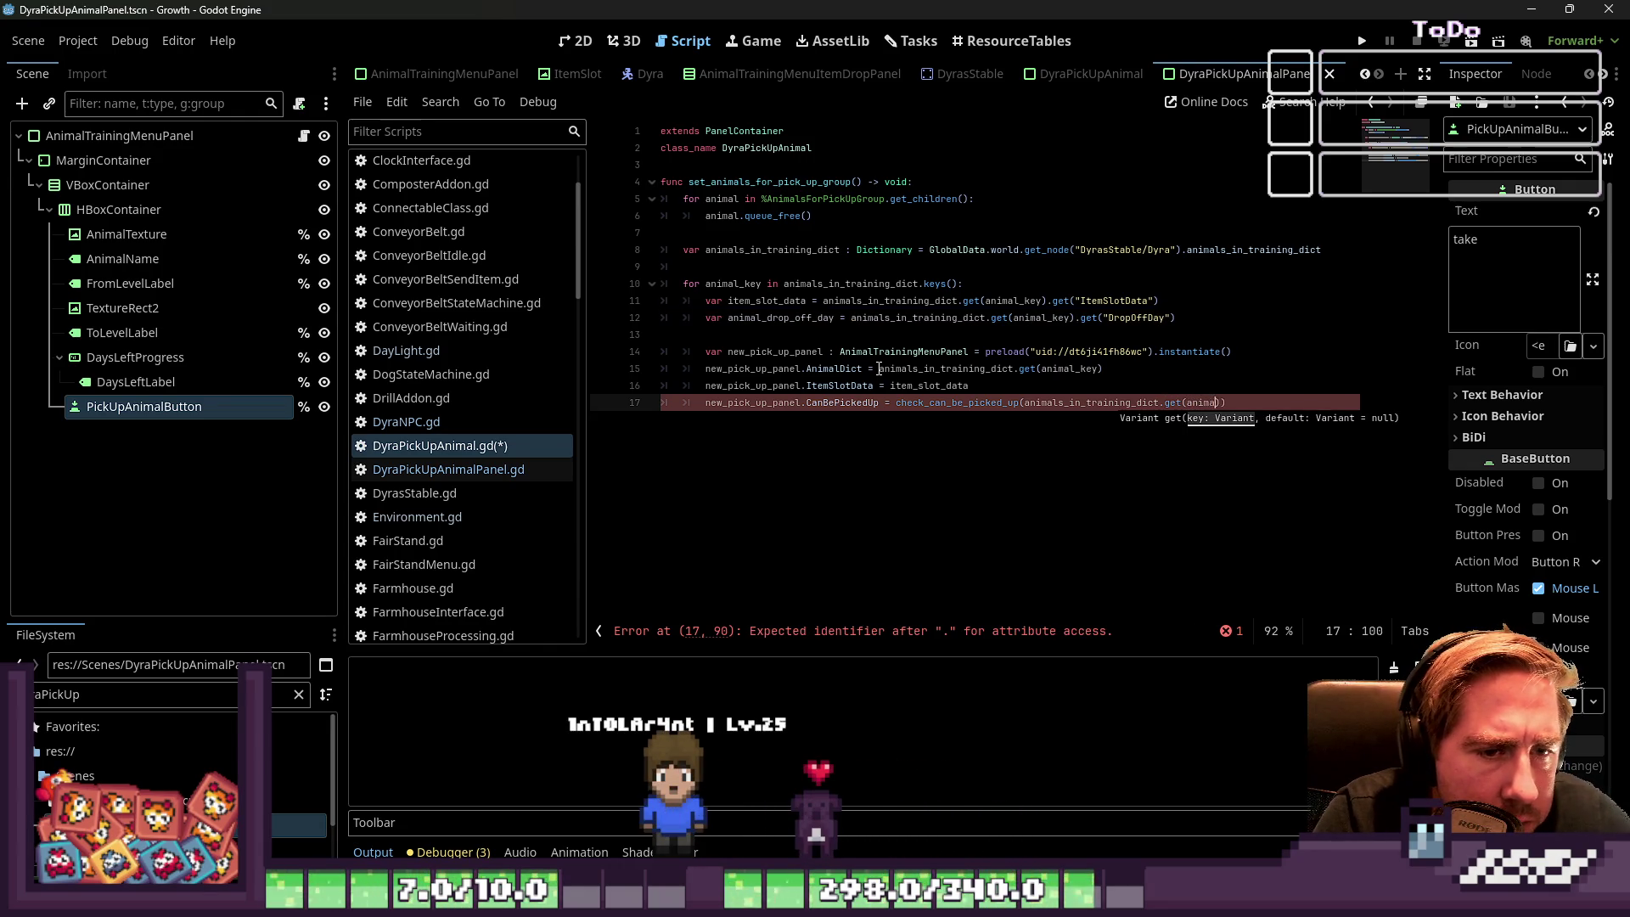
type("l_key)")
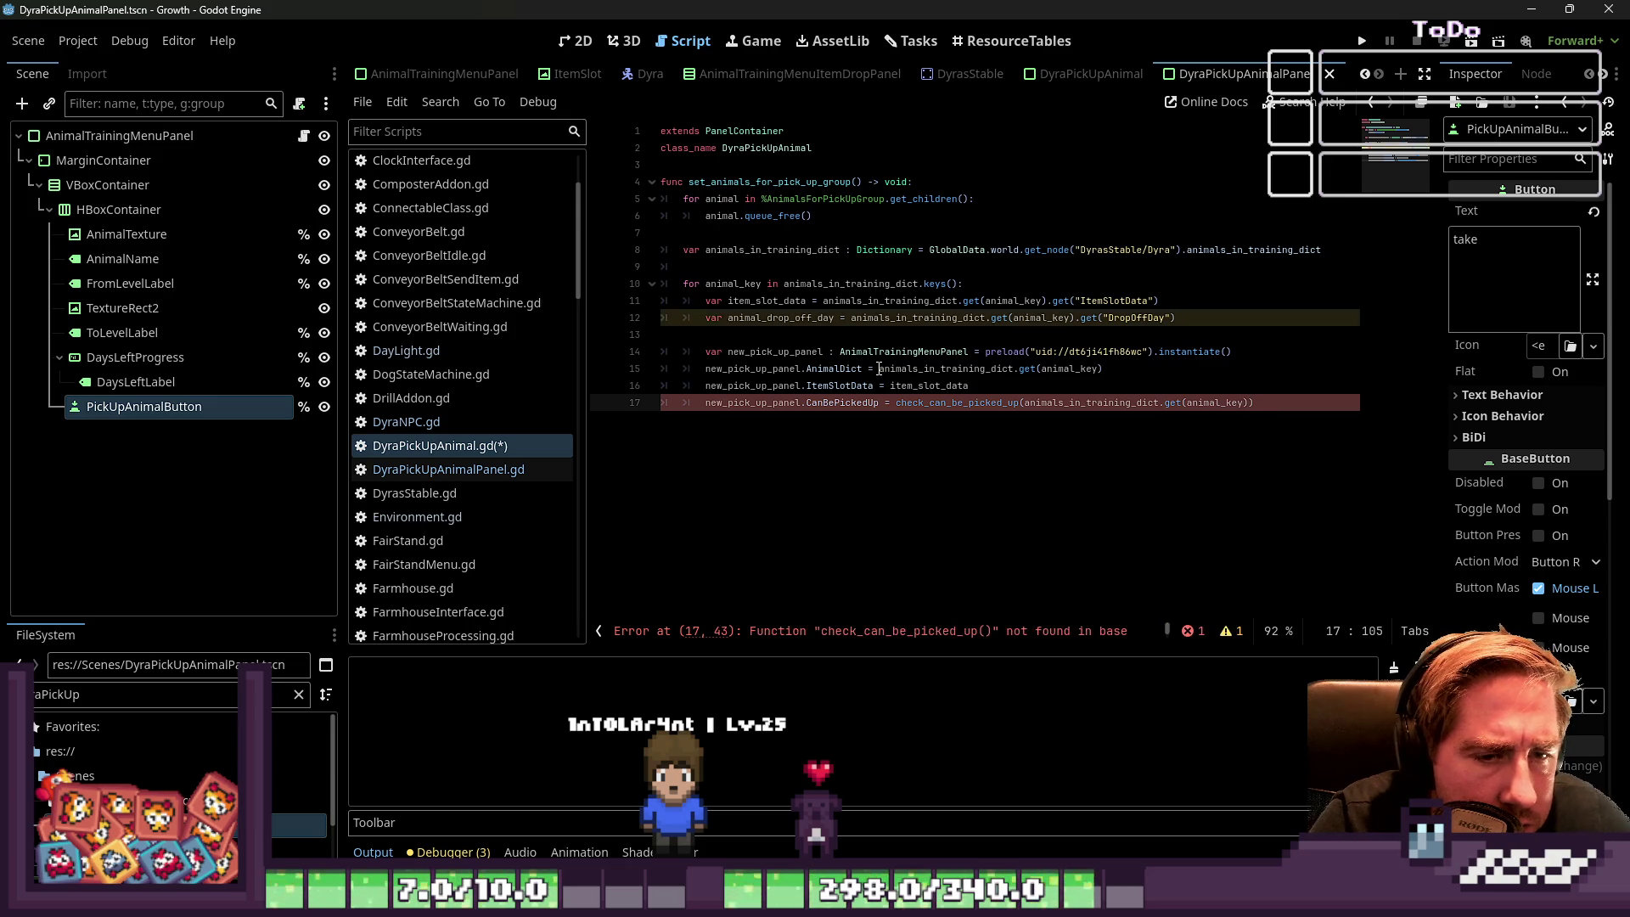
type(",")
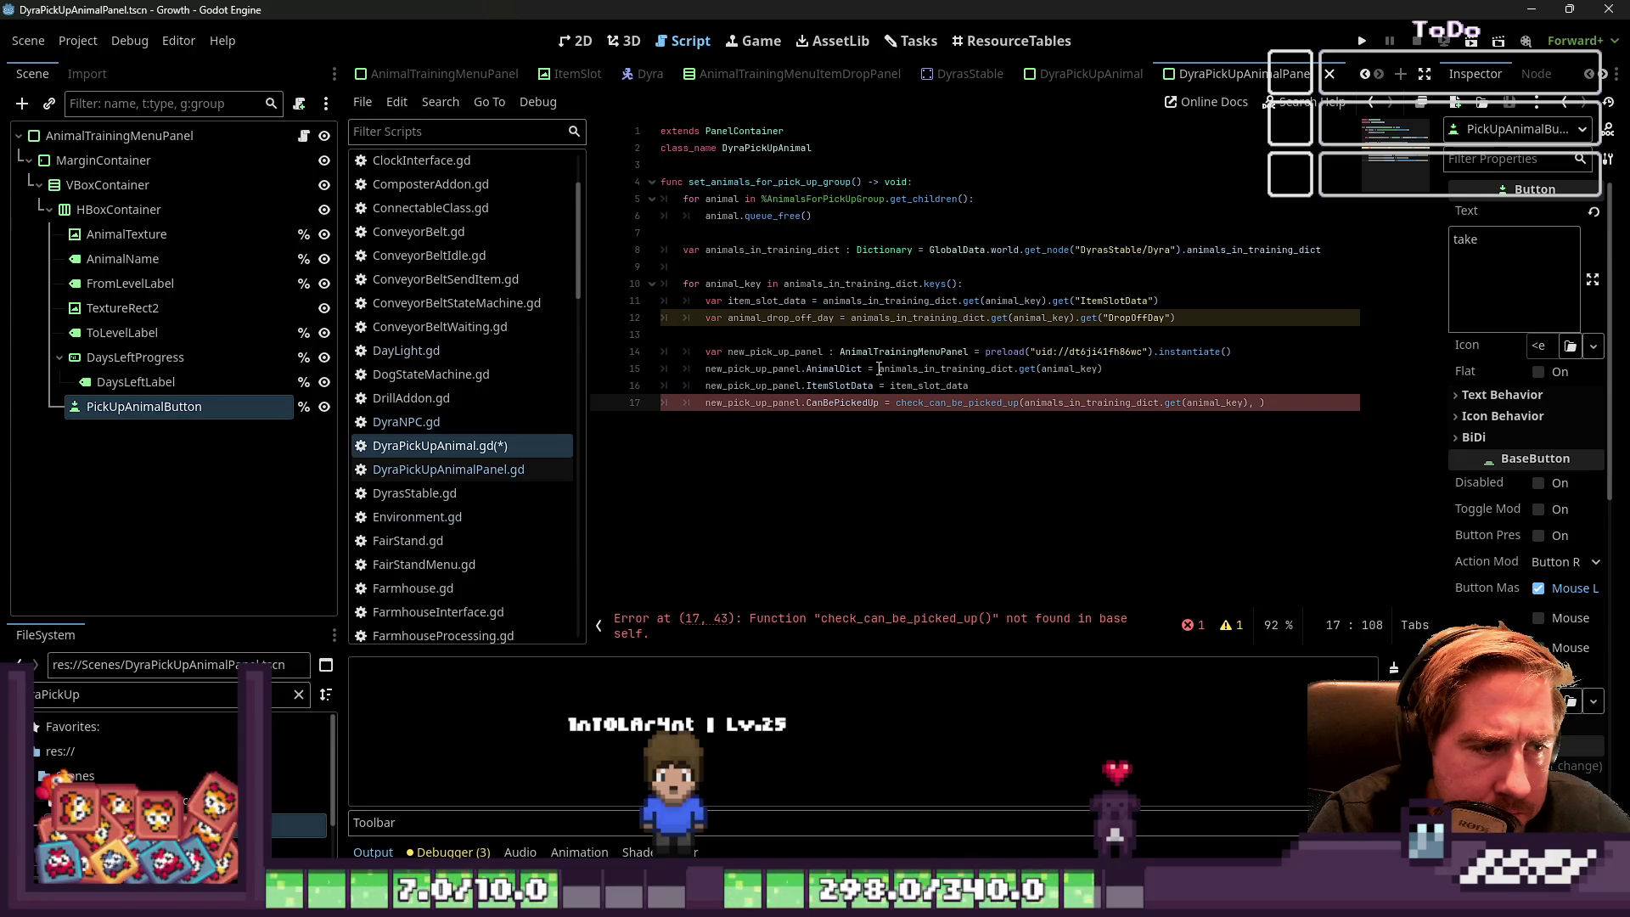
type("itm")
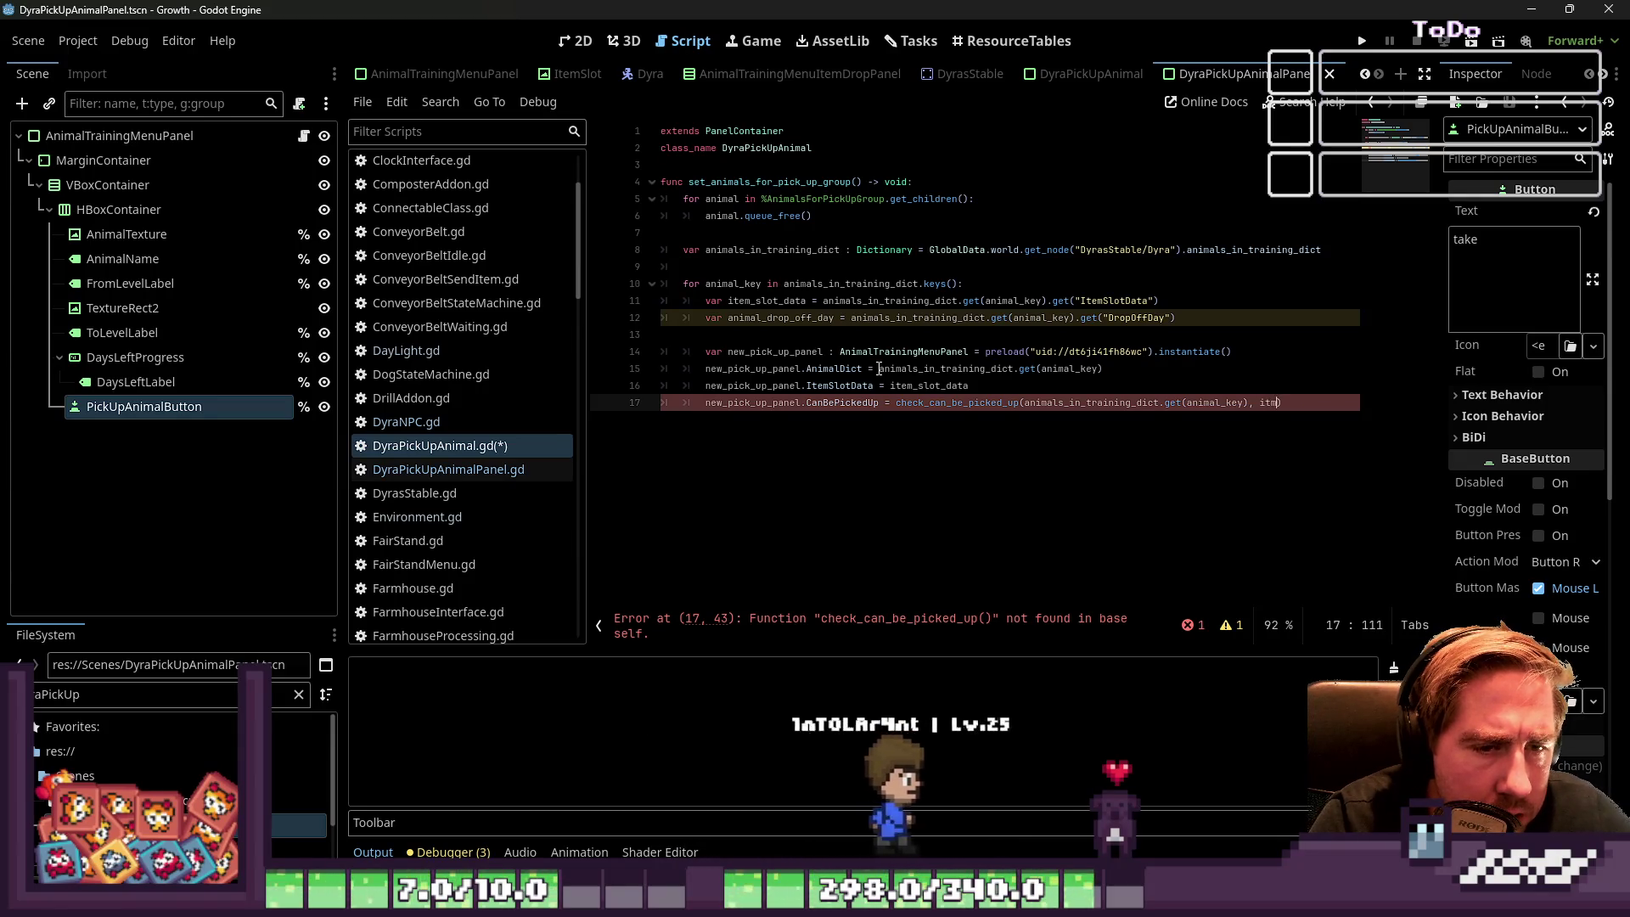
key("BackSpace")
type("em_sl")
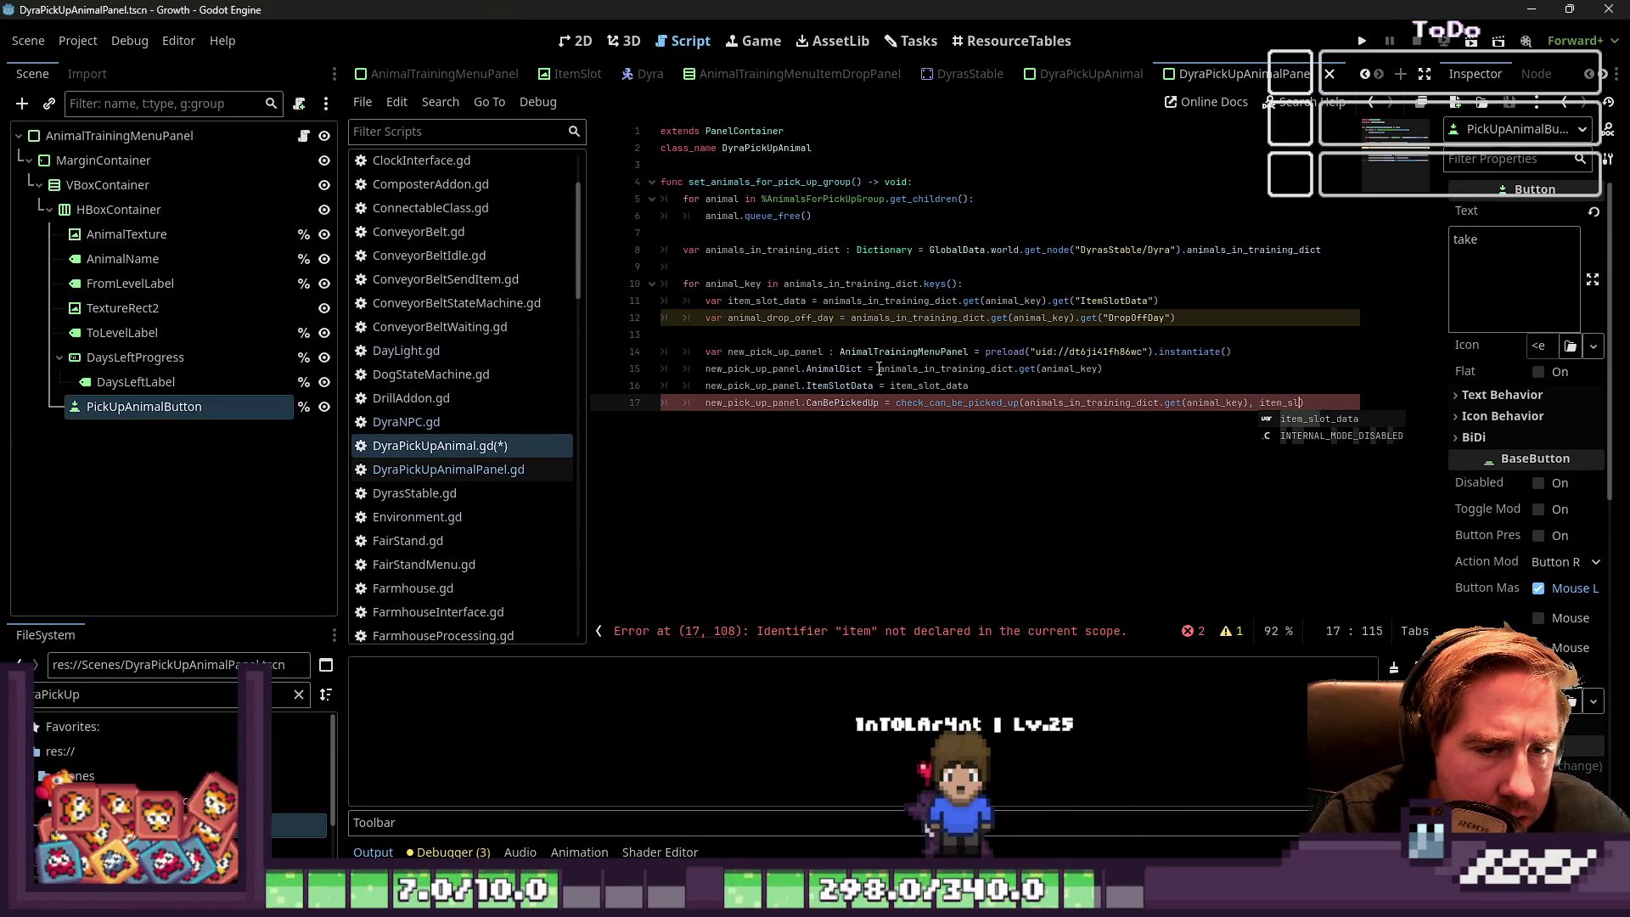
type("ot_data,")
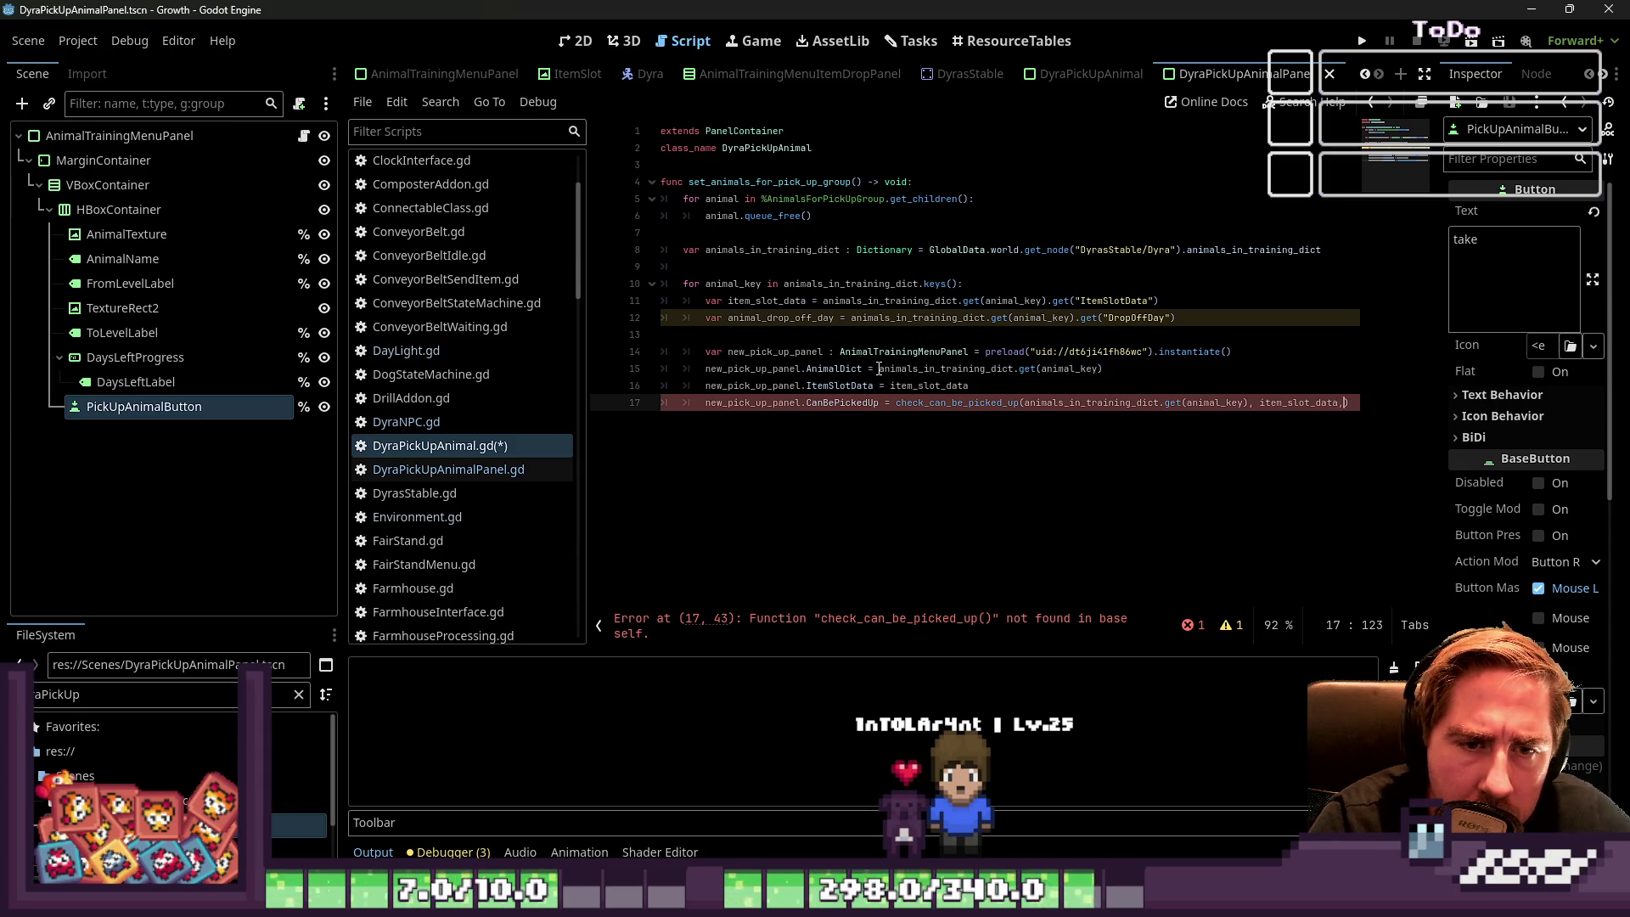
type("animal_d")
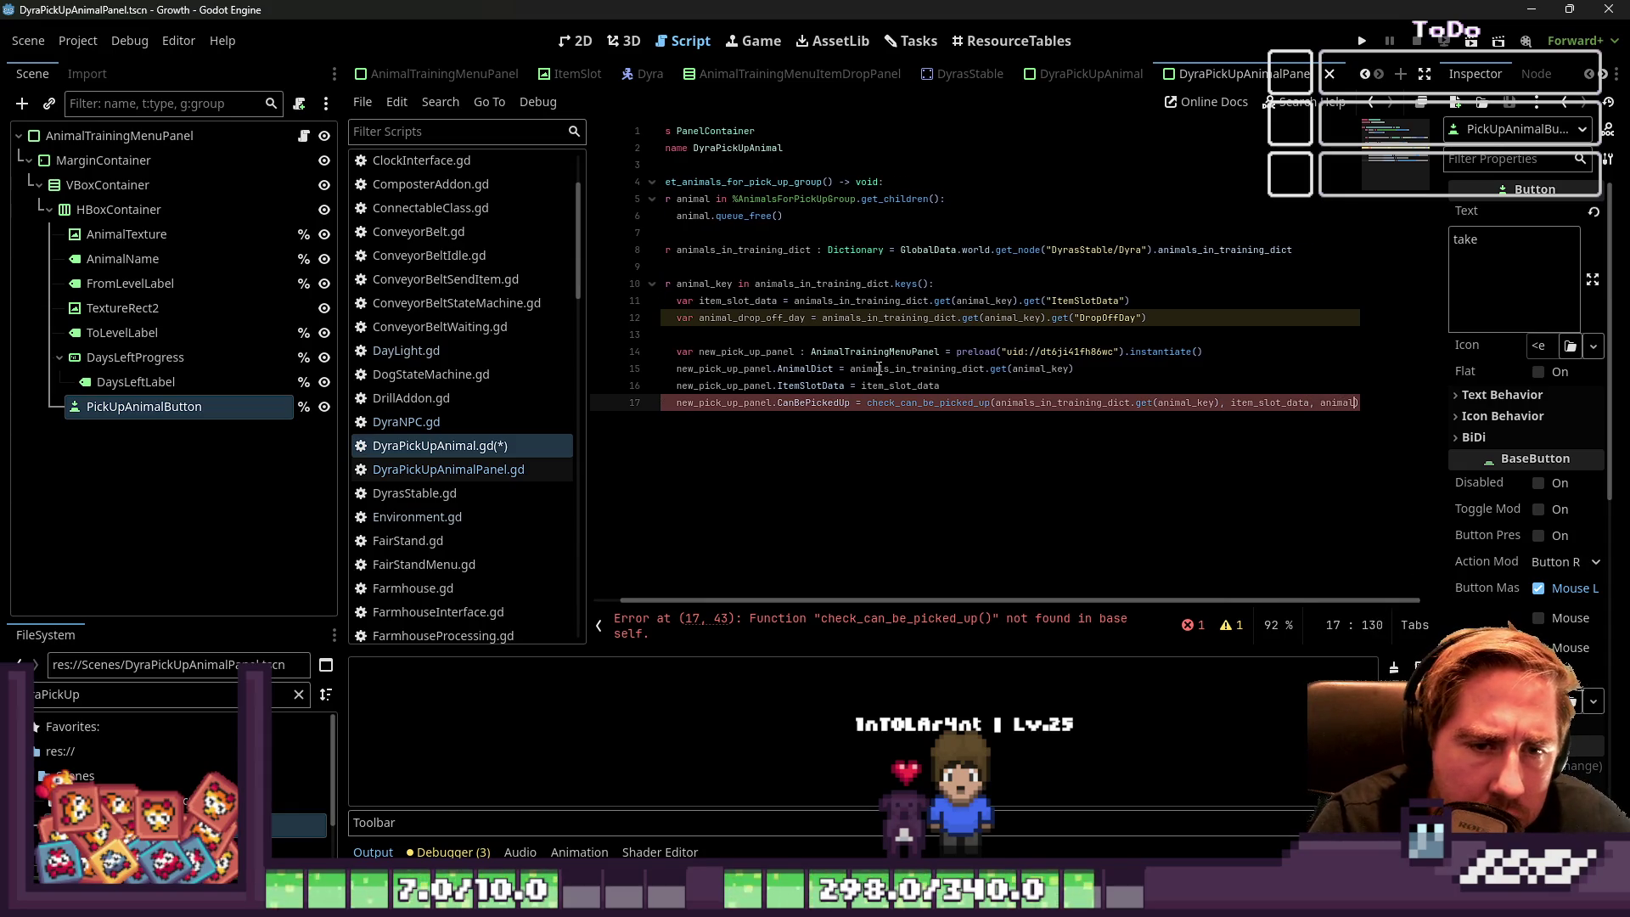
type("rop_off_d")
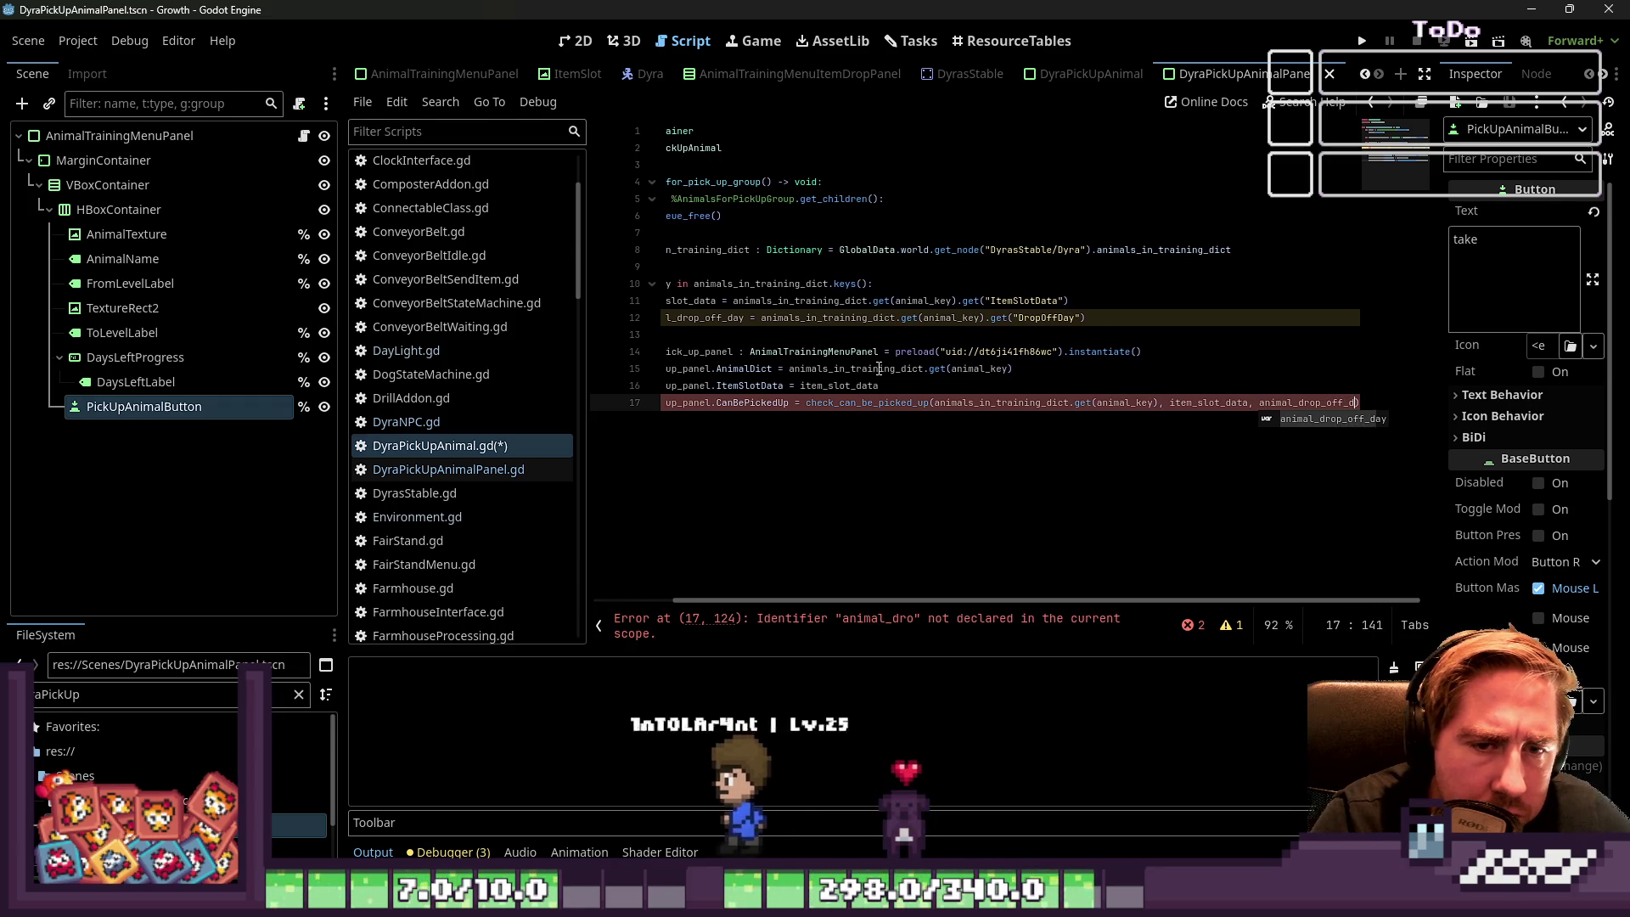
key("Return")
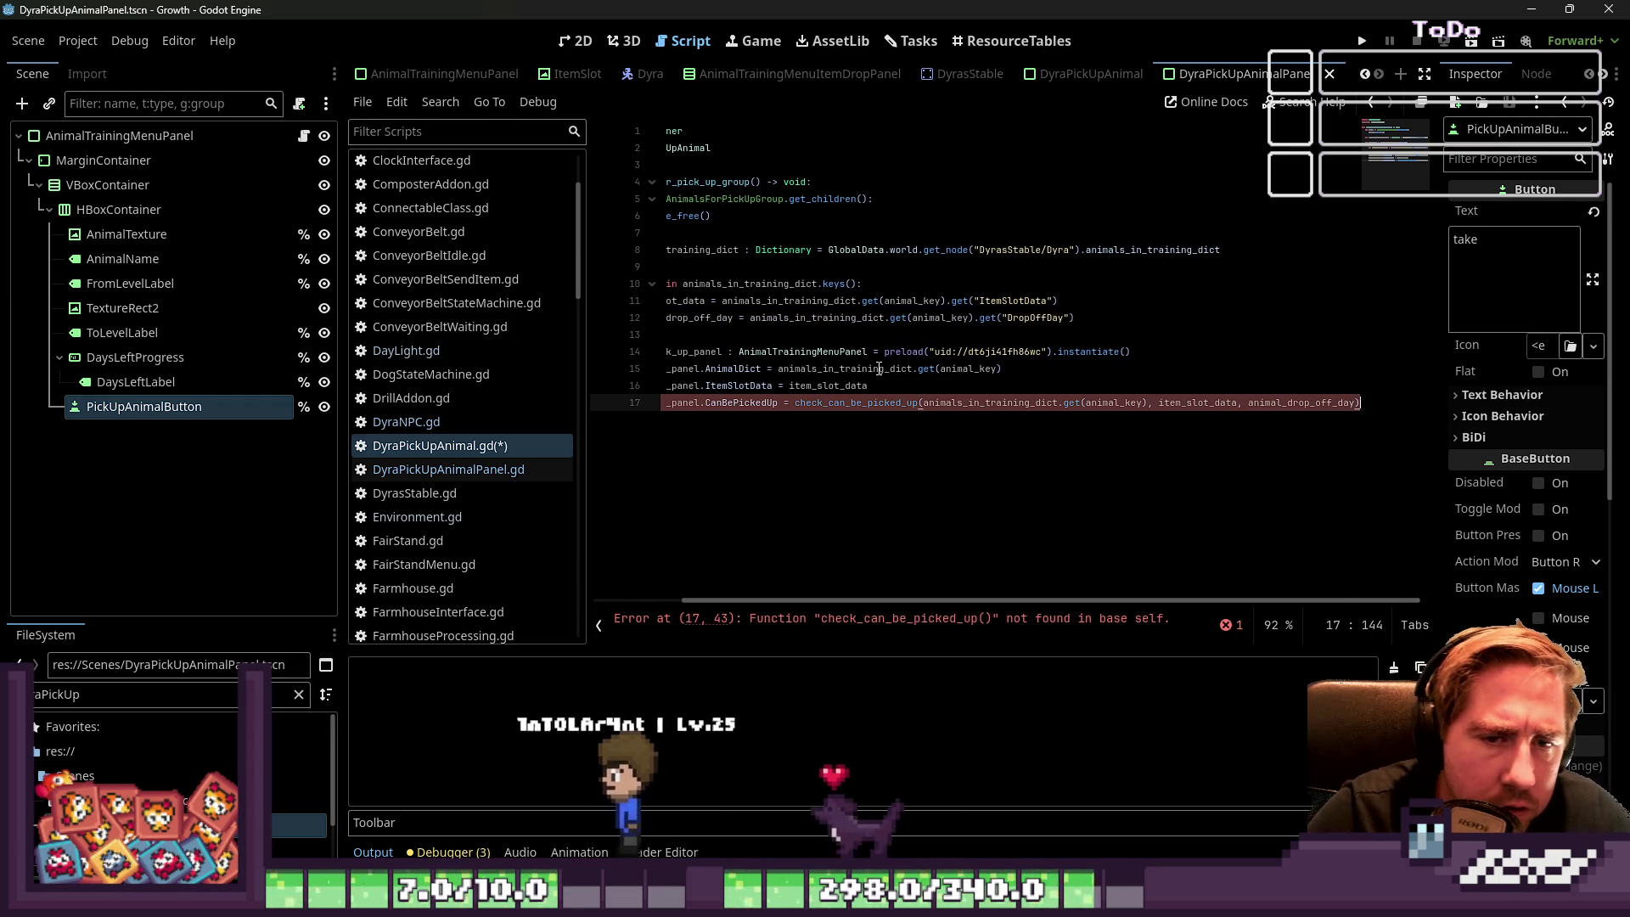
key("ctrl+shift+Left")
key("ctrl+shift+Left")
key("ctrl+shift+Left")
key("End")
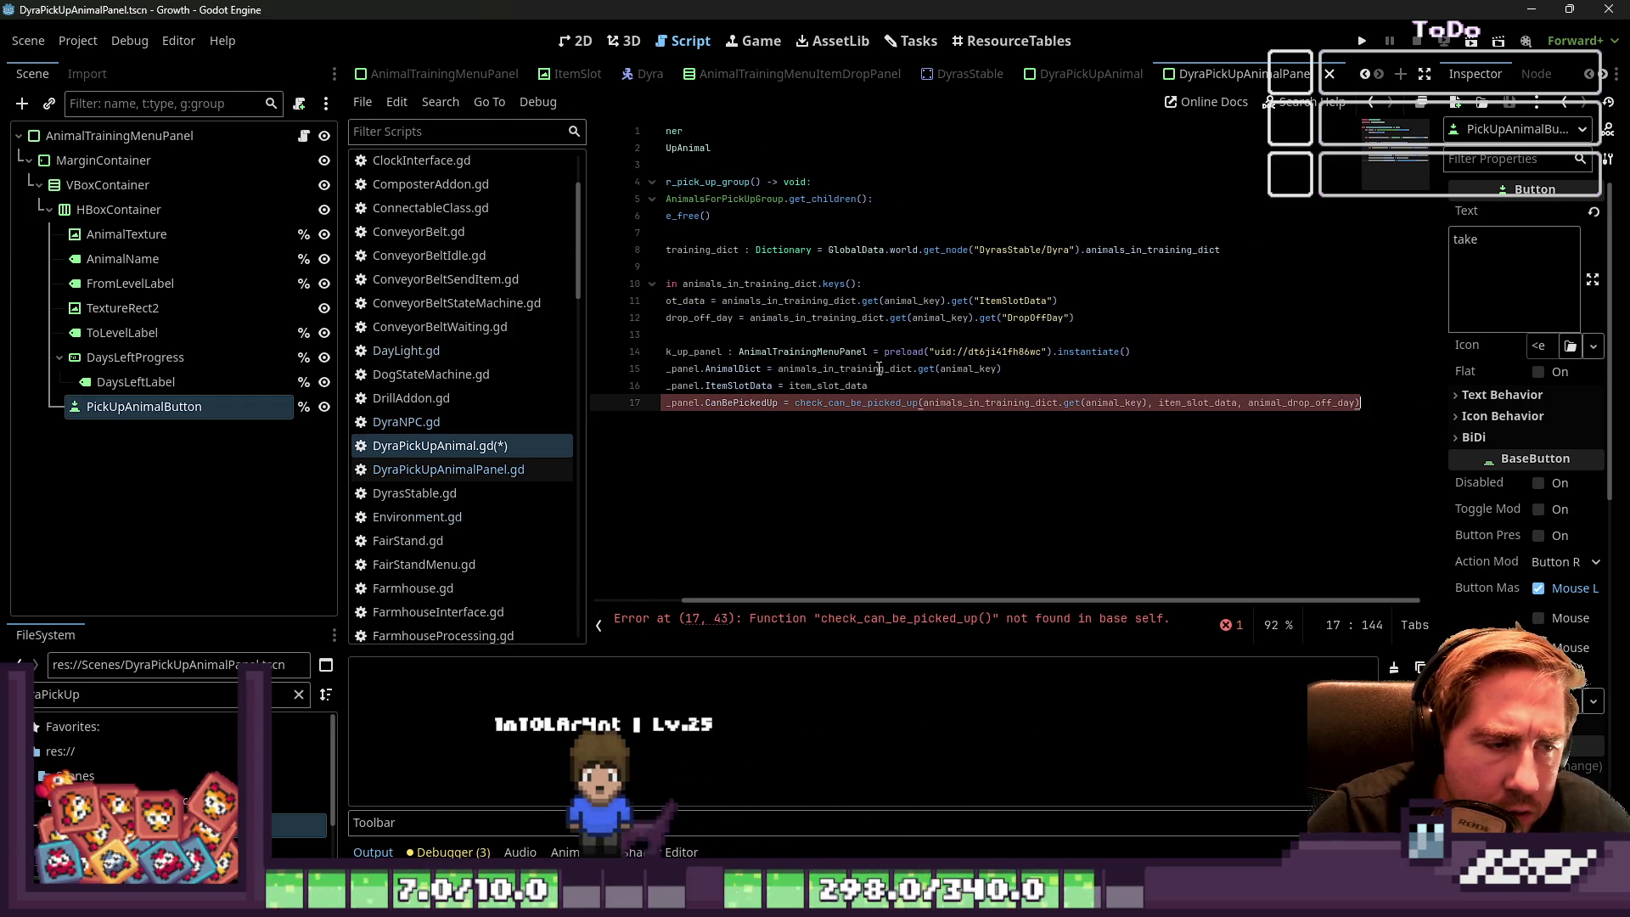
key("Return")
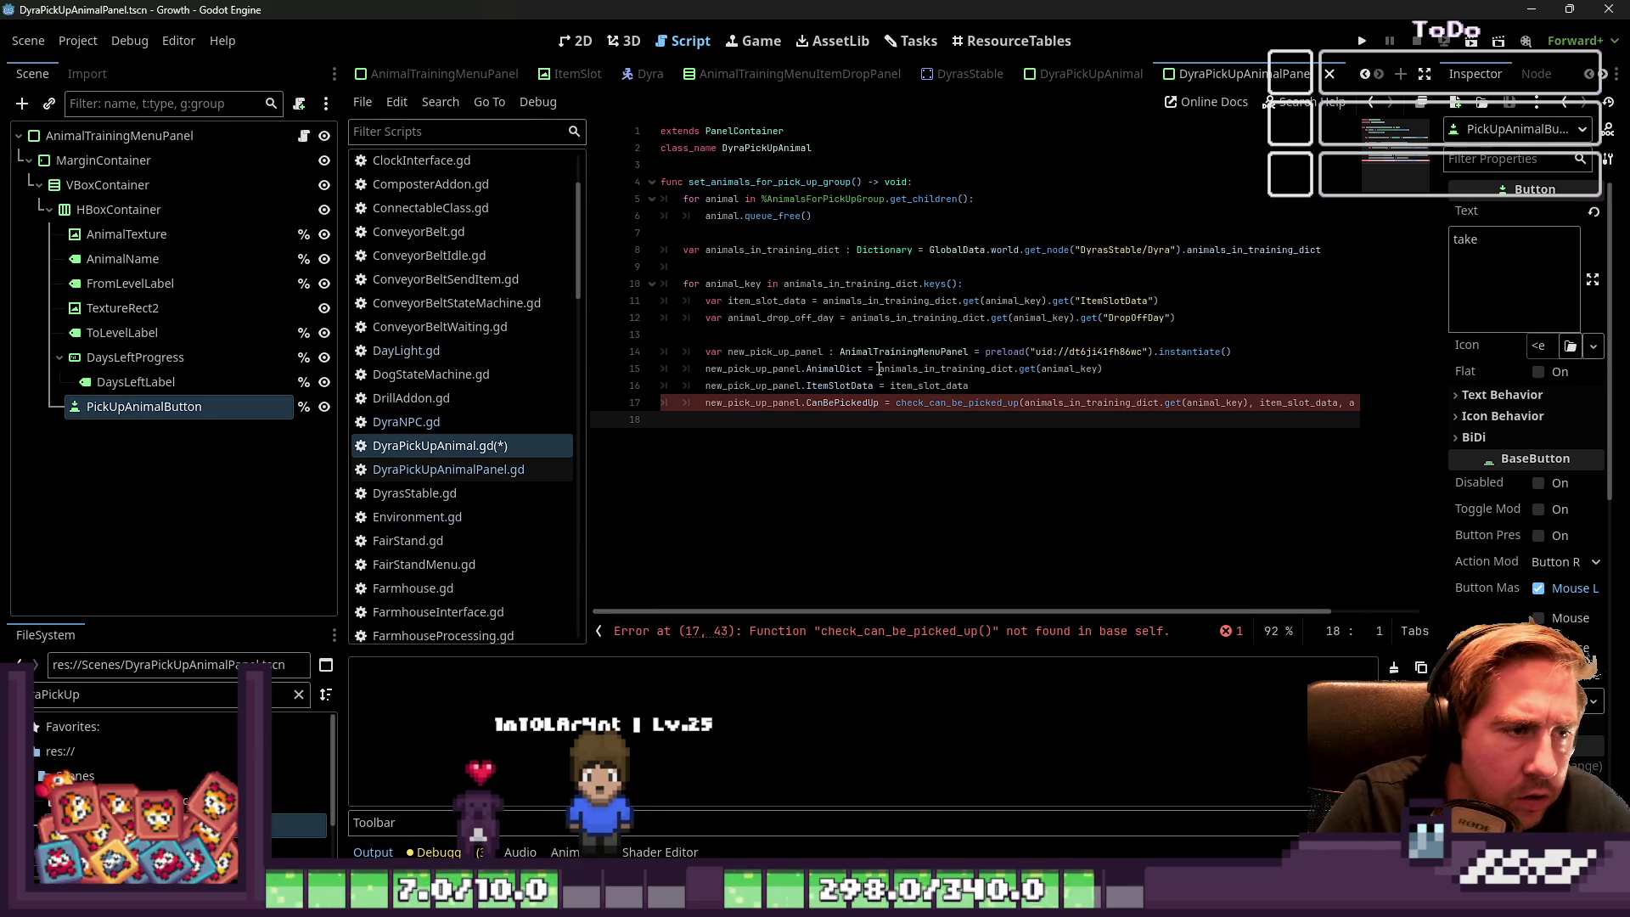
- Create a check_can_be_picked_up function from the pasted call, returning bool with return false
key("Return")
key("Return")
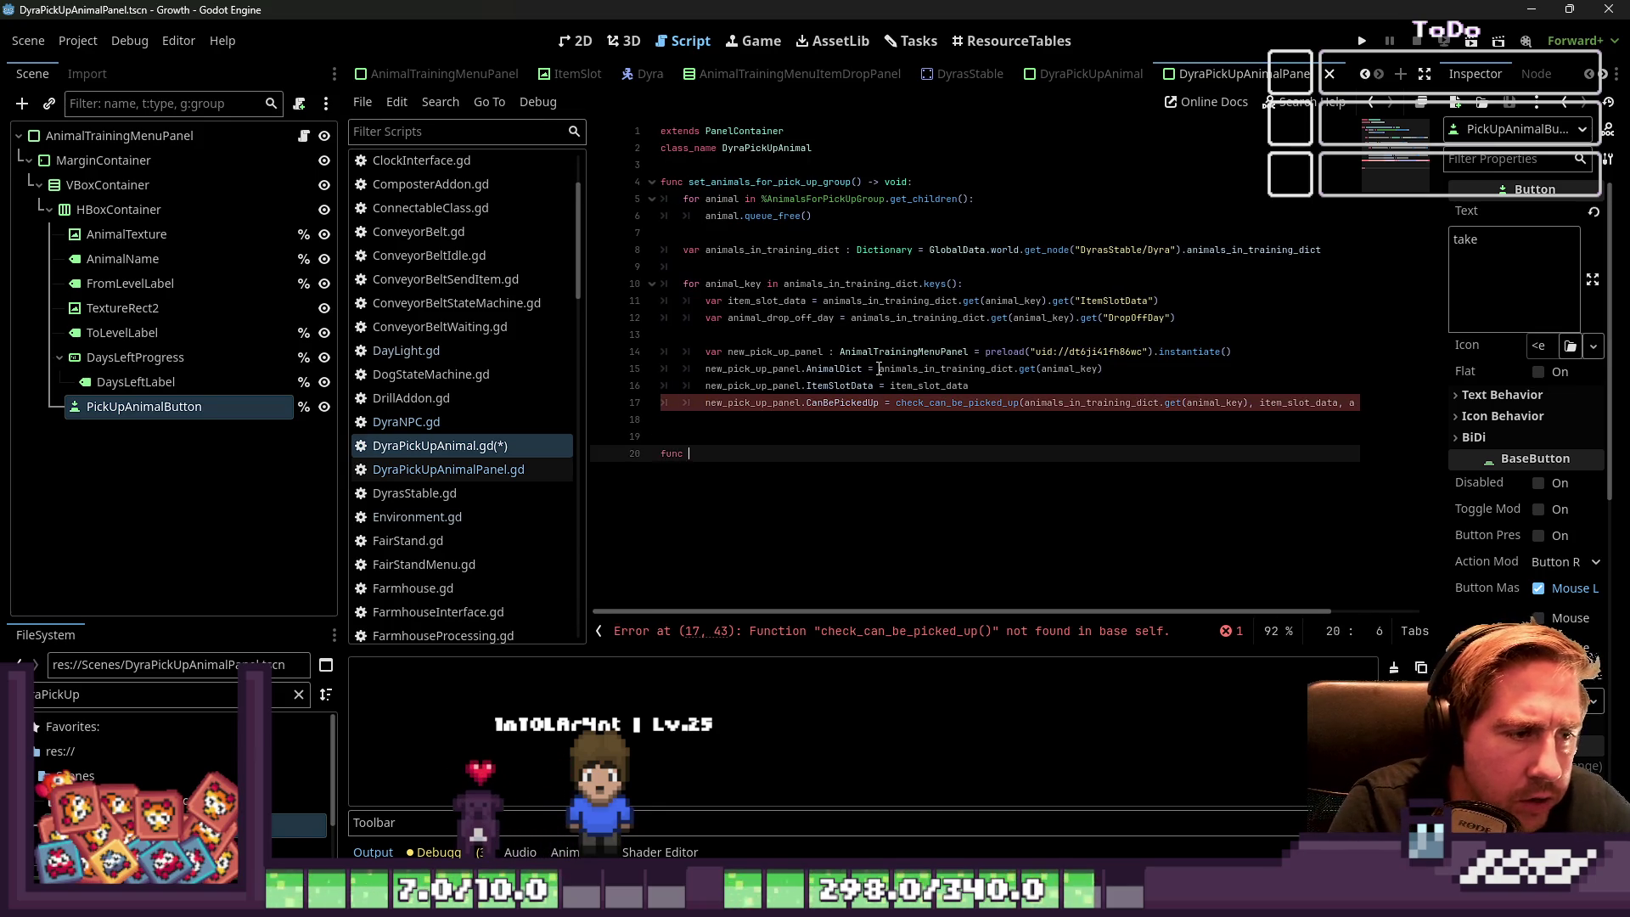
type("check_can_be_picked_up(animals_in_training_dict.get(animal_key), item_slot_data, animal_drop_off_day)")
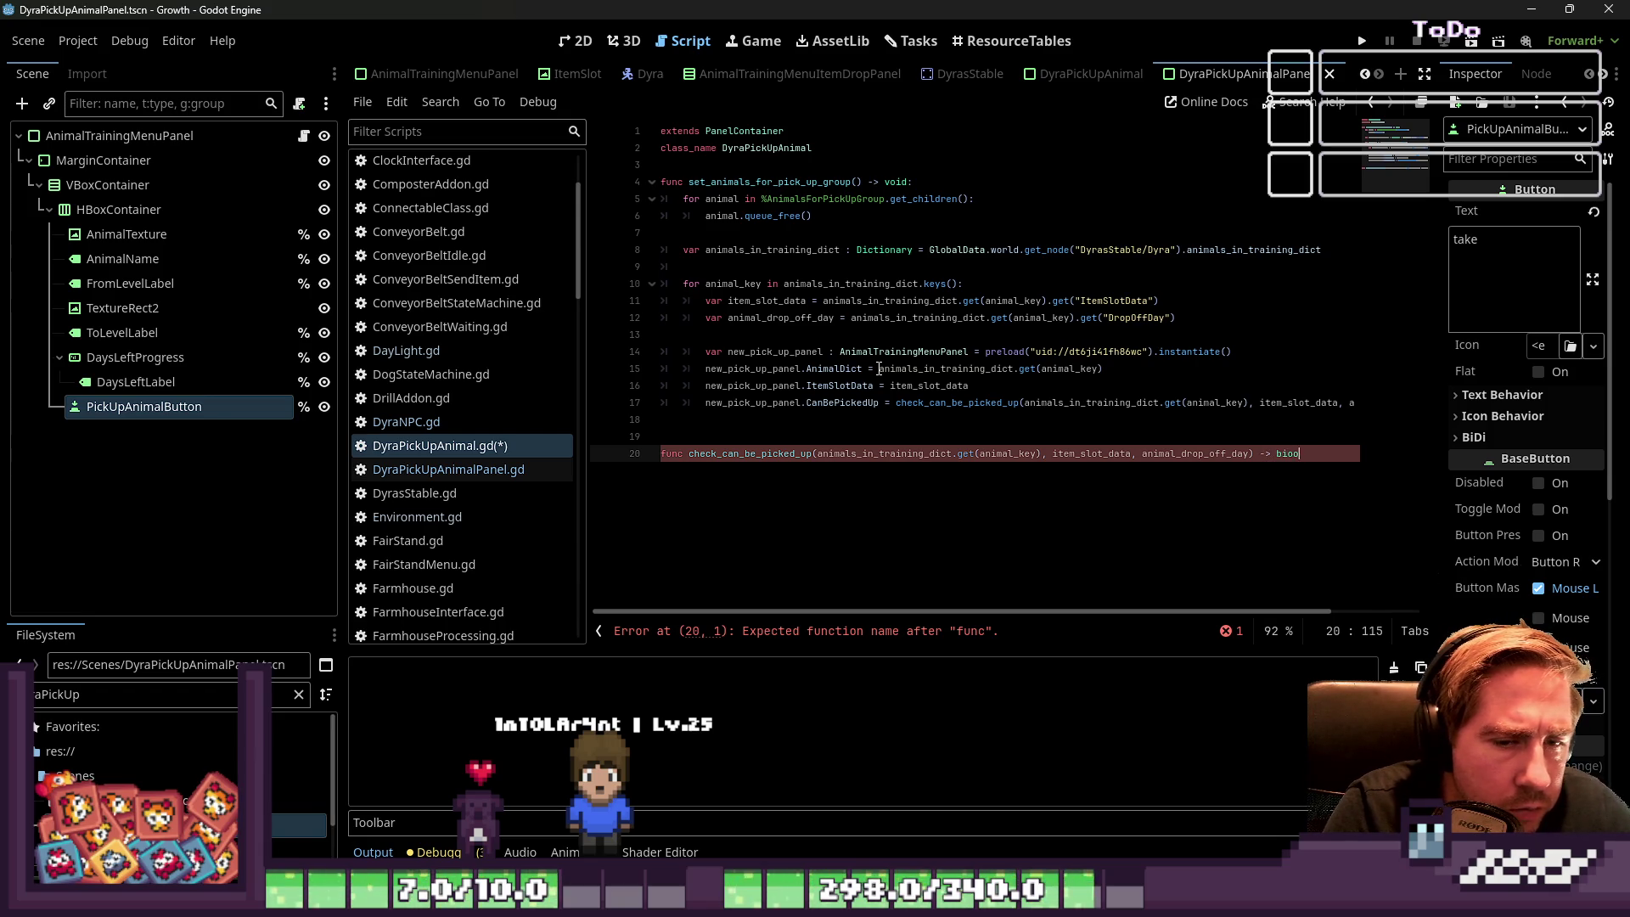
type("ool:")
key("Return")
type("retzur")
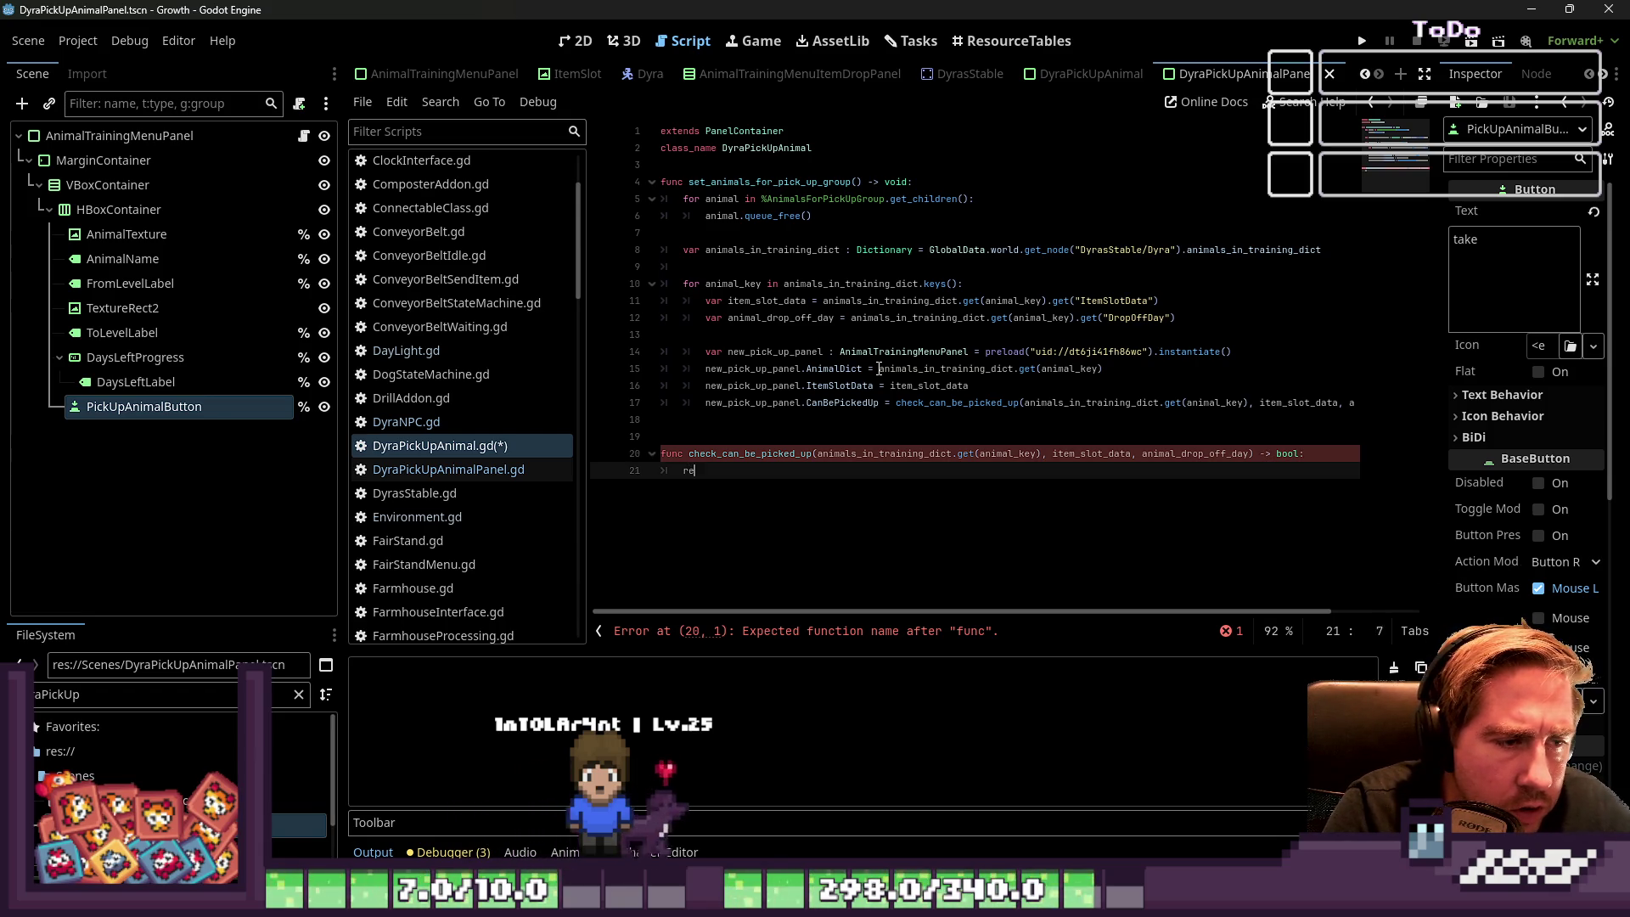
key("BackSpace")
key("BackSpace")
key("BackSpace")
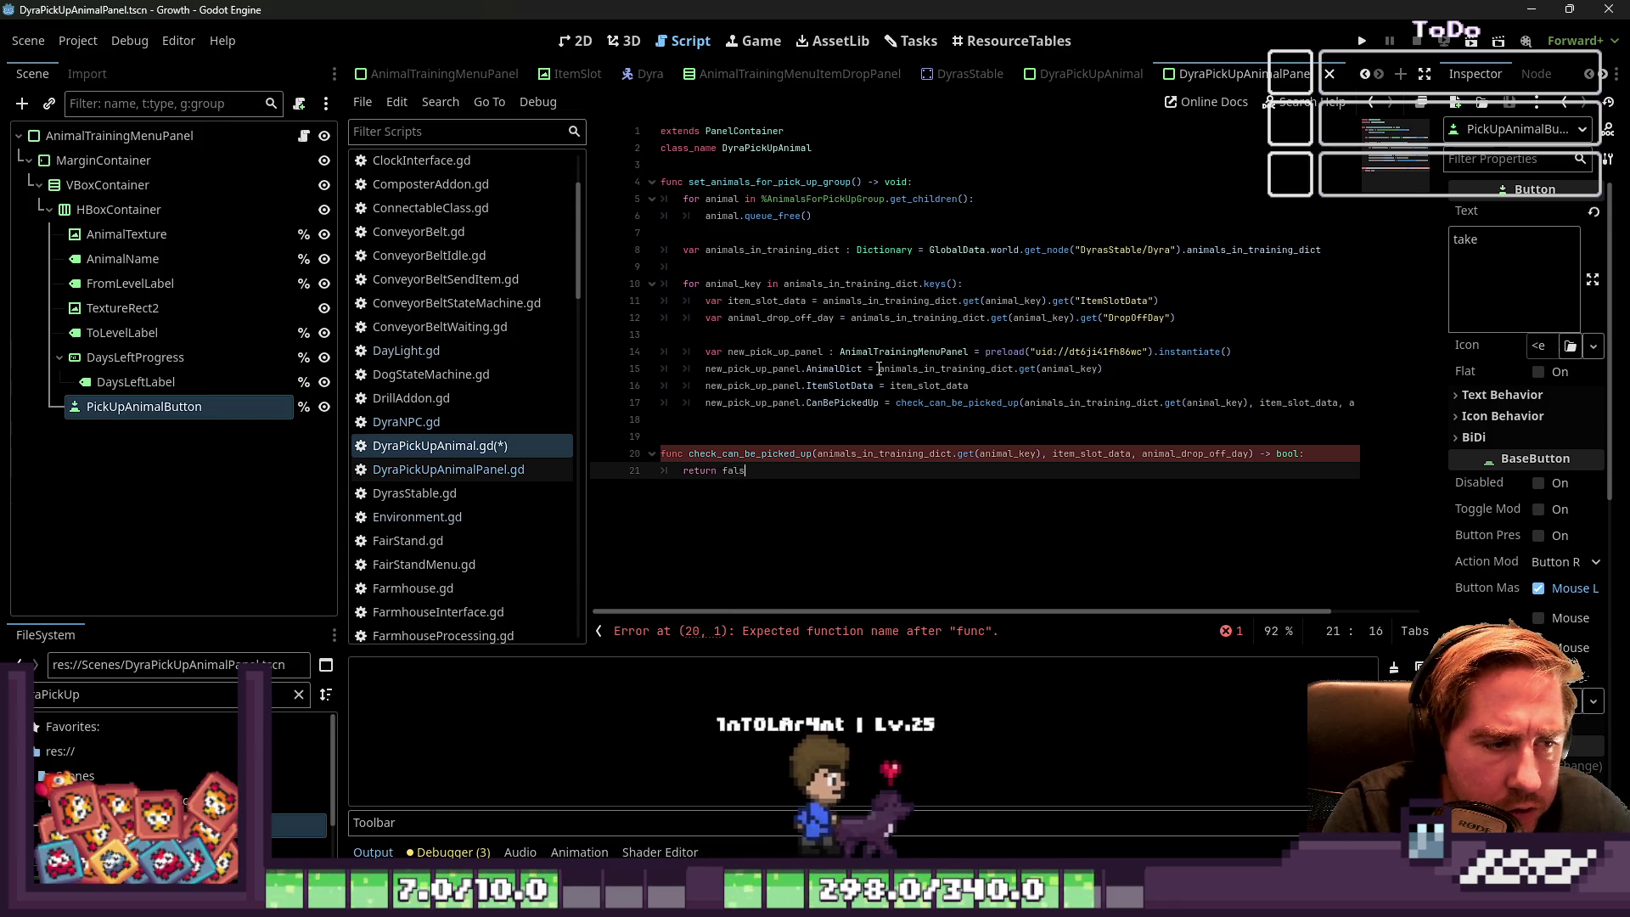
type("urn false")
key("Up")
key("End")
key("Return")
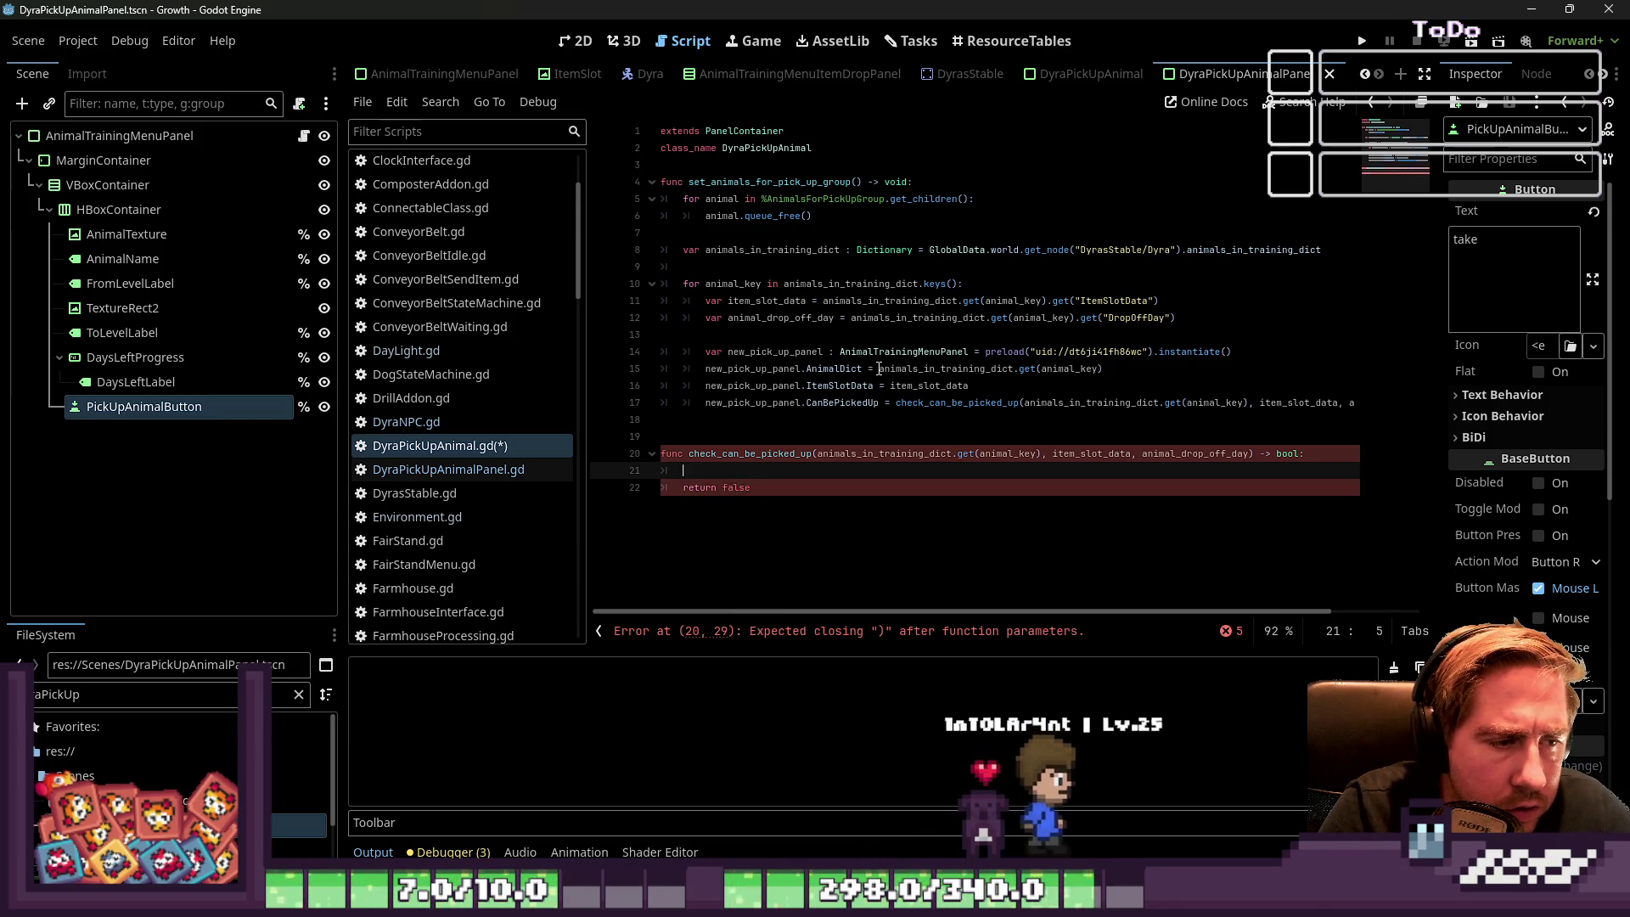
key("Down")
key("End")
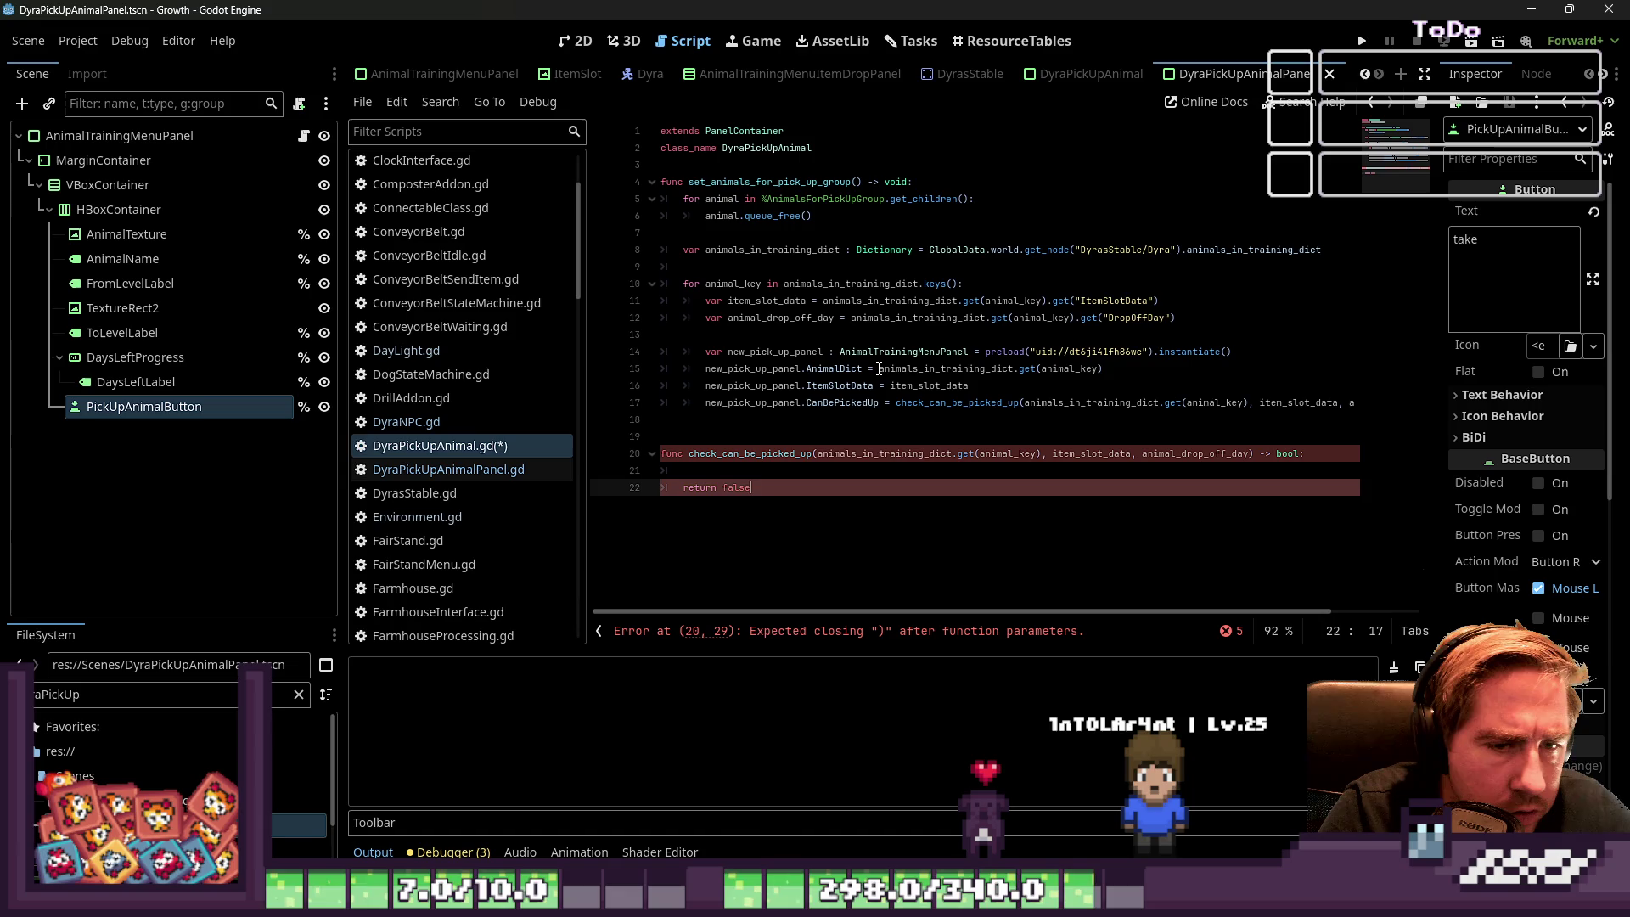
key("Up")
key("Up")
key("End")
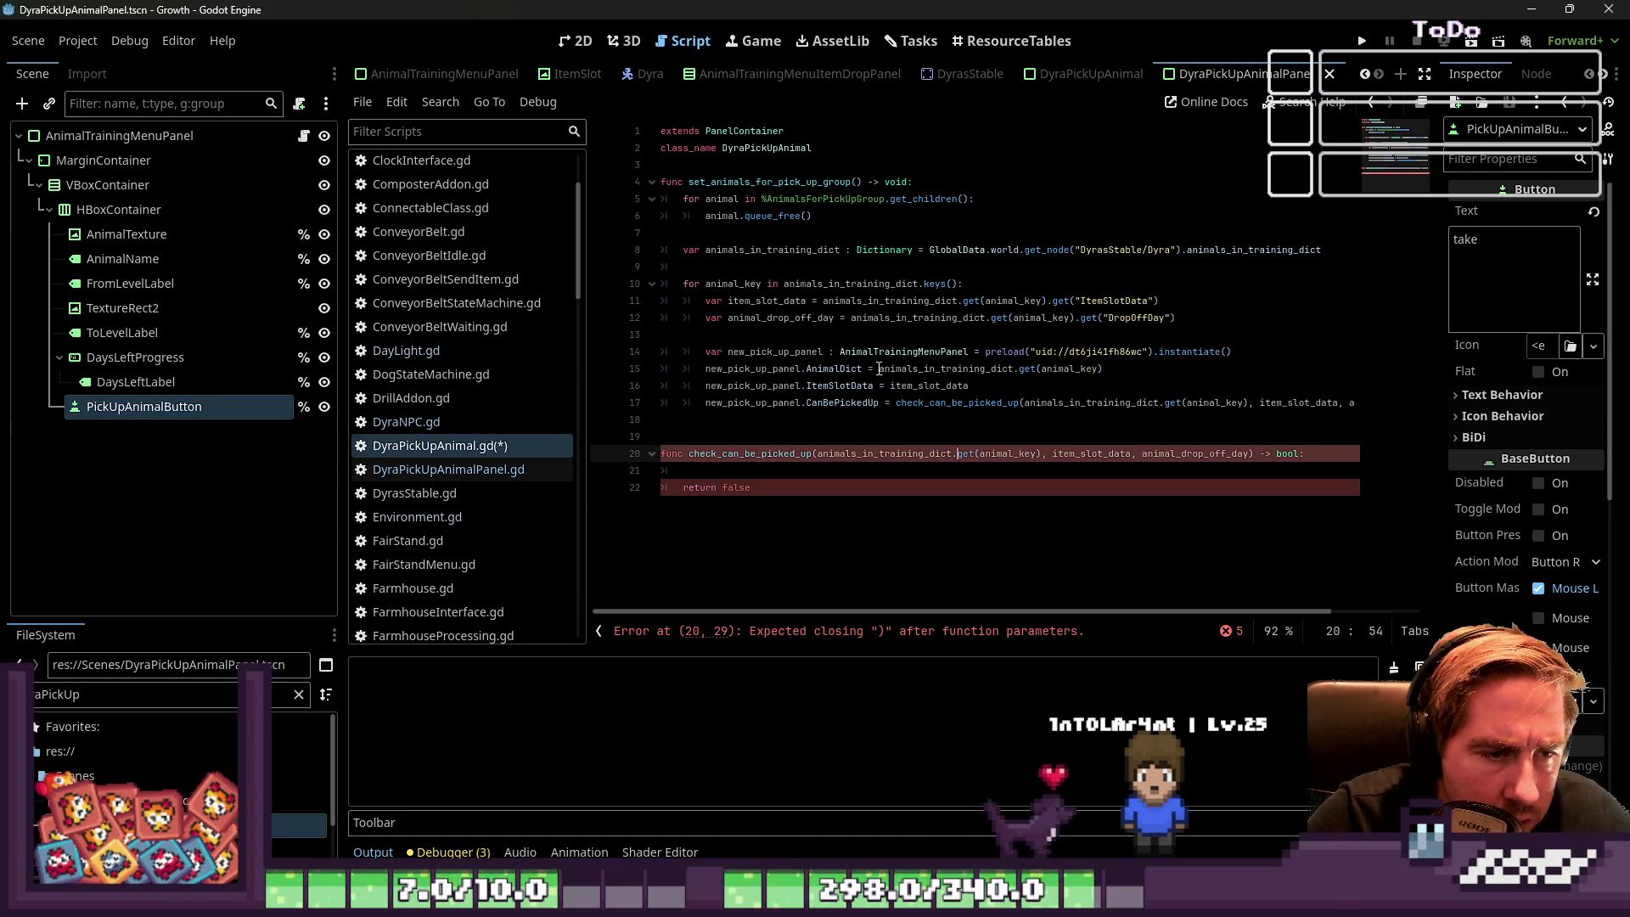
- Rename the first parameter to AnimalsInTrainingDict : Dictionary, dropping .get(animal_key)
key("ctrl+Left")
key("ctrl+Left")
key("ctrl+shift+Right")
key("ctrl+shift+Right")
key("ctrl+shift+Right")
key("Delete")
key("ctrl+shift+Left")
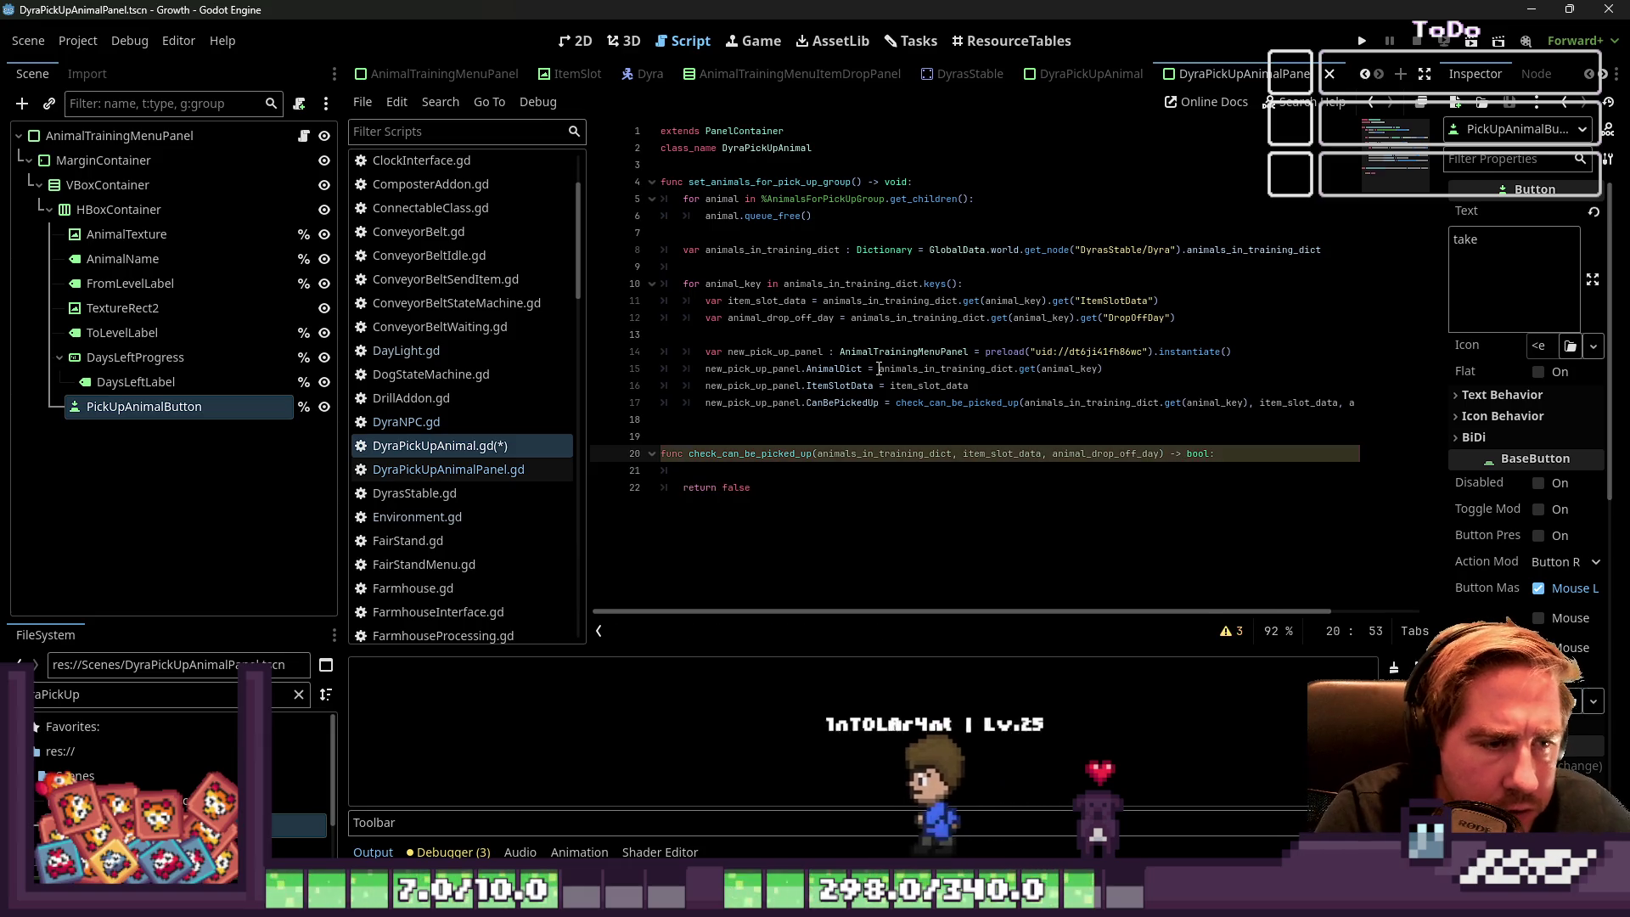
type("Animals")
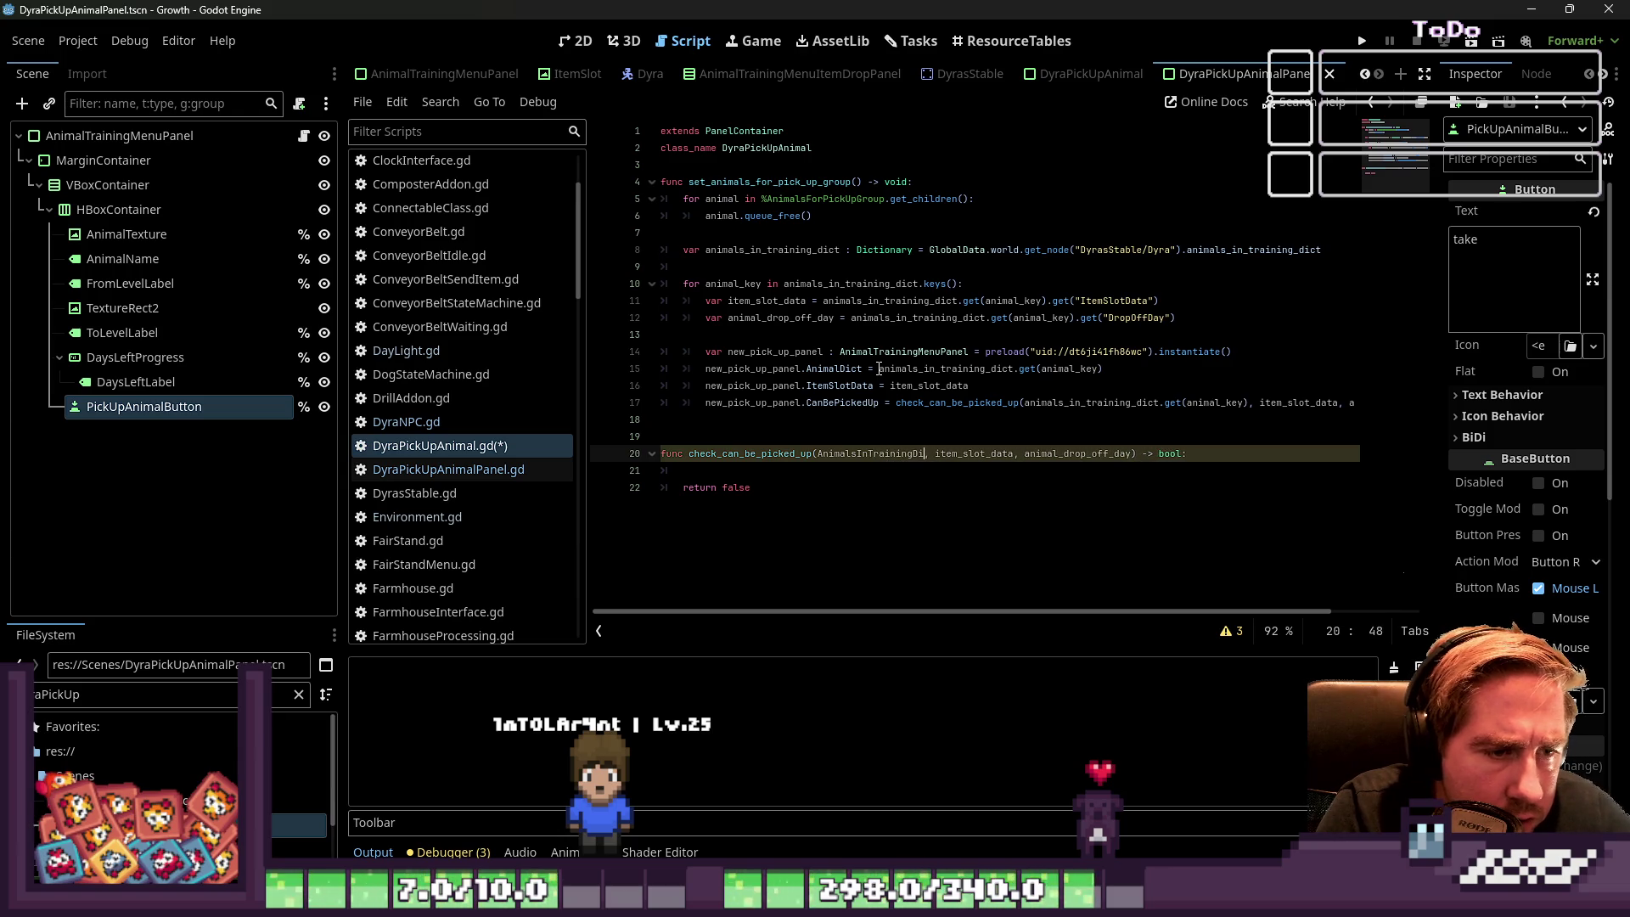
type("tionary")
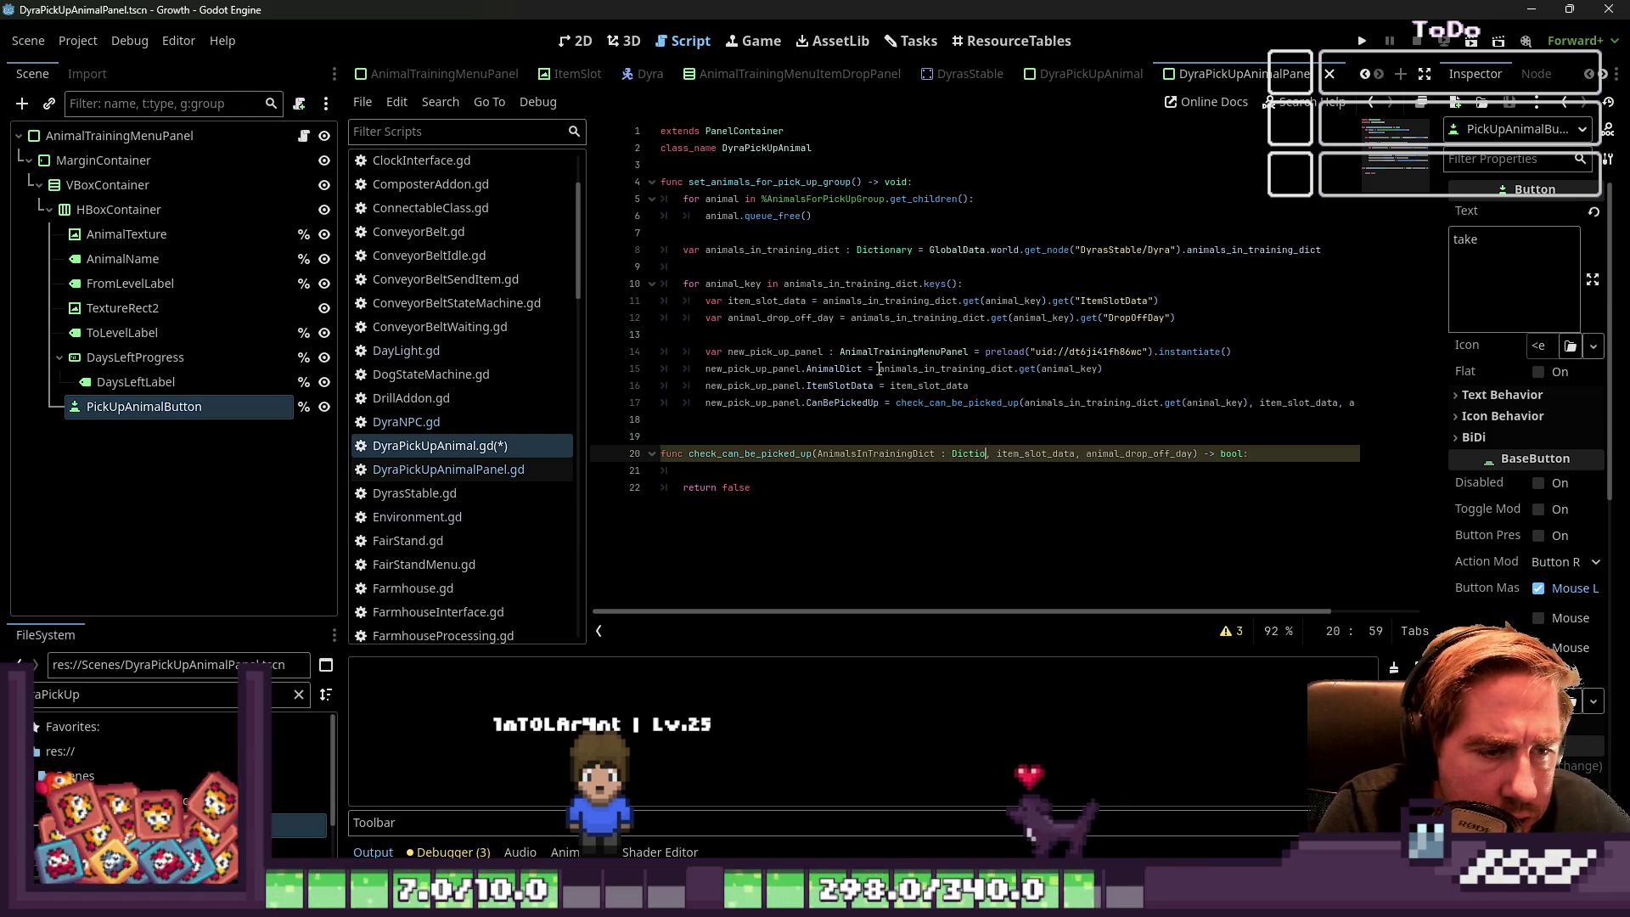
key("ctrl+Right")
key("ctrl+Right")
- Rename the second parameter to ItemSlotData typed SlotData and clear the old animal_drop_off_day name
key("ctrl+shift+Left")
type("ItemSlotDat")
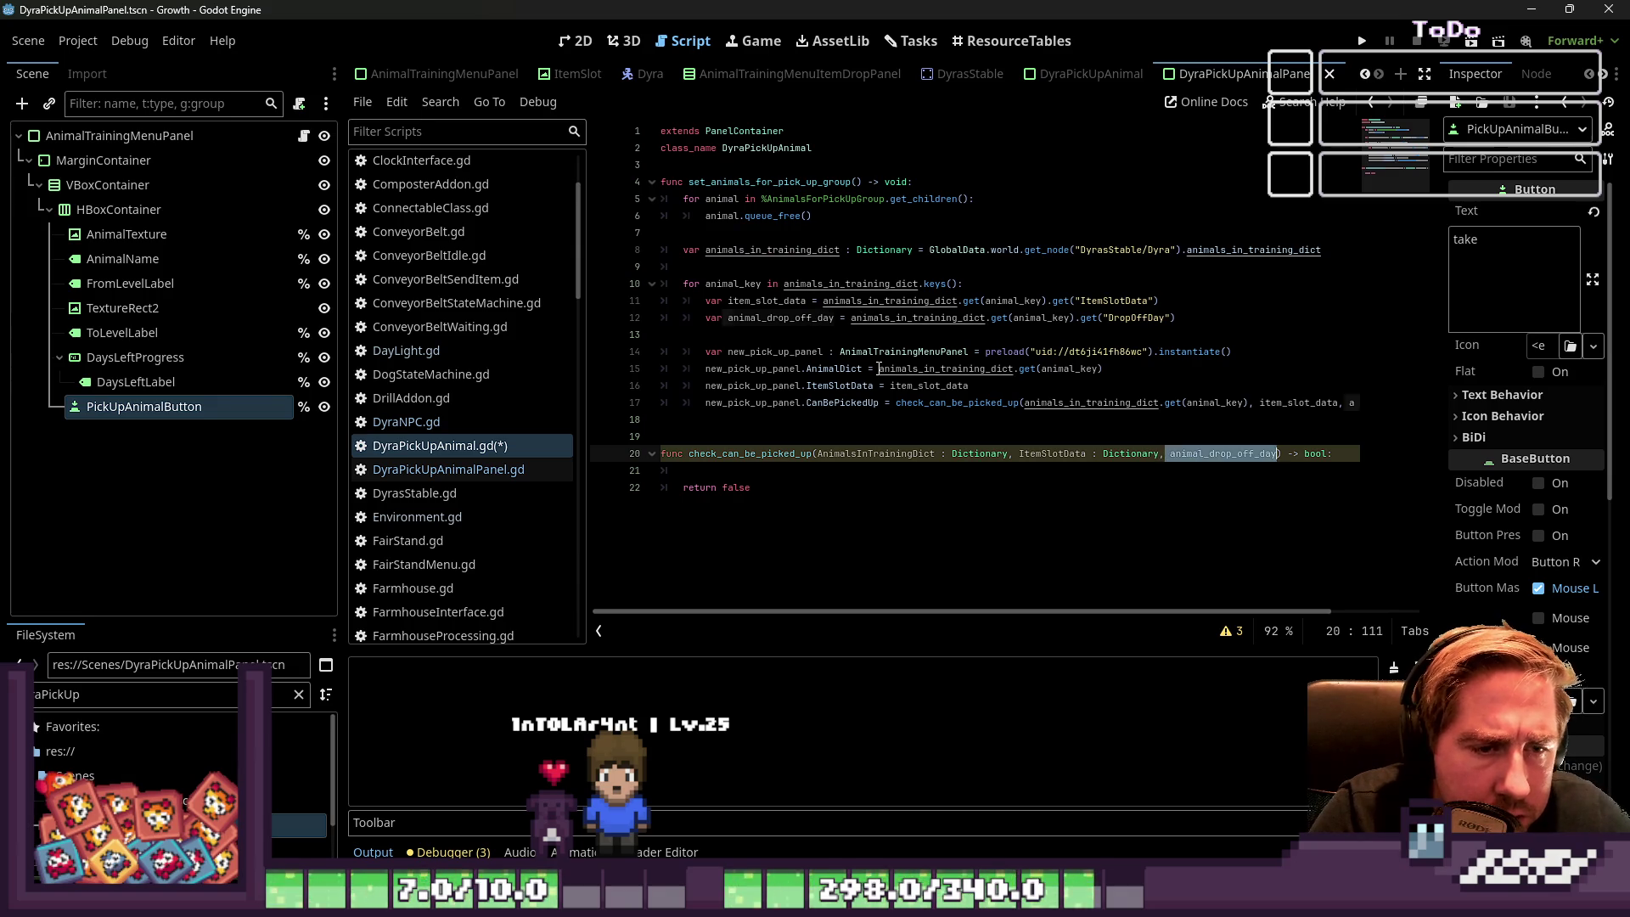
key("ctrl+Left")
key("ctrl+shift+Left")
type("Slo")
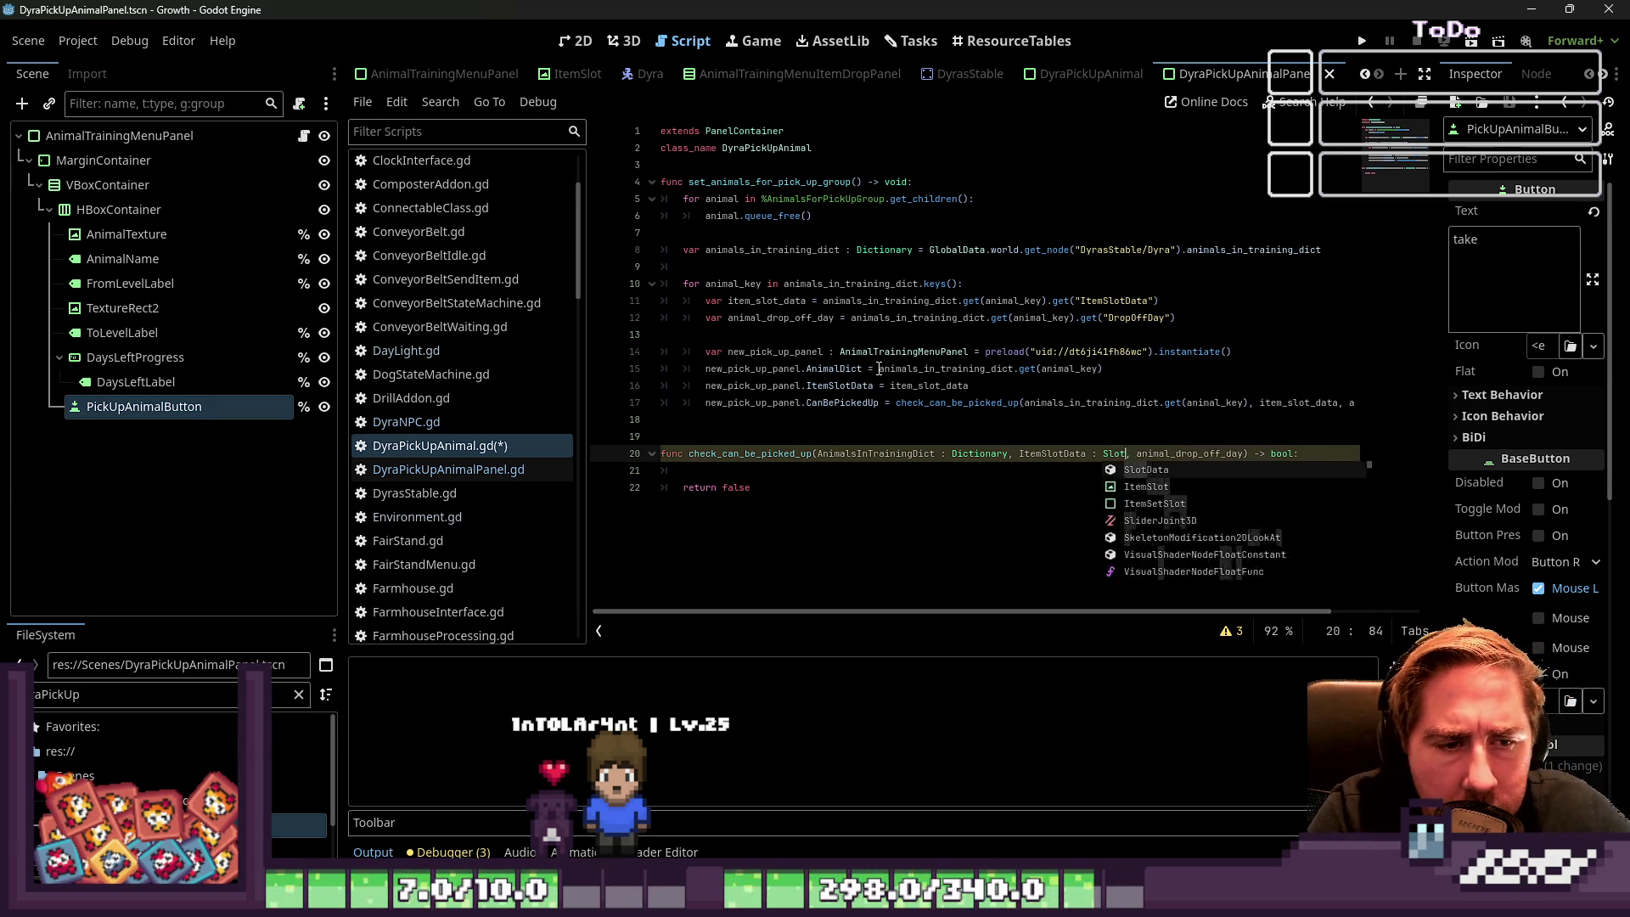
key("Return")
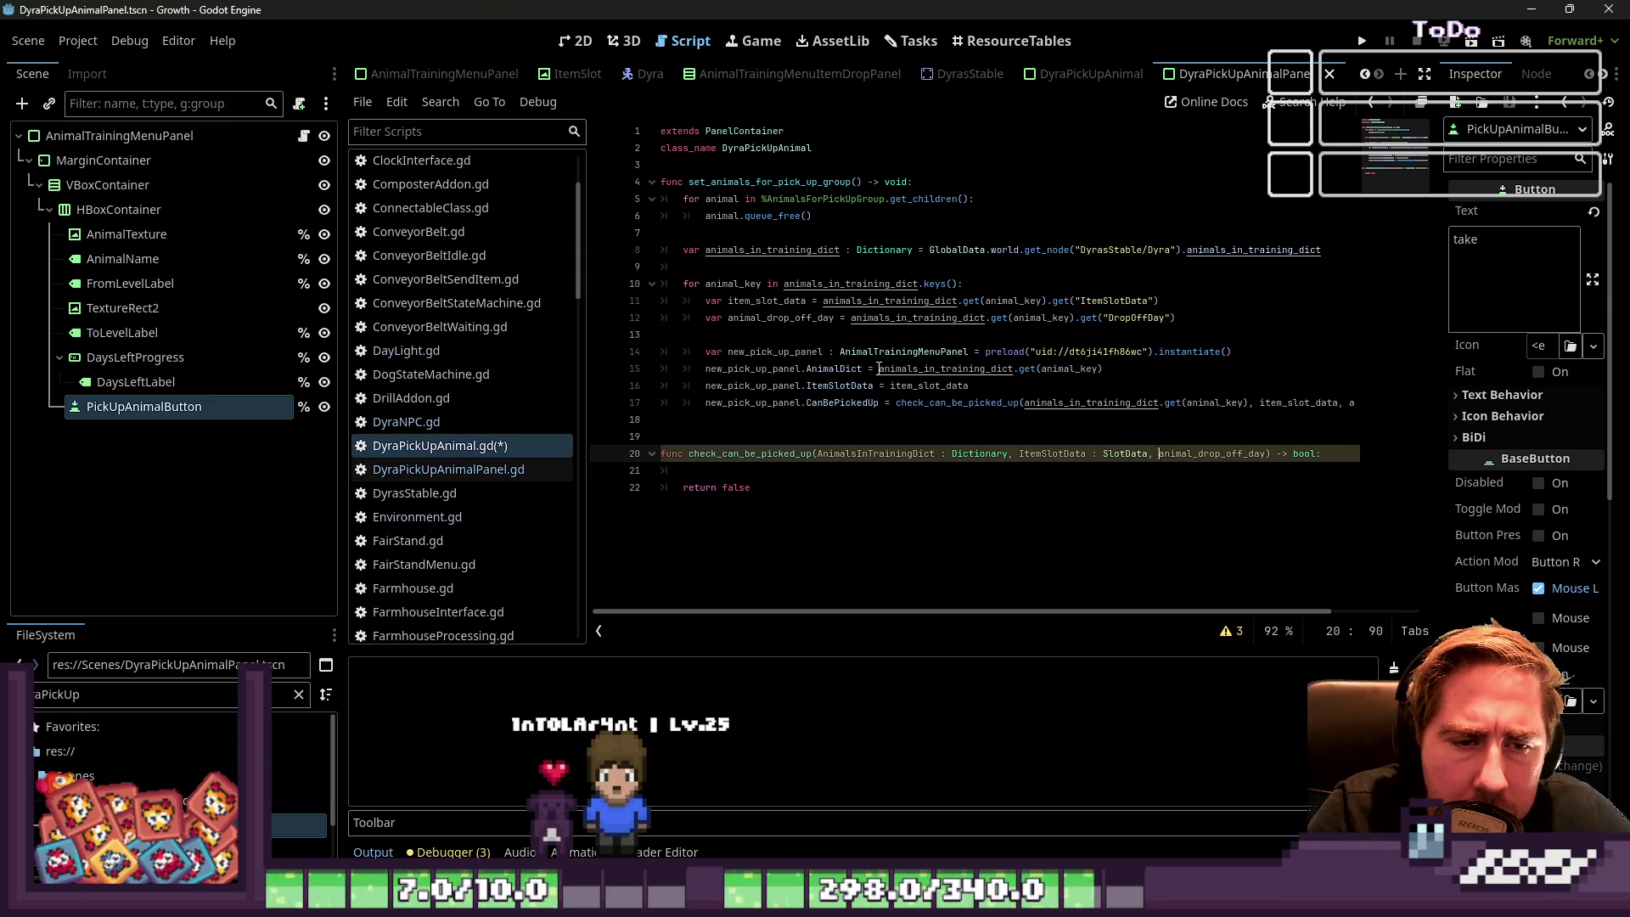
key("ctrl+shift+Right")
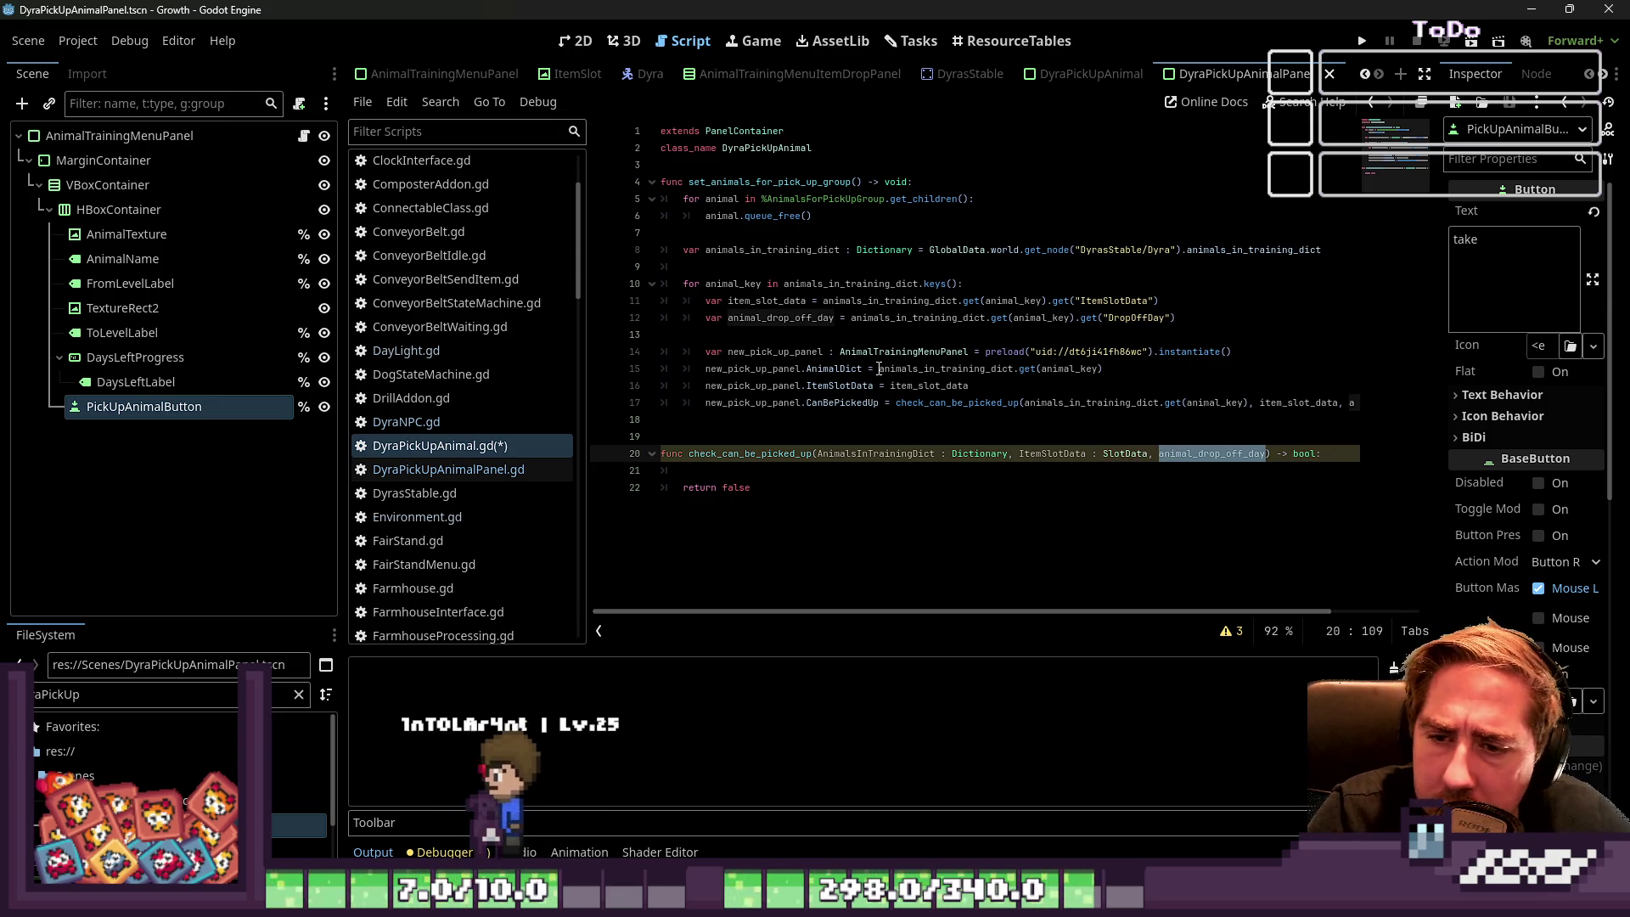
key("BackSpace")
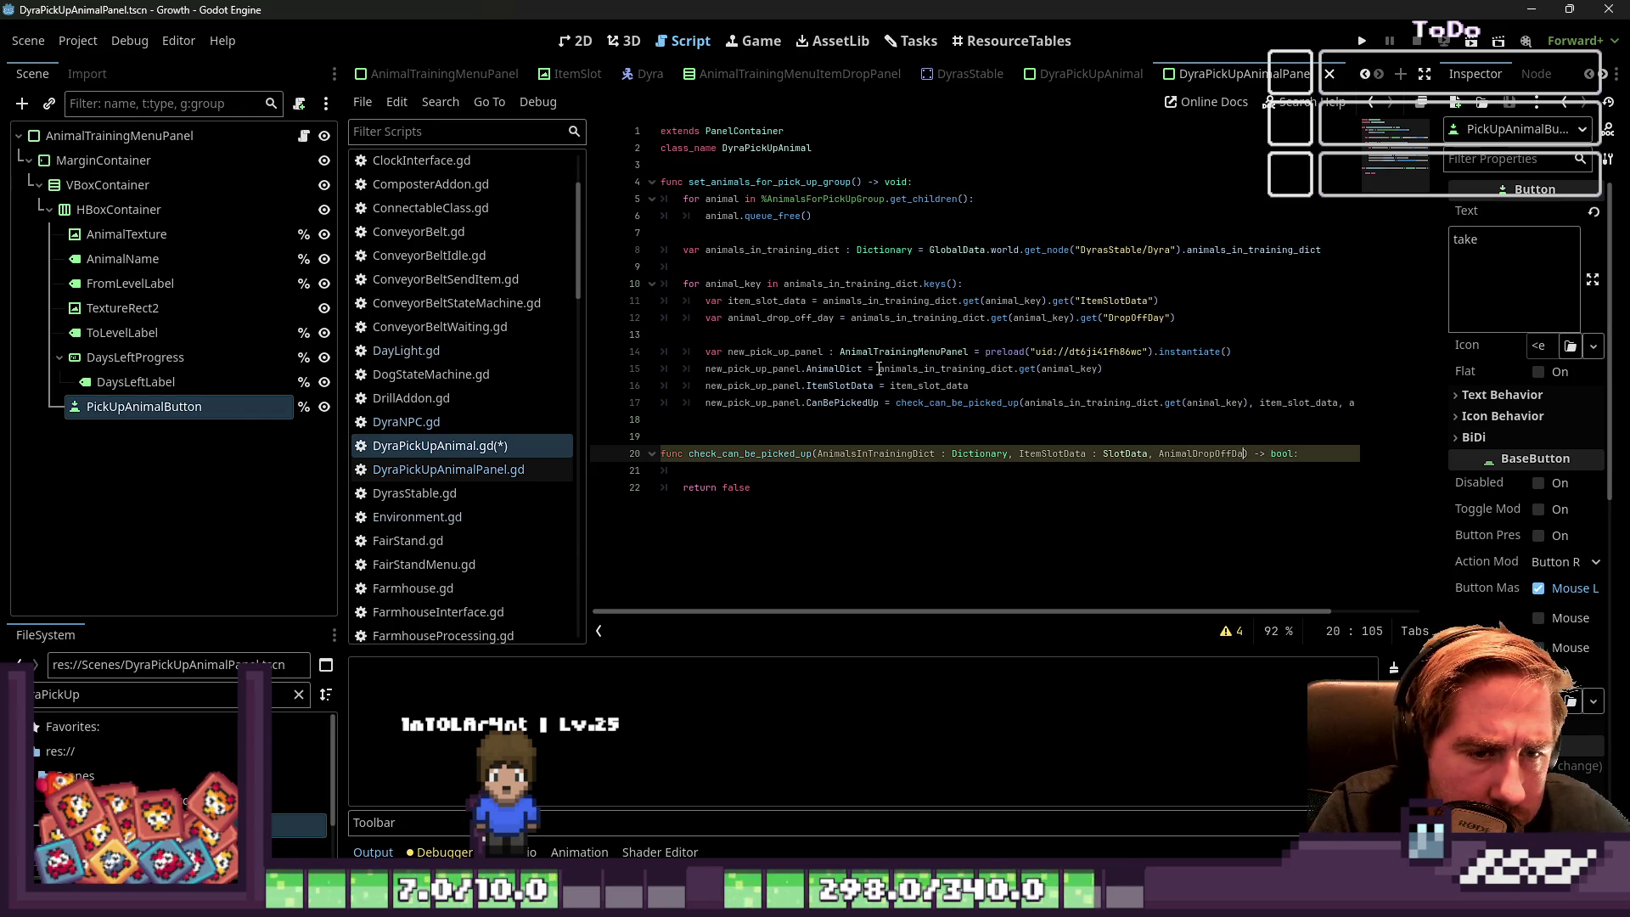
key("Down")
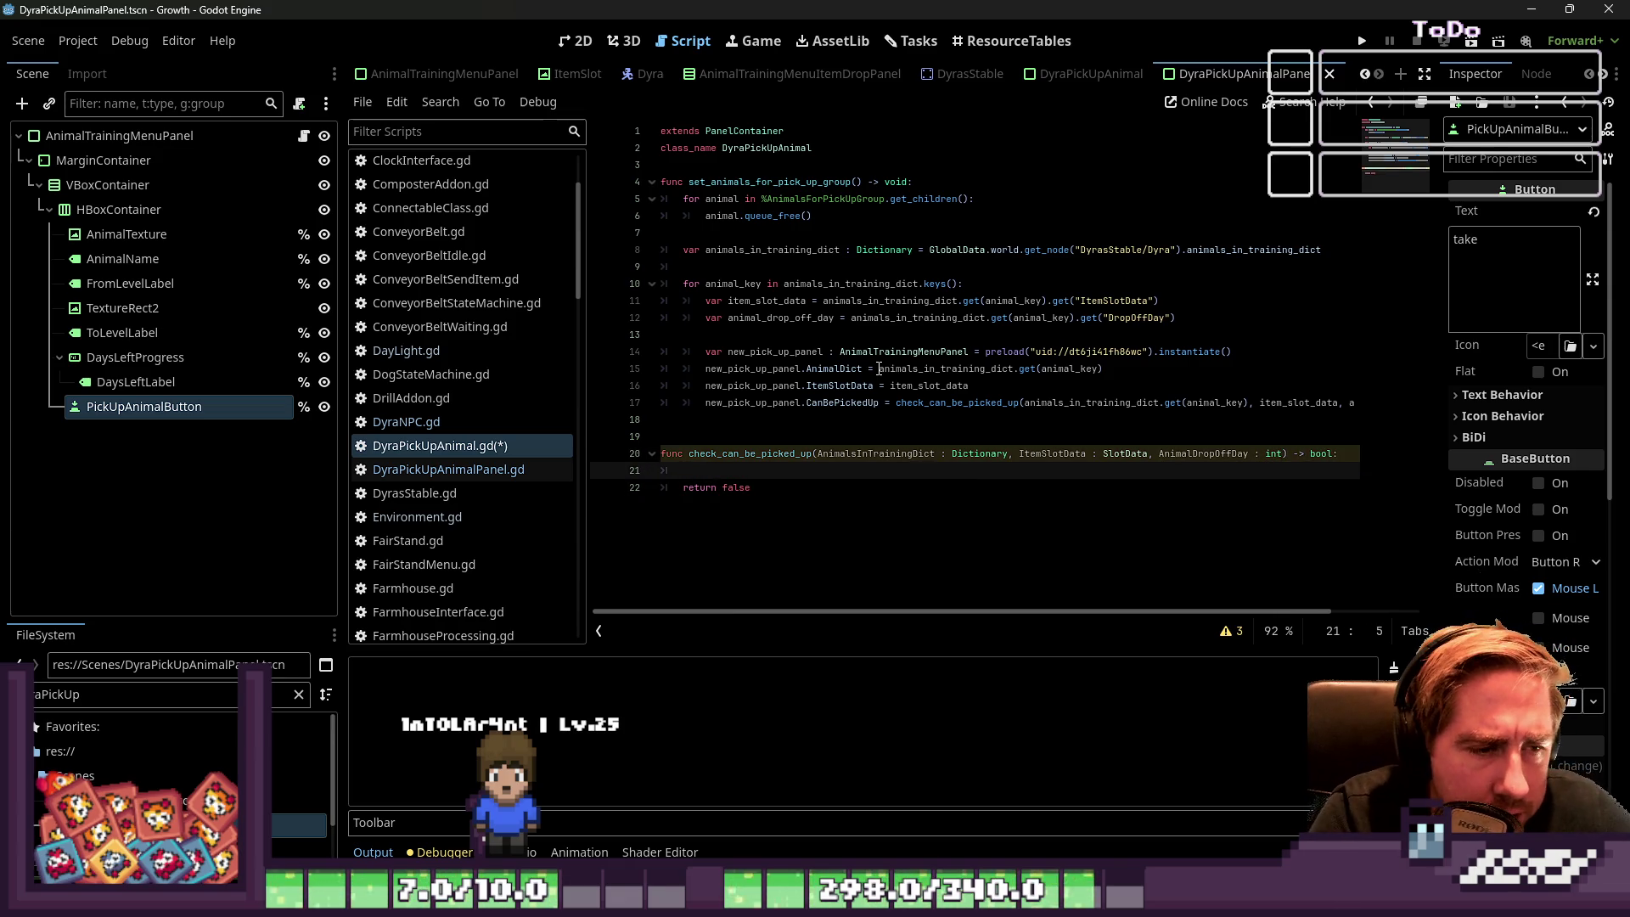
- Swap return false for a GlobalData.world.get_node("Environment/DayLight") lookup on the return line
key("BackSpace")
key("BackSpace")
key("Down")
key("ctrl+shift+Left")
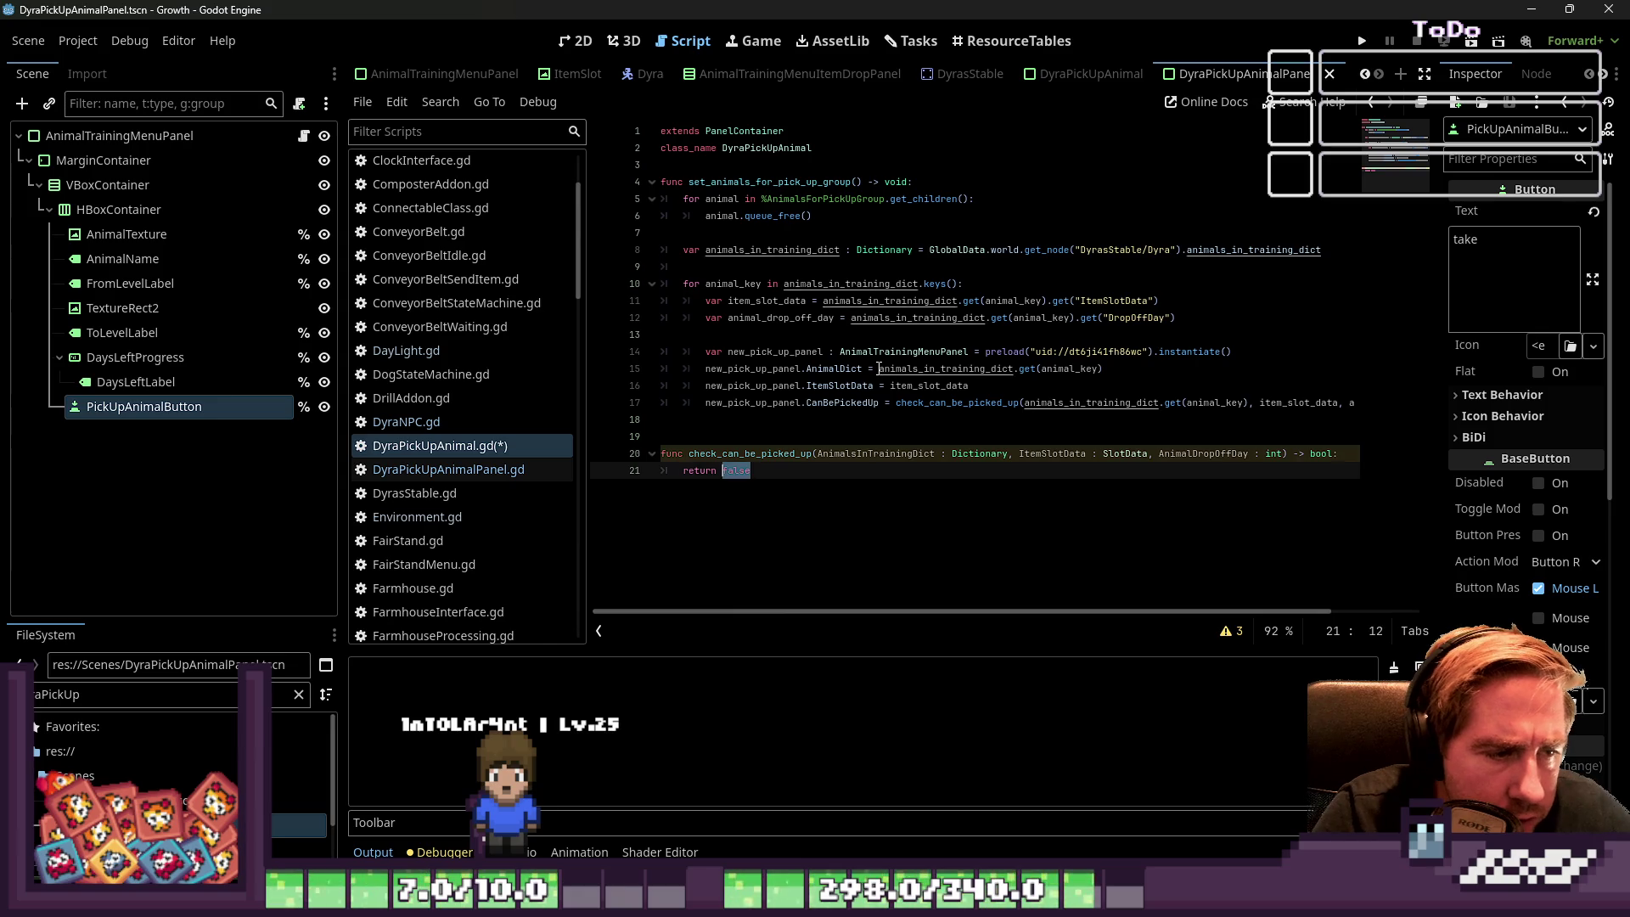
type("A")
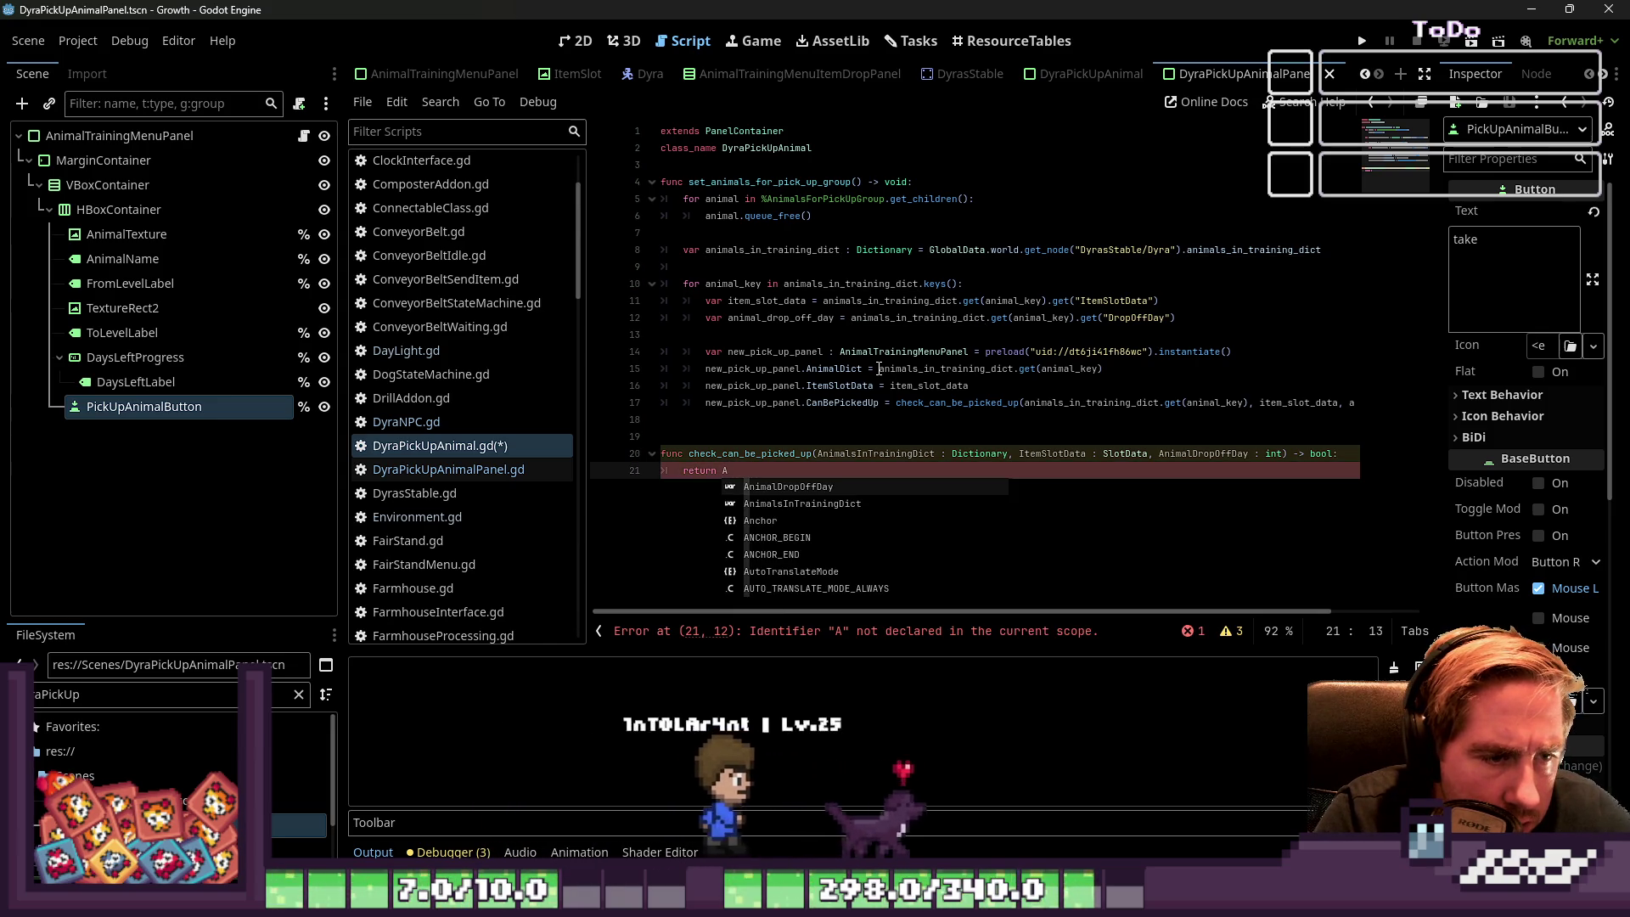
type("nimalsIn")
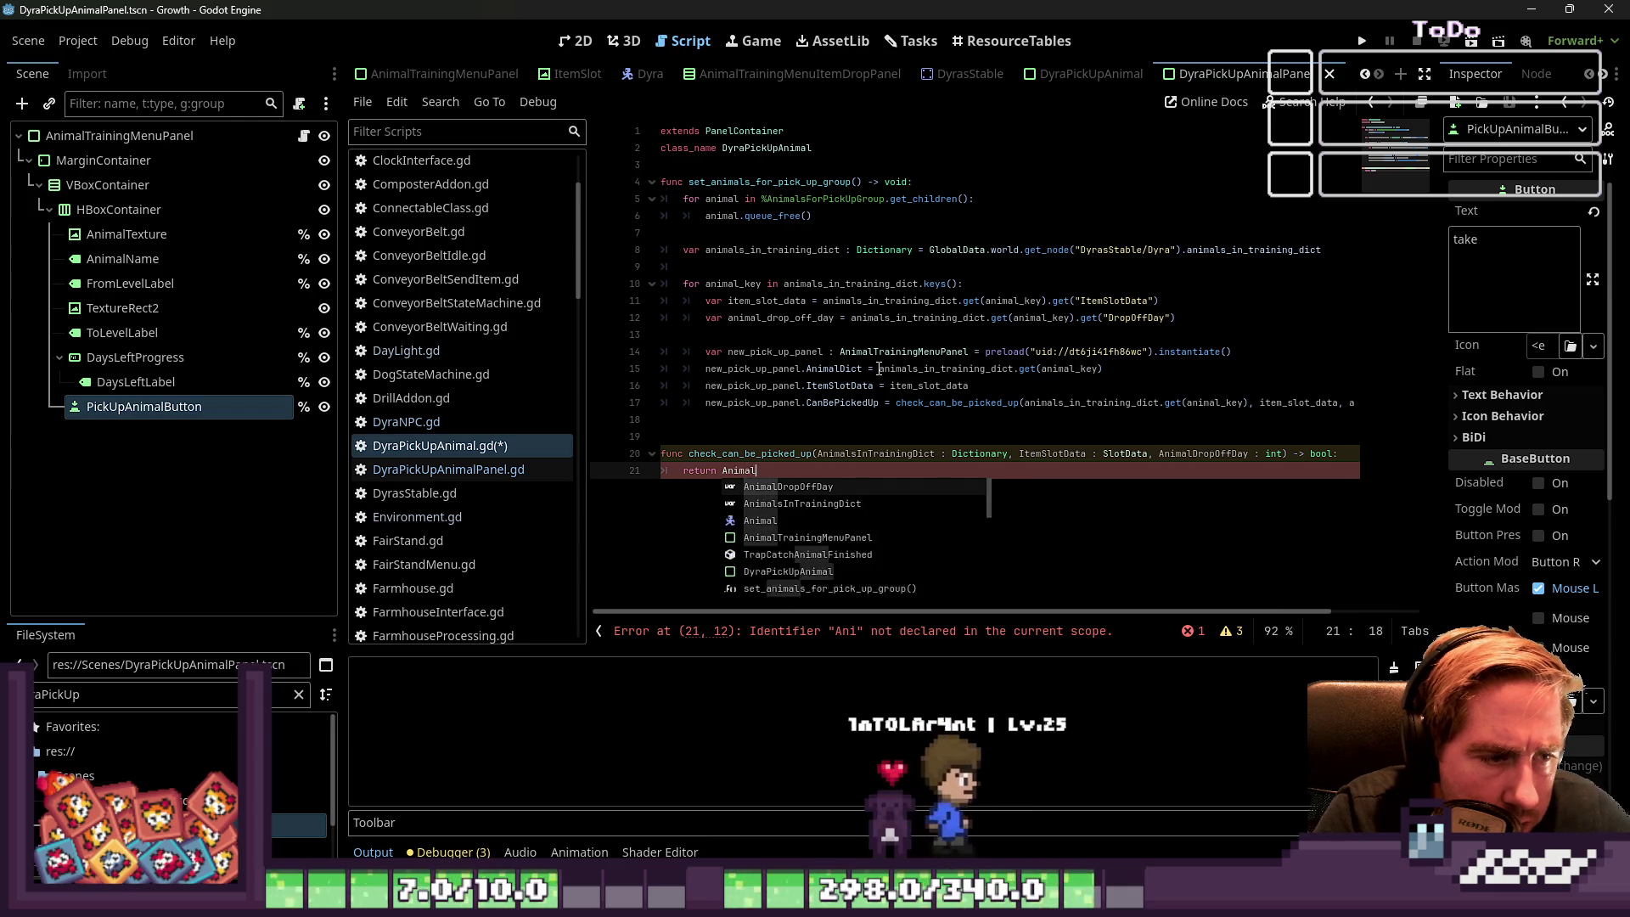
type("Training")
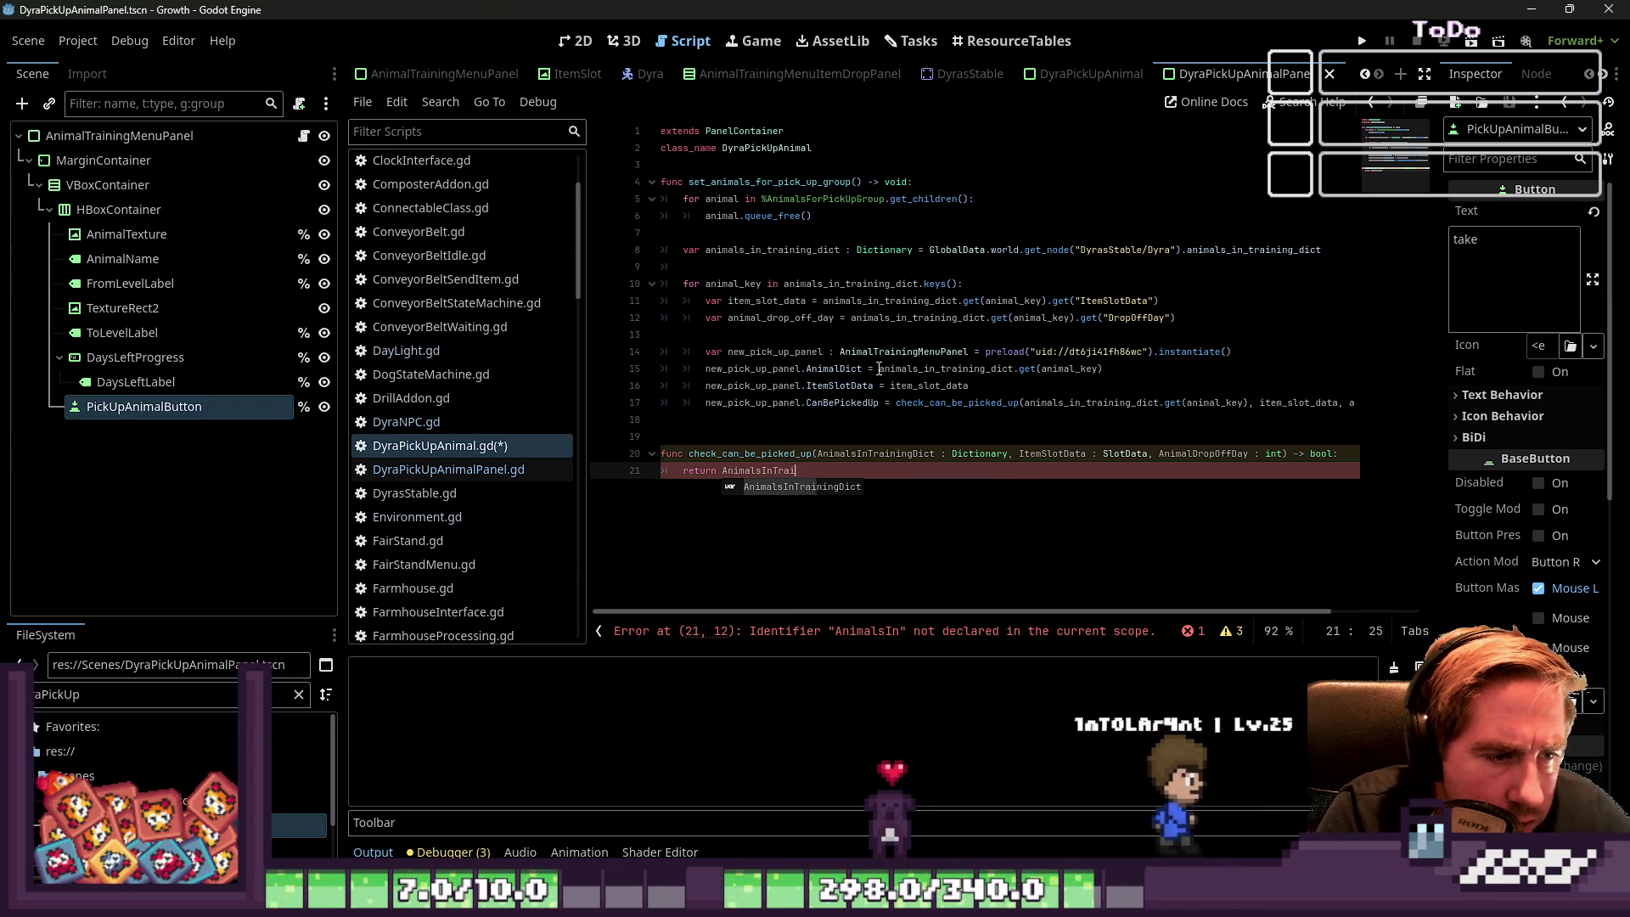
type("Dict.g")
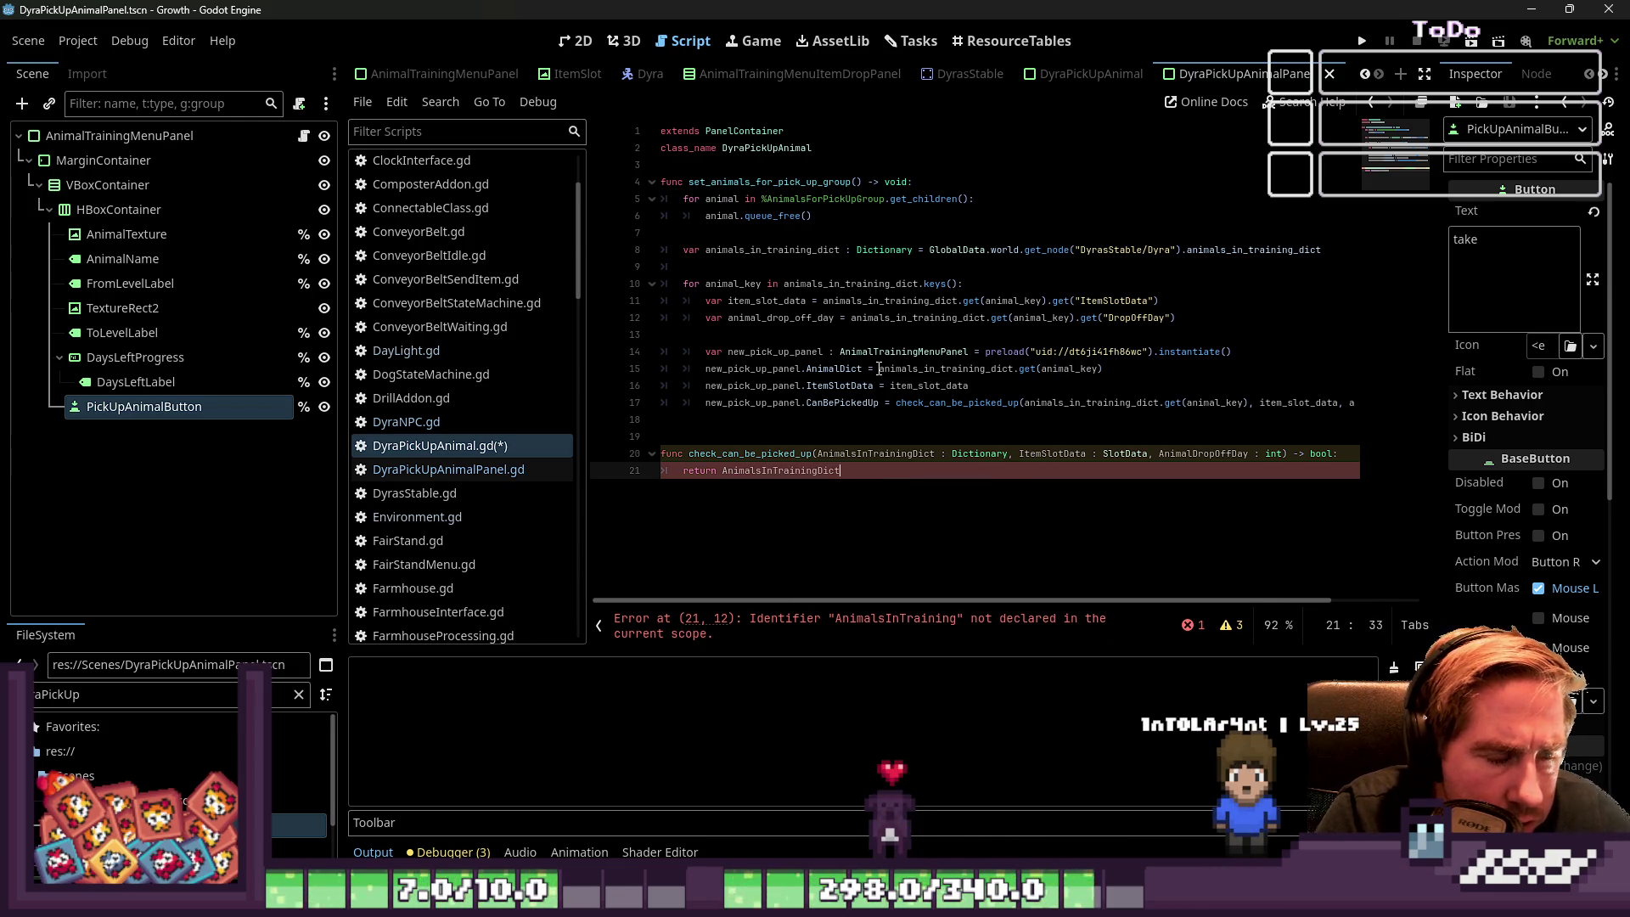
type("et()")
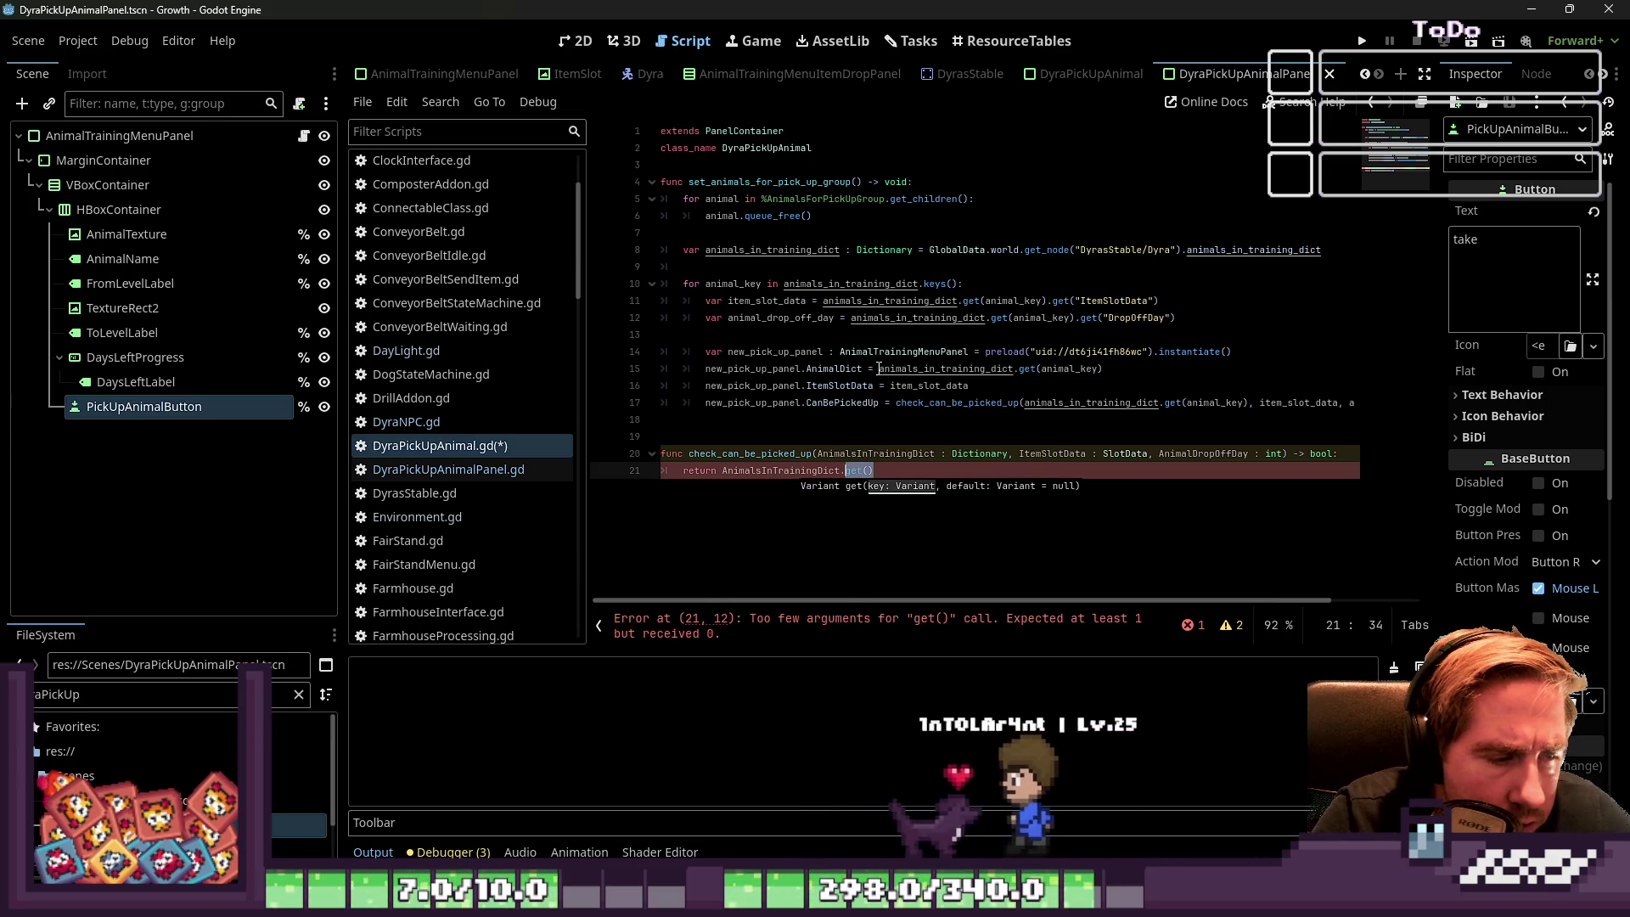
key("ctrl+shift+Left")
key("ctrl+shift+Left")
key("ctrl+shift+Left")
key("BackSpace")
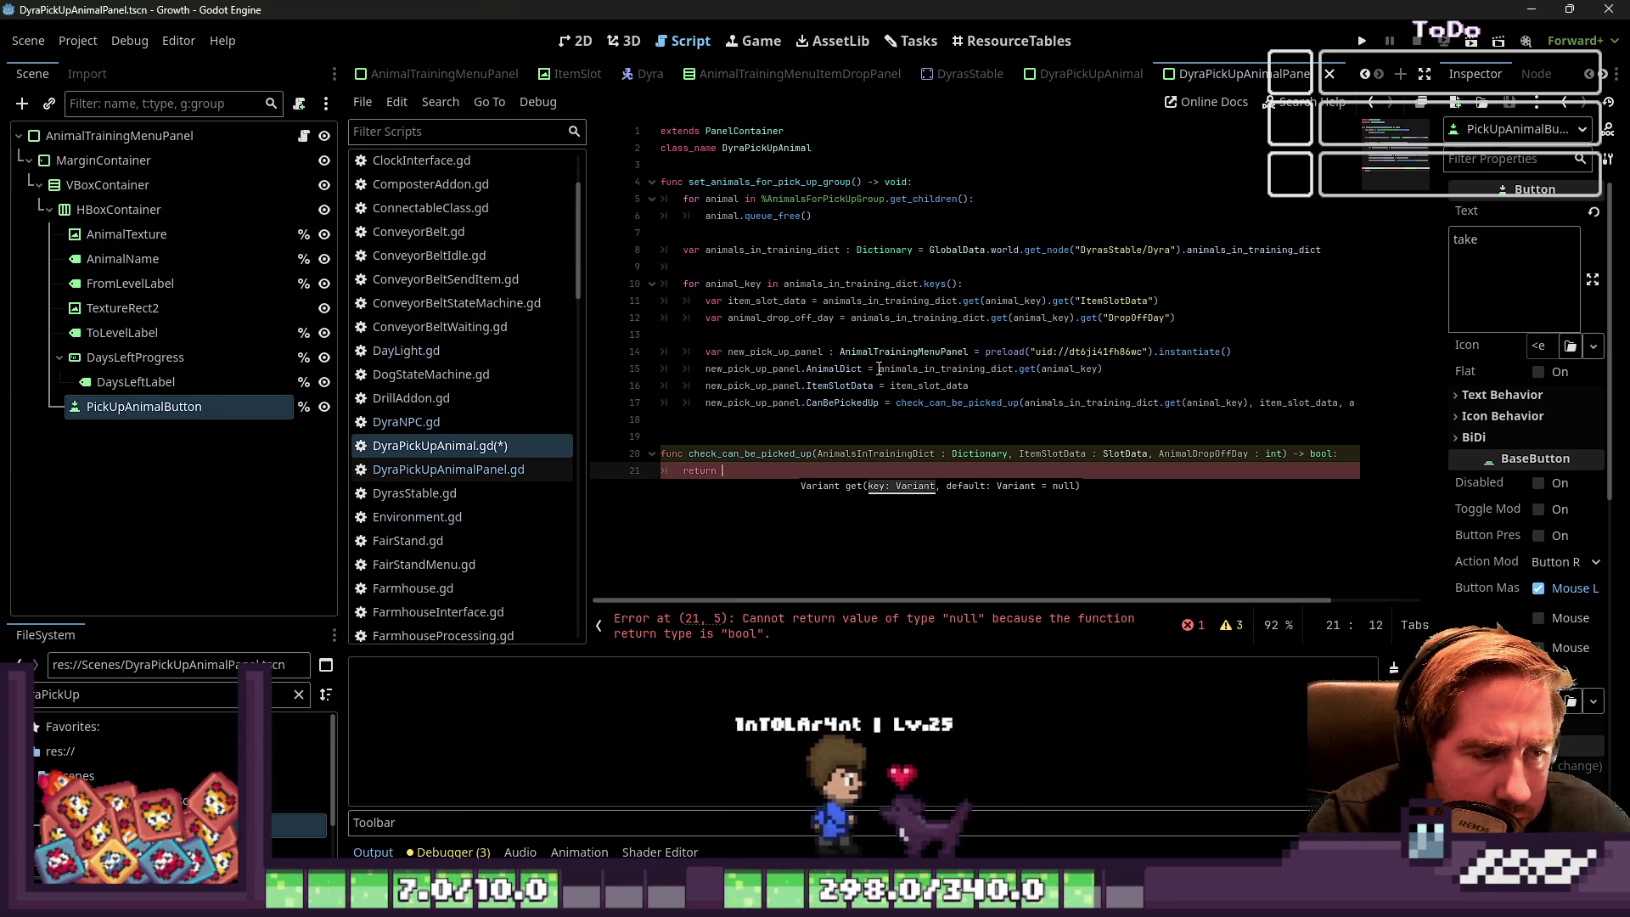
type("if ")
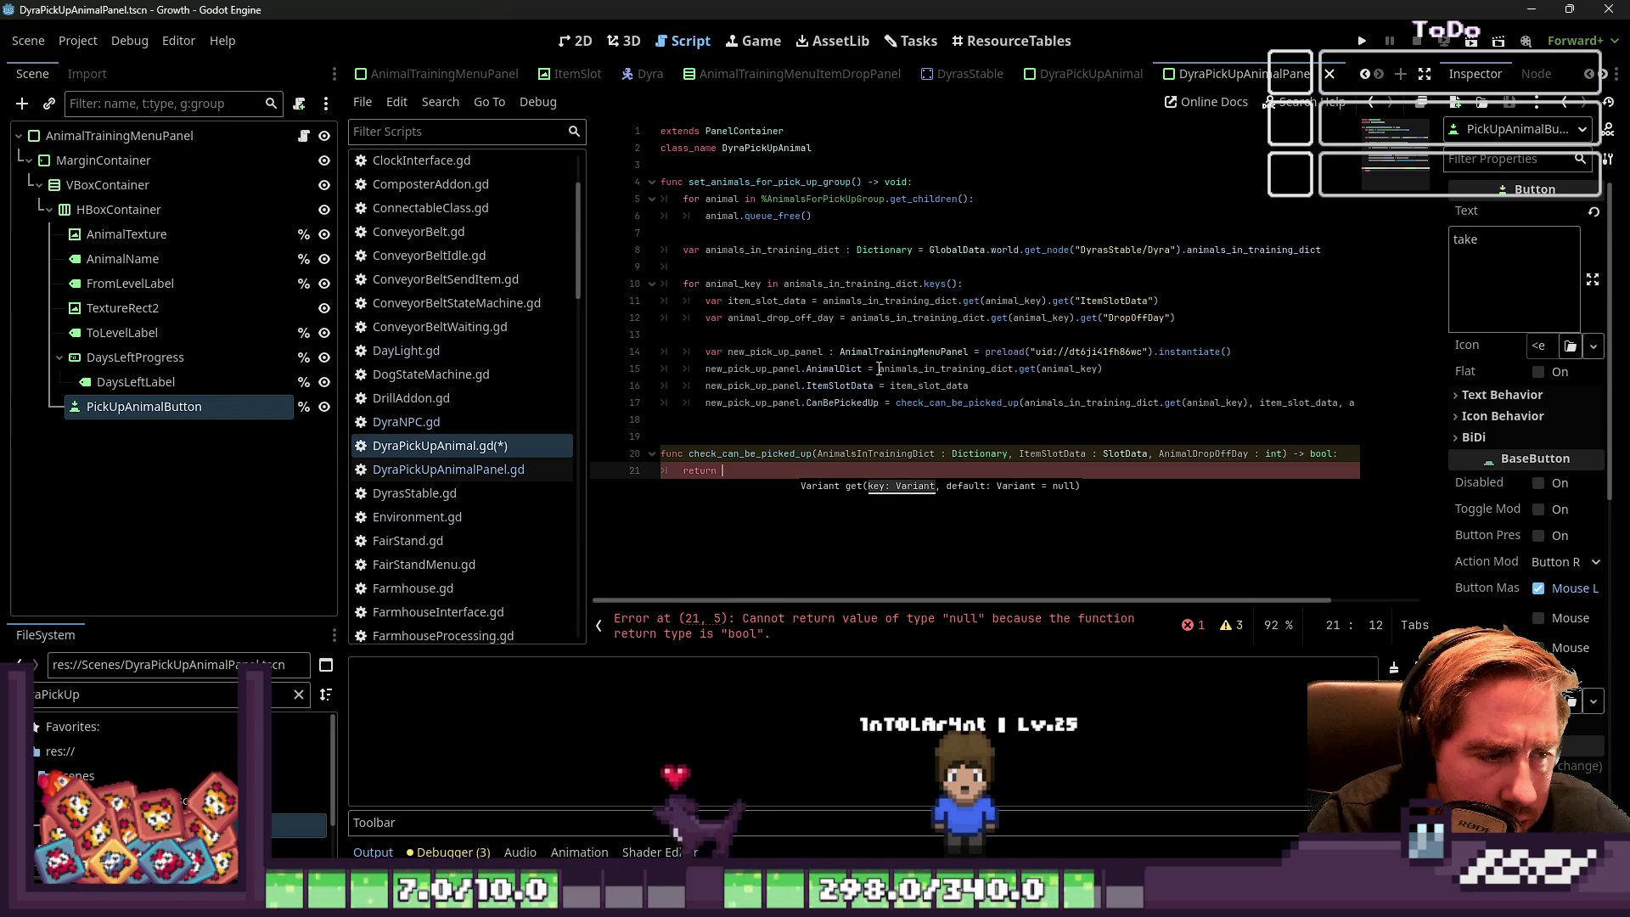
type("GlobalData")
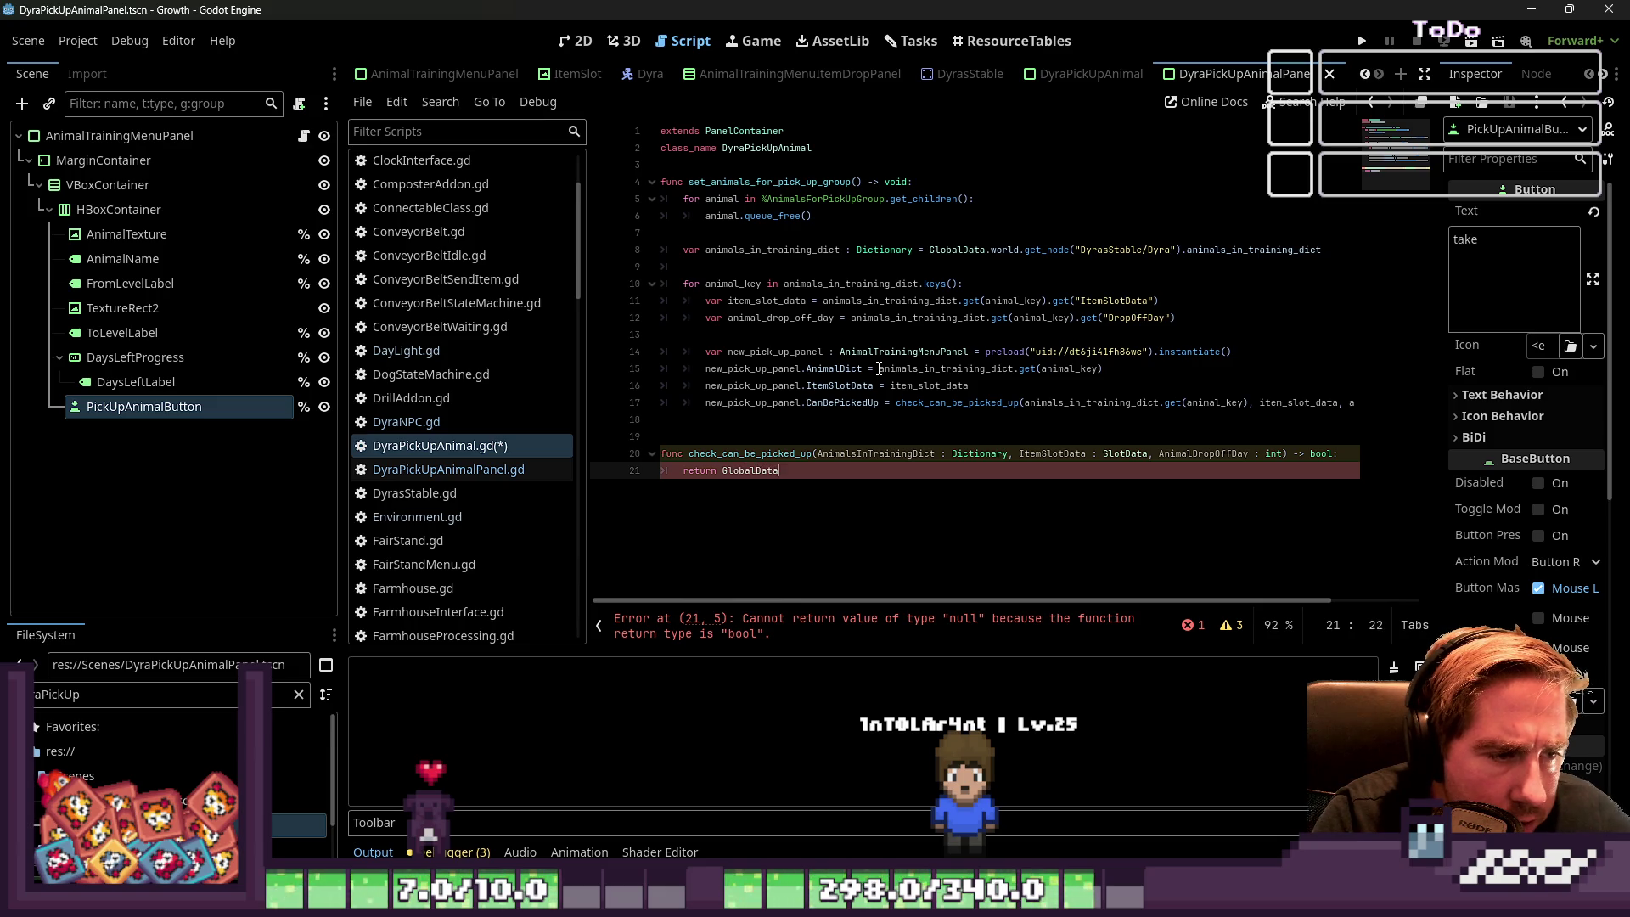
type("get_n")
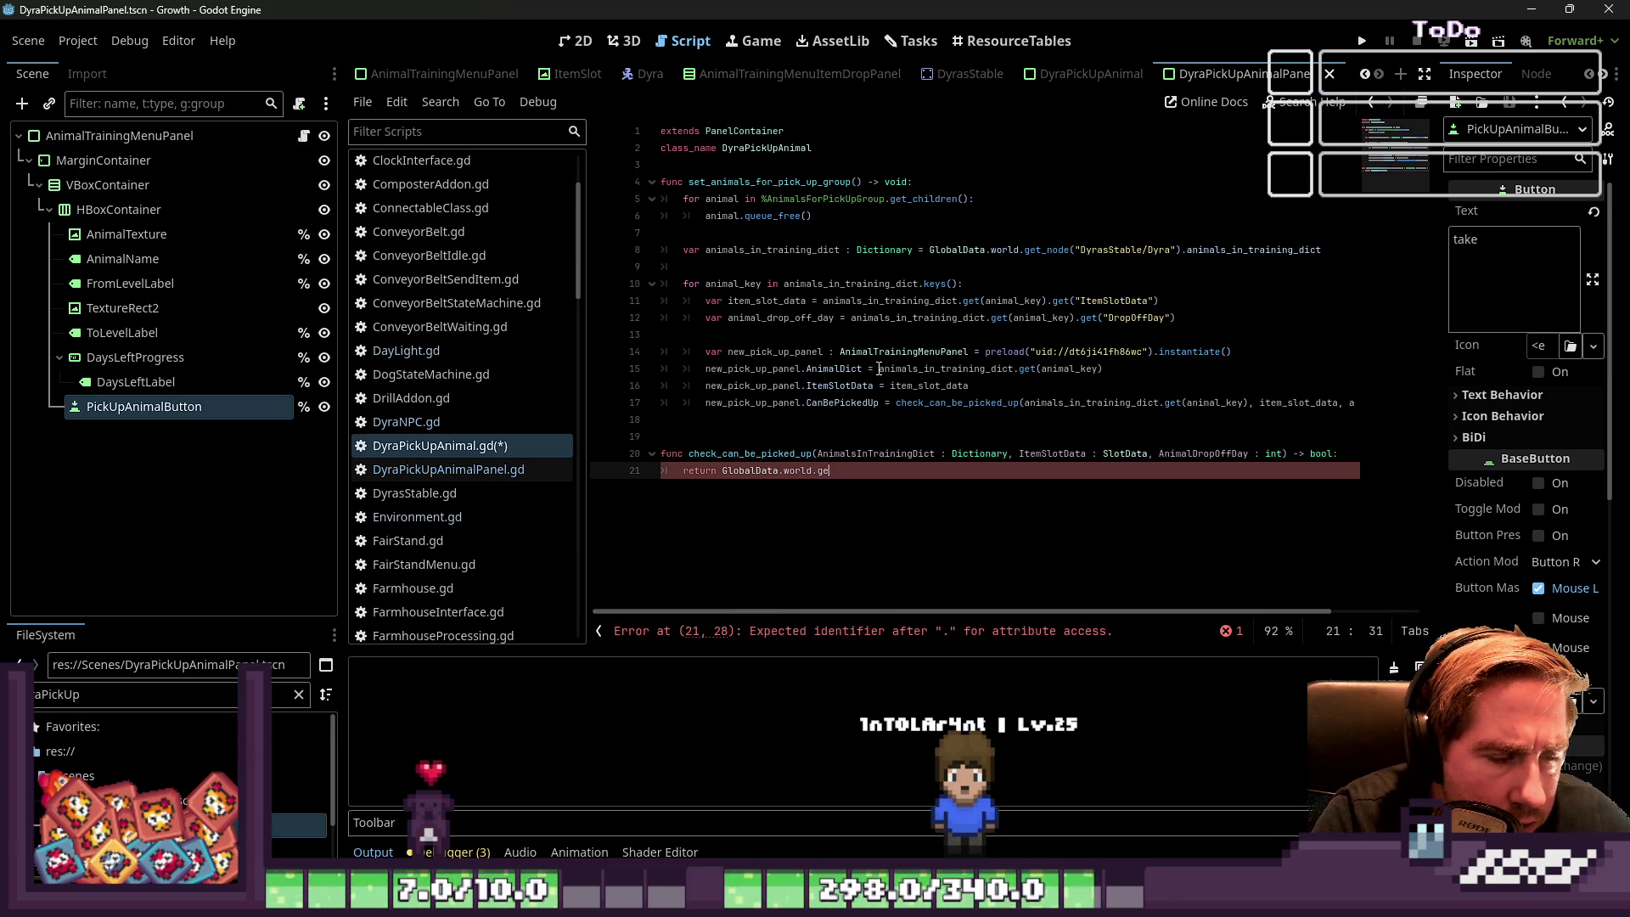
type("ode(\"Environ")
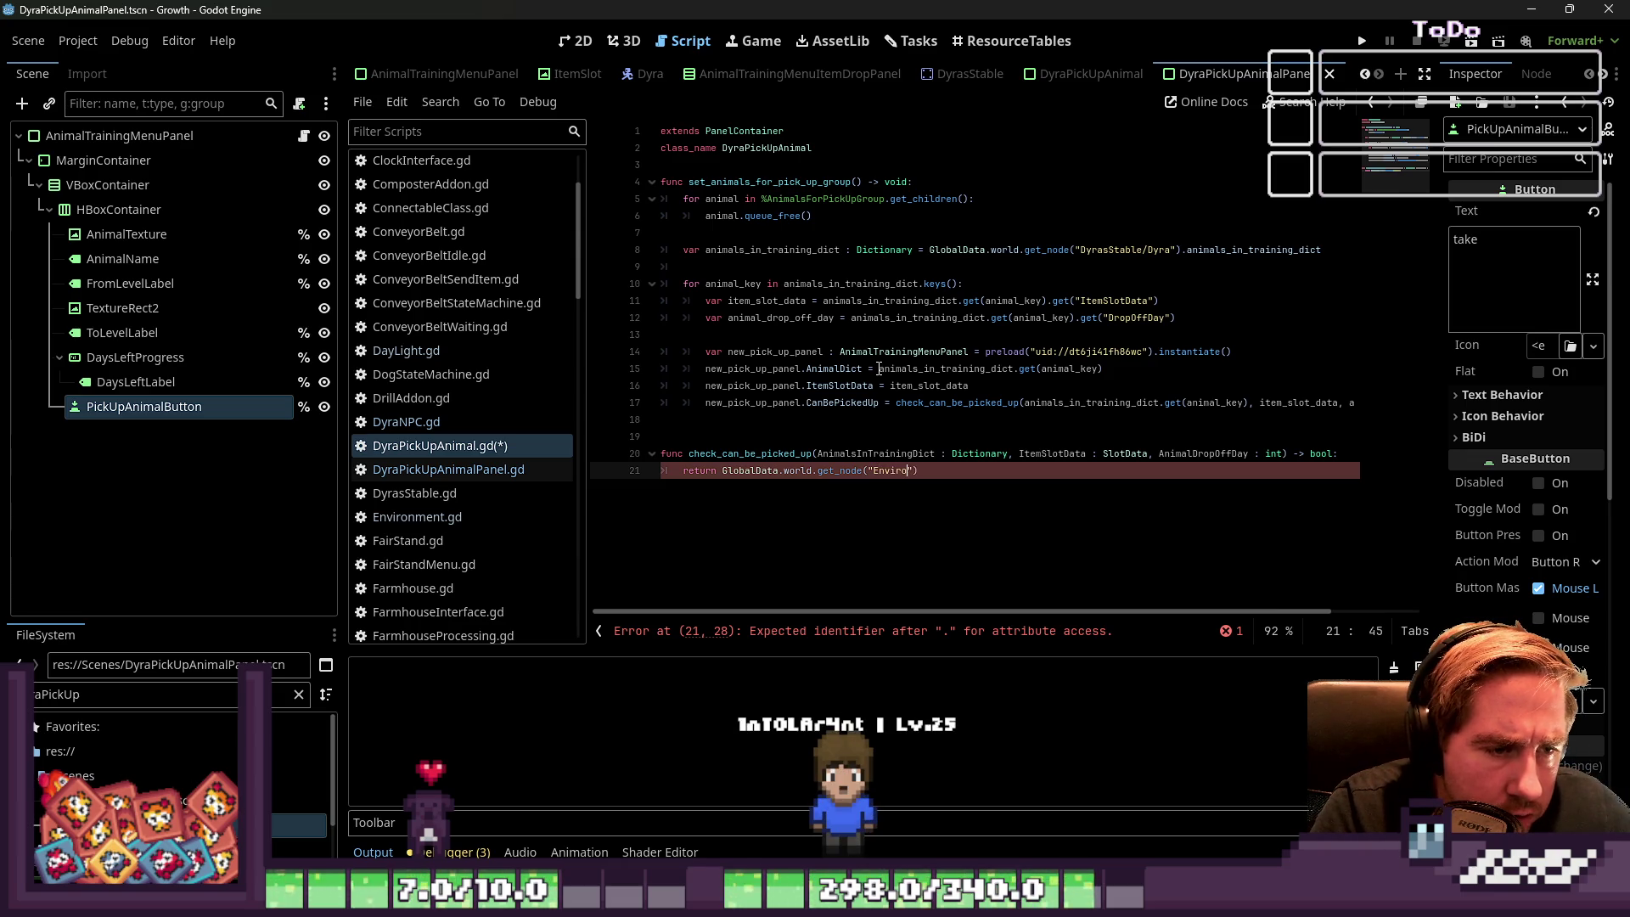
type("ment/DayLight")
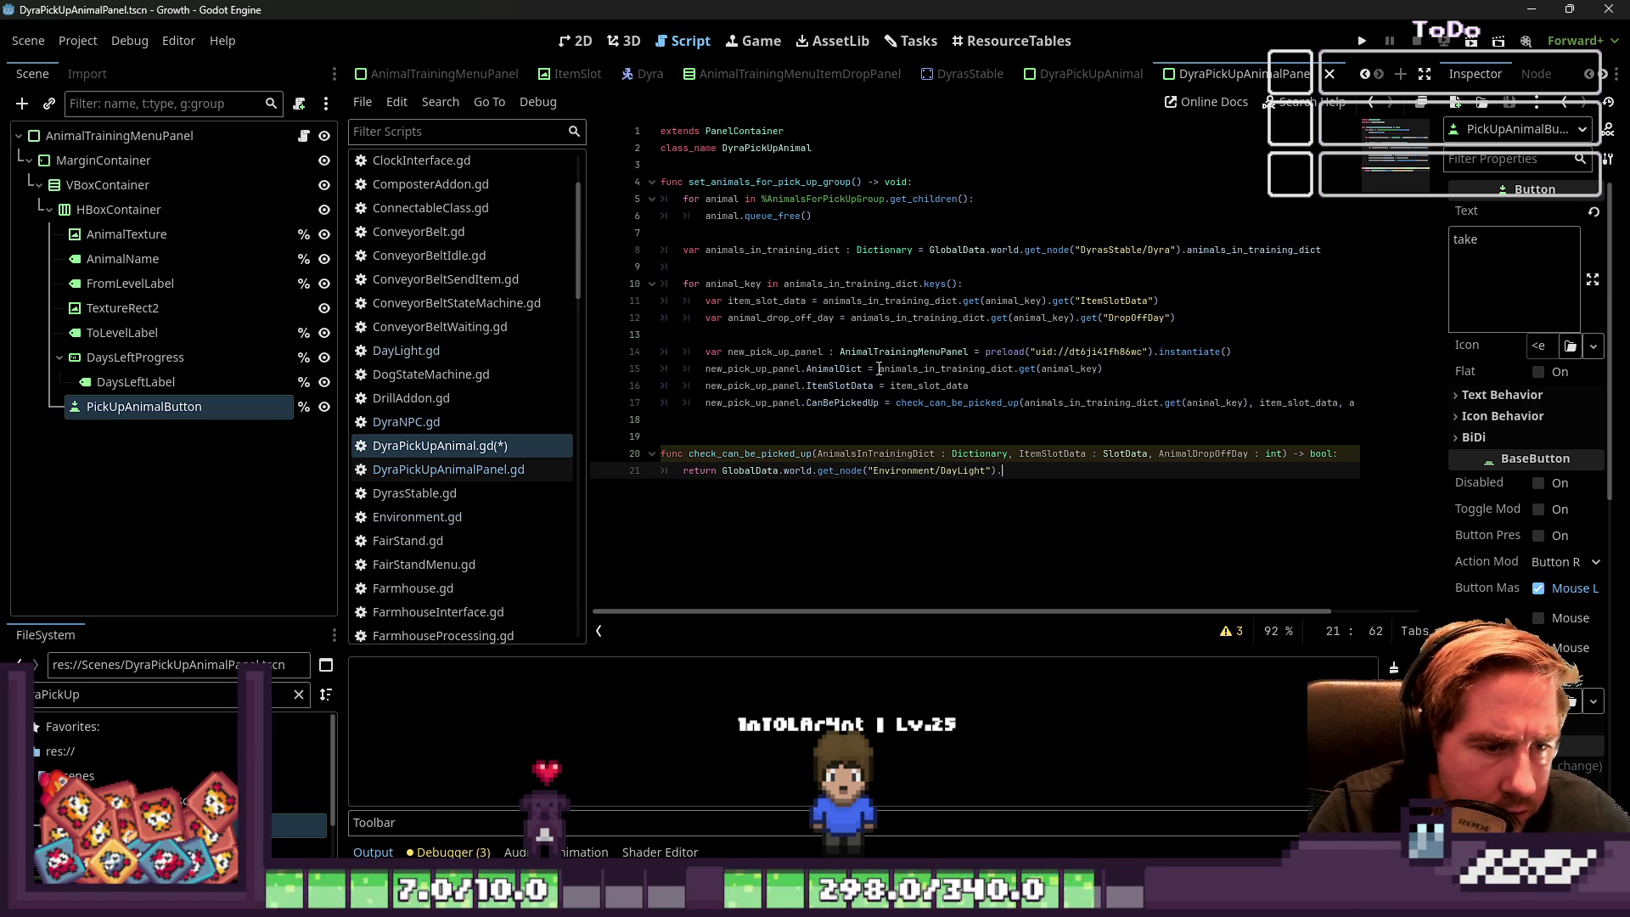
- Inspect the DayLight script in the Environment scene, then return to the DyraPickUpAnimal scene
scroll(564, 175, "up", 3)
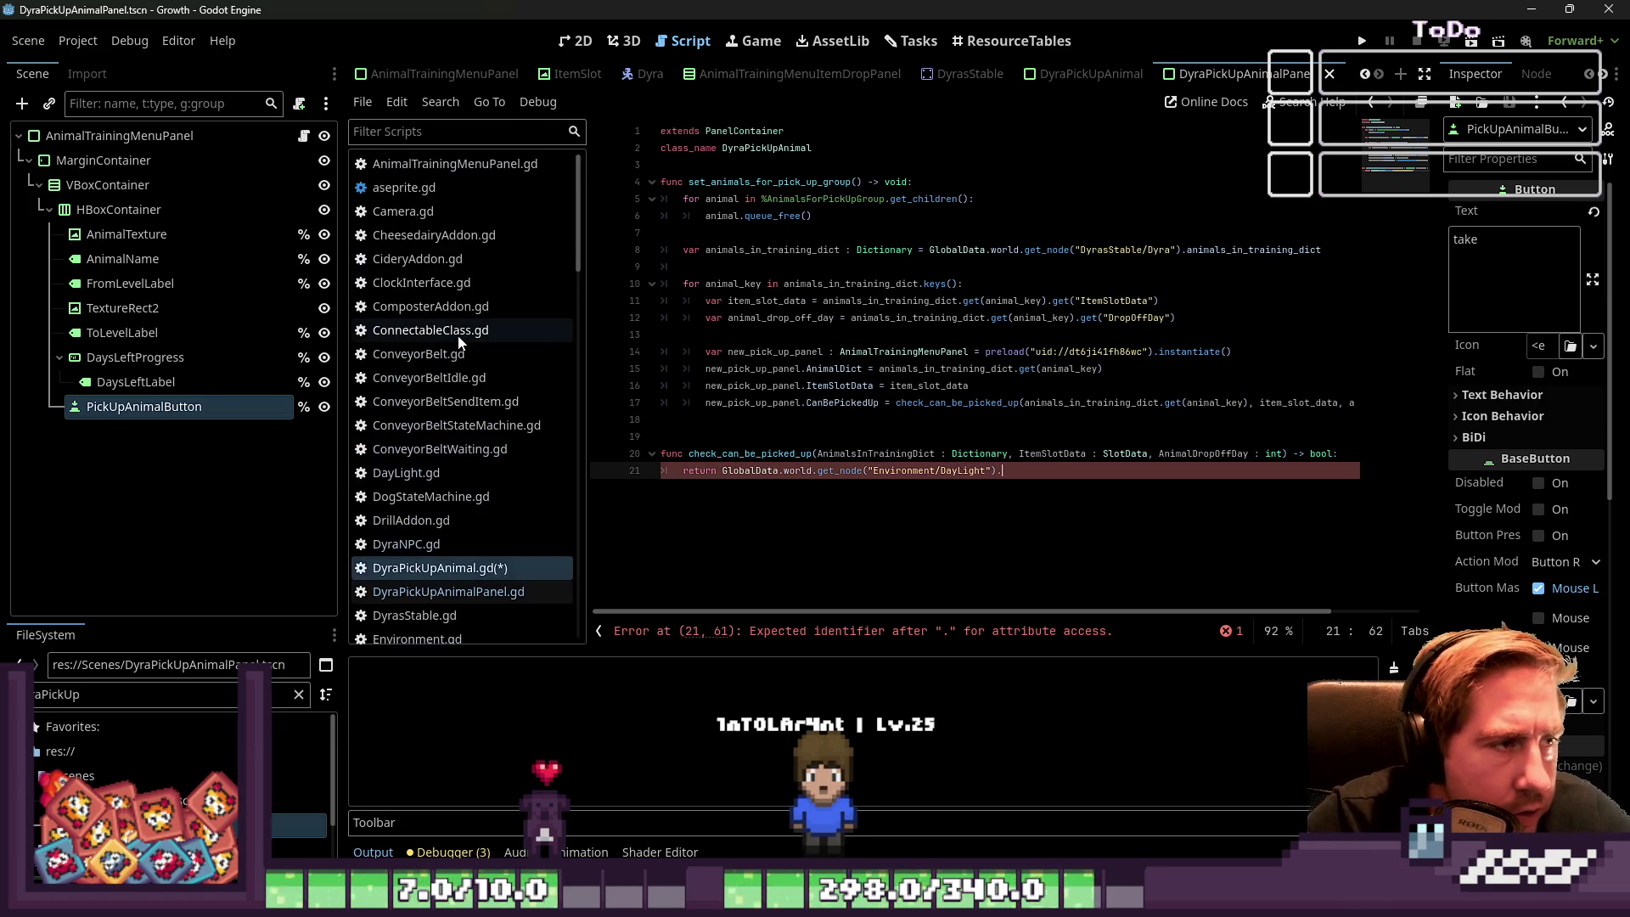
scroll(657, 80, "up", 3)
scroll(645, 82, "up", 5)
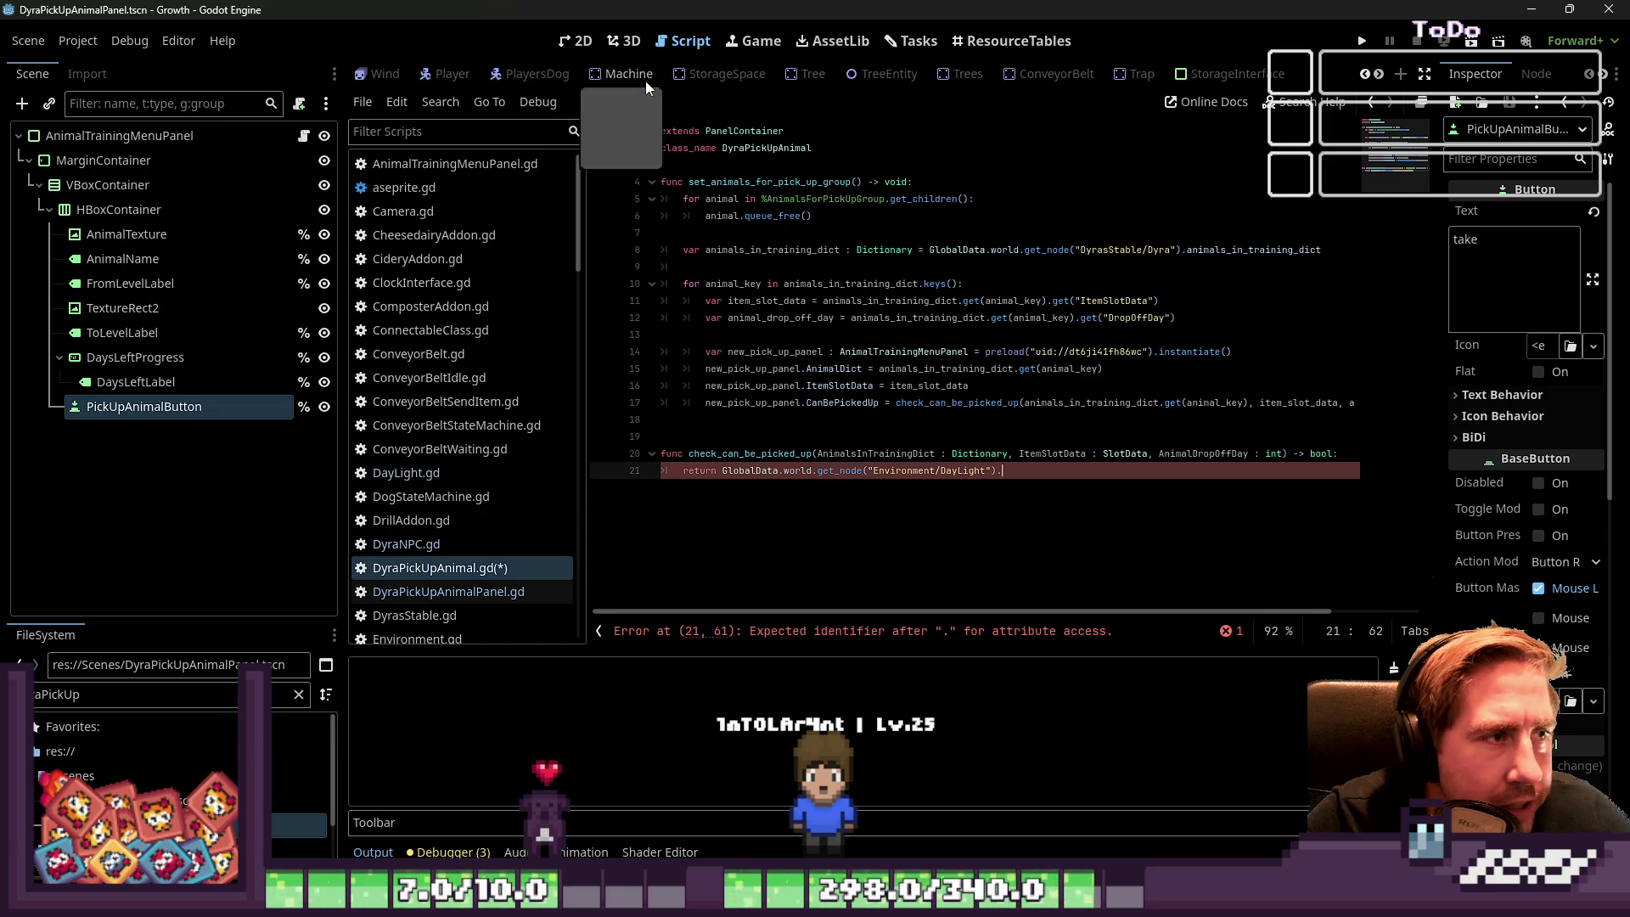
left_click(616, 74)
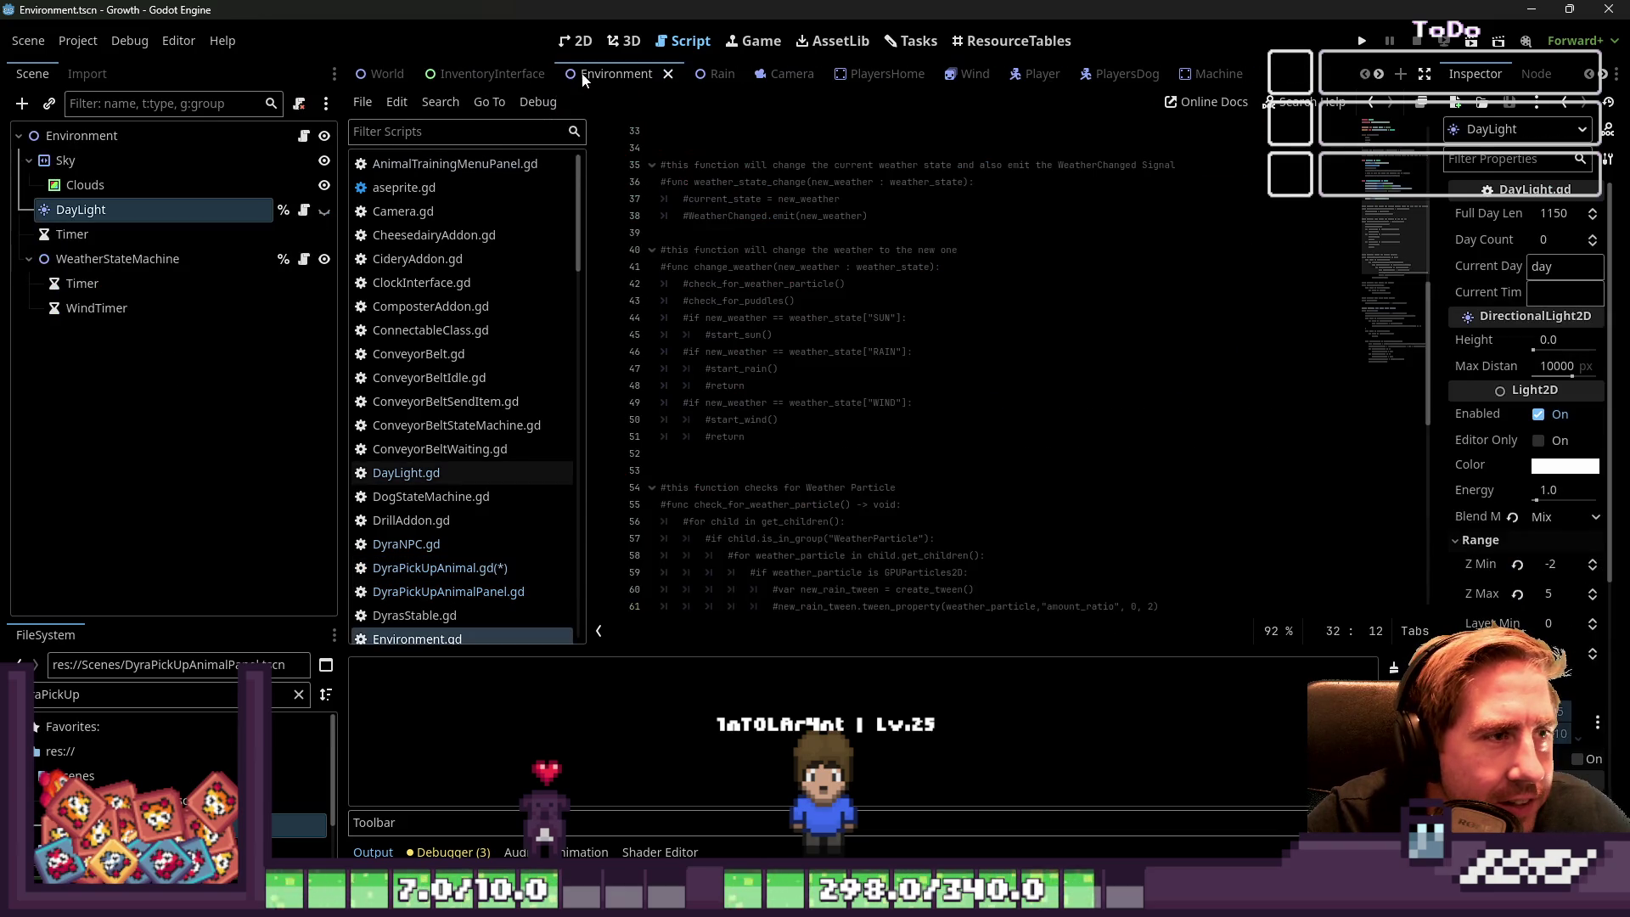
left_click(304, 210)
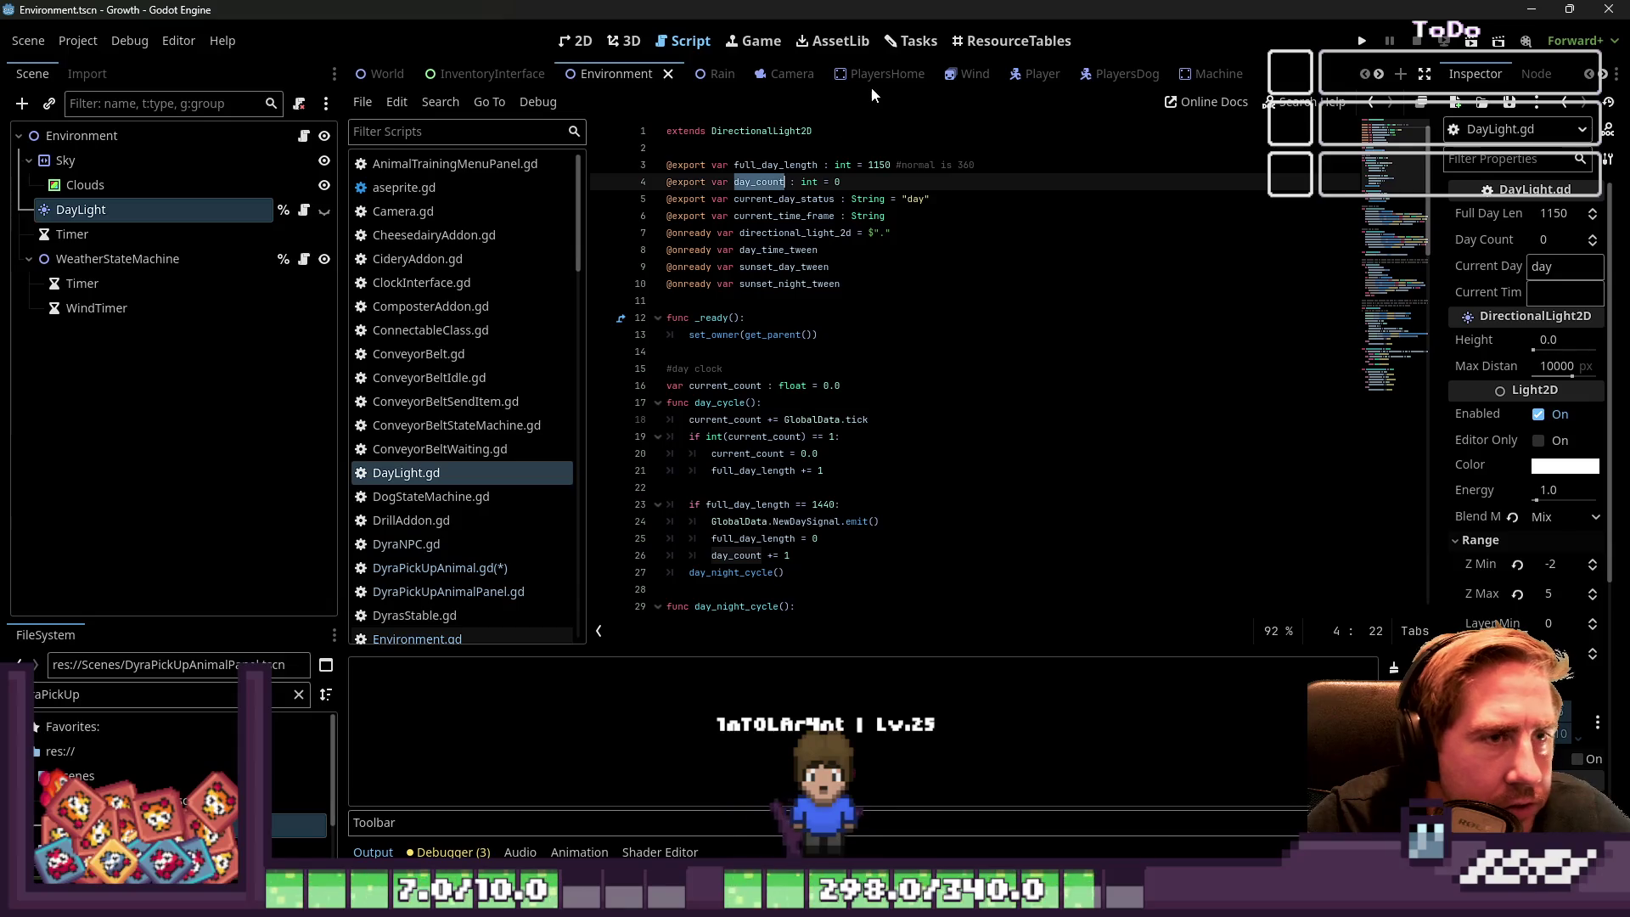
scroll(874, 77, "down", 5)
left_click(1263, 76)
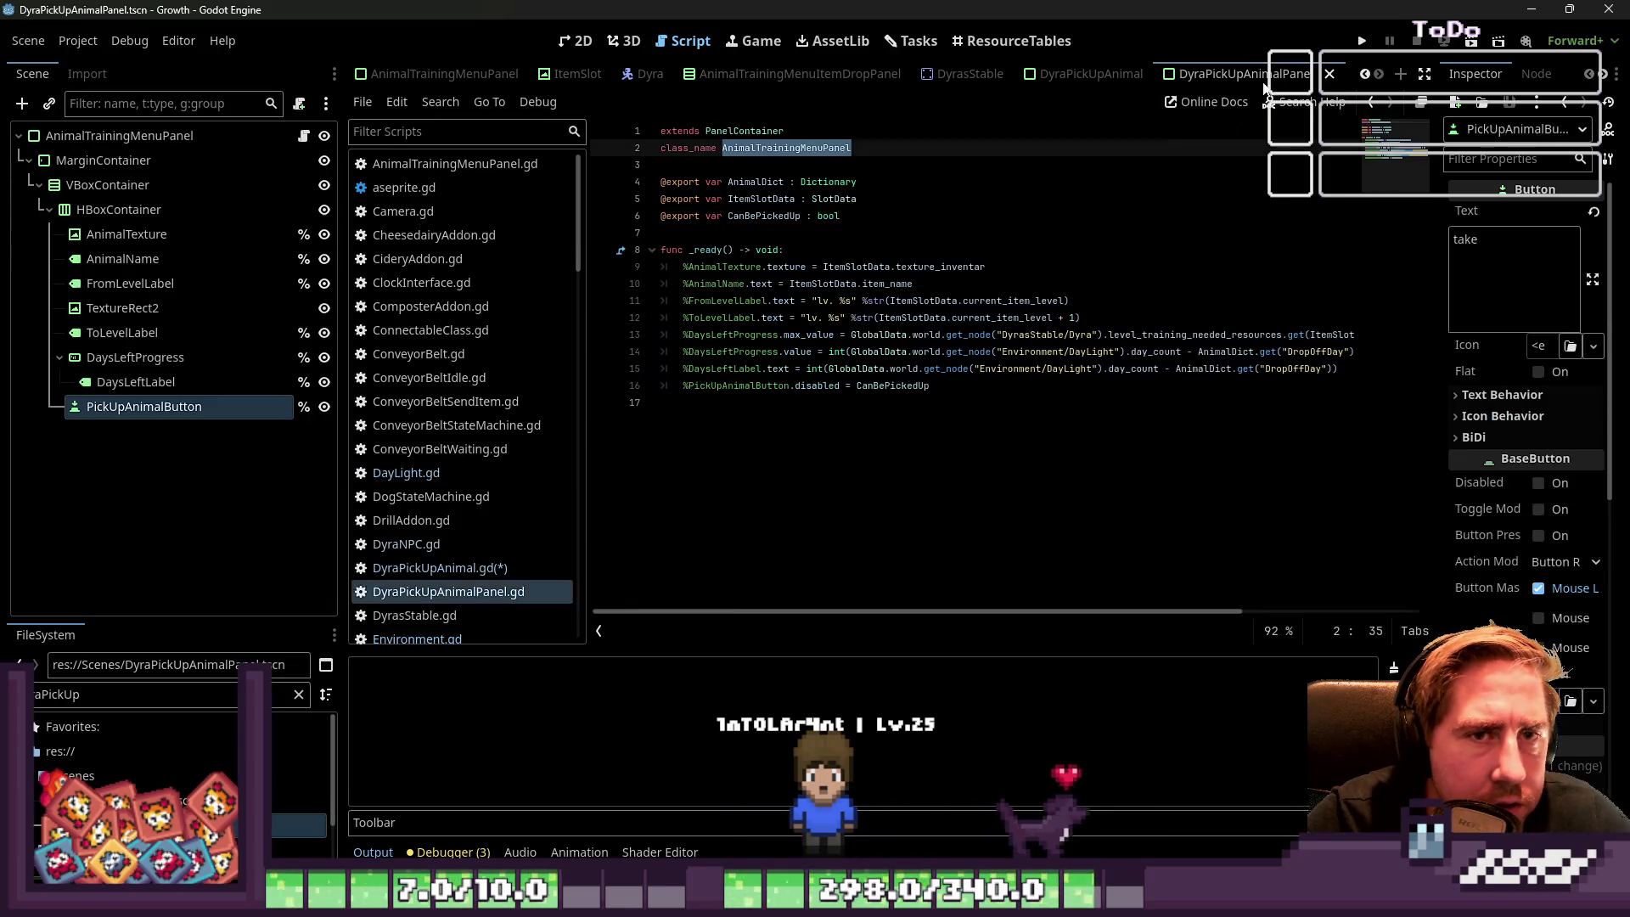
left_click(1091, 74)
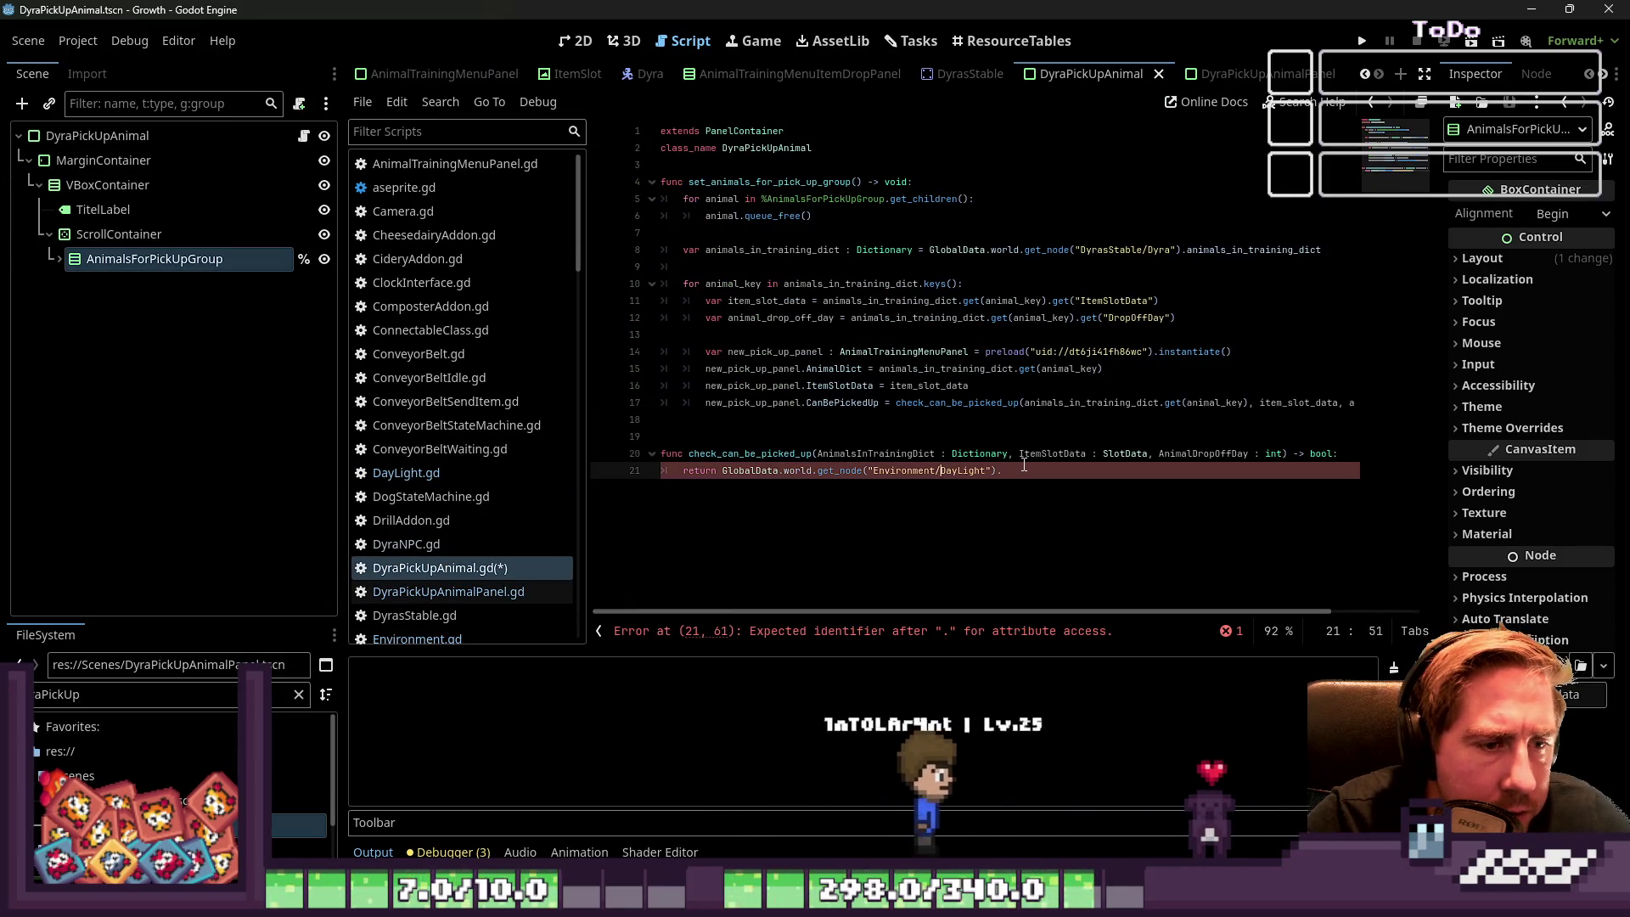
- Append .day_count - AnimalDropOffDay to the return line 21
left_click(1024, 465)
type("day_count -")
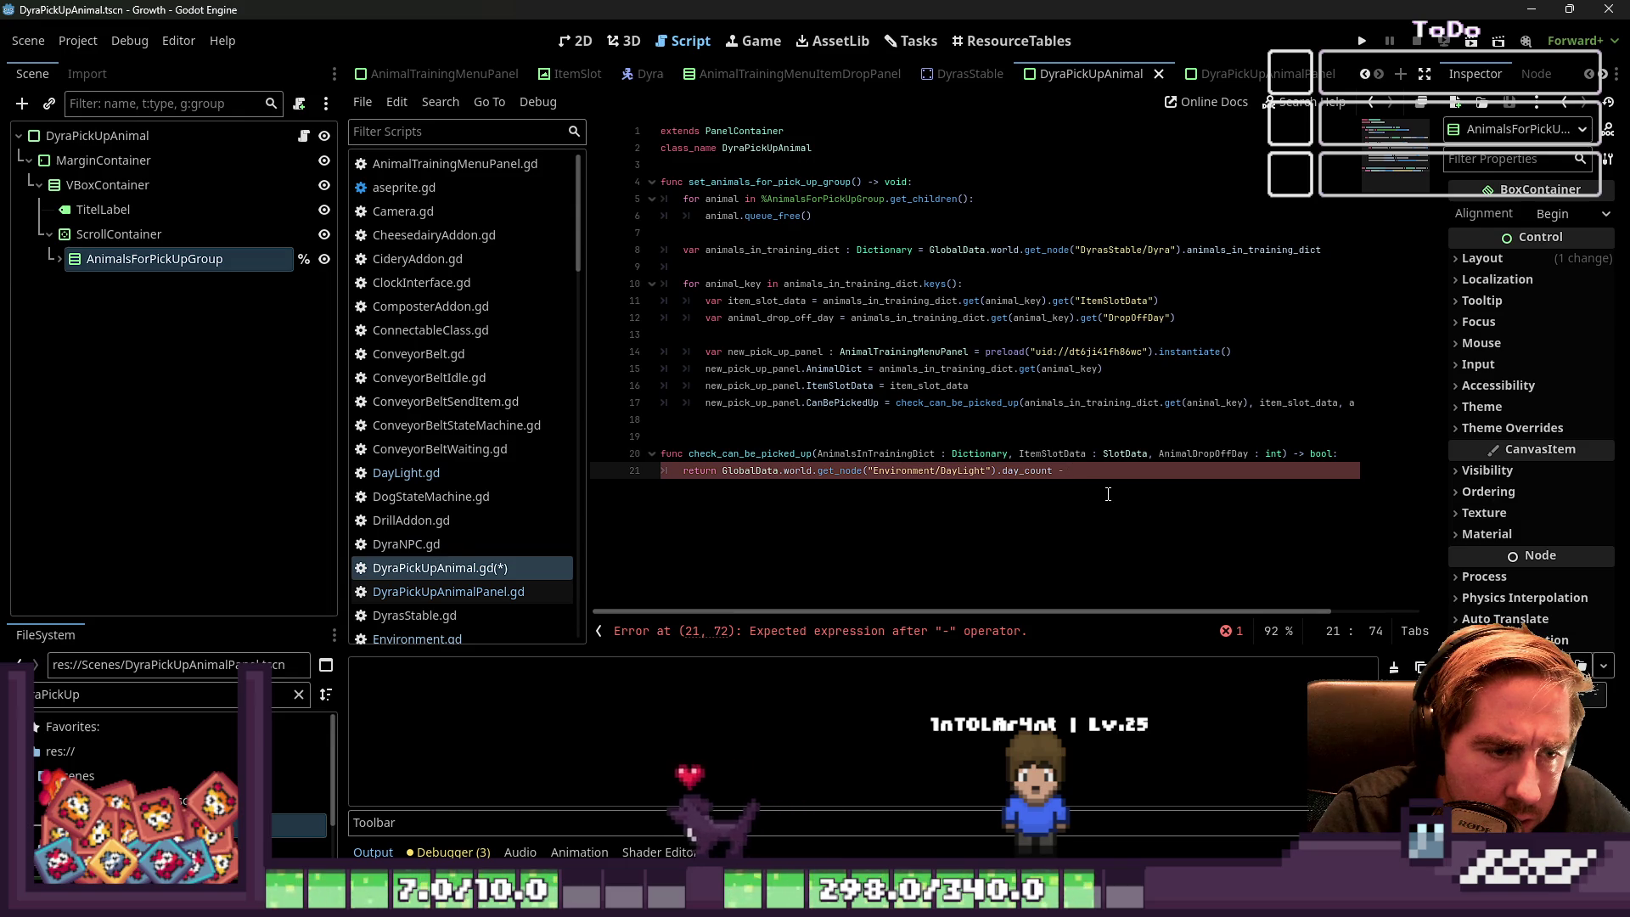
type("An")
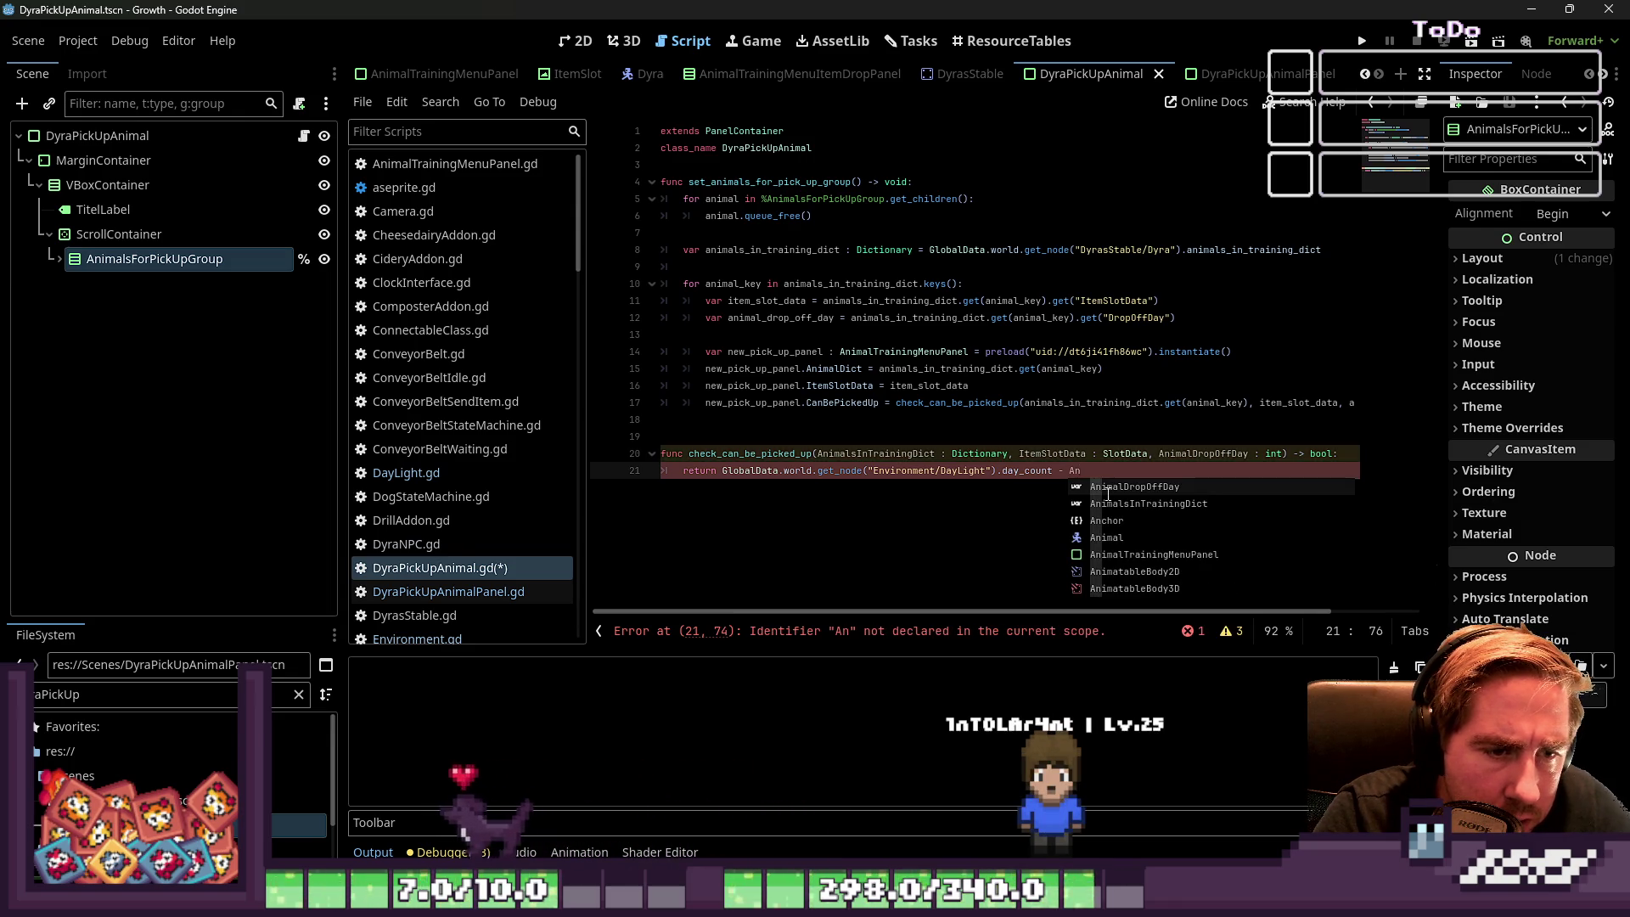
type("i")
left_click(1108, 490)
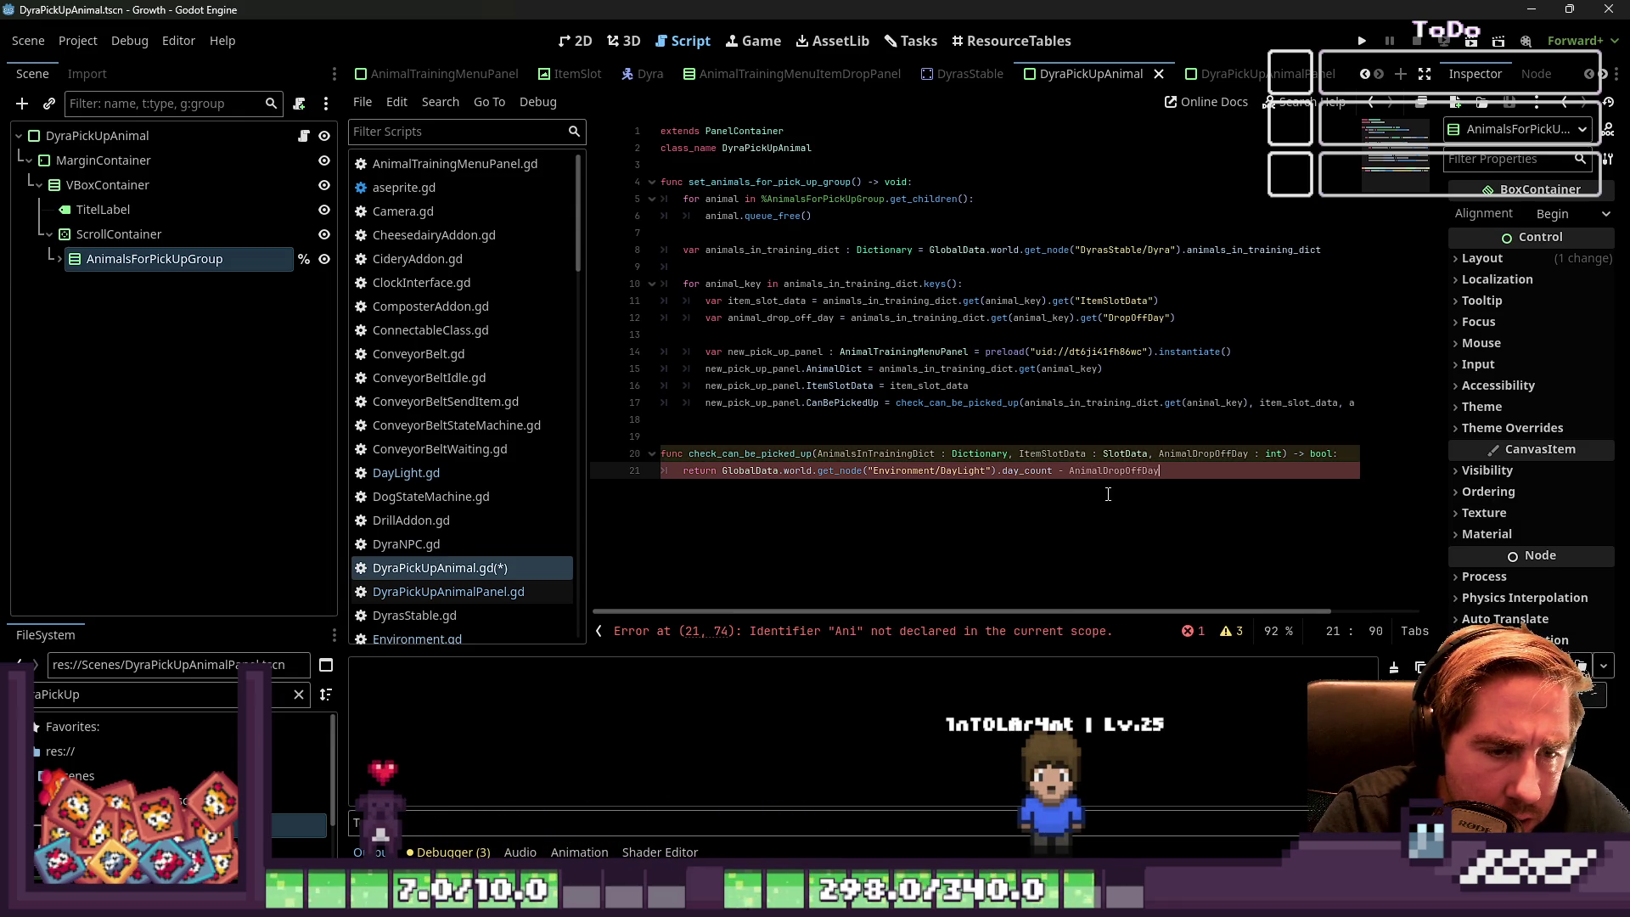
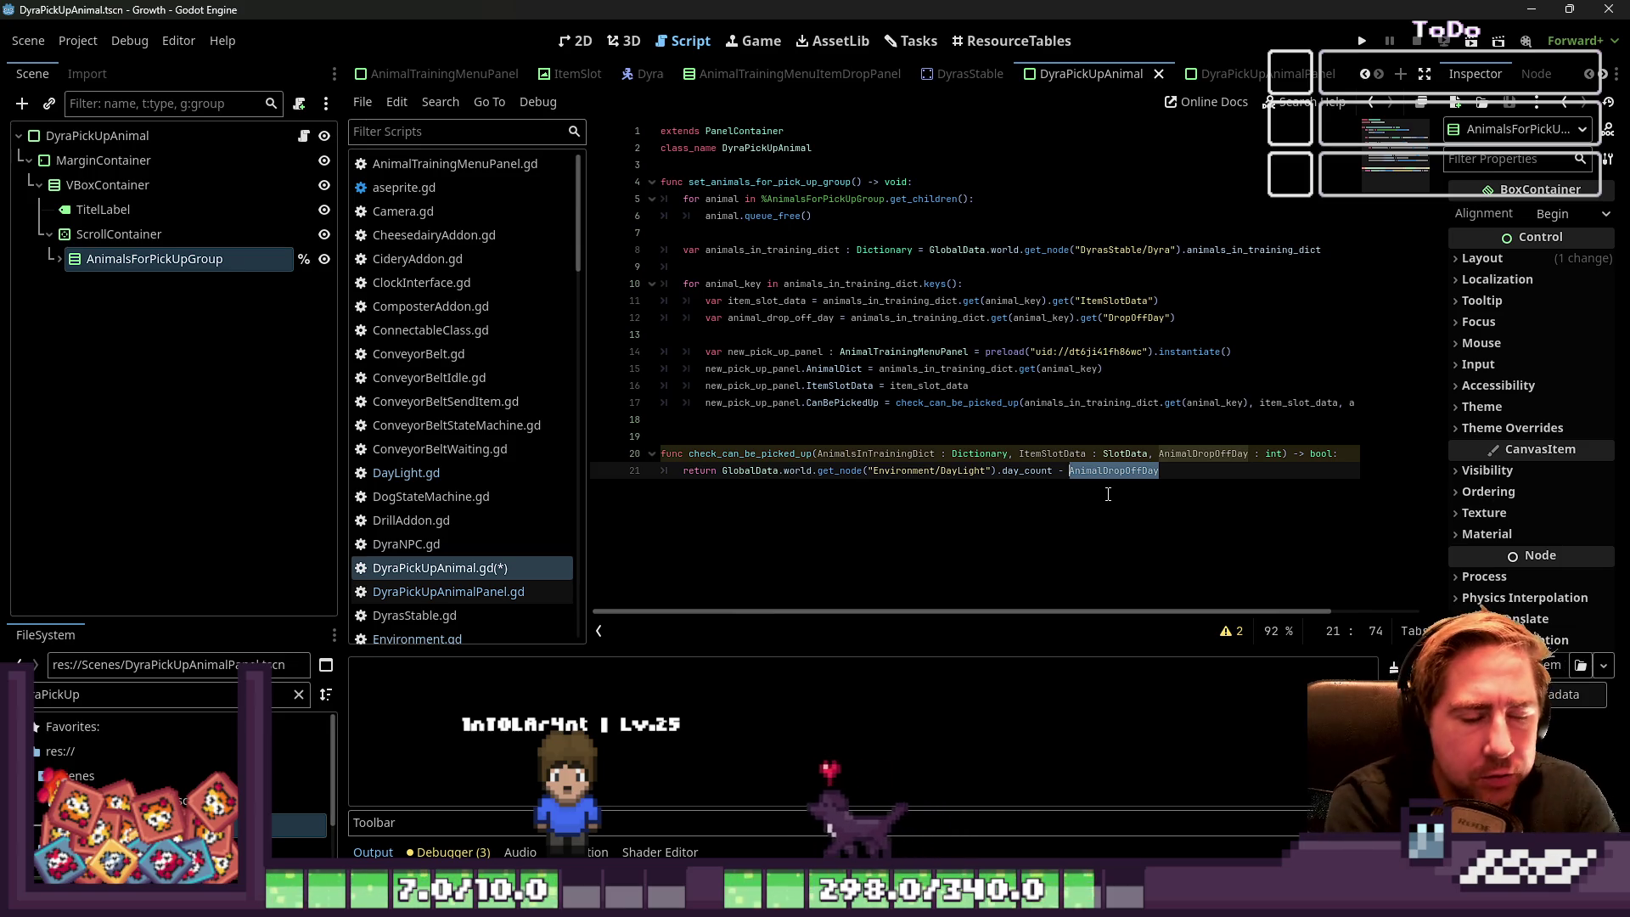
- Open the Dyra NPC task's details from the Doing column of the task board
left_click(911, 41)
scroll(818, 438, "down", 2)
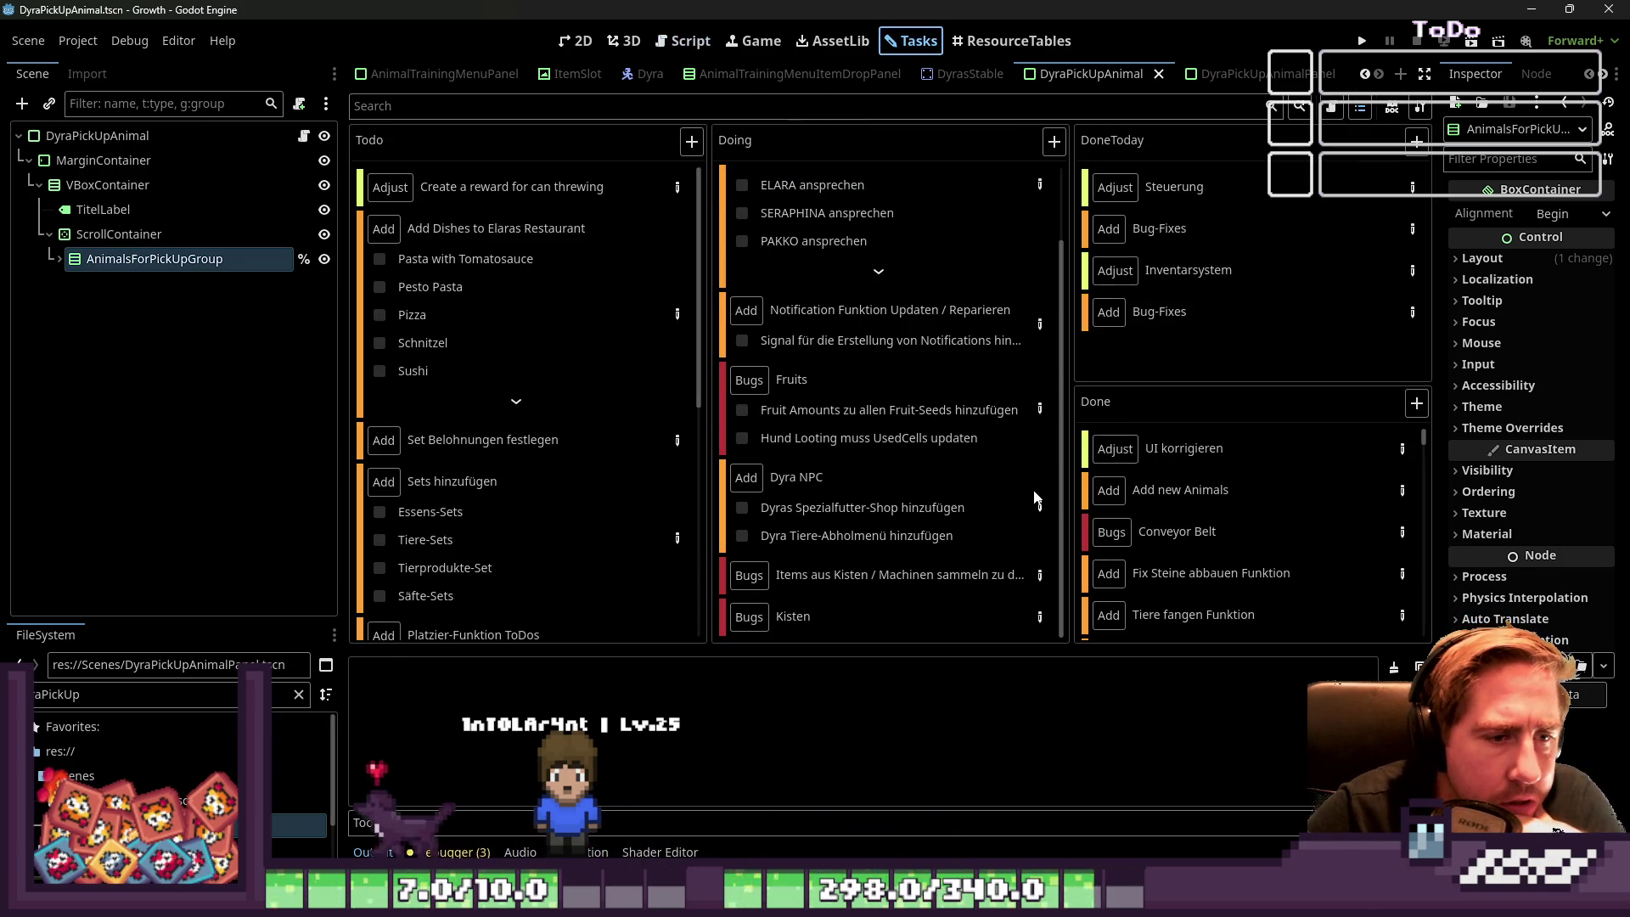
left_click(1037, 507)
left_click_drag(745, 220, 1195, 227)
scroll(936, 445, "down", 4)
scroll(935, 445, "down", 2)
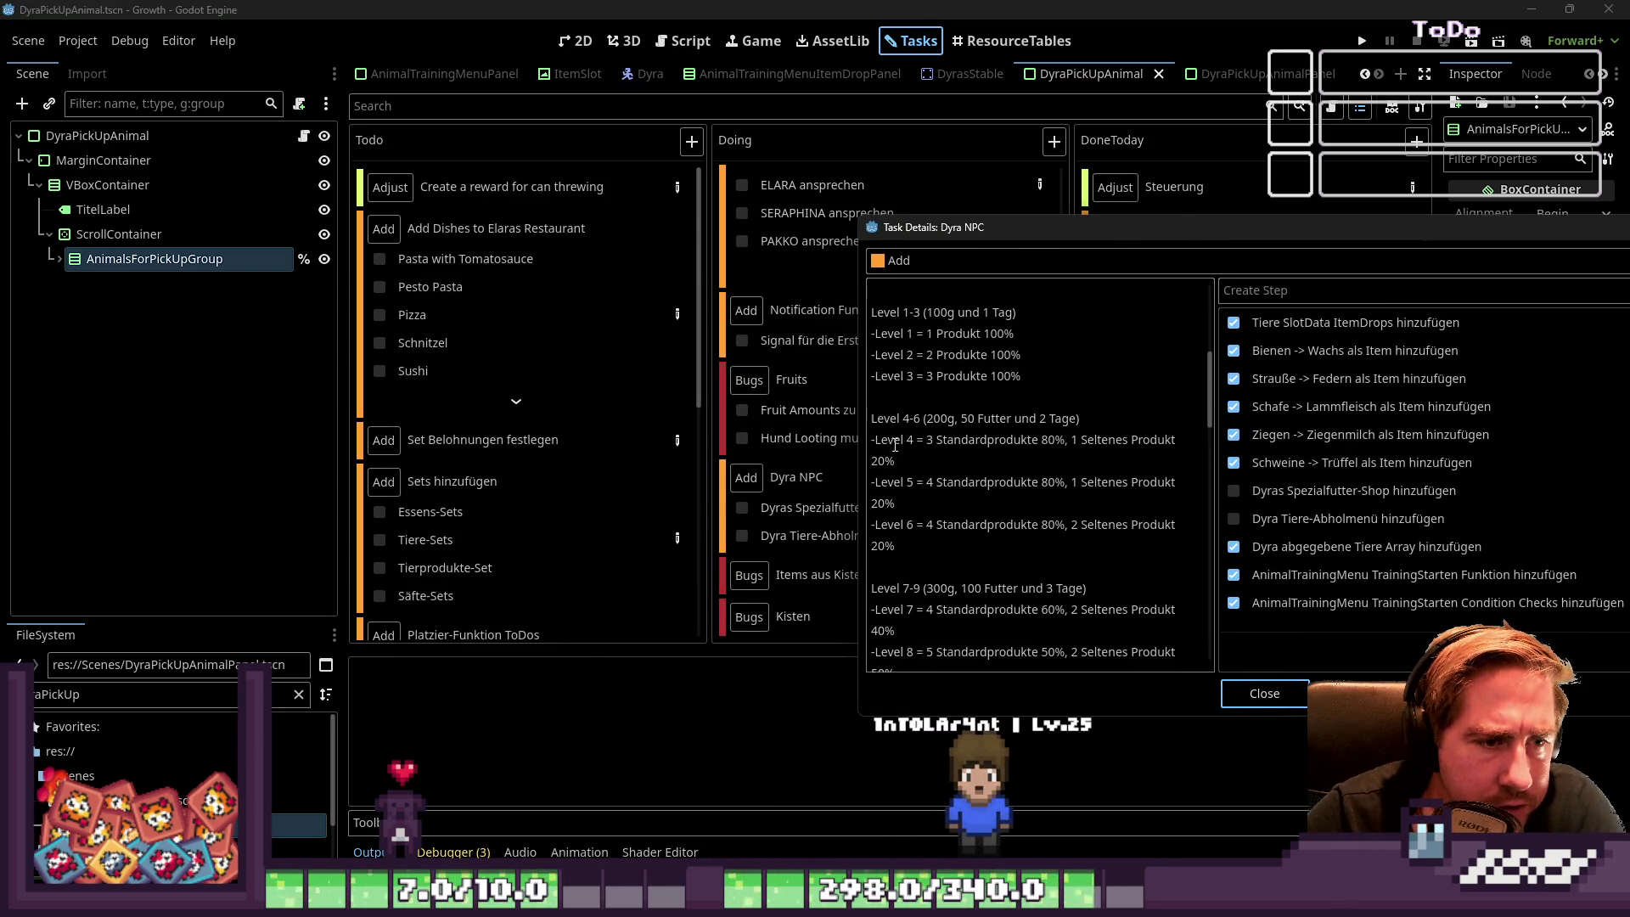
- Widen the task details and review the Level 1-3 and Level 4-6 cost lines
left_click_drag(856, 462, 627, 476)
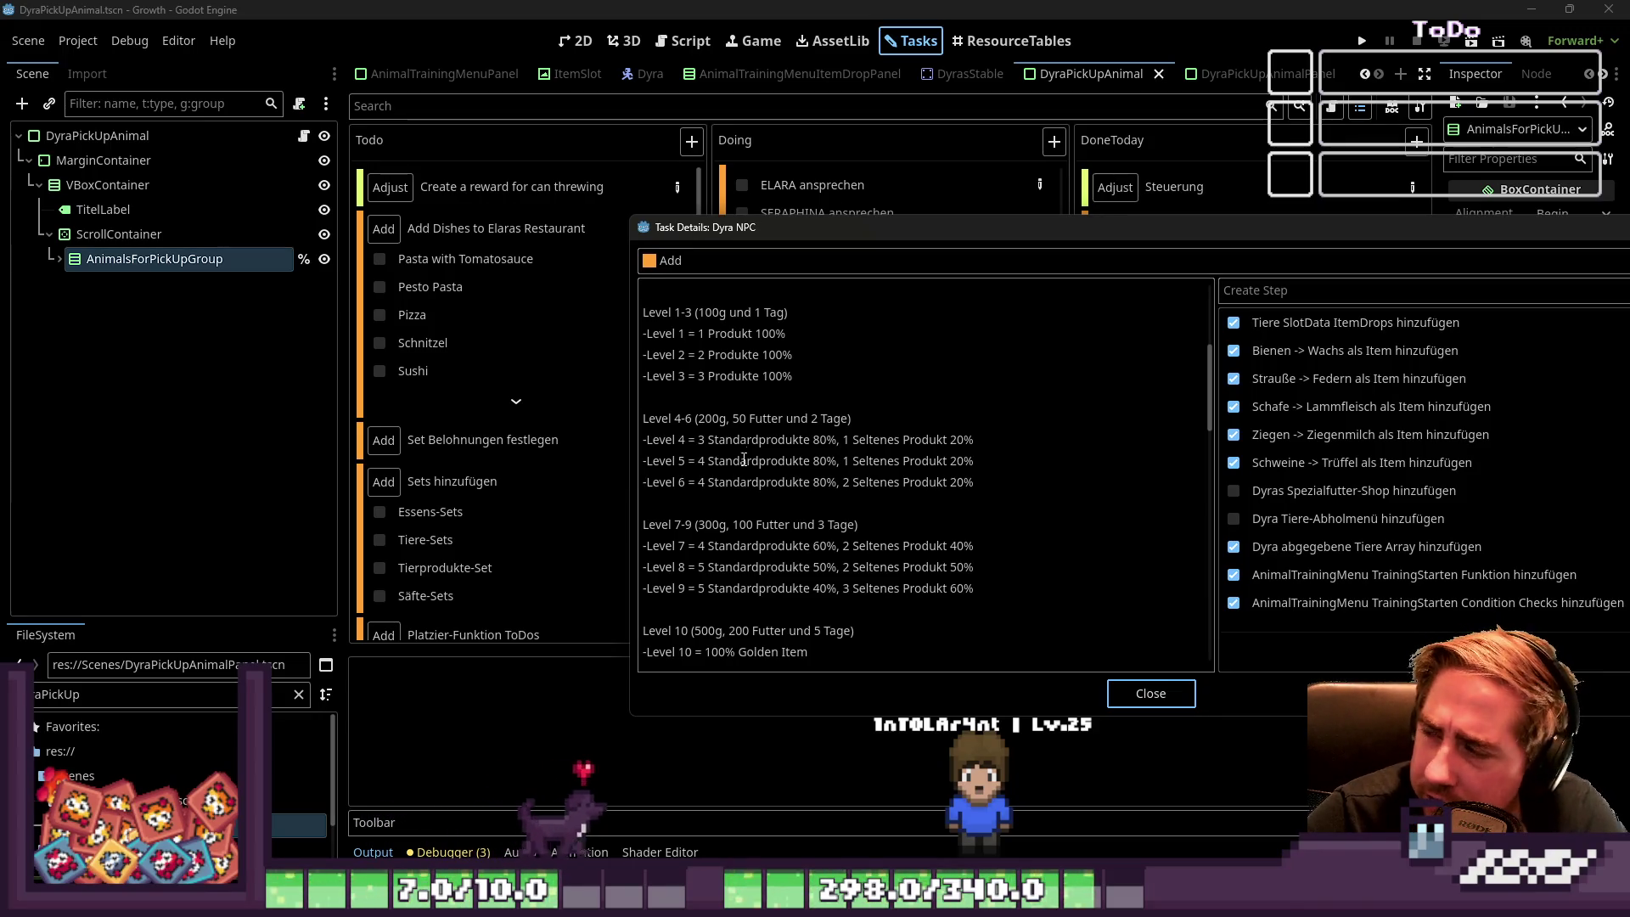
scroll(828, 420, "down", 1)
scroll(828, 419, "up", 2)
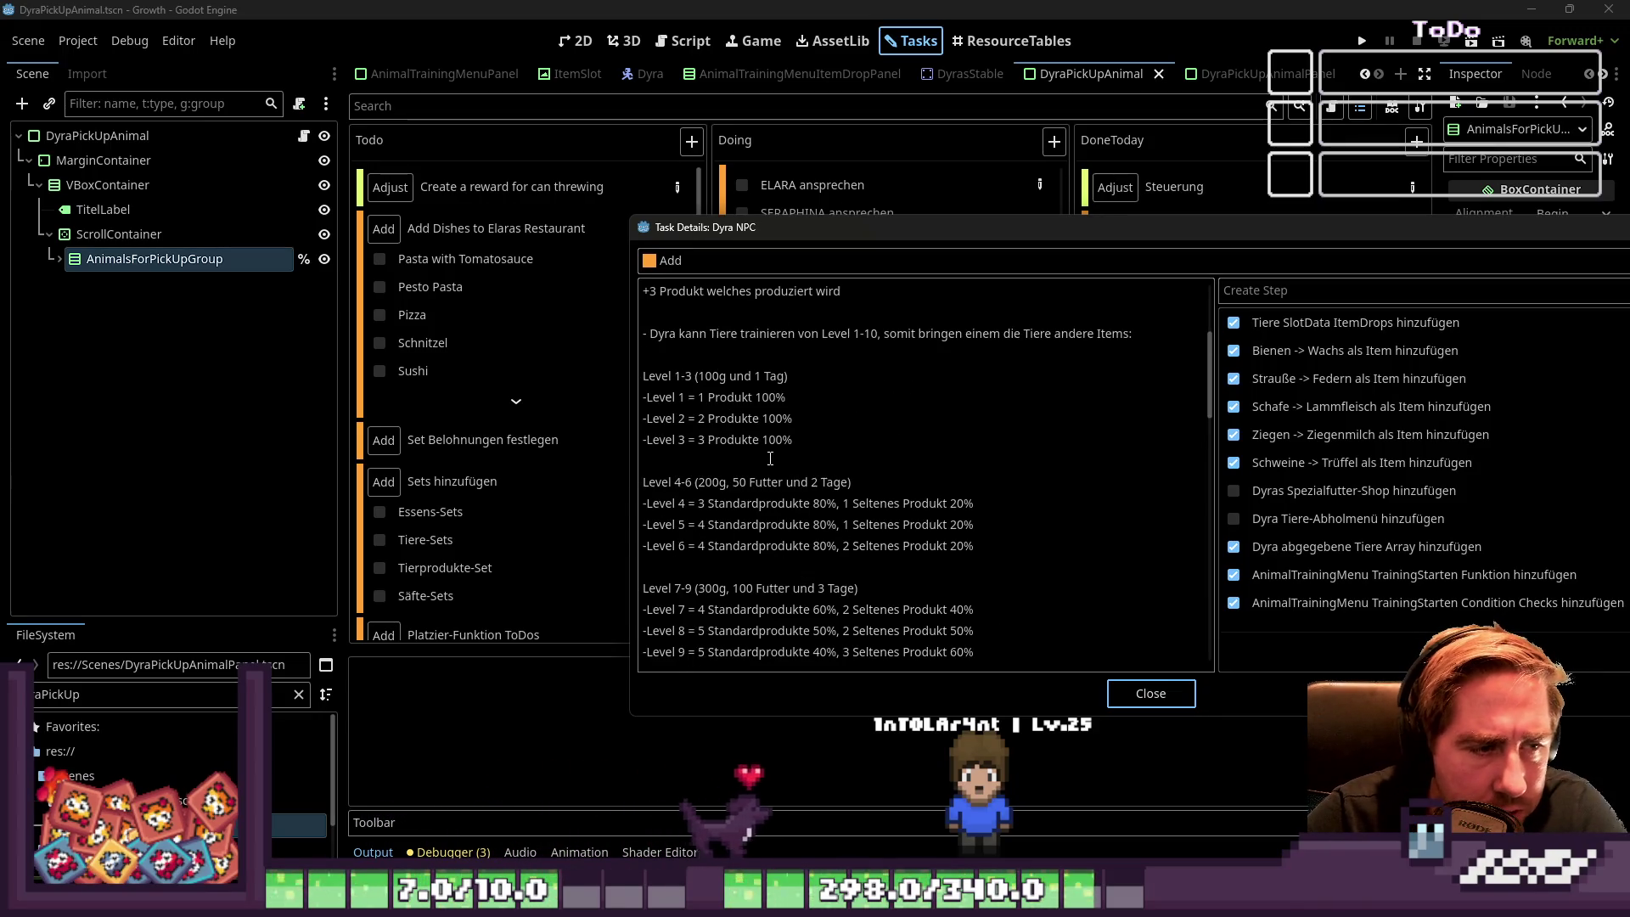
left_click_drag(723, 376, 793, 440)
left_click(735, 419)
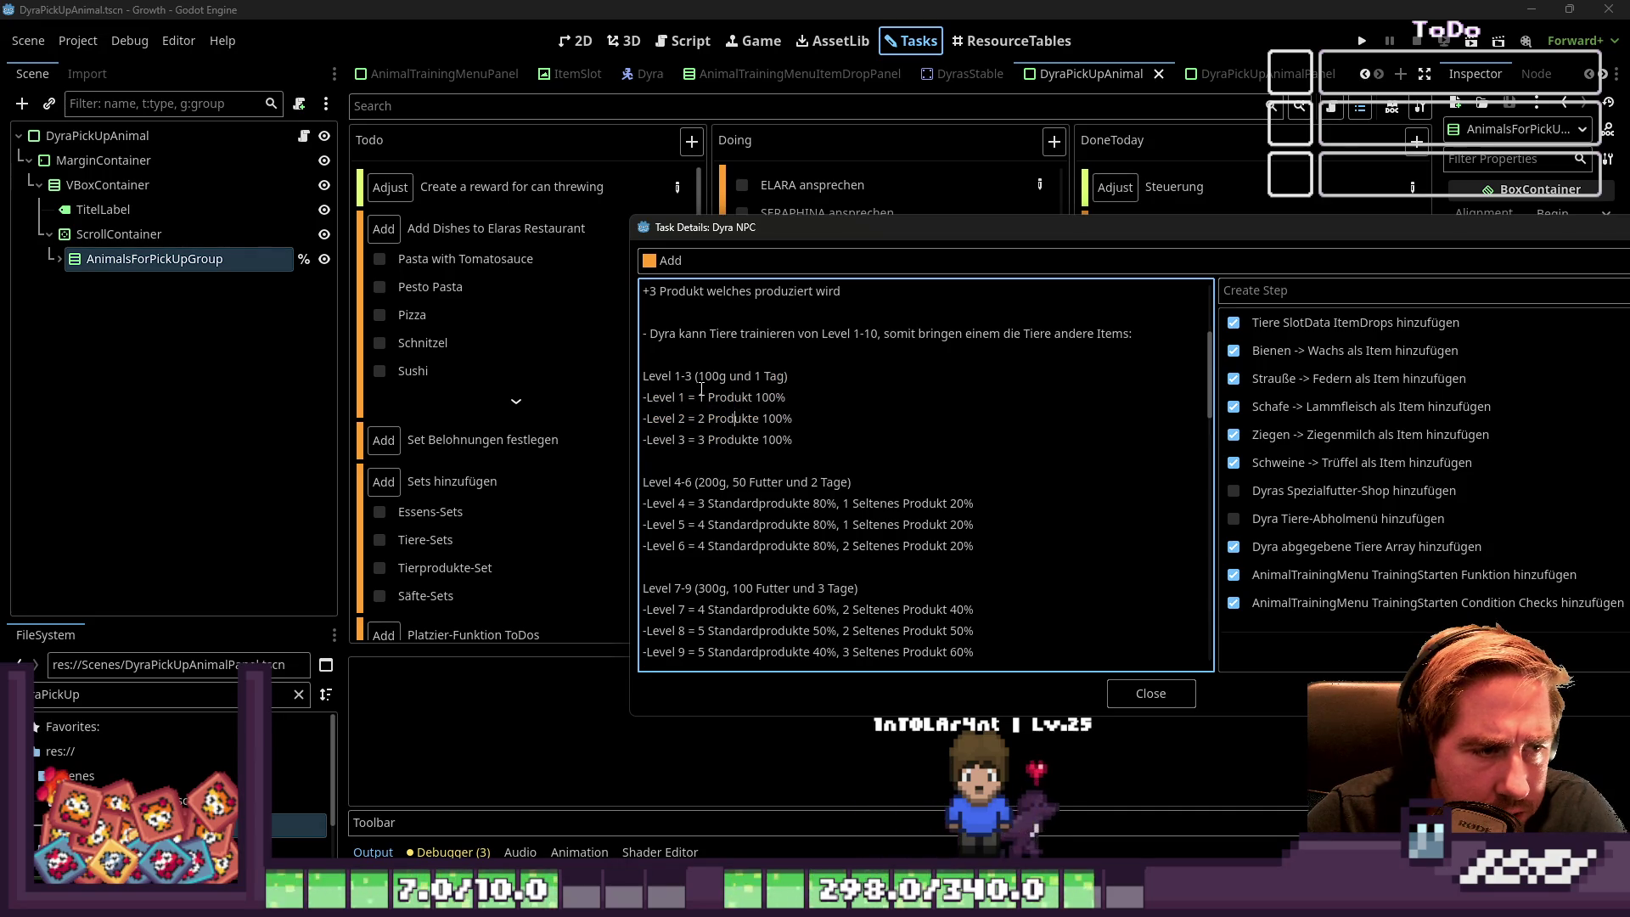
left_click_drag(660, 375, 782, 375)
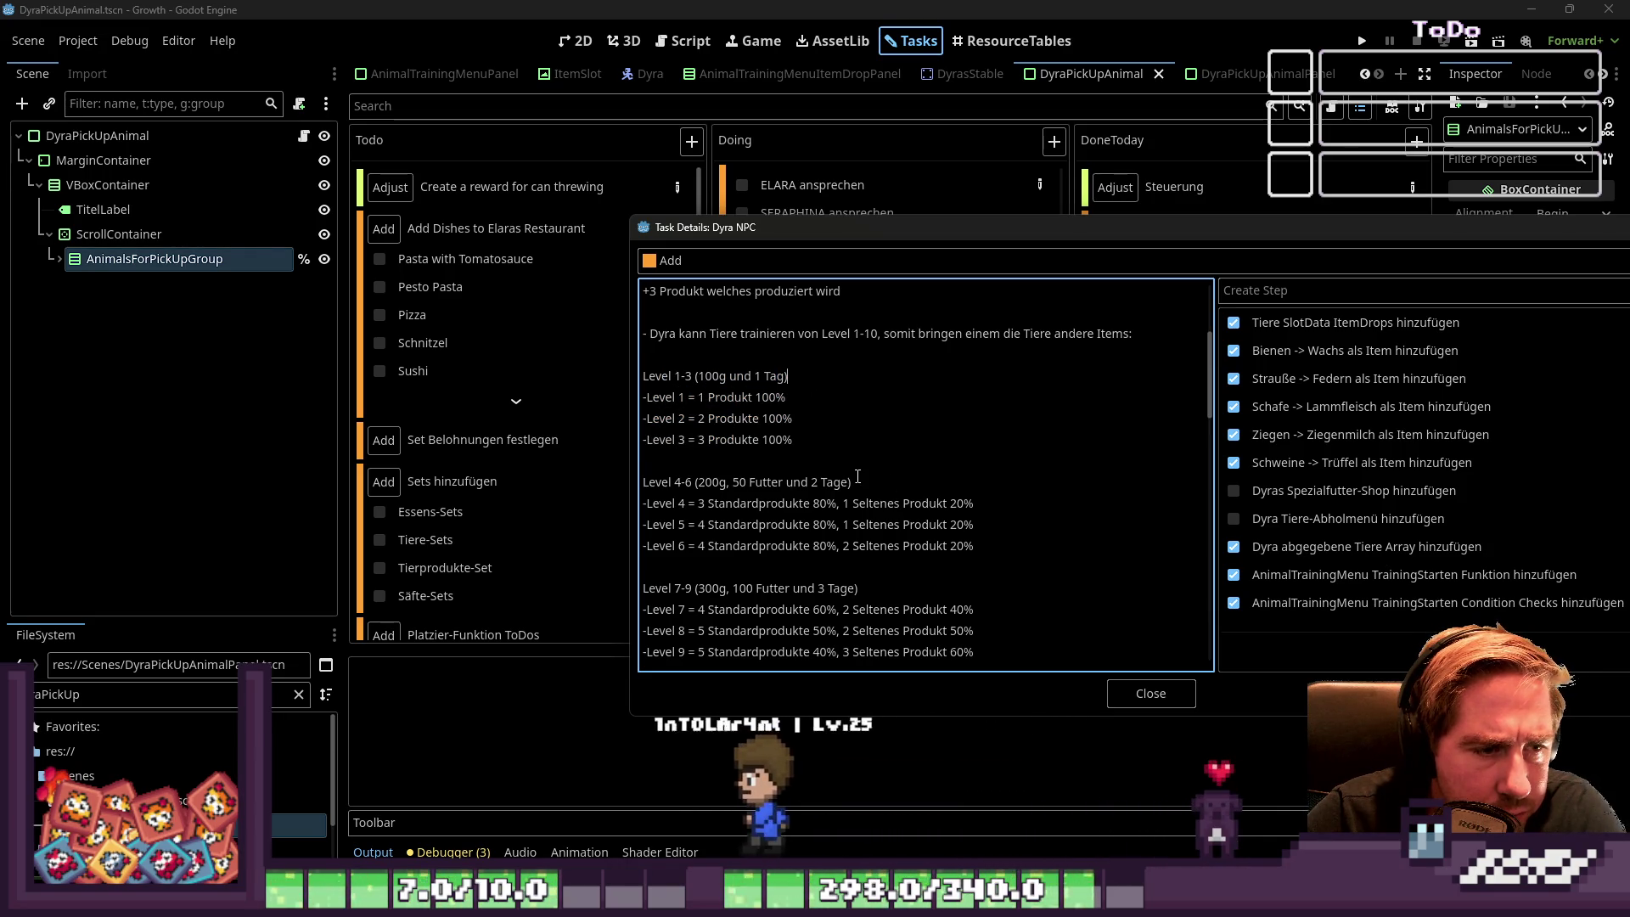
left_click_drag(852, 482, 679, 483)
left_click_drag(724, 375, 764, 375)
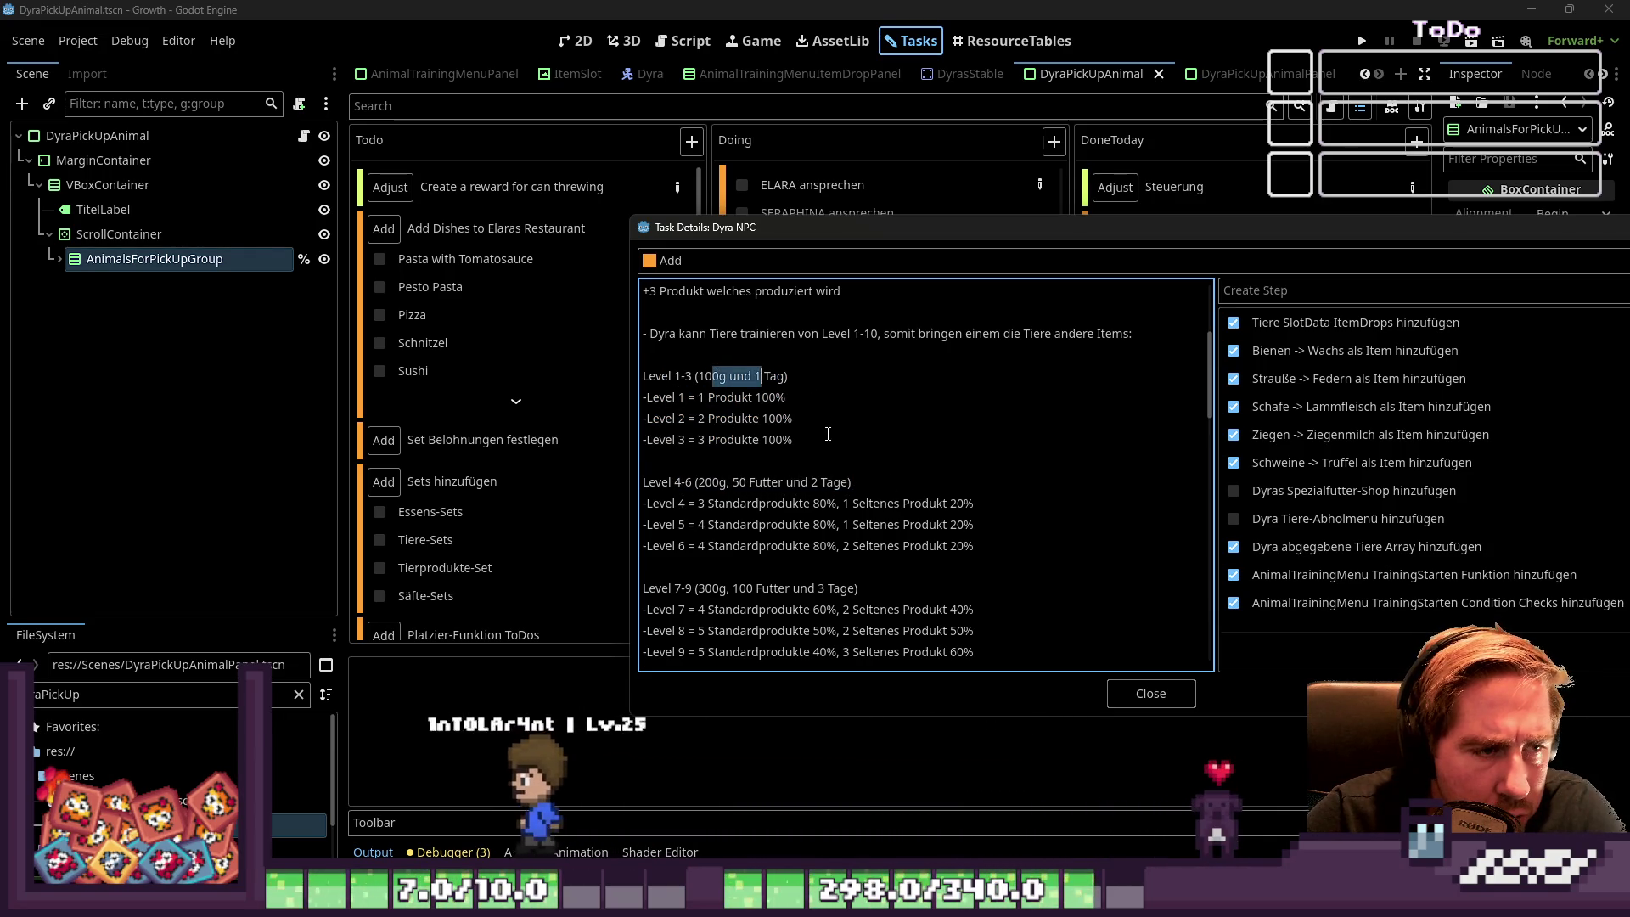
left_click(849, 439)
mouse_move(792, 439)
left_mouse_down()
mouse_move(747, 399)
mouse_move(770, 398)
left_mouse_up()
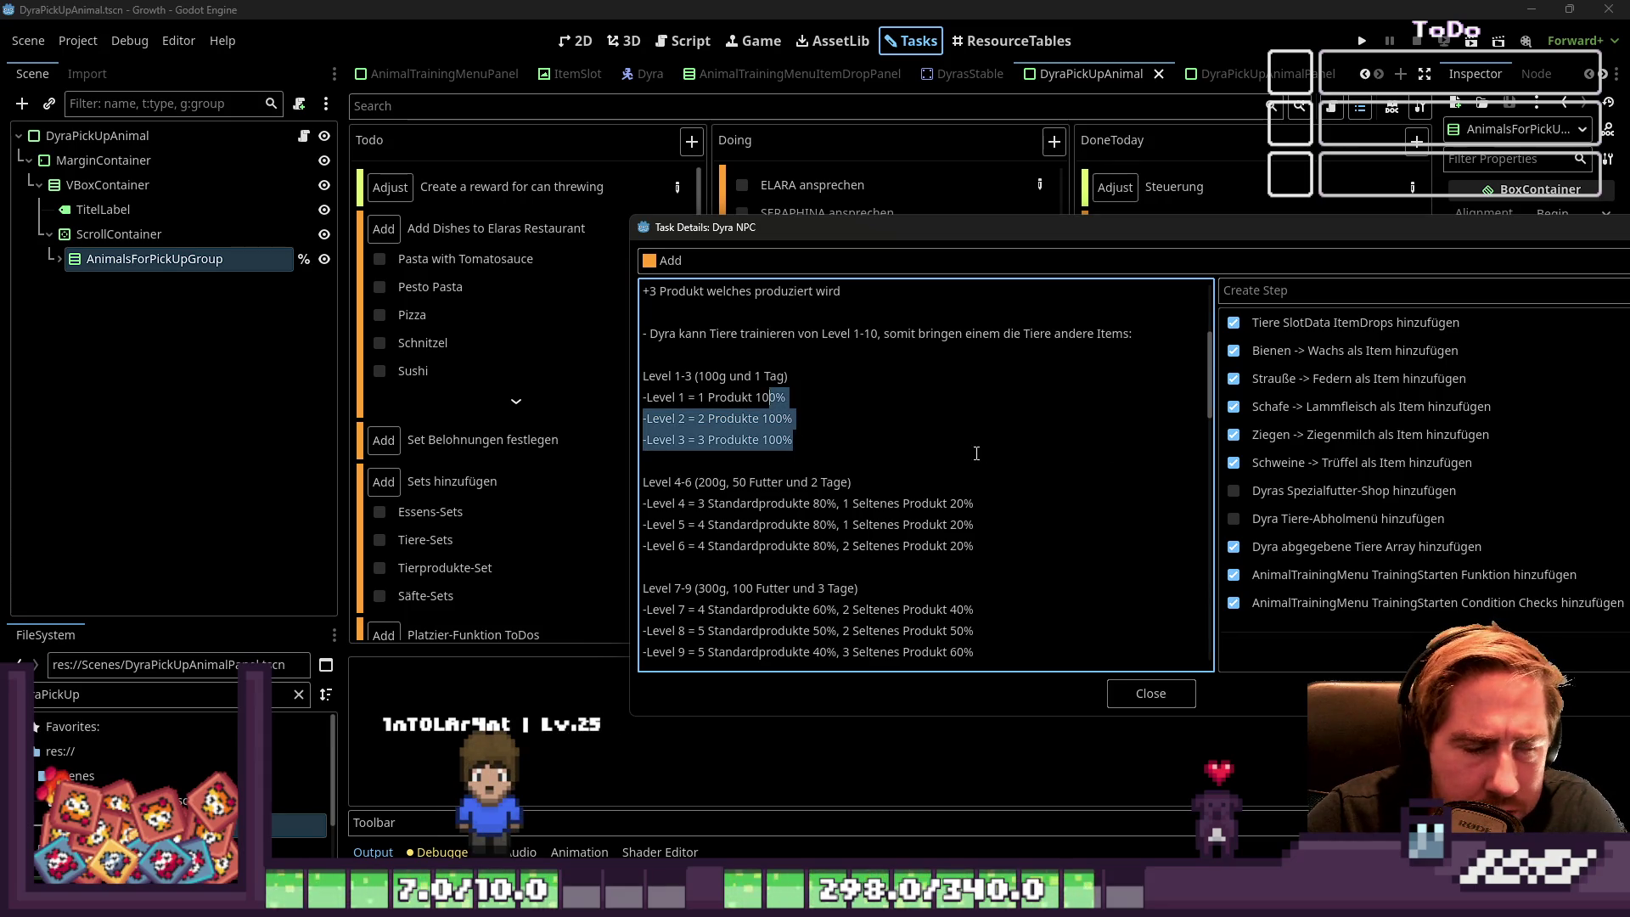
left_click_drag(1391, 237, 1301, 235)
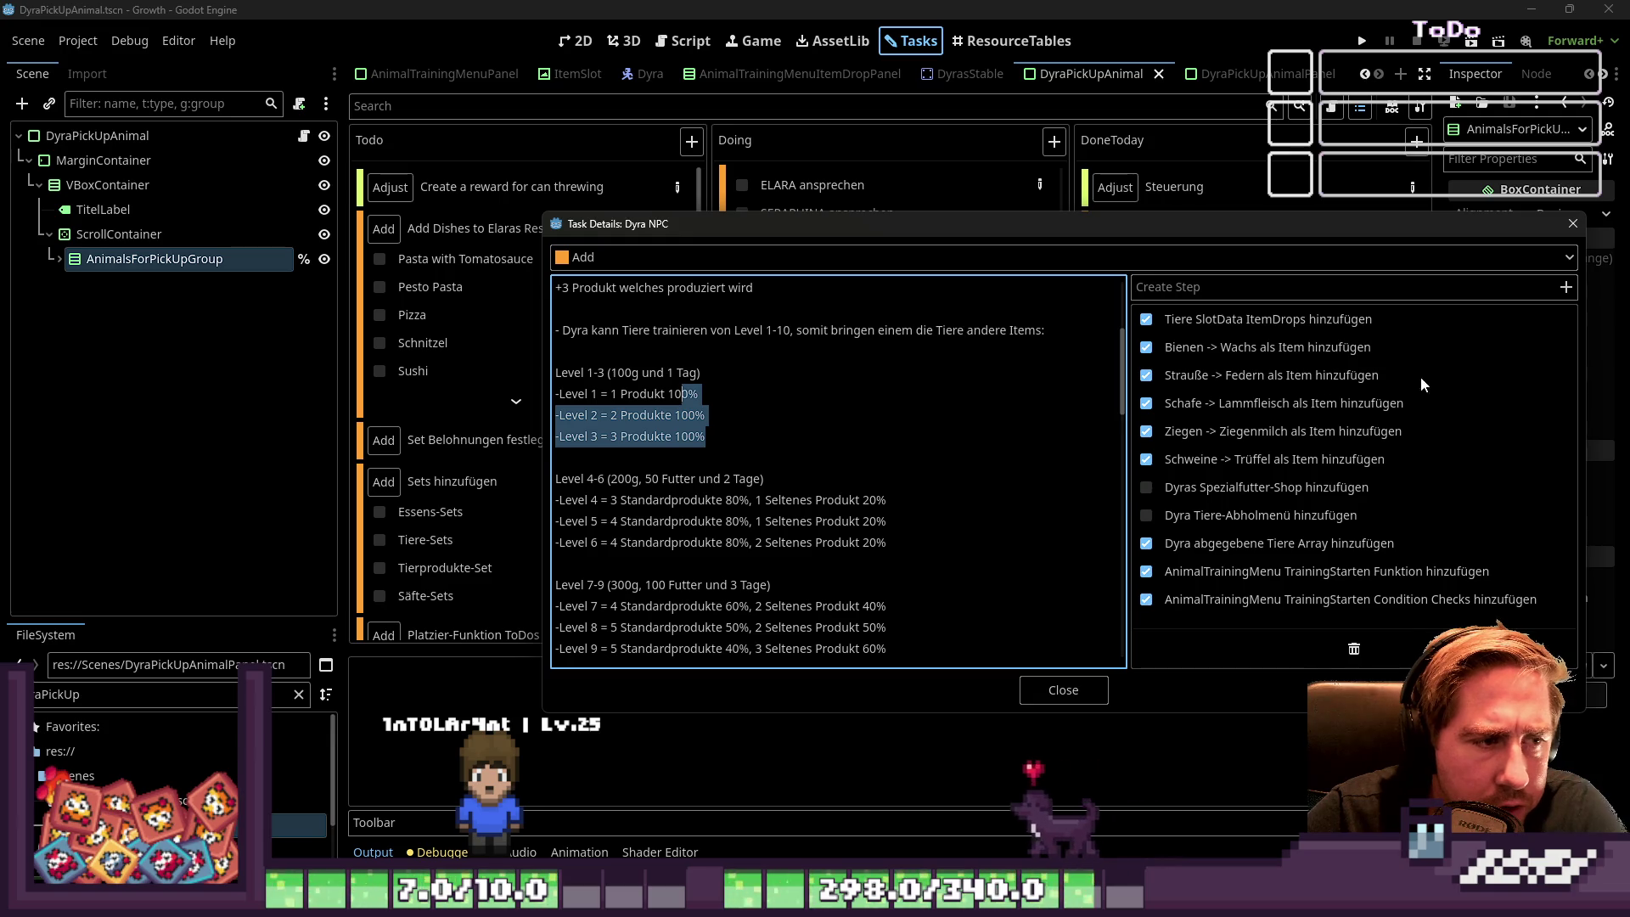
left_click_drag(724, 228, 837, 220)
left_click(676, 386)
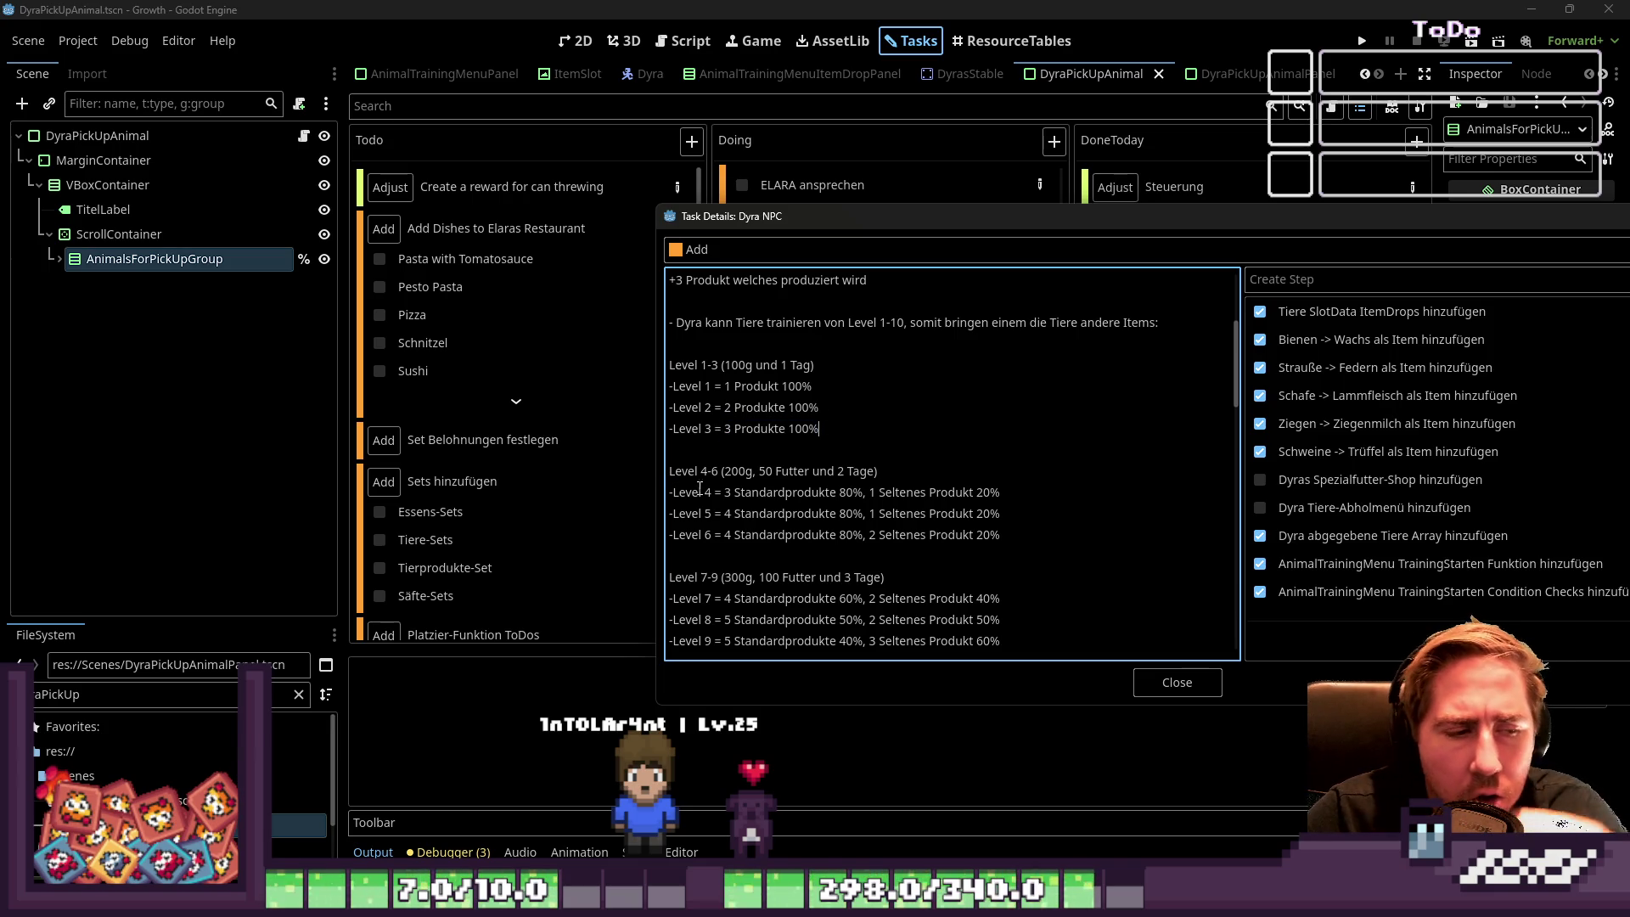
- Review the standard and rare product amounts on the Level 4 line
double_click(788, 499)
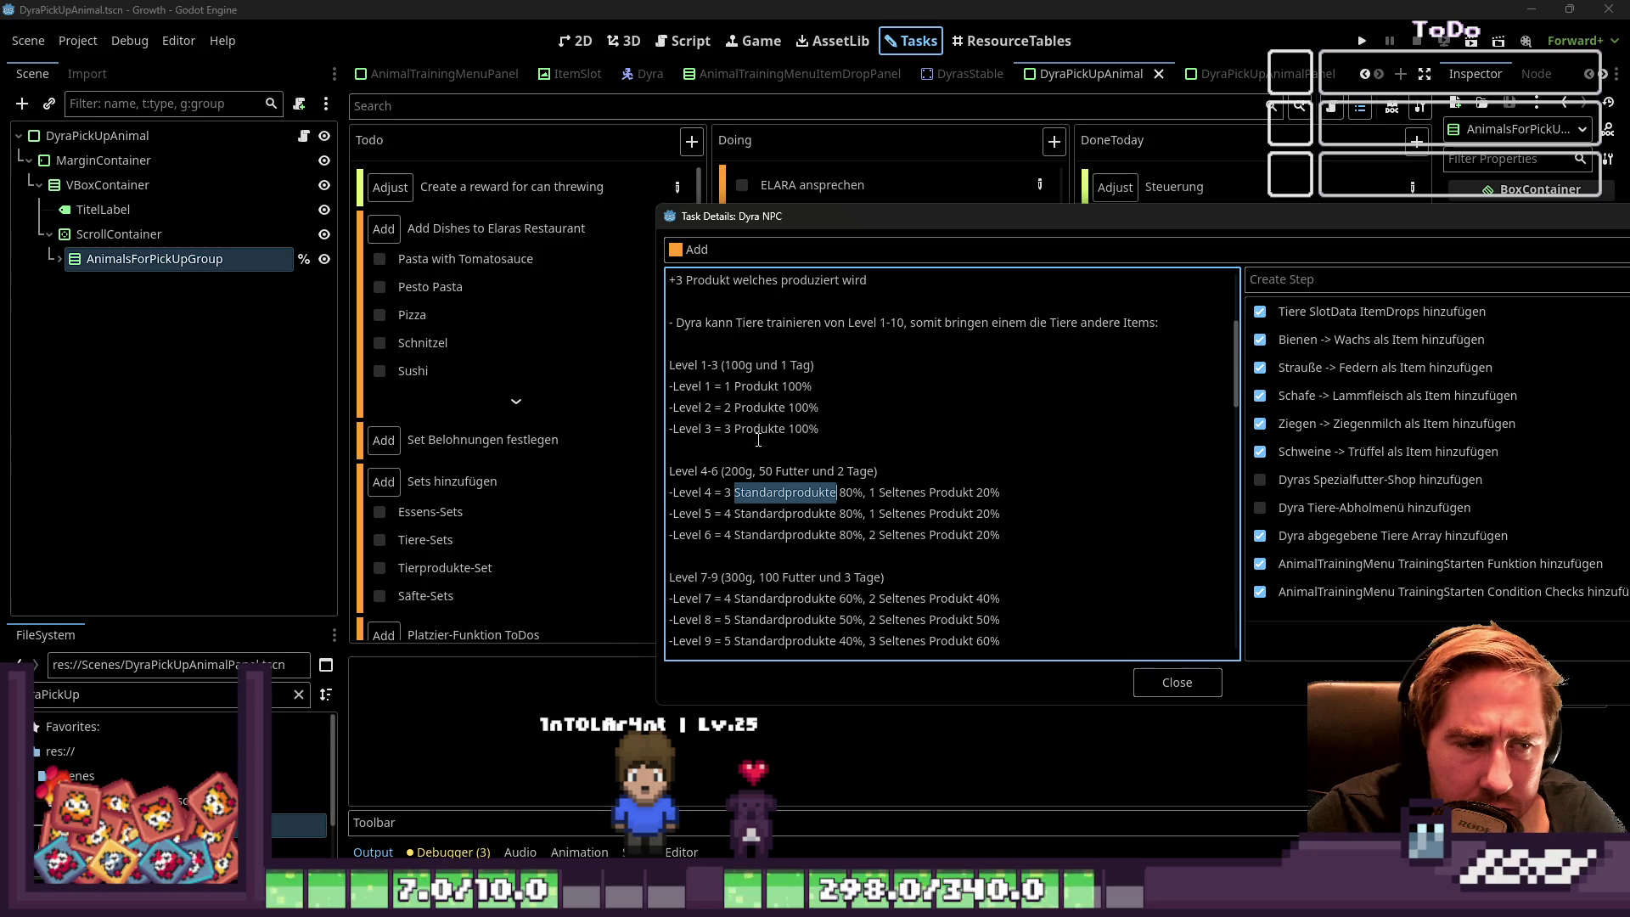
double_click(763, 410)
double_click(757, 491)
left_click(753, 493)
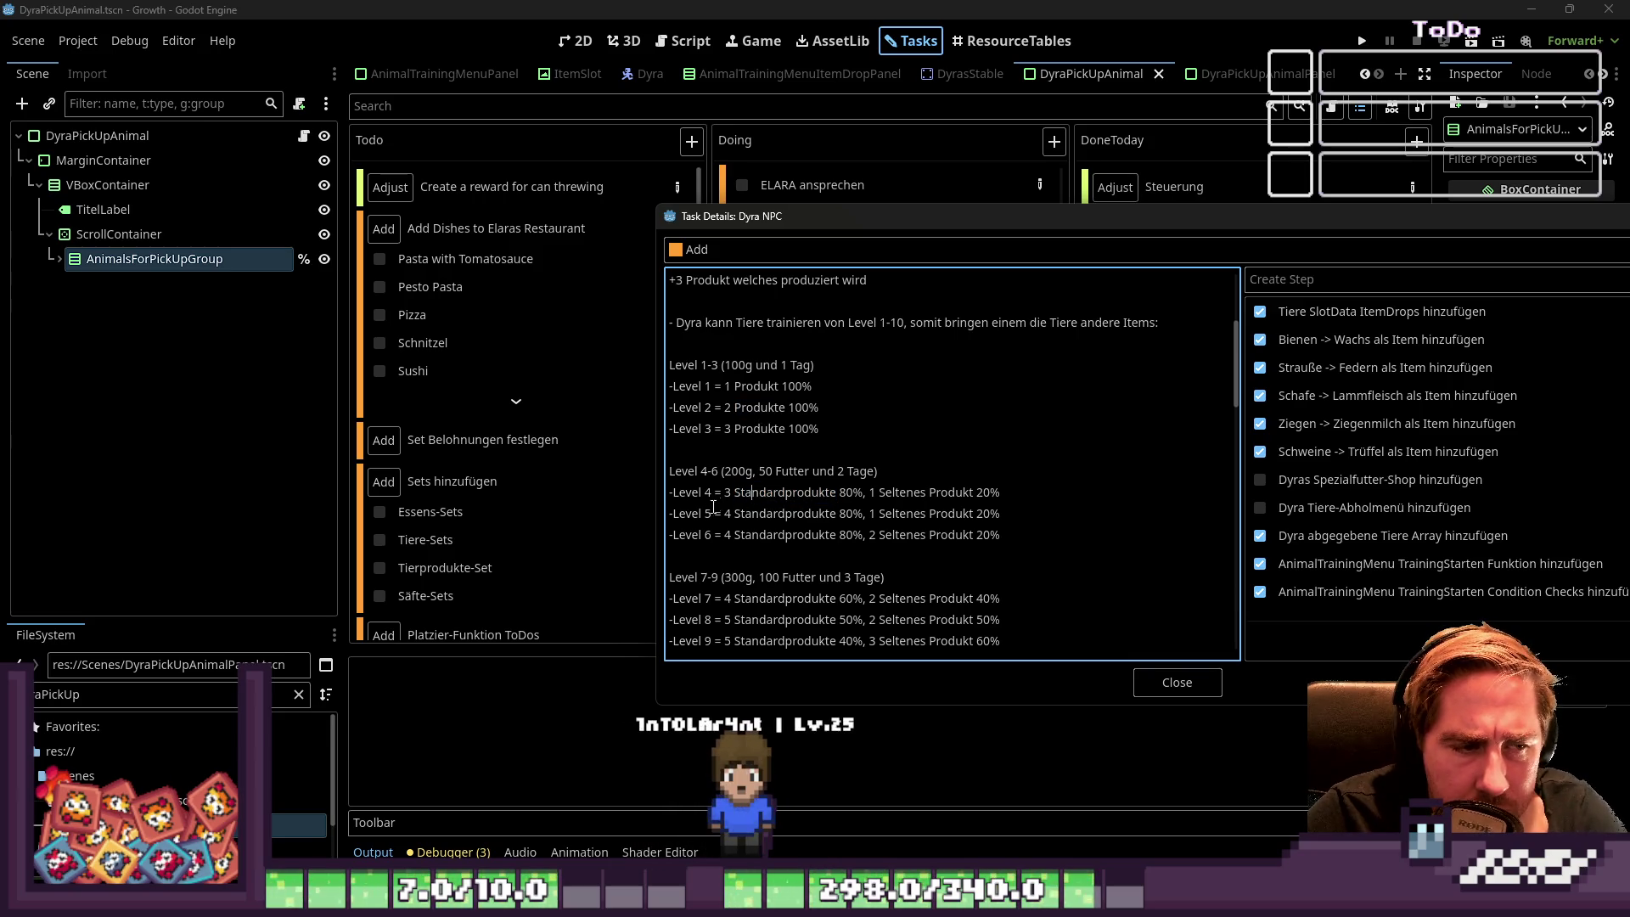
left_click_drag(755, 496, 866, 496)
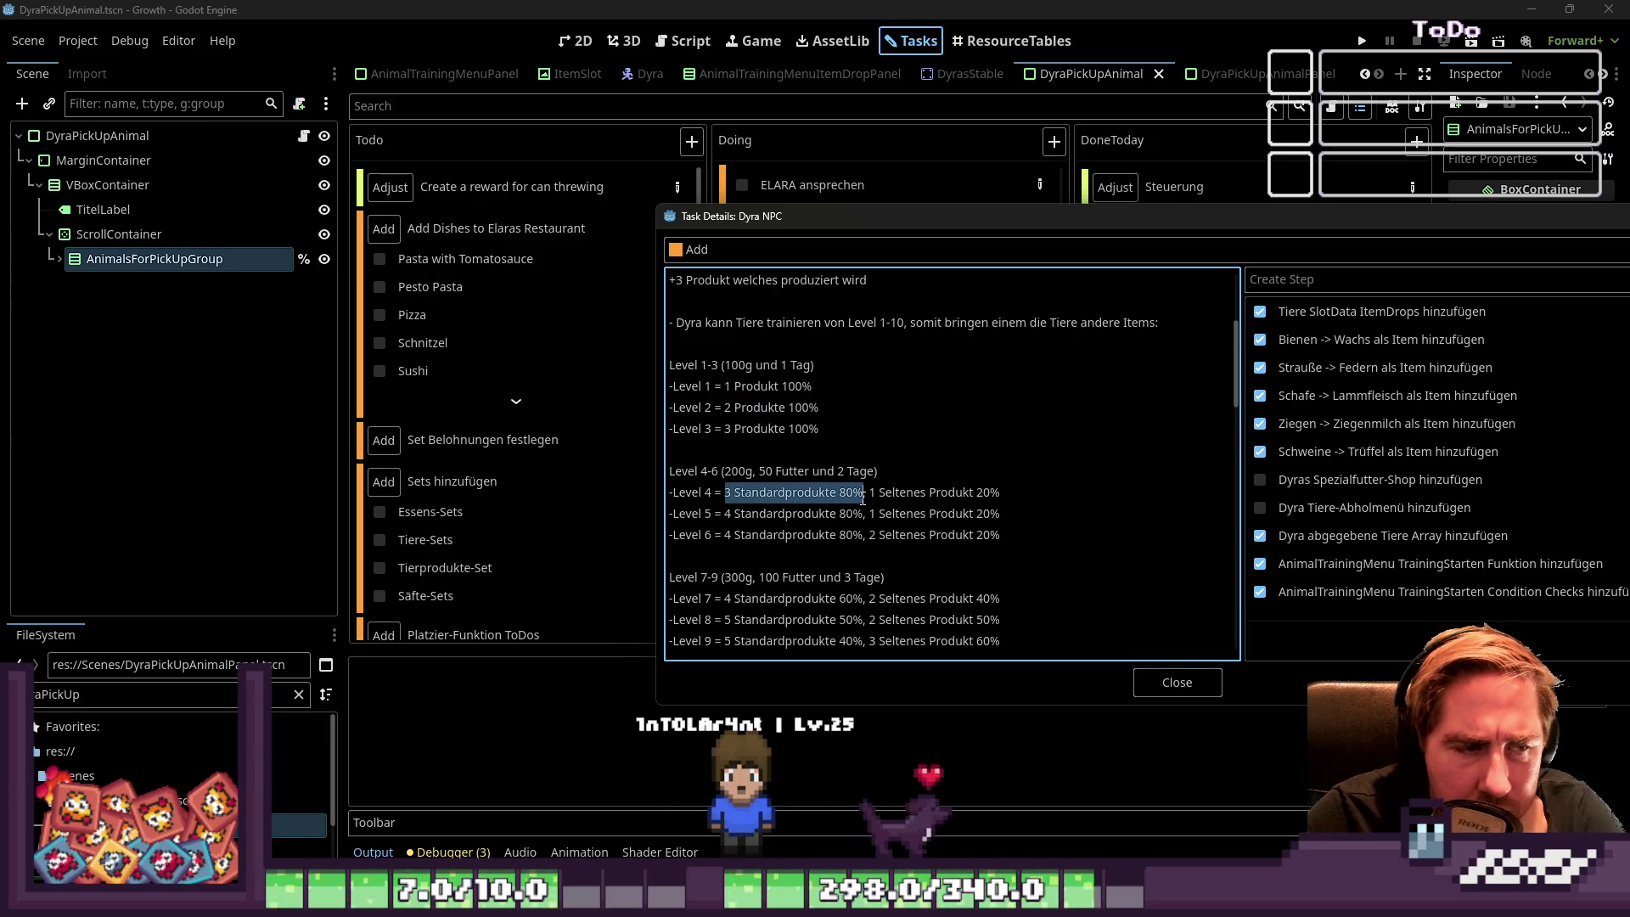
left_click(841, 551)
left_click_drag(871, 492, 983, 490)
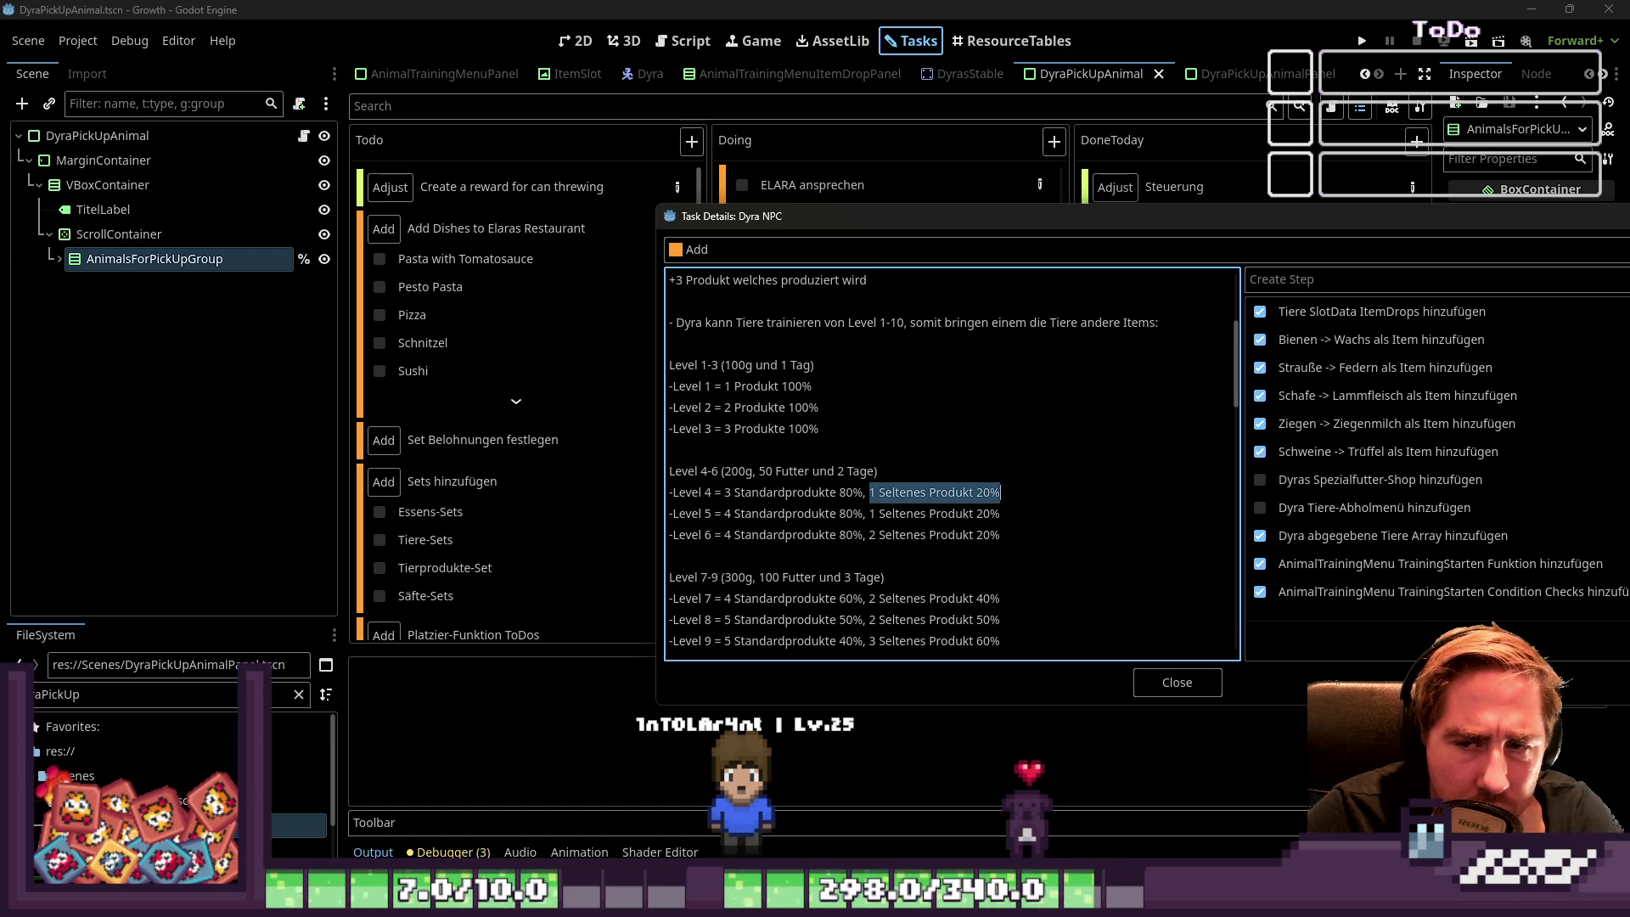
scroll(803, 538, "down", 2)
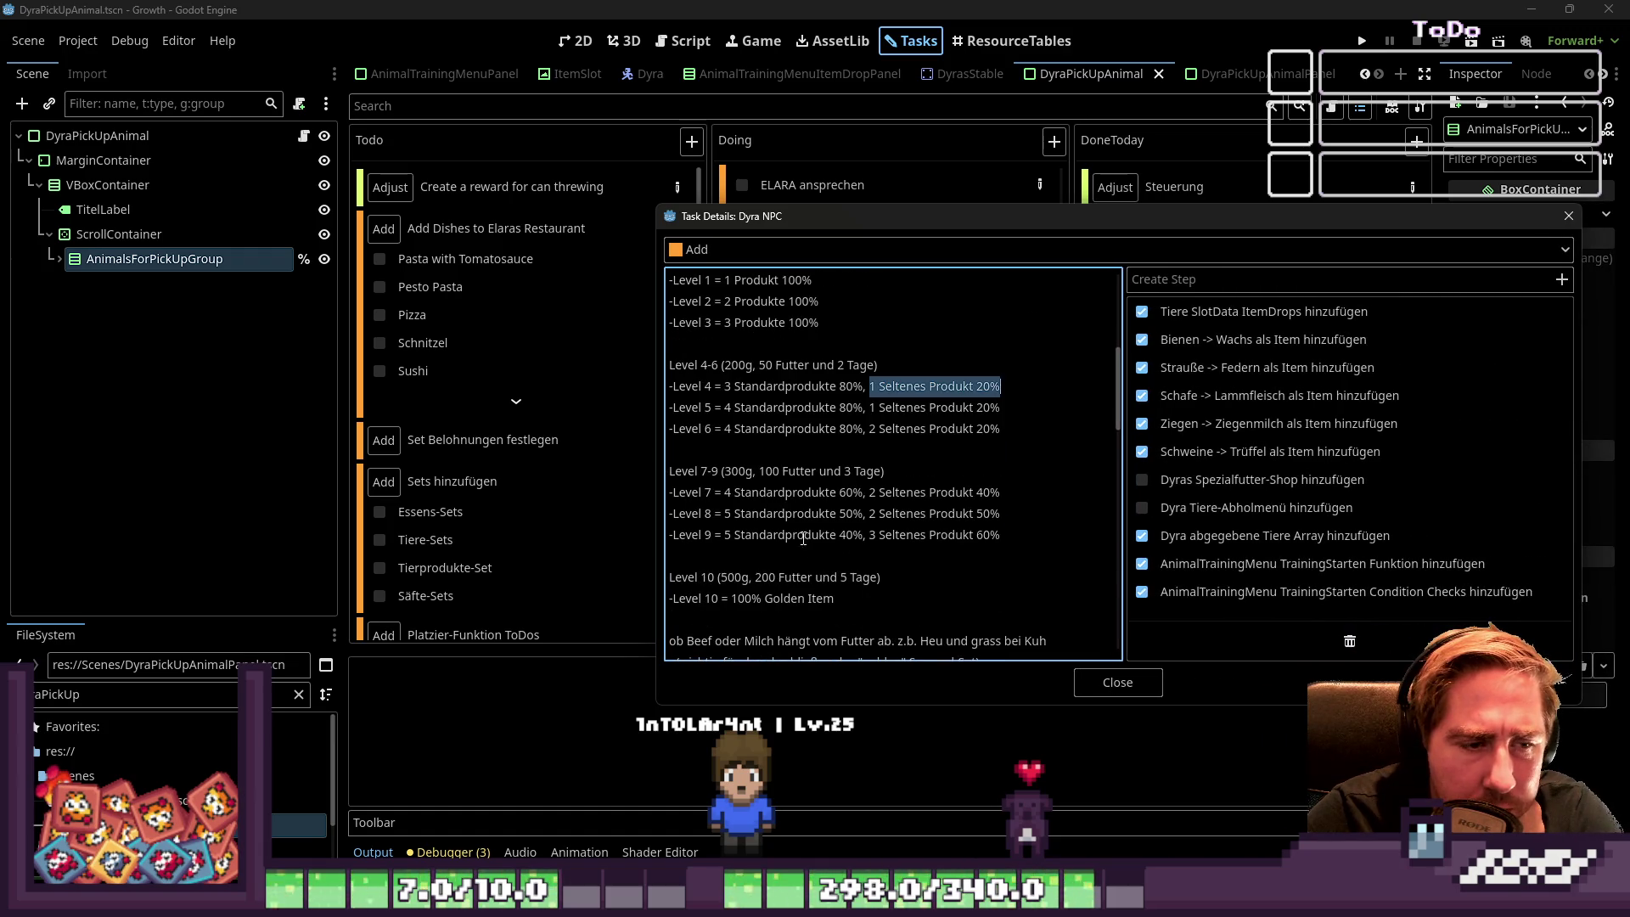
left_click(690, 469)
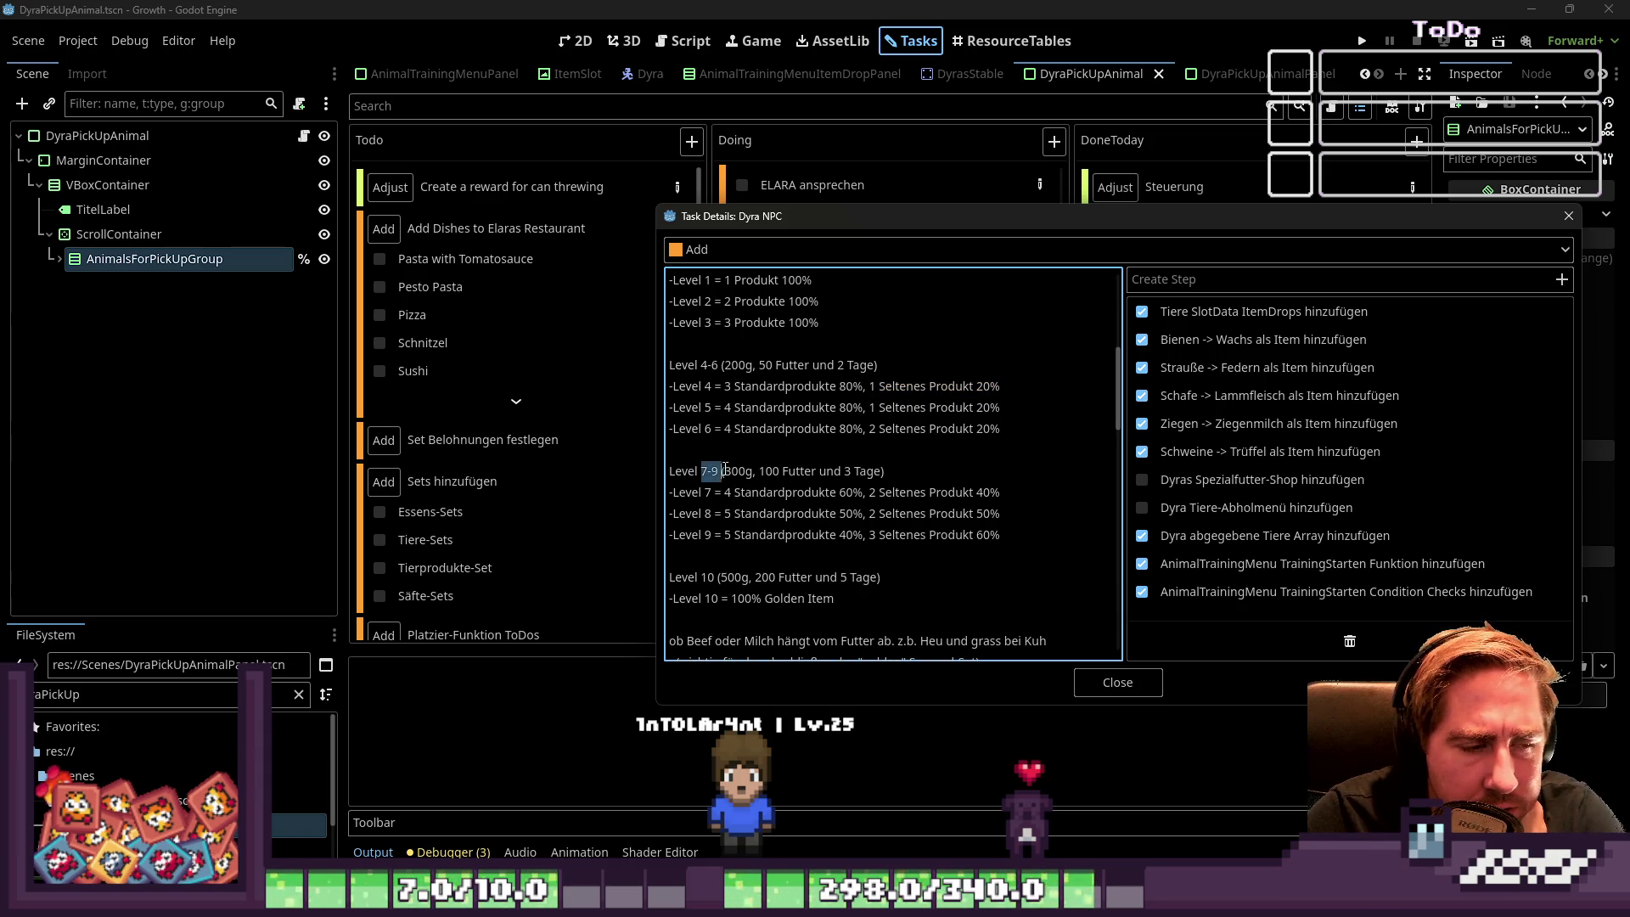
left_click(744, 514)
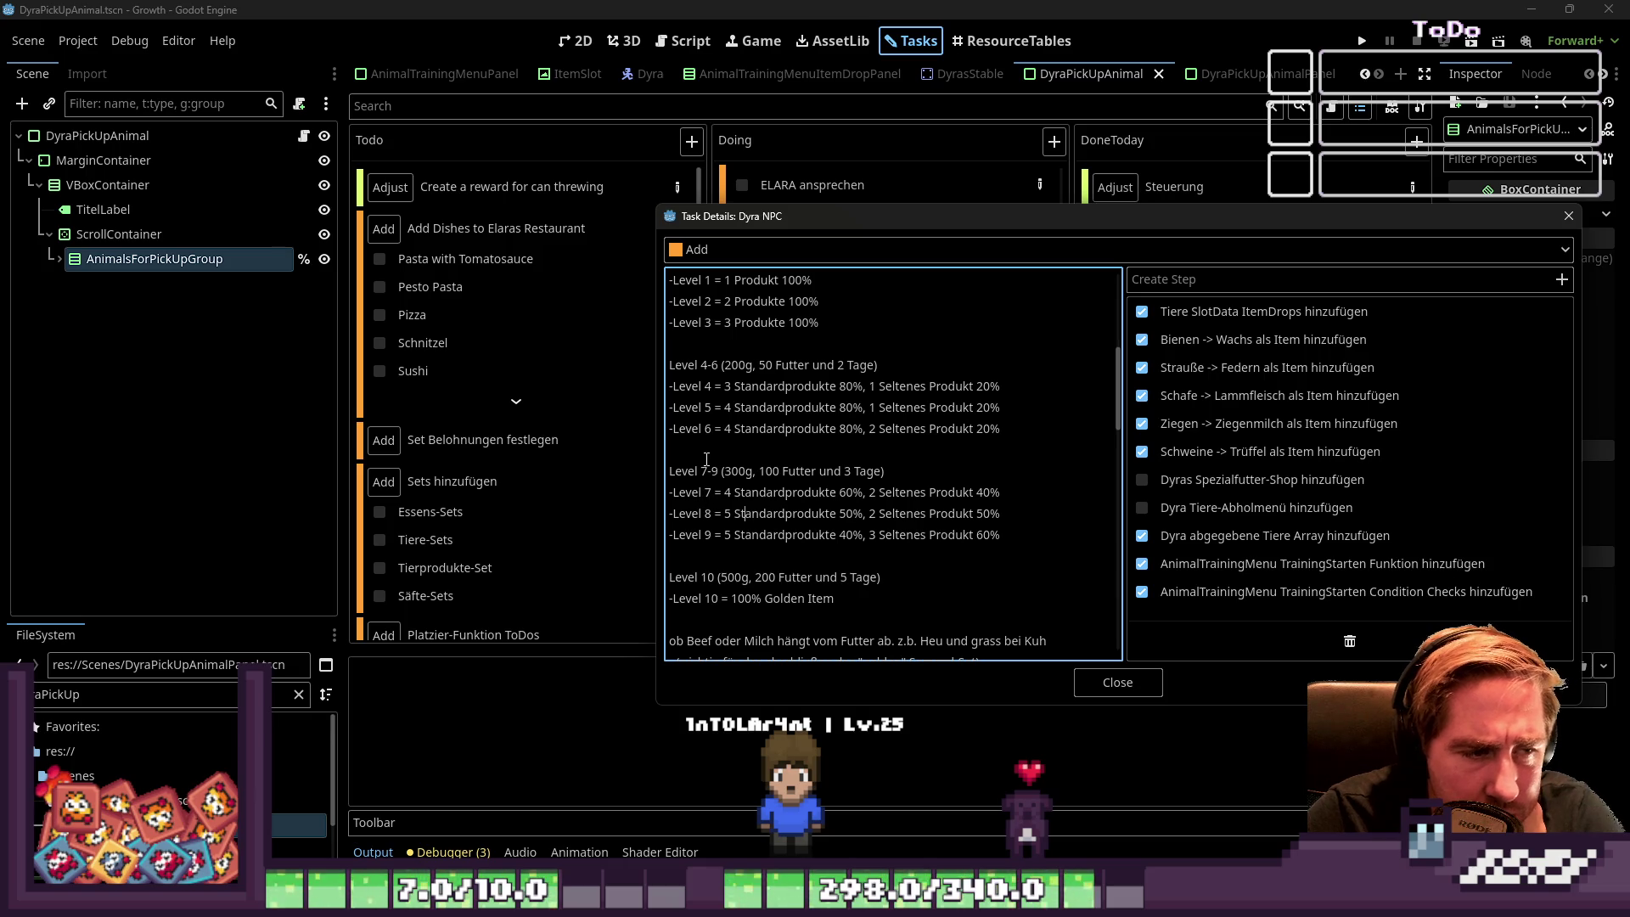
- Review the Level 7-10 rewards, including Seltenes Produkt and the 100% Golden Item, then close
left_click_drag(838, 471, 752, 492)
left_click(880, 493)
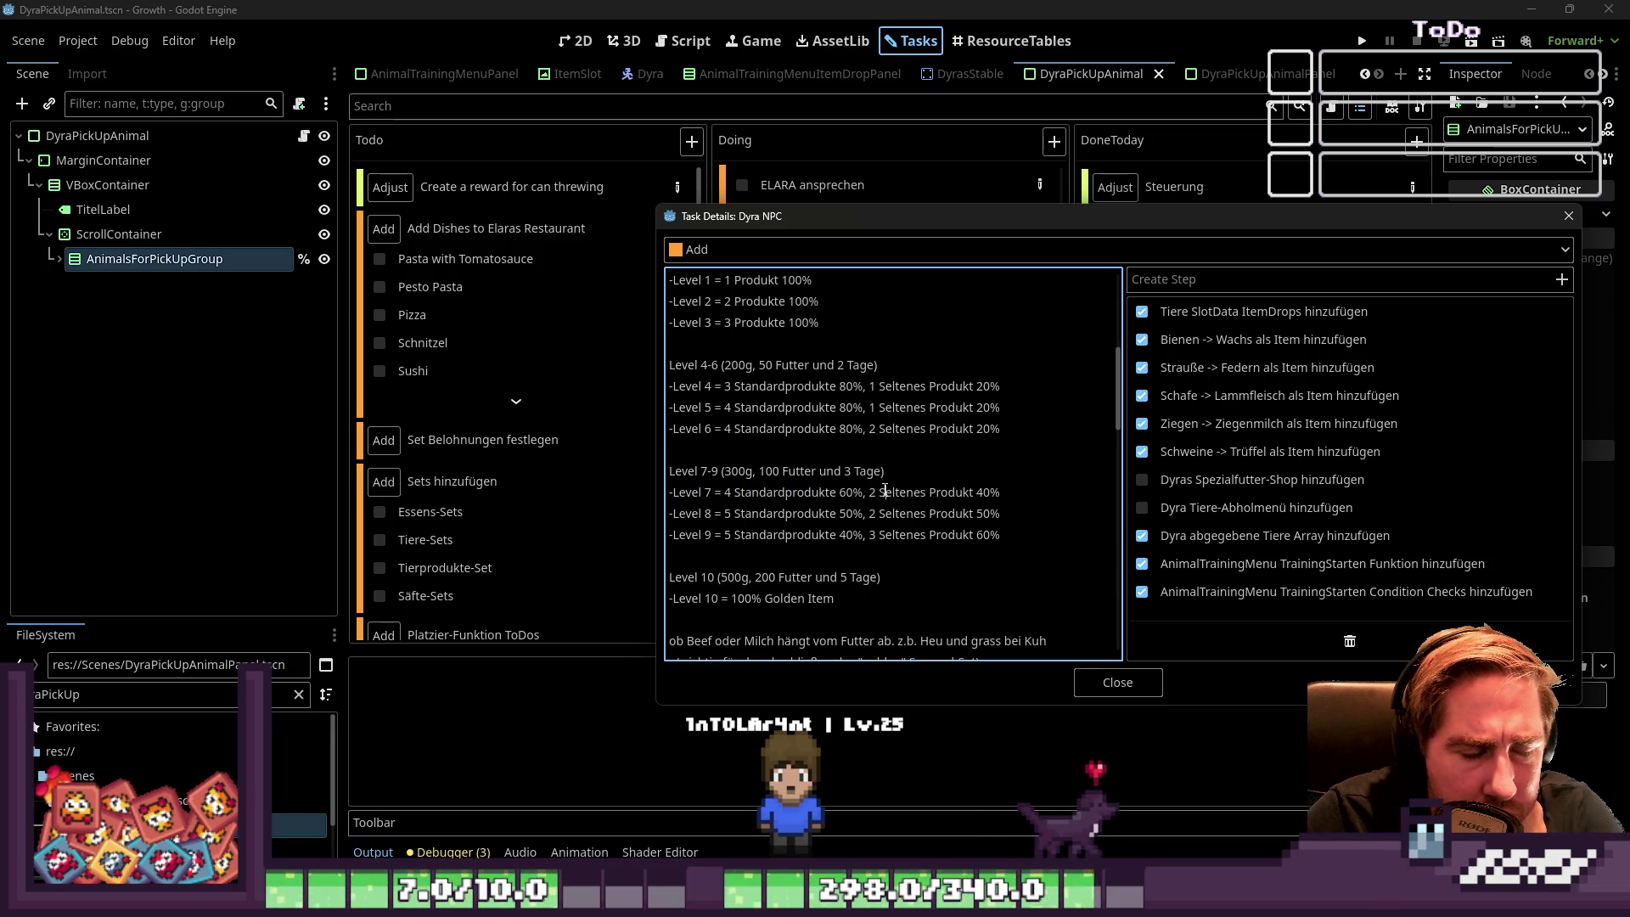
left_click_drag(880, 492, 954, 491)
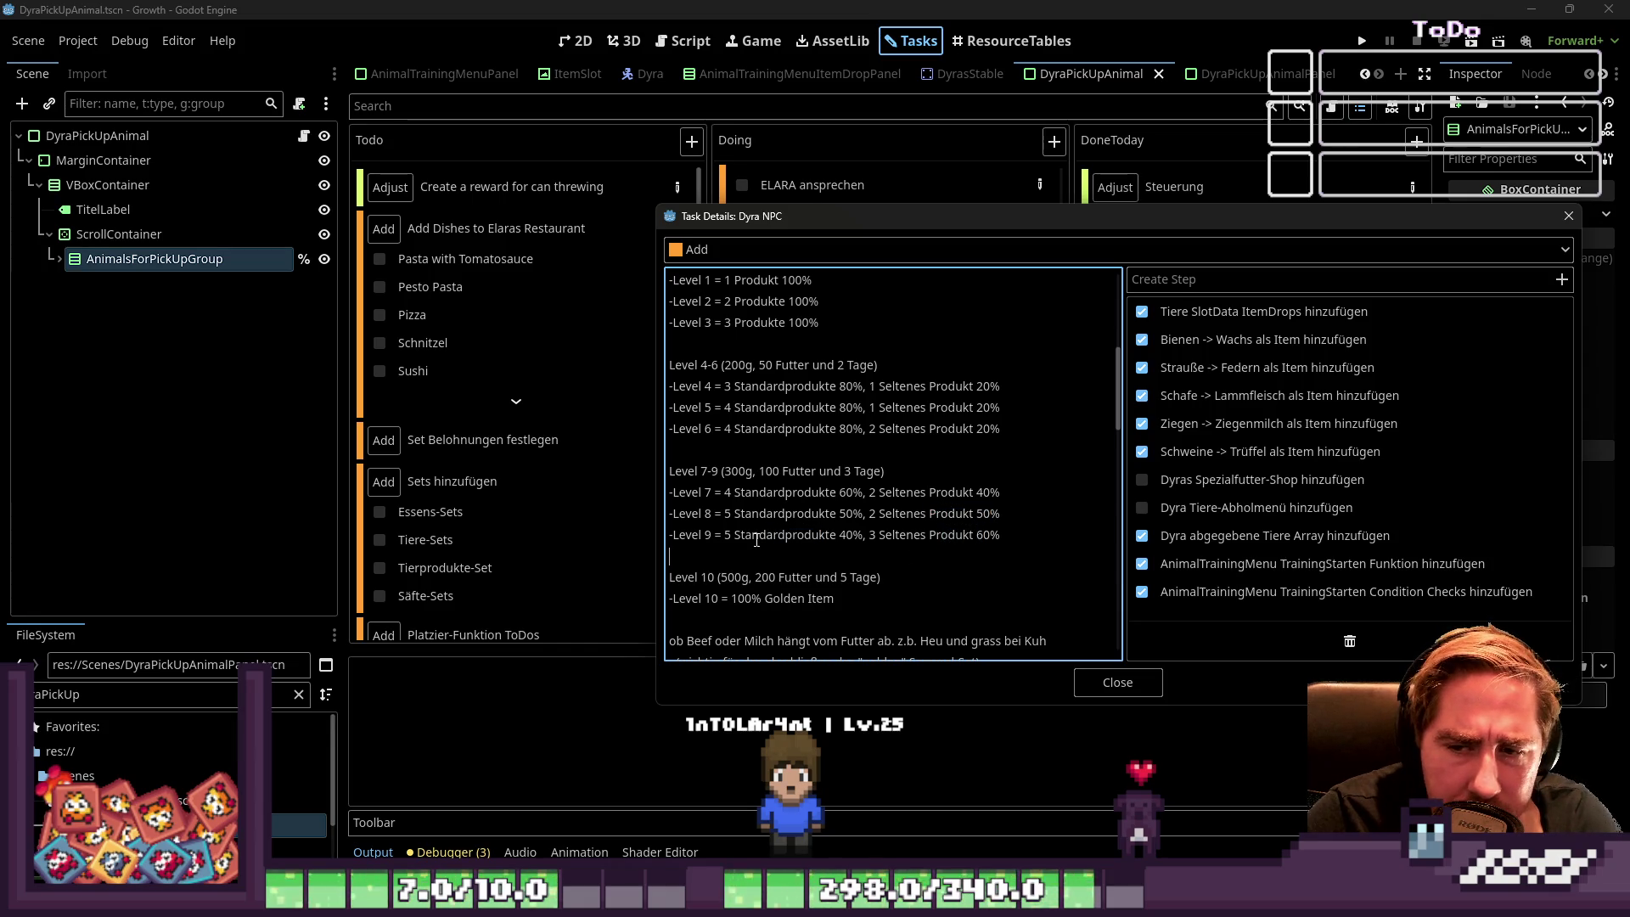
left_click_drag(686, 534, 894, 535)
left_click(878, 544)
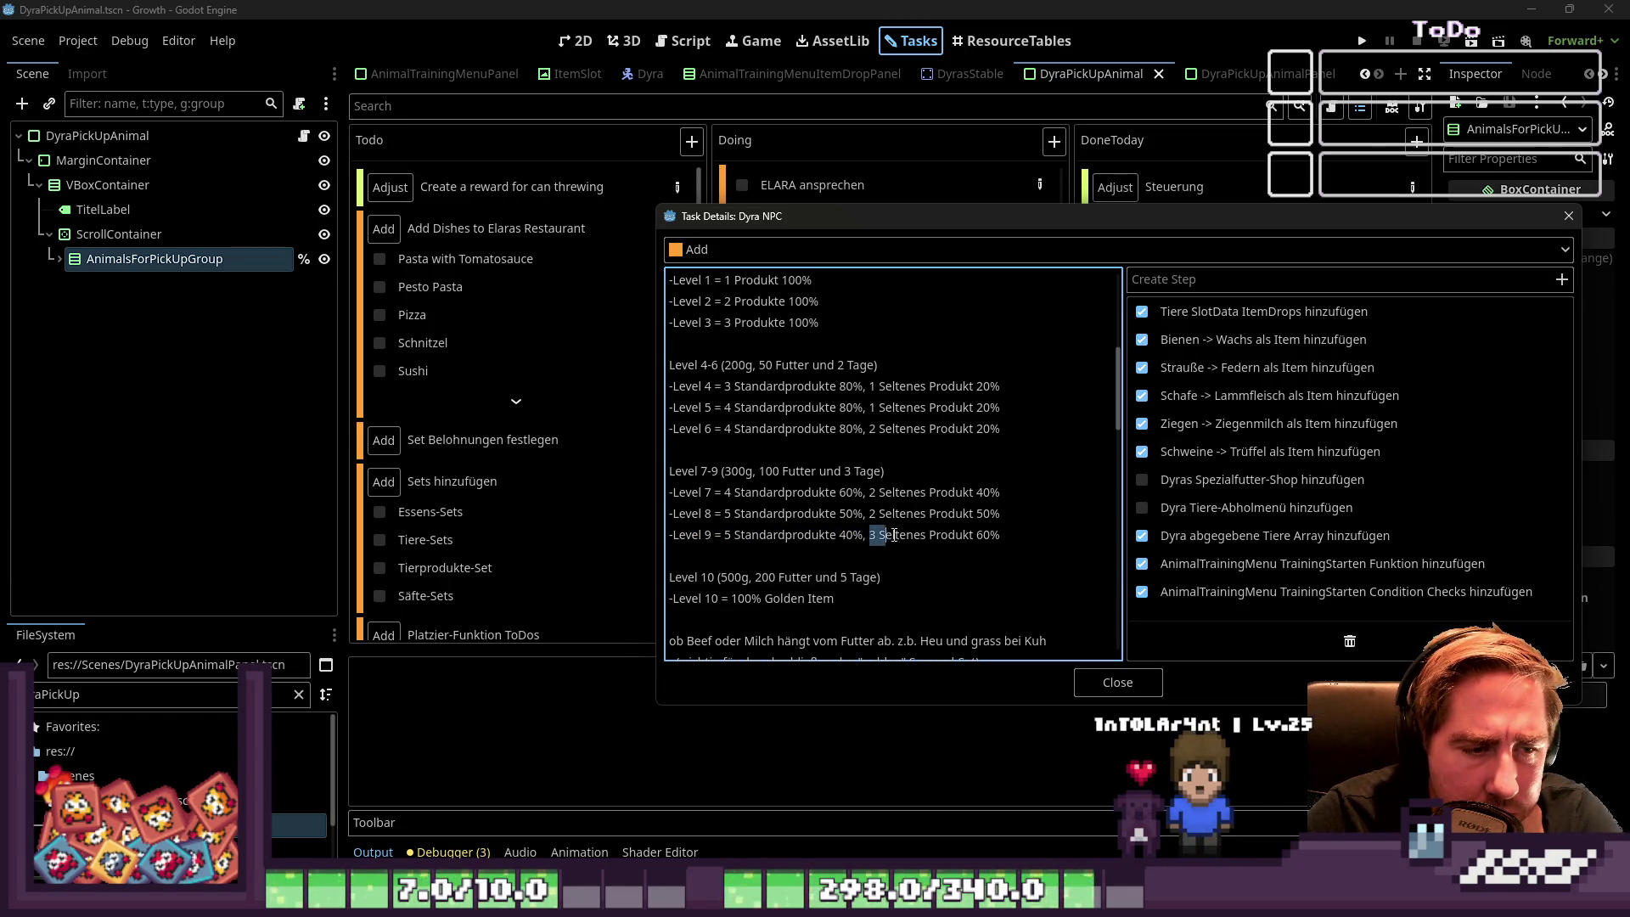
left_click_drag(1000, 538, 671, 538)
left_click(733, 542)
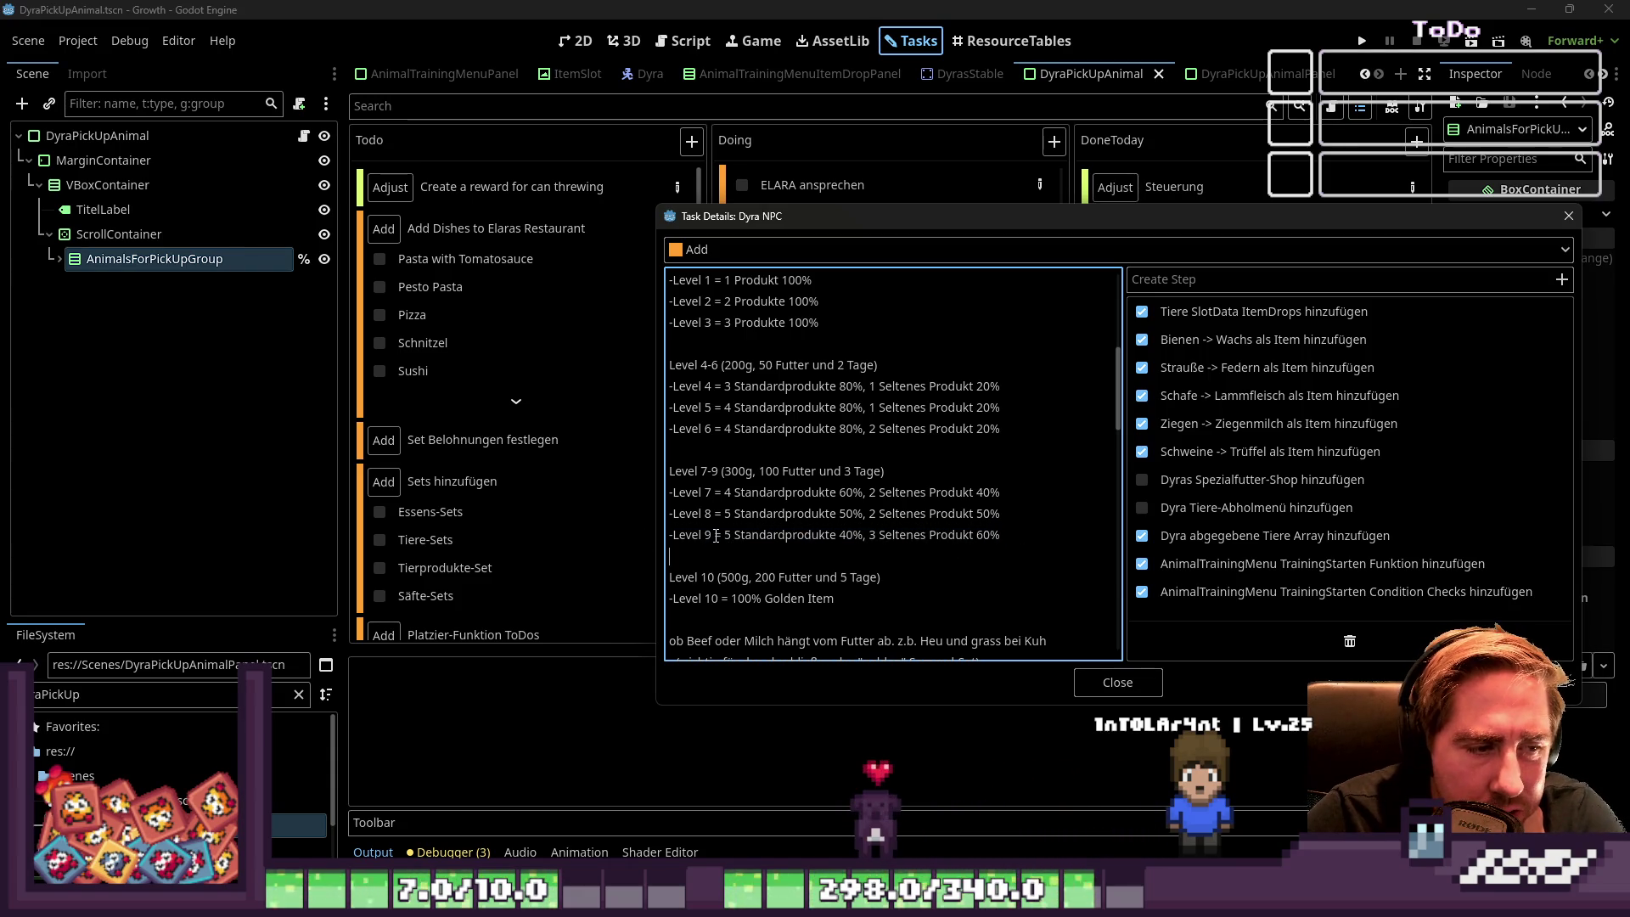
scroll(733, 510, "down", 1)
left_click_drag(835, 535, 703, 513)
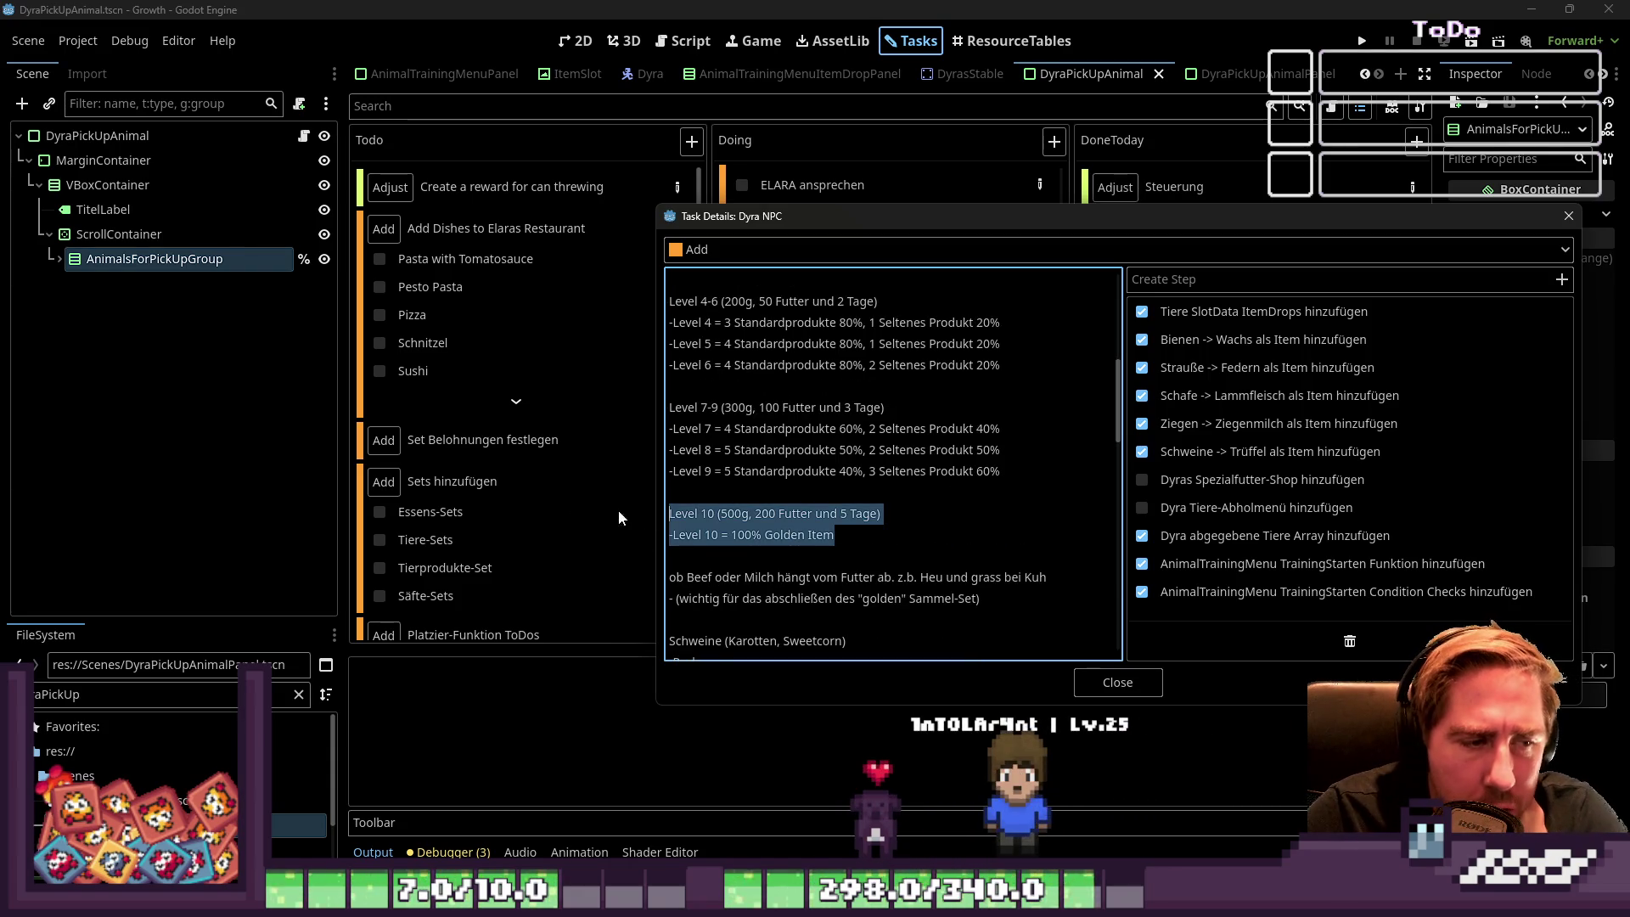
left_click(831, 471)
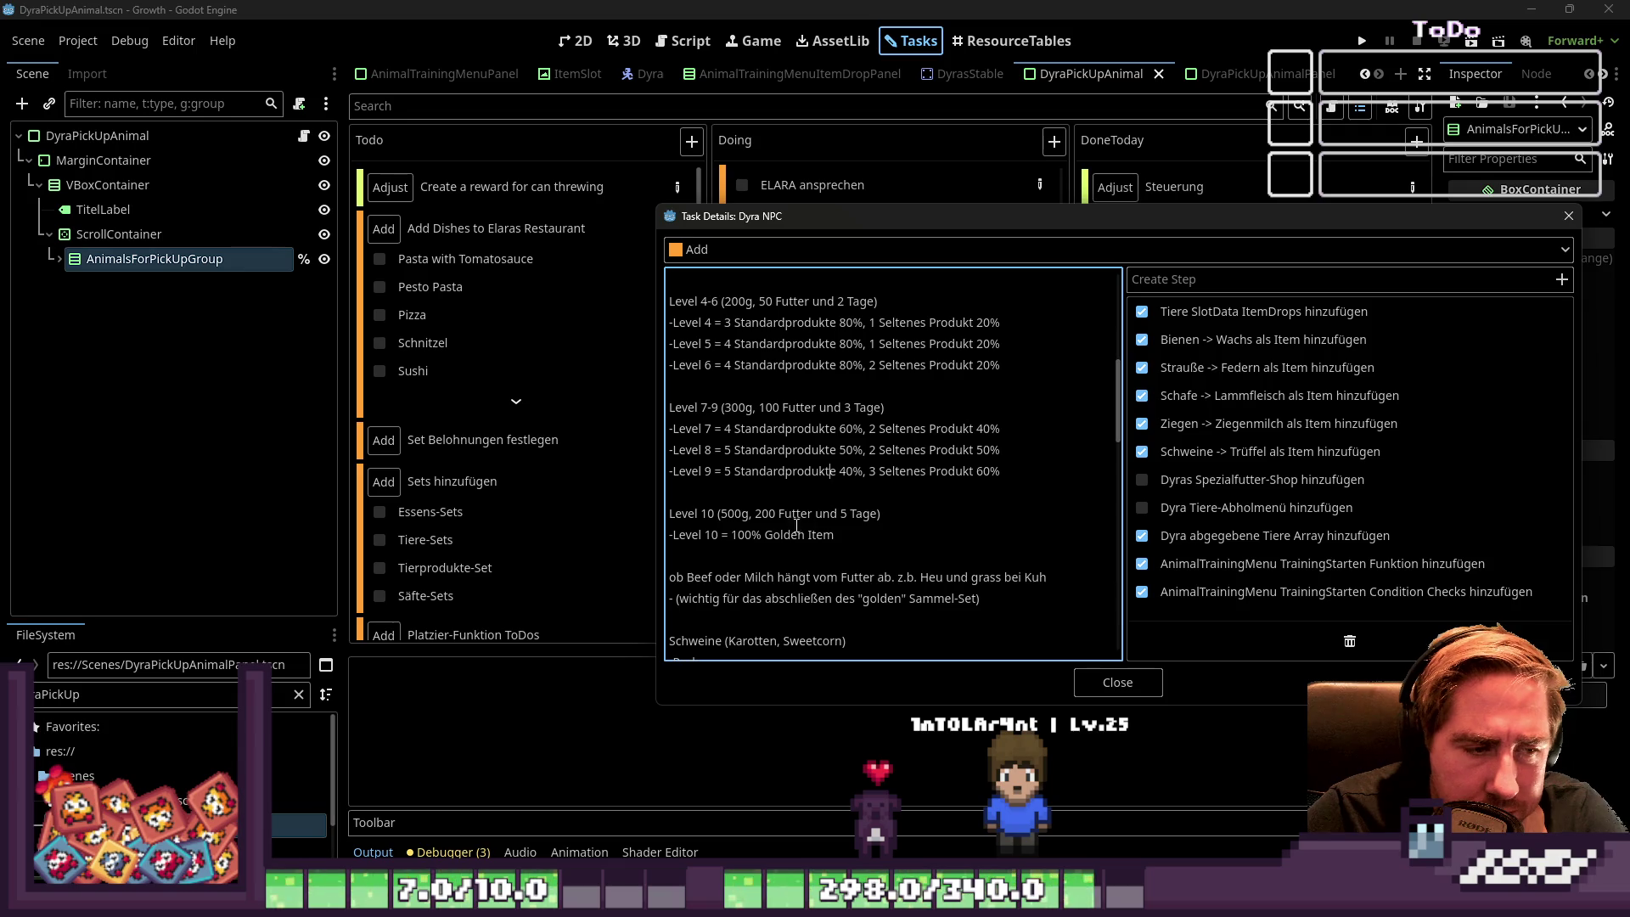
left_click(840, 537)
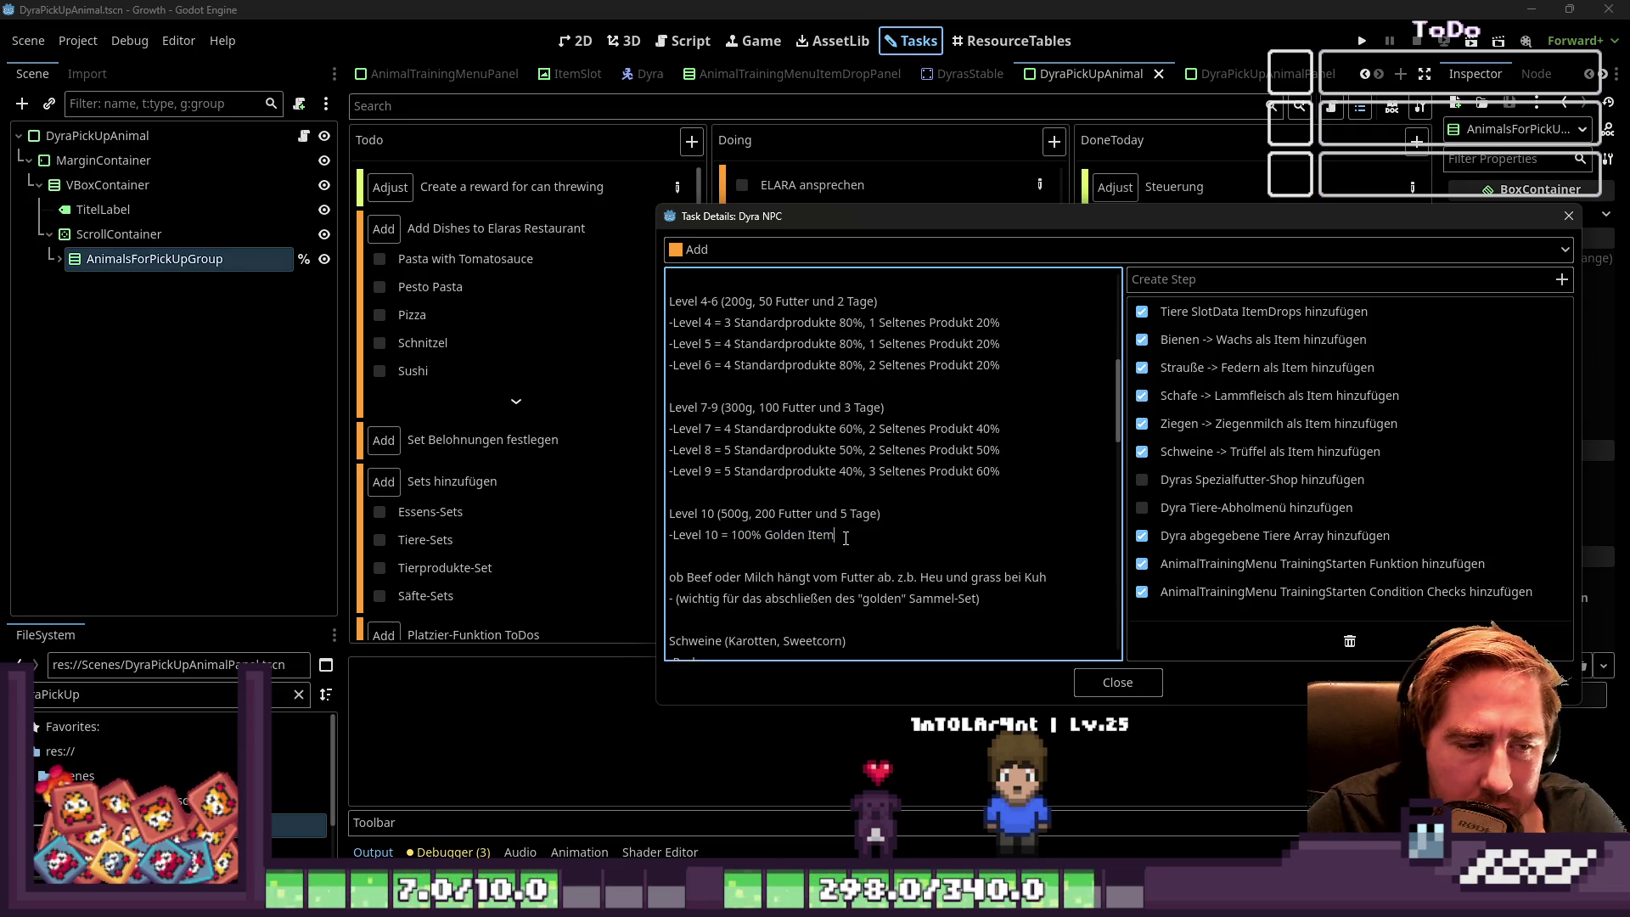
left_click(933, 473)
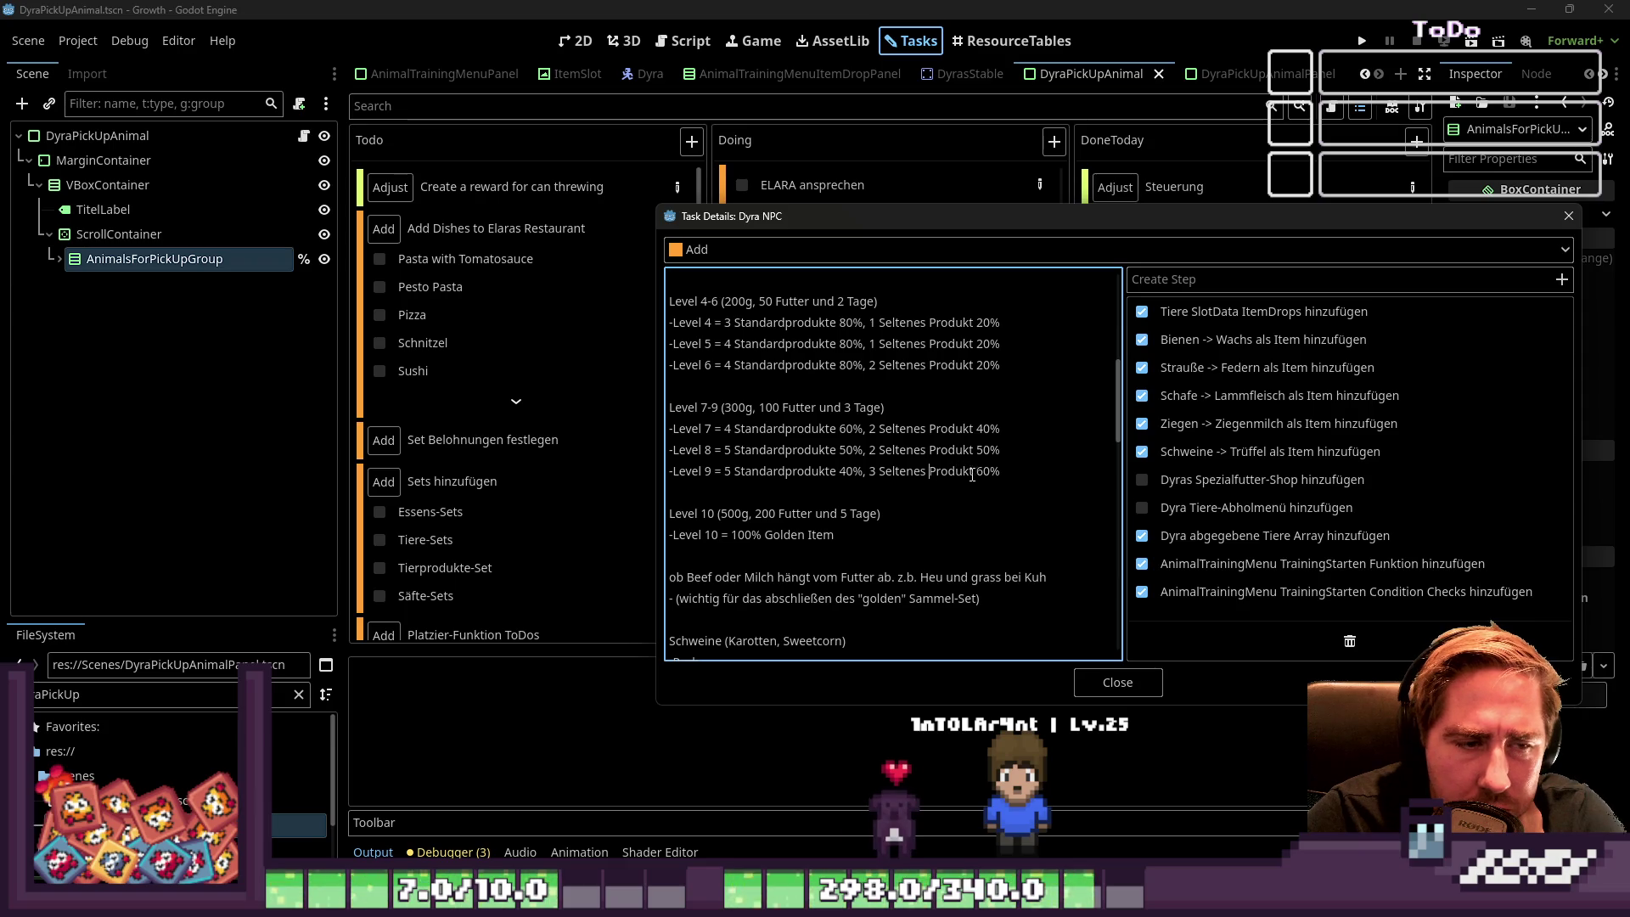
left_click(888, 510)
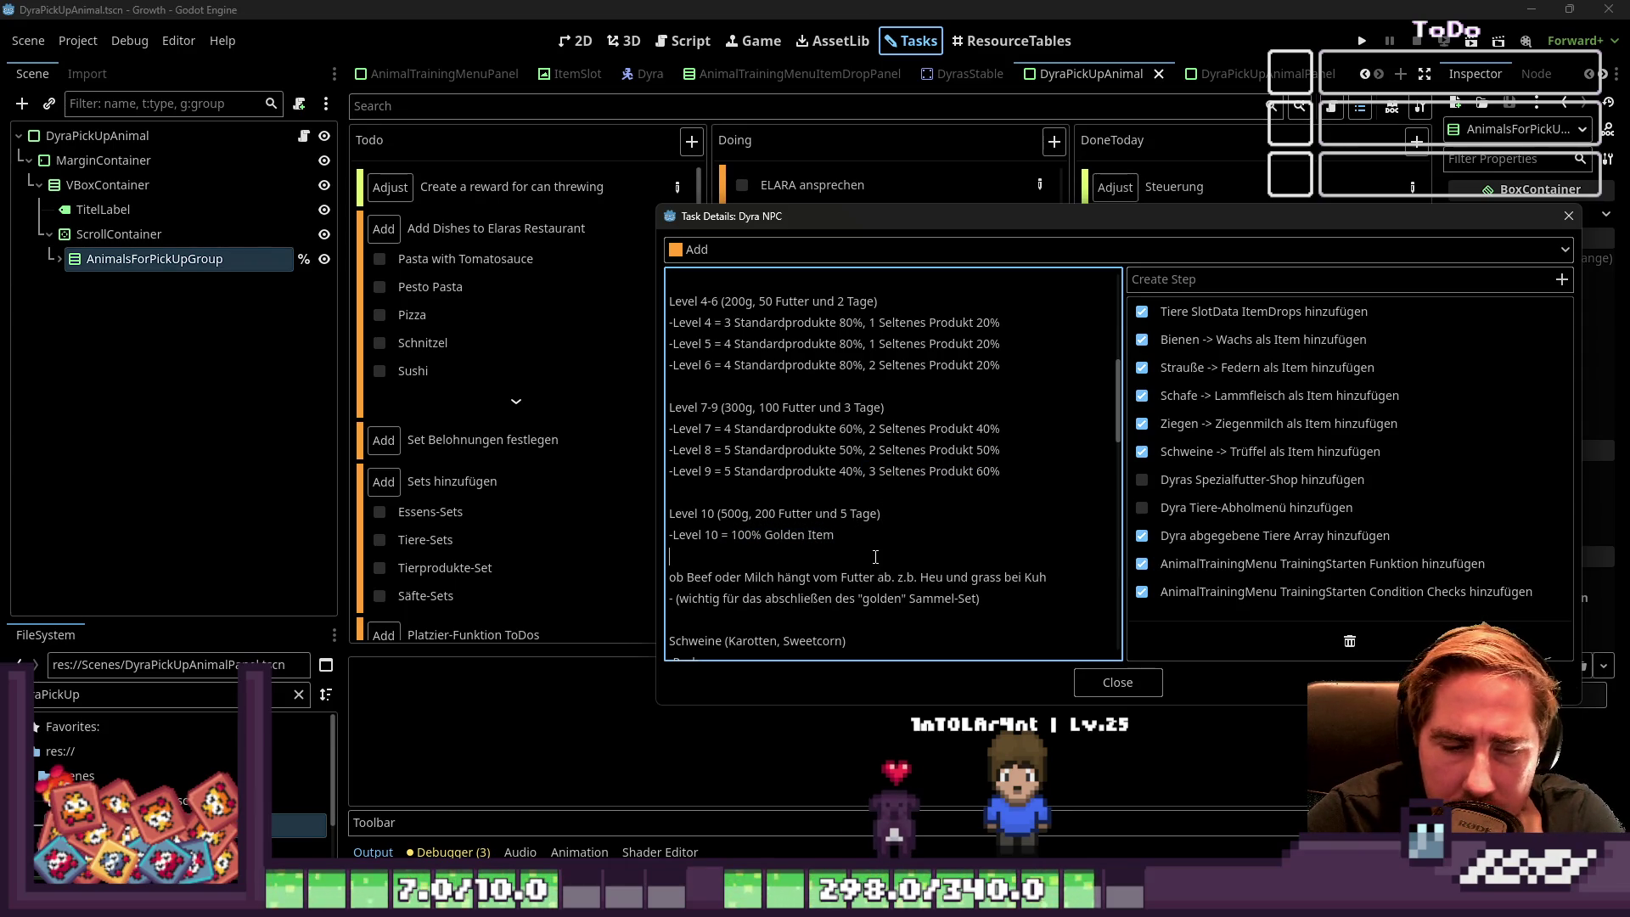
key("shift+Up")
key("shift+Up")
key("shift+Up")
left_click(872, 553)
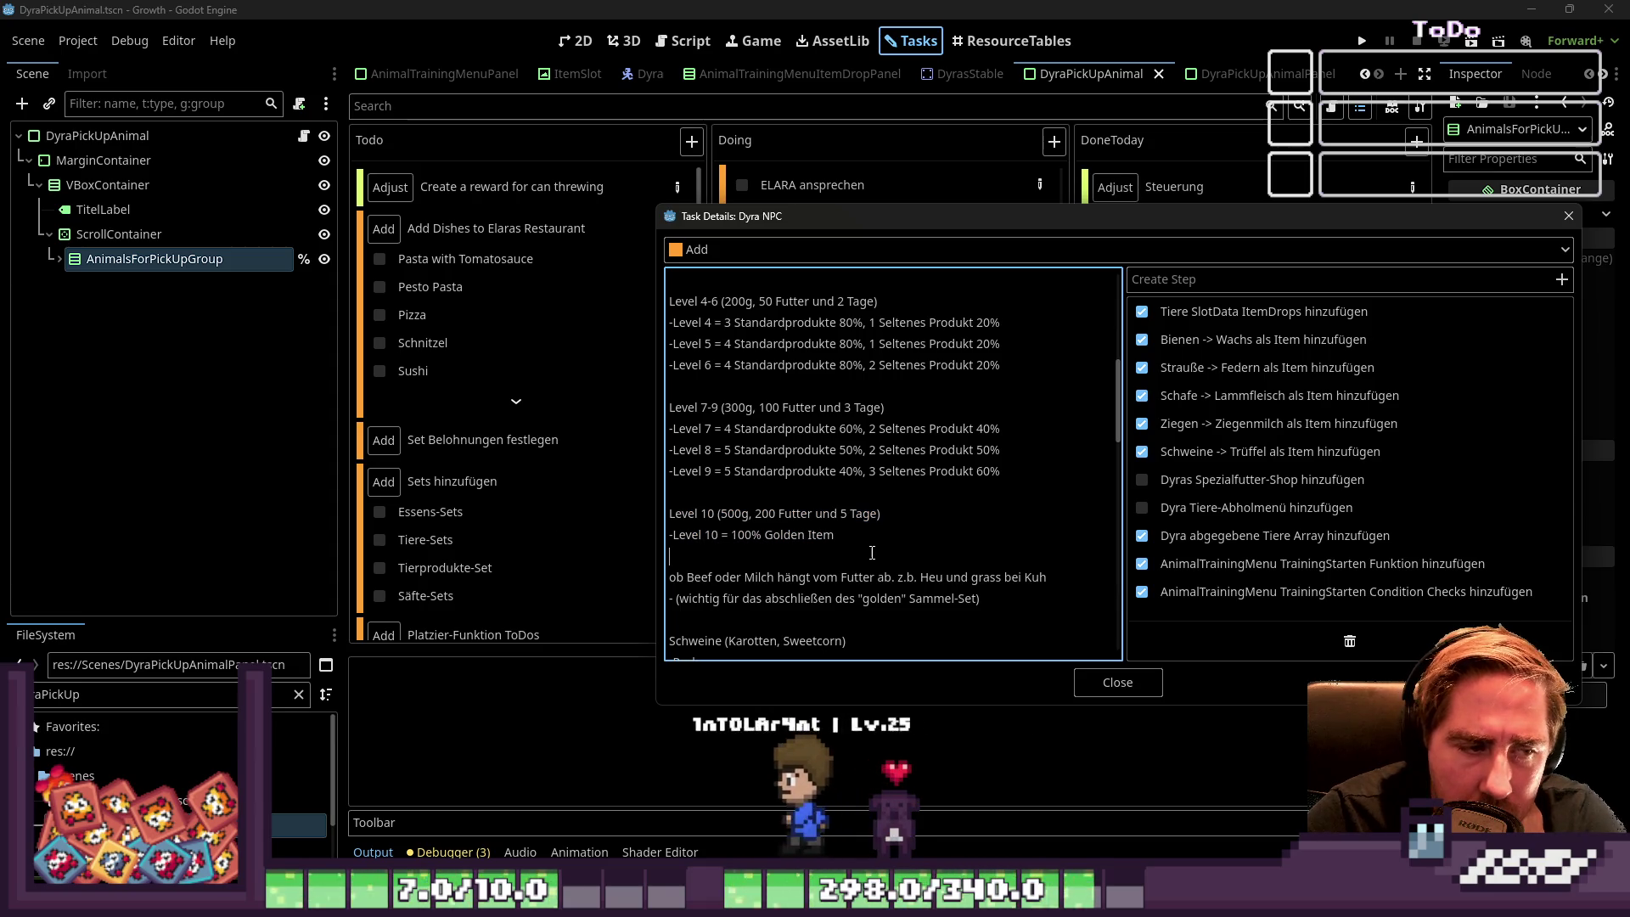
left_click(1086, 675)
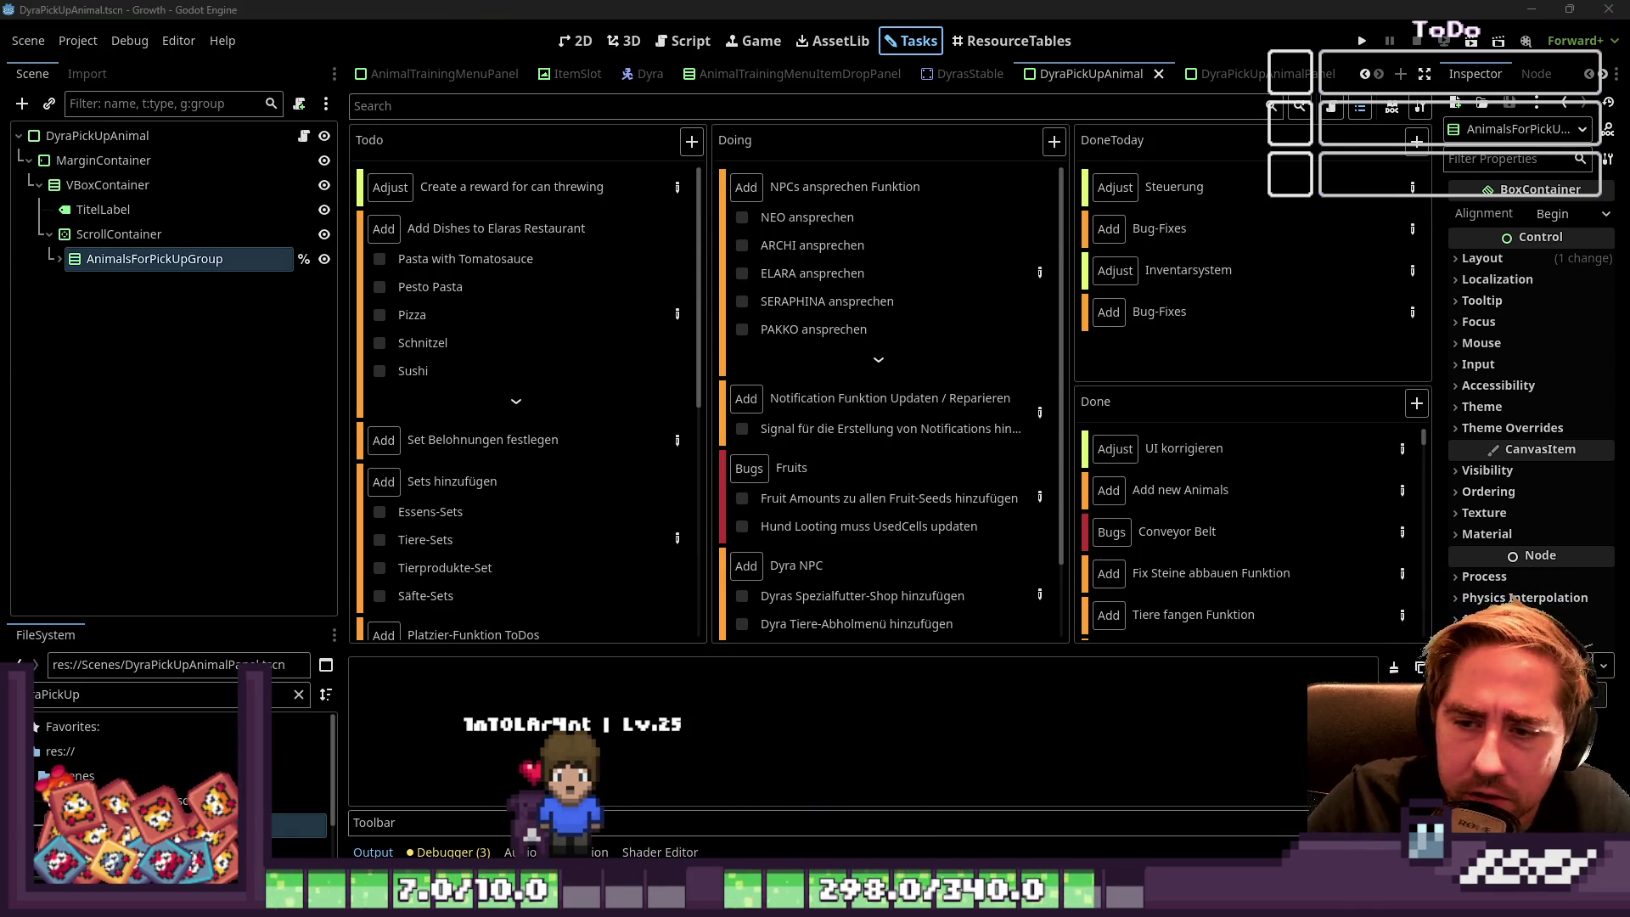
- Leave the ResourceTables and Tasks views and return to DyraPickUpAnimal.gd in the script editor
left_click(1015, 41)
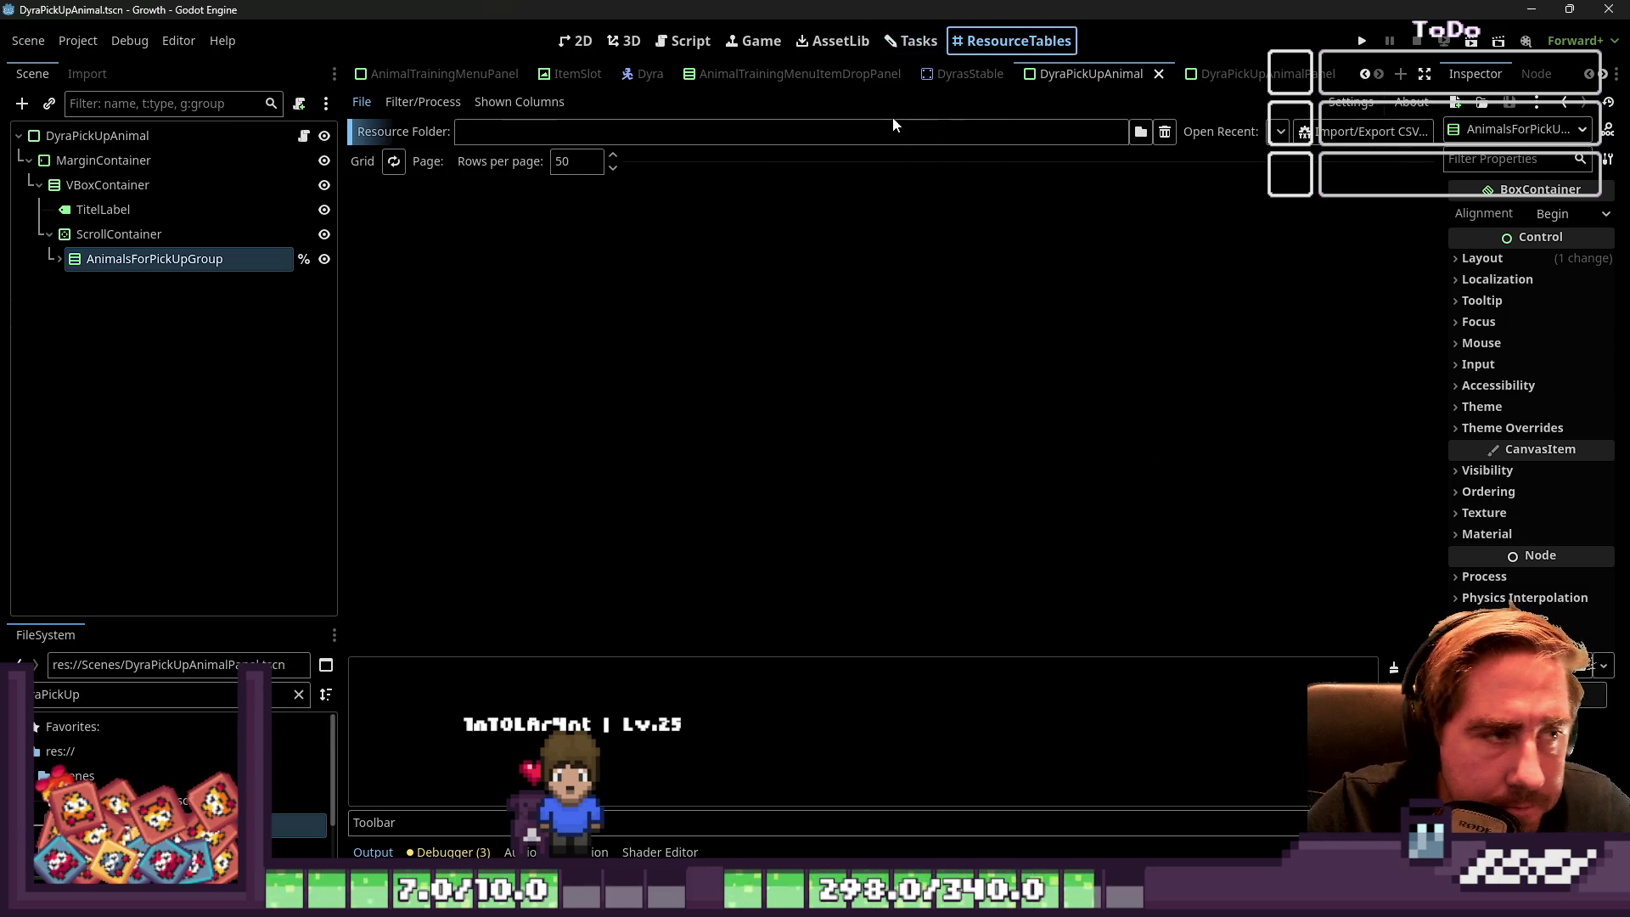
left_click(915, 41)
left_click(701, 49)
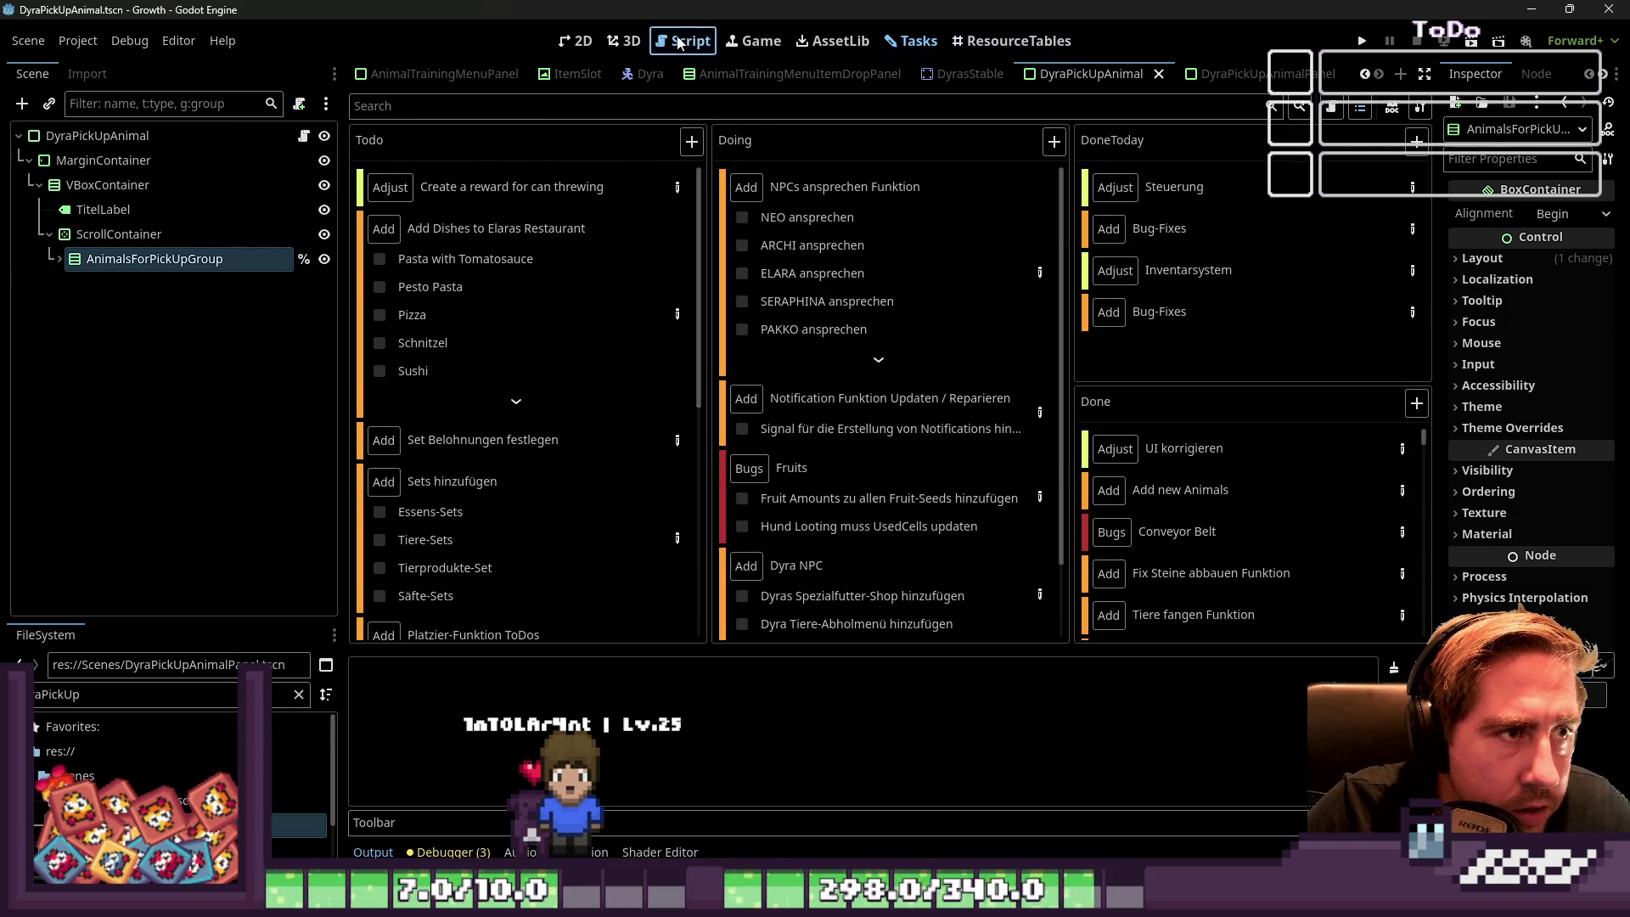
left_click(786, 485)
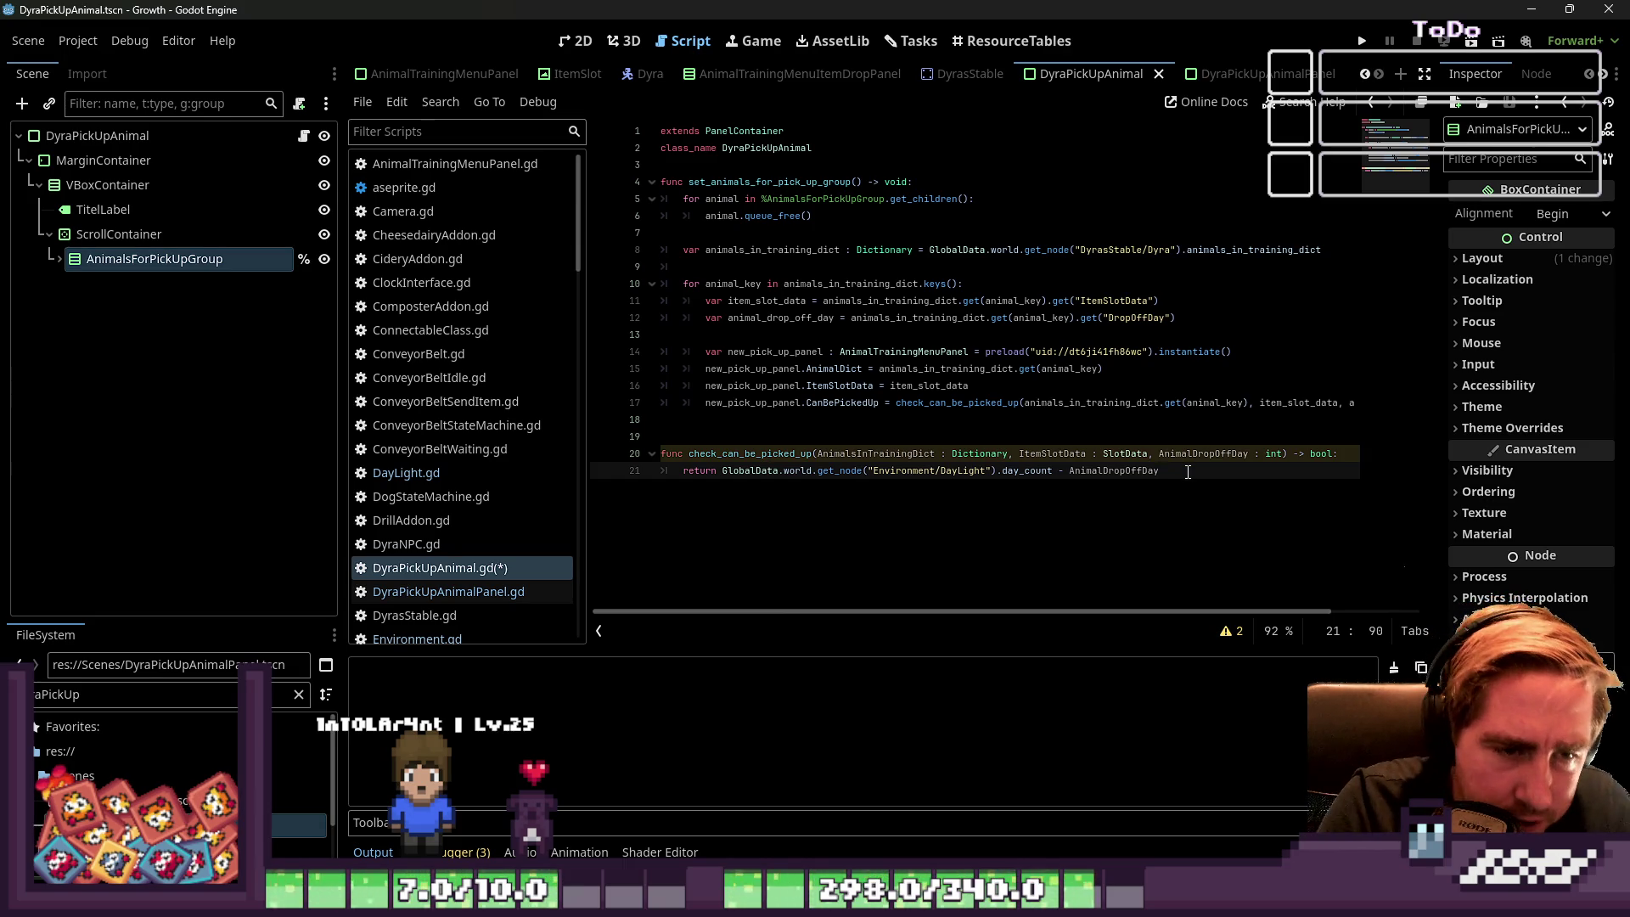
- Add an == comparison after AnimalDropOffDay on line 21
key("ctrl+shift+Left")
key("End")
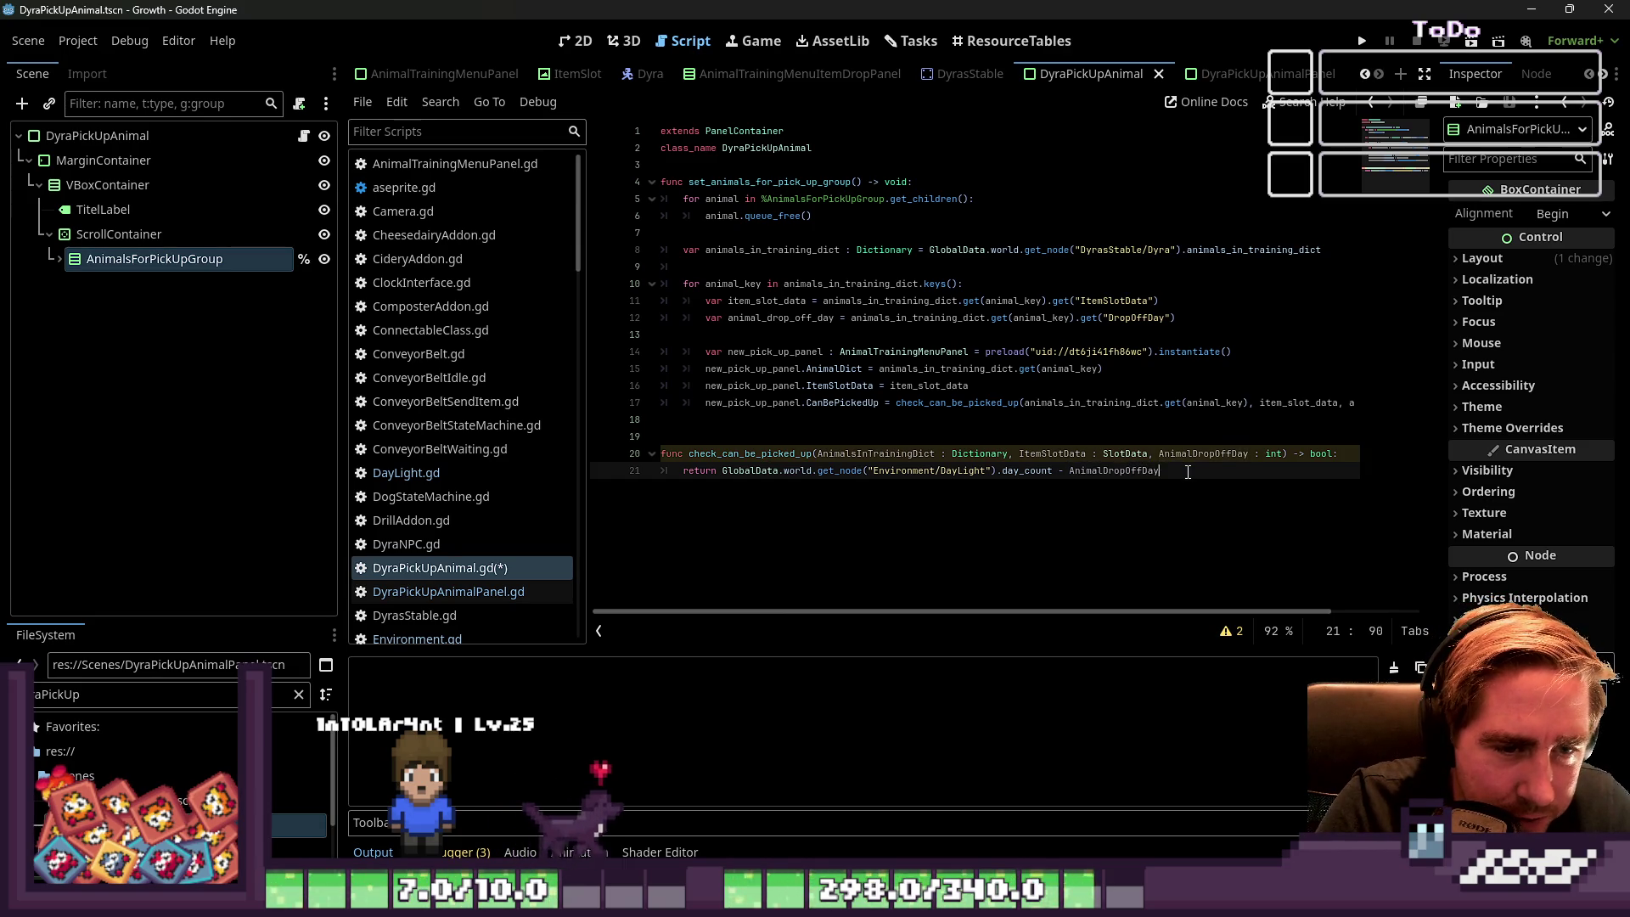
type("=")
key("Escape")
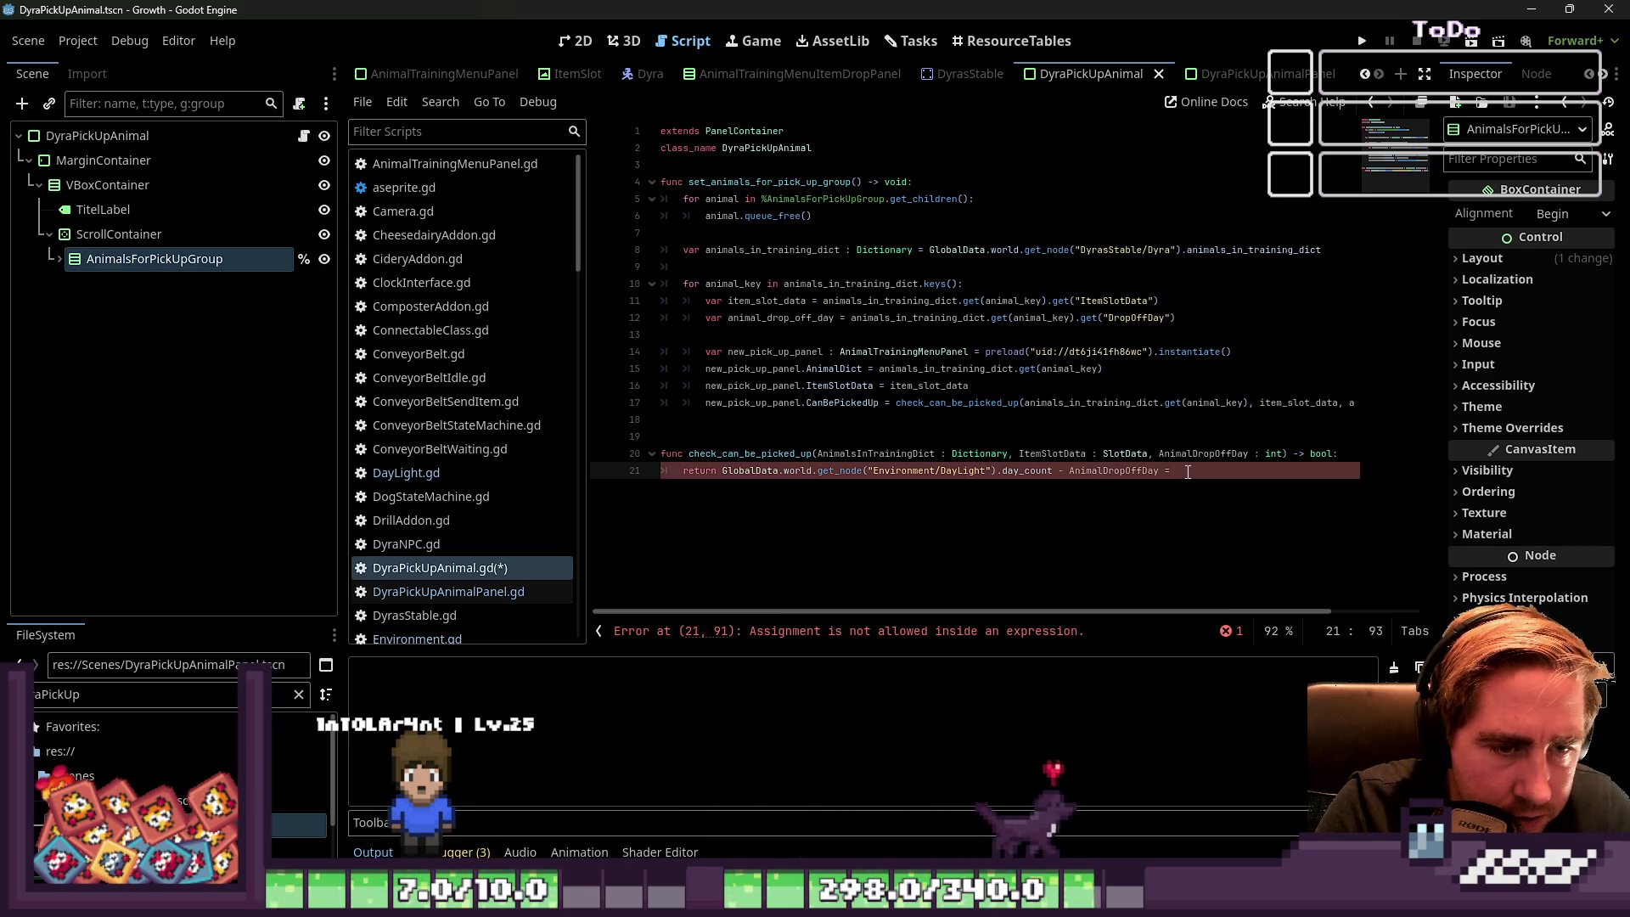
type("=")
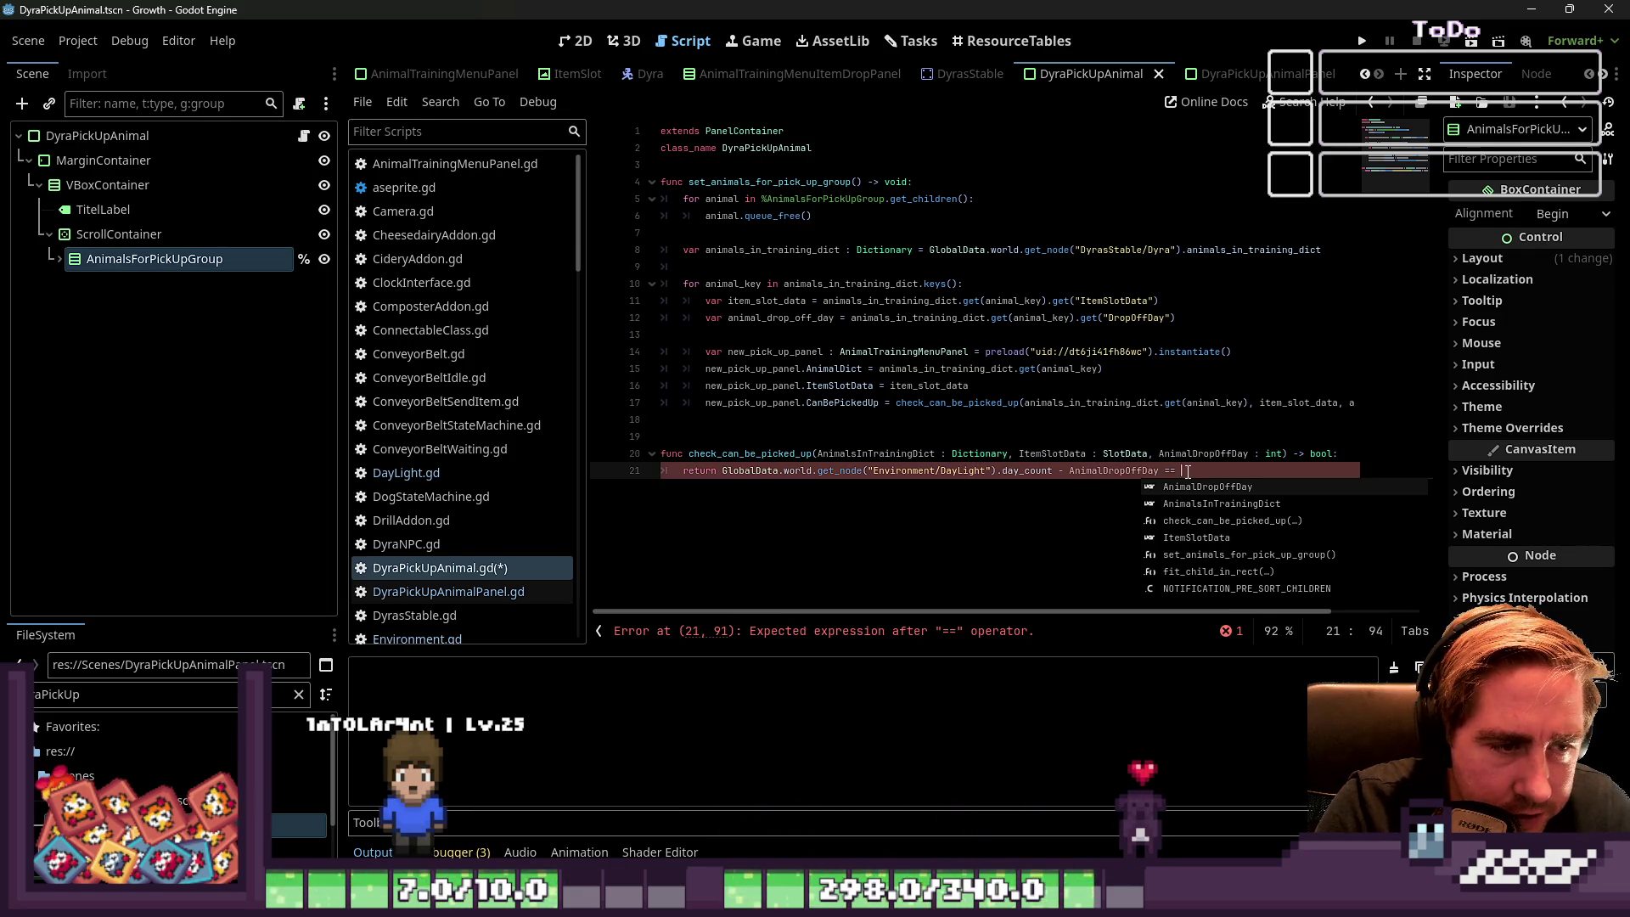
key("Escape")
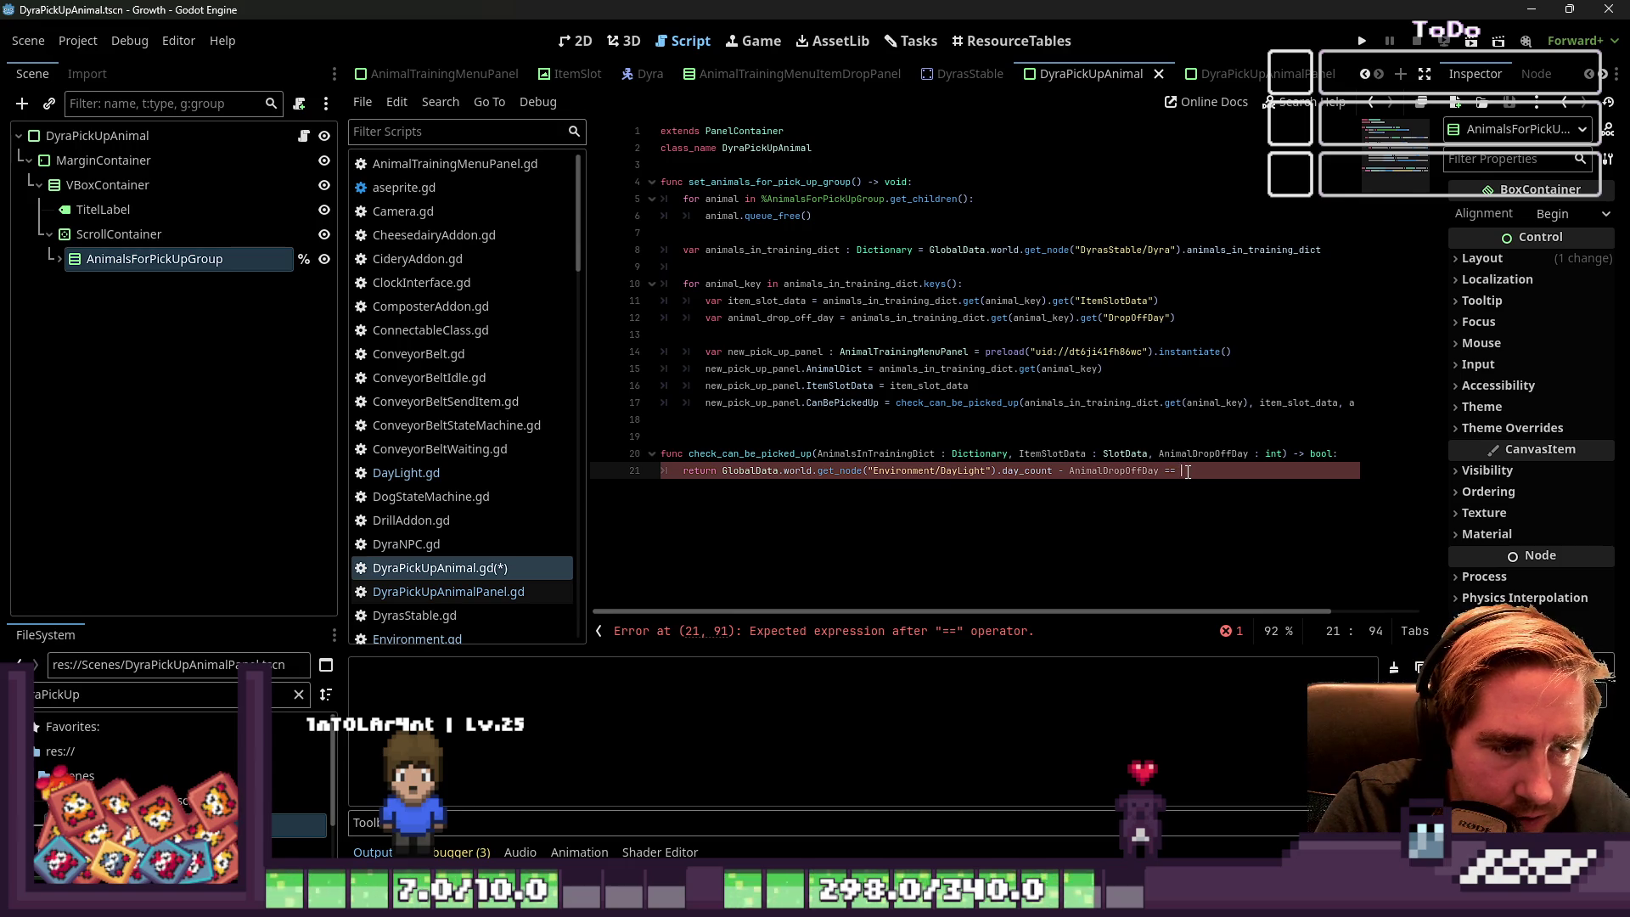
type("A")
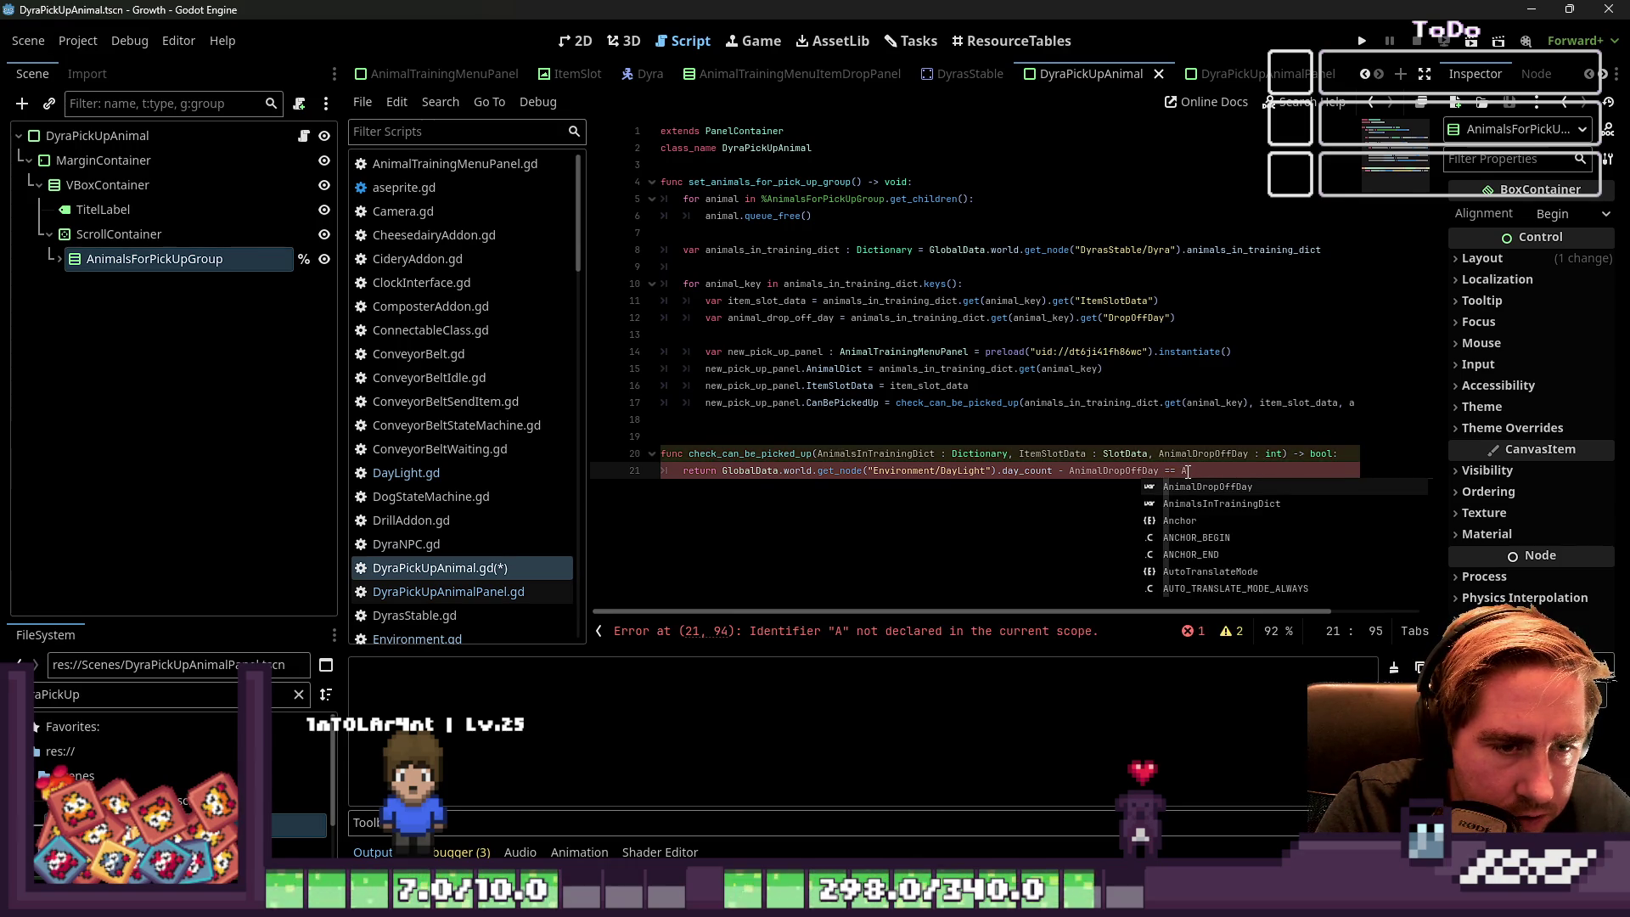
key("BackSpace")
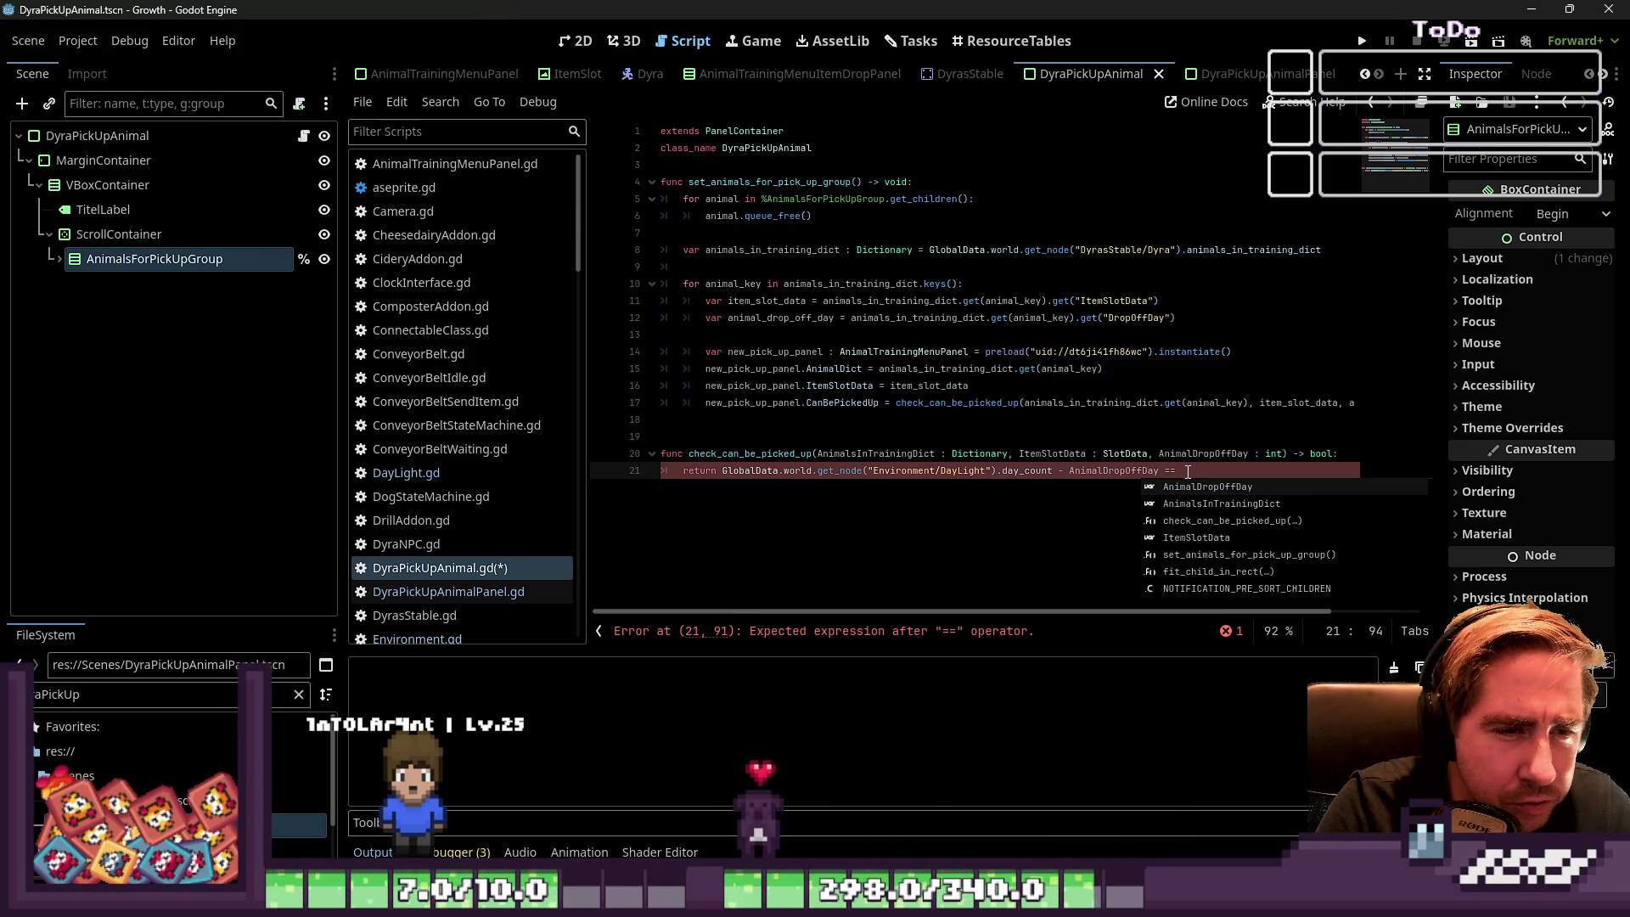
- Paste line 8's GlobalData animals_in_training_dict expression after the == as a .get() lookup
key("Up")
key("Up")
key("Up")
key("Escape")
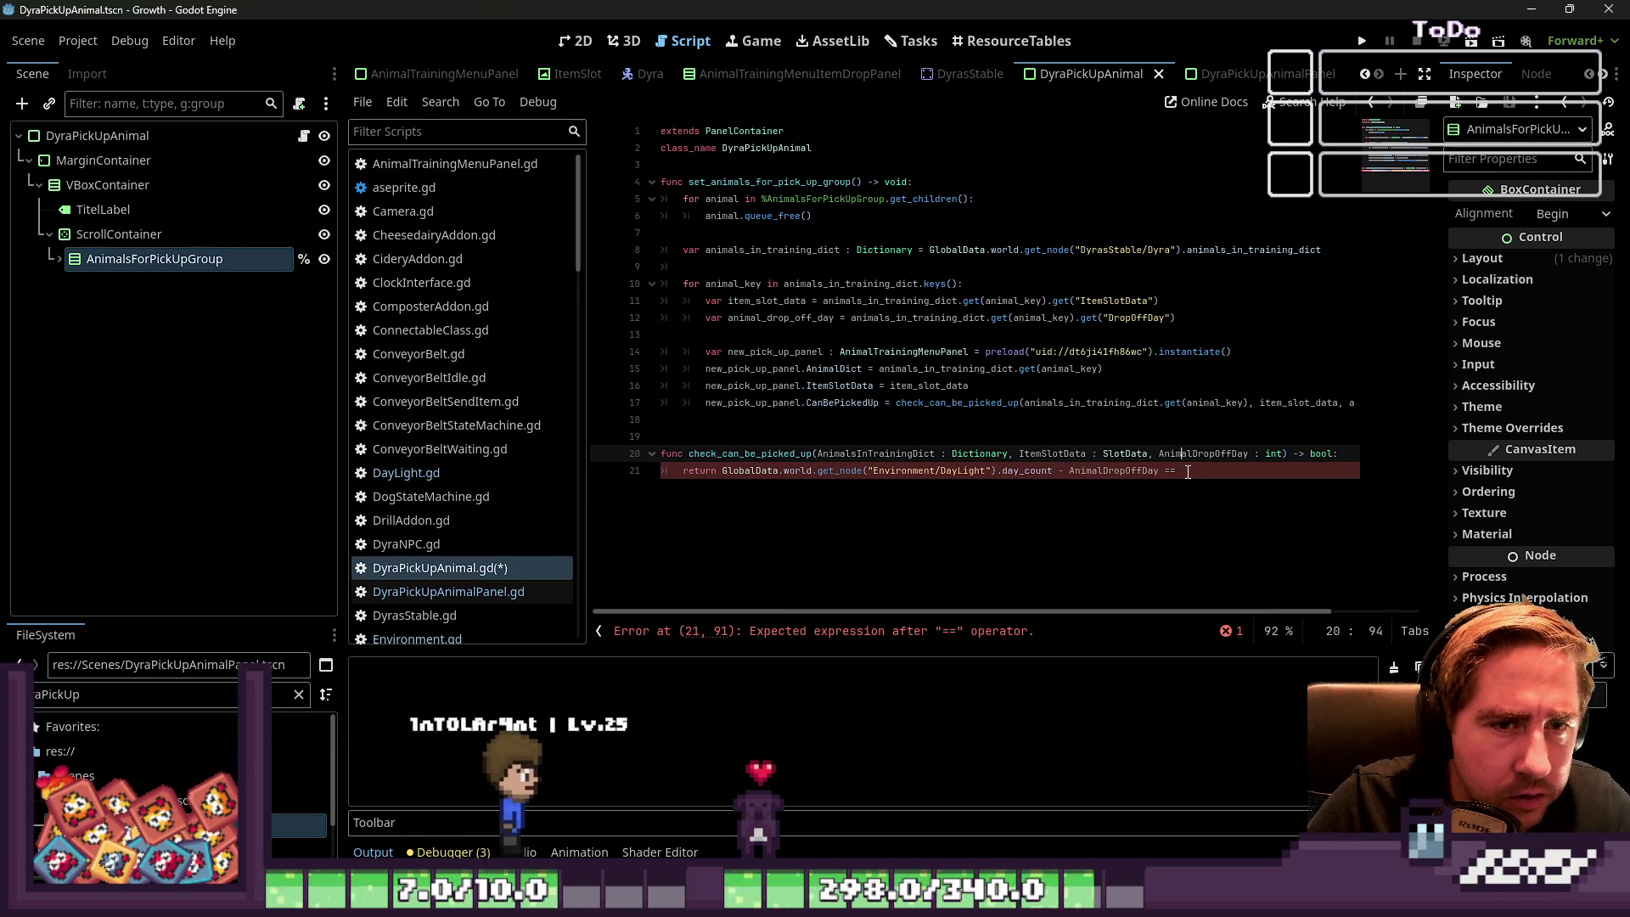
key("Up")
key("Up")
key("Up")
key("Up")
key("End")
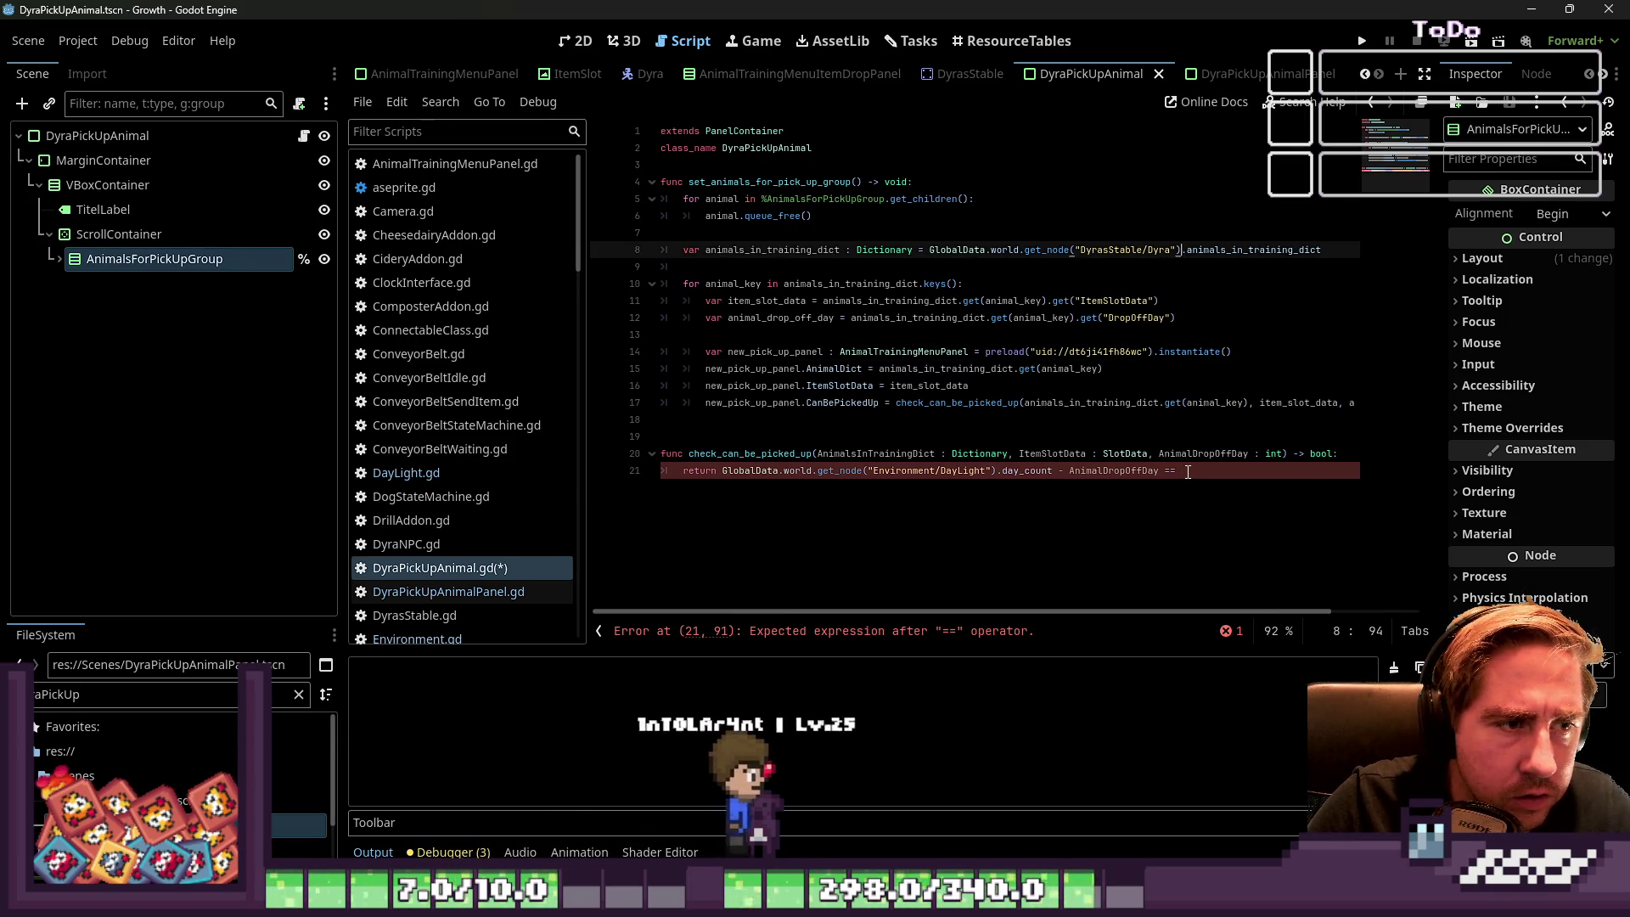
key("ctrl+Left")
key("ctrl+Left")
key("ctrl+Left")
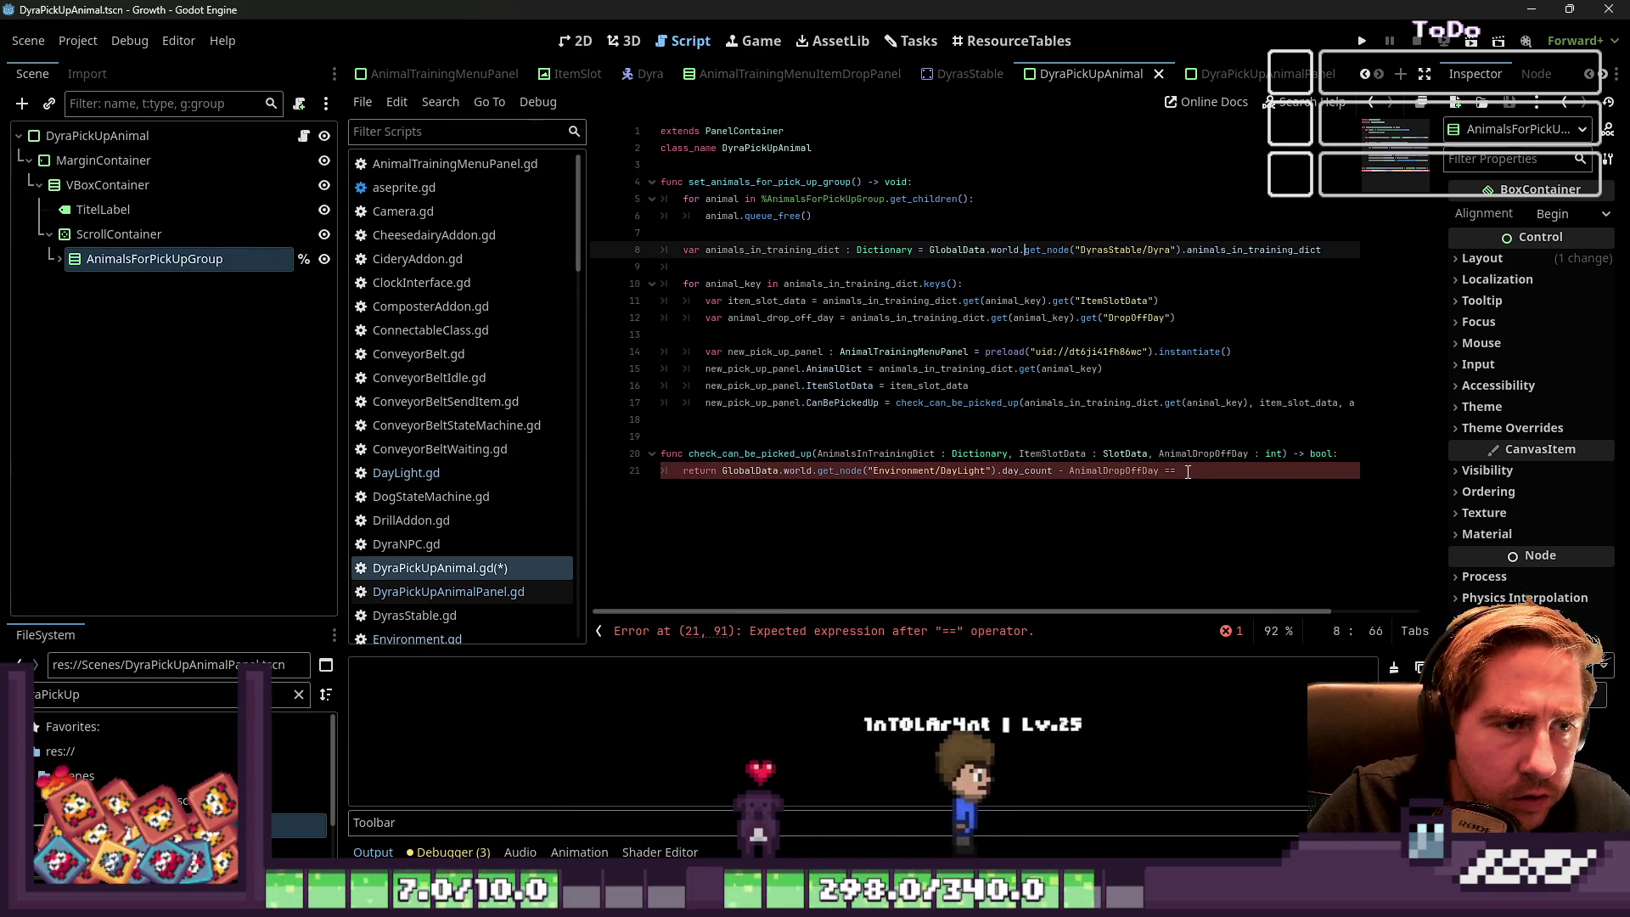
key("shift+Down")
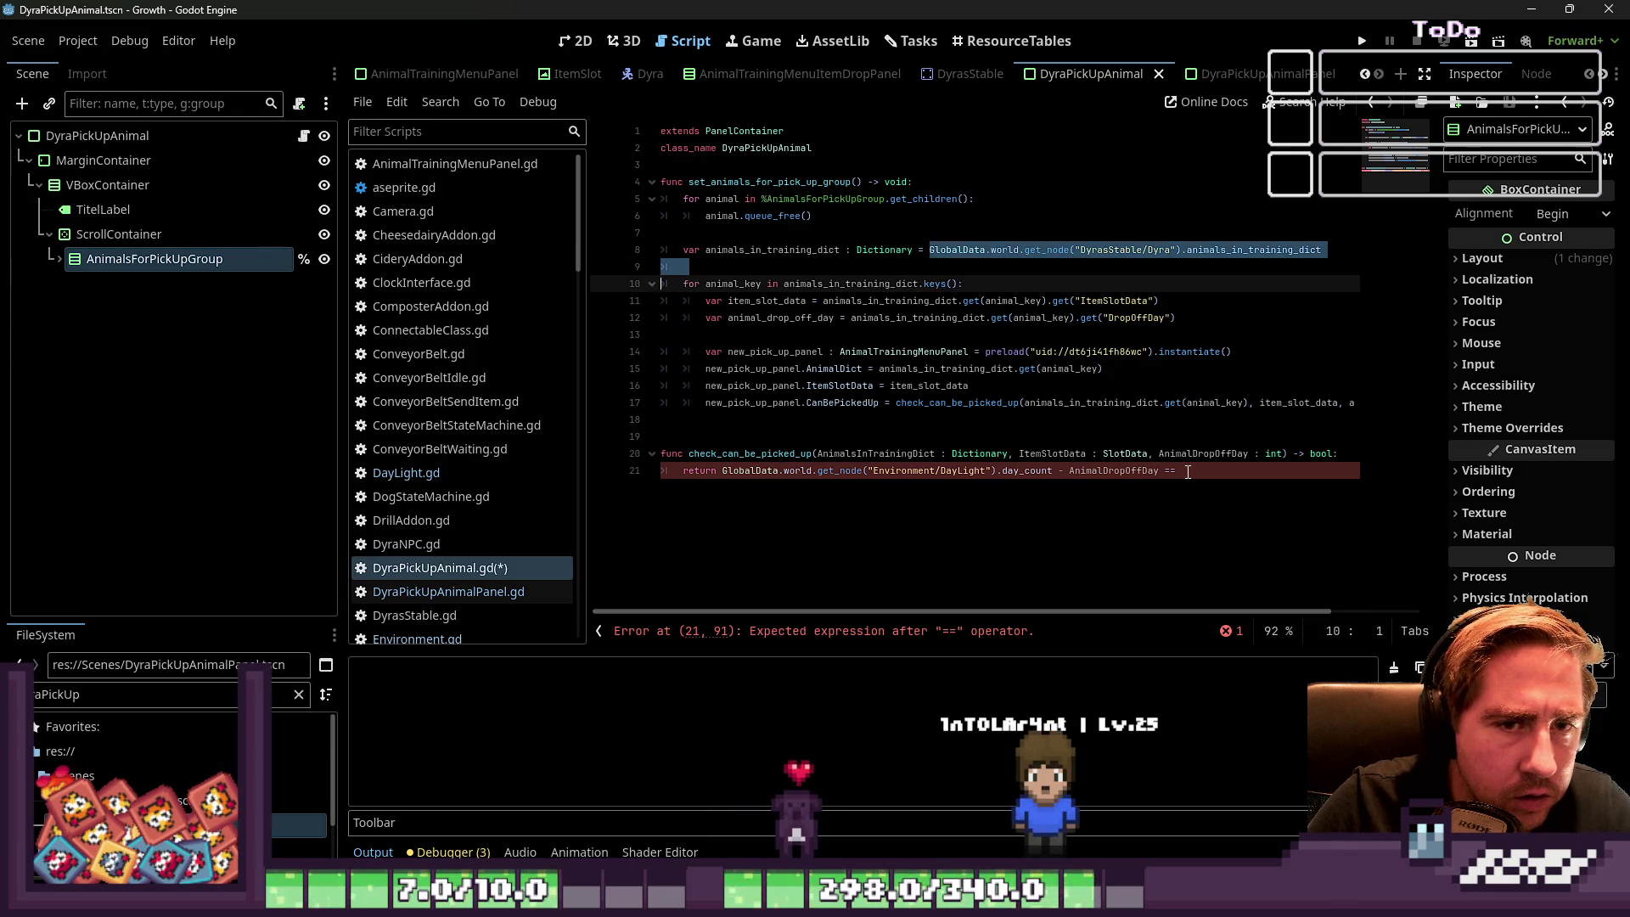
key("shift+Left")
key("ctrl+c")
key("Down")
key("Down")
key("Down")
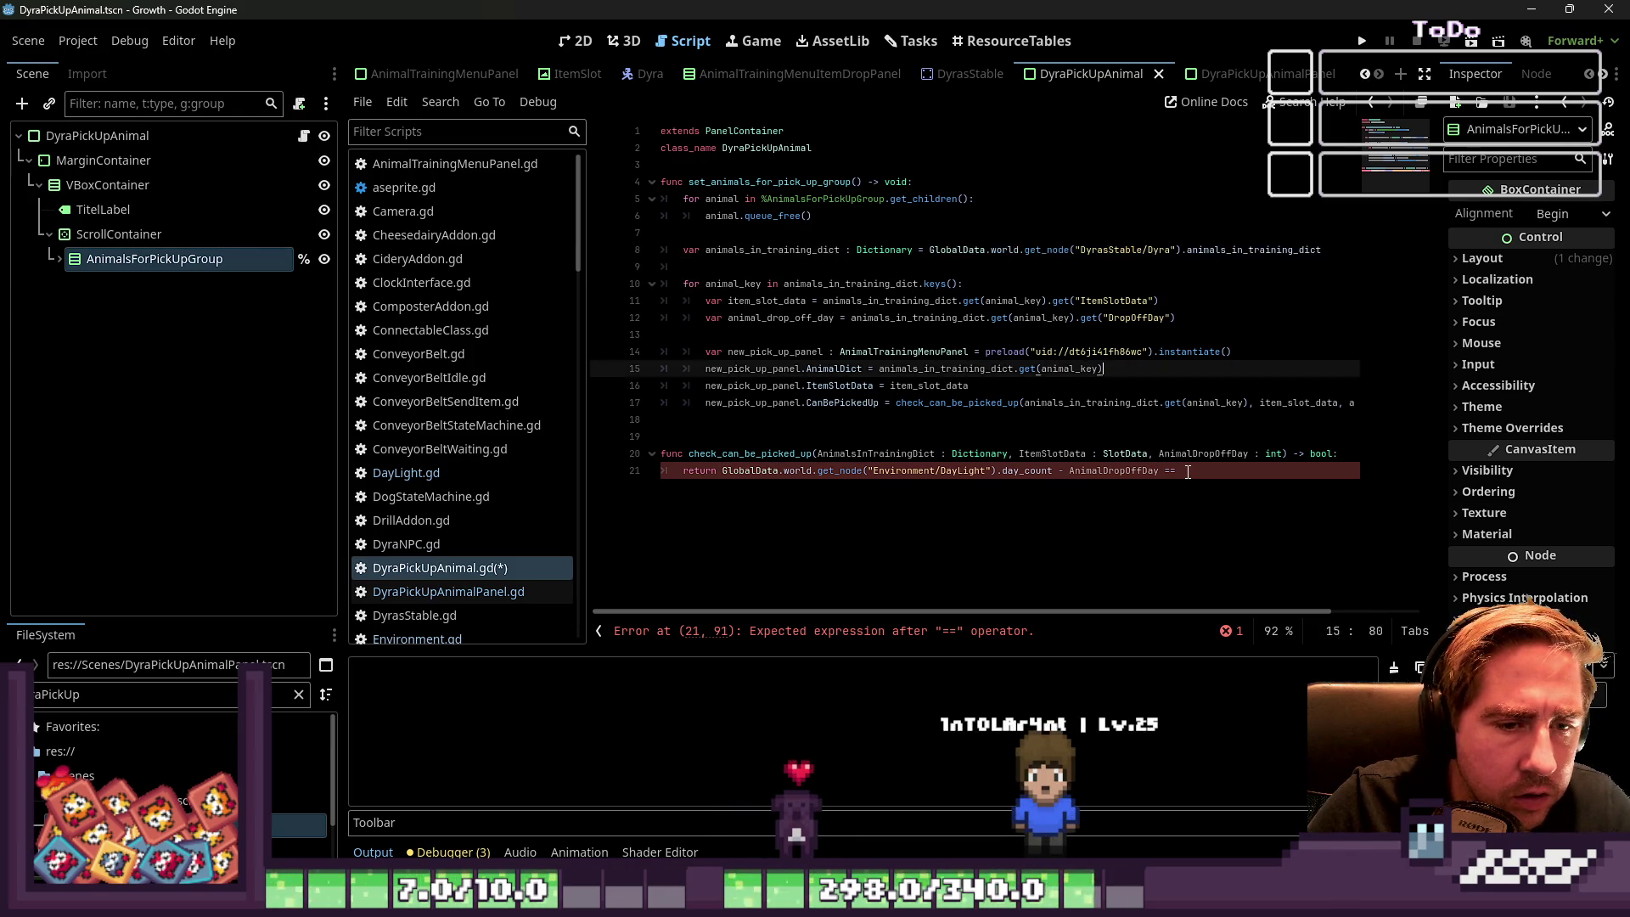
key("ctrl+v")
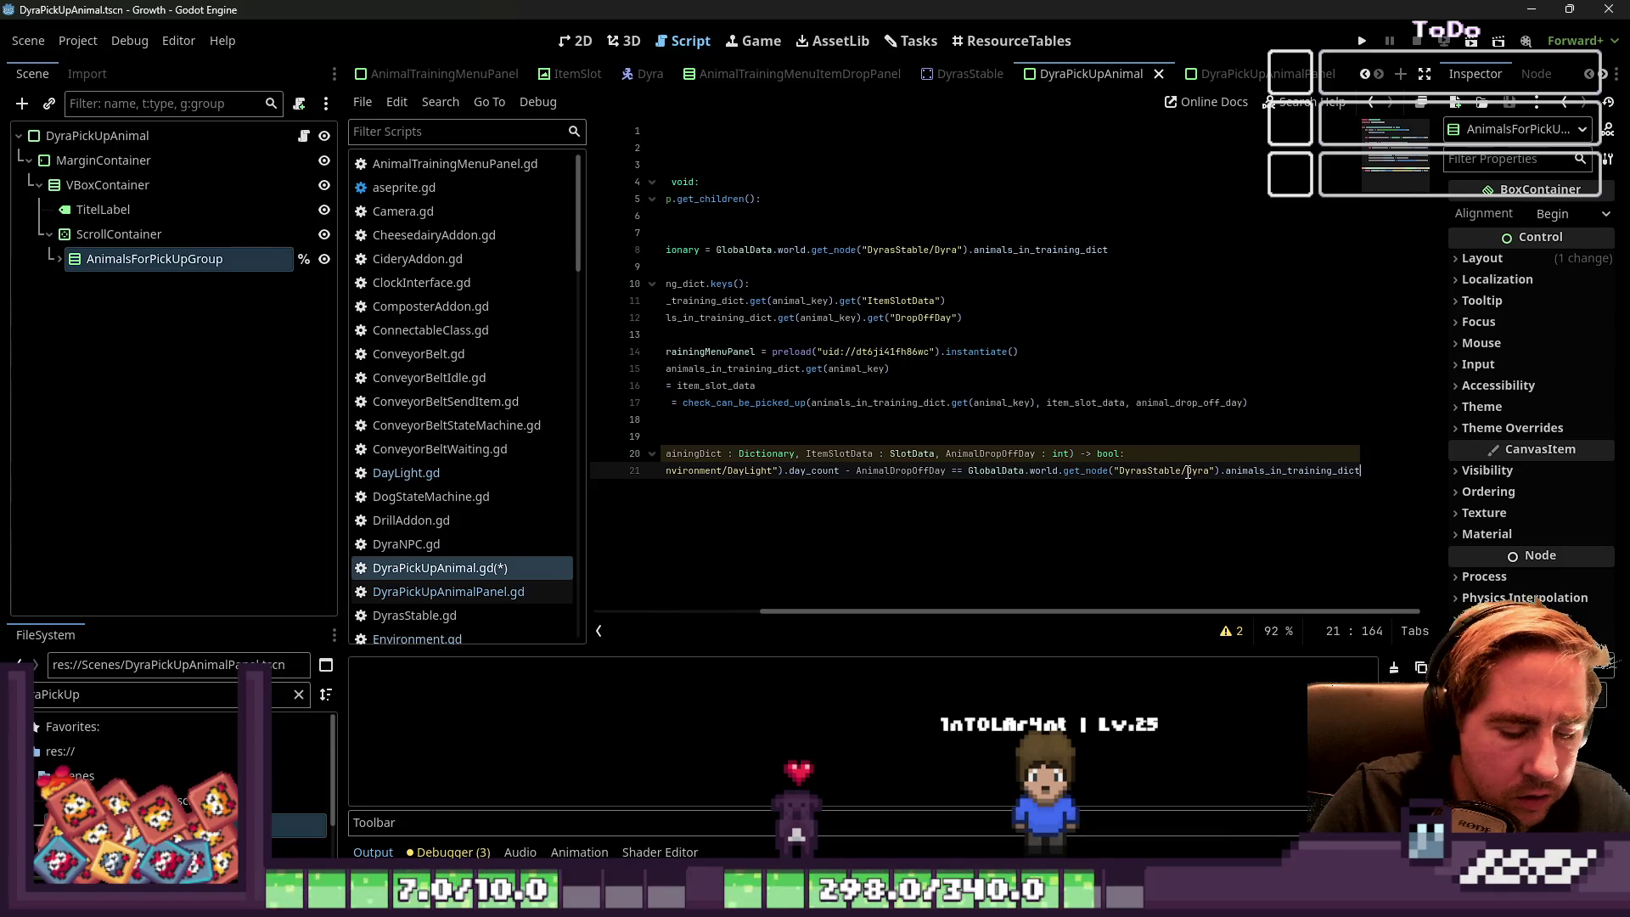
type("(")
key("BackSpace")
type(".get()")
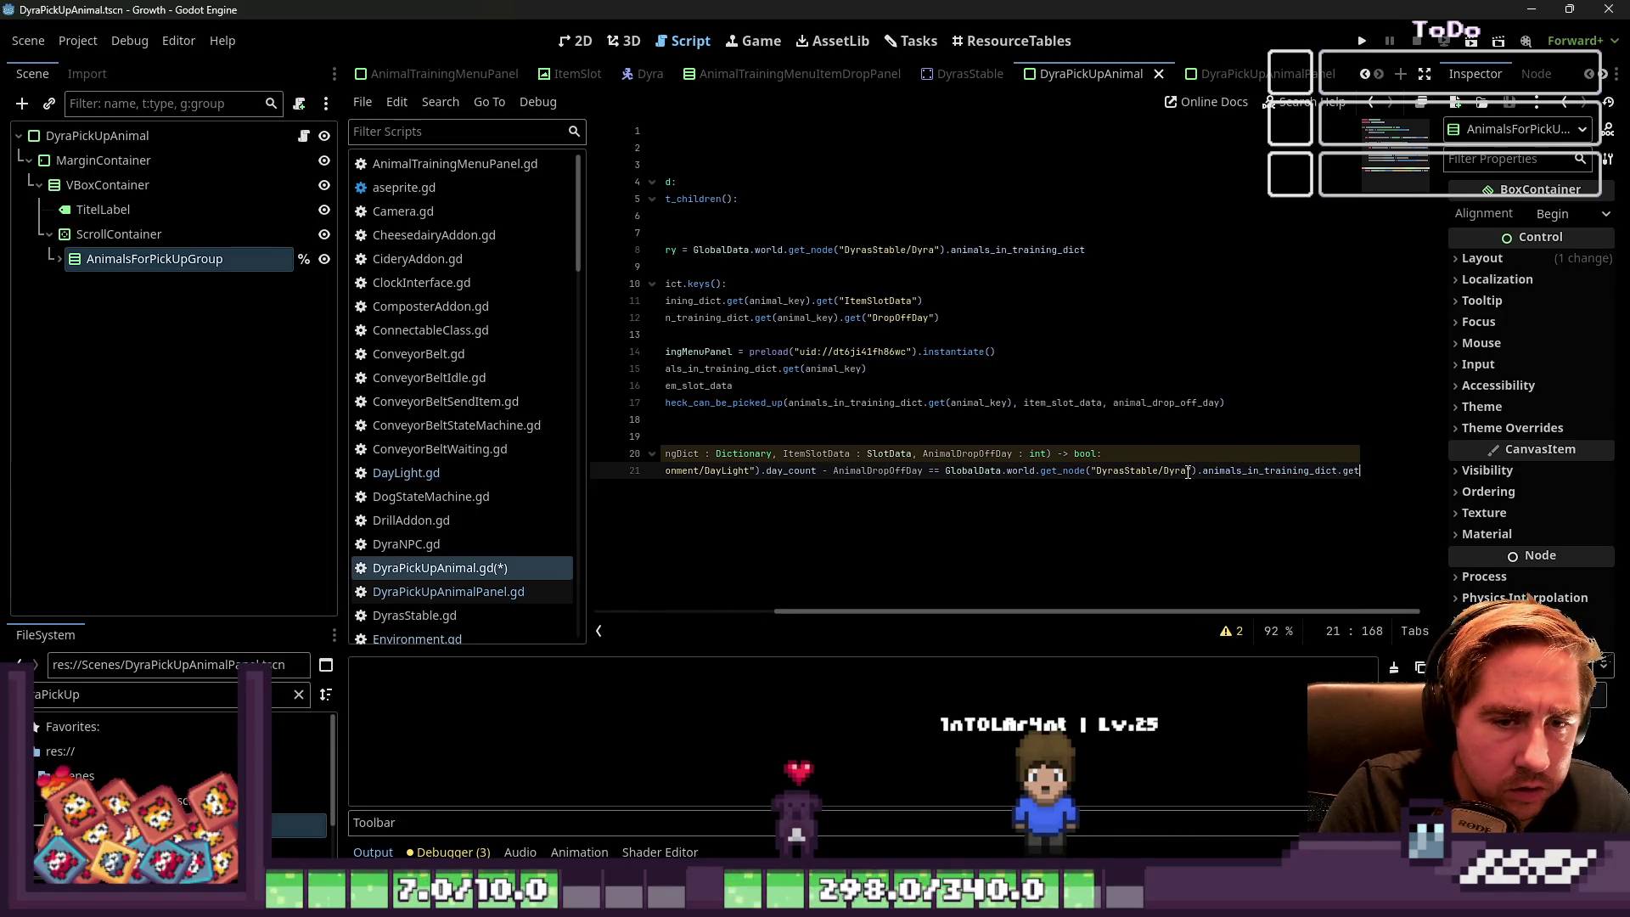
- Copy the ItemSlotData parameter name from the function signature on line 20
key("Home")
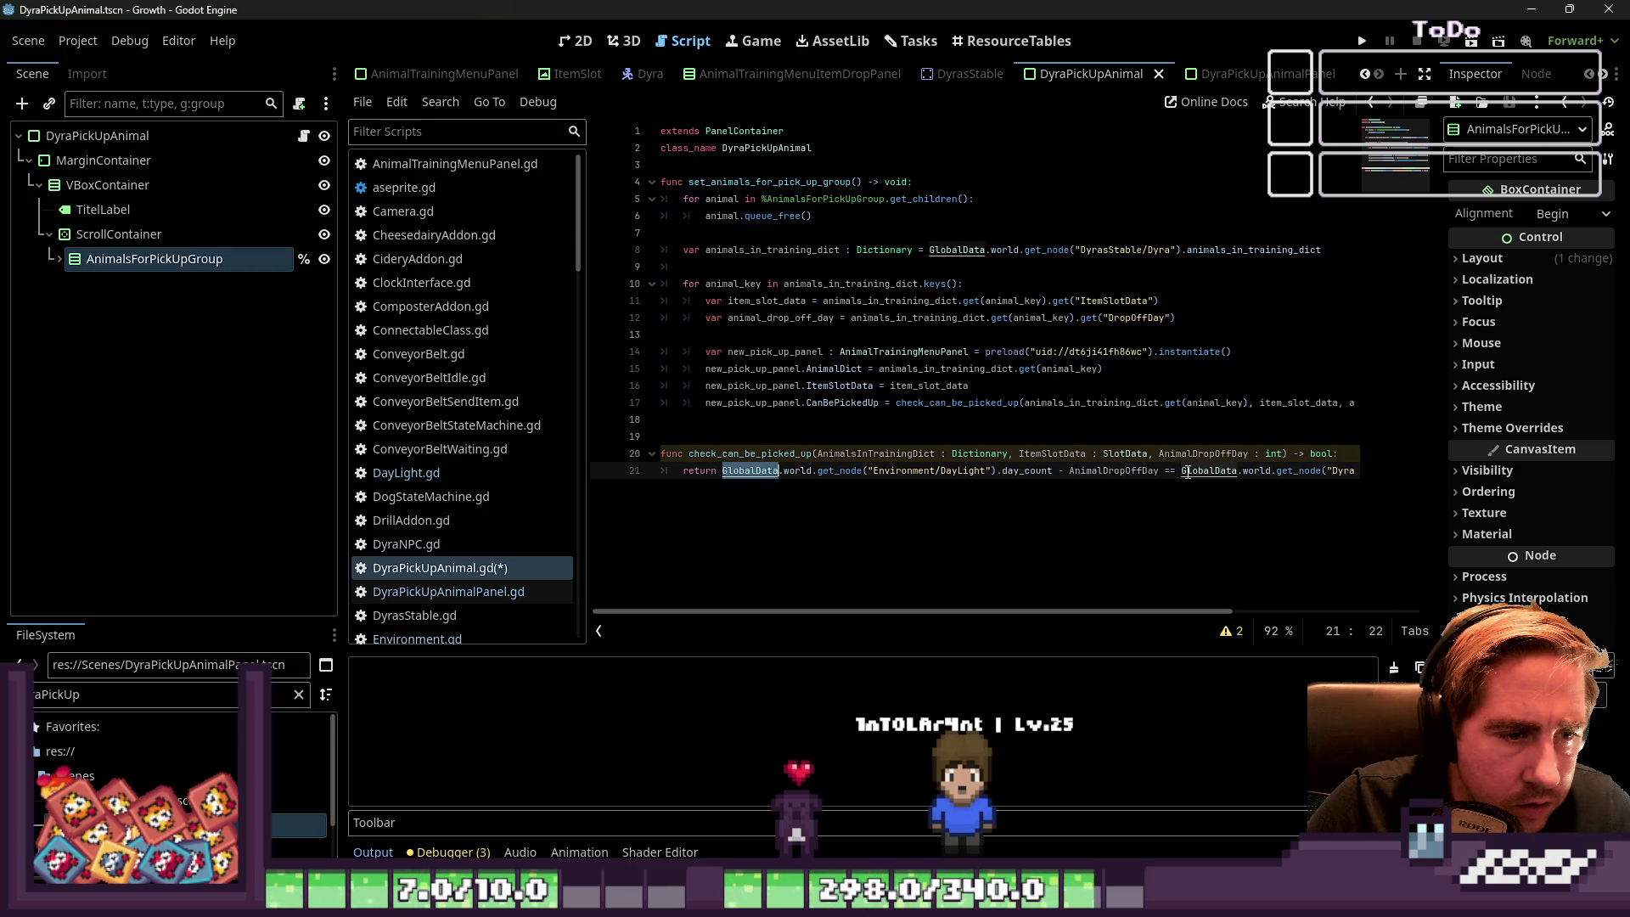
key("Up")
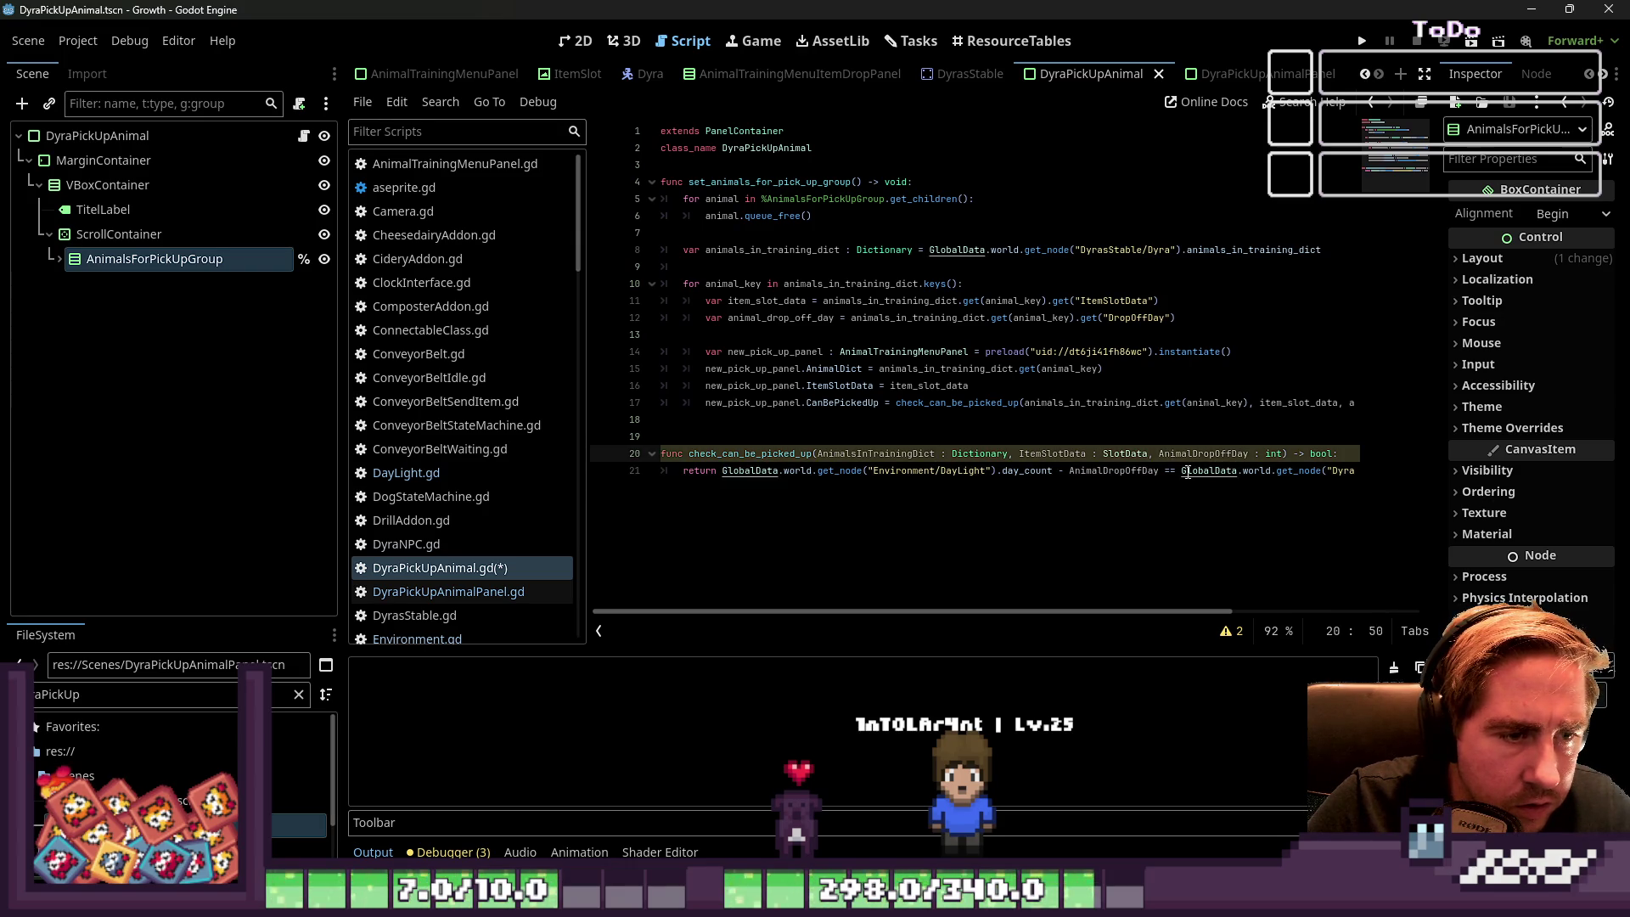
key("Down")
key("End")
key("Up")
key("Down")
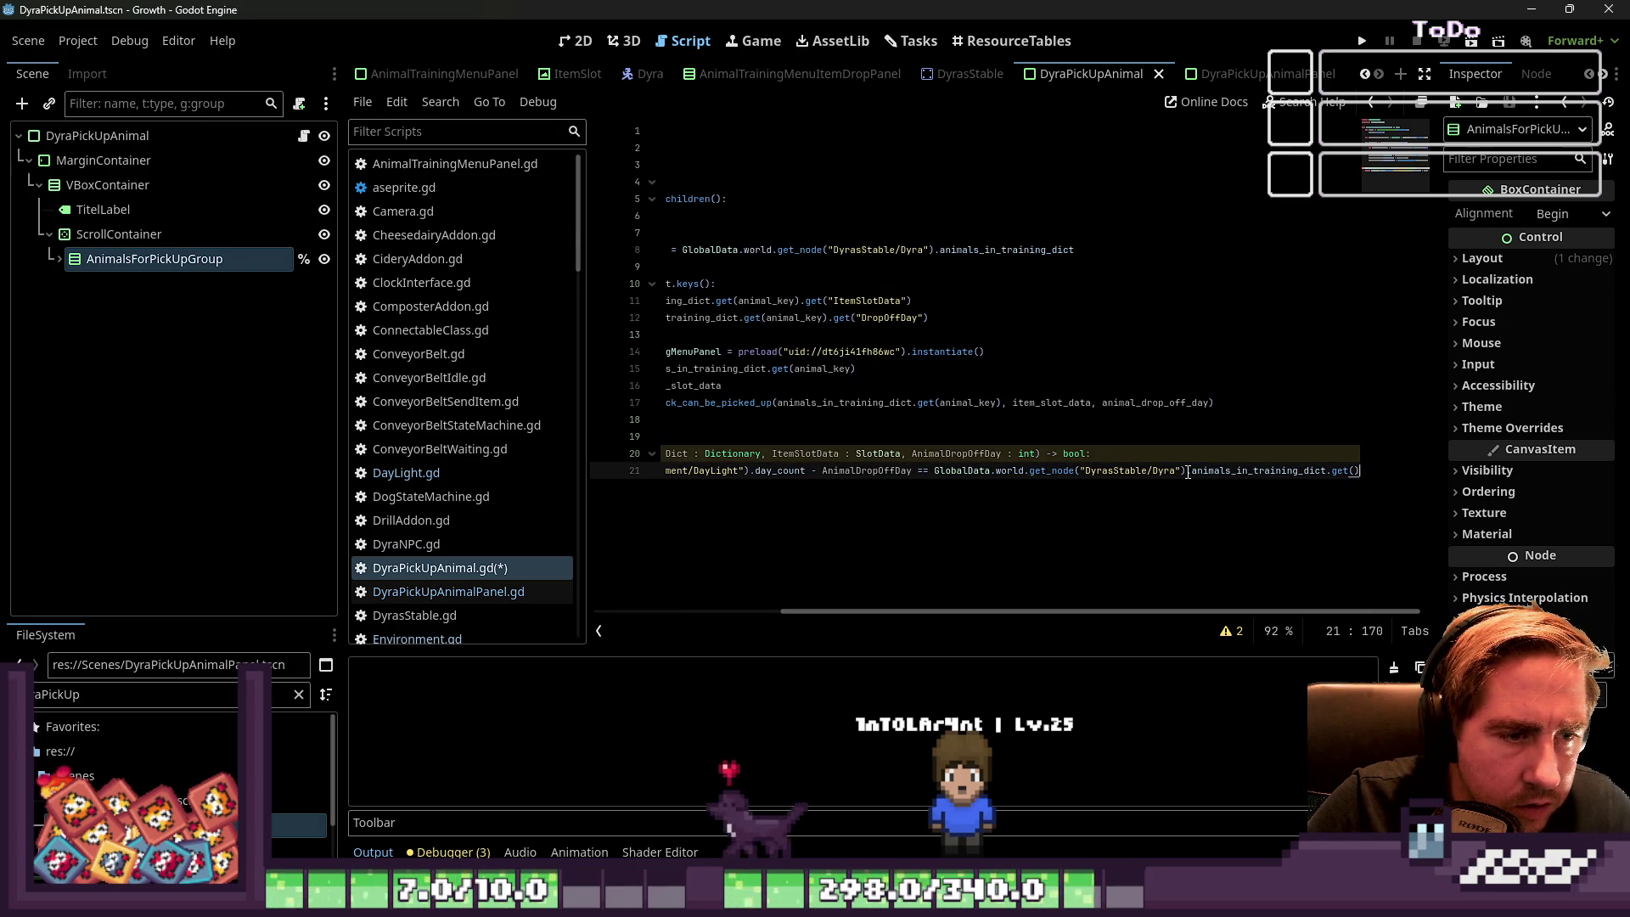
key("Up")
key("ctrl+Left")
key("ctrl+Left")
key("ctrl+Left")
key("ctrl+shift+Right")
key("ctrl+c")
- Fill the get() with ItemSlotData.current_item_level, then a .get() for the NeededDays key
key("Down")
key("End")
key("Left")
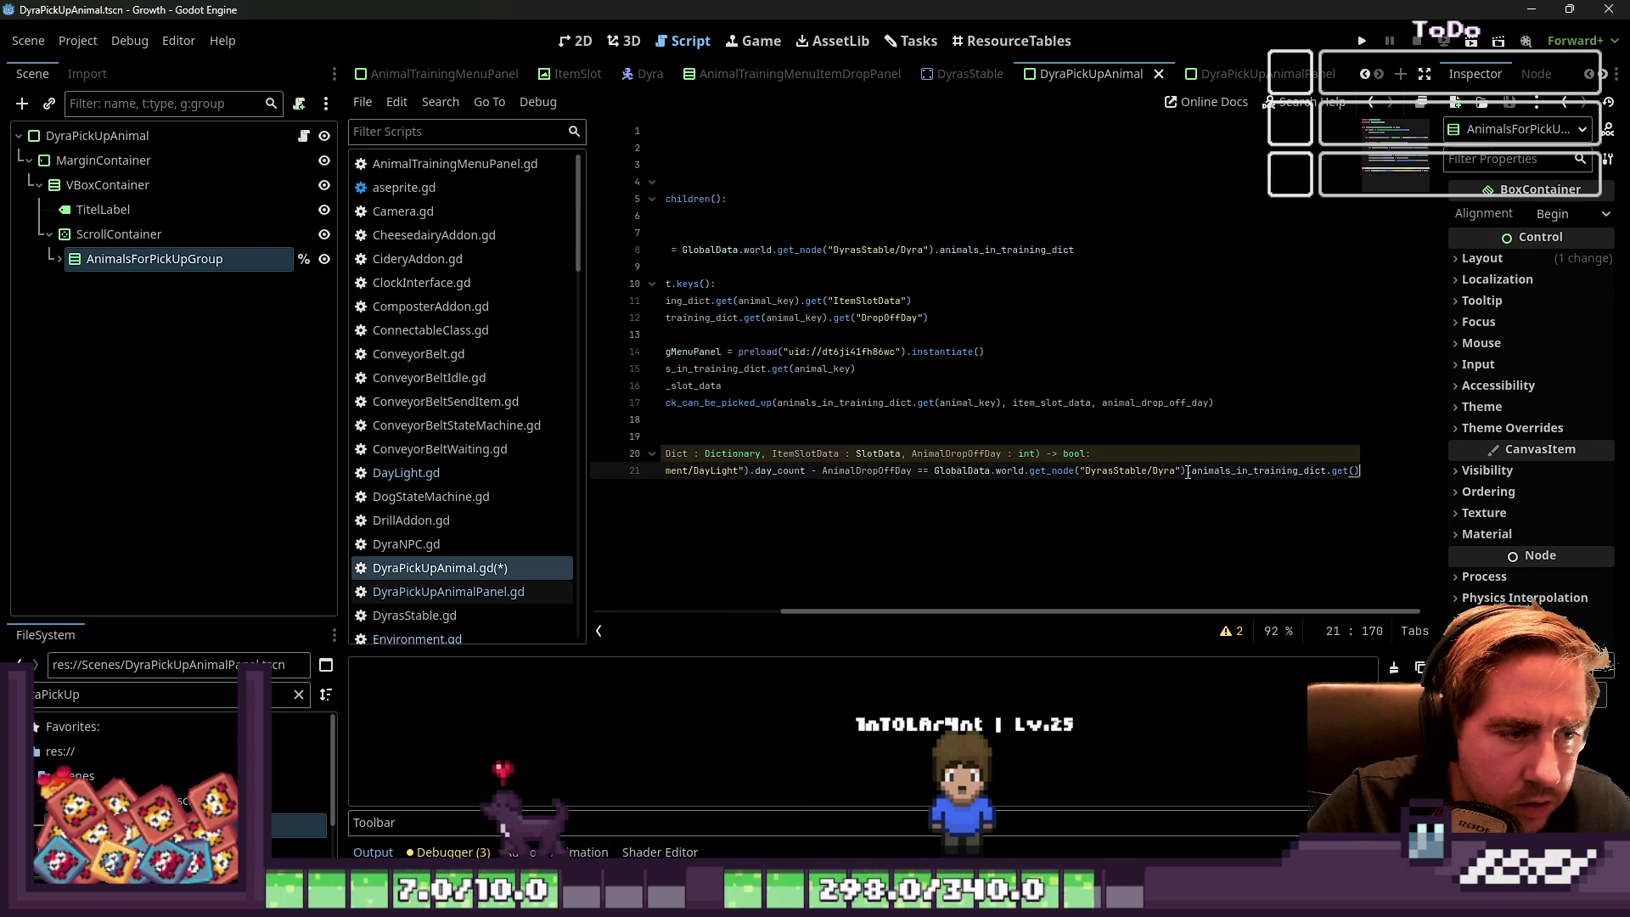
key("ctrl+v")
type(".cur")
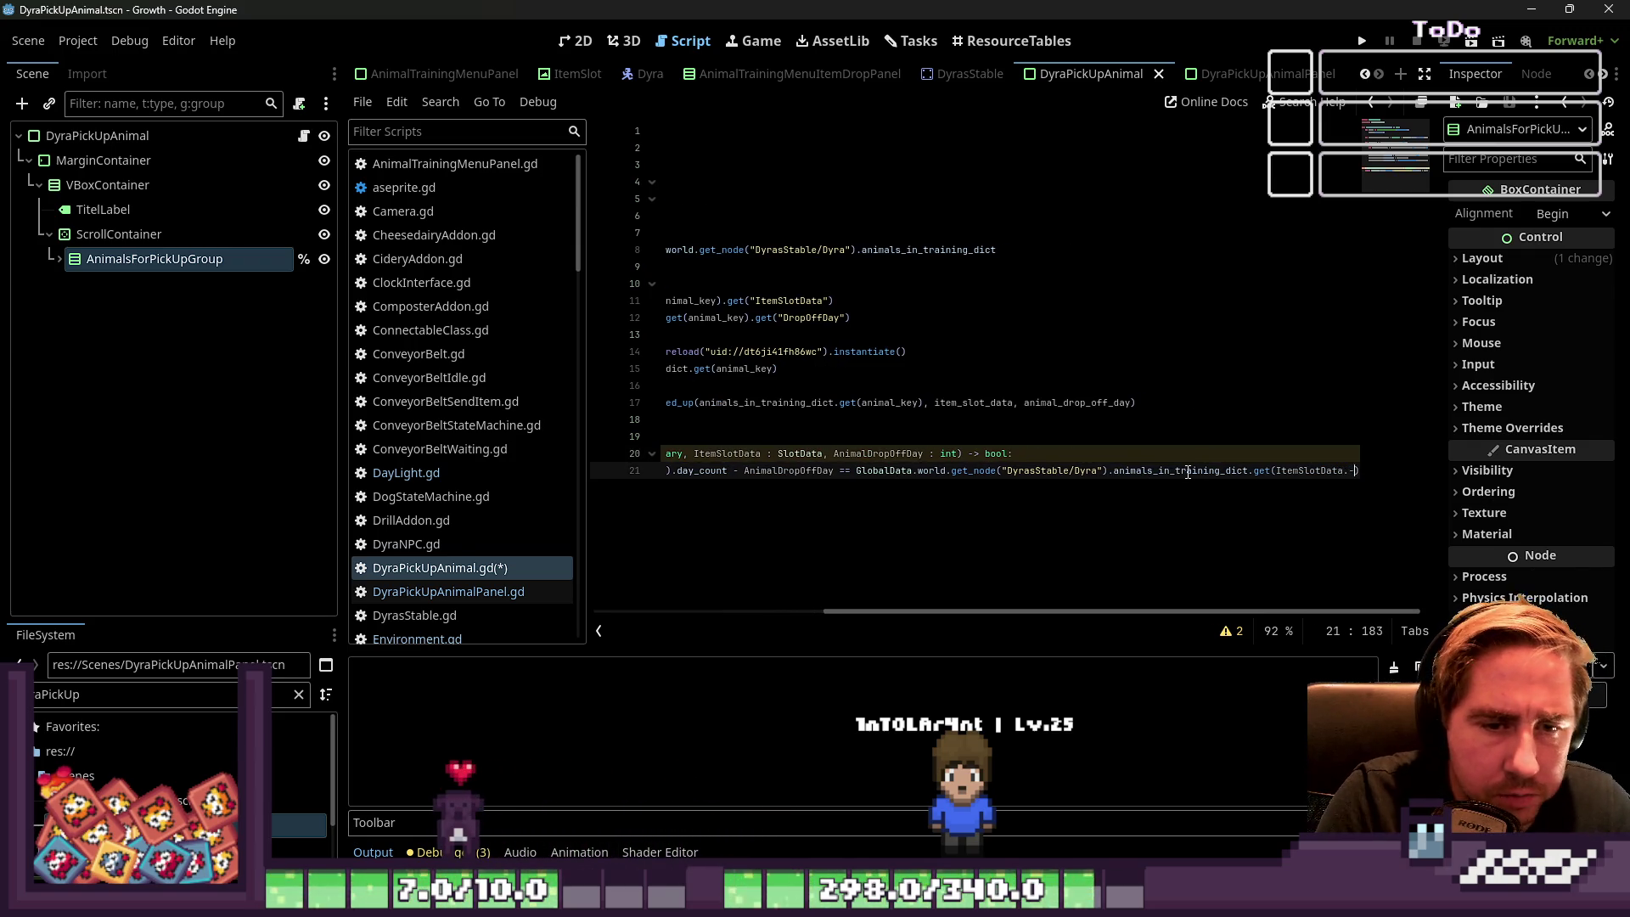
key("Return")
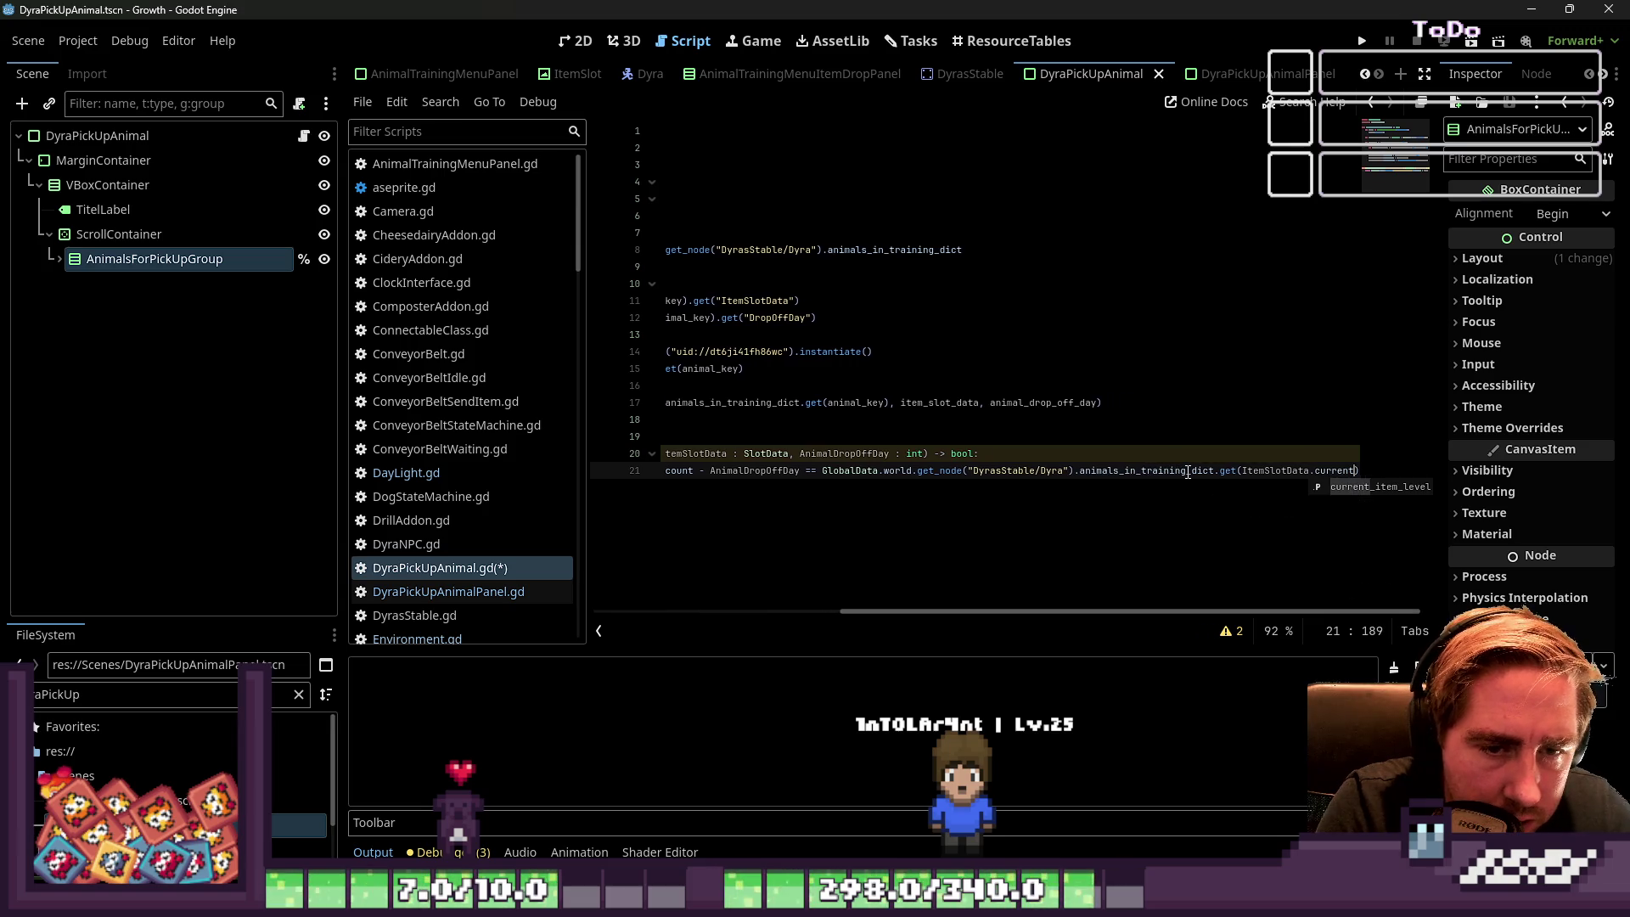
type(".get(")
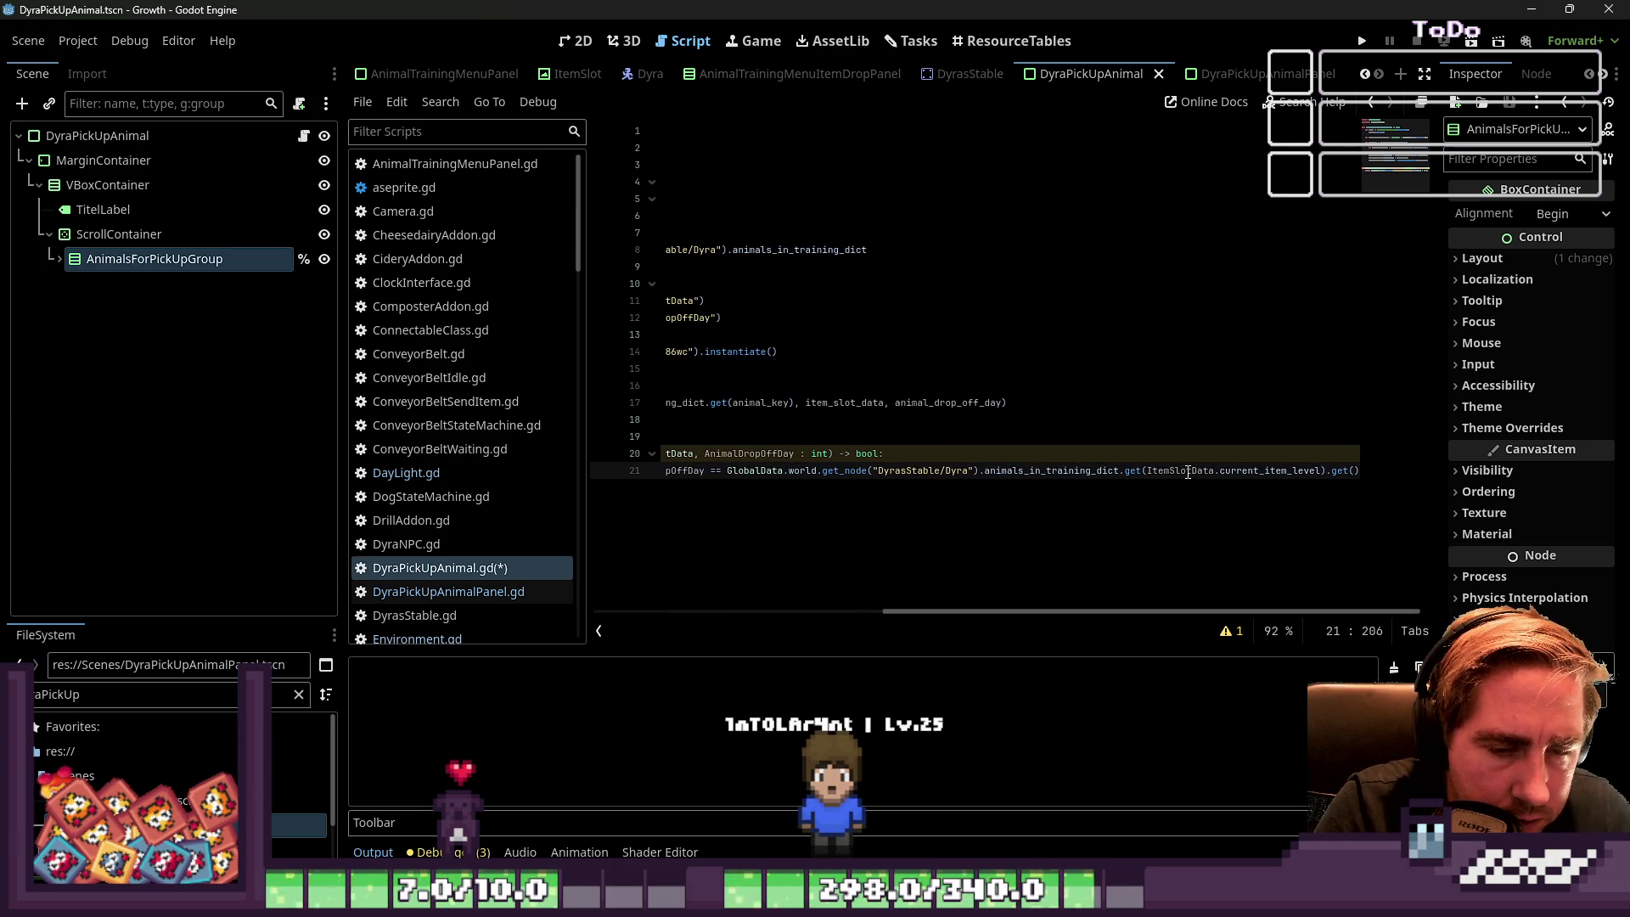
type("\"Day")
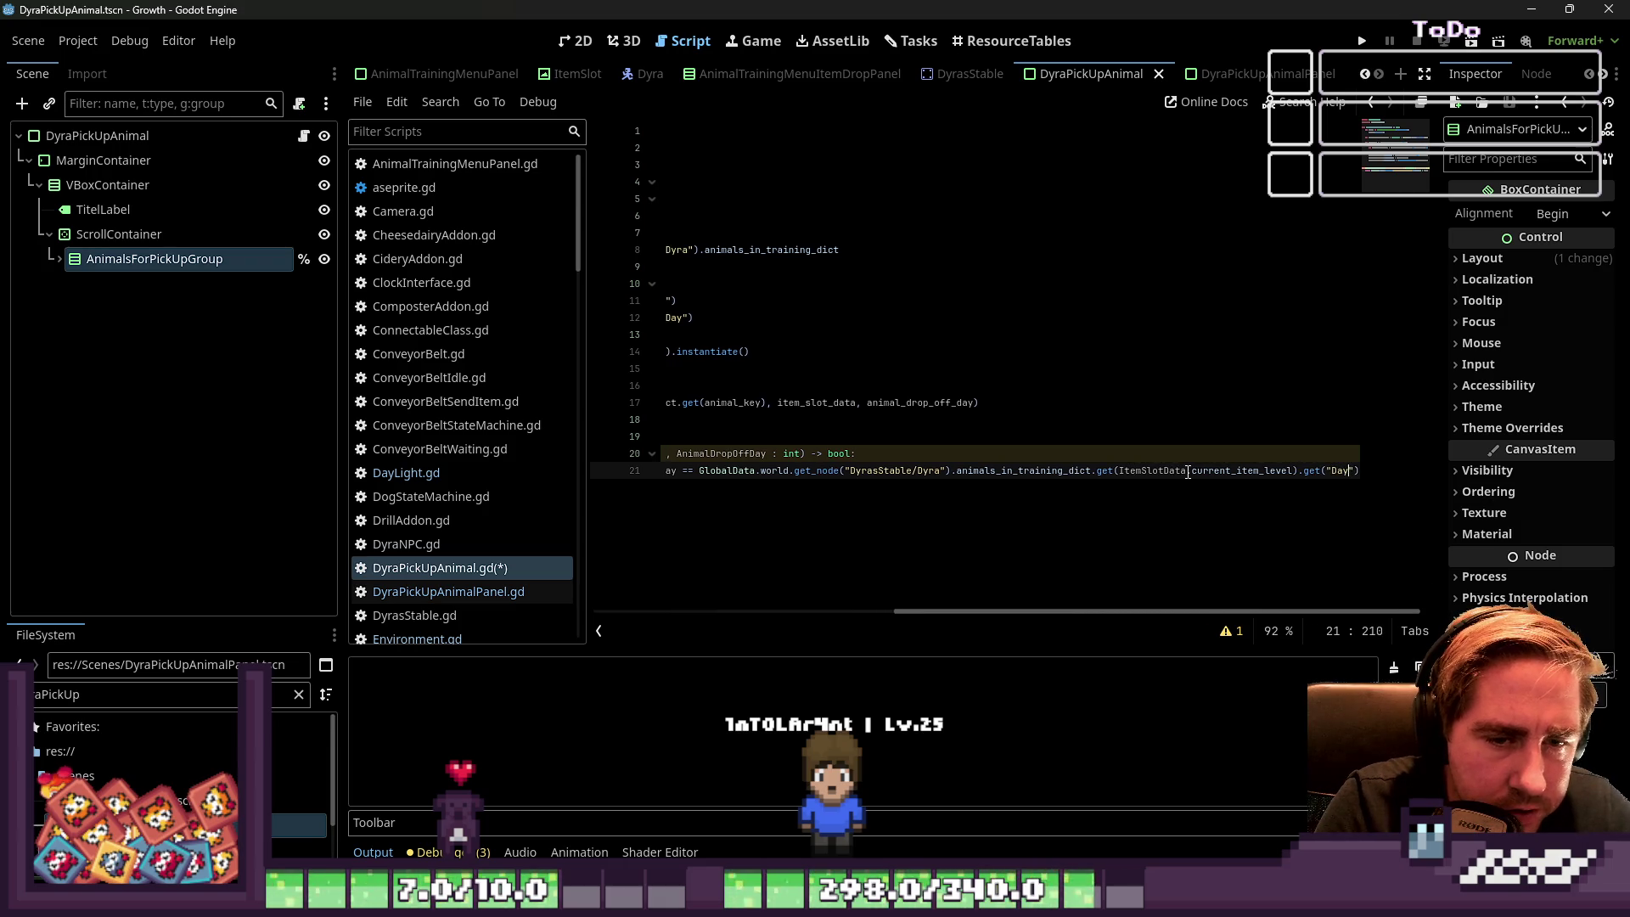
key("BackSpace")
key("BackSpace")
key("BackSpace")
type("NeededDay")
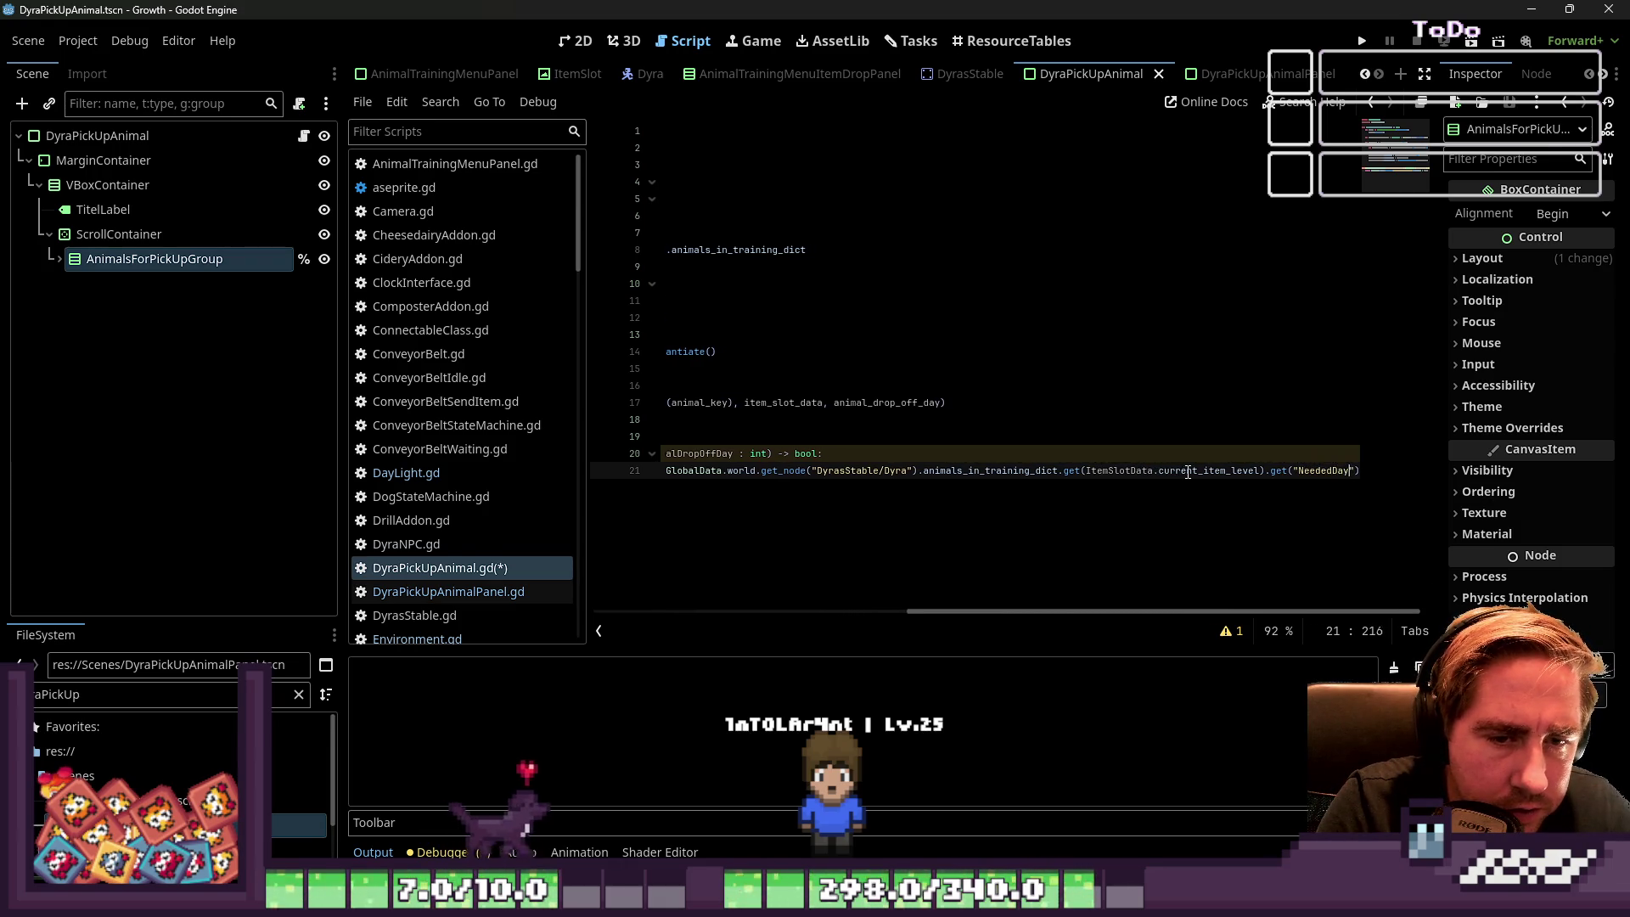
- Change the return statement's comparison from == to >=
key("Home")
key("Right")
key("Right")
key("Right")
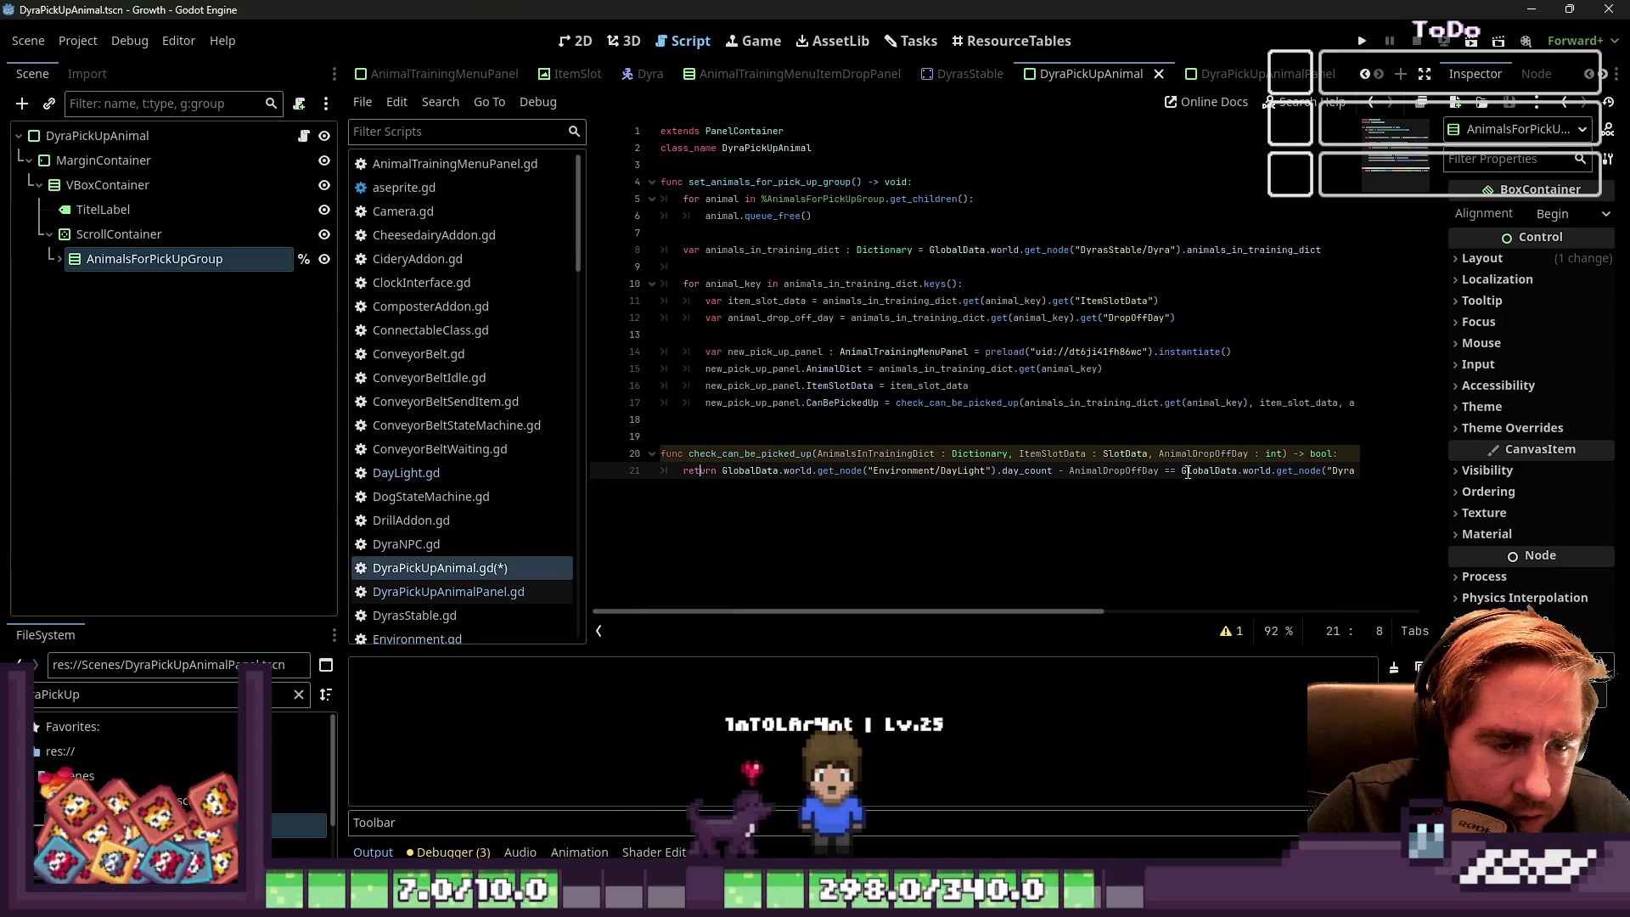
key("Right")
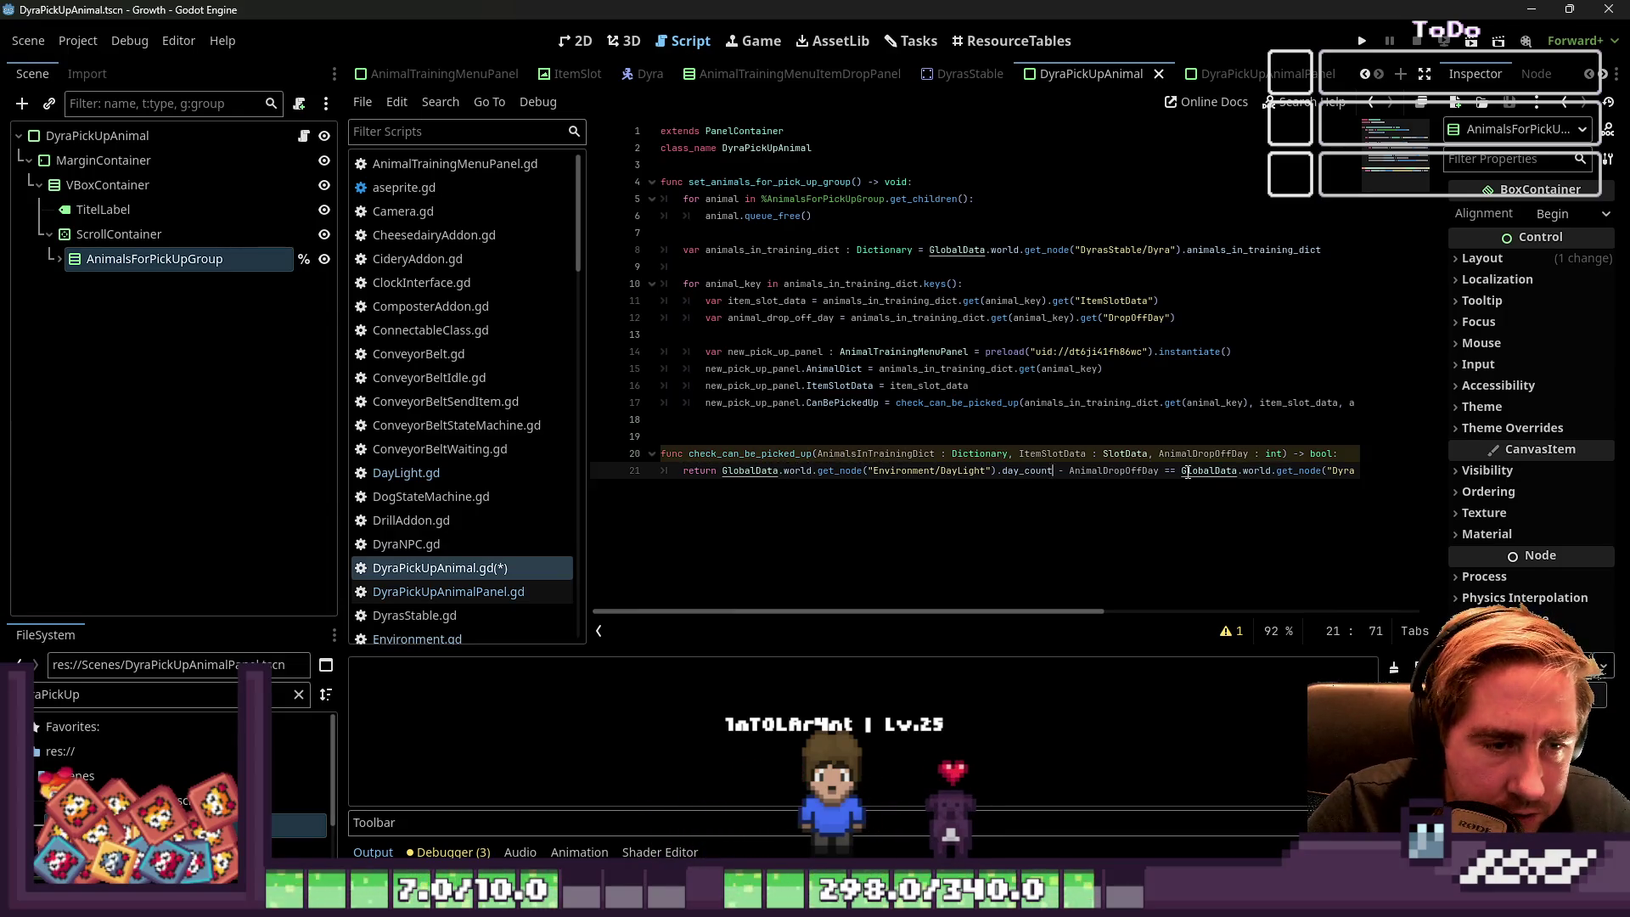
key("ctrl+shift+Left")
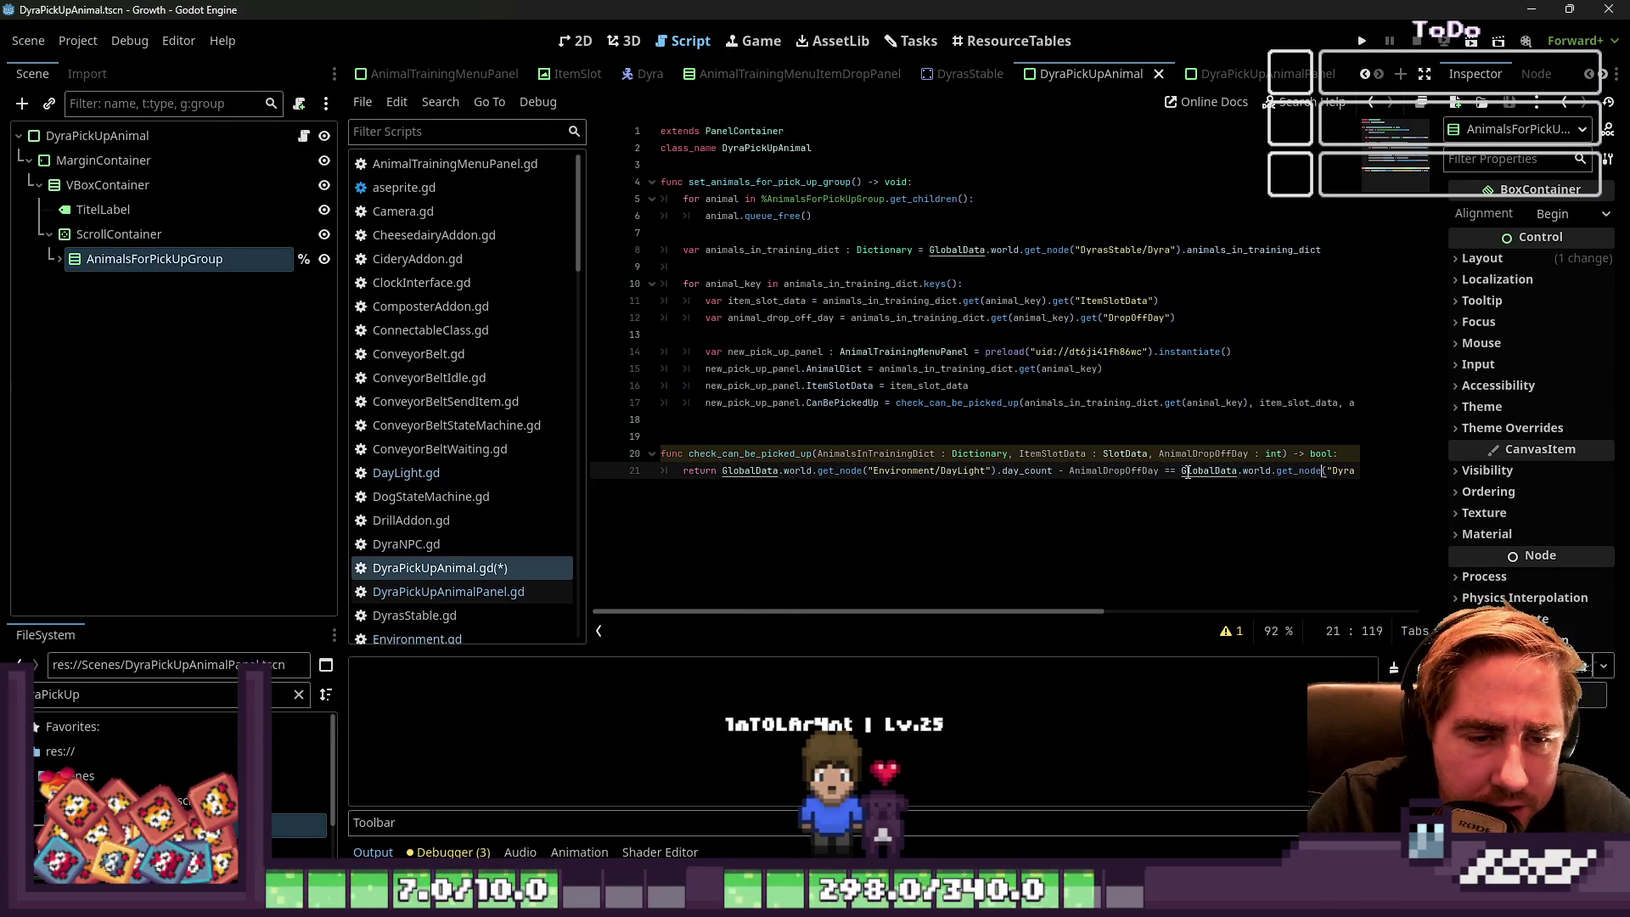
key("ctrl+Right")
key("ctrl+Right")
key("ctrl+Right")
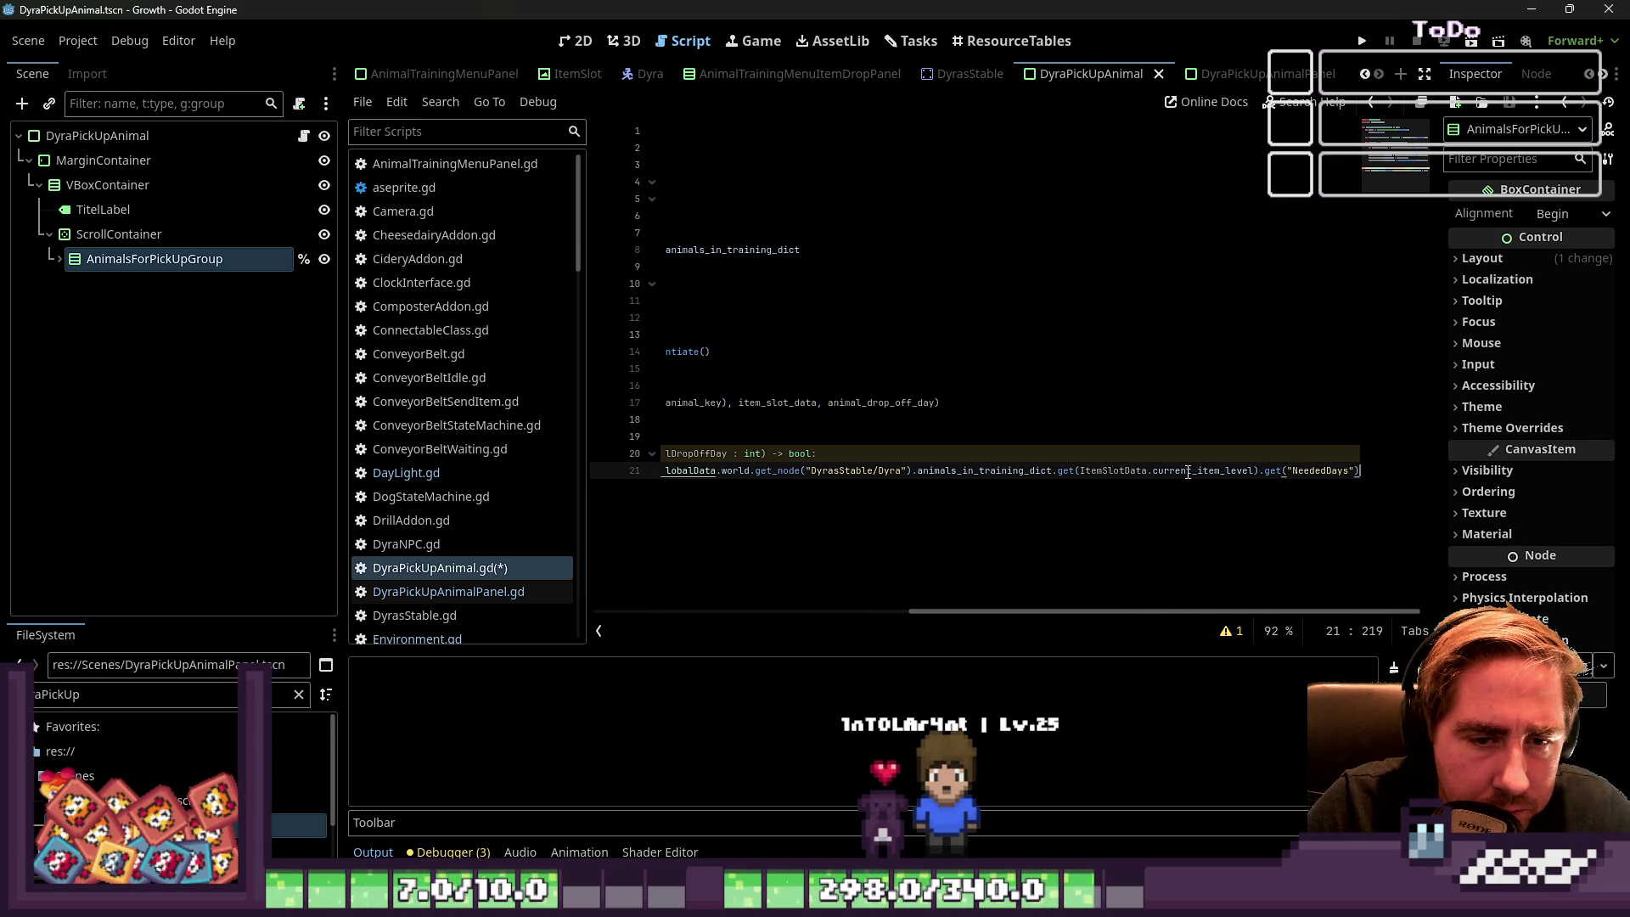
key("Up")
key("Down")
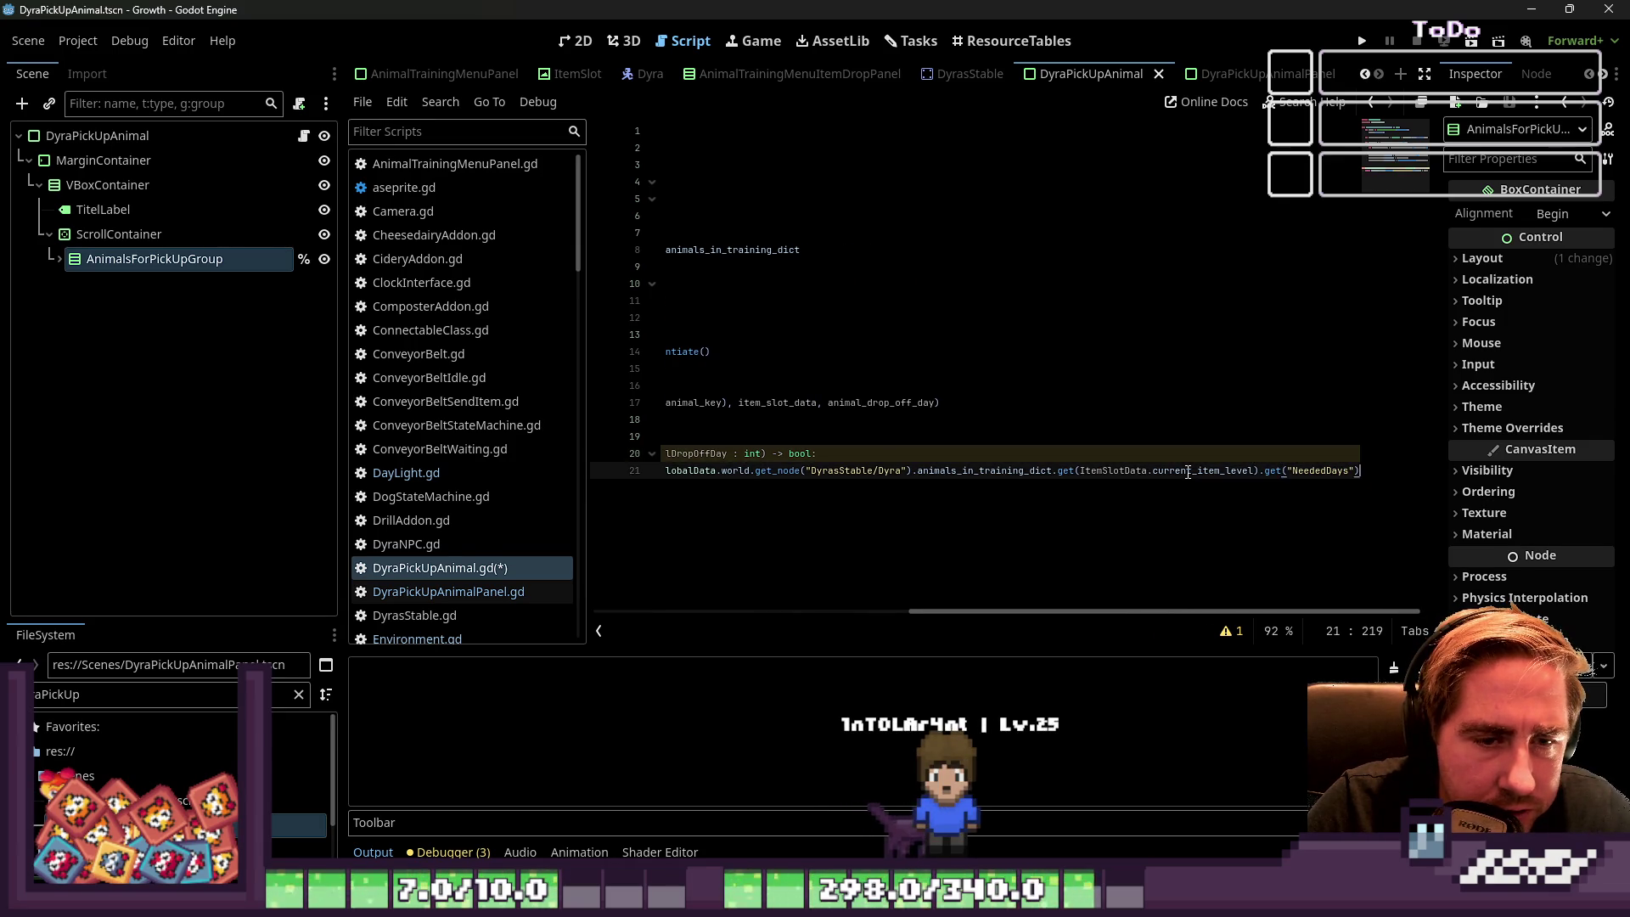
key("ctrl+Left")
key("ctrl+Left")
key("ctrl+Left")
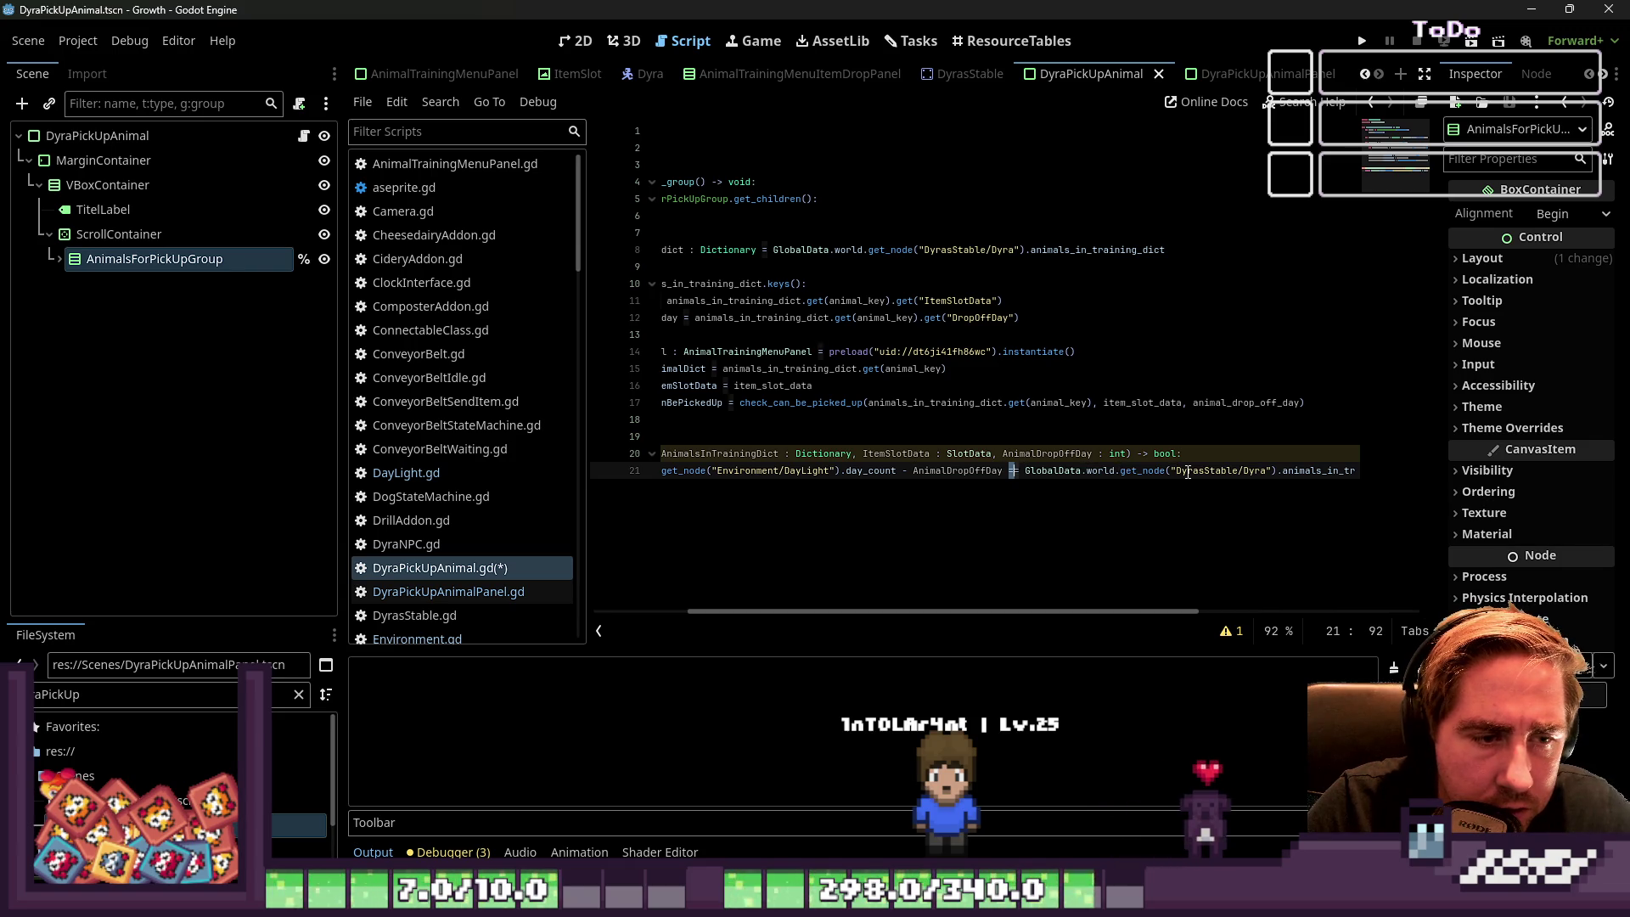
type("Y")
key("BackSpace")
type(">")
key("Up")
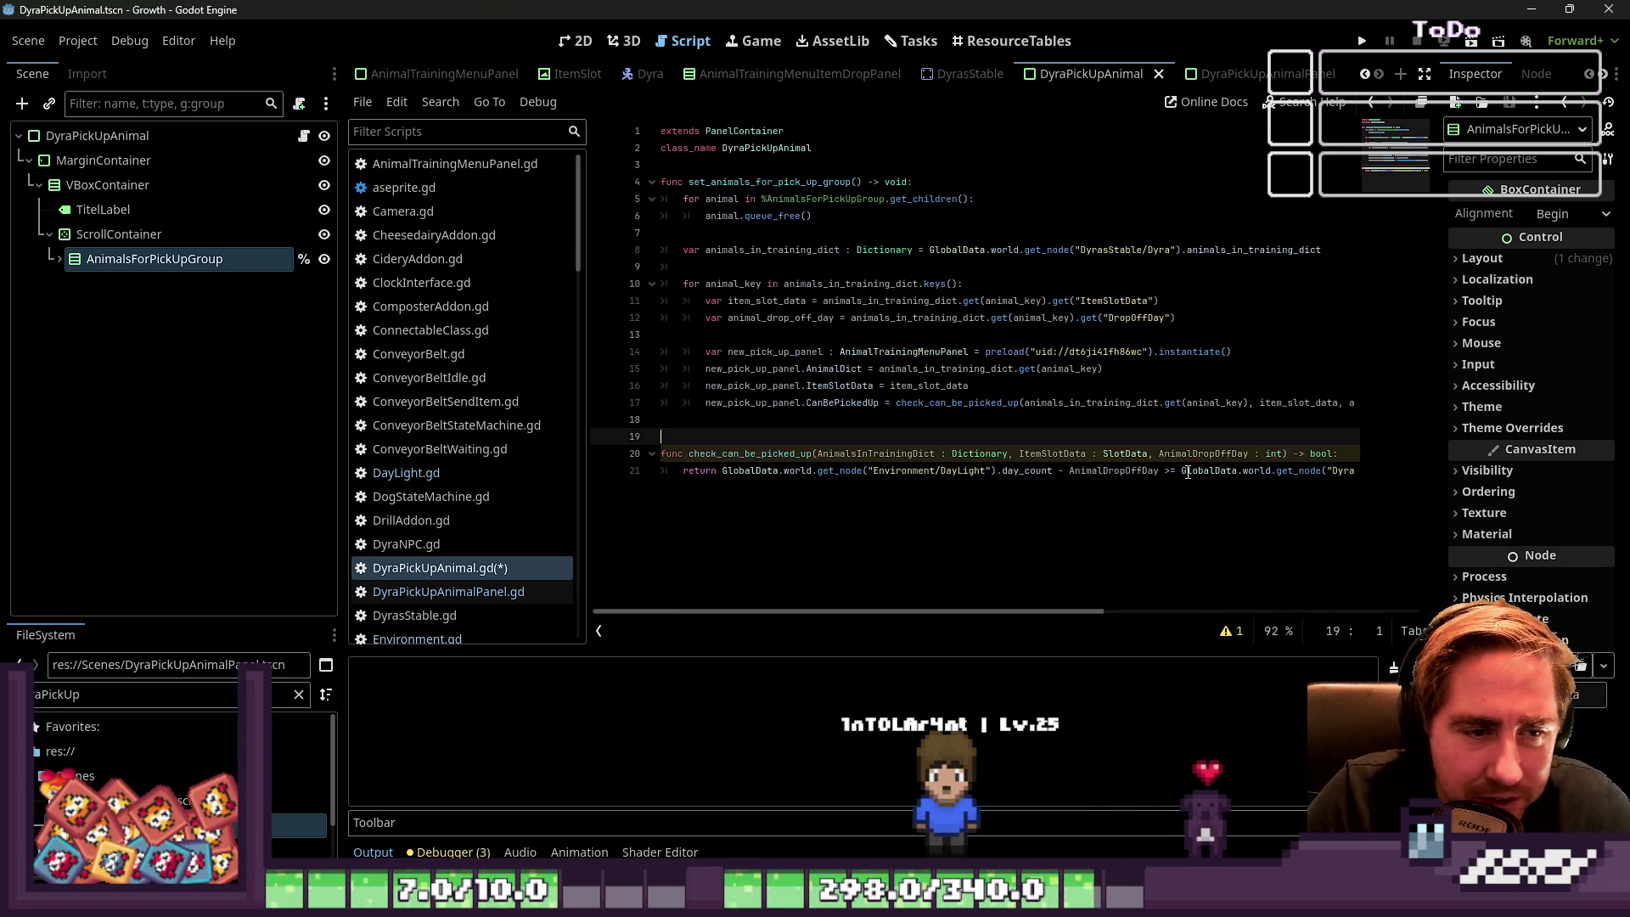
key("Down")
key("End")
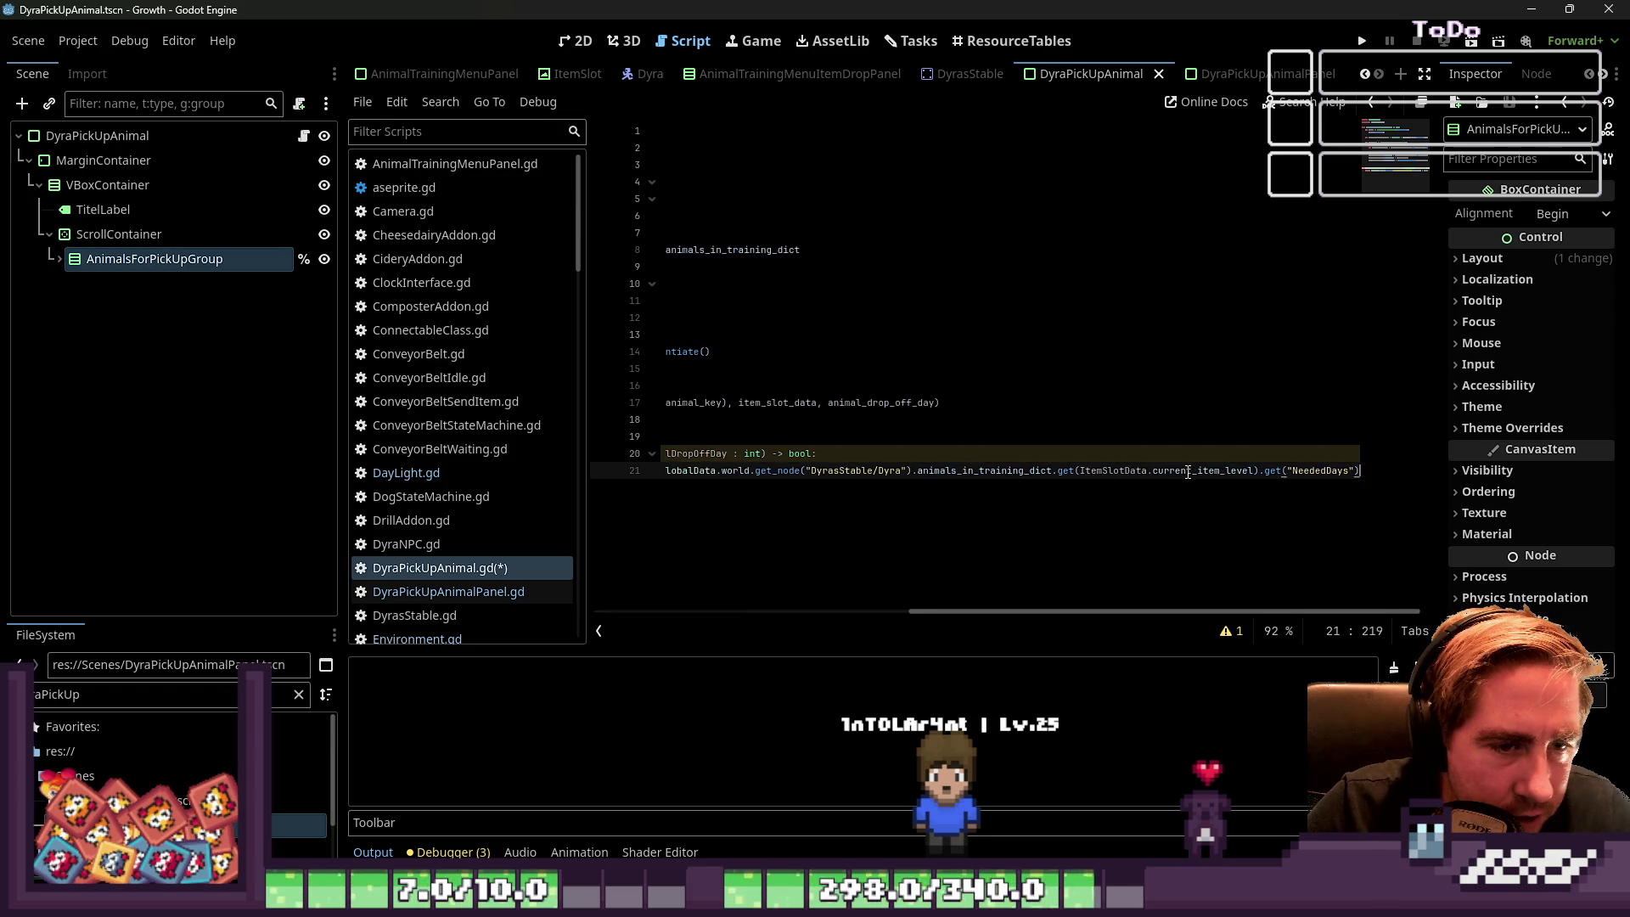
key("Up")
key("Down")
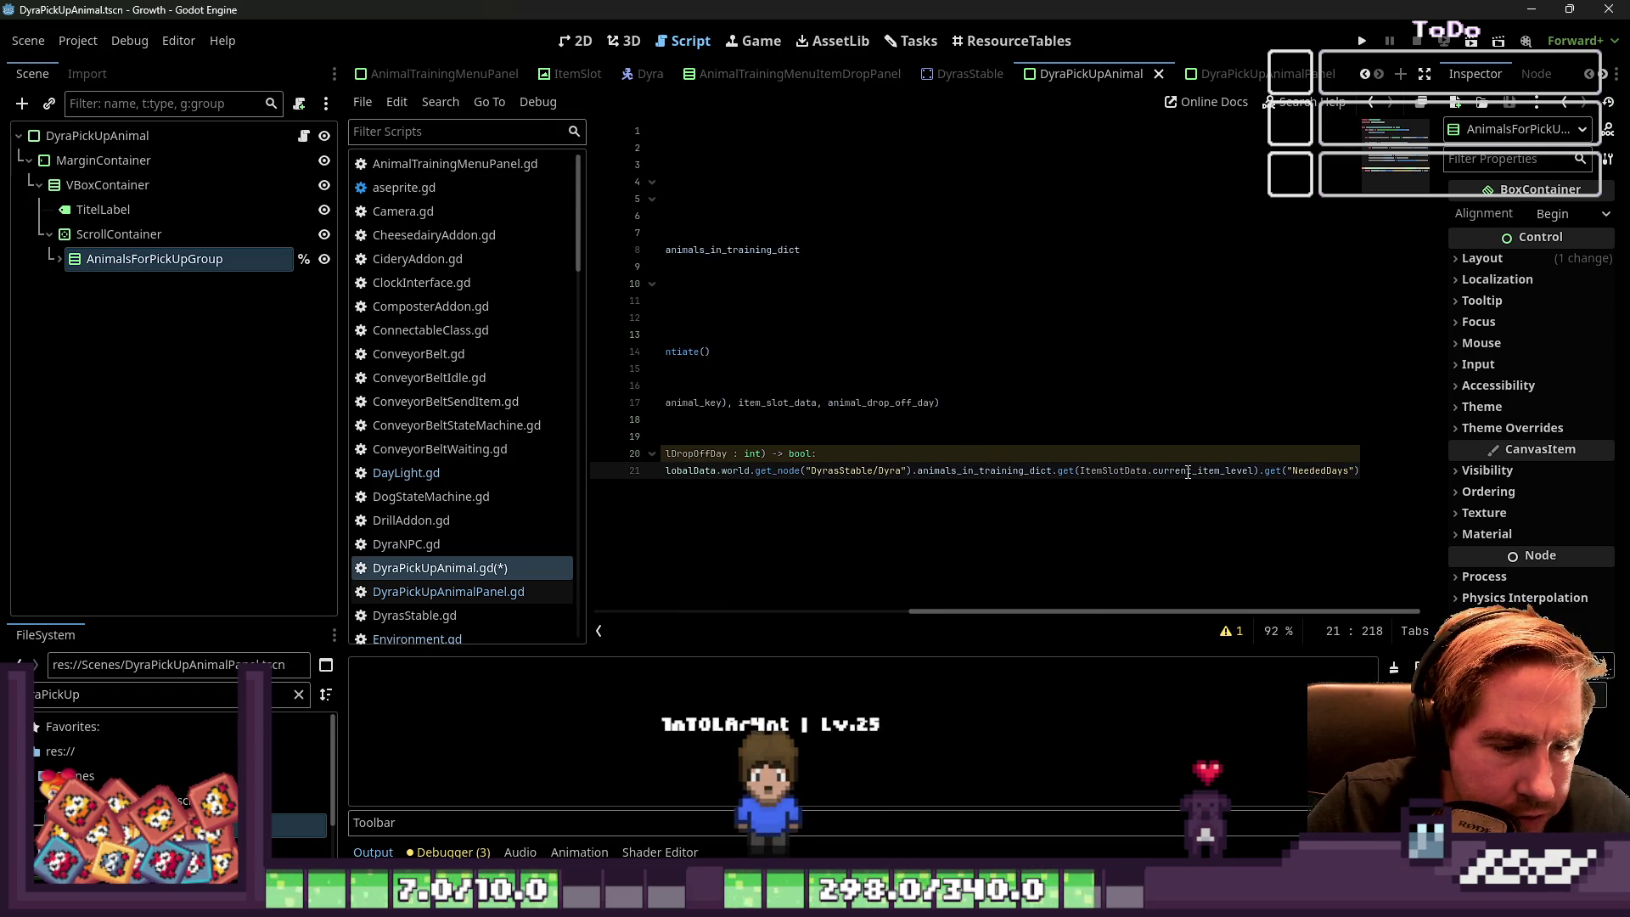
- Replace the GlobalData lookup on line 21 with the AnimalsInTrainingDict parameter
left_click_drag(976, 612, 660, 594)
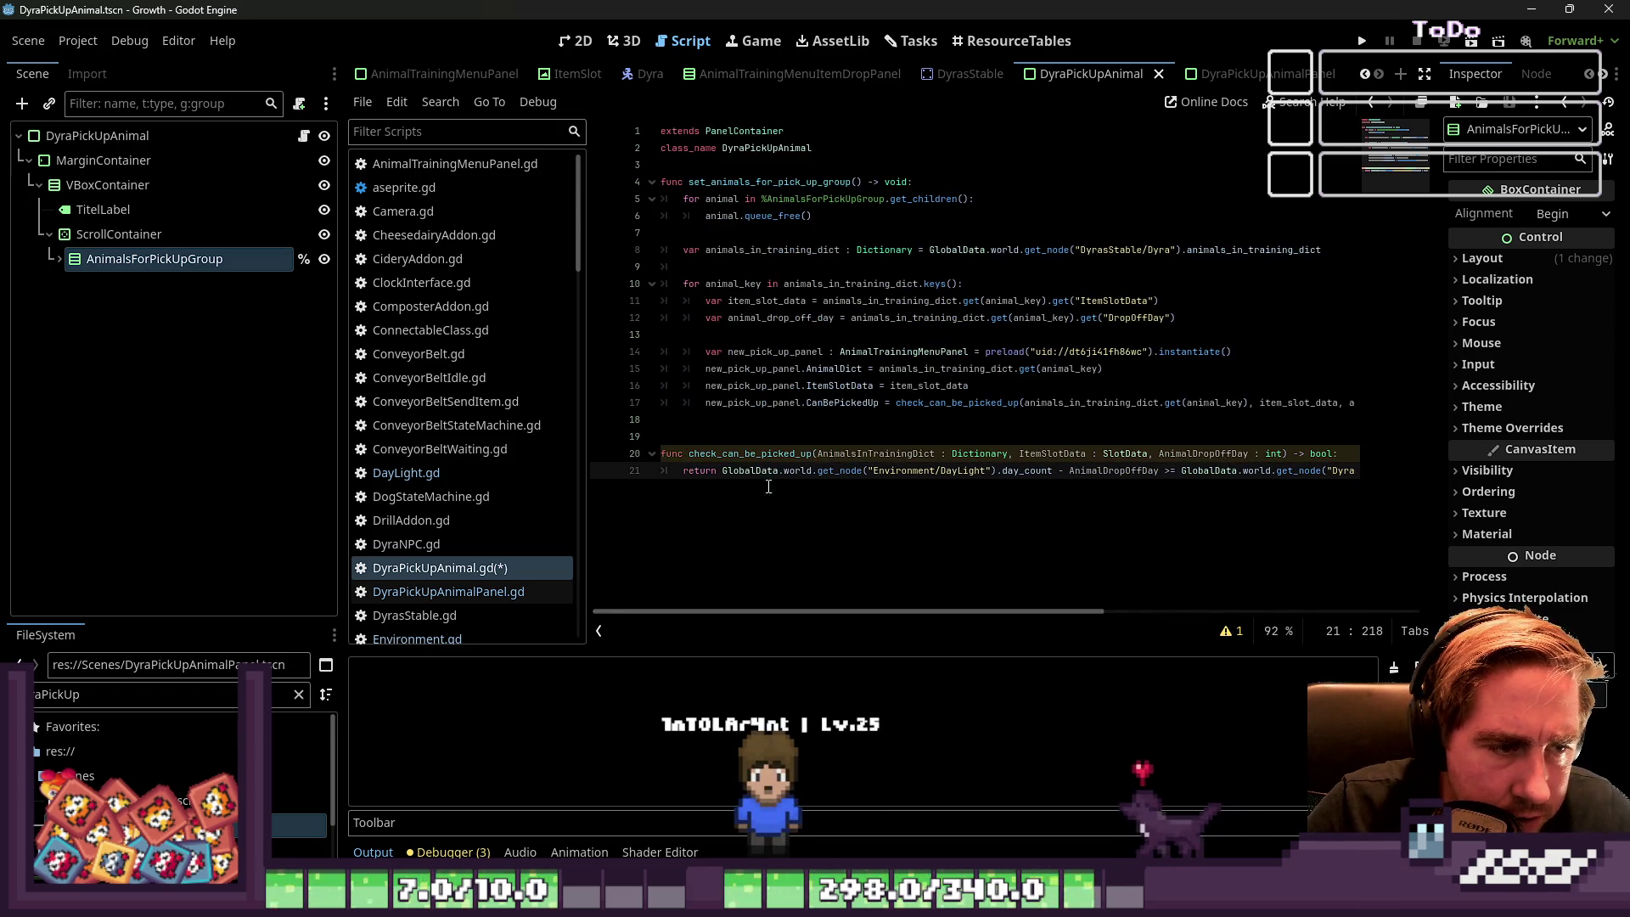
double_click(865, 457)
key("ctrl+c")
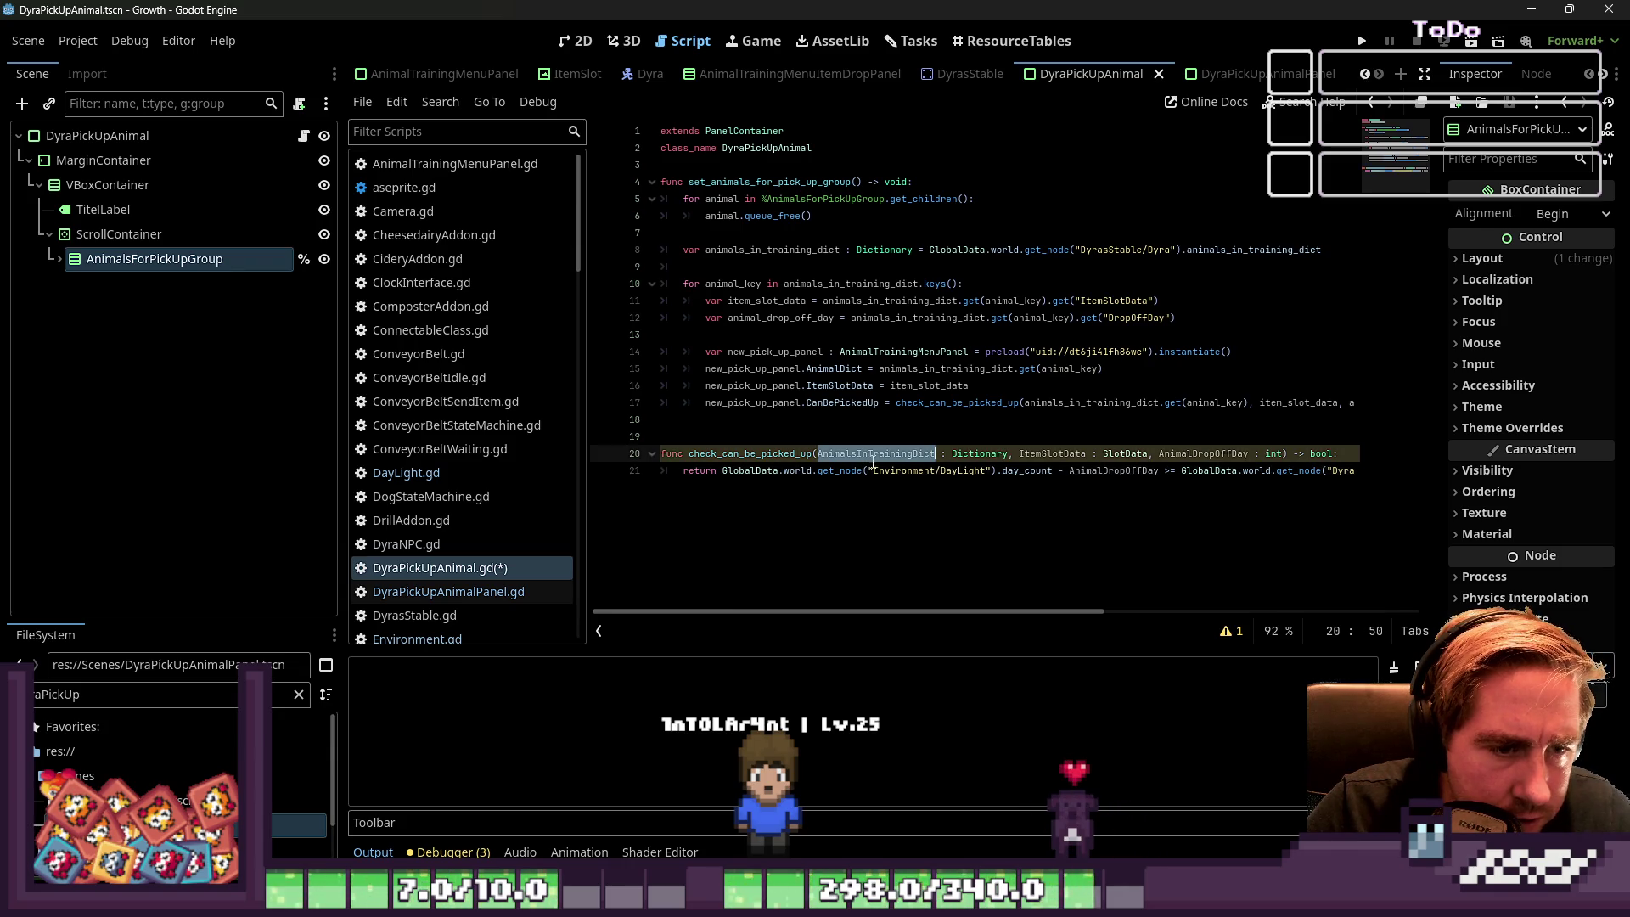
mouse_move(849, 612)
left_mouse_down()
mouse_move(1224, 579)
mouse_move(880, 565)
left_mouse_up()
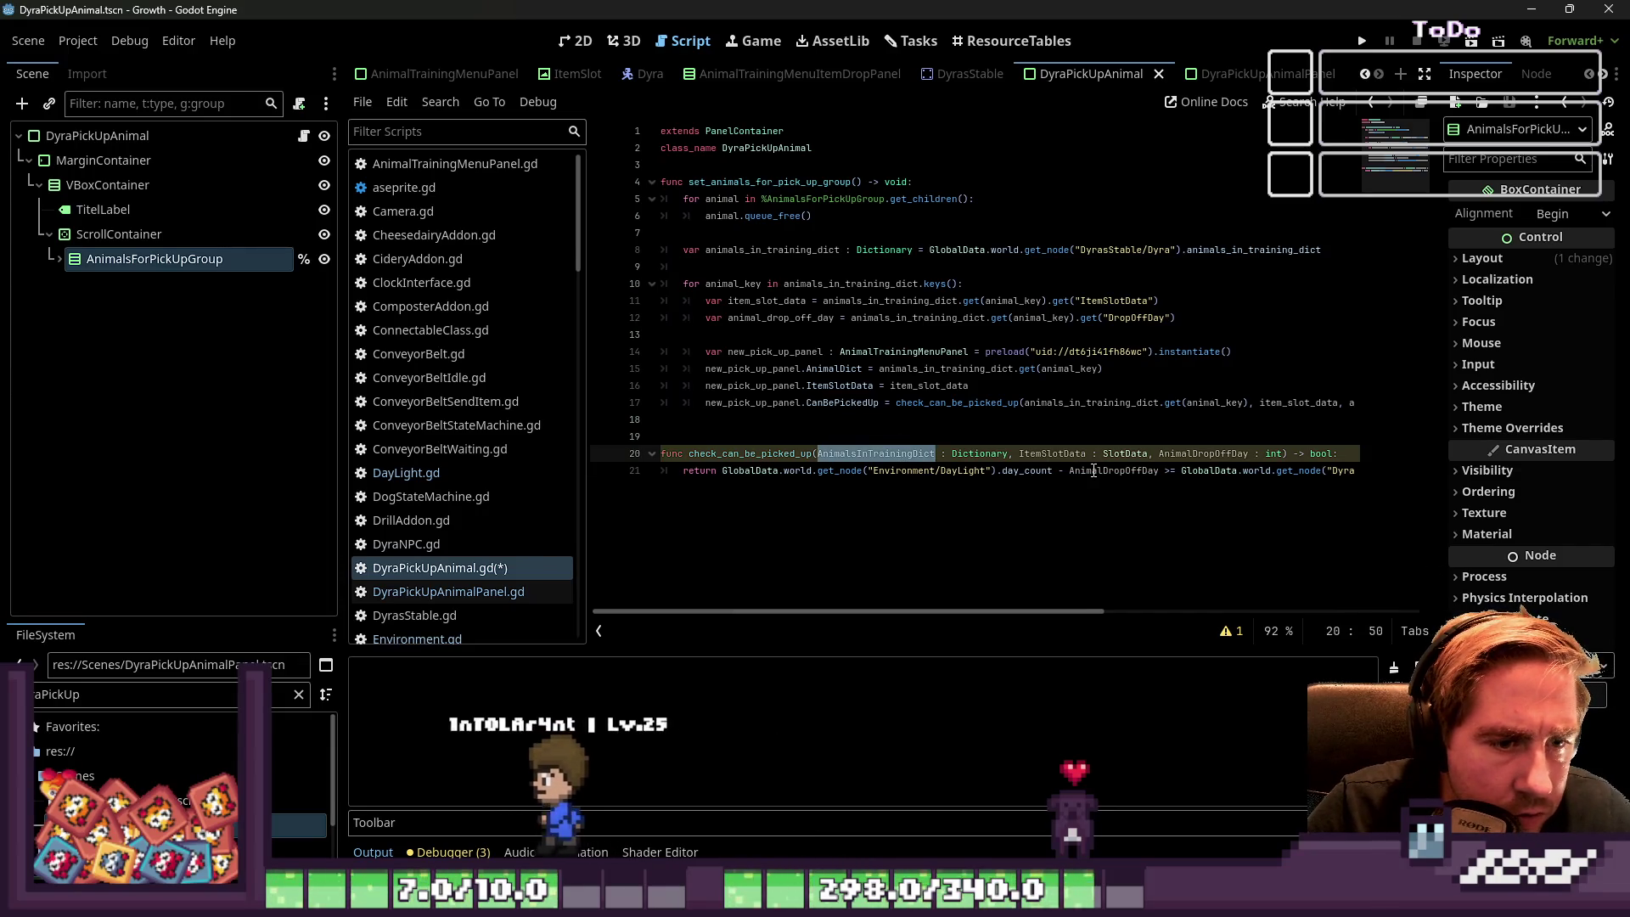
left_click(1182, 470)
key("ctrl+shift+Right")
key("ctrl+shift+Right")
key("ctrl+shift+Right")
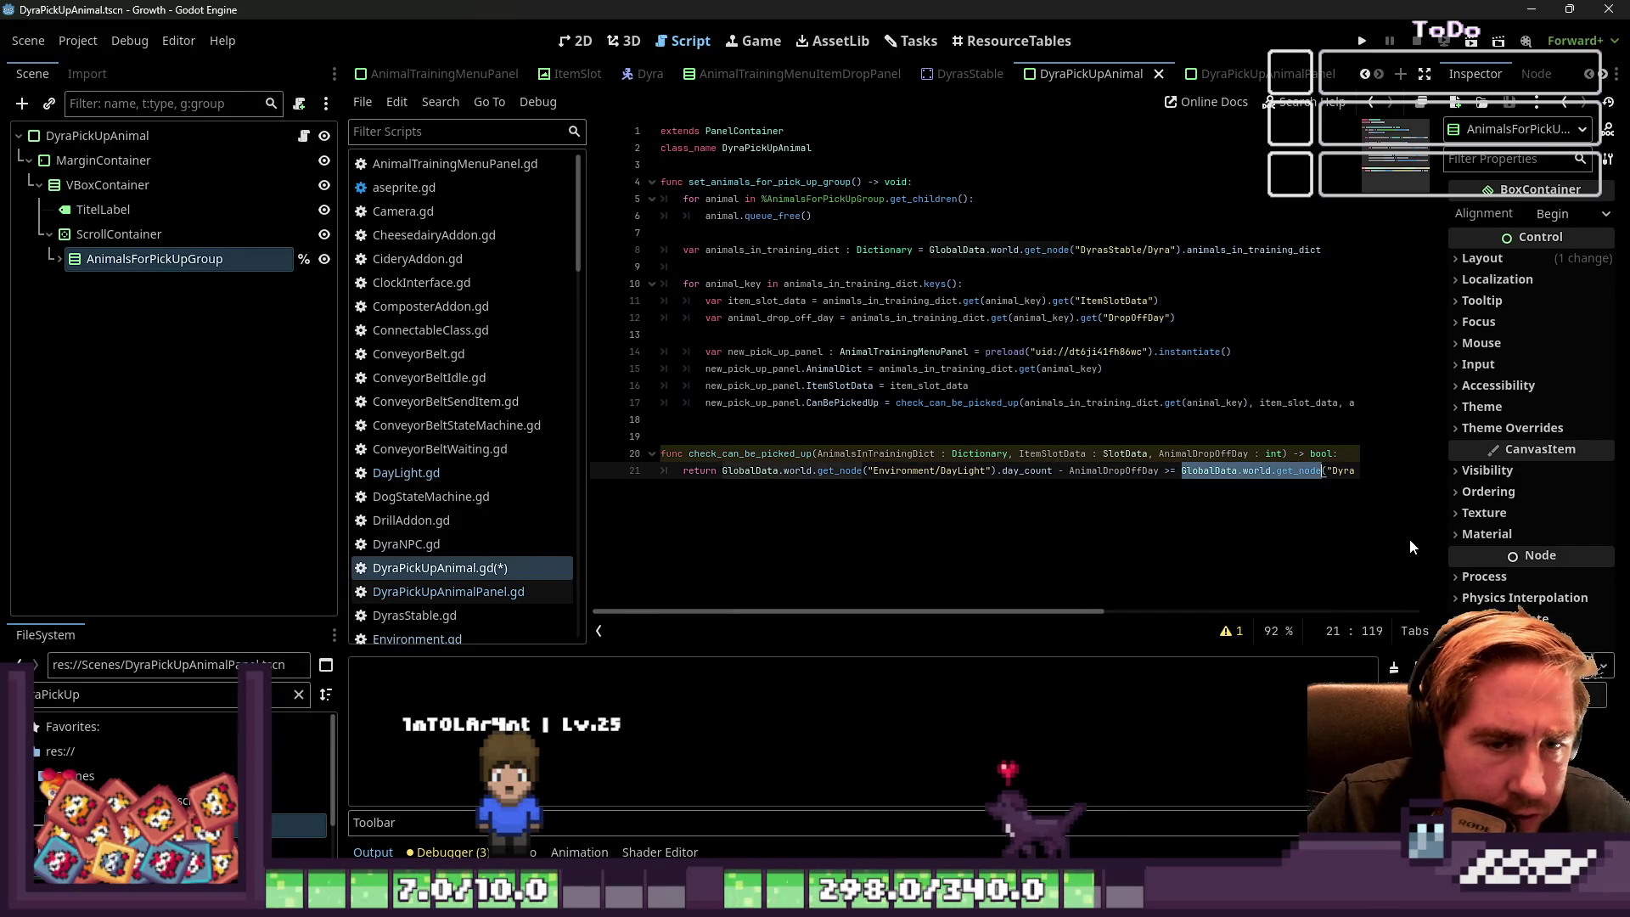
key("ctrl+shift+Right")
key("ctrl+shift+Right")
key("ctrl+shift+Right")
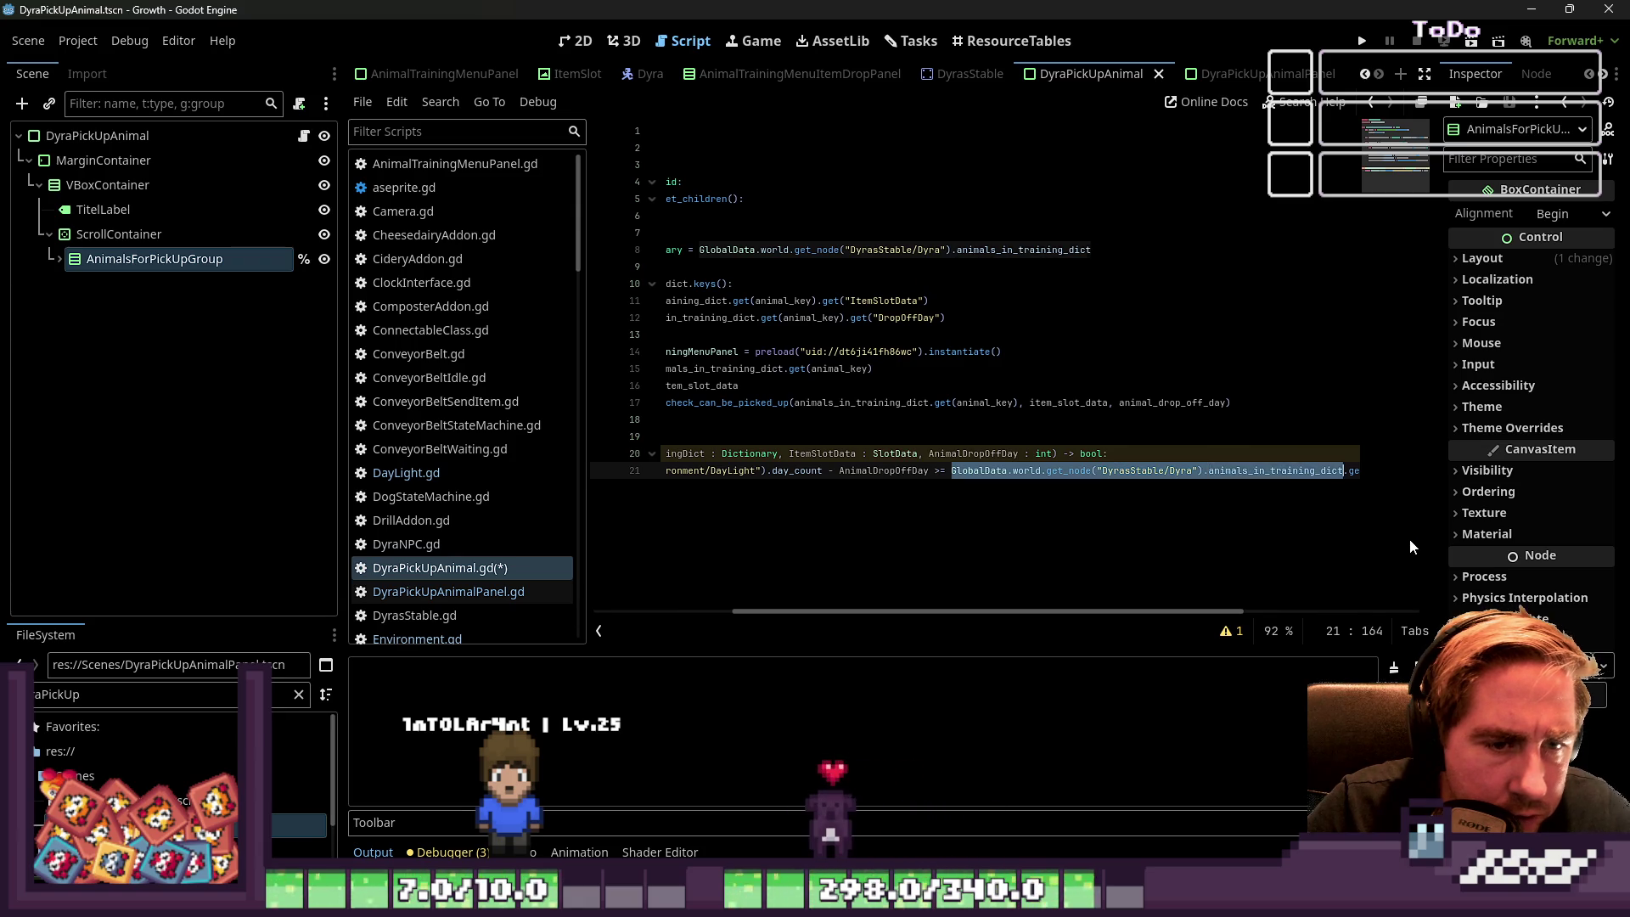
key("ctrl+v")
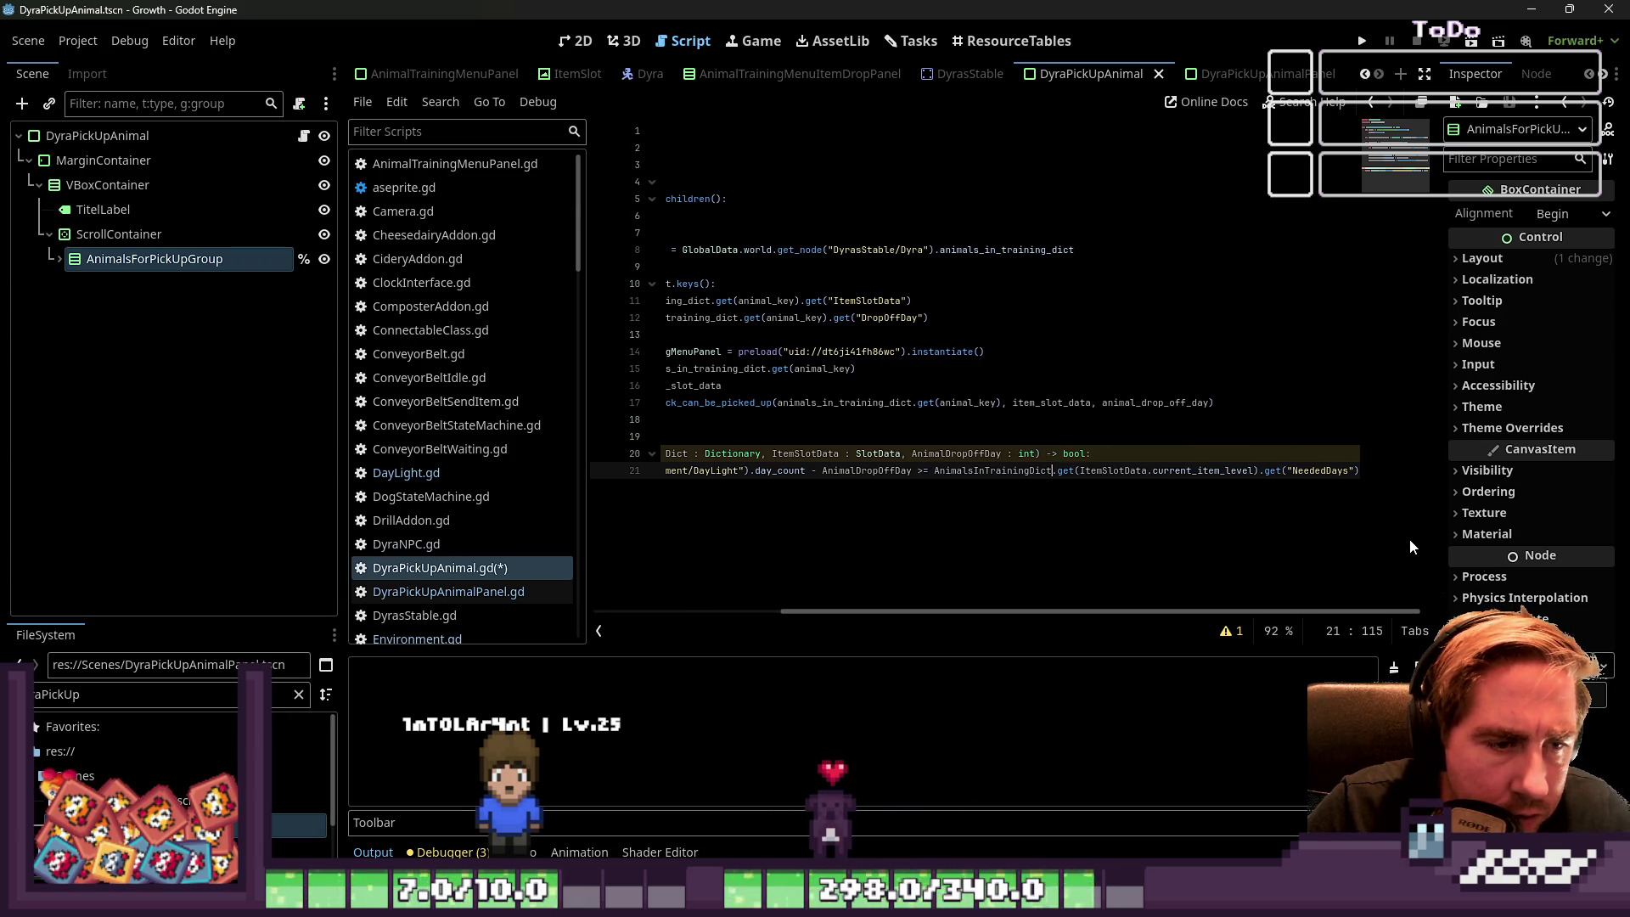
- Delete the extra blank line above check_can_be_picked_up and save the script
key("Up")
key("Up")
key("Down")
key("Up")
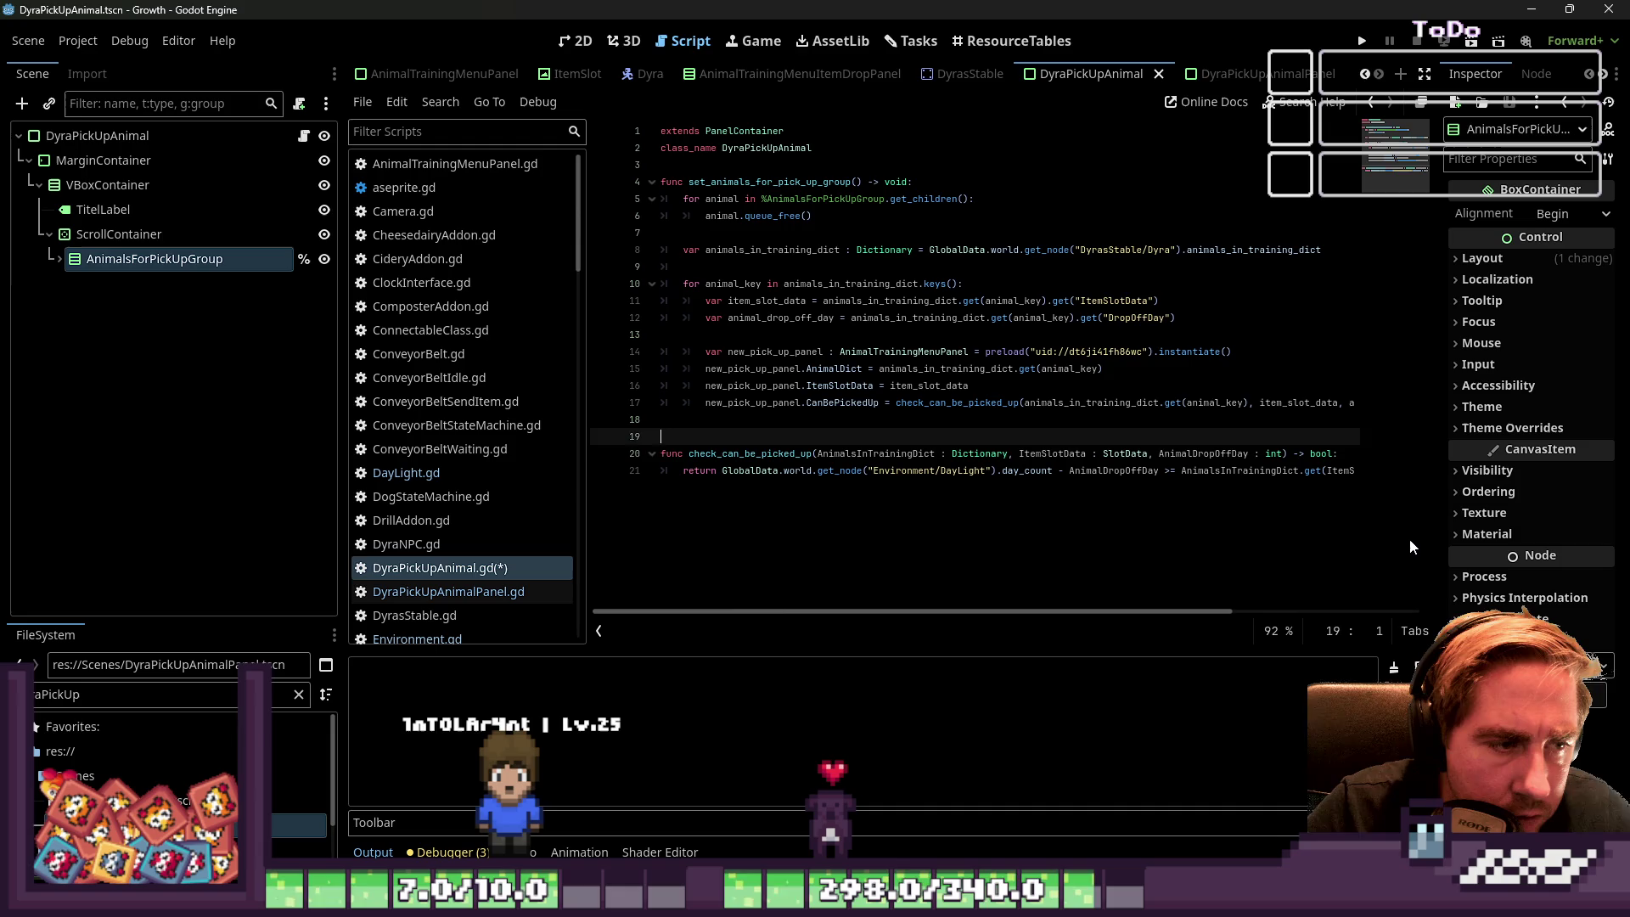
key("Down")
double_click(733, 453)
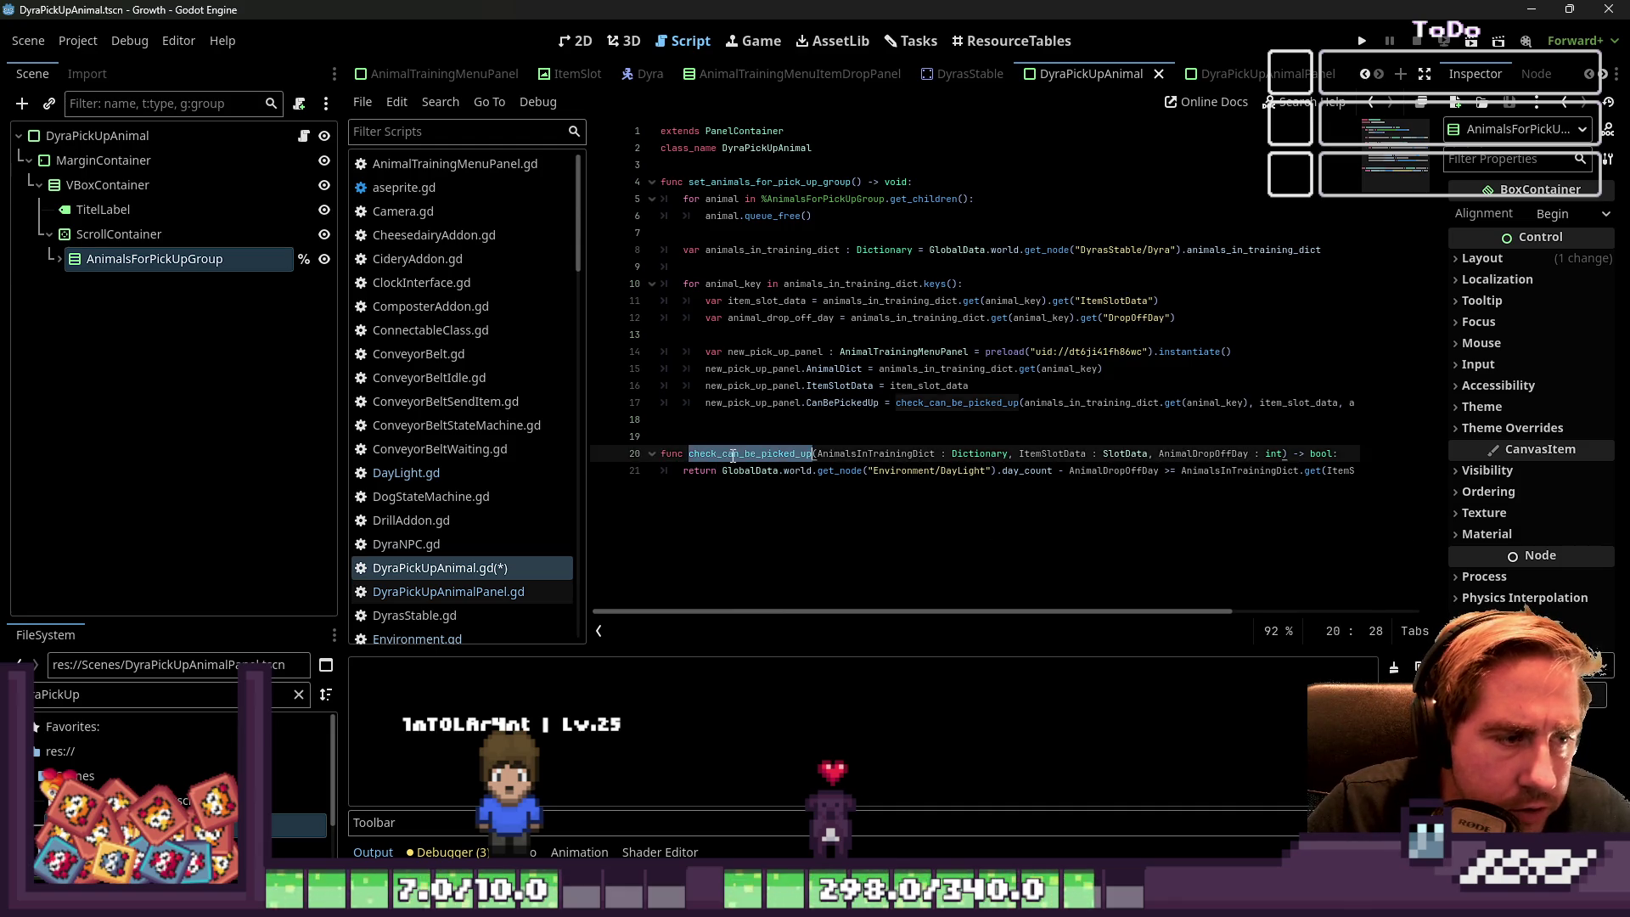
key("Up")
key("BackSpace")
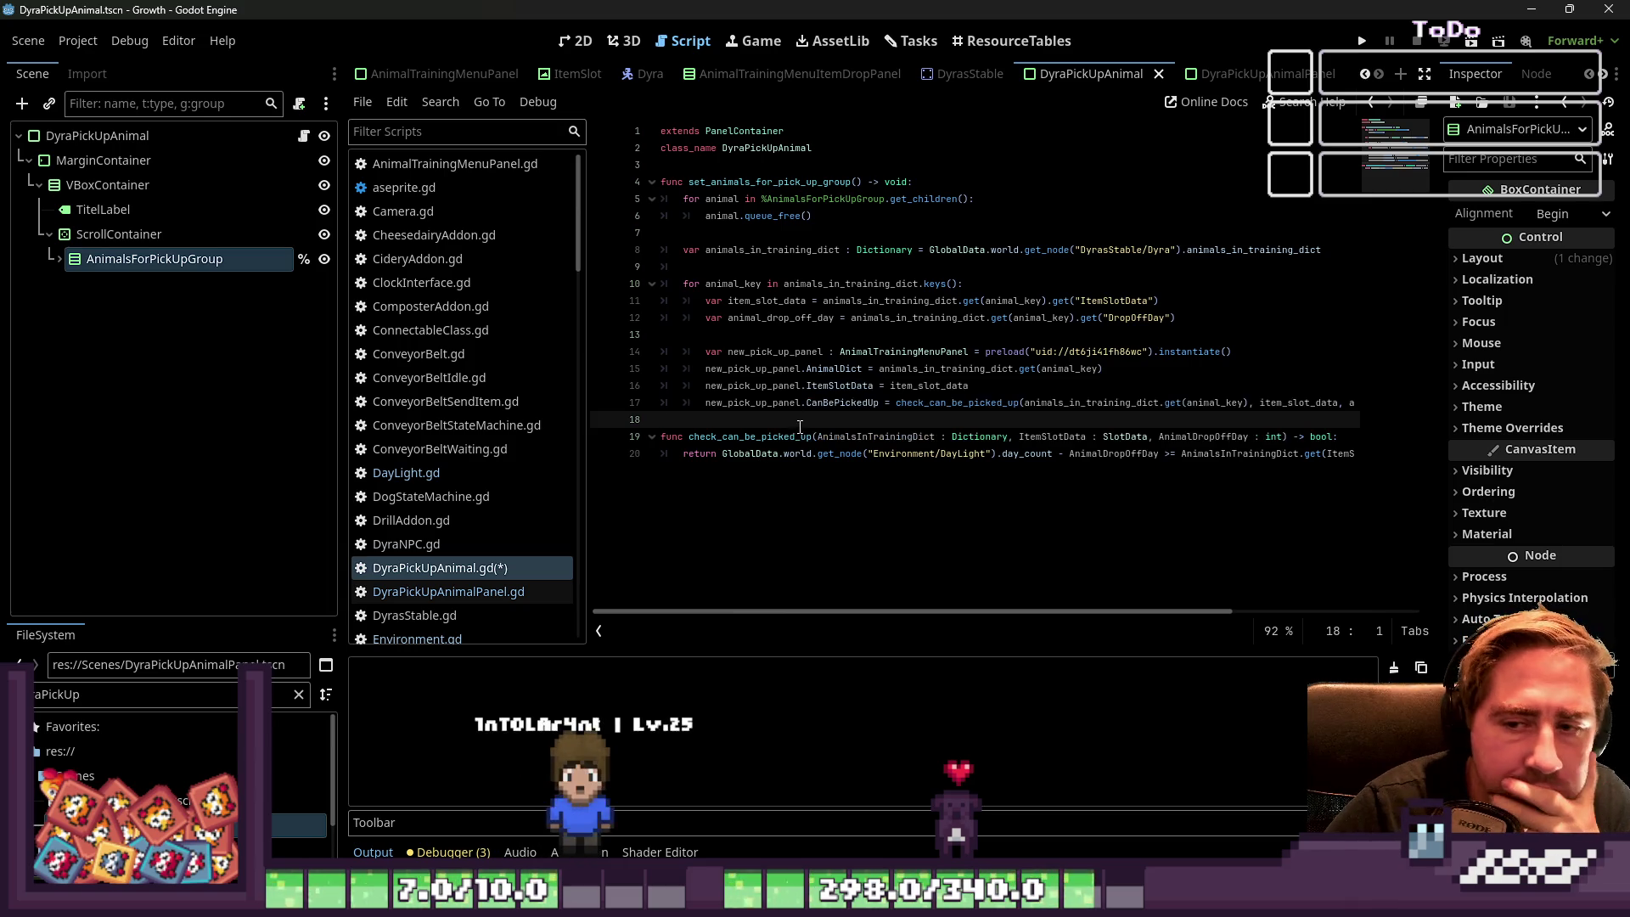
left_click(865, 455)
key("End")
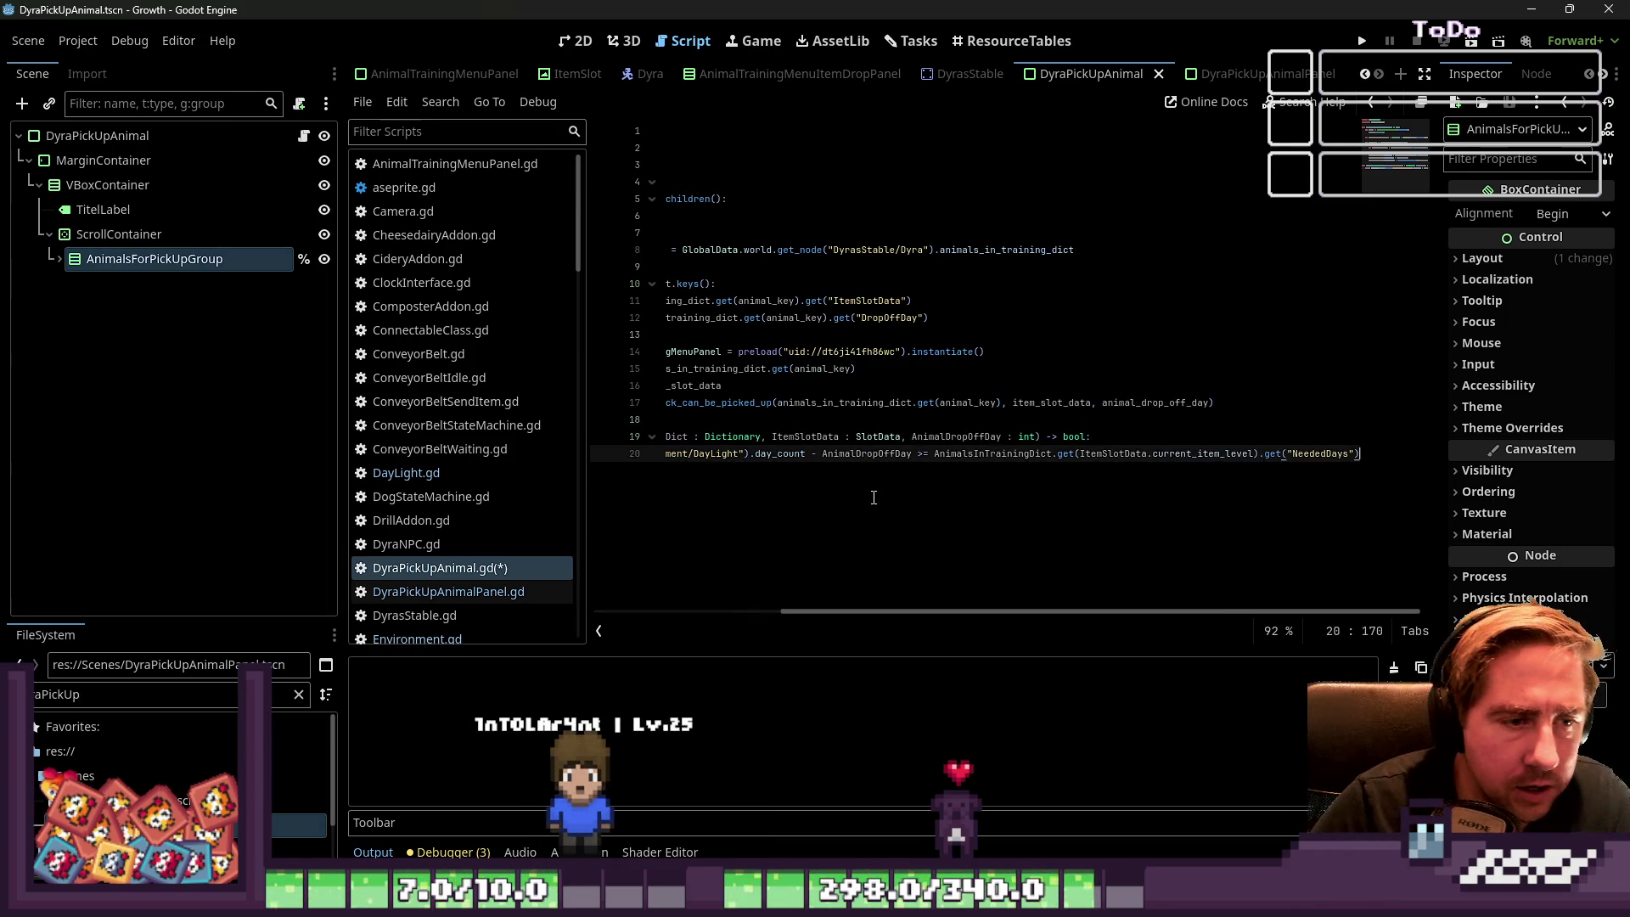
key("ctrl+s")
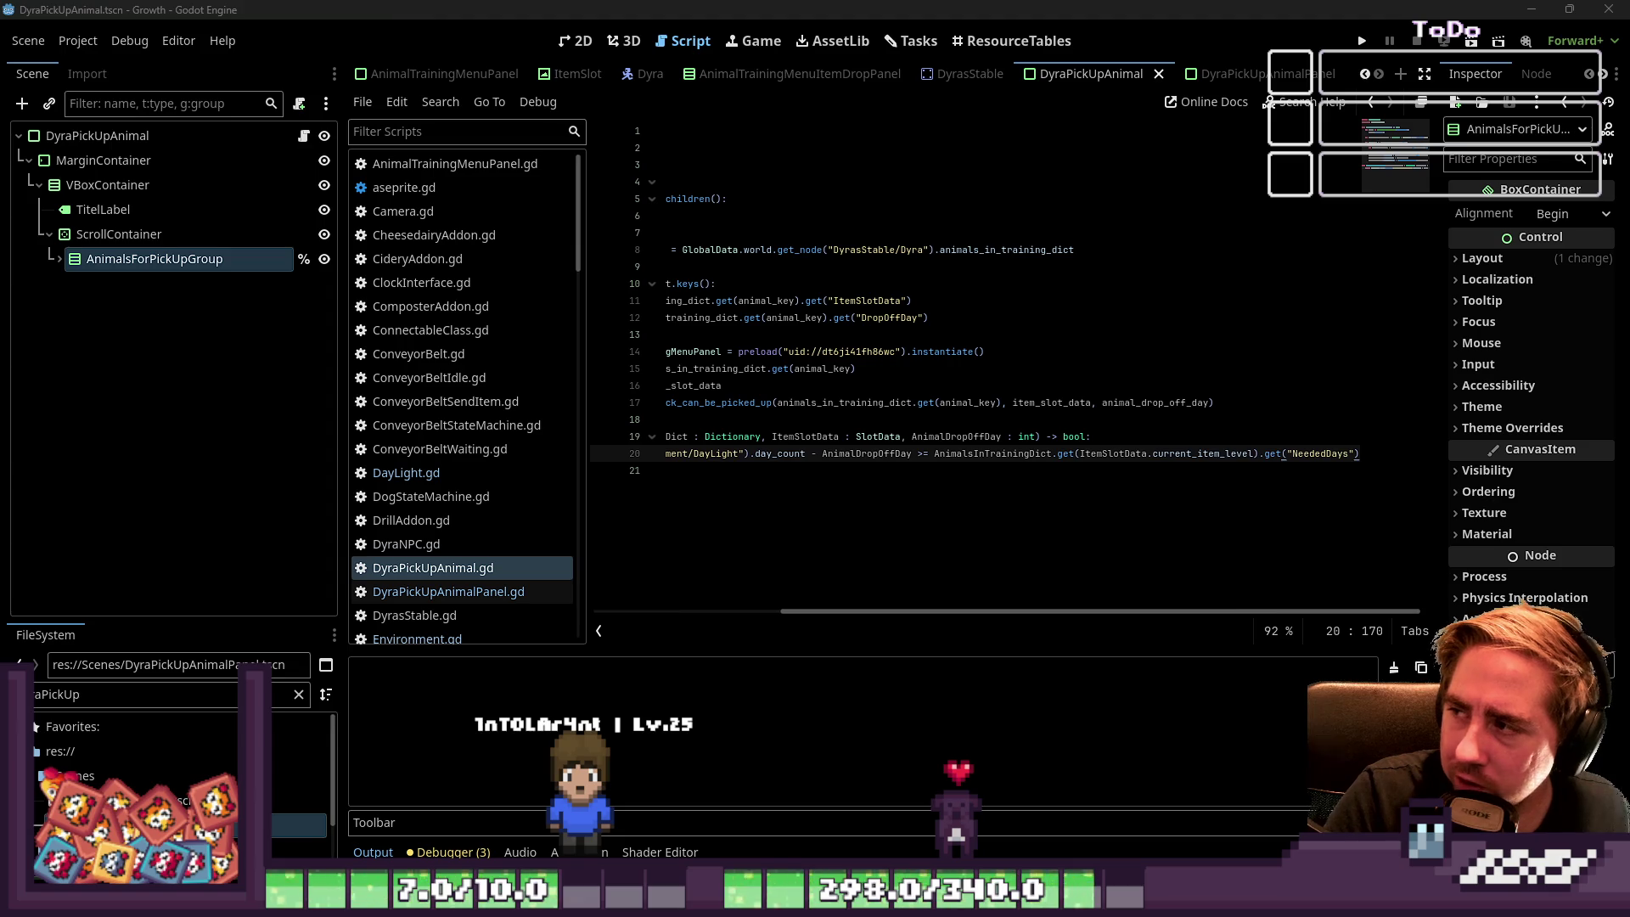
- Review the DyraPickUpAnimal.gd code and its documentation popups
left_click(980, 315)
left_click_drag(838, 614, 419, 572)
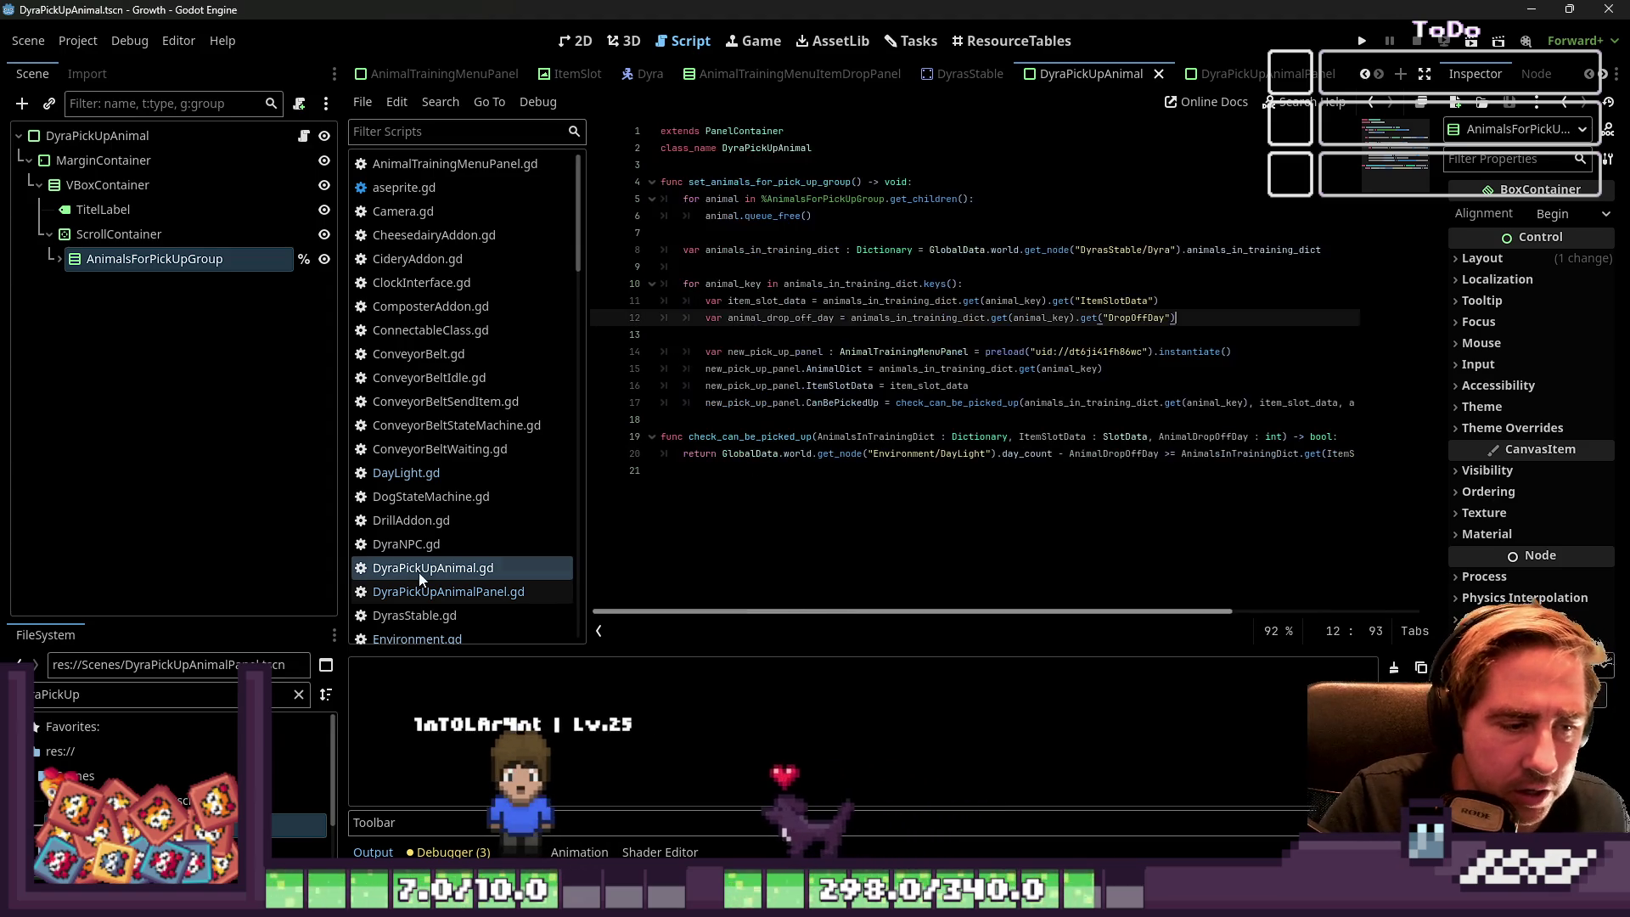
left_click_drag(644, 484, 635, 199)
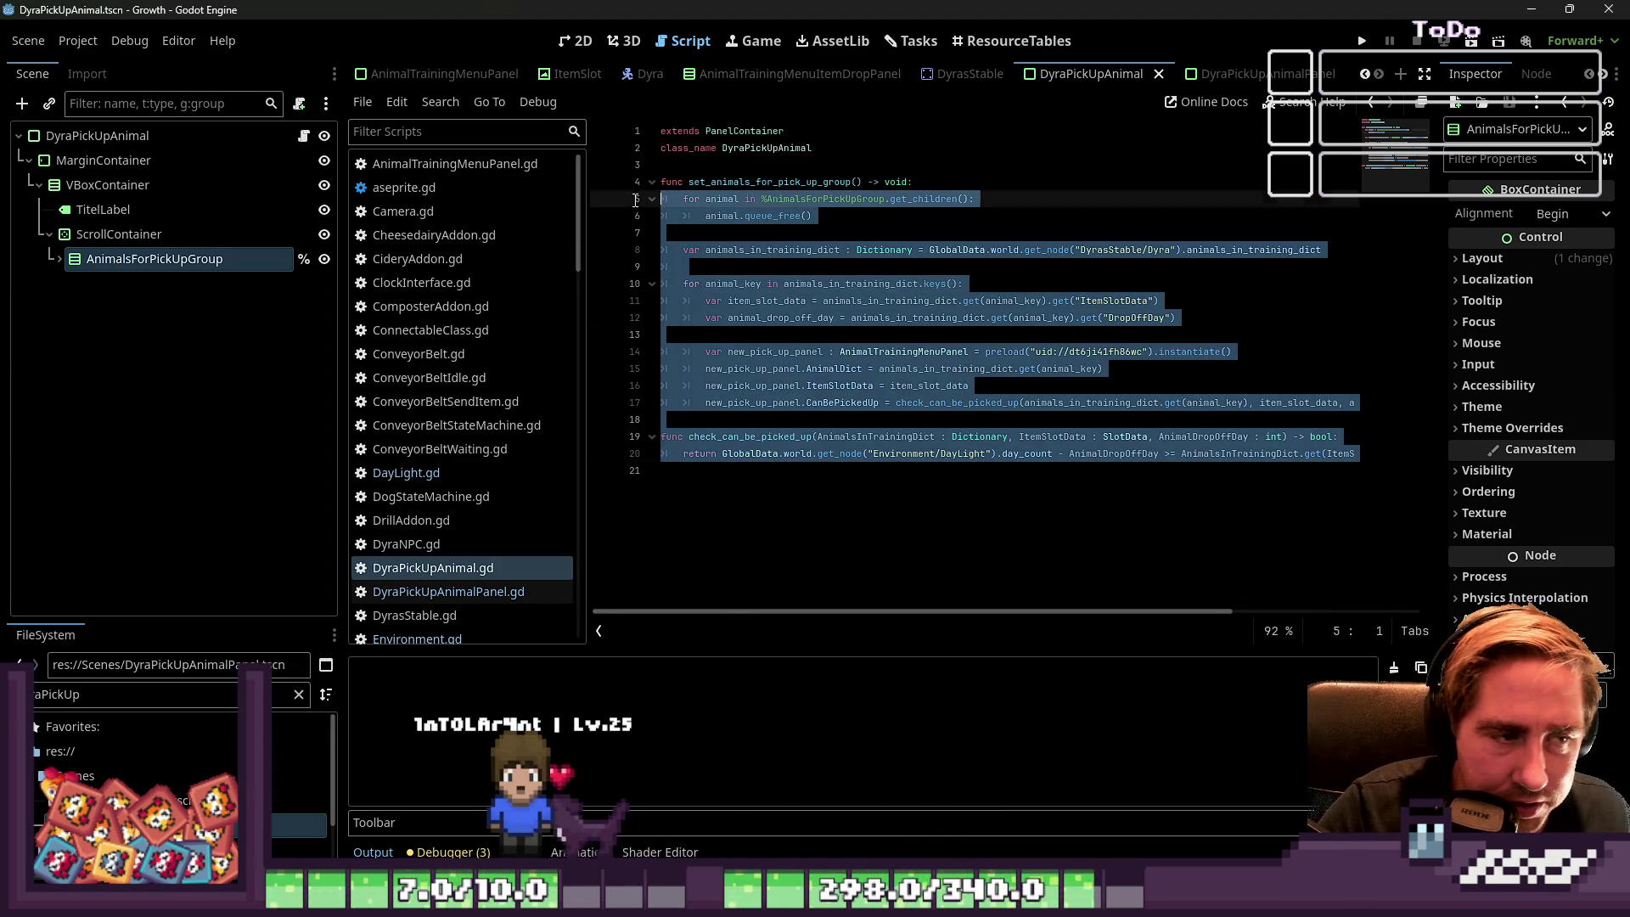
mouse_move(977, 404)
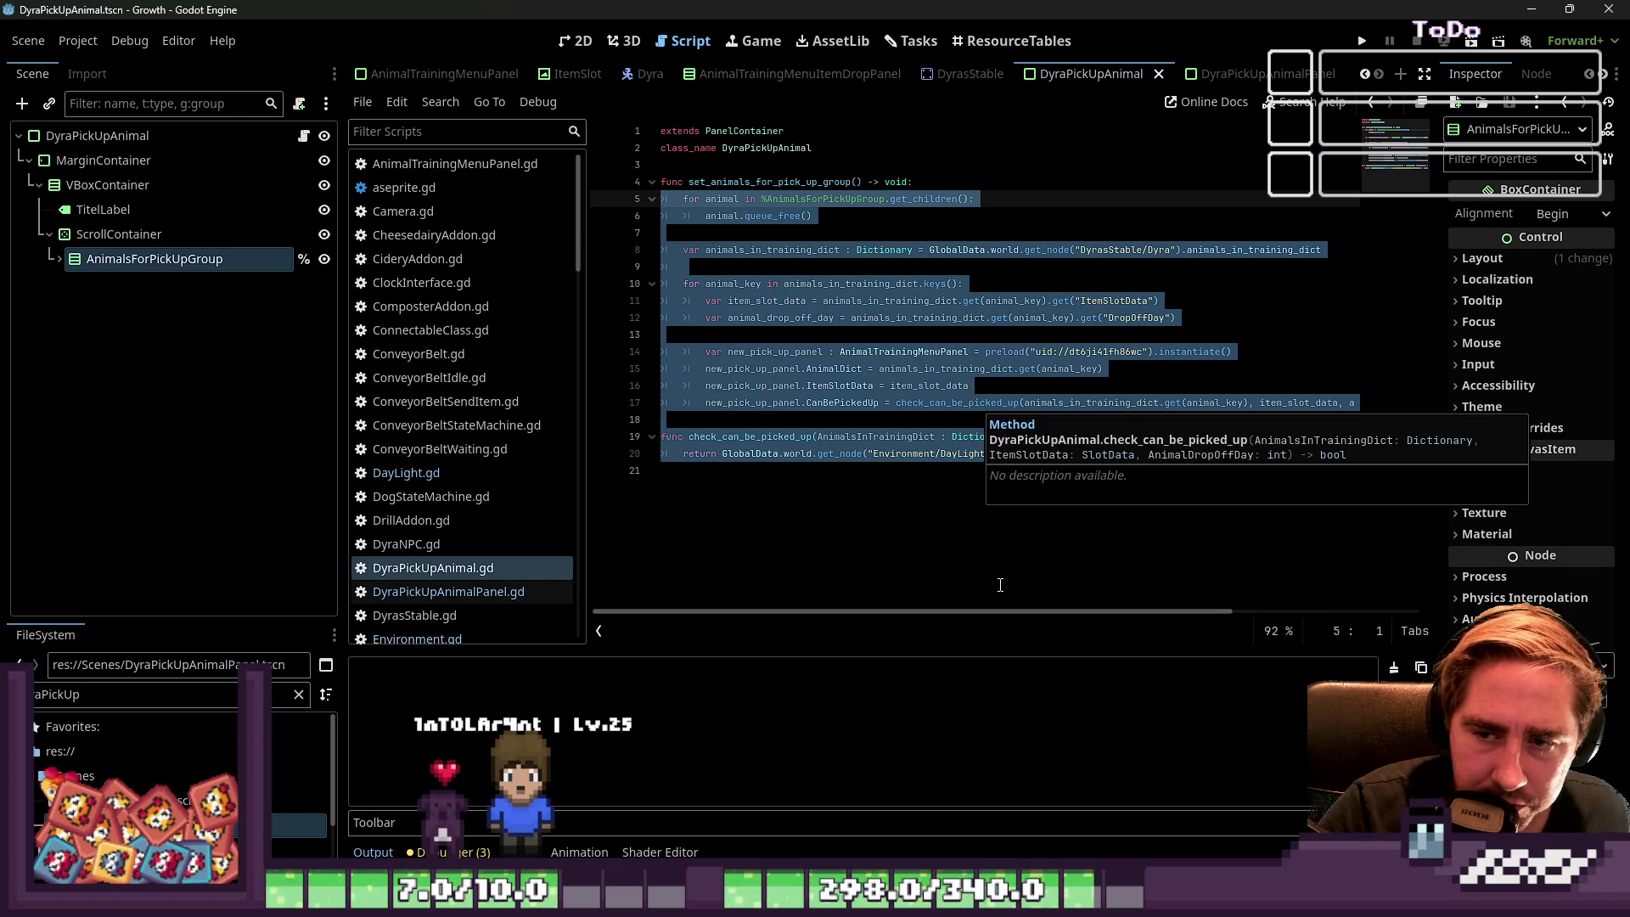
mouse_move(976, 444)
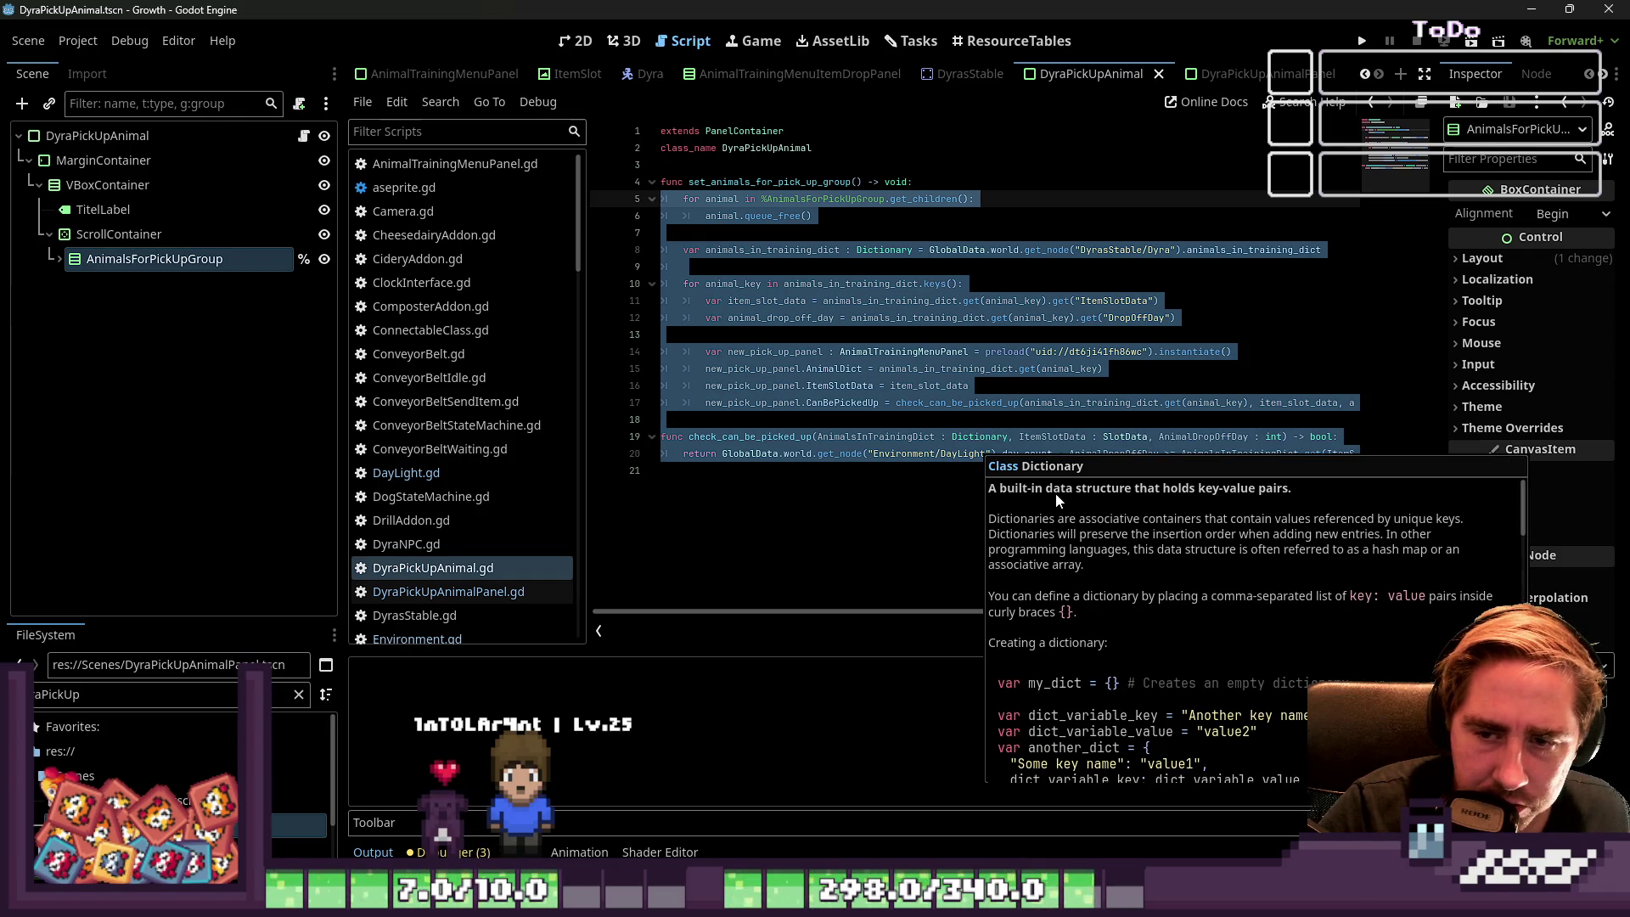
left_click(1172, 368)
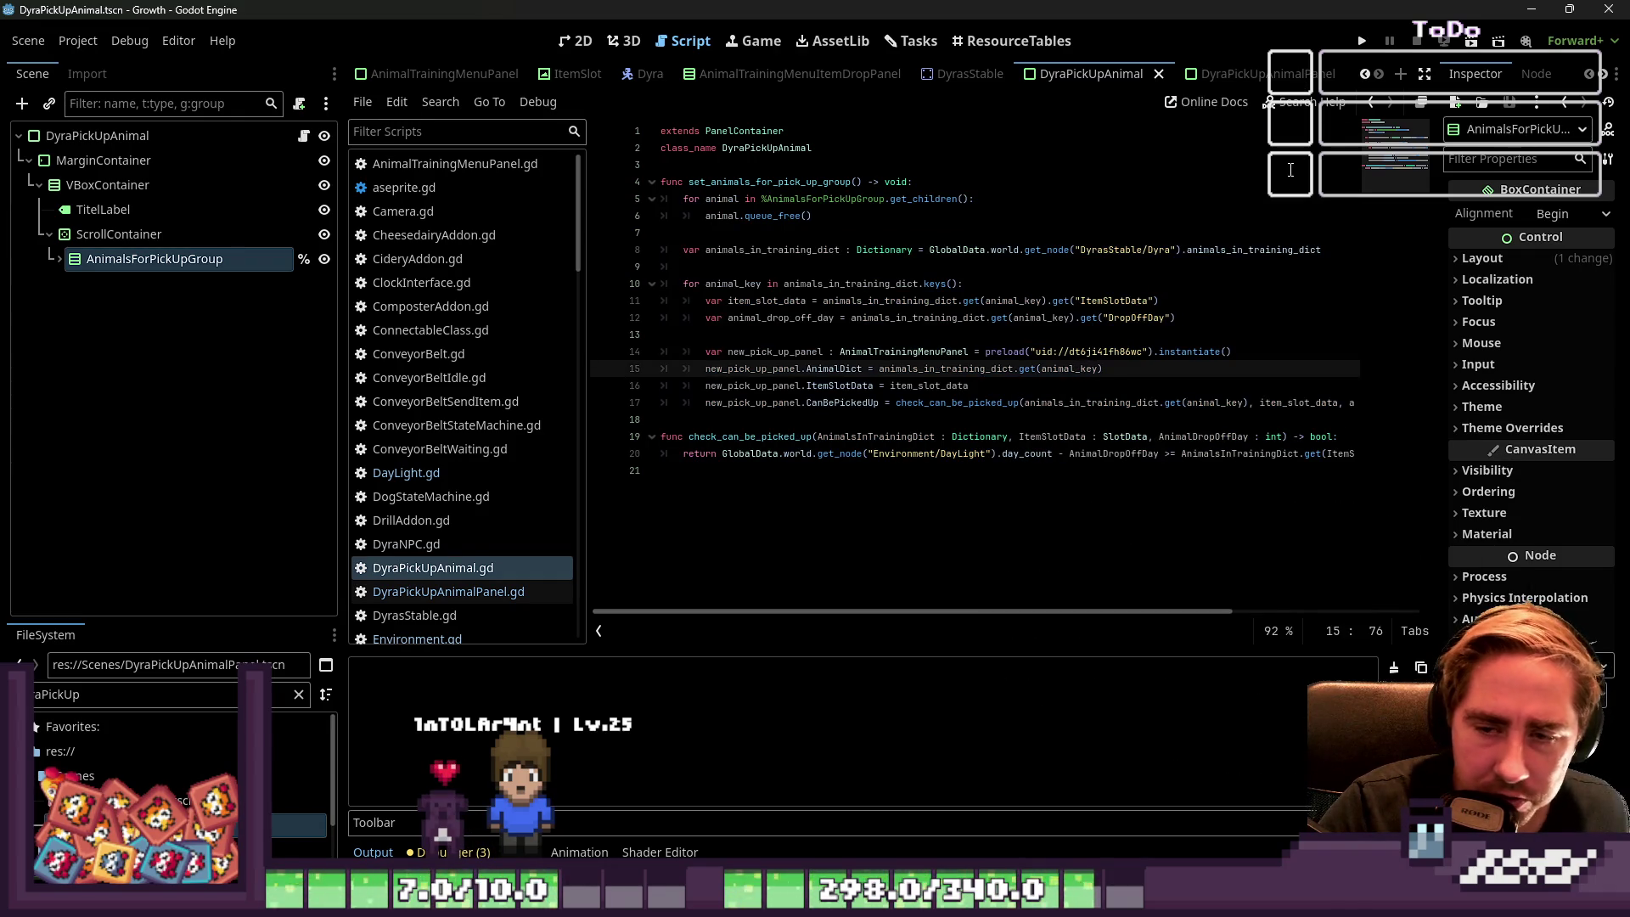
left_click(789, 336)
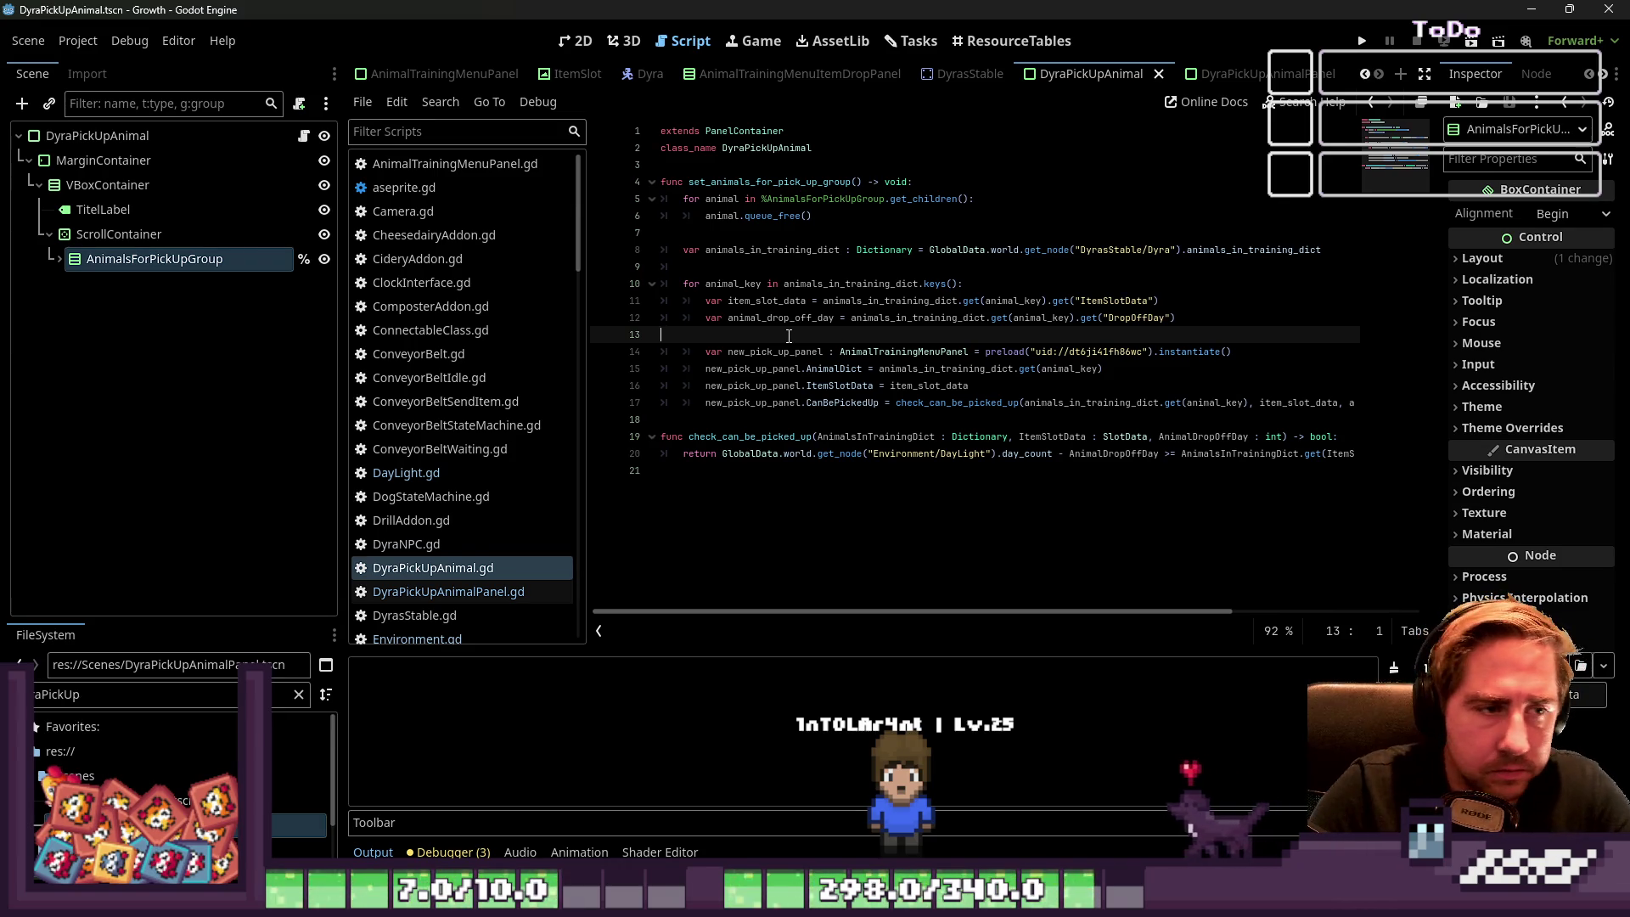
- Save DyraPickUpAnimal.gd and bring up the Dyra scene with its DyraNPC.gd script
left_click(816, 250)
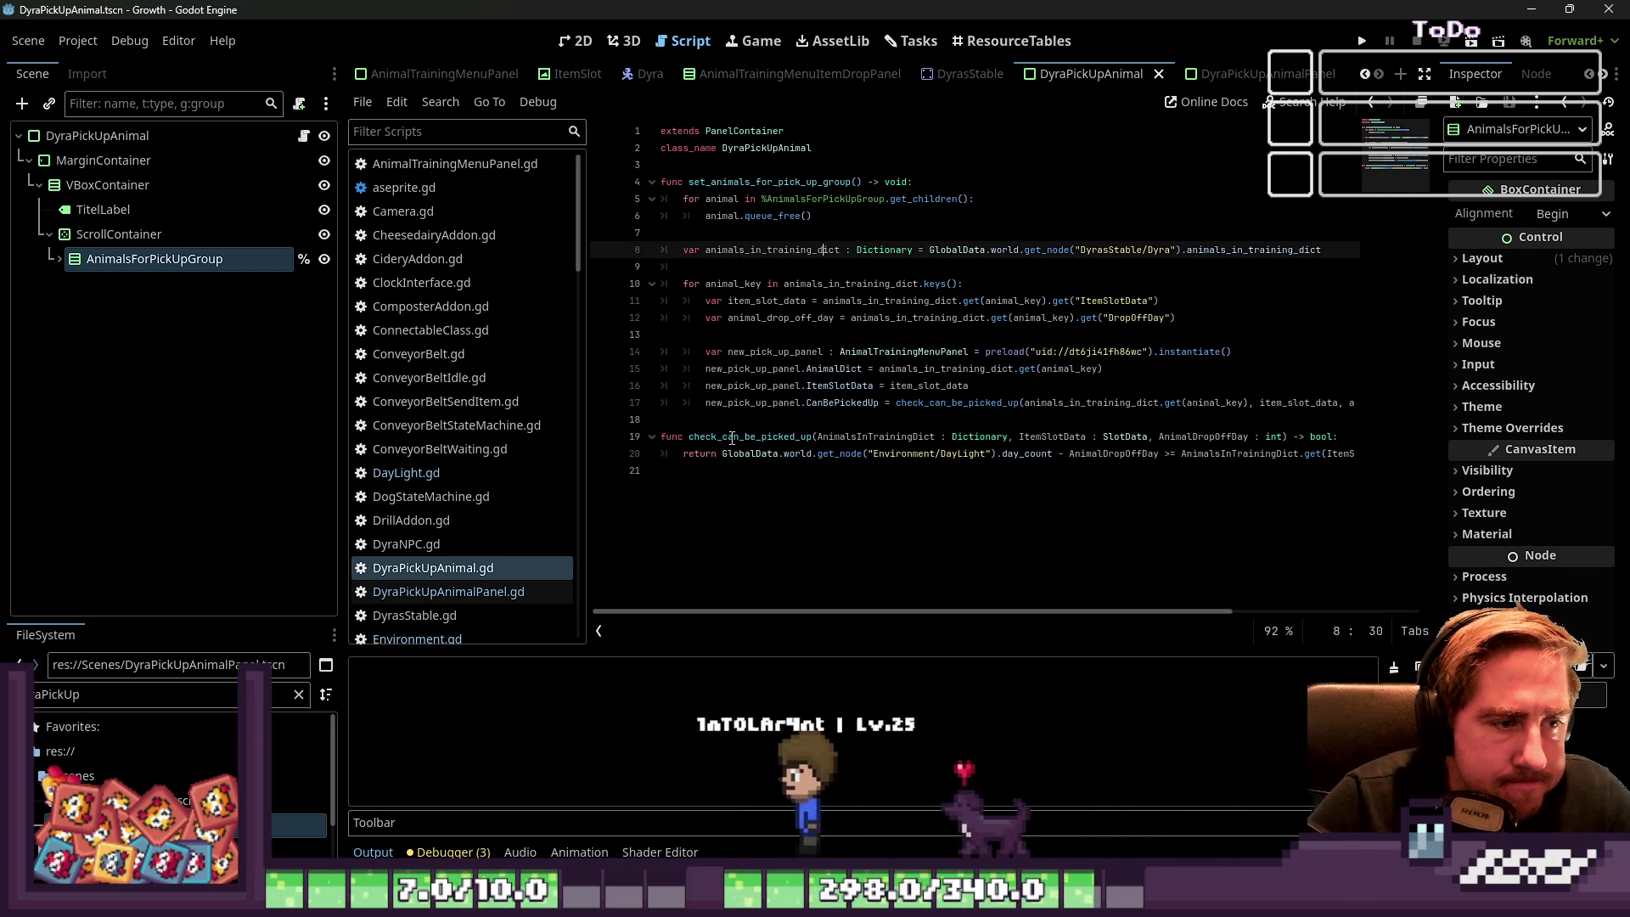
double_click(791, 438)
mouse_move(881, 617)
left_mouse_down()
mouse_move(1083, 624)
mouse_move(858, 629)
left_mouse_up()
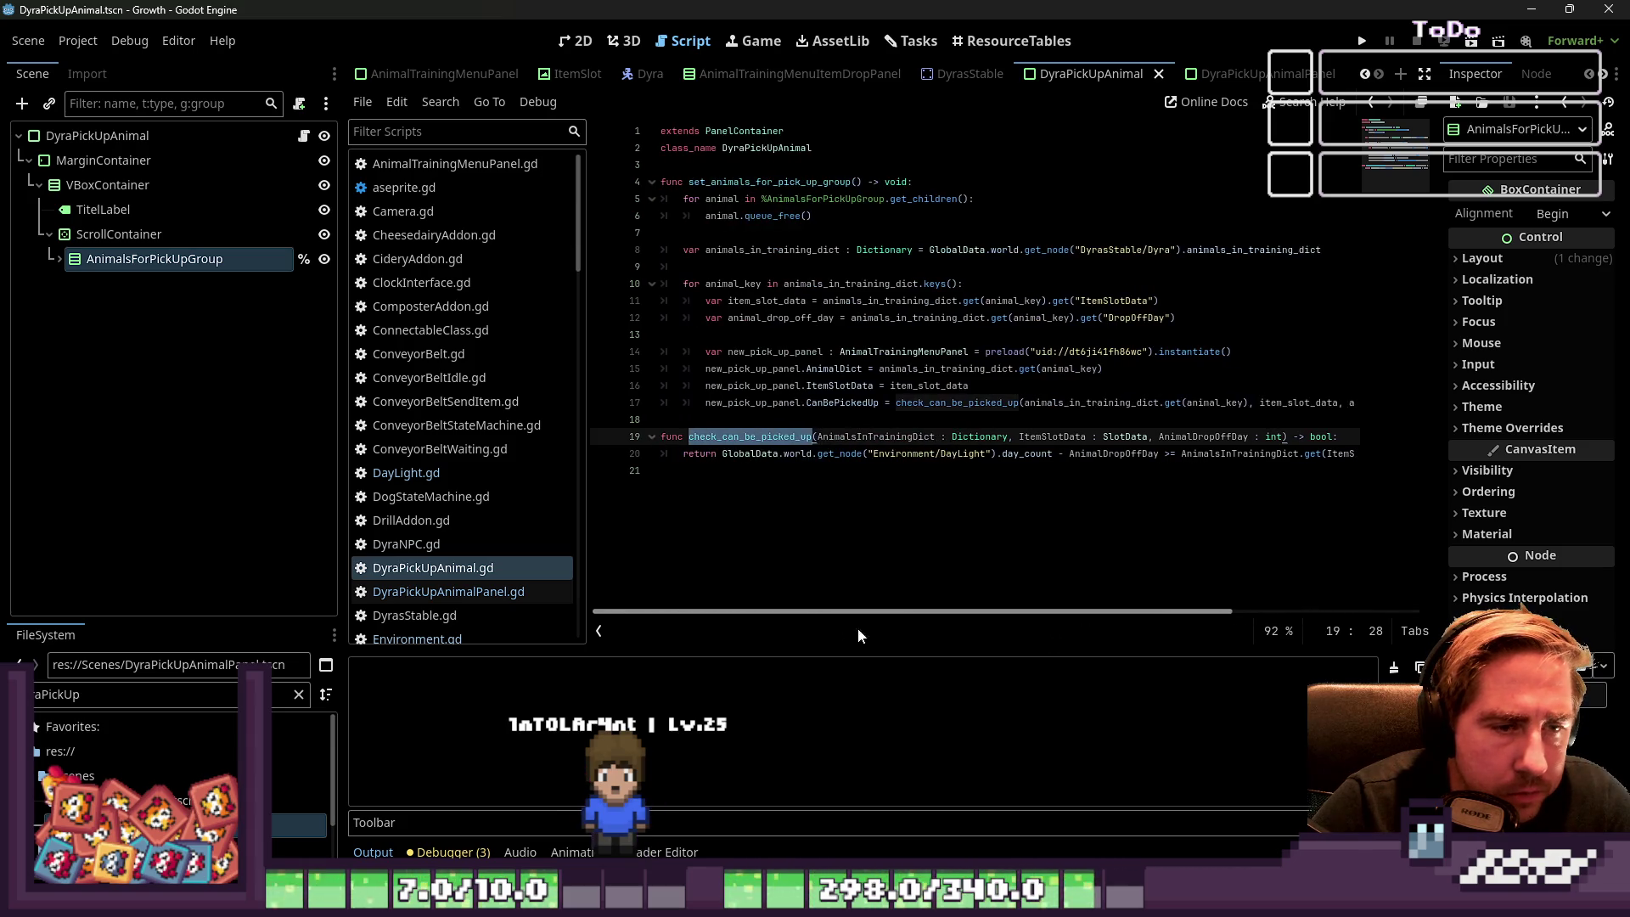
left_click(892, 514)
key("ctrl+s")
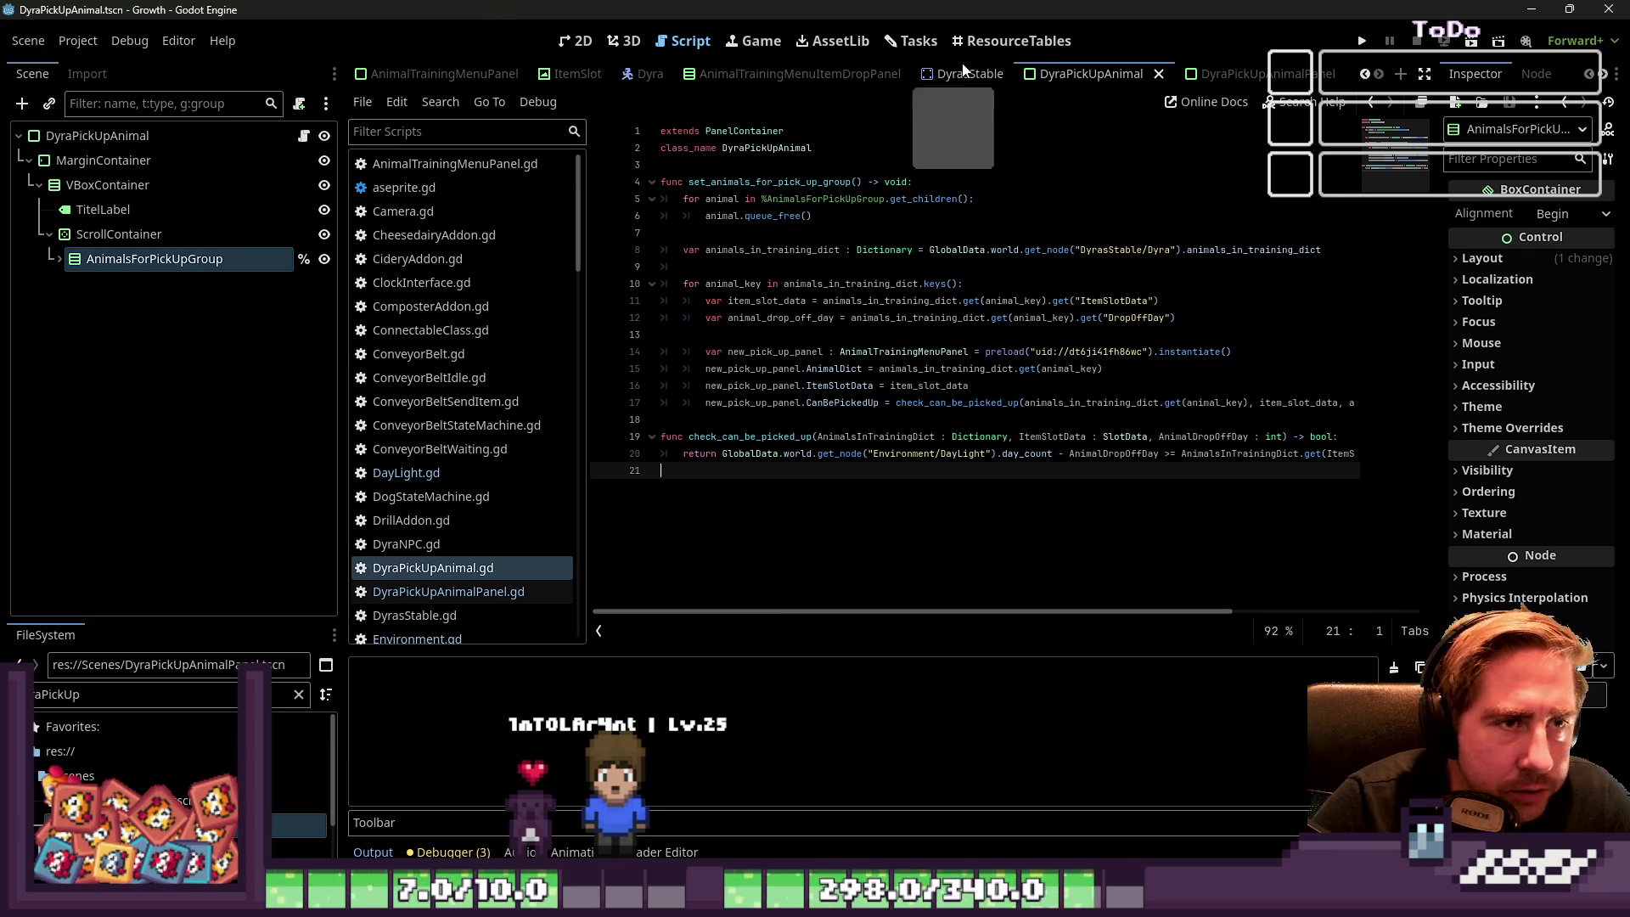
left_click(638, 73)
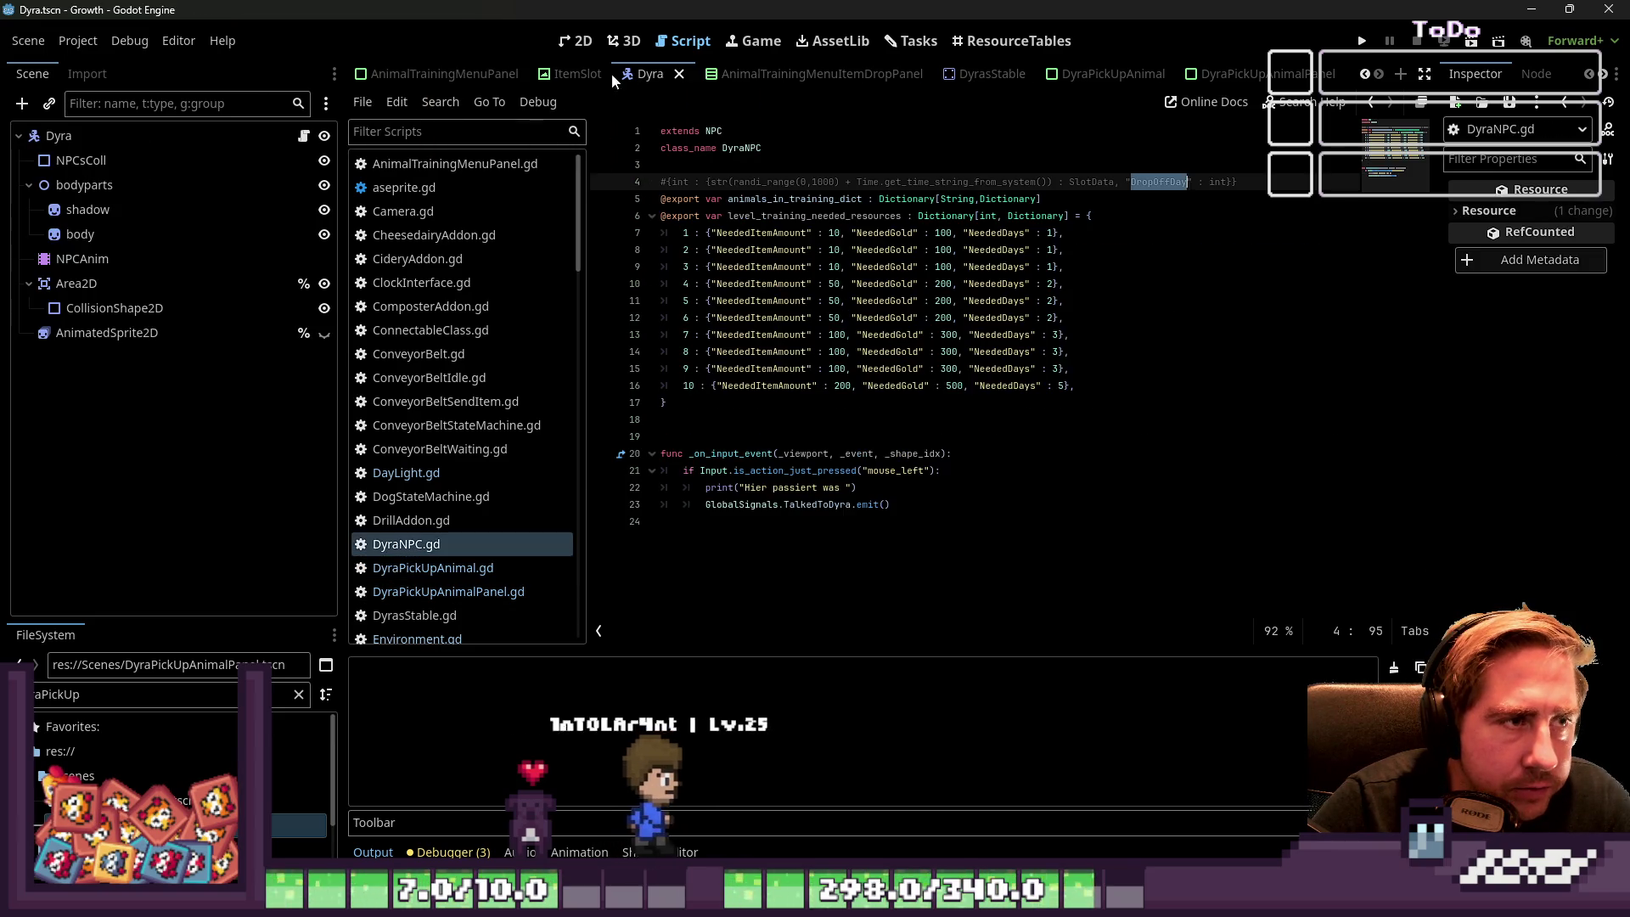
- Delete the debug print statement from DyraNPC's input handler
left_click(583, 40)
left_click(683, 41)
left_click(794, 470)
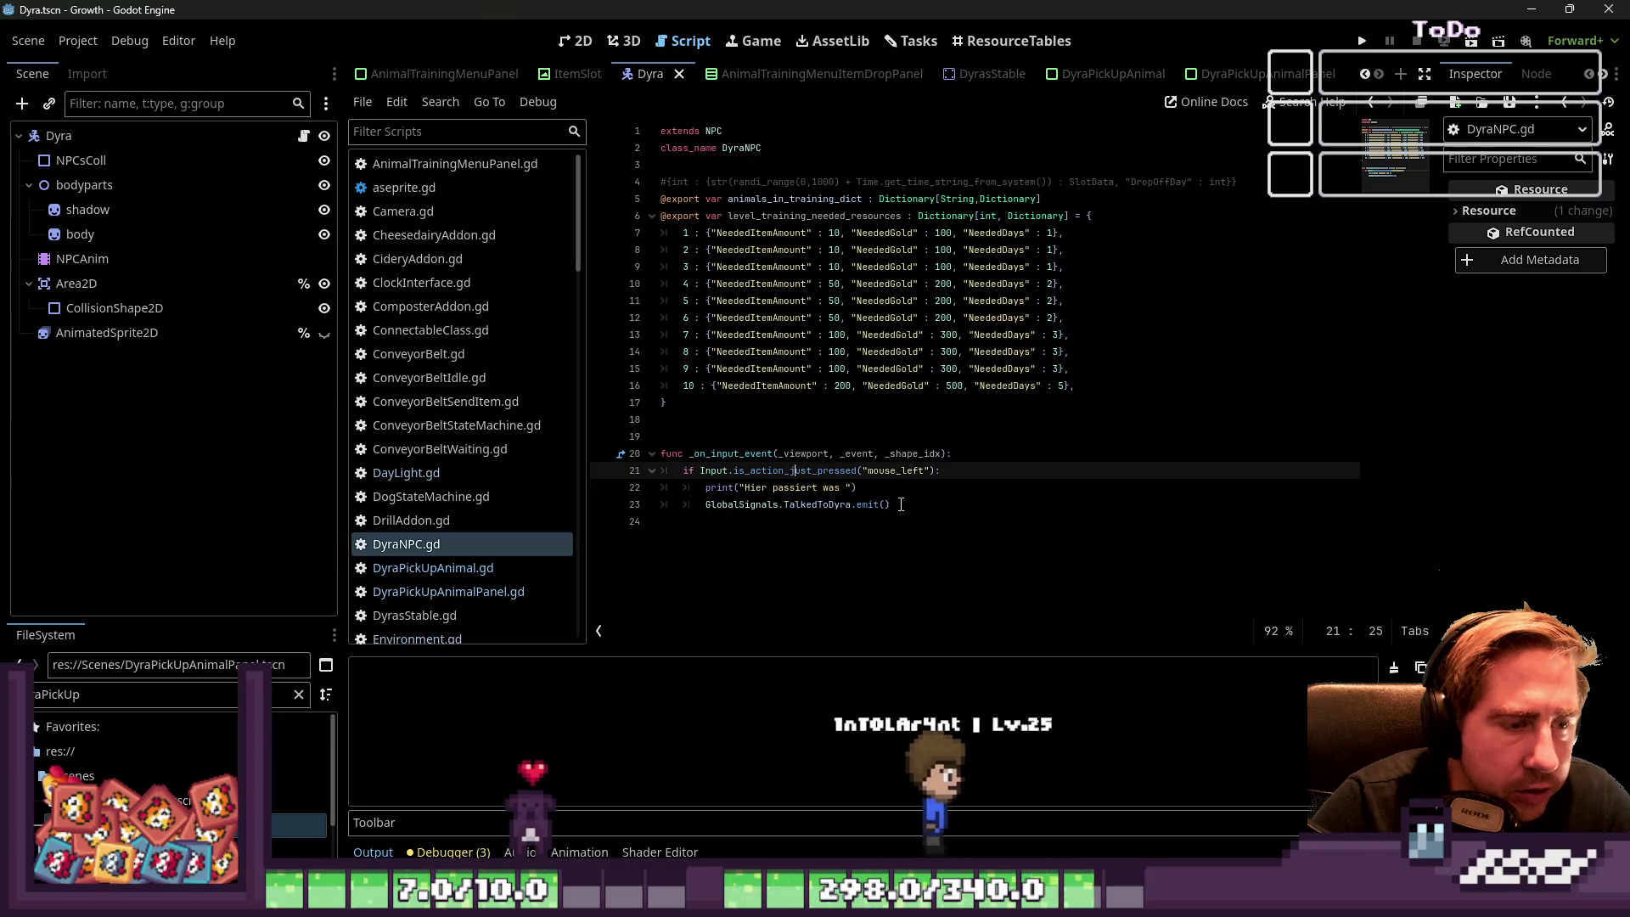
triple_click(886, 488)
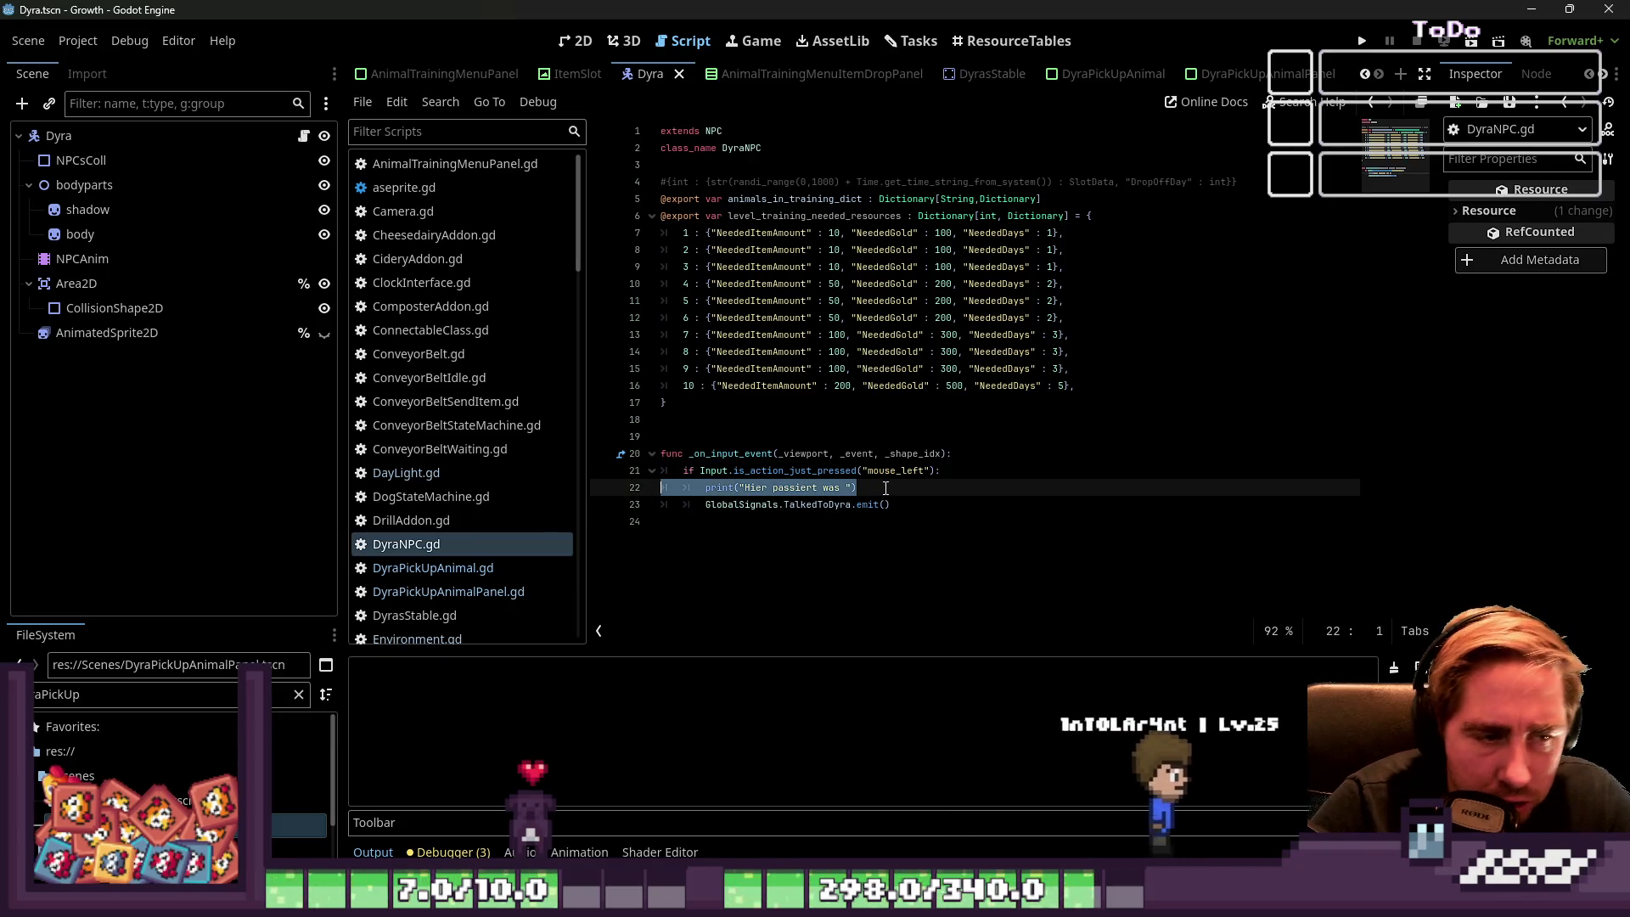
double_click(816, 504)
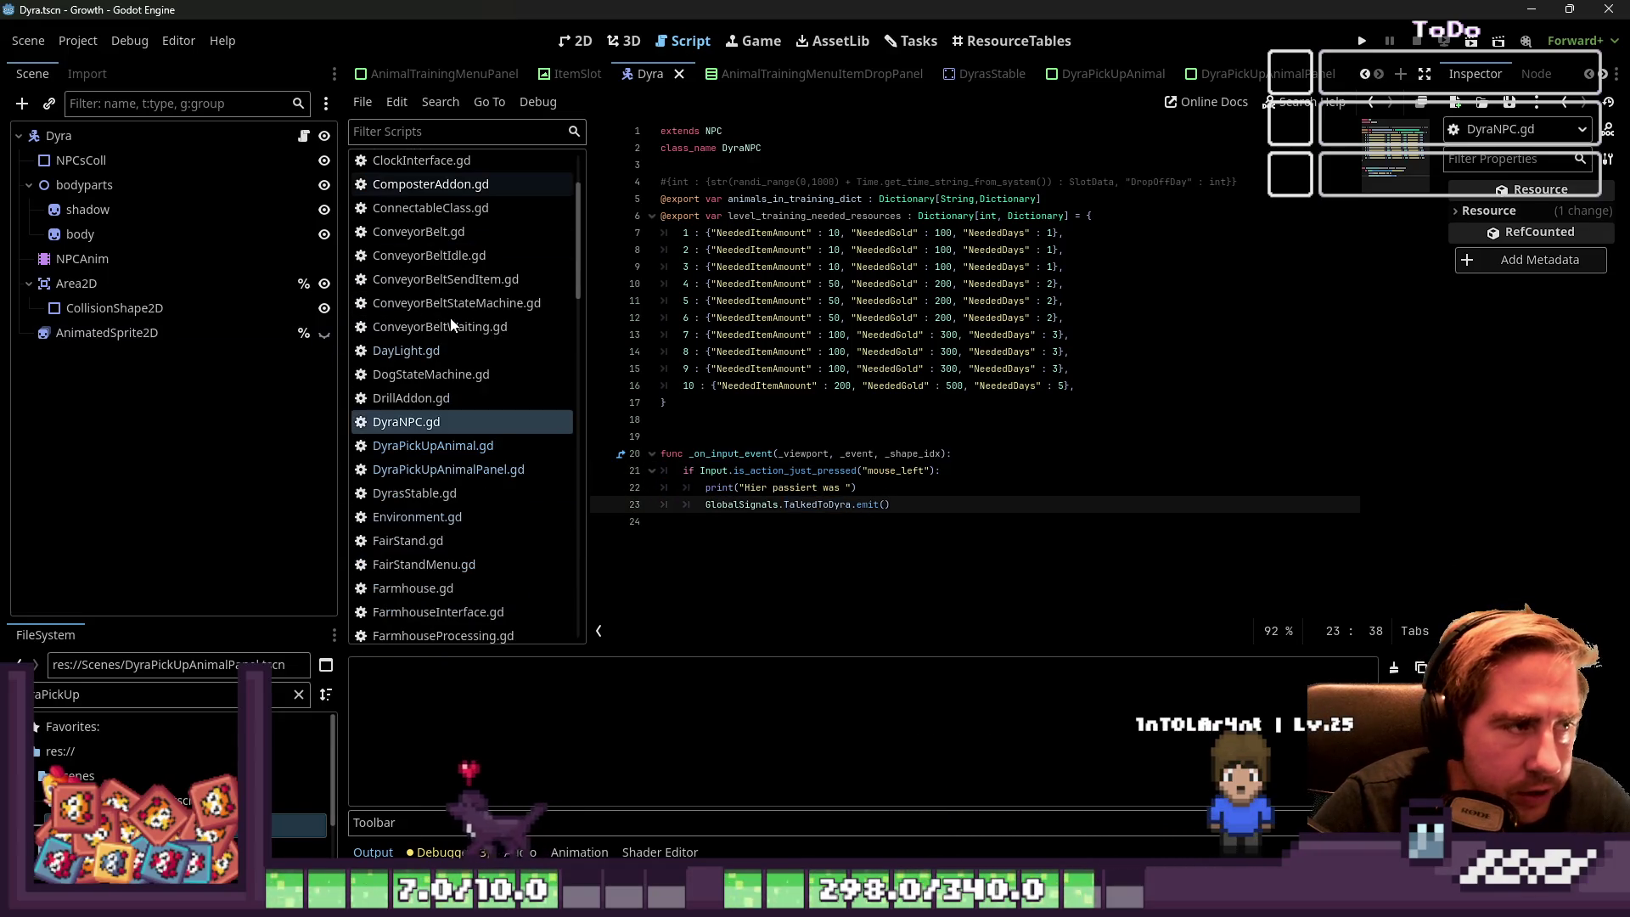
scroll(448, 408, "down", 3)
scroll(481, 456, "down", 5)
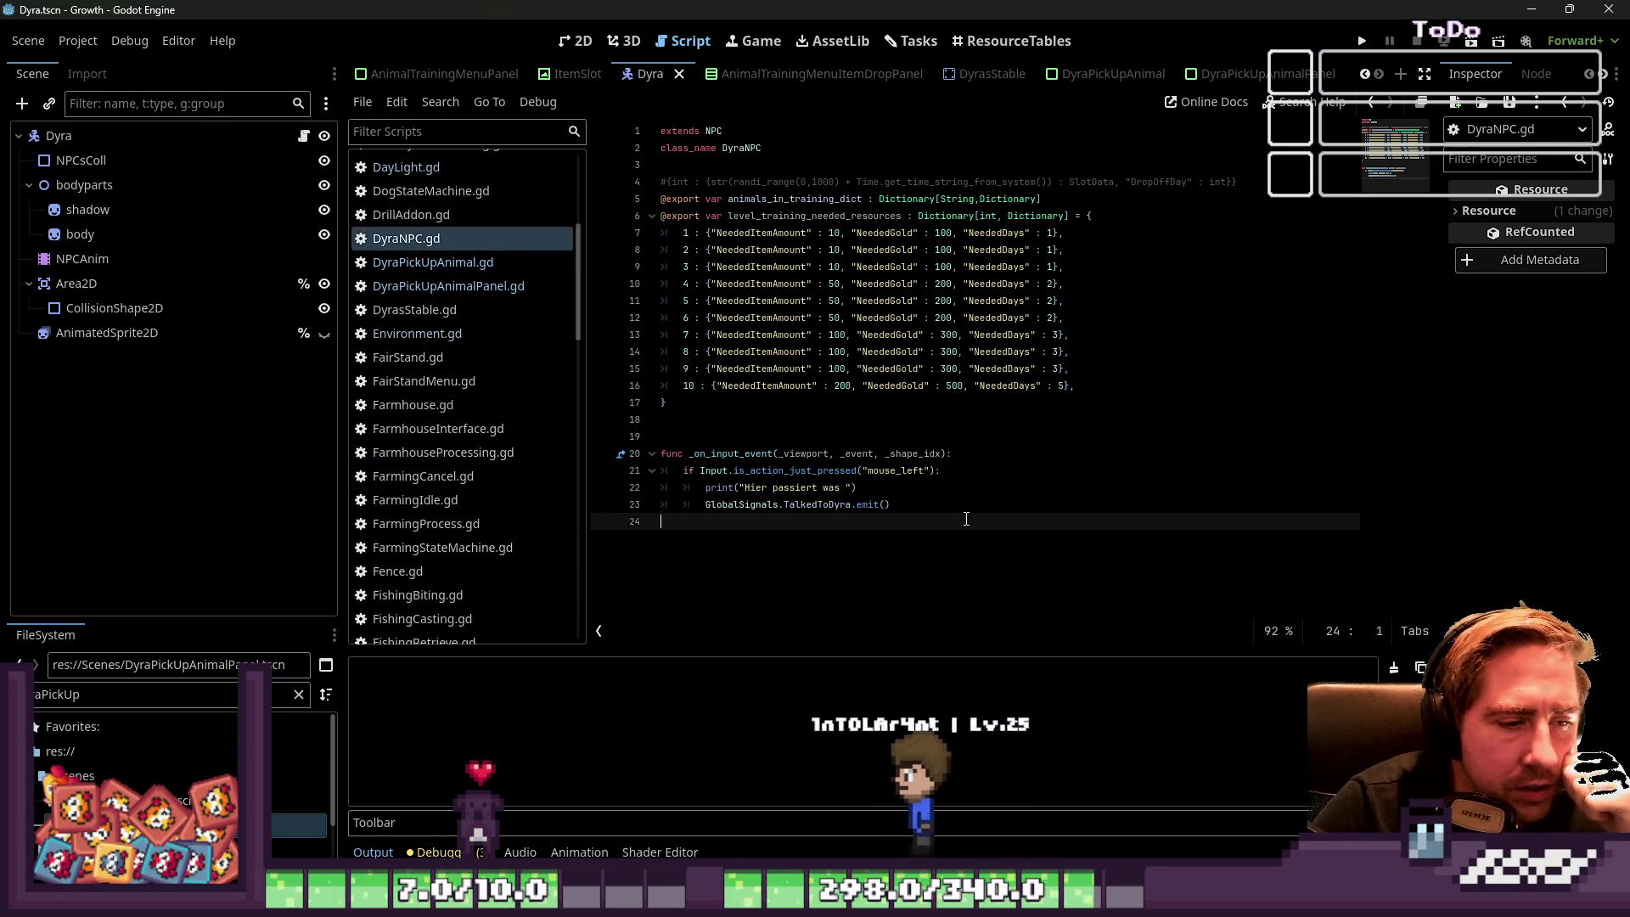
left_click_drag(858, 488, 736, 488)
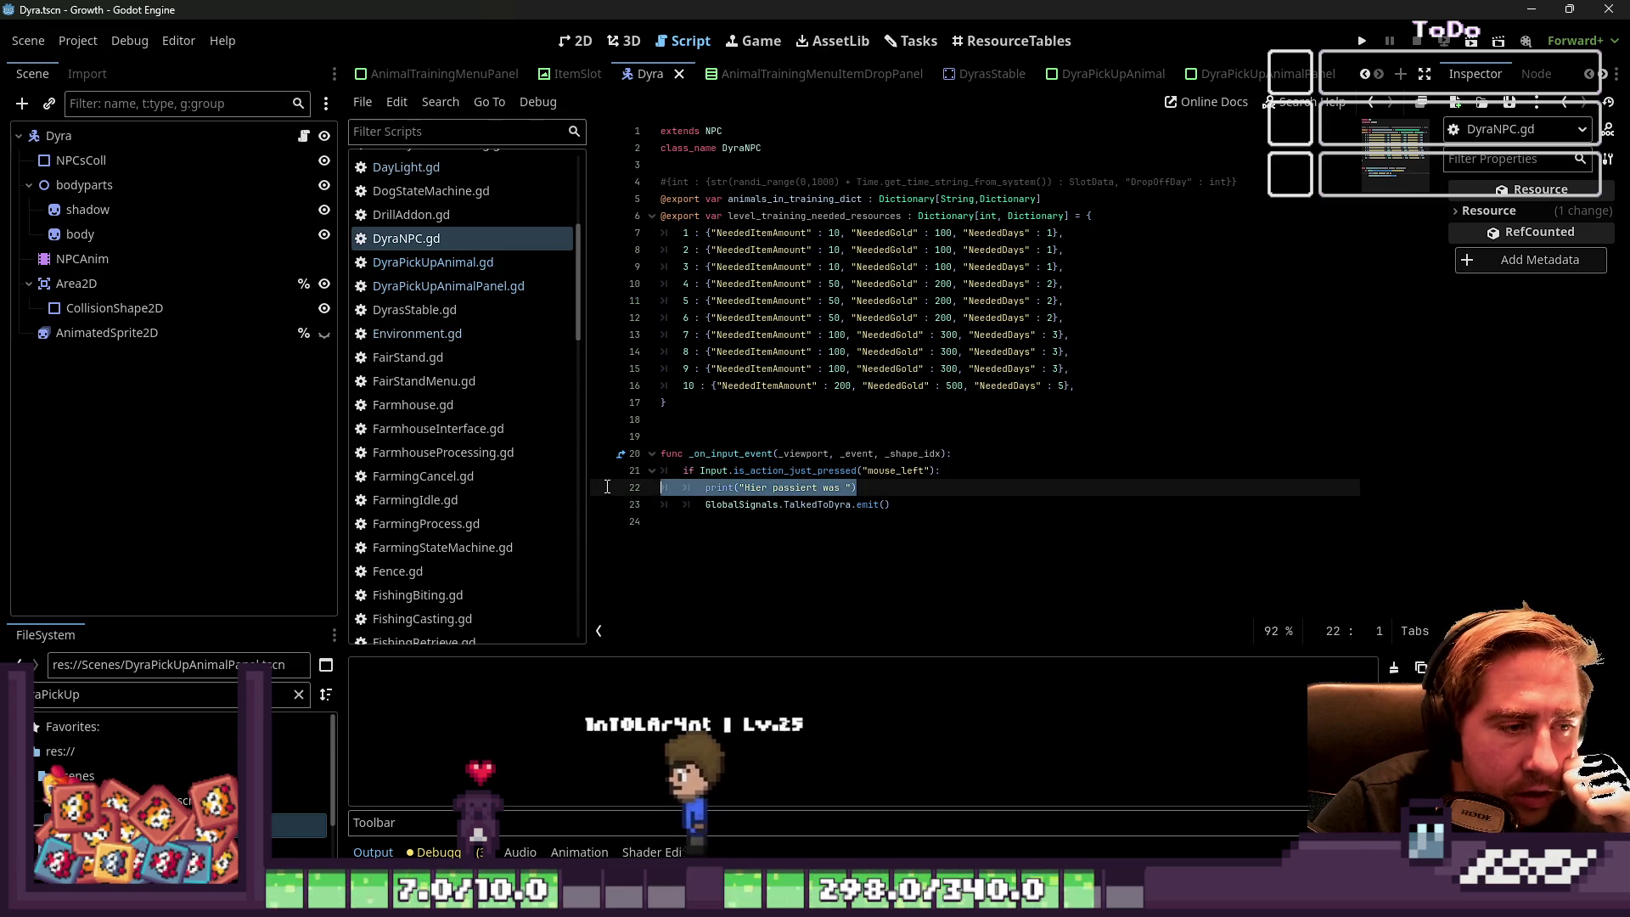
left_click(599, 488, "shift")
key("BackSpace")
key("Delete")
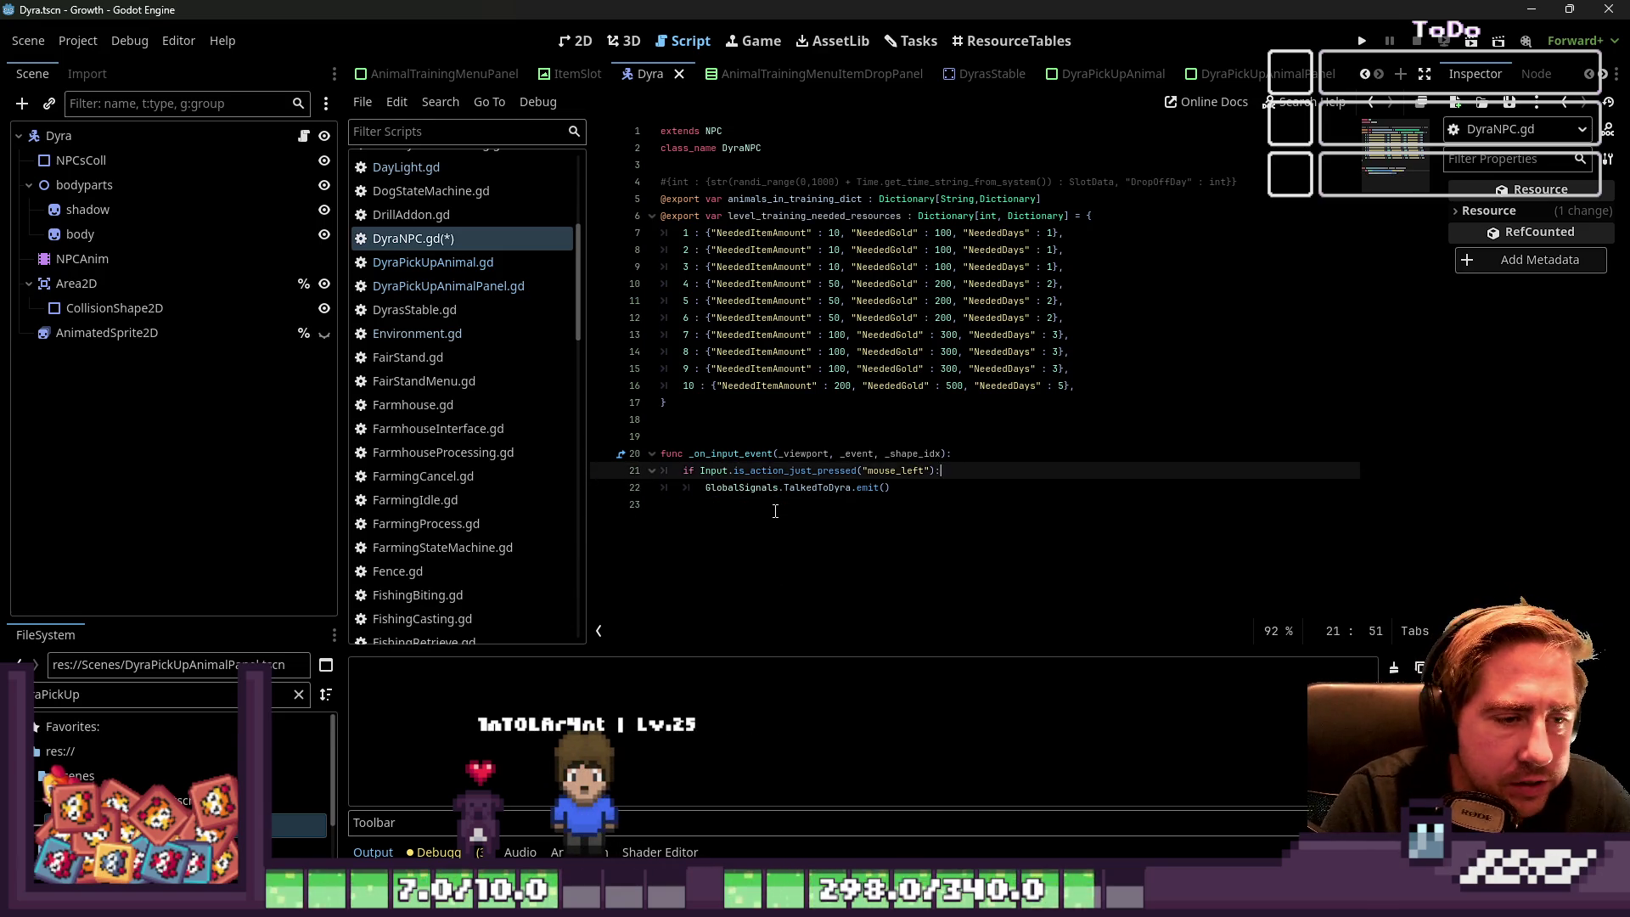
key("Up")
key("Up")
key("Up")
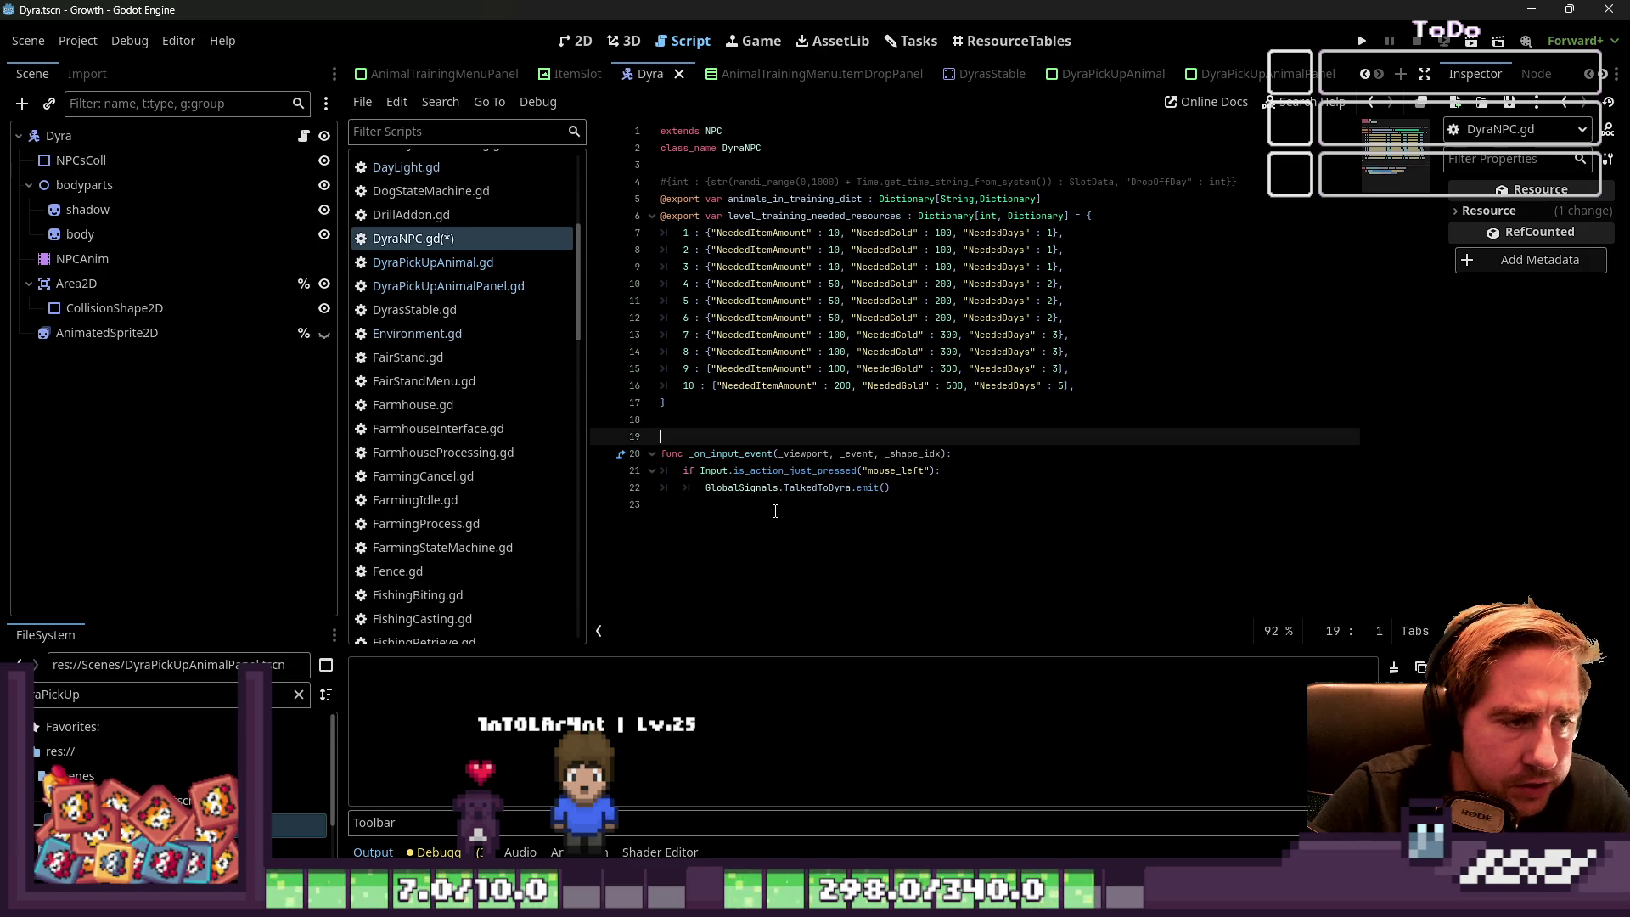
- Add a _ready() function above the handler that calls connect_signals()
key("Return")
key("Return")
key("Up")
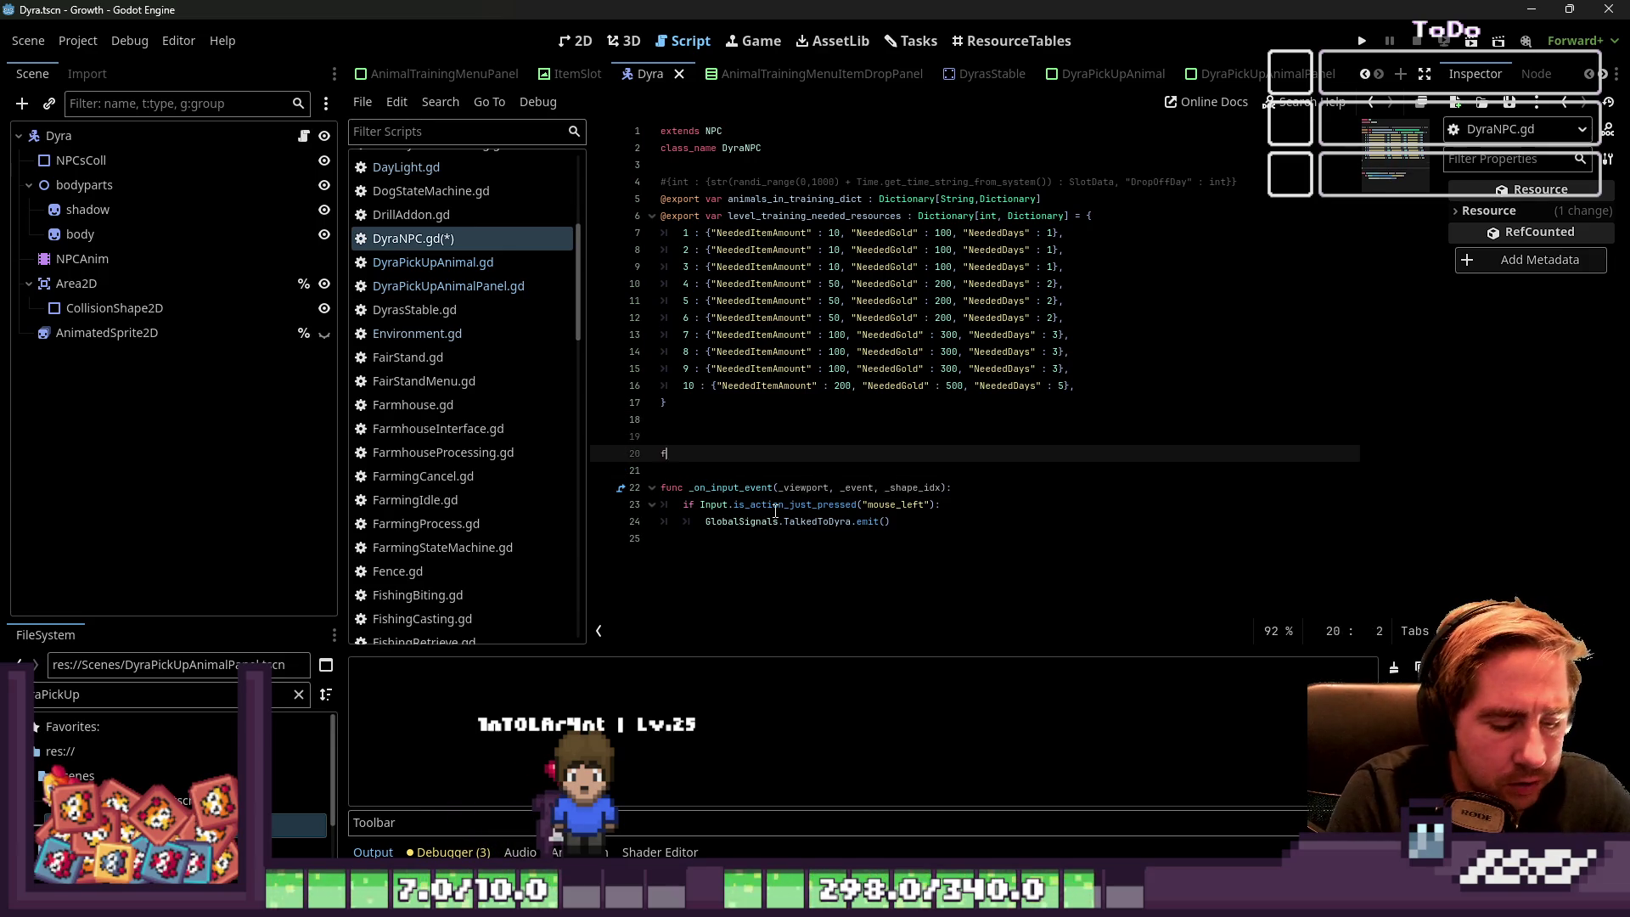
type("_re")
key("Return")
key("Return")
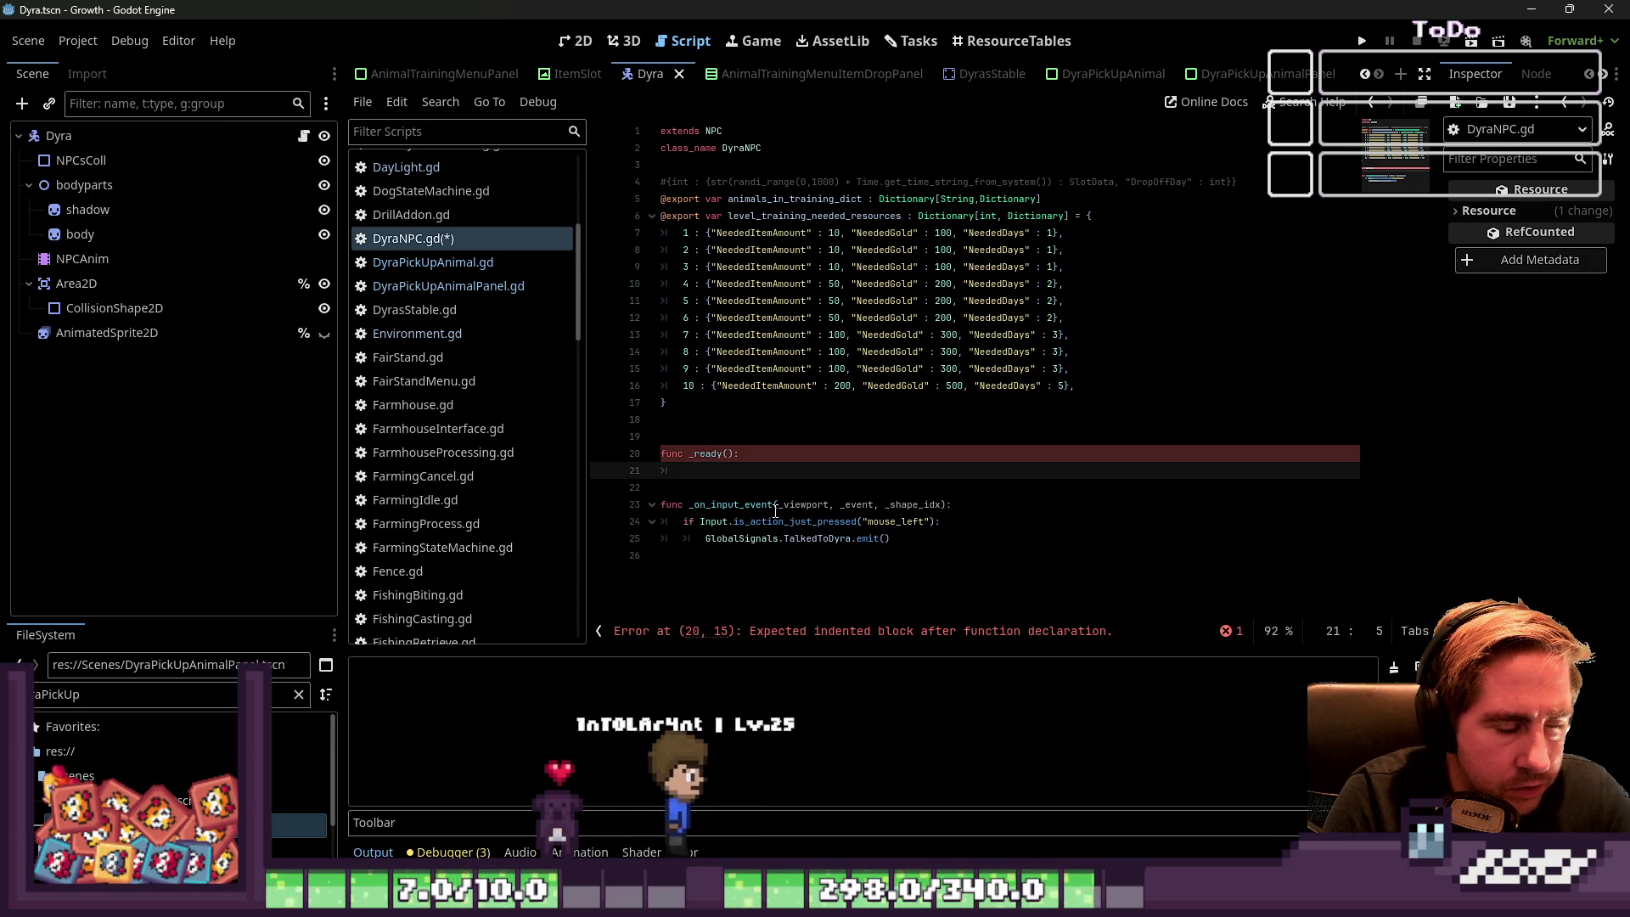
type("con")
key("Return")
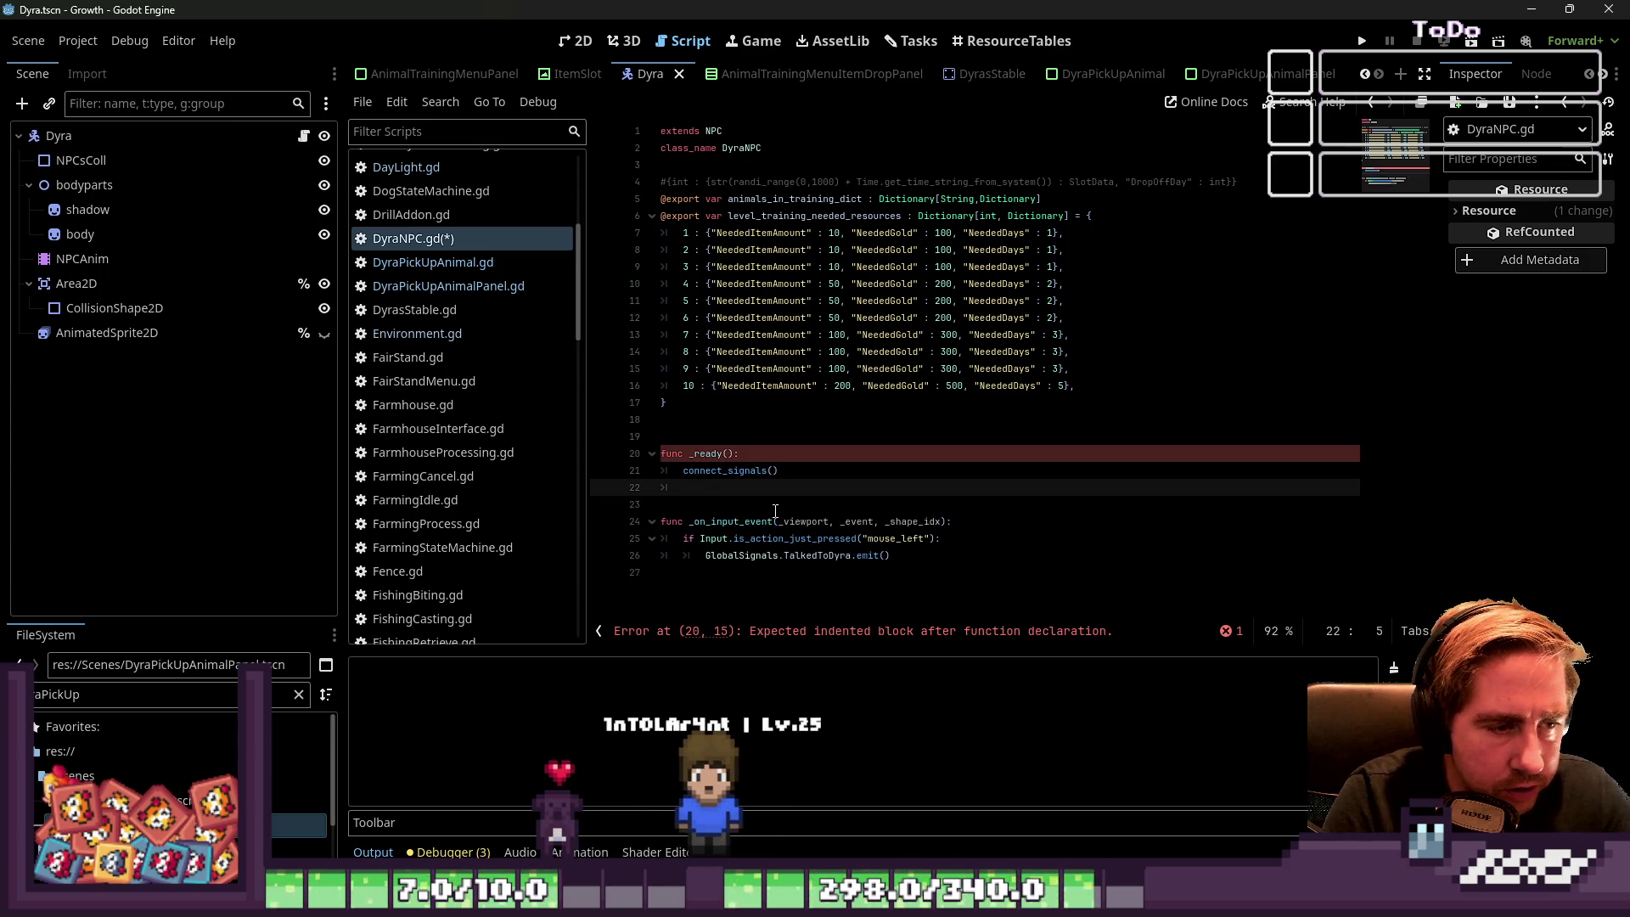
key("Return")
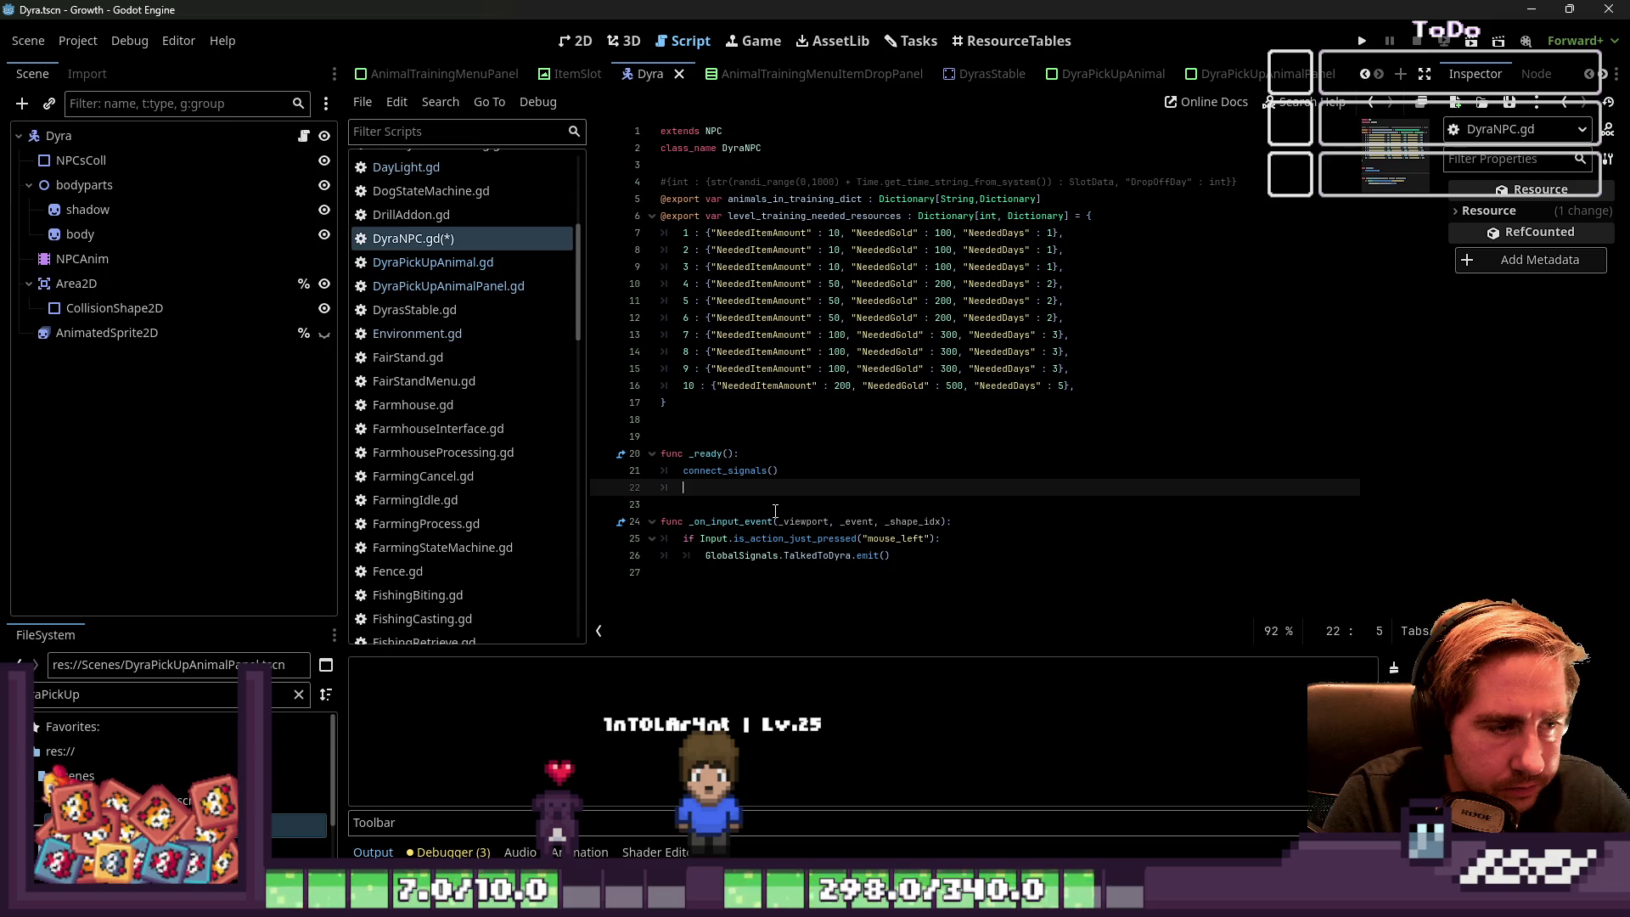
key("BackSpace")
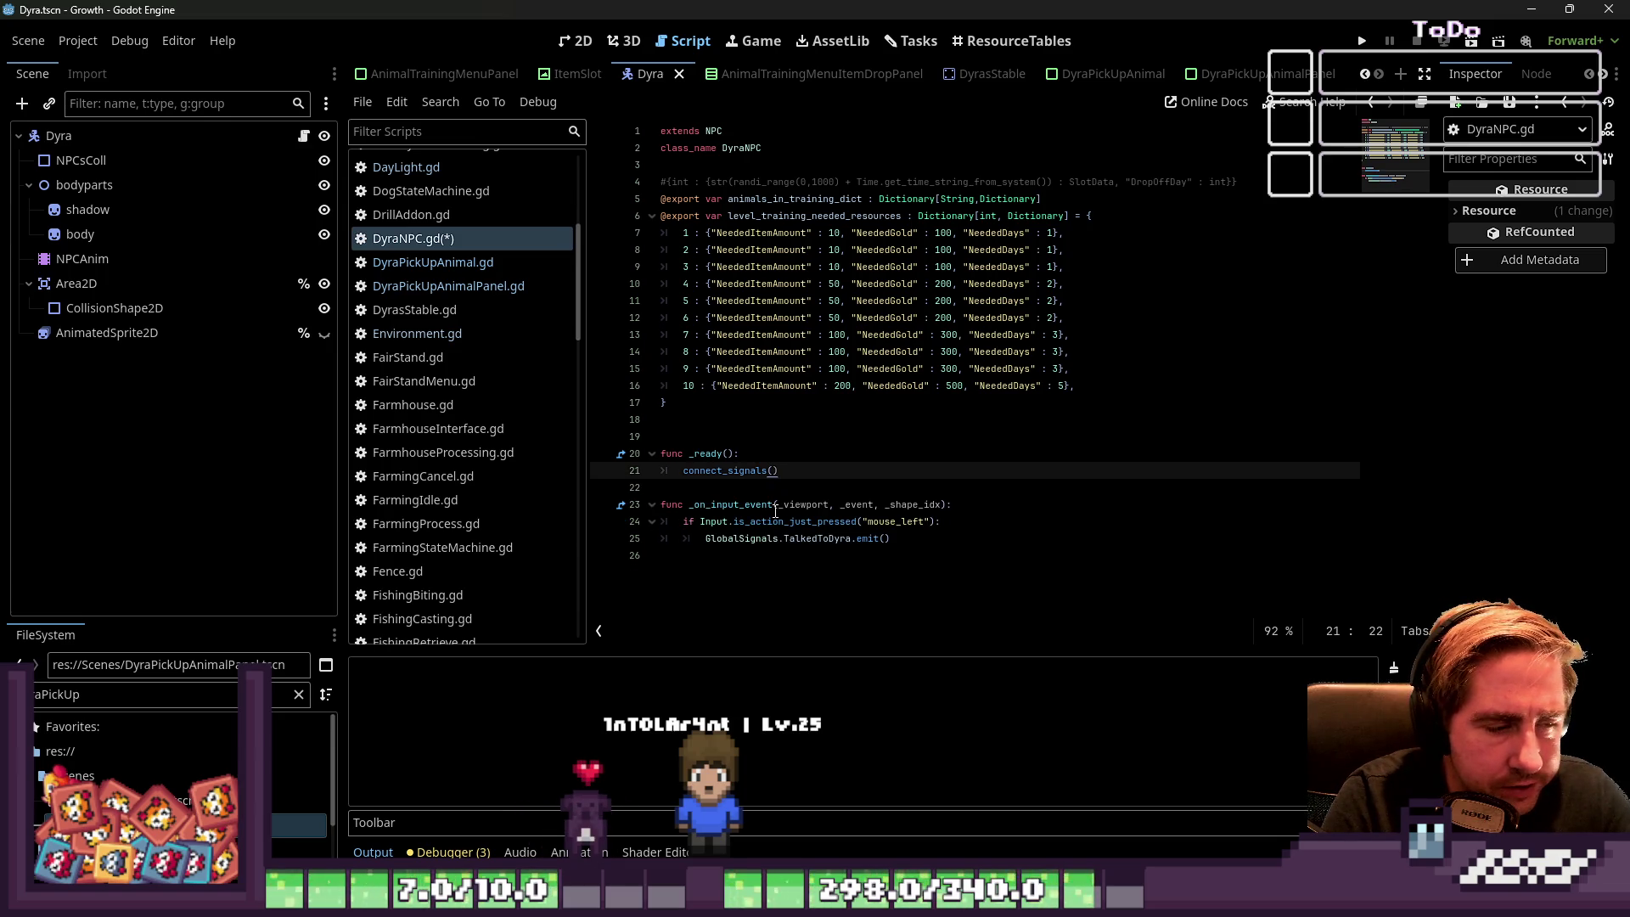
- Start a new unindented 'func _' declaration below the _ready function
key("Return")
key("BackSpace")
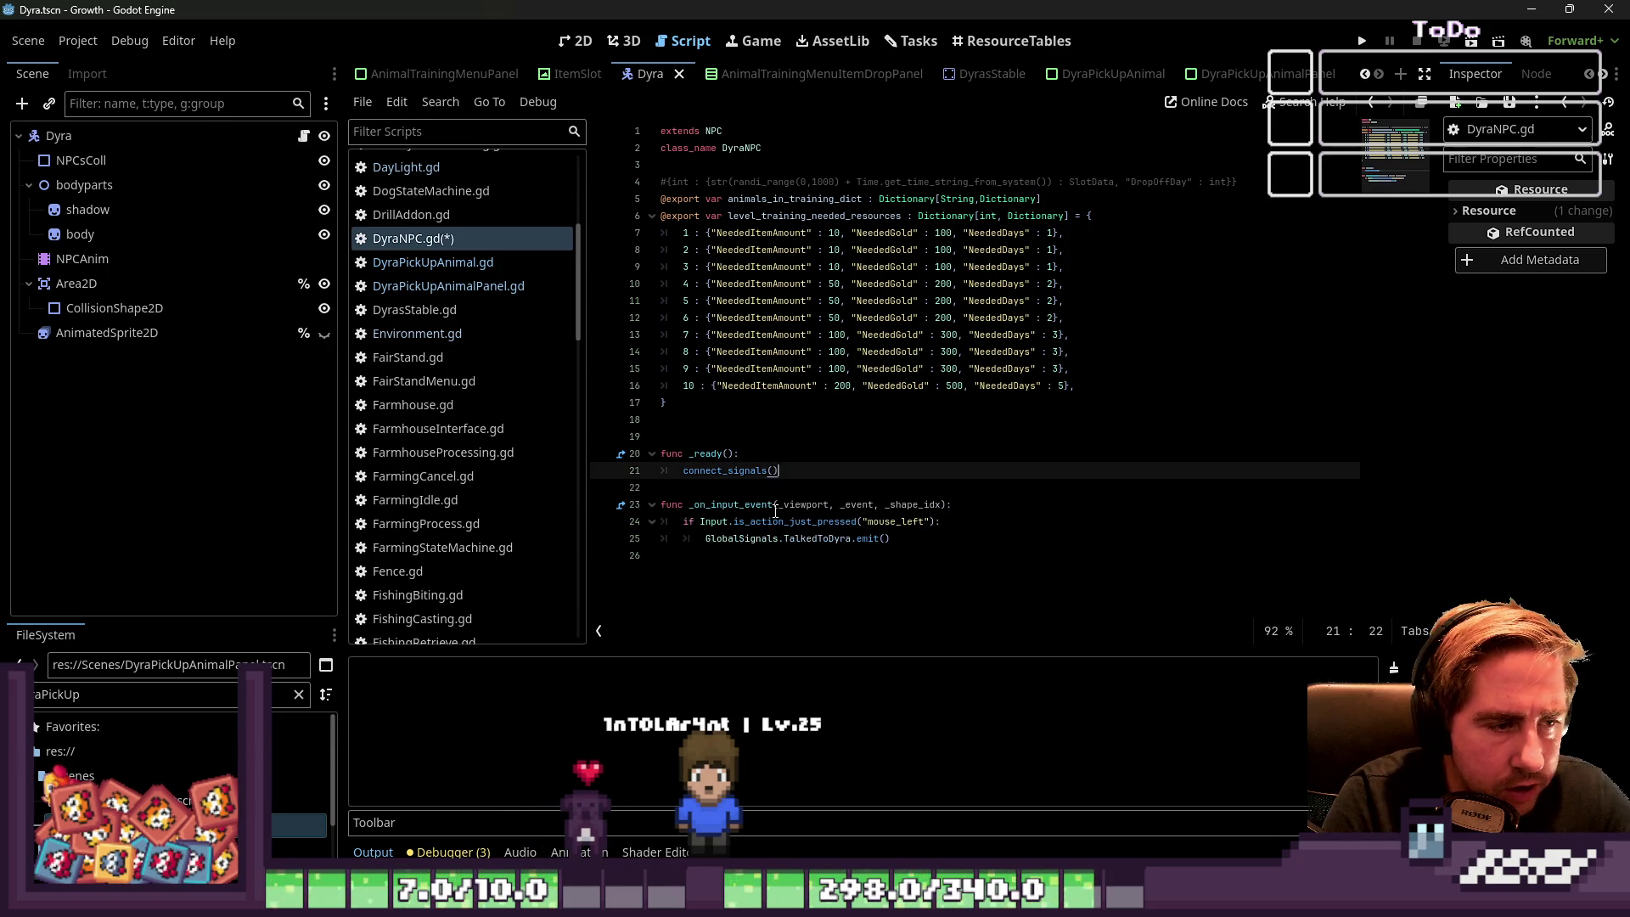
key("Return")
key("Return")
key("BackSpace")
type("fun")
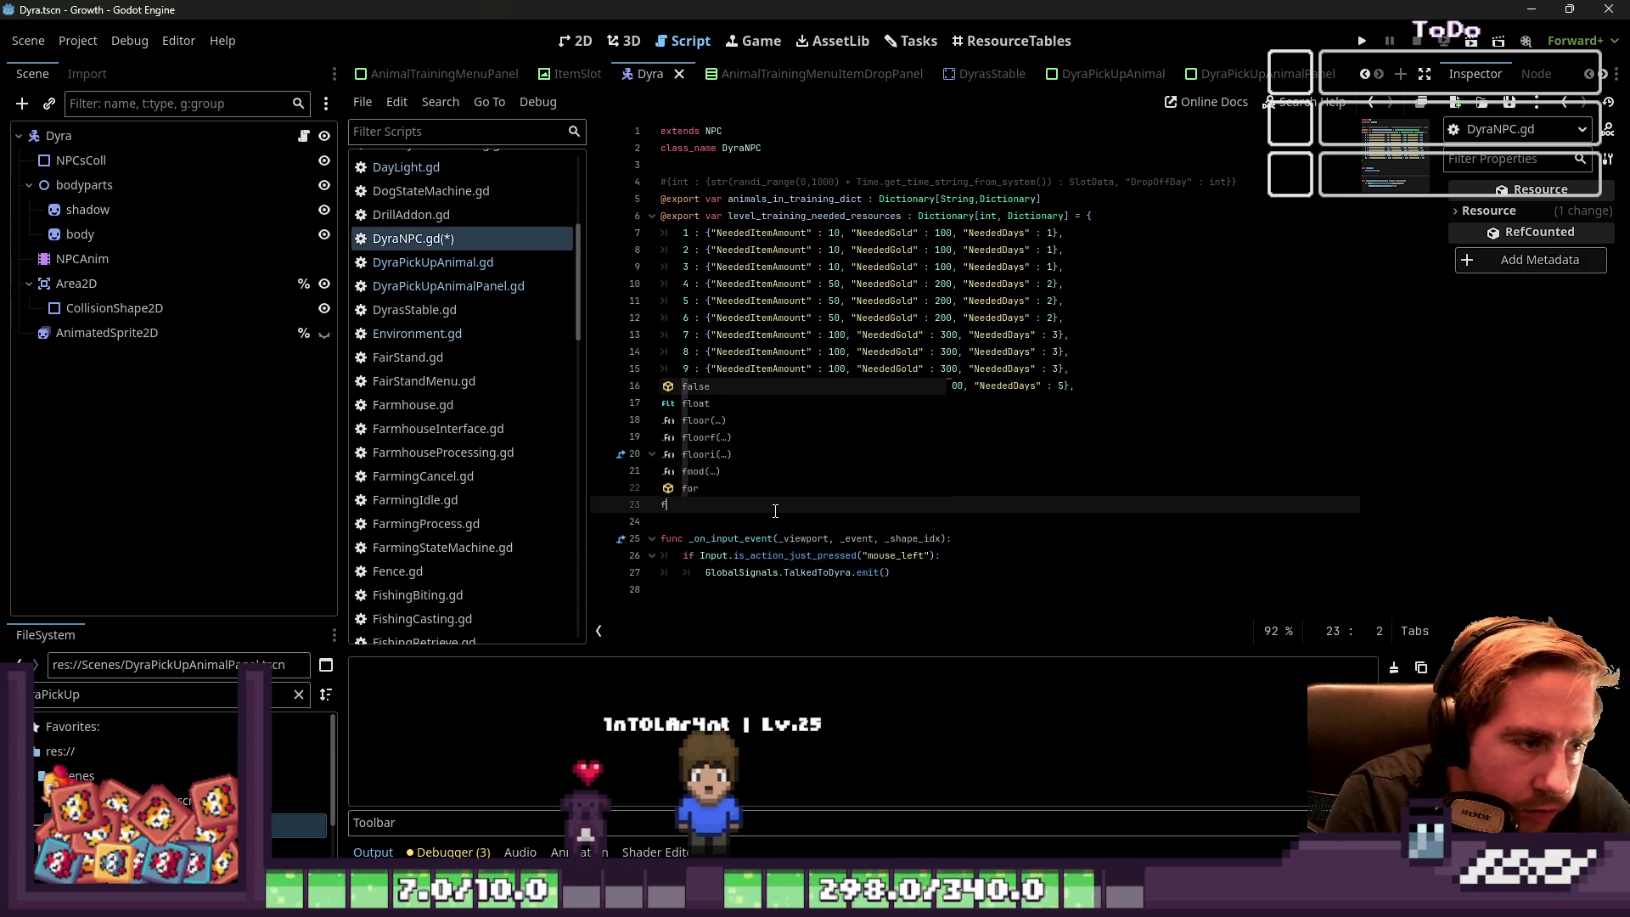
type("c _")
key("Escape")
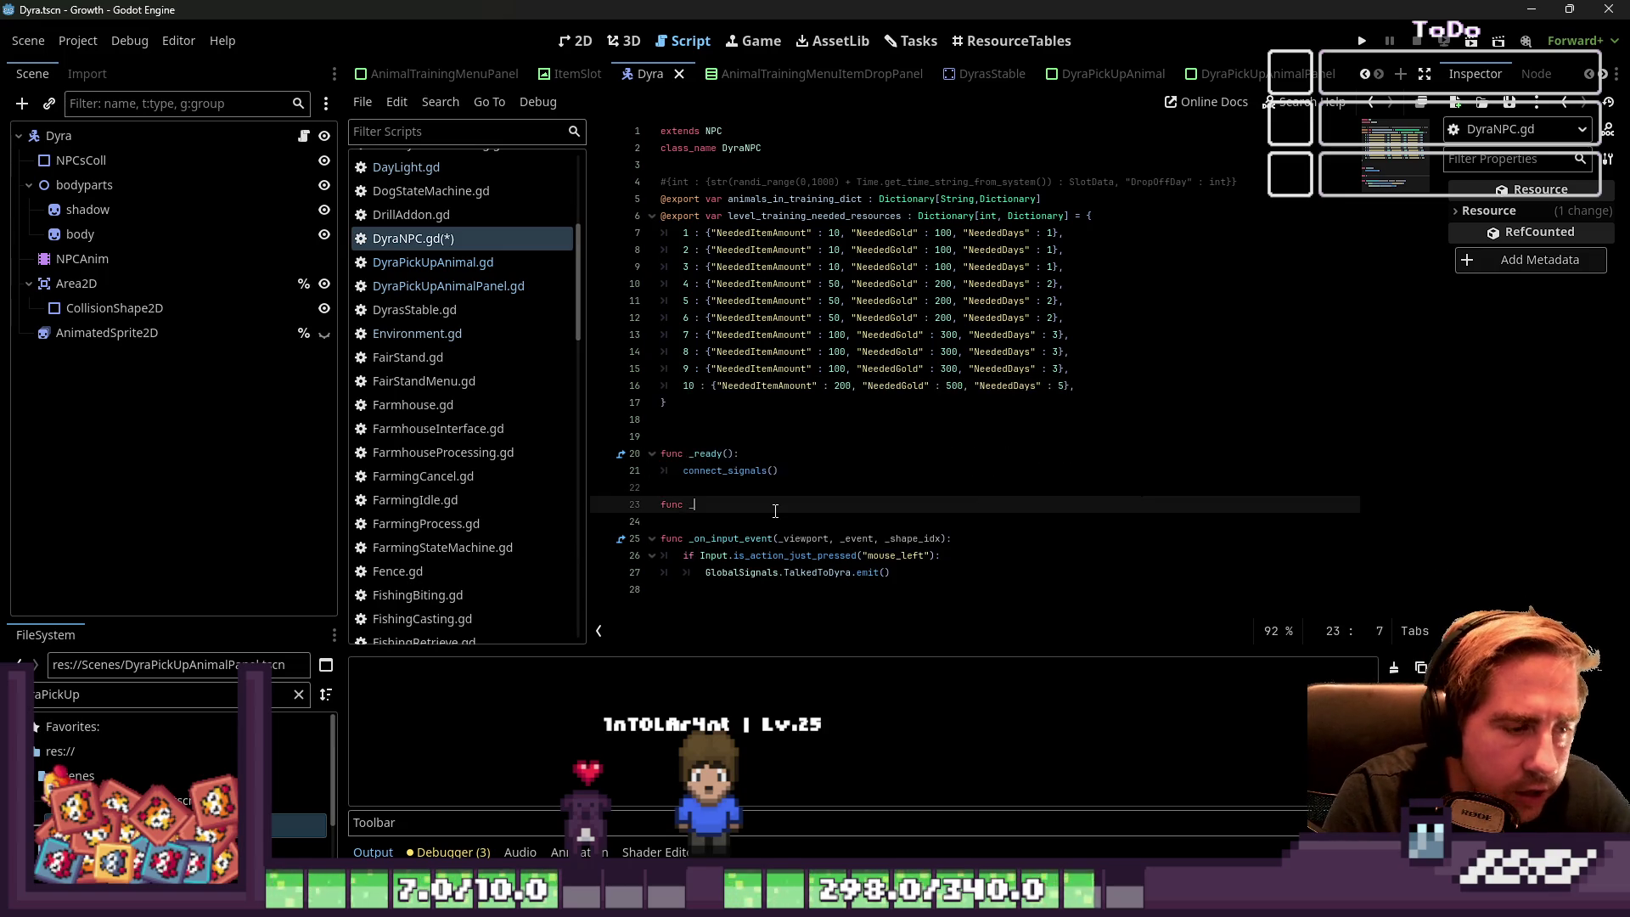
- Look up the inherited connect_signals definition in NPC.gd, then return to DyraNPC.gd
left_click(730, 471, "ctrl")
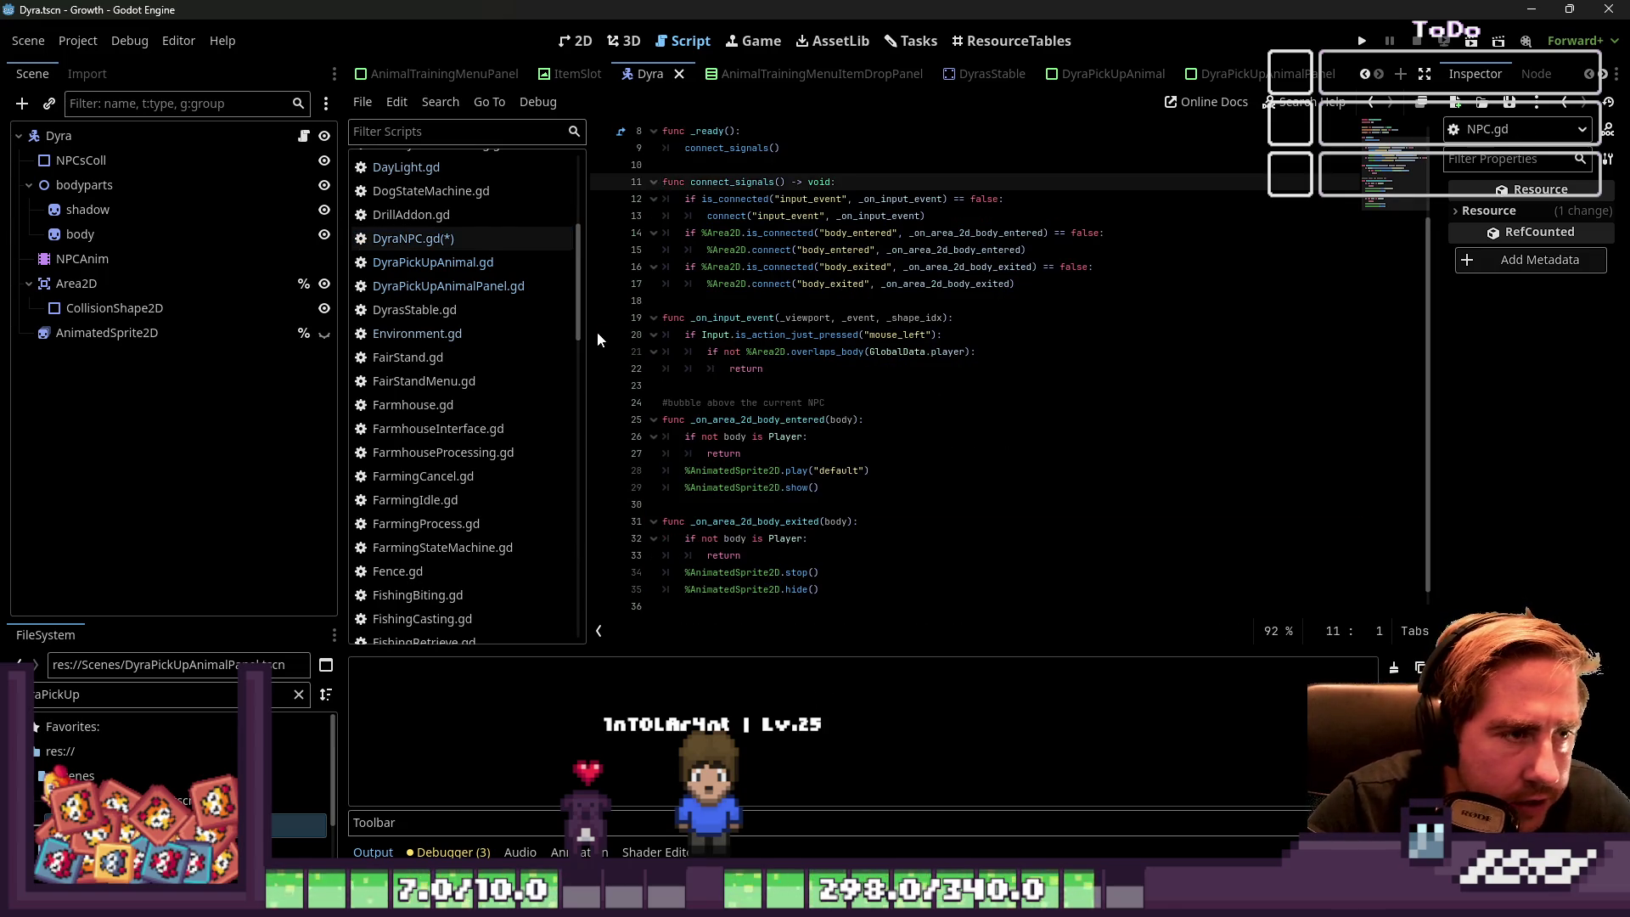
left_click_drag(1012, 284, 840, 216)
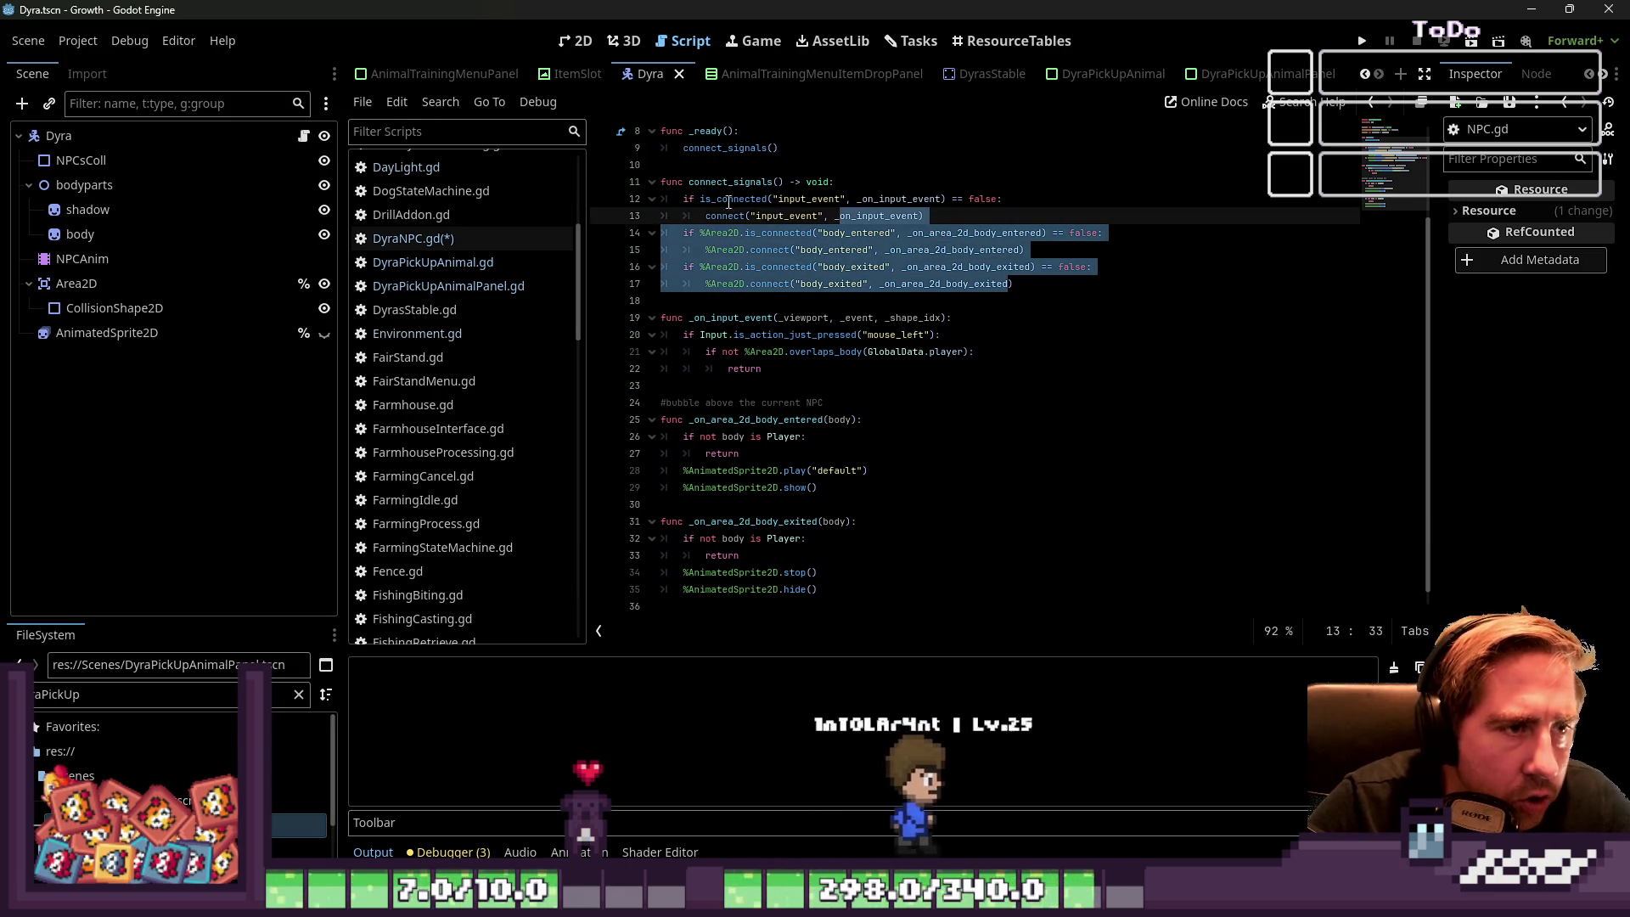
double_click(728, 181)
key("ctrl+c")
left_click(473, 239)
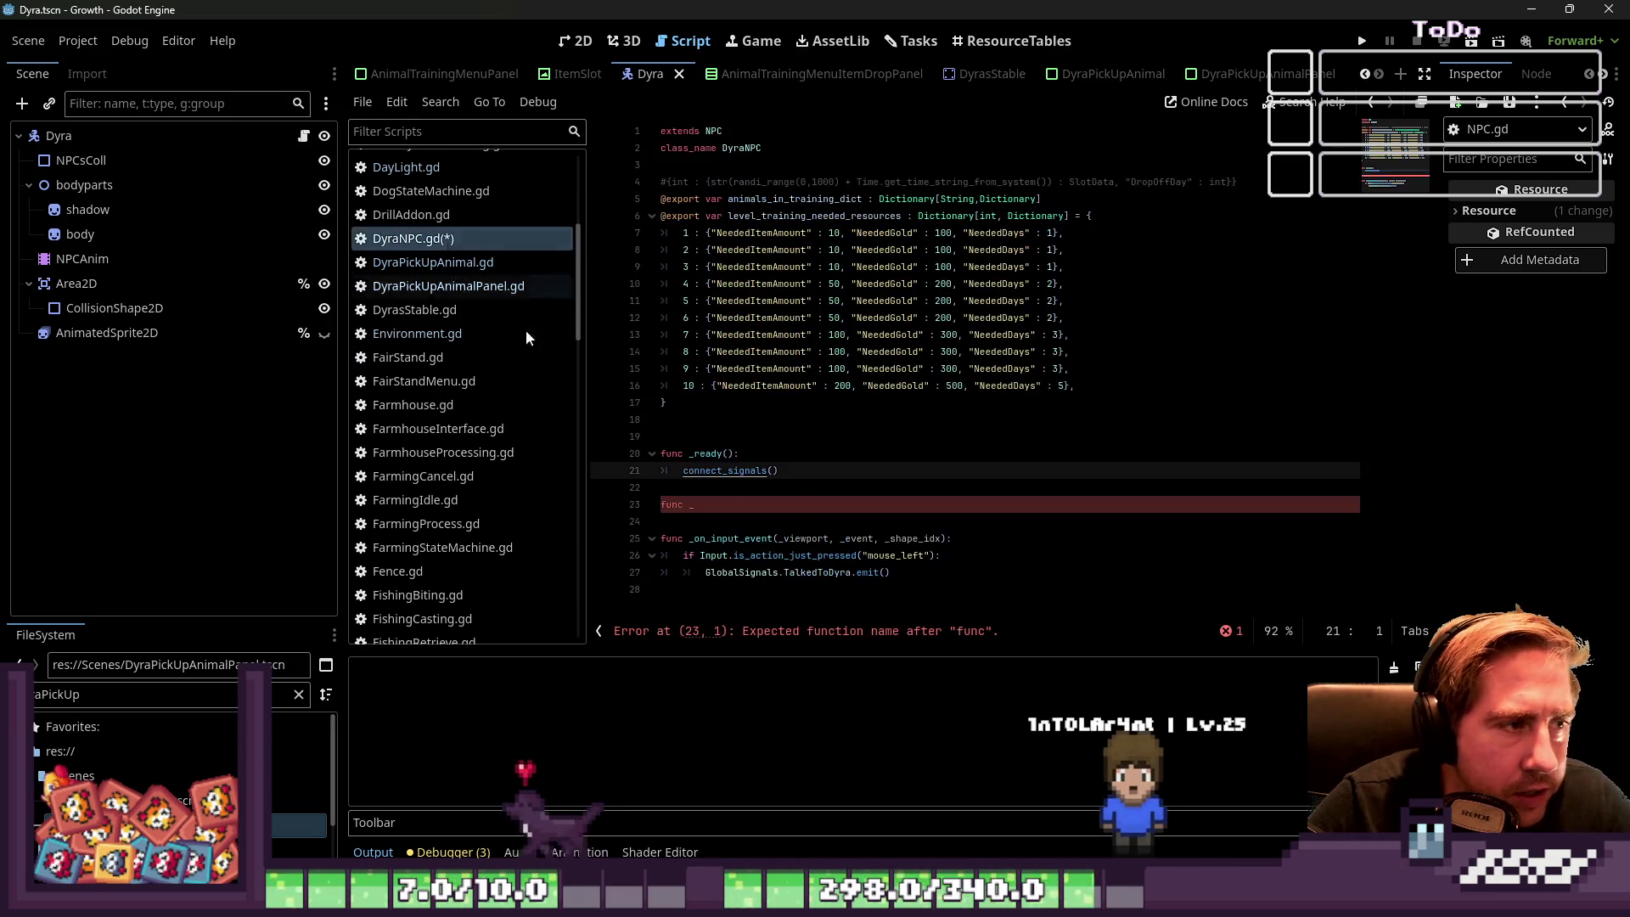
- Write the signature func connect_signals() -> void: below _ready
key("Down")
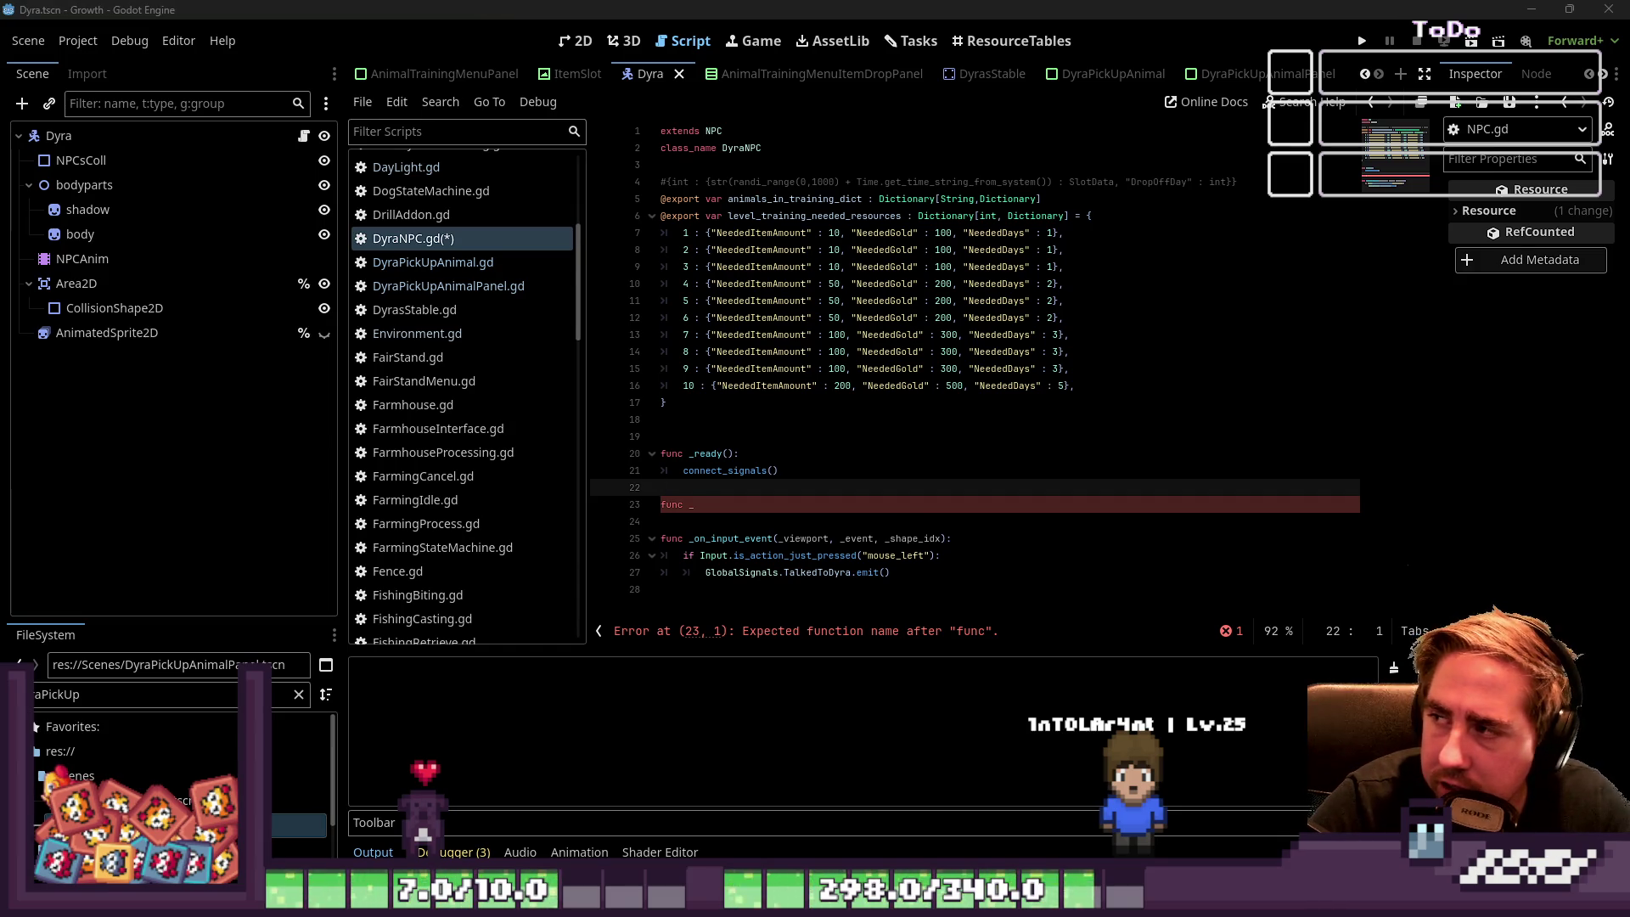
key("Down")
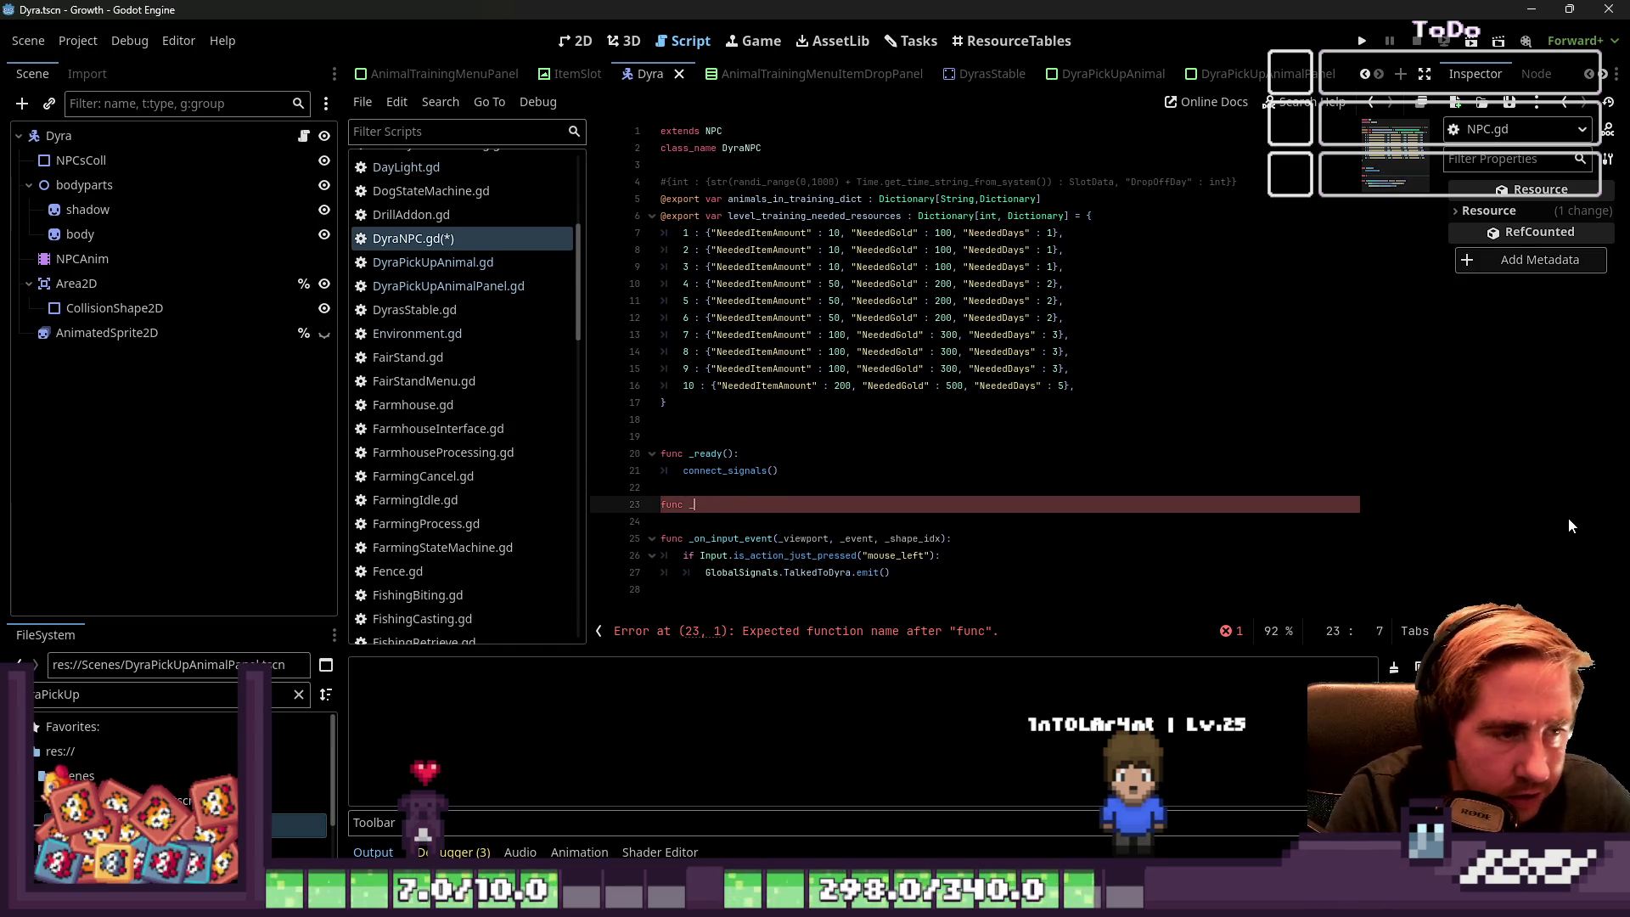
key("shift+End")
key("ctrl+v")
key("Home")
type("func ")
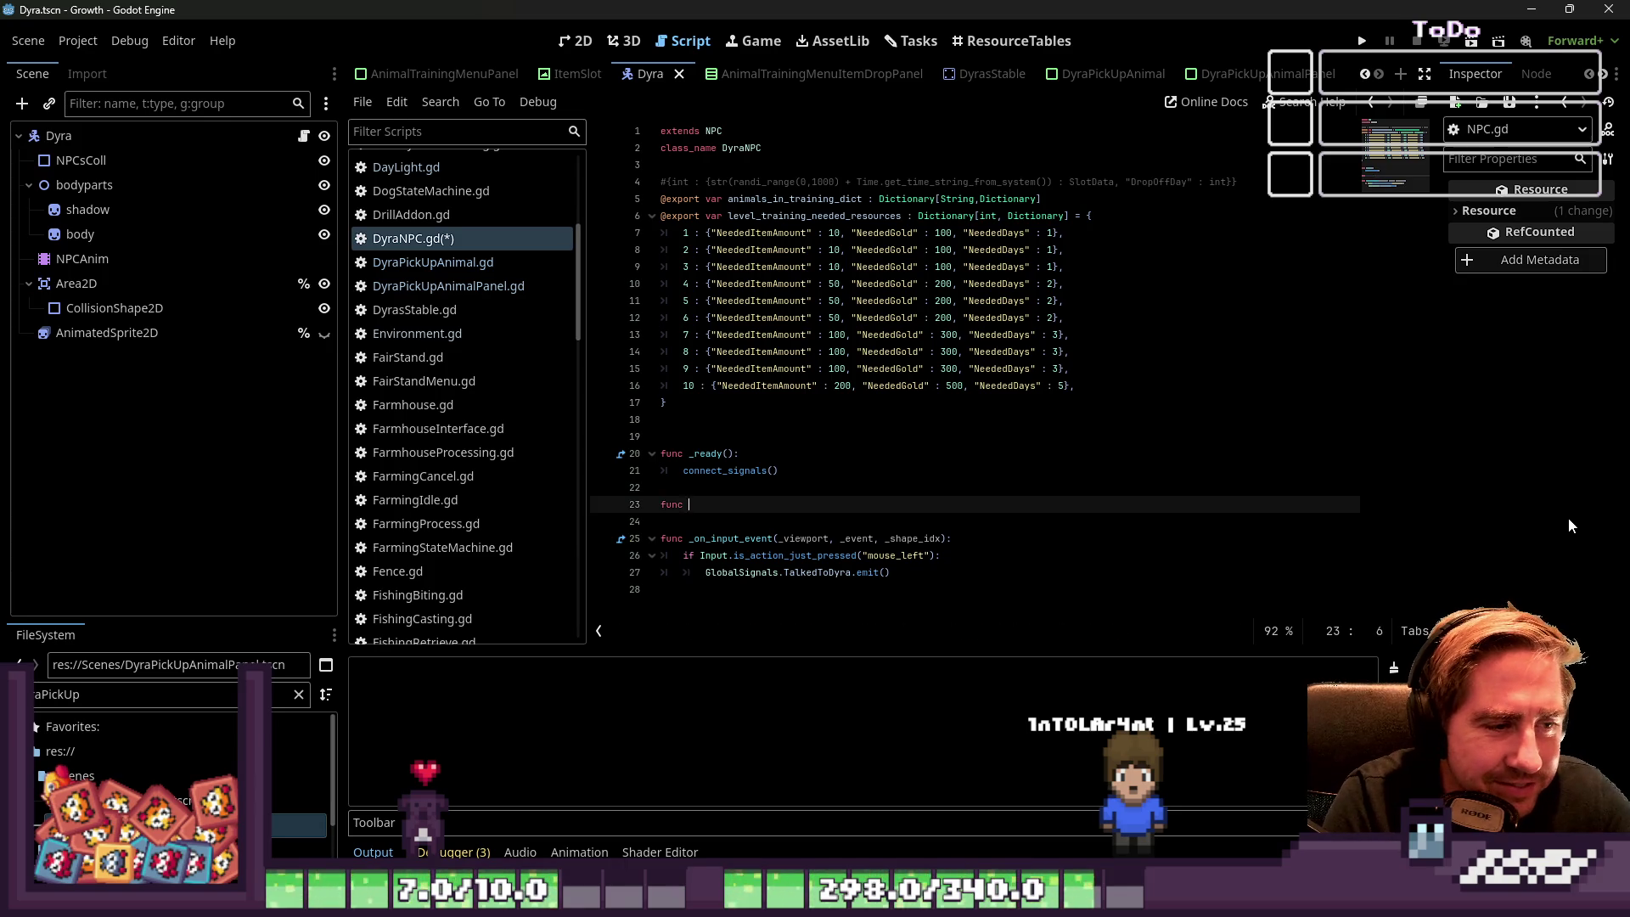
type("()-")
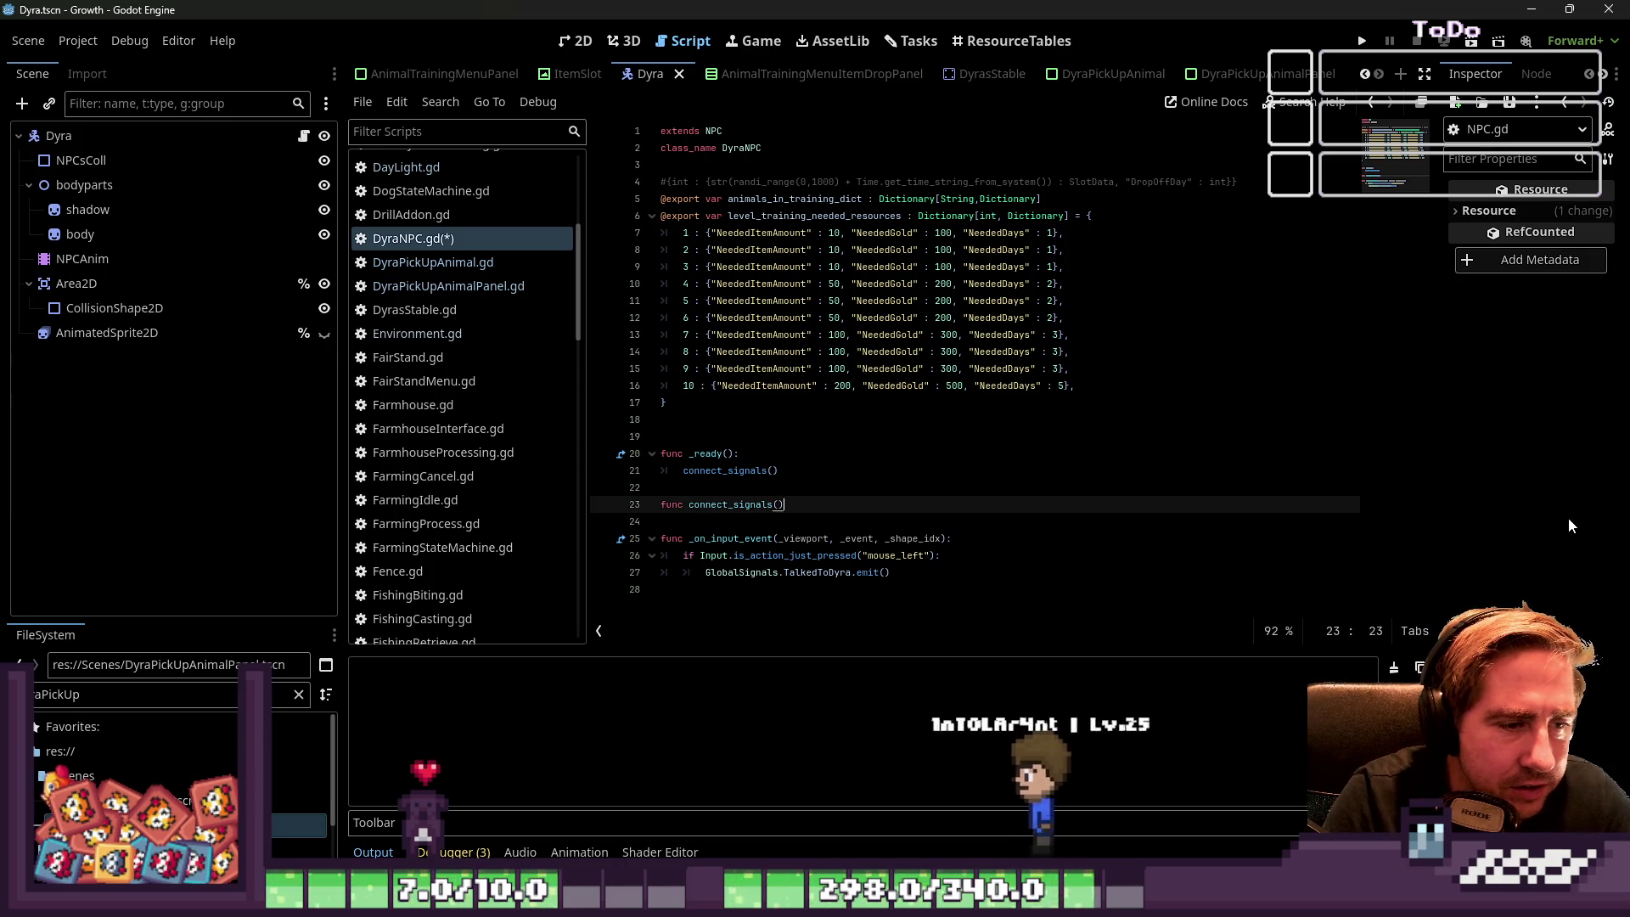
key("BackSpace")
type("-> void:")
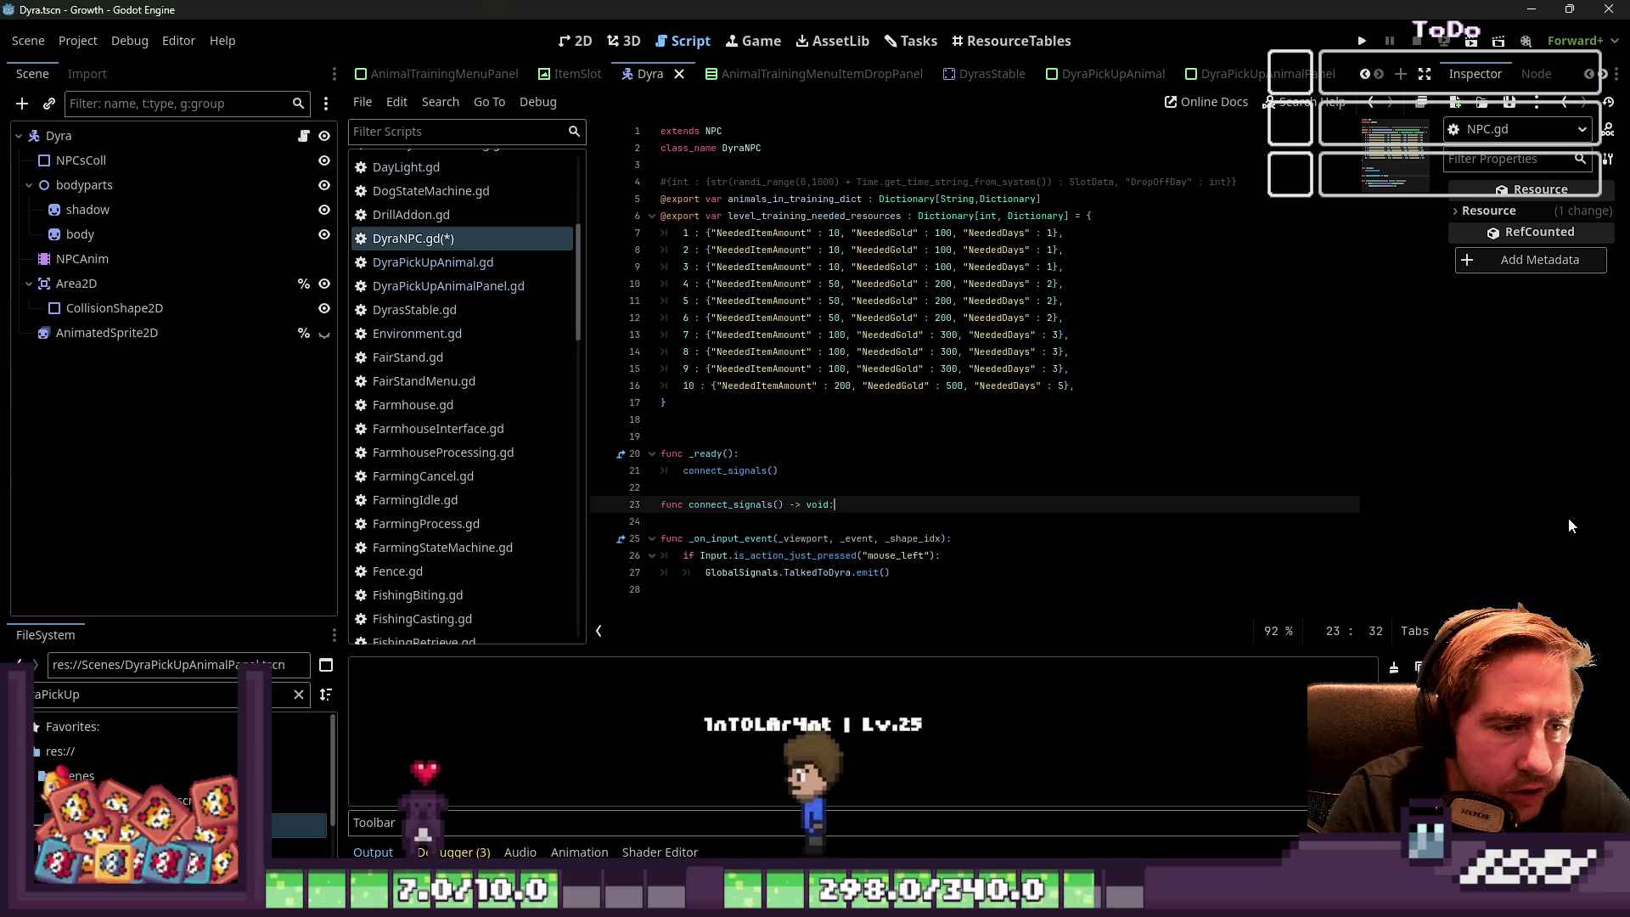
- Begin a GlobalSignals.TalkedToDyra.connect() call, remove a stray blank line, and show the 2D view
key("Return")
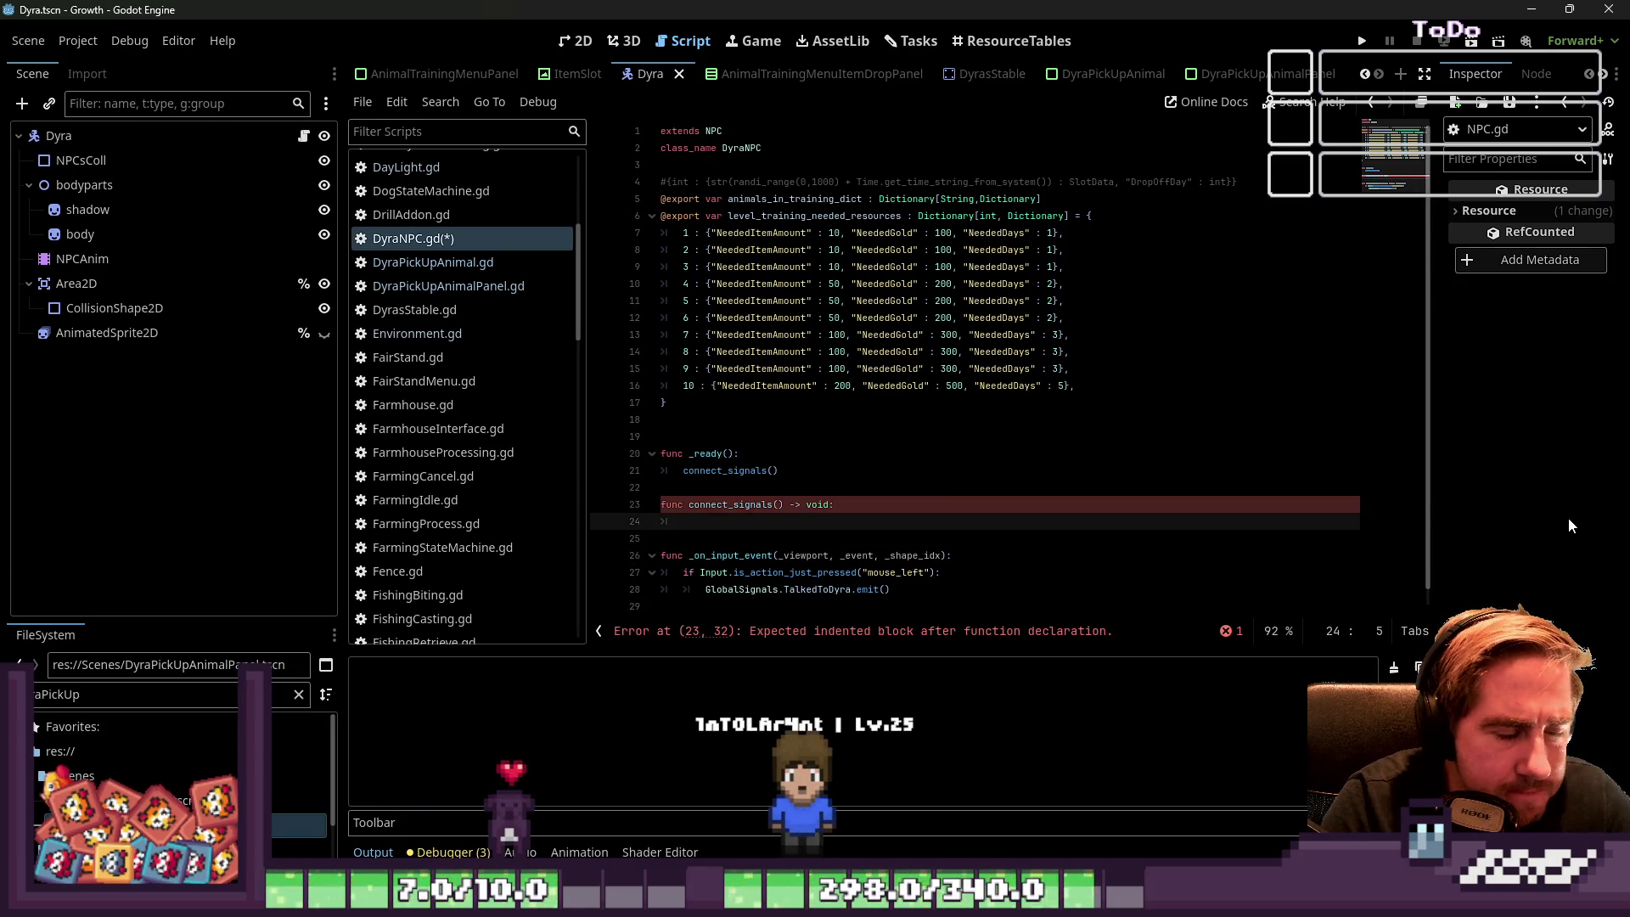
type("GlobalSignals")
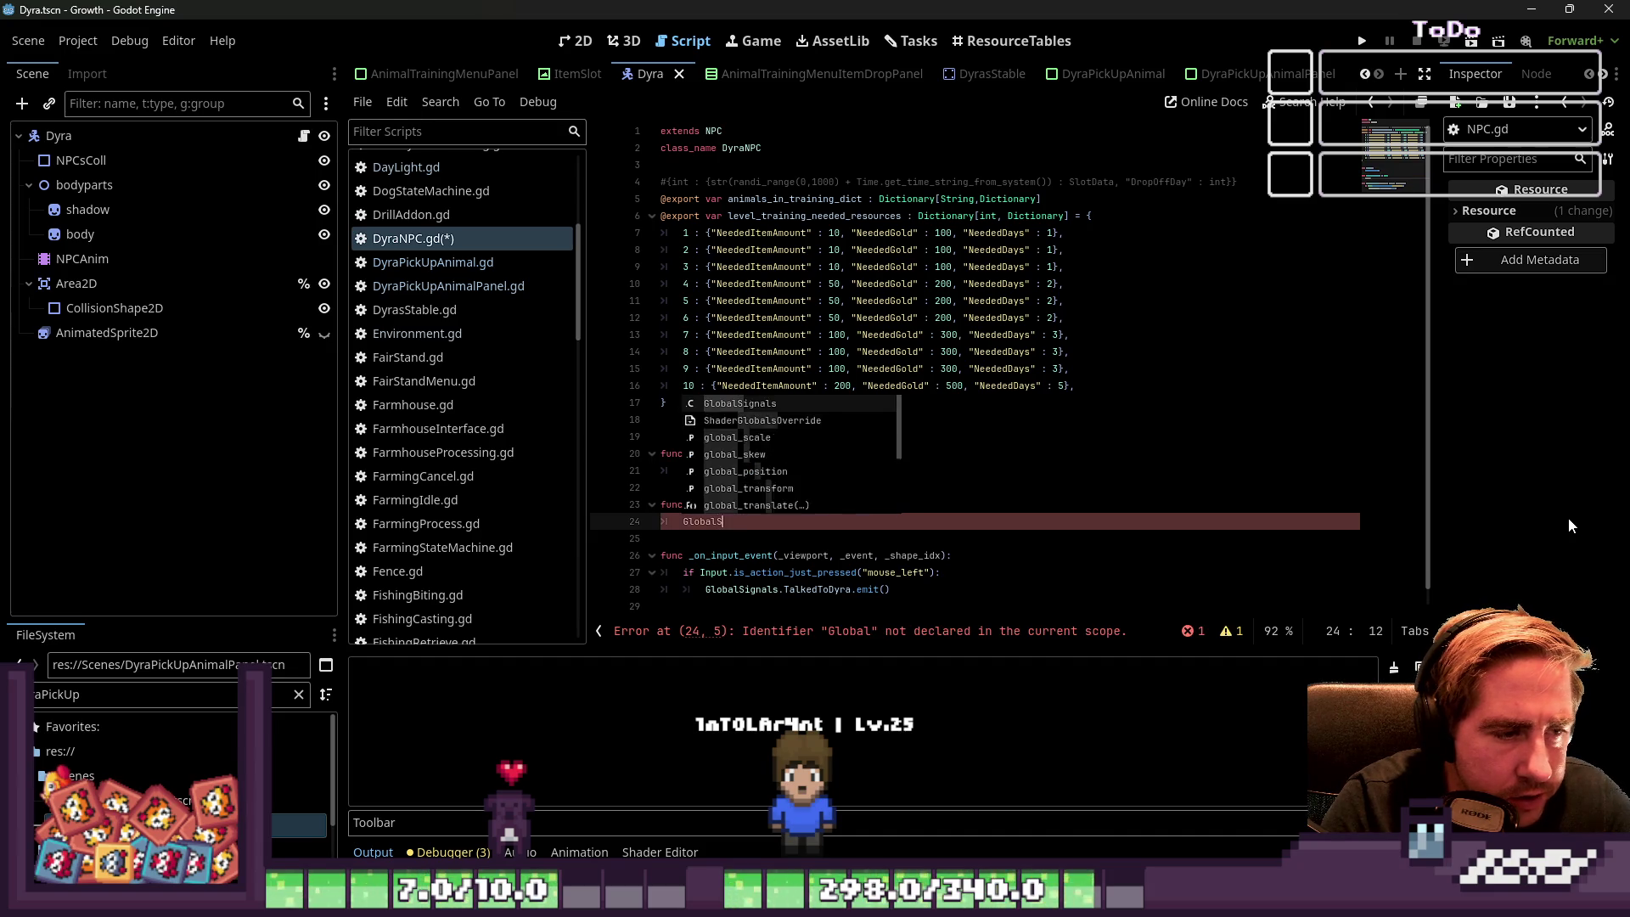
type(".TalkedToDyra.")
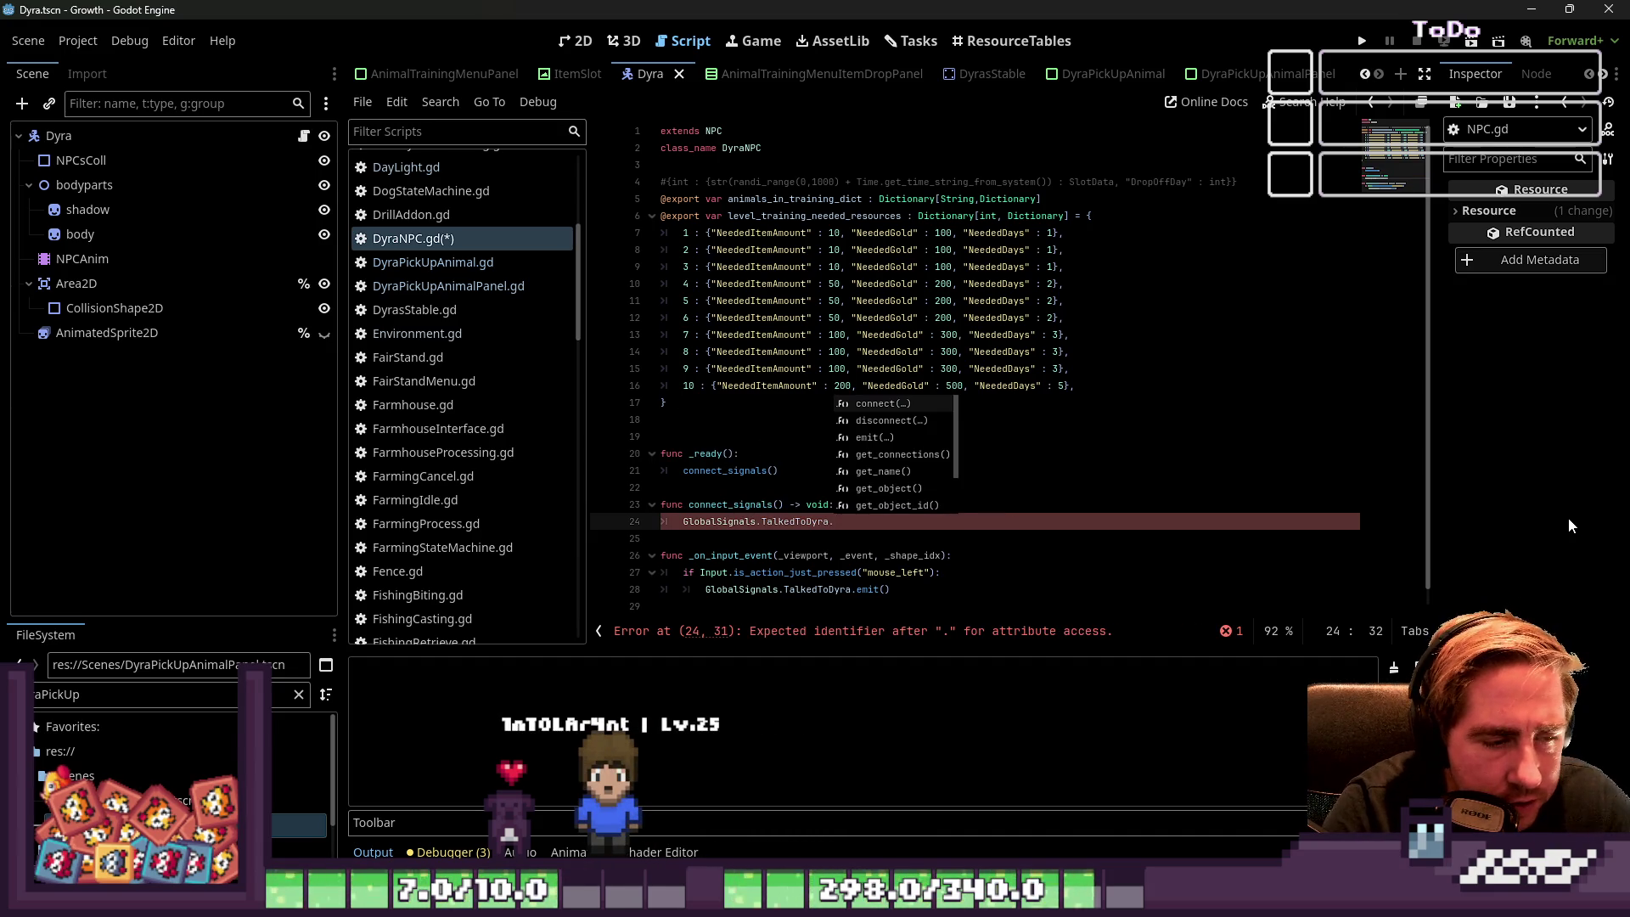
type("co")
key("Return")
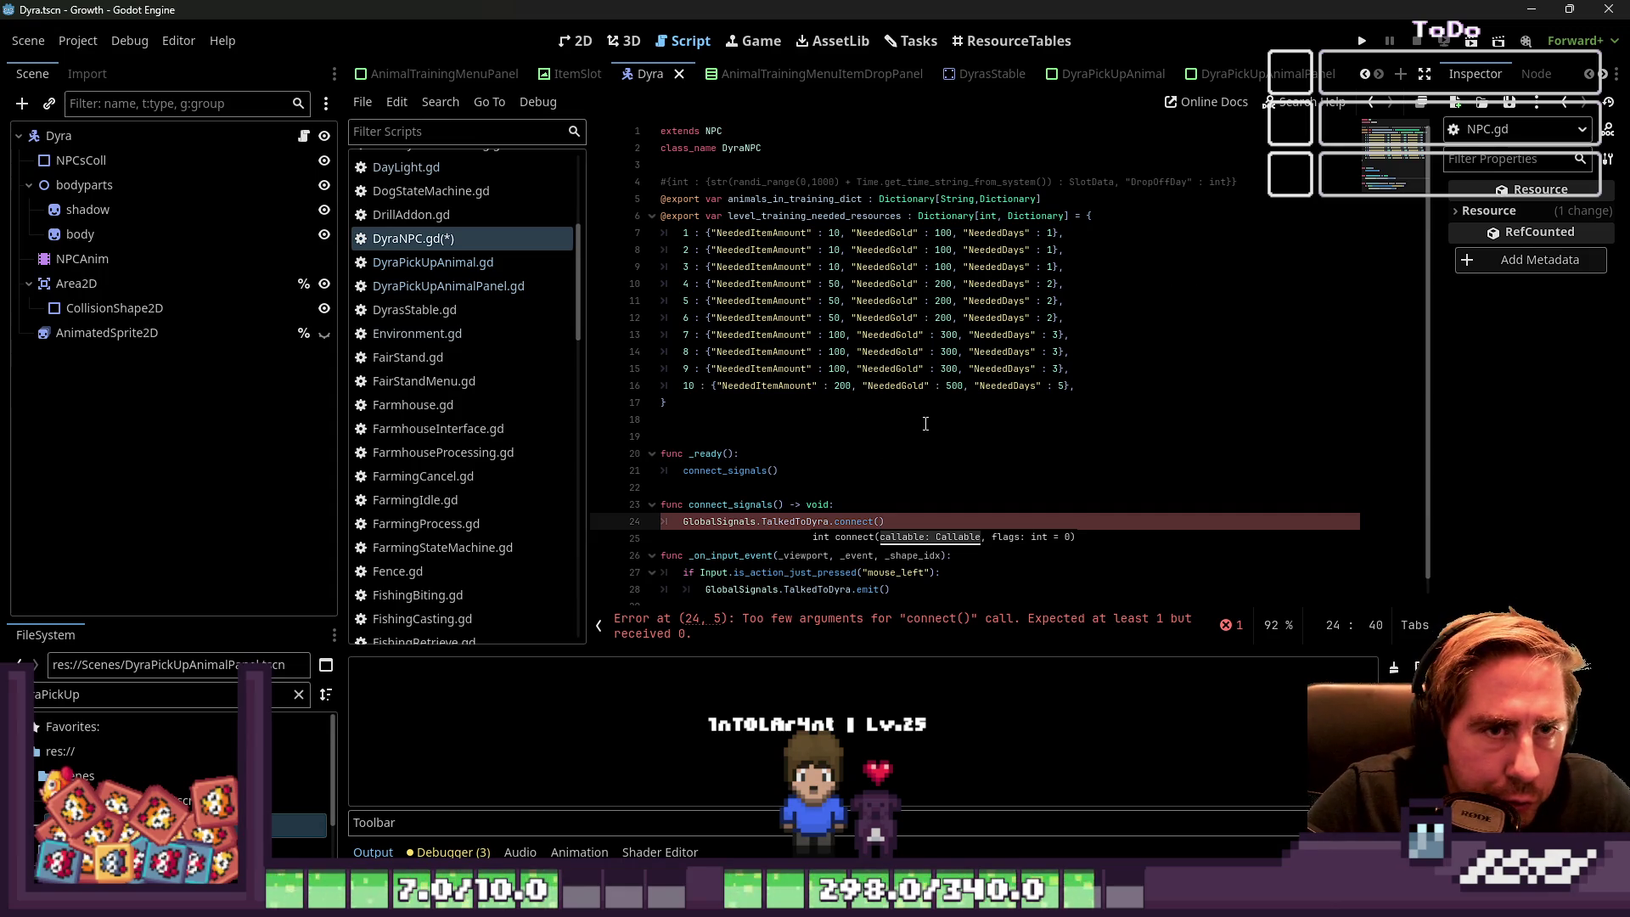
left_click(815, 427)
key("BackSpace")
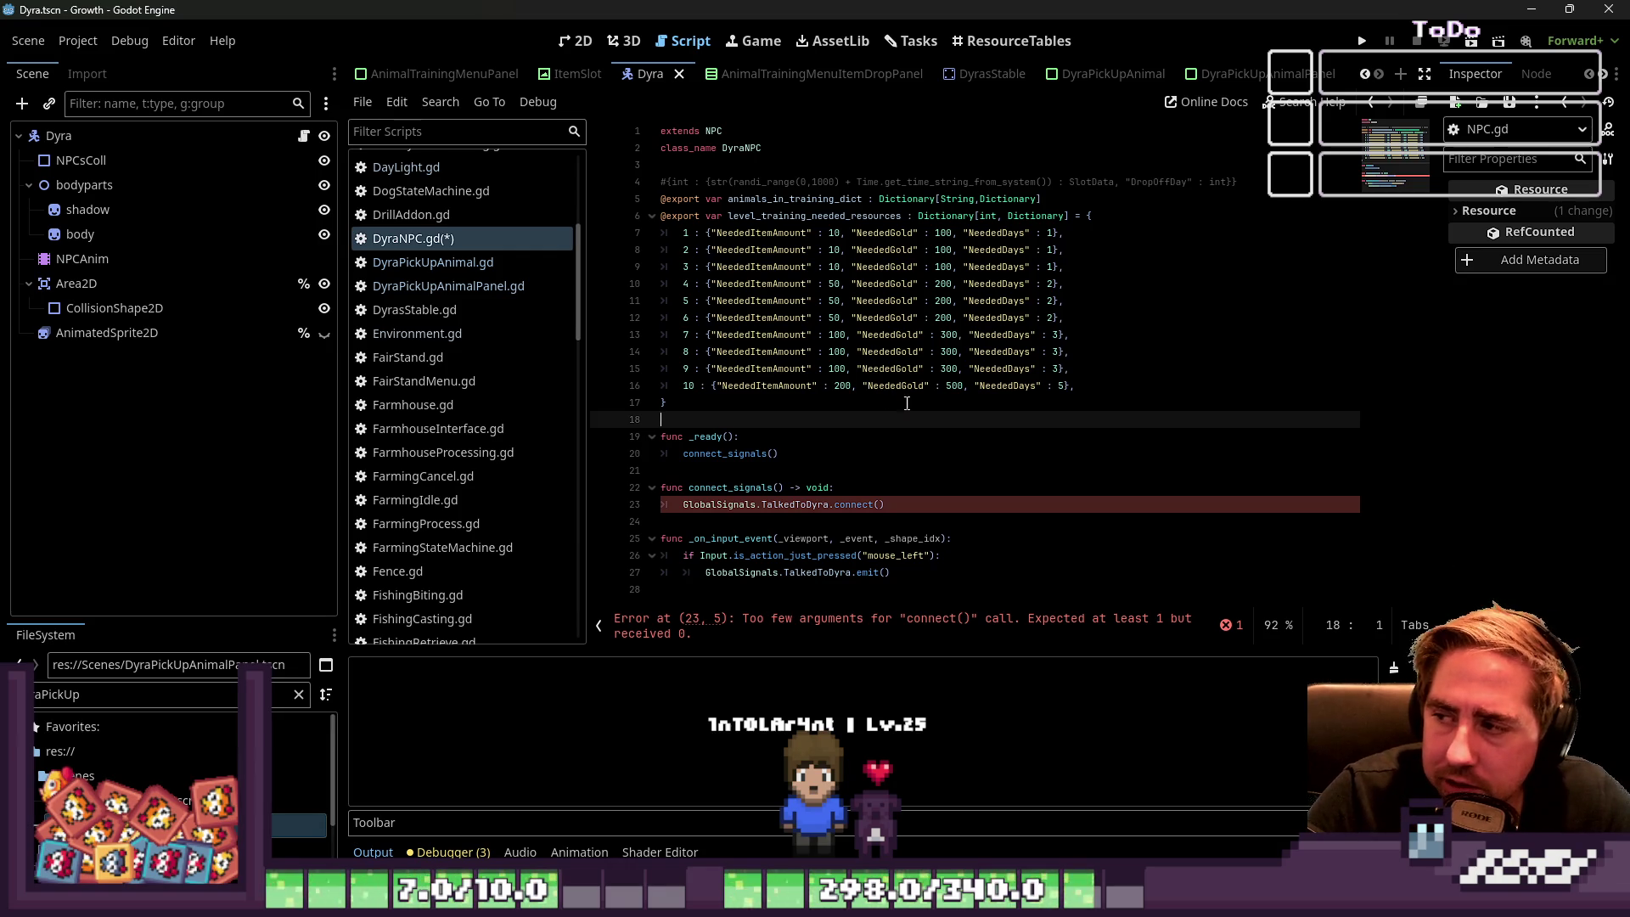
left_click(592, 49)
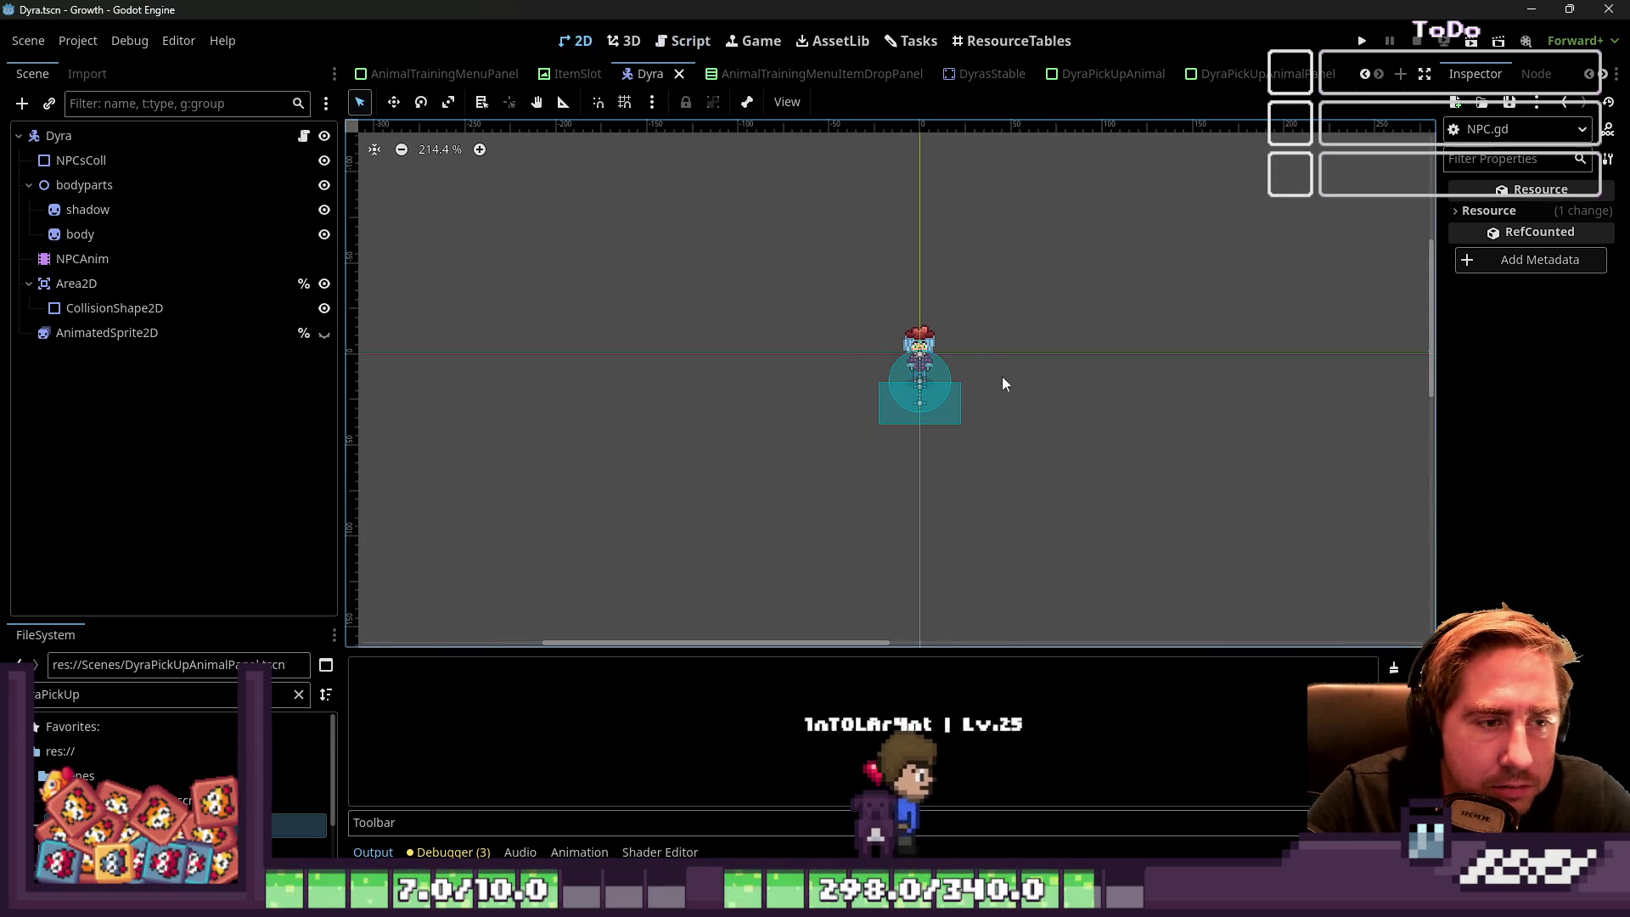
- Open the InventoryInterface scene and view its script's pick_up_item code
left_click(679, 42)
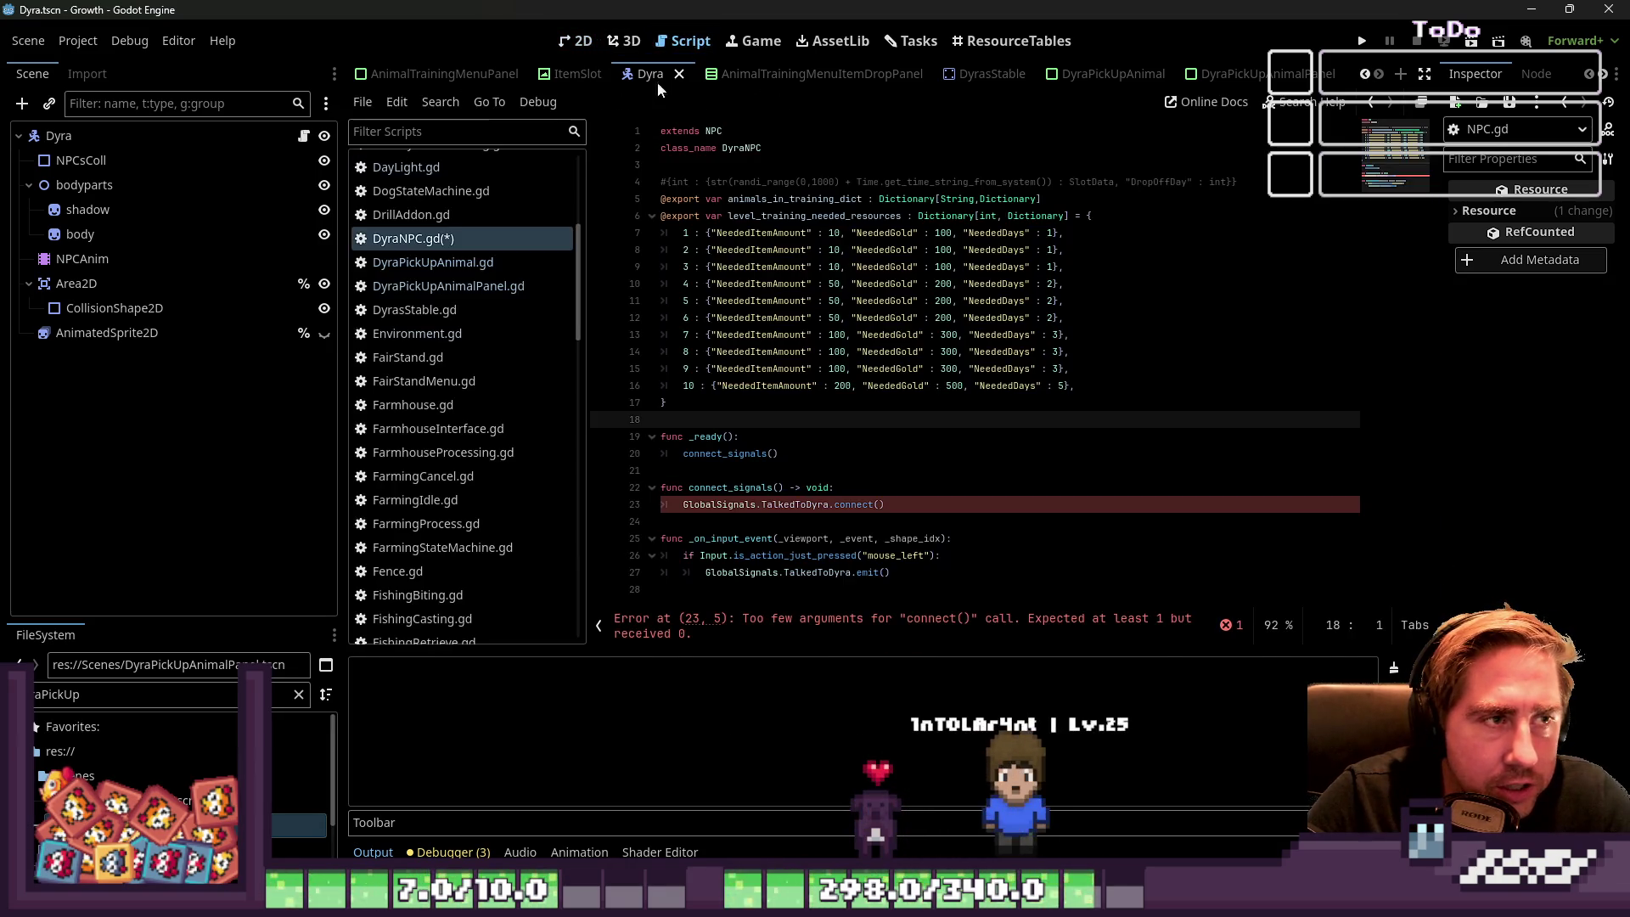
scroll(497, 77, "down", 5)
scroll(501, 78, "up", 5)
left_click(488, 74)
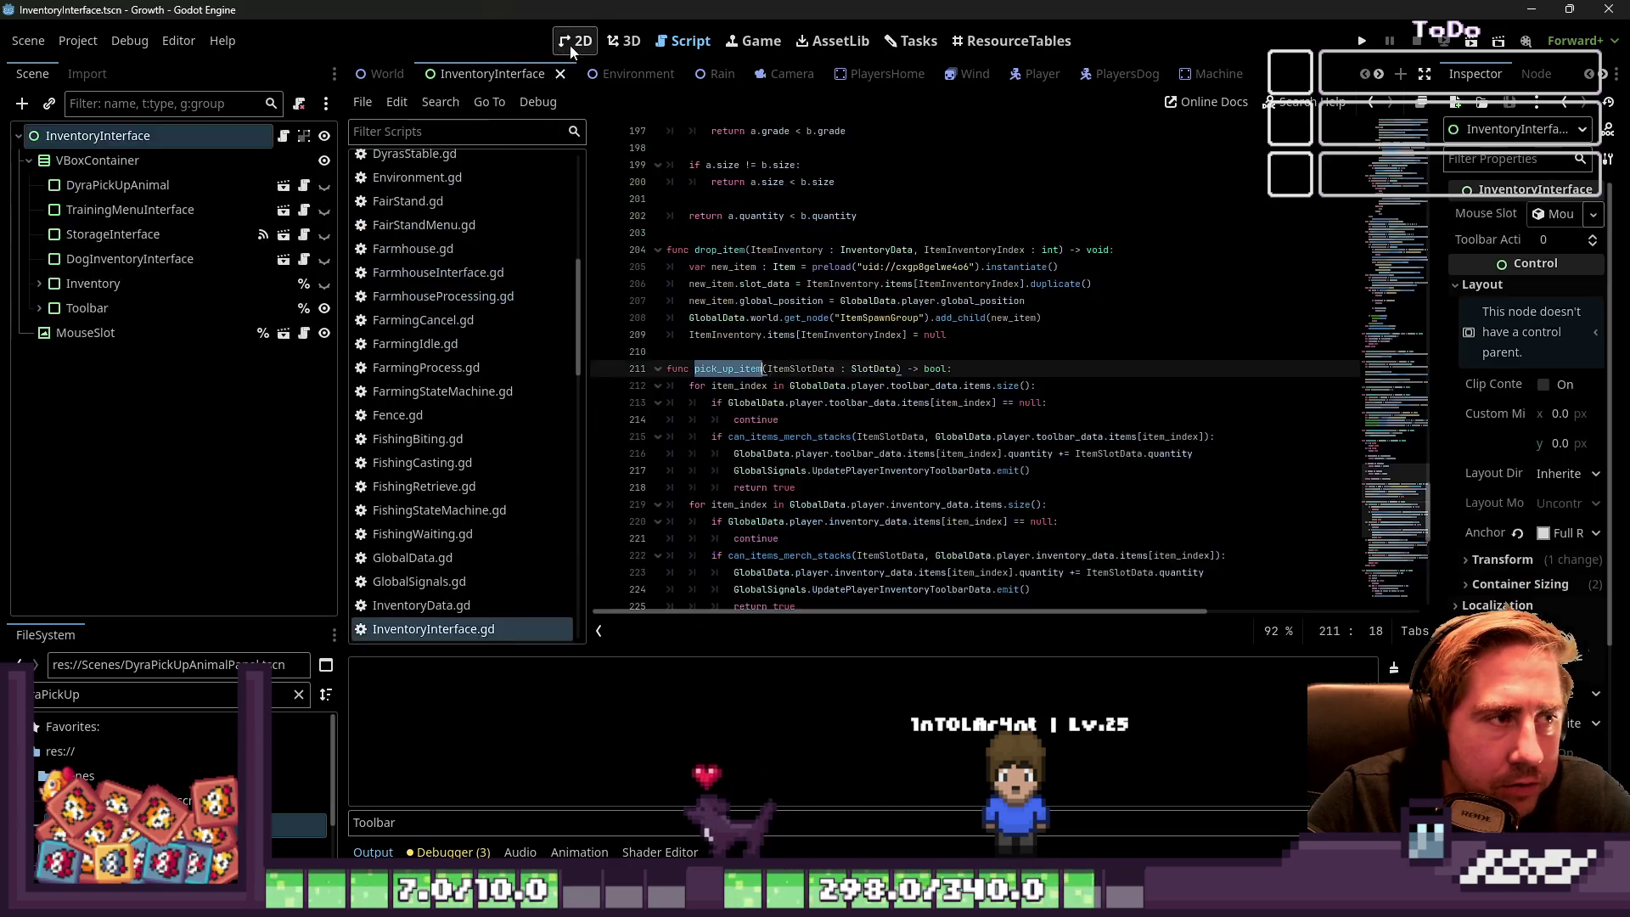
scroll(1011, 341, "down", 3)
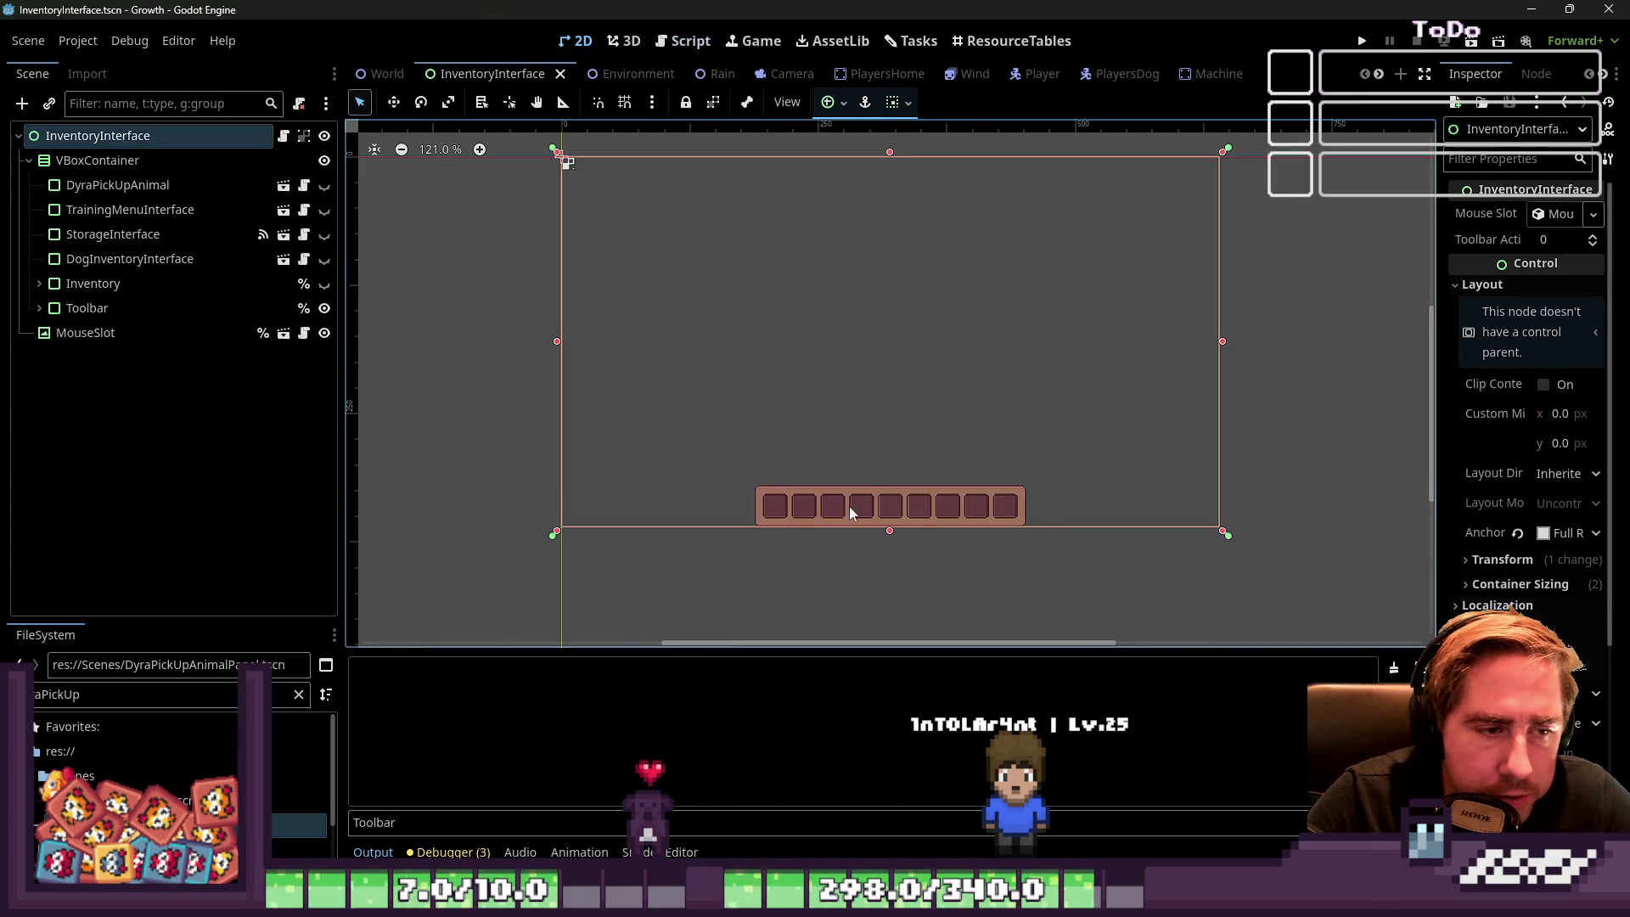
left_click(816, 562)
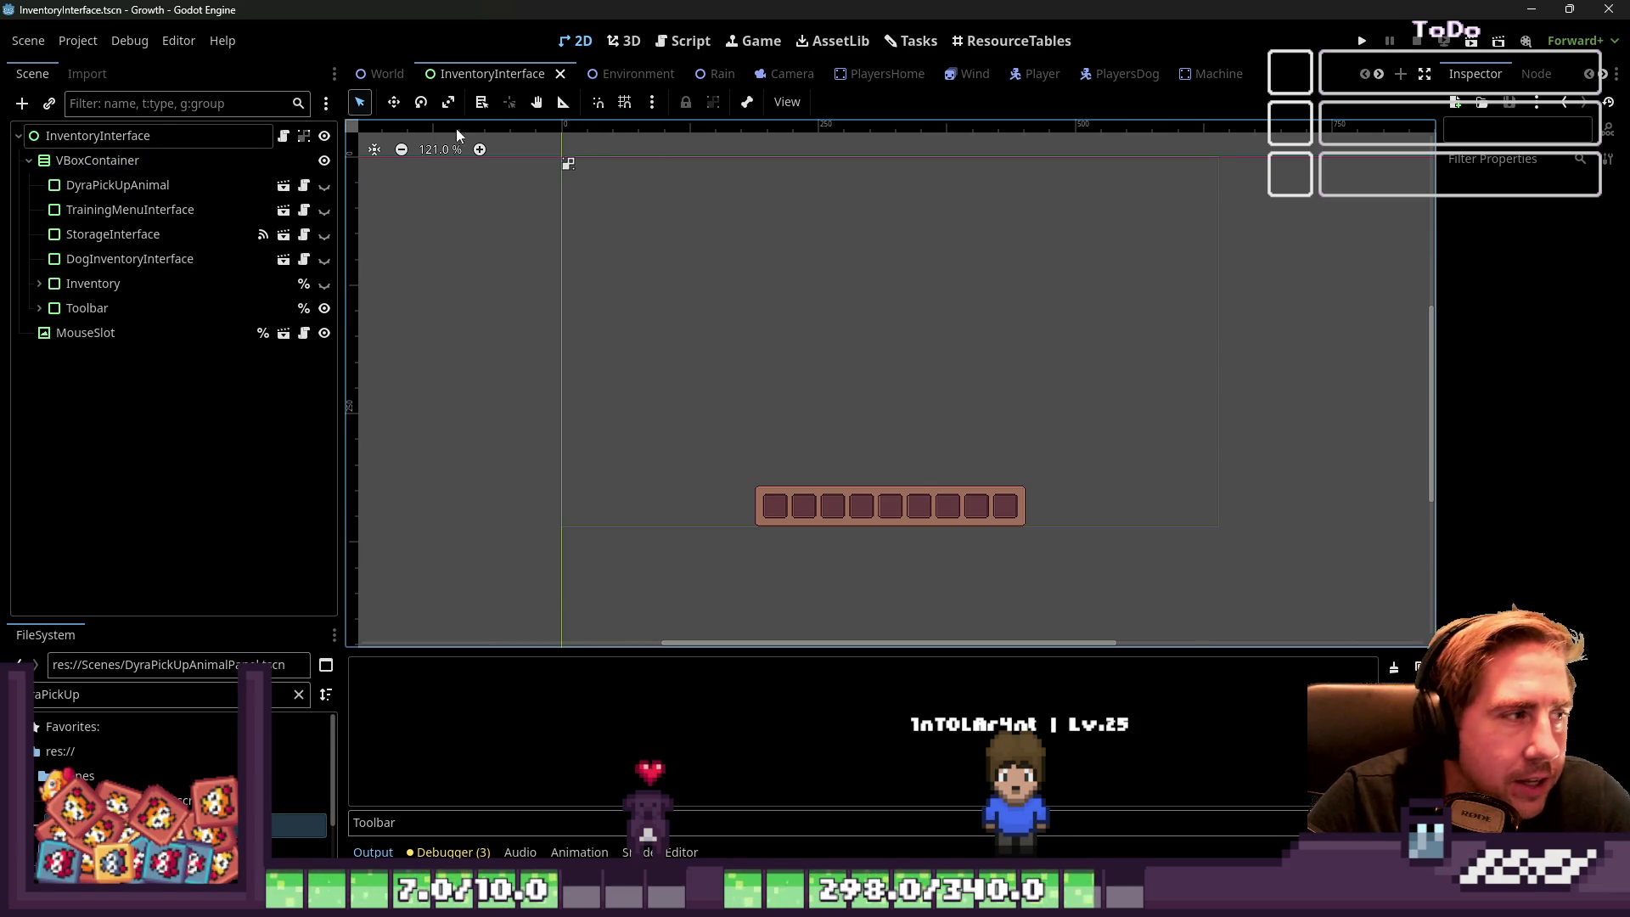
left_click(683, 41)
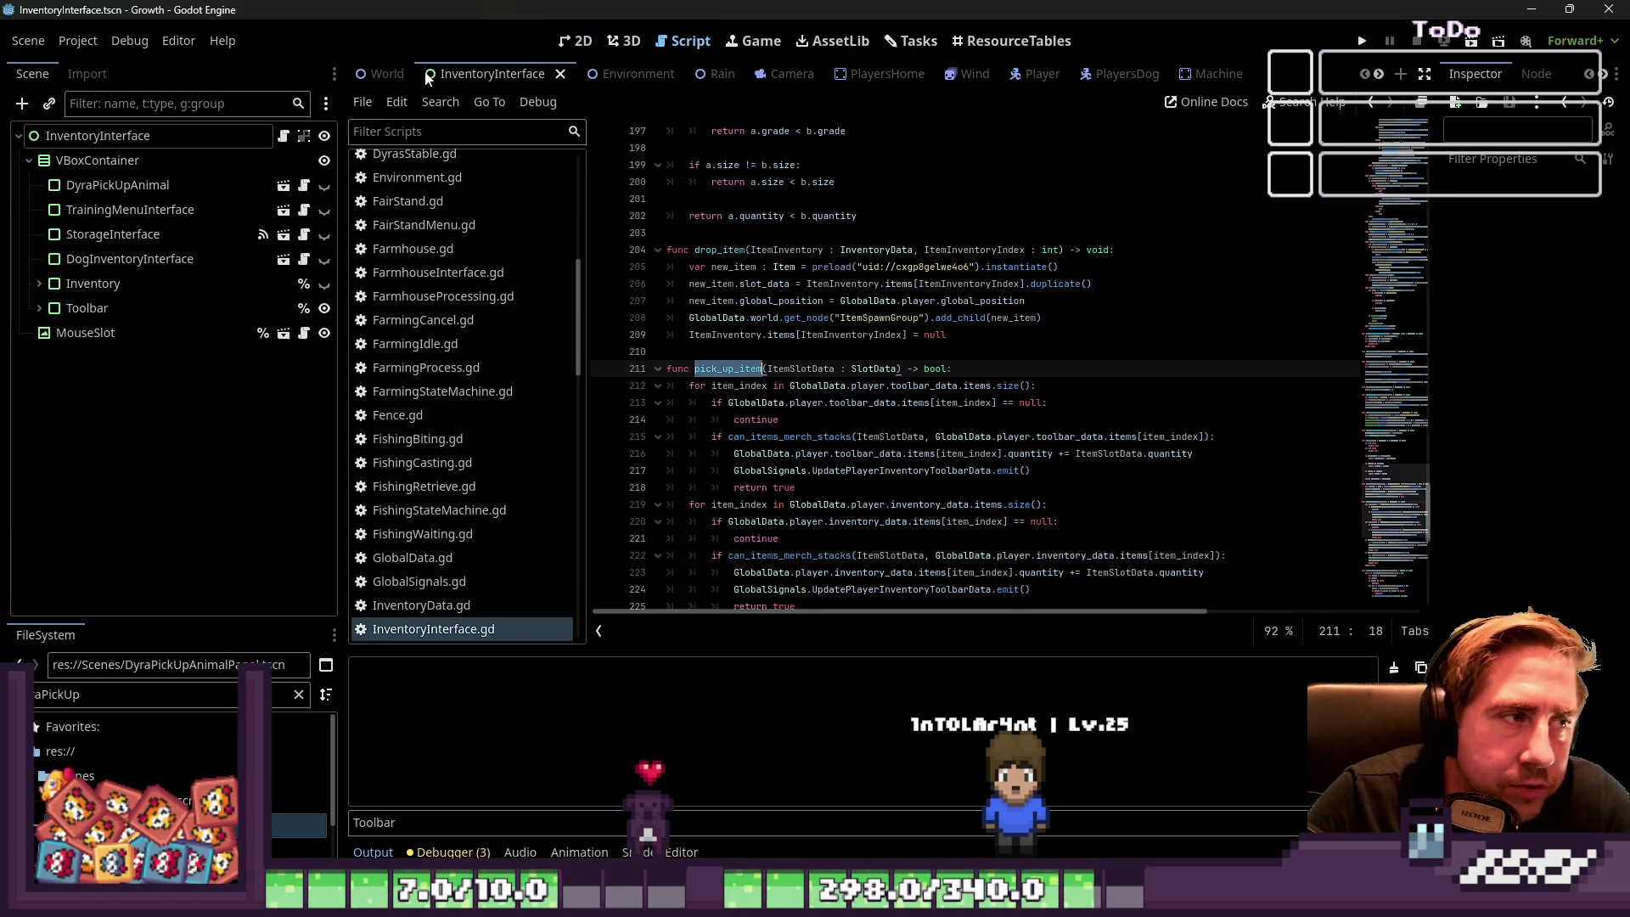
scroll(523, 197, "up", 3)
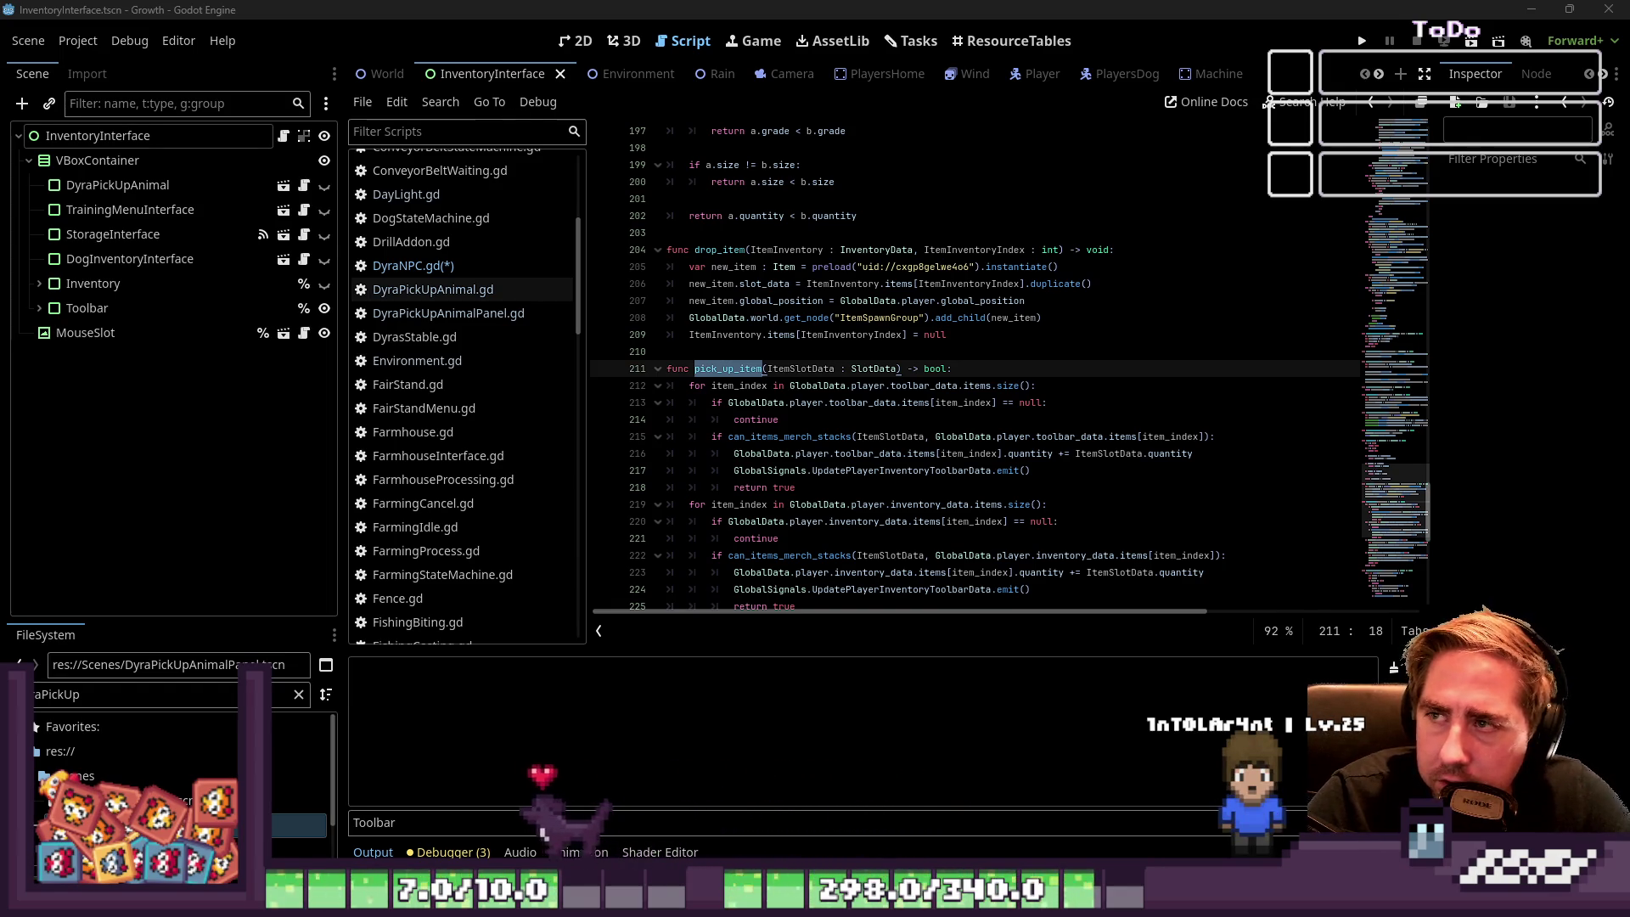
- Paint a wide white block on the blank sprite with a 16px square brush
key("alt+Tab")
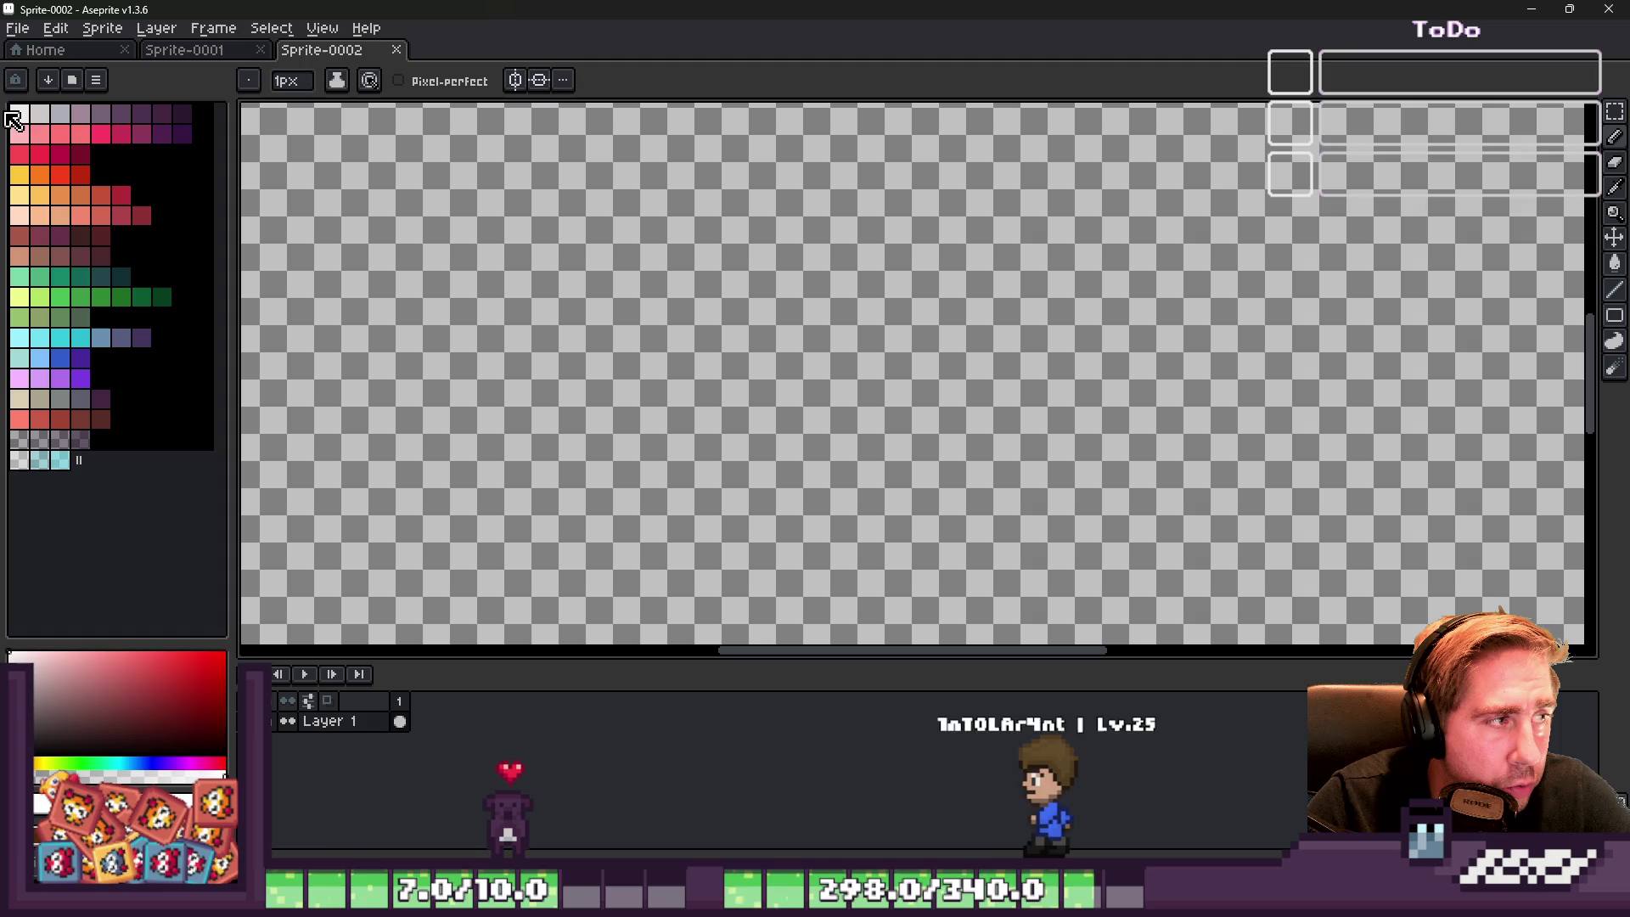
key("plus")
key("plus")
key("plus")
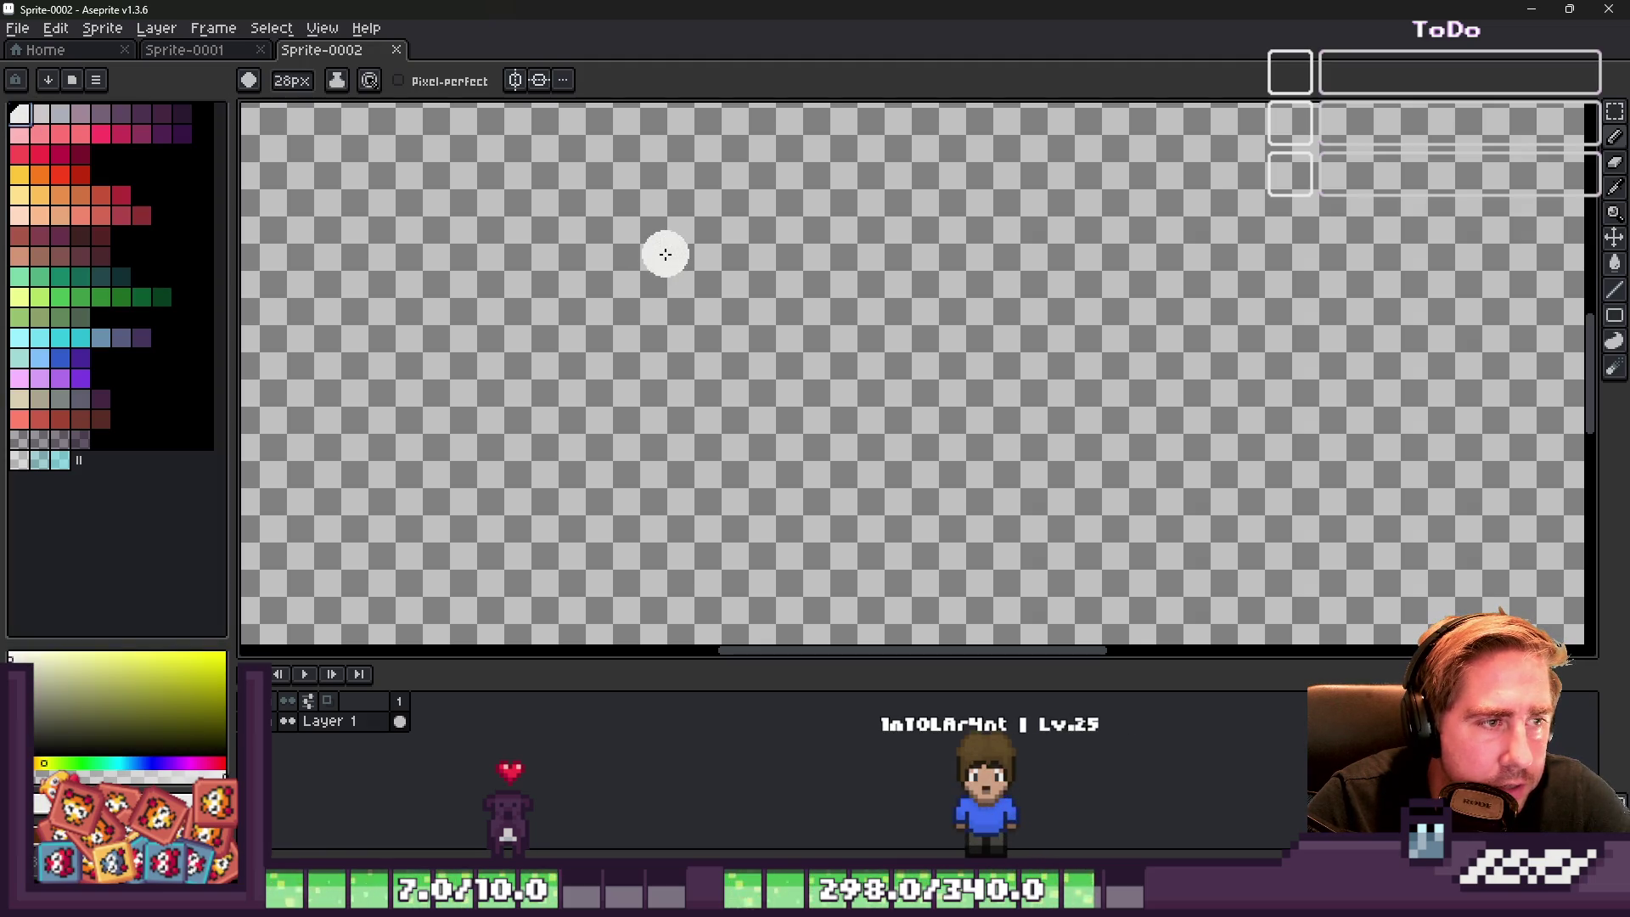
key("plus")
key("plus")
key("plus")
left_click(248, 80)
left_click(281, 109)
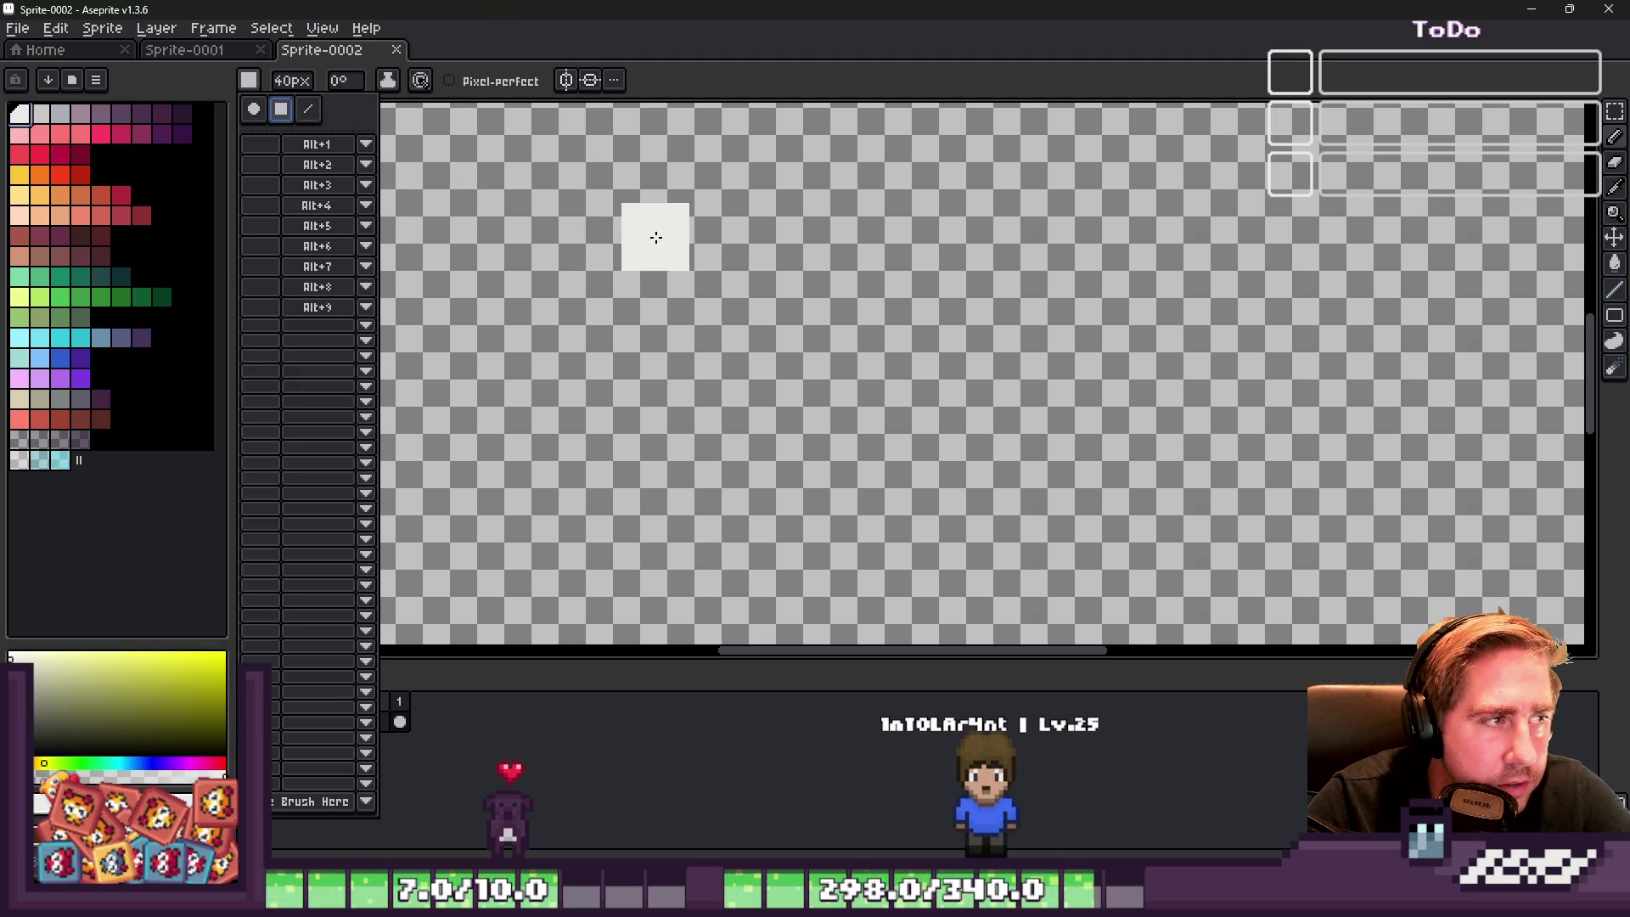
key("minus")
key("minus")
key("minus")
scroll(691, 242, "up", 10)
key("minus")
key("minus")
key("minus")
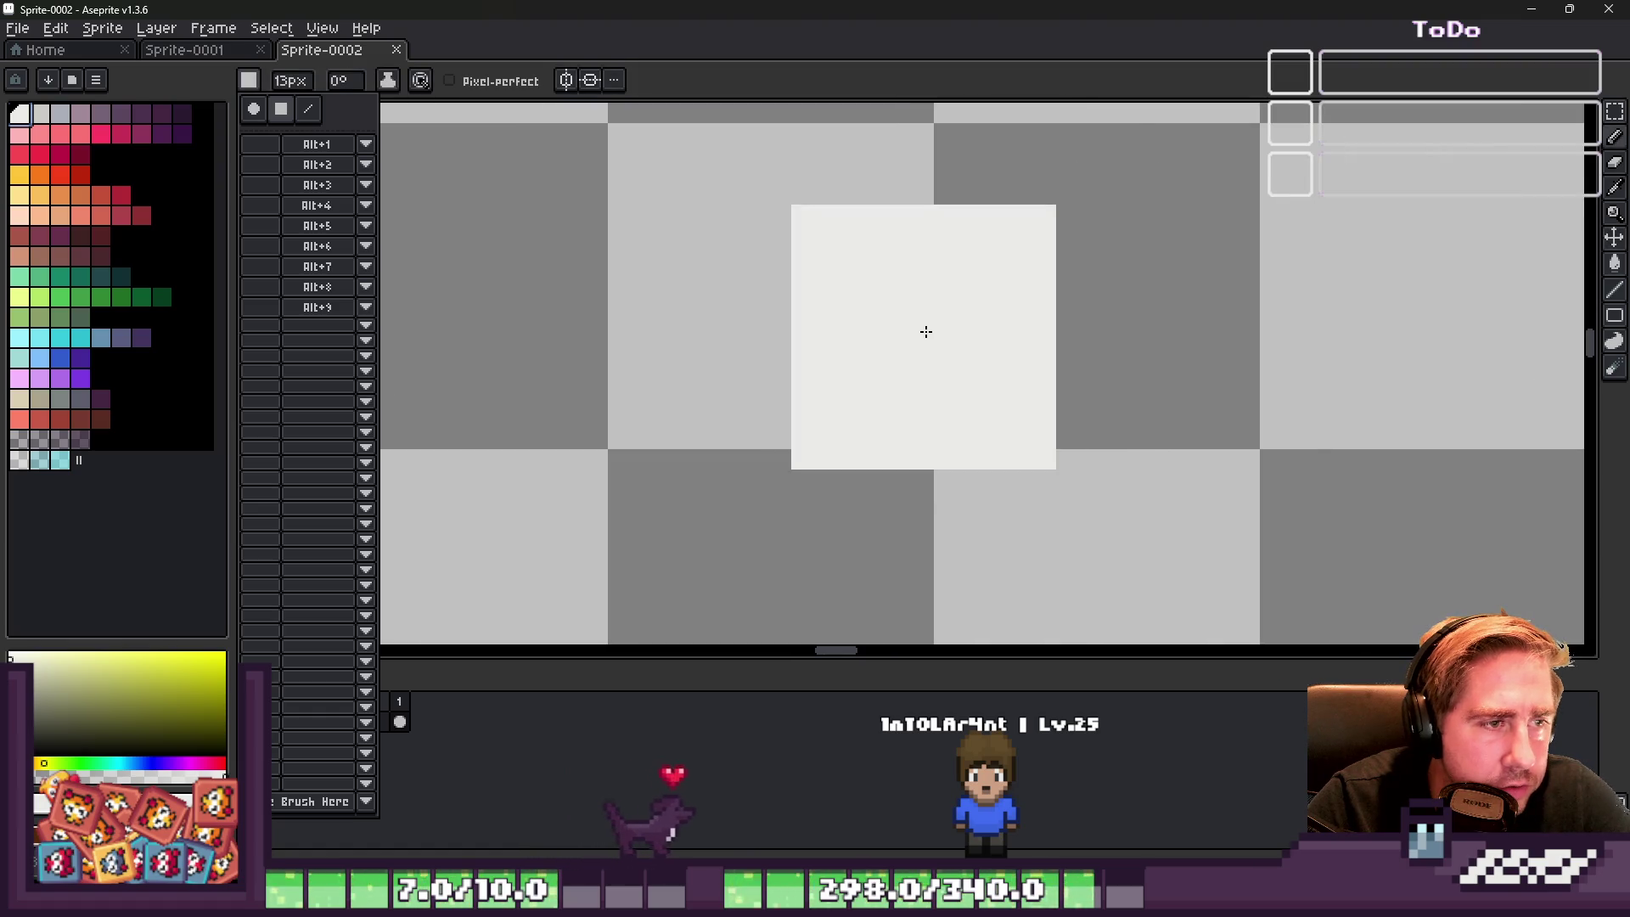
scroll(926, 331, "down", 3)
key("plus")
key("plus")
key("plus")
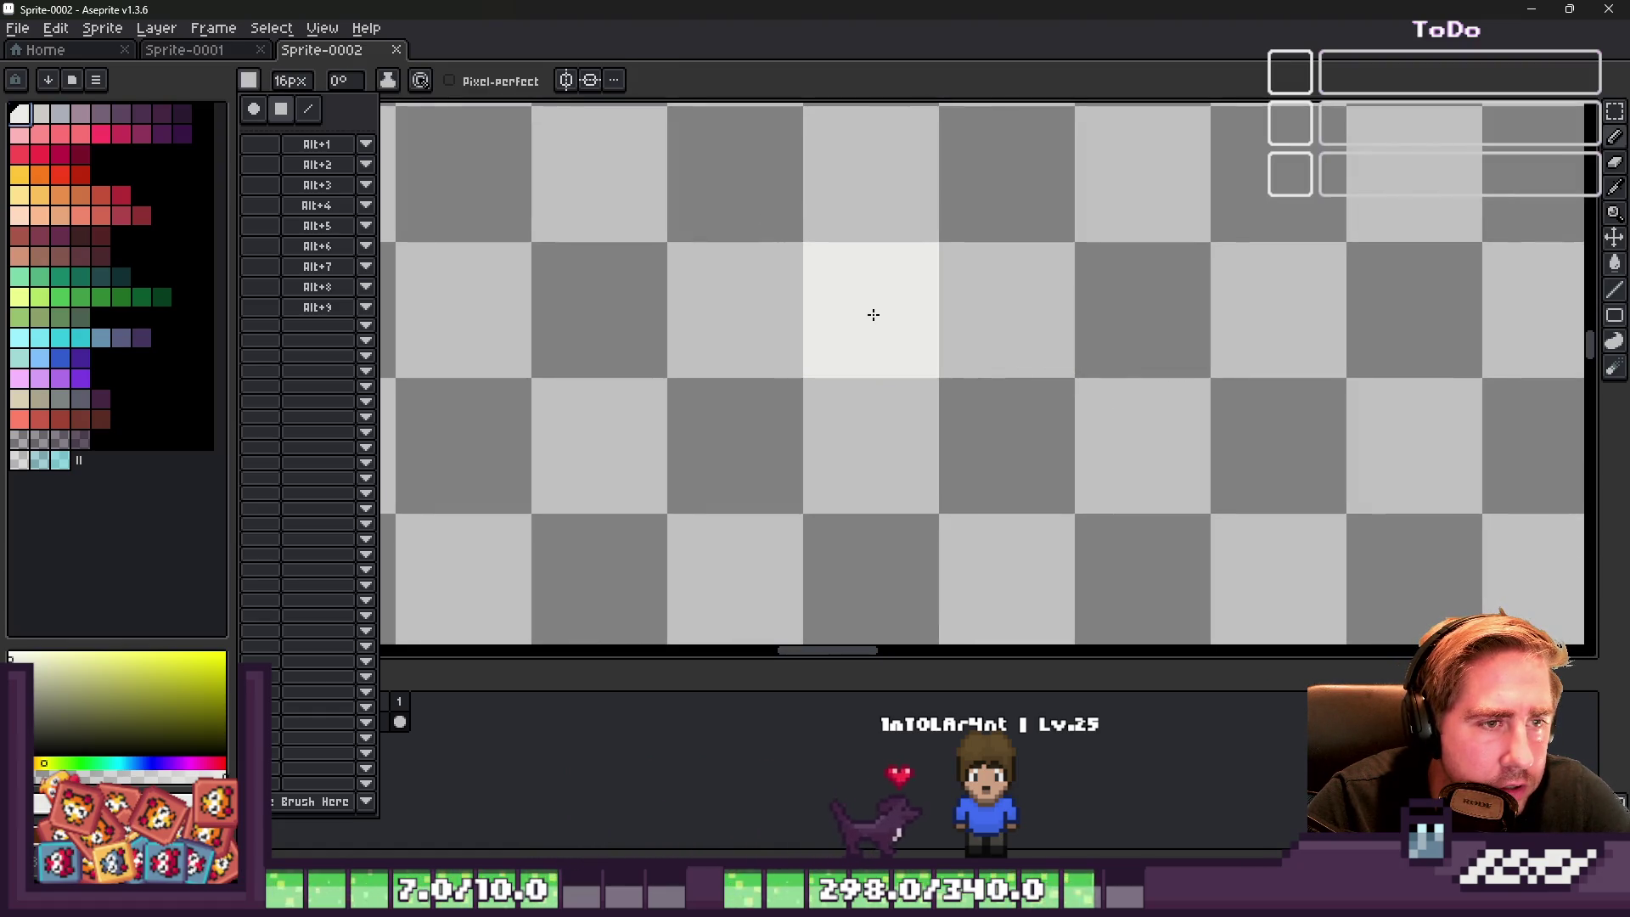
left_click(873, 314)
mouse_move(874, 314)
left_mouse_down()
mouse_move(858, 451)
mouse_move(1130, 461)
mouse_move(1418, 444)
mouse_move(1416, 317)
mouse_move(972, 309)
mouse_move(849, 335)
mouse_move(871, 353)
mouse_move(538, 357)
left_mouse_up()
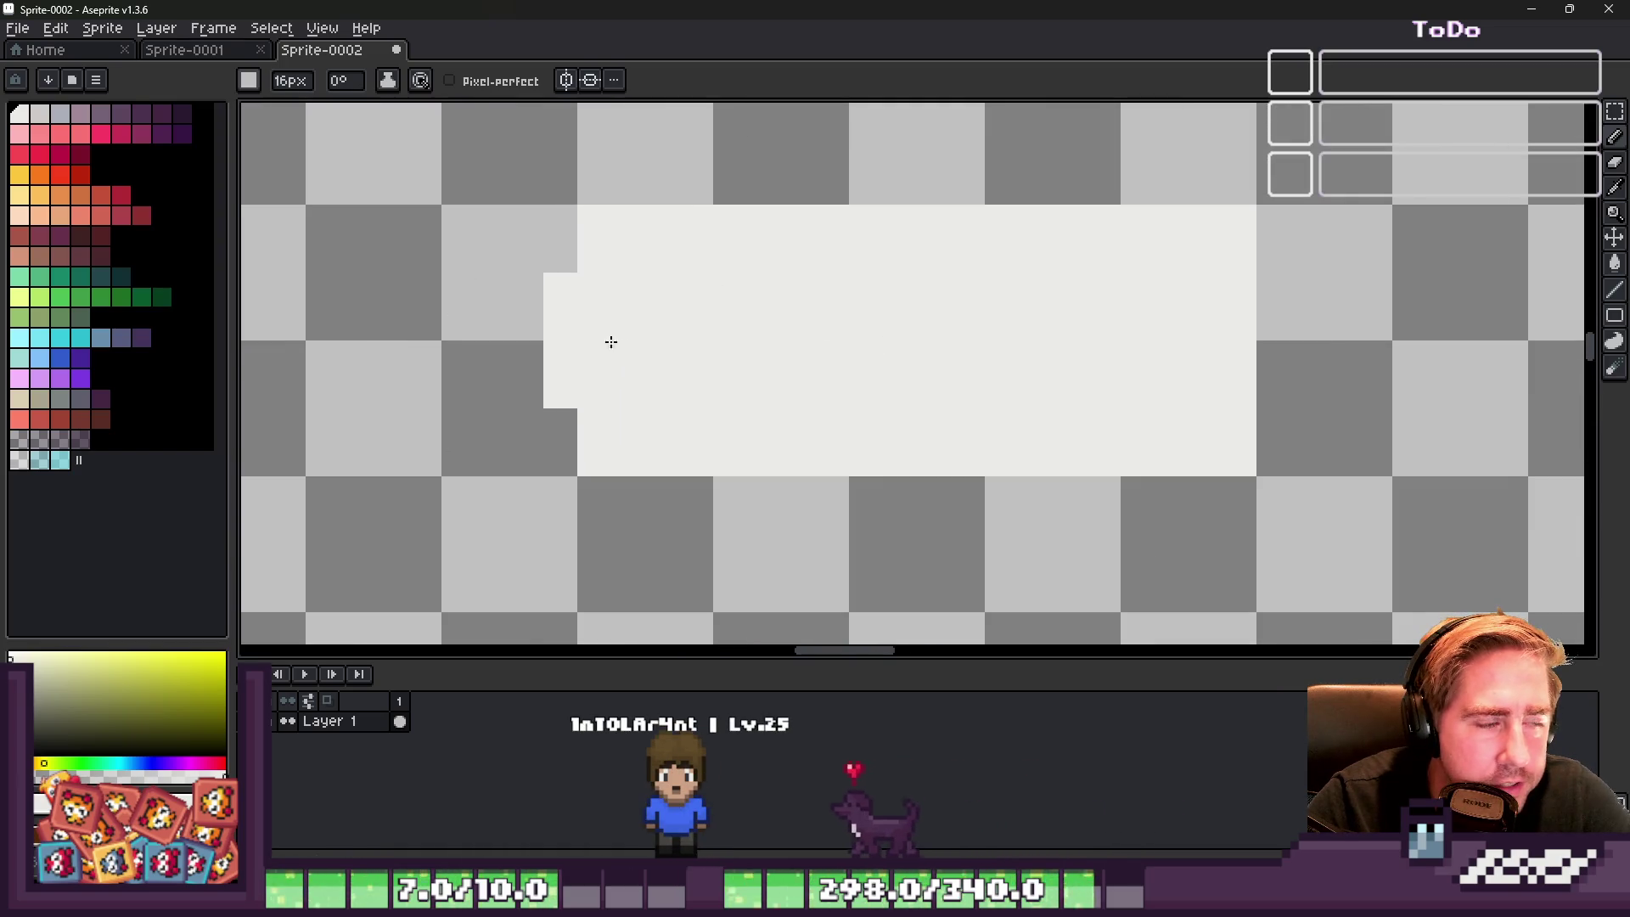
- Outline the box's top and bottom edges with 1px grey-blue pencil lines
left_click(61, 115)
key("minus")
key("minus")
key("minus")
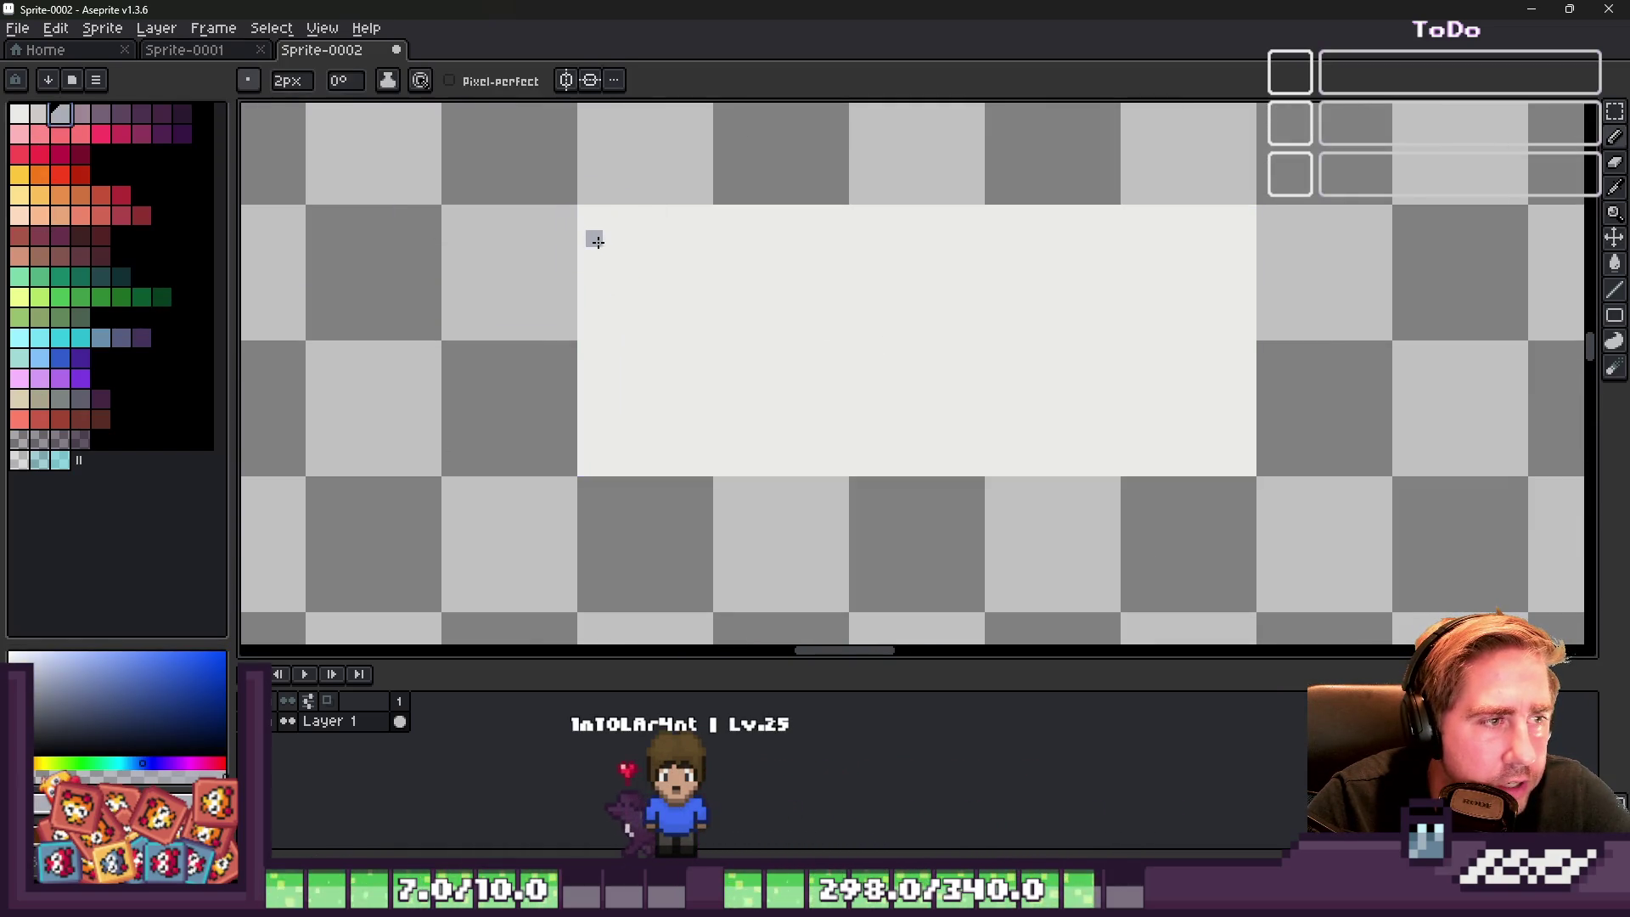
scroll(590, 222, "up", 1)
scroll(575, 205, "down", 2)
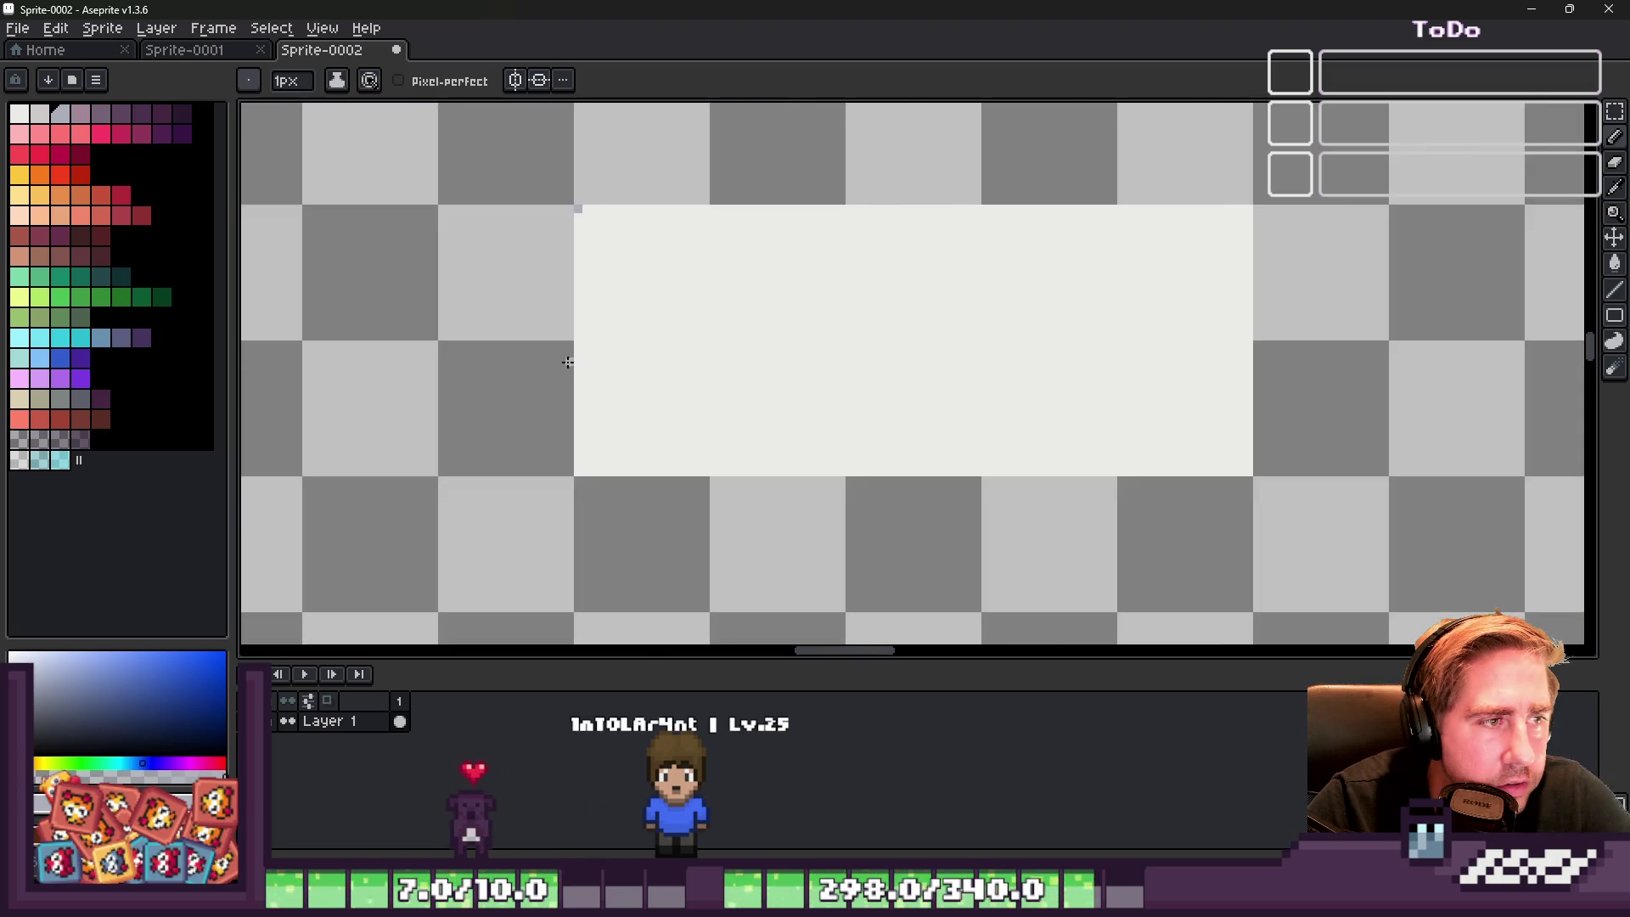
left_click(1238, 472, "shift")
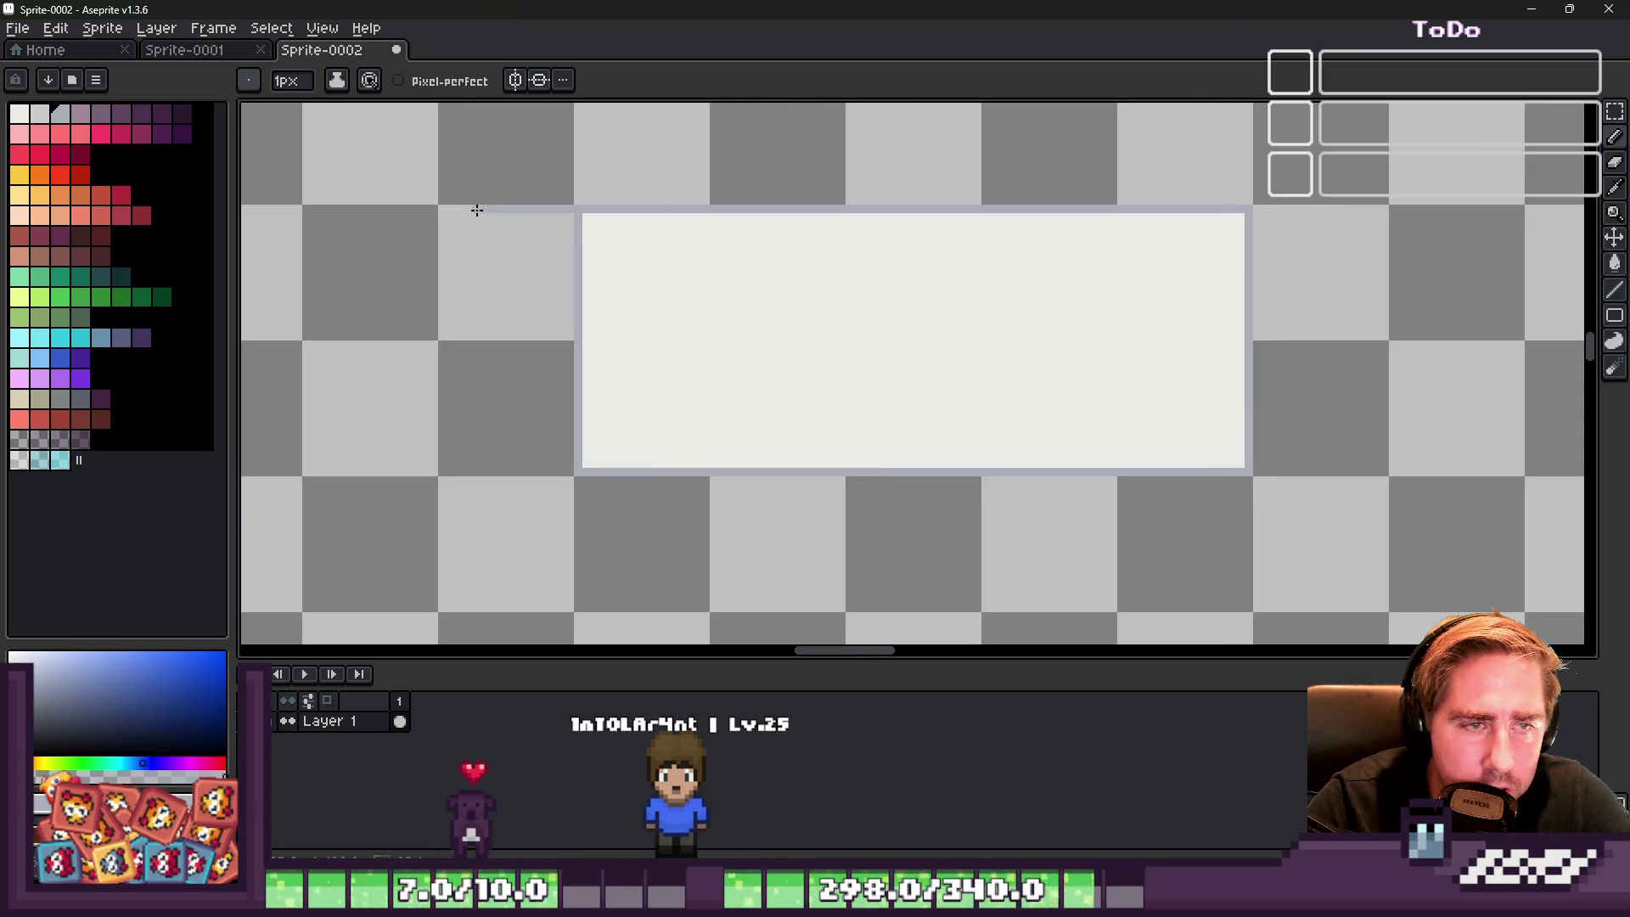
left_click(584, 209, "shift")
scroll(1168, 247, "up", 1)
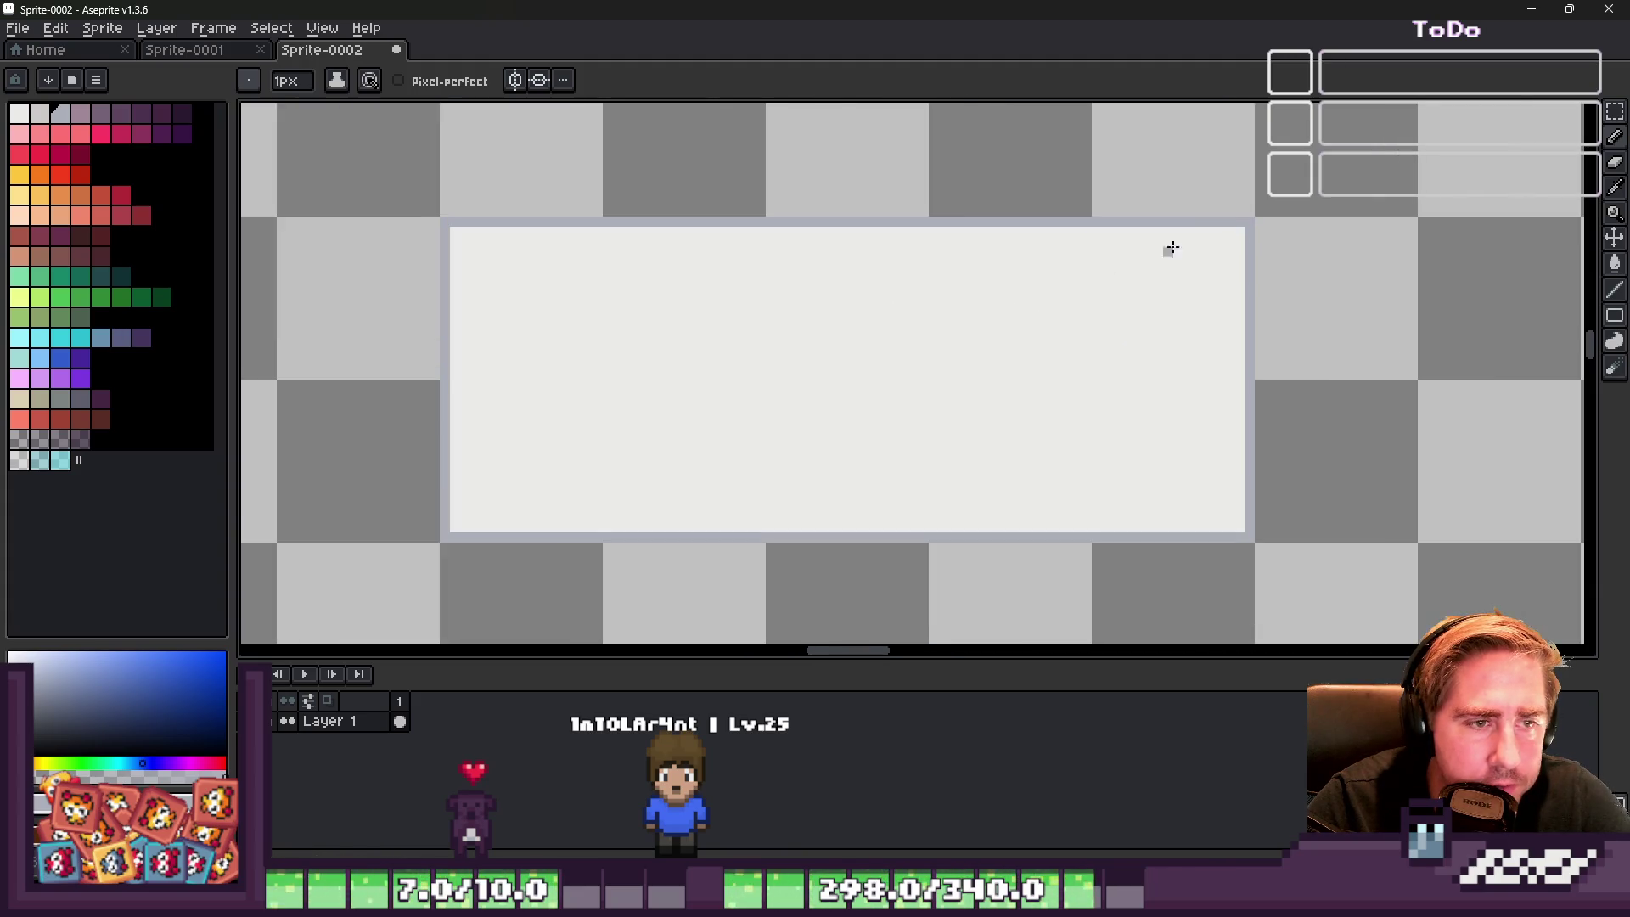
scroll(976, 387, "down", 2)
scroll(1034, 326, "up", 4)
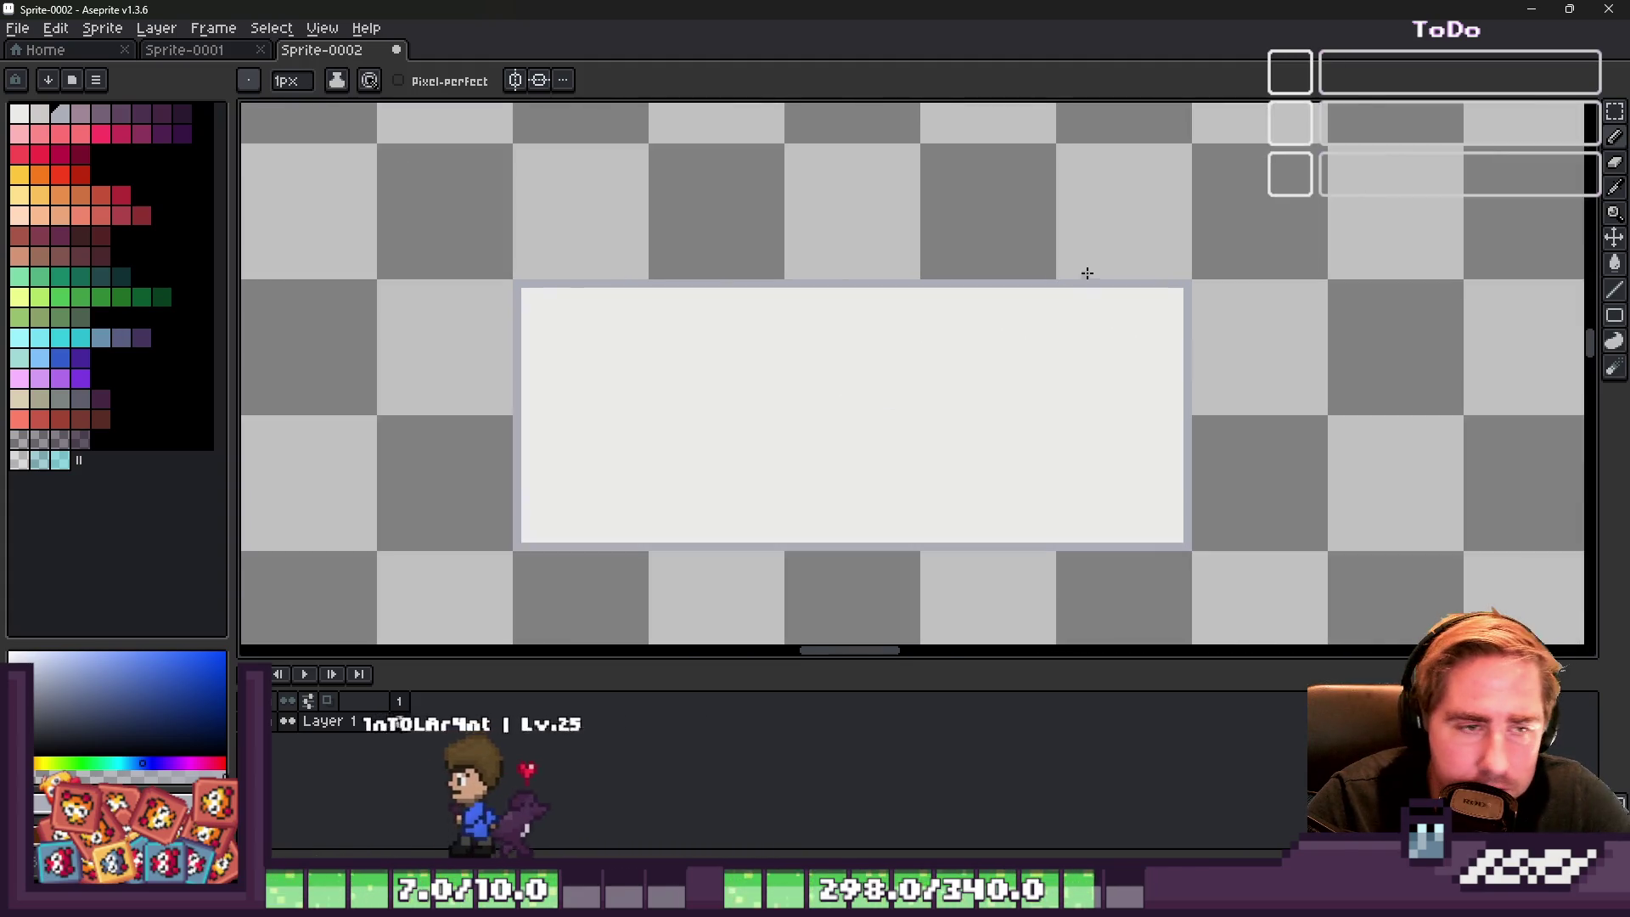
left_click_drag(965, 298, 965, 375)
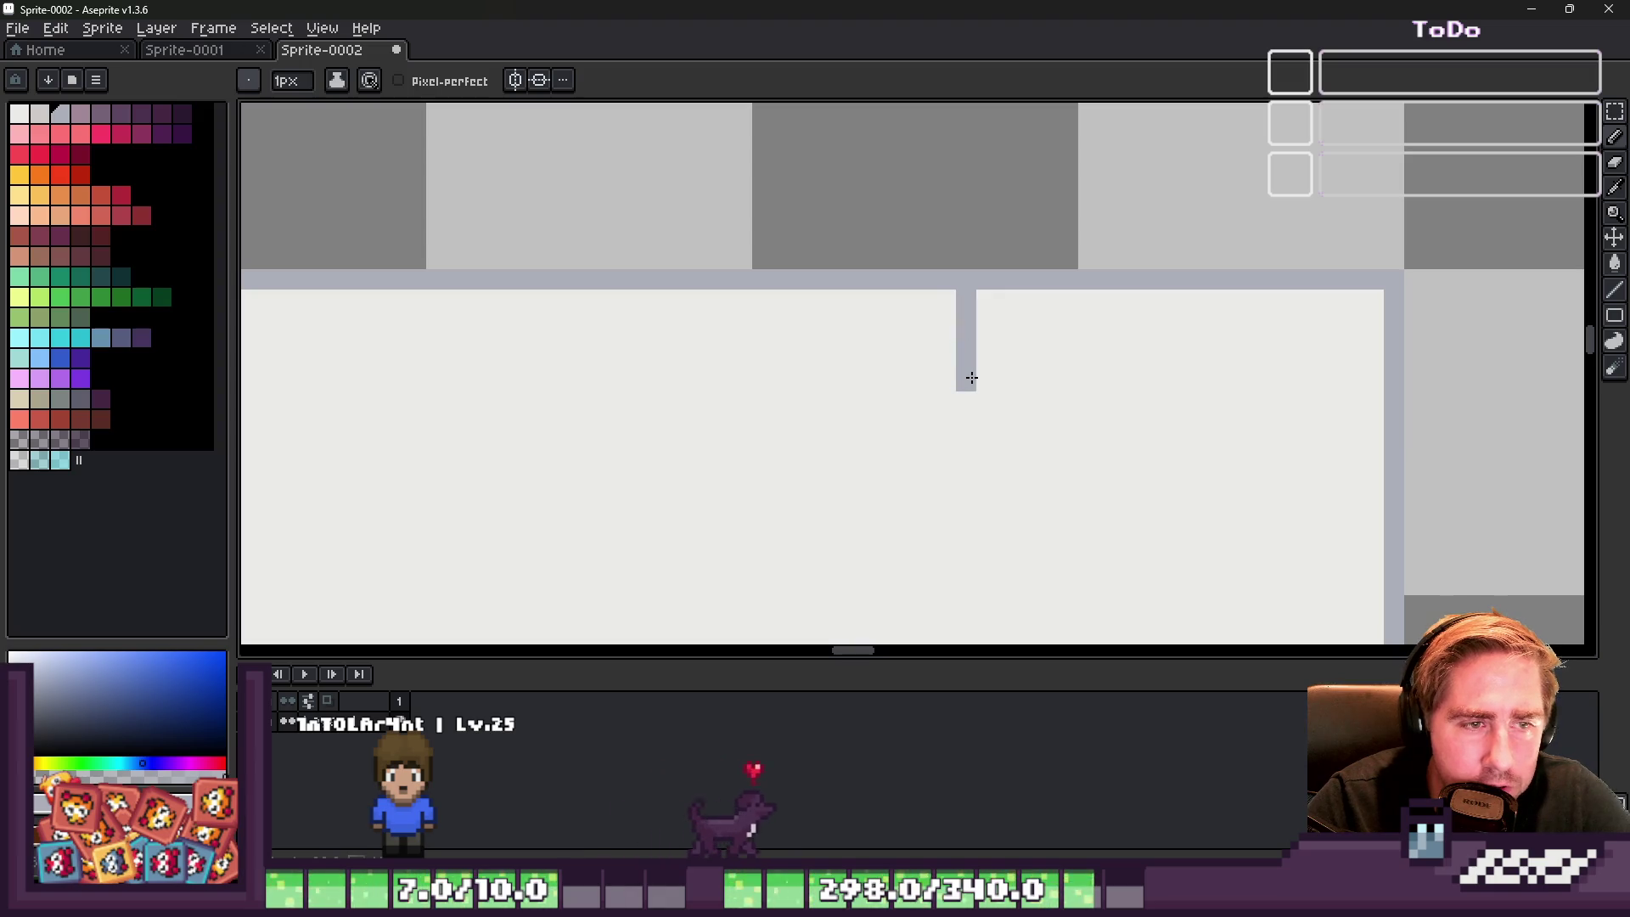
key("ctrl+z")
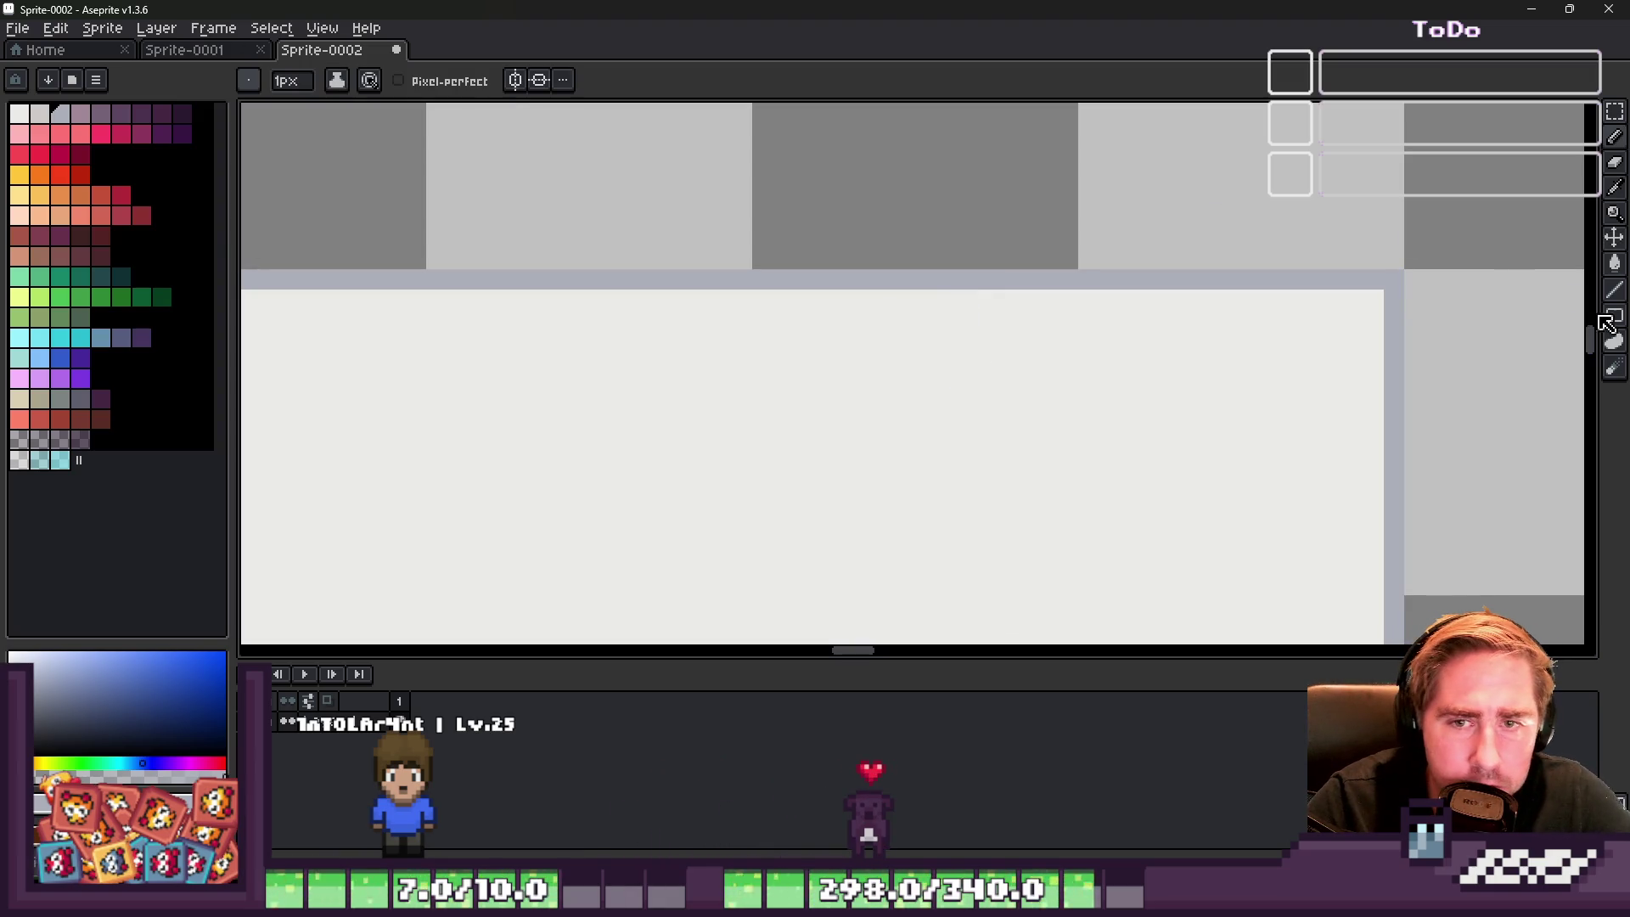
- Try drawing filled rectangles, including a white one above the box, undoing the attempts
left_click(1607, 323)
left_click(1531, 314)
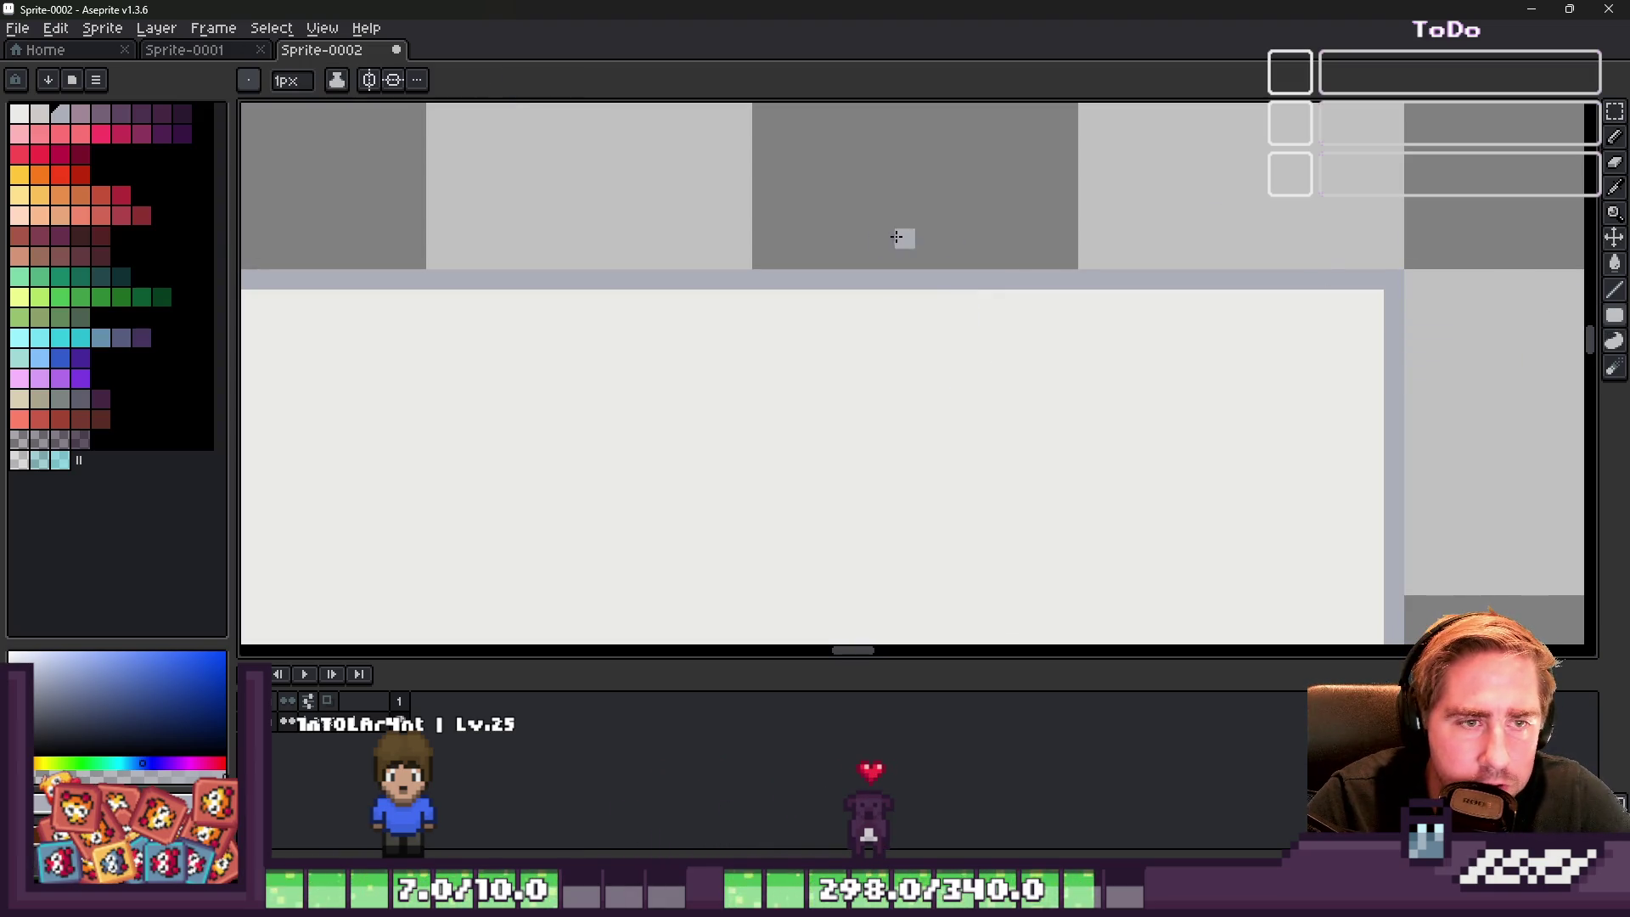
mouse_move(775, 229)
left_mouse_down()
mouse_move(1037, 320)
mouse_move(1117, 328)
left_mouse_up()
key("ctrl+z")
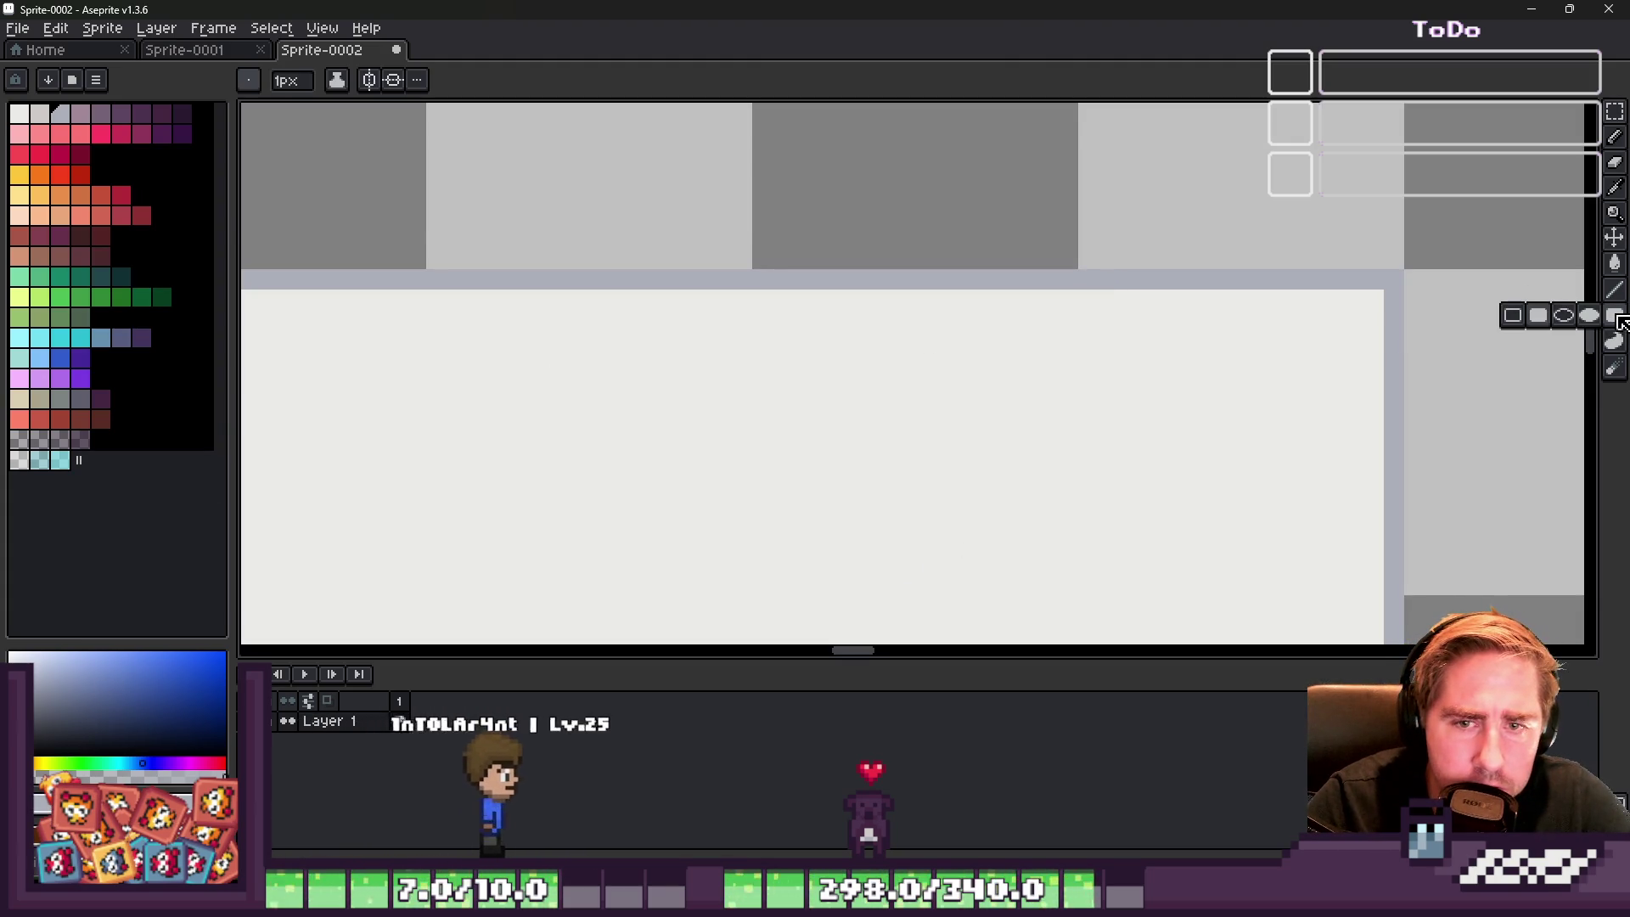
key("x")
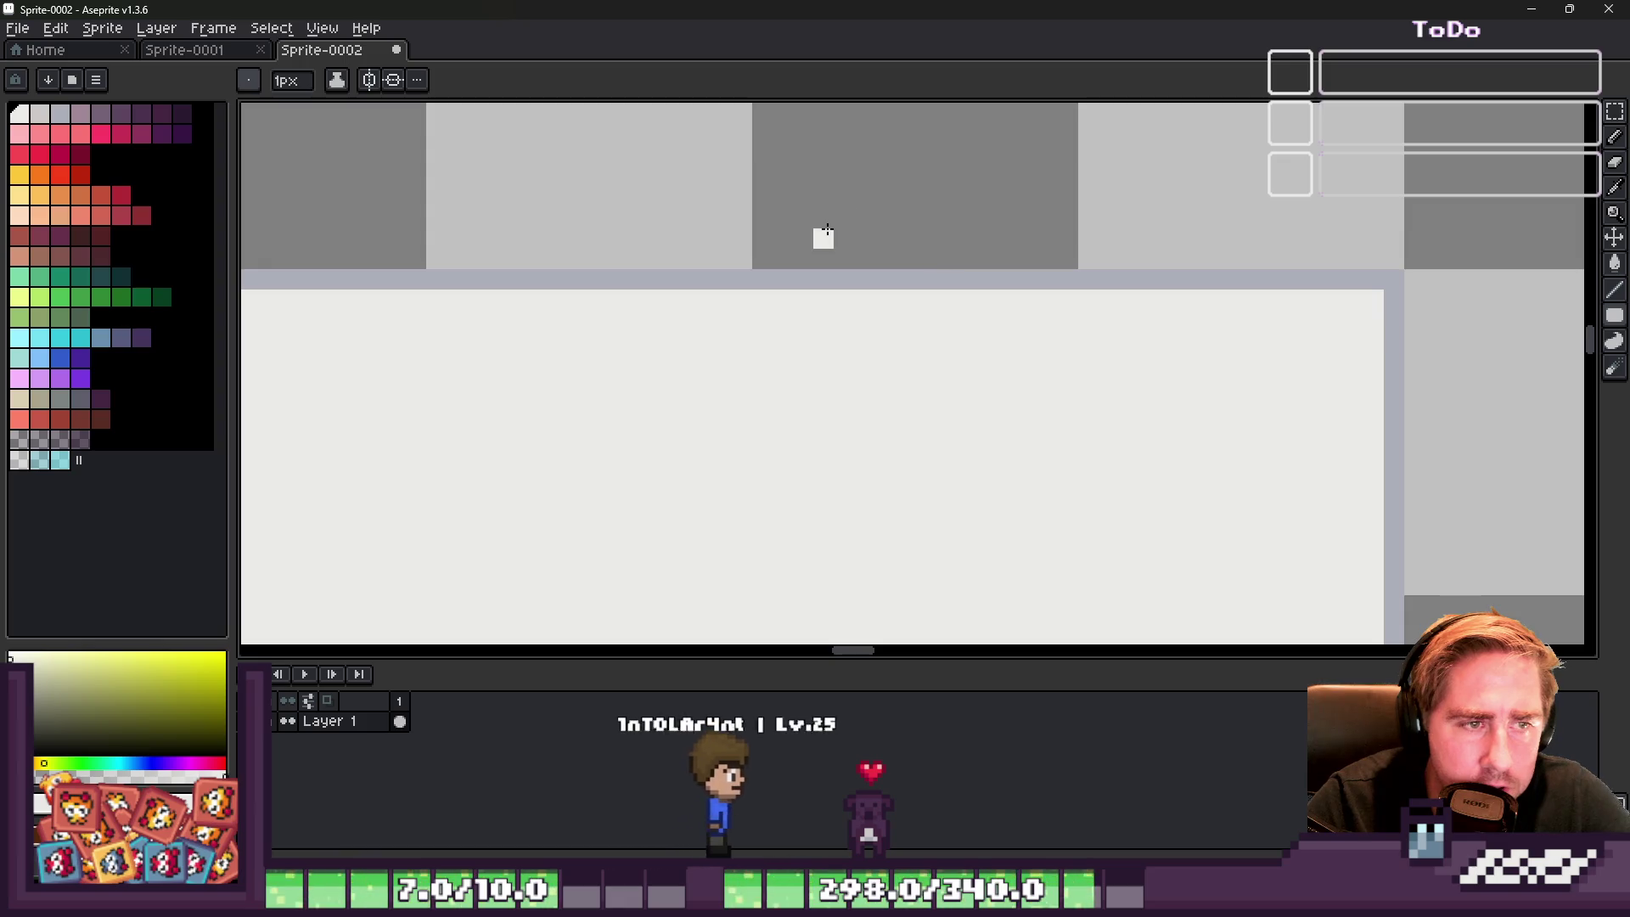
mouse_move(843, 196)
left_mouse_down()
mouse_move(854, 222)
mouse_move(1338, 346)
left_mouse_up()
scroll(586, 226, "down", 2)
key("ctrl+z")
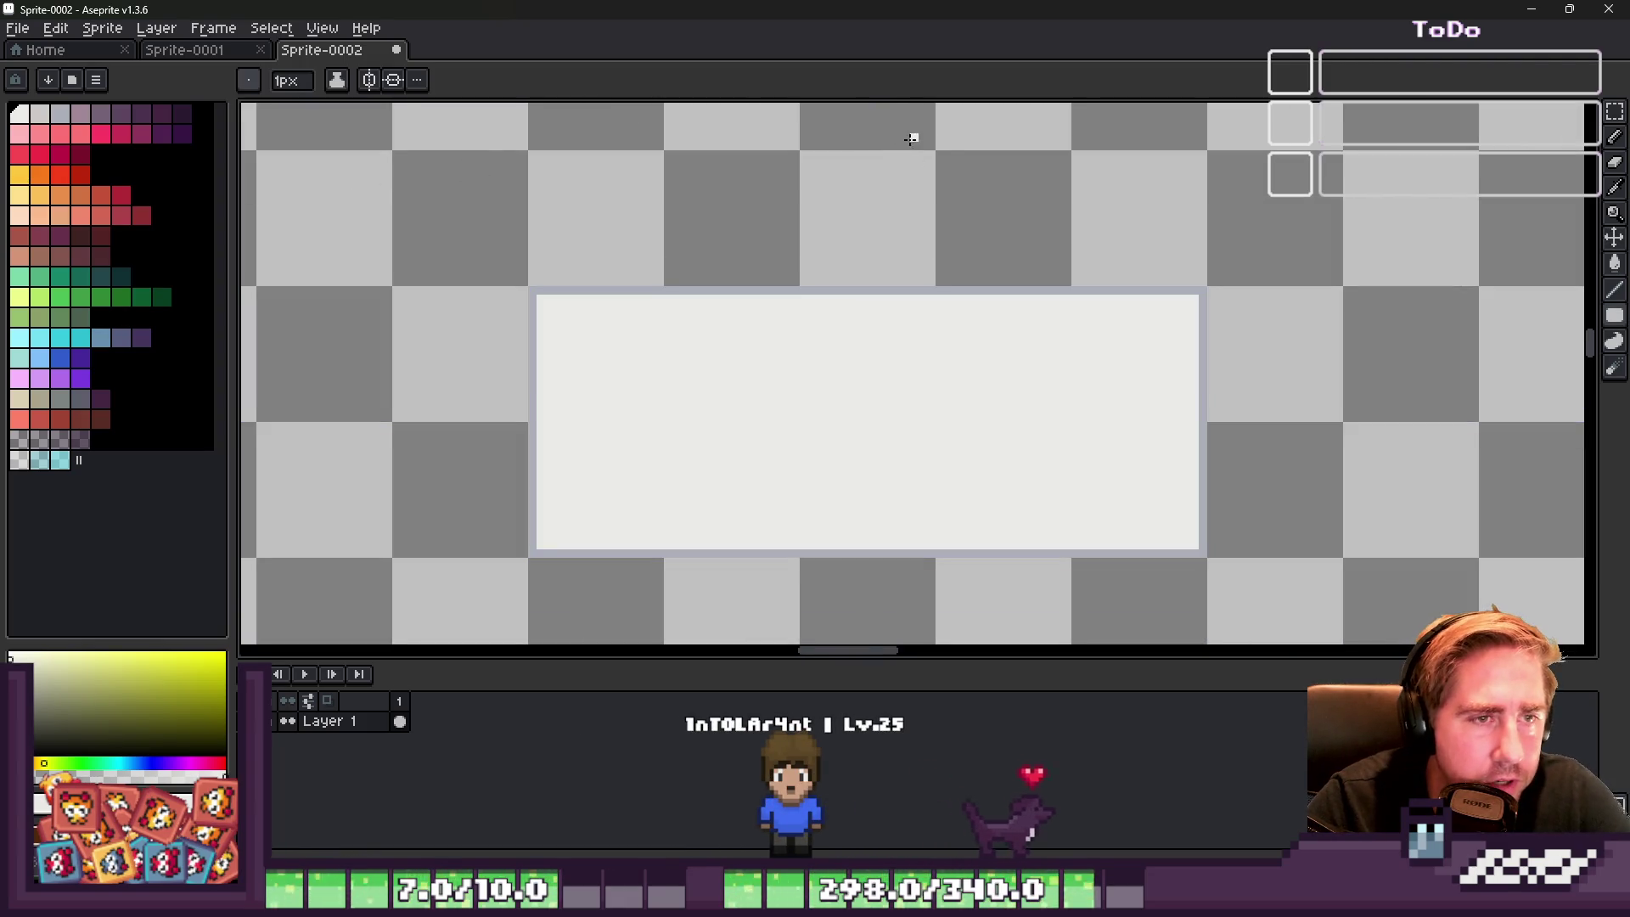
- Draw a small white rectangle, outline it in grey-blue, and move it onto the box's top-right edge
left_click_drag(911, 139, 1138, 209)
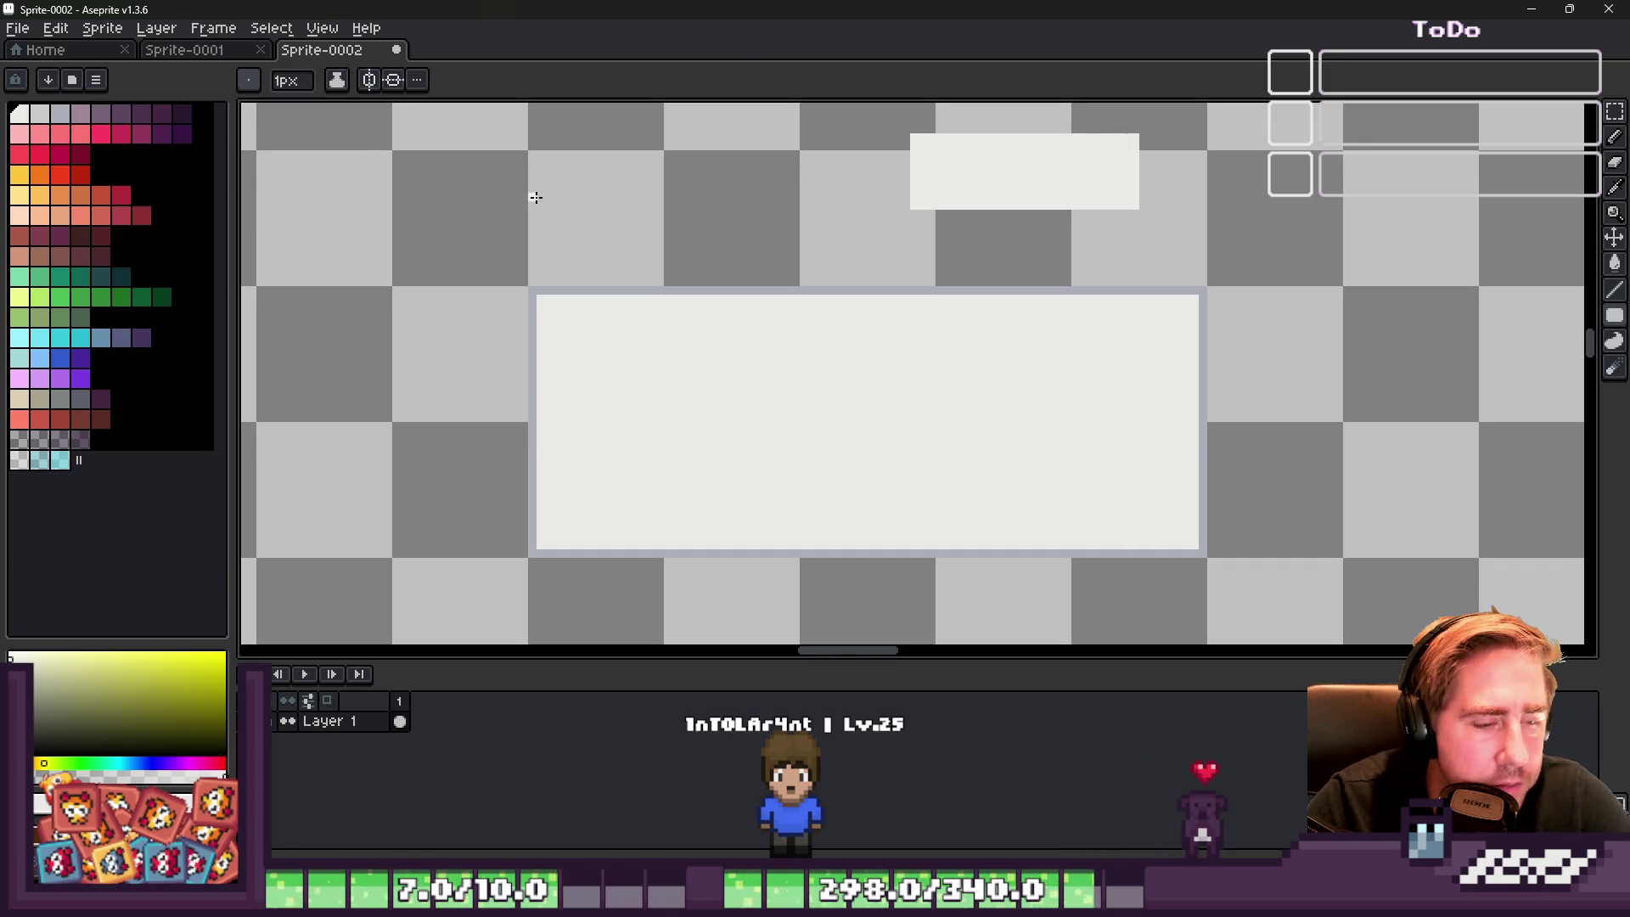
key("m")
left_click_drag(851, 116, 1175, 228)
key("i")
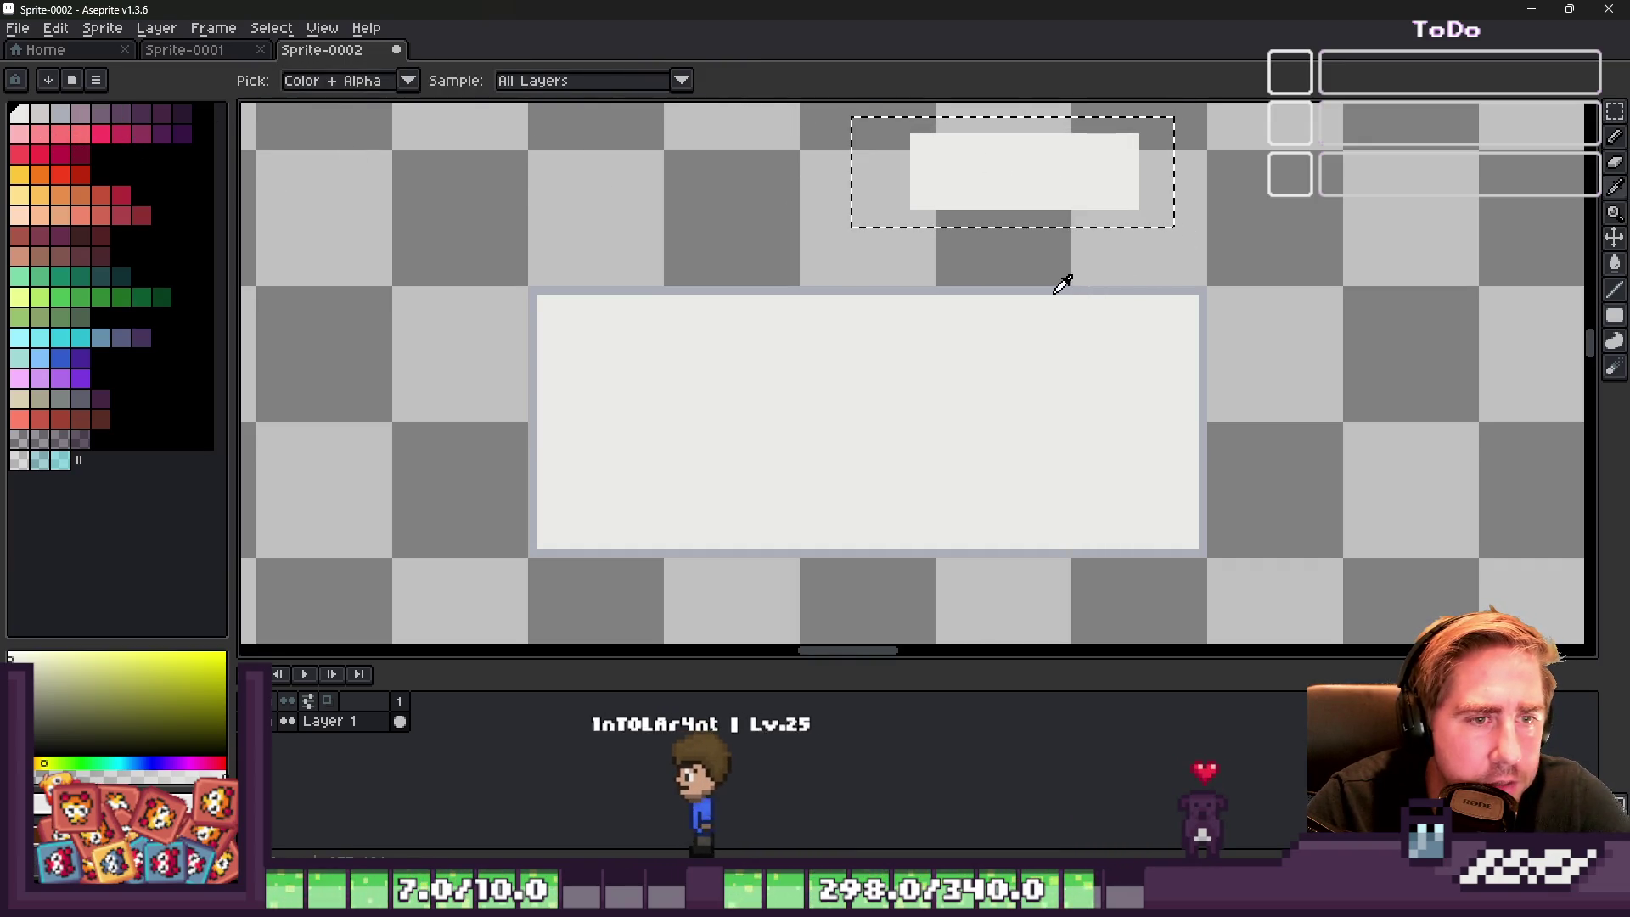
left_click(1056, 292)
key("m")
key("shift+o")
key("Return")
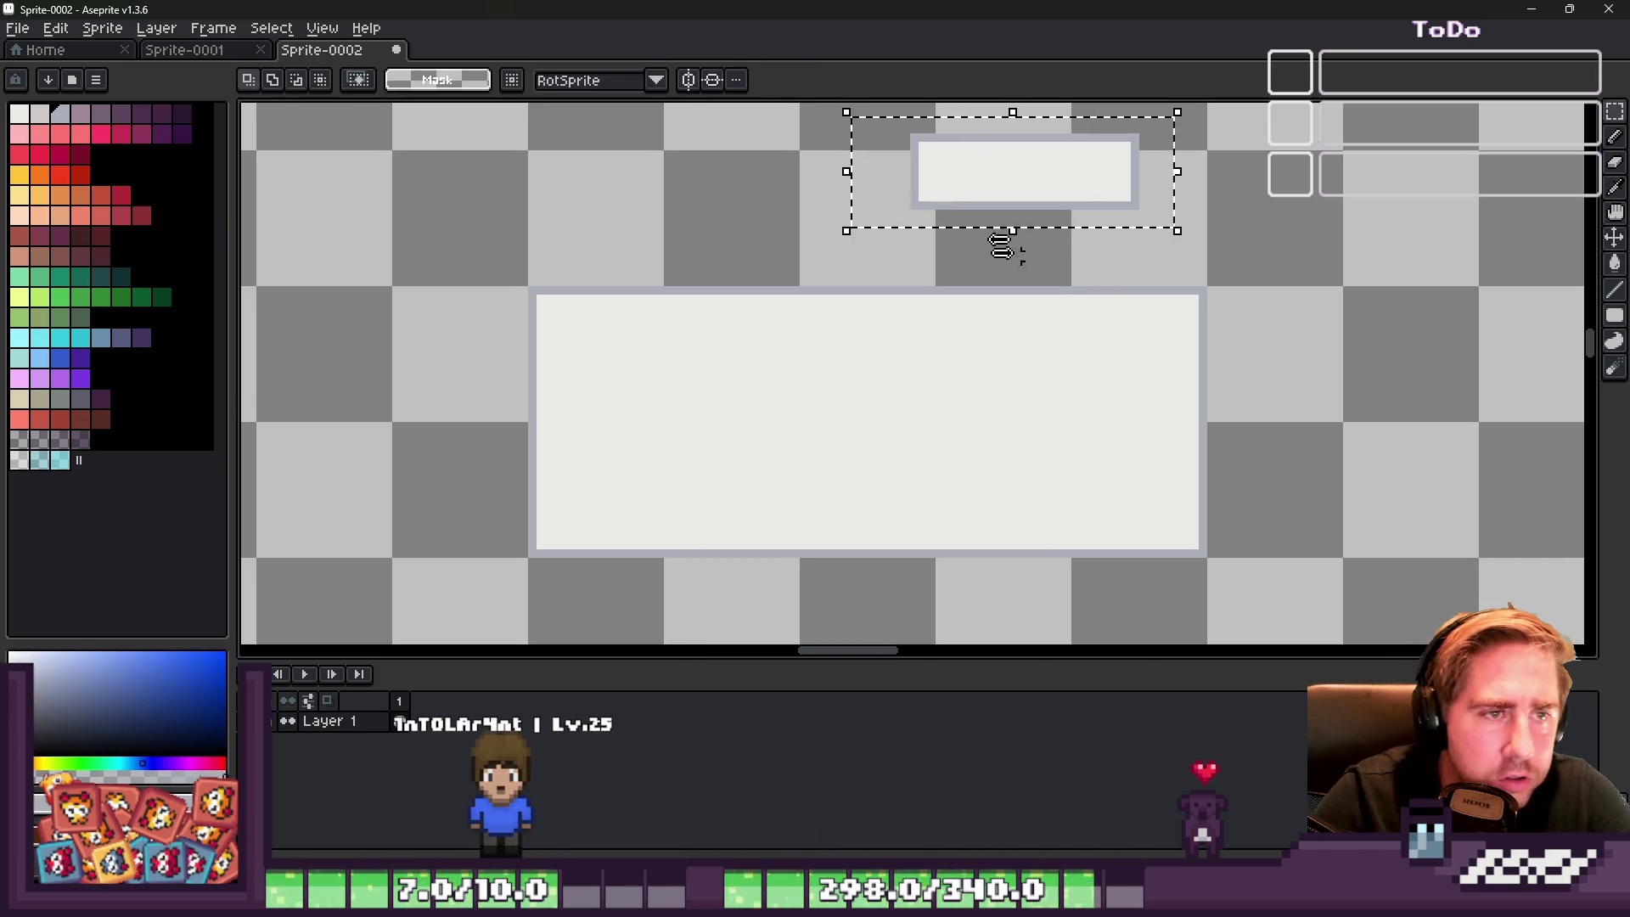
mouse_move(941, 182)
left_mouse_down()
mouse_move(939, 306)
mouse_move(979, 304)
left_mouse_up()
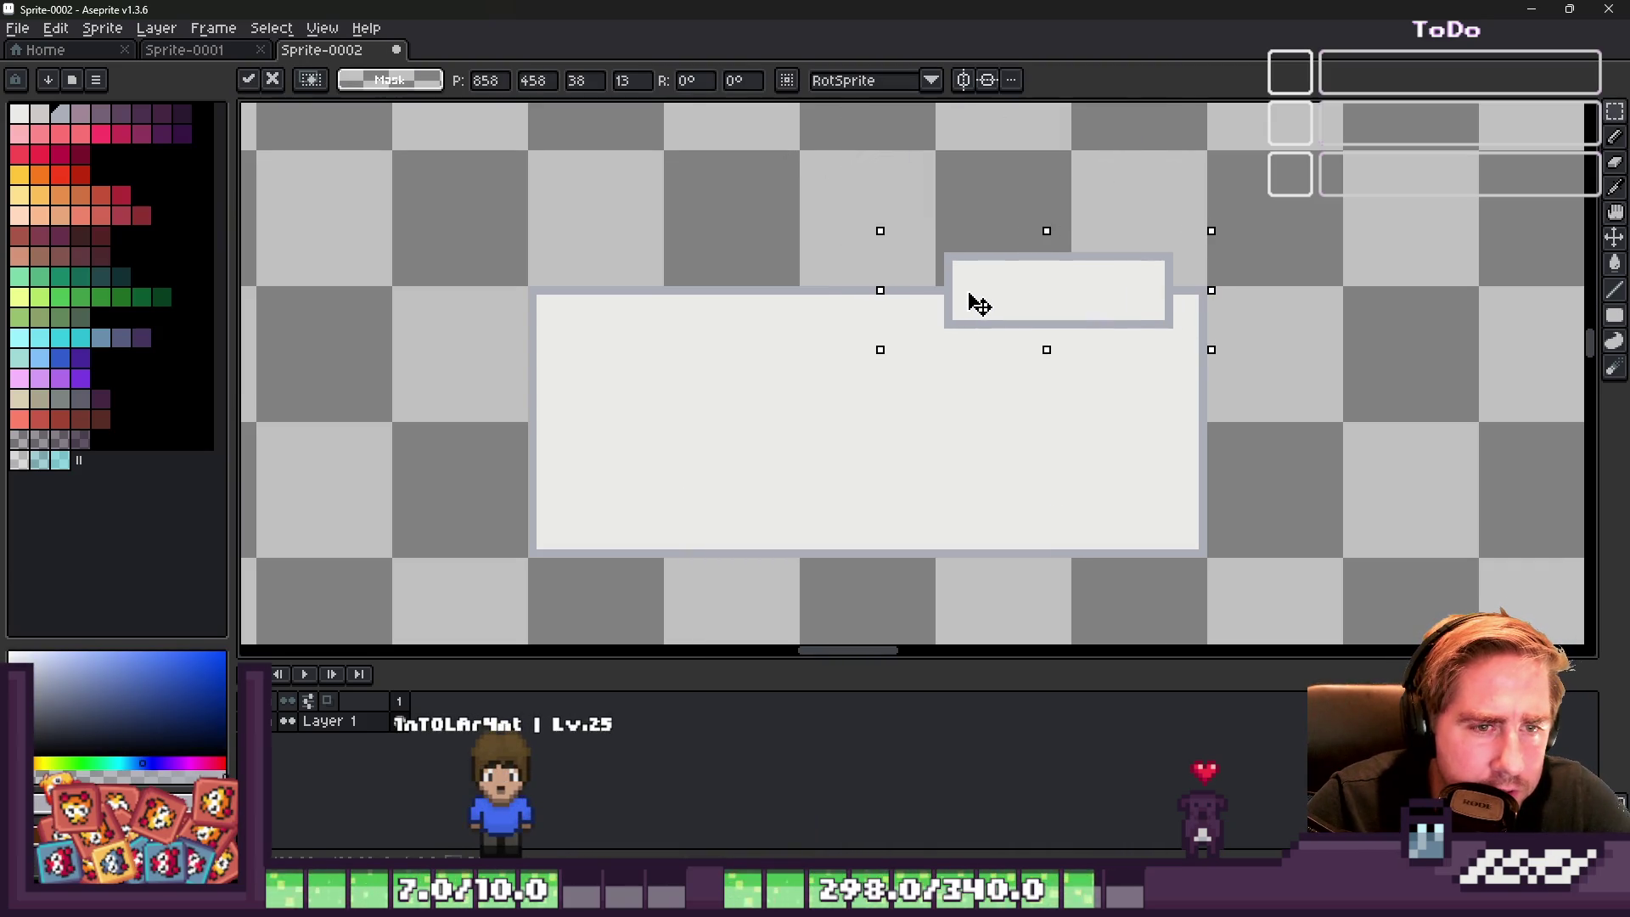
key("ctrl+d")
- Shift the dialogue box left and stretch a vertical slice to widen it
scroll(1030, 378, "down", 1)
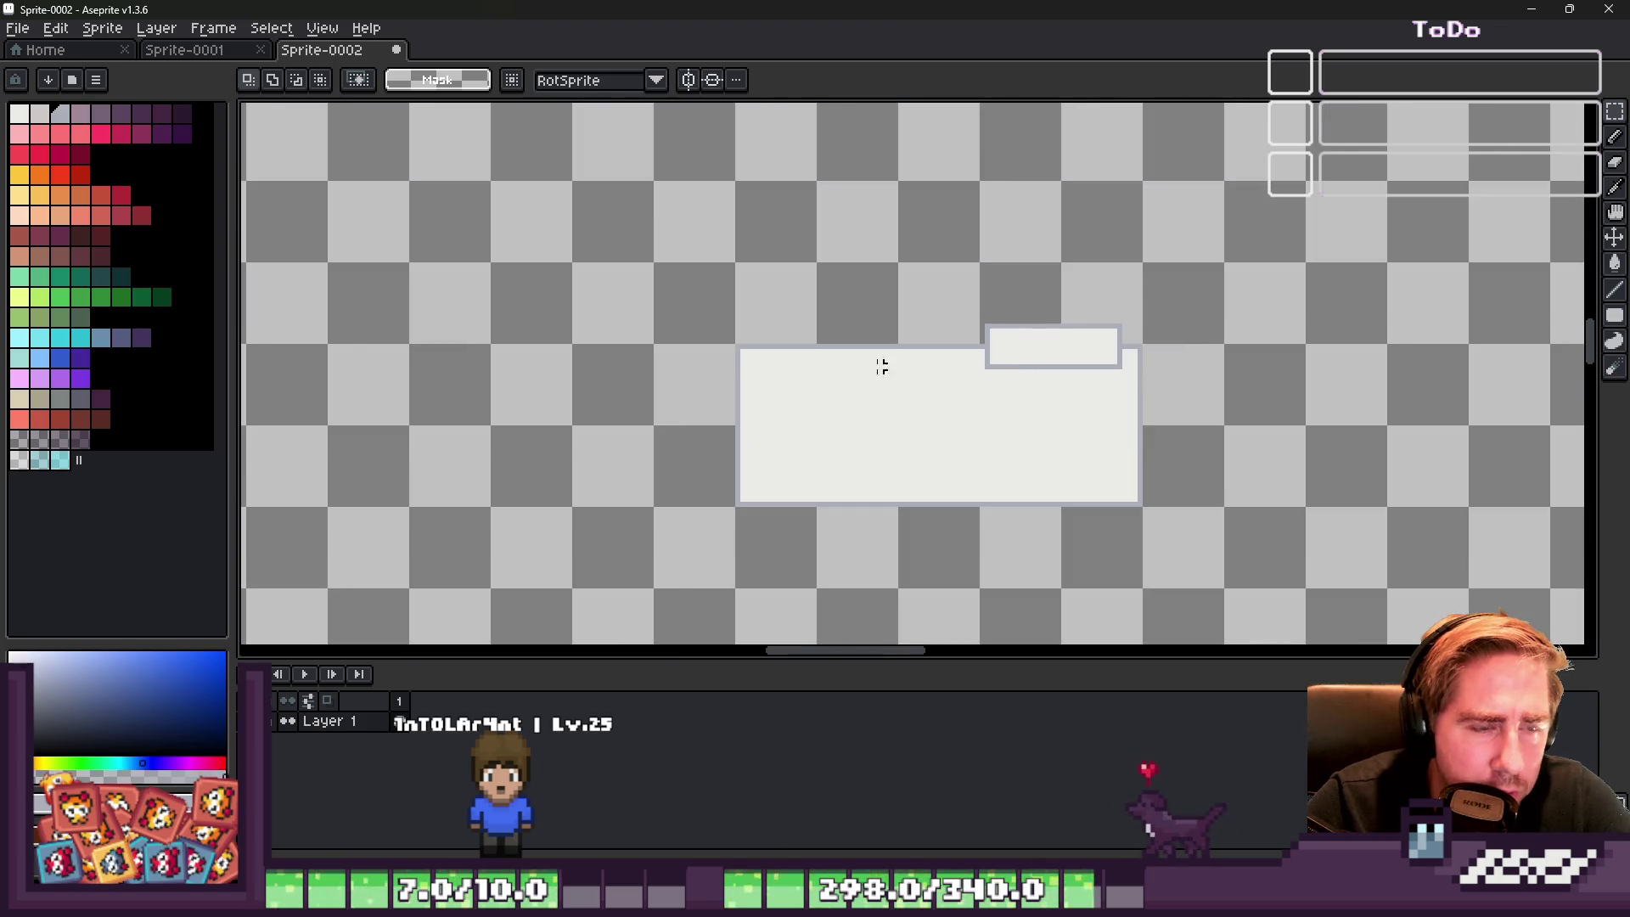
scroll(881, 364, "up", 1)
scroll(867, 374, "down", 2)
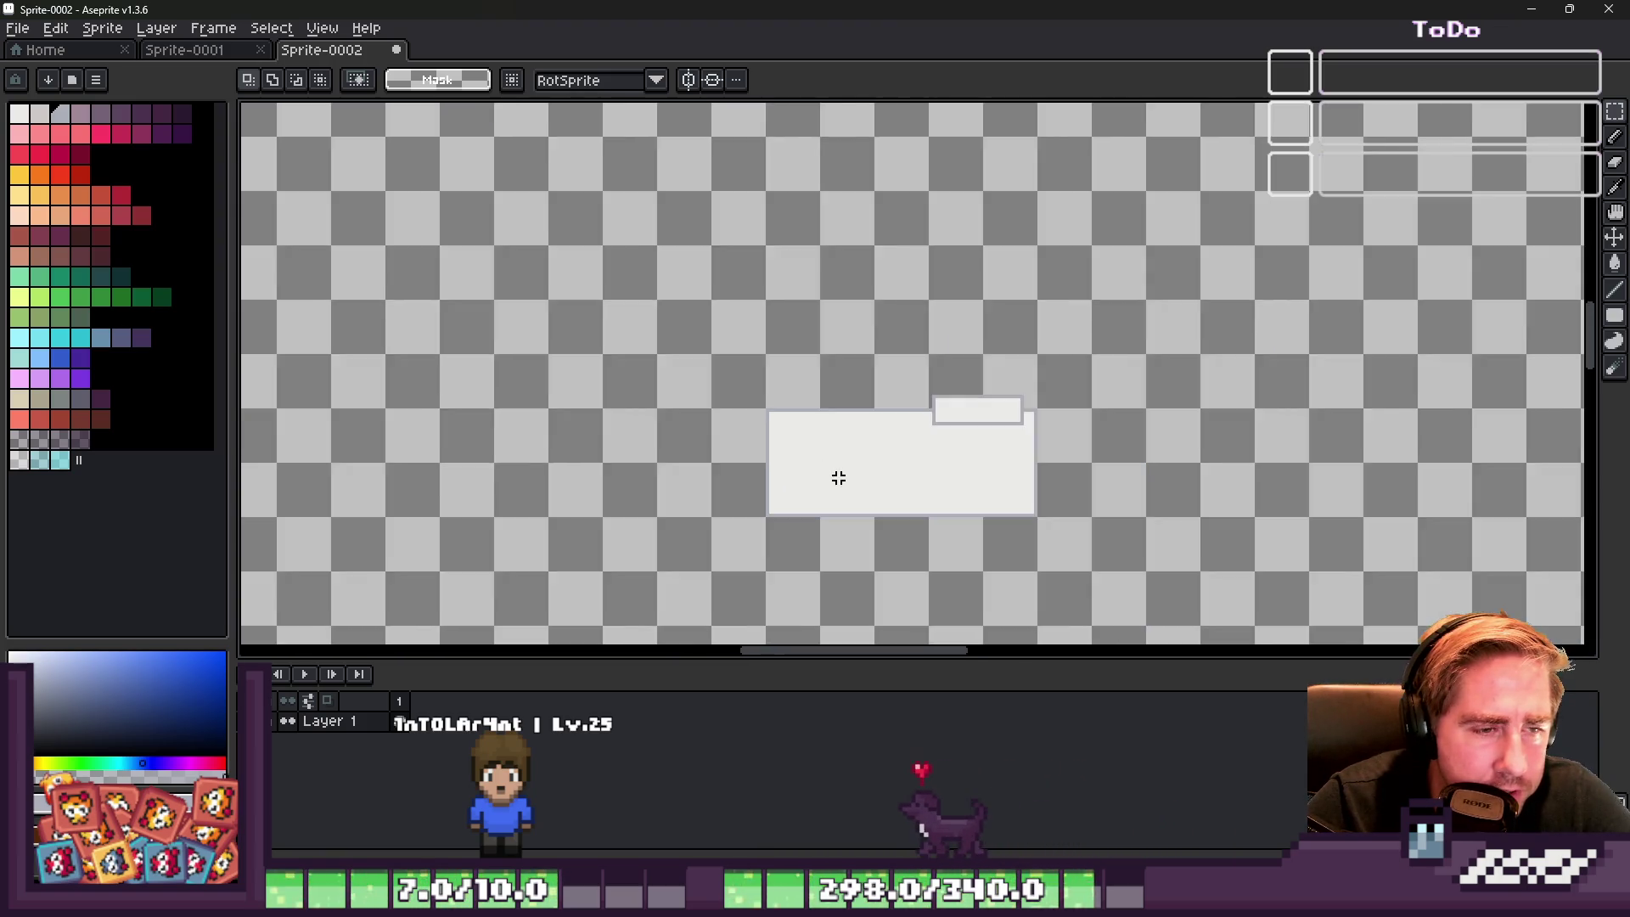
scroll(837, 476, "up", 2)
left_click_drag(586, 229, 900, 605)
left_click_drag(811, 446, 544, 456)
mouse_move(583, 216)
left_mouse_down()
mouse_move(593, 575)
mouse_move(626, 619)
left_mouse_up()
left_click_drag(630, 430, 947, 448)
left_click(950, 412)
scroll(951, 411, "down", 2)
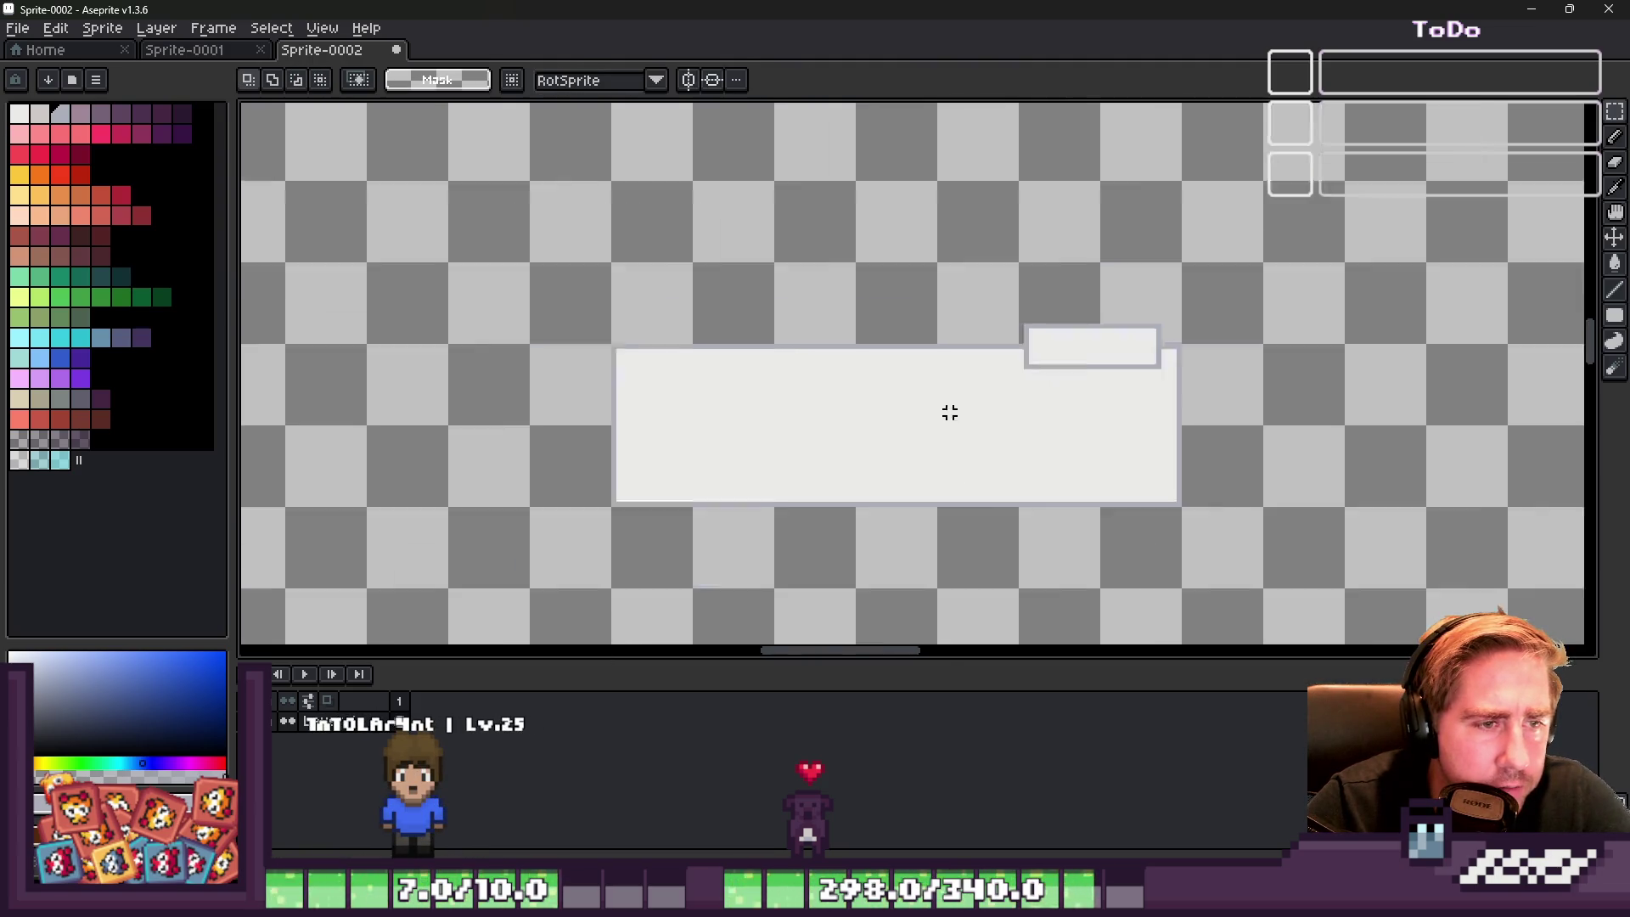
scroll(933, 354, "up", 2)
left_click_drag(1055, 185, 1276, 425)
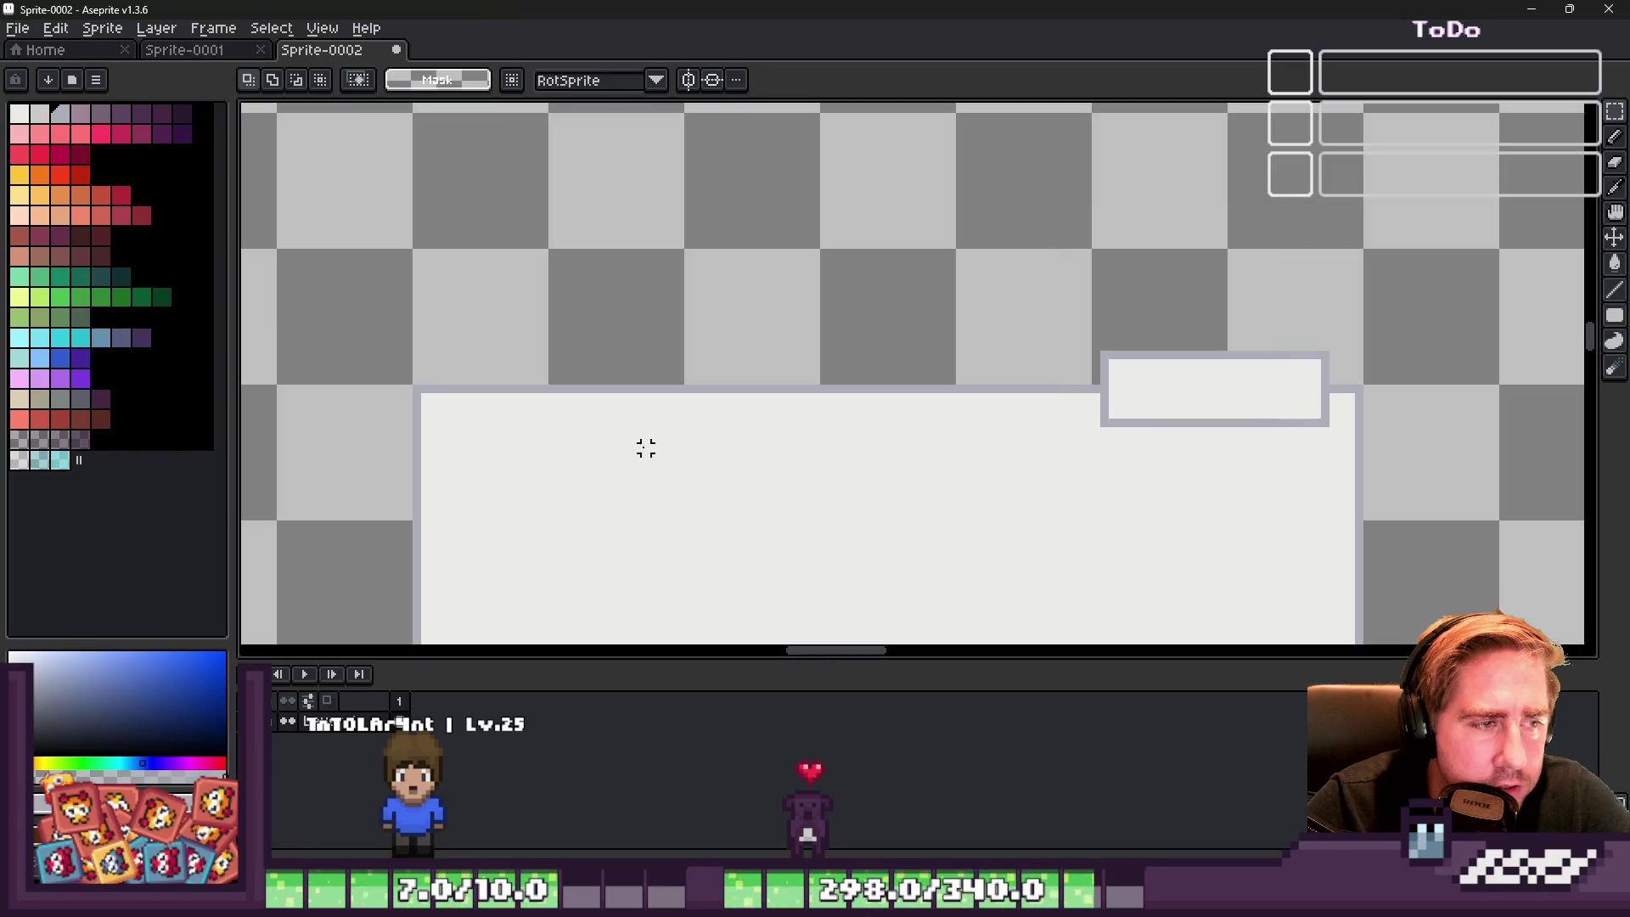
- Paint a round grey blob for the figure, then cover its overlap inside the box with off-white
key("ctrl+d")
key("b")
scroll(645, 358, "up", 20)
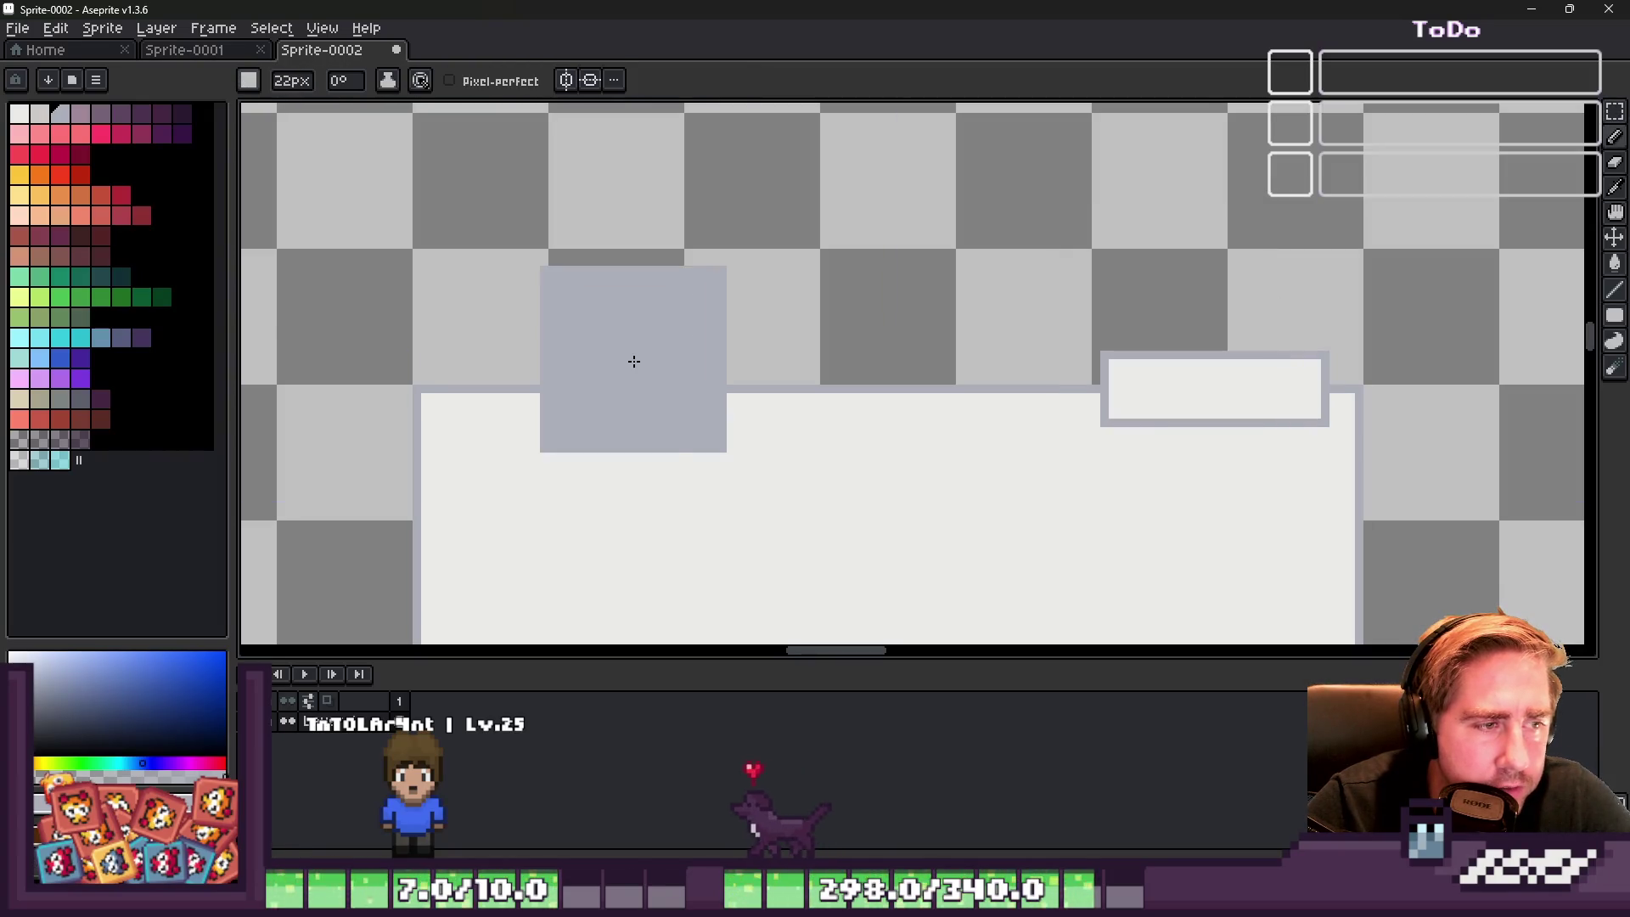
left_click(249, 80)
left_click(254, 109)
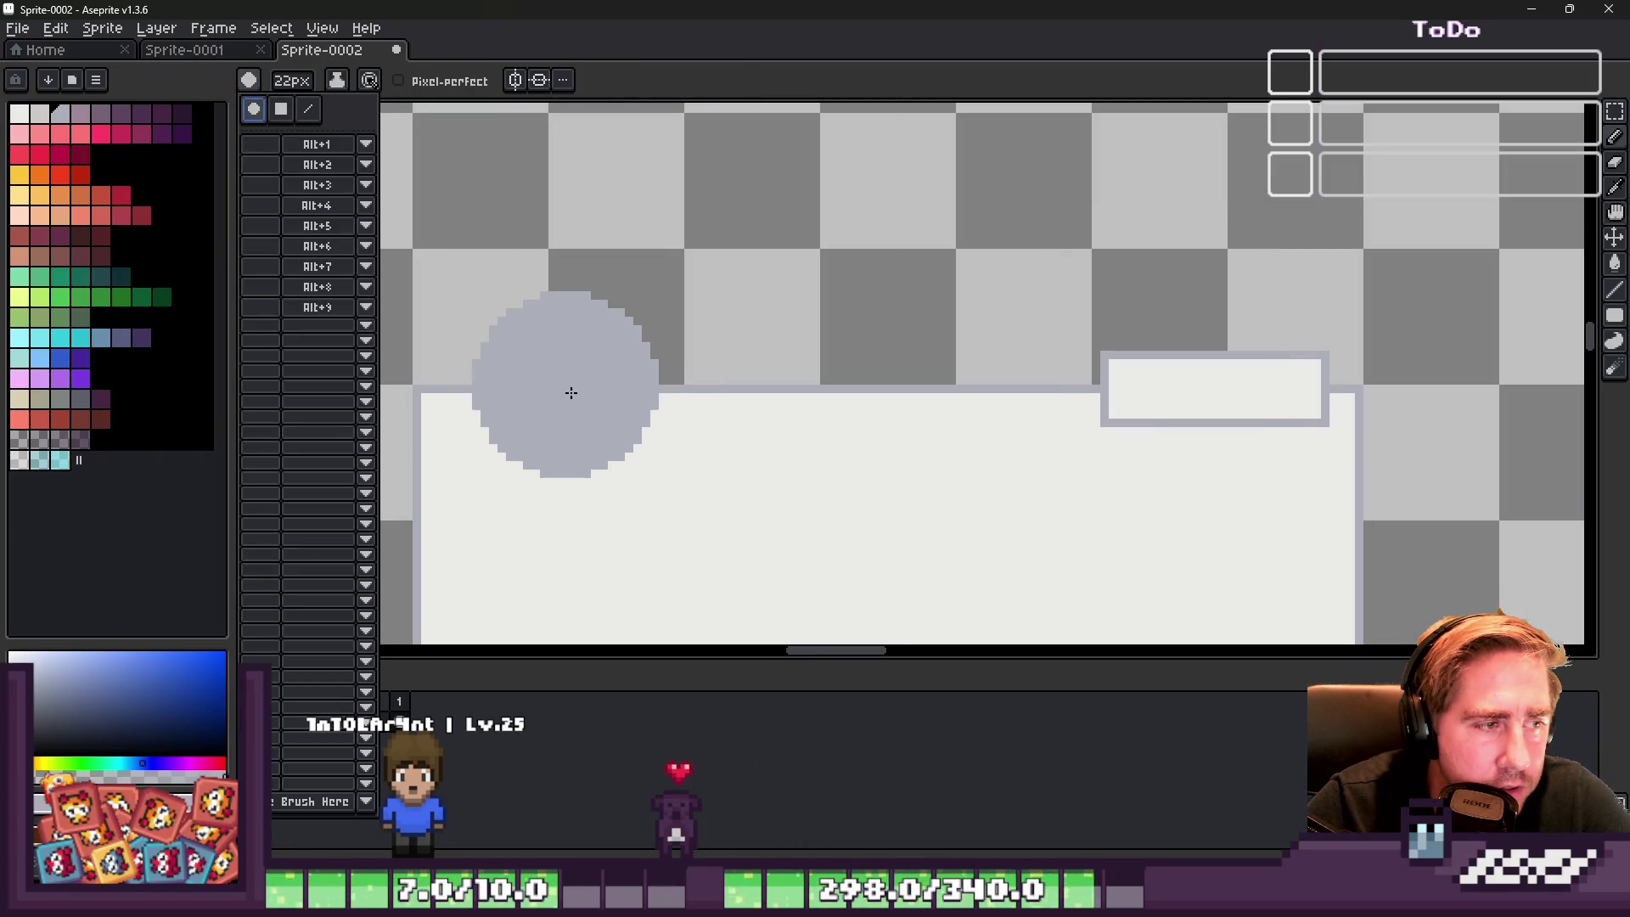
left_click(546, 395)
scroll(560, 283, "down", 5)
scroll(561, 282, "down", 4)
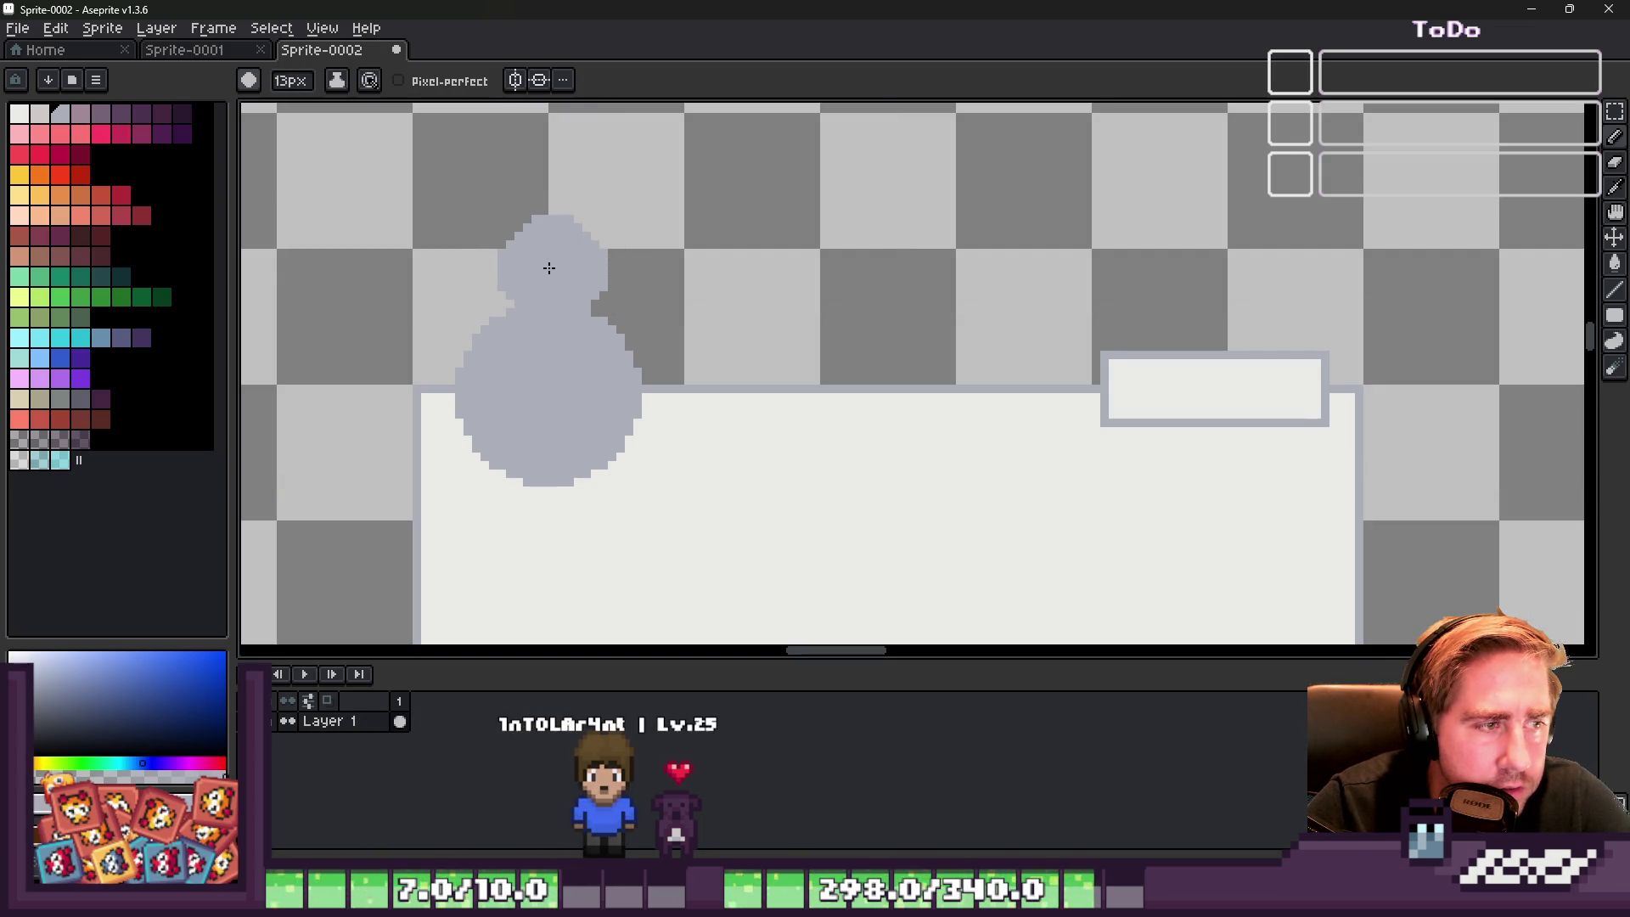
left_click(459, 459, "alt")
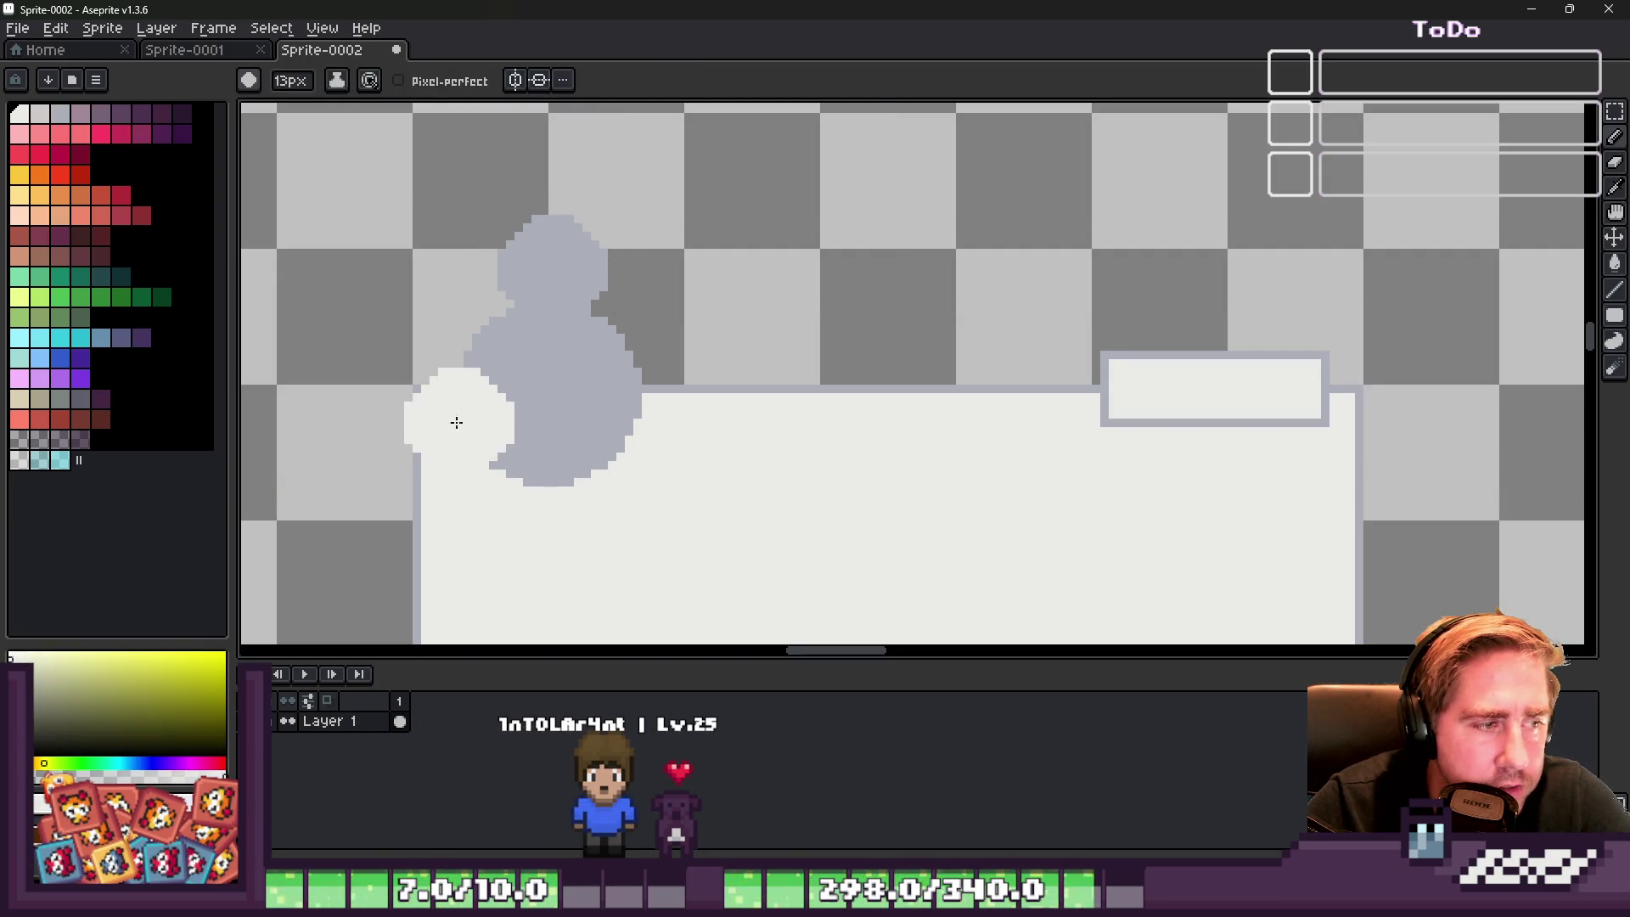
scroll(474, 451, "up", 4)
scroll(463, 452, "down", 8)
scroll(460, 419, "up", 3)
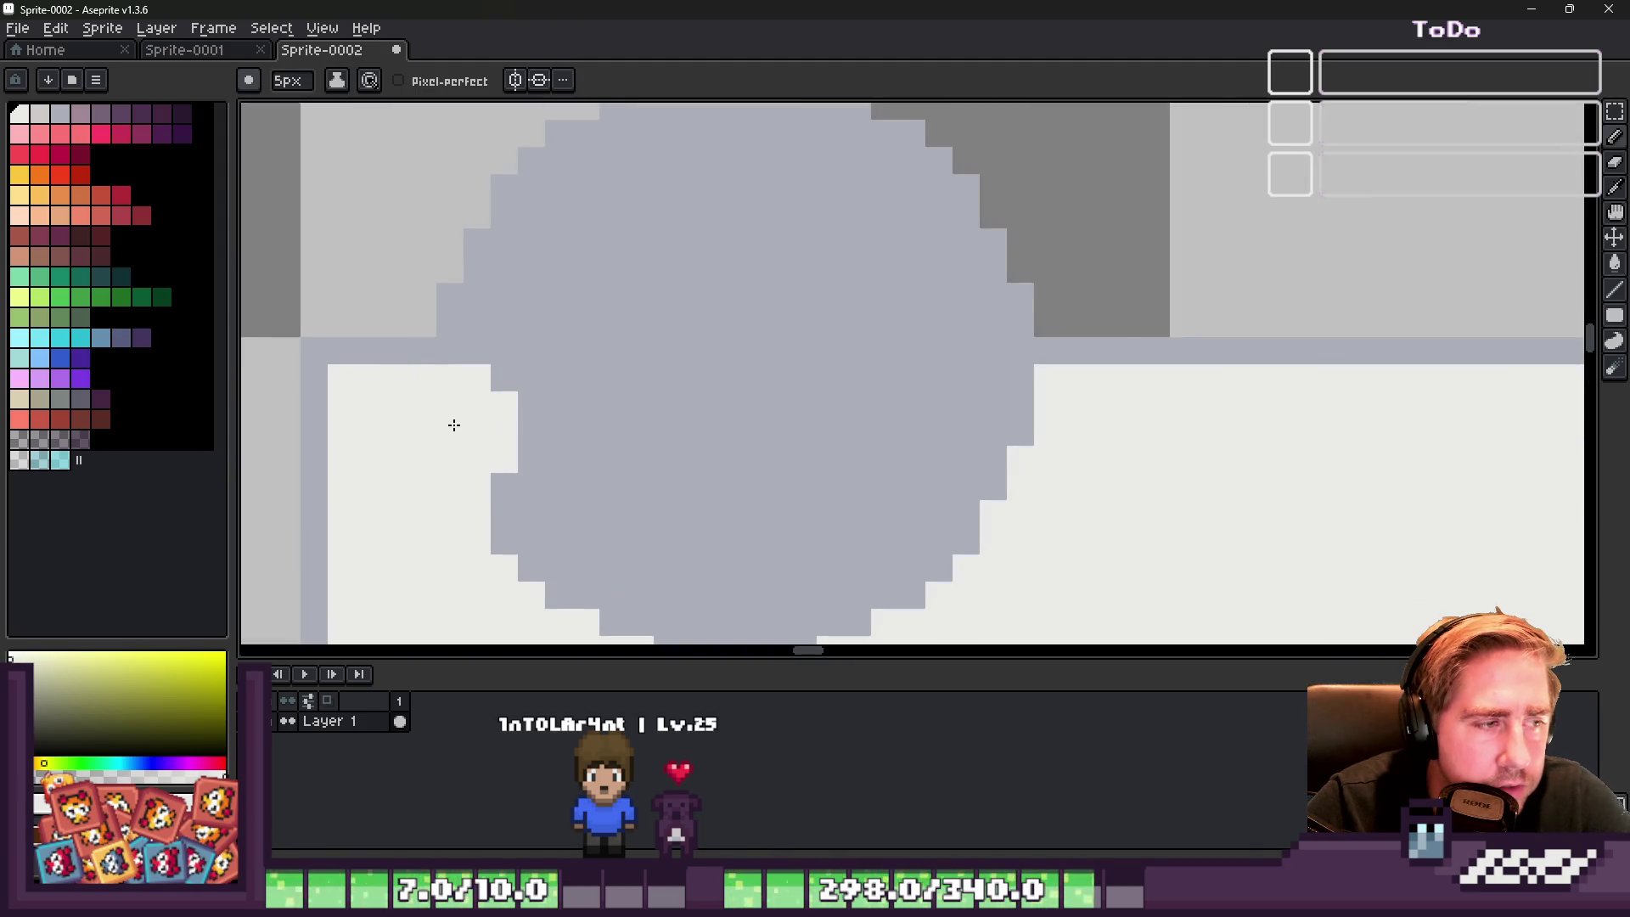
mouse_move(451, 422)
left_mouse_down()
mouse_move(1077, 407)
mouse_move(1041, 393)
mouse_move(843, 422)
left_mouse_up()
scroll(948, 388, "down", 3)
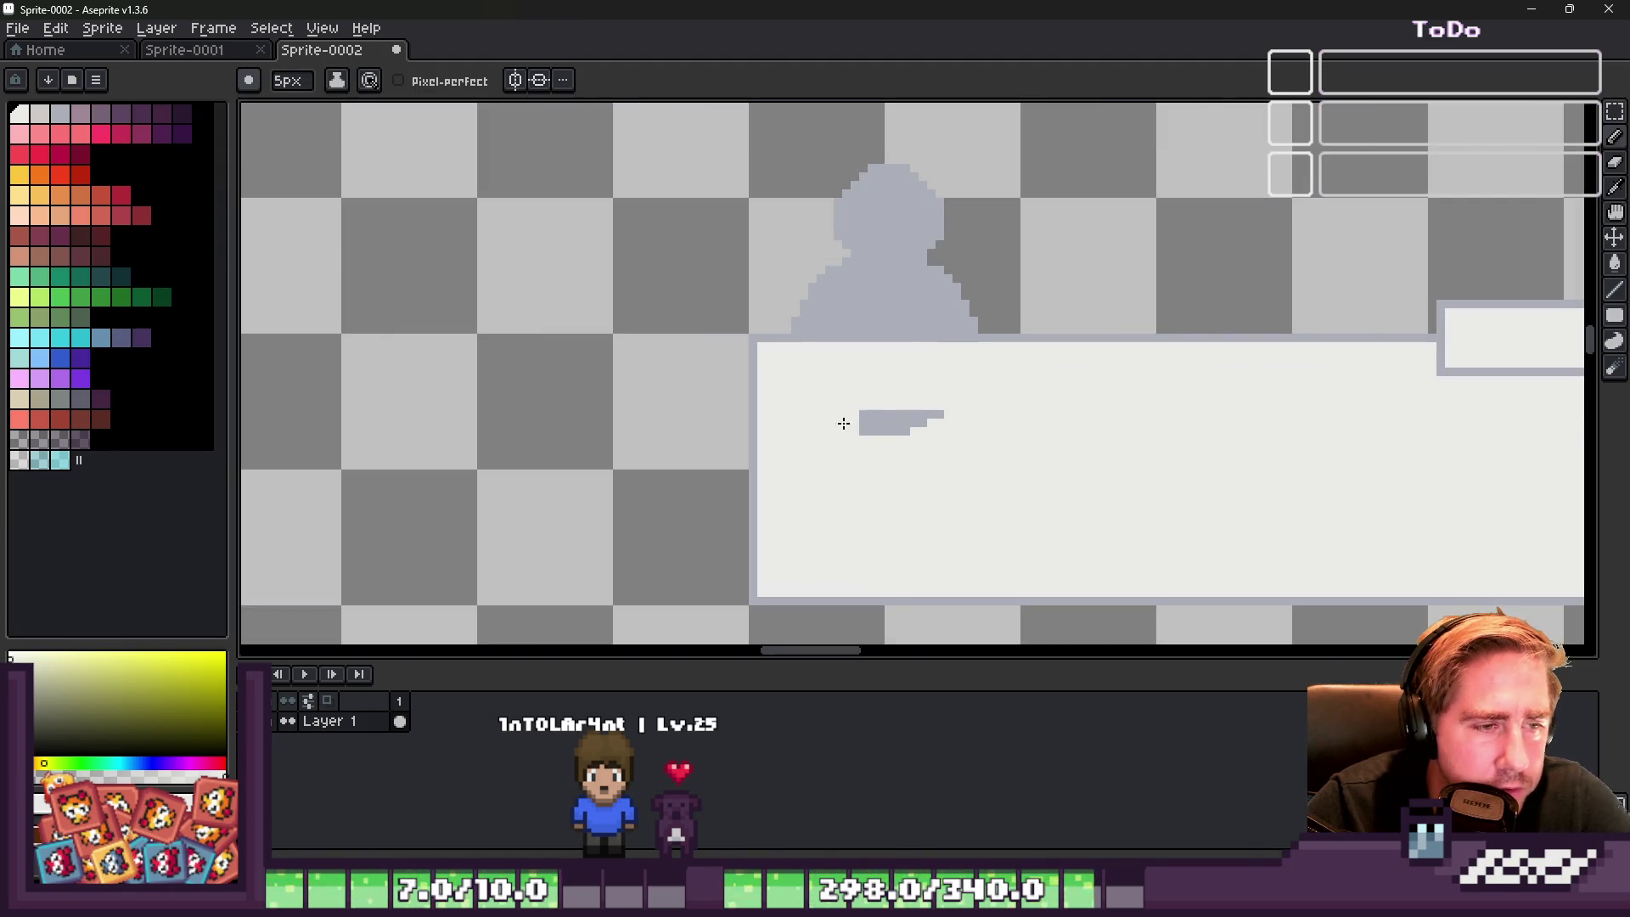
scroll(957, 353, "down", 3)
scroll(960, 353, "up", 4)
- Test selecting and deleting the grey figure, then undo to restore it and clear the selection
key("m")
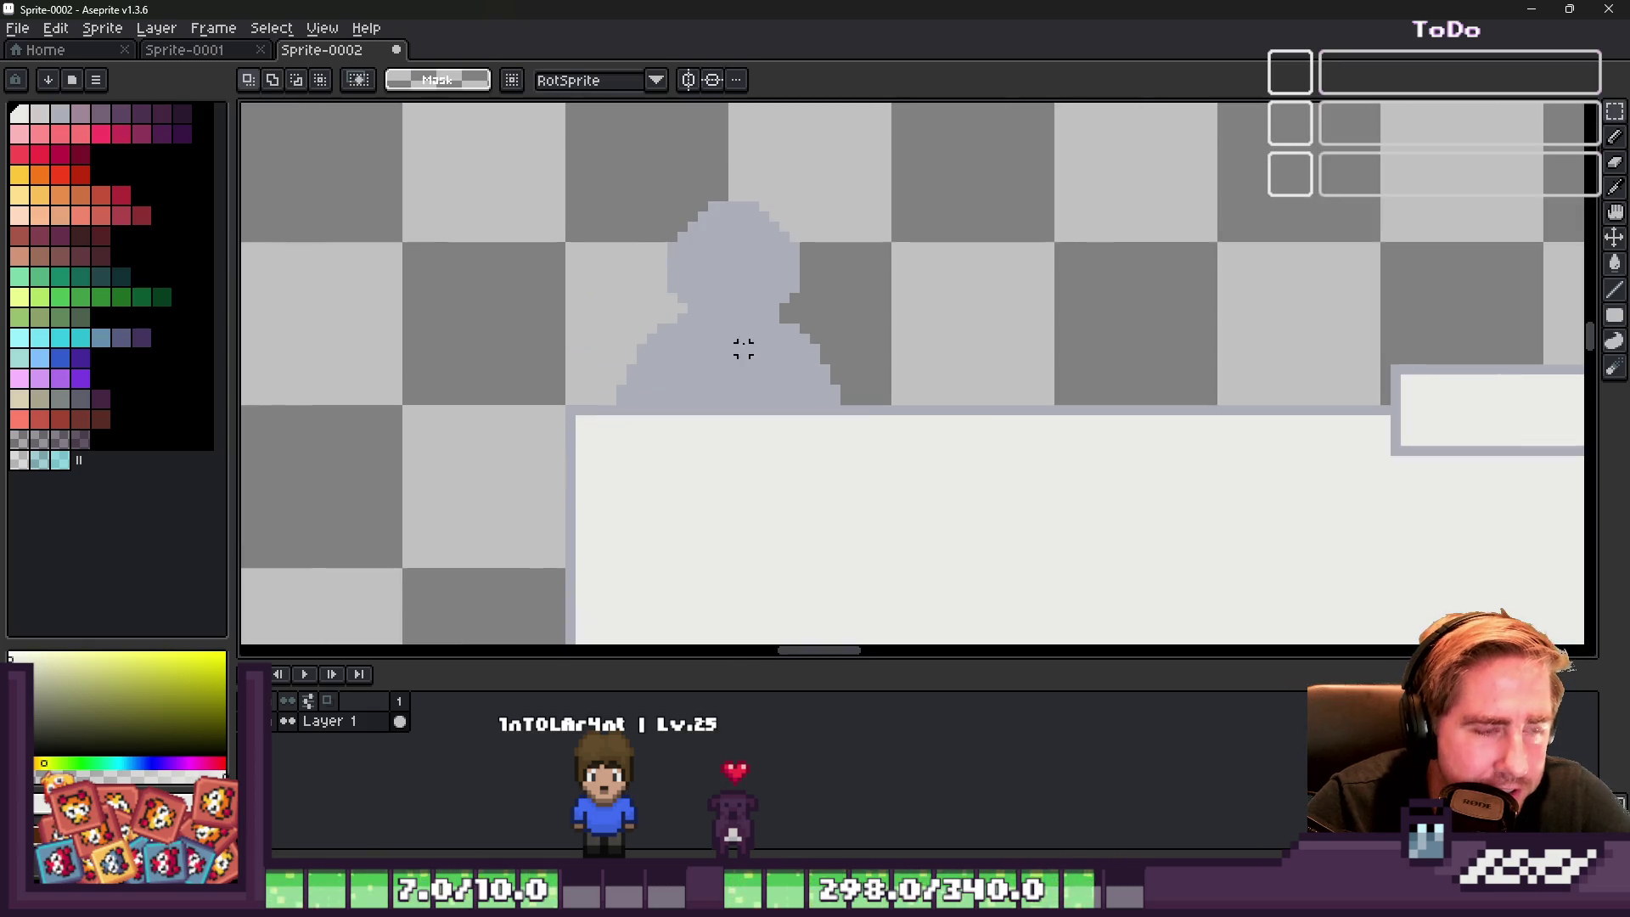
mouse_move(613, 158)
left_mouse_down()
mouse_move(807, 390)
mouse_move(852, 417)
left_mouse_up()
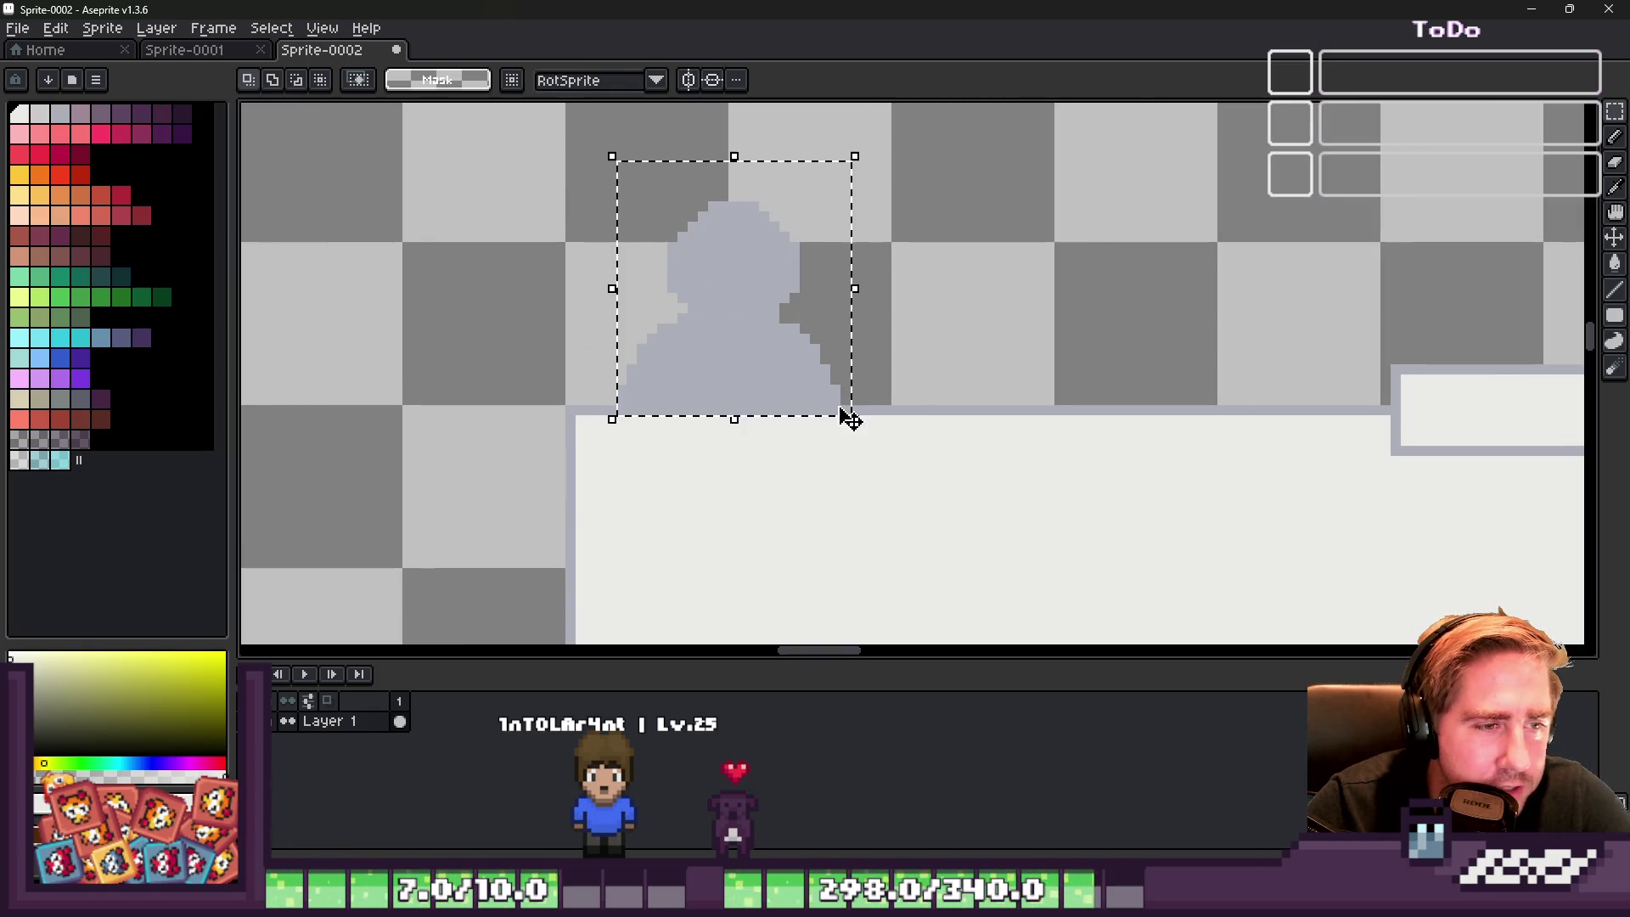
left_click(906, 396)
key("ctrl+z")
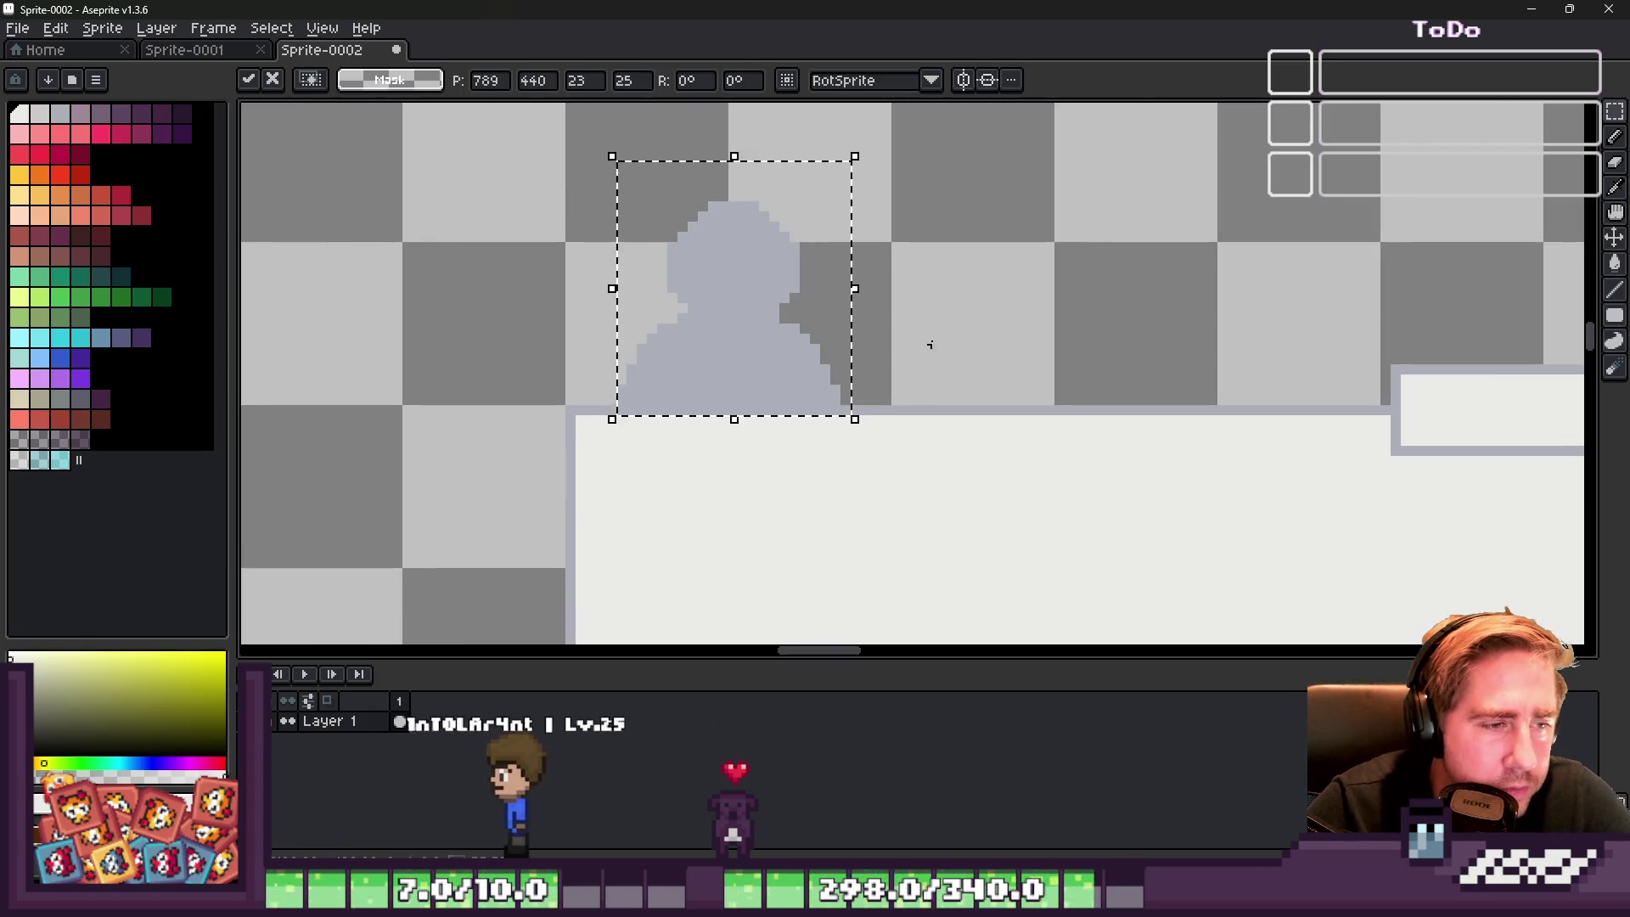
key("ctrl+d")
left_click_drag(499, 124, 943, 406)
key("Delete")
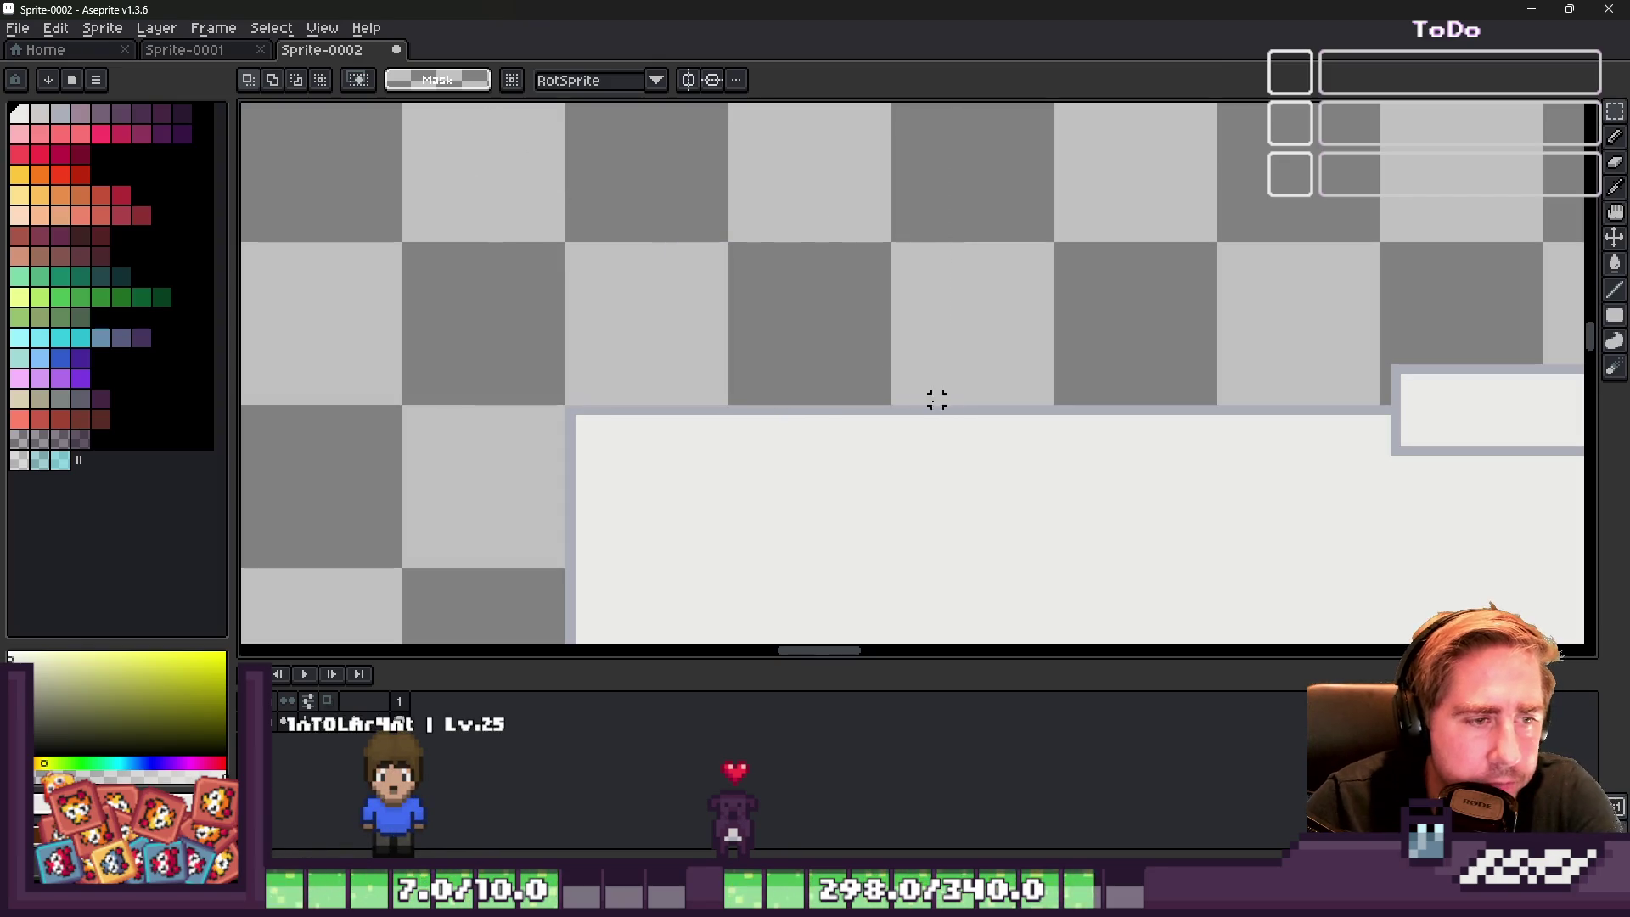
key("ctrl+z")
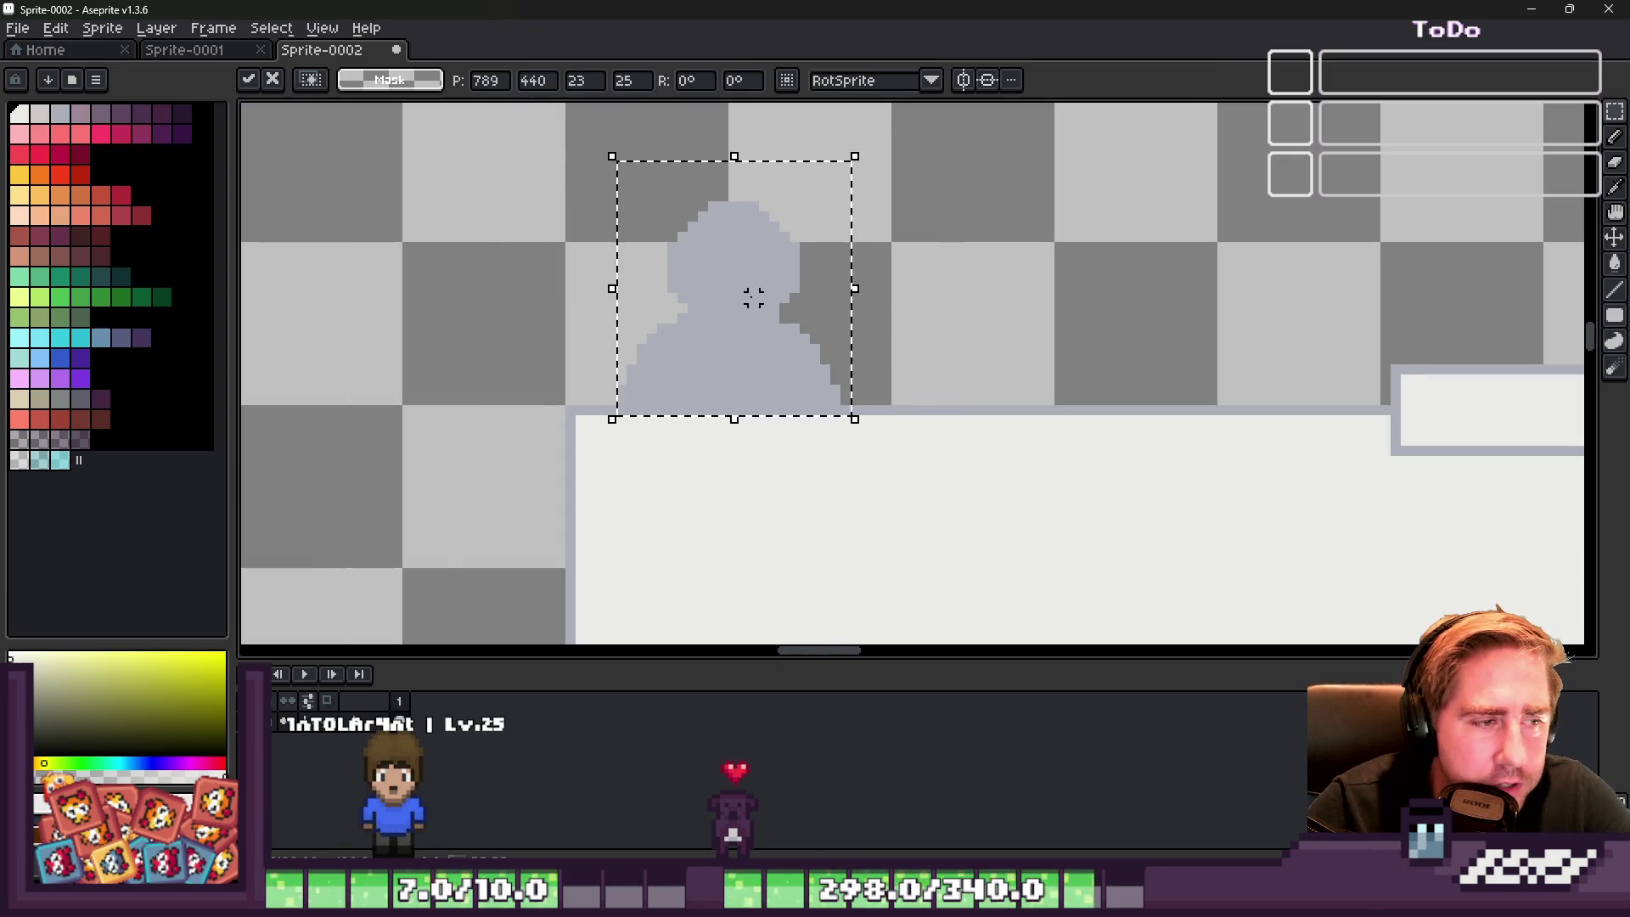
scroll(869, 354, "down", 3)
key("ctrl+d")
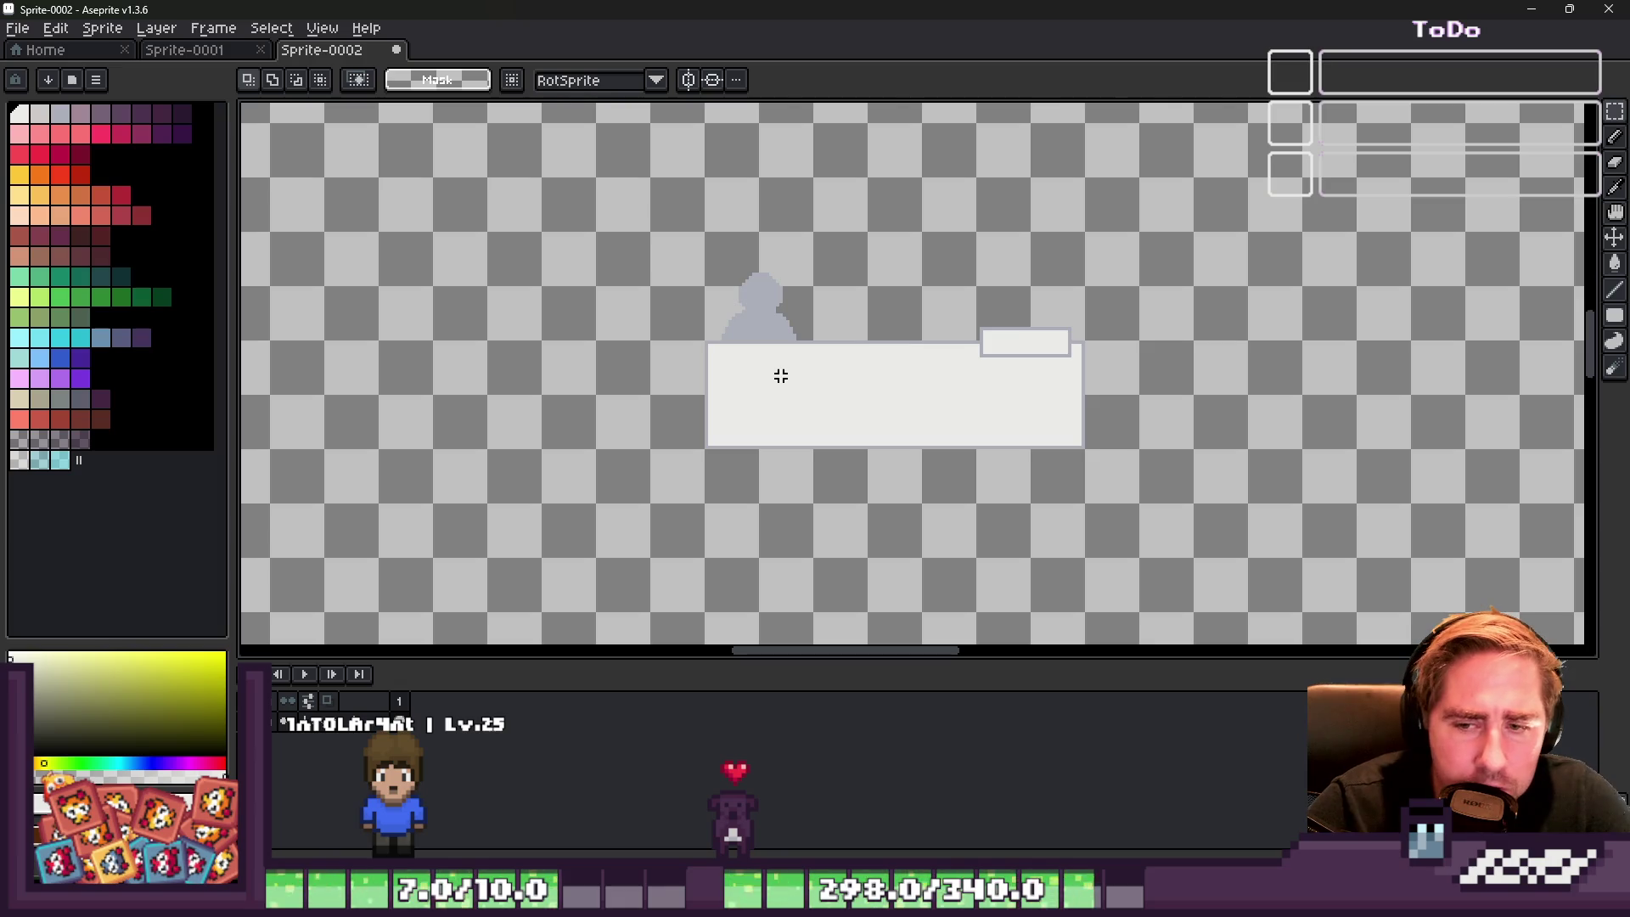
scroll(782, 376, "up", 1)
- Draw grey-blue 1px squiggle lines of placeholder text inside the dialogue box
key("b")
left_click(703, 320, "alt")
scroll(645, 360, "up", 1)
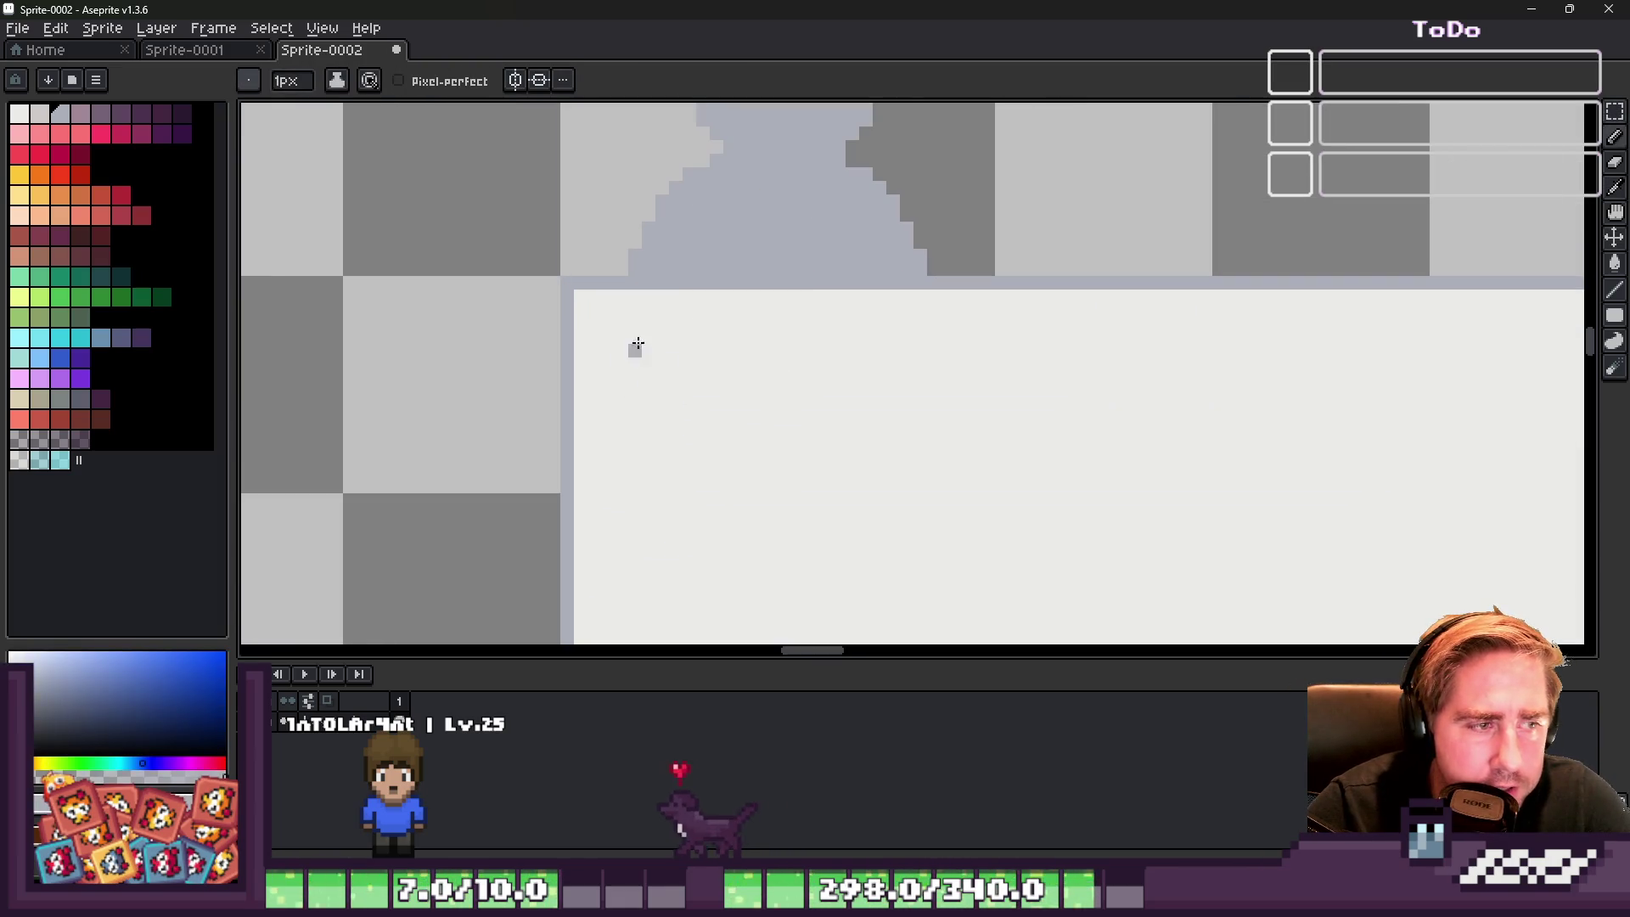
mouse_move(639, 334)
left_mouse_down()
mouse_move(671, 370)
mouse_move(770, 351)
left_mouse_up()
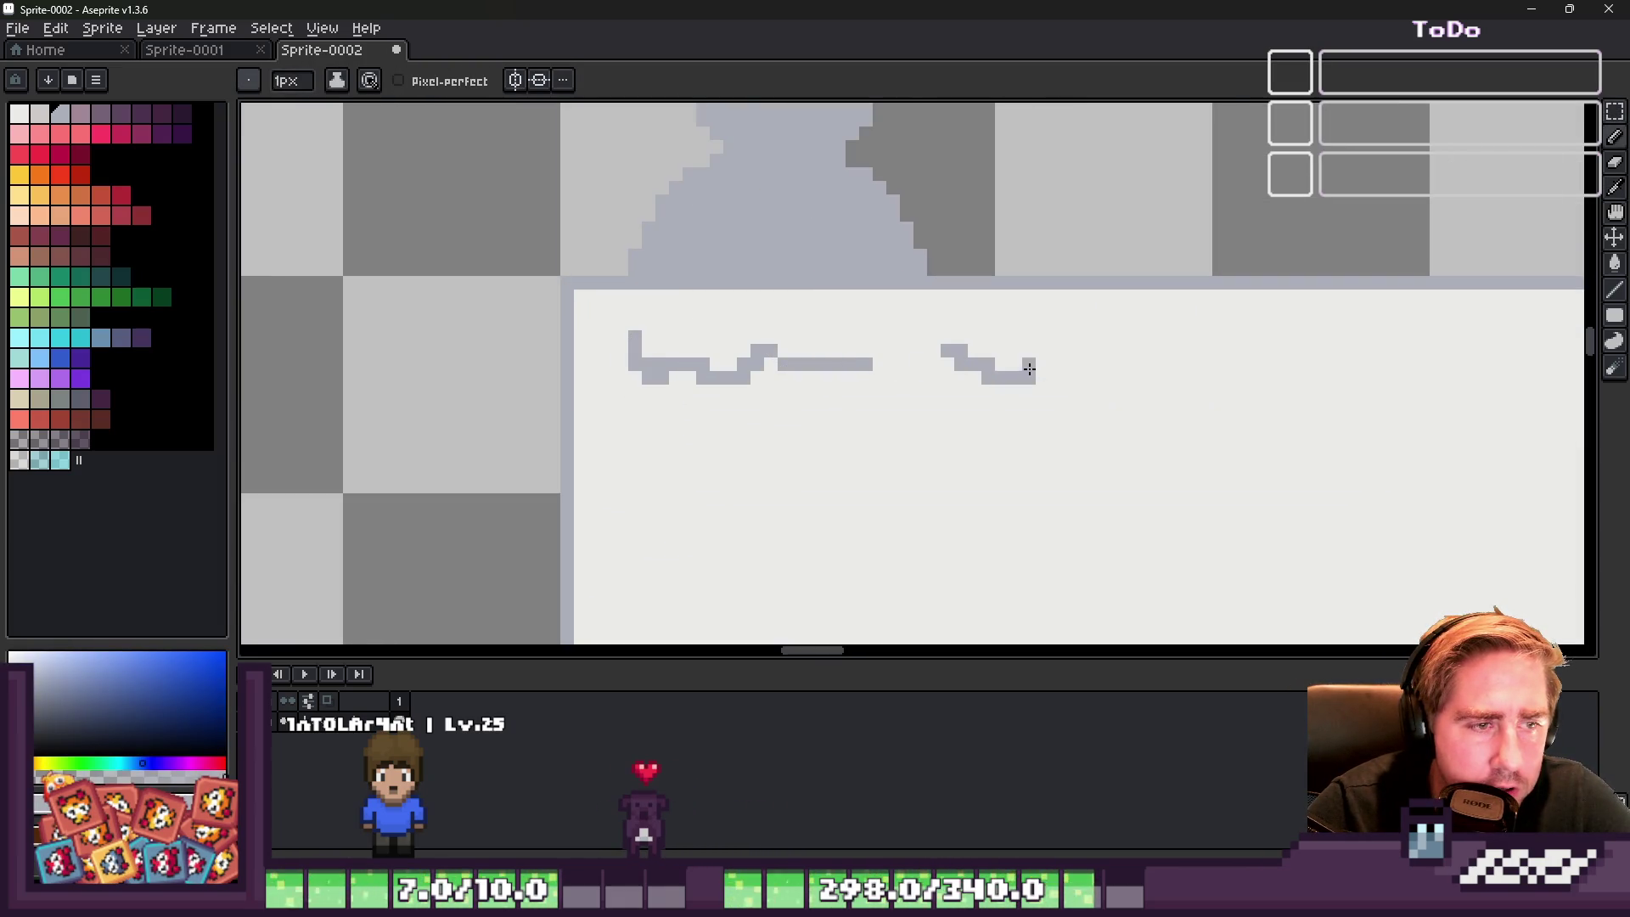
left_click_drag(1030, 368, 1044, 352)
scroll(1045, 351, "down", 1)
scroll(891, 357, "up", 1)
mouse_move(907, 360)
left_mouse_down()
mouse_move(1019, 373)
mouse_move(1117, 352)
left_mouse_up()
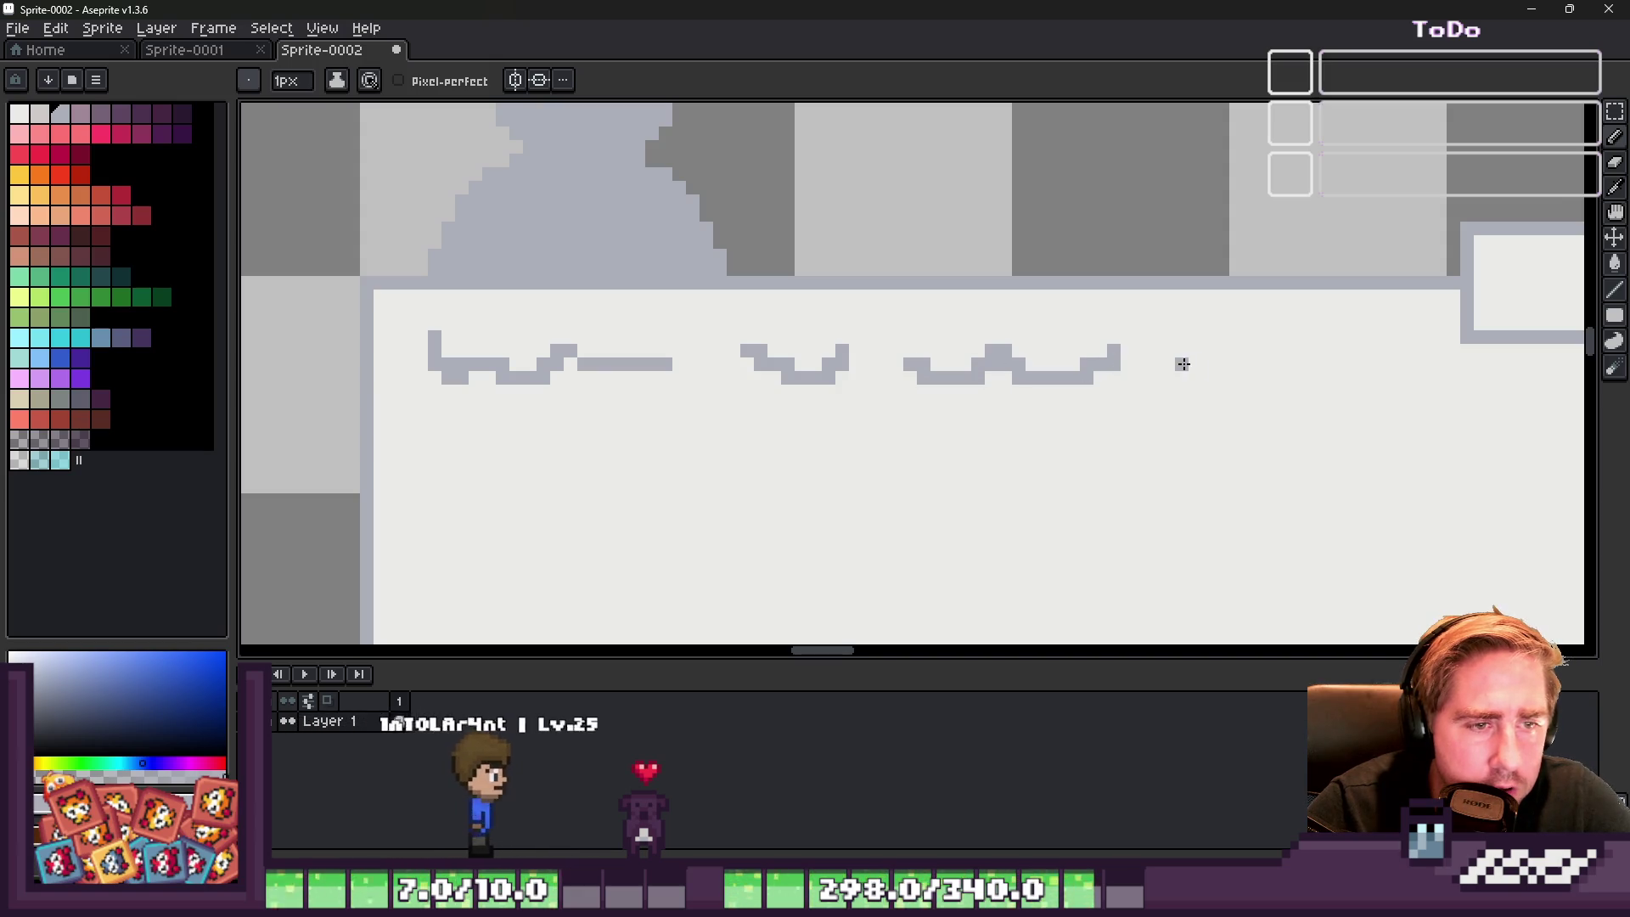
scroll(1073, 353, "down", 1)
scroll(946, 354, "up", 2)
- Pixel the D and Y of DYRA into the name tab in grey-blue
left_click_drag(977, 262, 1049, 217)
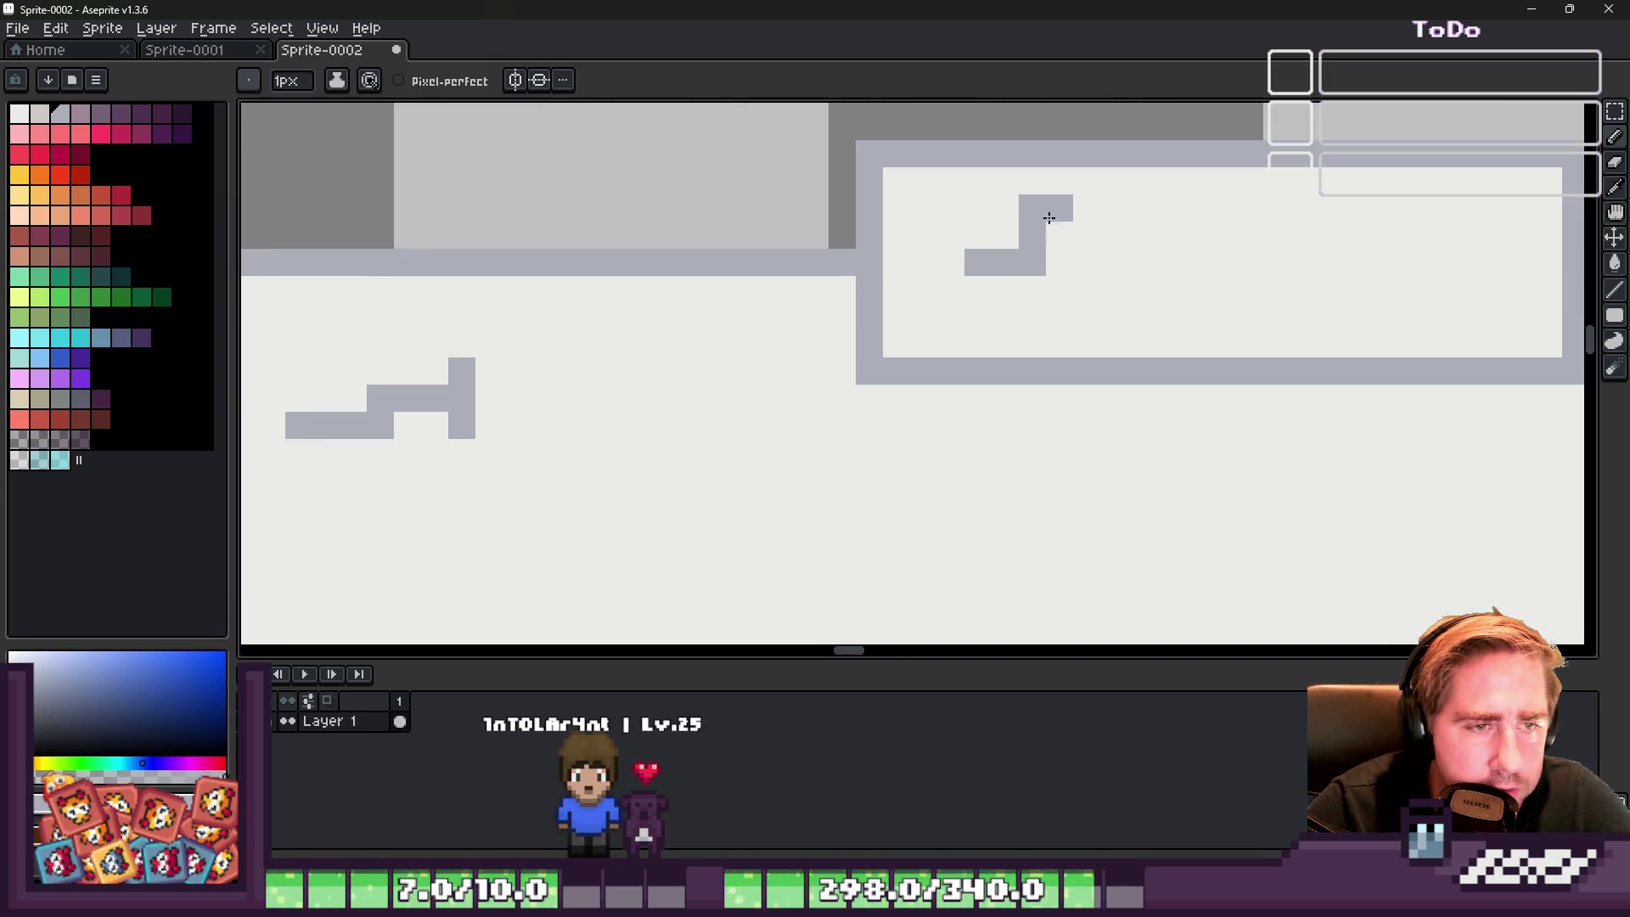
key("ctrl+z")
left_click(924, 206)
left_click_drag(926, 201, 920, 313)
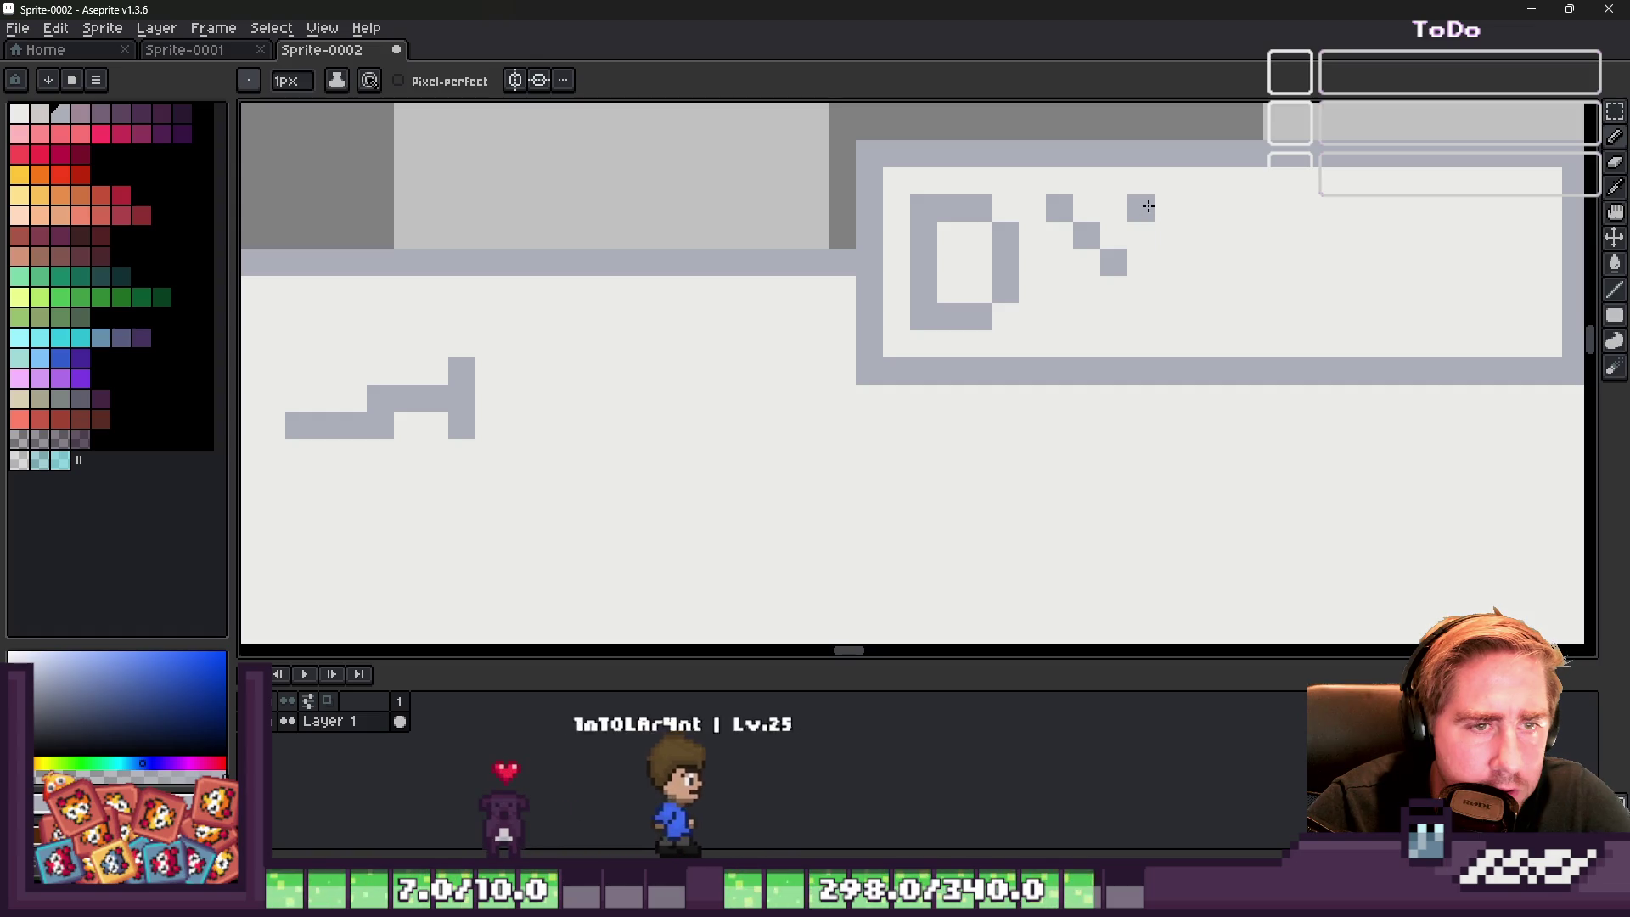
left_click_drag(1138, 207, 1138, 313)
left_click(1114, 316)
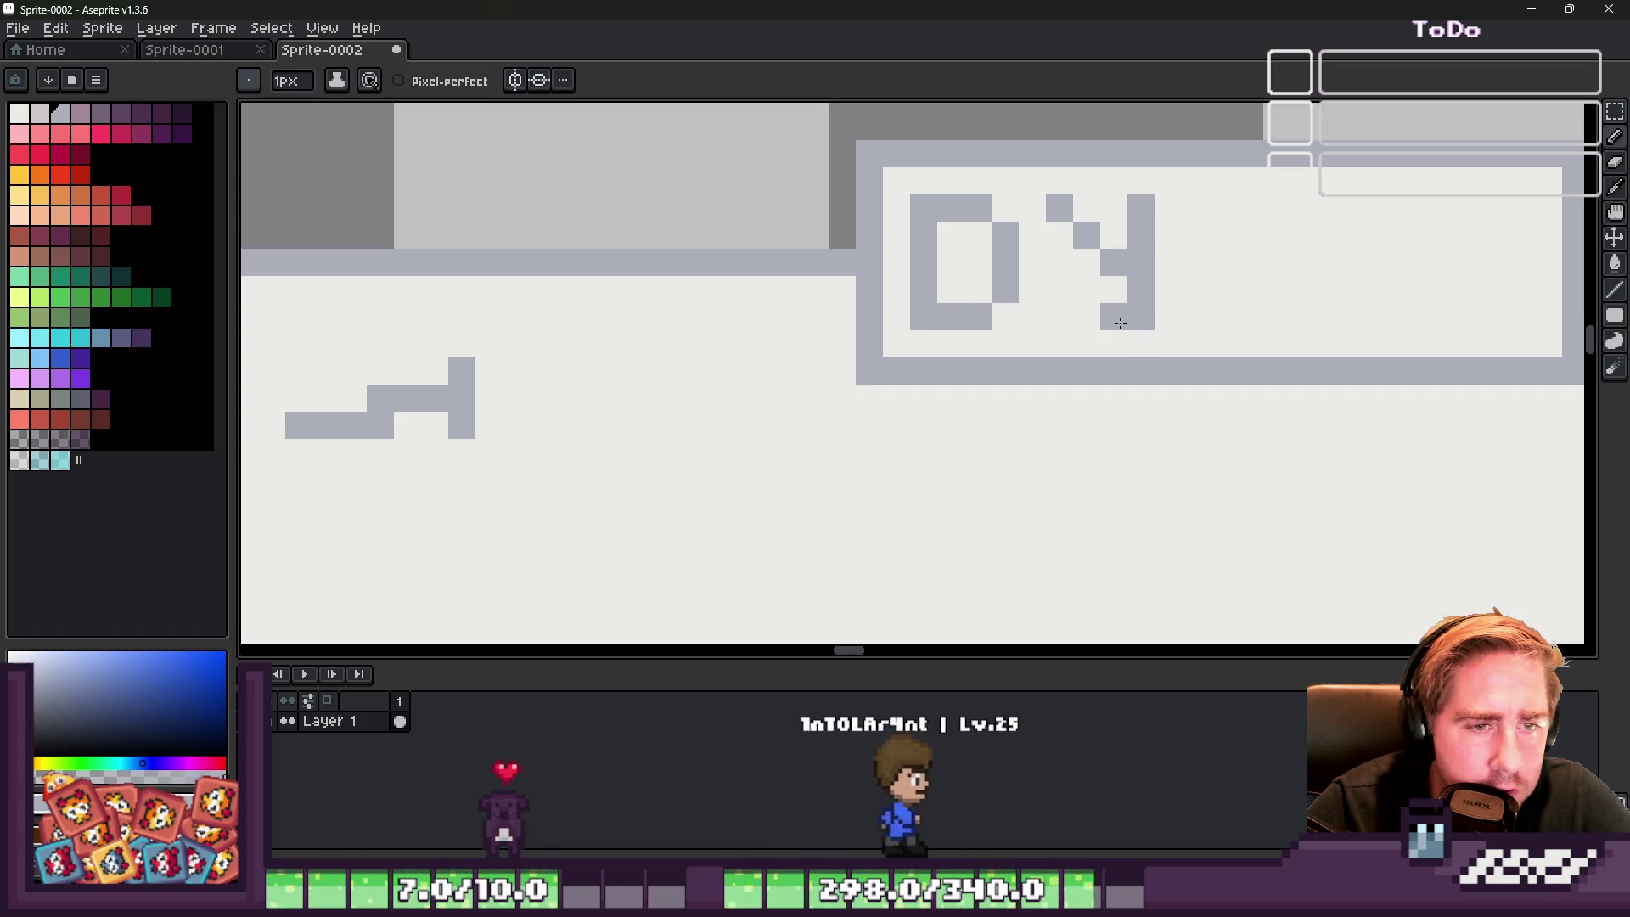
scroll(1103, 263, "down", 3)
scroll(971, 279, "up", 3)
- Add the pixels for the remaining letters R and A in the name tab
left_click(971, 279)
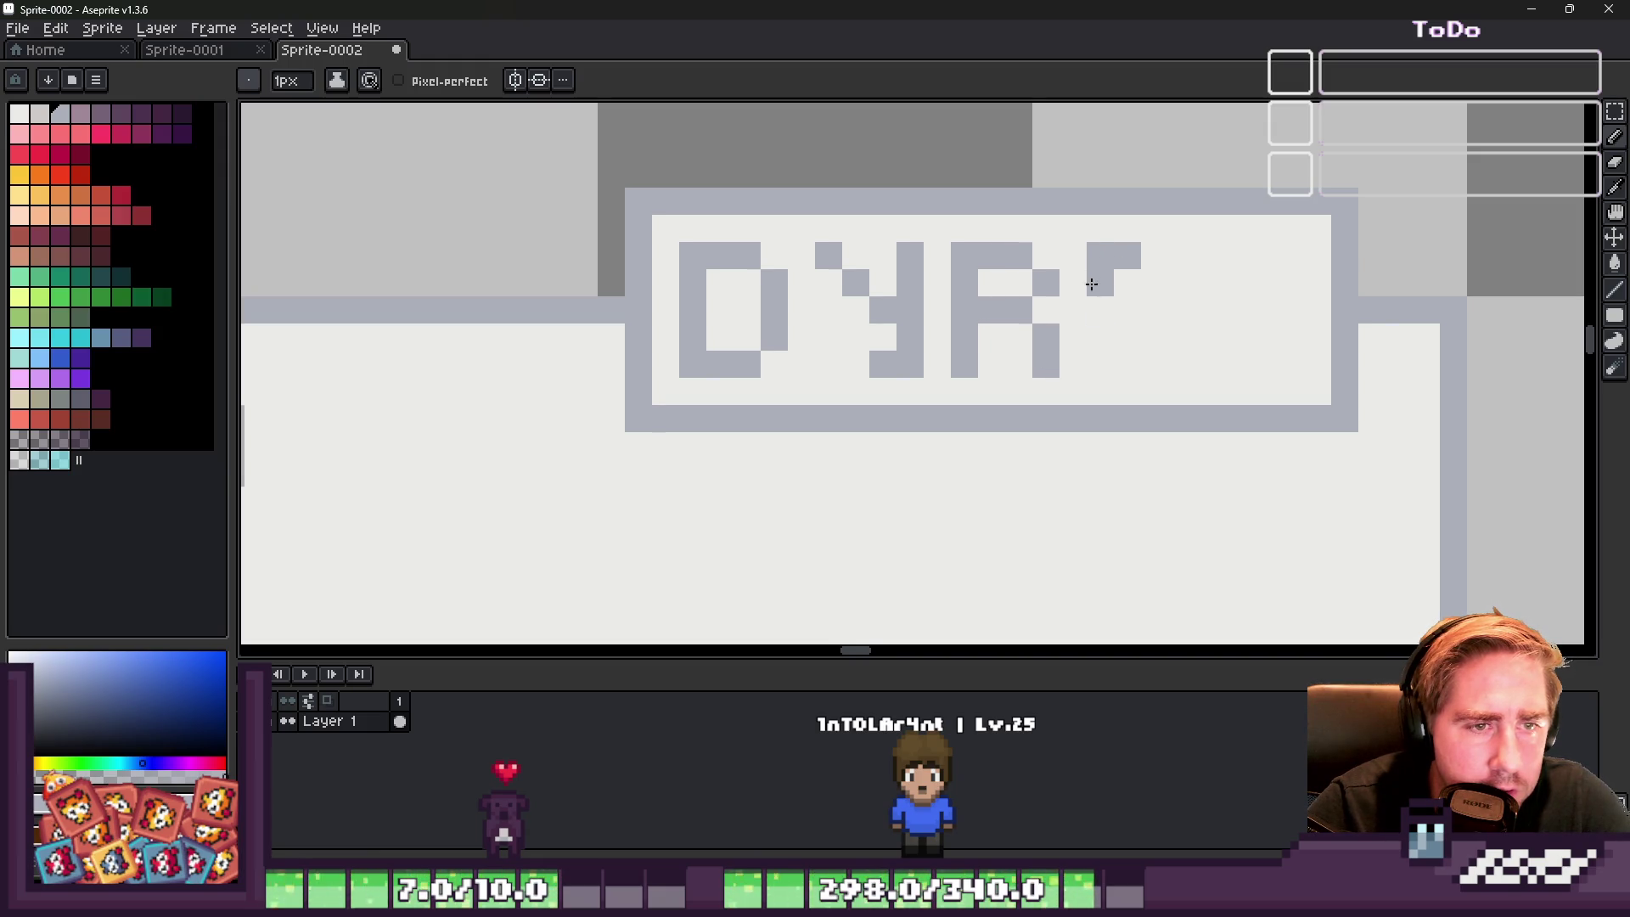
key("ctrl+z")
key("v")
key("b")
left_click(1148, 257)
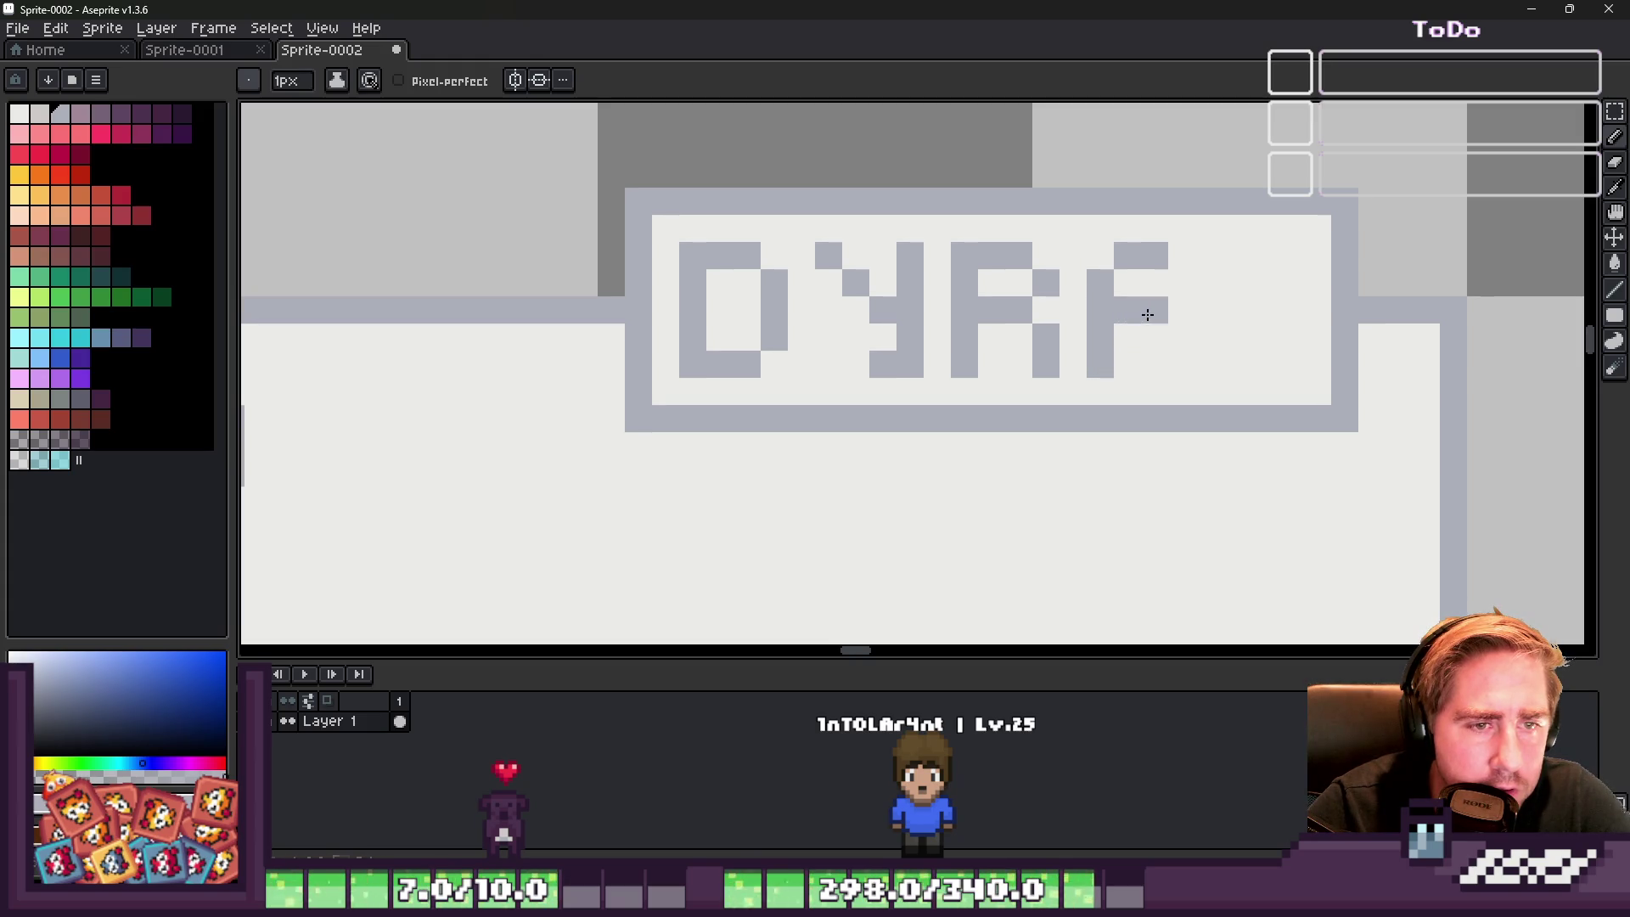
scroll(1019, 320, "down", 4)
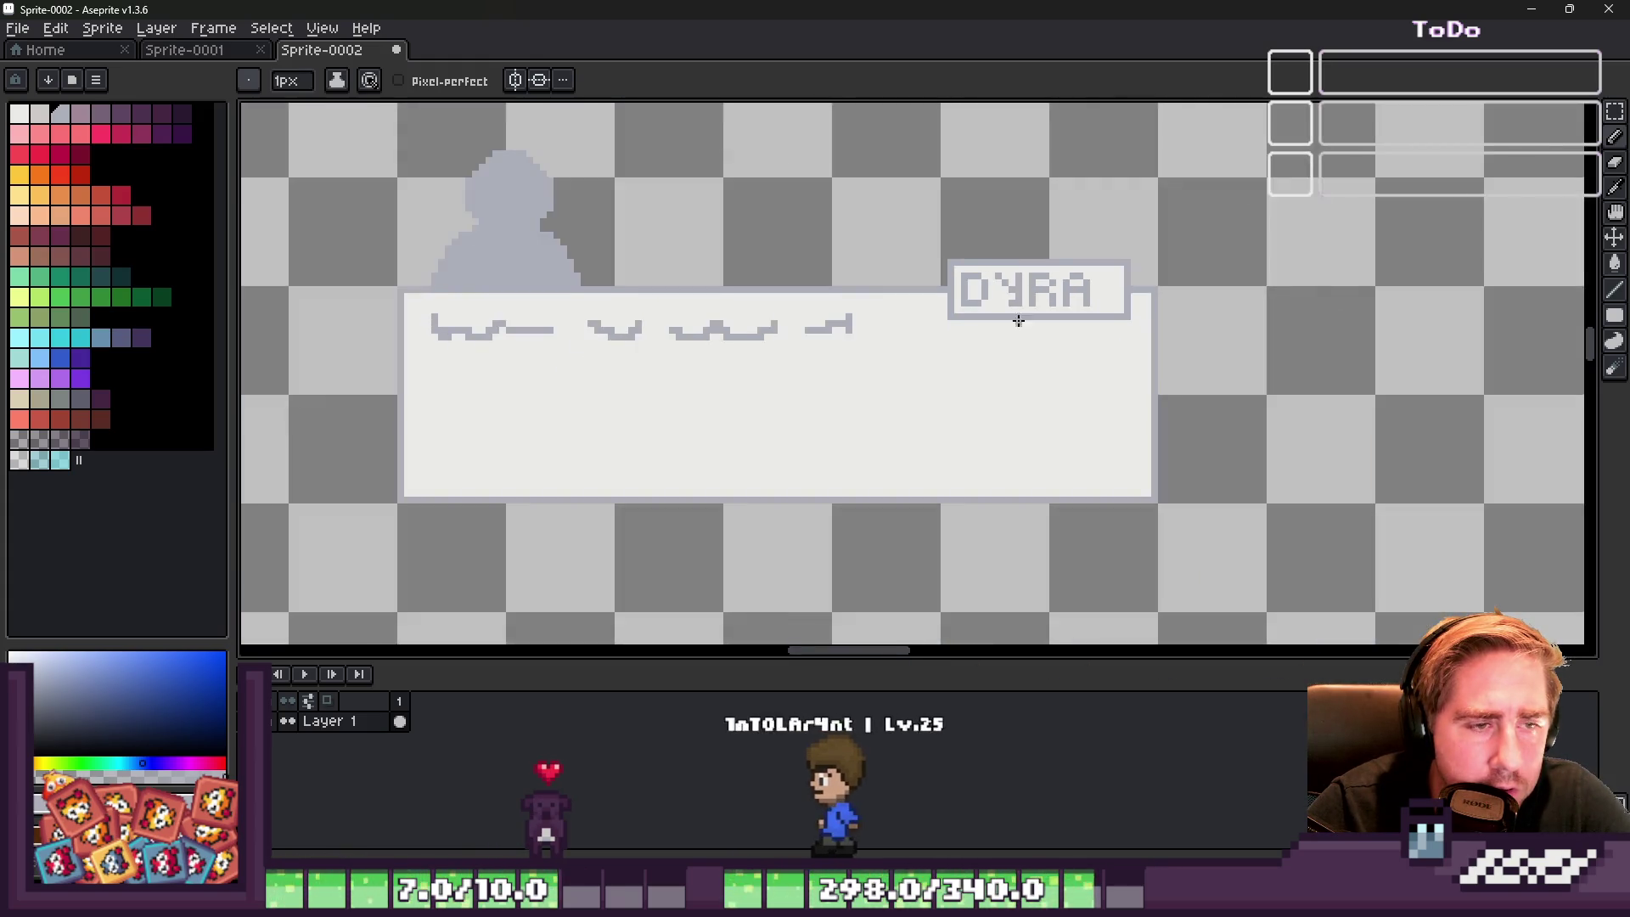
scroll(1073, 296, "up", 5)
scroll(1053, 318, "down", 3)
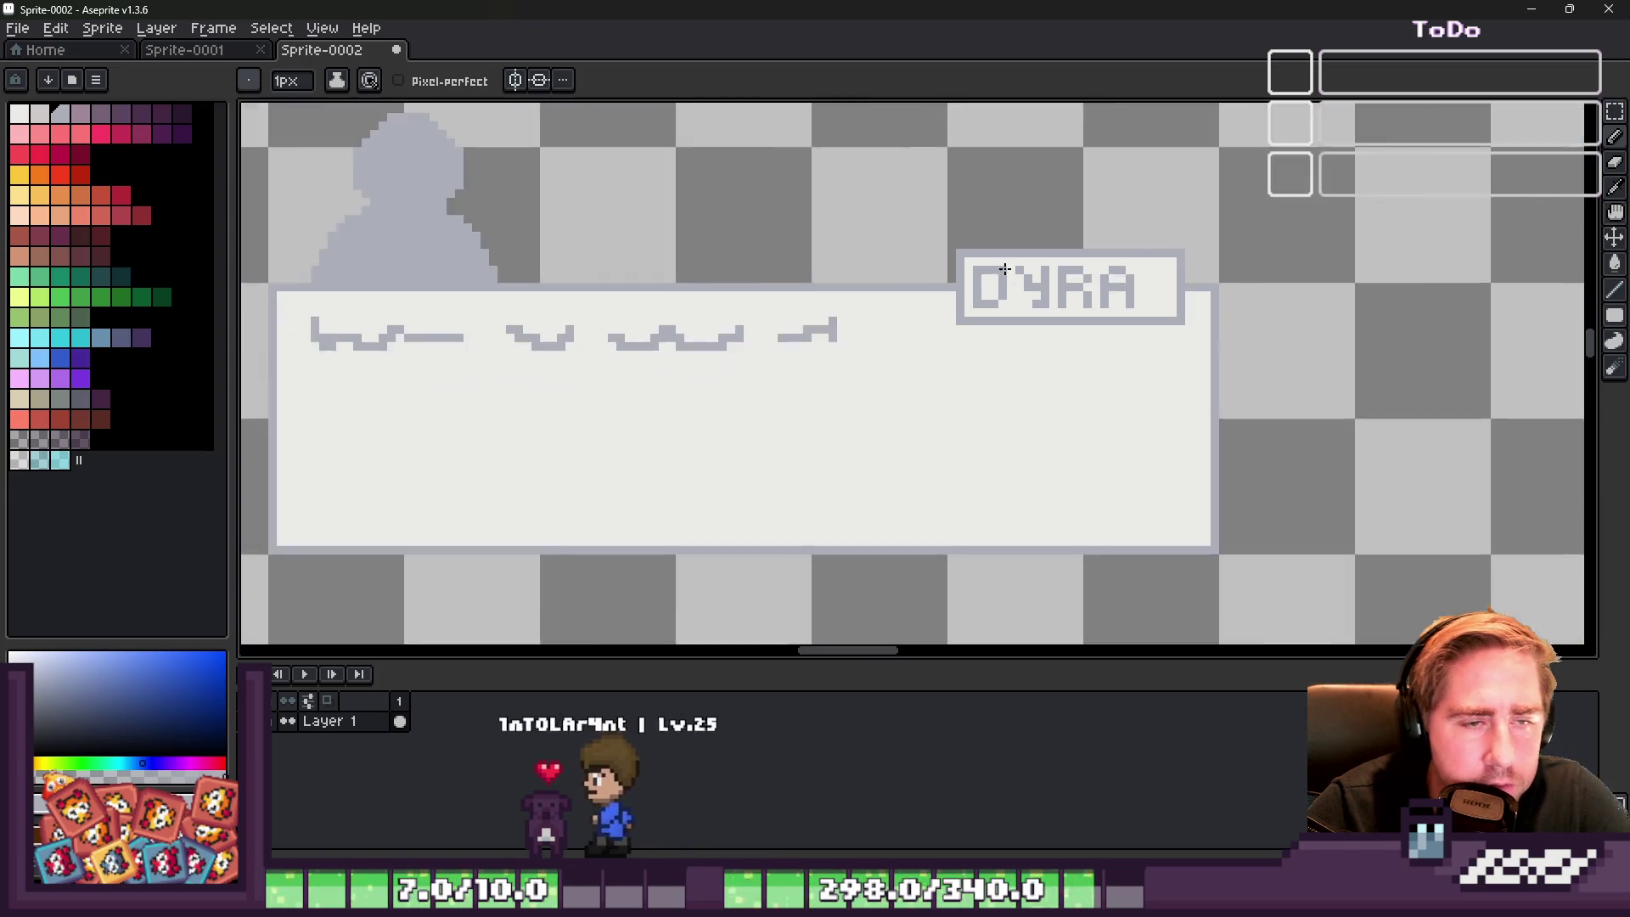
scroll(1045, 266, "up", 2)
- Fix the Y's corner pixels, covering stray ones with the off-white background colour
left_click(1068, 380)
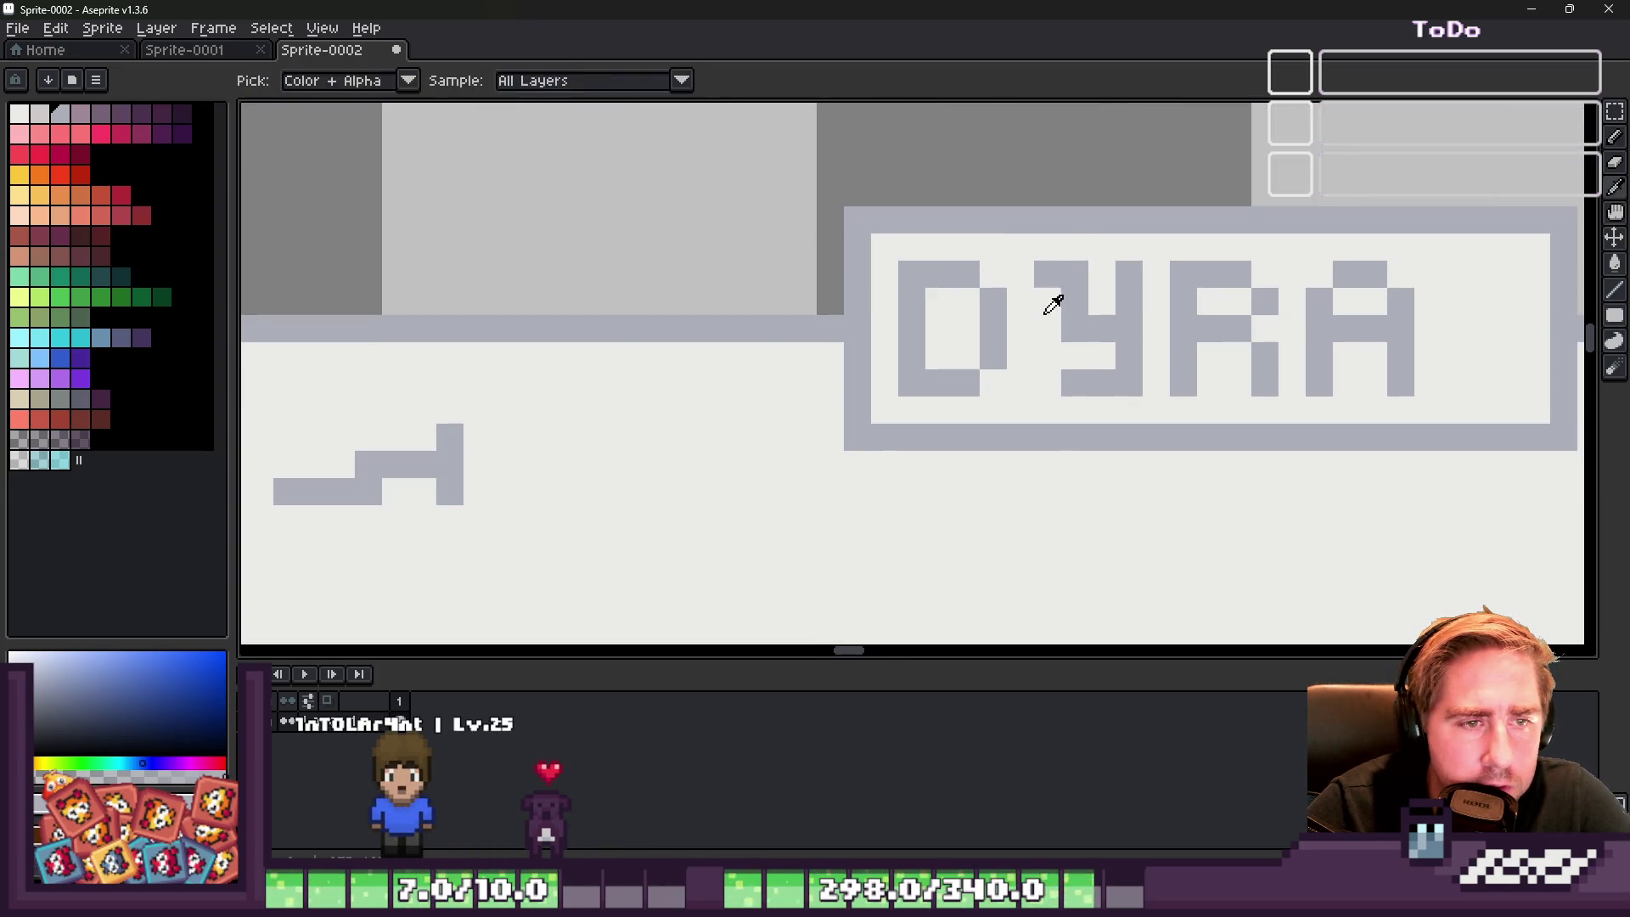
left_click(1052, 302, "alt")
left_click(1044, 276)
key("m")
mouse_move(1057, 257)
left_mouse_down()
mouse_move(1375, 353)
mouse_move(1419, 400)
left_mouse_up()
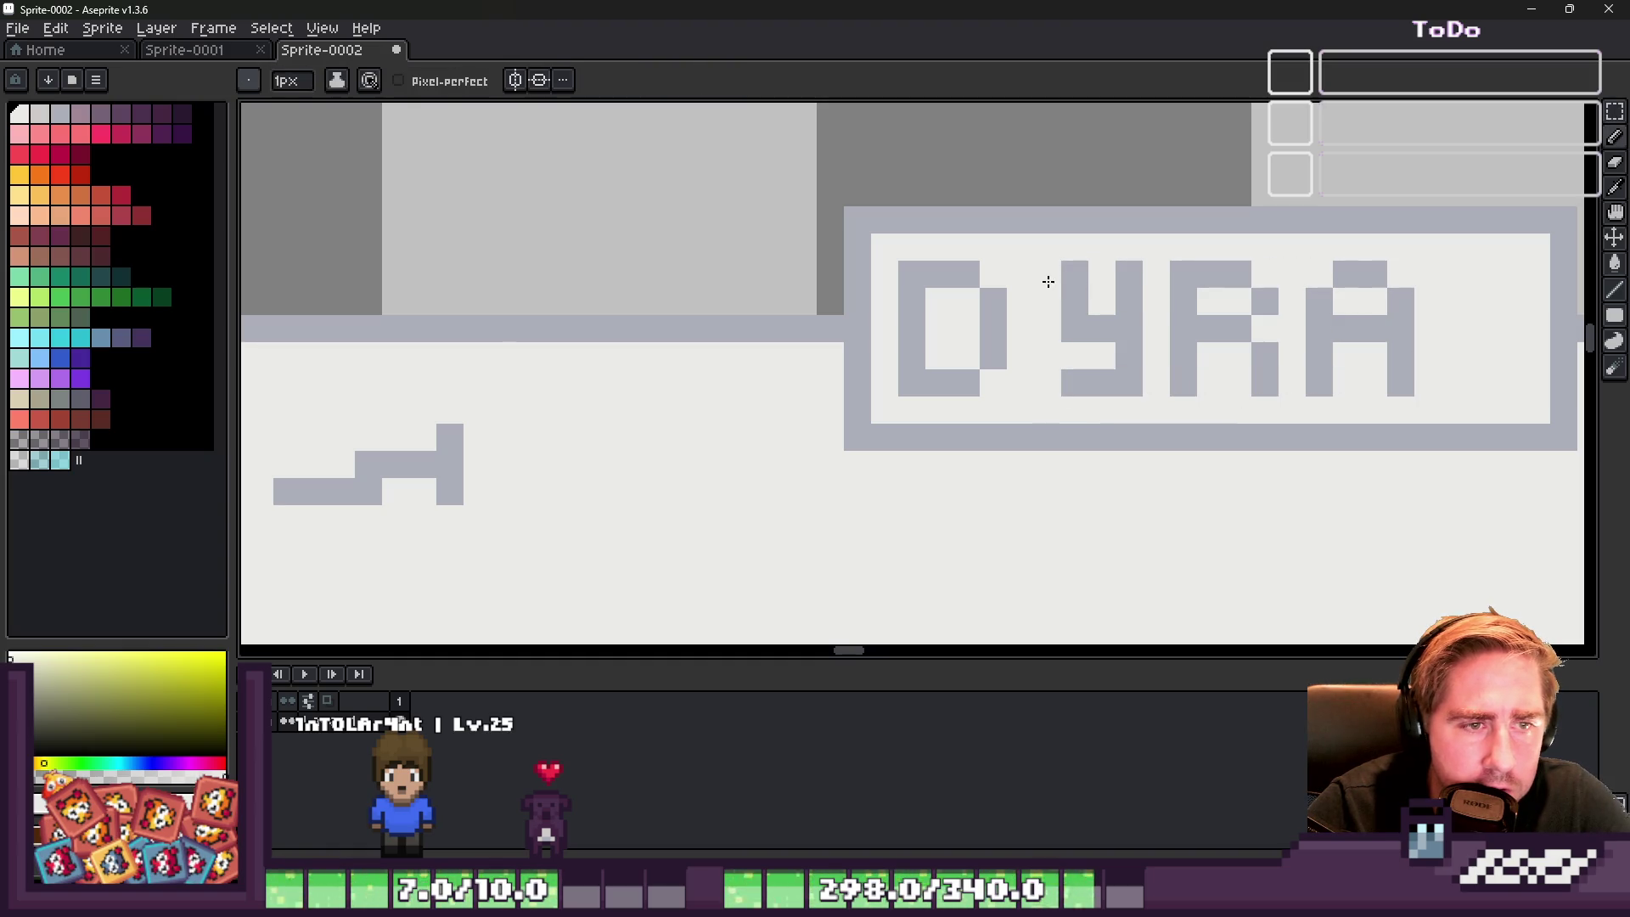
left_click(1071, 276, "alt")
scroll(1032, 301, "up", 2)
key("b")
left_click(1071, 304)
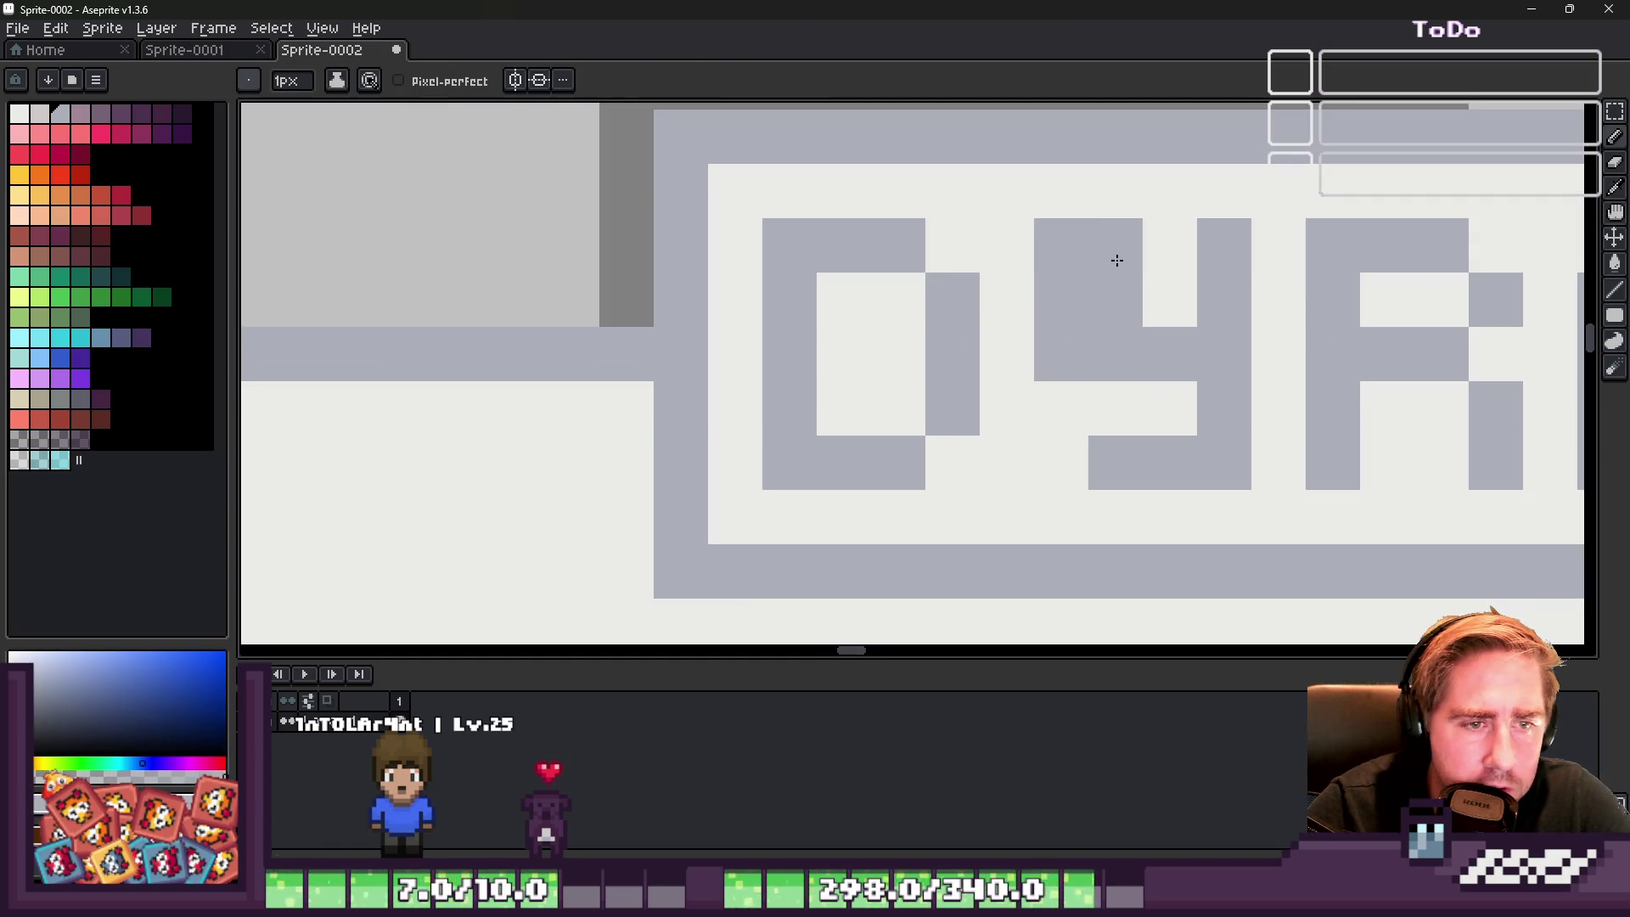
- Erase a stray pixel inside the Y and resample the bluish-grey letter colour
left_click(1167, 280, "alt")
left_click(1140, 300)
scroll(892, 328, "down", 5)
scroll(892, 291, "up", 3)
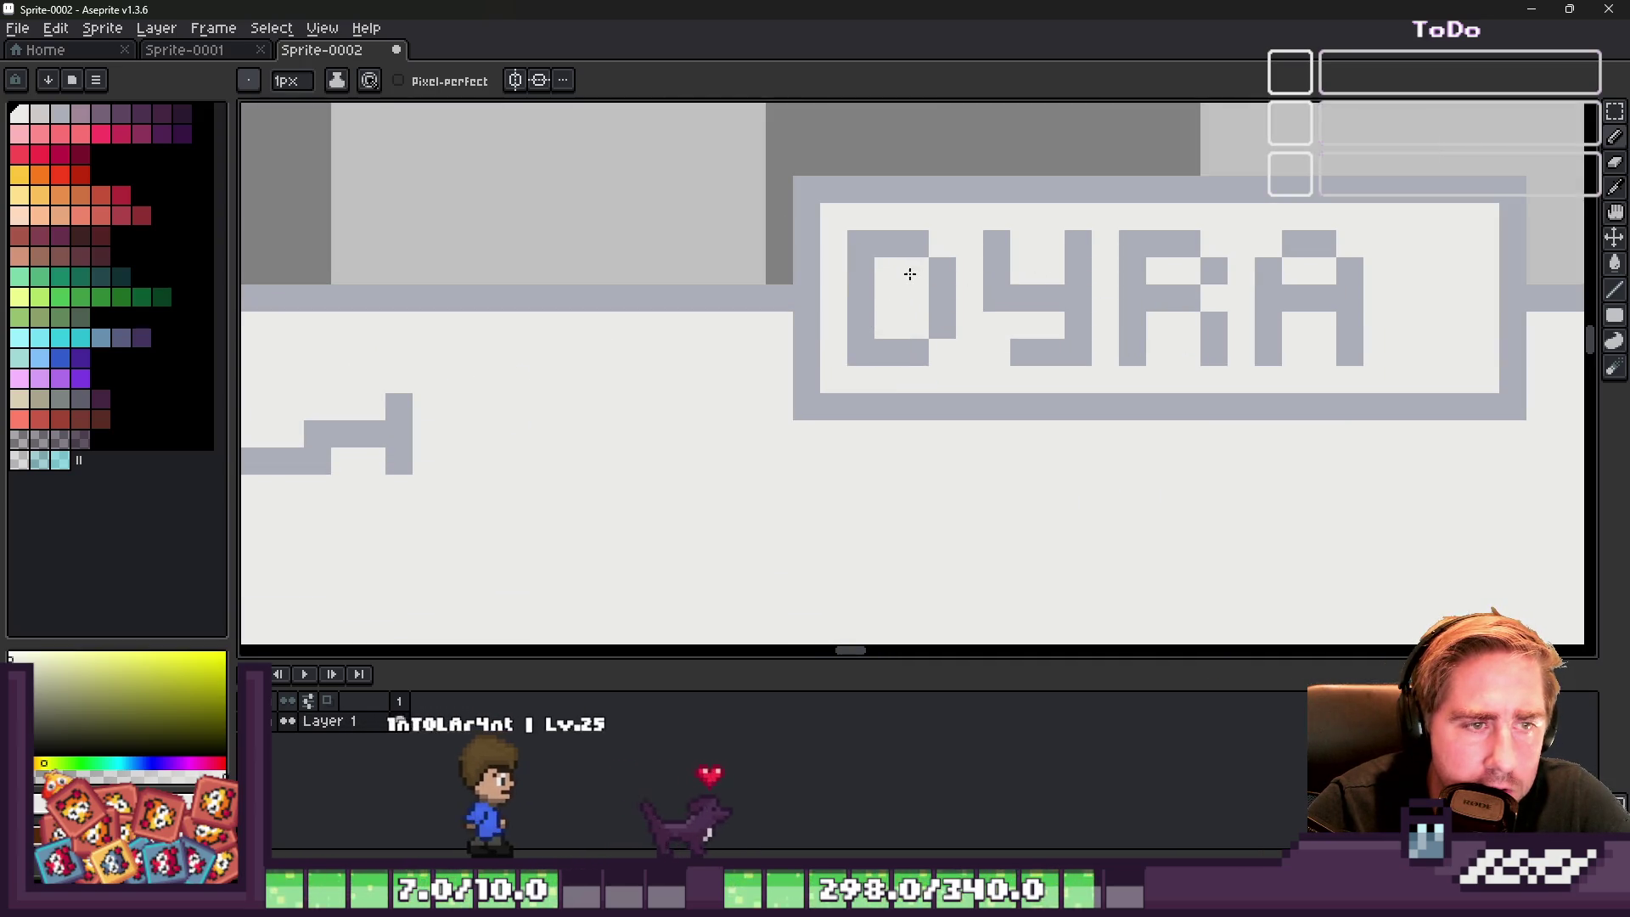
scroll(1102, 262, "down", 4)
scroll(1102, 262, "up", 3)
left_click(1099, 266, "alt")
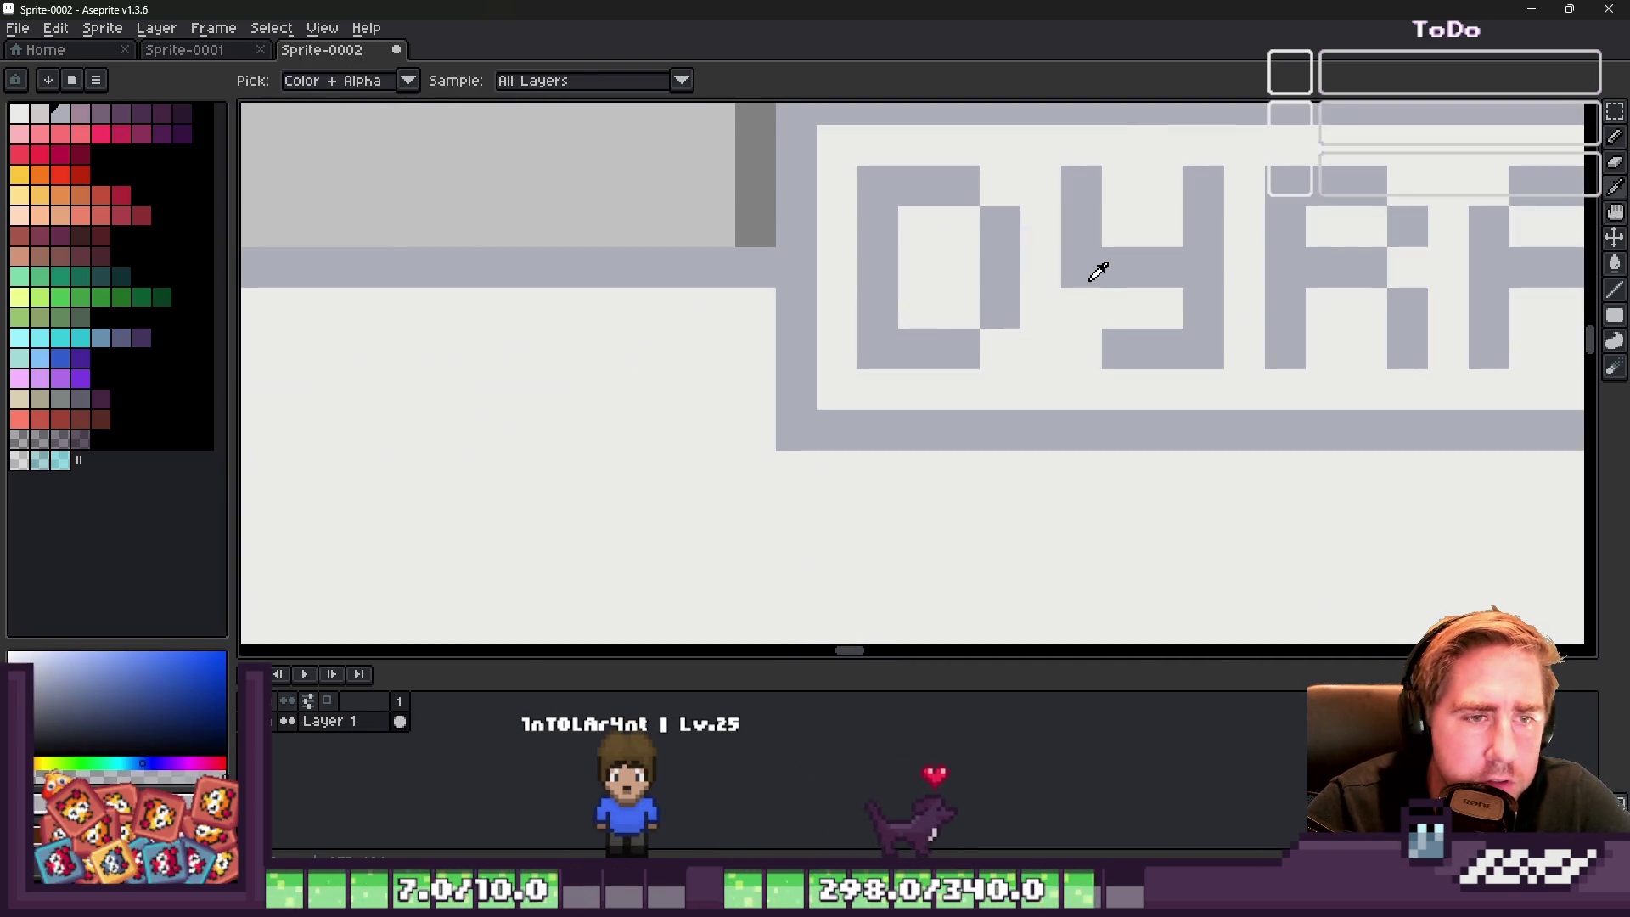
scroll(1057, 291, "down", 3)
scroll(1057, 290, "up", 3)
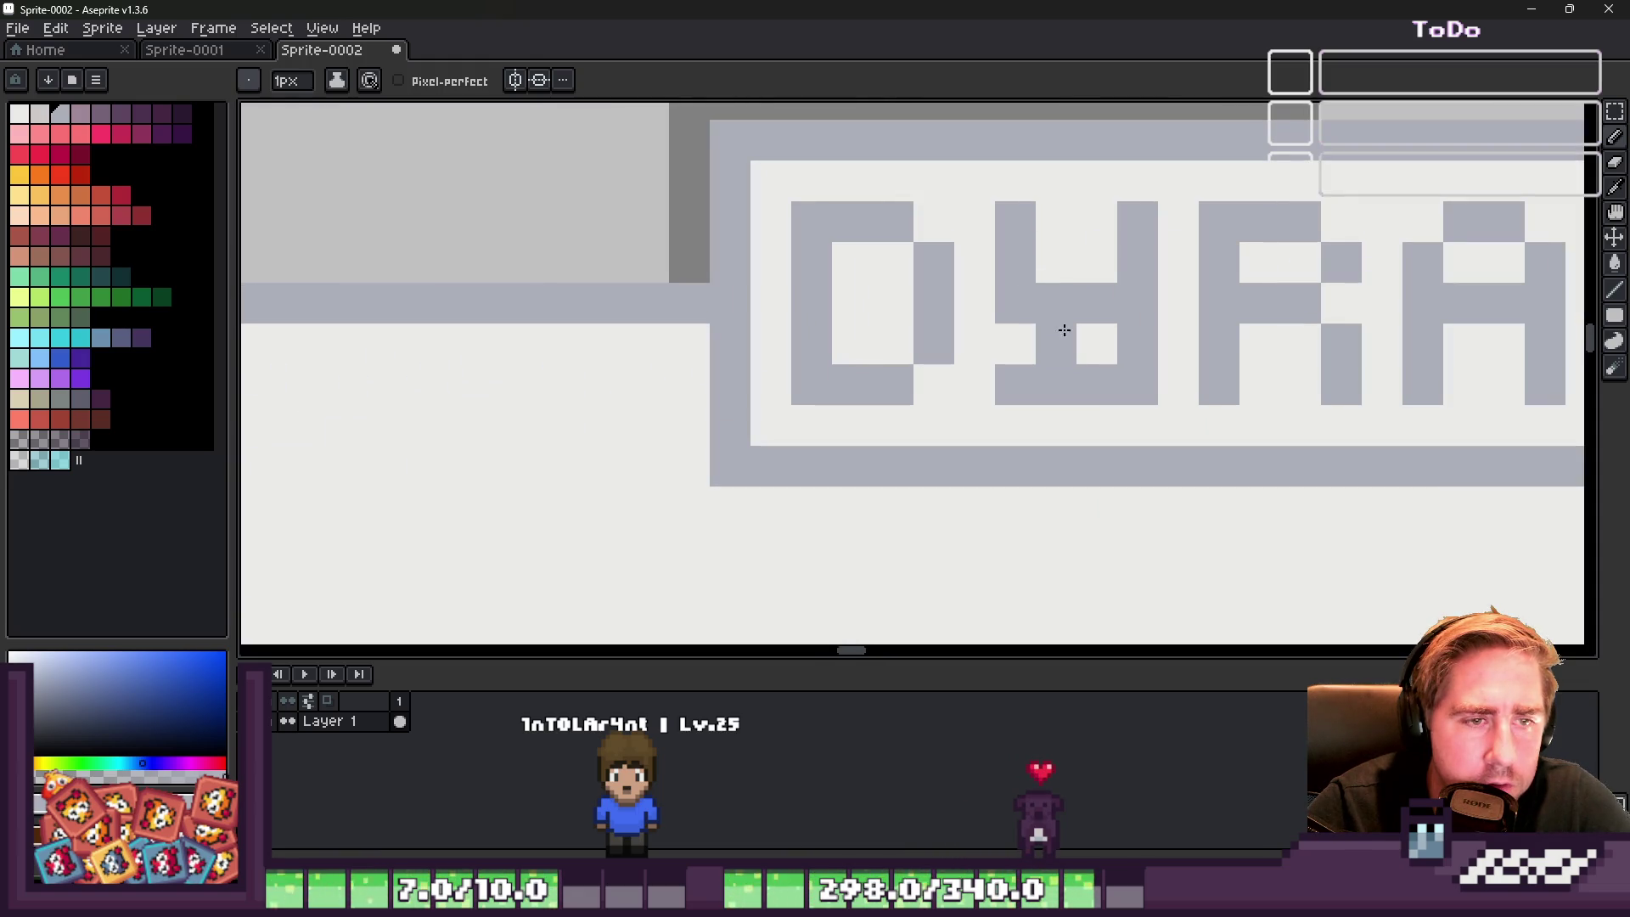
scroll(1066, 336, "down", 3)
scroll(1019, 321, "up", 3)
- Move the DYRA frame's right border left, closer to the letters
left_click(1015, 319, "alt")
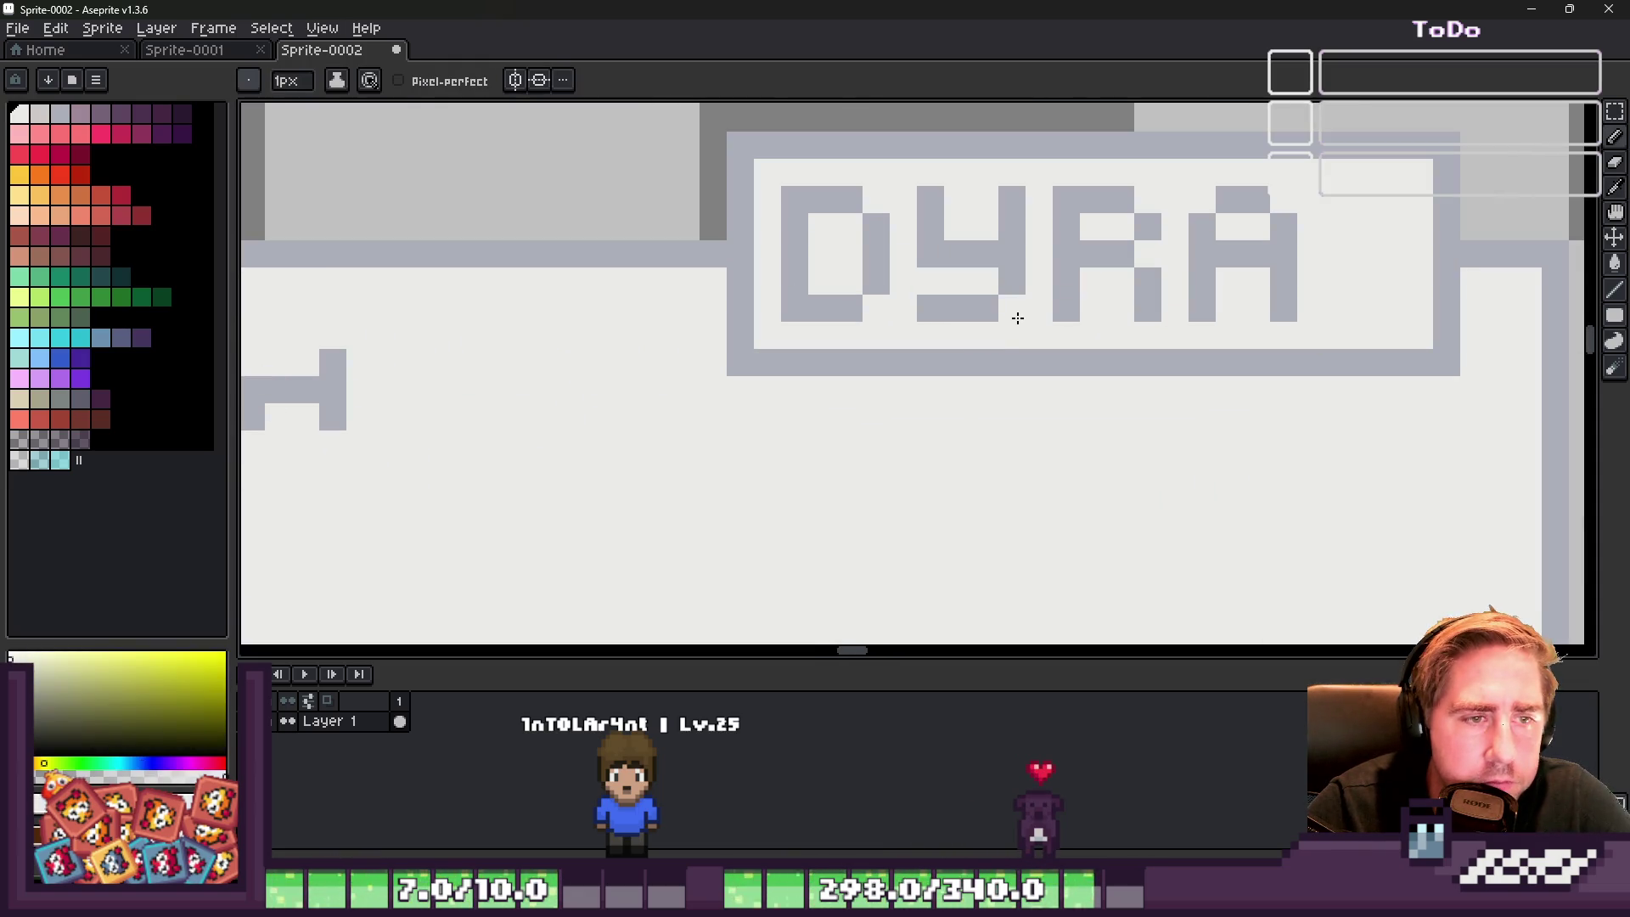
scroll(918, 279, "down", 3)
scroll(974, 319, "up", 3)
left_click(939, 303, "alt")
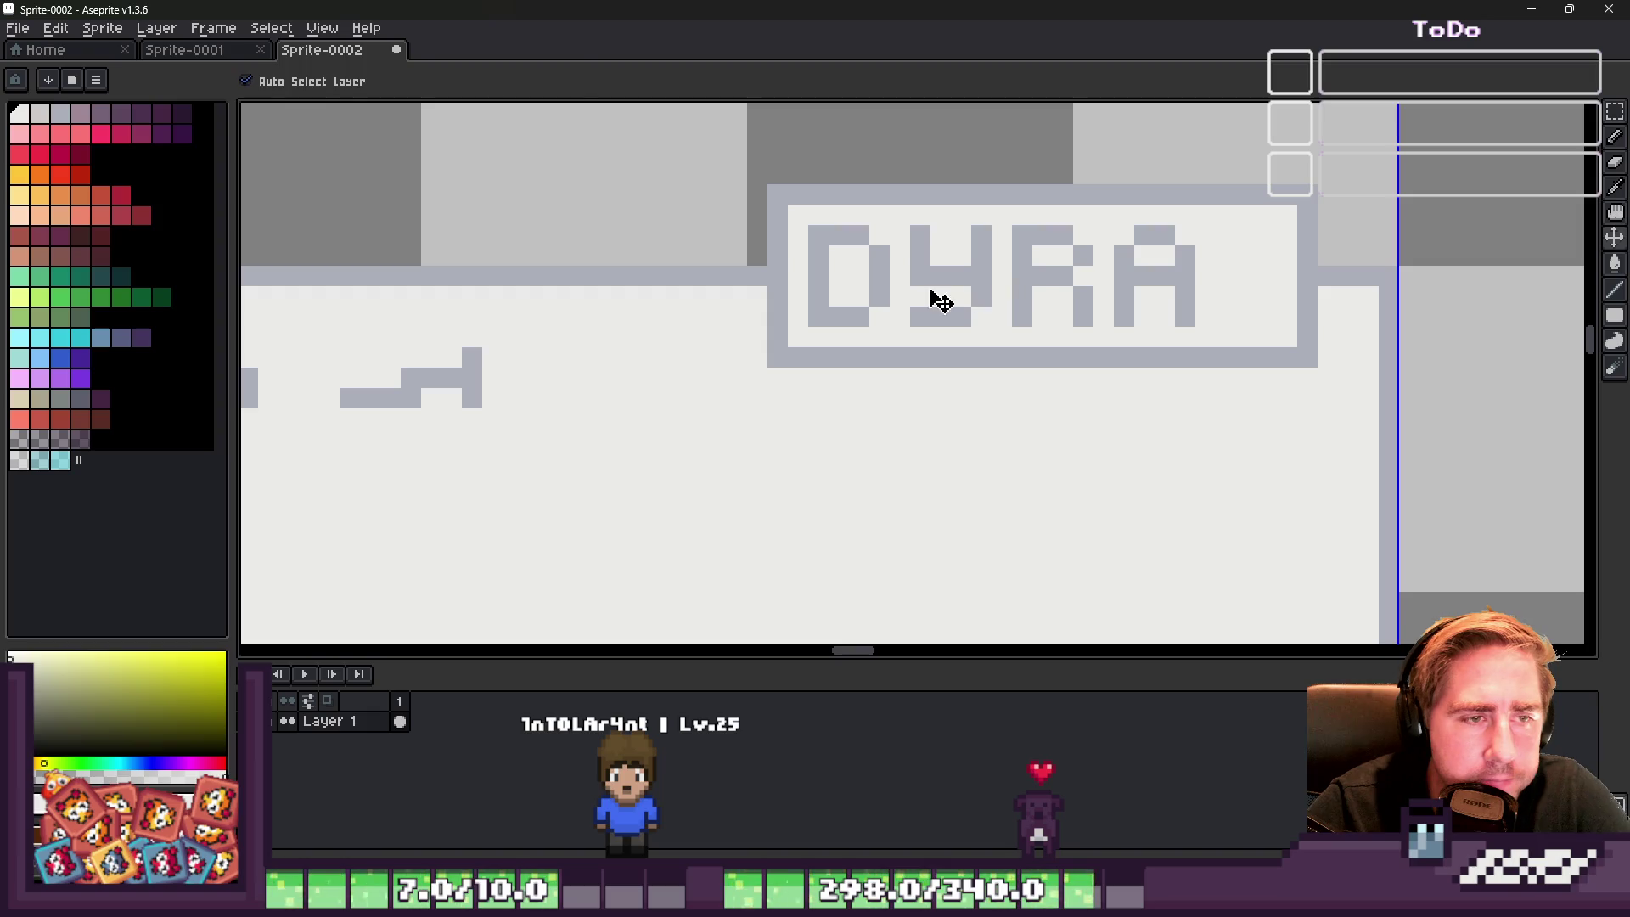
scroll(939, 302, "down", 3)
scroll(1085, 259, "up", 2)
scroll(1086, 259, "up", 2)
key("m")
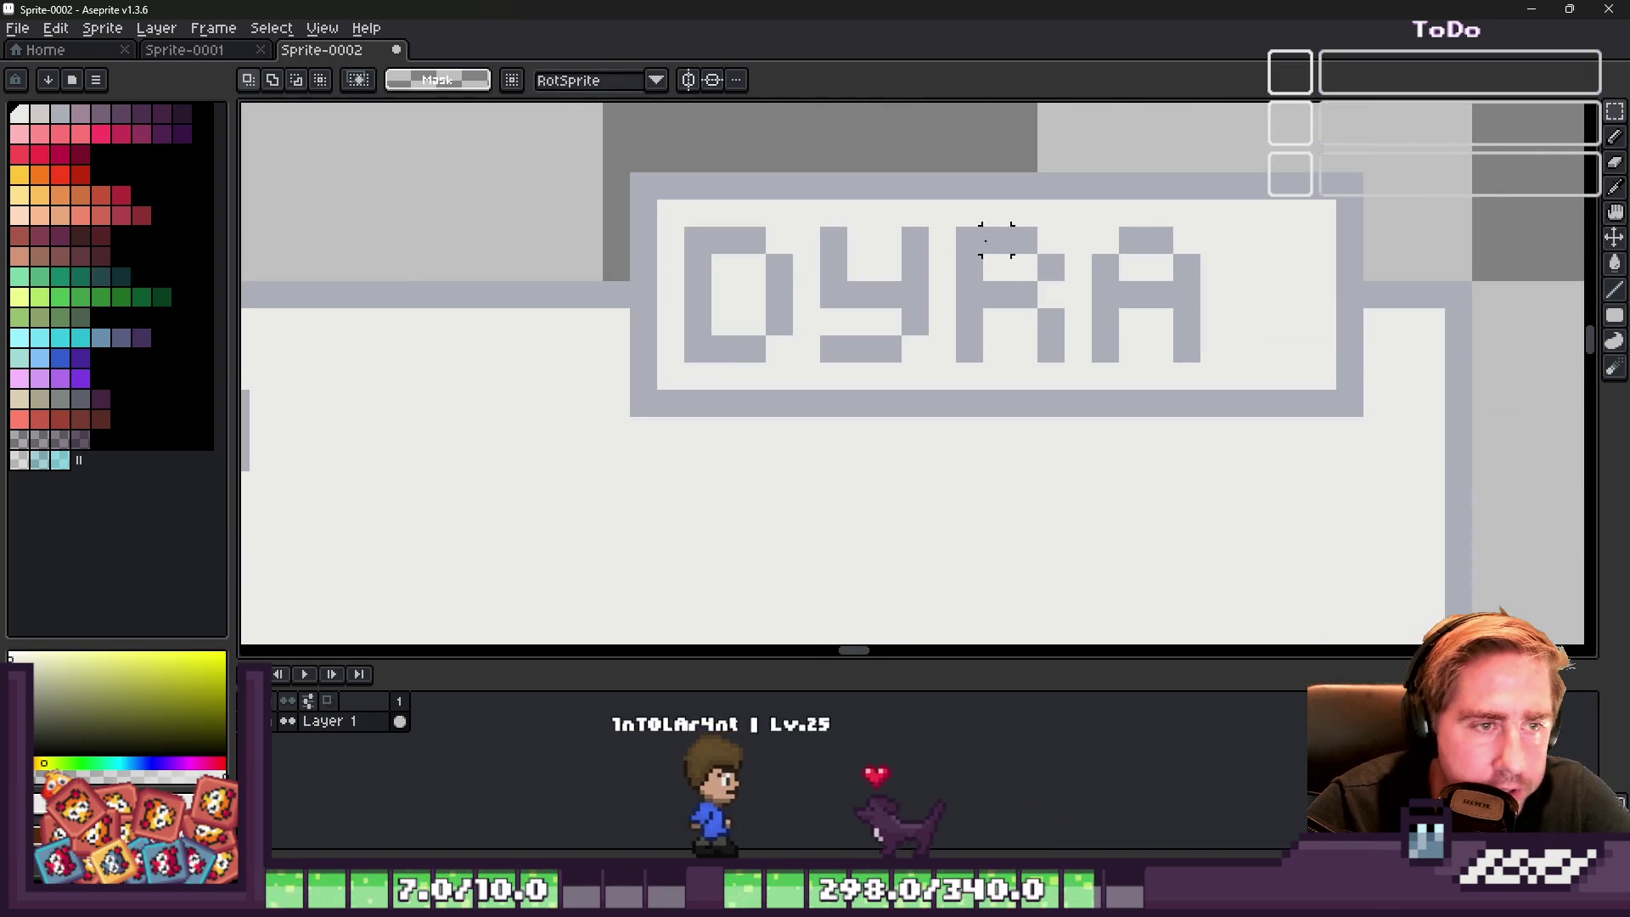
left_click_drag(1295, 185, 1350, 411)
mouse_move(1323, 185)
left_mouse_down()
mouse_move(1323, 376)
mouse_move(1339, 382)
mouse_move(1218, 379)
left_mouse_up()
left_click(1268, 185)
- Delete leftover frame pixels and pull the remaining border segment left to close the frame
mouse_move(1268, 185)
left_mouse_down()
mouse_move(1401, 407)
mouse_move(1375, 462)
left_mouse_up()
key("Delete")
mouse_move(1372, 237)
left_mouse_down()
mouse_move(1404, 512)
mouse_move(1421, 528)
left_mouse_up()
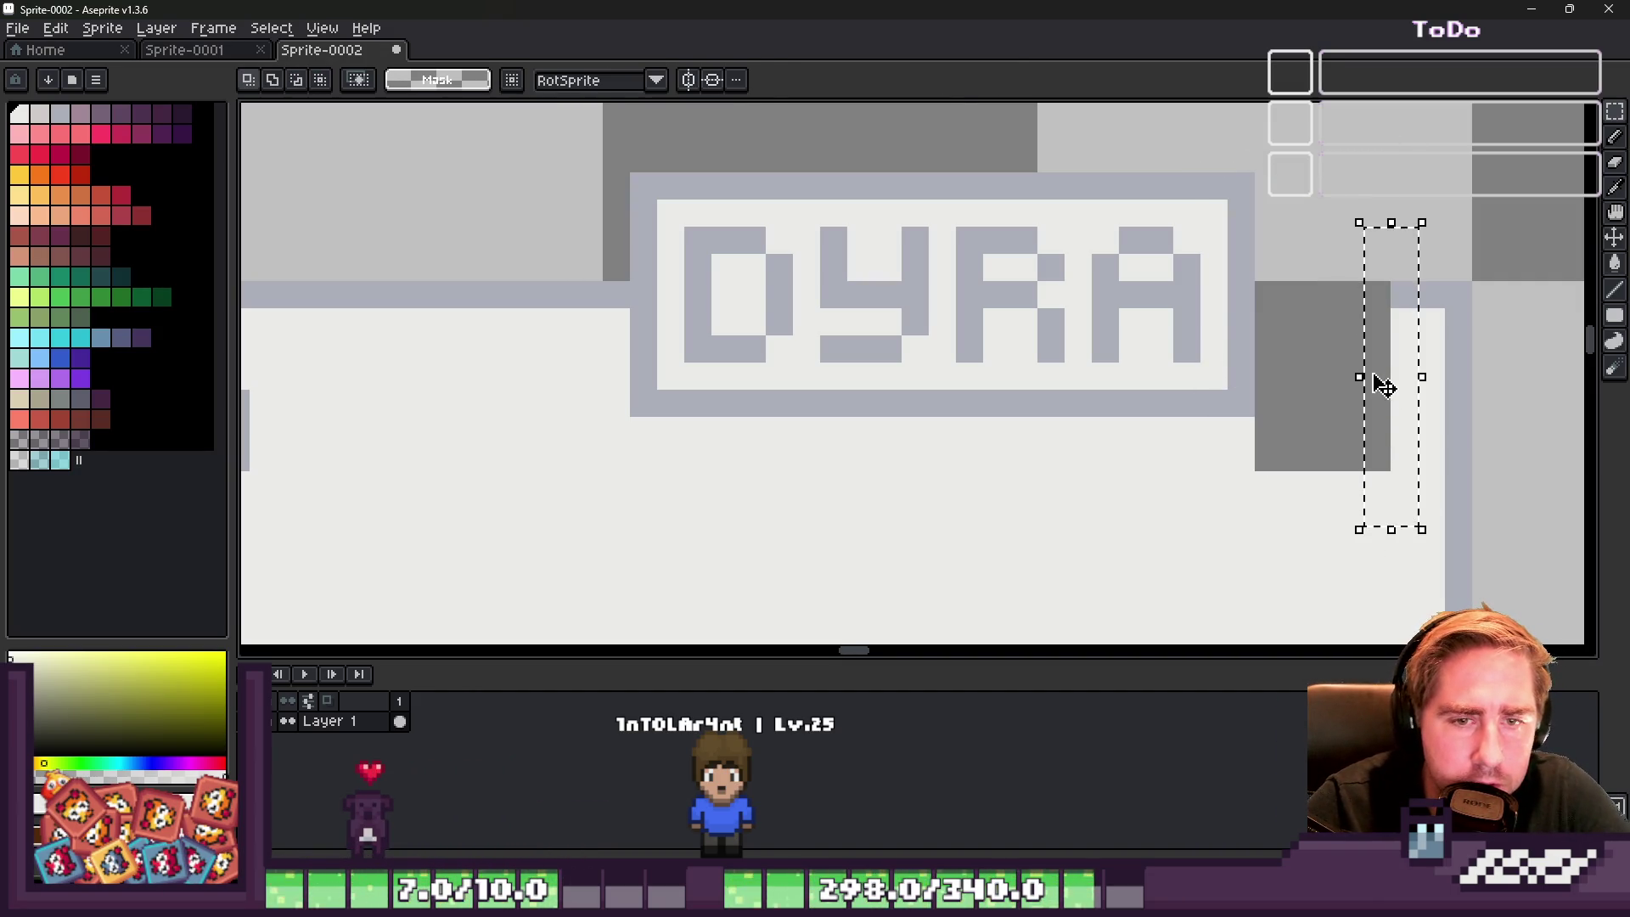
left_click_drag(1358, 377, 1074, 422)
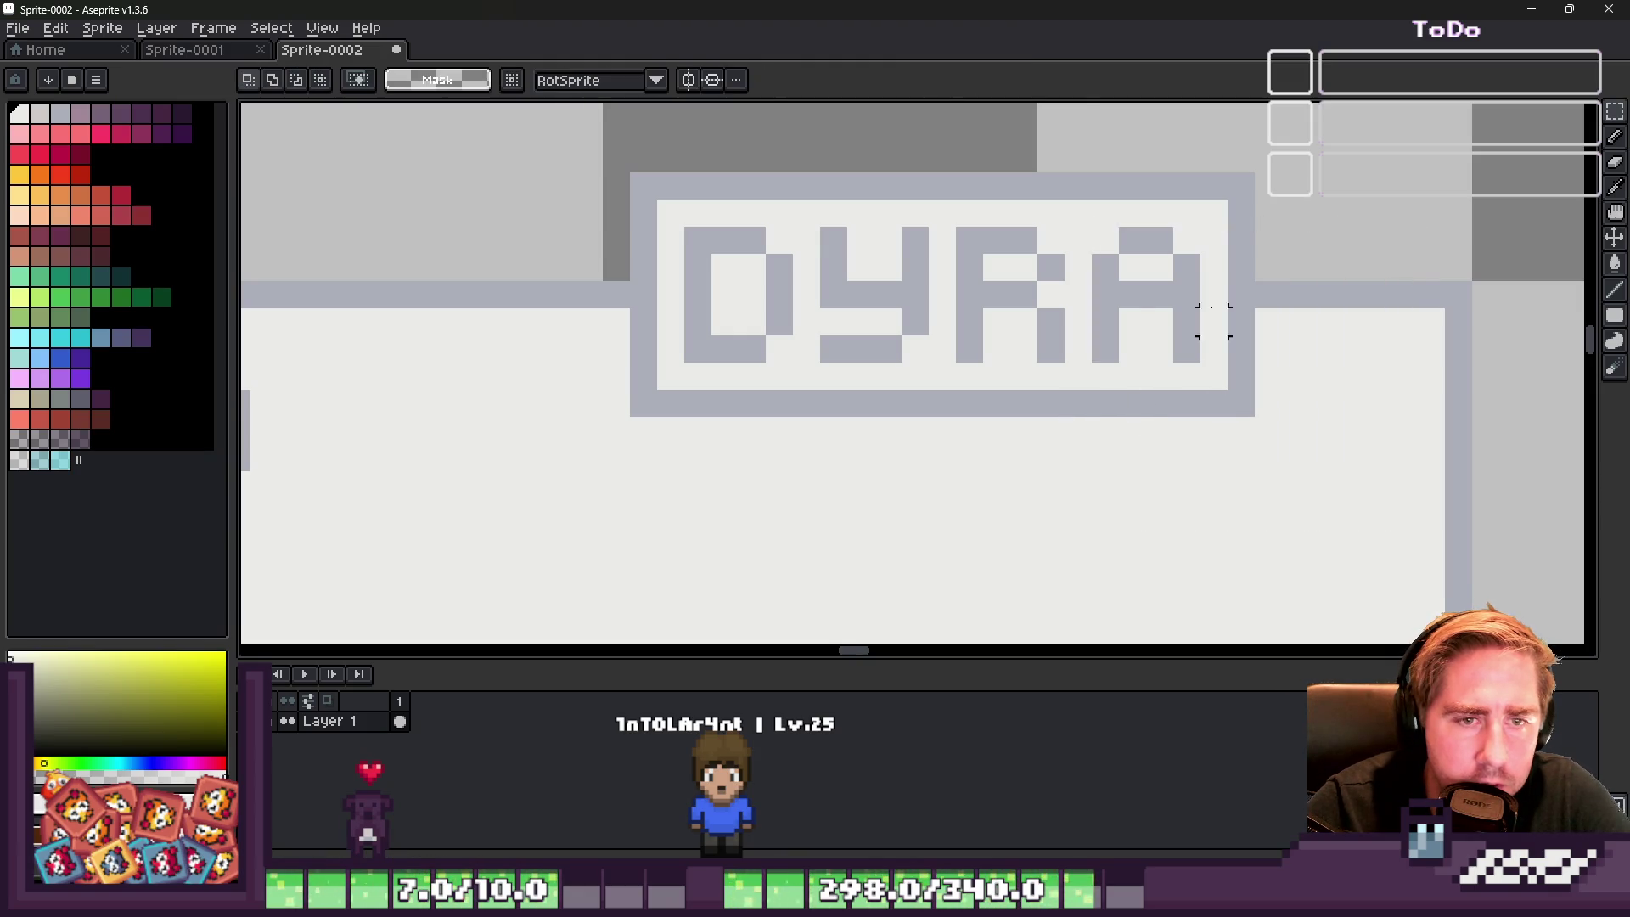
- Move the grey silhouette into the dialogue box directly beneath the DYRA tab
scroll(1301, 253, "down", 3)
scroll(748, 261, "up", 1)
scroll(718, 170, "up", 1)
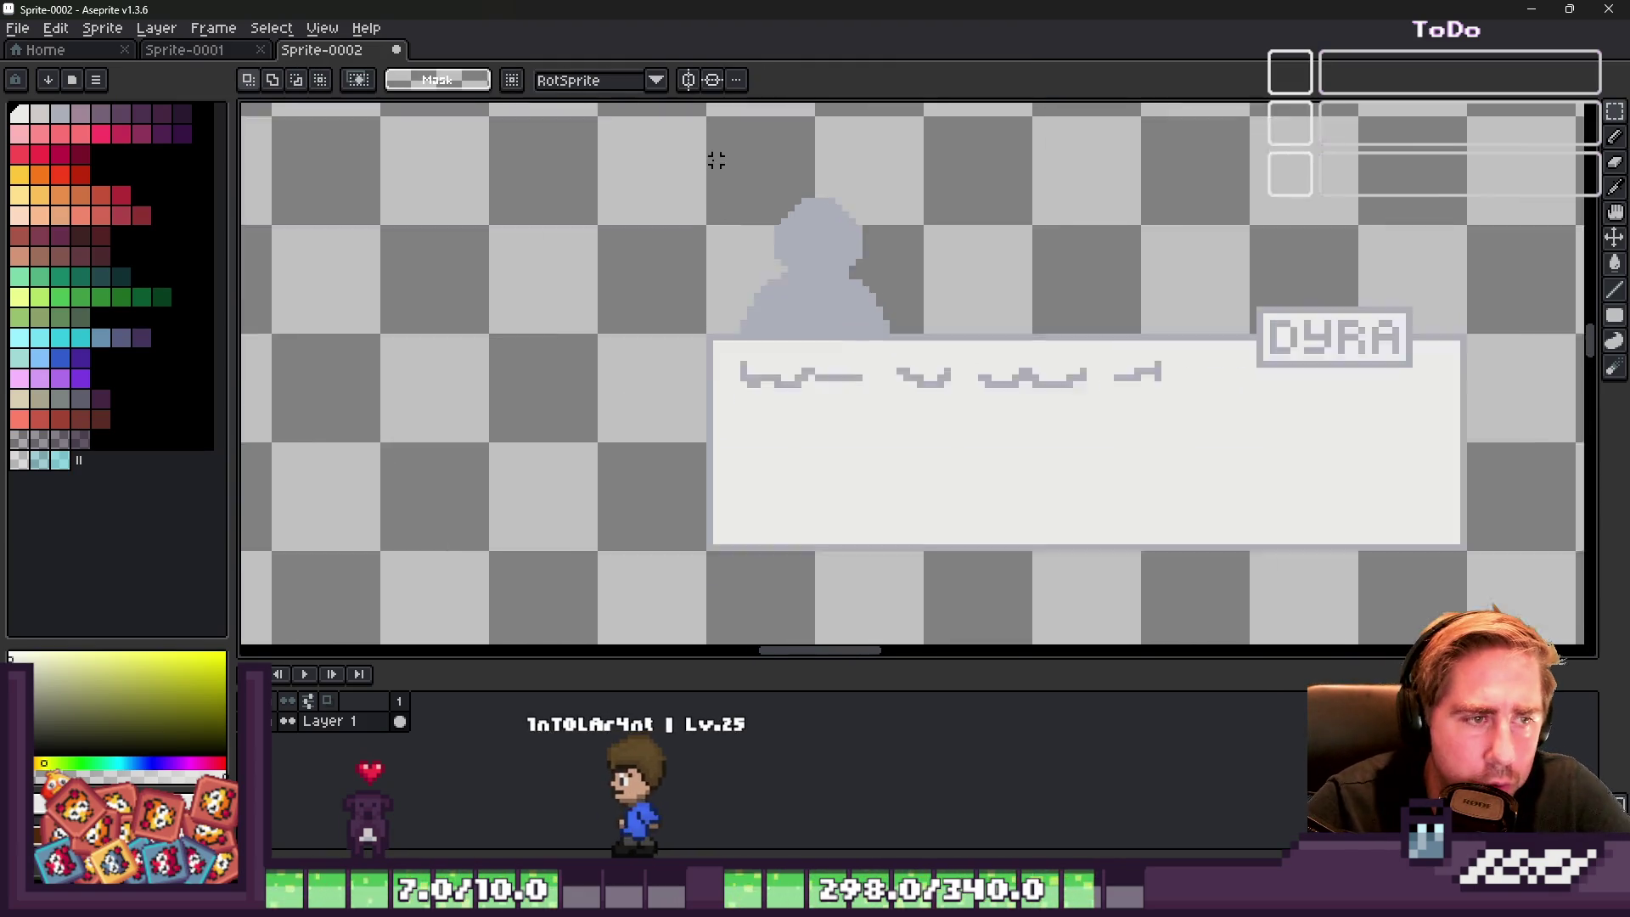
left_click_drag(714, 158, 1006, 376)
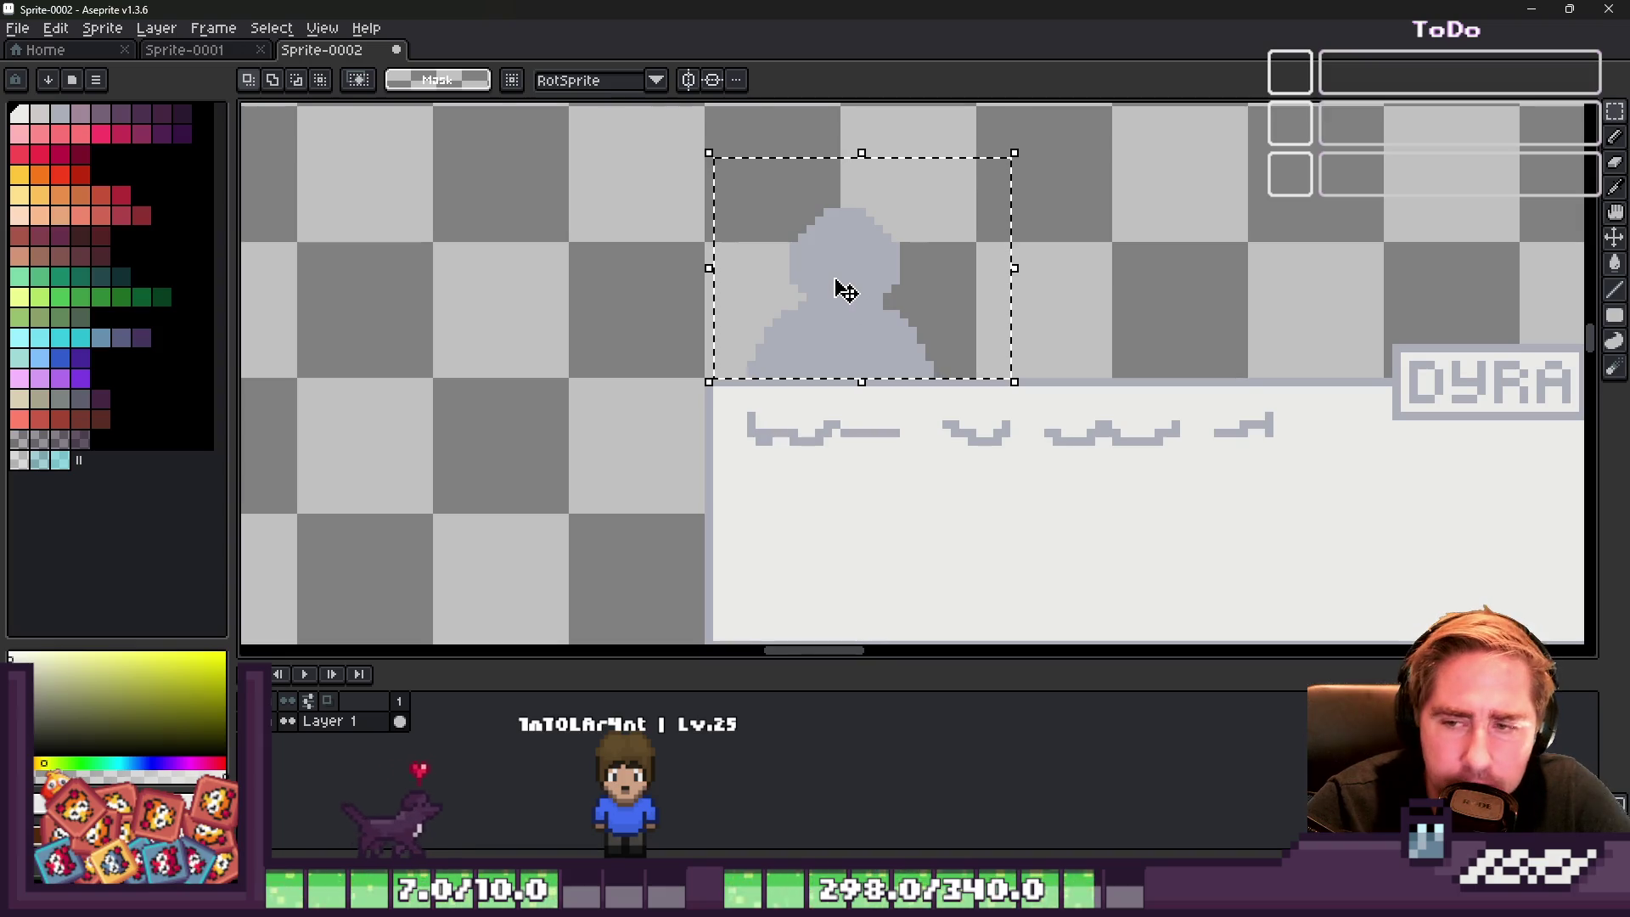
scroll(837, 288, "down", 2)
mouse_move(826, 260)
left_mouse_down()
mouse_move(1249, 390)
mouse_move(1228, 409)
left_mouse_up()
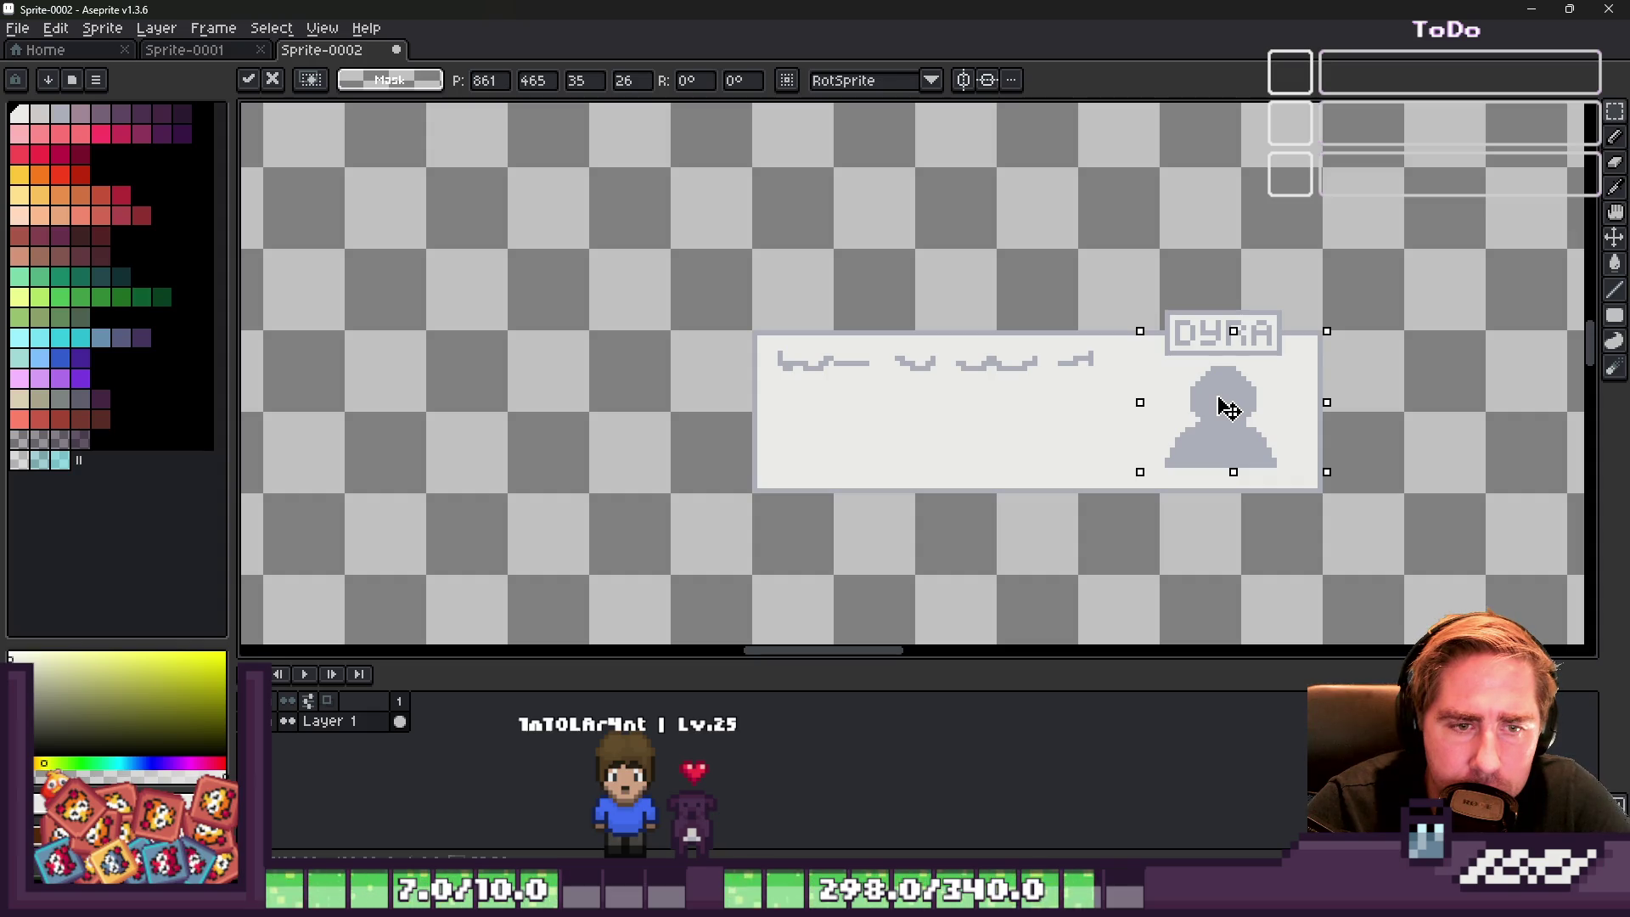
key("Return")
scroll(879, 399, "up", 2)
- Sample the grey-blue text colour and scribble another line of placeholder text
key("i")
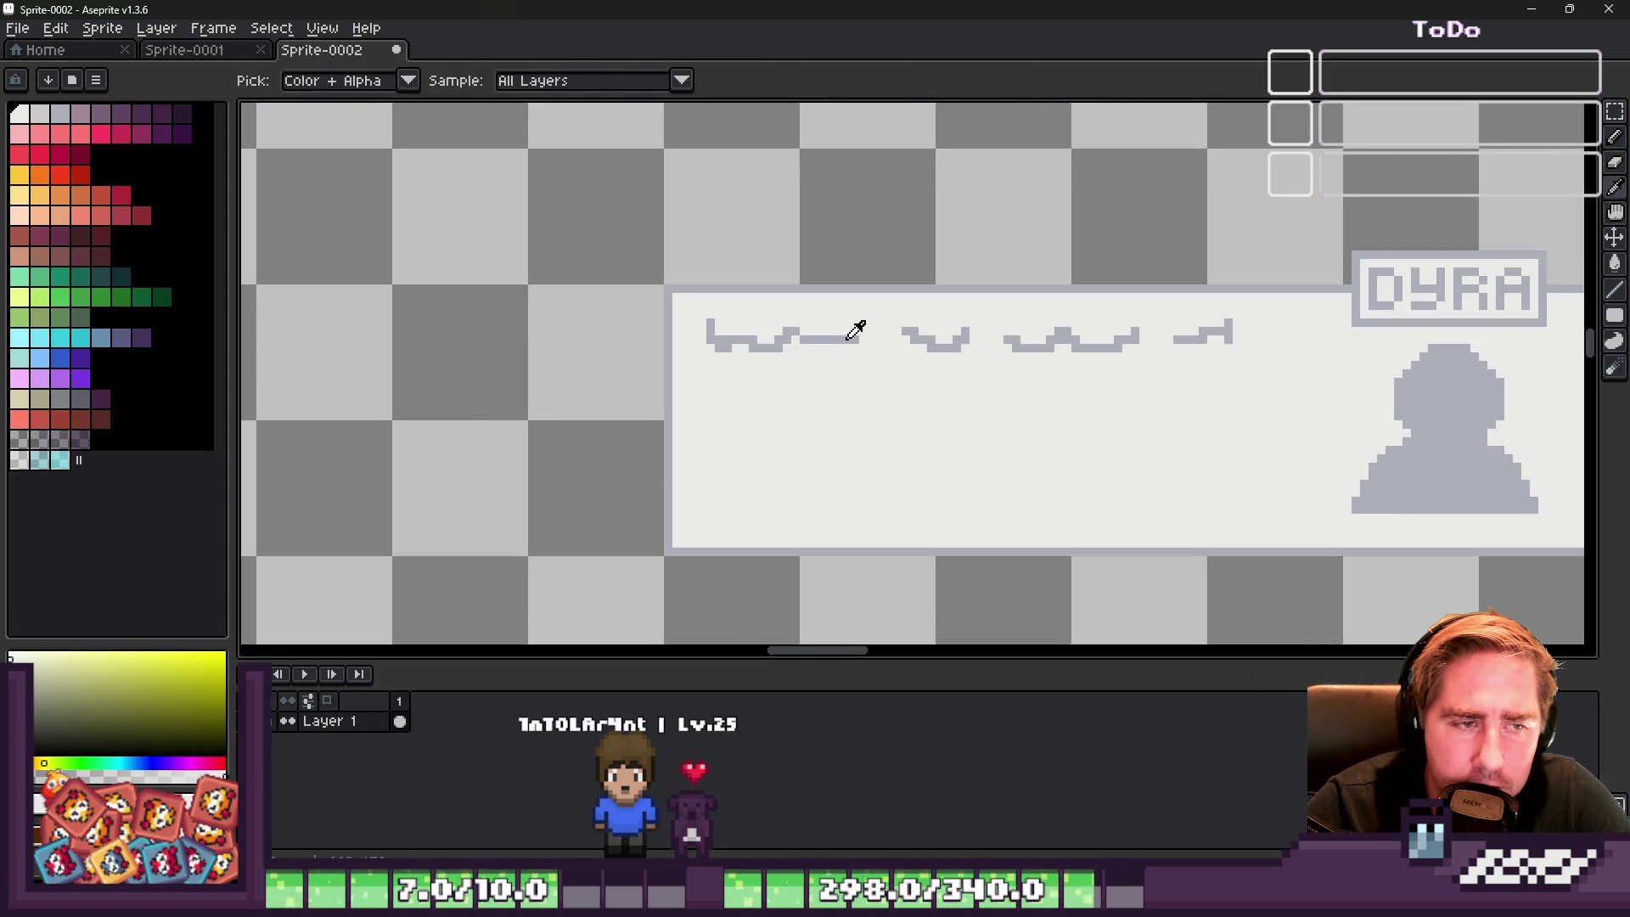
left_click(856, 336)
key("b")
left_click_drag(732, 392, 932, 394)
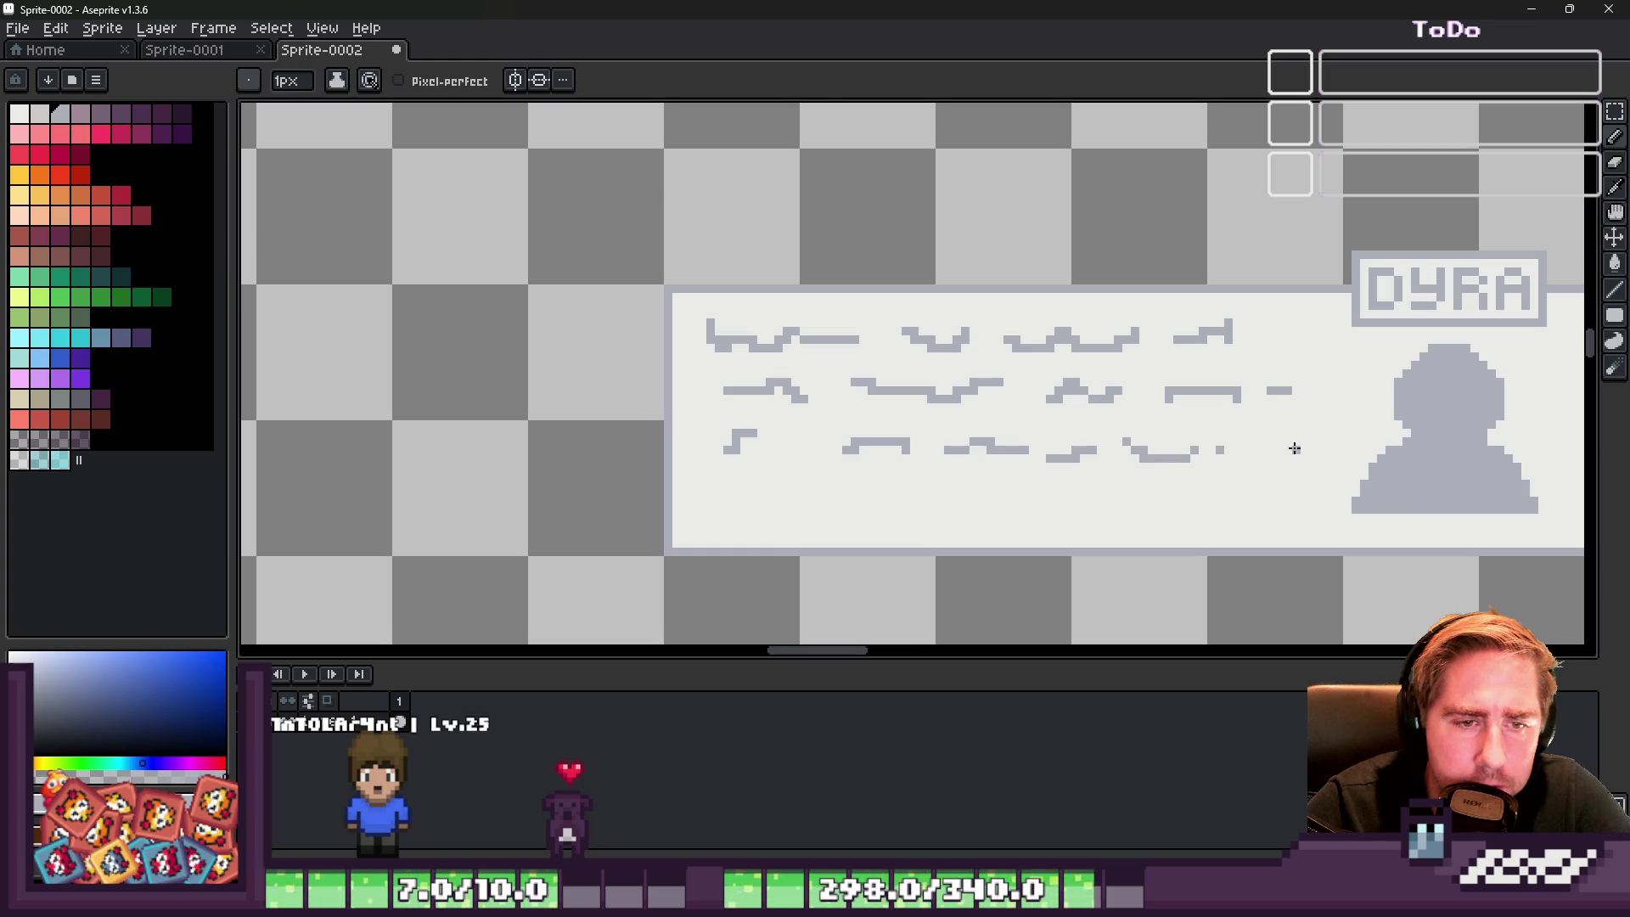
scroll(722, 450, "down", 2)
scroll(719, 478, "up", 4)
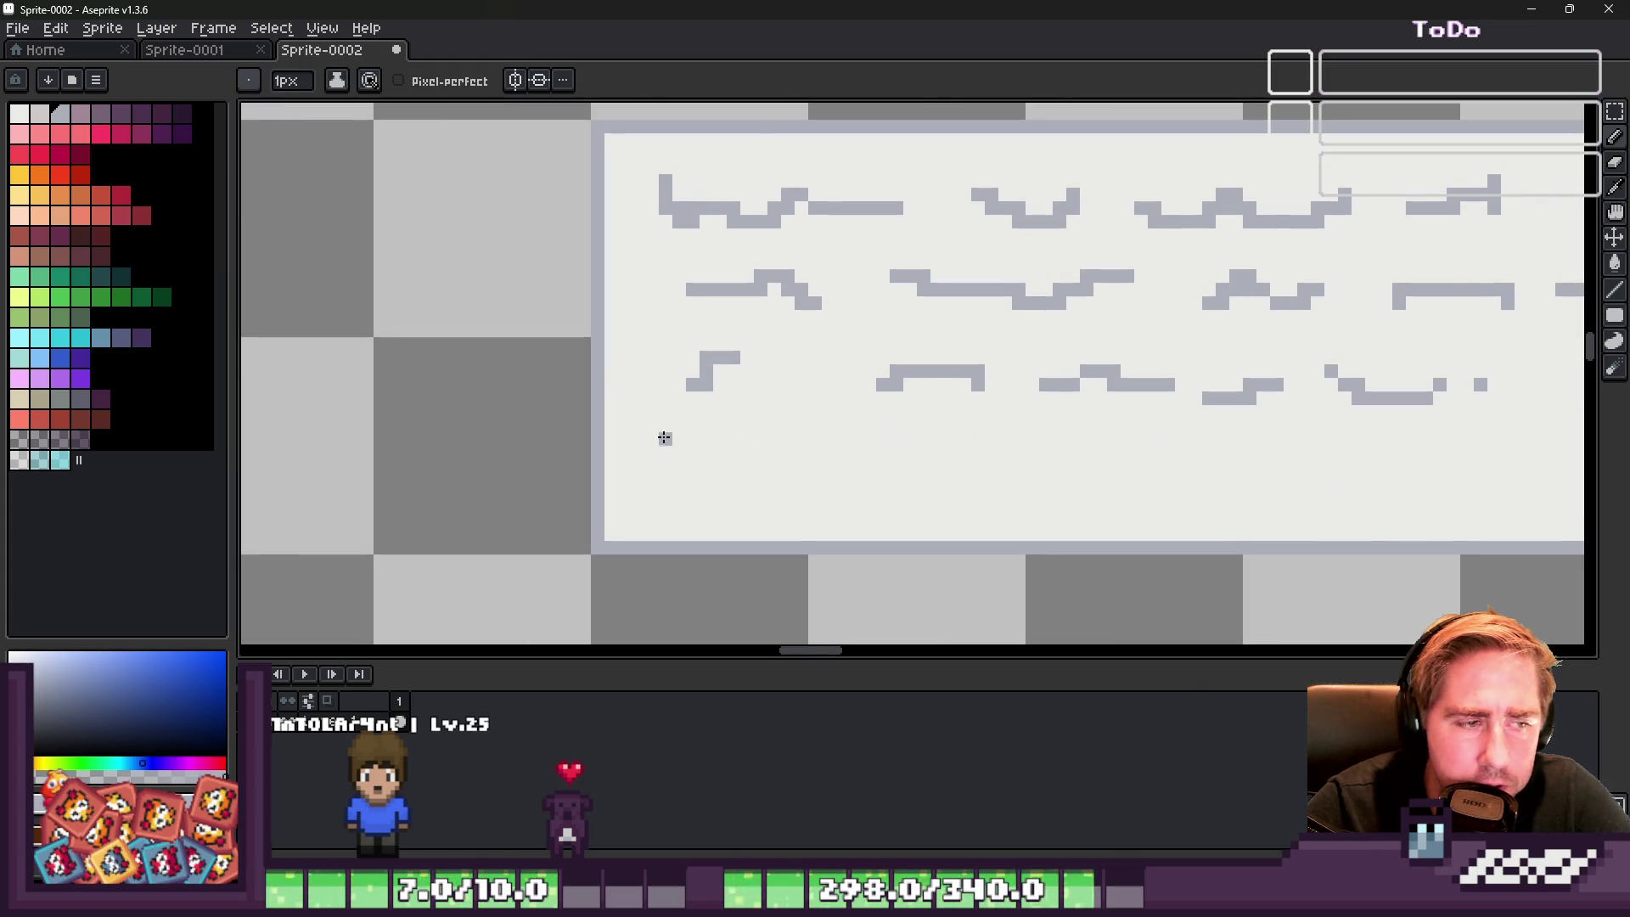
- Undo the stray stroke along the box's bottom and select the whole dialogue box
mouse_move(659, 511)
left_mouse_down()
mouse_move(1046, 489)
mouse_move(1240, 502)
mouse_move(1227, 431)
left_mouse_up()
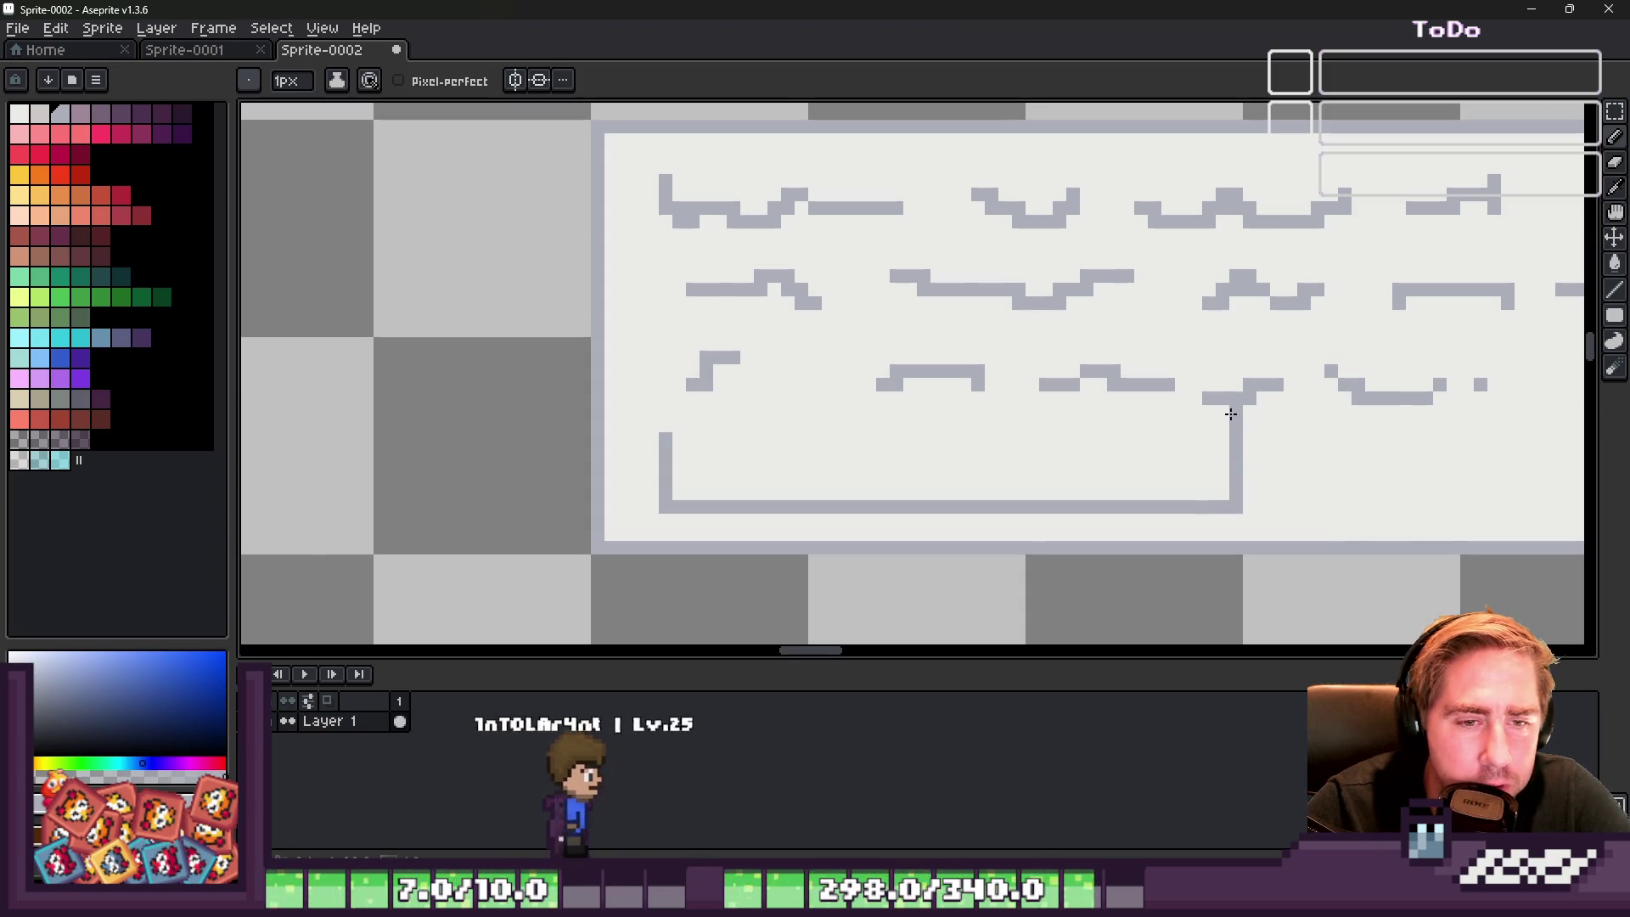
scroll(849, 429, "down", 2)
key("v")
key("ctrl+z")
key("ctrl+z")
key("b")
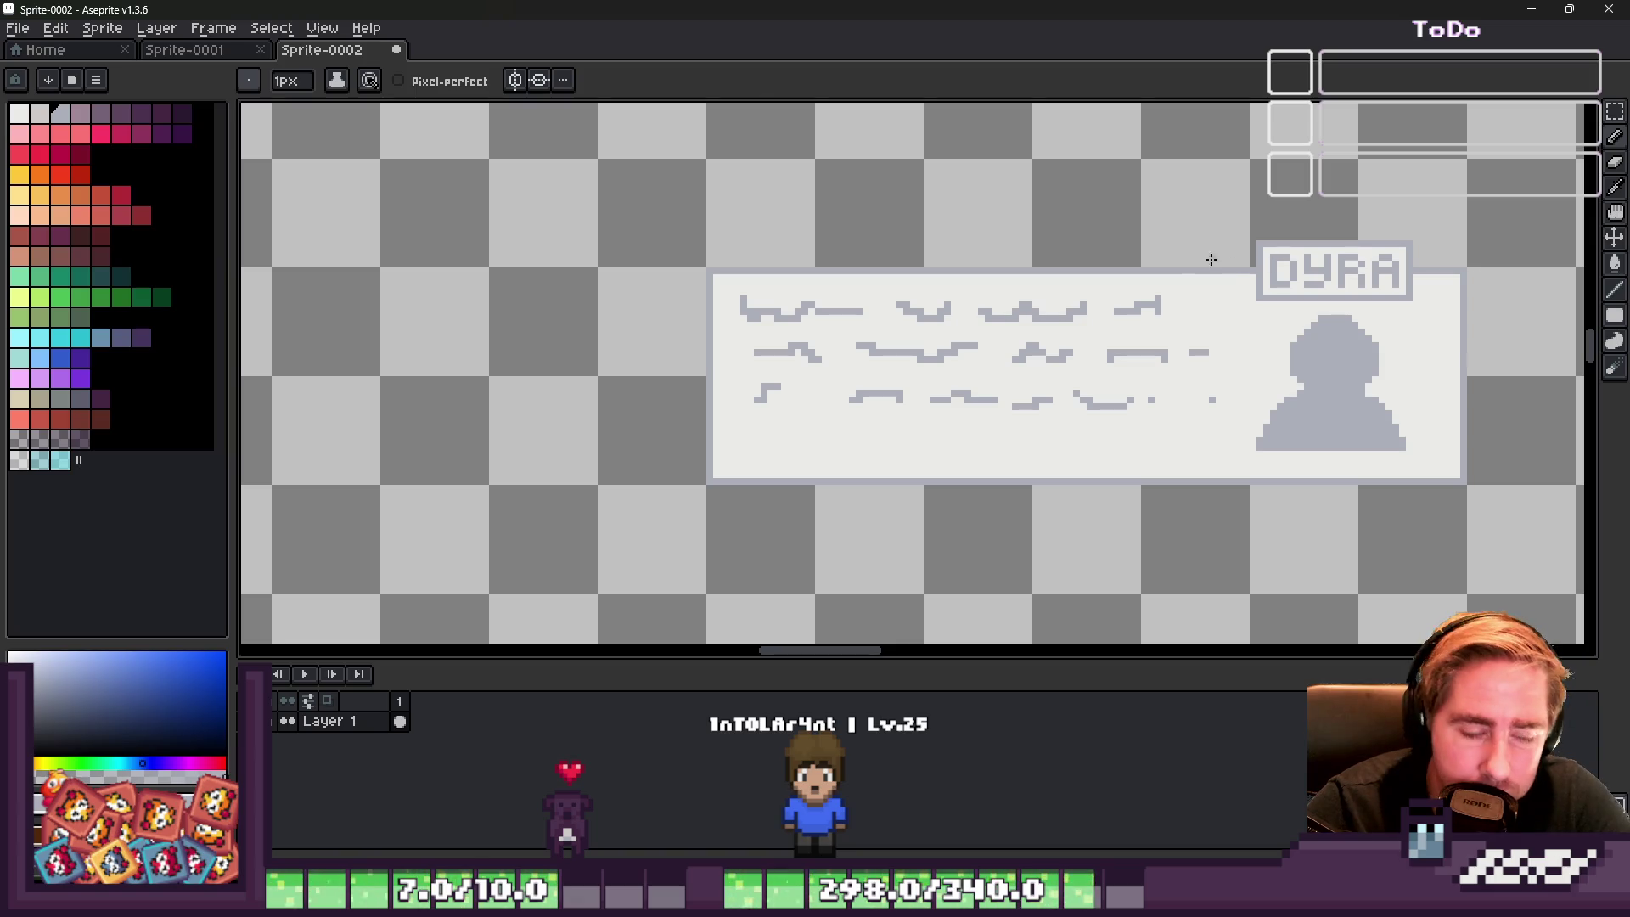
key("m")
left_click_drag(664, 198, 1572, 557)
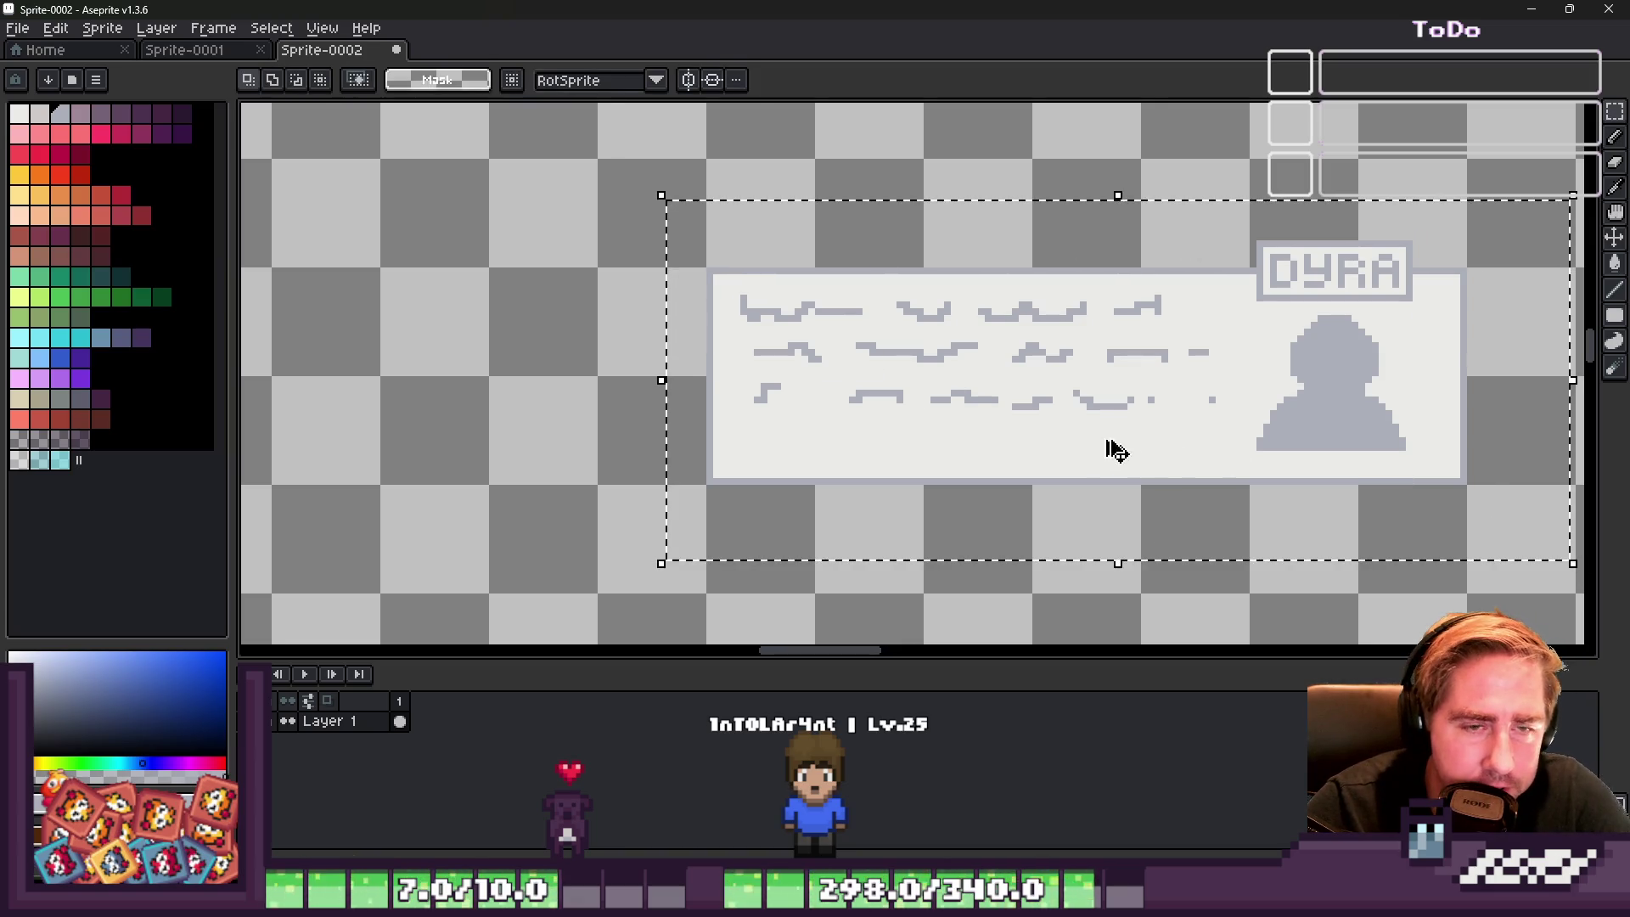
- Shift the dialogue box up and place a copy of it below the original
scroll(1039, 399, "down", 4)
left_click(1036, 379)
left_click_drag(1036, 379, 1045, 291)
key("Return")
scroll(960, 226, "up", 3)
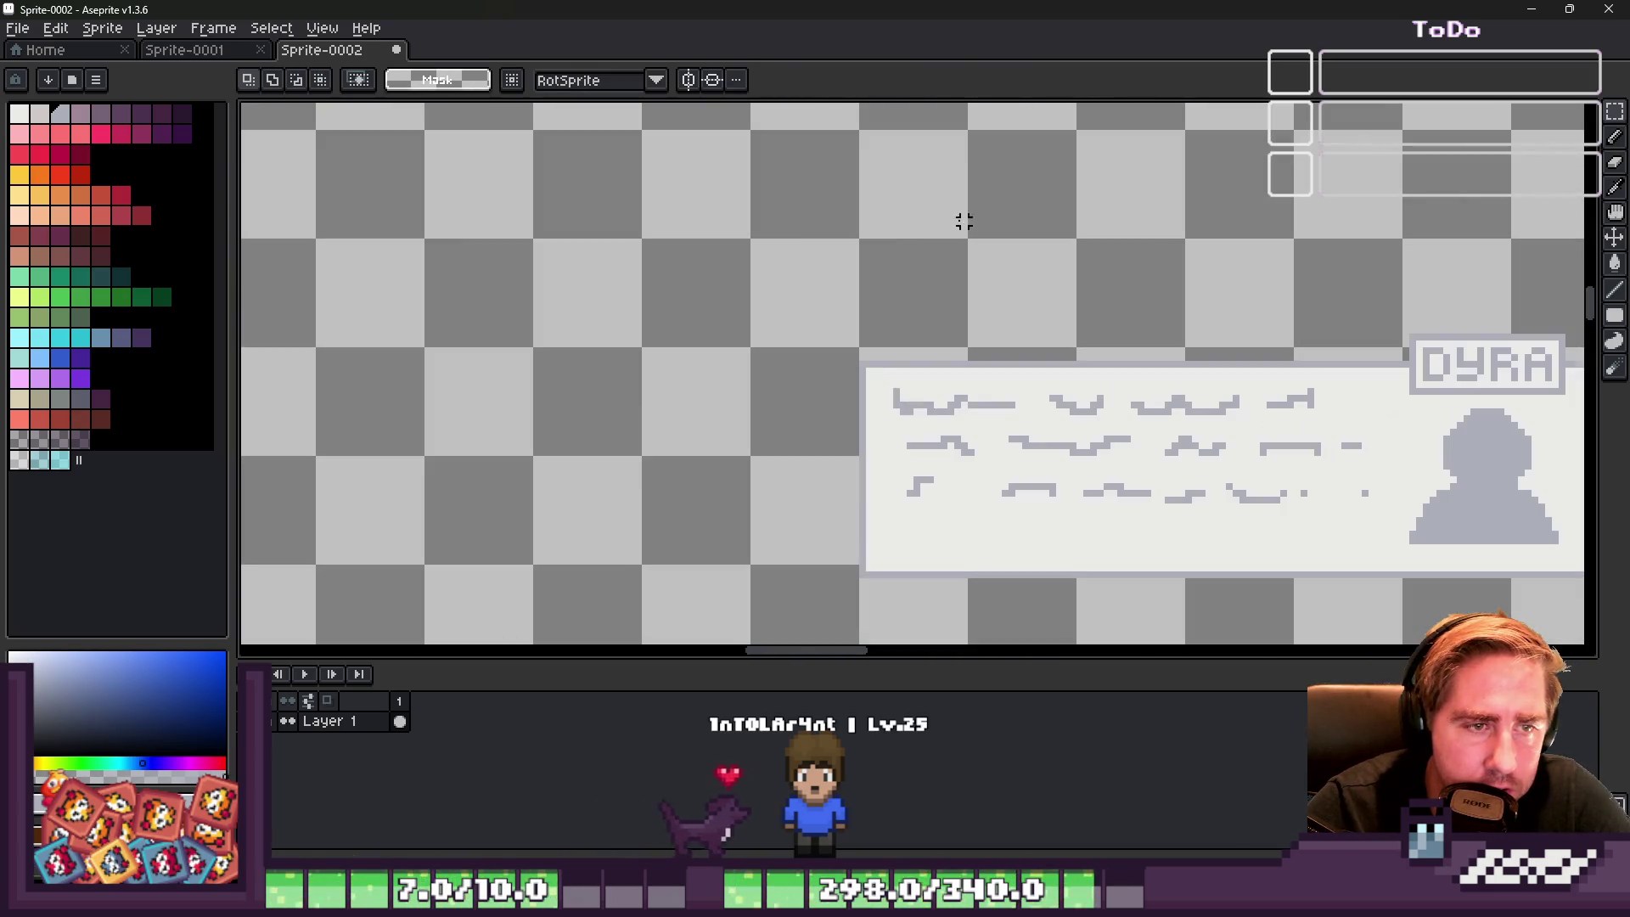
mouse_move(629, 222)
left_mouse_down()
mouse_move(1383, 593)
mouse_move(1435, 597)
left_mouse_up()
scroll(1230, 382, "down", 3)
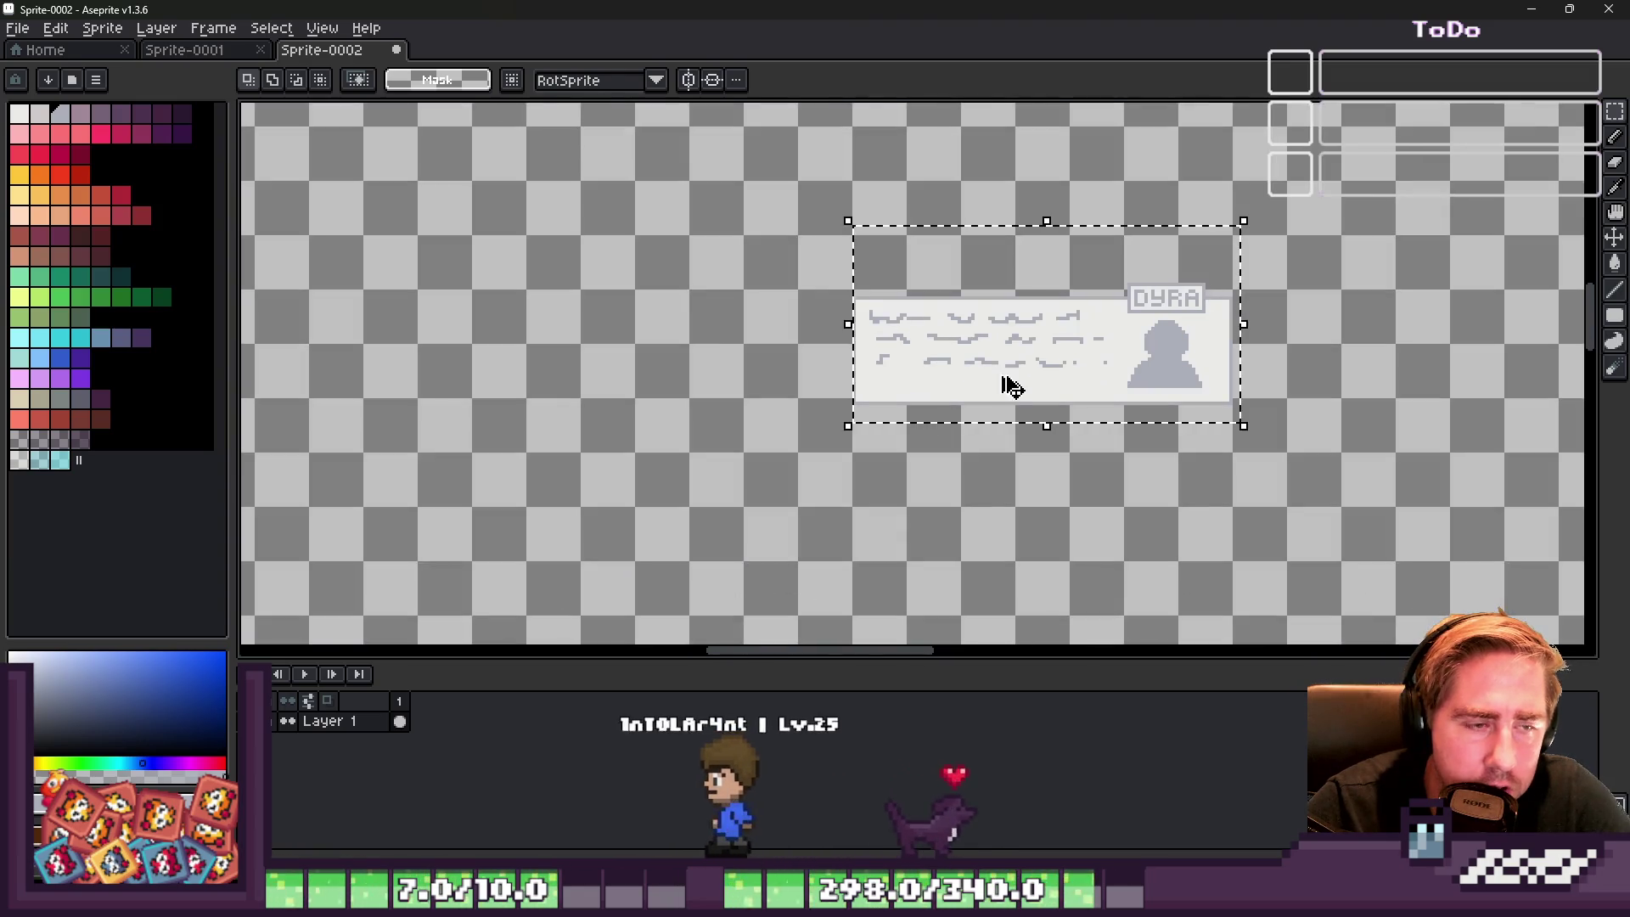
left_click_drag(1007, 383, 1043, 504)
key("Return")
scroll(1027, 510, "up", 3)
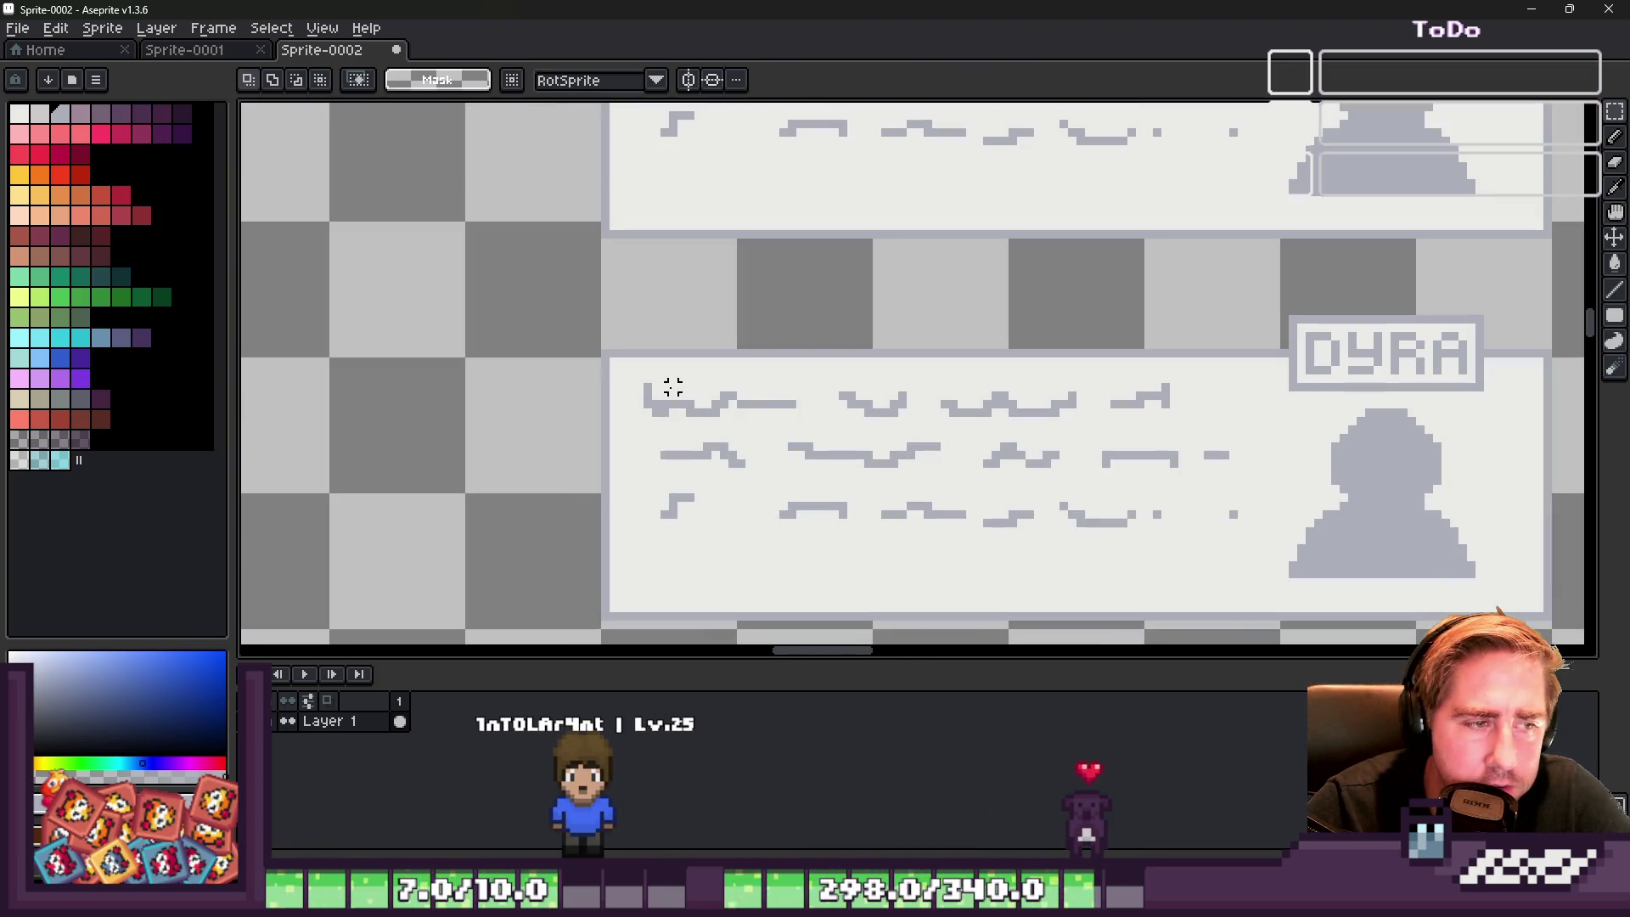
- Paint over the copy's placeholder text with the pale background colour
mouse_move(667, 399)
left_mouse_down()
mouse_move(1303, 575)
mouse_move(1273, 583)
left_mouse_up()
key("b")
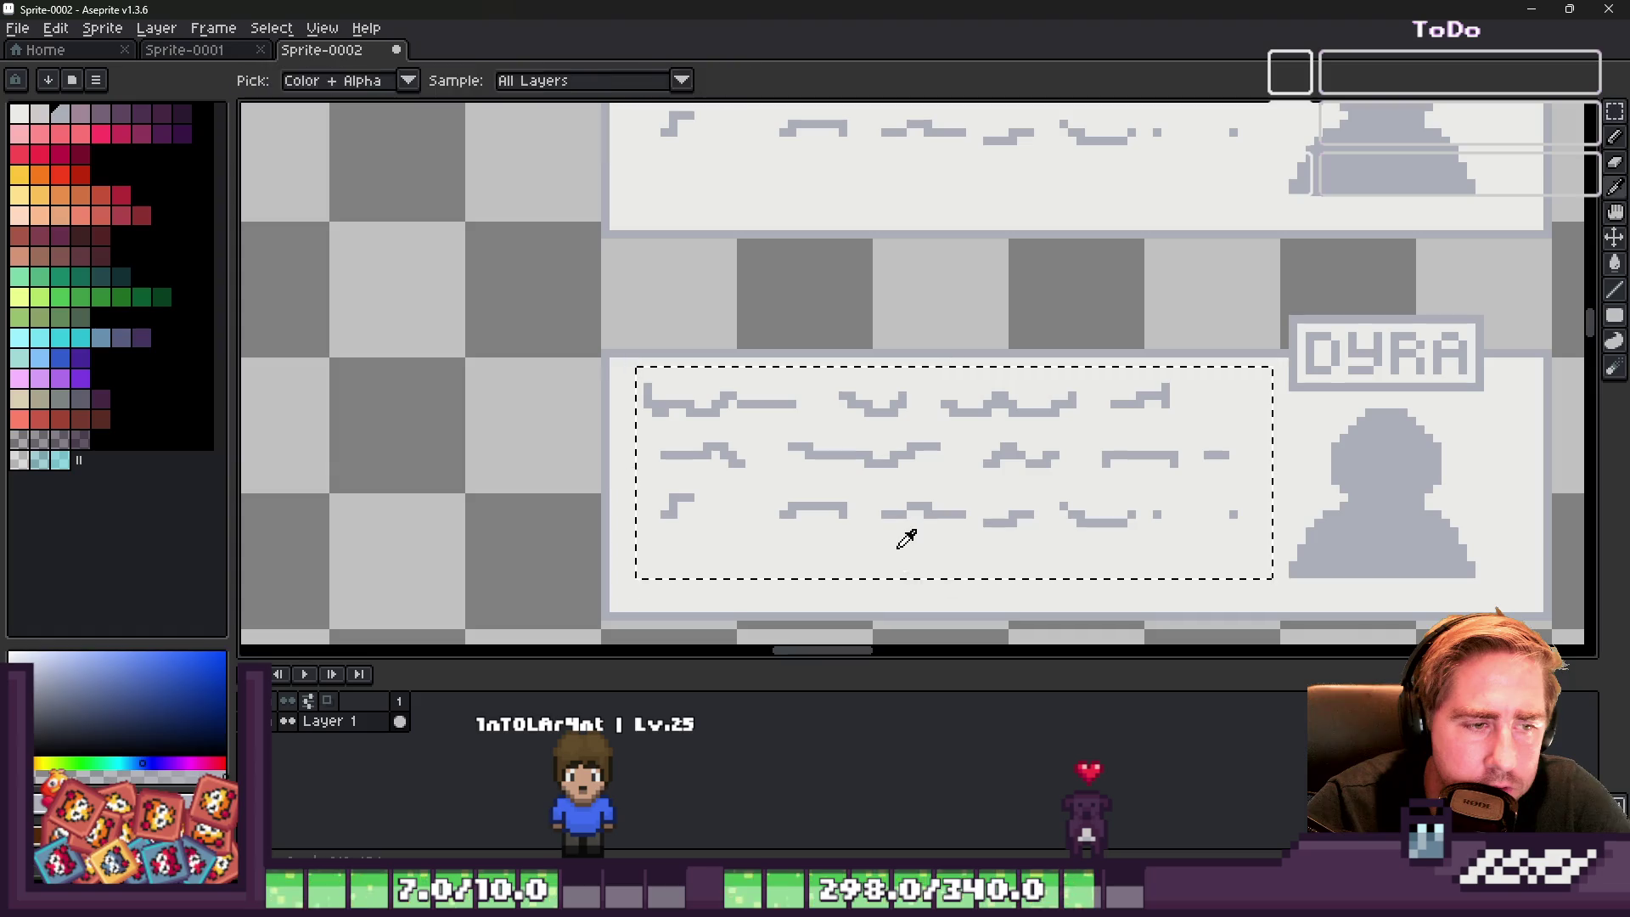
left_click(951, 520, "alt")
mouse_move(1001, 506)
left_mouse_down()
mouse_move(1104, 458)
mouse_move(1112, 475)
mouse_move(539, 451)
mouse_move(514, 431)
left_mouse_up()
scroll(1112, 475, "up", 2)
scroll(1011, 375, "down", 3)
key("ctrl+d")
- Sample the blue-grey border colour for pencil drawing
key("m")
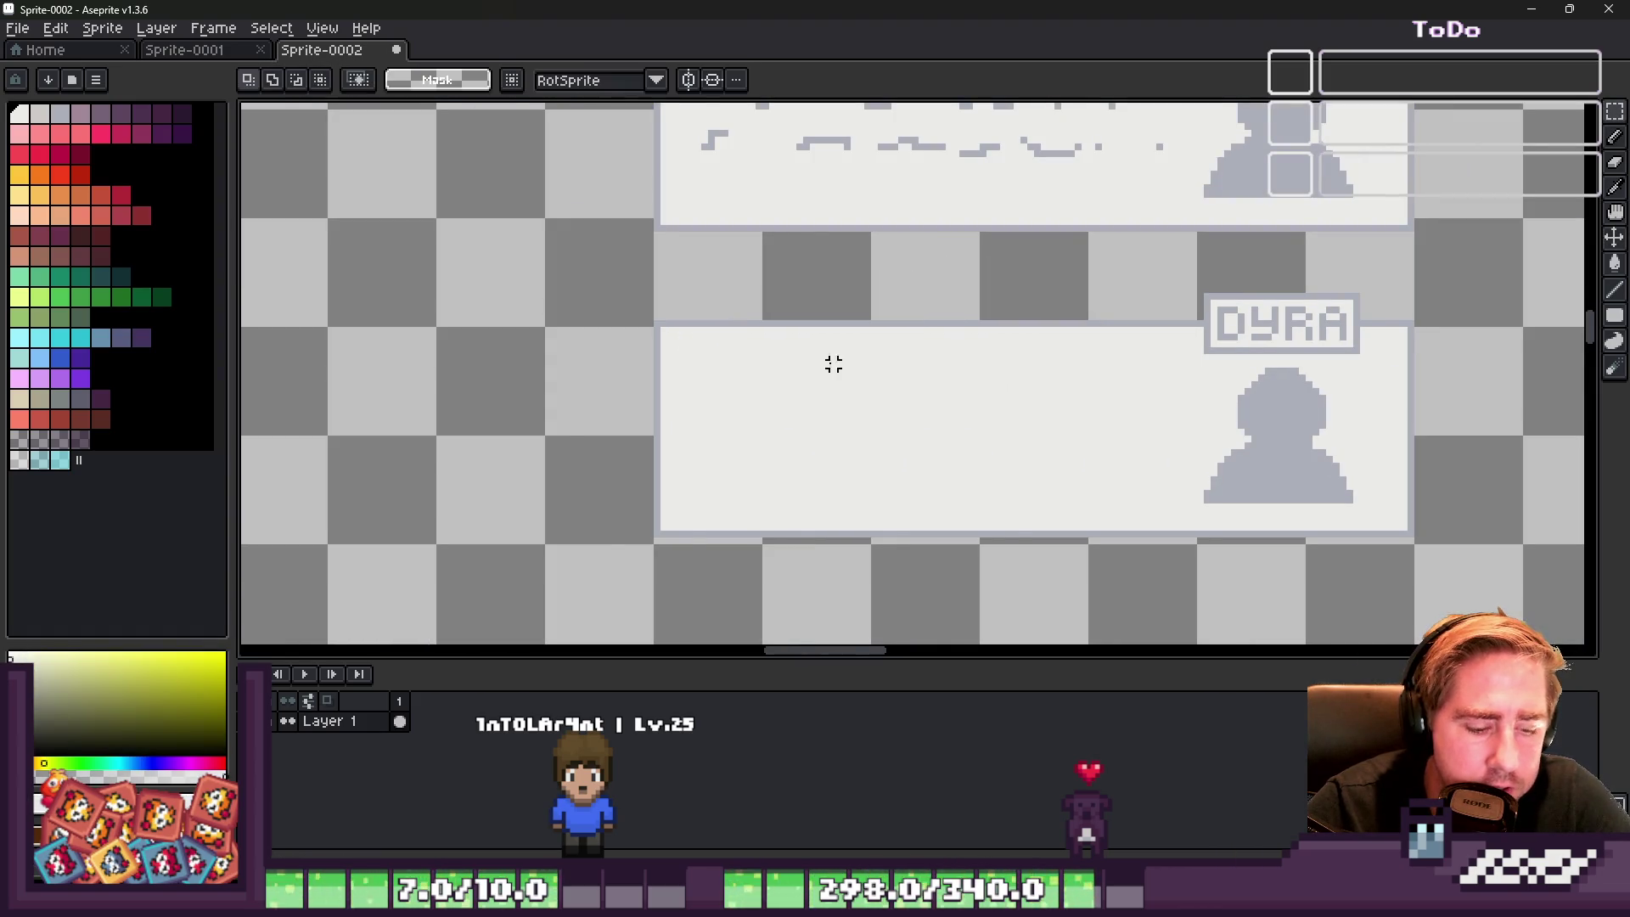
scroll(813, 315, "down", 1)
scroll(812, 315, "up", 2)
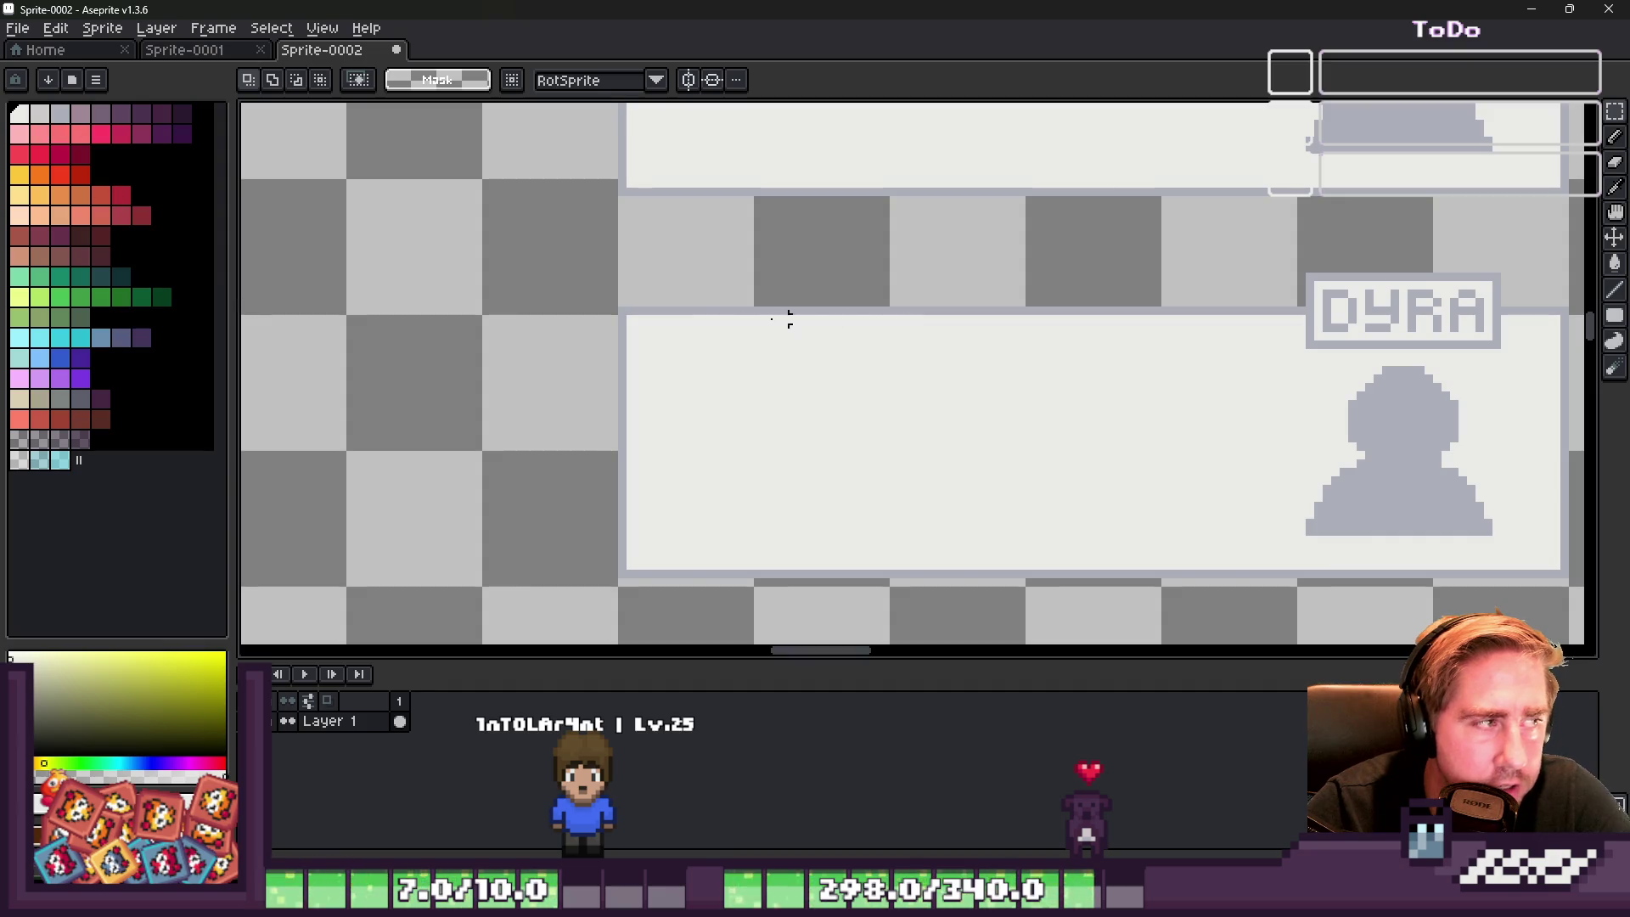
key("i")
left_click(933, 305)
key("b")
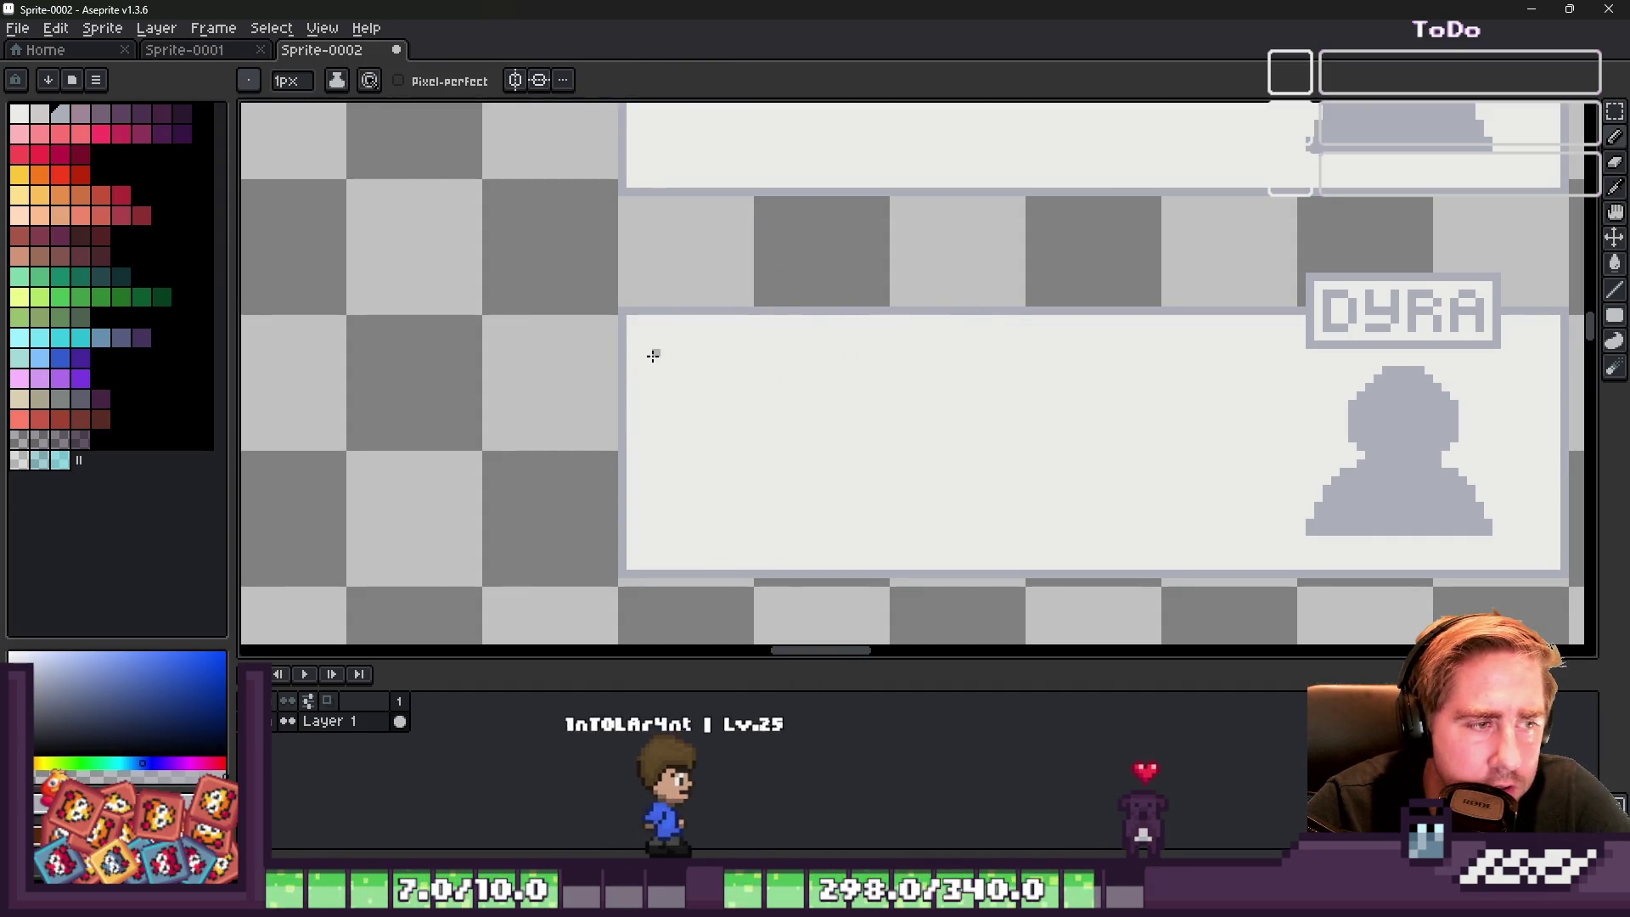
- Pencil a right-pointing arrow outline in the empty lower box, abandoning the overflowing fill
left_click_drag(651, 360, 690, 365)
scroll(690, 364, "up", 3)
key("ctrl+z")
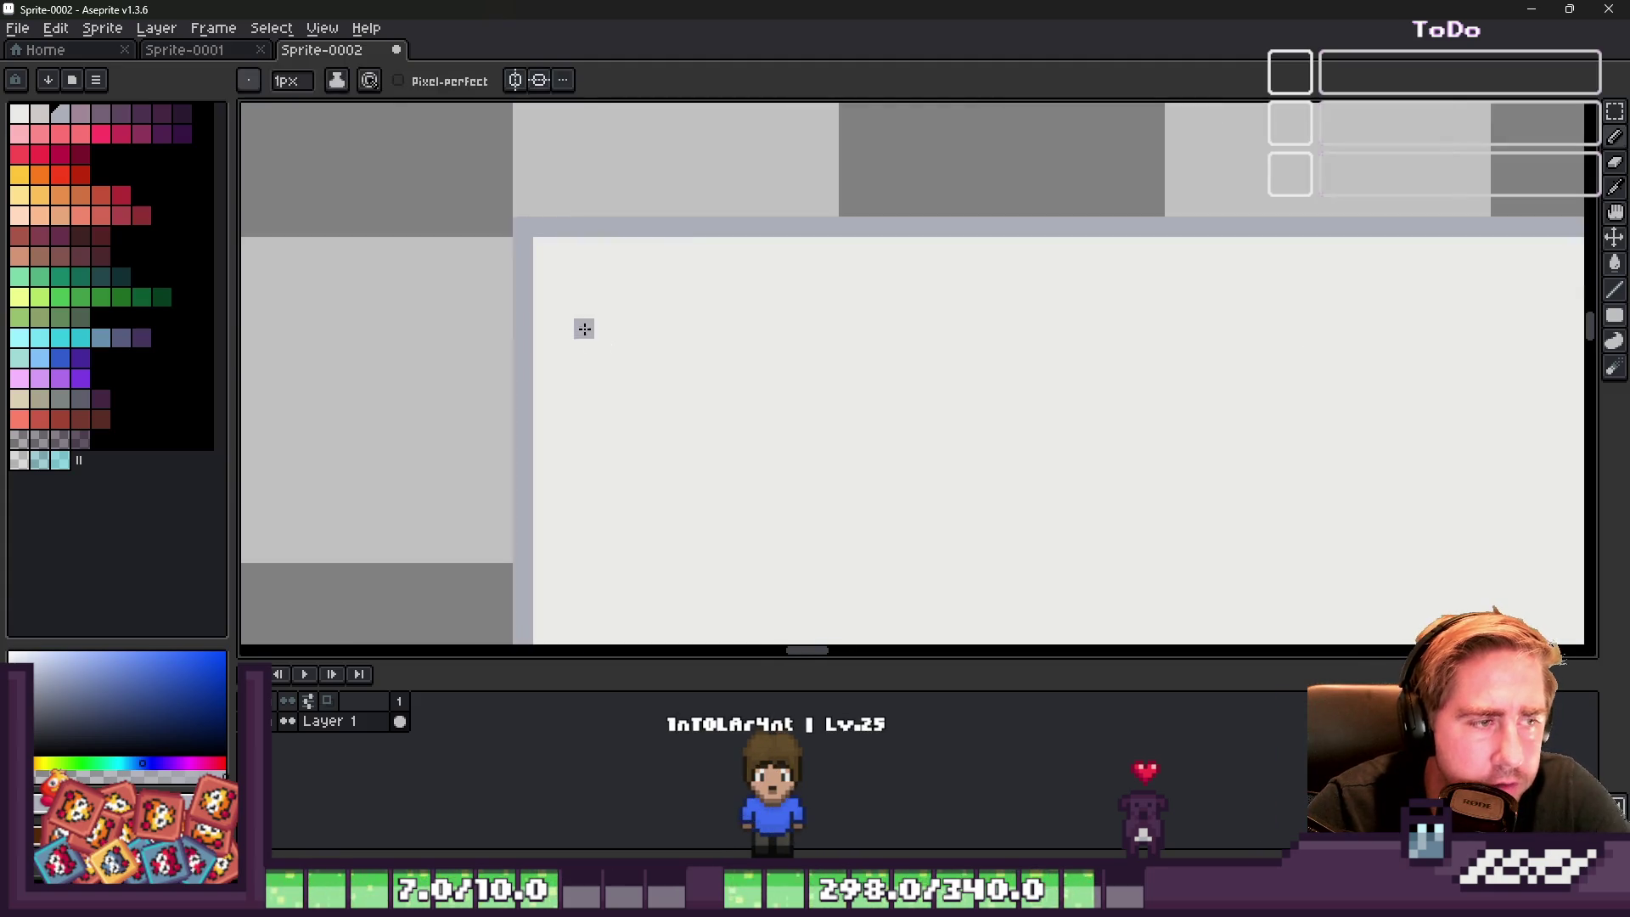
left_click_drag(600, 315, 605, 493)
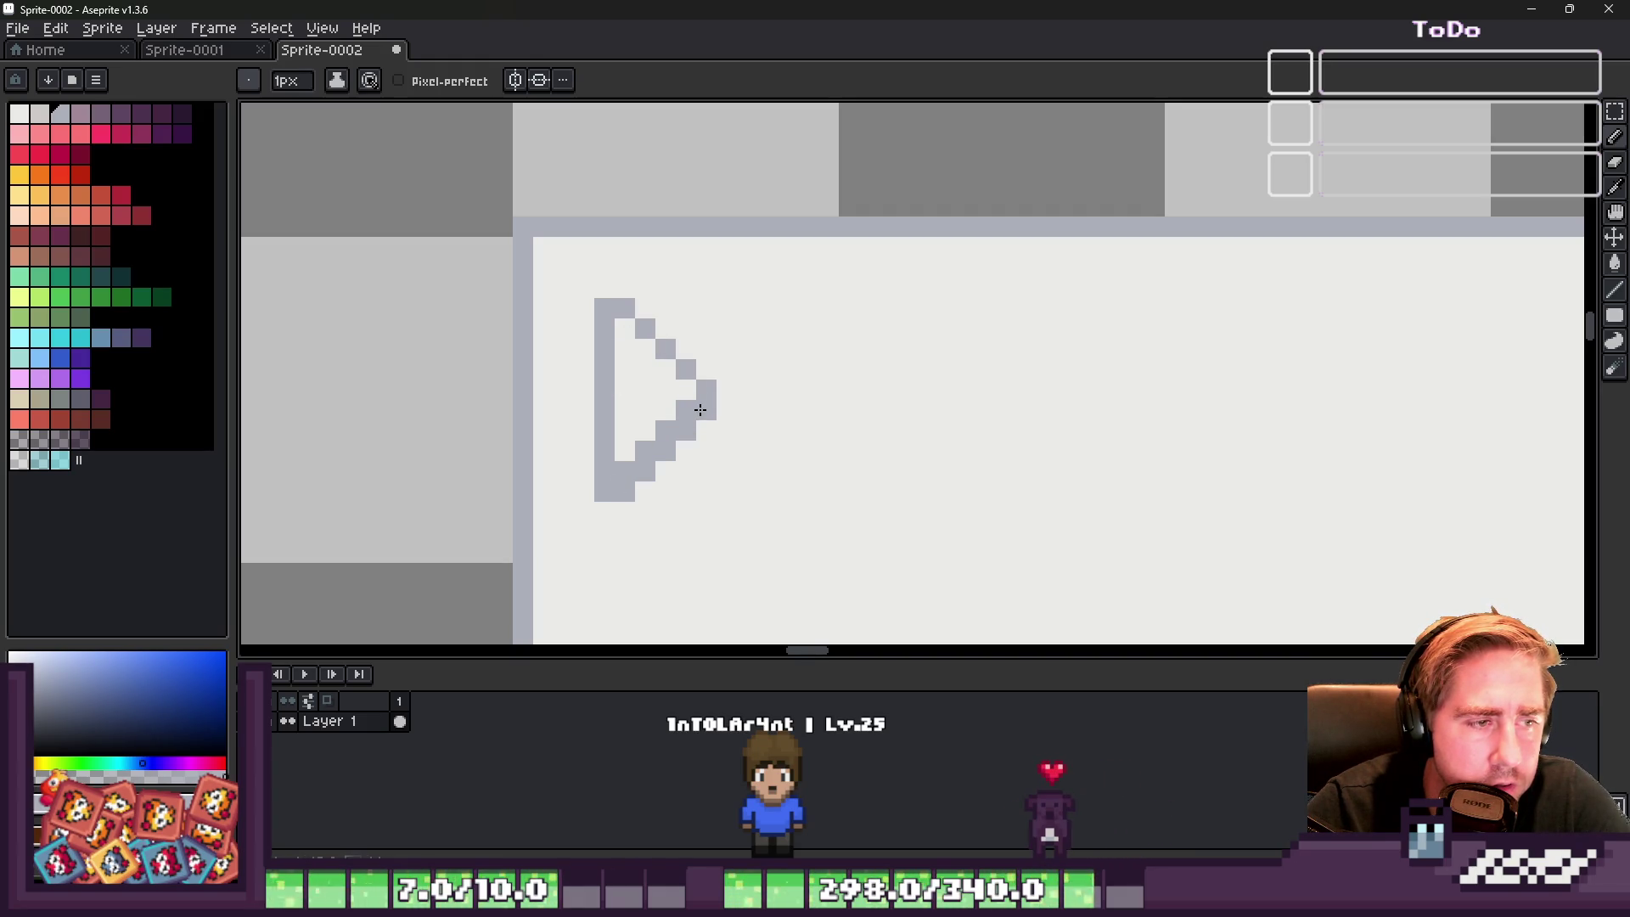
key("g")
left_click(651, 396)
key("ctrl+z")
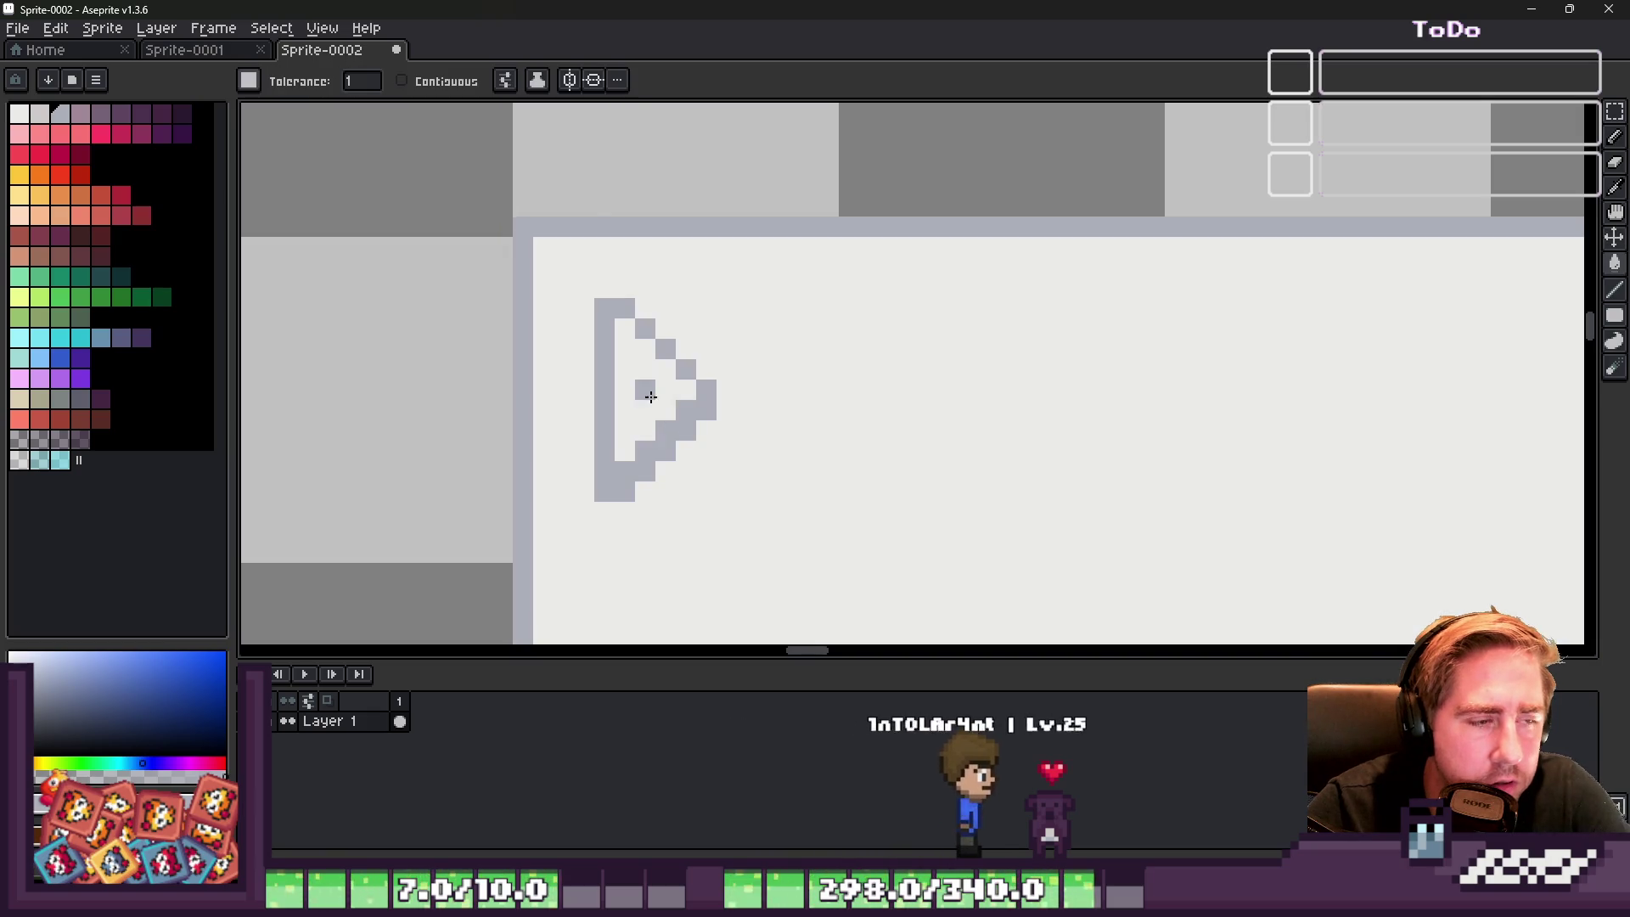
left_click(651, 396)
key("ctrl+z")
key("b")
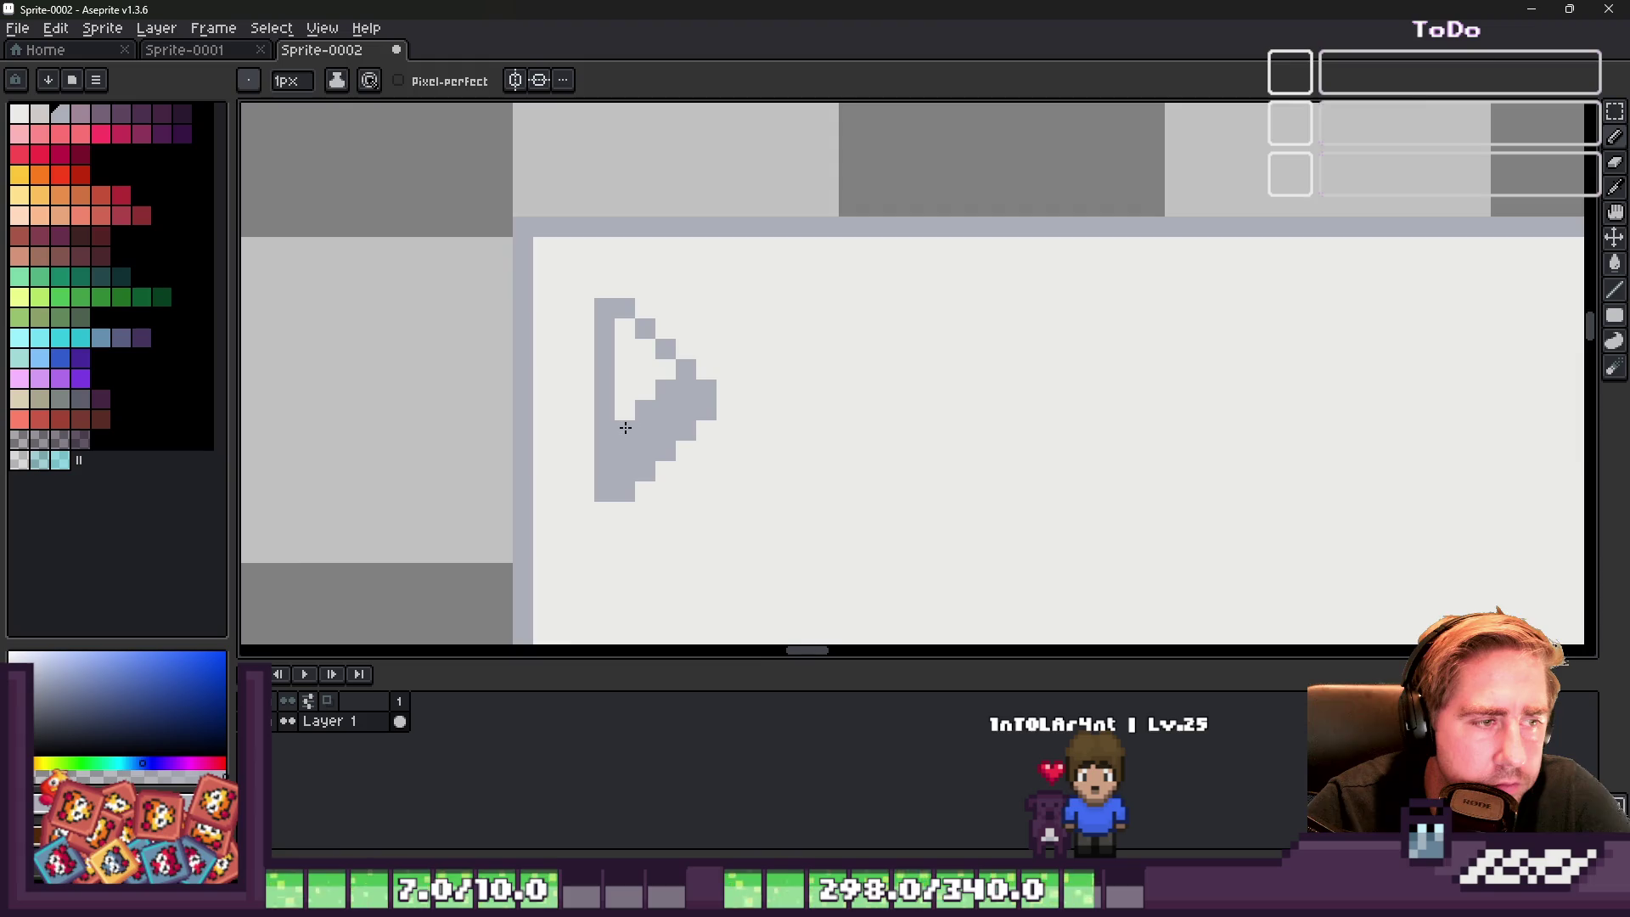
scroll(626, 427, "down", 3)
scroll(673, 407, "up", 2)
- Copy the arrow marker to a second row below it
key("m")
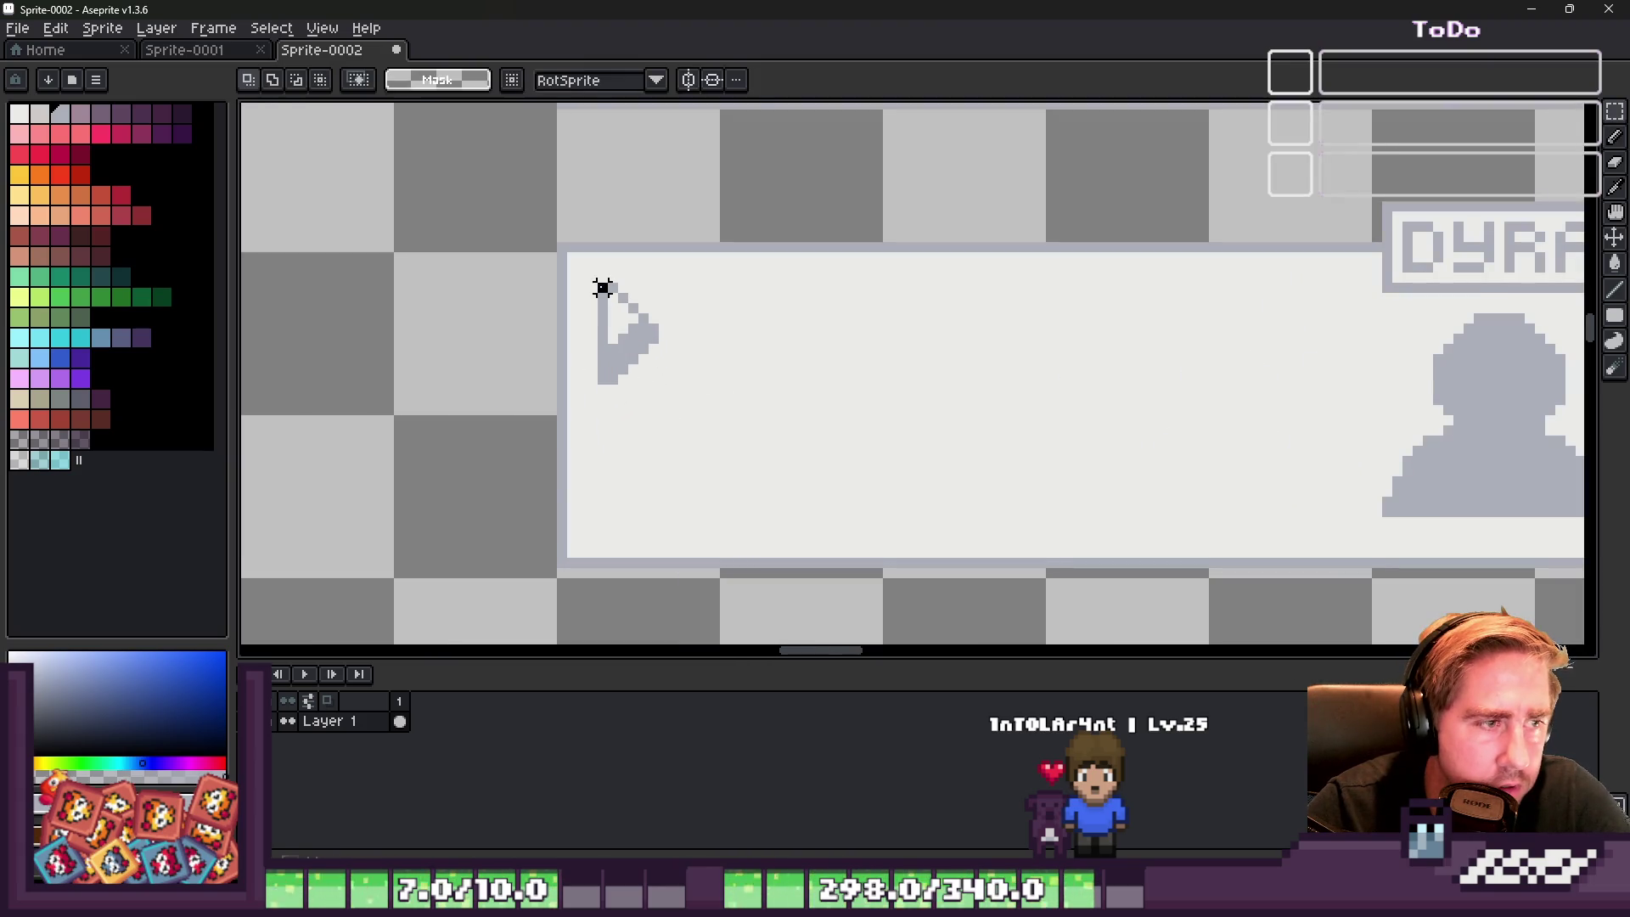
left_click_drag(651, 379, 628, 493)
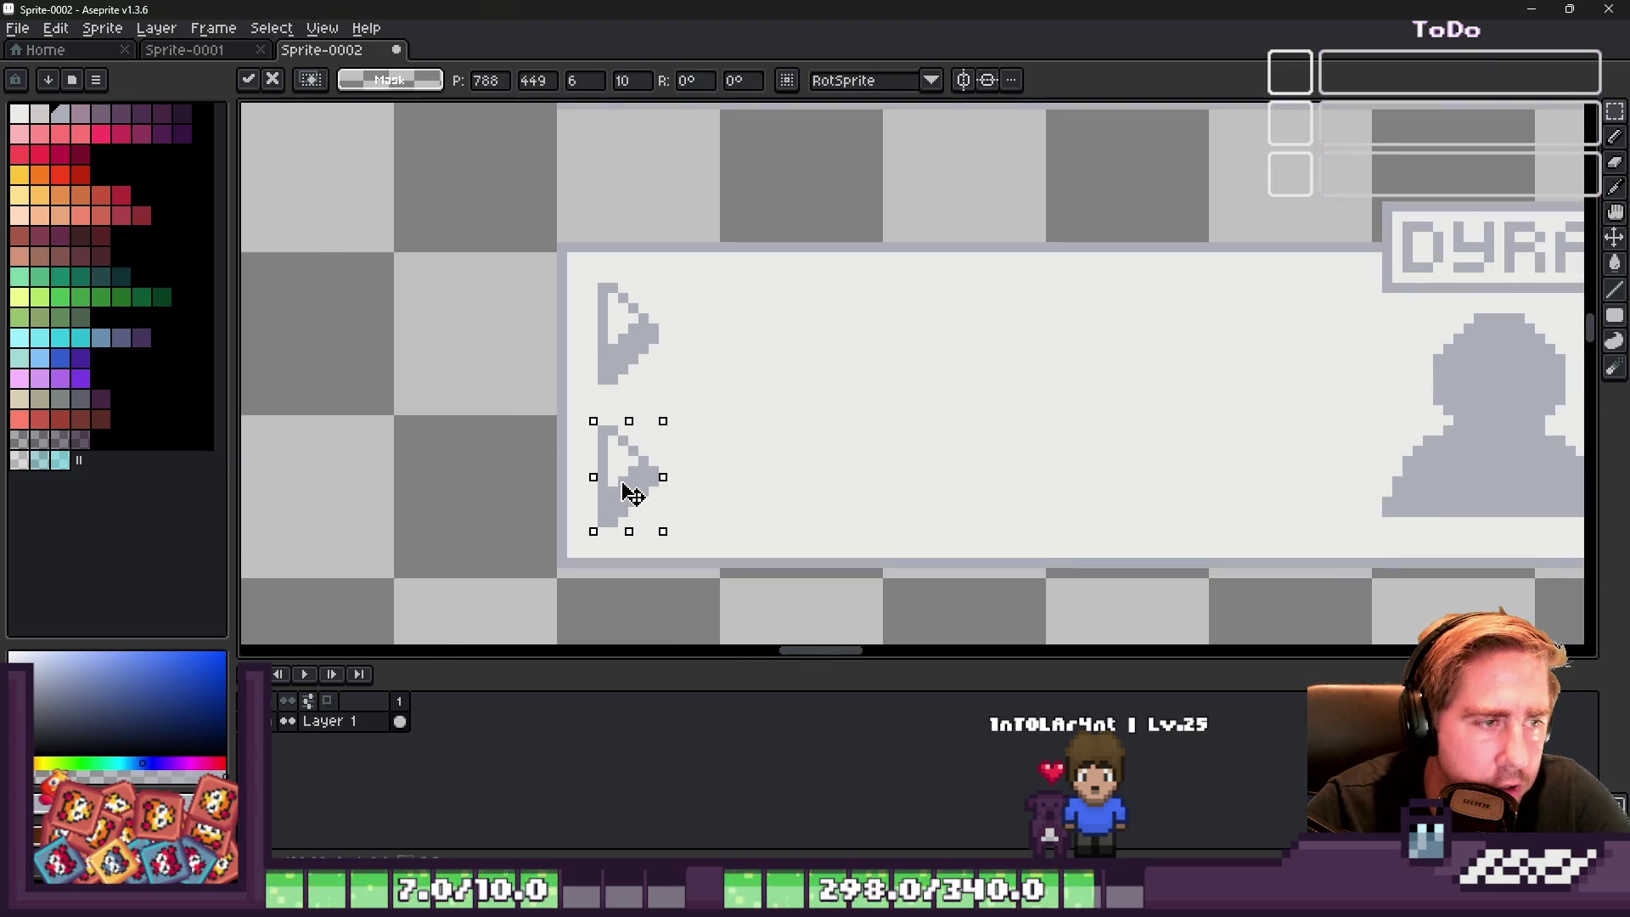
key("ctrl+d")
key("b")
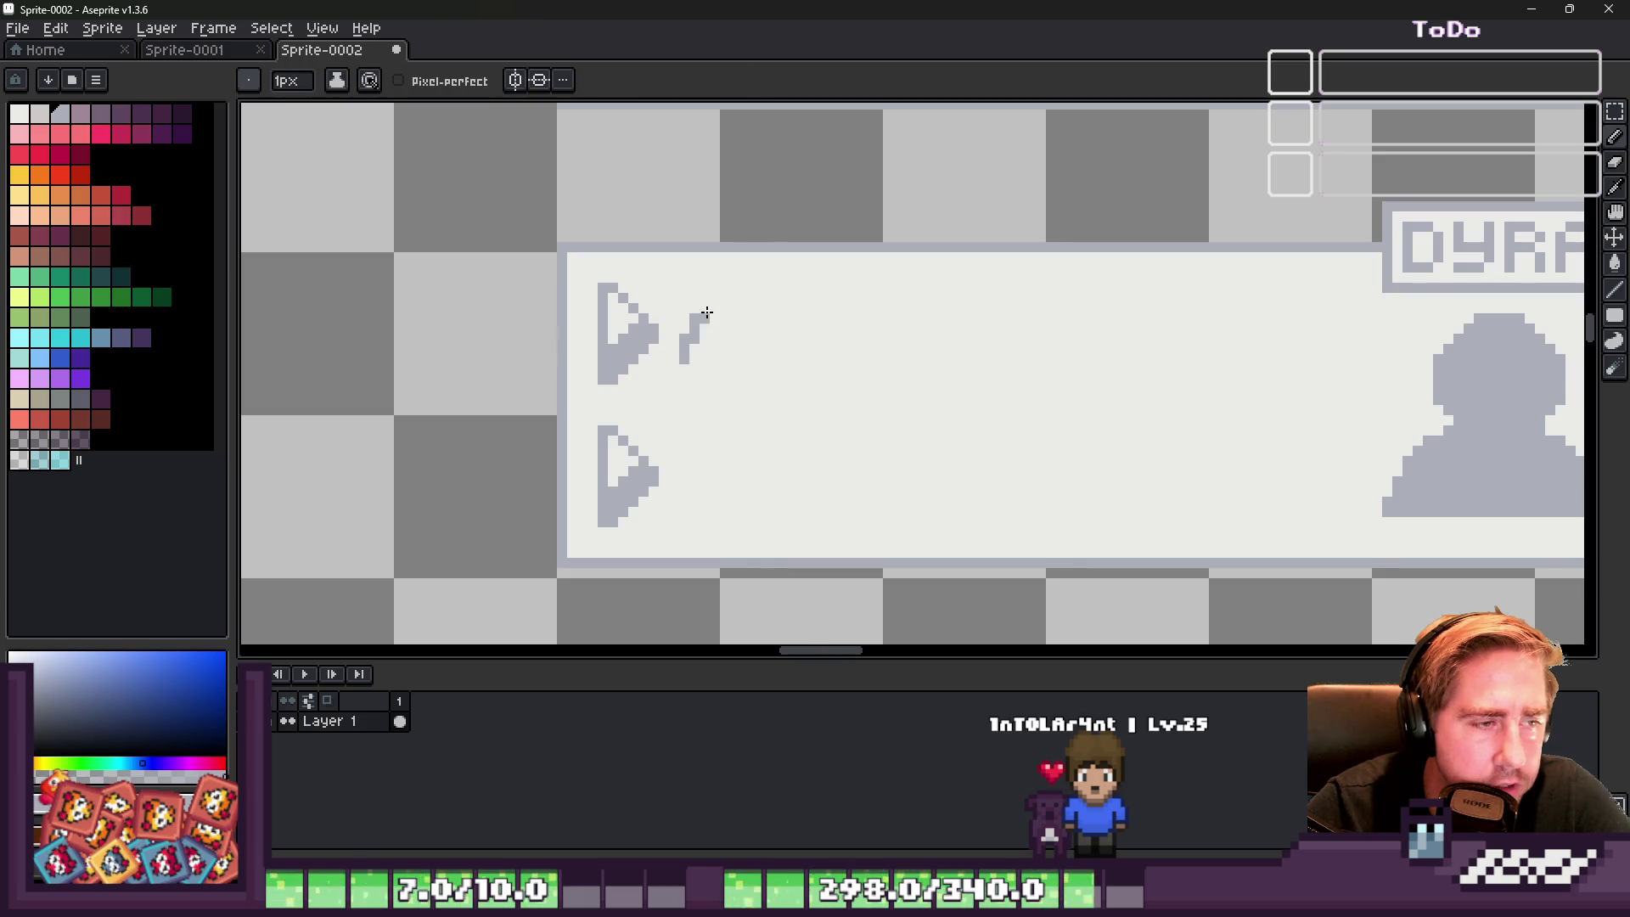
- Scribble text after both arrows and draw a horizontal divider line between the rows
mouse_move(828, 316)
left_mouse_down()
mouse_move(1210, 317)
mouse_move(1320, 340)
left_mouse_up()
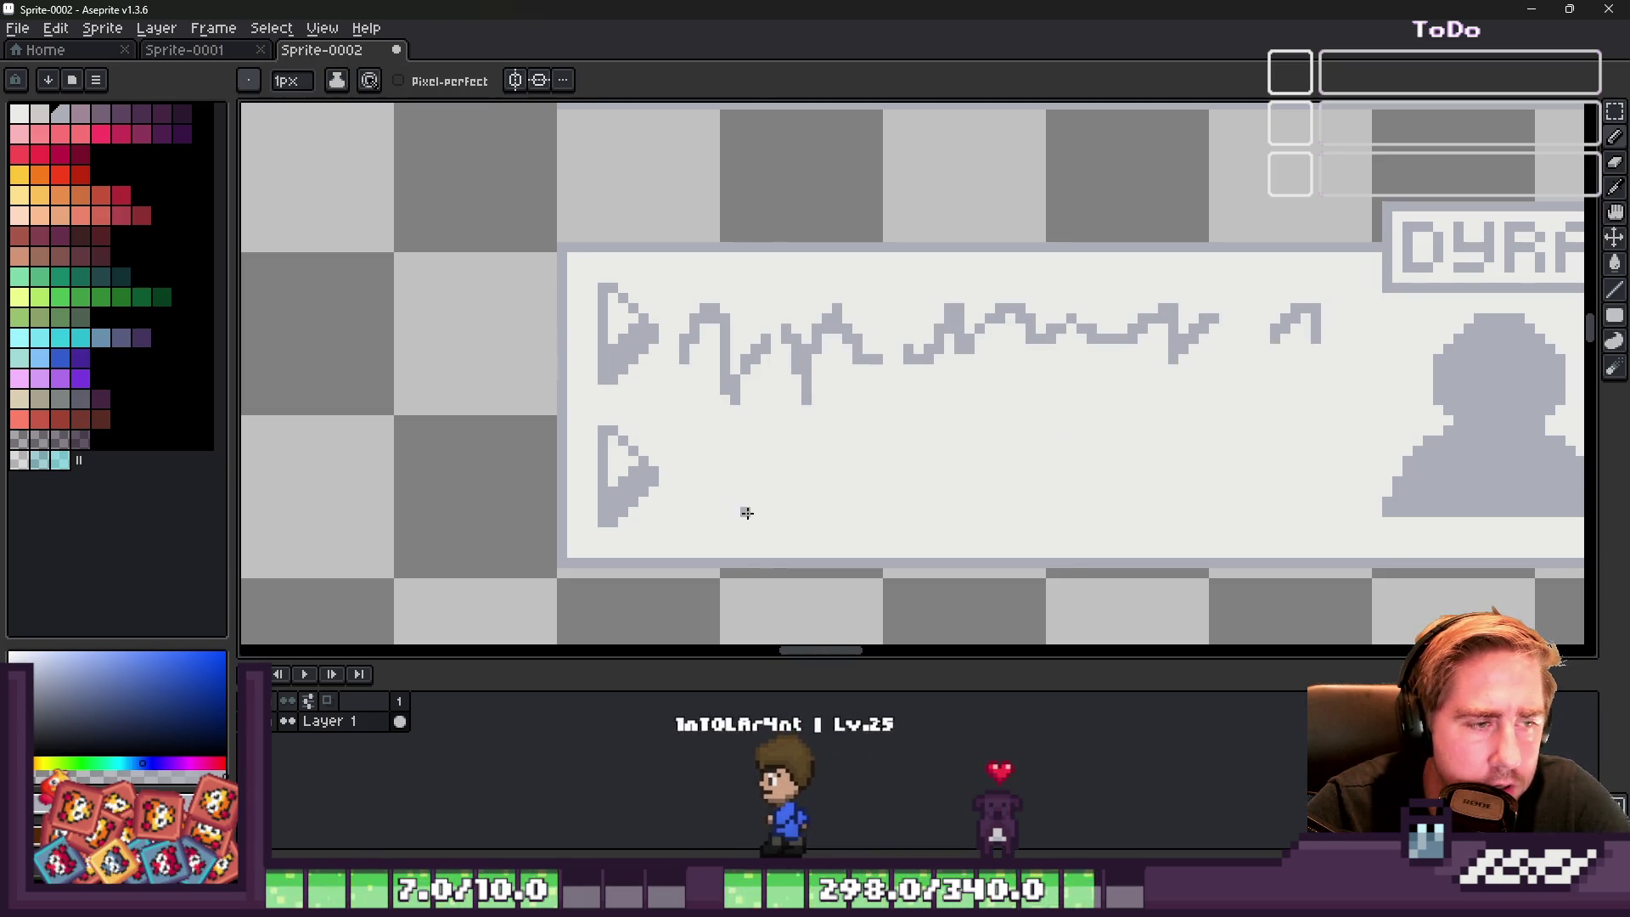
left_click_drag(680, 505, 759, 499)
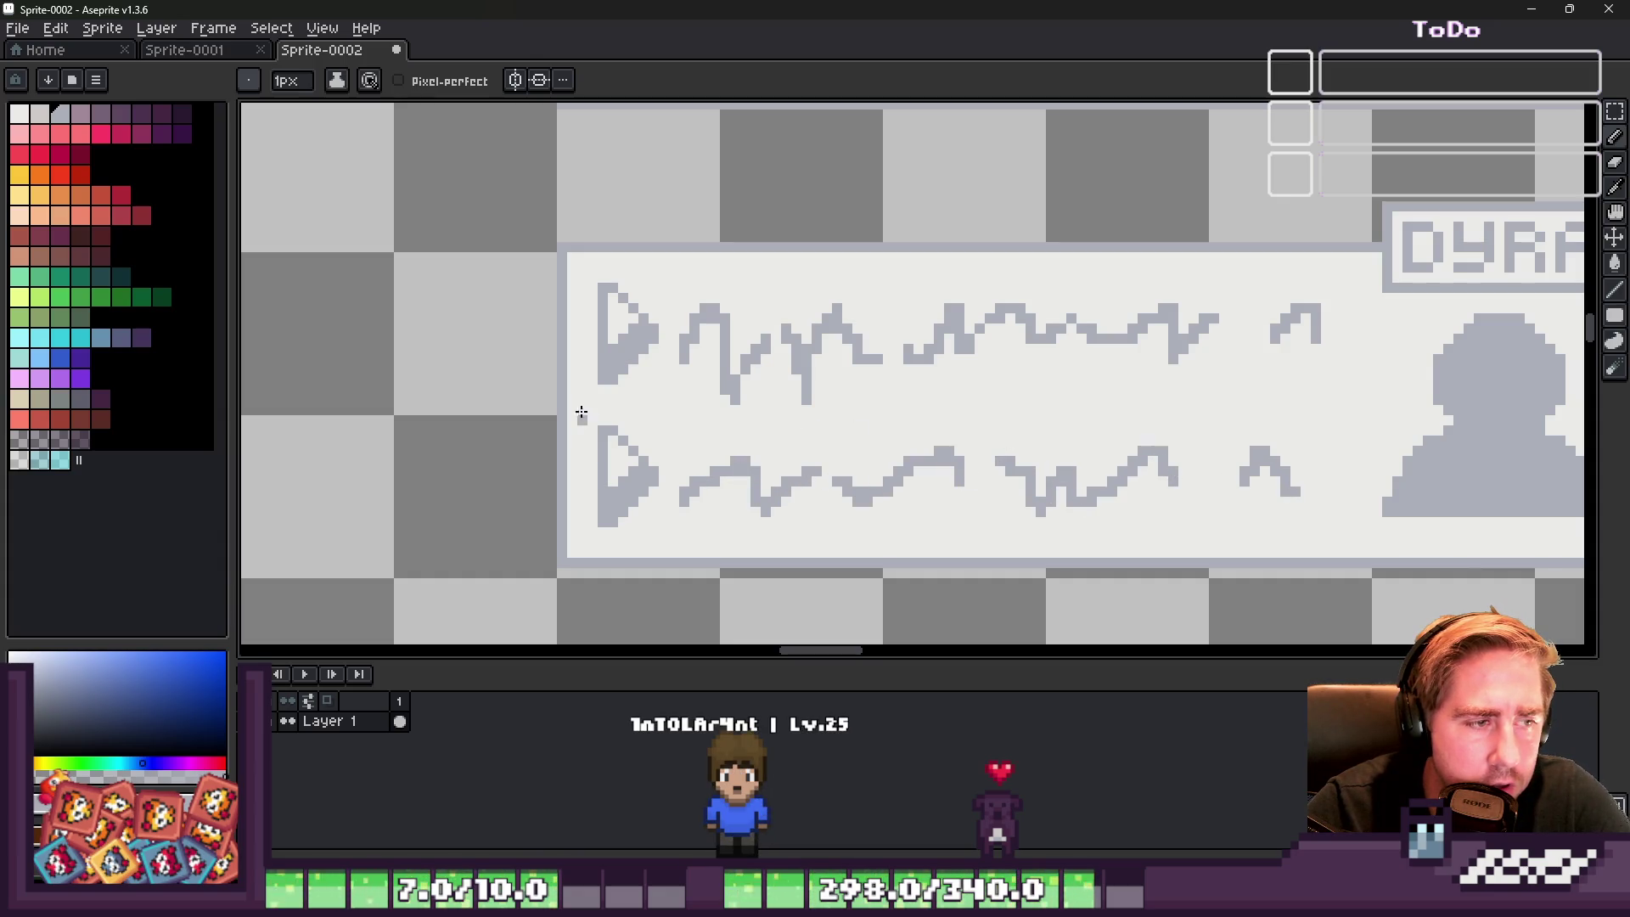
left_click_drag(580, 413, 1368, 408)
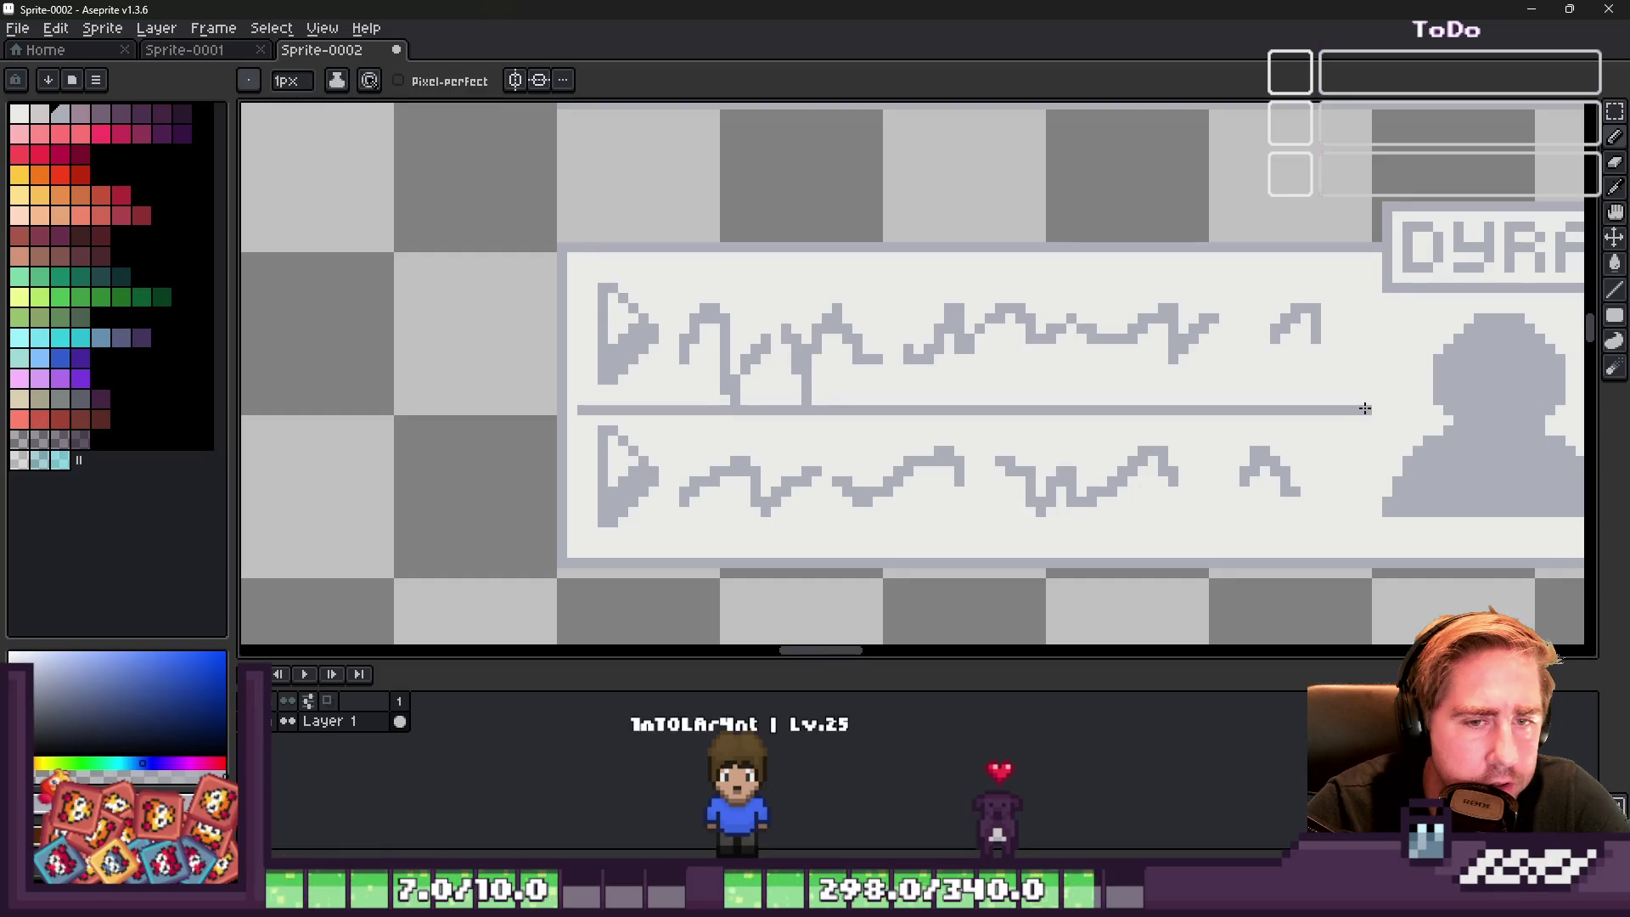
scroll(1018, 340, "down", 5)
scroll(985, 300, "up", 2)
scroll(796, 405, "down", 1)
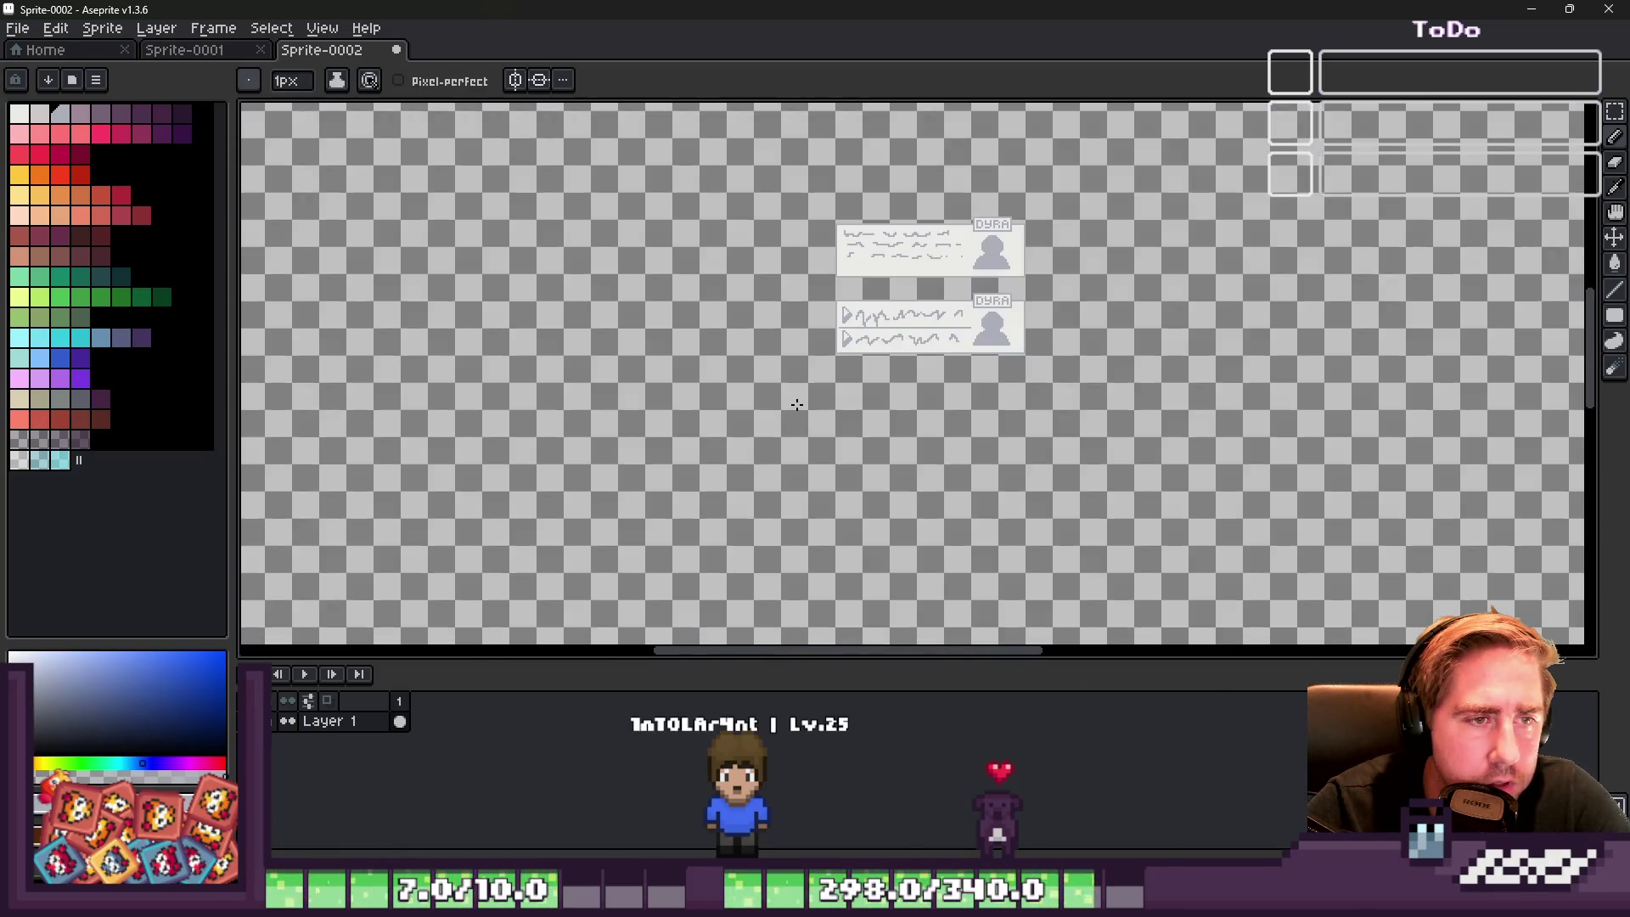
scroll(950, 298, "up", 4)
scroll(863, 349, "down", 1)
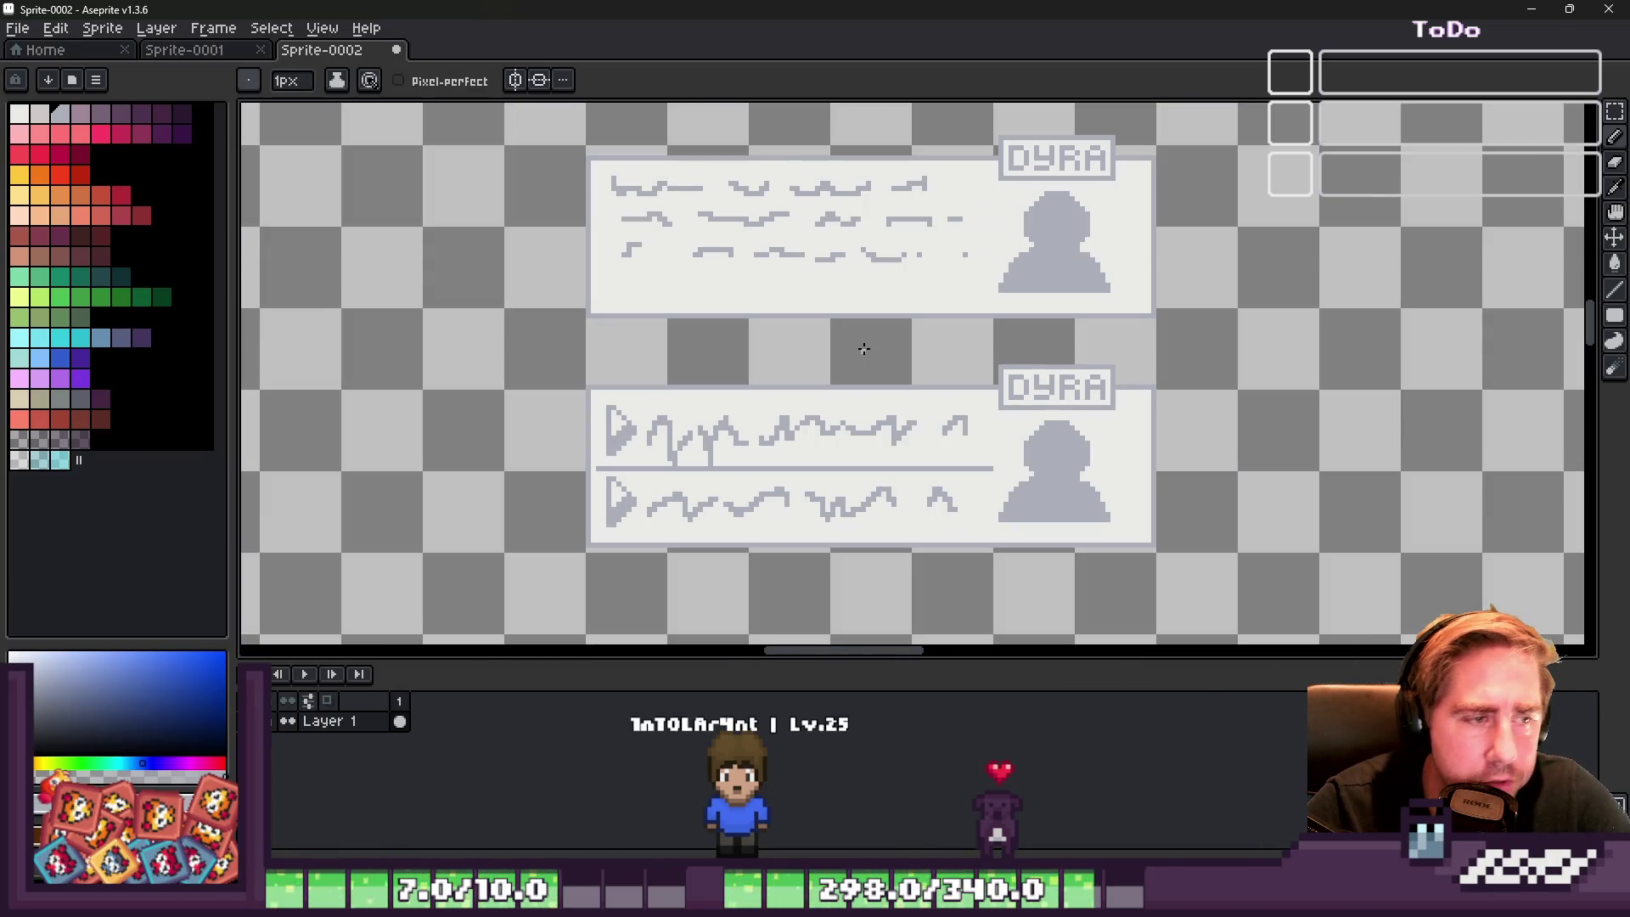
scroll(864, 349, "down", 1)
key("i")
scroll(1364, 357, "up", 5)
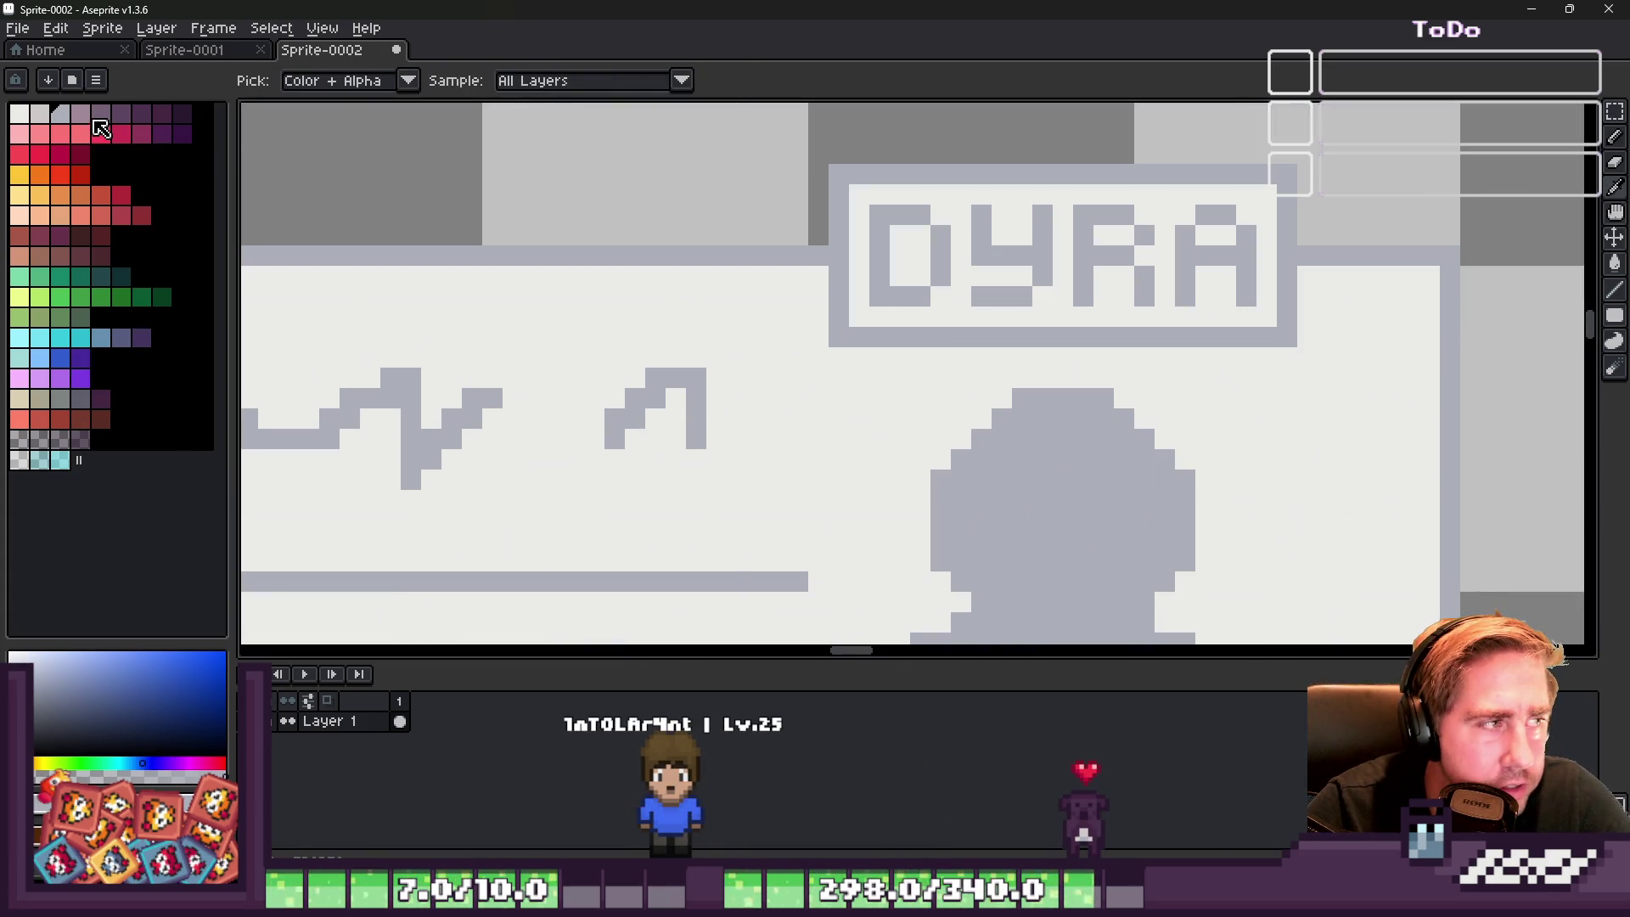
left_click(81, 115)
key("g")
scroll(906, 367, "down", 4)
left_click(906, 368)
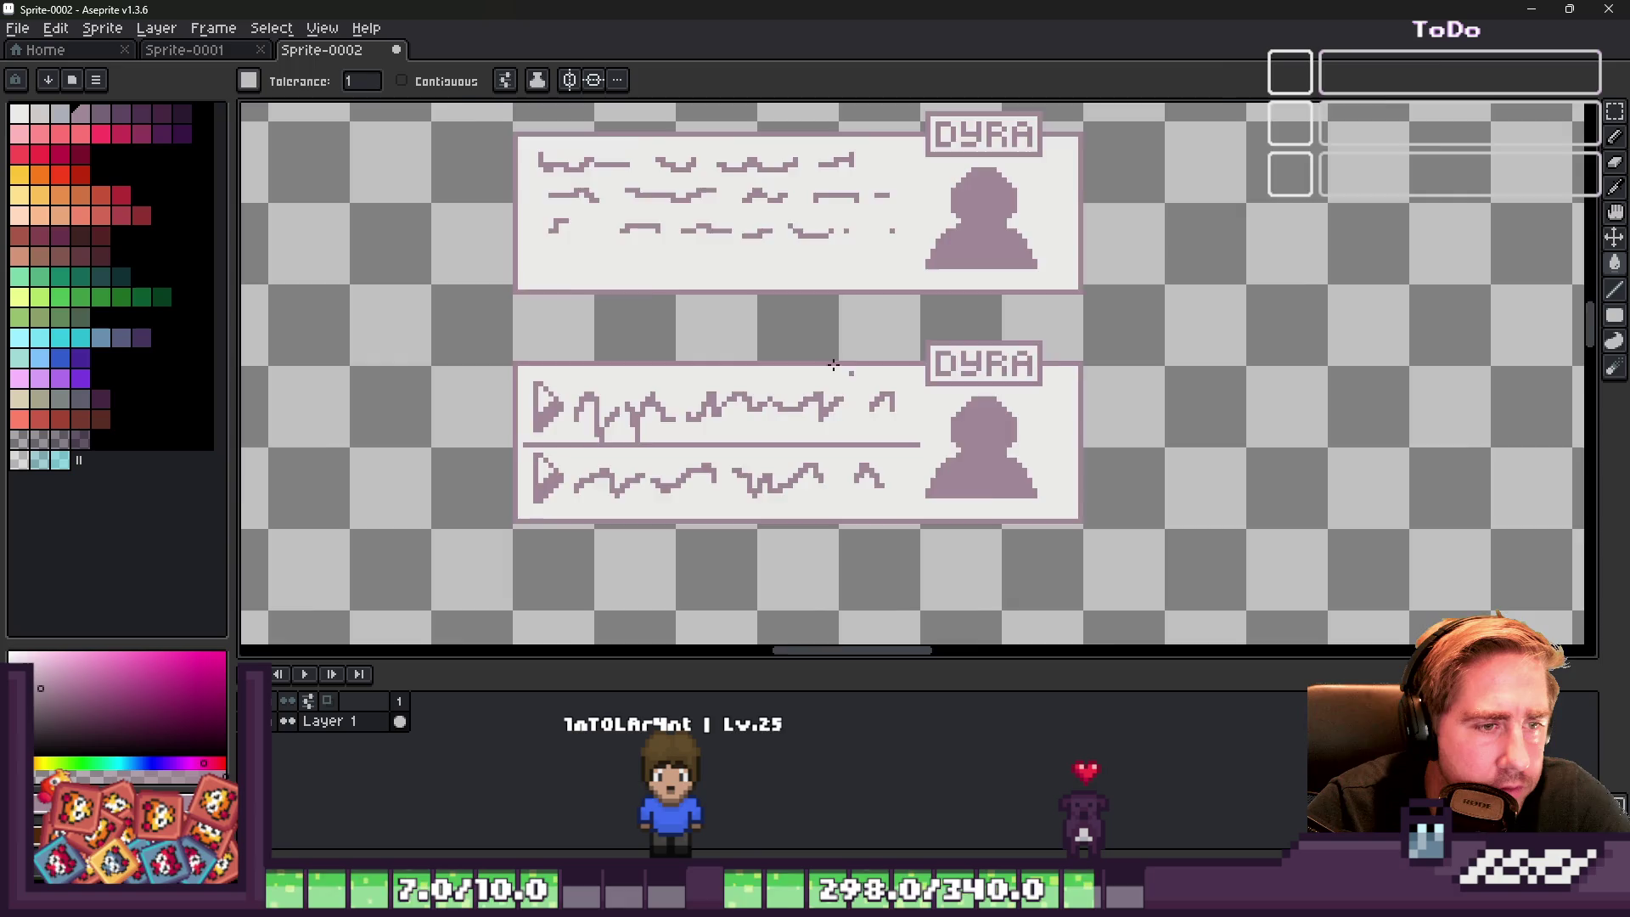
scroll(658, 285, "up", 2)
left_click(120, 117)
left_click(1178, 518)
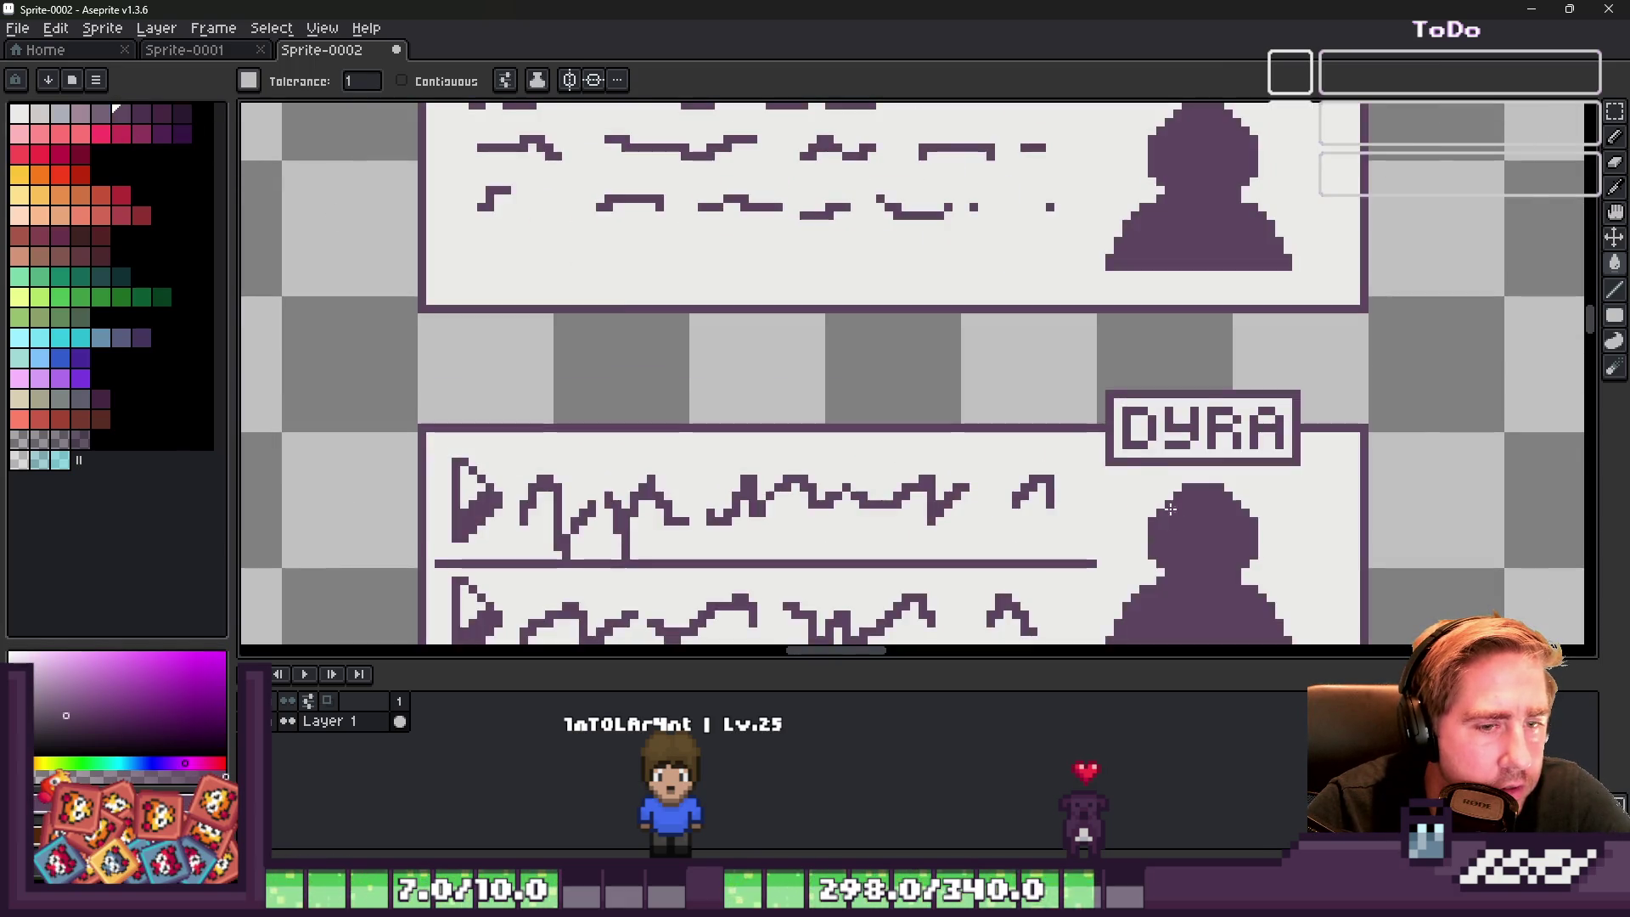
scroll(976, 392, "down", 3)
scroll(684, 394, "up", 2)
scroll(663, 282, "down", 1)
key("v")
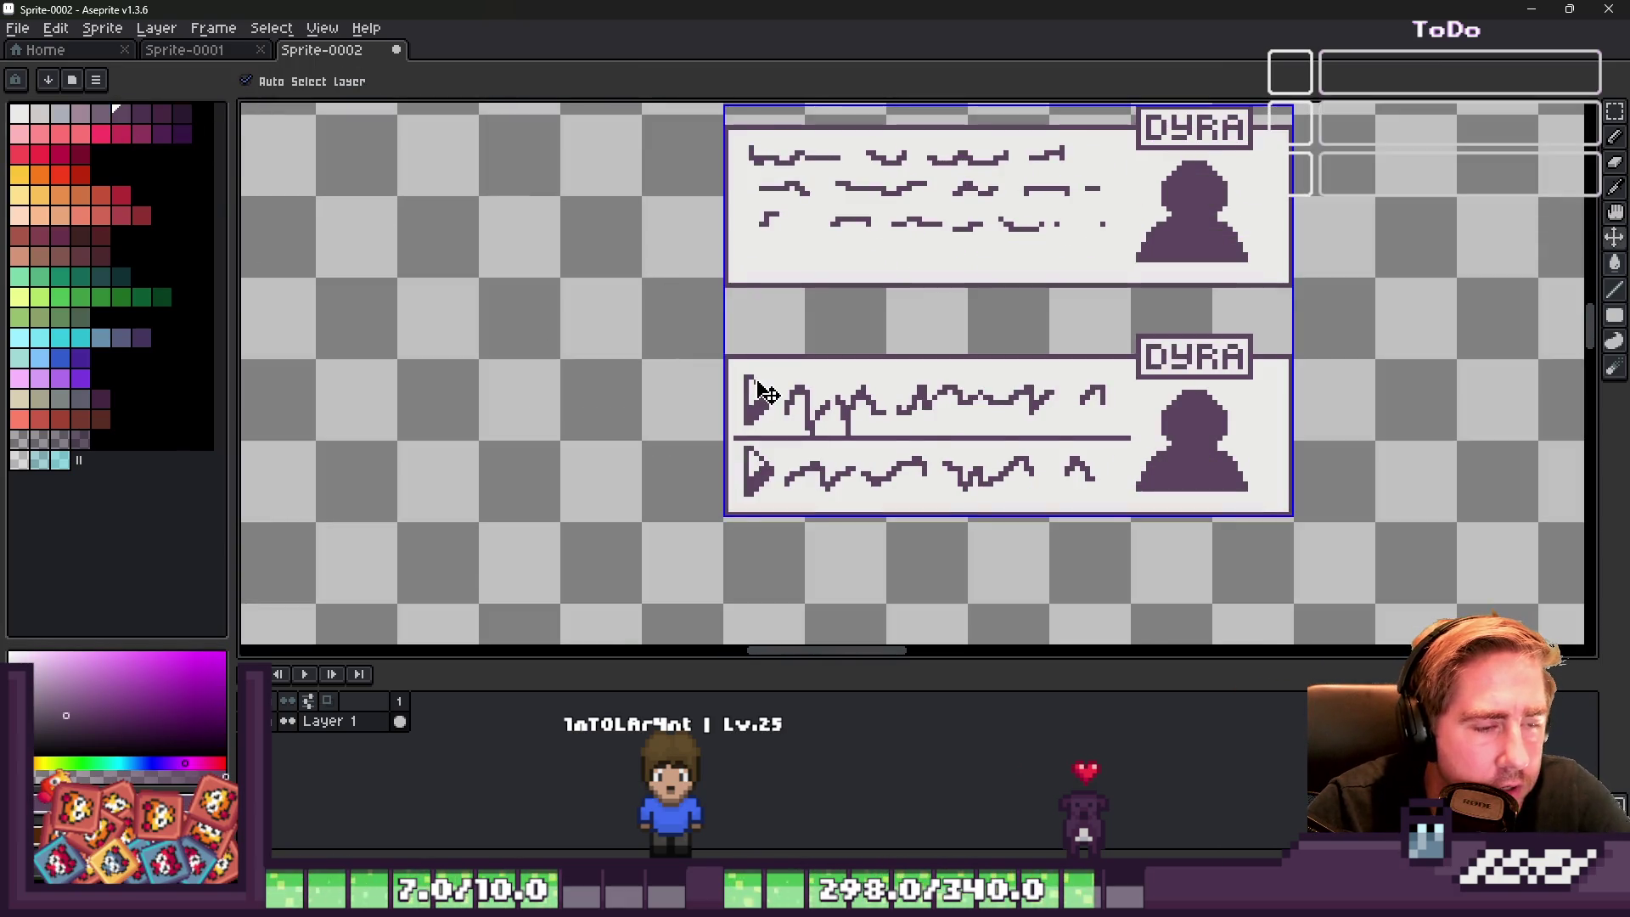
key("ctrl+z")
key("ctrl+z")
key("ctrl+z")
key("m")
scroll(1132, 349, "up", 3)
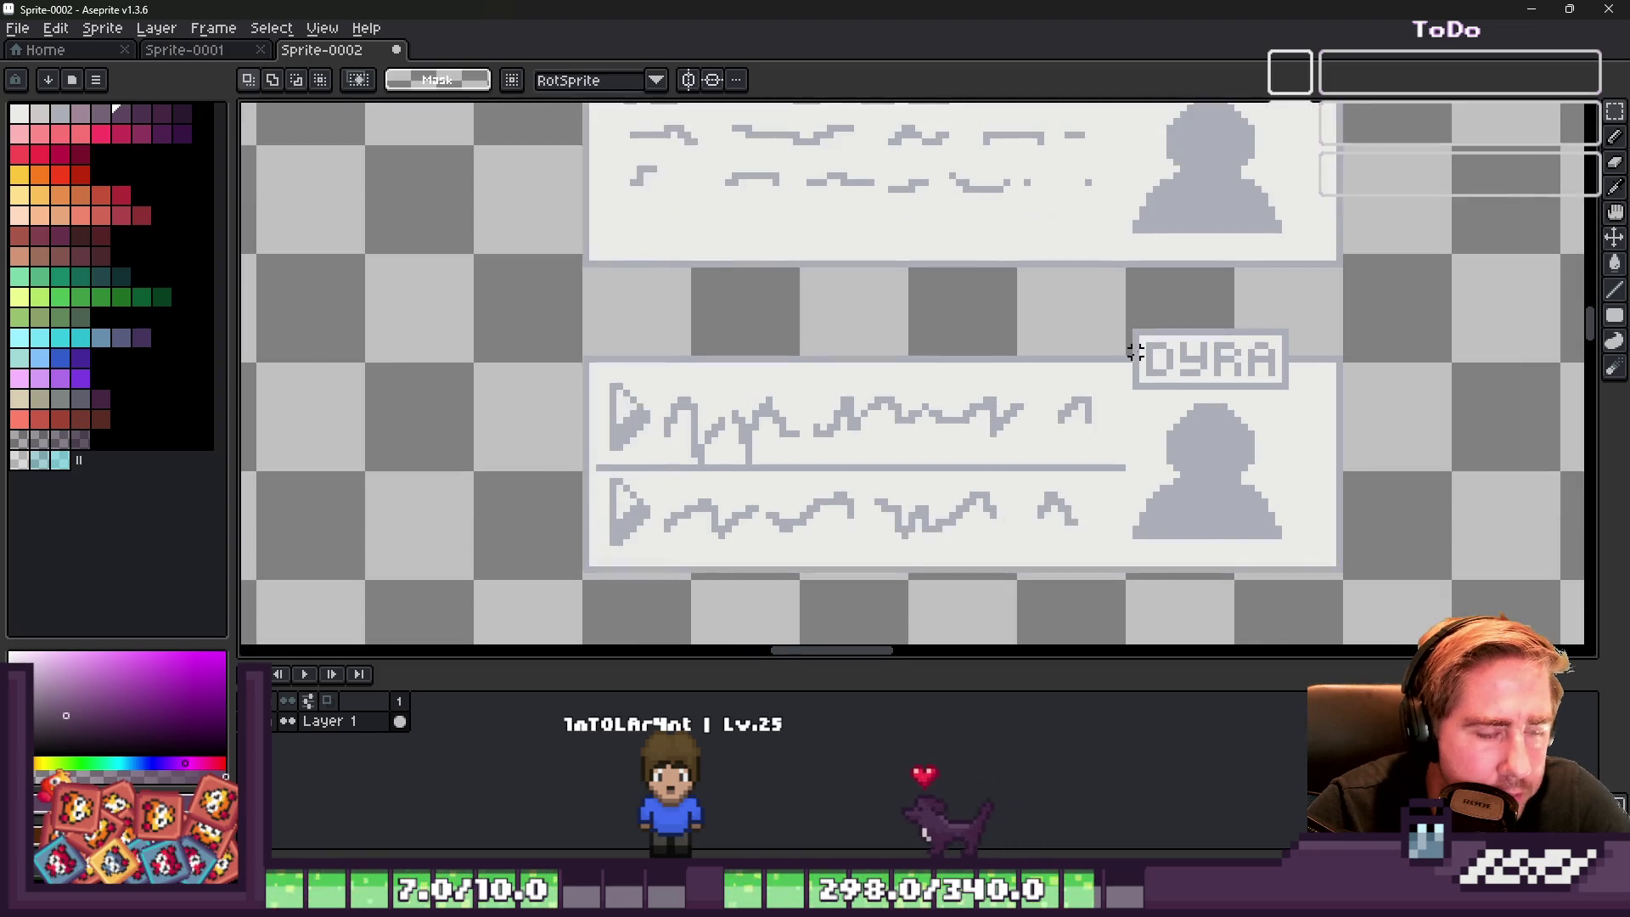
scroll(1217, 343, "up", 2)
- Select the lower box's DYRA label and fill its letters with dark purple
mouse_move(1072, 337)
left_mouse_down()
mouse_move(1455, 411)
mouse_move(1458, 438)
left_mouse_up()
key("w")
left_click(1234, 383)
scroll(1202, 341, "down", 2)
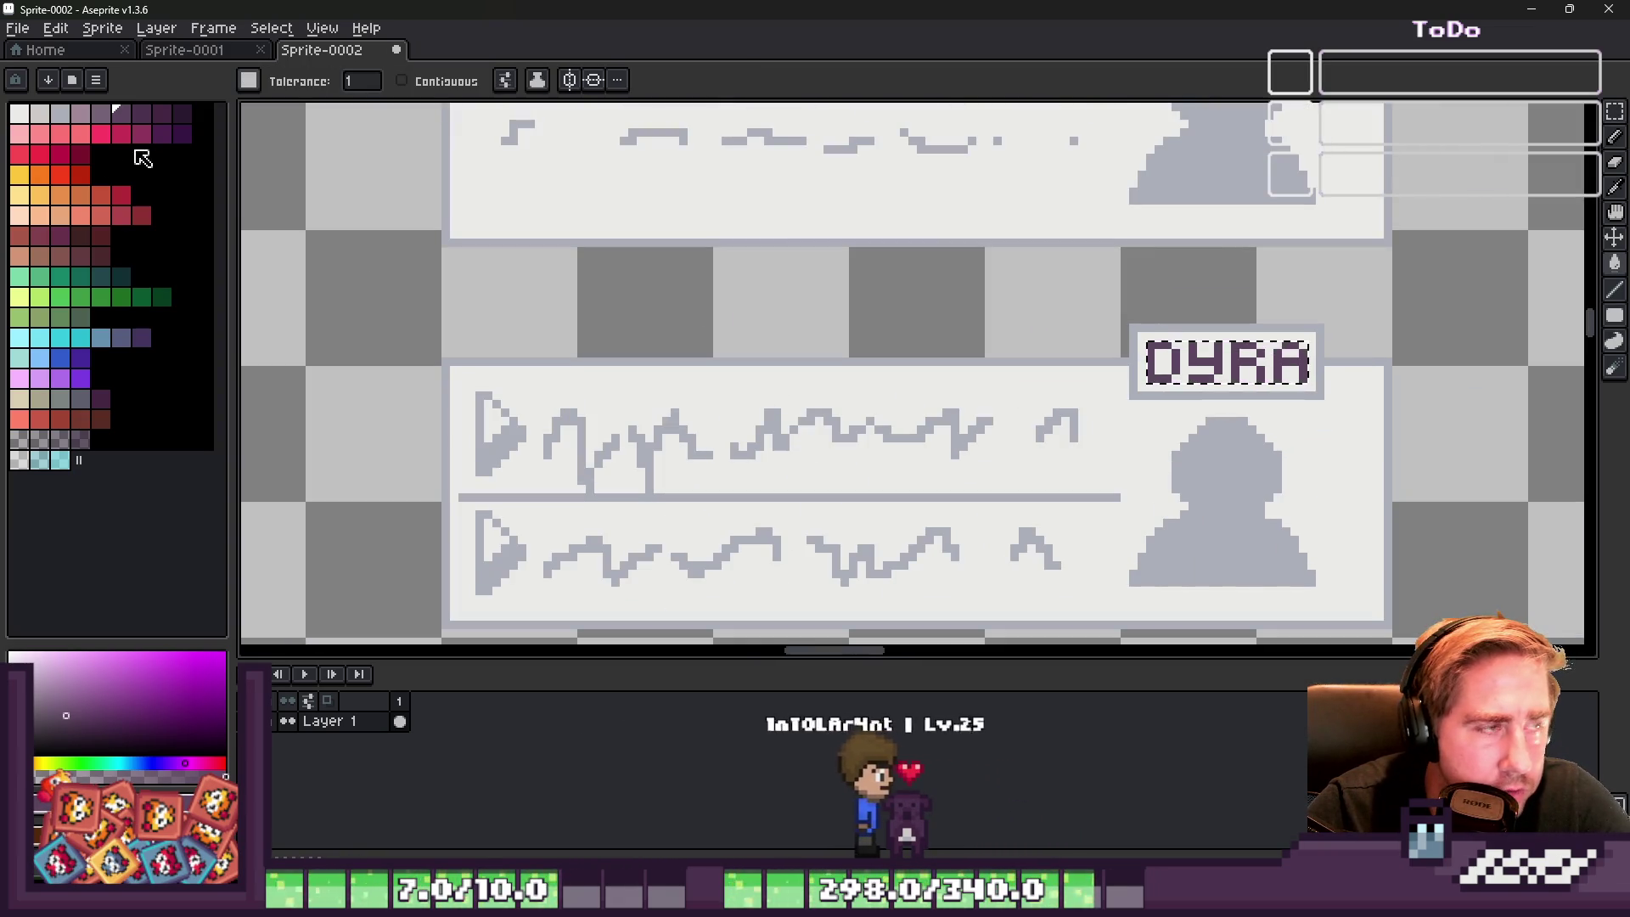
left_click(183, 112)
left_click(1292, 338)
scroll(1287, 505, "up", 2)
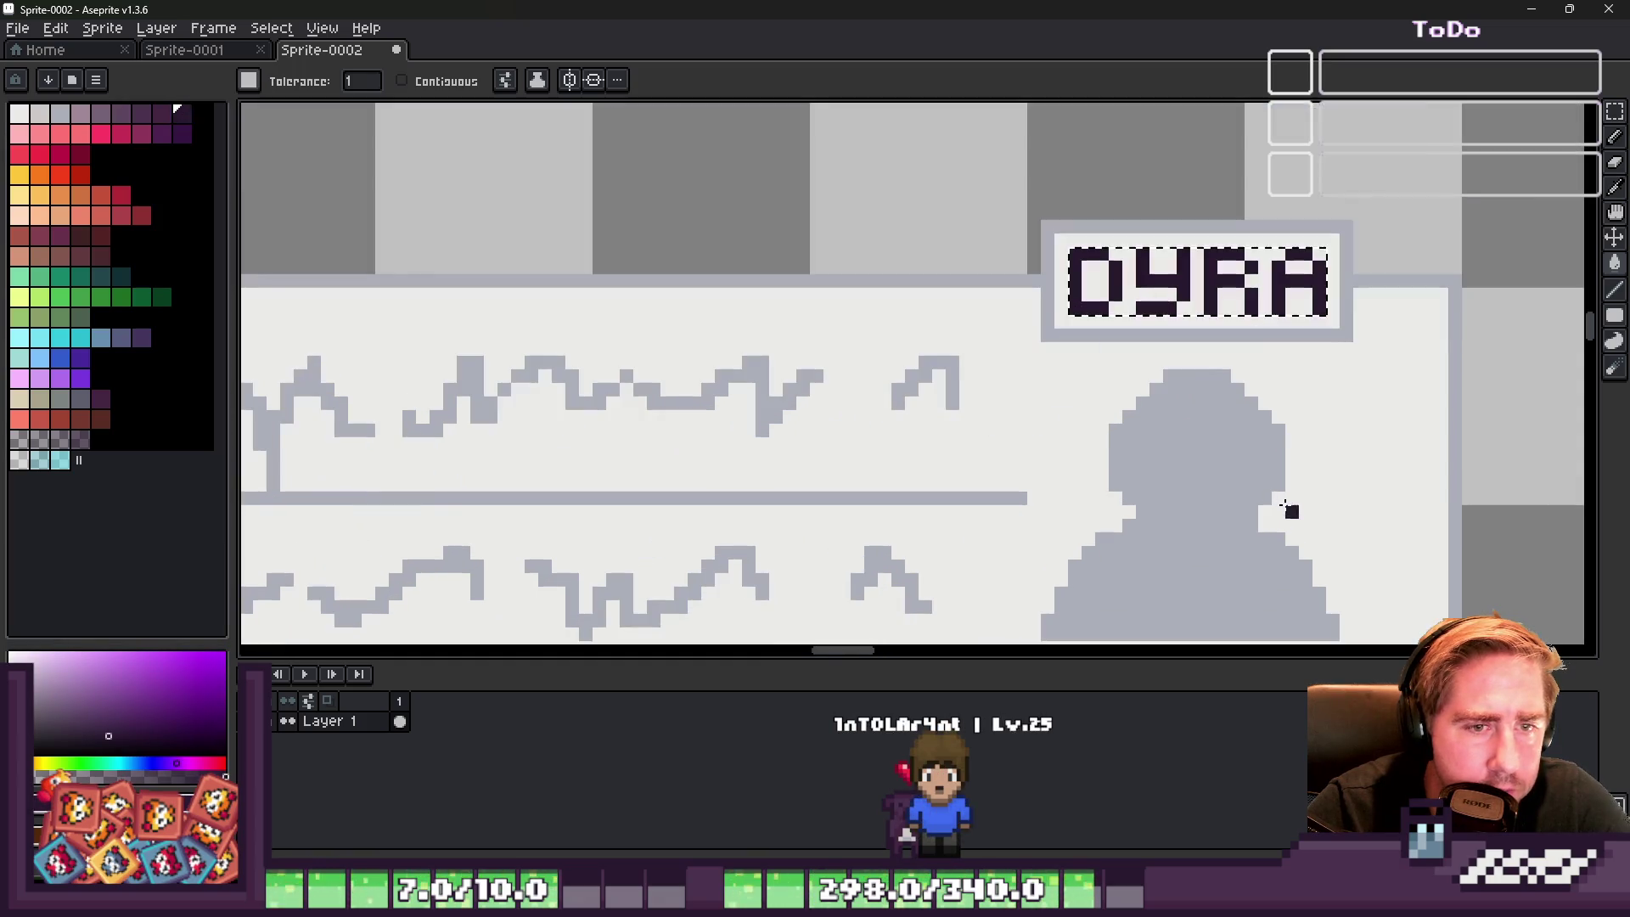
- Select the lower portrait silhouette and fill it with the same dark purple
key("u")
scroll(1062, 356, "down", 1)
mouse_move(1051, 358)
left_mouse_down()
mouse_move(1117, 473)
mouse_move(1271, 578)
left_mouse_up()
key("g")
left_click(1194, 500)
scroll(1239, 450, "down", 1)
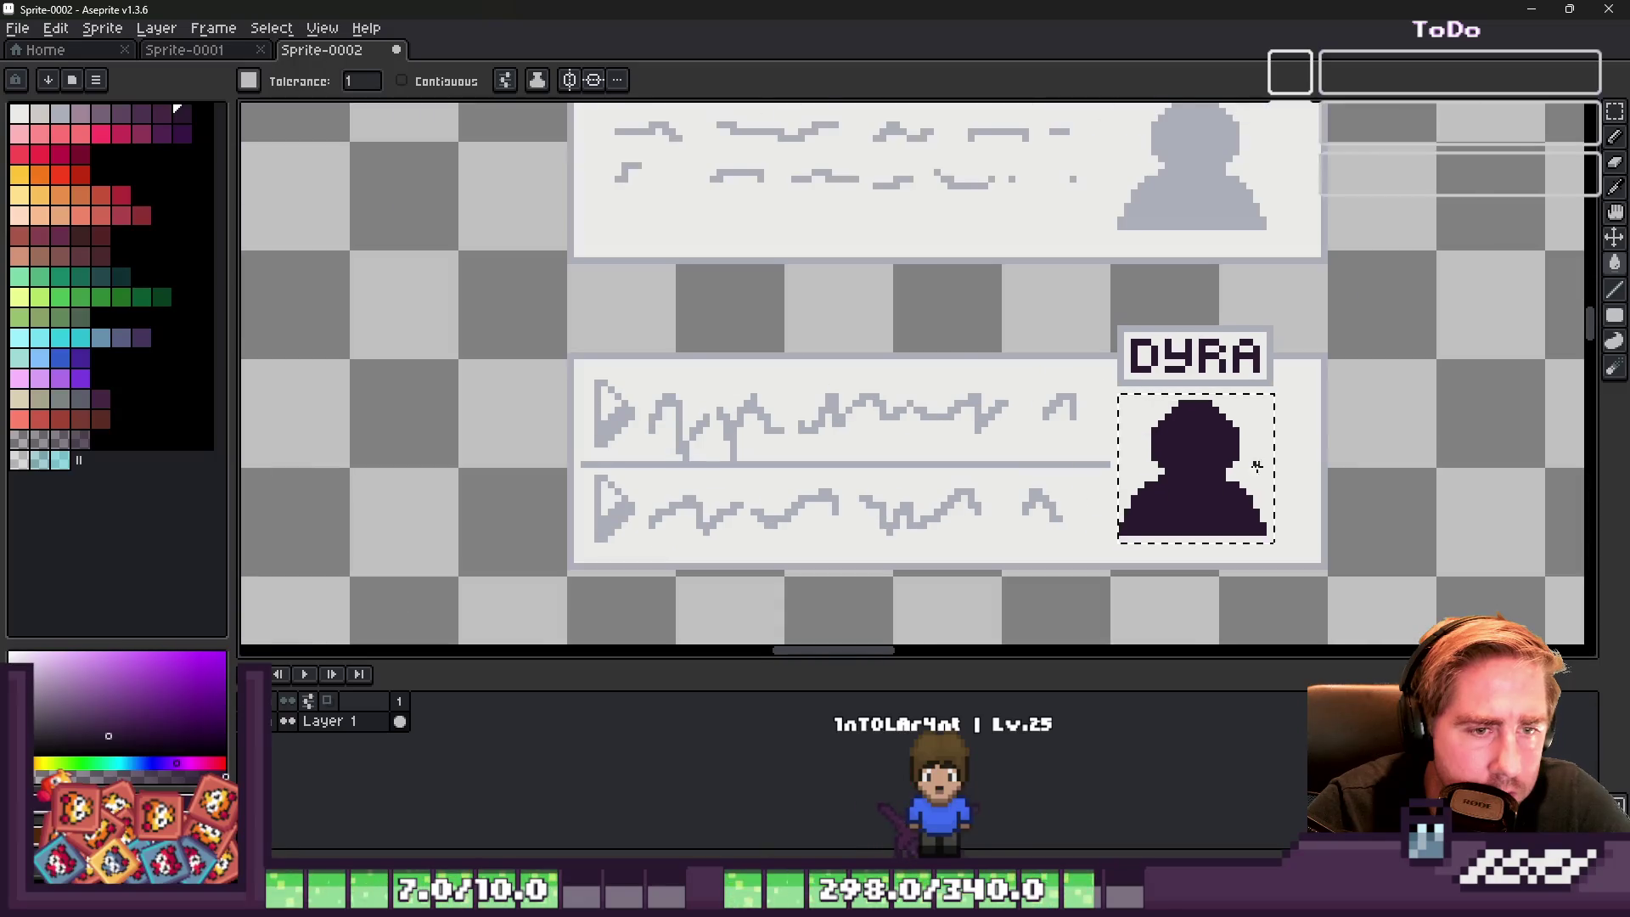
scroll(1229, 427, "down", 2)
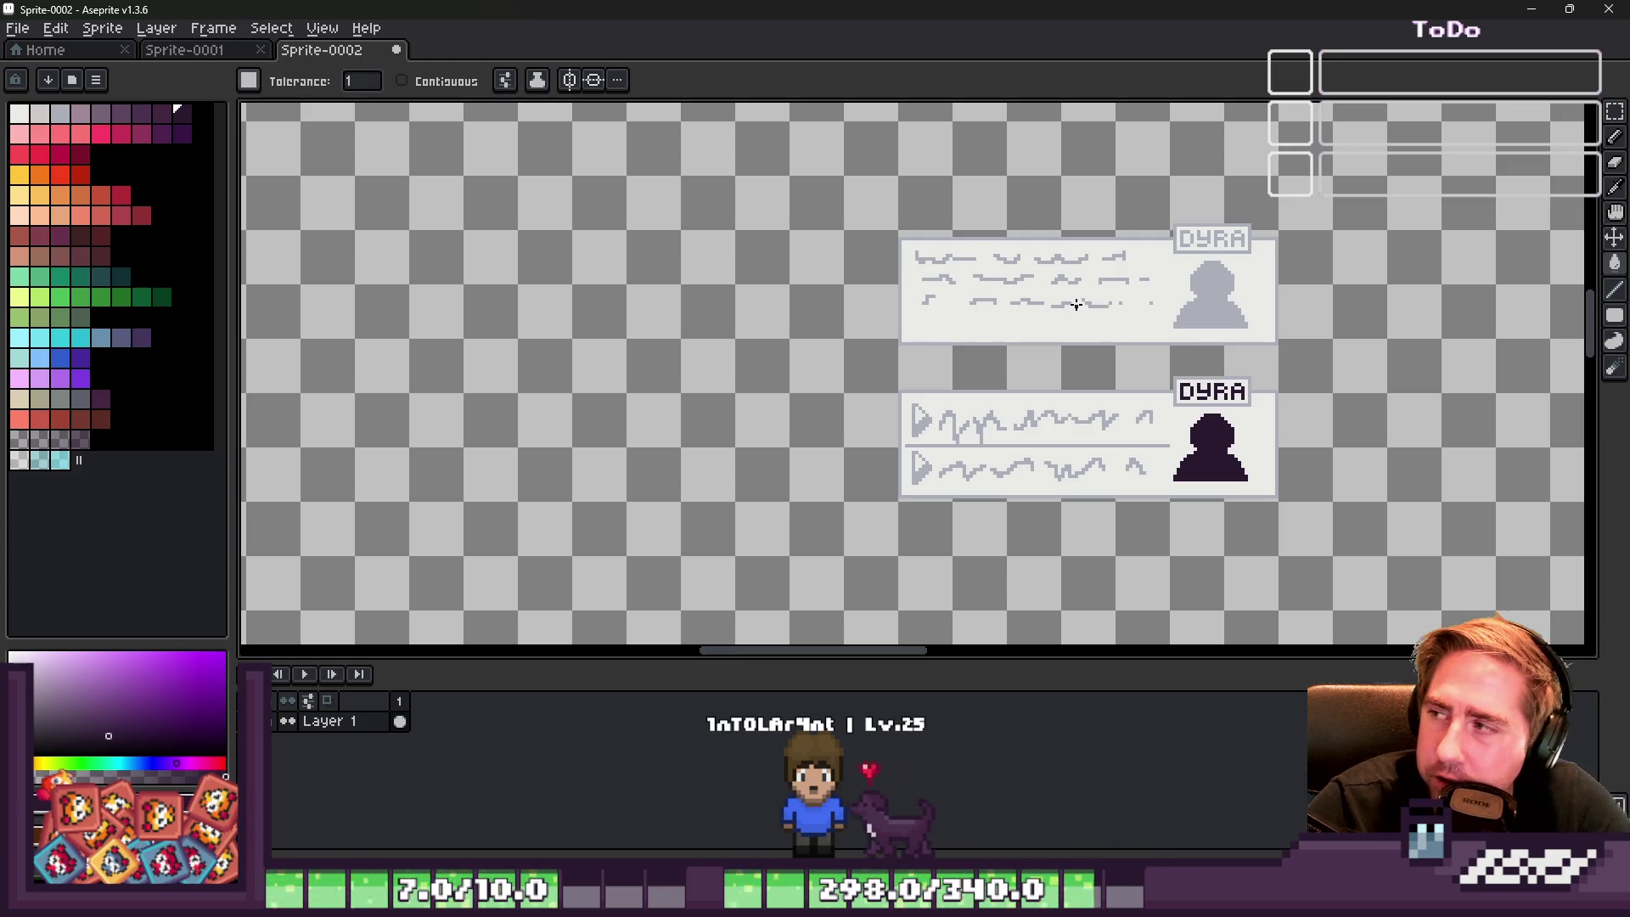
scroll(1014, 291, "up", 2)
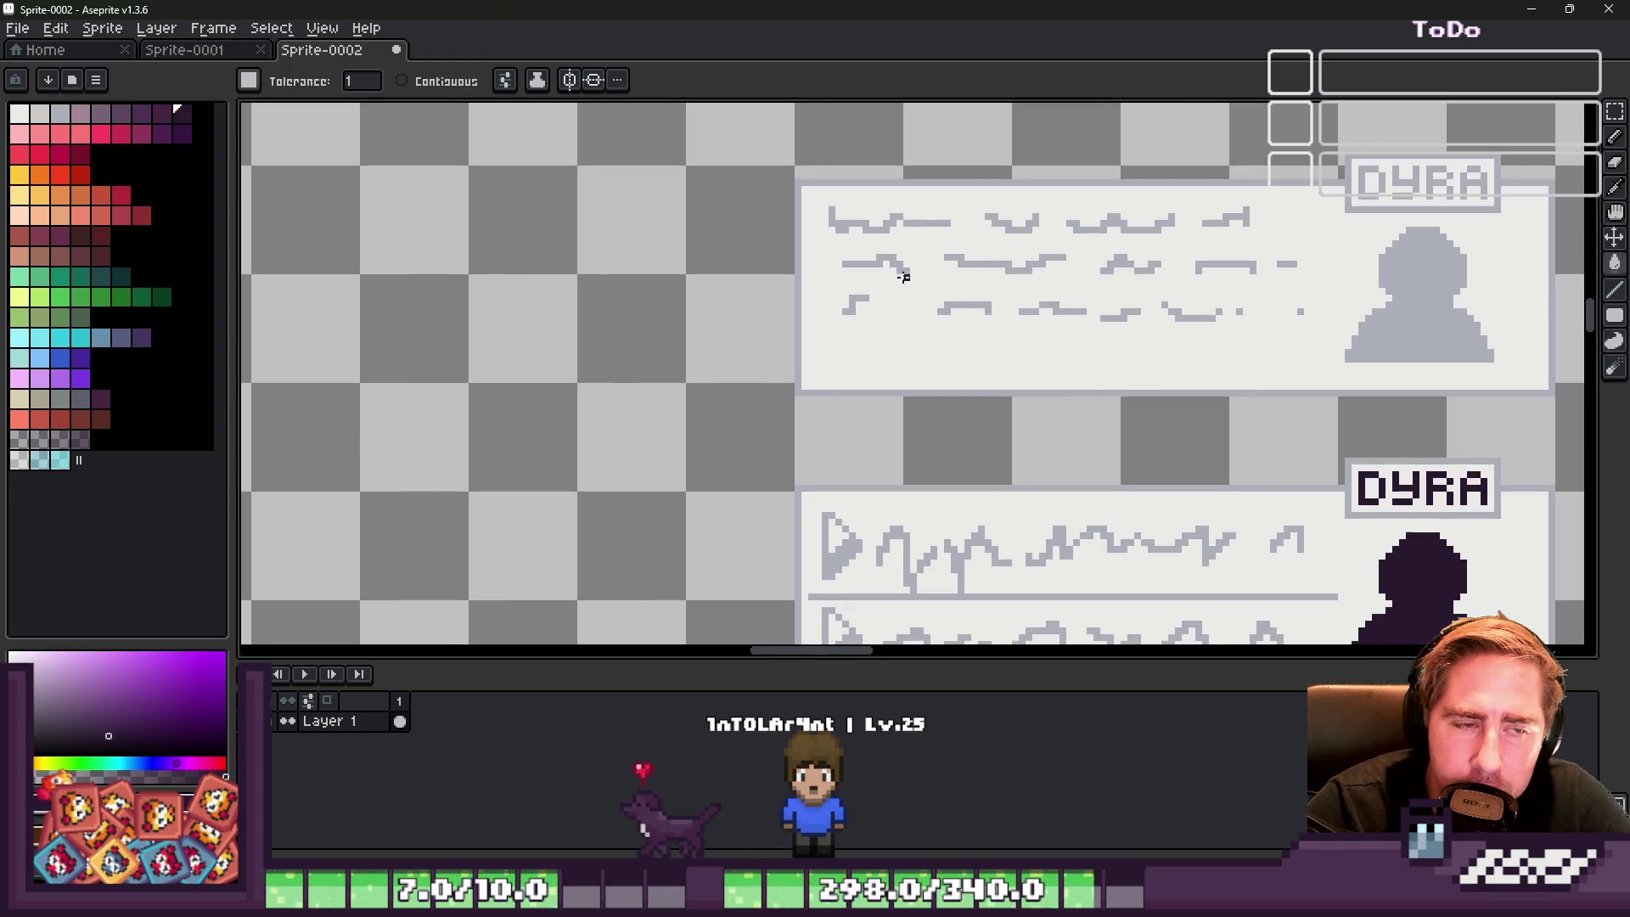
scroll(866, 281, "down", 2)
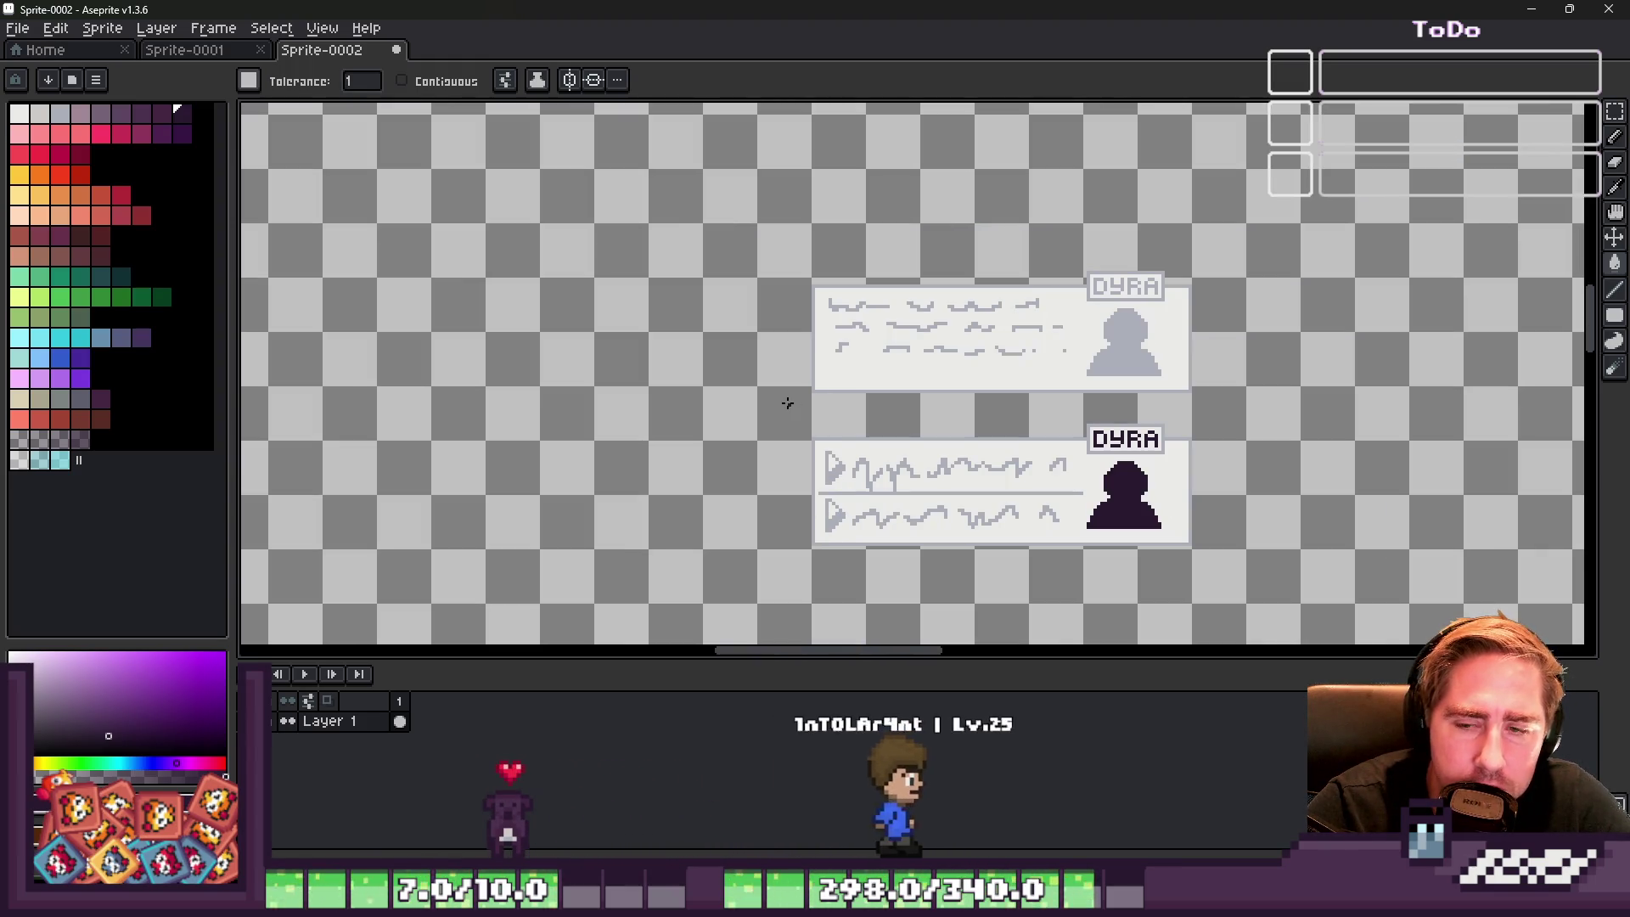
key("m")
scroll(925, 497, "up", 2)
scroll(666, 376, "down", 2)
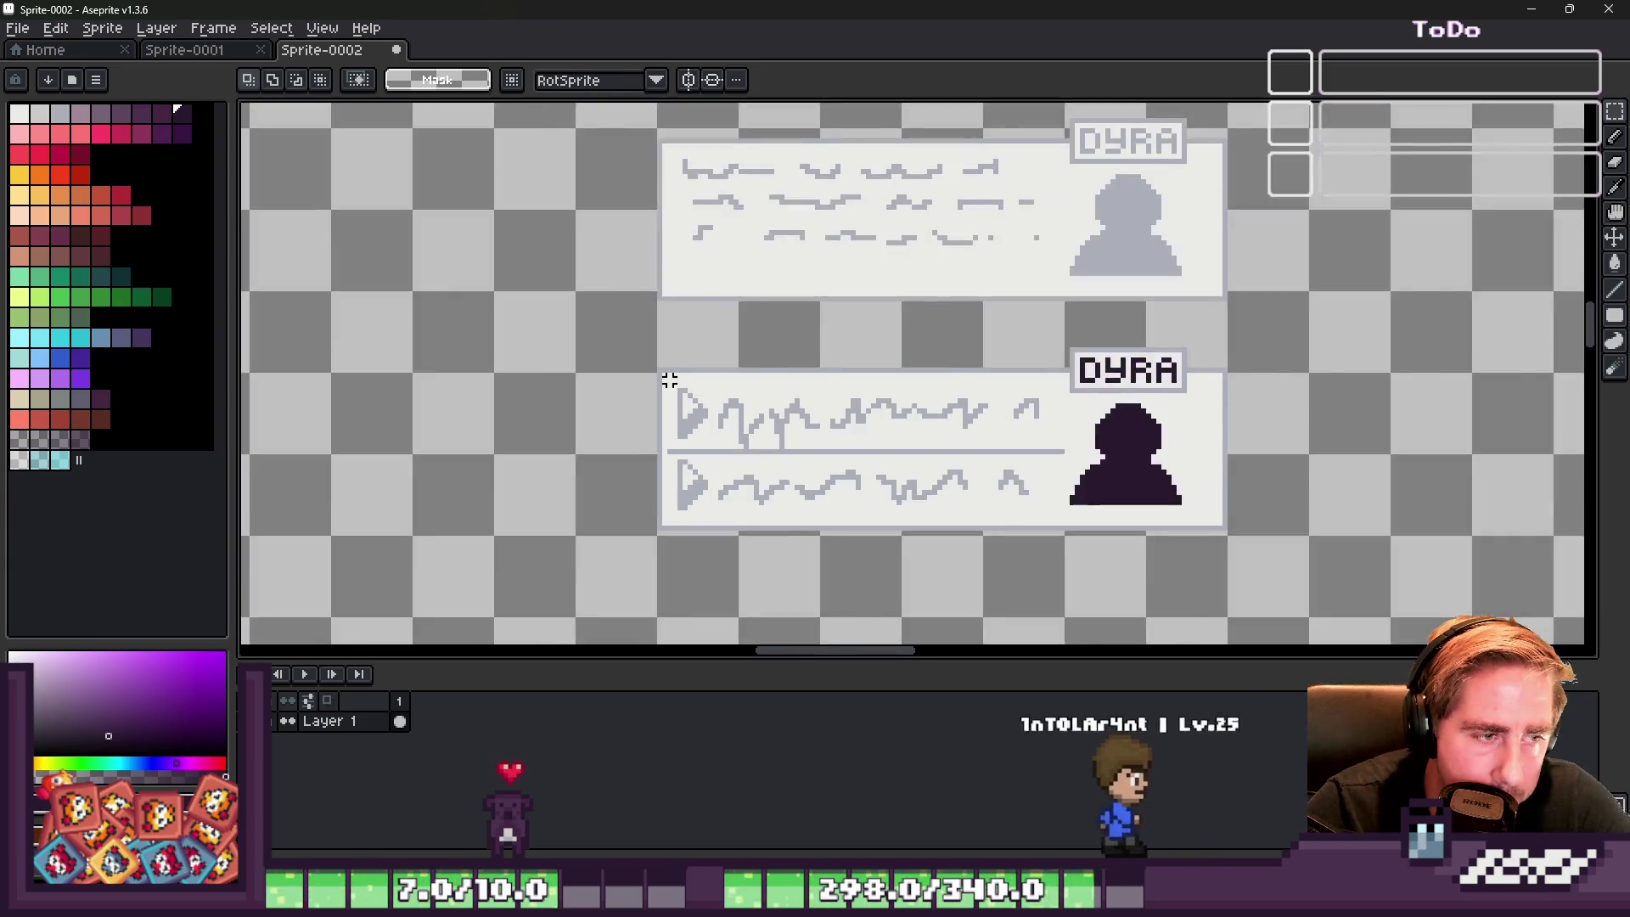
scroll(666, 376, "up", 2)
left_click_drag(666, 377, 1163, 569)
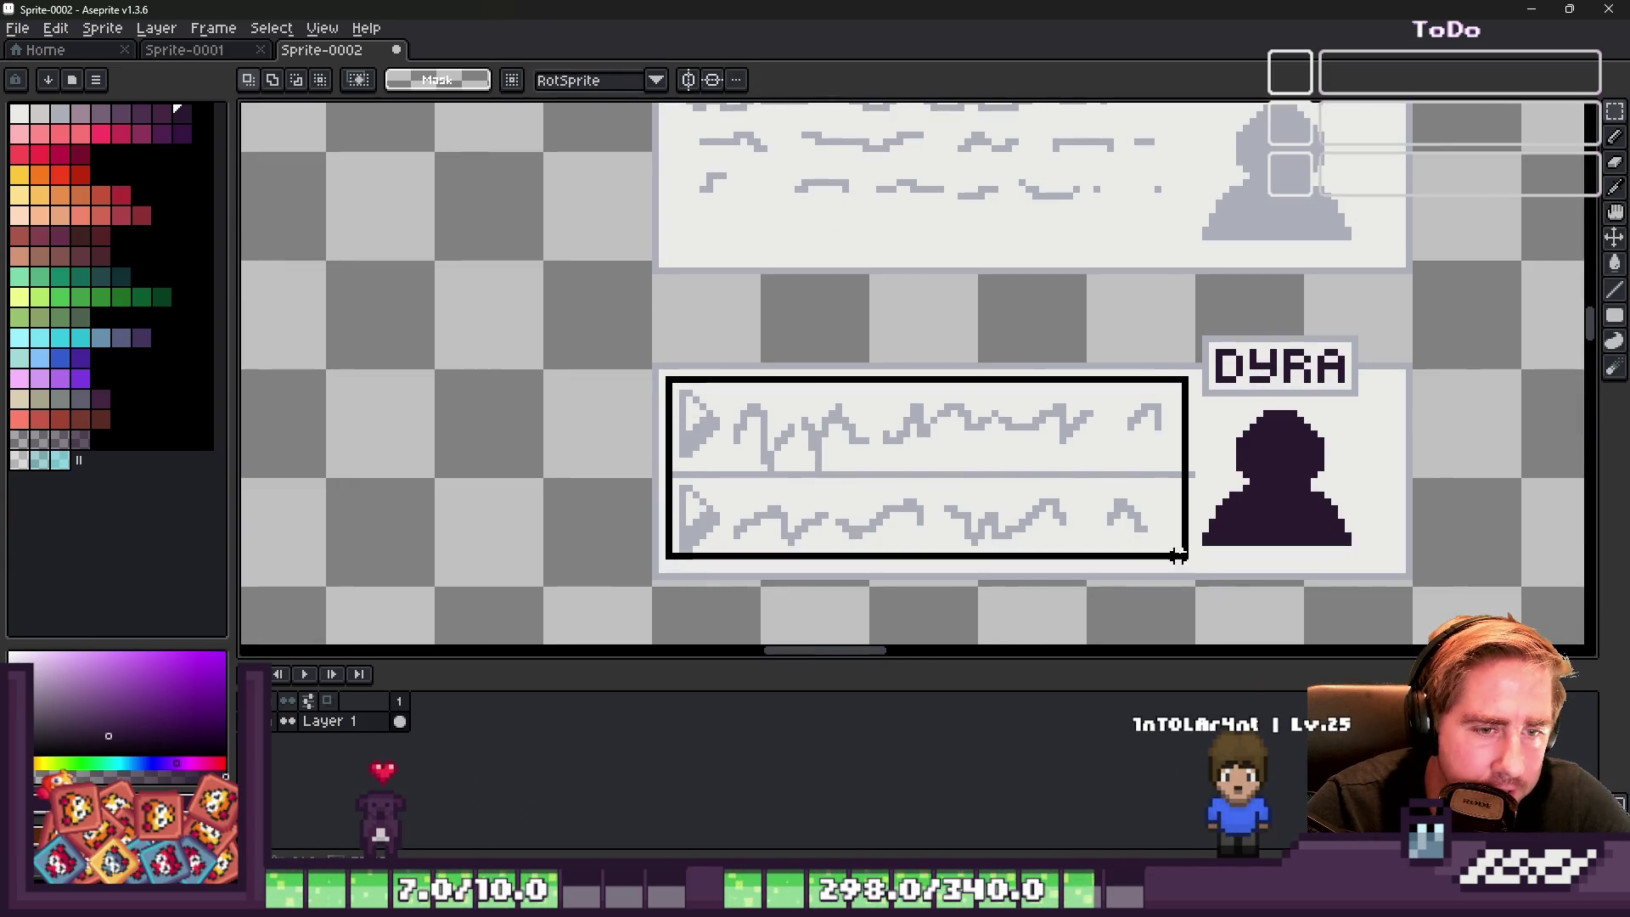
left_click_drag(840, 480, 823, 645)
scroll(789, 419, "down", 3)
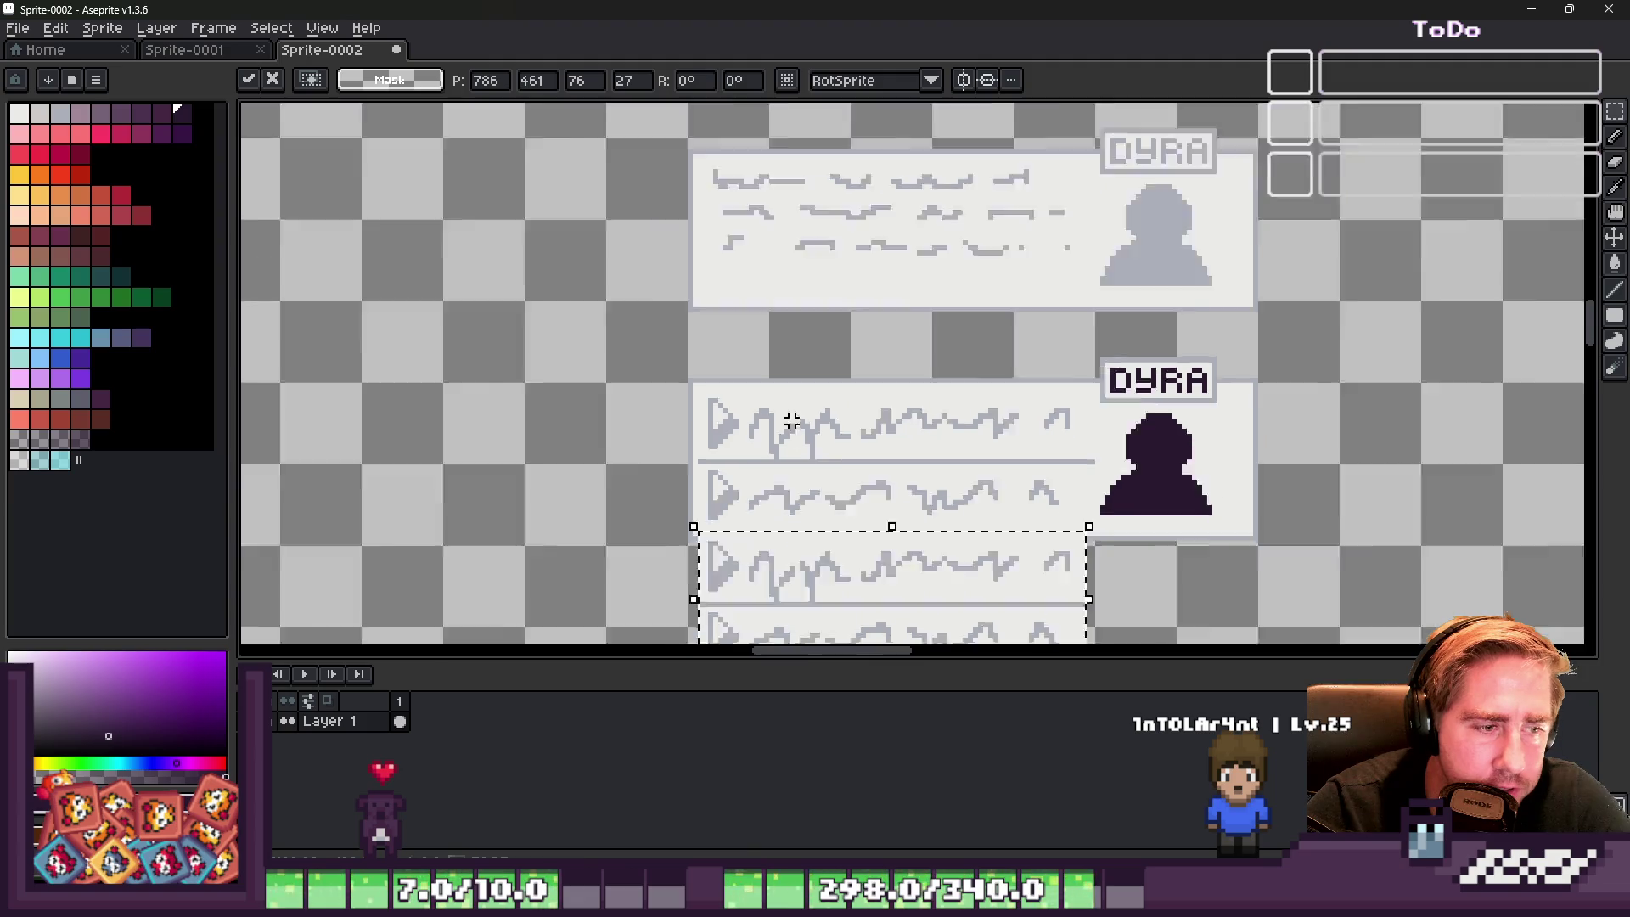
left_click(756, 436)
scroll(763, 373, "up", 2)
left_click_drag(773, 364, 1167, 513)
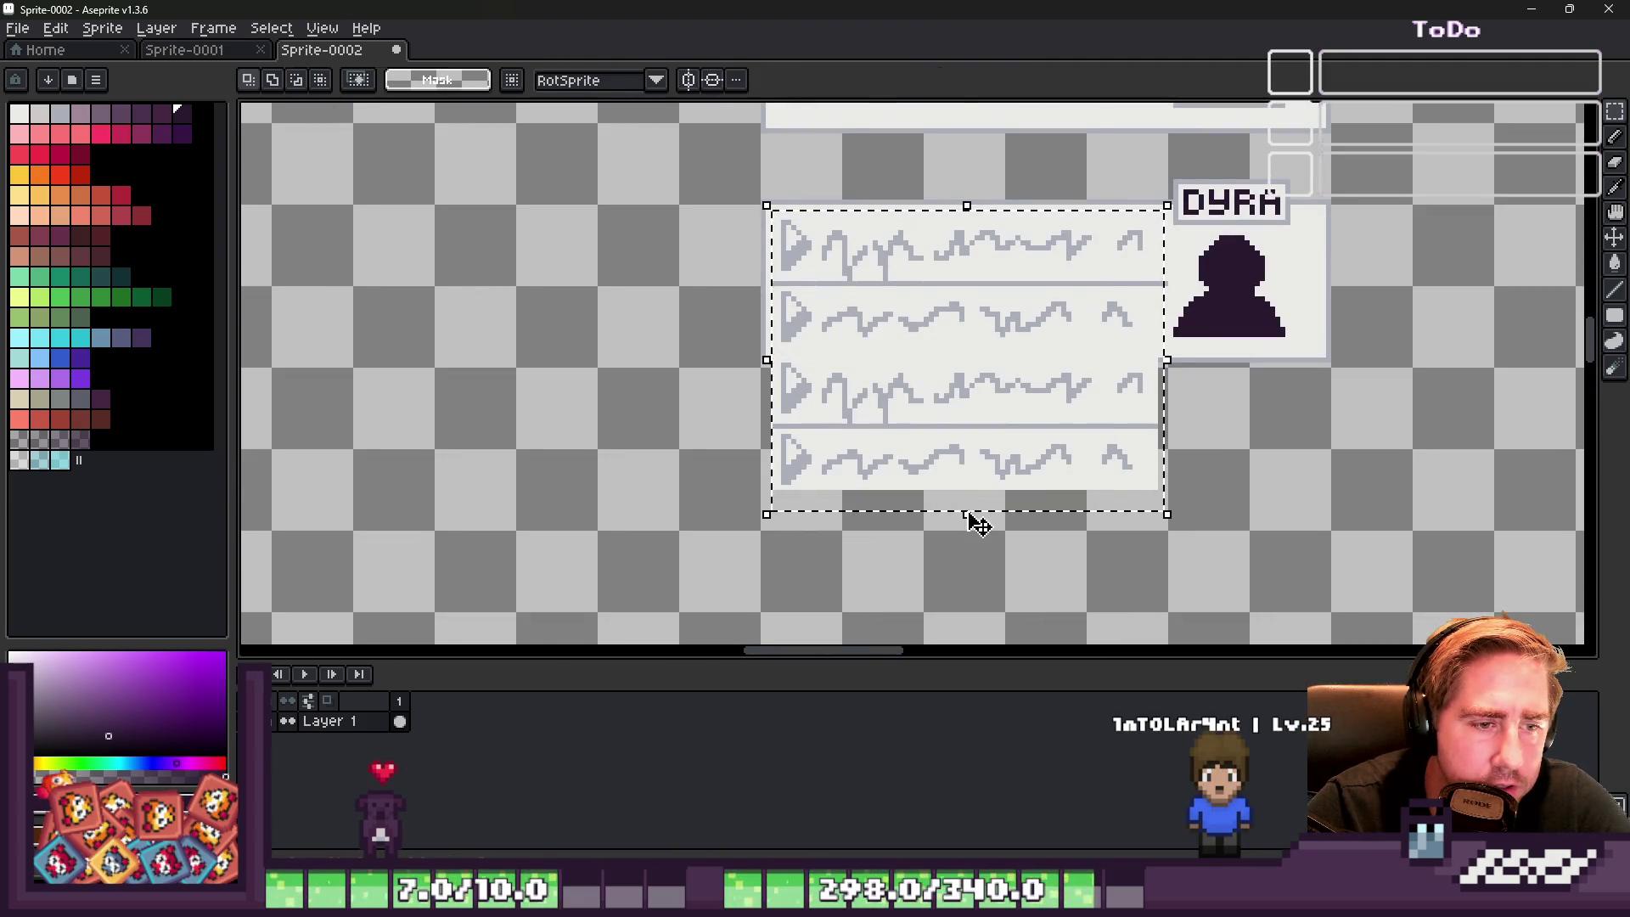
left_click_drag(972, 520, 945, 364)
key("Return")
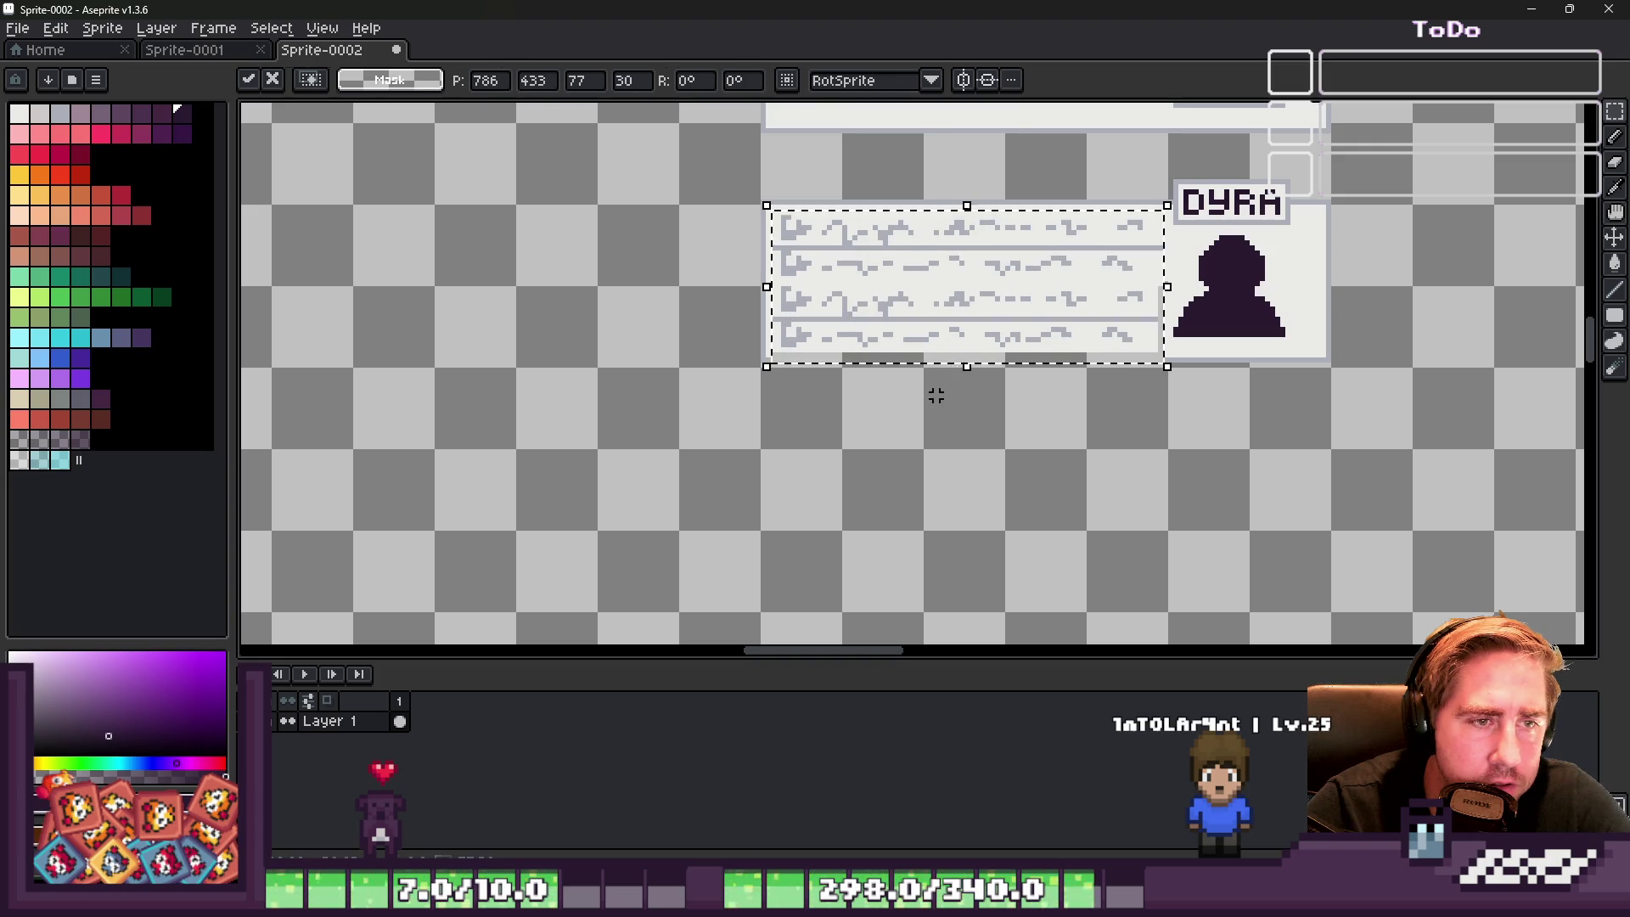
scroll(935, 388, "down", 2)
scroll(884, 418, "up", 2)
key("ctrl+z")
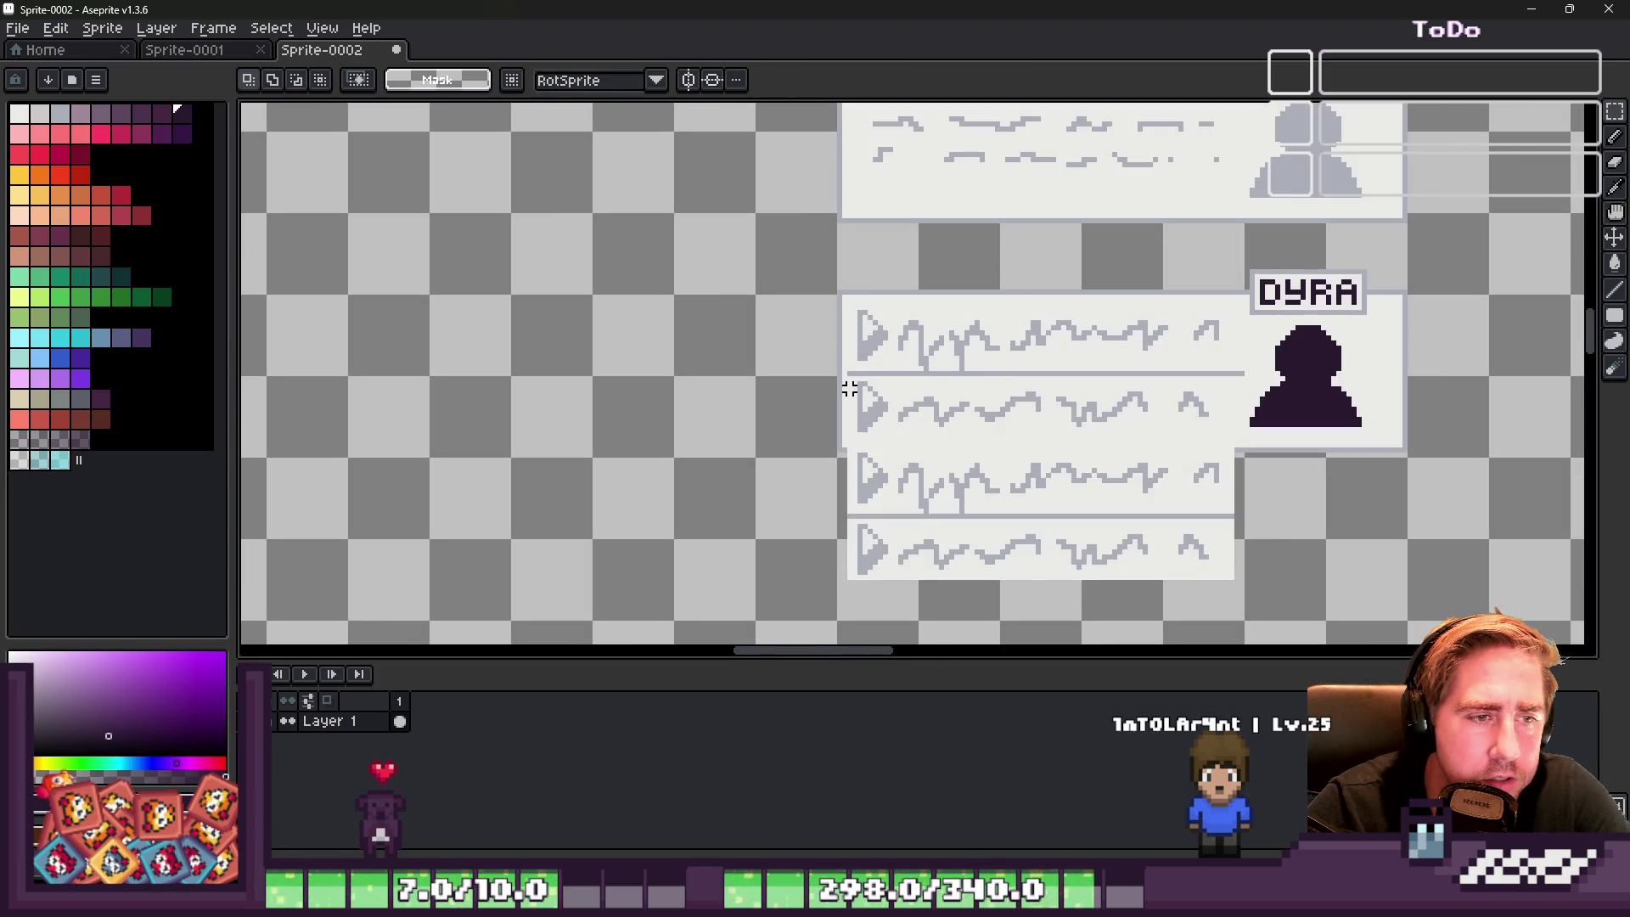
scroll(851, 396, "down", 1)
scroll(934, 188, "up", 2)
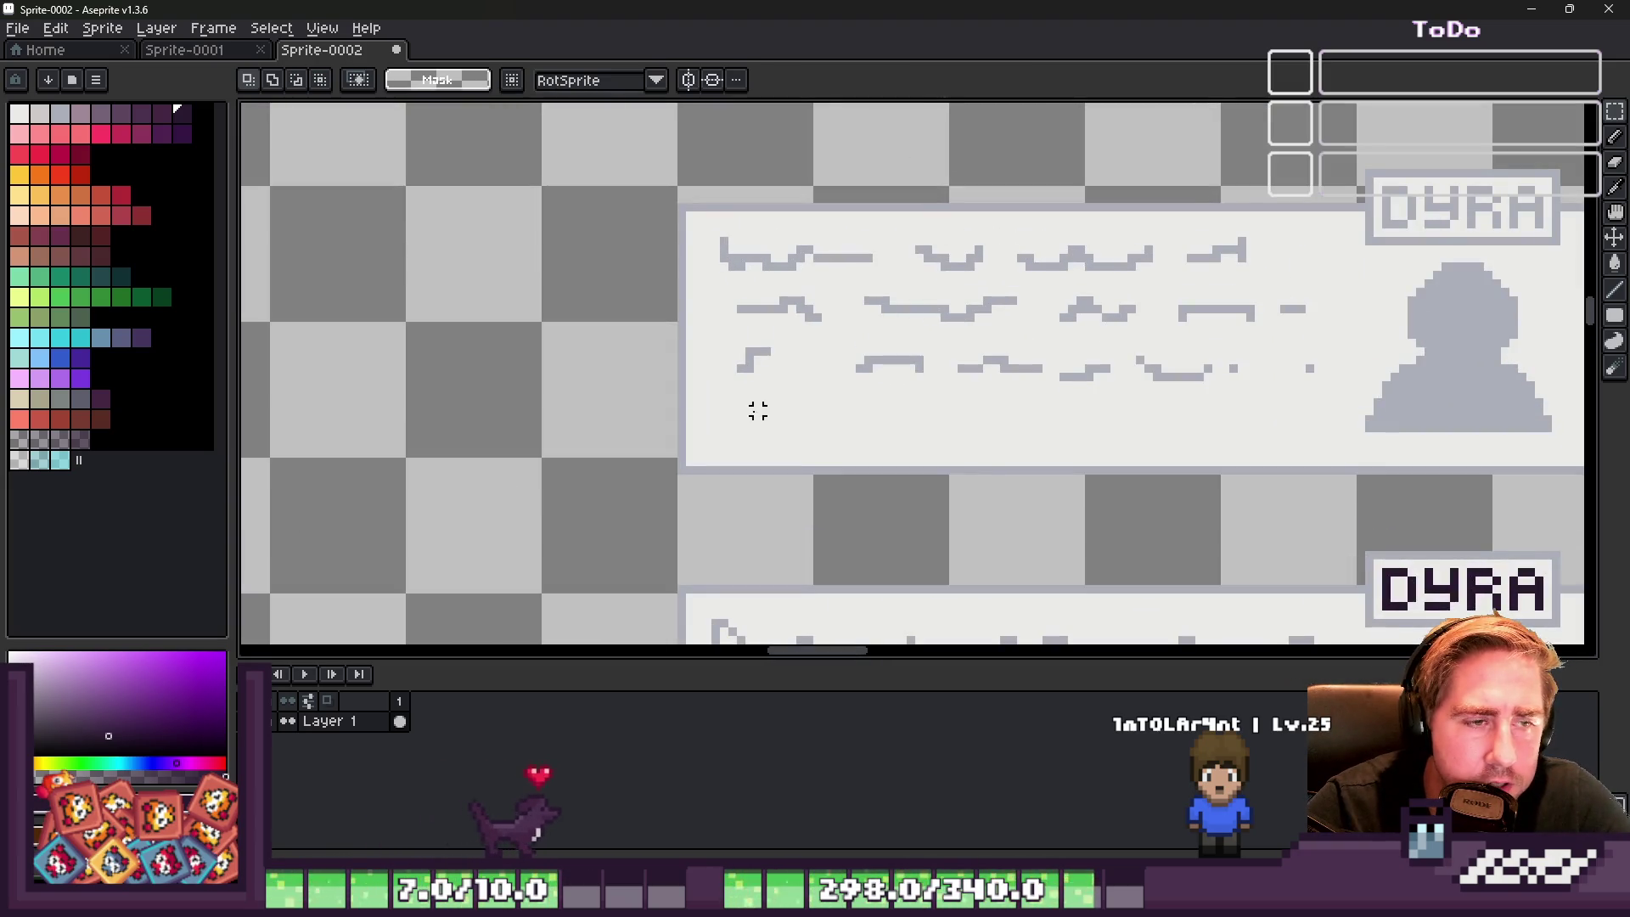
left_click_drag(716, 404, 1317, 469)
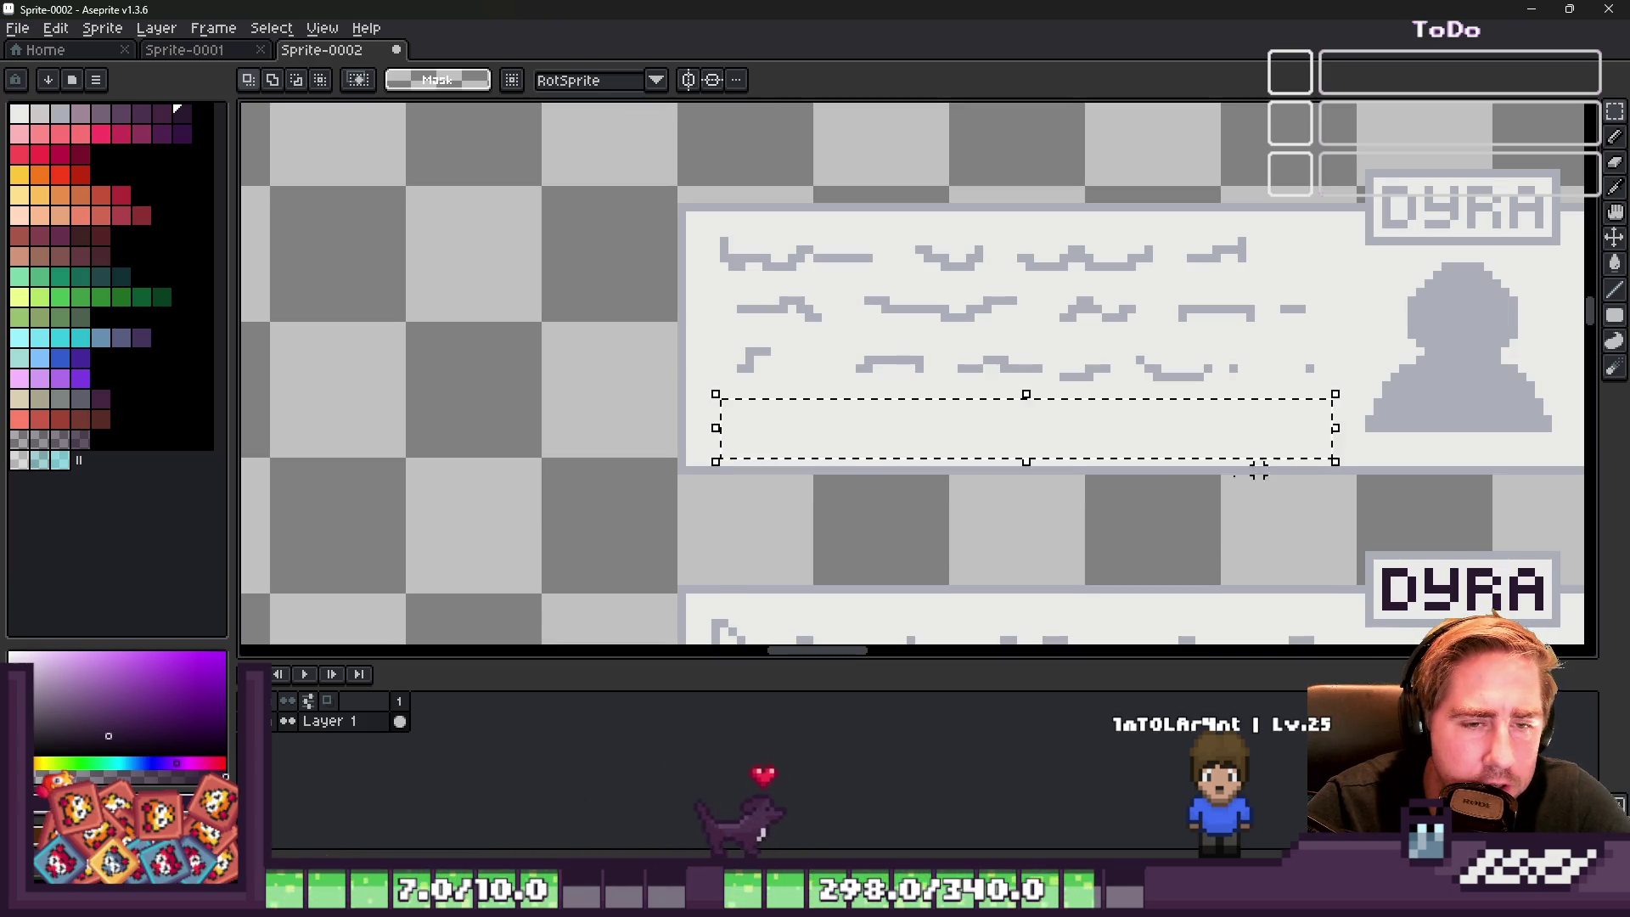
left_click(724, 361)
key("b")
scroll(739, 427, "up", 1)
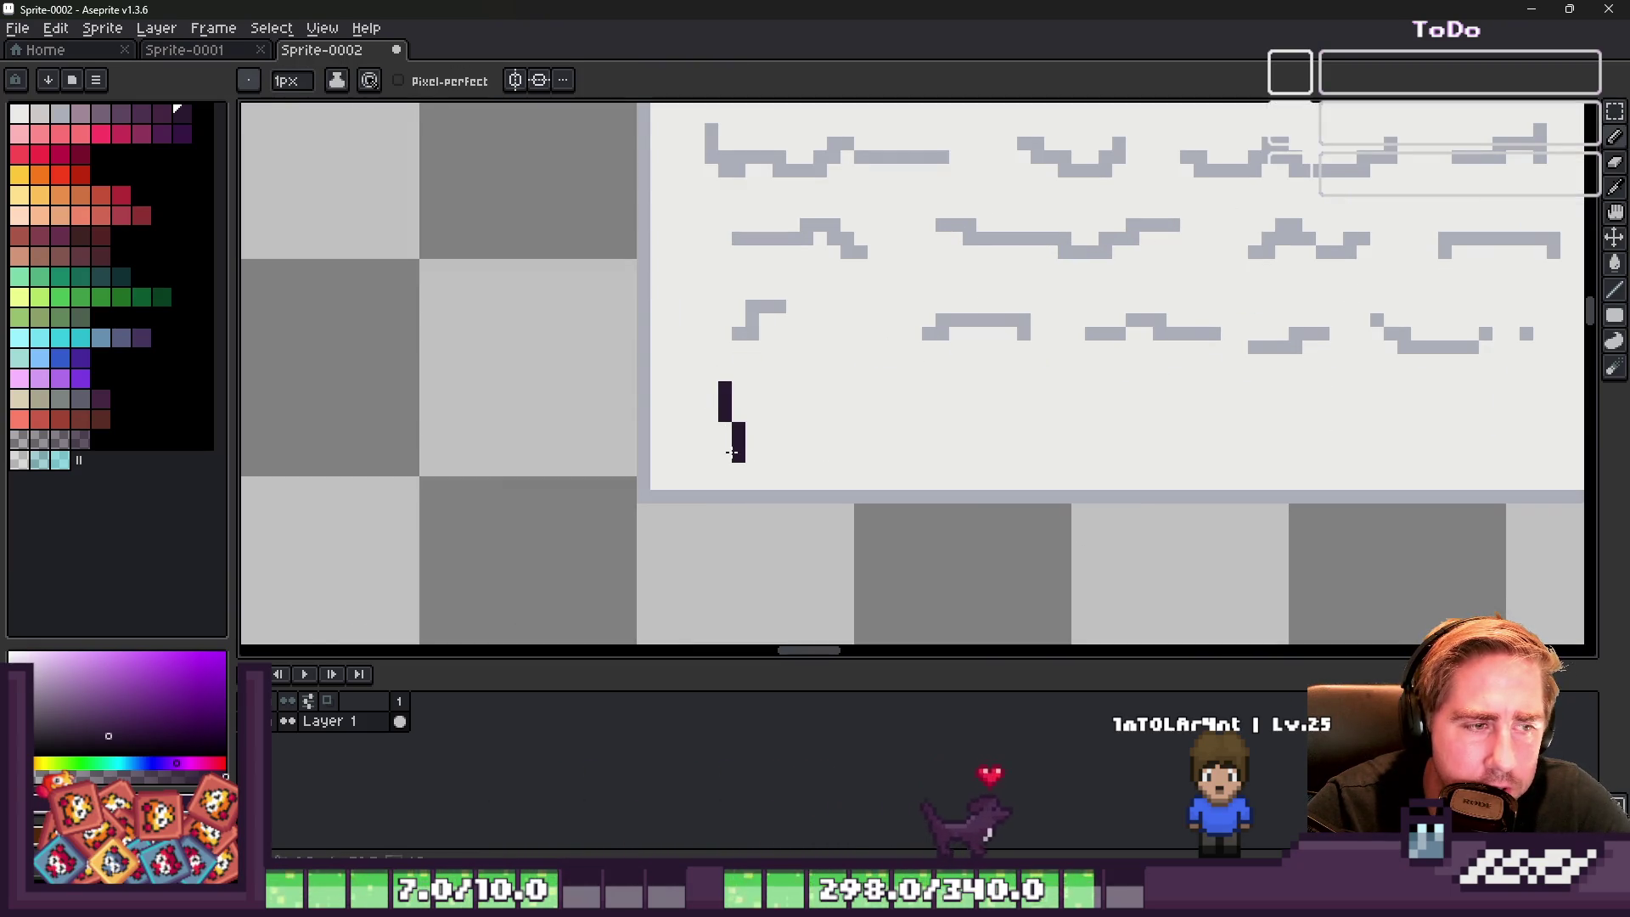
left_click_drag(724, 465, 983, 456)
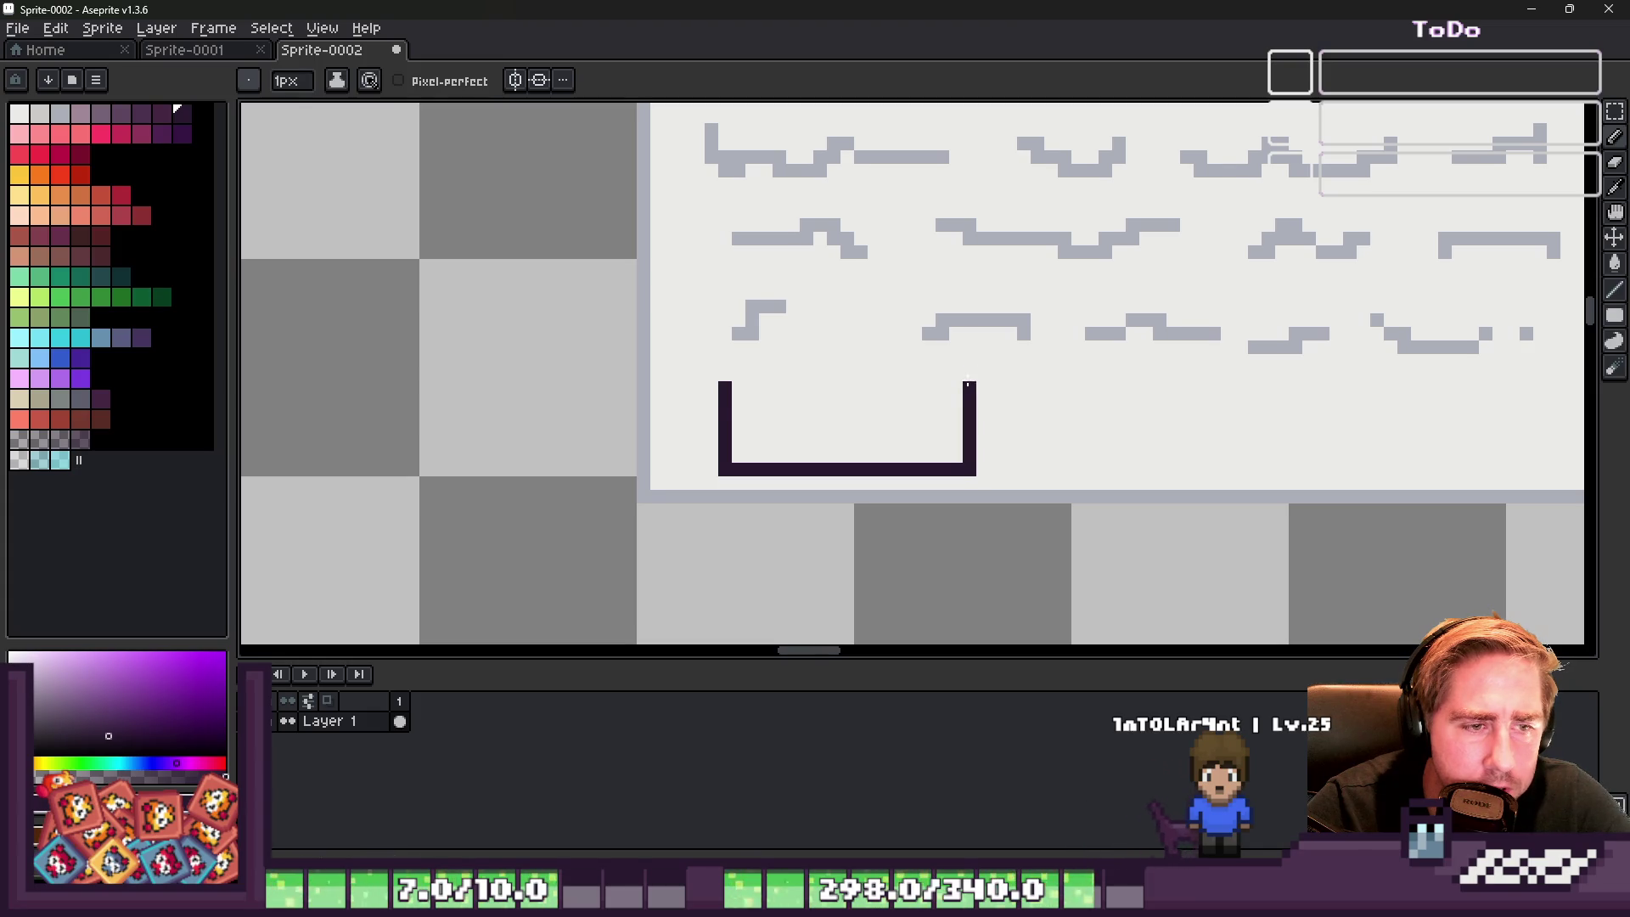
mouse_move(967, 380)
left_mouse_down()
mouse_move(712, 387)
mouse_move(978, 477)
mouse_move(1150, 444)
left_mouse_up()
key("m")
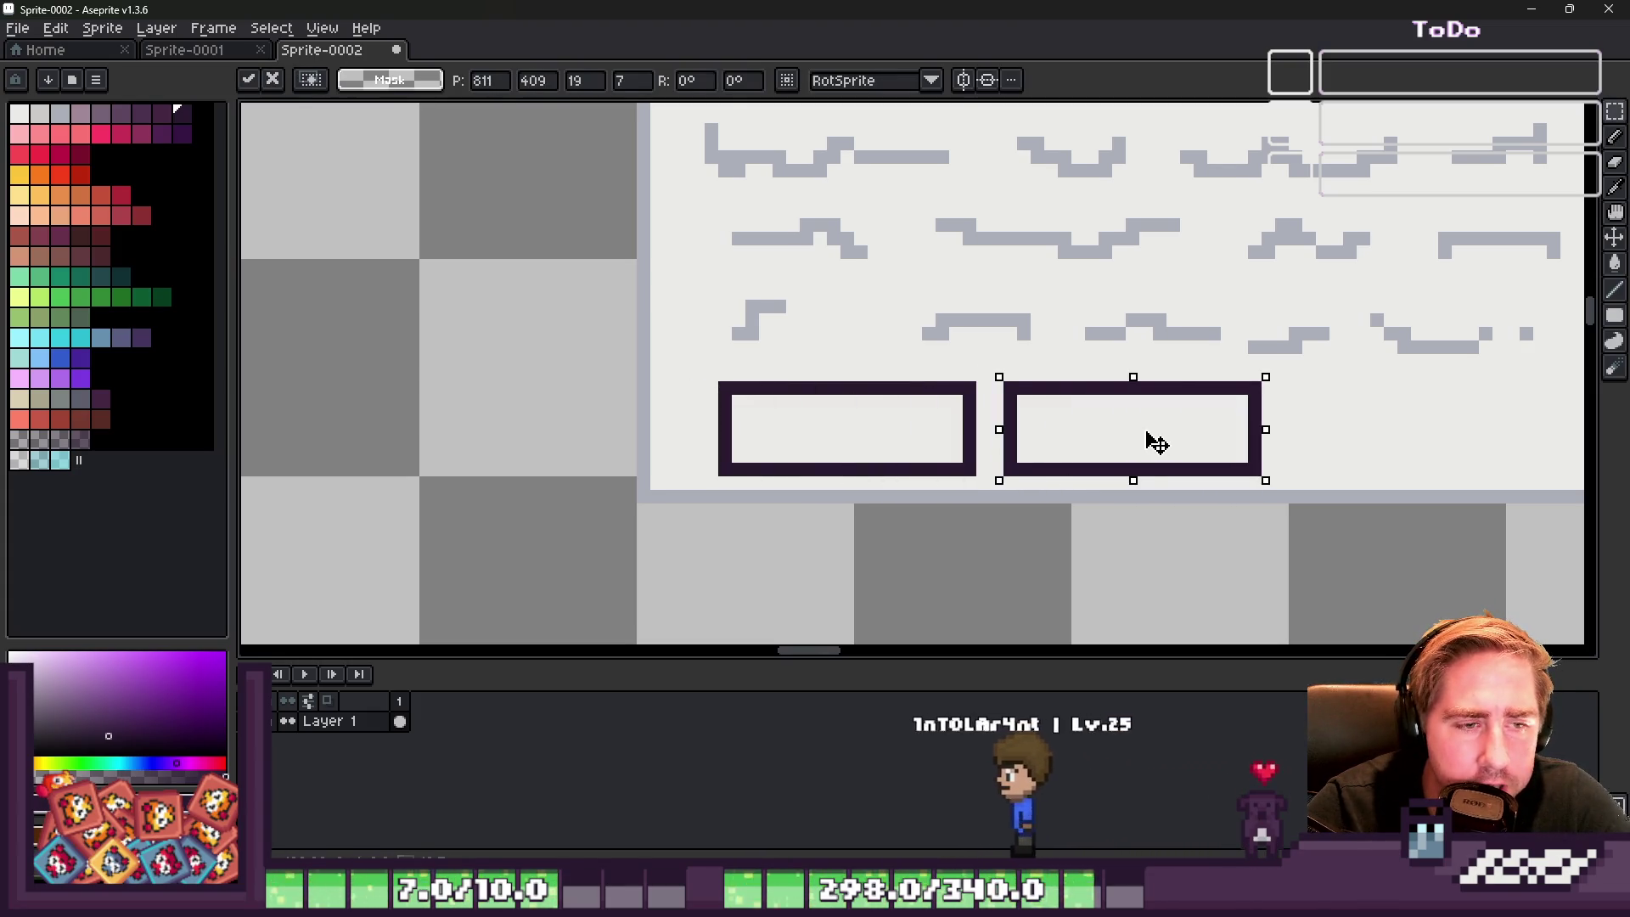
left_click(880, 411)
scroll(801, 391, "down", 2)
mouse_move(749, 382)
left_mouse_down()
mouse_move(1172, 454)
mouse_move(1098, 443)
left_mouse_up()
left_click_drag(866, 442, 1230, 444)
key("Escape")
key("ctrl+z")
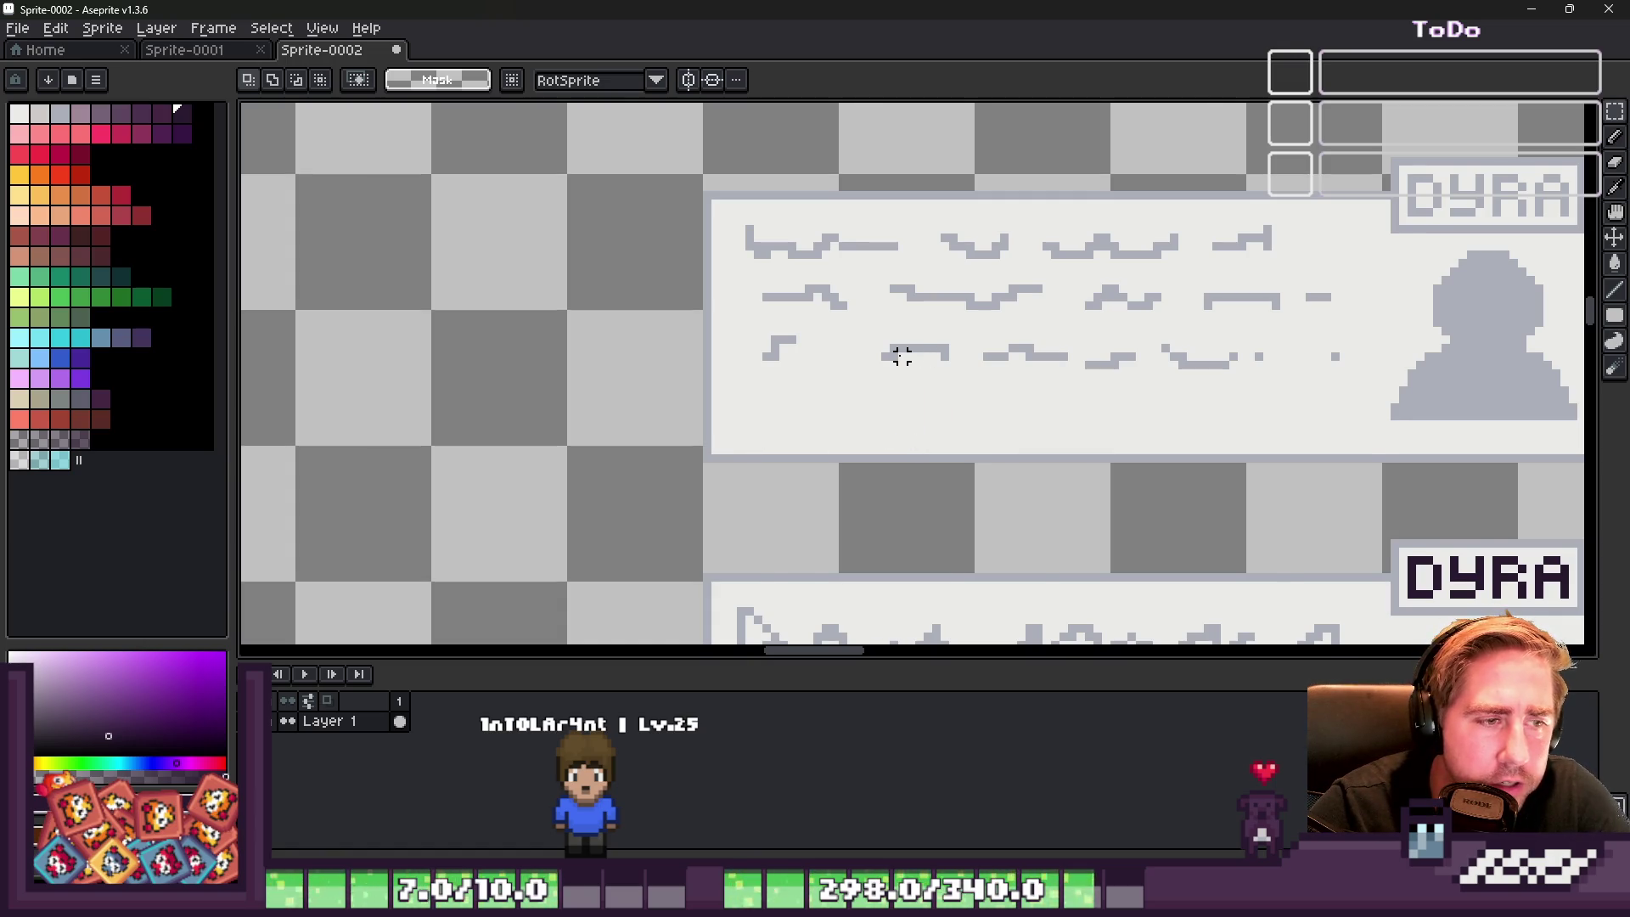
scroll(1270, 313, "down", 2)
scroll(1102, 385, "up", 1)
scroll(971, 324, "down", 1)
- Shift the upper text panel left and stretch its text area right to meet the portrait
scroll(964, 325, "down", 1)
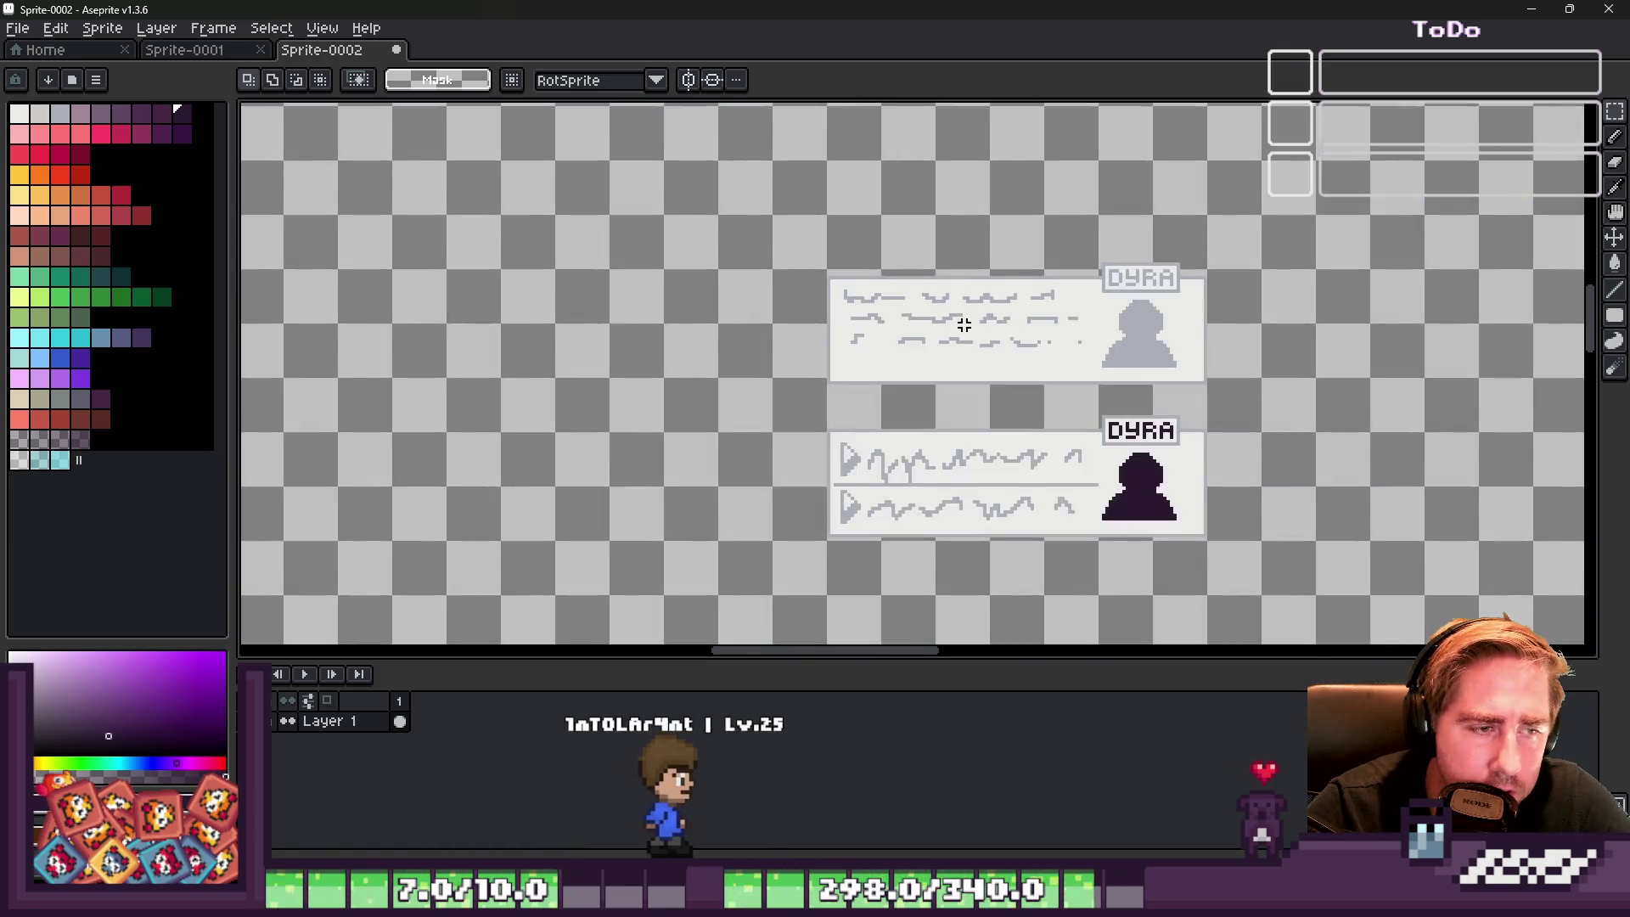
scroll(964, 326, "up", 1)
mouse_move(621, 159)
left_mouse_down()
mouse_move(1189, 498)
mouse_move(1193, 473)
mouse_move(1212, 471)
left_mouse_up()
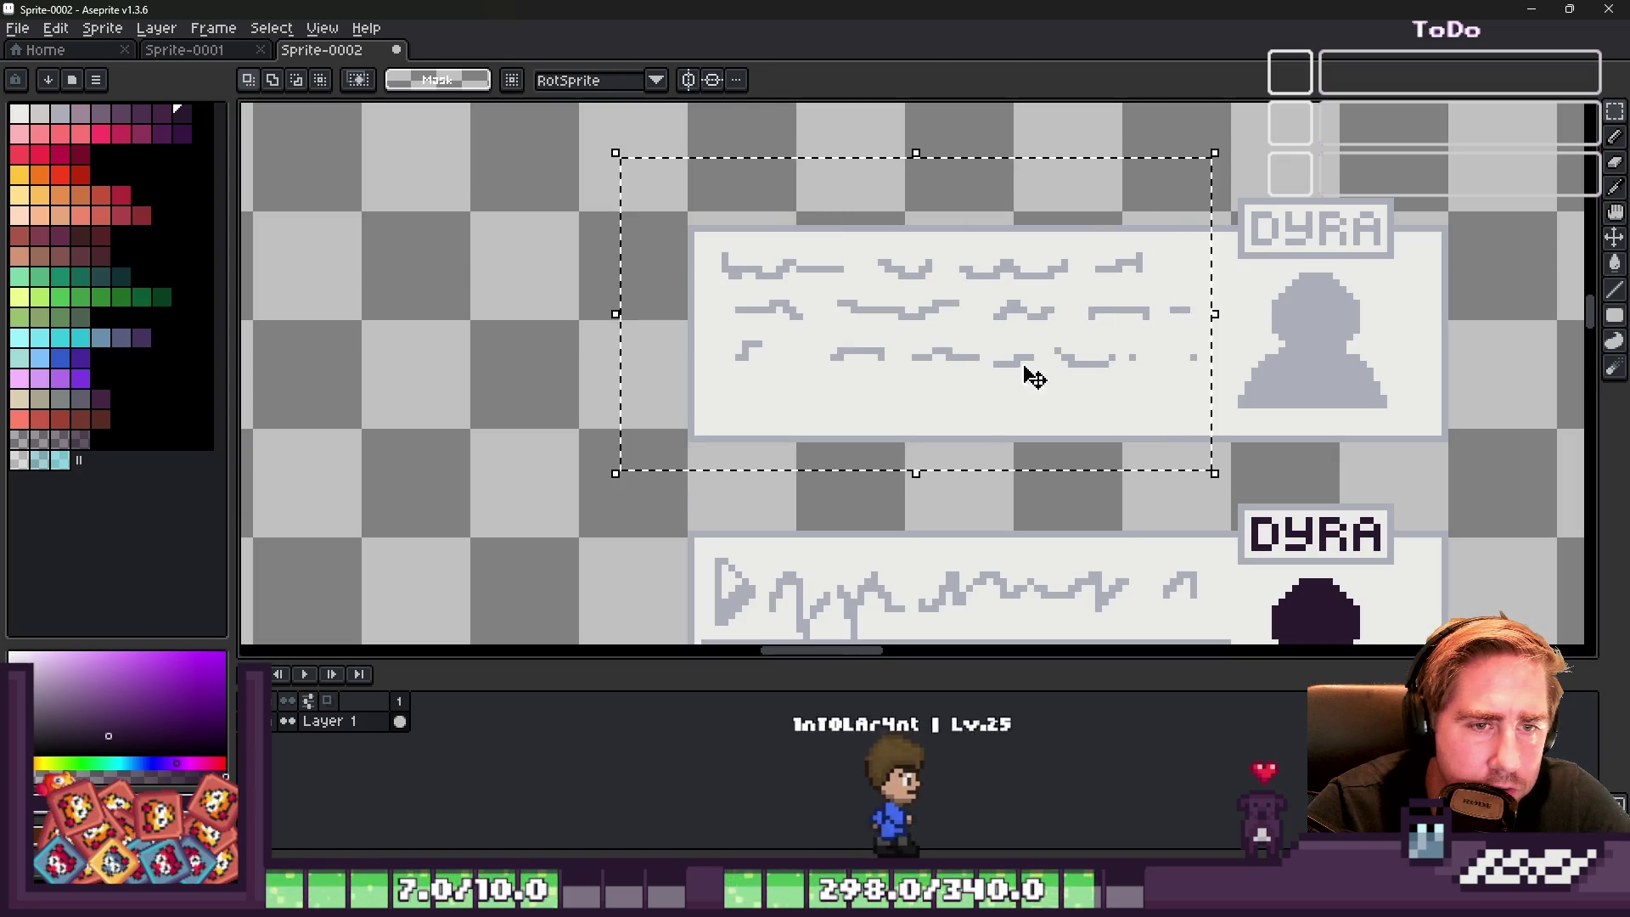
left_click_drag(1025, 368, 793, 387)
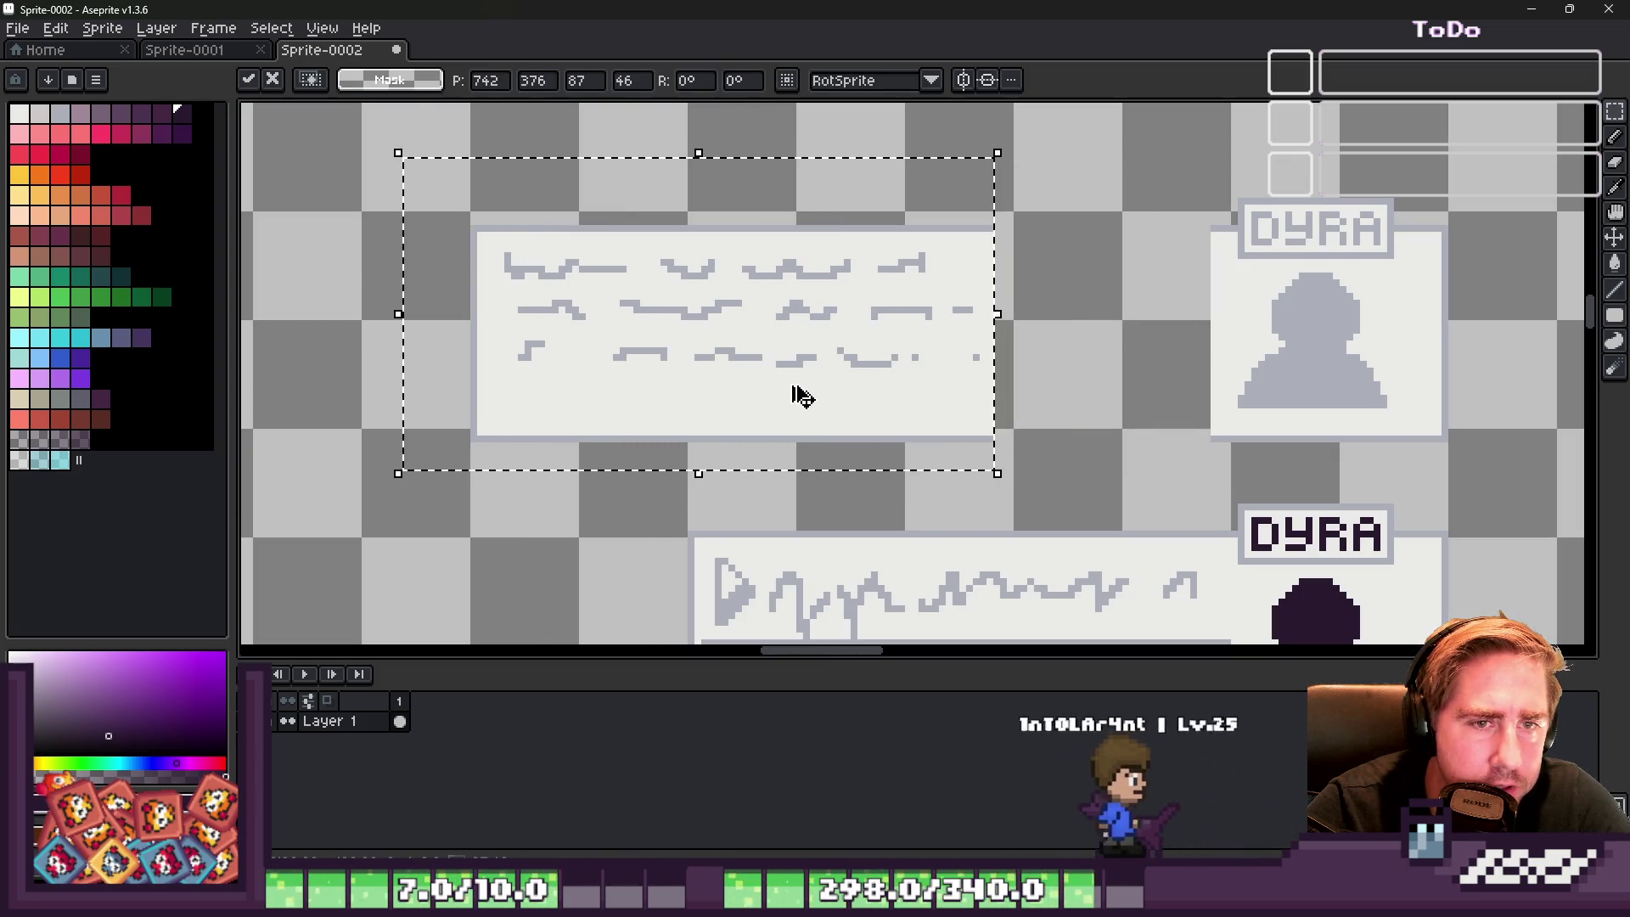
left_click_drag(457, 136, 1487, 473)
left_click_drag(1073, 354, 1073, 345)
key("ctrl+d")
left_click_drag(978, 270, 1003, 465)
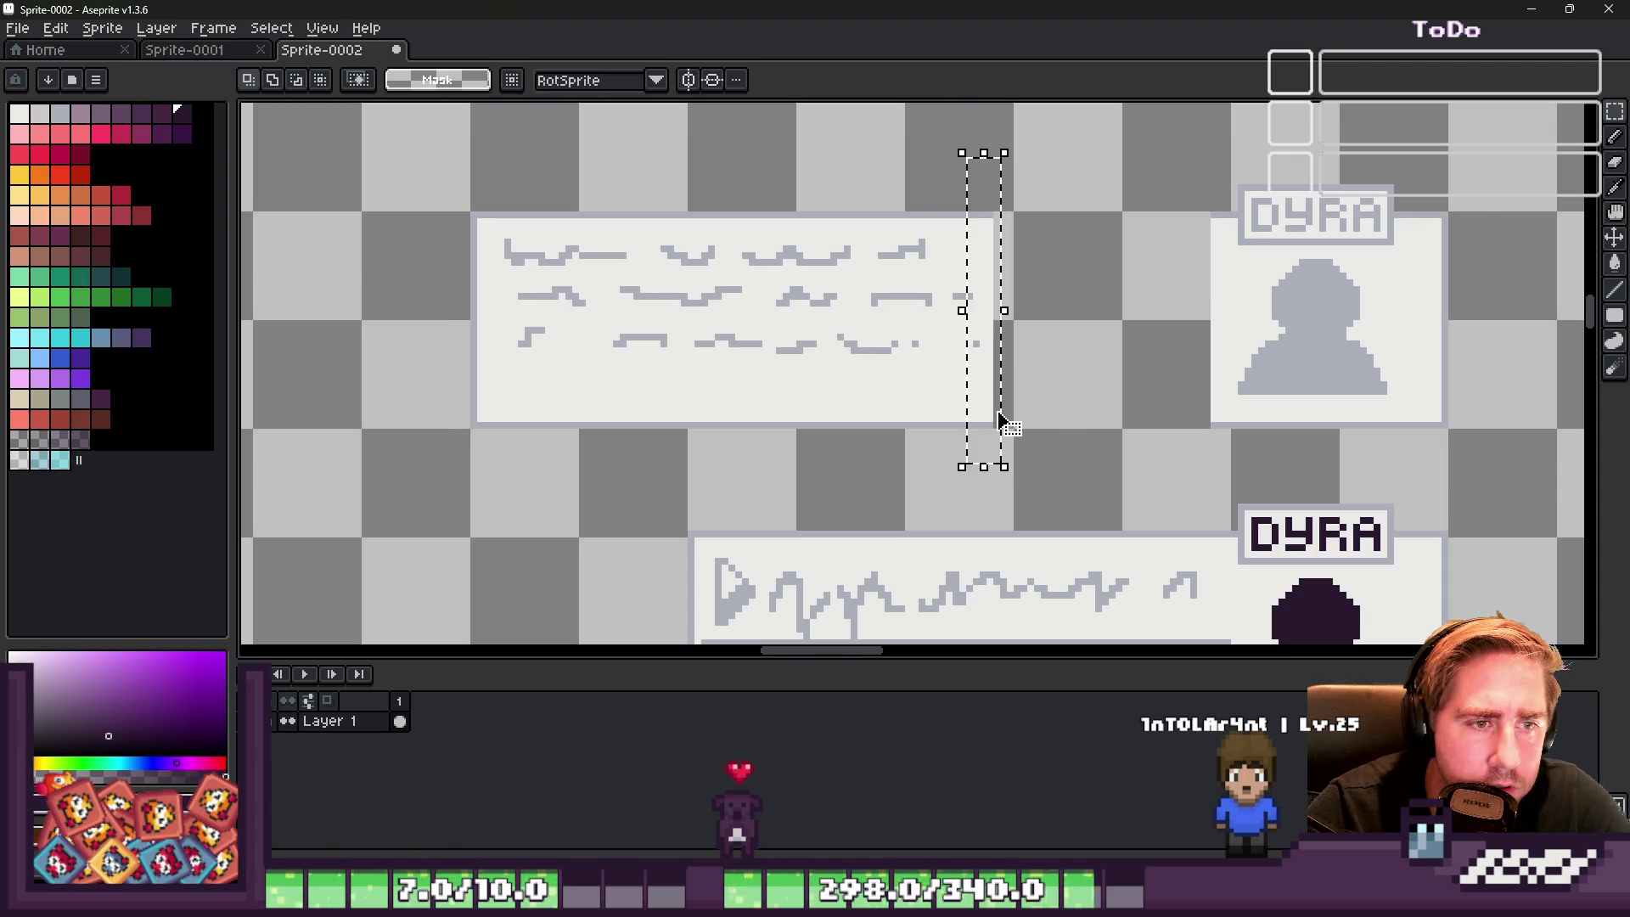
left_click_drag(1003, 318, 1281, 346)
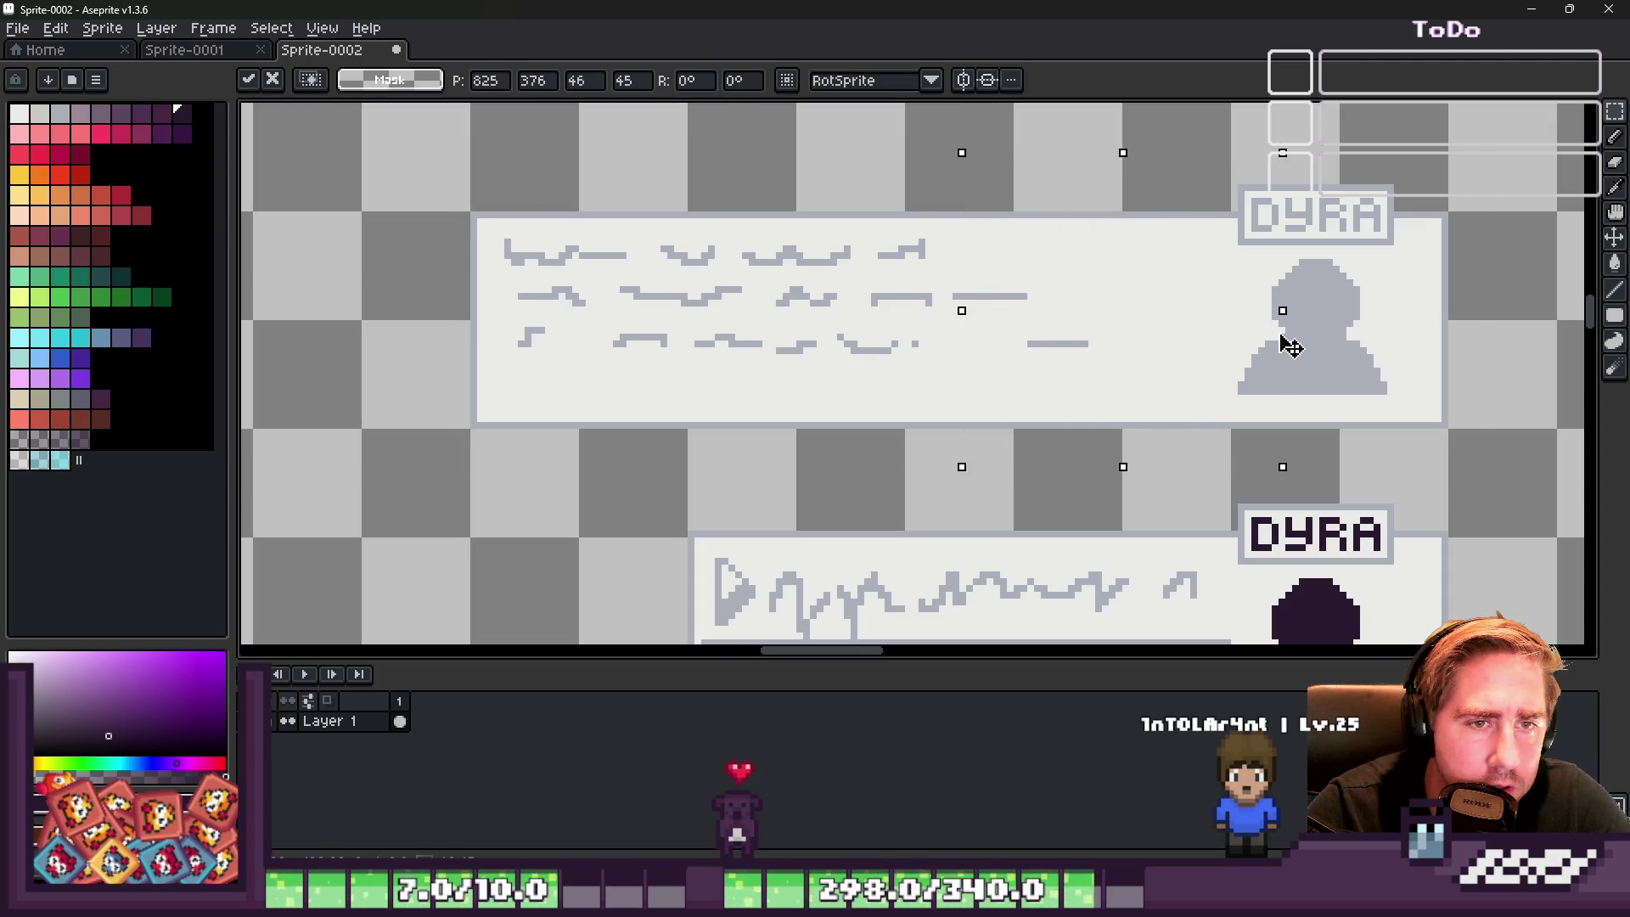
key("ctrl+d")
- Select the text area's right end and take the near-white background colour for the Pencil
scroll(1058, 331, "up", 1)
left_click_drag(923, 242, 1152, 402)
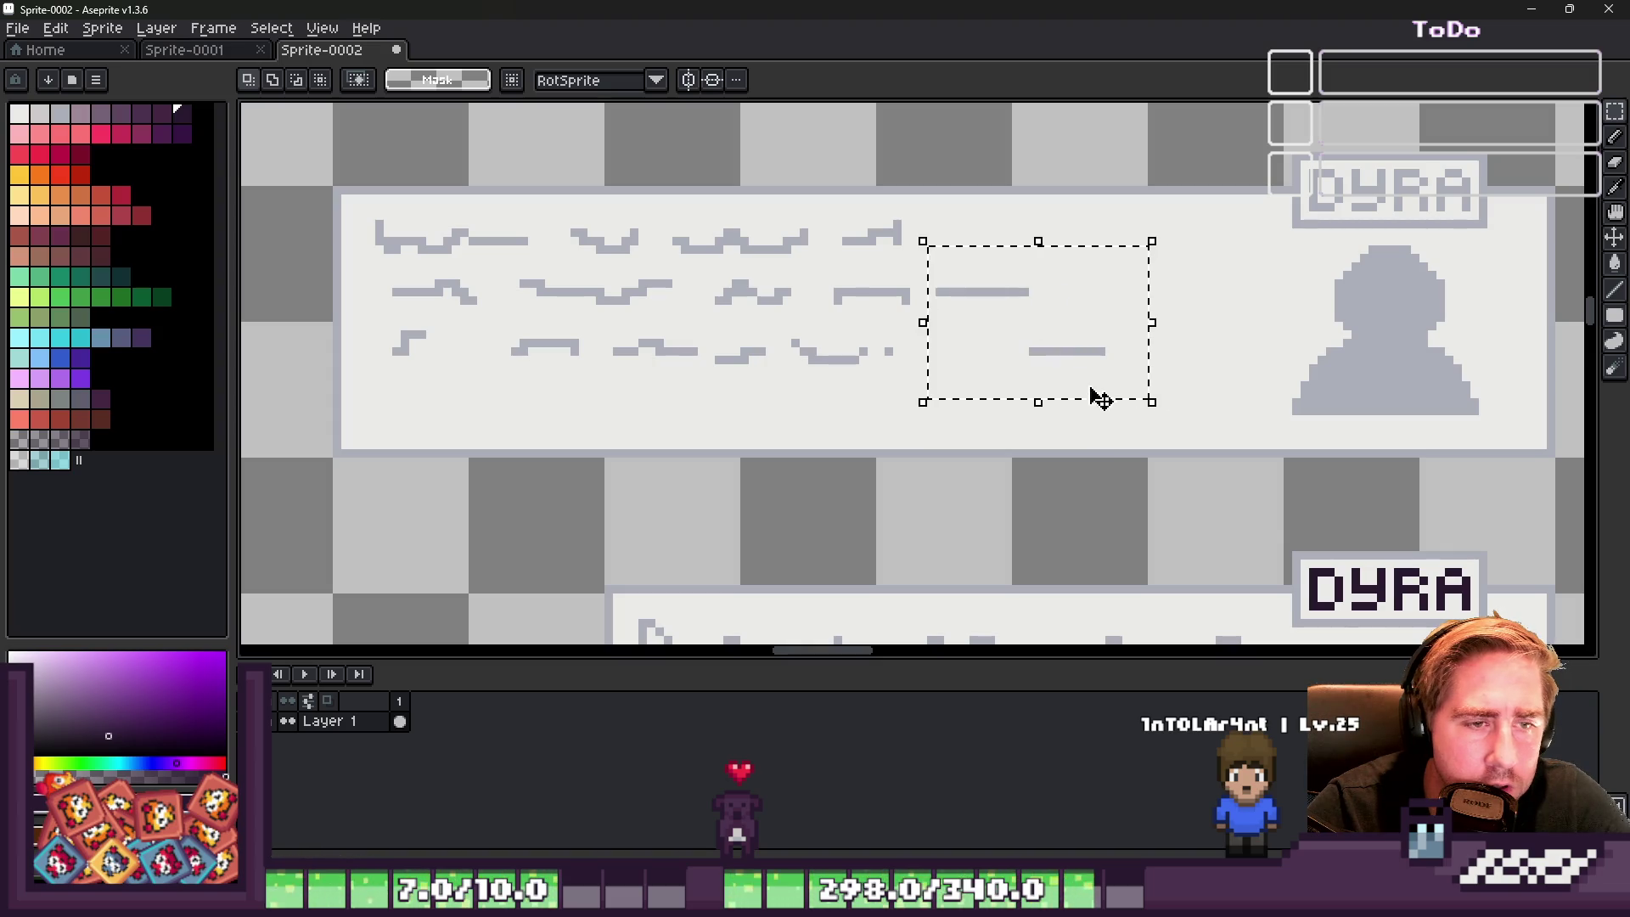
key("b")
left_click(1041, 343, "alt")
scroll(990, 339, "up", 1)
- Paint over the leftover dashes at the text's right end with the background colour
left_click_drag(929, 295, 1037, 295)
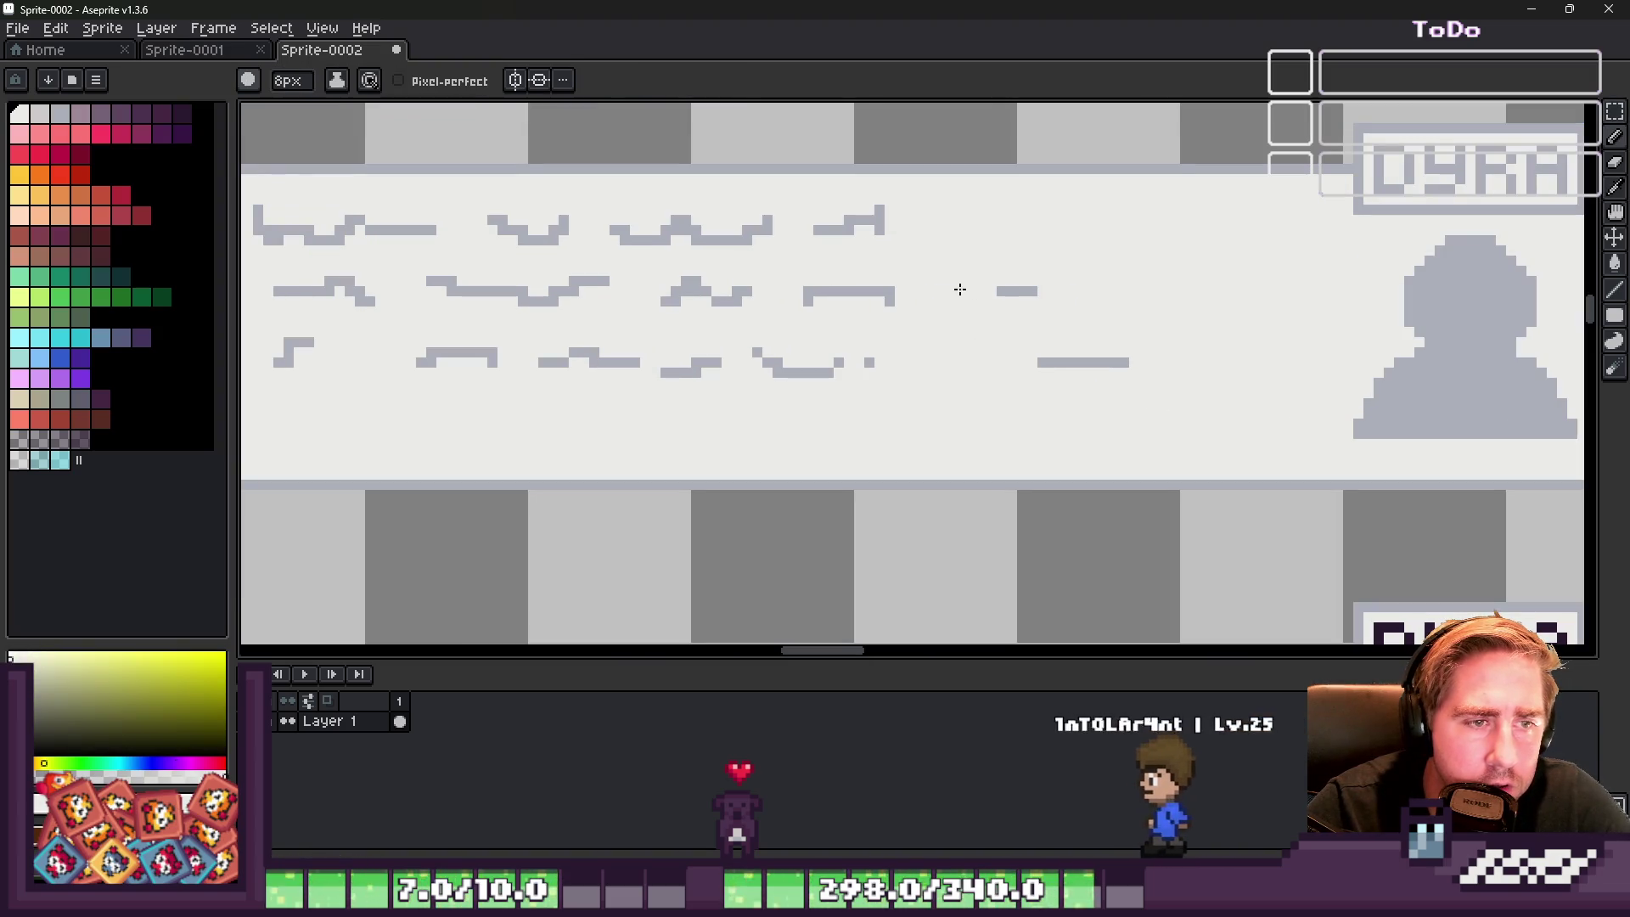
left_click_drag(1037, 363, 1099, 371)
scroll(1096, 365, "down", 1)
scroll(977, 281, "up", 2)
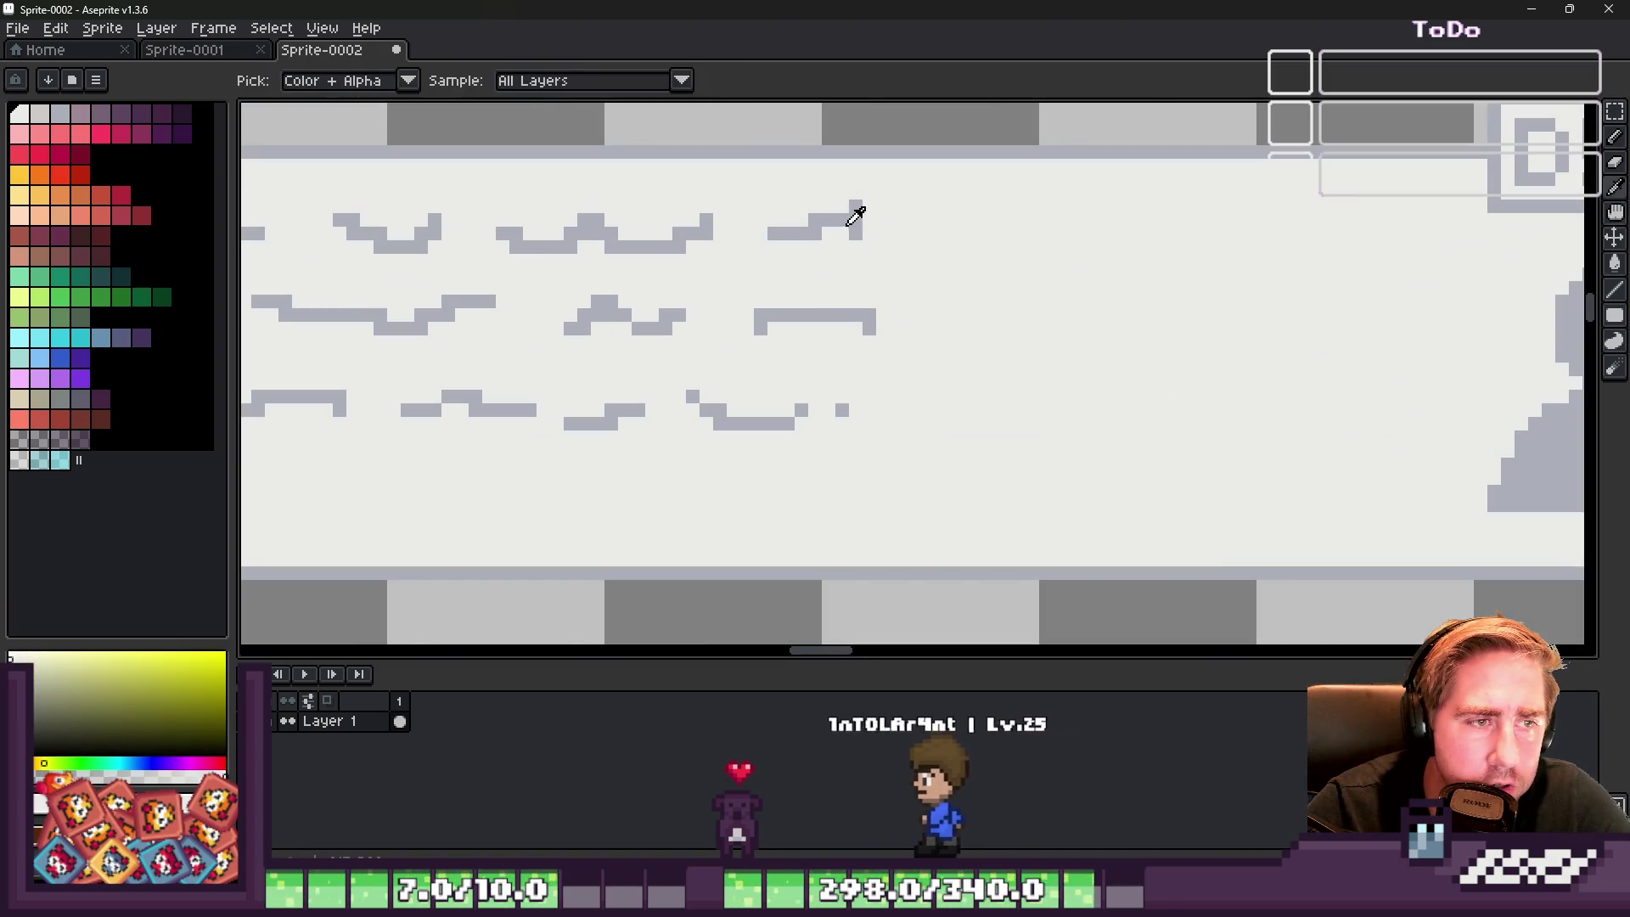
- Draw a grey arrow bar with a 2px Pencil and squash it shorter
left_click(856, 219, "alt")
left_click(1013, 261)
key("ctrl+z")
key("minus")
key("minus")
key("minus")
left_click_drag(957, 213, 957, 305)
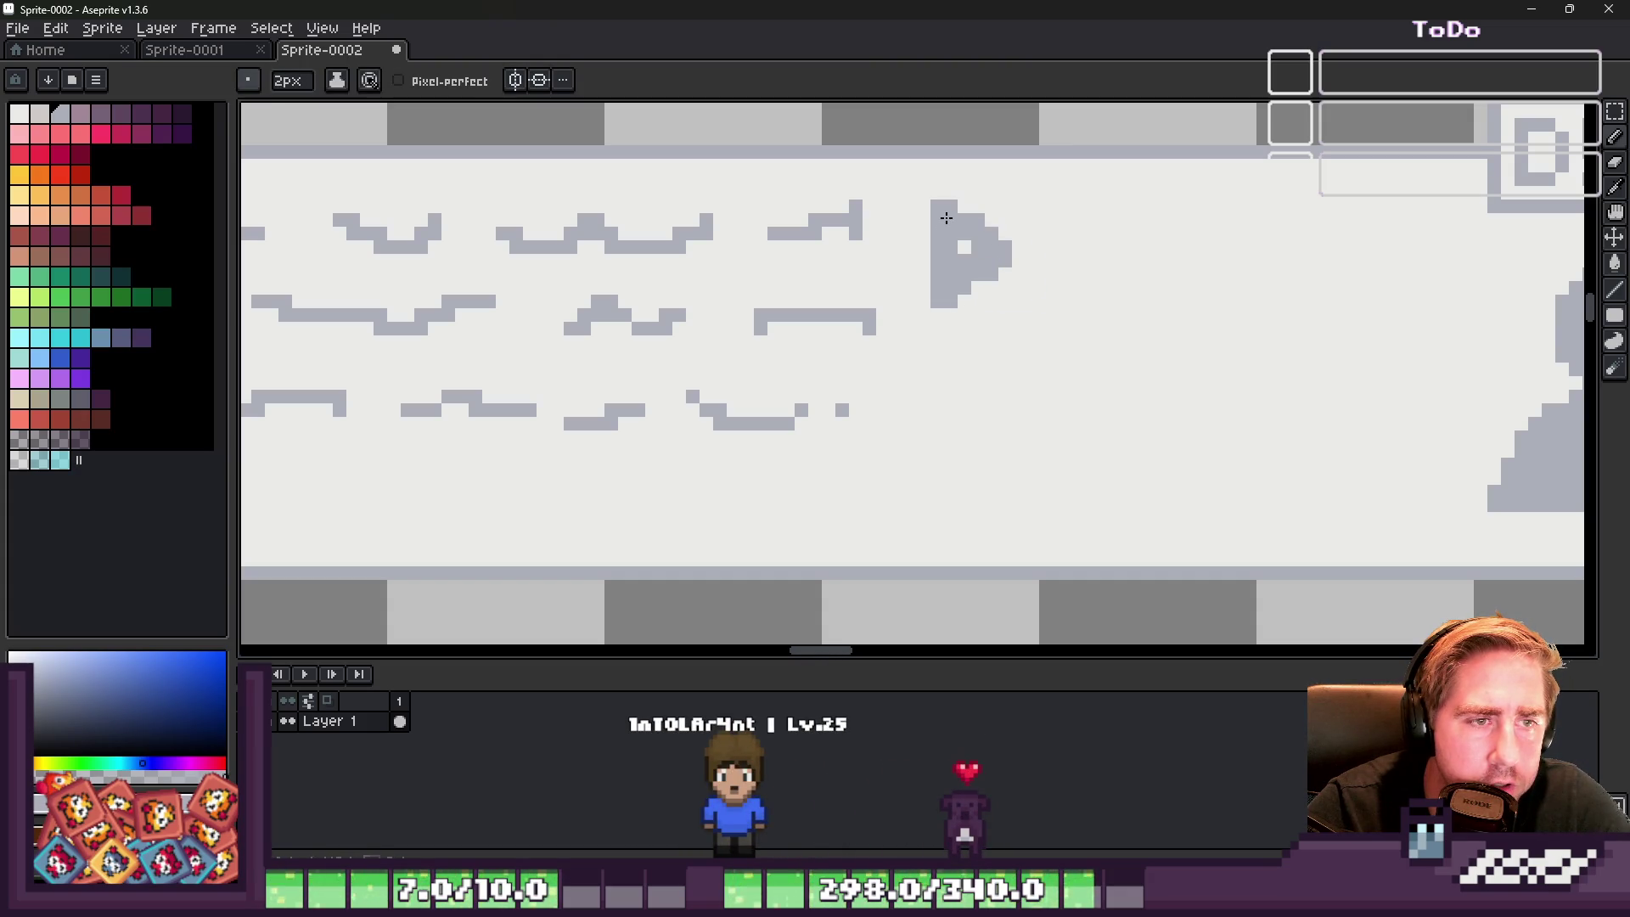
key("m")
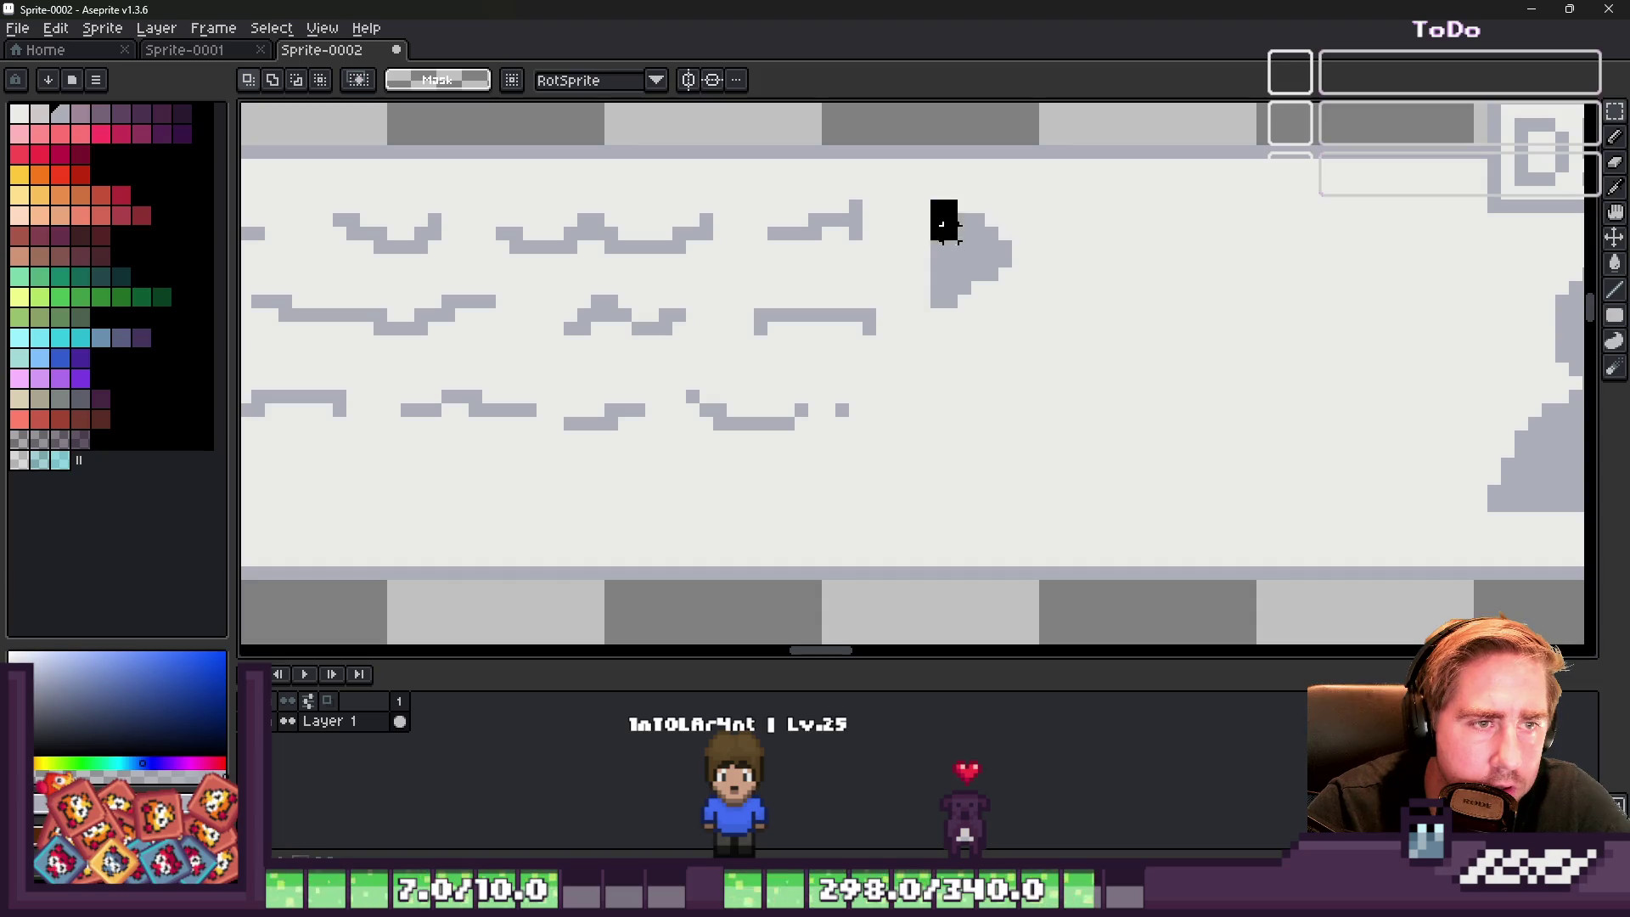
mouse_move(958, 241)
left_mouse_down()
mouse_move(1019, 312)
mouse_move(975, 272)
left_mouse_up()
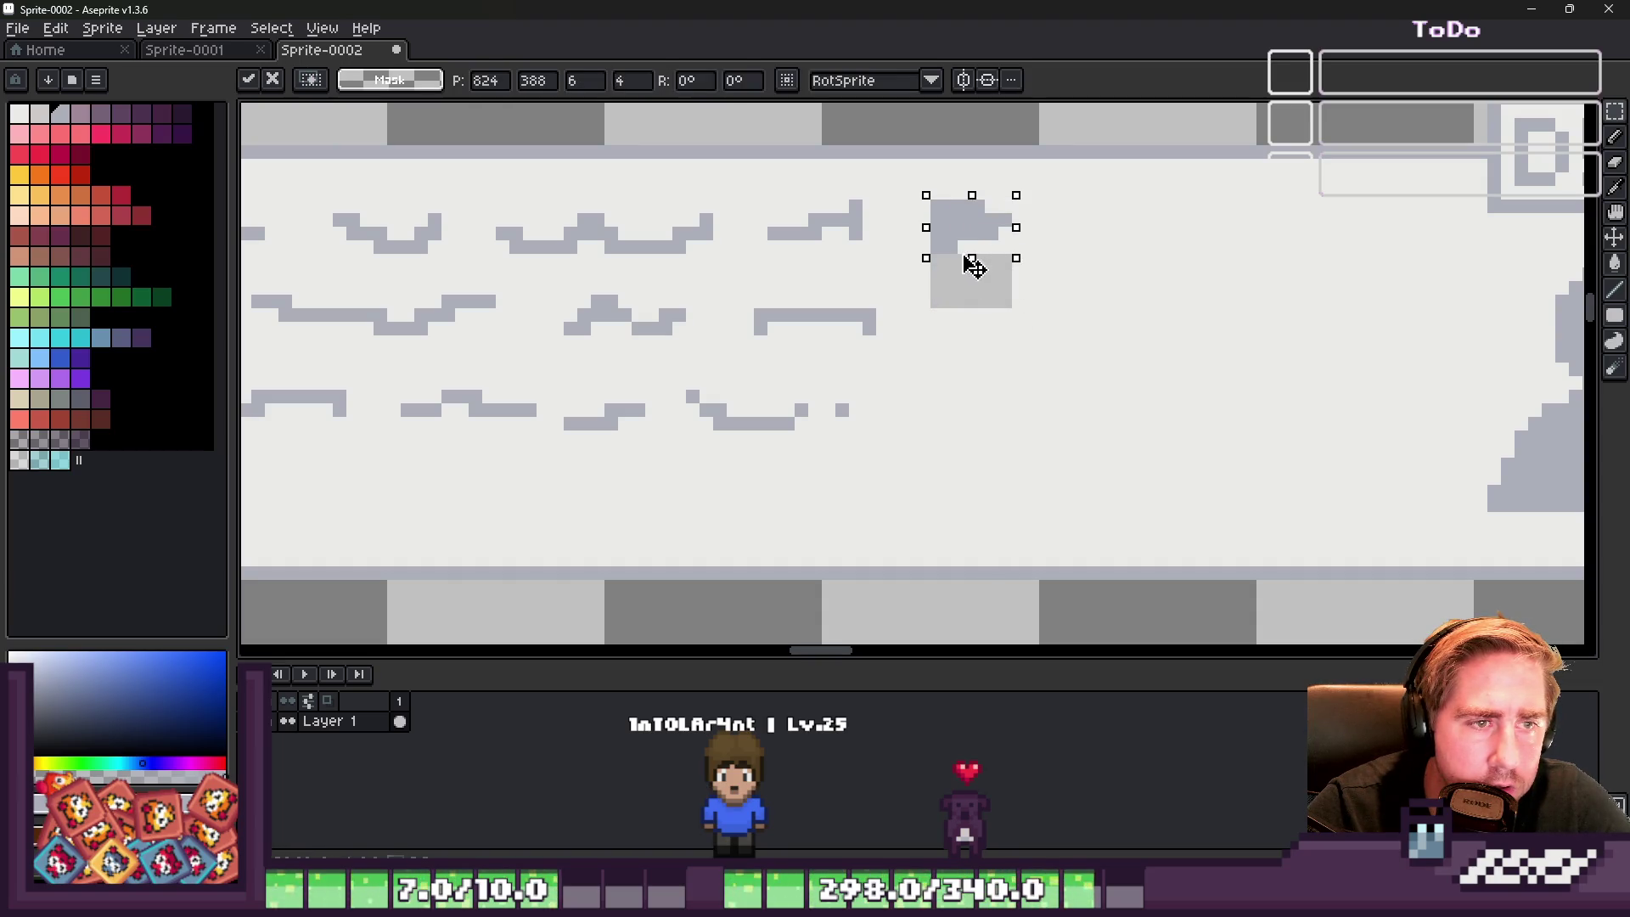
key("b")
- Refine the arrow shape with grey and background pixels, trimming its tip
left_click(924, 283, "alt")
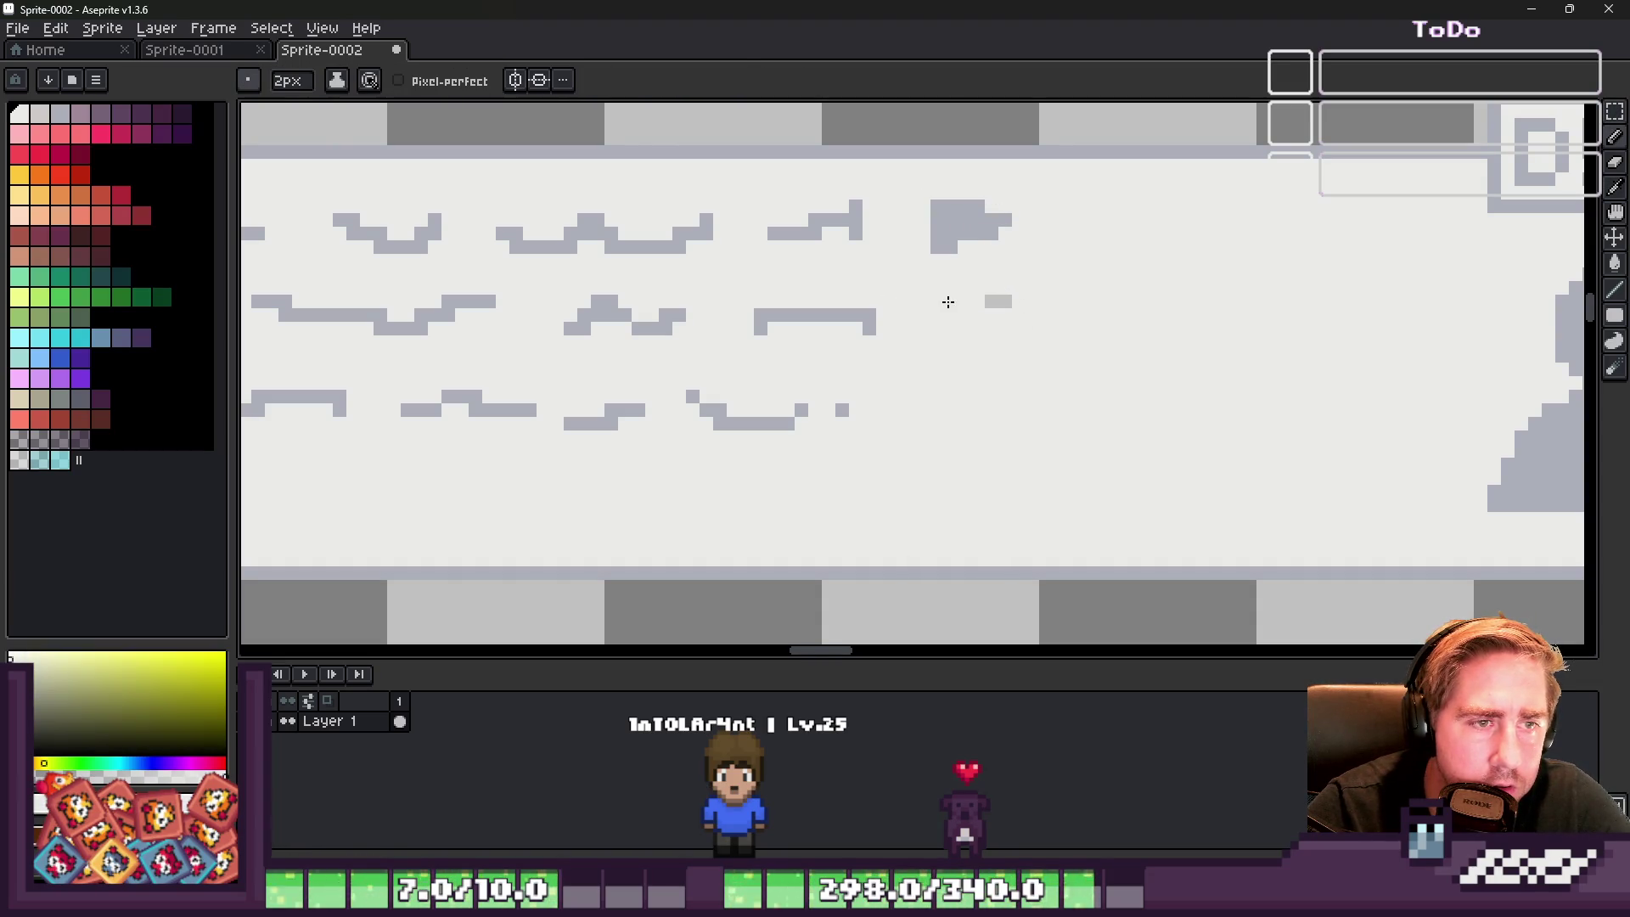
scroll(943, 221, "up", 3)
left_click(972, 207, "alt")
left_click(957, 170)
scroll(957, 193, "down", 3)
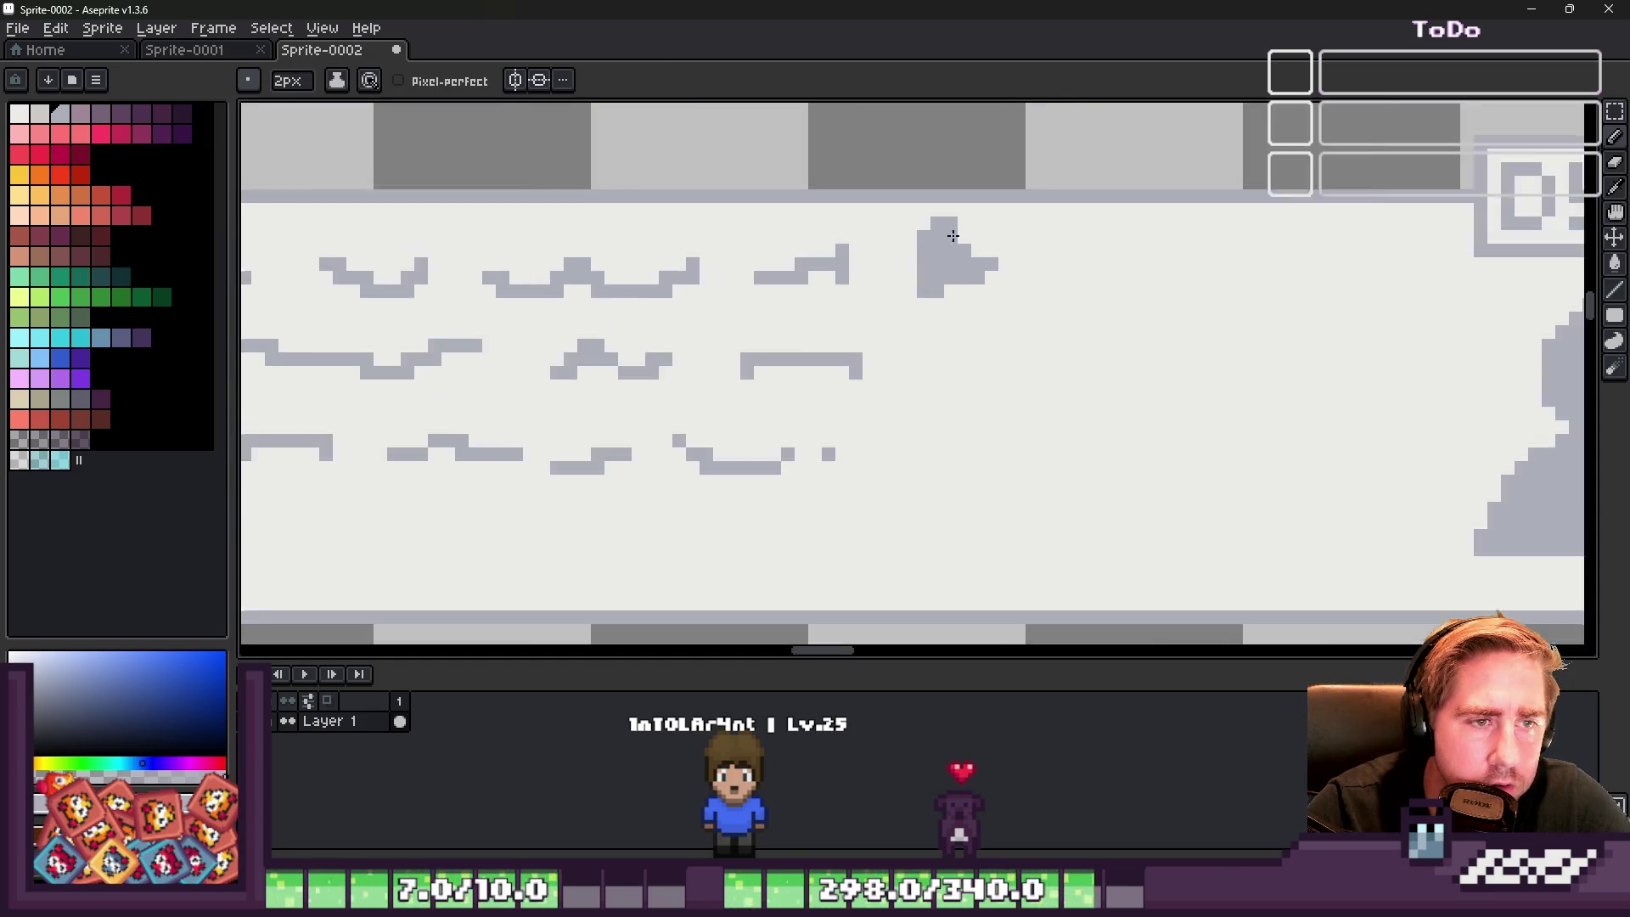
scroll(962, 353, "up", 3)
left_click(948, 297)
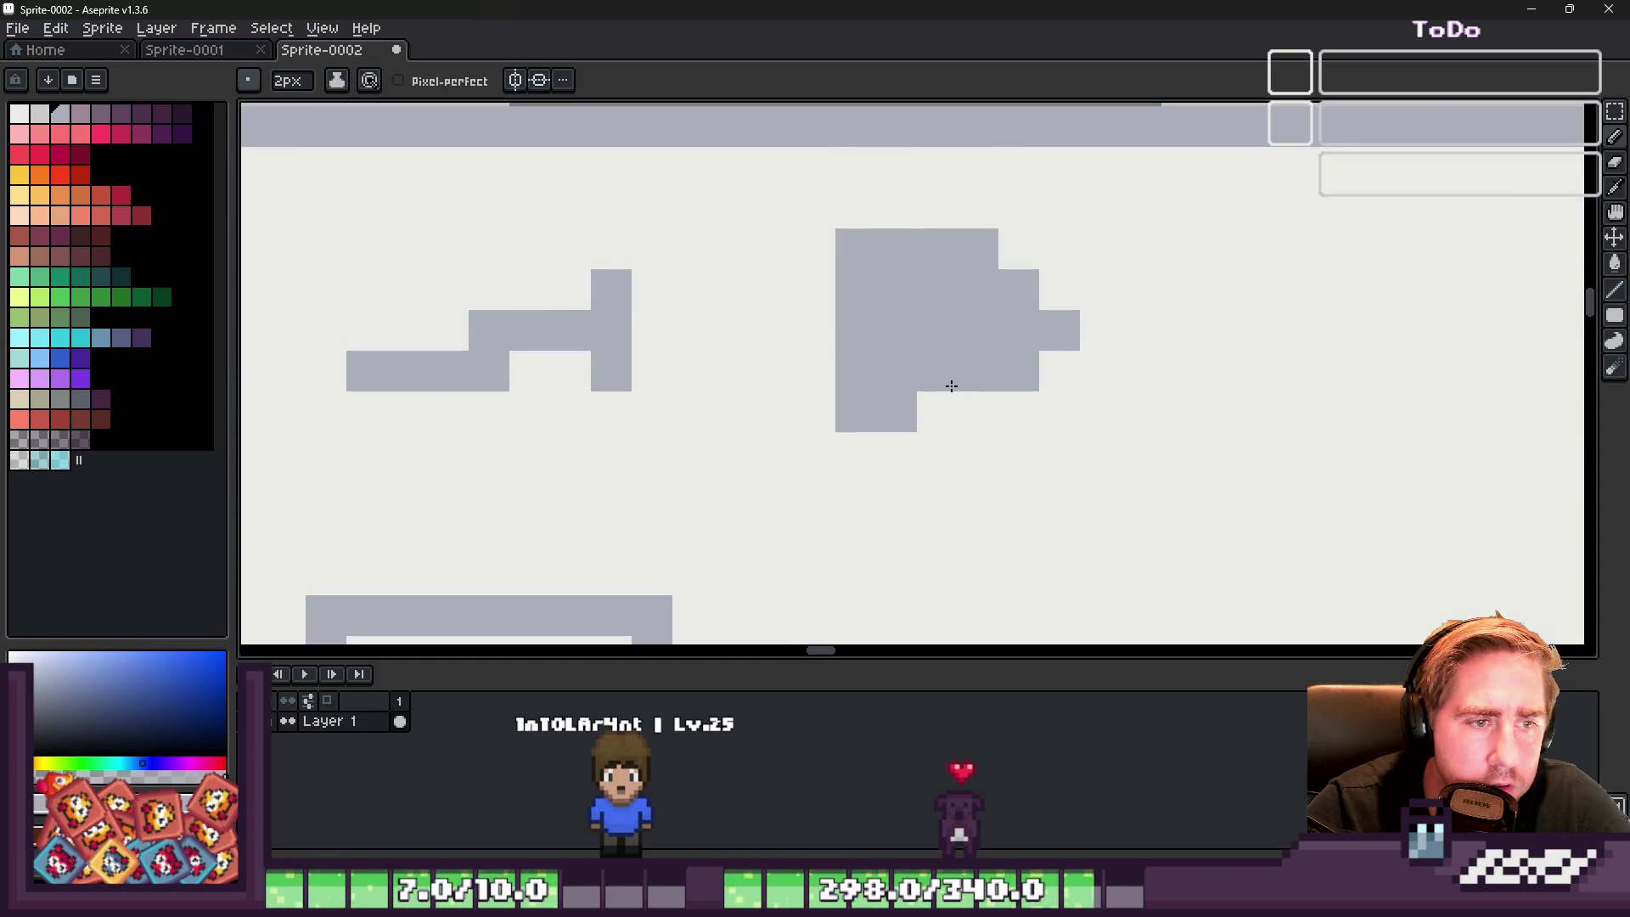
left_click(963, 204, "alt")
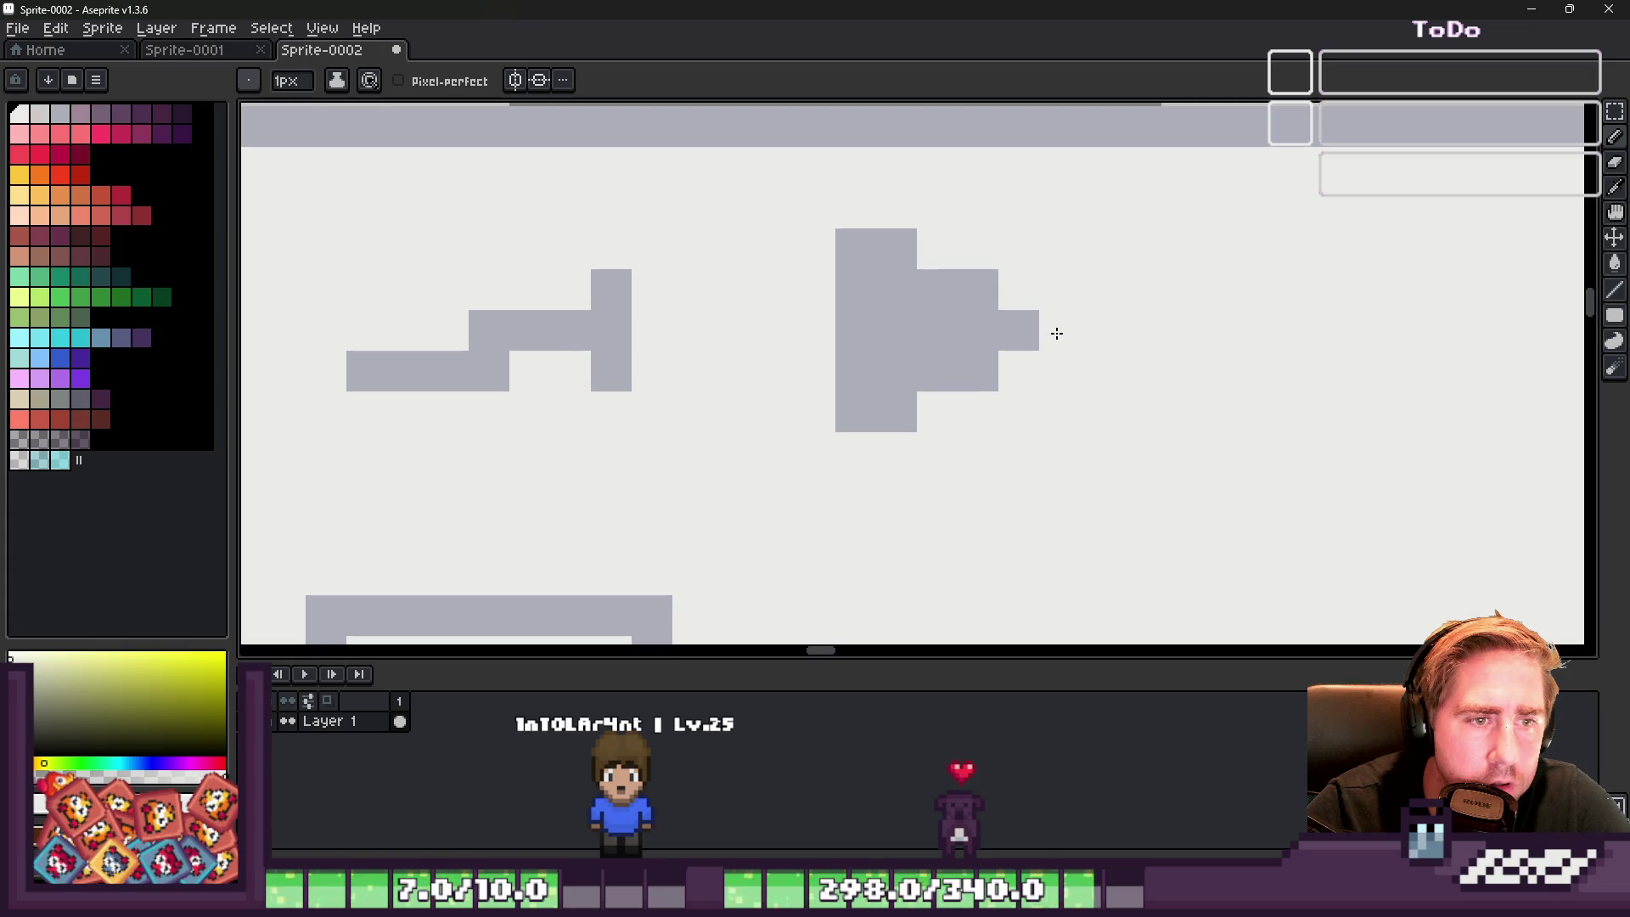
scroll(886, 291, "down", 3)
scroll(851, 339, "up", 3)
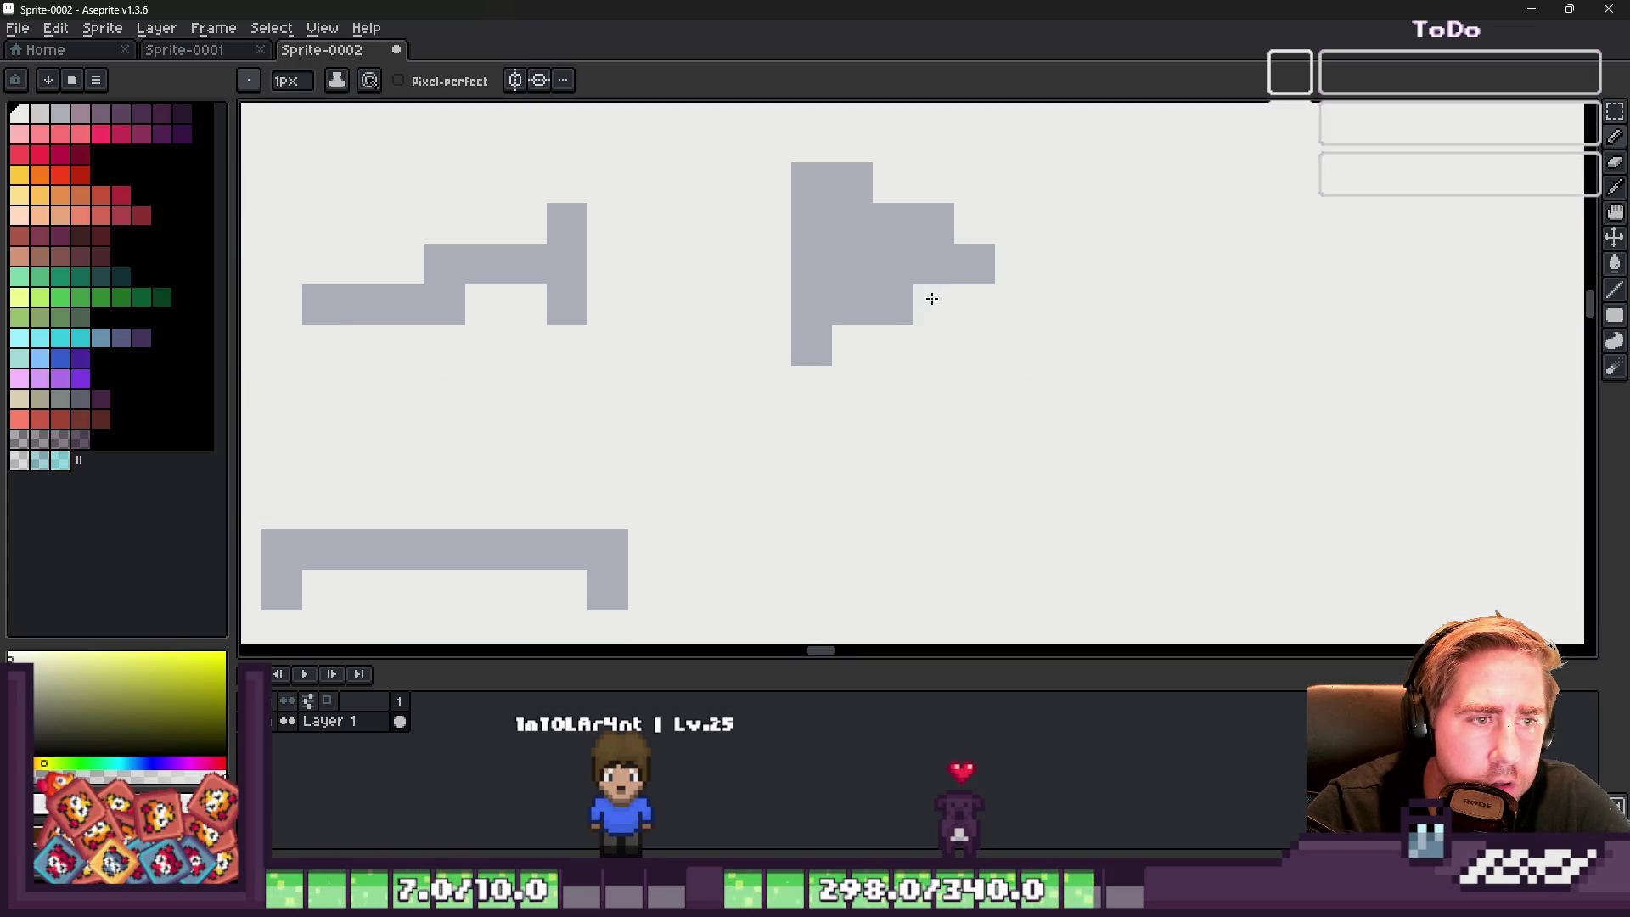
mouse_move(933, 299)
left_mouse_down()
mouse_move(979, 265)
mouse_move(939, 229)
mouse_move(855, 179)
mouse_move(811, 223)
mouse_move(934, 463)
left_mouse_up()
scroll(771, 320, "down", 3)
scroll(770, 320, "up", 3)
- Copy the arrow to stack a column of four arrows
key("m")
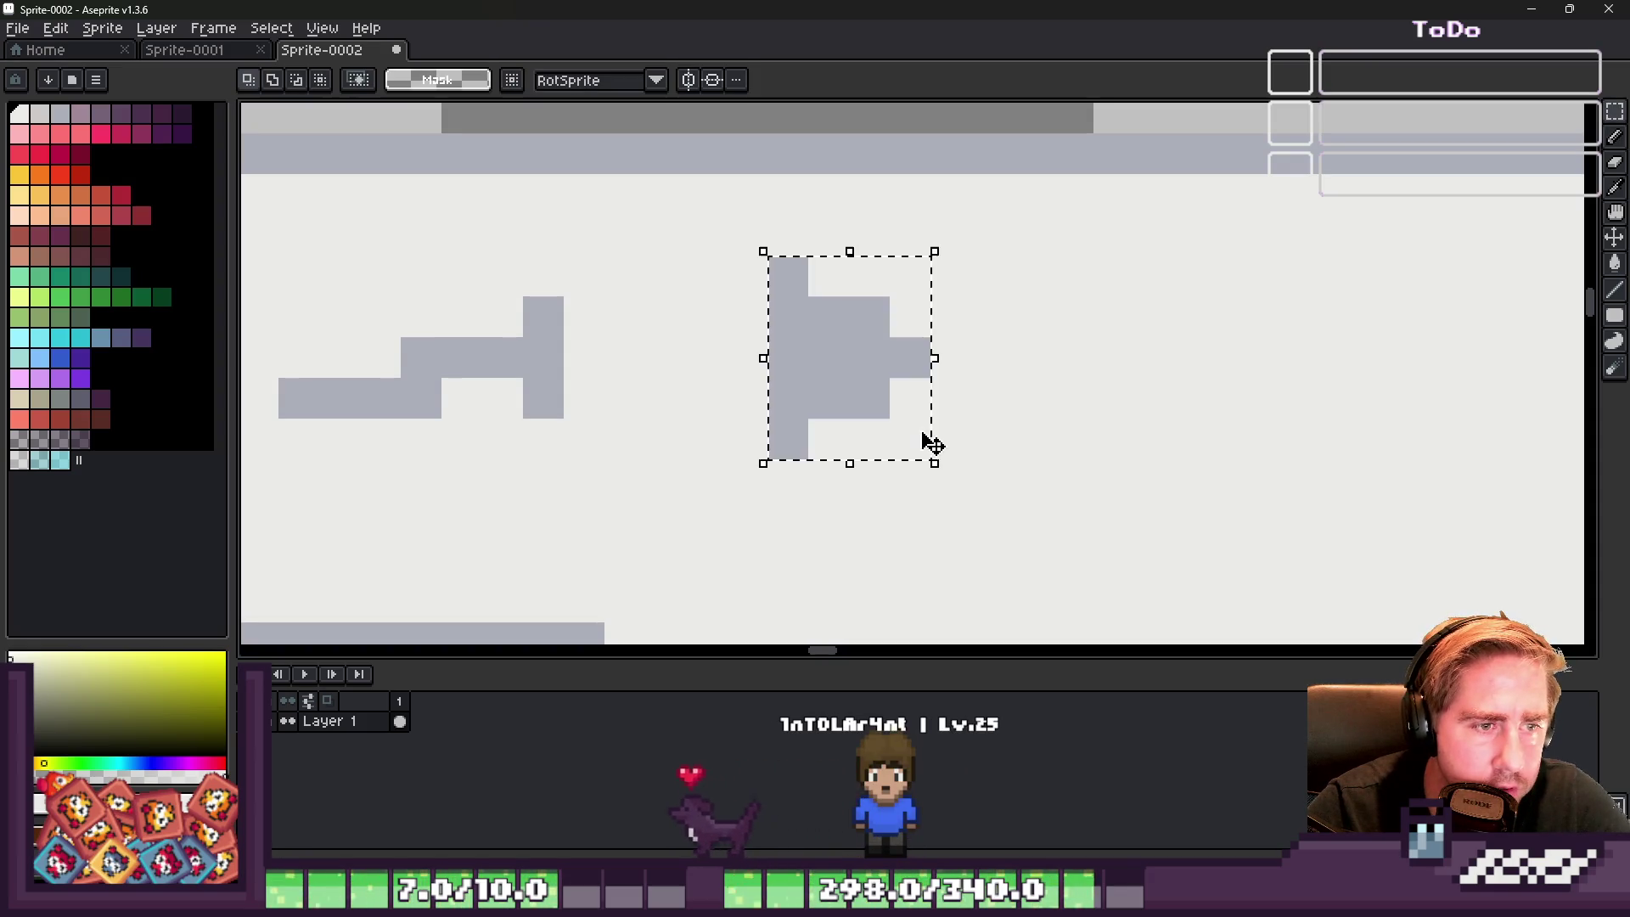
scroll(917, 242, "down", 2)
left_click_drag(890, 310, 907, 443)
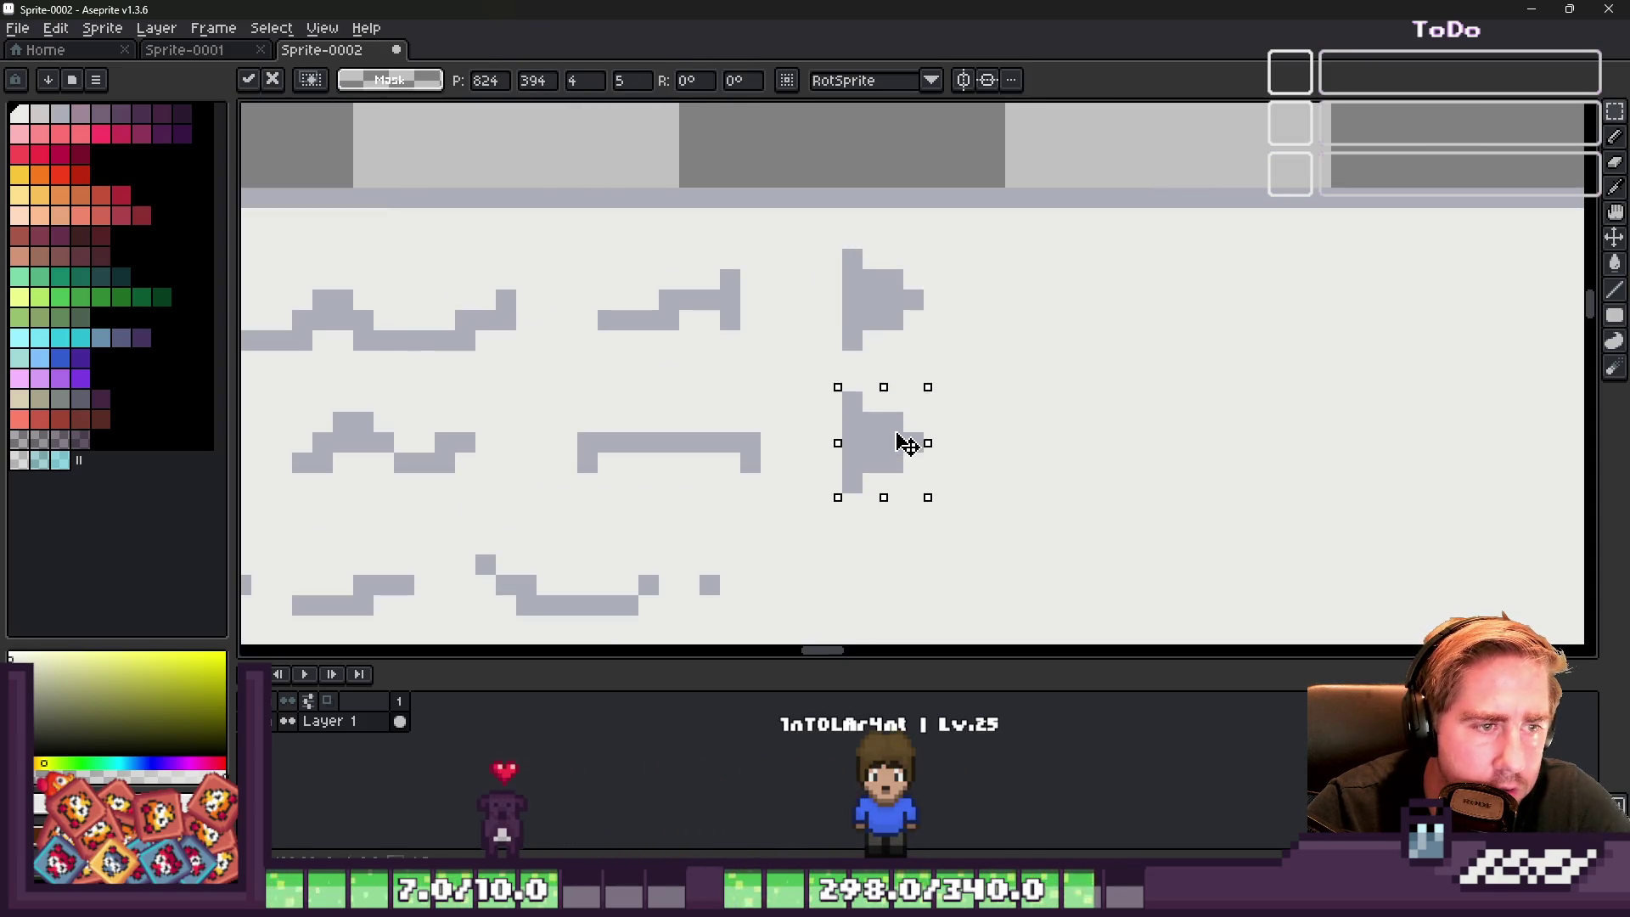
left_click(935, 298)
scroll(928, 273, "down", 3)
scroll(871, 238, "up", 2)
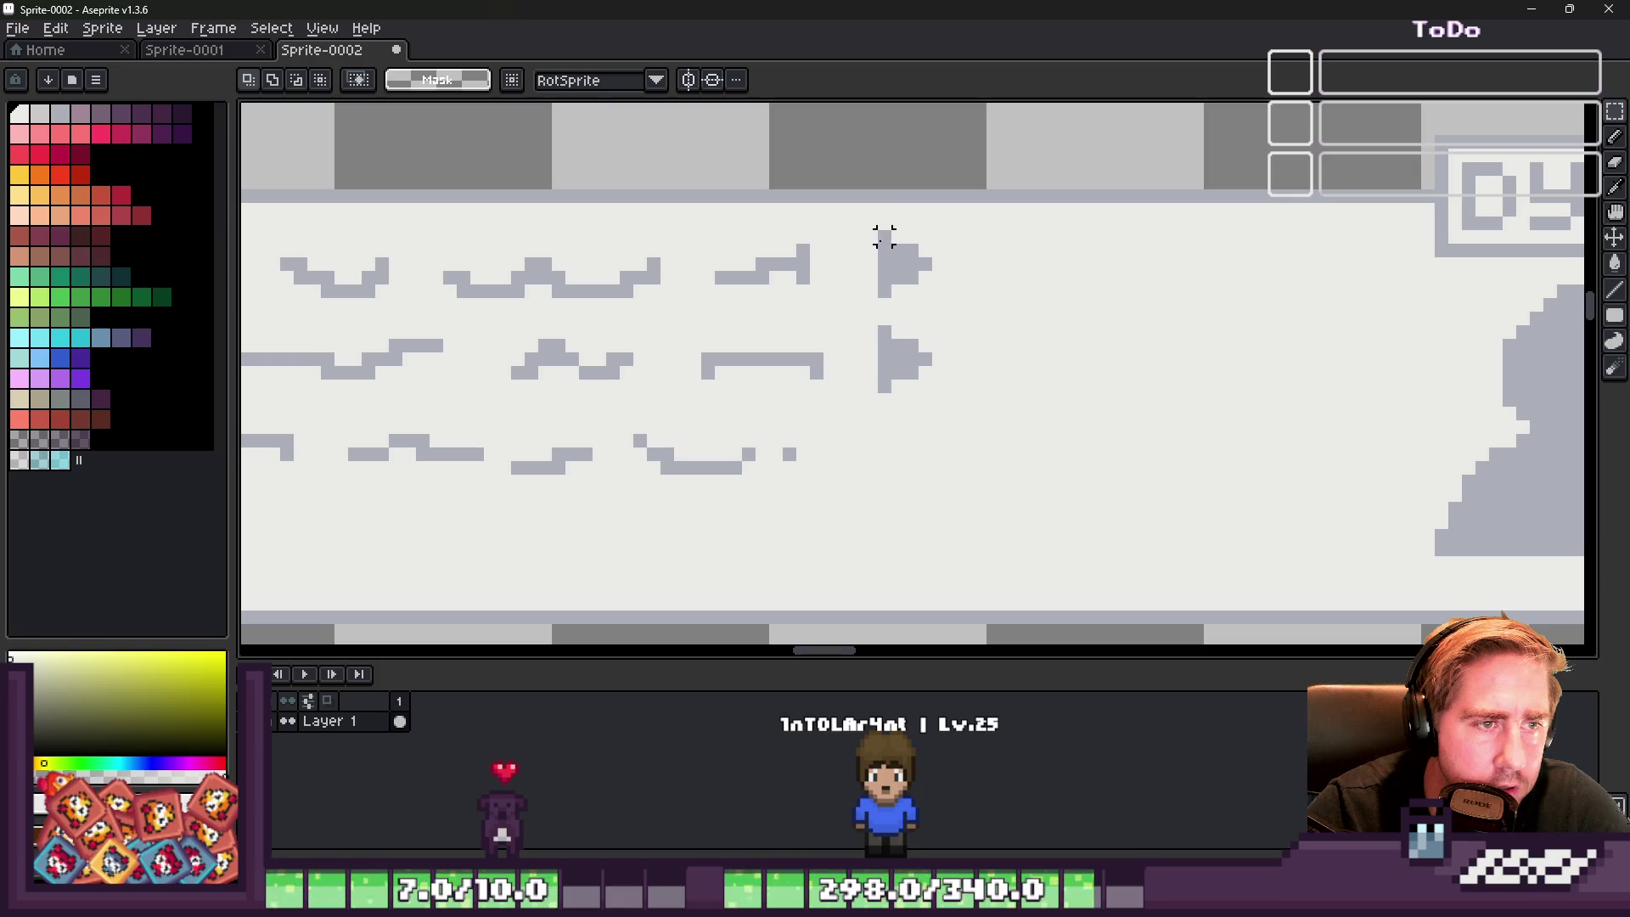
left_click_drag(884, 237, 928, 393)
left_click_drag(898, 311, 916, 496)
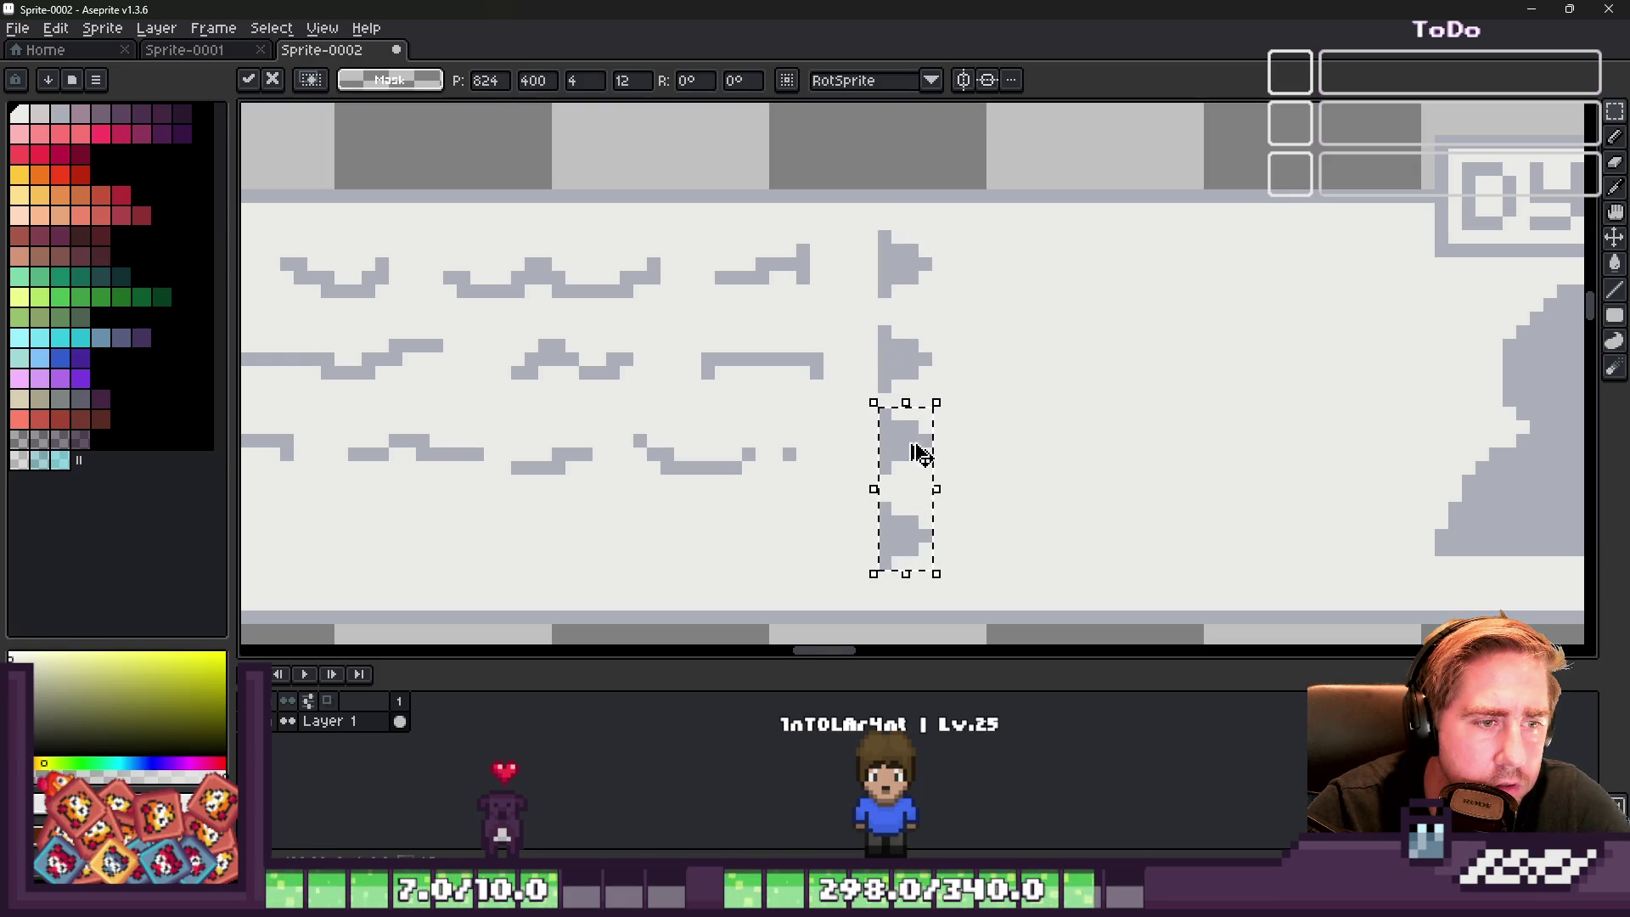
key("Return")
- Scribble grey text lines beside the top two arrows
key("b")
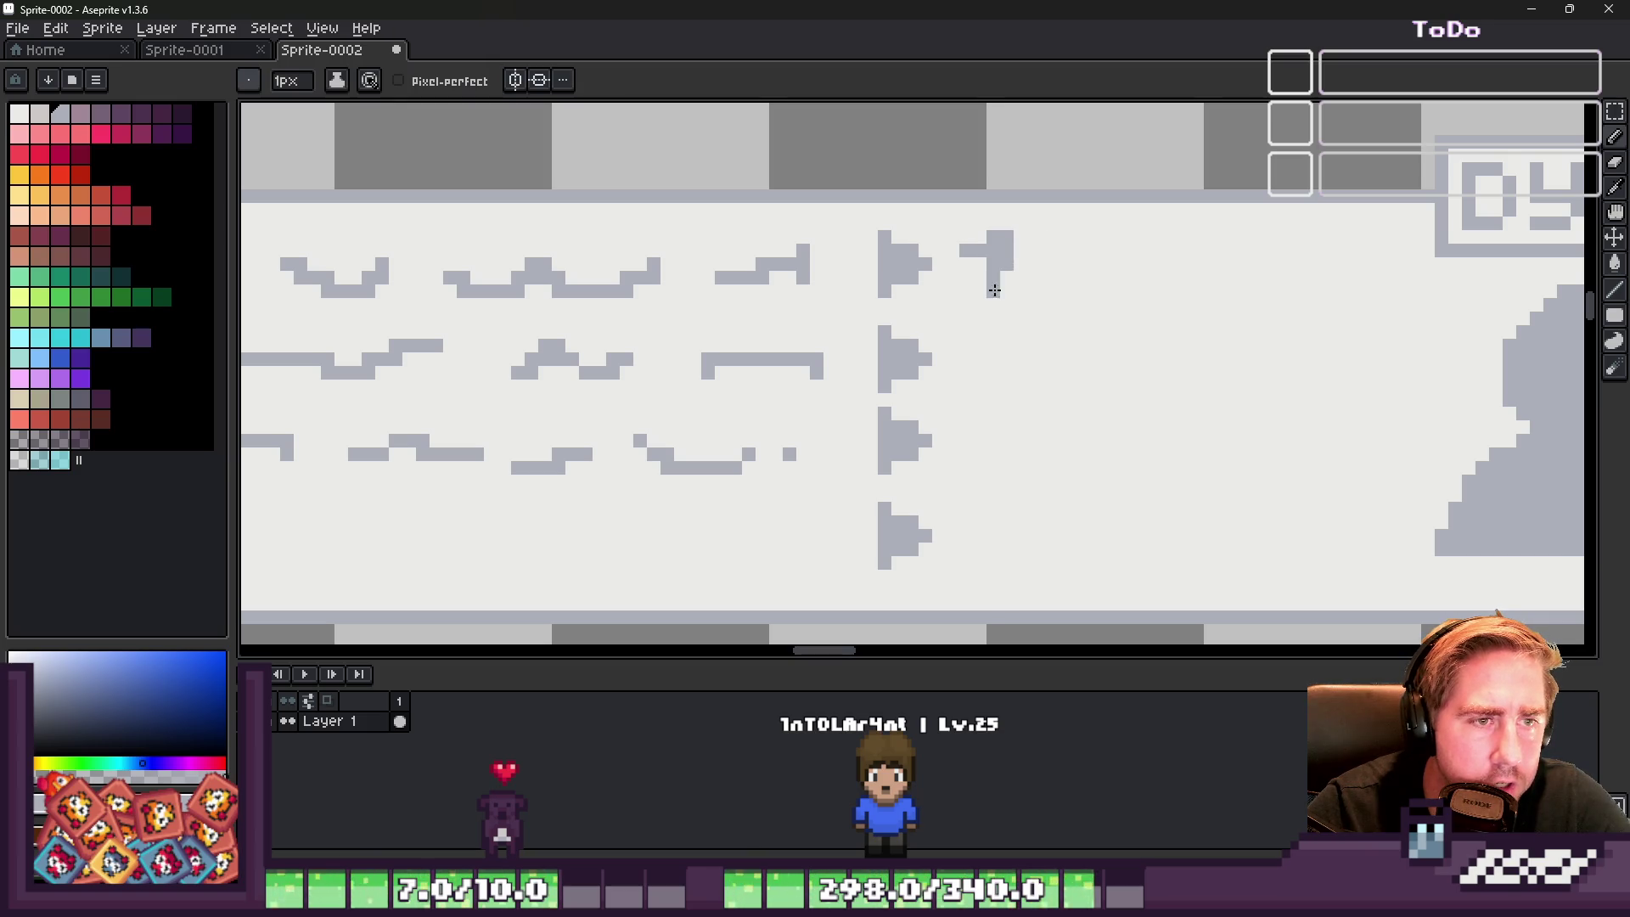
mouse_move(995, 290)
left_mouse_down()
mouse_move(1143, 247)
mouse_move(1333, 259)
left_mouse_up()
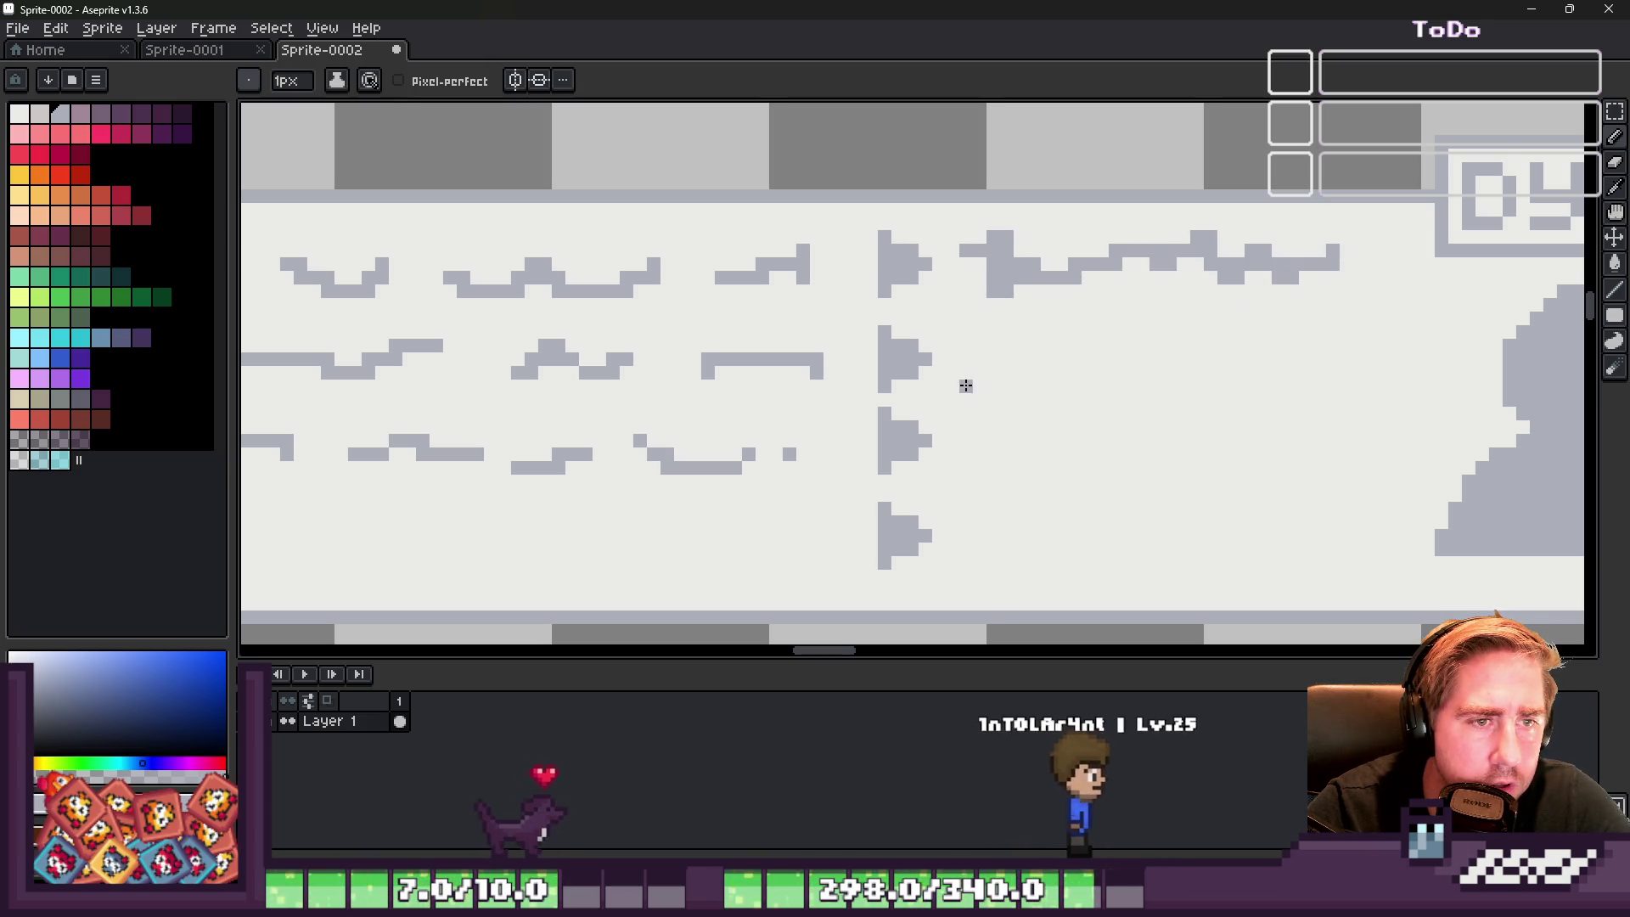
left_click_drag(962, 374, 1093, 362)
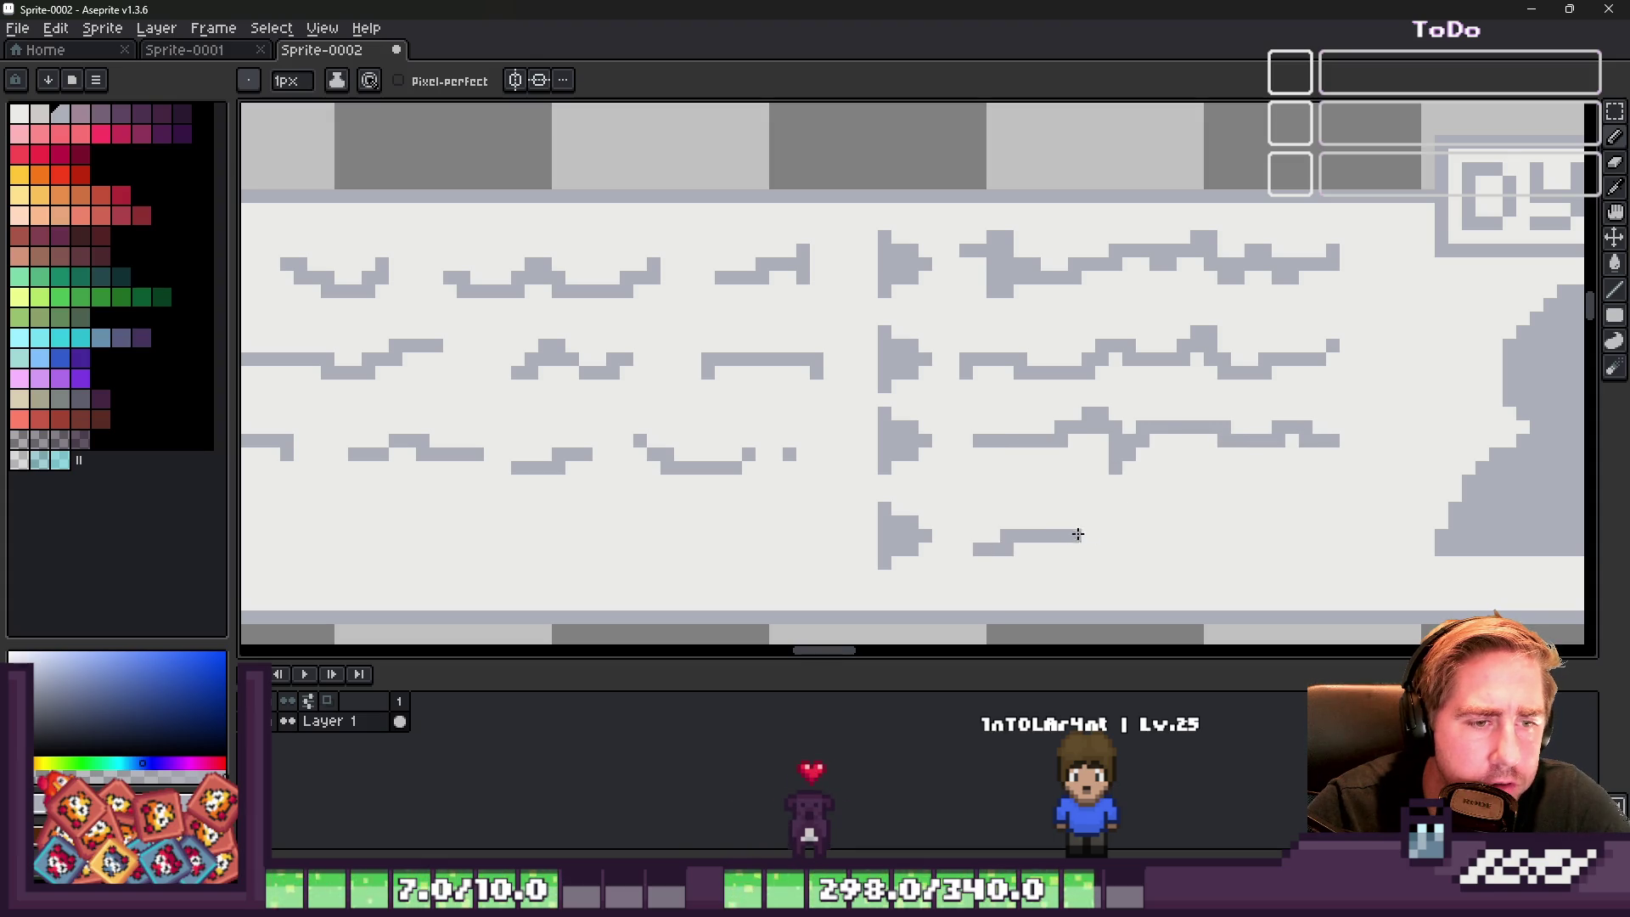
scroll(1044, 450, "down", 6)
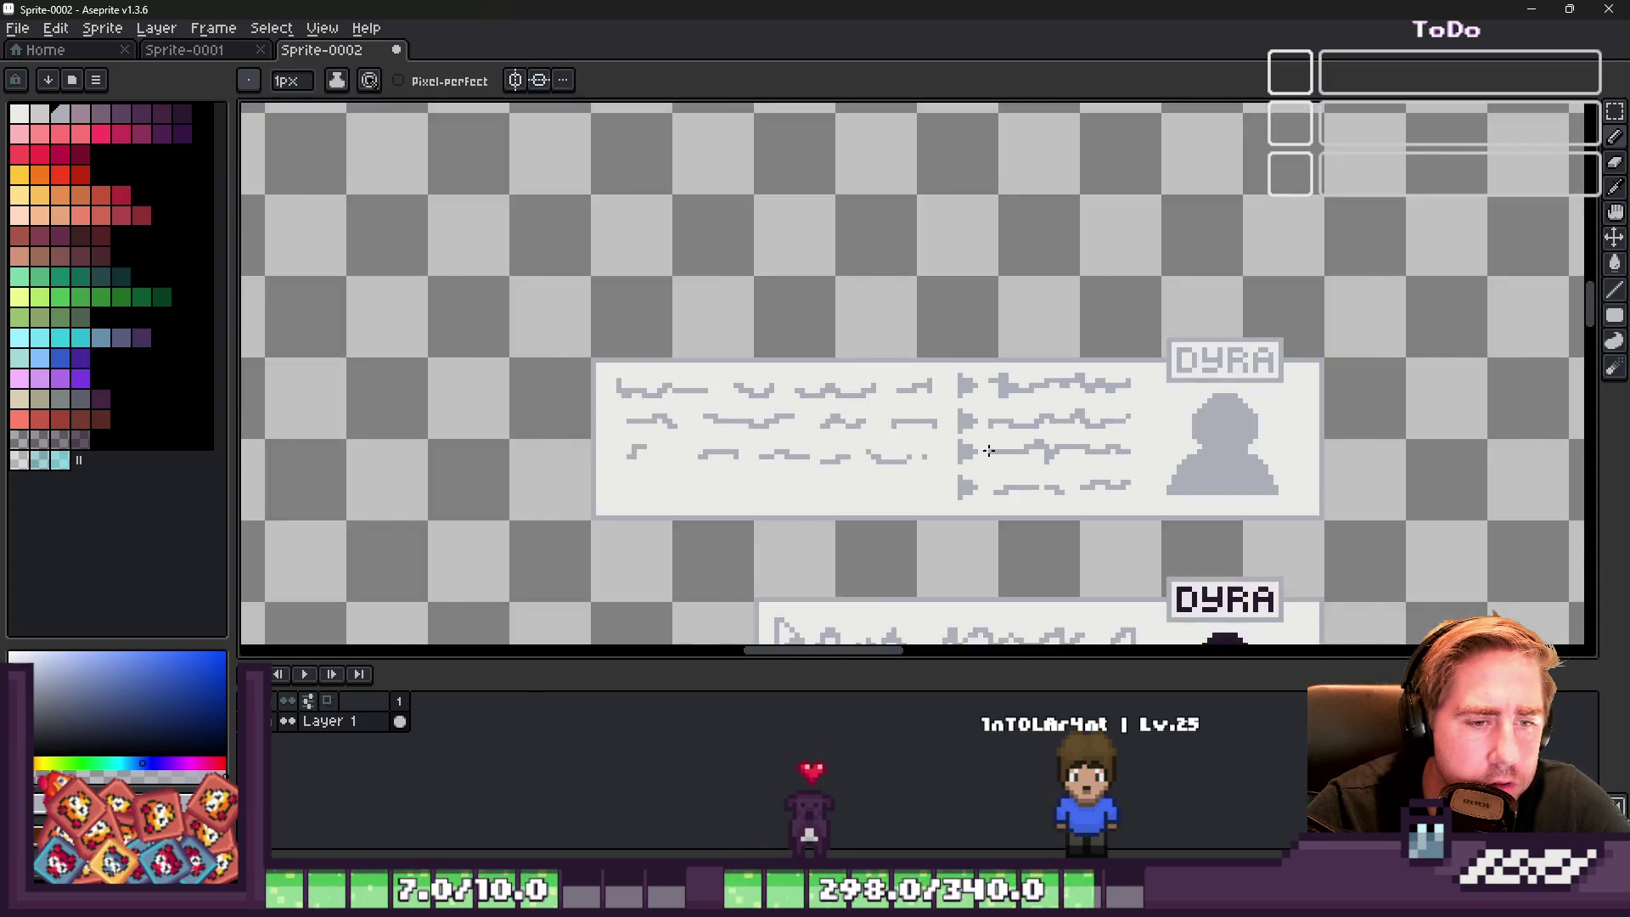
scroll(966, 417, "up", 2)
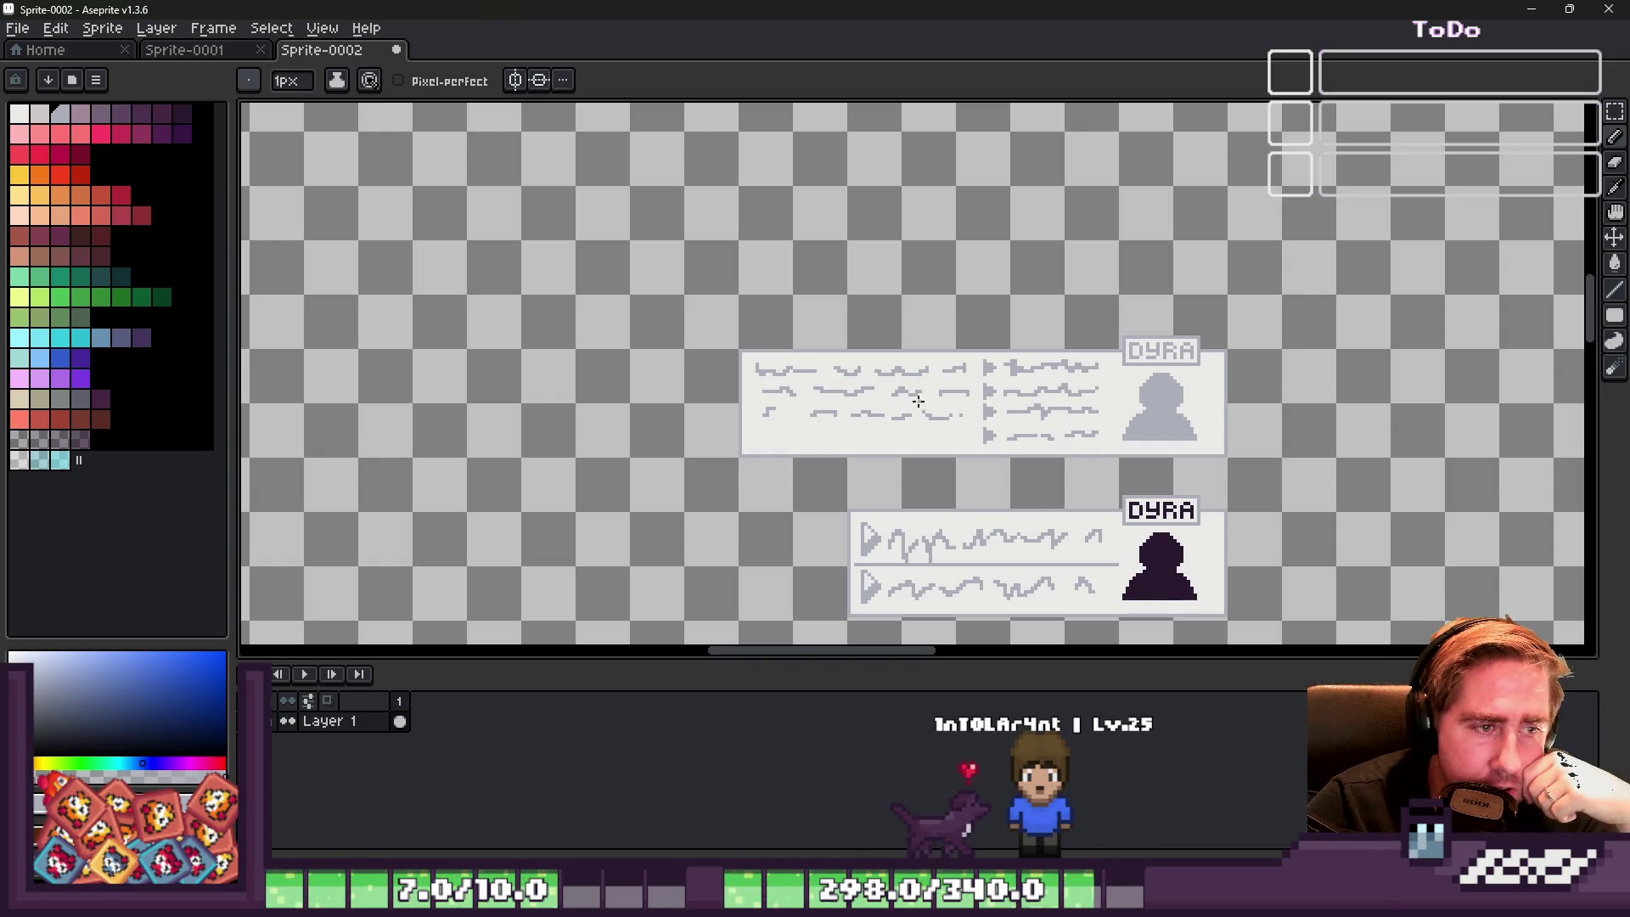
key("m")
scroll(797, 353, "up", 1)
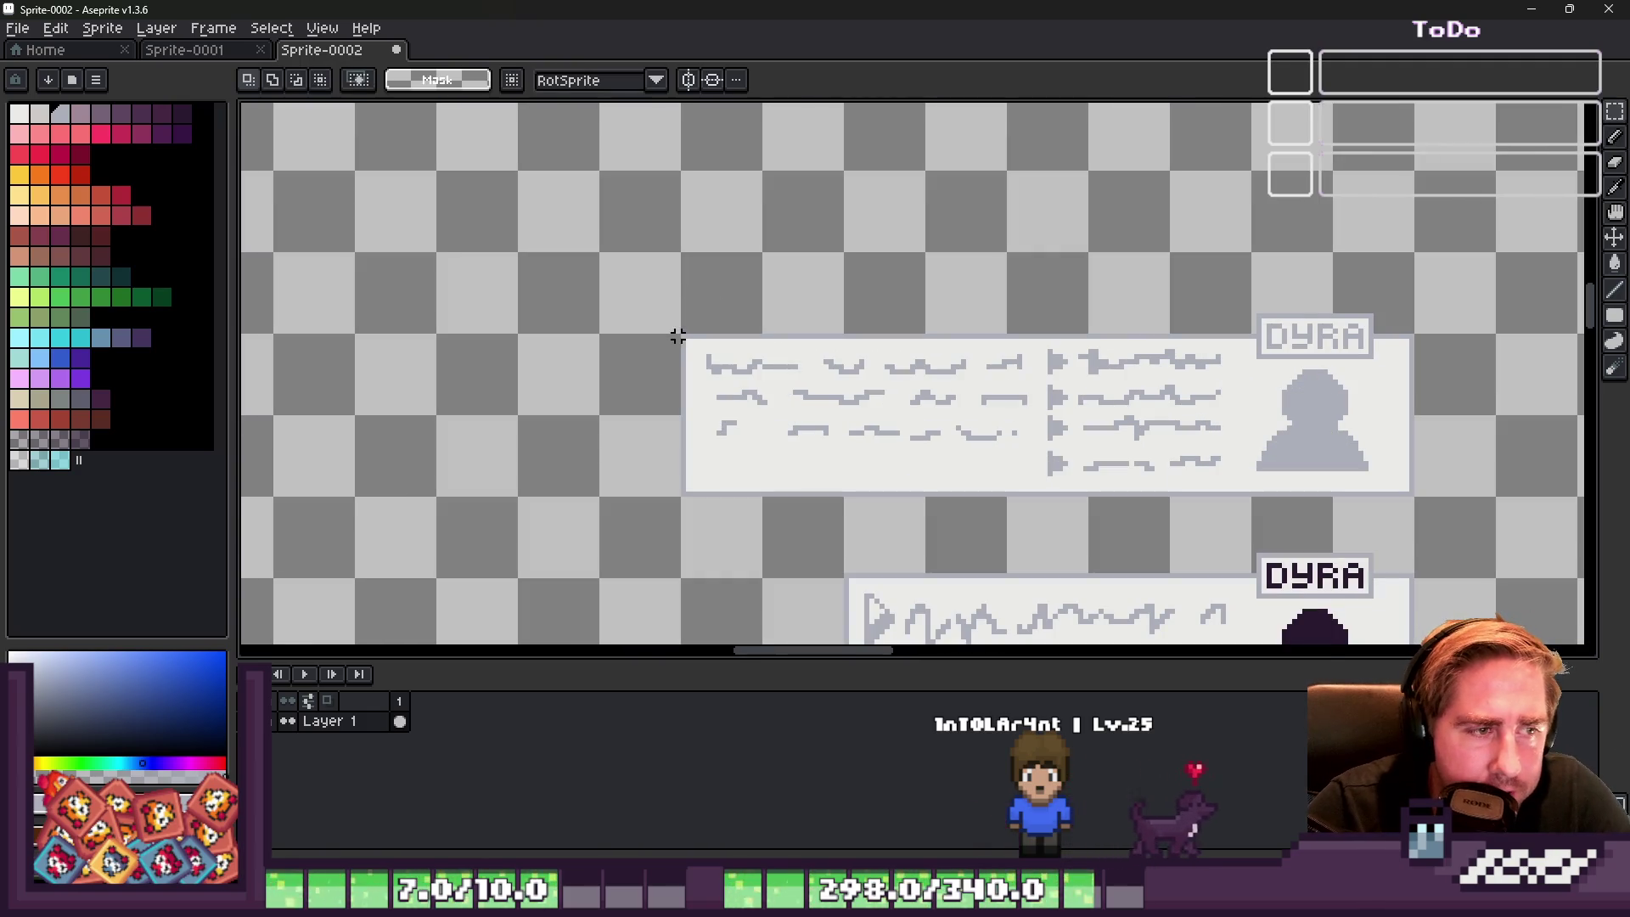
mouse_move(684, 337)
left_mouse_down()
mouse_move(1291, 414)
mouse_move(1417, 494)
left_mouse_up()
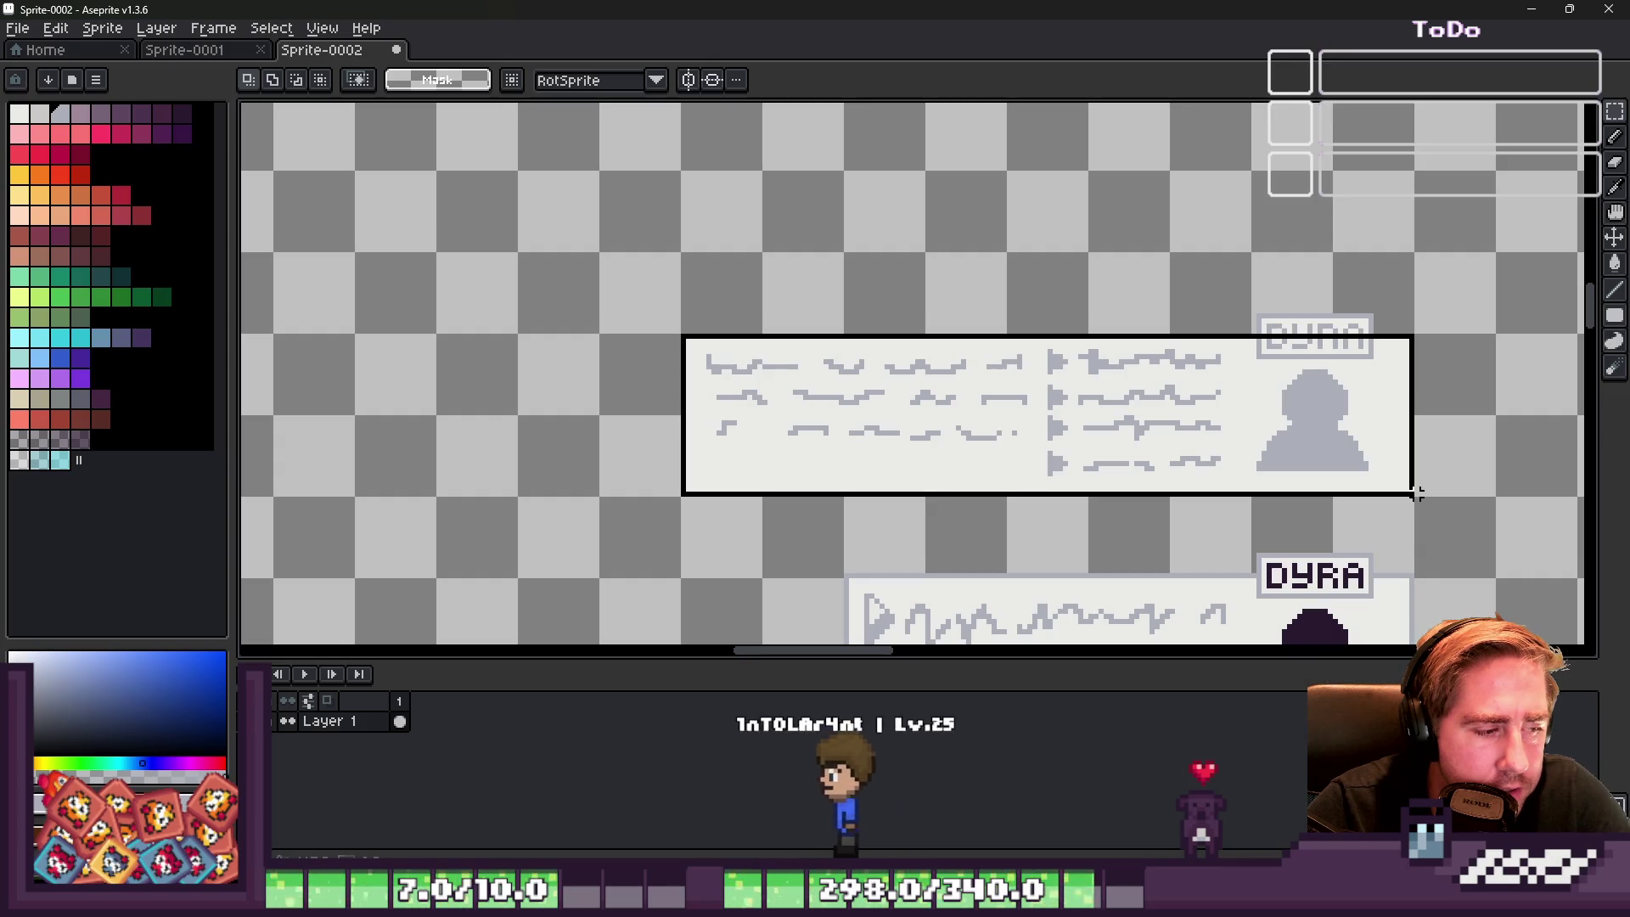
left_click_drag(1416, 494, 1415, 496)
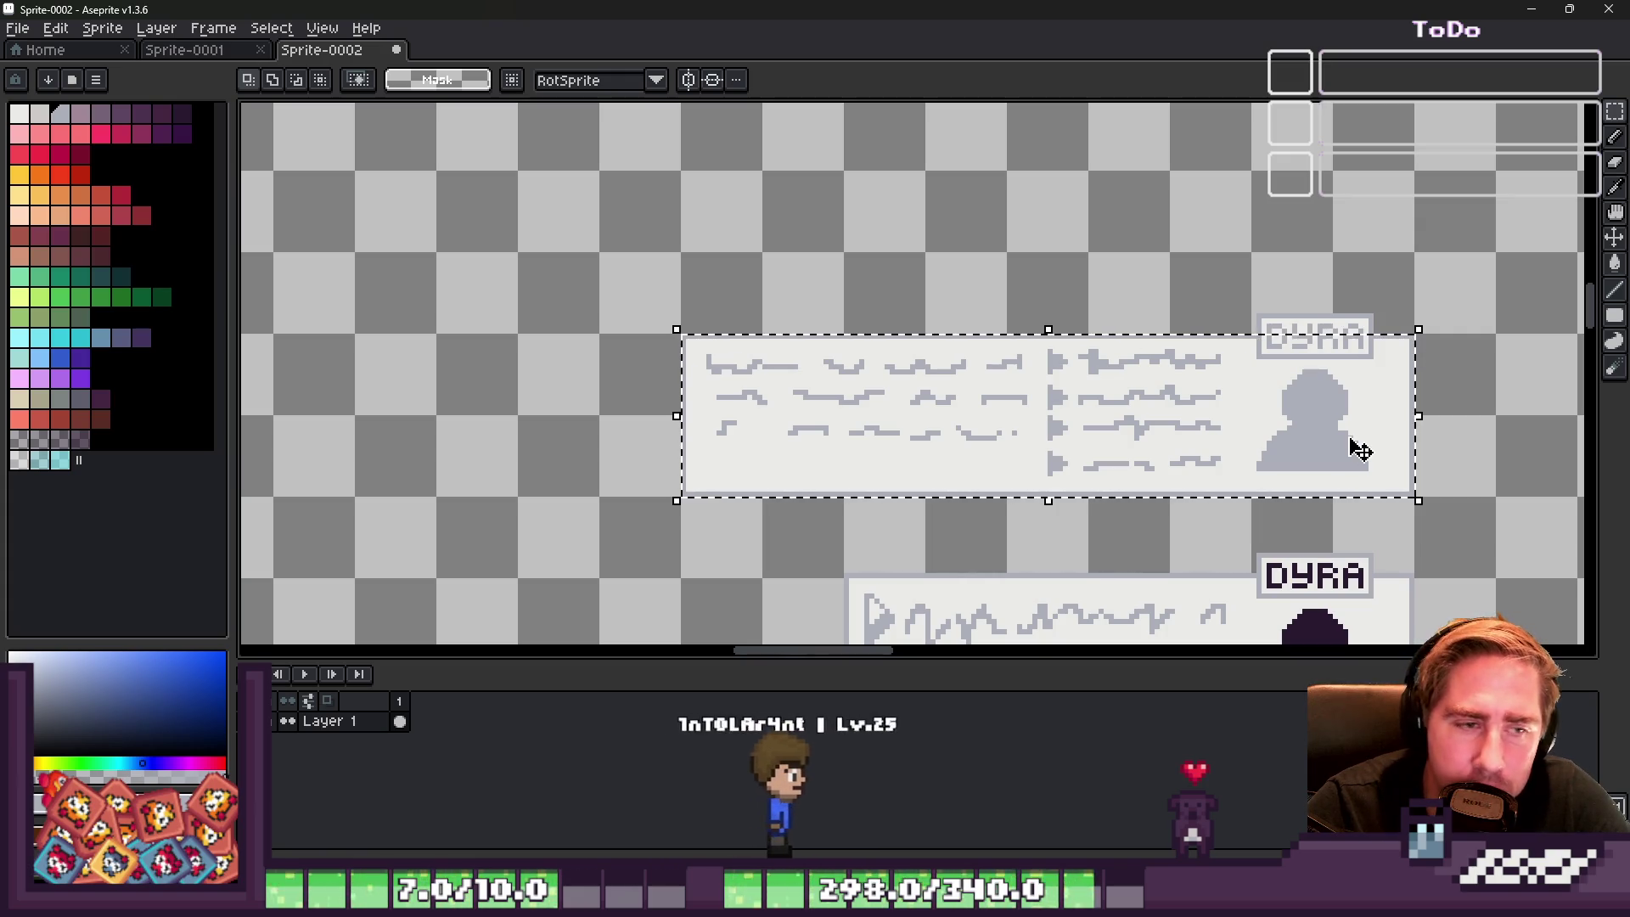
left_click(782, 247)
scroll(728, 339, "down", 1)
scroll(731, 333, "up", 1)
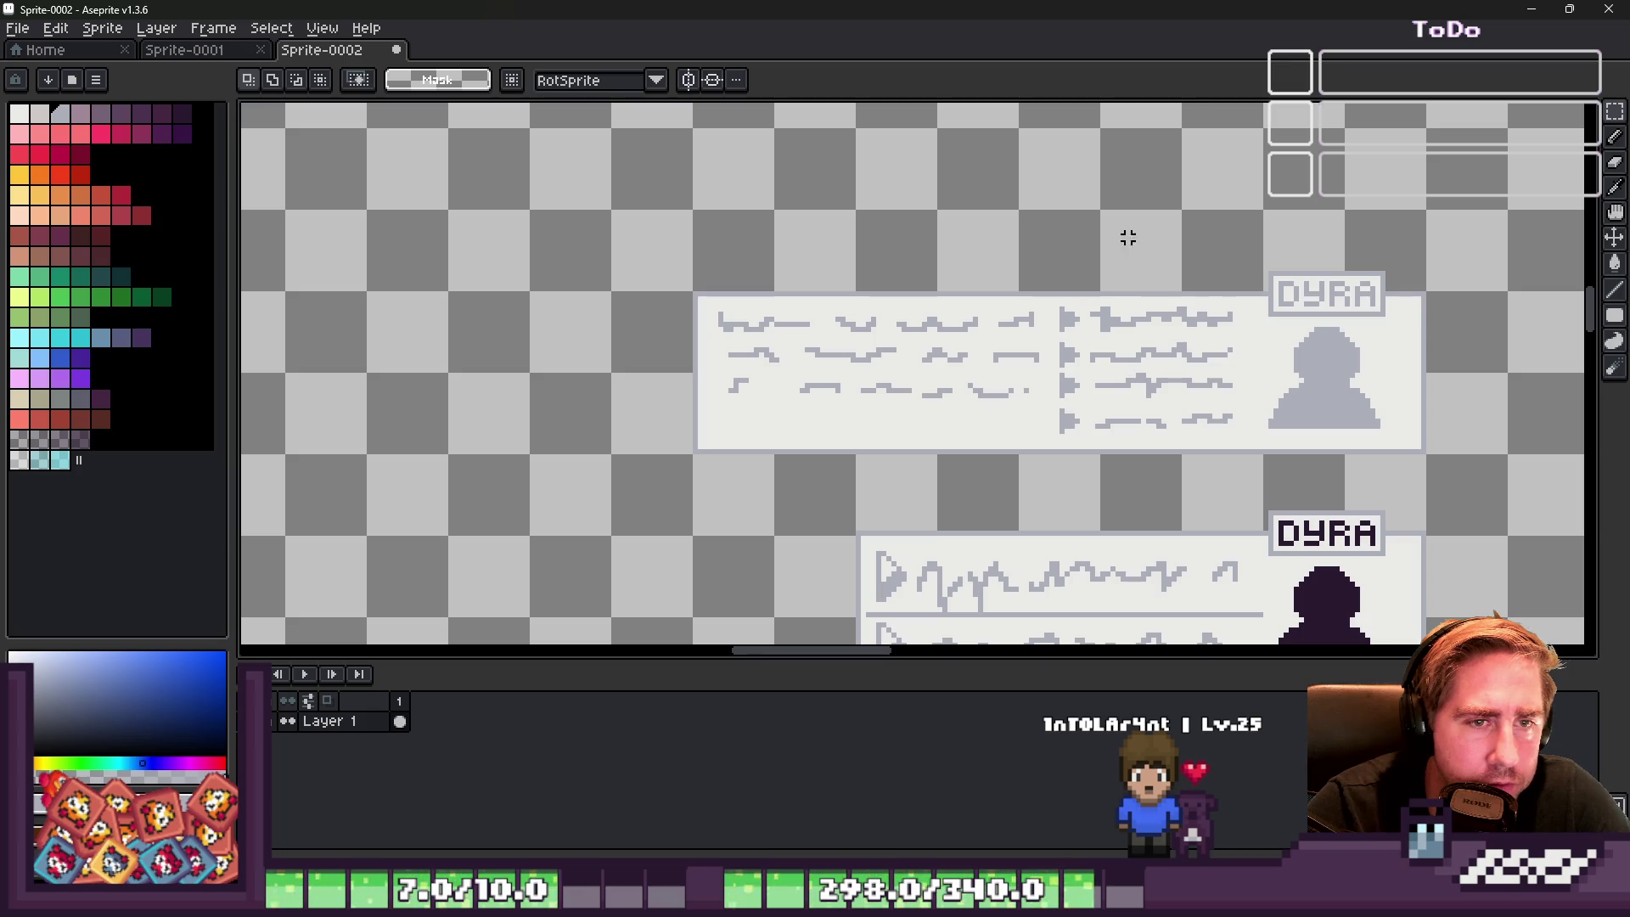
scroll(1373, 228, "down", 3)
scroll(1087, 259, "up", 2)
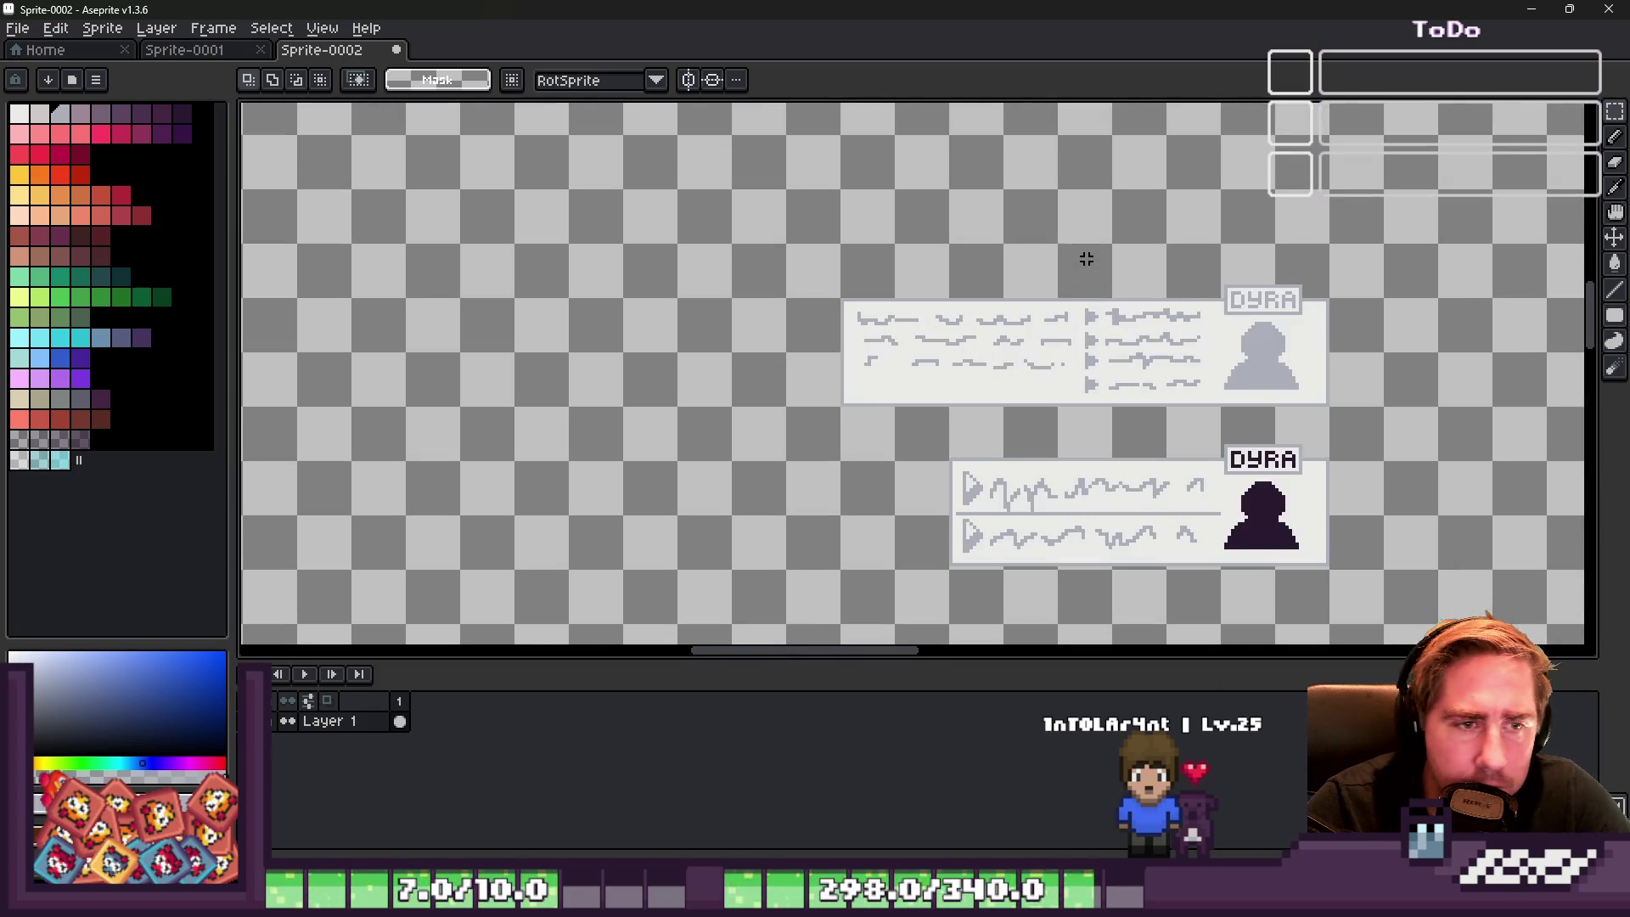
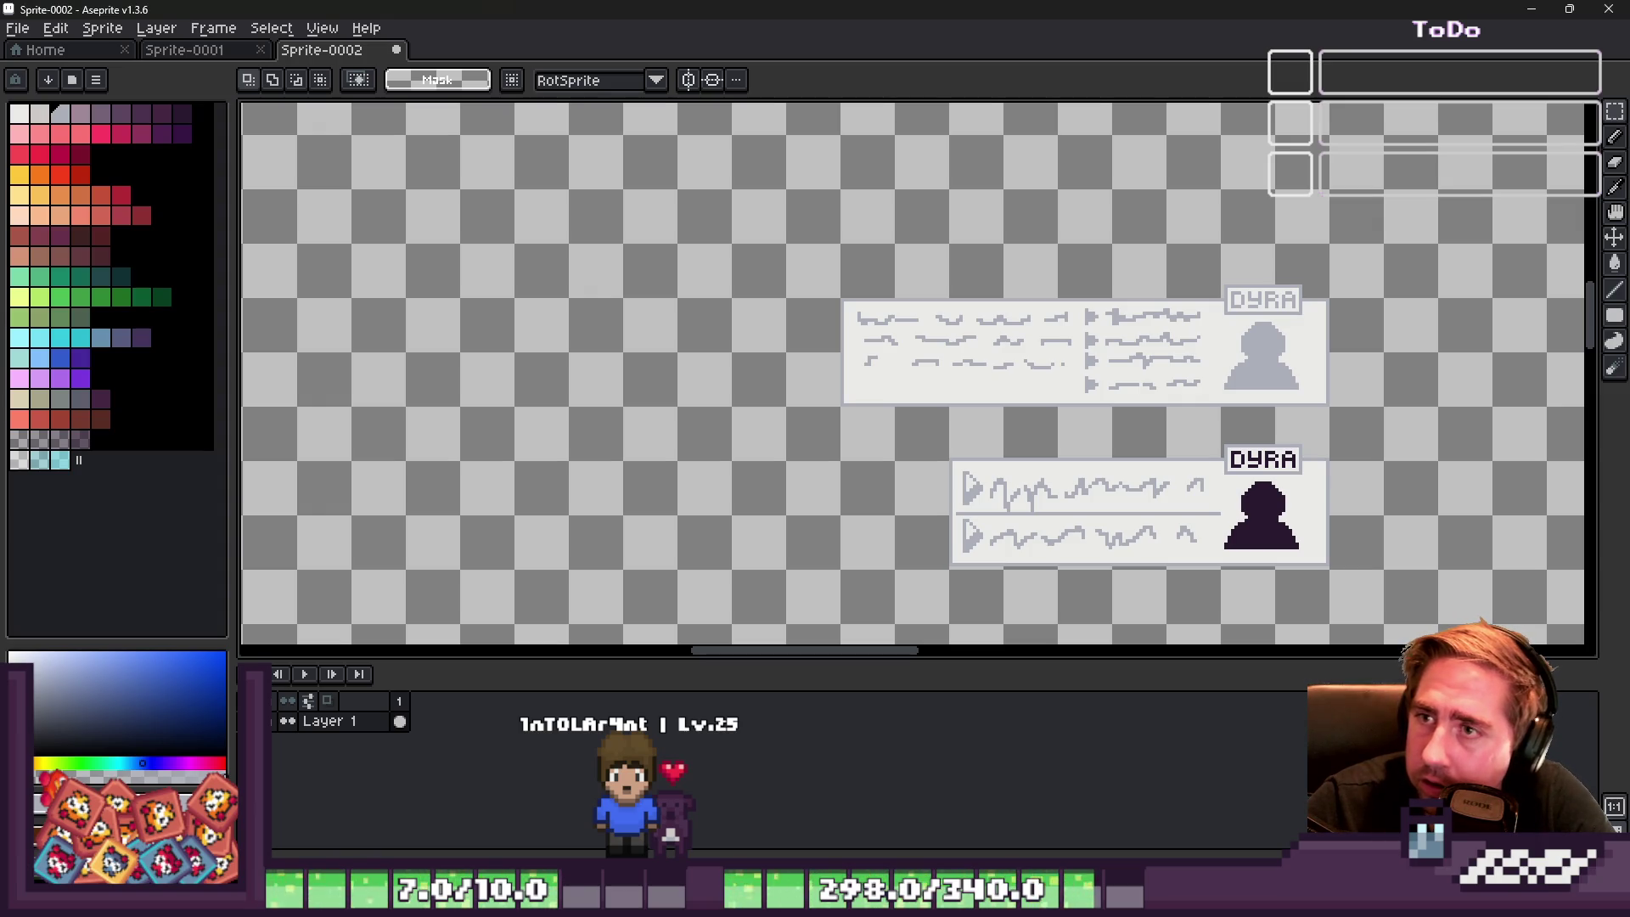
- Fill the DYRA name letters in the upper dialogue box with dark purple
scroll(984, 361, "down", 1)
scroll(808, 317, "up", 3)
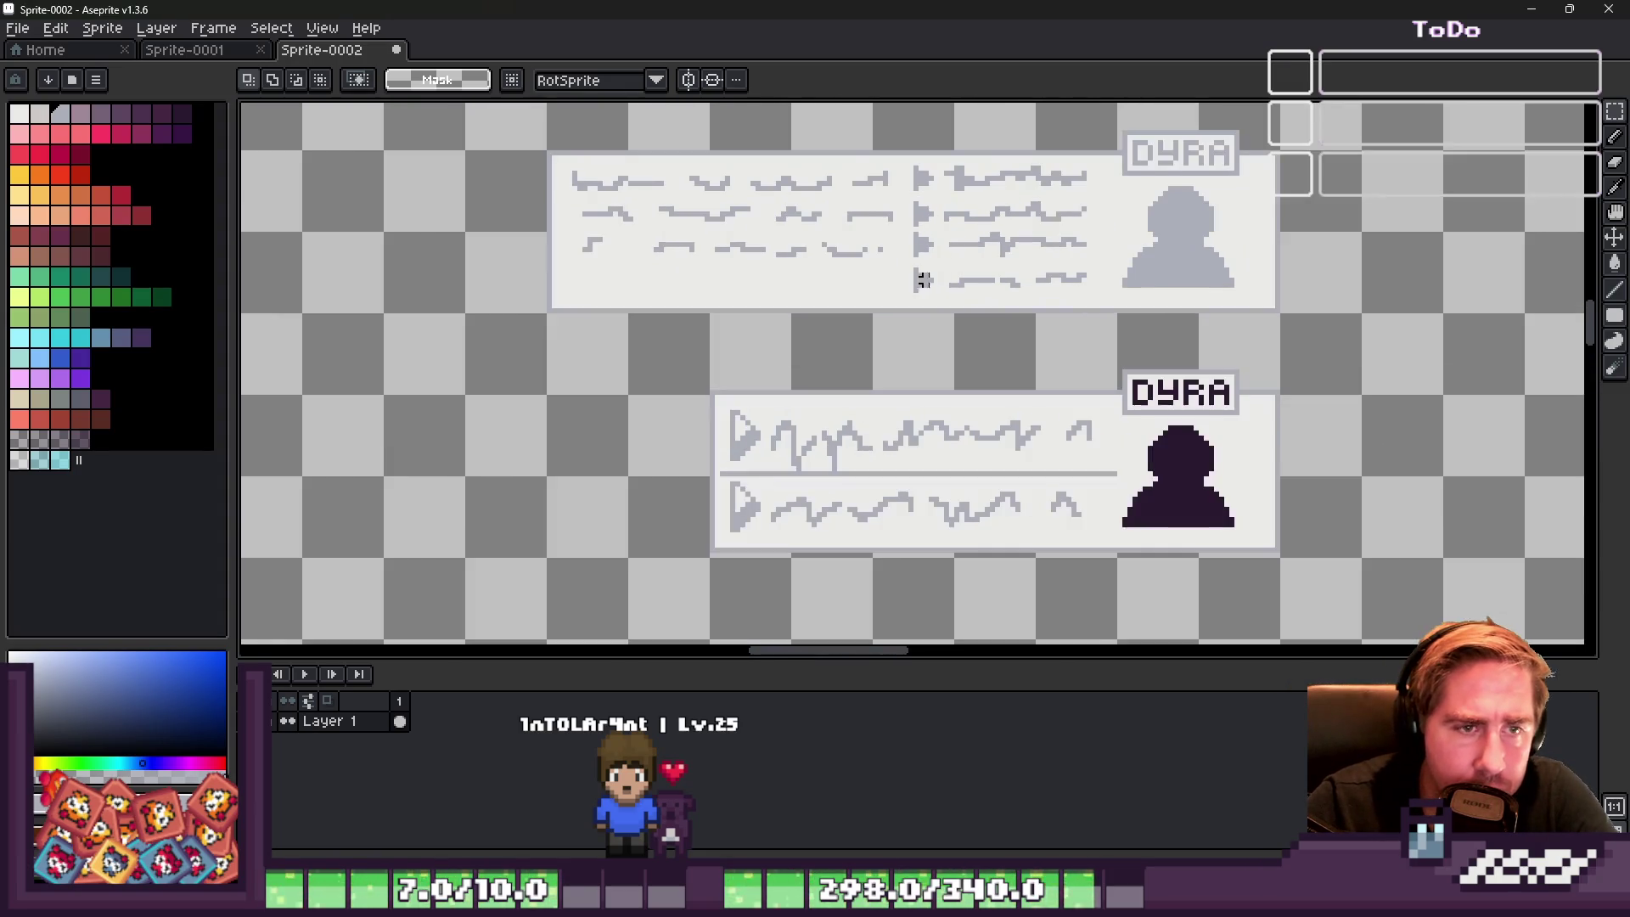
scroll(1132, 139, "up", 2)
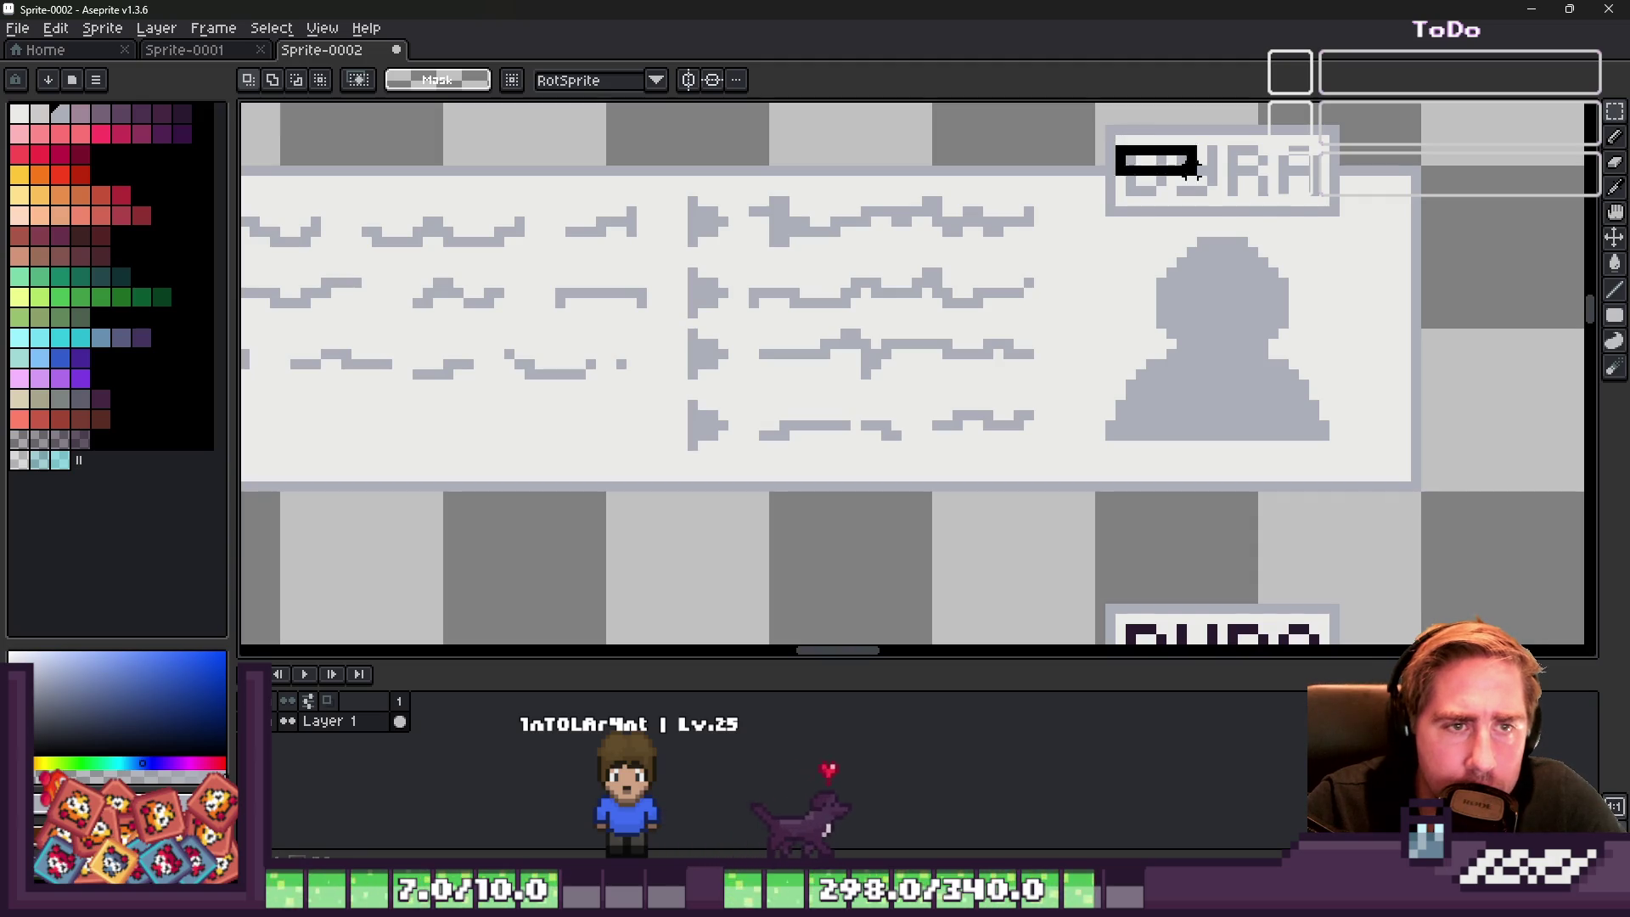
left_click_drag(1192, 167, 1325, 204)
scroll(1230, 160, "up", 2)
scroll(957, 328, "down", 2)
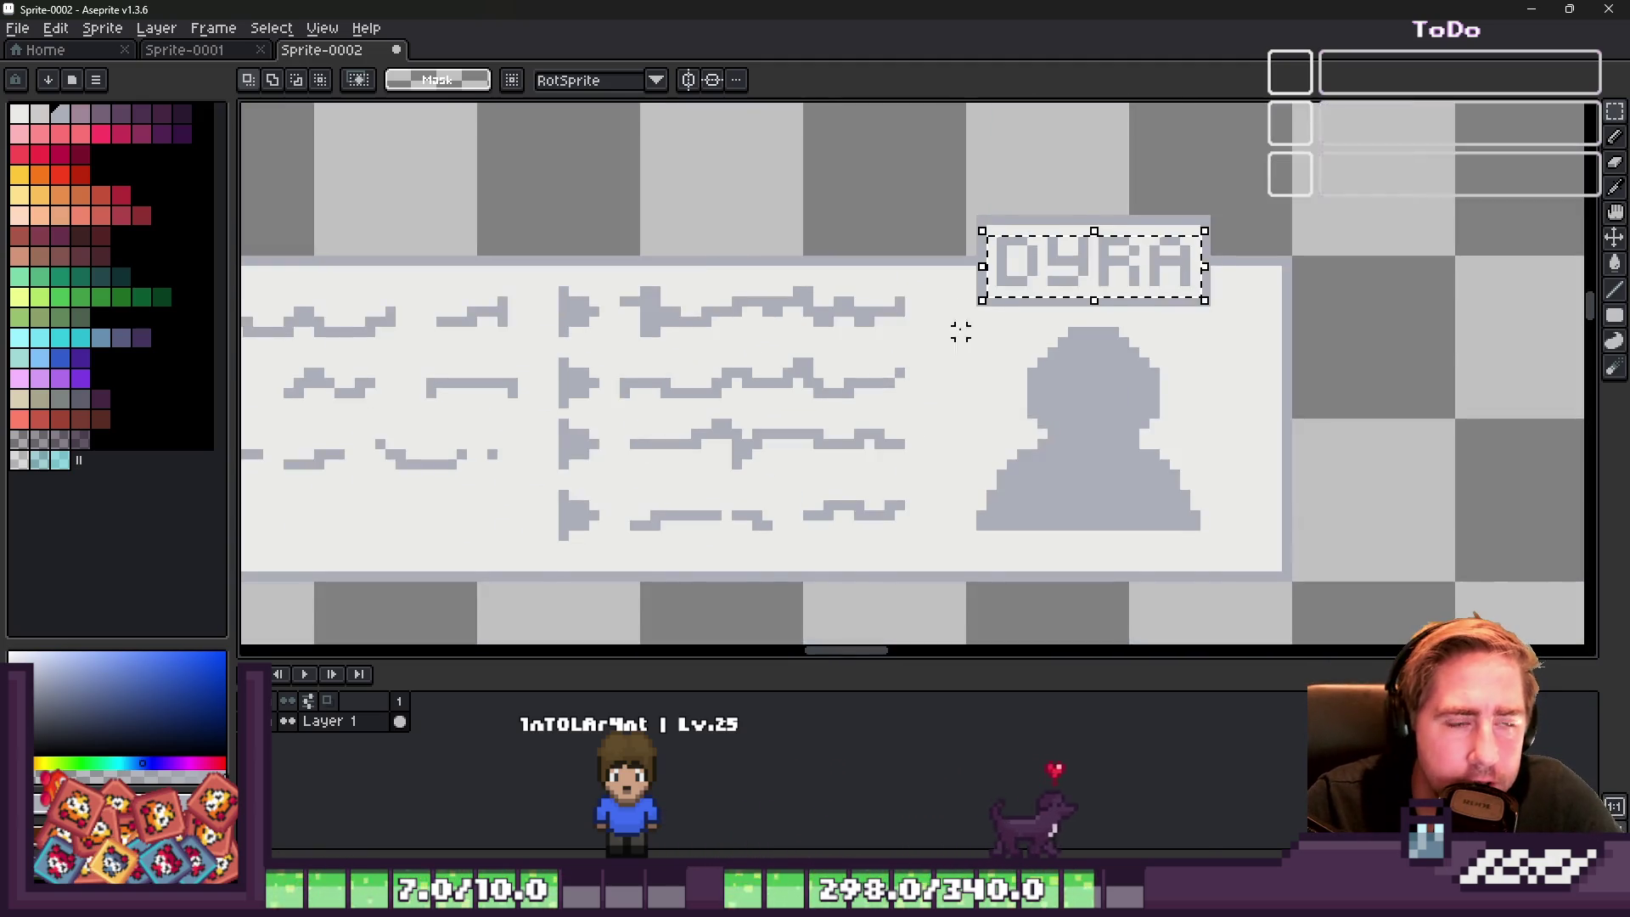
scroll(957, 327, "up", 2)
left_click(182, 112)
key("g")
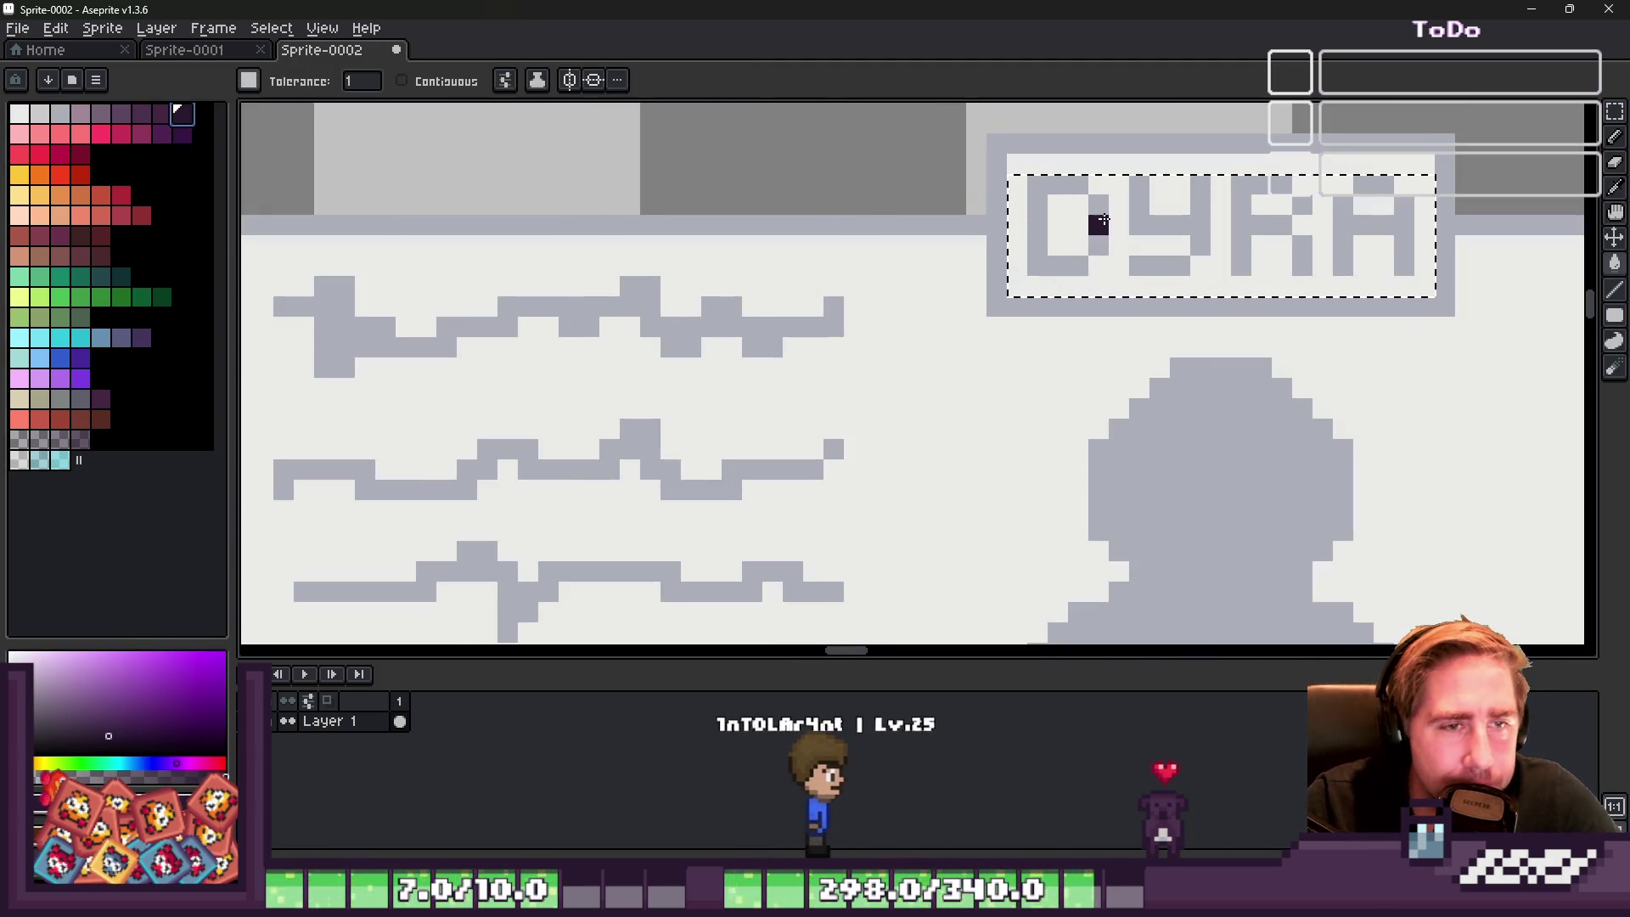
left_click(1092, 218)
scroll(1092, 218, "down", 2)
scroll(1129, 378, "up", 1)
- Fill the portrait silhouette with dark purple, then clear the selection and hide the side panels
key("m")
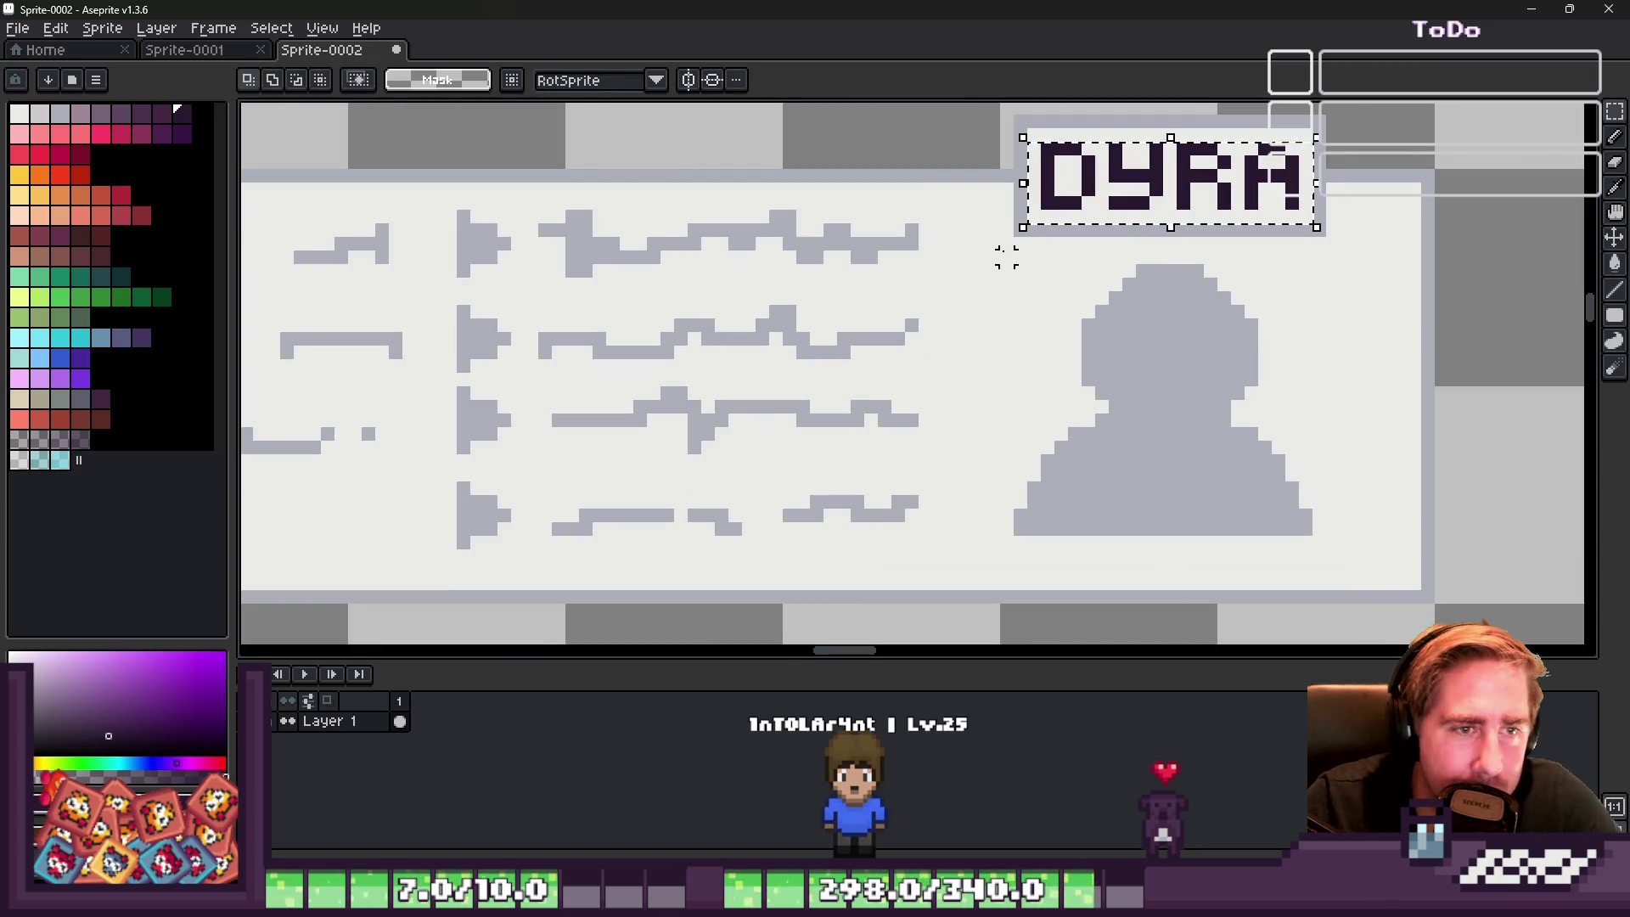
left_click_drag(982, 246, 1343, 566)
key("g")
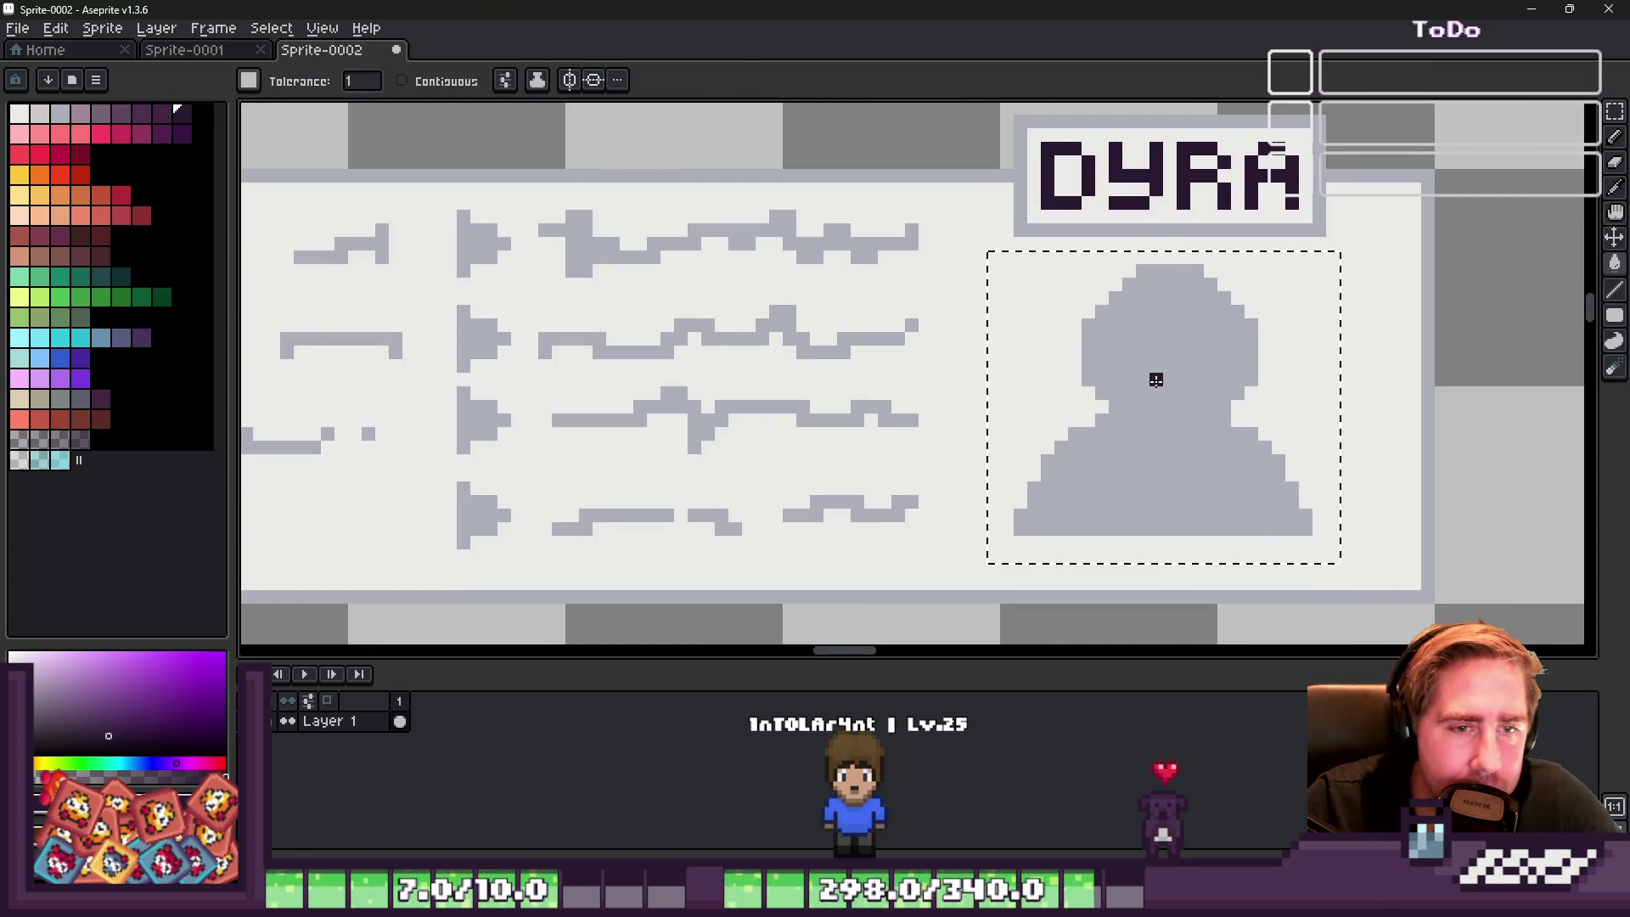
left_click(1153, 368)
key("ctrl+d")
key("ctrl+f")
key("ctrl+f")
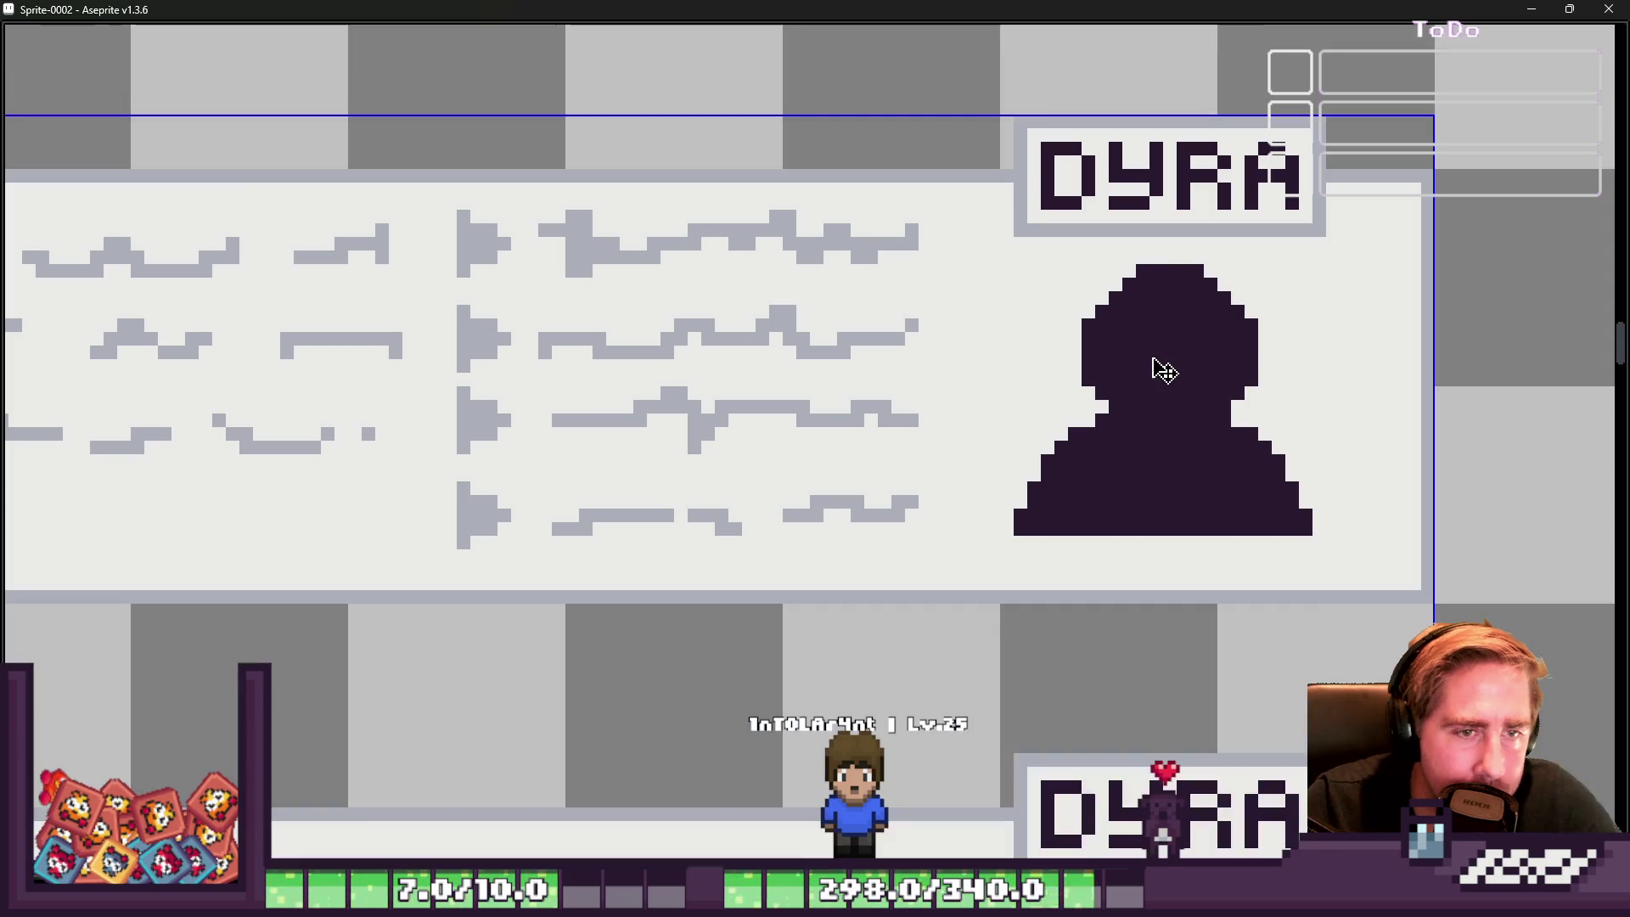
- Draw a light grey-blue vertical divider and a grey frame line around the portrait
key("b")
left_click(981, 194, "alt")
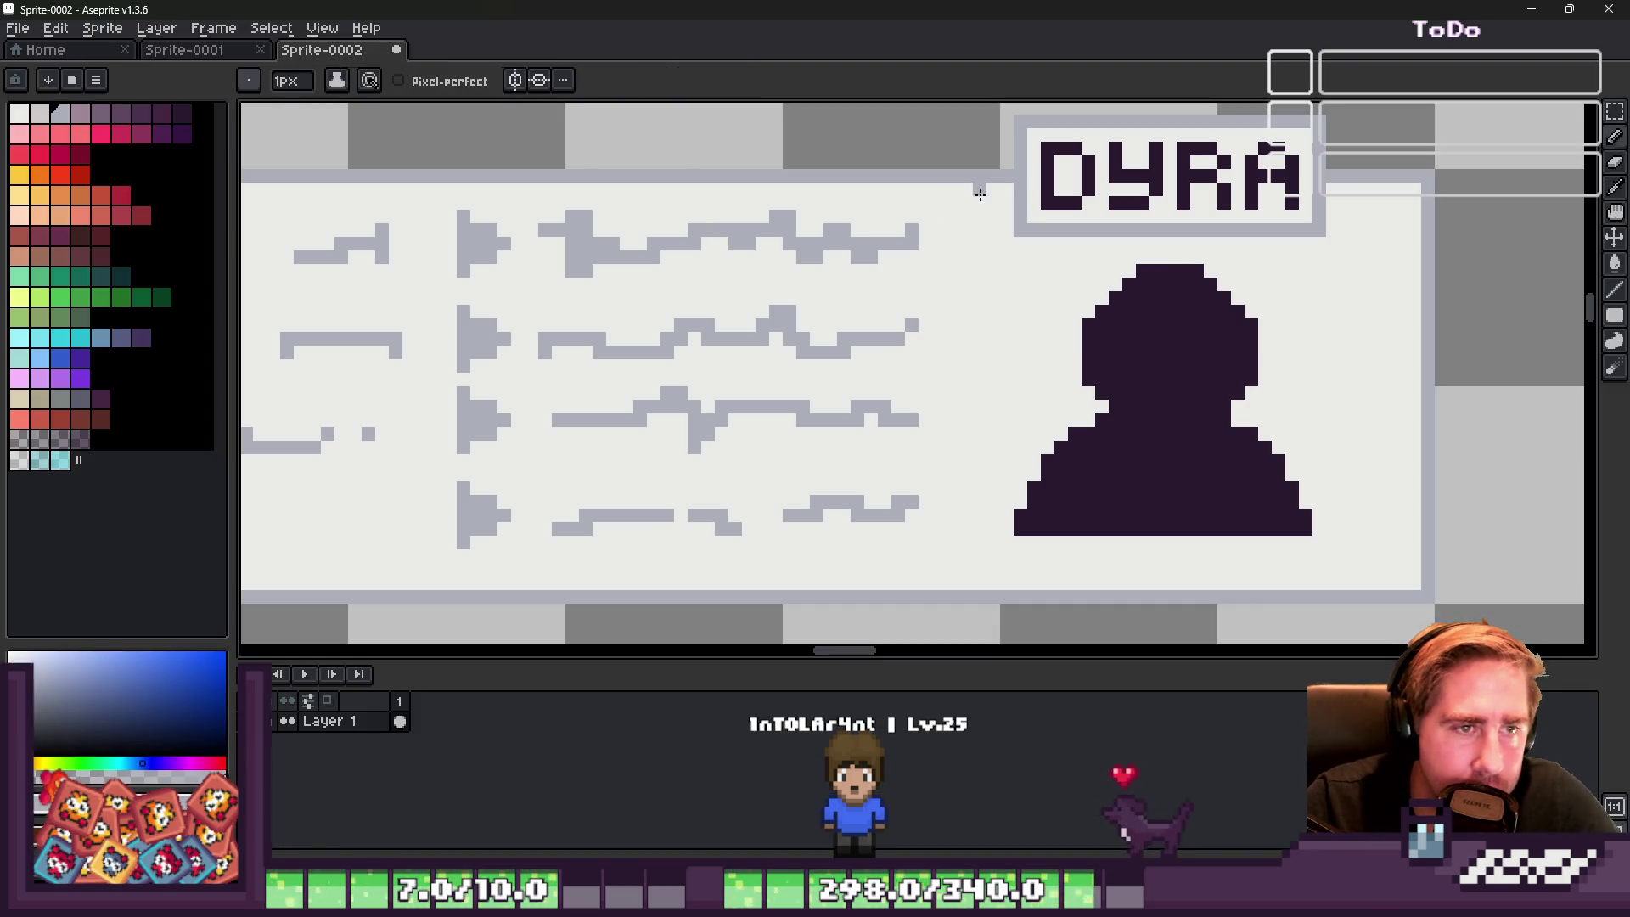
left_click_drag(964, 194, 964, 585)
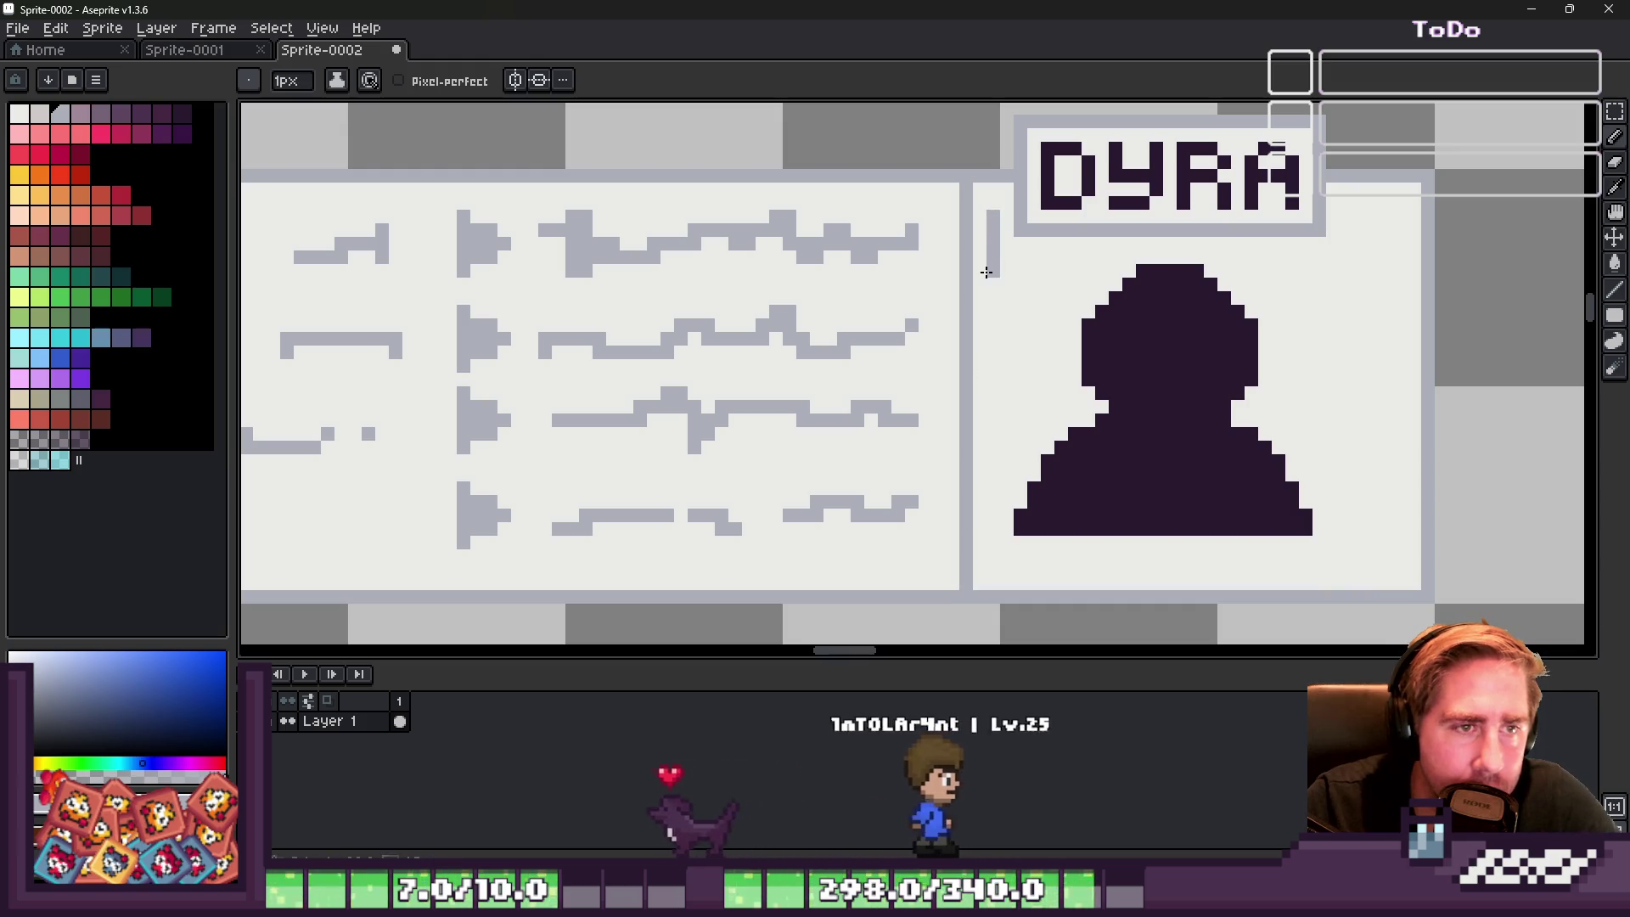
scroll(993, 219, "up", 1)
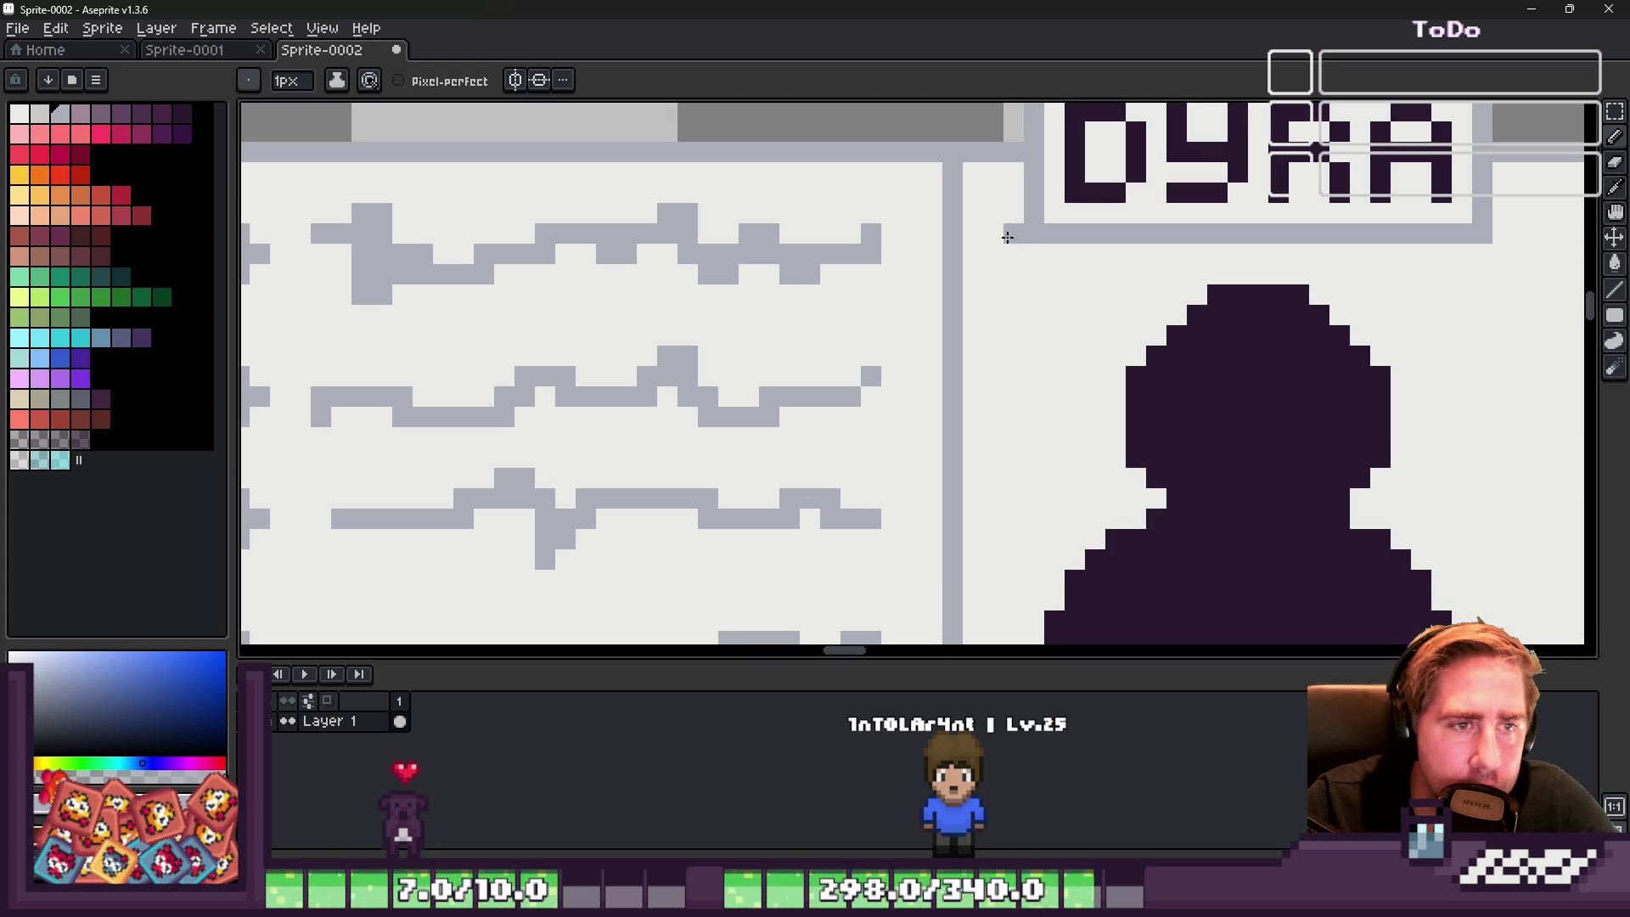
key("i")
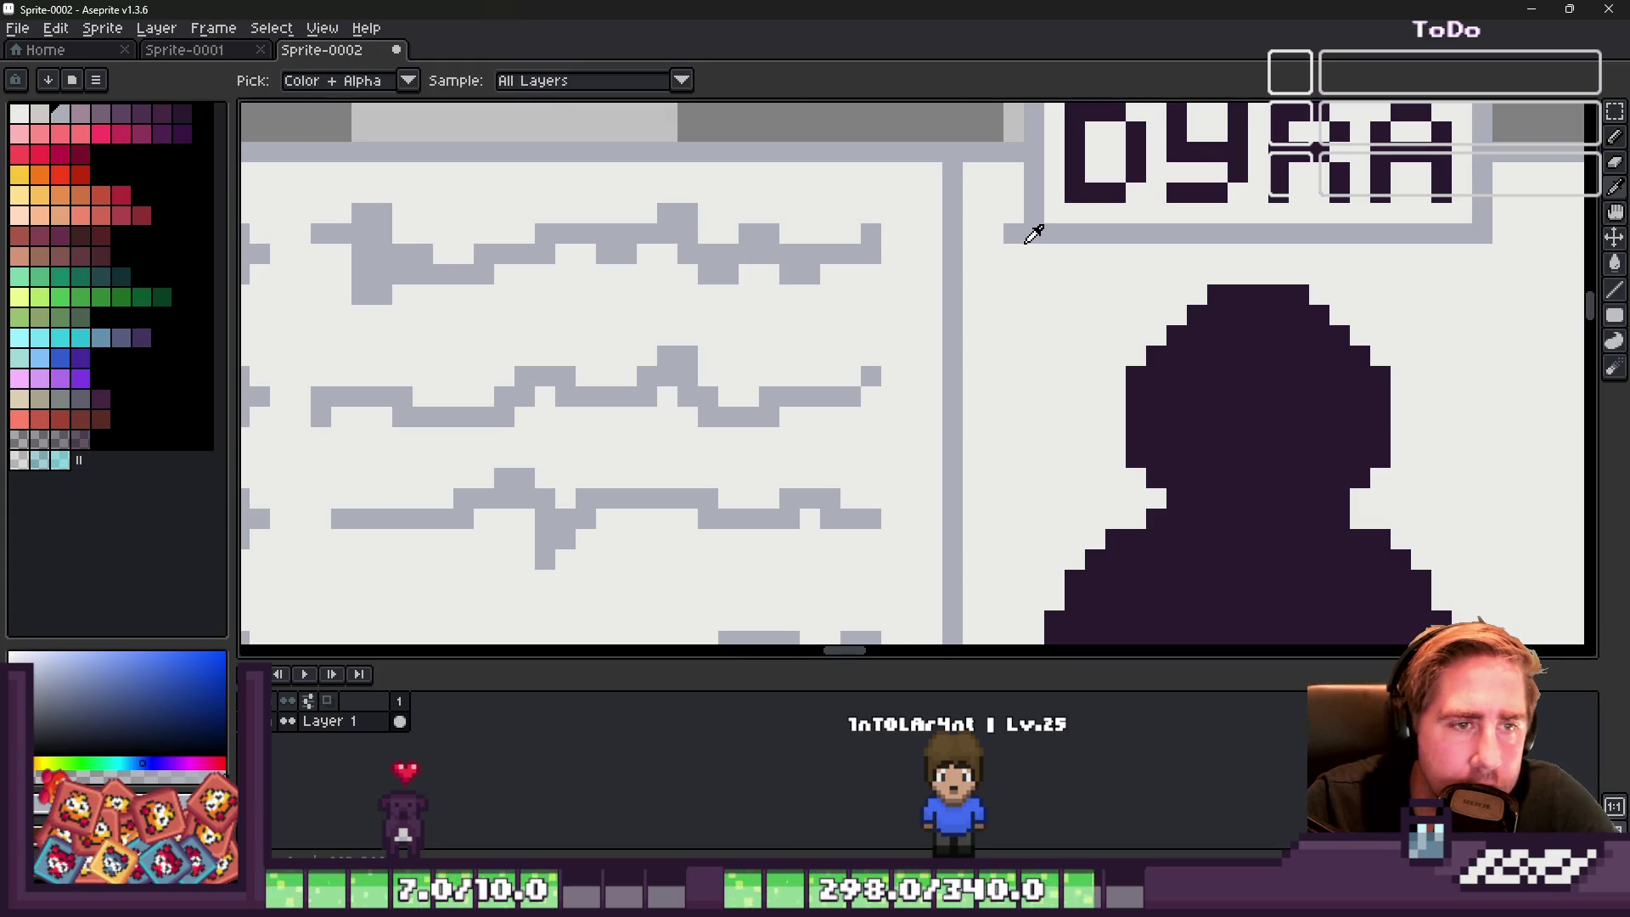
key("b")
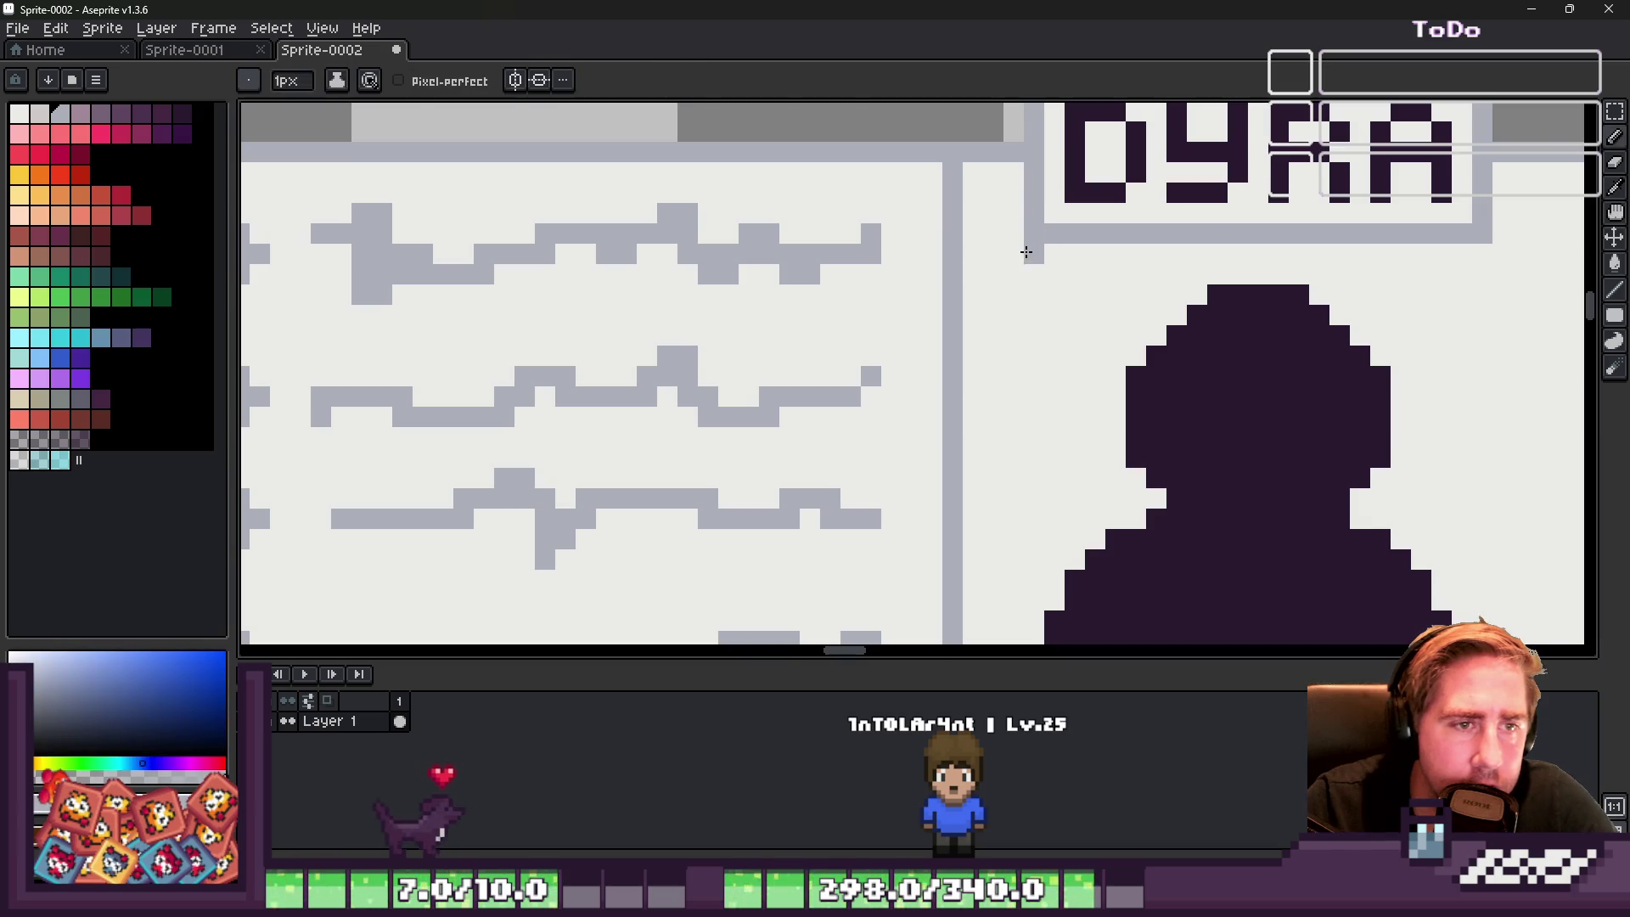
scroll(1026, 252, "down", 2)
mouse_move(1026, 216)
left_mouse_down()
mouse_move(1024, 486)
mouse_move(1391, 514)
left_mouse_up()
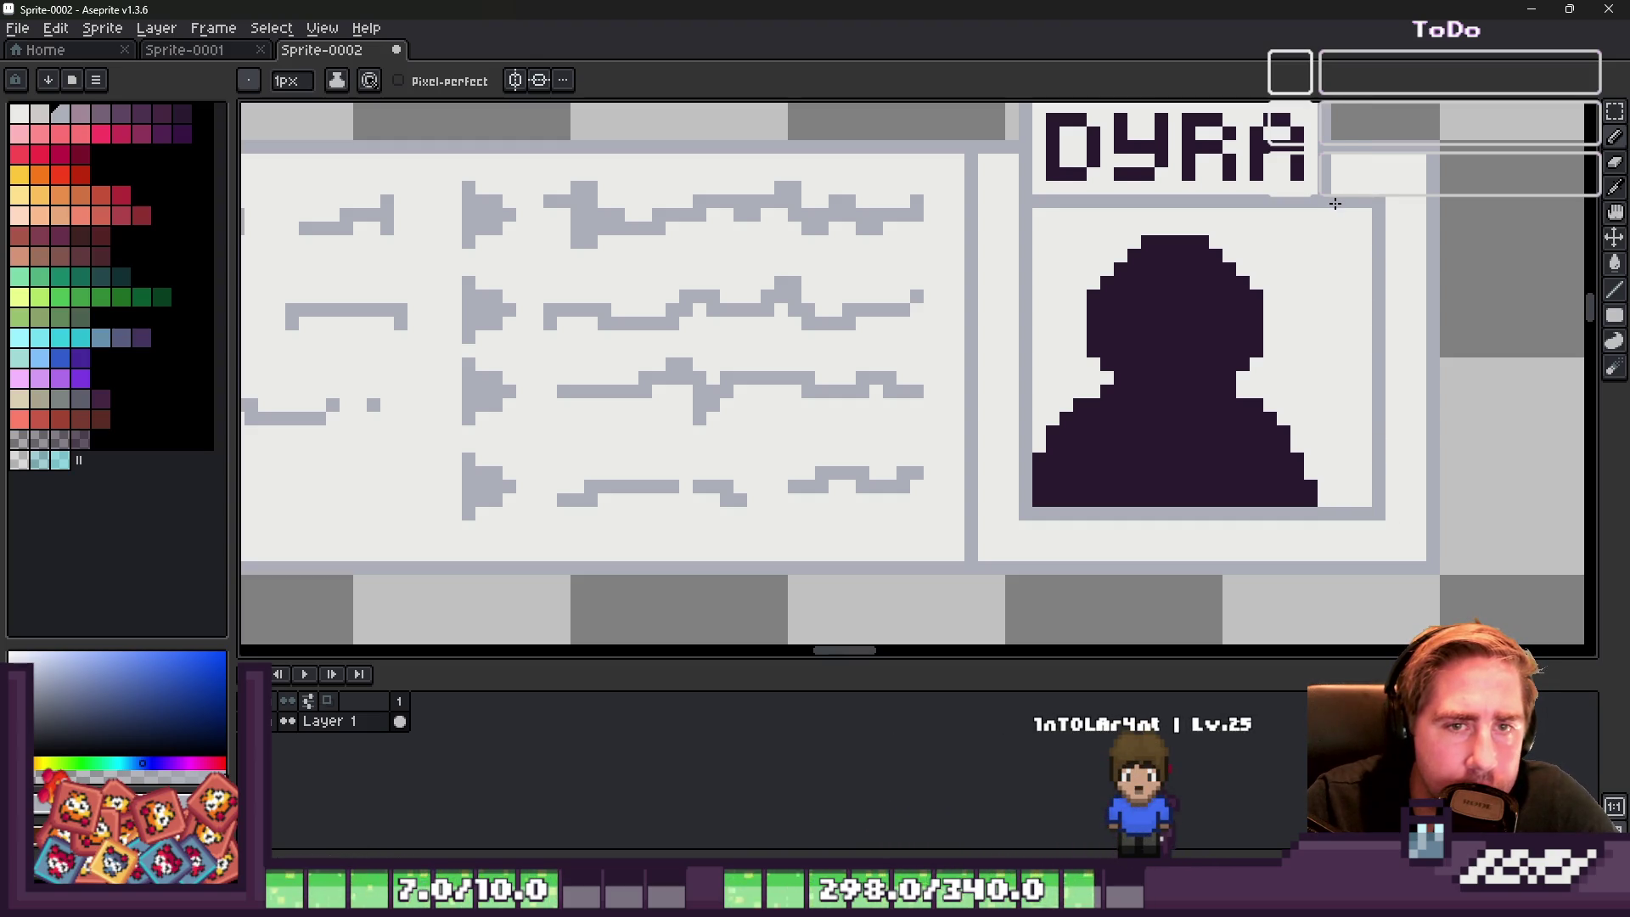
scroll(1335, 204, "down", 2)
scroll(1157, 200, "up", 2)
- Move the DYRA name box to the right and paint over the leftover pixels with background colour
key("m")
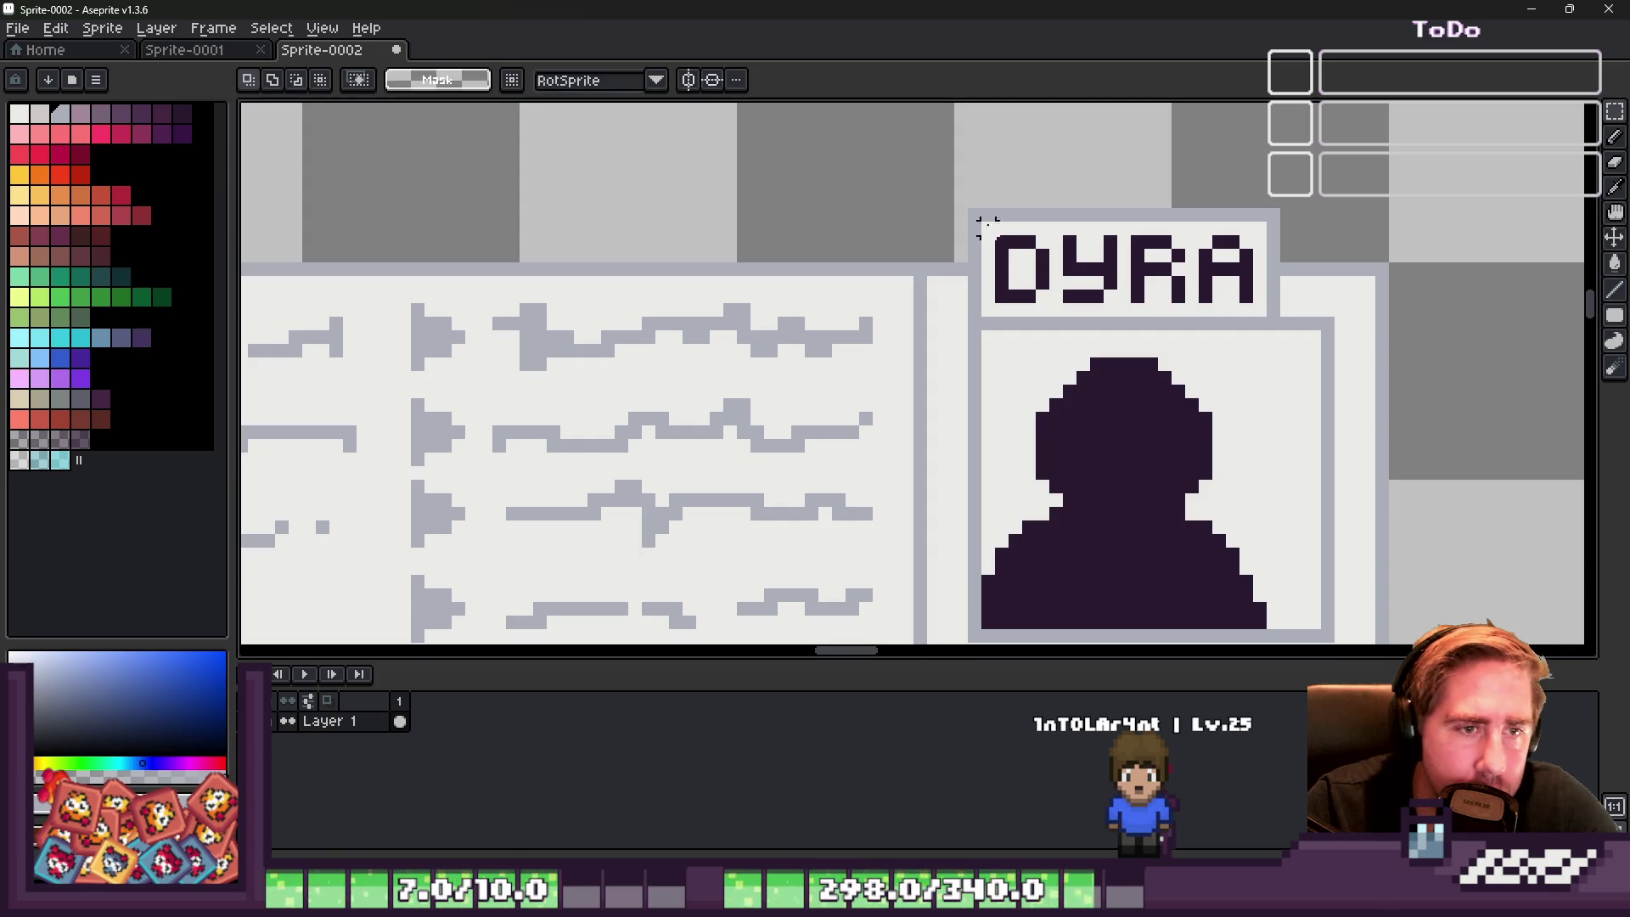
left_click_drag(987, 222, 1282, 331)
left_click_drag(1142, 293, 1170, 293)
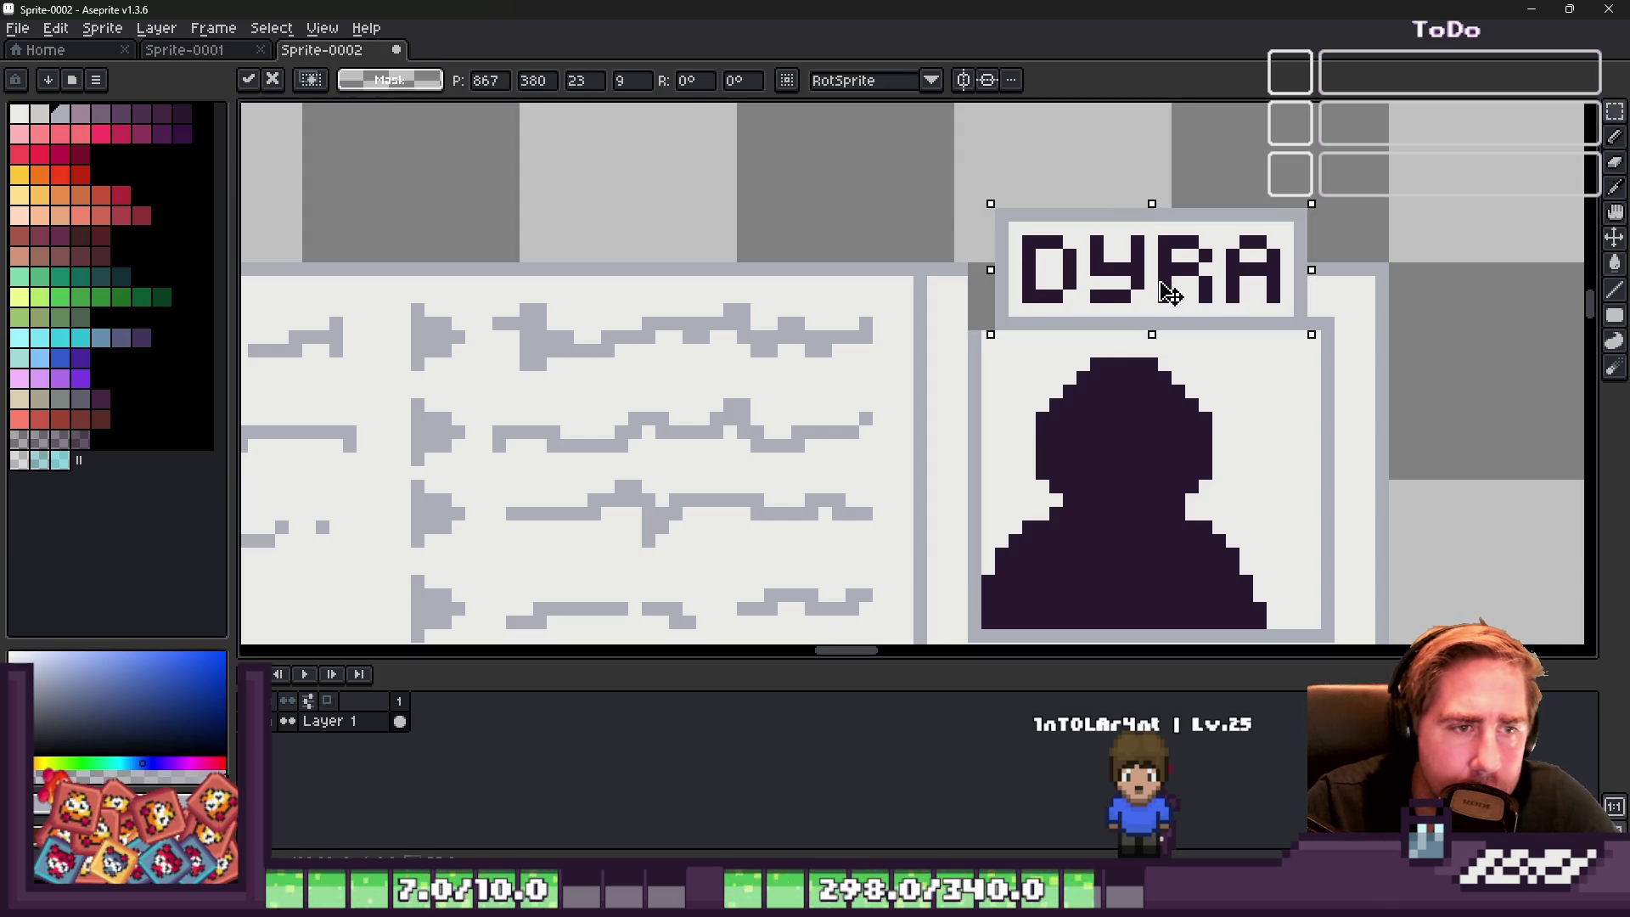
key("b")
scroll(879, 323, "up", 2)
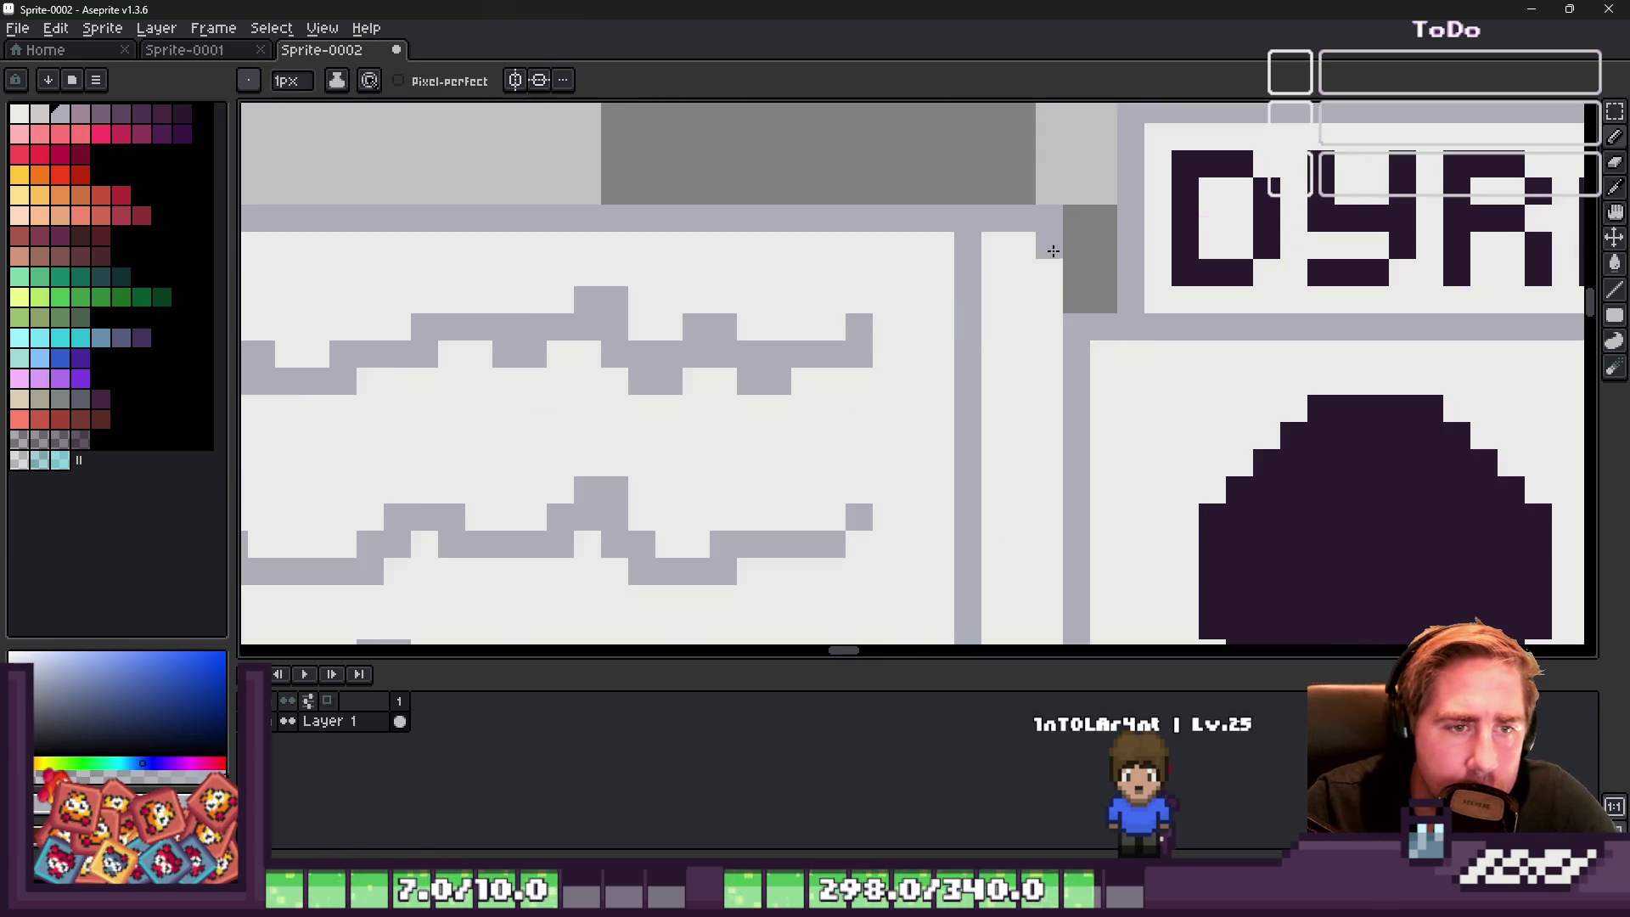
left_click_drag(1070, 218, 1104, 217)
left_click(1052, 255, "alt")
left_click_drag(1071, 271, 1091, 265)
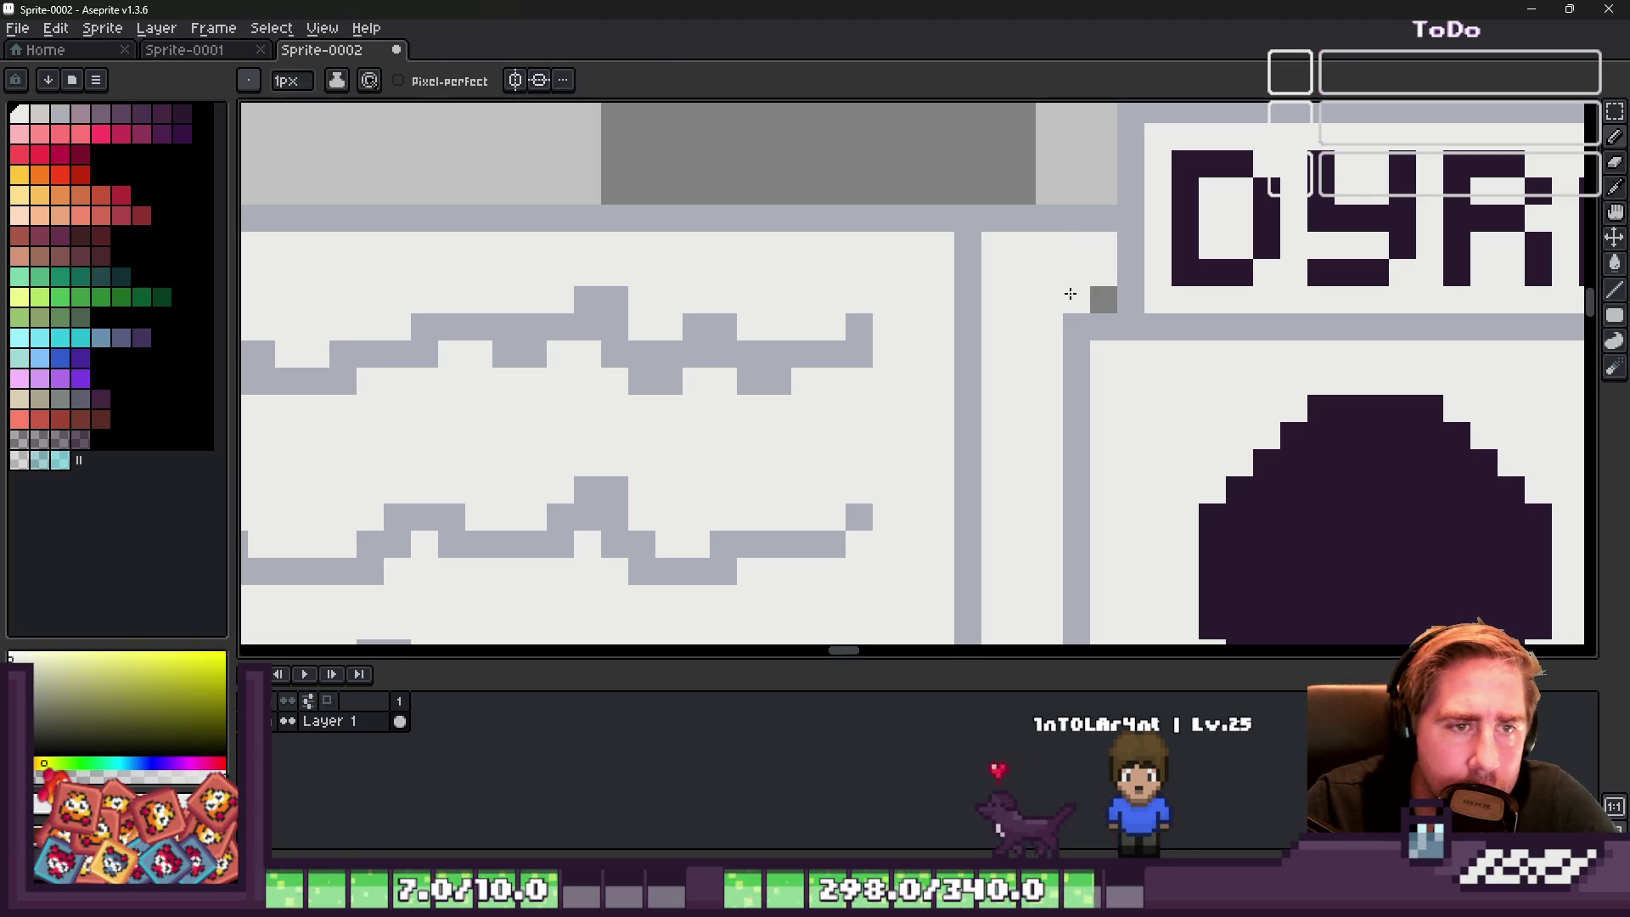
scroll(1091, 293, "down", 3)
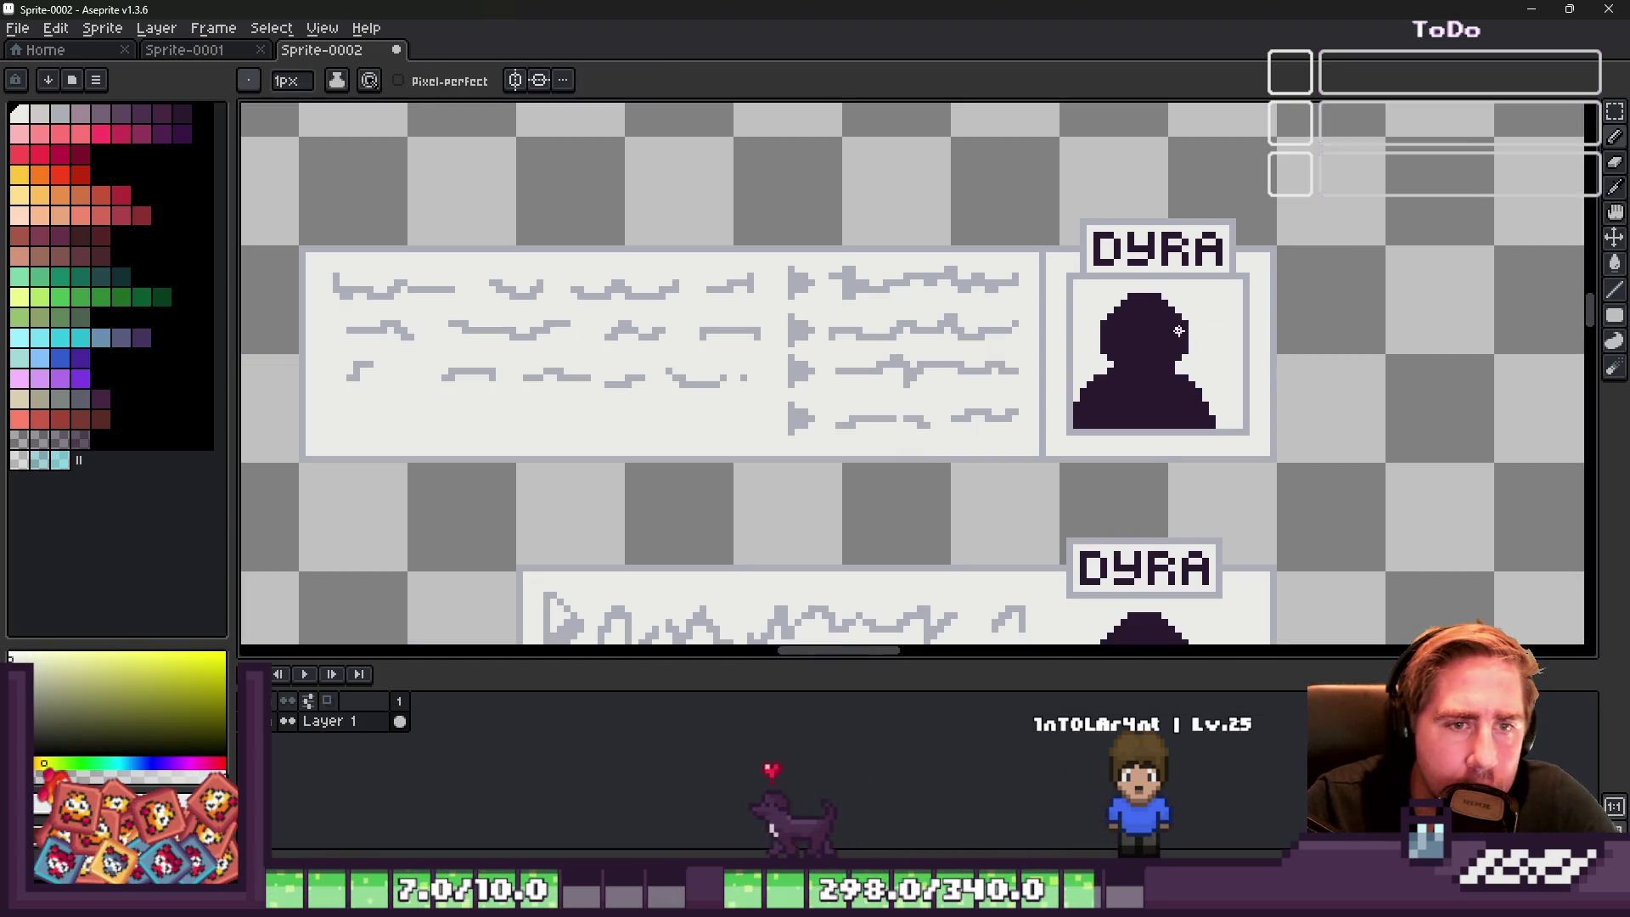
scroll(1179, 330, "up", 2)
- Nudge the portrait to the right and deselect it
key("m")
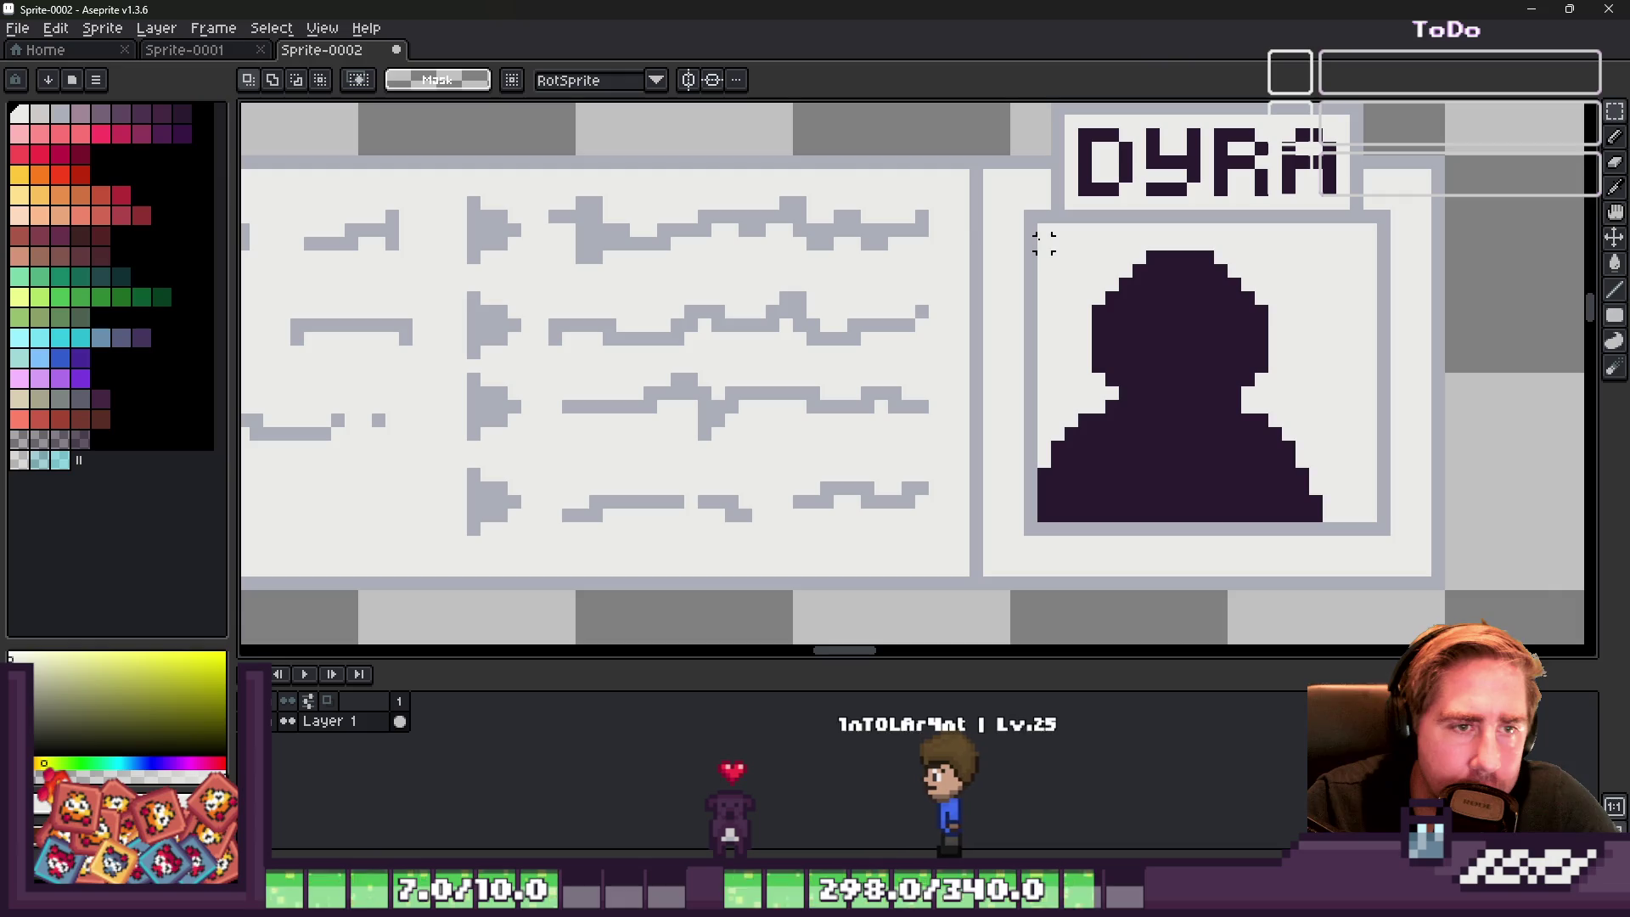
mouse_move(1044, 243)
left_mouse_down()
mouse_move(1297, 502)
mouse_move(1343, 528)
left_mouse_up()
key("Right")
key("Right")
key("ctrl+d")
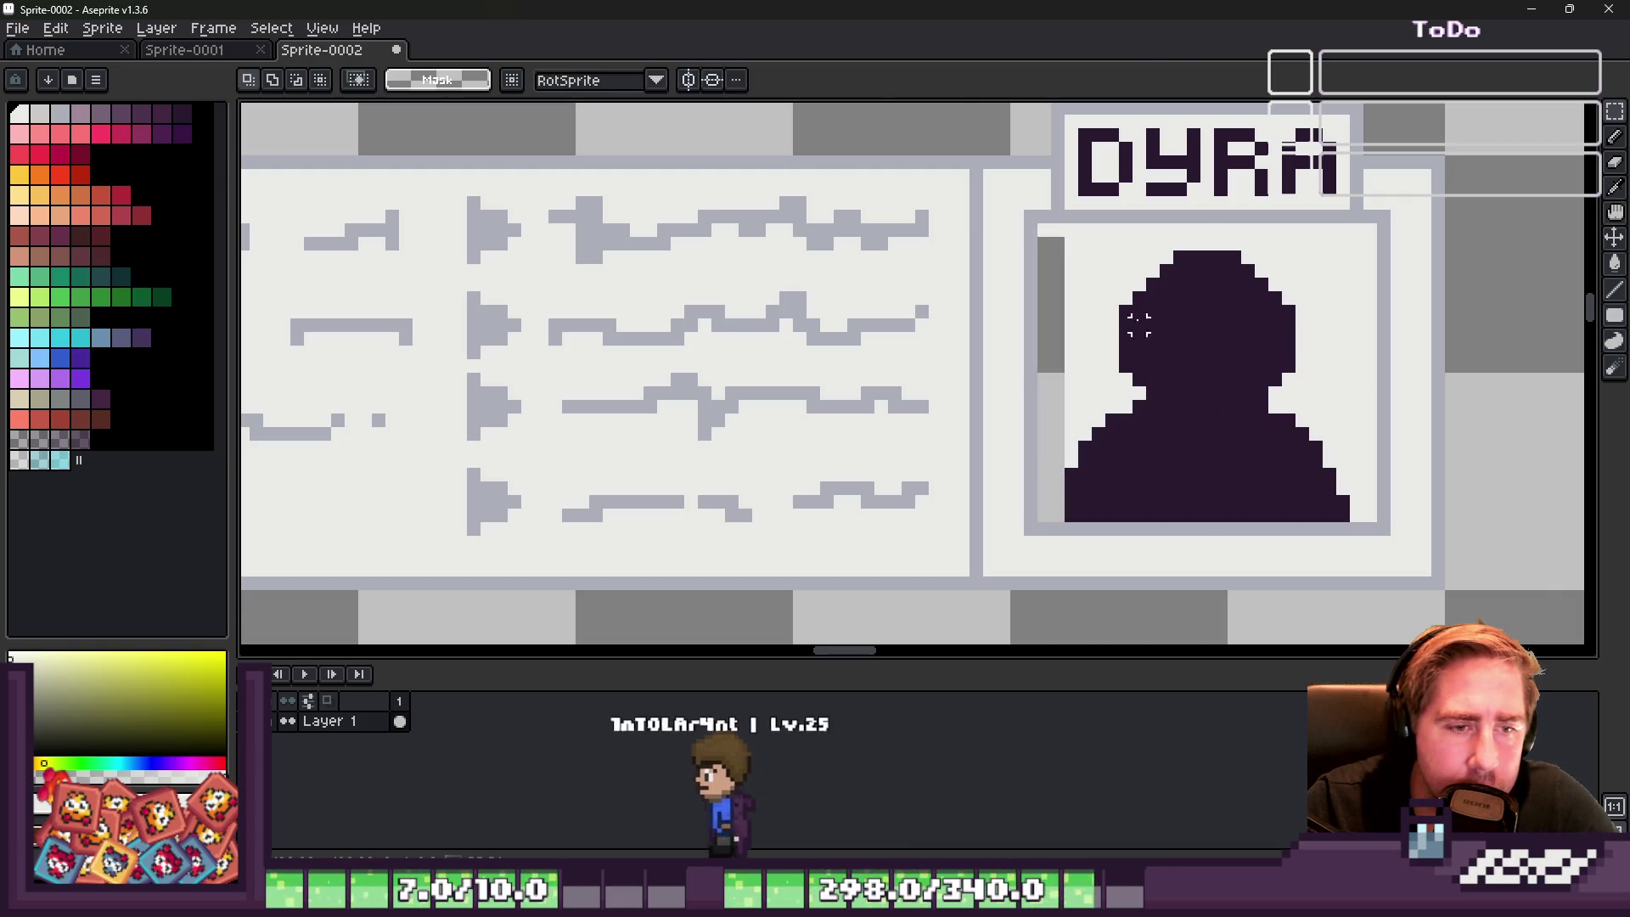
key("i")
key("g")
key("v")
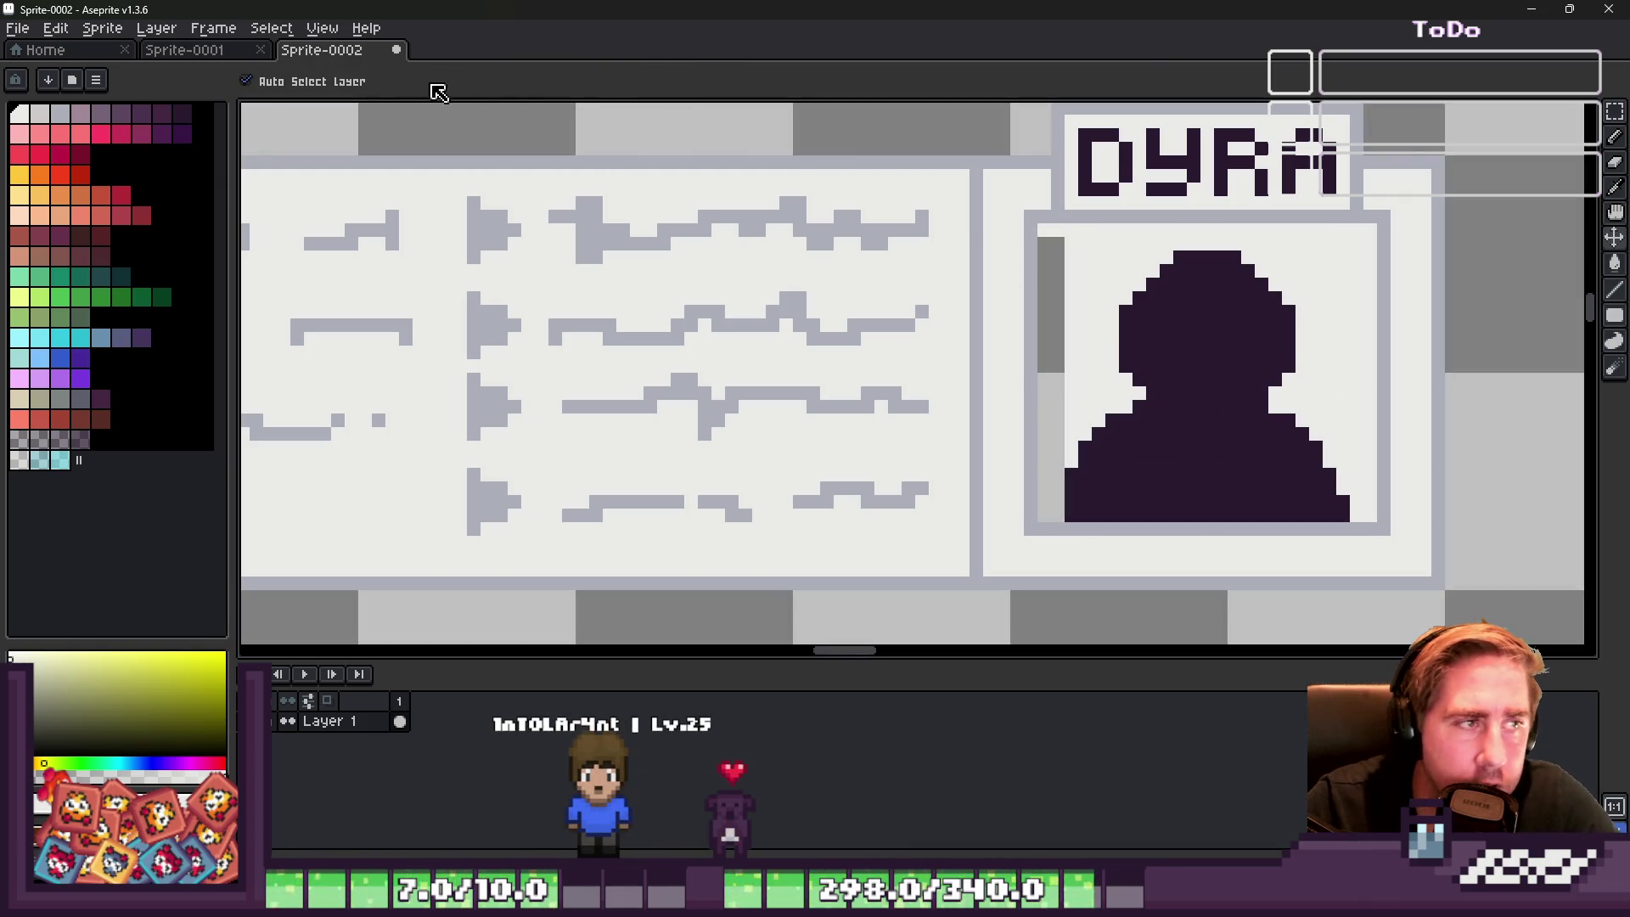
key("w")
left_click(1043, 346)
scroll(1044, 344, "down", 1)
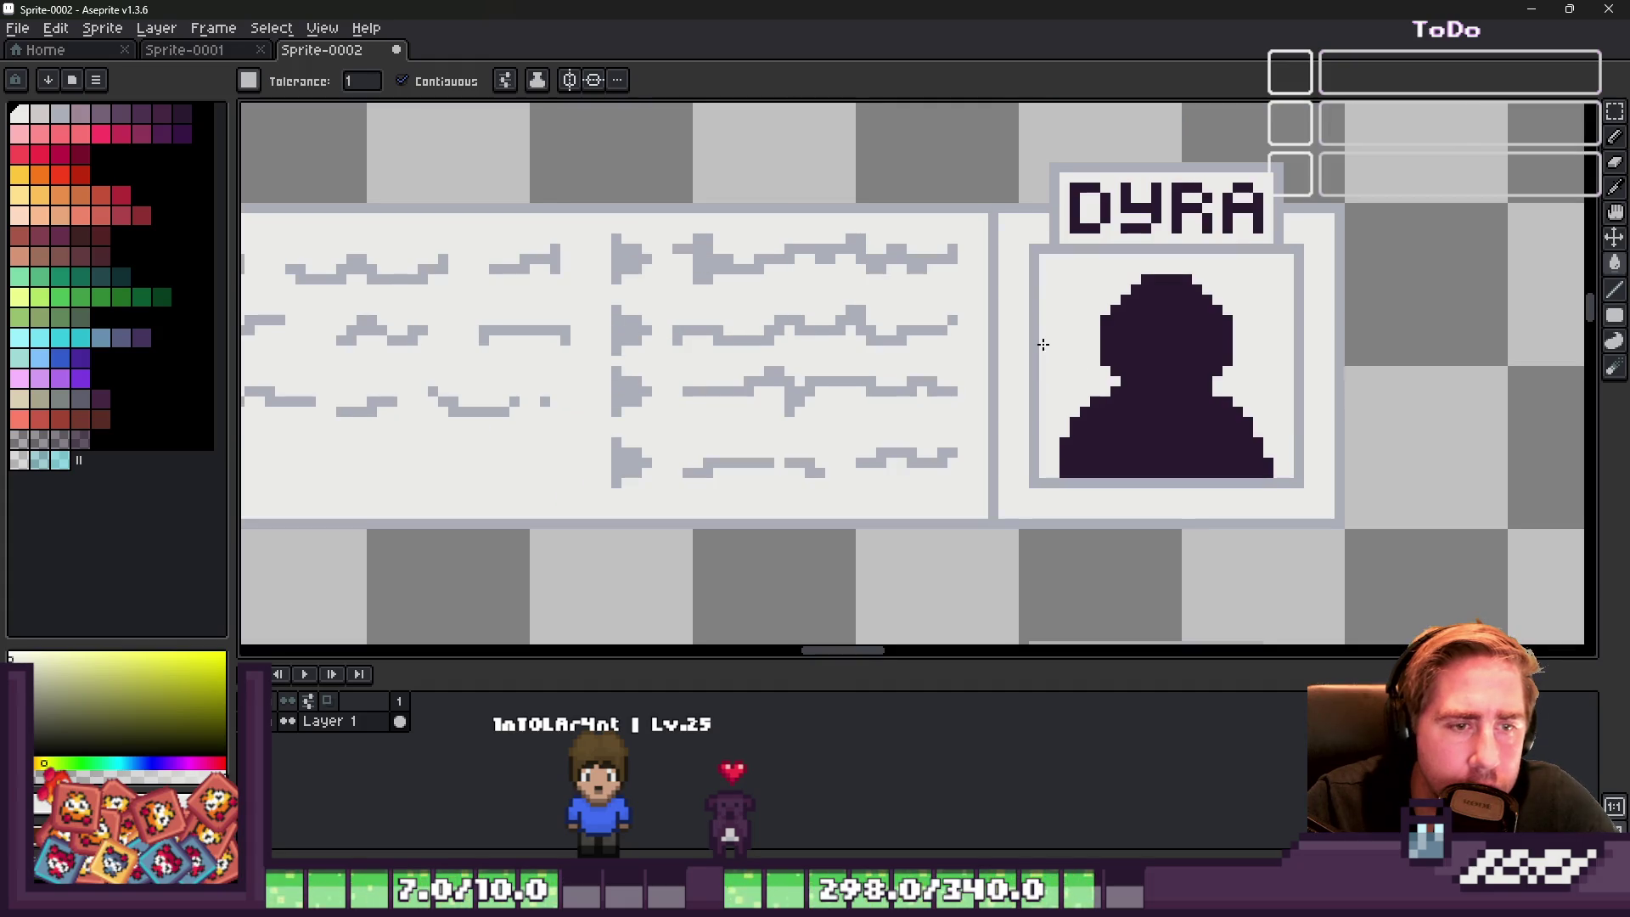
scroll(1147, 419, "up", 2)
key("b")
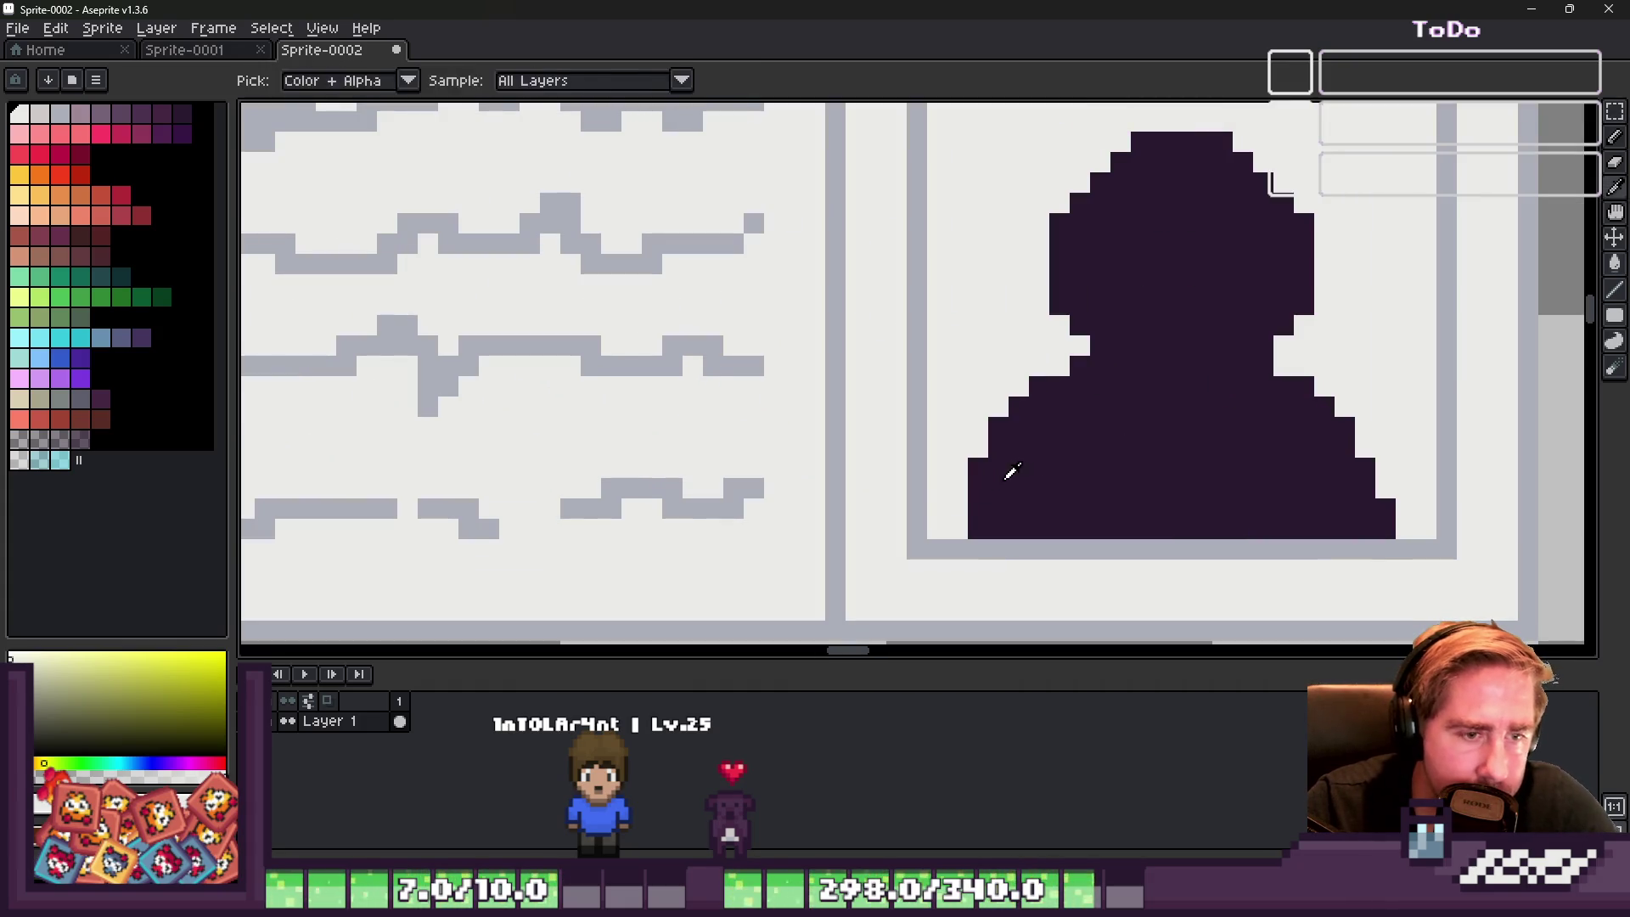
left_click(1008, 469, "alt")
scroll(1042, 458, "down", 5)
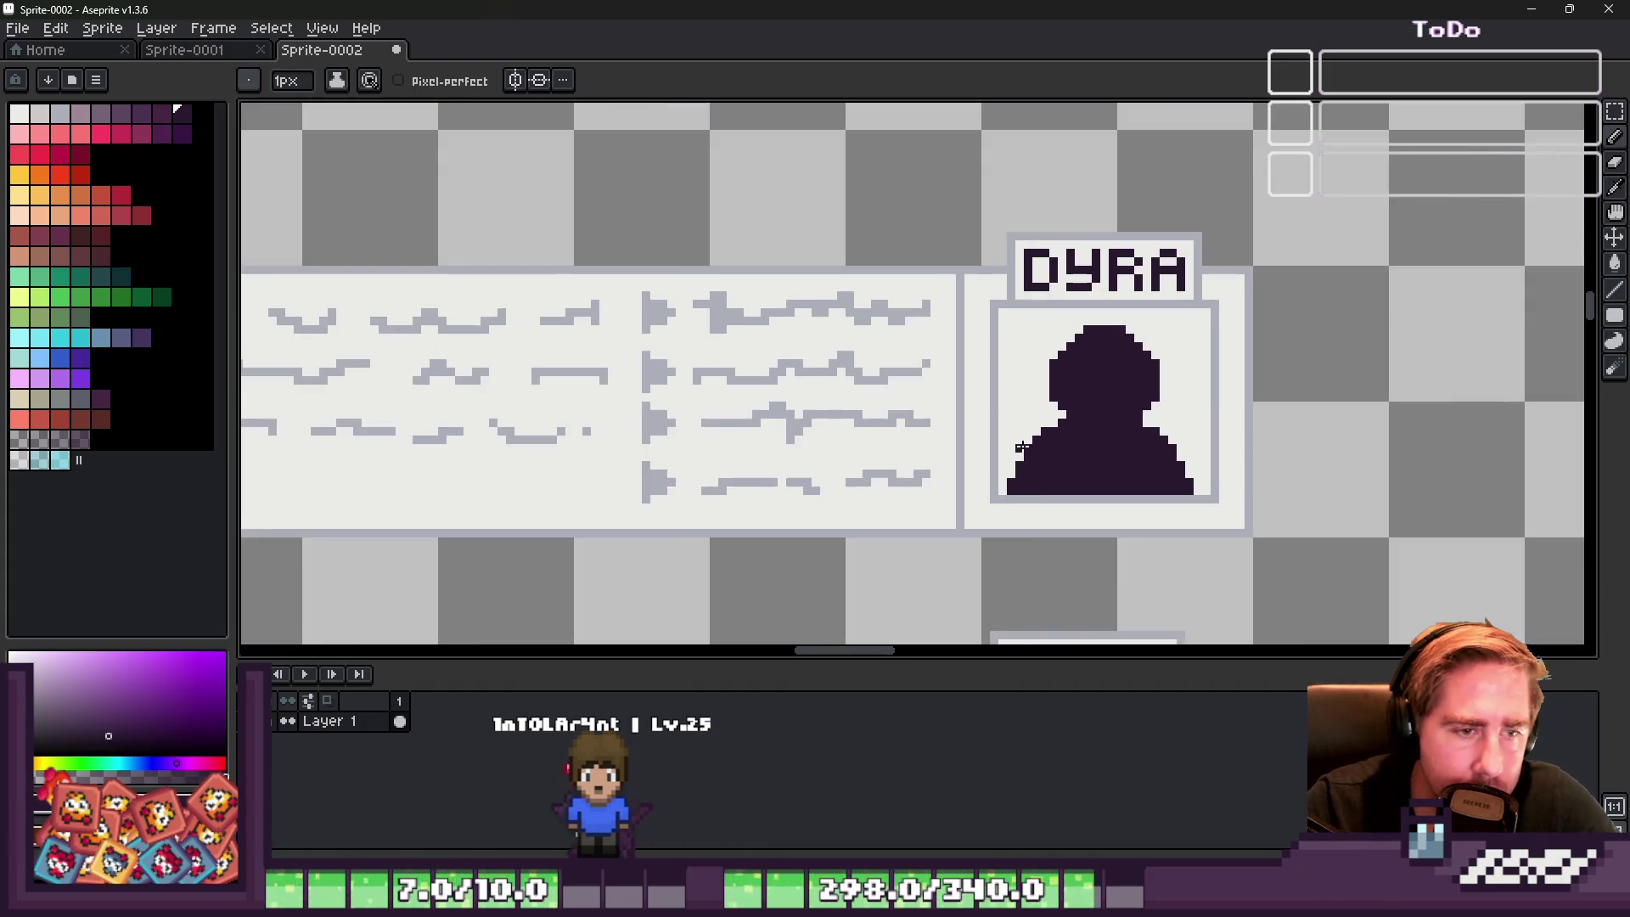
scroll(1086, 365, "down", 1)
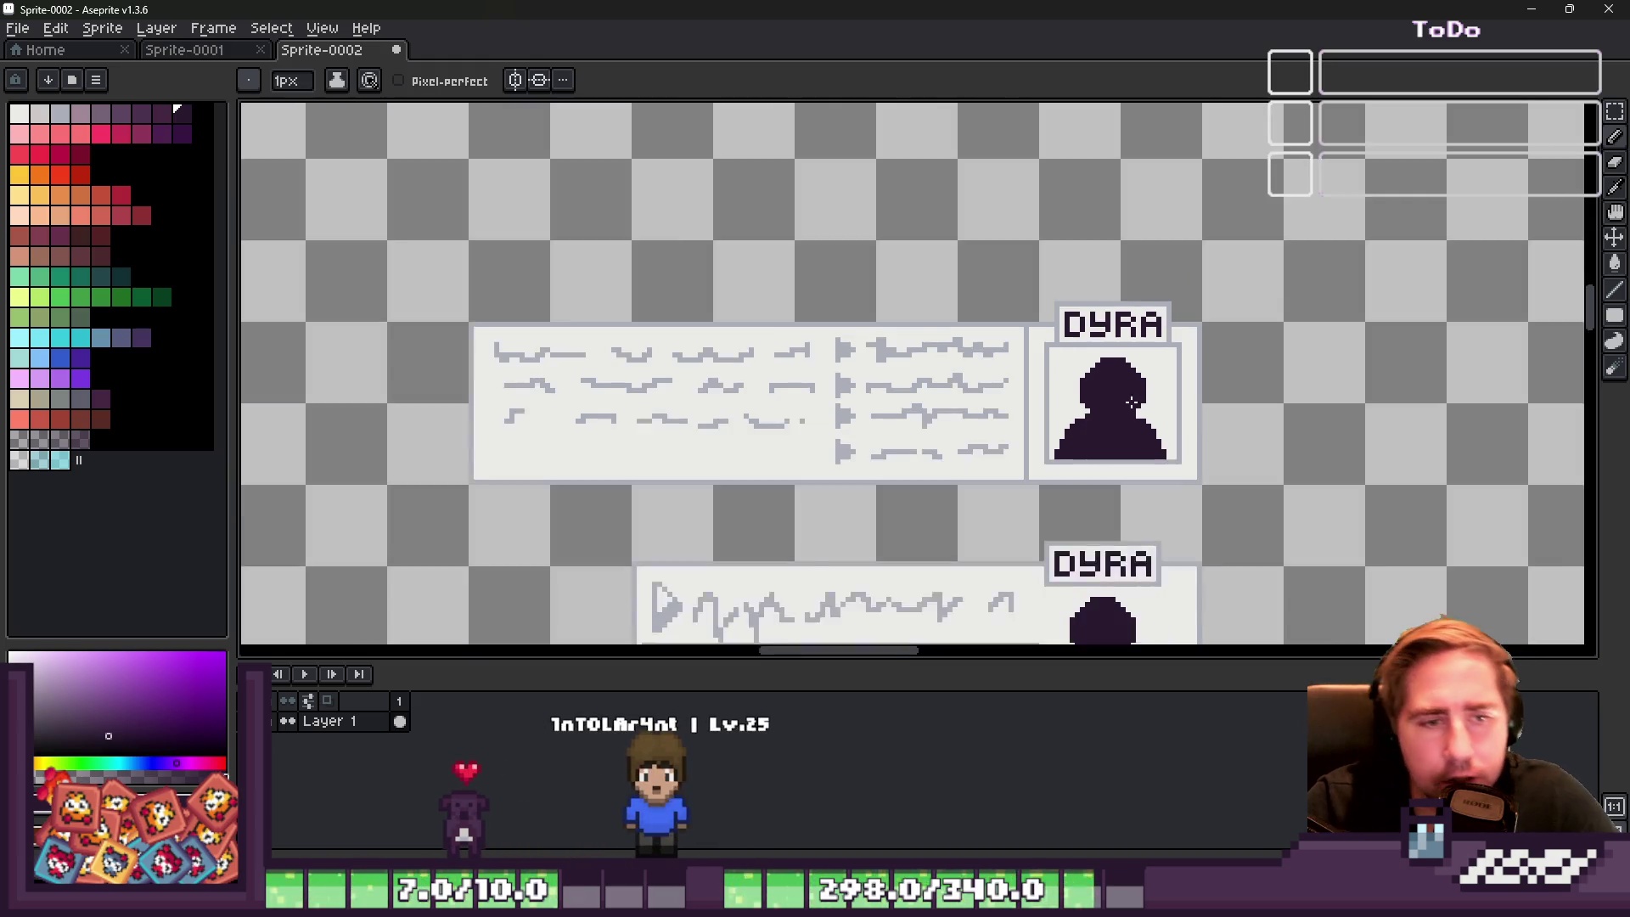
scroll(1087, 363, "up", 3)
scroll(1084, 372, "up", 2)
key("i")
left_click(850, 318)
key("b")
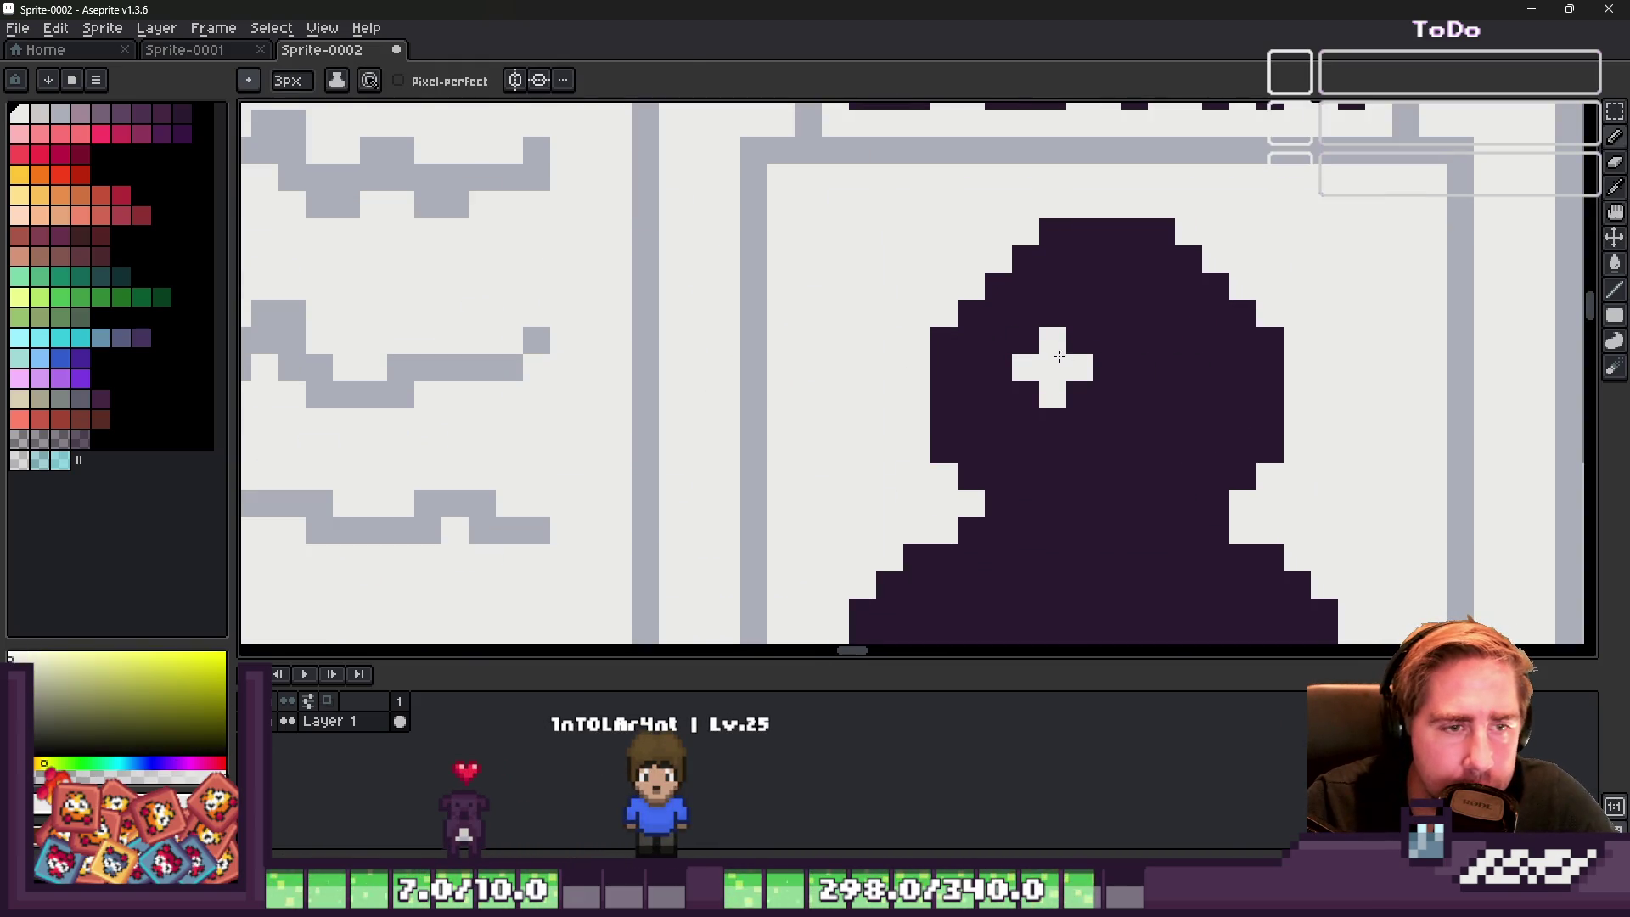
left_click(1025, 370)
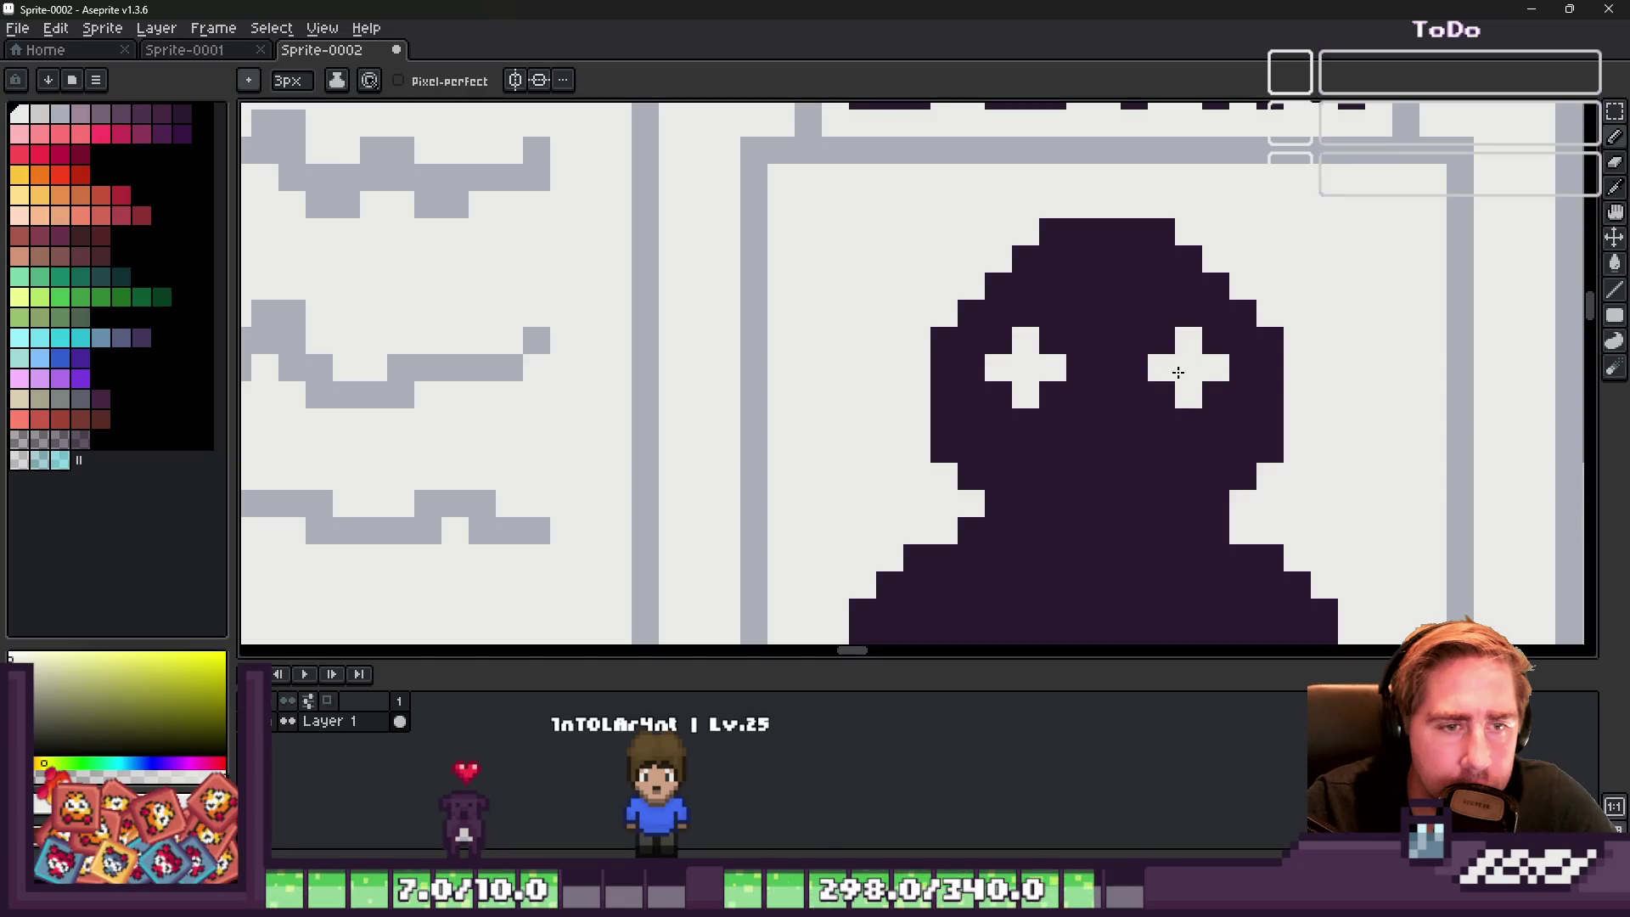
left_click(1134, 394)
scroll(1271, 265, "down", 3)
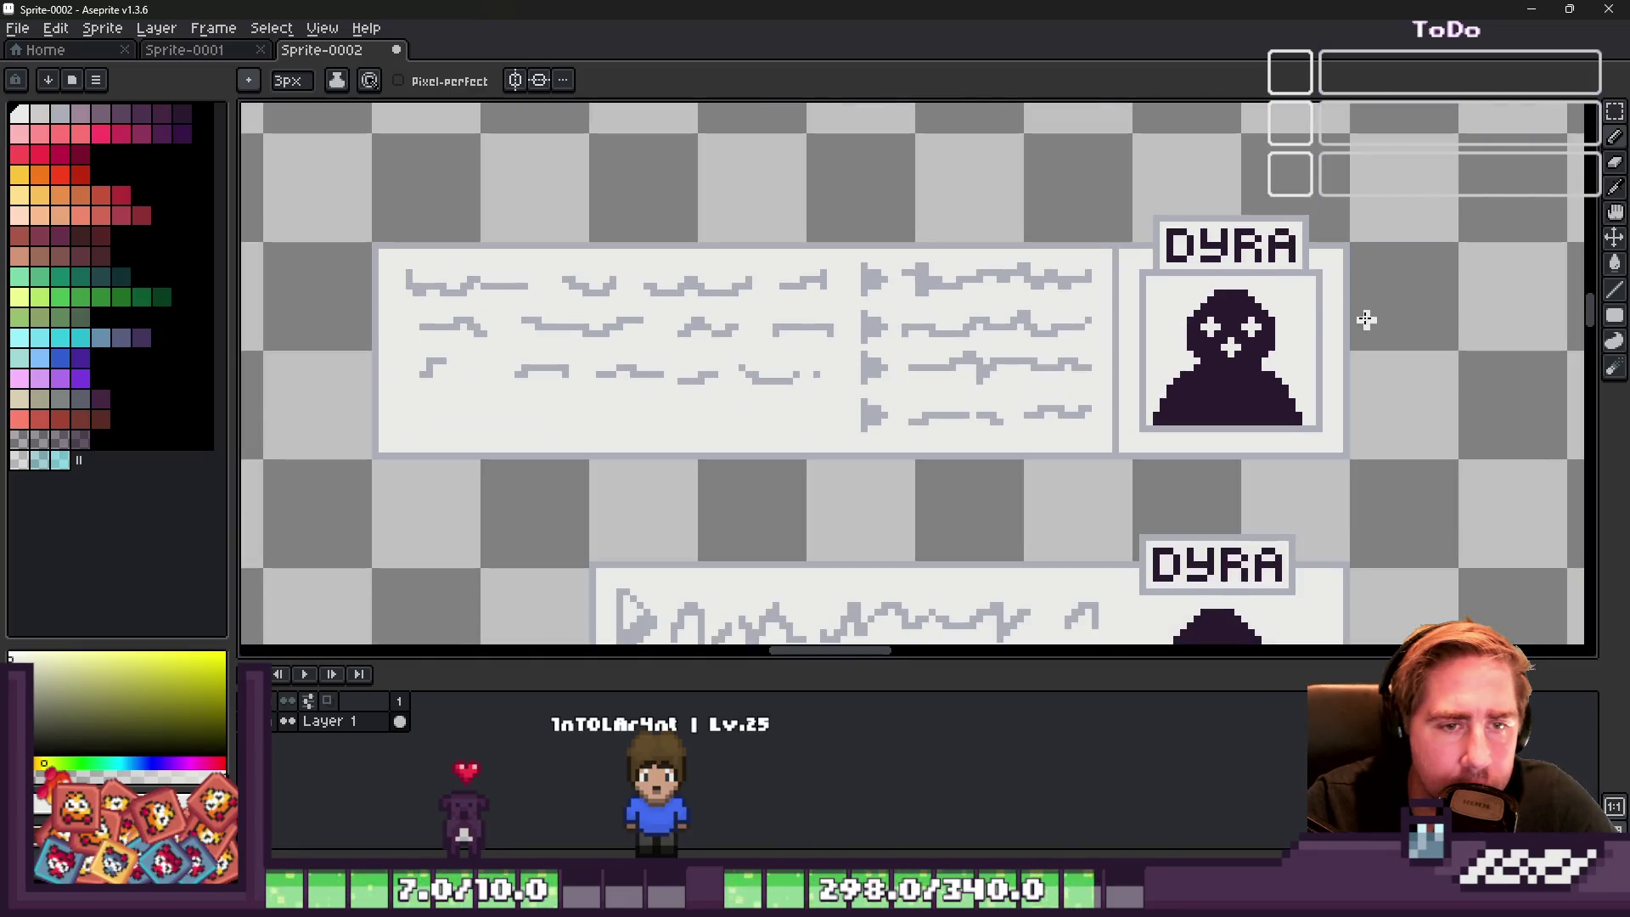
scroll(1359, 319, "down", 1)
key("m")
scroll(1255, 295, "up", 4)
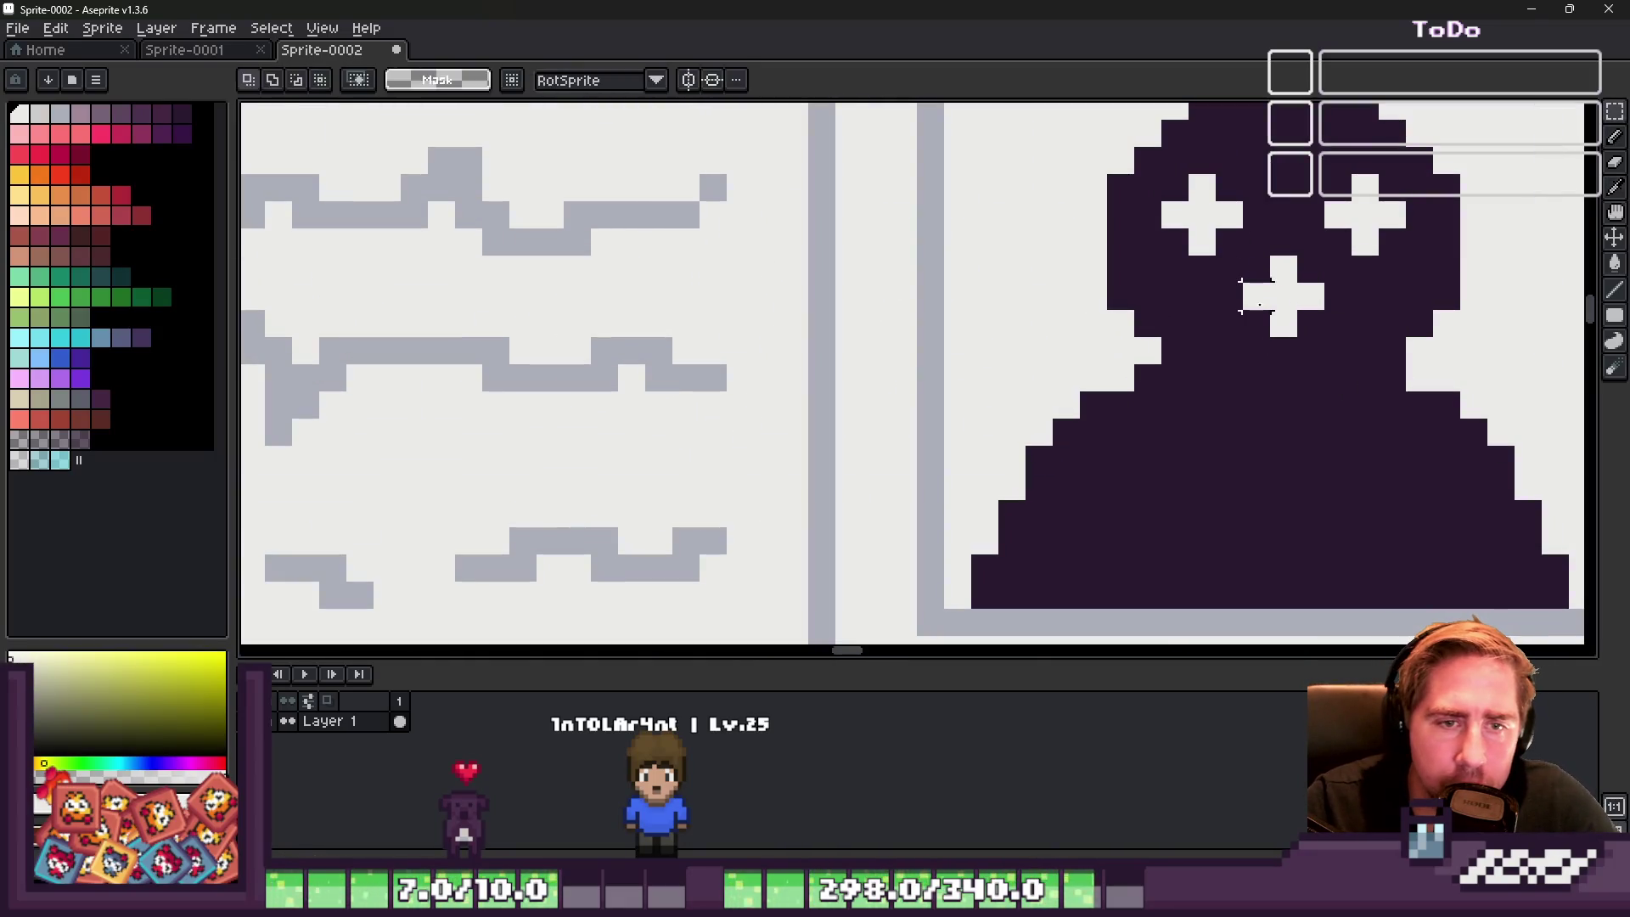
key("b")
left_click(1229, 323)
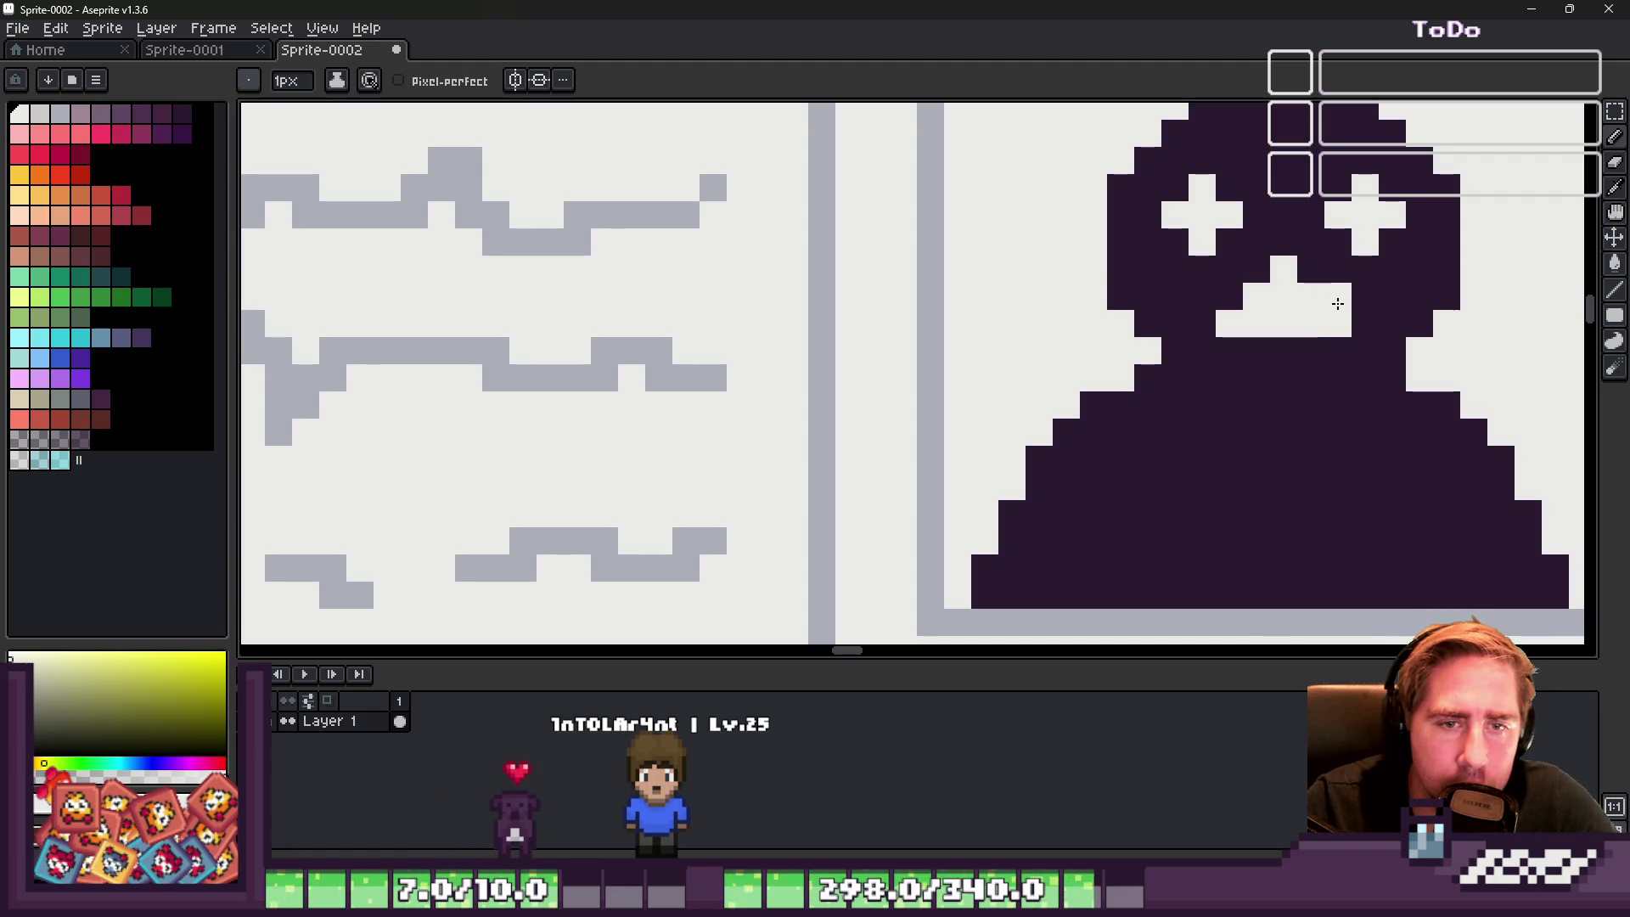
left_click(1266, 346, "alt")
mouse_move(1338, 296)
left_mouse_down()
mouse_move(1311, 324)
mouse_move(1339, 310)
mouse_move(1339, 324)
left_mouse_up()
left_click(1257, 323)
left_click(1287, 352, "alt")
left_click(1280, 325)
left_click(1274, 293, "alt")
left_click(1262, 279)
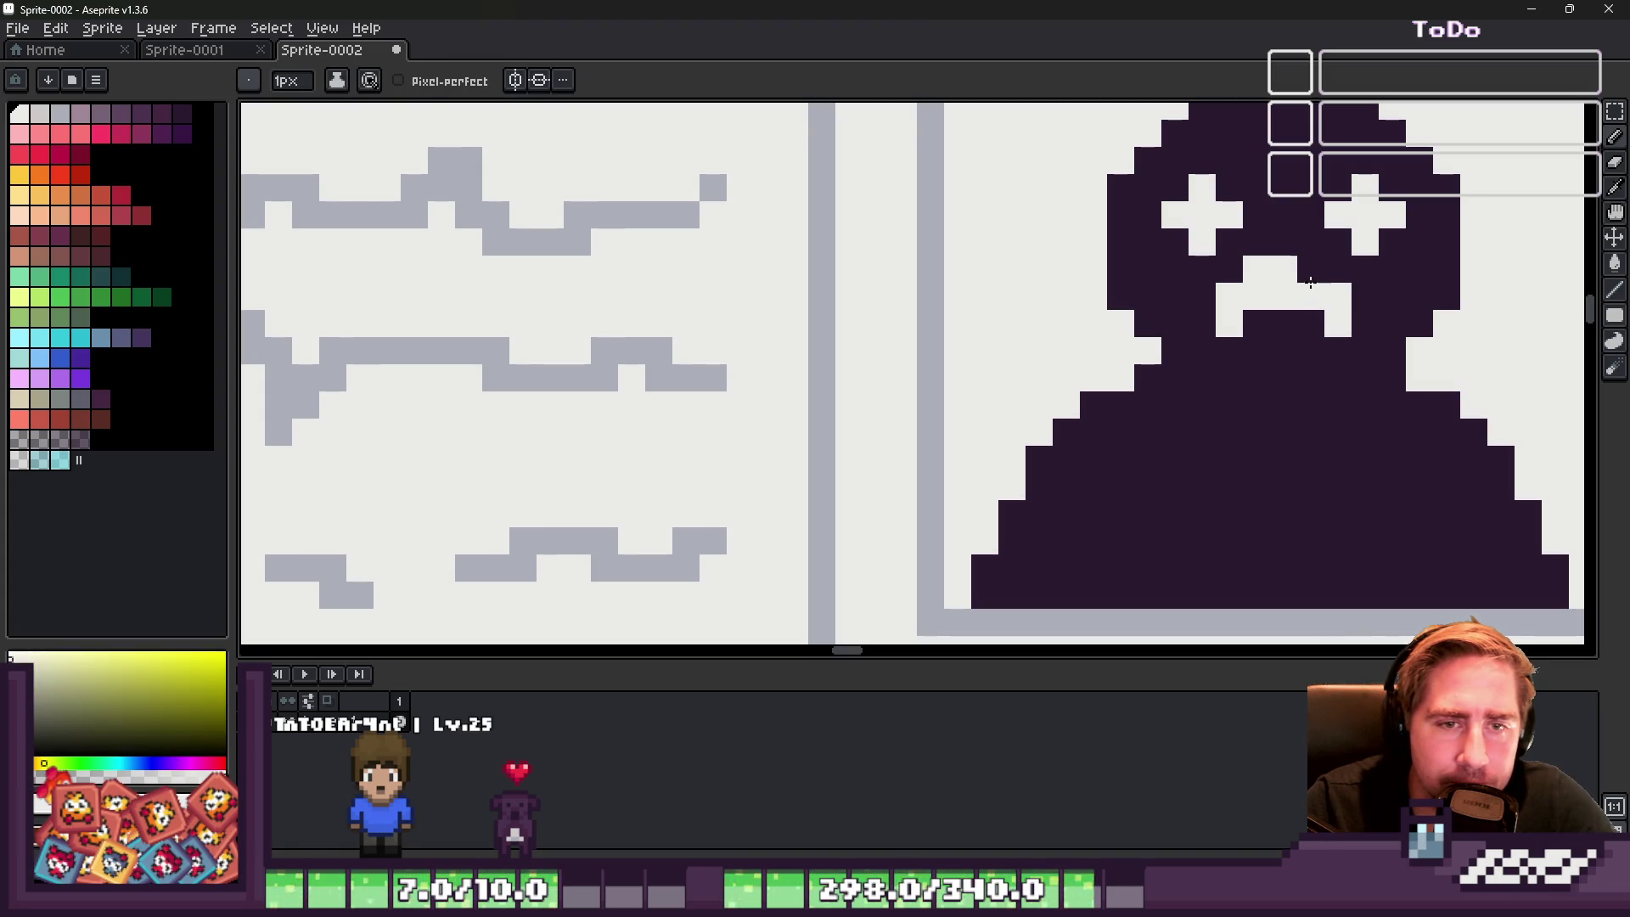
scroll(1311, 282, "down", 4)
scroll(1060, 328, "down", 1)
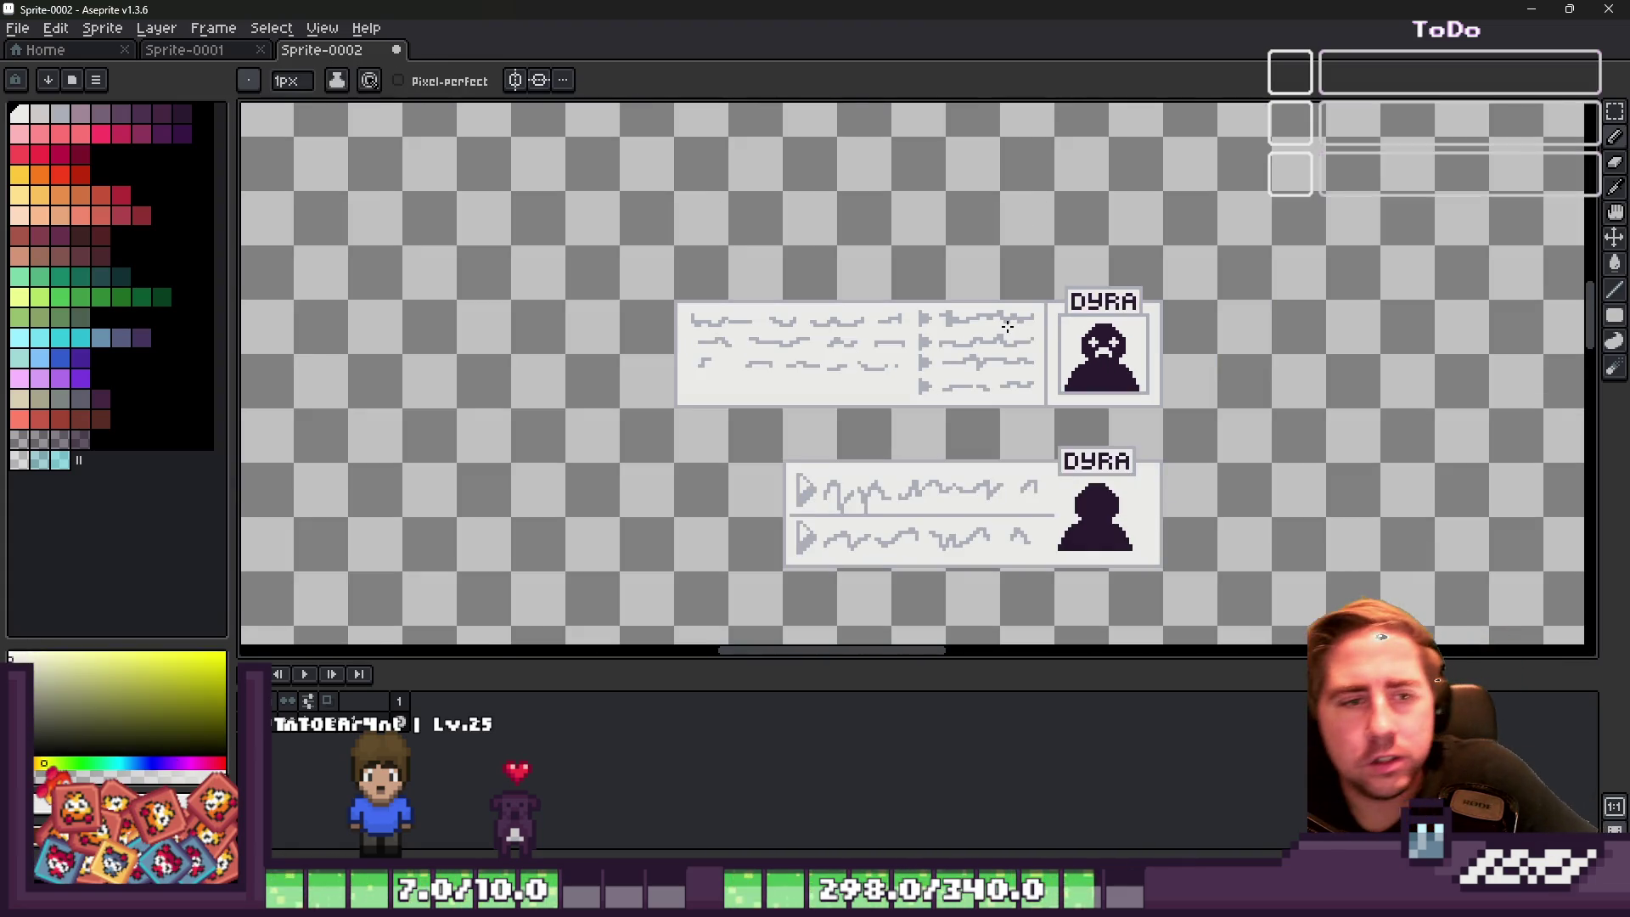
scroll(1188, 383, "up", 3)
scroll(1208, 399, "down", 1)
- Sample the grey-blue text line colour and undo the stray vertical line
scroll(1208, 399, "down", 2)
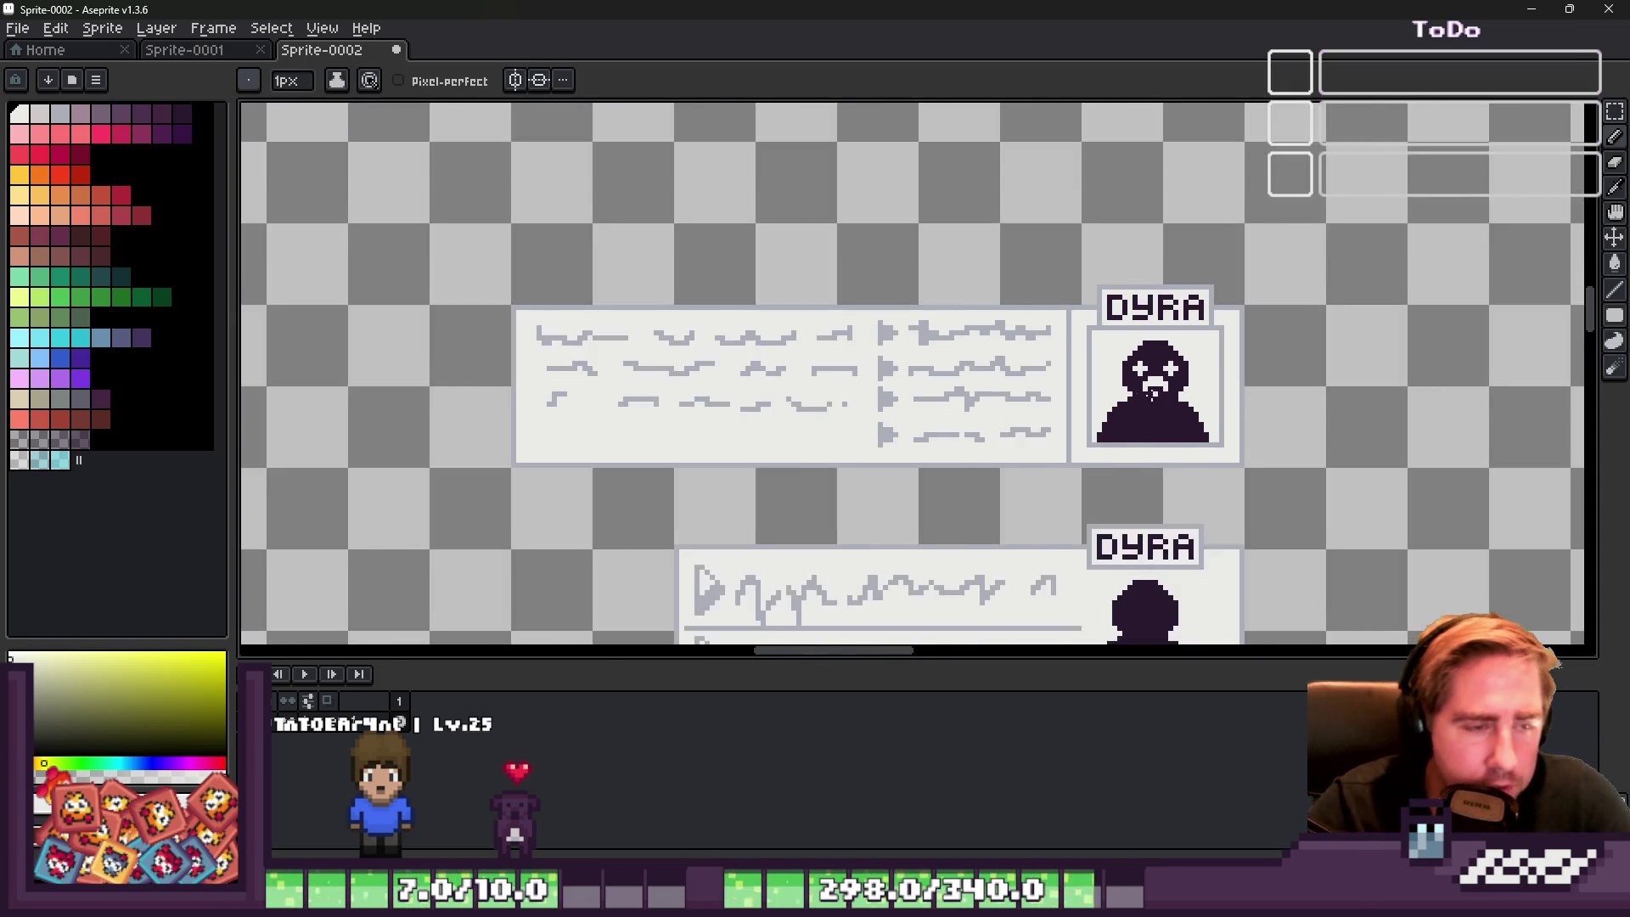
scroll(1067, 443, "up", 3)
key("alt")
left_click(1034, 425, "alt")
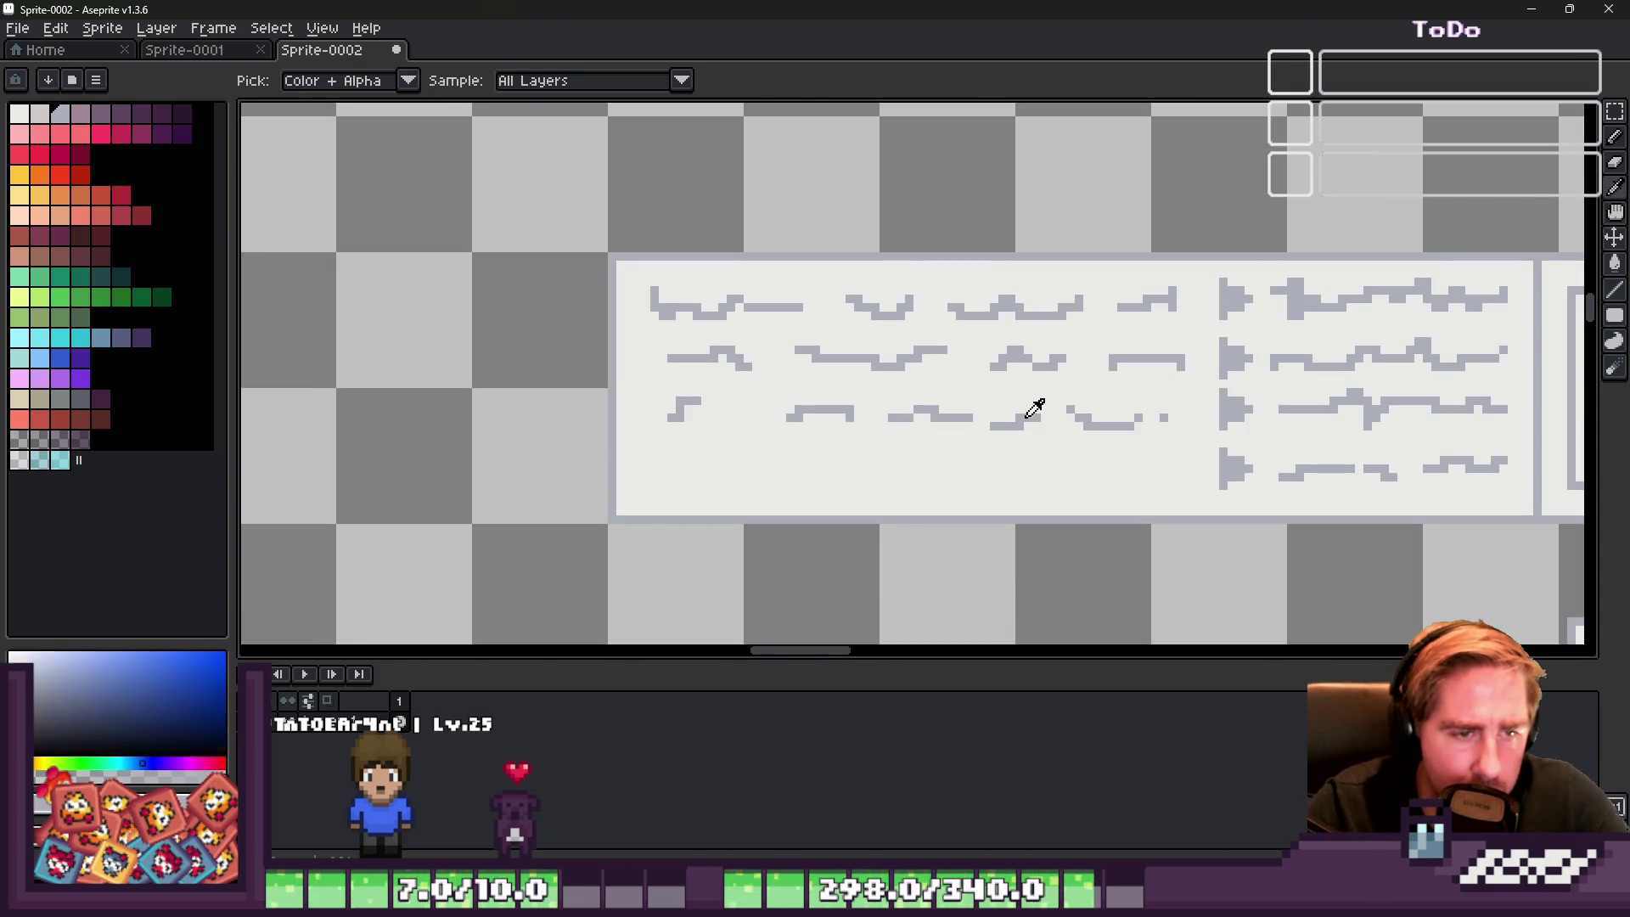
scroll(1172, 471, "up", 2)
scroll(1167, 441, "down", 1)
scroll(1166, 418, "down", 1)
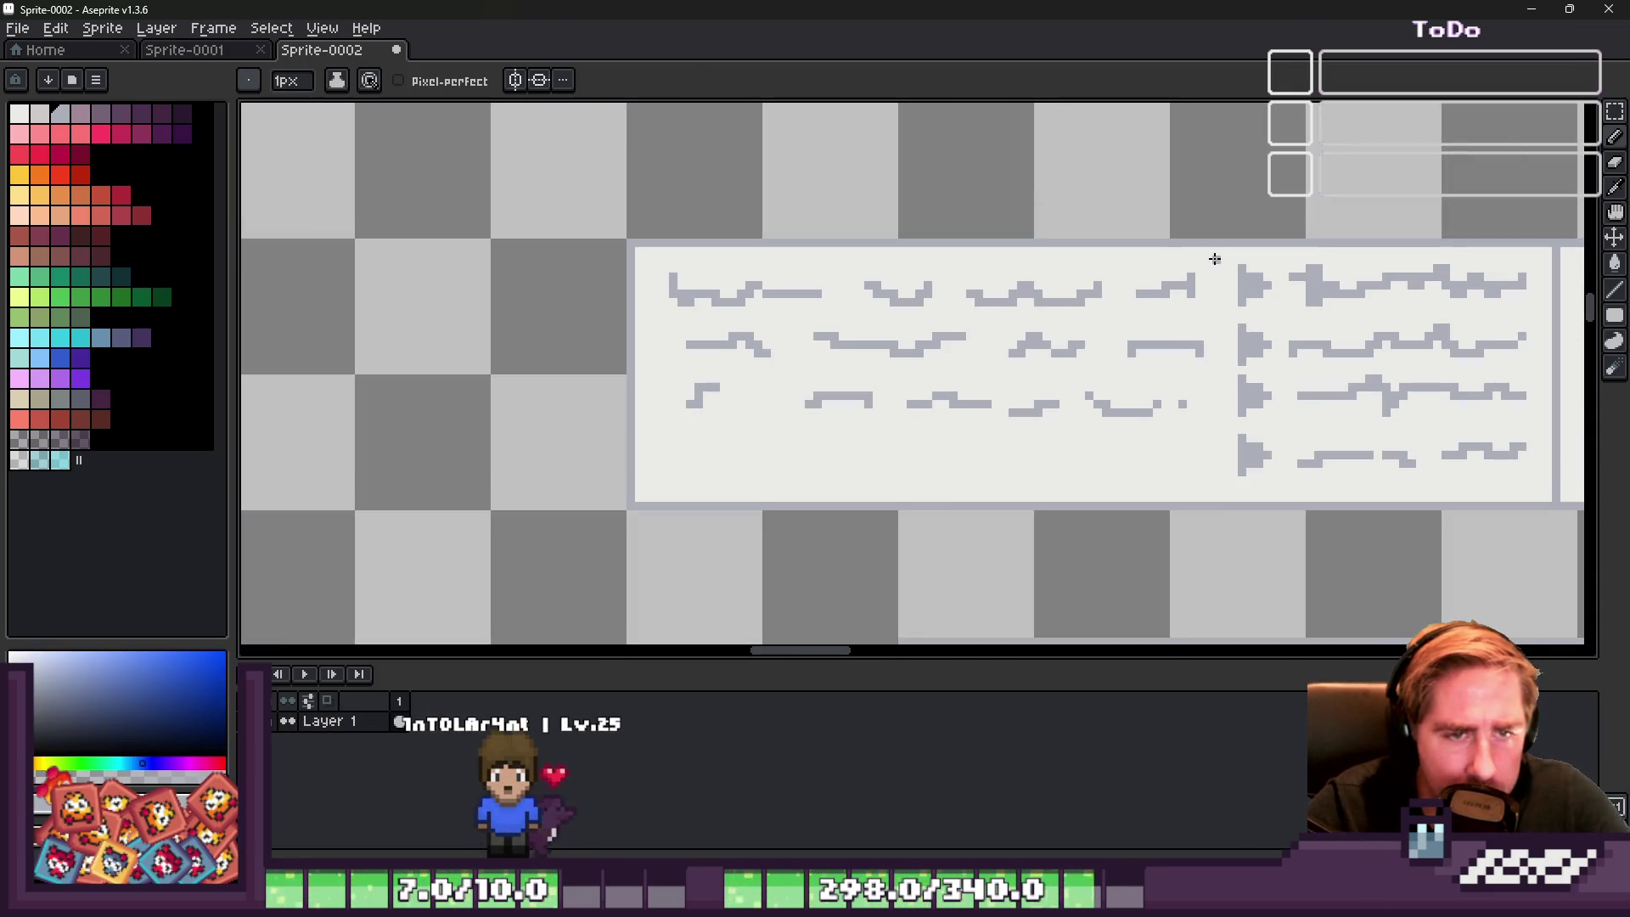
key("ctrl+z")
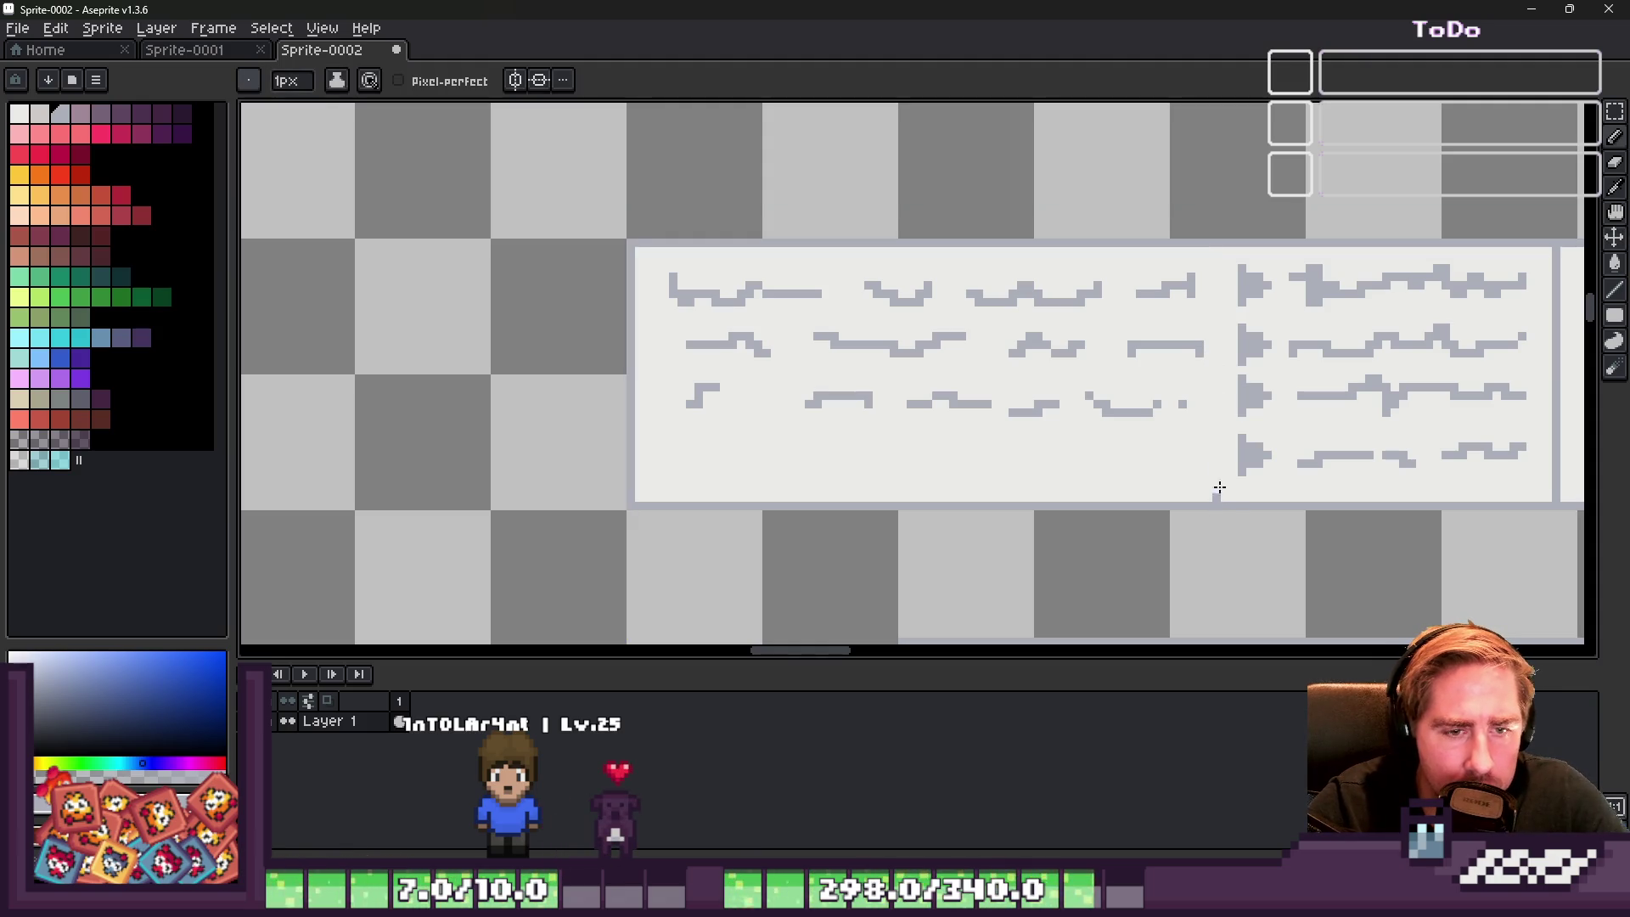
scroll(1062, 252, "down", 2)
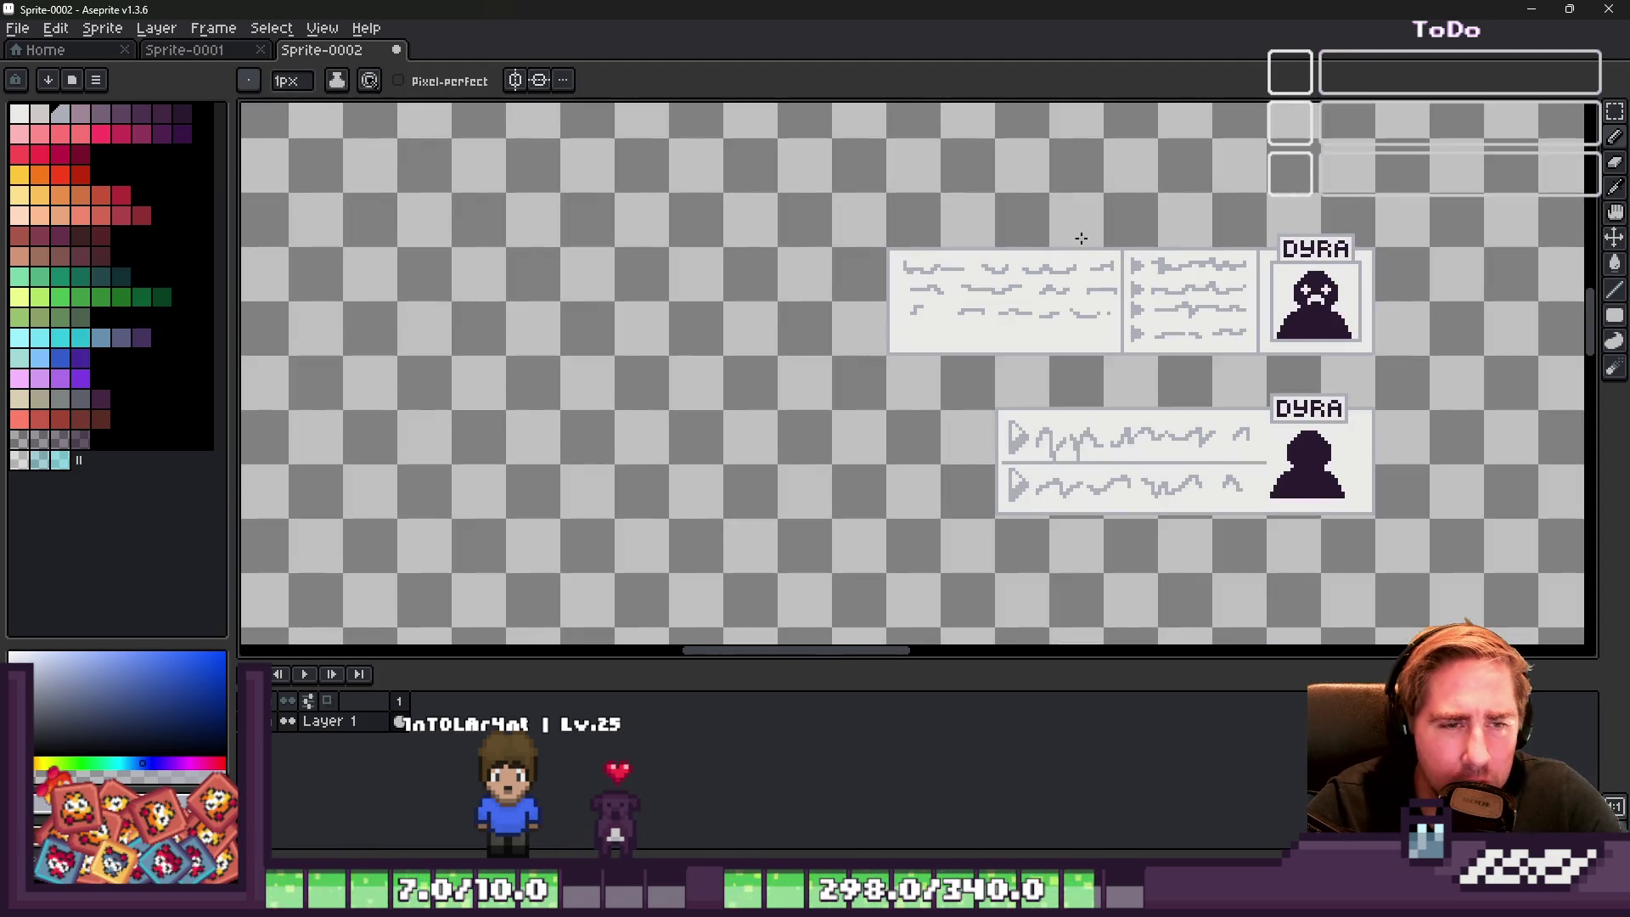
scroll(1384, 255, "up", 3)
key("v")
scroll(1317, 289, "up", 2)
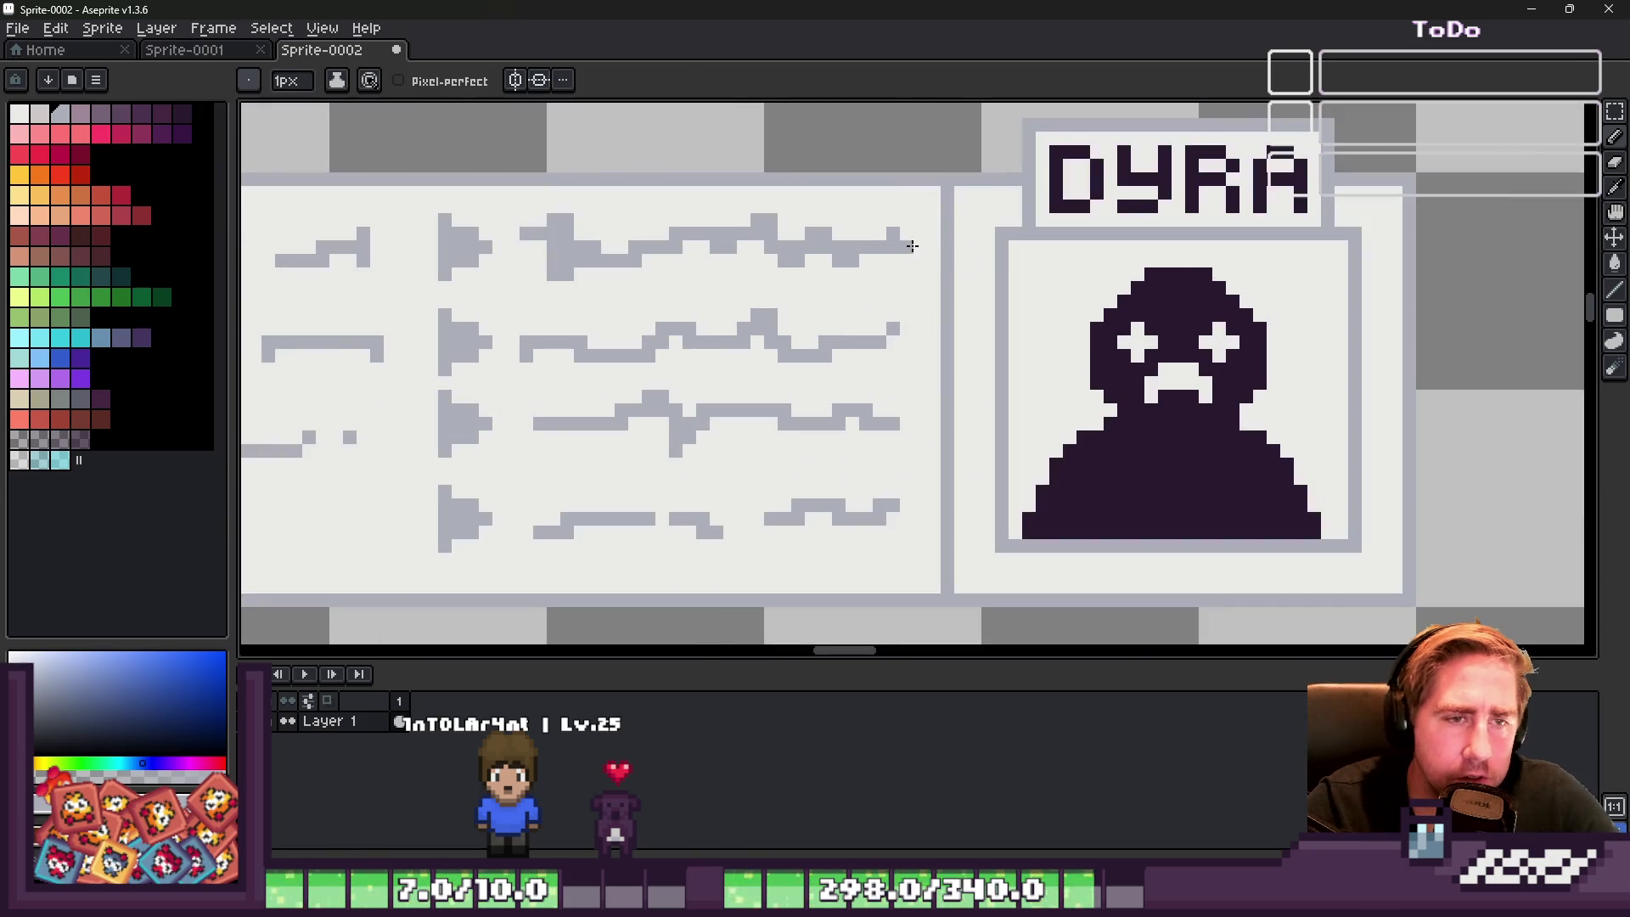
- Try a dark purple fill on the top card's border, undo it, and sample the portrait's dark purple
key("alt")
left_click(965, 235, "alt")
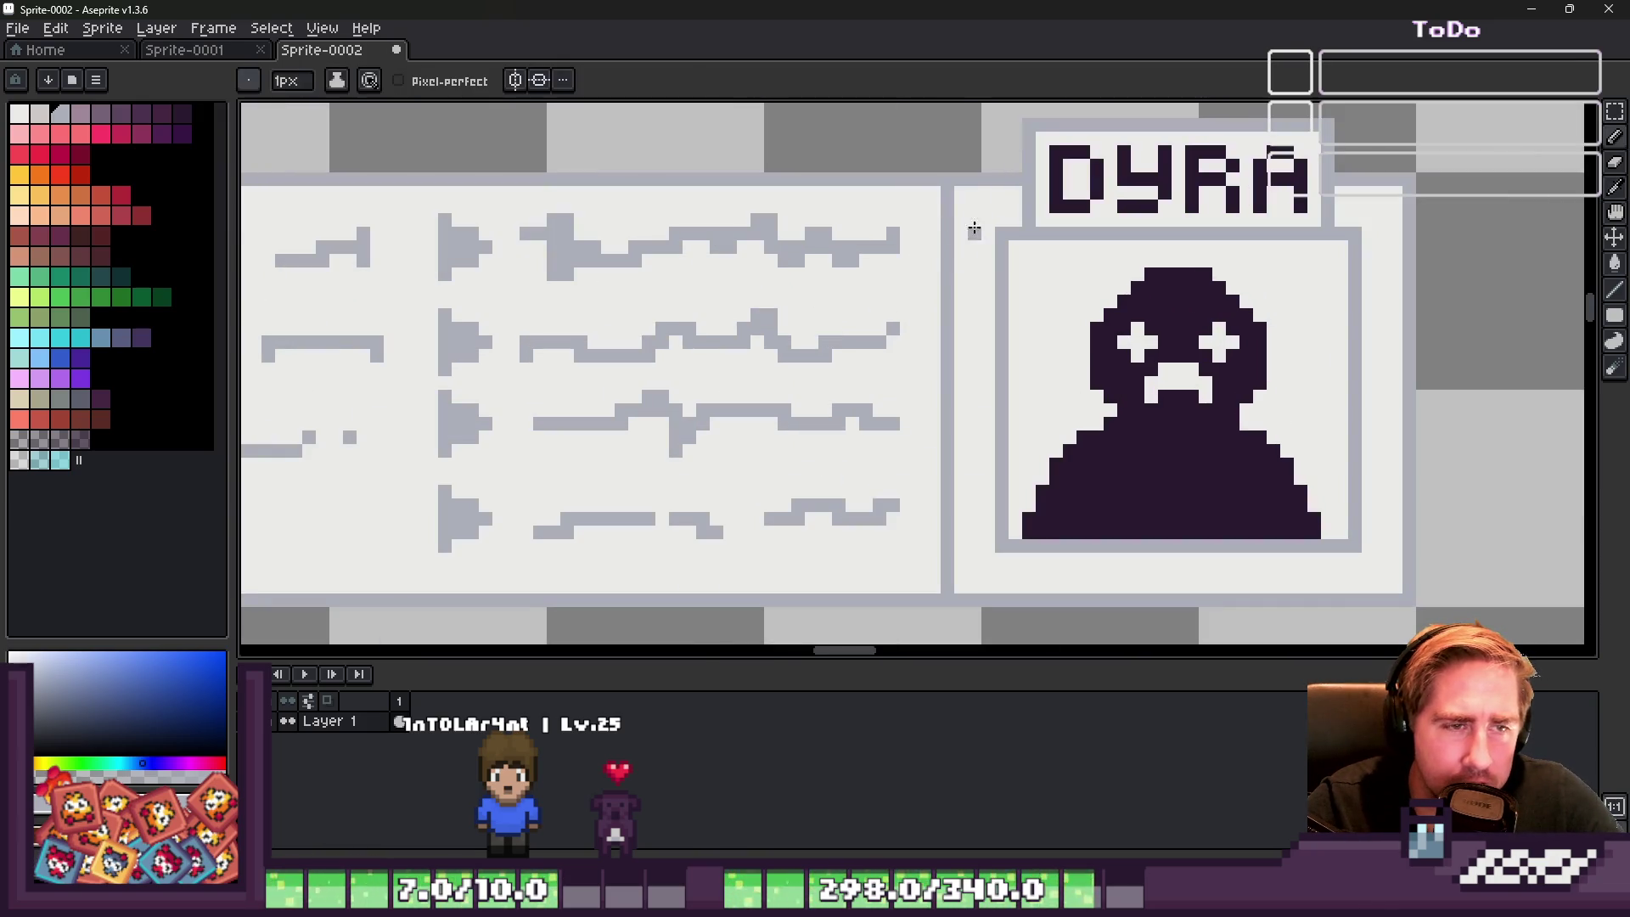
scroll(983, 218, "down", 2)
scroll(751, 358, "down", 1)
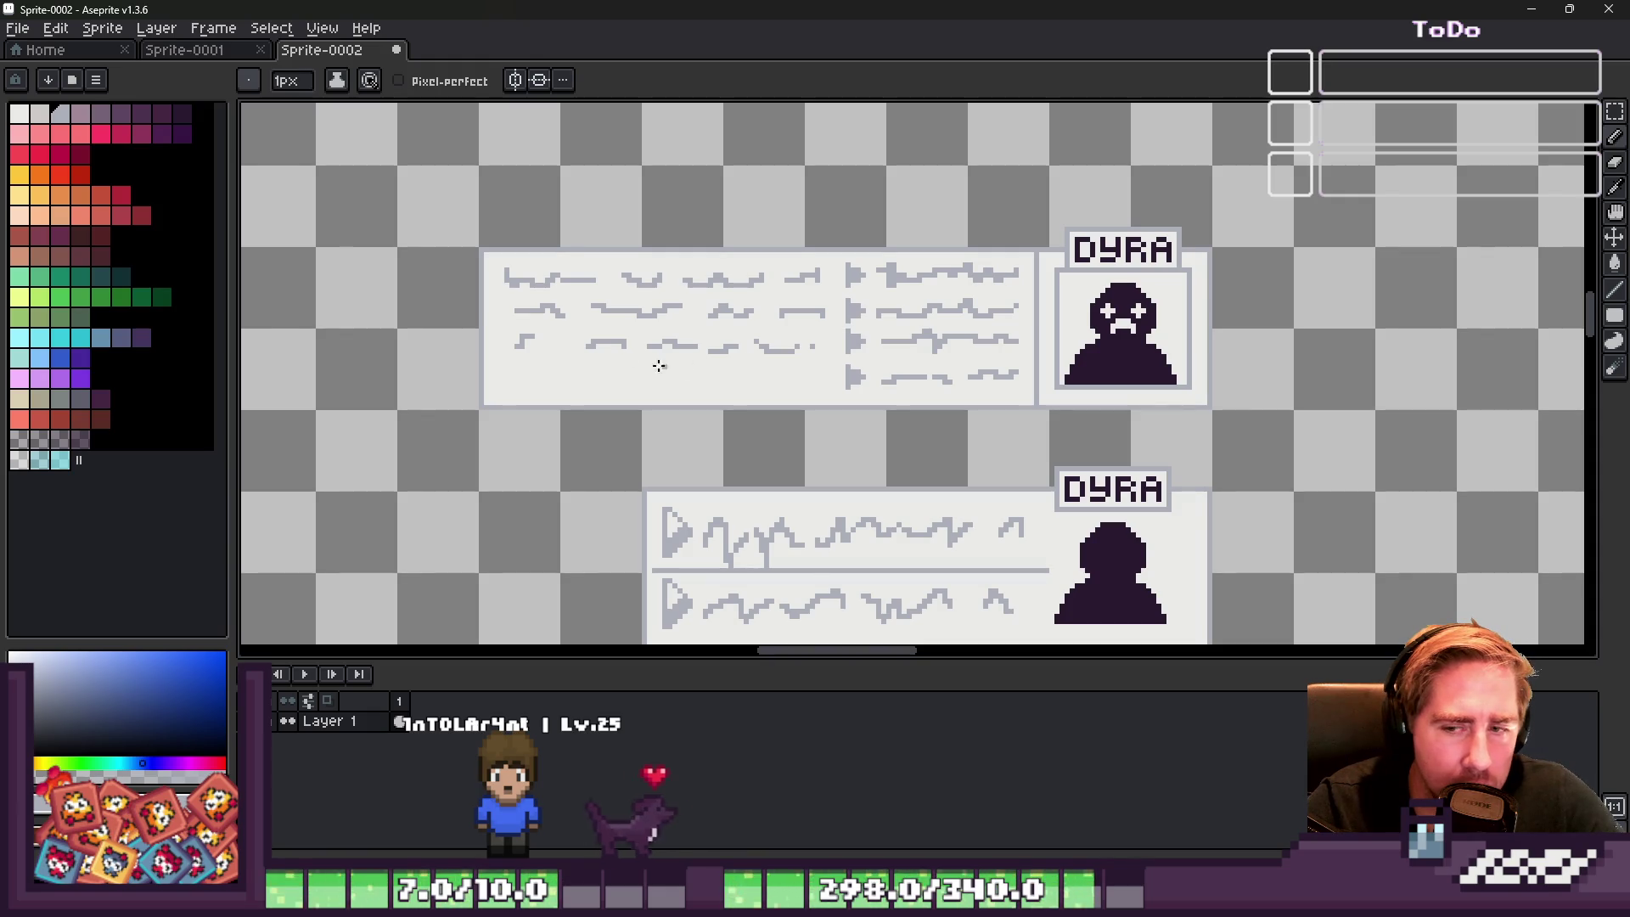
left_click(110, 122)
scroll(512, 242, "up", 2)
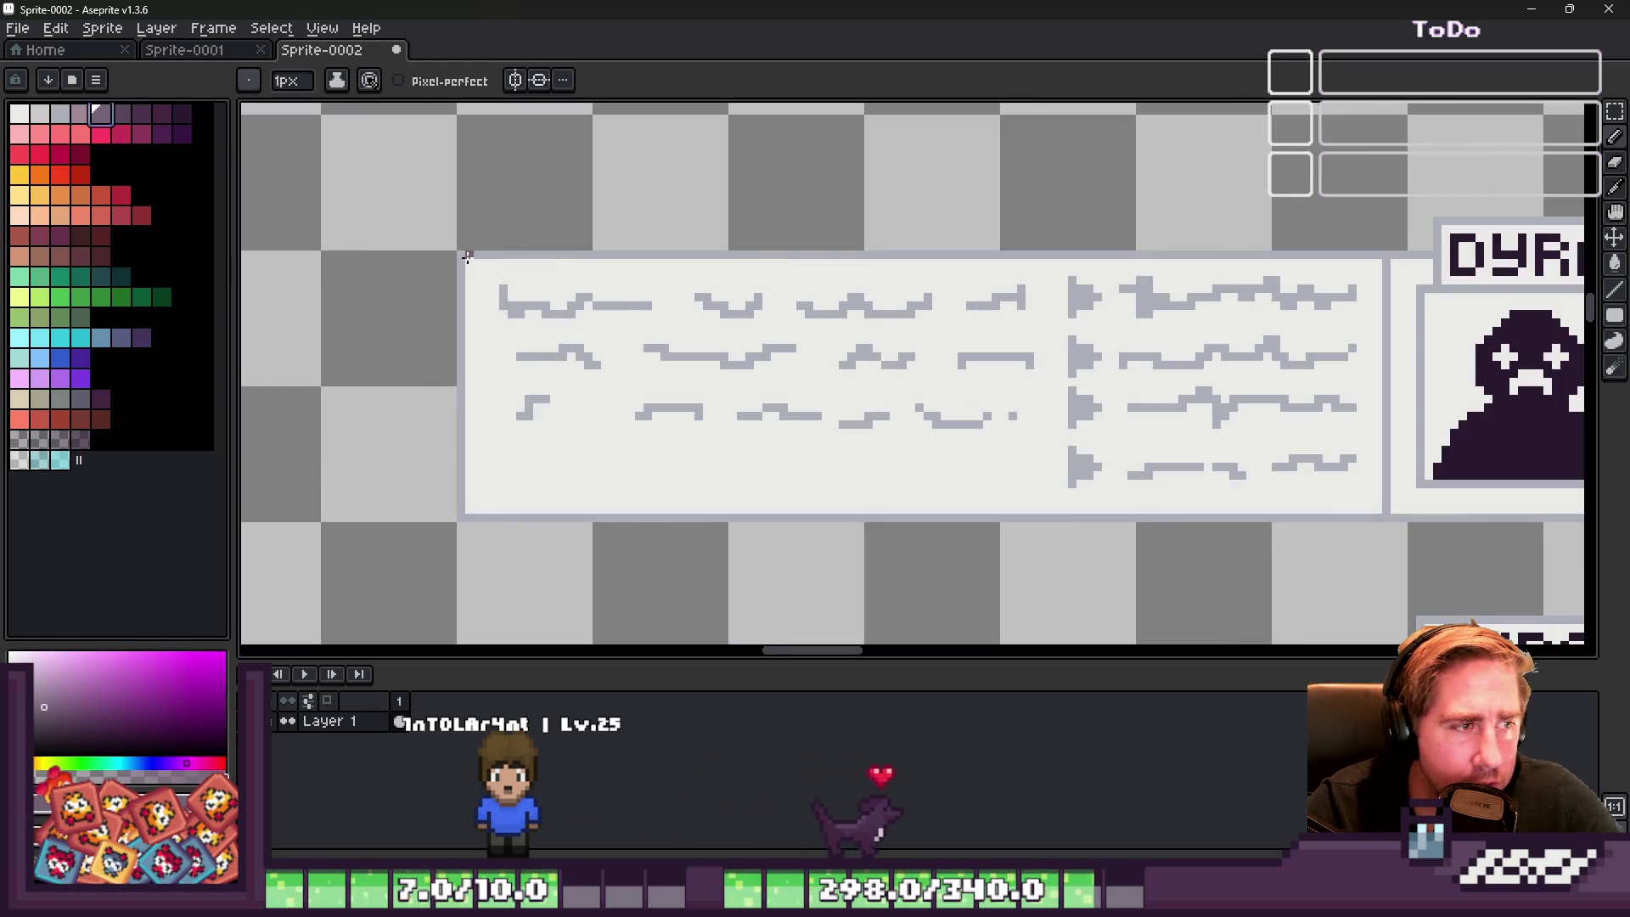
key("g")
left_click(625, 255)
scroll(917, 278, "down", 3)
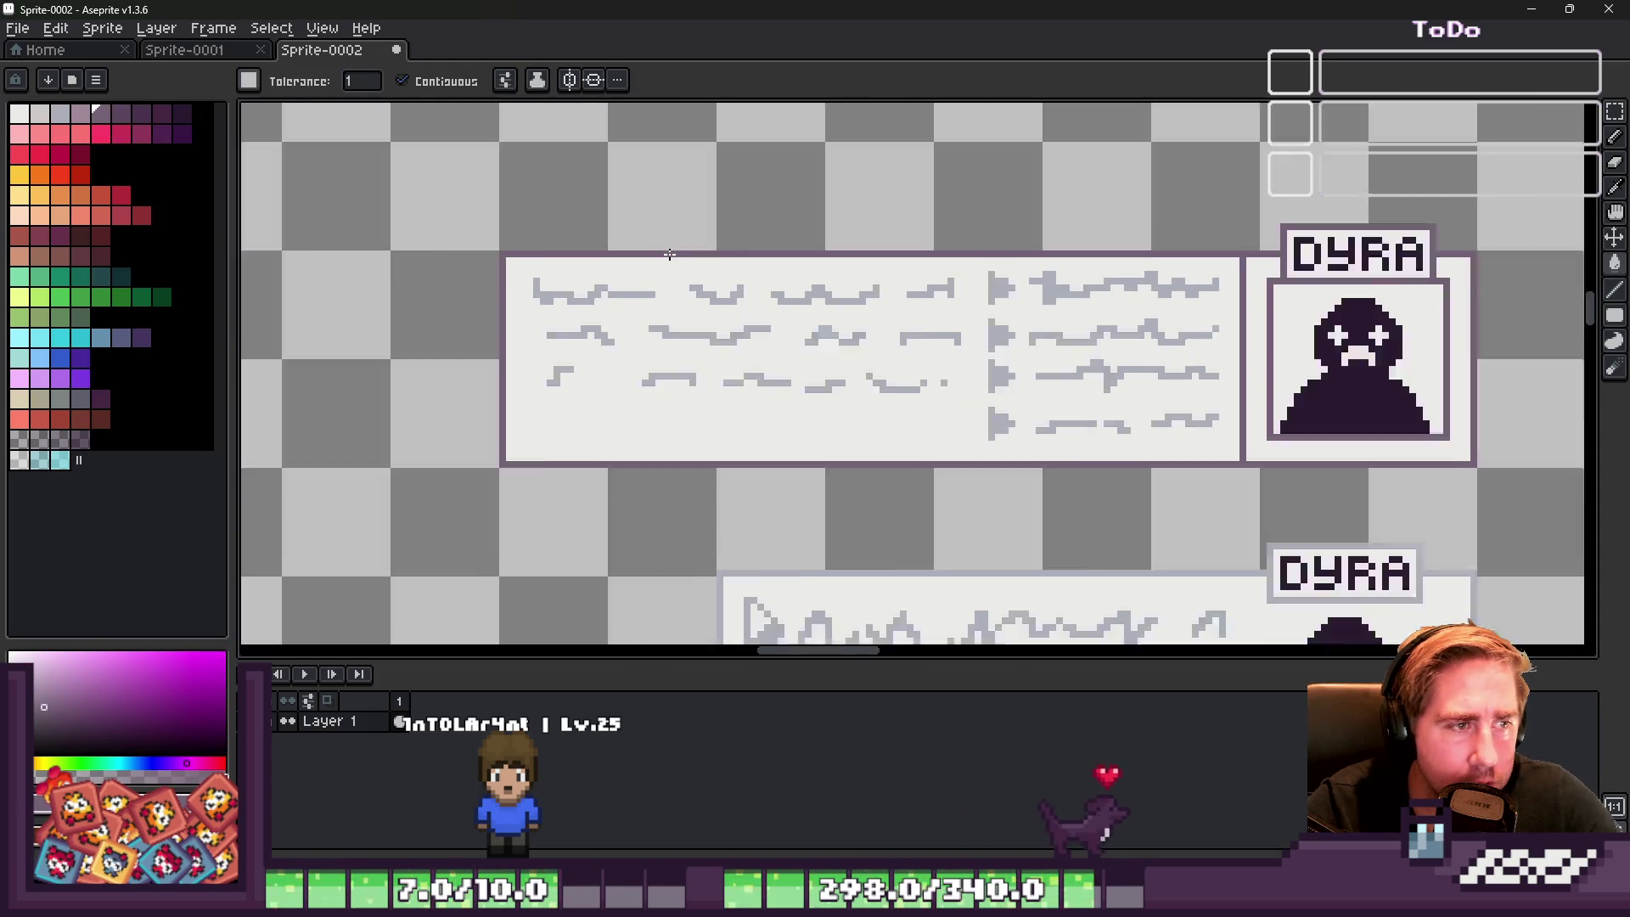
scroll(1036, 301, "up", 3)
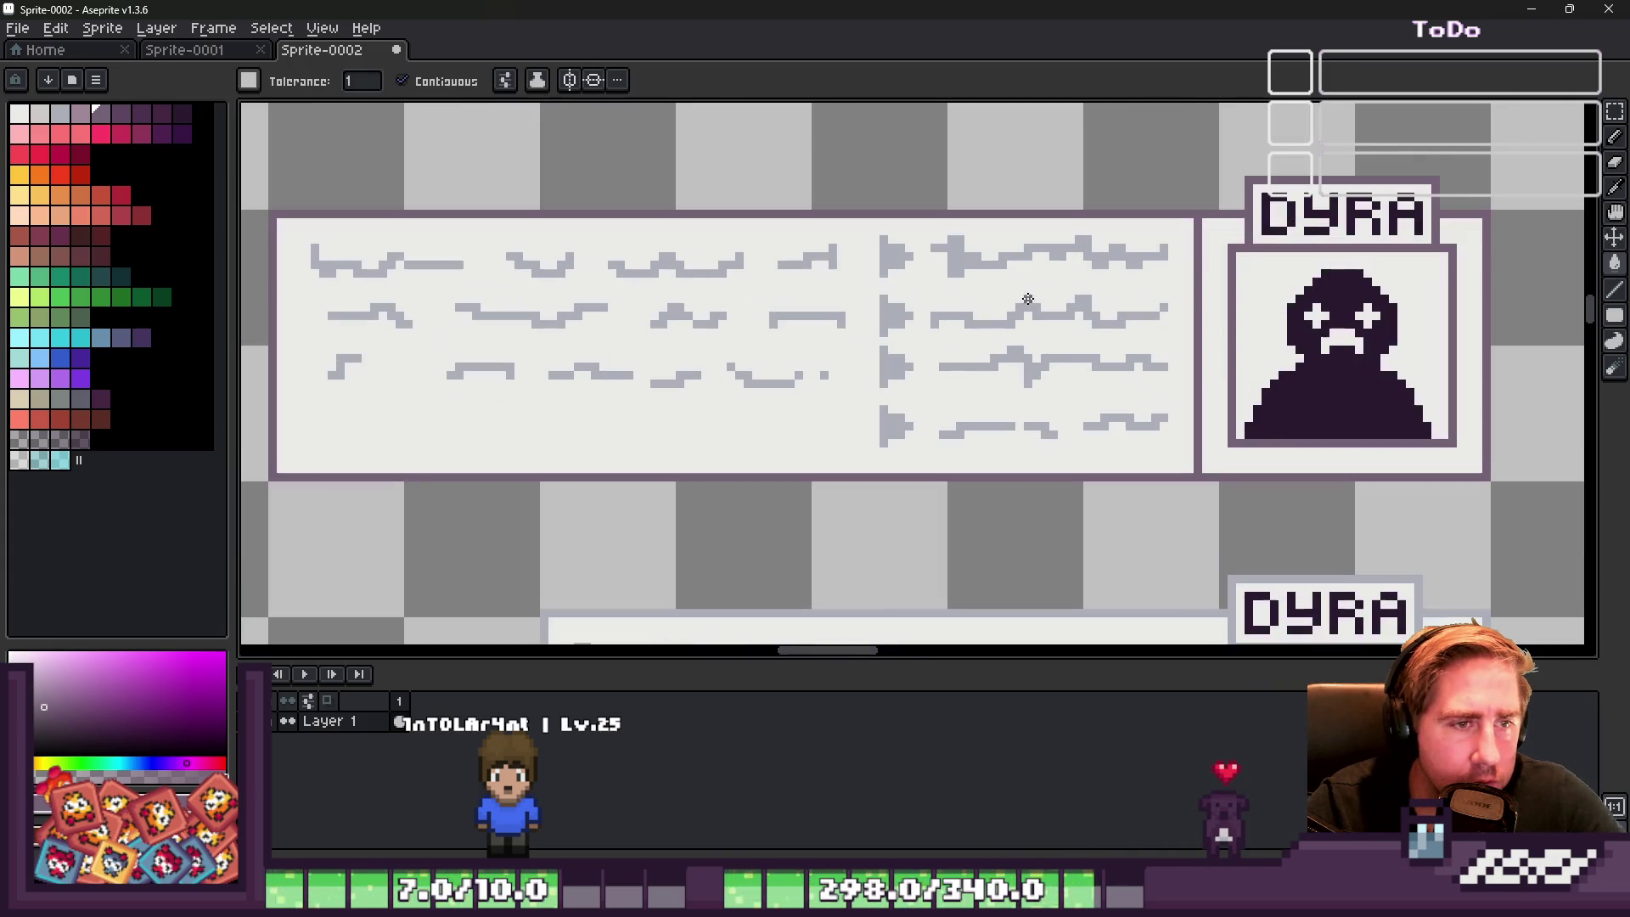
key("ctrl+z")
left_click(1270, 219, "alt")
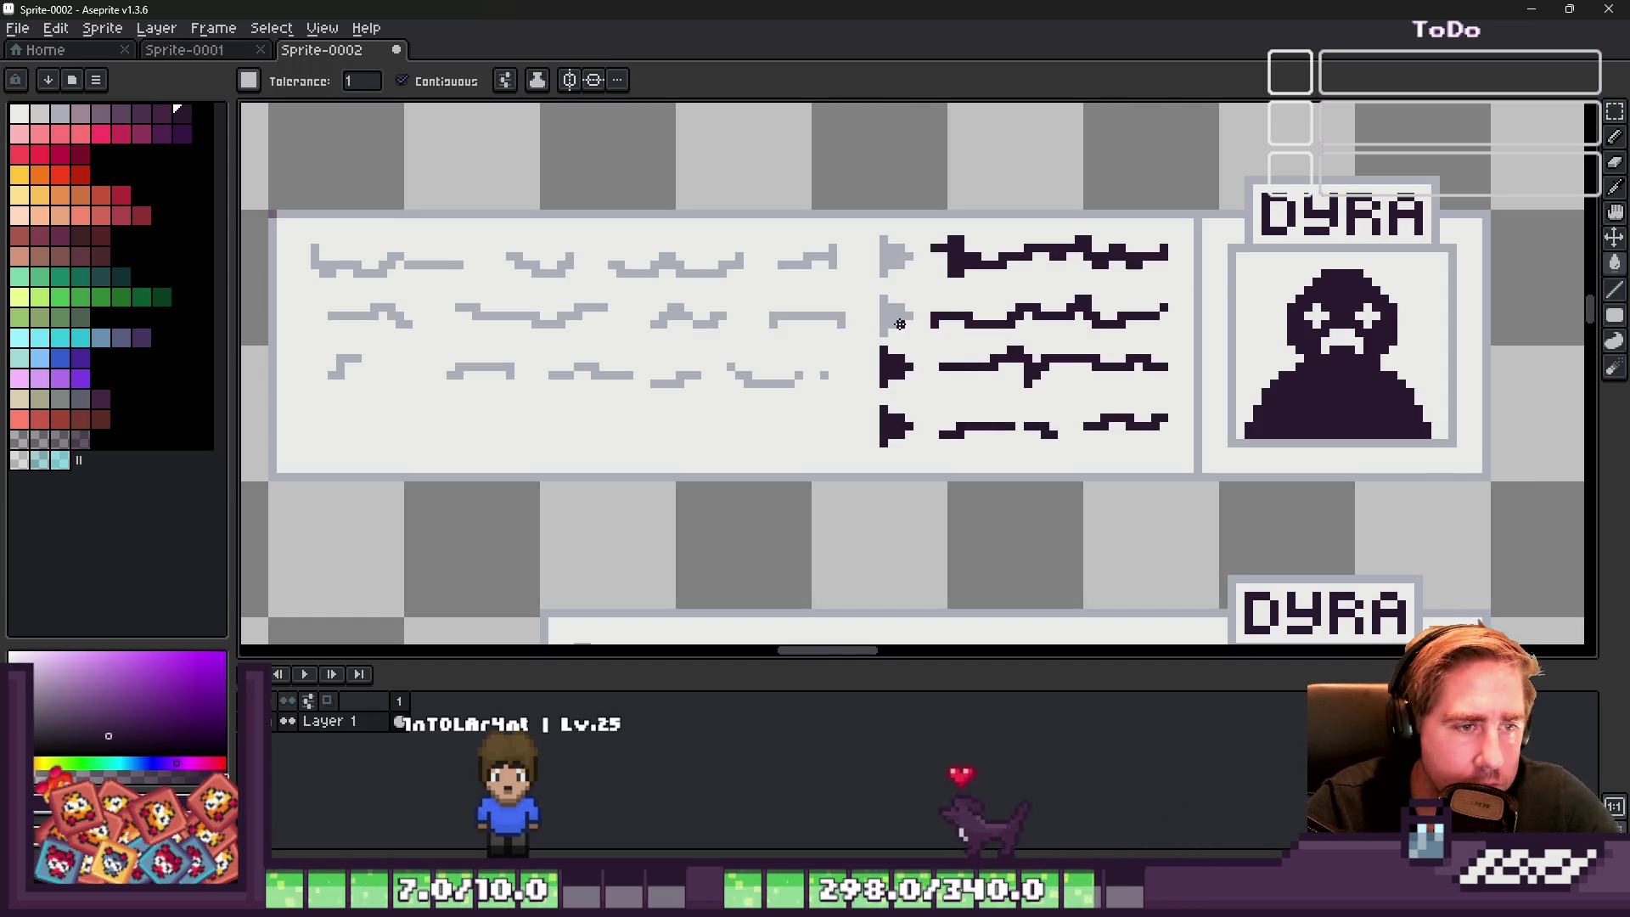
scroll(981, 310, "down", 5)
scroll(617, 244, "up", 5)
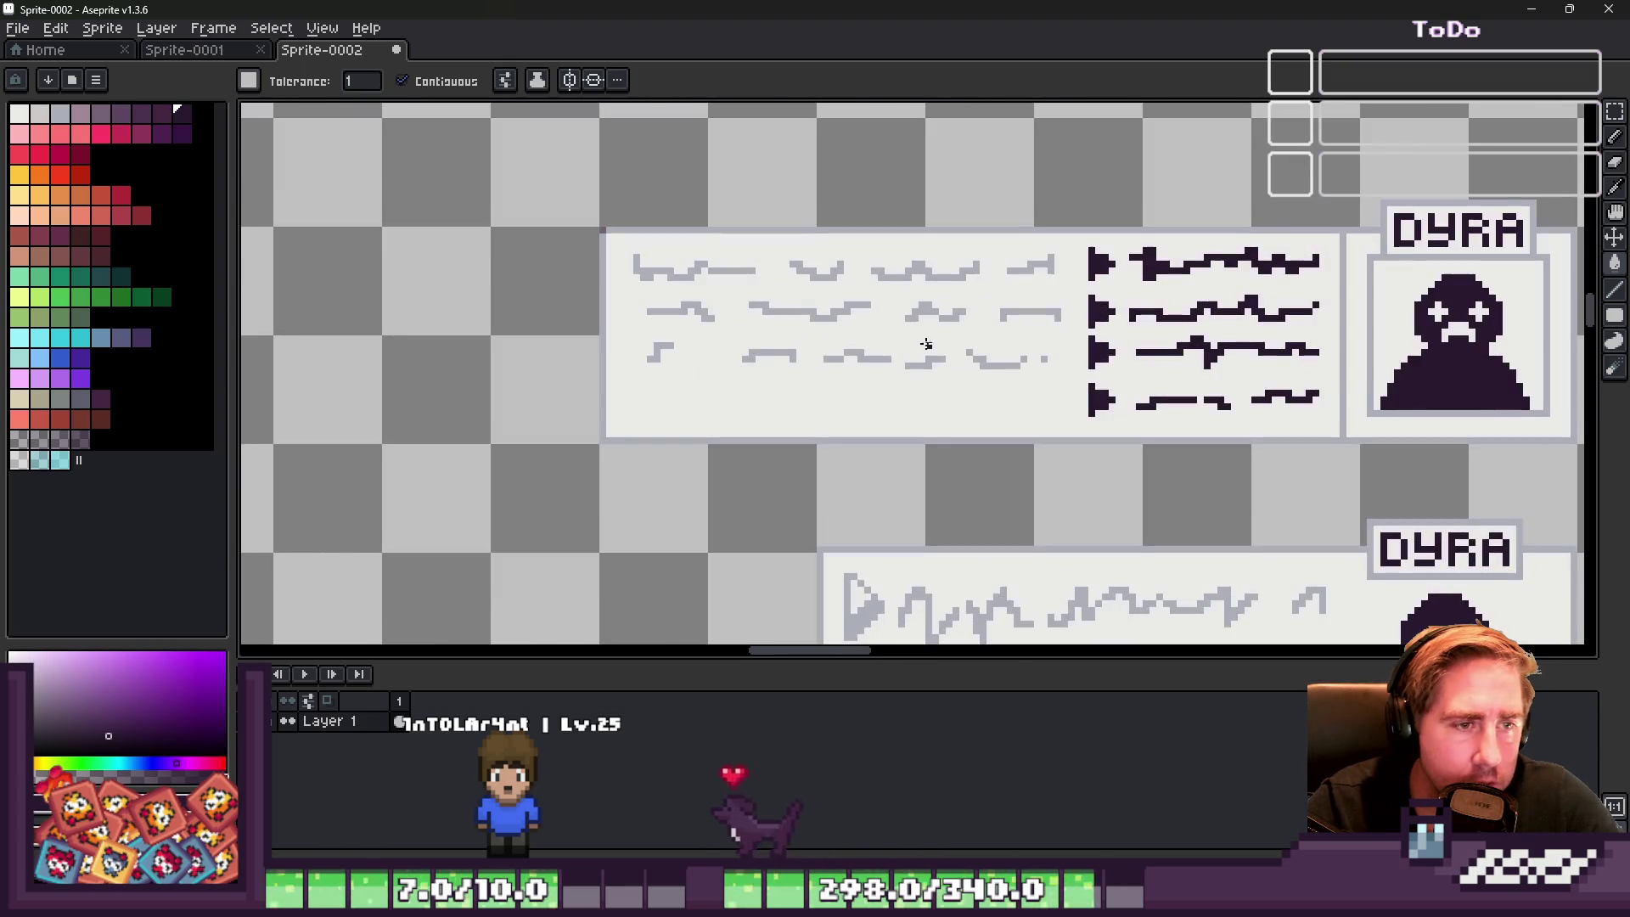
scroll(618, 243, "up", 1)
- Copy the second text row down into the fourth line
key("m")
left_click_drag(541, 201, 1110, 421)
mouse_move(565, 277)
left_mouse_down()
mouse_move(1085, 328)
mouse_move(1095, 347)
left_mouse_up()
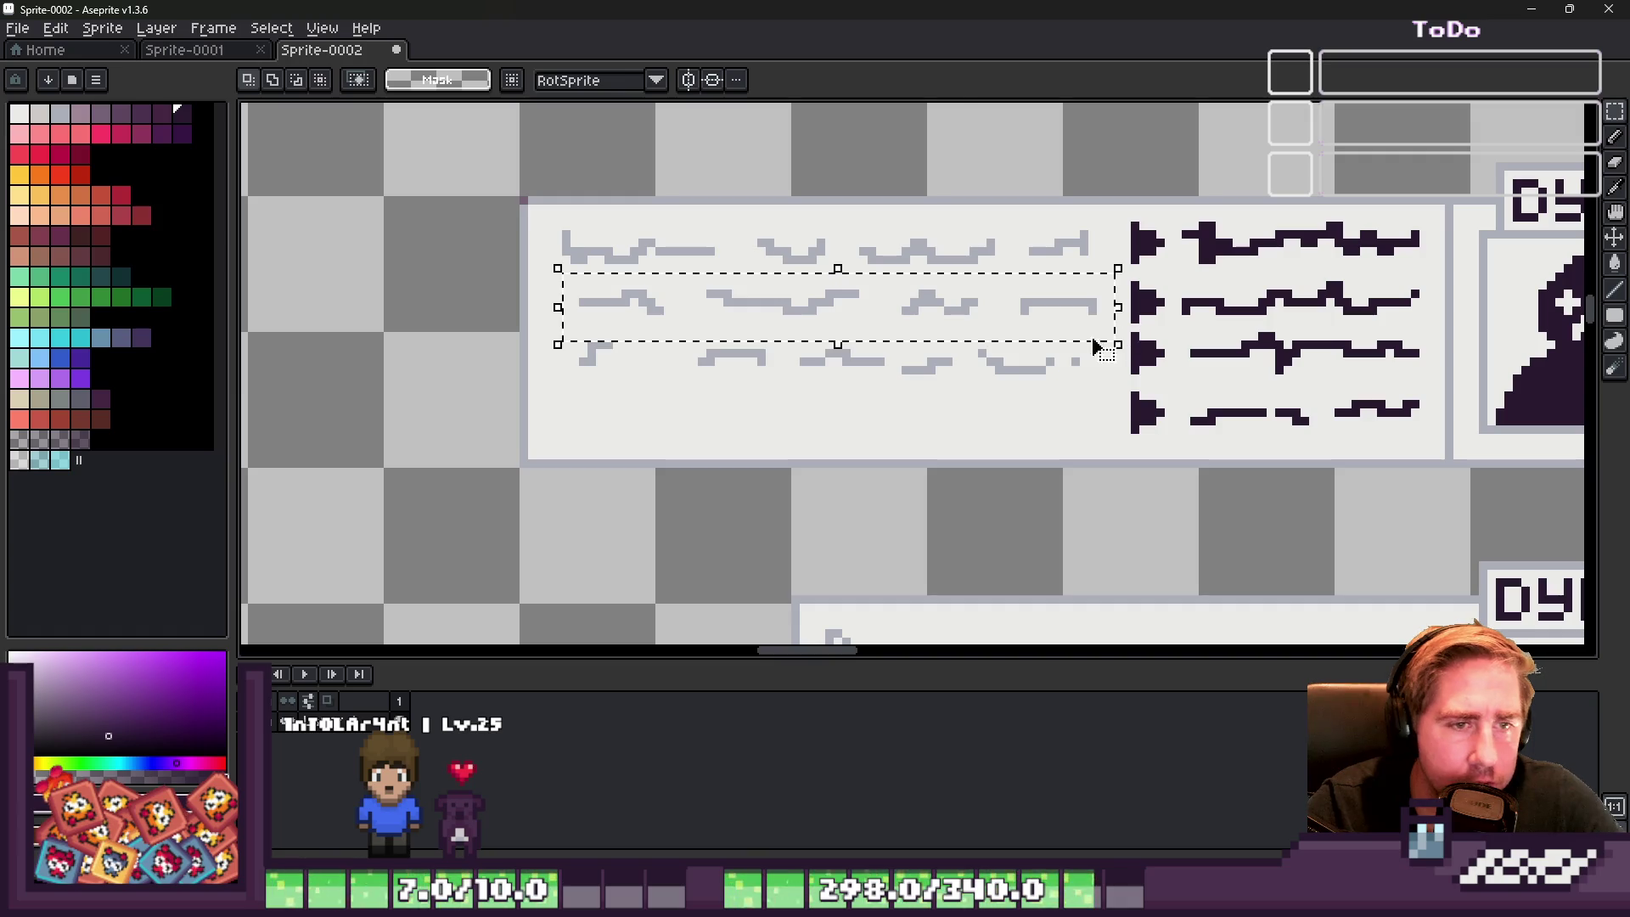
left_click_drag(751, 330, 751, 435)
key("ctrl+d")
scroll(783, 397, "down", 5)
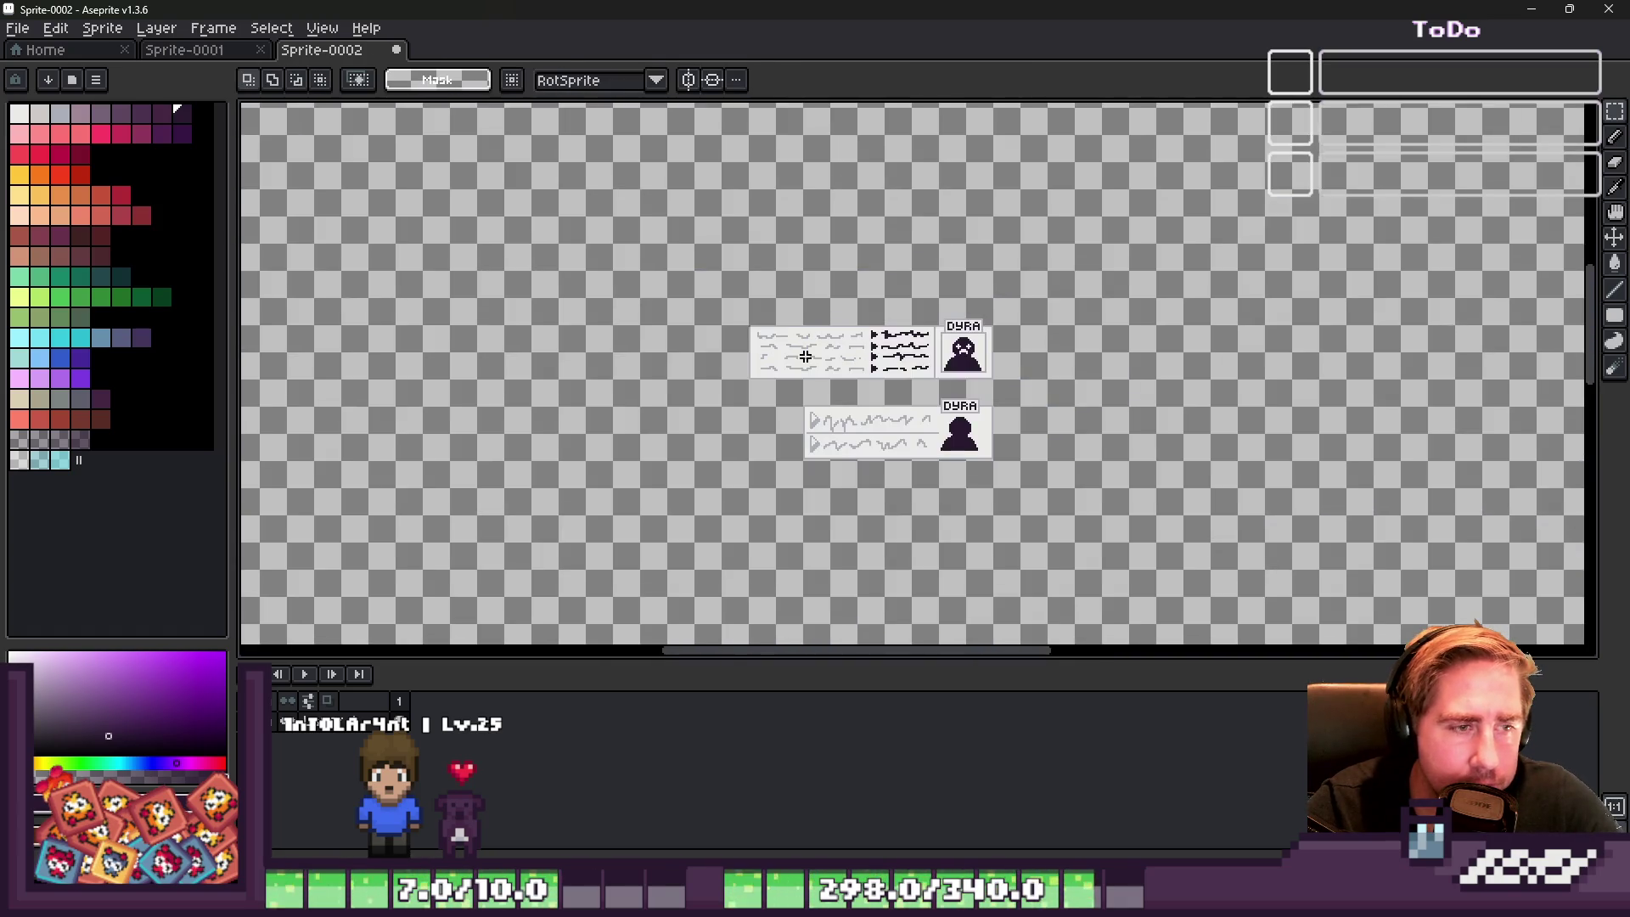
scroll(671, 272, "up", 6)
- Draw a dark purple outline around the portrait panel
key("b")
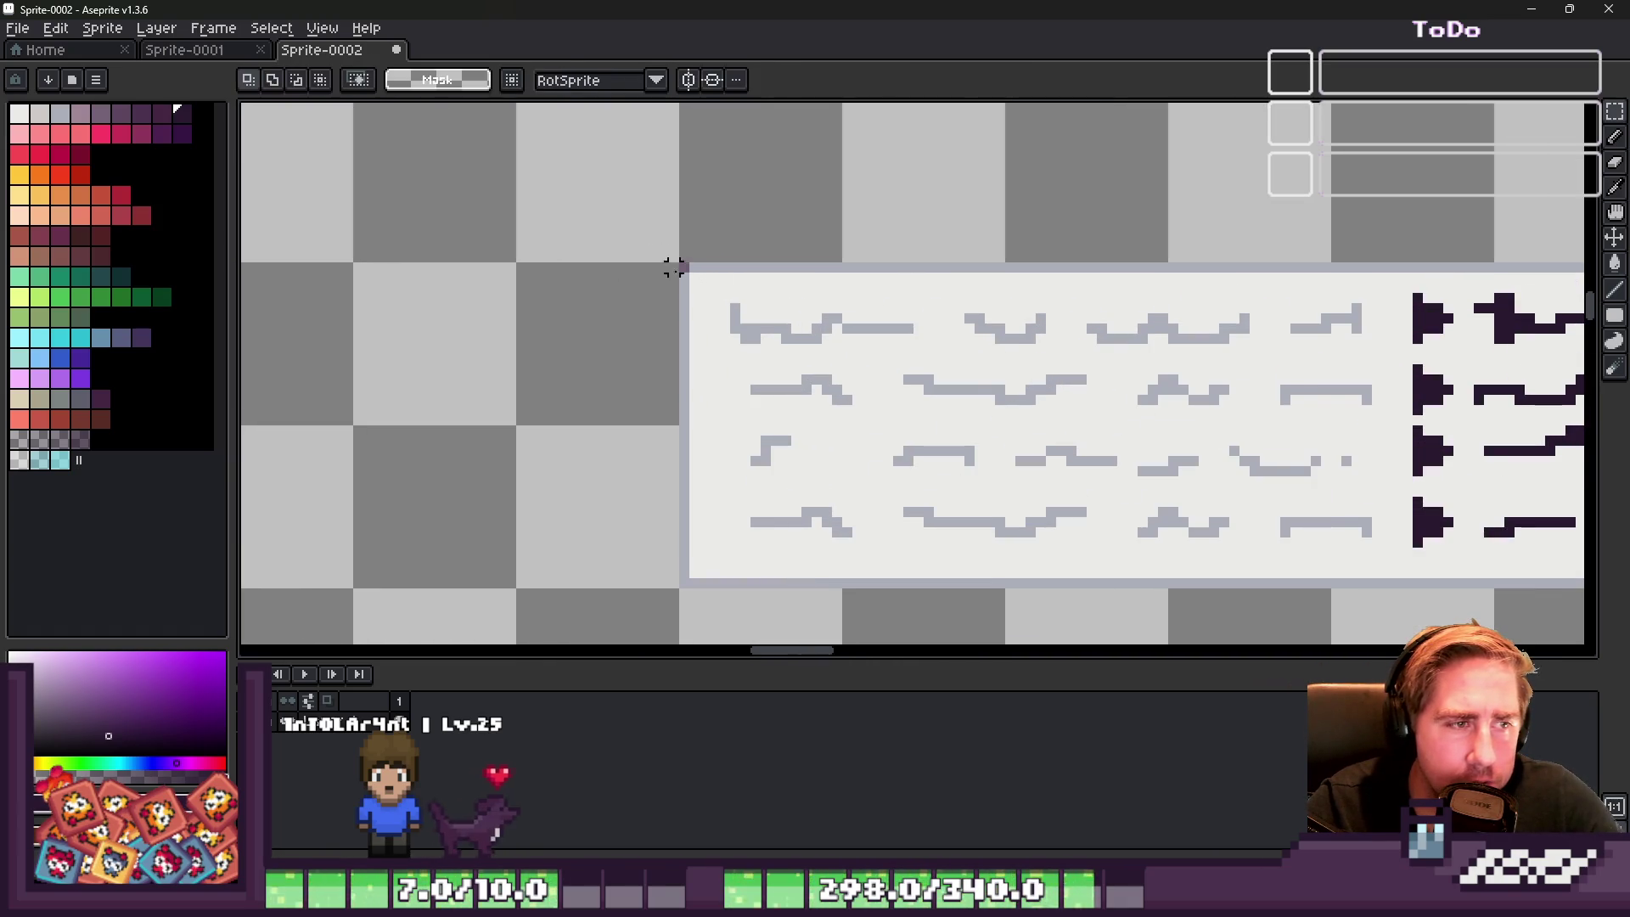
scroll(695, 267, "up", 3)
left_click(709, 297, "alt")
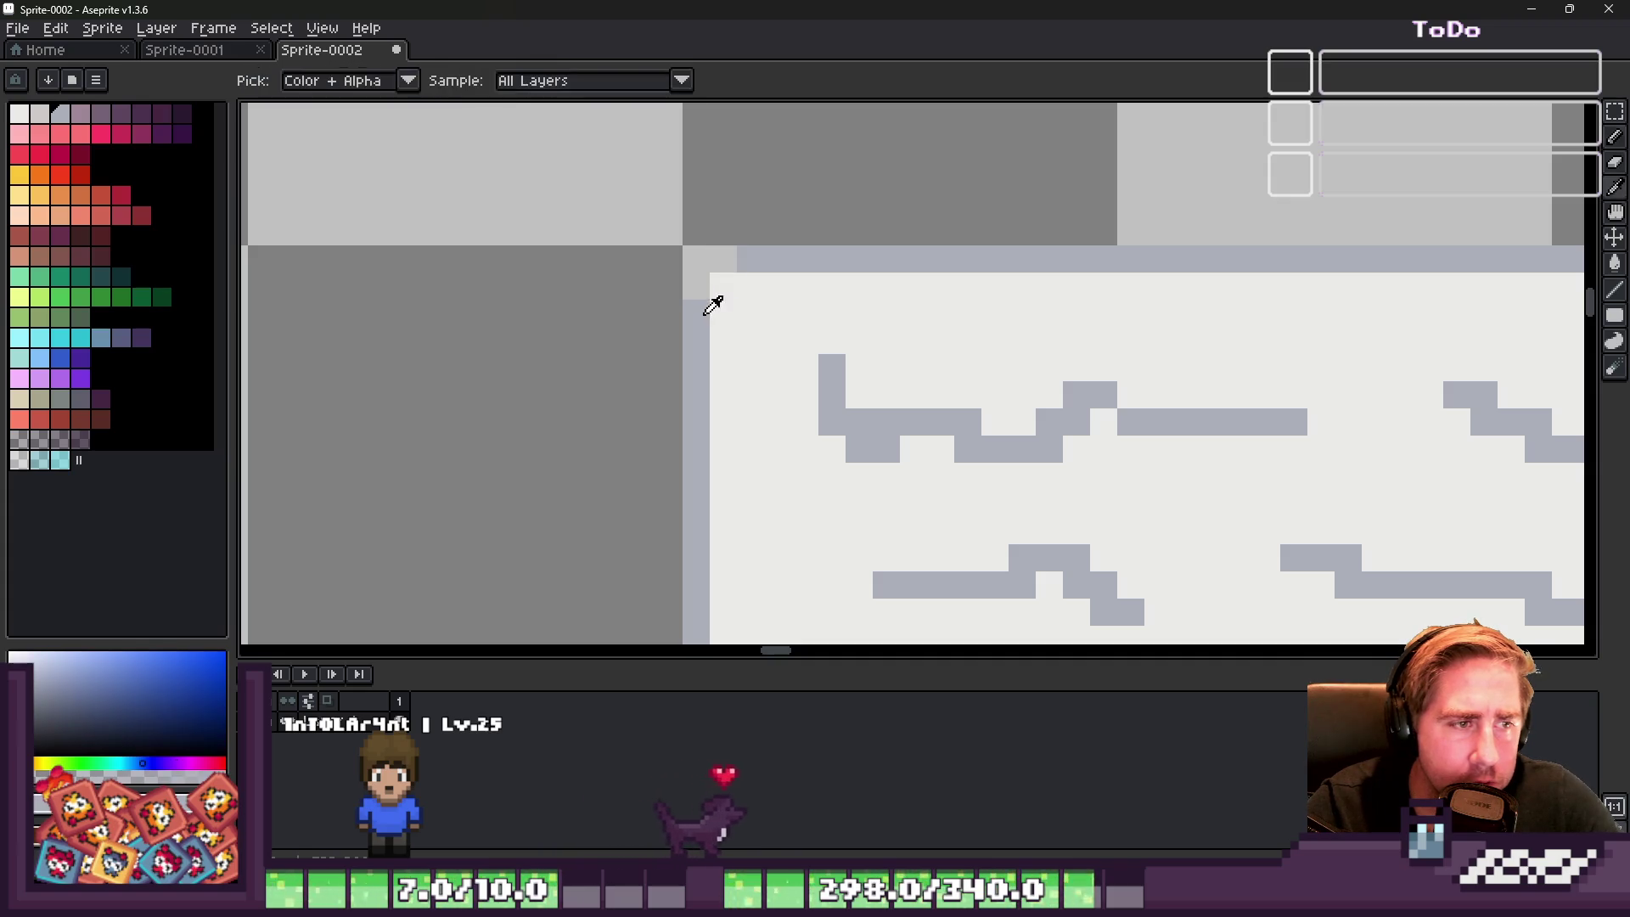
scroll(713, 302, "down", 3)
scroll(744, 473, "up", 2)
scroll(743, 472, "up", 2)
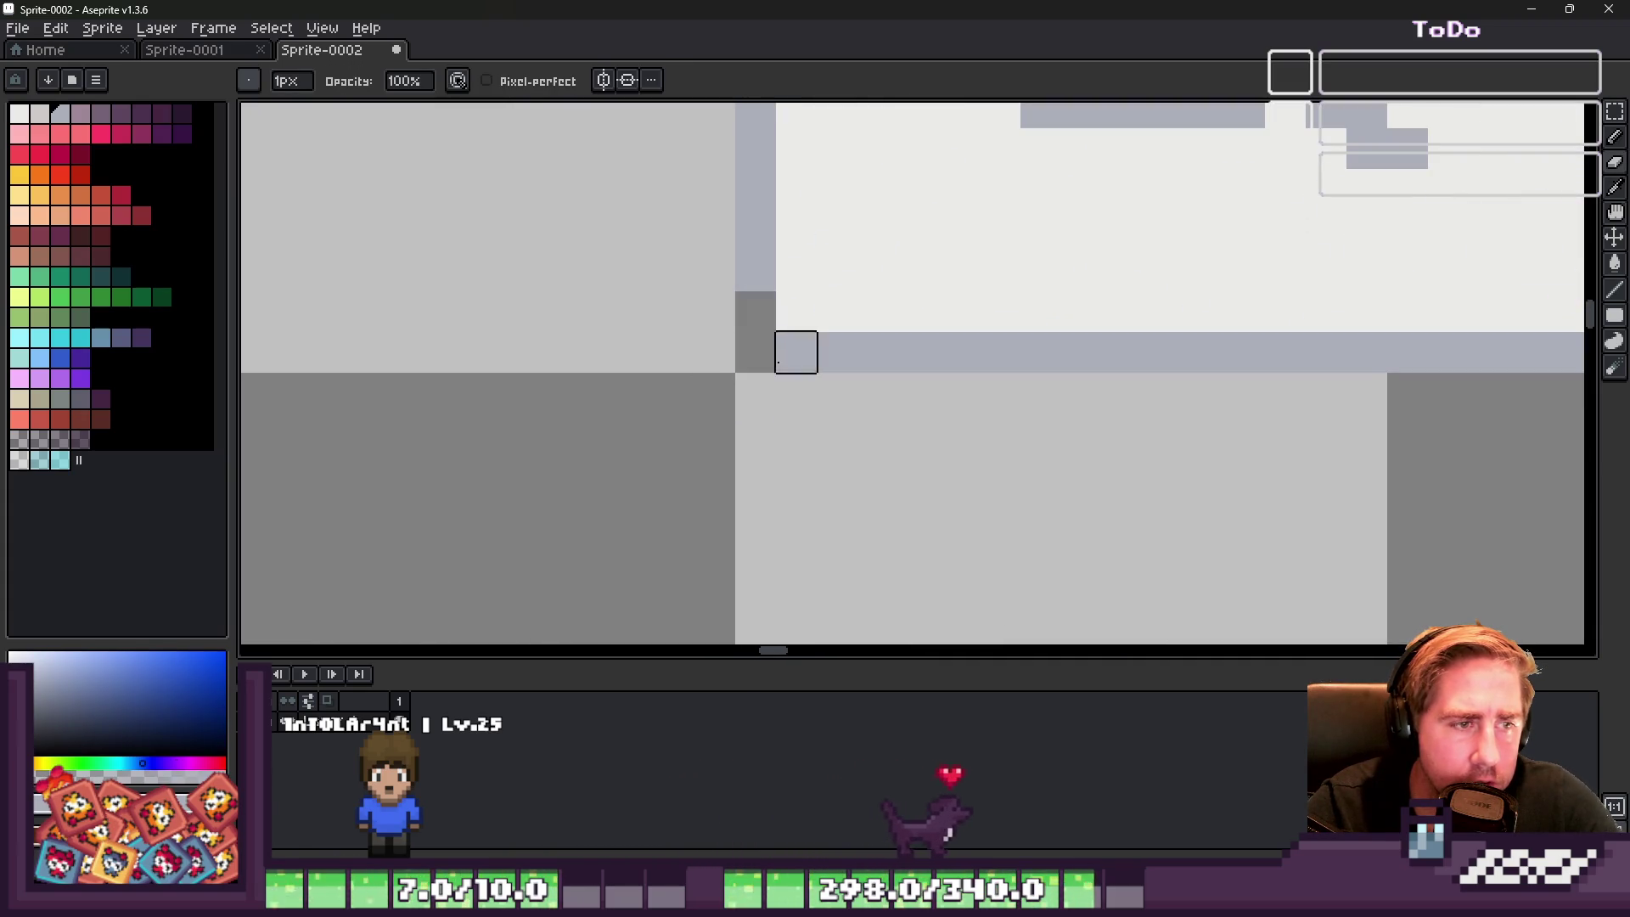
scroll(798, 348, "down", 5)
scroll(988, 318, "up", 3)
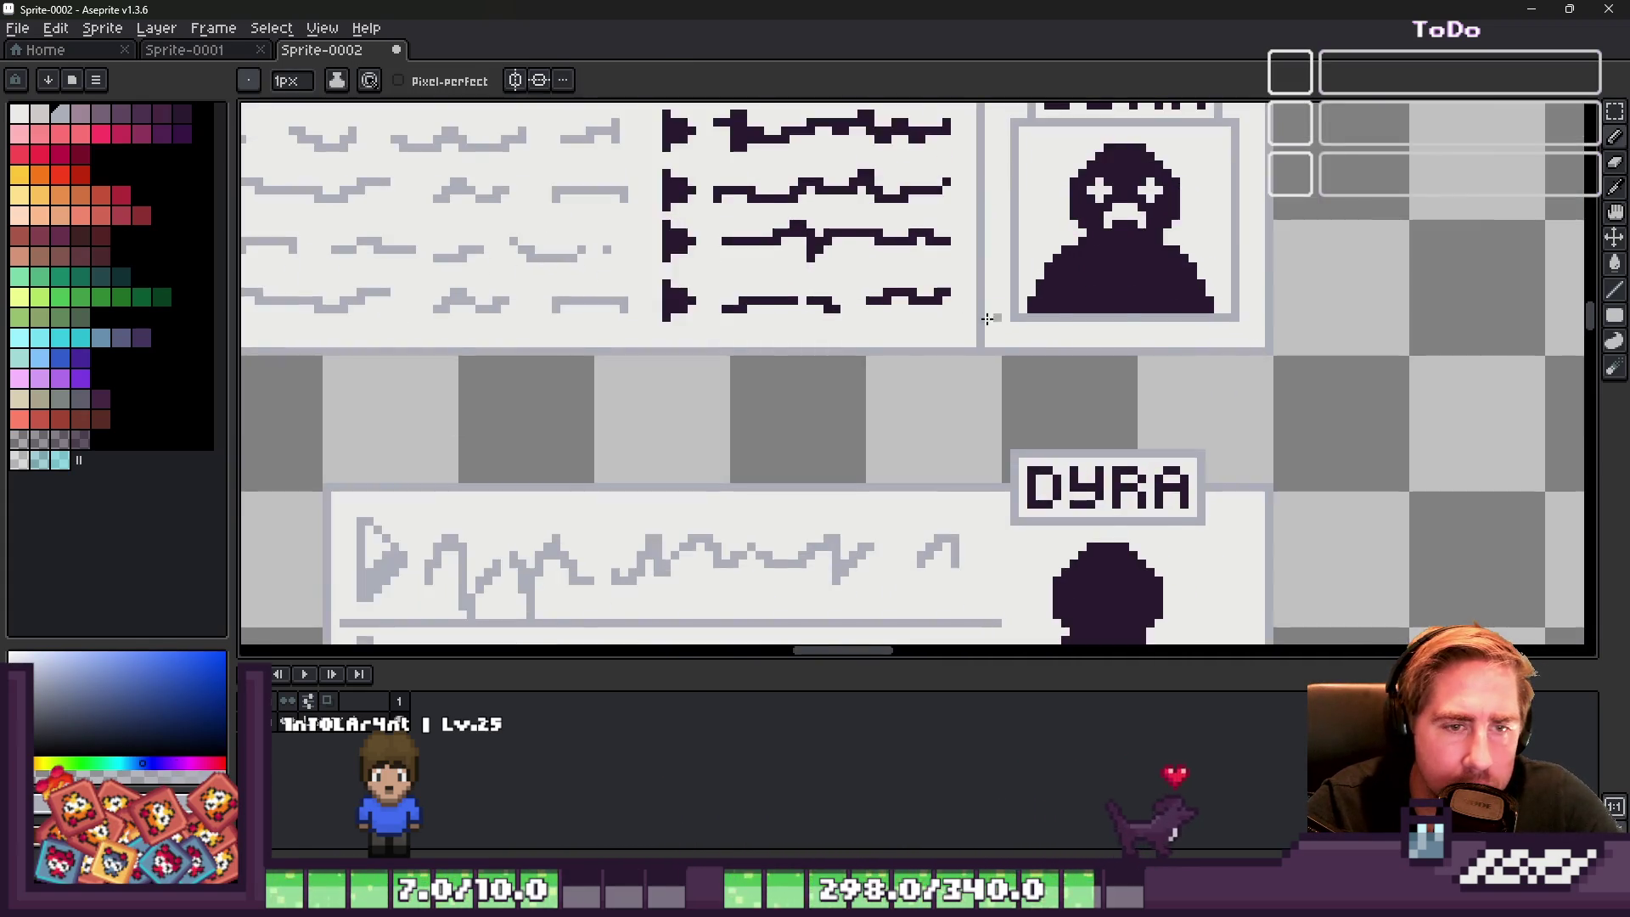
scroll(987, 319, "up", 1)
scroll(1008, 407, "down", 2)
scroll(1230, 364, "up", 4)
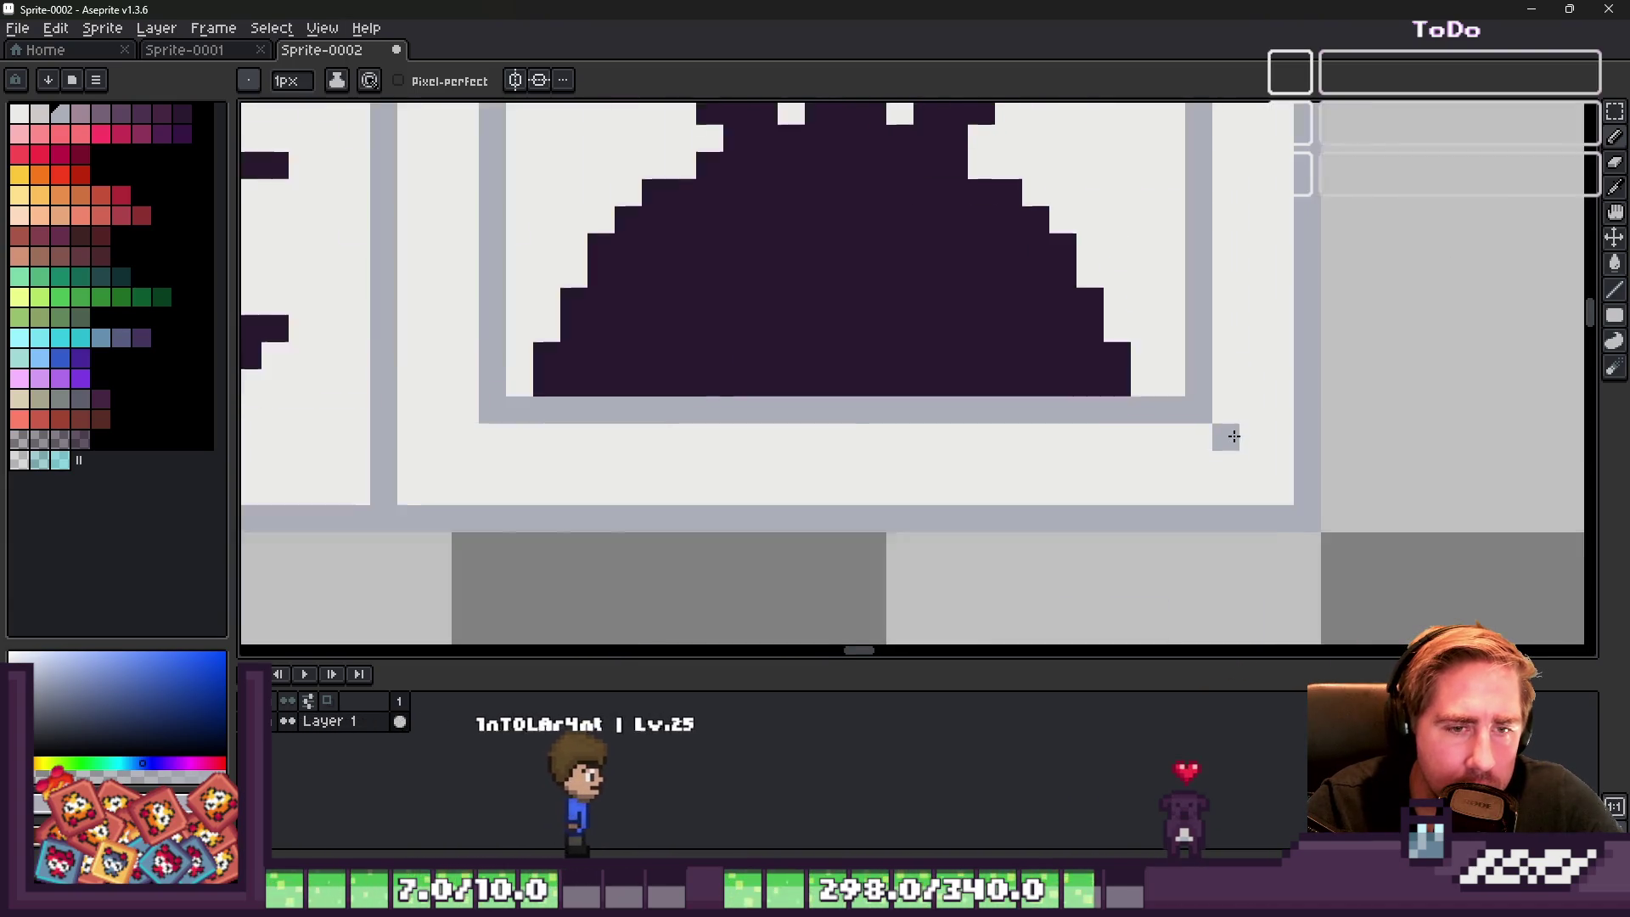
scroll(1232, 436, "down", 2)
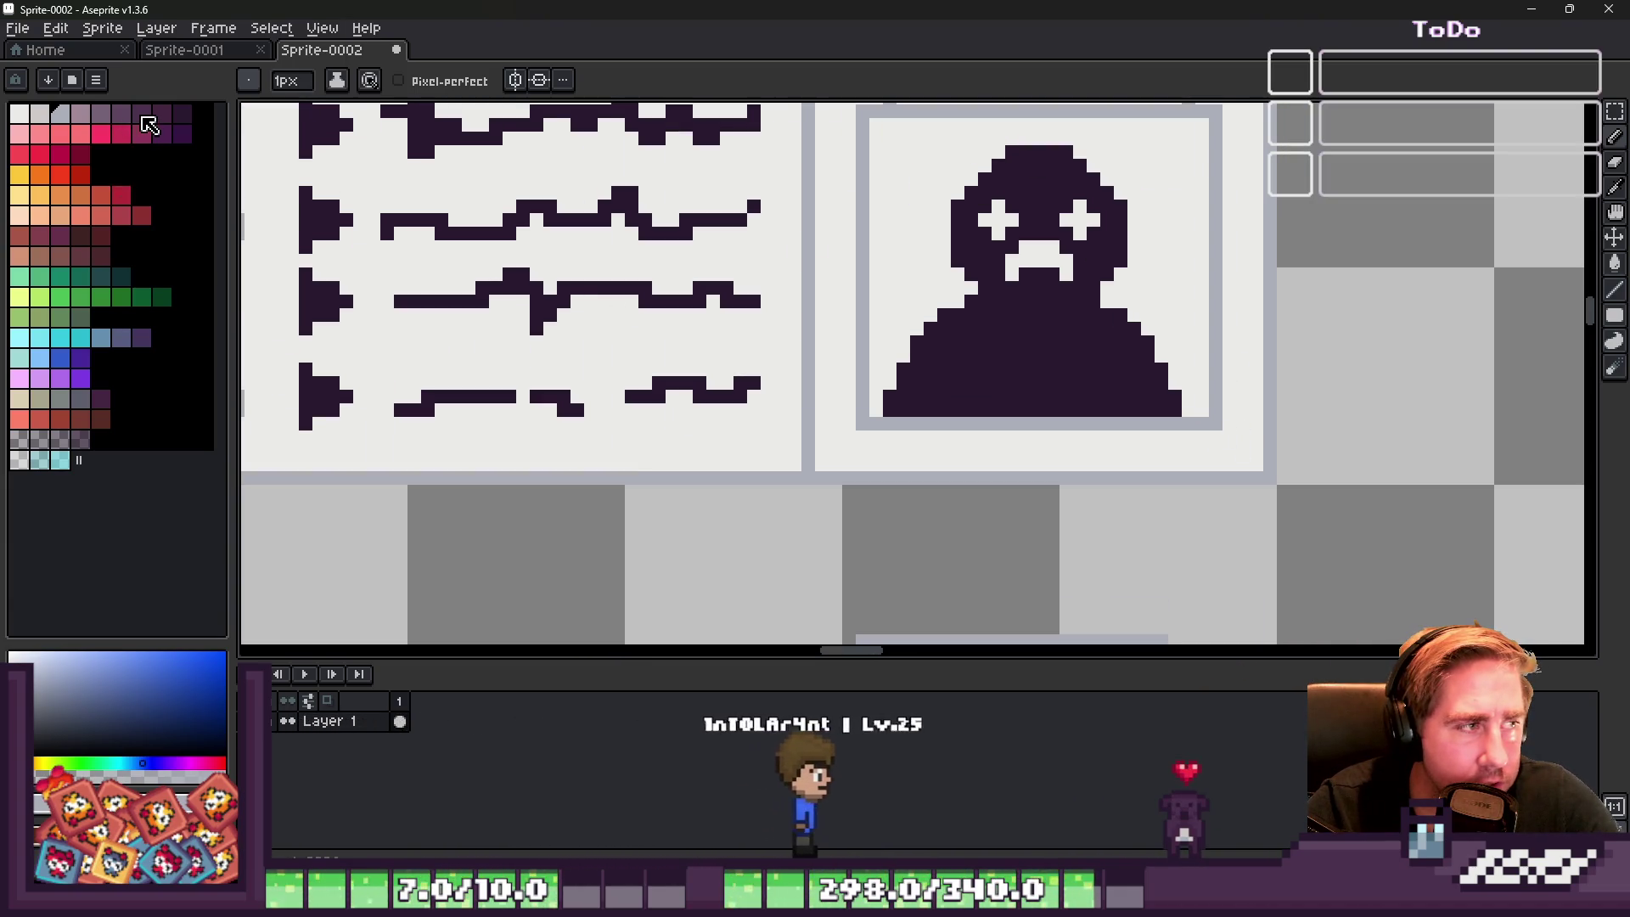
left_click(182, 114)
scroll(875, 204, "down", 2)
scroll(874, 204, "up", 3)
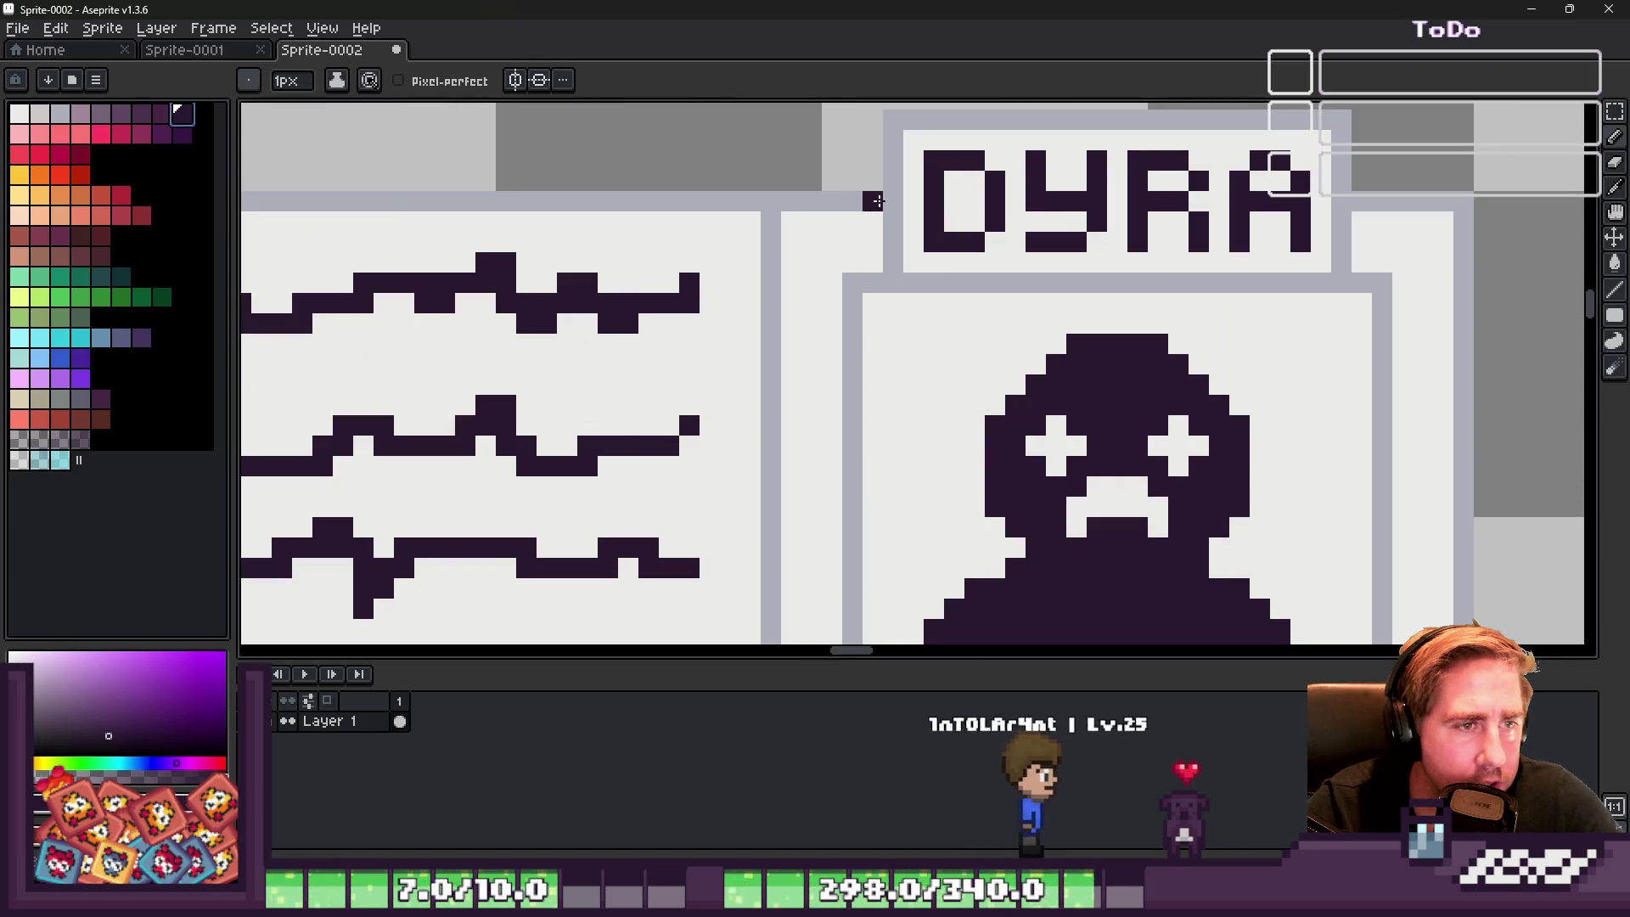
mouse_move(875, 202)
left_mouse_down()
mouse_move(765, 270)
mouse_move(764, 400)
left_mouse_up()
scroll(765, 270, "down", 2)
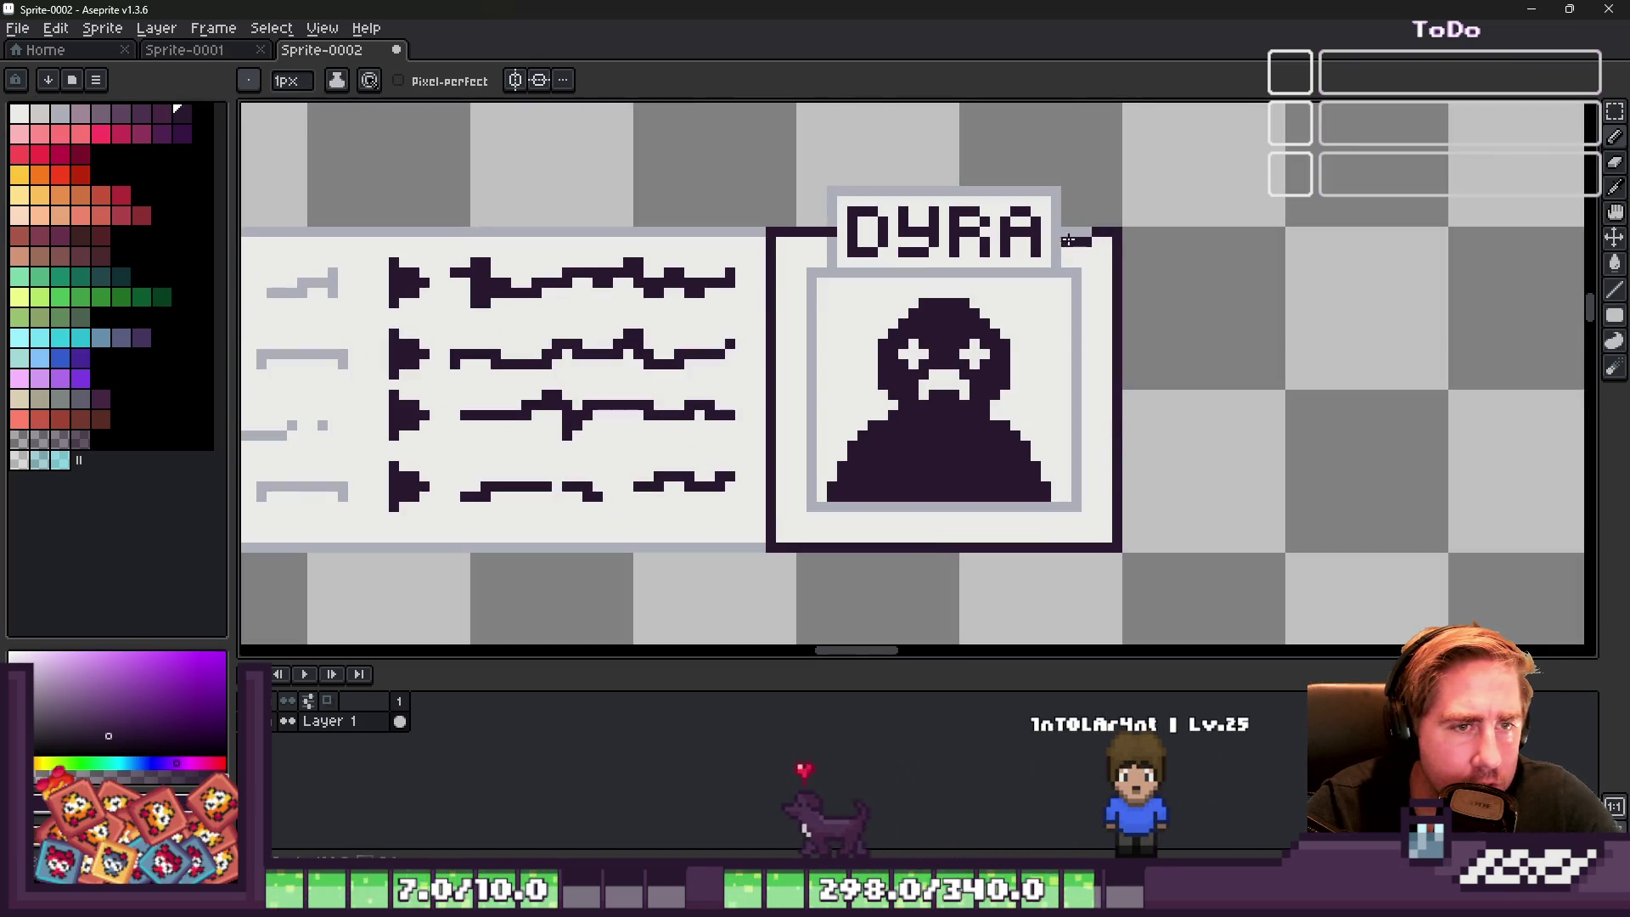
scroll(968, 230, "up", 2)
- Darken the top edge of the inner picture box with the dark frame colour
key("i")
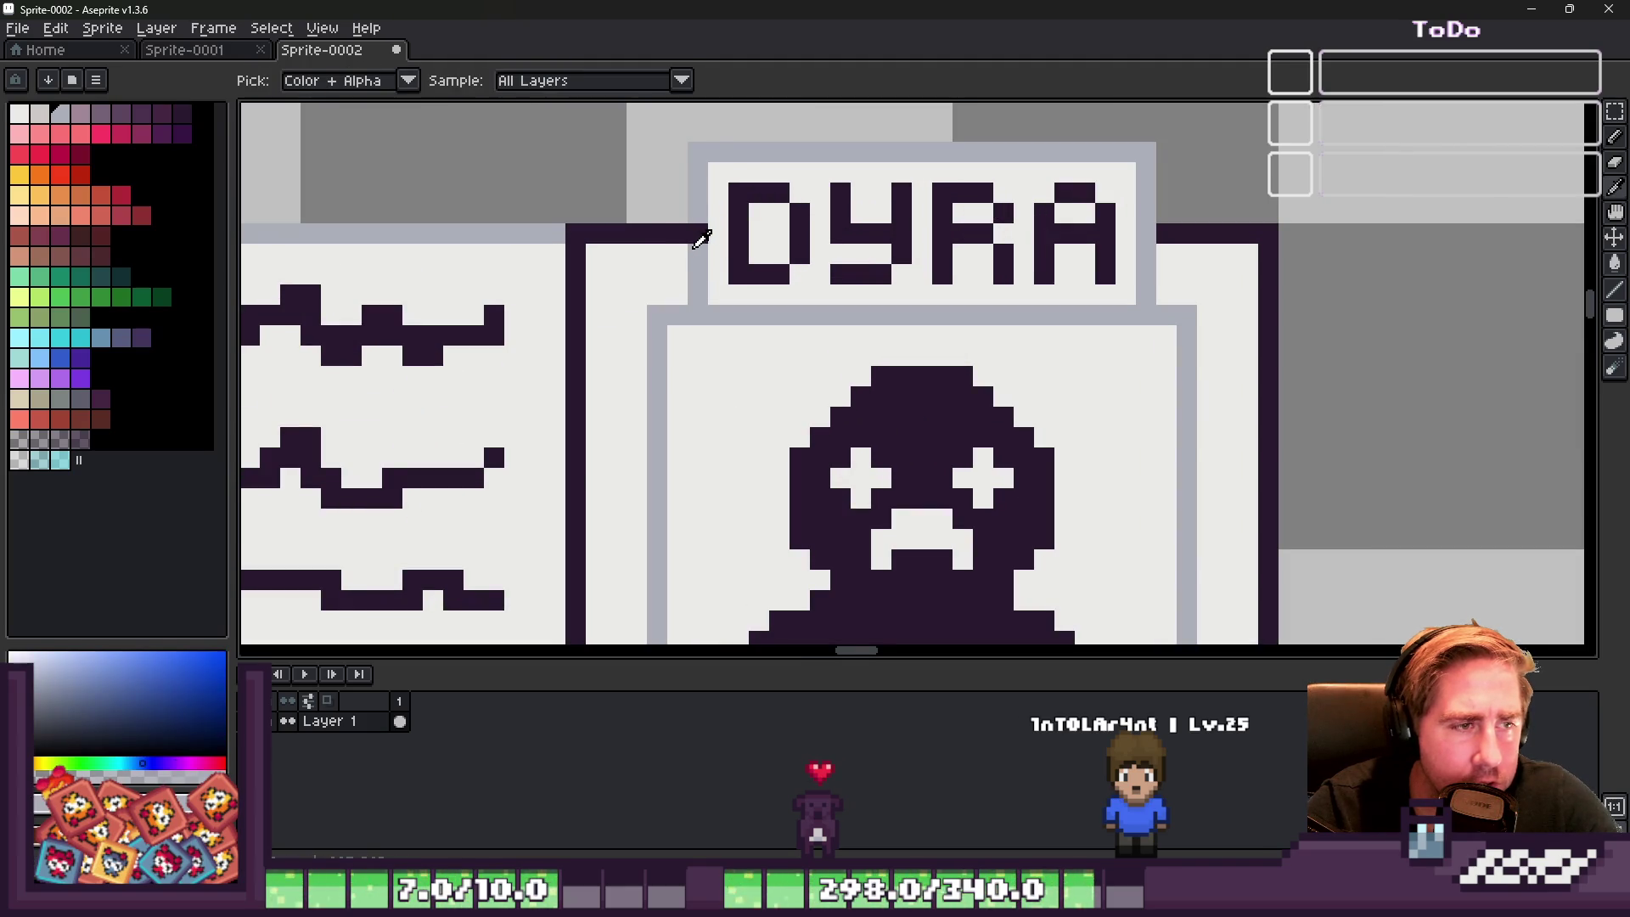
scroll(713, 246, "down", 3)
scroll(747, 267, "up", 2)
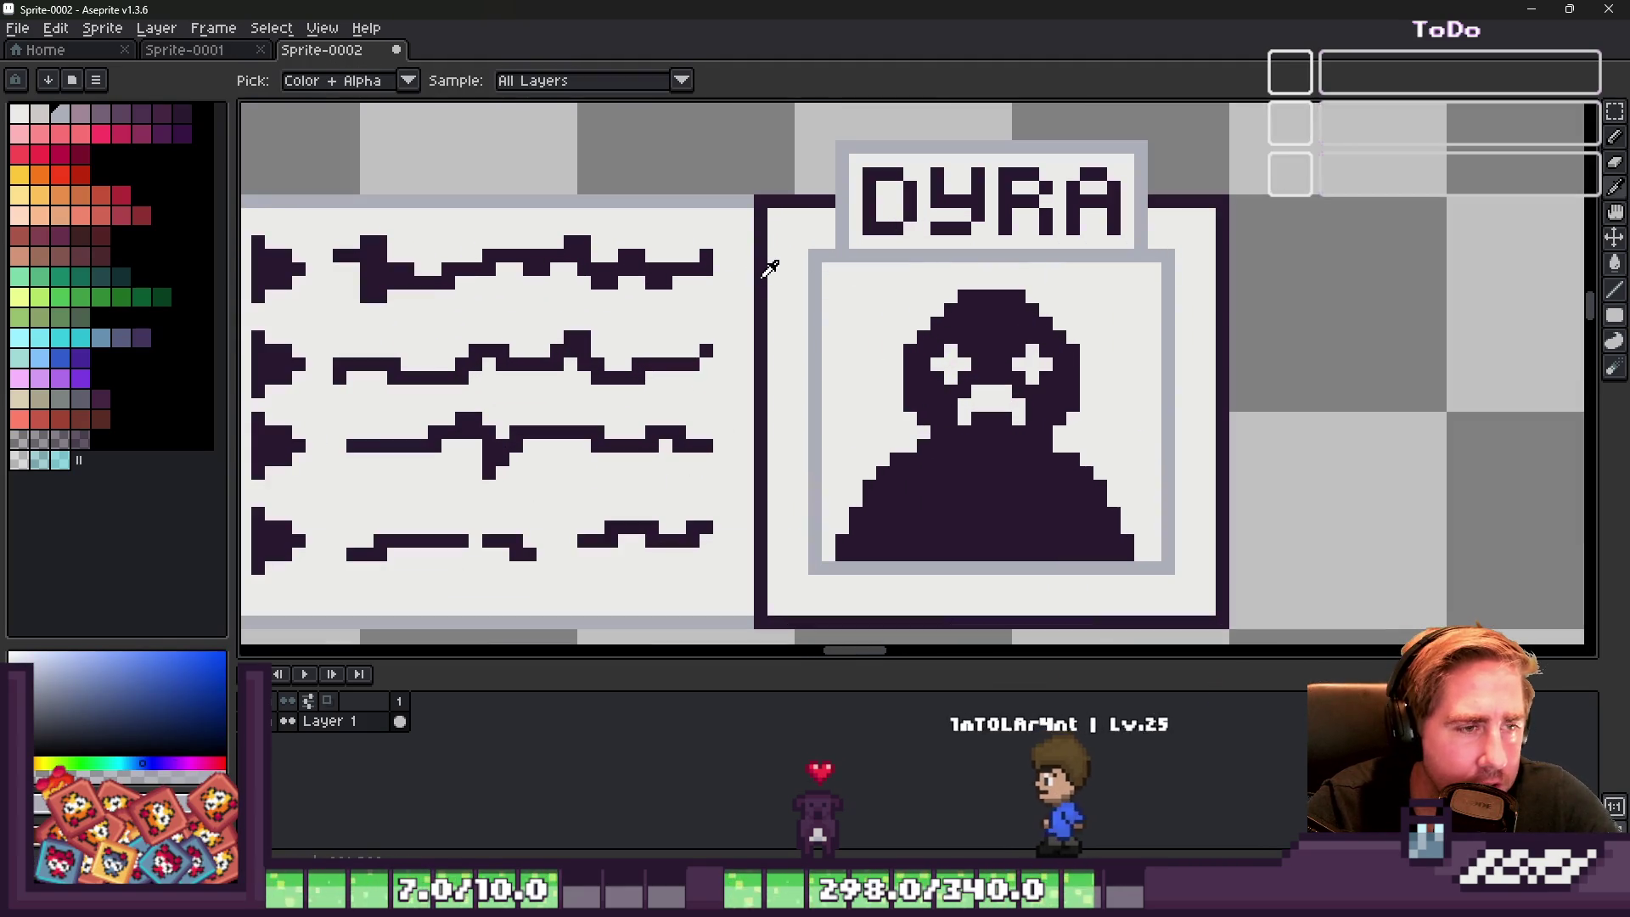
left_click(770, 268)
key("b")
left_click_drag(824, 255, 1157, 252)
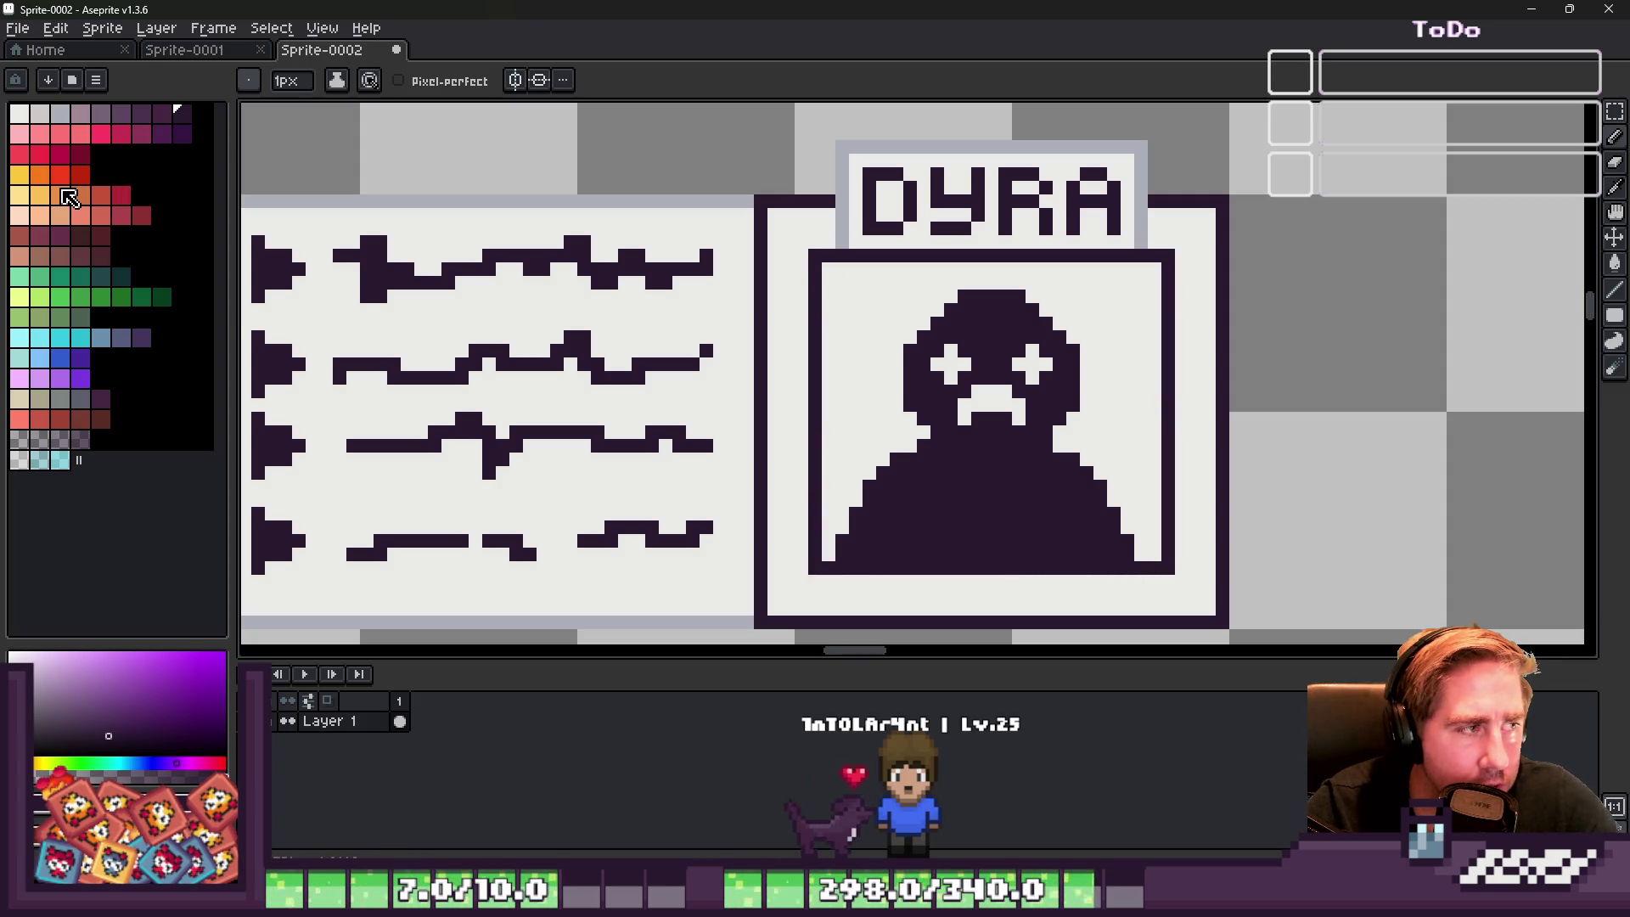
- Paint Bucket the portrait's picture box with a blue swatch and its frame with orange
left_click(60, 174)
key("g")
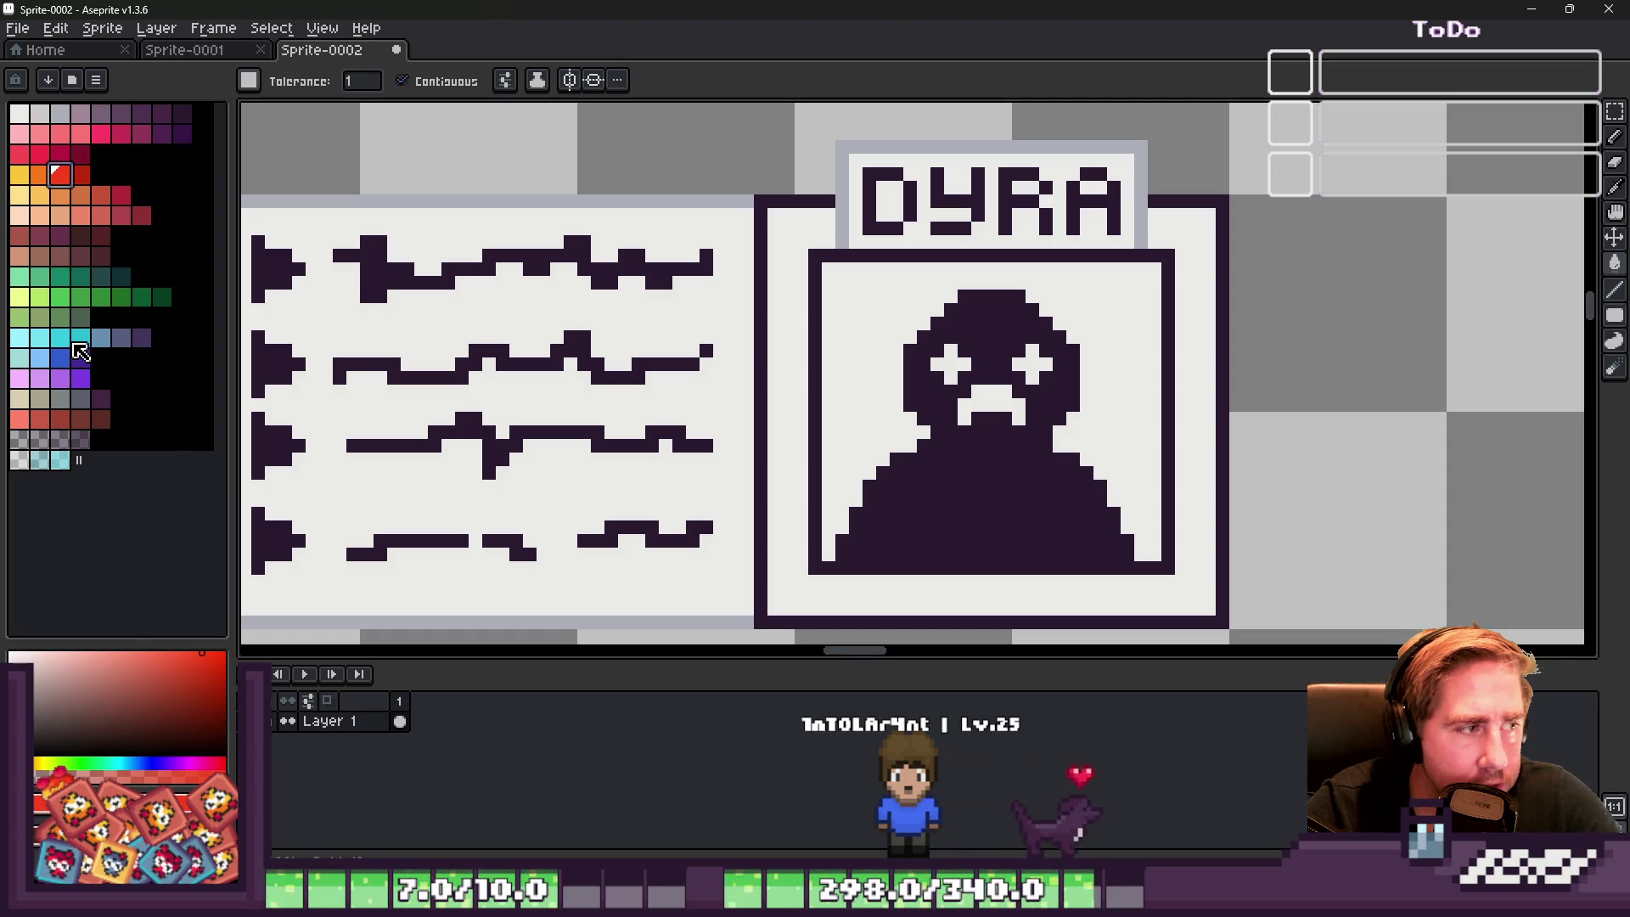
left_click(102, 339)
left_click(830, 440)
scroll(830, 439, "down", 4)
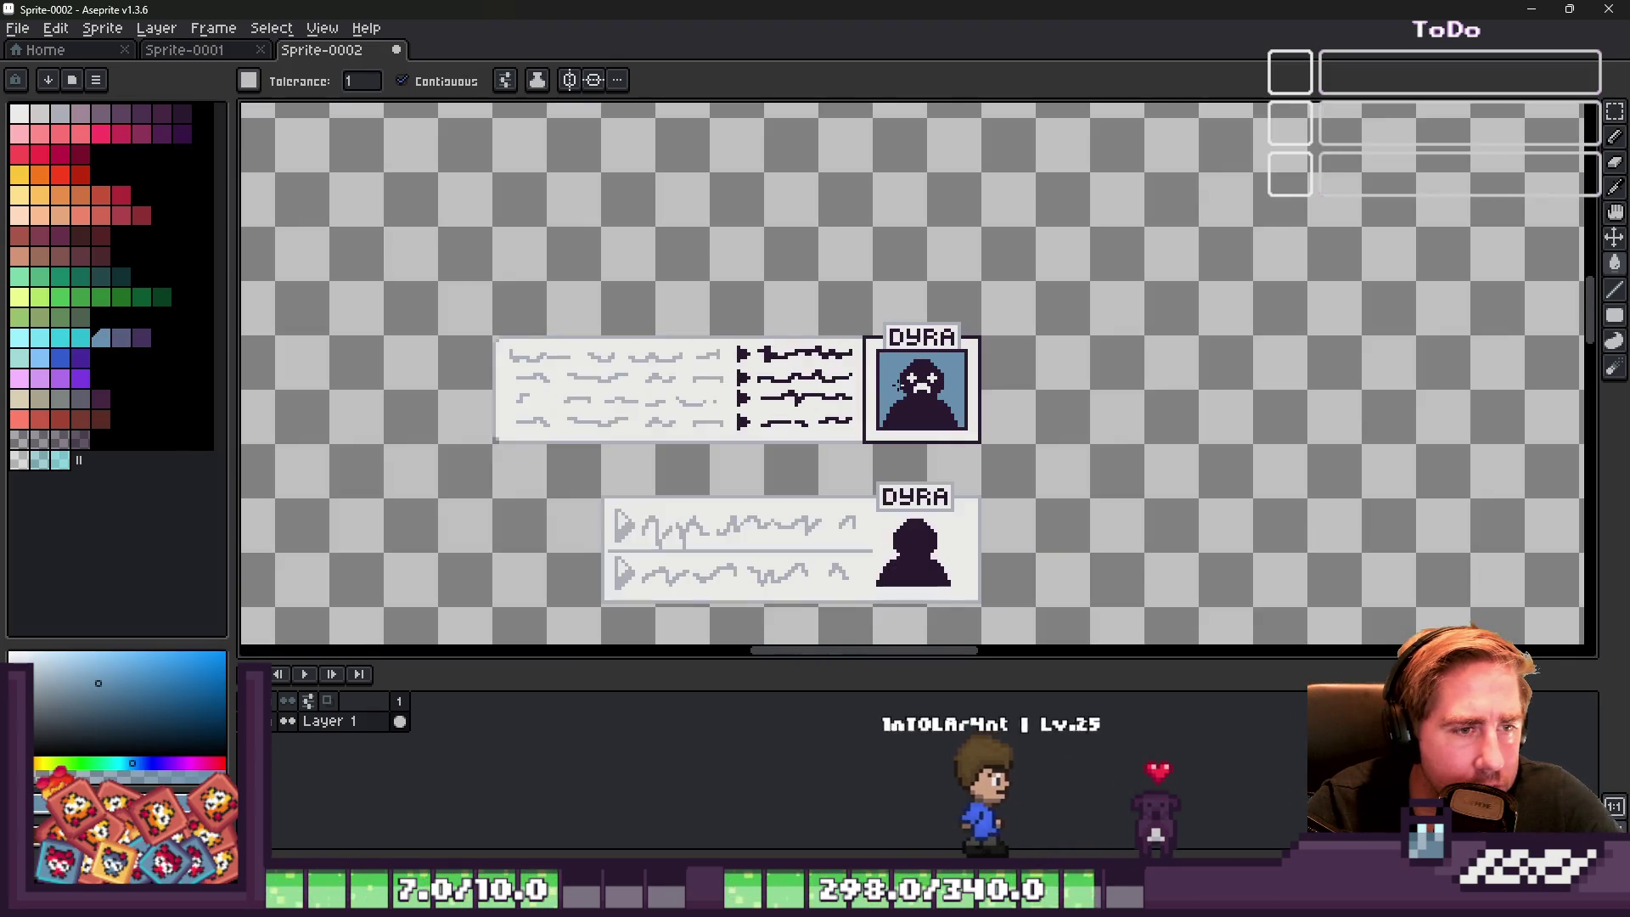
scroll(879, 398, "up", 3)
left_click(80, 193)
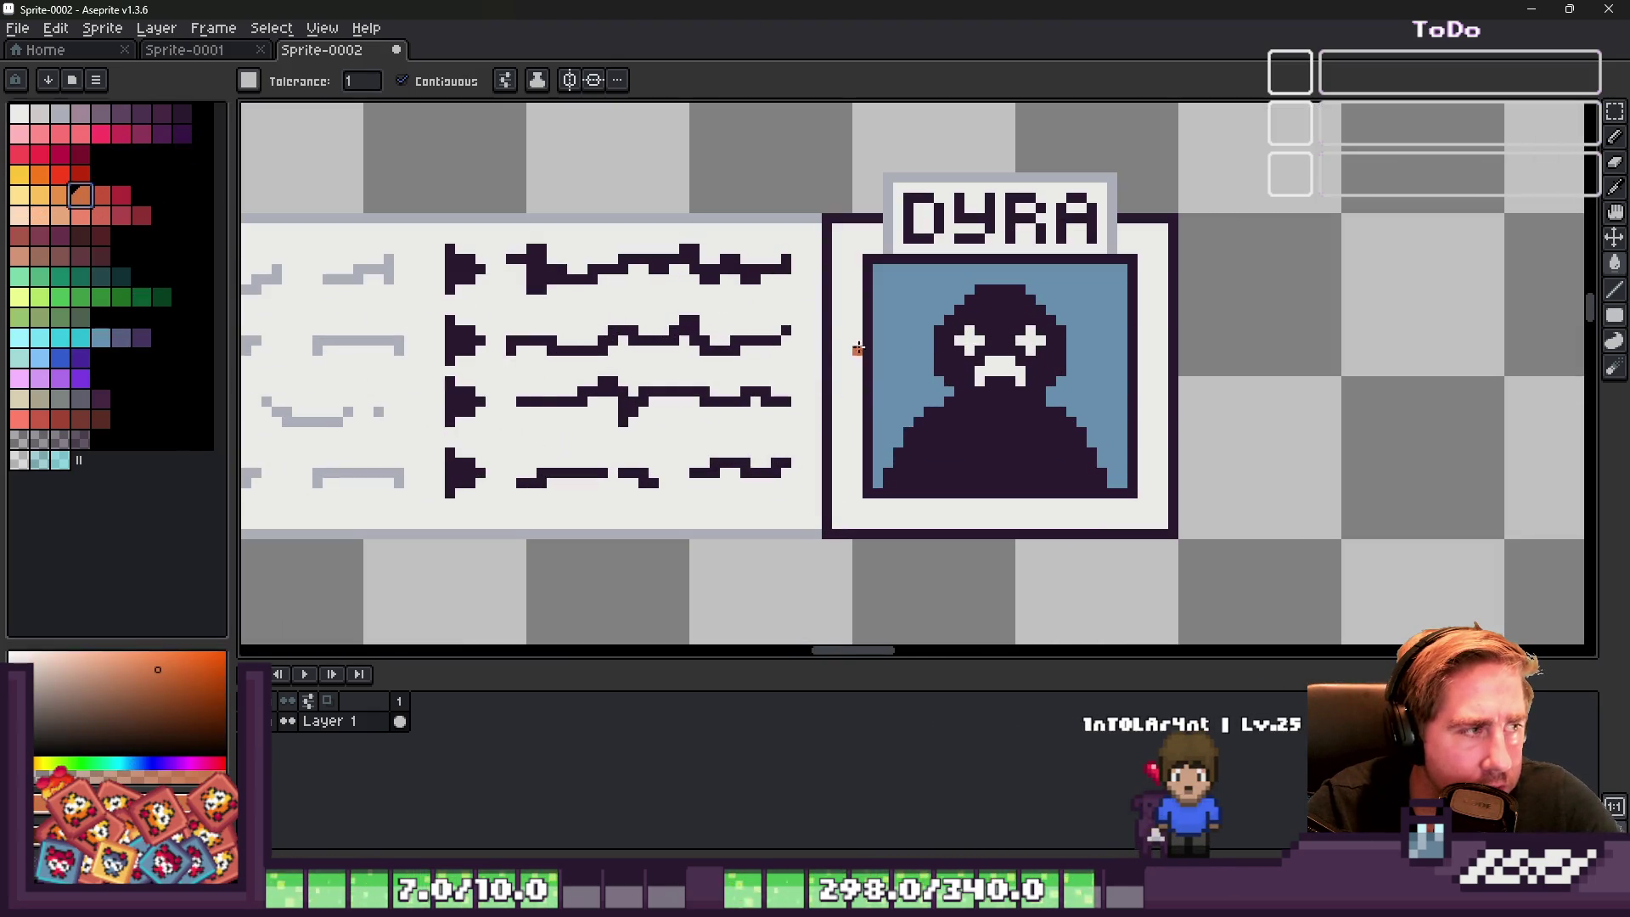
left_click(844, 310)
scroll(844, 311, "down", 3)
scroll(1090, 378, "up", 3)
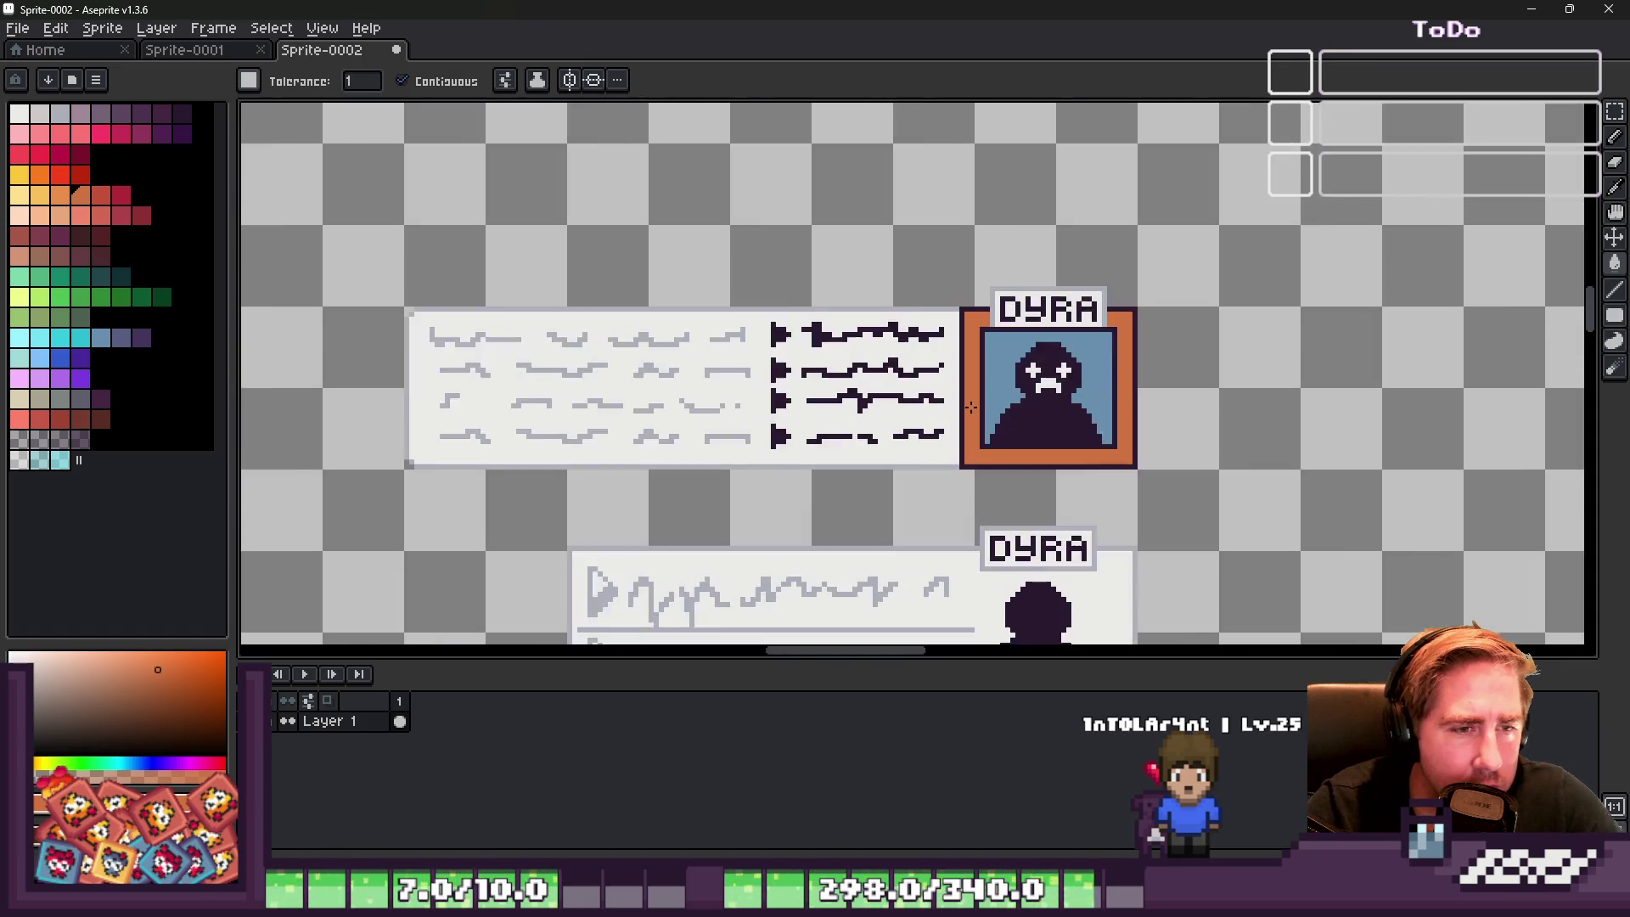
scroll(1091, 378, "down", 1)
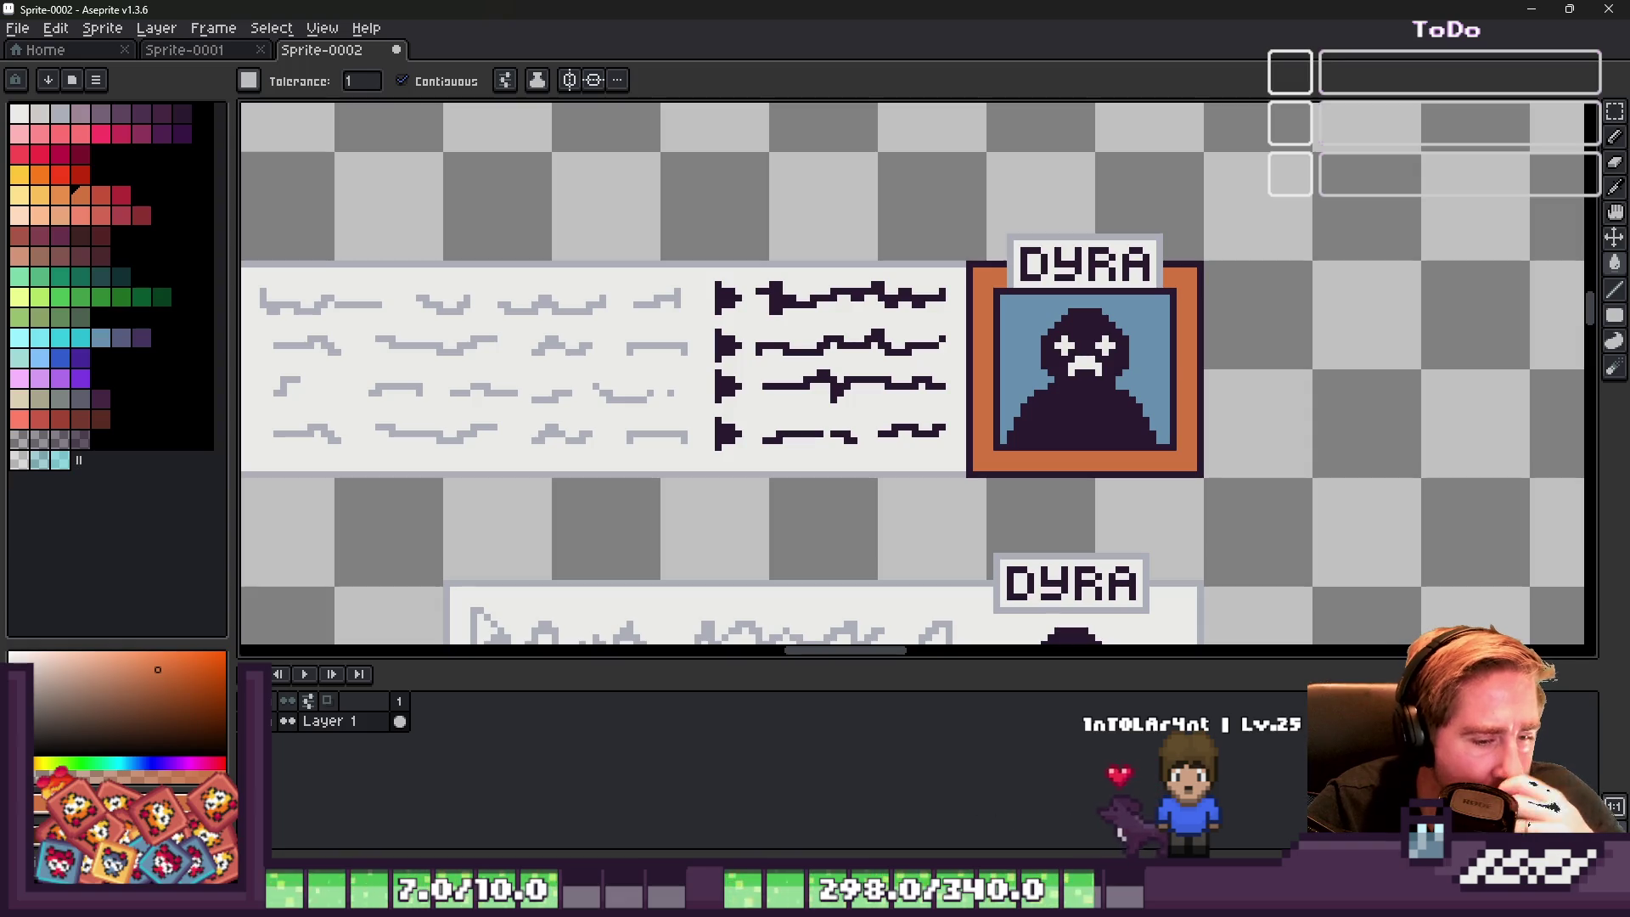
- Filter the FileSystem for 'dyra', open the Dyra texture in the external editor, then return to Aseprite
mouse_move(1075, 891)
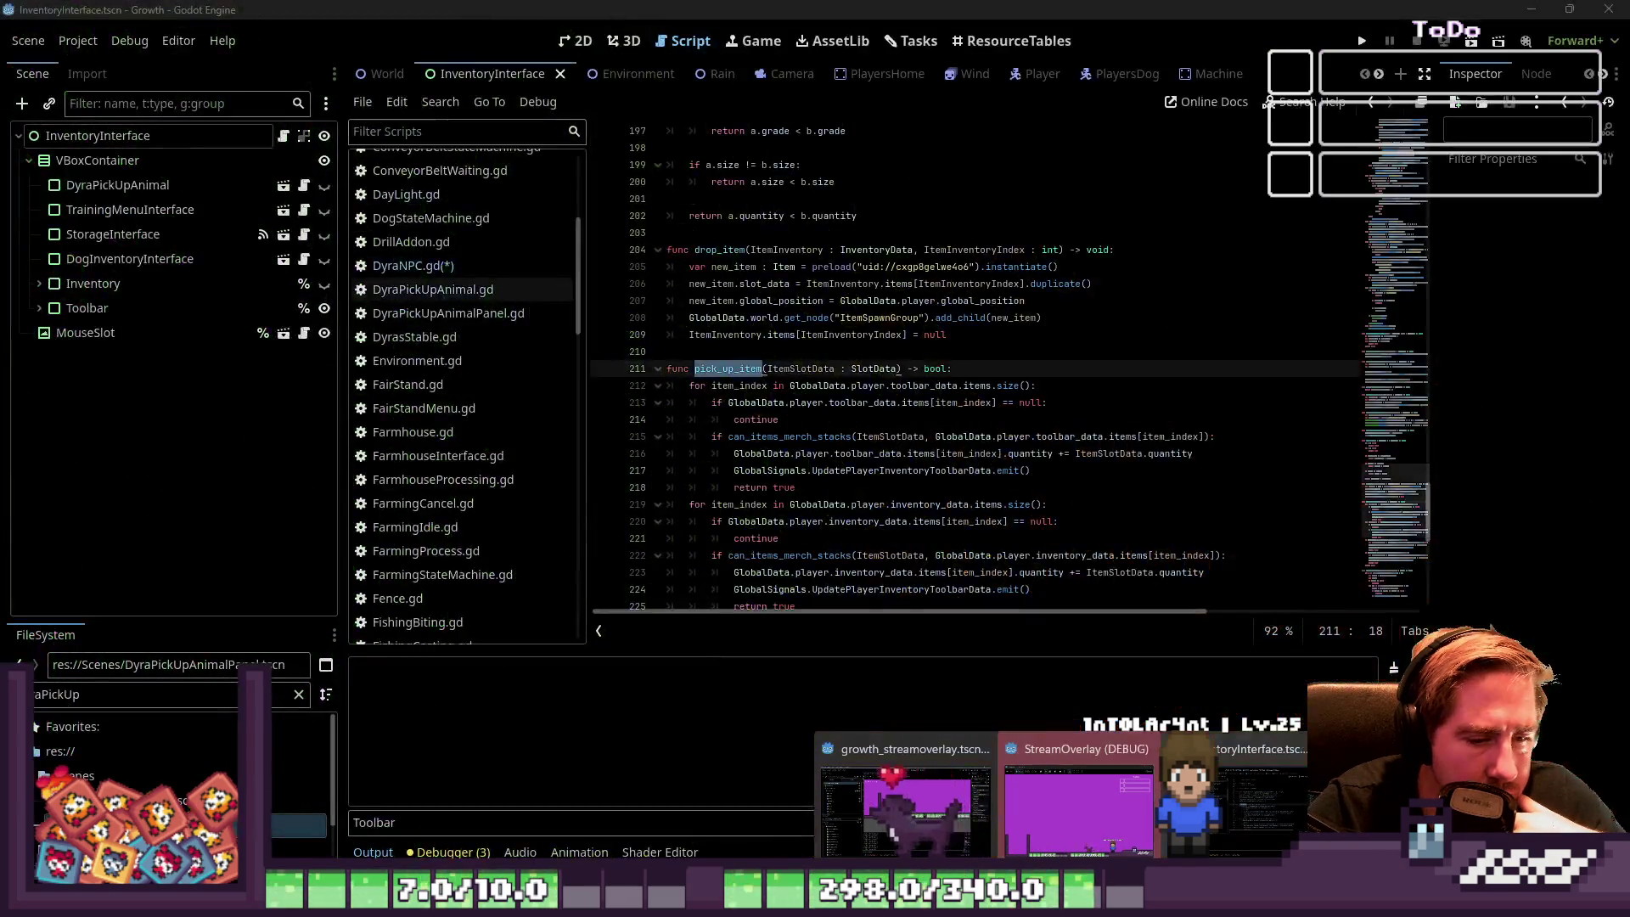
left_click(1263, 798)
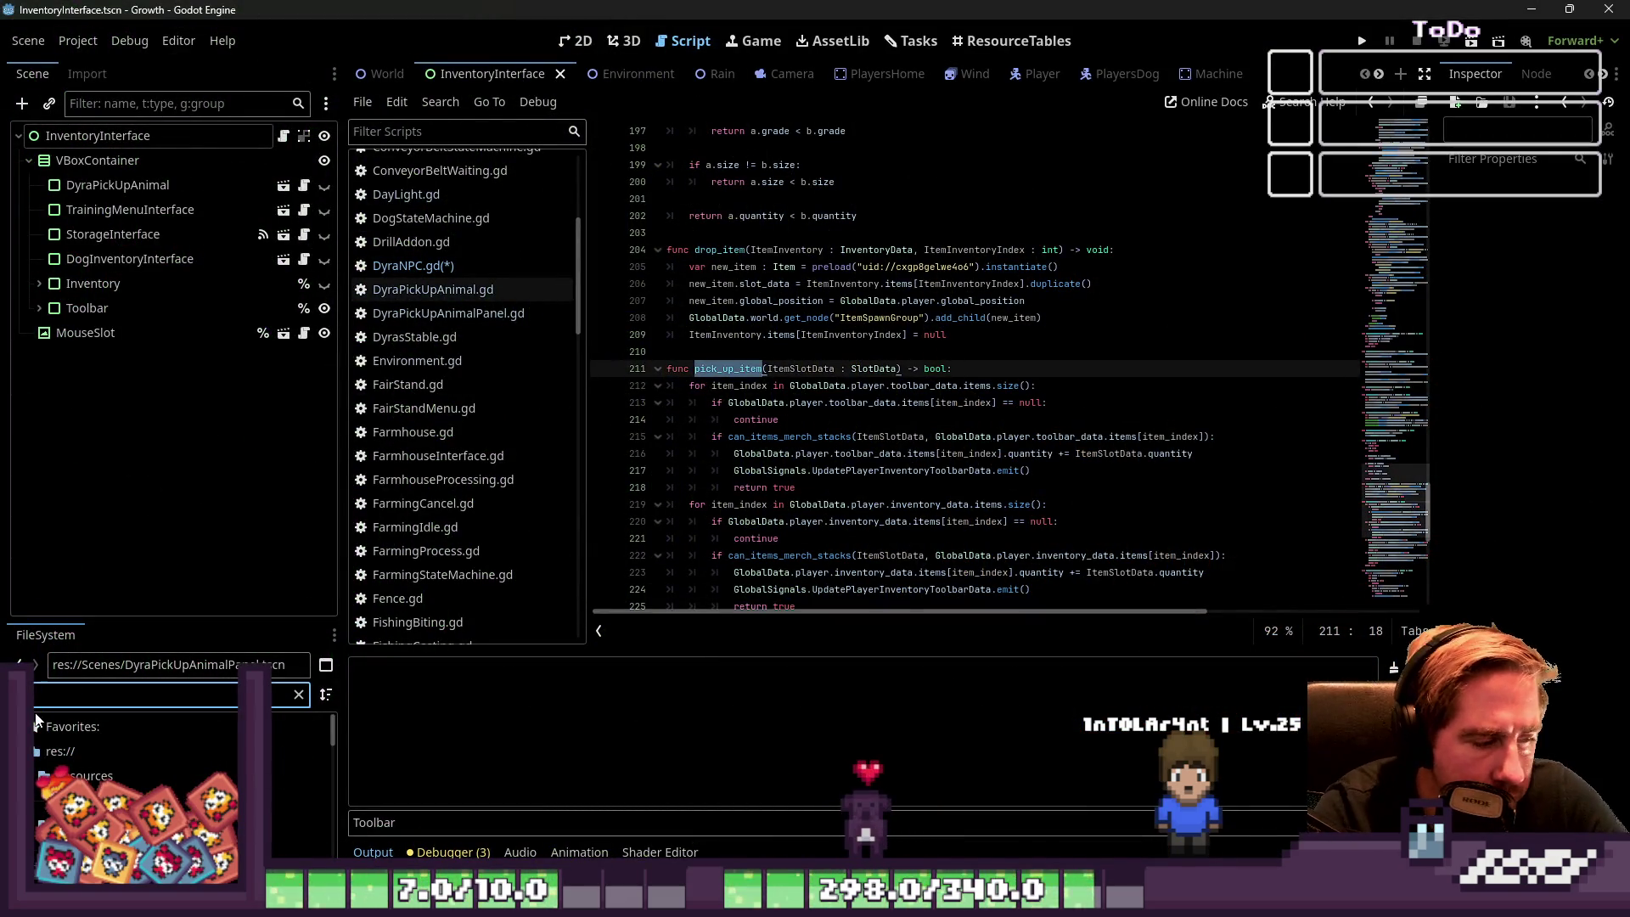
type("dyra")
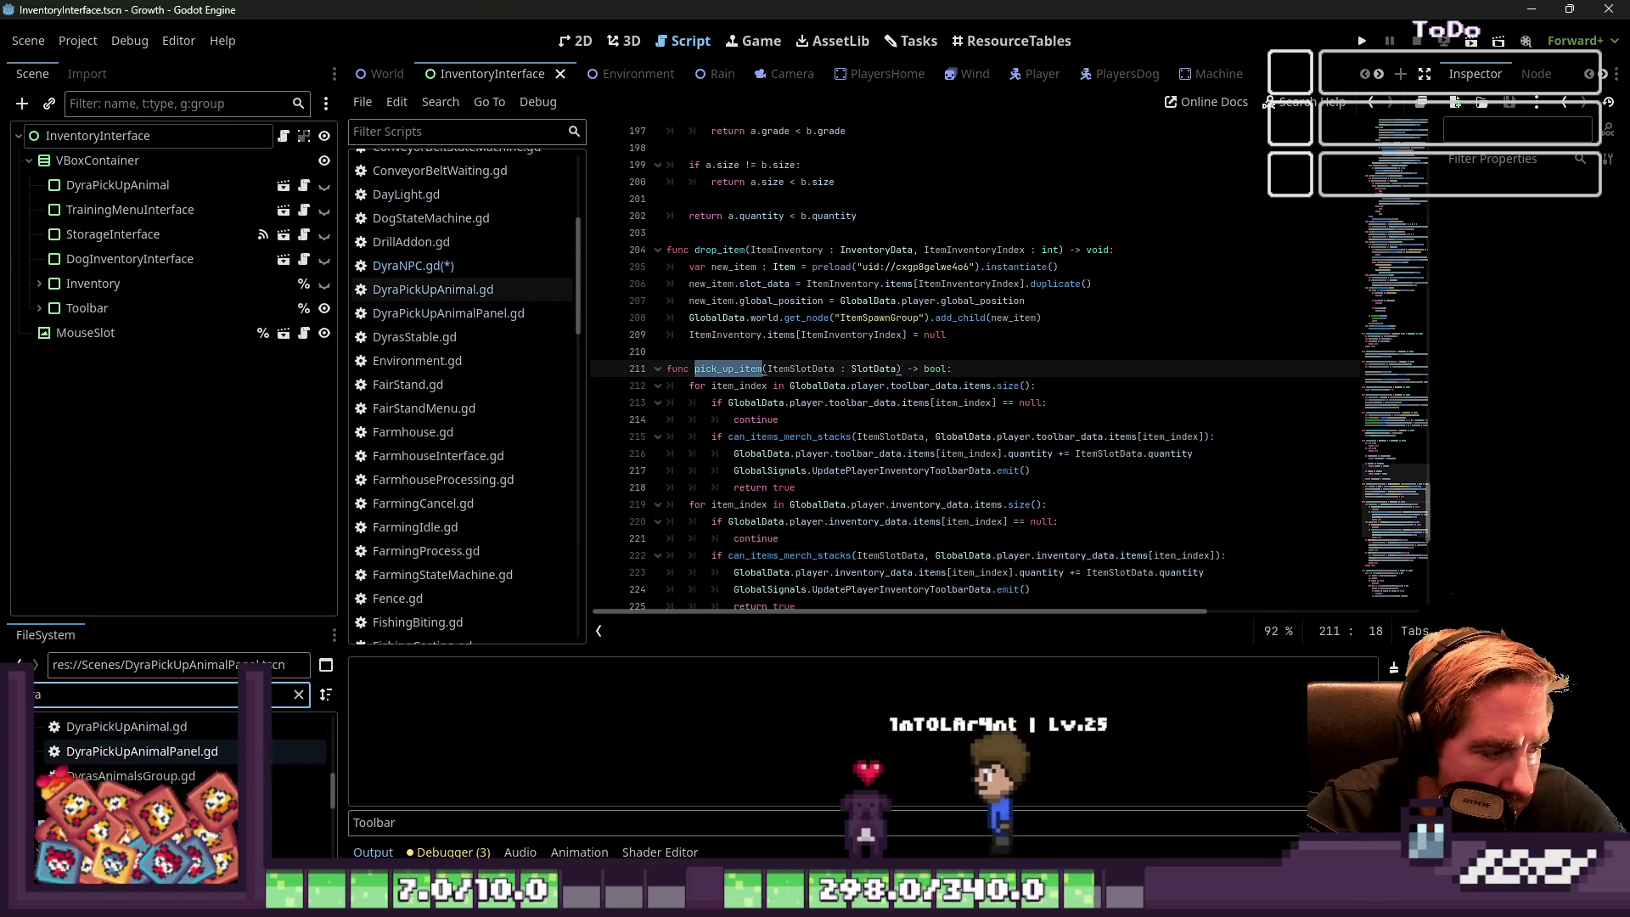
scroll(178, 764, "down", 3)
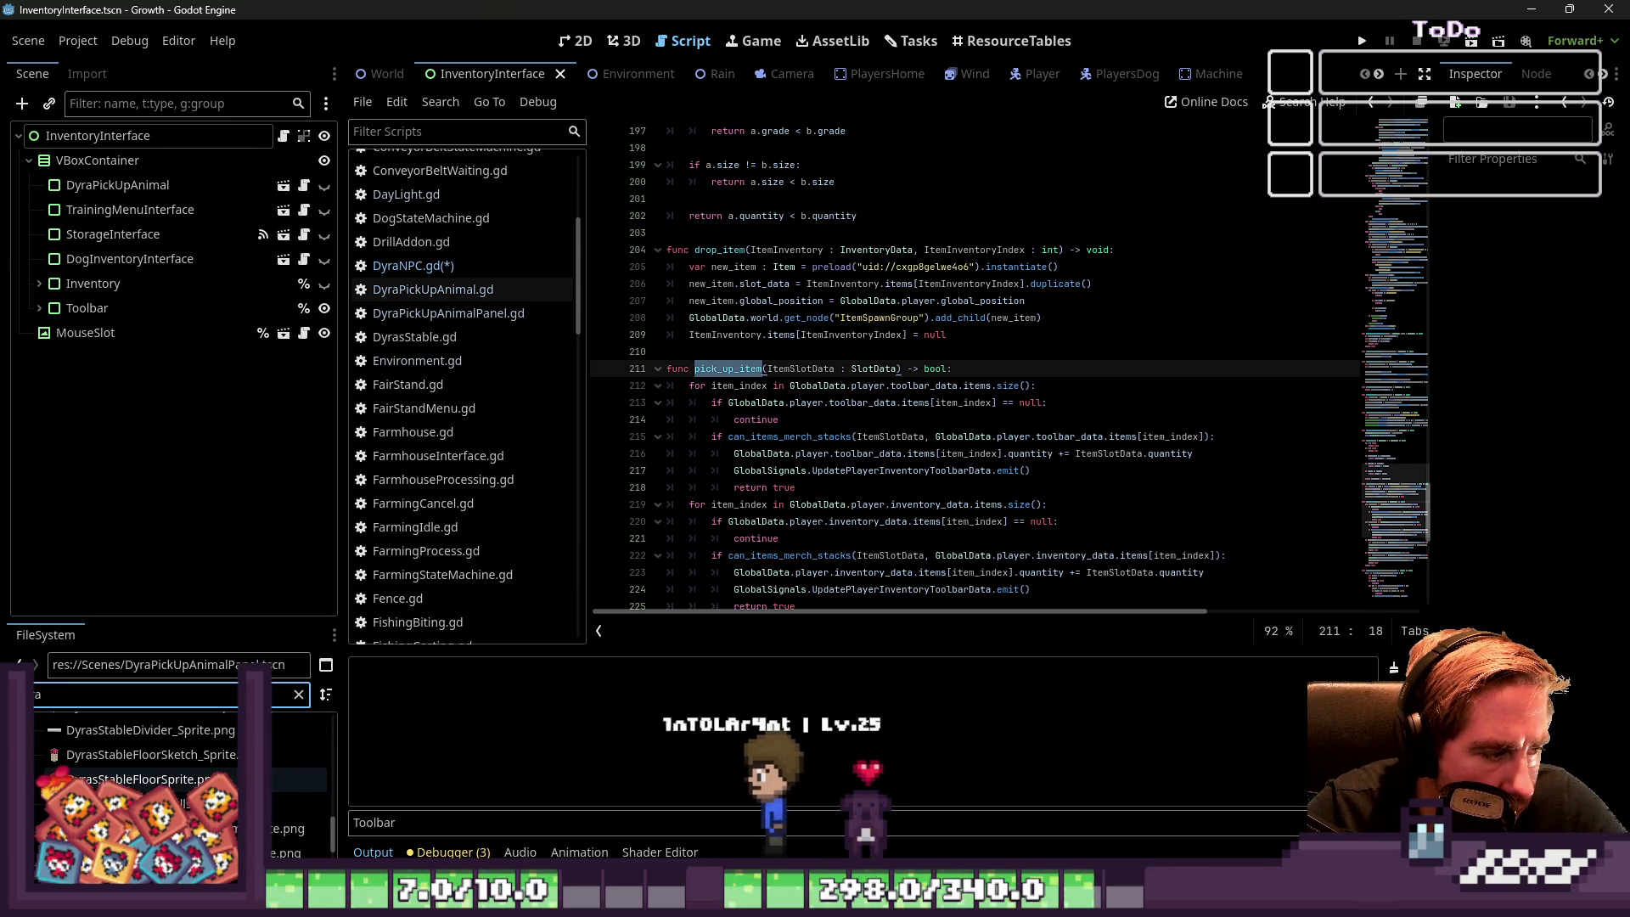
scroll(178, 764, "up", 3)
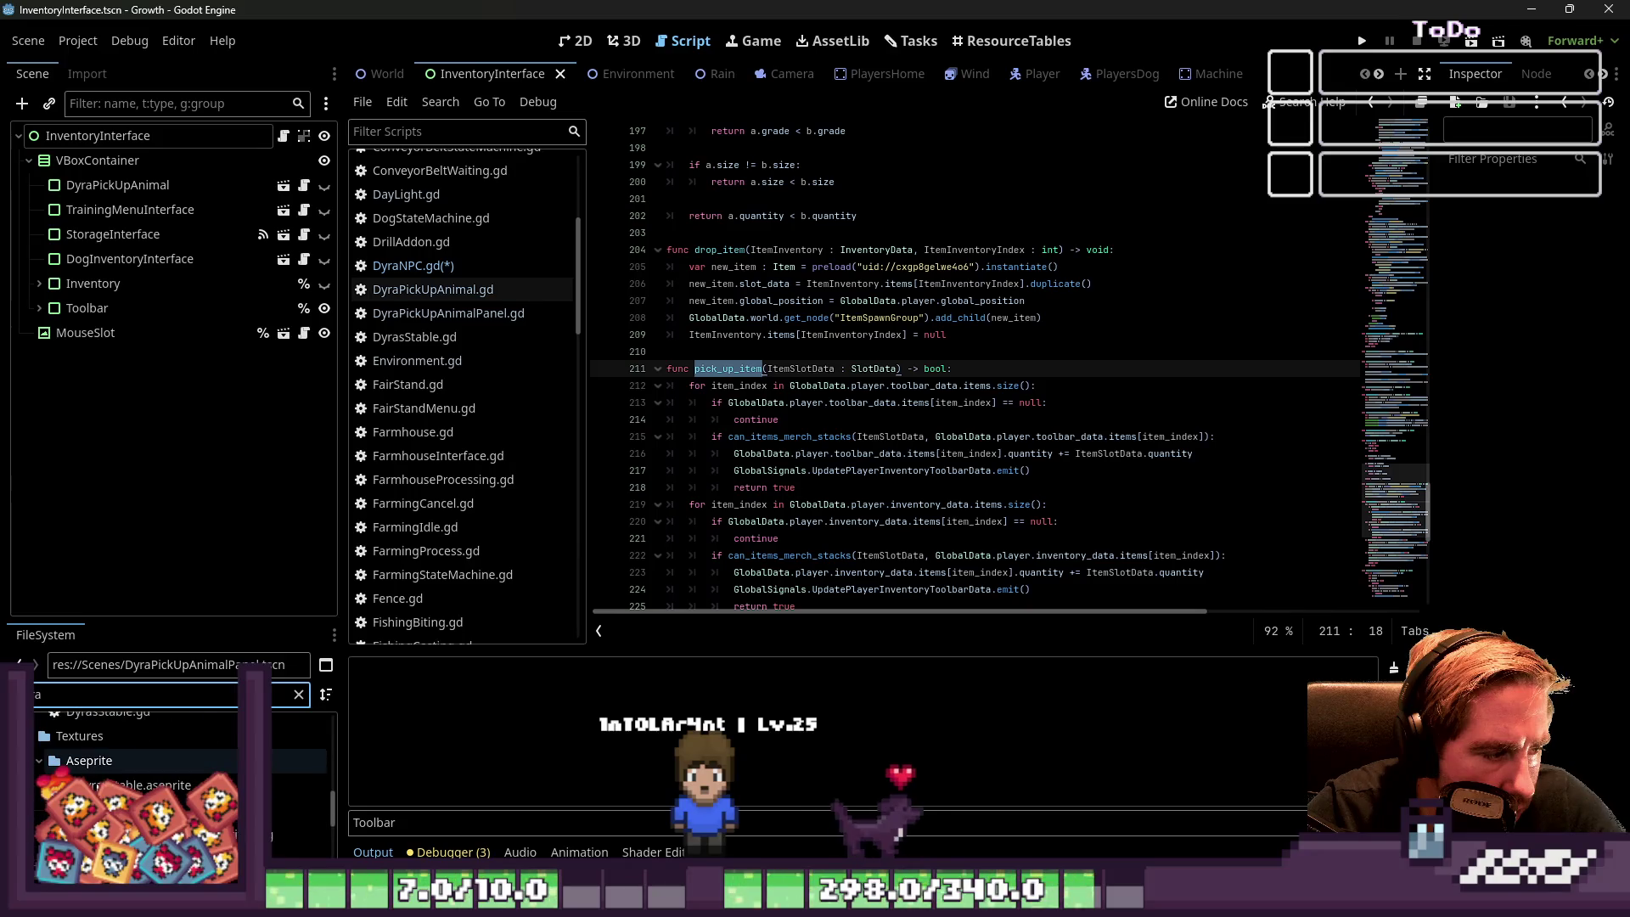
left_click(89, 760)
right_click(130, 760)
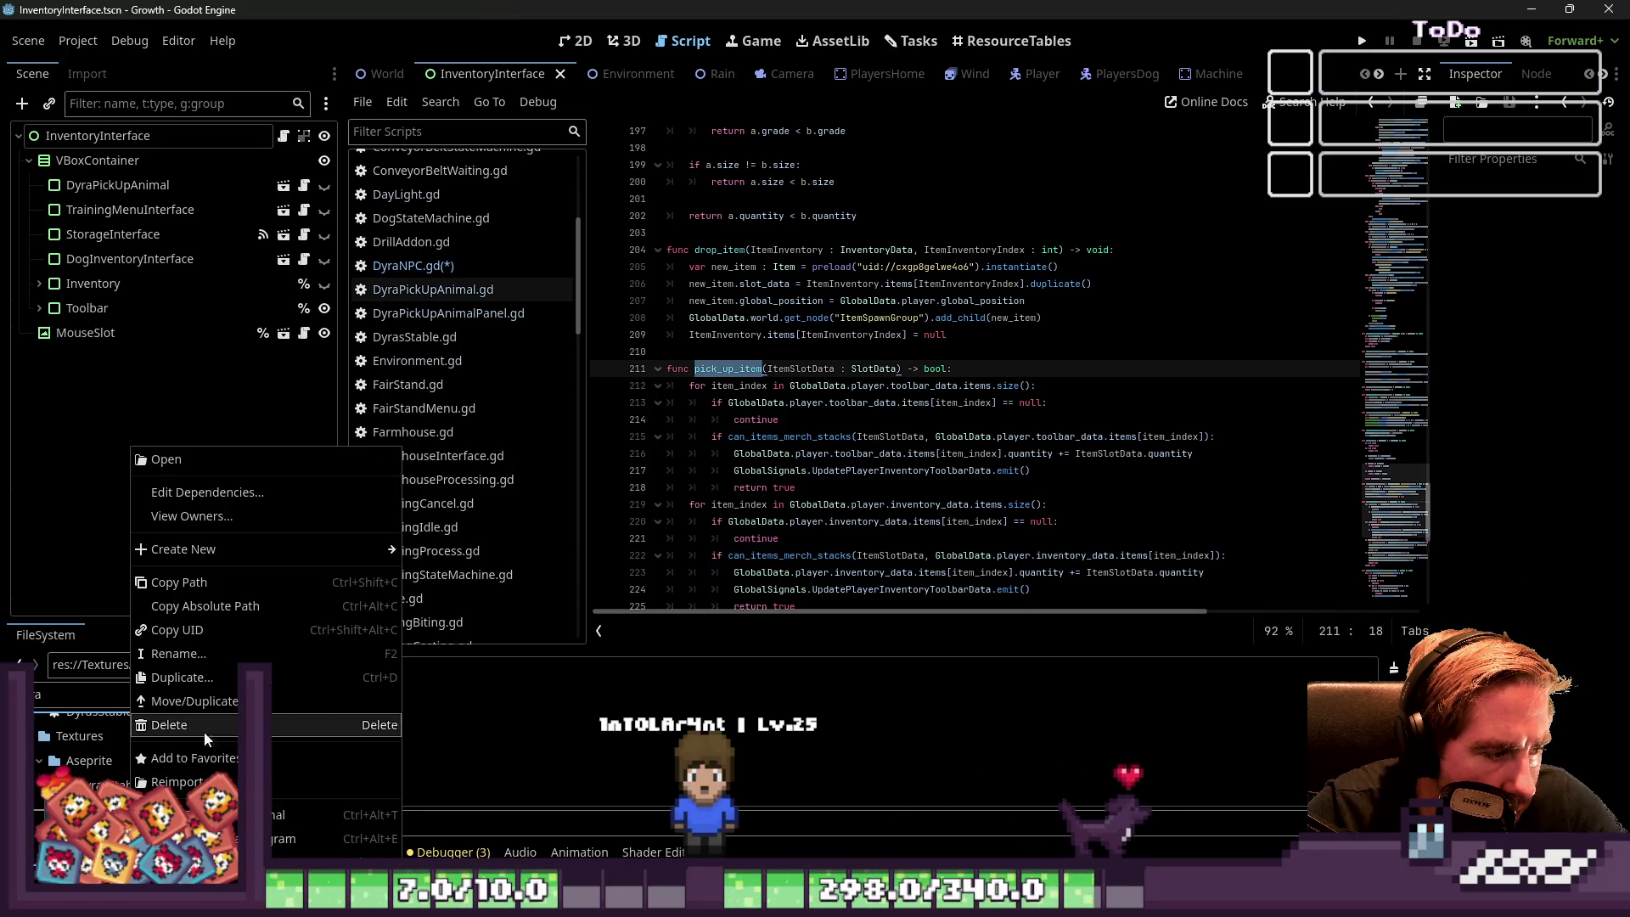
left_click(340, 839)
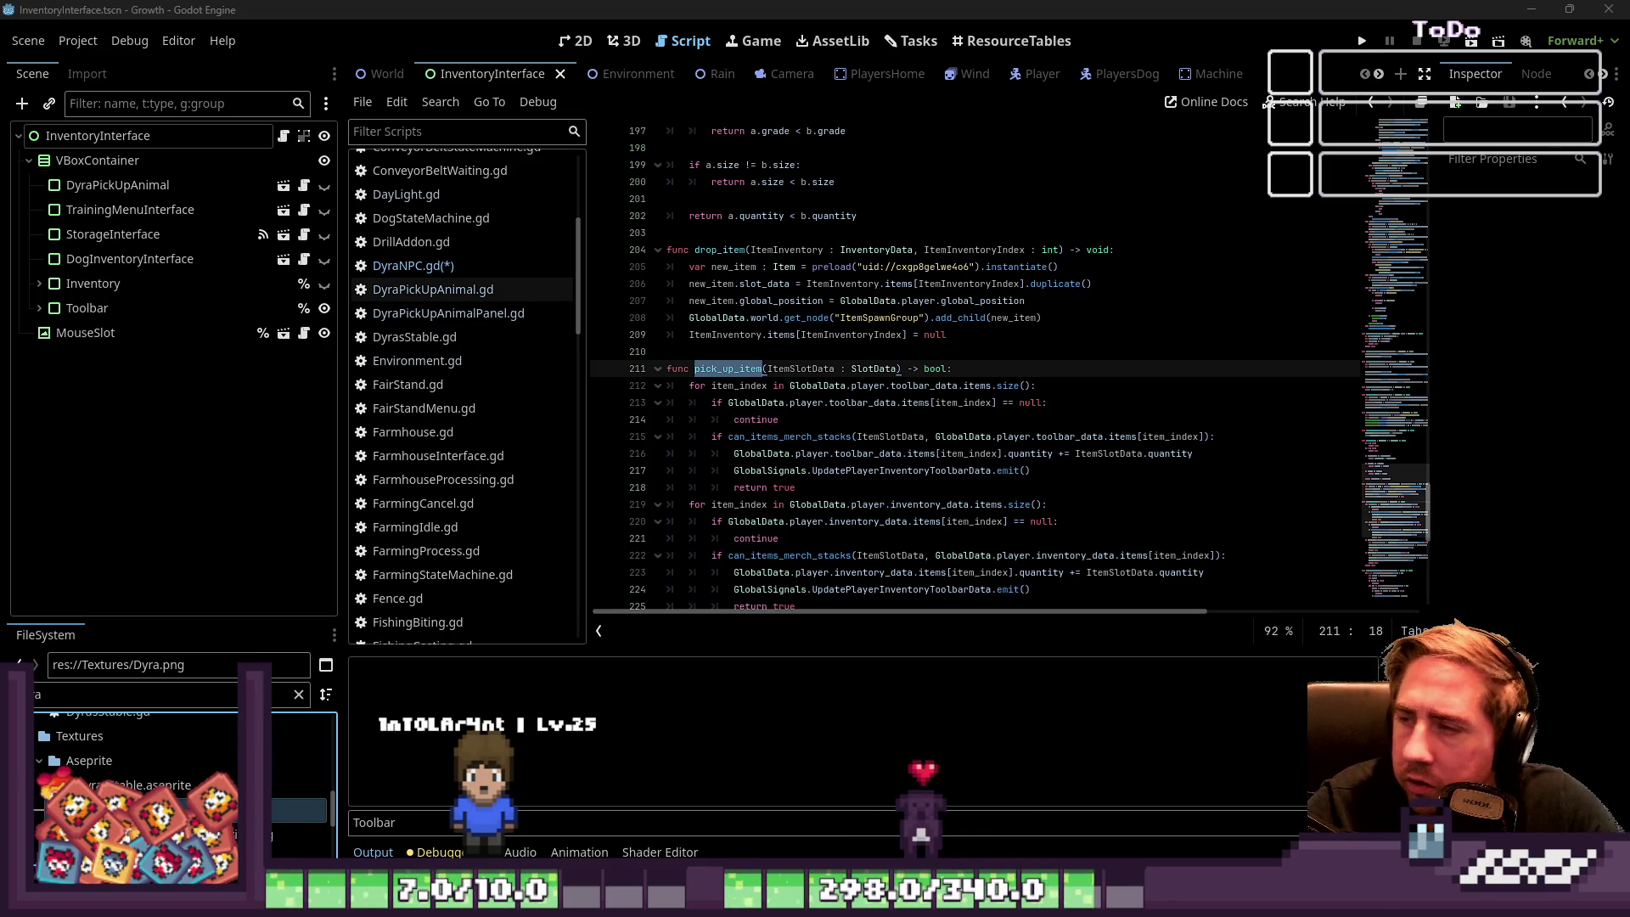
scroll(1192, 546, "down", 1)
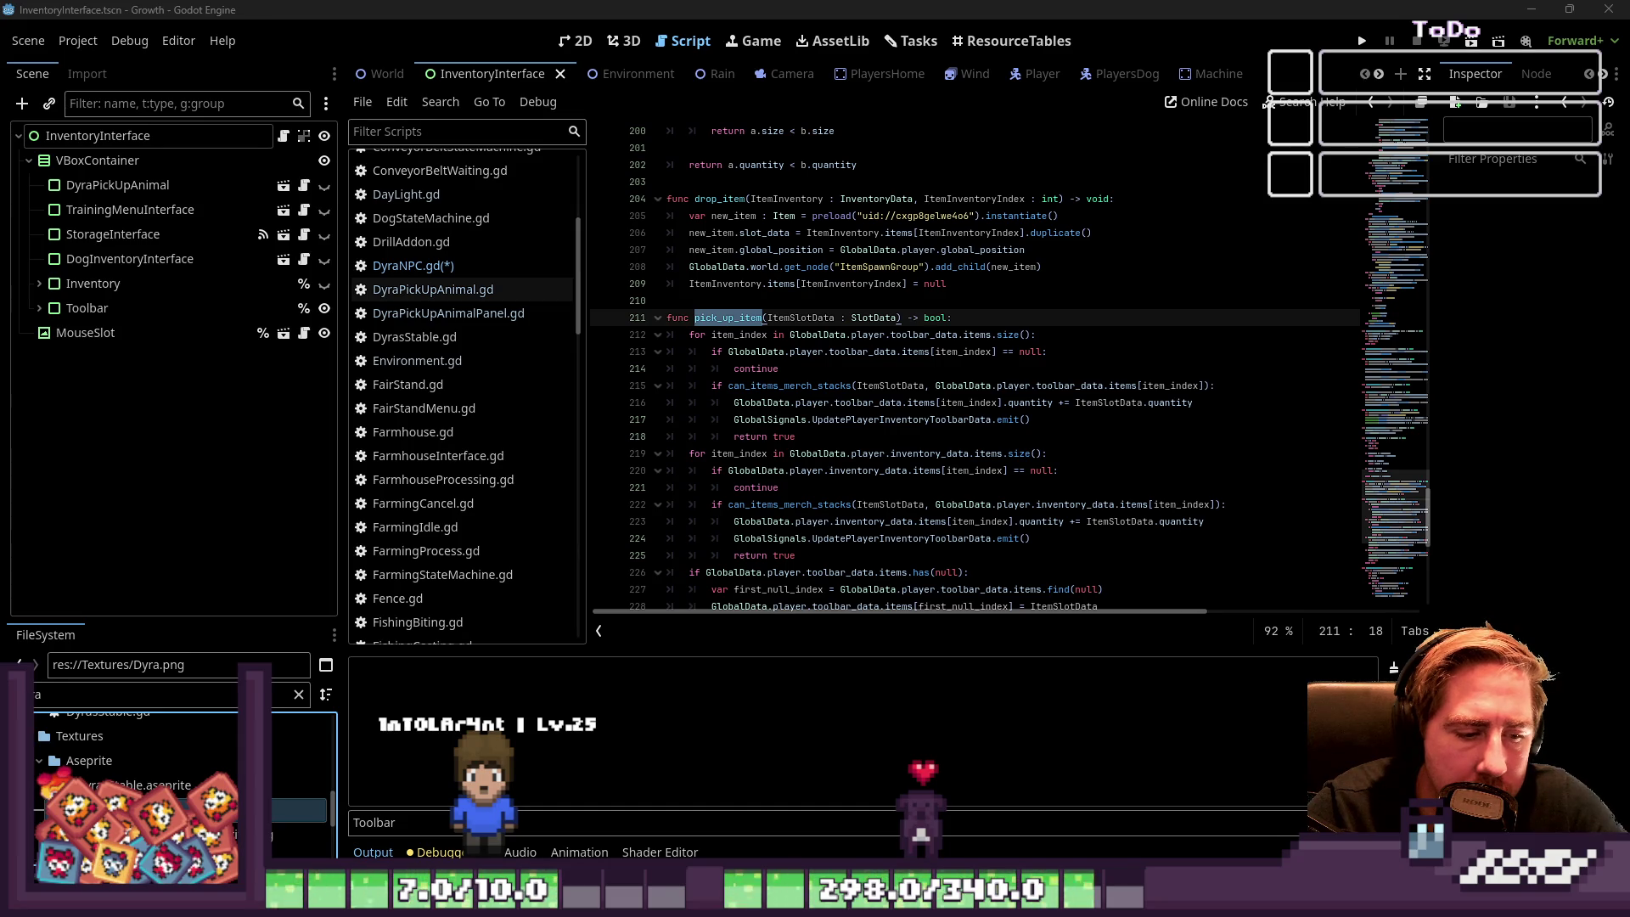
mouse_move(804, 900)
left_click(805, 834)
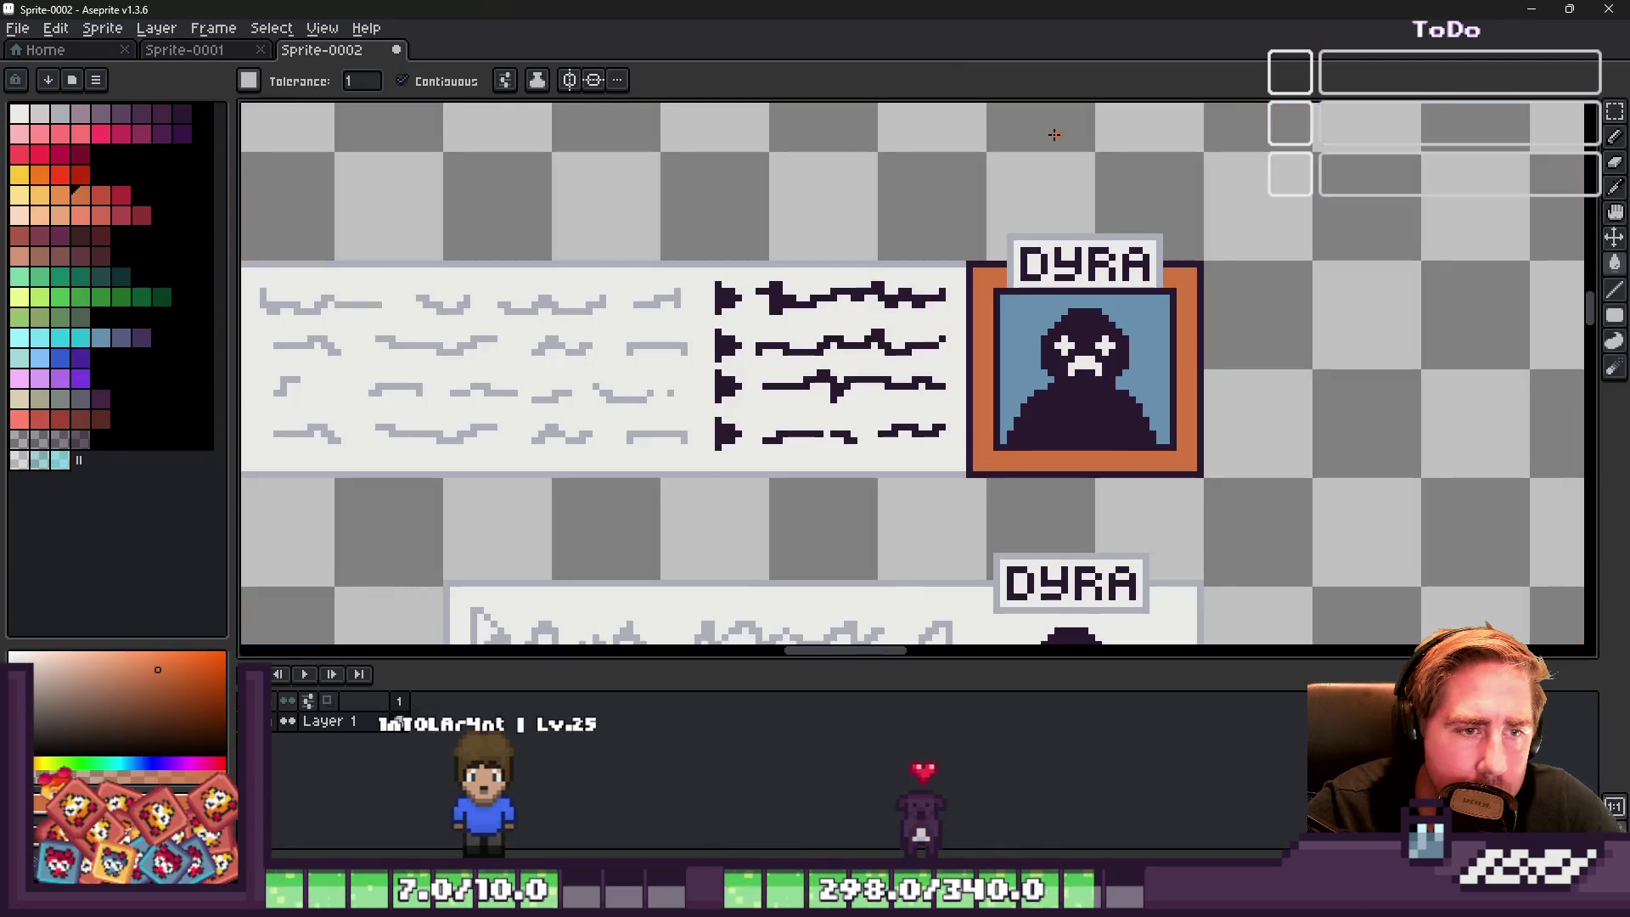
- Paste the Dyra character sprite and move it to the right of the portrait
key("ctrl+v")
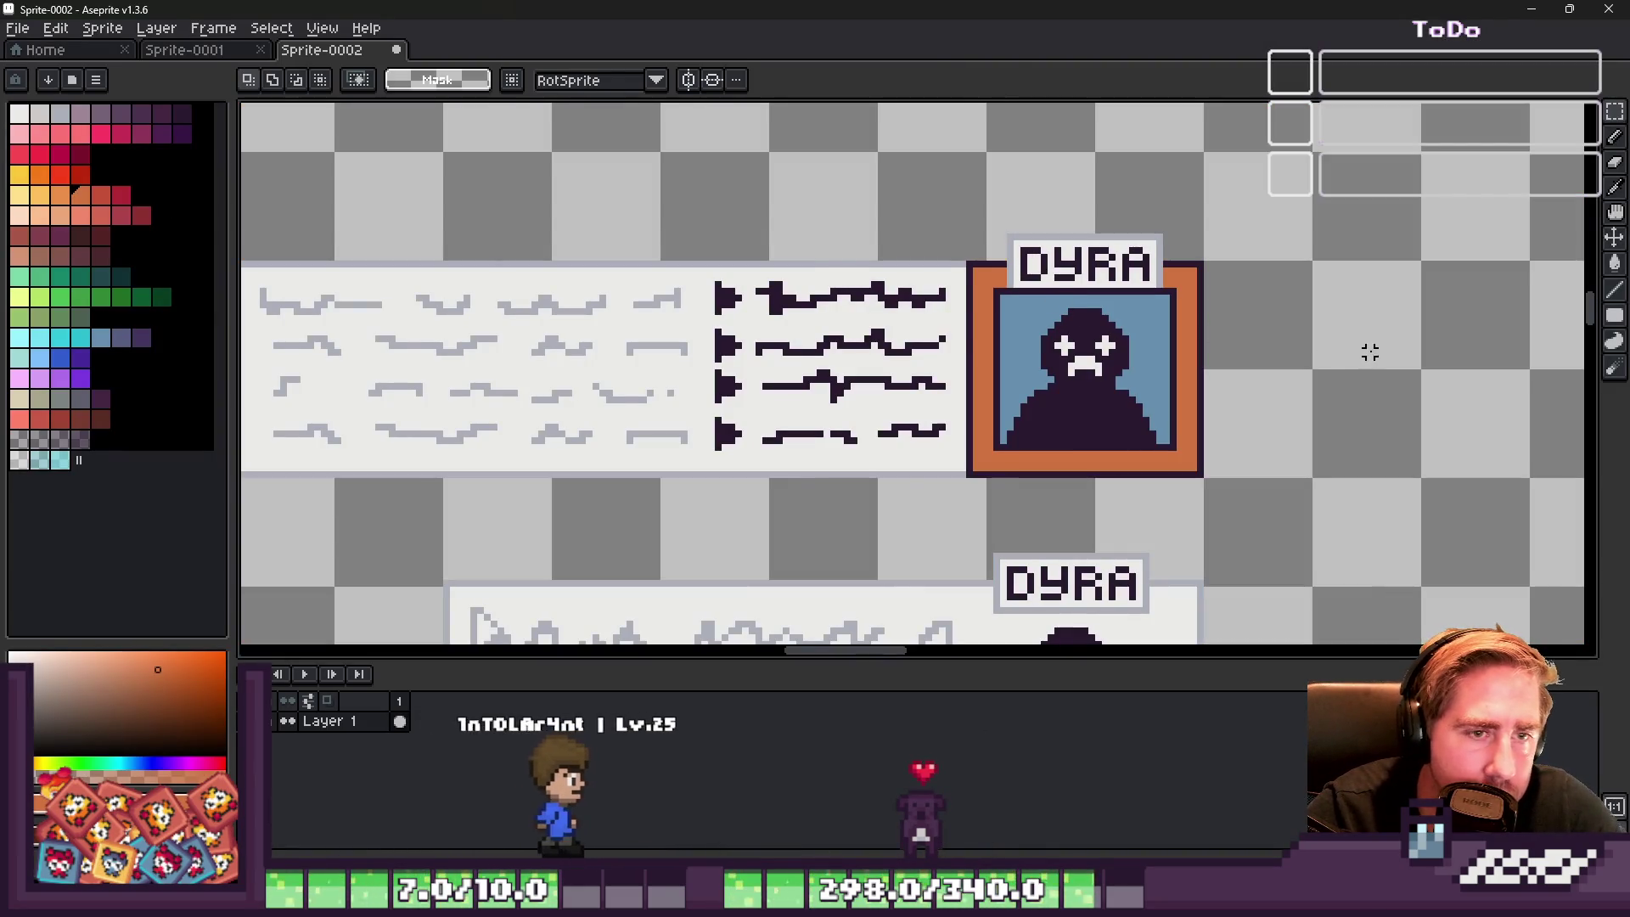
scroll(1050, 427, "up", 1)
mouse_move(879, 416)
left_mouse_down()
mouse_move(1388, 450)
mouse_move(1113, 458)
mouse_move(1469, 454)
left_mouse_up()
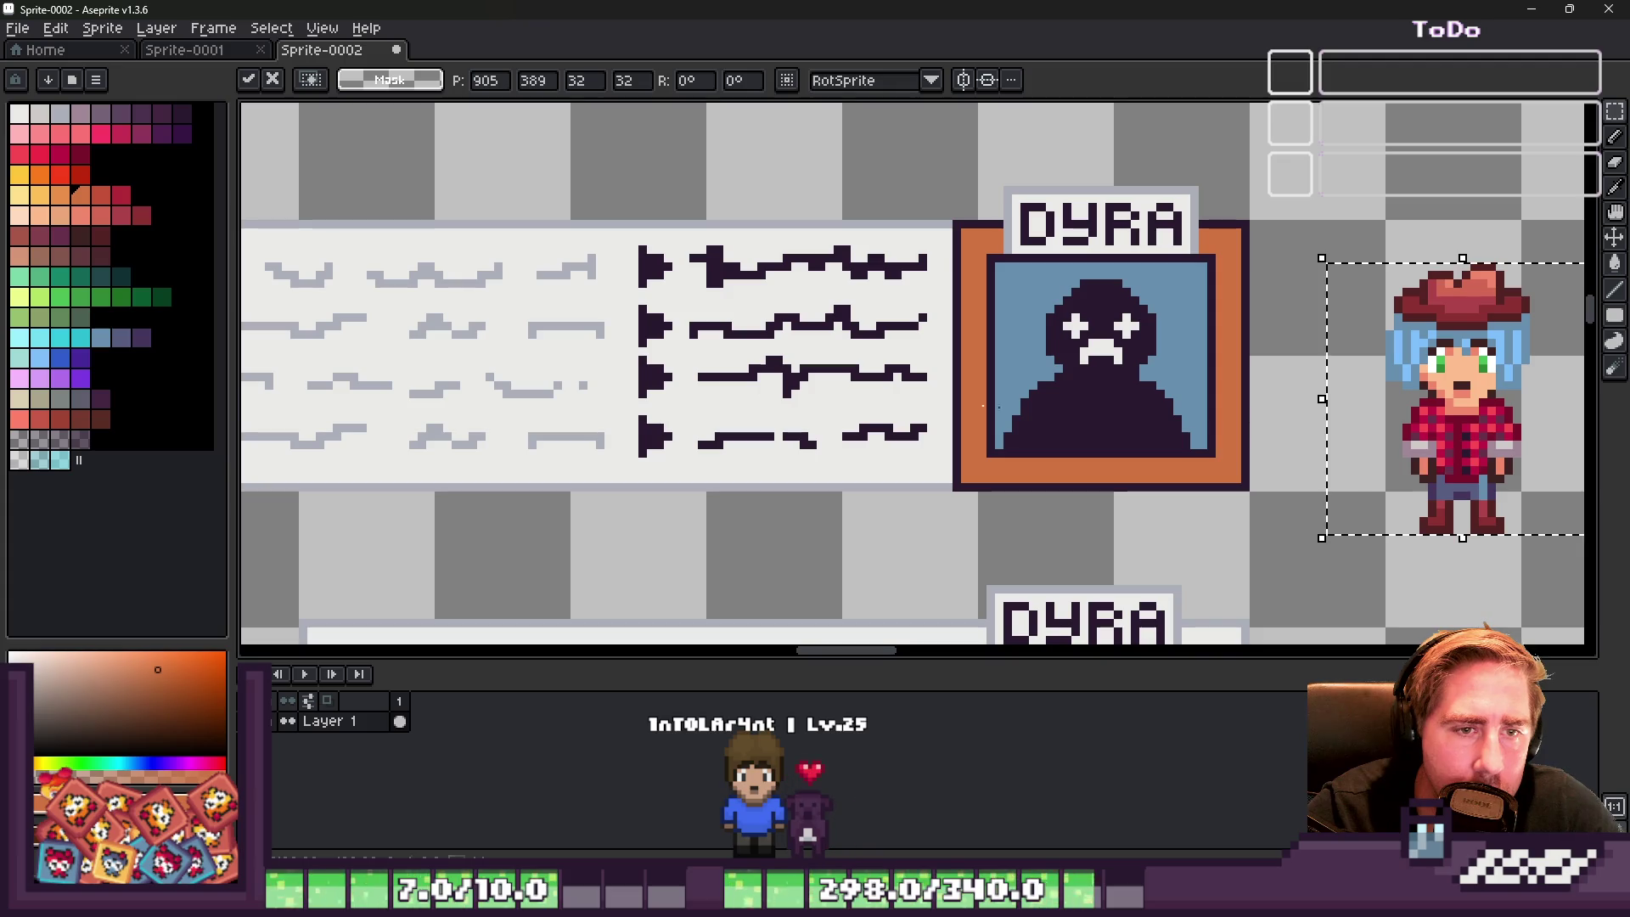
- Pick light yellow and bucket-fill the portrait's blue background with it
left_click(18, 195)
key("g")
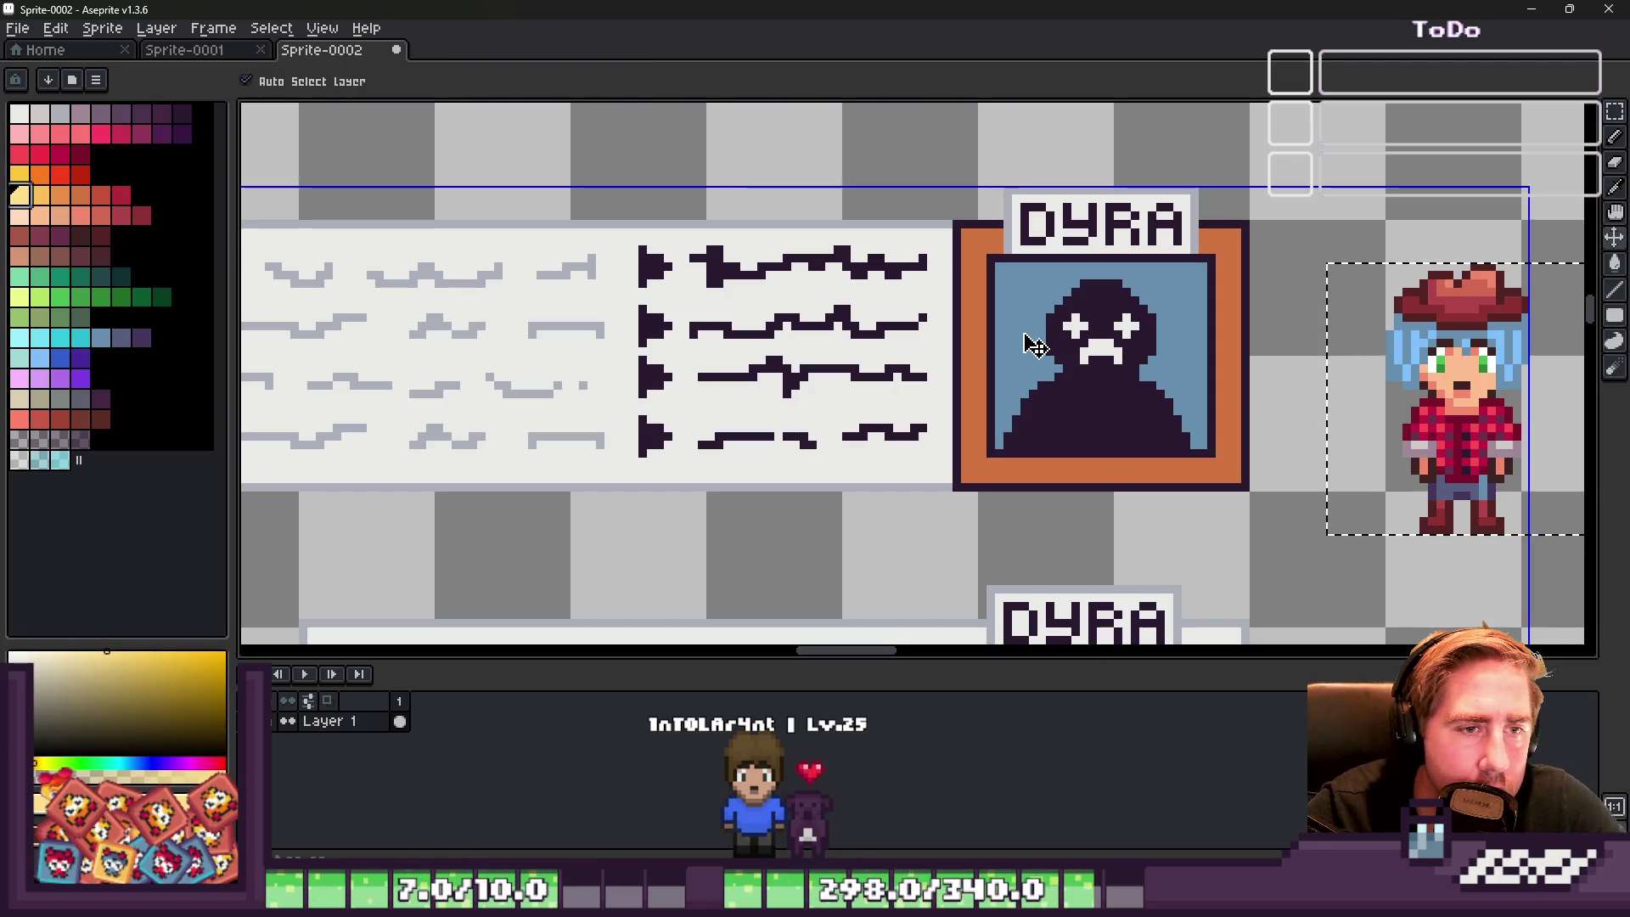
key("ctrl+d")
left_click(1025, 326)
scroll(1019, 305, "up", 2)
- Erase the portrait interior's silhouette and refill the empty area plain light yellow
key("m")
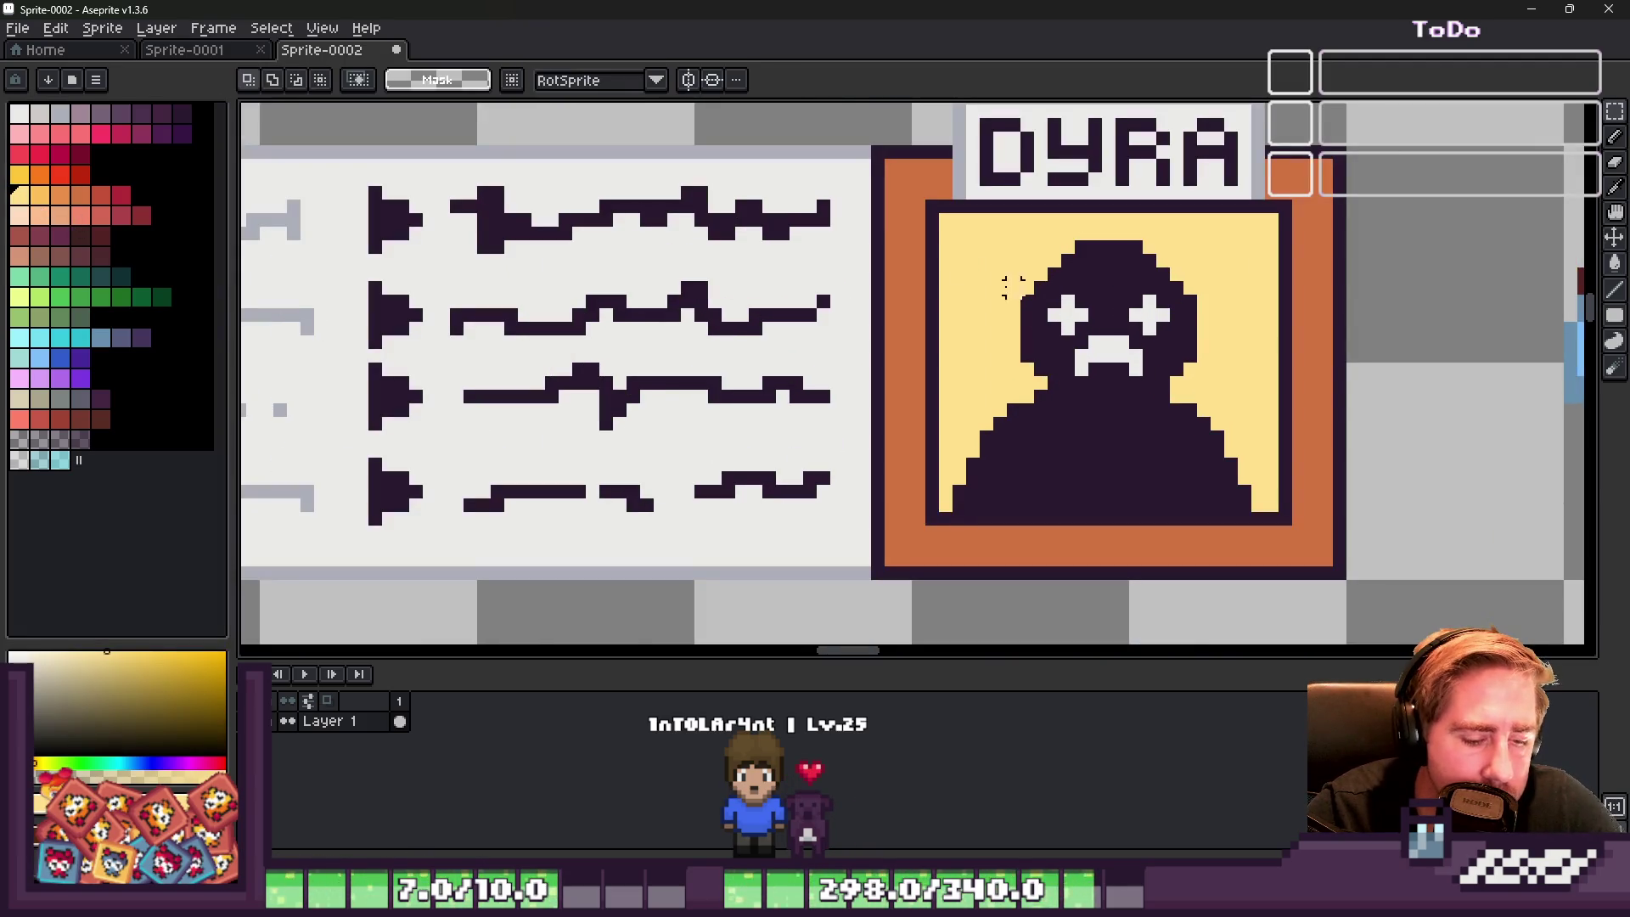
left_click_drag(946, 246, 1268, 515)
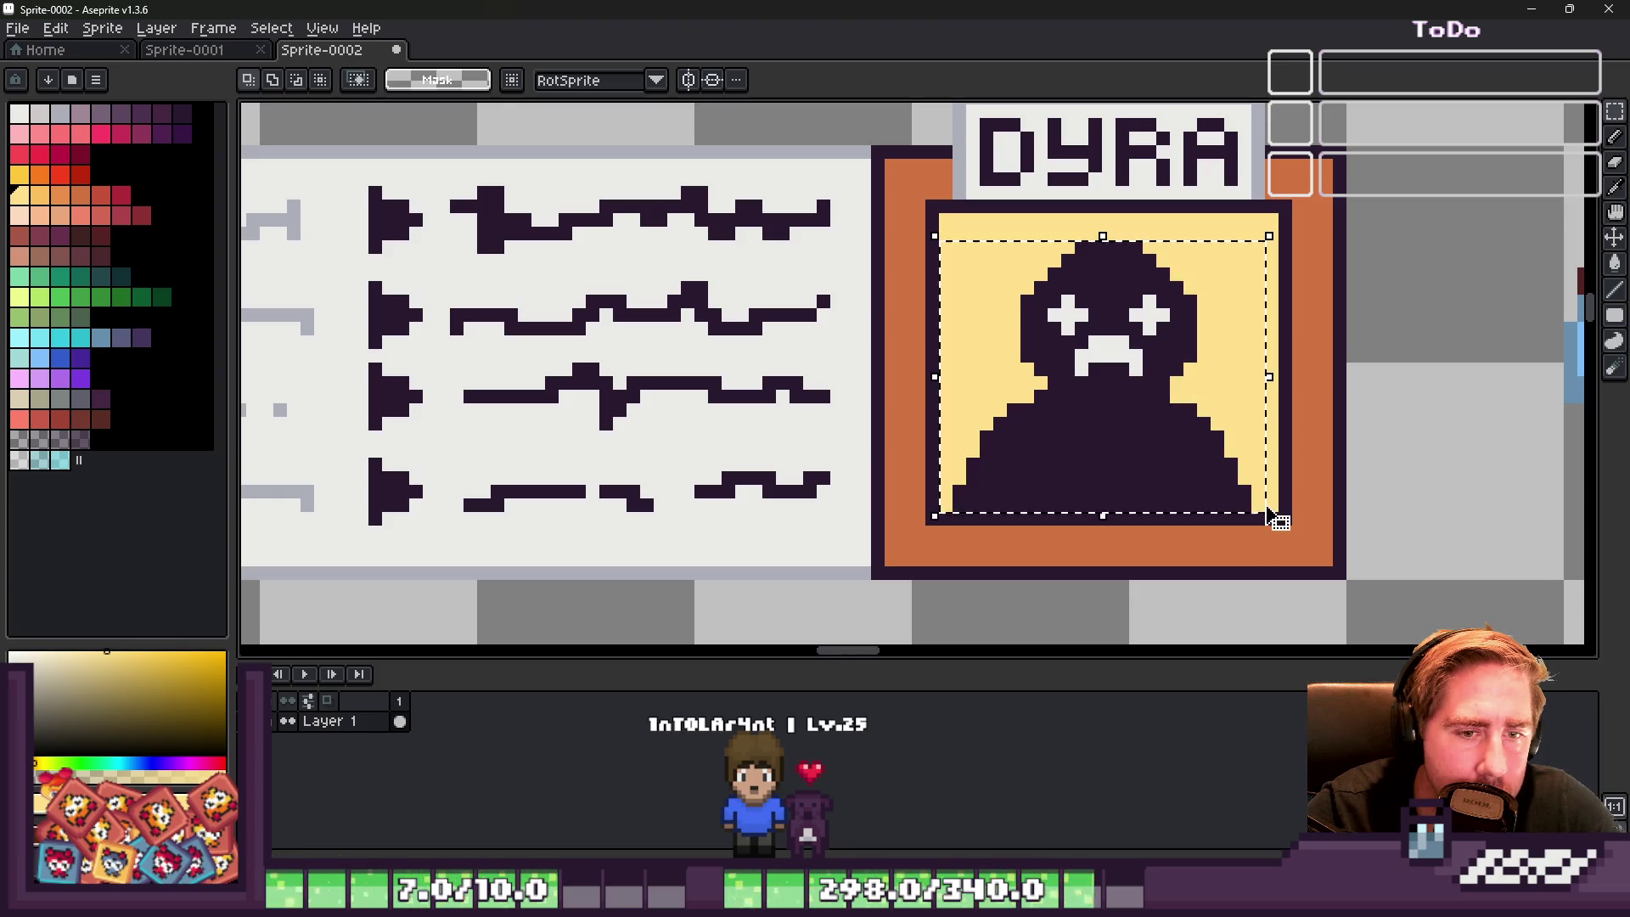
key("Delete")
key("ctrl+d")
key("i")
left_click(1099, 225)
key("g")
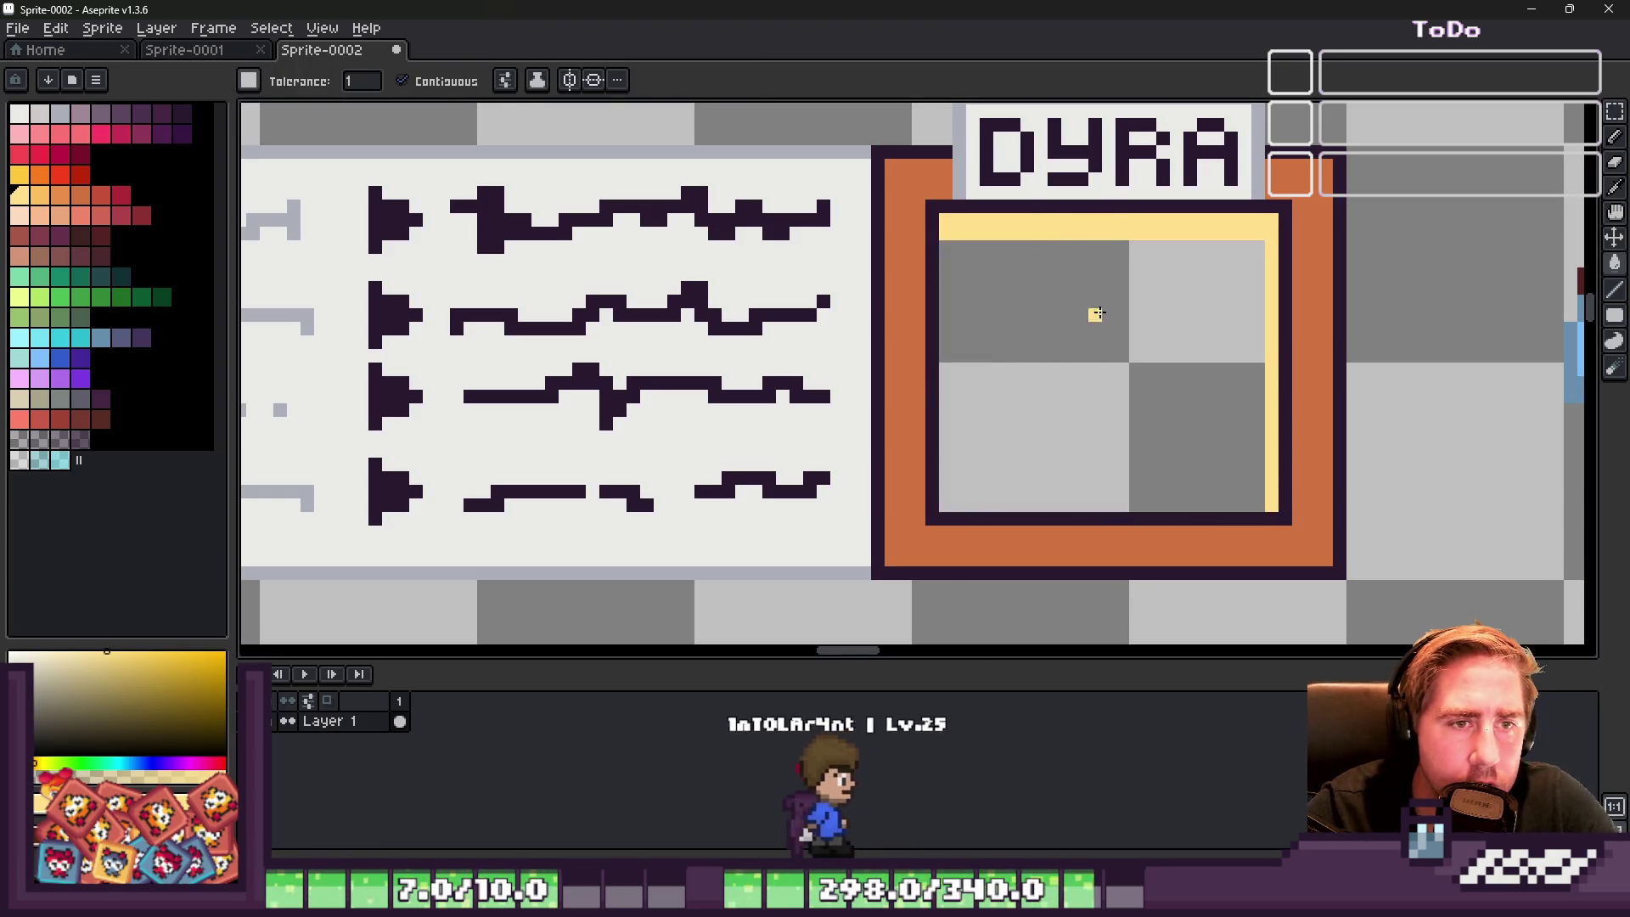
left_click(1068, 328)
scroll(1068, 328, "down", 2)
- Reposition the Dyra sprite beside the frame, testing a lower-body trim that gets undone
key("m")
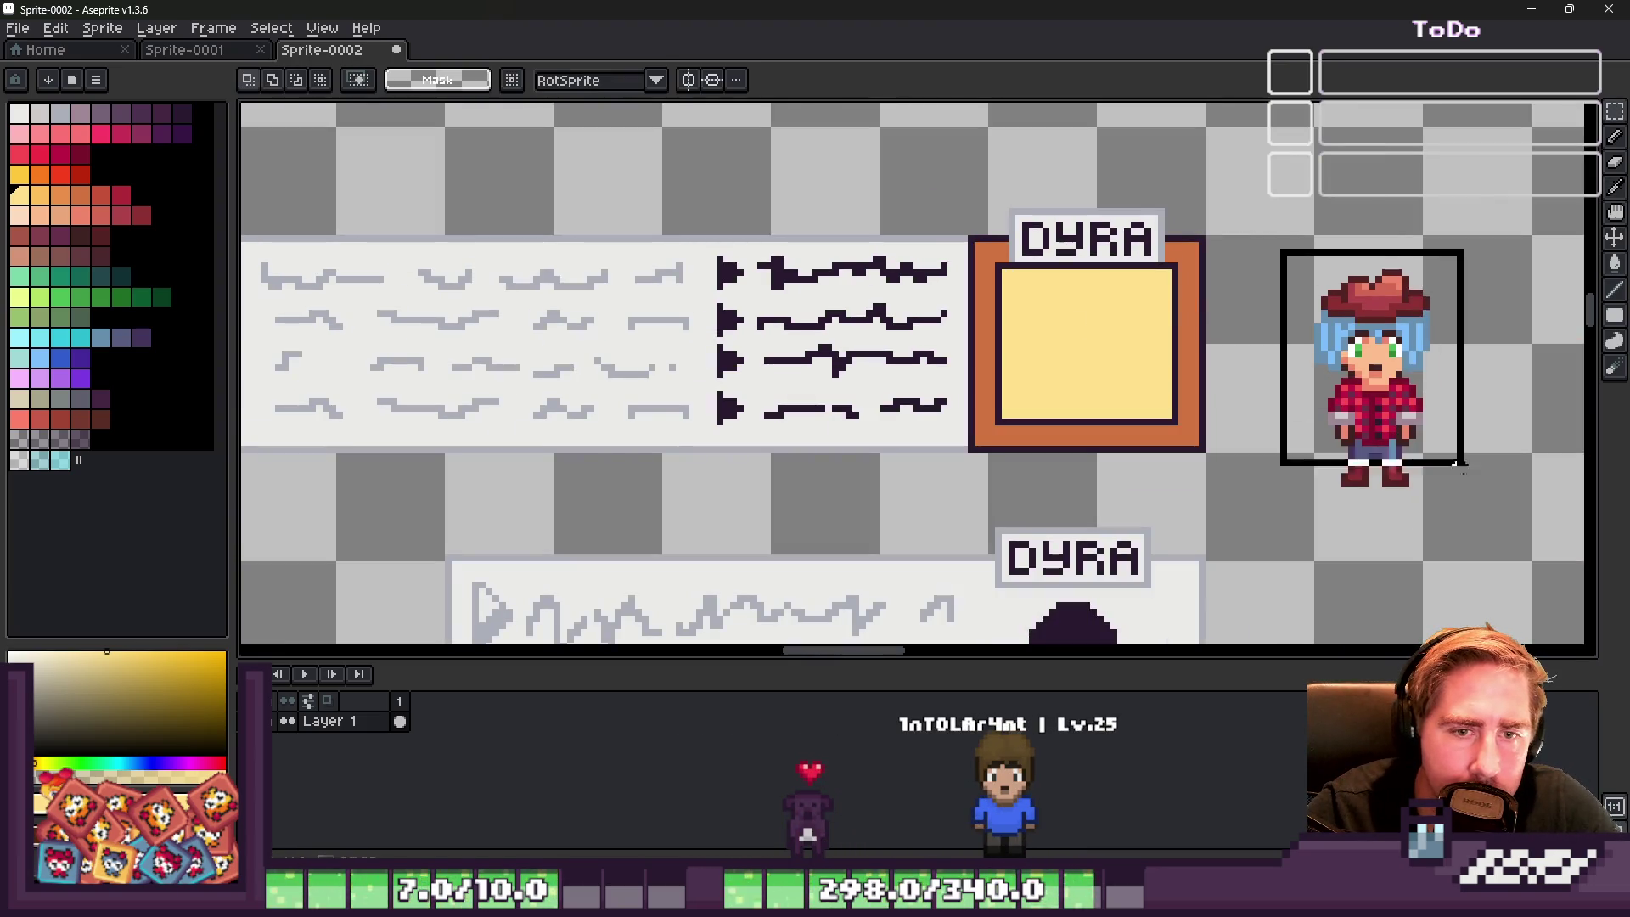
left_click_drag(1462, 466, 1512, 552)
mouse_move(1411, 491)
left_mouse_down()
mouse_move(1114, 488)
mouse_move(1340, 437)
mouse_move(1408, 440)
left_mouse_up()
scroll(1129, 496, "up", 2)
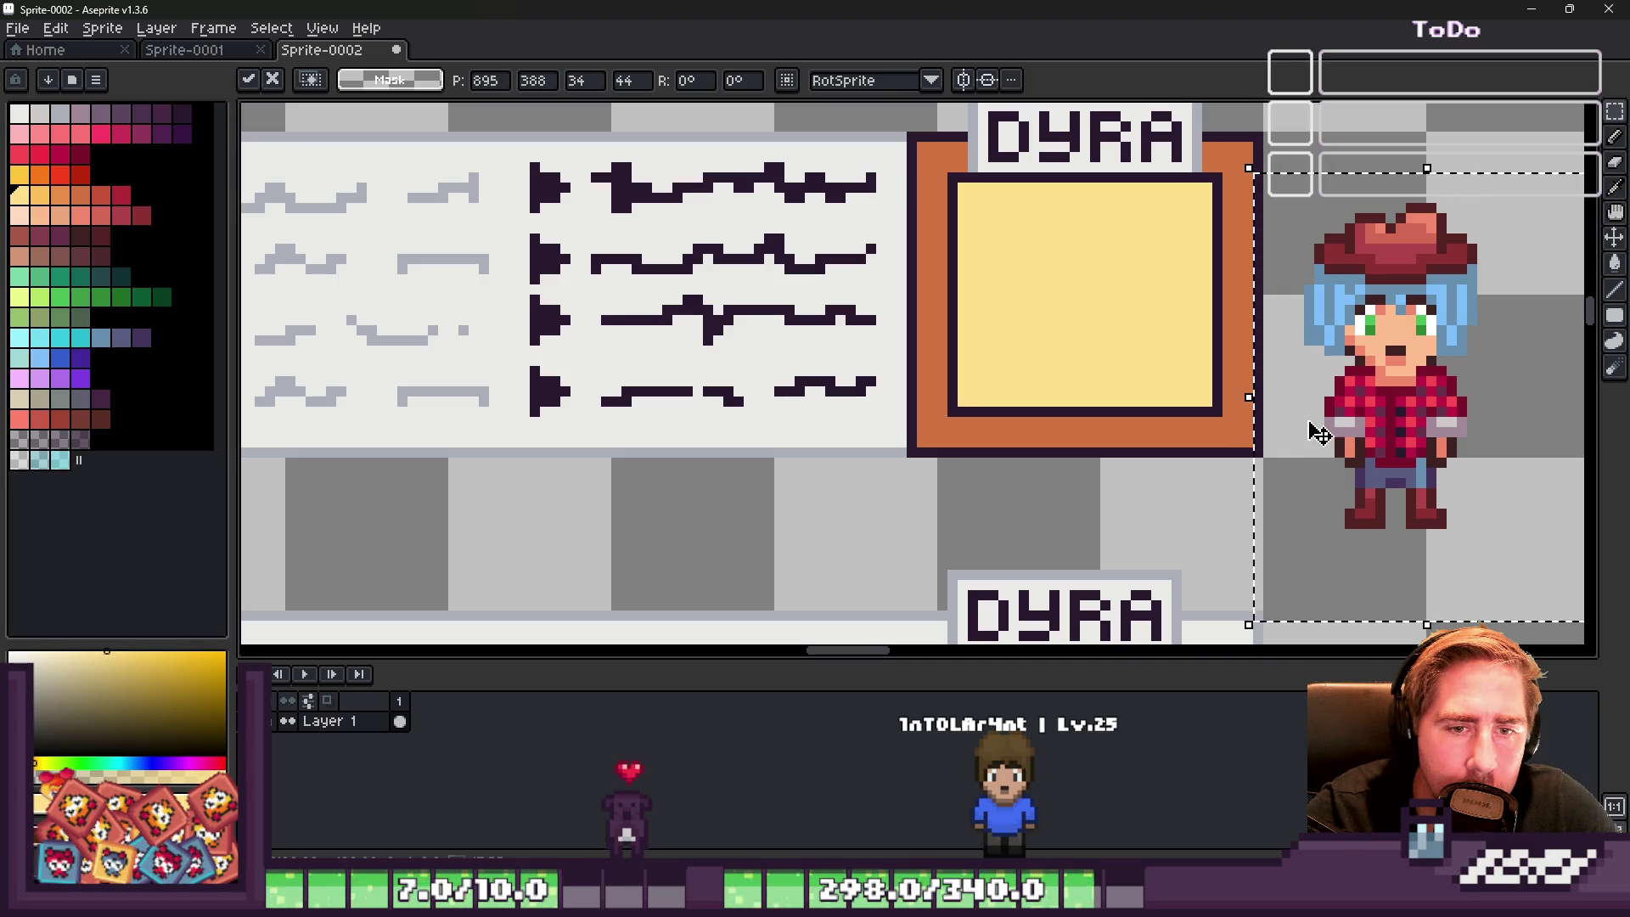
key("ctrl+d")
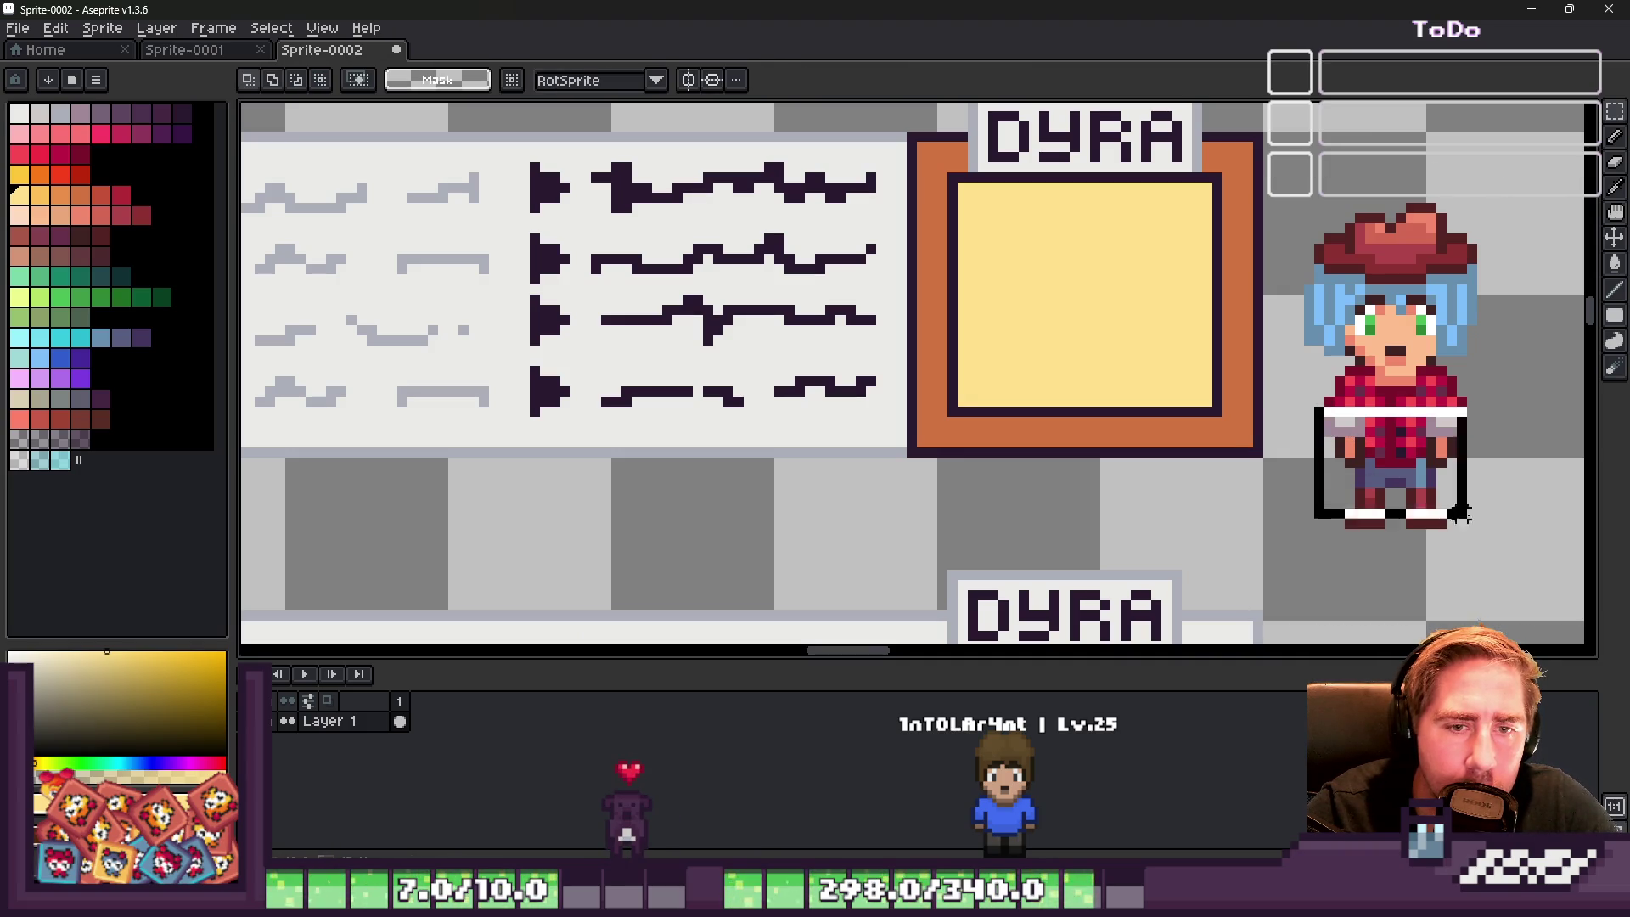
left_click_drag(1459, 512, 1503, 560)
key("Delete")
key("ctrl+z")
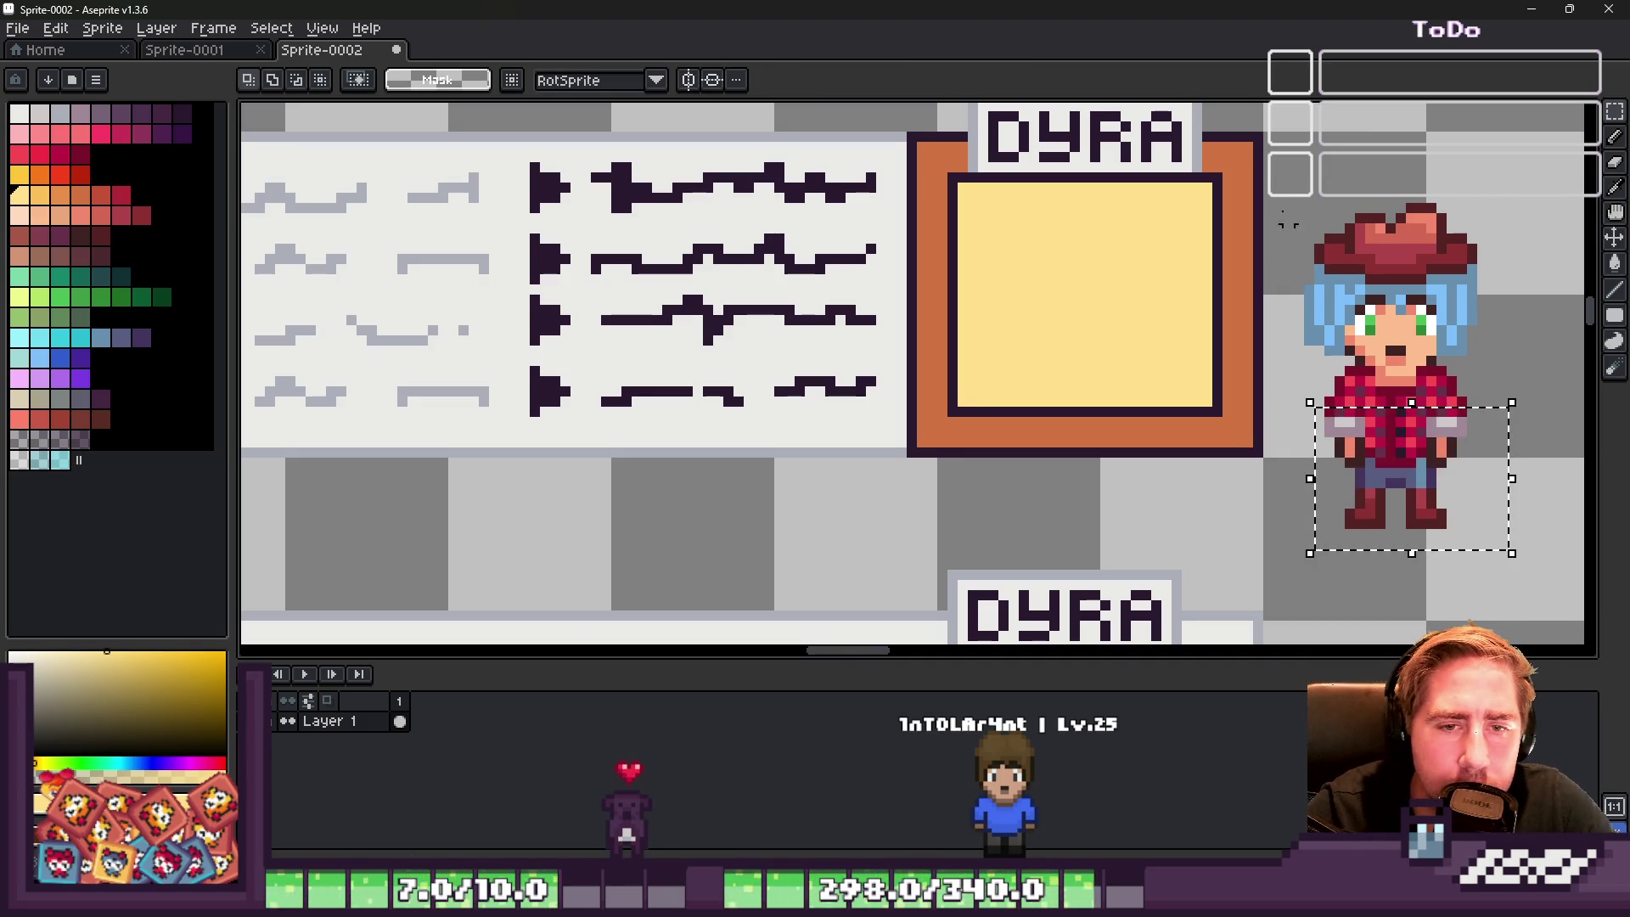
- Try copies of Dyra's head and whole body in the portrait, cancelling both
mouse_move(1435, 372)
left_mouse_down()
mouse_move(1499, 365)
mouse_move(1512, 411)
left_mouse_up()
left_click_drag(1435, 319, 1119, 318)
key("Escape")
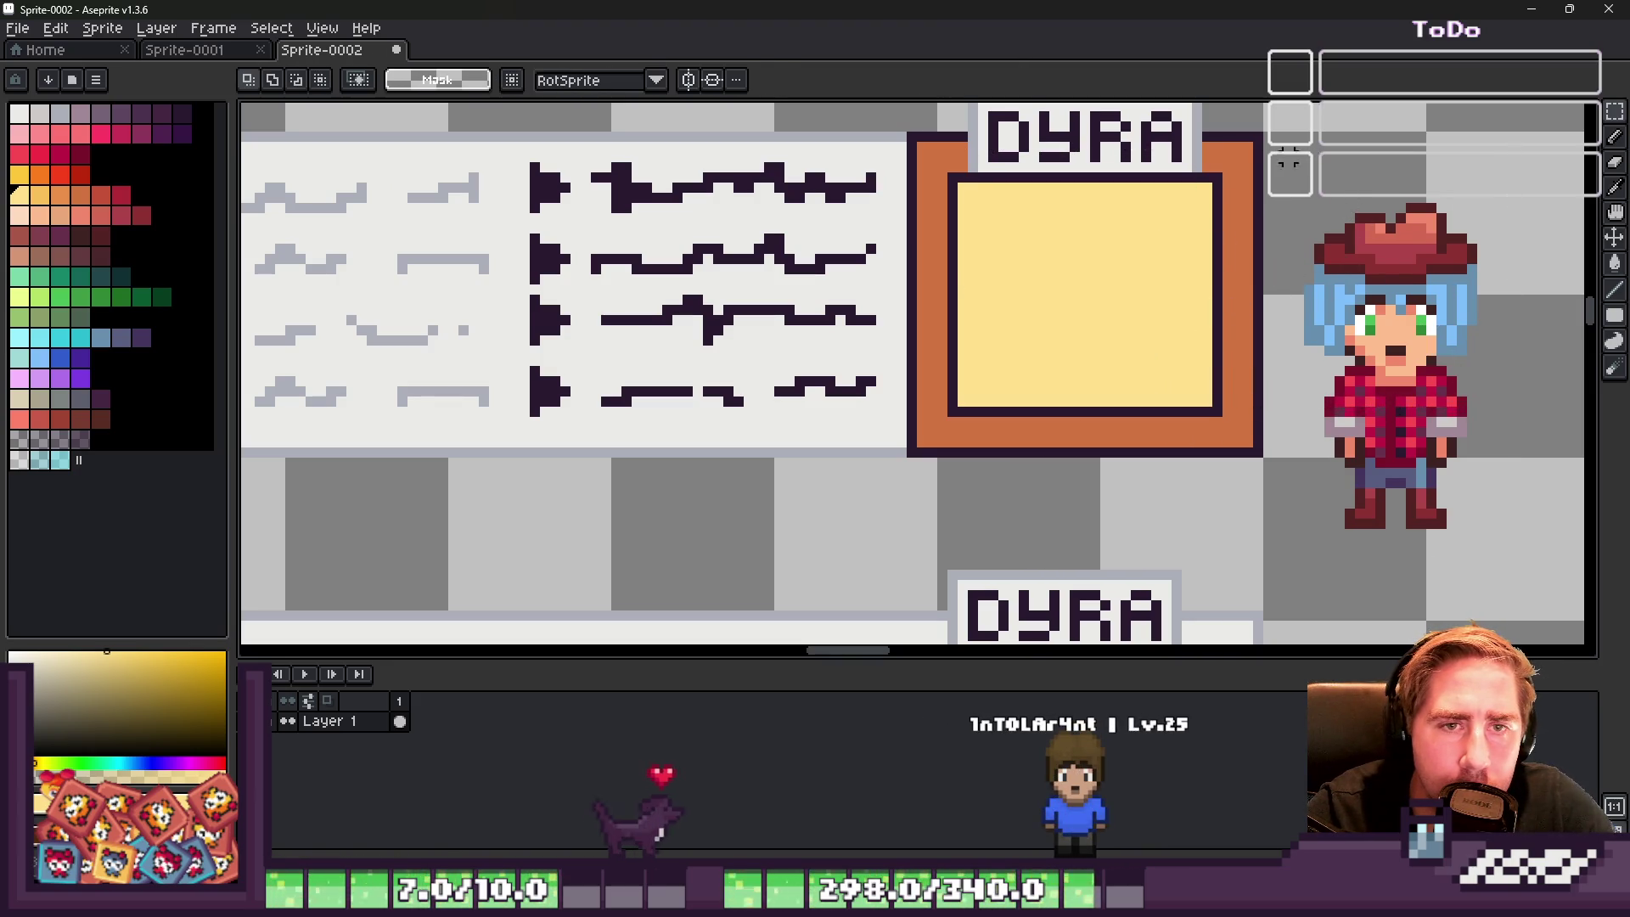
left_click_drag(1288, 161, 1523, 453)
left_click_drag(1390, 323, 1078, 325)
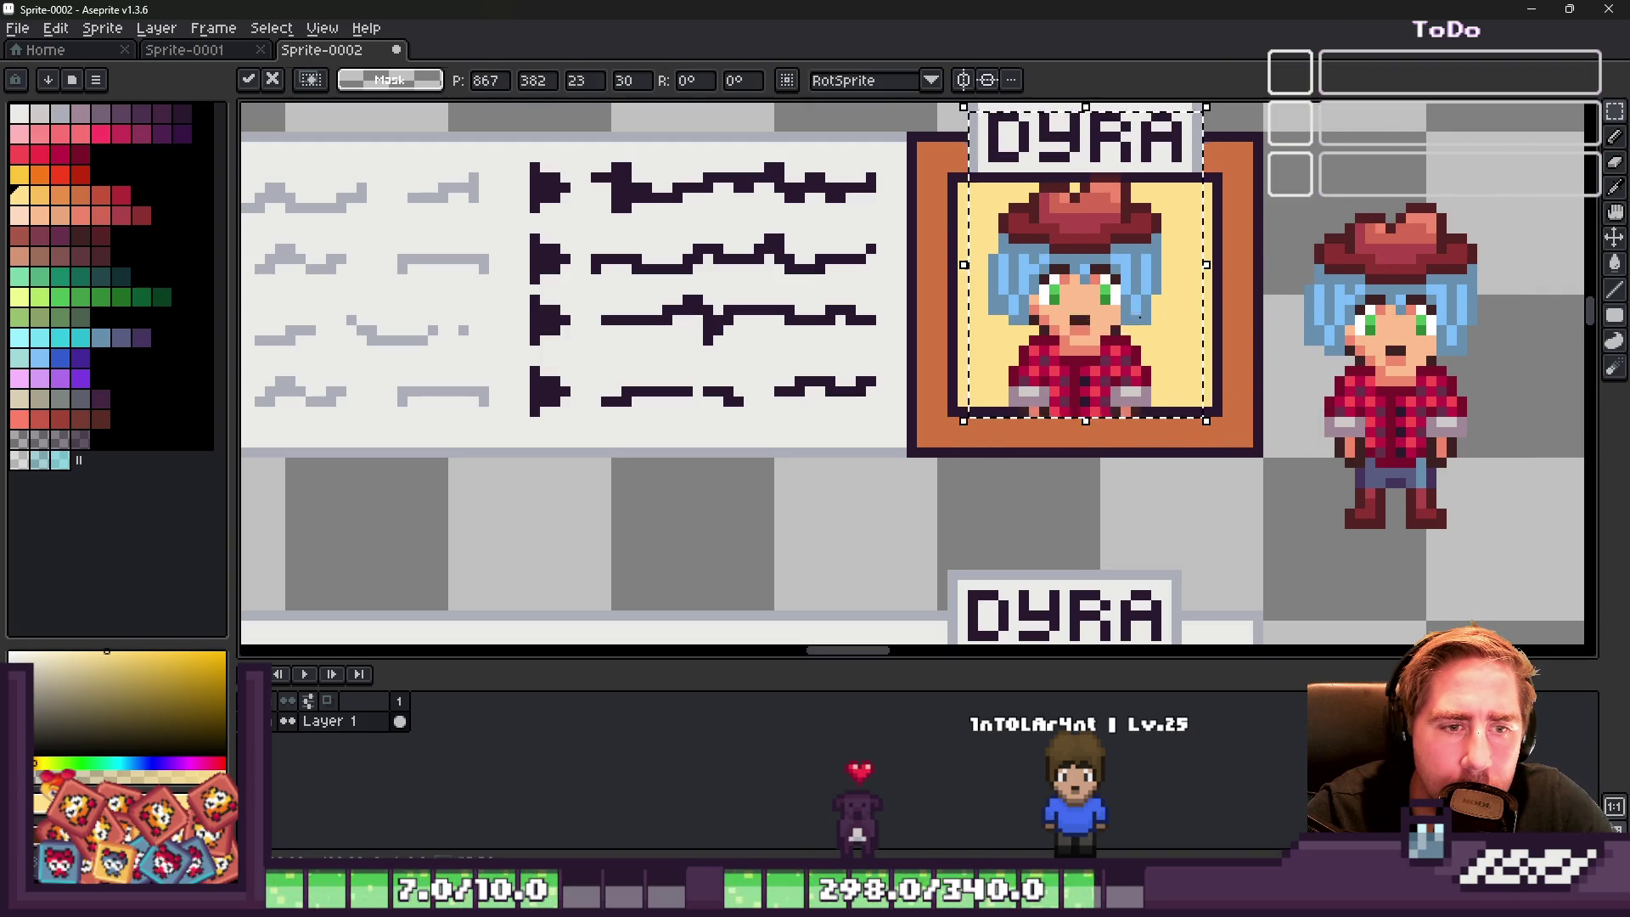
key("Escape")
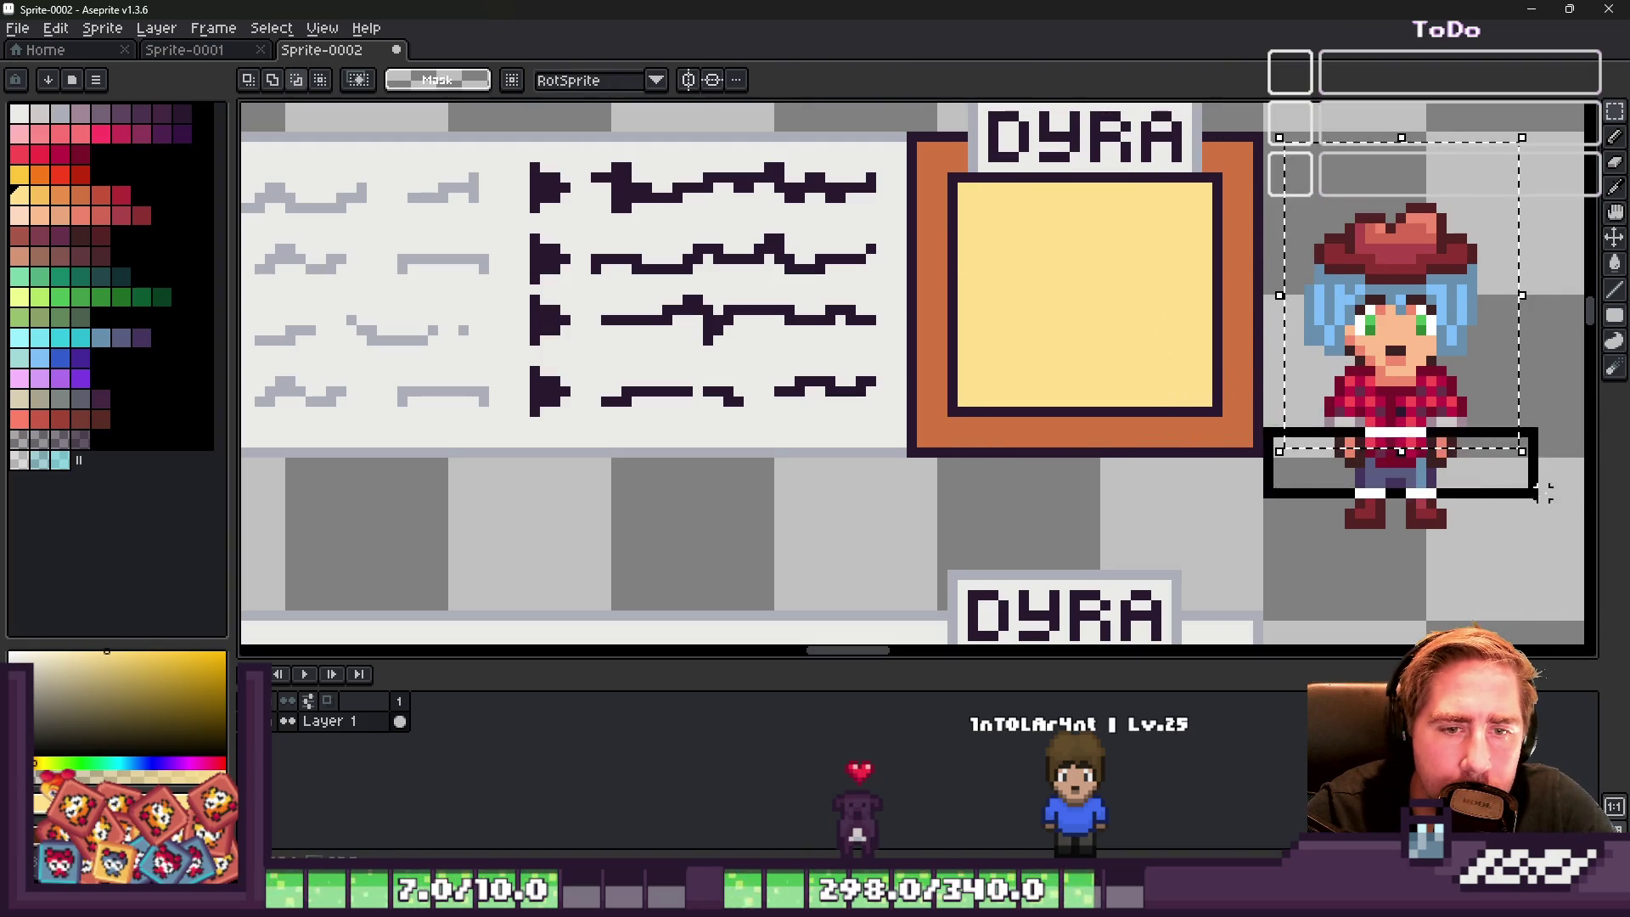
- Copy Dyra into the yellow frame so her head and shoulders fill it, and commit
left_click_drag(1396, 348, 1093, 322)
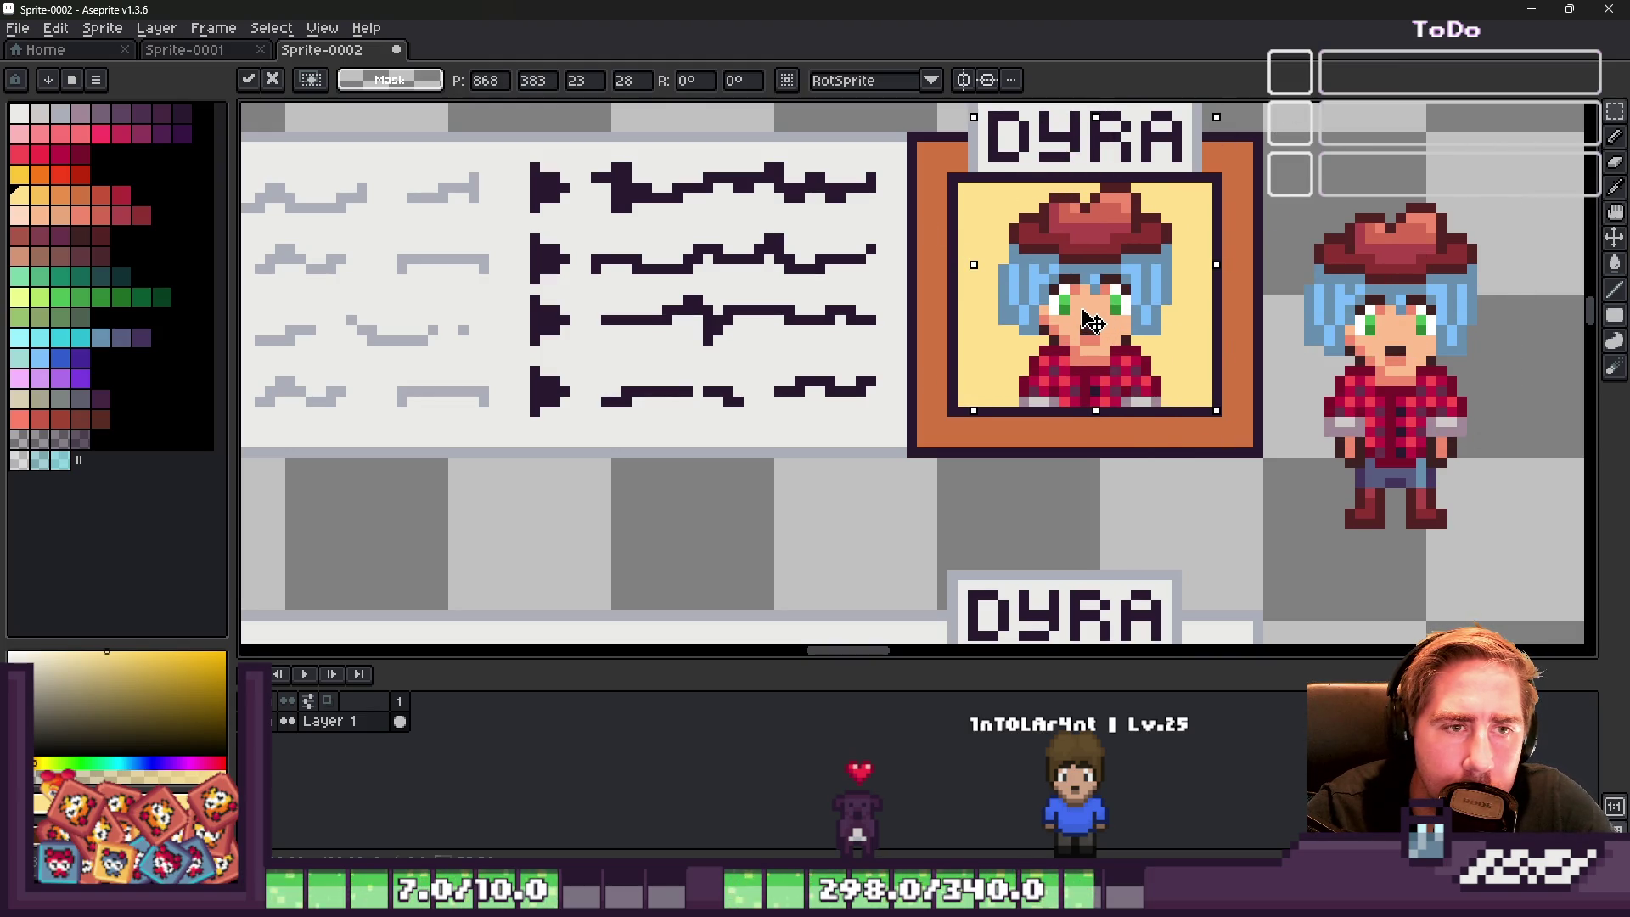
key("Return")
scroll(1093, 323, "down", 2)
scroll(985, 297, "up", 4)
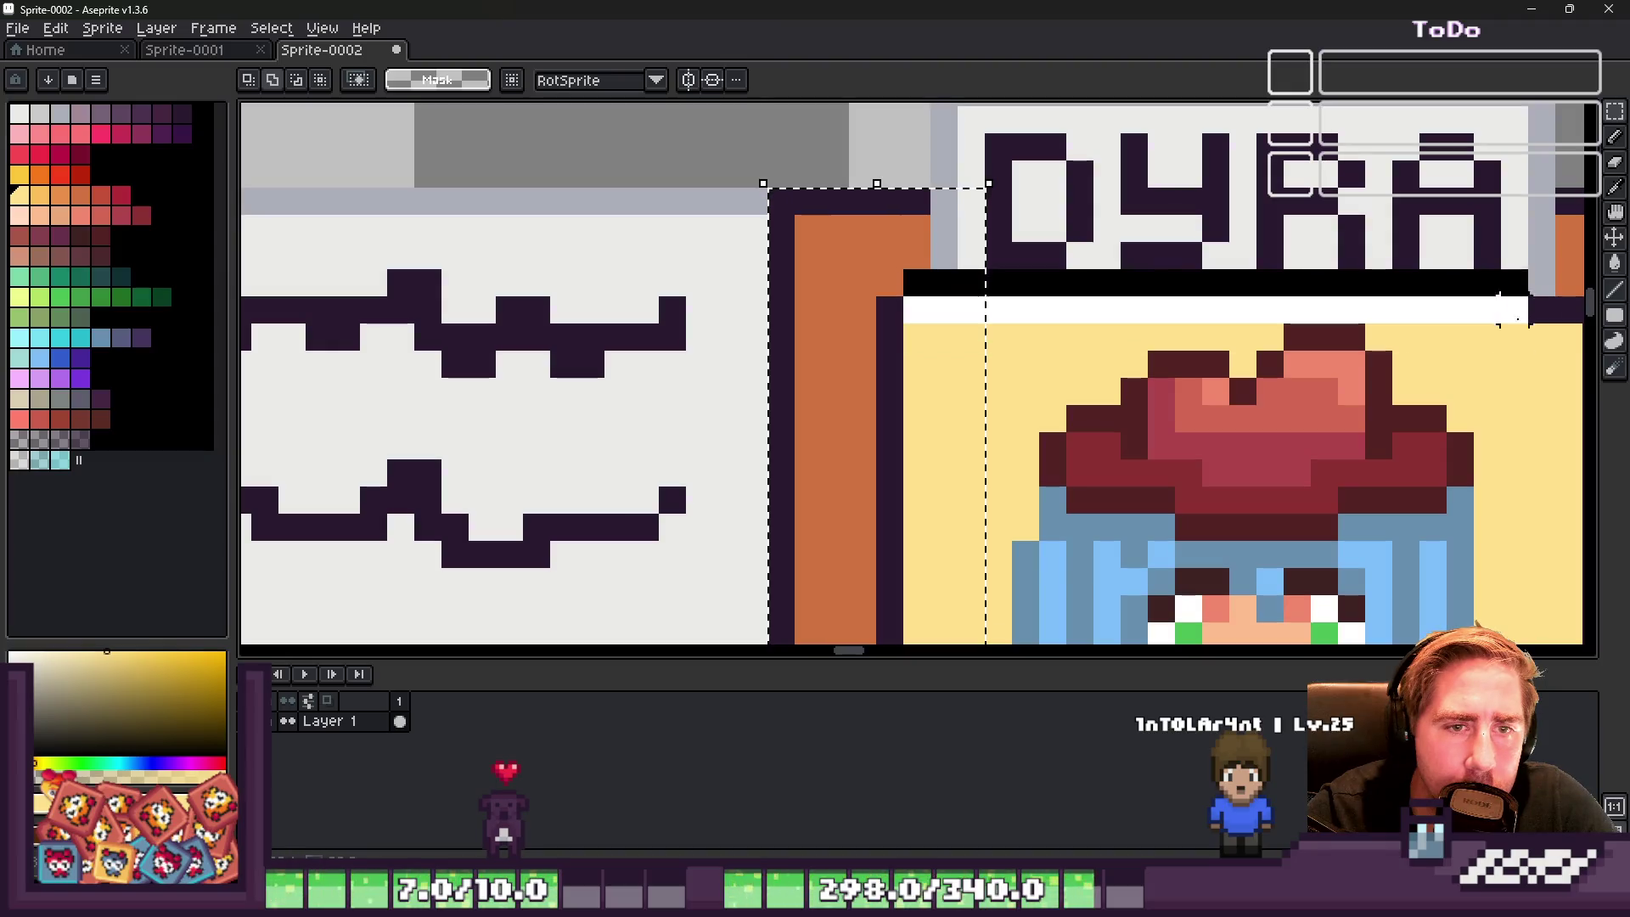
scroll(985, 298, "down", 2)
scroll(985, 297, "up", 1)
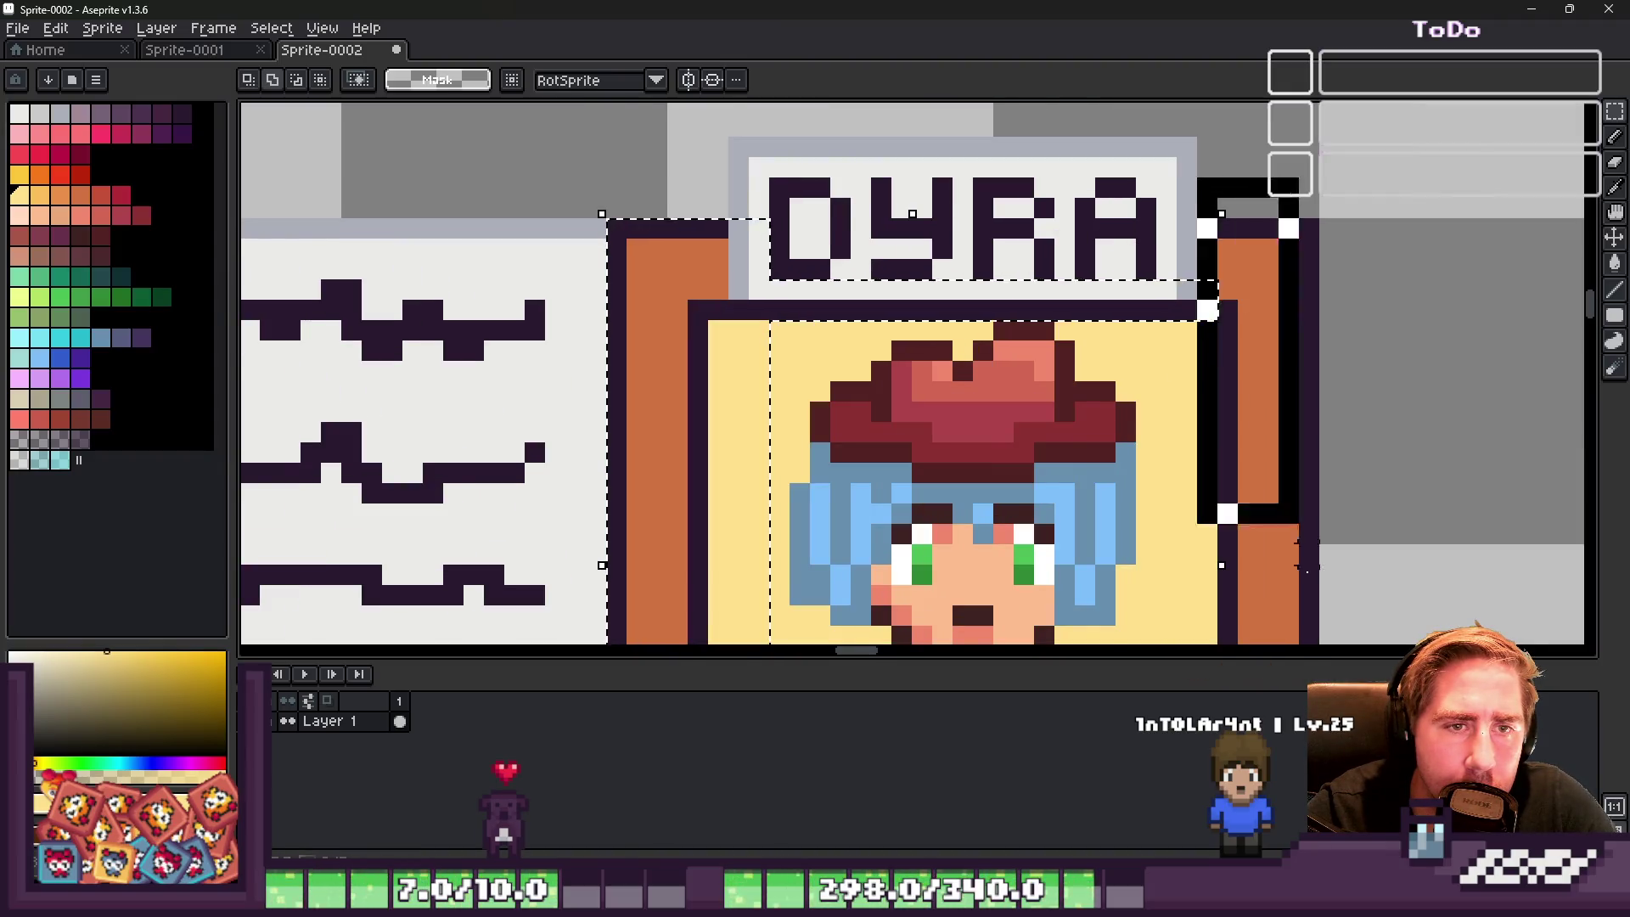
scroll(1369, 521, "up", 2)
mouse_move(1369, 522)
left_mouse_down()
mouse_move(1346, 582)
mouse_move(1266, 462)
mouse_move(717, 571)
left_mouse_up()
- Fill the portrait frame's inner and outer outlines with red instead of orange
key("Escape")
scroll(716, 473, "up", 1)
key("i")
left_click(594, 399)
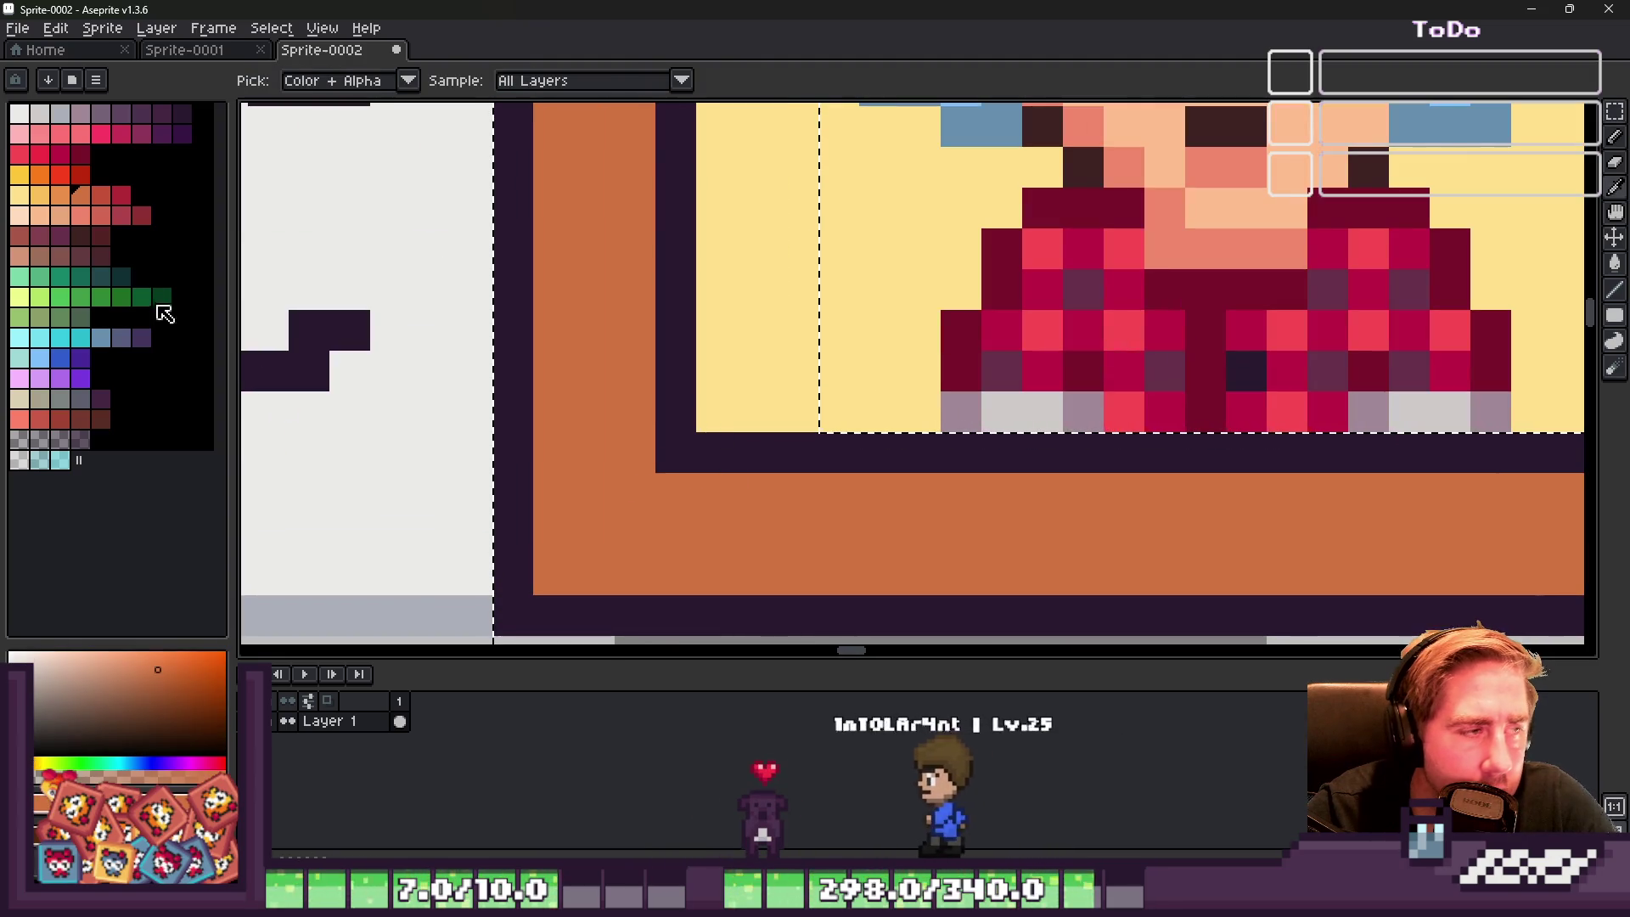
left_click(102, 217)
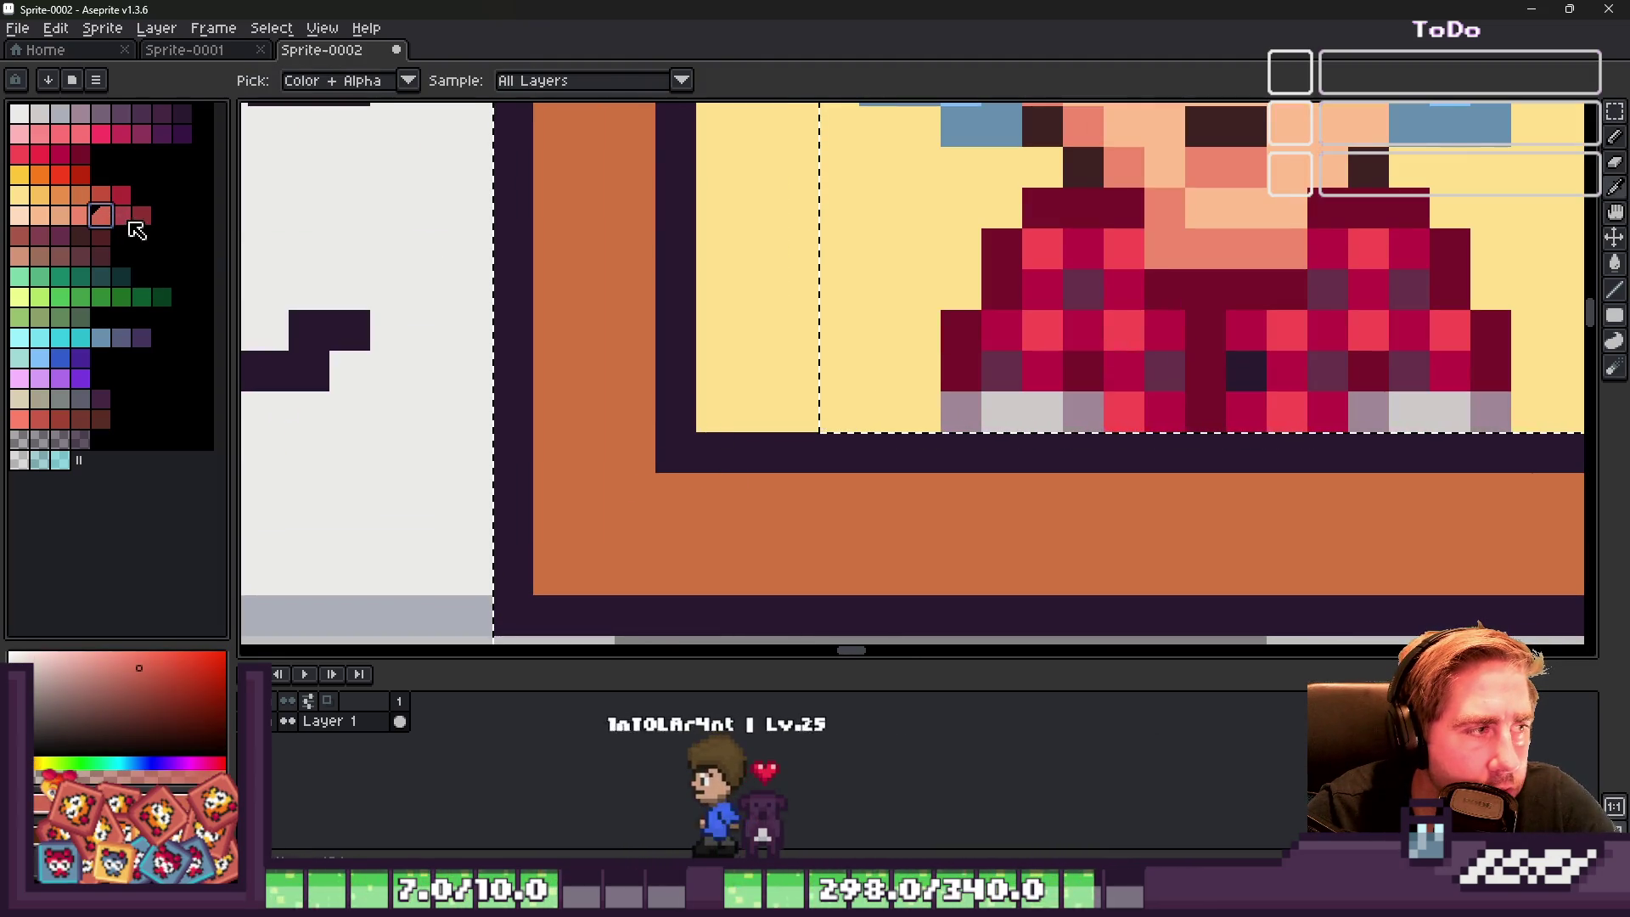
key("g")
left_click(675, 365)
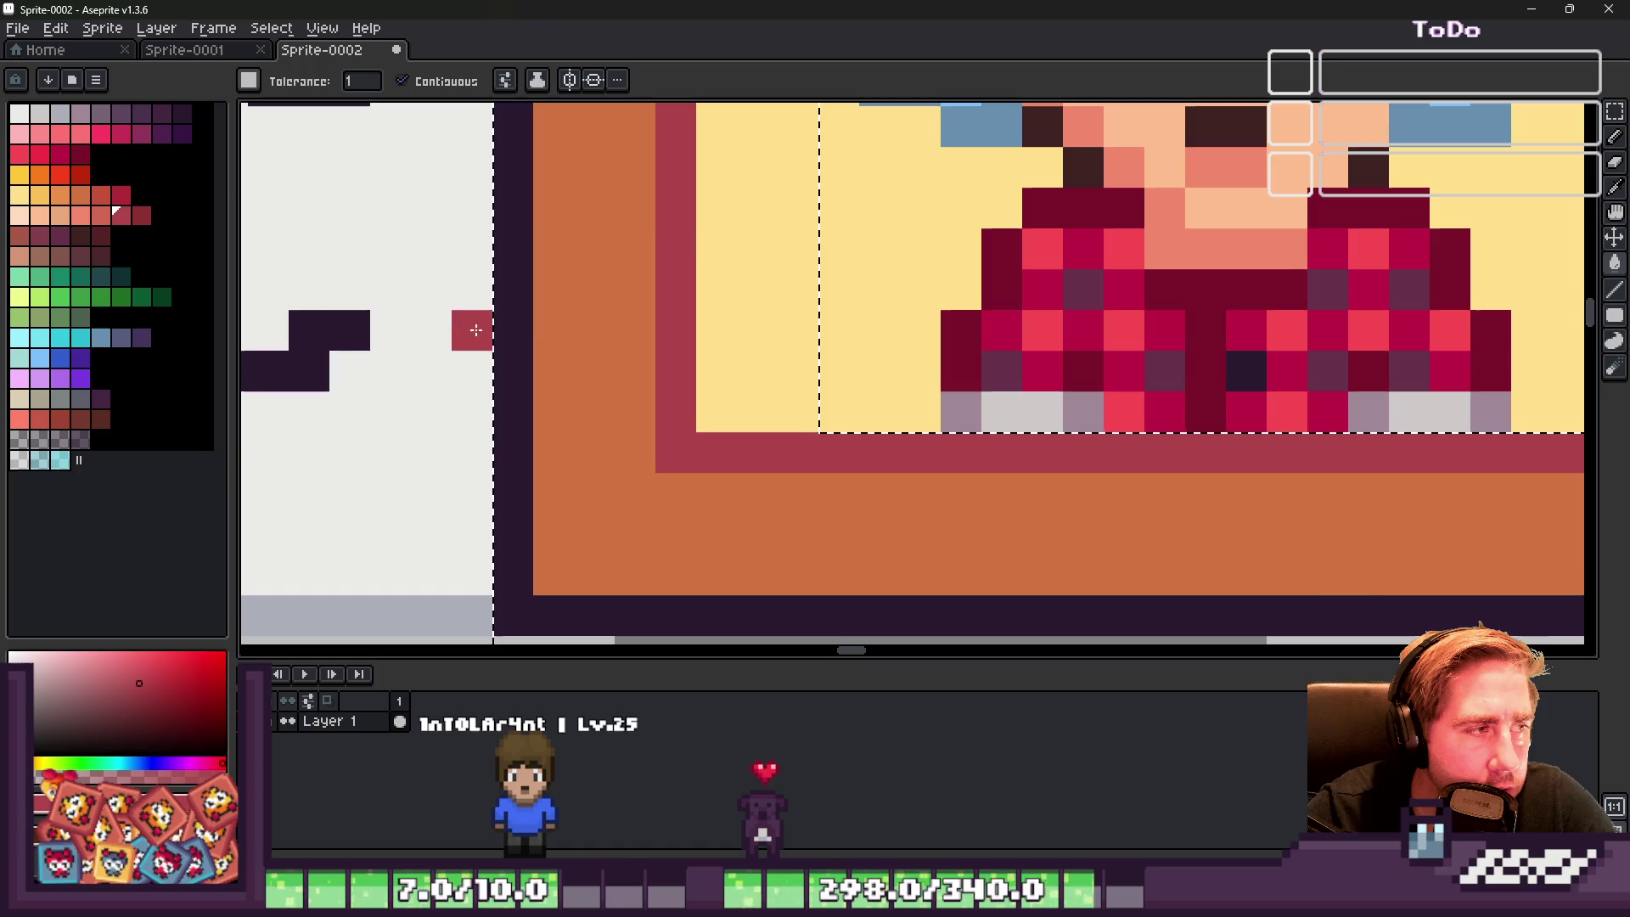
left_click(512, 327)
- Pick a lighter salmon red for the frame body and clear the selection
left_click(100, 216)
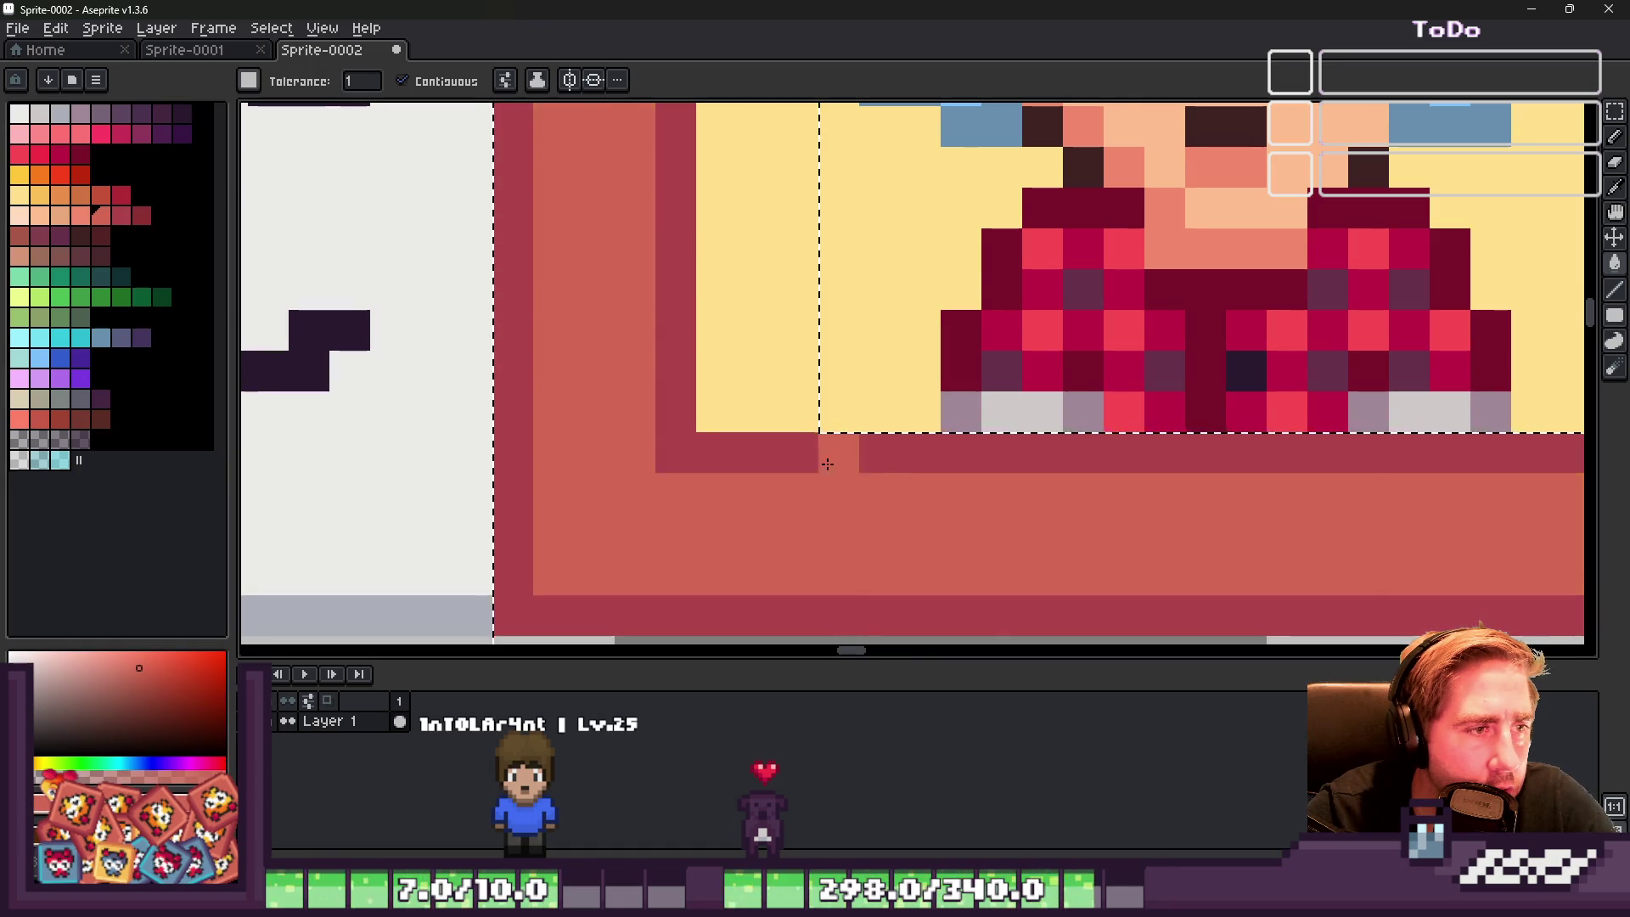
scroll(833, 455, "down", 8)
key("ctrl+d")
scroll(1117, 408, "down", 2)
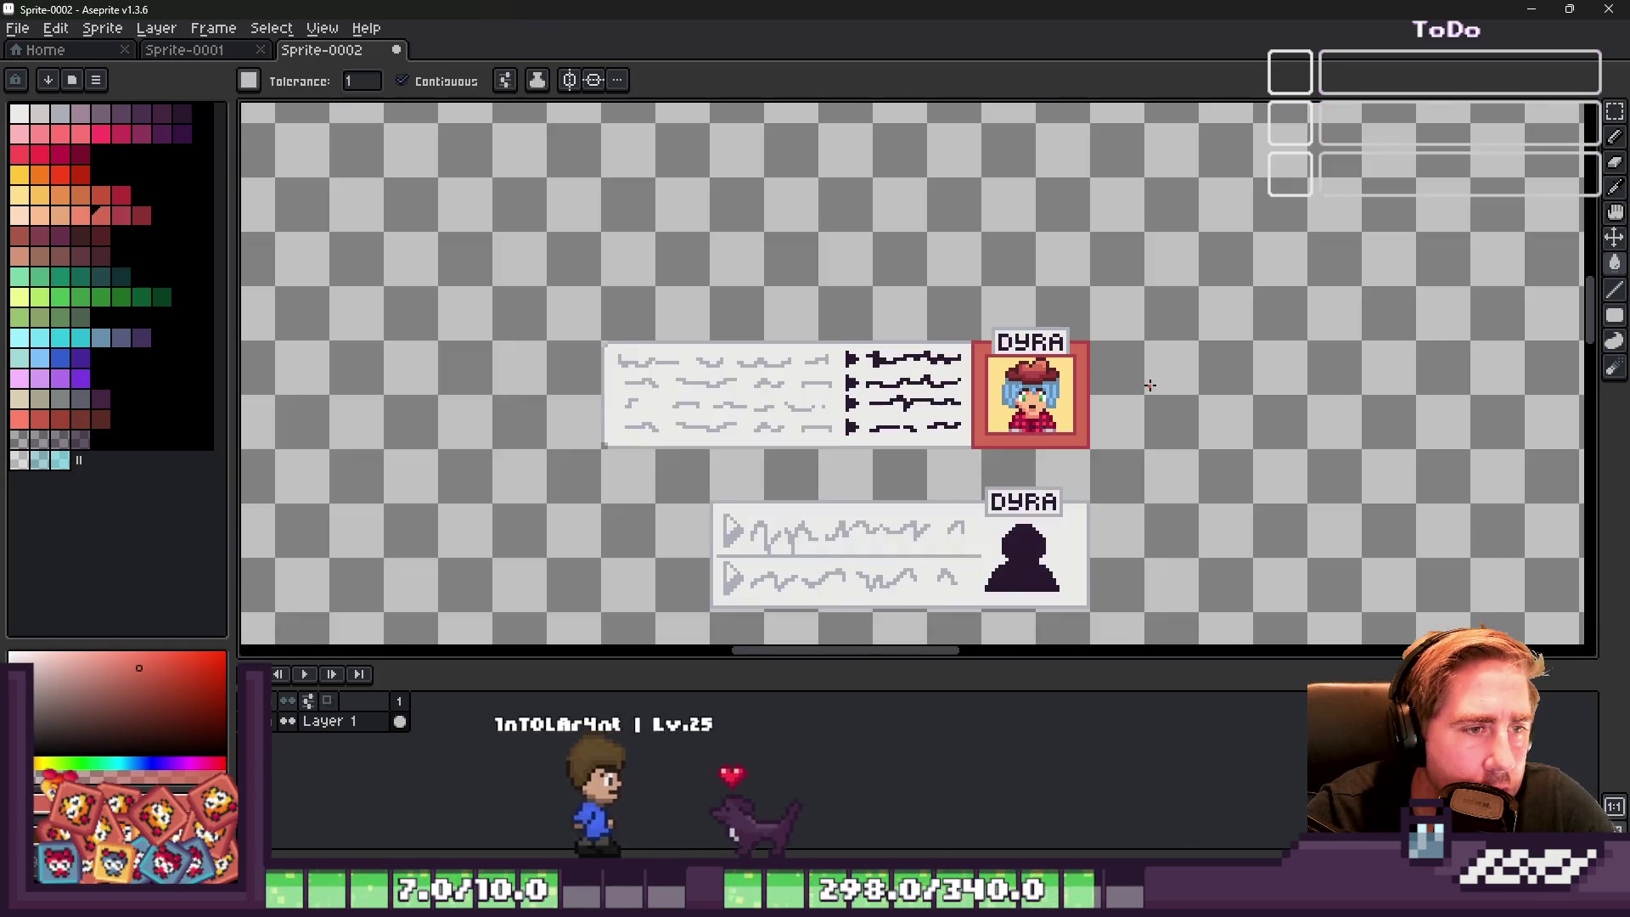
scroll(764, 358, "up", 2)
key("m")
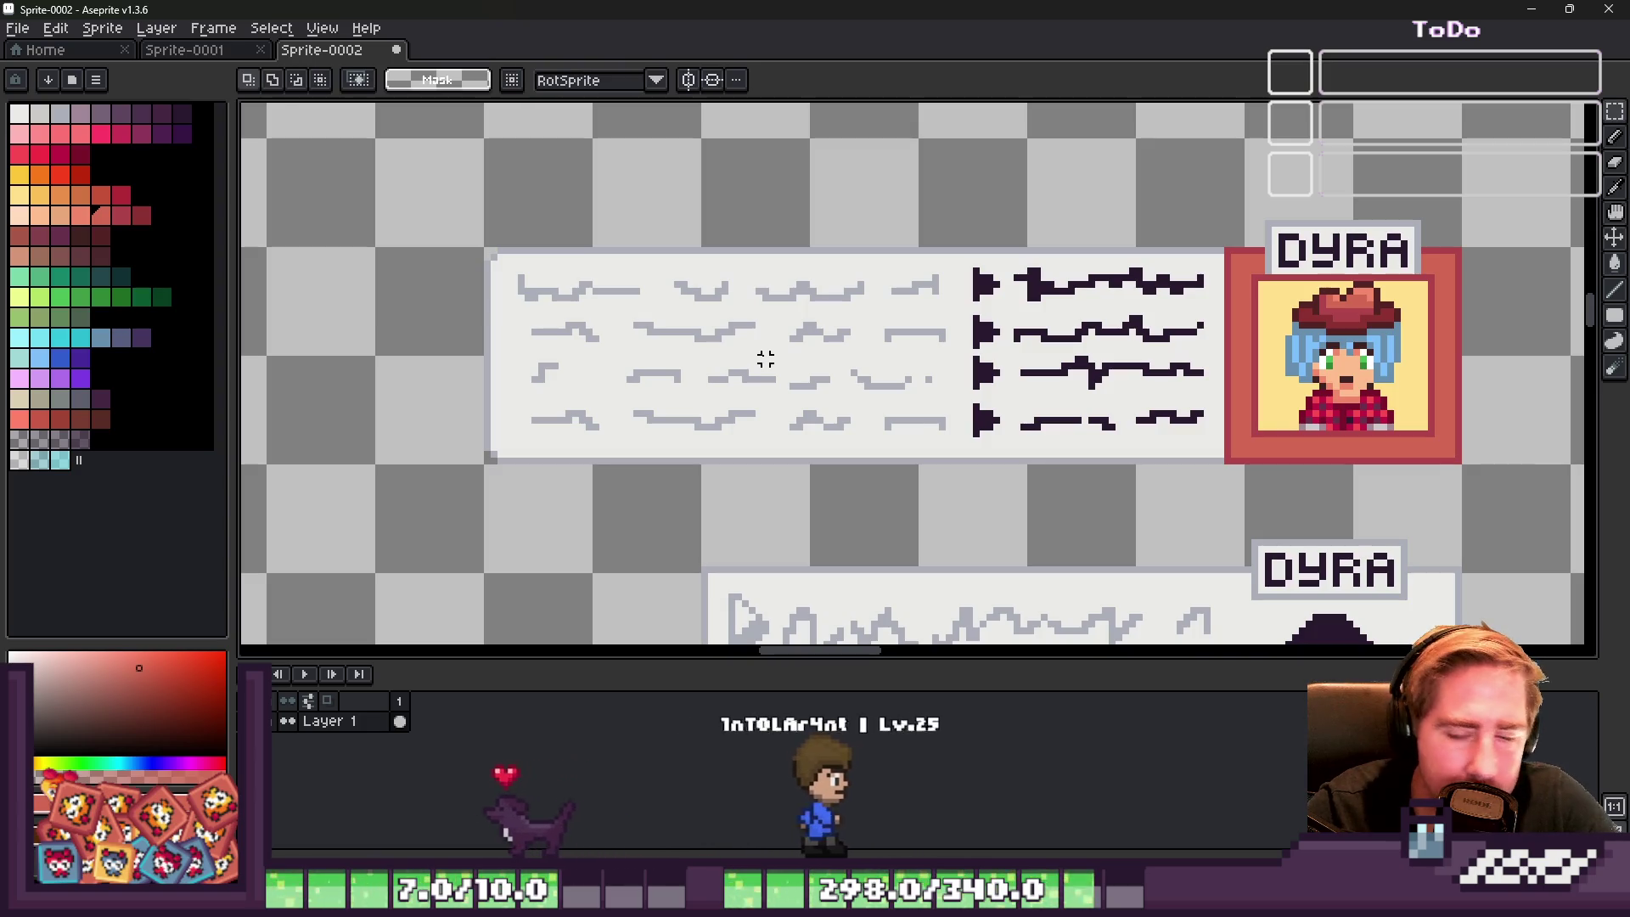
scroll(763, 358, "down", 2)
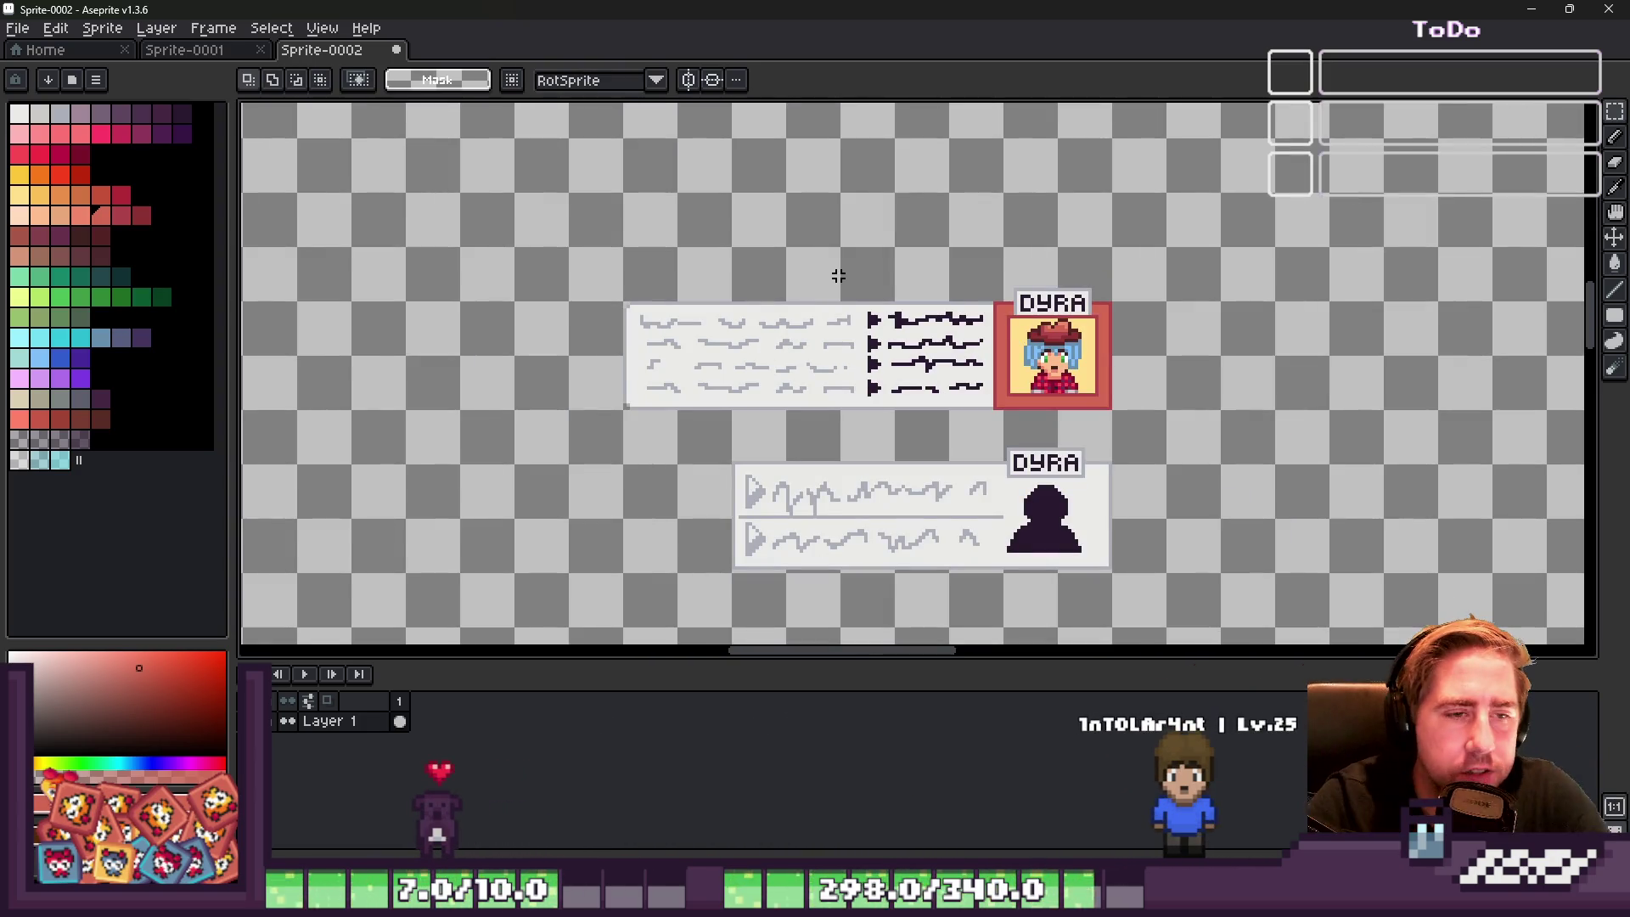
scroll(1051, 336, "up", 3)
- Bucket-fill the portrait's yellow background entirely with green
left_click(884, 363, "alt")
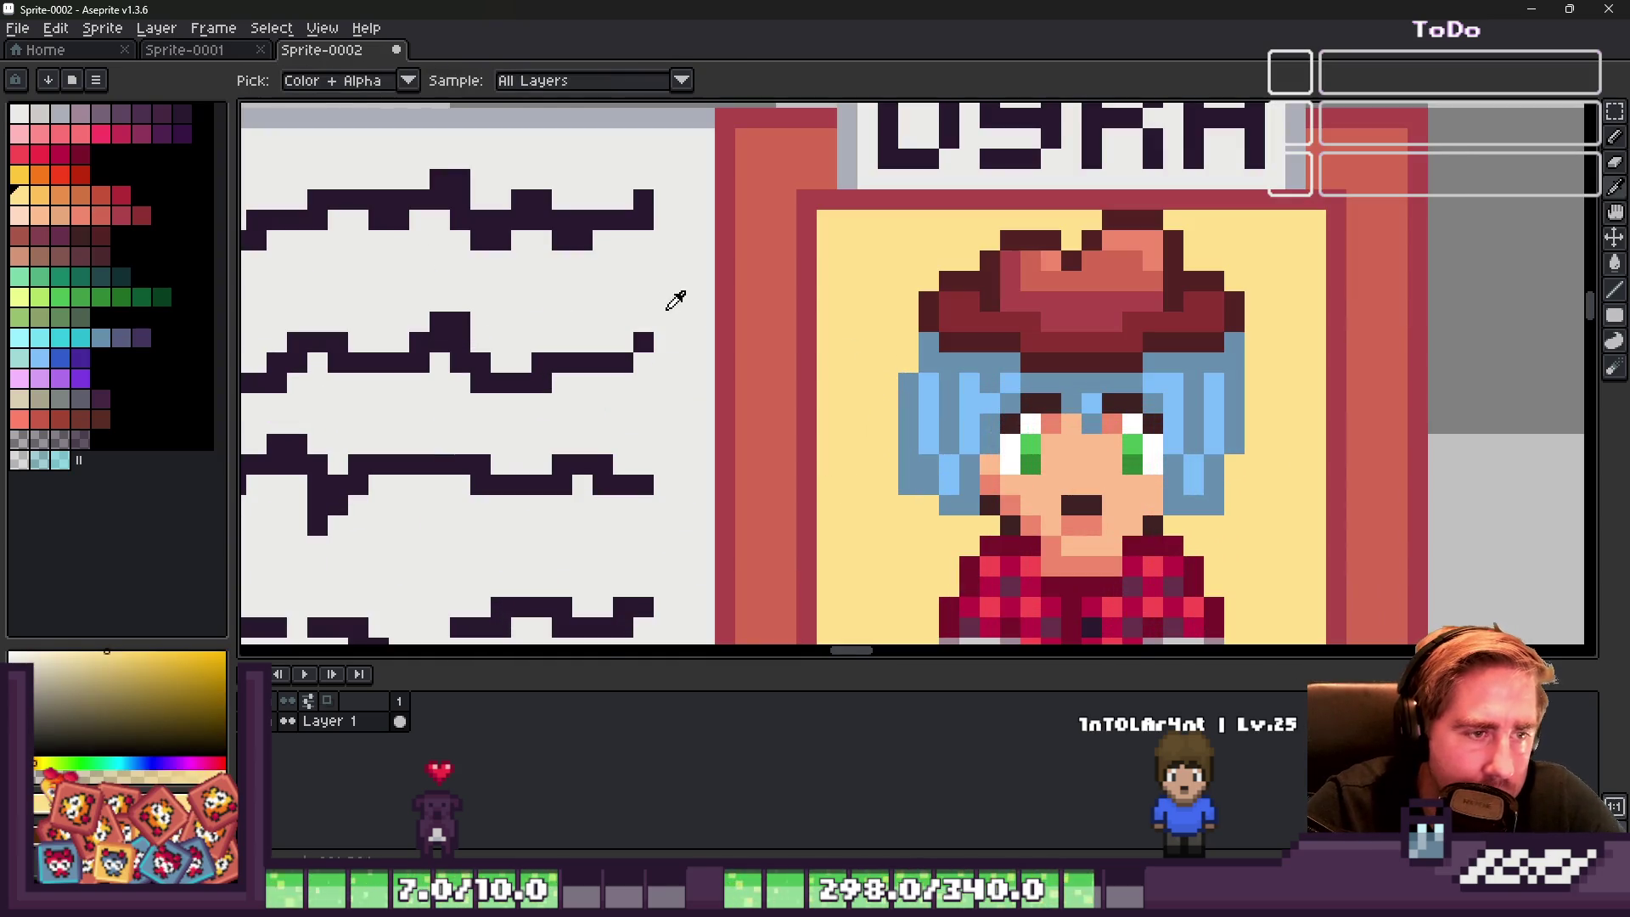
left_click(40, 196)
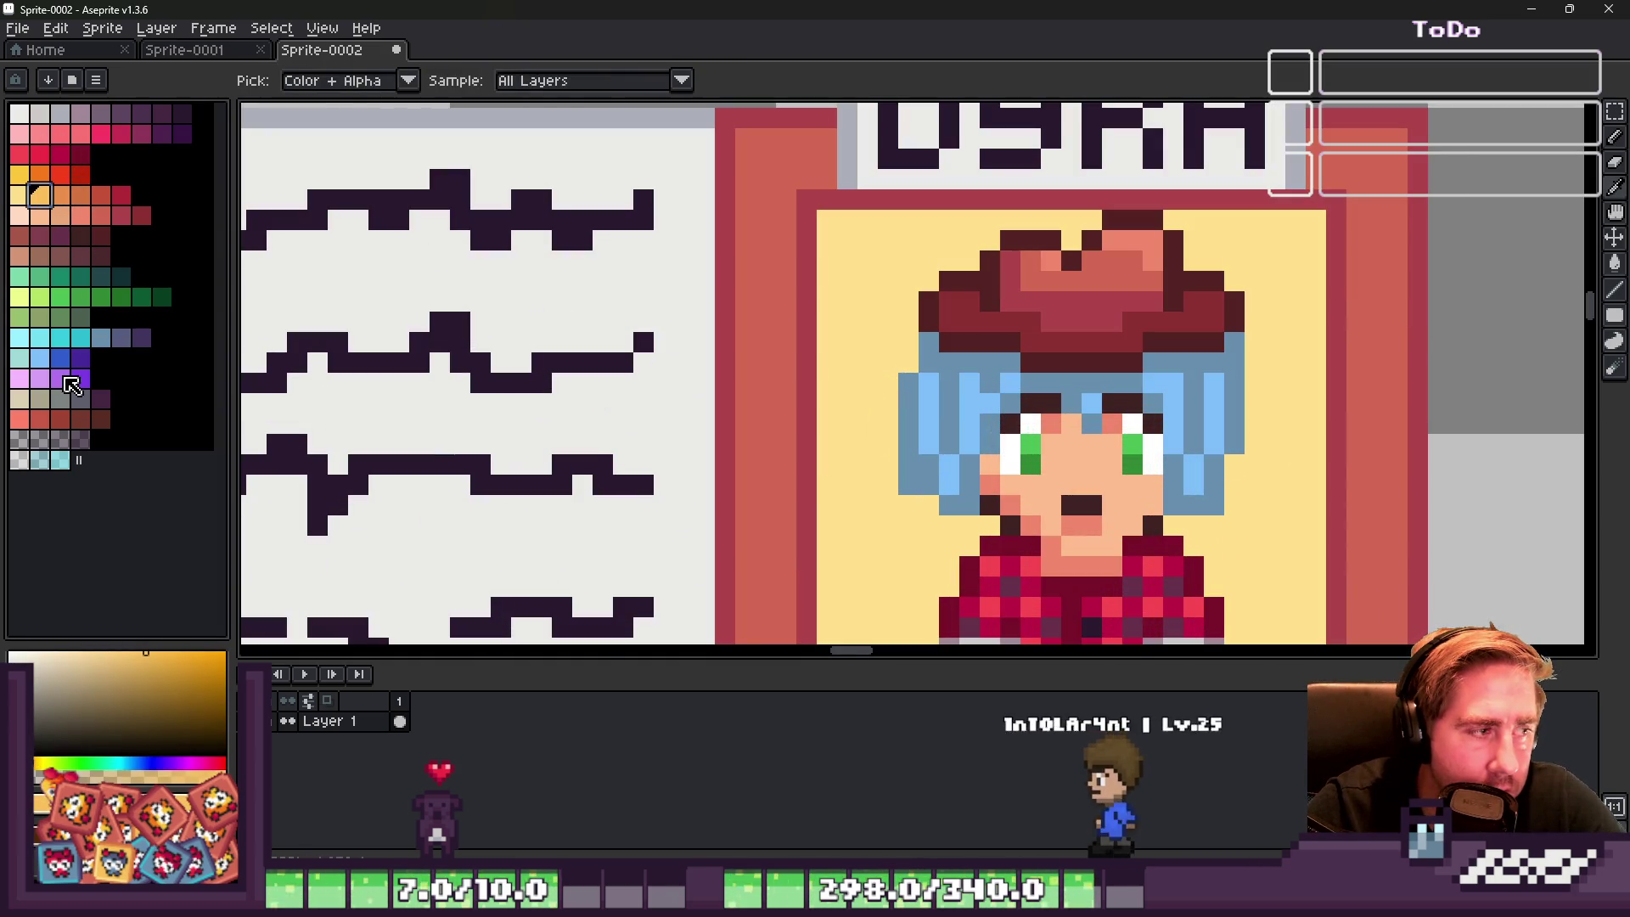
left_click(40, 324)
key("g")
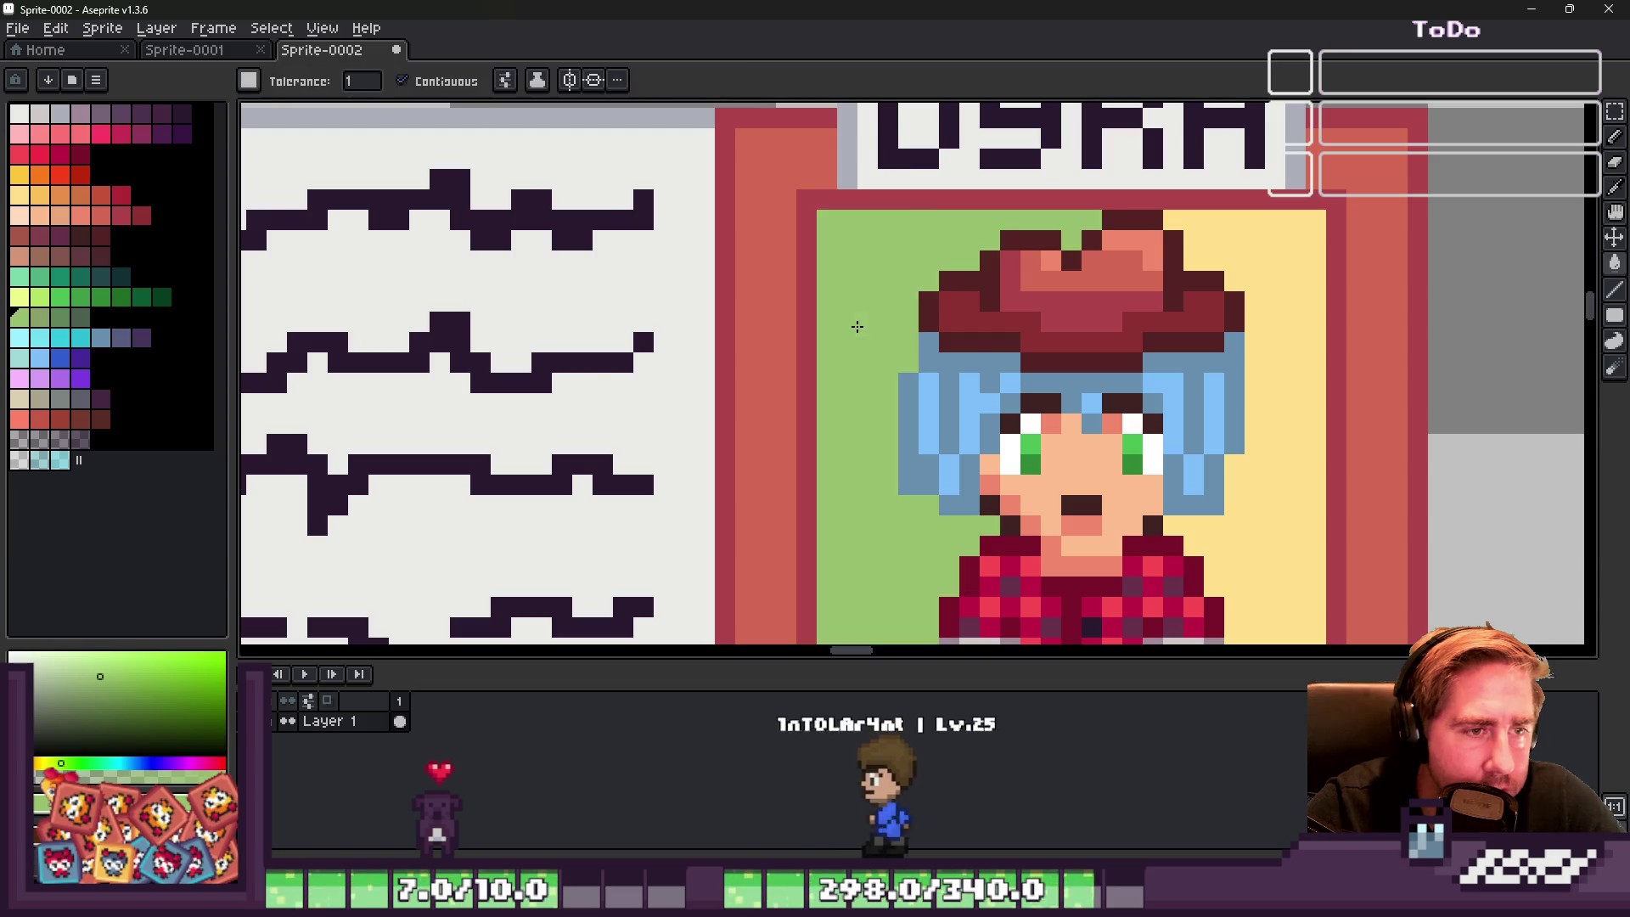
left_click(858, 320)
scroll(895, 320, "down", 2)
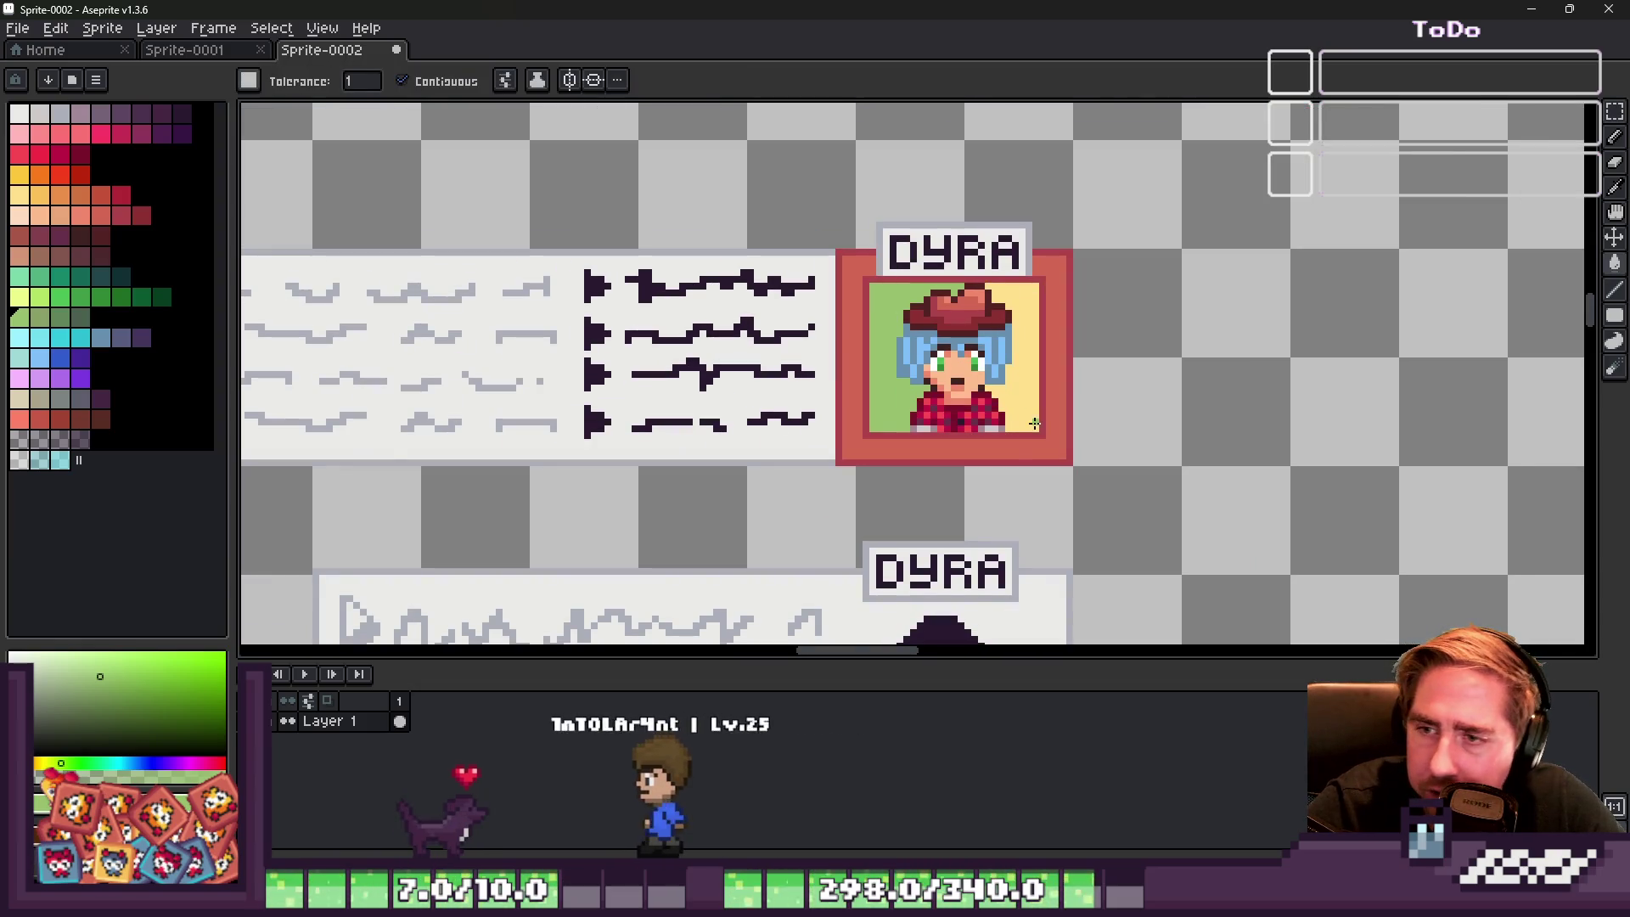
scroll(1030, 396, "down", 1)
scroll(1029, 397, "down", 1)
scroll(992, 397, "up", 3)
left_click(992, 396)
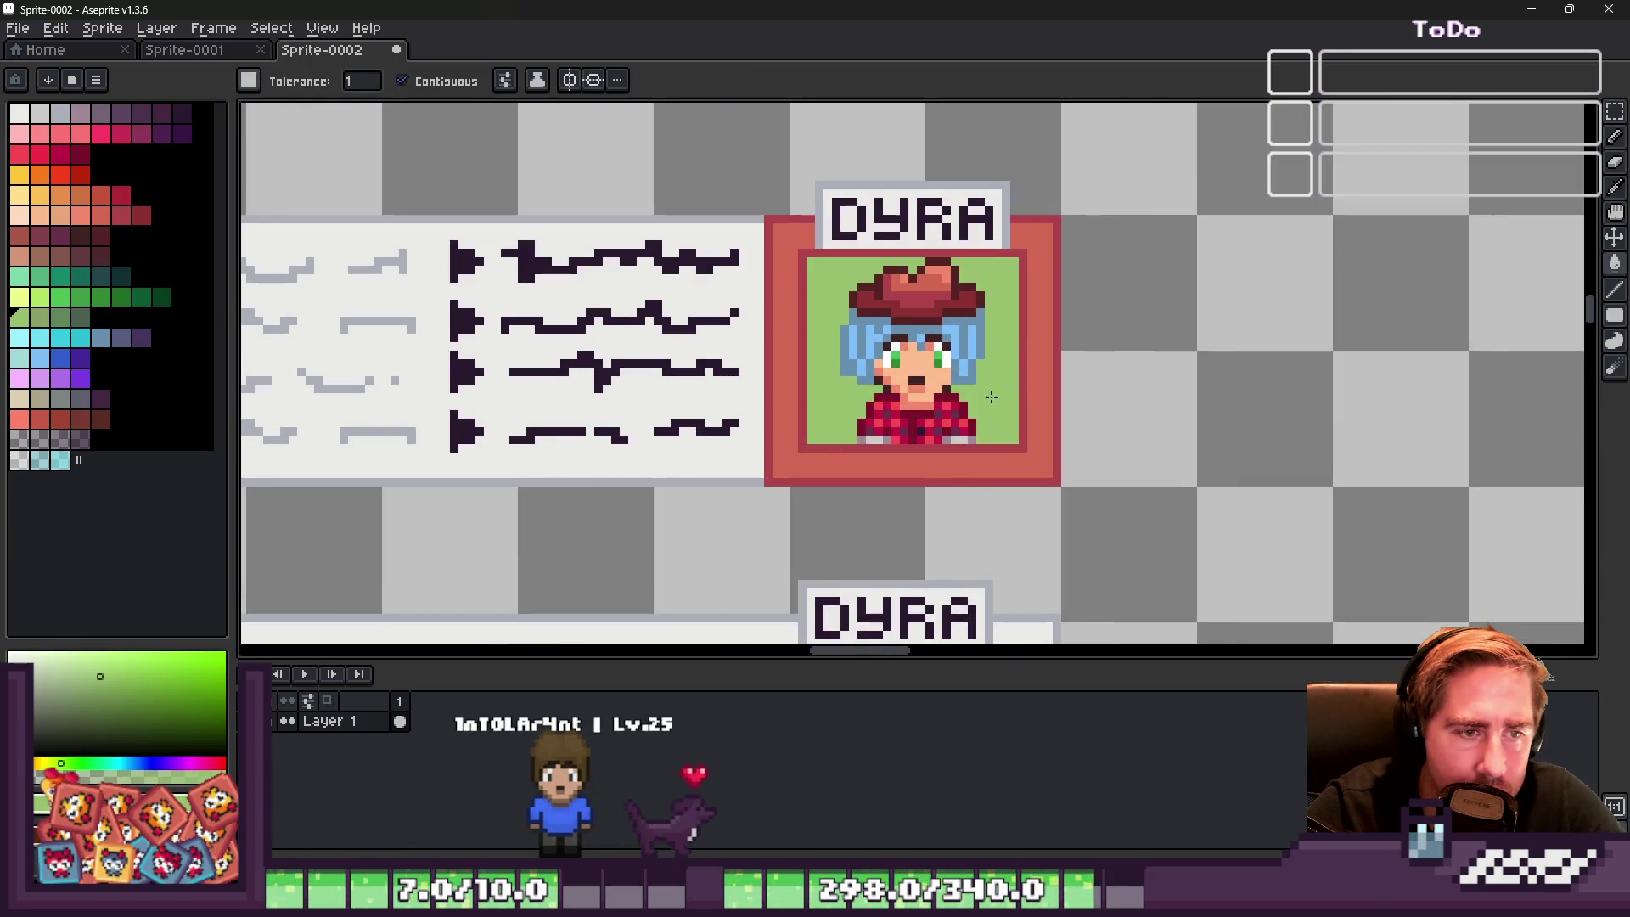
- Refill the green portrait background dark purple
left_click(120, 113)
scroll(832, 319, "up", 1)
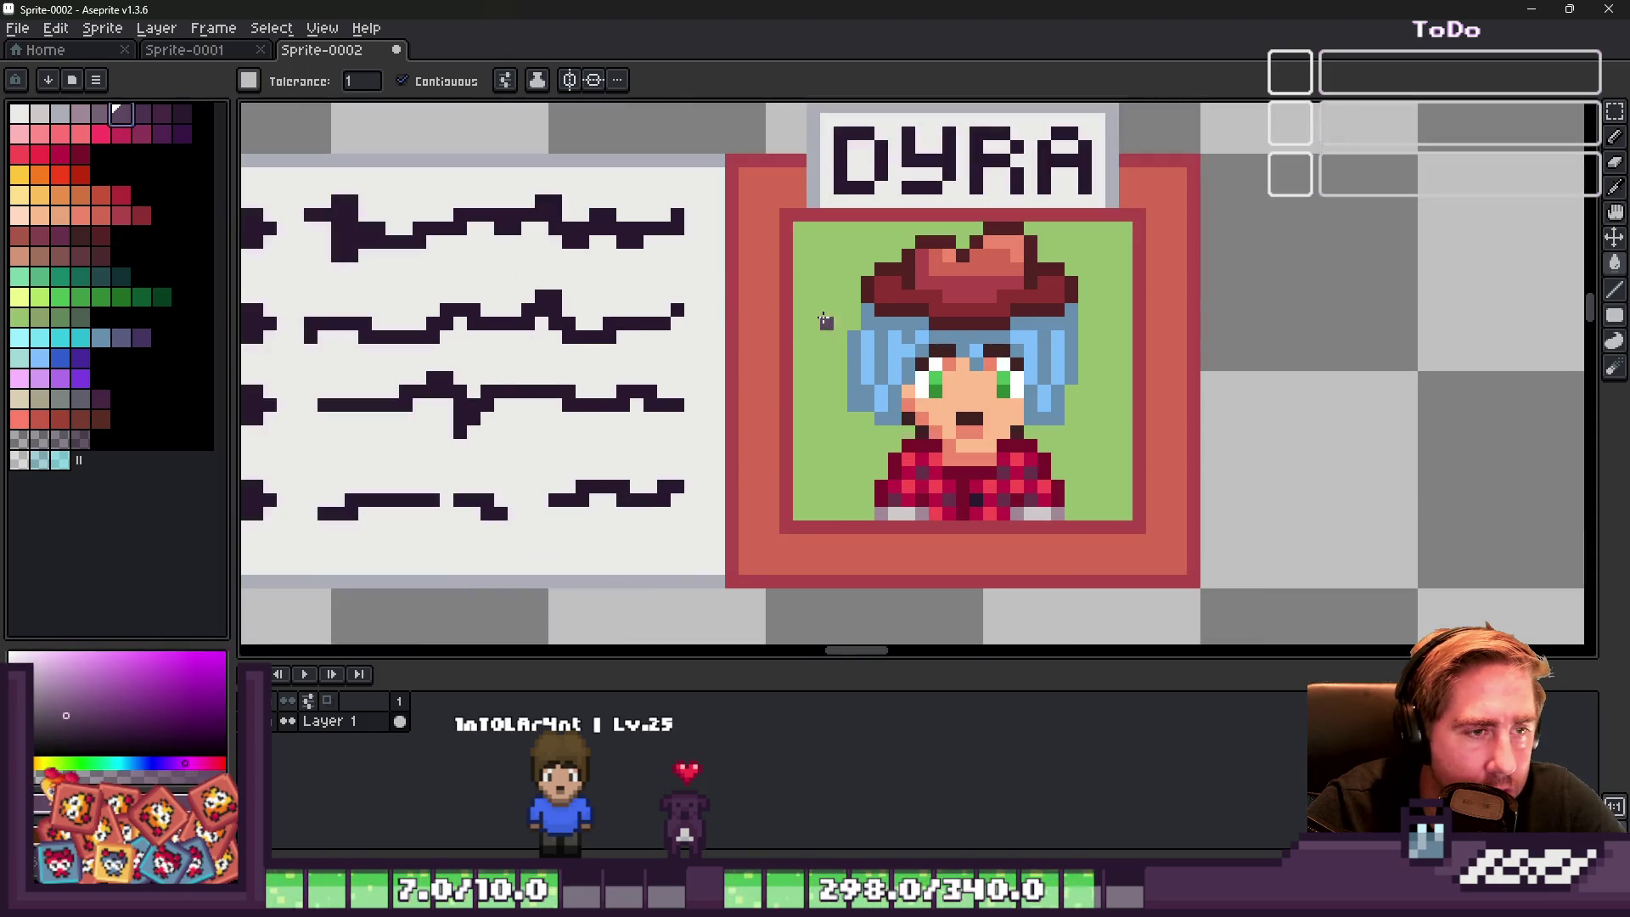
left_click(832, 319)
left_click(1082, 422)
scroll(1082, 422, "down", 3)
scroll(1044, 298, "up", 4)
- Draw horizontal 1px dark purple stripes behind Dyra, extending the top one toward the hat
key("b")
left_click_drag(1053, 297, 902, 295)
key("v")
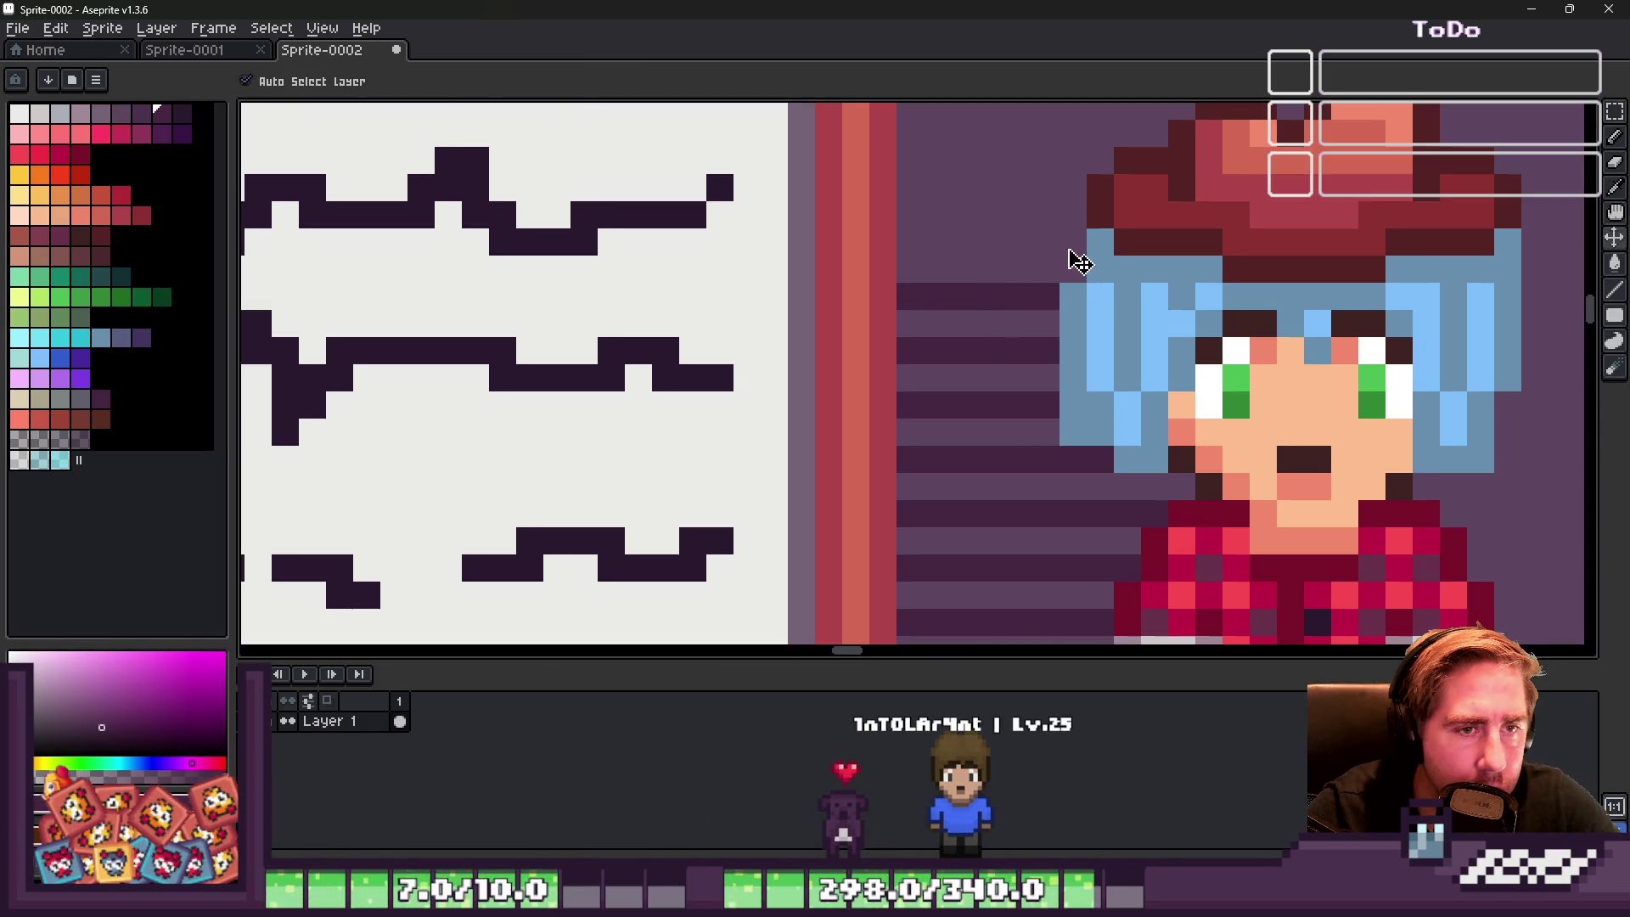
scroll(926, 279, "down", 3)
key("ctrl+z")
scroll(976, 299, "up", 3)
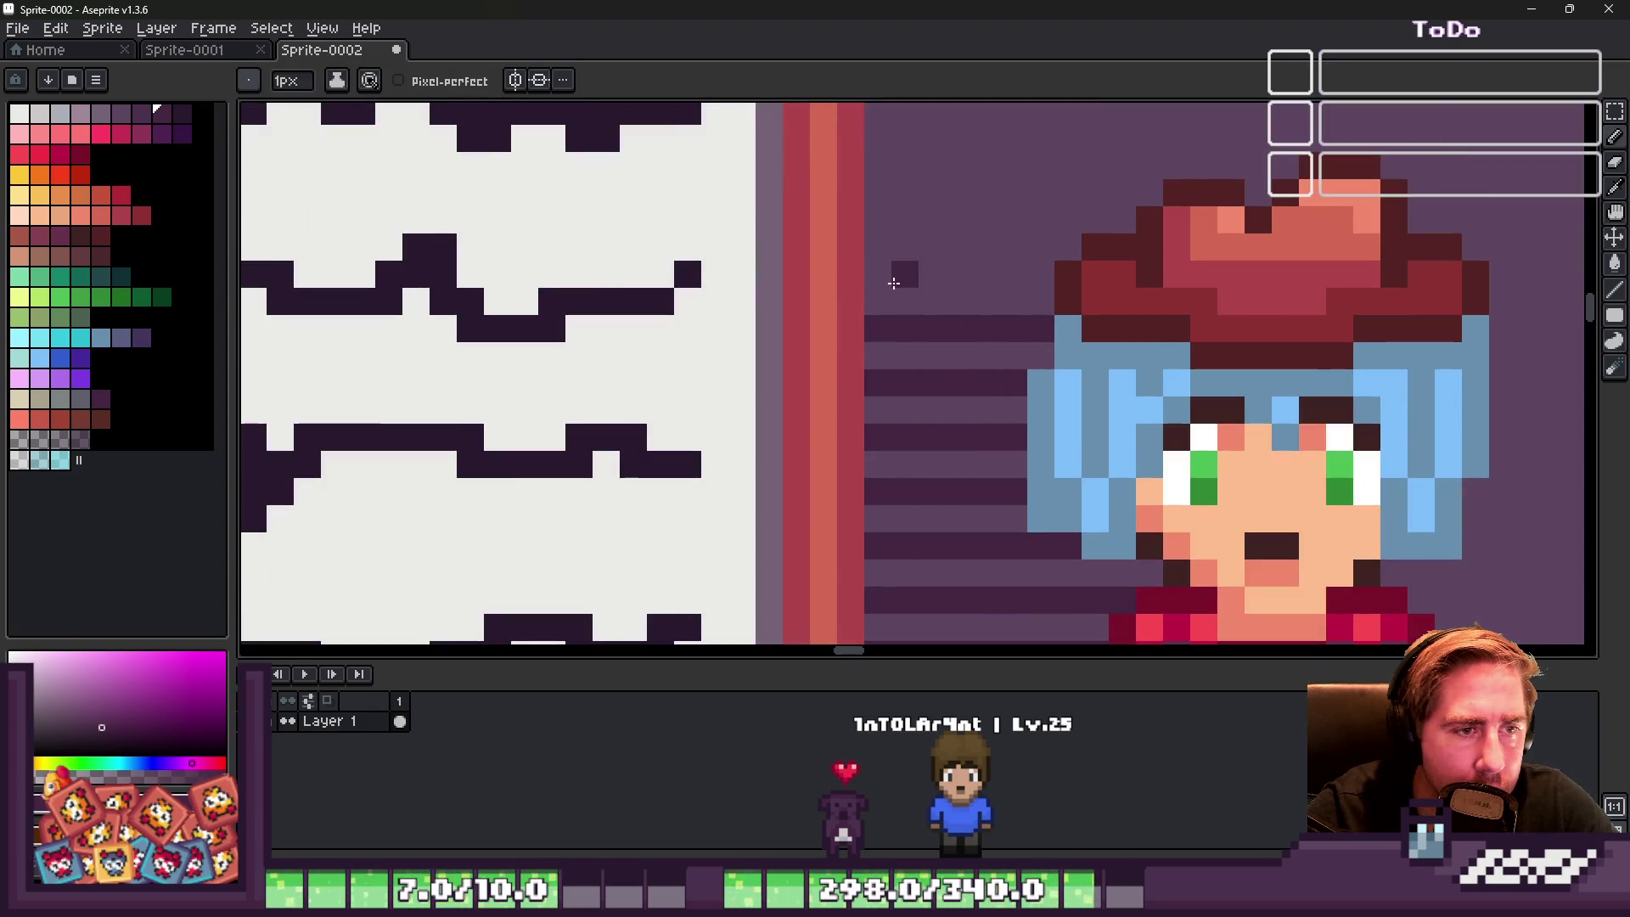
left_click_drag(894, 282, 1053, 273)
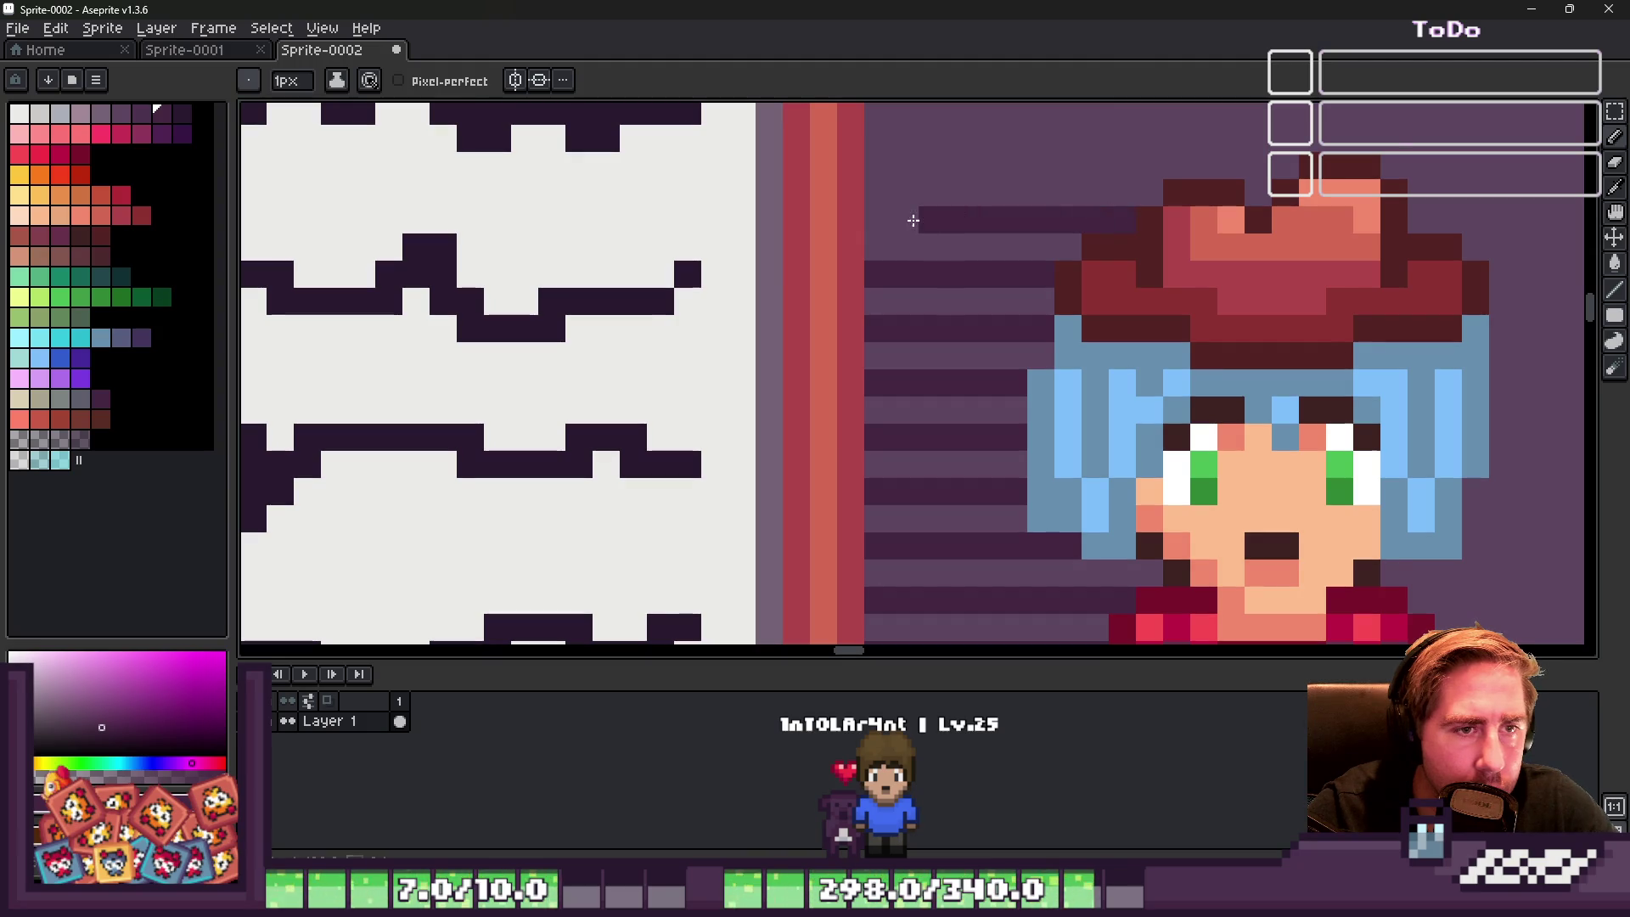
scroll(888, 220, "down", 3)
scroll(874, 311, "up", 3)
mouse_move(871, 311)
left_mouse_down()
mouse_move(1226, 304)
mouse_move(878, 257)
left_mouse_up()
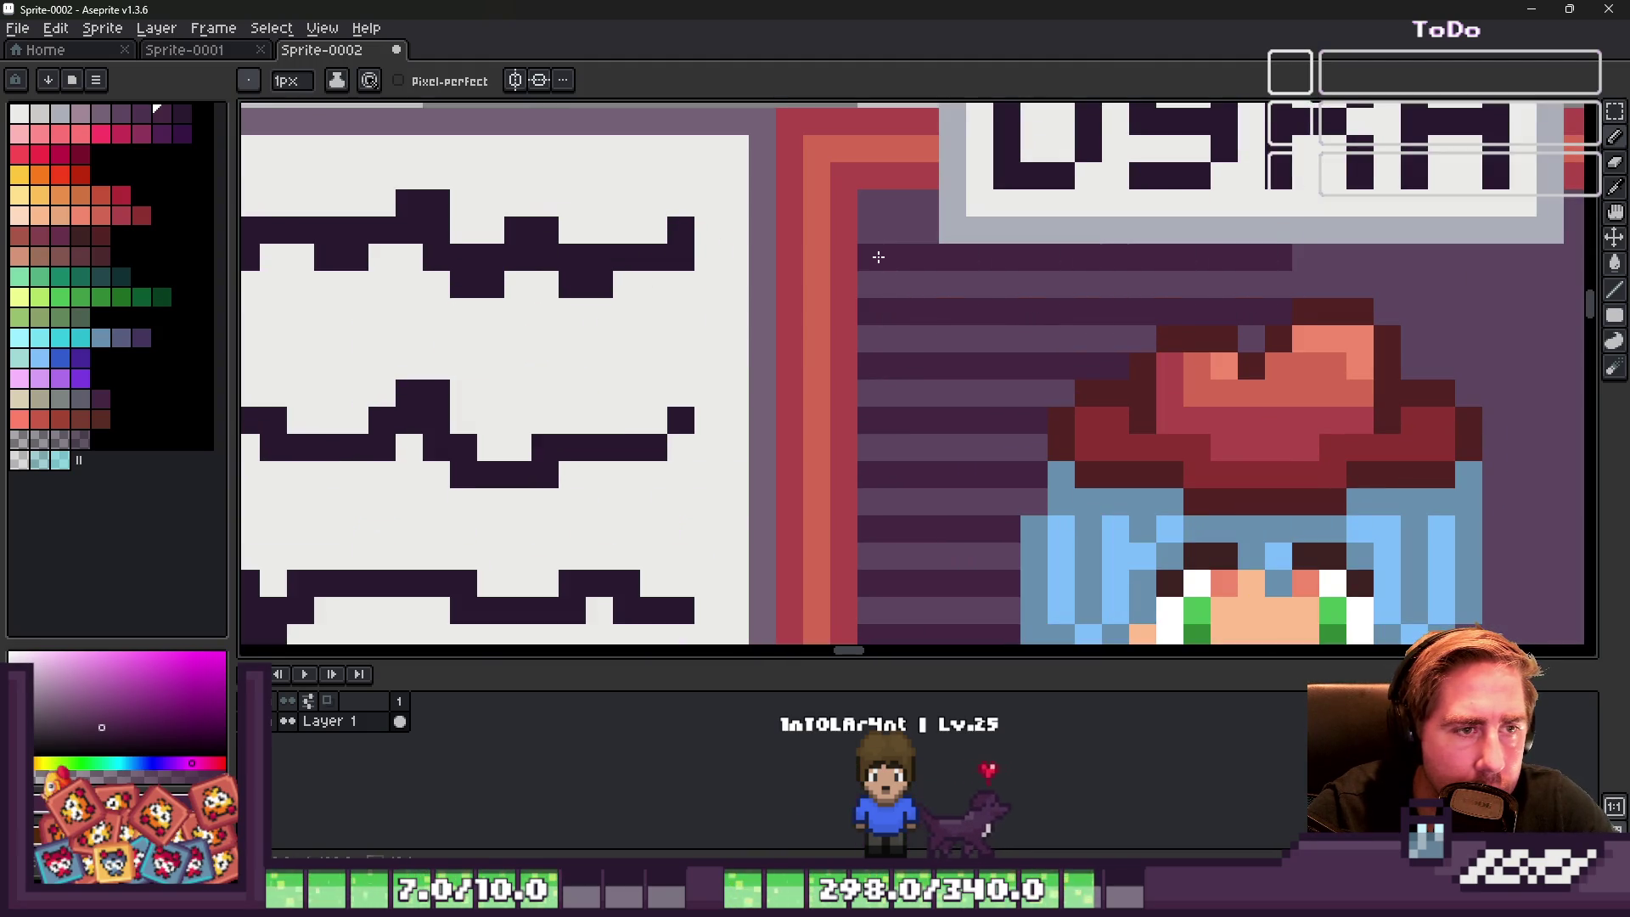
scroll(1362, 230, "down", 1)
left_click_drag(1274, 257, 1408, 257)
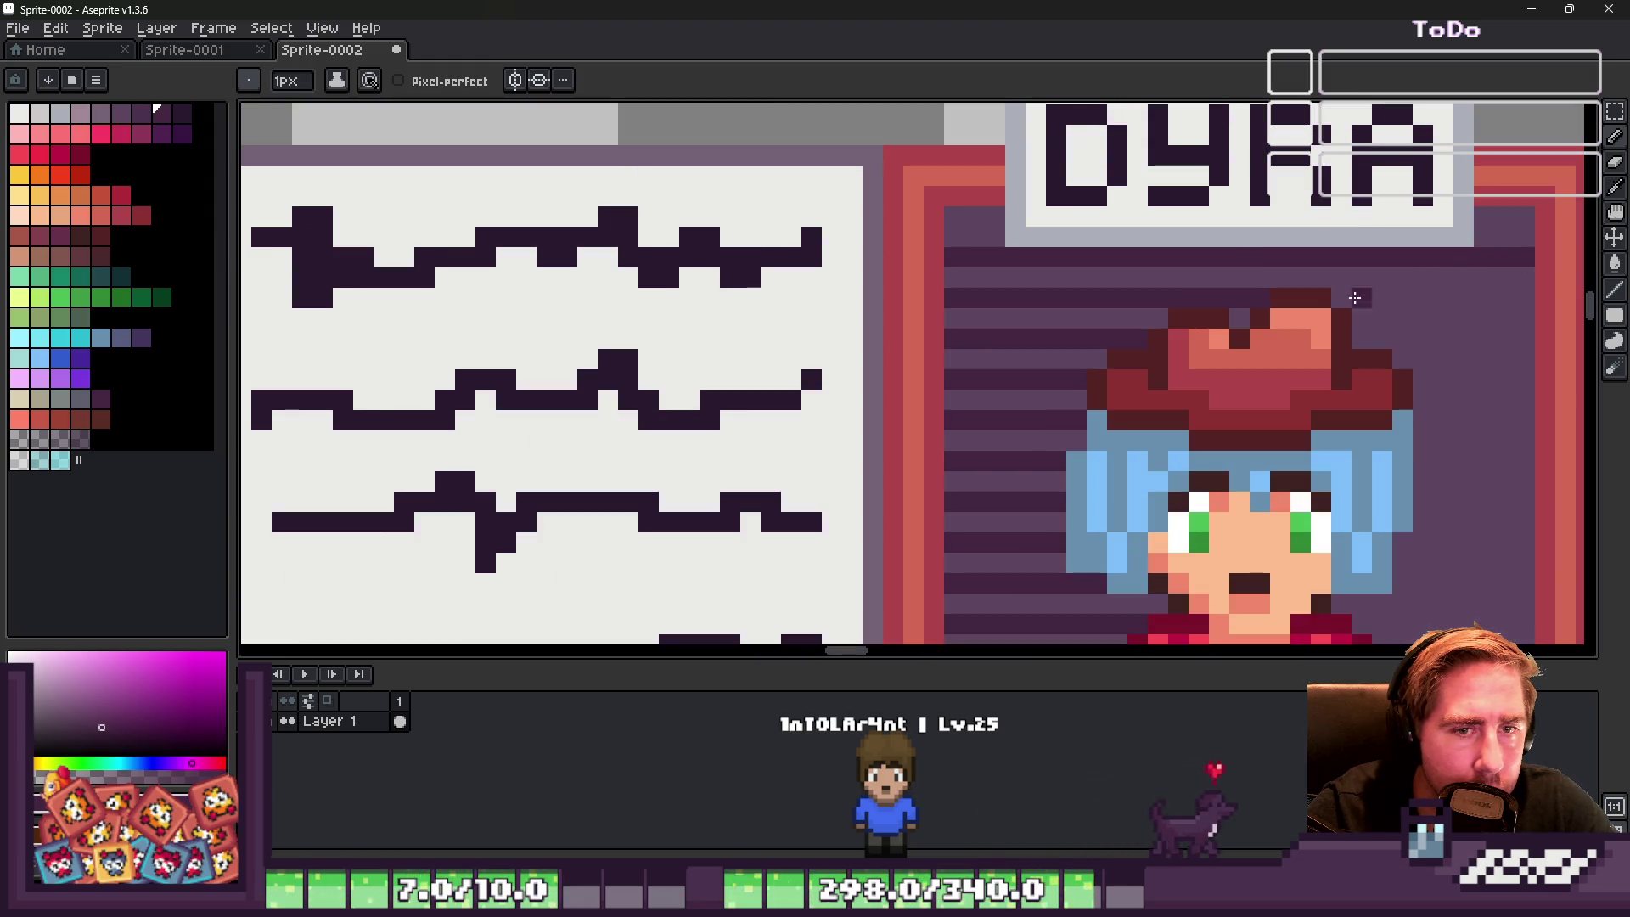
- Move a column of purple stripes to the right of Dyra's hair and commit it
scroll(1409, 241, "down", 4)
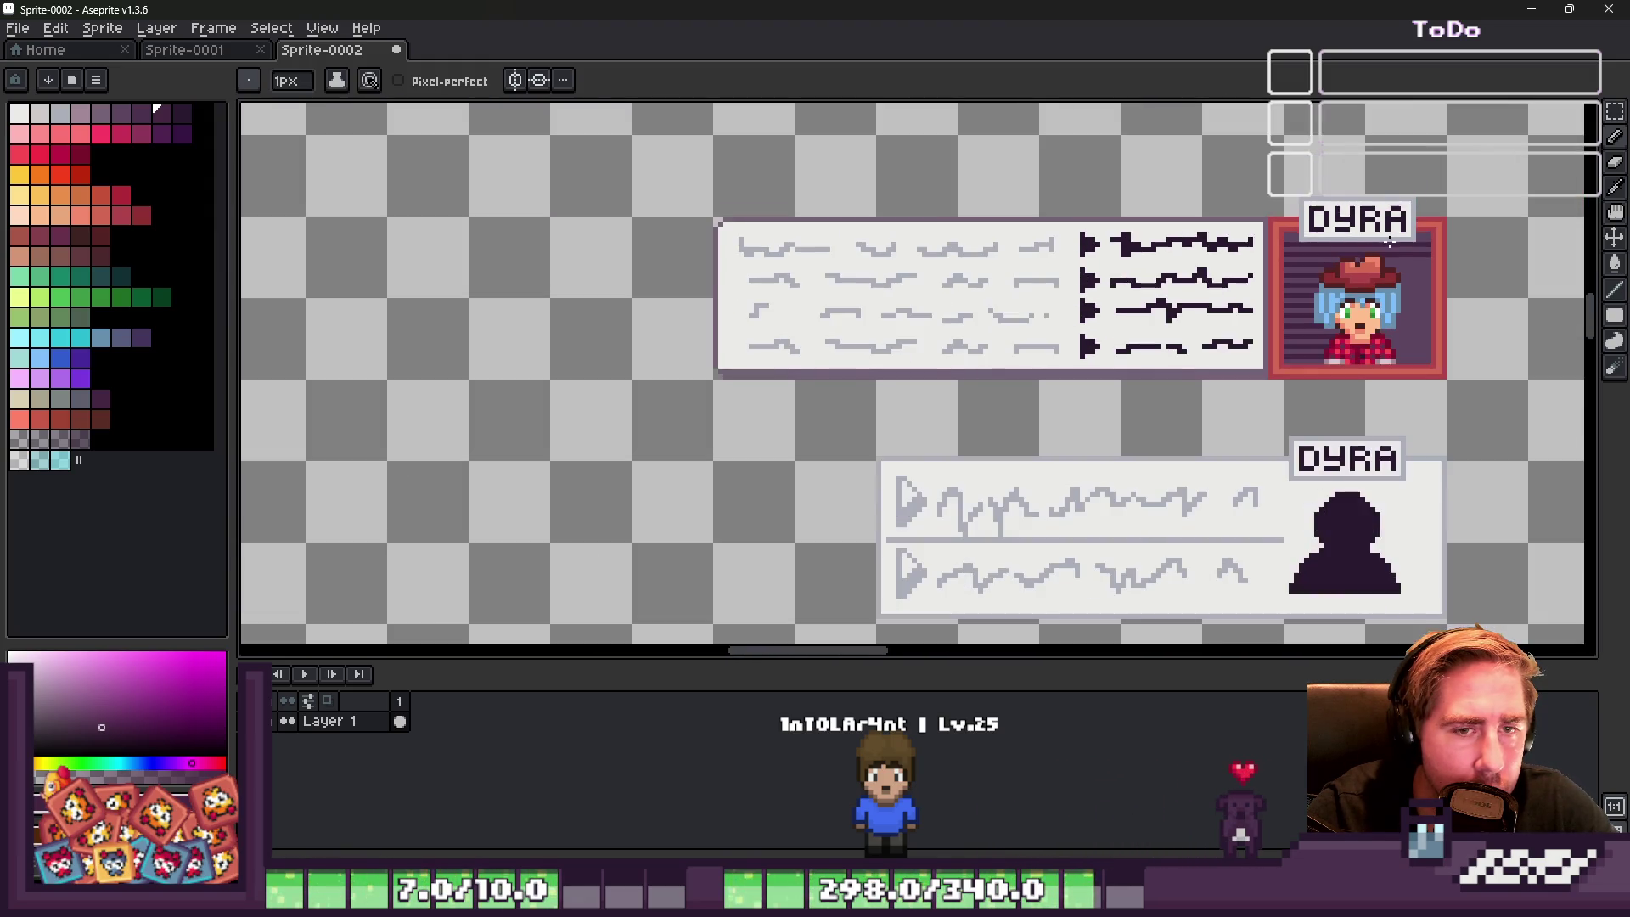
scroll(1492, 303, "up", 4)
key("m")
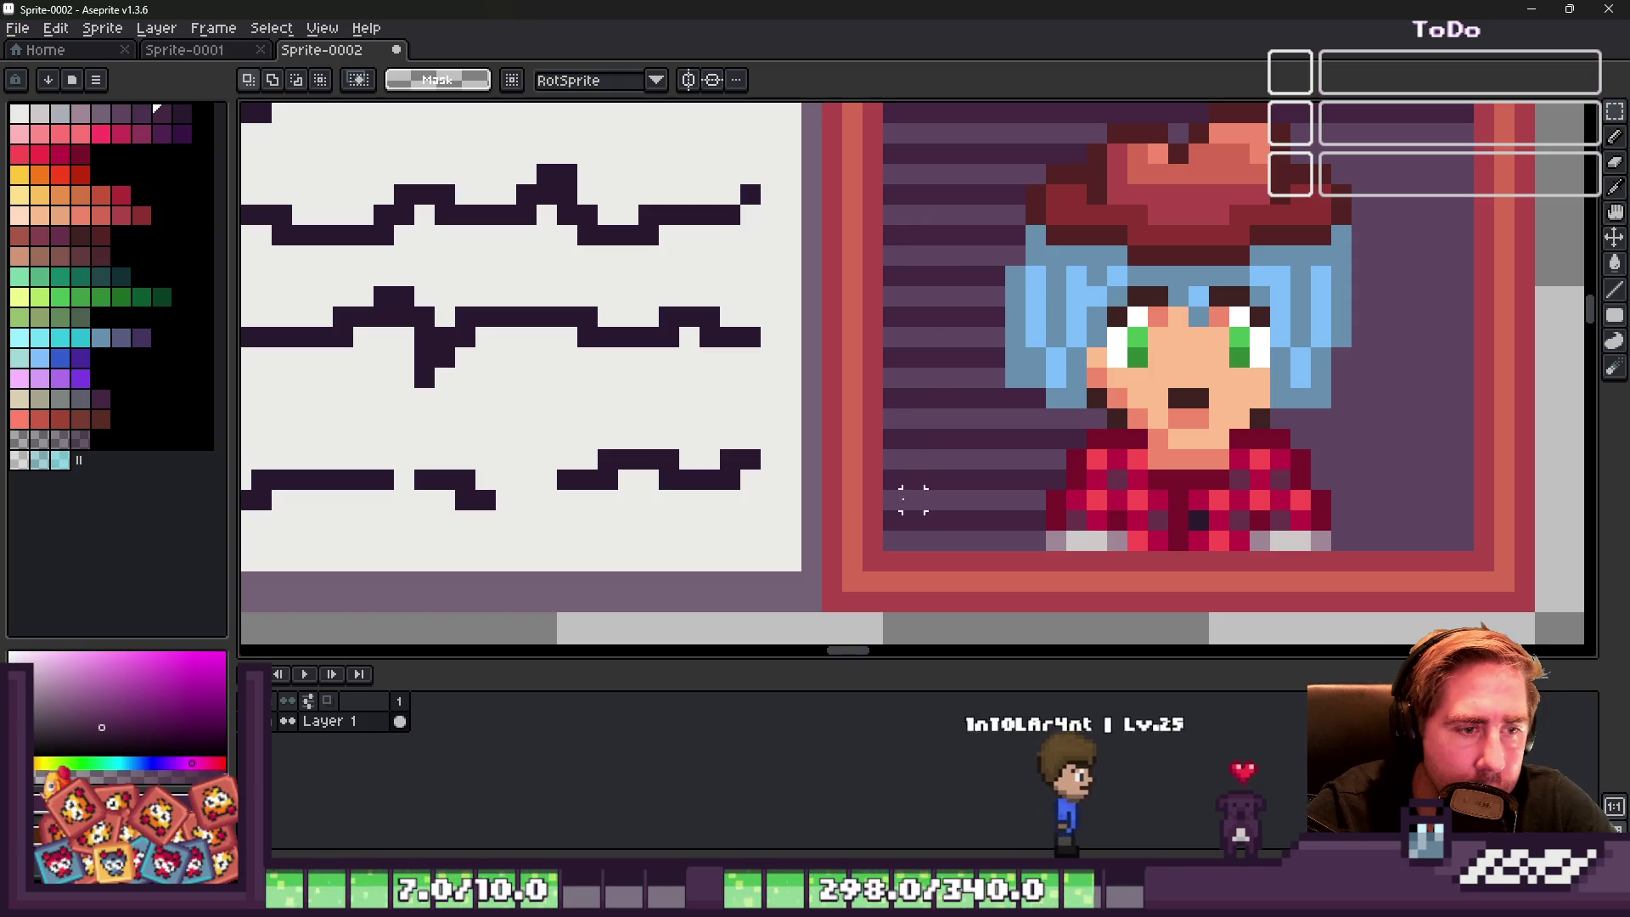
mouse_move(890, 544)
left_mouse_down()
mouse_move(942, 127)
mouse_move(943, 243)
left_mouse_up()
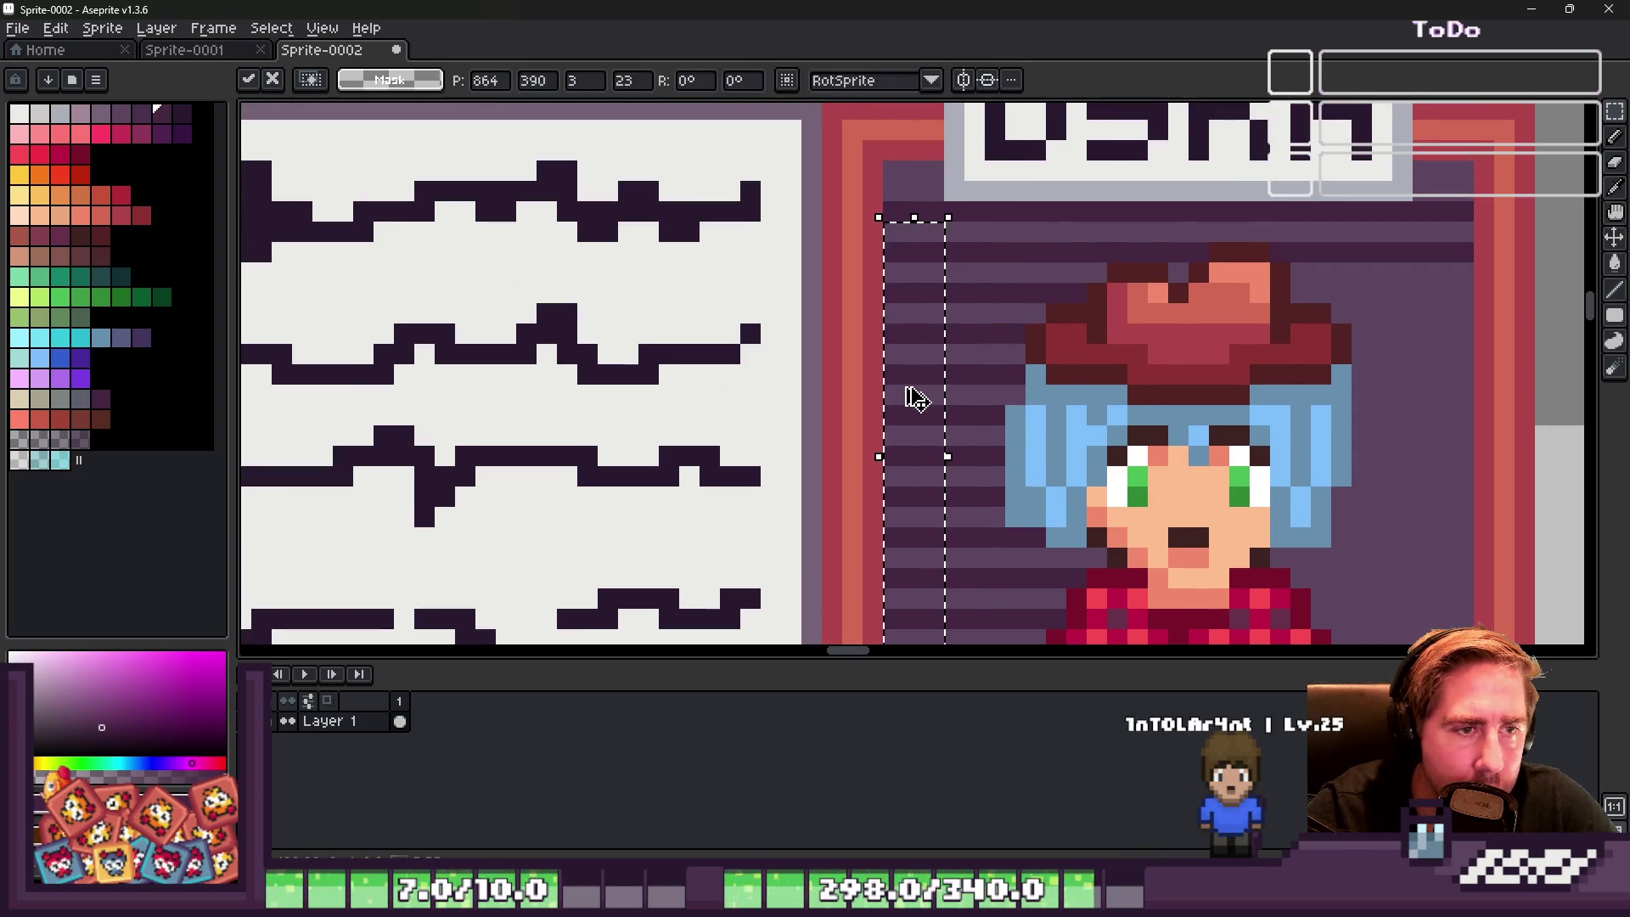
left_click_drag(909, 393, 1439, 393)
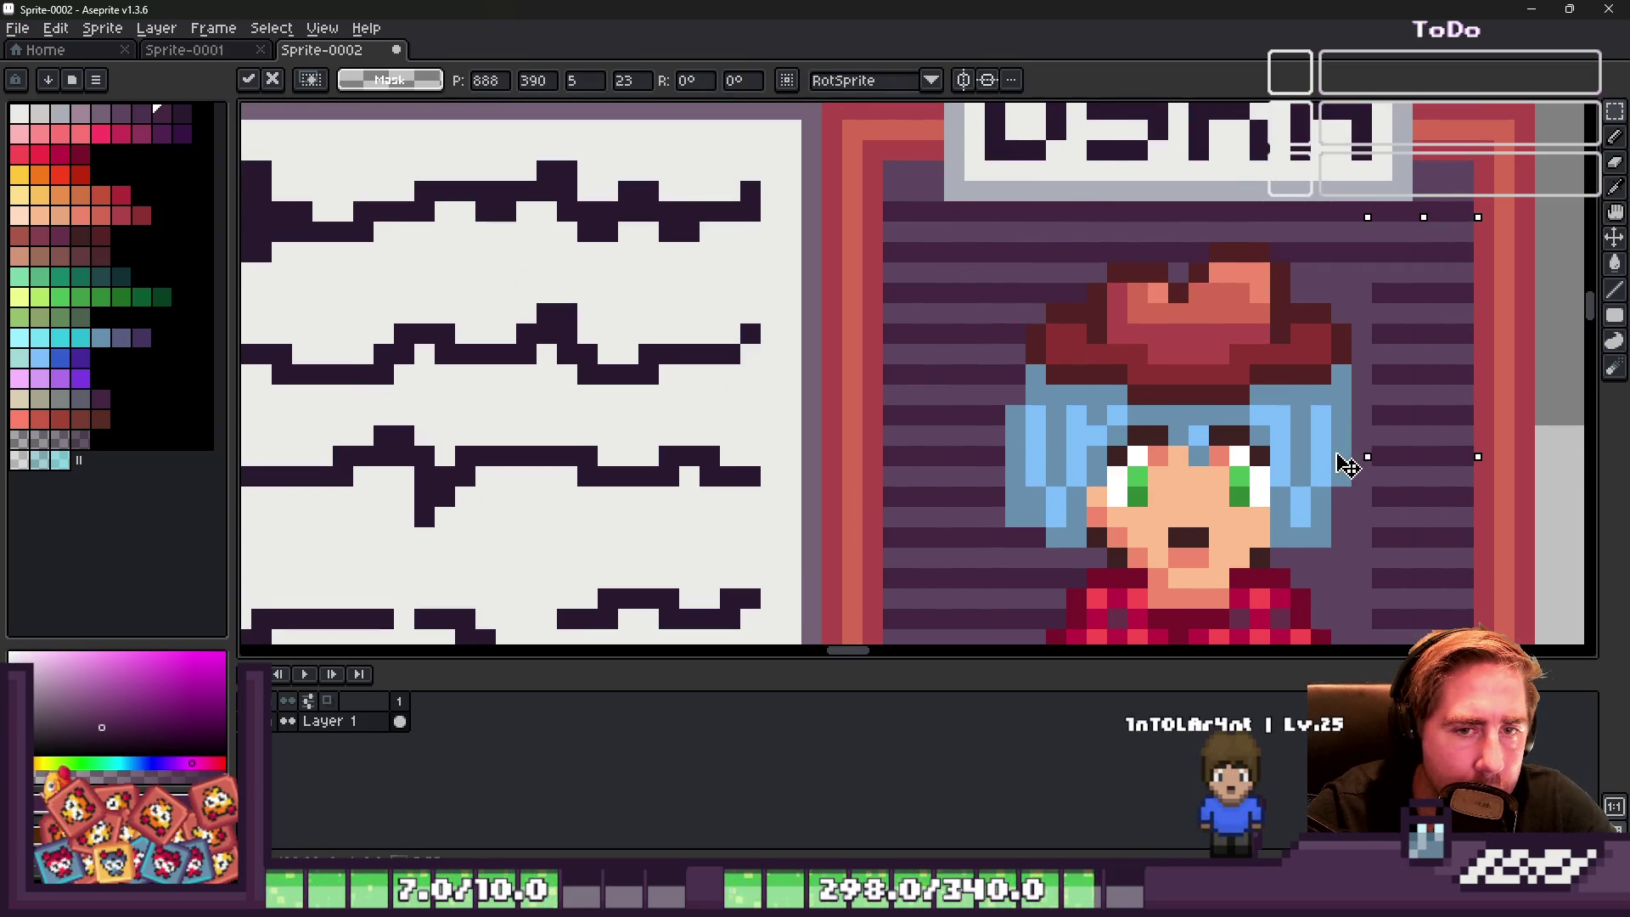
scroll(1321, 434, "down", 4)
scroll(1282, 484, "up", 4)
key("ctrl+d")
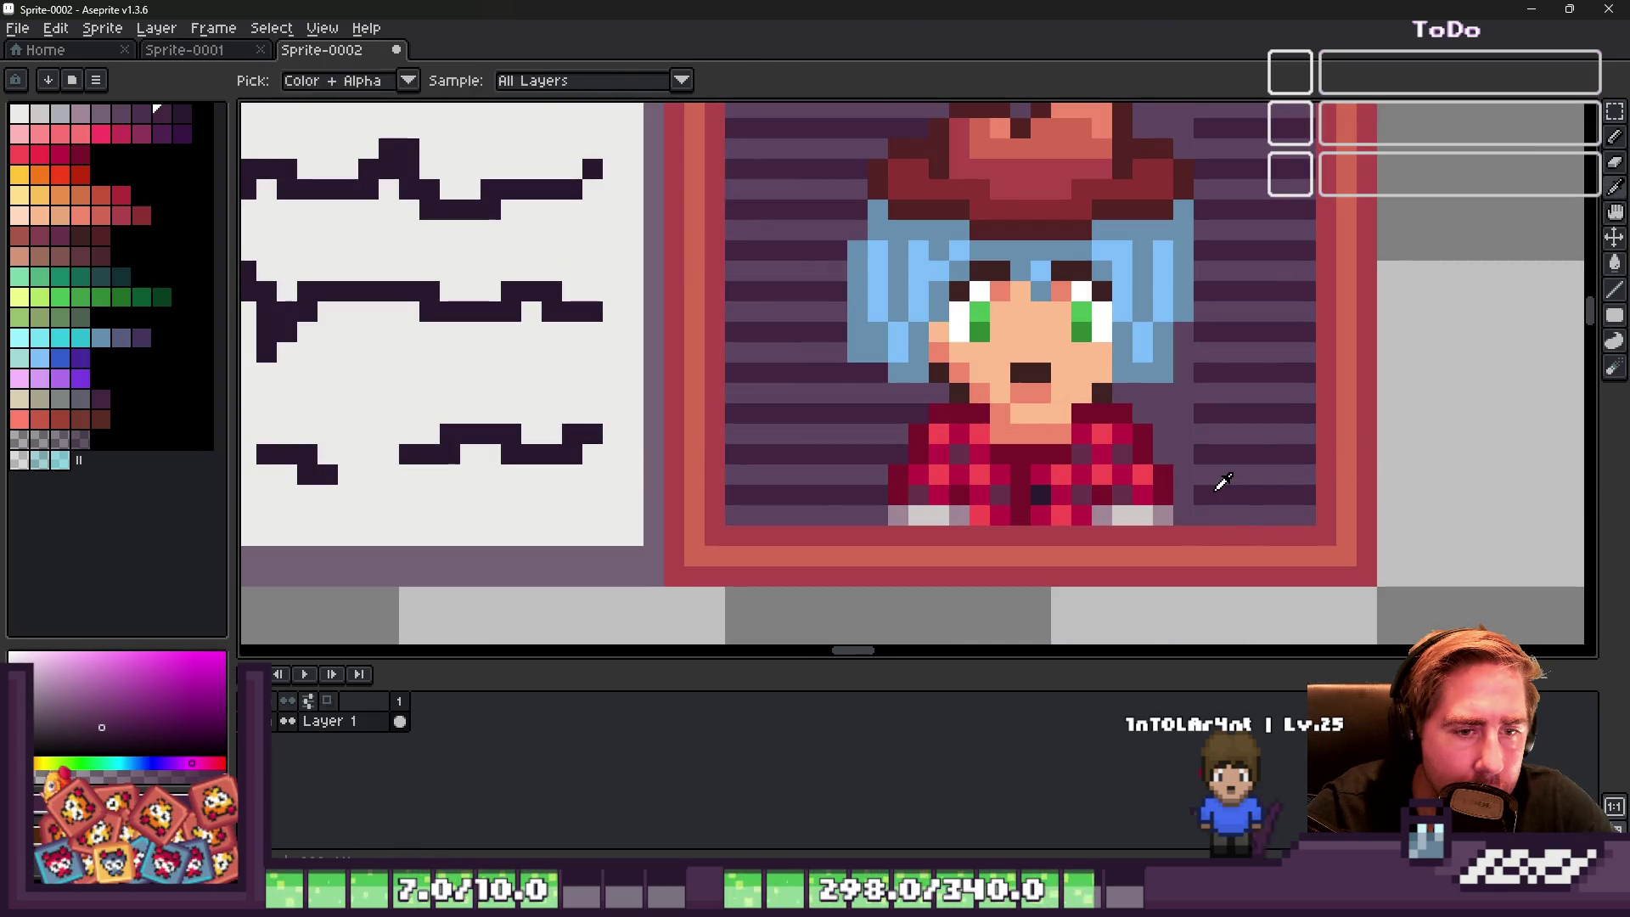
key("b")
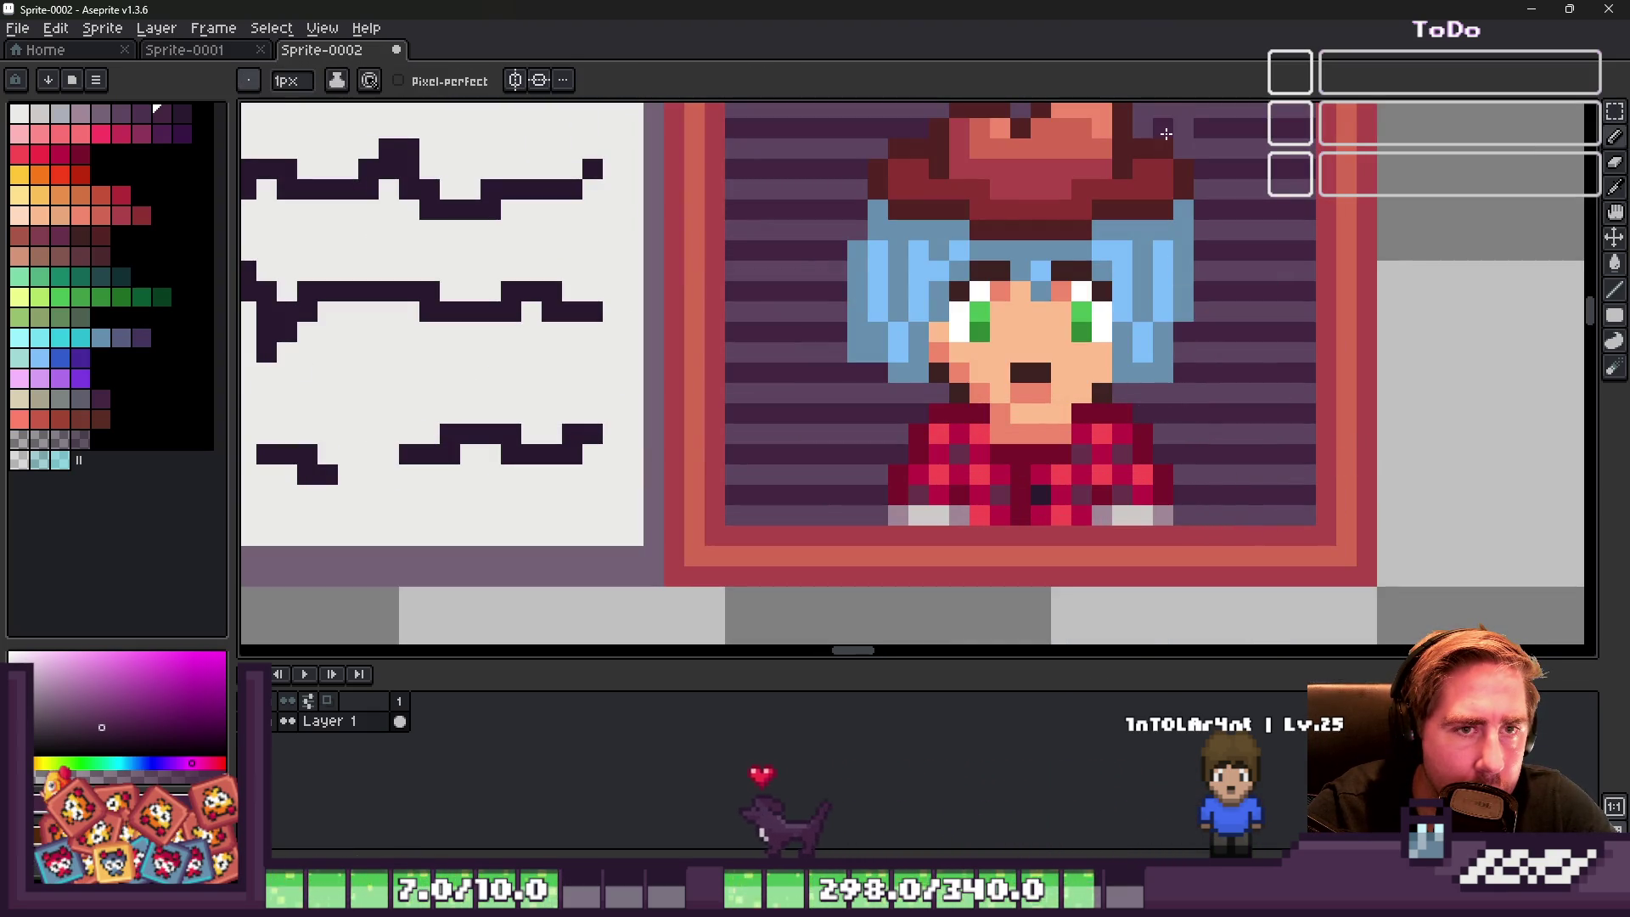
scroll(1135, 126, "down", 5)
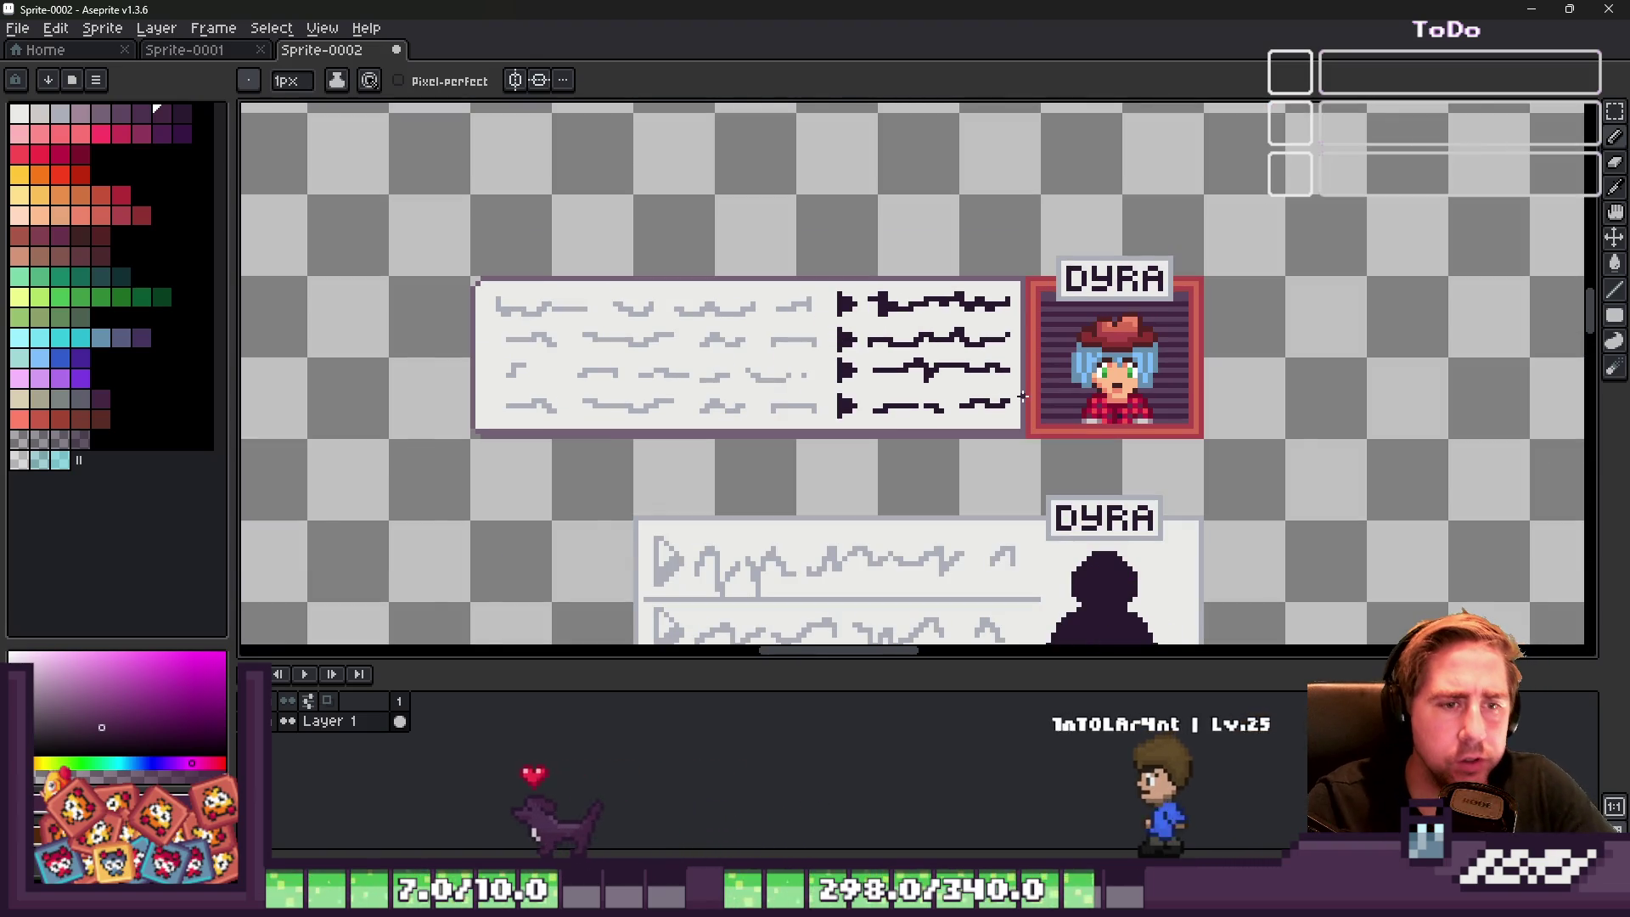
scroll(919, 379, "up", 1)
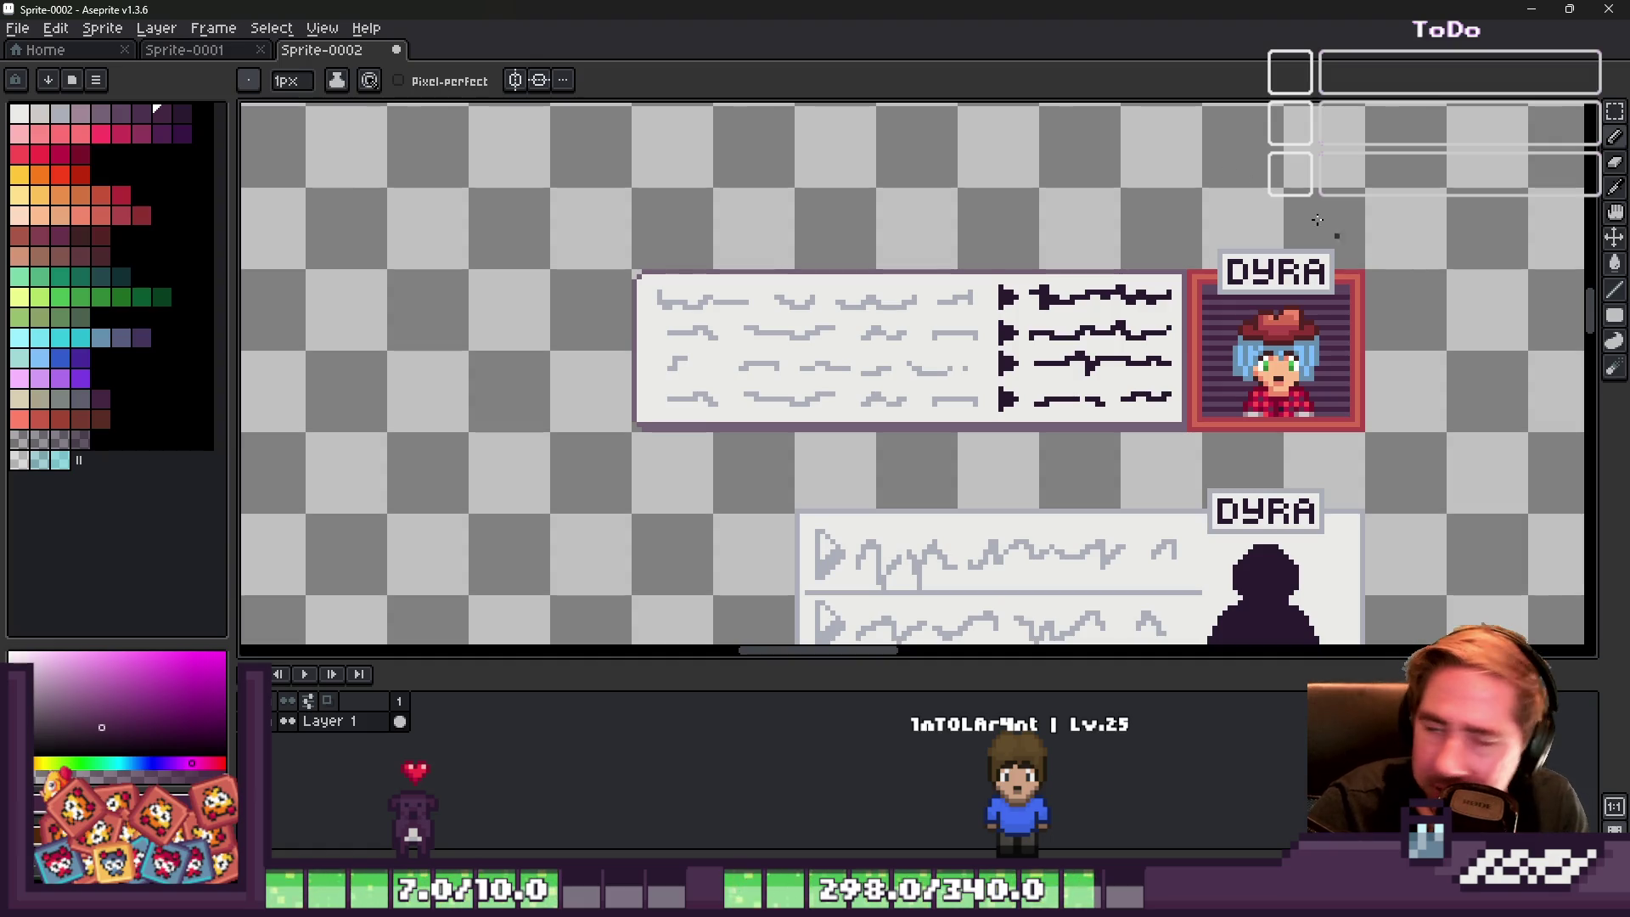
key("v")
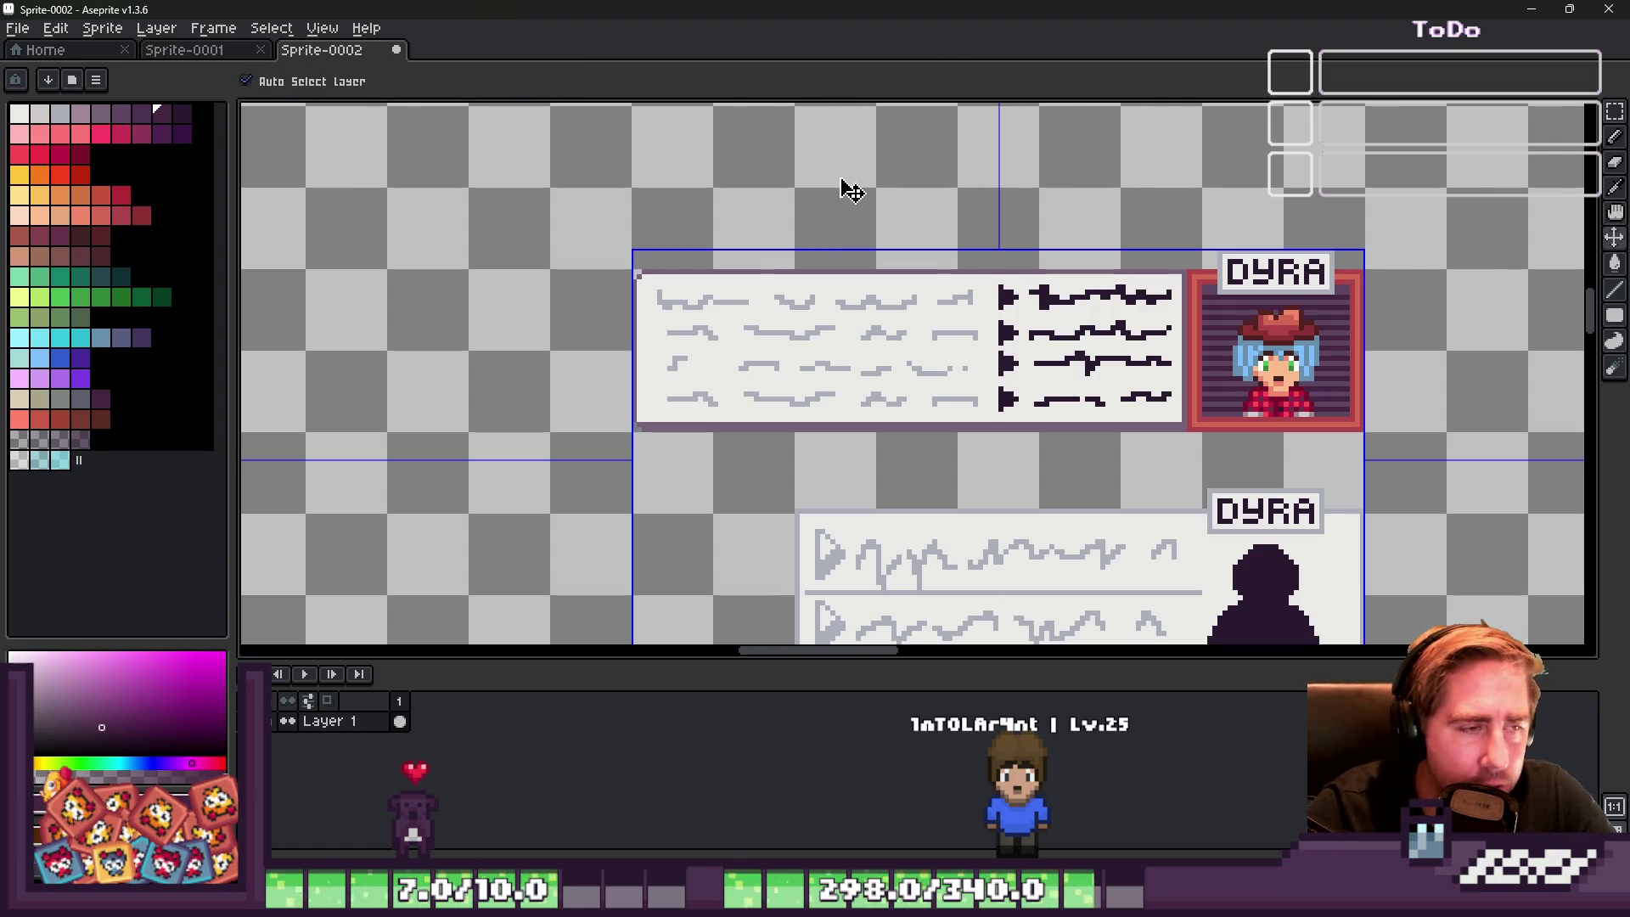
scroll(960, 397, "up", 3)
- Sample the box's purple-grey border colour for a 1px pencil divider line
key("i")
left_click(960, 396)
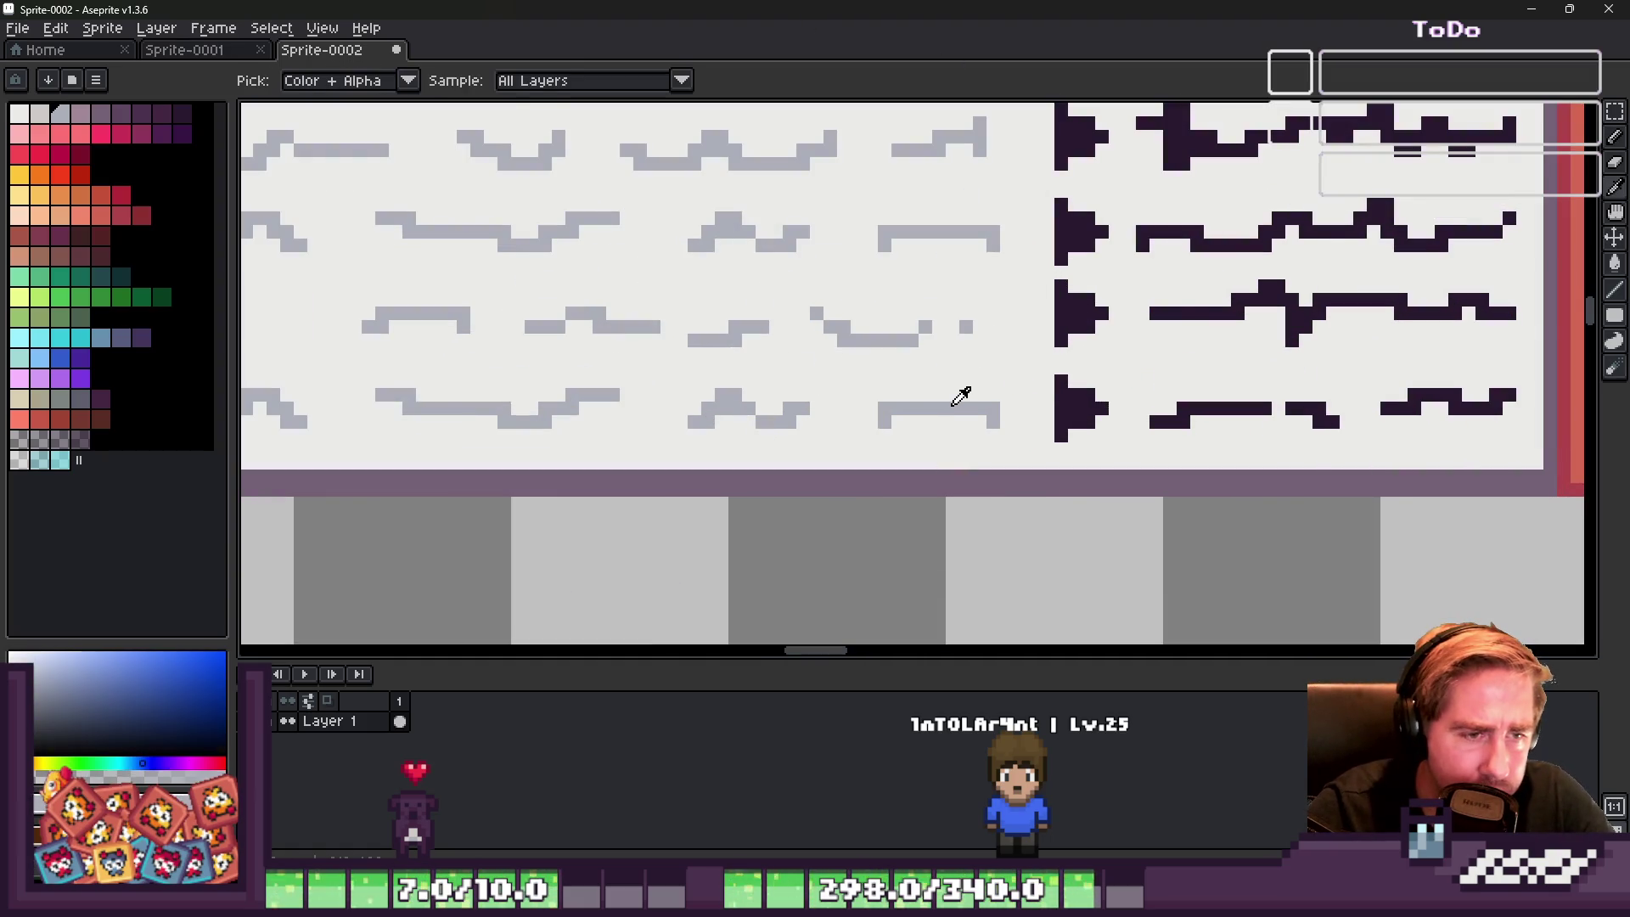
scroll(961, 396, "down", 2)
left_click(1008, 442)
key("b")
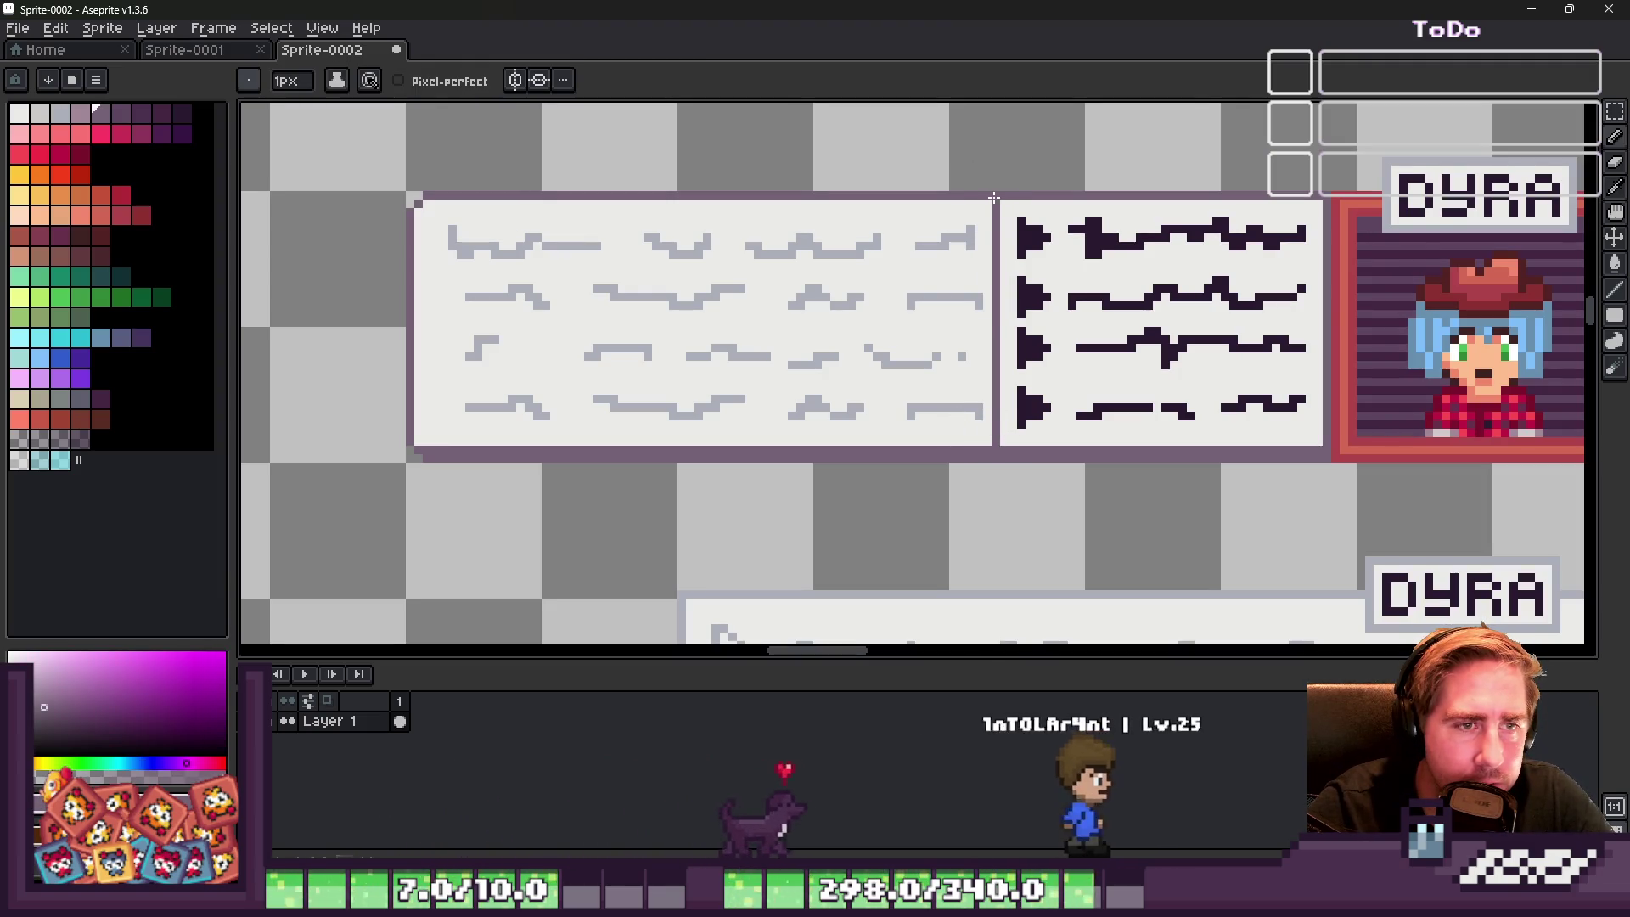
scroll(1081, 306, "down", 3)
scroll(1083, 309, "up", 3)
- Nudge the dialogue text slightly left and pick white as the fill colour
key("m")
scroll(759, 267, "up", 2)
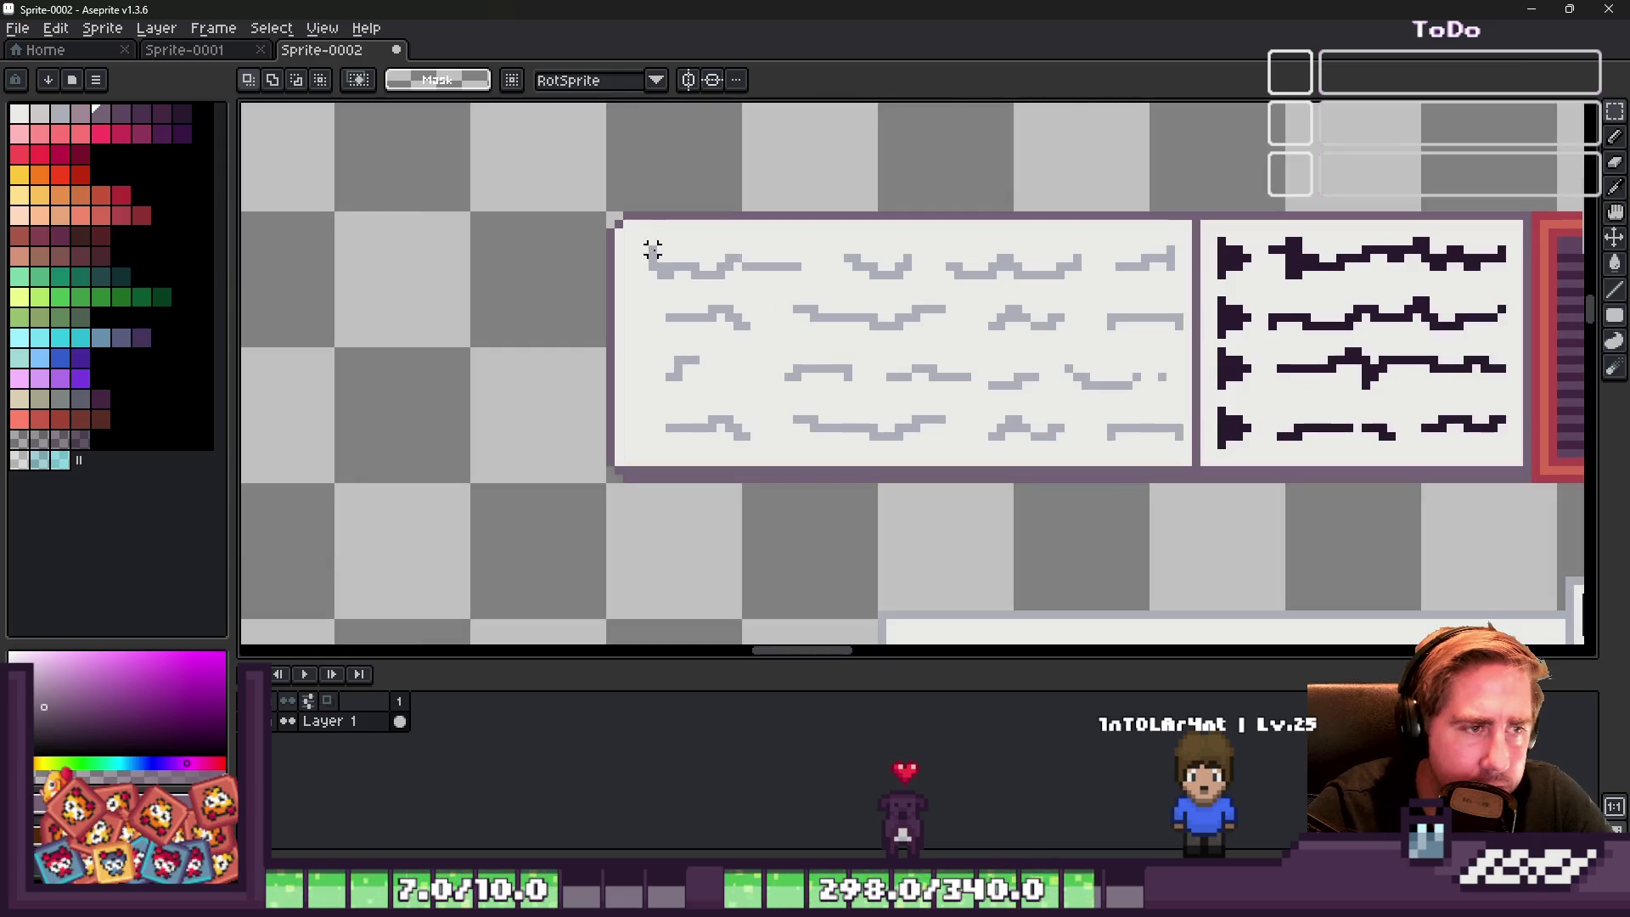
mouse_move(643, 248)
left_mouse_down()
mouse_move(1022, 369)
mouse_move(1185, 460)
left_mouse_up()
left_click_drag(1055, 400, 1043, 394)
key("ctrl+d")
left_click(1132, 255, "alt")
key("g")
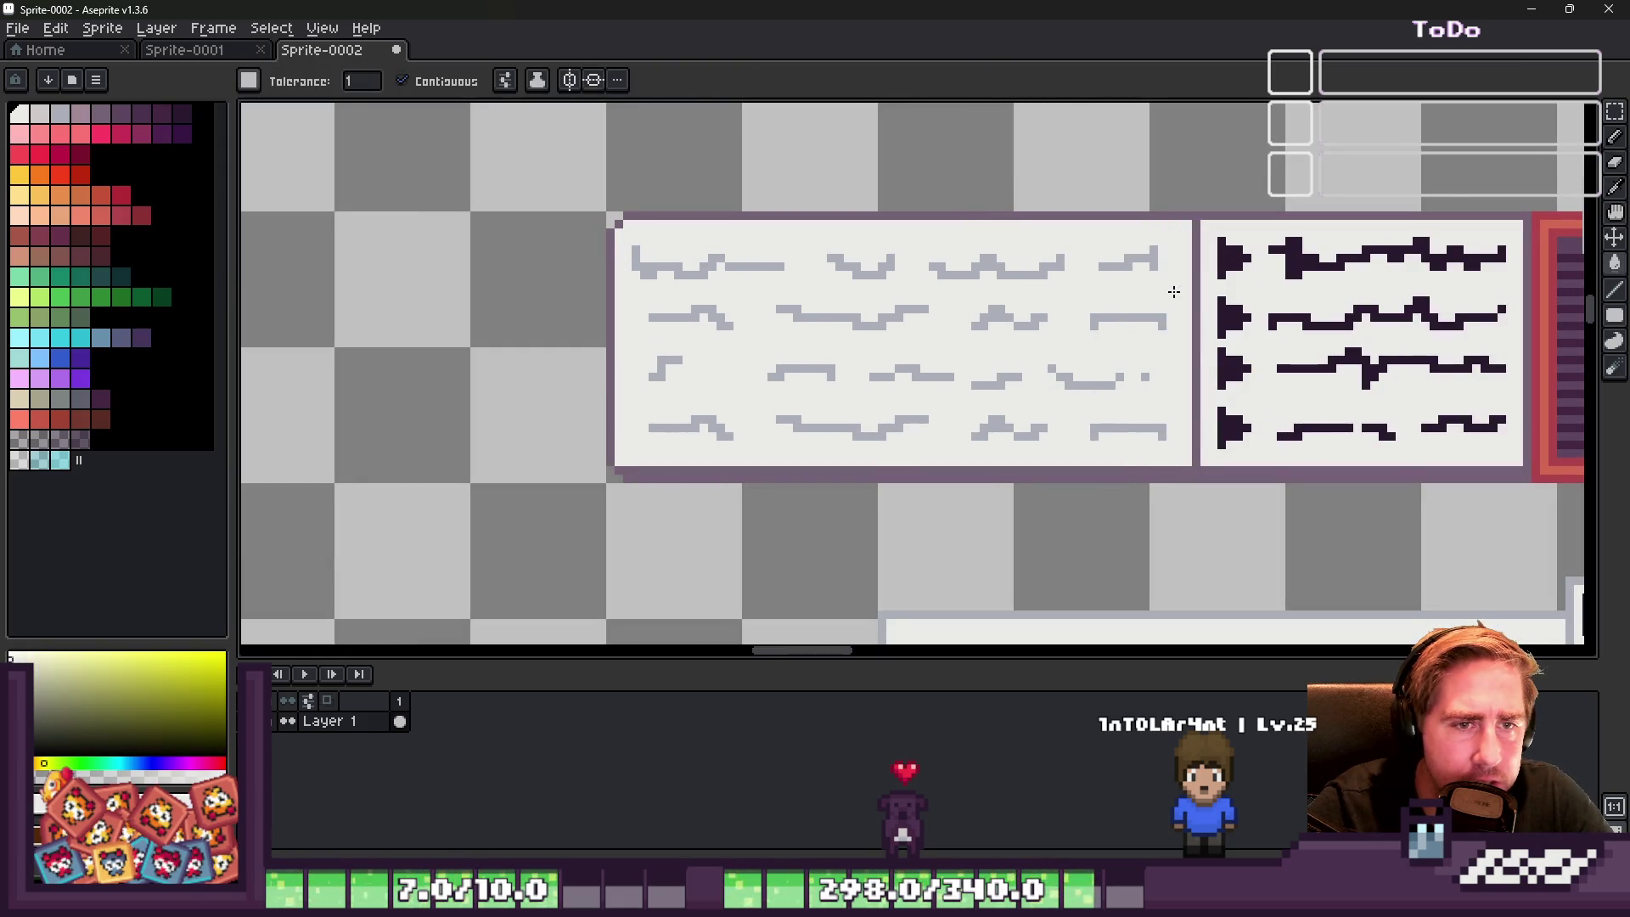
scroll(1093, 322, "down", 2)
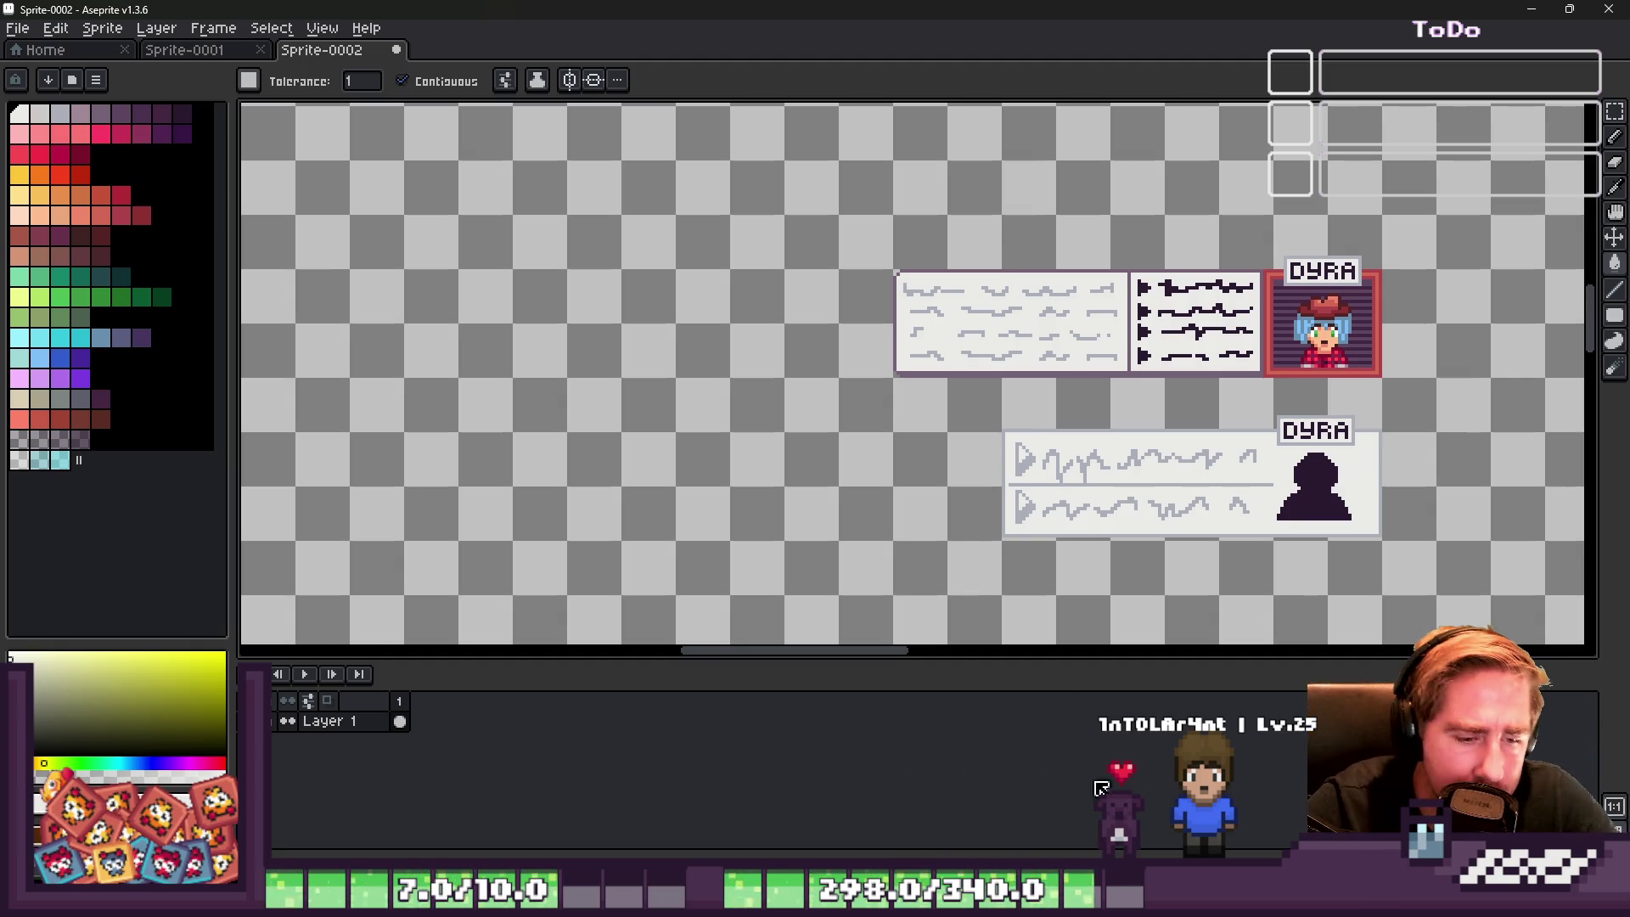
- Back in Godot, save the scene and scripts with Ctrl+S and open the DyraPickUpAnimal scene
mouse_move(1262, 814)
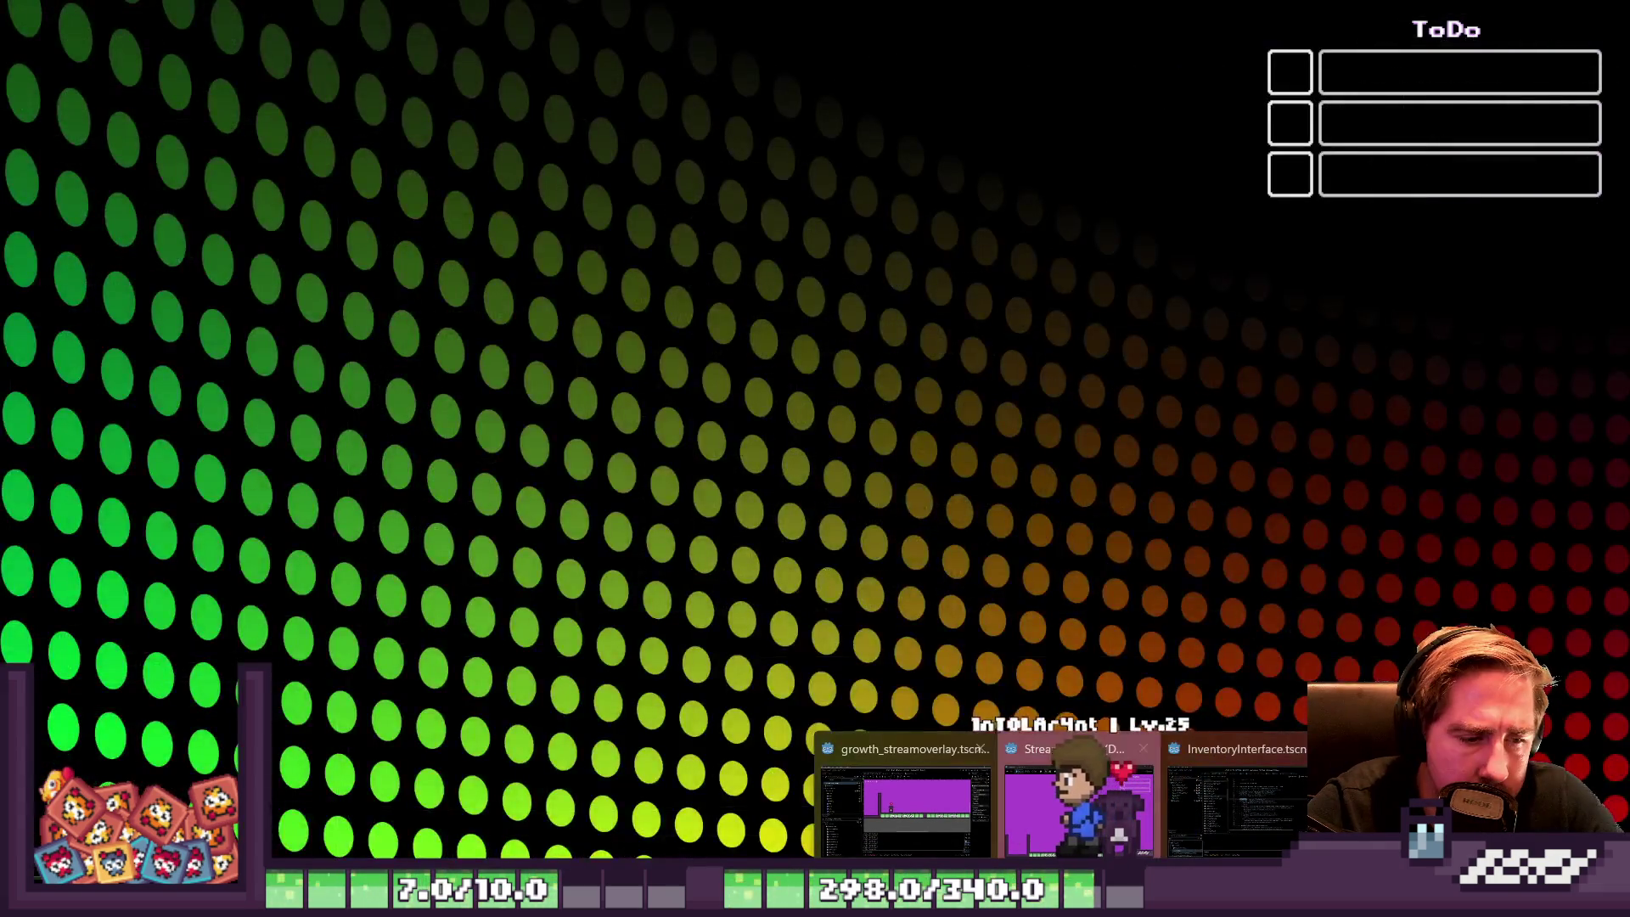
left_click(1185, 803)
left_click(1053, 505)
key("ctrl+s")
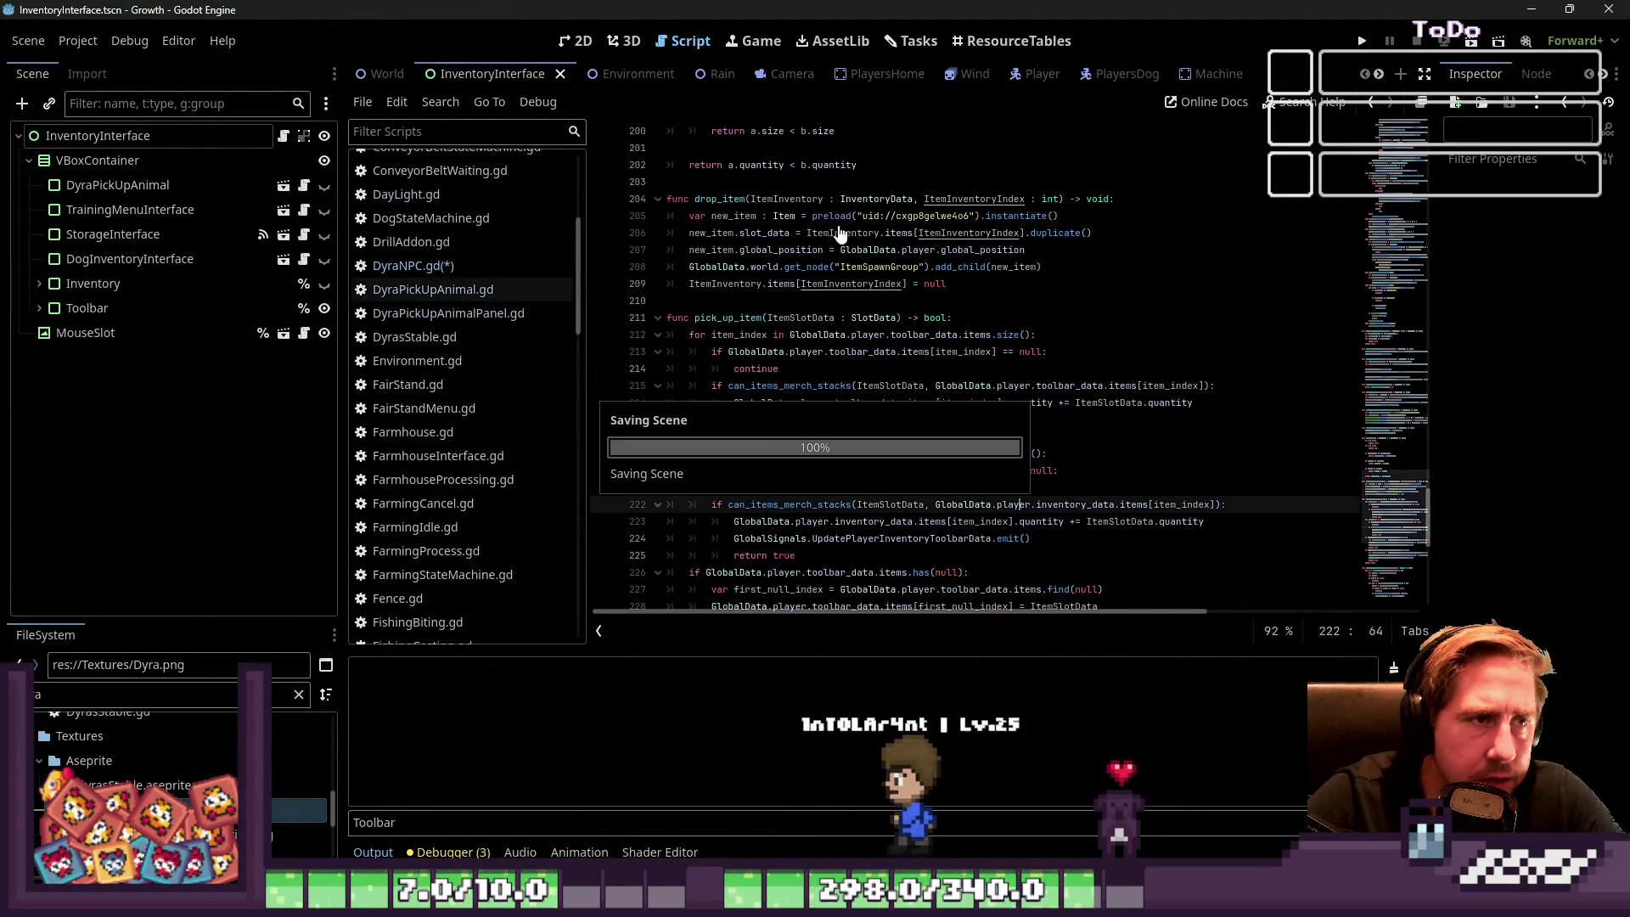
scroll(1146, 79, "down", 6)
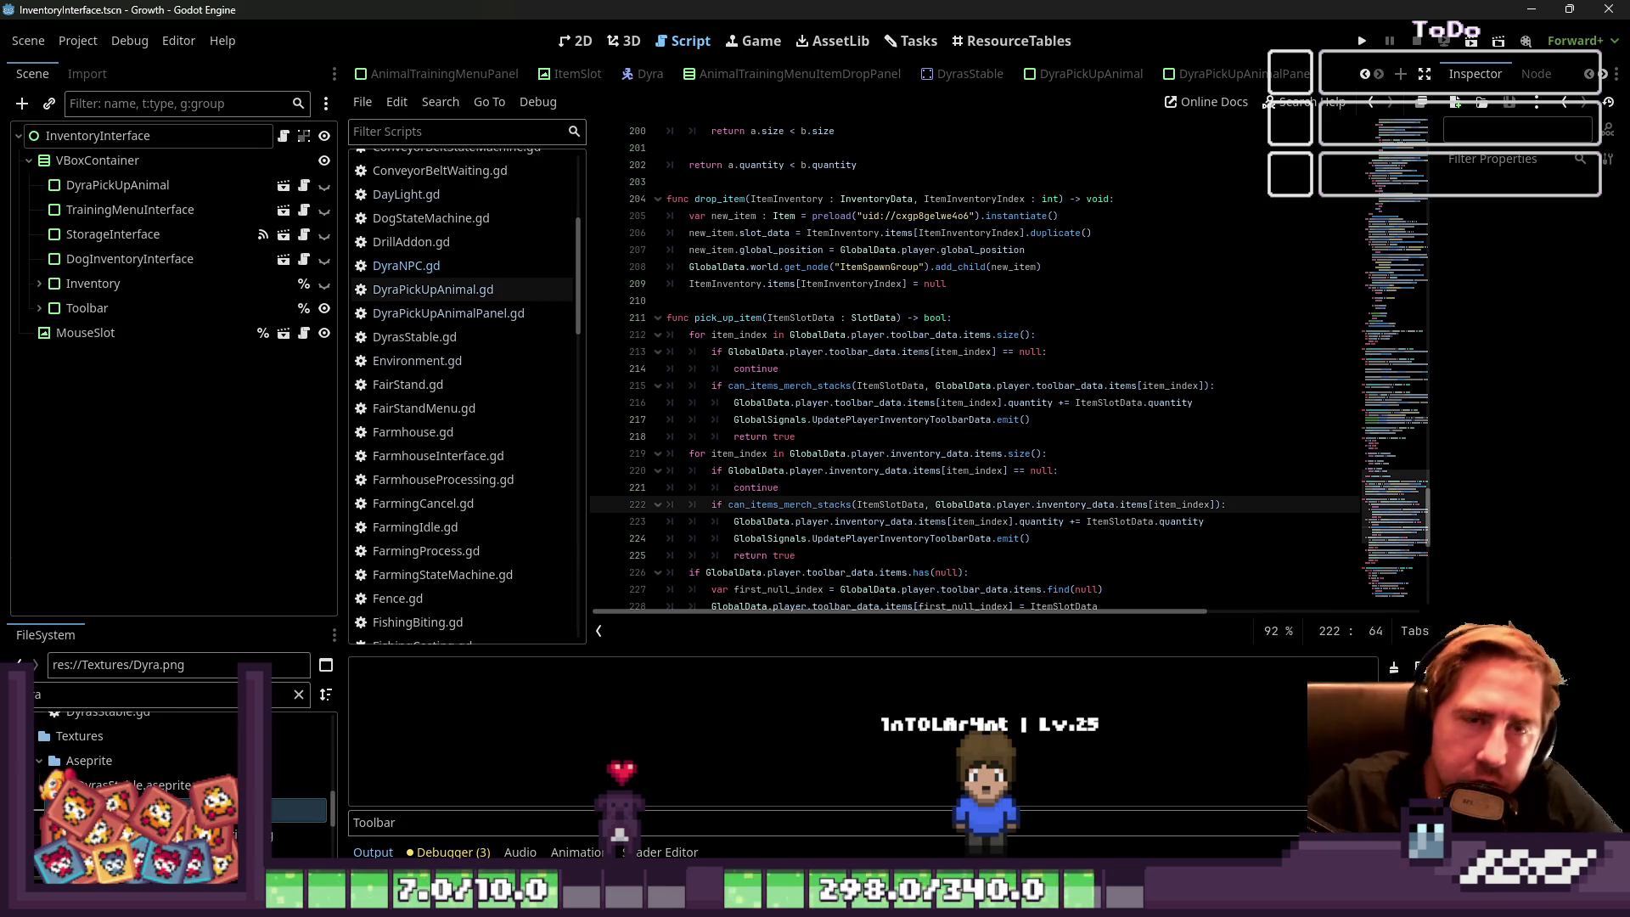
mouse_move(1249, 73)
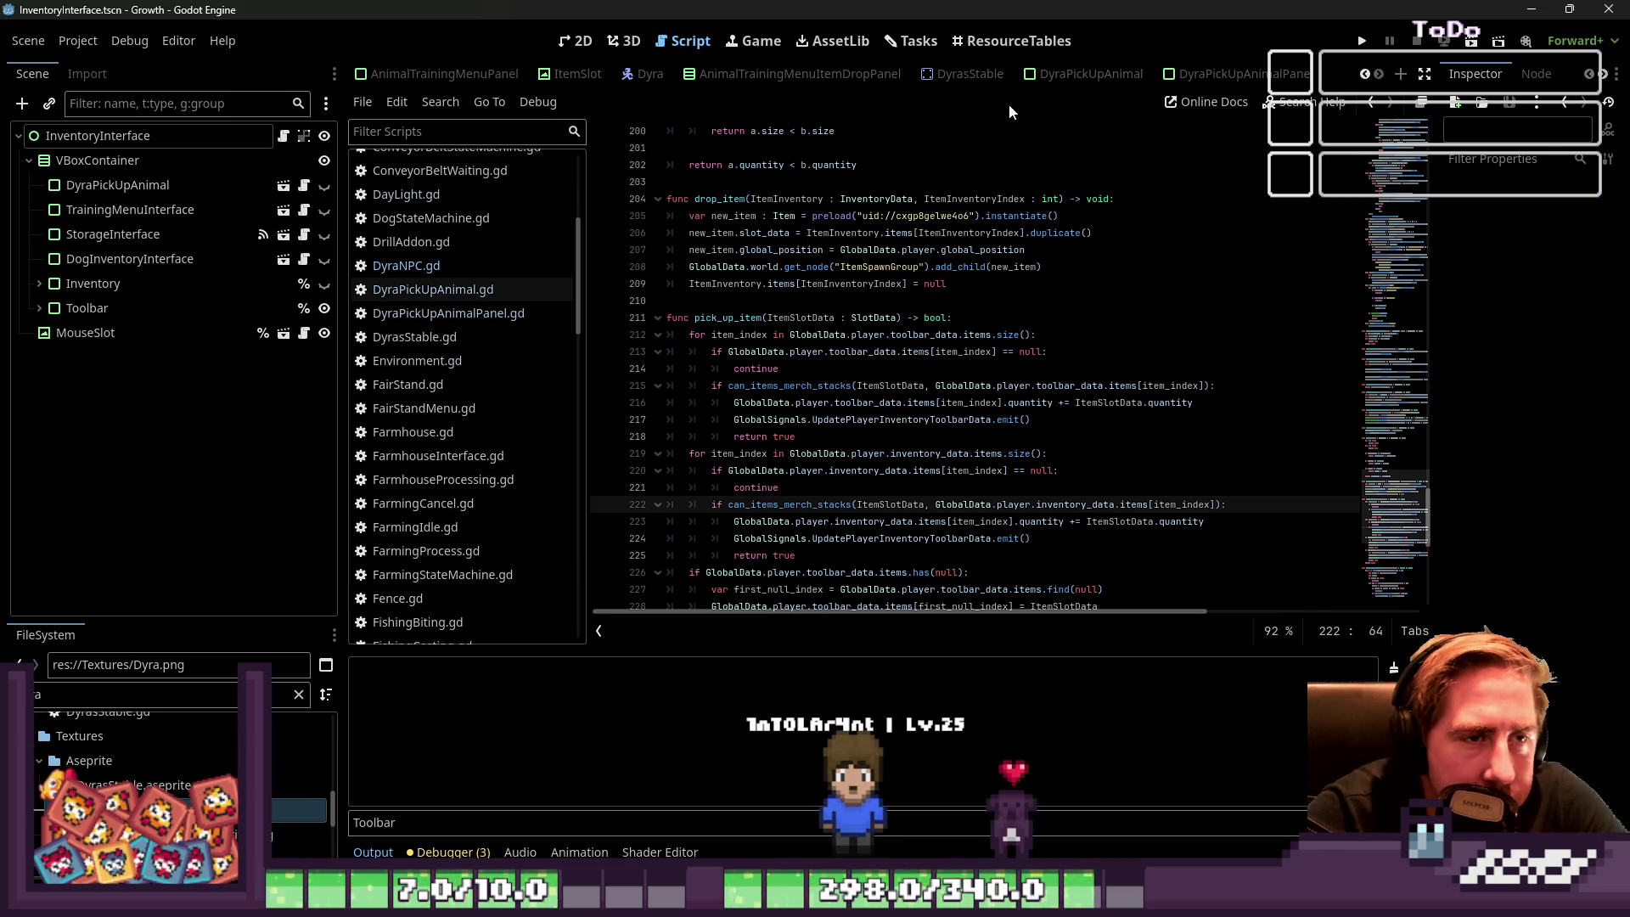
left_click(1091, 74)
- View the DyraPickUpAnimal panel in 2D and inspect its MarginContainer and root nodes
left_click(564, 41)
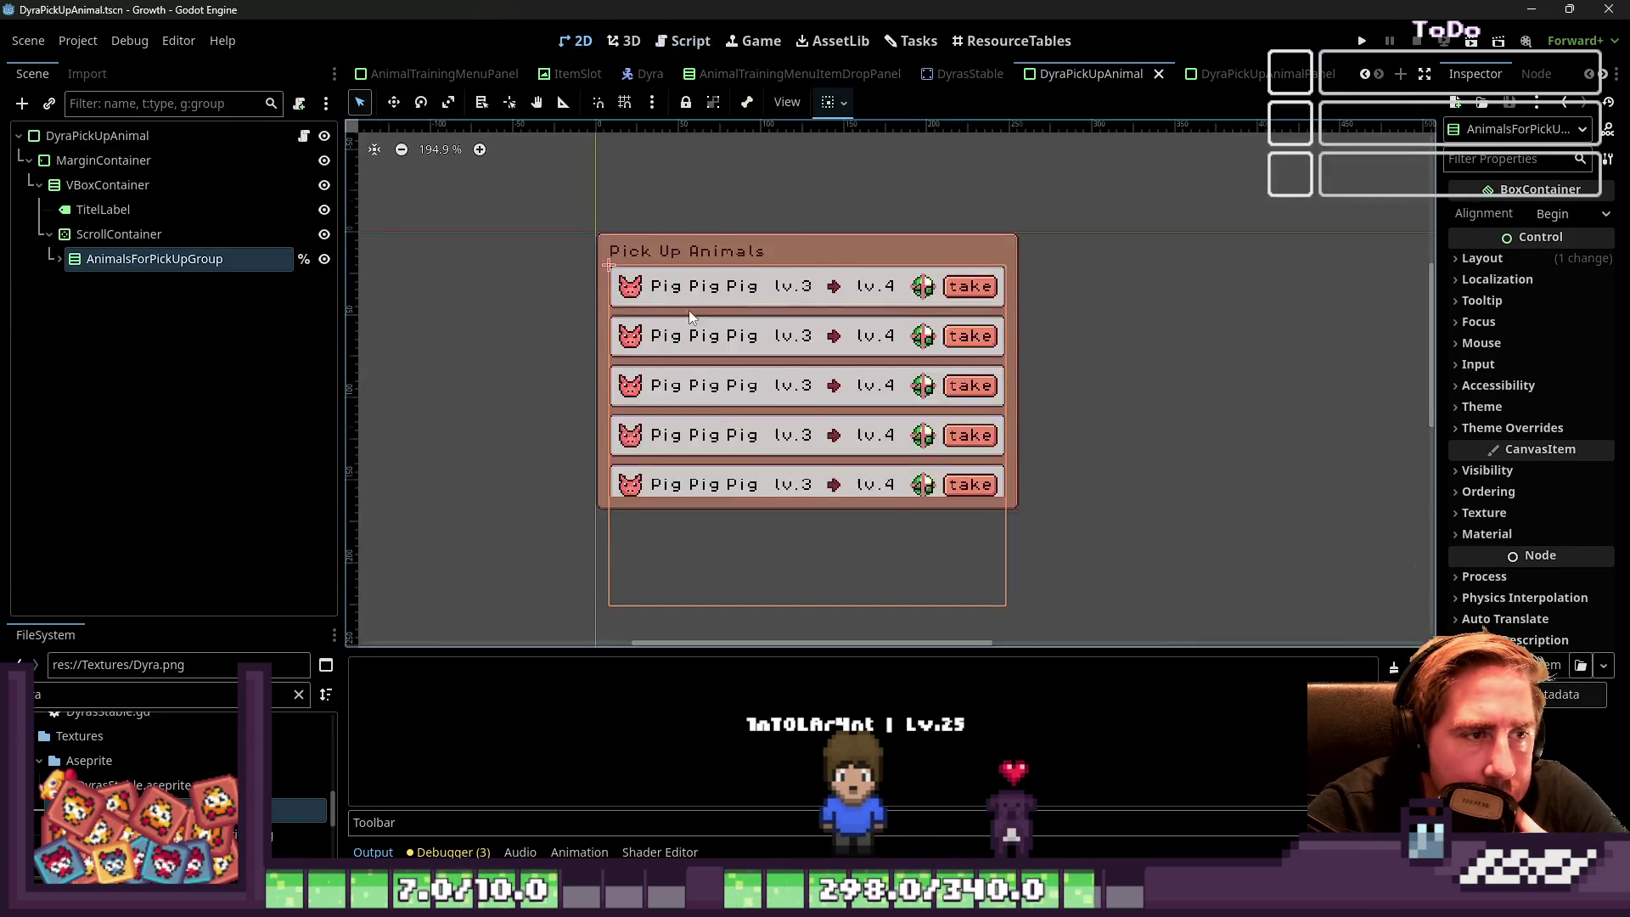
left_click(598, 238)
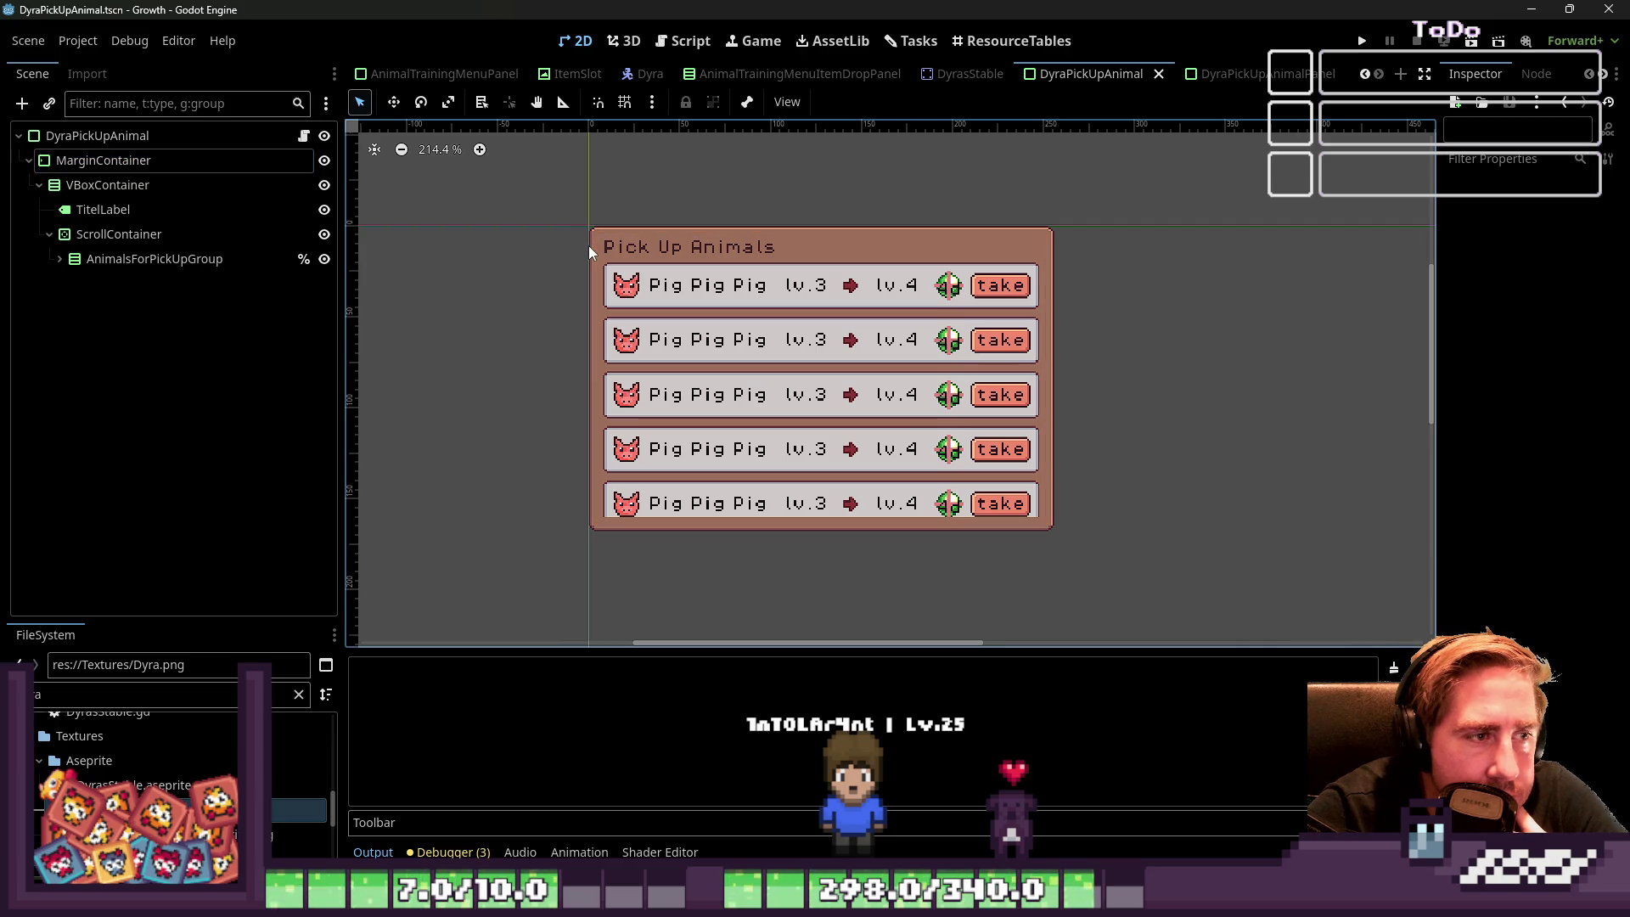
left_click(589, 246)
scroll(611, 74, "up", 5)
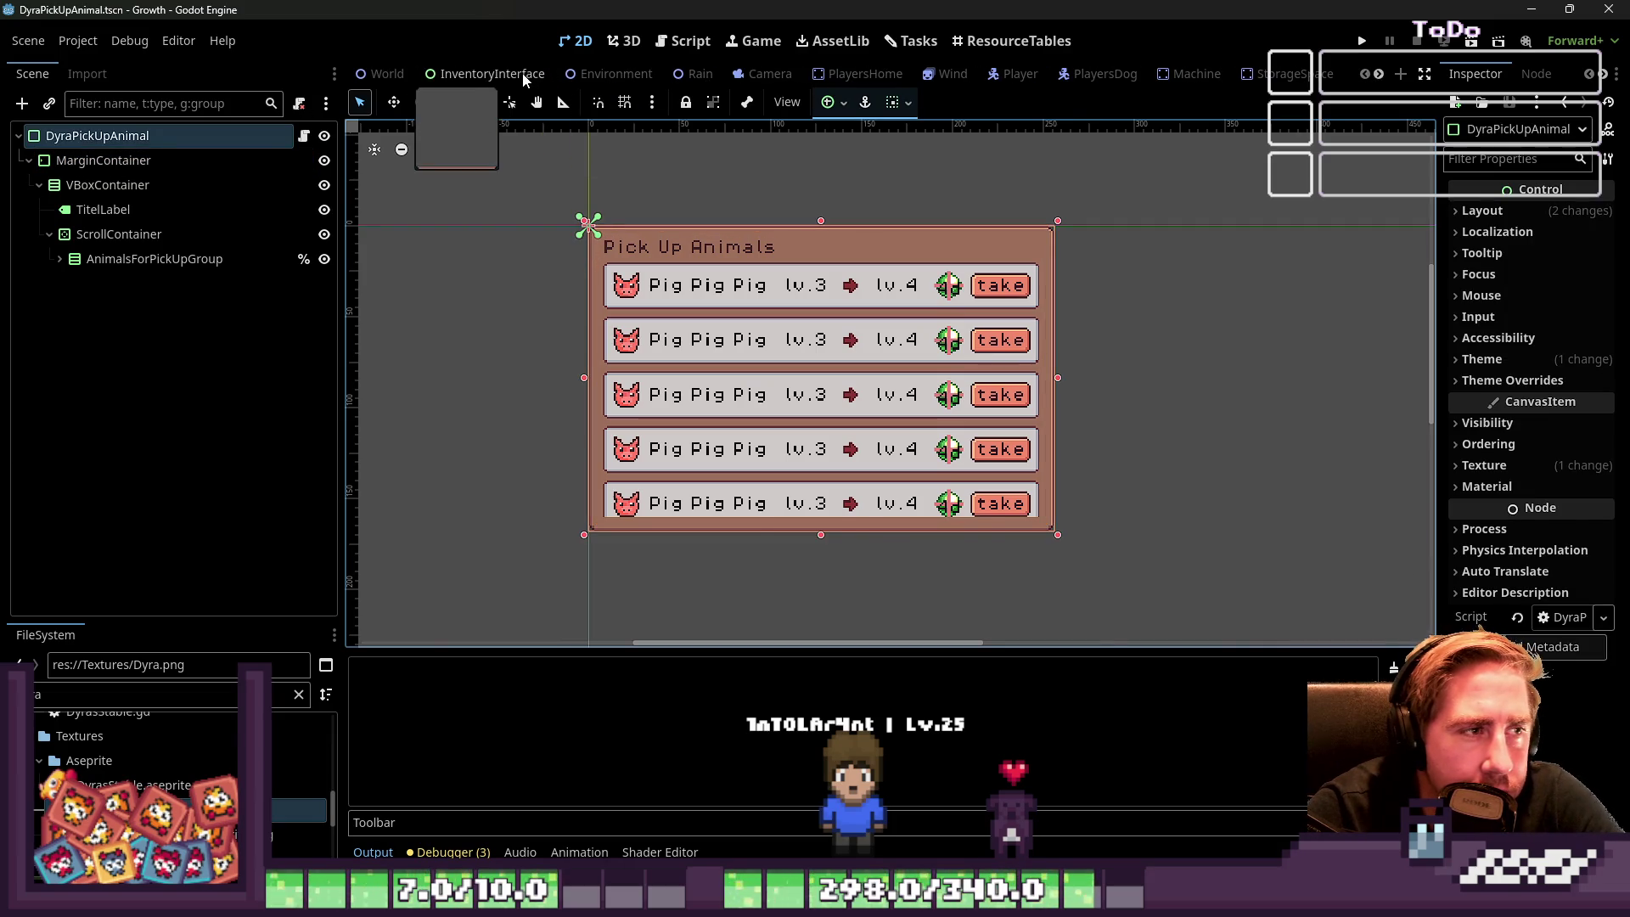
- Confirm the InventoryInterface Toolbar measures 264 × 40, then open a new empty scene
left_click(490, 74)
left_click(633, 476)
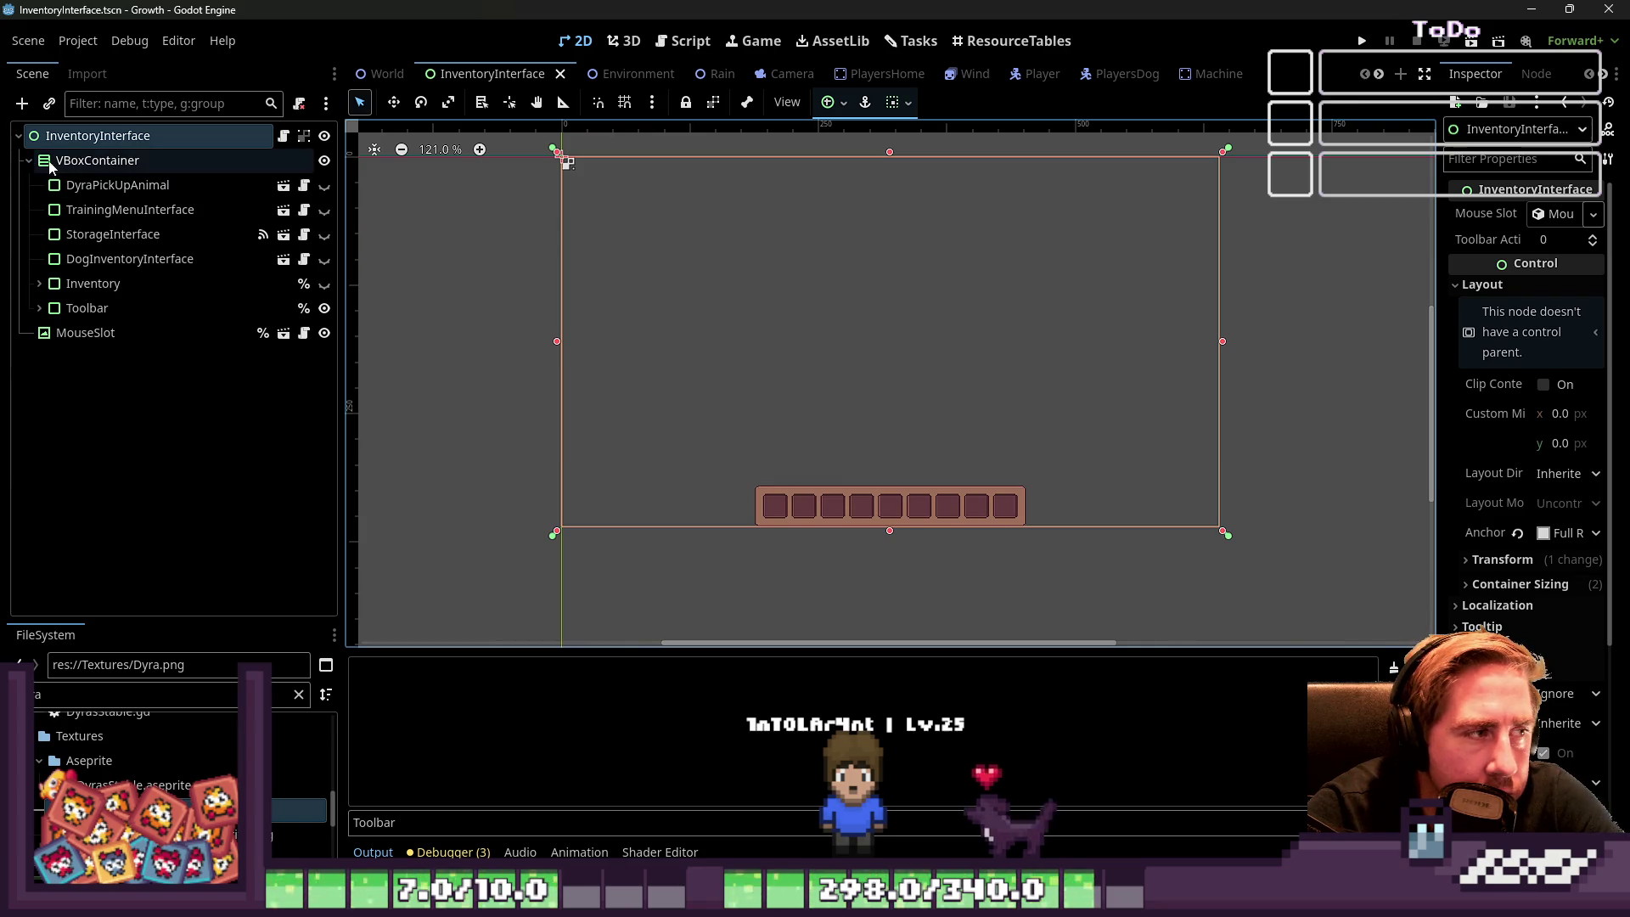
left_click(886, 524)
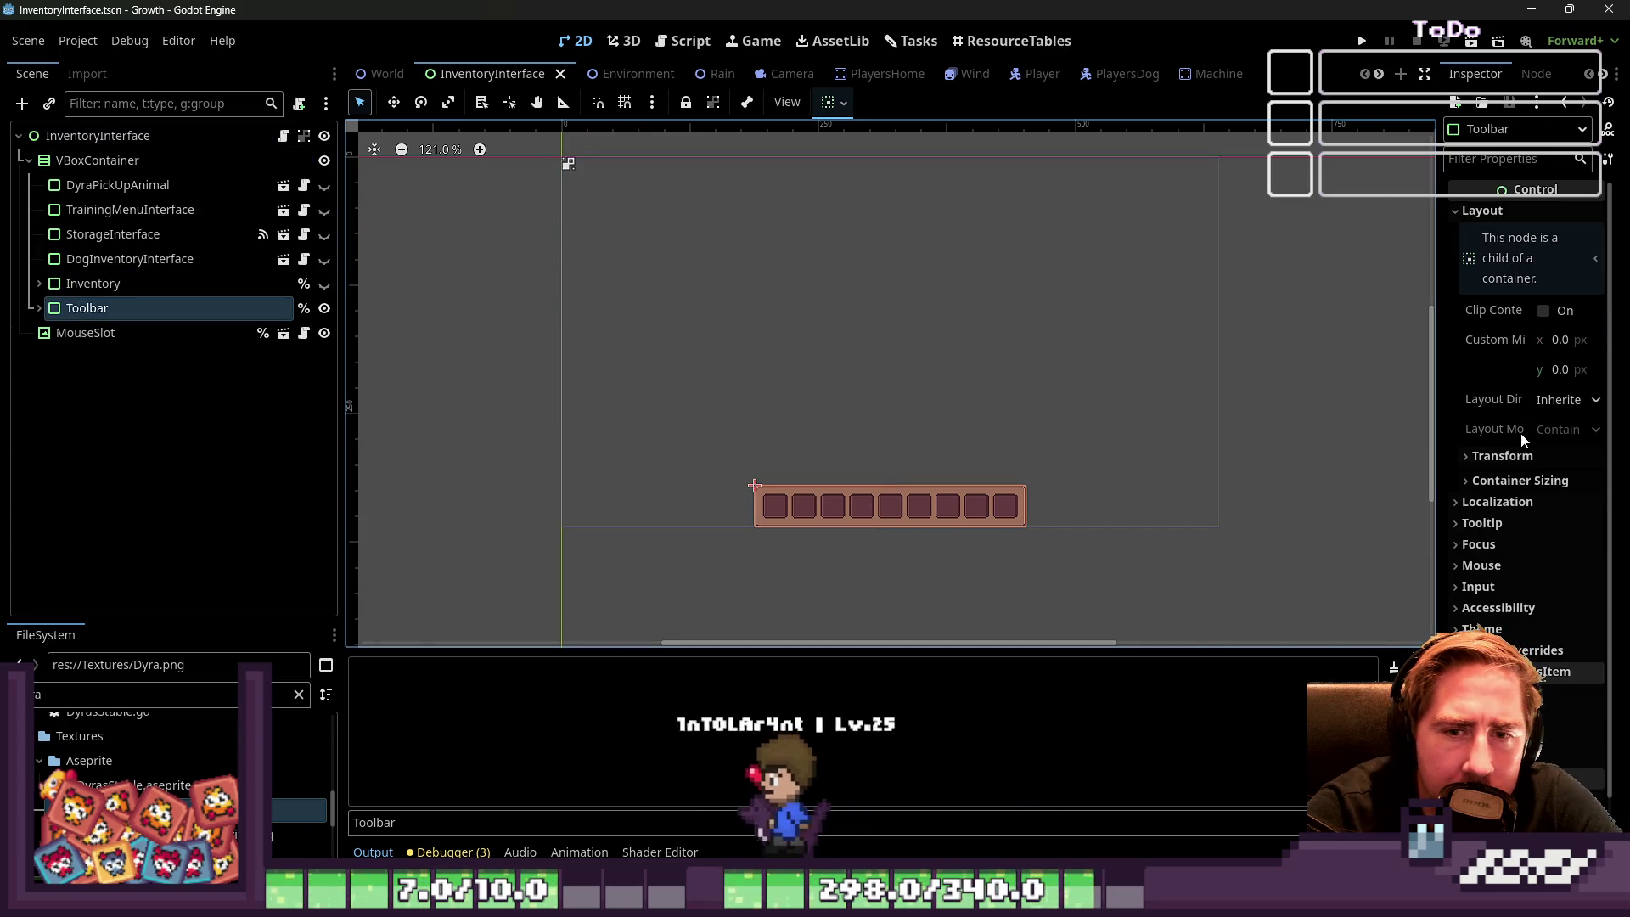
left_click(1521, 458)
left_click(1543, 484)
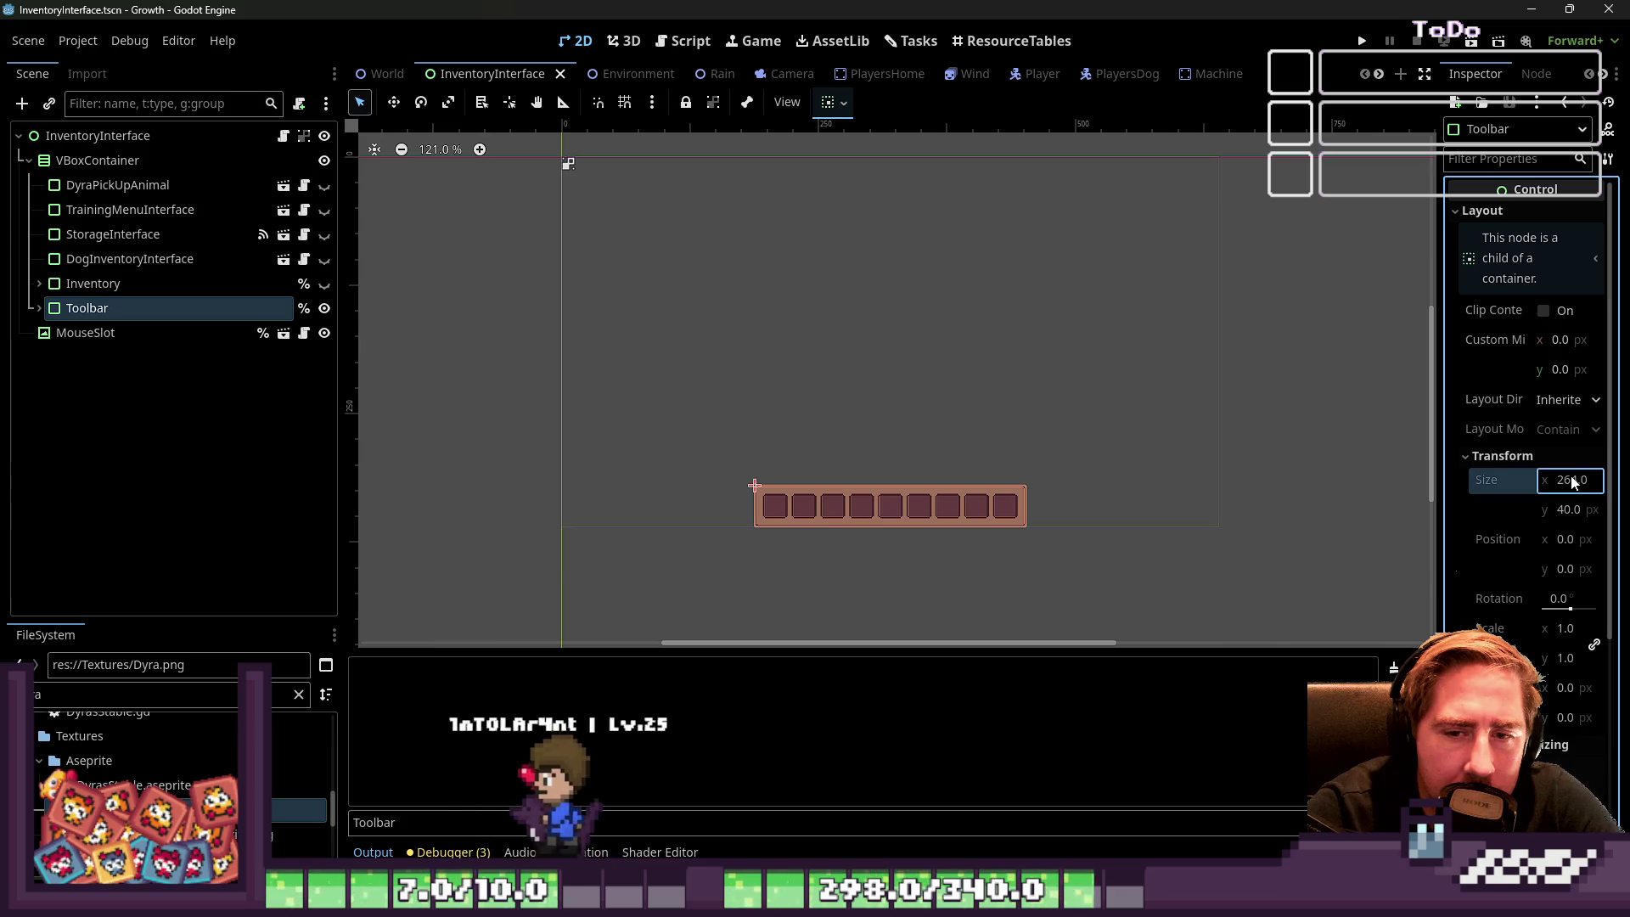
scroll(1210, 73, "down", 8)
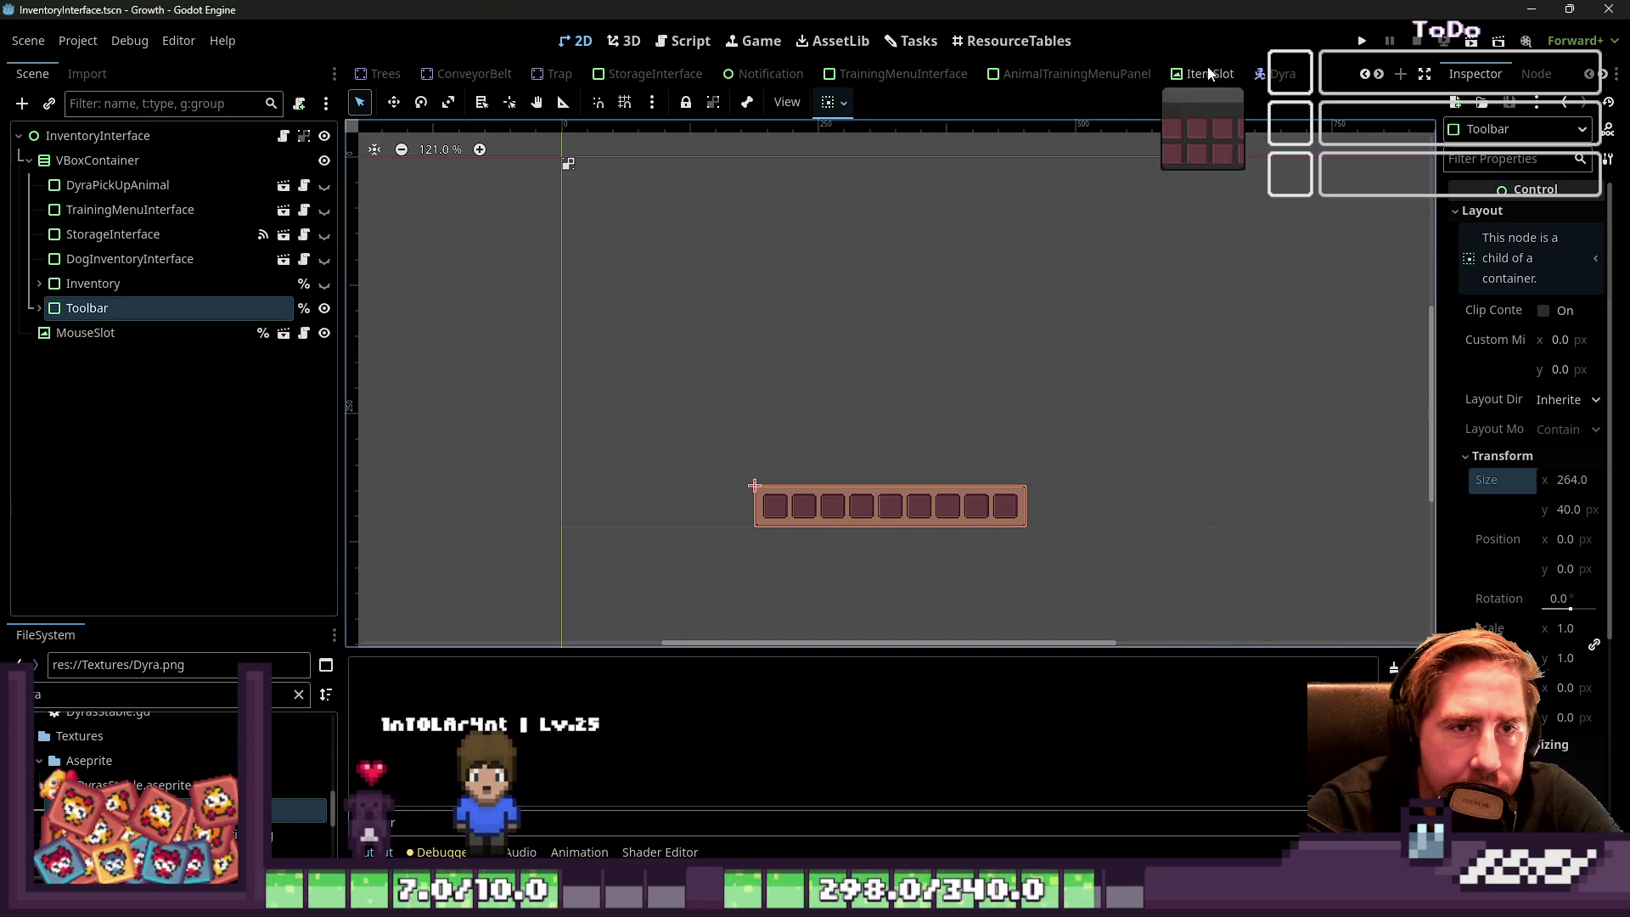
left_click(1401, 74)
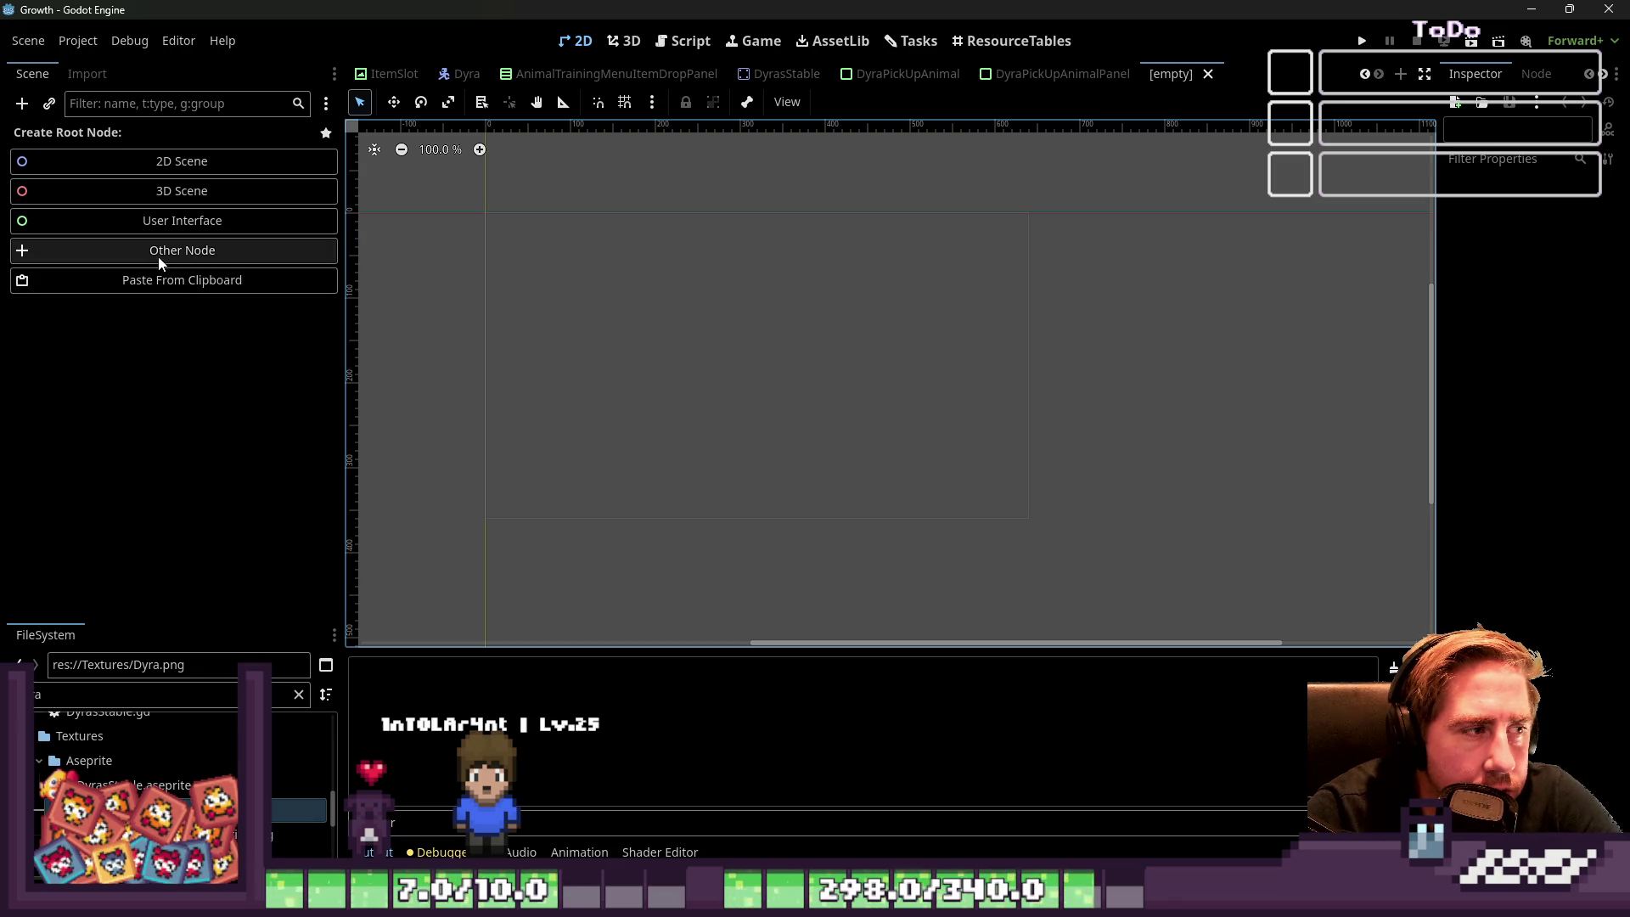
- Try a pasted button and a Control as root, undo both, then create a PanelContainer root
left_click(178, 280)
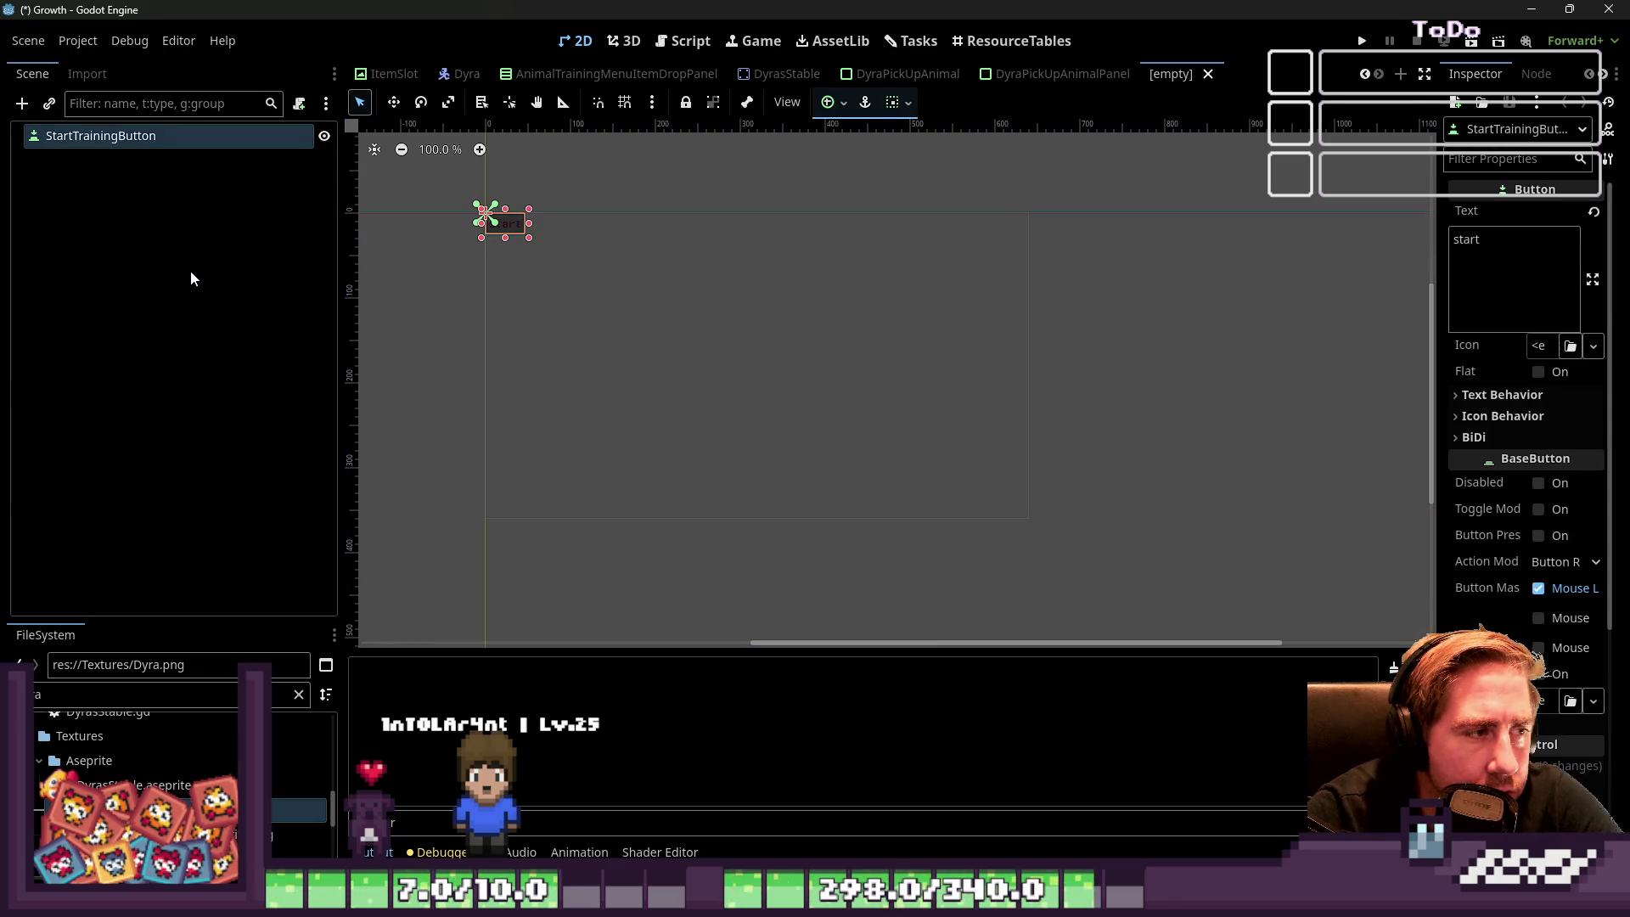
scroll(431, 204, "up", 5)
key("ctrl+z")
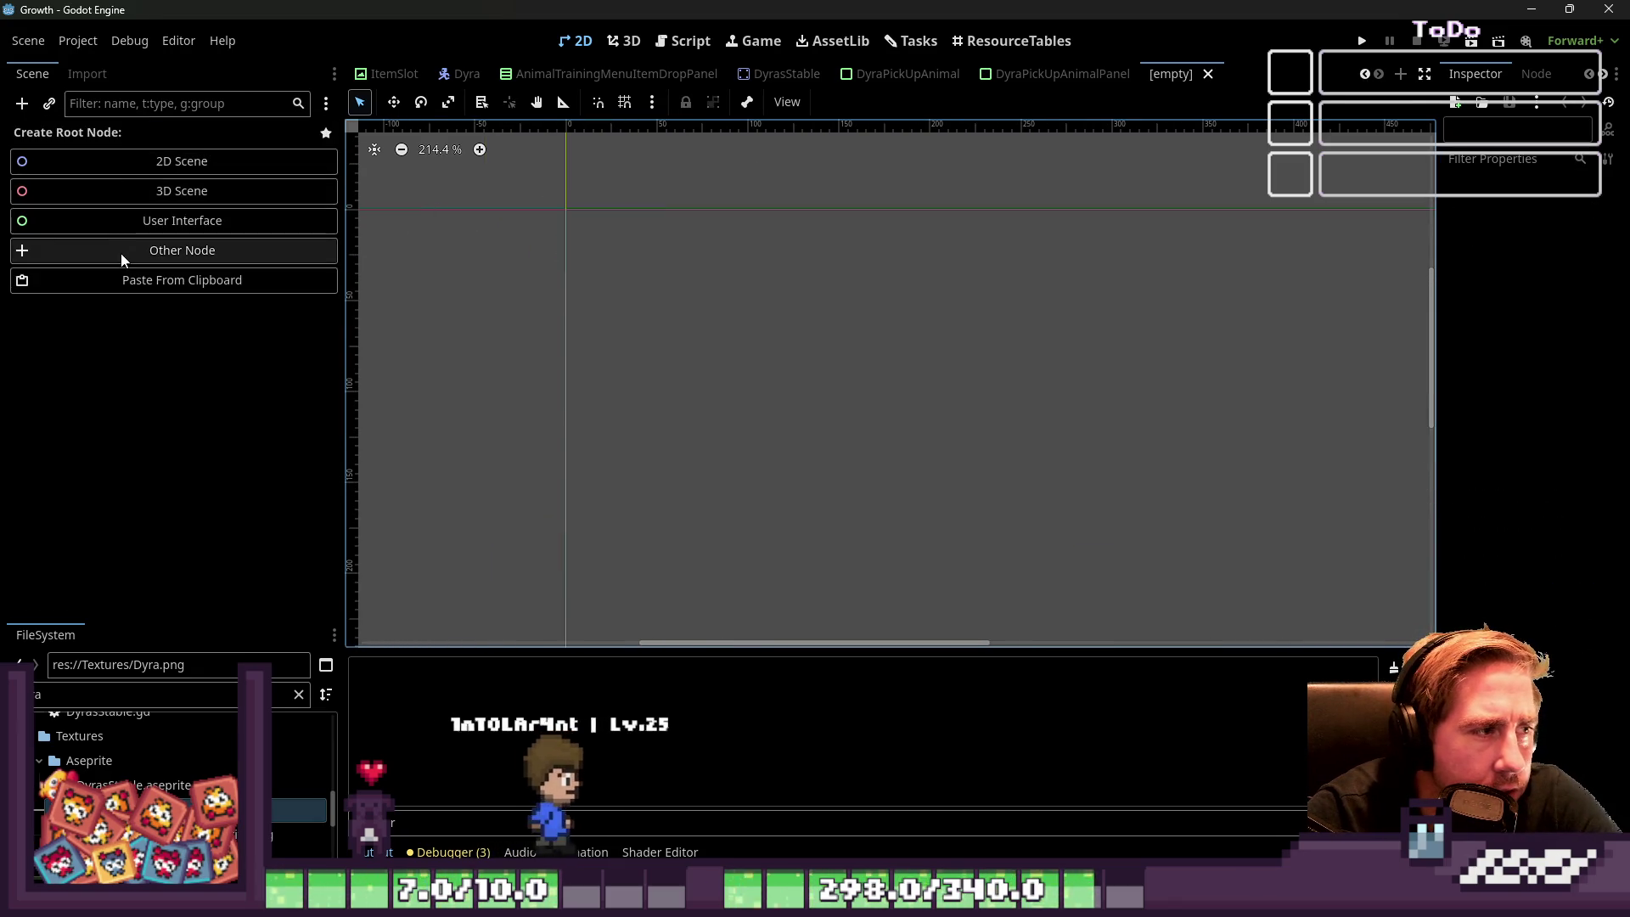
left_click(139, 220)
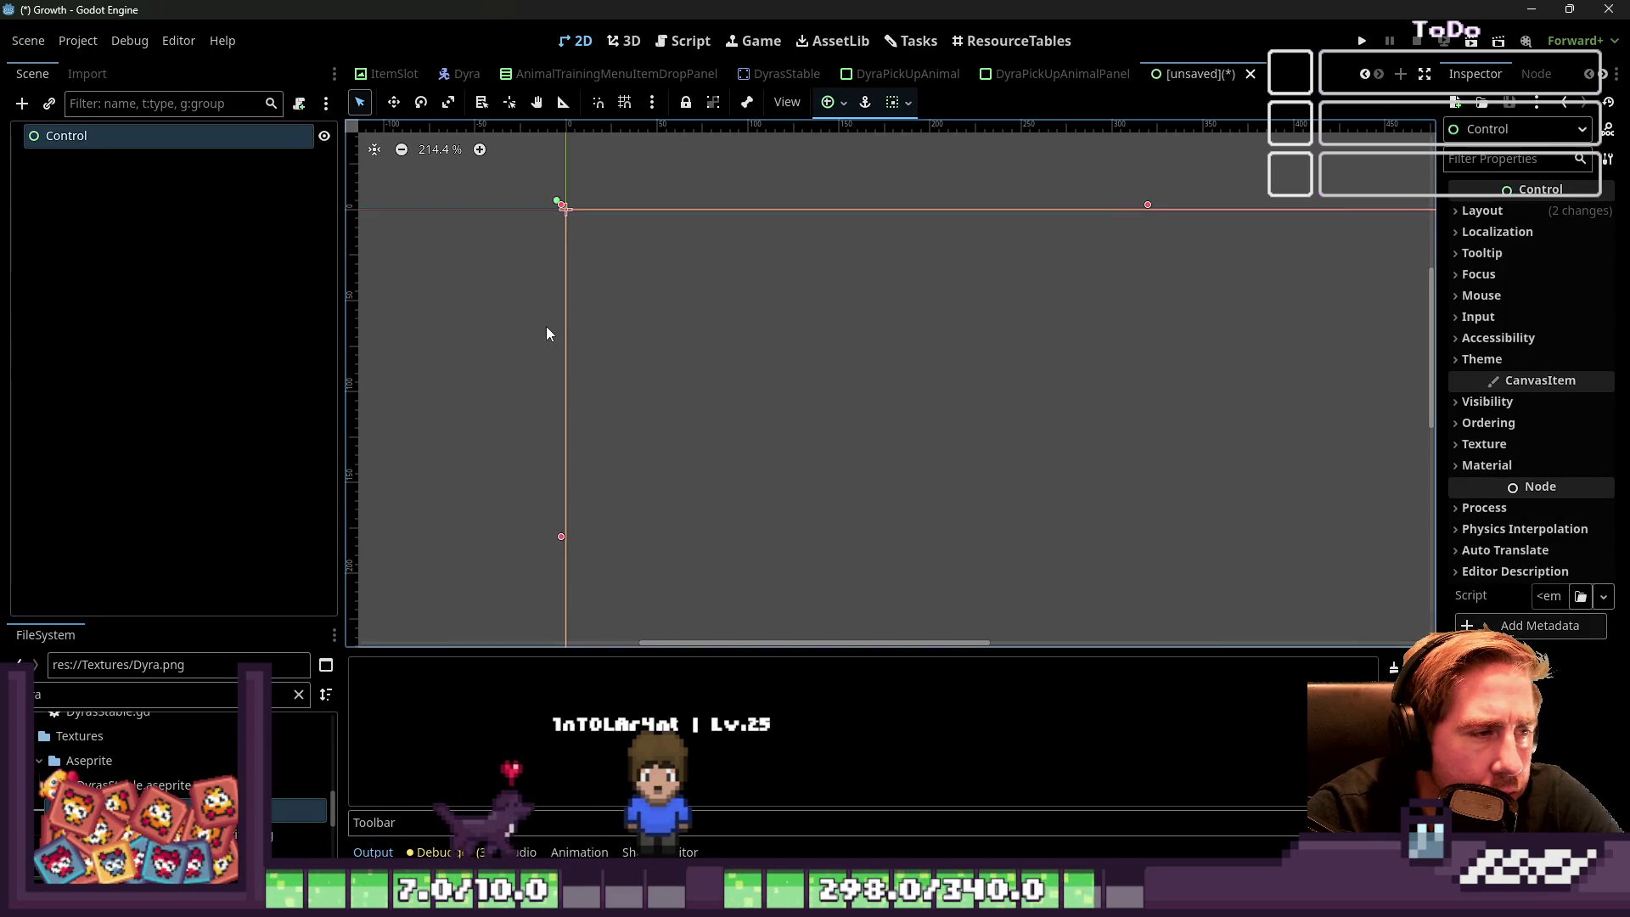
key("ctrl+z")
left_click(149, 260)
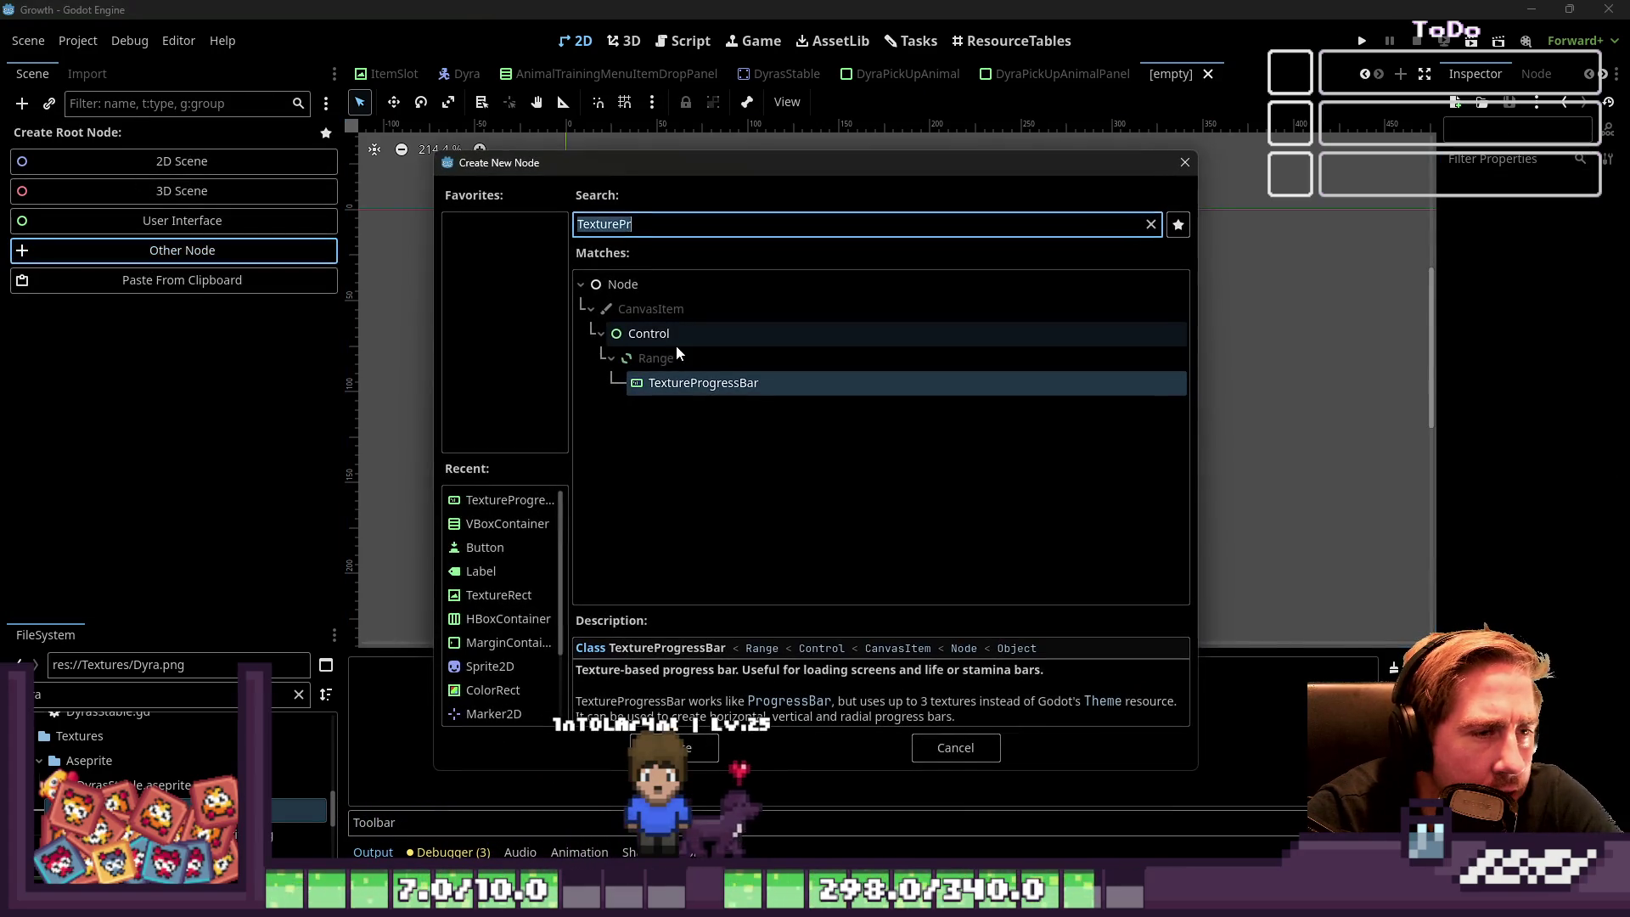
type("PanelContai")
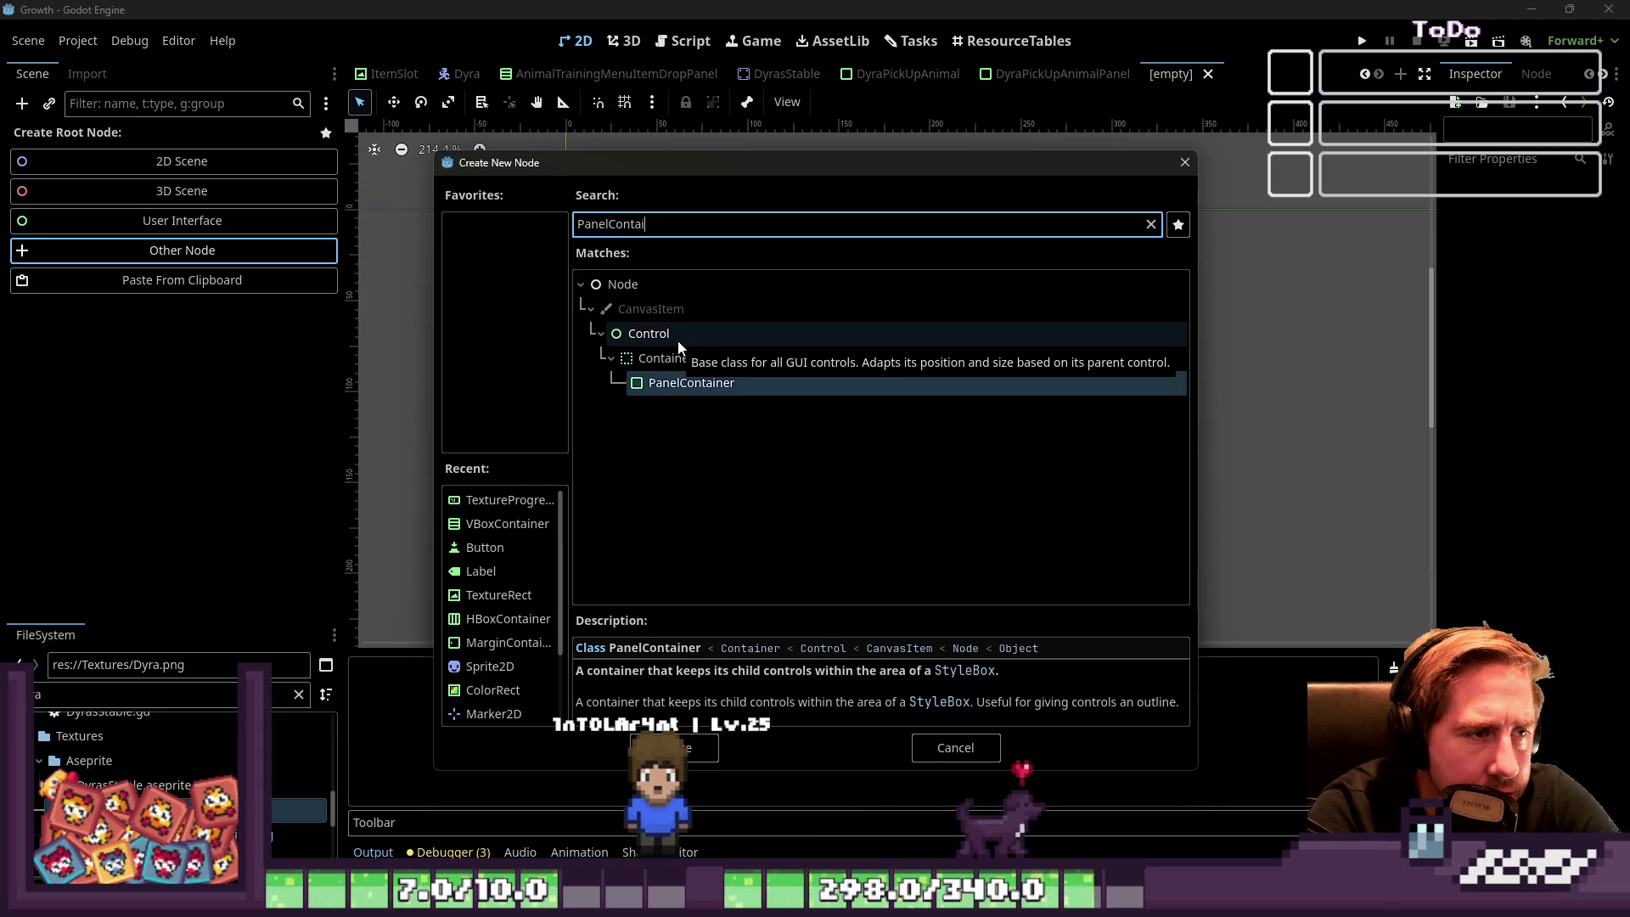
key("Return")
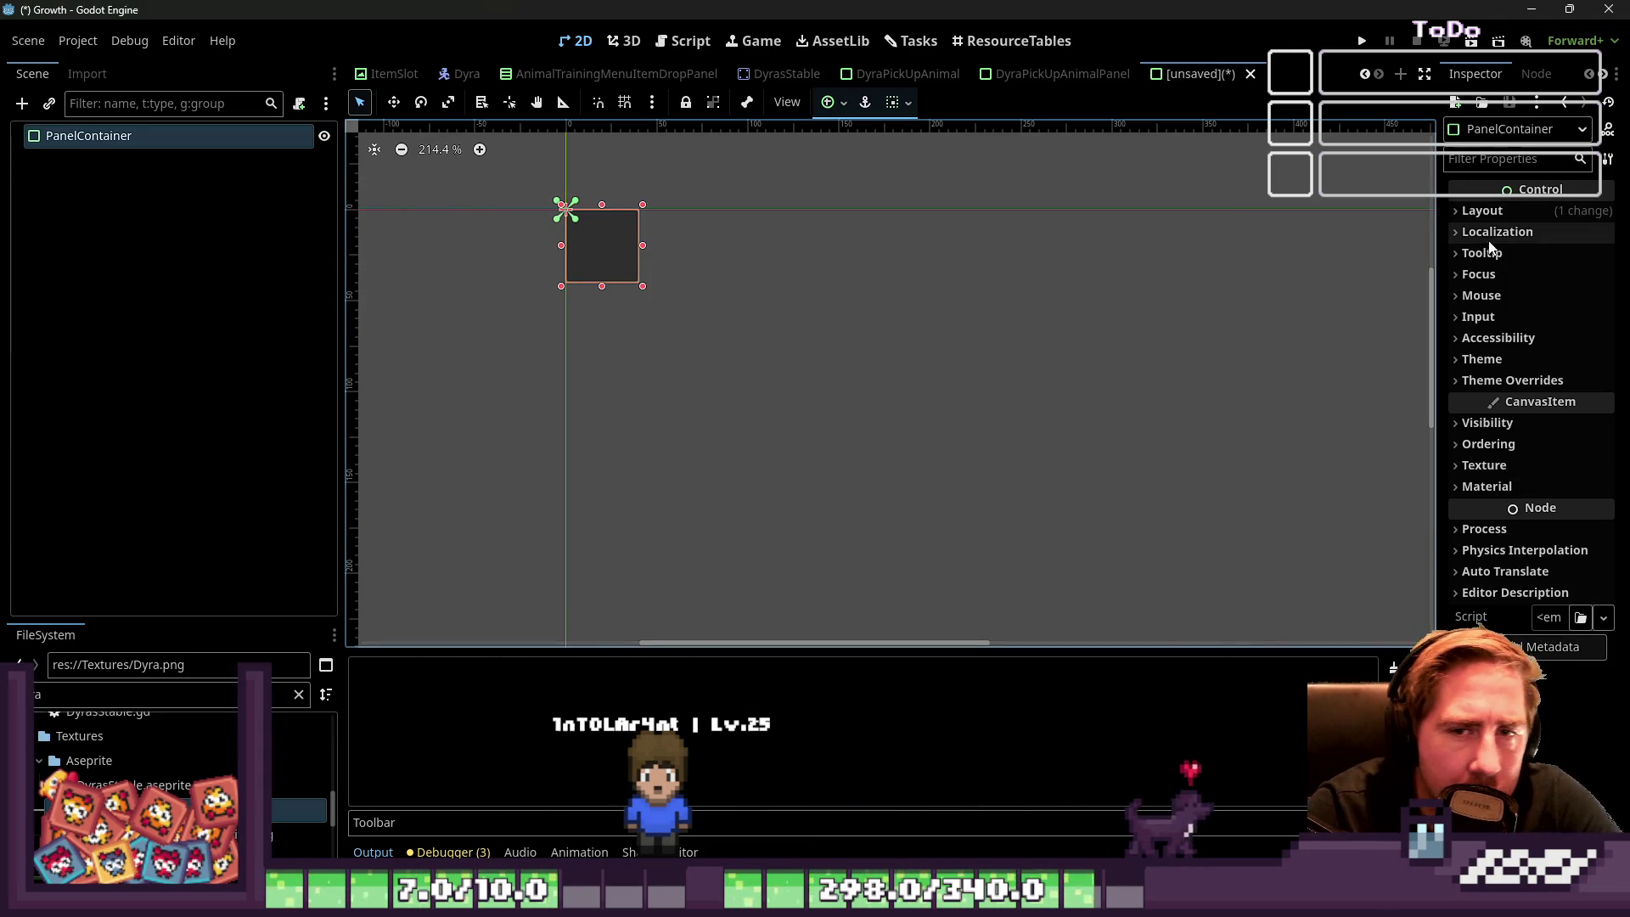
- Look through the PanelContainer's Layout and Theme Overrides sections in the Inspector
left_click(1540, 216)
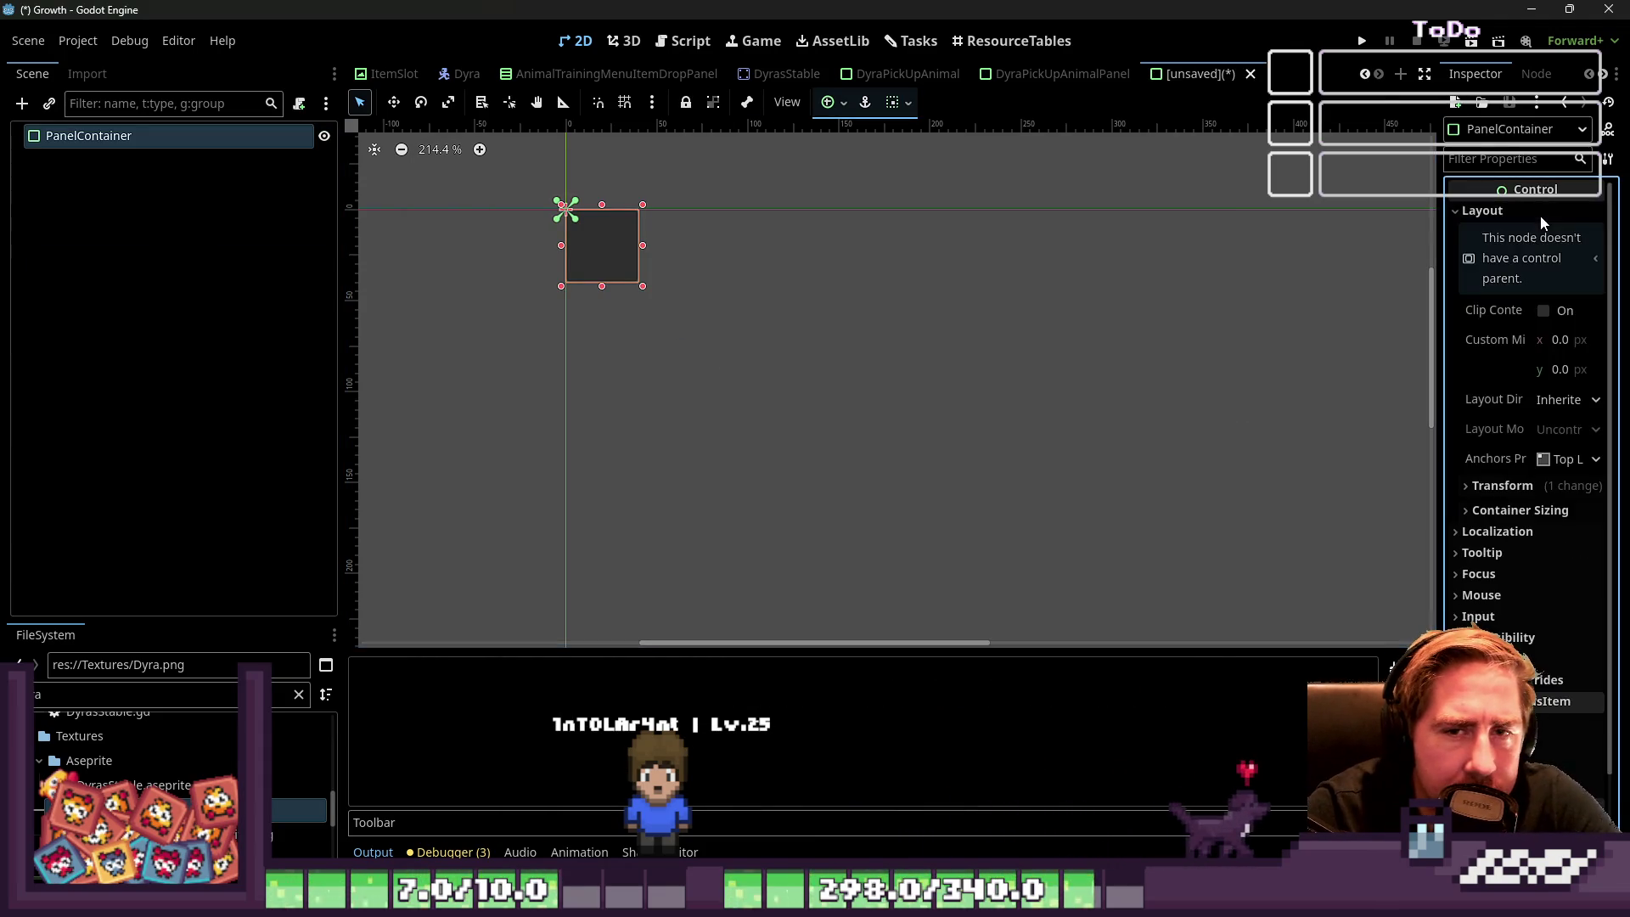
left_click(1526, 517)
scroll(1159, 405, "down", 3)
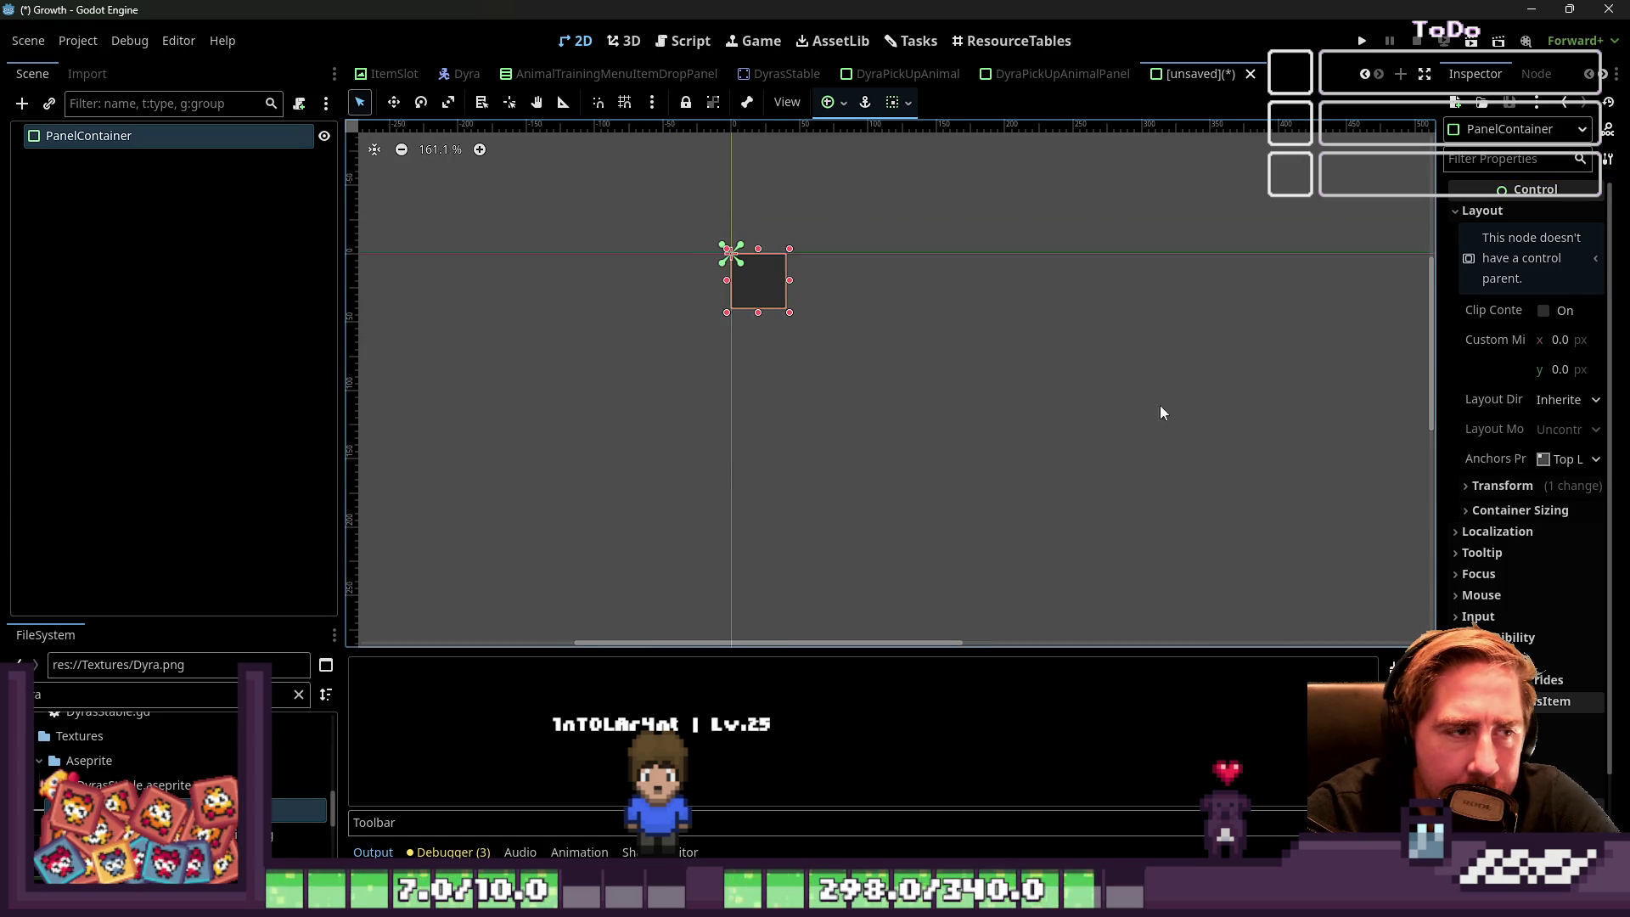
scroll(746, 282, "up", 12)
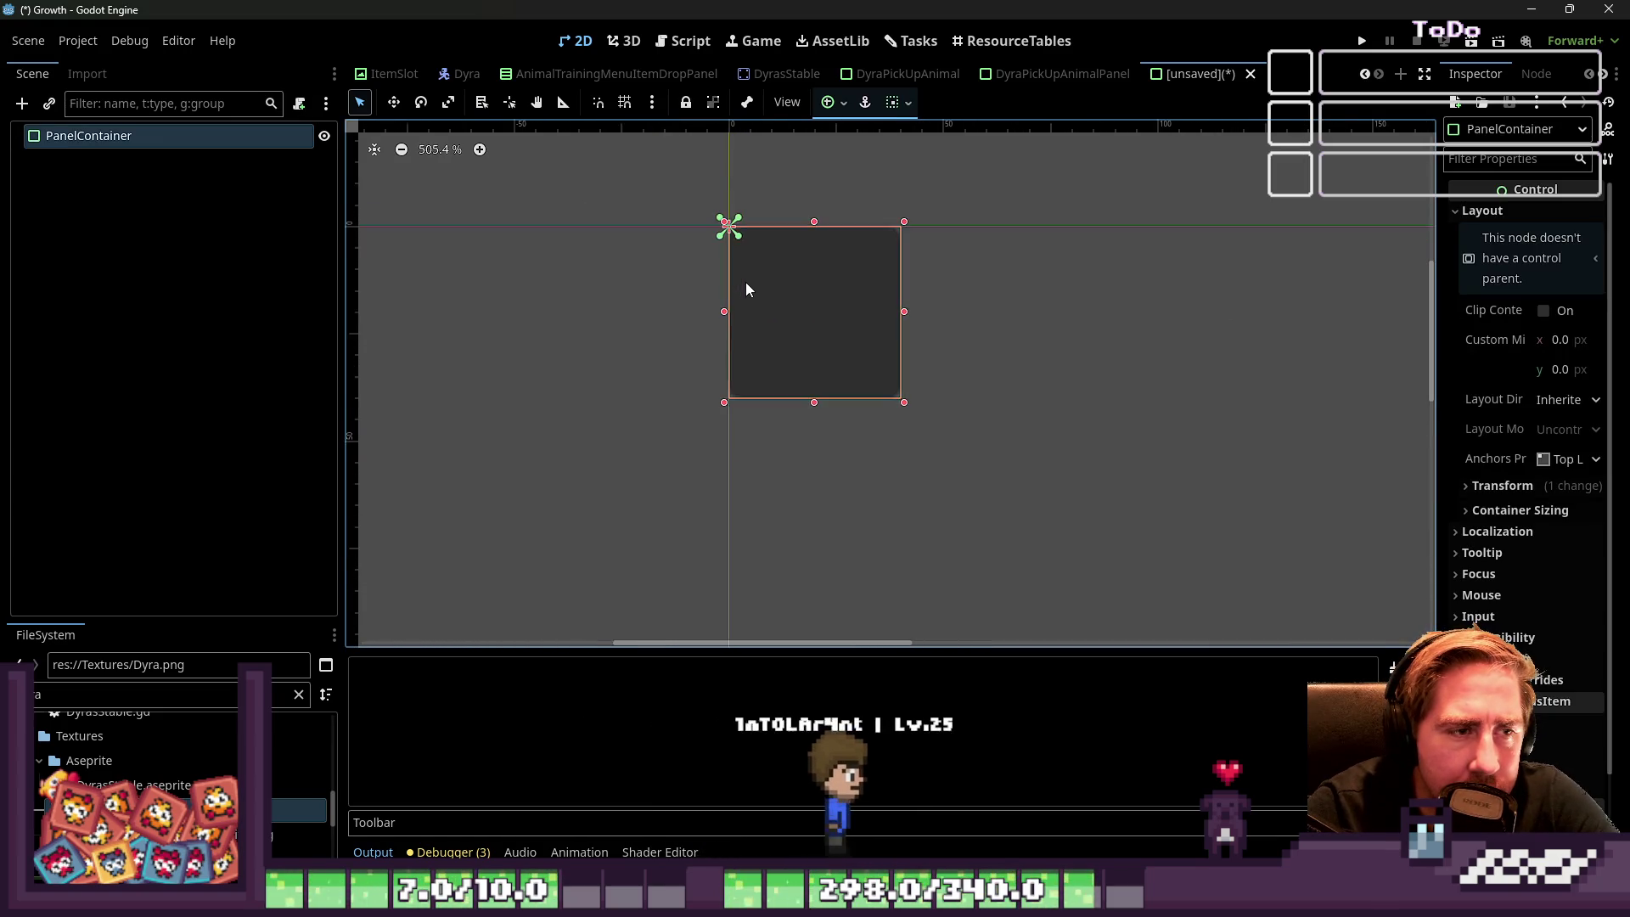
scroll(746, 281, "up", 6)
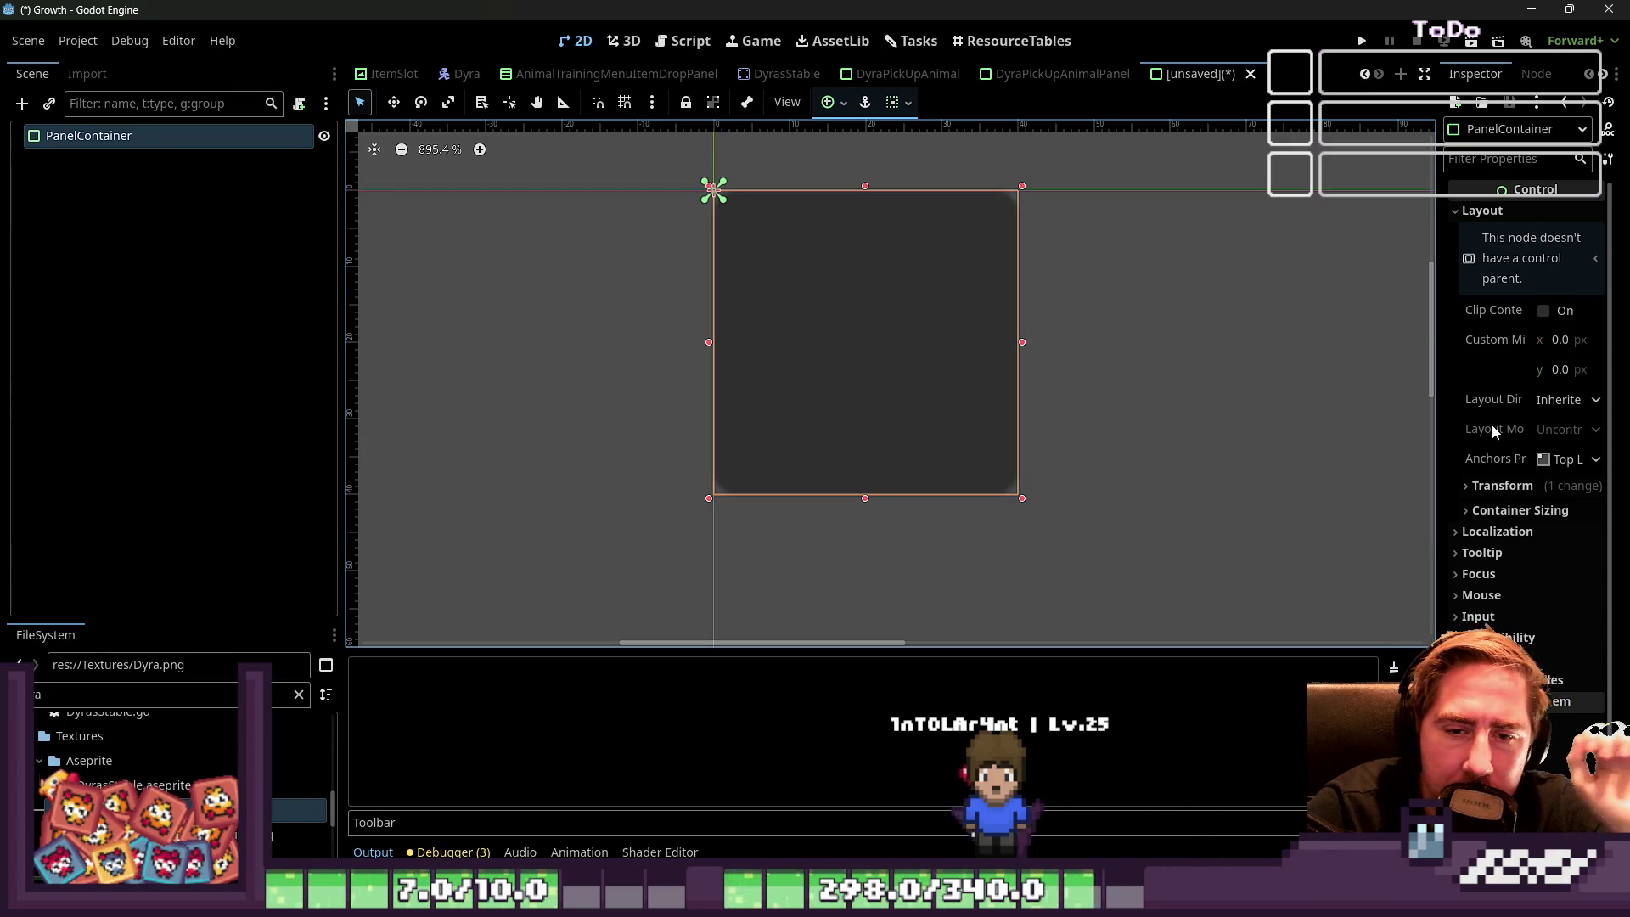
scroll(1495, 430, "down", 2)
left_click(1495, 581)
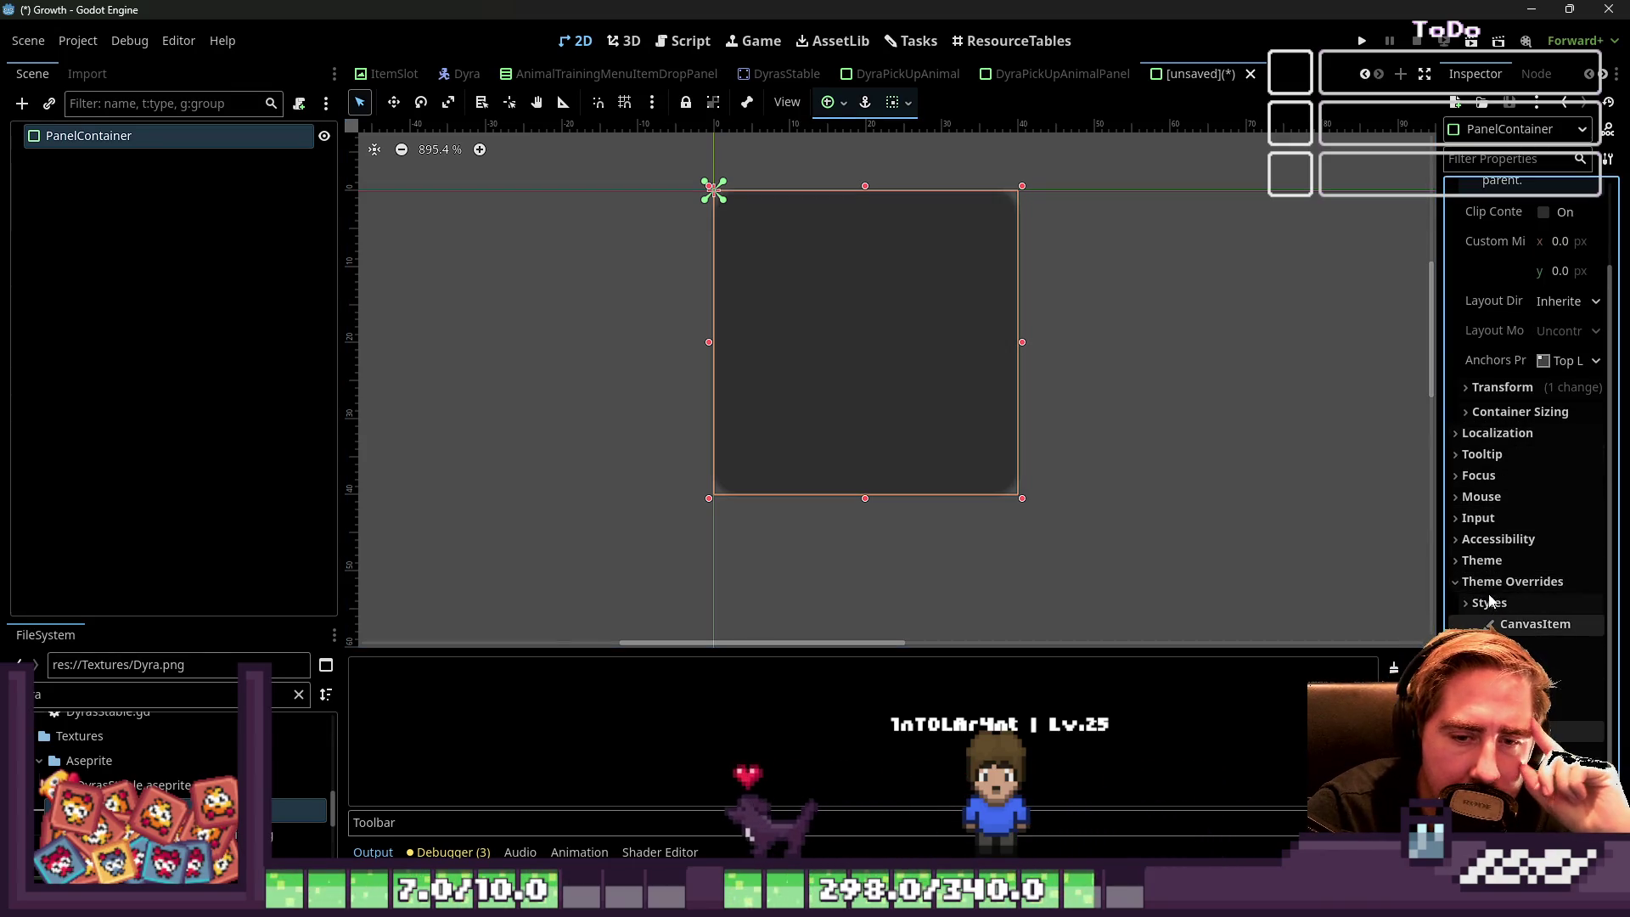
left_click(1494, 582)
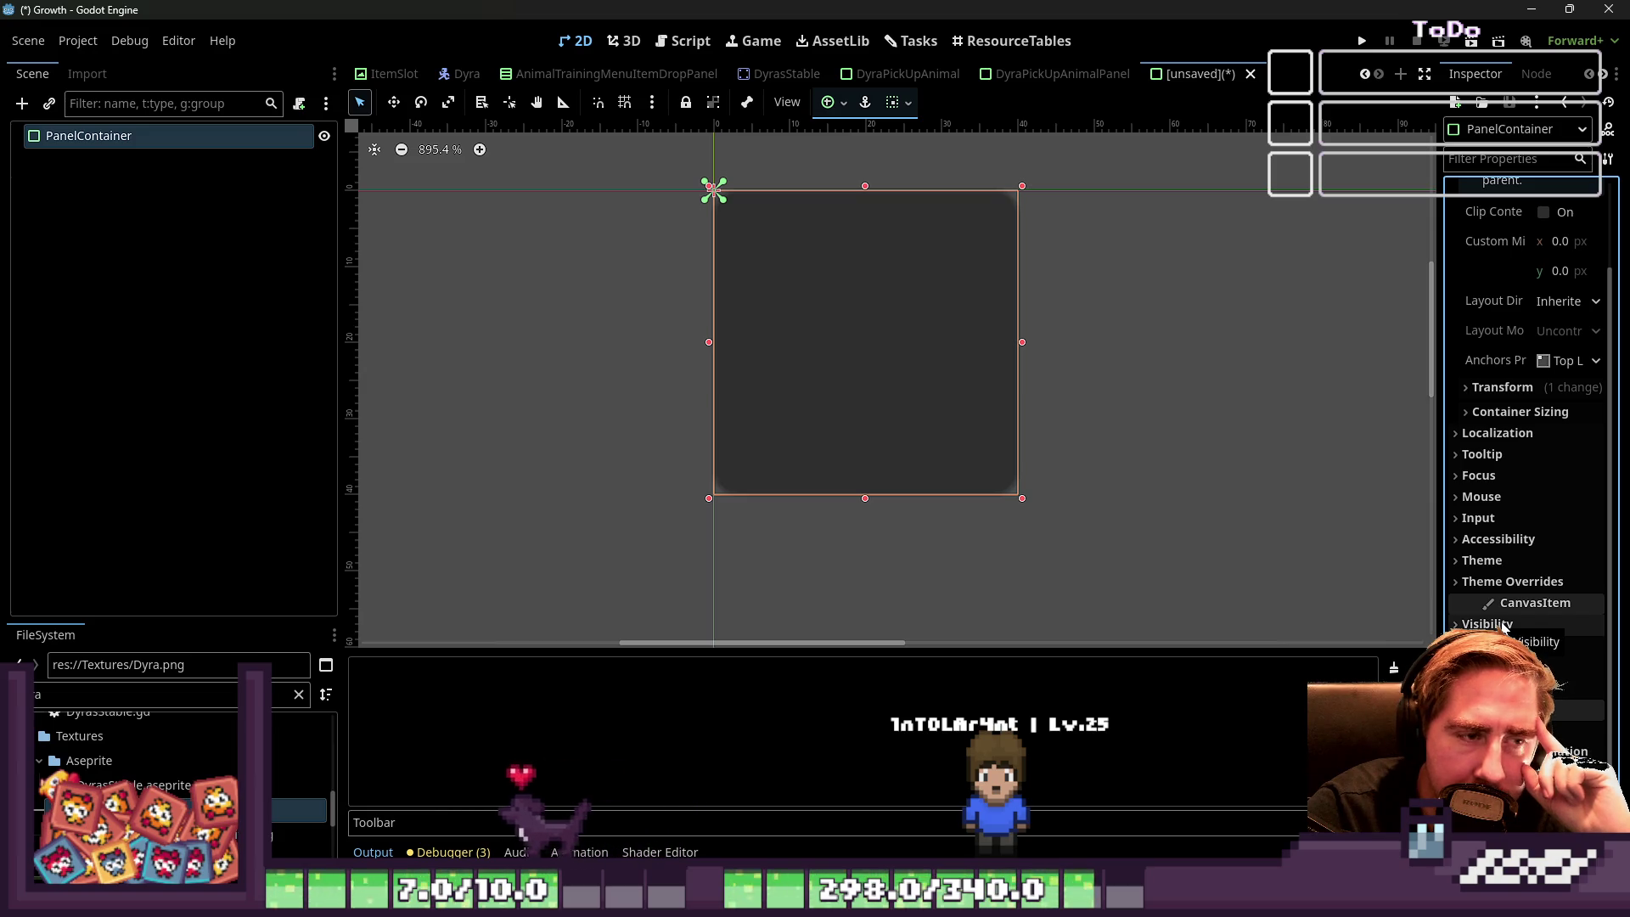
- Set the PanelContainer's Transform size width to 264
mouse_move(1503, 608)
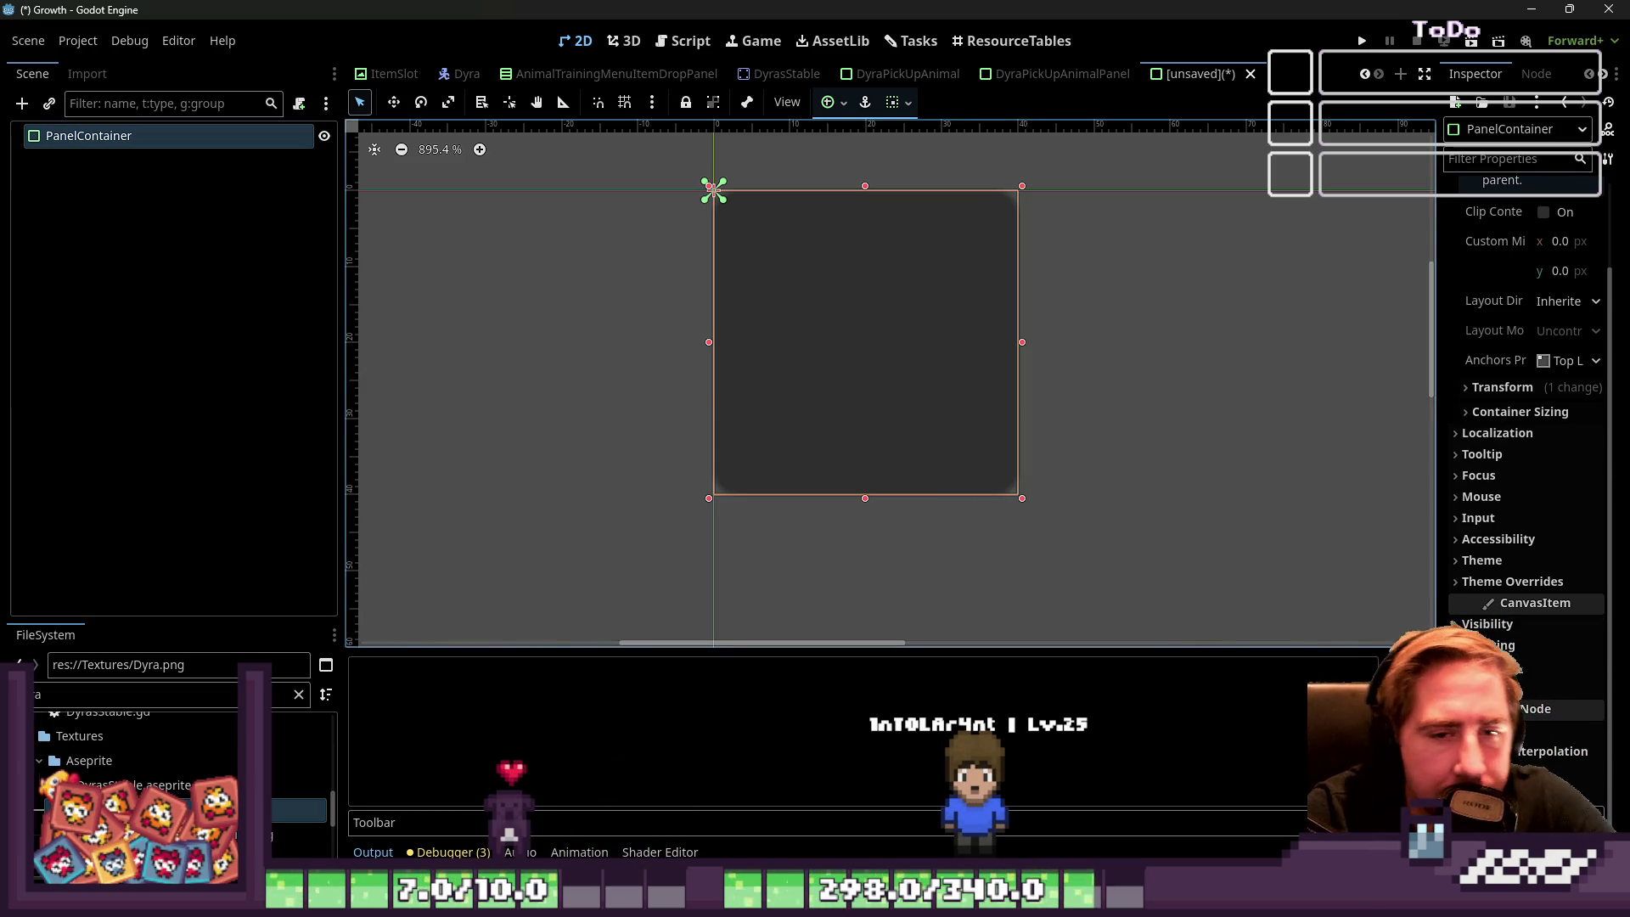
scroll(1477, 427, "up", 2)
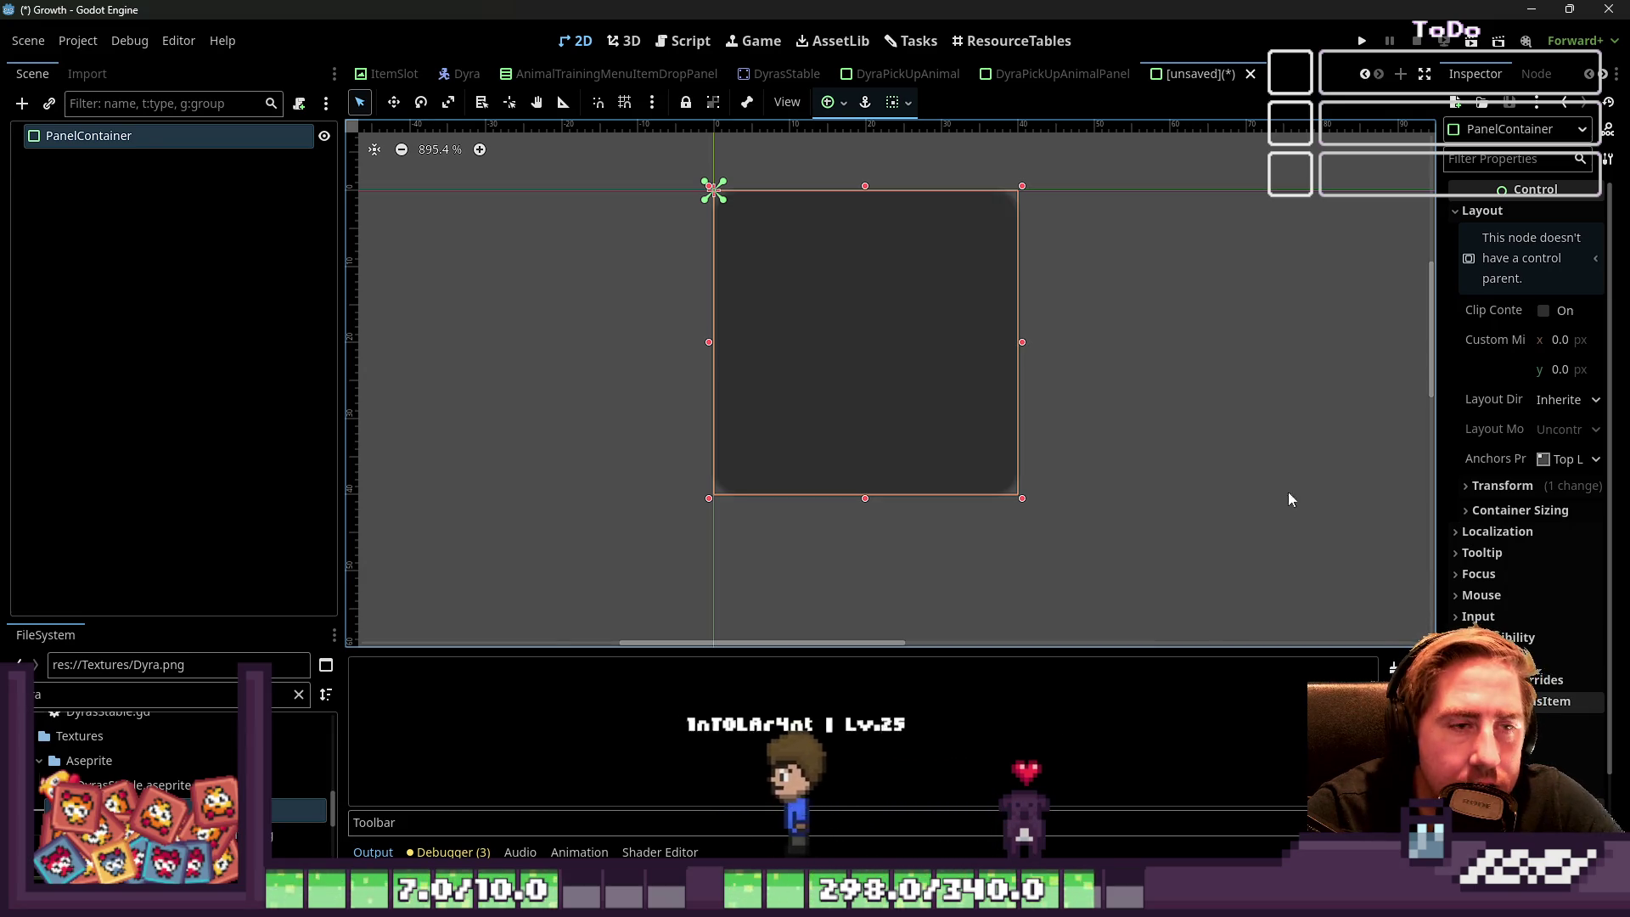
left_click(1457, 488)
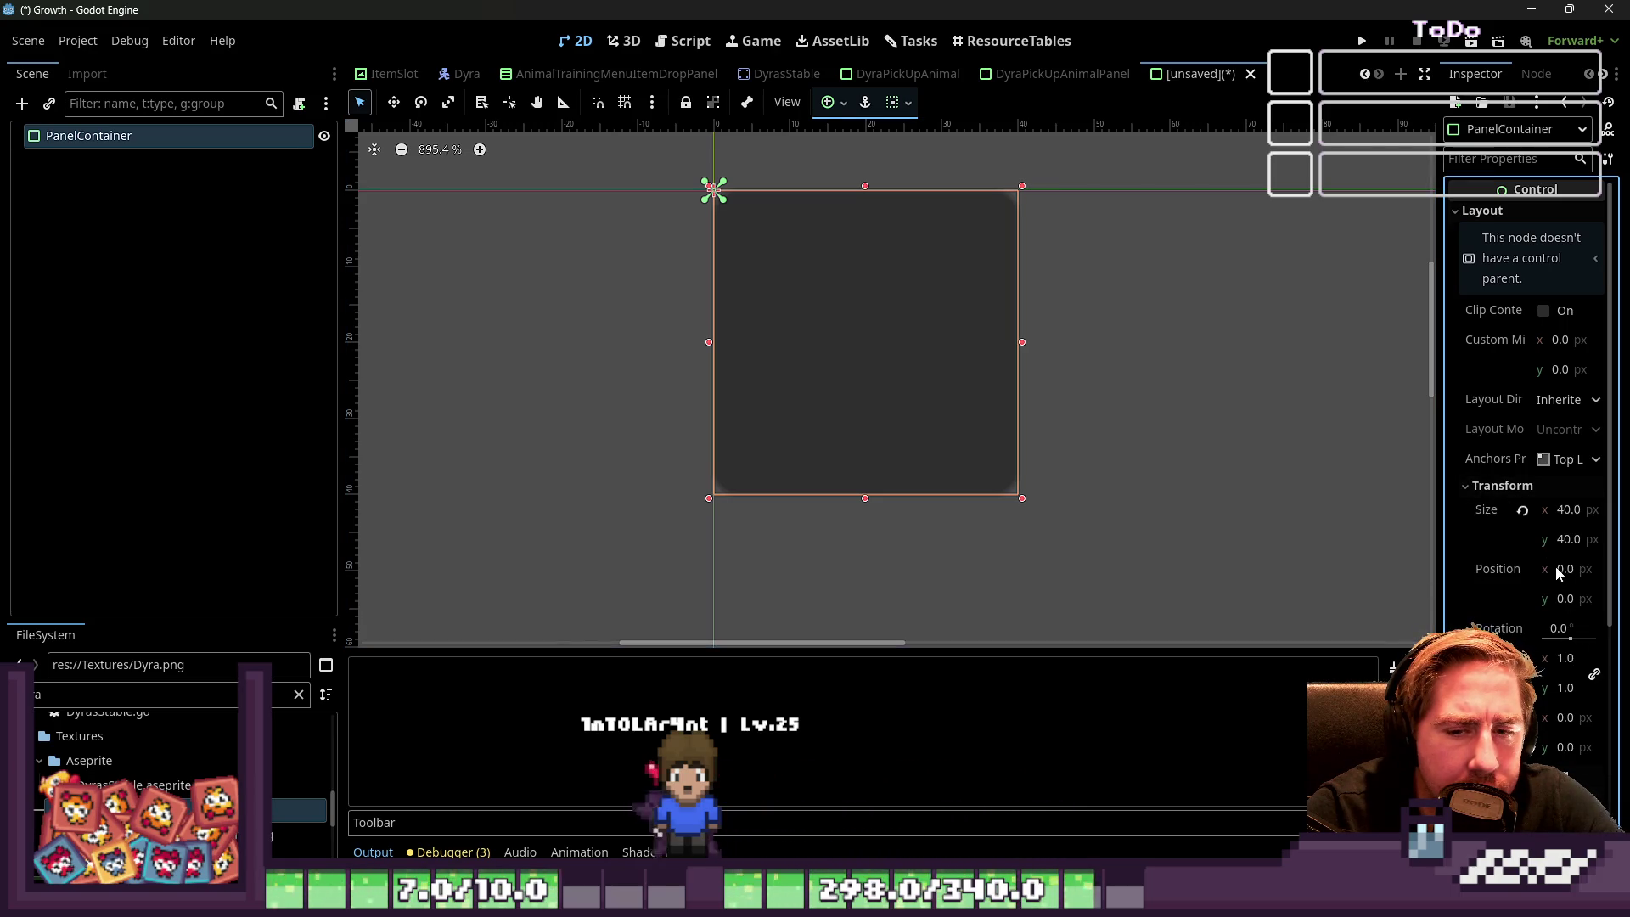
left_click(1522, 509)
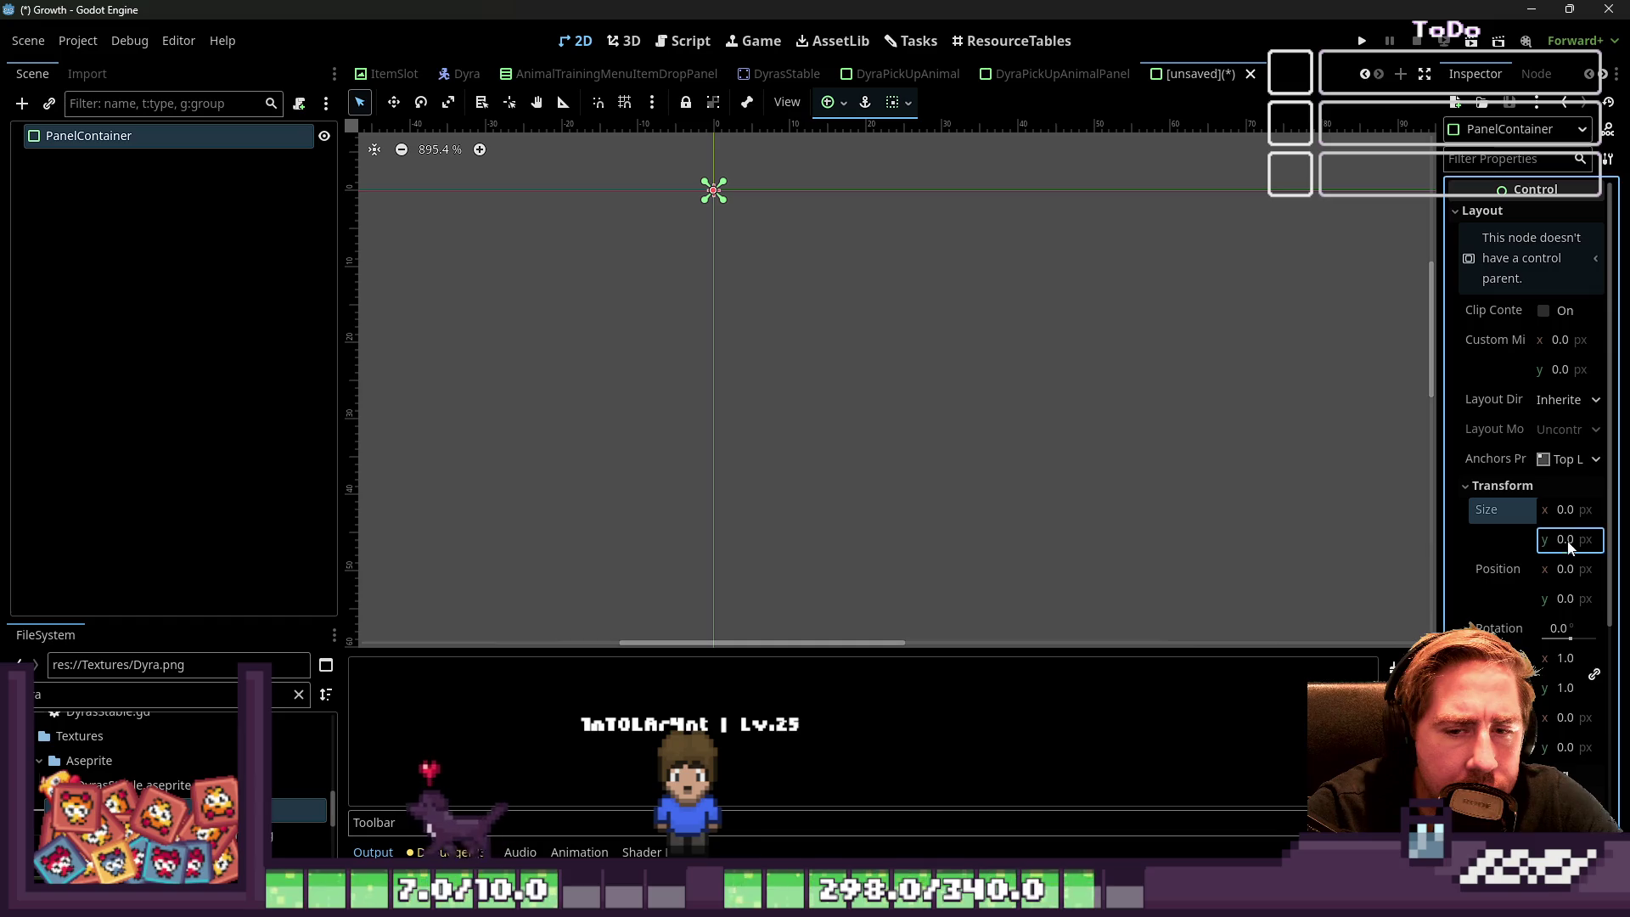
type("264")
key("Return")
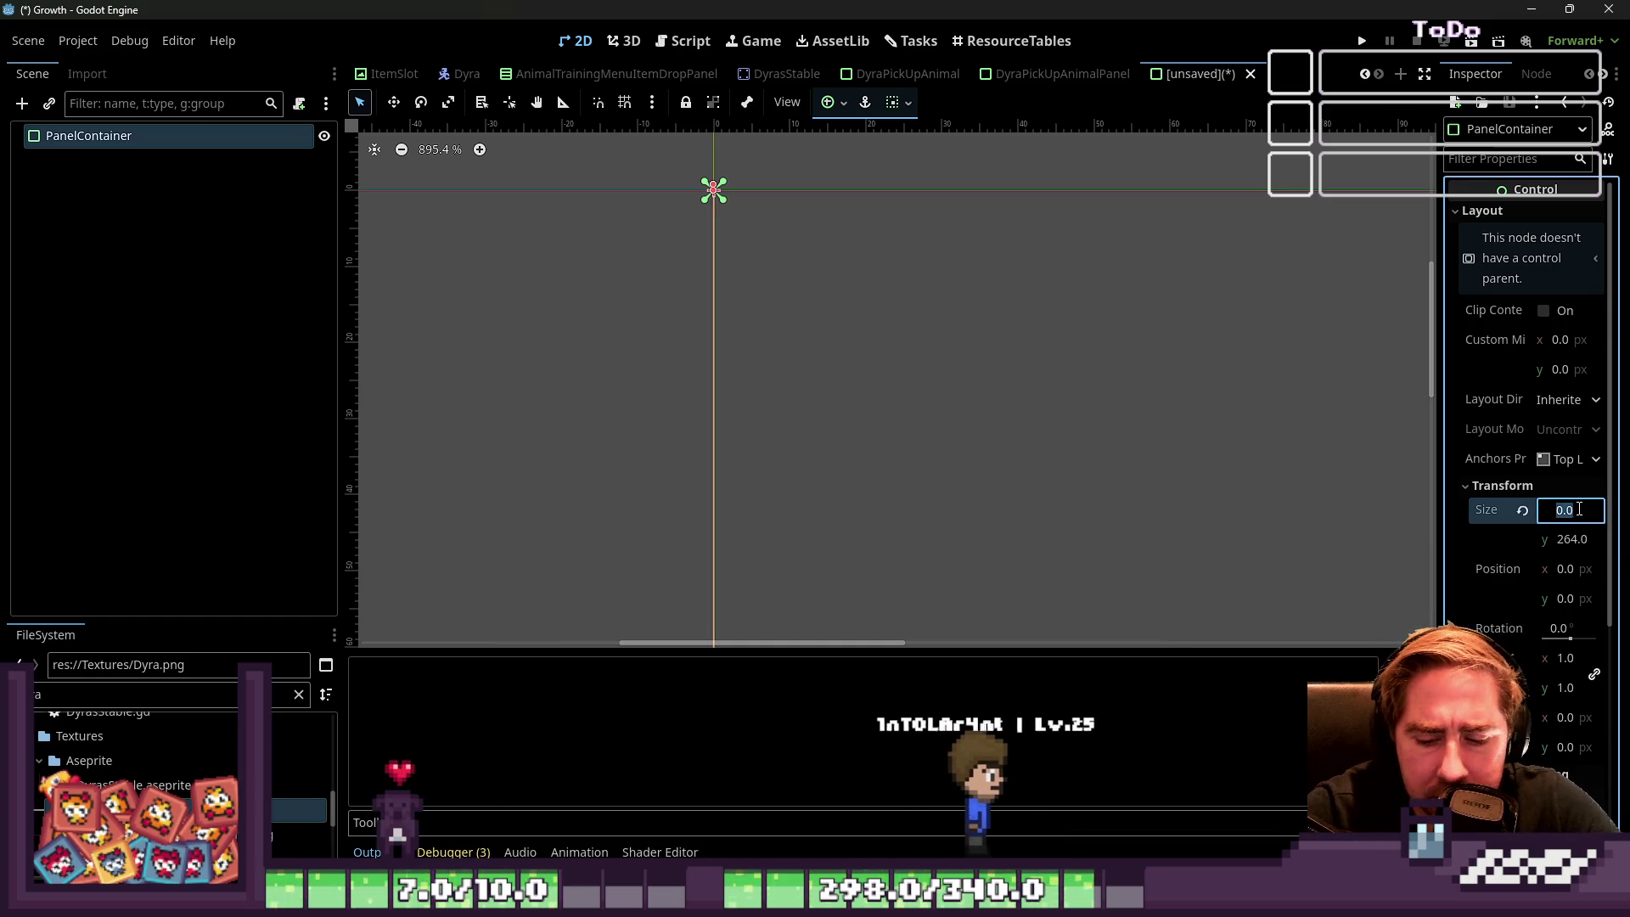
left_click(1571, 509)
type("96")
key("Return")
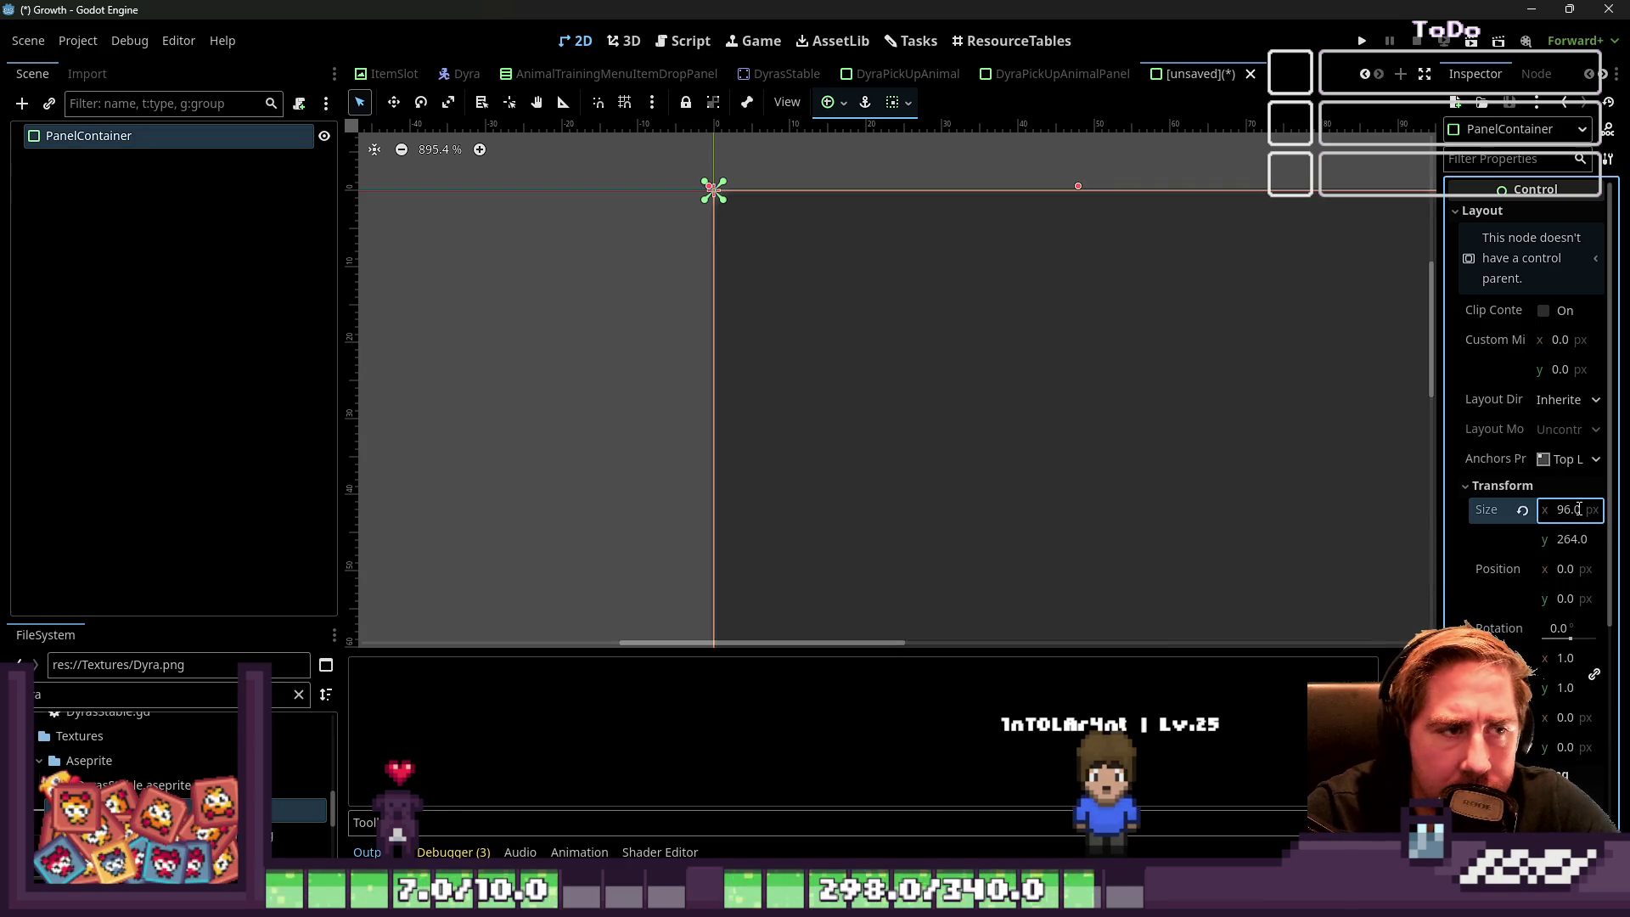
scroll(804, 247, "down", 8)
scroll(1084, 414, "up", 2)
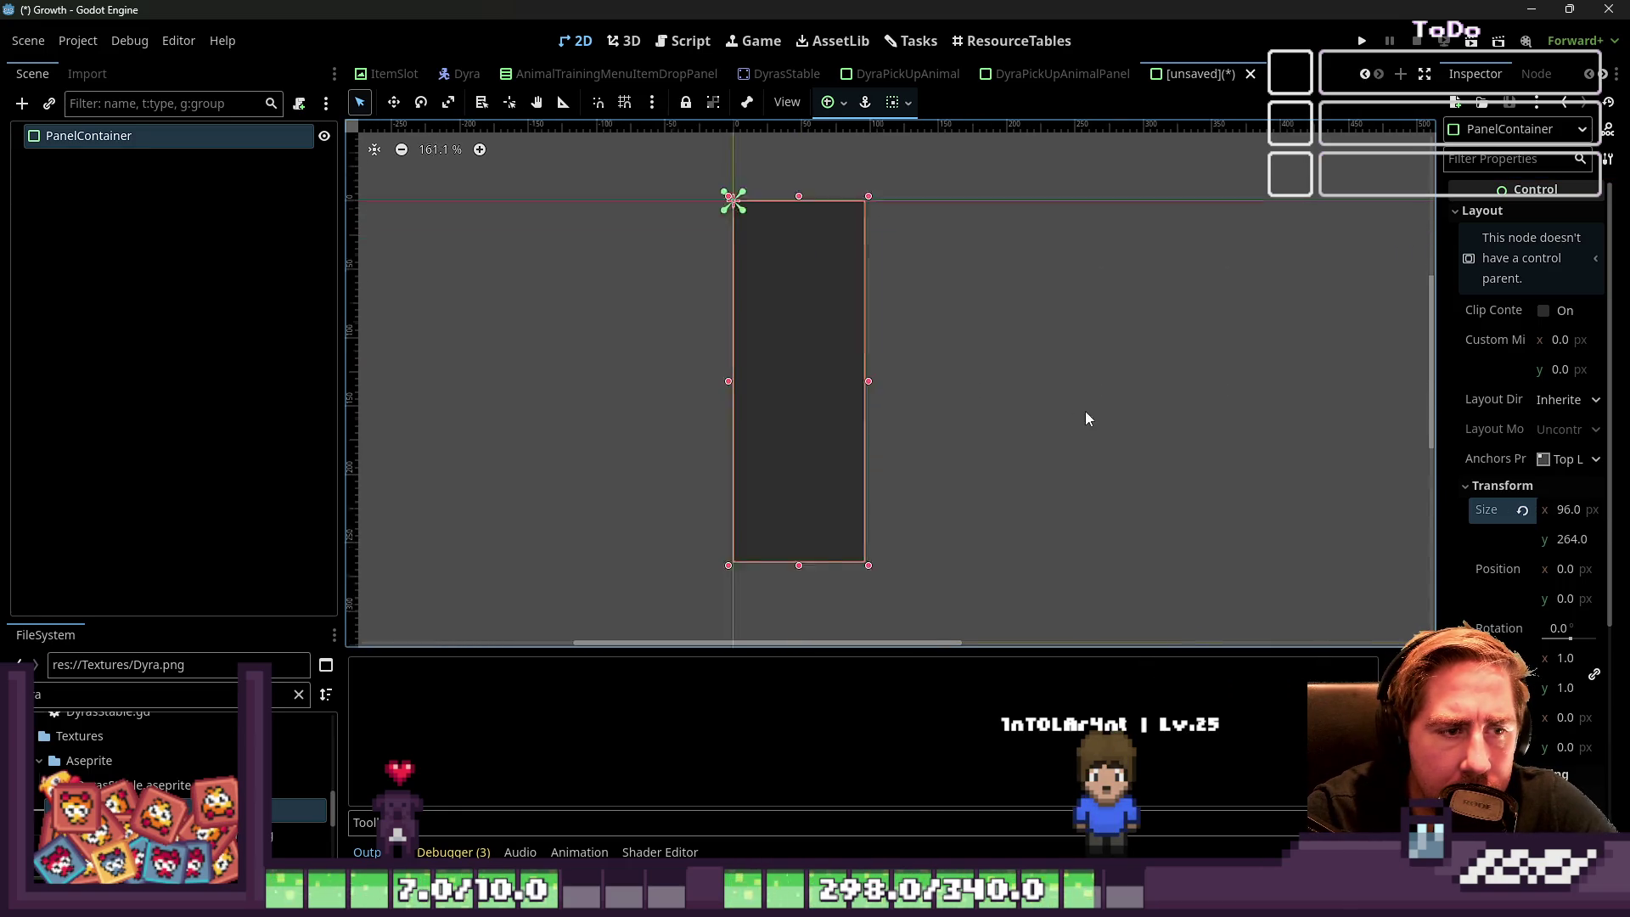
left_click(1576, 514)
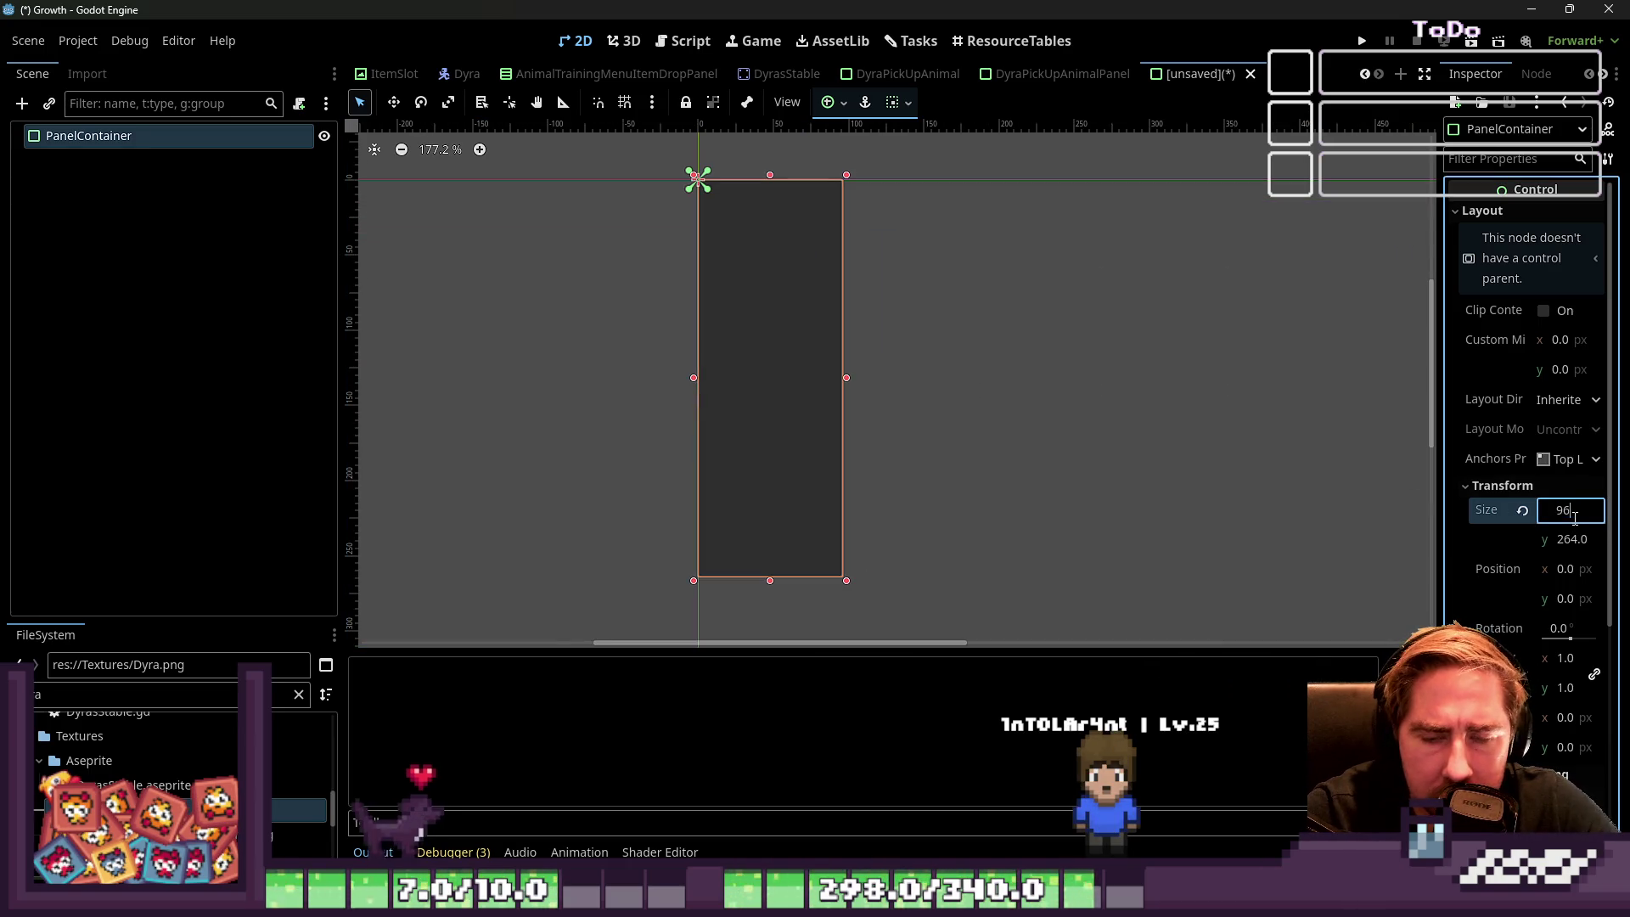
key("Tab")
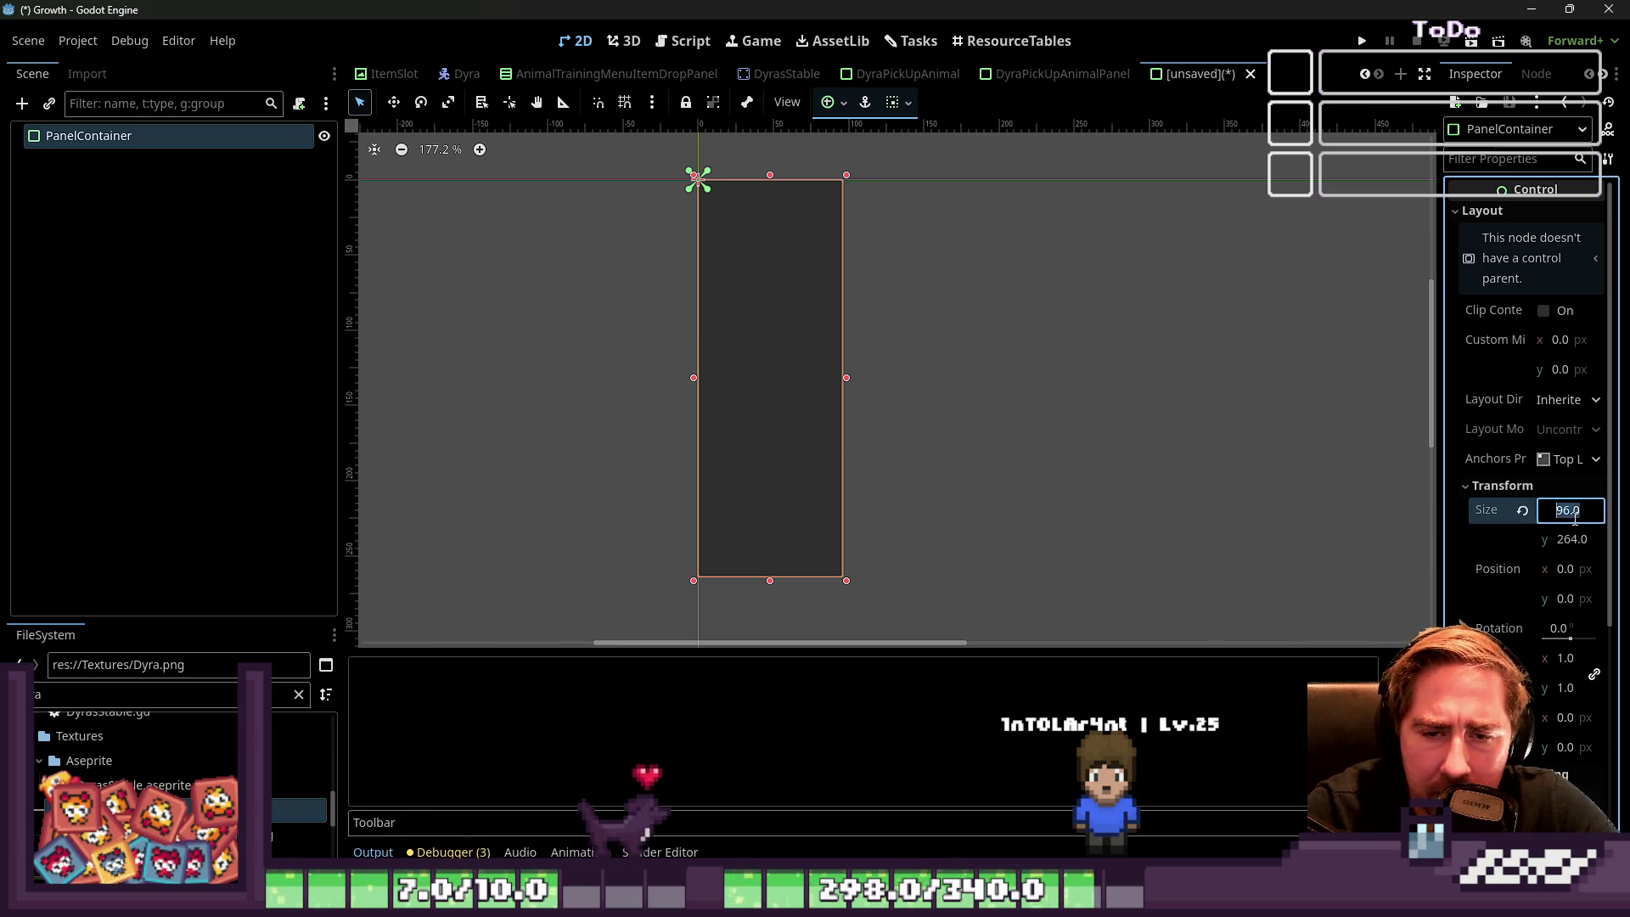
- Reselect the PanelContainer and set its size height to 64 px
left_click(1165, 431)
left_click(174, 136)
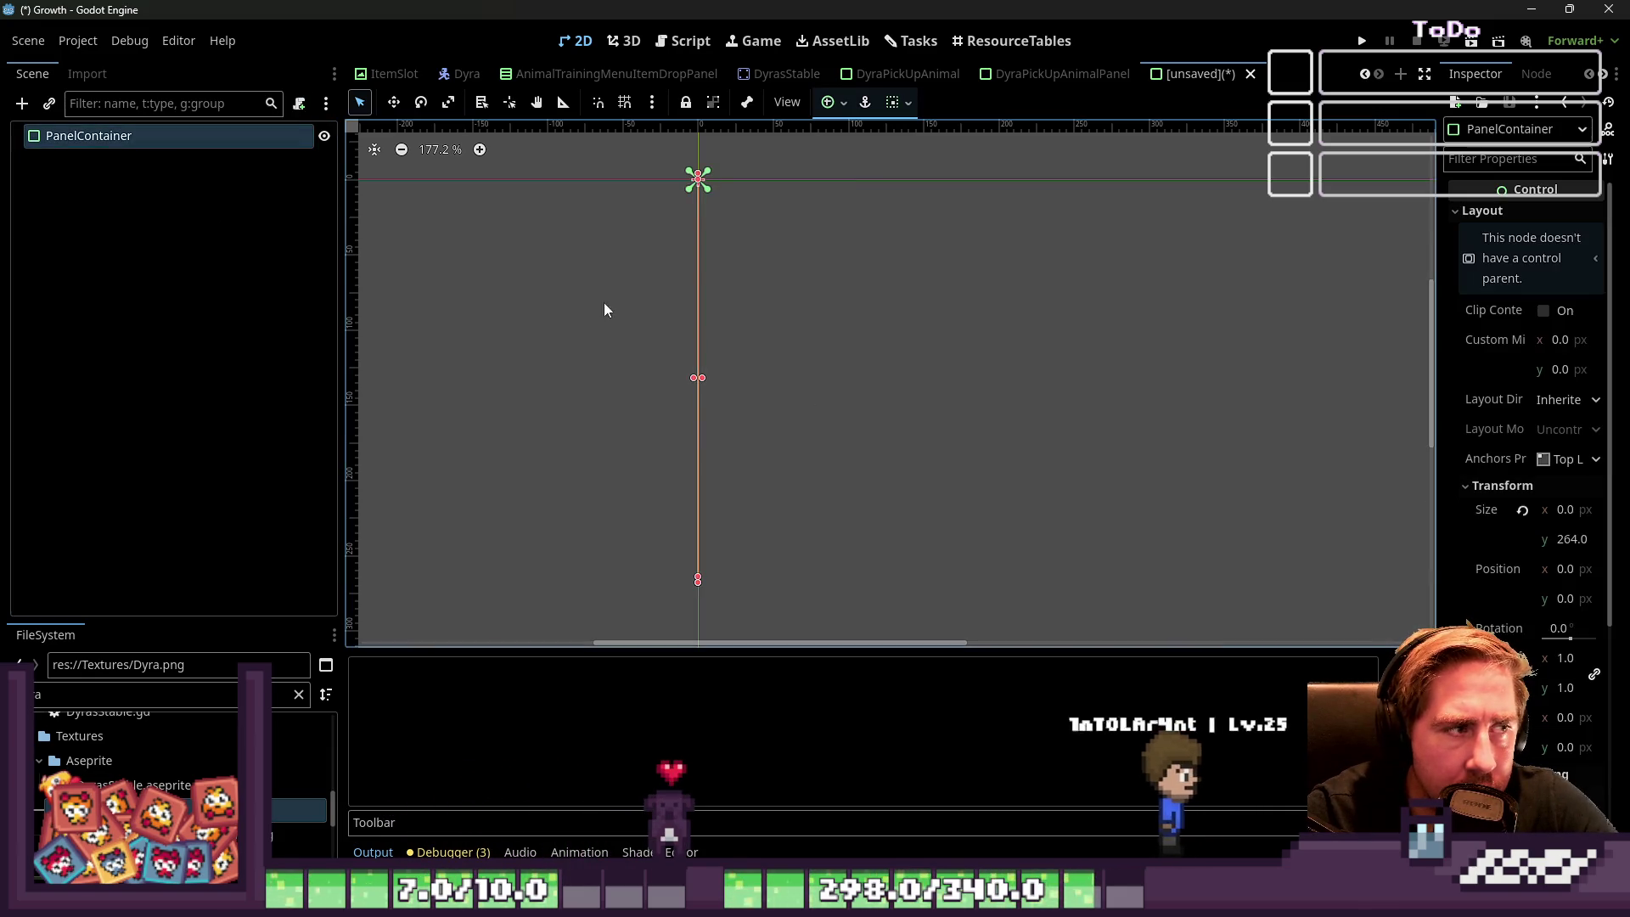
left_click(1576, 544)
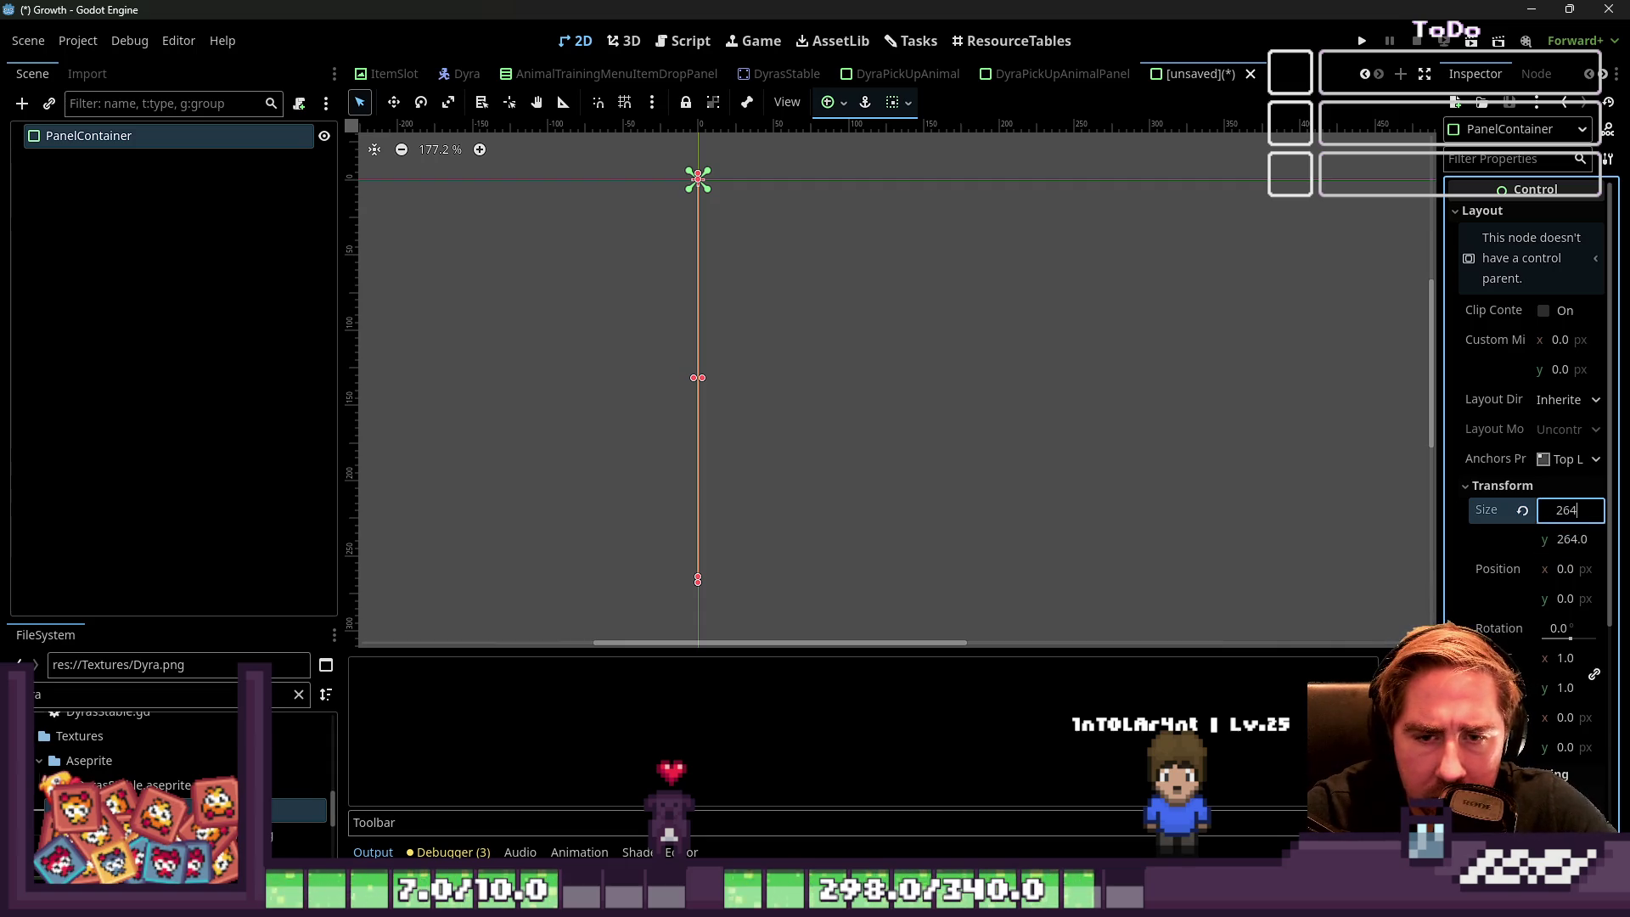
left_click(1570, 539)
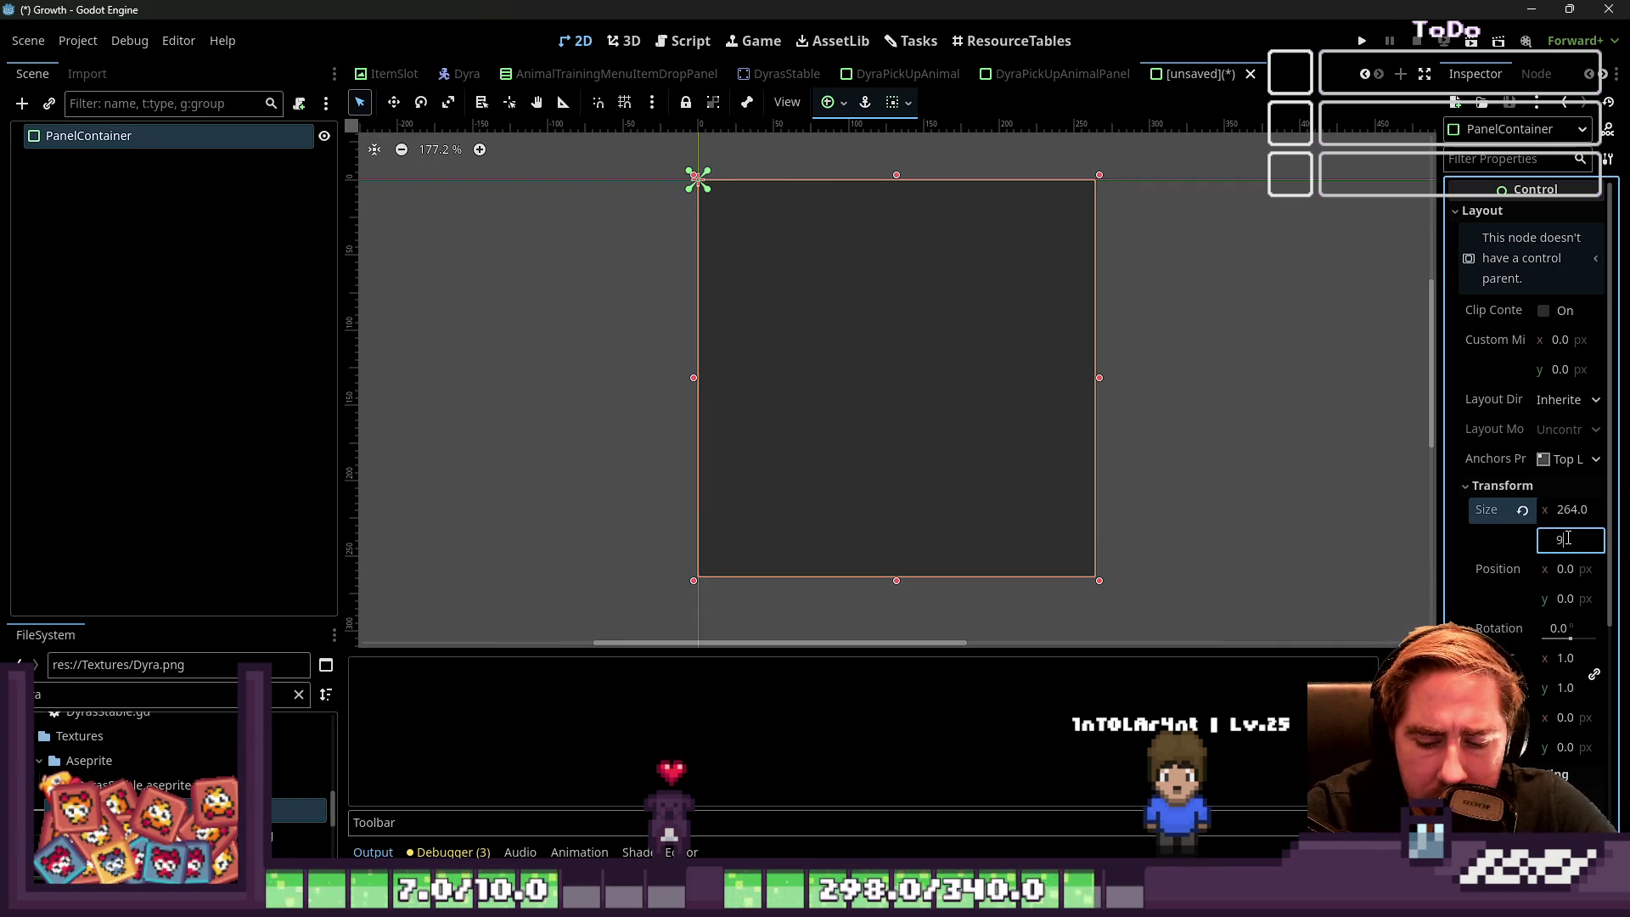
key("Return")
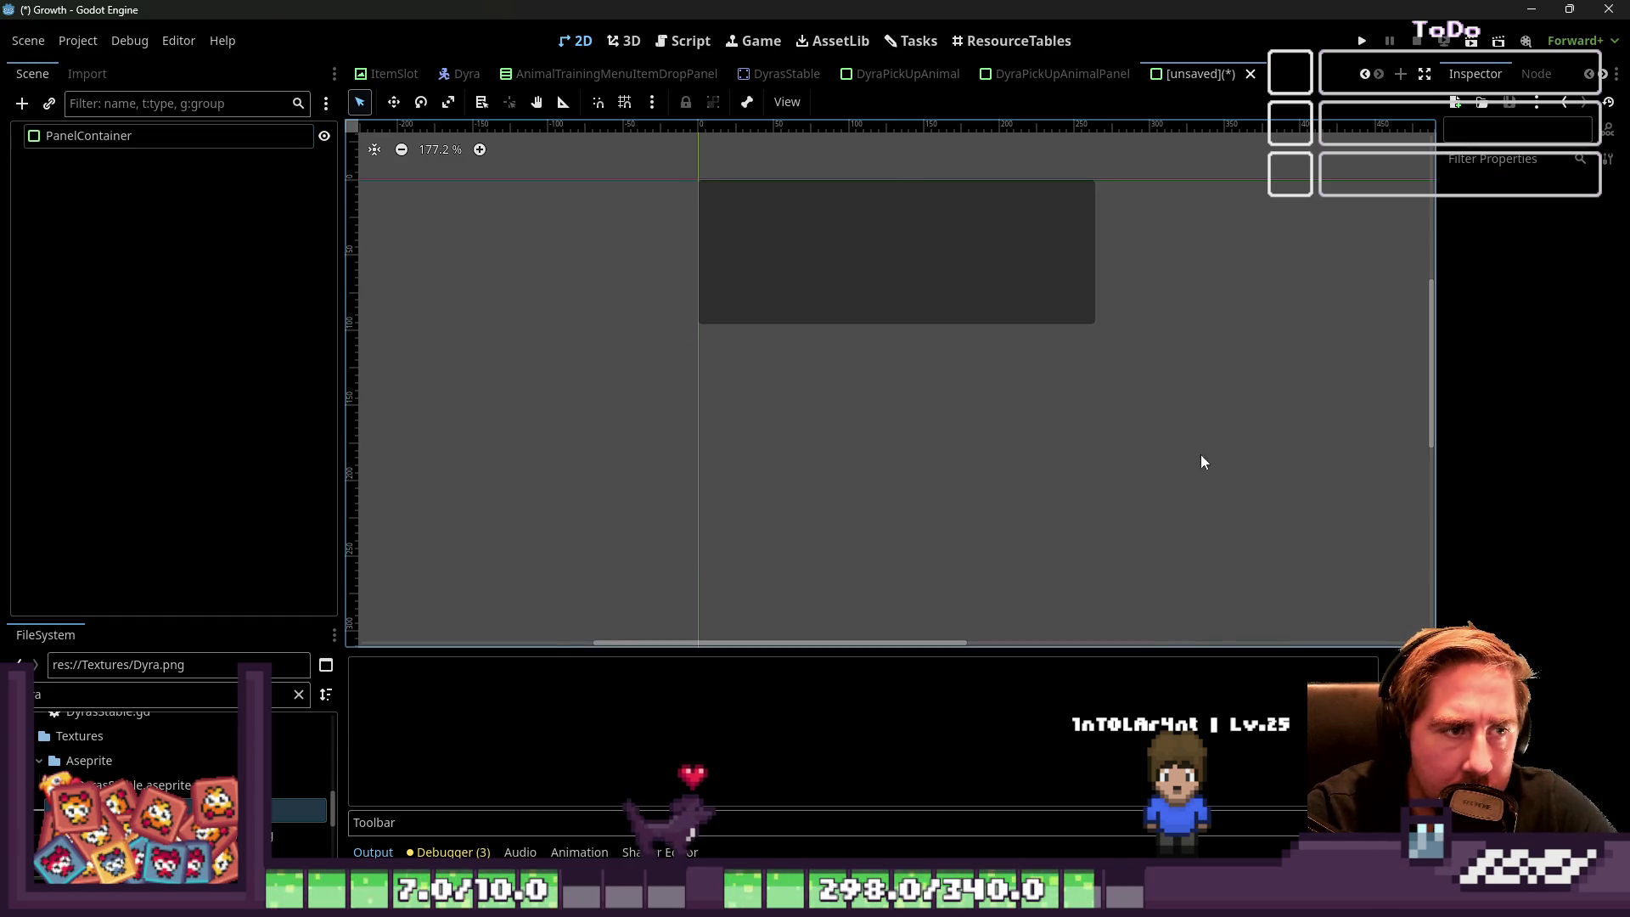
left_click(1585, 548)
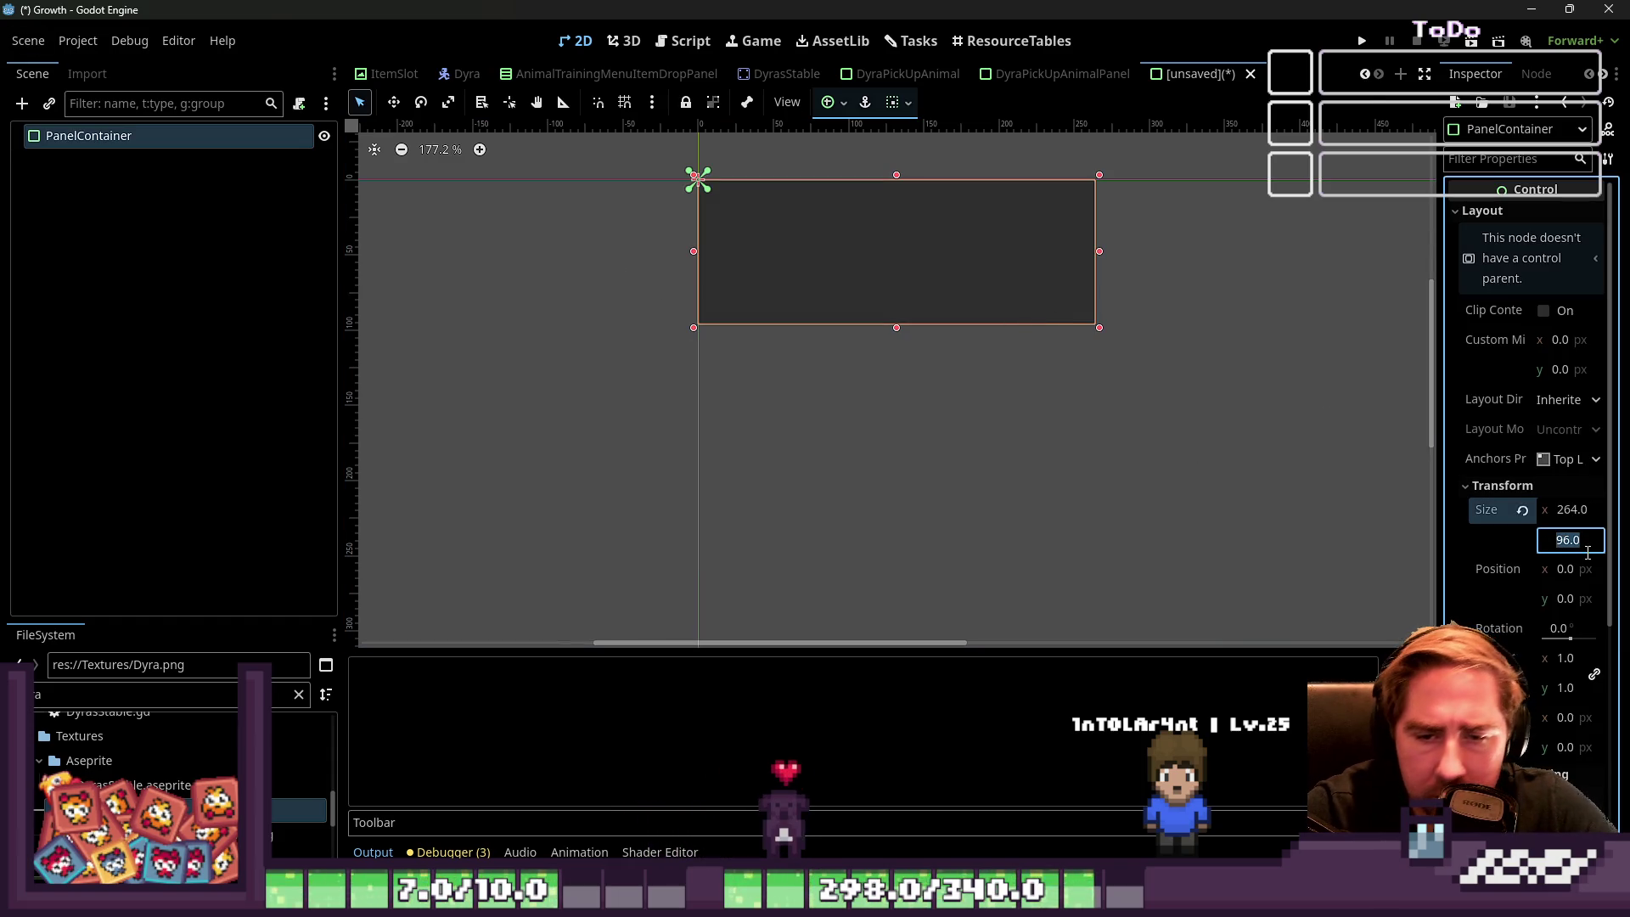
type("64")
key("Return")
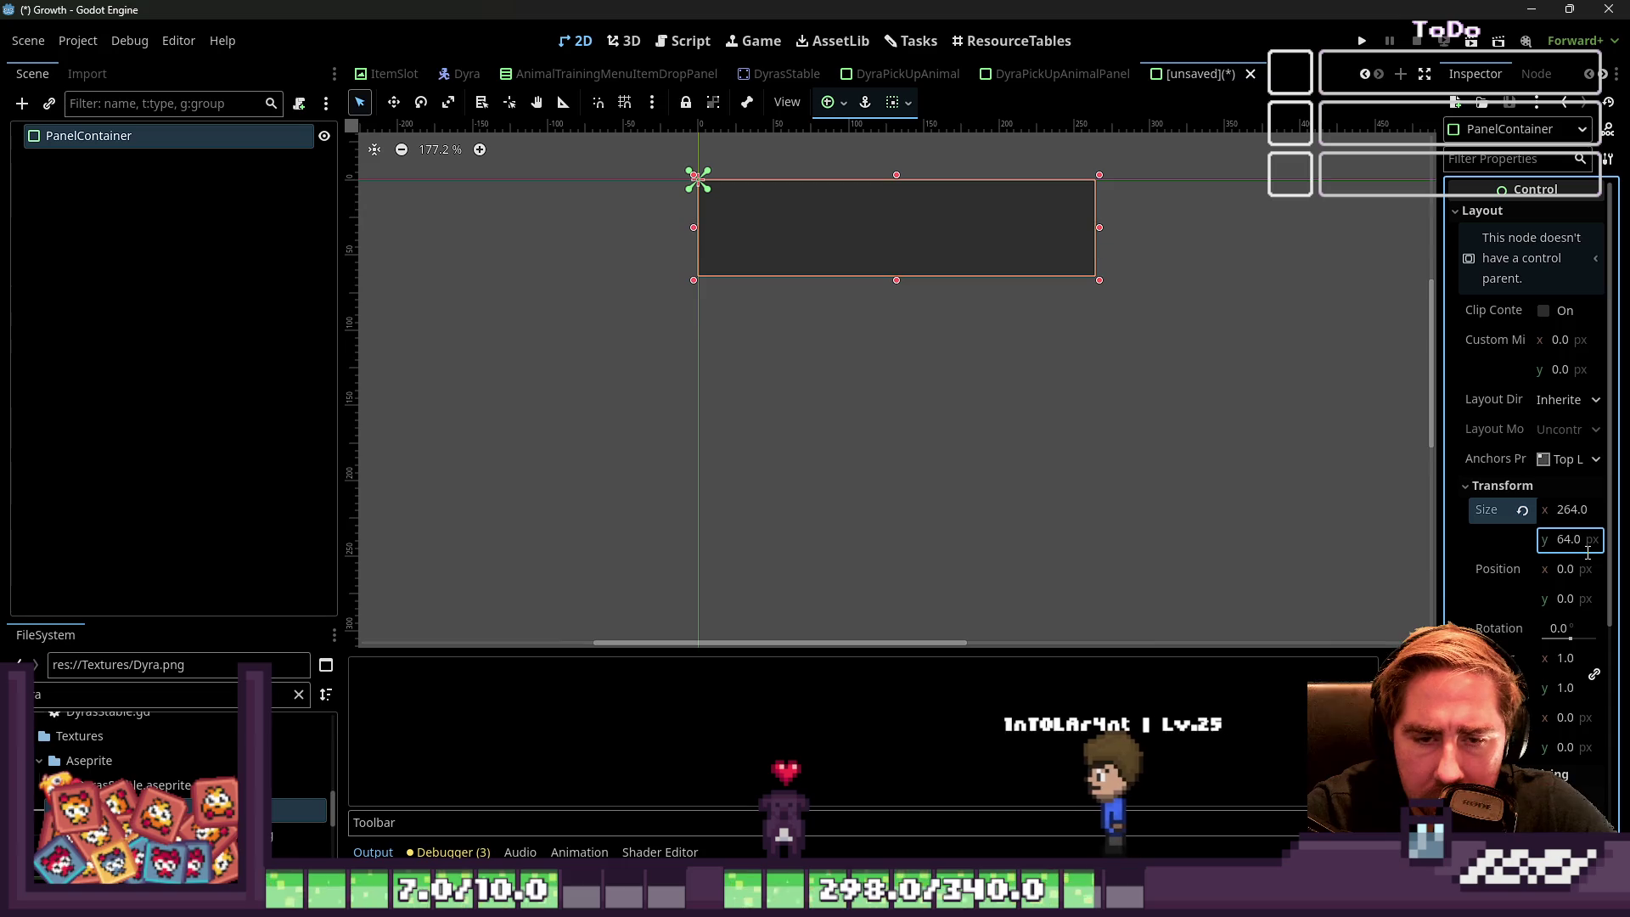
left_click(1026, 403)
scroll(945, 314, "up", 2)
left_click(878, 233)
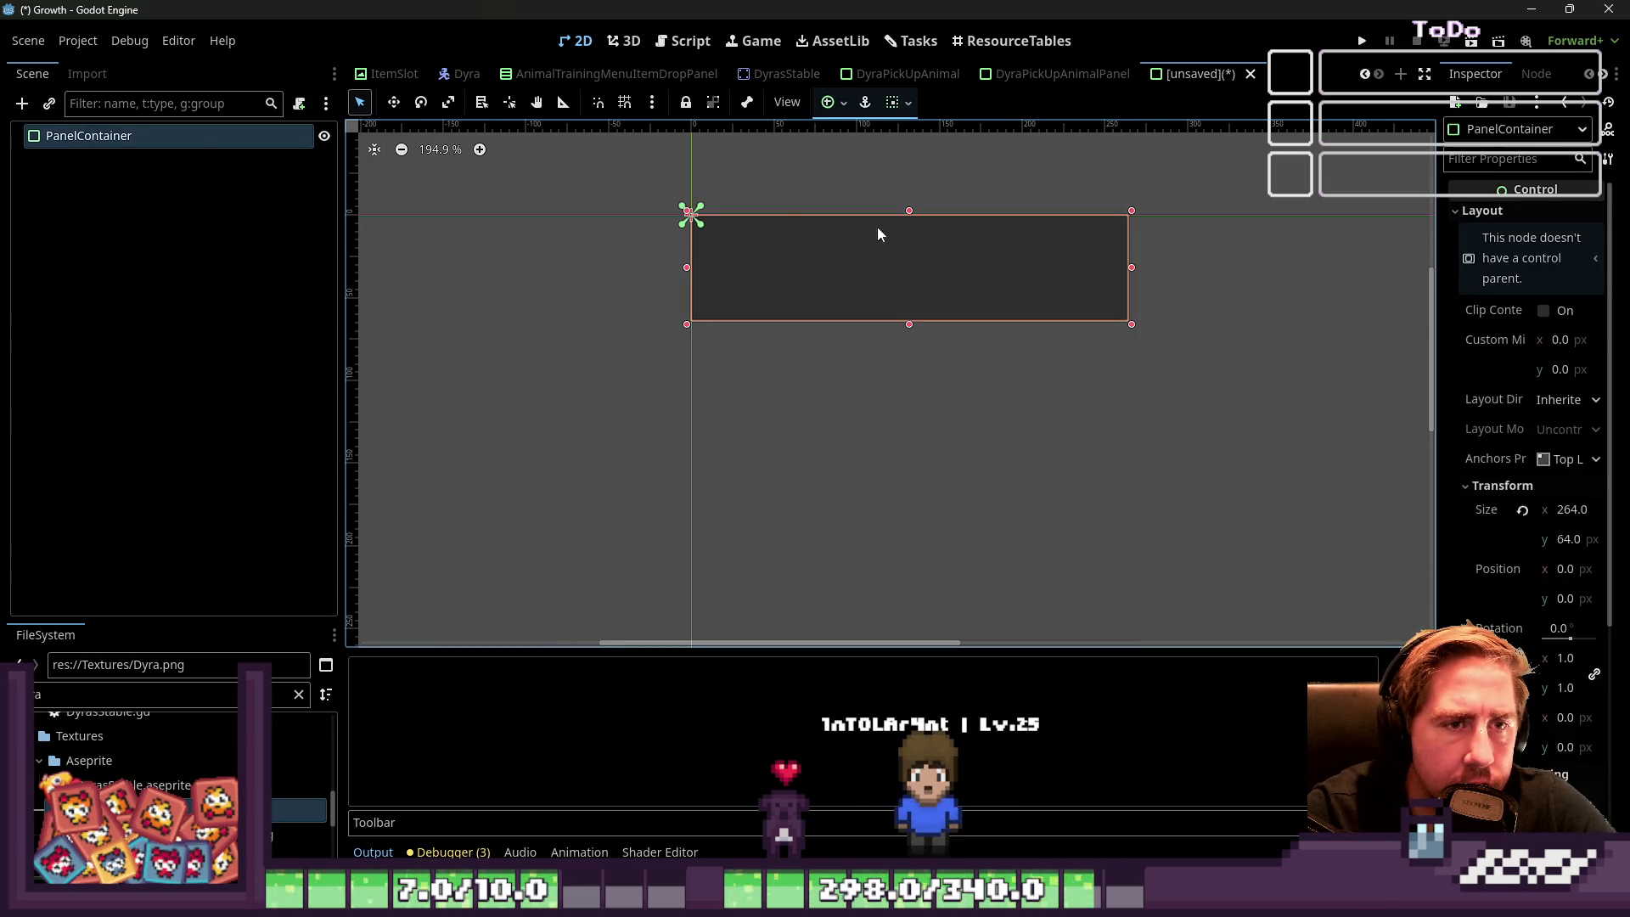
left_click(180, 142)
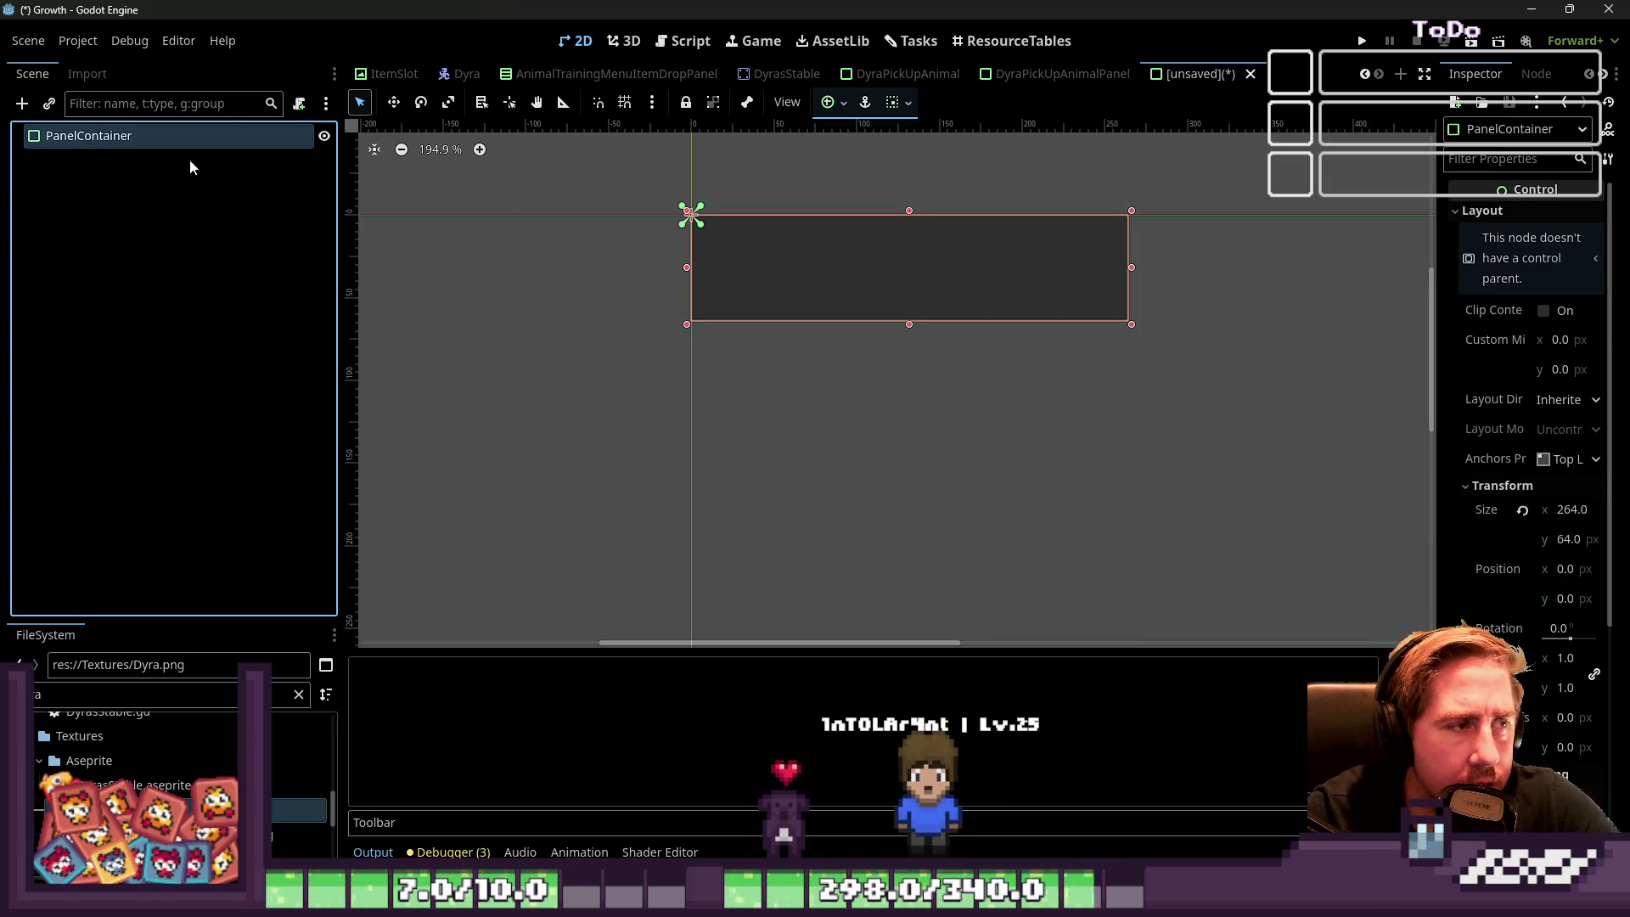
- Add an HBoxContainer as a child of the PanelContainer
key("ctrl+a")
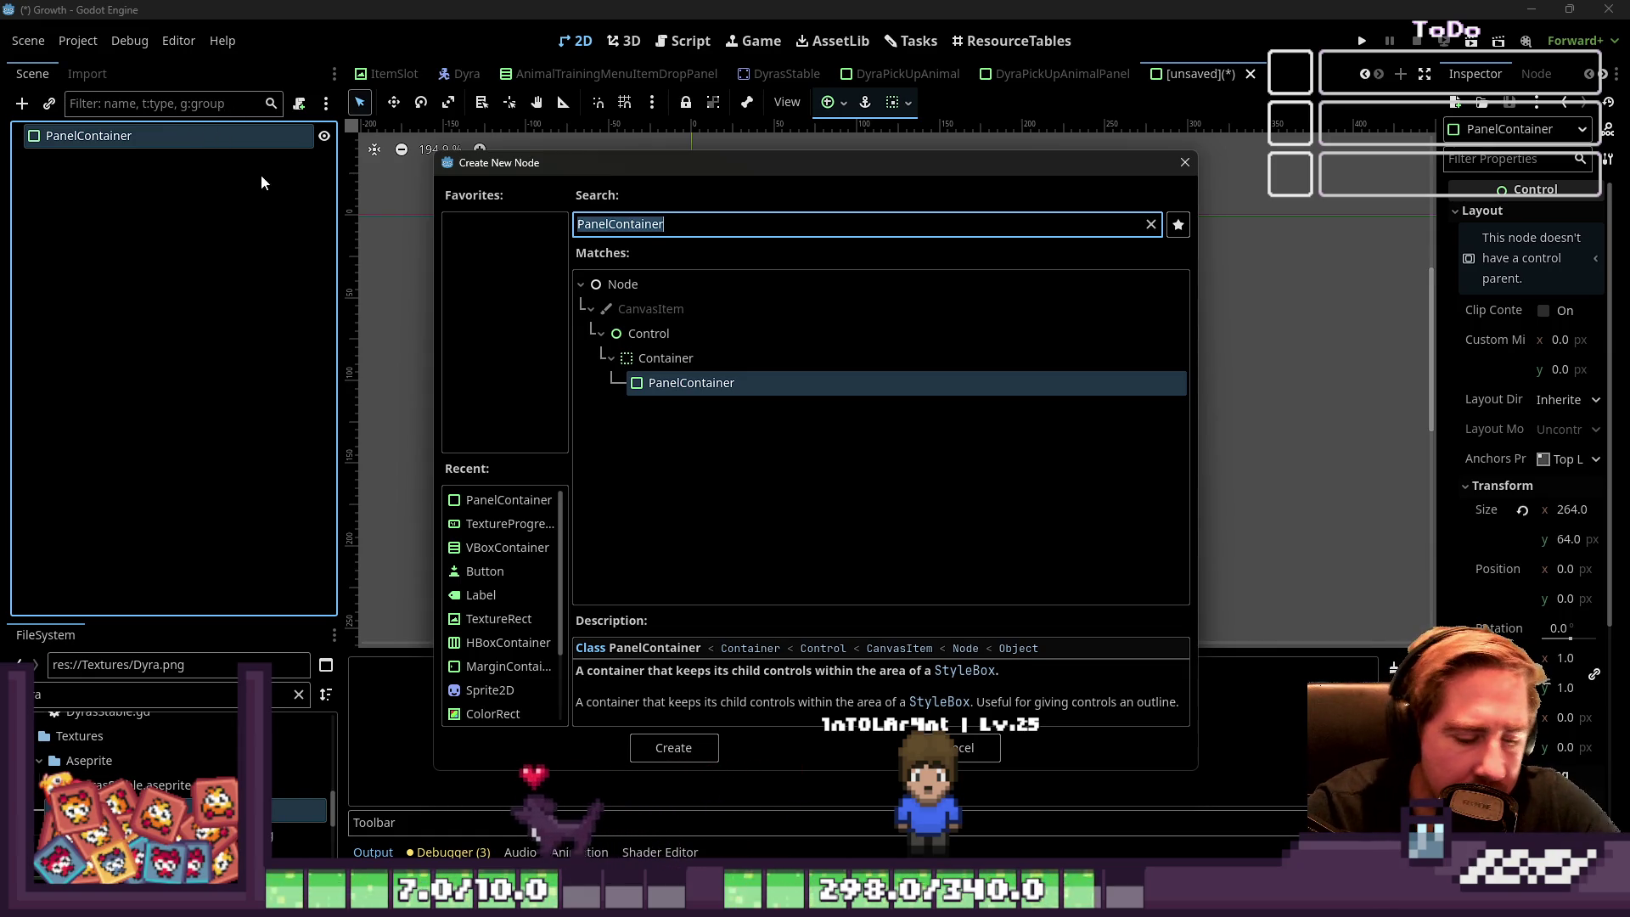
type("H")
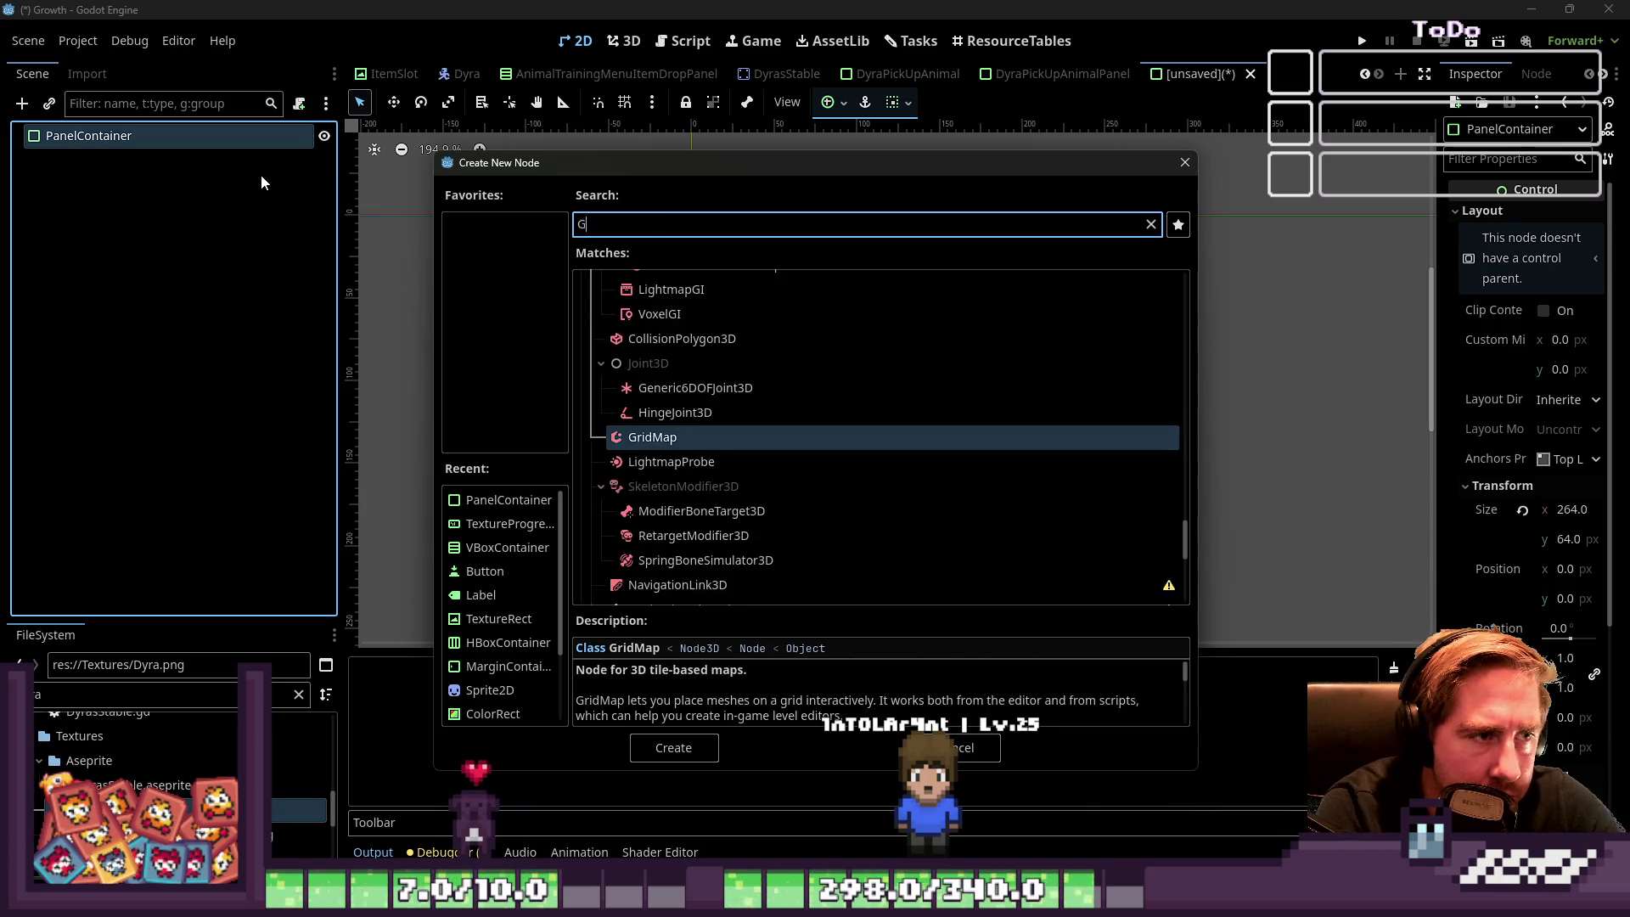
type("Bo")
key("Return")
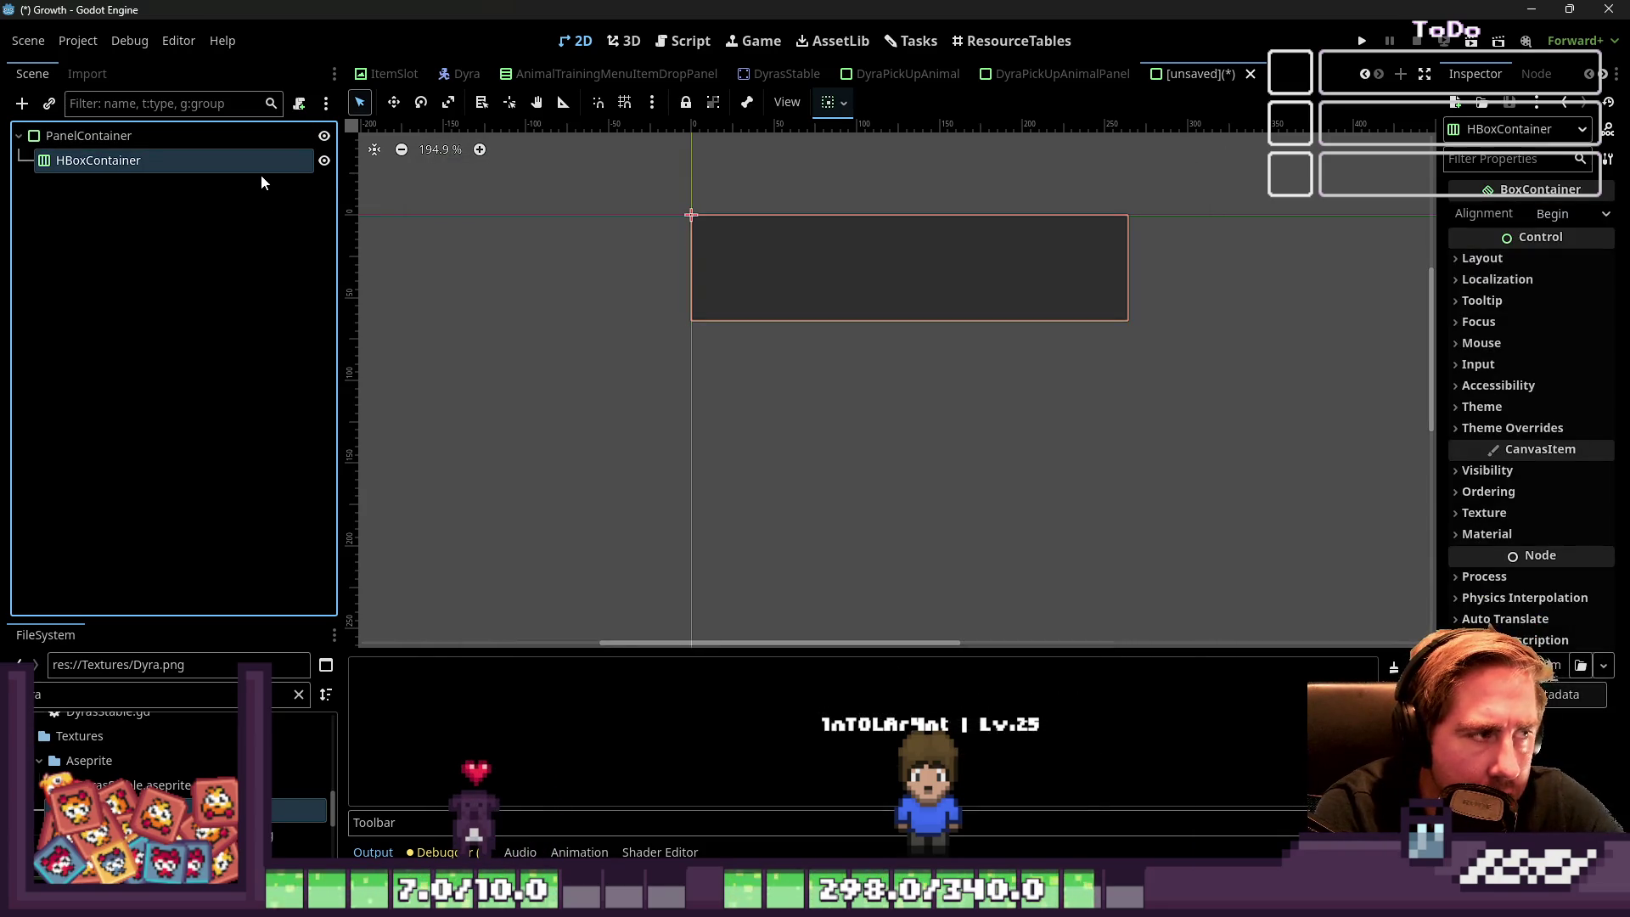
- Add a RichTextLabel inside the HBoxContainer and start editing its Text property
key("ctrl+a")
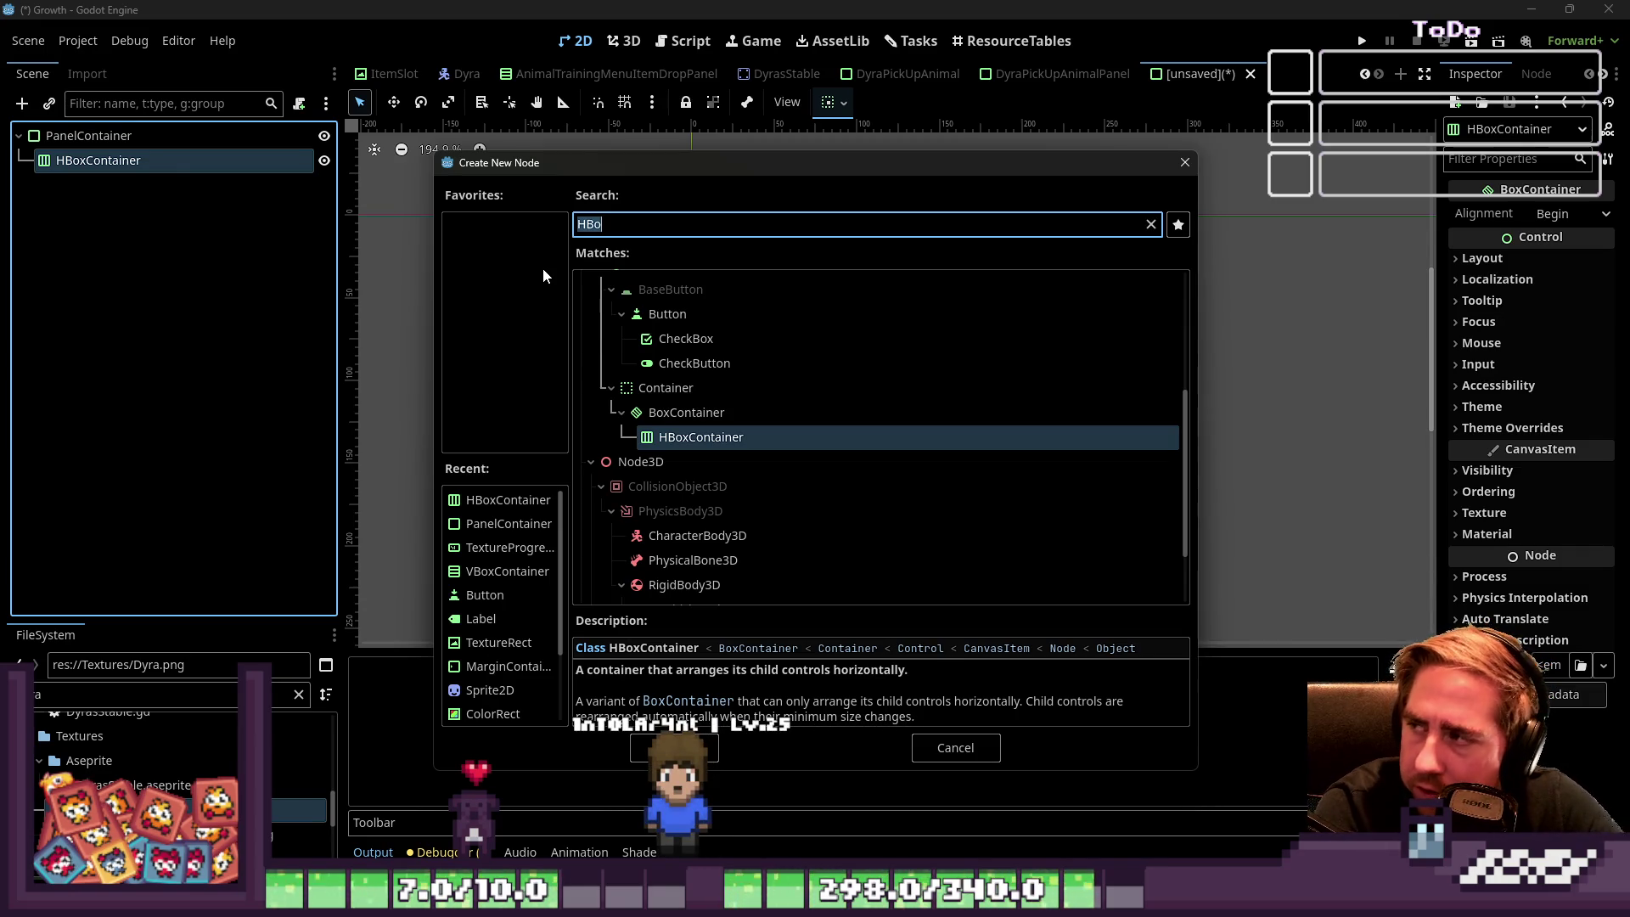
type("M")
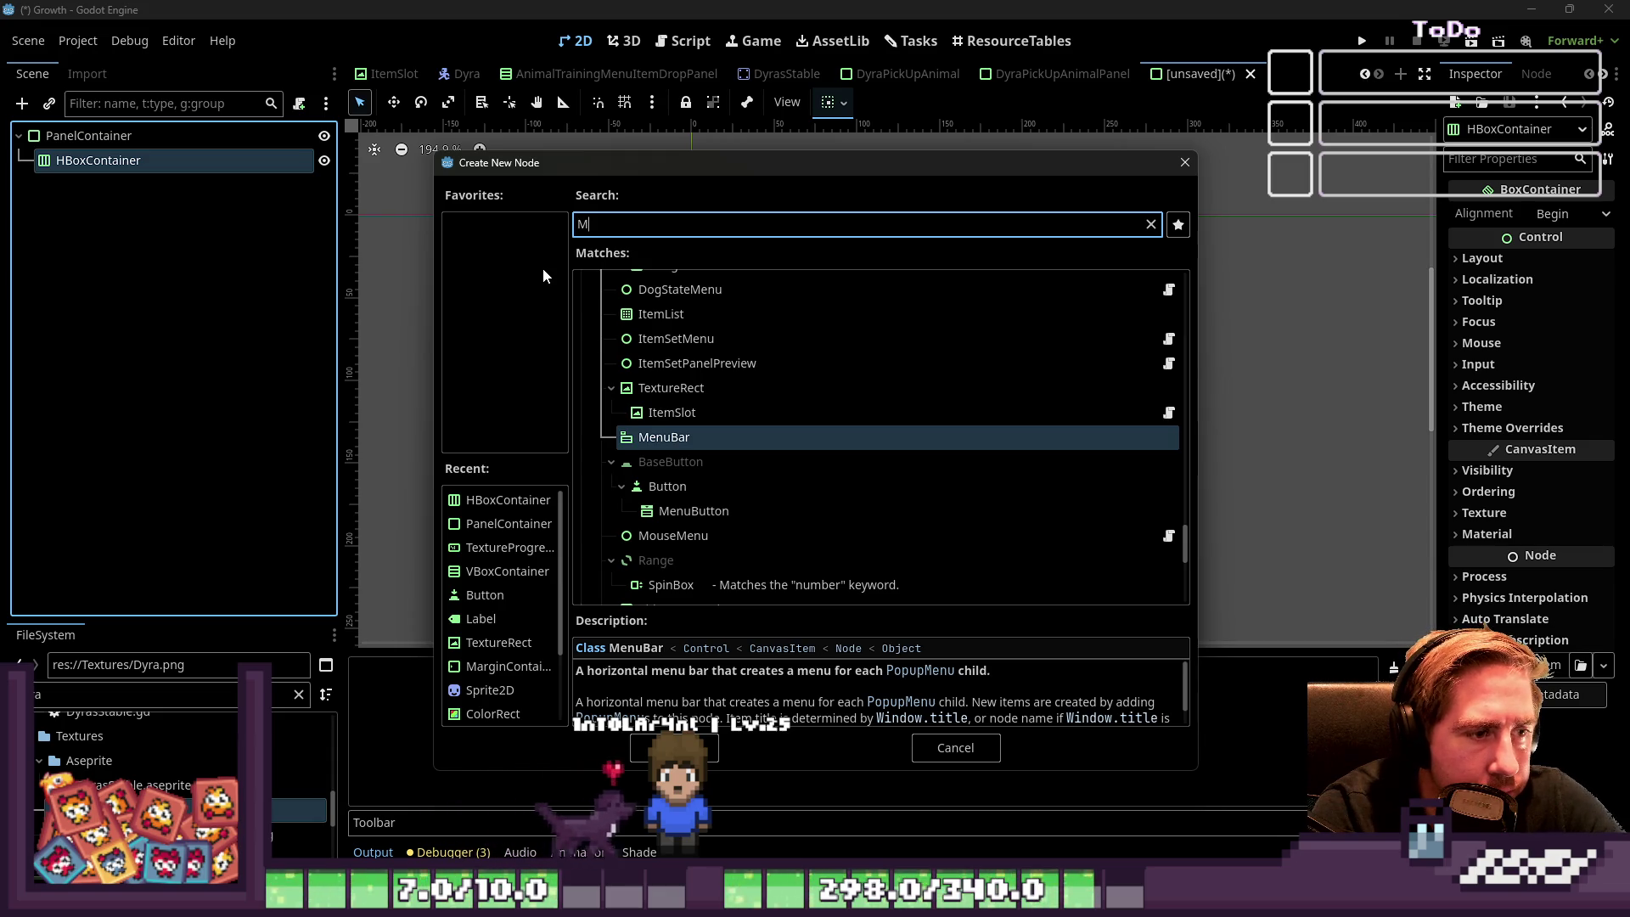
key("BackSpace")
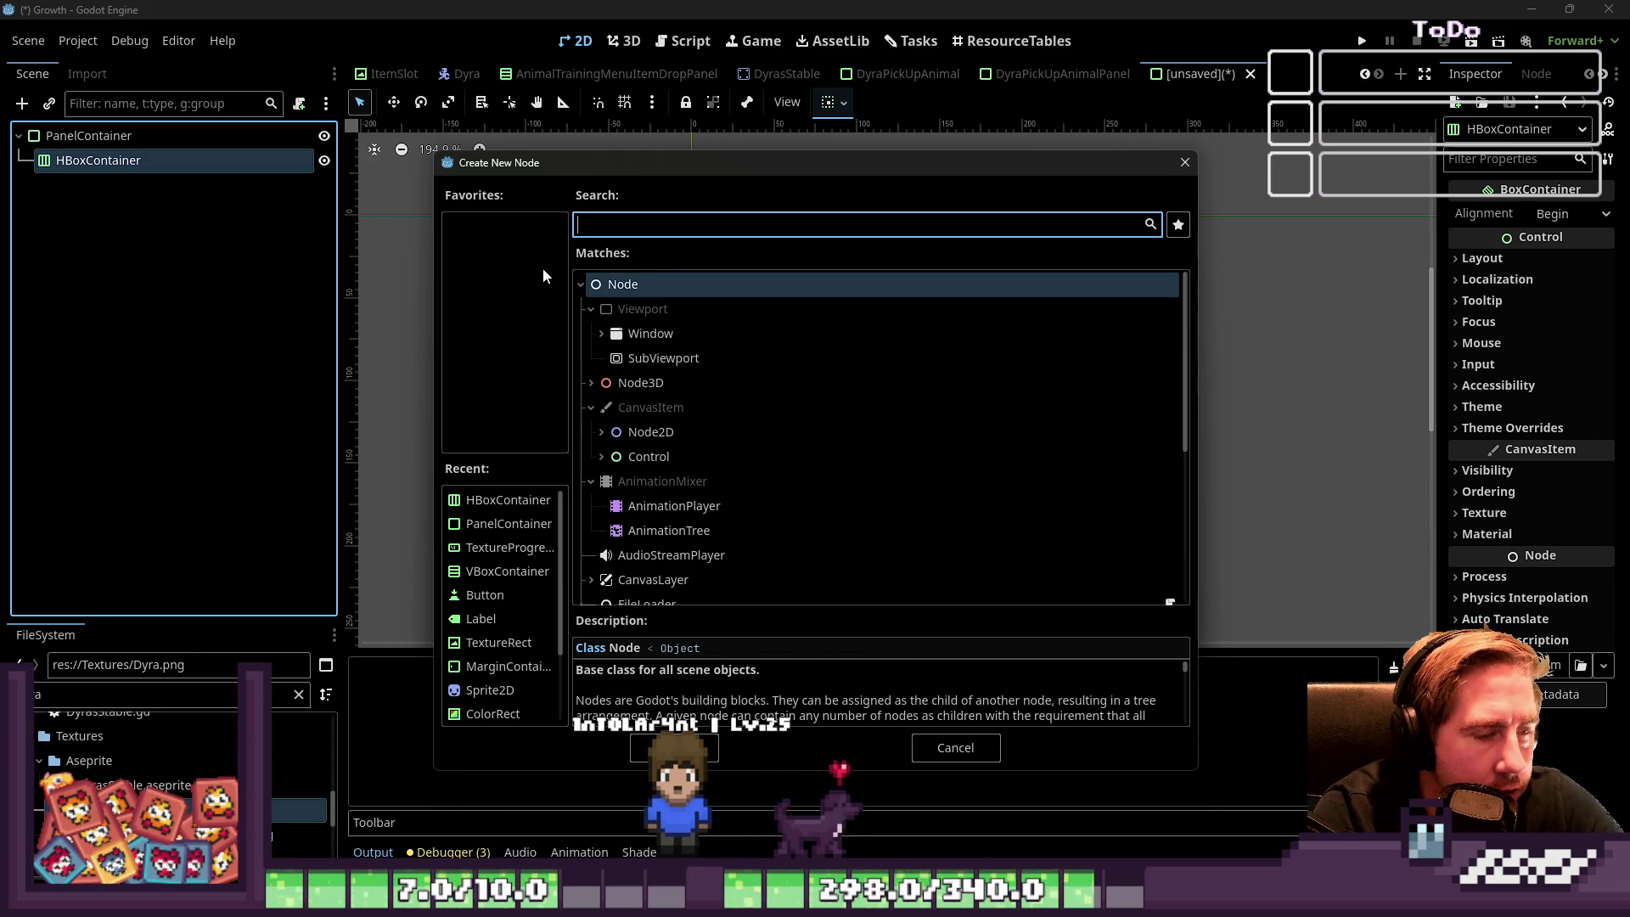
type("RichText")
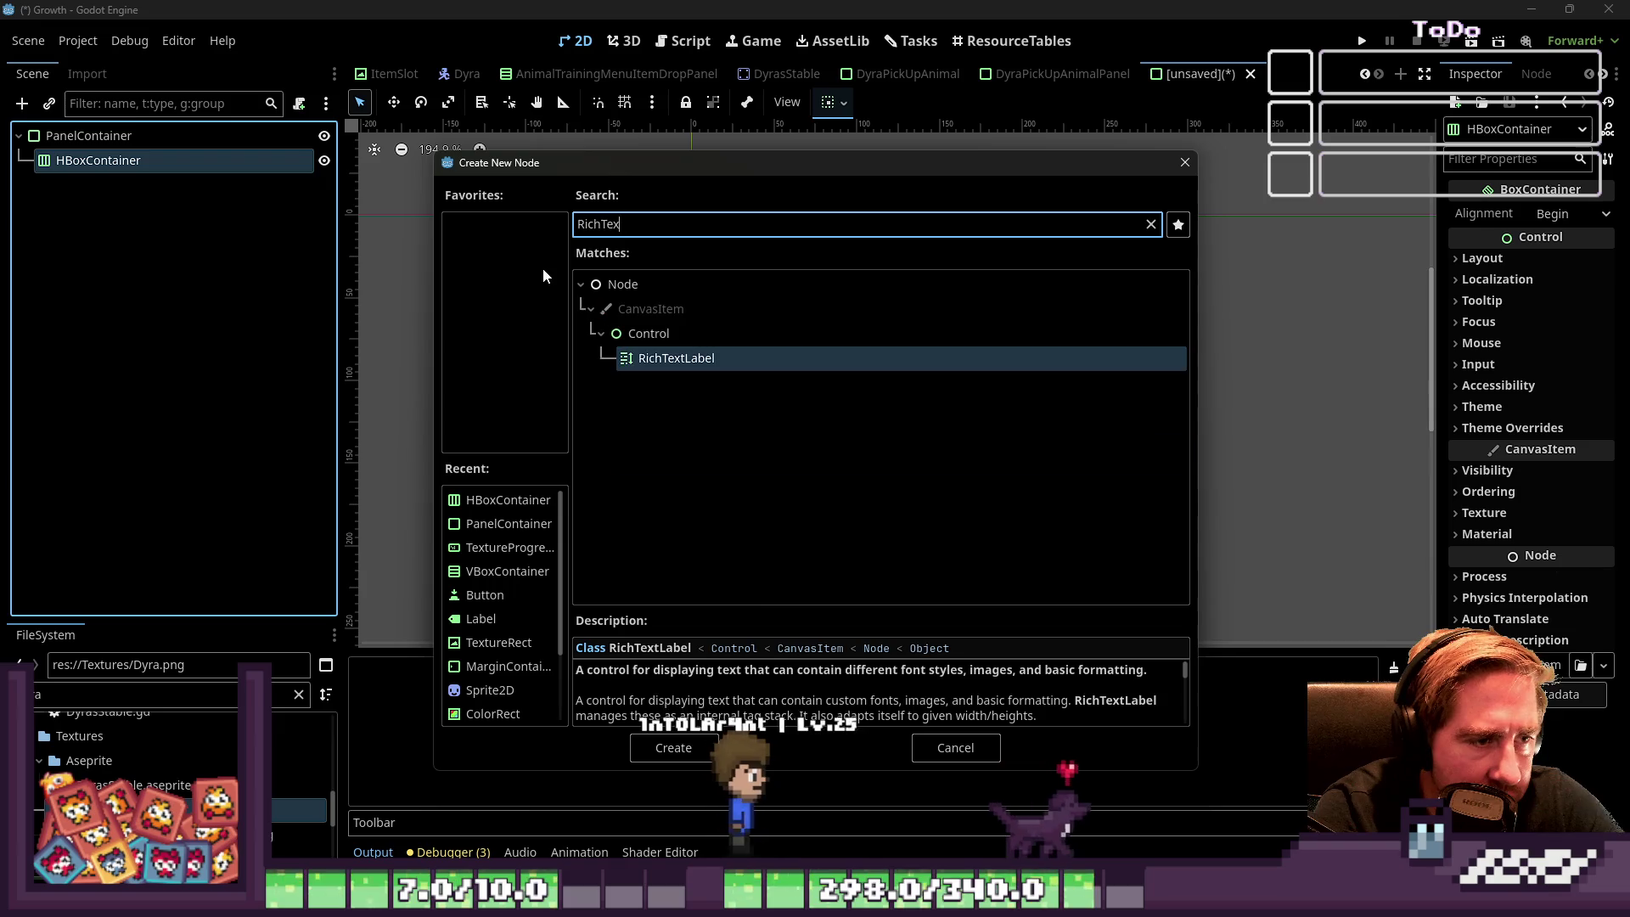
key("Return")
left_click(1514, 297)
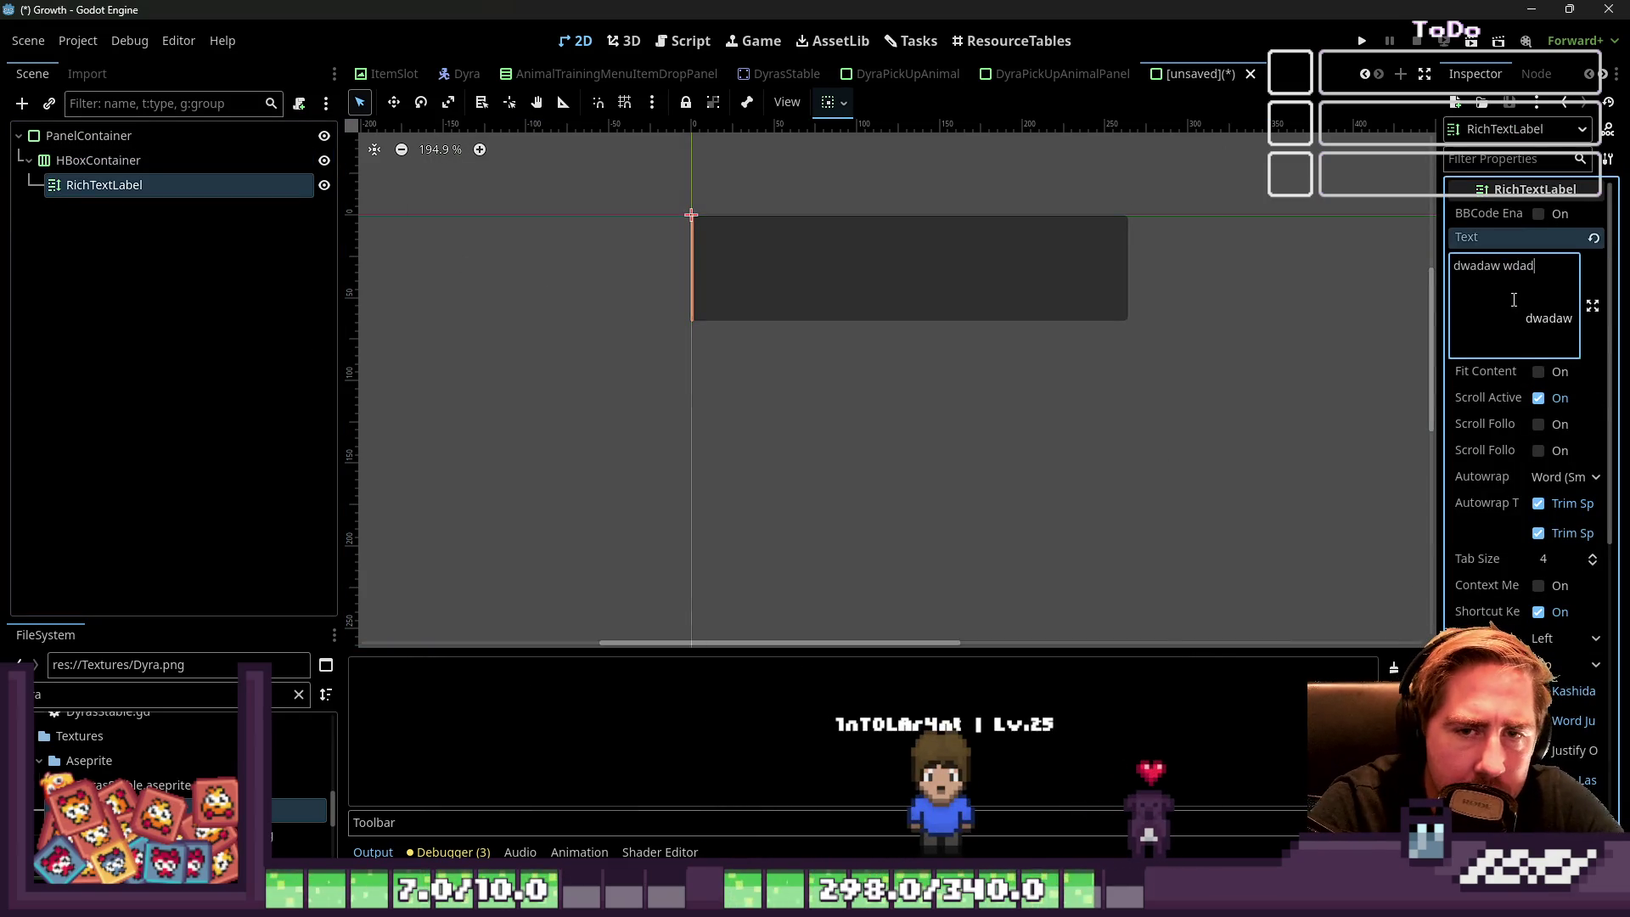
- Fill the RichTextLabel's Text with longer placeholder text
type("wda dd awdwdwa a")
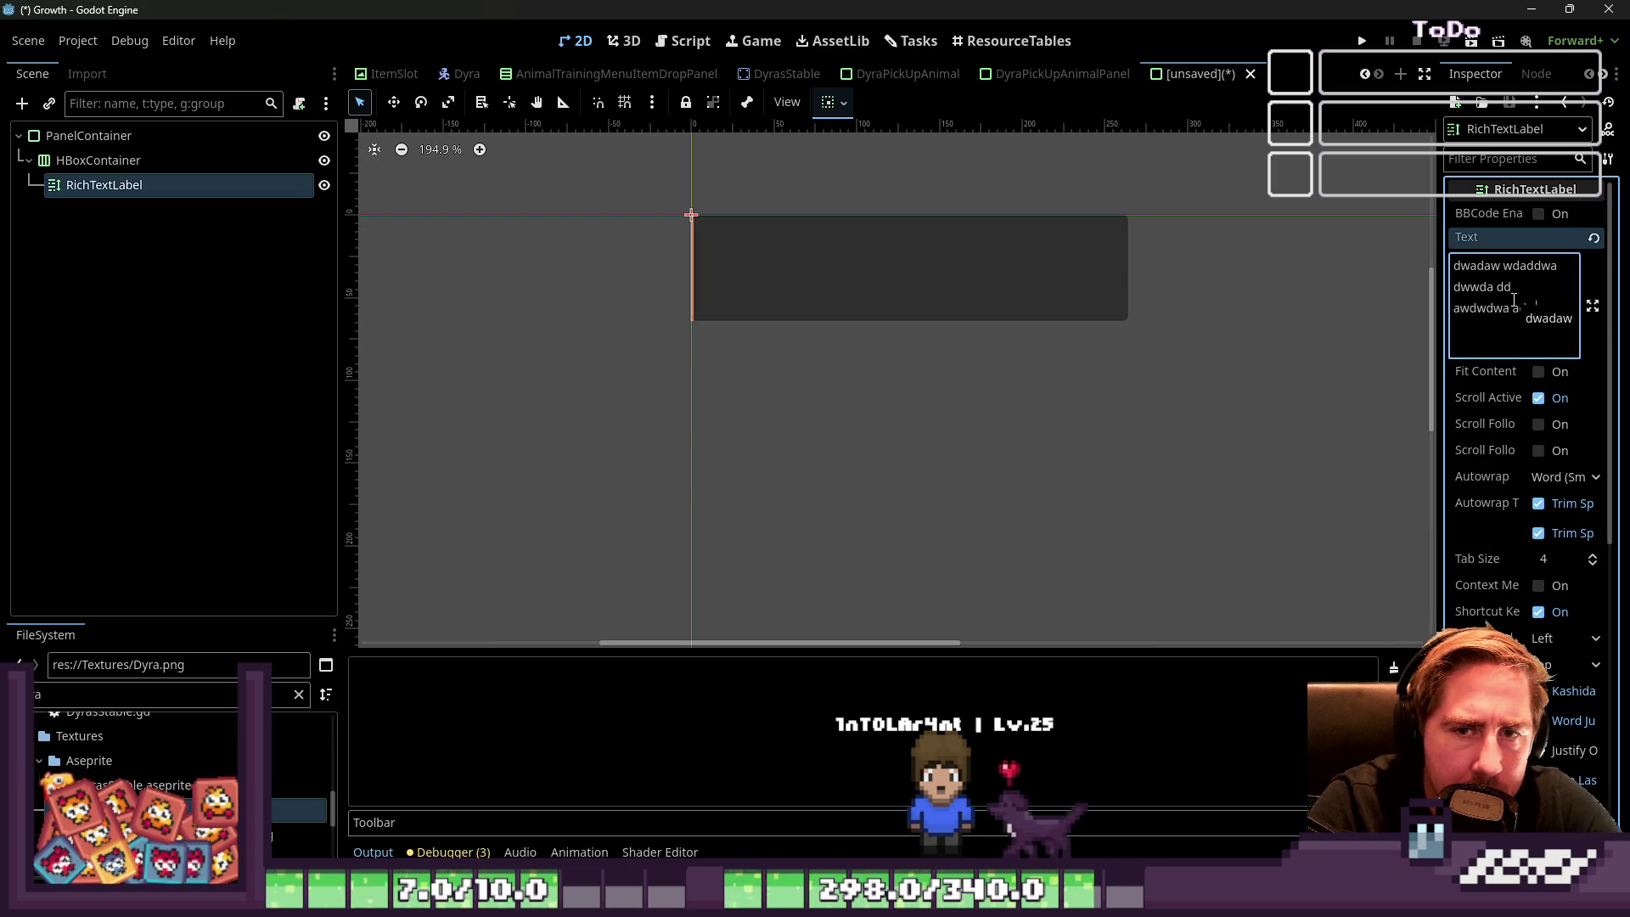
type("dwd wadw  dwaadwdaw ddw")
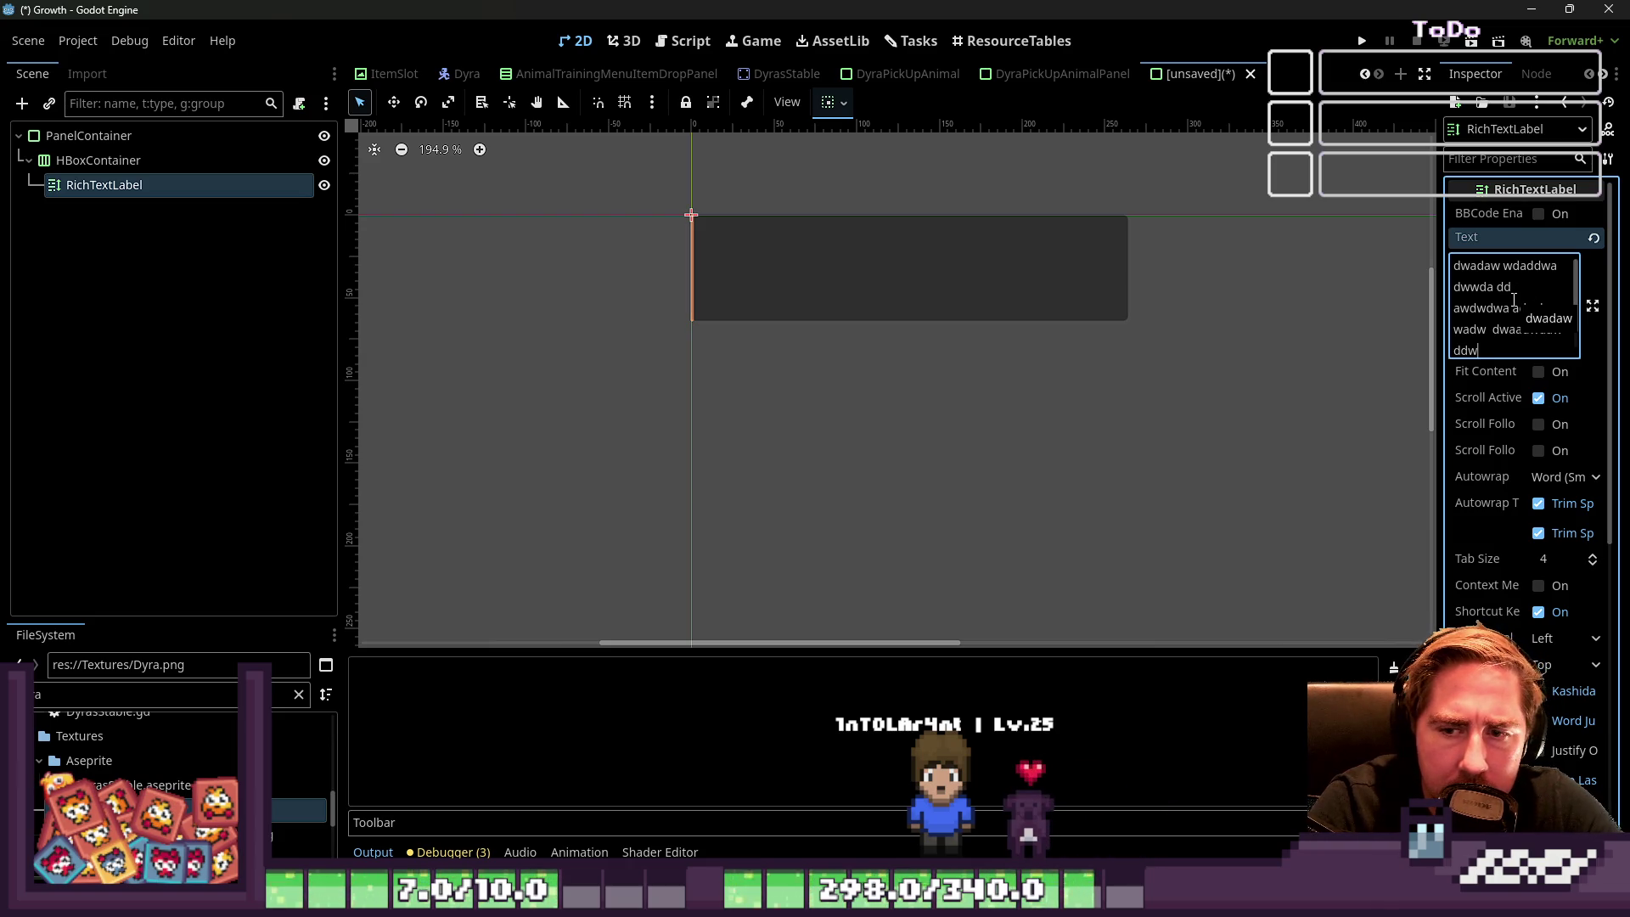
left_click(247, 166)
left_click(249, 185)
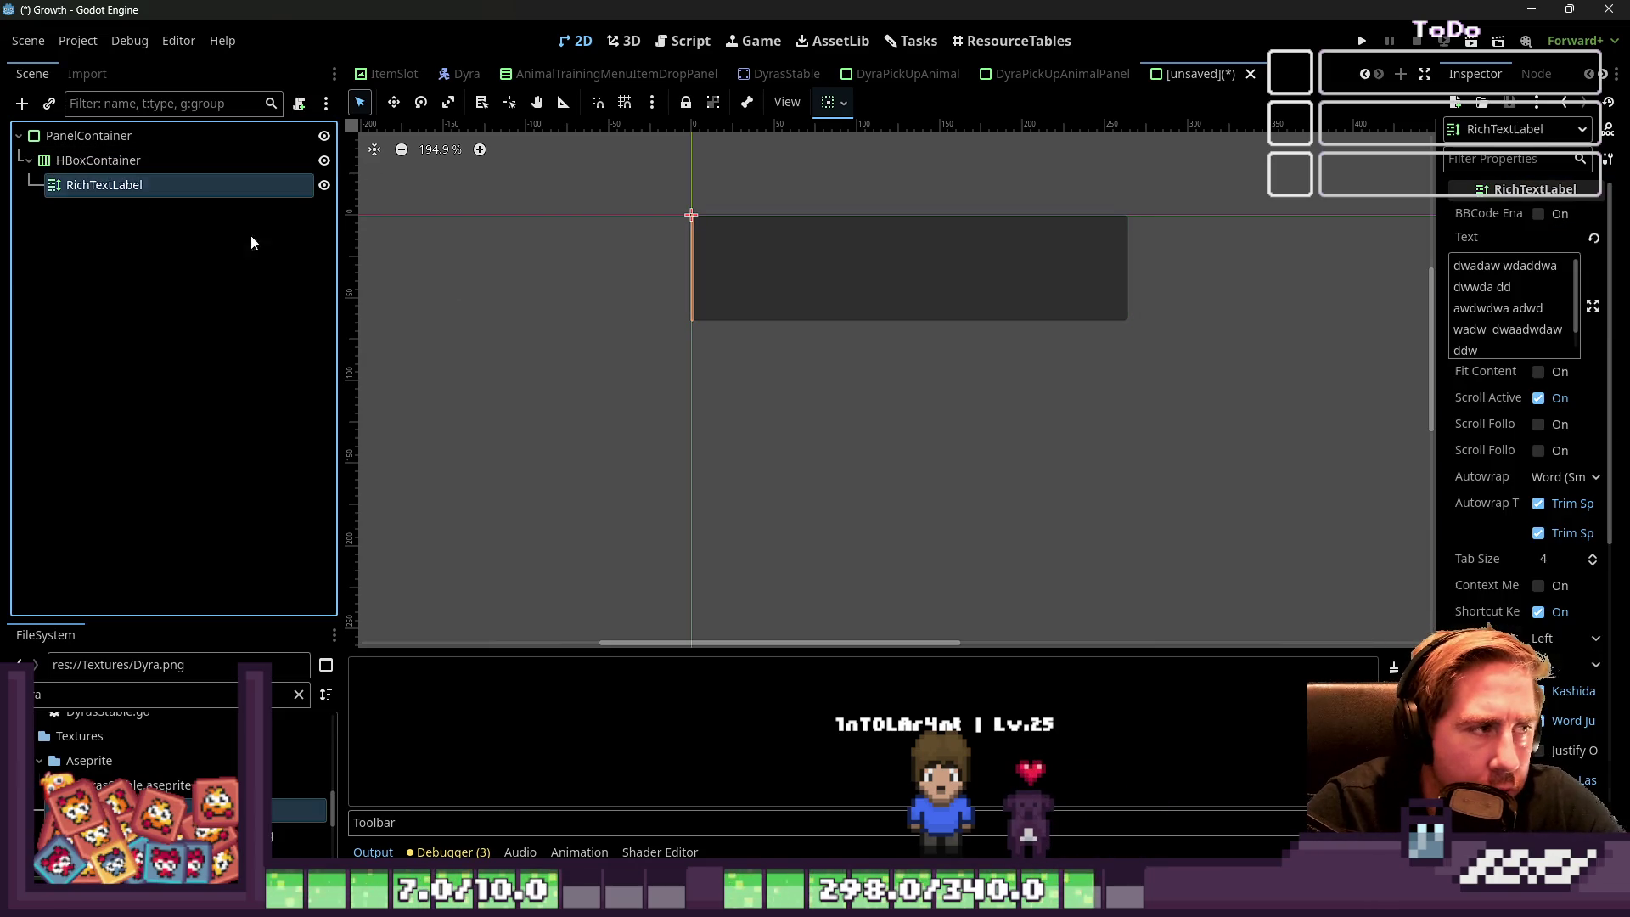
scroll(735, 166, "up", 1)
scroll(535, 235, "up", 3)
left_click(136, 161)
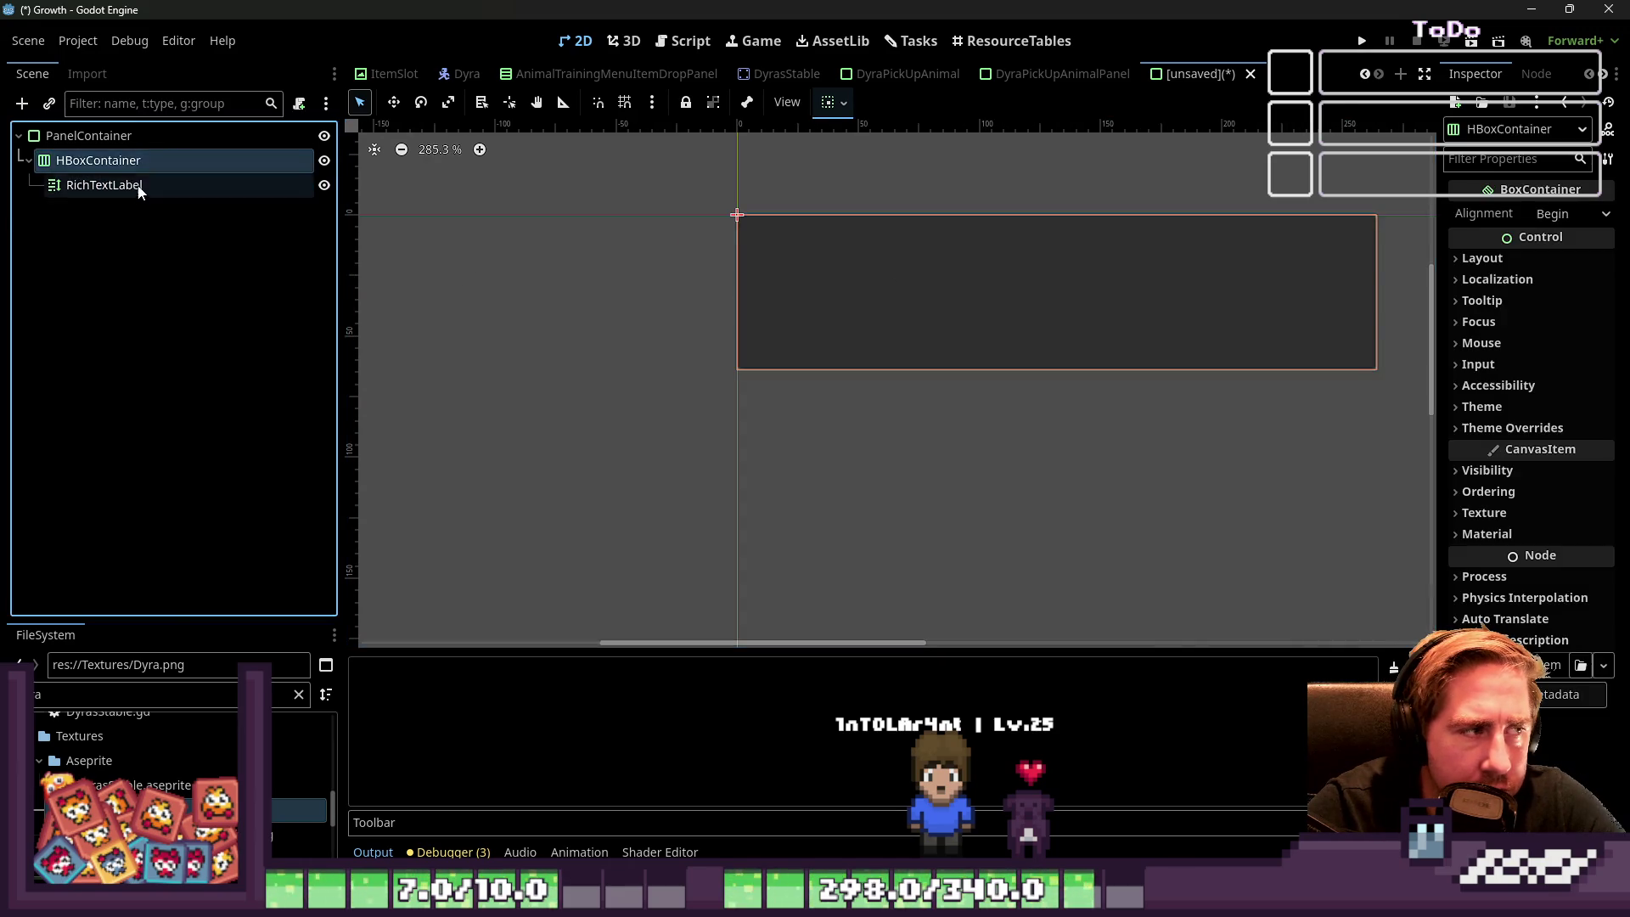
left_click(138, 185)
scroll(1306, 394, "down", 2)
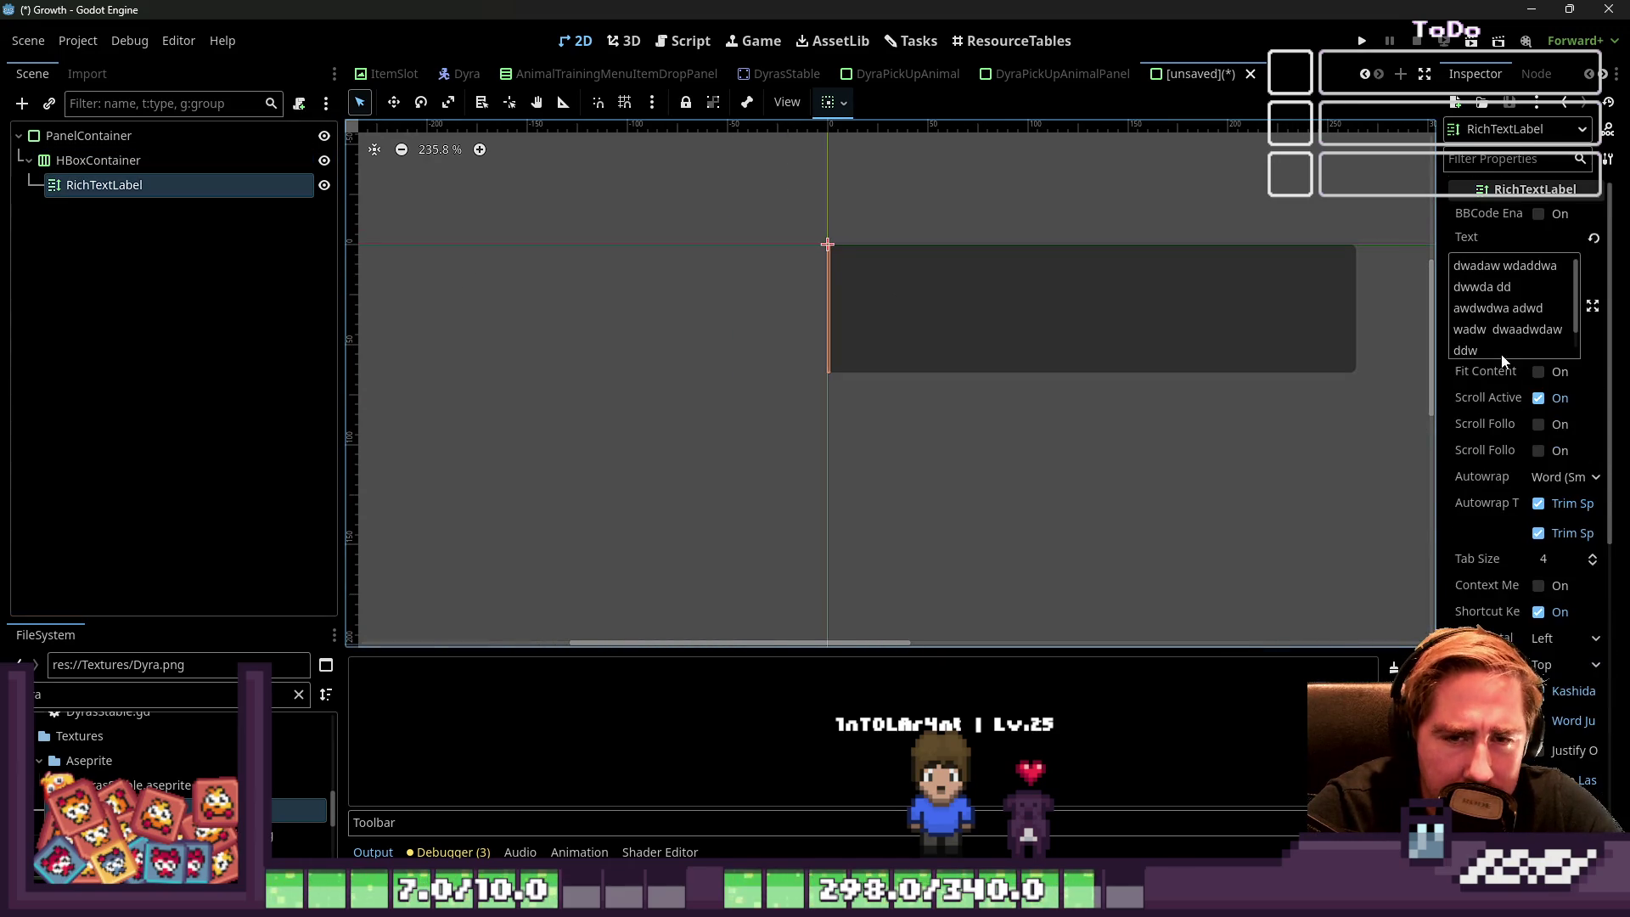
- Enable Fit Content and set the label's Custom Minimum Size width to 128
left_click(1538, 374)
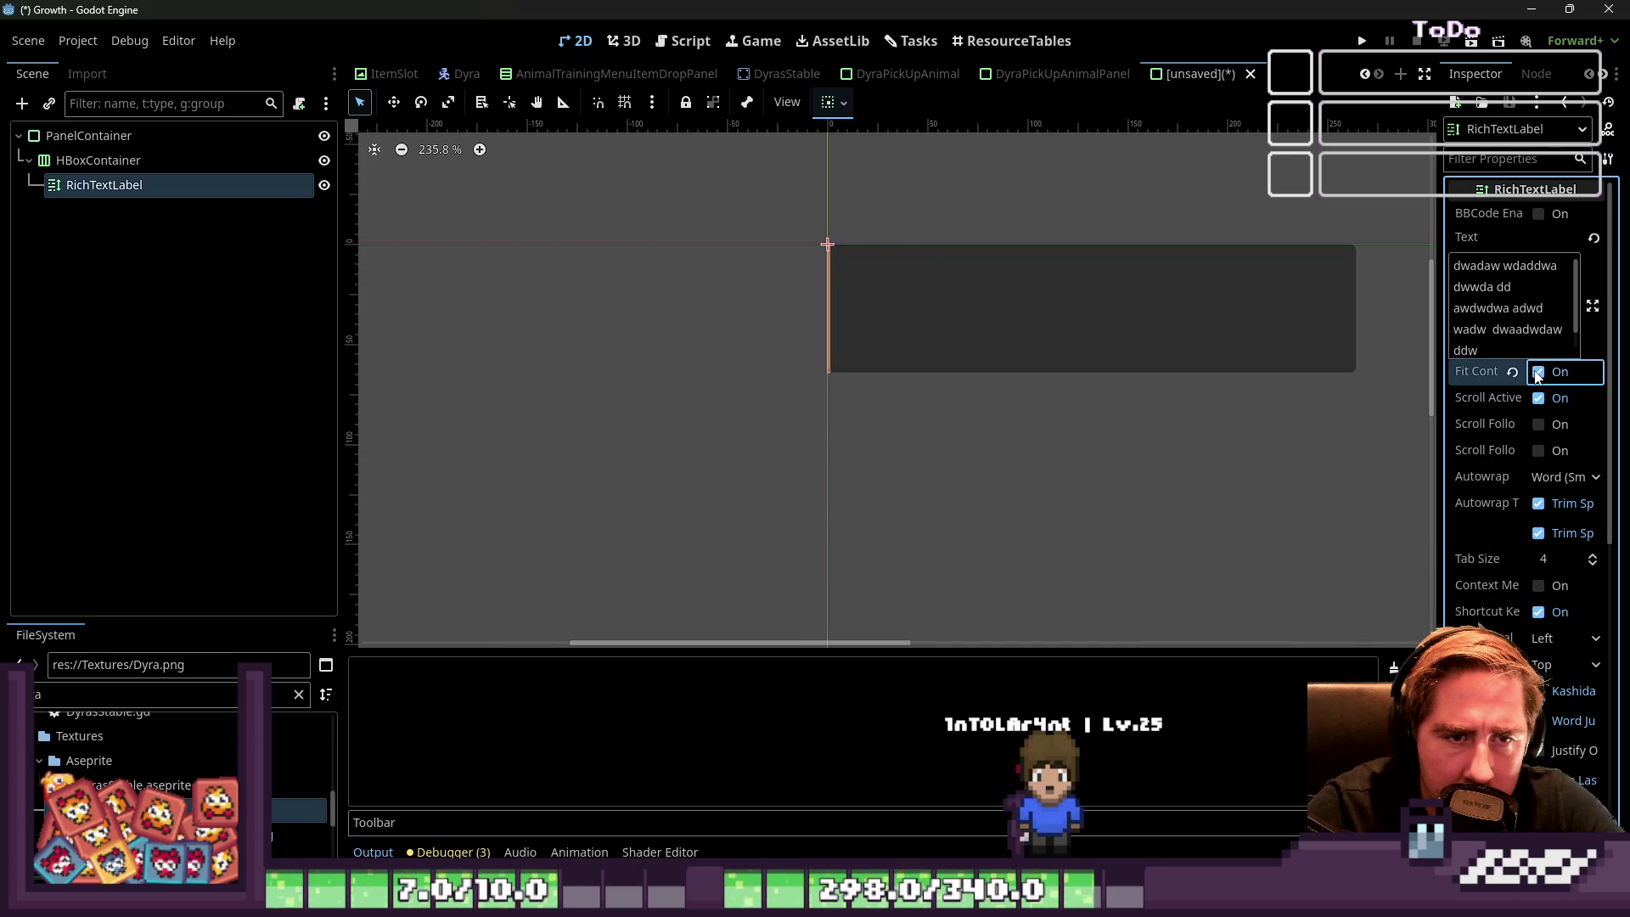
scroll(1520, 399, "down", 8)
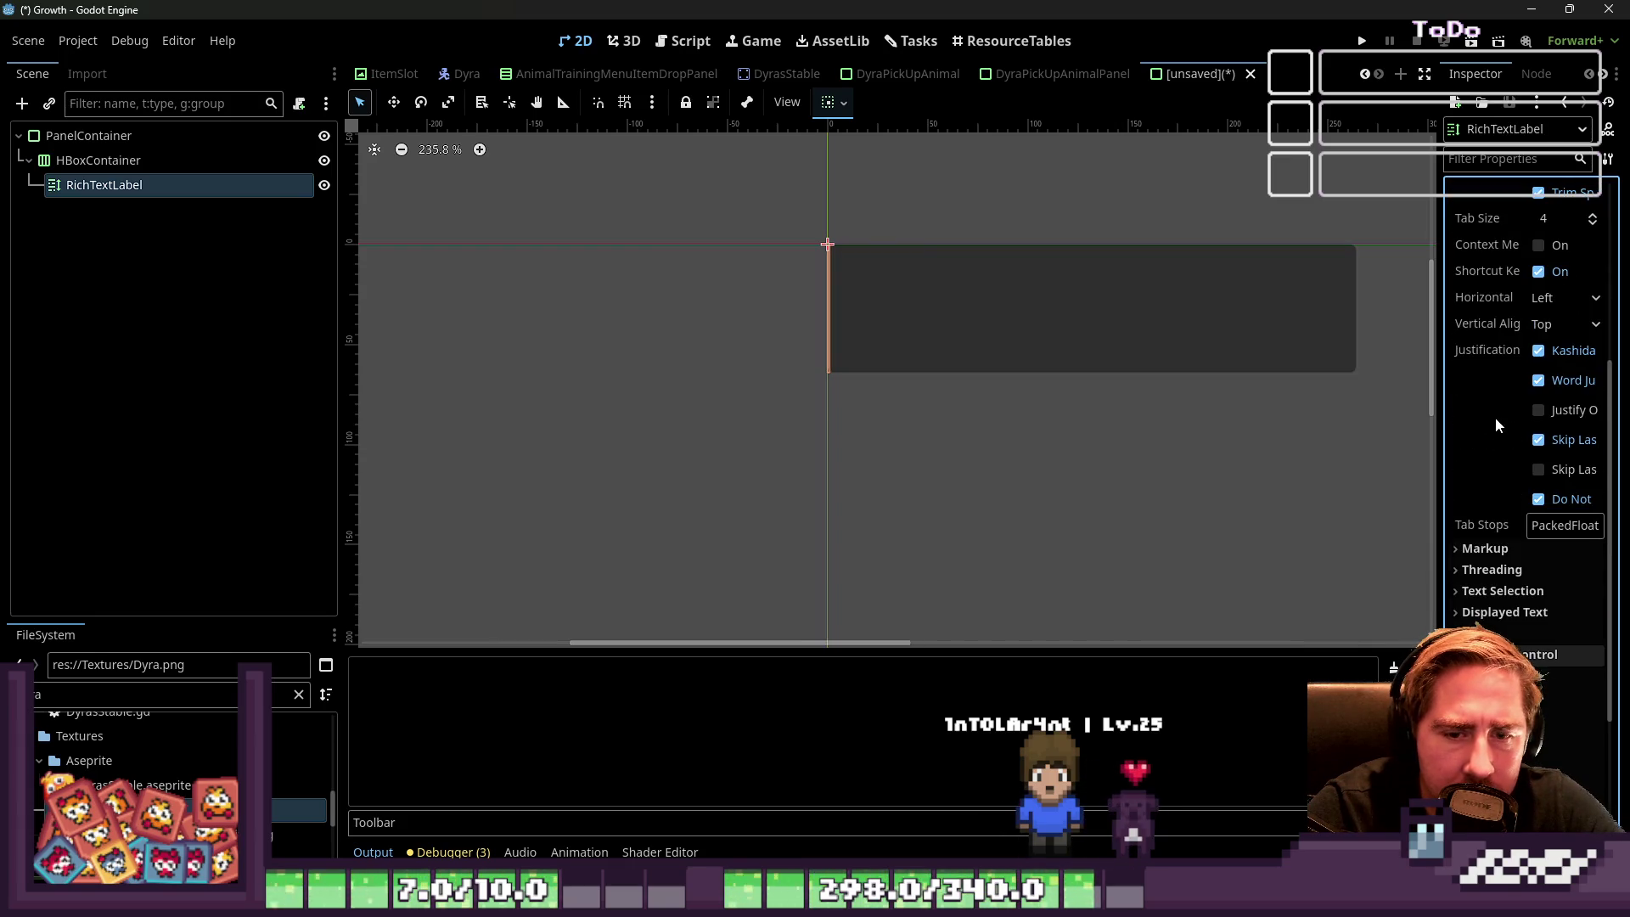
left_click(1483, 505)
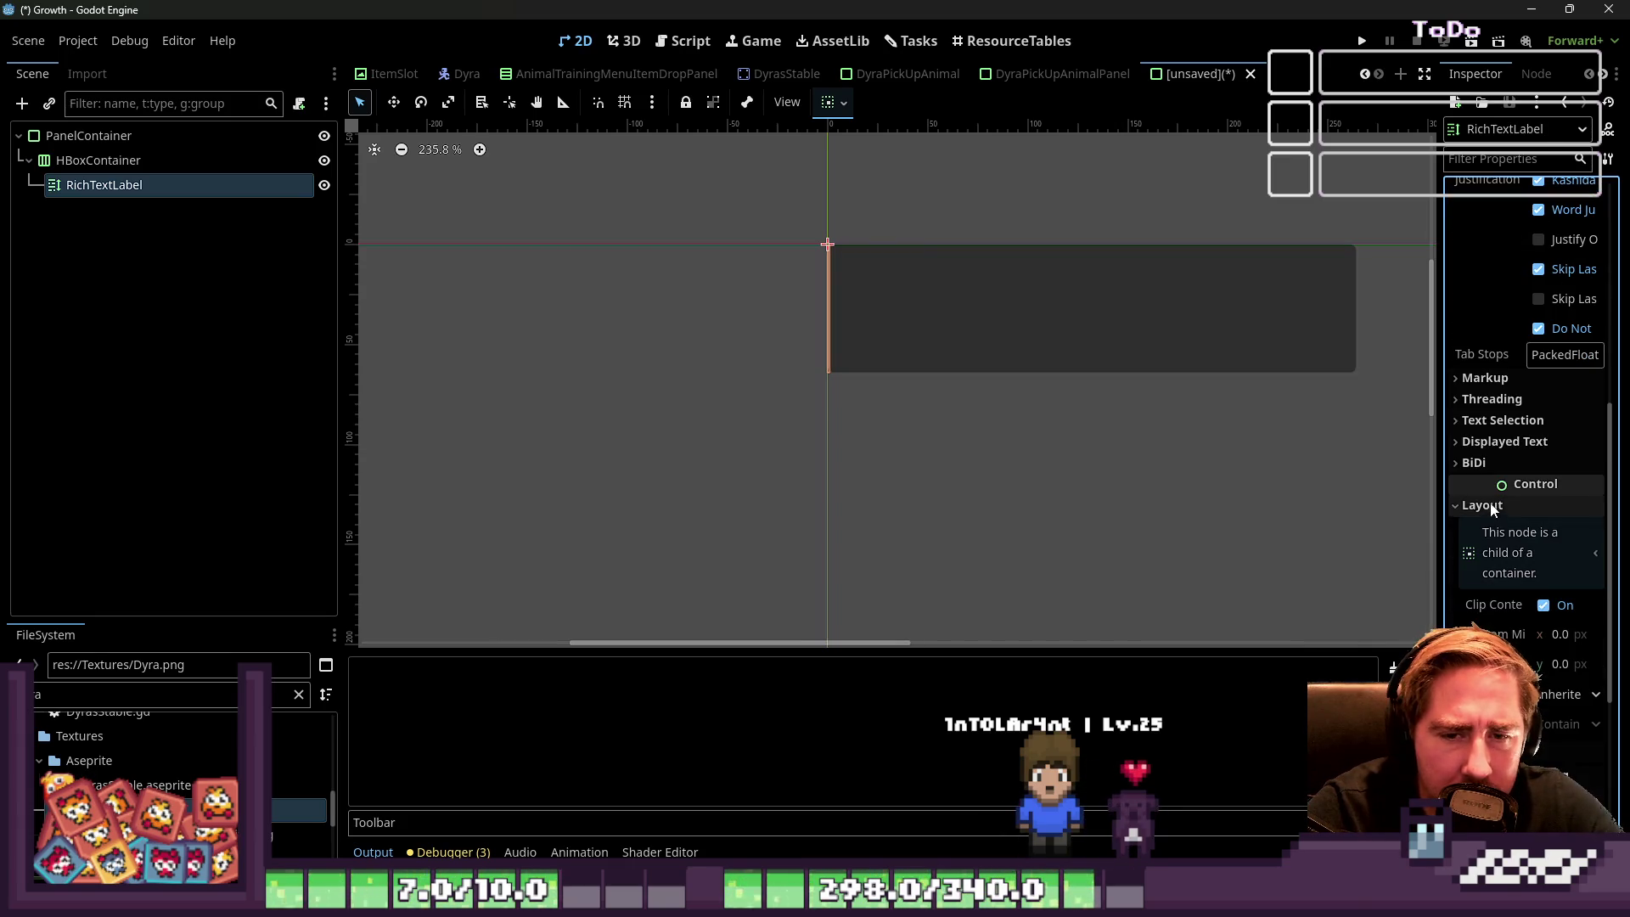
left_click(1566, 635)
type("200")
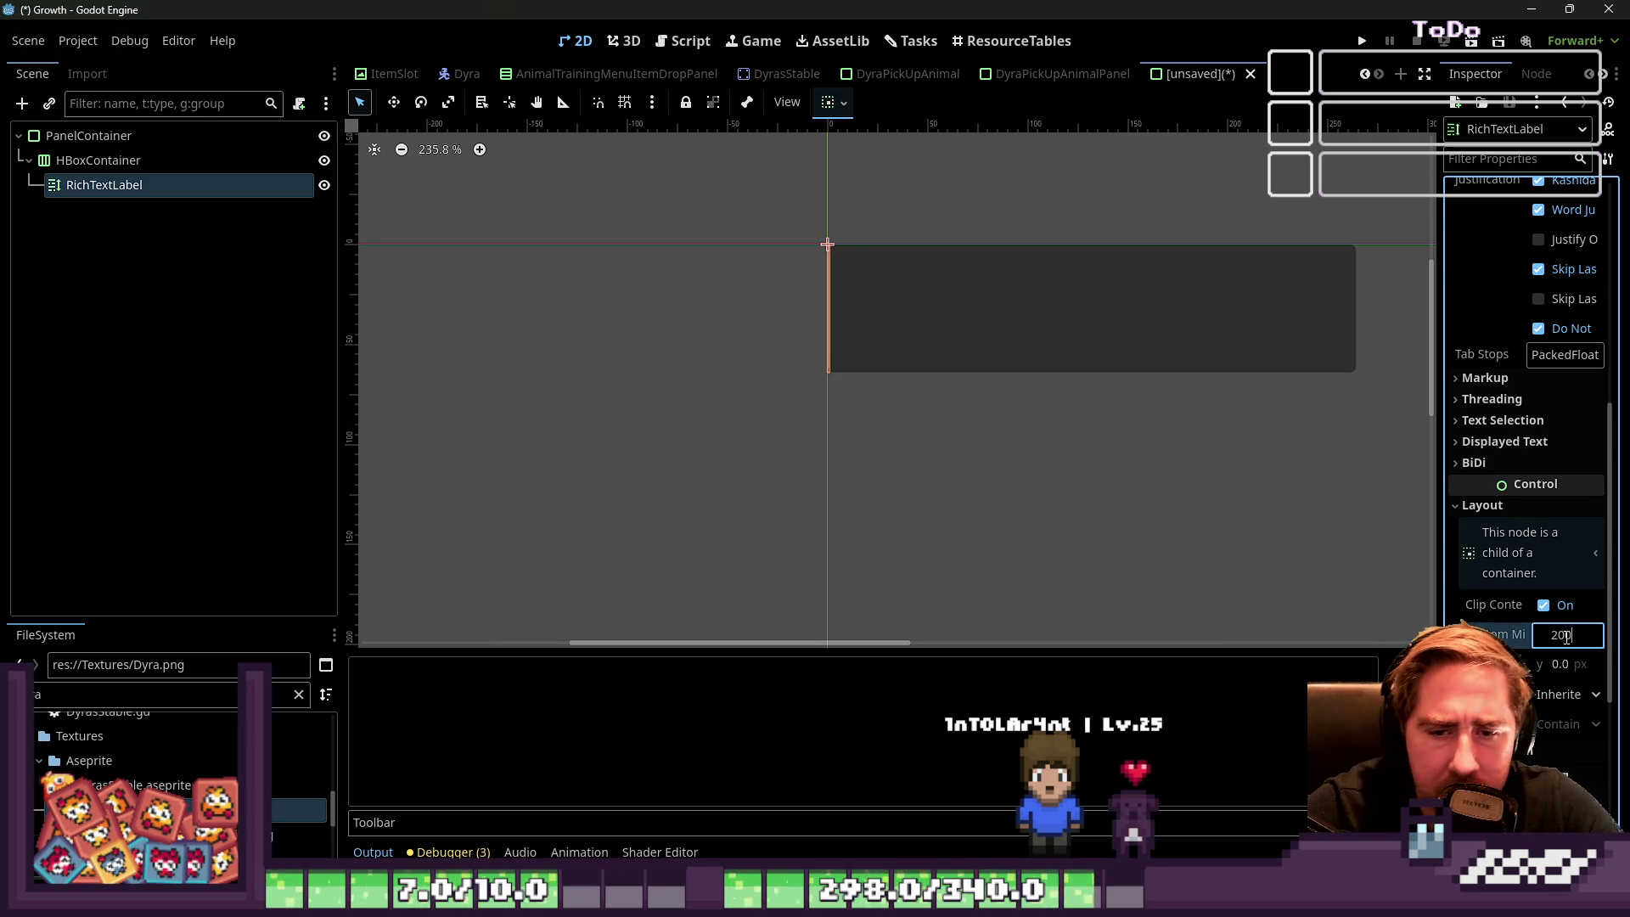
double_click(1567, 637)
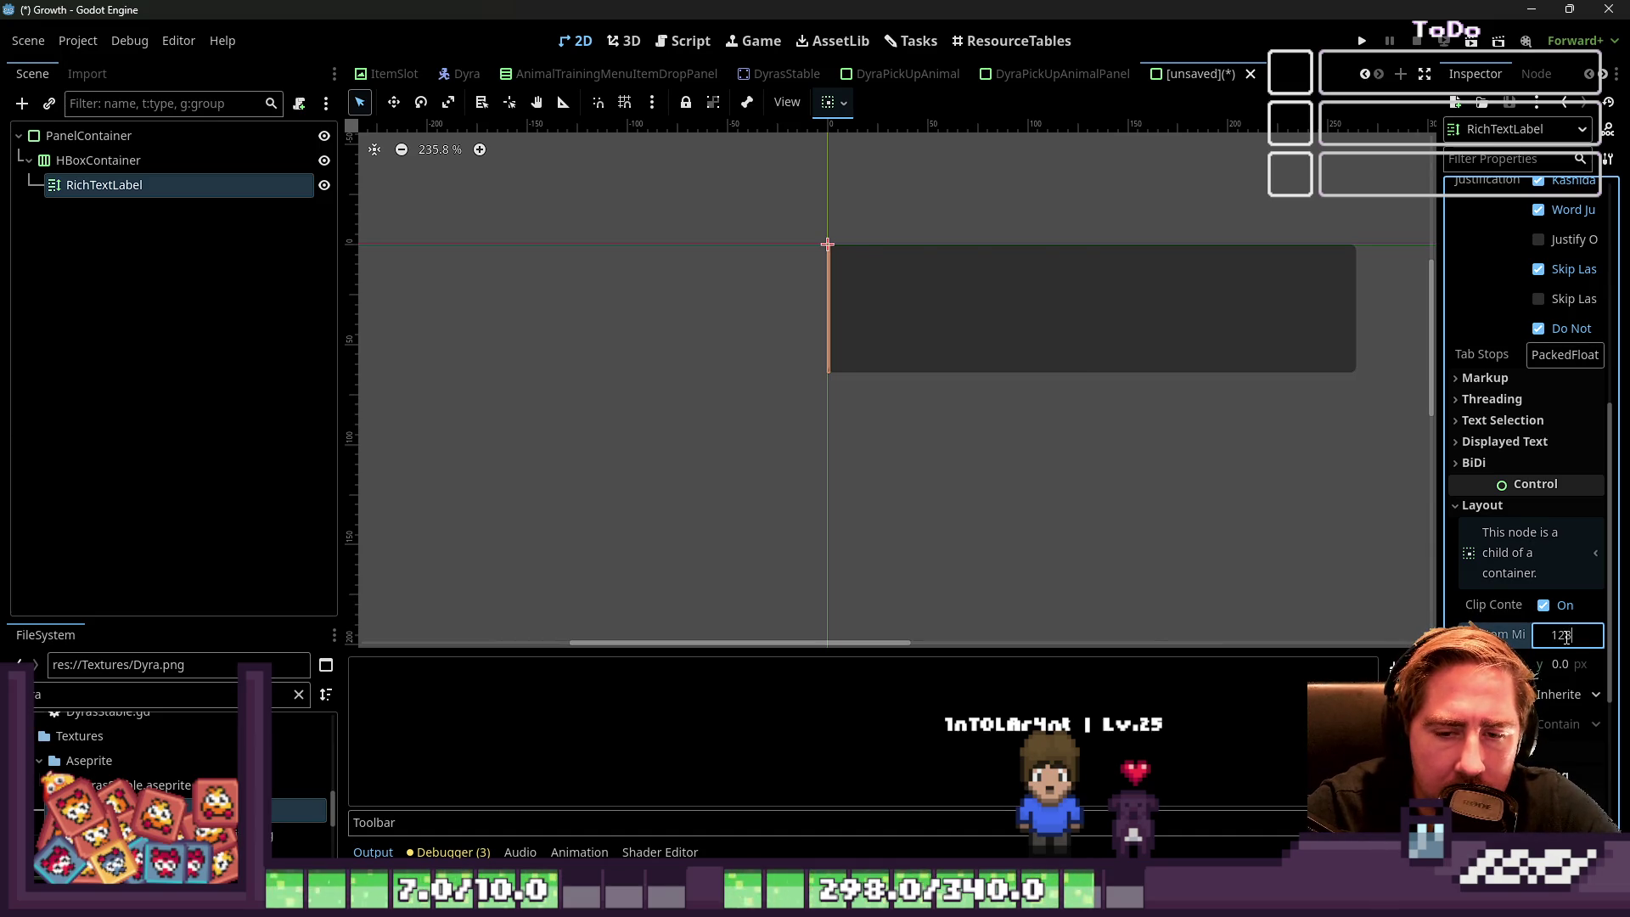
key("Return")
- Select the HBoxContainer as parent for another child node
scroll(1003, 329, "down", 1)
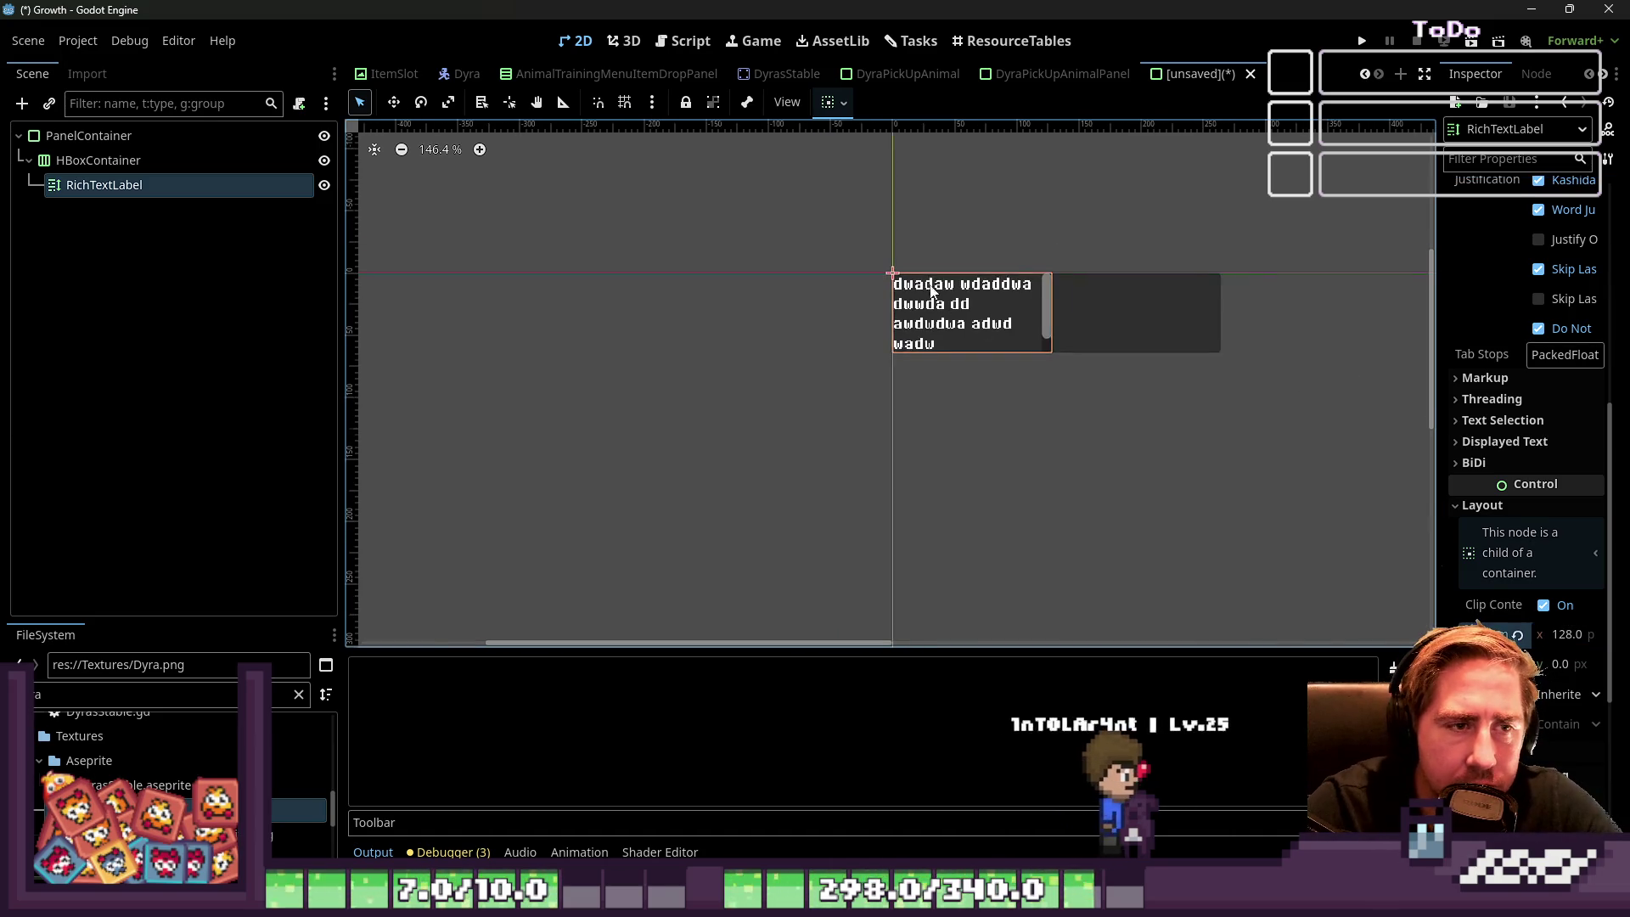
left_click(1568, 637)
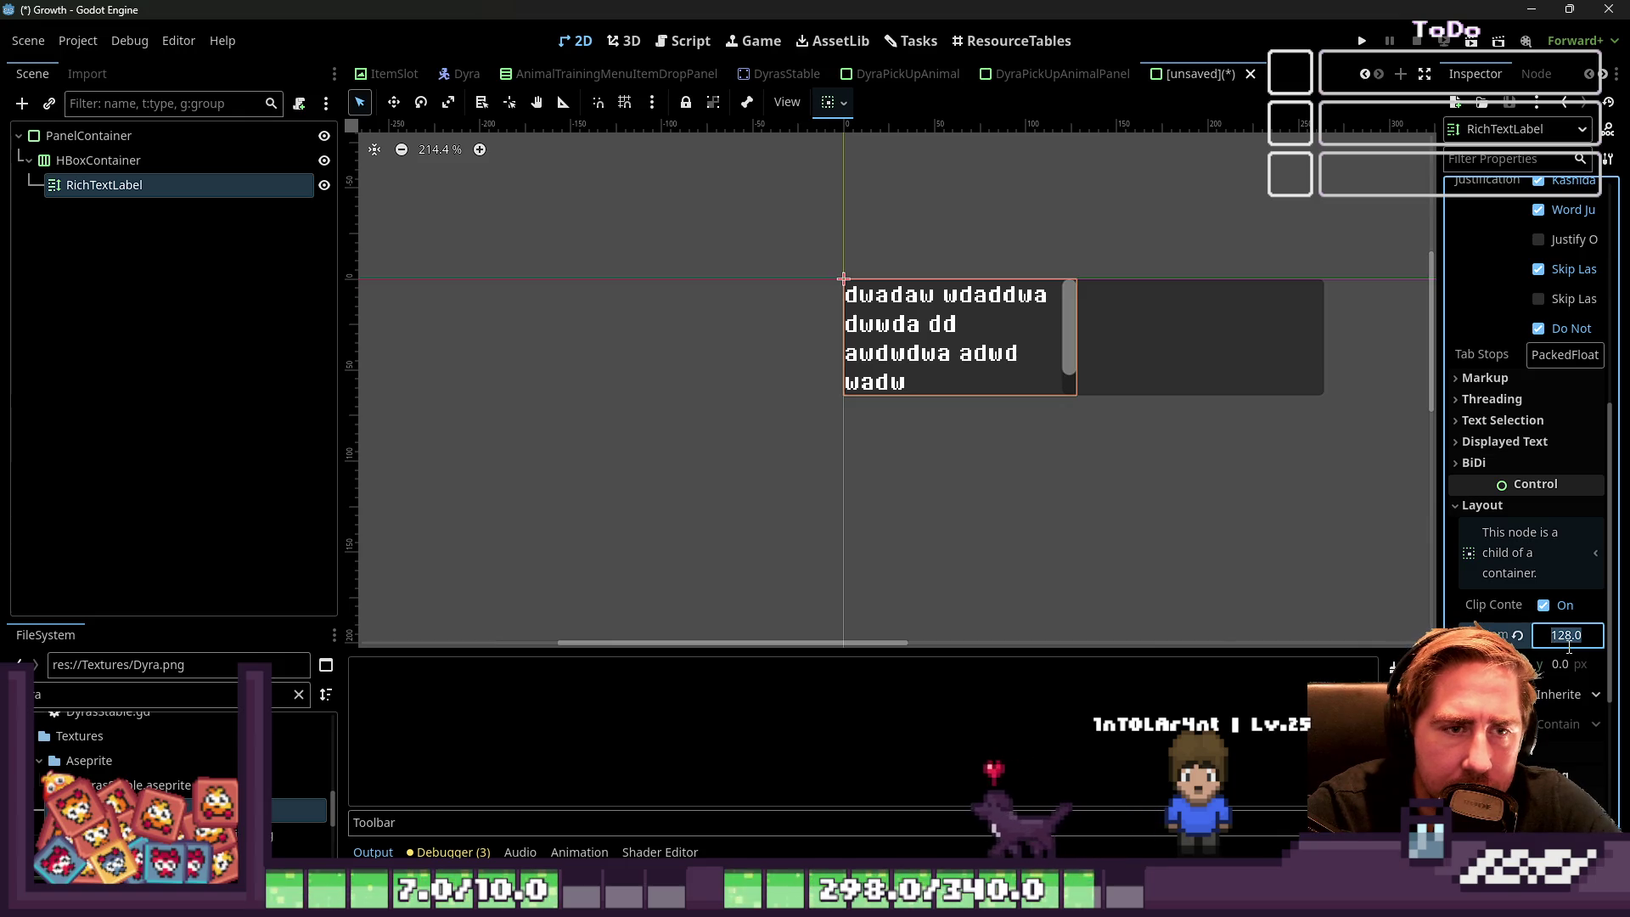
left_click(189, 170)
key("ctrl+a")
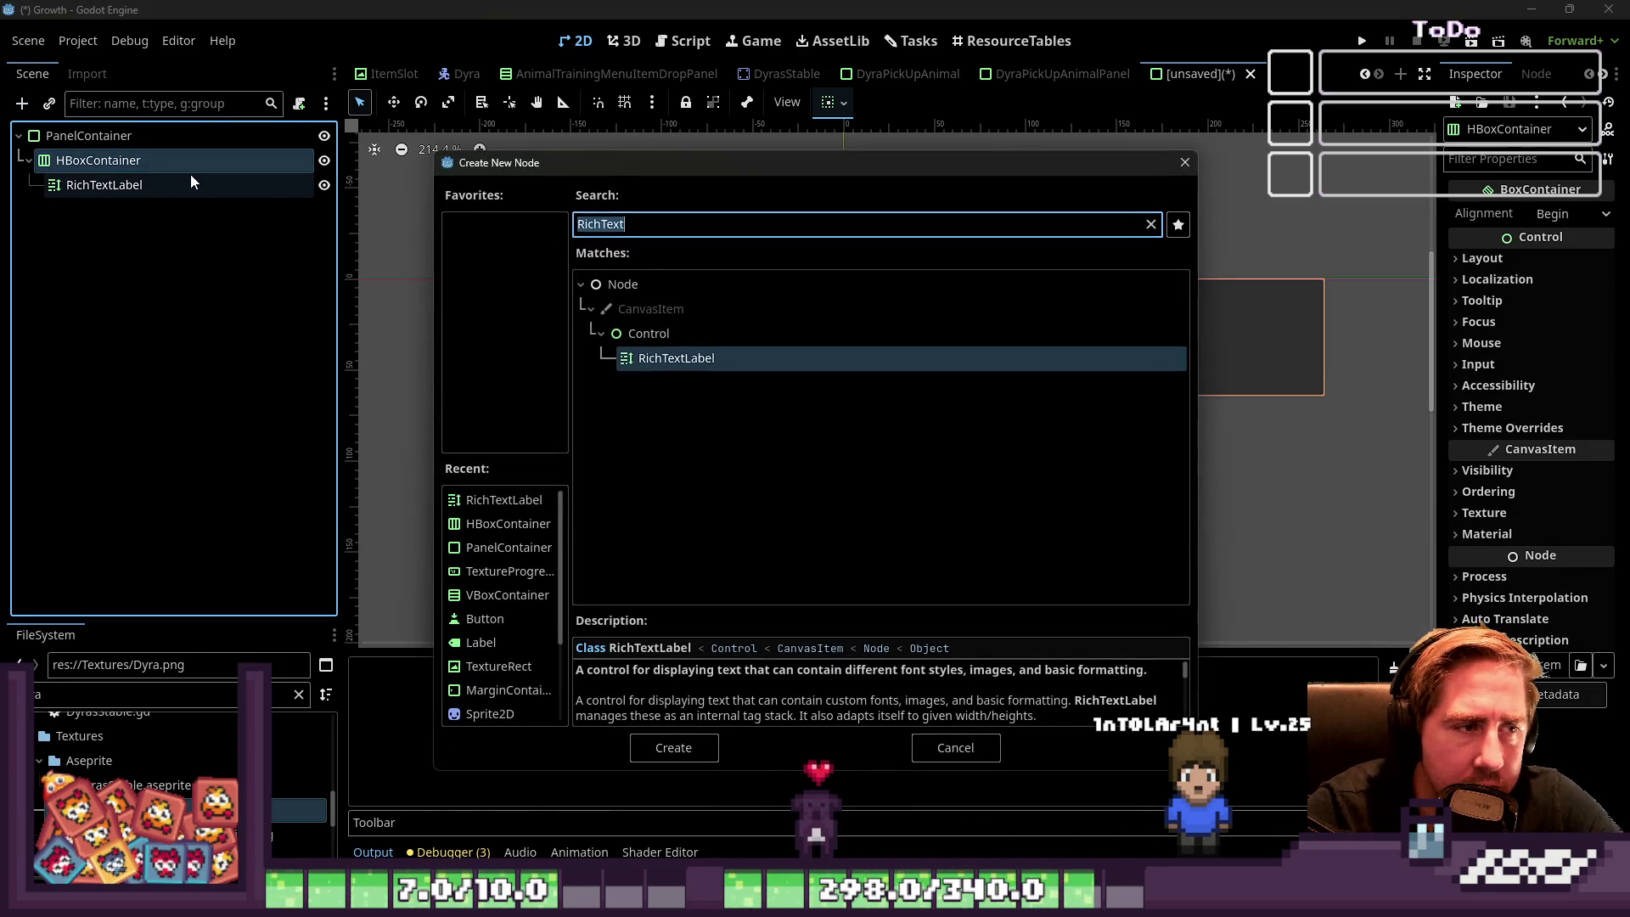
- Create a VBoxContainer inside the HBoxContainer beside the label
type("HBo")
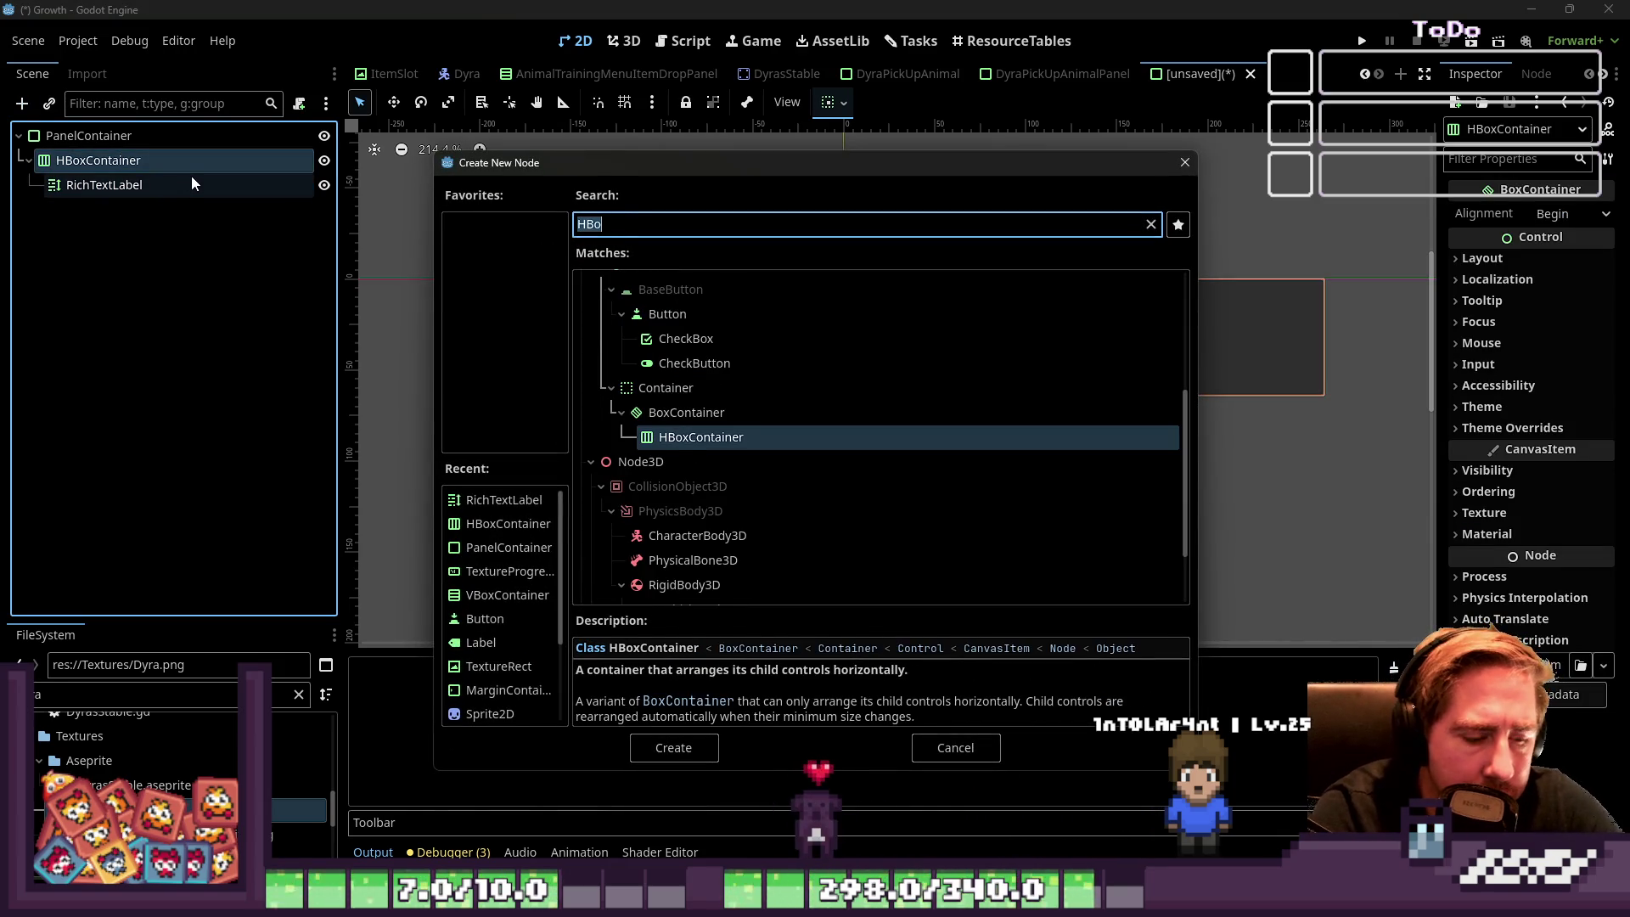
type("VBox")
key("Return")
key("ctrl+a")
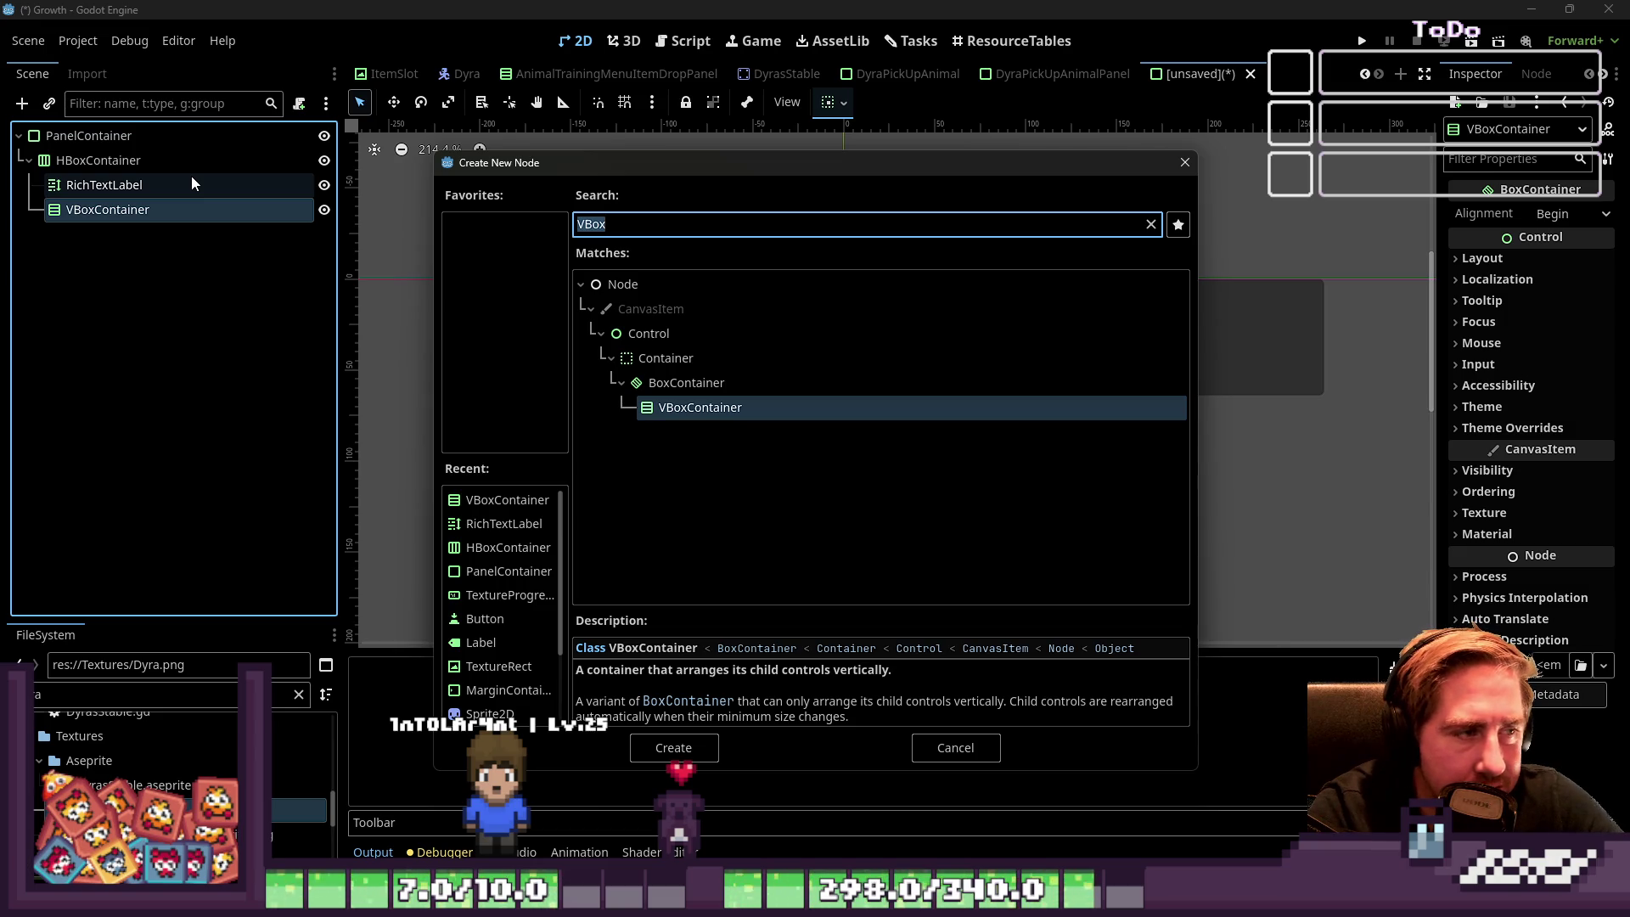
key("Escape")
- Add a TextureButton inside the new VBoxContainer
key("ctrl+a")
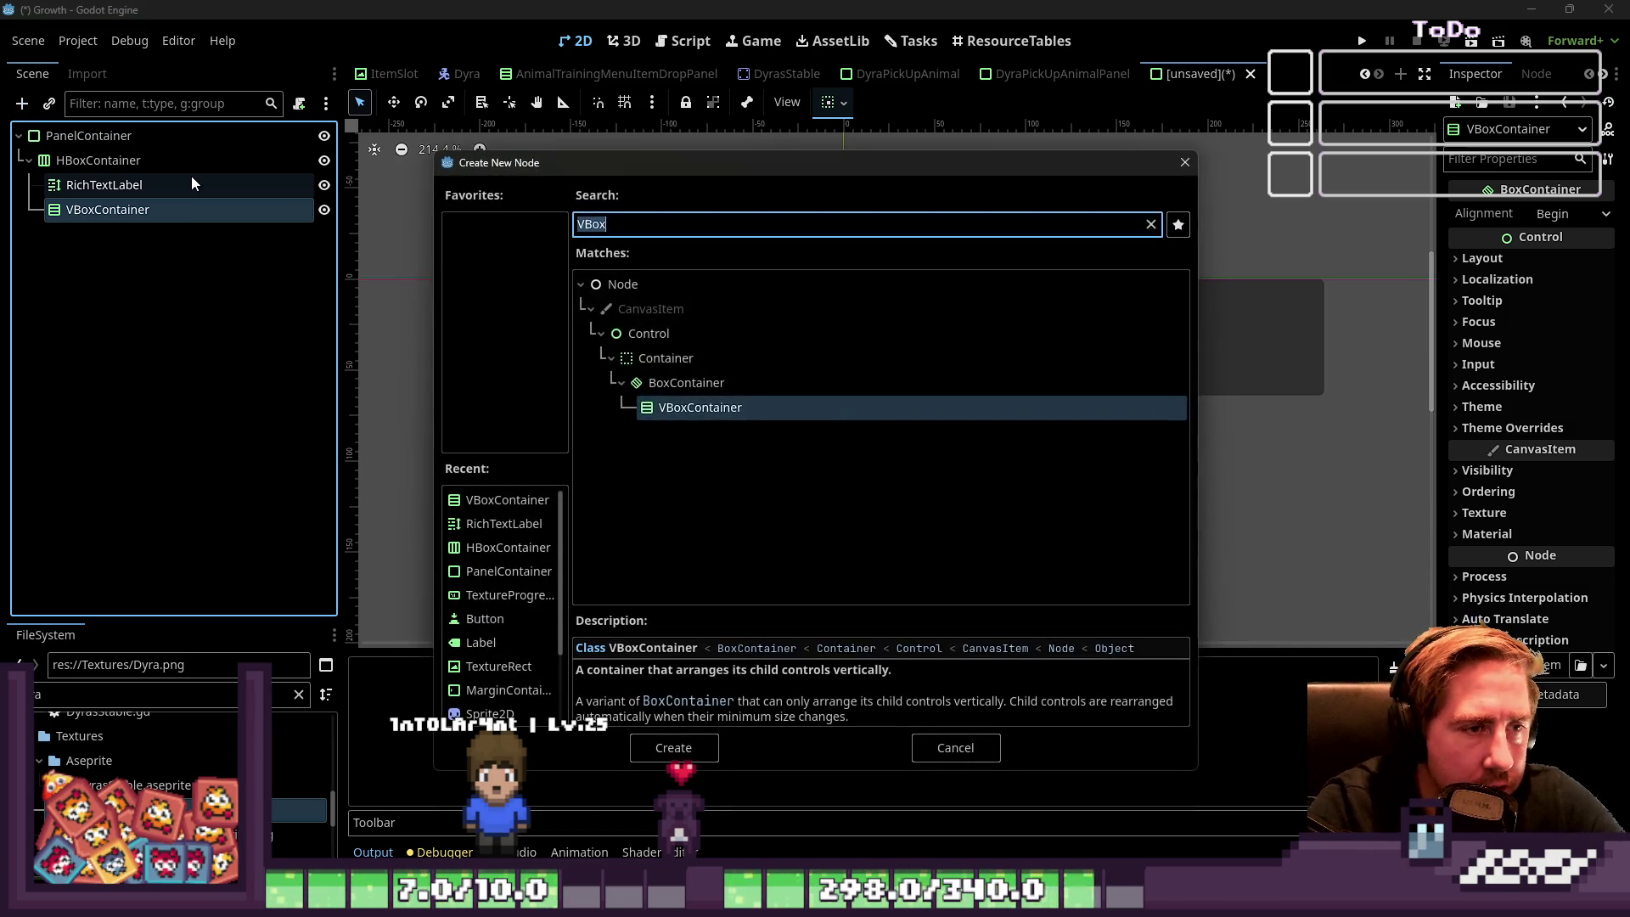
type("Texture")
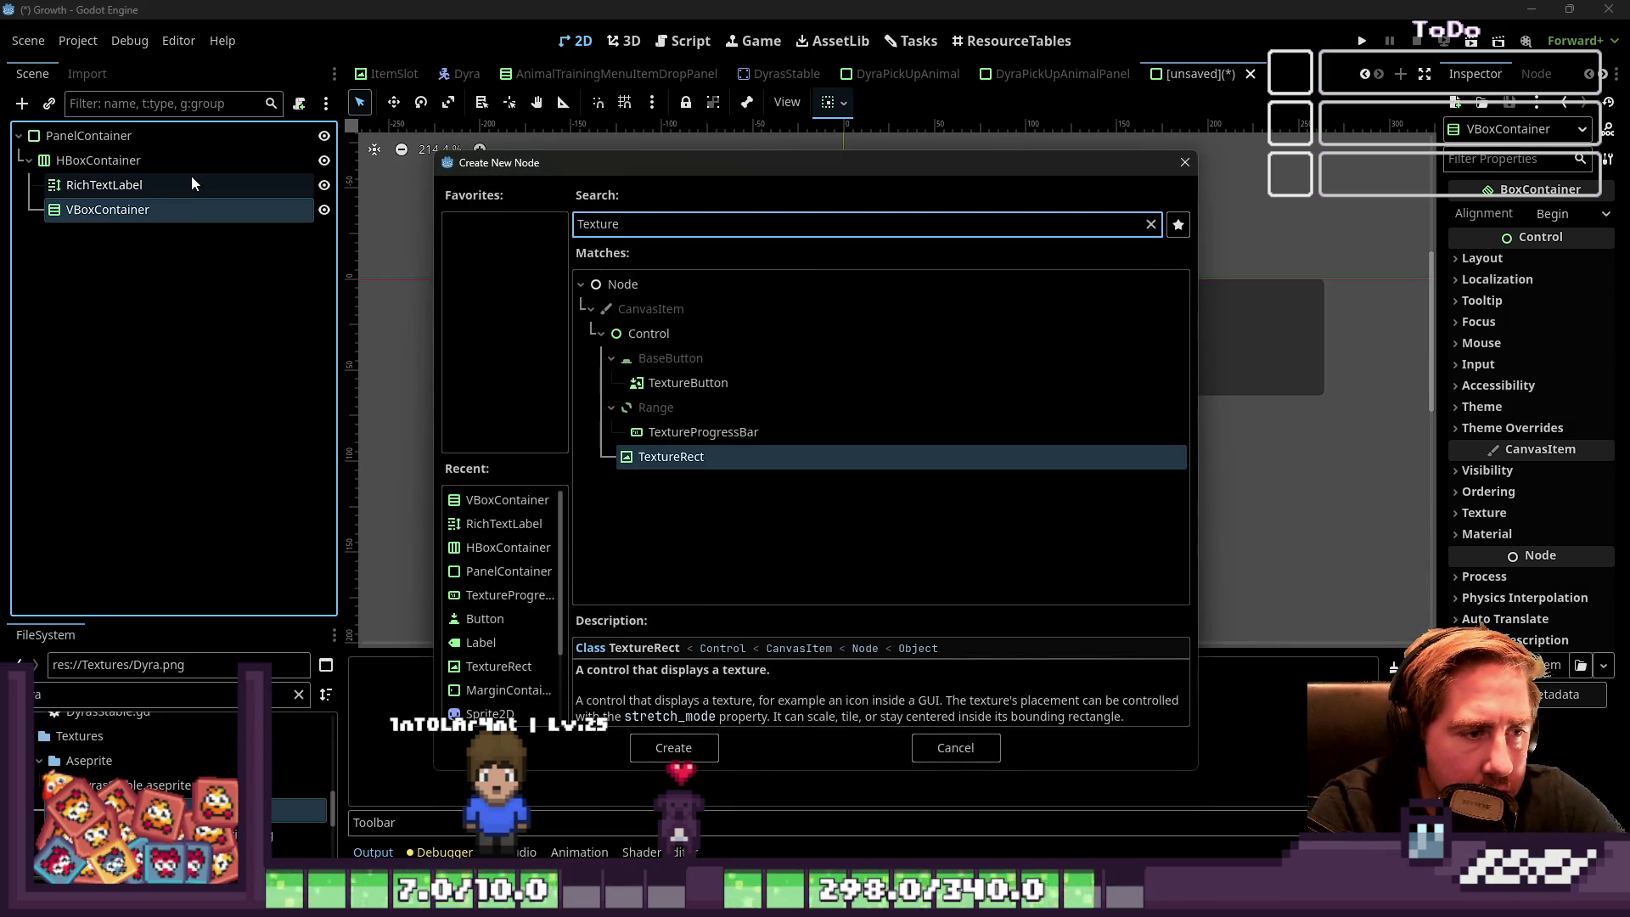
key("Up")
key("Up")
key("Up")
key("Return")
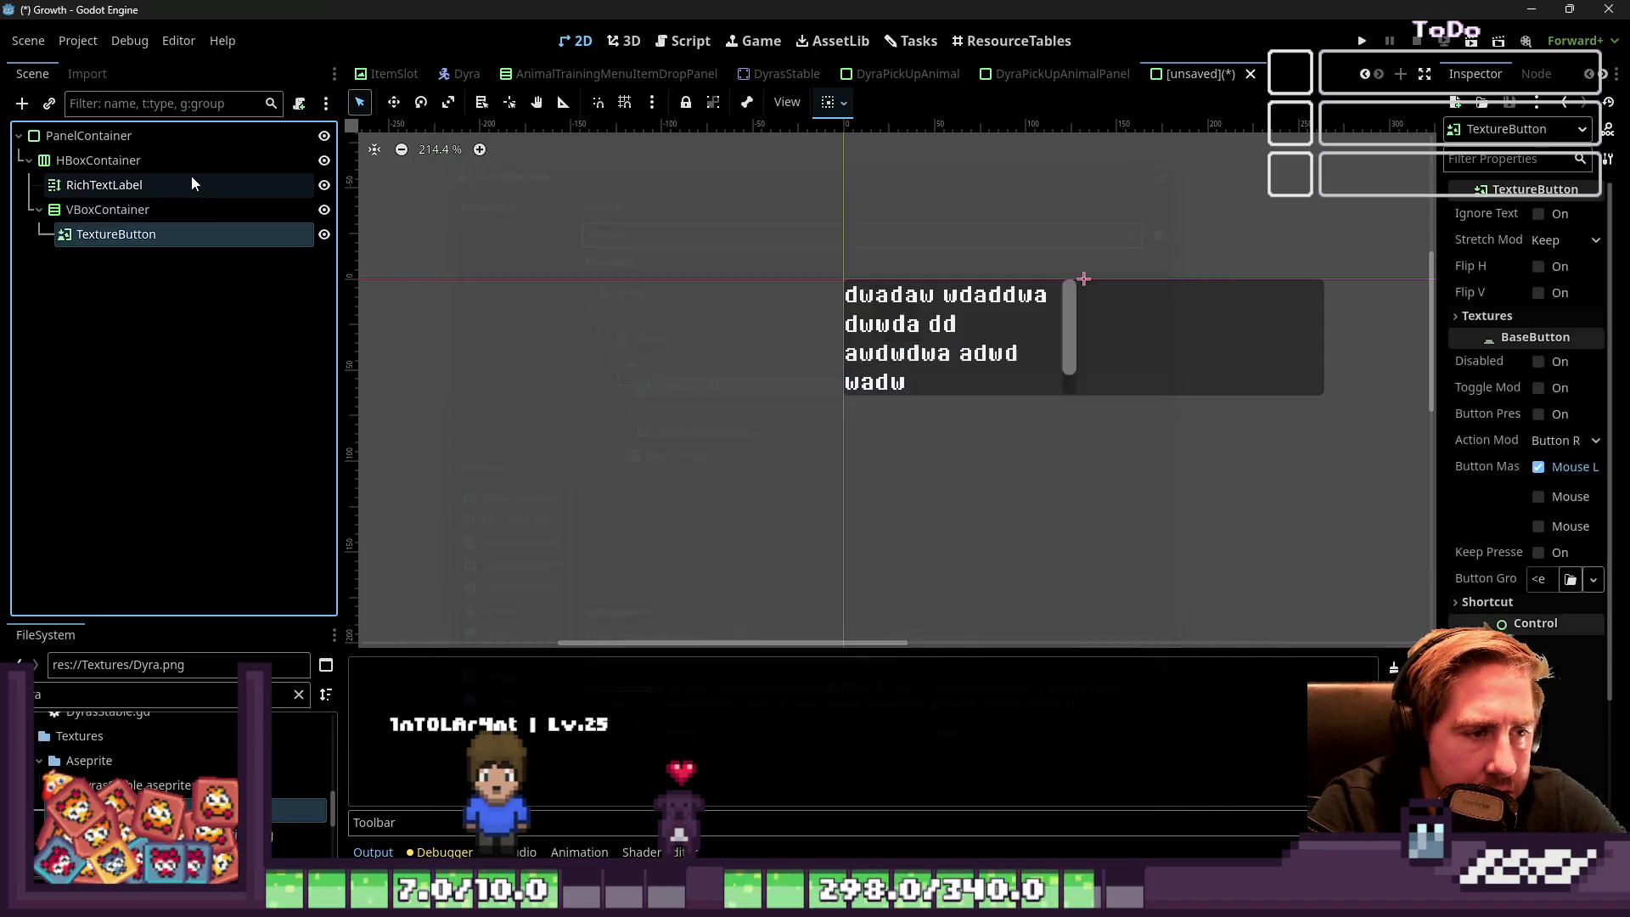
- Assign button_normal.png as the TextureButton's Normal texture and button_hover.png as Hover
left_click(99, 696)
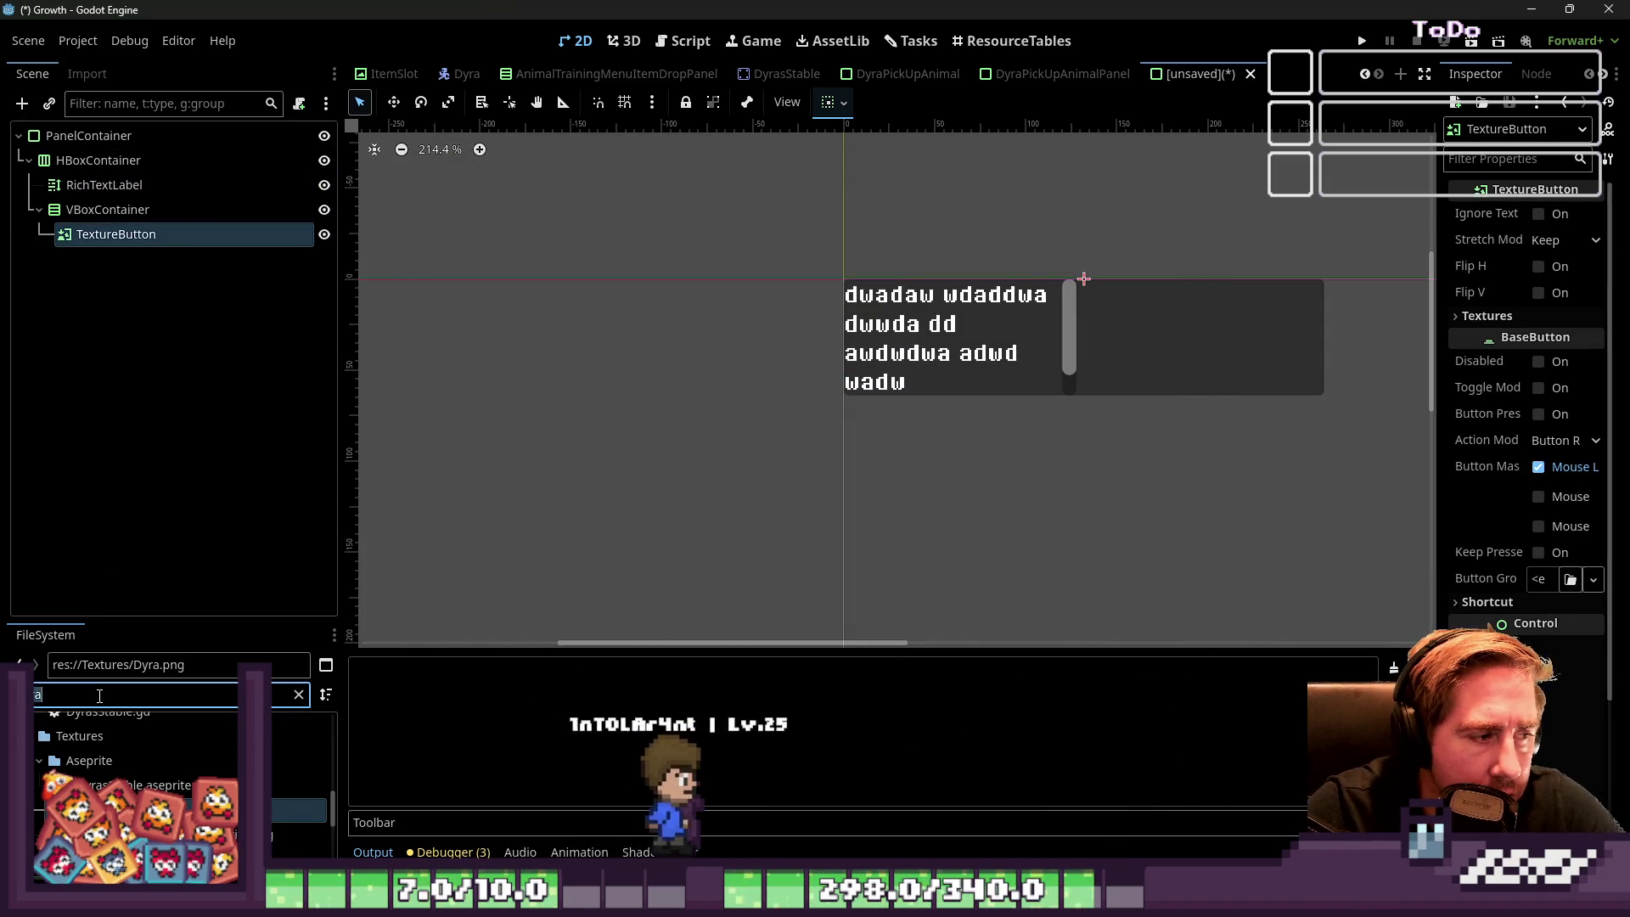
key("BackSpace")
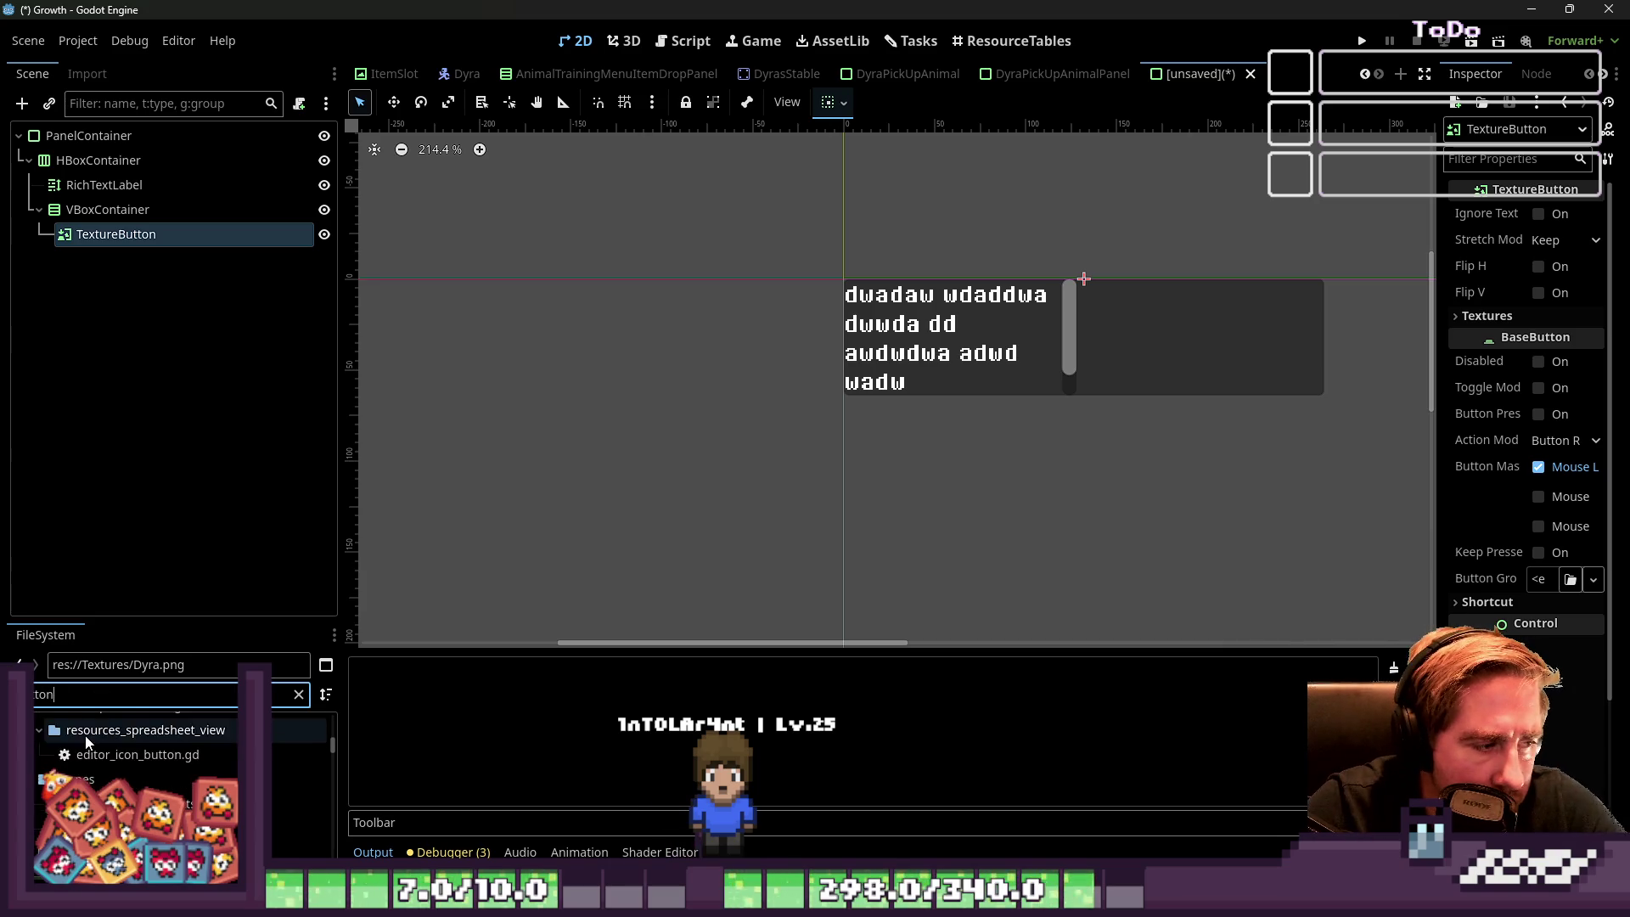
scroll(99, 742, "up", 5)
scroll(187, 797, "down", 5)
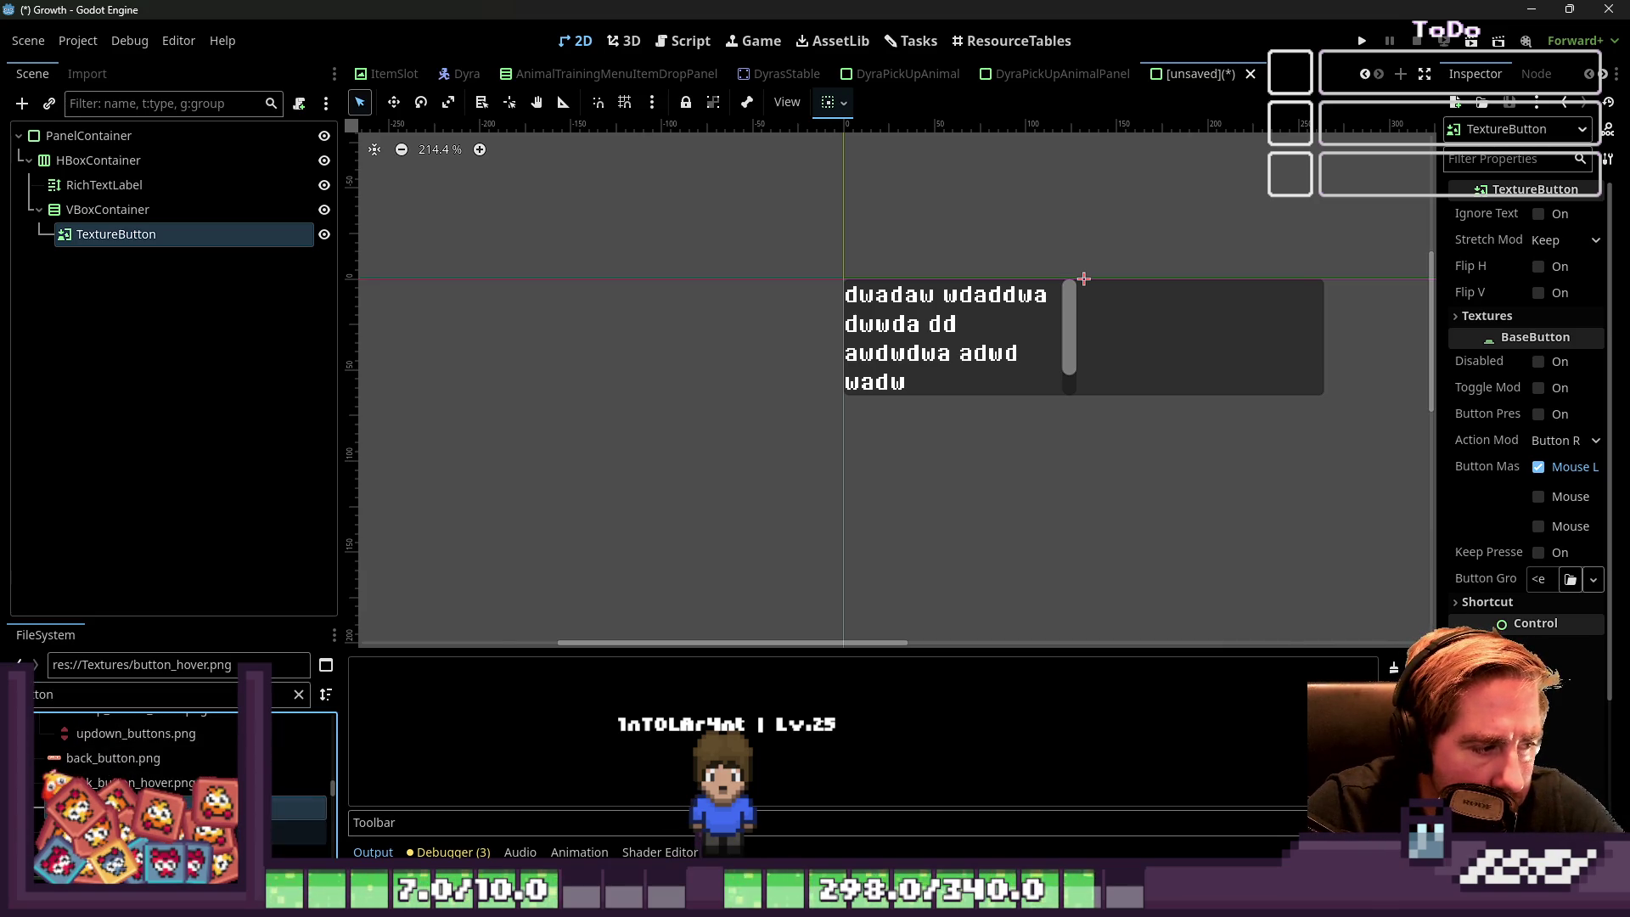
mouse_move(136, 832)
left_mouse_down()
mouse_move(393, 533)
mouse_move(142, 238)
left_mouse_up()
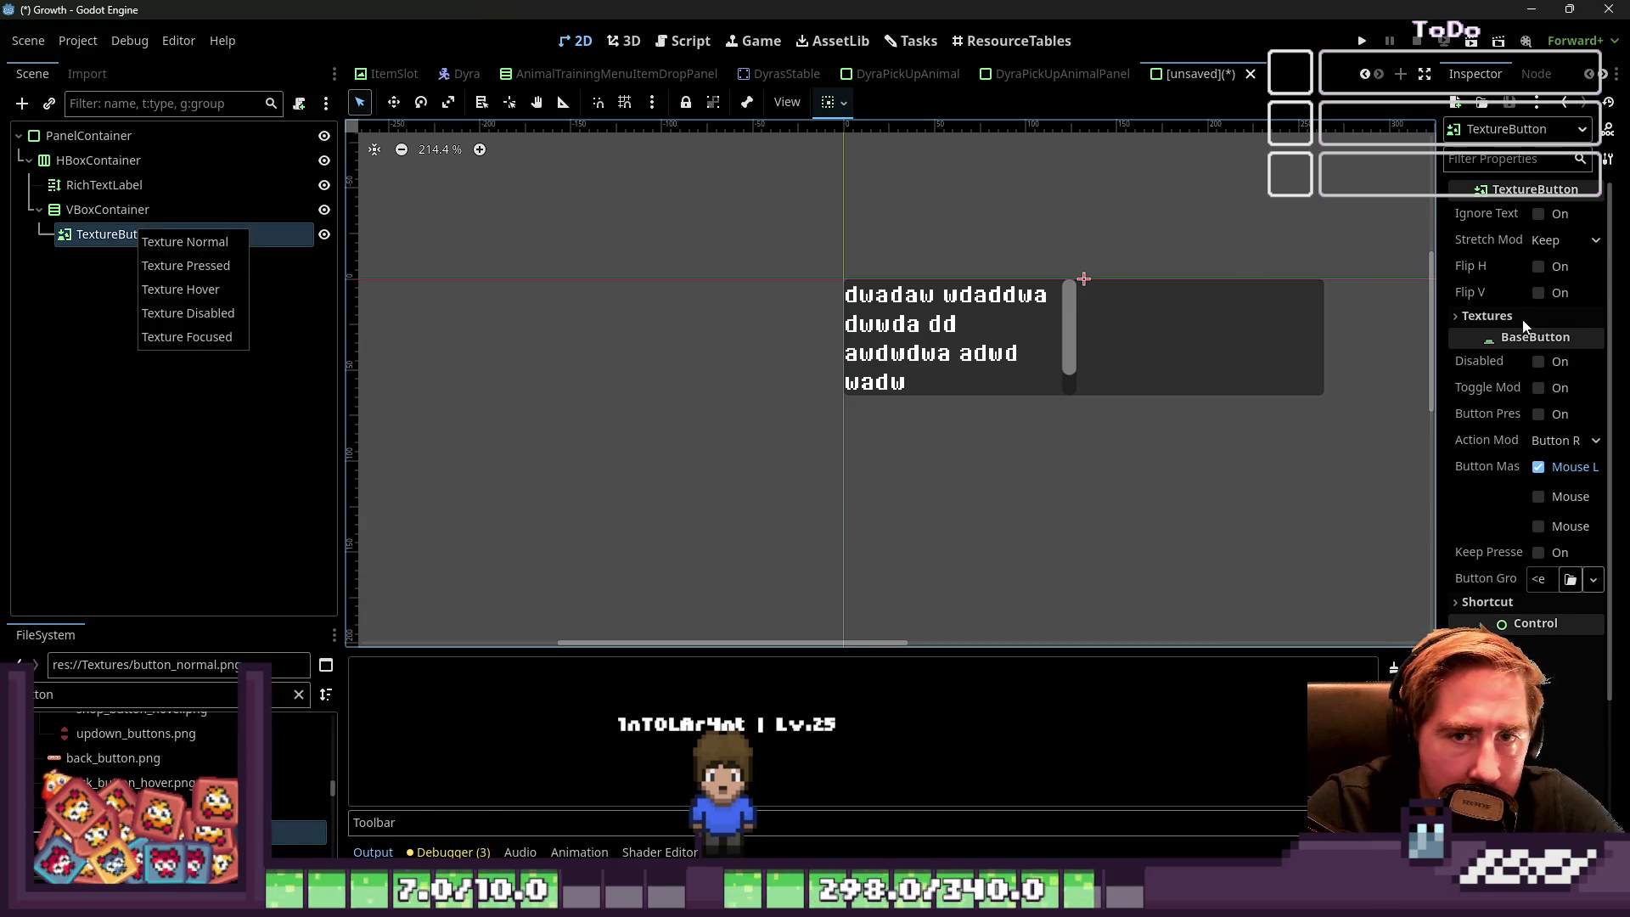
mouse_move(1496, 322)
left_mouse_down()
mouse_move(1426, 679)
mouse_move(1416, 365)
mouse_move(1553, 342)
left_mouse_up()
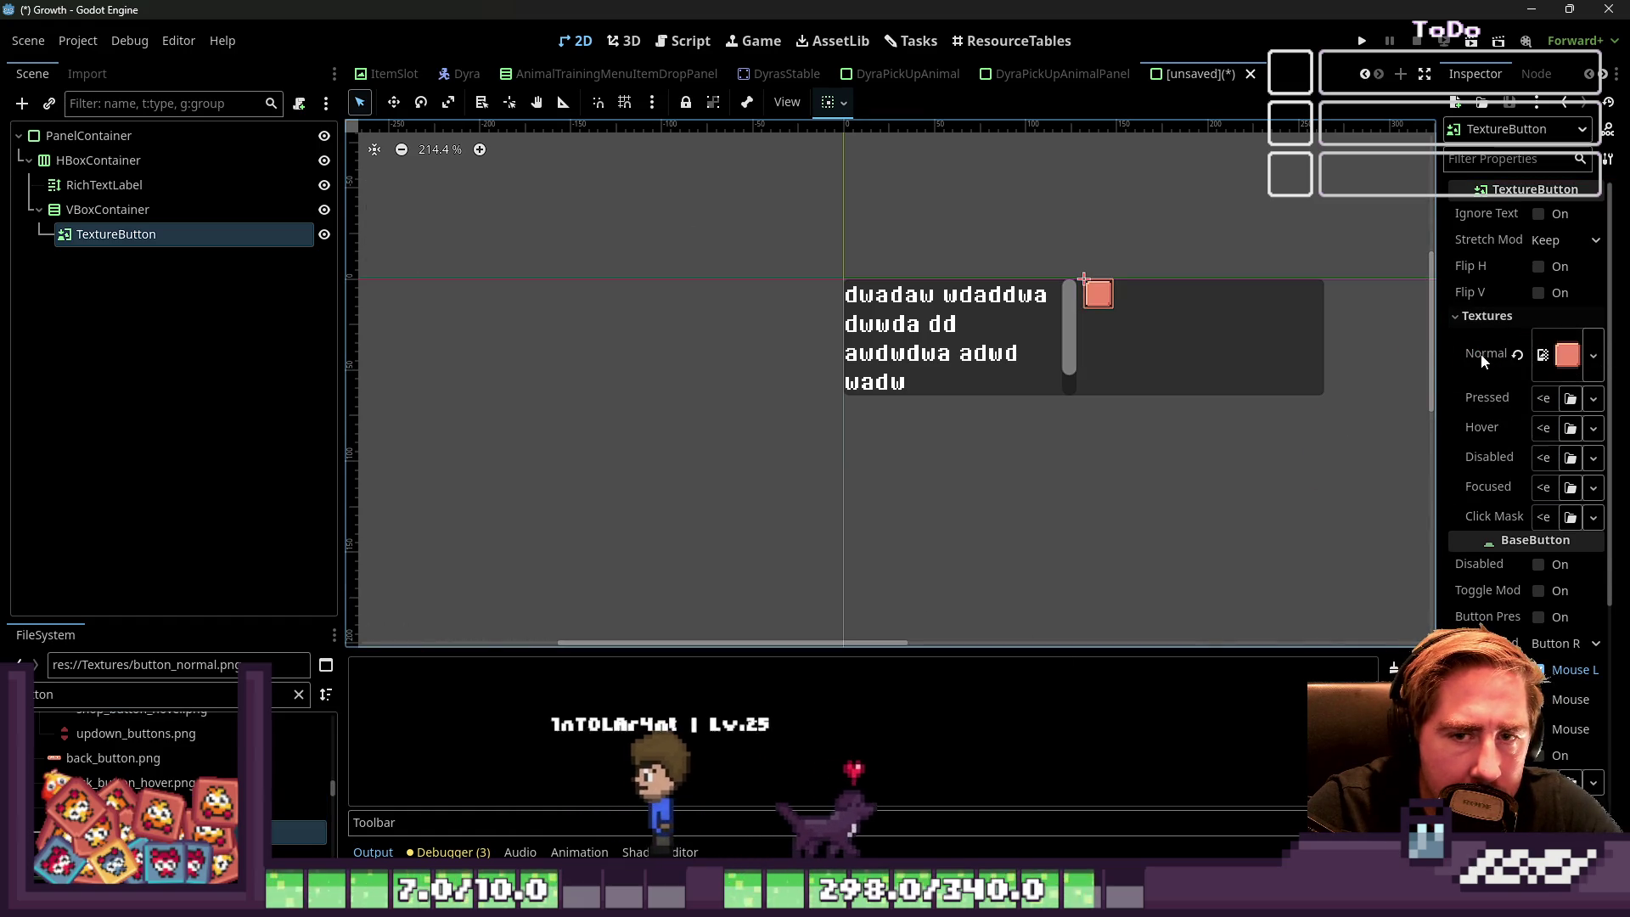
left_click(114, 236)
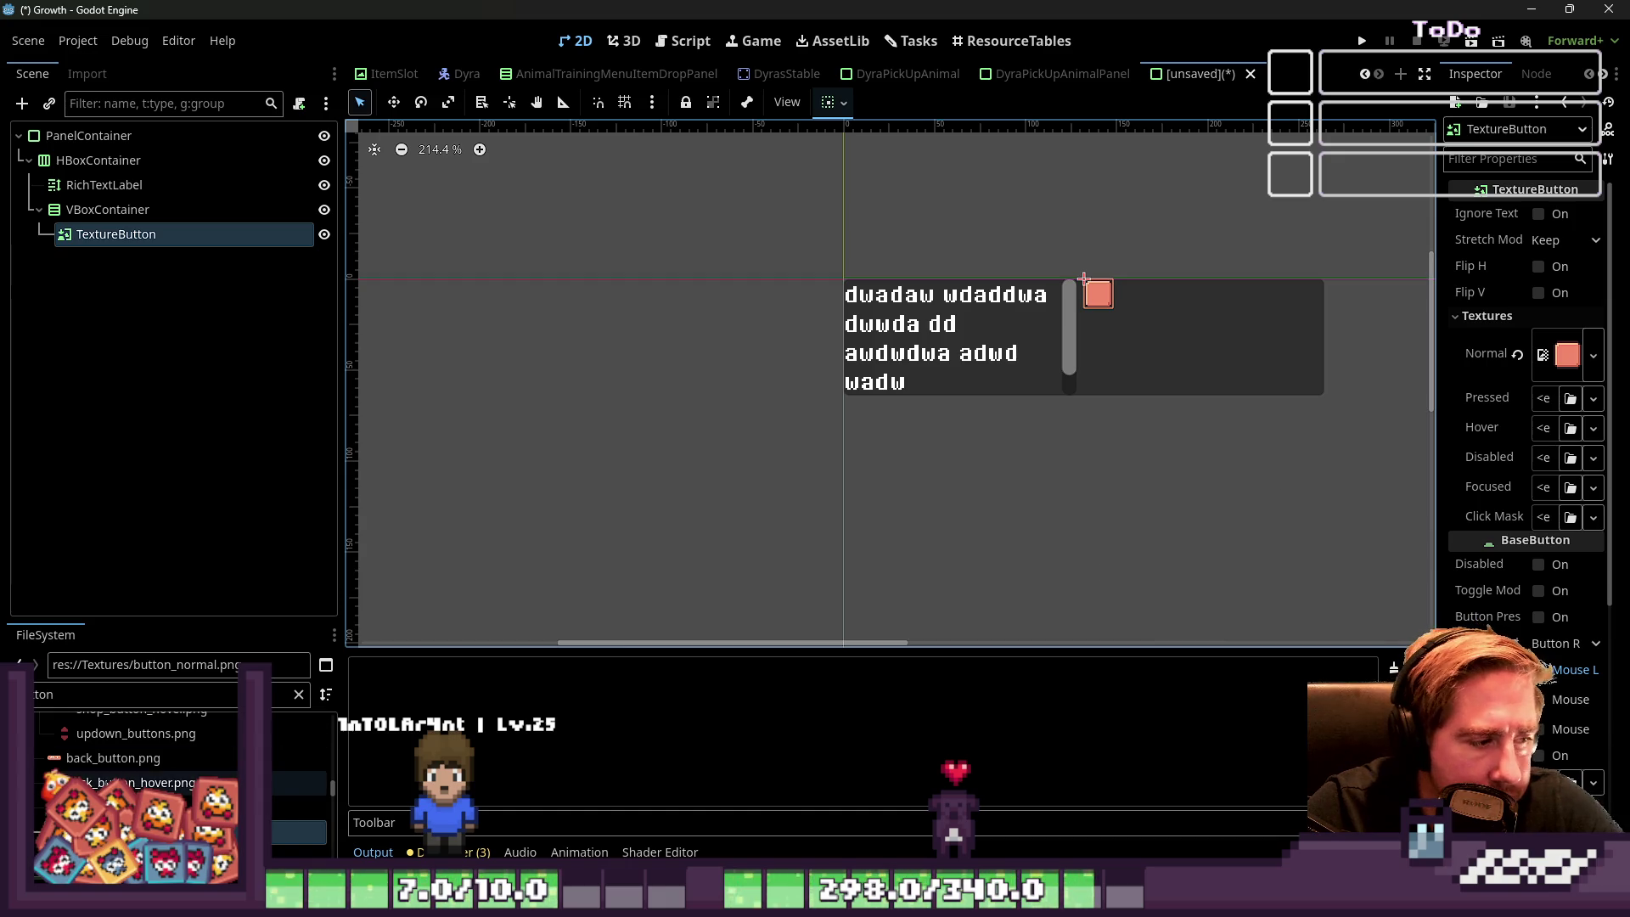
scroll(135, 755, "down", 1)
mouse_move(128, 789)
left_mouse_down()
mouse_move(849, 509)
mouse_move(1346, 618)
mouse_move(1554, 408)
mouse_move(1547, 432)
left_mouse_up()
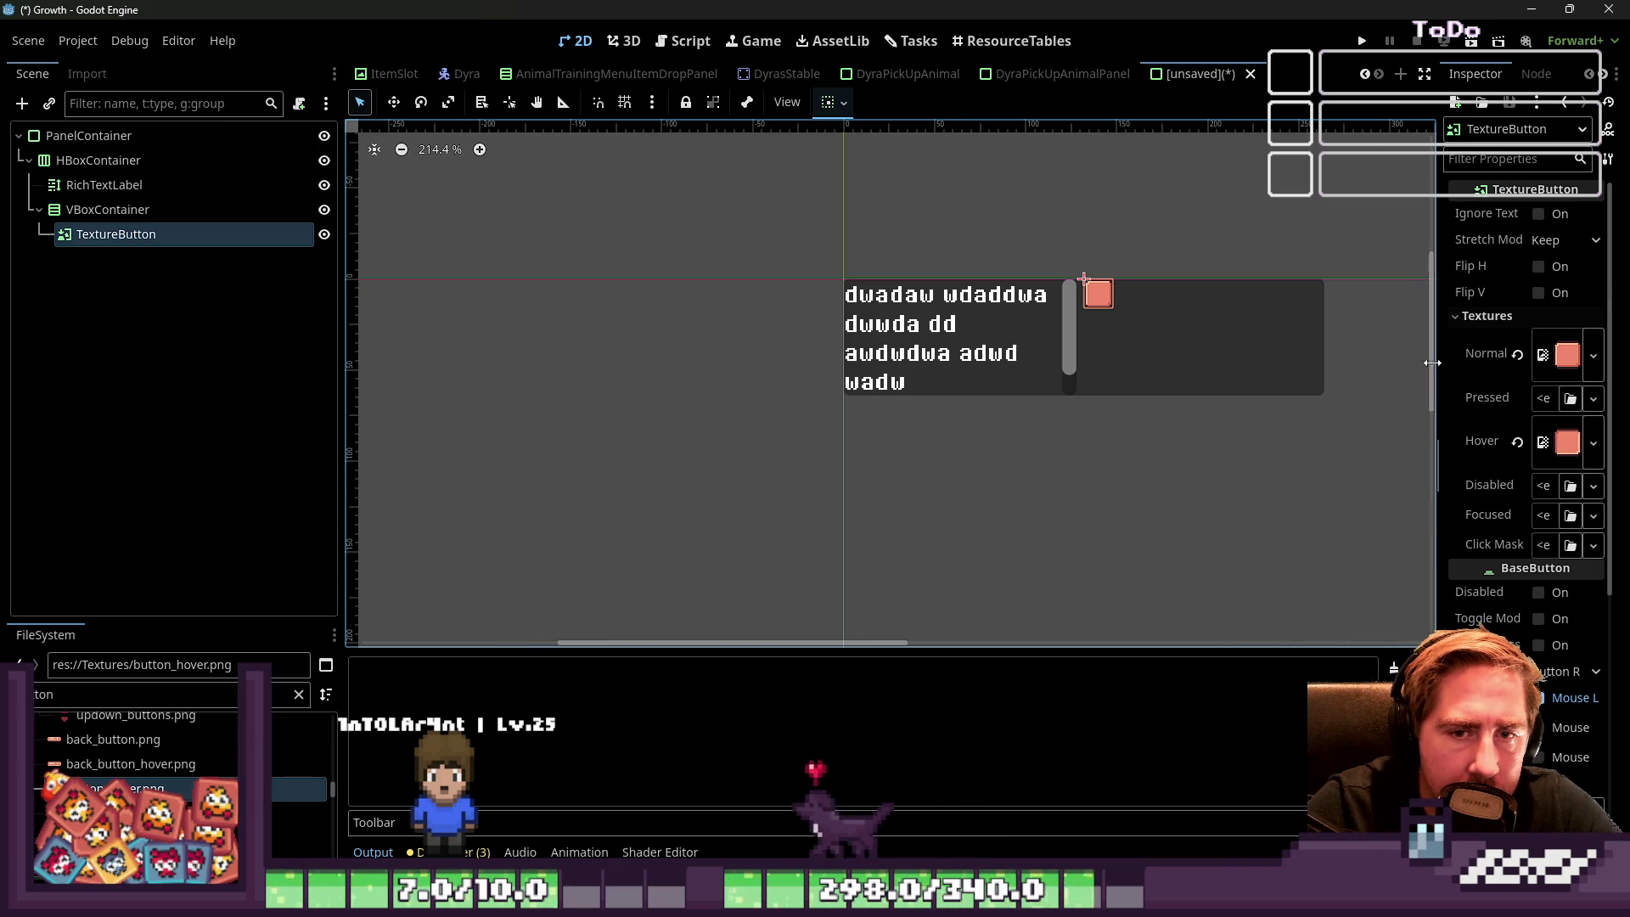
- Widen the Inspector, inspect the Normal texture preview, and leave Stretch Mode as Keep
left_click_drag(1432, 363, 1348, 363)
left_click(1539, 353)
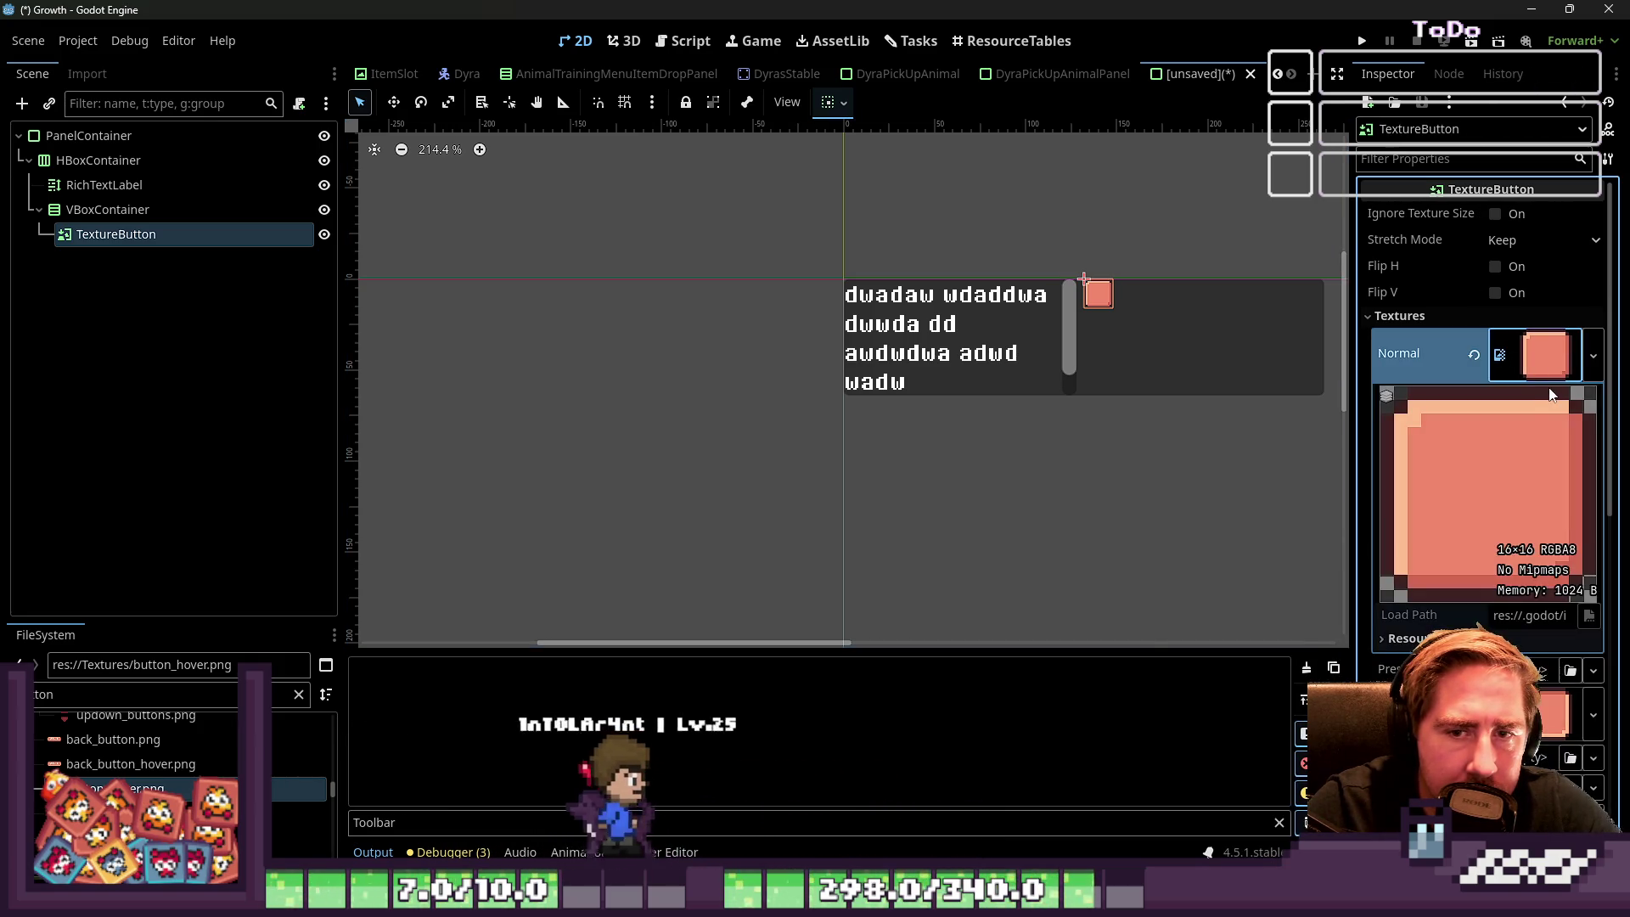
scroll(1495, 476, "down", 2)
left_click(1449, 558)
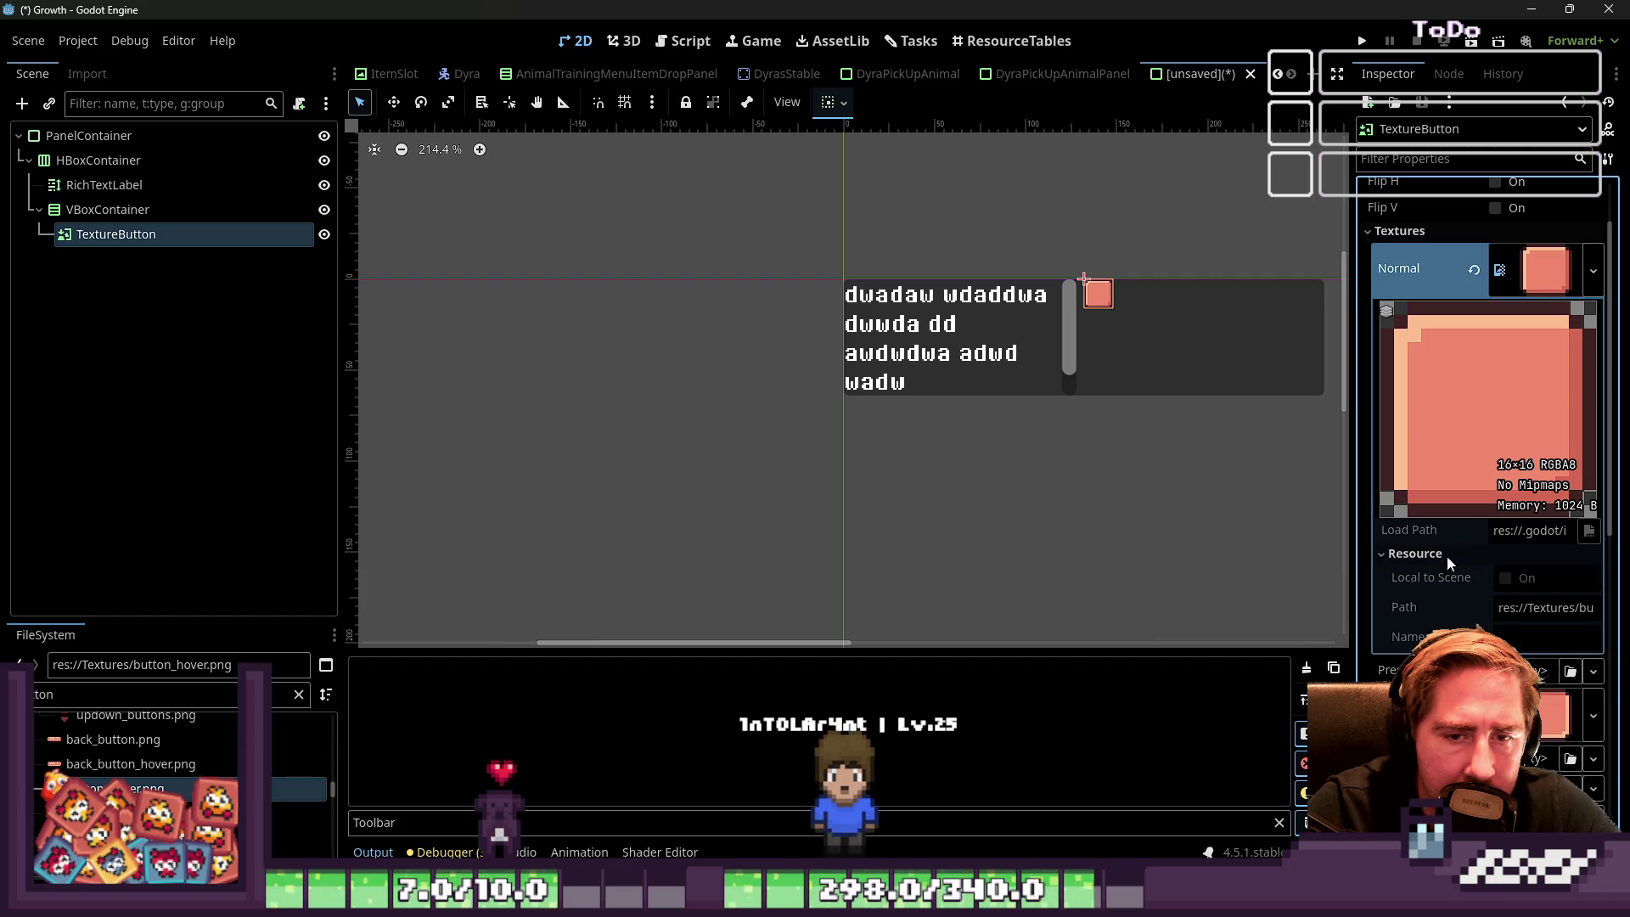
left_click(1443, 558)
left_click(1545, 269)
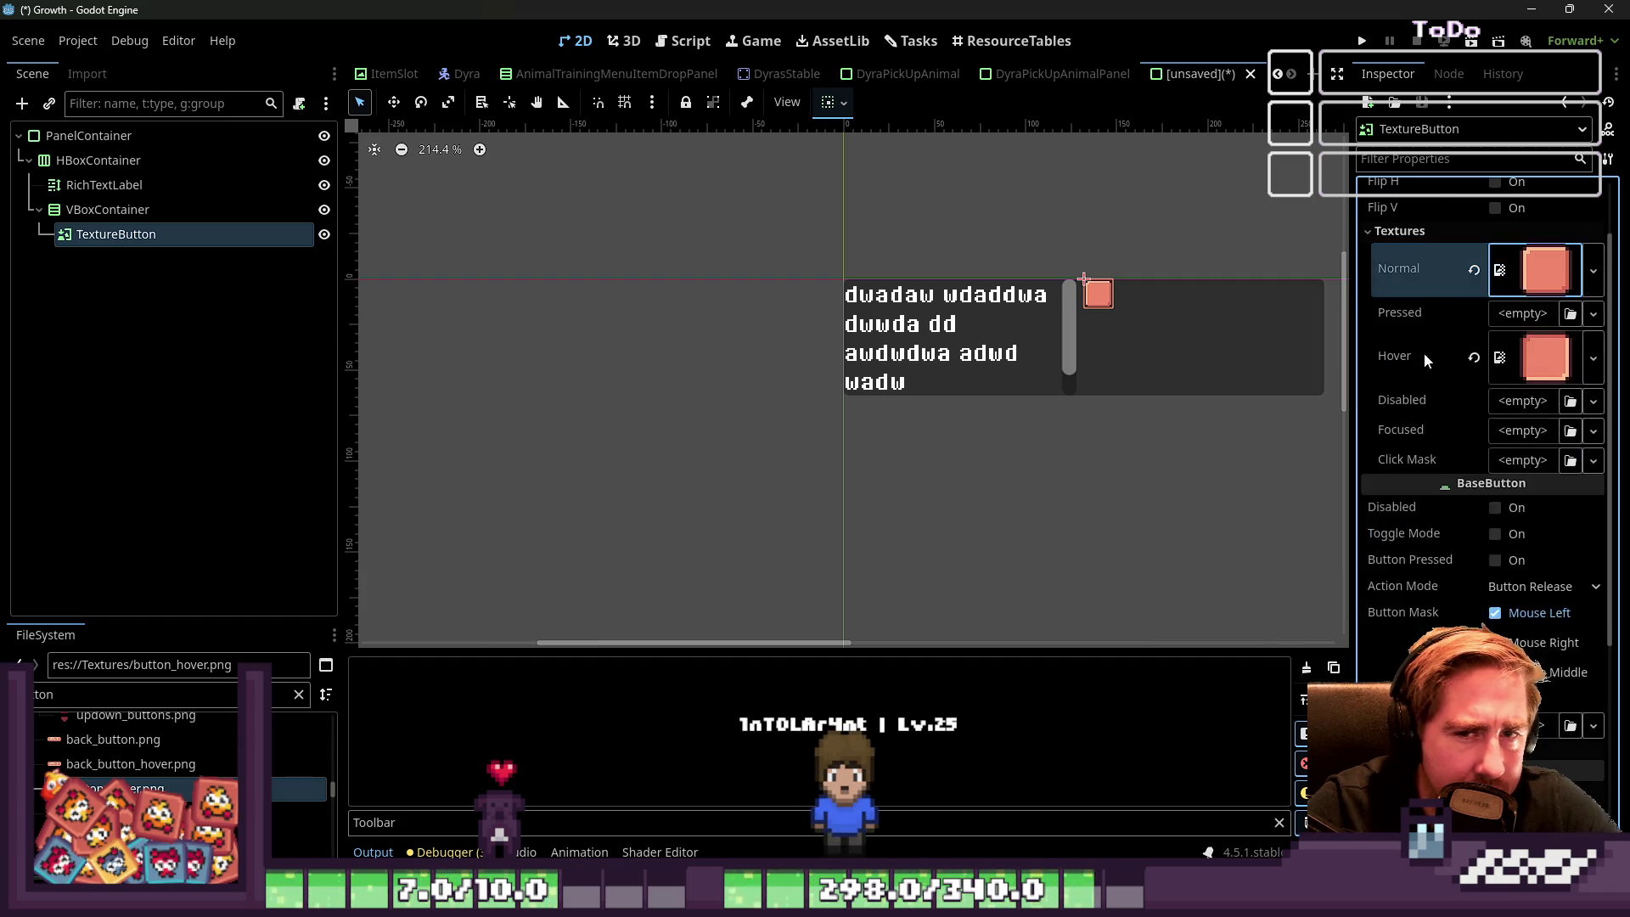
scroll(1435, 365, "up", 2)
left_click(1528, 240)
left_click(1520, 312)
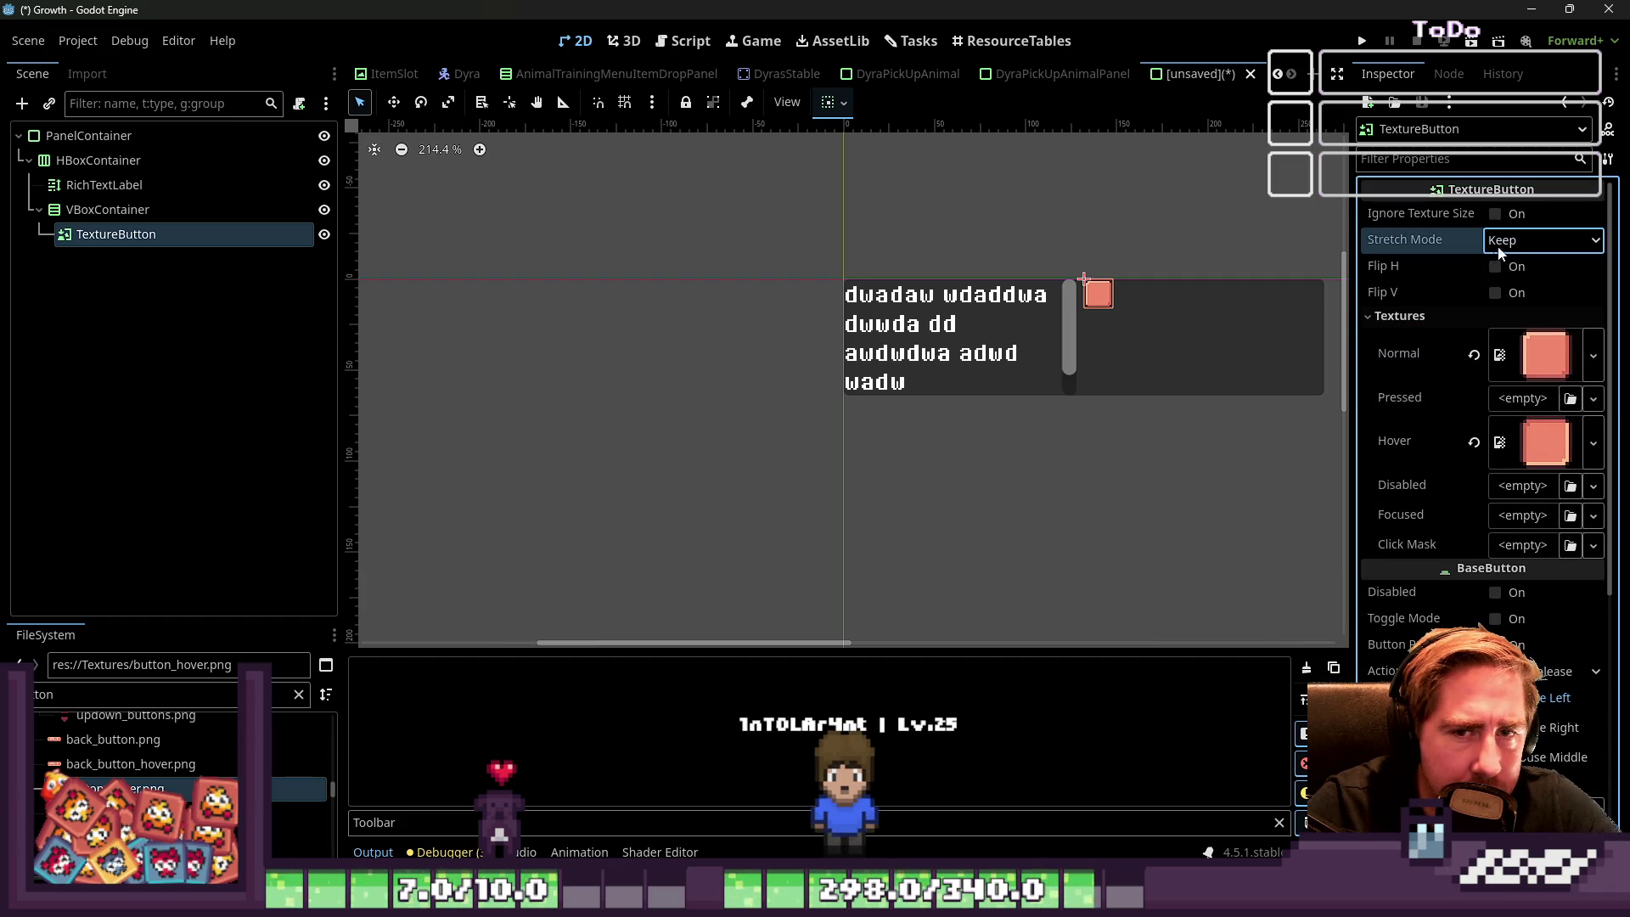
- Reselect the TextureButton in the Scene dock
scroll(1281, 271, "up", 2)
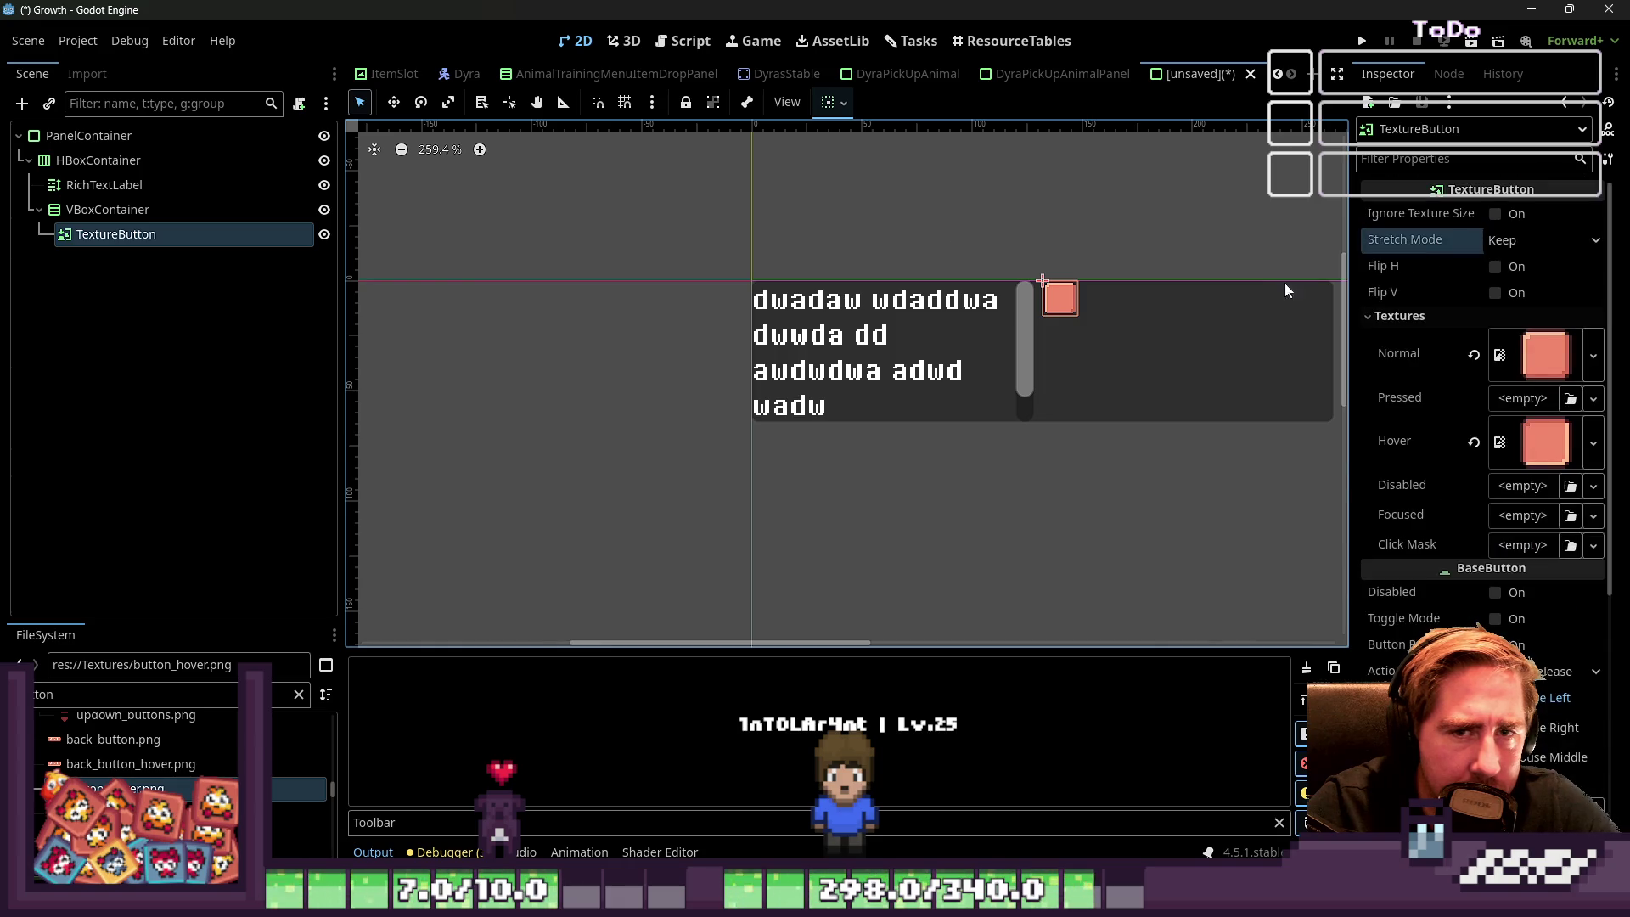
left_click(170, 209)
left_click(140, 210)
left_click(146, 234)
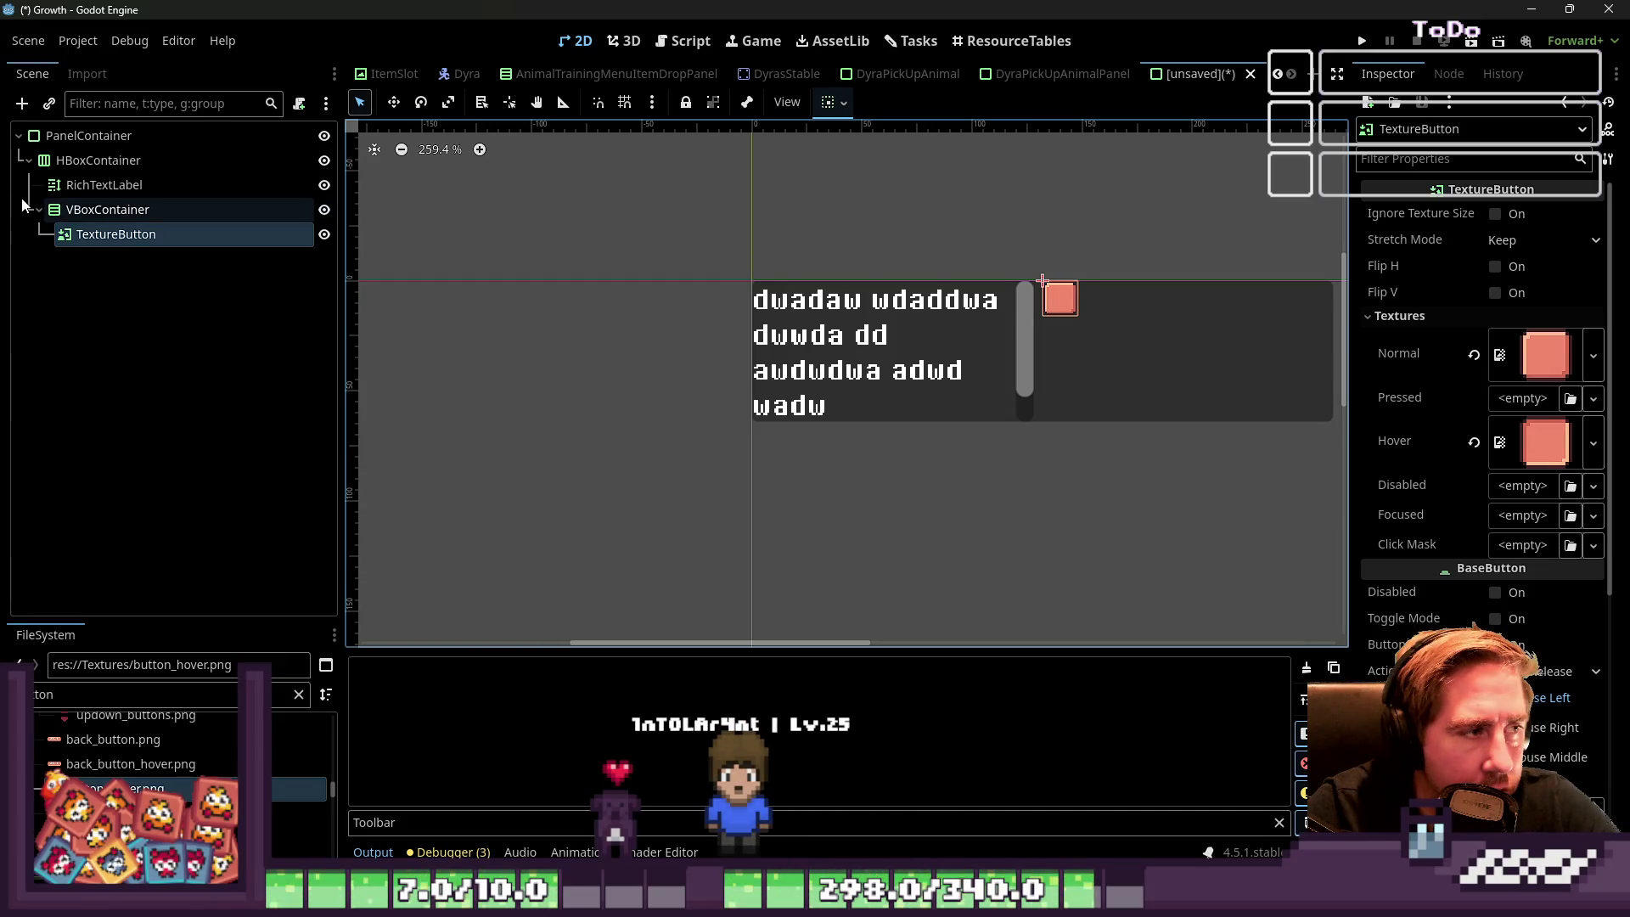
- Delete the TextureButton from the VBoxContainer
left_click(73, 211)
left_click(91, 236)
key("Delete")
key("Return")
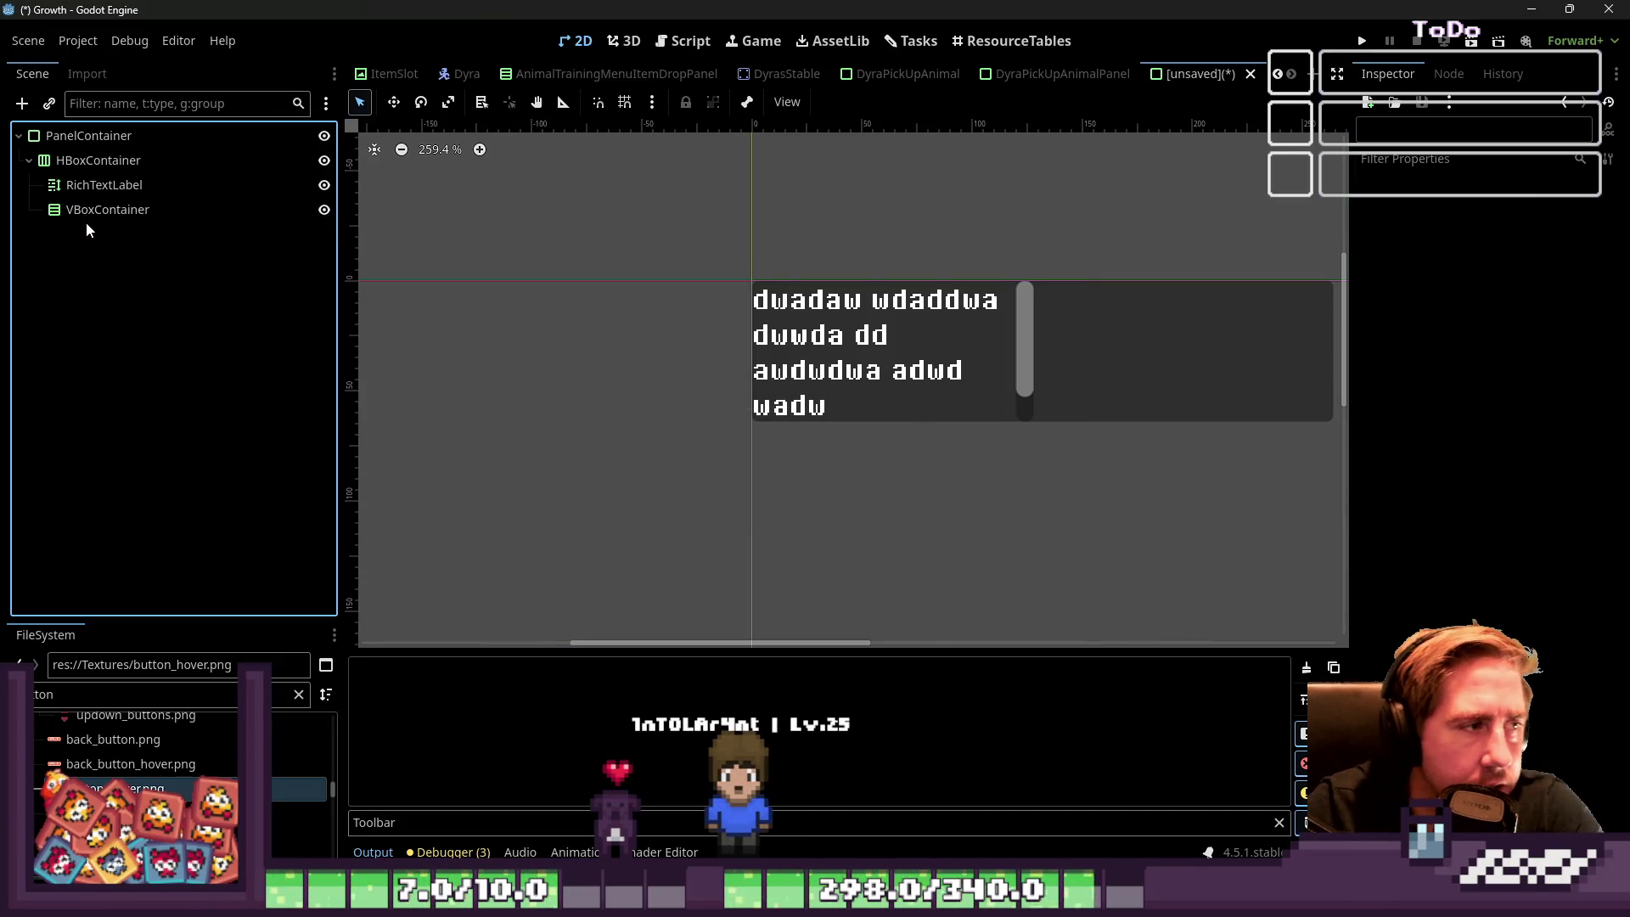
- Add a Button under the VBoxContainer with its text set to 'Option 1'
left_click(85, 214)
key("ctrl+a")
type("T")
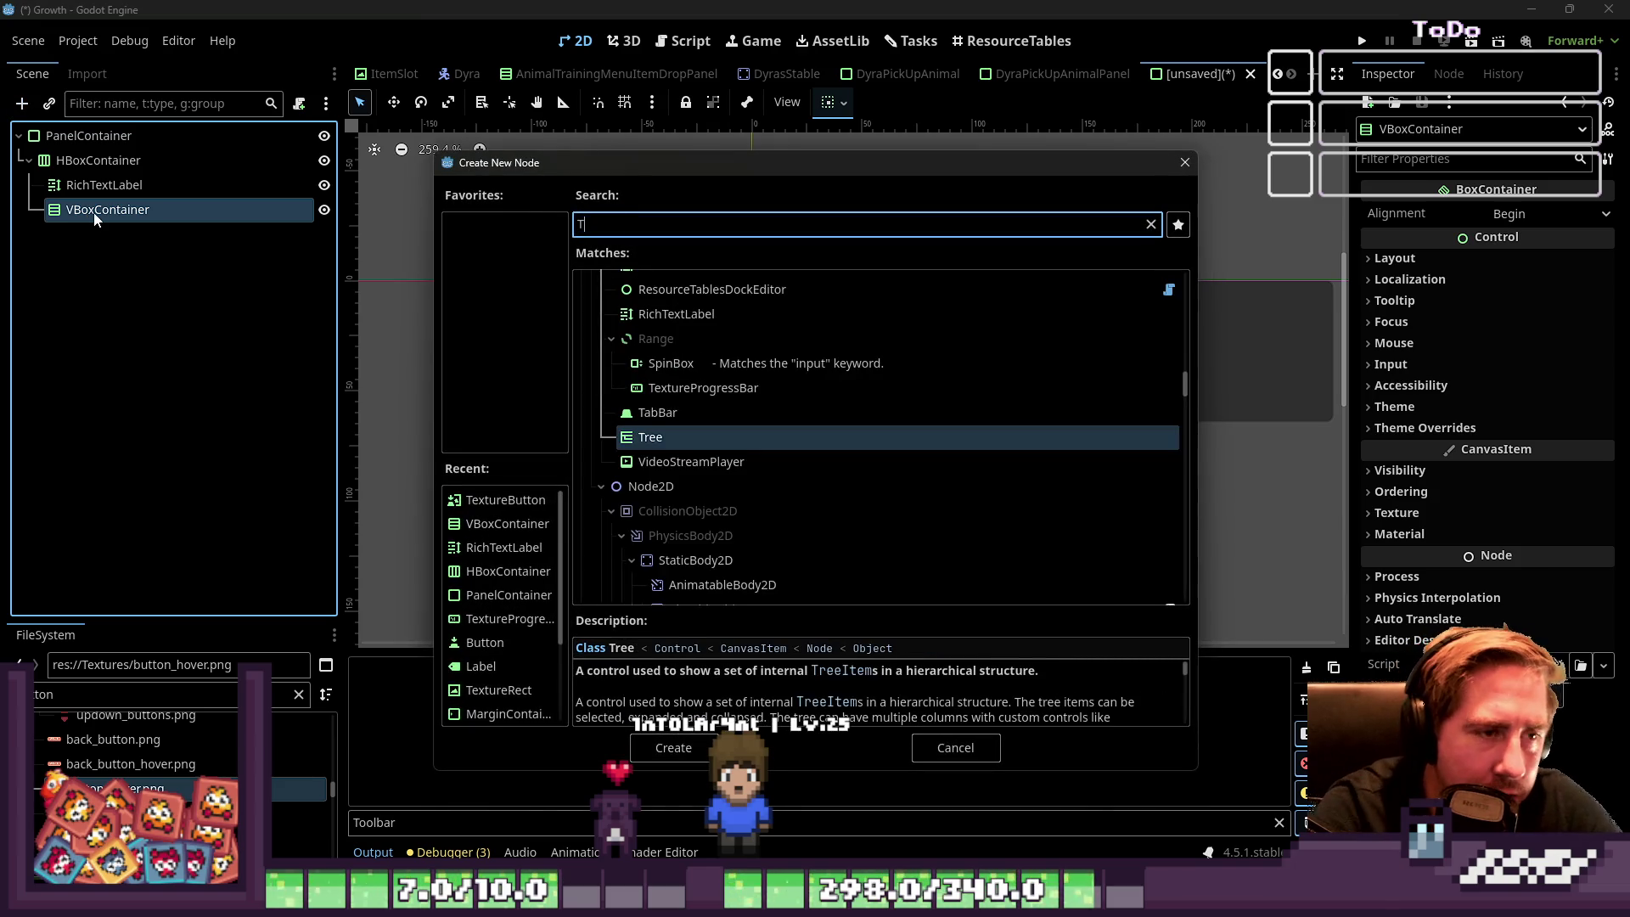
key("BackSpace")
type("button")
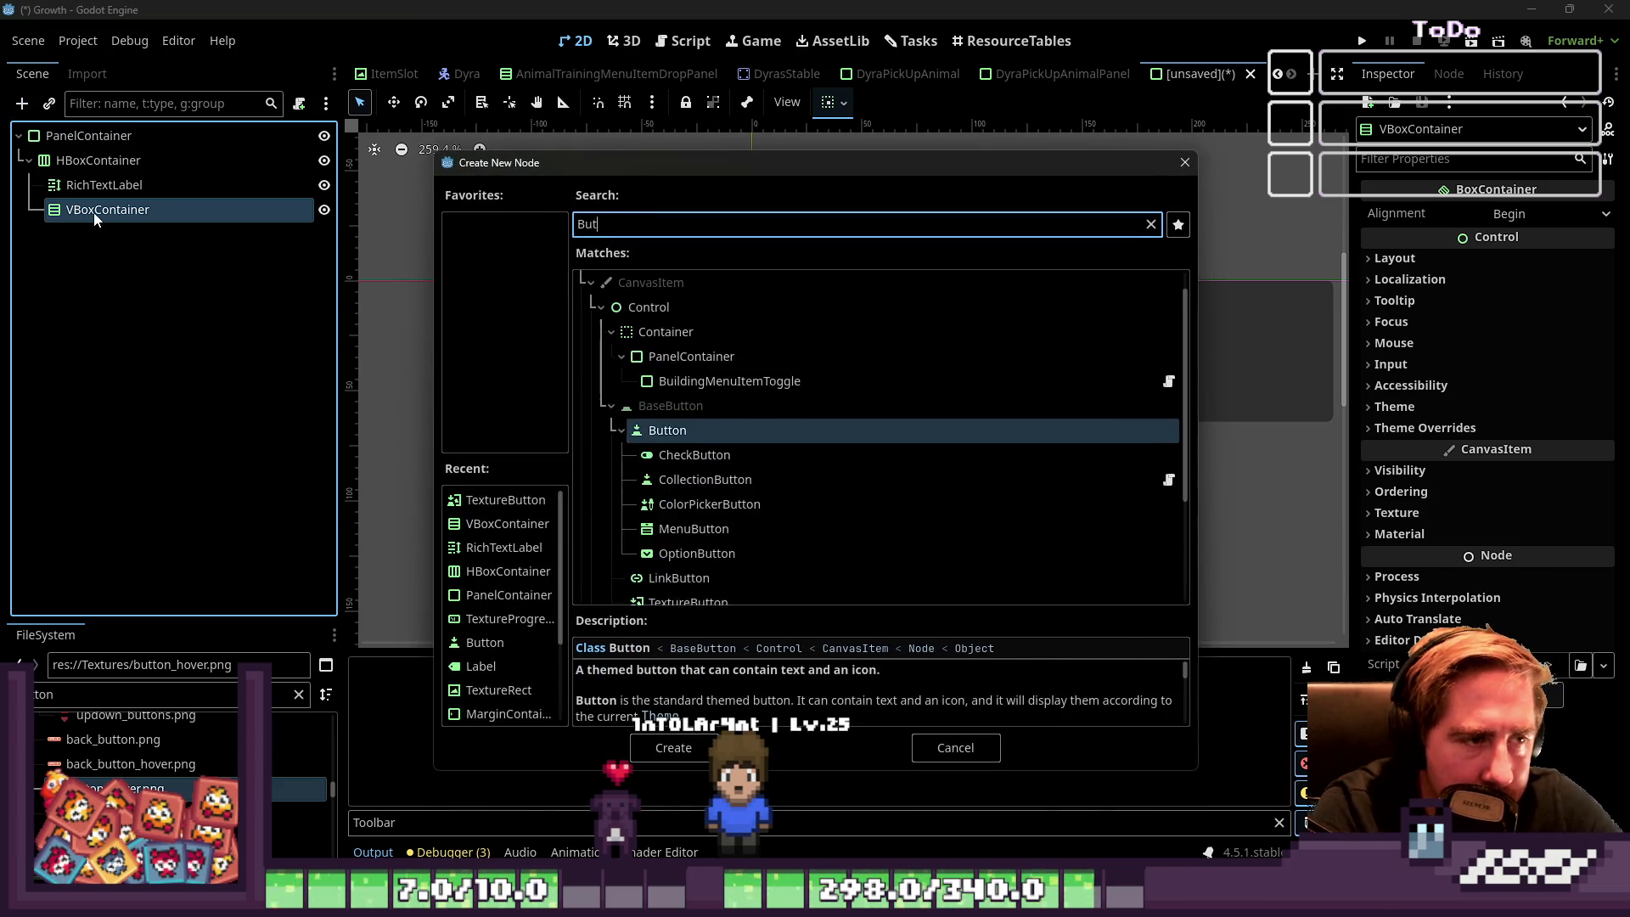
key("Return")
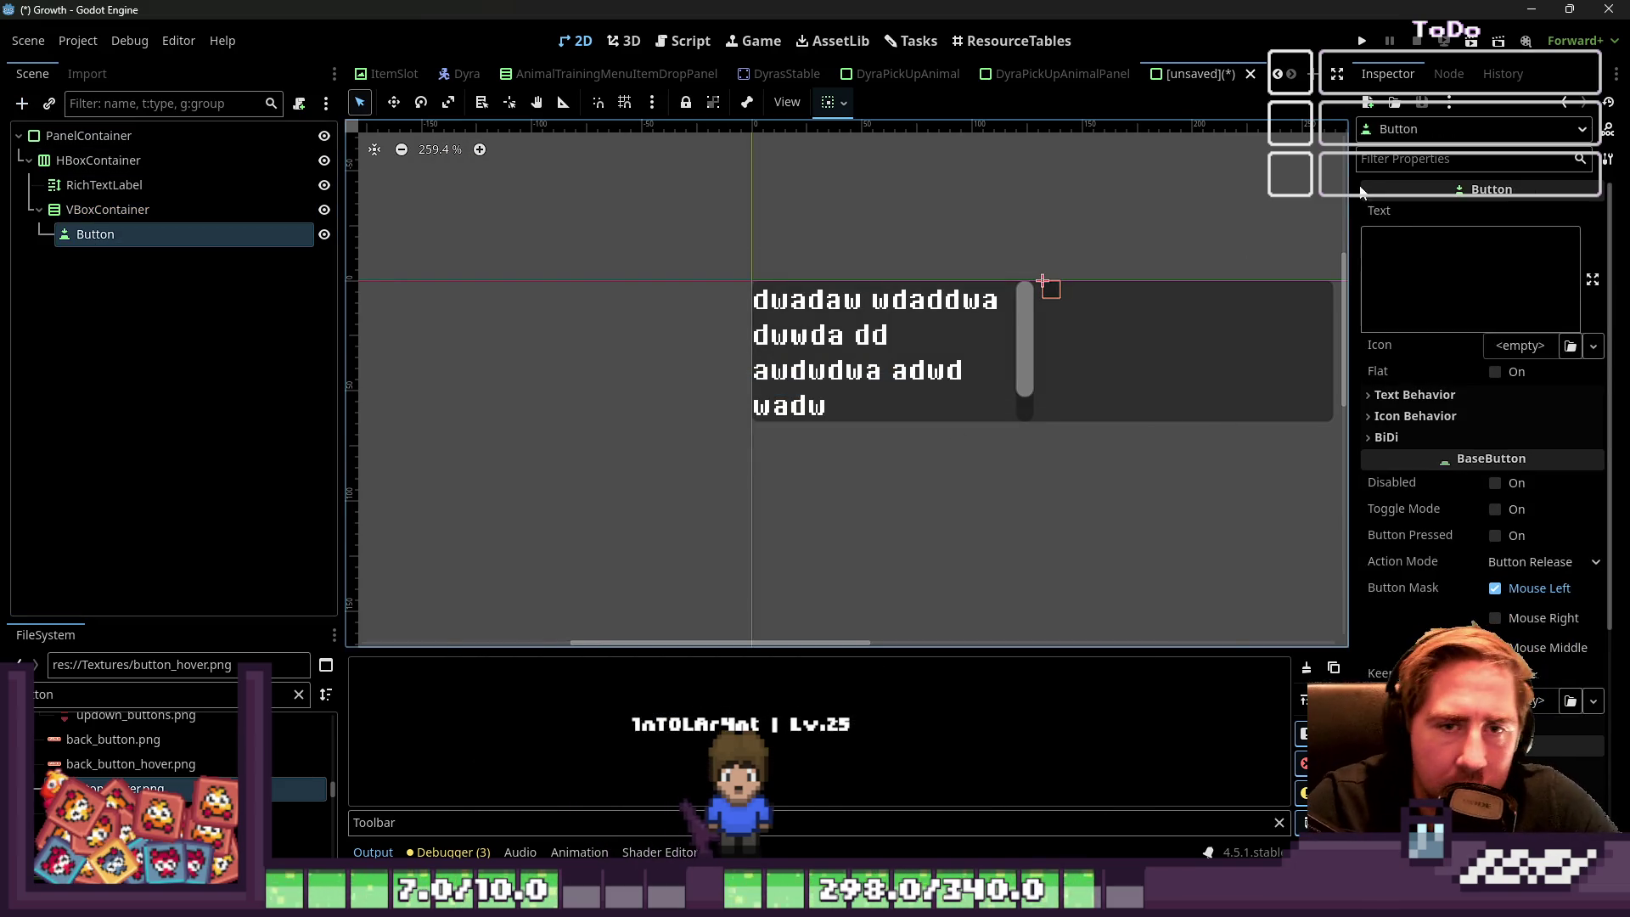
left_click(1411, 239)
type("0ption 1")
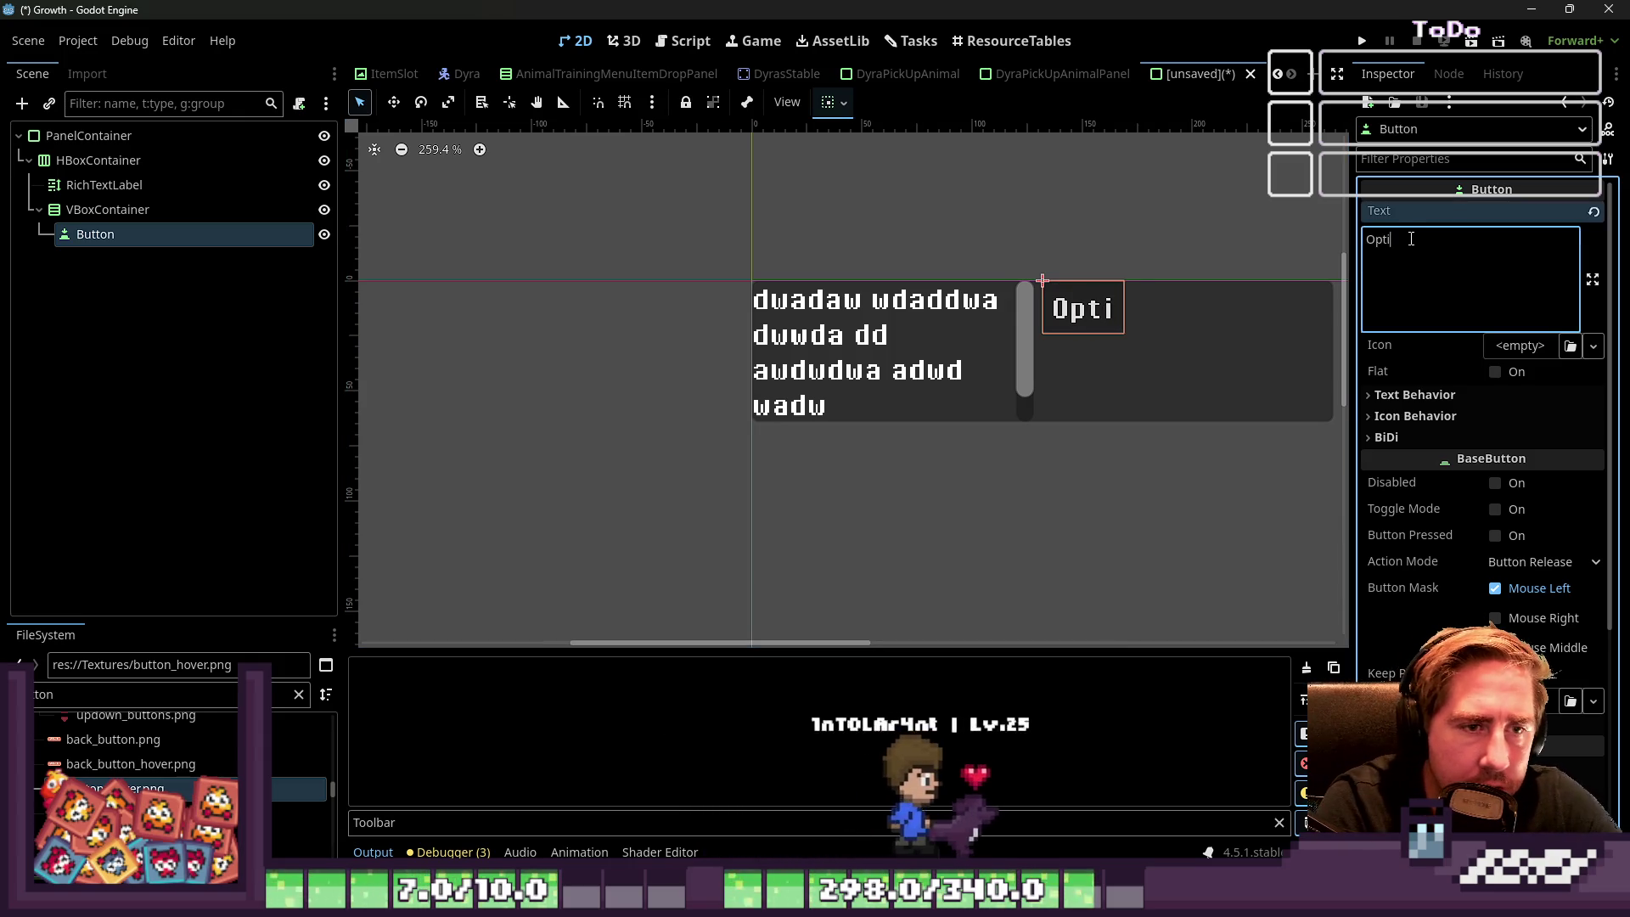
- Duplicate the Option 1 button to make four stacked buttons
left_click(83, 213)
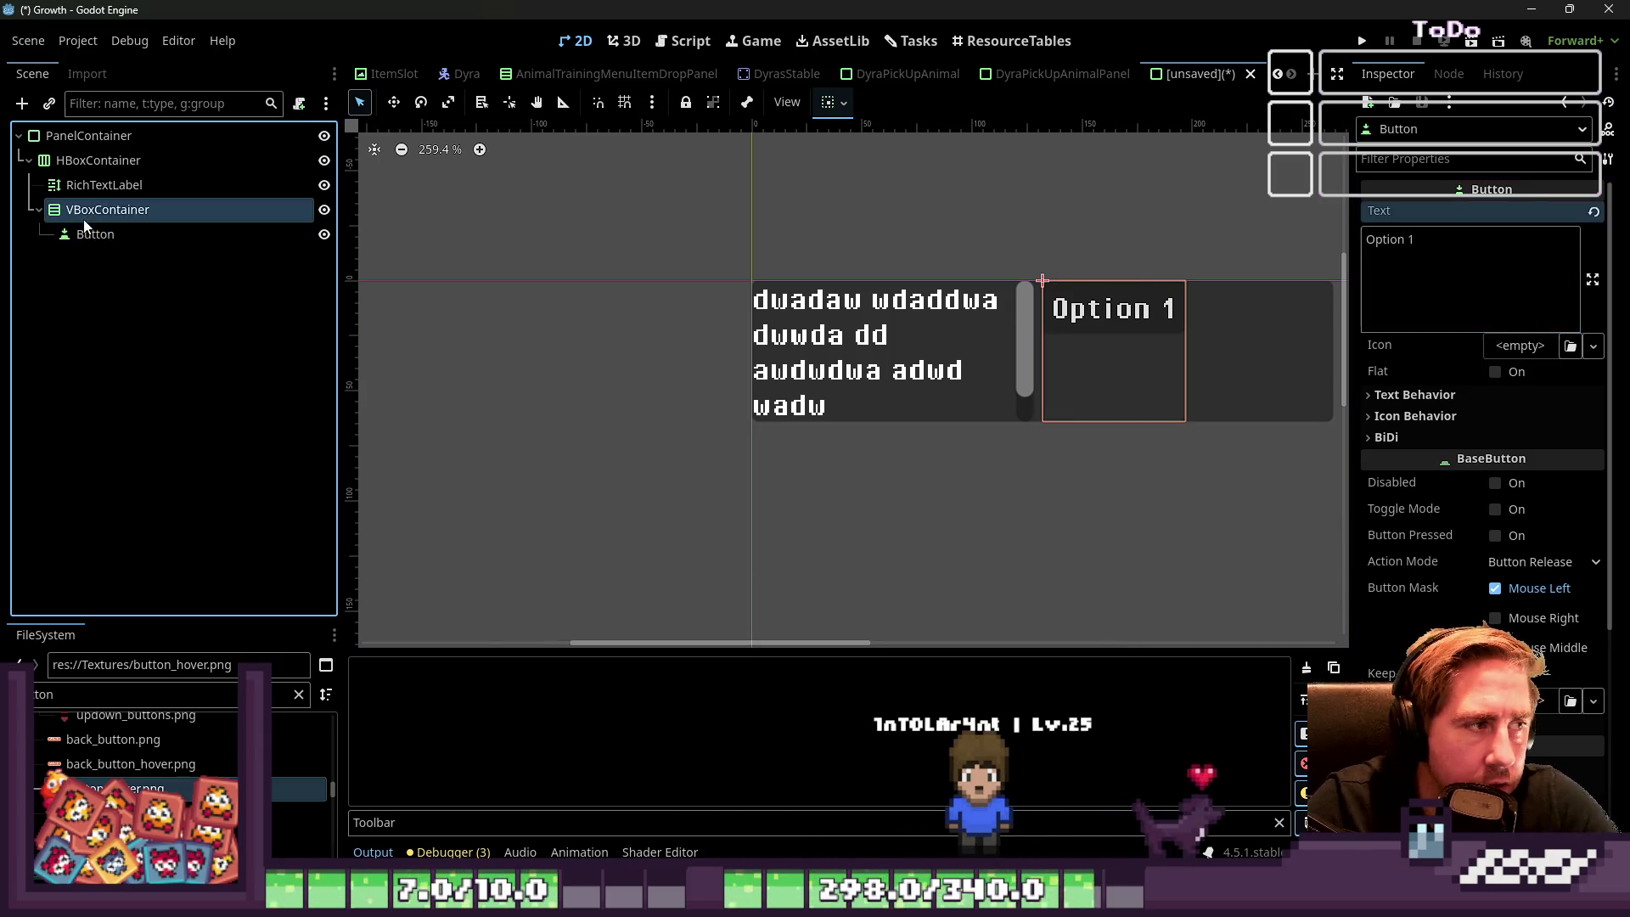
left_click(93, 234)
key("ctrl+d")
key("ctrl+d")
key("ctrl+d")
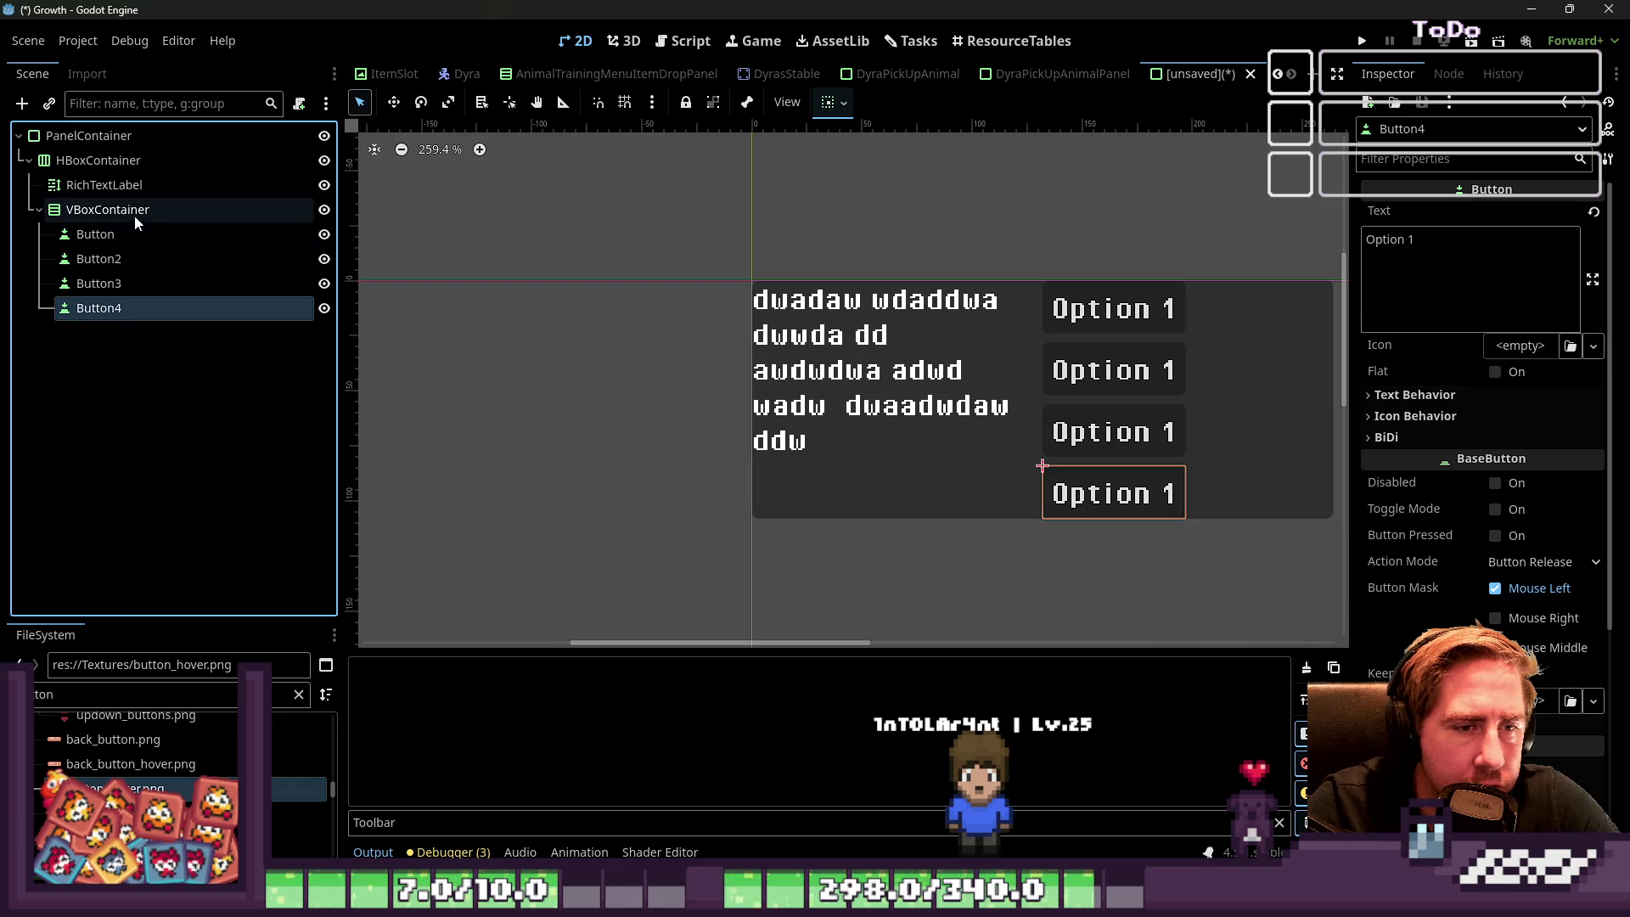
left_click(119, 235)
left_click(125, 309, "shift")
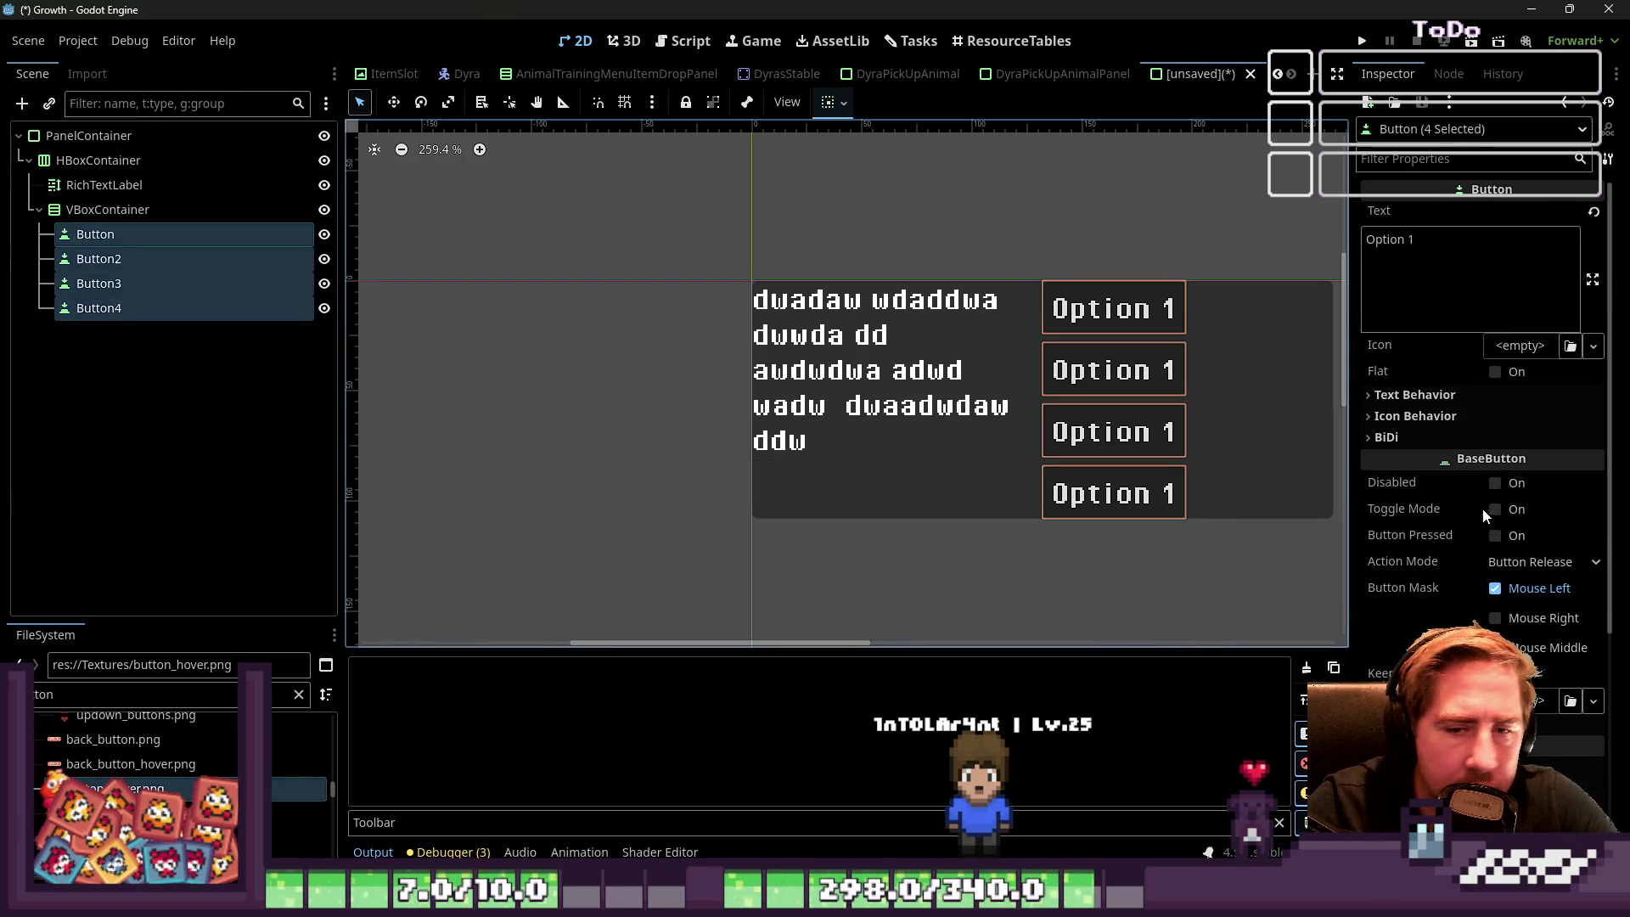
scroll(1531, 558, "down", 5)
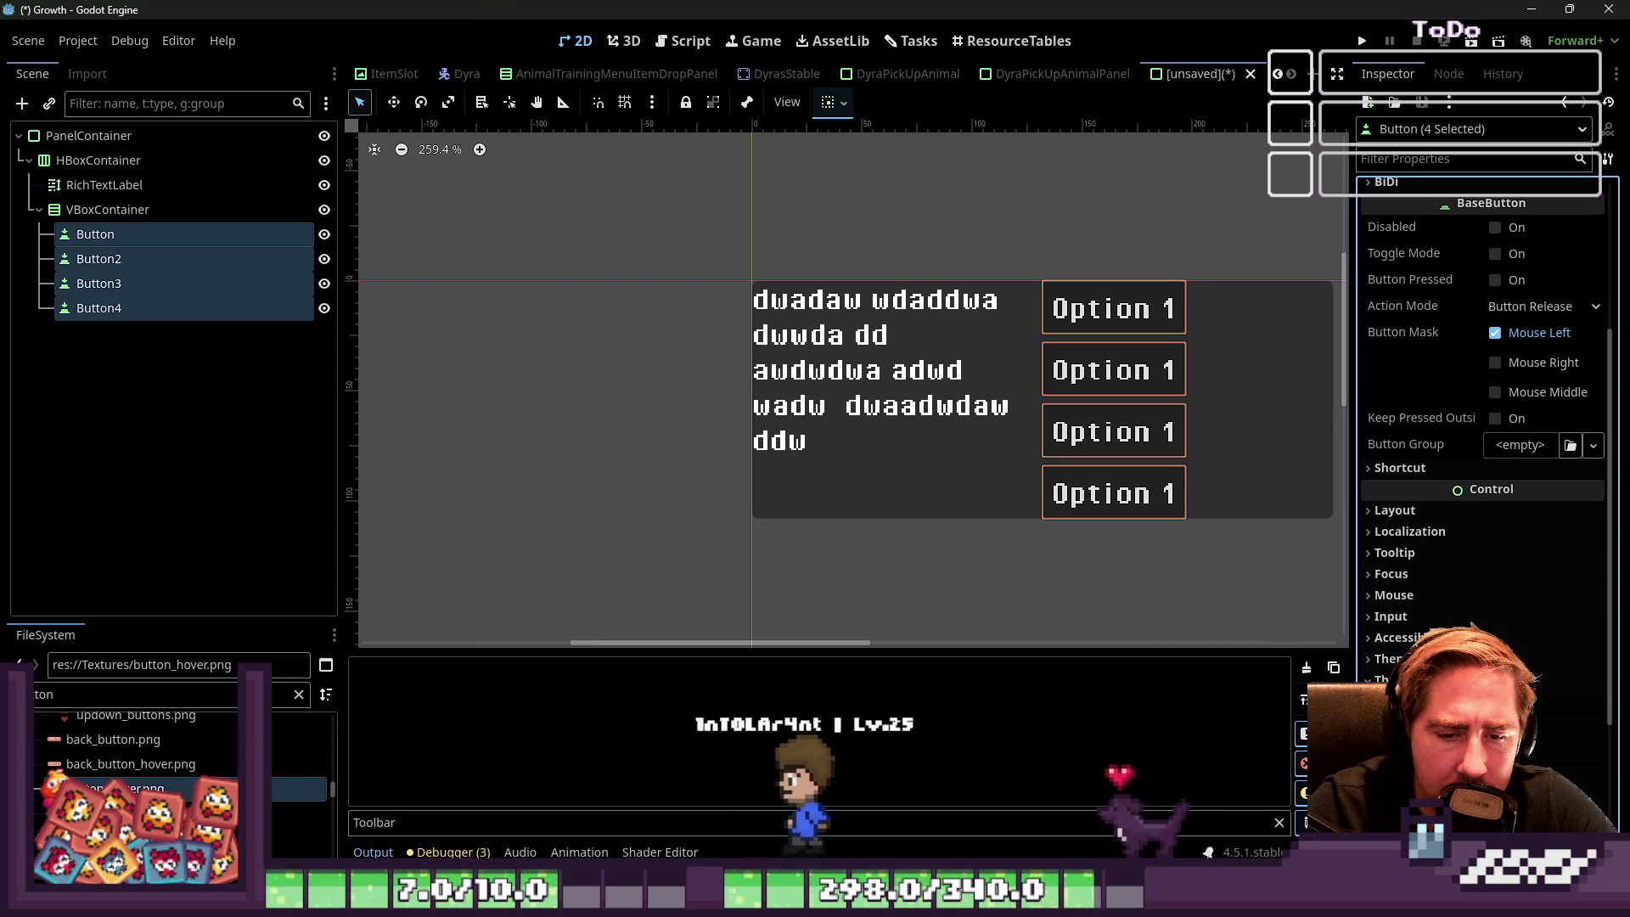
scroll(1485, 425, "down", 3)
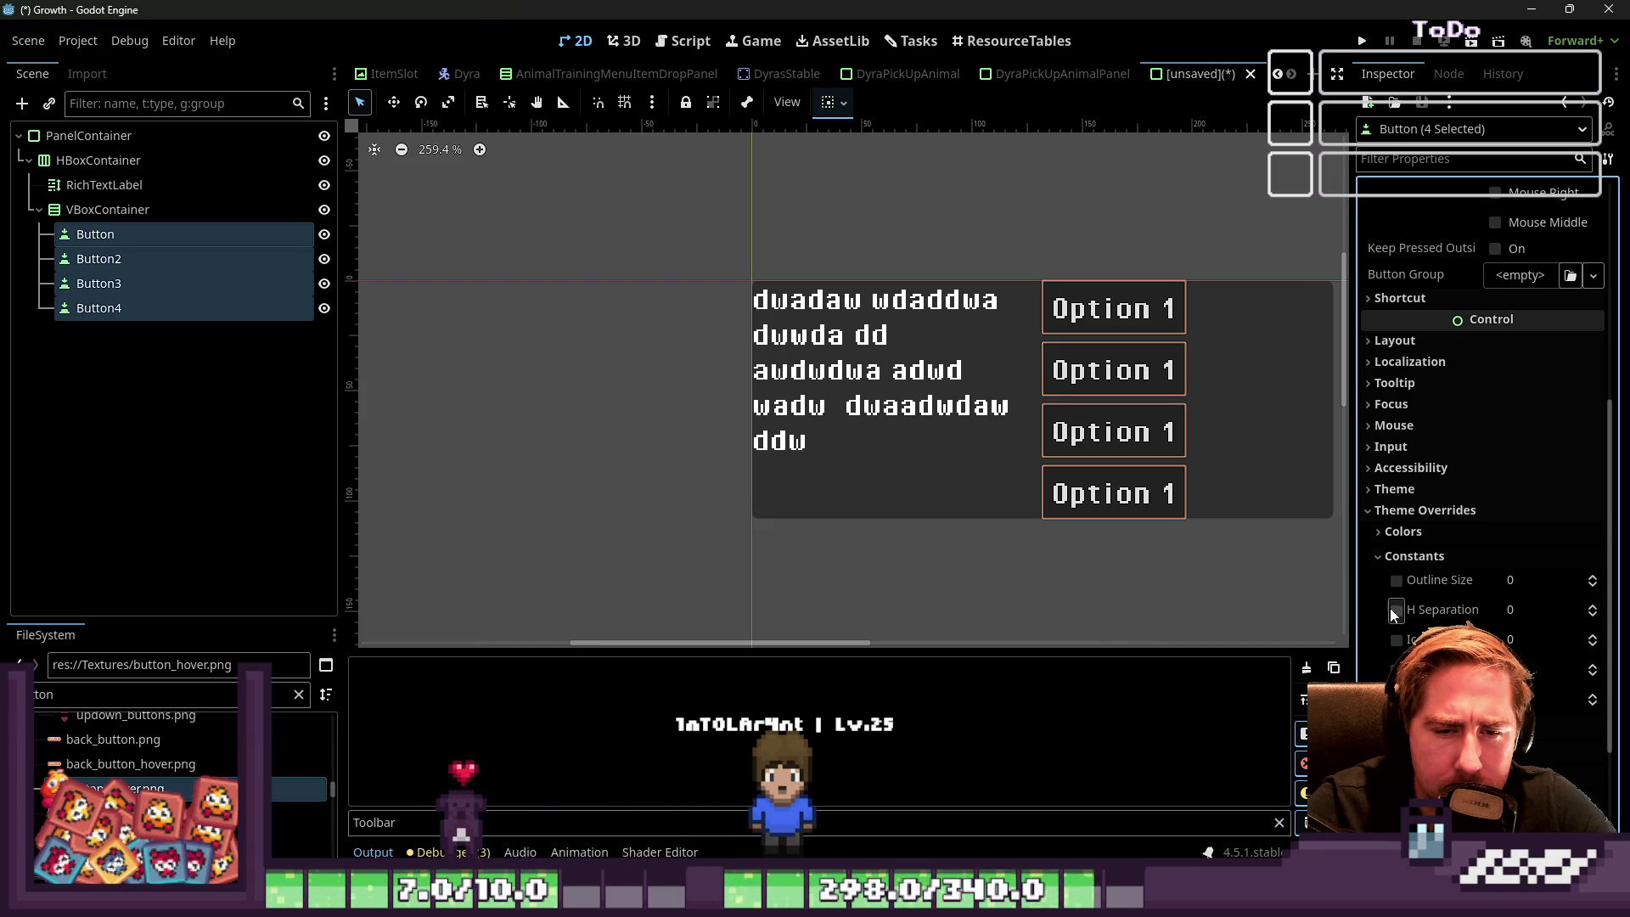
left_click(1532, 586)
type("1")
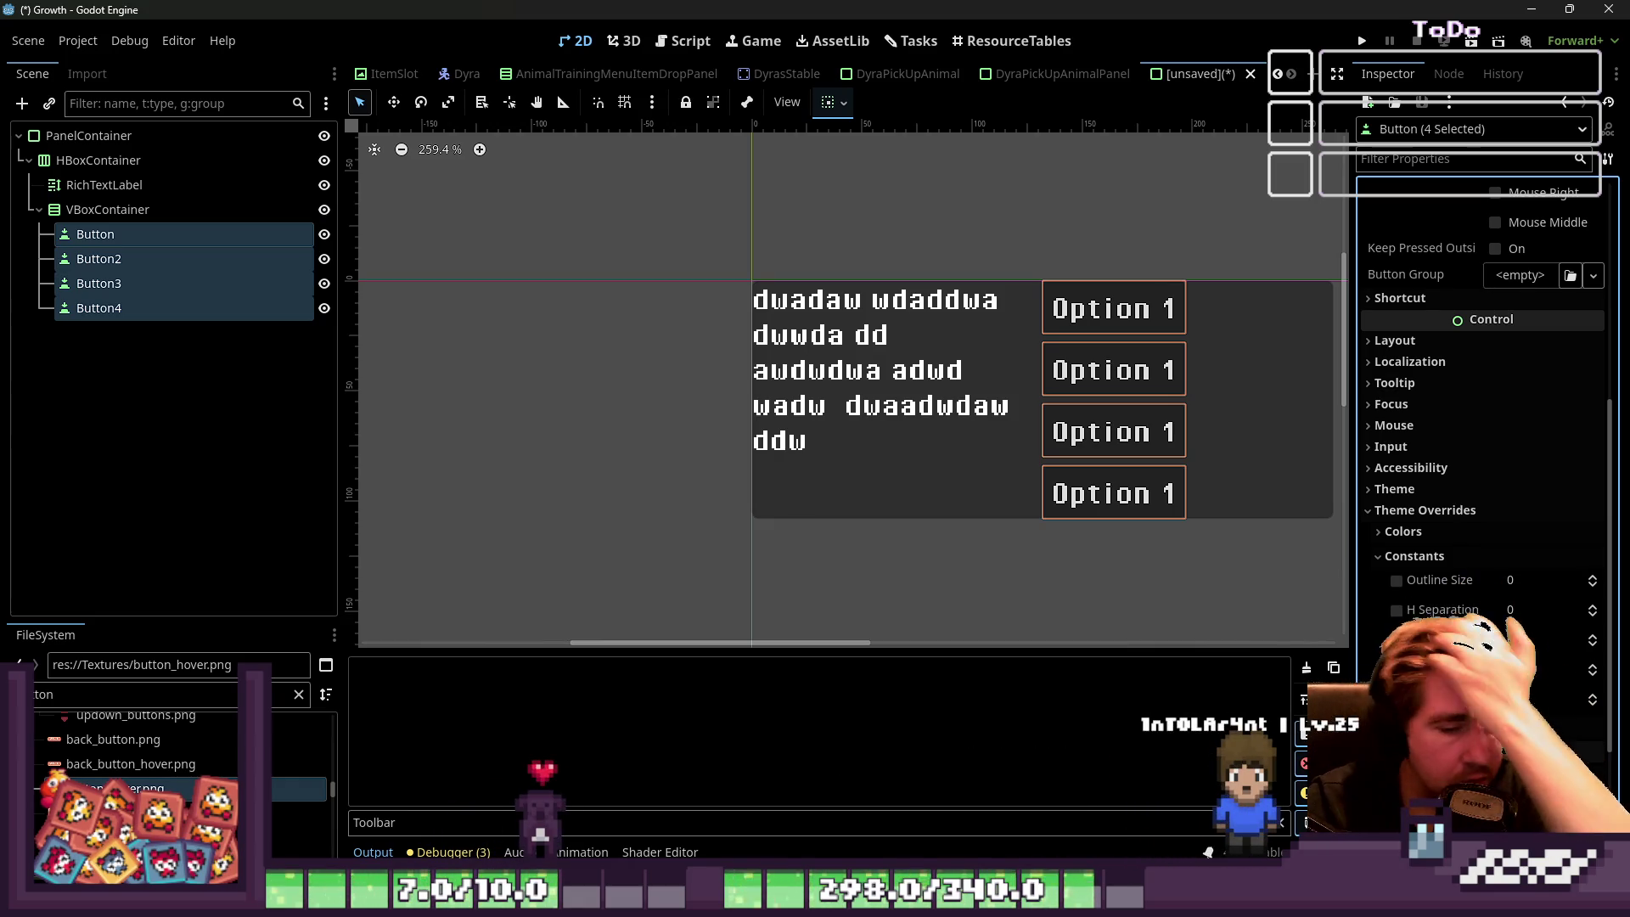
scroll(1442, 358, "down", 6)
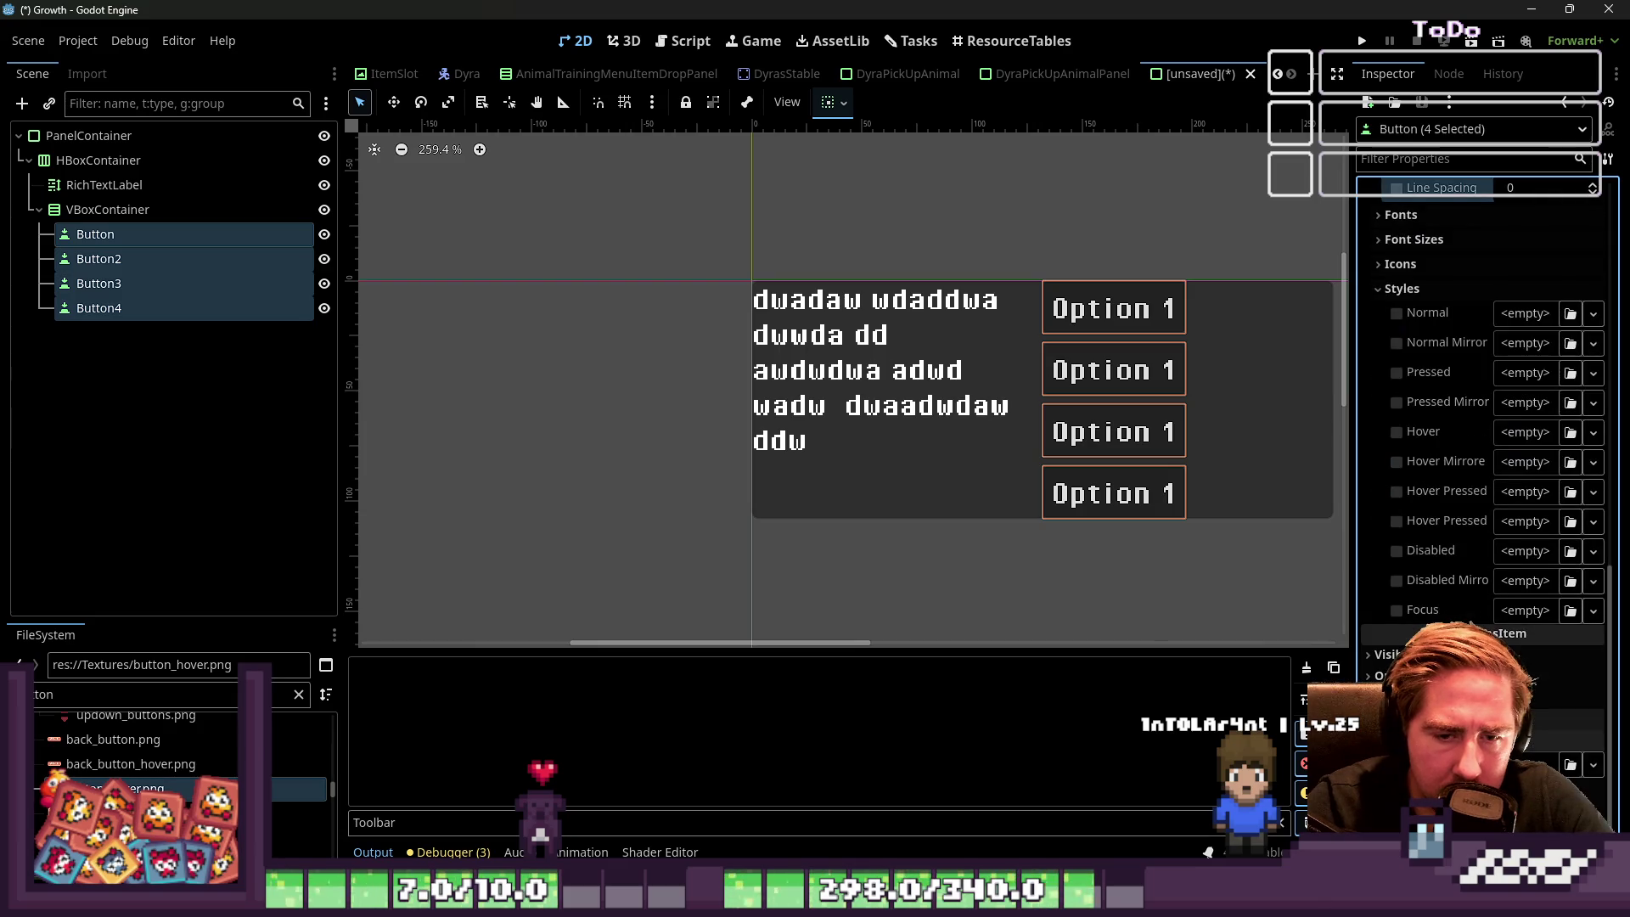
scroll(1442, 358, "up", 3)
scroll(1397, 492, "up", 5)
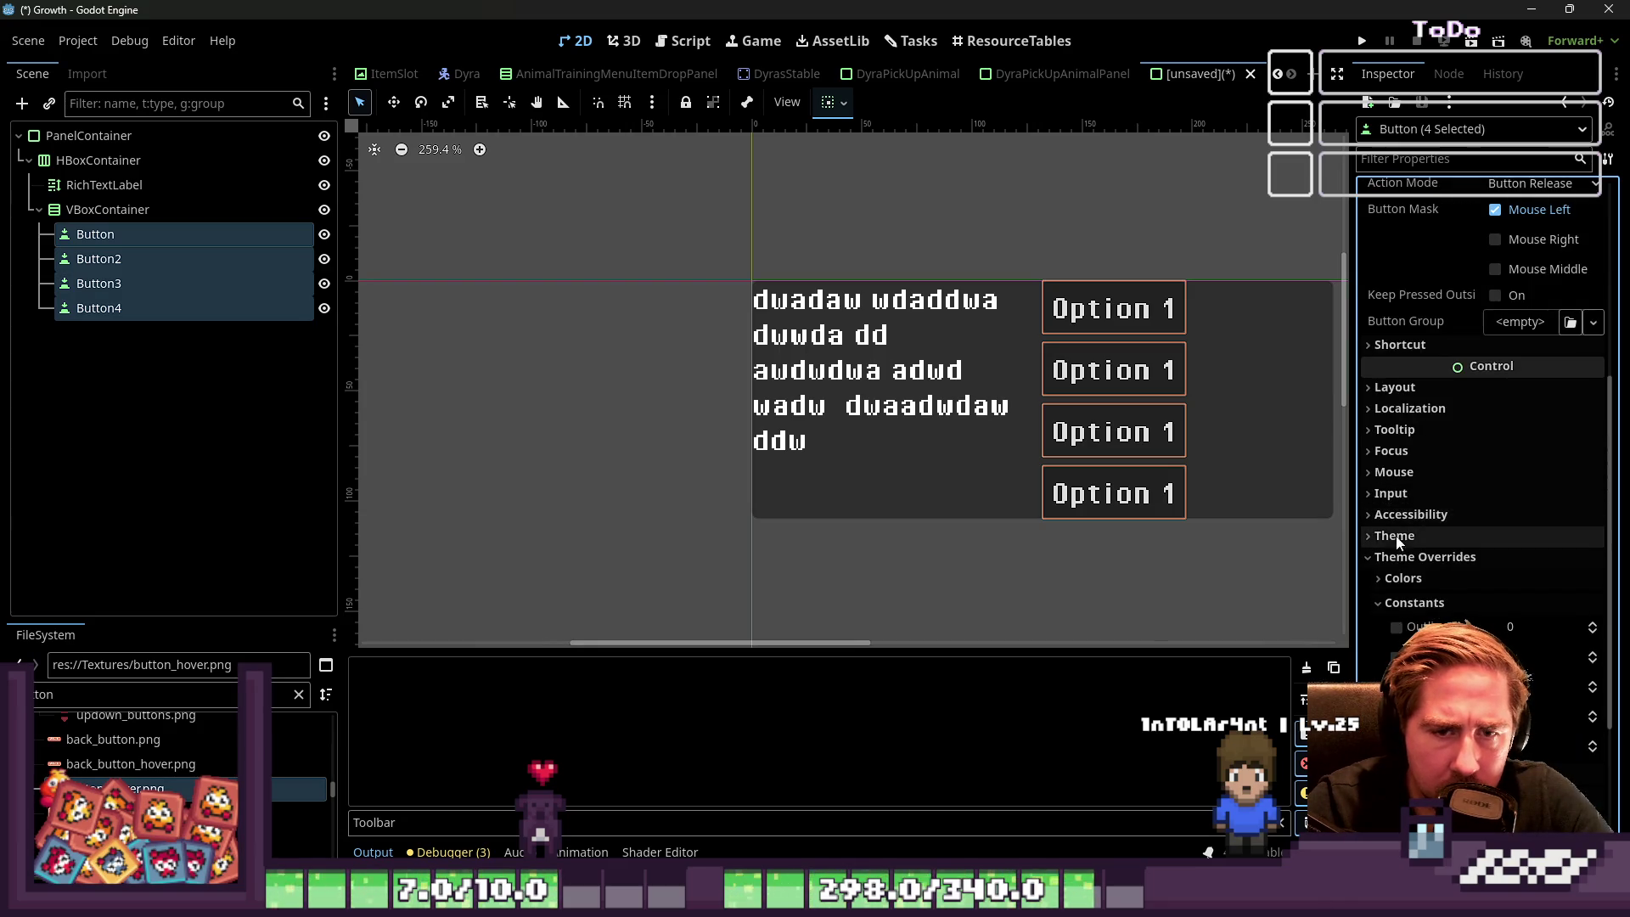
left_click(1404, 557)
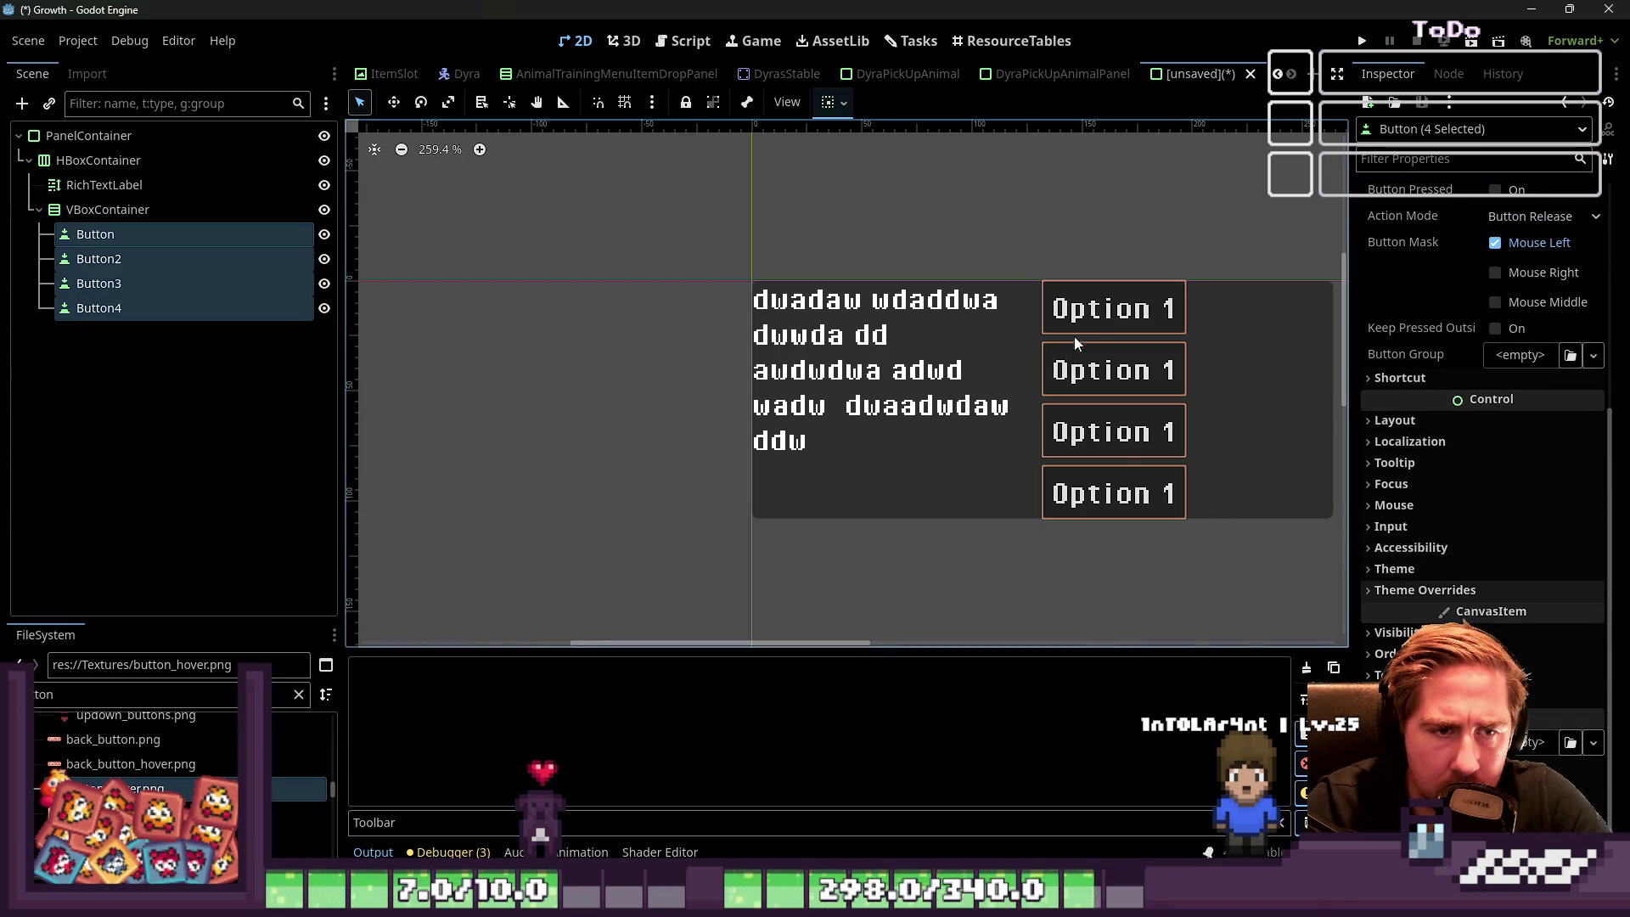
left_click(1073, 268)
left_click(1080, 310)
left_click(1089, 382, "shift")
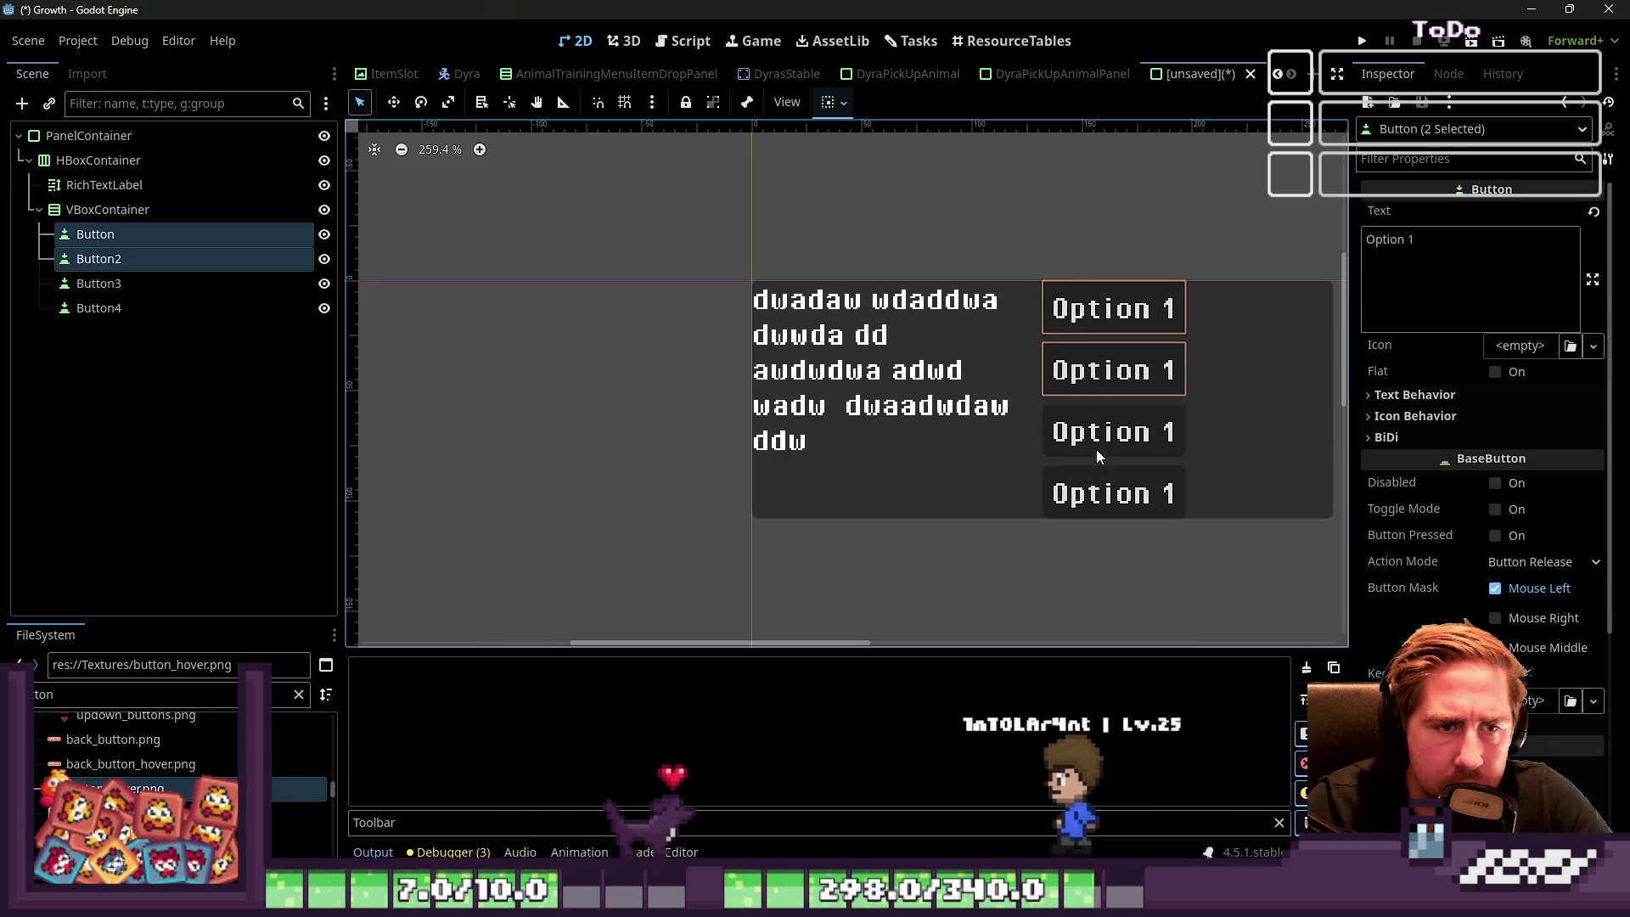
left_click(1097, 441, "shift")
left_click(1102, 505, "shift")
left_click(127, 696)
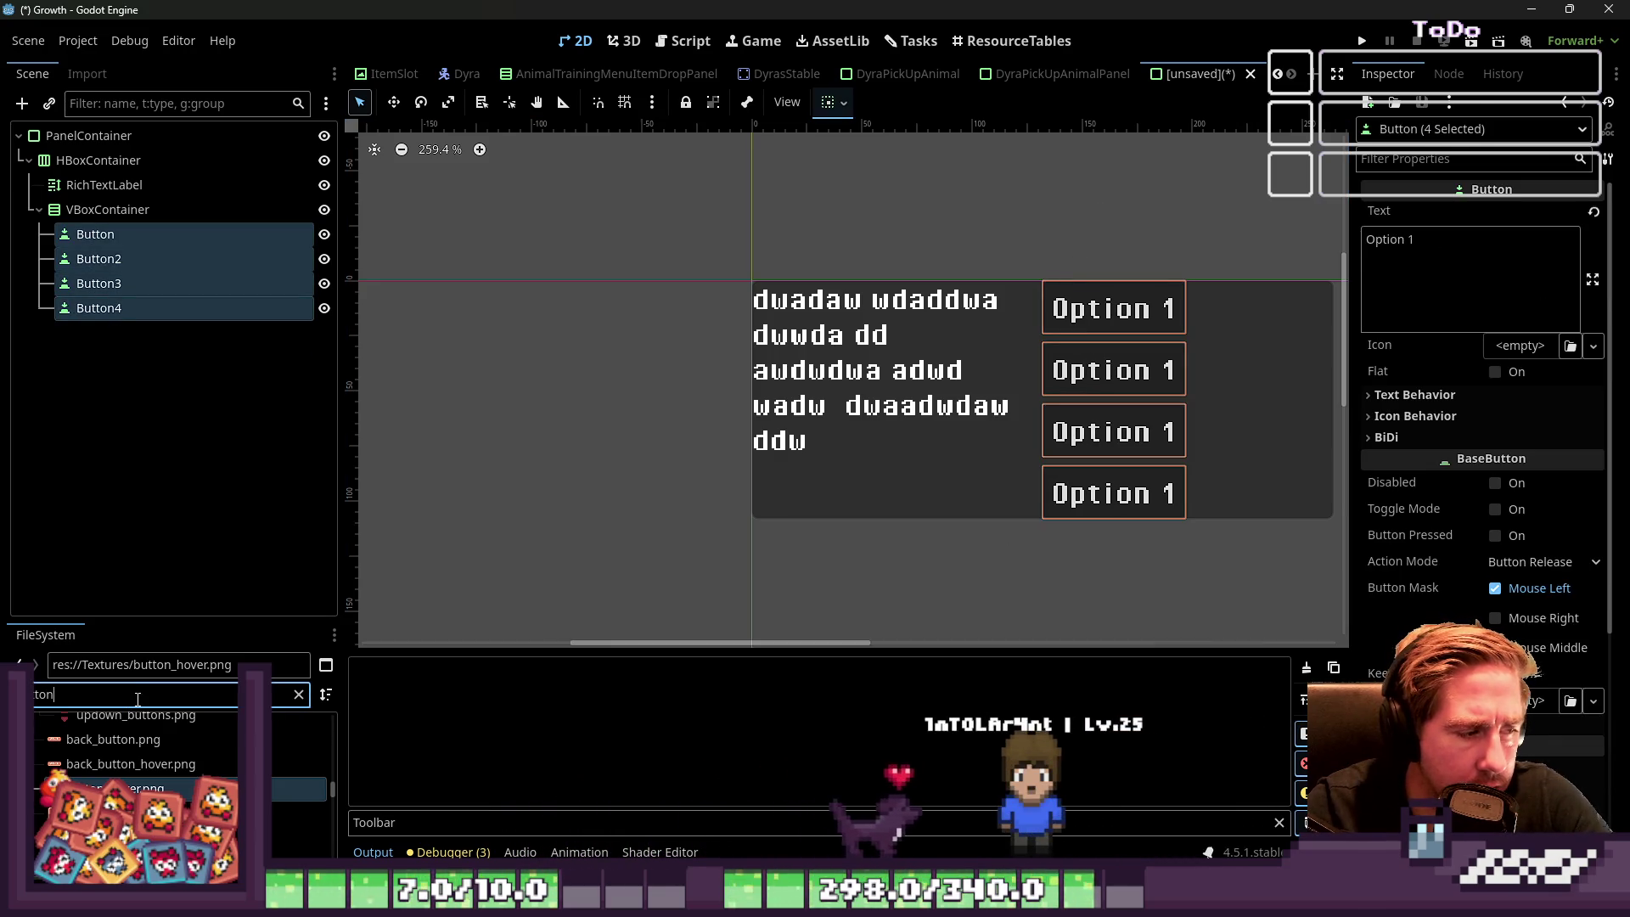
- Apply the PIXELOPERATOR8 font to the Option buttons' theme font override
key("BackSpace")
key("BackSpace")
key("BackSpace")
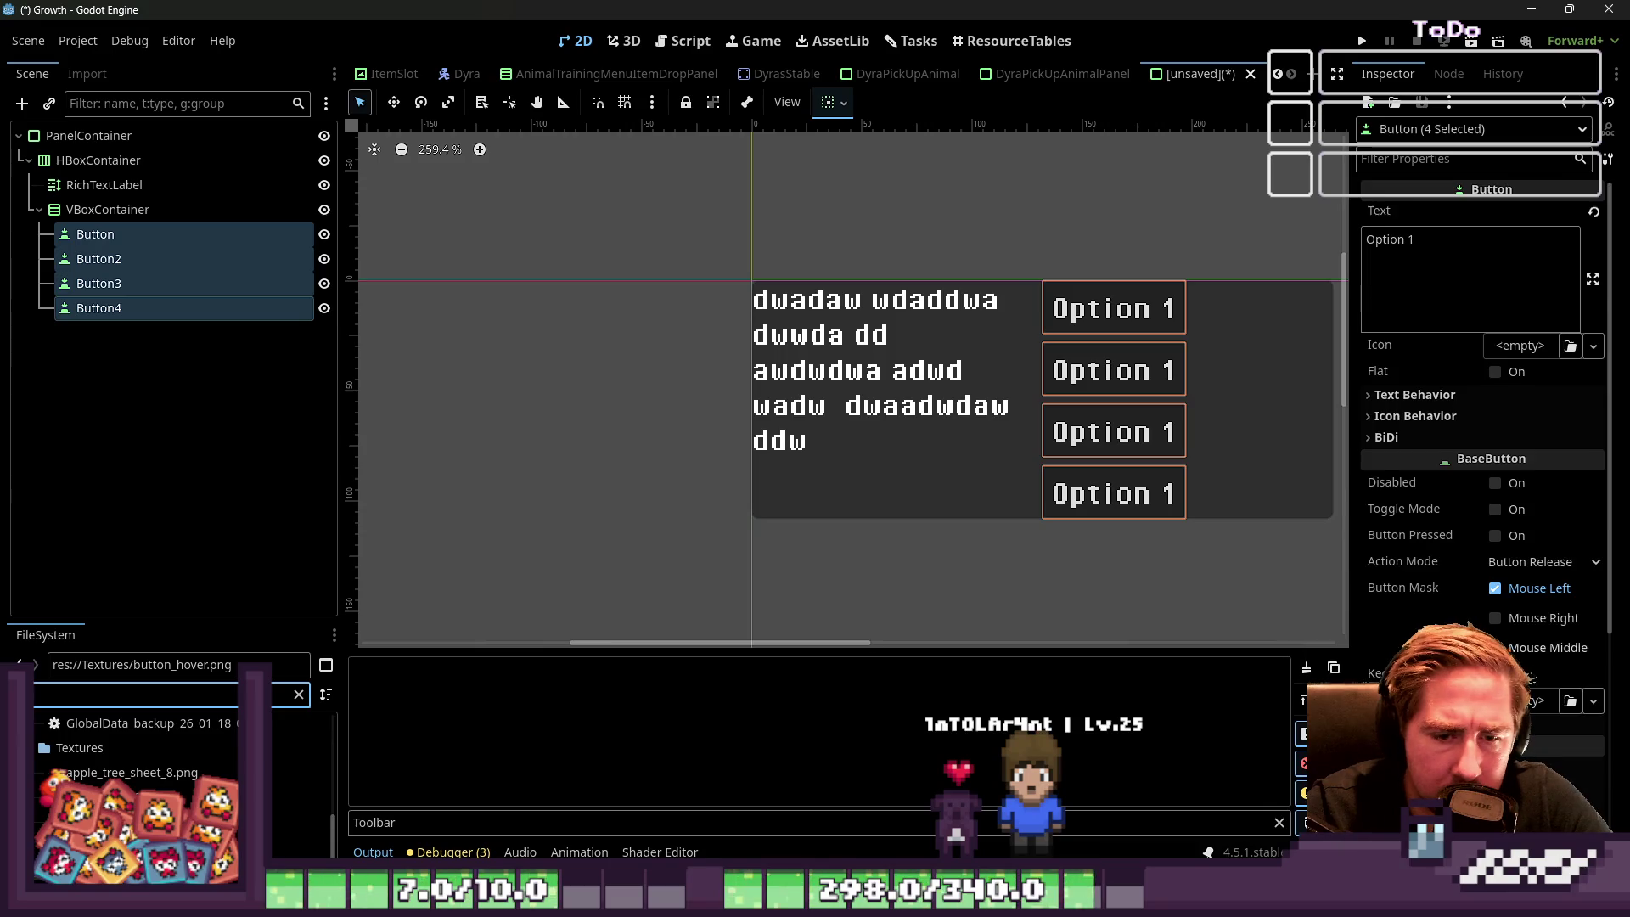
scroll(1481, 424, "down", 5)
left_click(1427, 590)
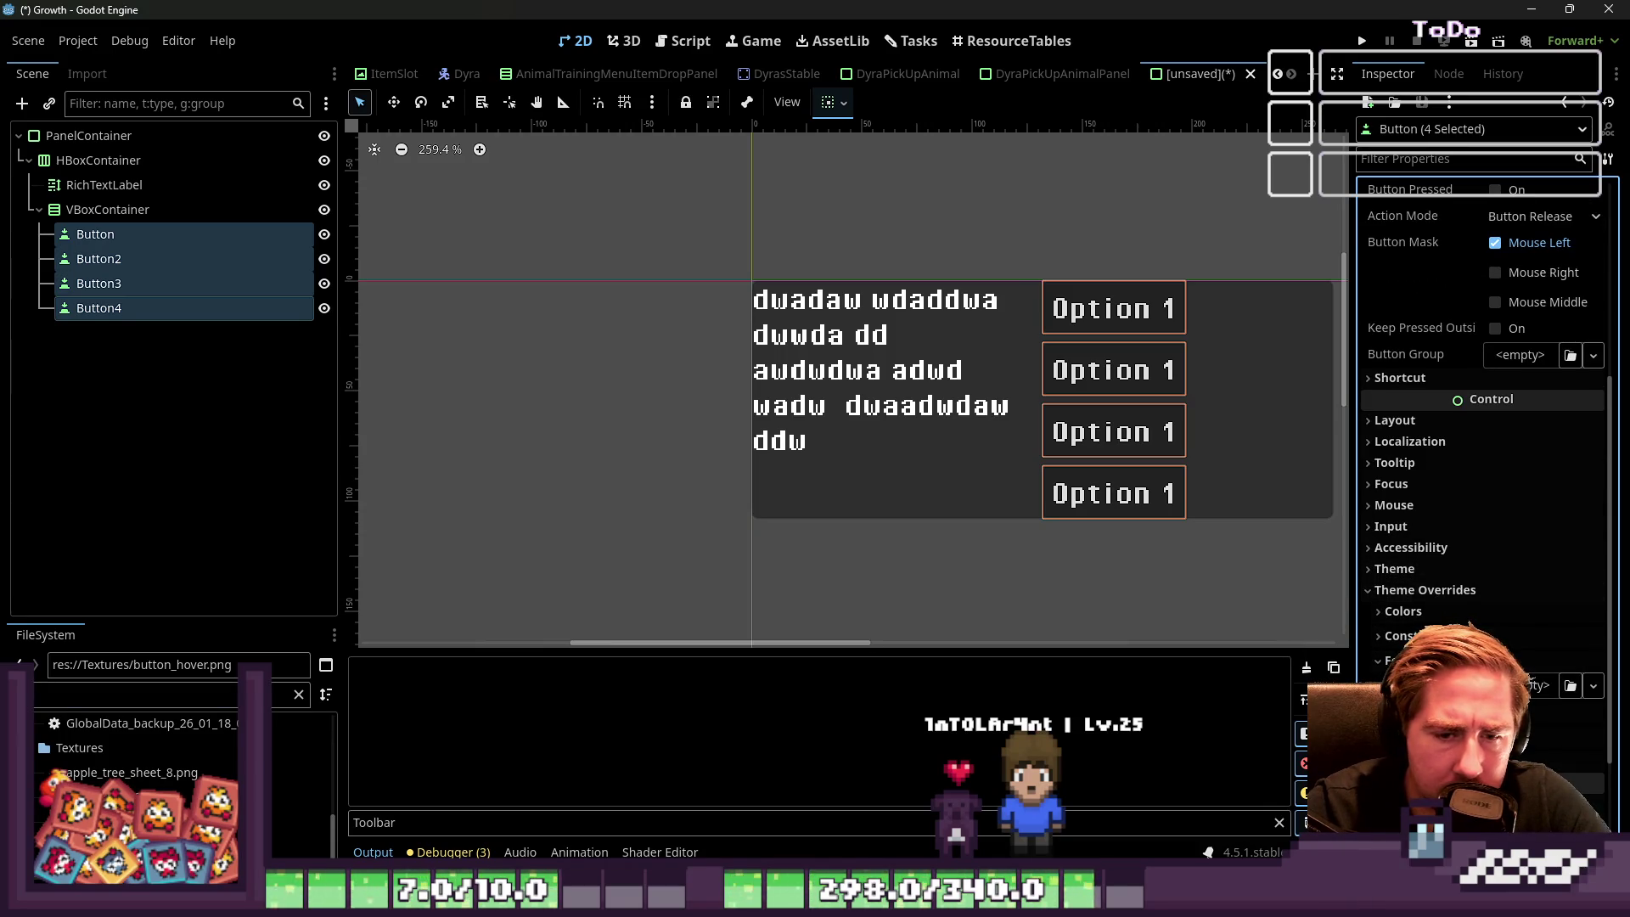
scroll(100, 749, "up", 5)
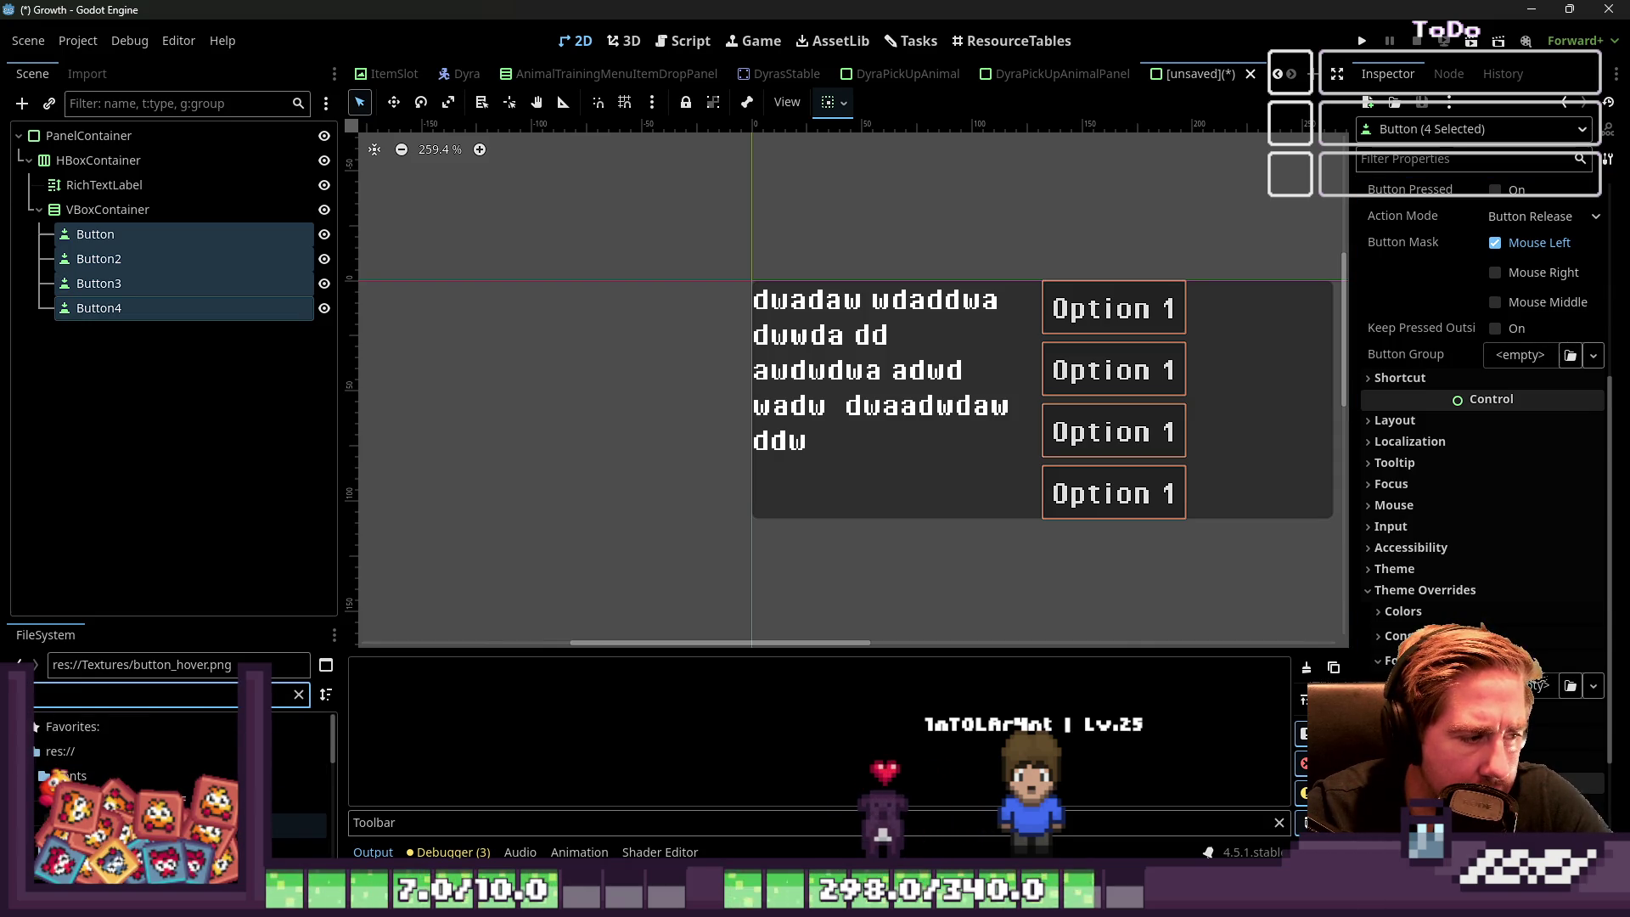
left_click_drag(169, 801, 1520, 685)
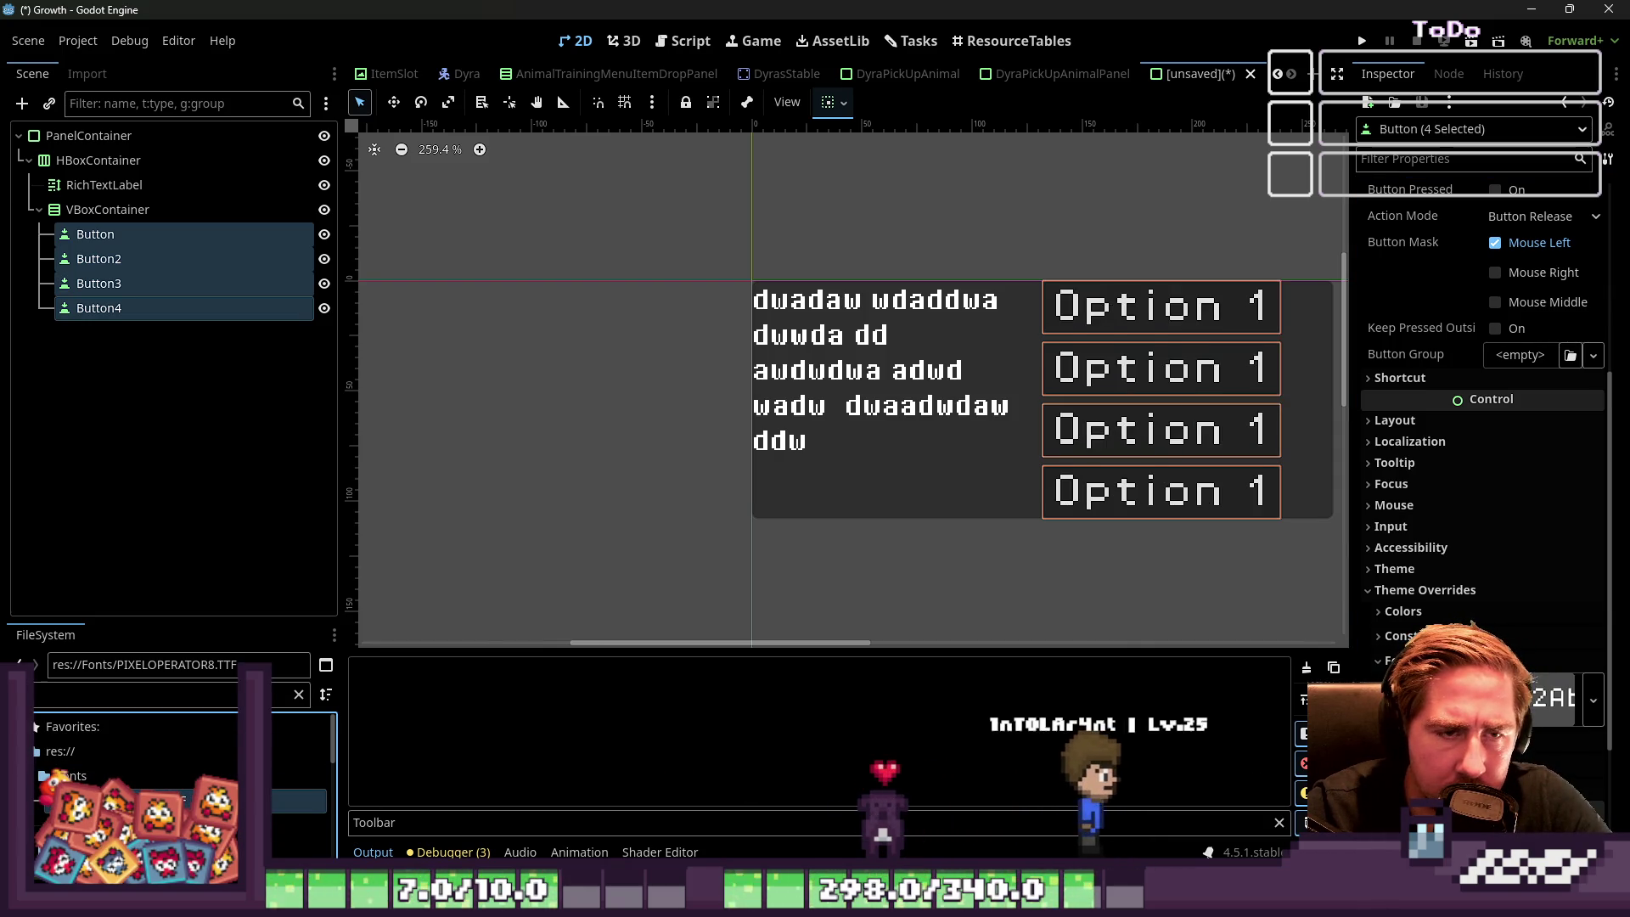
scroll(925, 339, "down", 3)
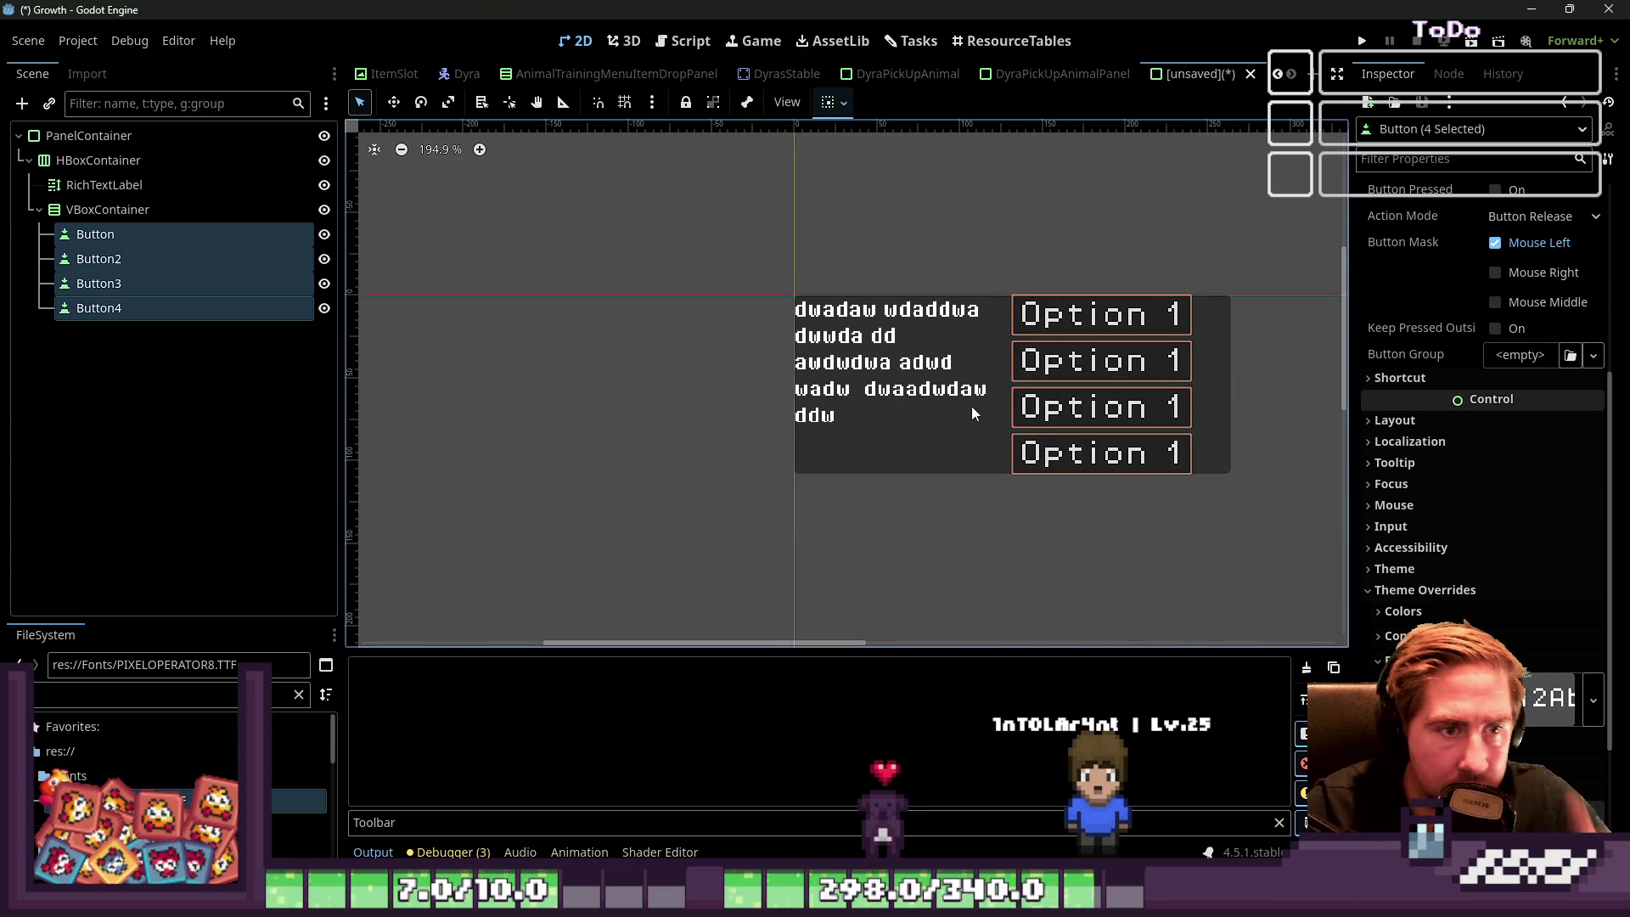
- Set the RichTextLabel's Normal Font override to PIXELOPERATOR8.TTF
left_click(830, 348)
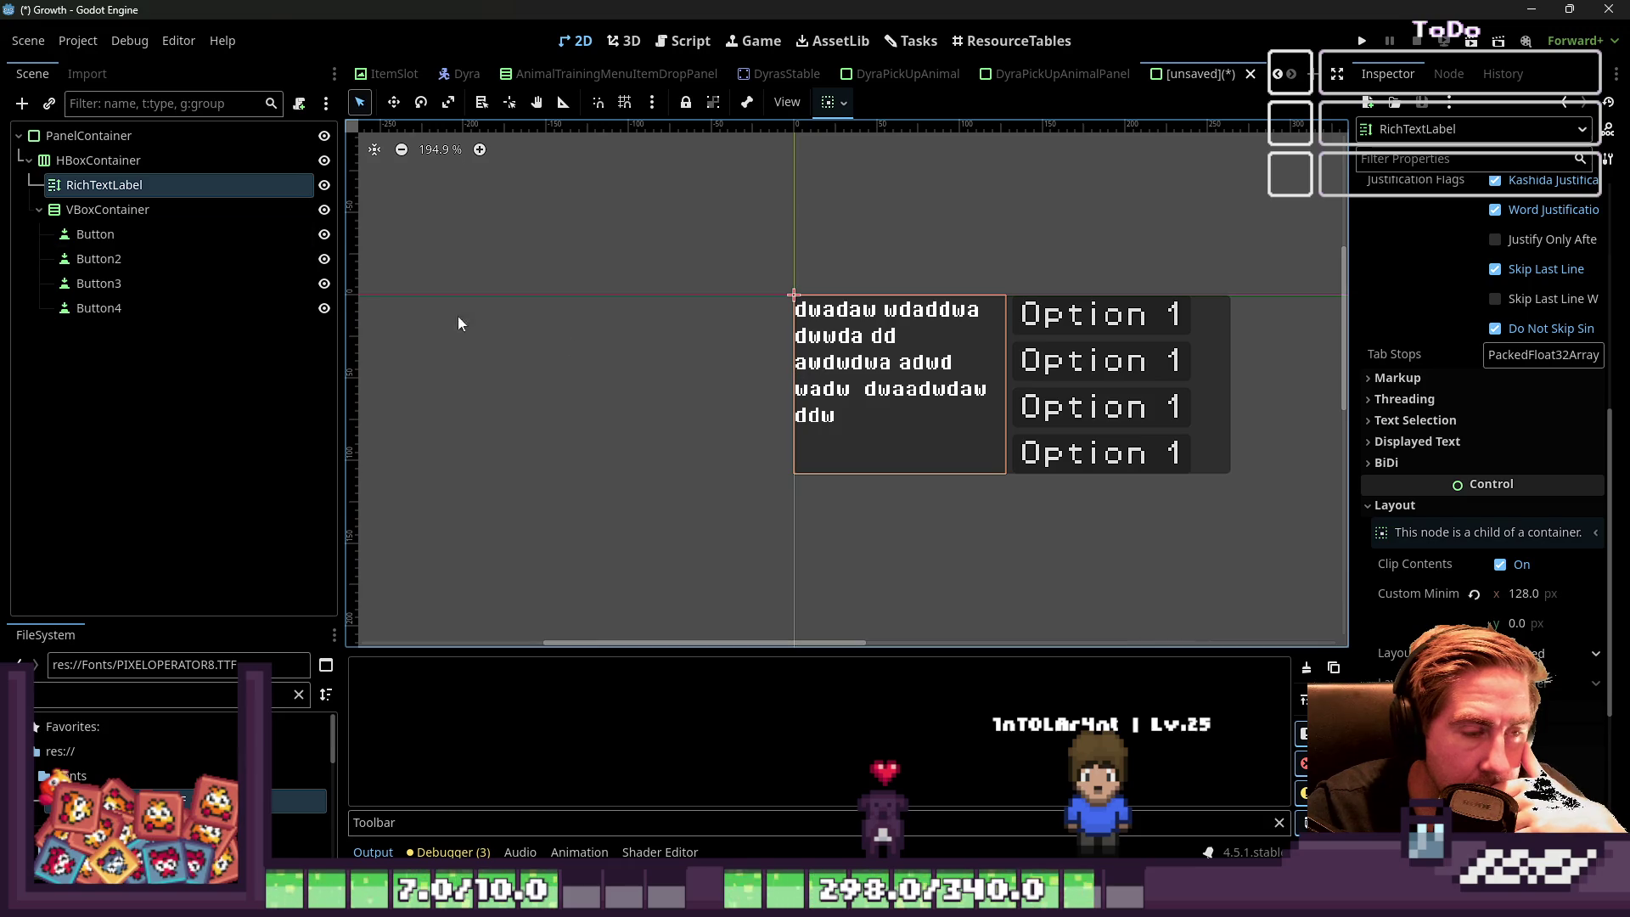
scroll(1474, 563, "down", 5)
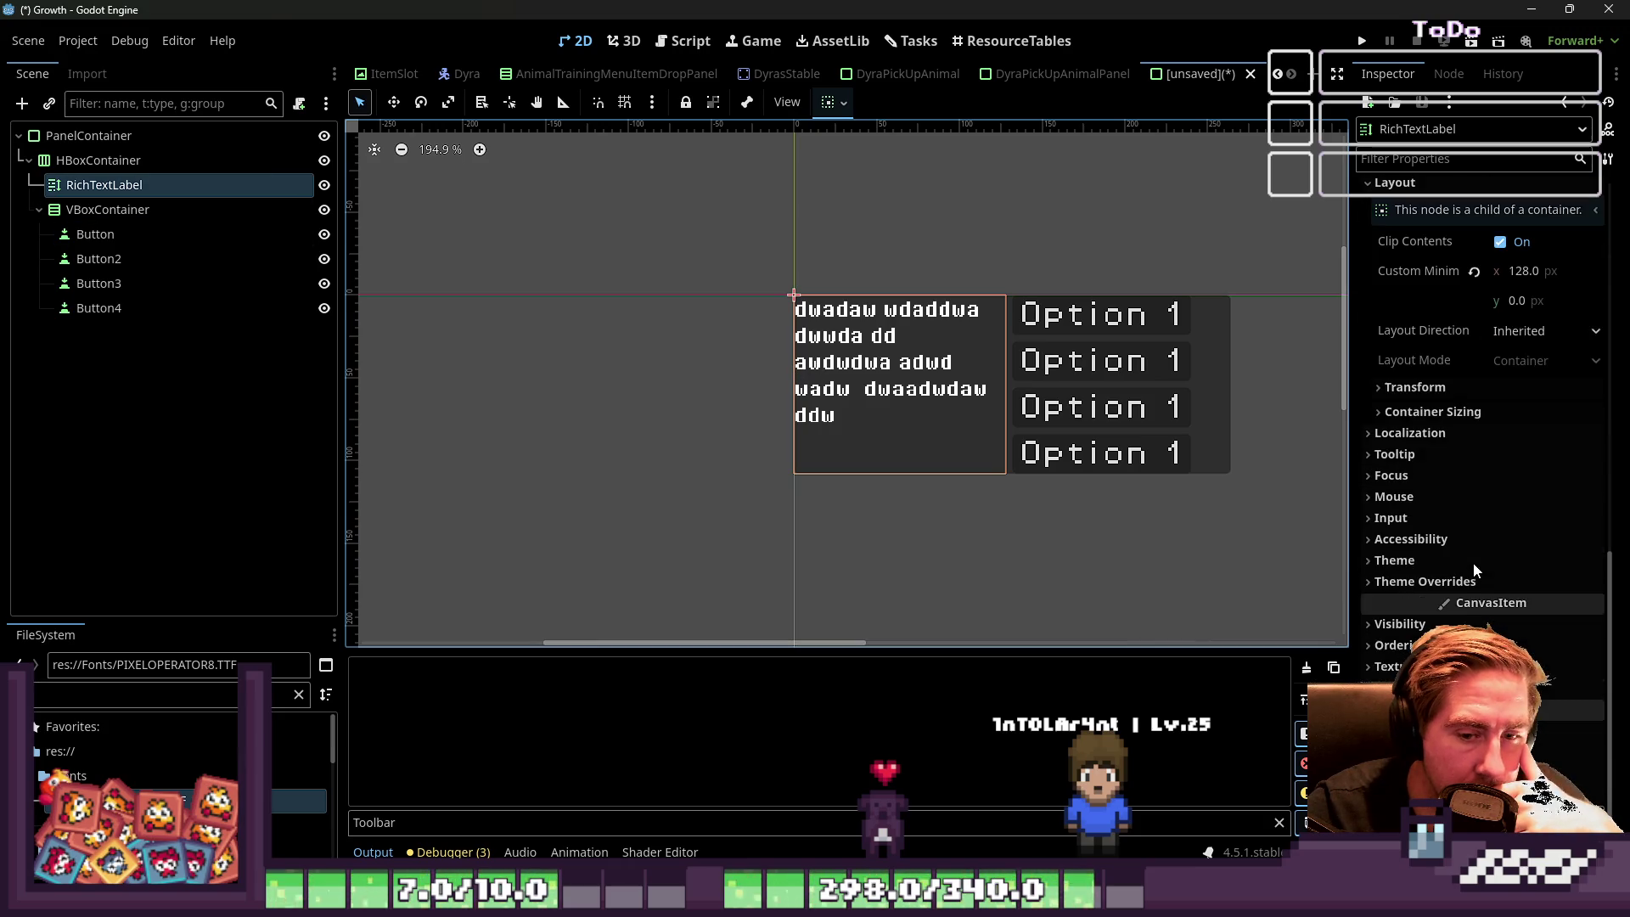
left_click(1397, 582)
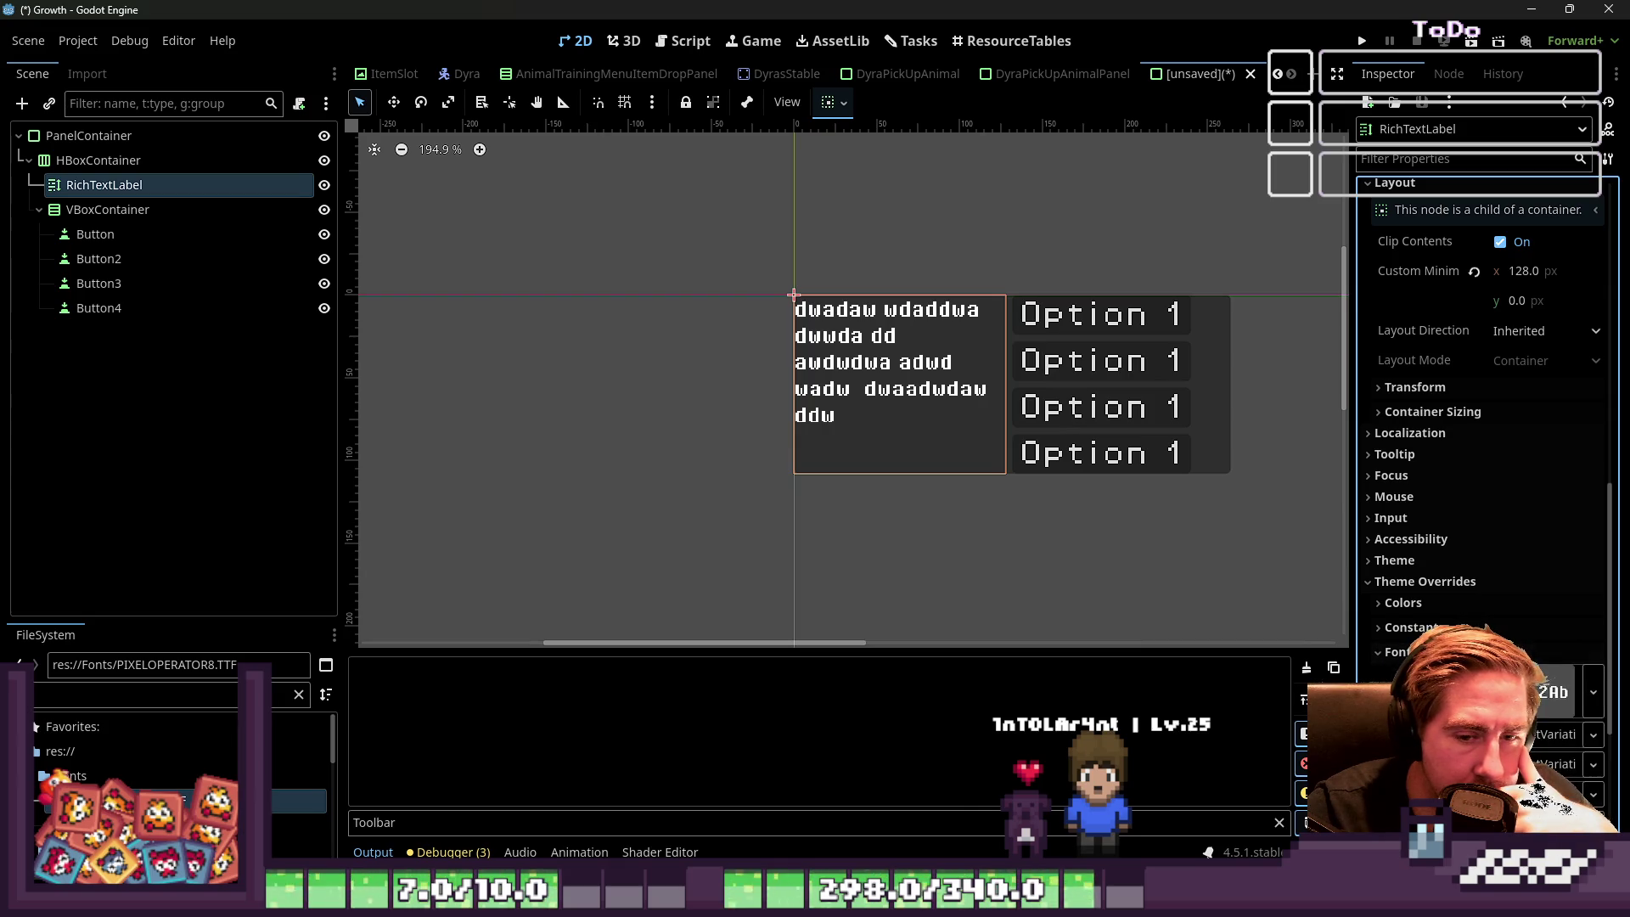
scroll(1486, 425, "down", 5)
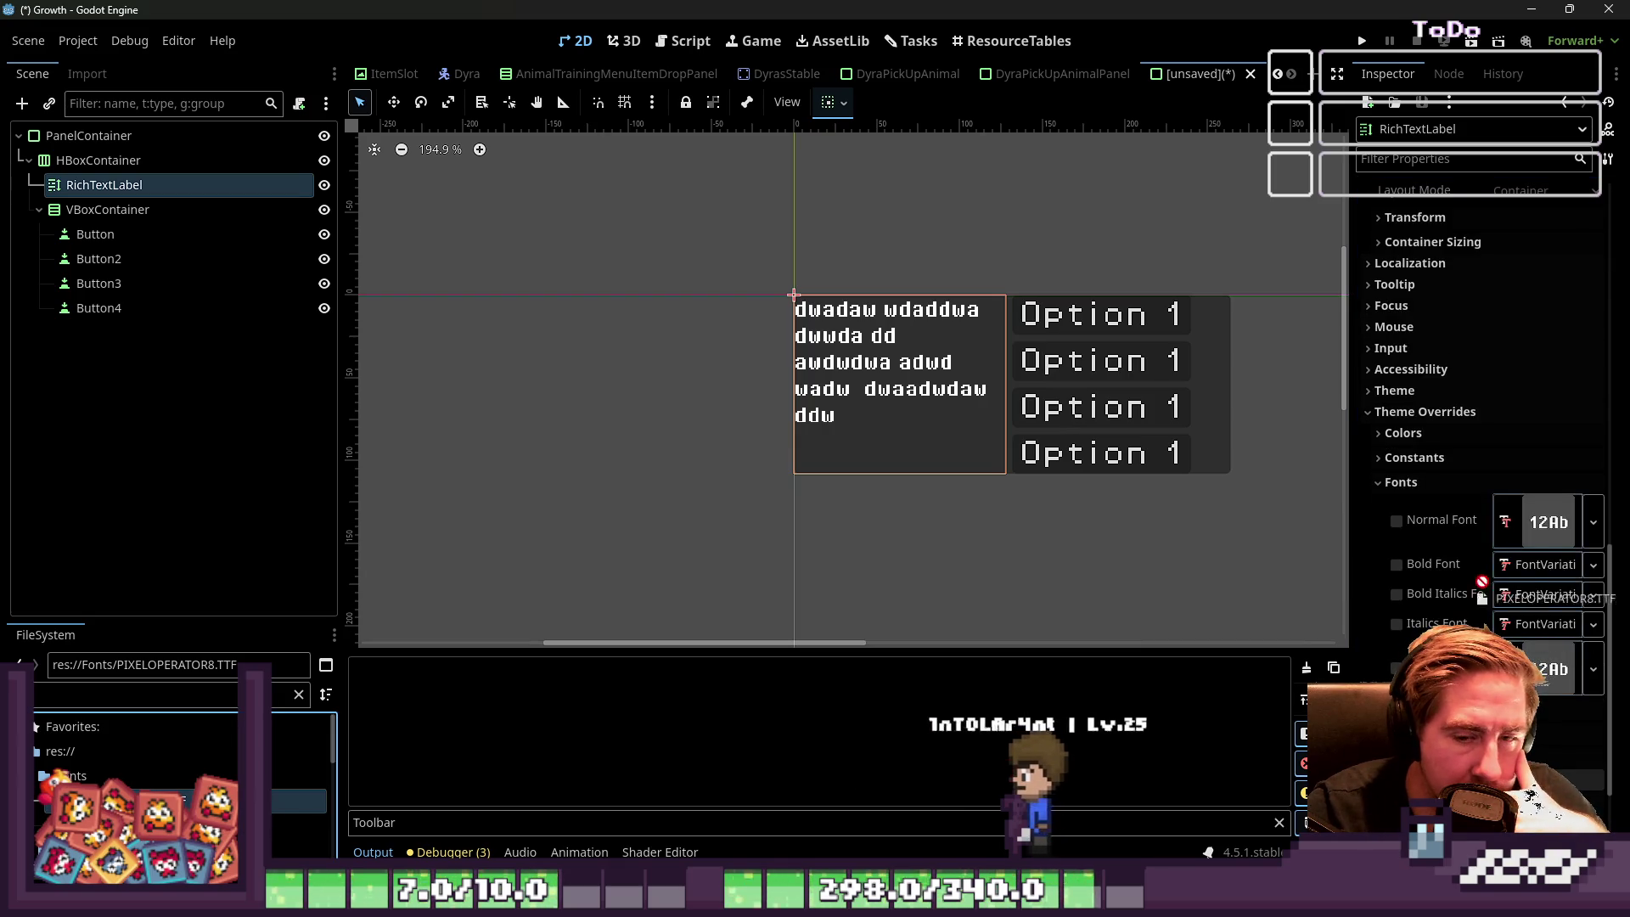
left_click_drag(170, 801, 1549, 522)
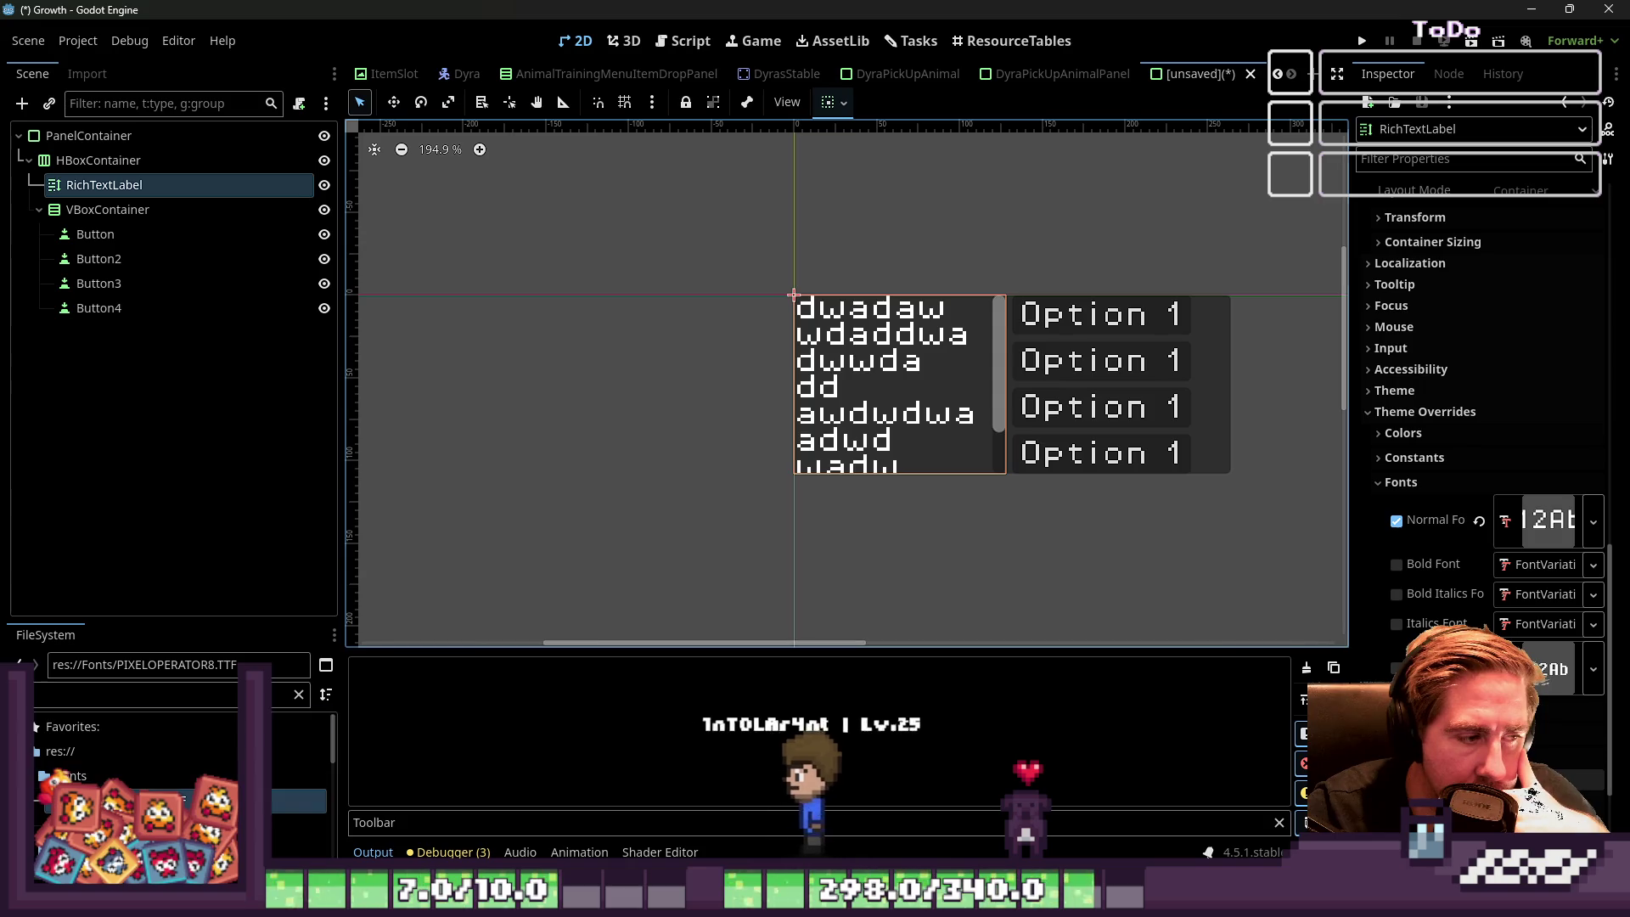
- Override the RichTextLabel's normal, bold and italic font sizes to 8 px
left_click(1405, 482)
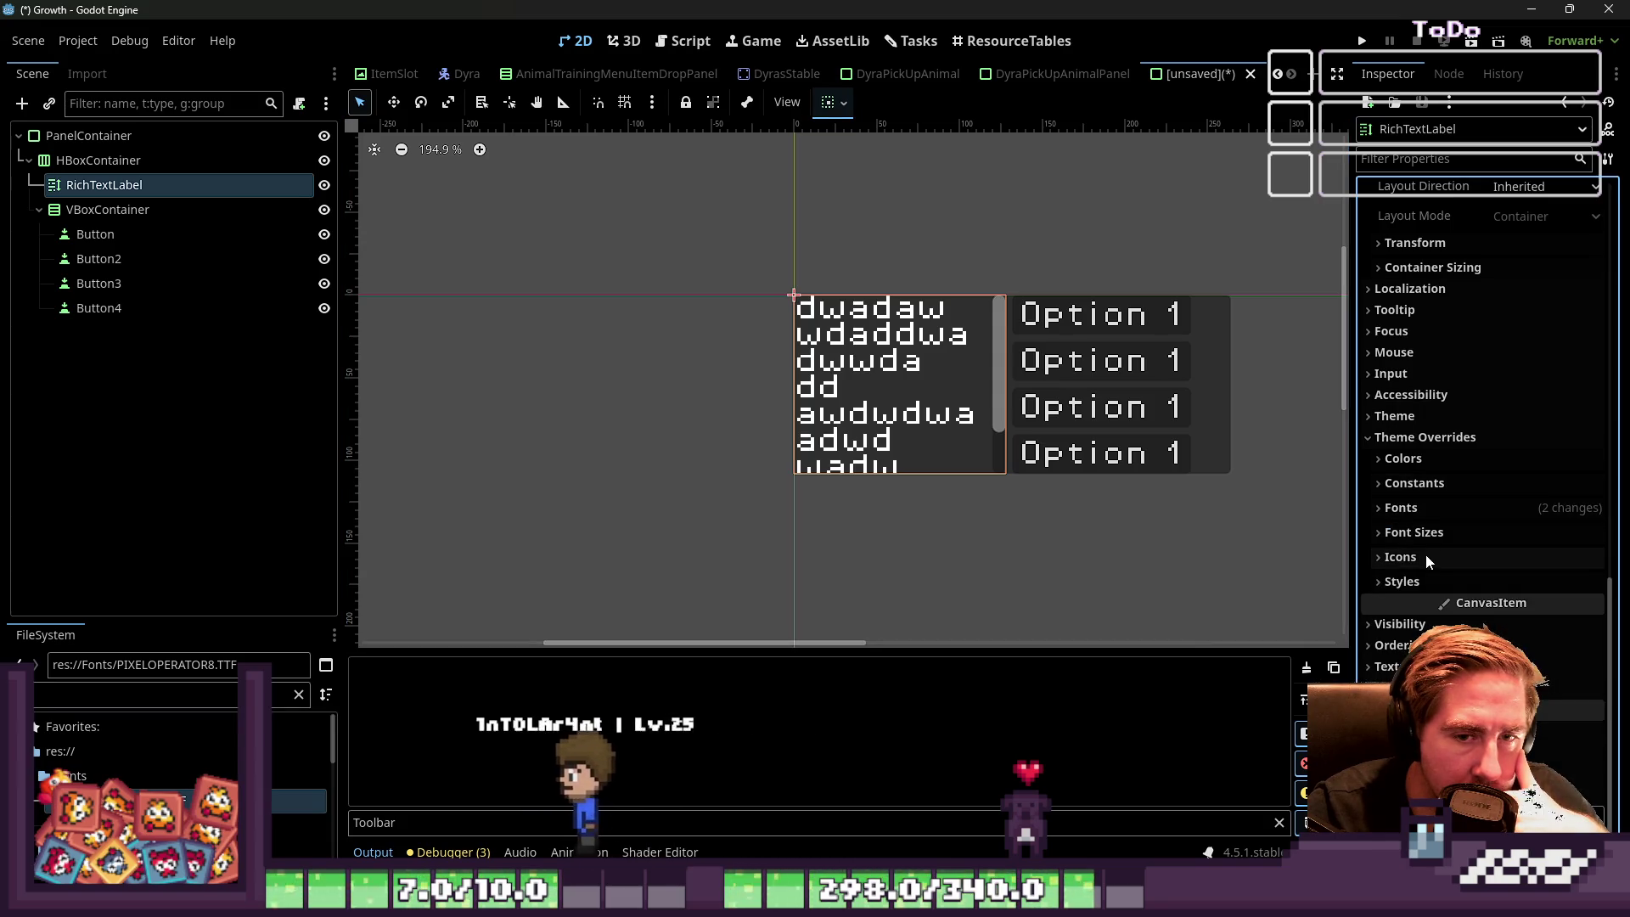
left_click(1442, 535)
left_click(1398, 558)
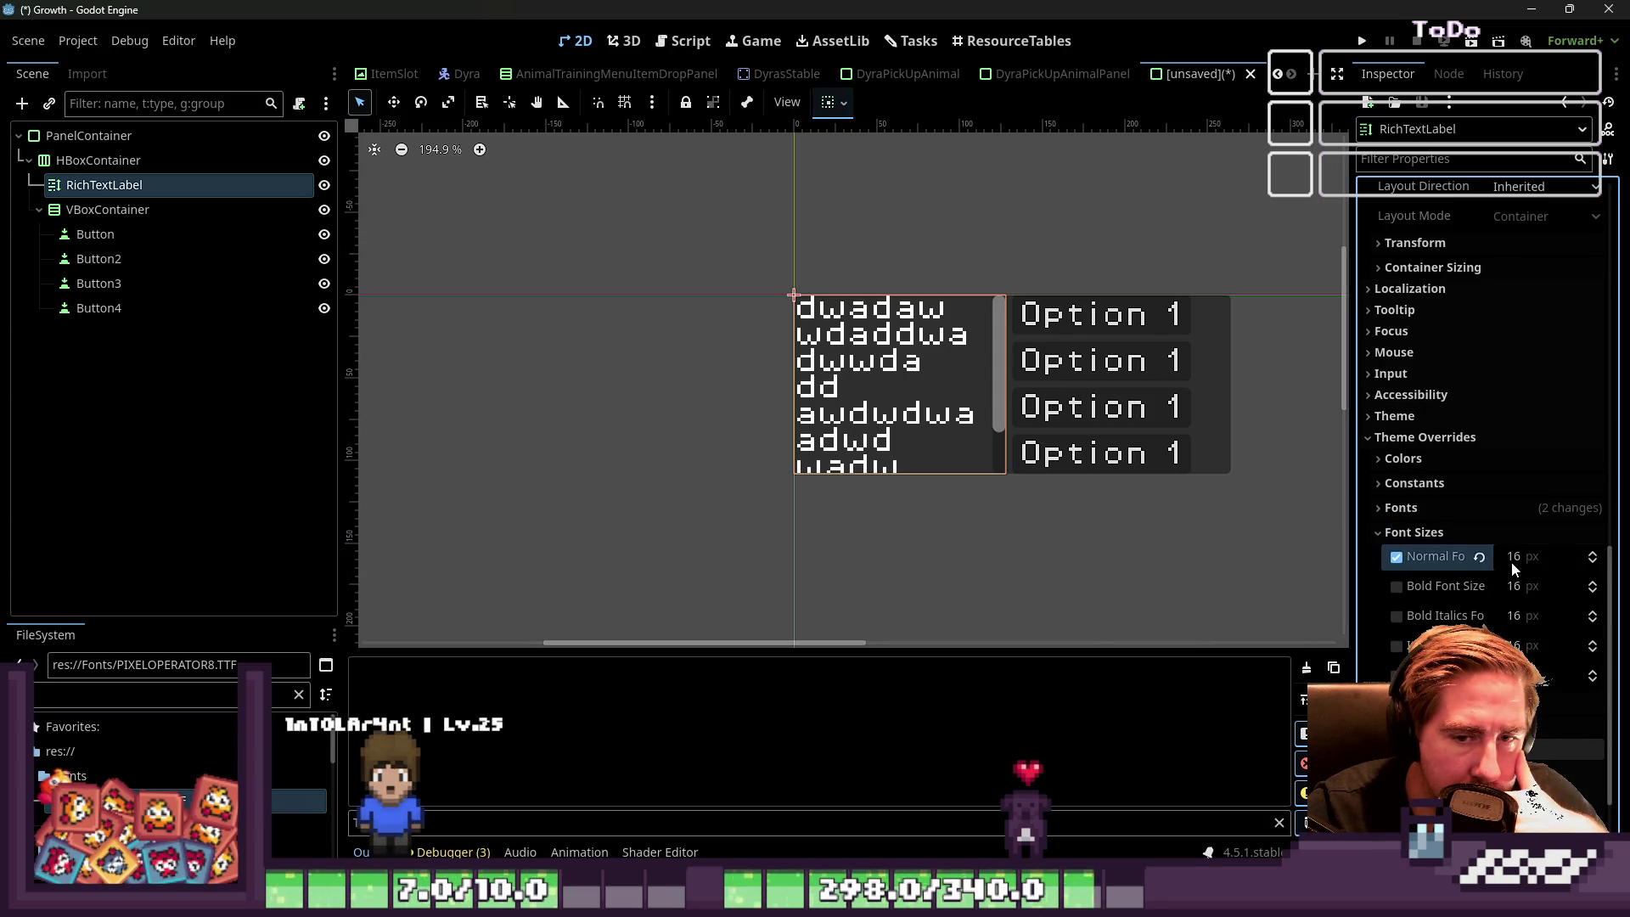
type("8")
key("Return")
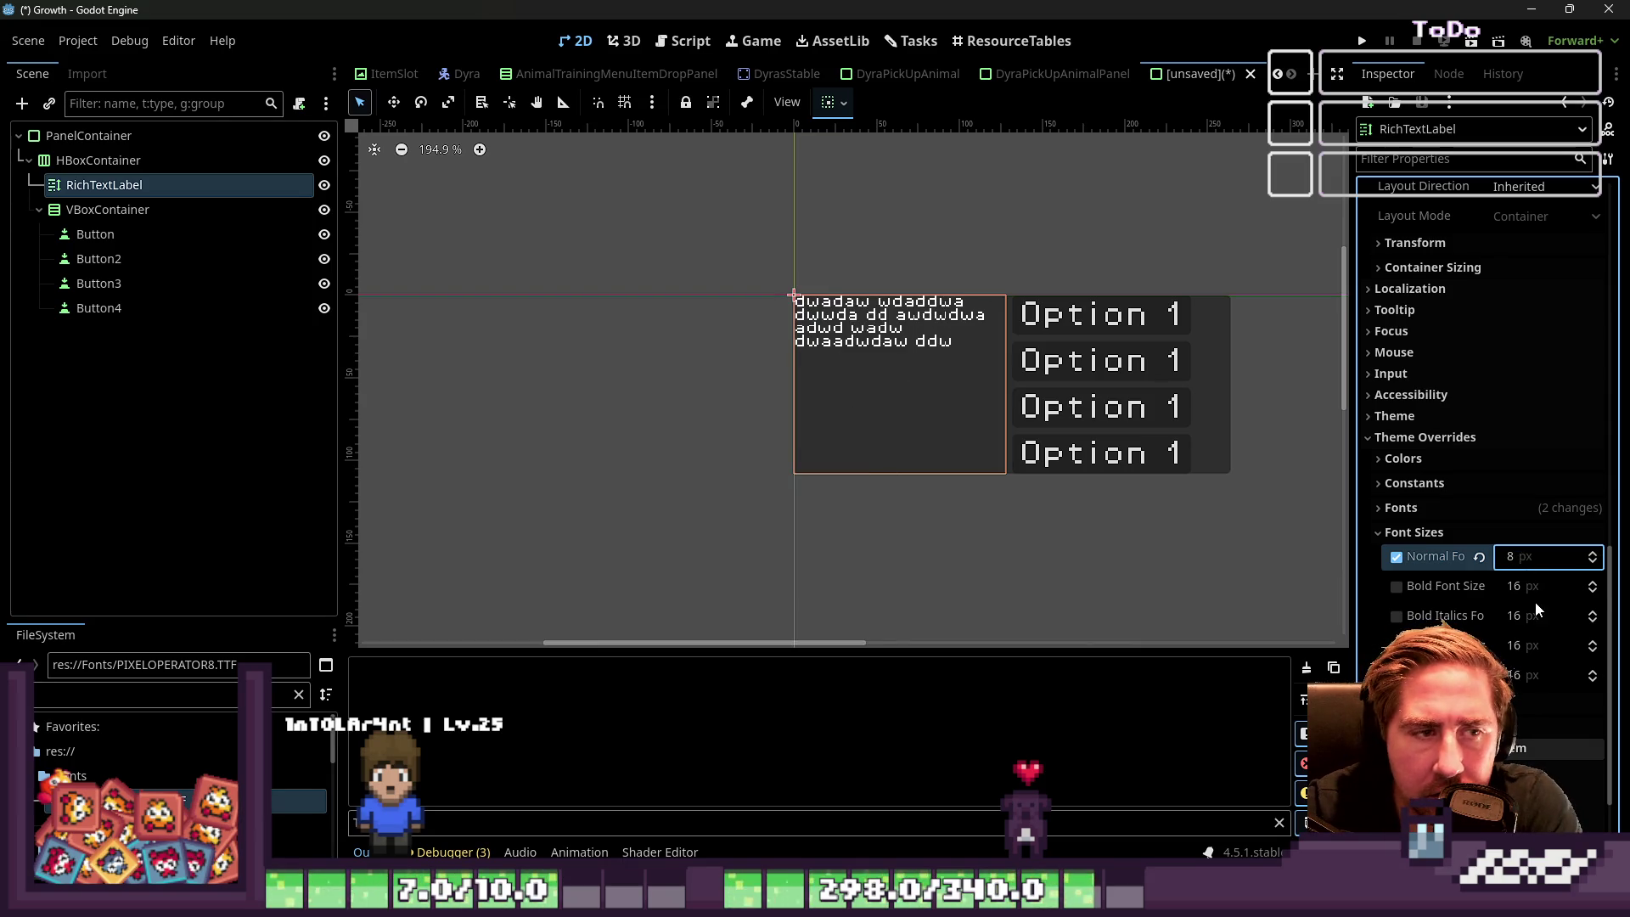
left_click(1541, 594)
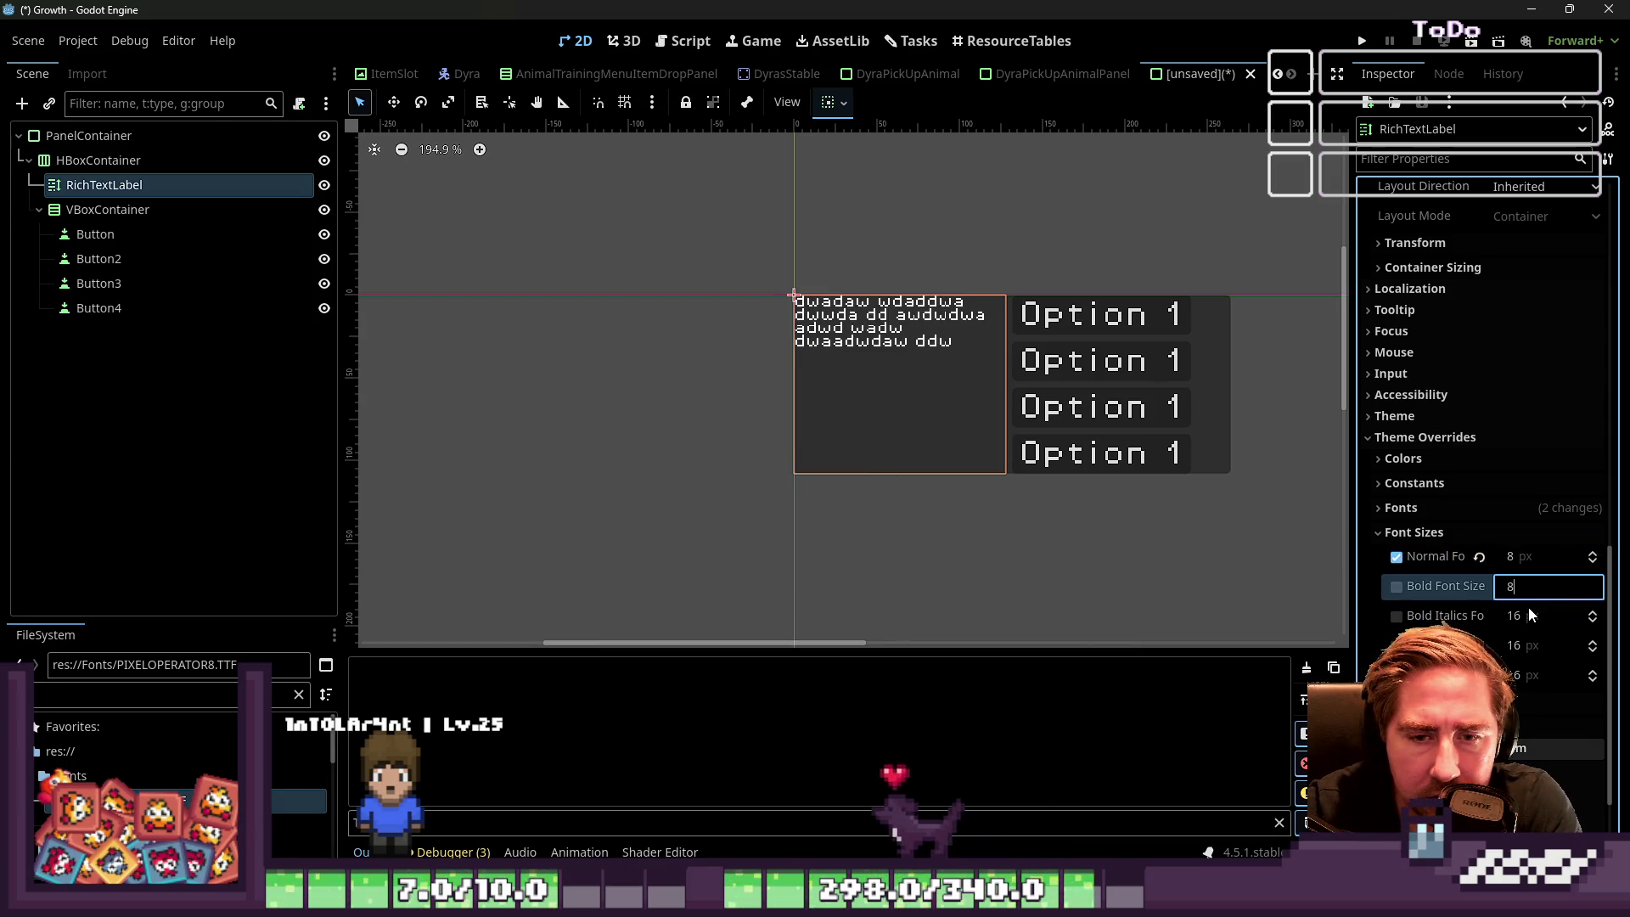
key("Return")
left_click(1531, 613)
key("Return")
left_click(1529, 646)
type("8")
key("Return")
left_click(1519, 681)
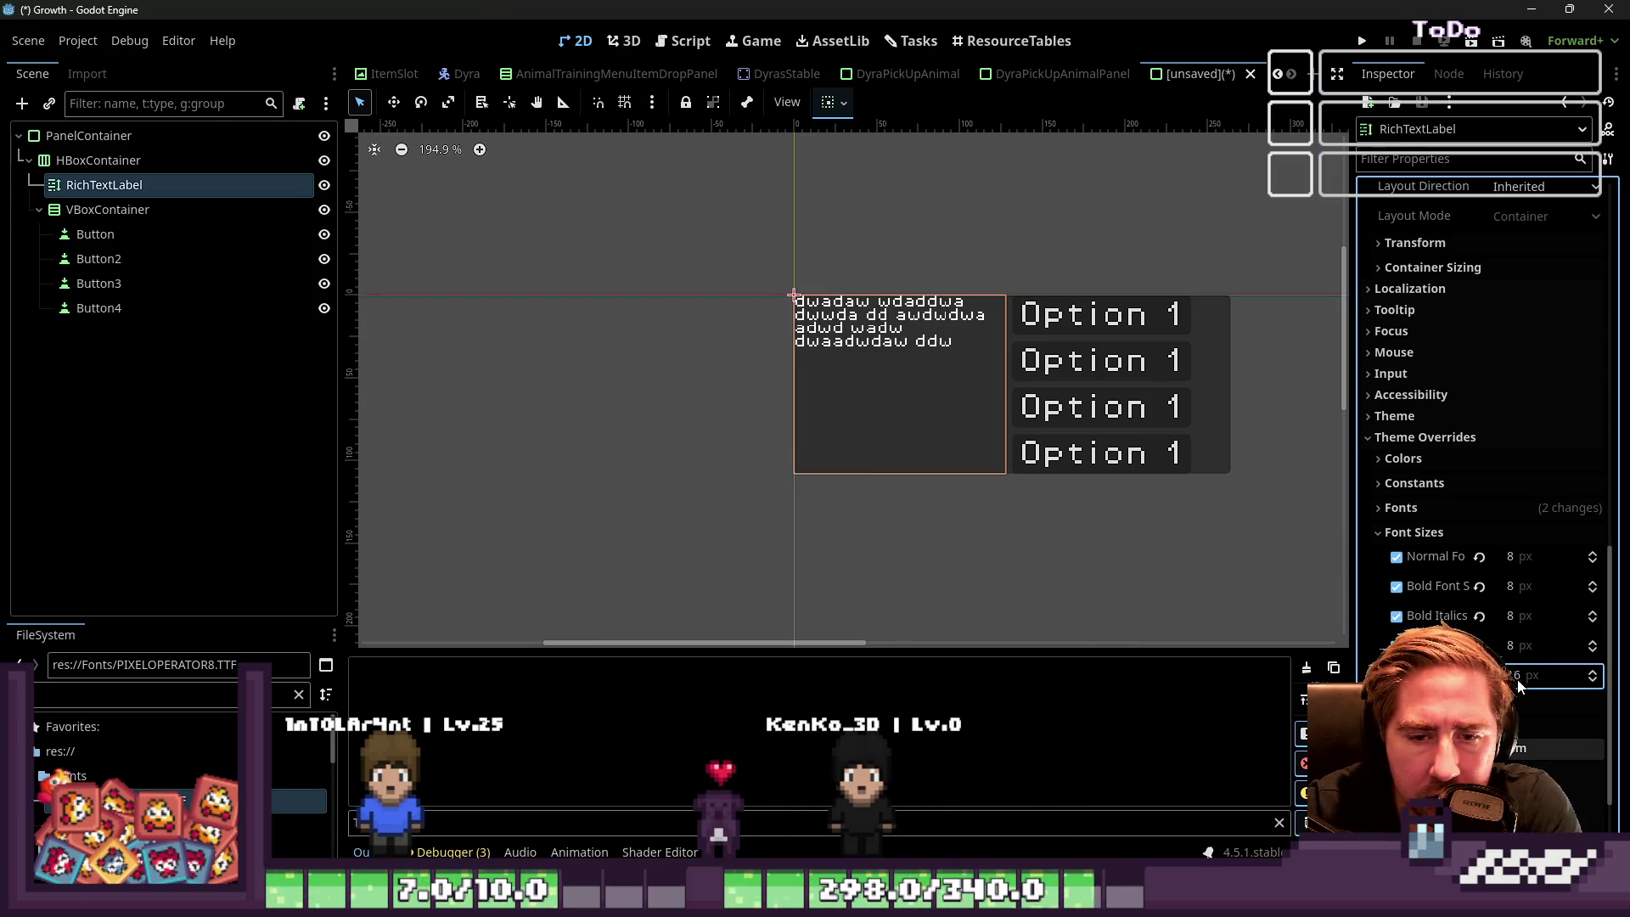
- Check the VBoxContainer's Separation constant, then select all four Option buttons together
left_click(1095, 325)
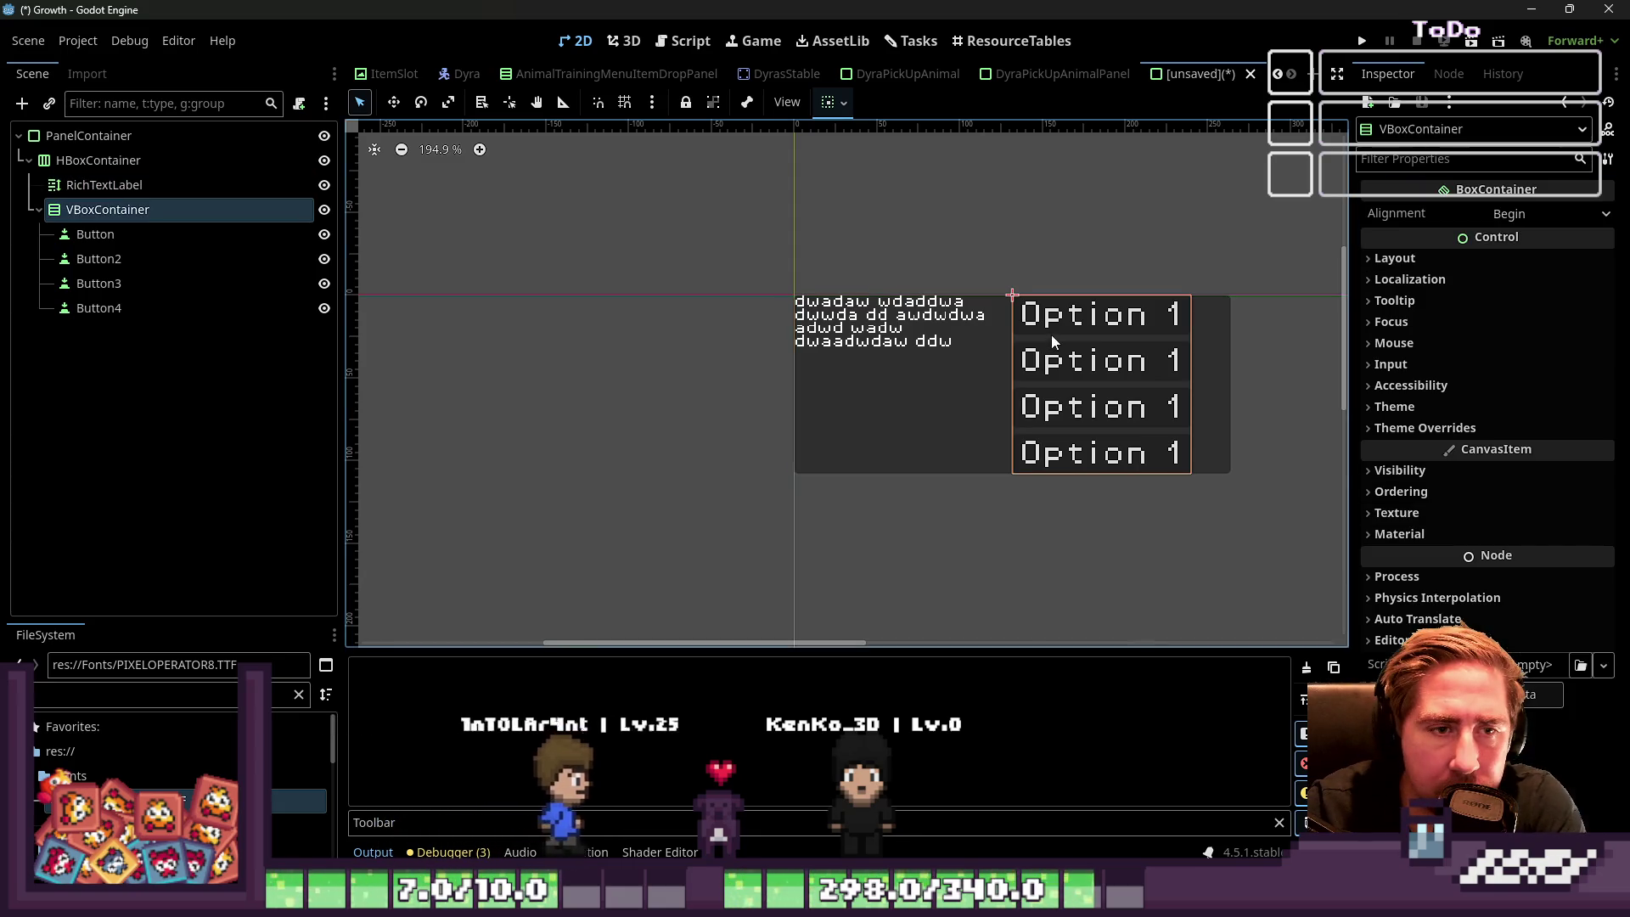
left_click(1443, 428)
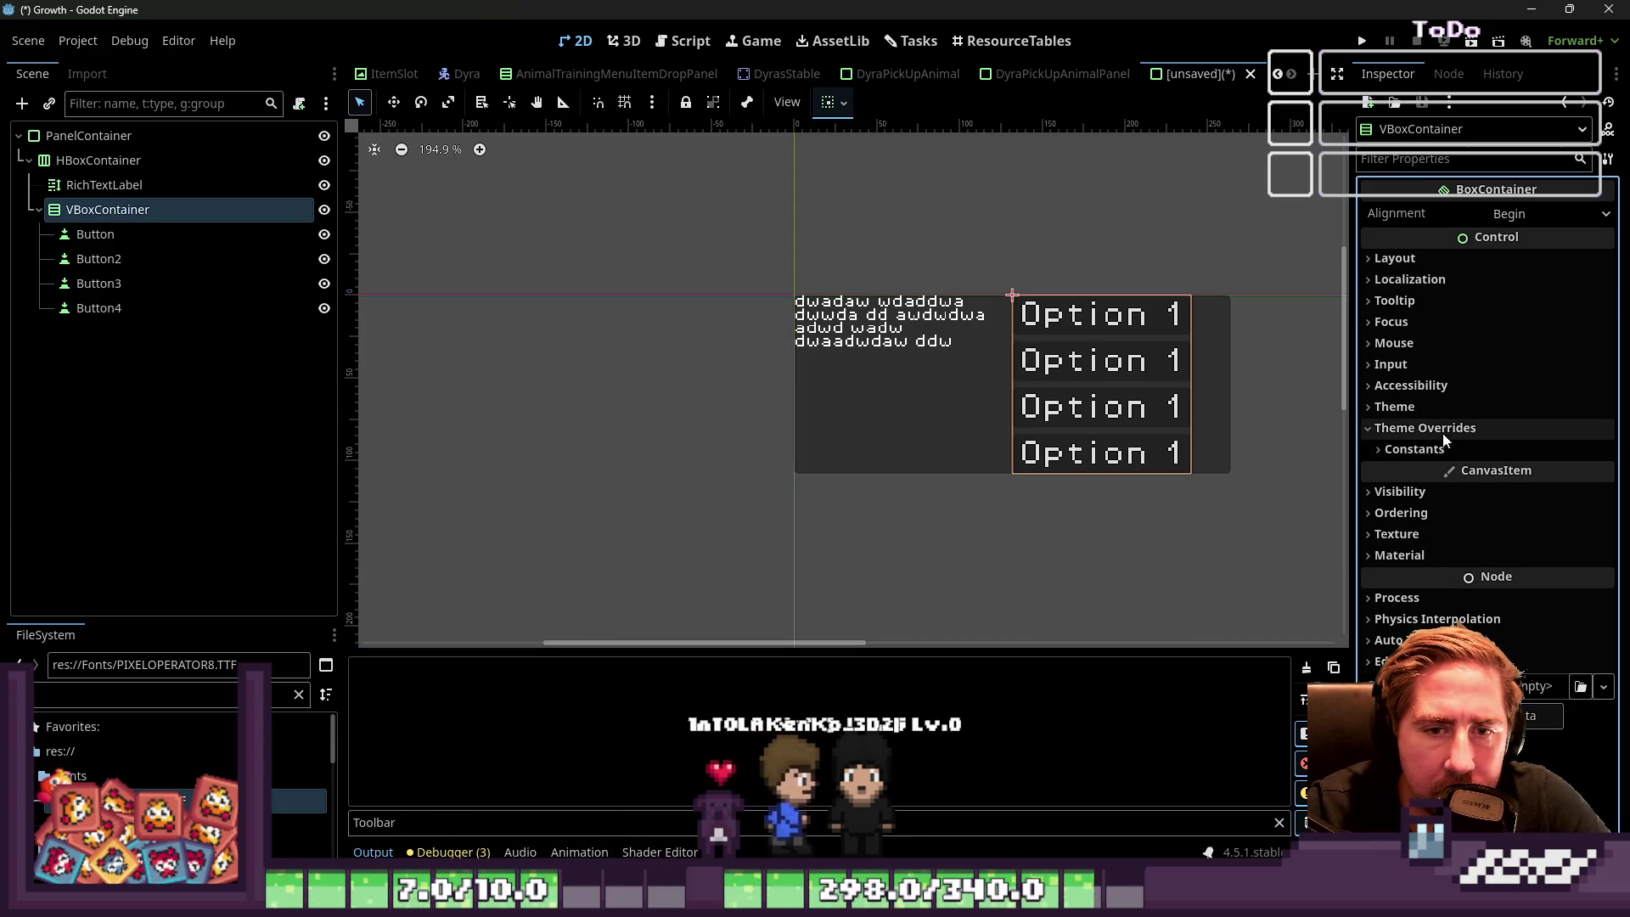
left_click(1443, 449)
left_click(95, 235)
left_click(99, 308, "shift")
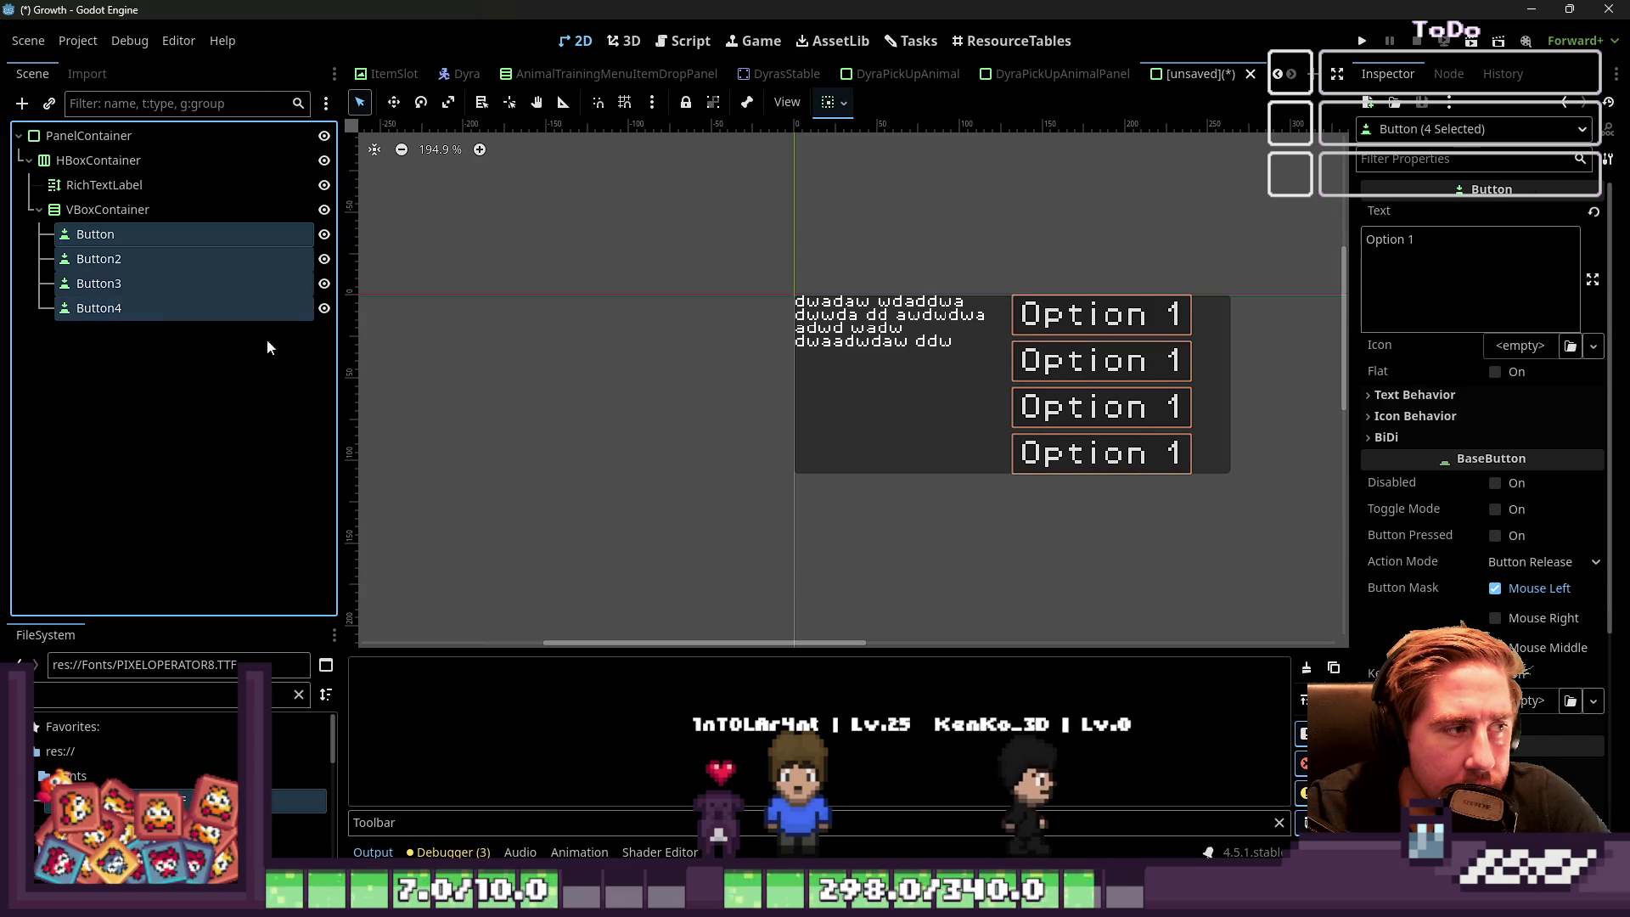
scroll(1495, 592, "down", 5)
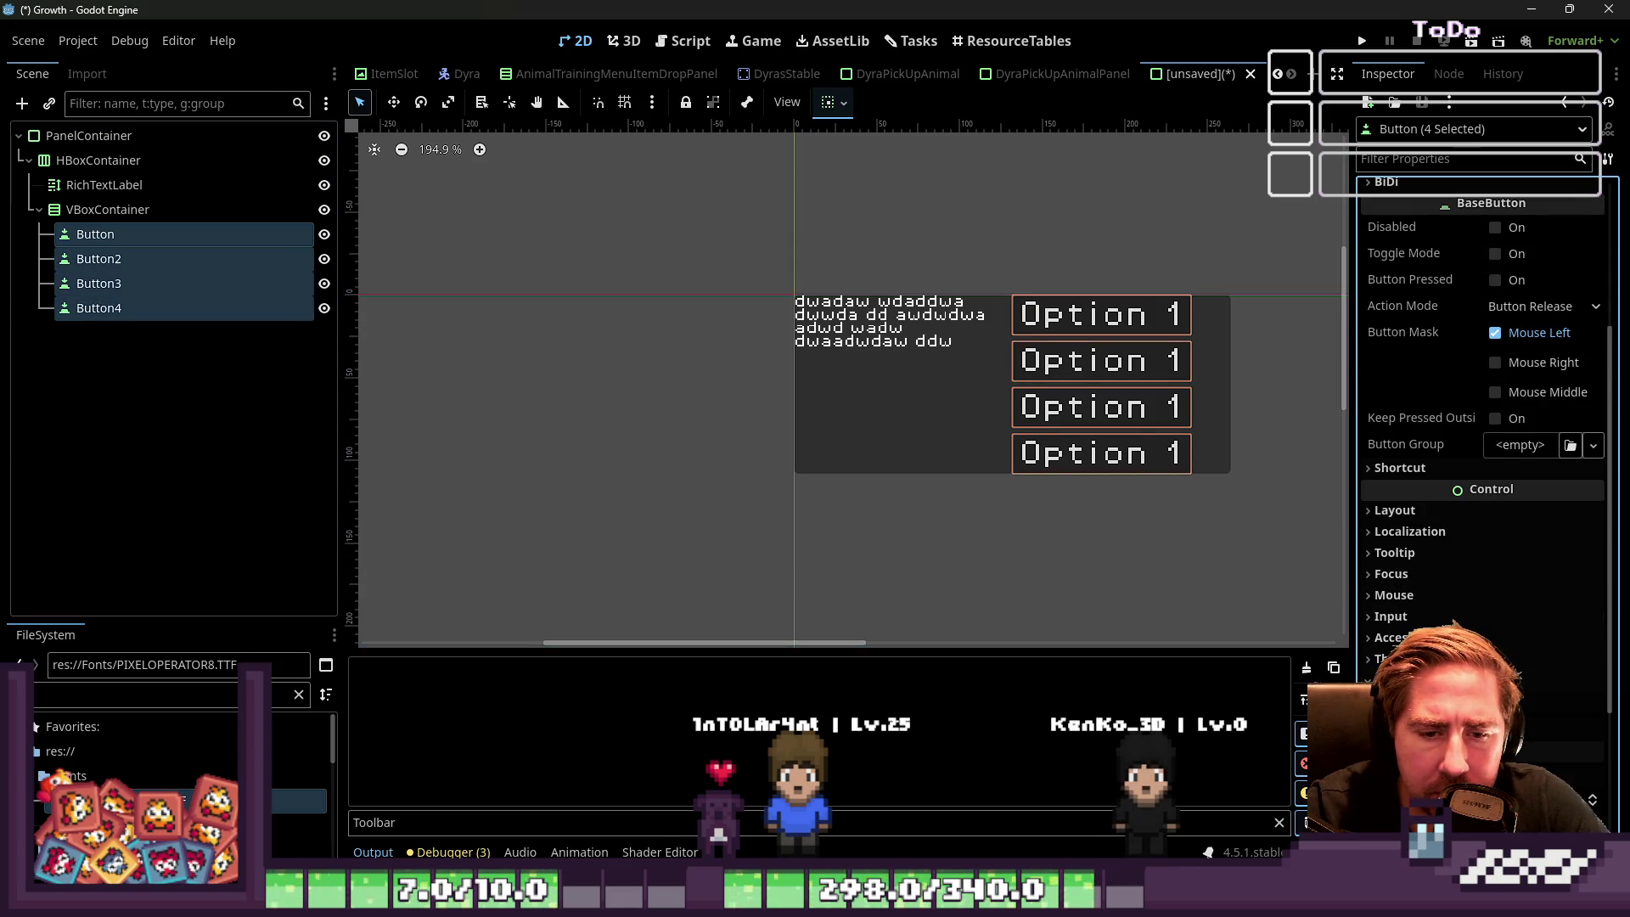
- Override the four selected buttons' font size to 8 px
scroll(1494, 510, "down", 3)
left_click(1414, 604)
type("8")
key("Return")
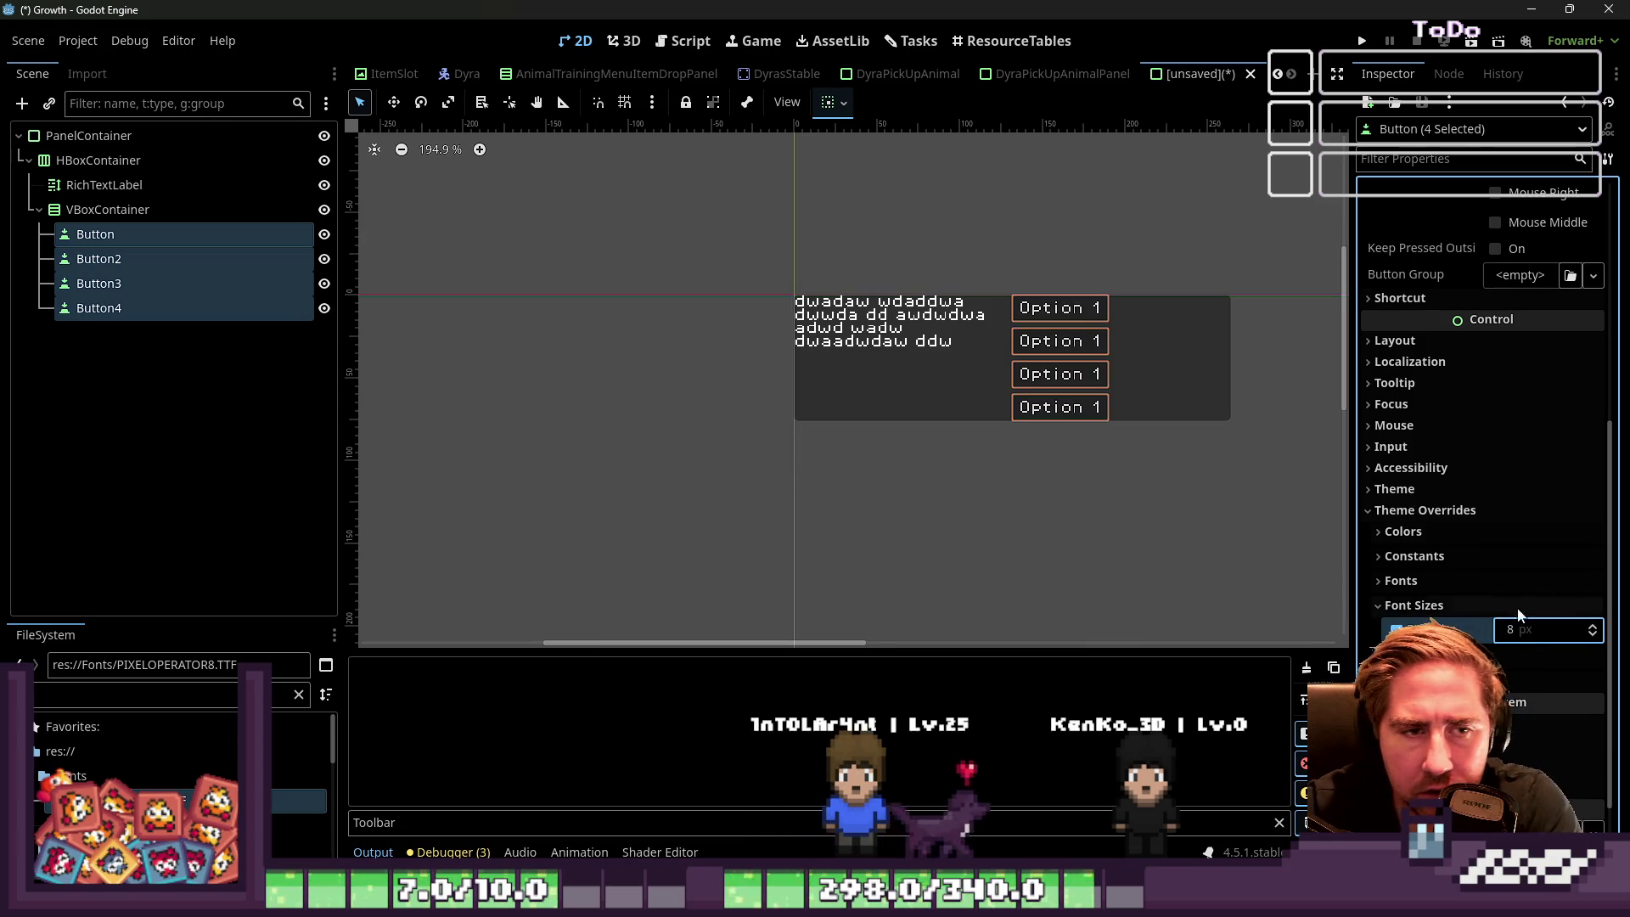
- Add a TextureRect node as a child of the VBoxContainer
scroll(1087, 273, "up", 2)
left_click(1150, 307)
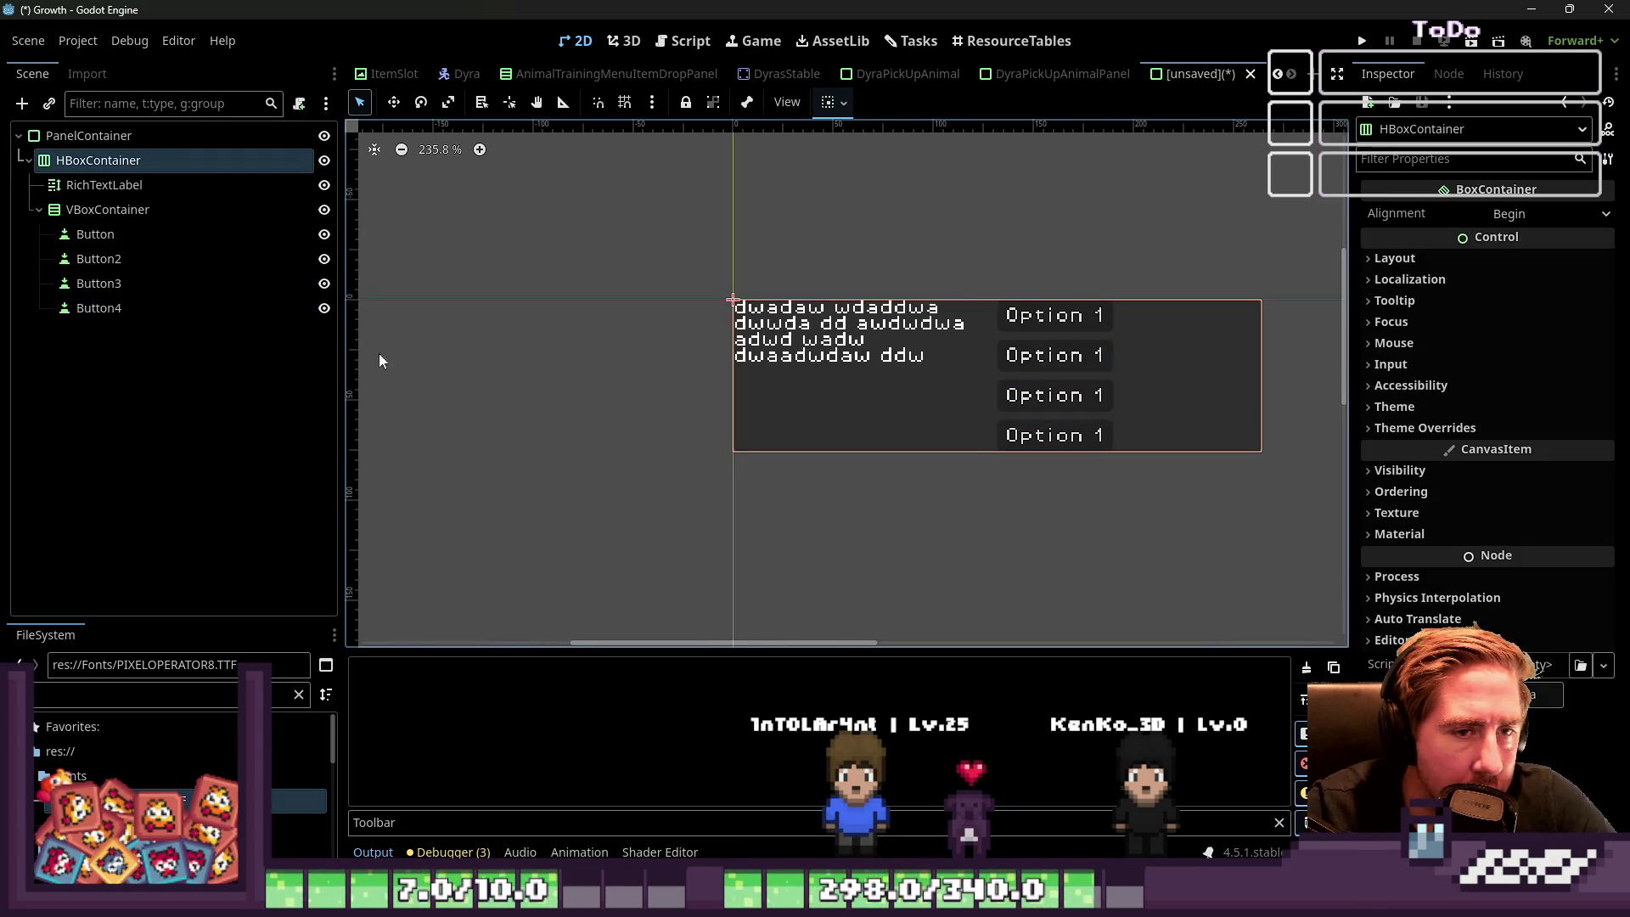
left_click(108, 209)
key("f")
left_click(38, 209)
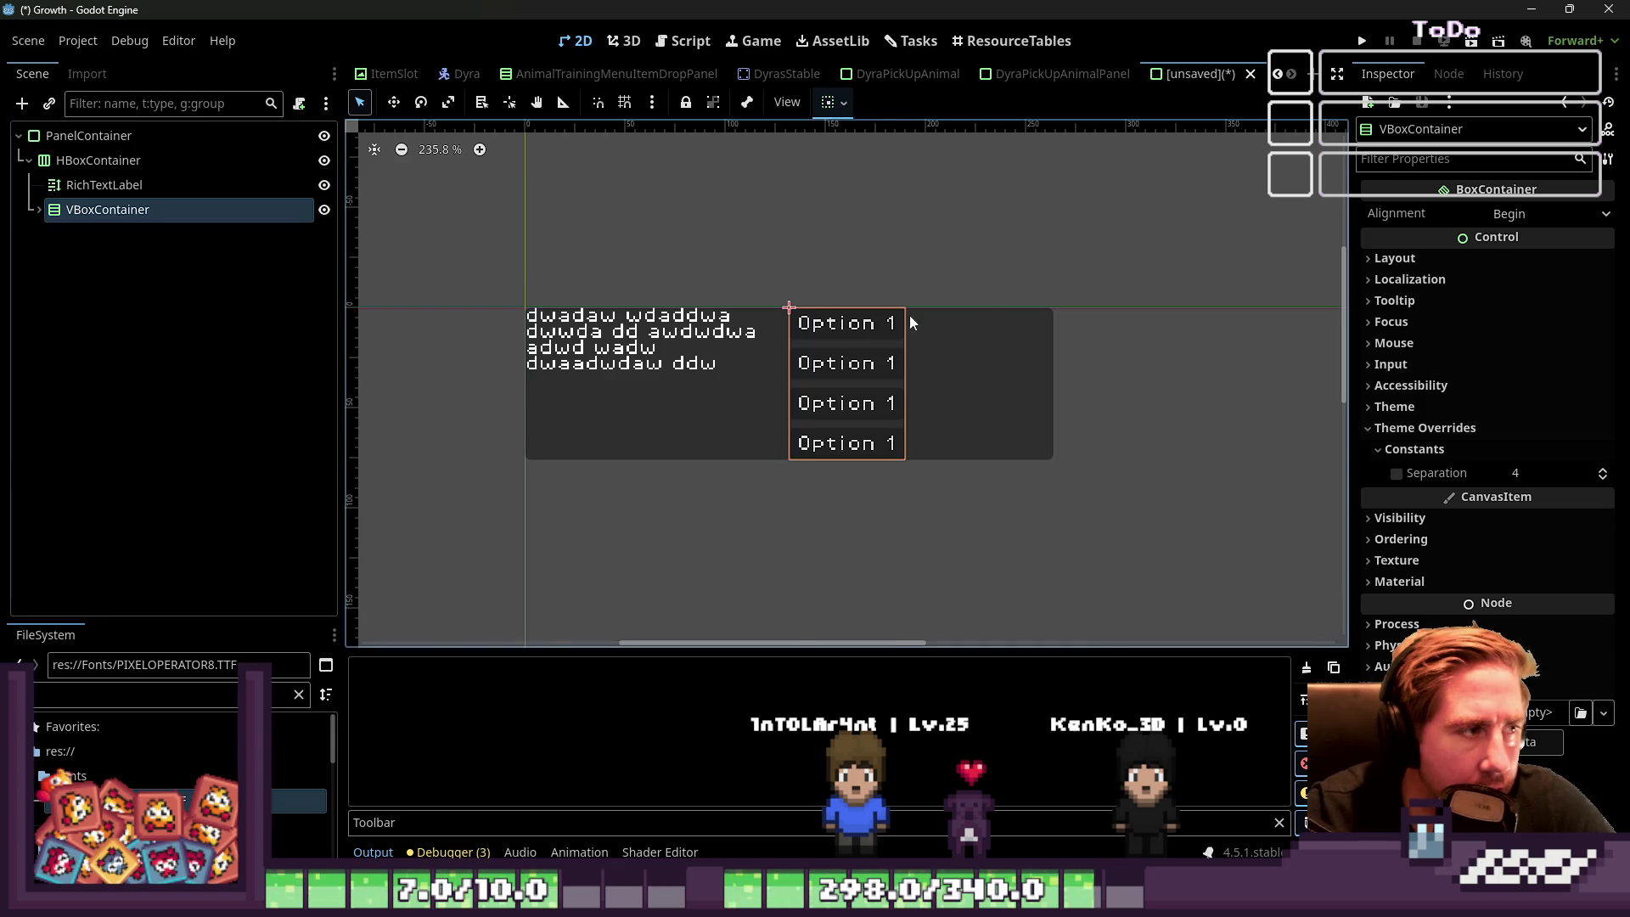
scroll(890, 333, "up", 2)
key("ctrl+a")
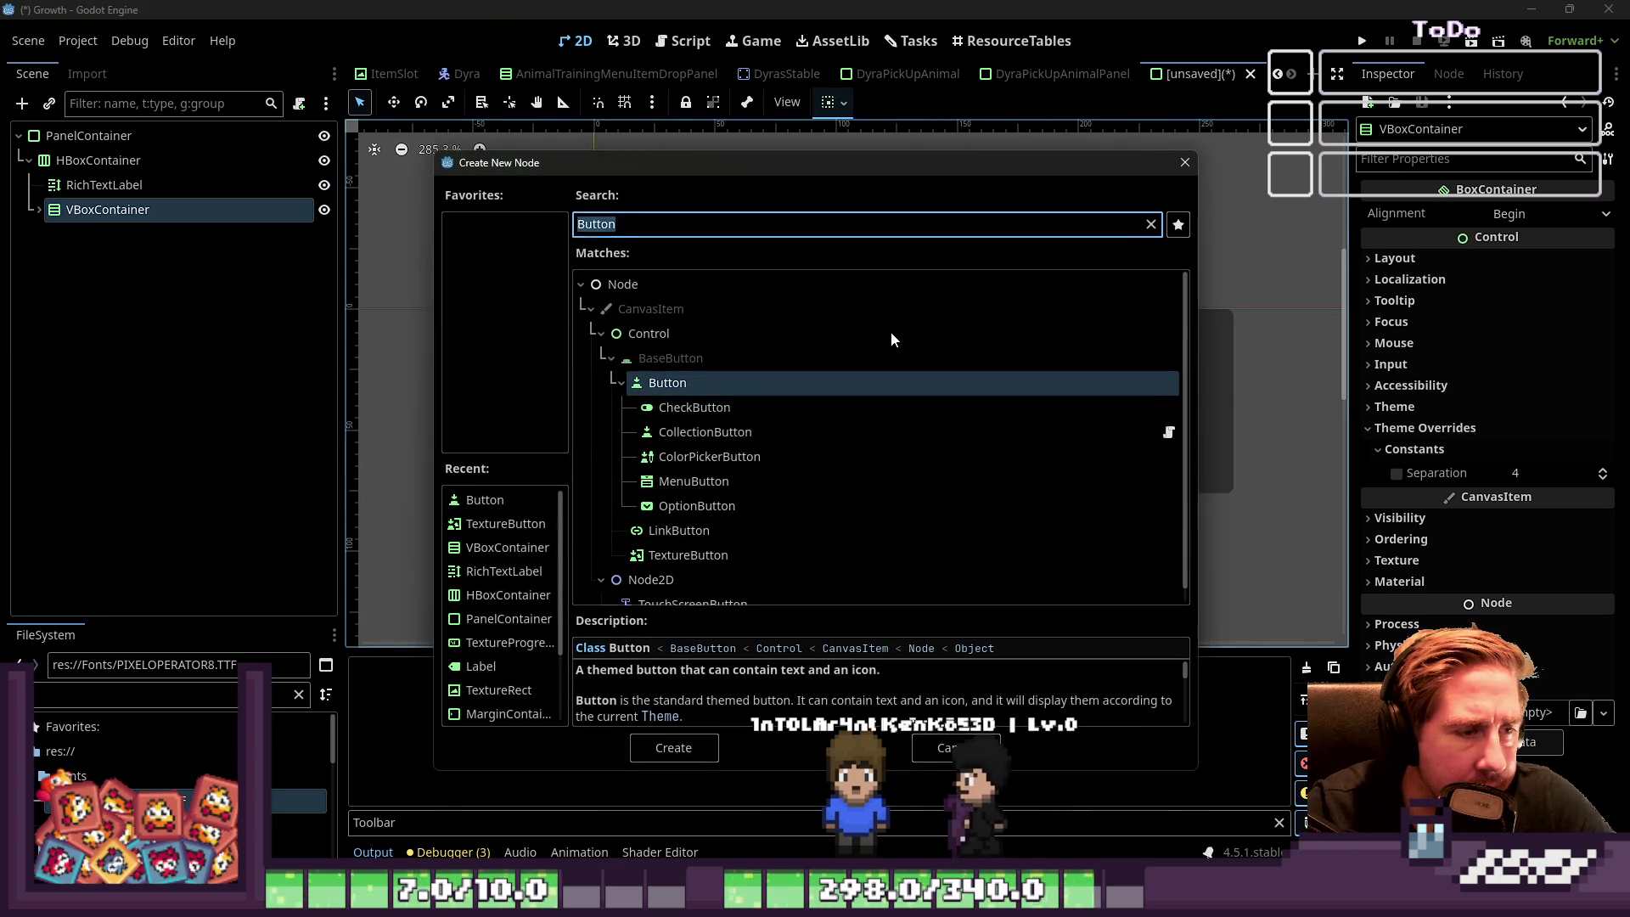
type("HB")
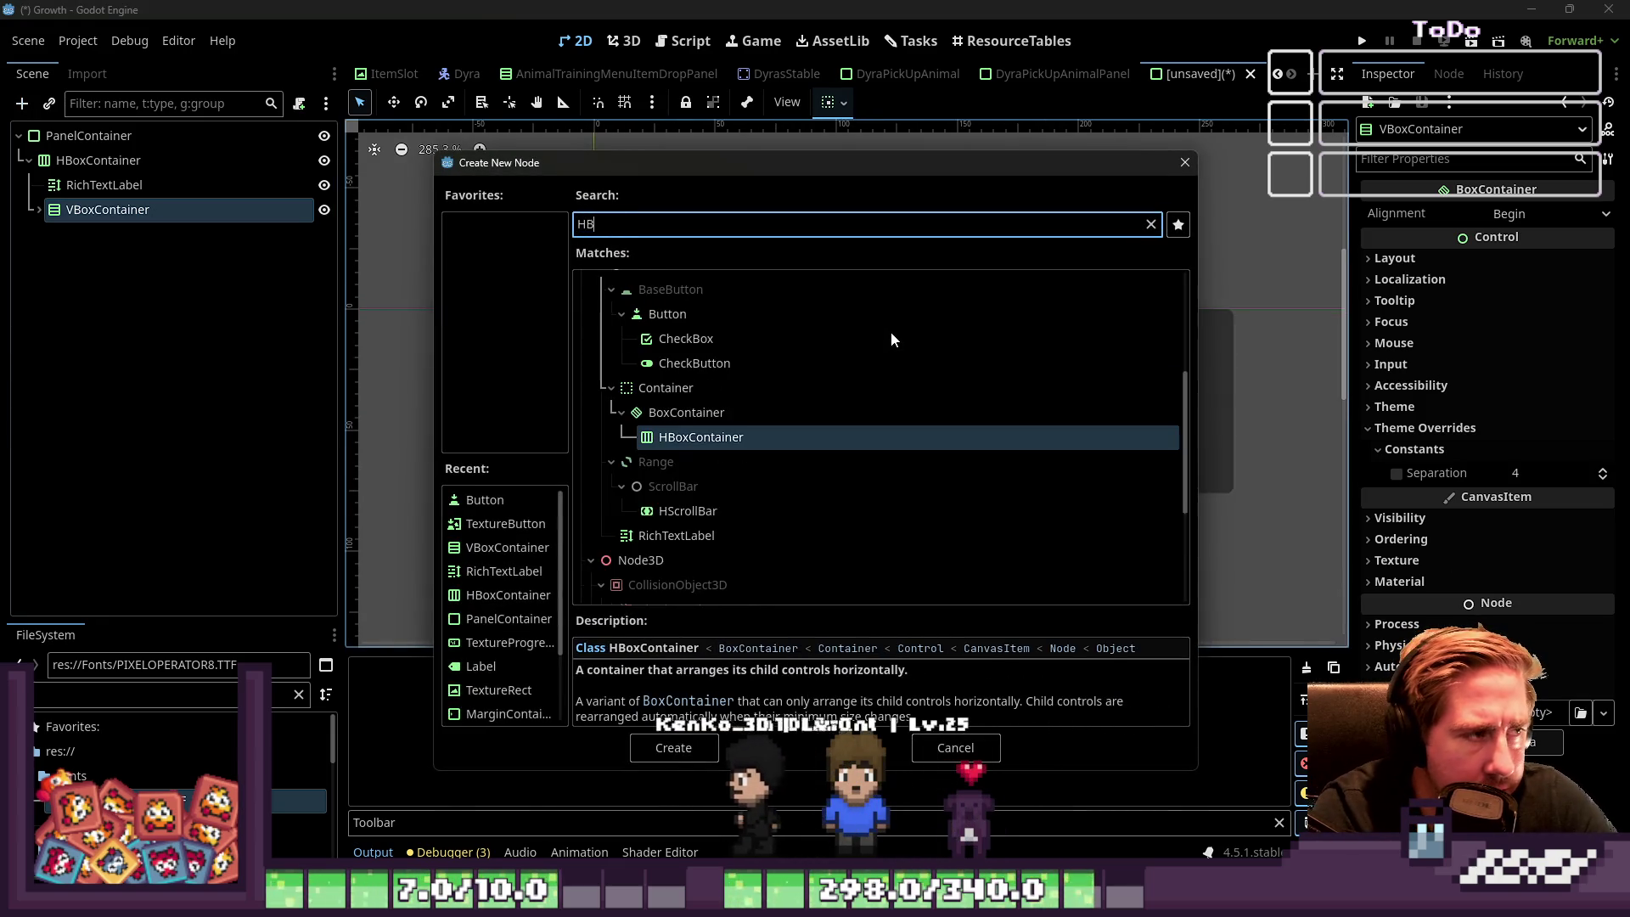
type("ox")
key("ctrl+a")
type("Te")
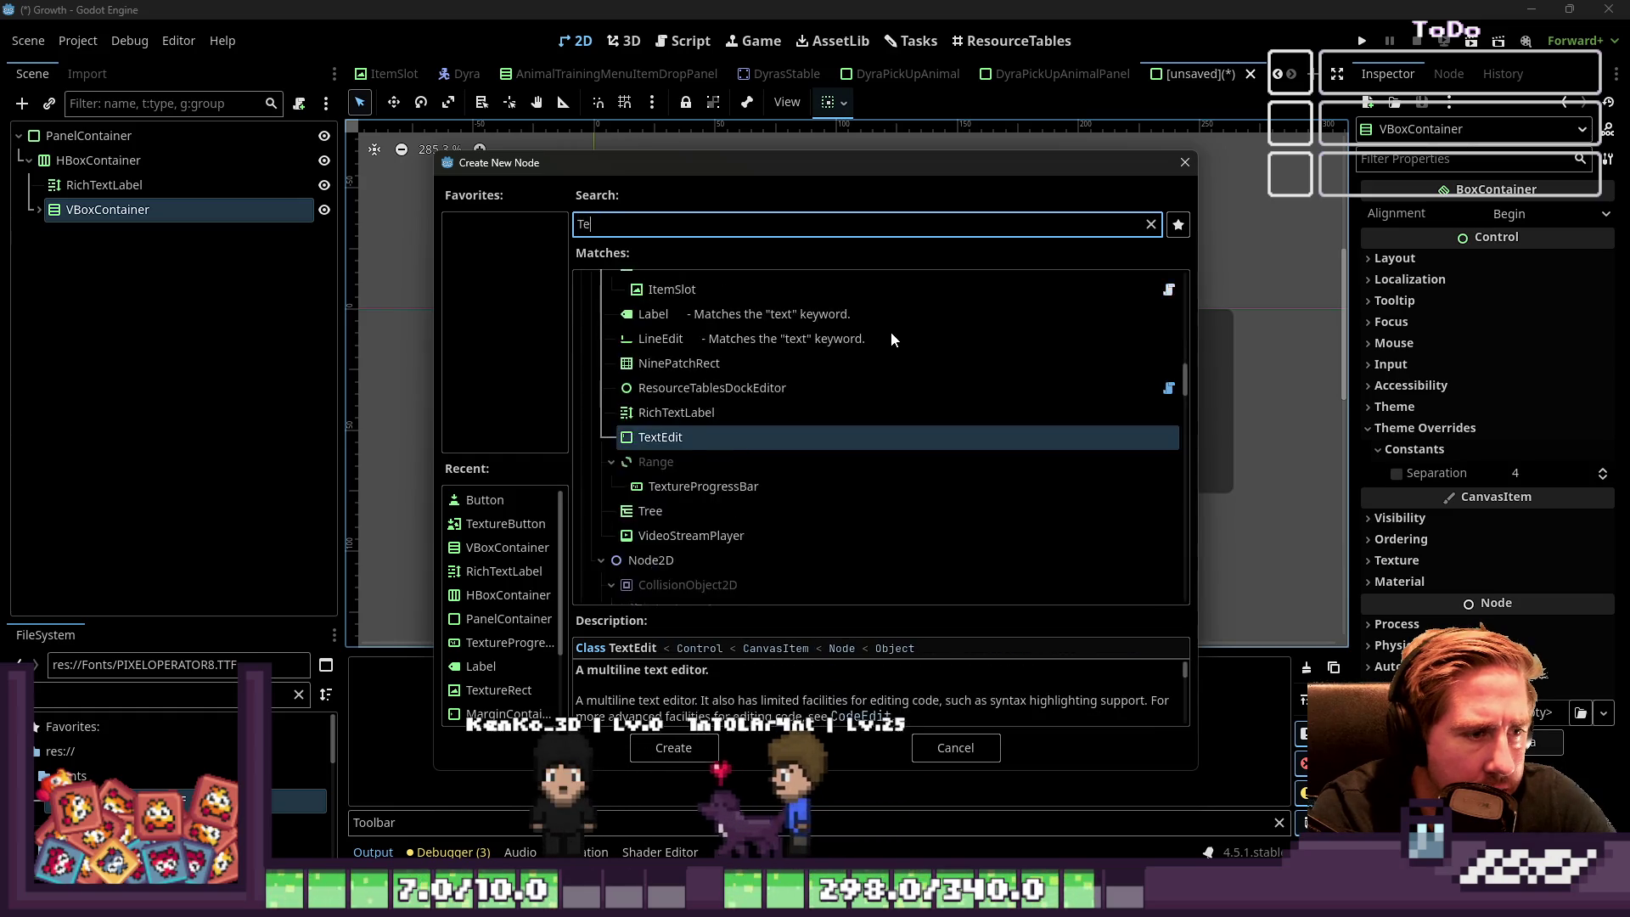
type("xtureR")
key("Return")
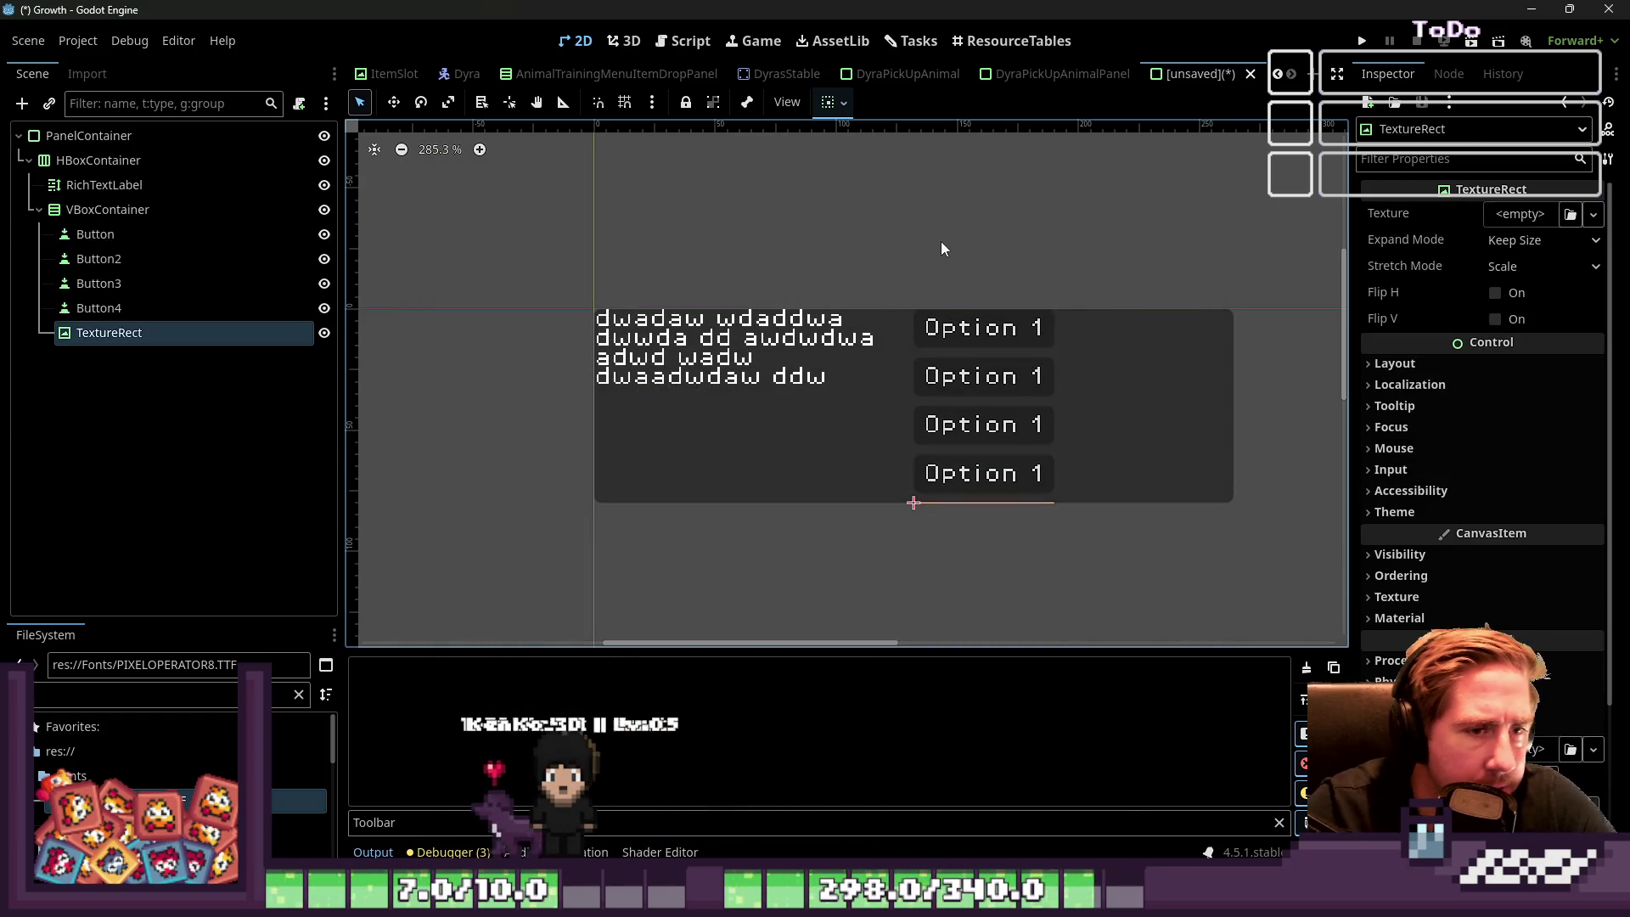
- Move the TextureRect into the HBoxContainer and filter the FileSystem for 'dyra'
left_click_drag(109, 333, 104, 163)
left_click(86, 702)
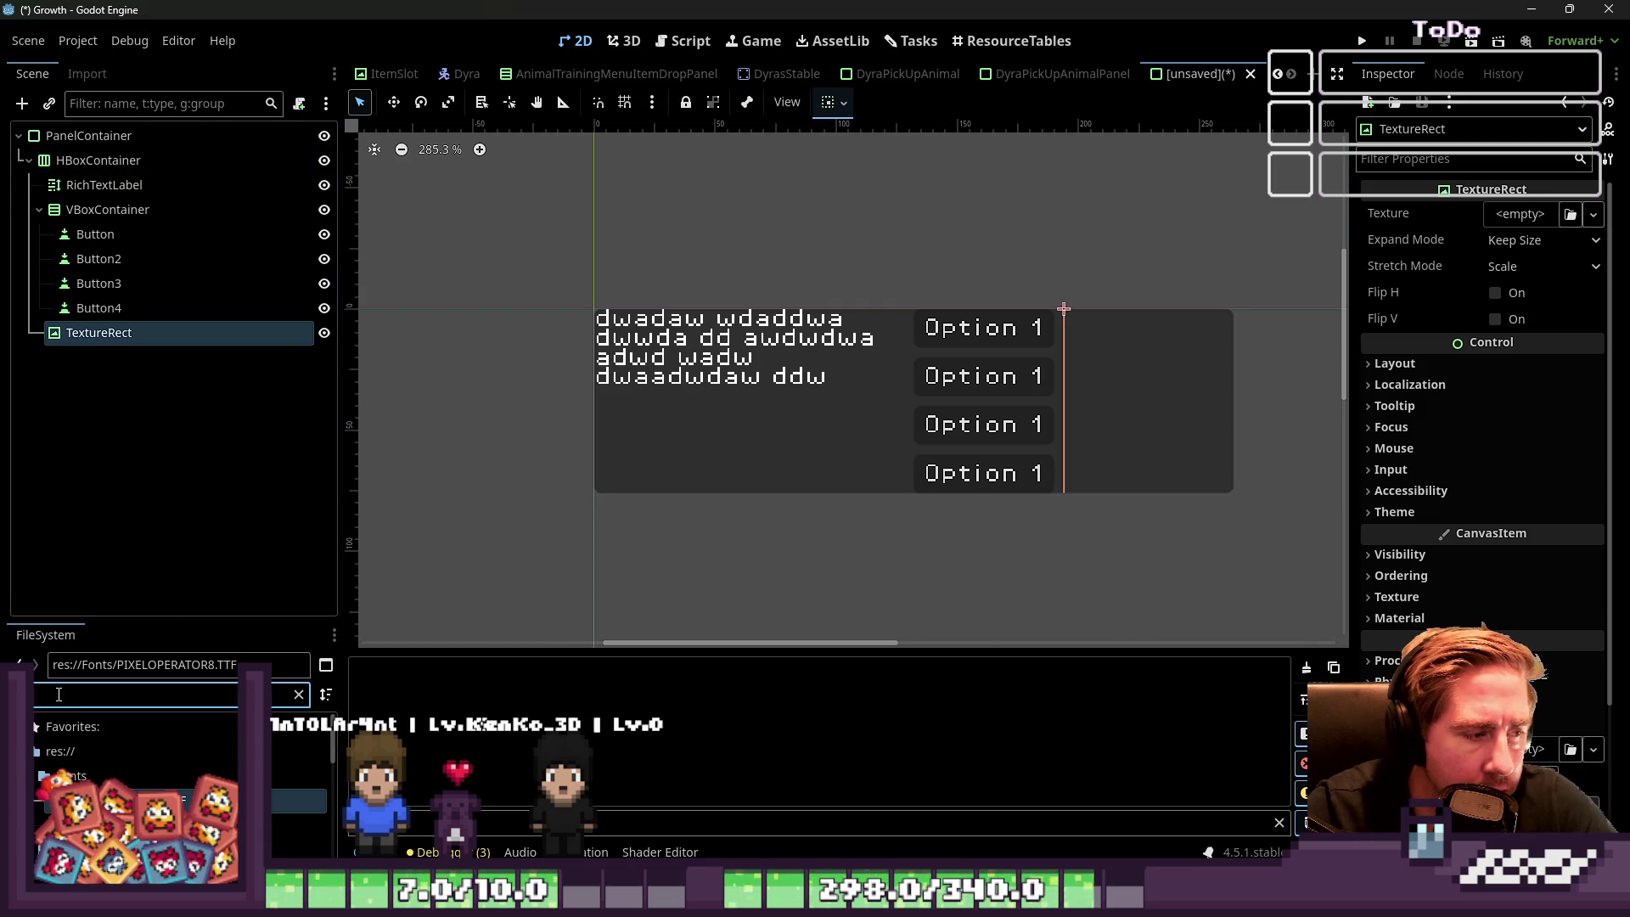
type("dyra")
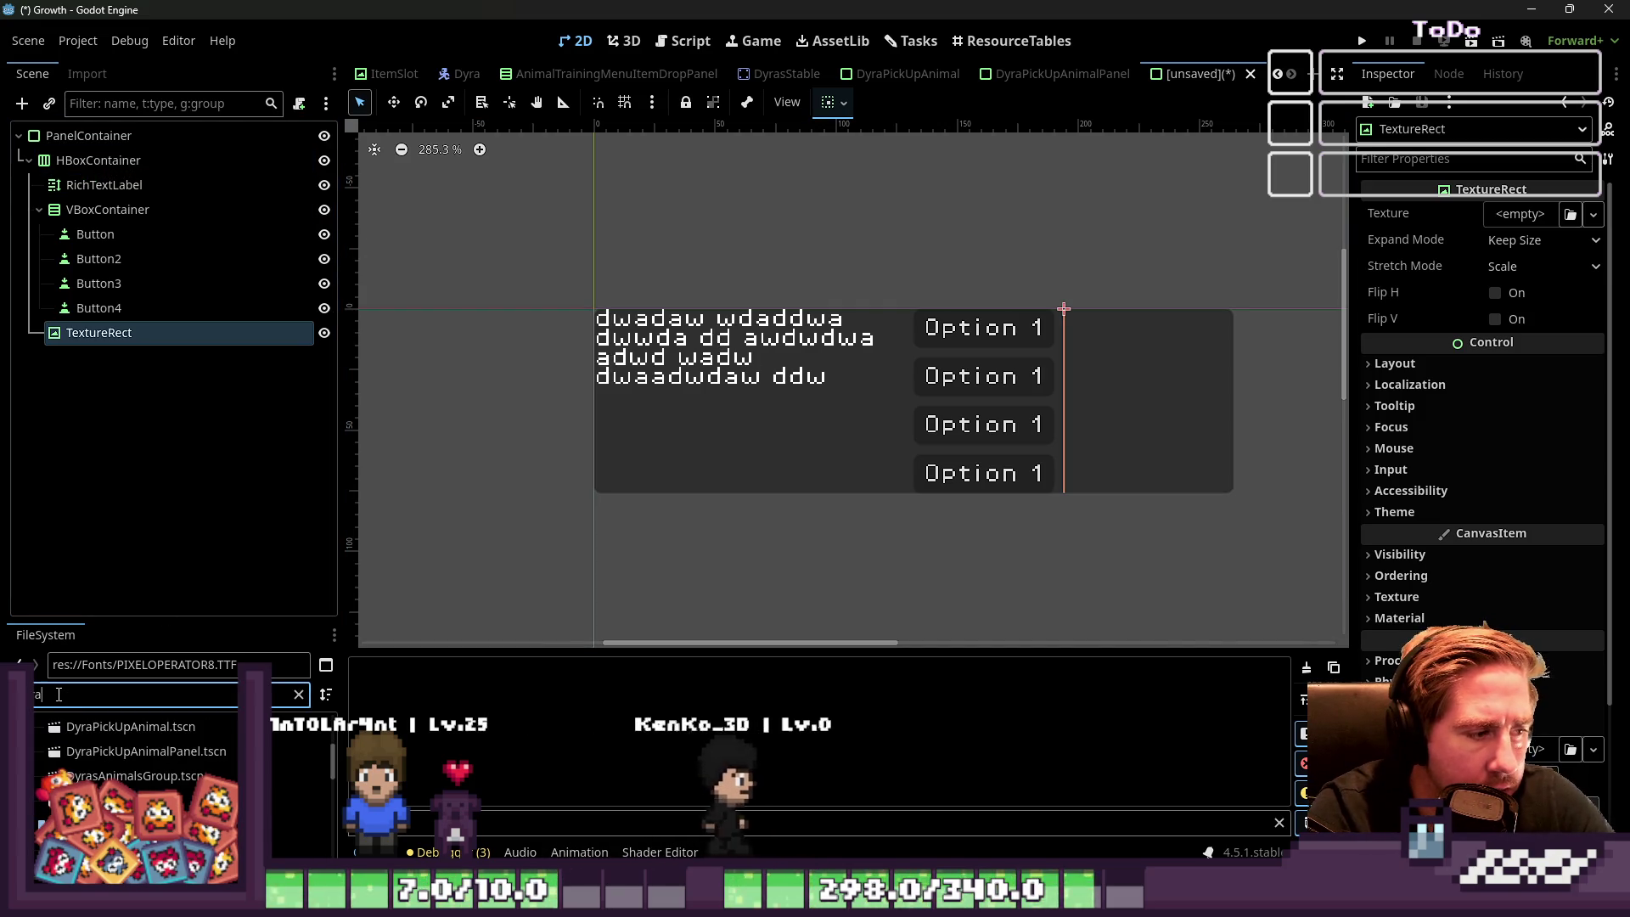
scroll(83, 768, "down", 5)
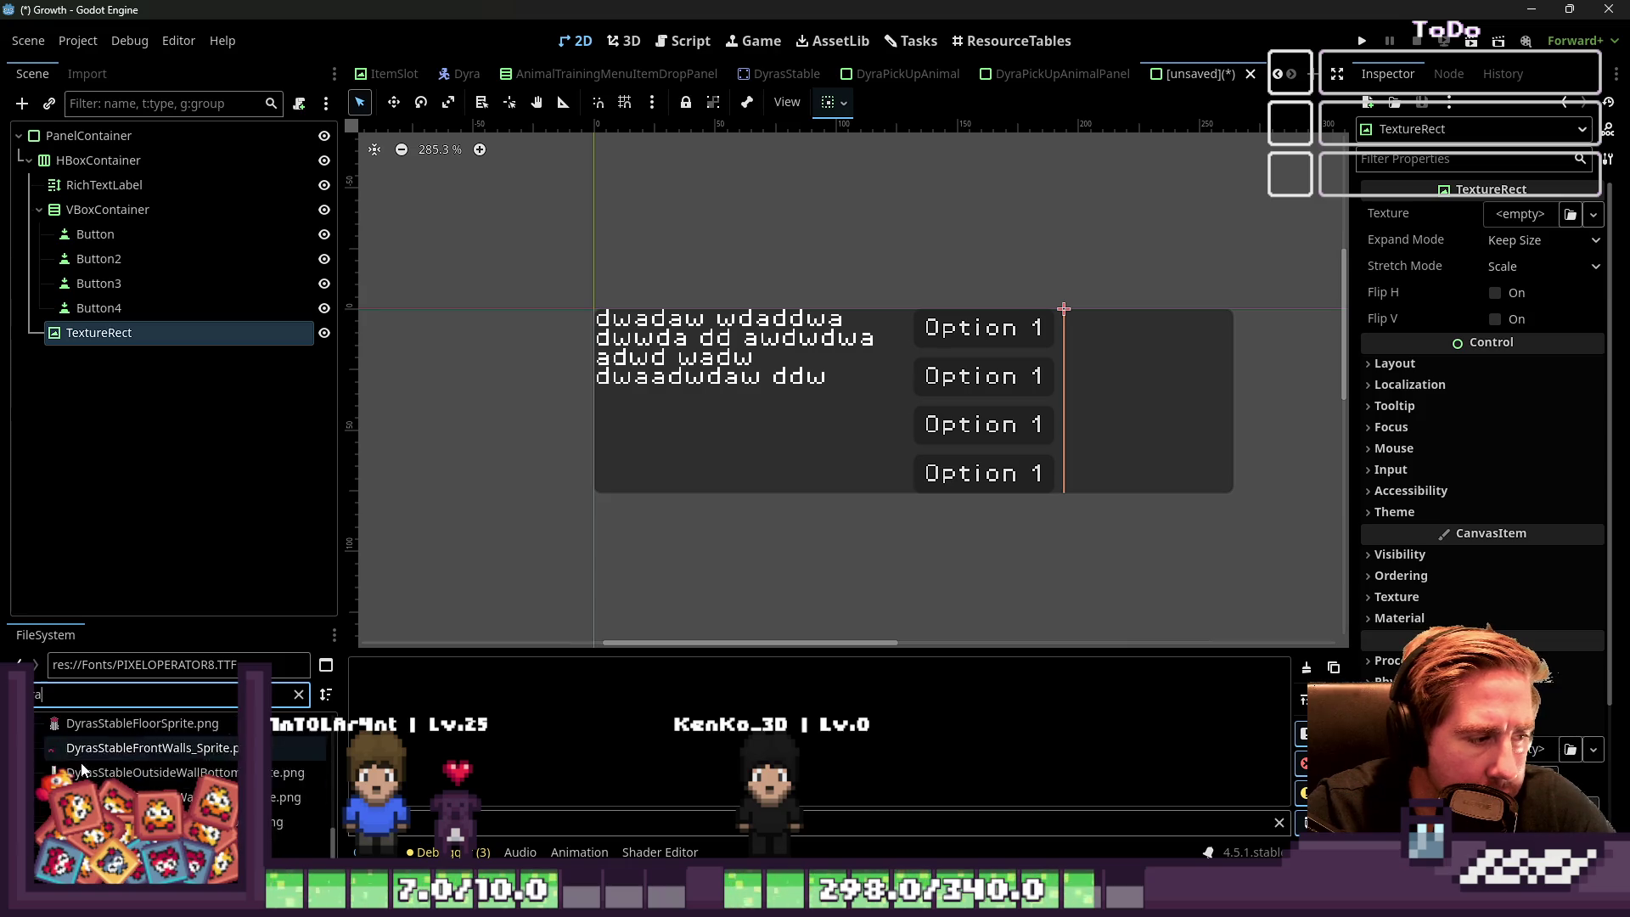
scroll(83, 768, "down", 1)
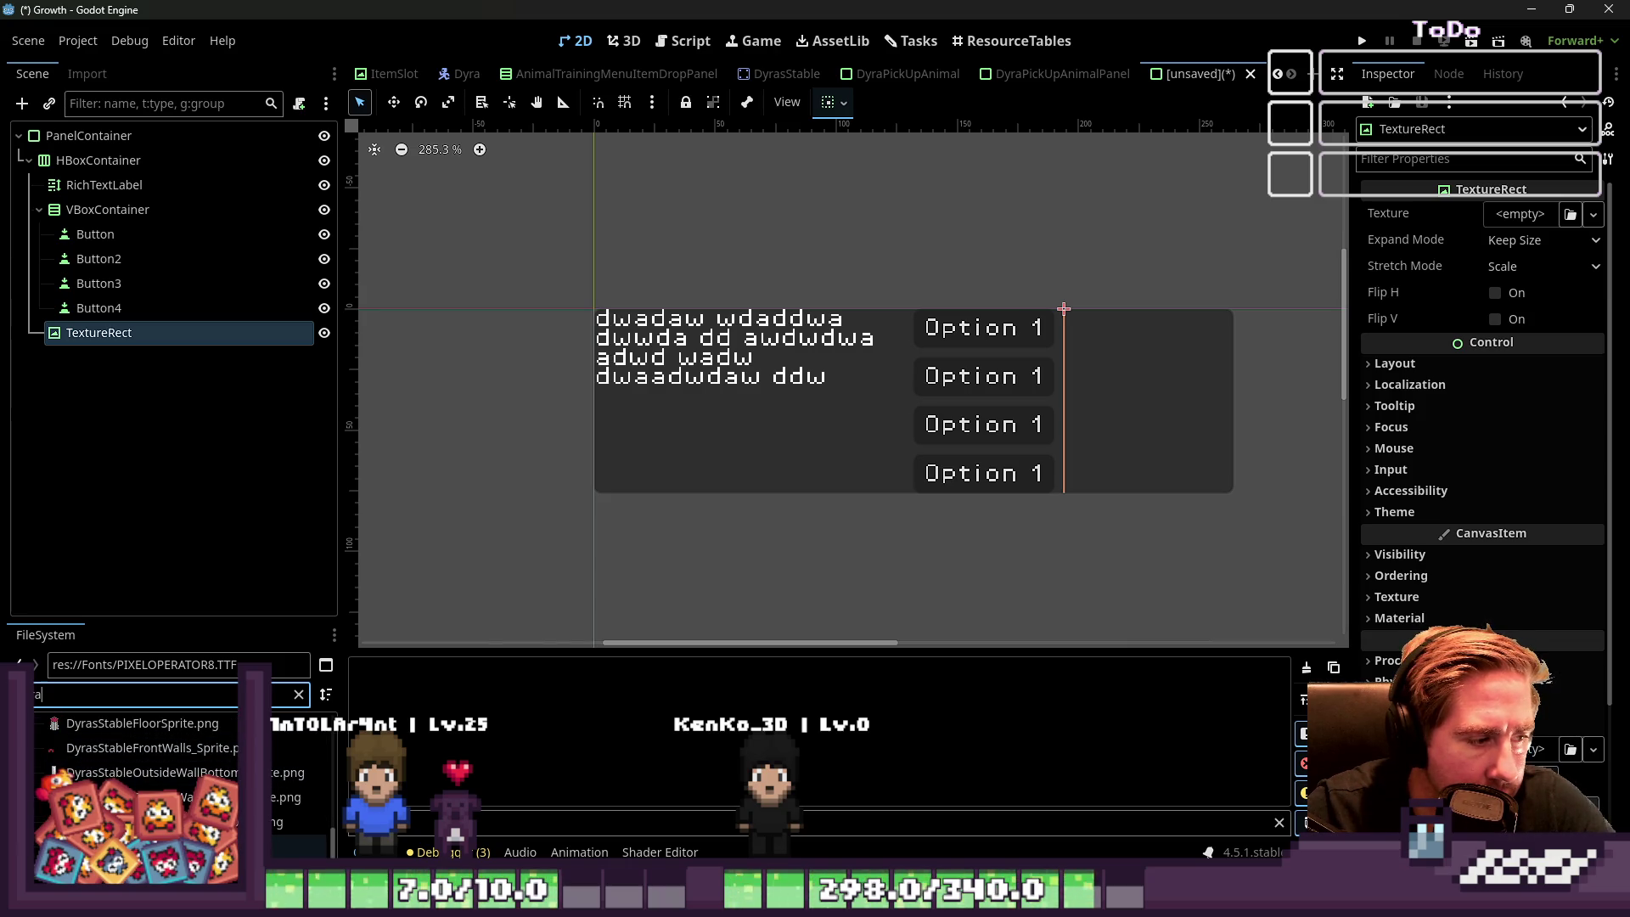
- Give the TextureRect a new AtlasTexture with Dyra.png as its atlas
left_click(1593, 215)
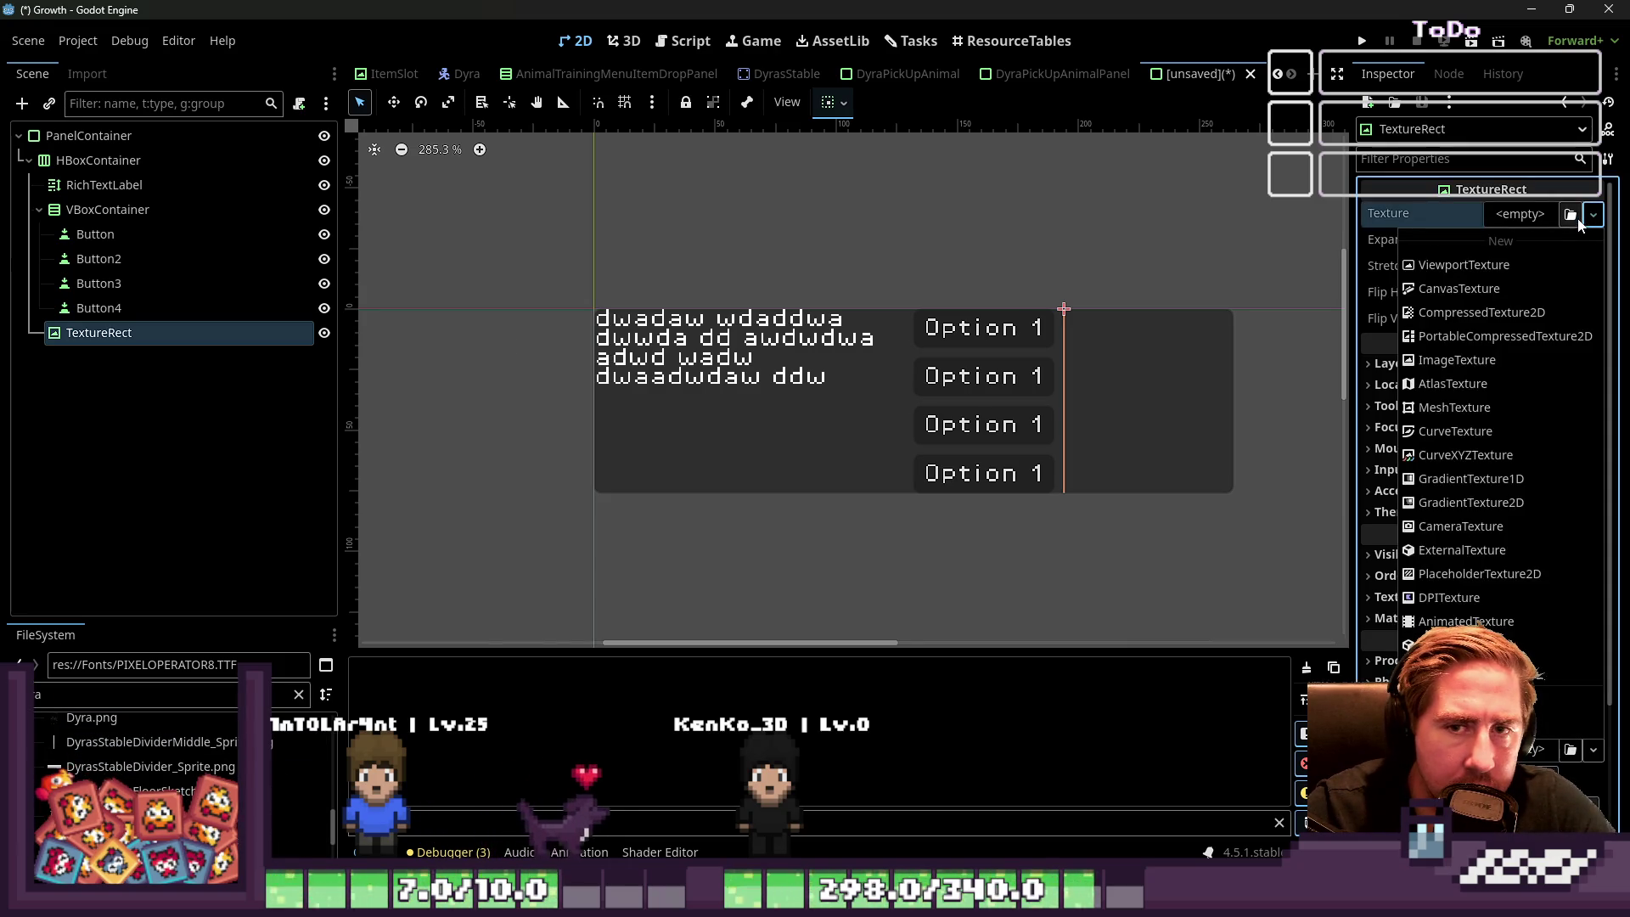
left_click(1594, 217)
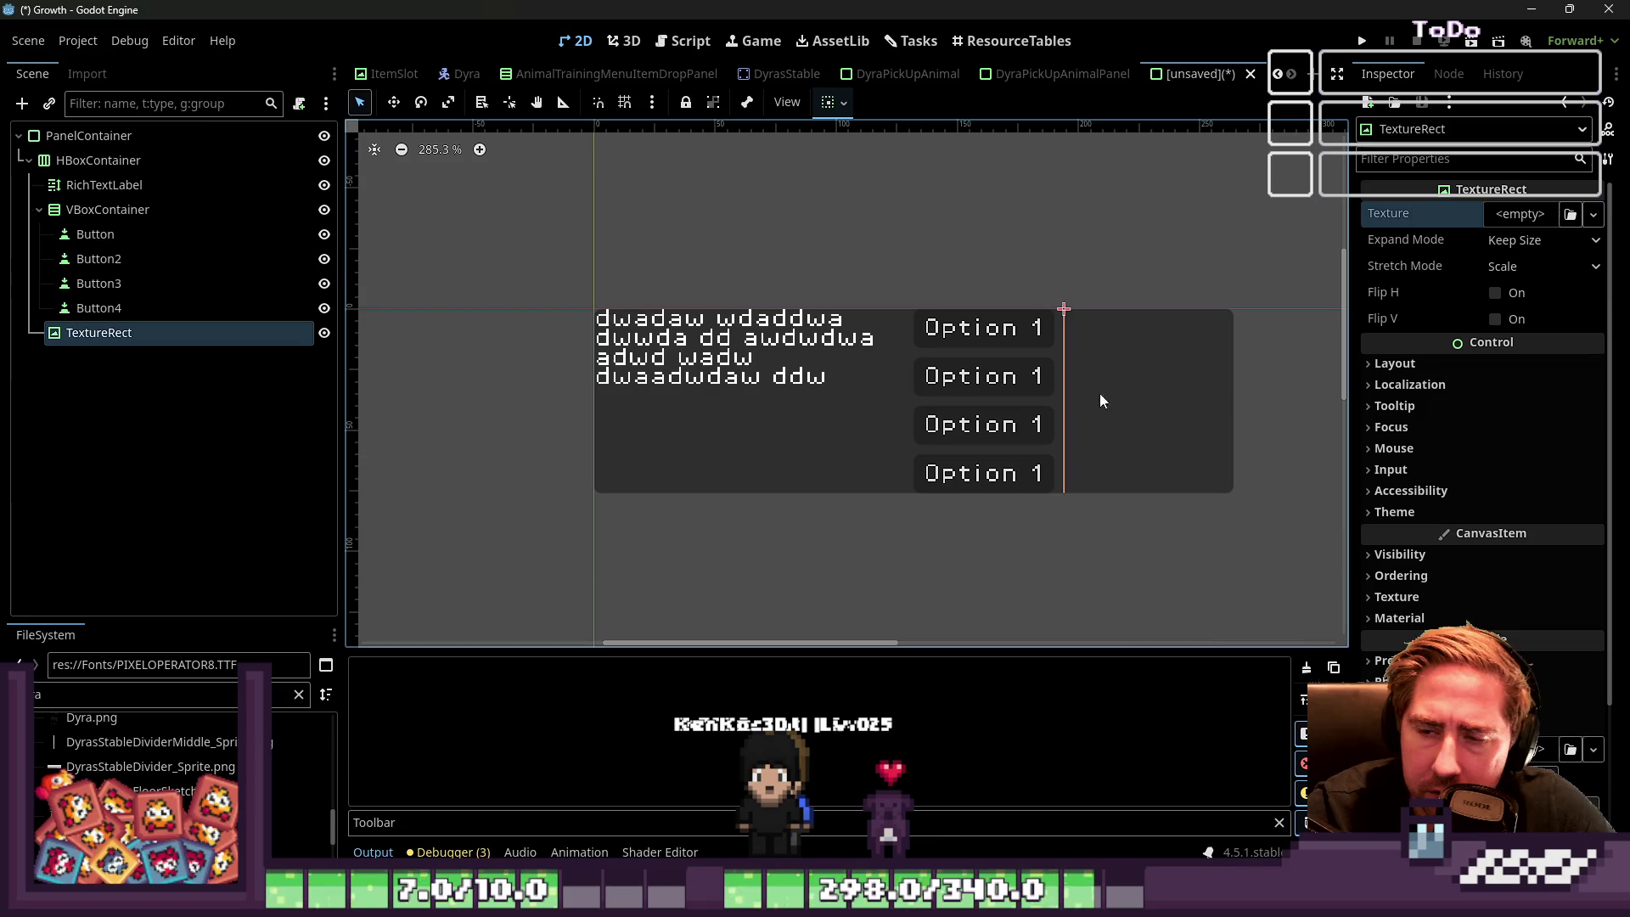
left_click(1592, 216)
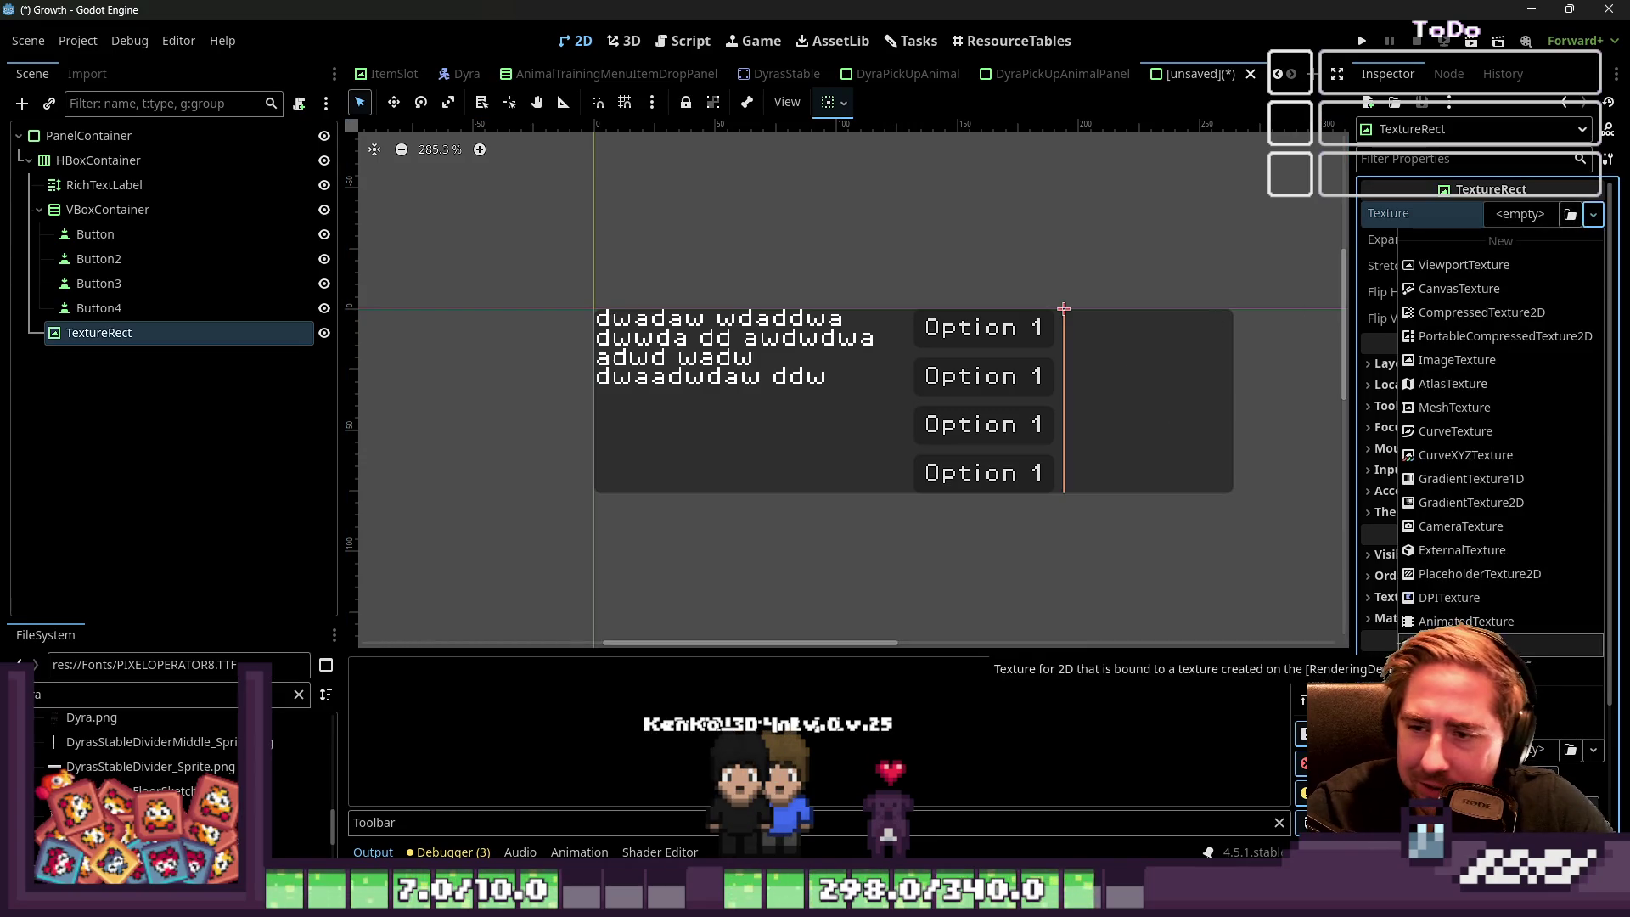
left_click(1453, 384)
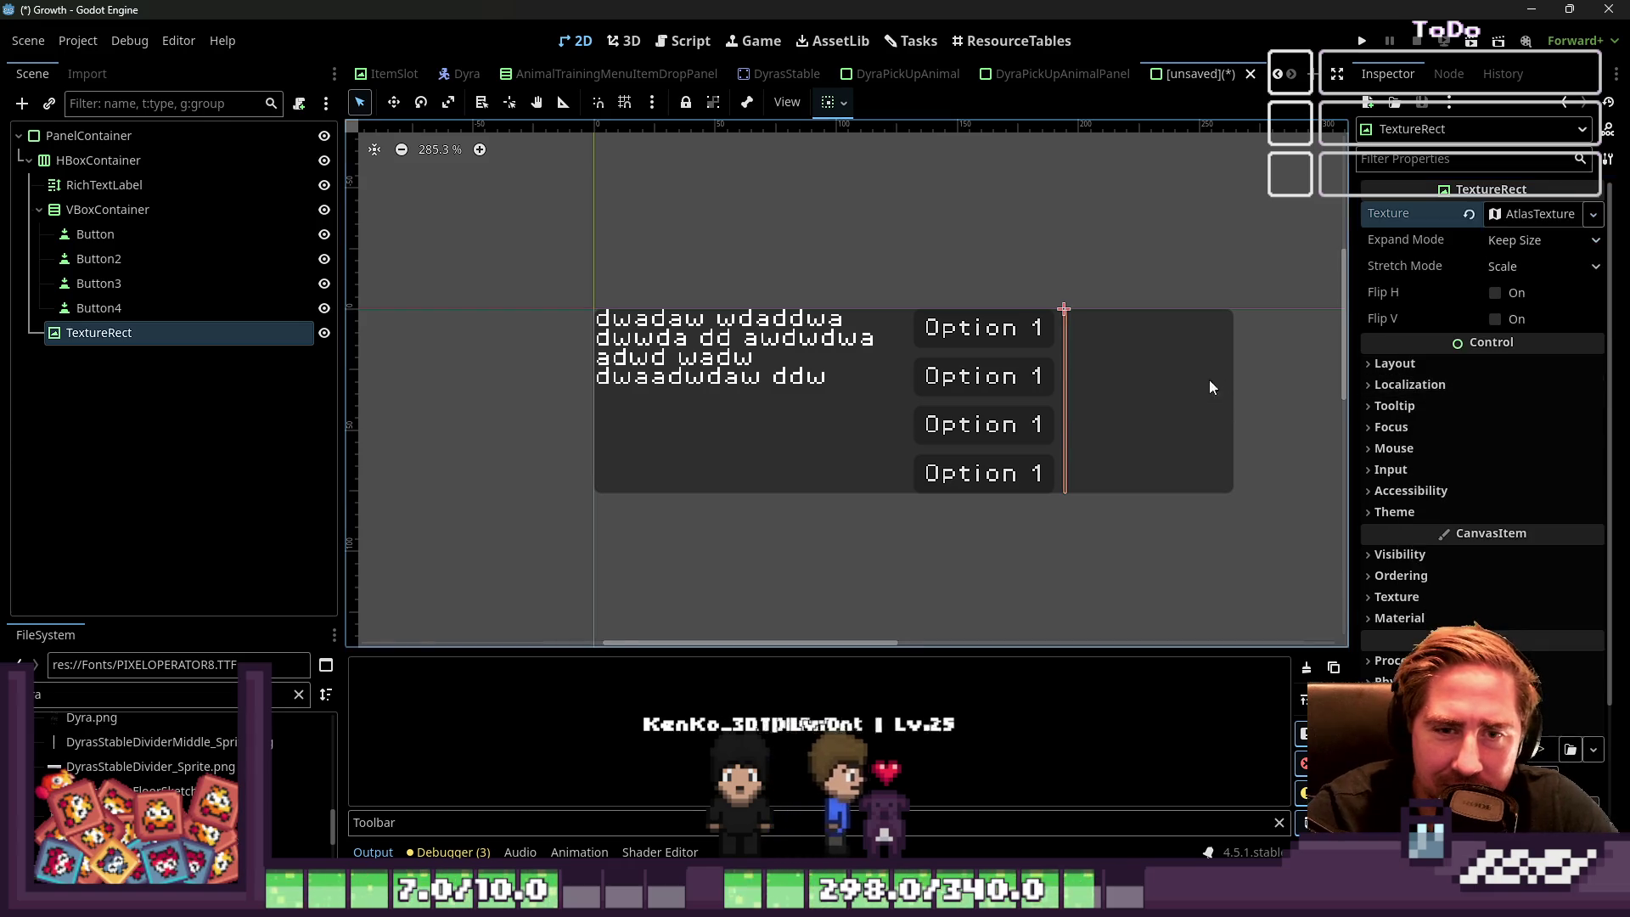
left_click(1541, 240)
left_click(1546, 214)
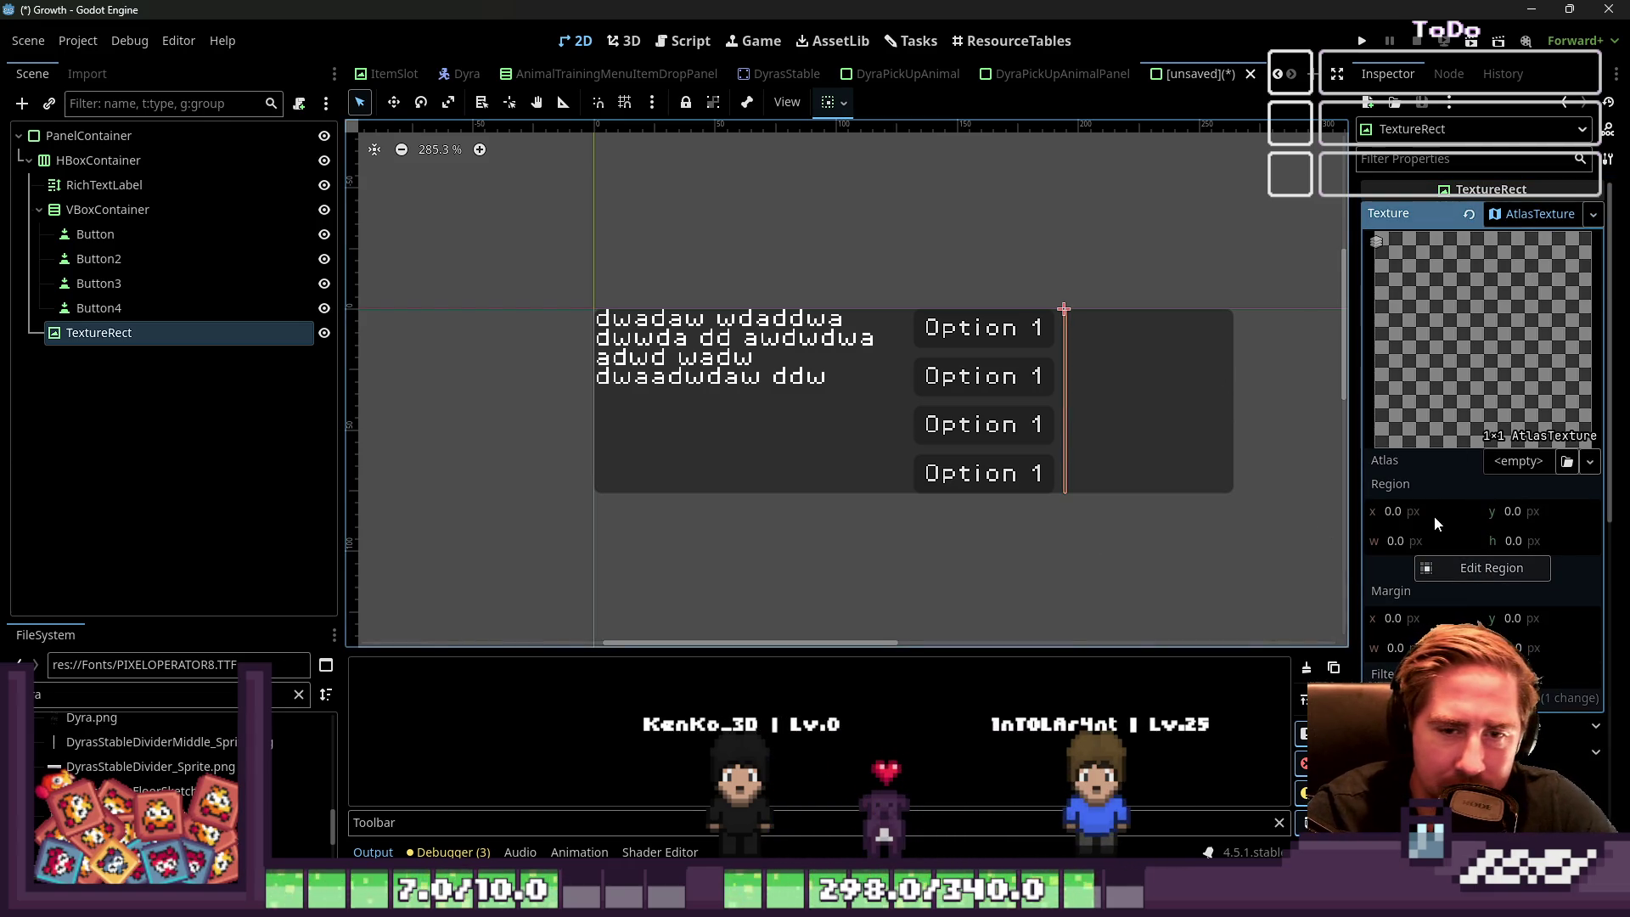
scroll(116, 751, "down", 3)
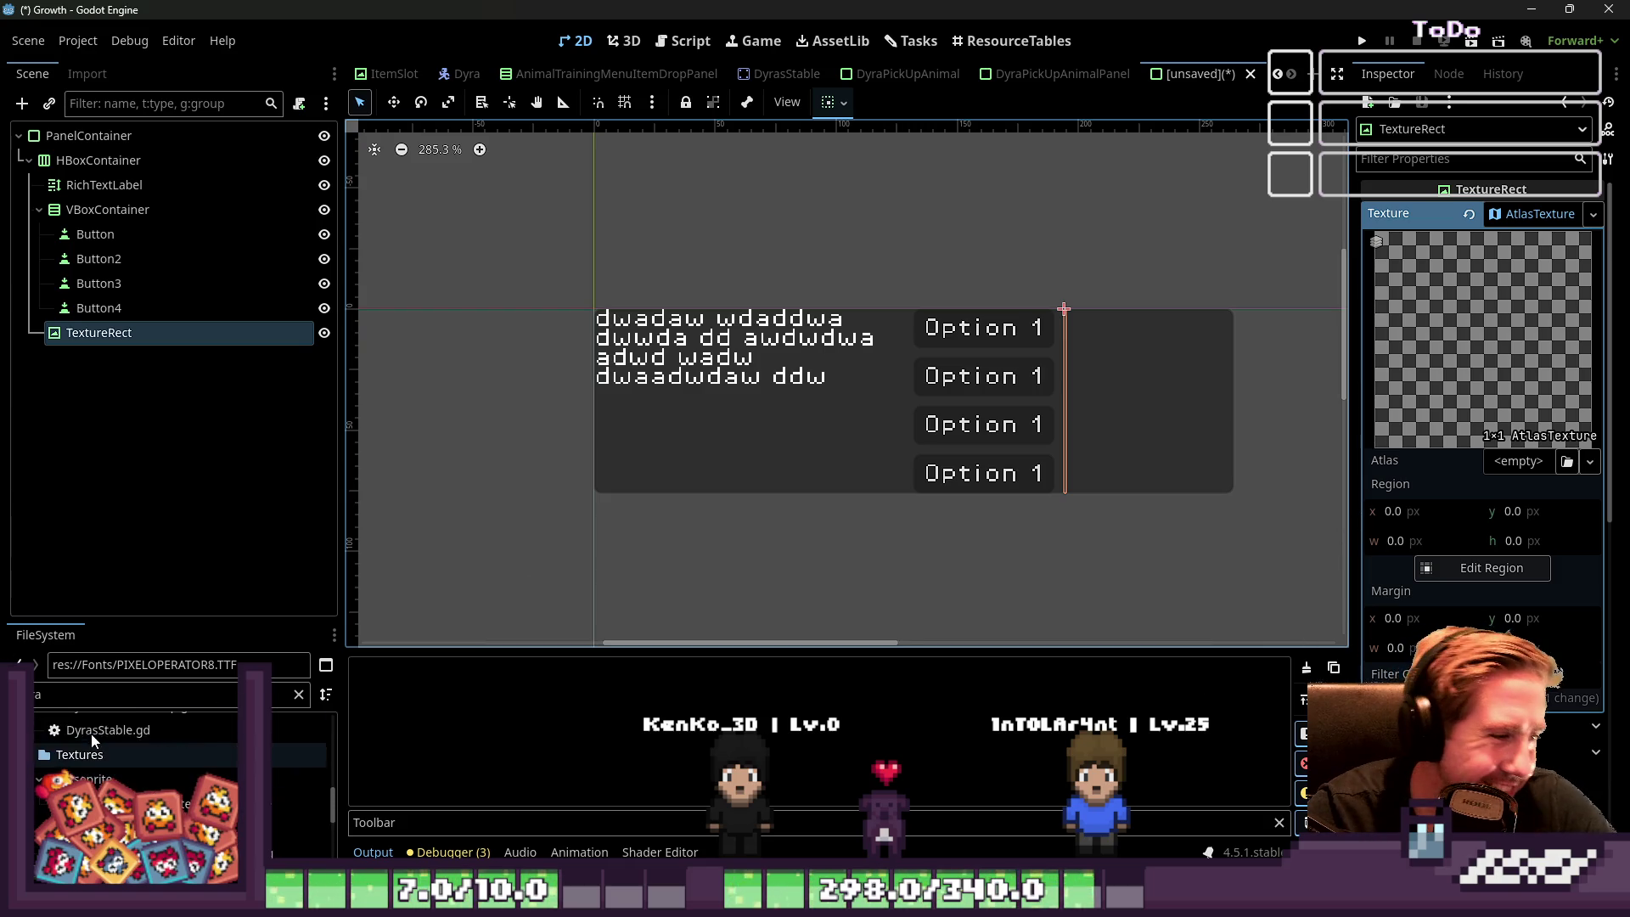
scroll(112, 747, "up", 3)
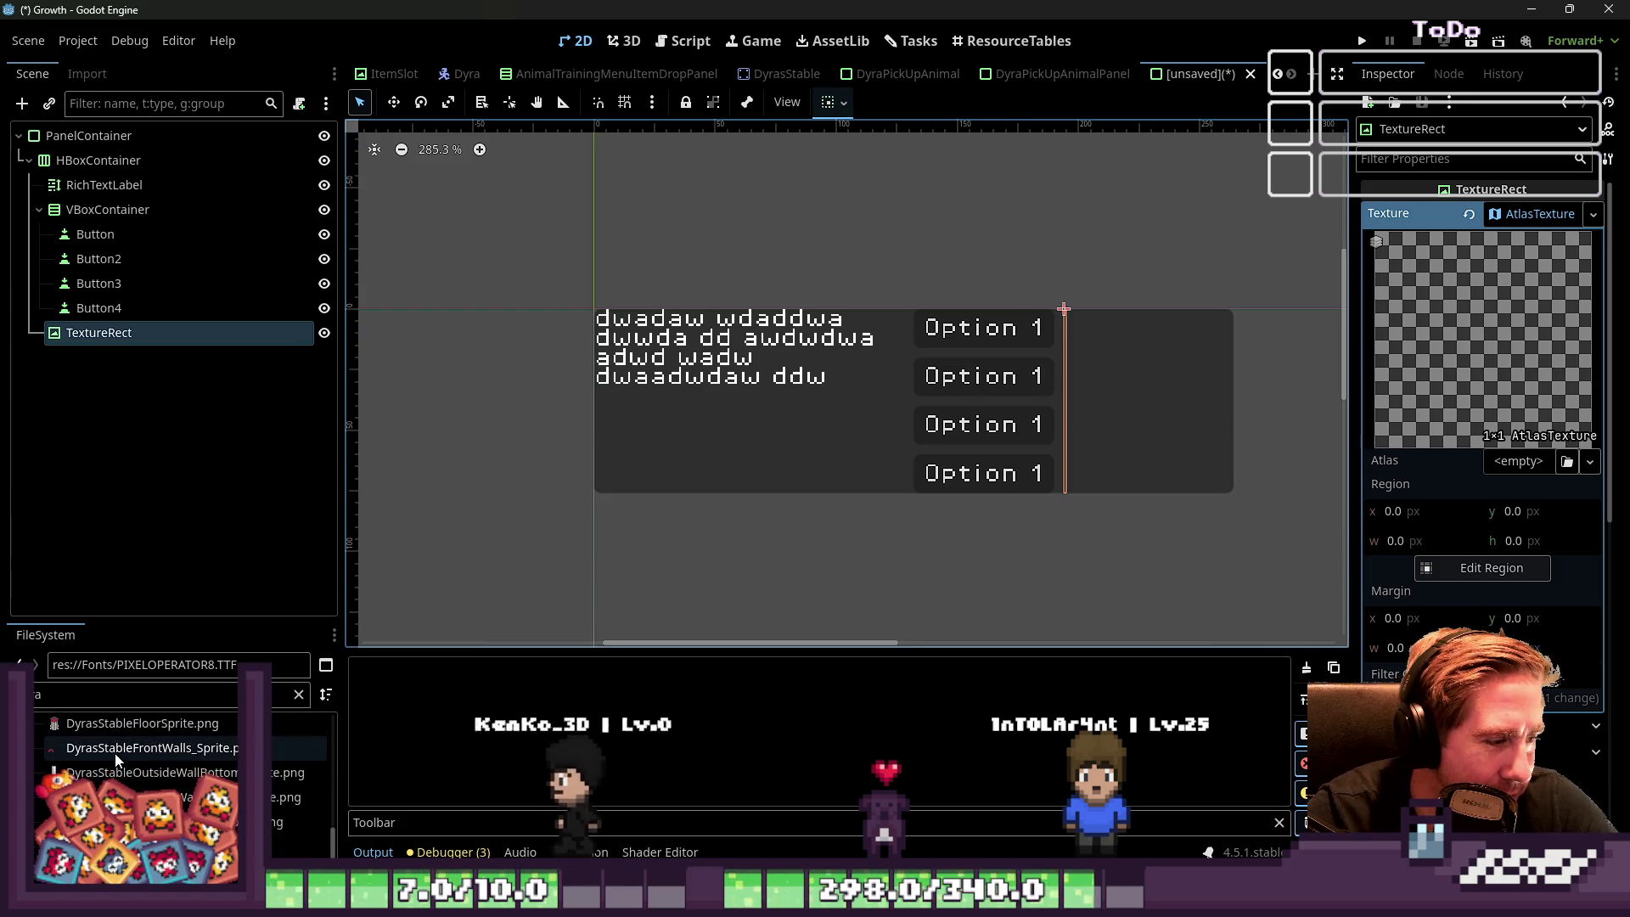
left_click_drag(127, 773, 1433, 575)
left_click_drag(1528, 461, 1528, 463)
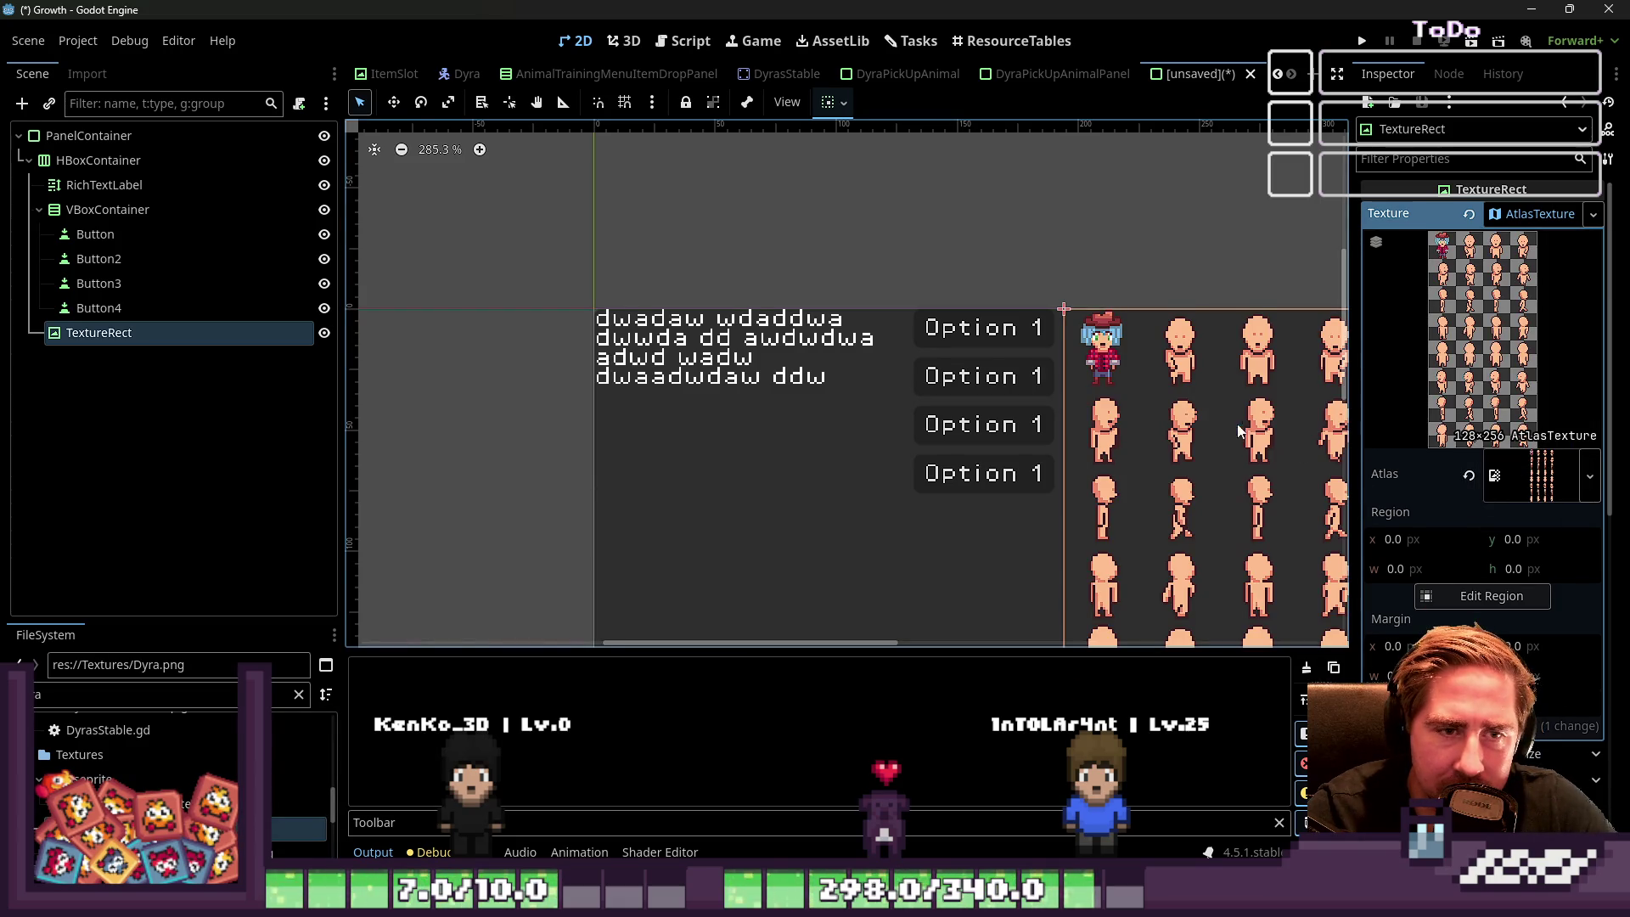
scroll(1076, 295, "up", 10)
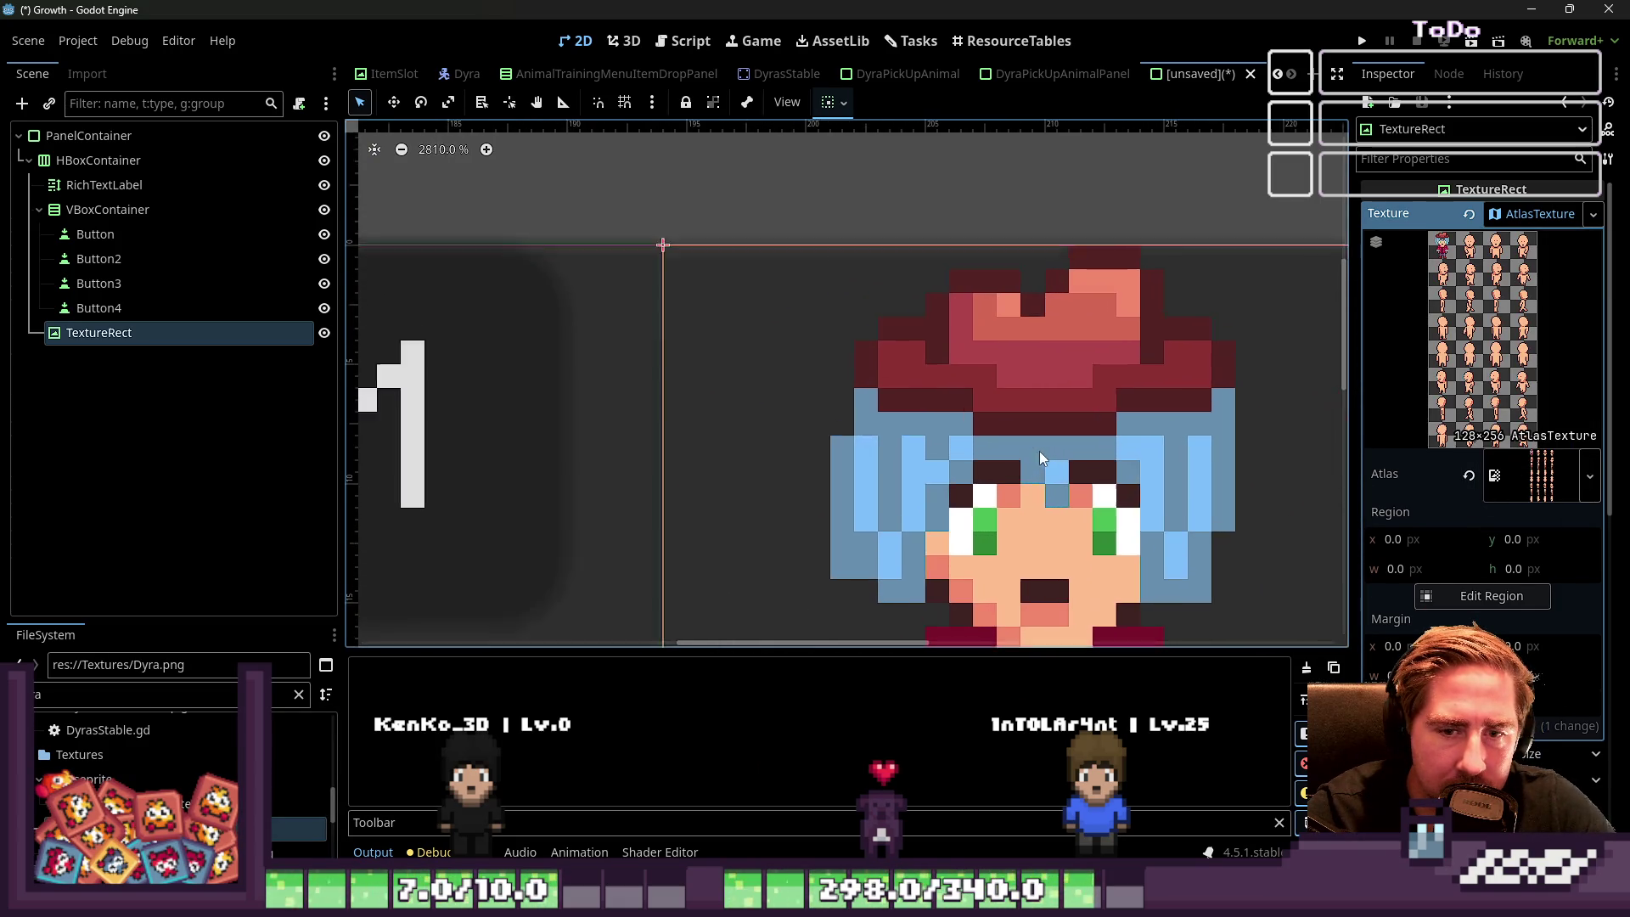
scroll(1133, 378, "down", 2)
- Set the AtlasTexture region width and height to 32
left_click(1394, 541)
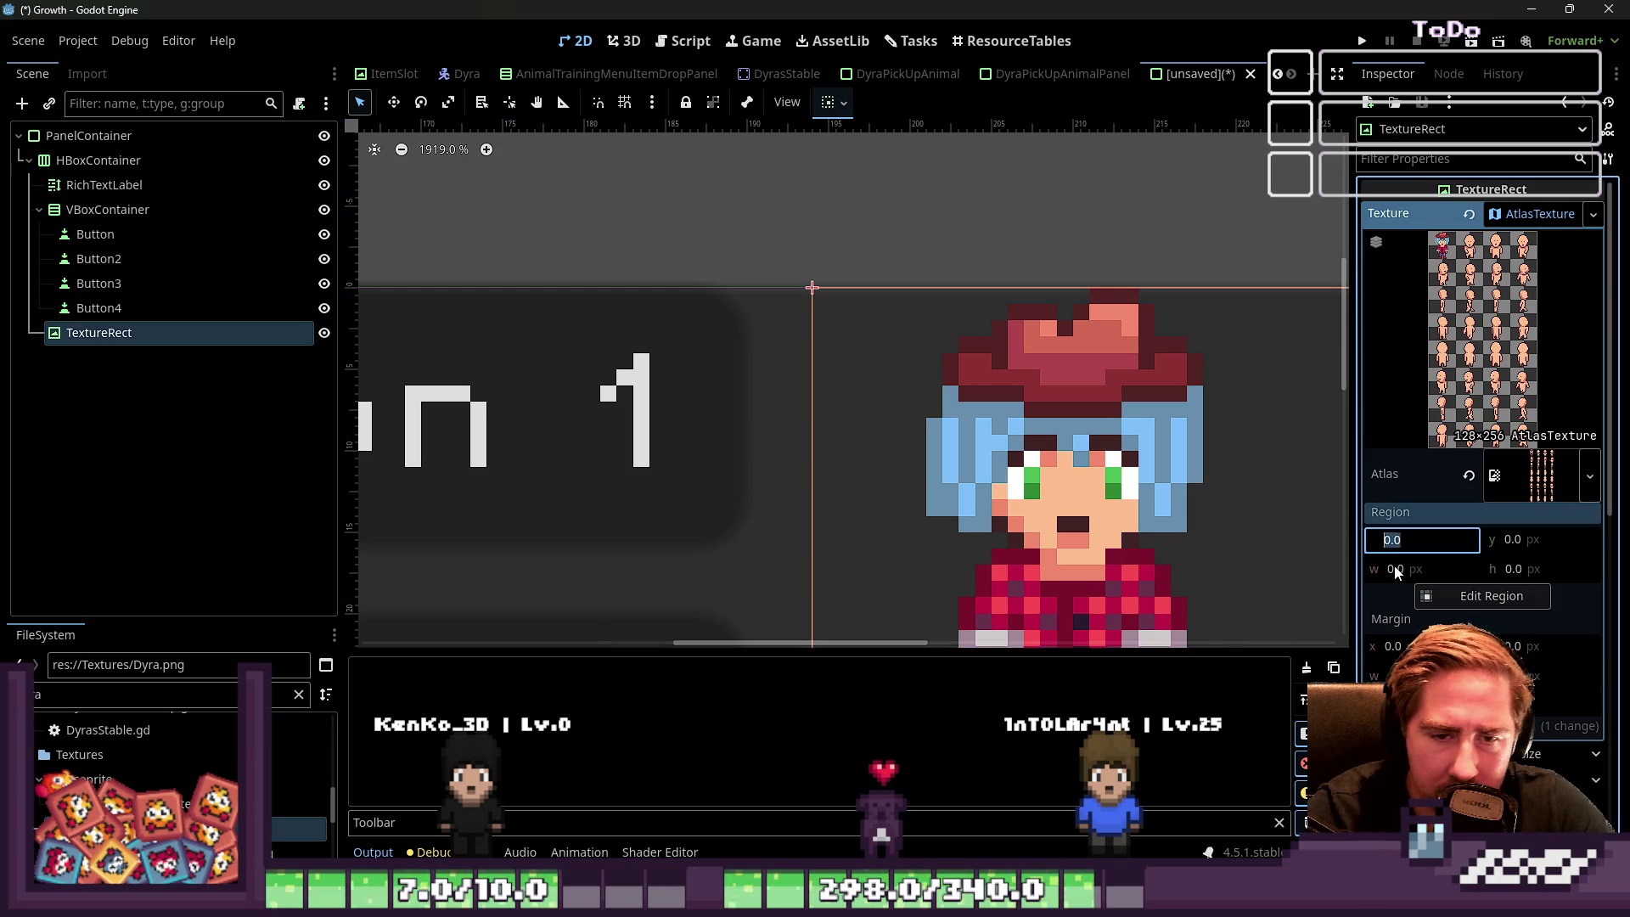
key("Tab")
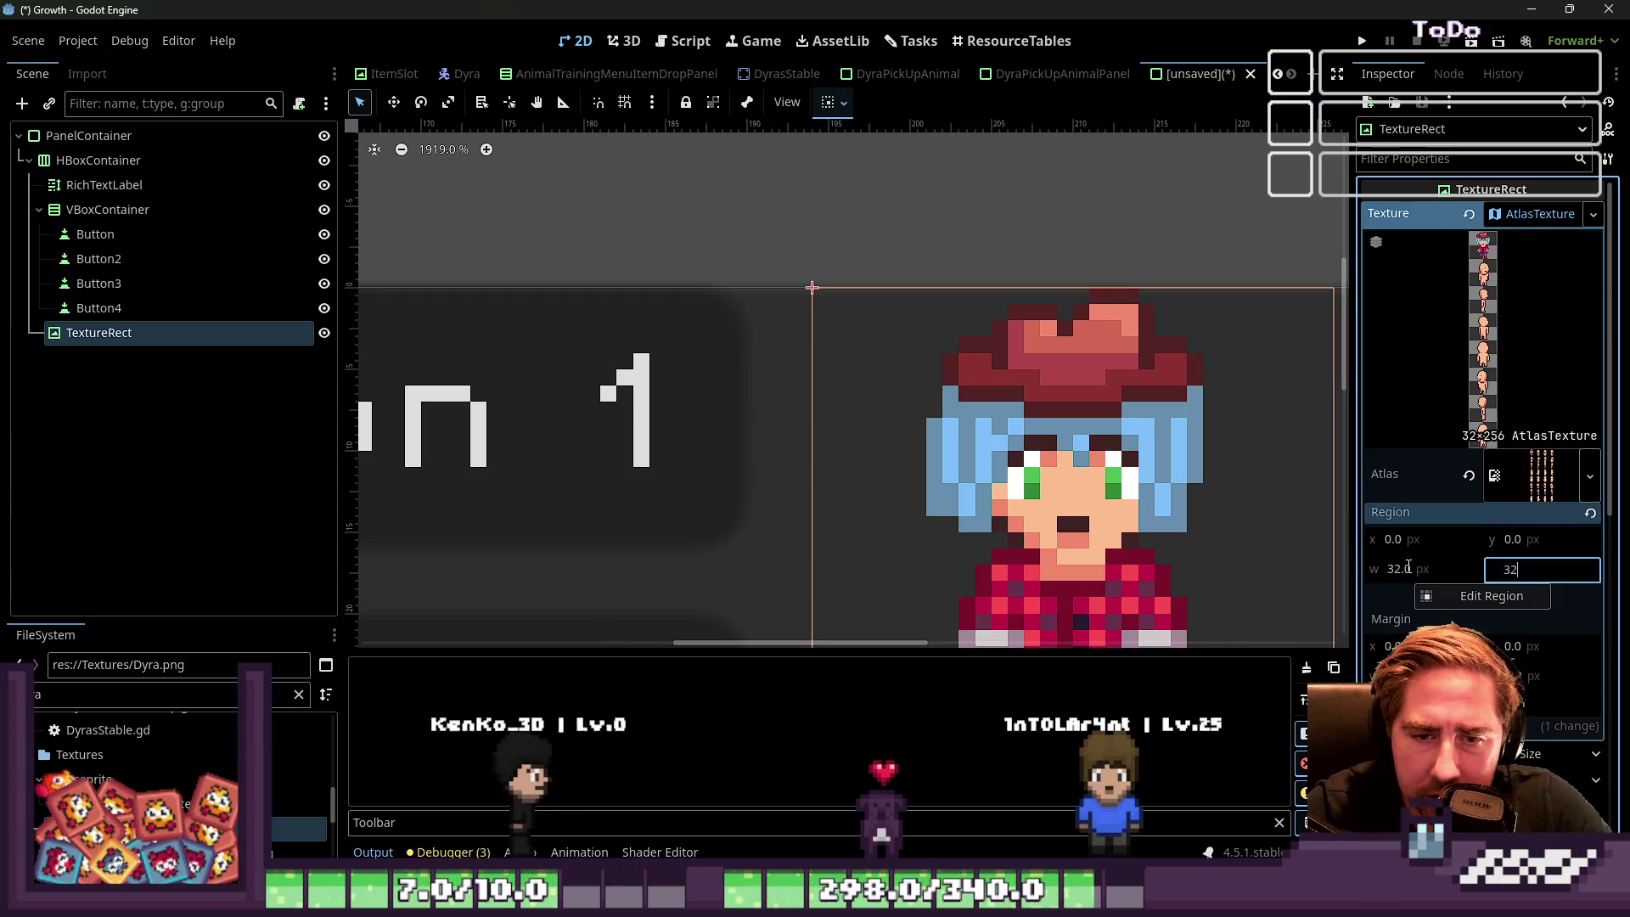
type("32")
key("Return")
scroll(936, 226, "down", 3)
scroll(937, 232, "down", 6)
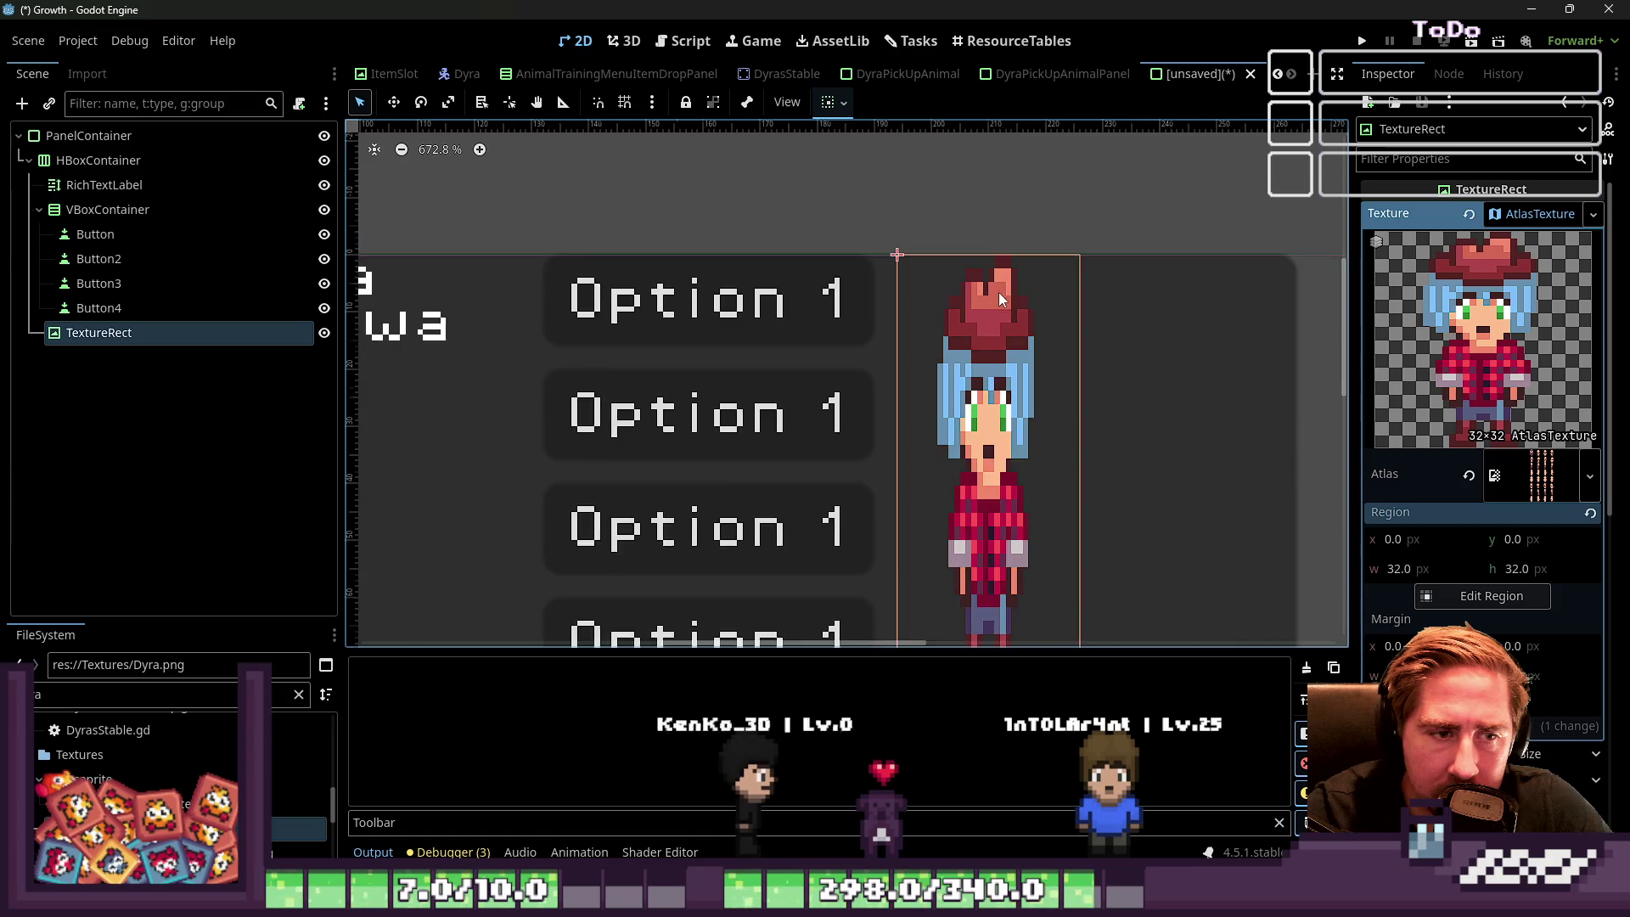
- Set Stretch Mode to Keep Aspect and Expand Mode to Fit Width Proportional
left_click(1541, 218)
left_click(1542, 293)
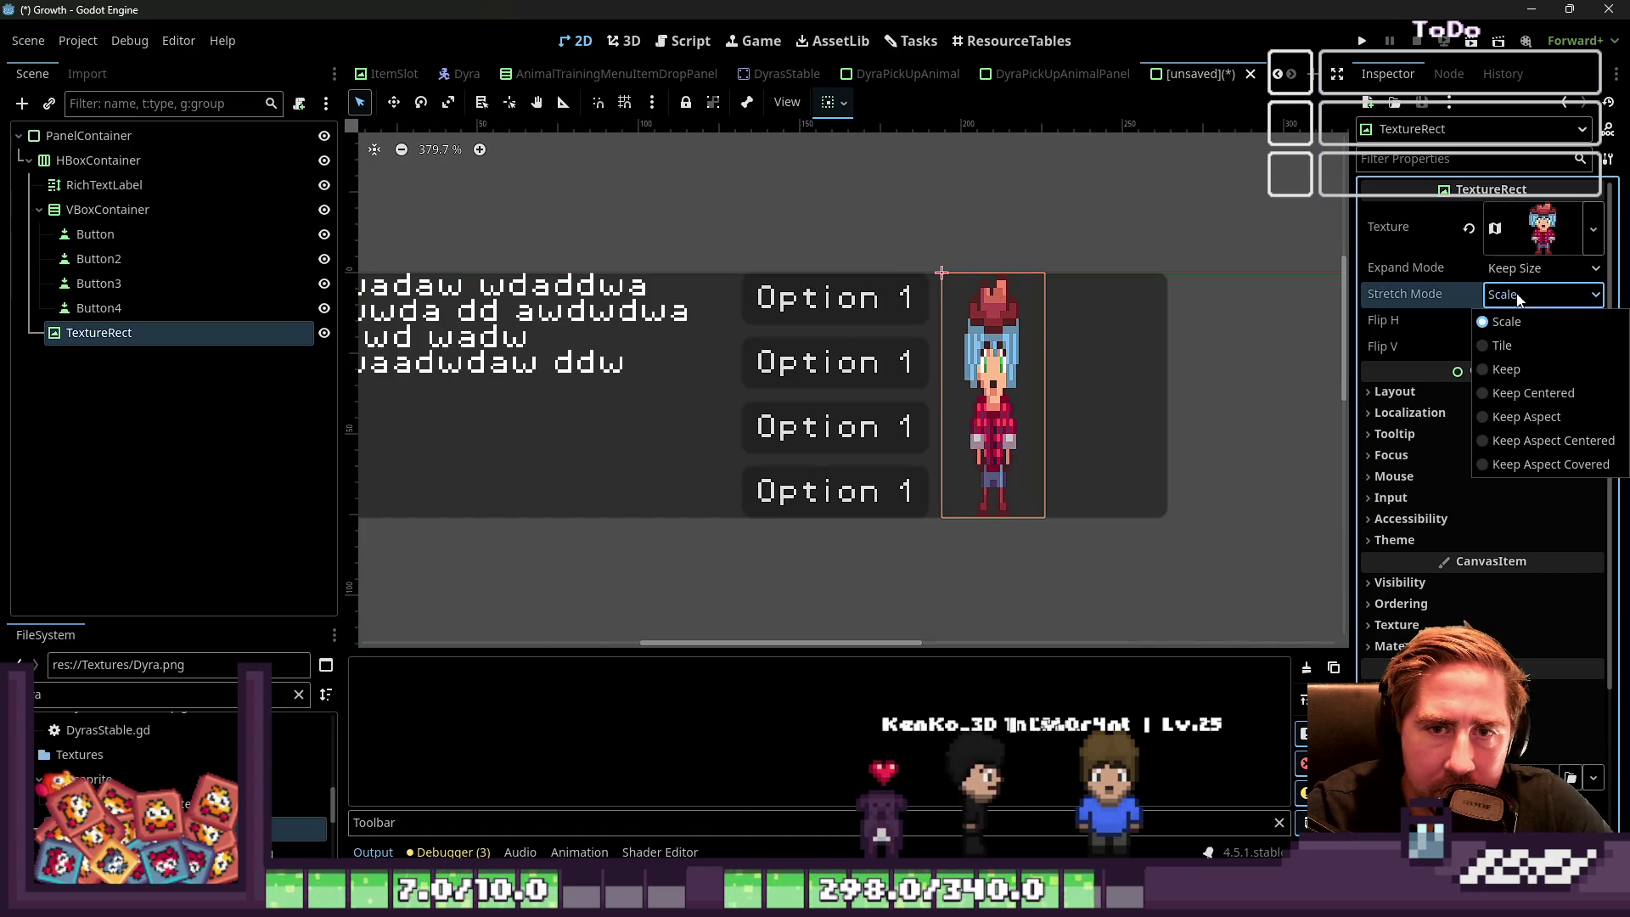
left_click(1533, 395)
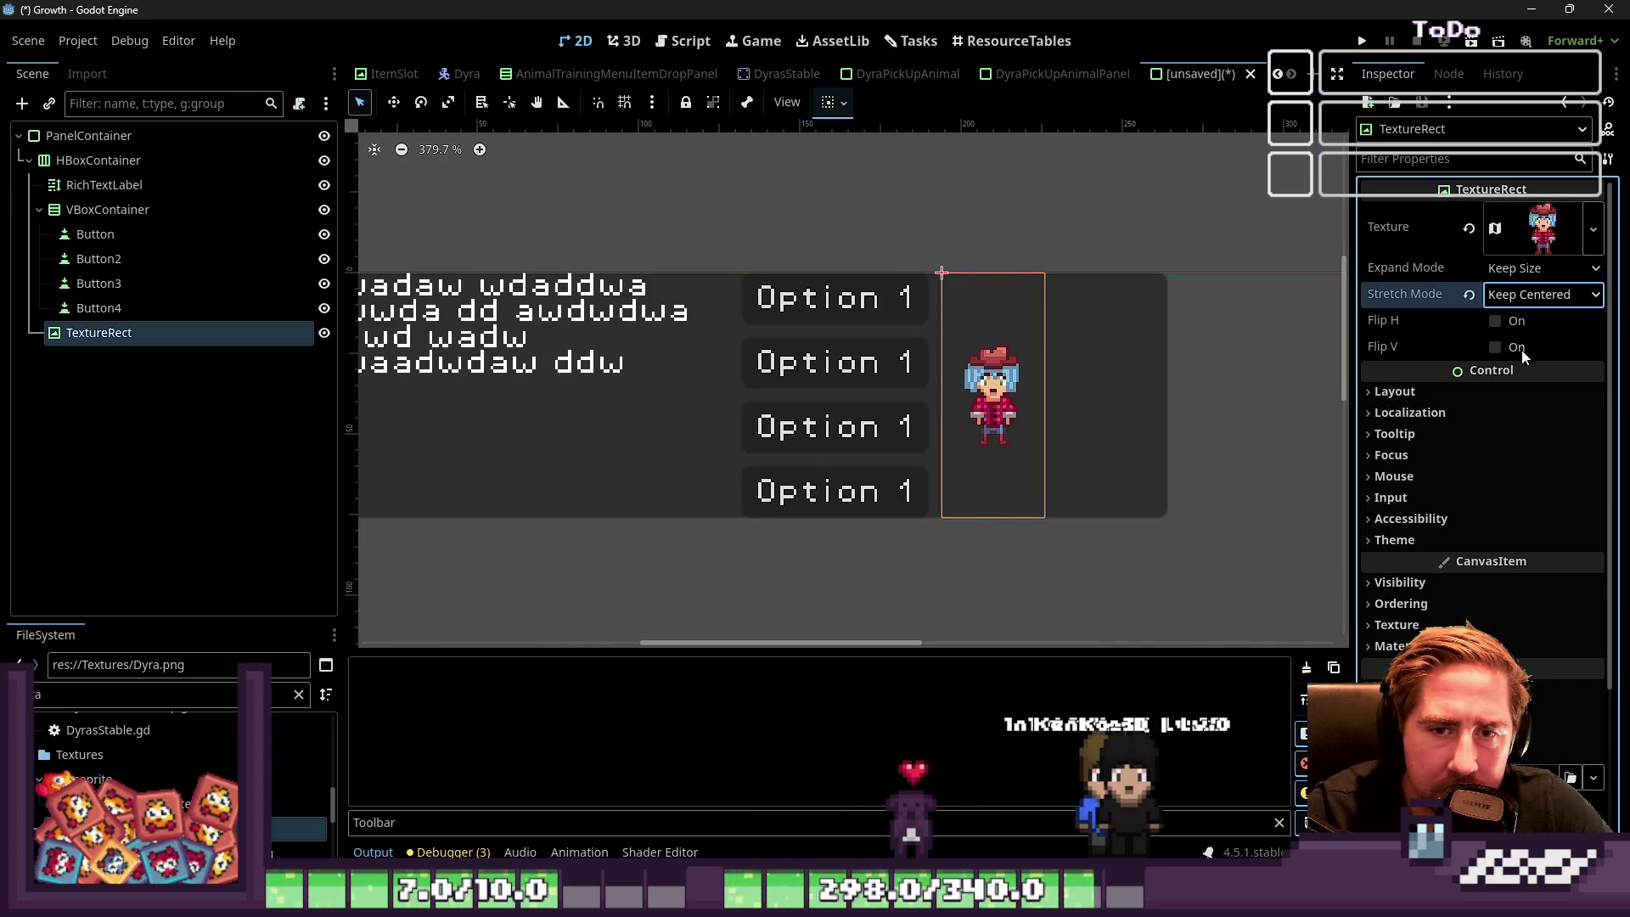
left_click(1524, 303)
left_click(1543, 418)
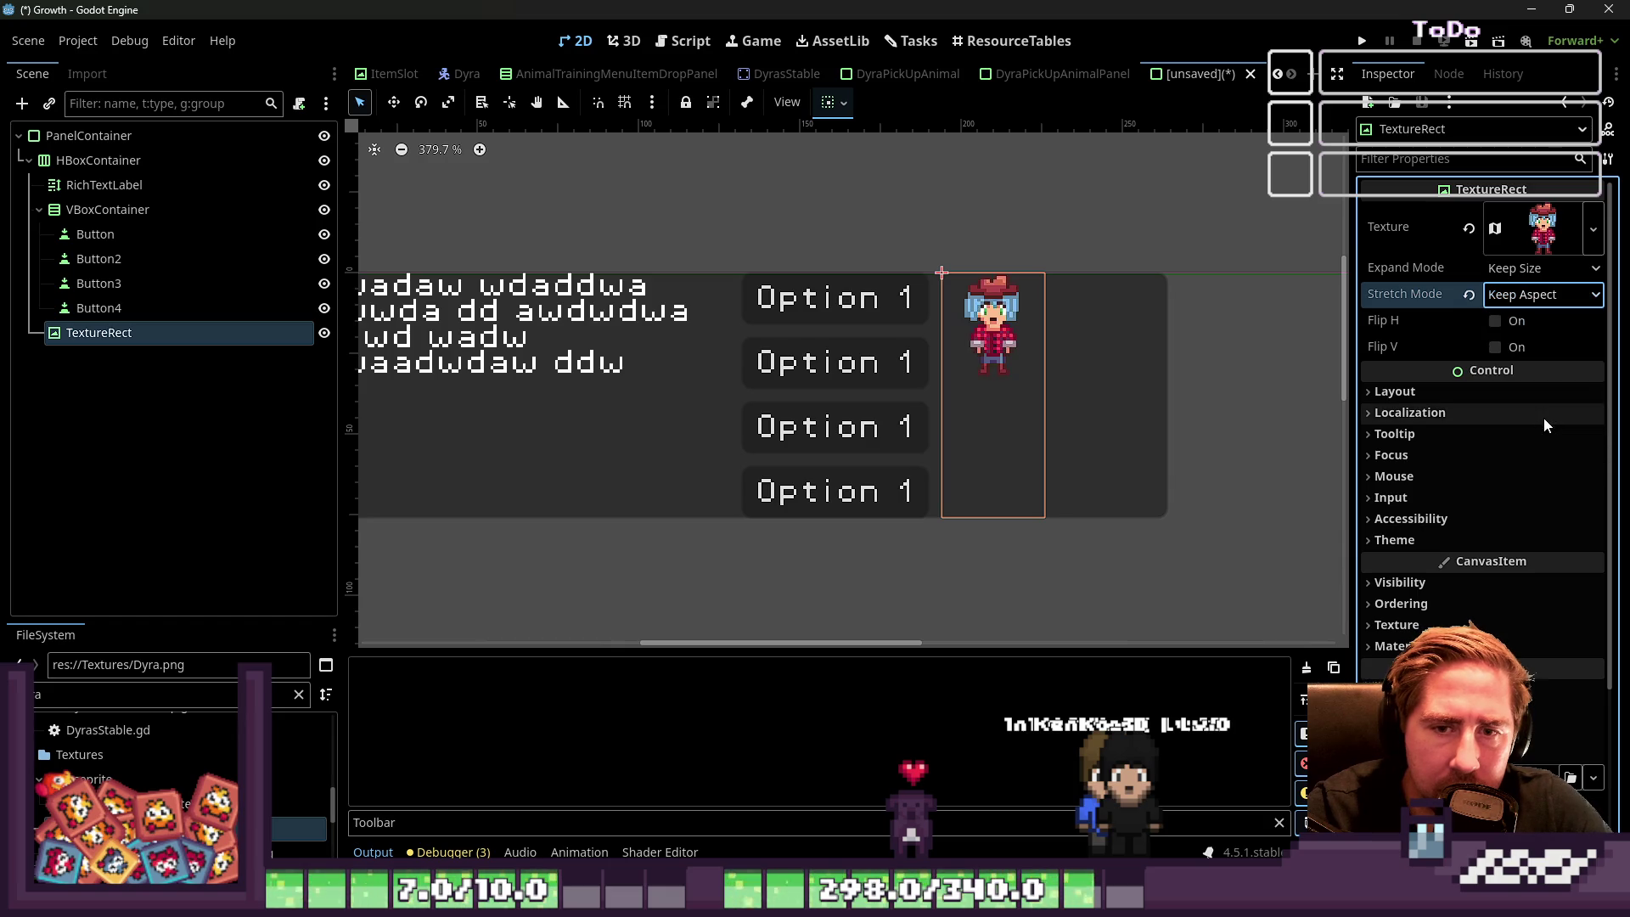
left_click(1539, 296)
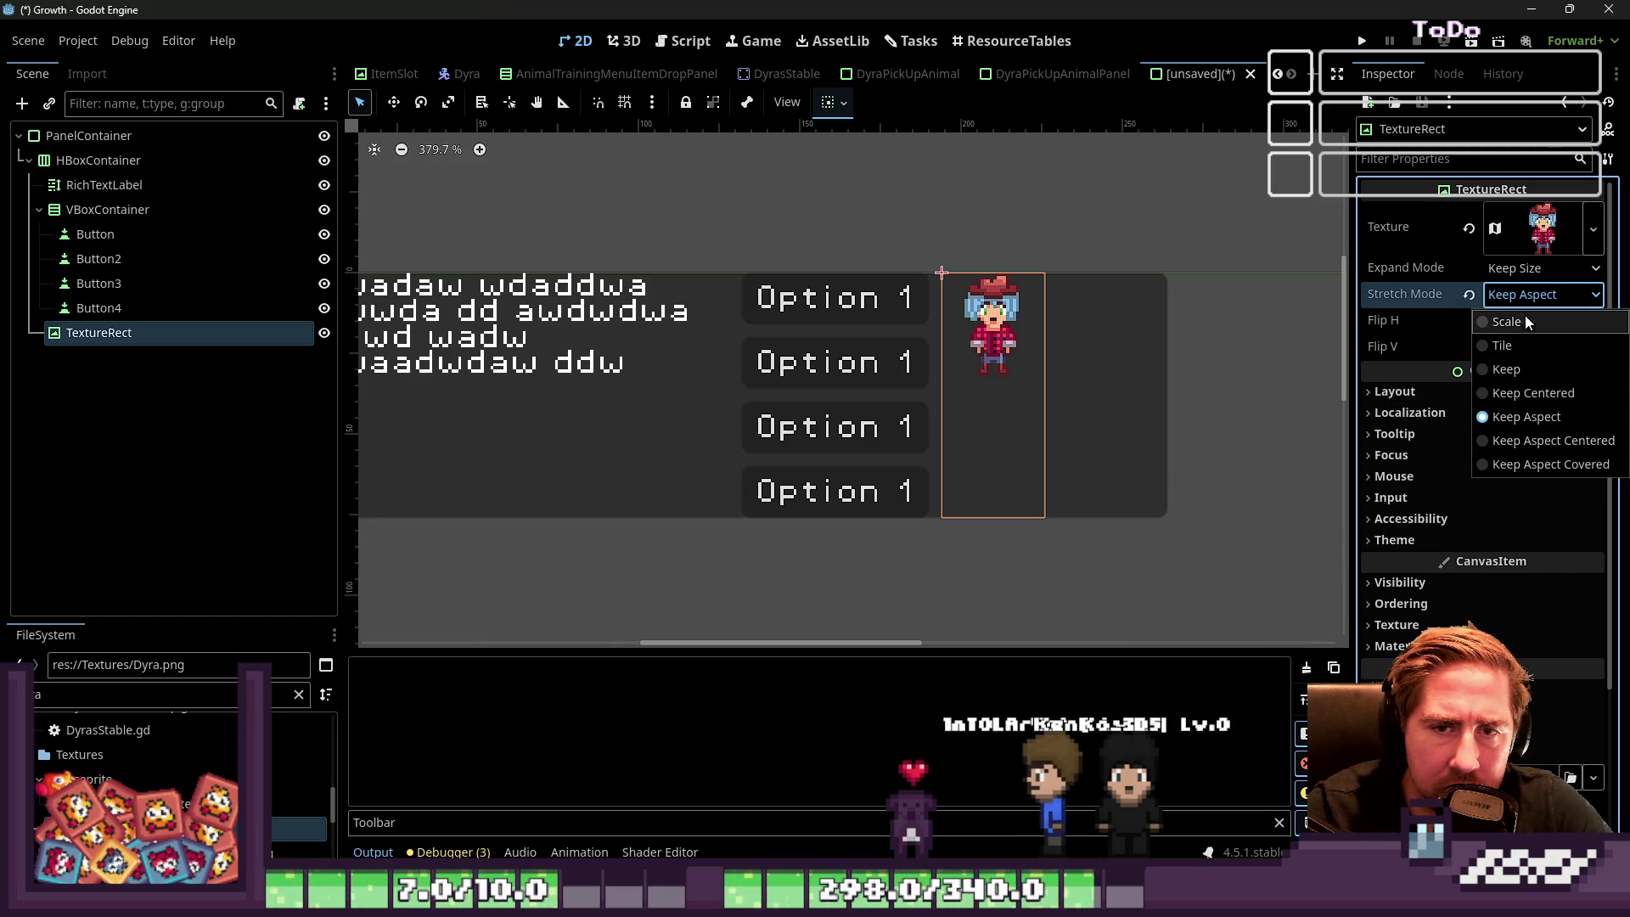
left_click(1540, 263)
left_click(1542, 263)
left_click(1539, 367)
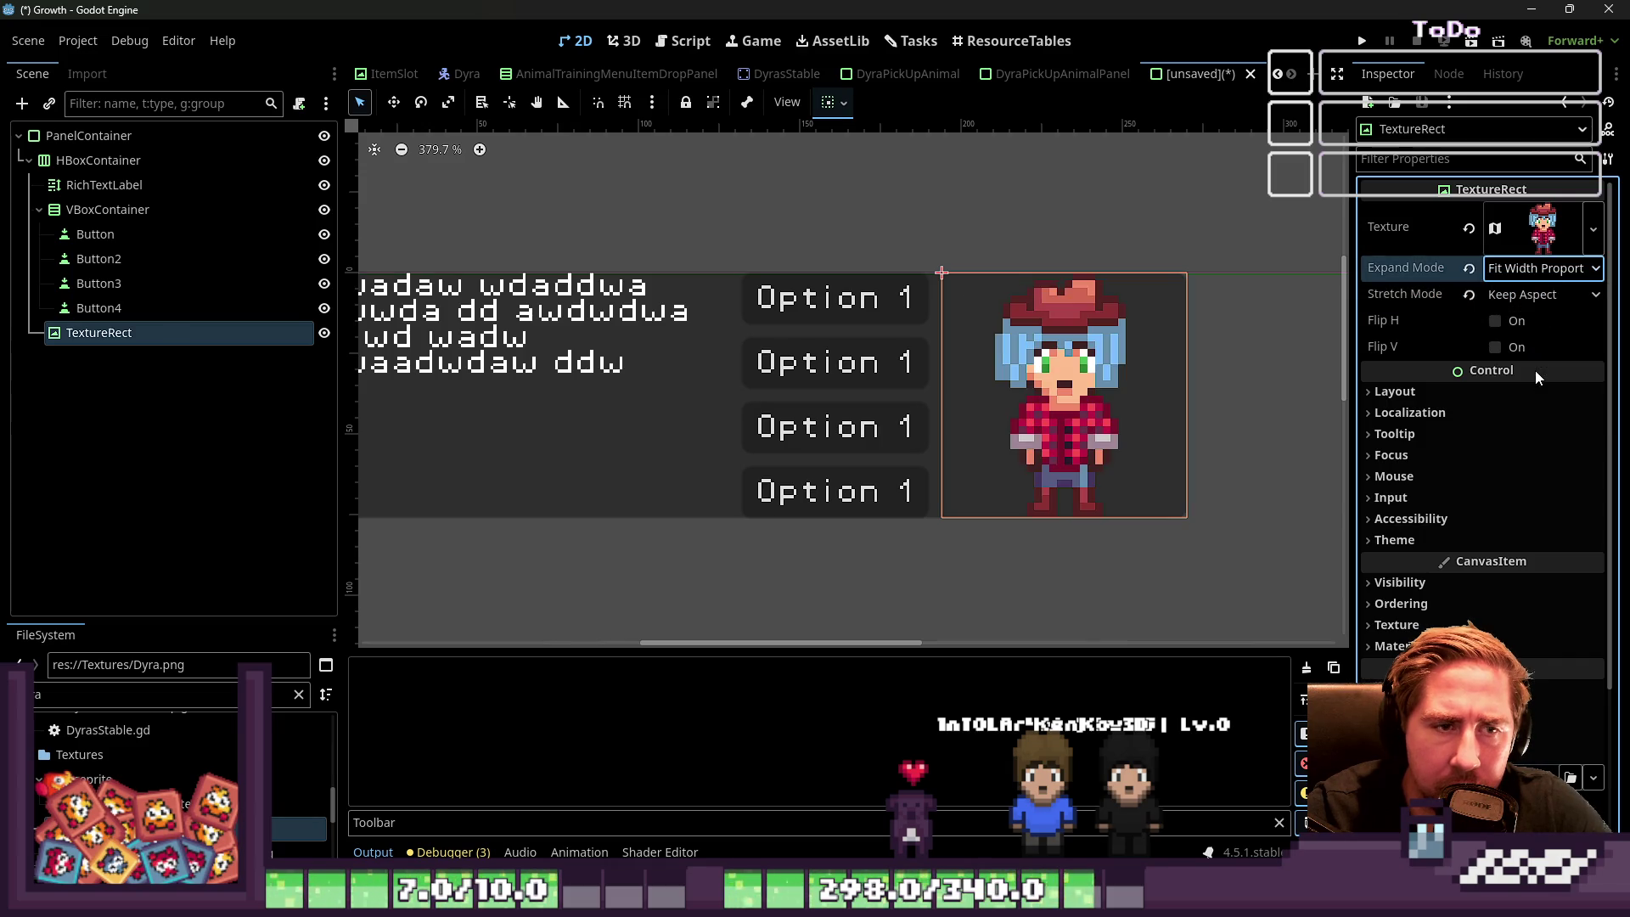
scroll(1118, 328, "down", 3)
left_click(974, 244)
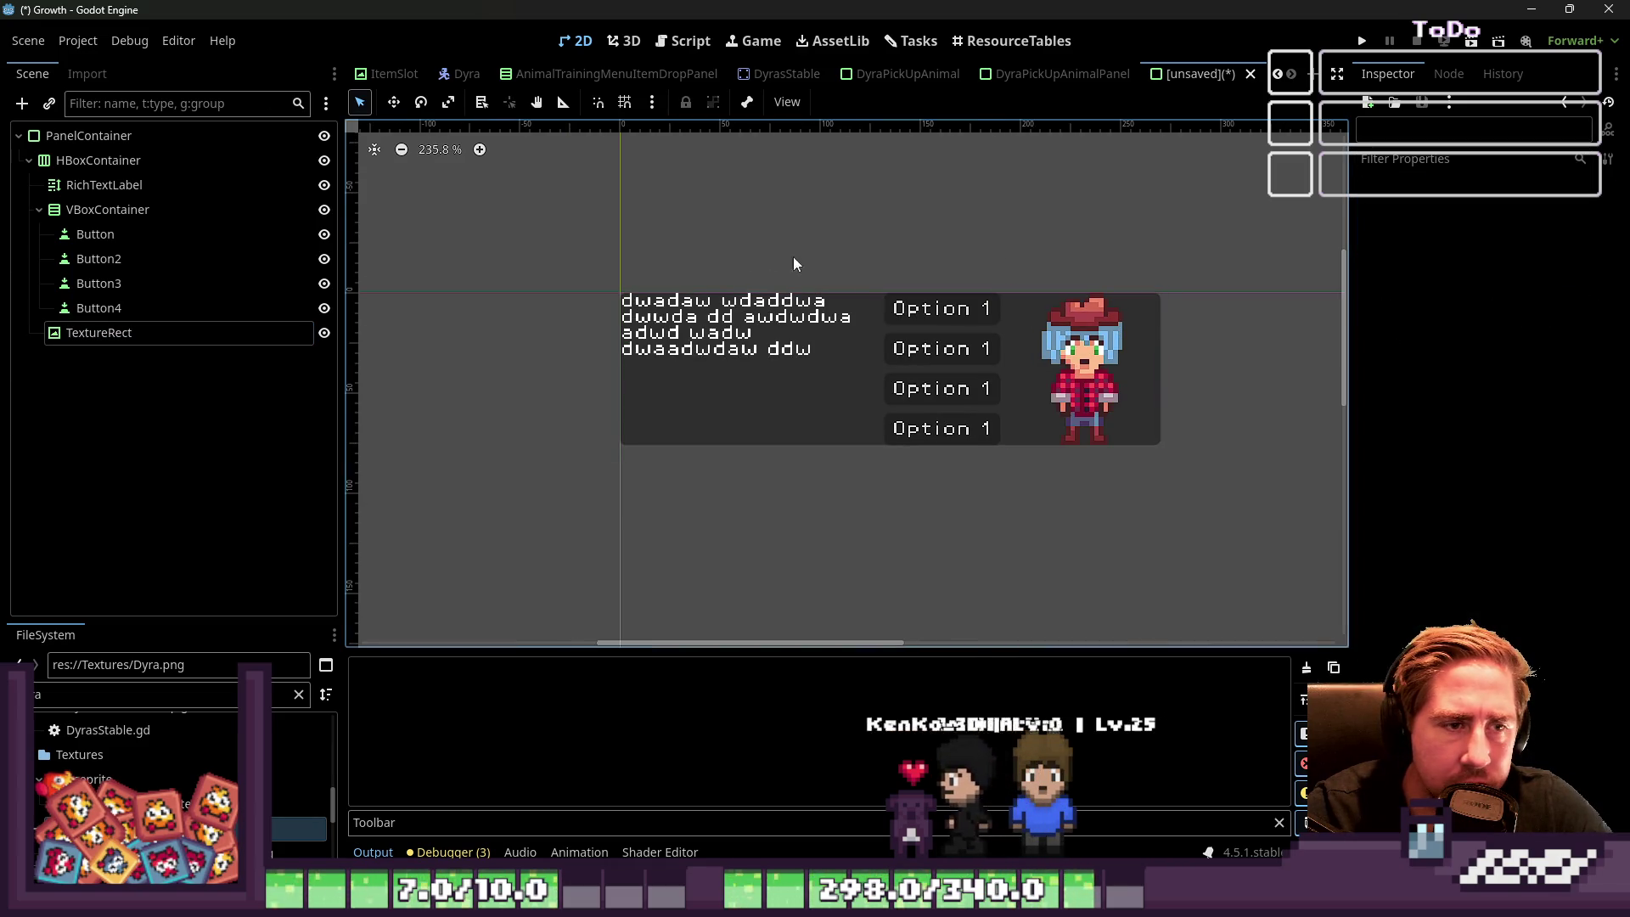
left_click_drag(506, 231, 1161, 448)
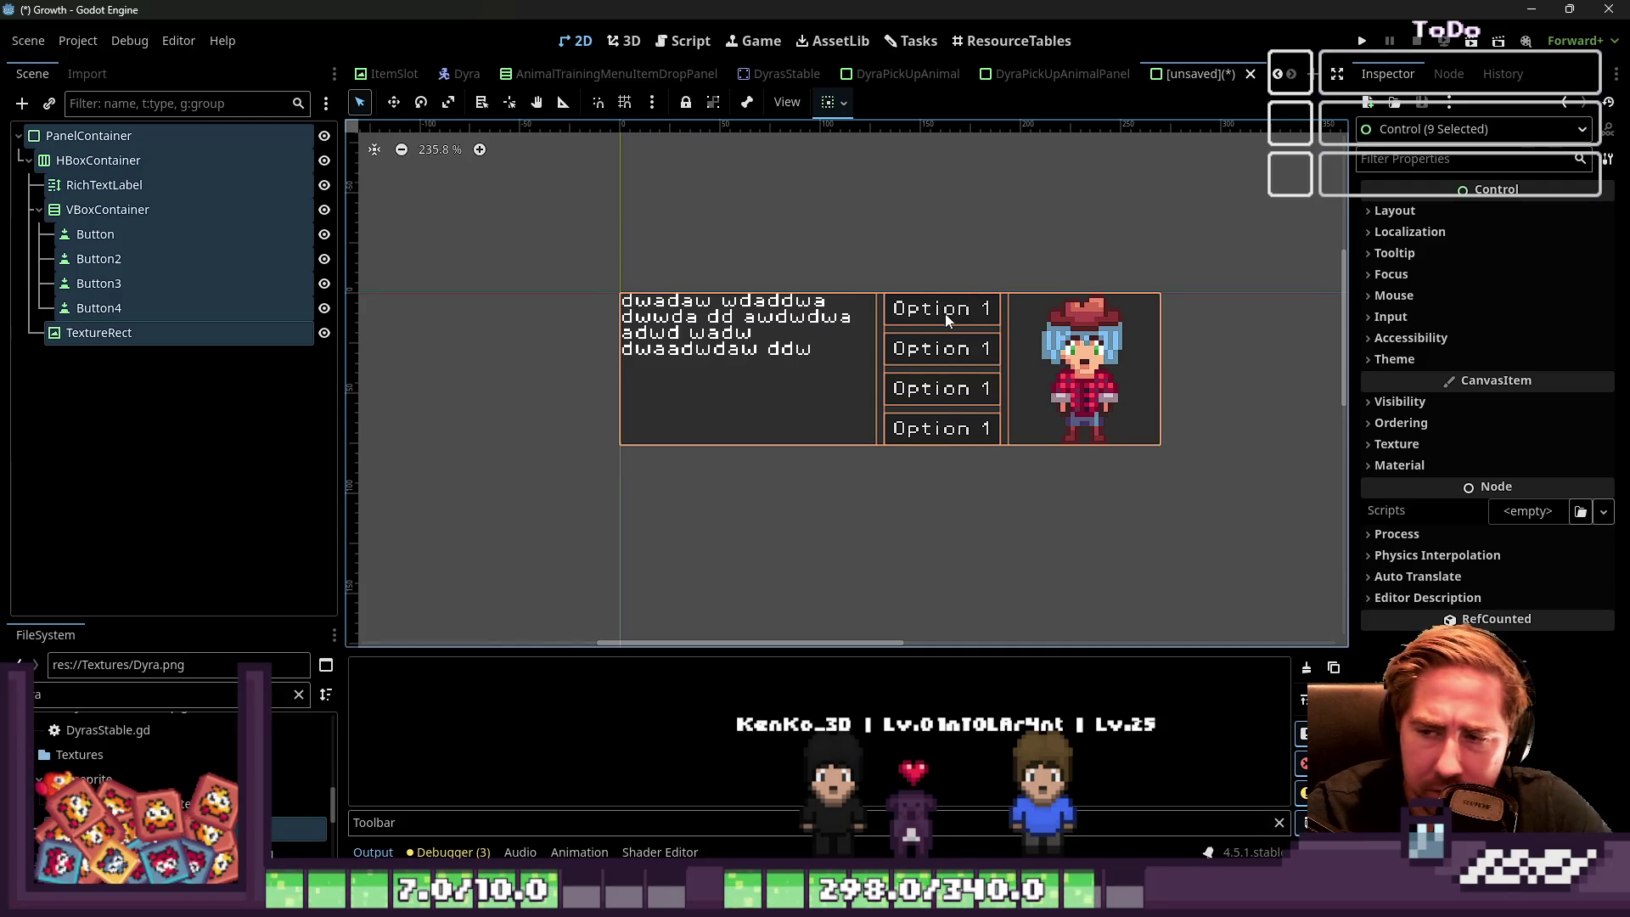
left_click(888, 227)
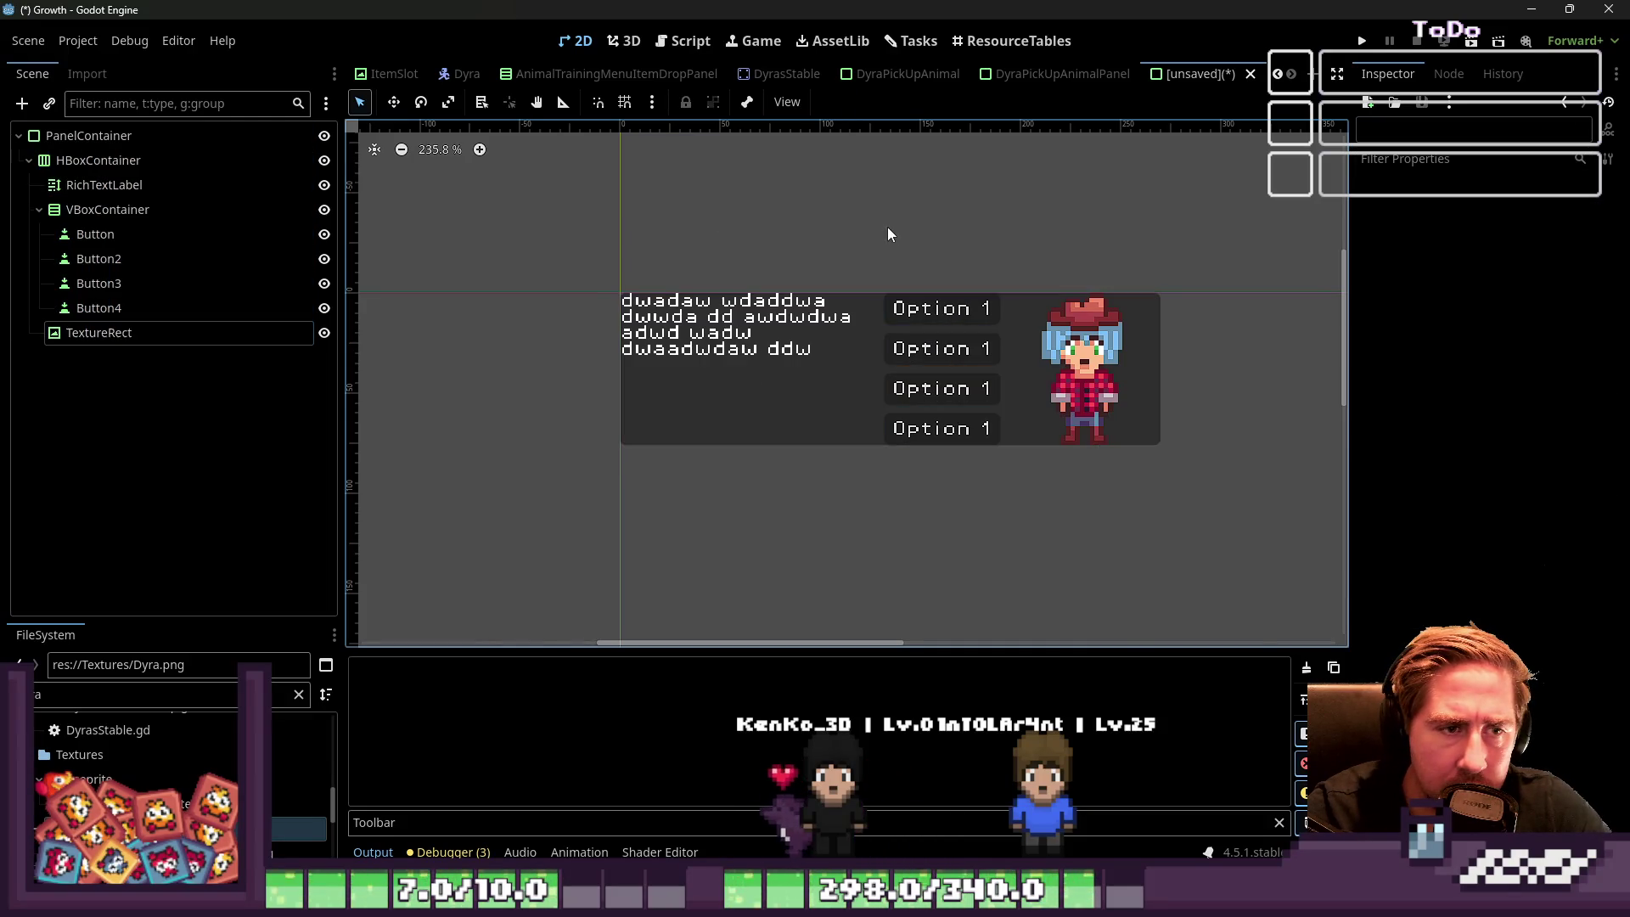
left_click(915, 309)
left_click(927, 350, "shift")
left_click(935, 392, "shift")
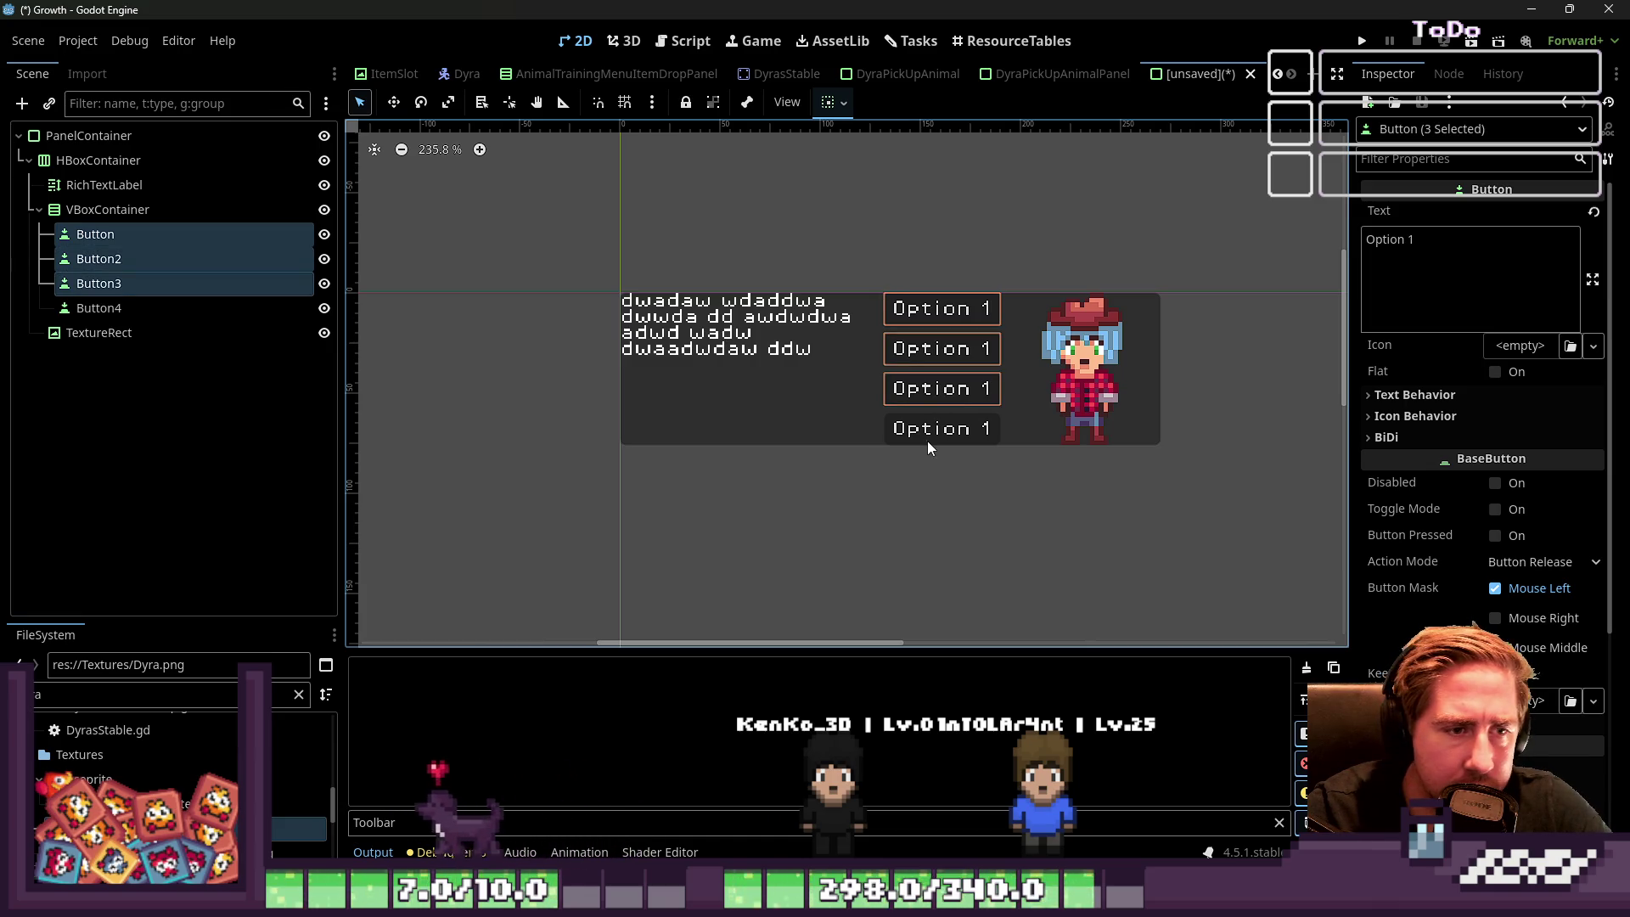
left_click(928, 433, "shift")
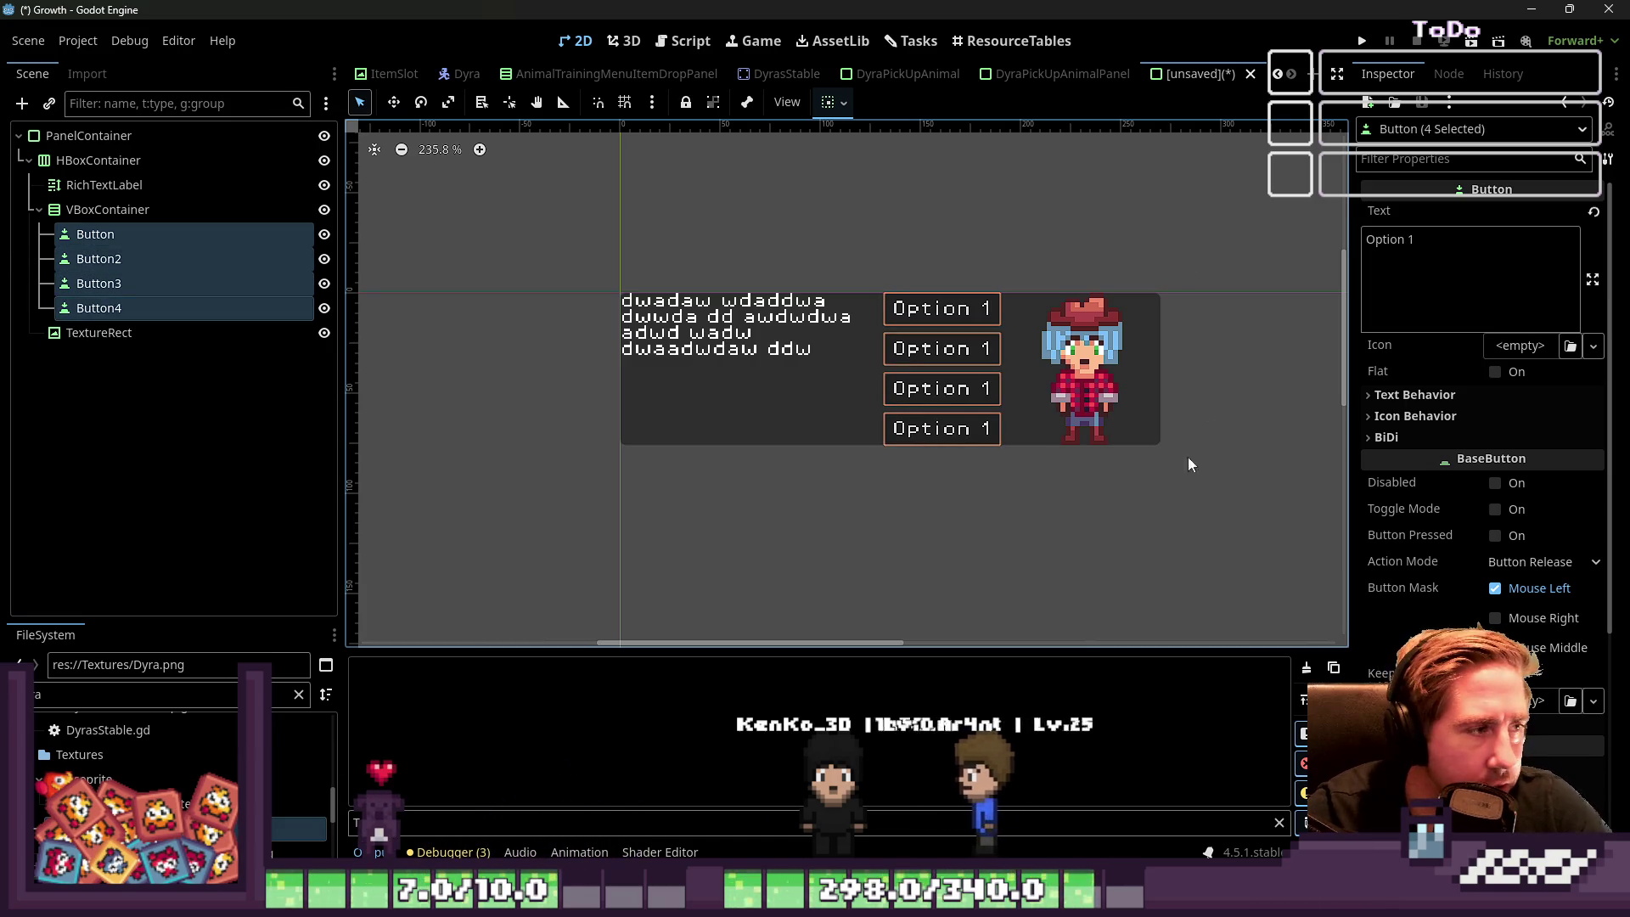
scroll(1491, 486, "down", 3)
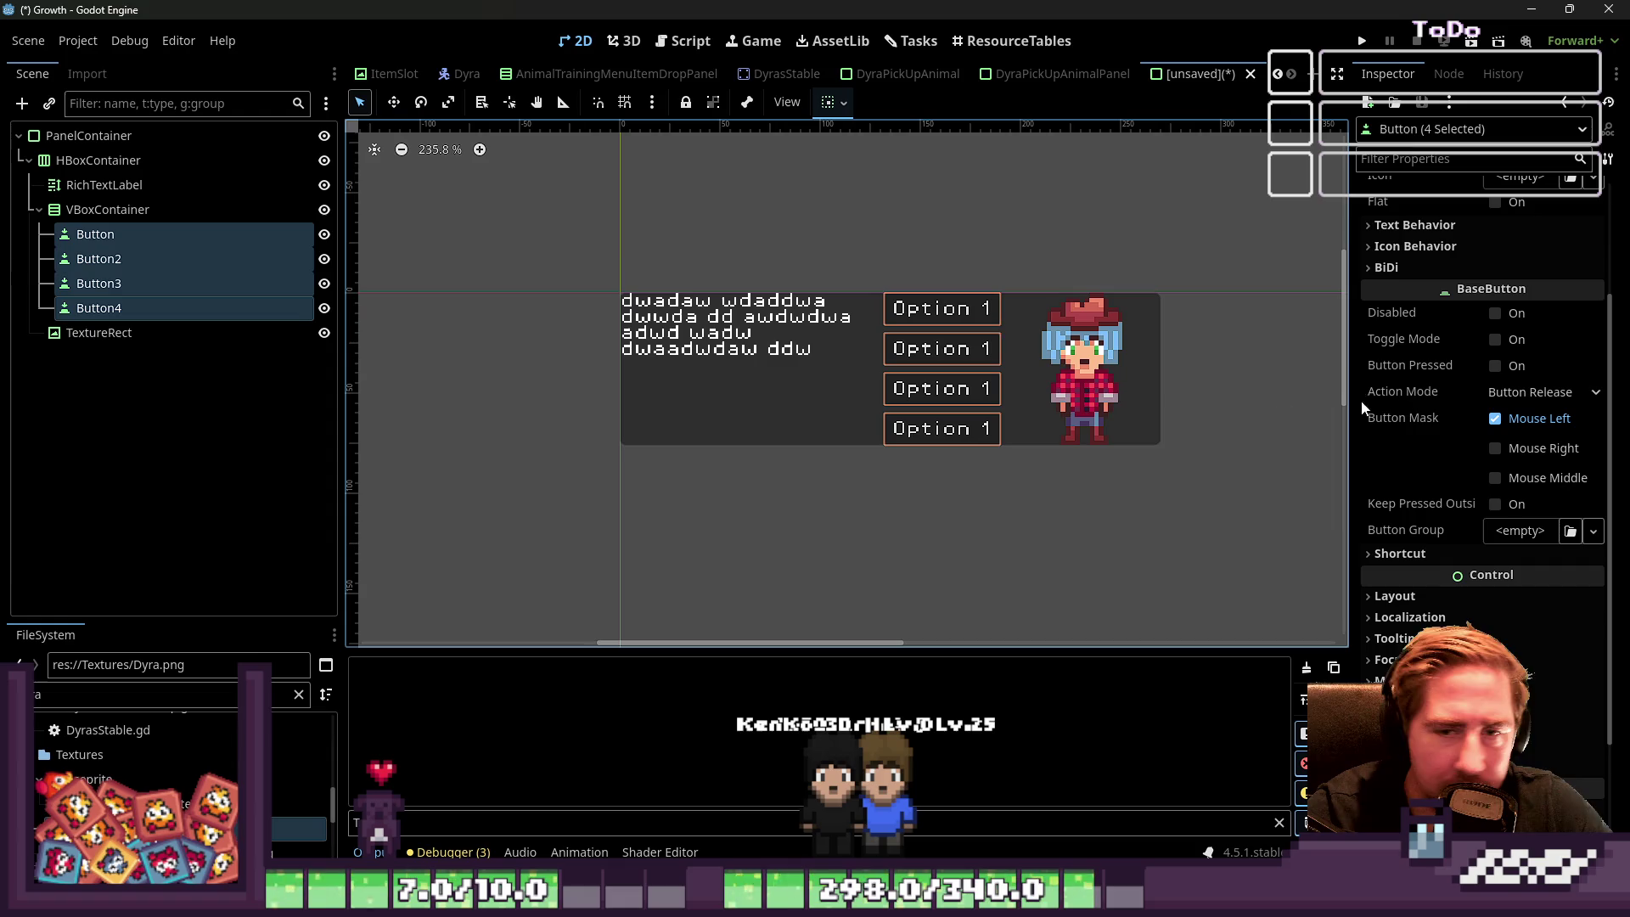
scroll(1460, 593, "down", 2)
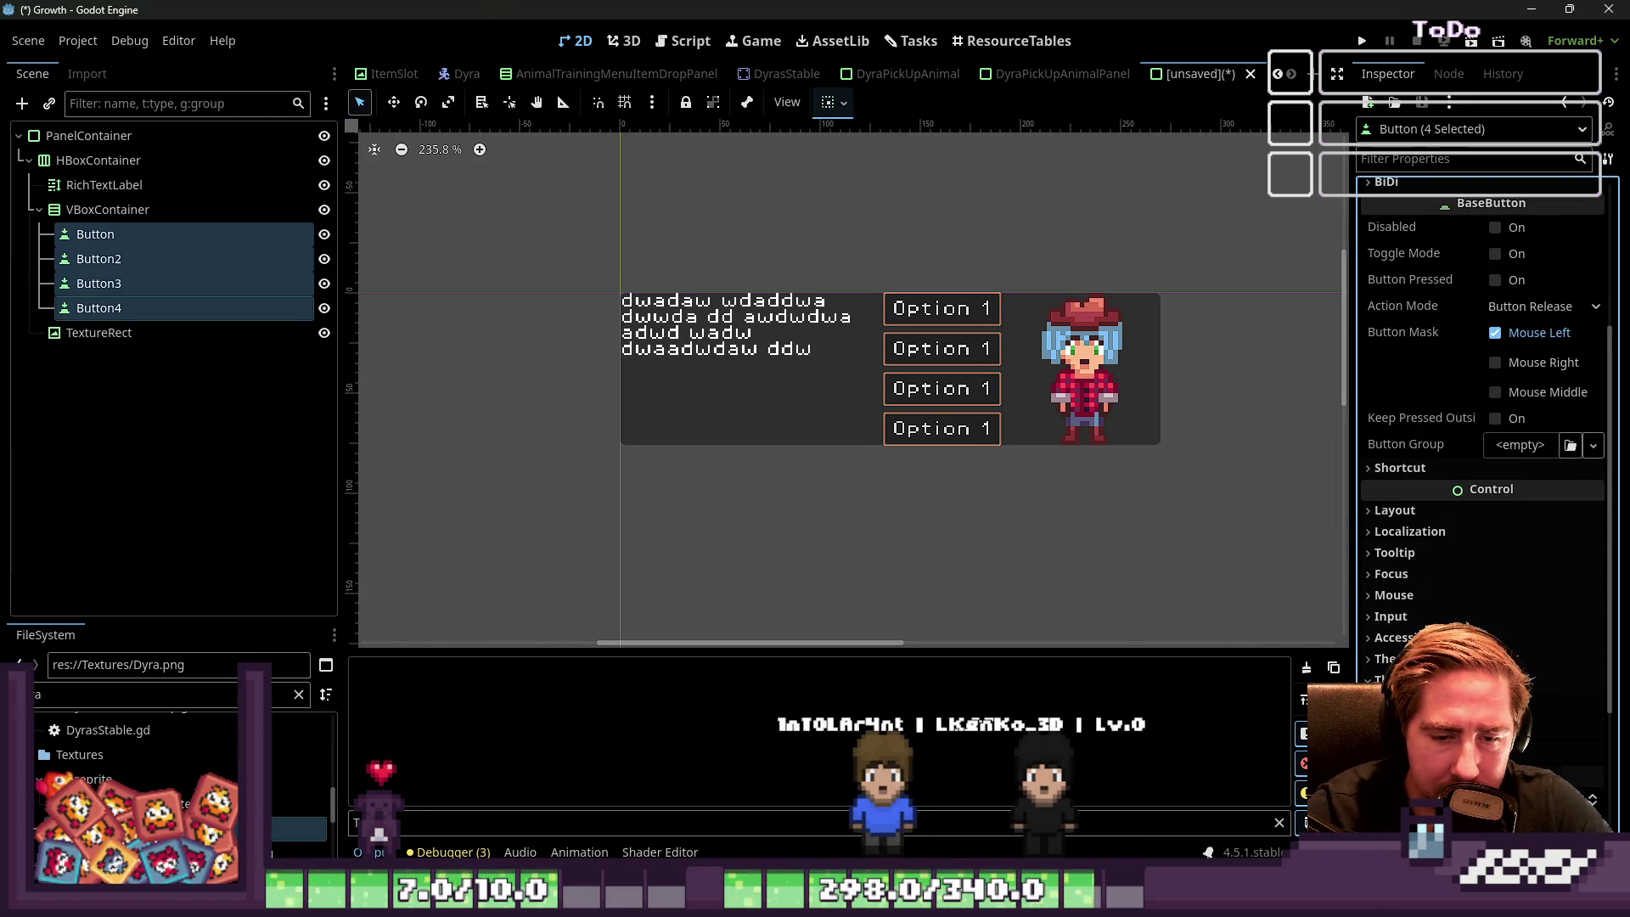
scroll(1486, 425, "down", 4)
left_click(1399, 605)
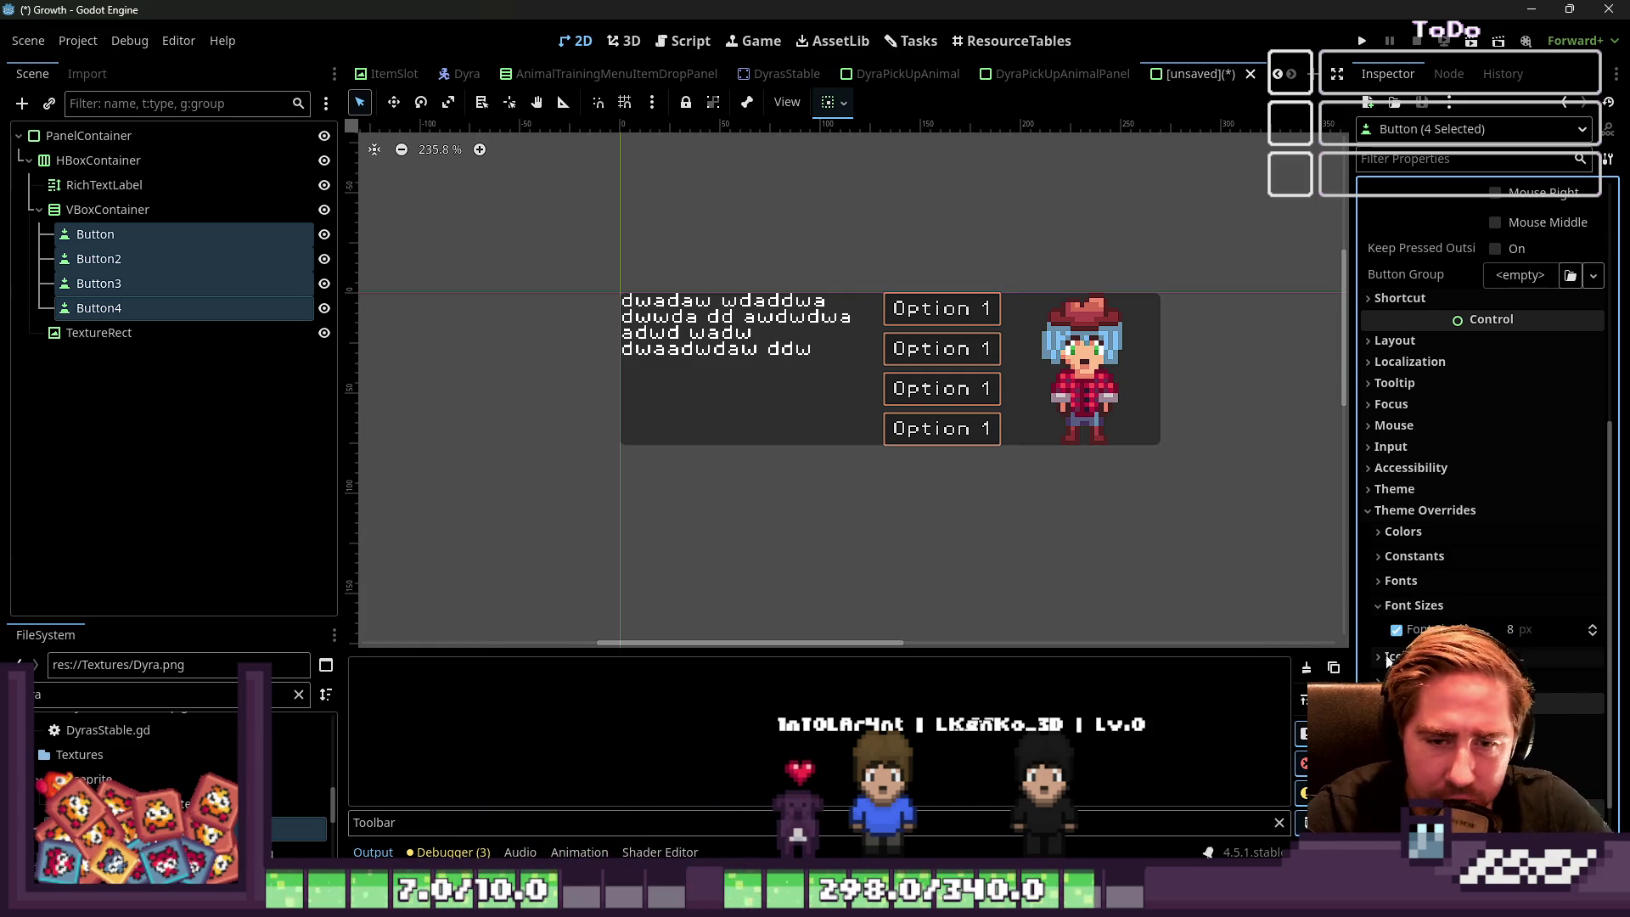
left_click(604, 177)
scroll(722, 333, "up", 2)
left_click(717, 338)
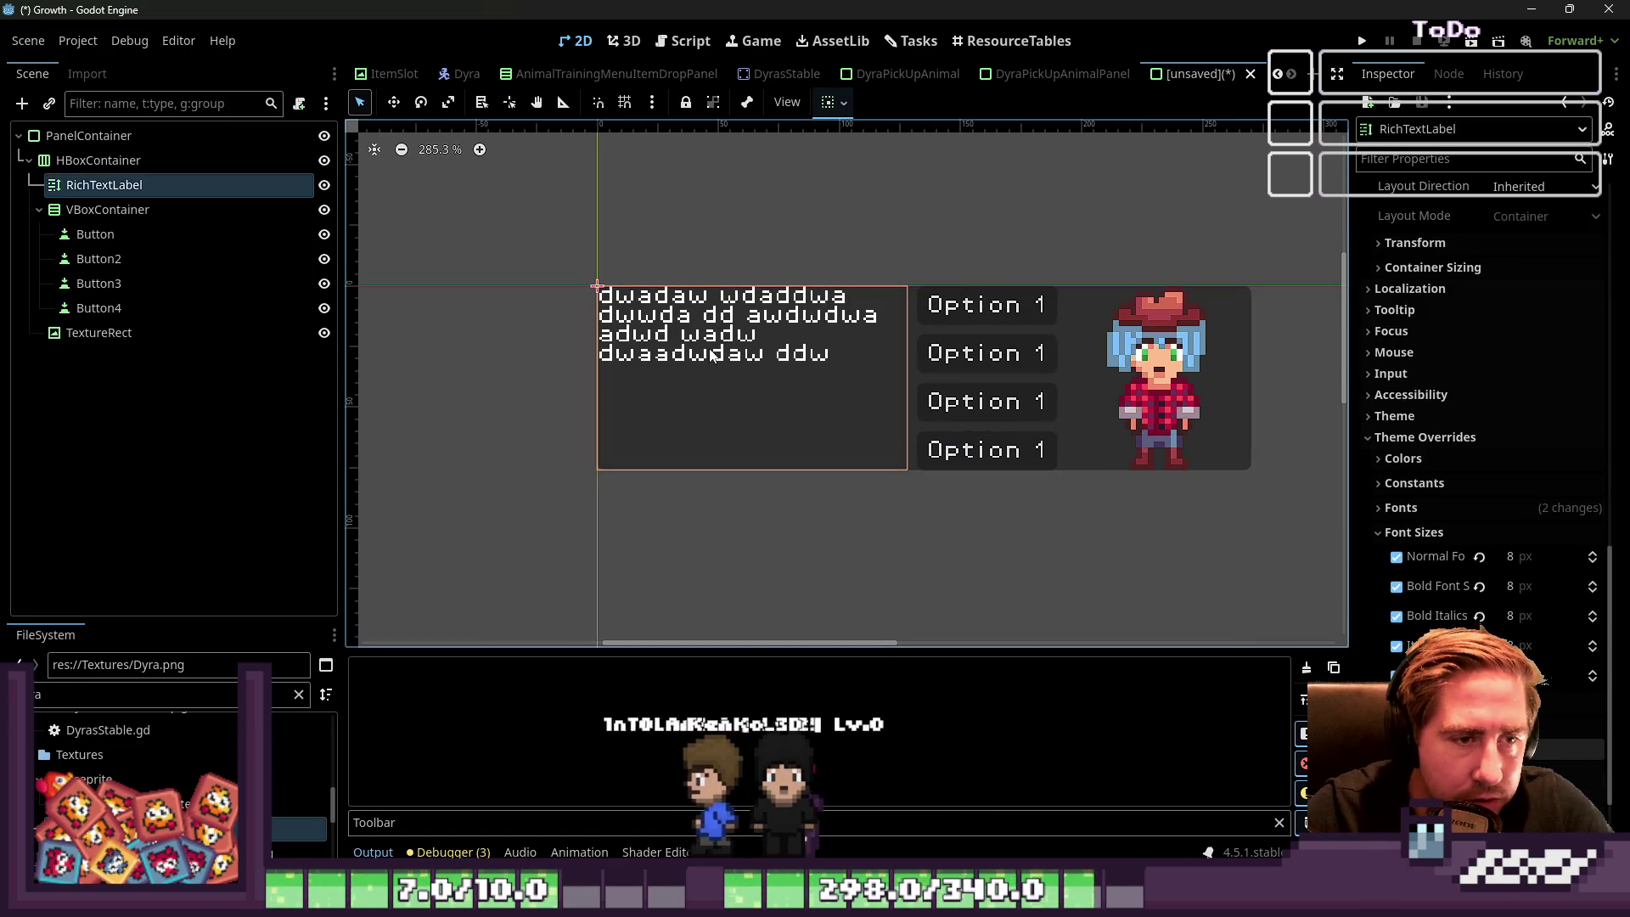
- Add a MarginContainer and nest the HBoxContainer inside it
left_click(93, 160)
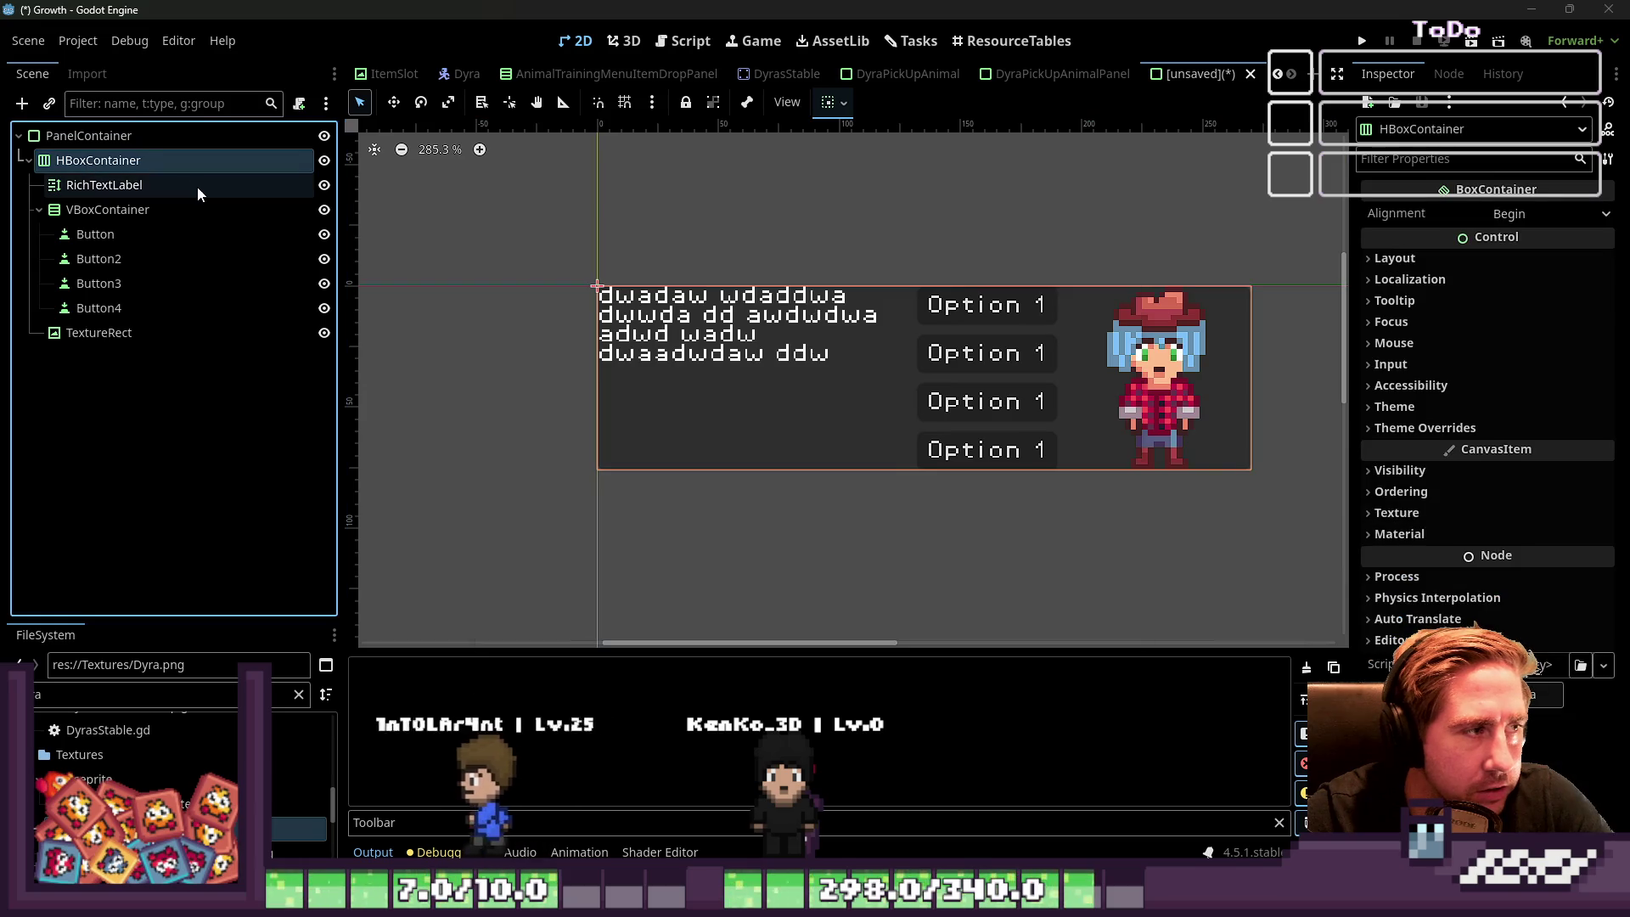
key("ctrl+a")
type("Margin")
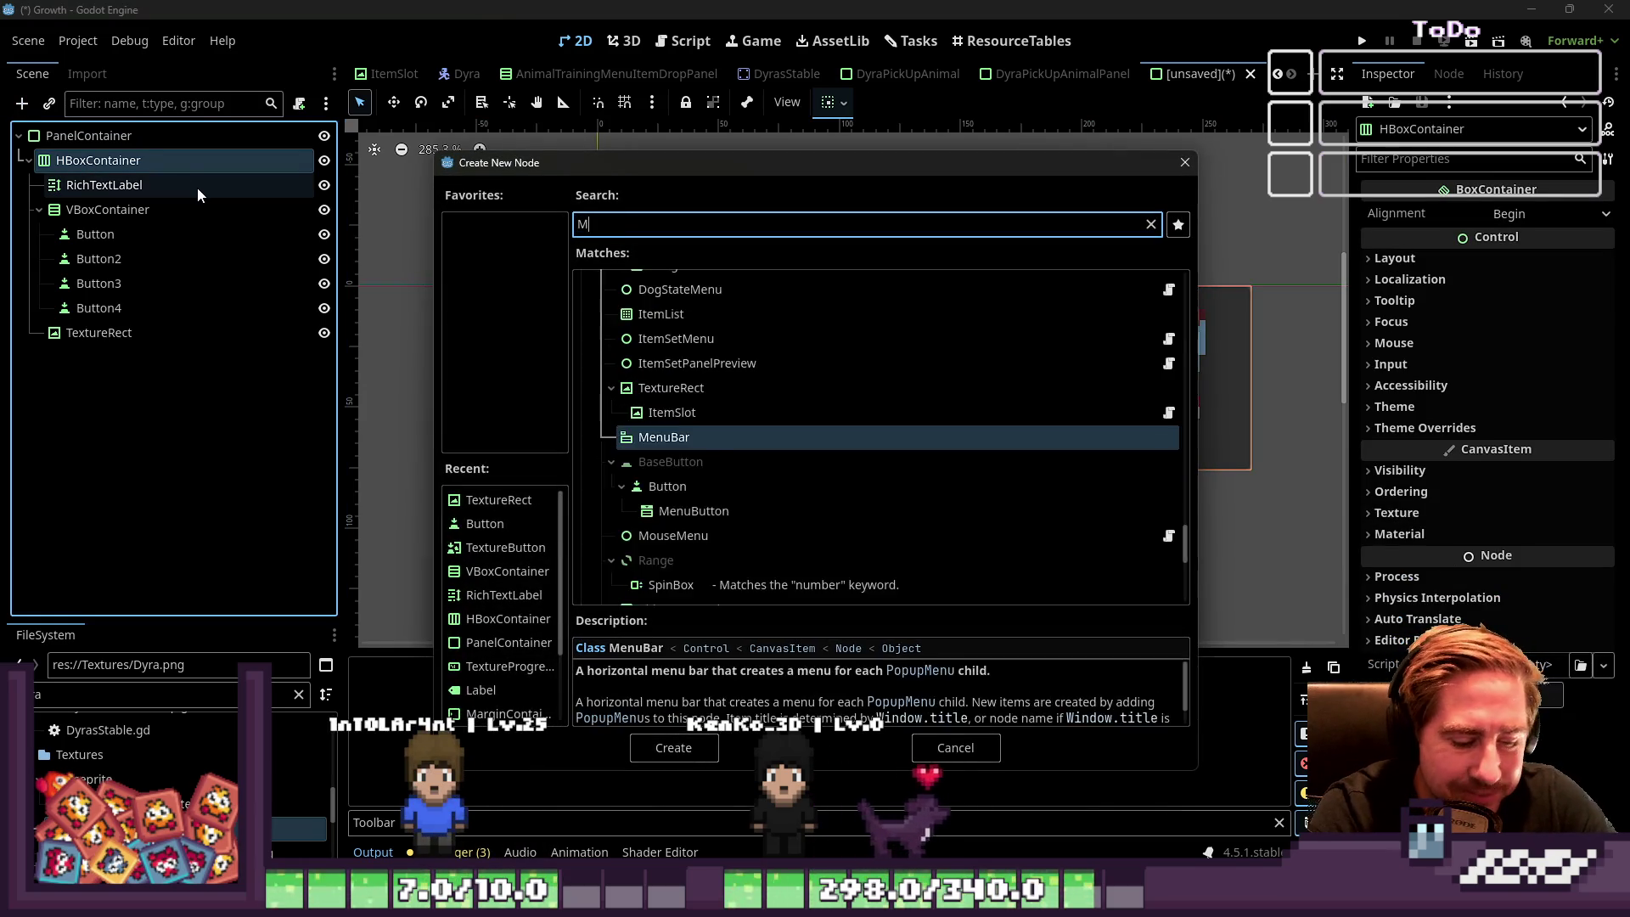
key("Return")
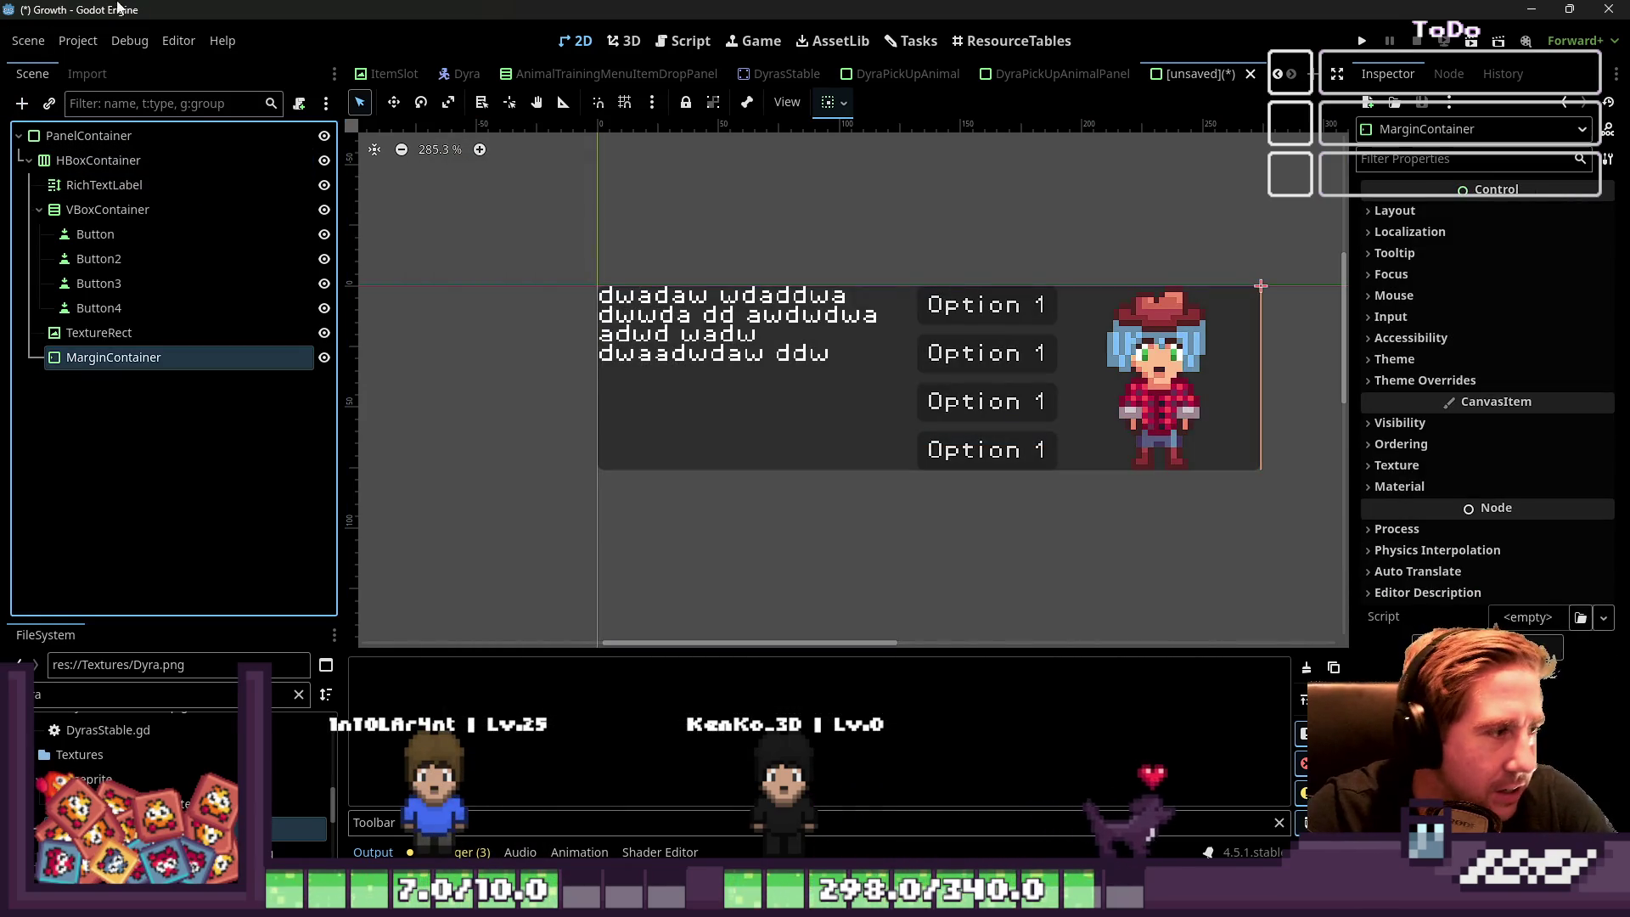
left_click_drag(70, 160, 101, 162)
left_click(140, 166)
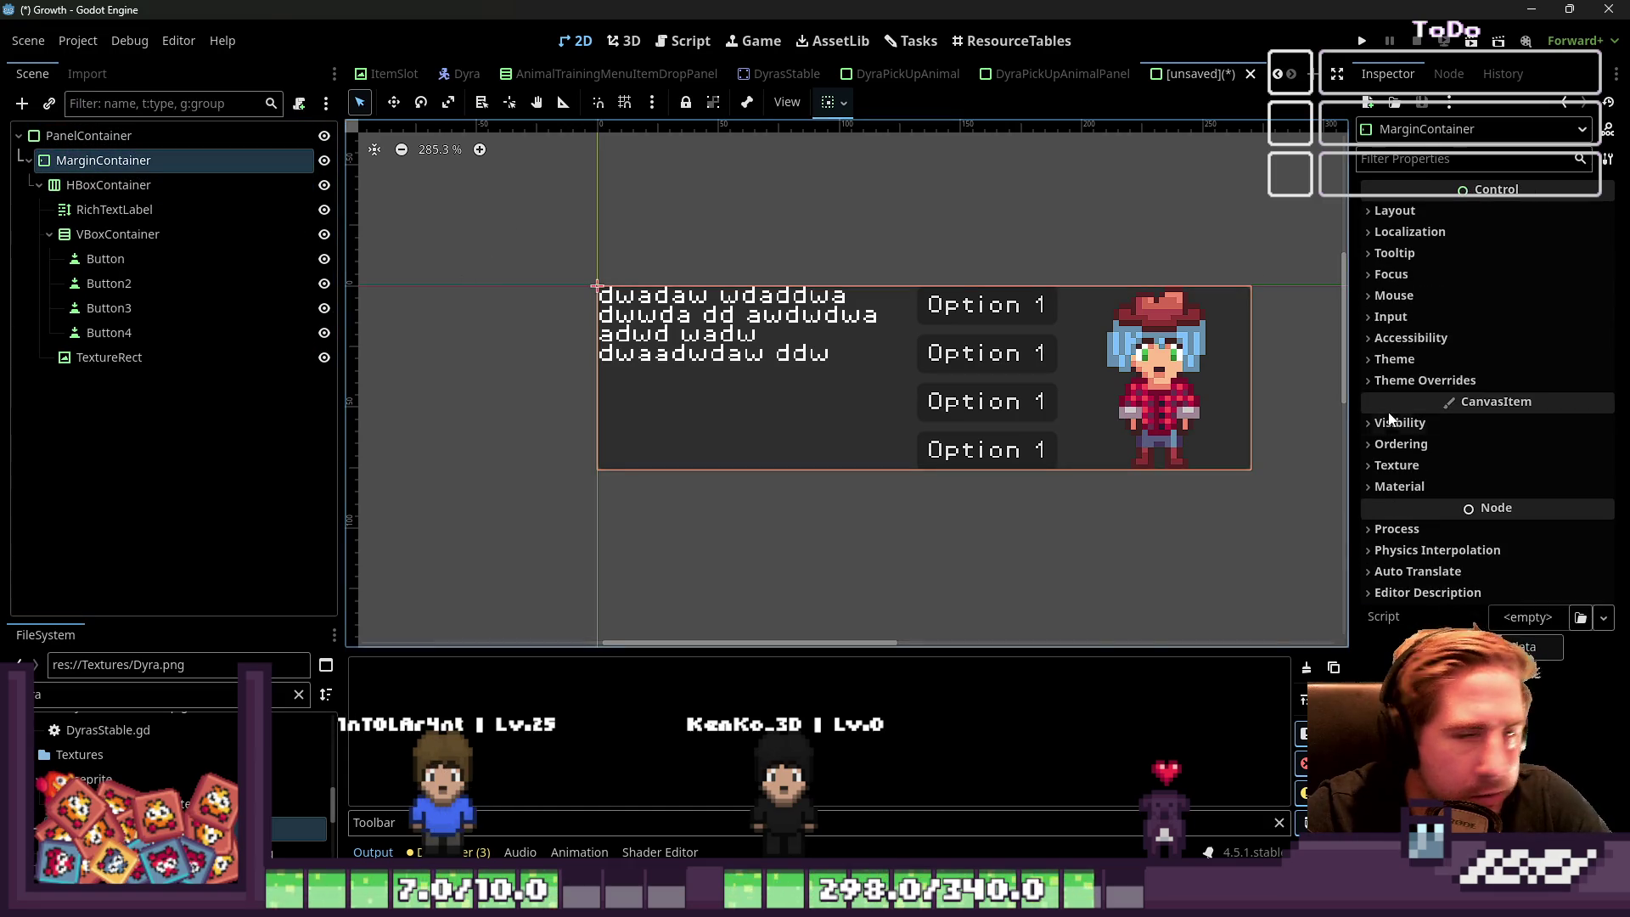
- Override all four MarginContainer margin constants to 2
left_click(1411, 382)
left_click(1518, 429)
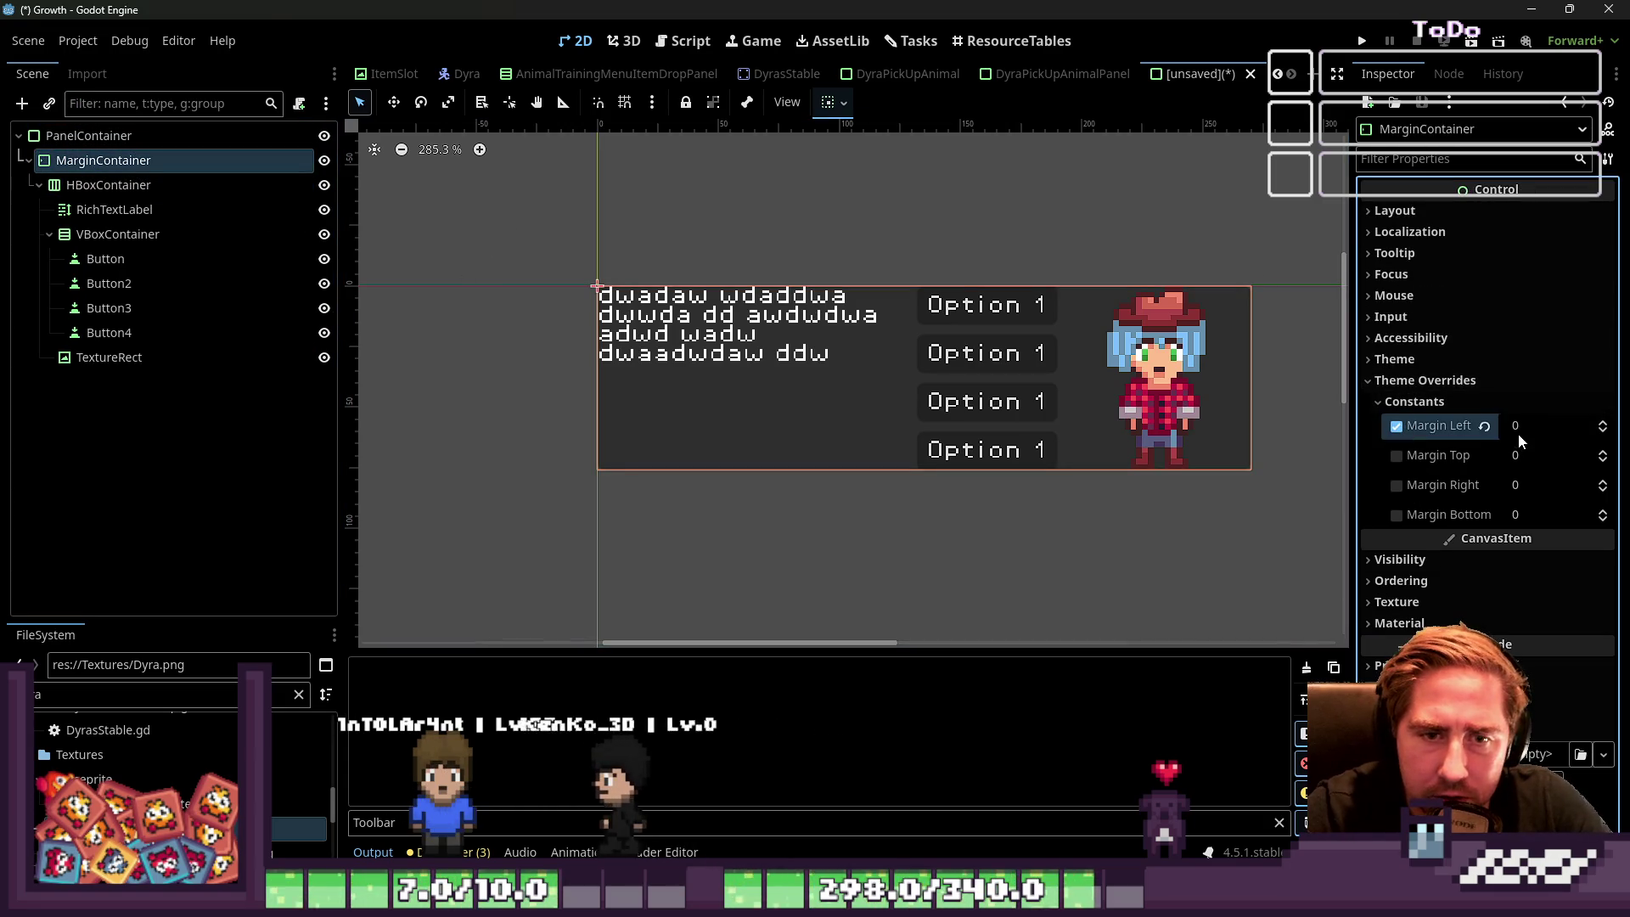
type("2")
key("Tab")
type("2")
key("Tab")
type("2")
key("Tab")
type("2")
key("Return")
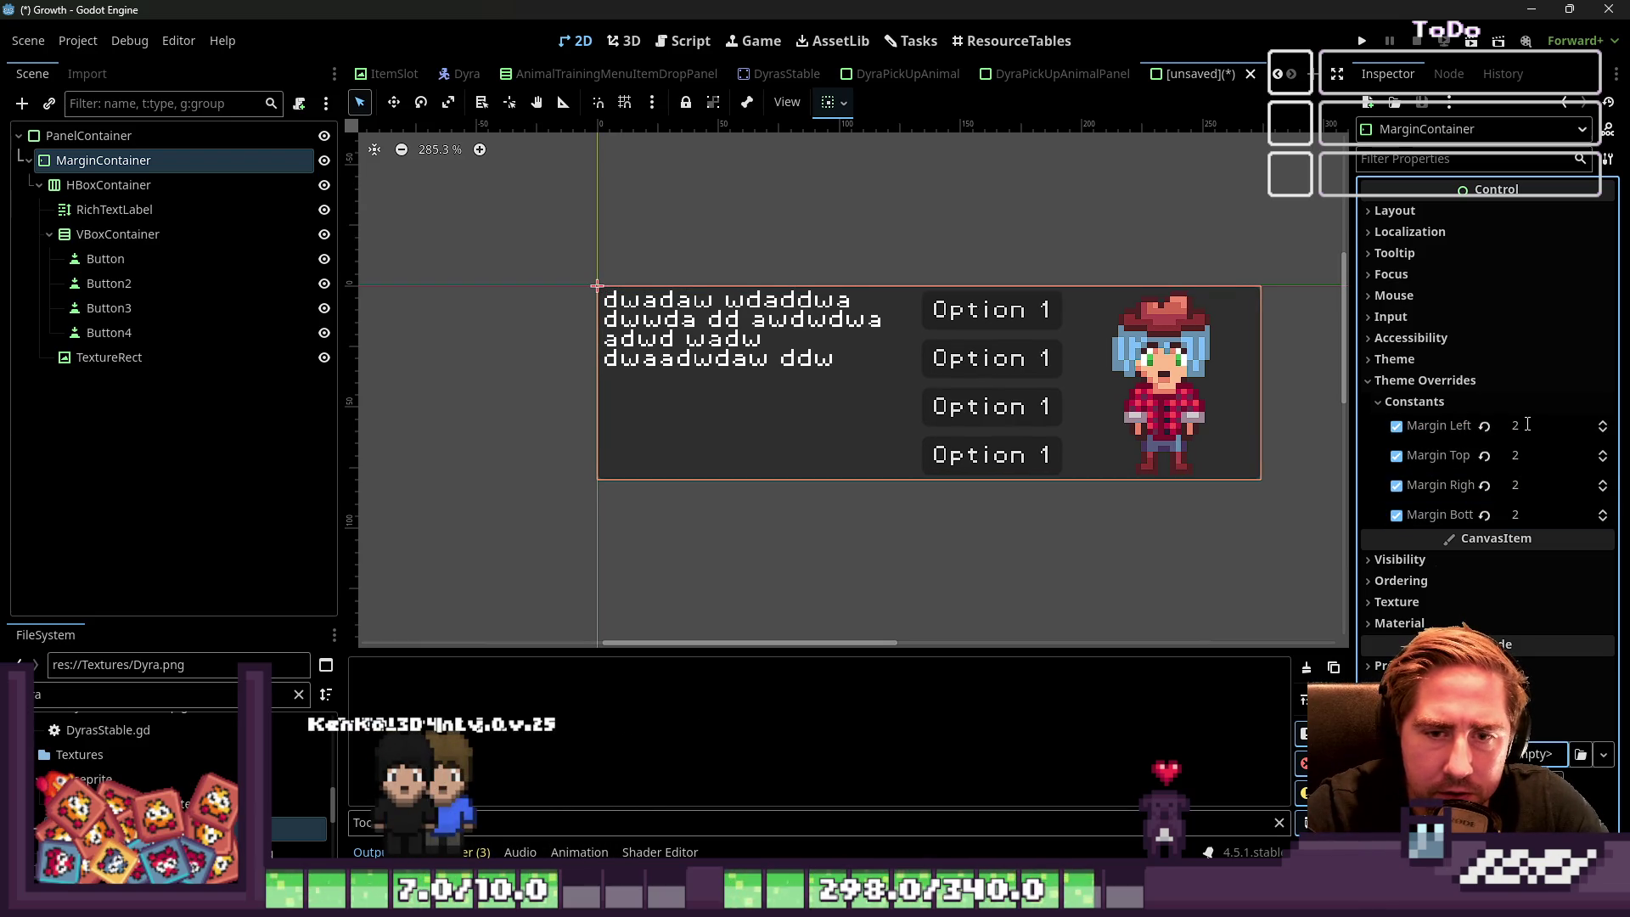
- Change the left, top, right and bottom margins to 4
scroll(613, 310, "up", 4)
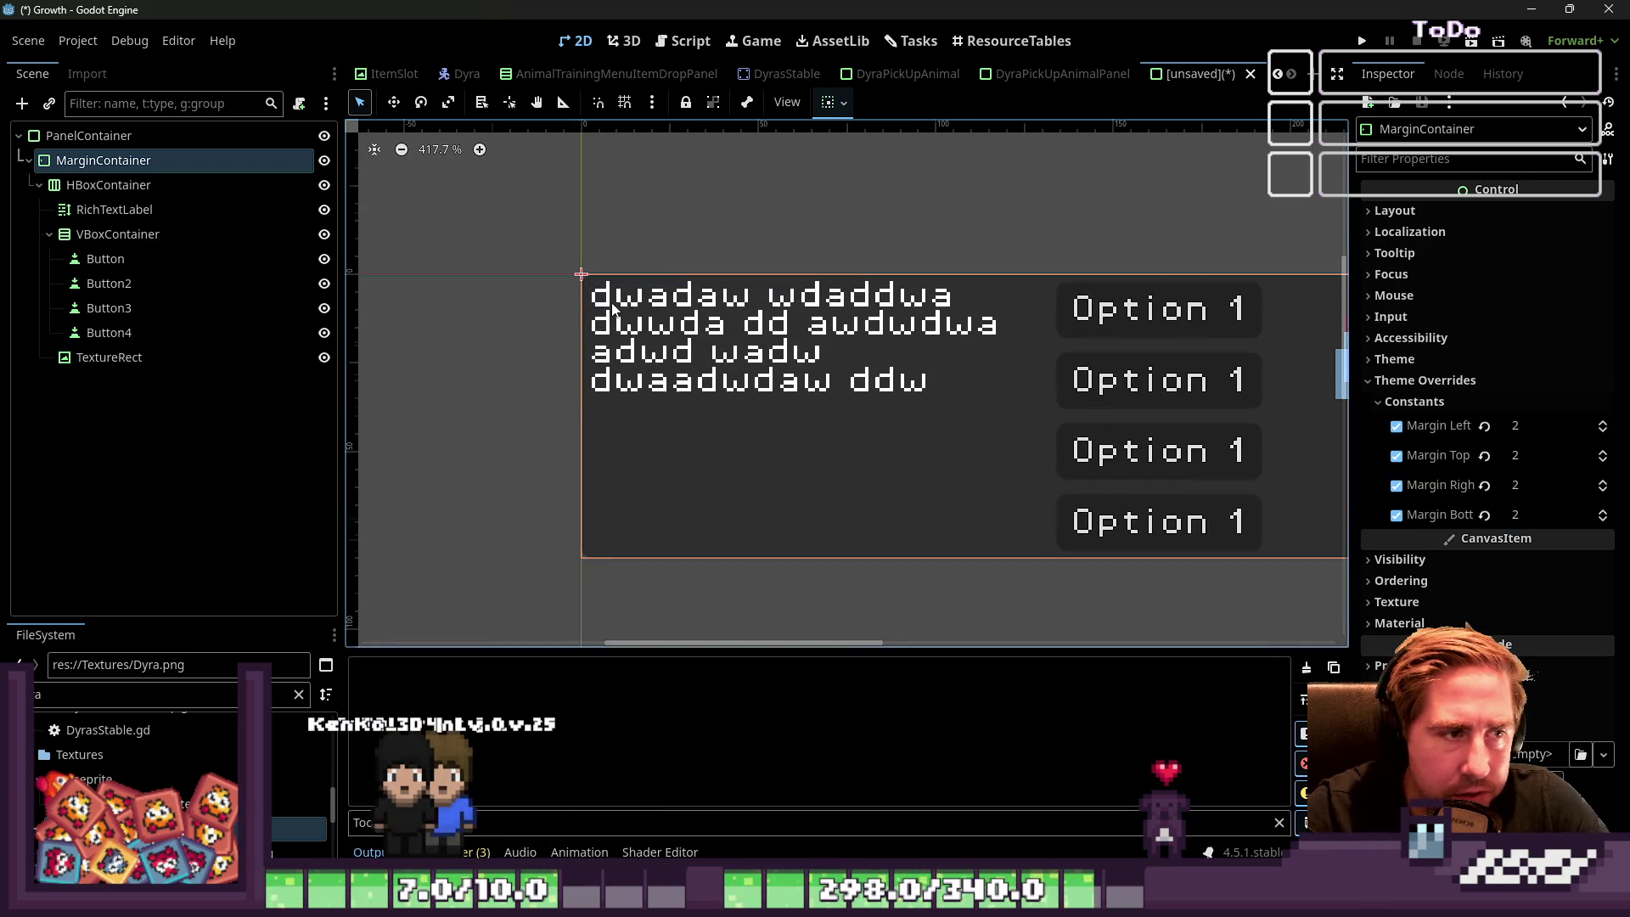
left_click(1559, 424)
key("Tab")
type("4")
key("Tab")
type("4")
key("Tab")
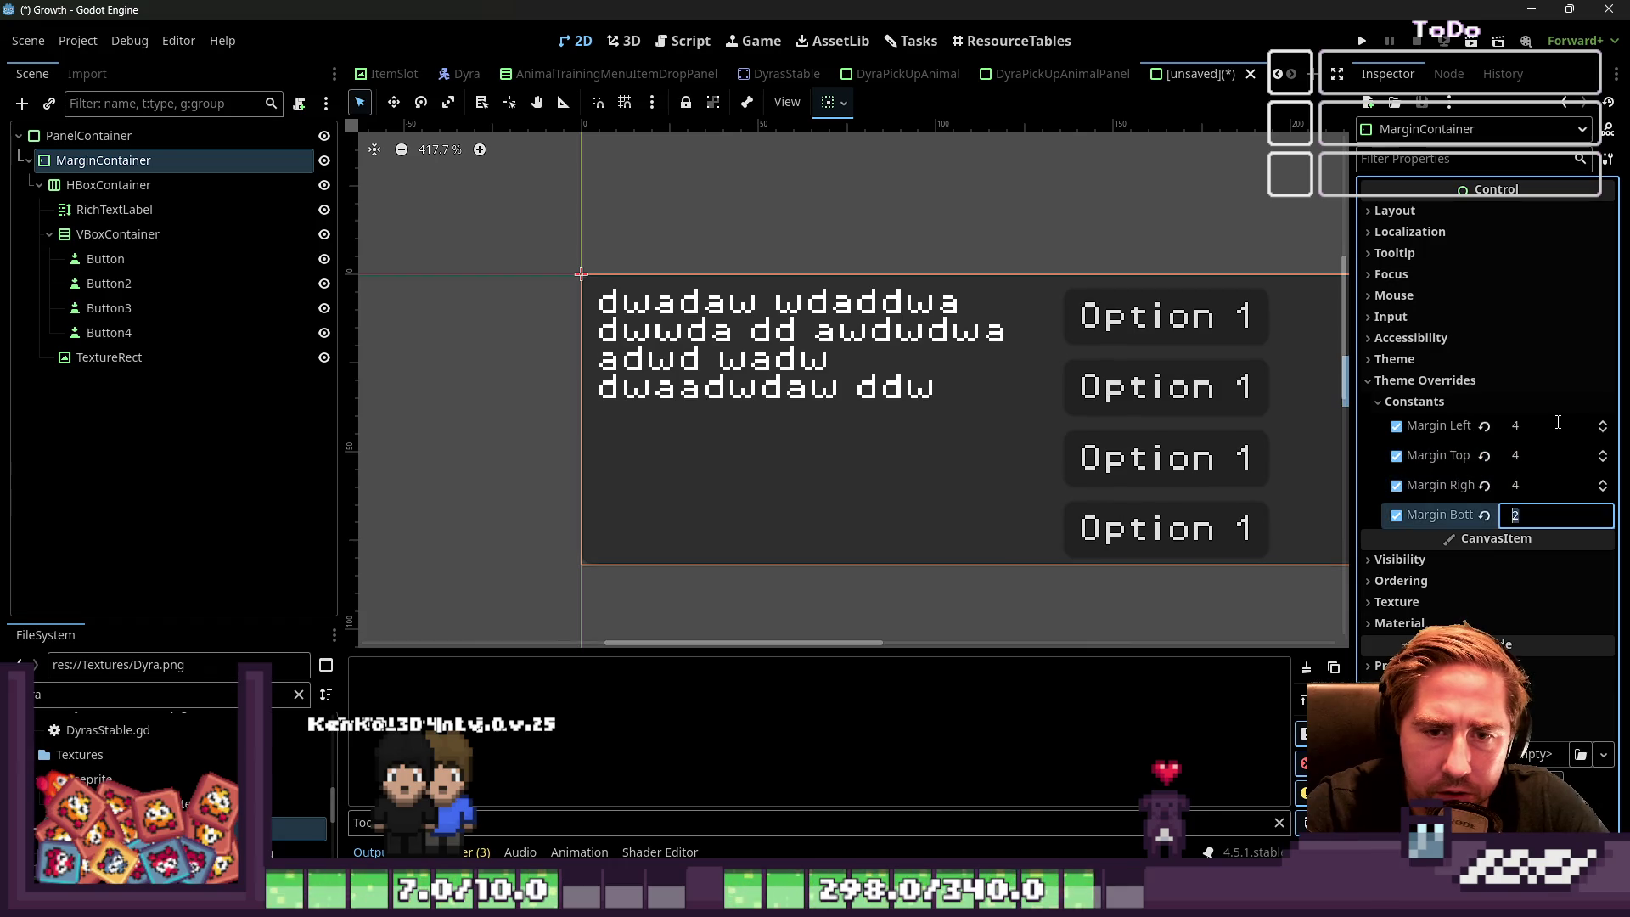
type("4")
key("Return")
scroll(496, 335, "down", 3)
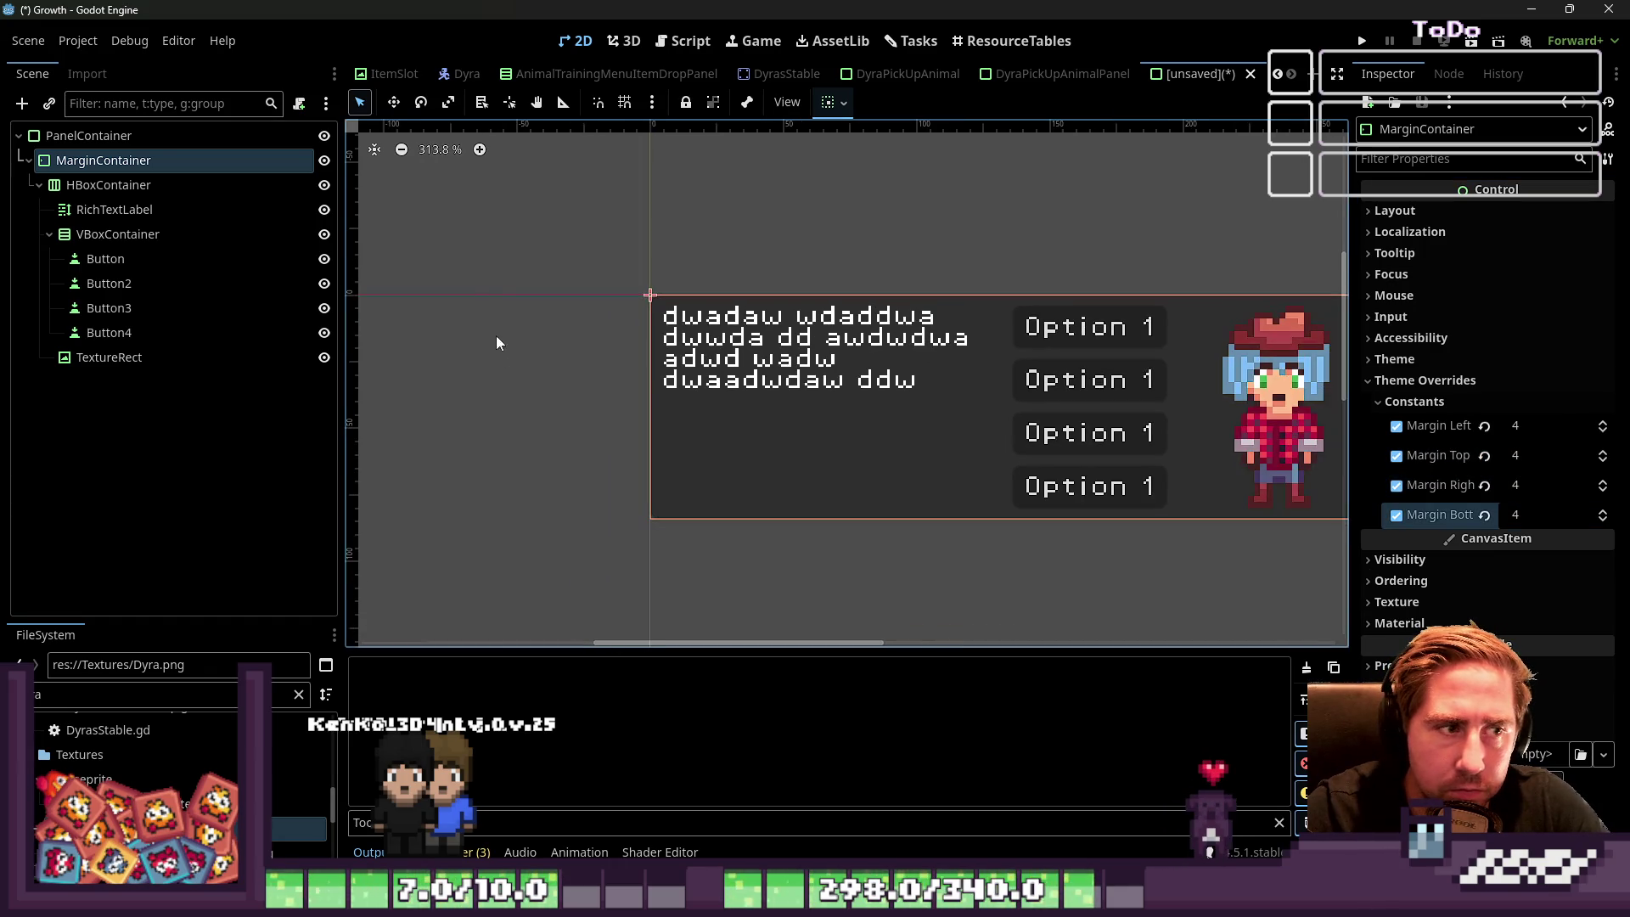
left_click(496, 282)
scroll(640, 314, "down", 3)
- Select the PanelContainer in the Scene tree and expand its Theme Overrides in the Inspector
left_click_drag(592, 265, 1288, 502)
left_click(891, 469)
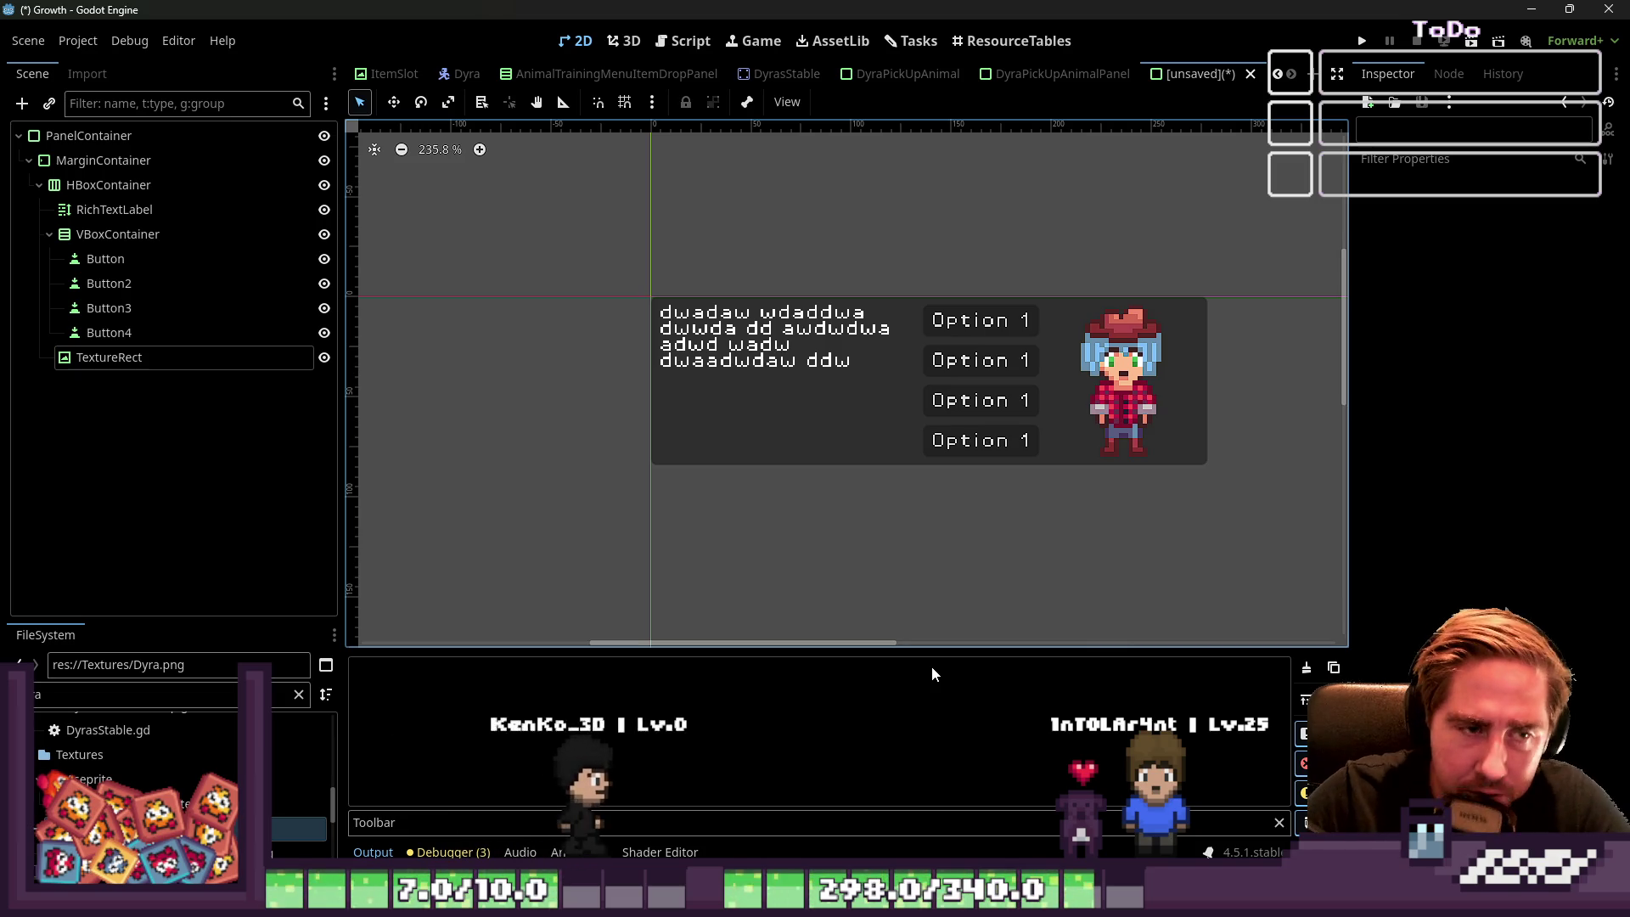
mouse_move(563, 212)
left_mouse_down()
mouse_move(1053, 581)
mouse_move(1001, 574)
left_mouse_up()
left_click(1001, 575)
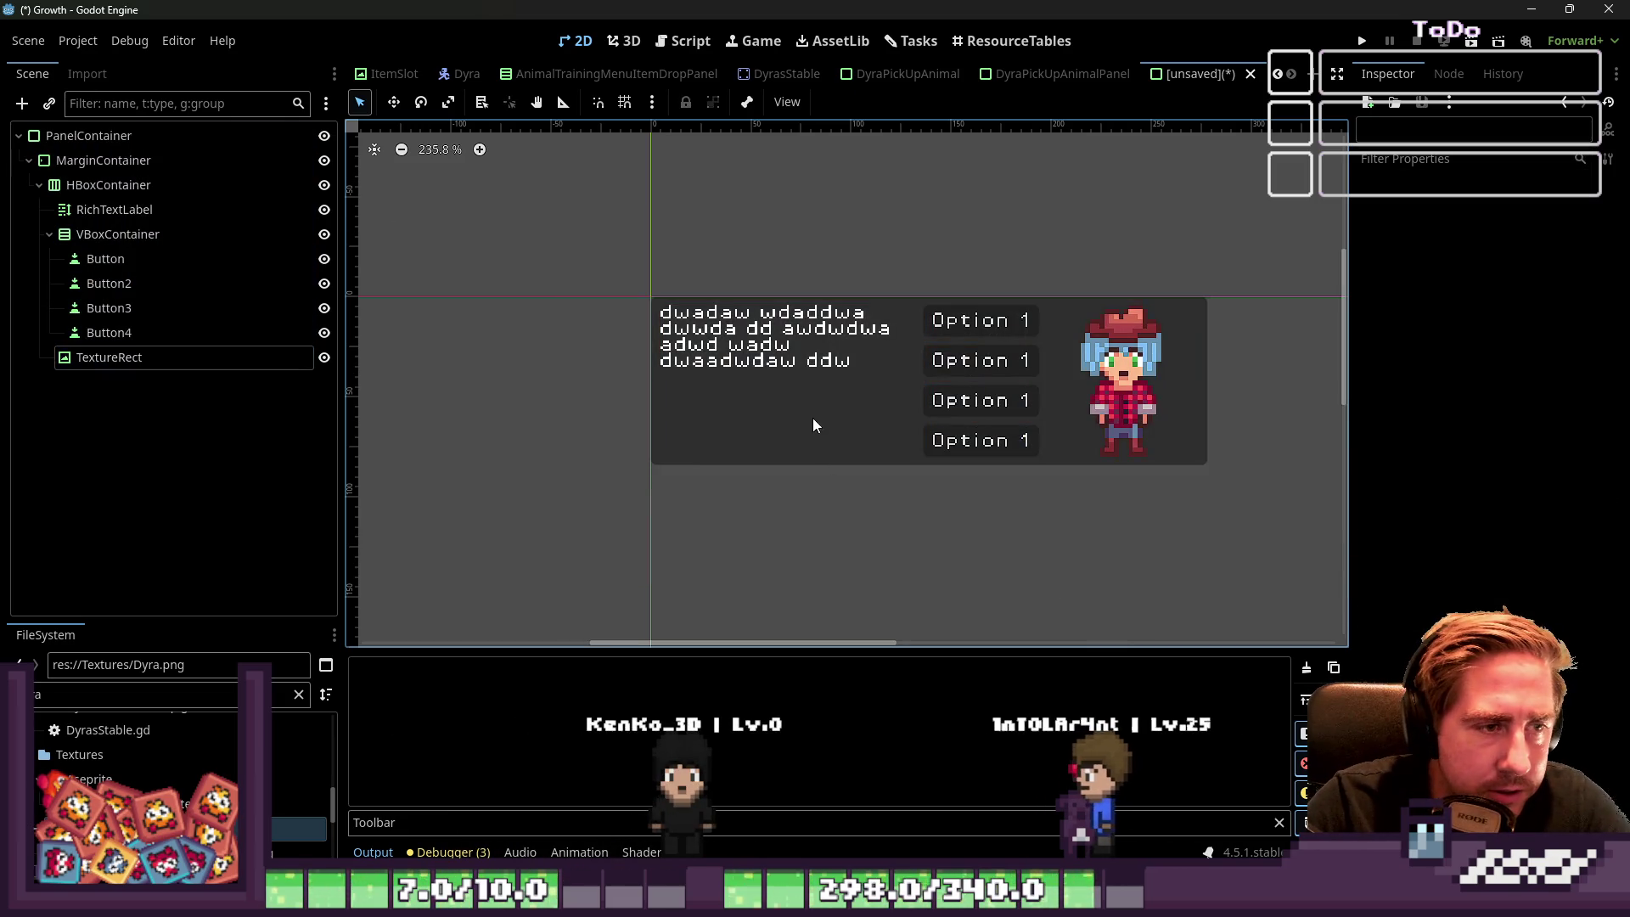
left_click(93, 209)
left_click(88, 136)
scroll(1445, 547, "down", 3)
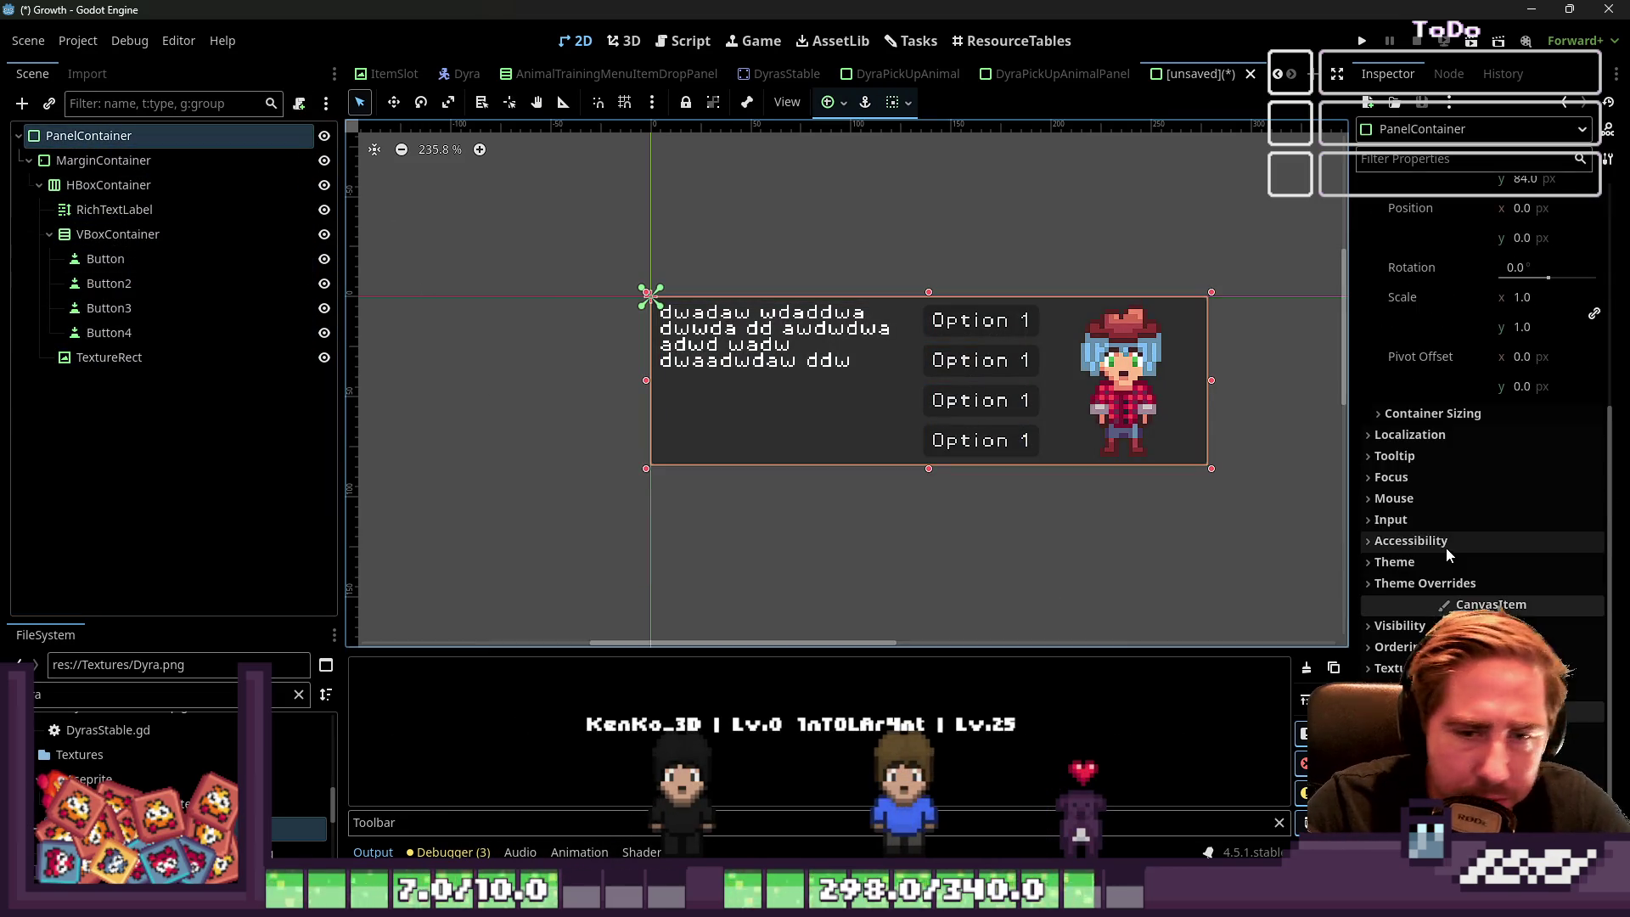
left_click(1460, 583)
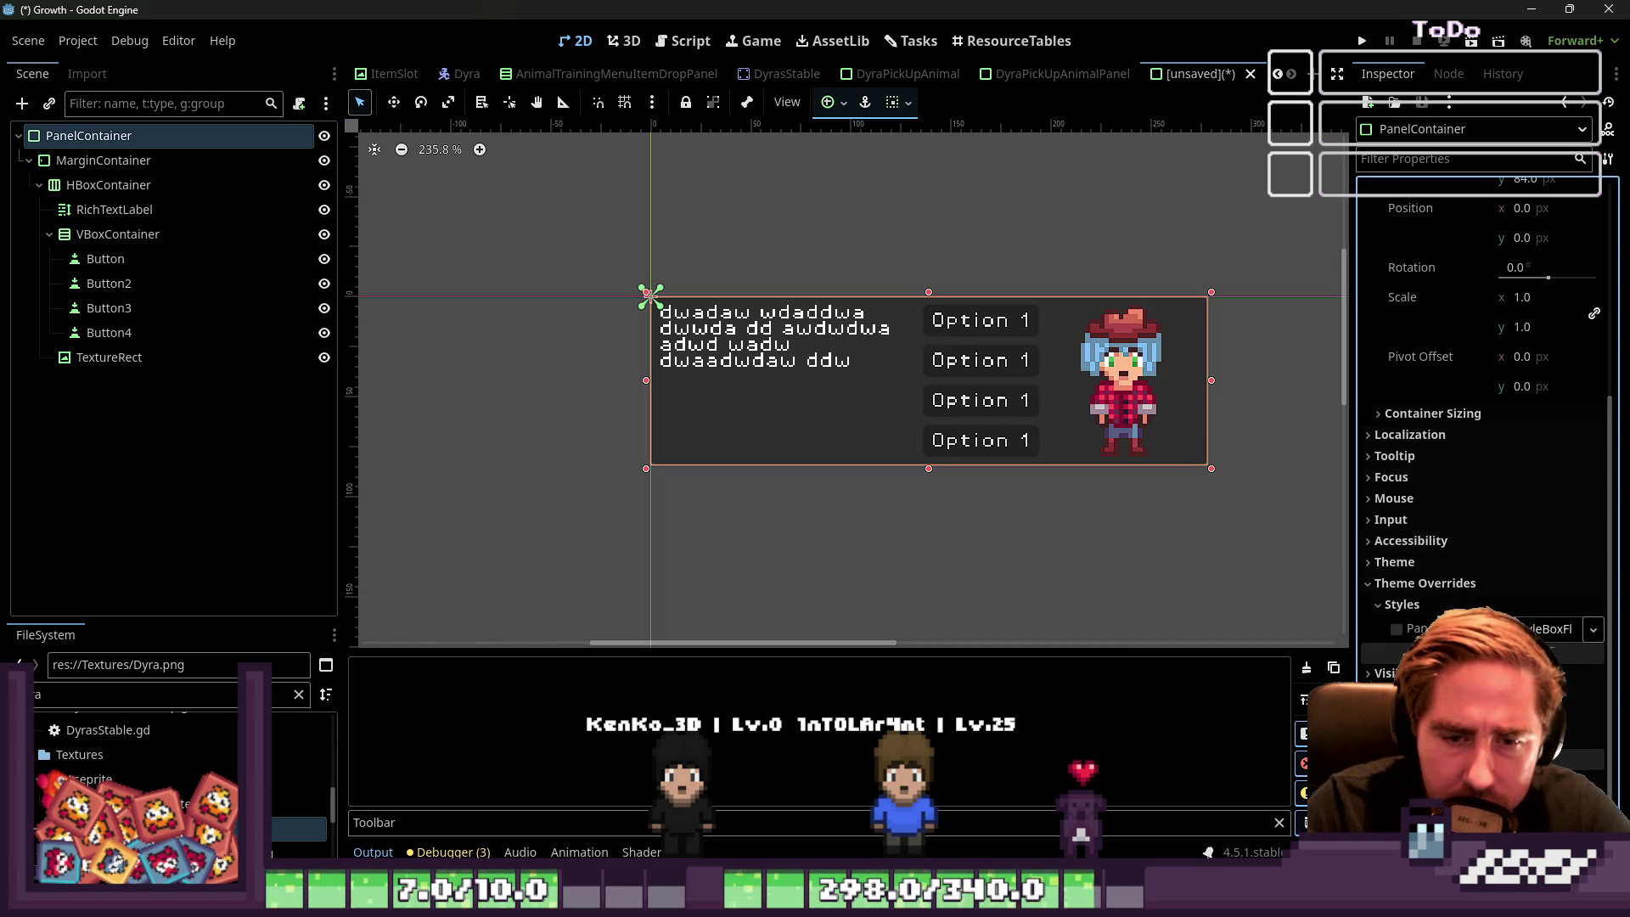
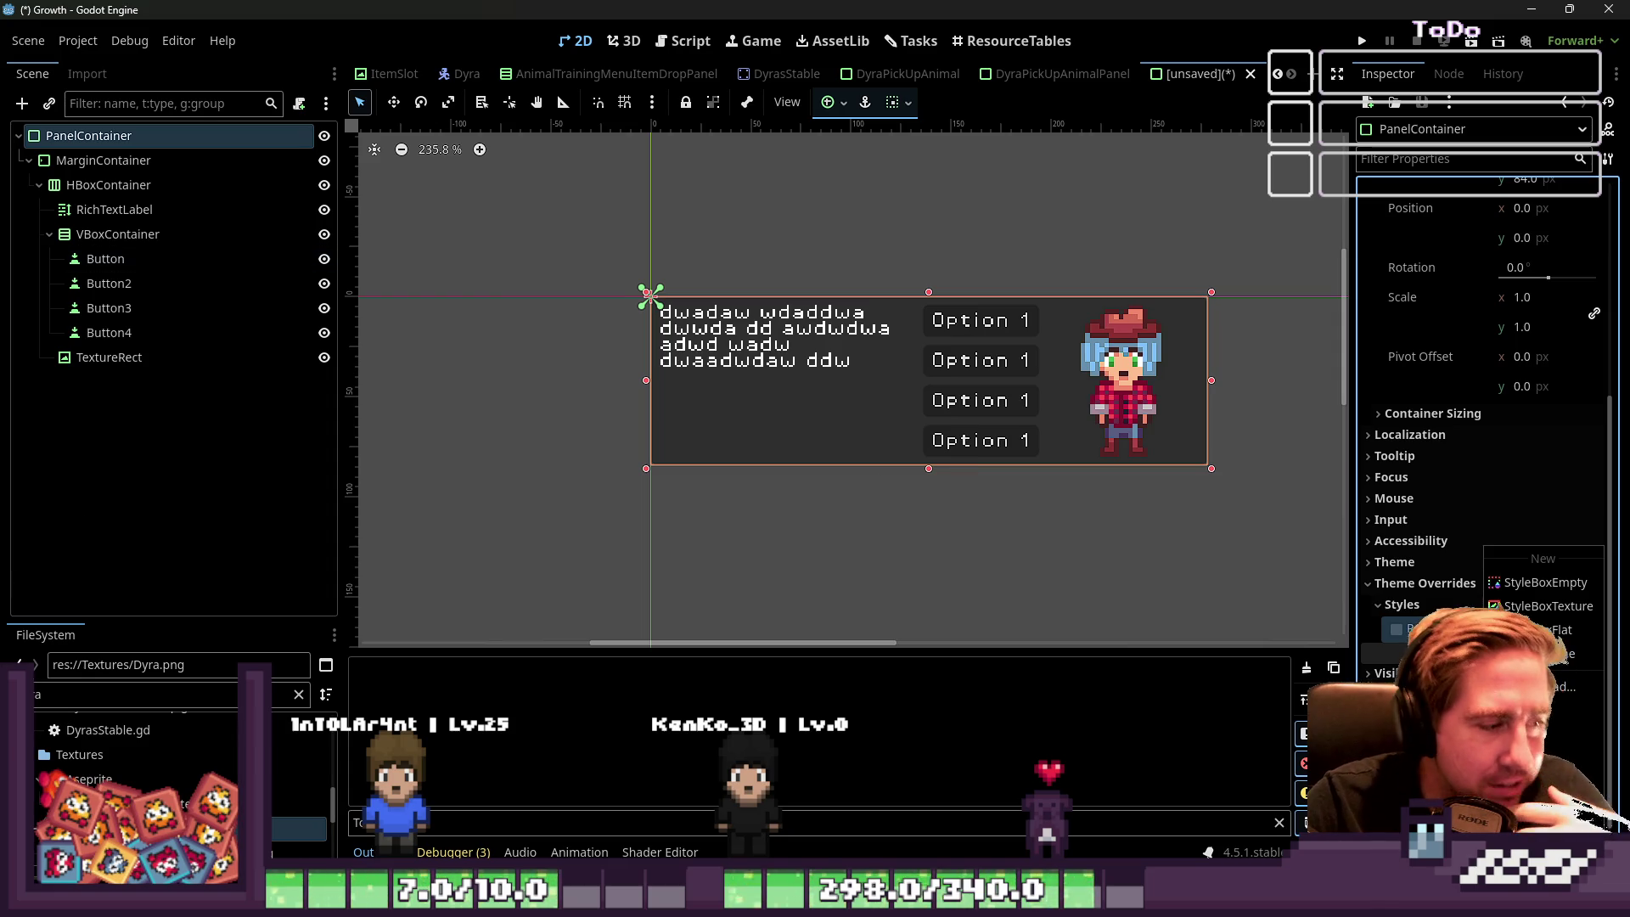
- Replace the panel's flat StyleBox with a new StyleBoxTexture in Theme Overrides > Styles > Panel
left_click(50, 690)
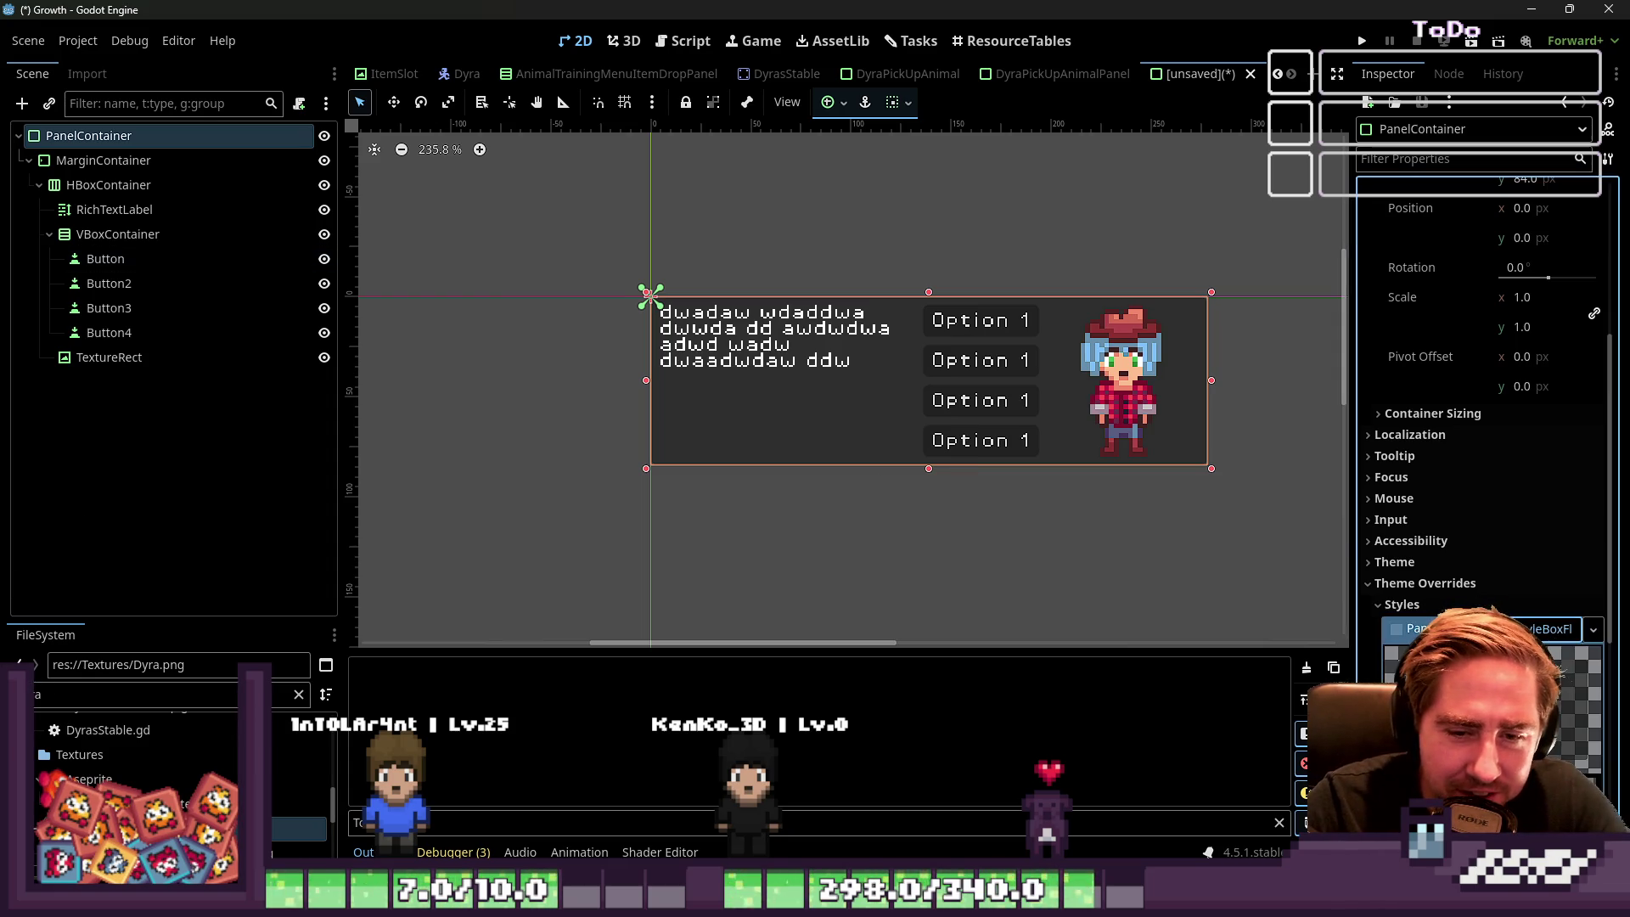
left_click(1537, 629)
scroll(1485, 574, "down", 5)
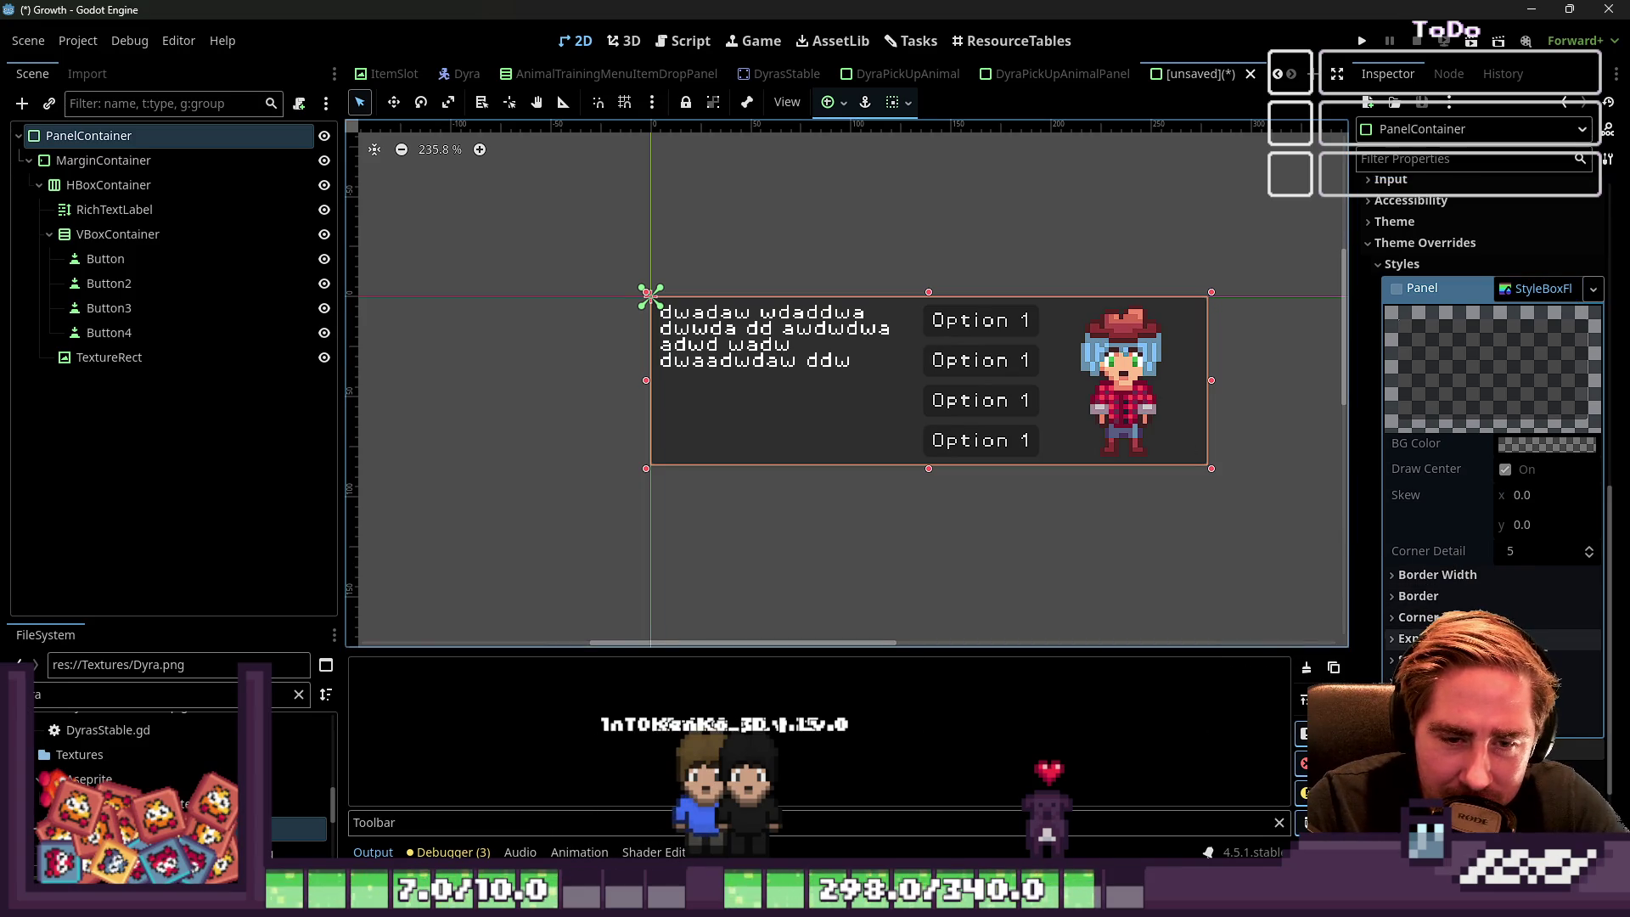
left_click(1594, 289)
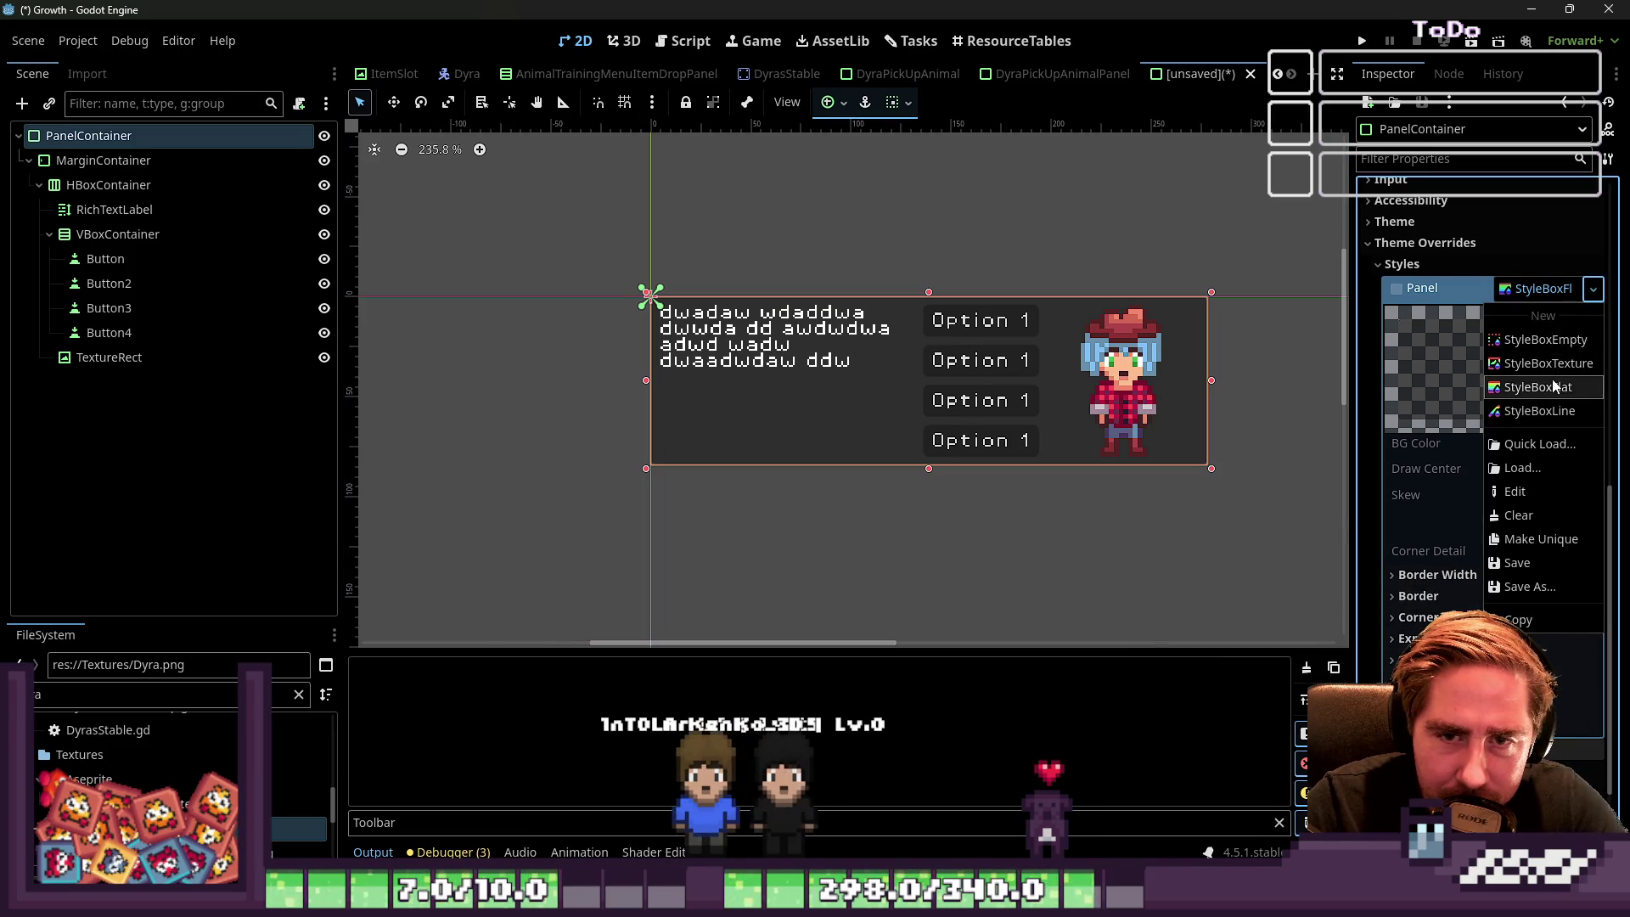
left_click(1547, 364)
- Filter FileSystem for 'inv' and drag inventory_slot_common.png into the StyleBoxTexture's Texture slot
left_click(68, 692)
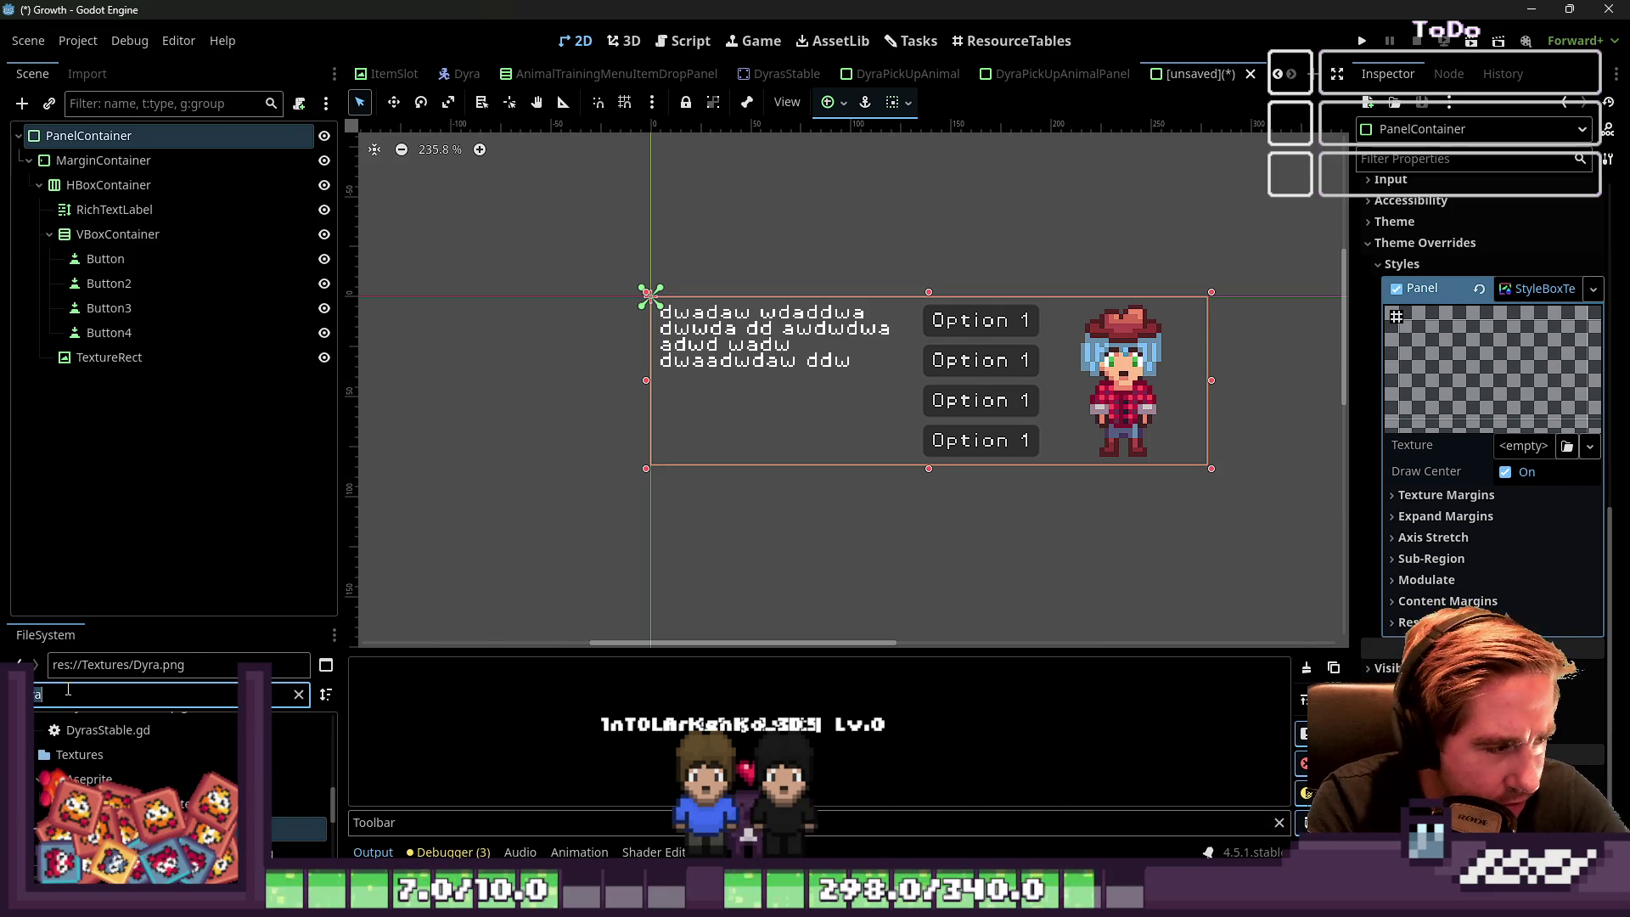
type("b")
key("BackSpace")
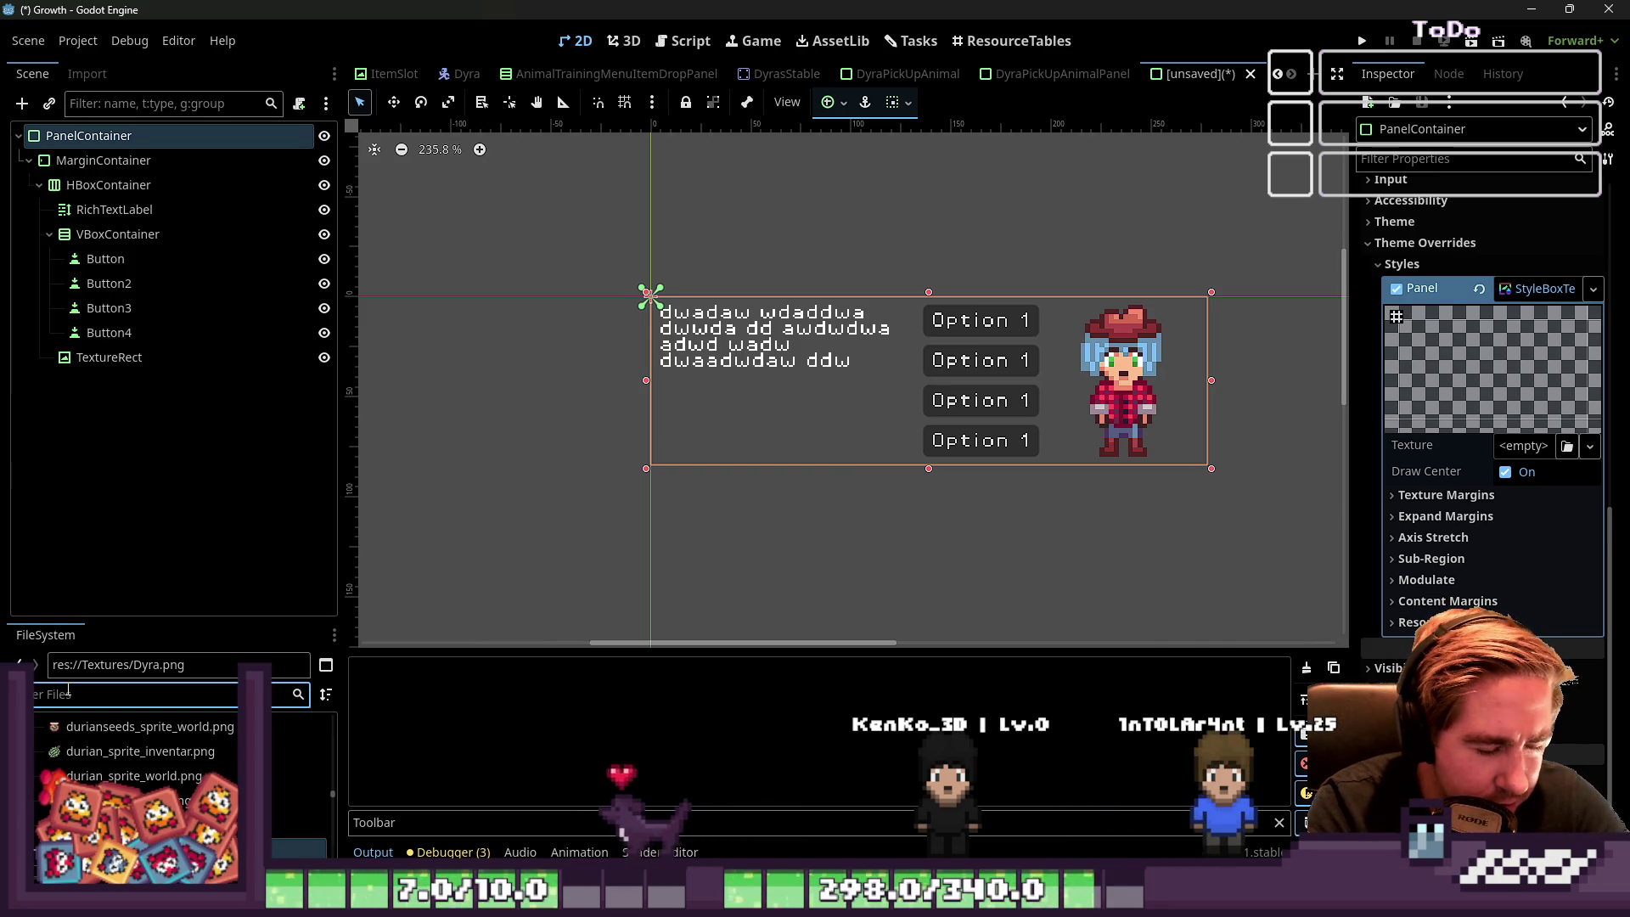
type("as")
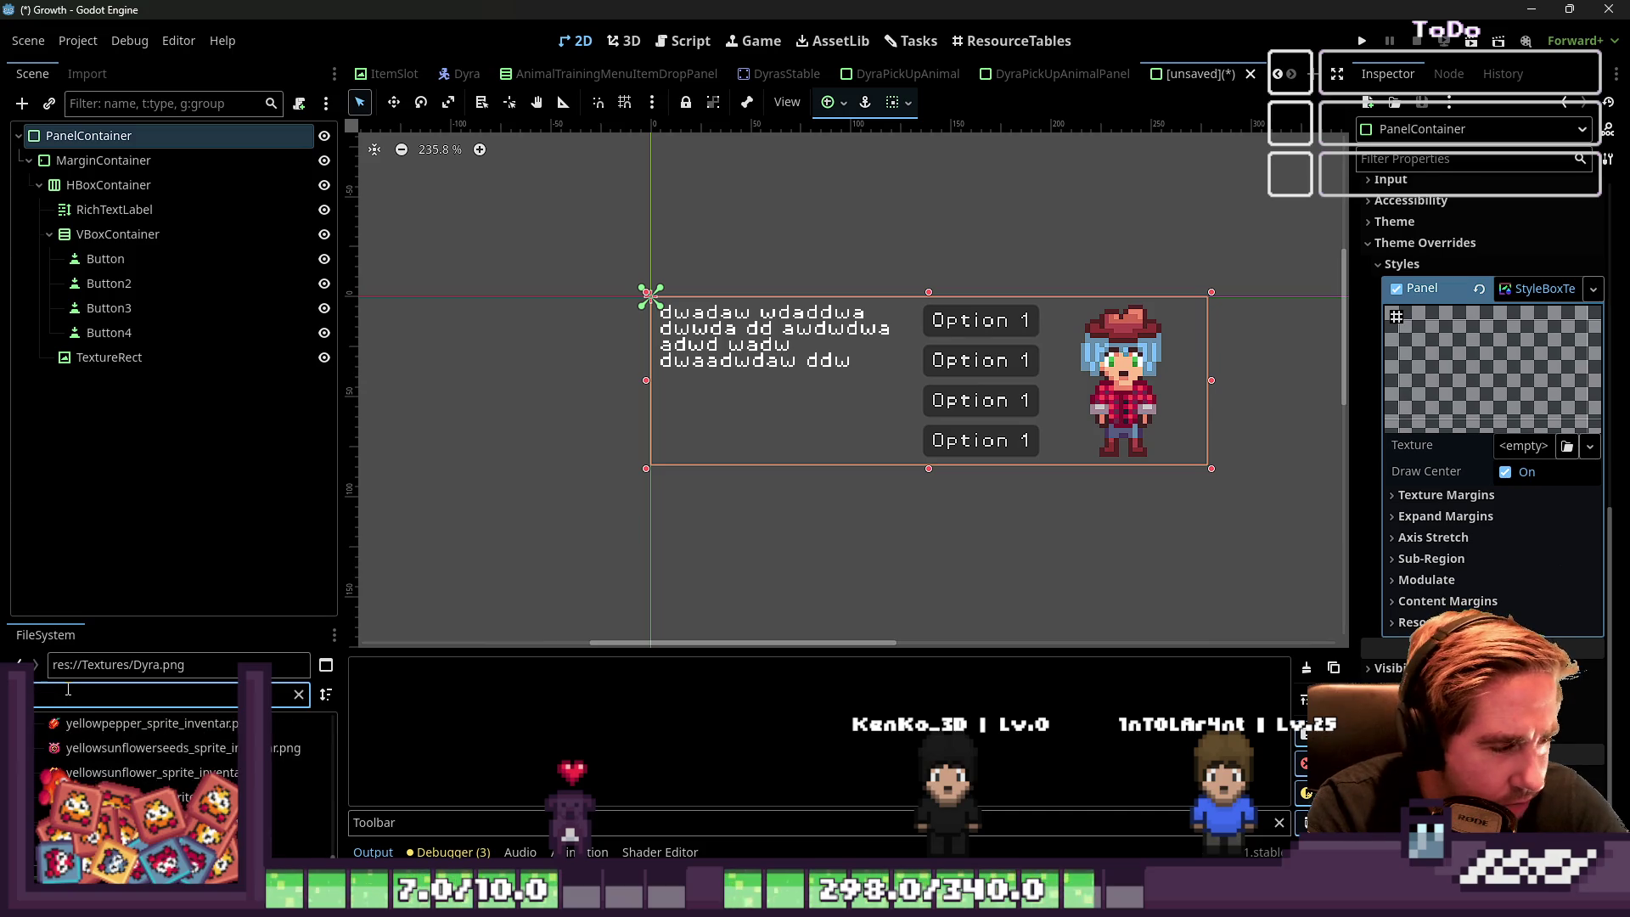
key("BackSpace")
key("BackSpace")
type("inv")
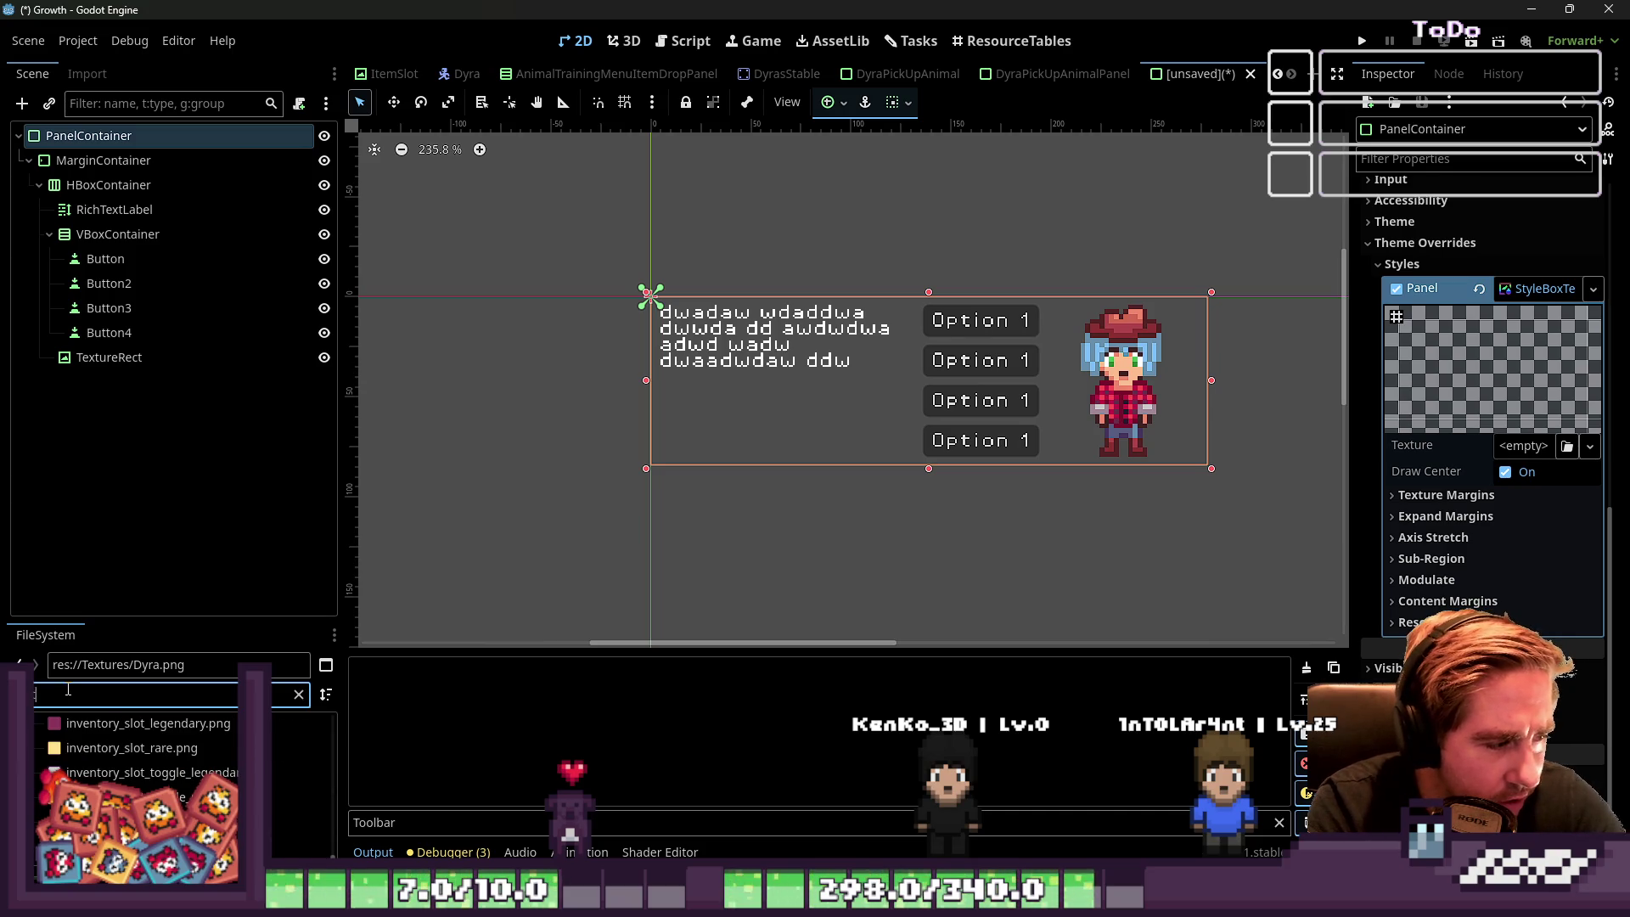
left_click(75, 773)
mouse_move(75, 773)
left_mouse_down()
mouse_move(1274, 509)
mouse_move(1562, 471)
mouse_move(1524, 465)
mouse_move(1524, 448)
left_mouse_up()
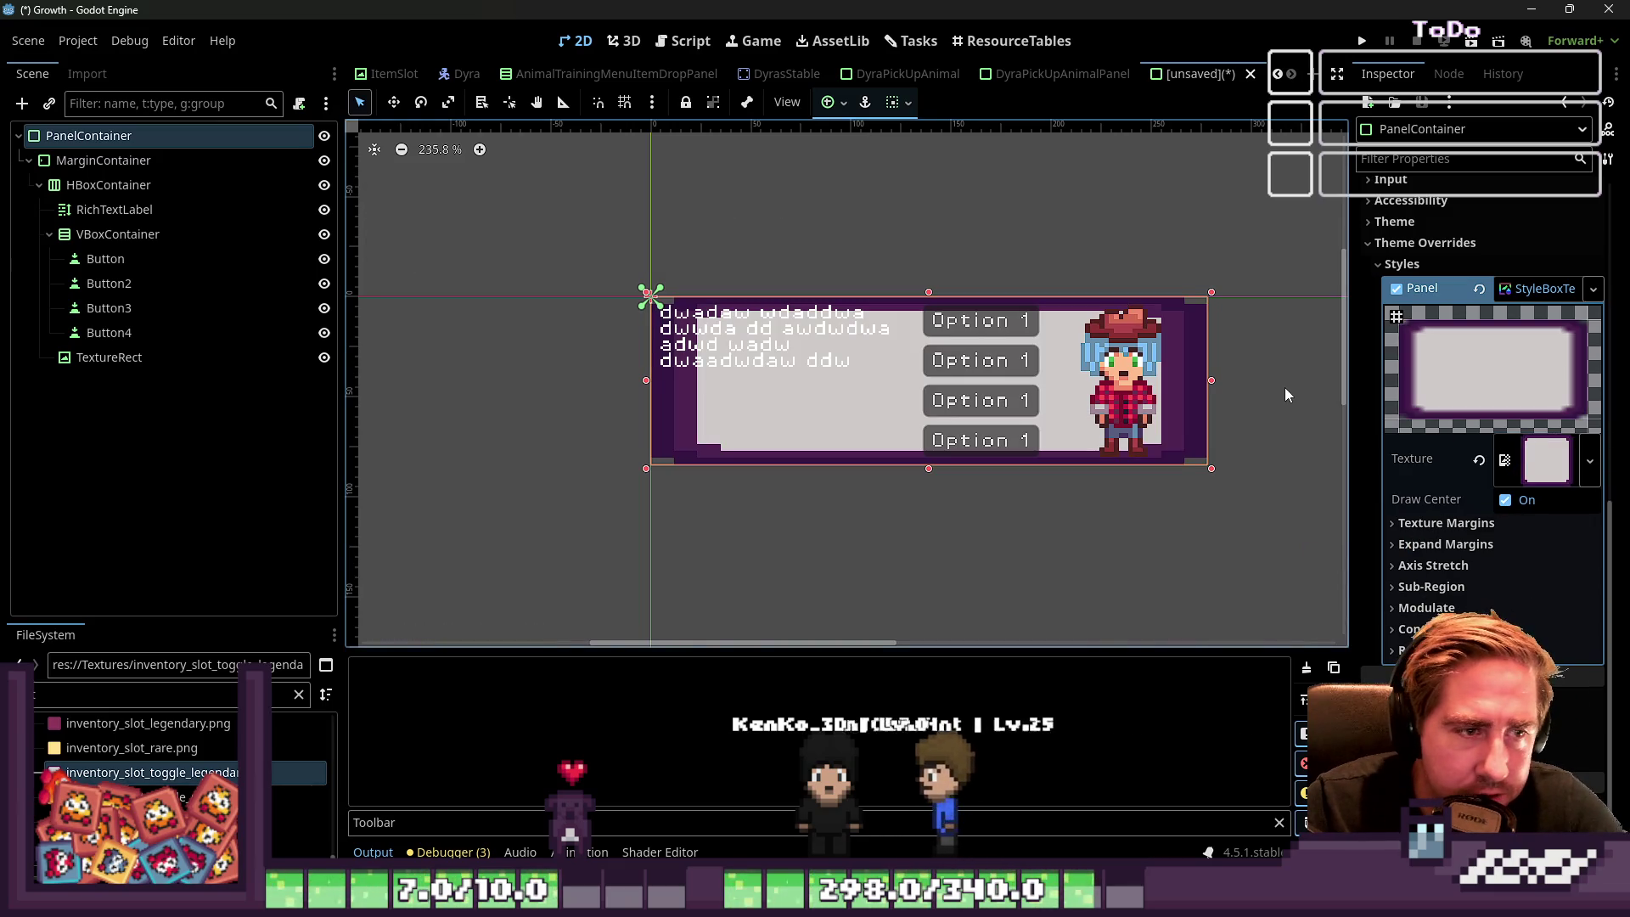
left_click(128, 796)
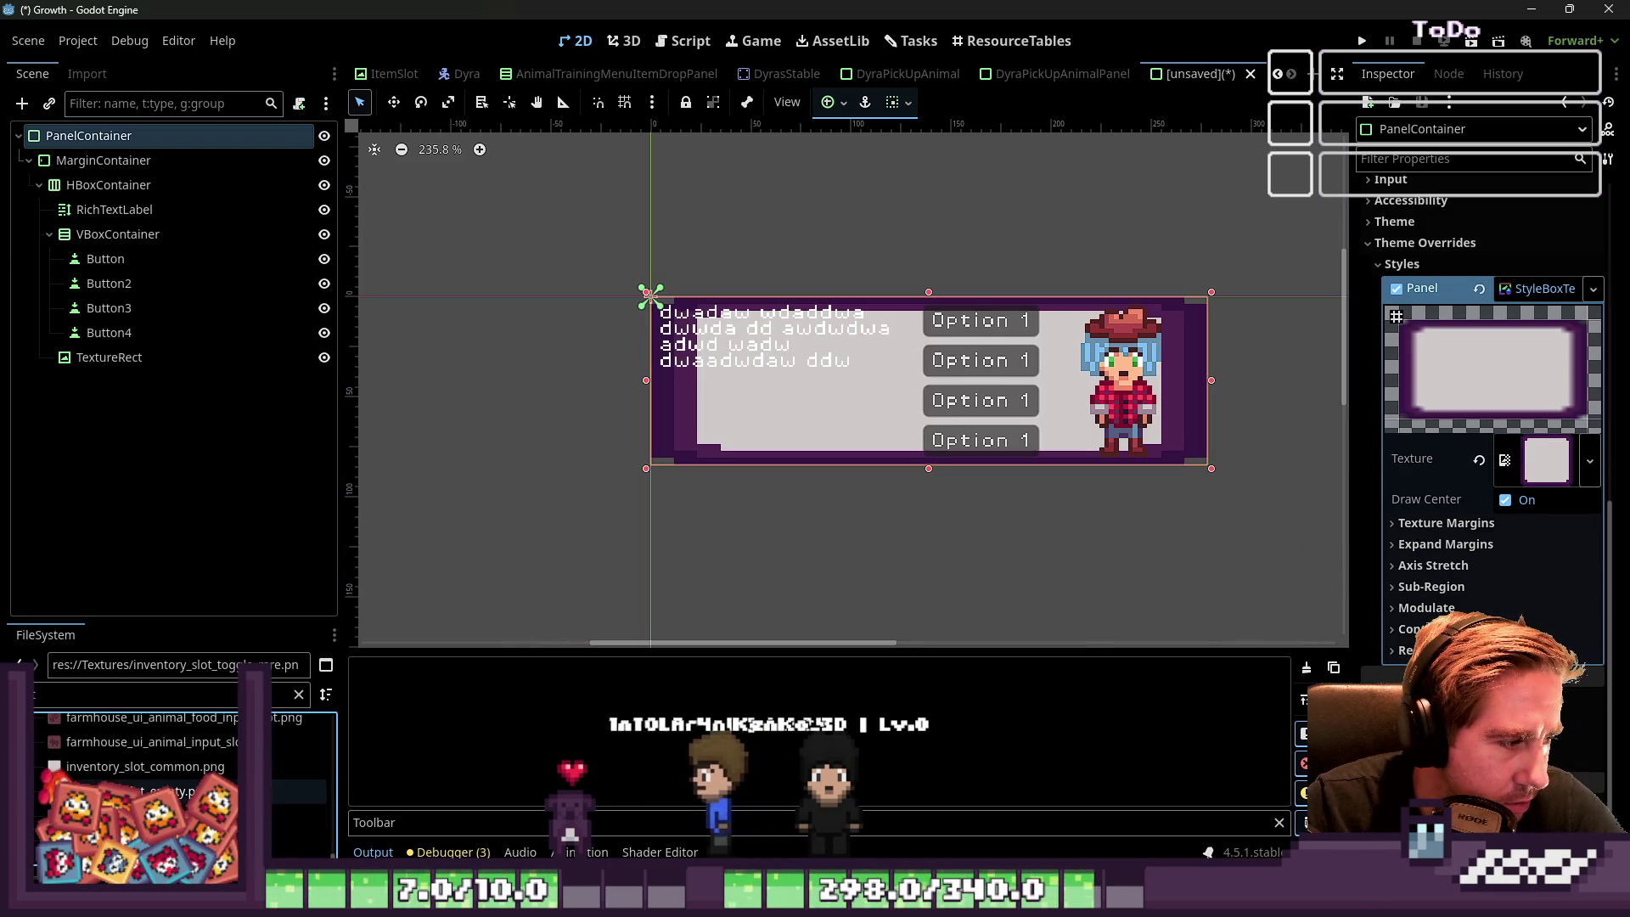
mouse_move(127, 766)
left_mouse_down()
mouse_move(1458, 591)
mouse_move(1547, 459)
left_mouse_up()
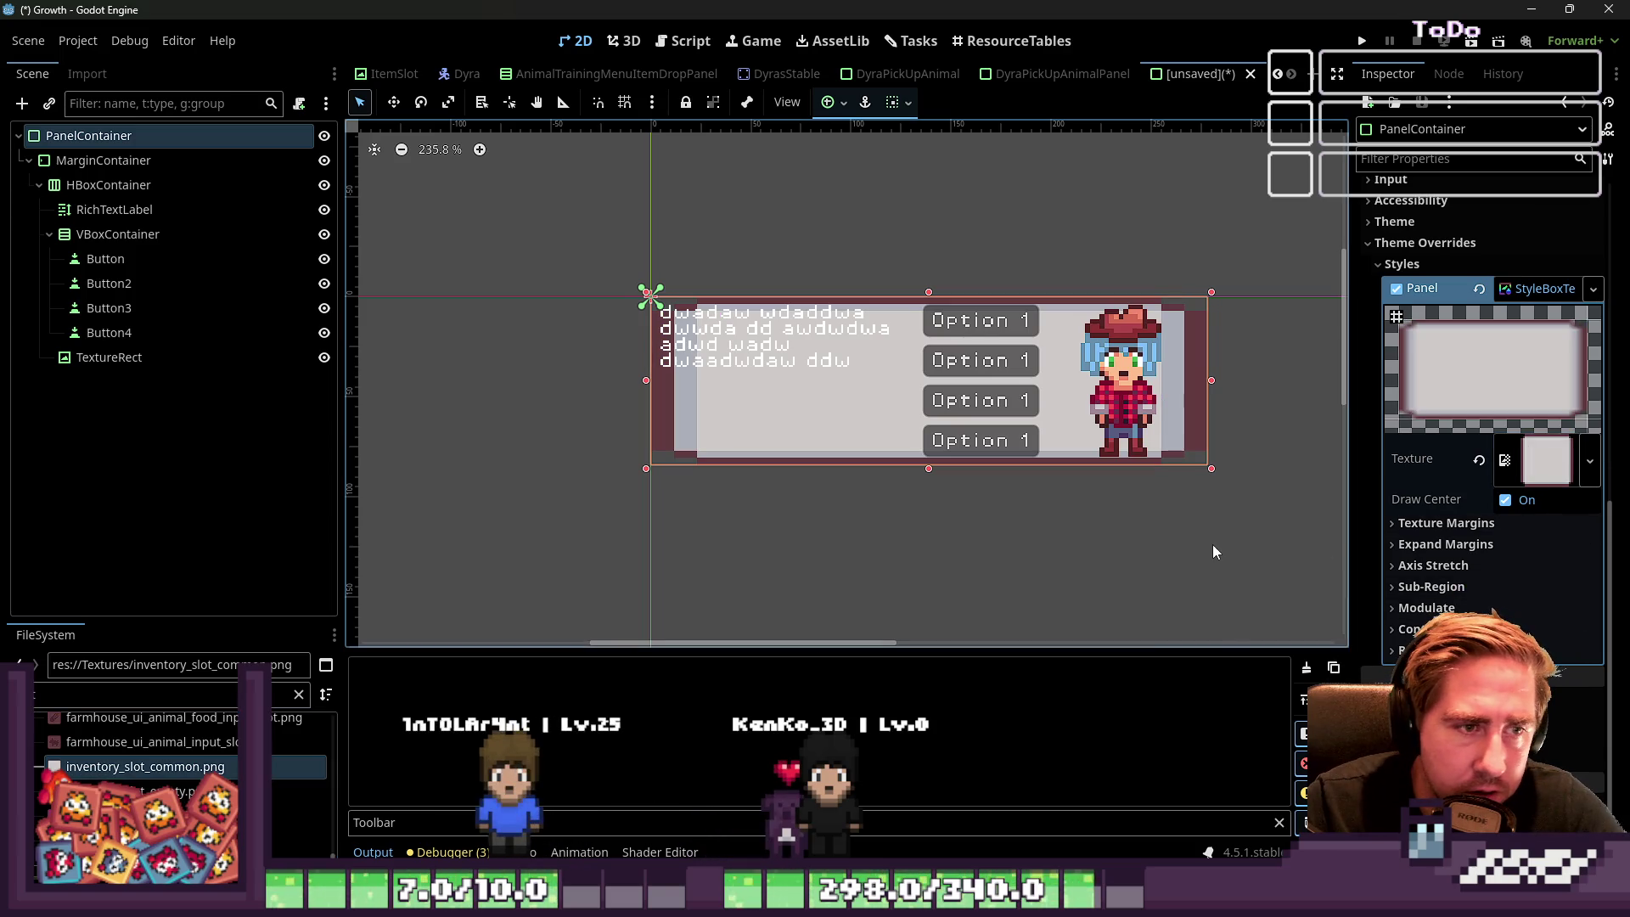
- Set the texture's Left, Top, Right and Bottom margins to 3 px each
left_click(1446, 523)
left_click(1519, 548)
type("2")
key("BackSpace")
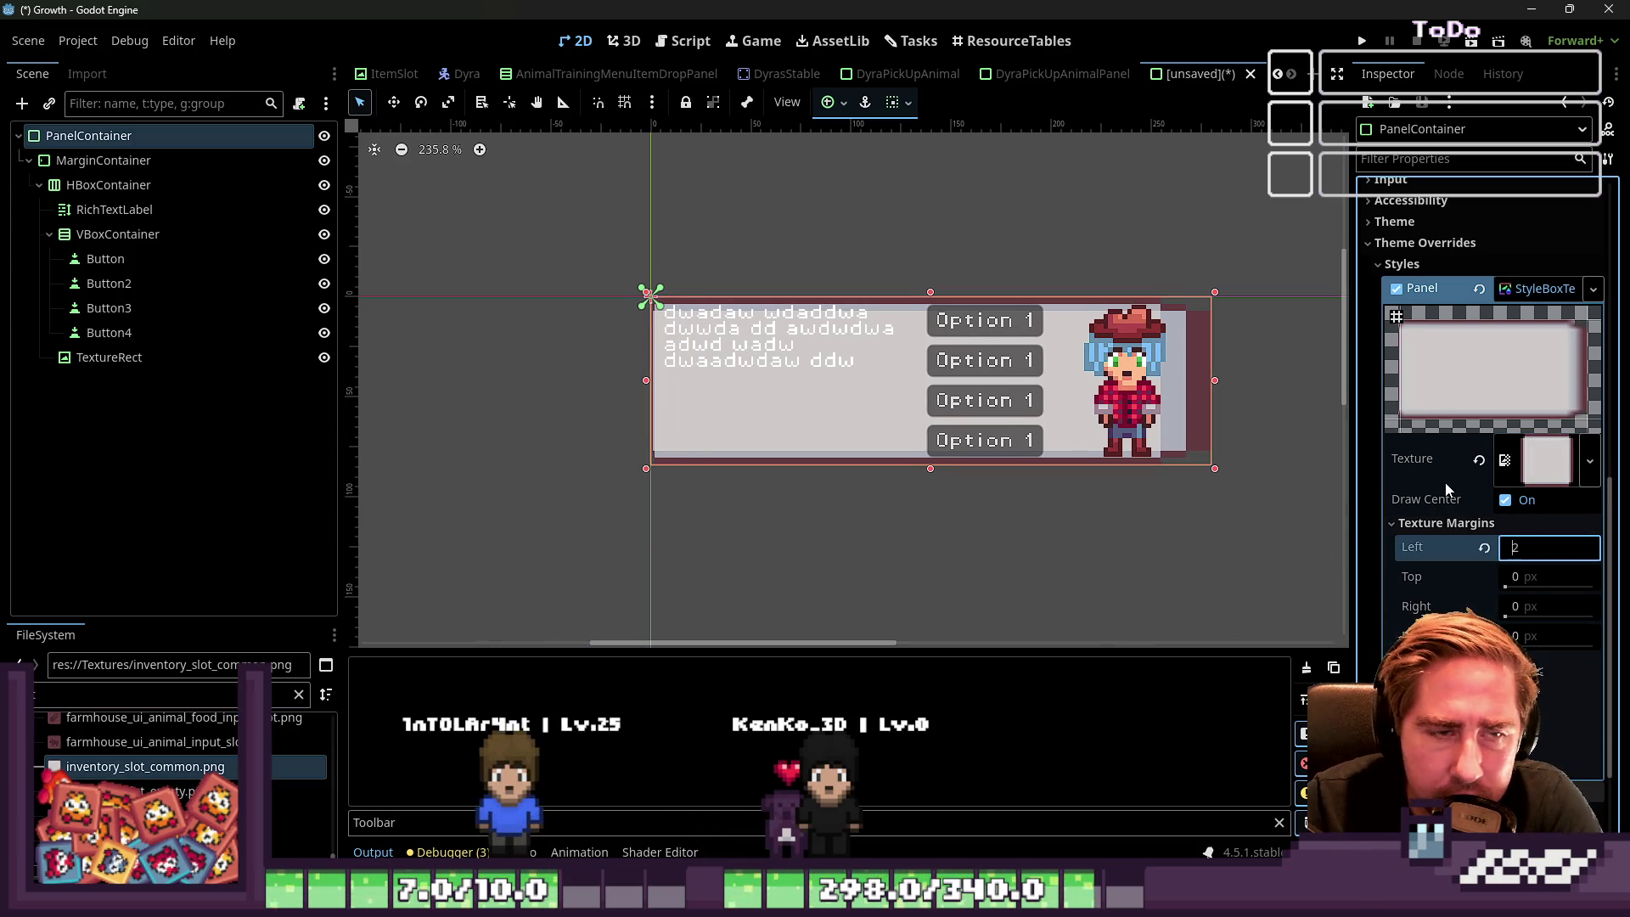
type("3")
key("Tab")
type("3")
key("Tab")
type("3")
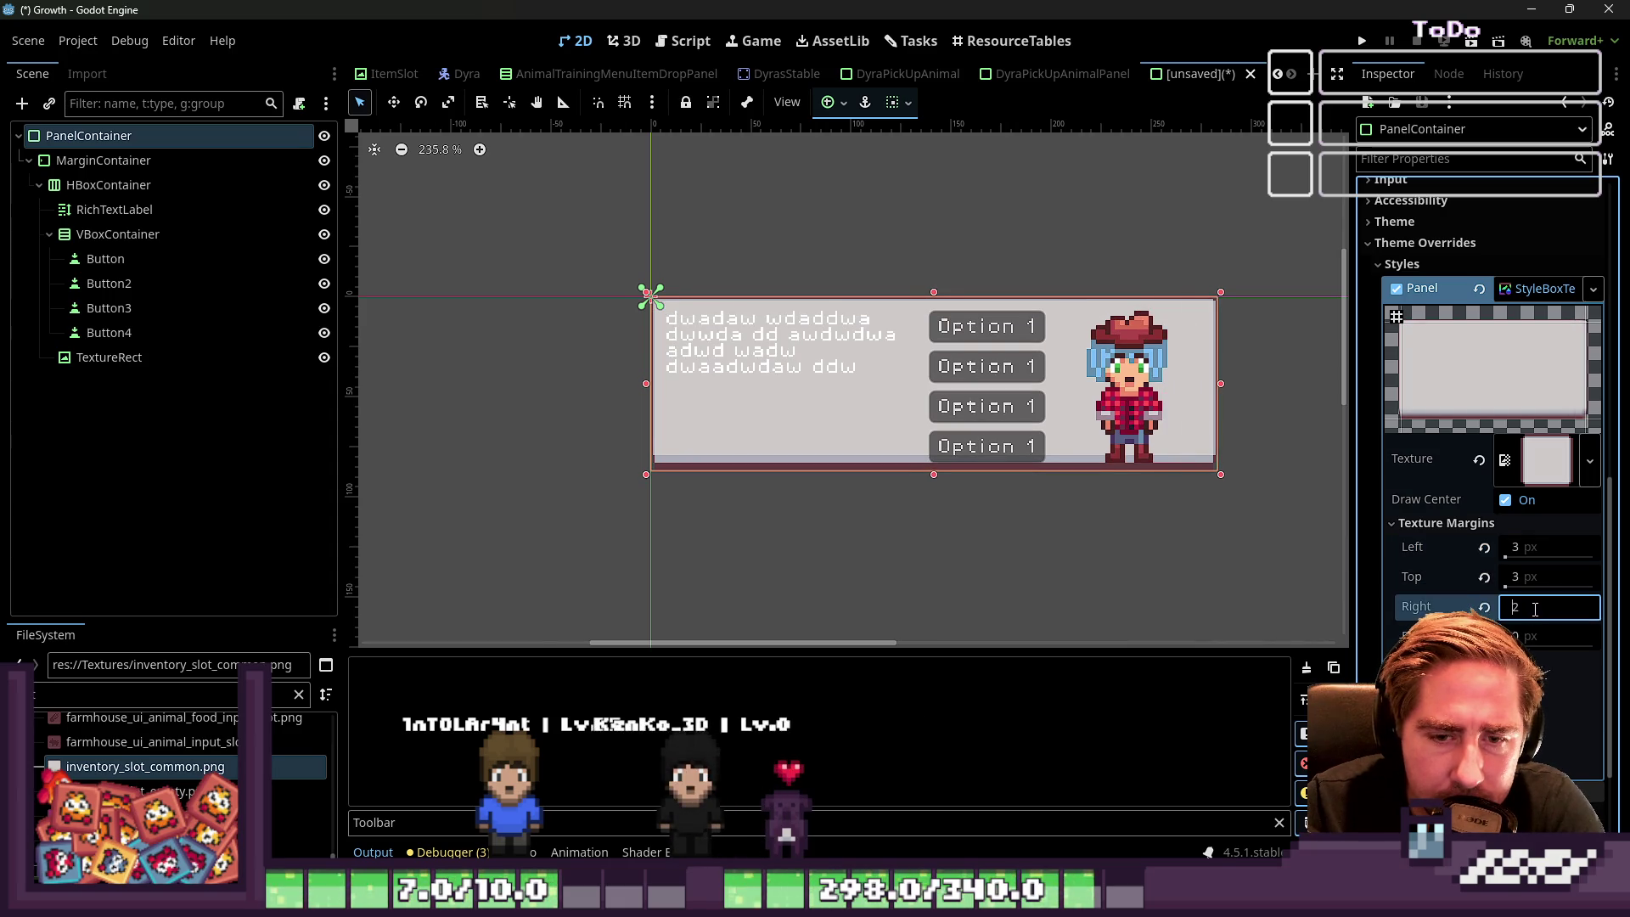
key("Tab")
type("3")
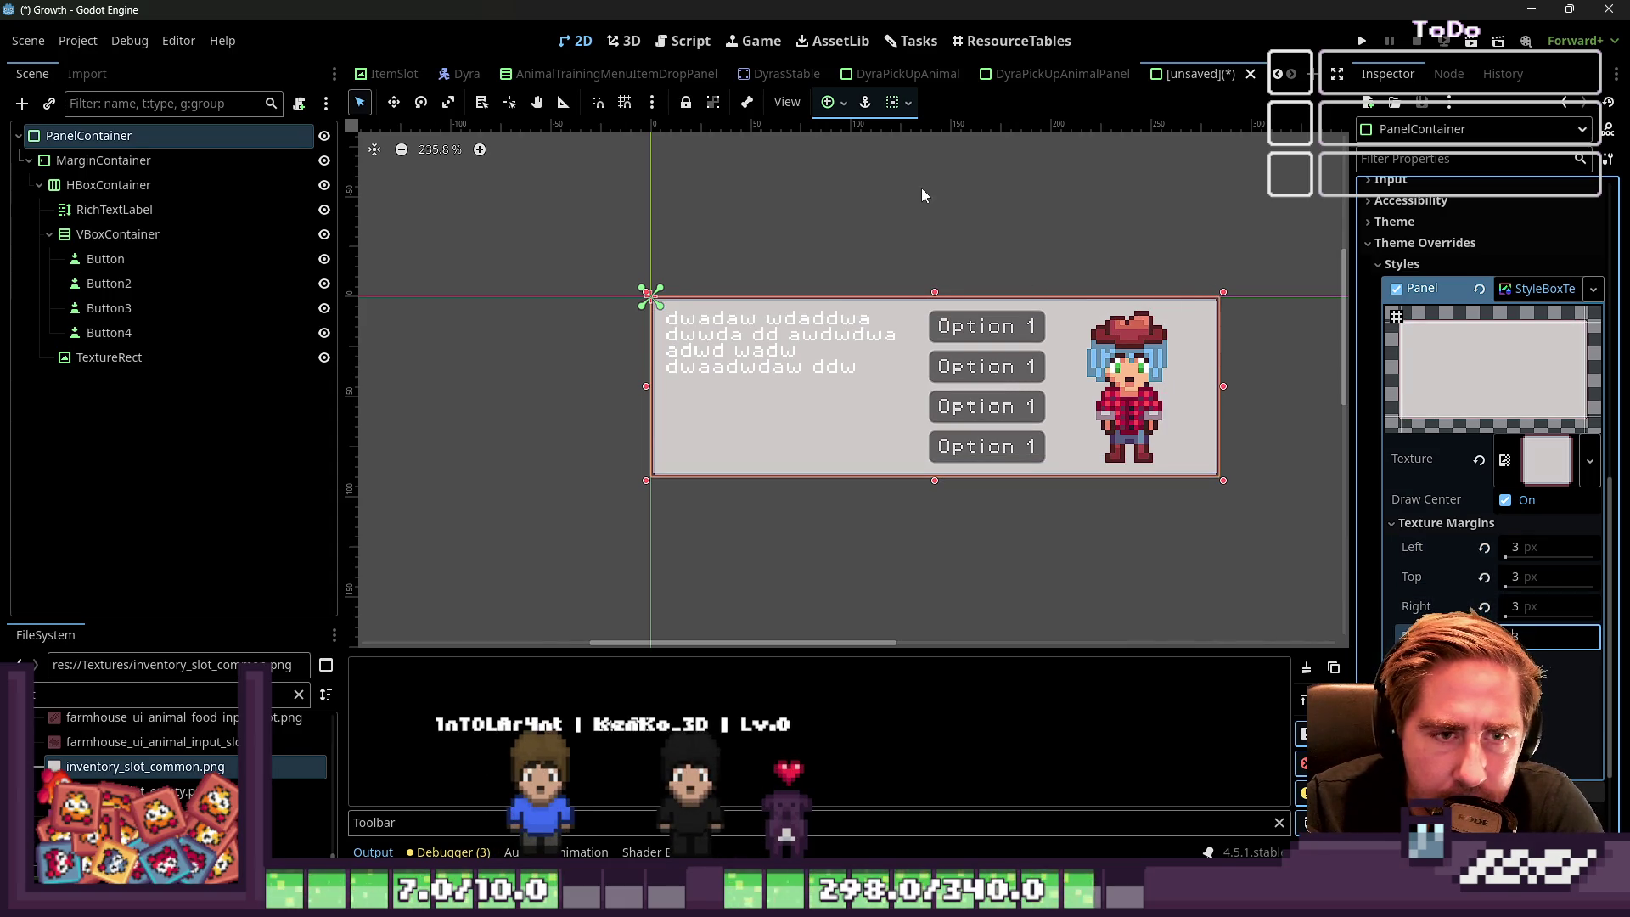
- Inspect the bordered dialogue box by selecting and deselecting its text label
left_click(923, 195)
scroll(670, 318, "up", 10)
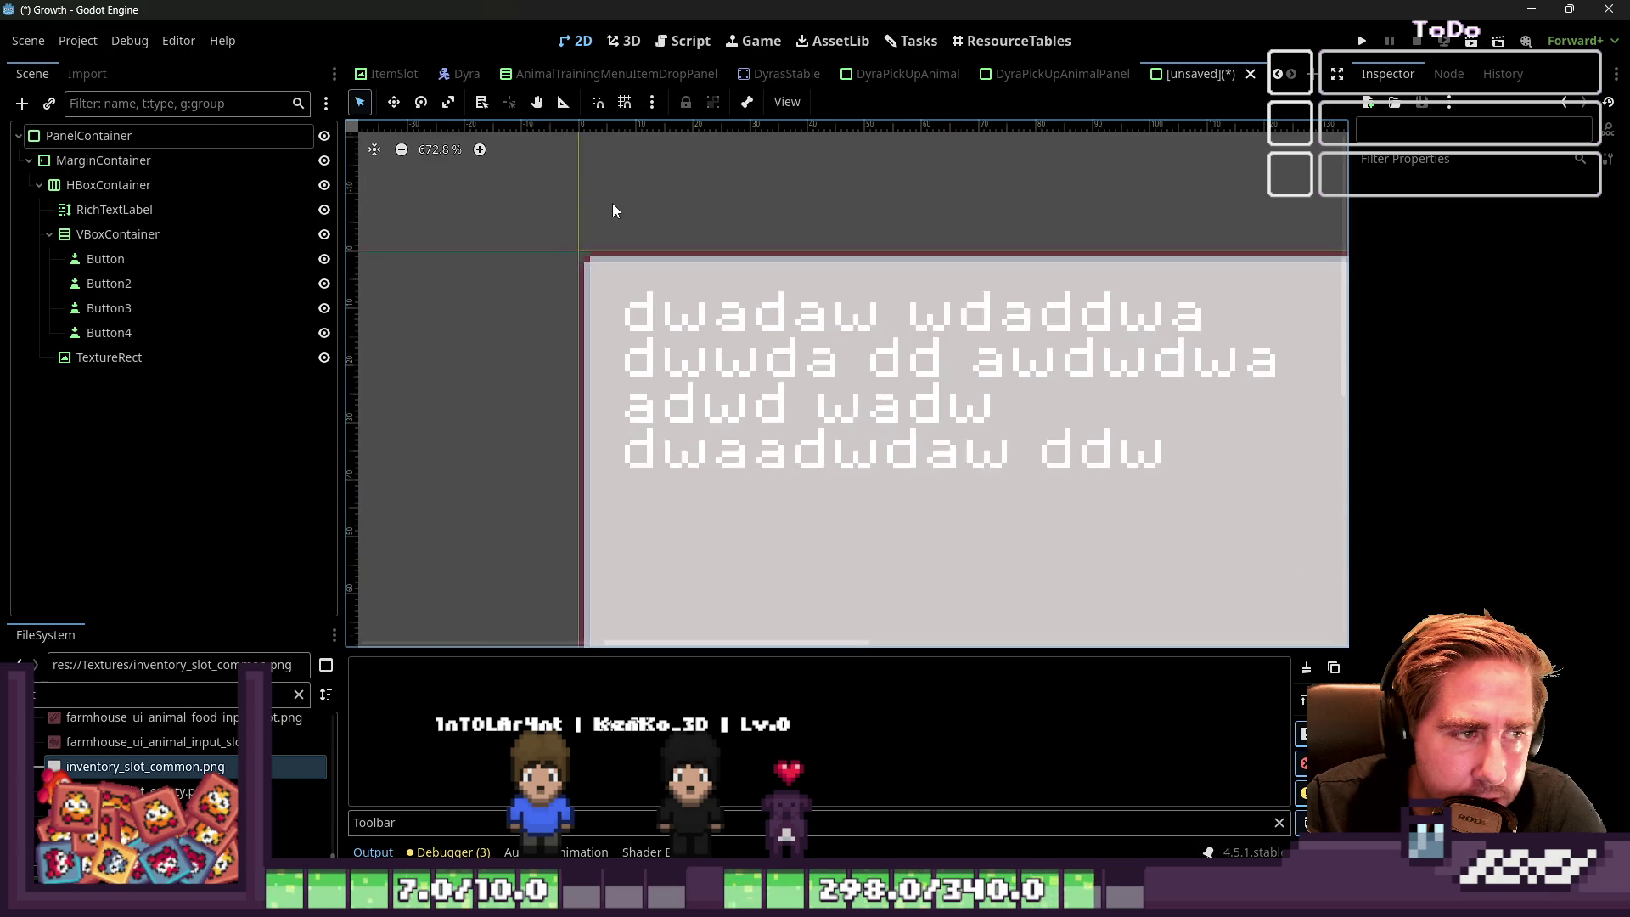
scroll(613, 211, "down", 9)
left_click(720, 289)
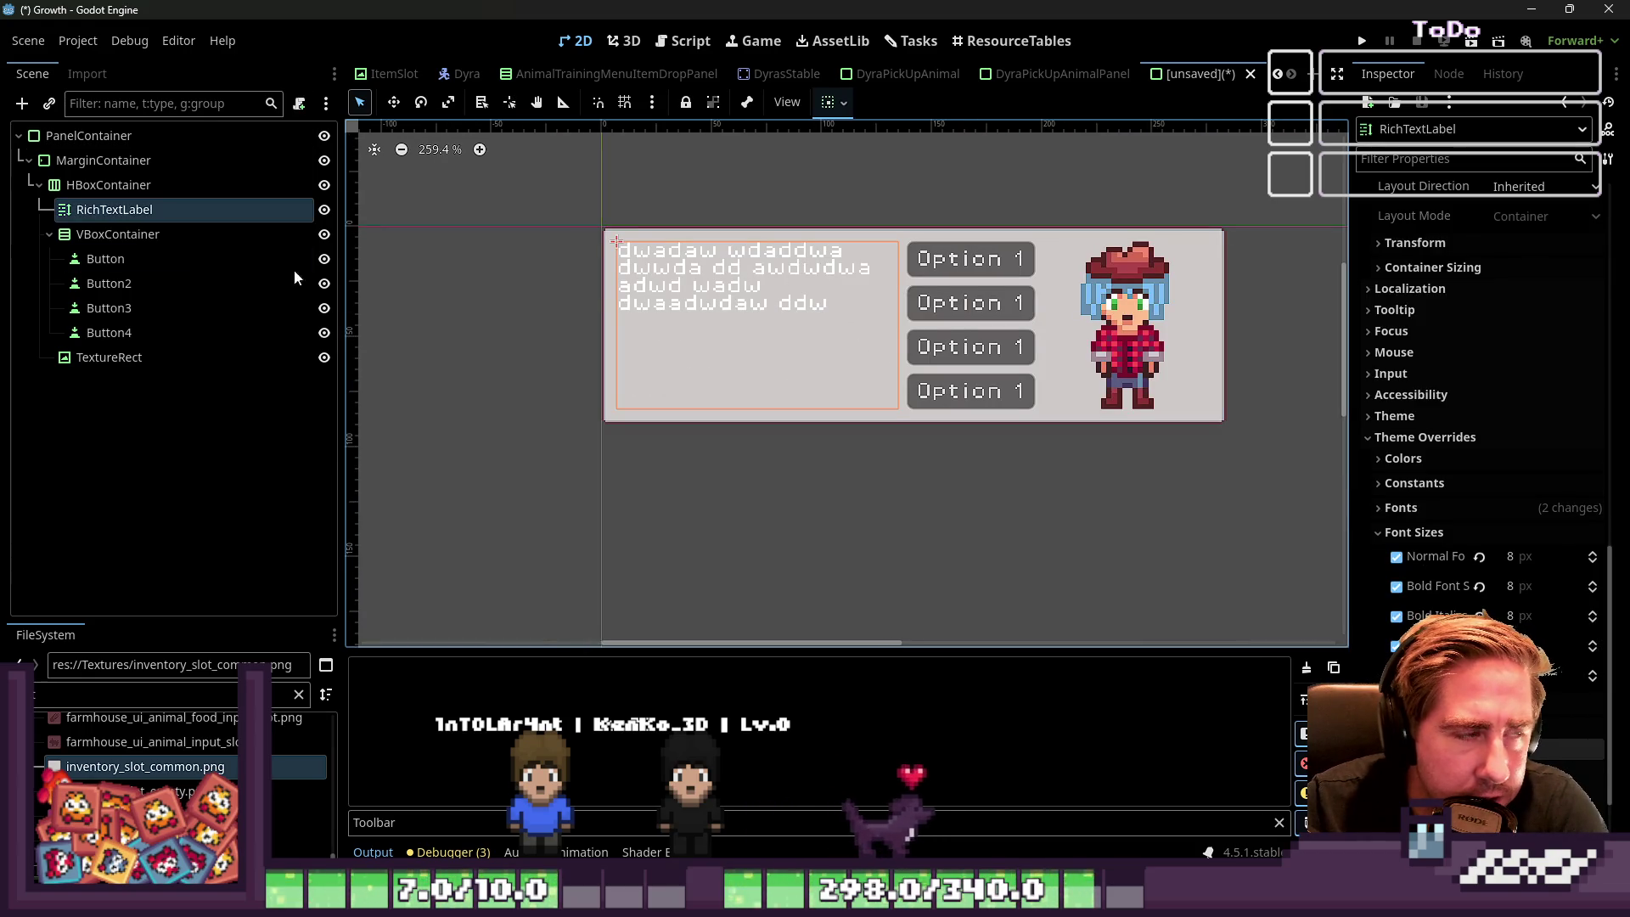
scroll(652, 335, "down", 3)
left_click(585, 191)
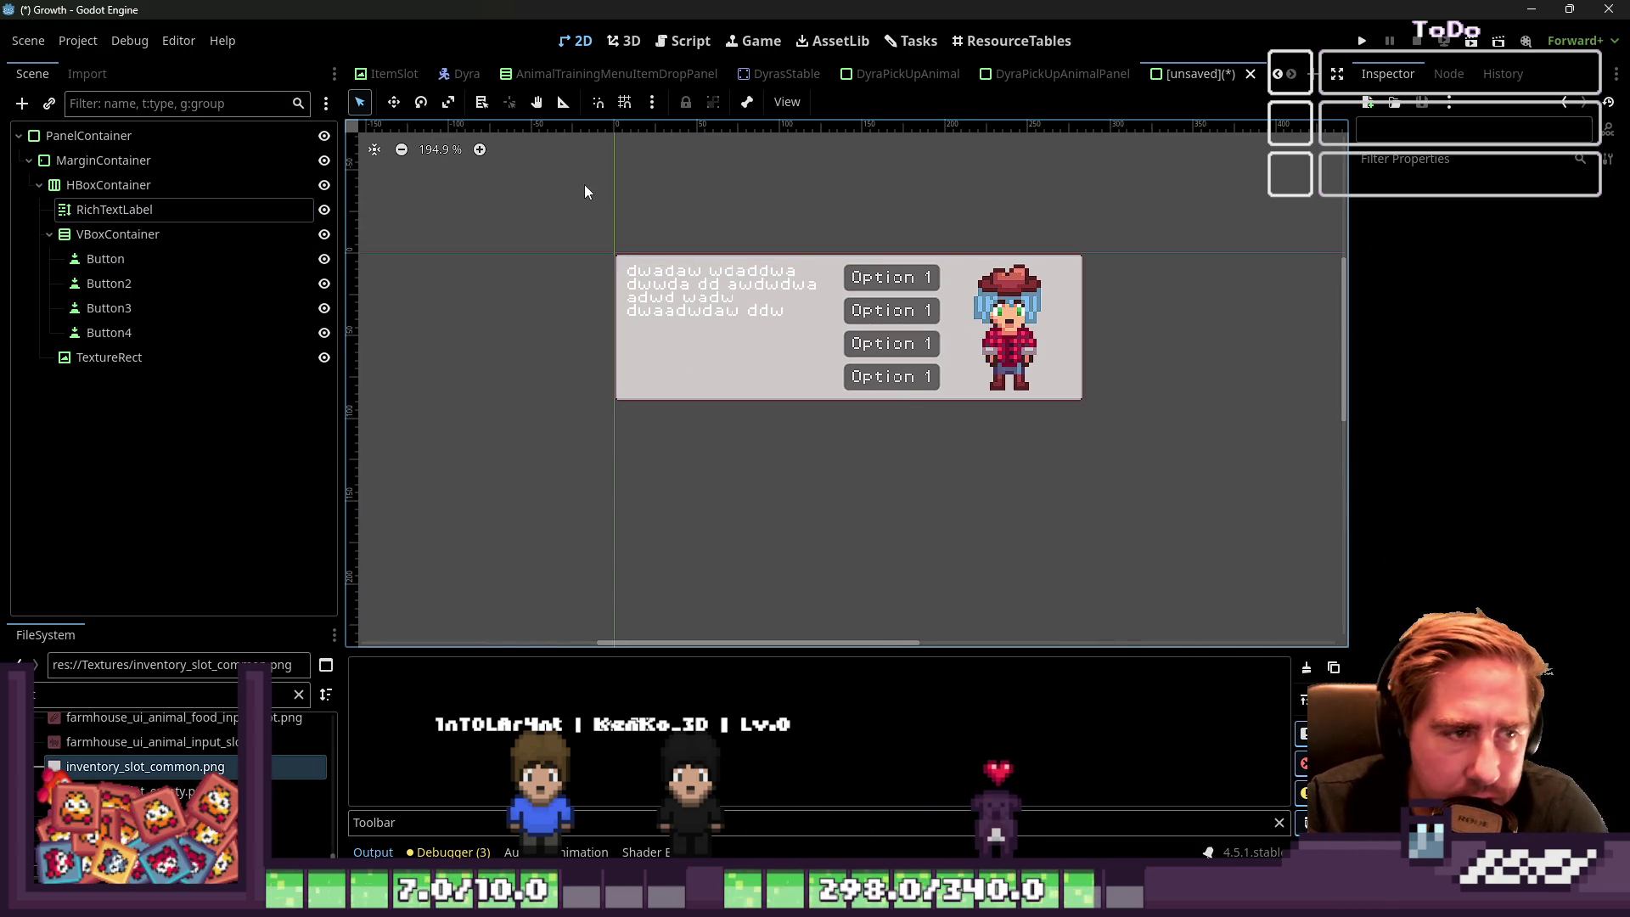
- Change the labels of Button2, Button3 and Button4 to Option 2, Option 3 and Option 4
left_click(900, 290)
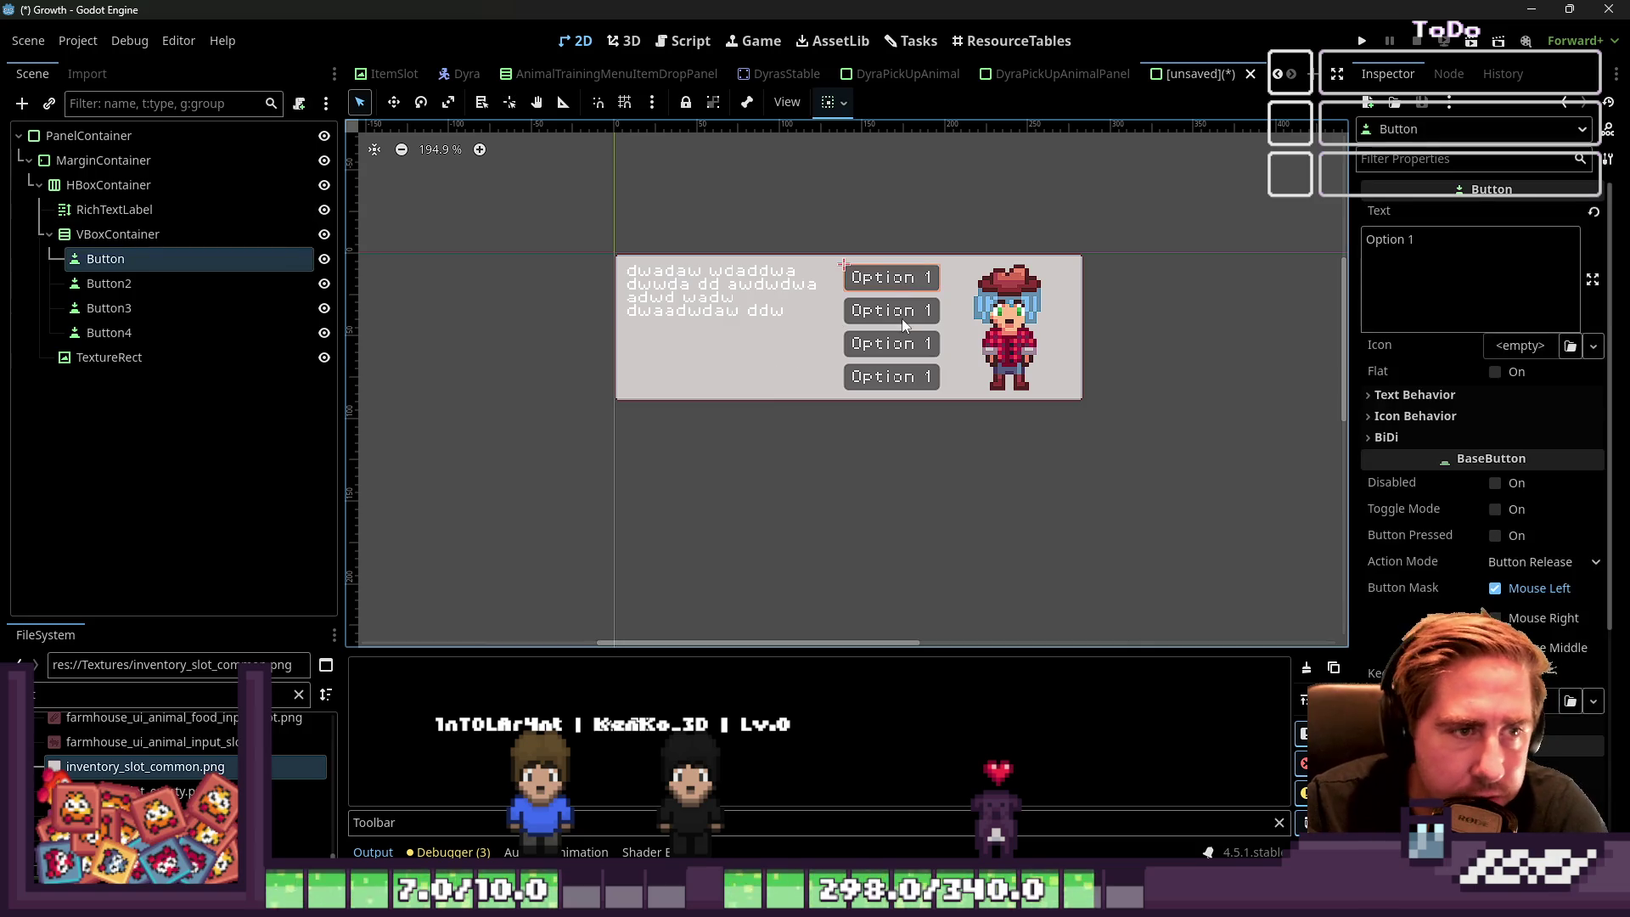
left_click(902, 314)
left_click(1414, 241)
mouse_move(1413, 241)
left_mouse_down()
mouse_move(1398, 245)
mouse_move(1416, 243)
left_mouse_up()
type("2")
left_click(891, 343)
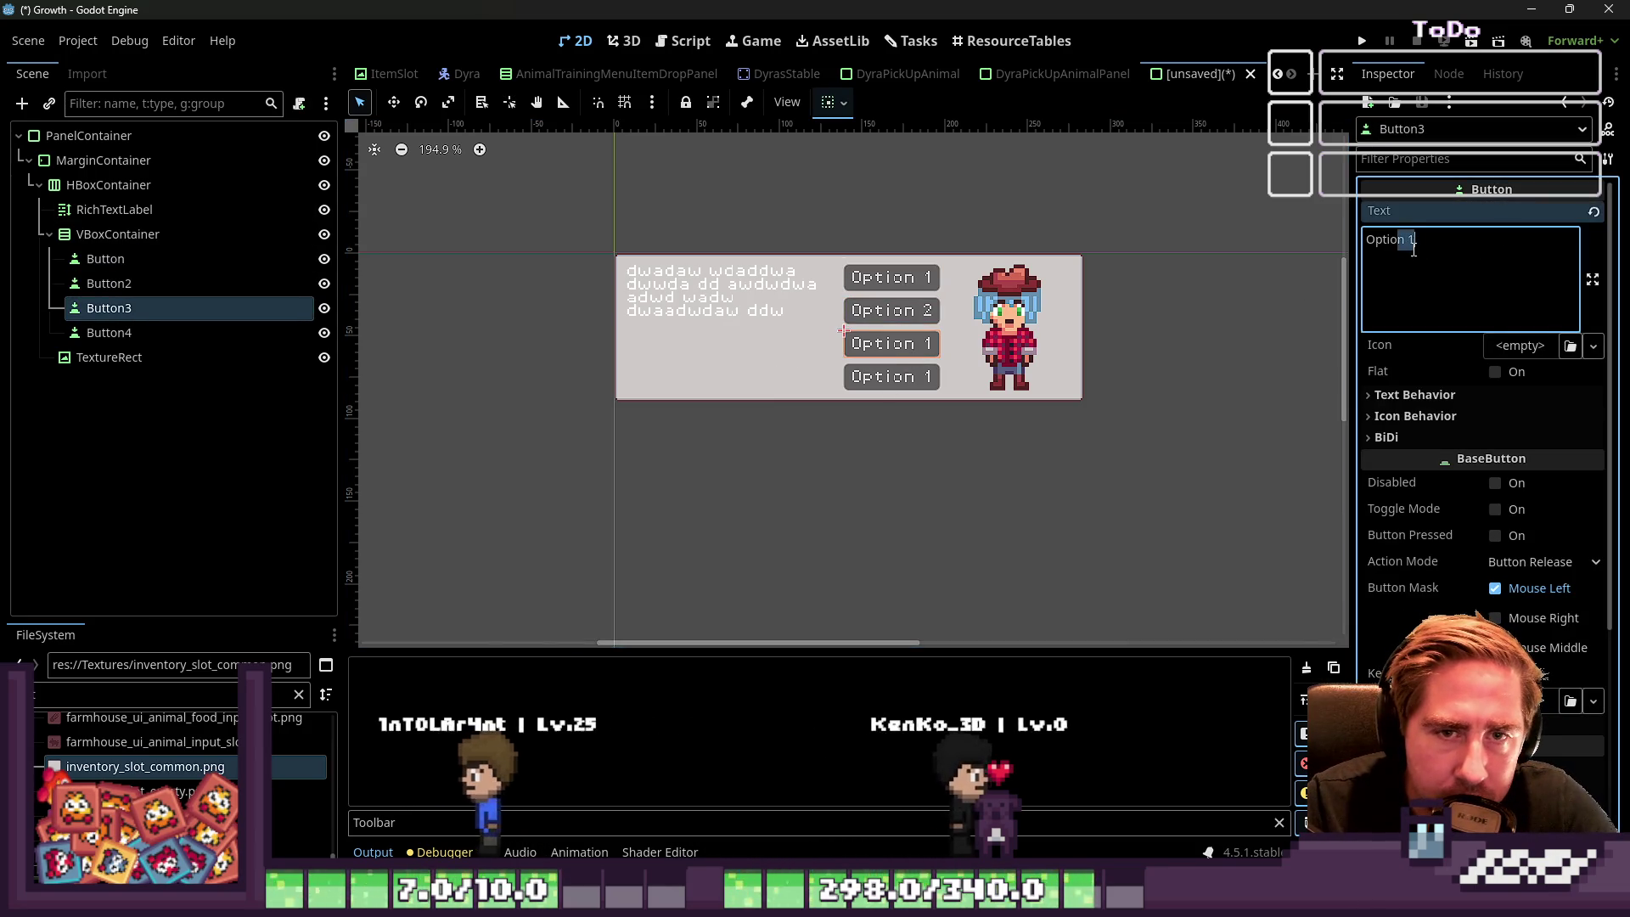
type("3")
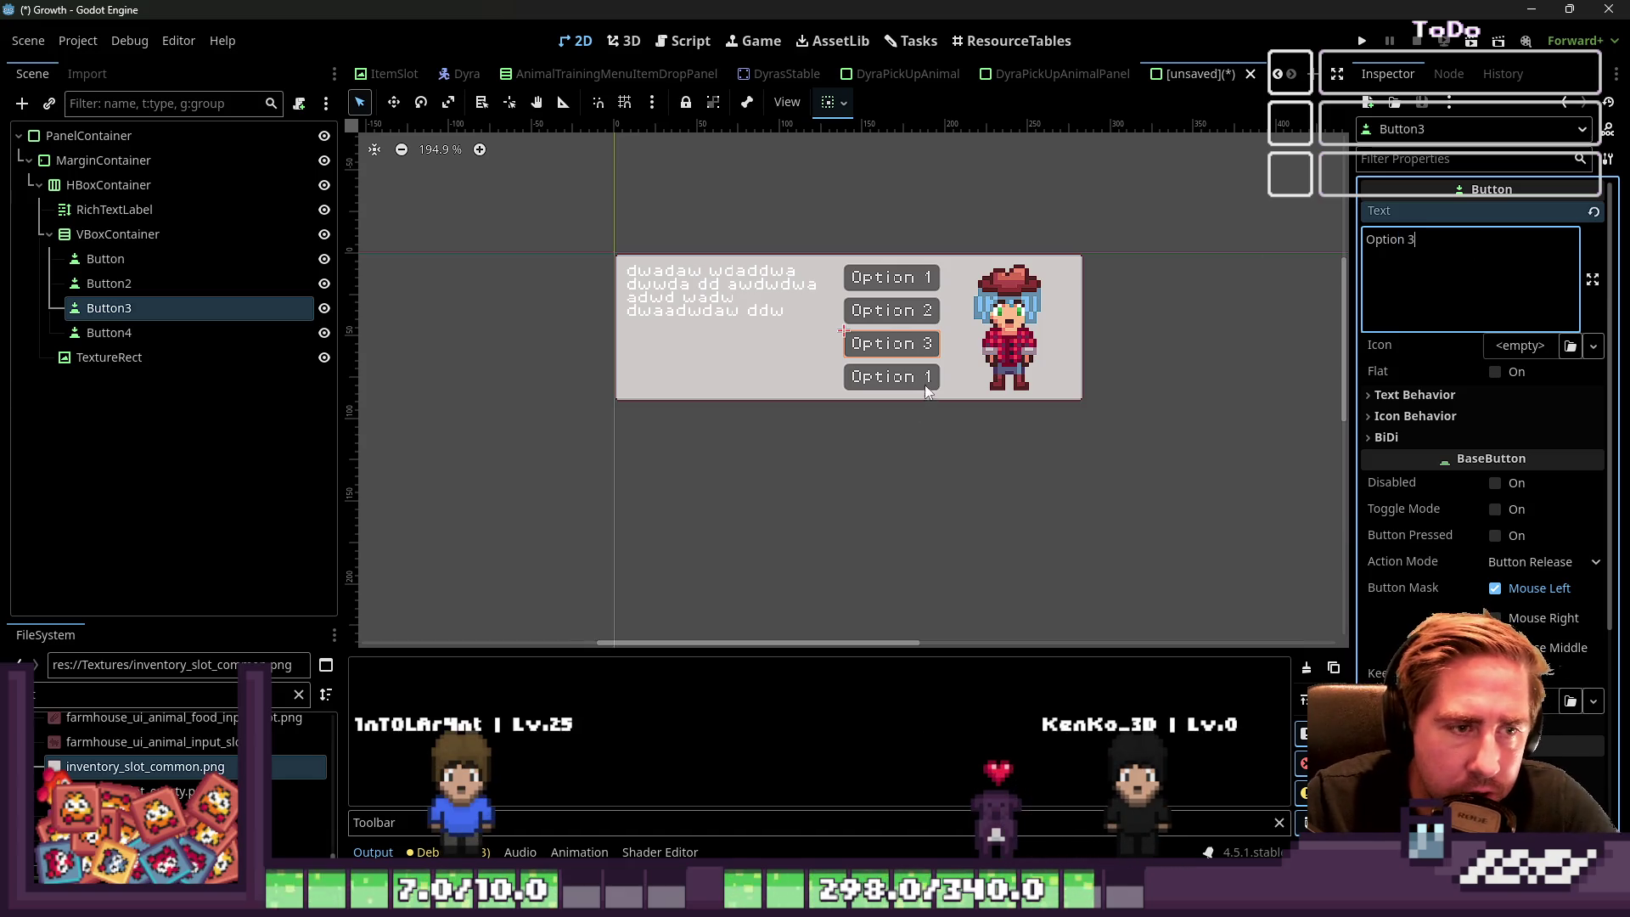
left_click(925, 387)
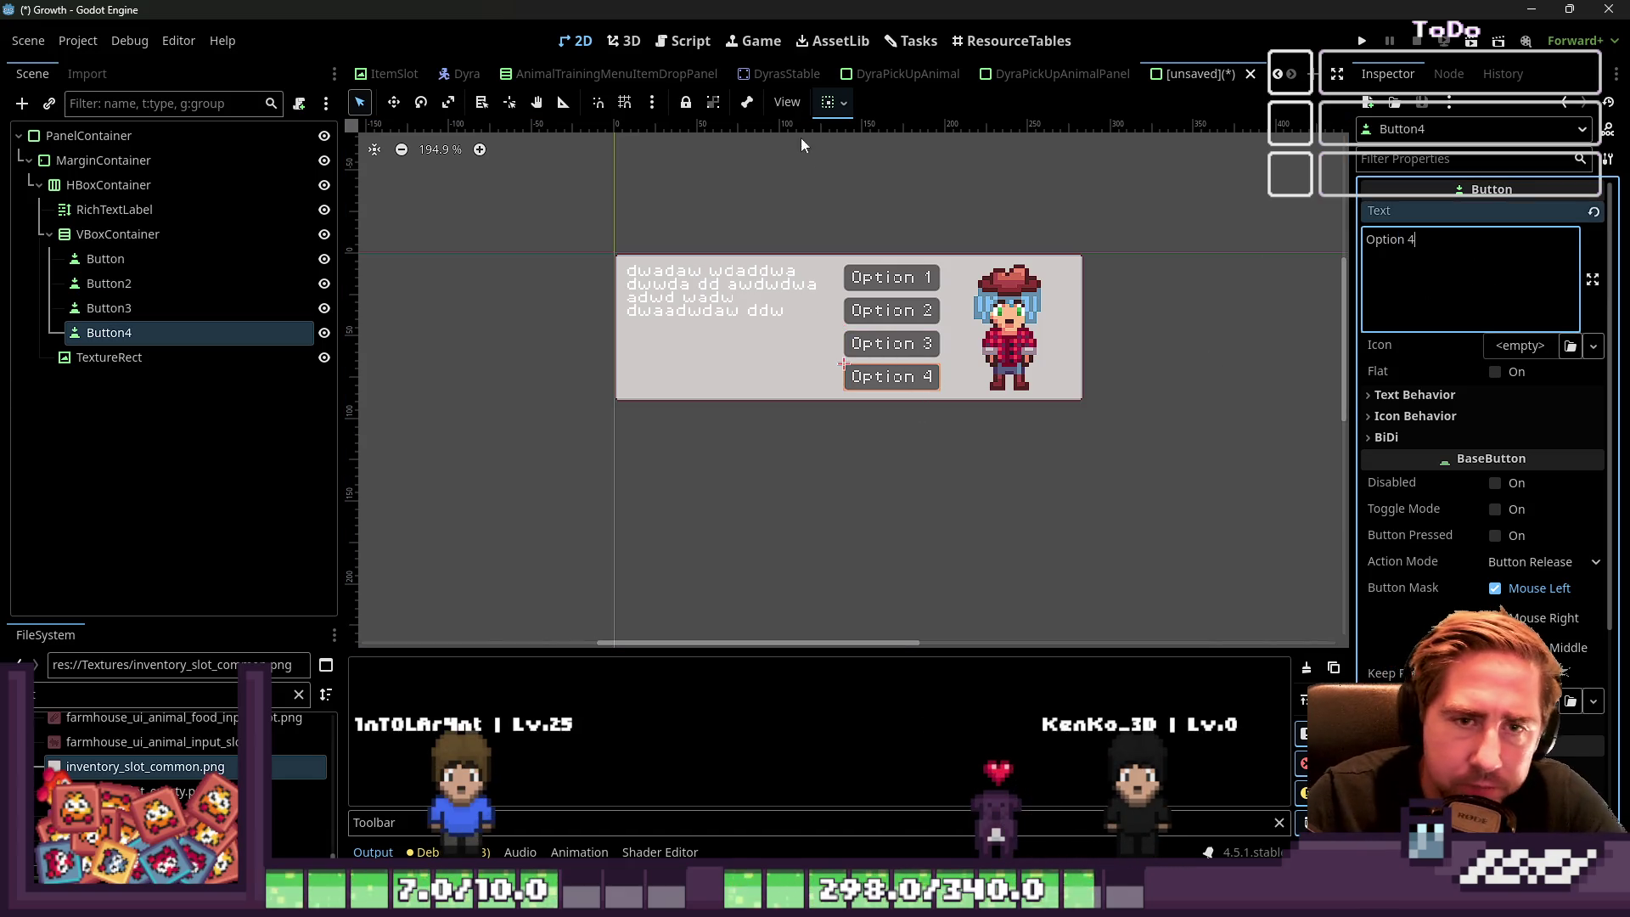
- Bring up the Save Scene dialog for the panel scene
key("ctrl+s")
key("Escape")
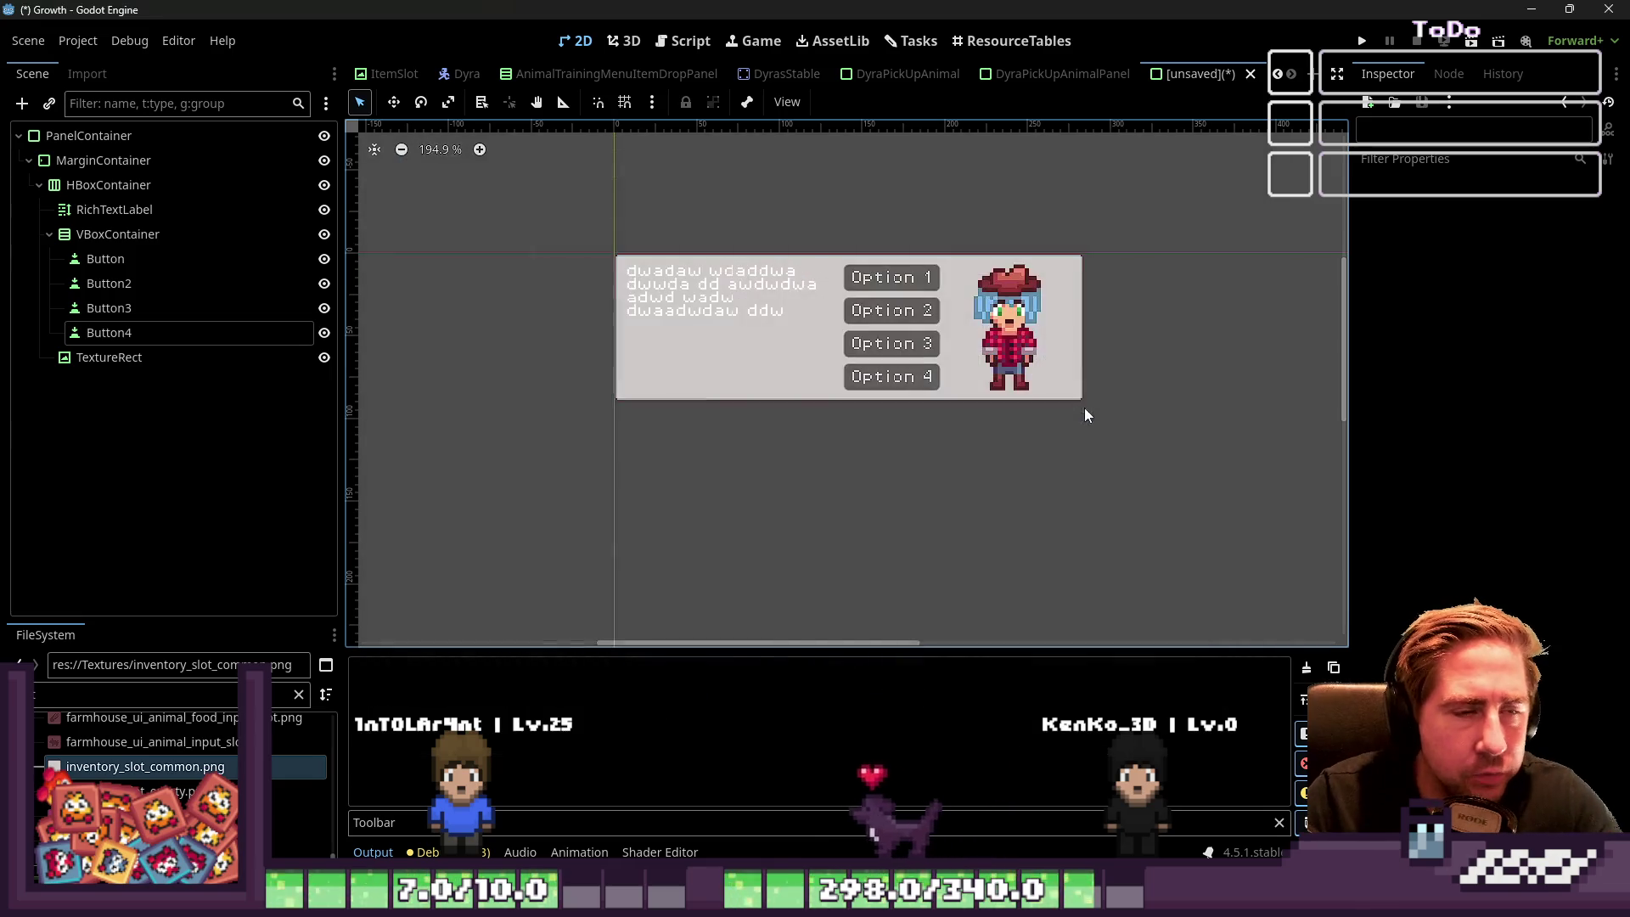
key("ctrl+s")
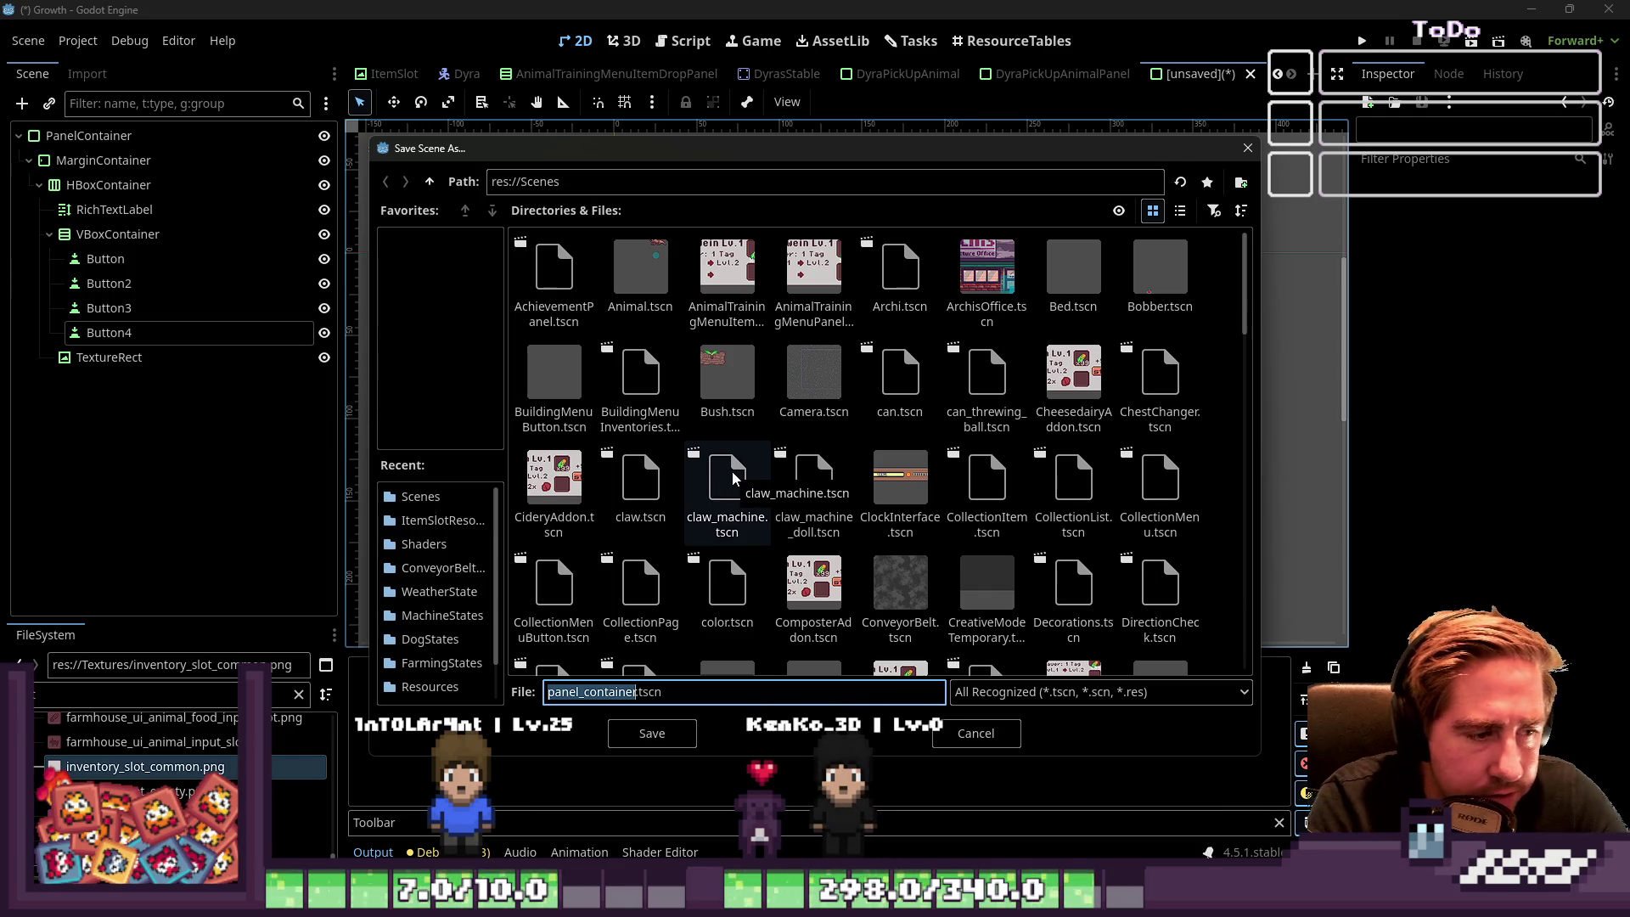
- Save the scene as Dialogue and rename the root PanelContainer node to Dialogue
type("Dialogue")
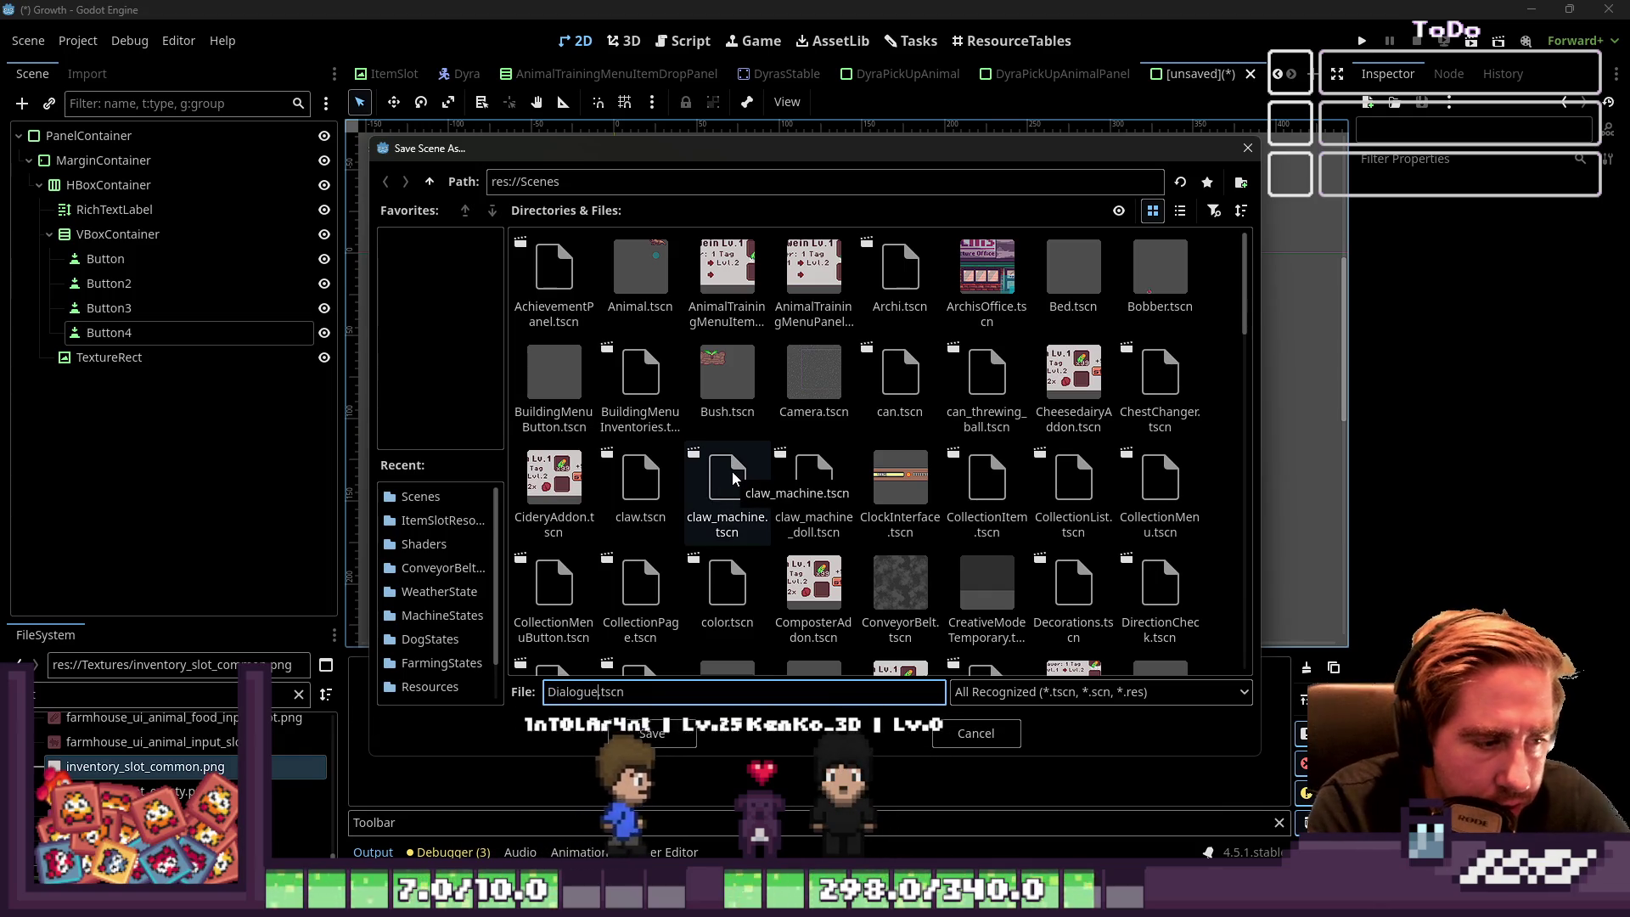
key("Return")
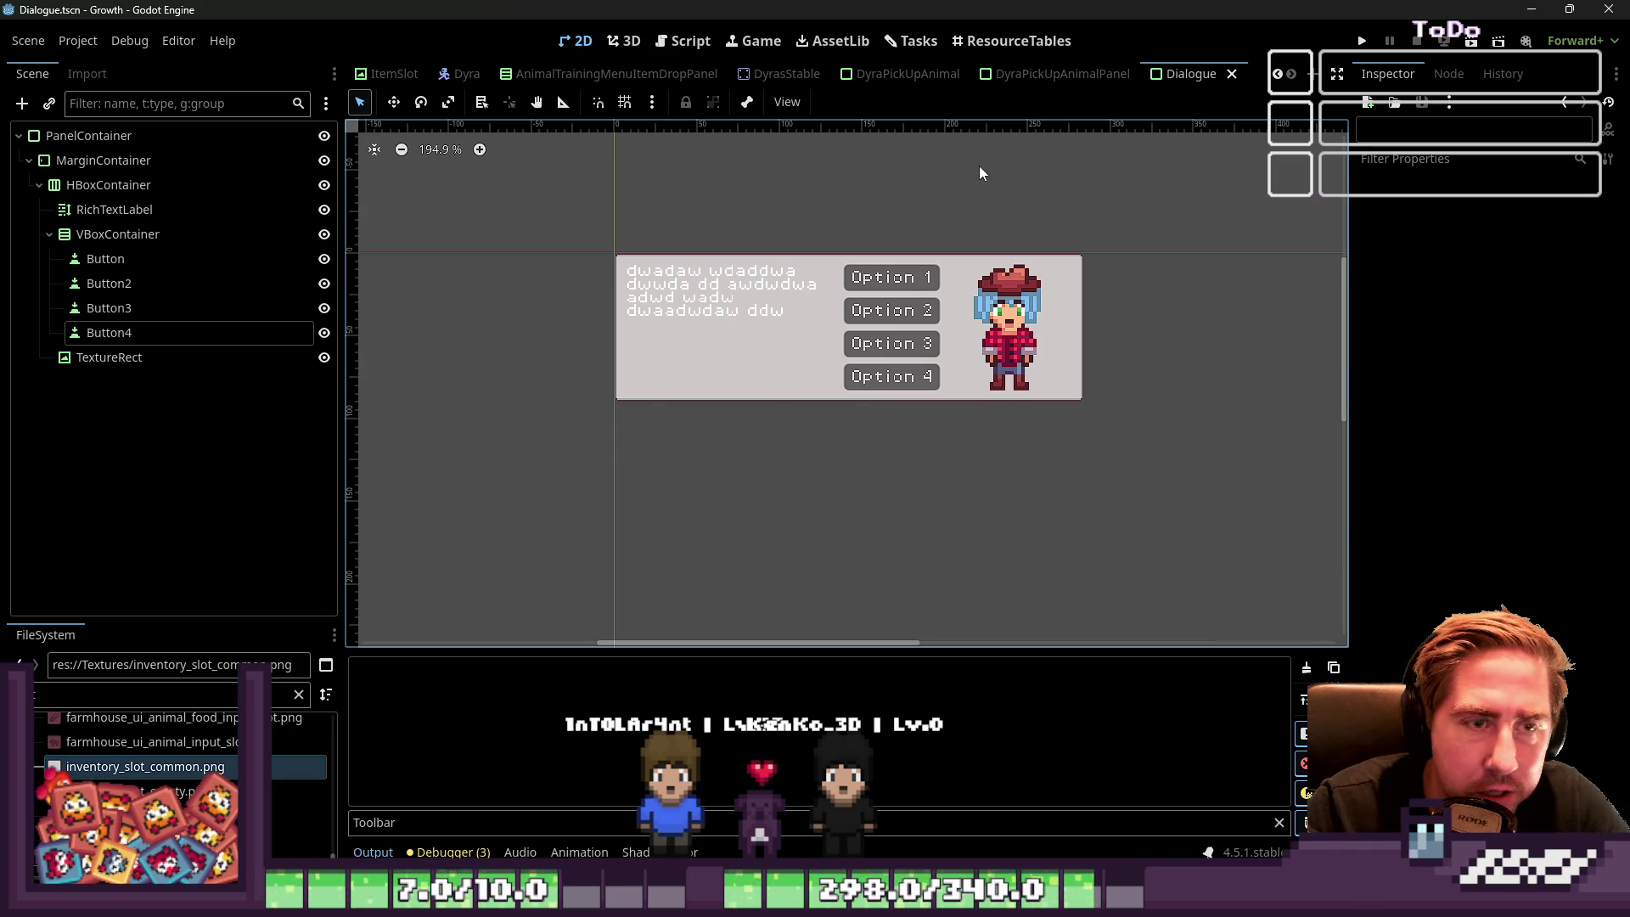
scroll(981, 174, "down", 2)
left_click(89, 136)
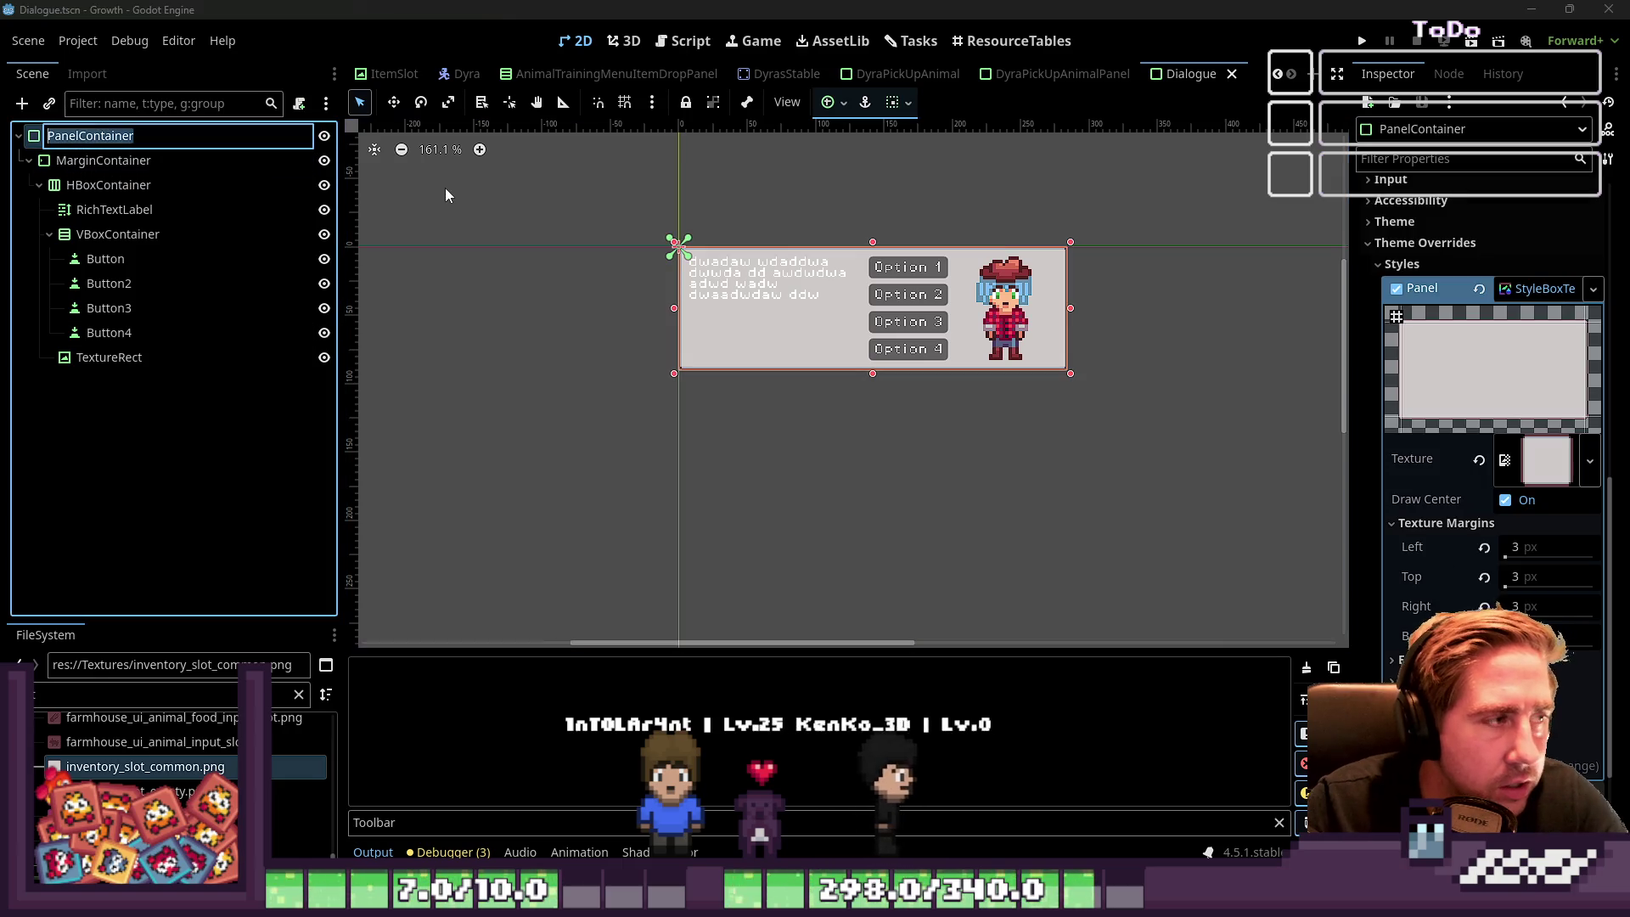
type("Dialogue")
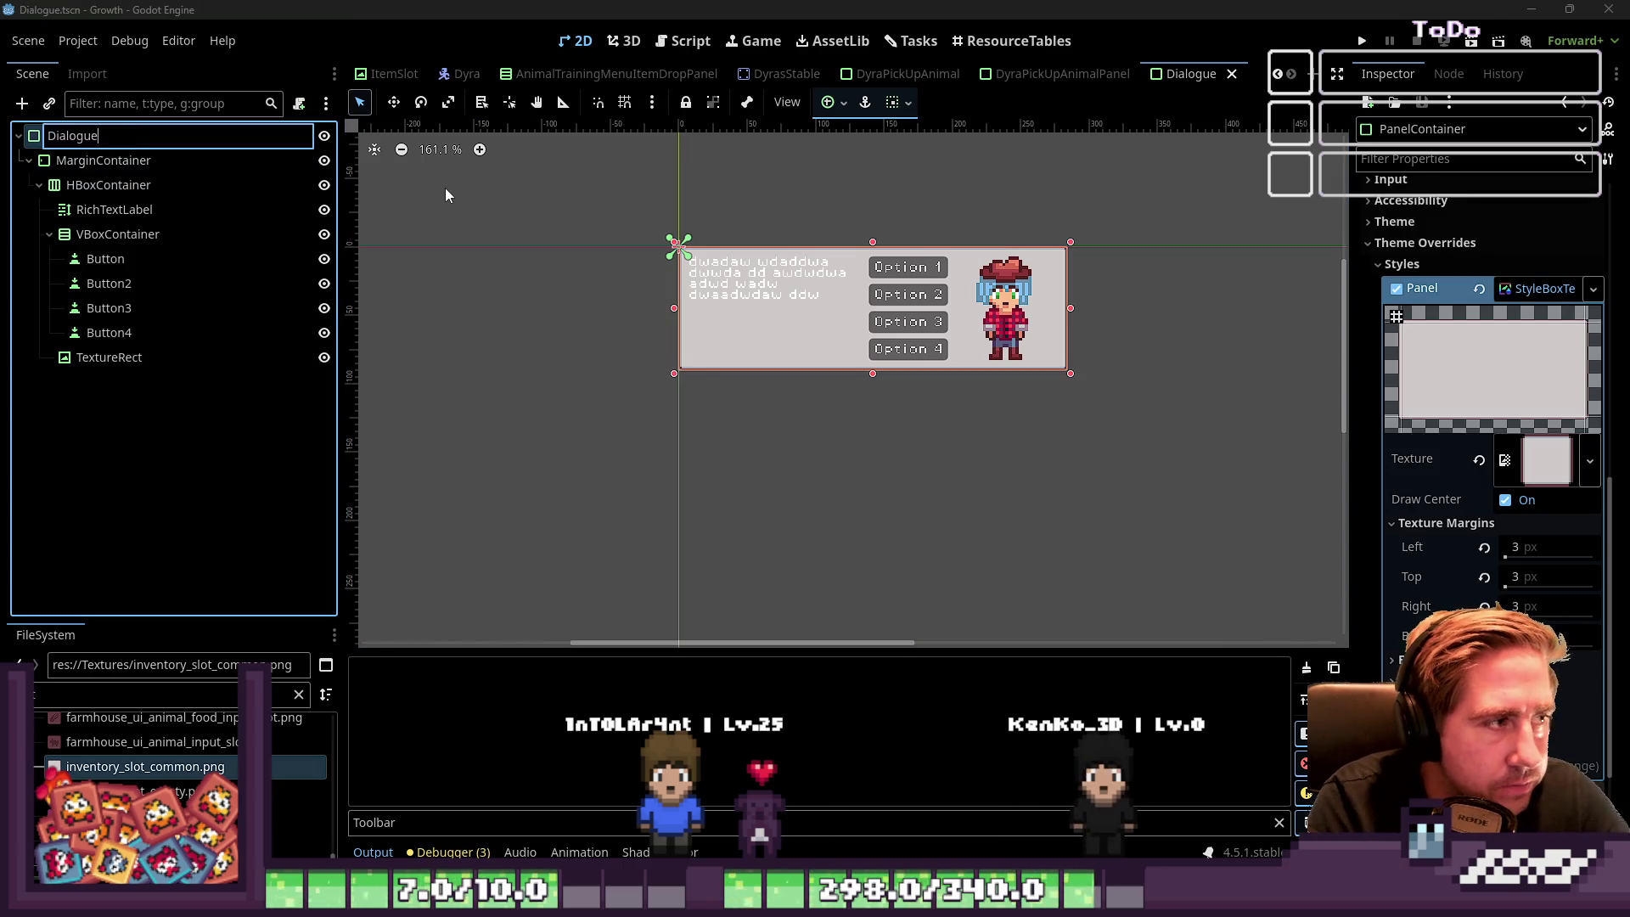
key("Return")
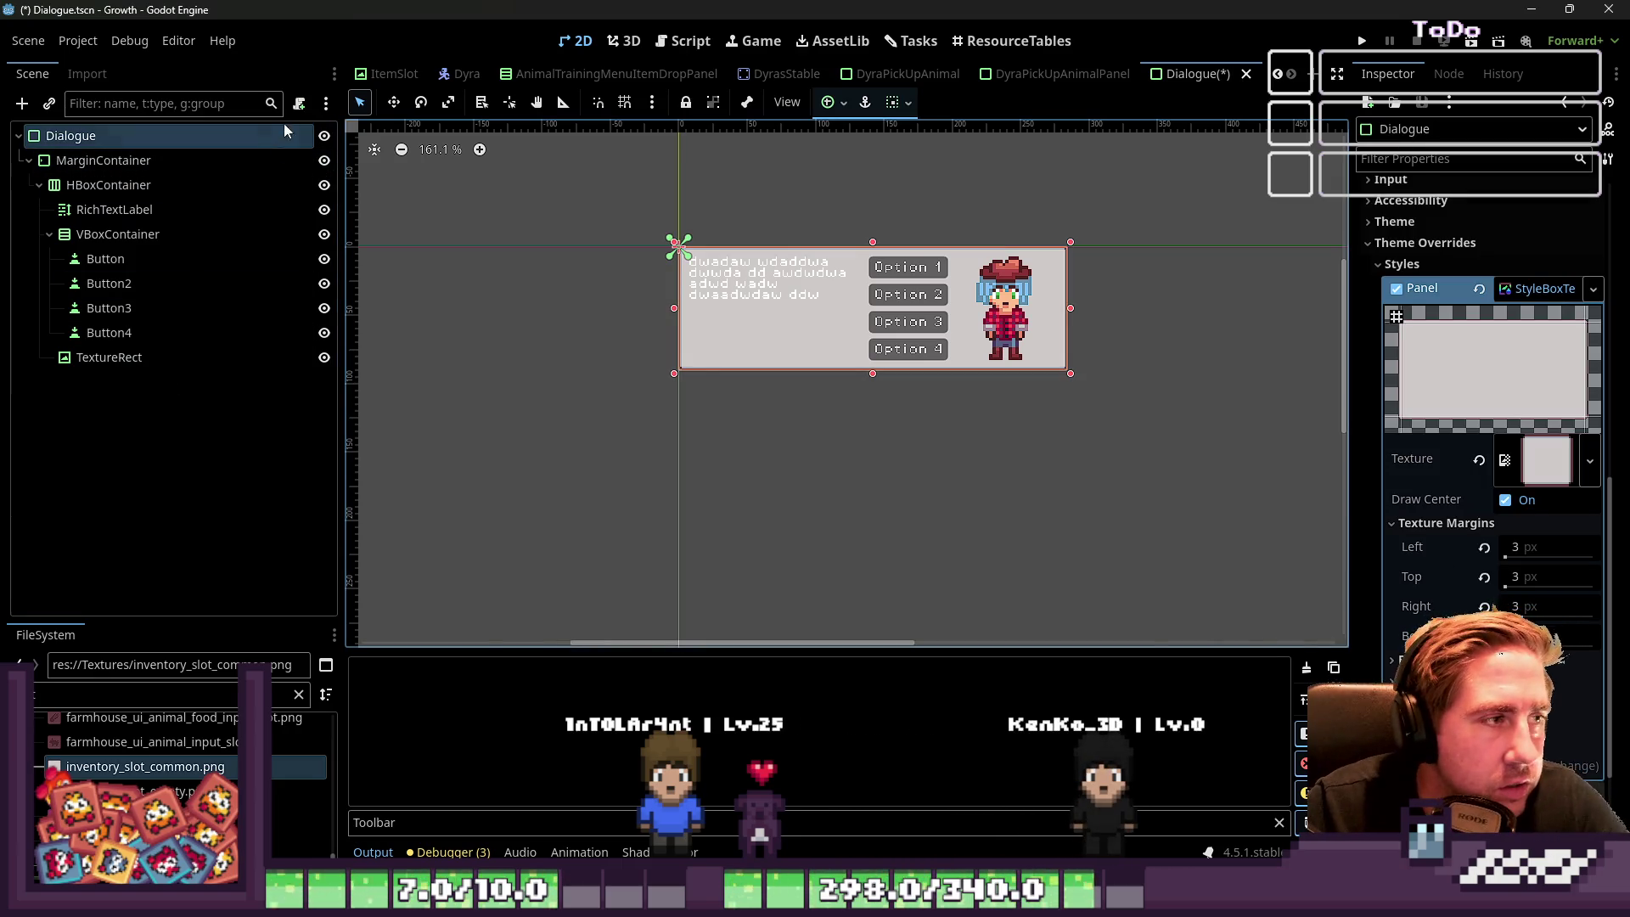
- Attach a new script to the Dialogue root saved as res://Scripts/Dialogue.gd
left_click(298, 103)
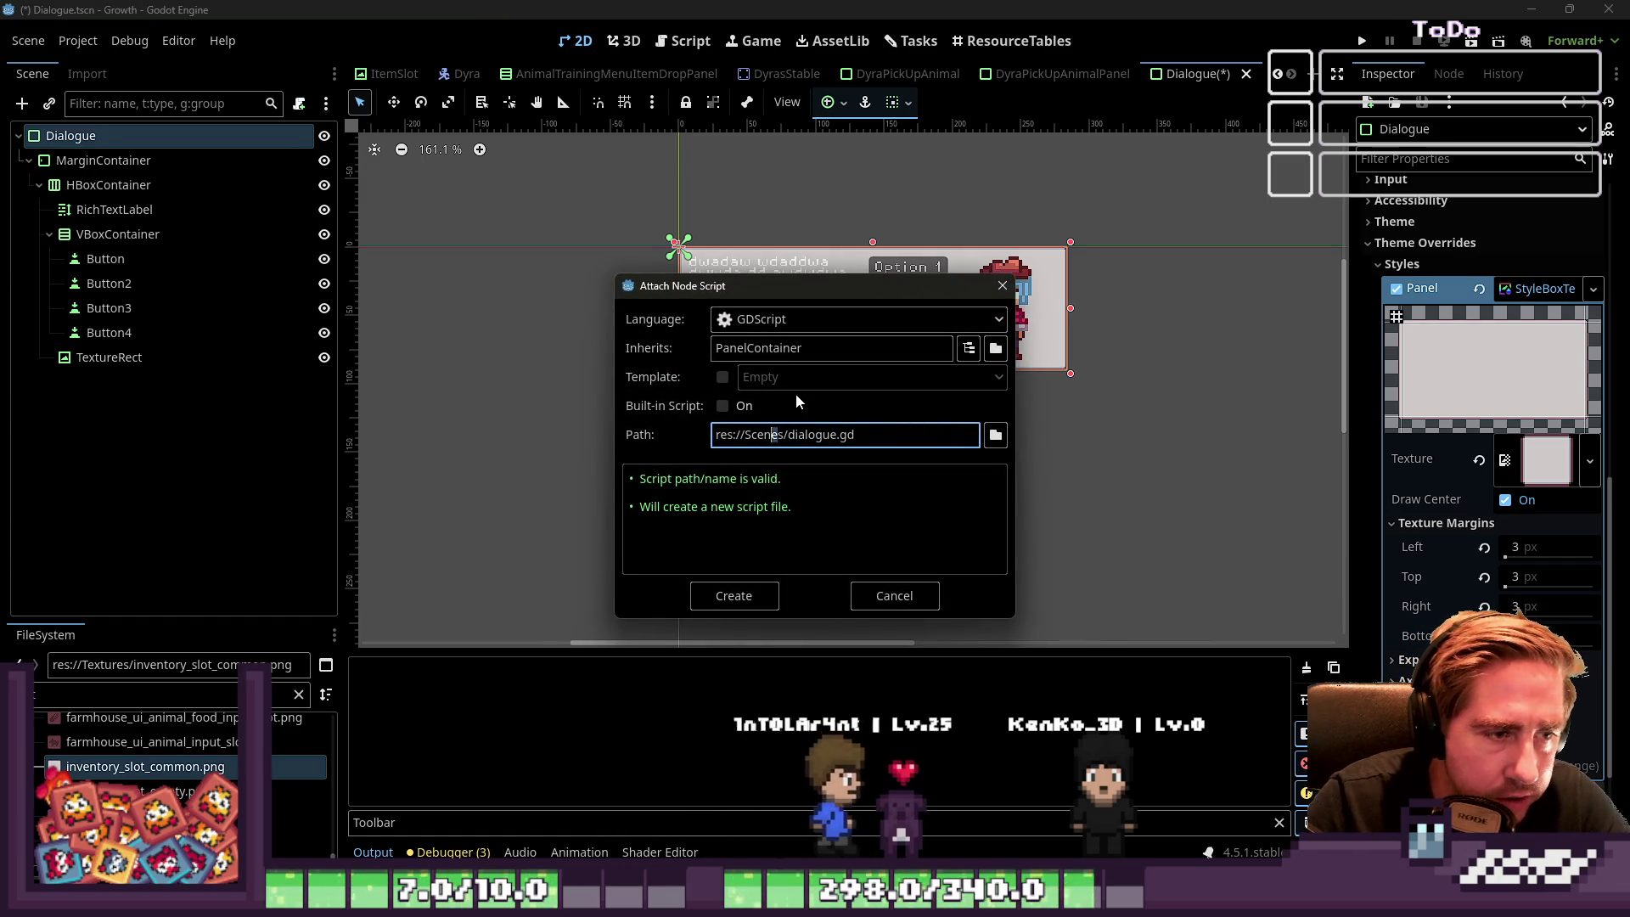
key("ctrl+shift+Left")
type("Scrpits")
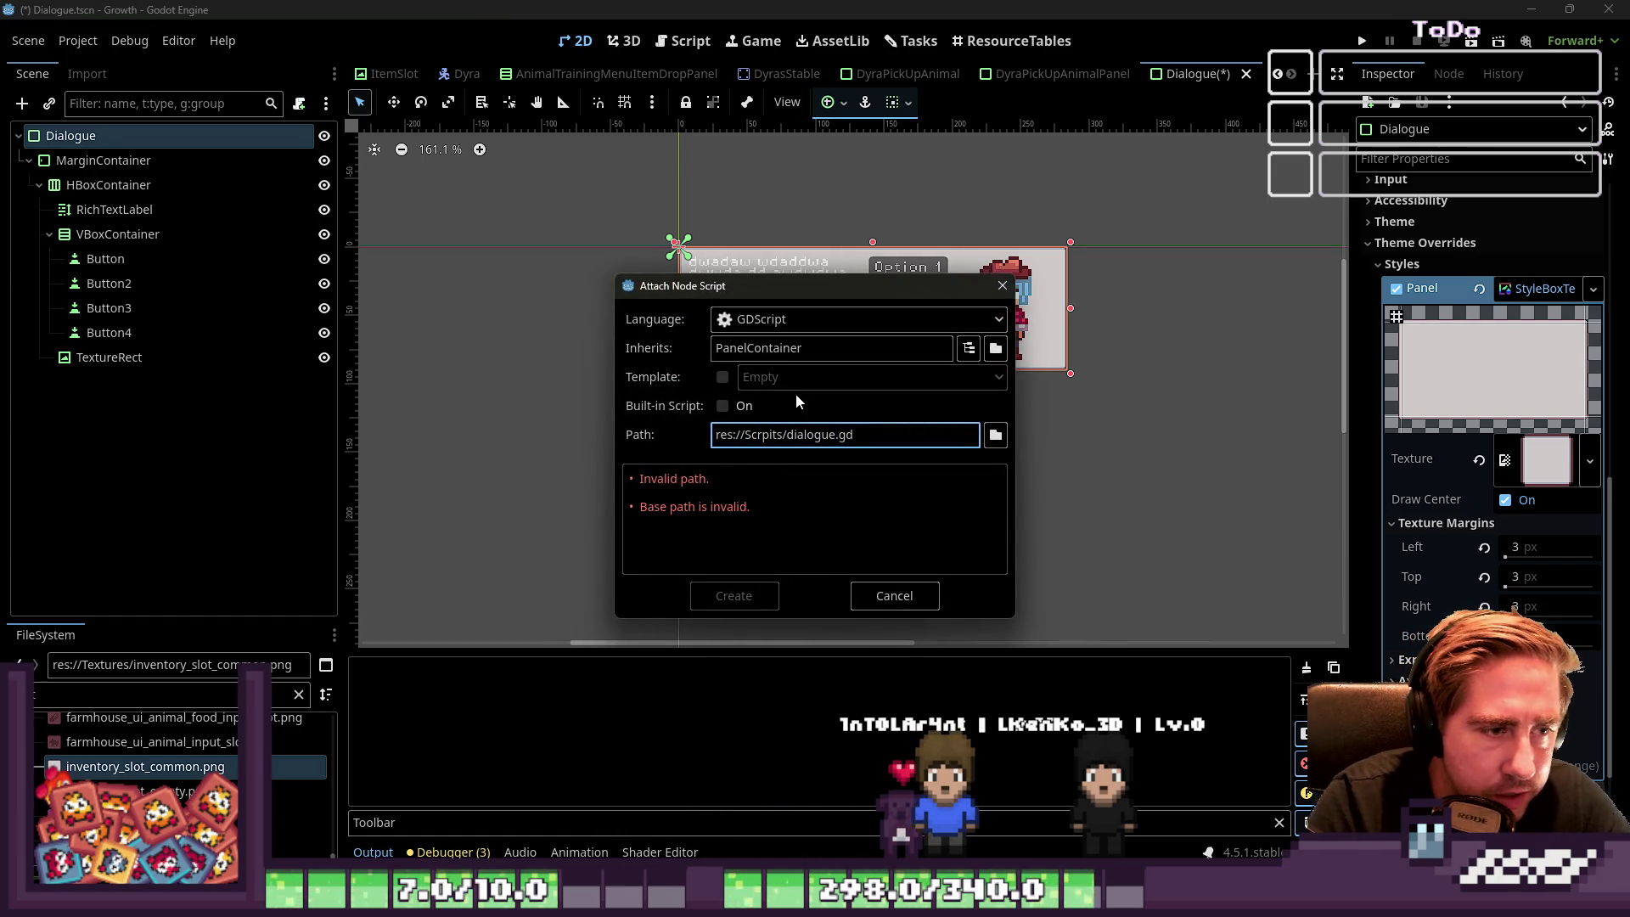
key("ctrl+BackSpace")
type("Scripts")
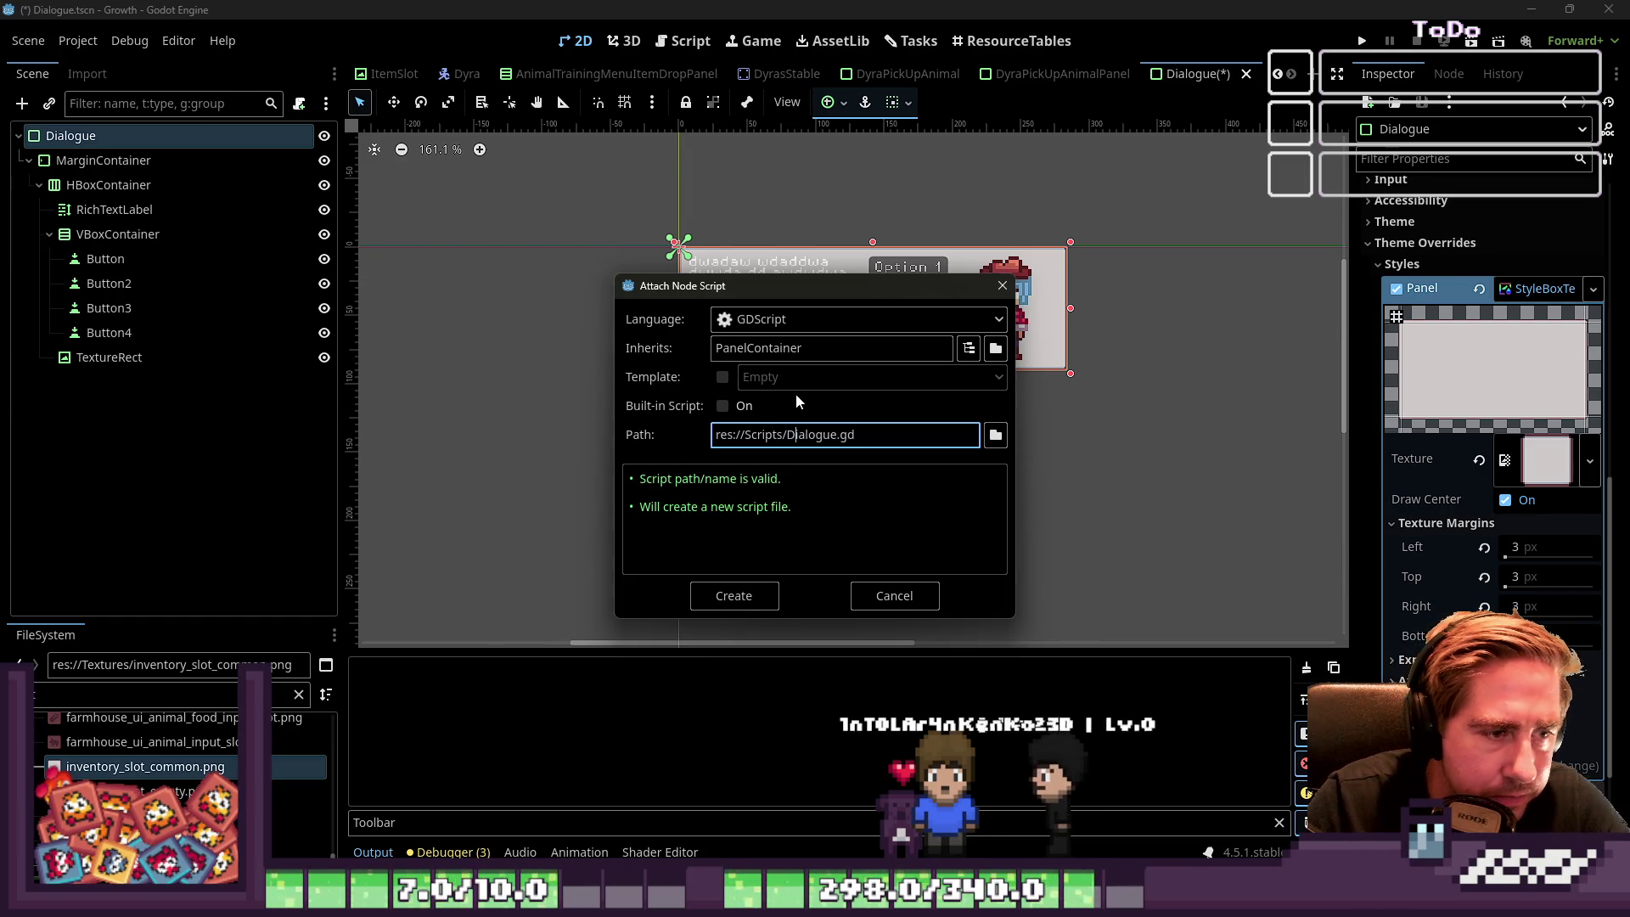
key("Delete")
type("D")
key("Return")
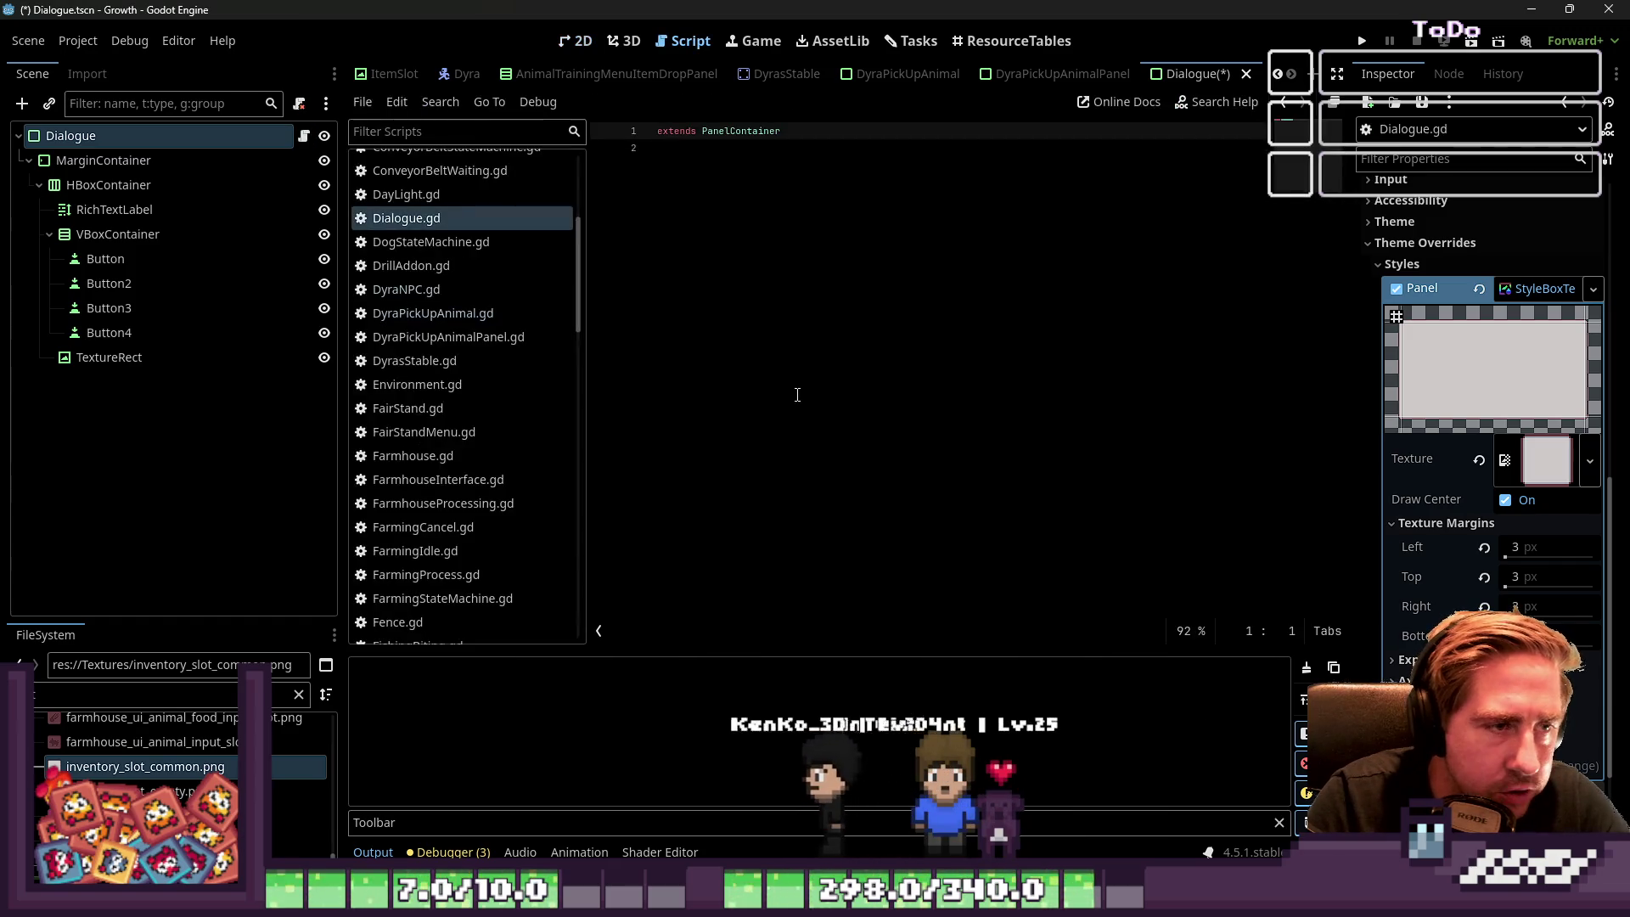
- Add 'class_name Dialogue' under the extends PanelContainer line and save the script
type("class_")
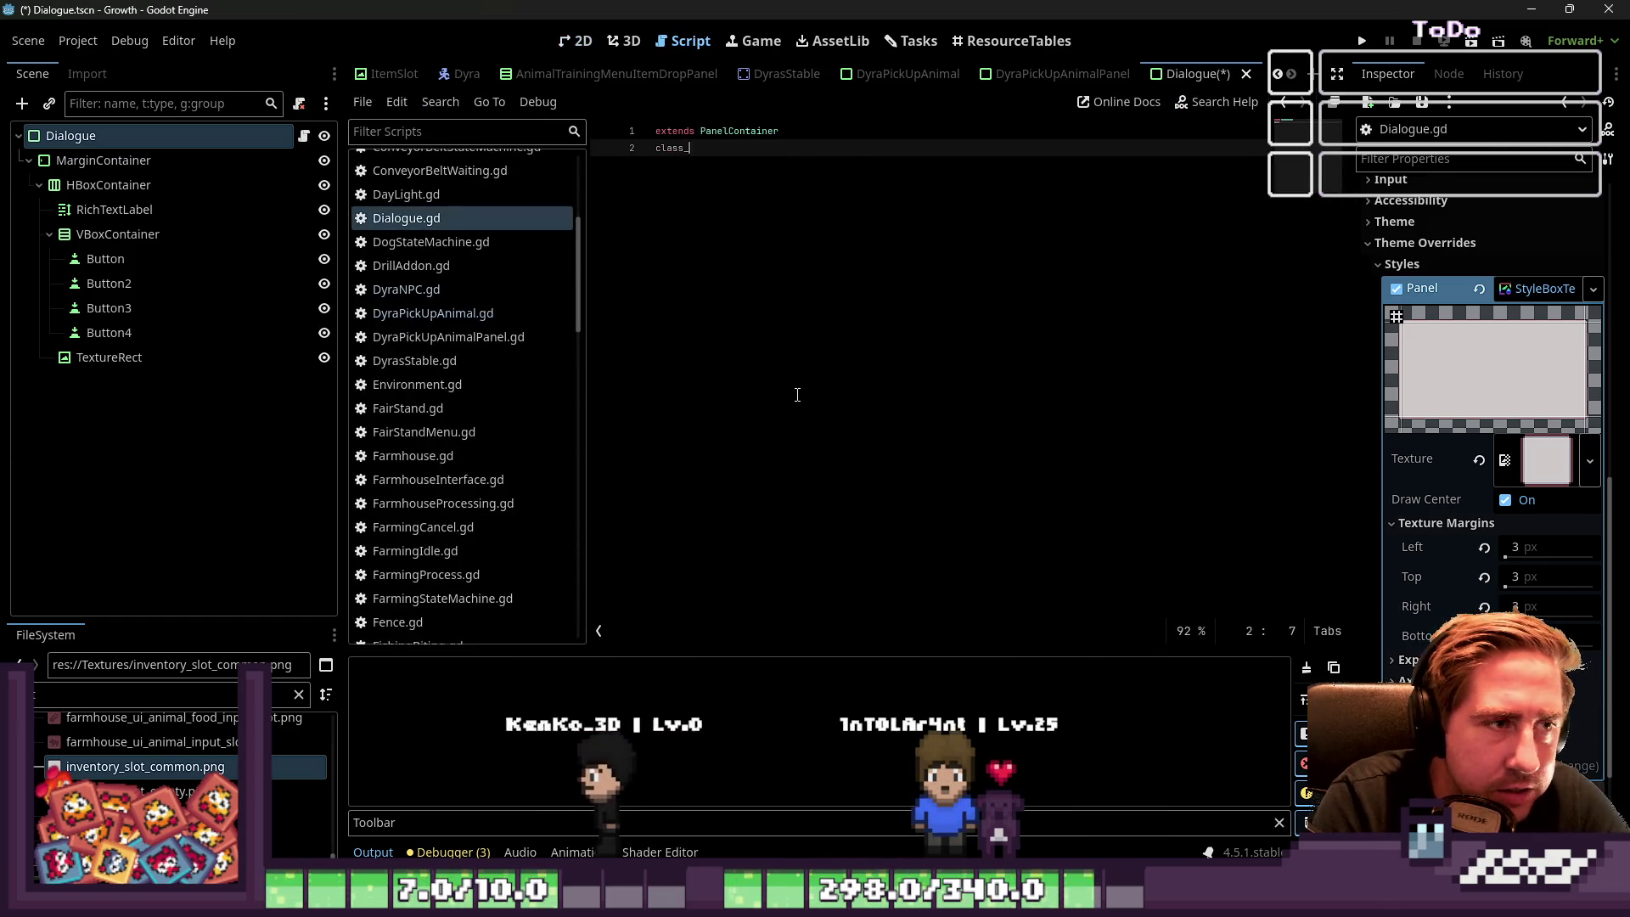
type("name Dialogue")
key("Return")
key("ctrl+s")
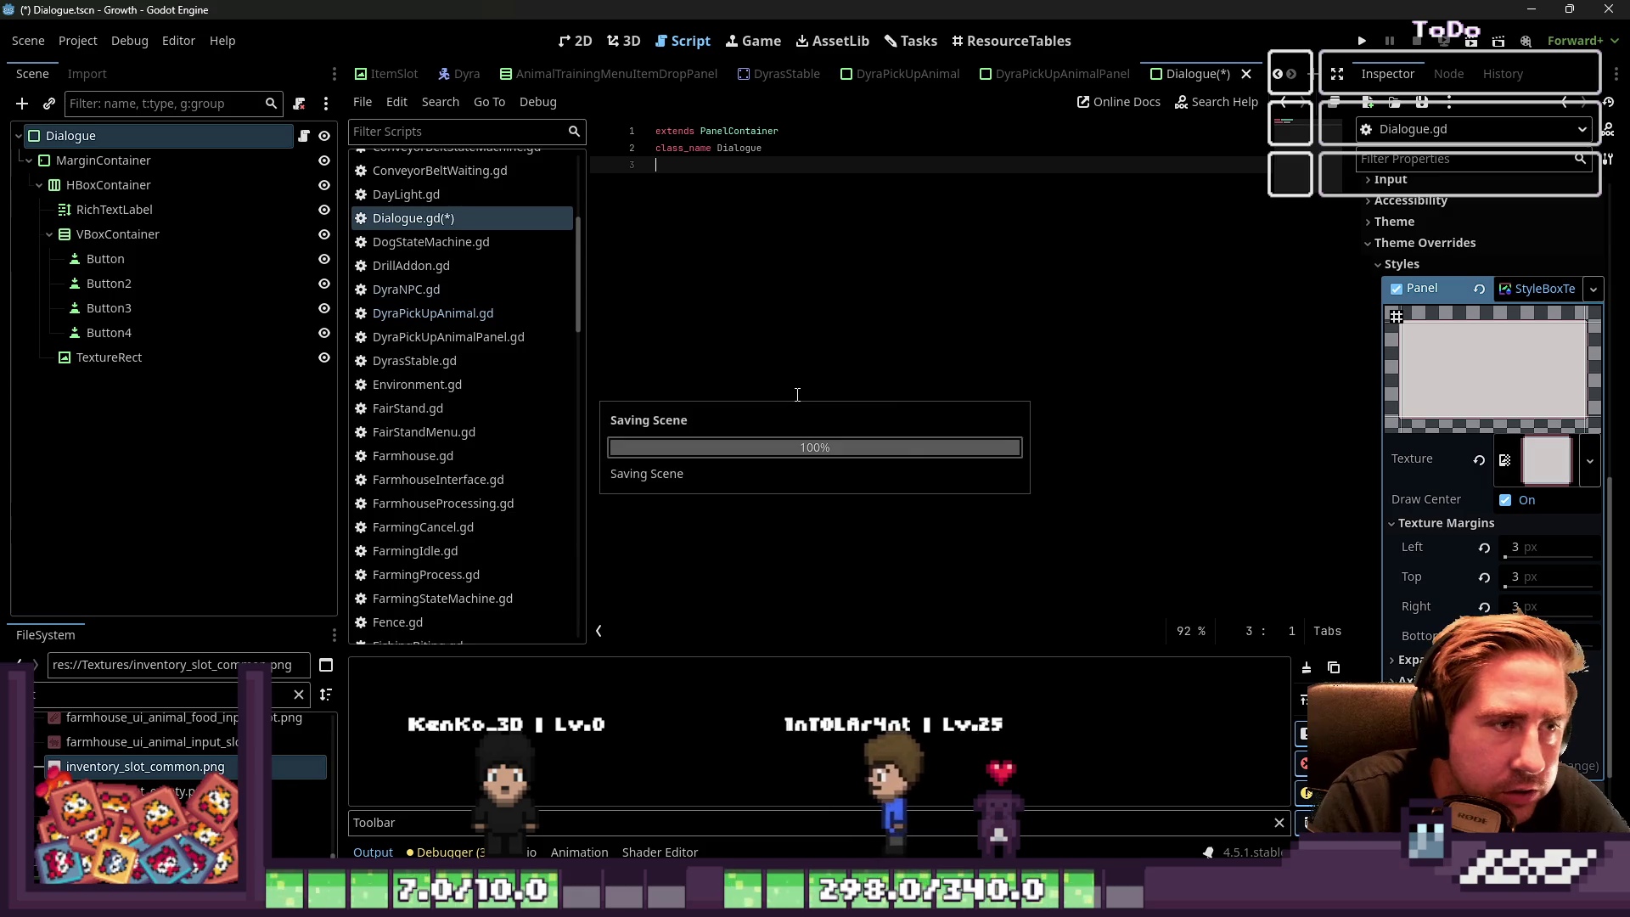
key("Return")
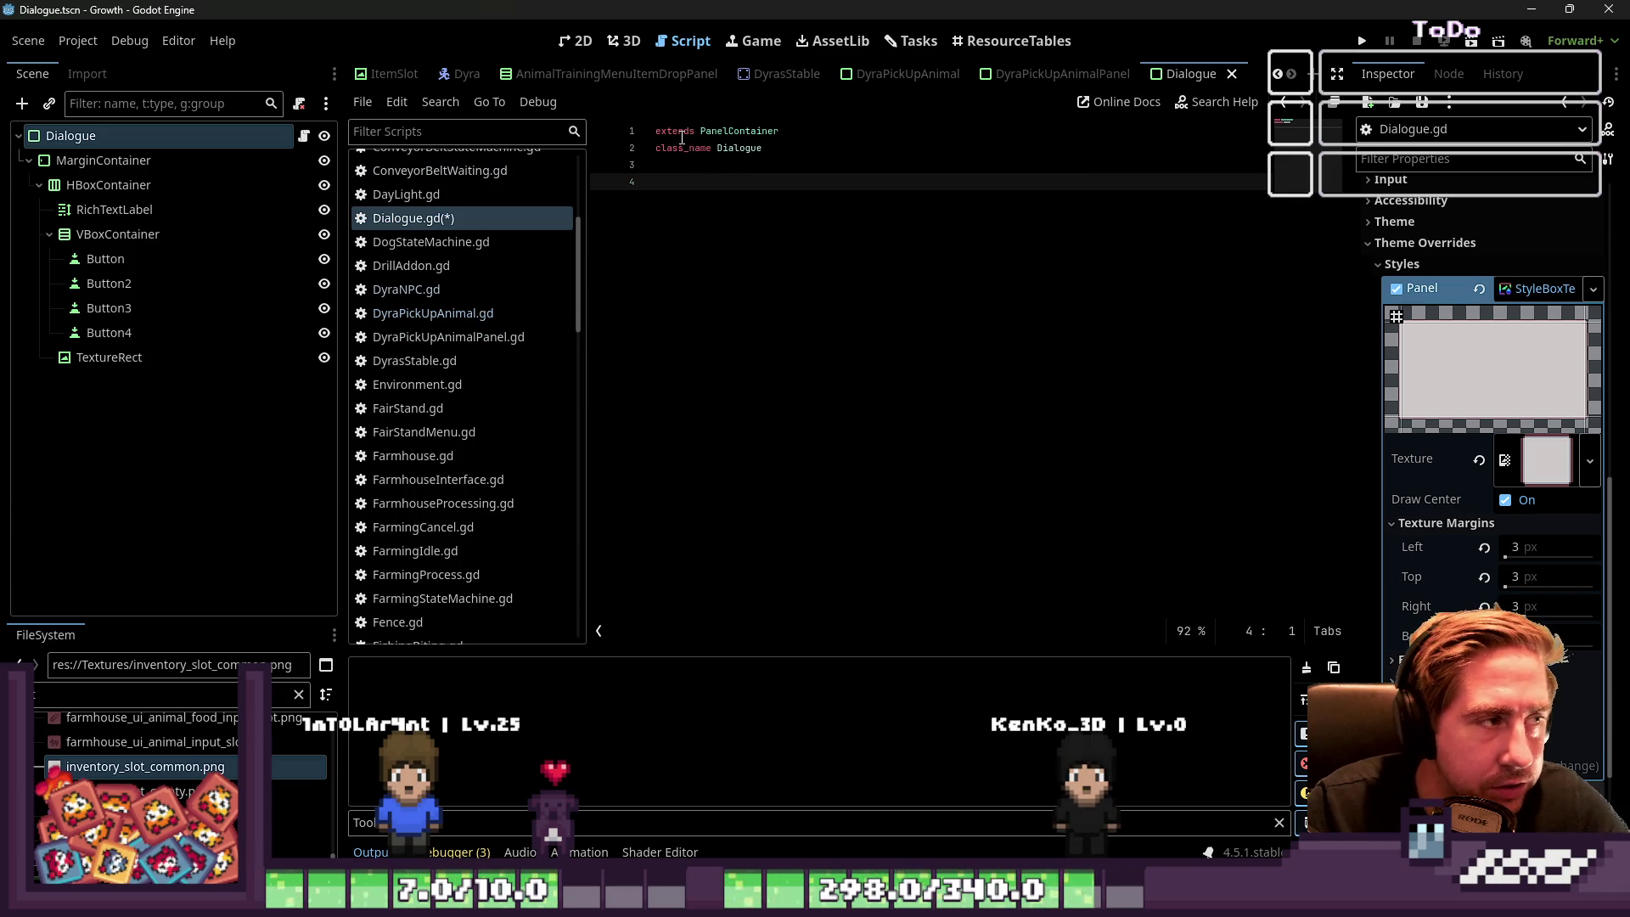
key("ctrl+s")
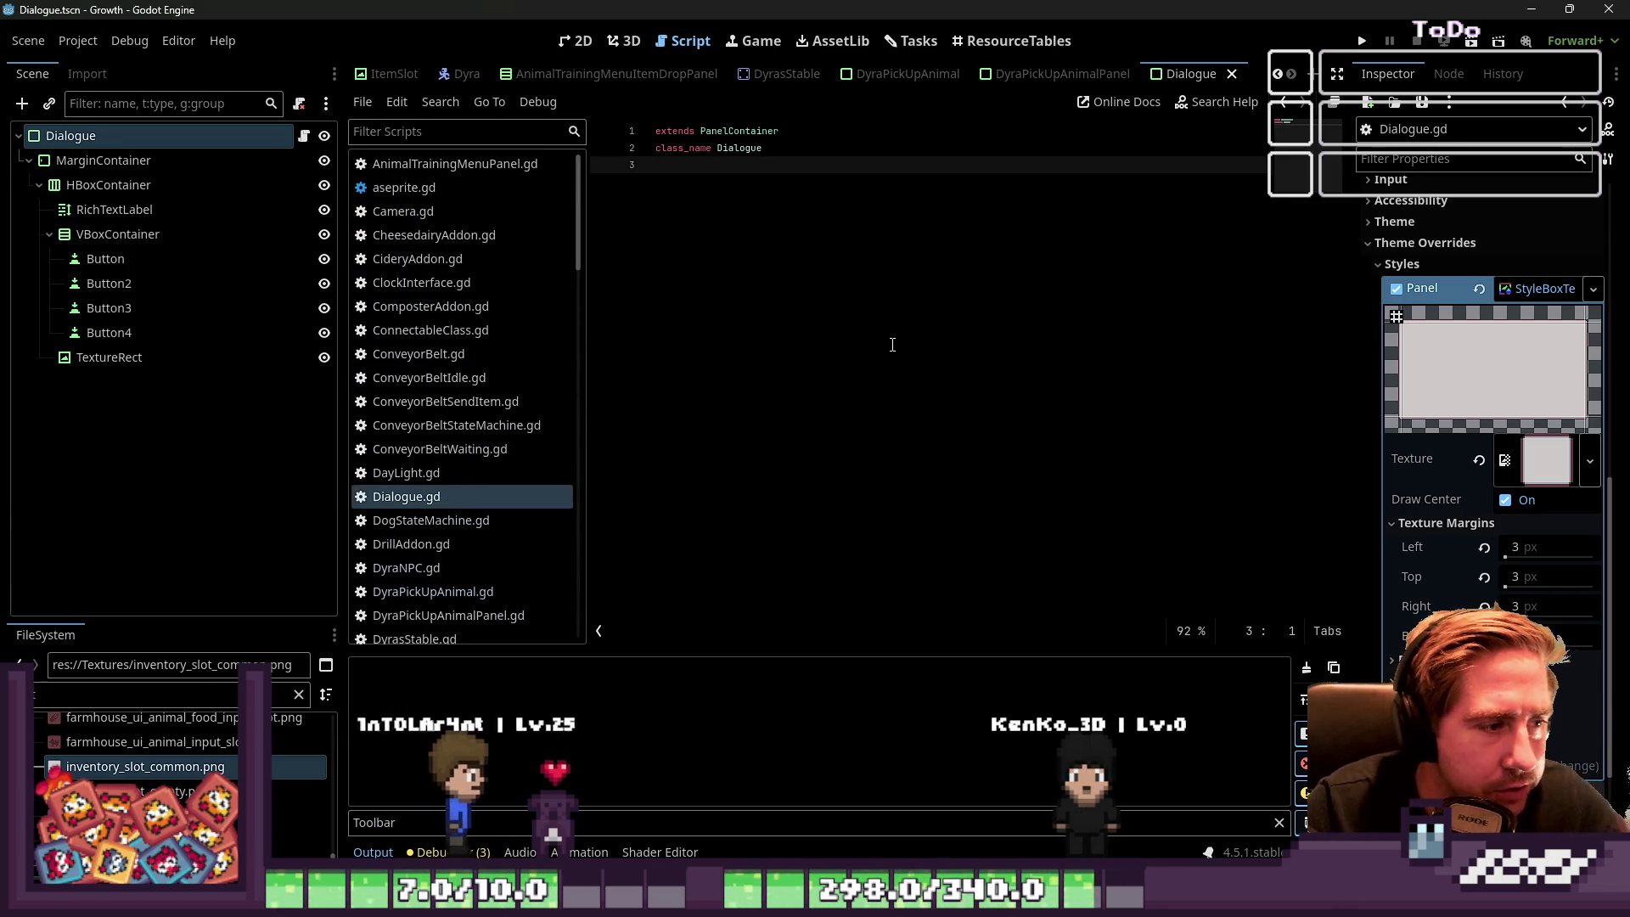
mouse_move(1130, 74)
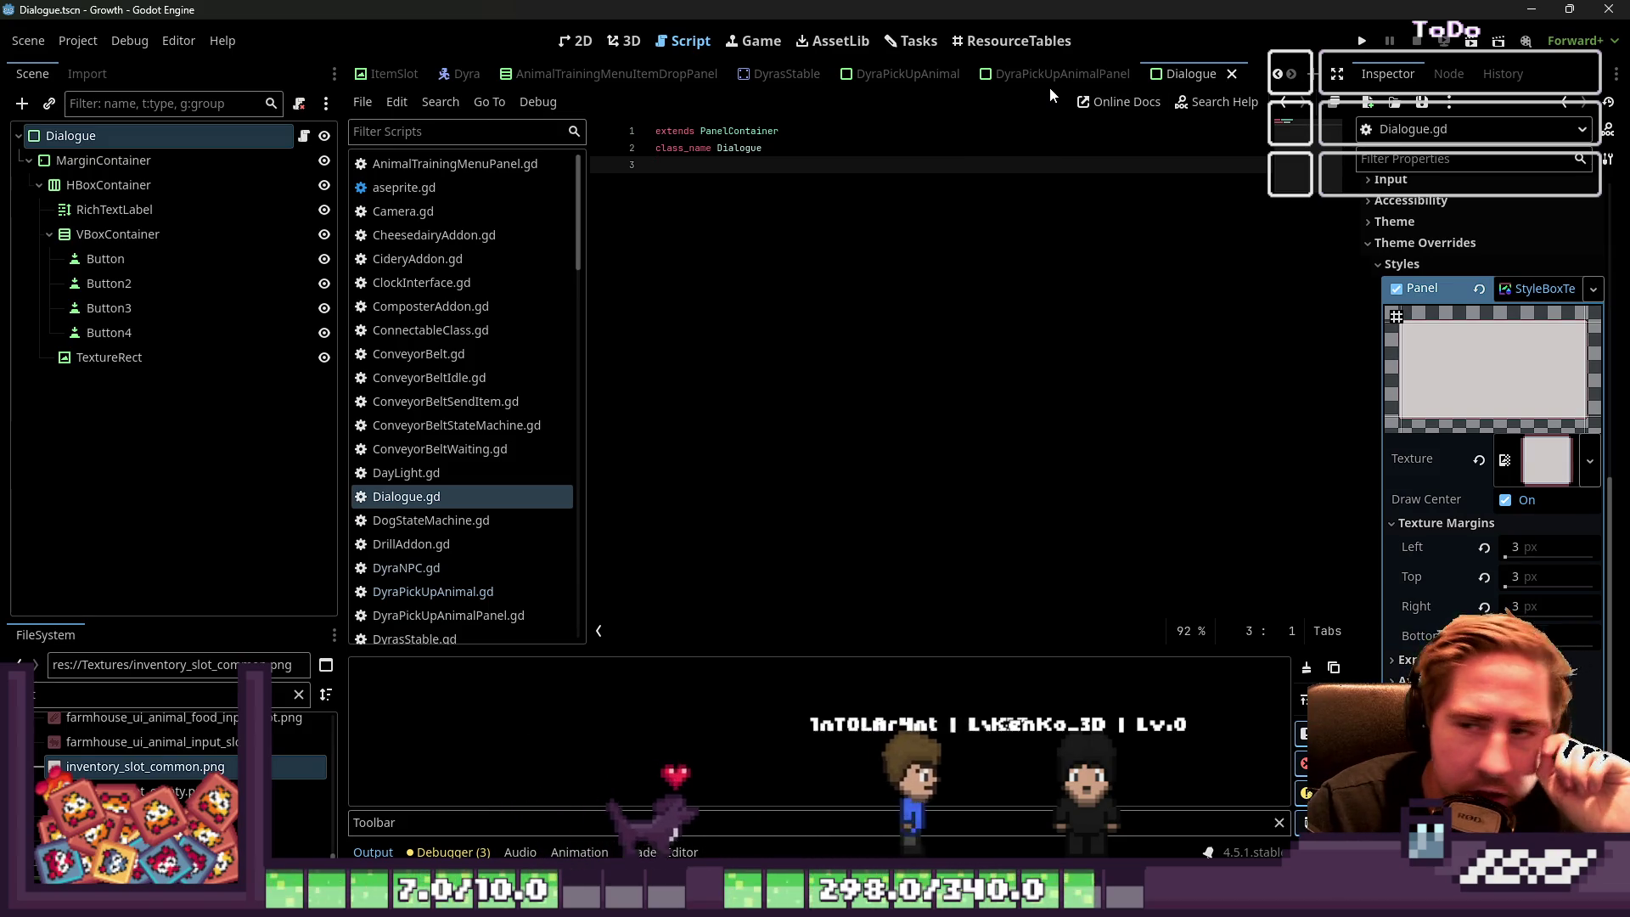
mouse_move(956, 65)
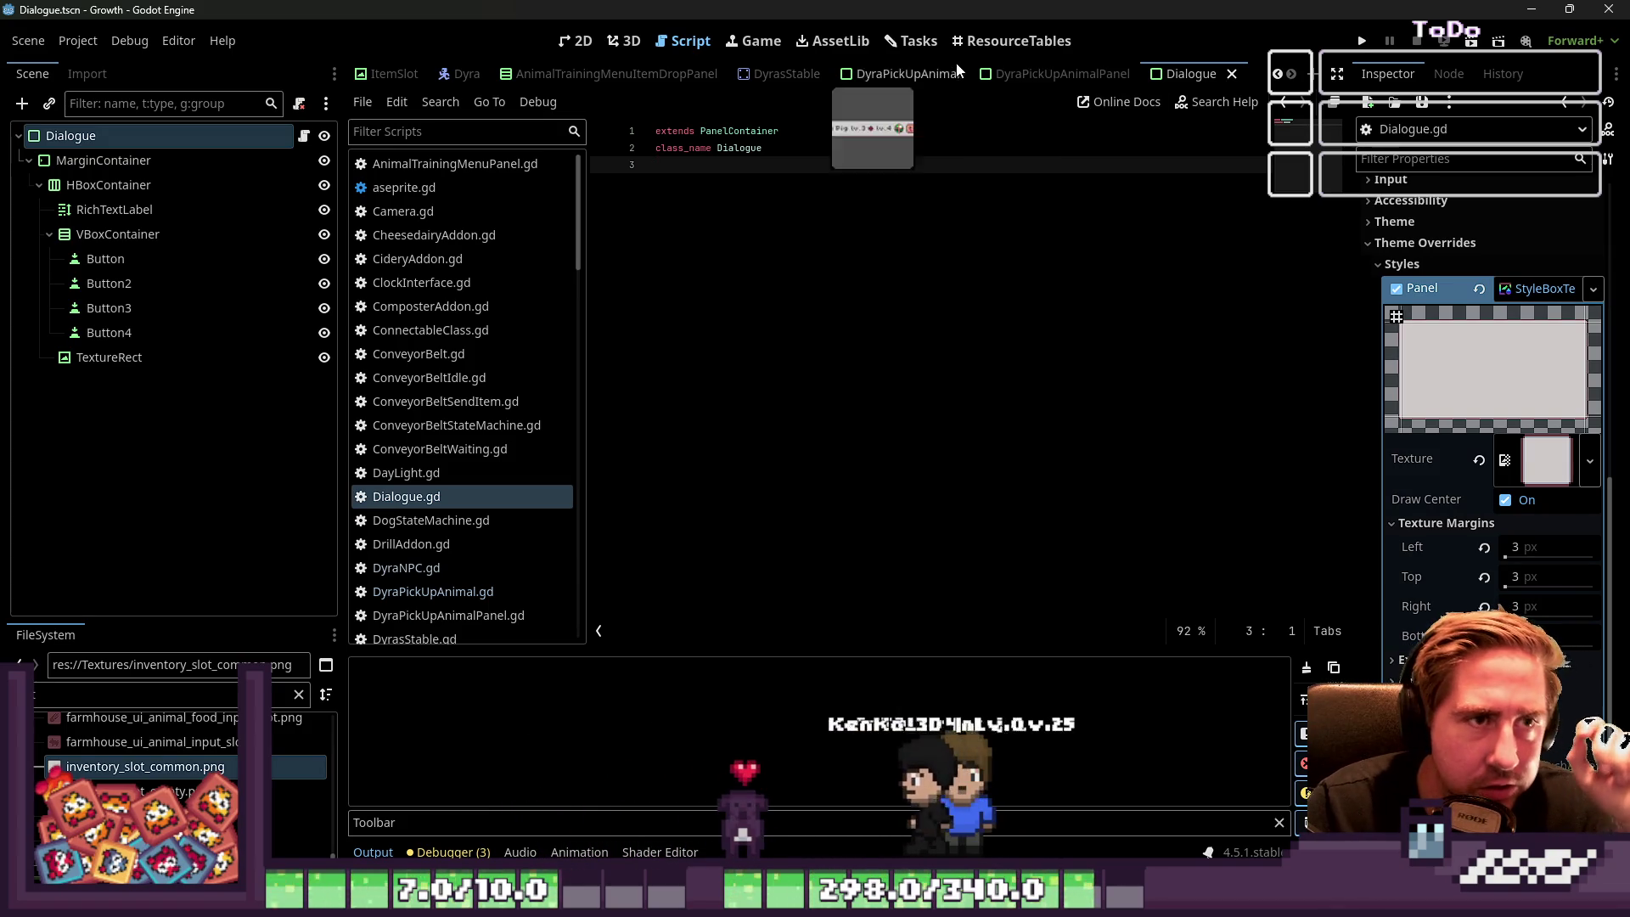
scroll(503, 362, "down", 5)
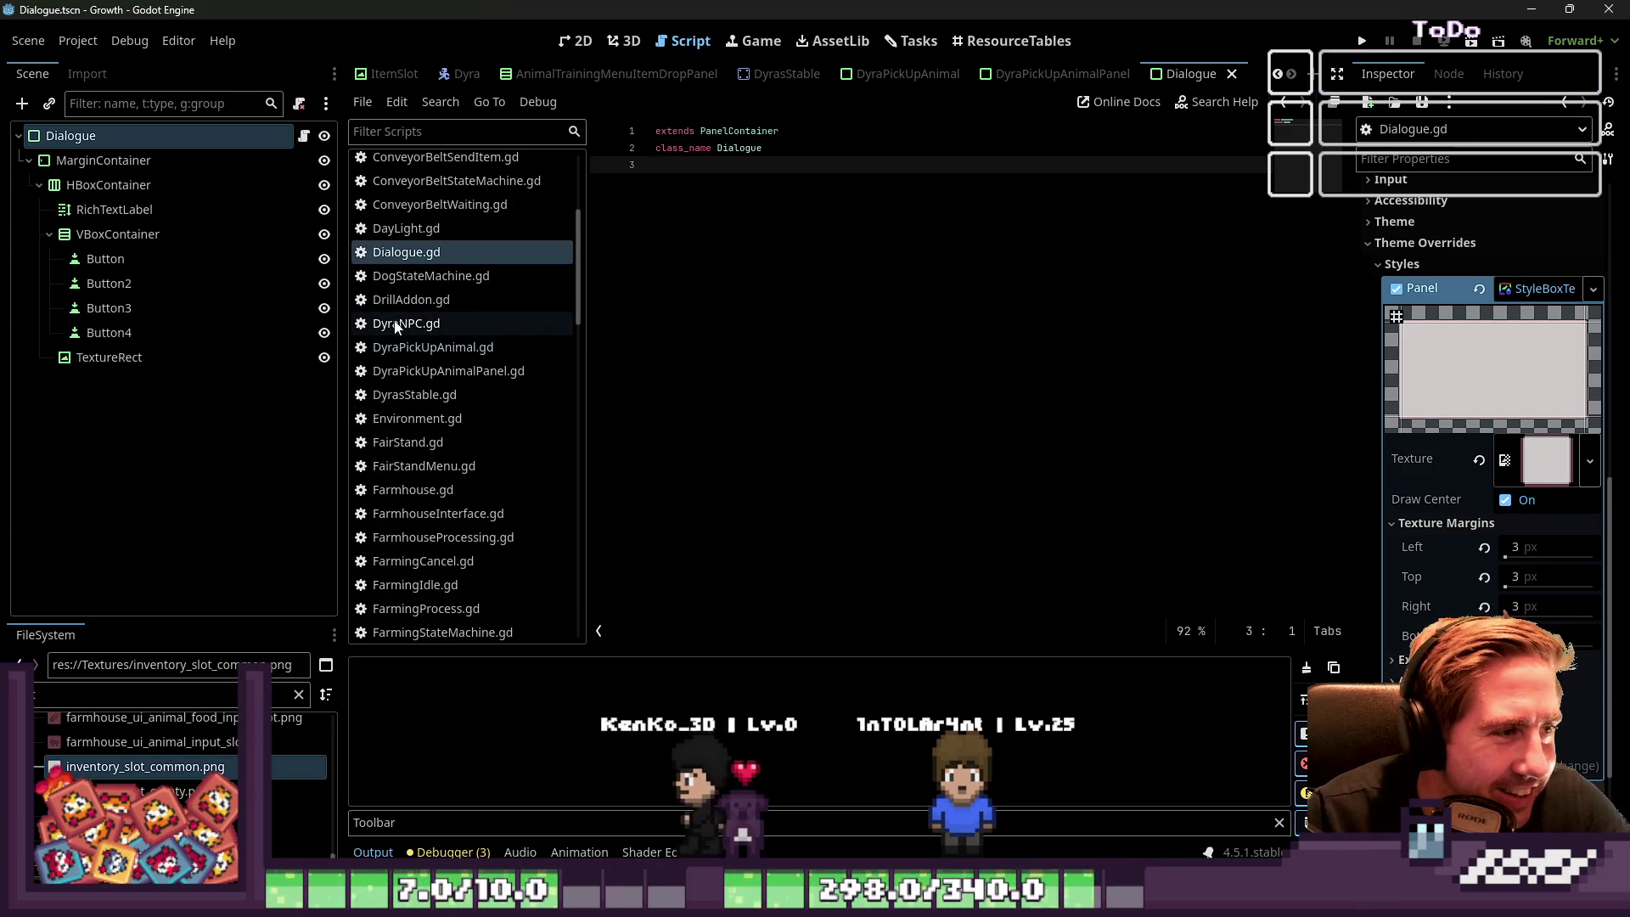
mouse_move(1026, 70)
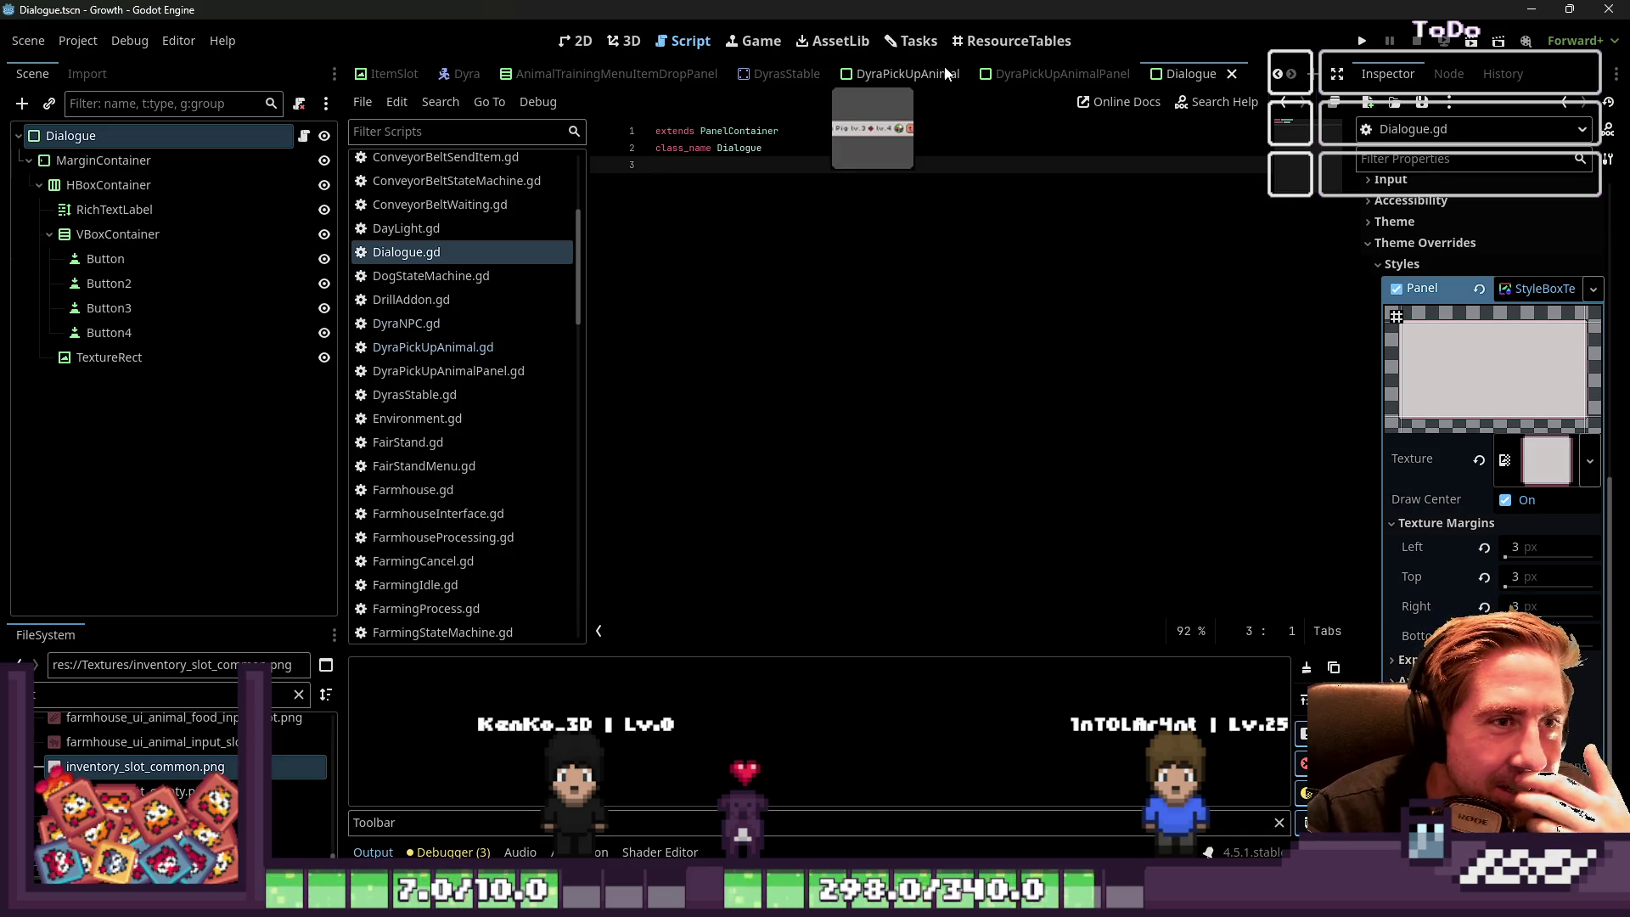
left_click(788, 77)
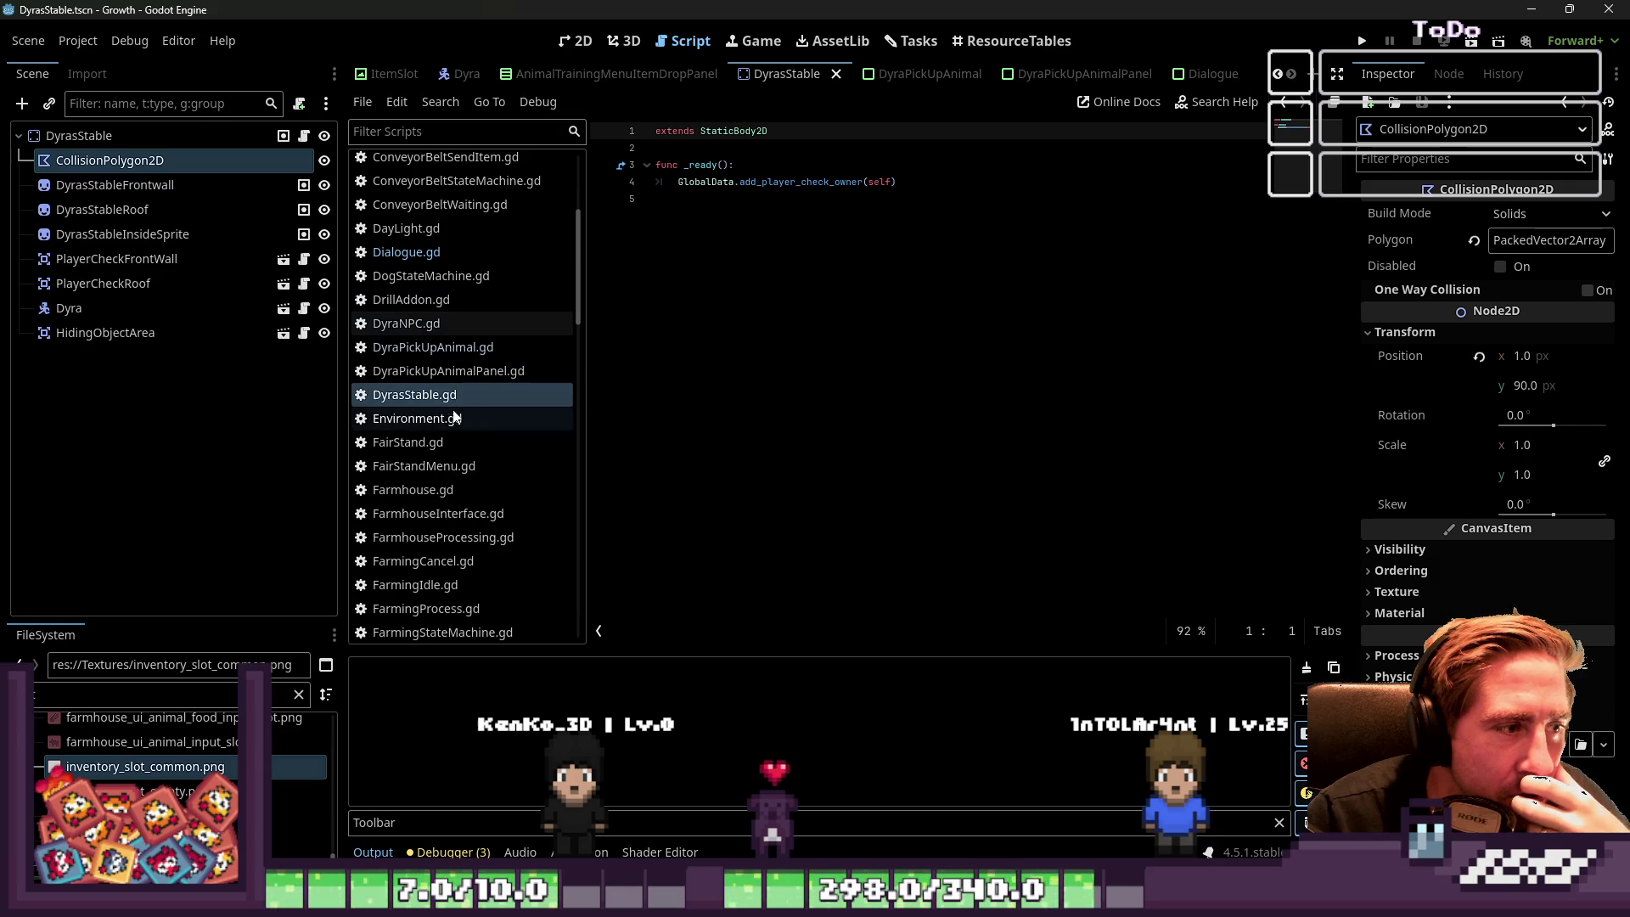
left_click(433, 324)
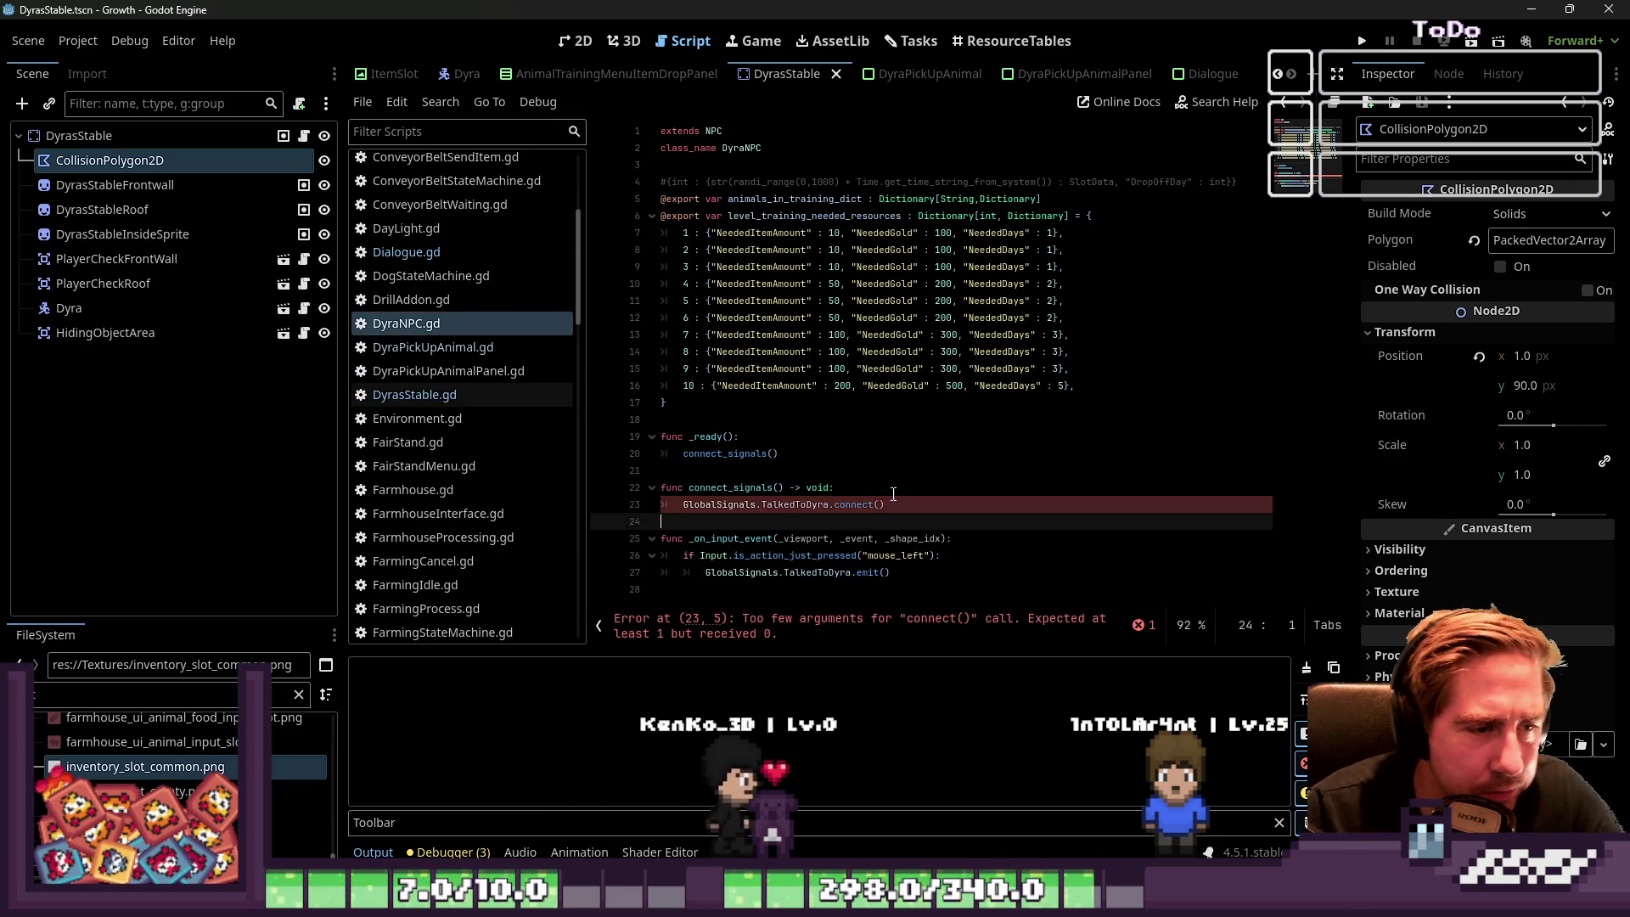
double_click(833, 506)
triple_click(732, 508)
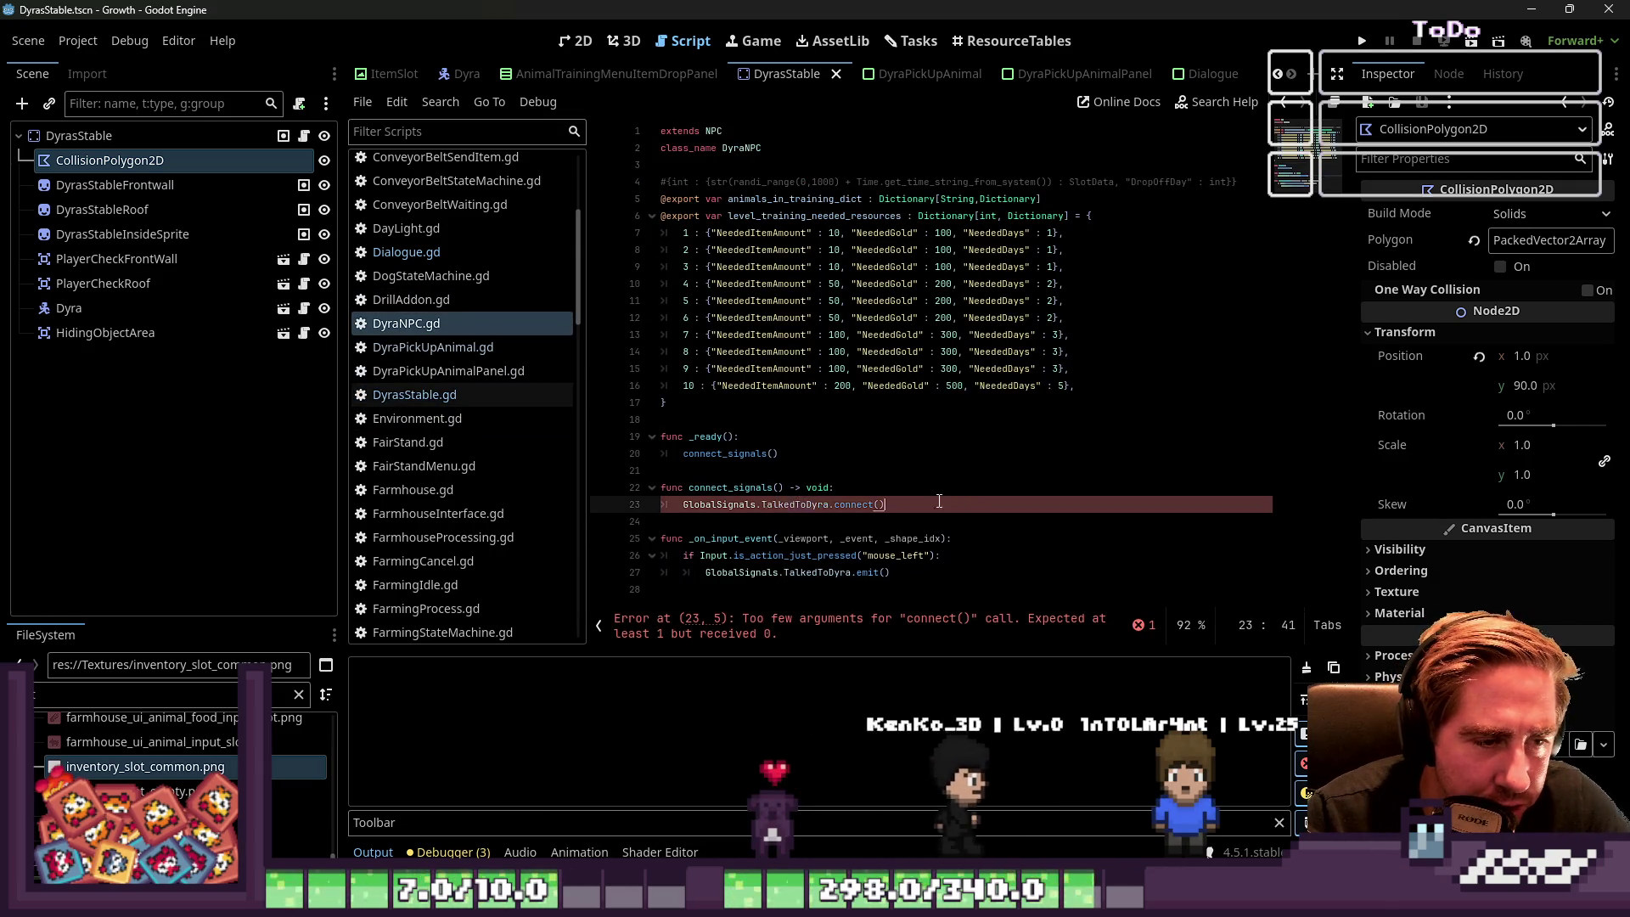
left_click(732, 521)
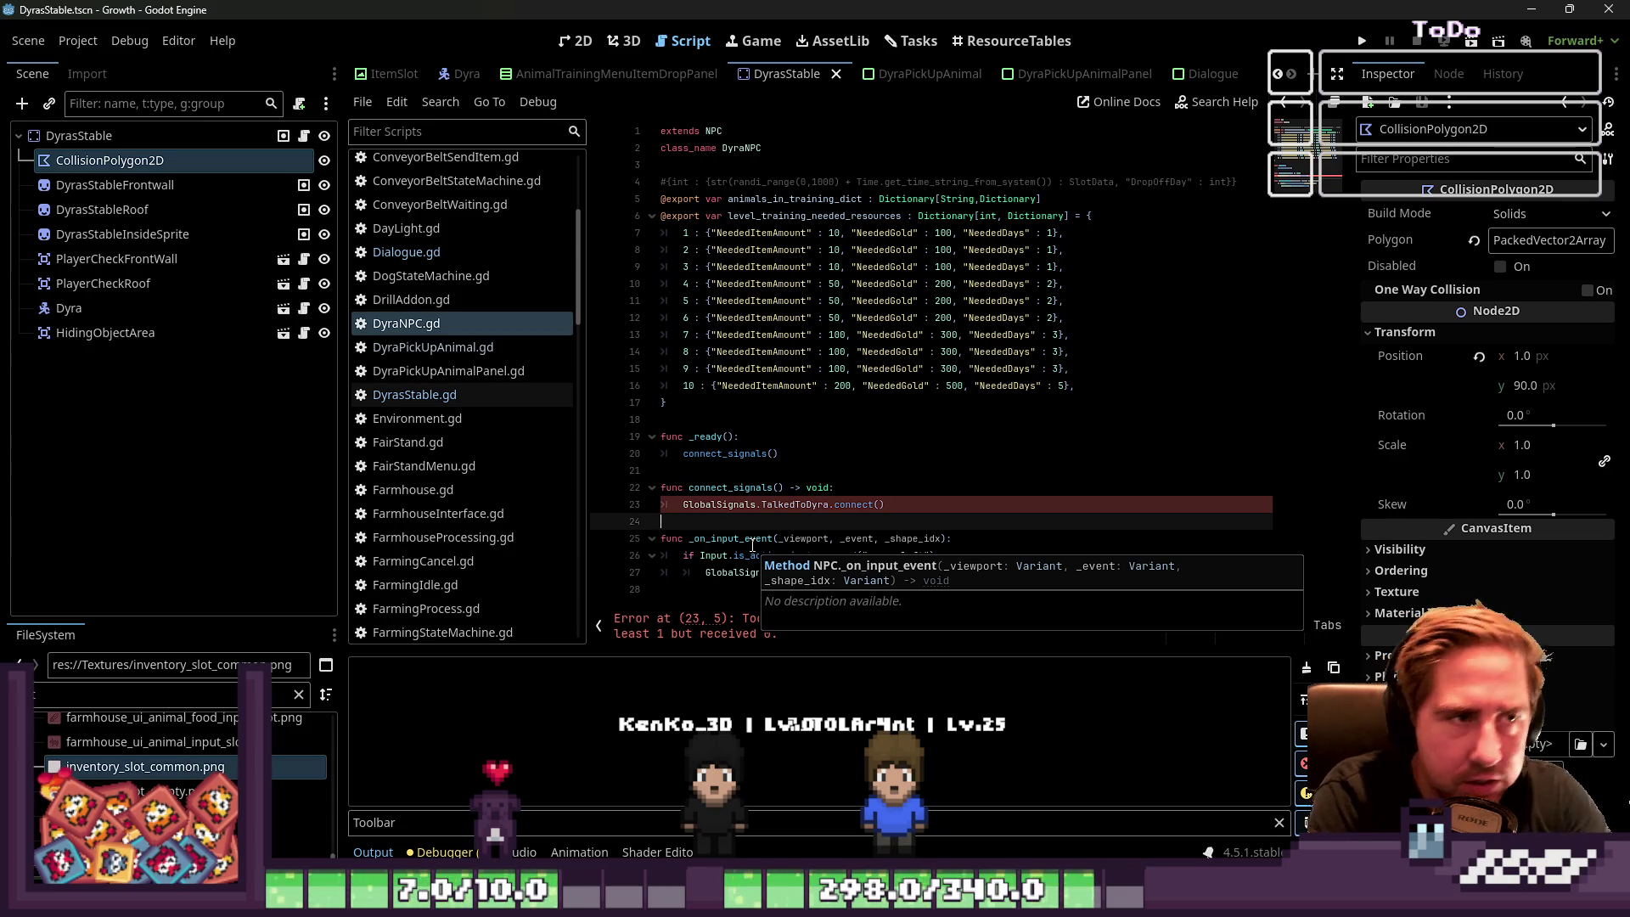
- Show the Dialogue scene in the 2D editor and box-select all ten panel nodes
left_click(1202, 74)
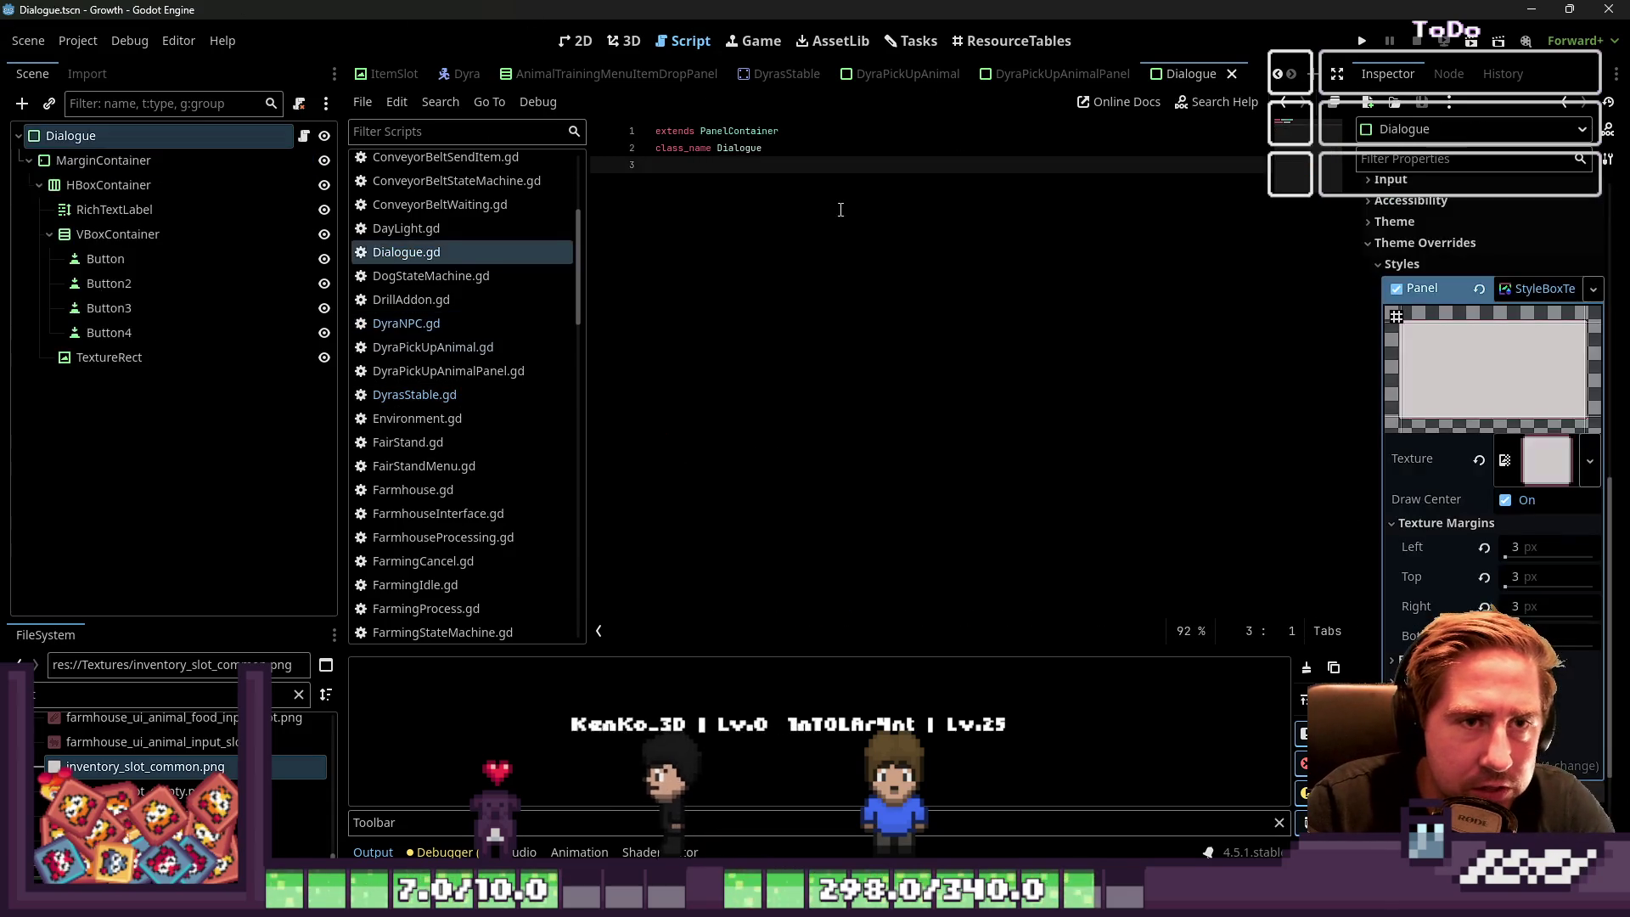
key("ctrl+F1")
mouse_move(689, 199)
left_mouse_down()
mouse_move(1214, 479)
mouse_move(474, 155)
left_mouse_up()
left_click_drag(620, 202, 1230, 491)
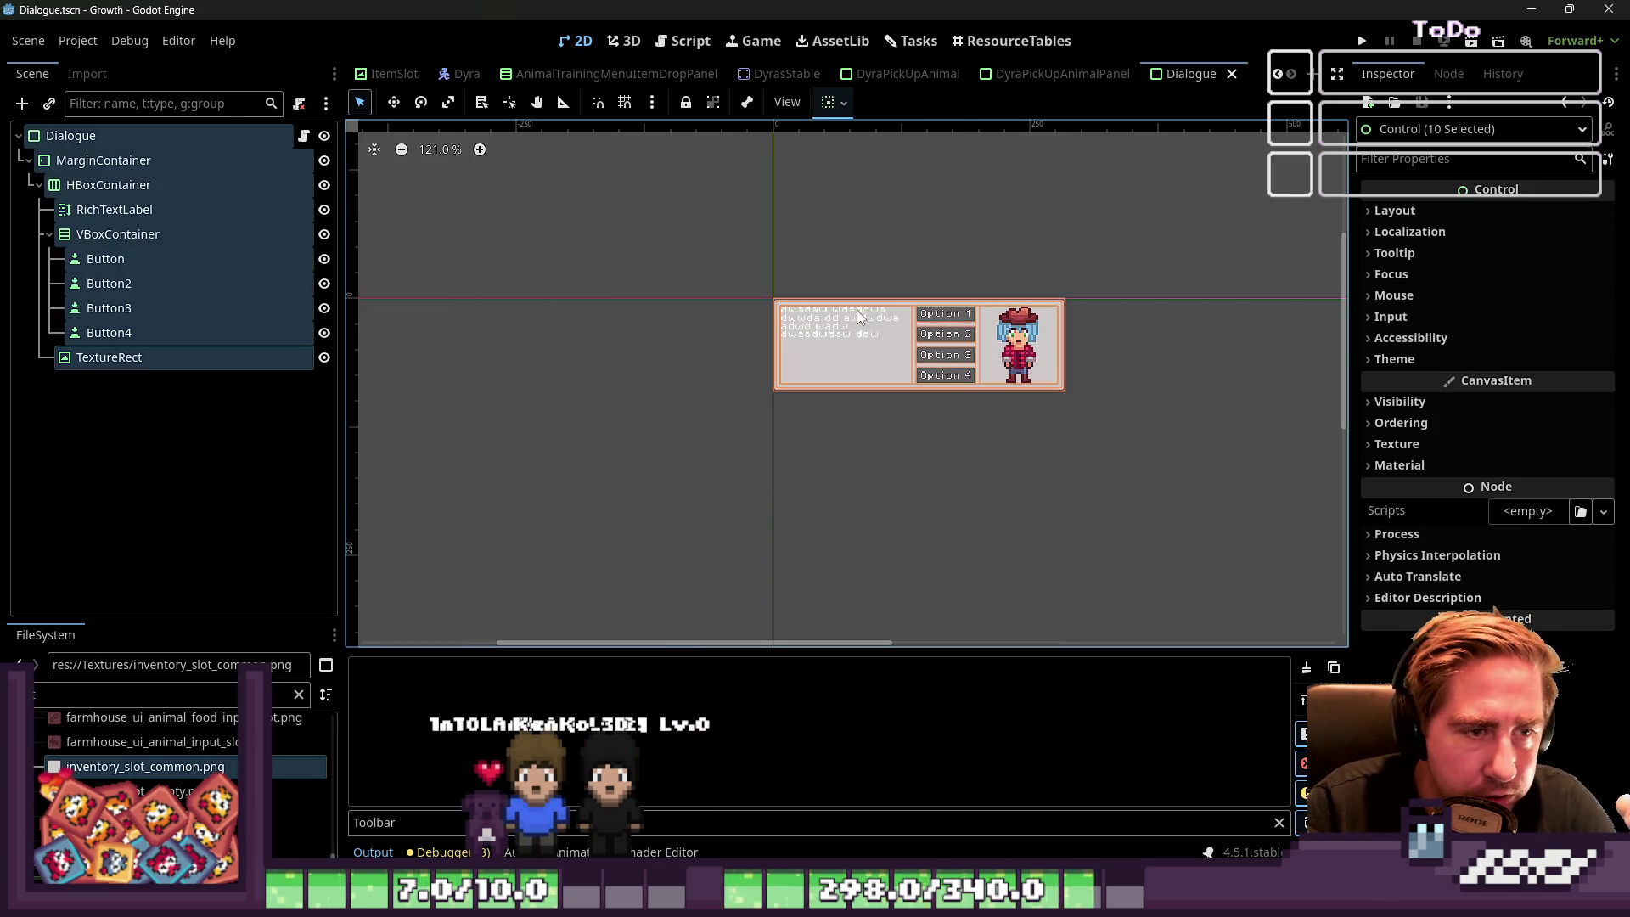
scroll(822, 333, "up", 5)
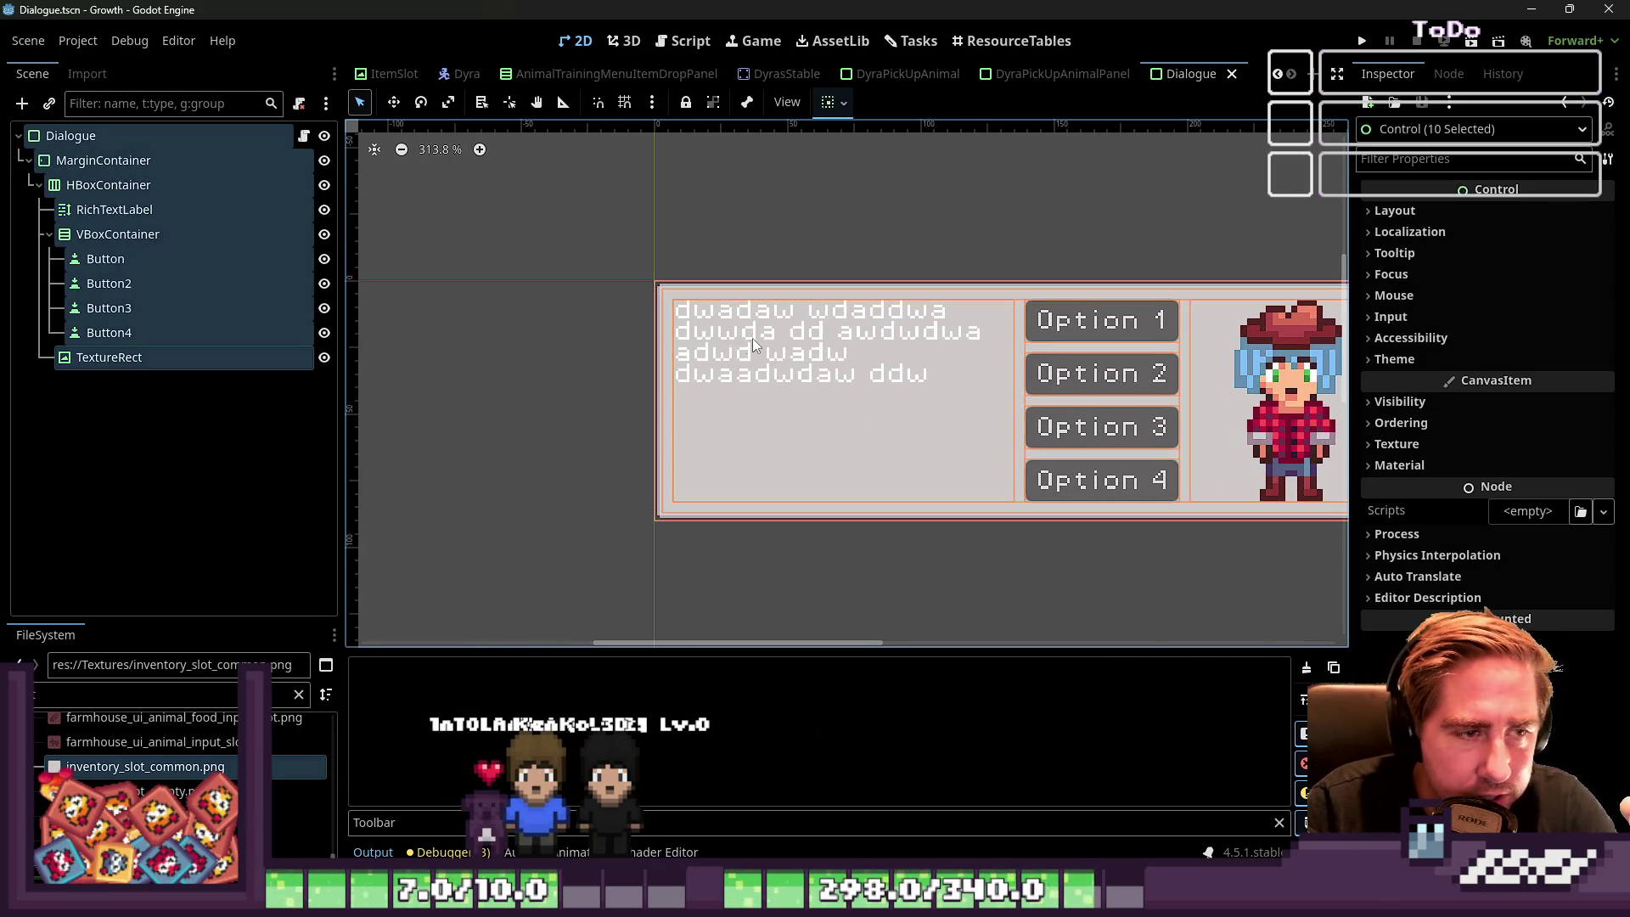
scroll(1075, 474, "down", 2)
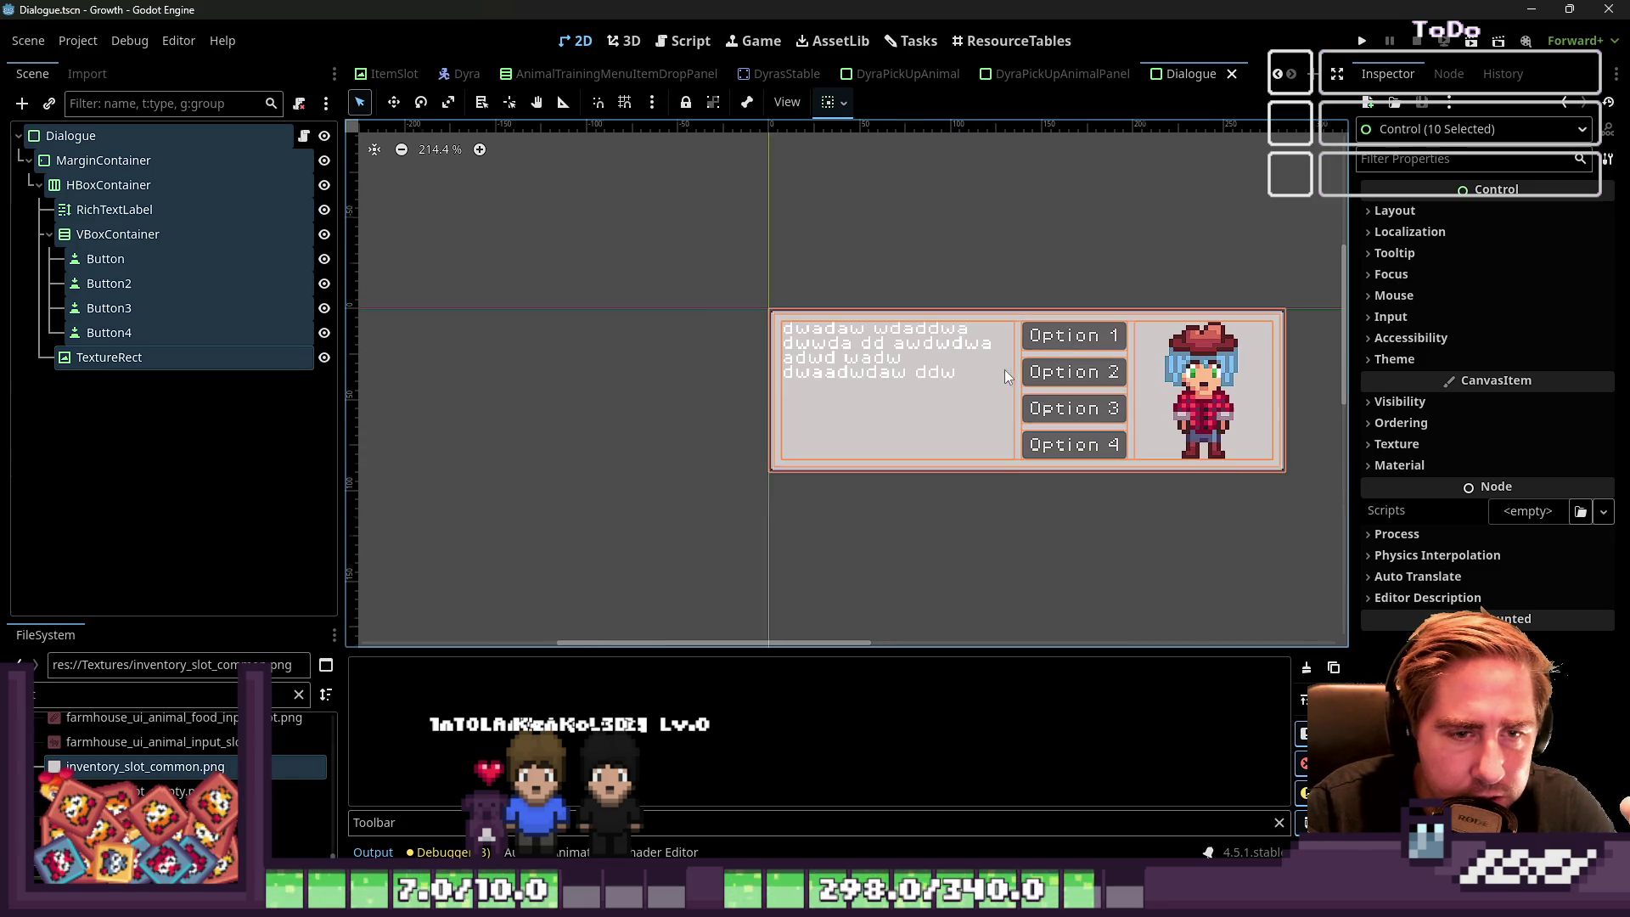